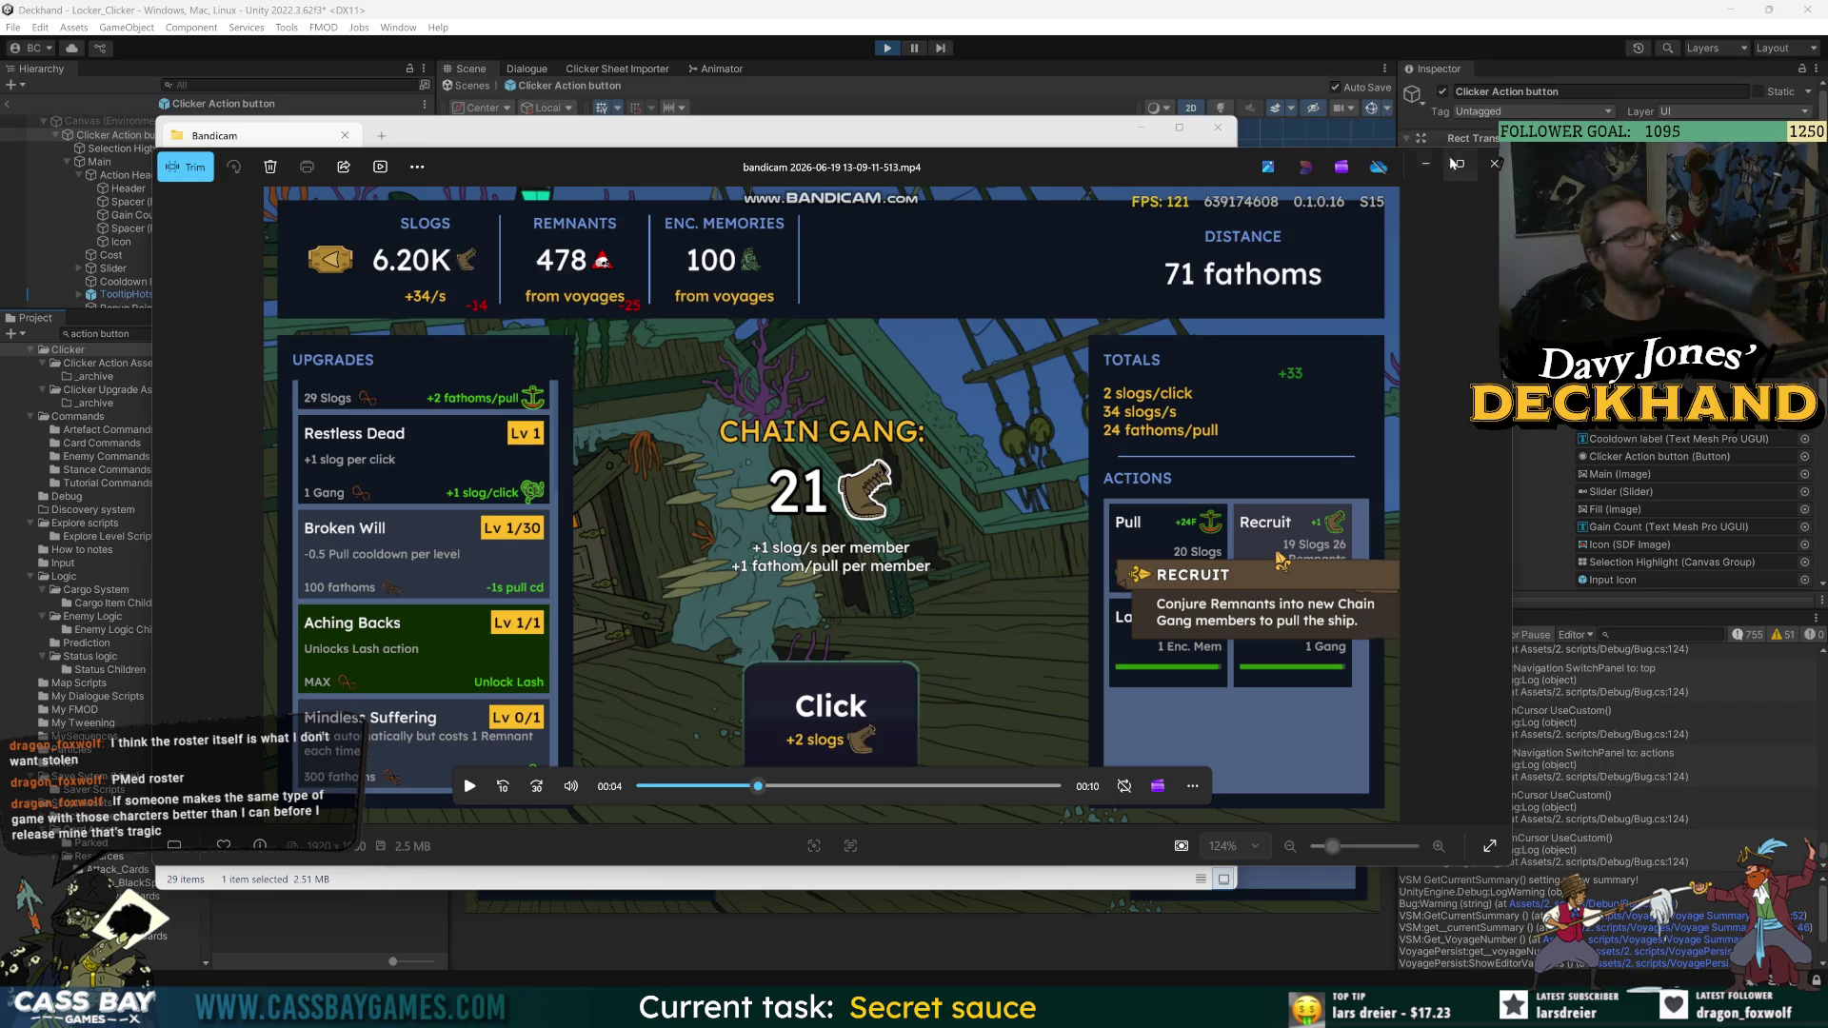
# - Close Bandicam's clip player and its recordings folder window to reveal the Unity editor
pyautogui.click(1493, 164)
pyautogui.click(1218, 127)
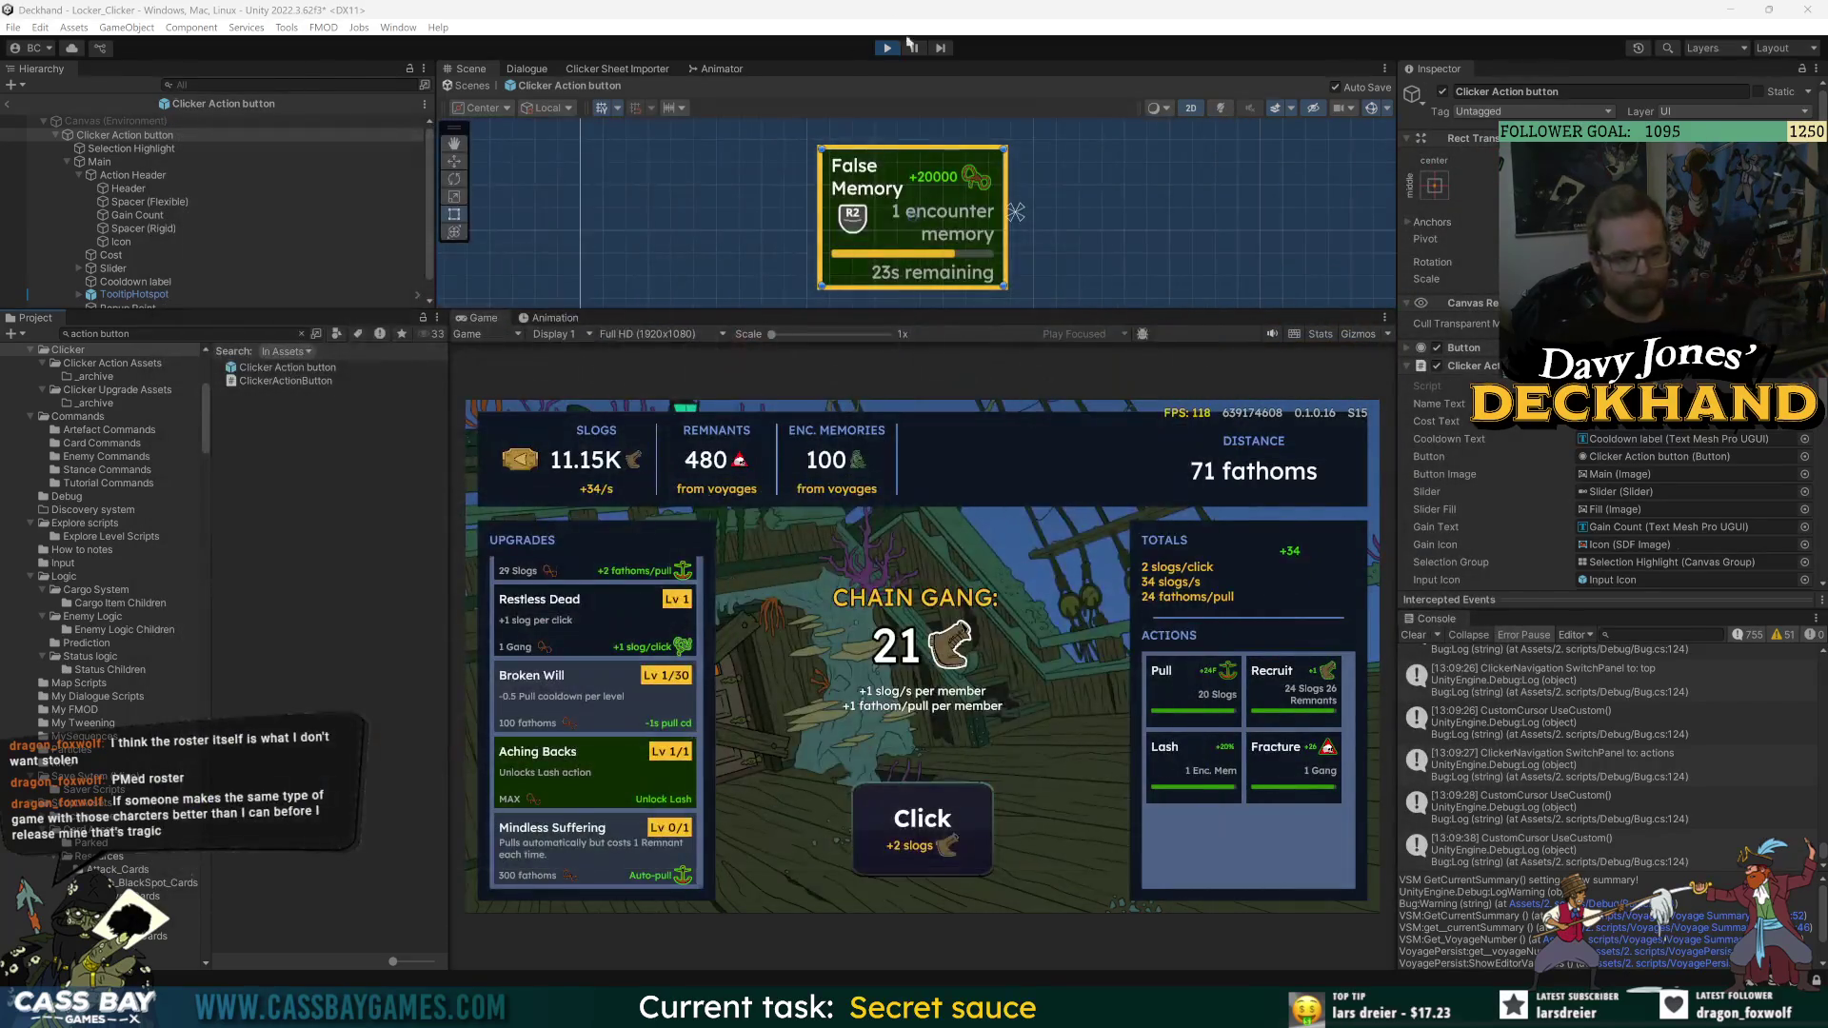
pyautogui.press('Down')
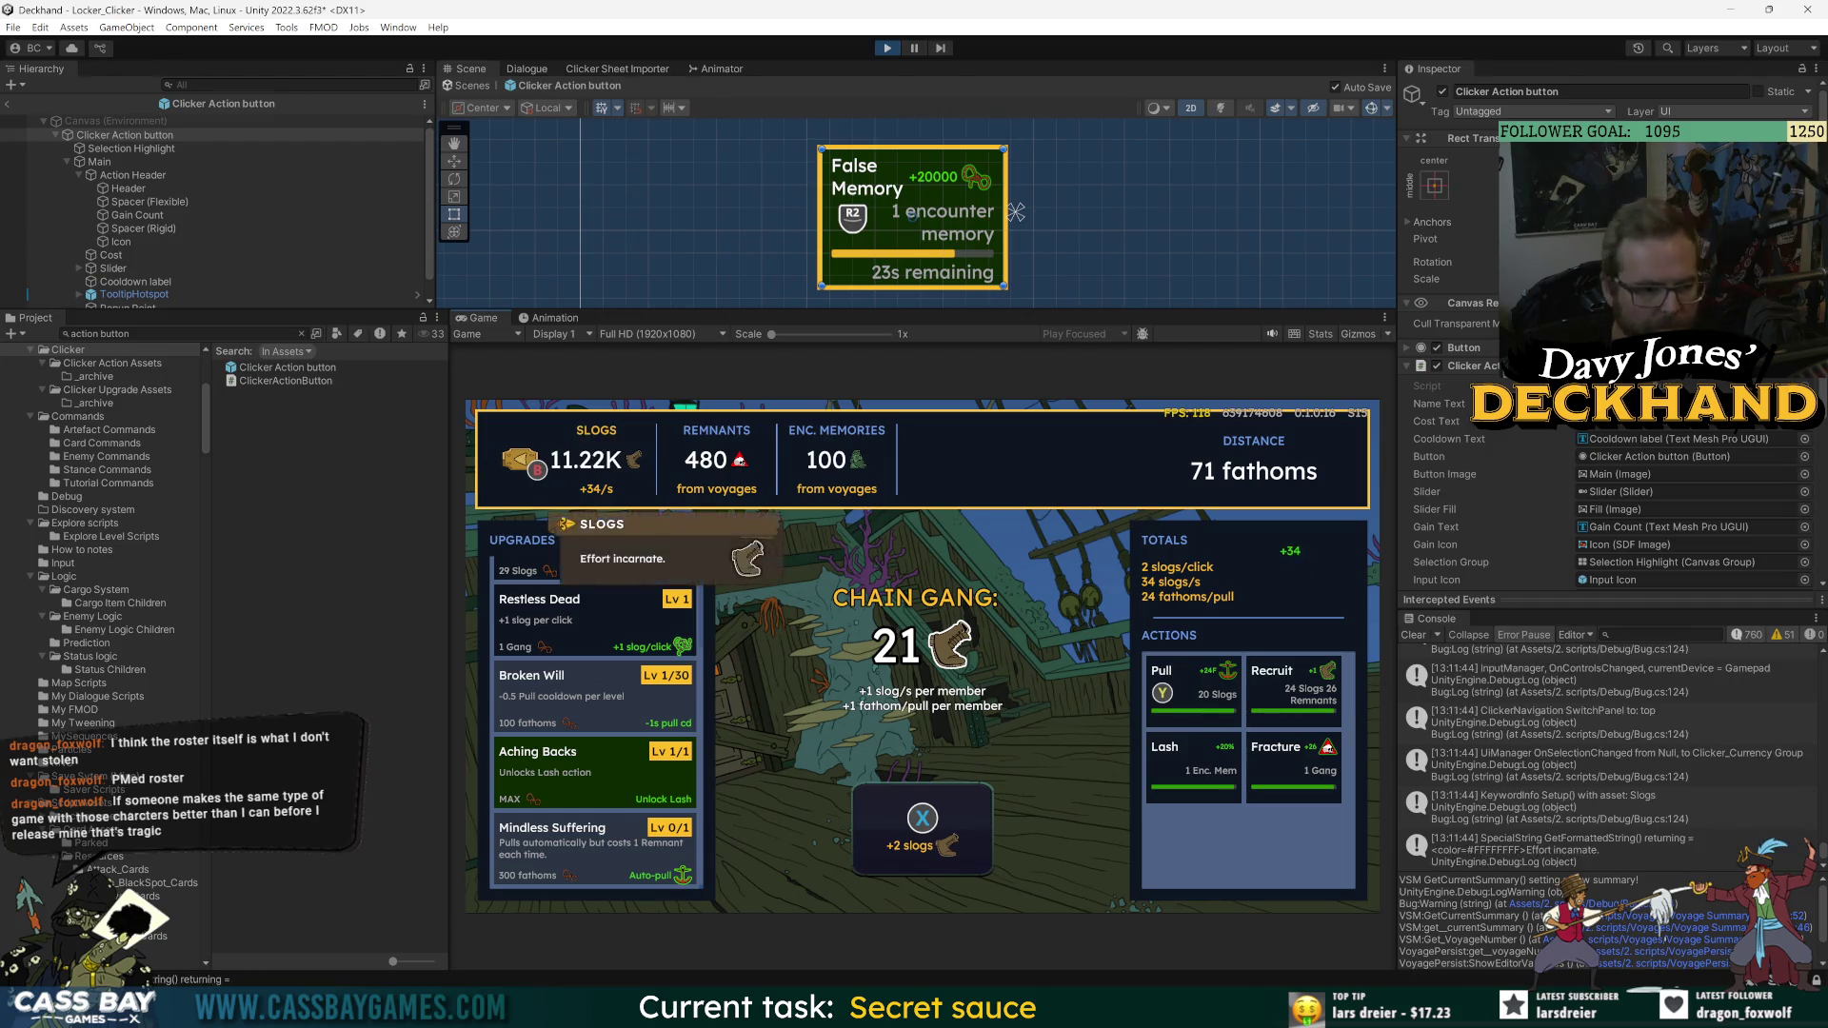
pyautogui.press('Right')
pyautogui.press('Left')
pyautogui.press('Right')
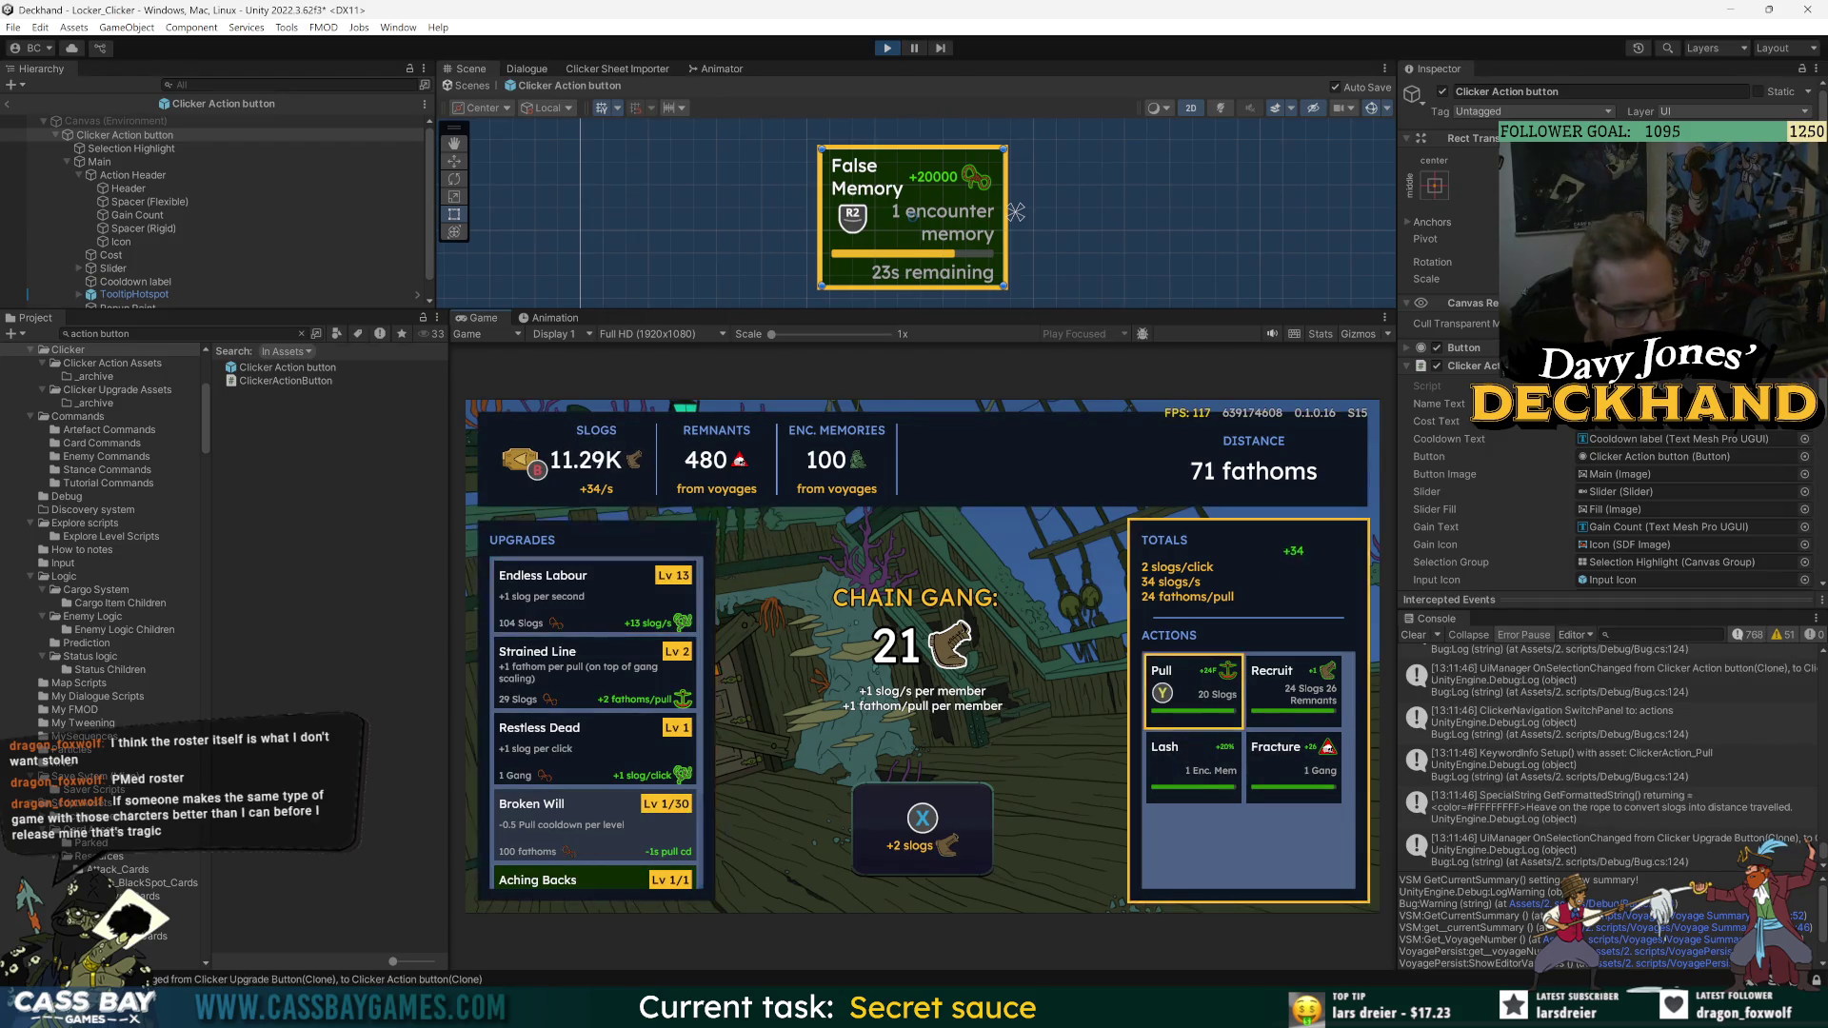
pyautogui.press('Up')
pyautogui.press('Right')
pyautogui.press('Right')
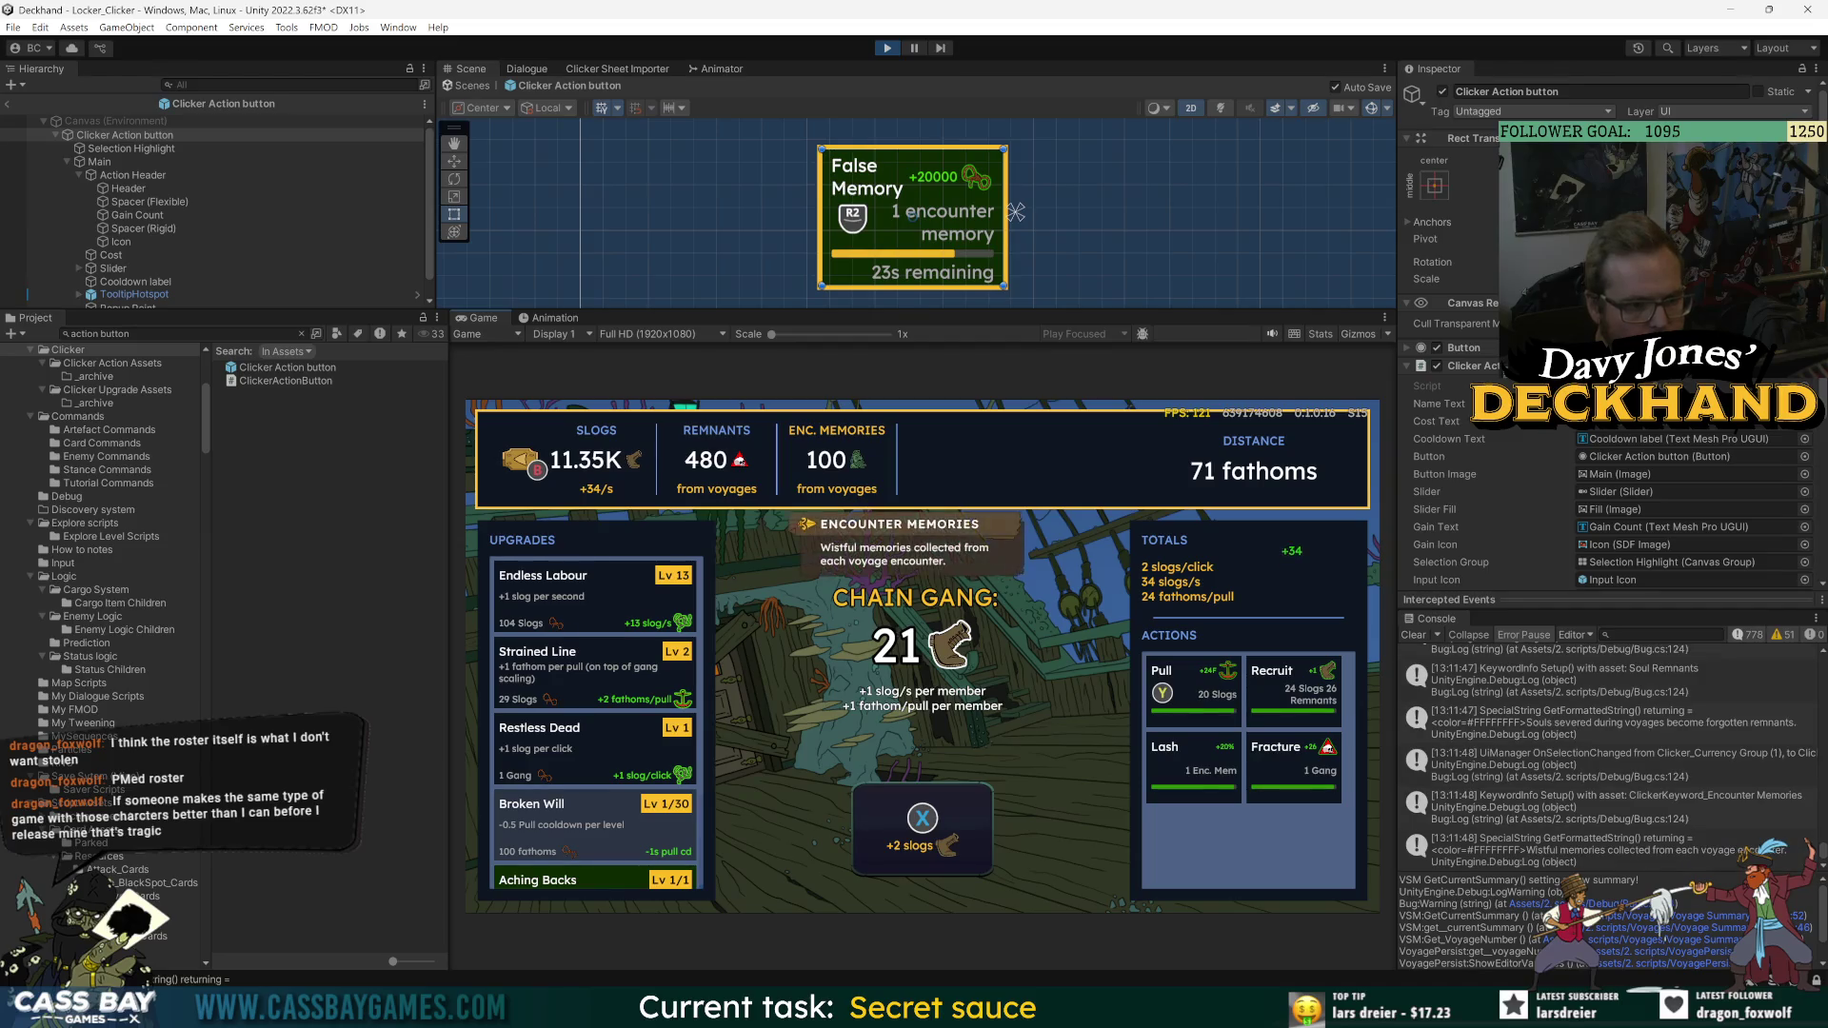
pyautogui.press('Left')
pyautogui.press('Left')
pyautogui.press('Right')
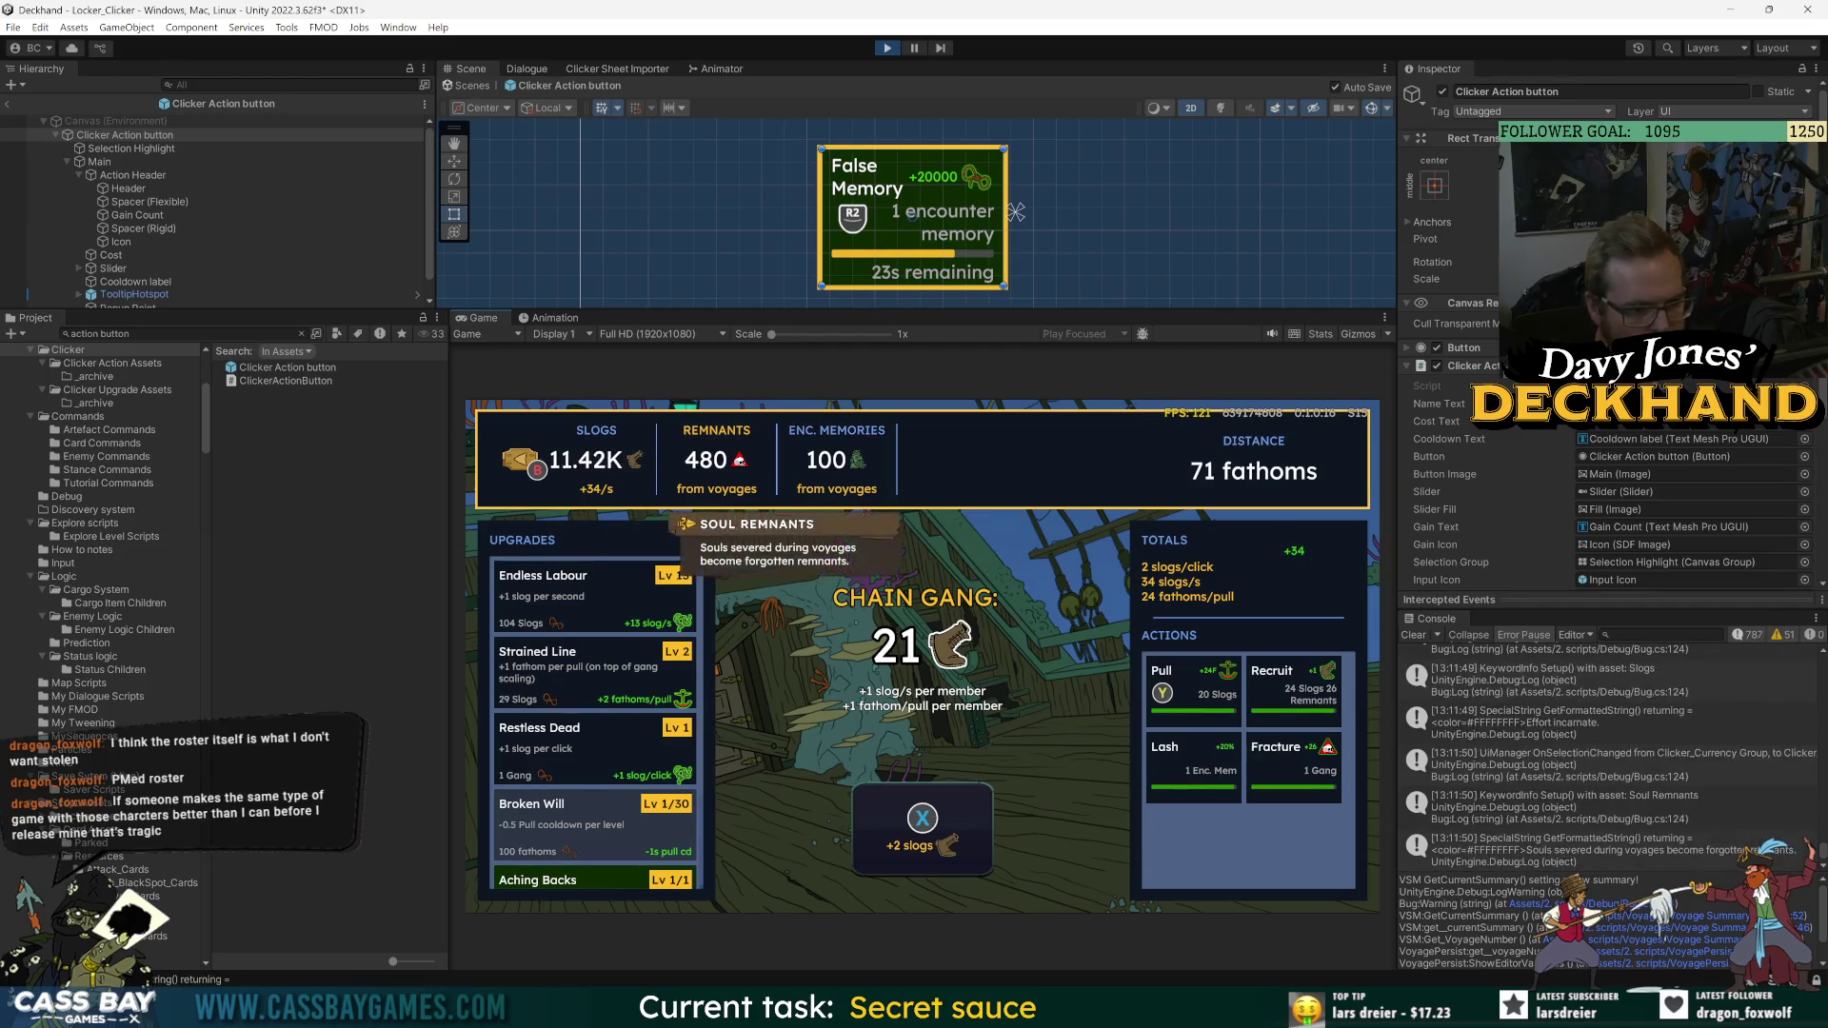
pyautogui.press('Right')
pyautogui.press('Down')
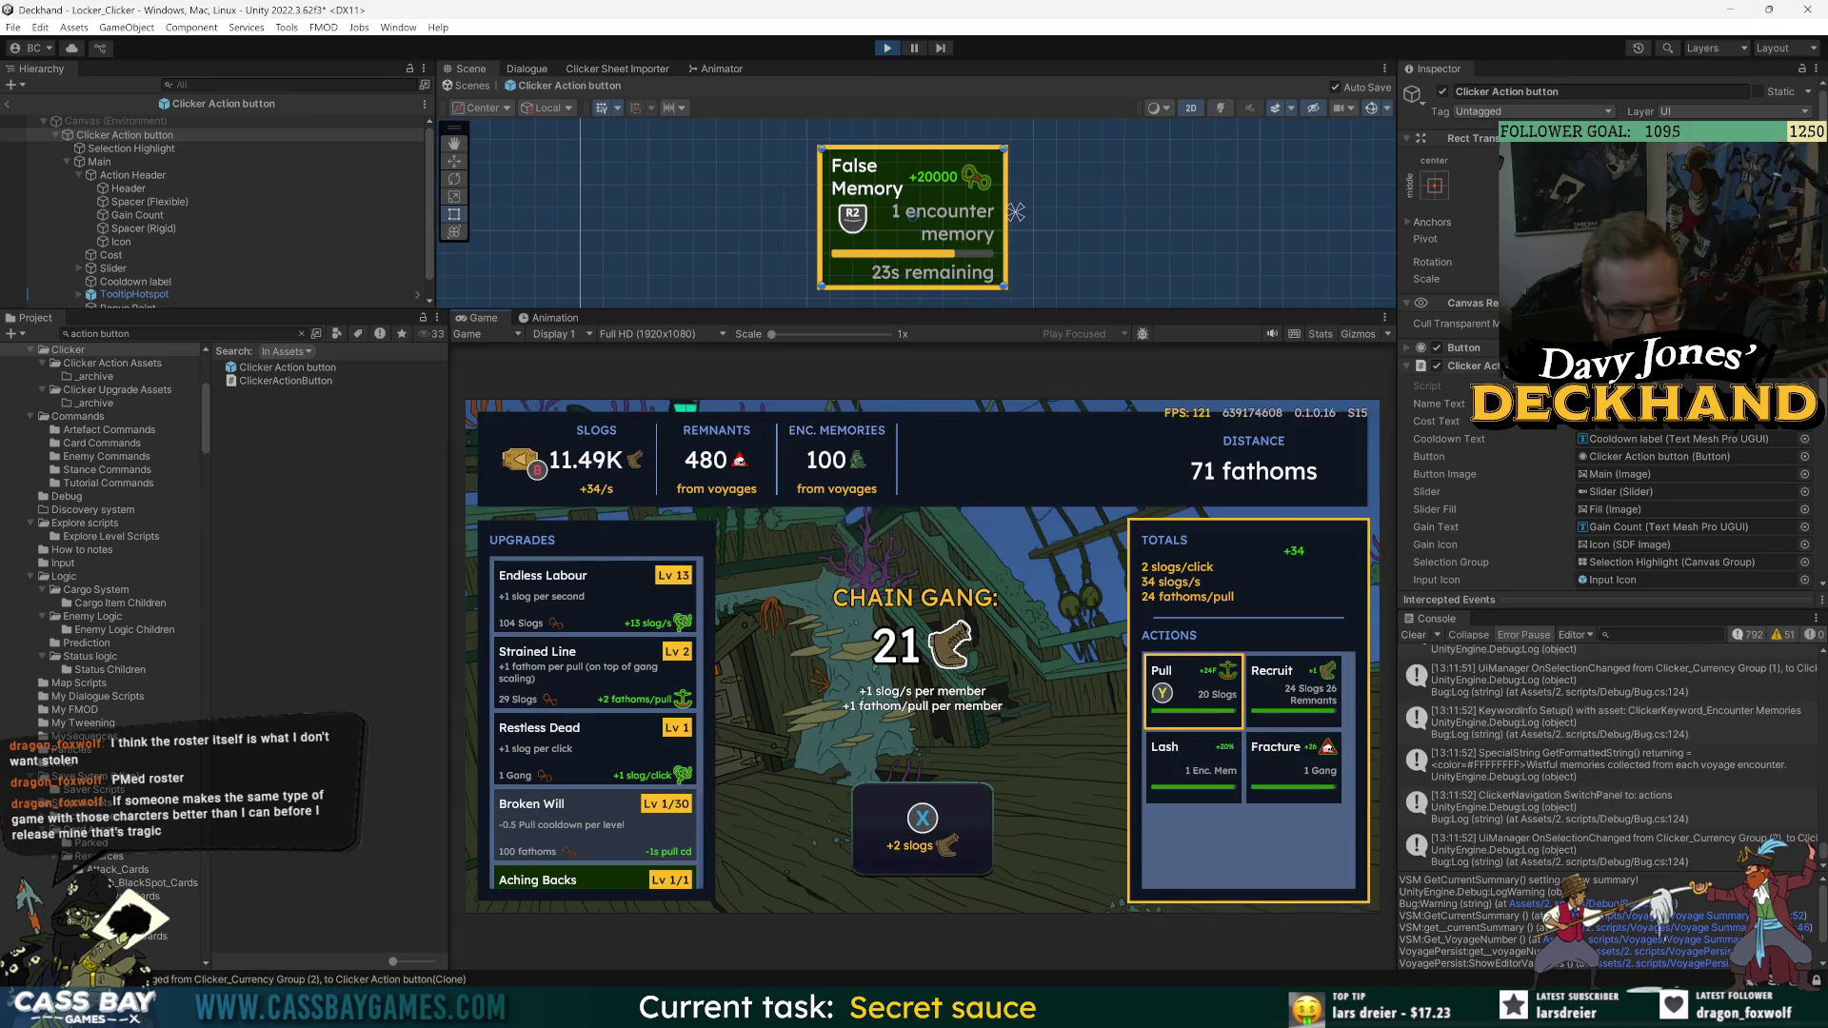
pyautogui.press('Down')
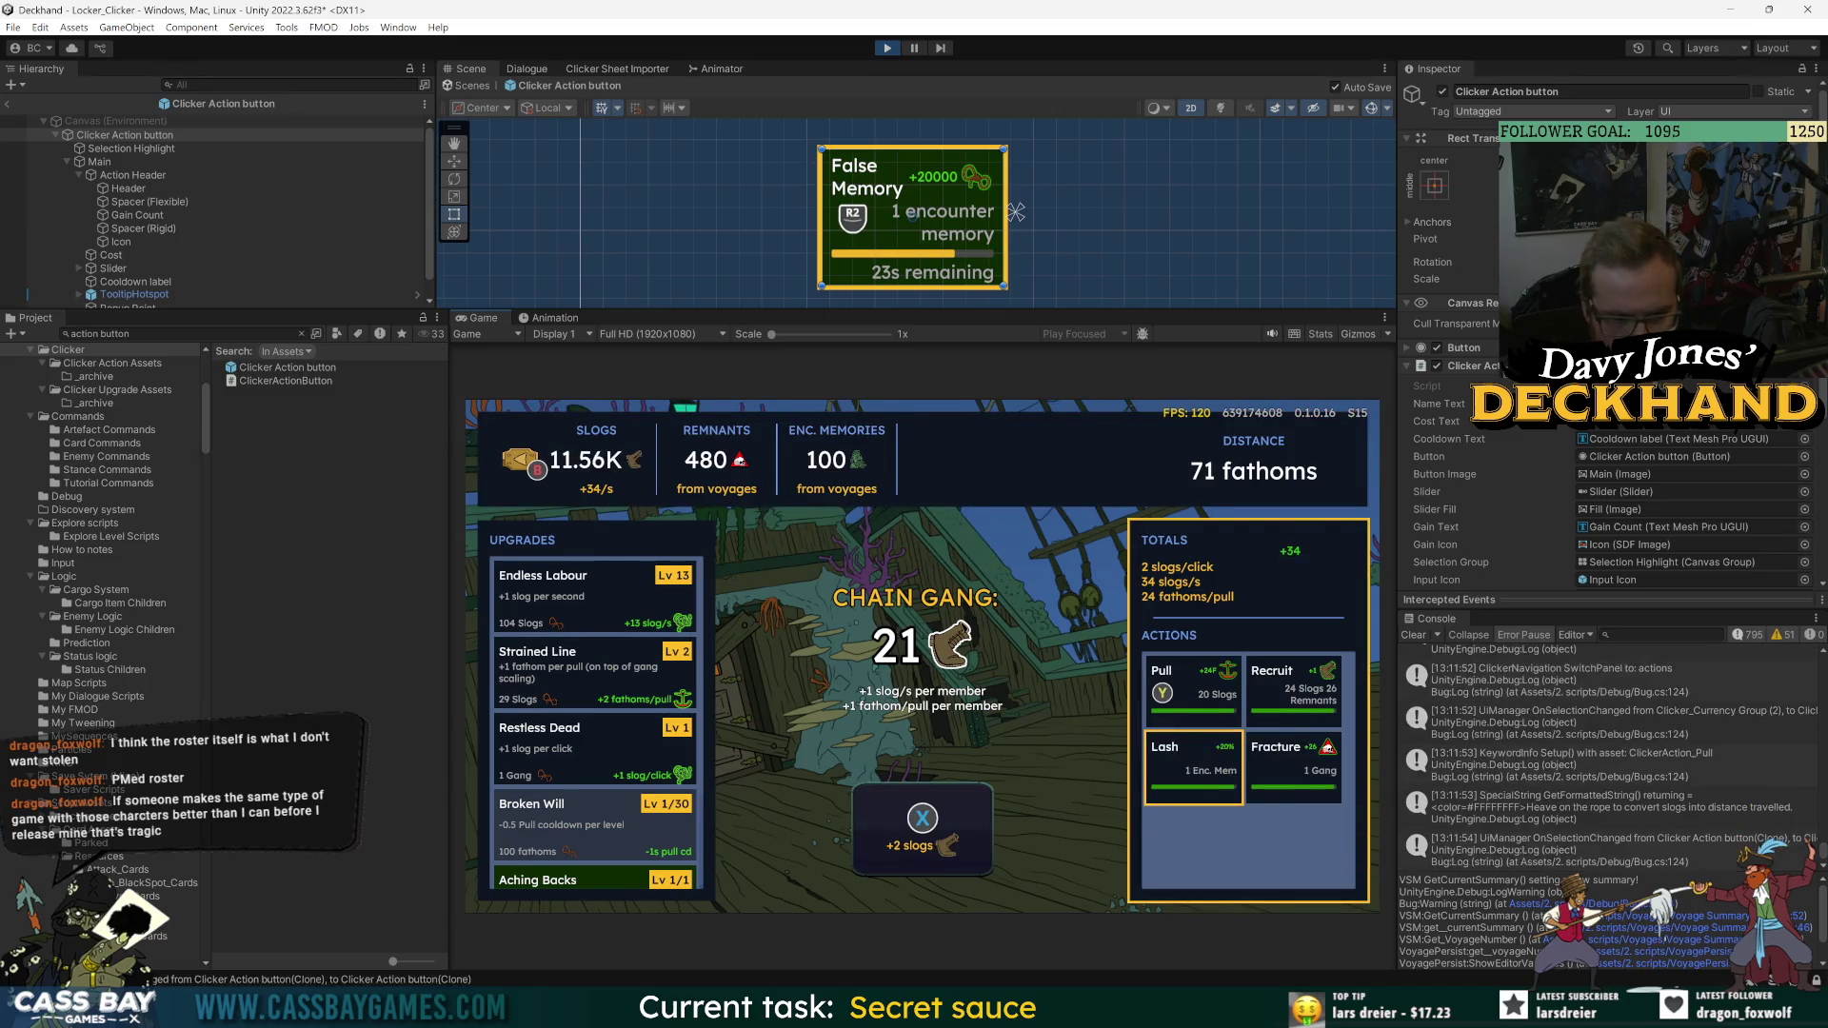
pyautogui.press('Up')
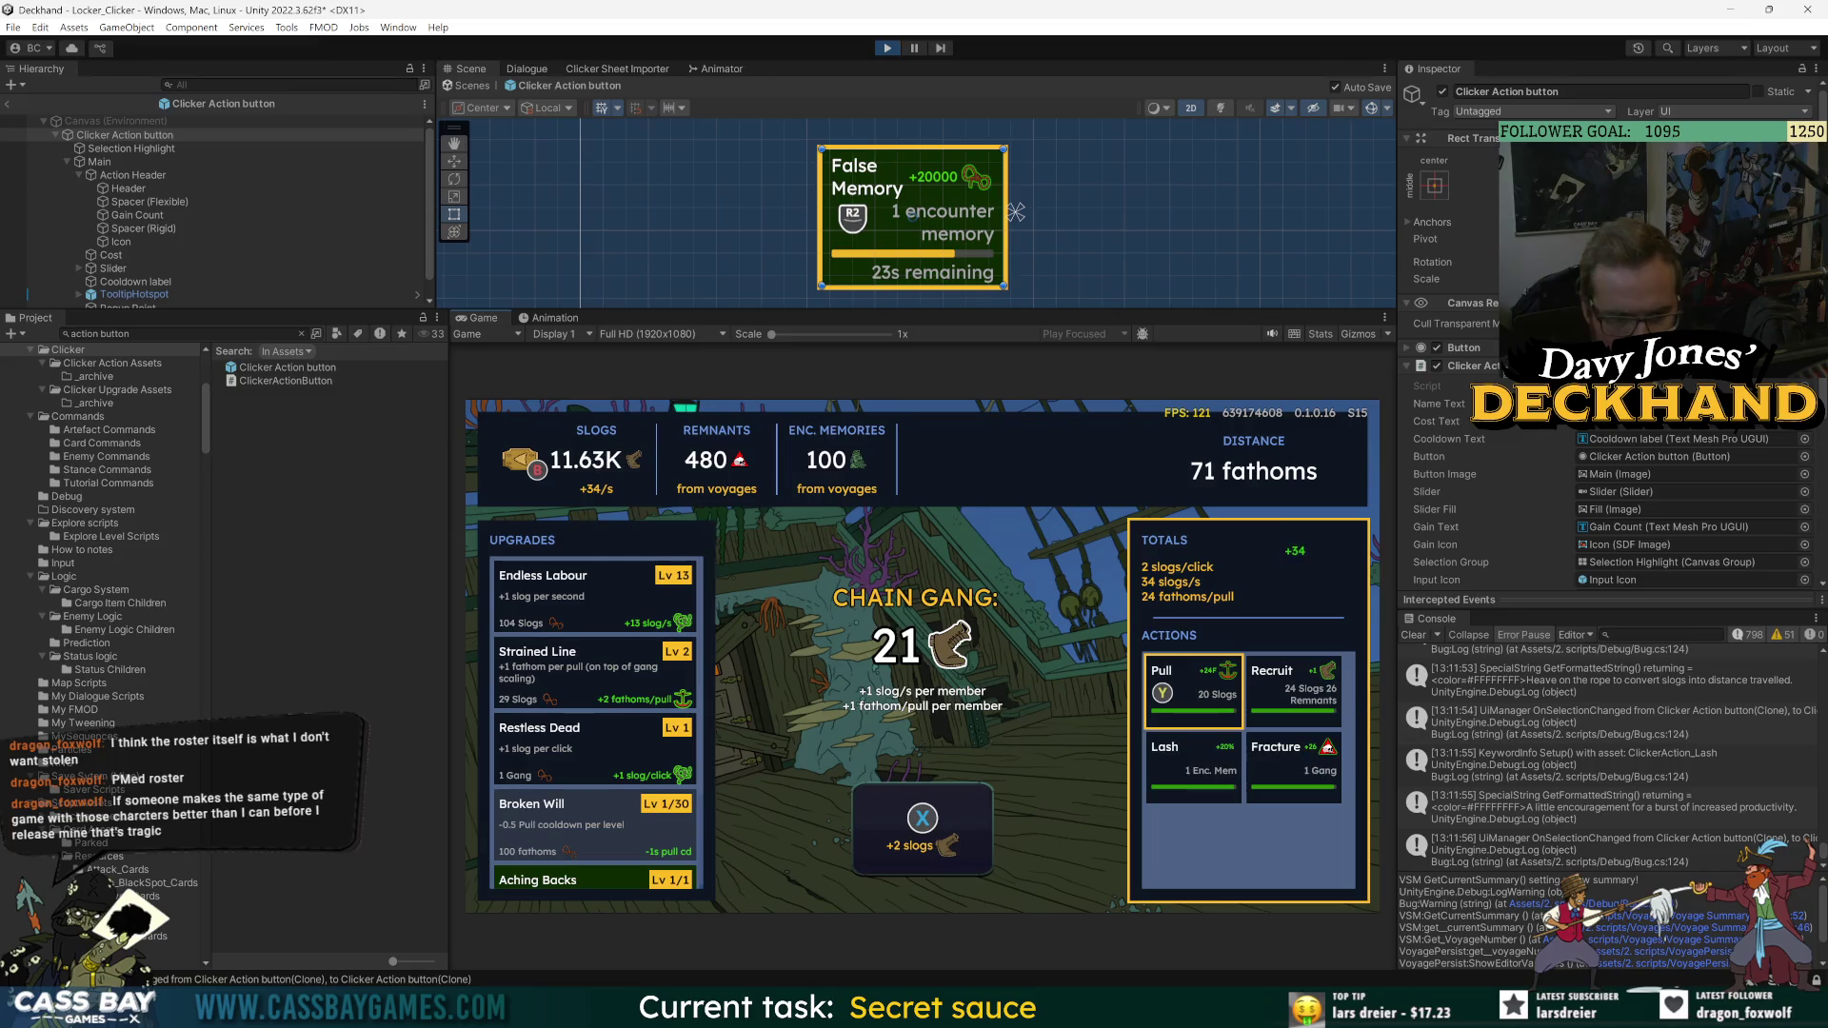
pyautogui.press('Down')
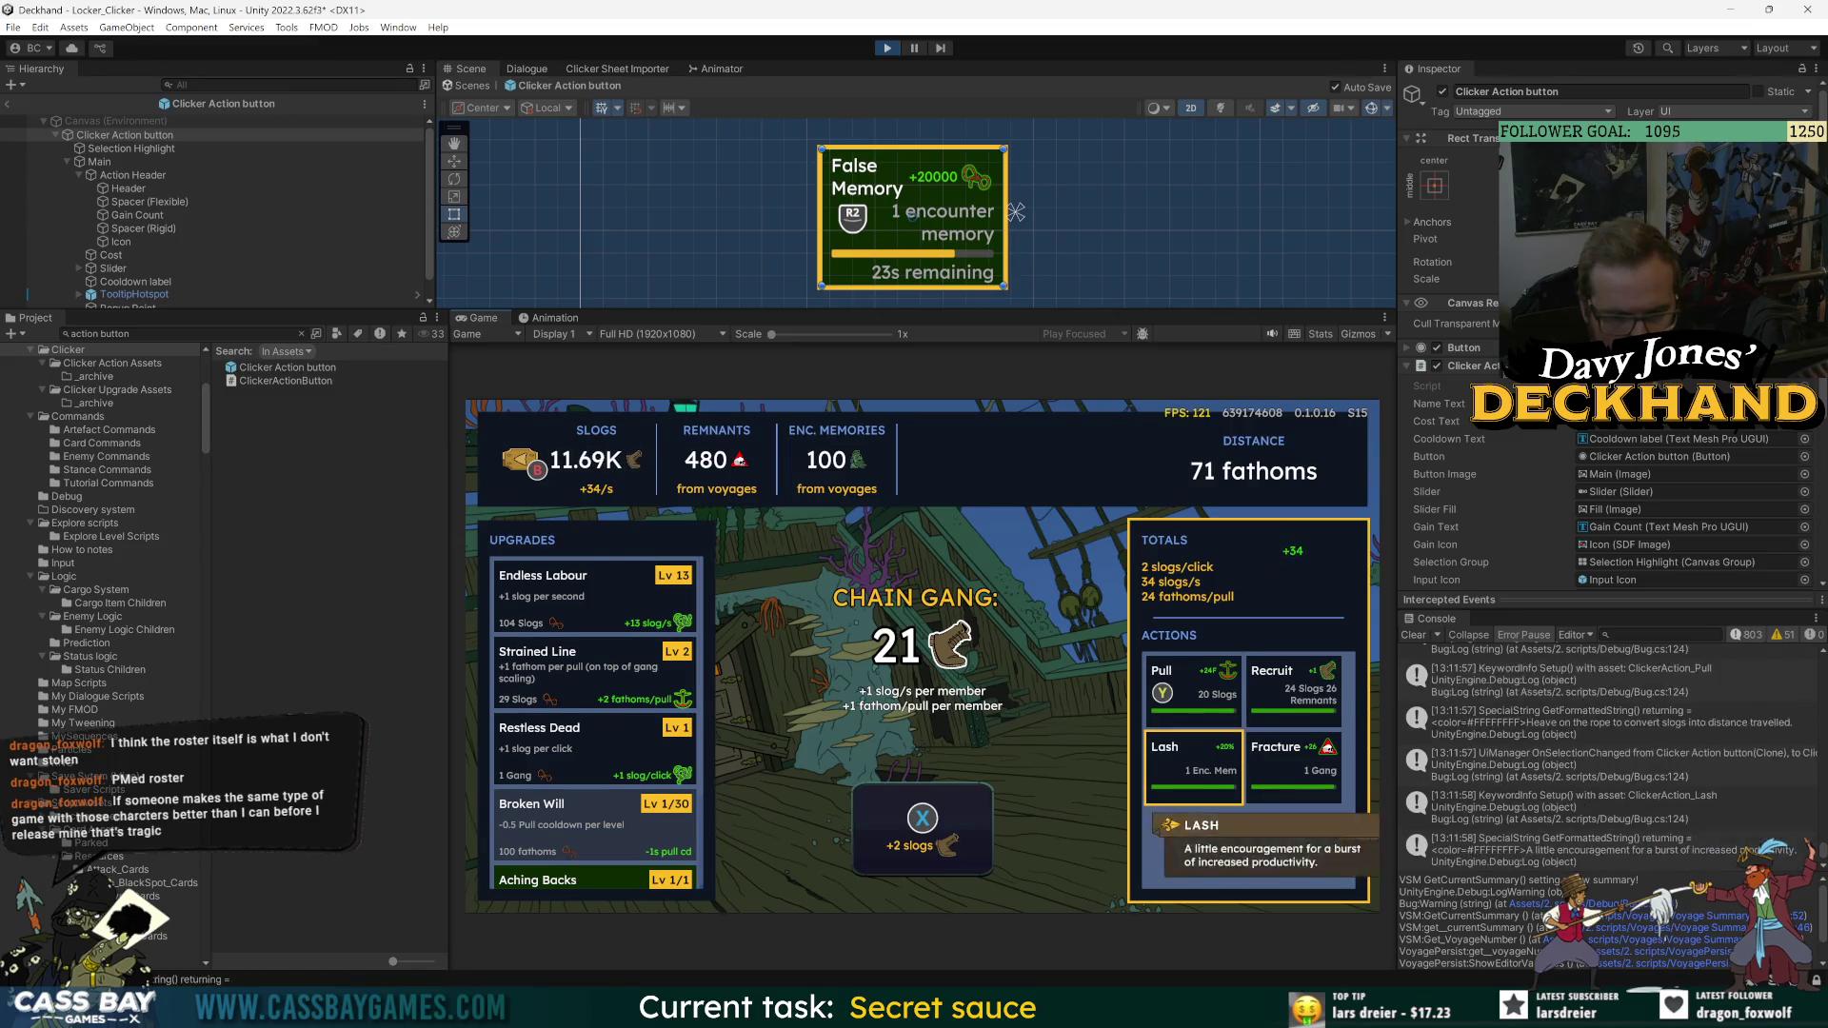
pyautogui.press('Up')
pyautogui.press('Down')
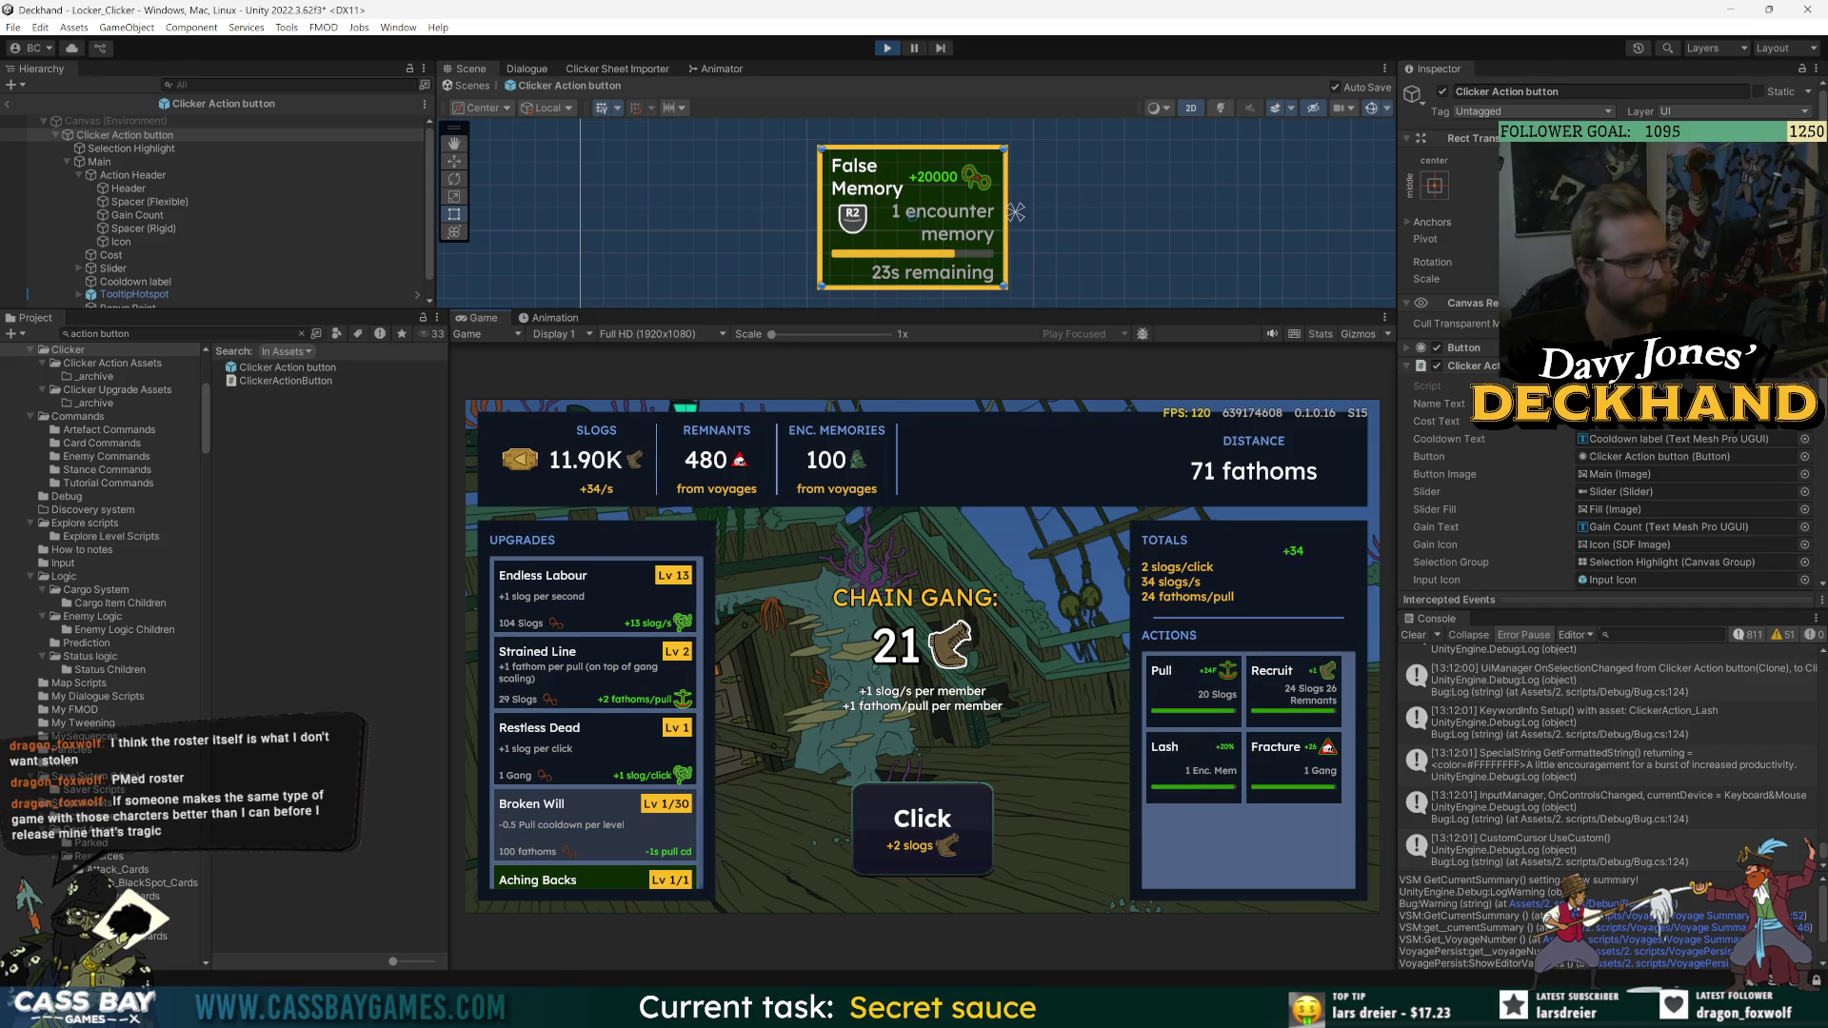
pyautogui.click(181, 333)
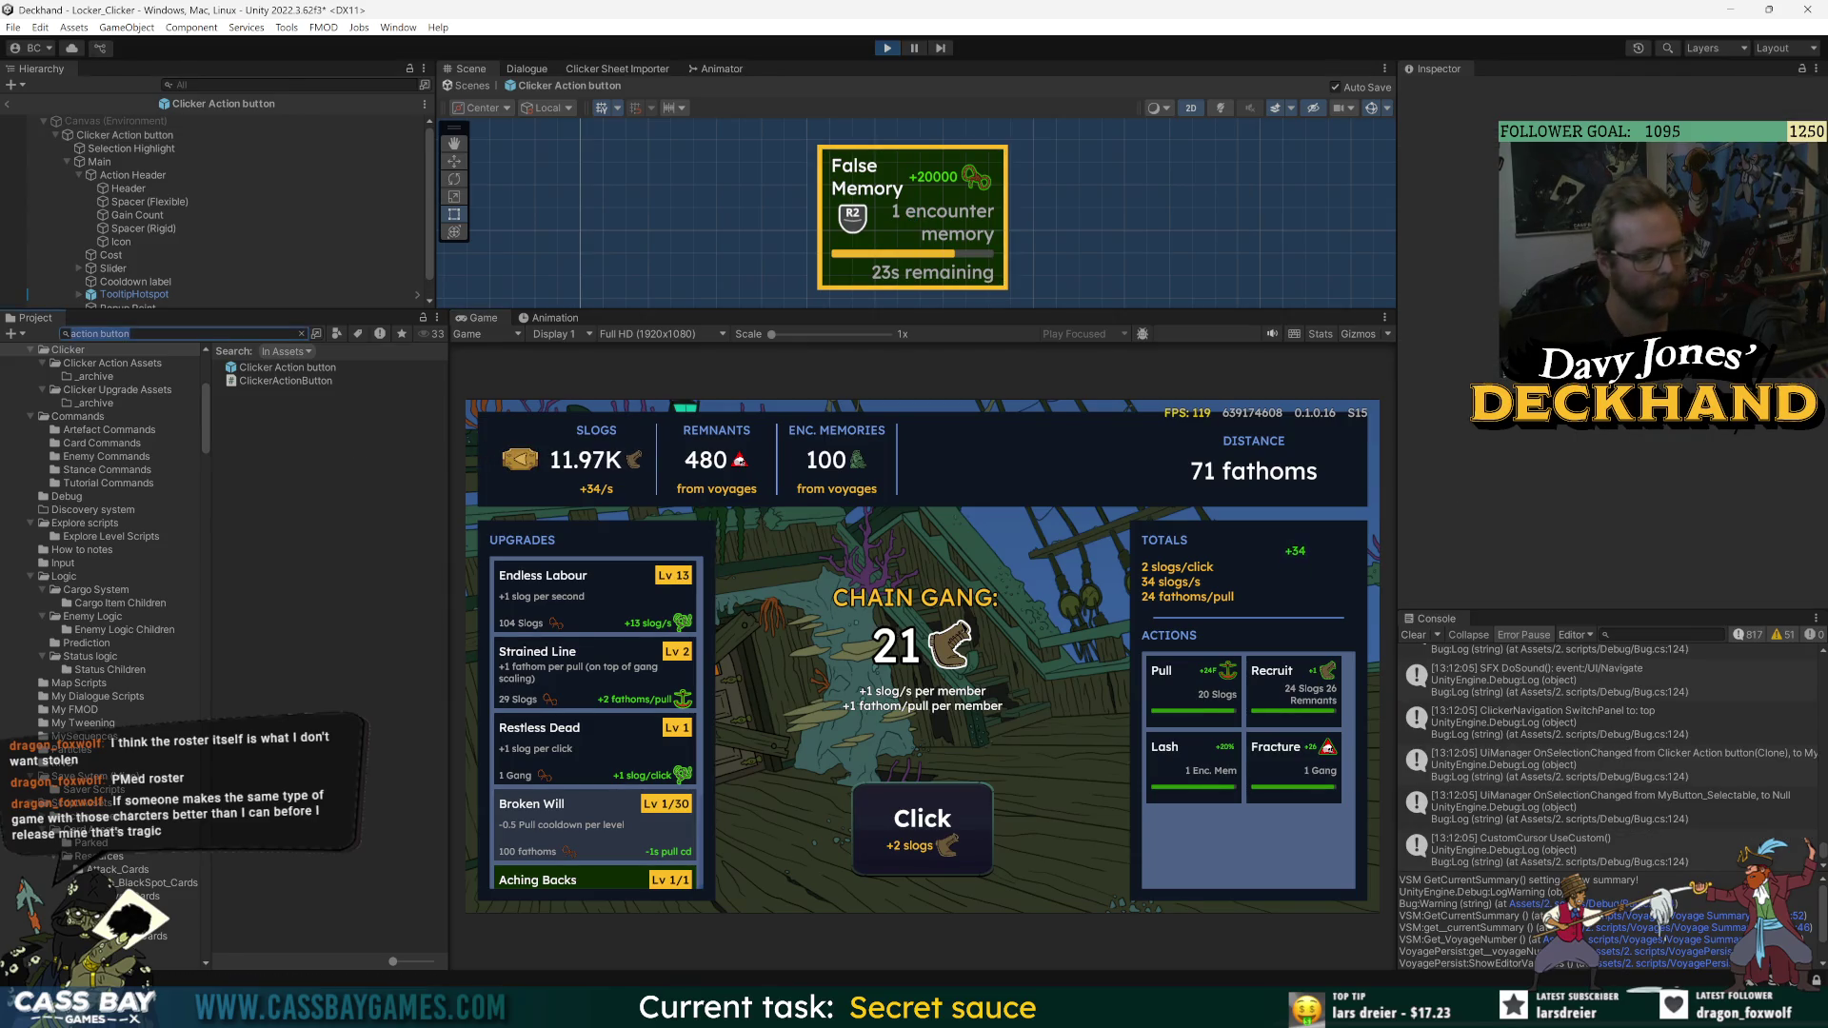
# - Search 'action but', select the Clicker Action button prefab and open its ClickerActionButton script
pyautogui.write('action but')
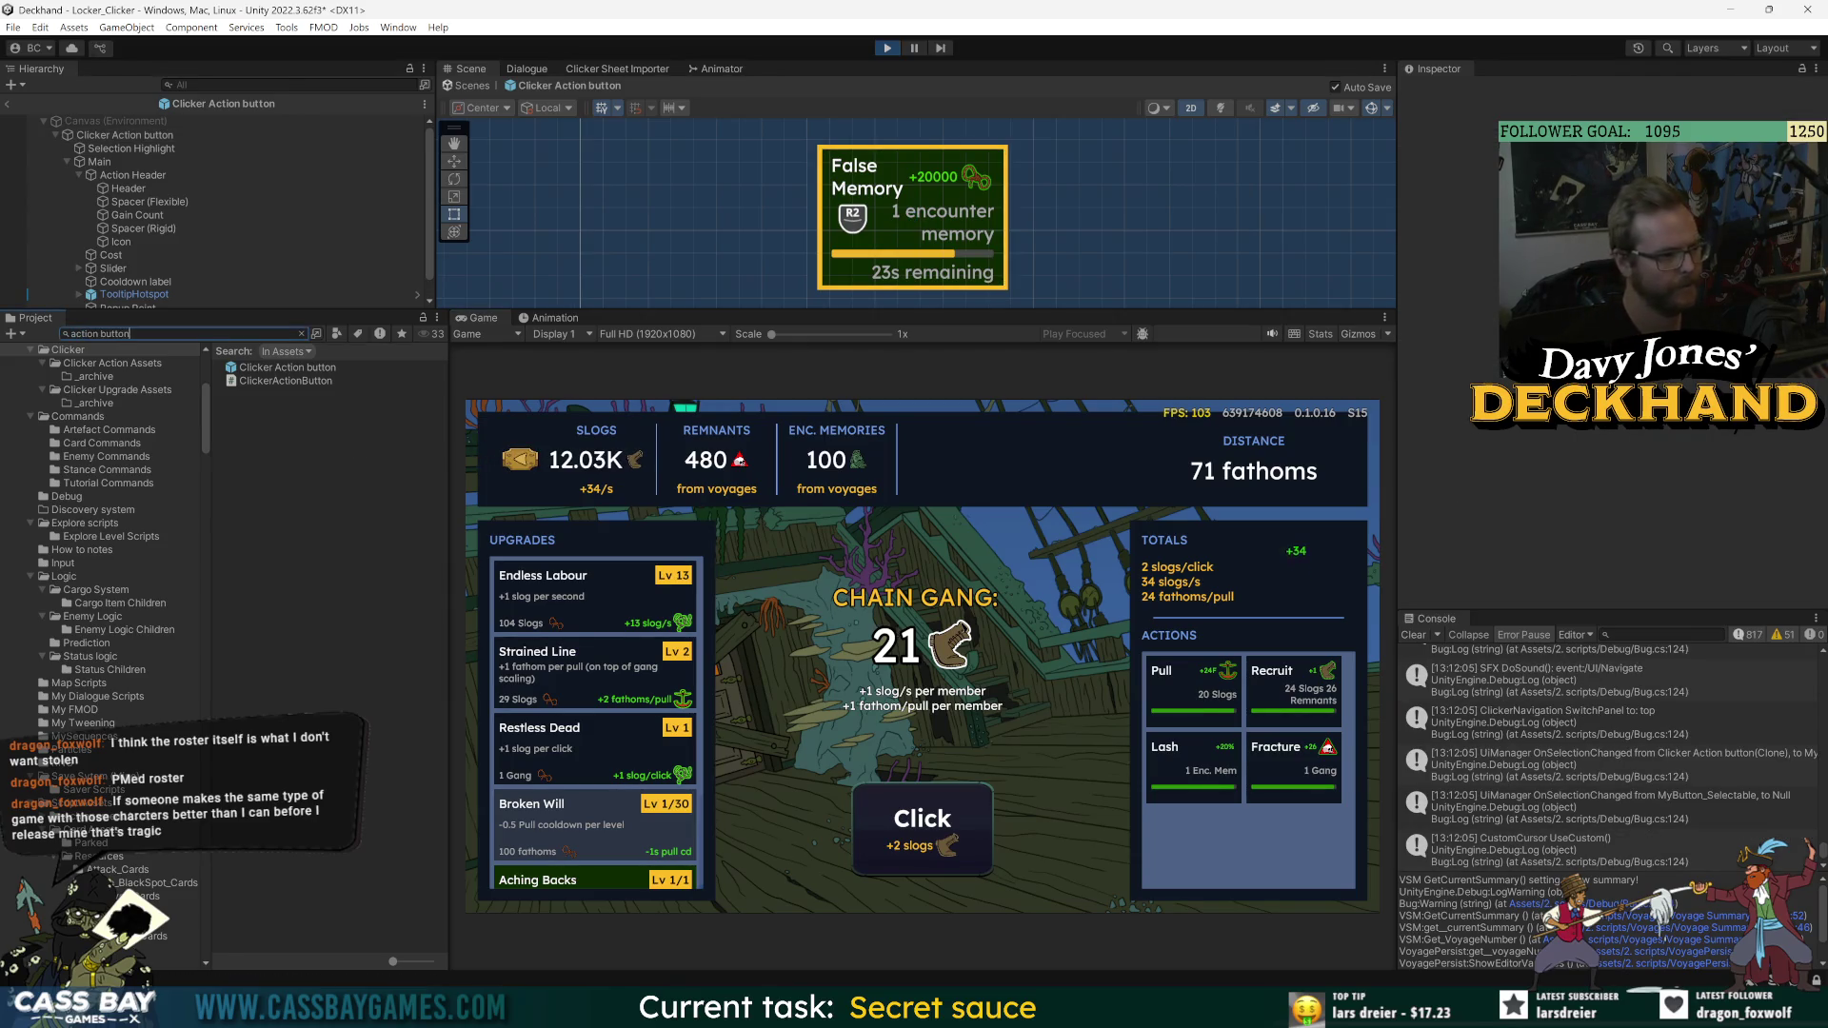
pyautogui.click(298, 369)
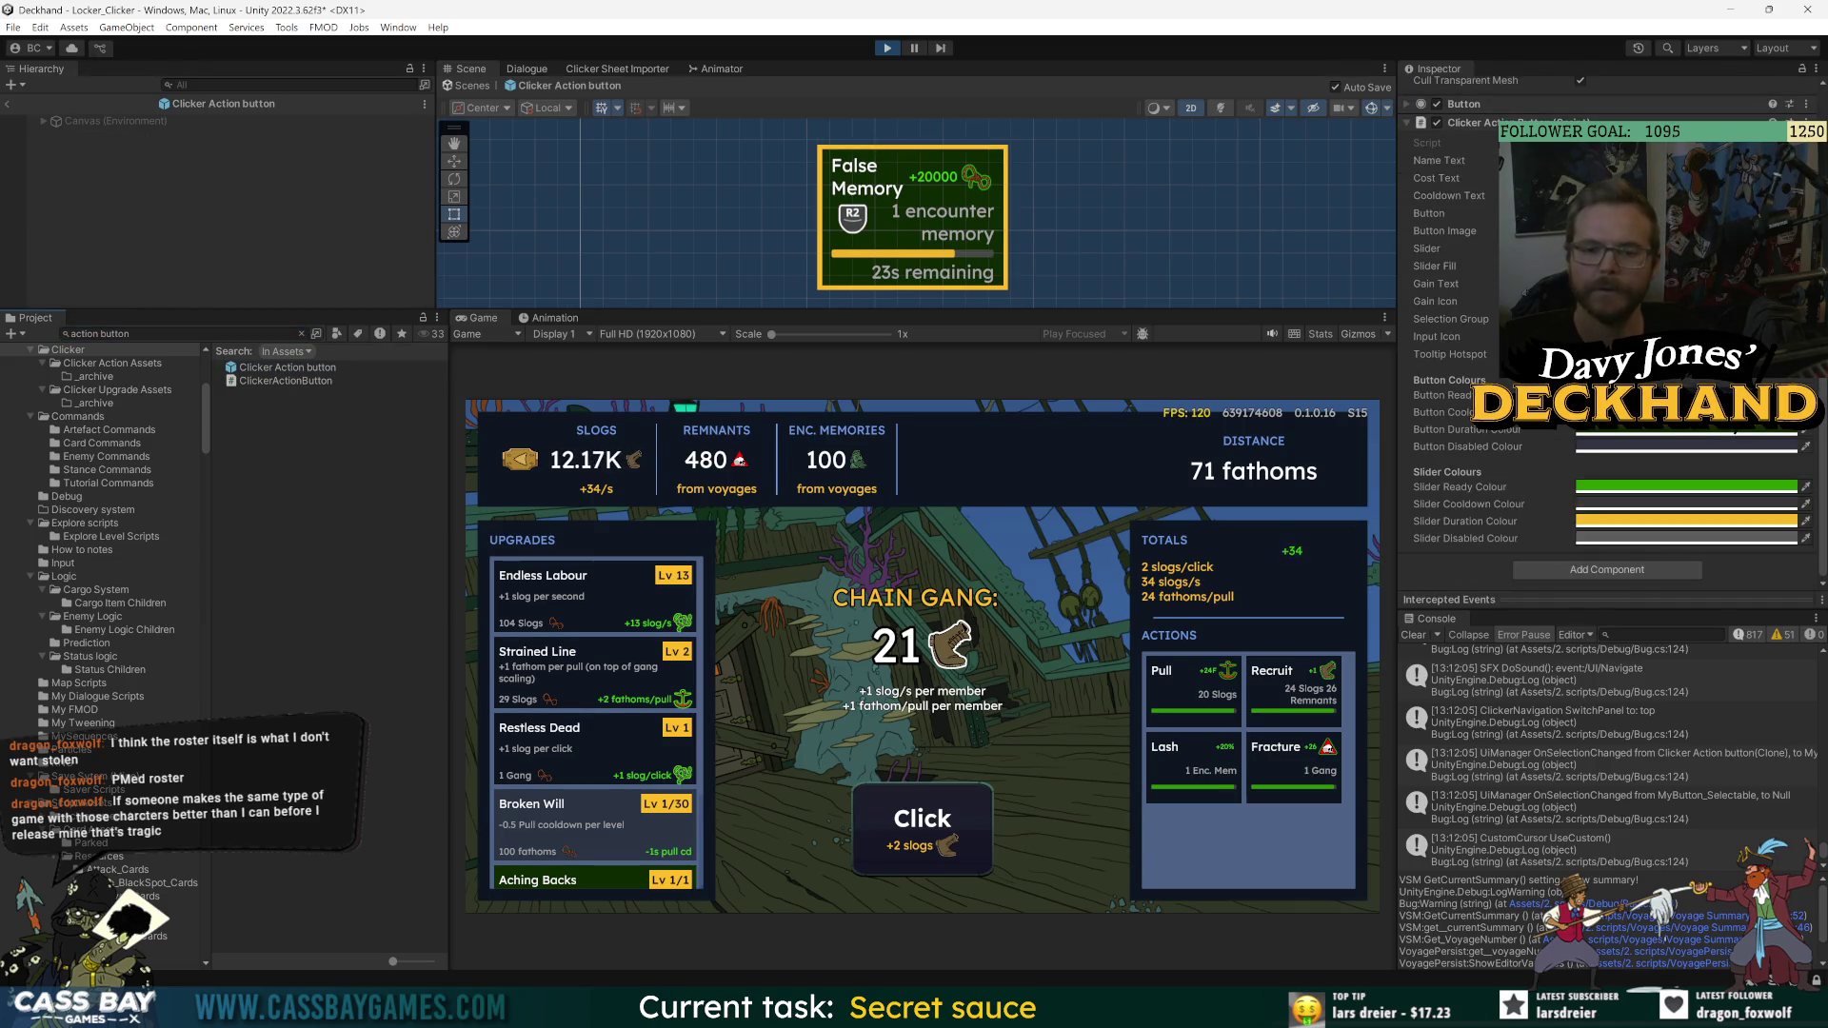
pyautogui.doubleClick(1542, 143)
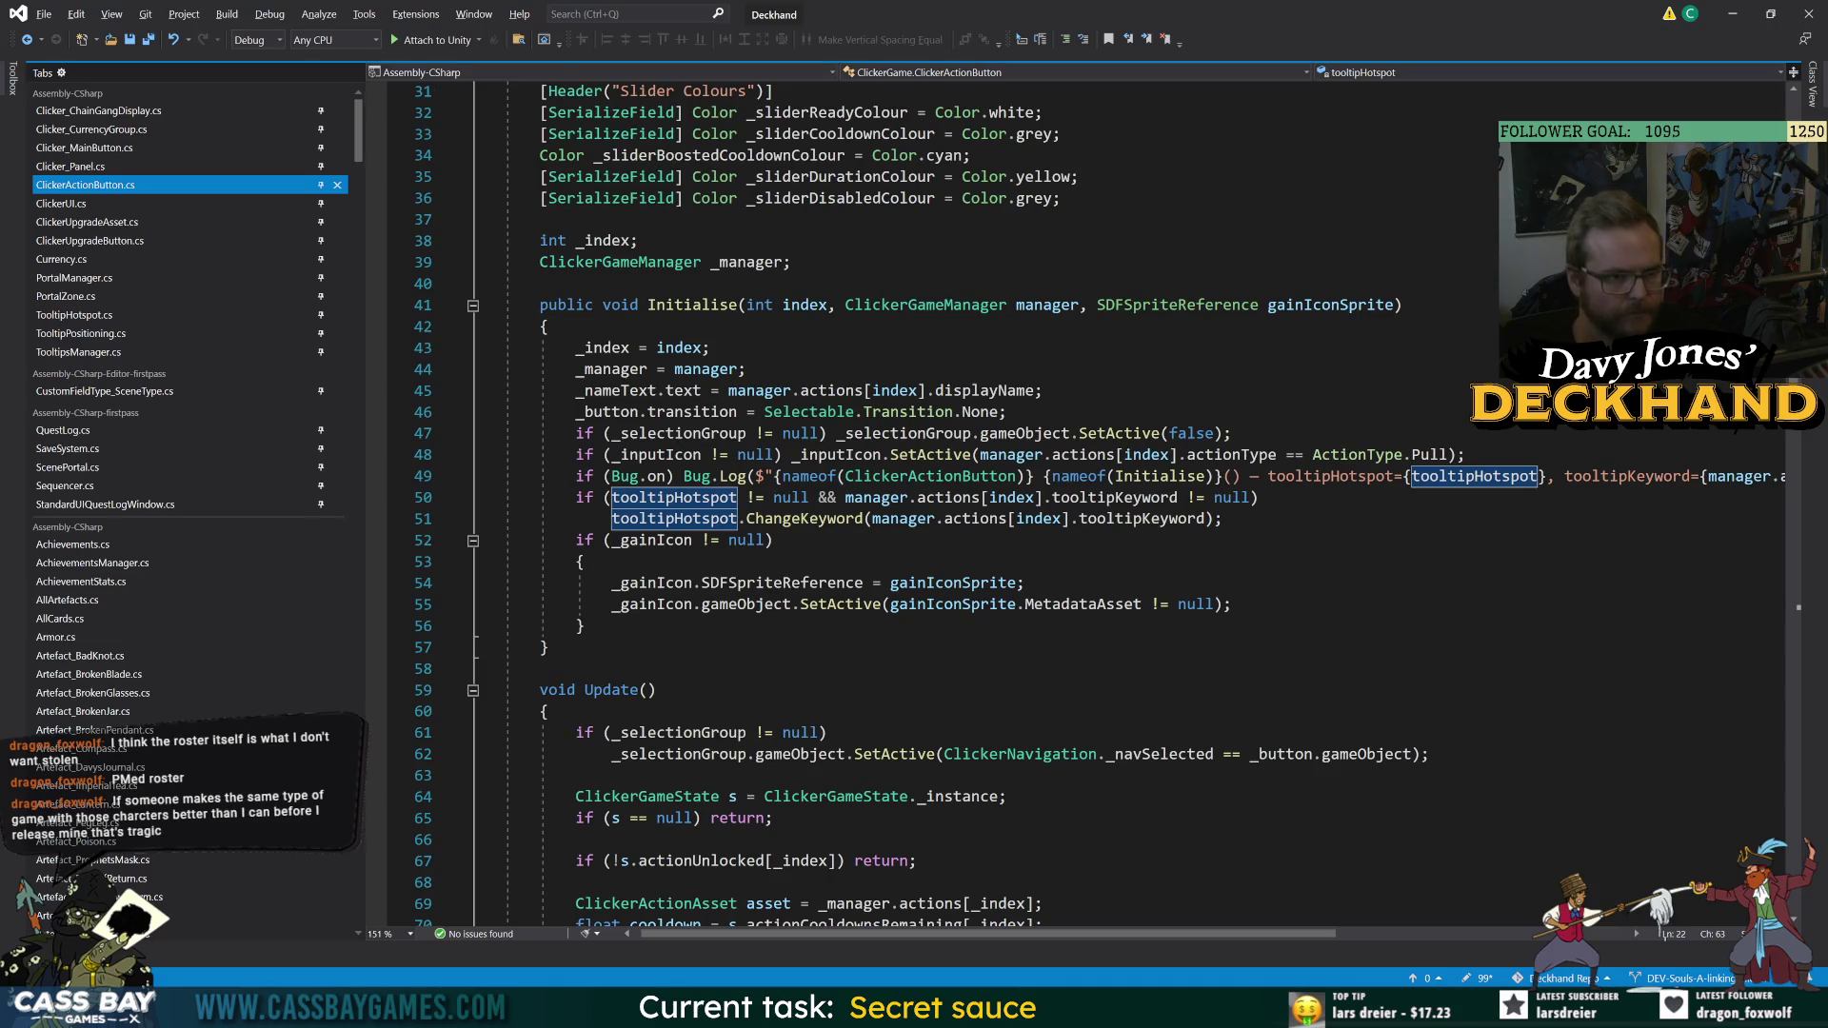
# - Scroll ClickerActionButton.cs to the tooltipHotspot field at line 22, then return to Unity
pyautogui.scroll(-20, 952, 504)
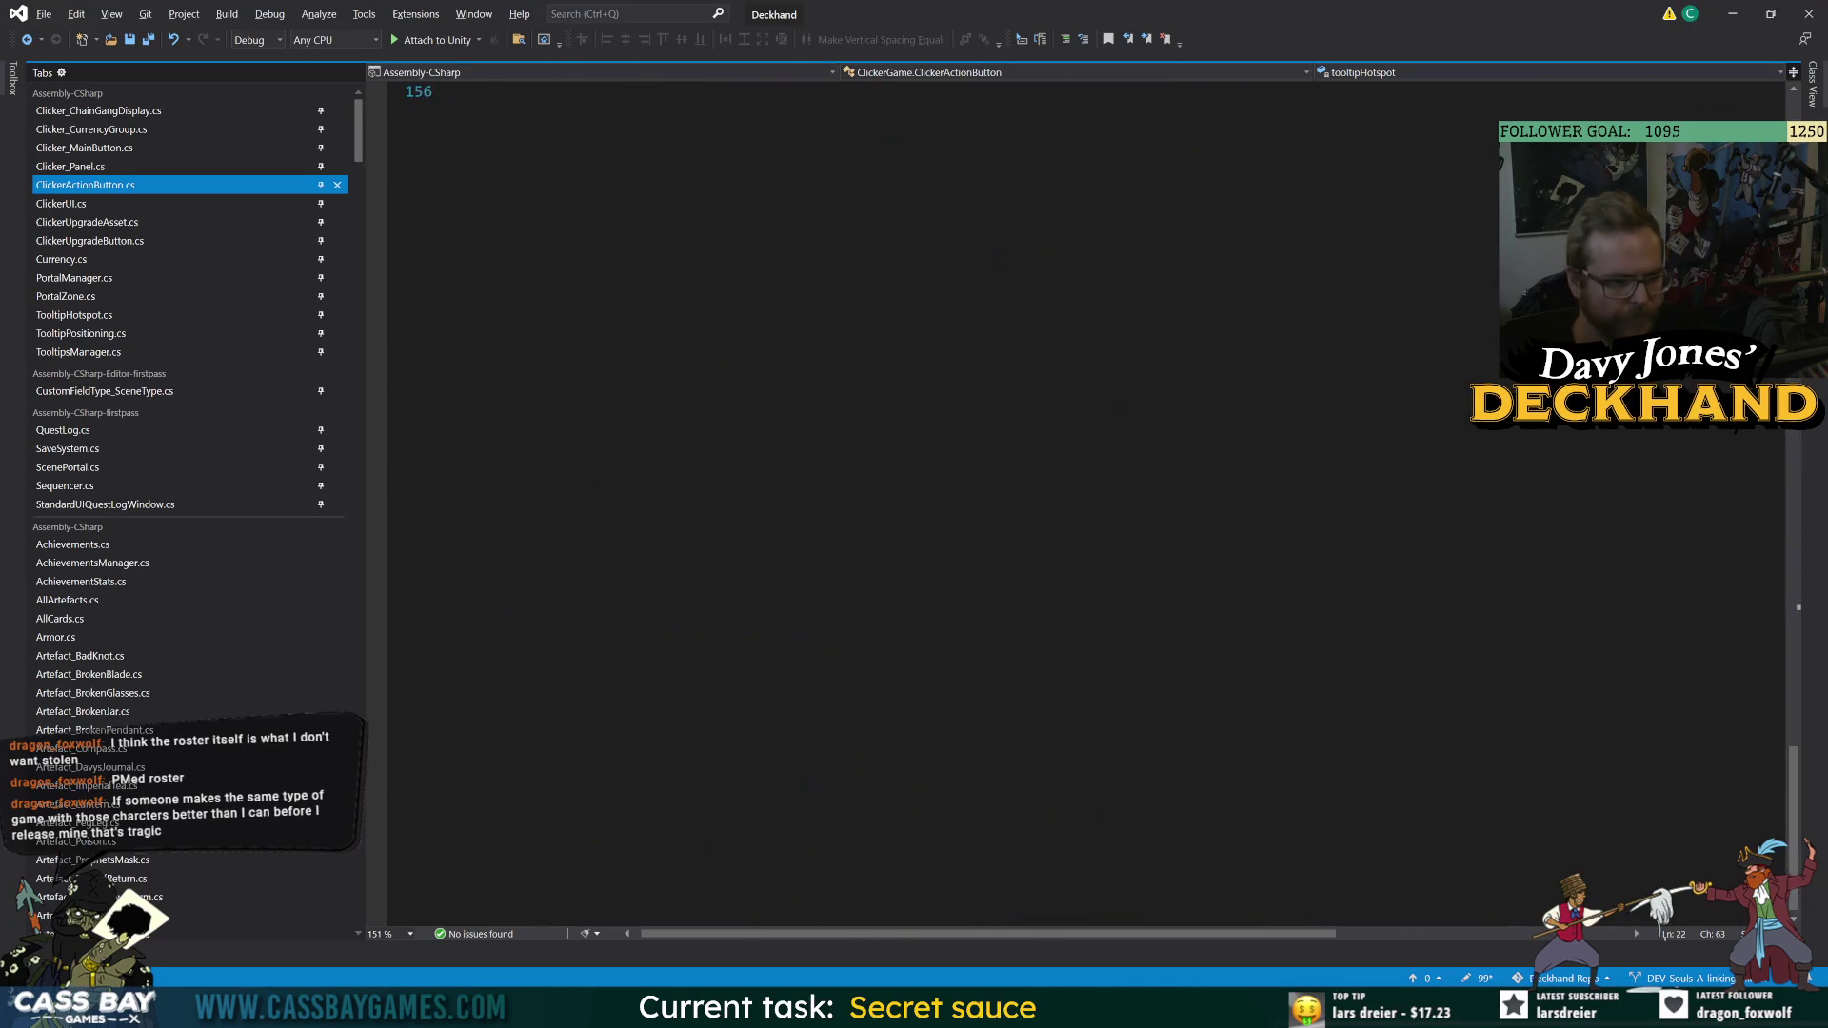
pyautogui.scroll(18, 952, 505)
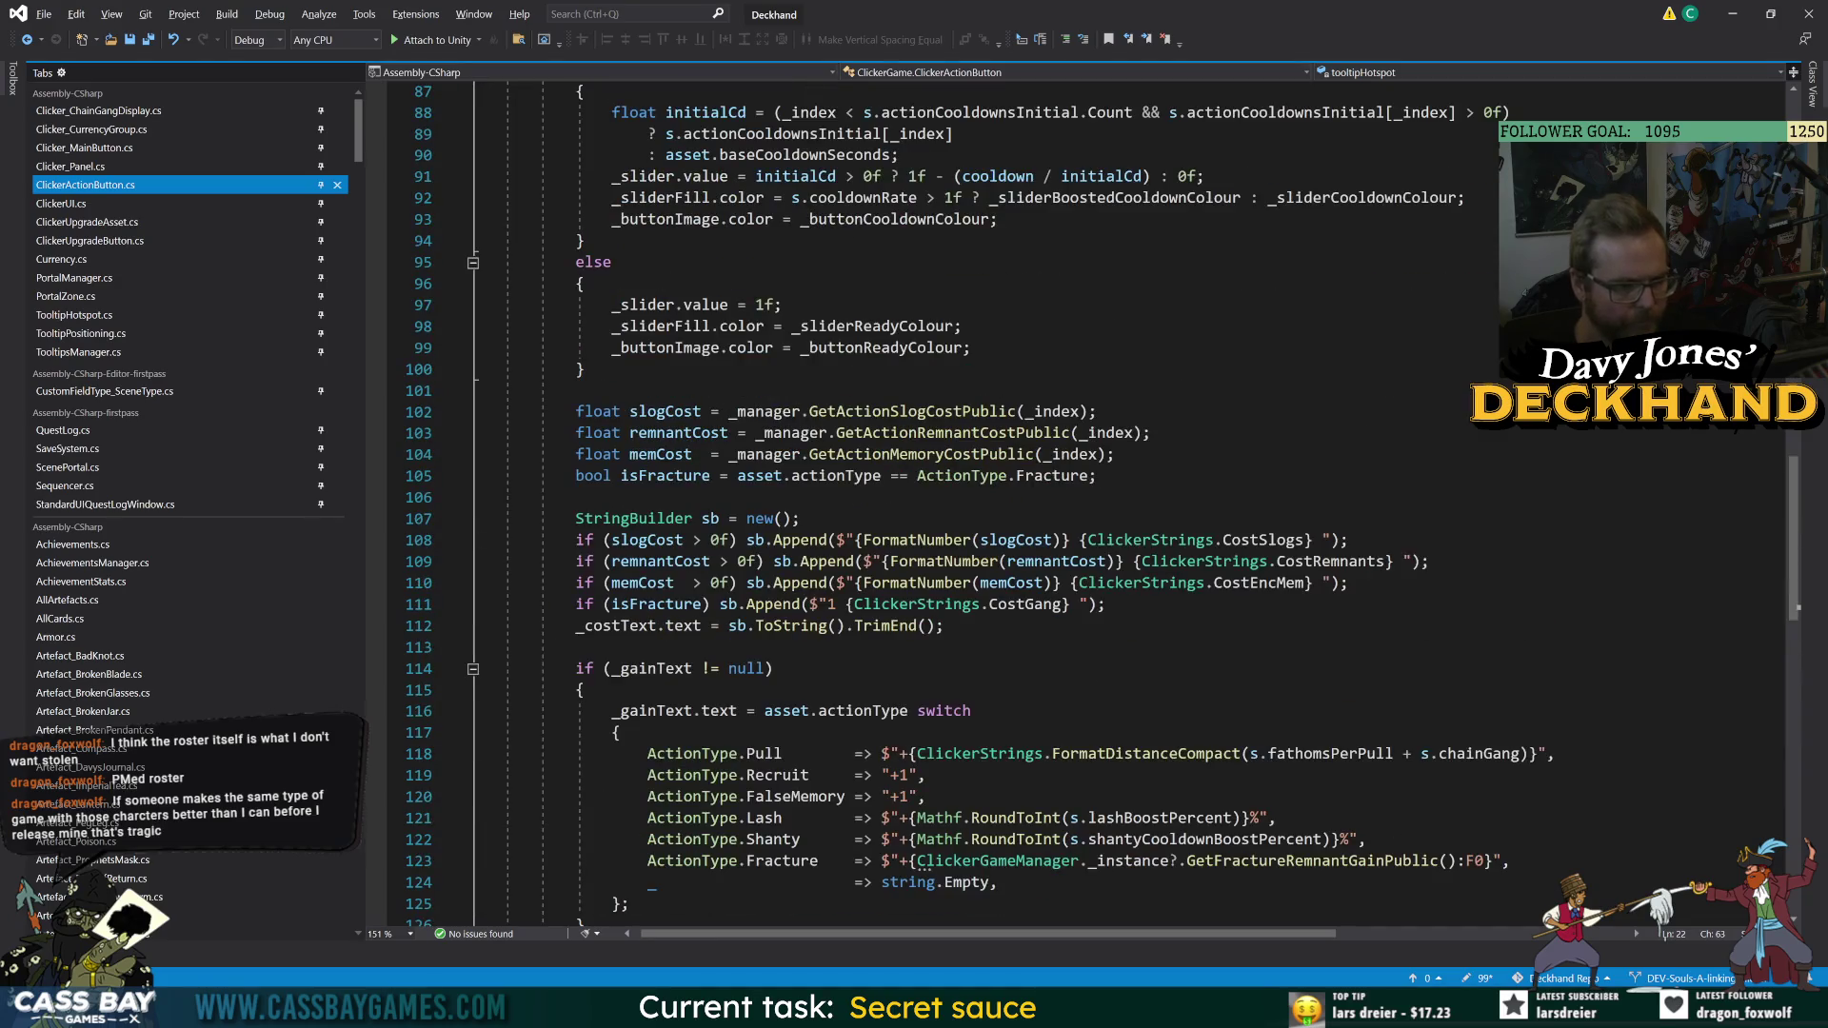
pyautogui.scroll(8, 952, 505)
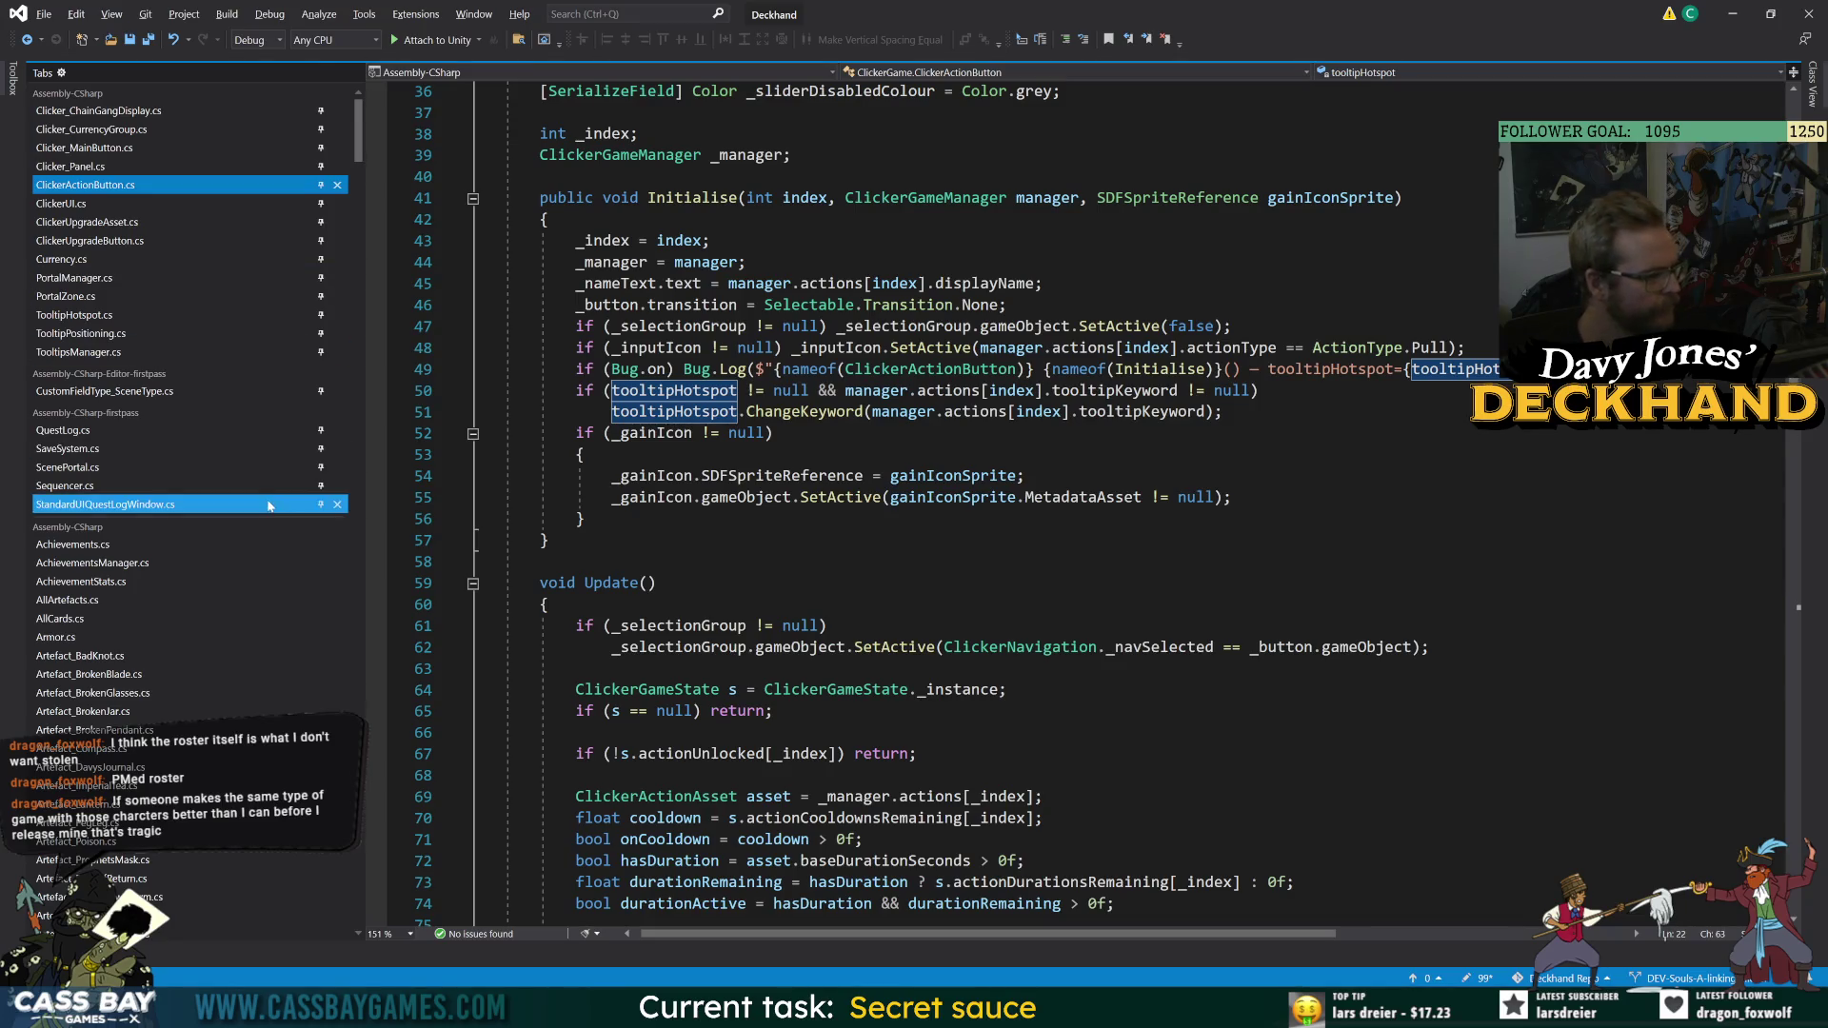
pyautogui.scroll(8, 443, 305)
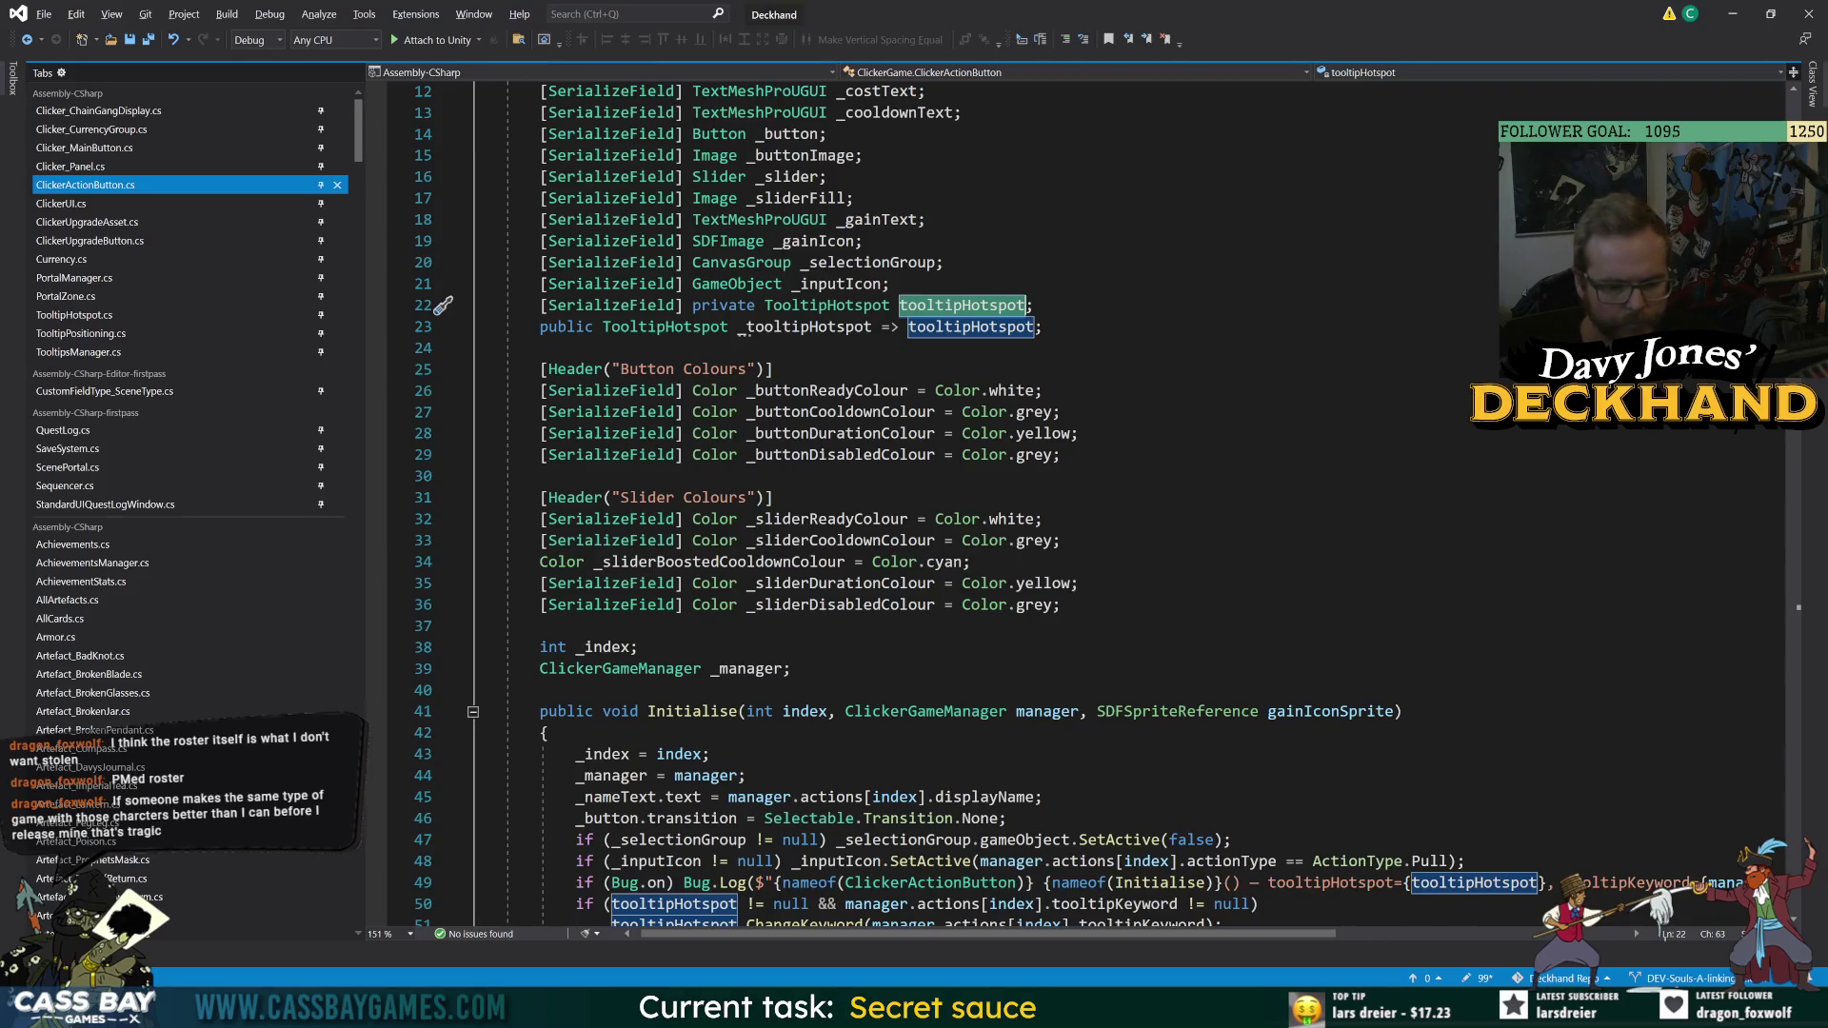
pyautogui.hotkey('alt', 'Tab')
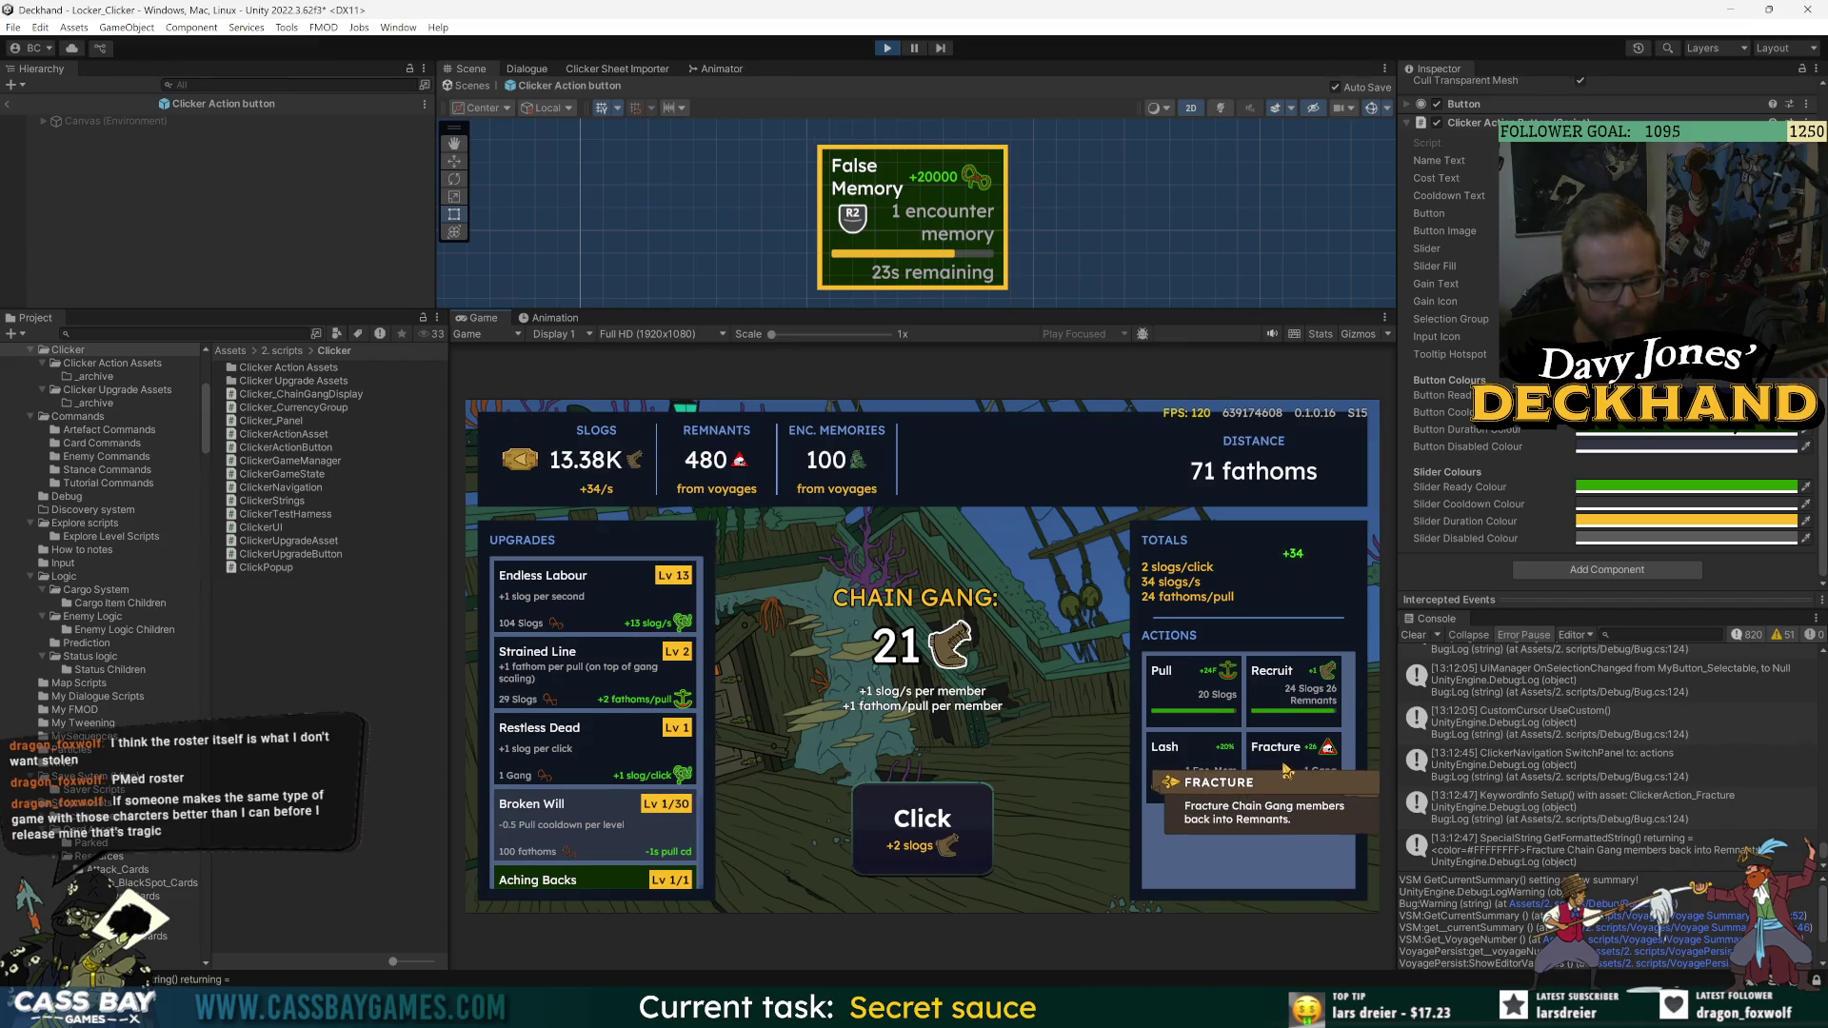
# - Use Fracture and Recruit, buy Endless Labour levels repeatedly, and trigger Click with Space
pyautogui.click(1286, 761)
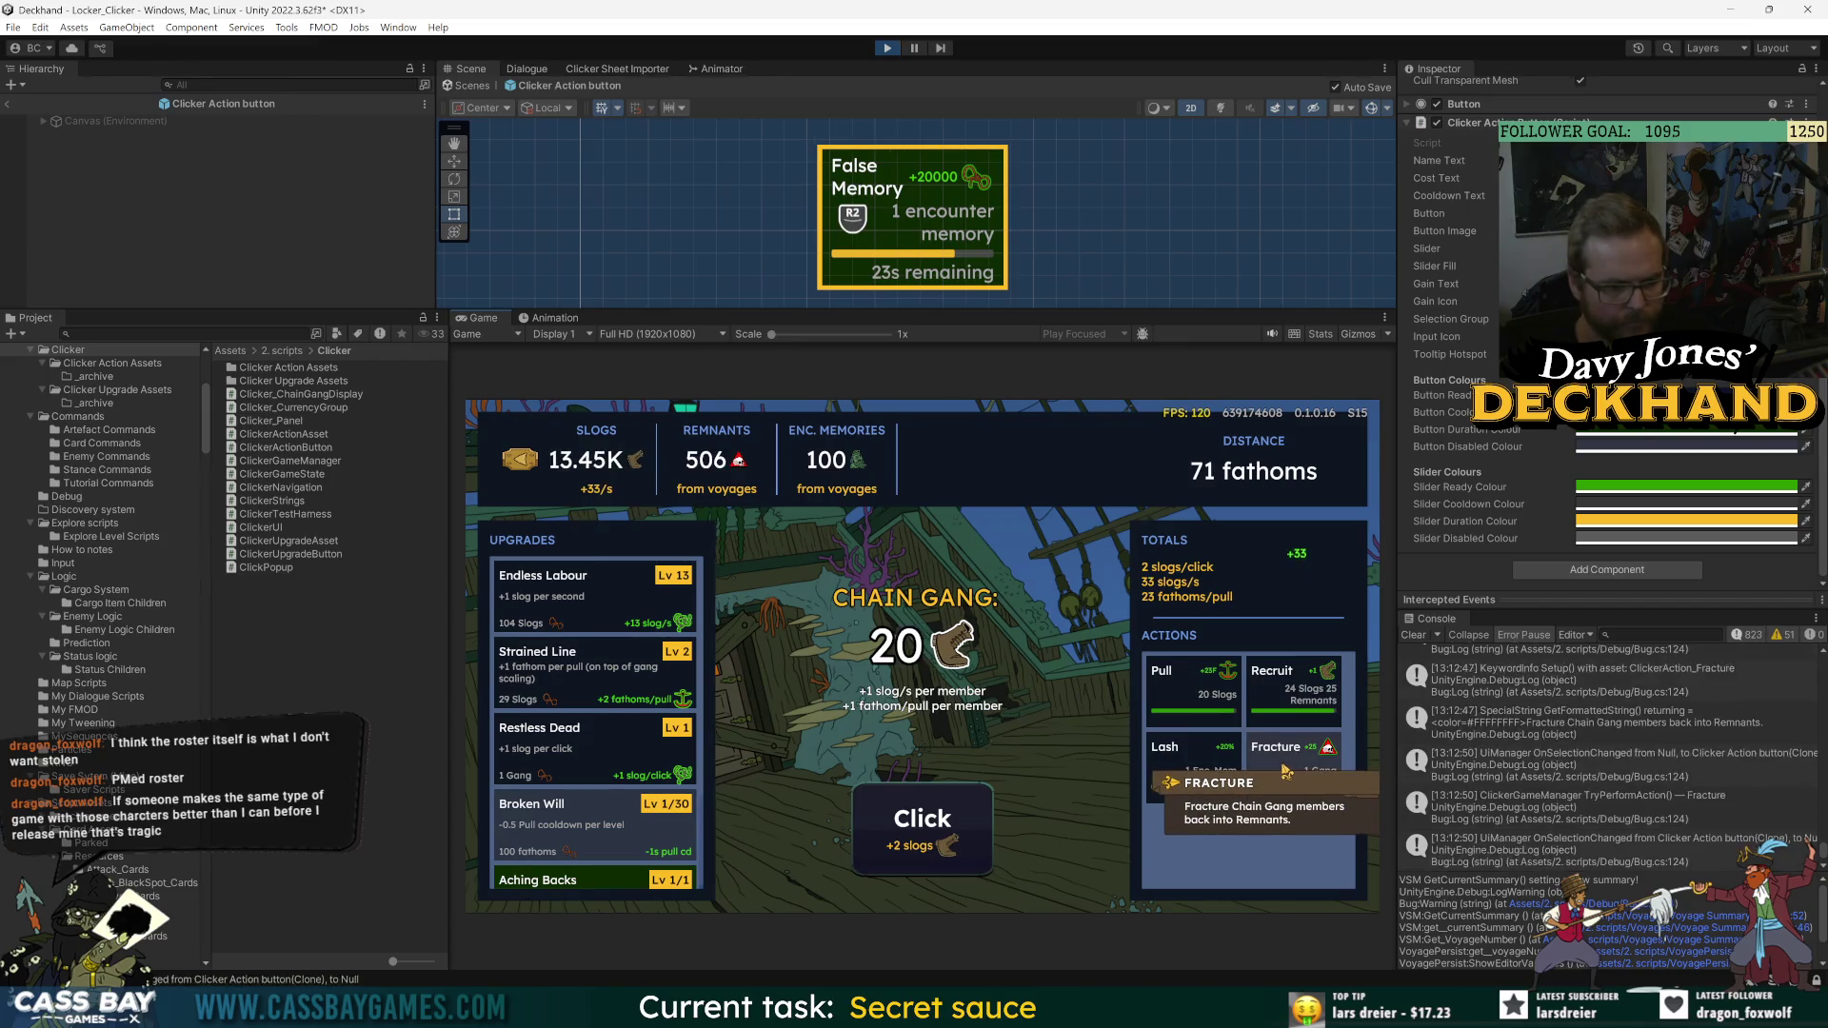
pyautogui.click(1278, 700)
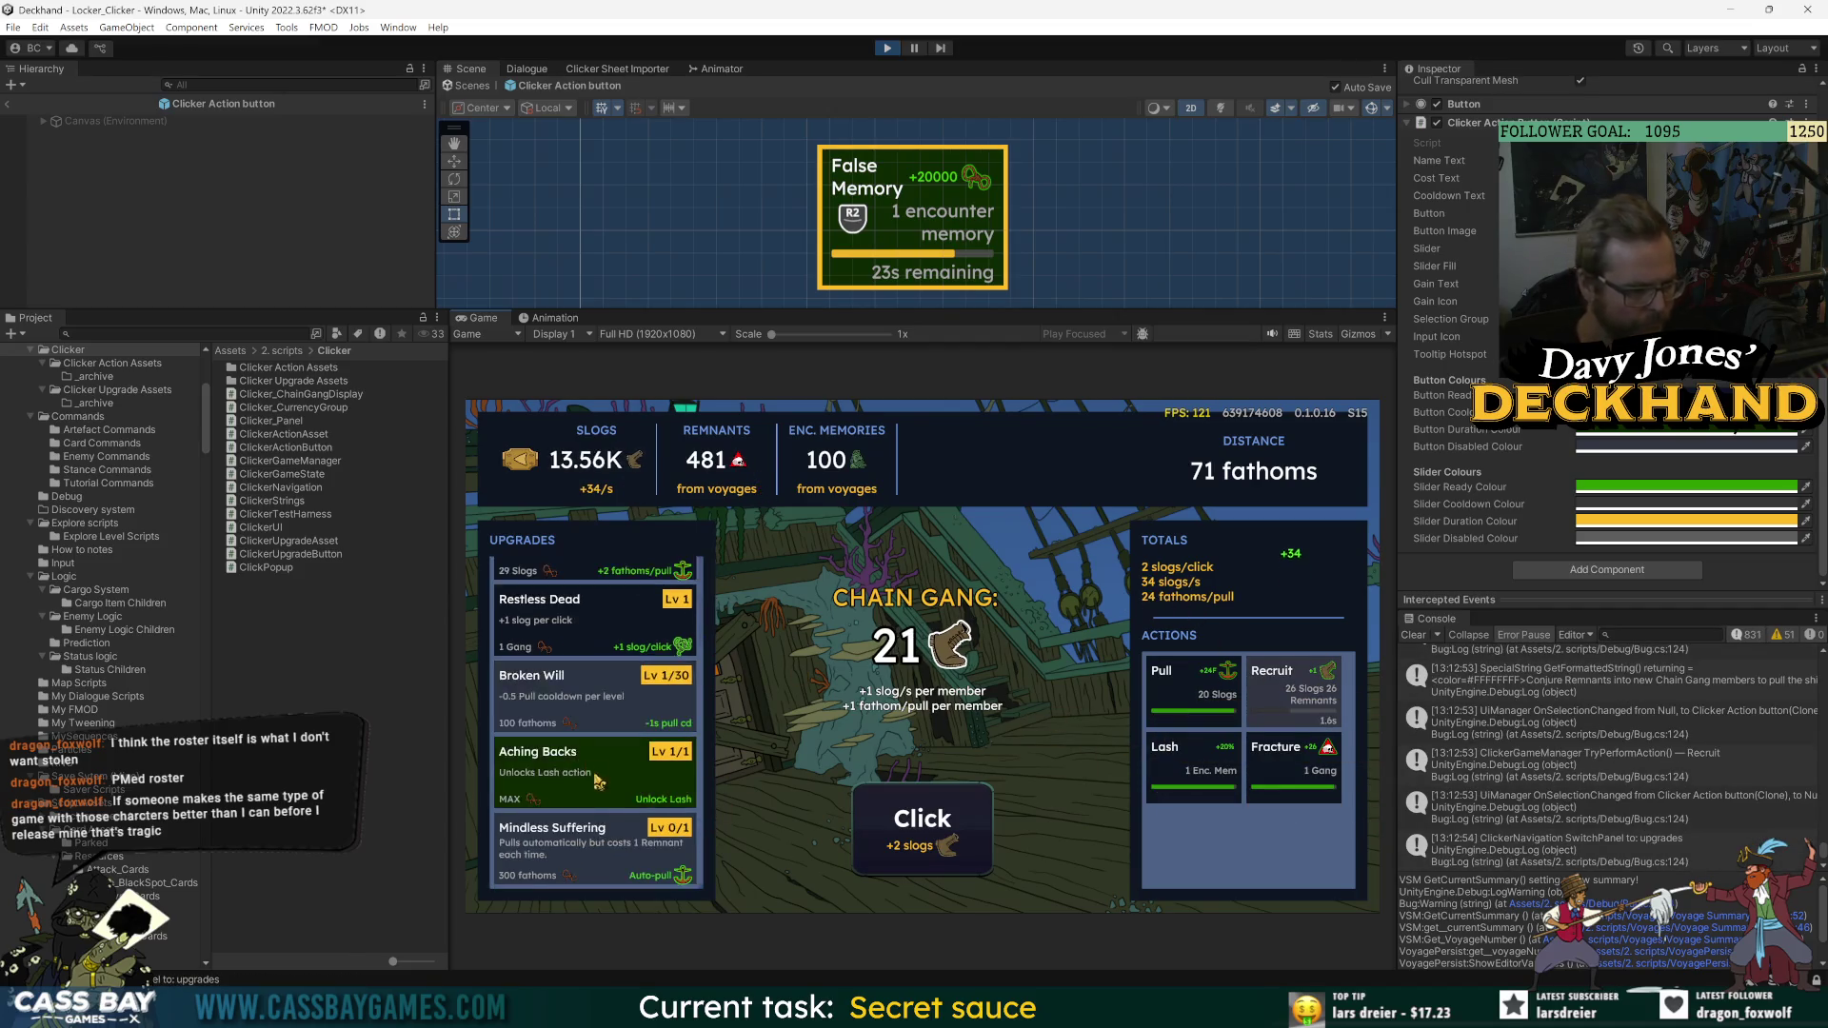
pyautogui.click(571, 601)
pyautogui.click(571, 602)
pyautogui.click(571, 601)
pyautogui.click(571, 602)
pyautogui.click(572, 601)
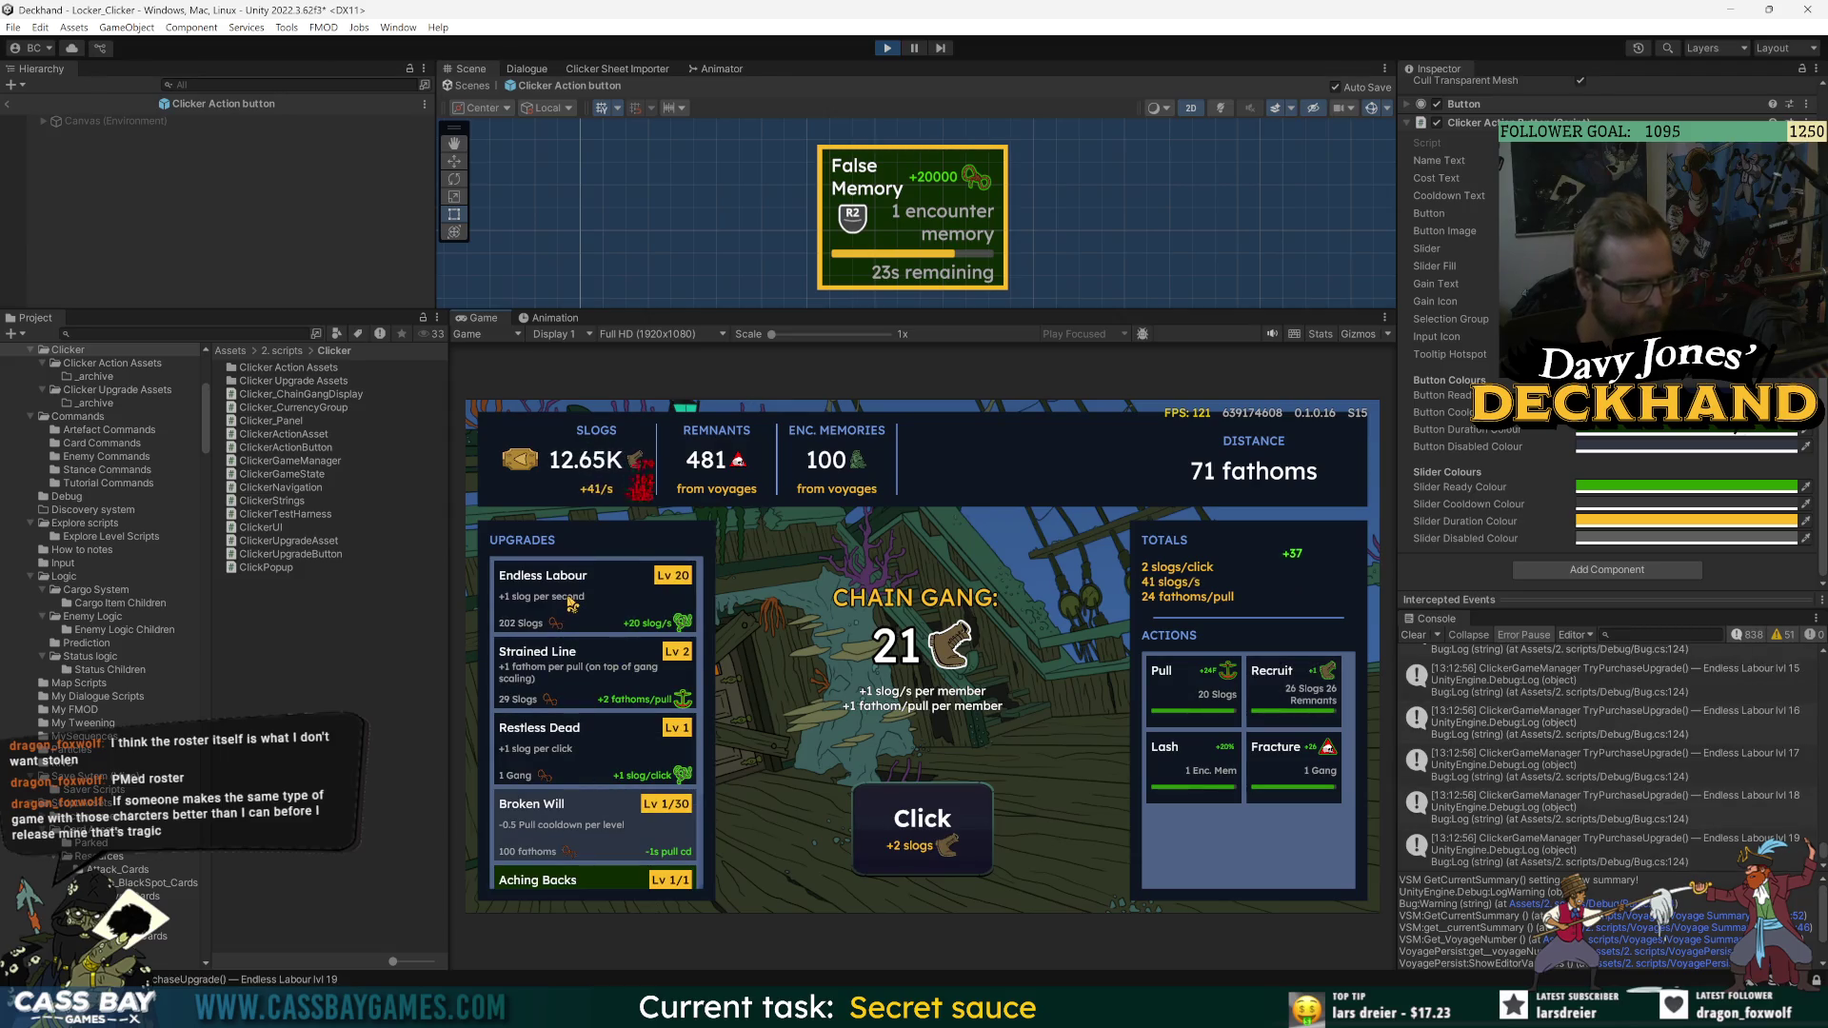
pyautogui.click(571, 602)
pyautogui.click(571, 602)
pyautogui.click(571, 602)
pyautogui.click(571, 602)
pyautogui.click(571, 602)
pyautogui.click(571, 602)
pyautogui.click(571, 602)
pyautogui.click(572, 601)
pyautogui.click(572, 601)
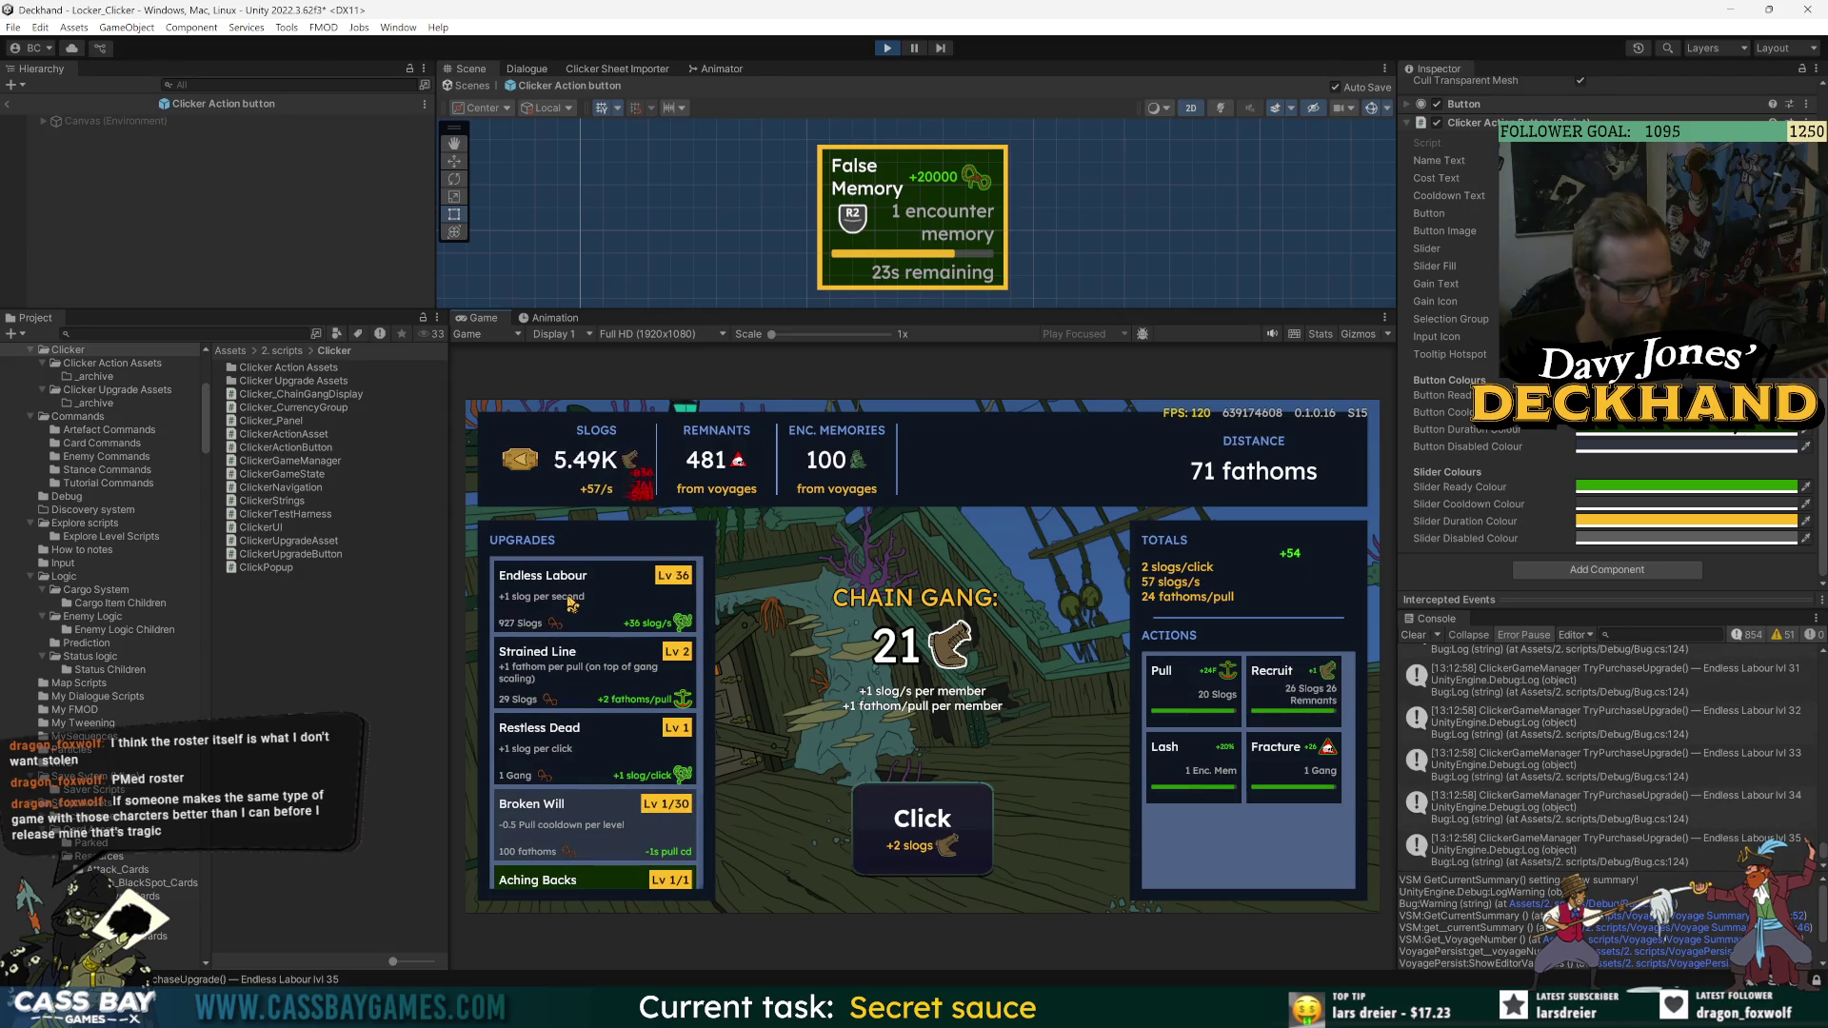
pyautogui.click(572, 601)
pyautogui.click(571, 602)
pyautogui.press('space')
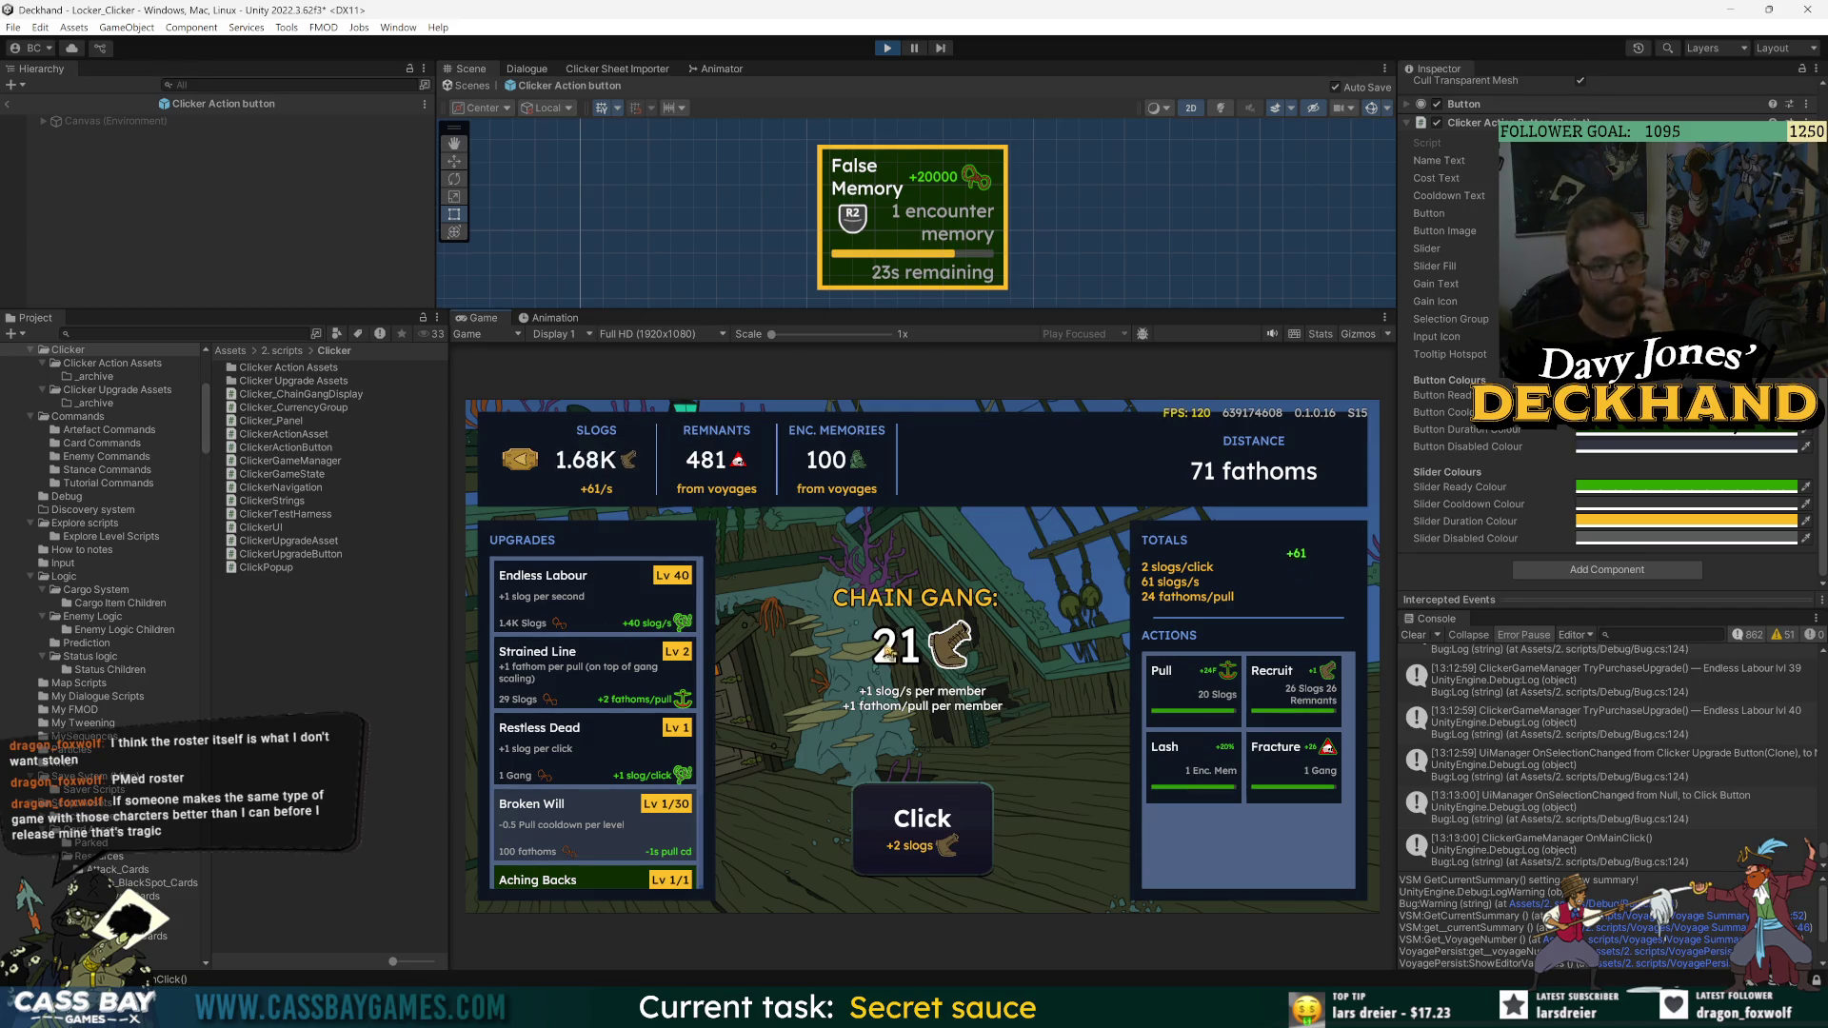
pyautogui.click(597, 620)
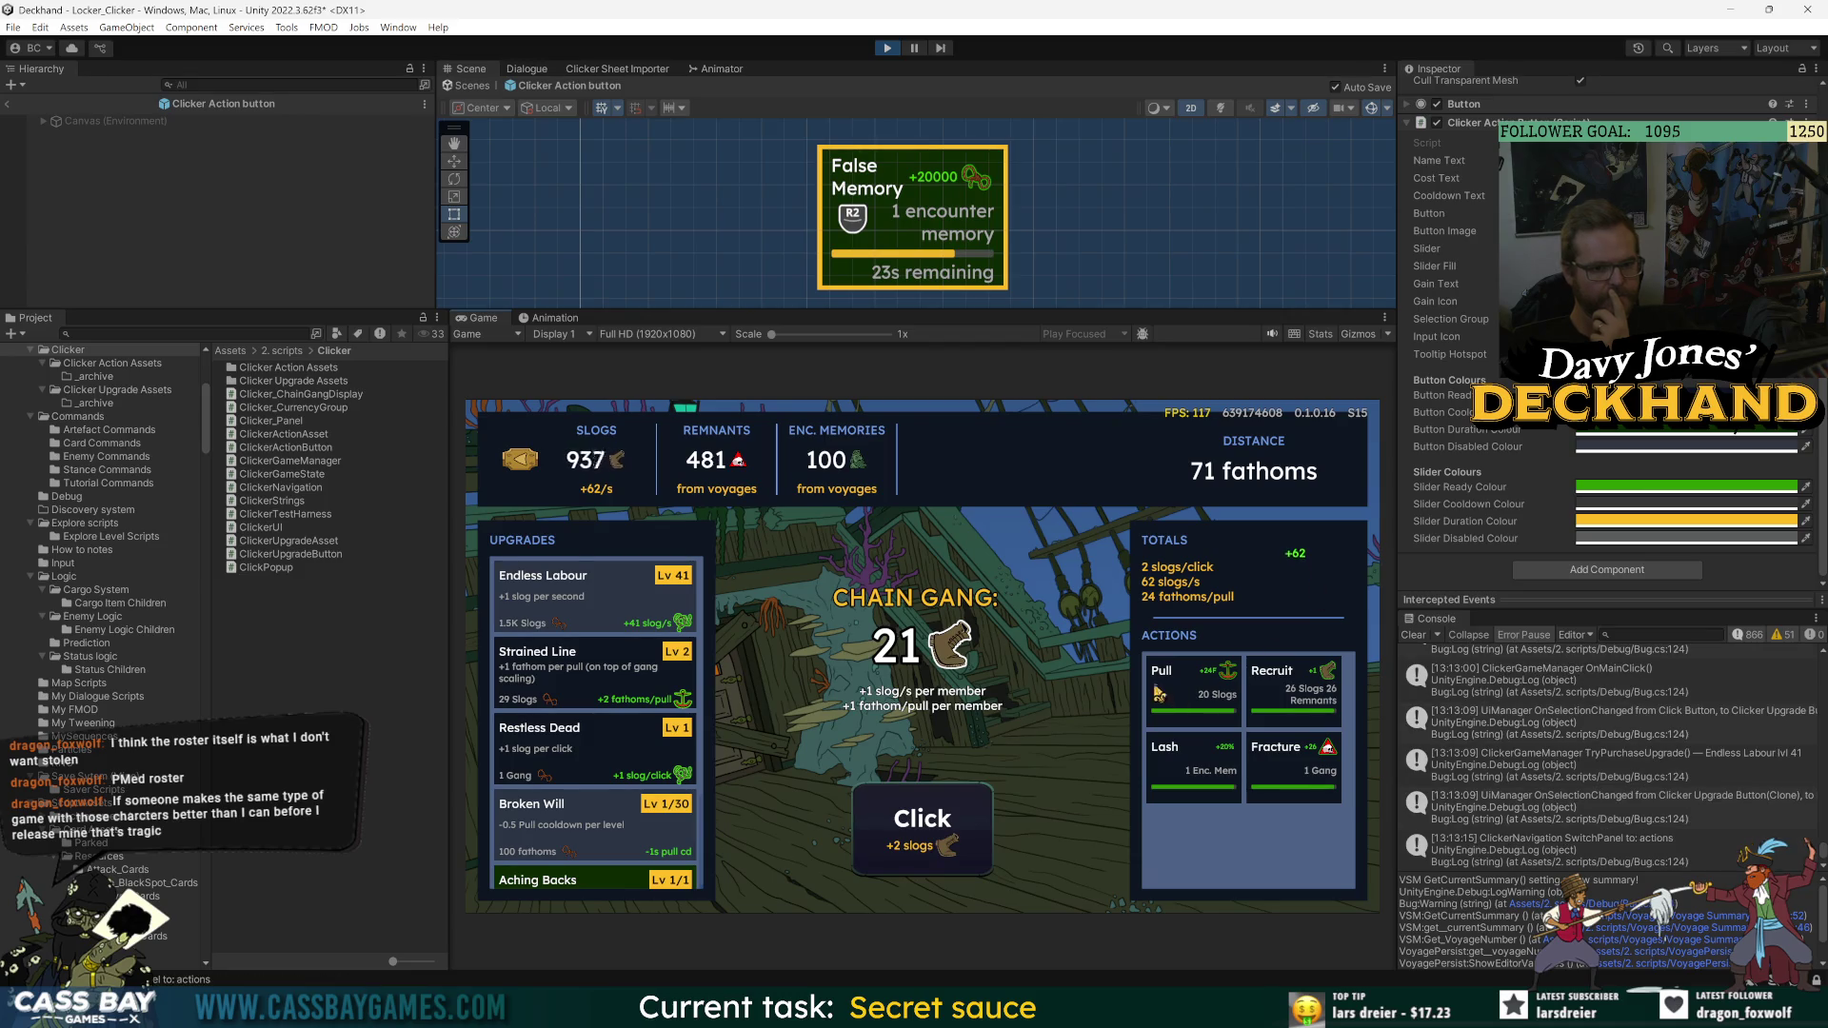
# - Fire Pull, Recruit and Lash, click the main Click button repeatedly, then Fracture and Recruit again
pyautogui.click(1190, 687)
pyautogui.click(1300, 688)
pyautogui.click(1185, 762)
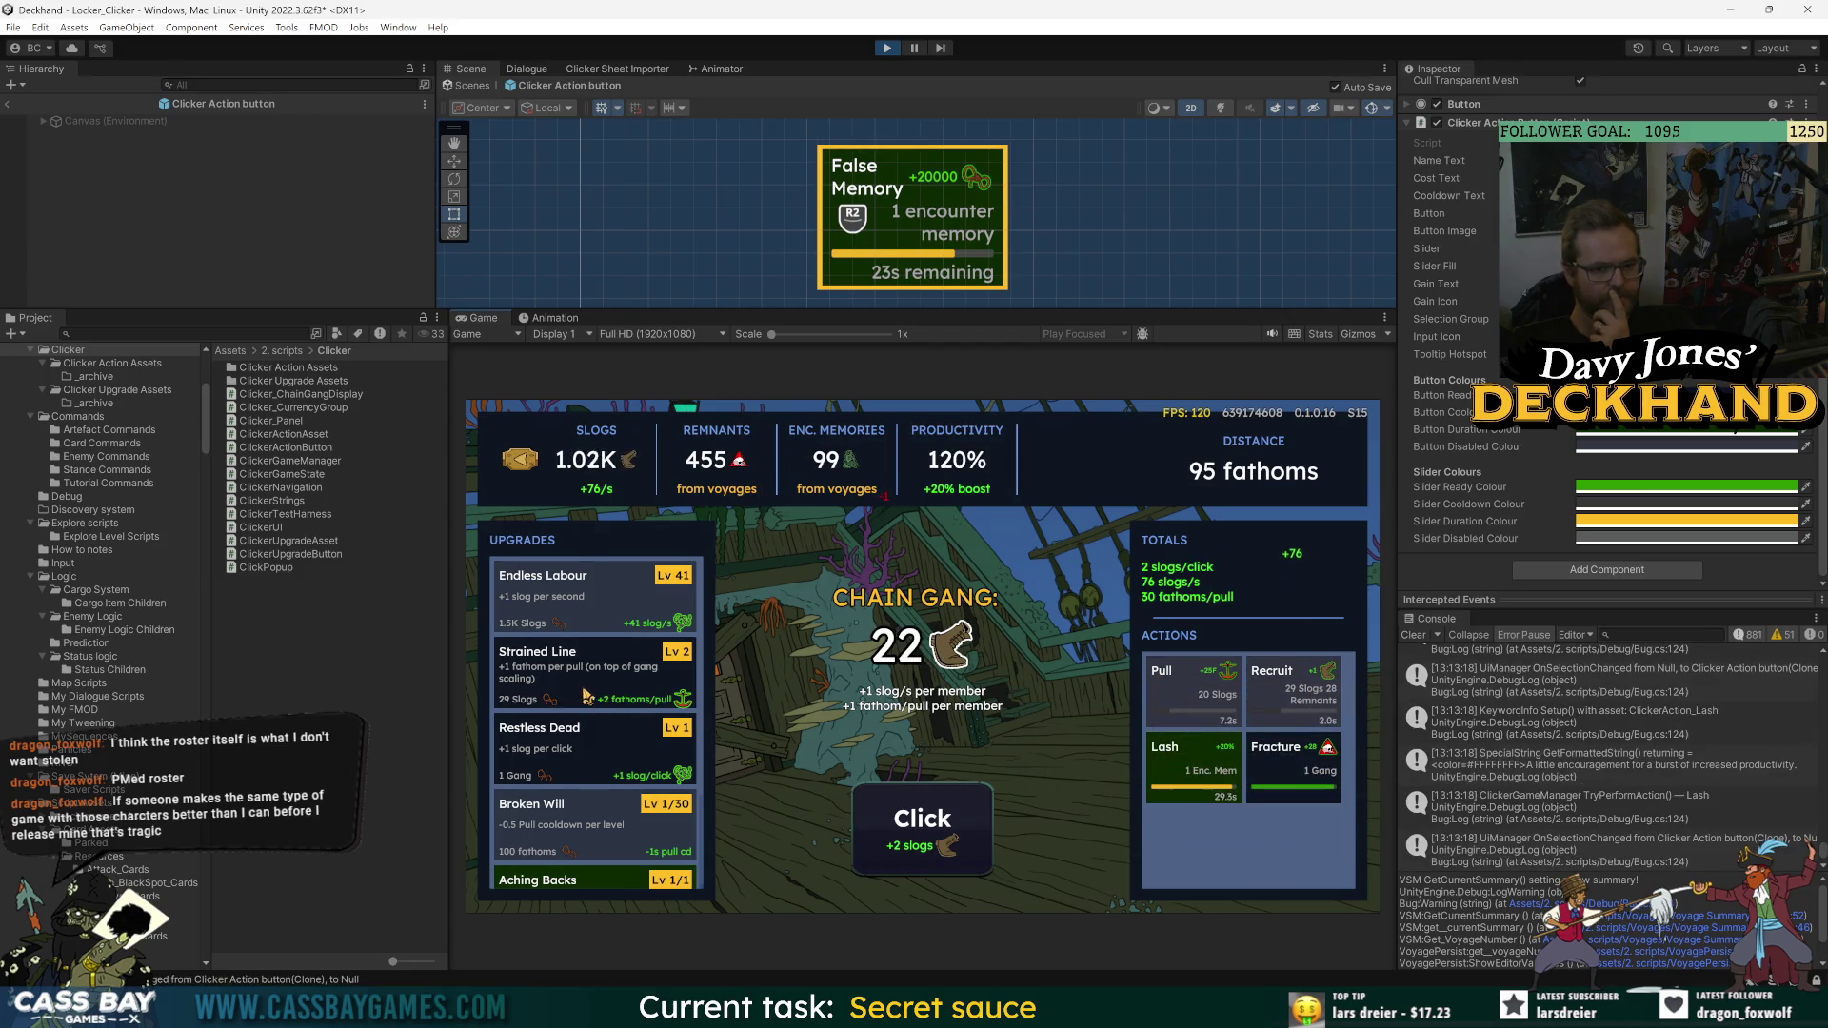
pyautogui.click(937, 817)
pyautogui.click(937, 817)
pyautogui.click(938, 817)
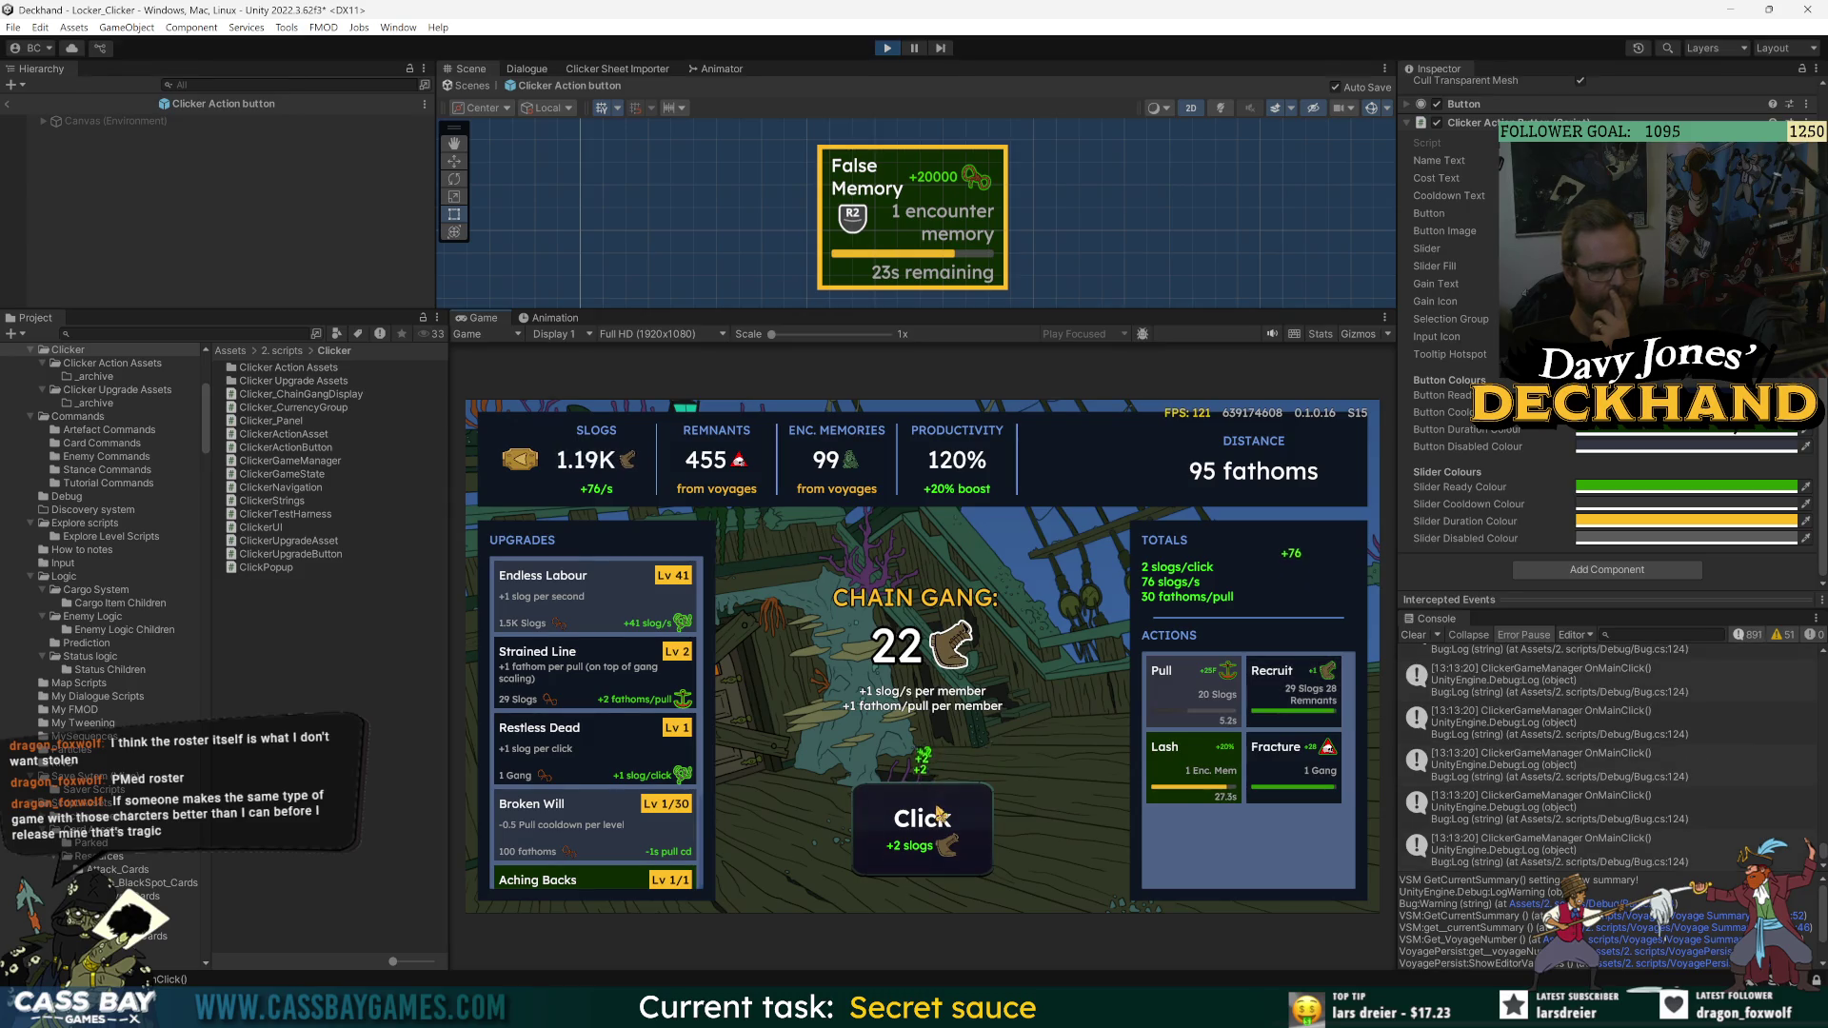
pyautogui.click(938, 817)
pyautogui.click(938, 817)
pyautogui.click(937, 817)
pyautogui.click(938, 817)
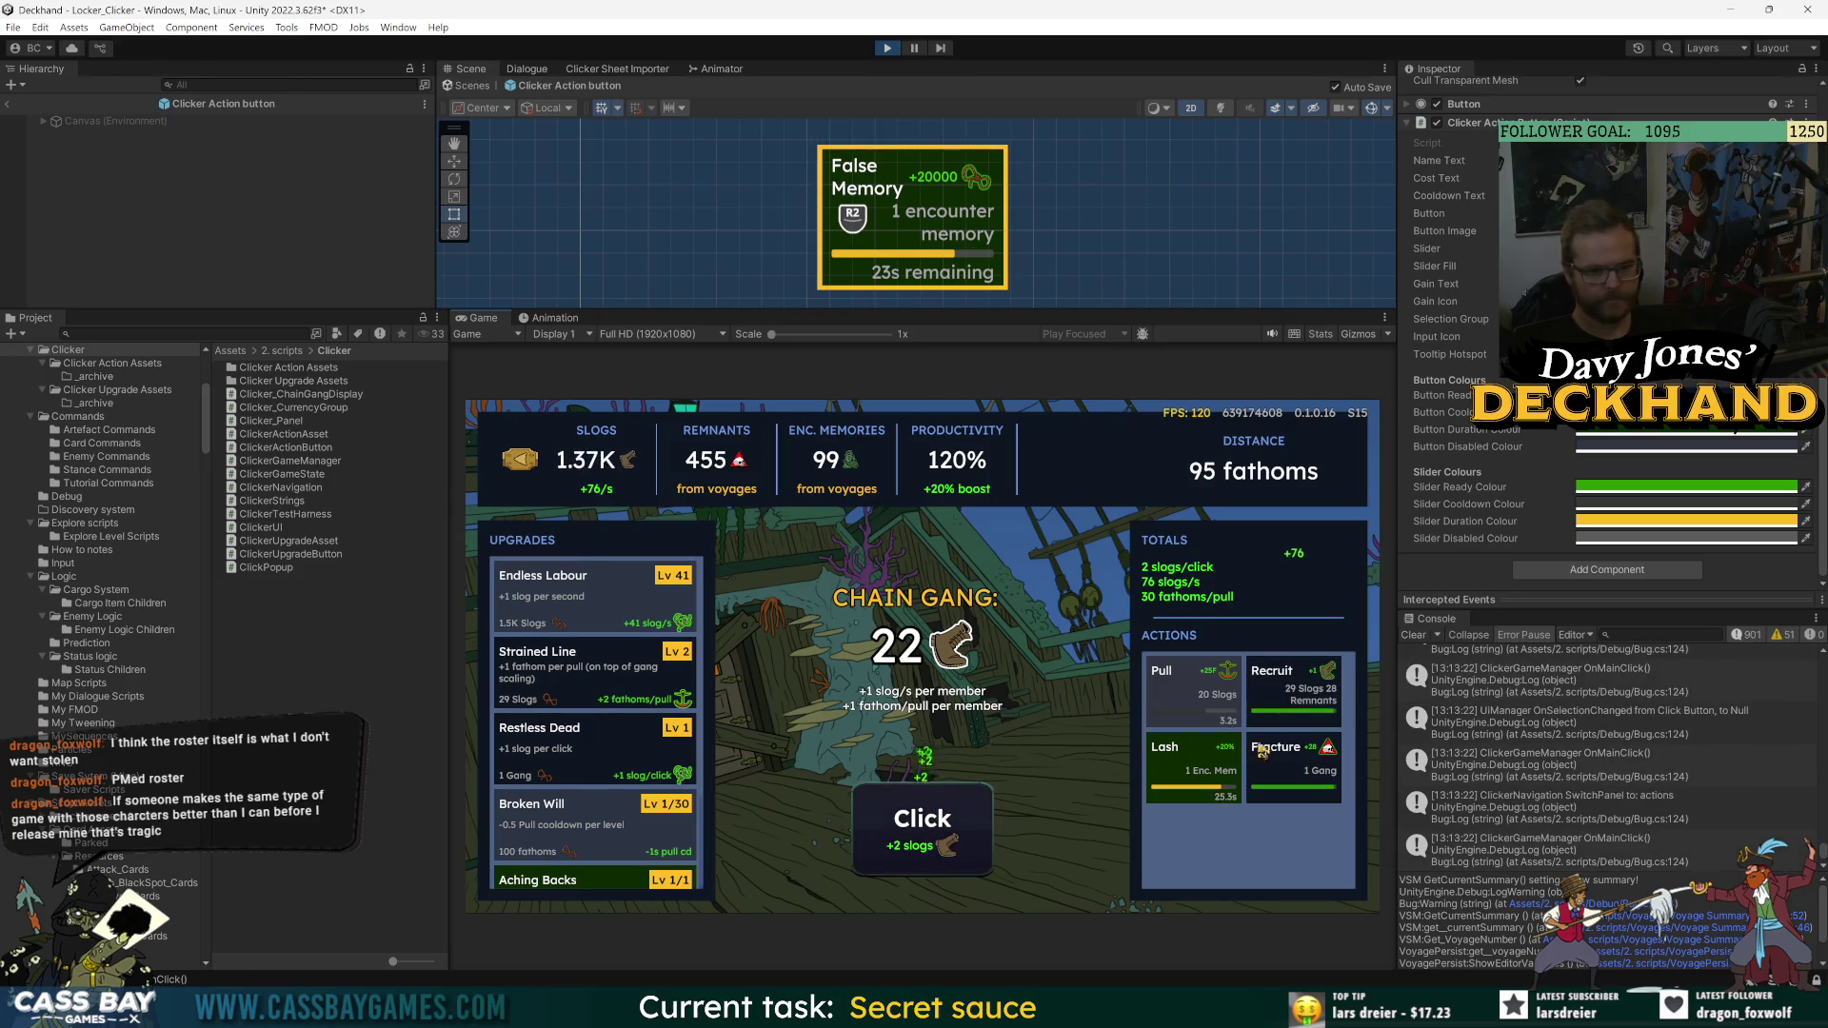
pyautogui.click(1293, 762)
pyautogui.click(1290, 681)
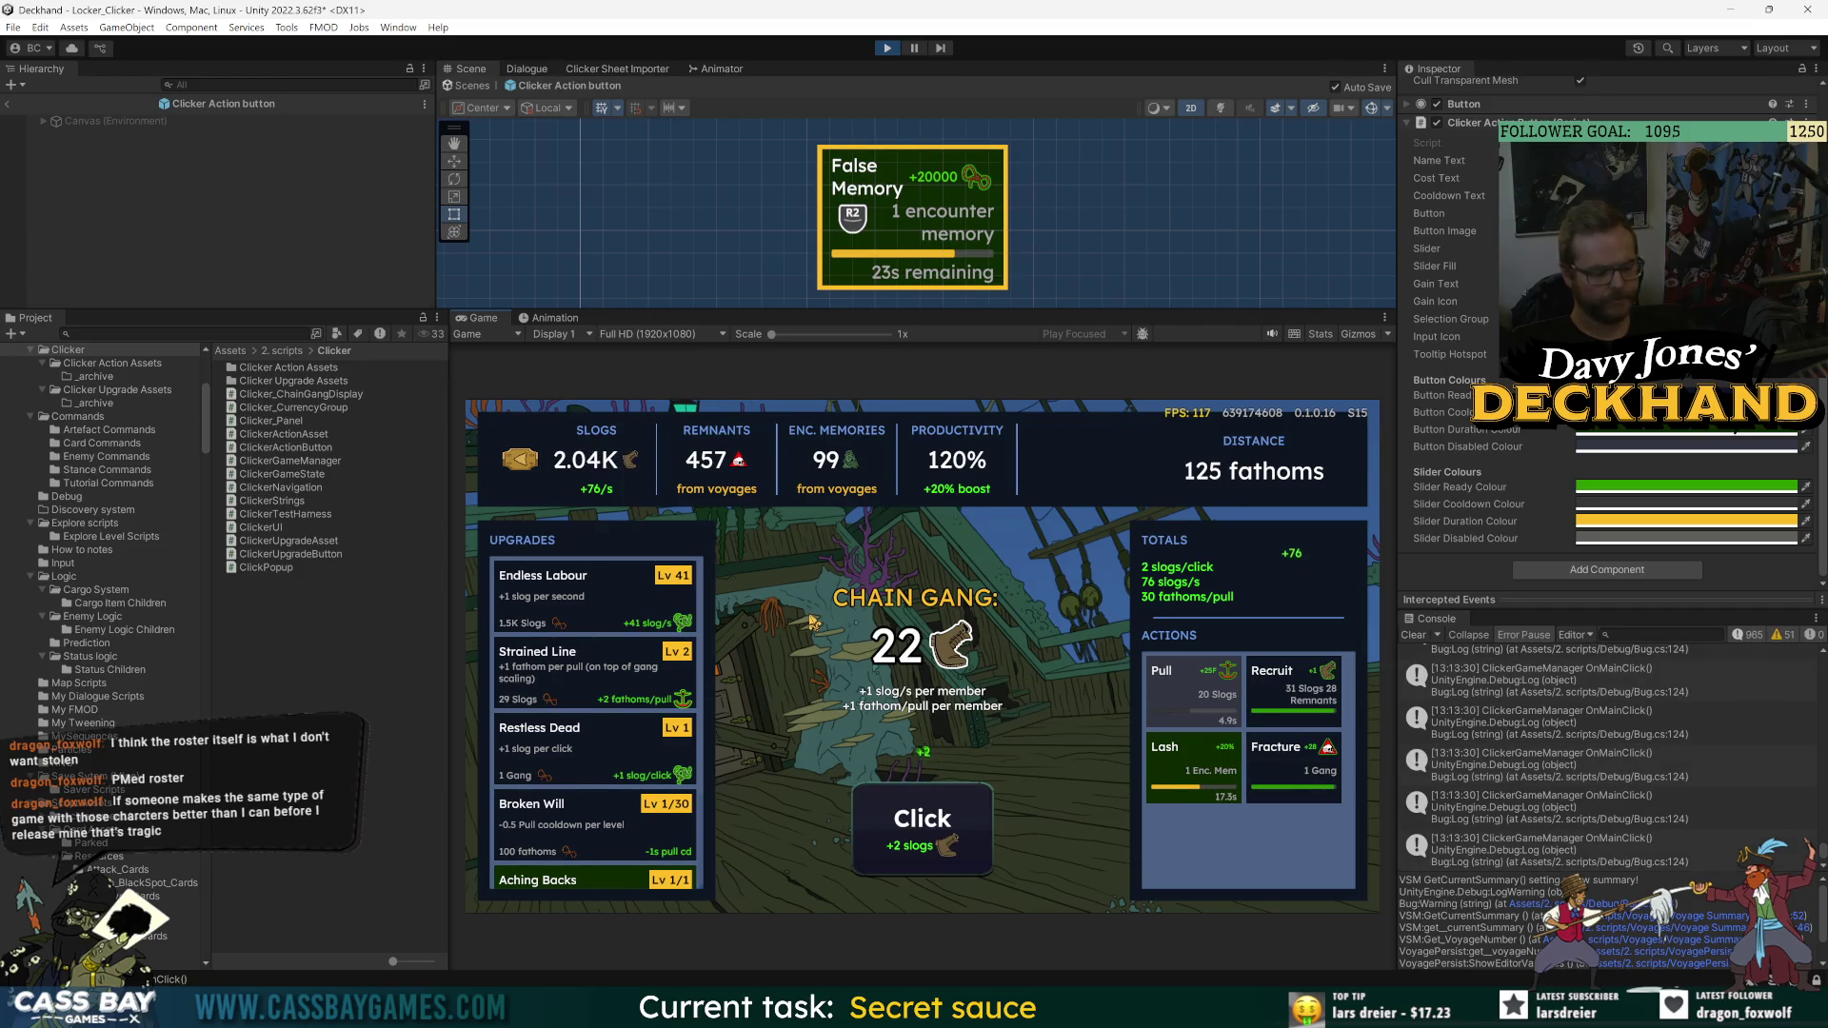
# - Recruit once more, test the arrow keys and F to fire Pull, then stop play mode with Ctrl+P
pyautogui.click(1290, 700)
pyautogui.press('Down')
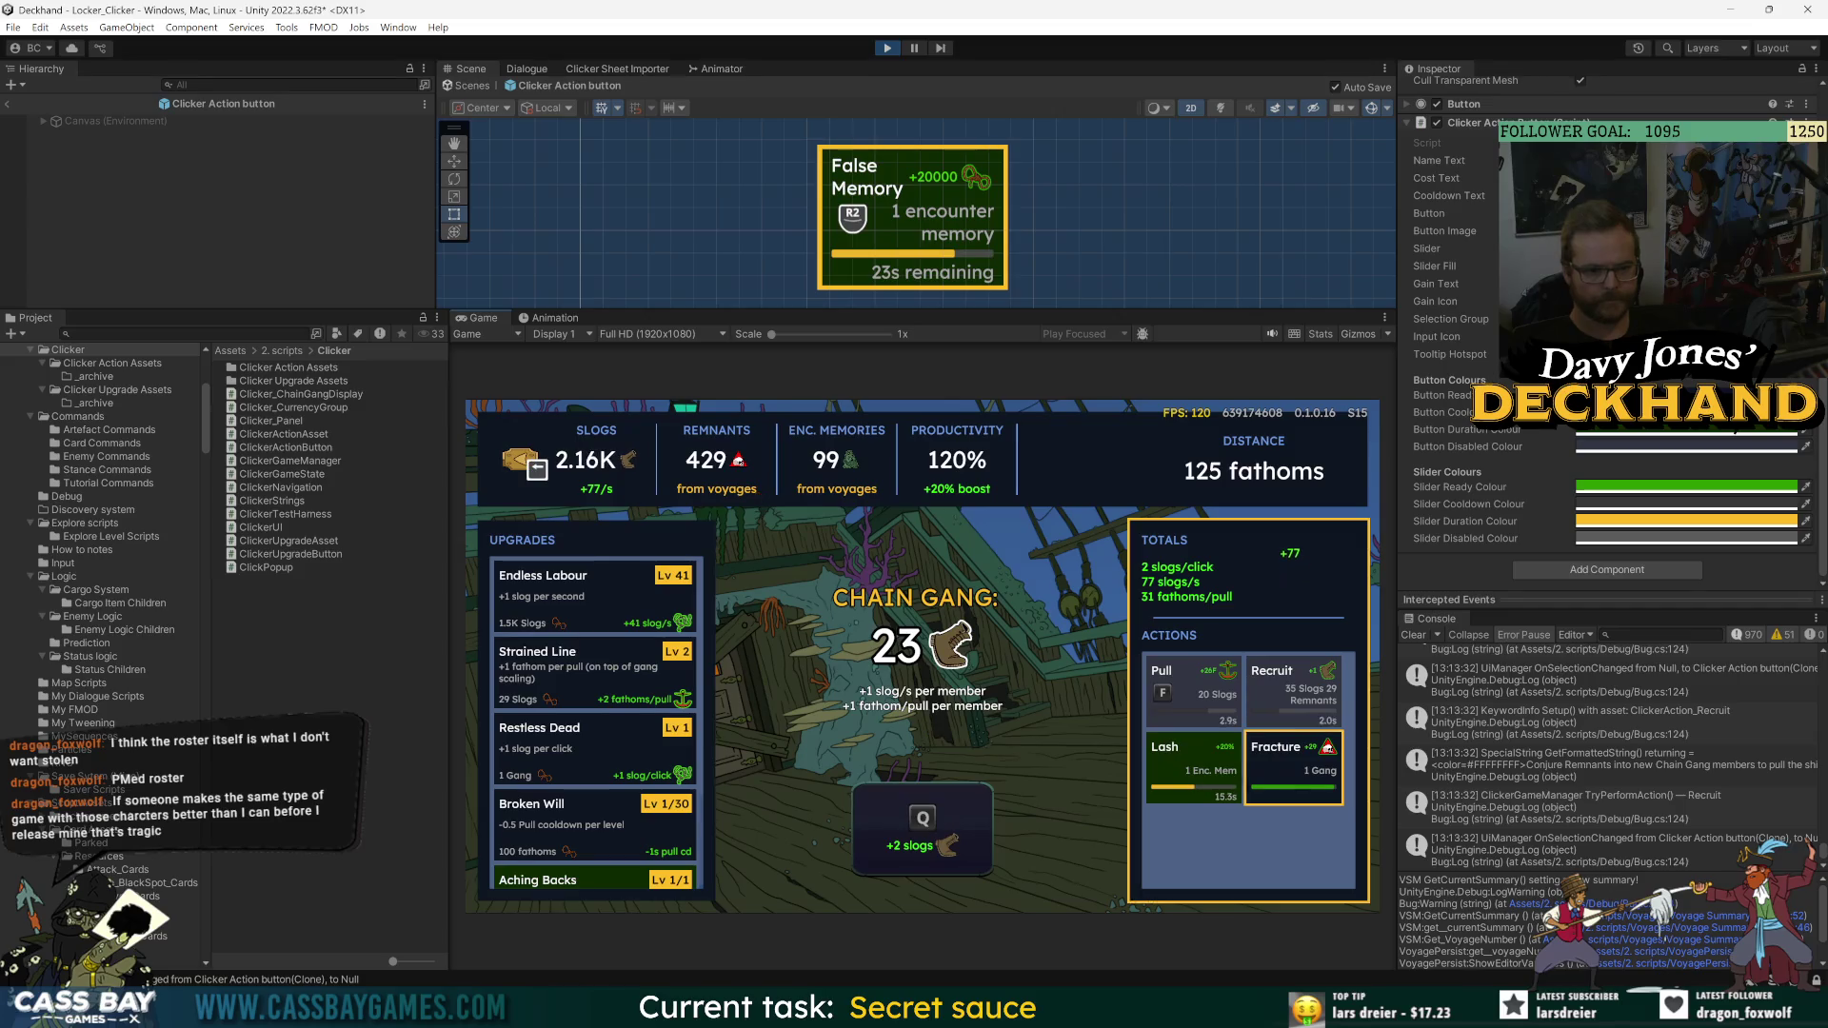
pyautogui.press('Left')
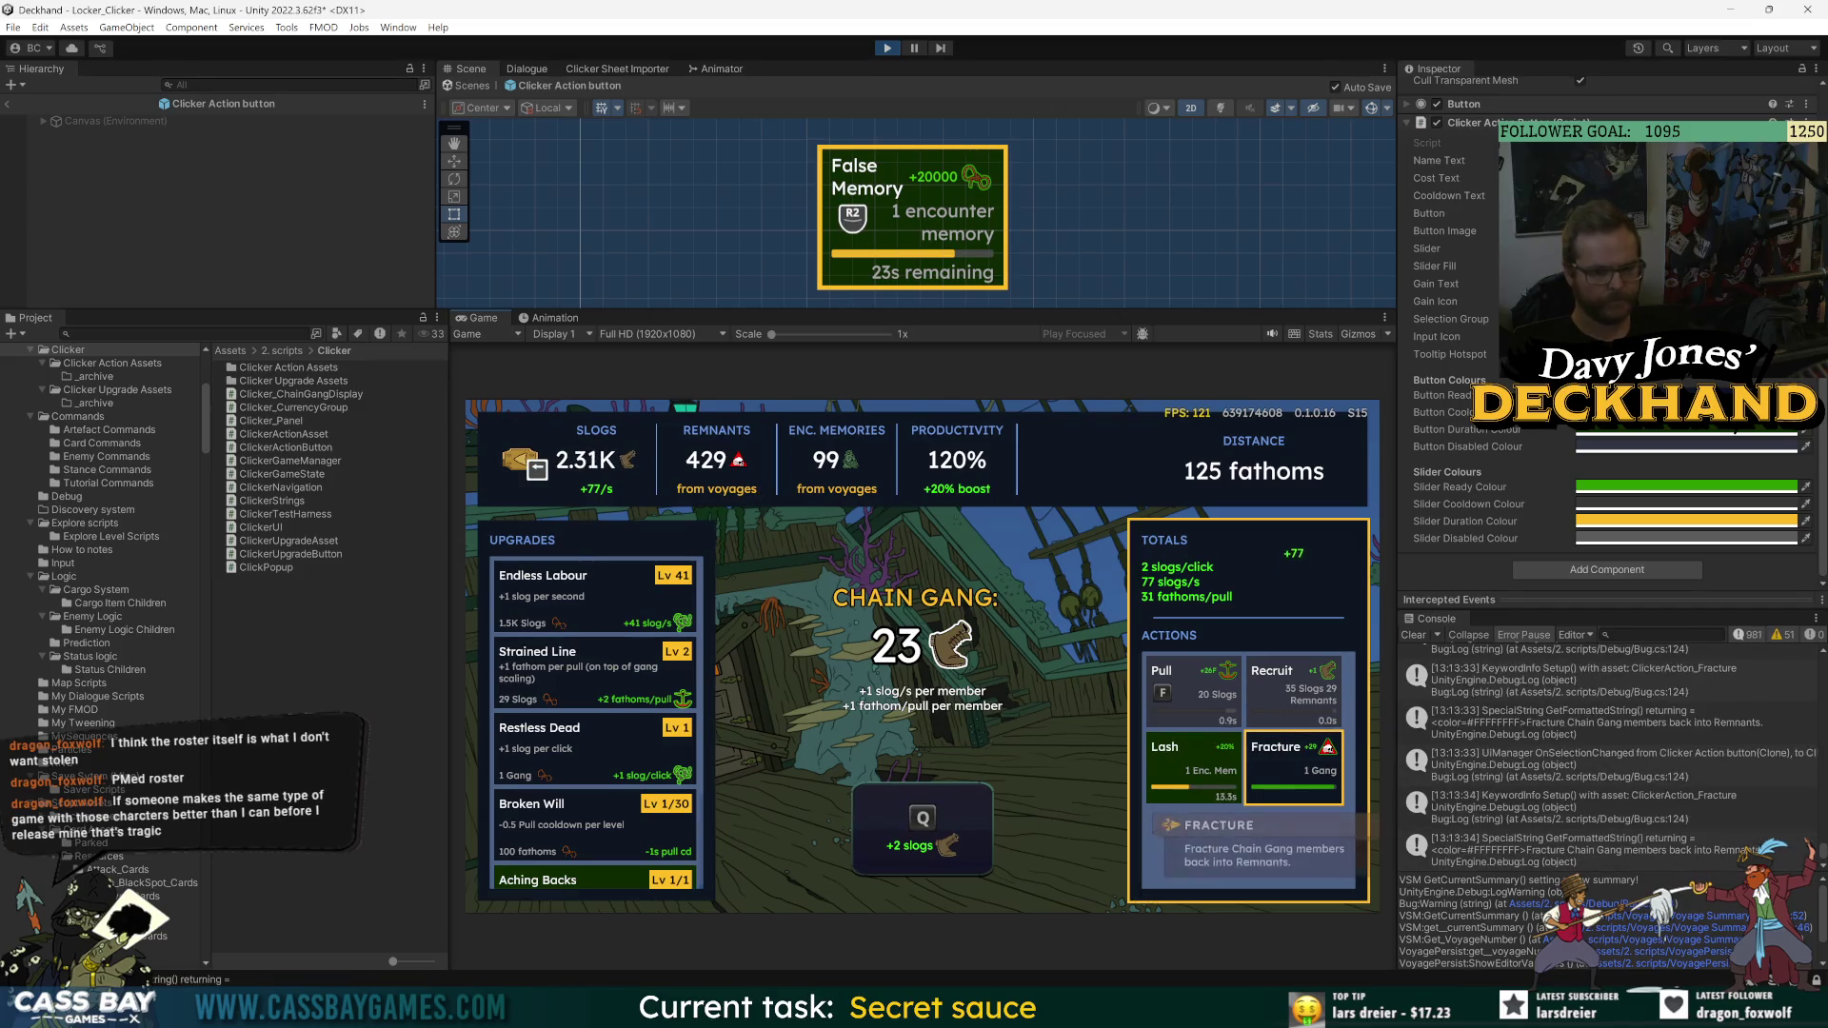
pyautogui.press('f')
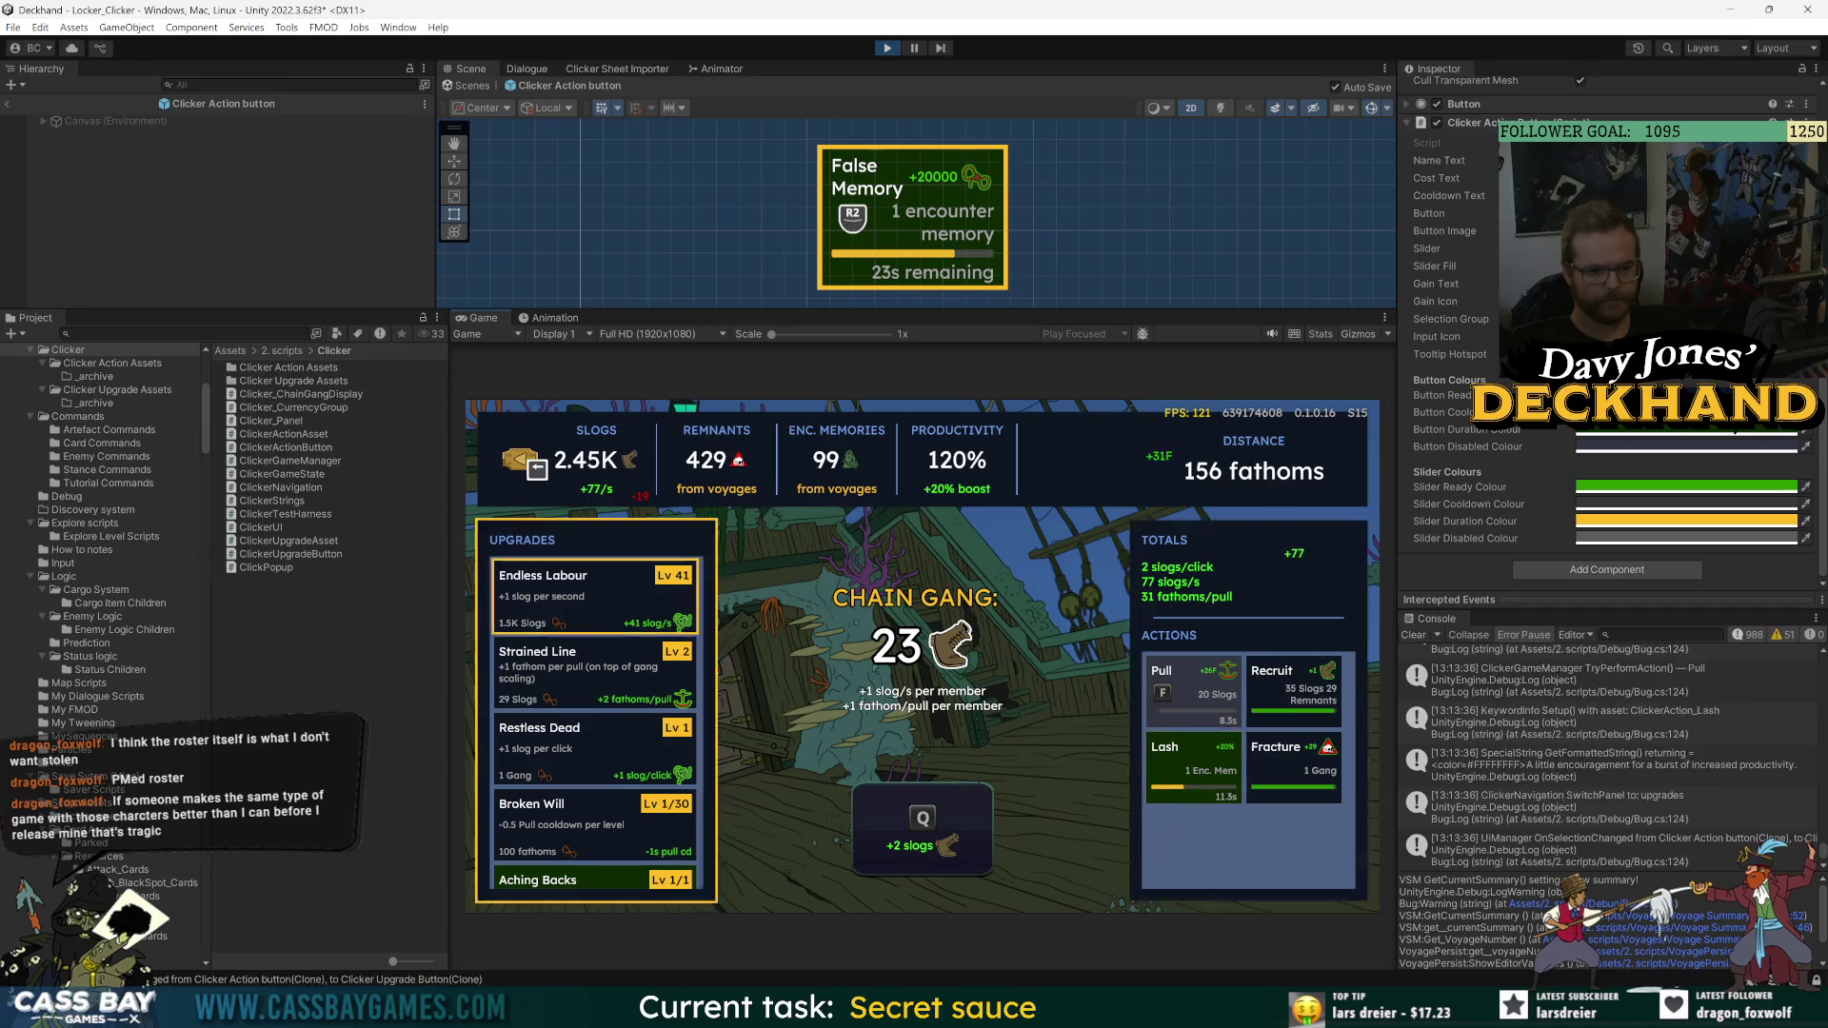
pyautogui.press('Left')
pyautogui.press('Right')
pyautogui.press('Left')
pyautogui.press('Right')
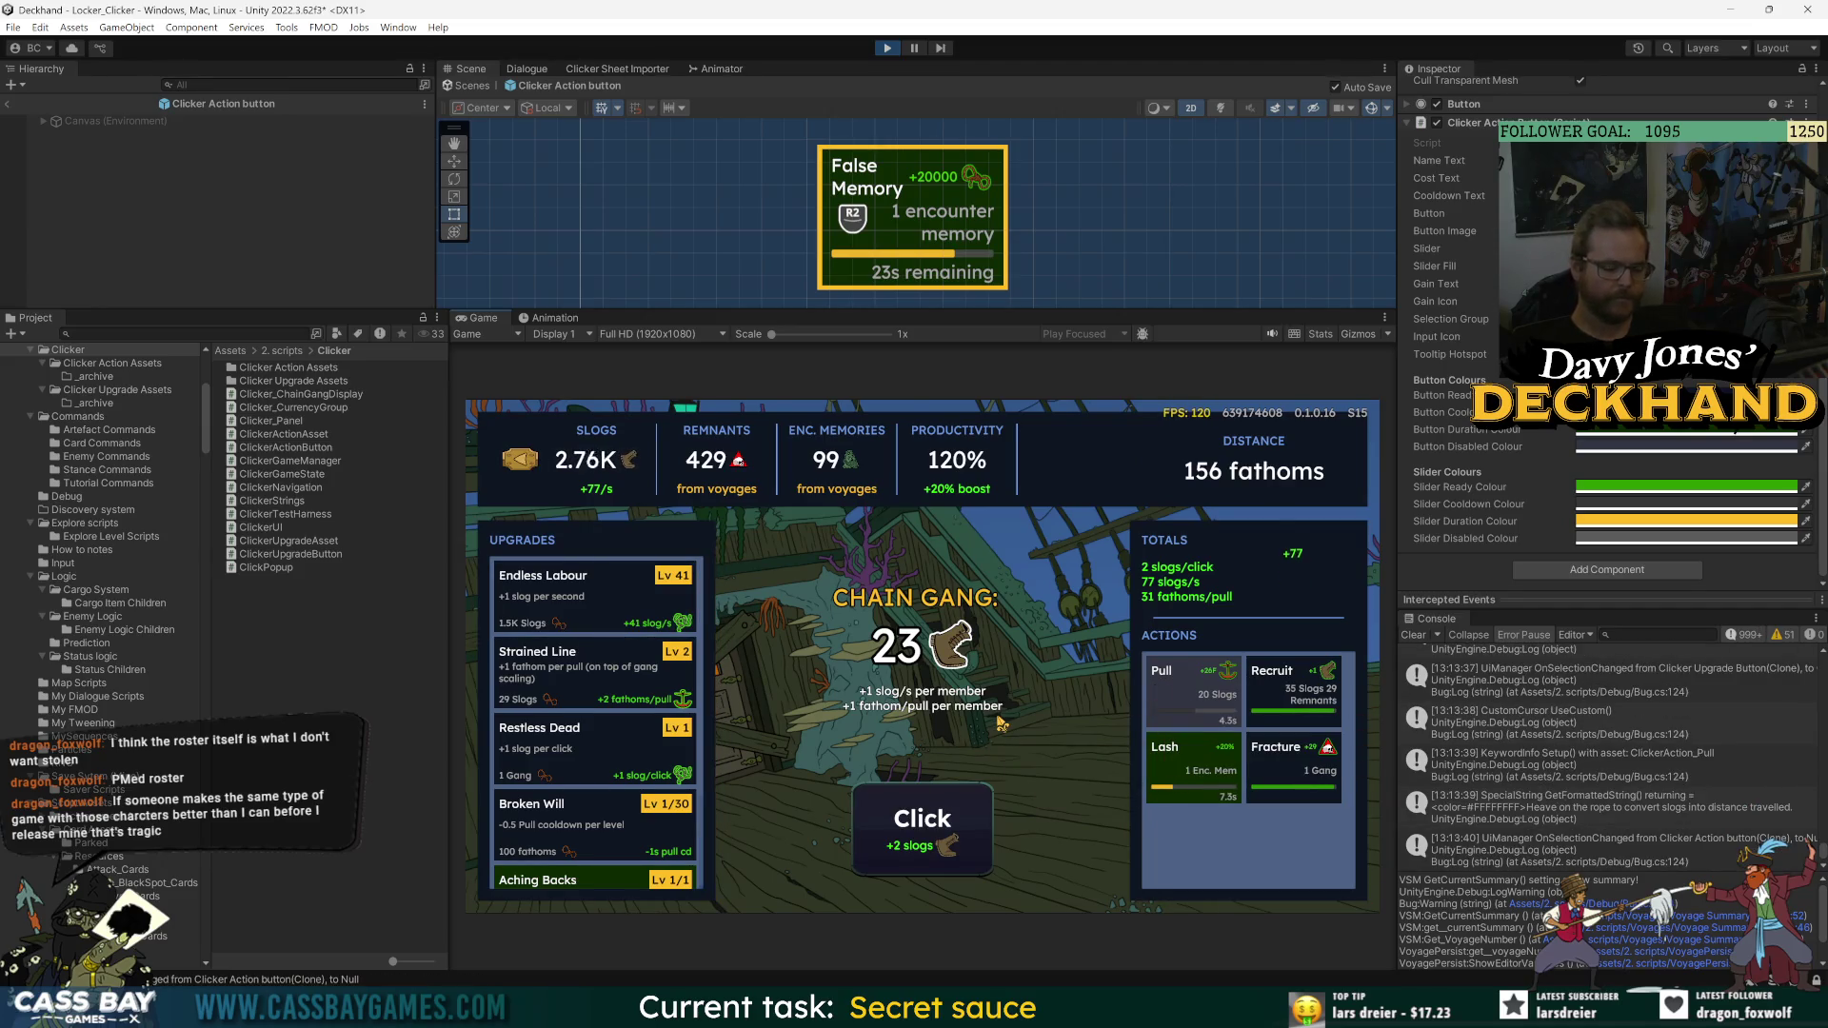
pyautogui.hotkey('ctrl', 'p')
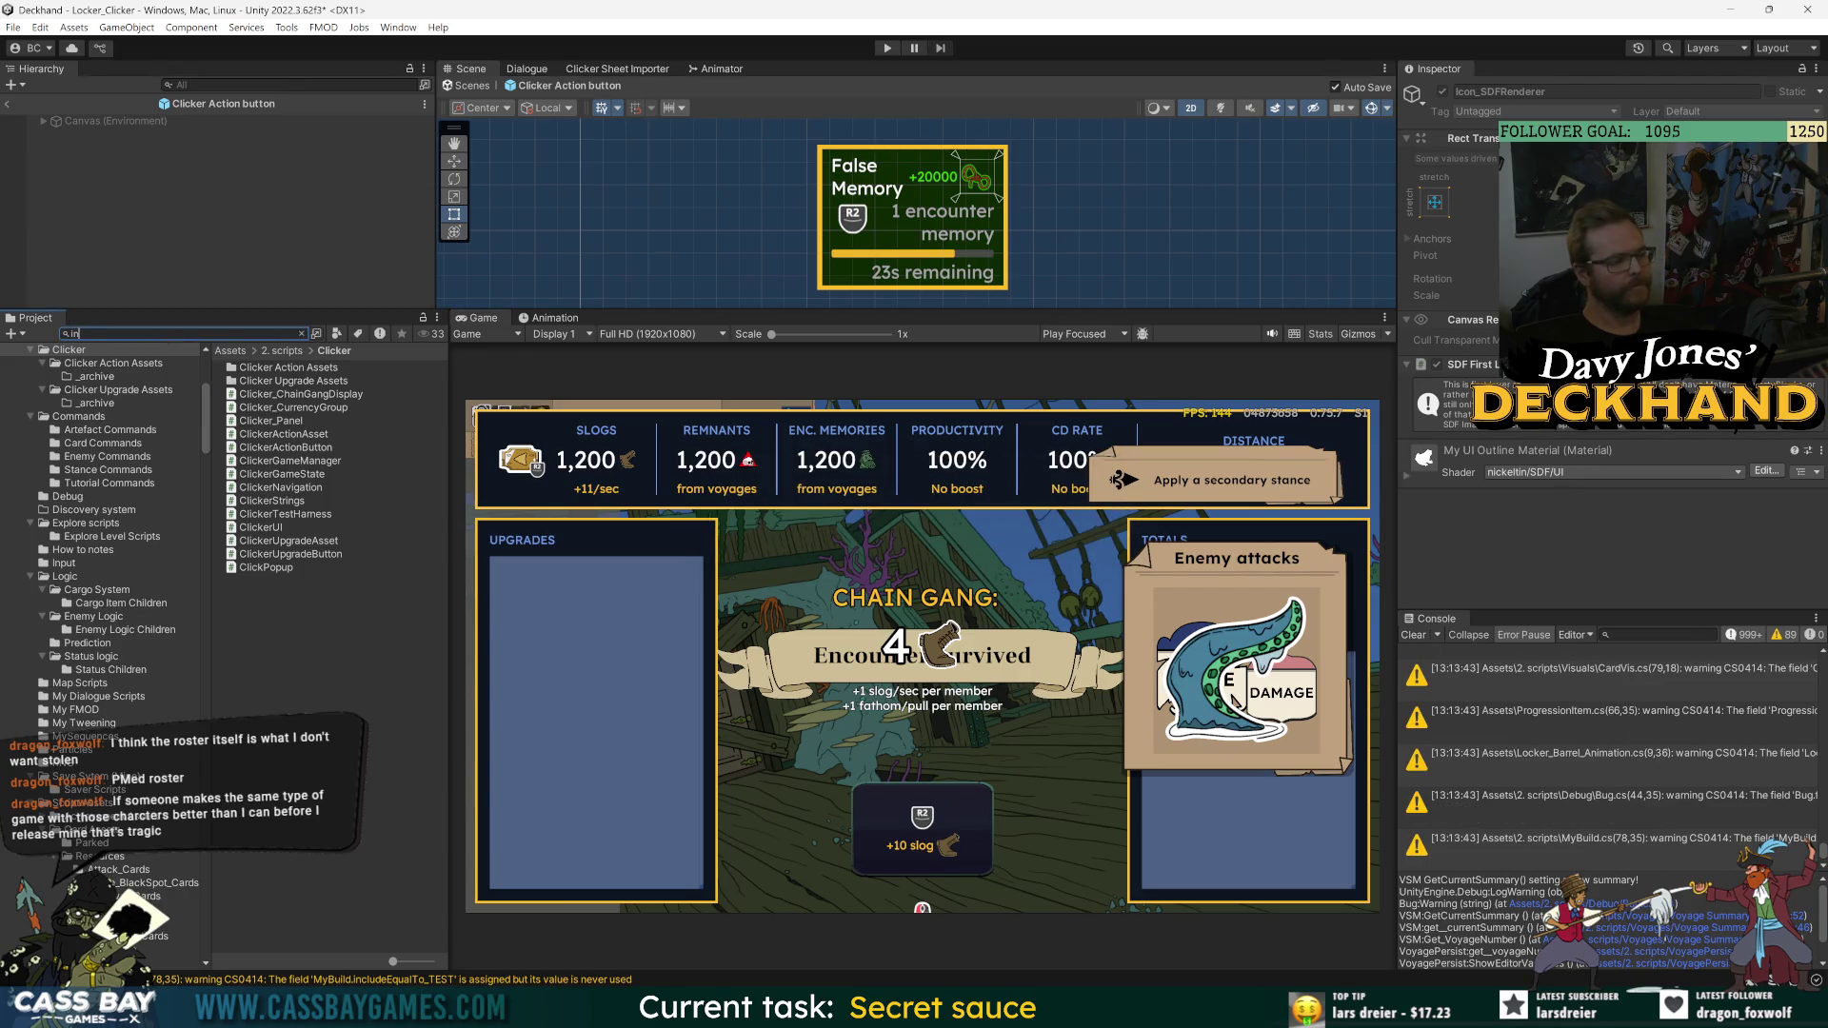
# - Search 'put', enter the Input folder and open DefaultInputs in the Input Actions editor
pyautogui.write('put')
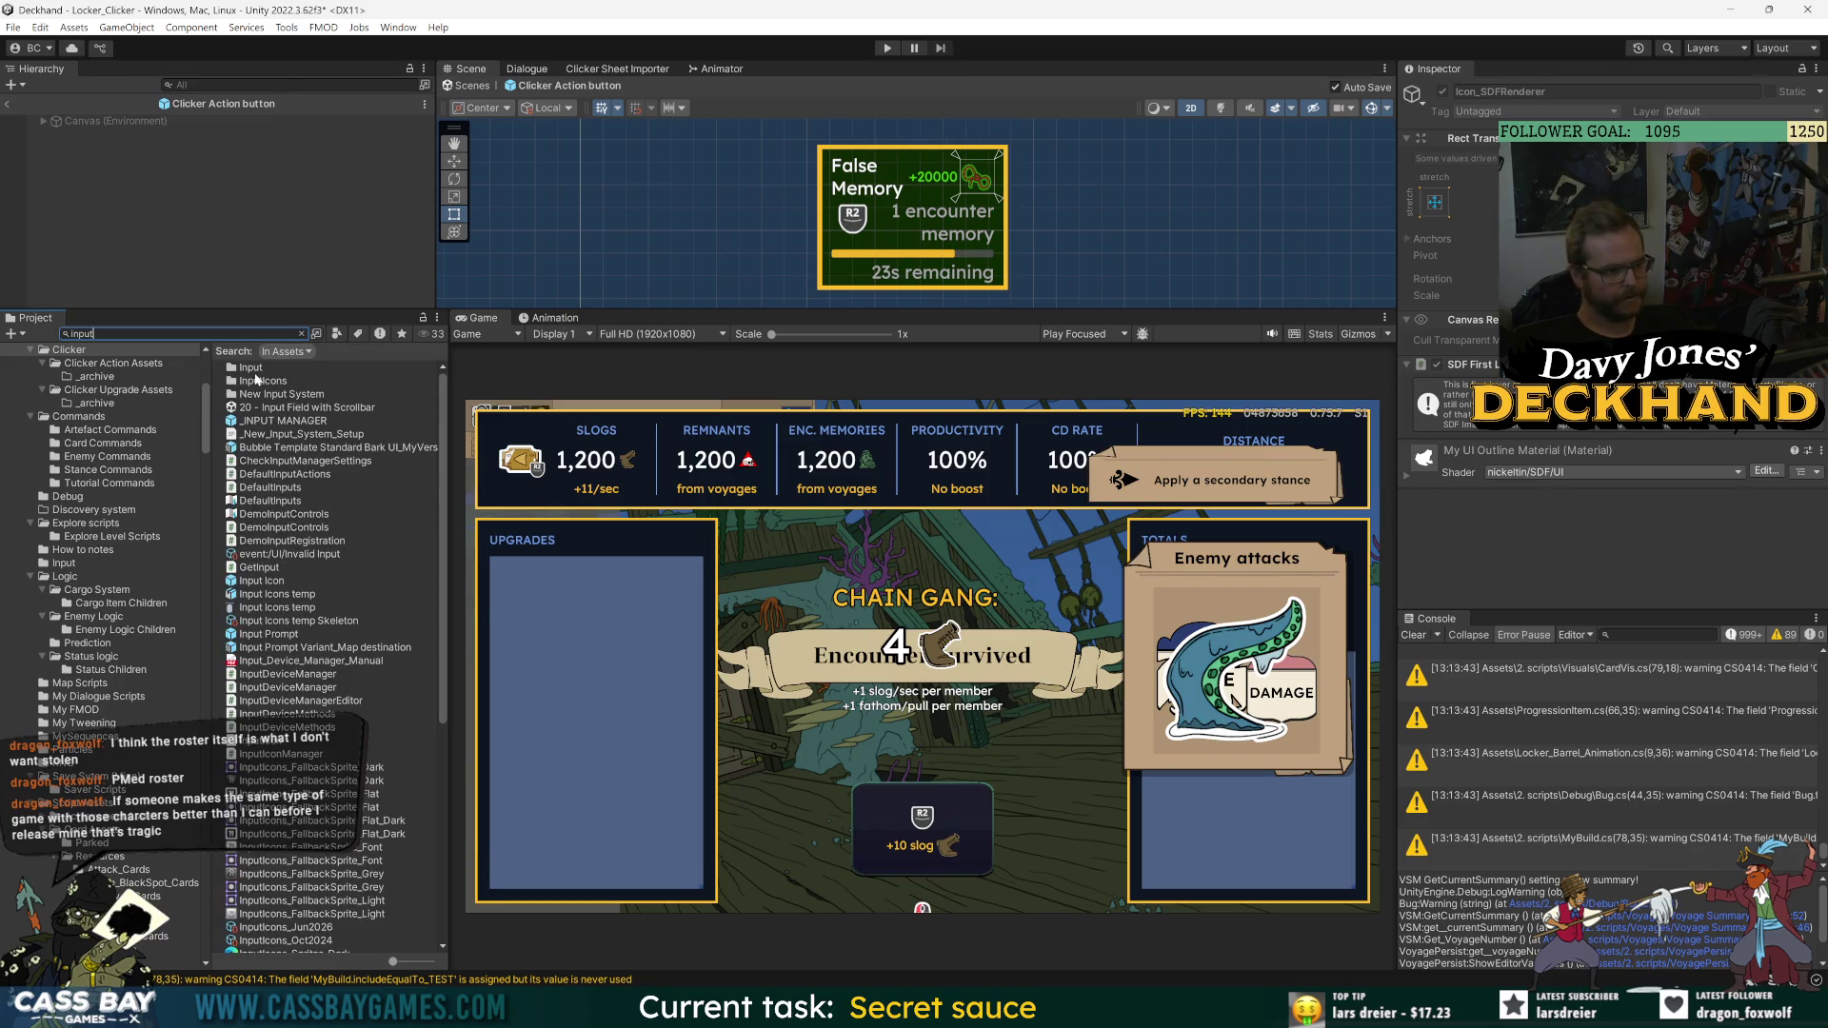
pyautogui.doubleClick(255, 372)
pyautogui.doubleClick(270, 396)
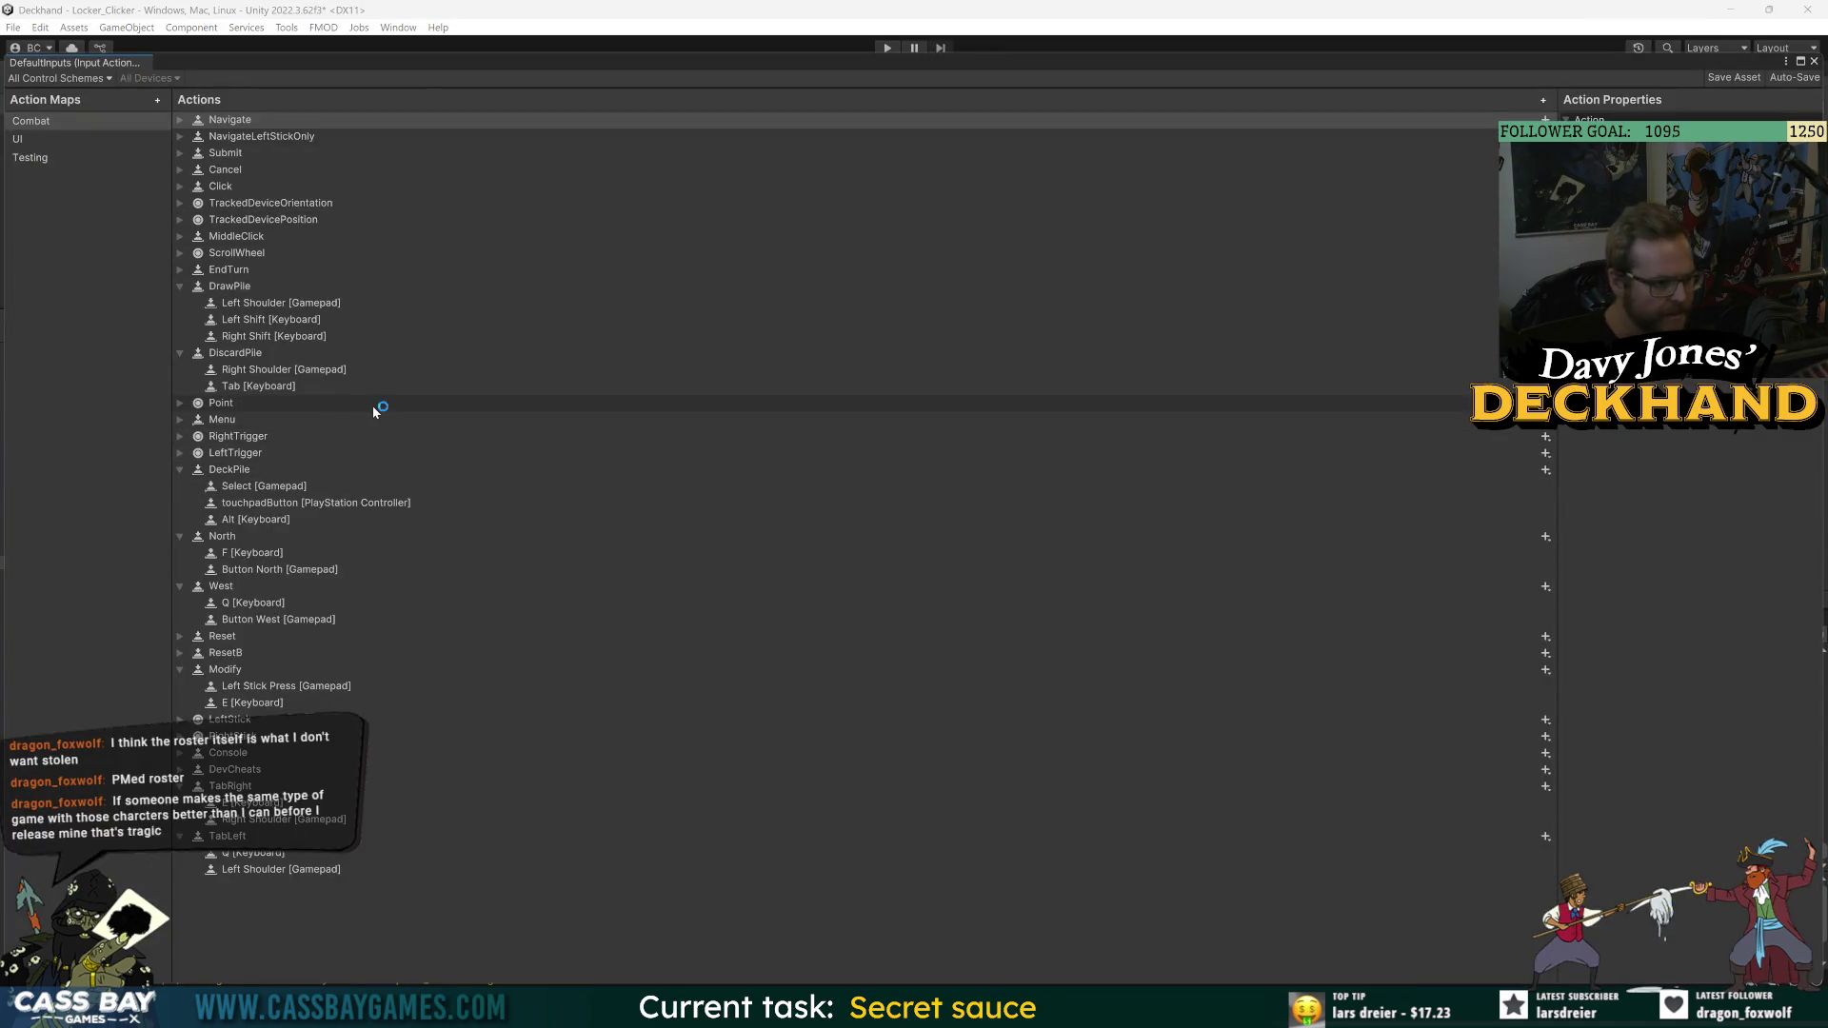
# - Inspect the TabRight and West bindings, then collapse the West, North, DeckPile and Modify actions
pyautogui.click(372, 786)
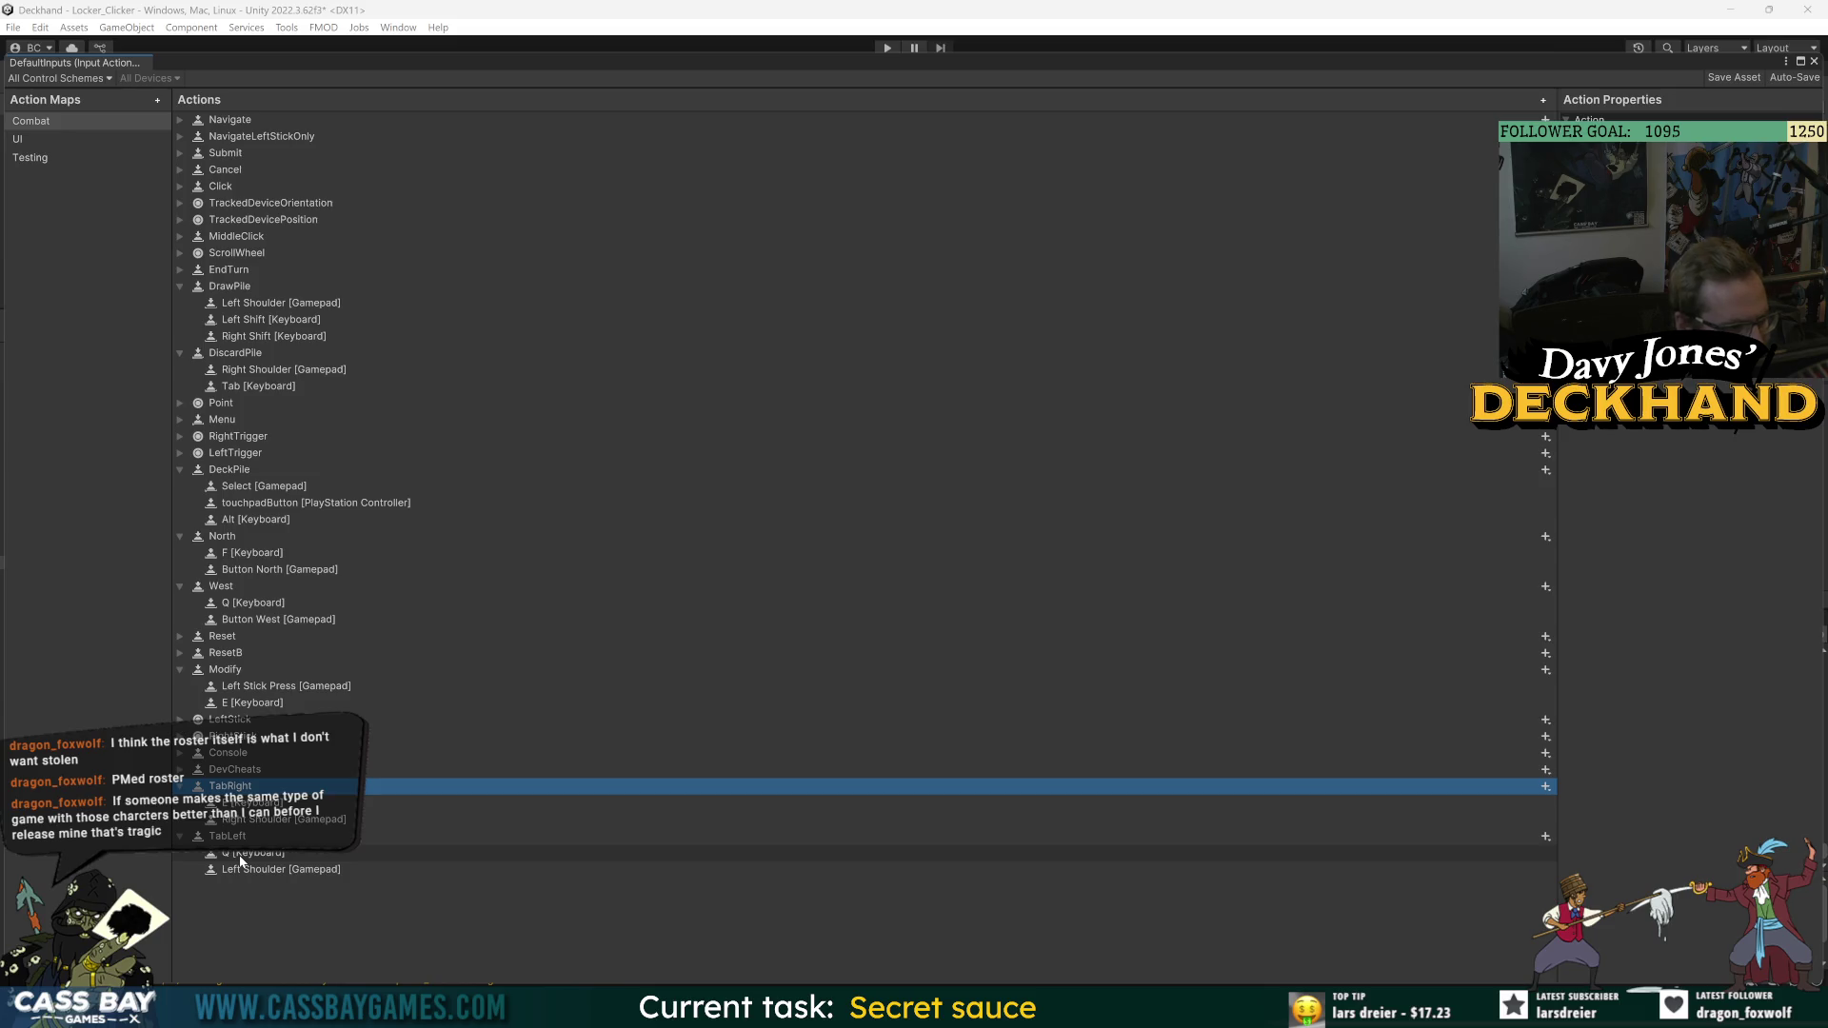
pyautogui.press('Down')
pyautogui.press('Down')
pyautogui.press('Down')
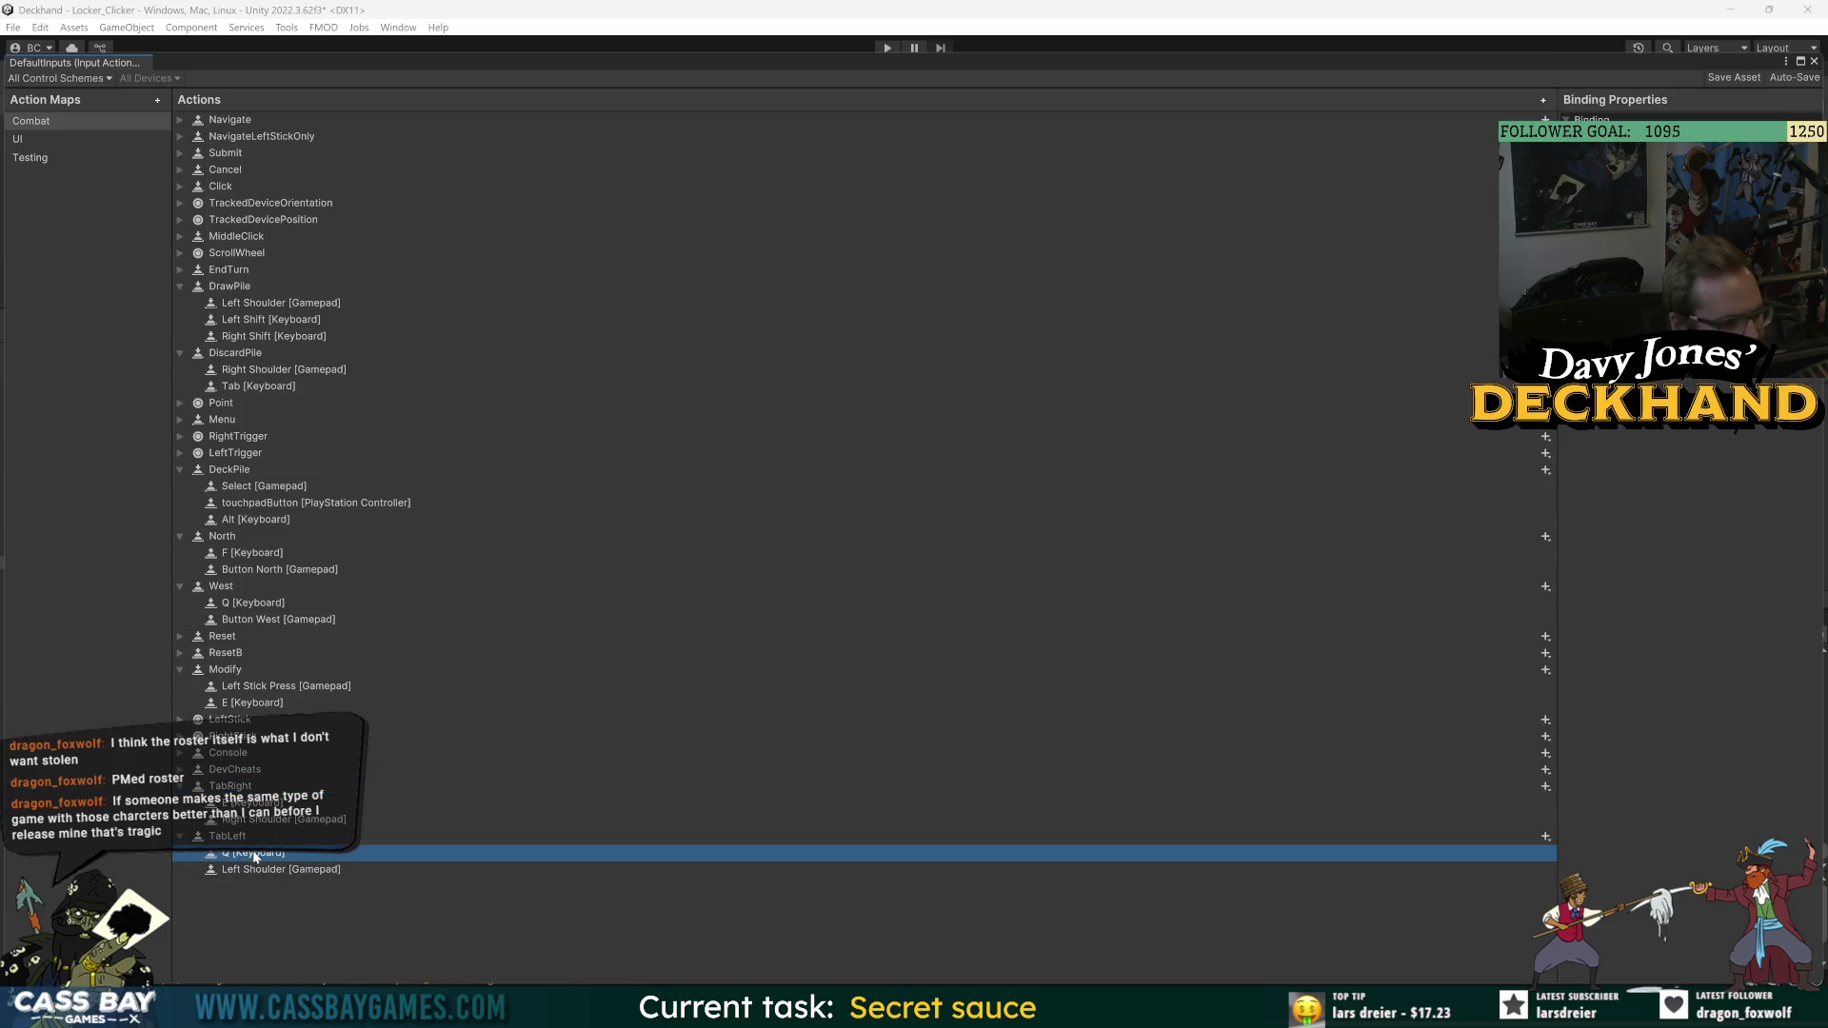
pyautogui.click(241, 604)
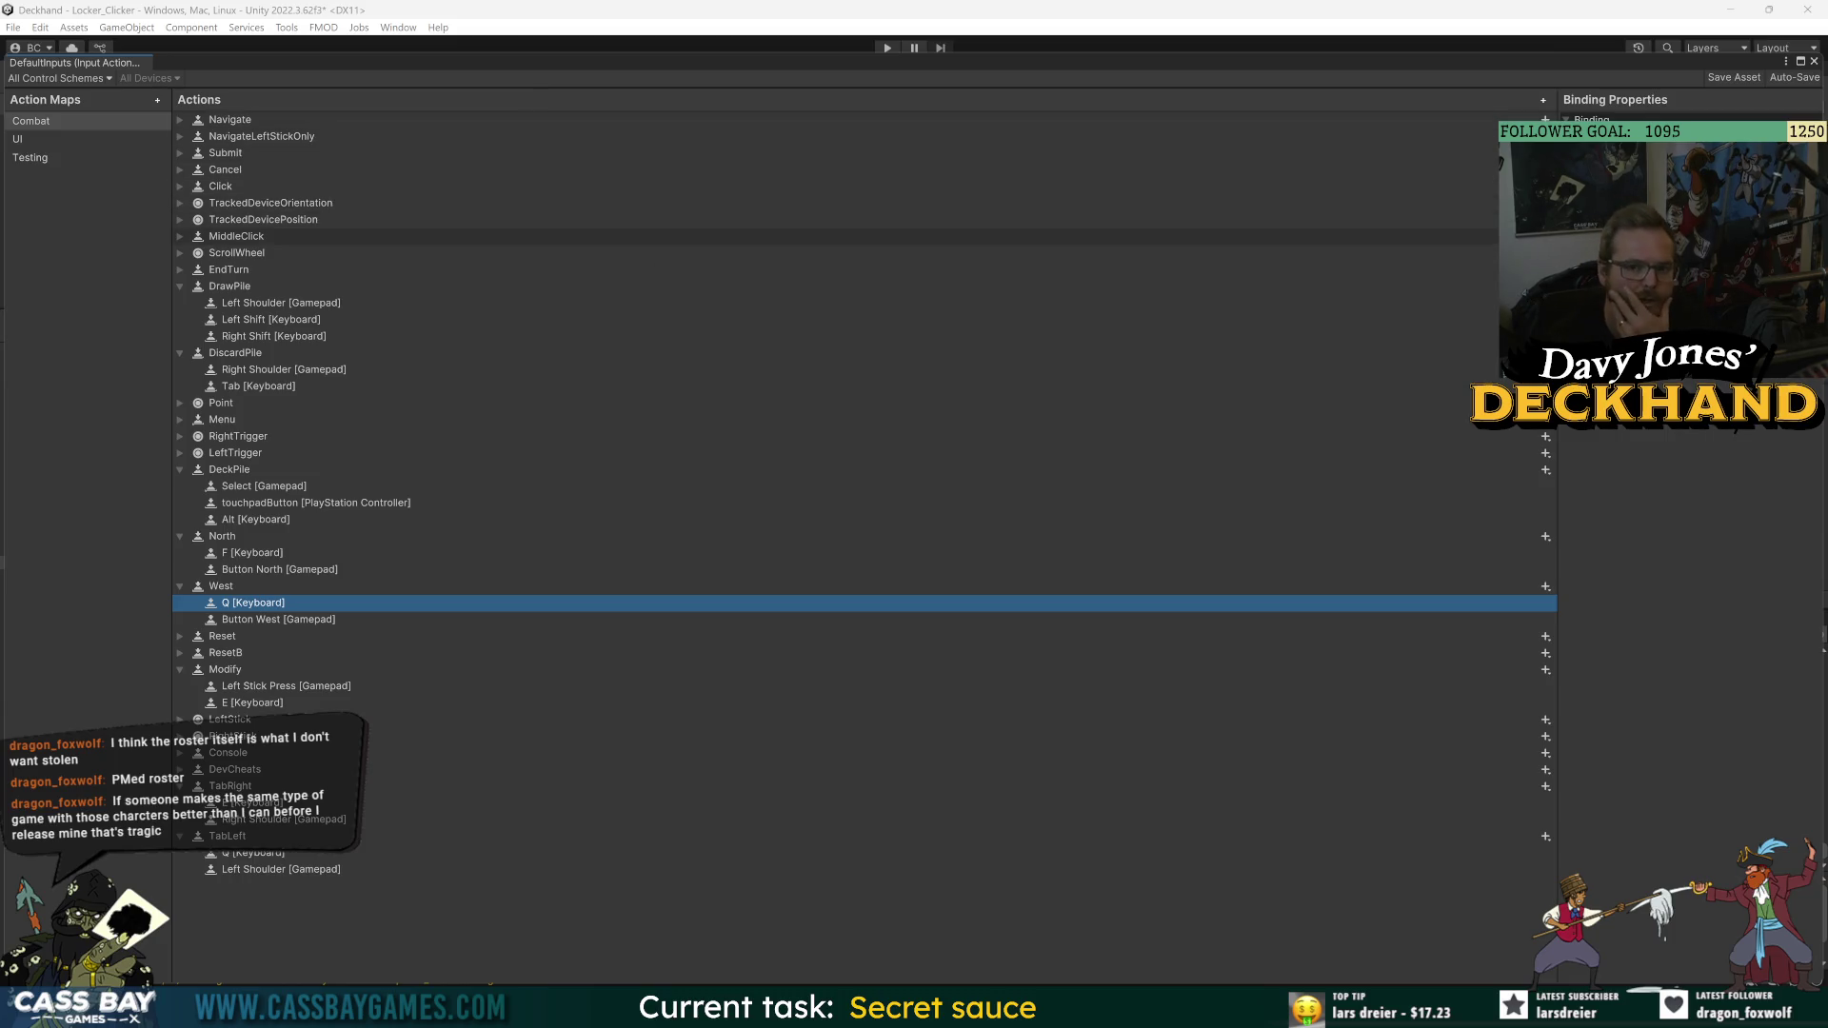
pyautogui.click(179, 585)
pyautogui.click(179, 536)
pyautogui.click(179, 470)
pyautogui.click(180, 552)
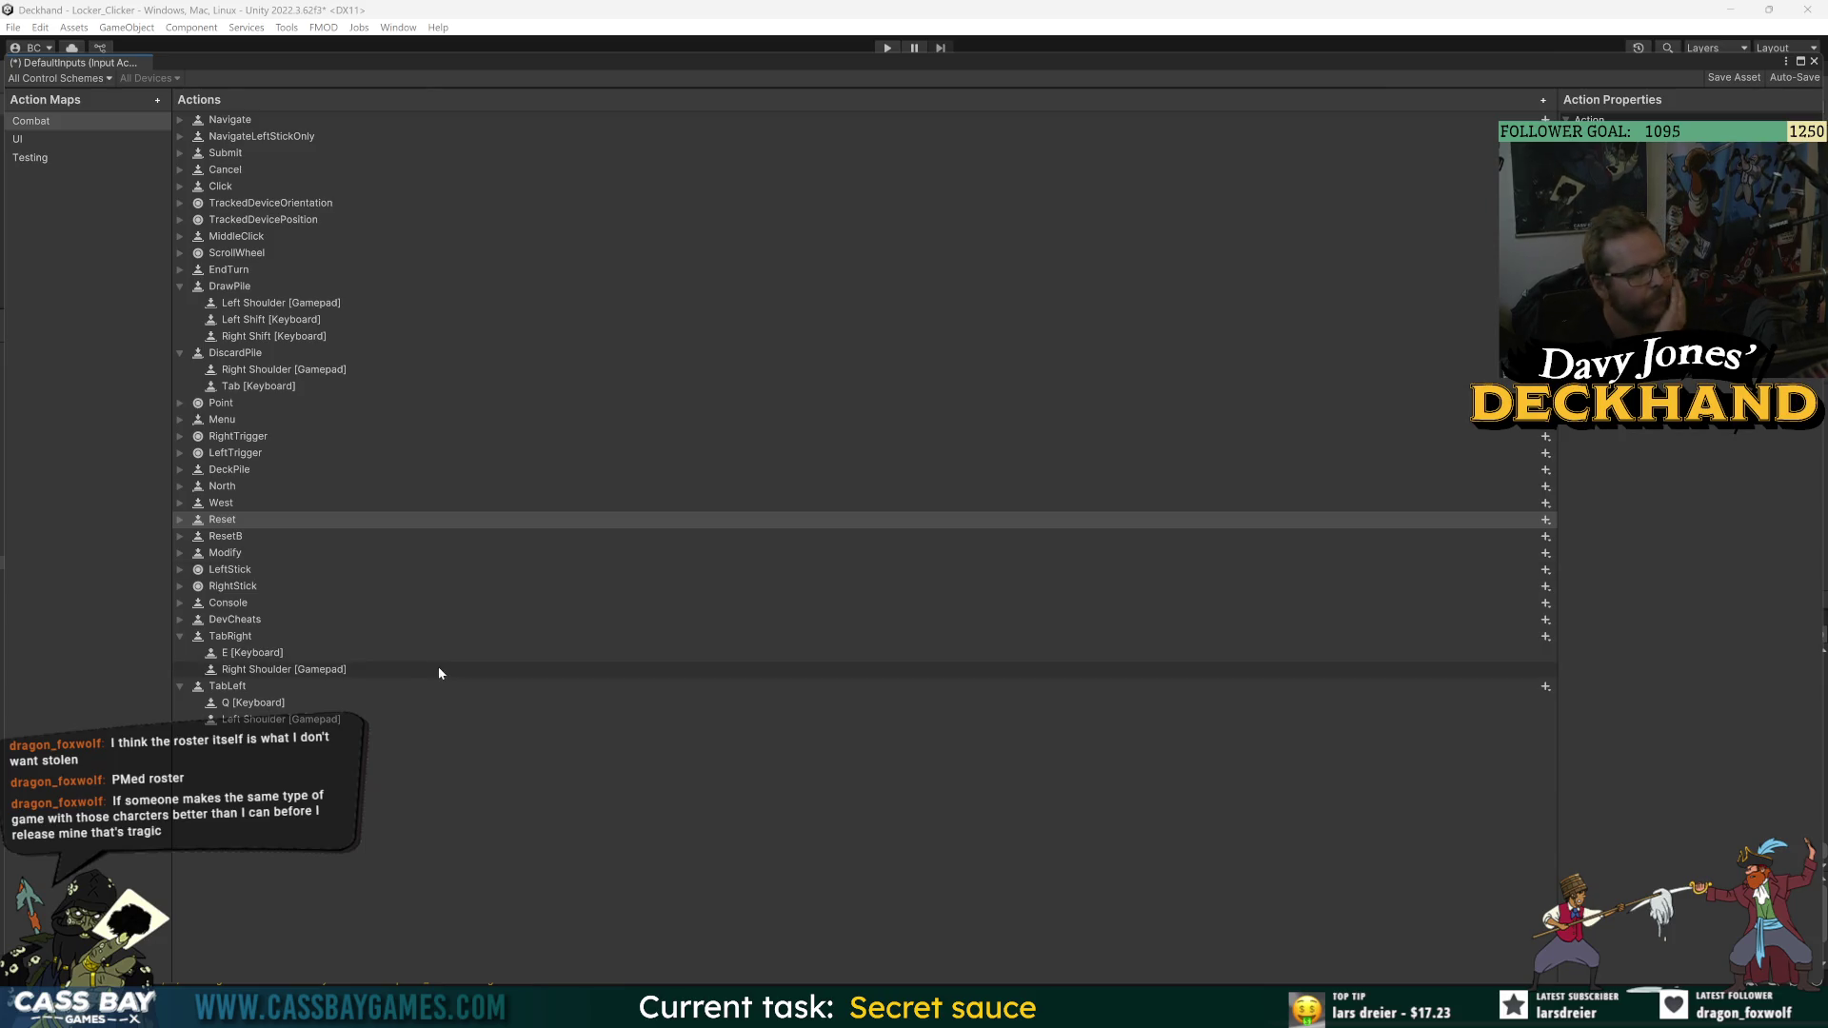
# - Add a new Clicker_Click action and paste West's Button West [Gamepad] and Q [Keyboard] bindings into it
pyautogui.click(1542, 100)
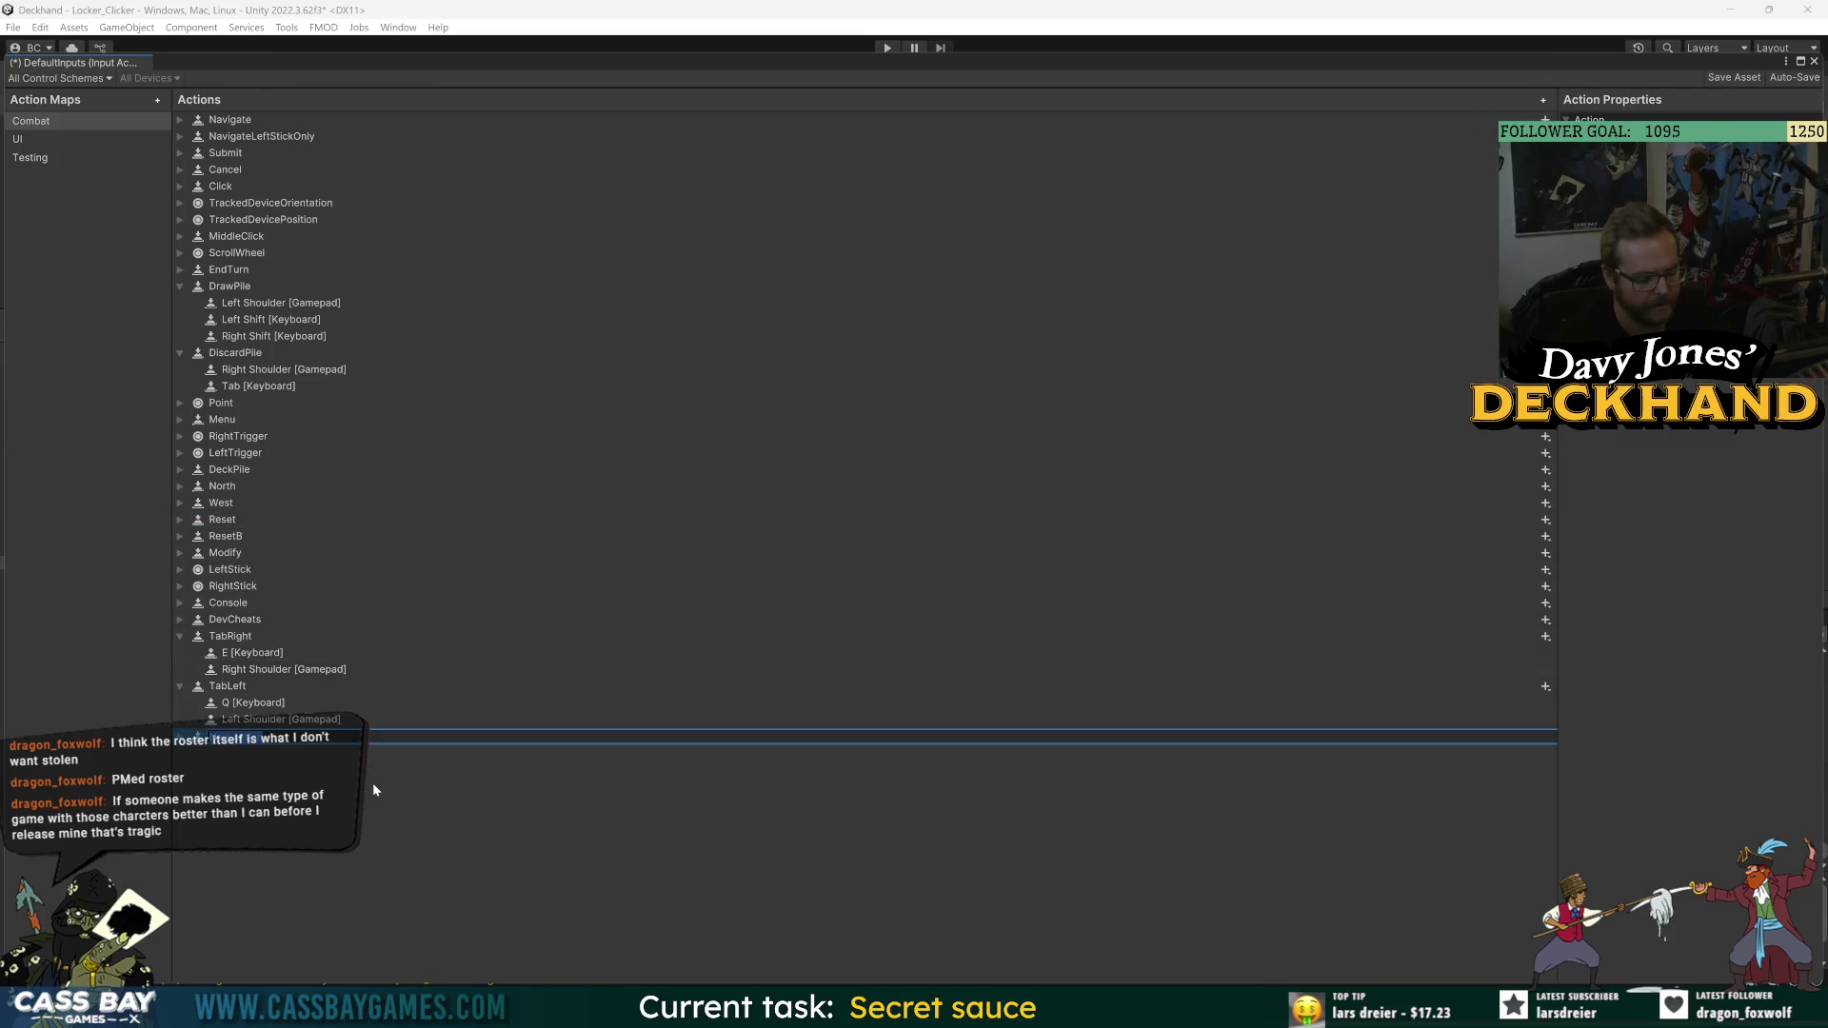
pyautogui.write('Options')
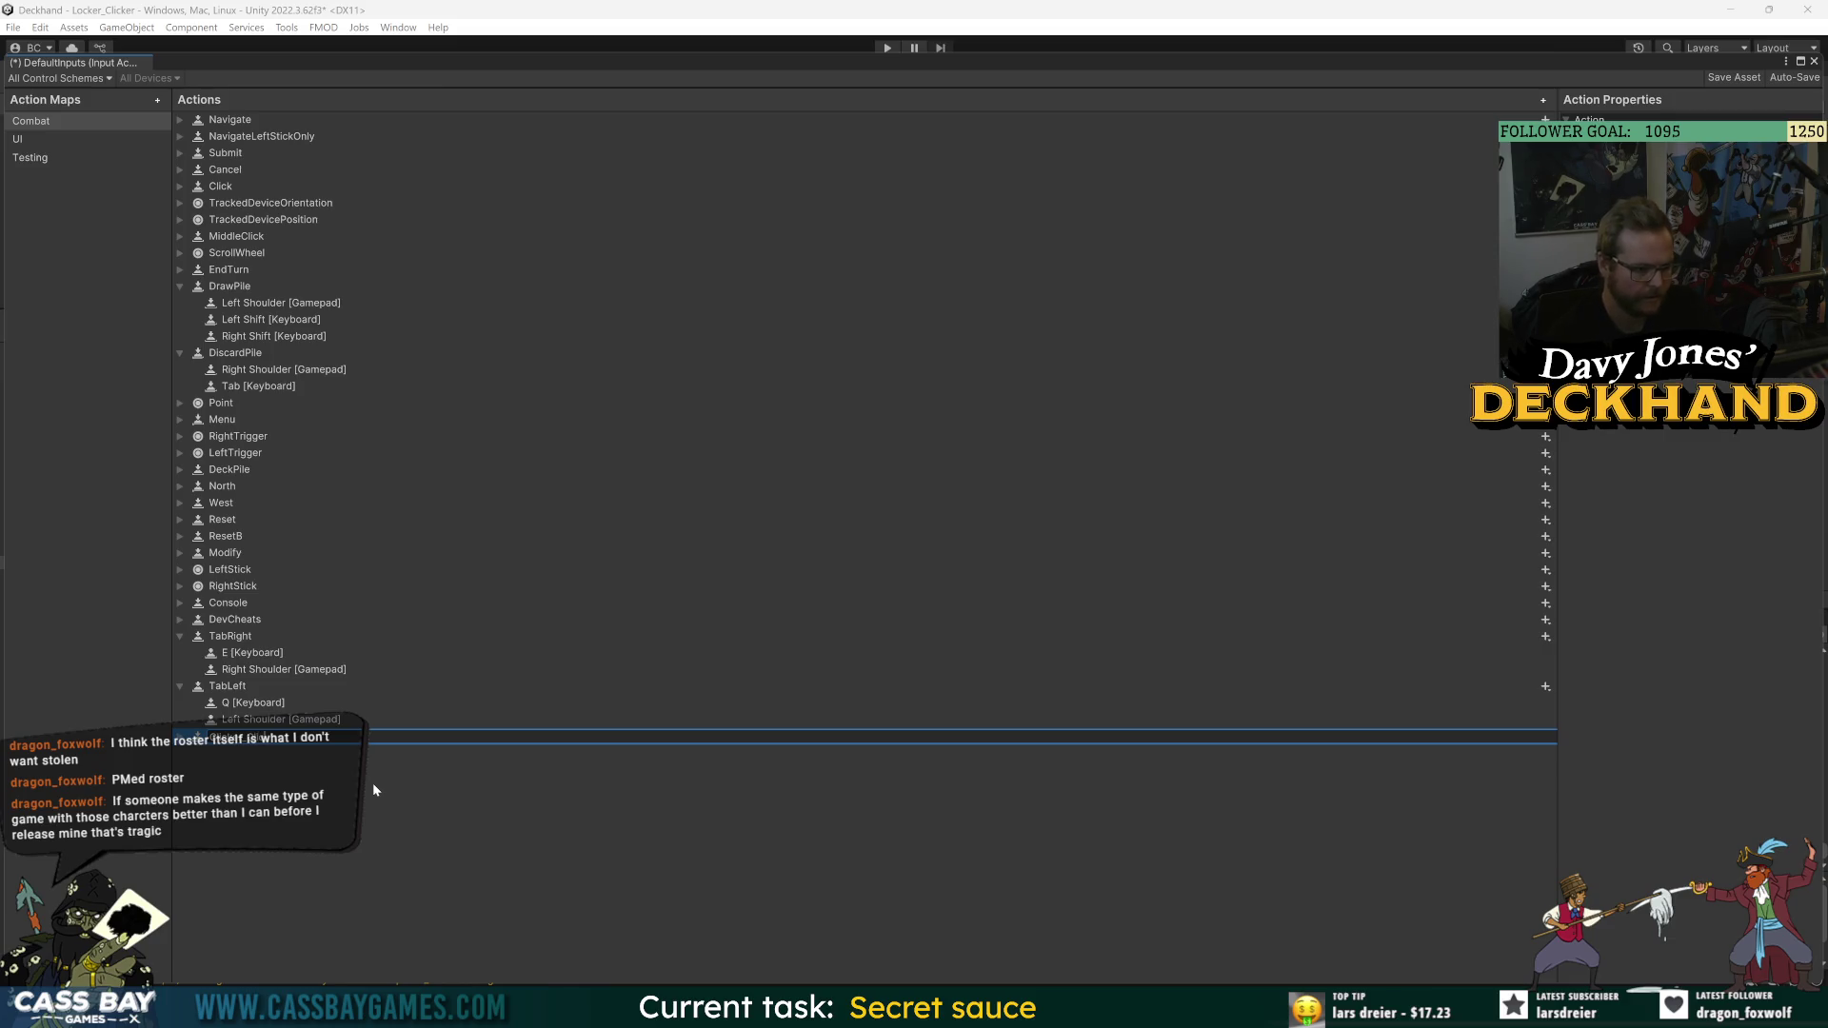
pyautogui.press('Return')
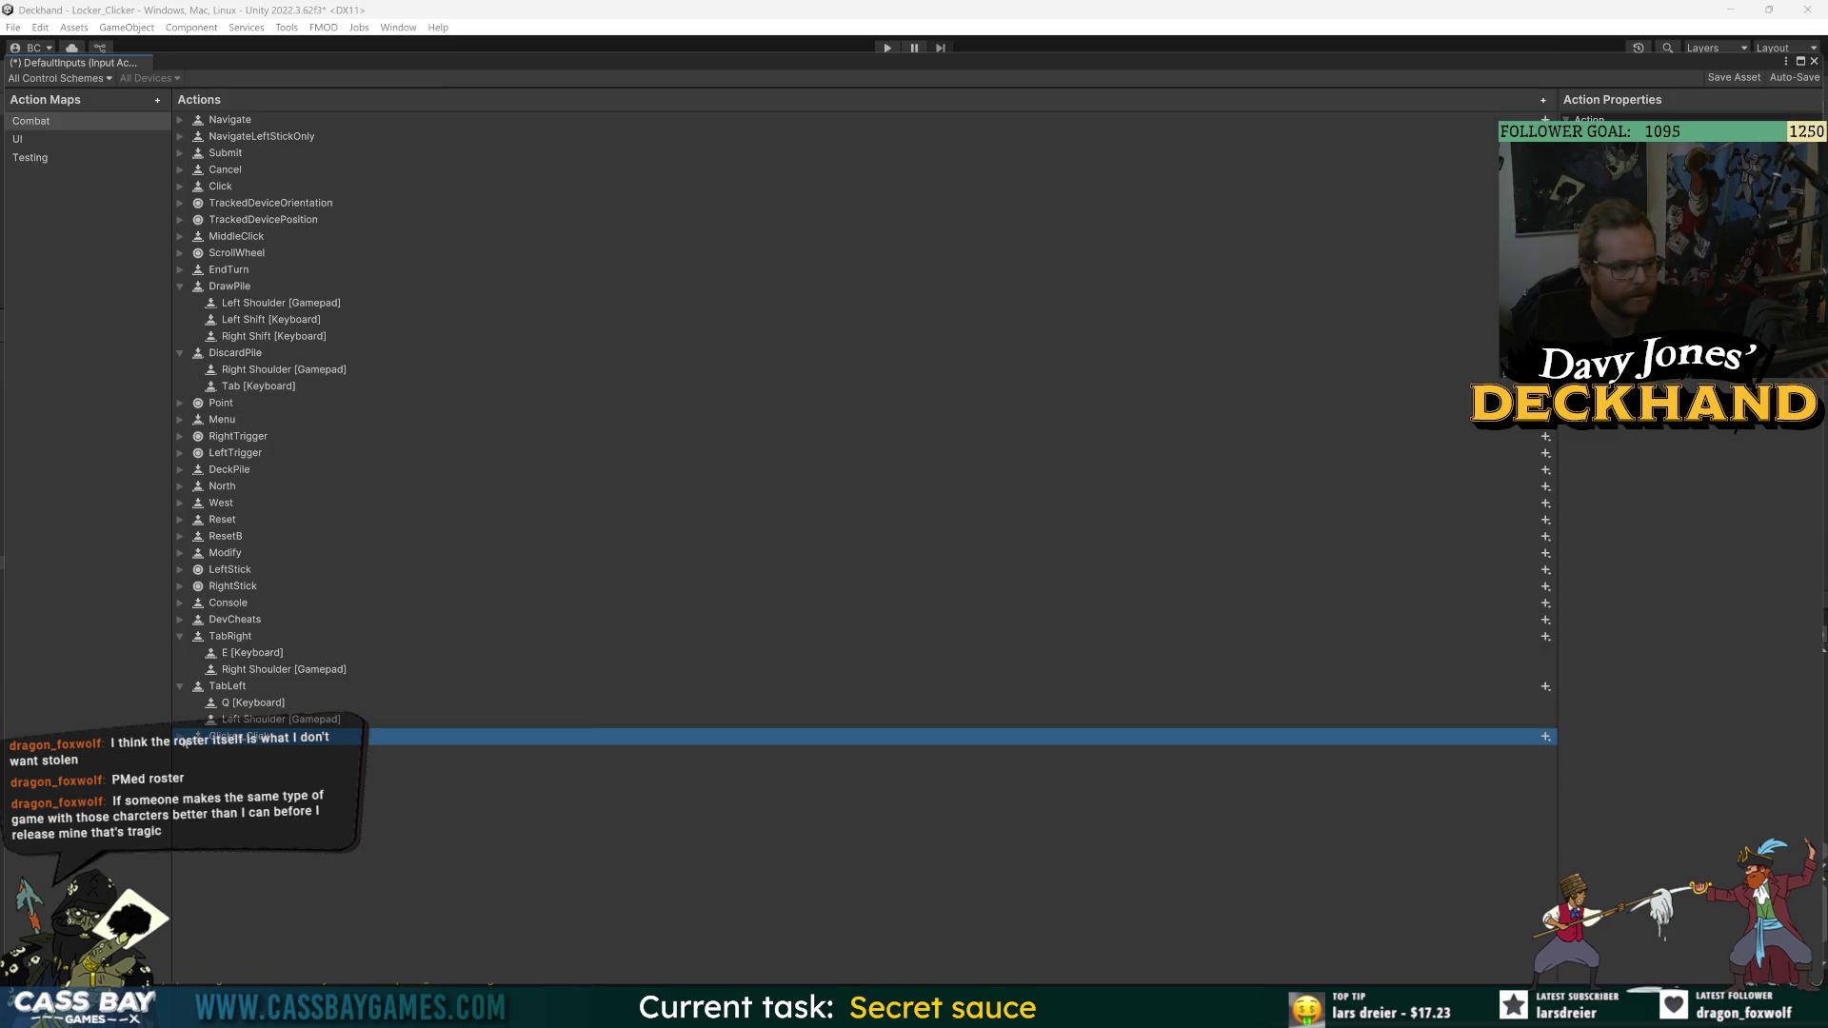
pyautogui.click(181, 502)
pyautogui.click(267, 536)
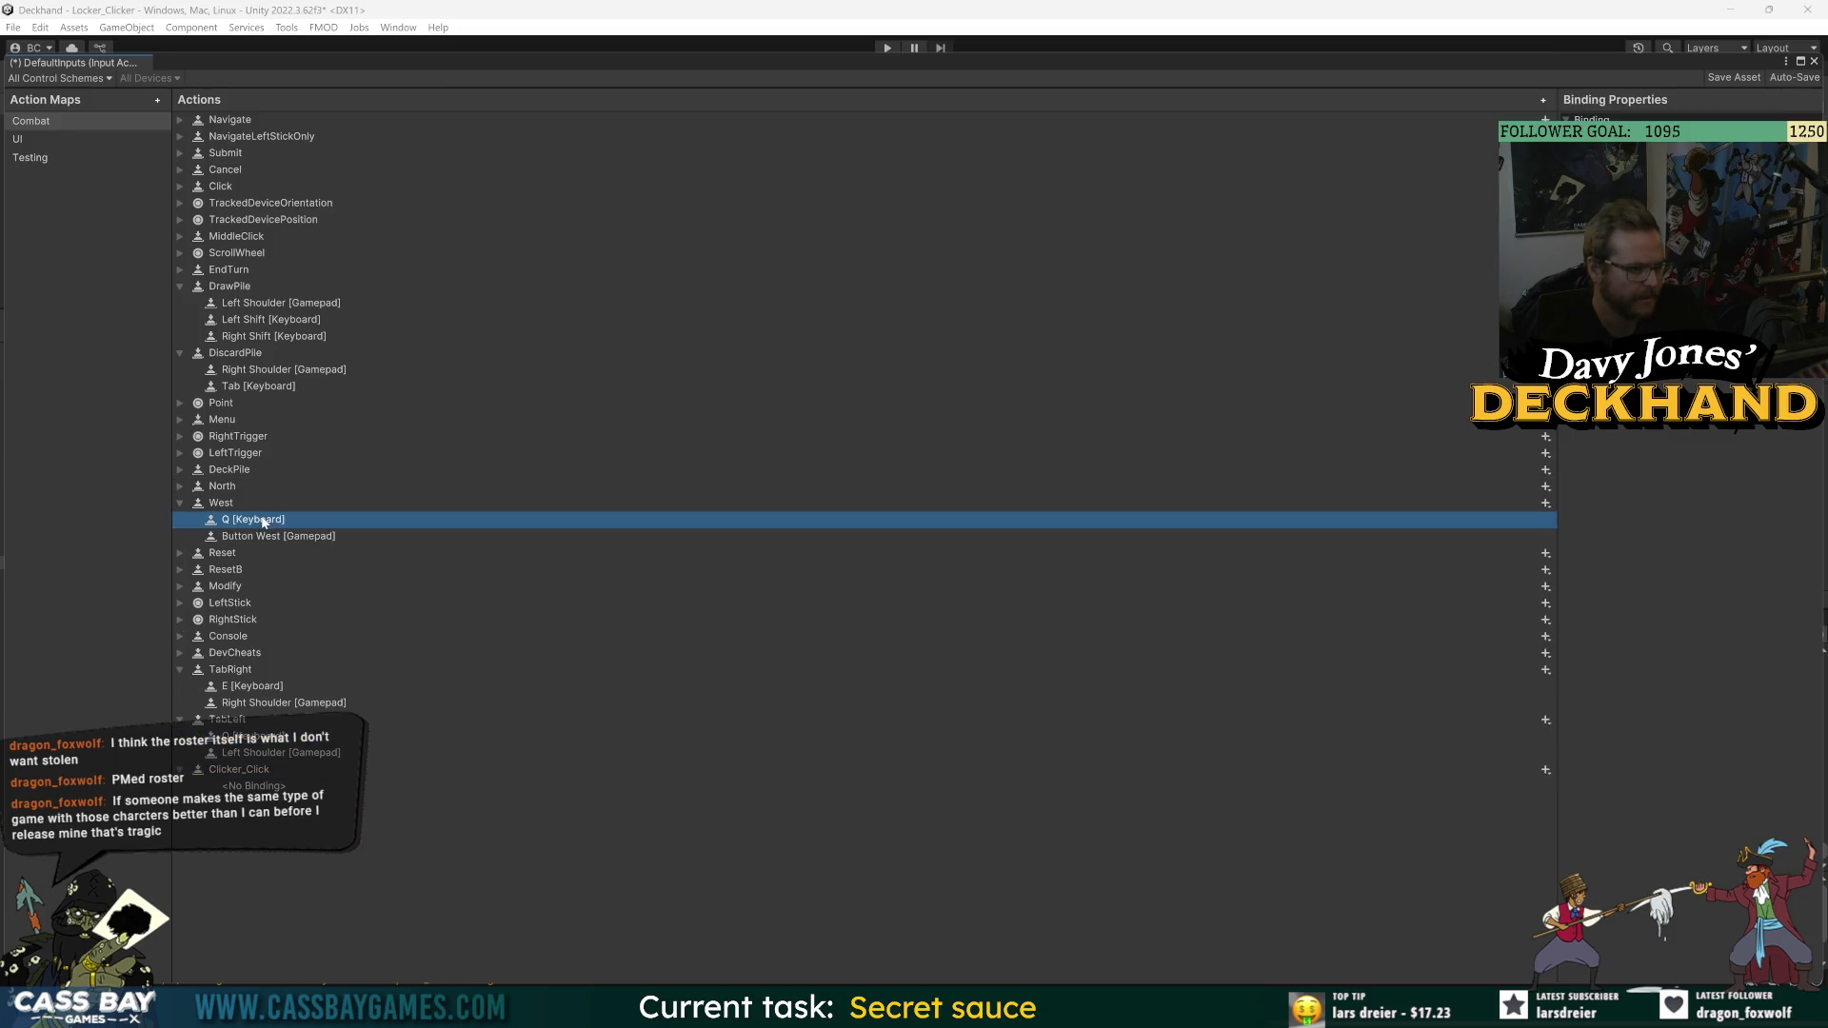
pyautogui.click(239, 520)
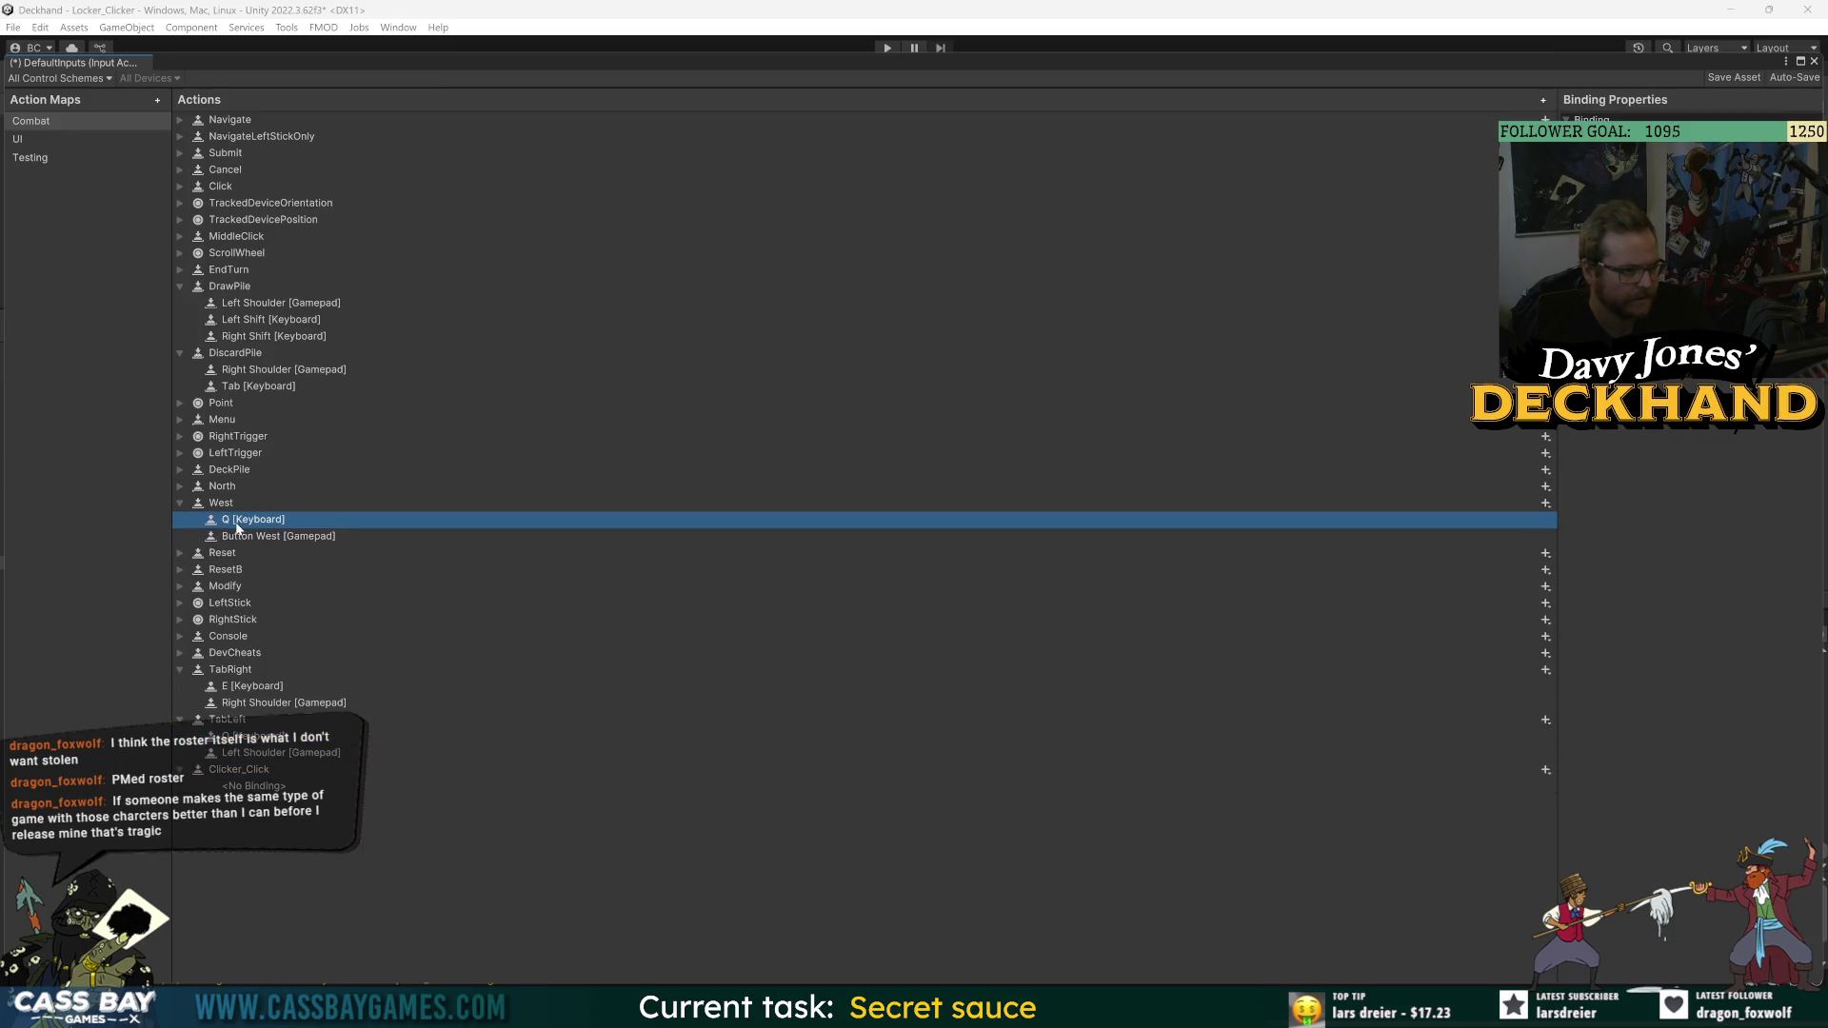
pyautogui.click(240, 537)
pyautogui.rightClick(248, 541)
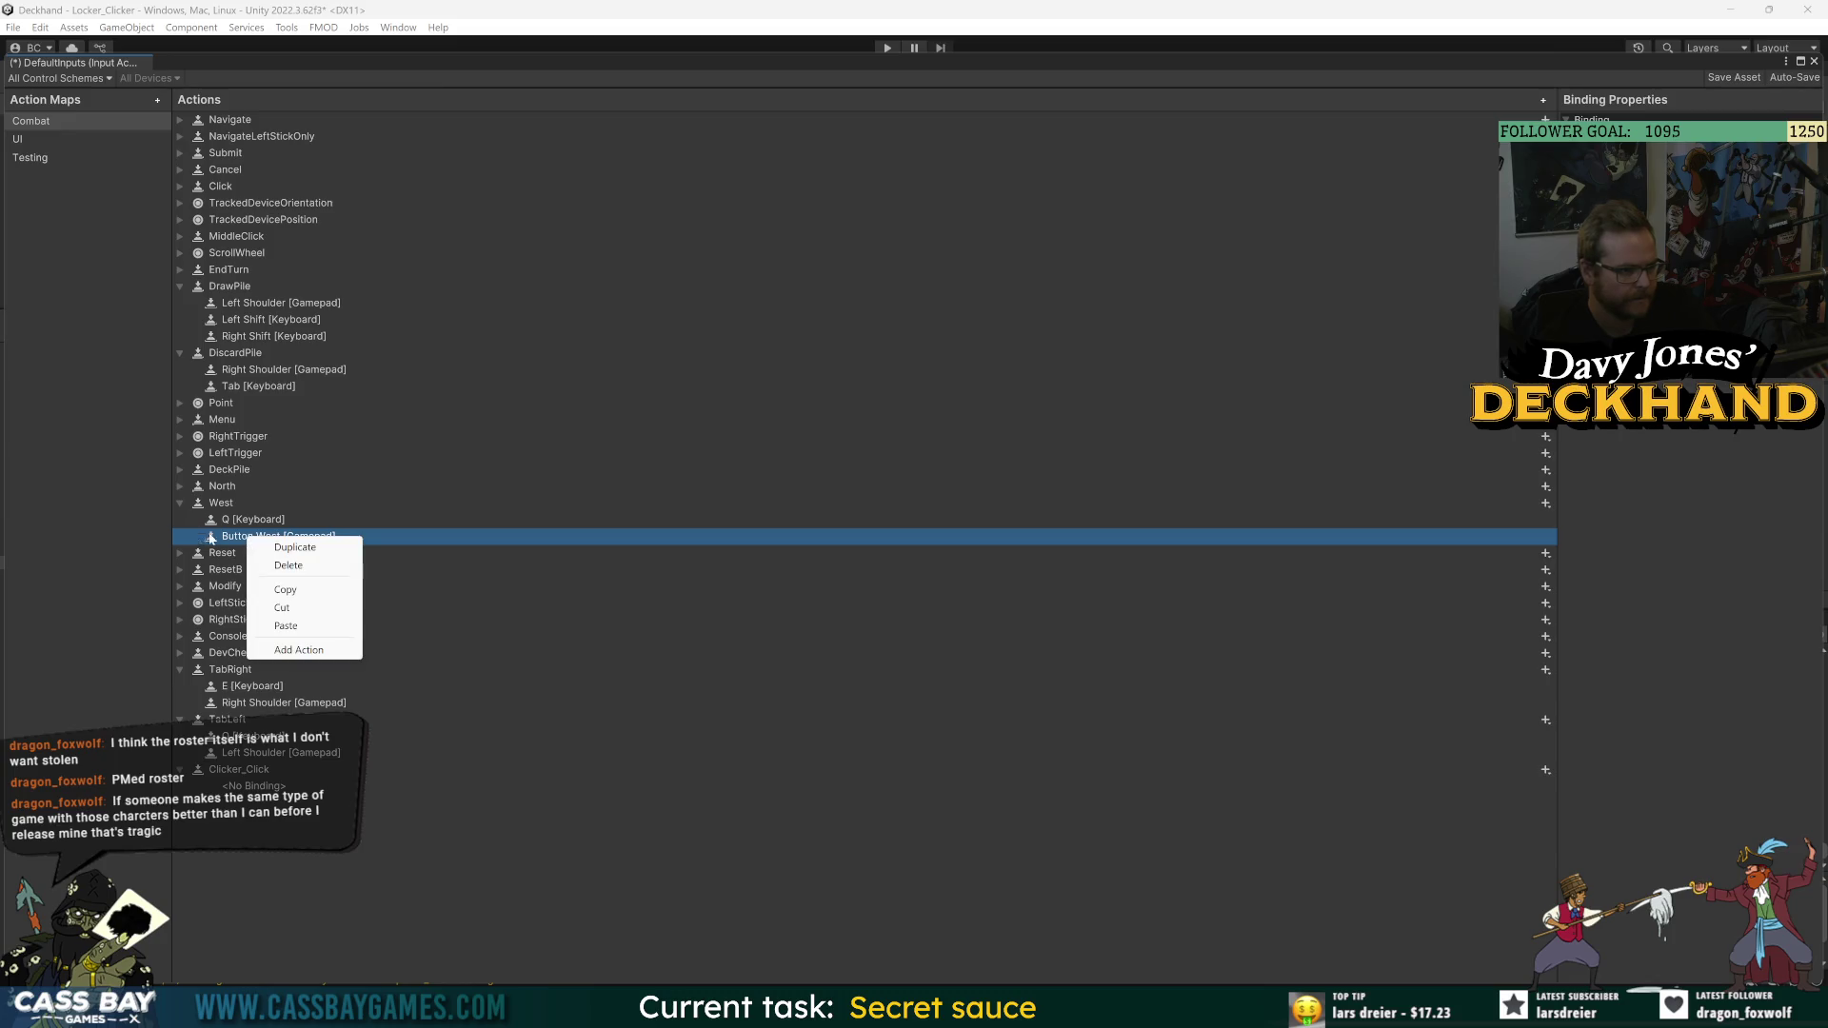
pyautogui.click(248, 771)
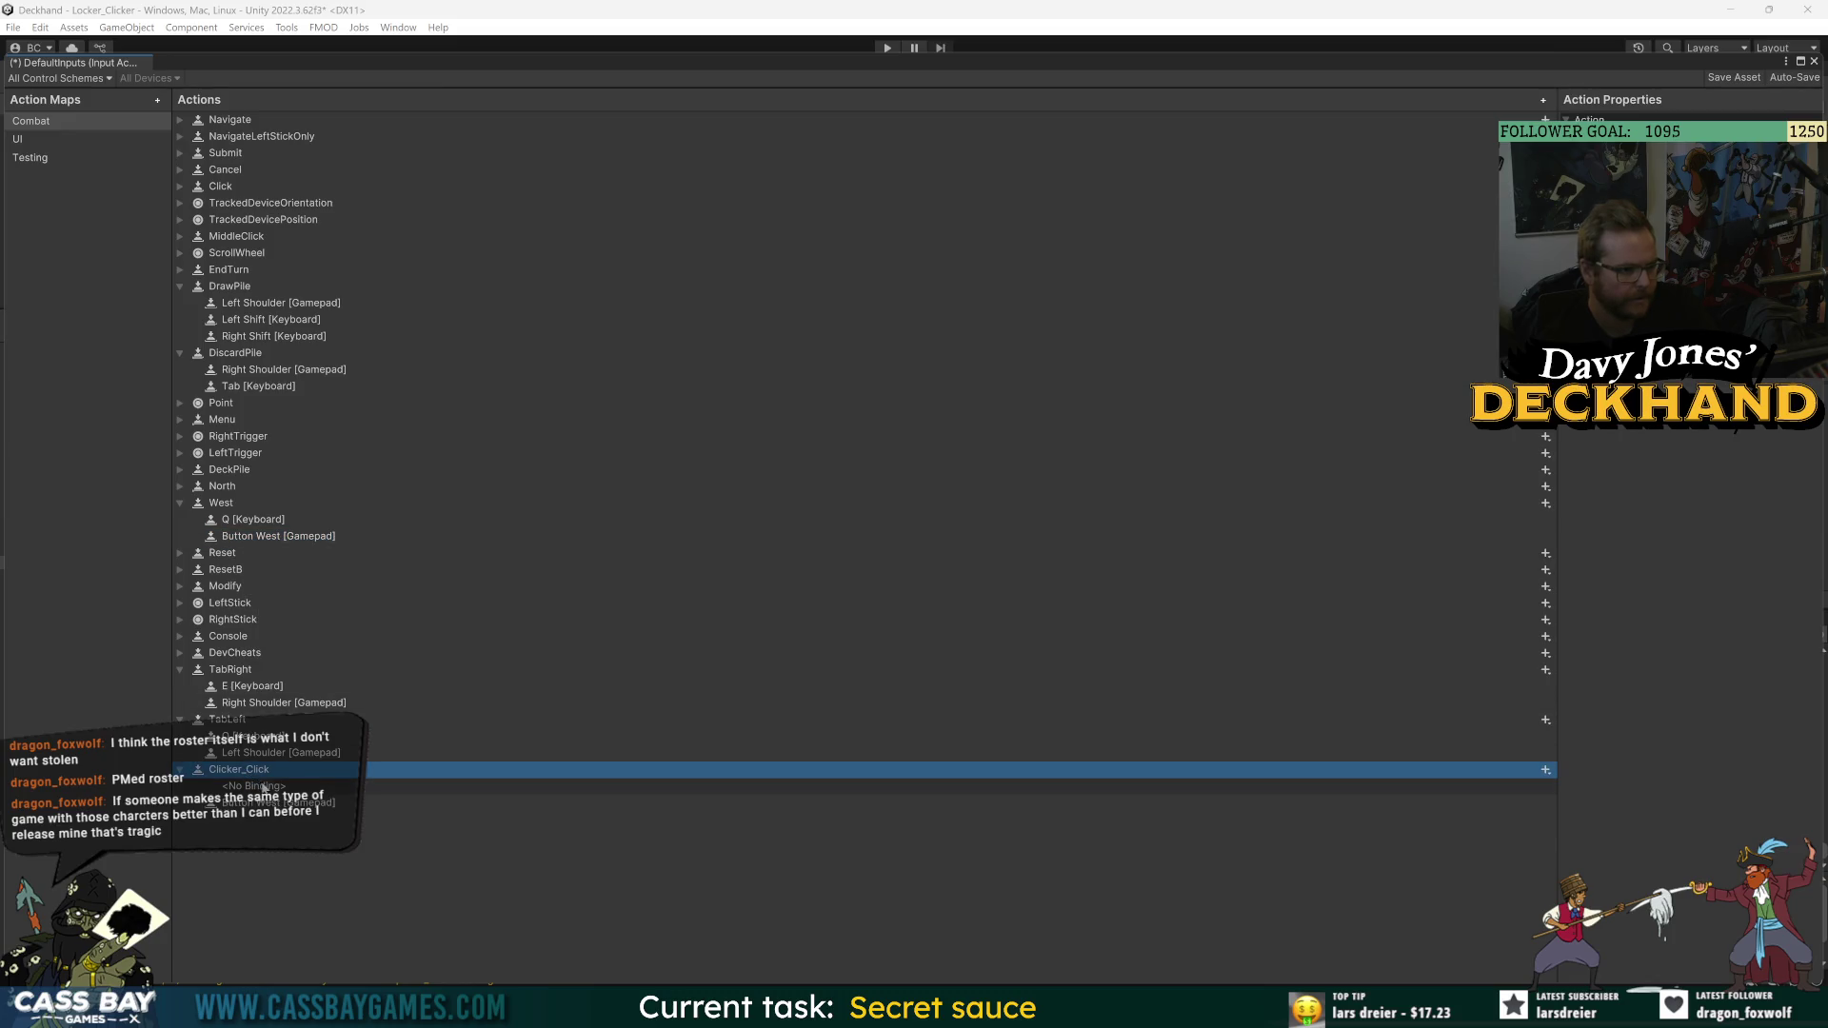
pyautogui.hotkey('ctrl', 'v')
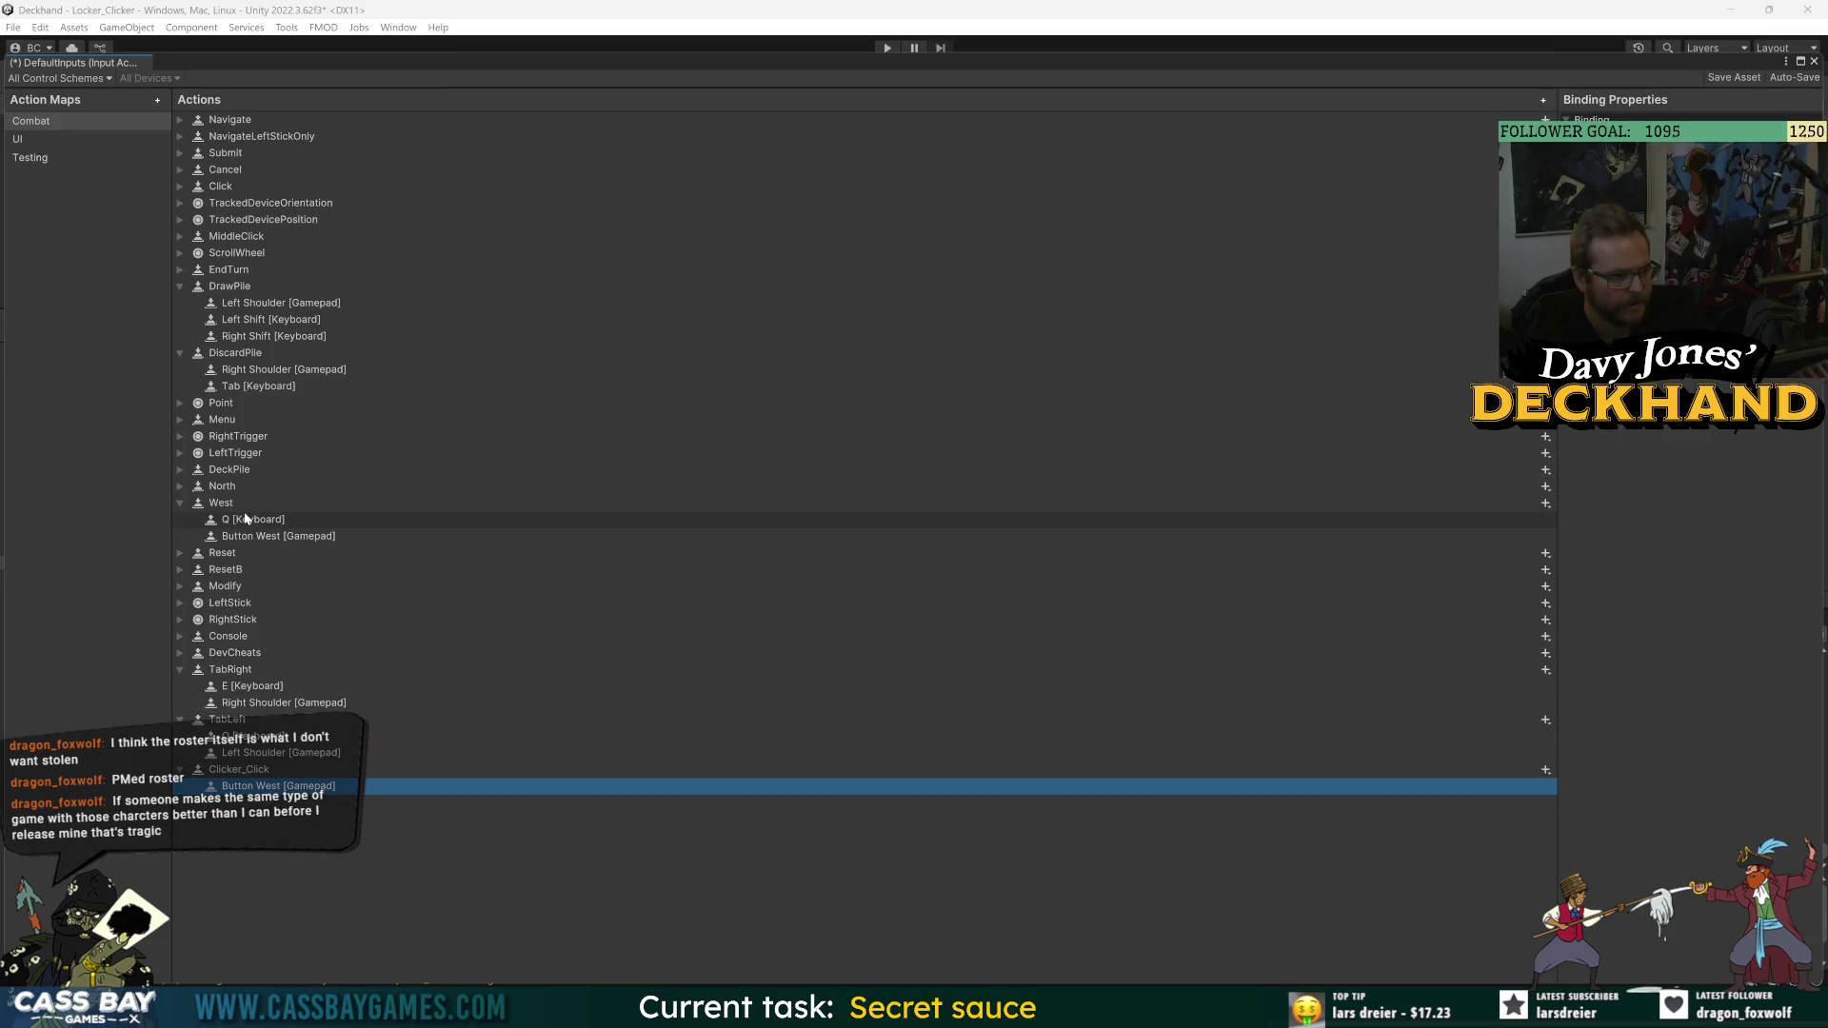
pyautogui.click(250, 522)
pyautogui.click(248, 769)
pyautogui.hotkey('ctrl', 'v')
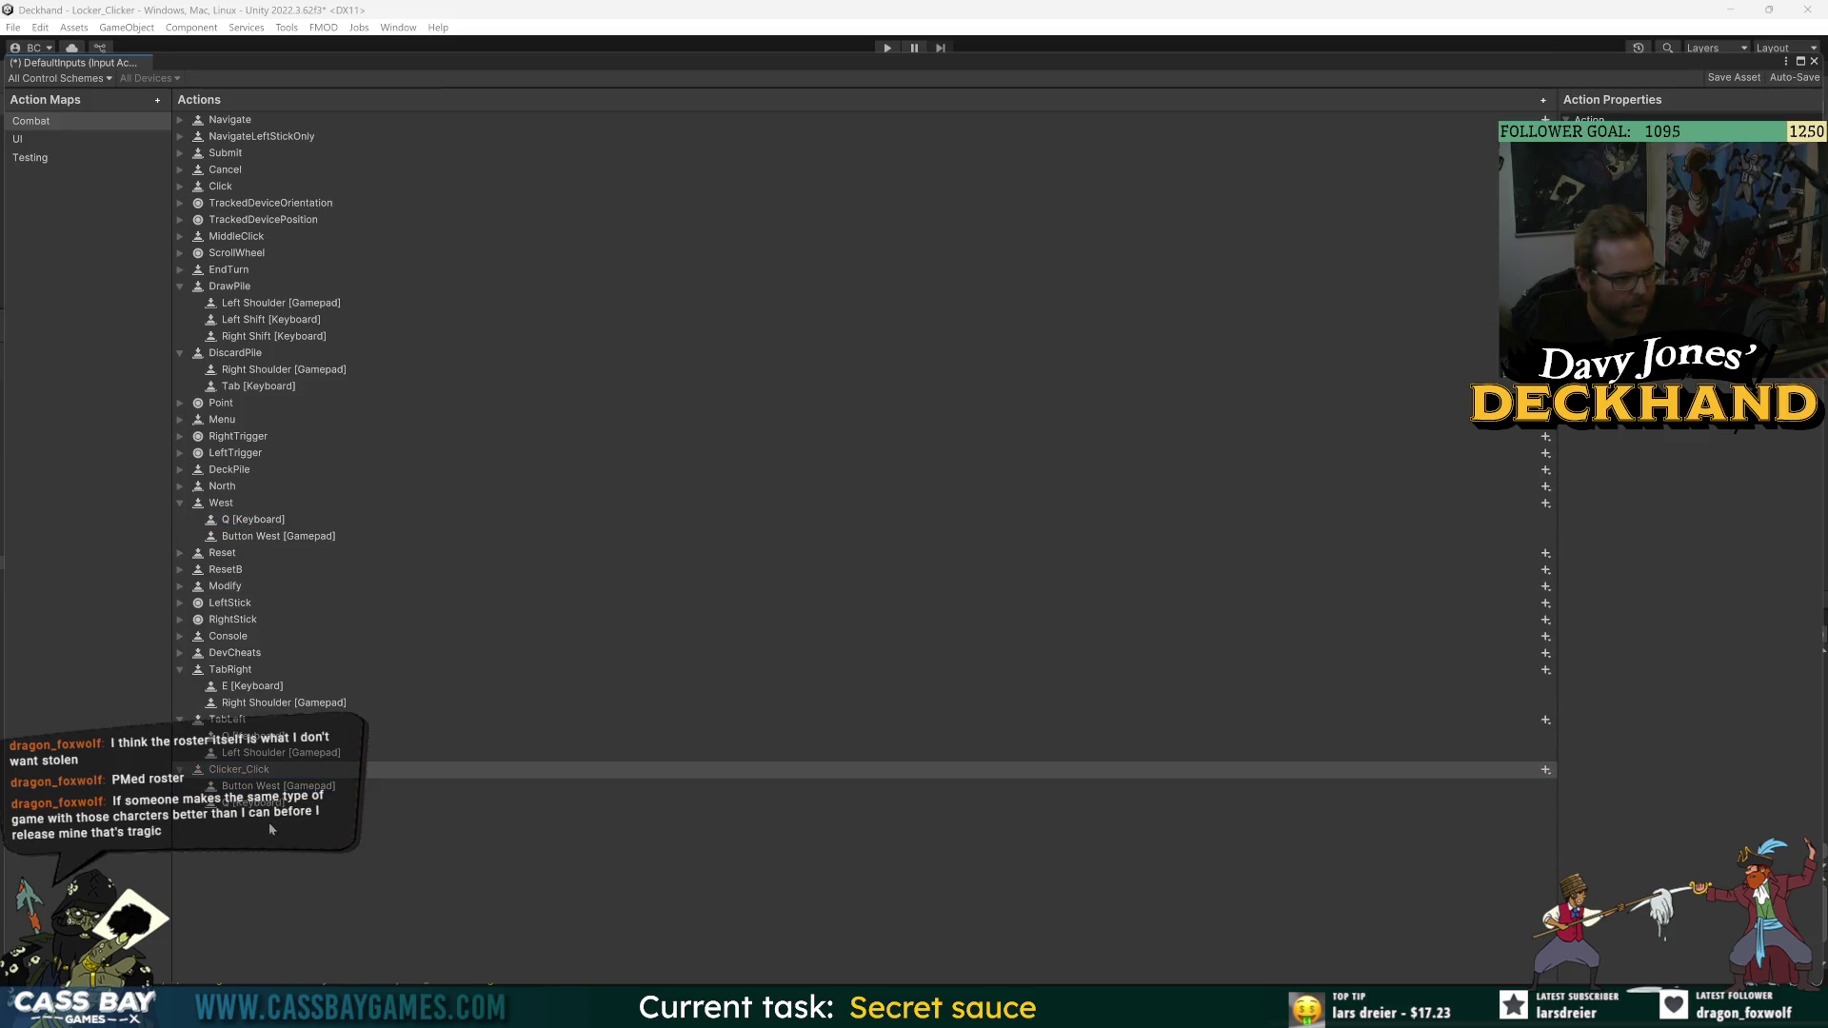
# - Duplicate Clicker_Click and rename the copy Clicker_Pull
pyautogui.hotkey('ctrl', 'd')
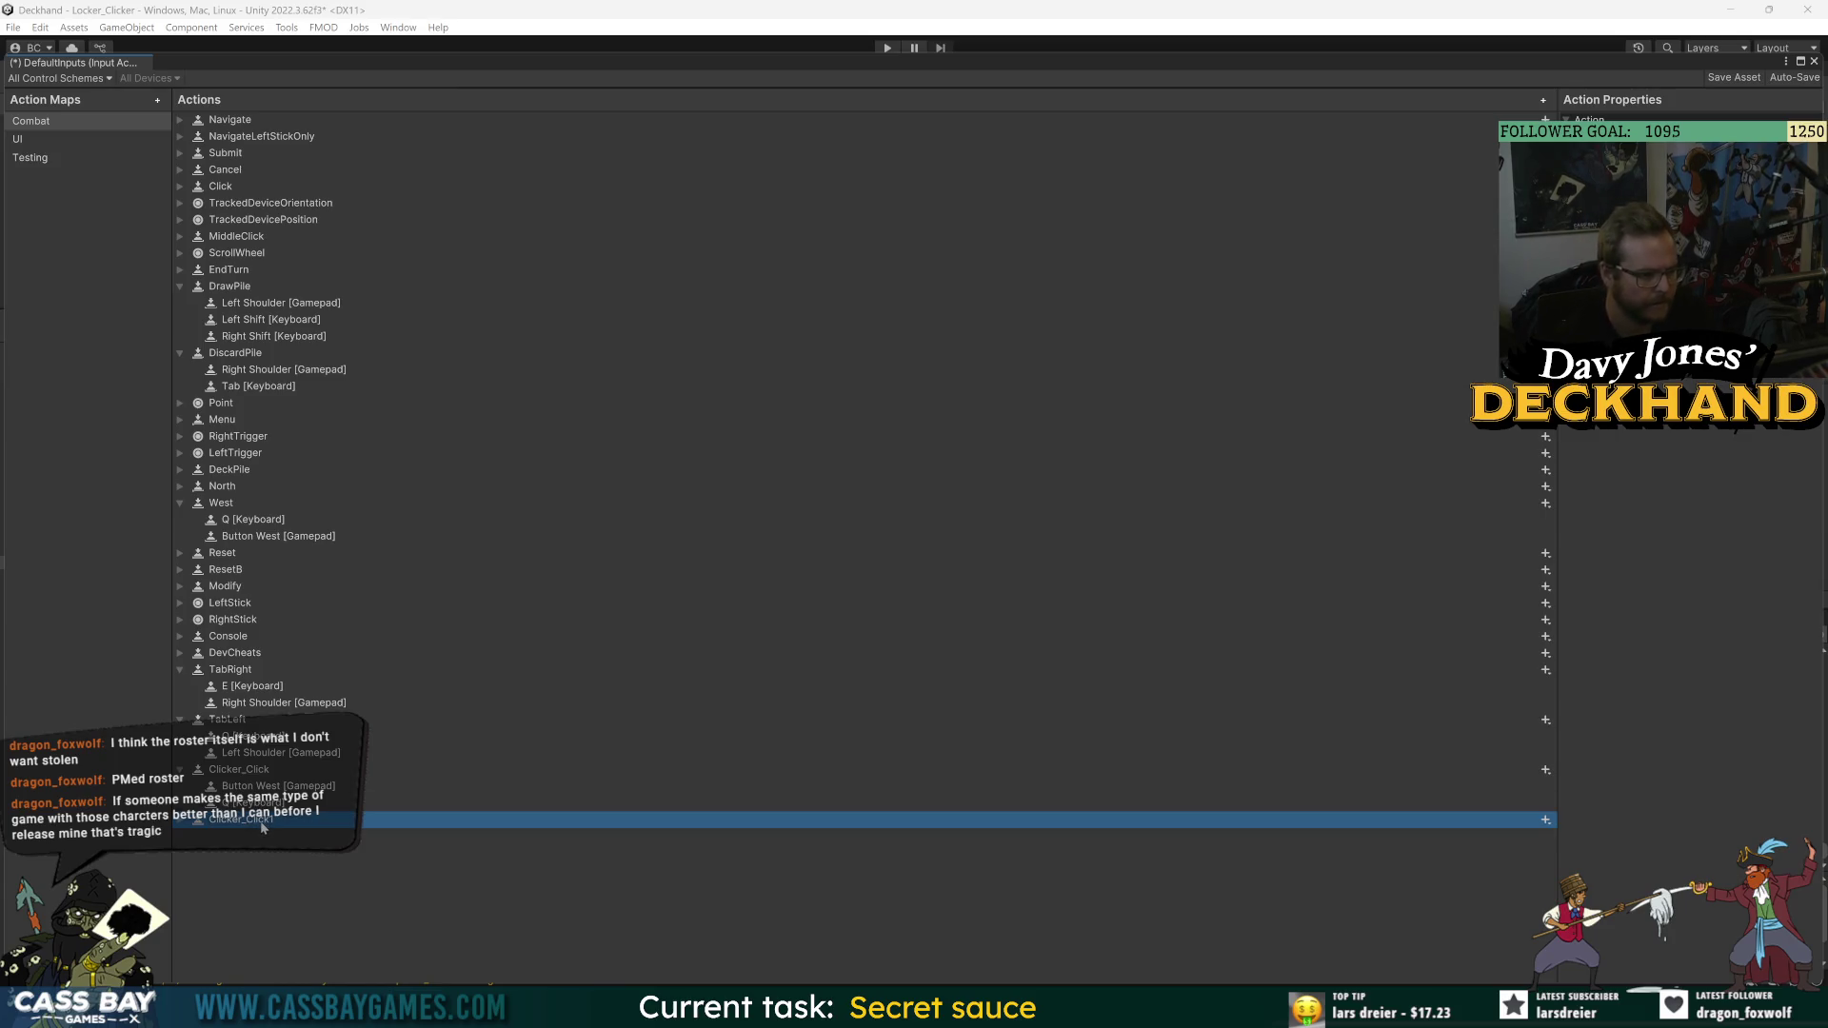
pyautogui.click(259, 820)
pyautogui.press('BackSpace')
pyautogui.press('BackSpace')
pyautogui.press('BackSpace')
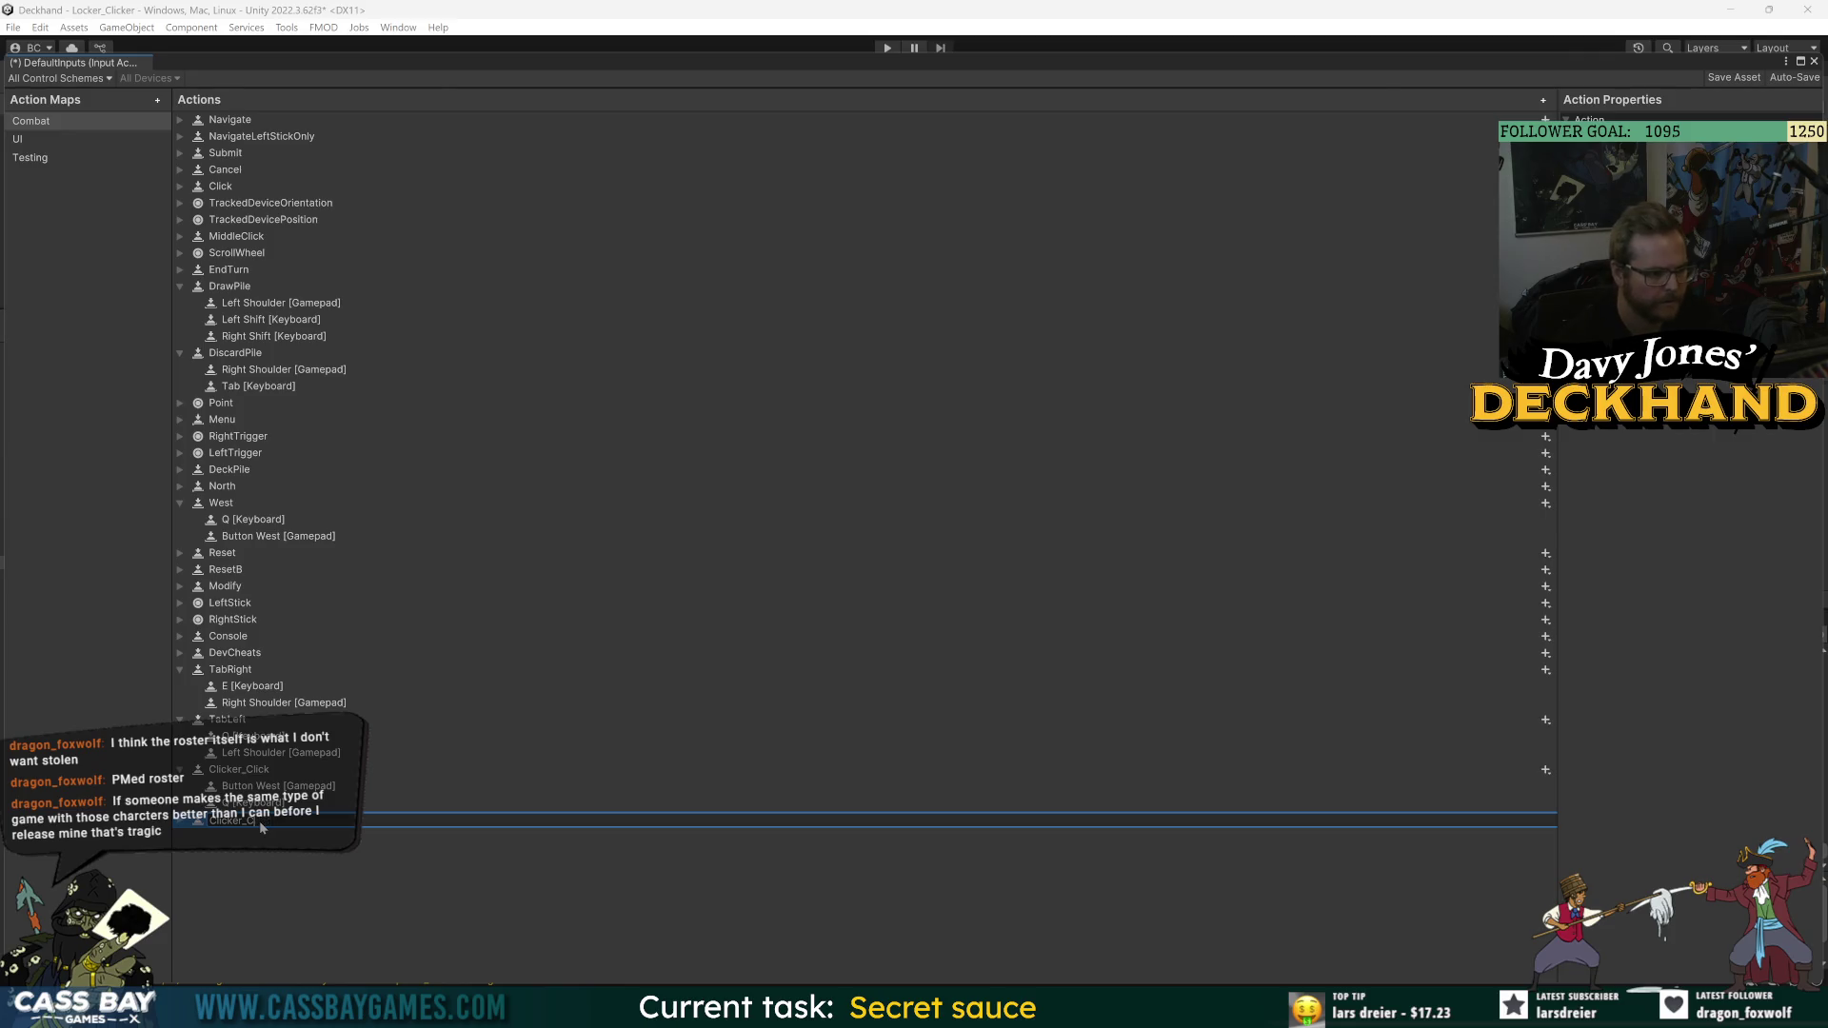
pyautogui.write('Pull')
pyautogui.press('Return')
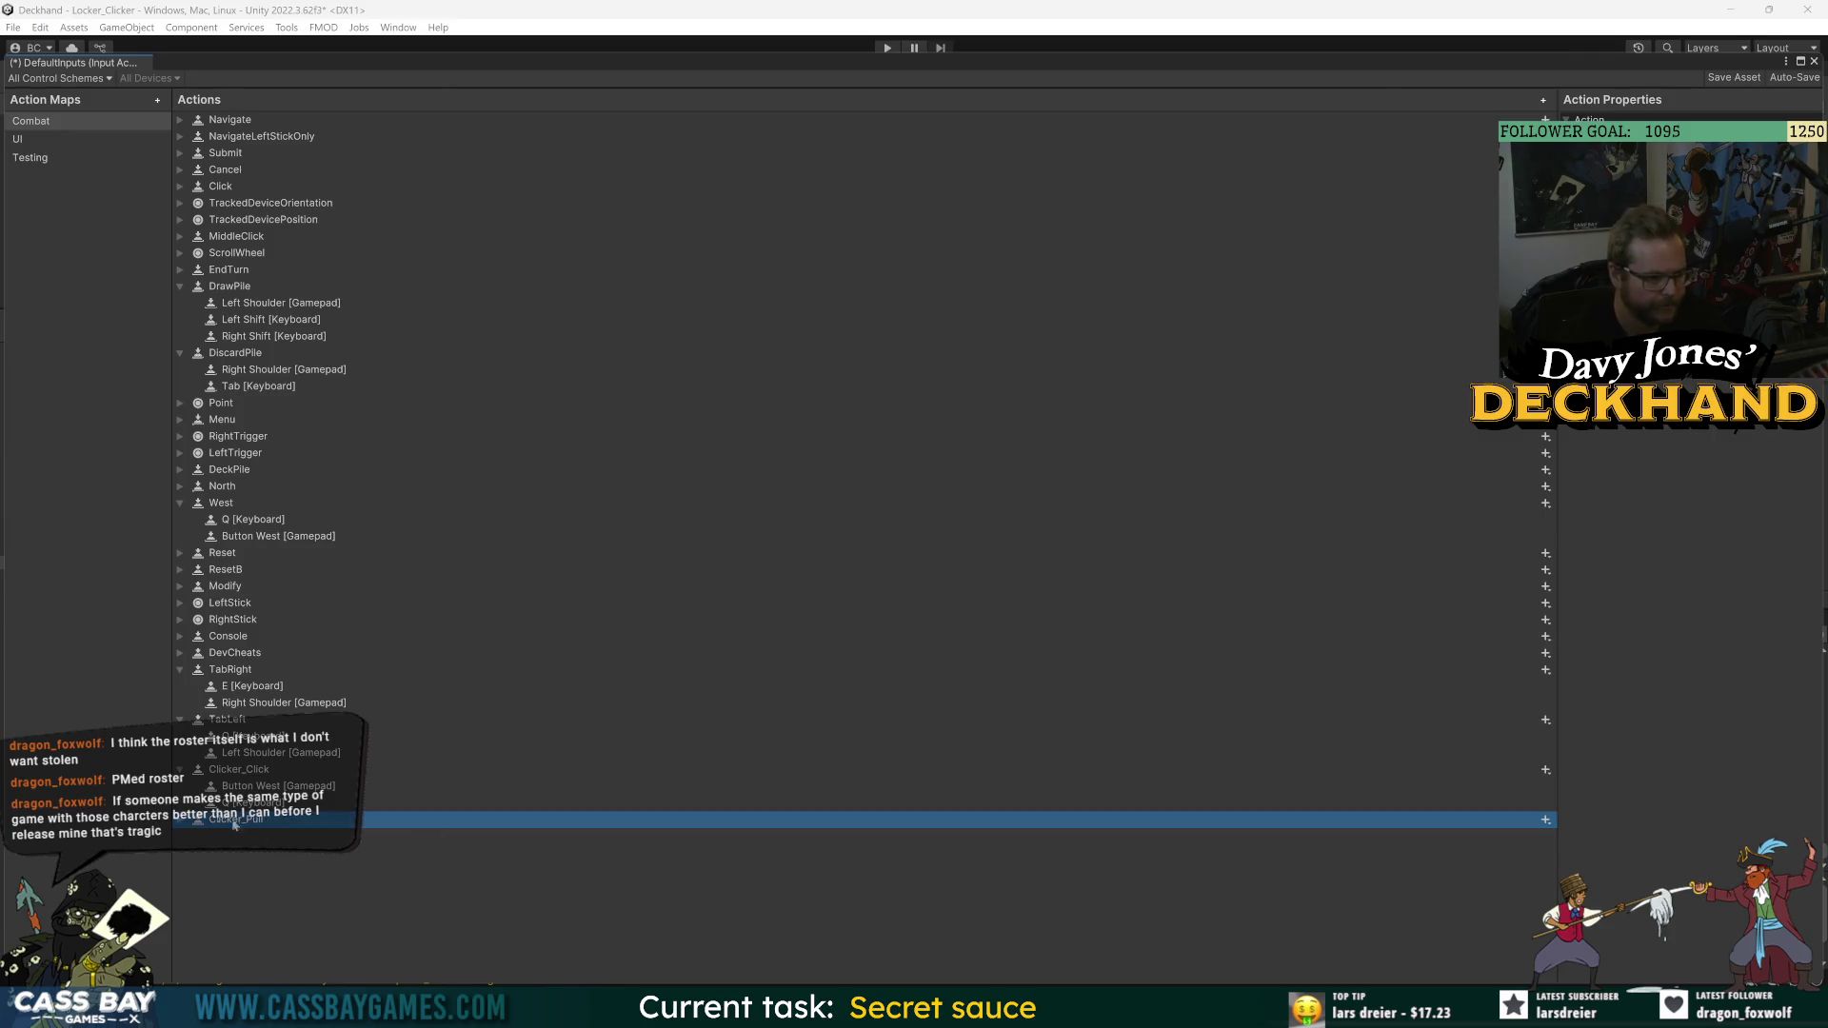
pyautogui.click(181, 822)
pyautogui.click(244, 805)
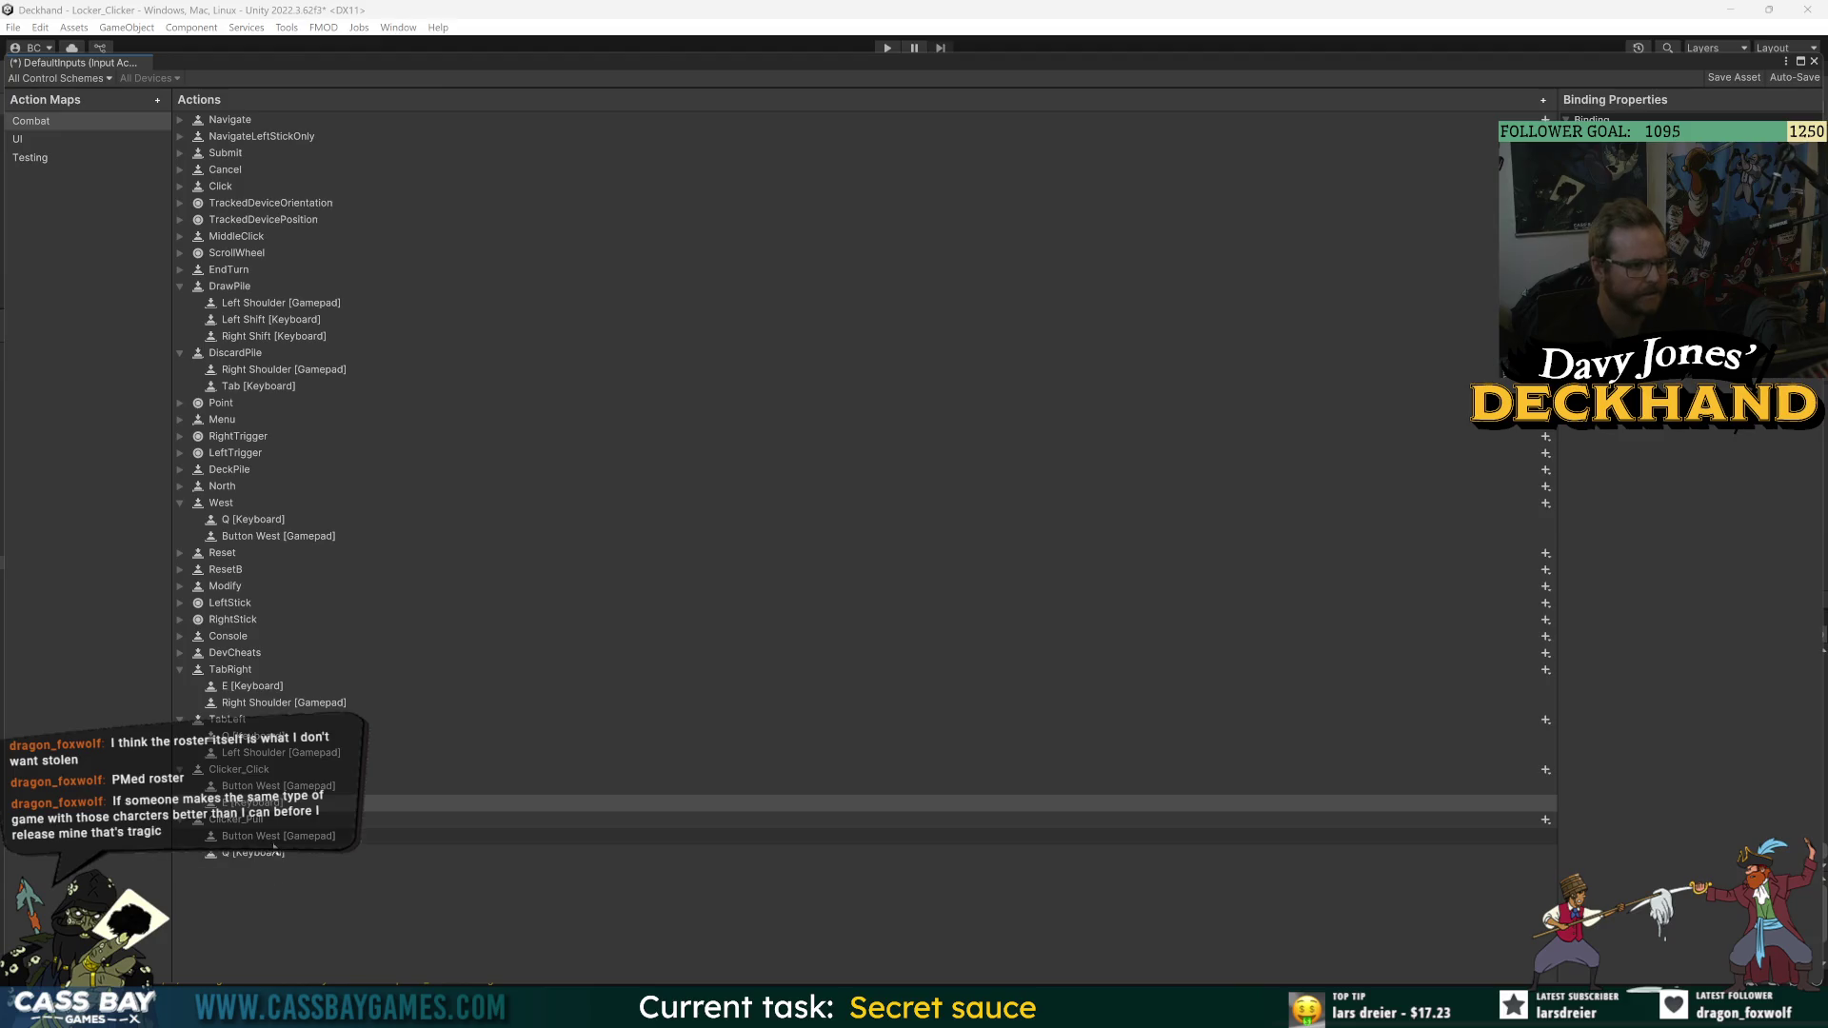
pyautogui.click(253, 821)
pyautogui.click(265, 789)
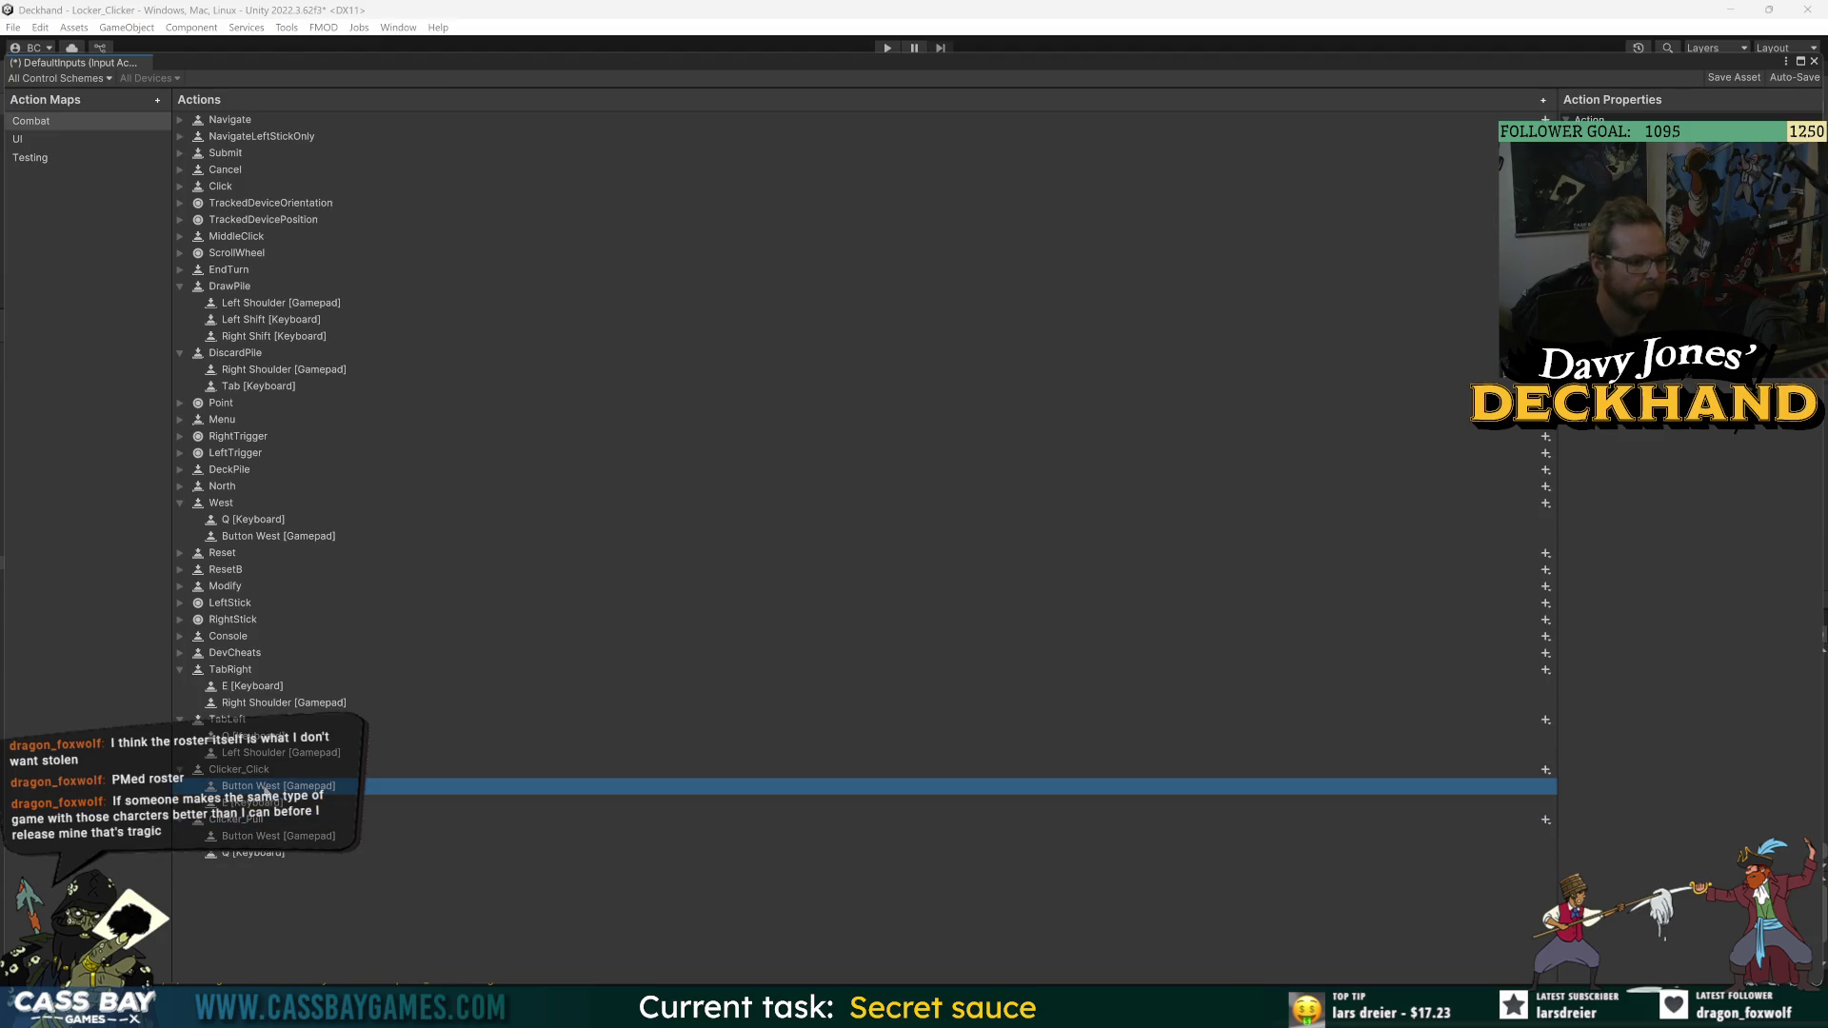
pyautogui.click(253, 836)
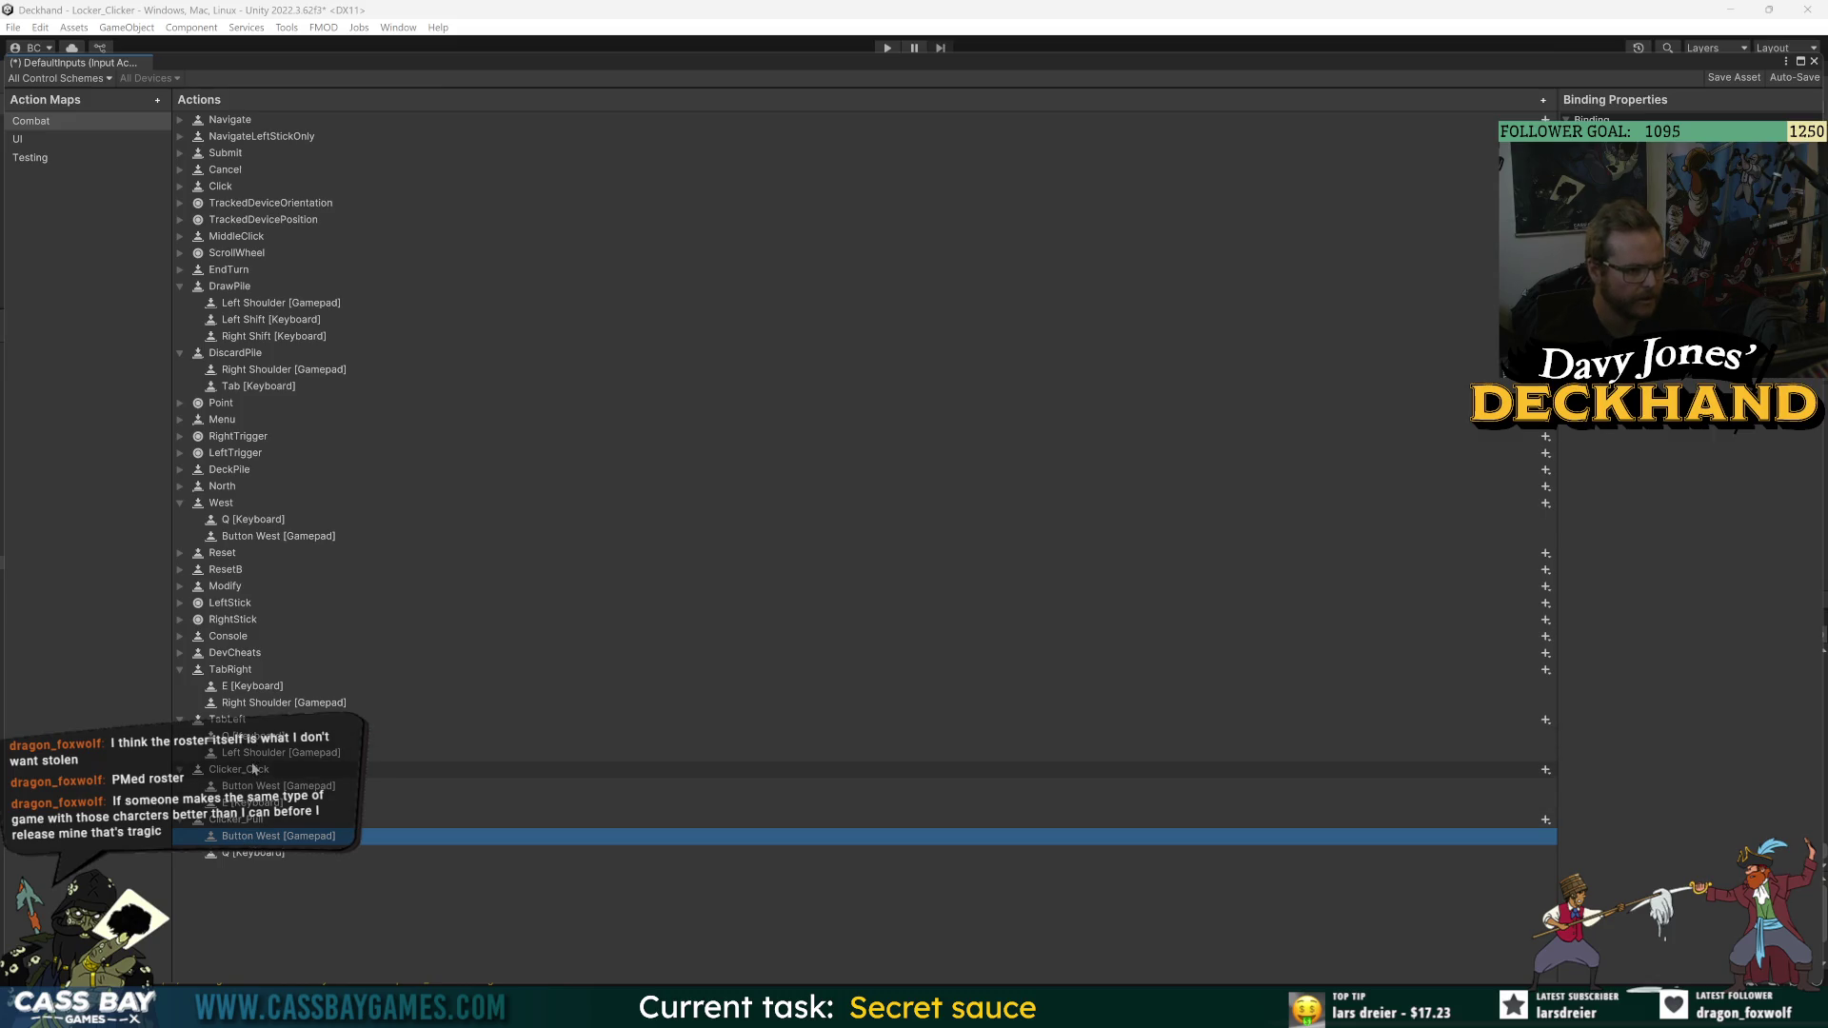
# - Paste North's Button North [Gamepad] binding into Clicker_Pull and delete its Button West binding
pyautogui.click(182, 485)
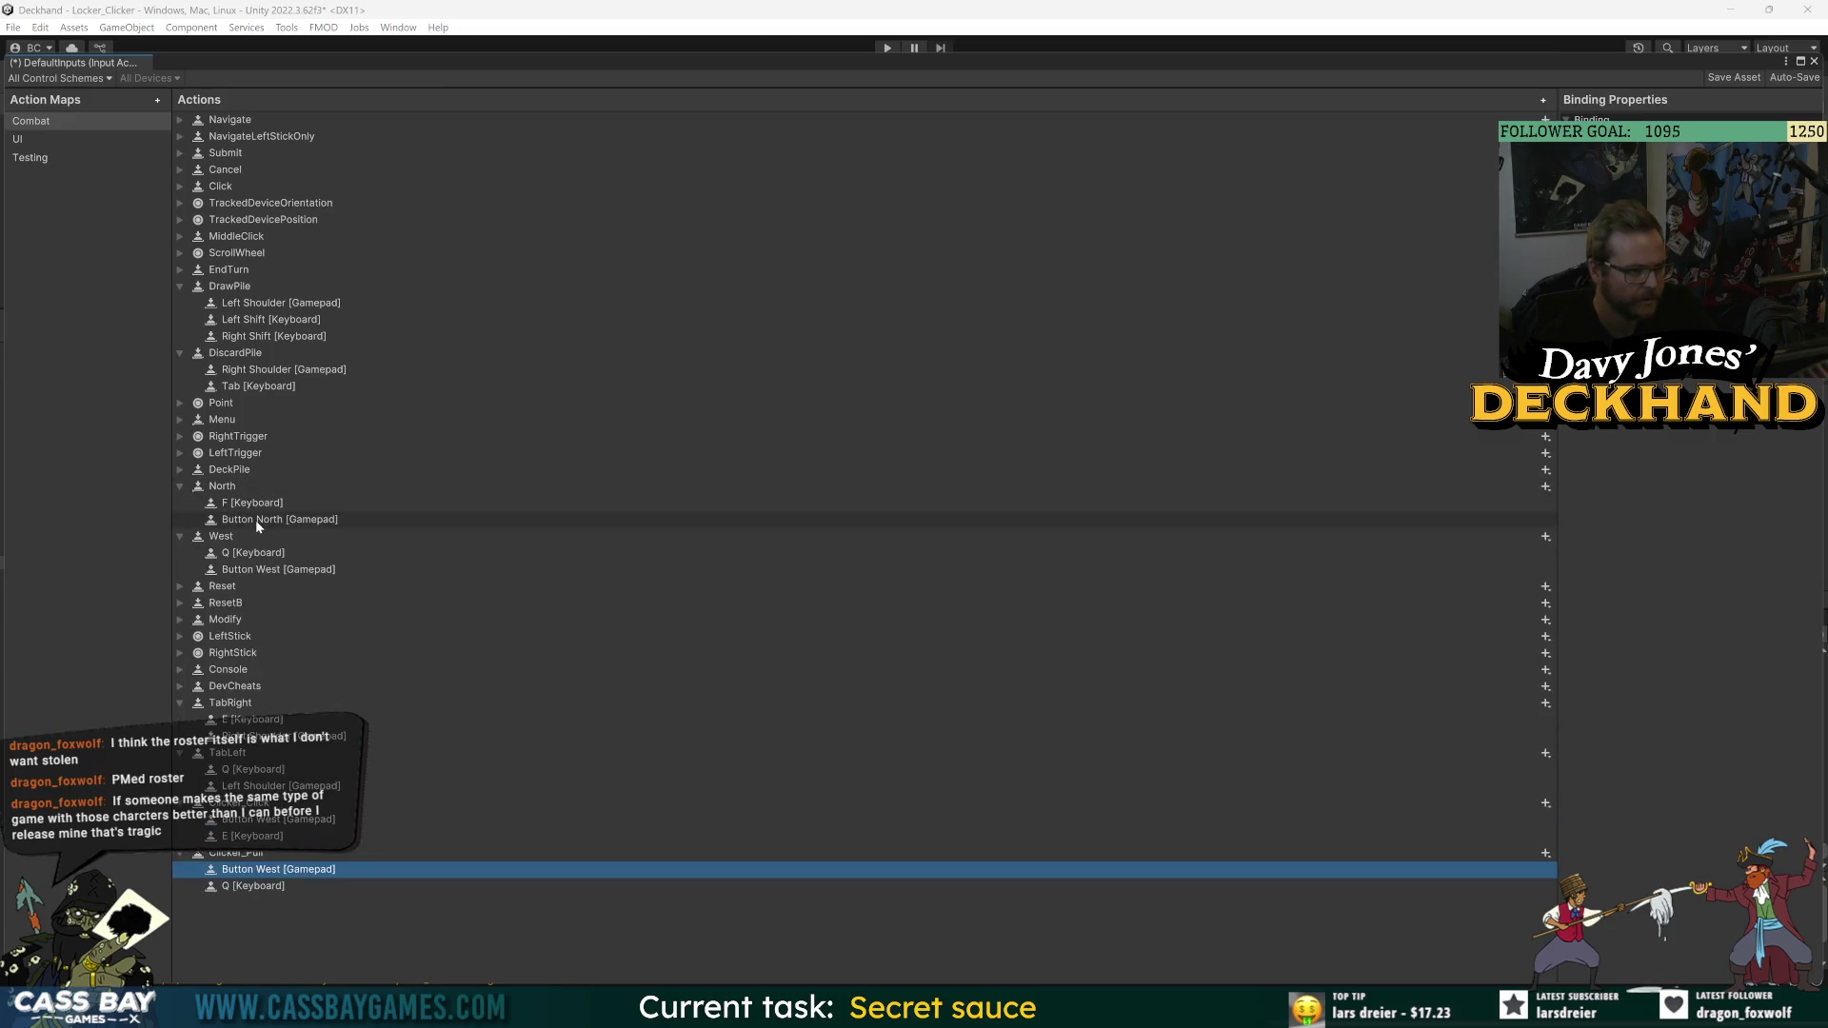
pyautogui.click(255, 520)
pyautogui.click(244, 869)
pyautogui.hotkey('ctrl', 'v')
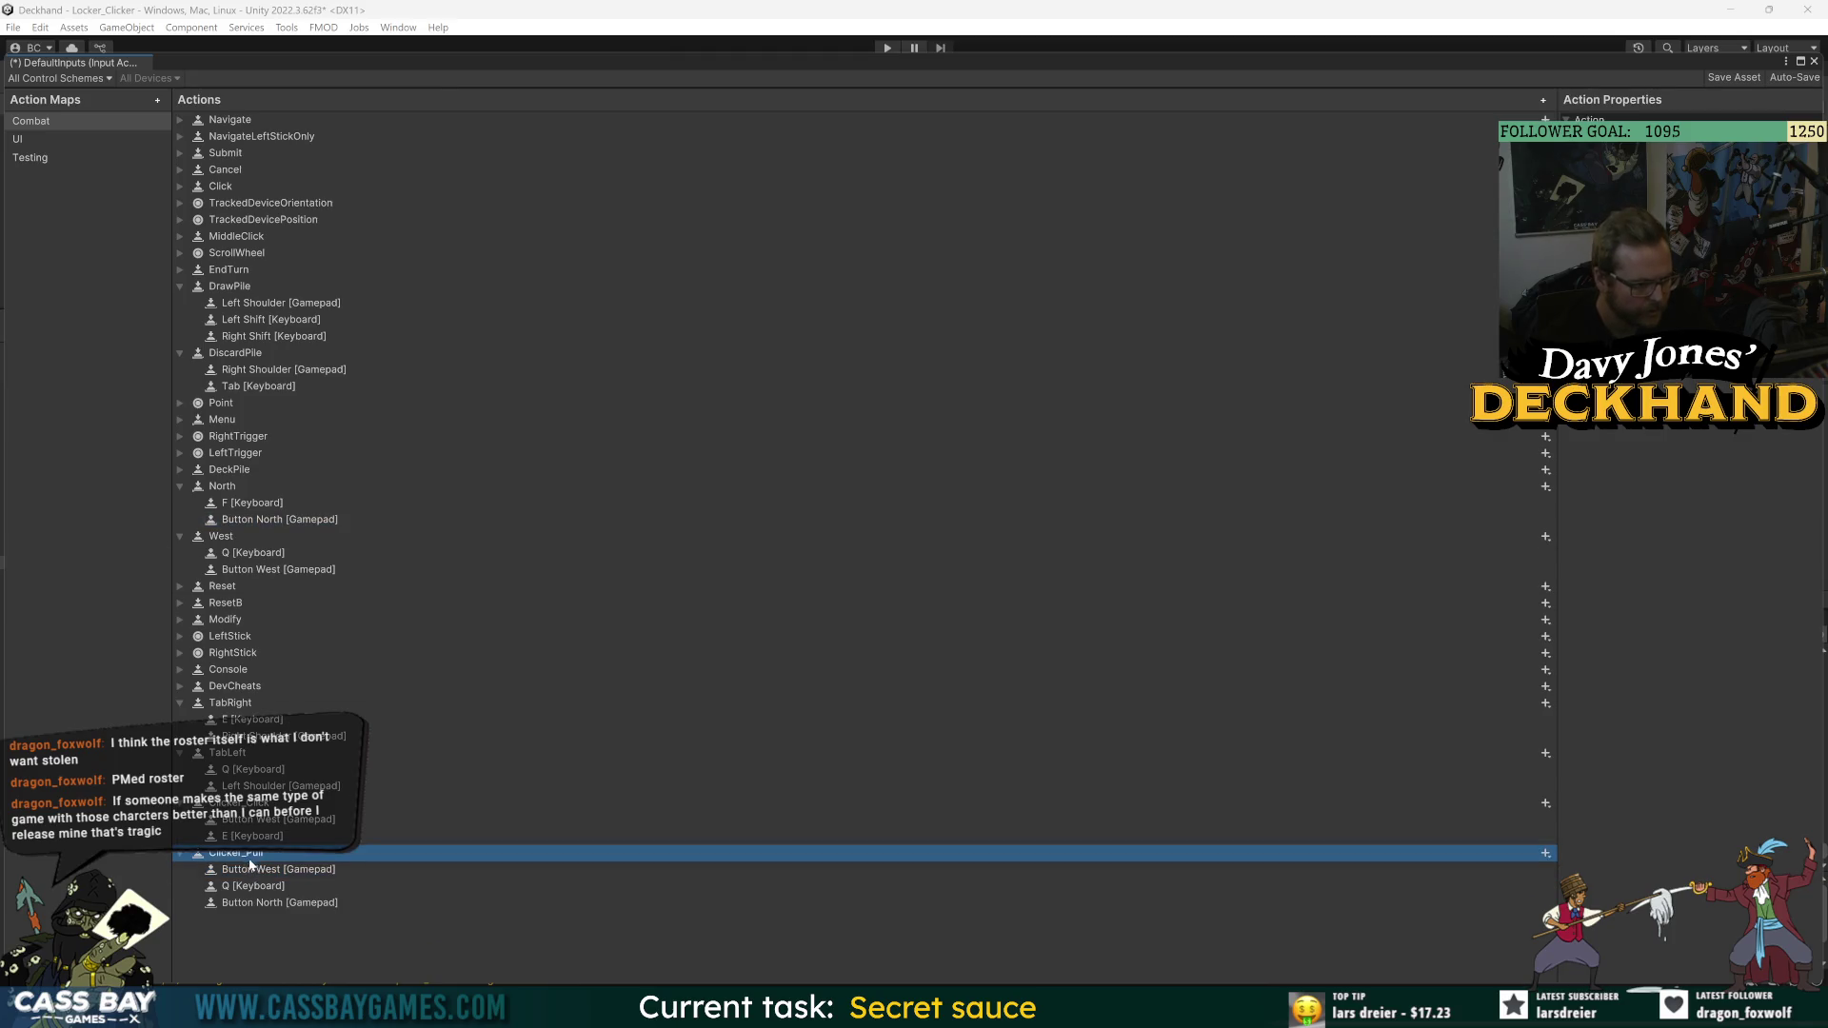
pyautogui.click(249, 869)
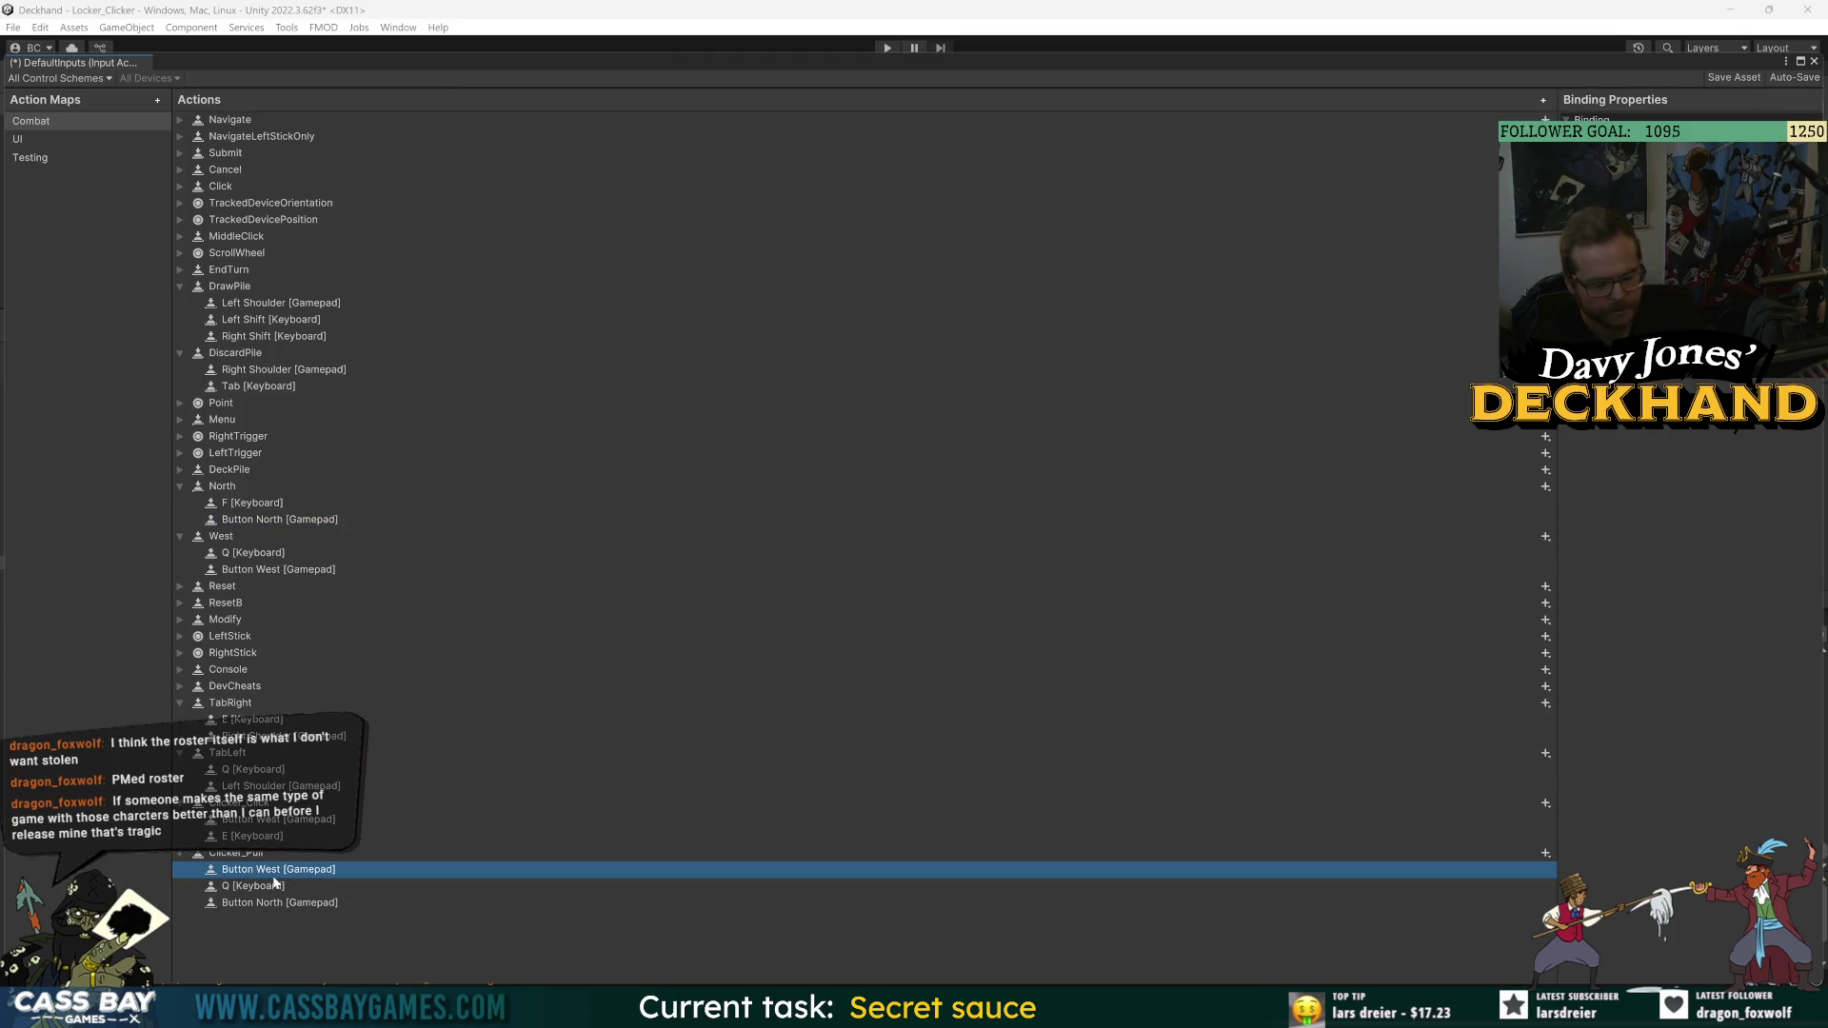
pyautogui.press('Delete')
pyautogui.click(238, 852)
pyautogui.click(238, 802)
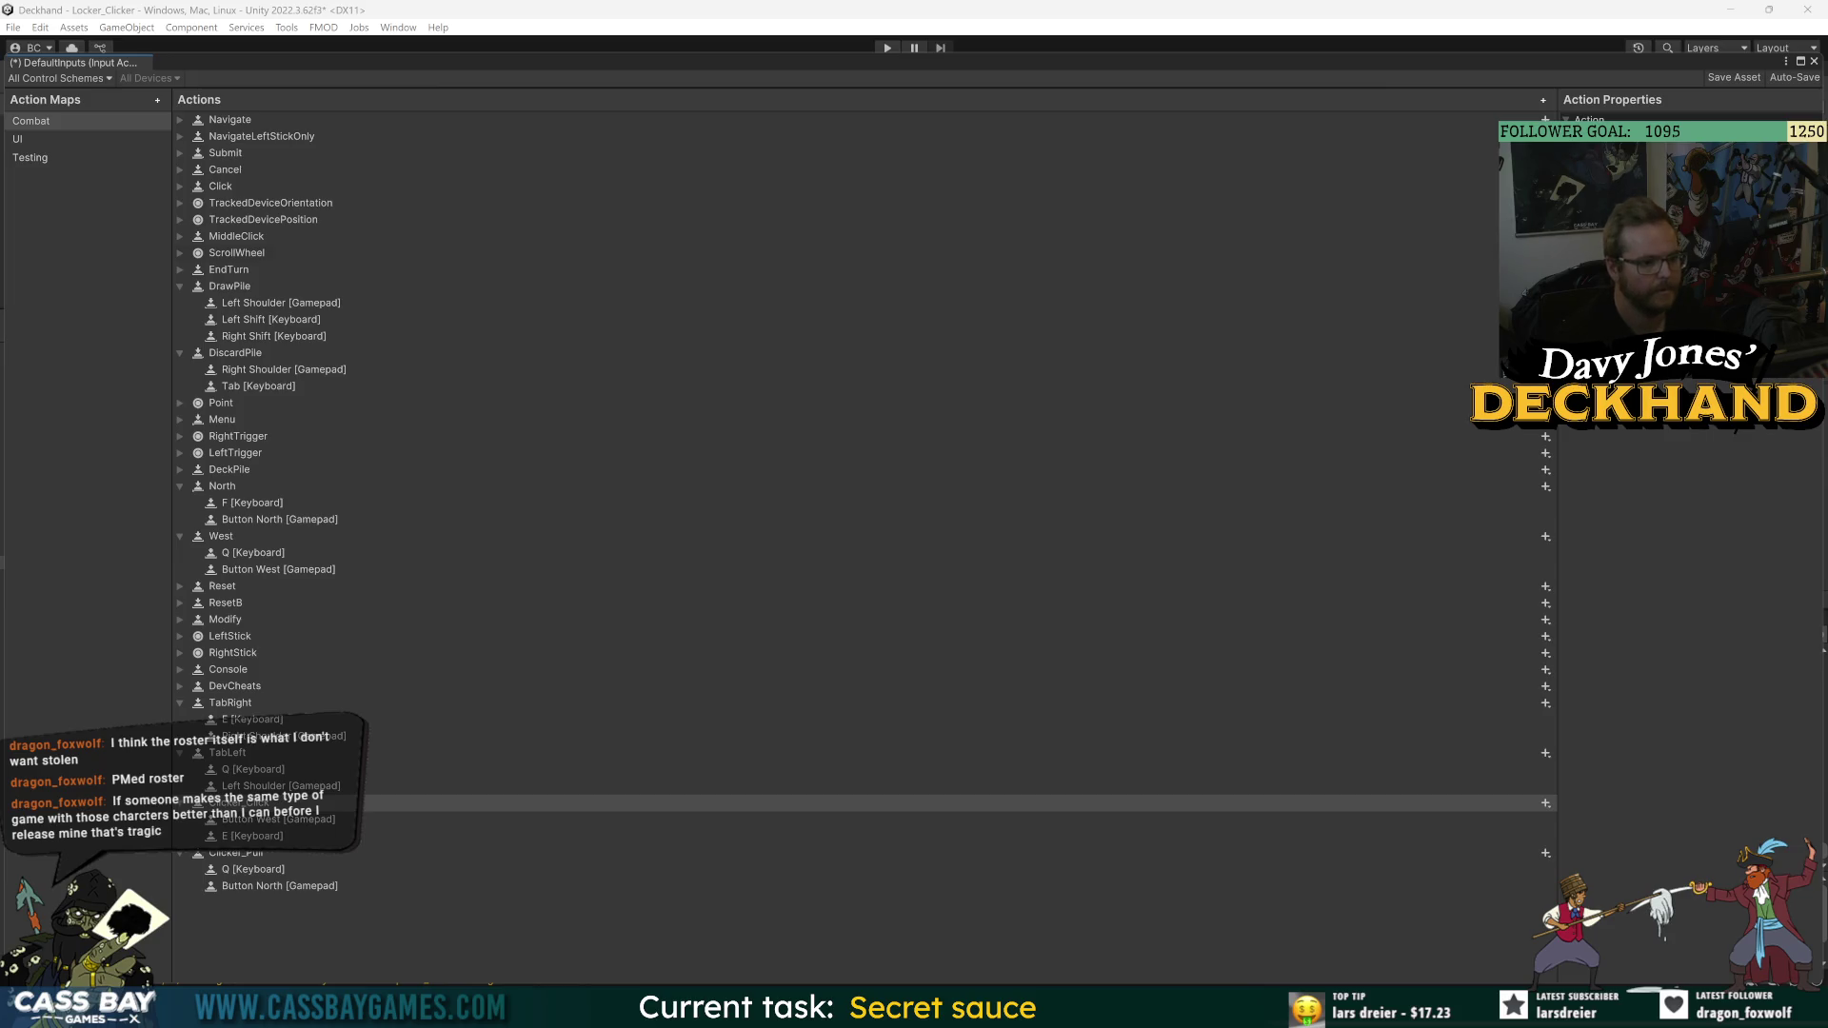
# - Click Save Asset for DefaultInputs, then close the Input Actions window
pyautogui.click(1740, 78)
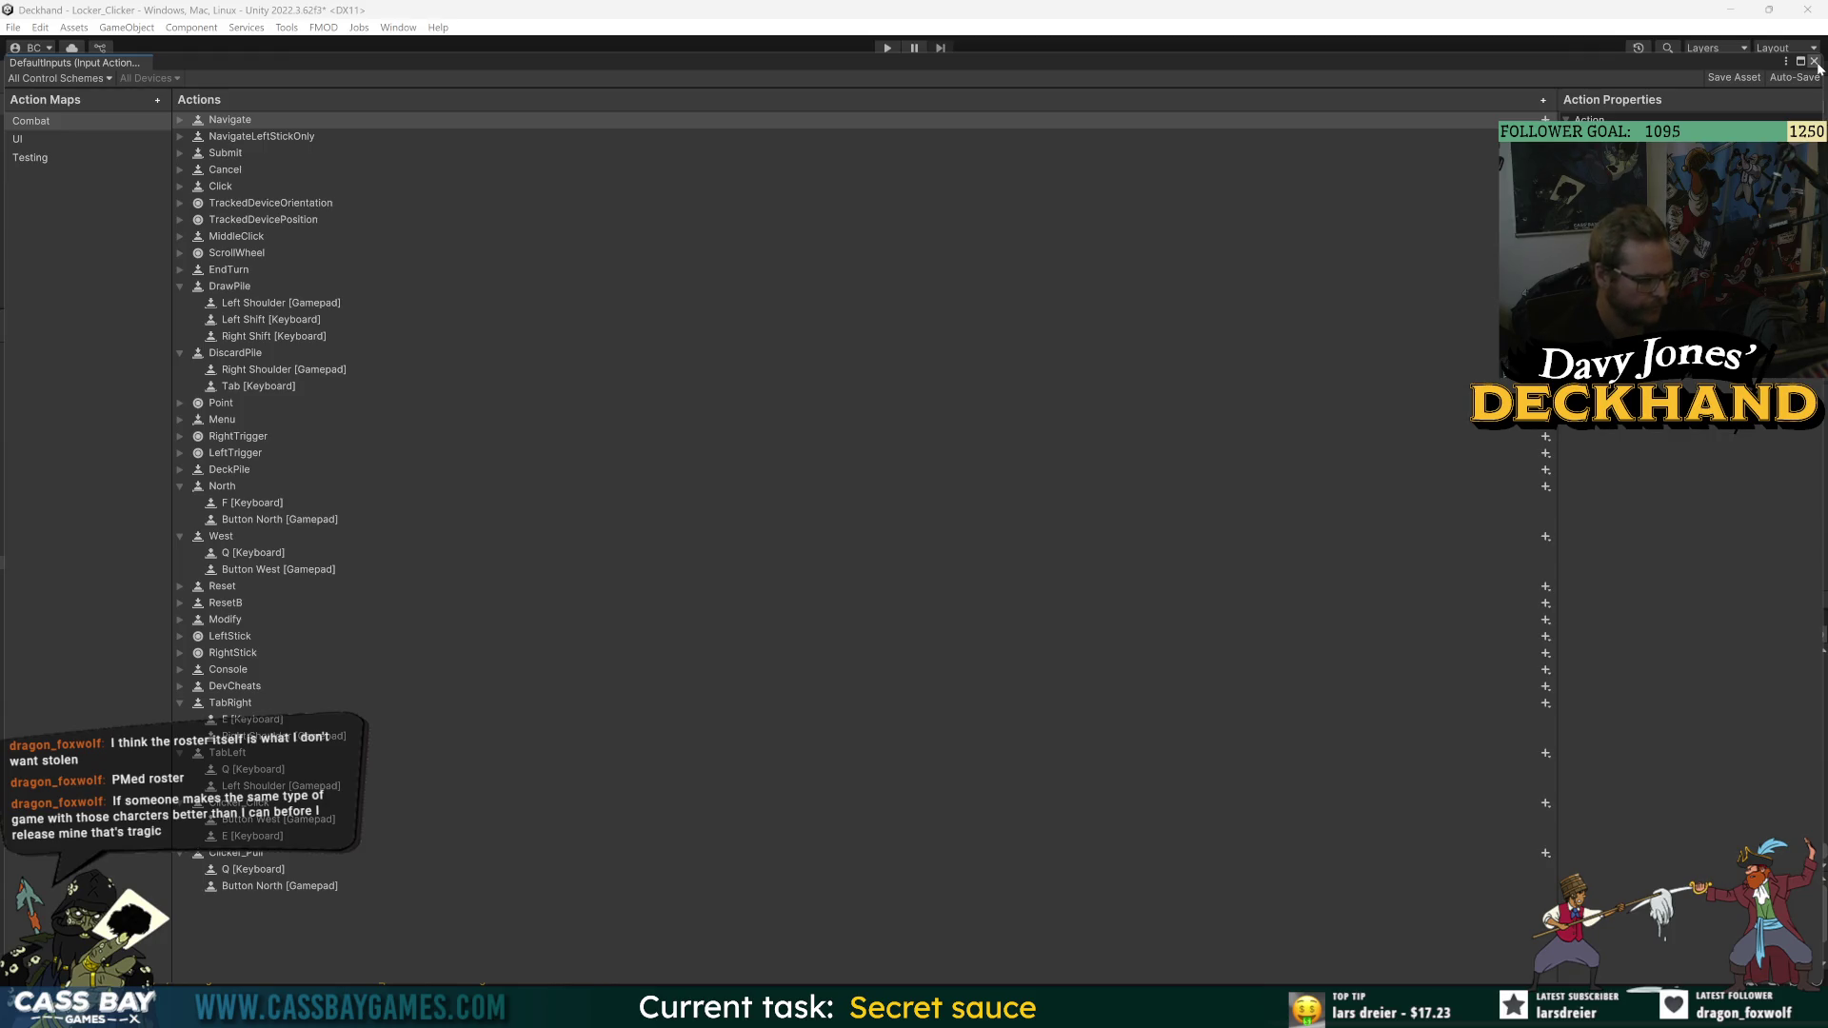
pyautogui.click(1815, 62)
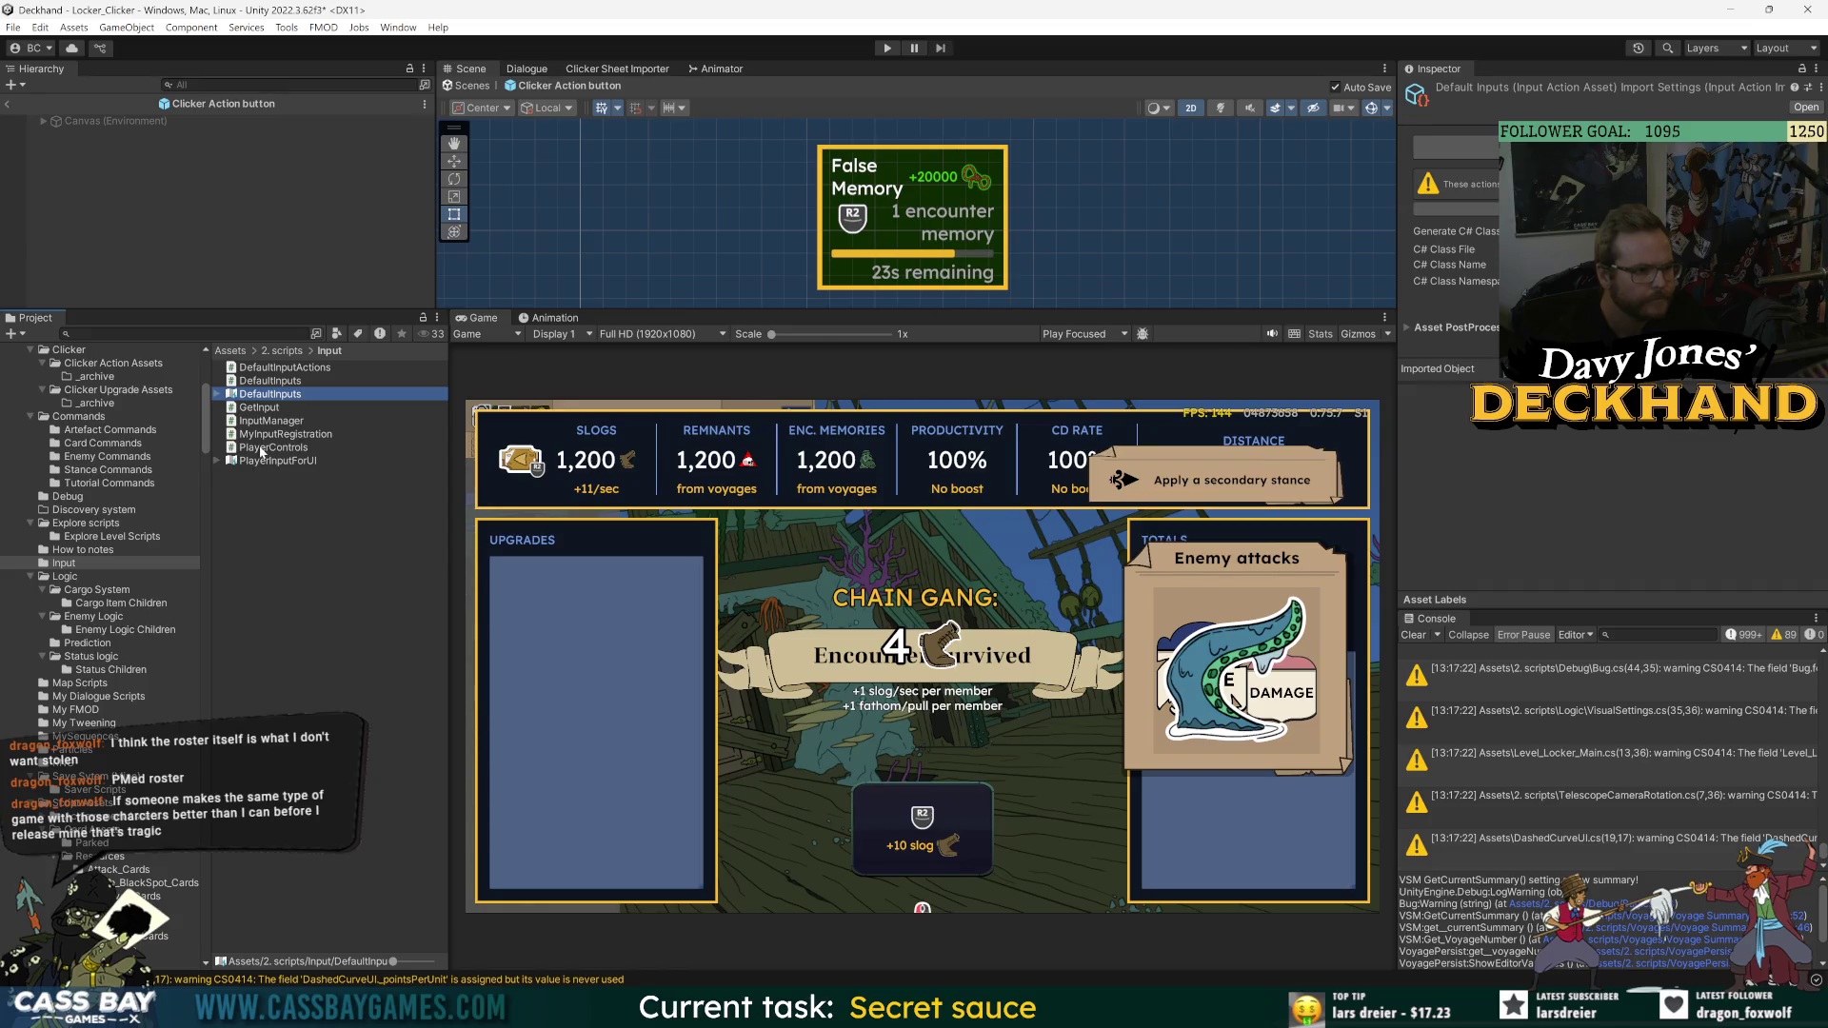
# - Search the Project for 'input icons', enter the InputIcons folder and open InputIconsAsset.cs in Visual Studio
pyautogui.click(205, 338)
pyautogui.write('iput')
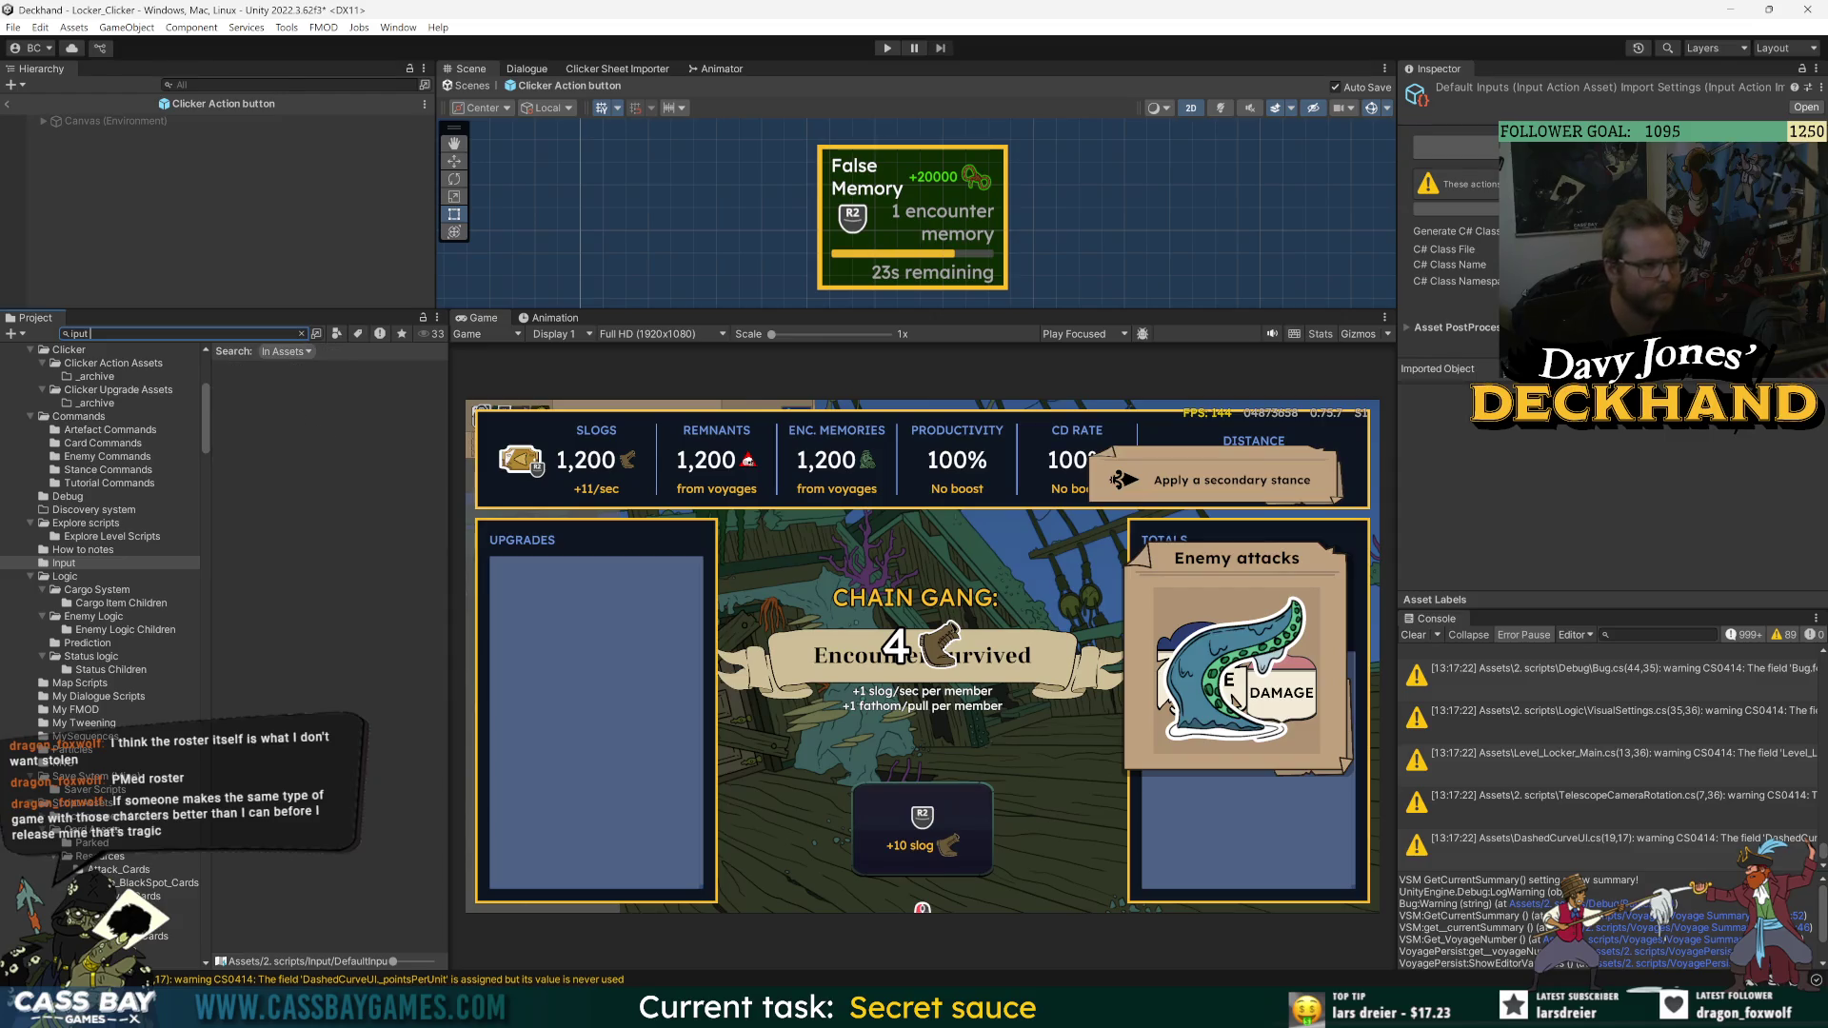
pyautogui.press('BackSpace')
pyautogui.press('BackSpace')
pyautogui.write('nput icons')
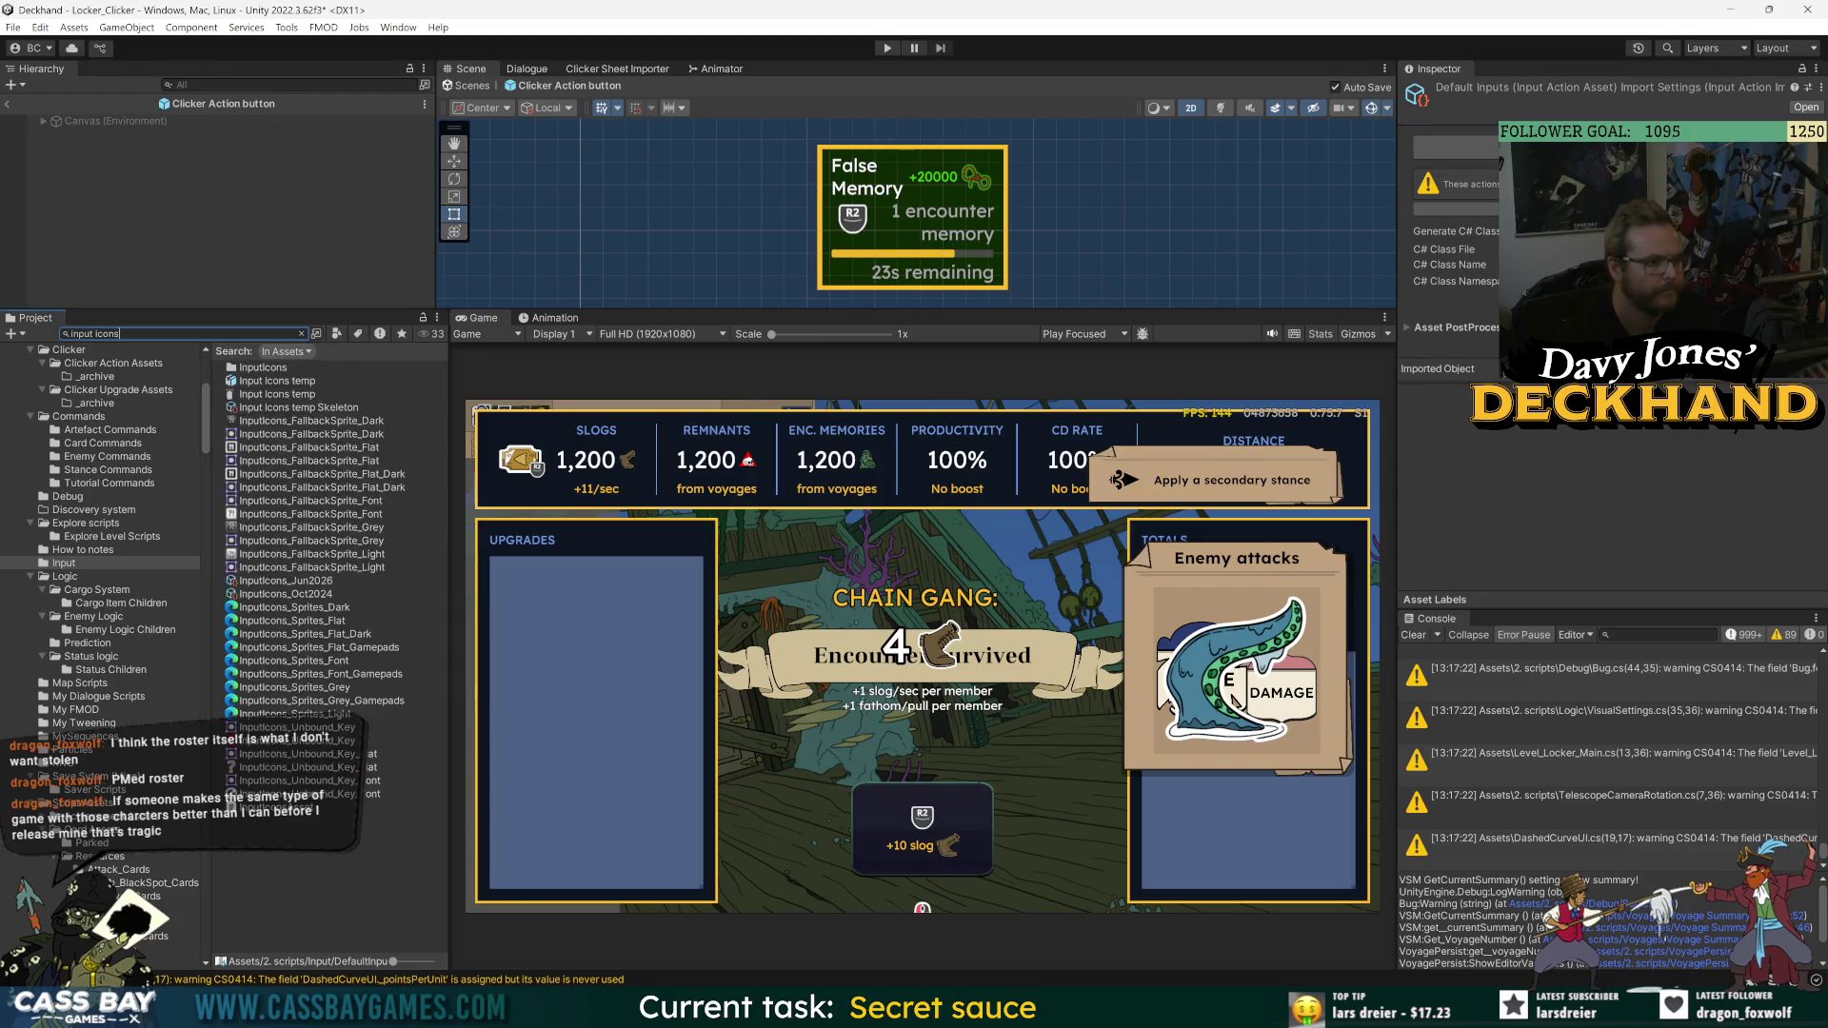
pyautogui.doubleClick(267, 368)
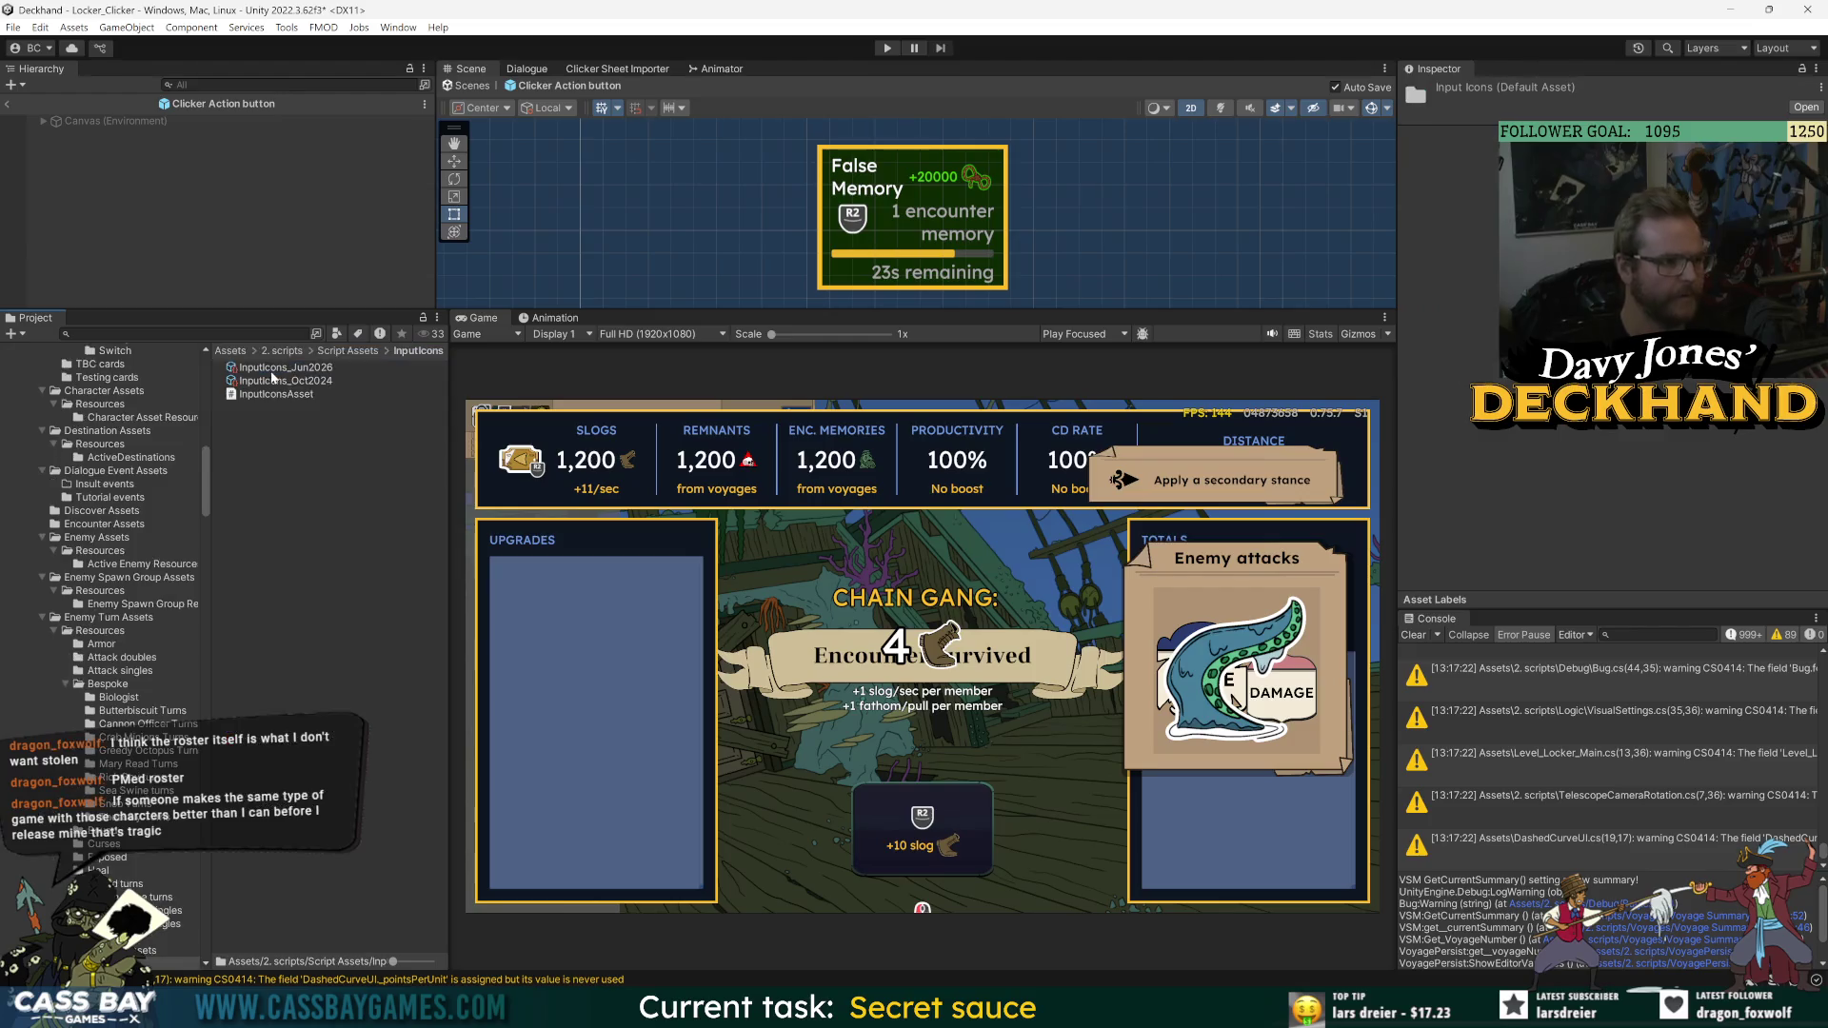
pyautogui.click(291, 396)
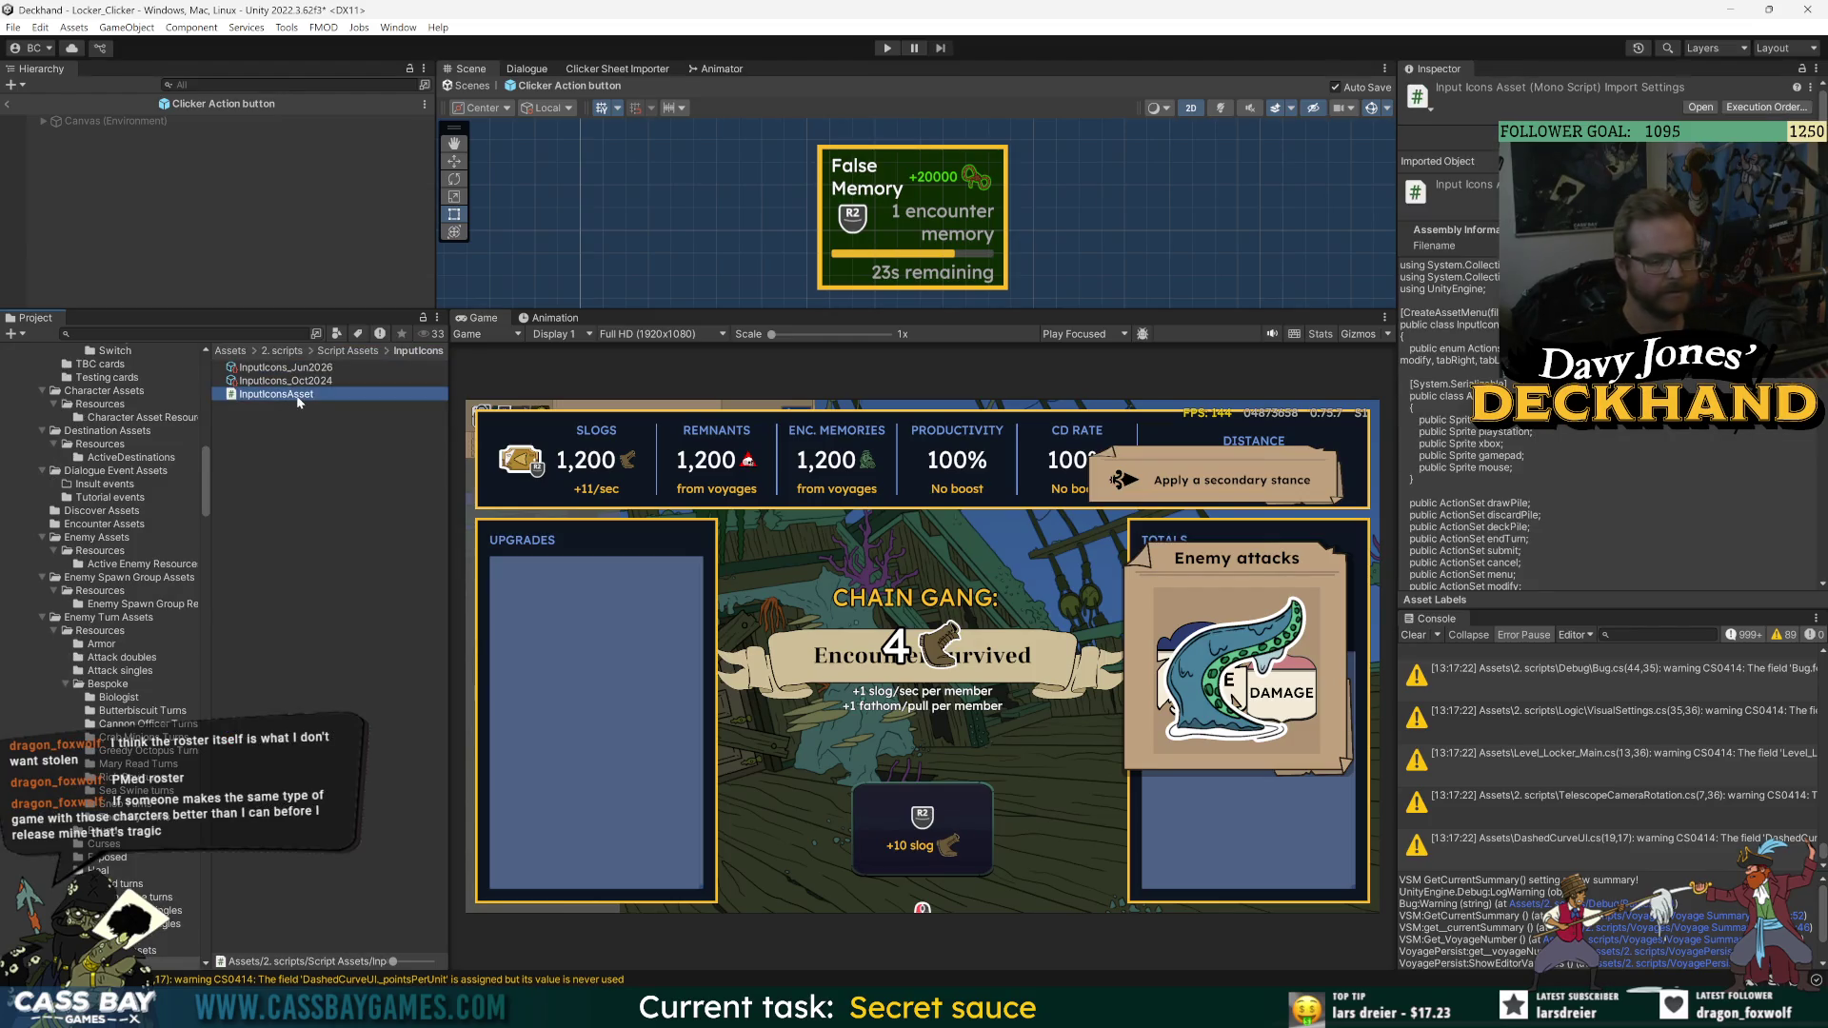
pyautogui.doubleClick(254, 395)
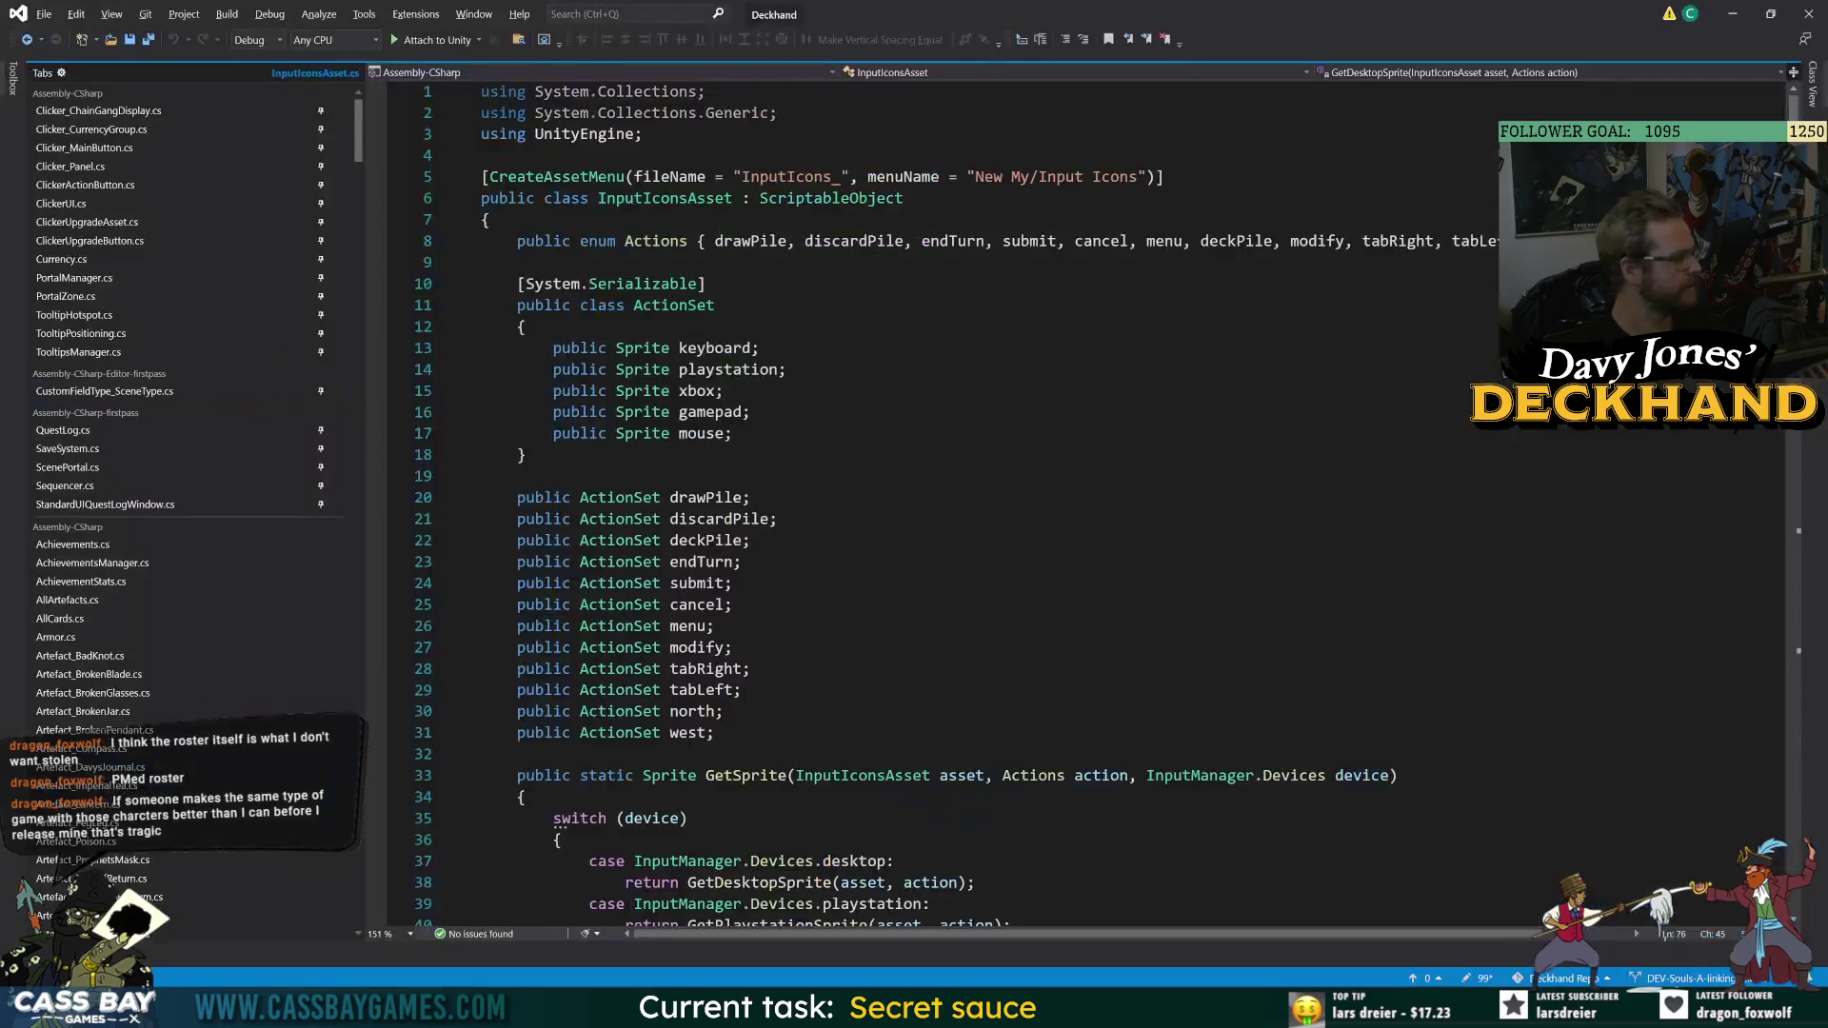
# - Declare 'public ActionSet clicker_Click;' and 'public ActionSet clicker_Pull;' below the west field
pyautogui.click(714, 732)
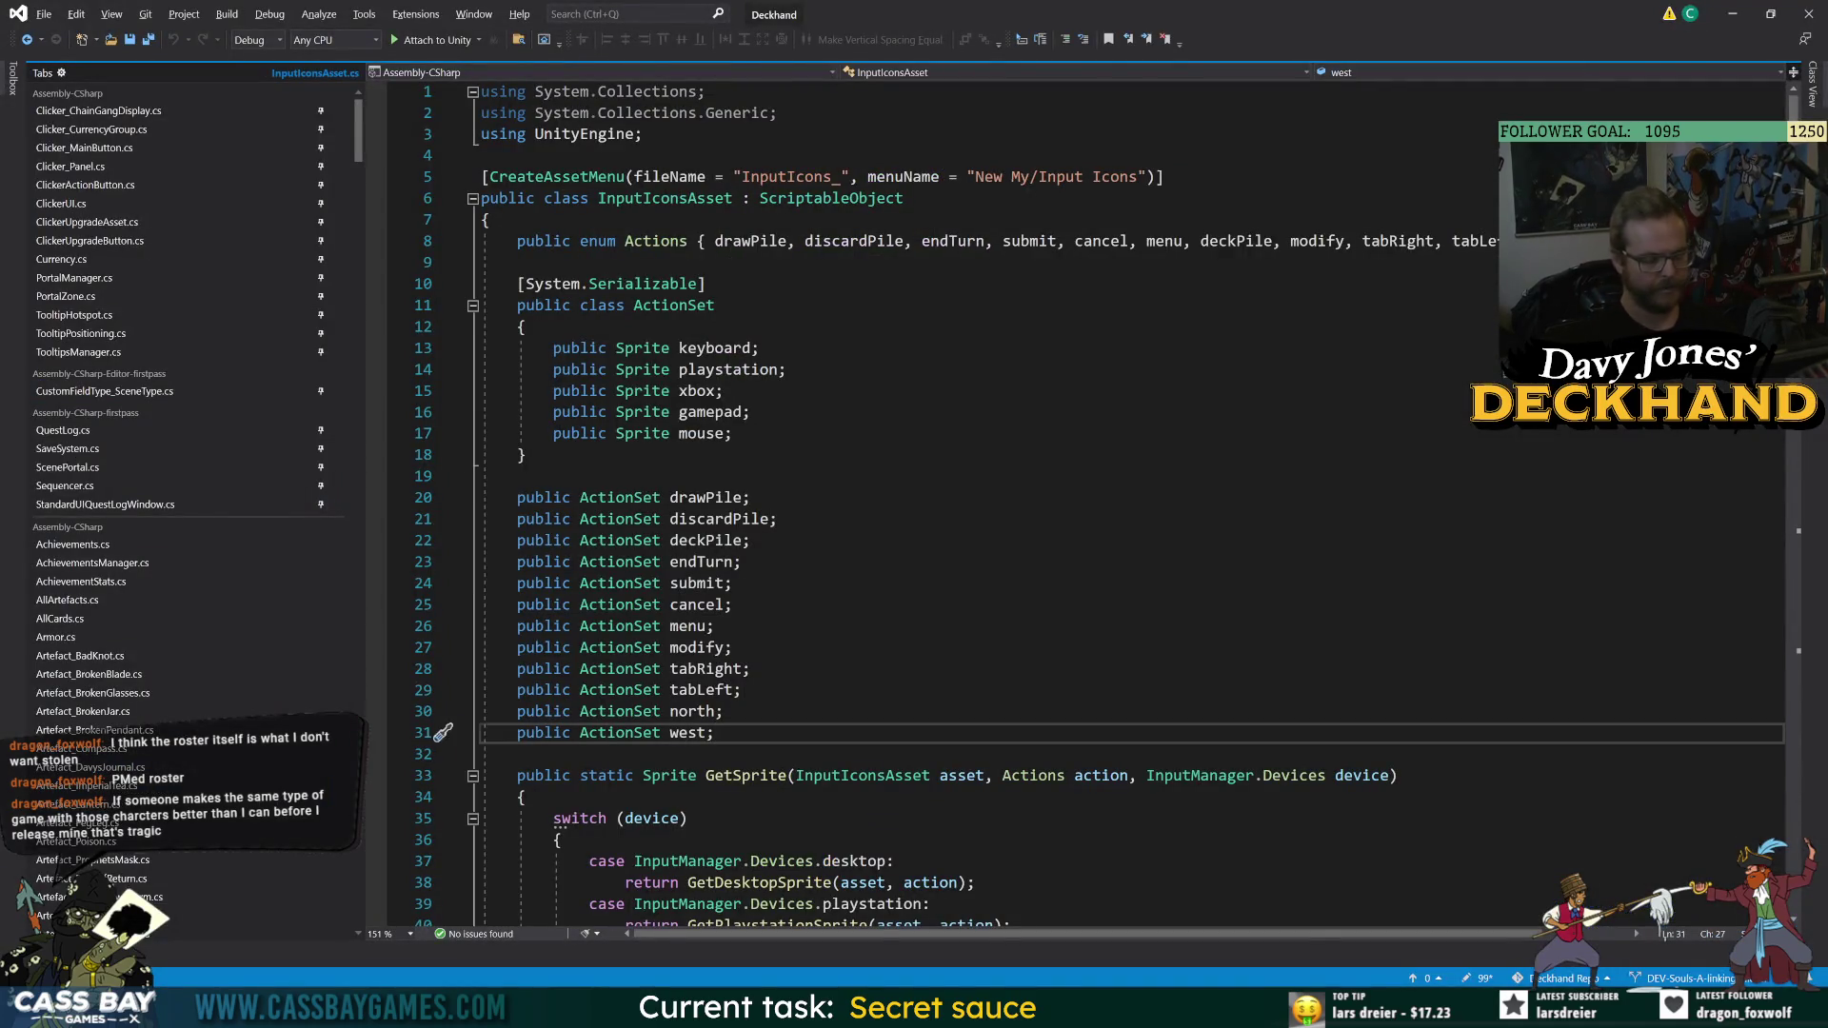
pyautogui.press('Return')
pyautogui.write('public Actions clicker_C')
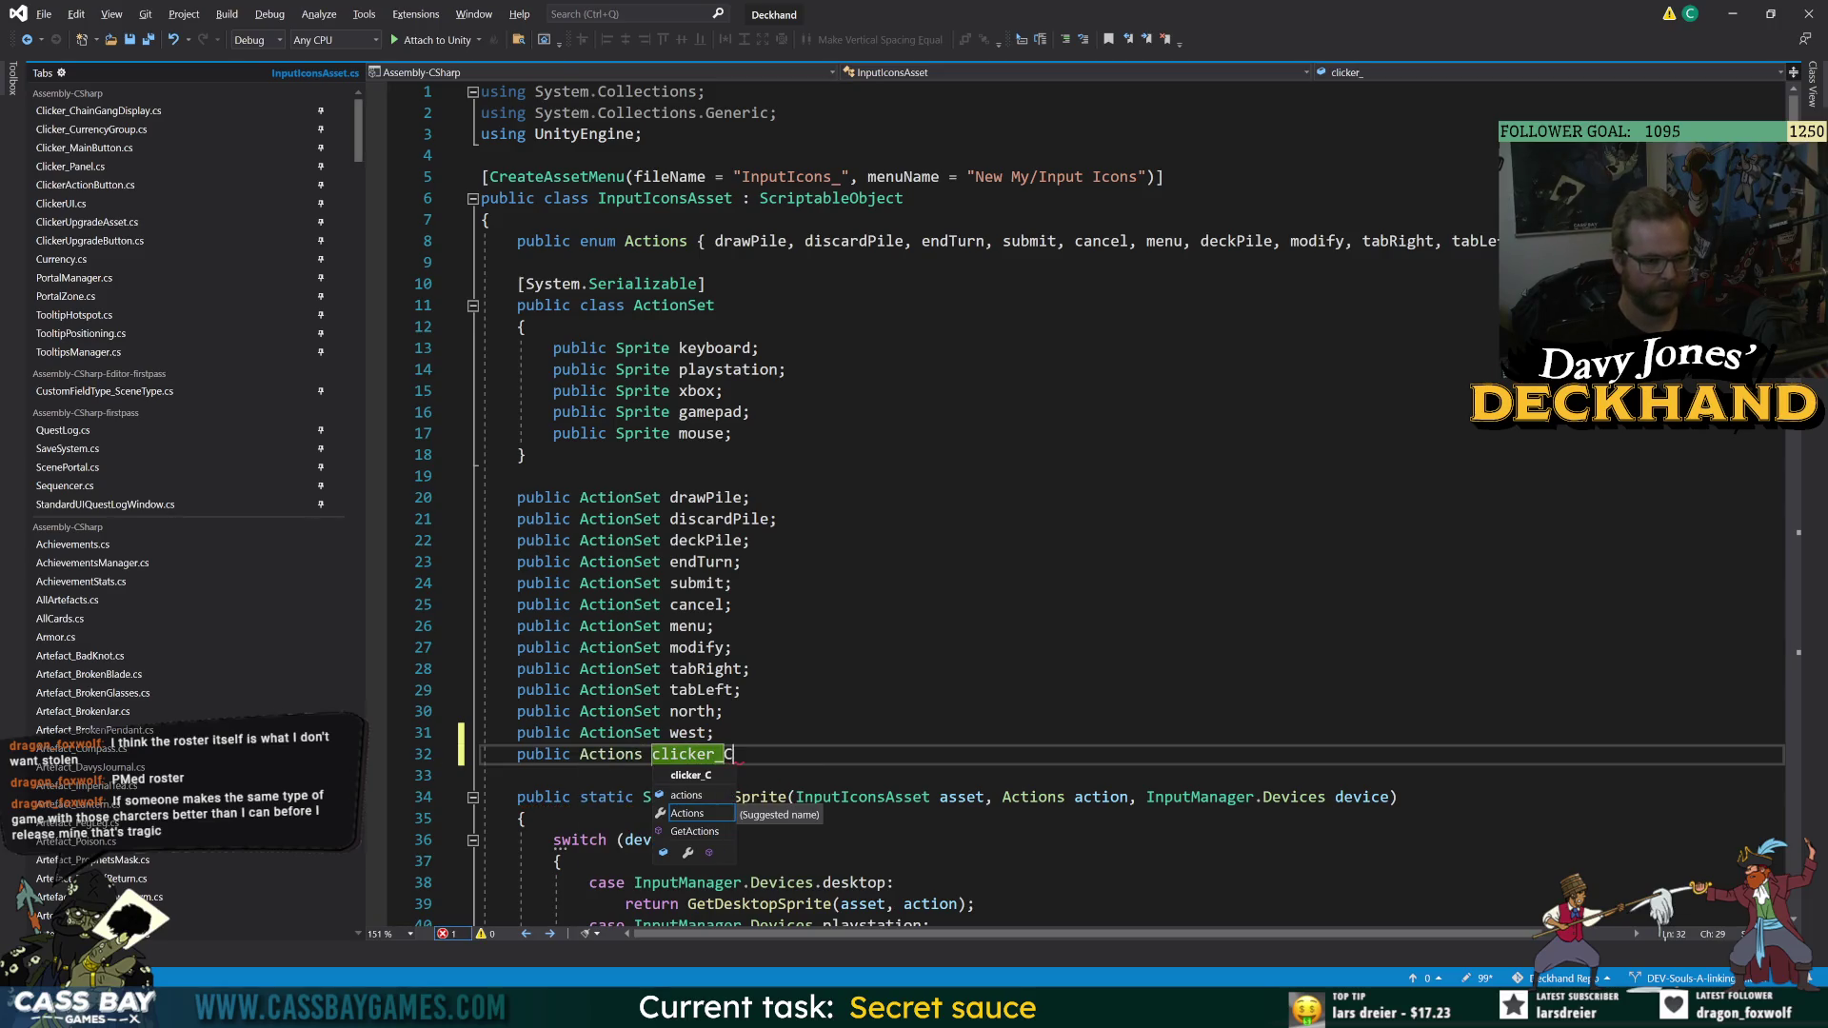
pyautogui.write('lick;')
pyautogui.press('Return')
pyautogui.write('public Actions')
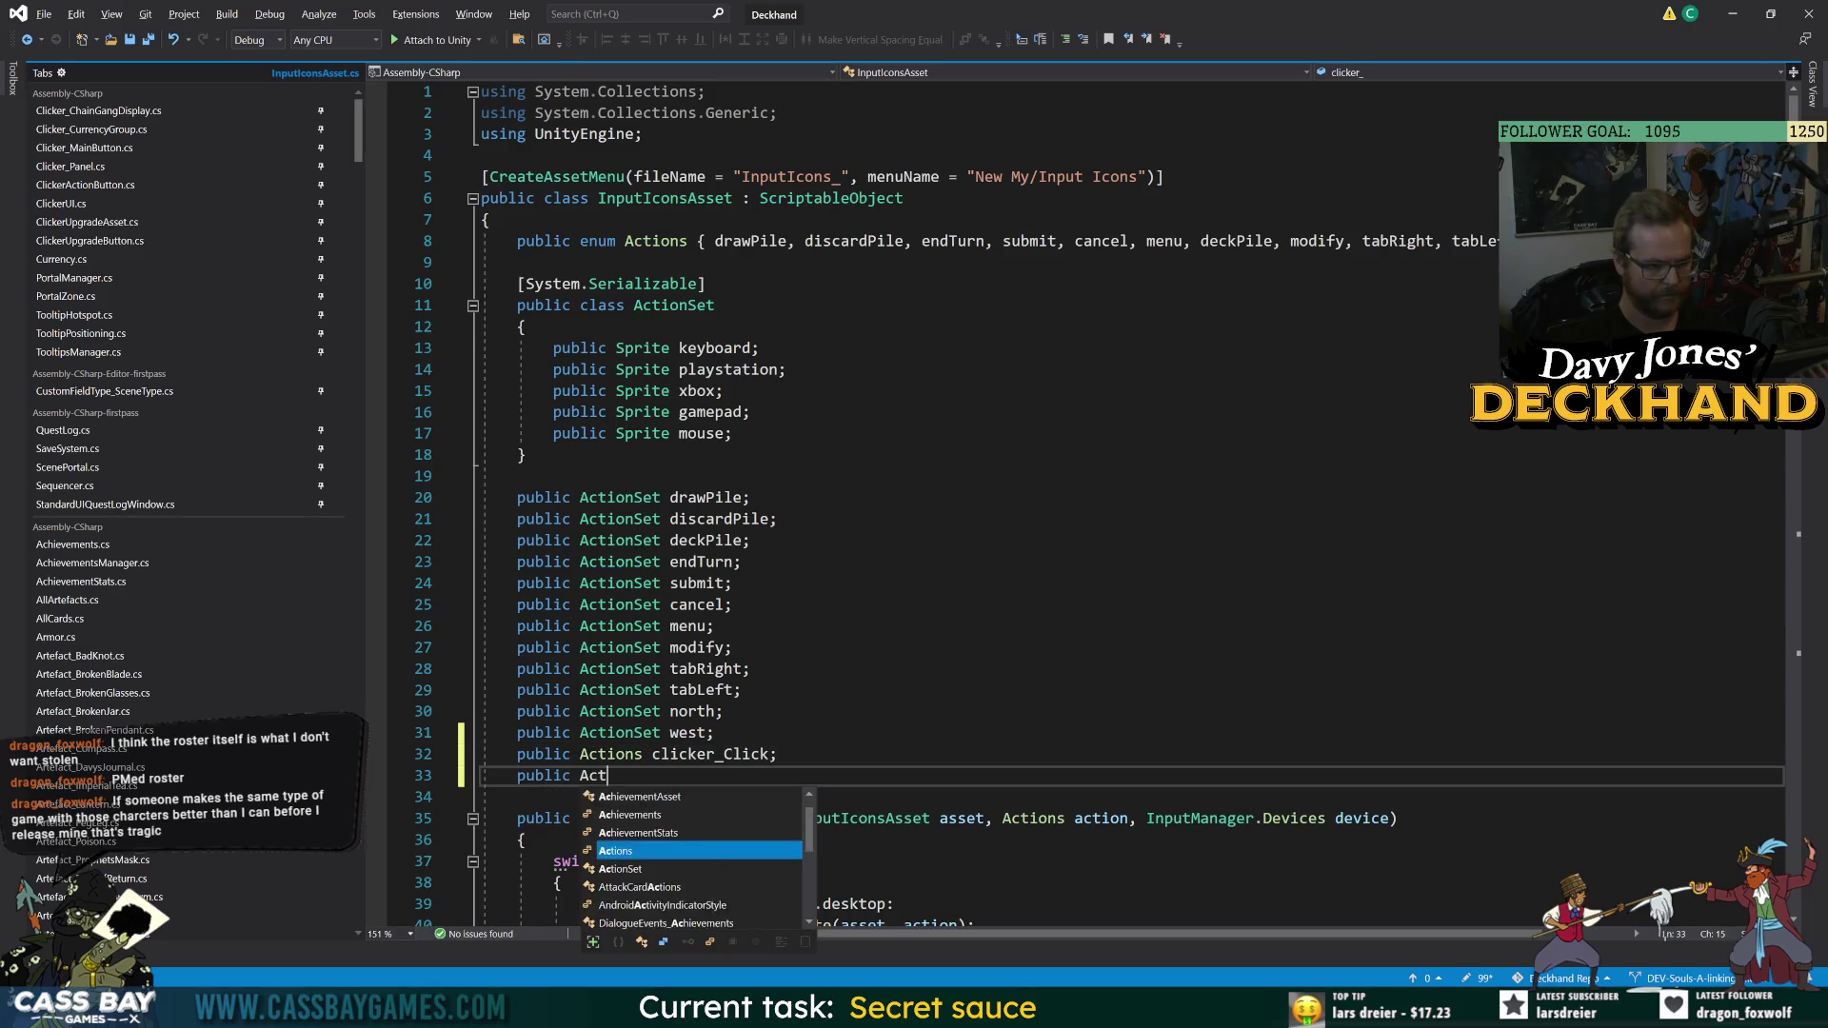
pyautogui.press('Escape')
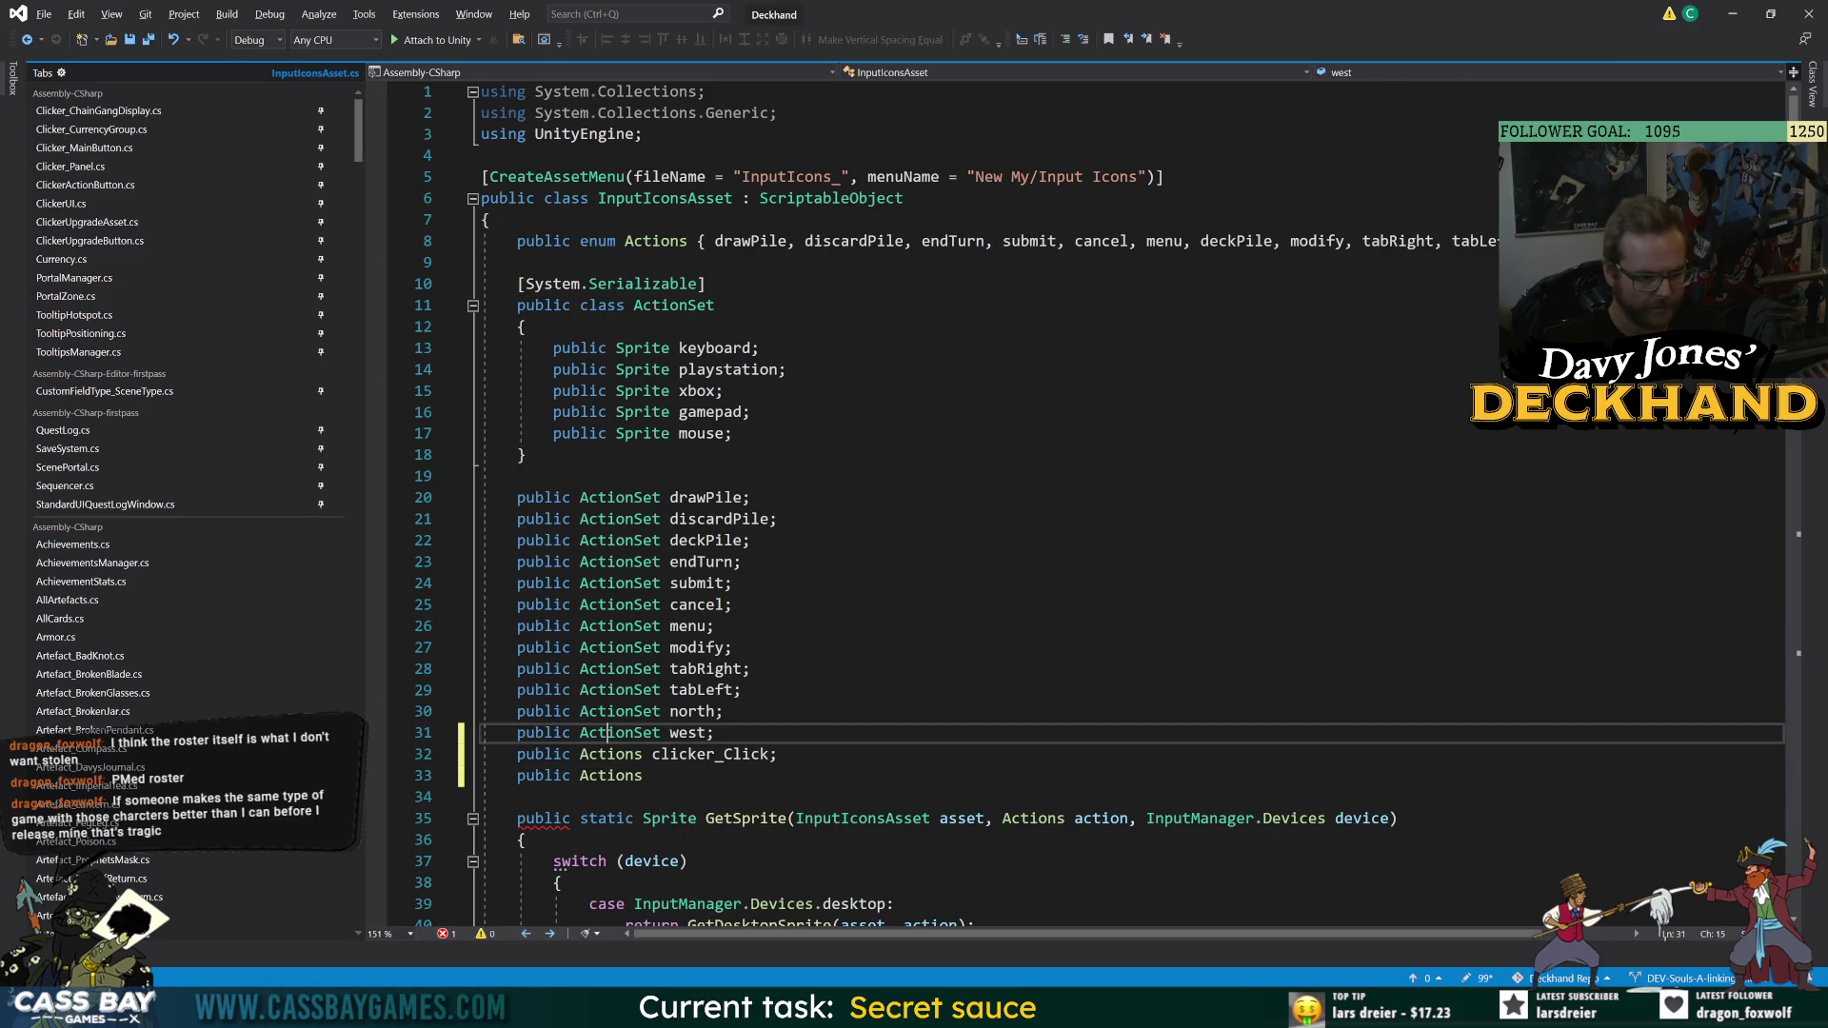
pyautogui.doubleClick(610, 754)
pyautogui.write('ActionSet')
pyautogui.doubleClick(621, 776)
pyautogui.write('ActionSet clicker_')
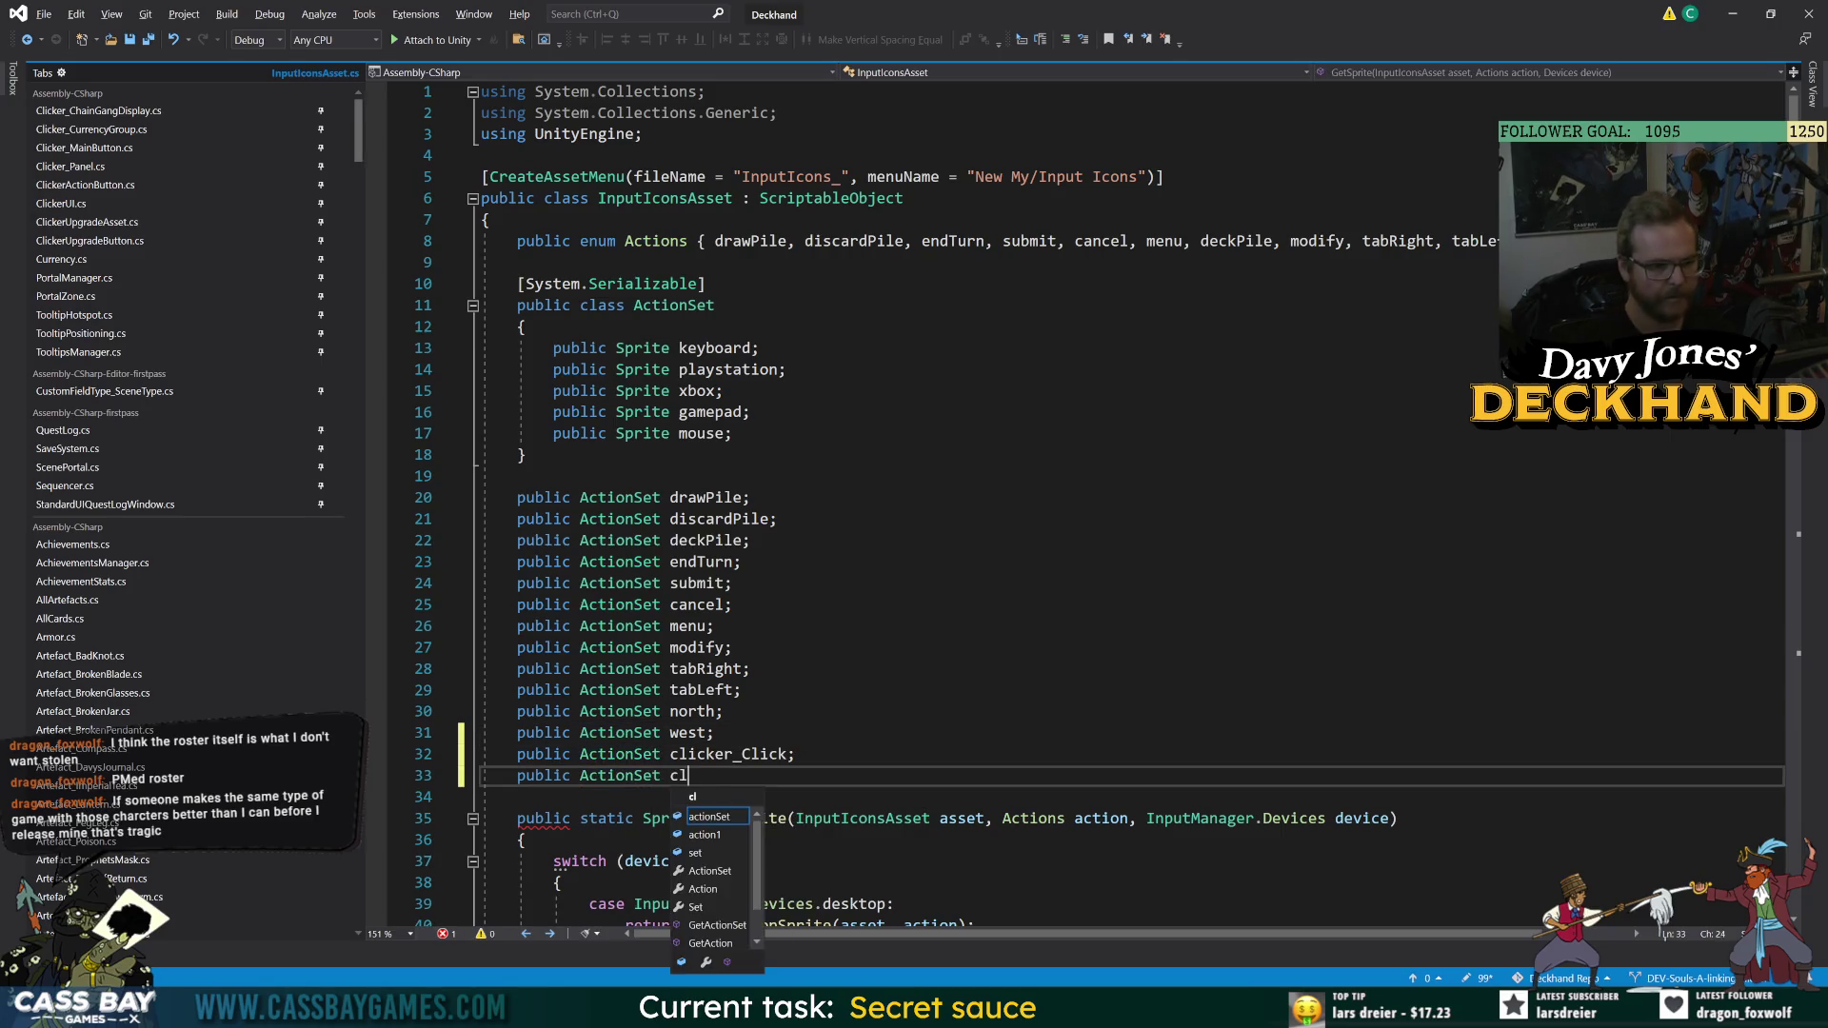
pyautogui.write('Pull;')
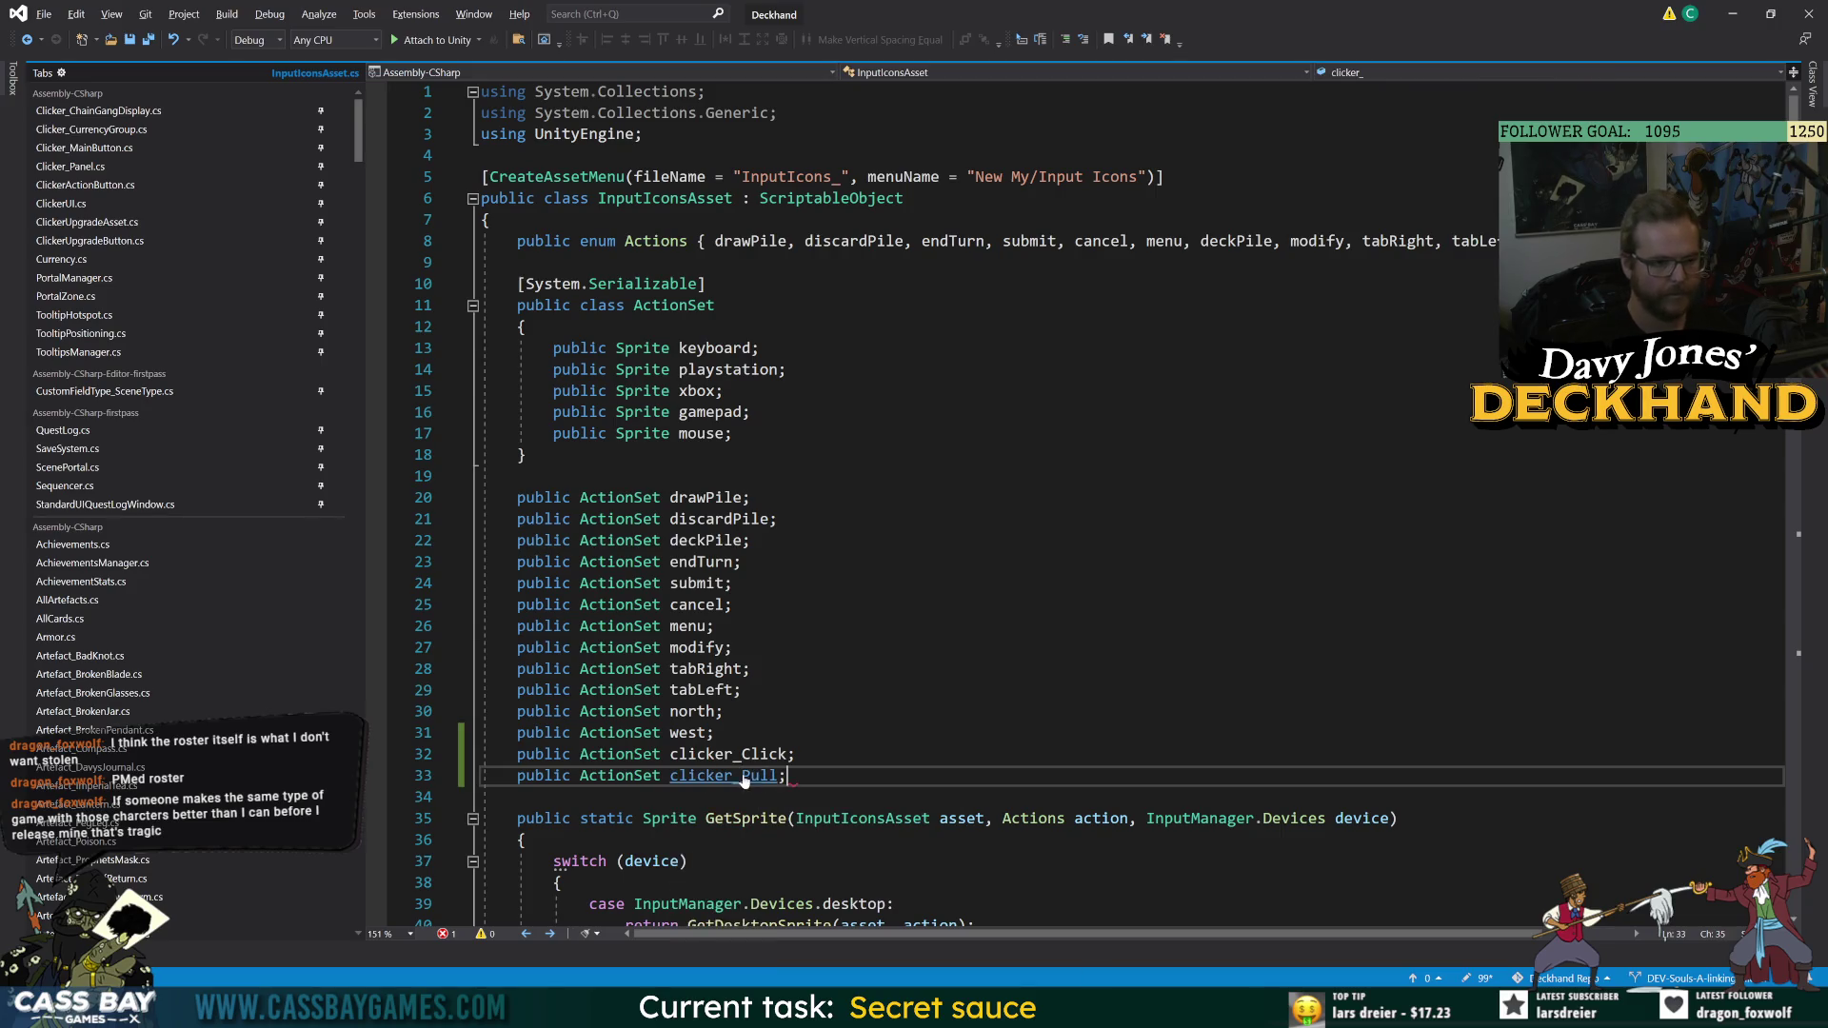
pyautogui.press('Up')
pyautogui.press('Up')
pyautogui.press('Up')
# - Scroll through the rest of InputIconsAsset and return to Unity to recompile
pyautogui.scroll(-6, 993, 766)
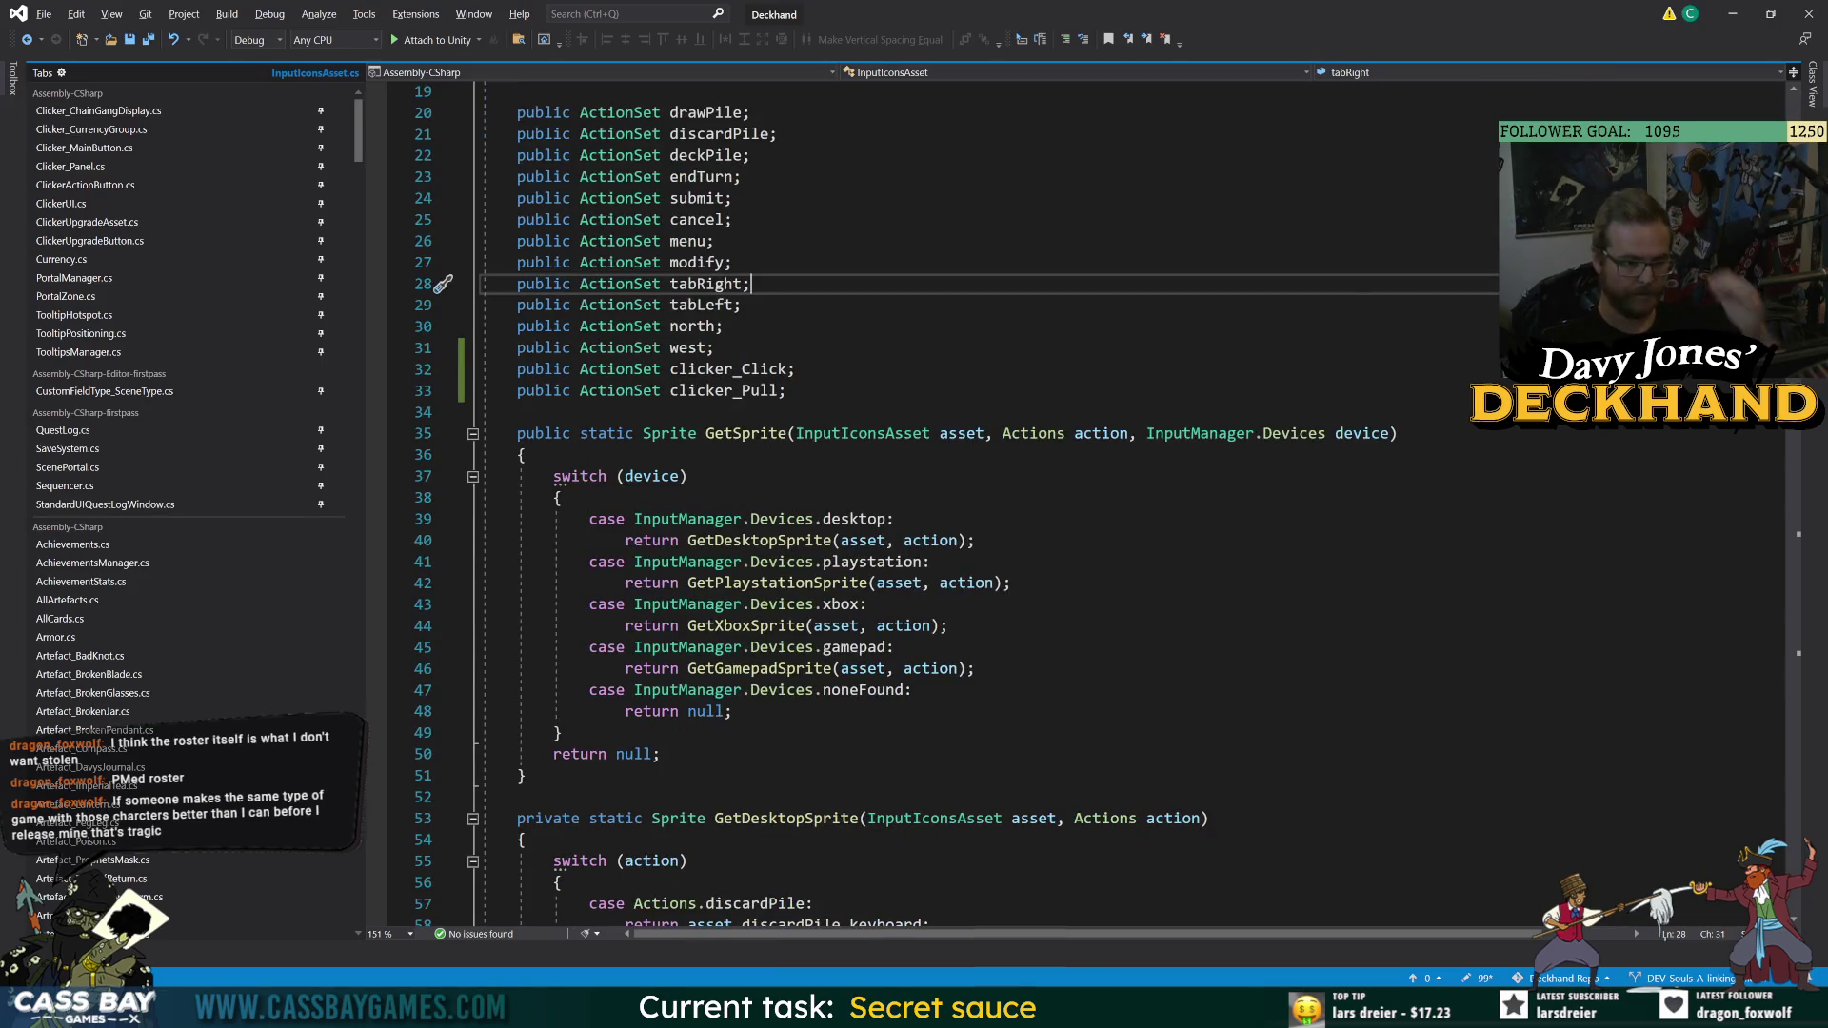
pyautogui.scroll(-7, 993, 766)
pyautogui.scroll(-6, 993, 766)
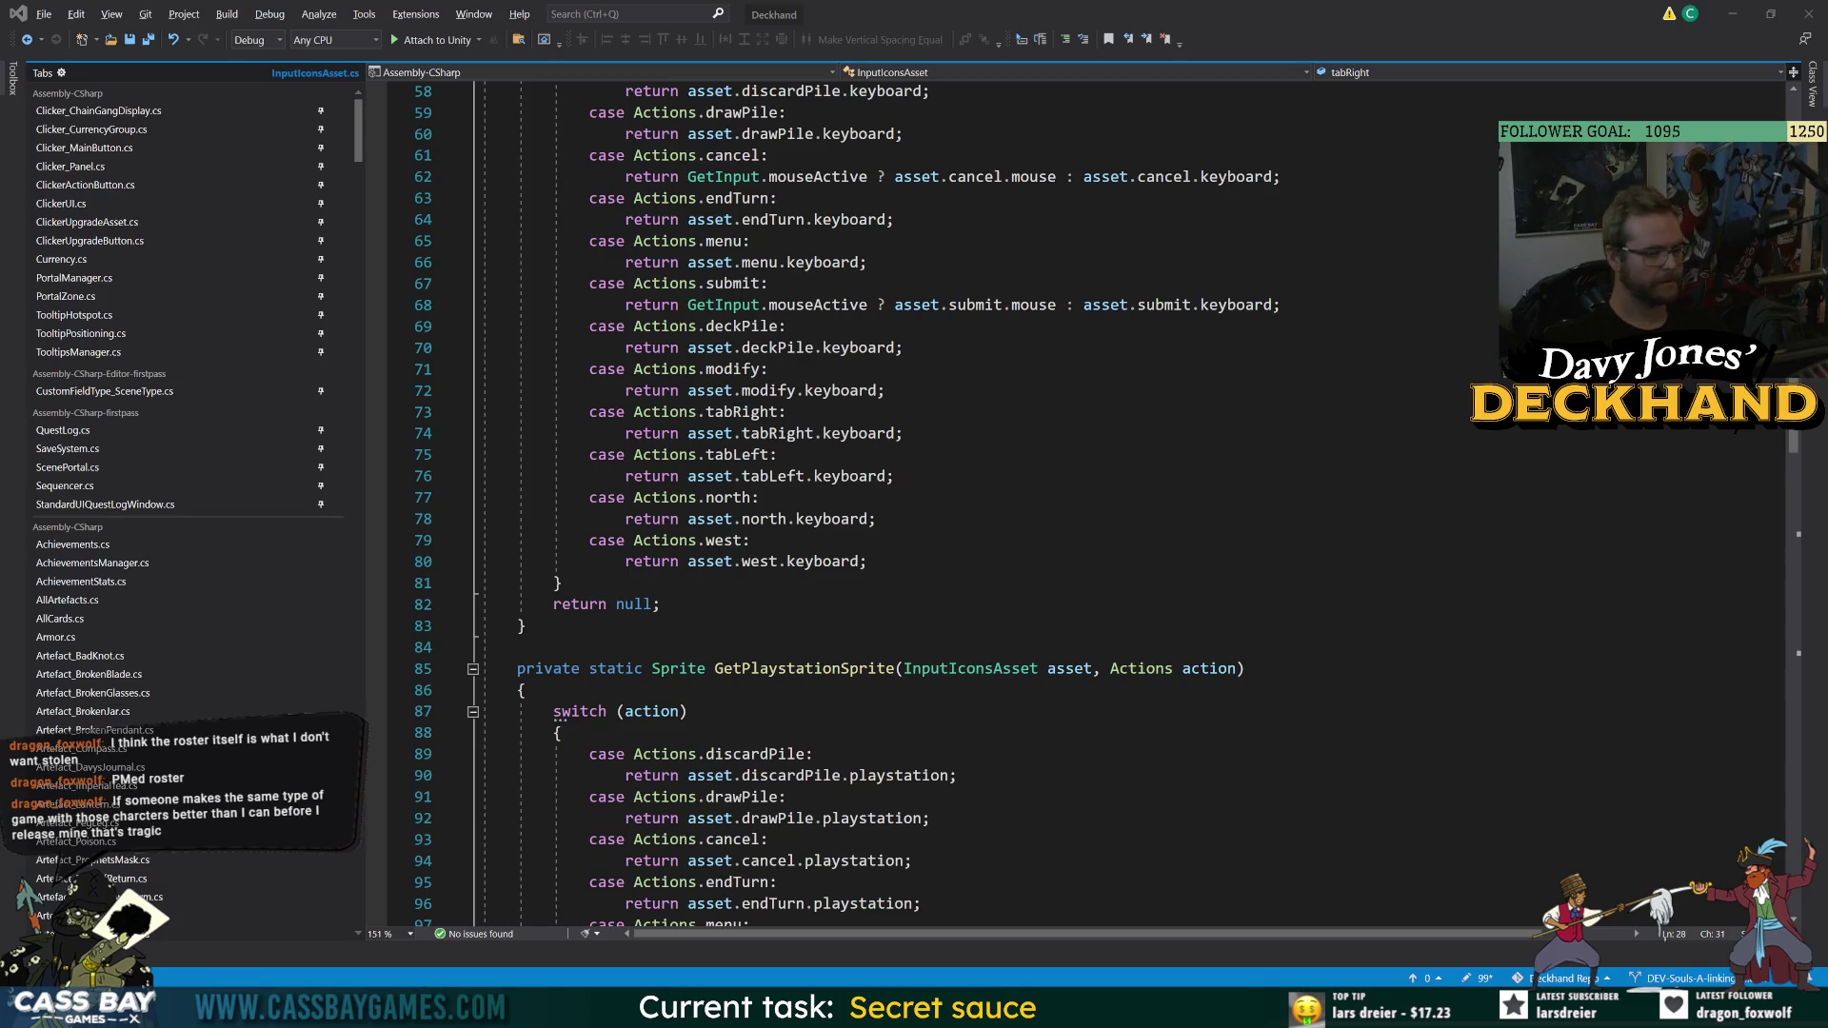
pyautogui.scroll(-9, 952, 505)
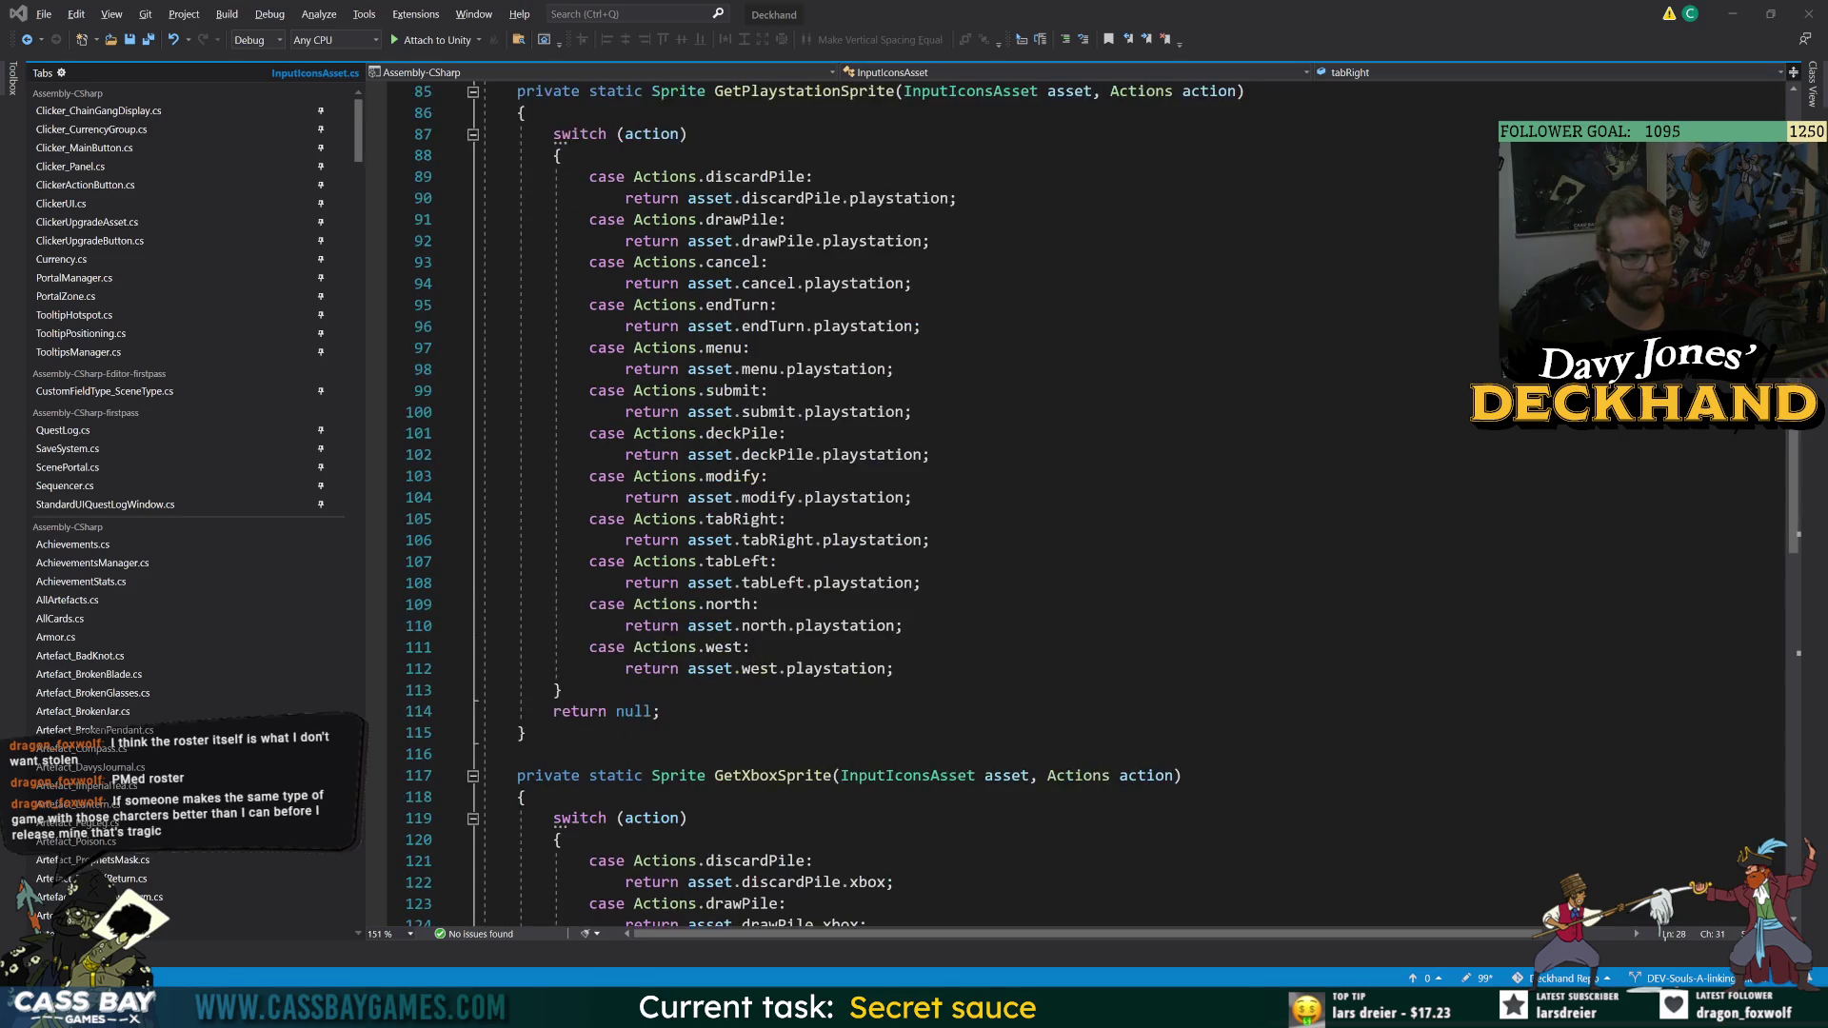
pyautogui.click(1237, 914)
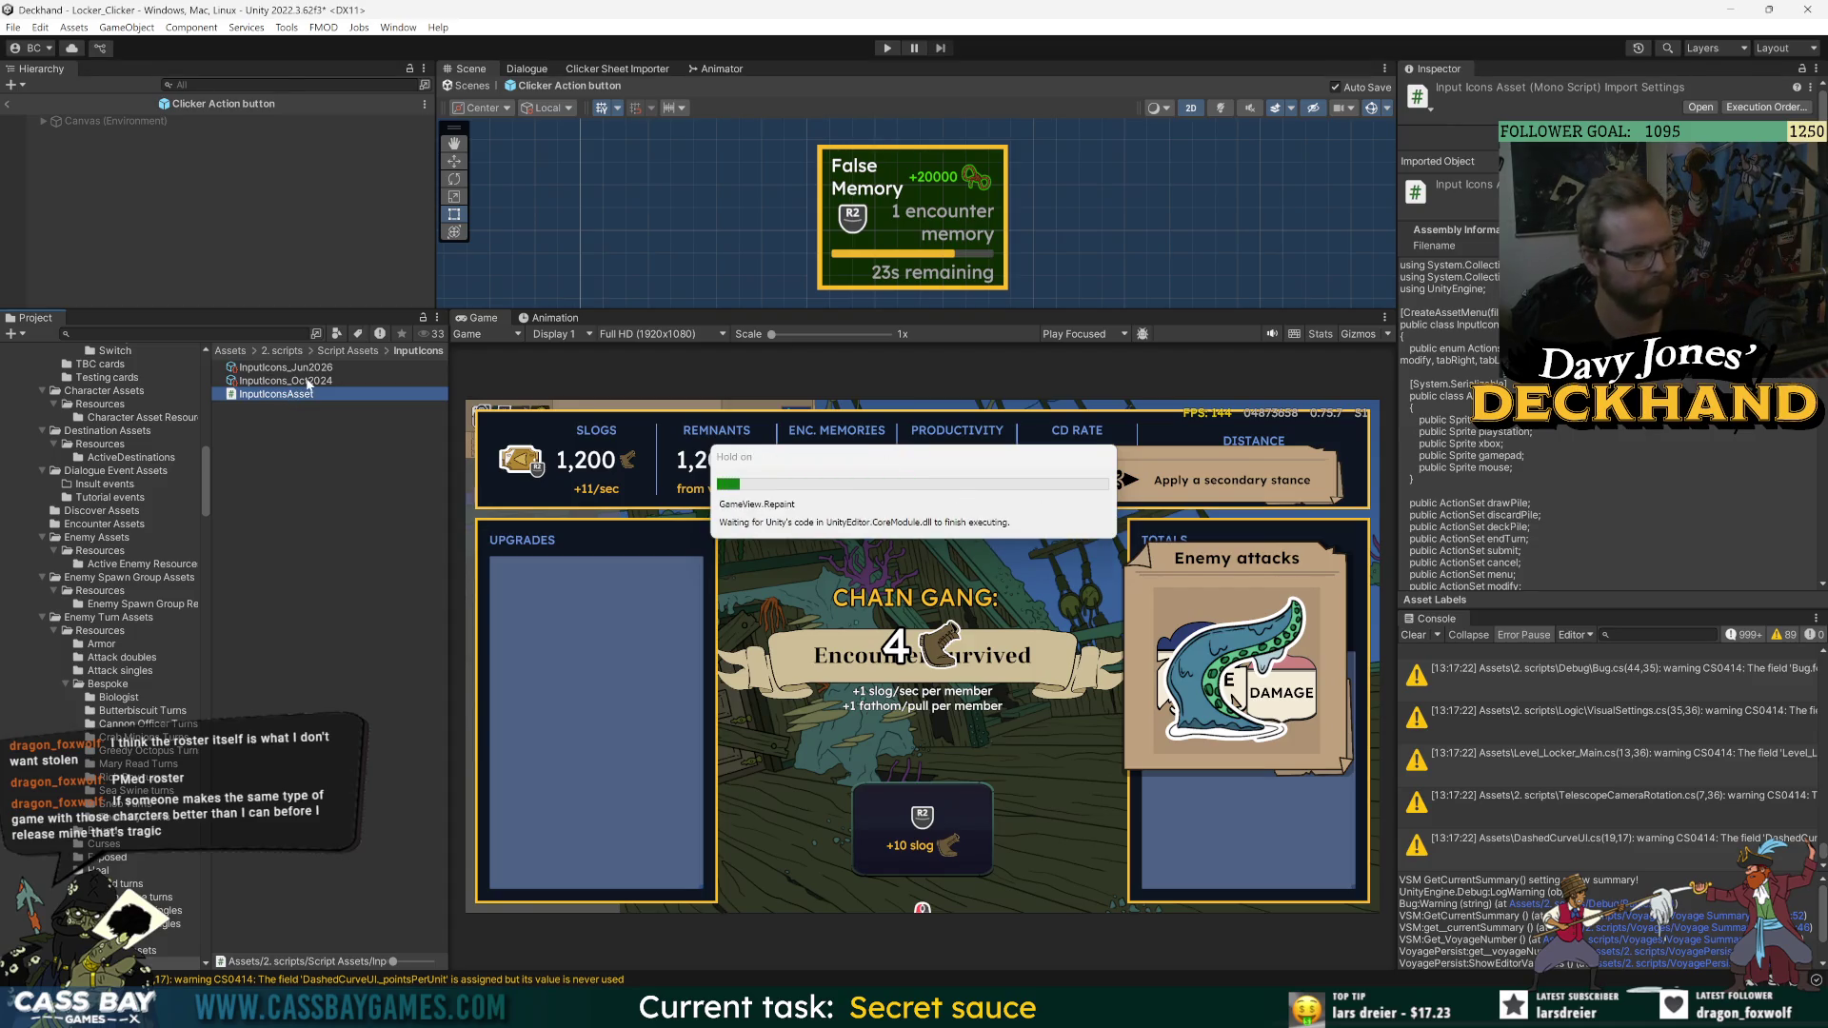
# - Select InputIcons_Oct2024 and expand its new Clicker_Click and Clicker_Pull sprite entries
pyautogui.click(308, 381)
pyautogui.scroll(-10, 1485, 457)
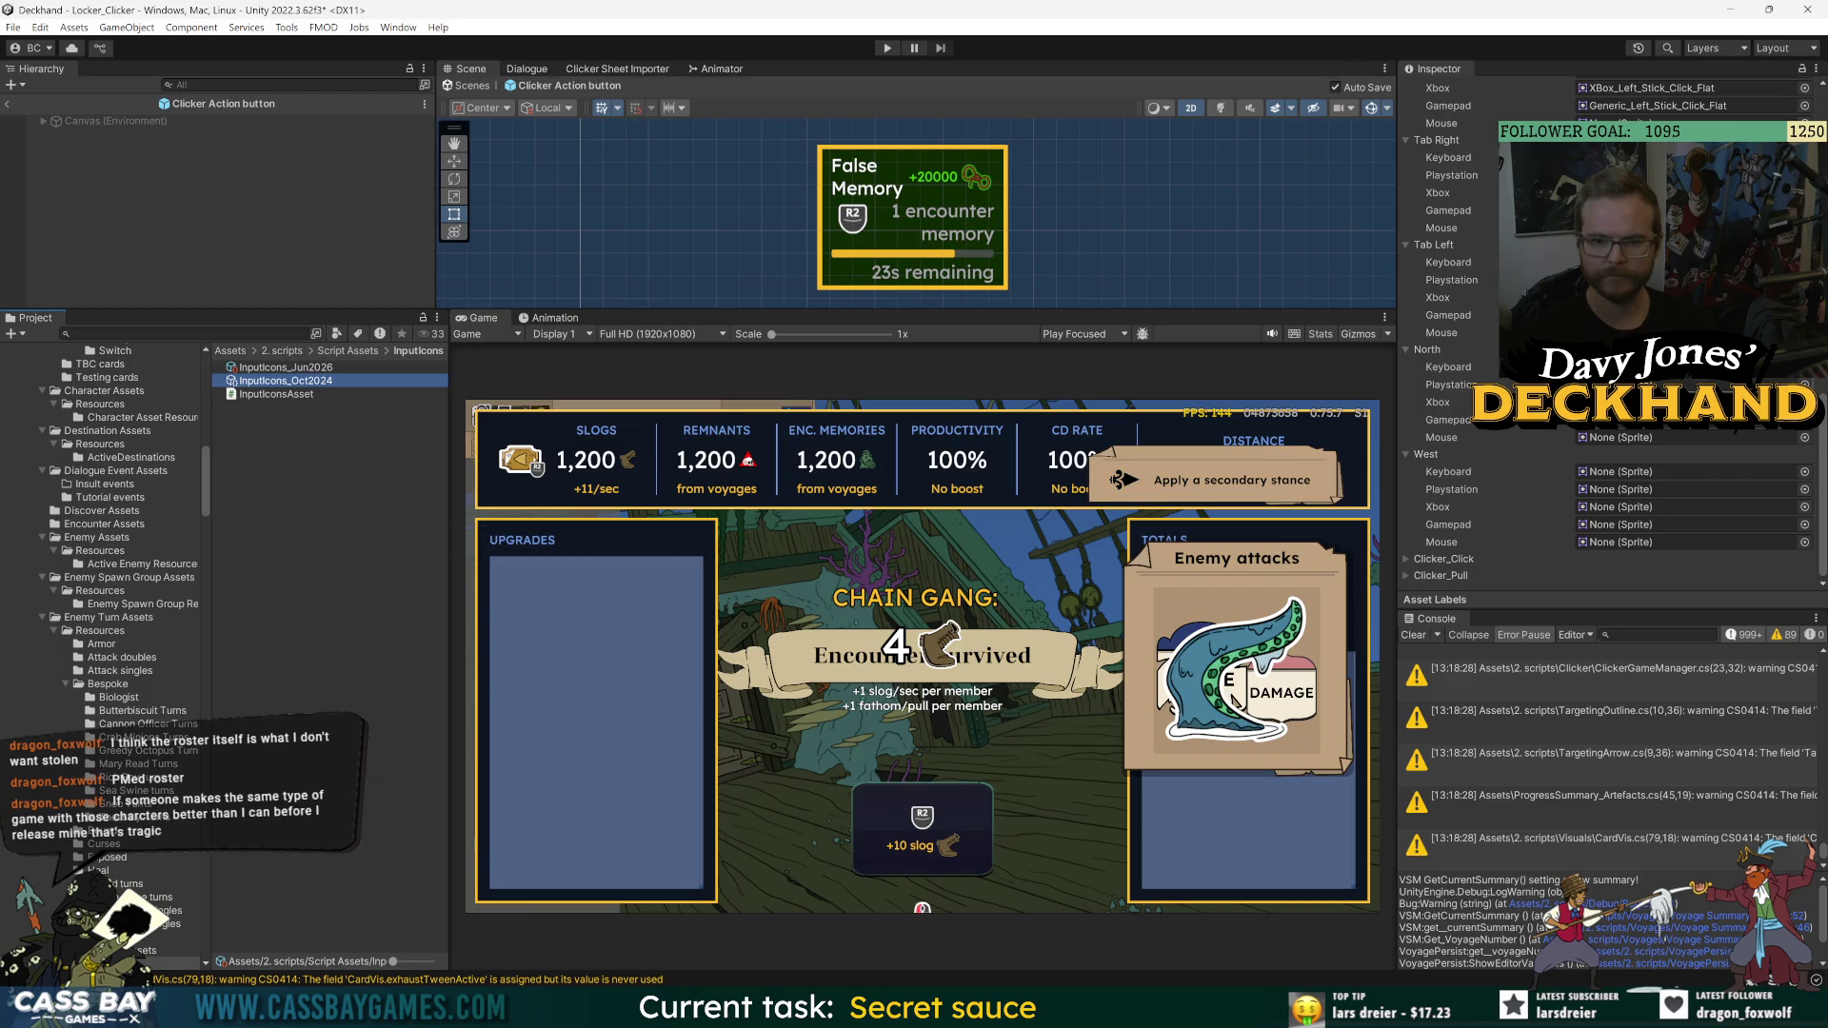
pyautogui.click(1406, 558)
pyautogui.scroll(-2, 1408, 562)
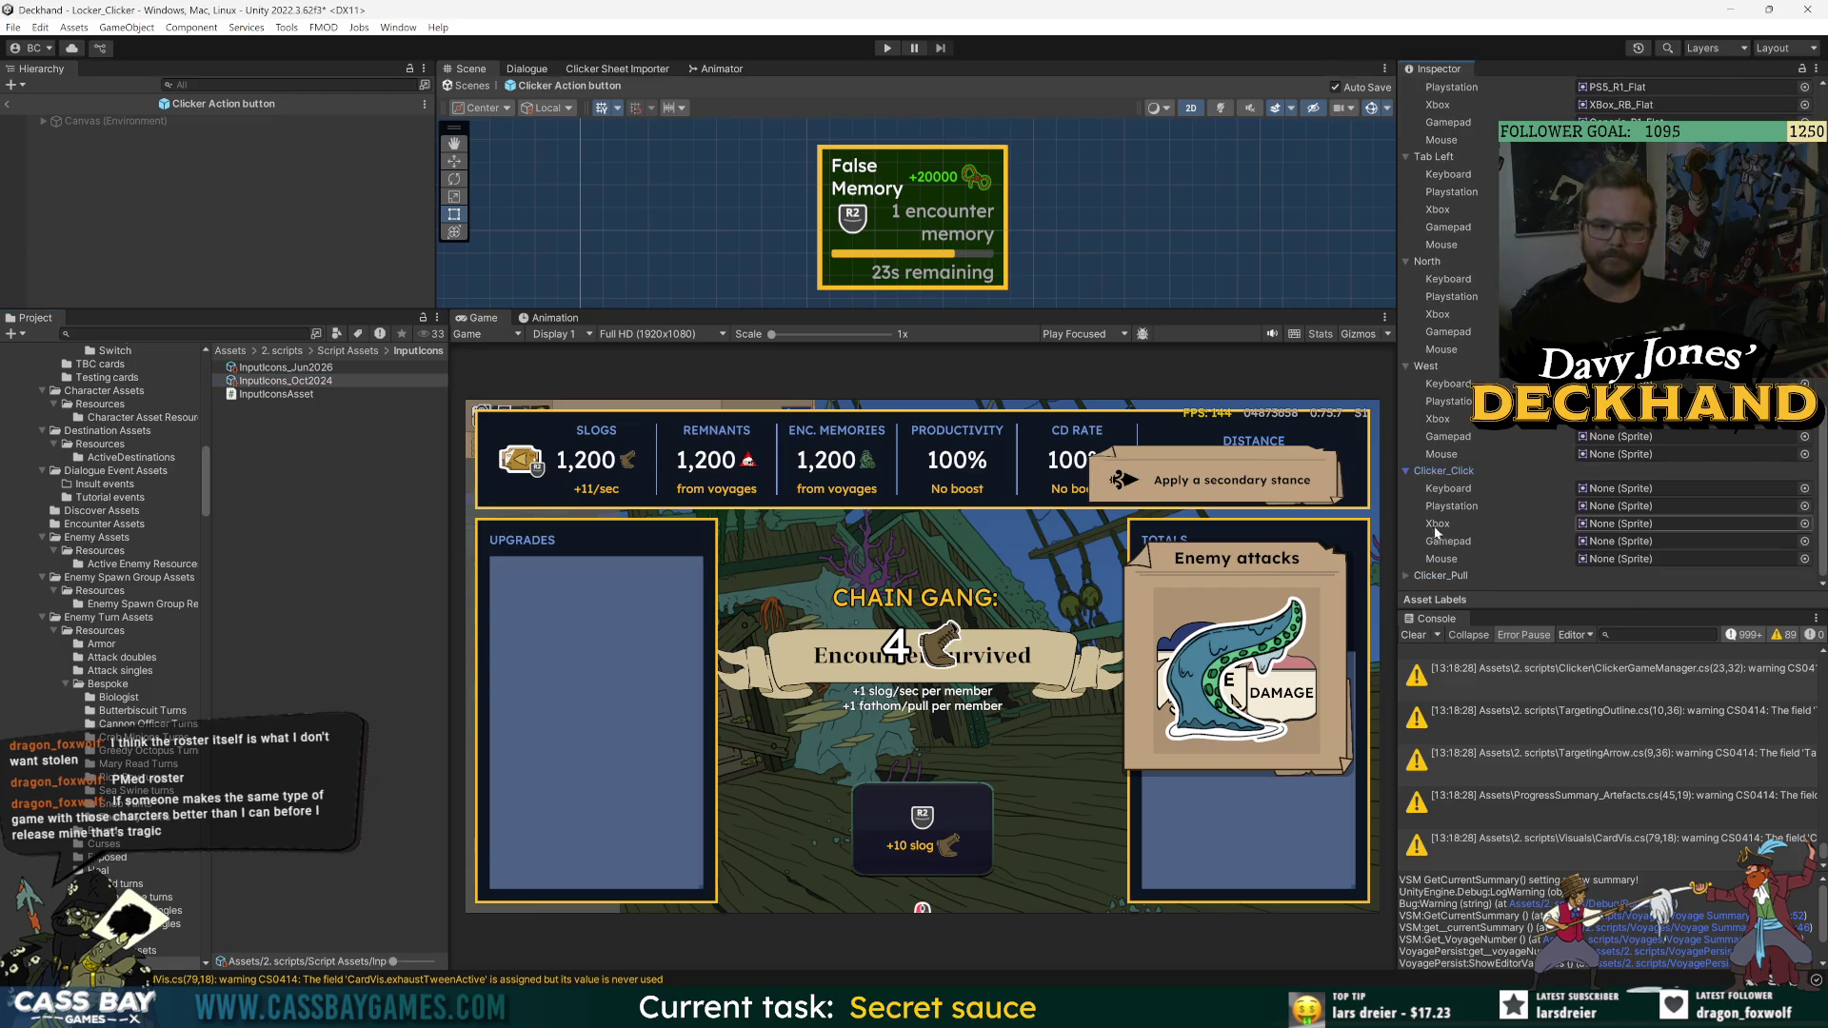
pyautogui.click(1407, 574)
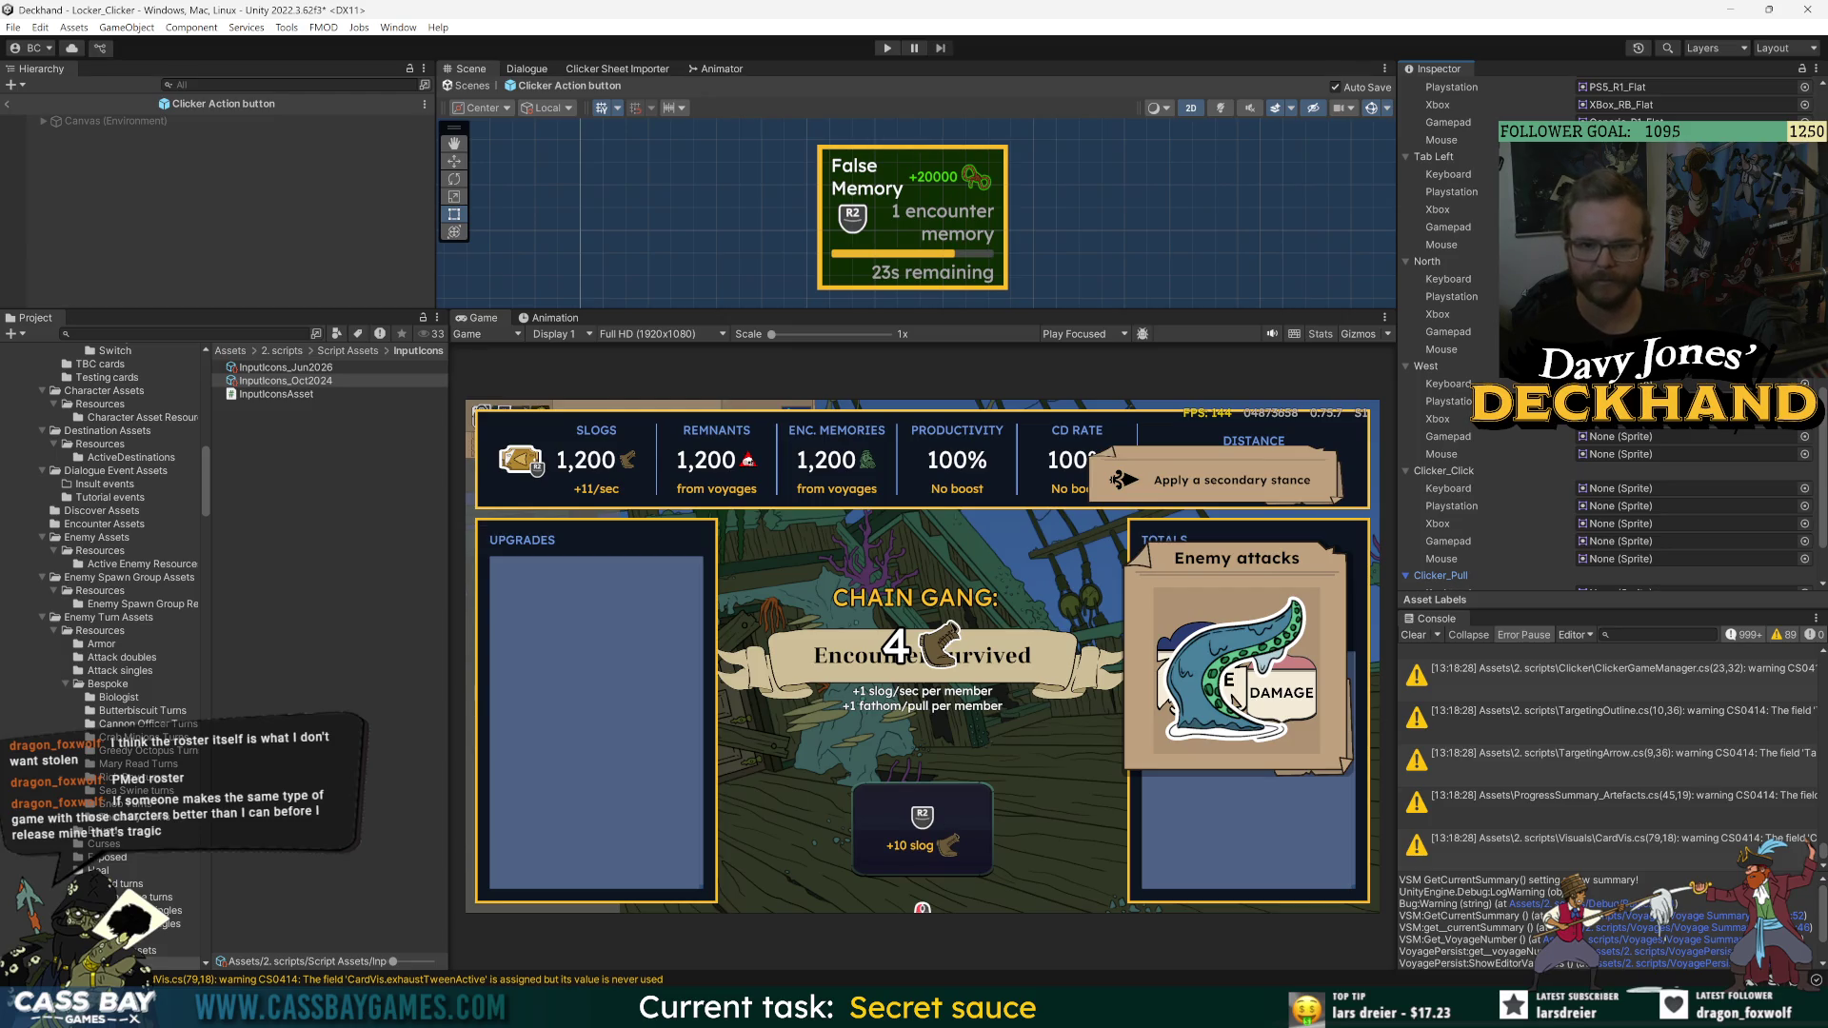
pyautogui.click(1803, 488)
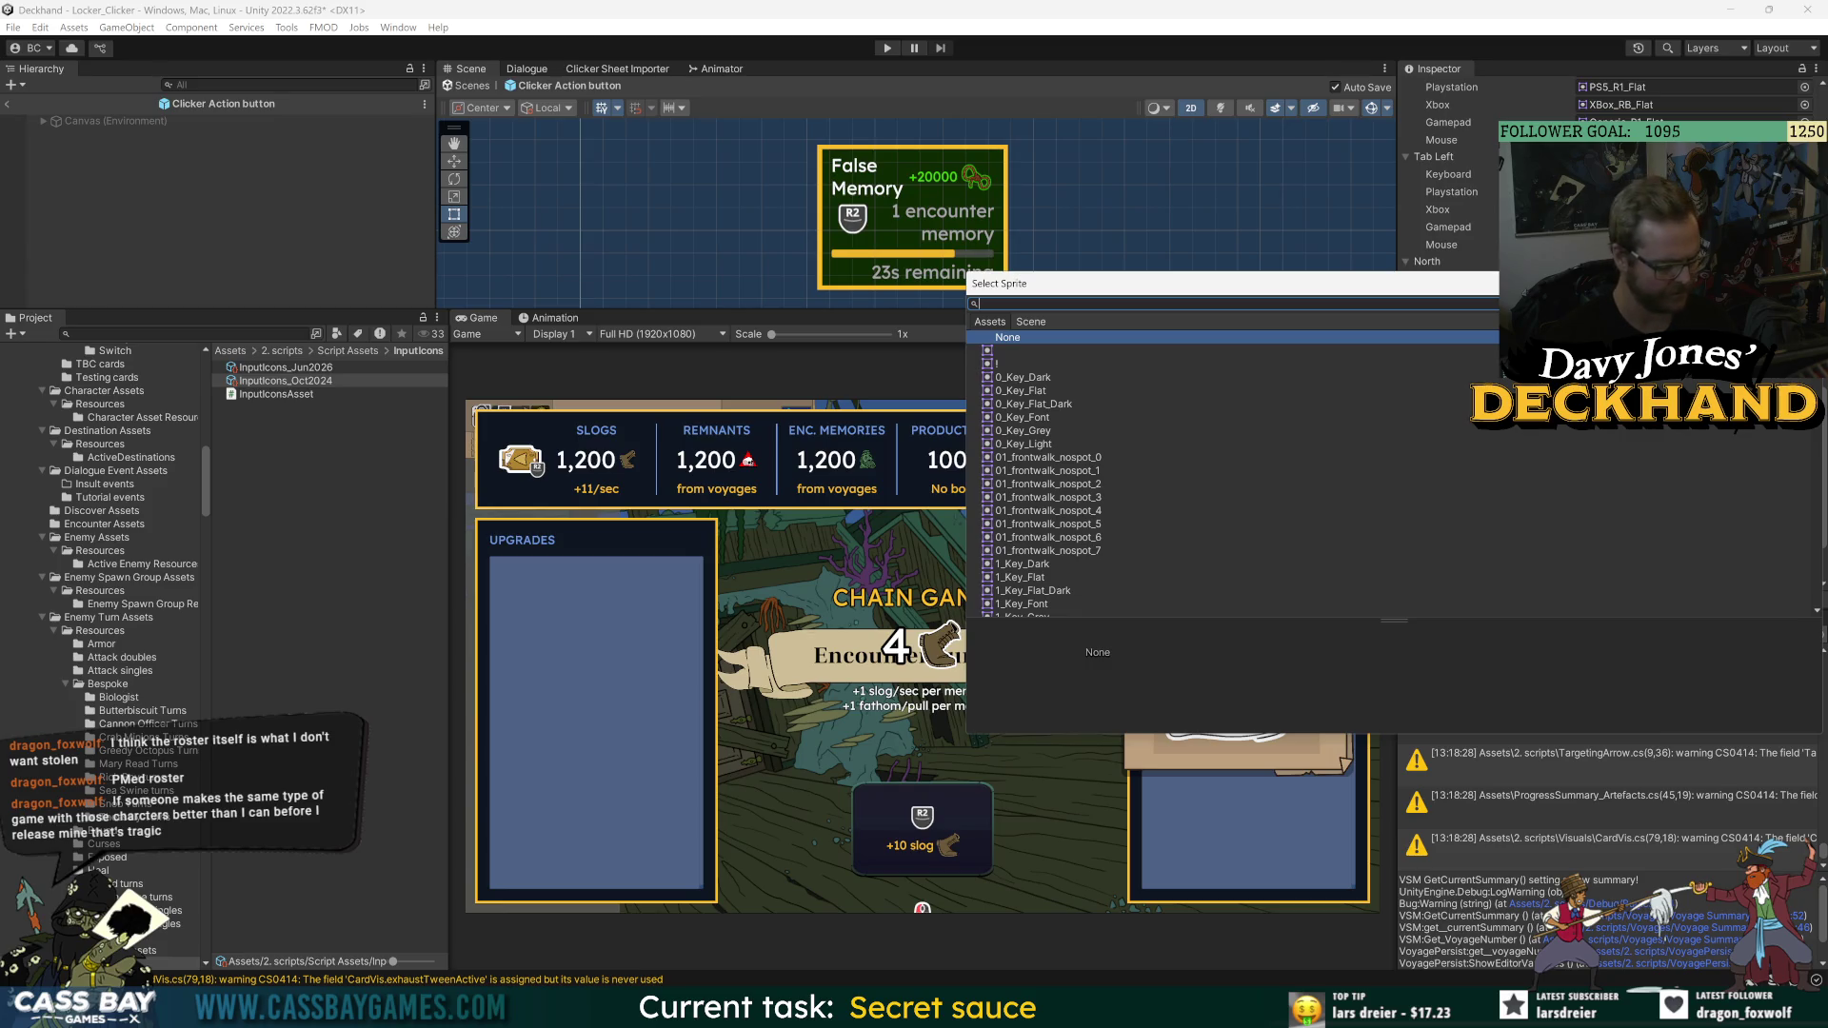
# - Search 'triang', compare the PS3/PS4/PS5 triangle sprites, and assign PS5_Triangle
pyautogui.write('triang')
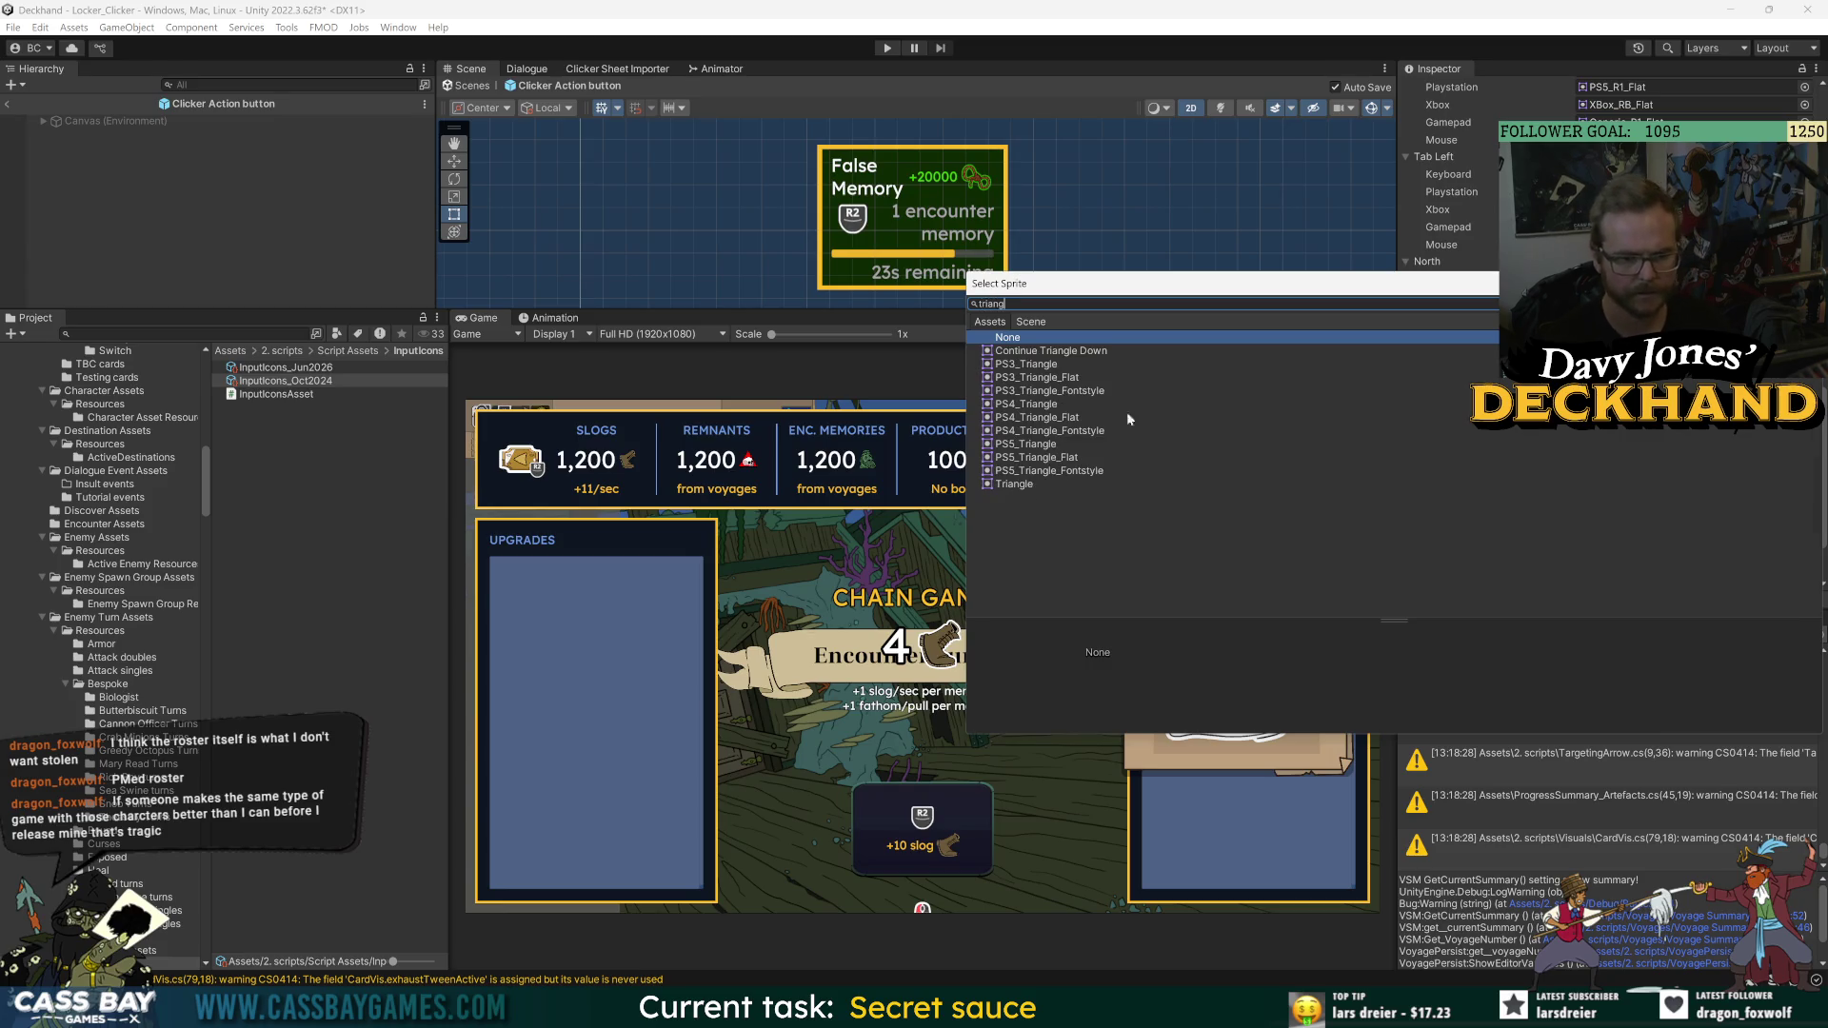
pyautogui.click(1052, 403)
pyautogui.click(1069, 417)
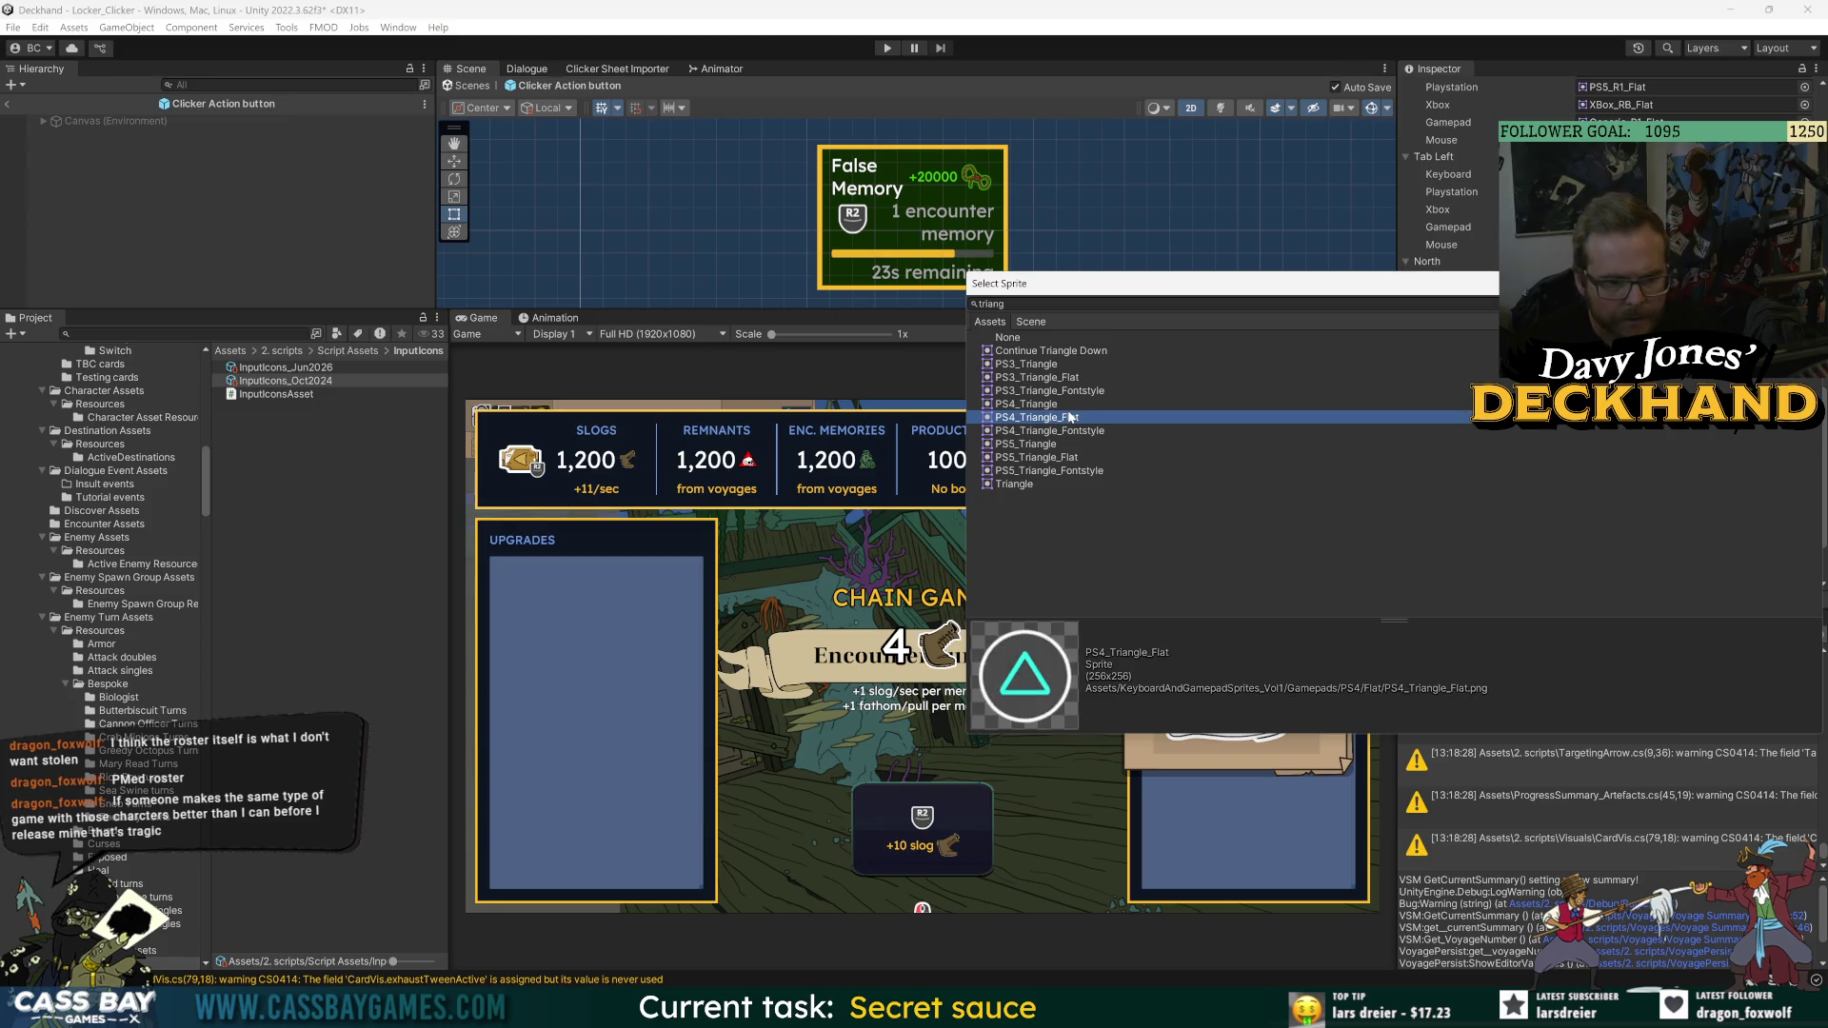
pyautogui.press('Up')
pyautogui.press('Up')
pyautogui.press('Up')
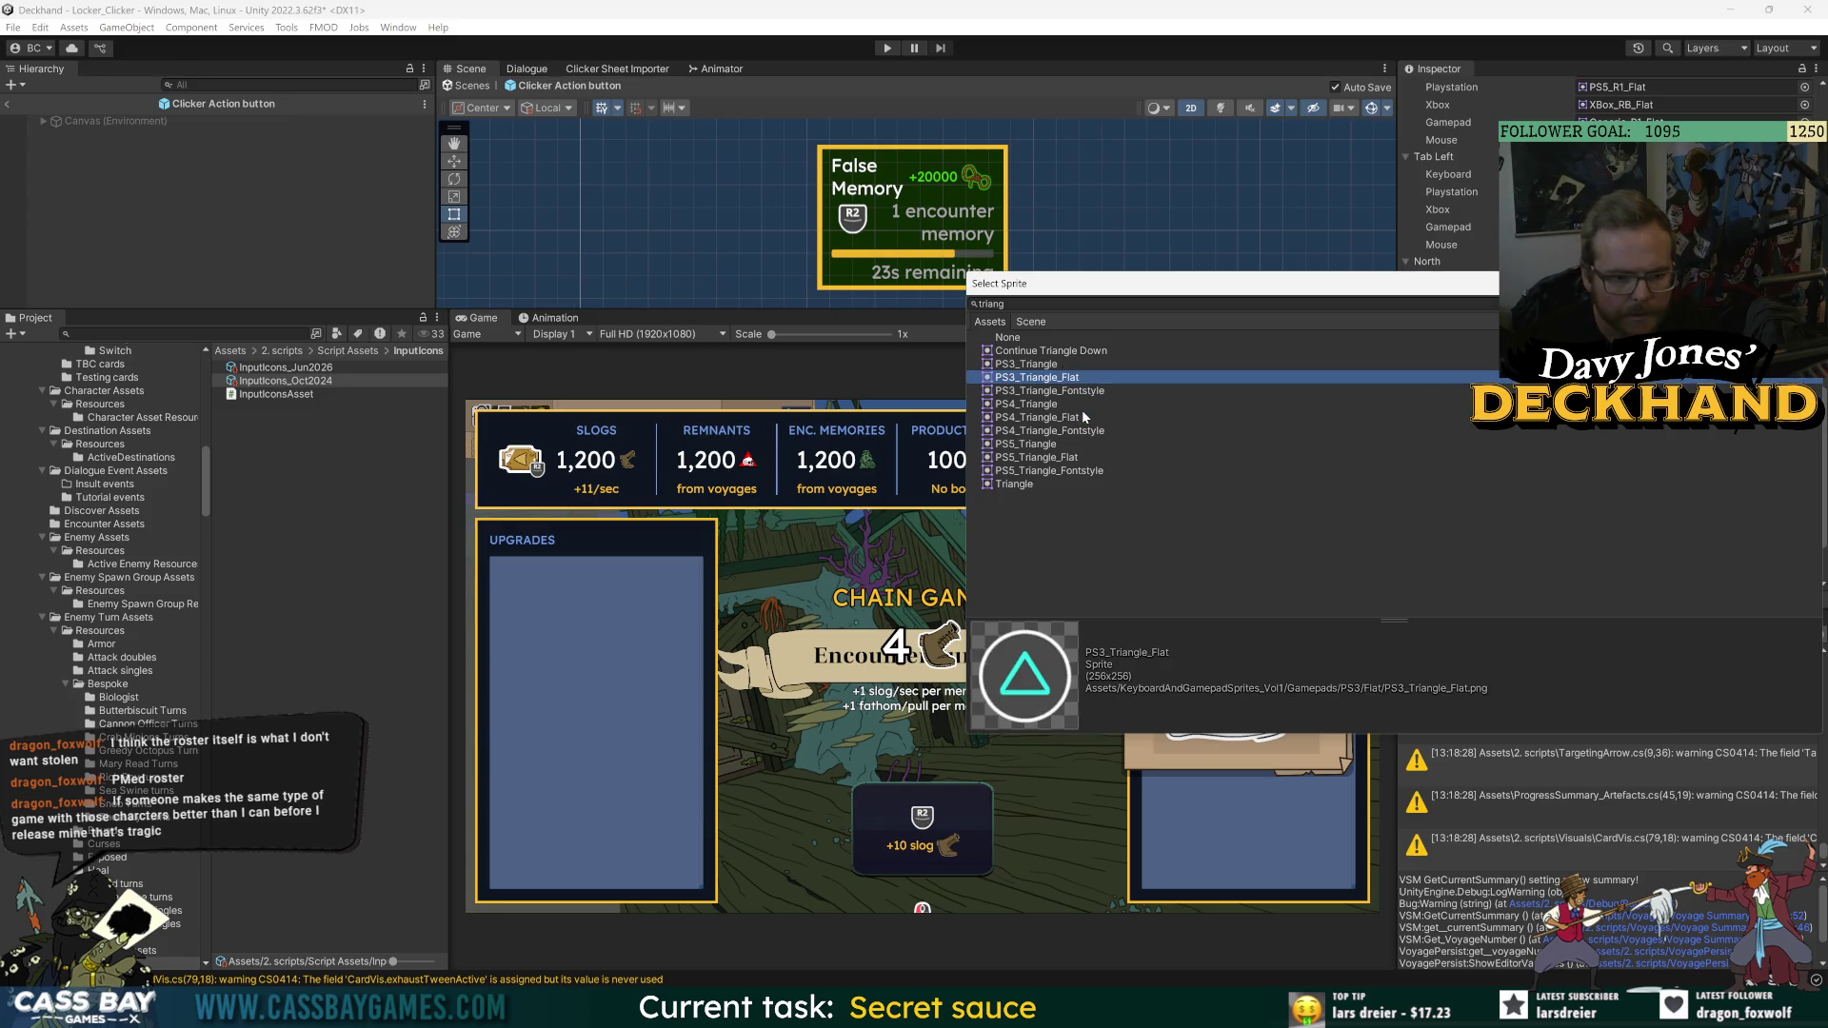
pyautogui.press('Up')
pyautogui.press('Down')
pyautogui.press('Down')
pyautogui.press('Down')
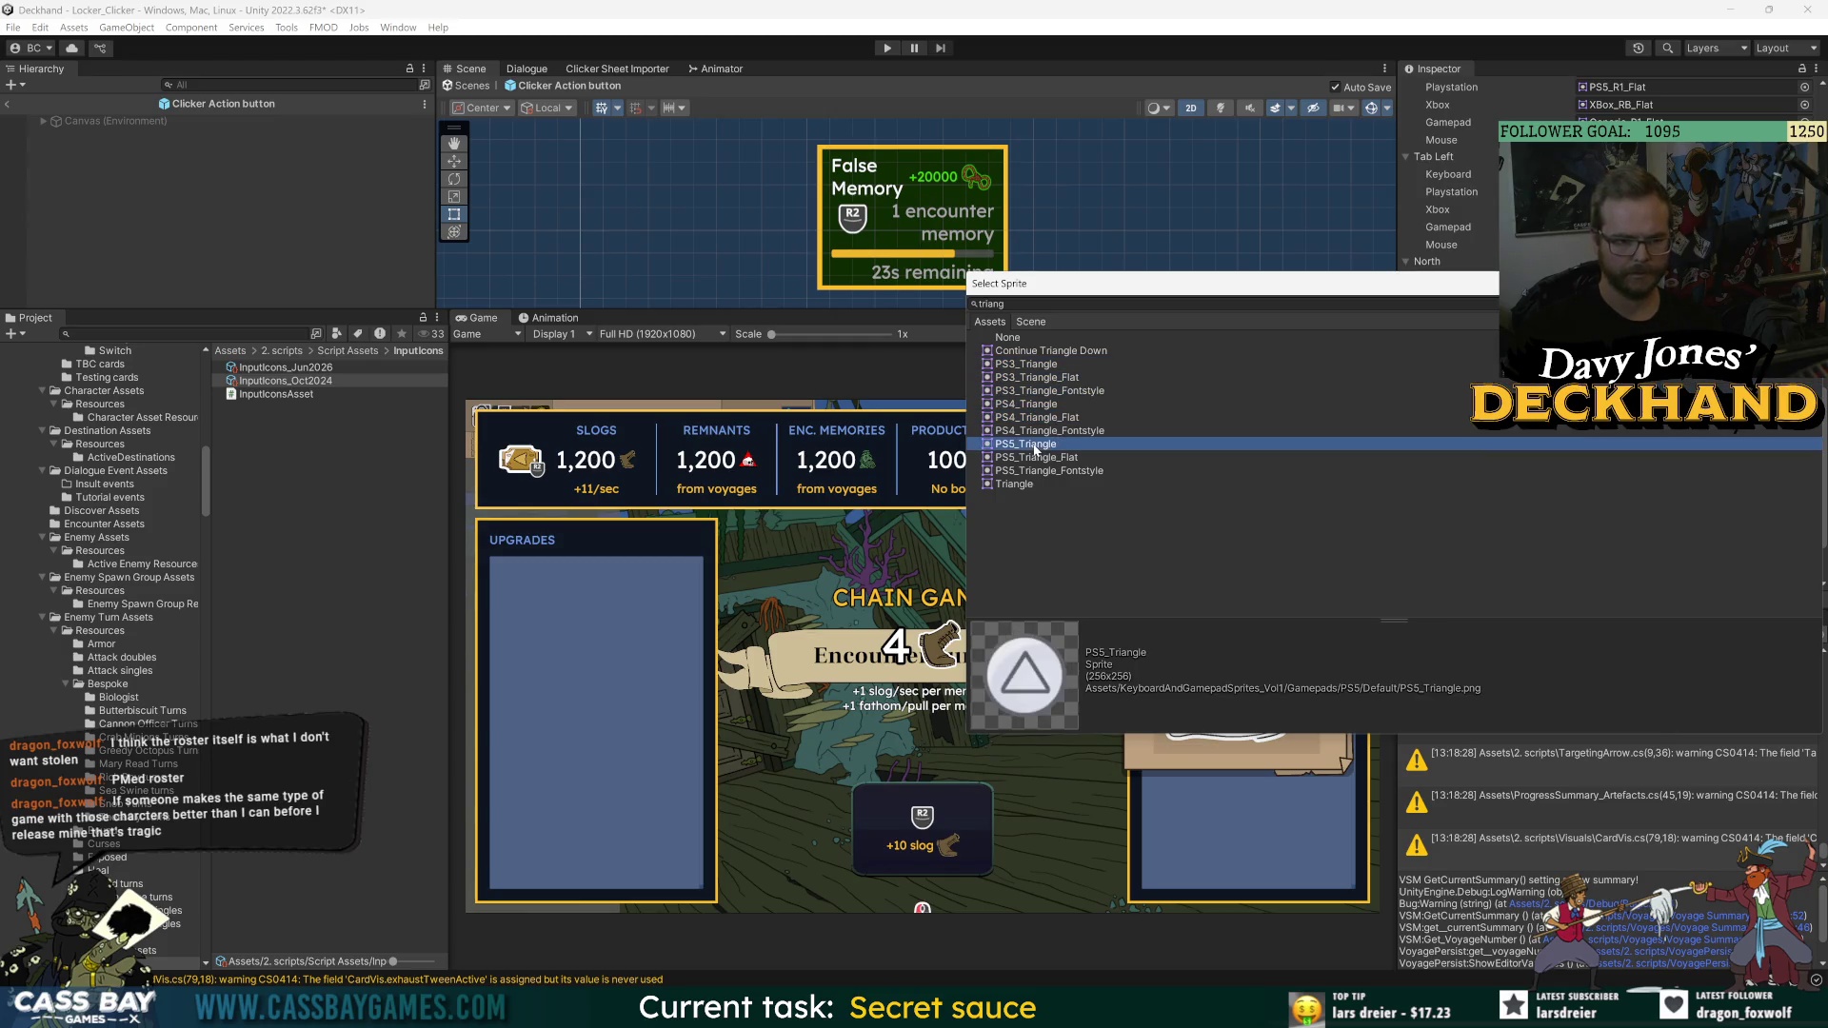
pyautogui.press('Down')
pyautogui.press('Down')
pyautogui.press('Down')
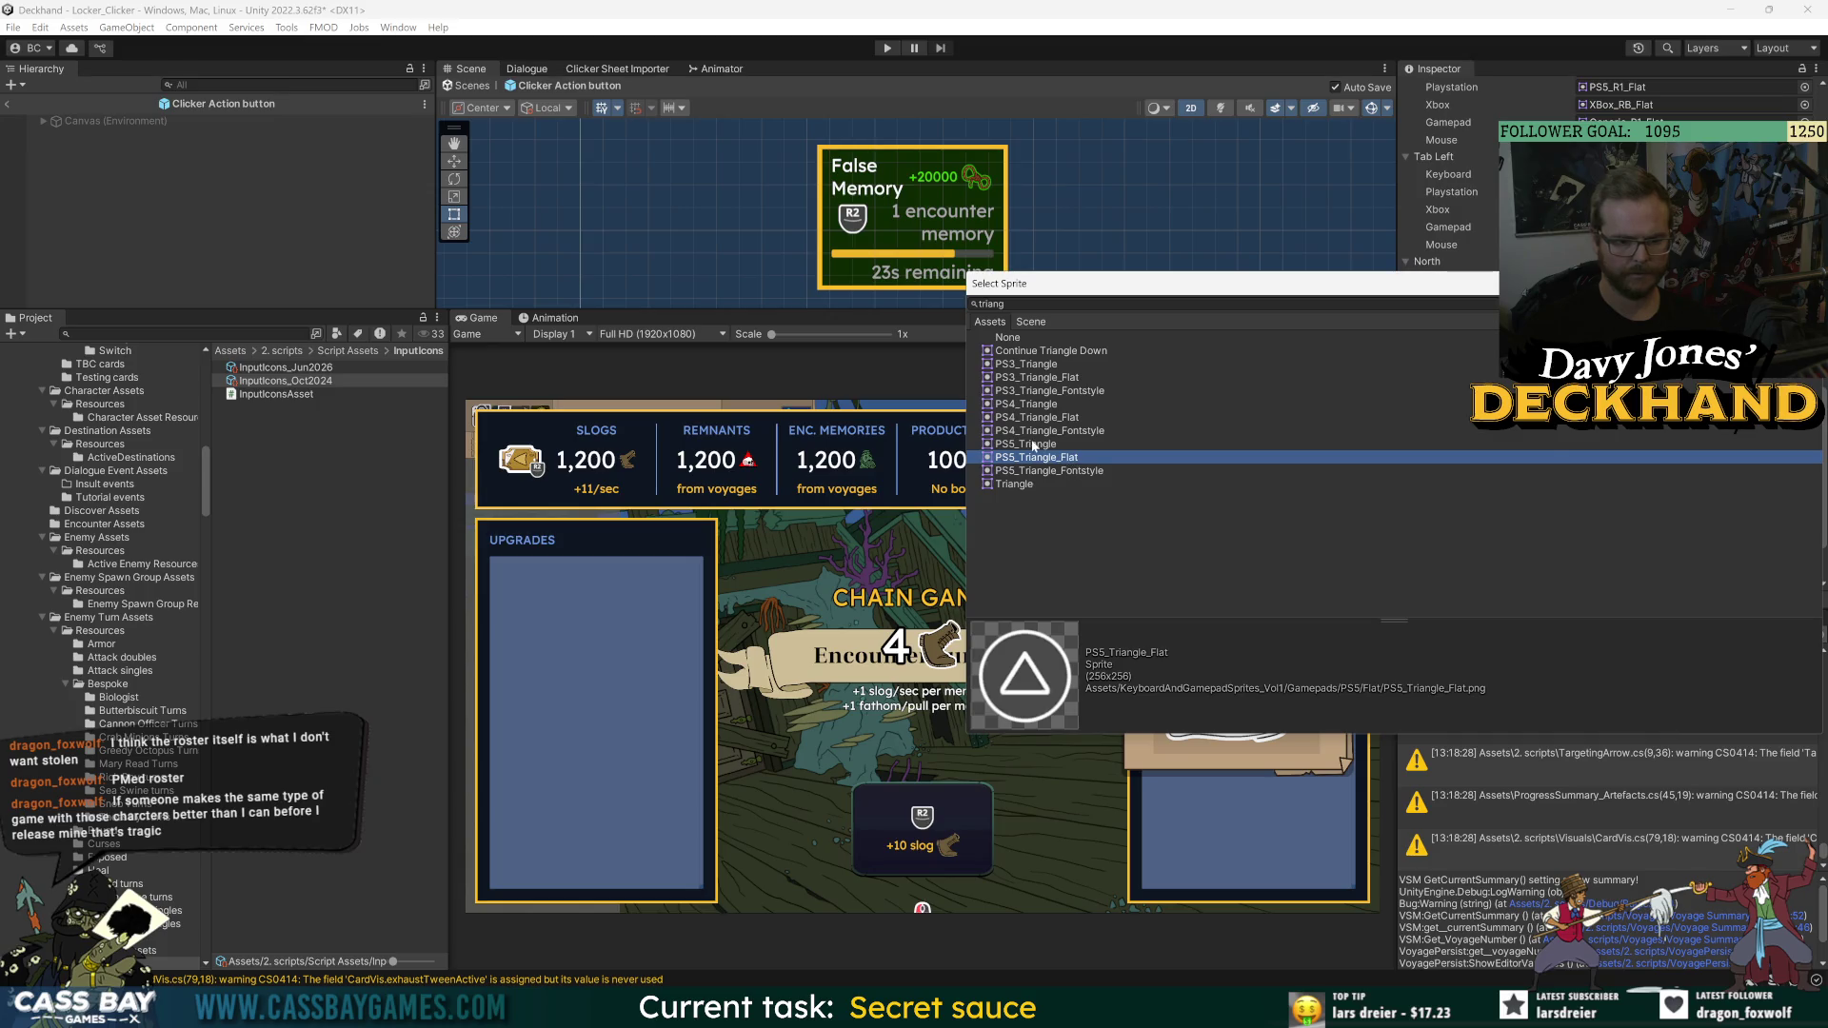
pyautogui.press('Up')
pyautogui.press('Down')
pyautogui.press('Down')
pyautogui.click(1034, 444)
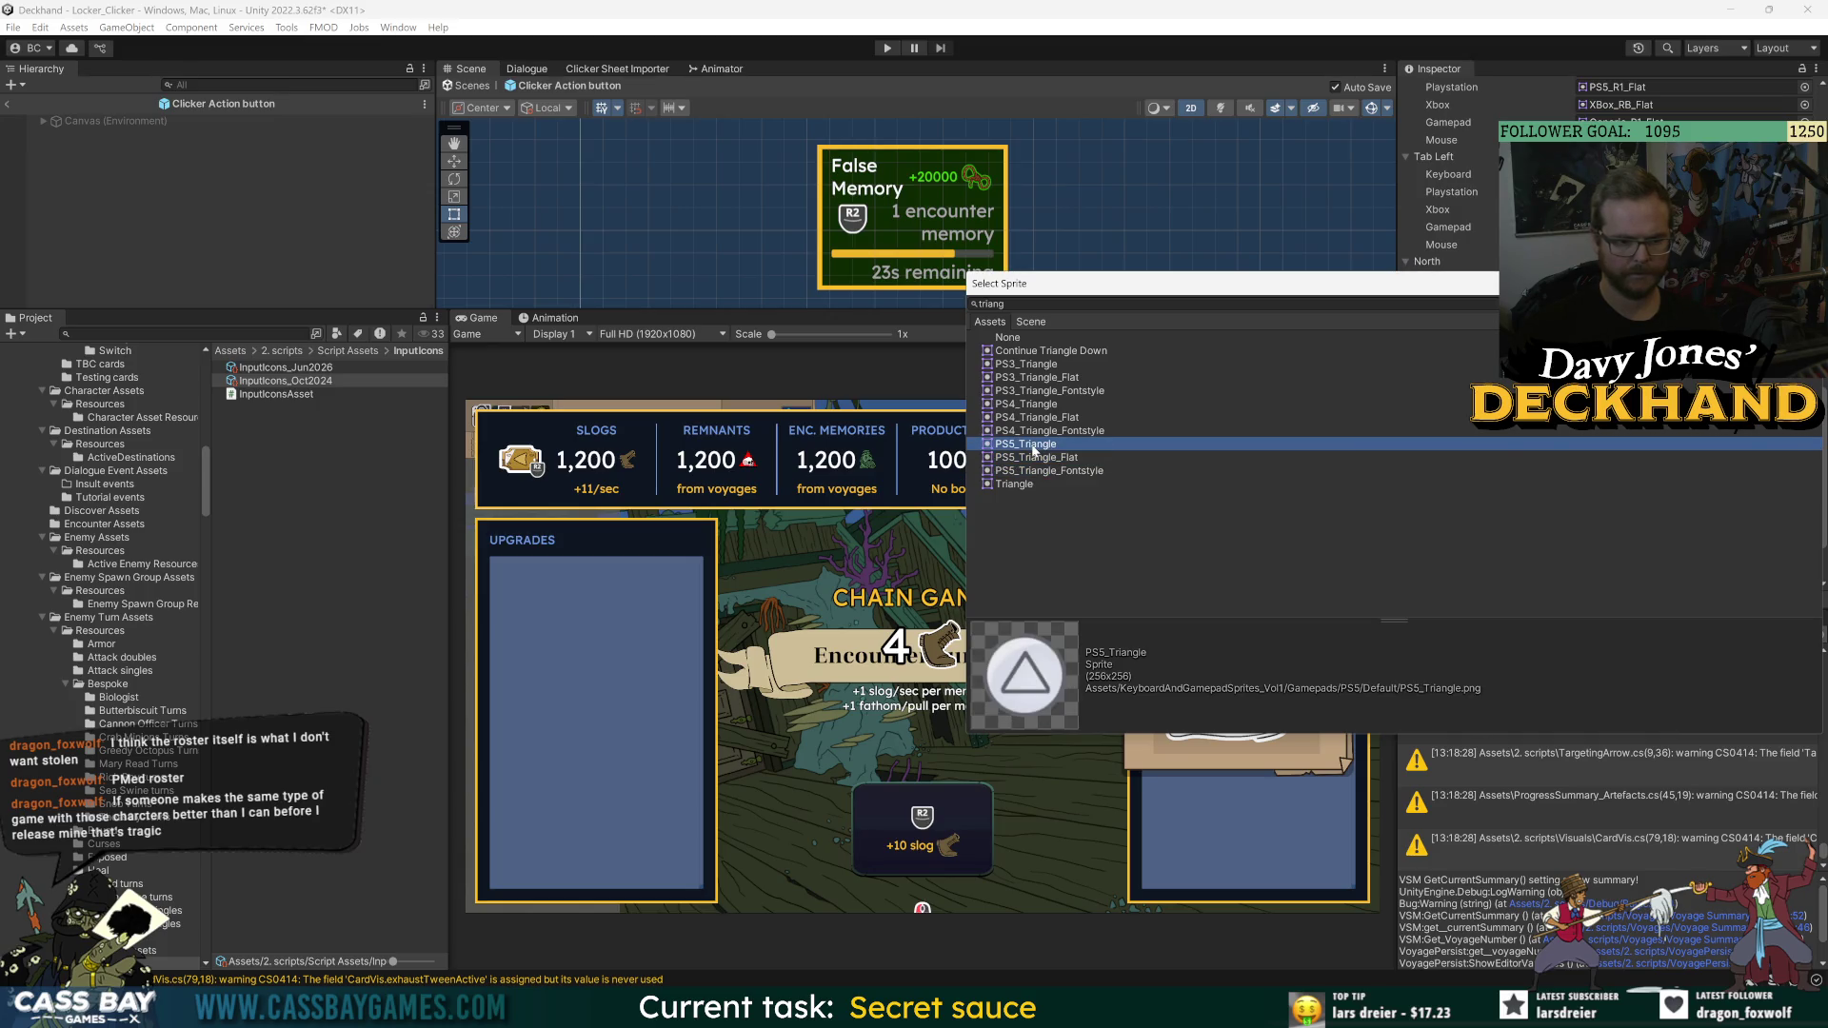
pyautogui.press('Up')
pyautogui.press('Down')
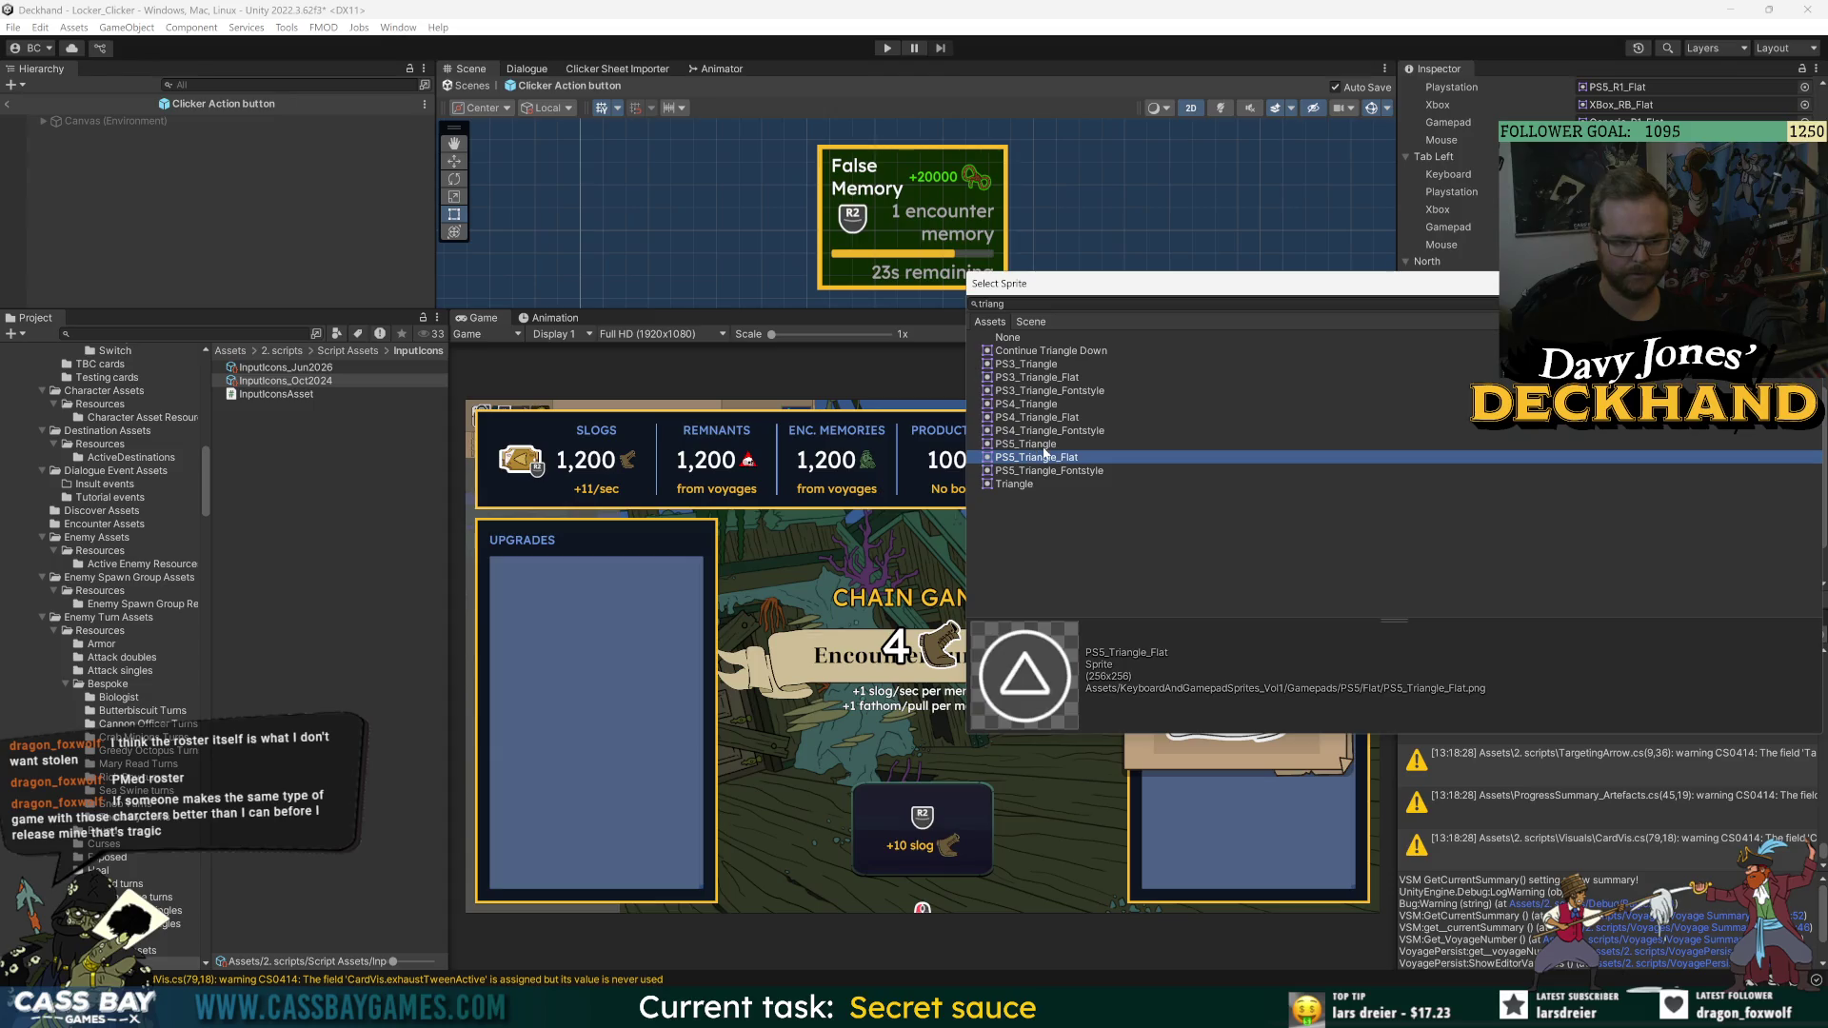
pyautogui.doubleClick(1040, 456)
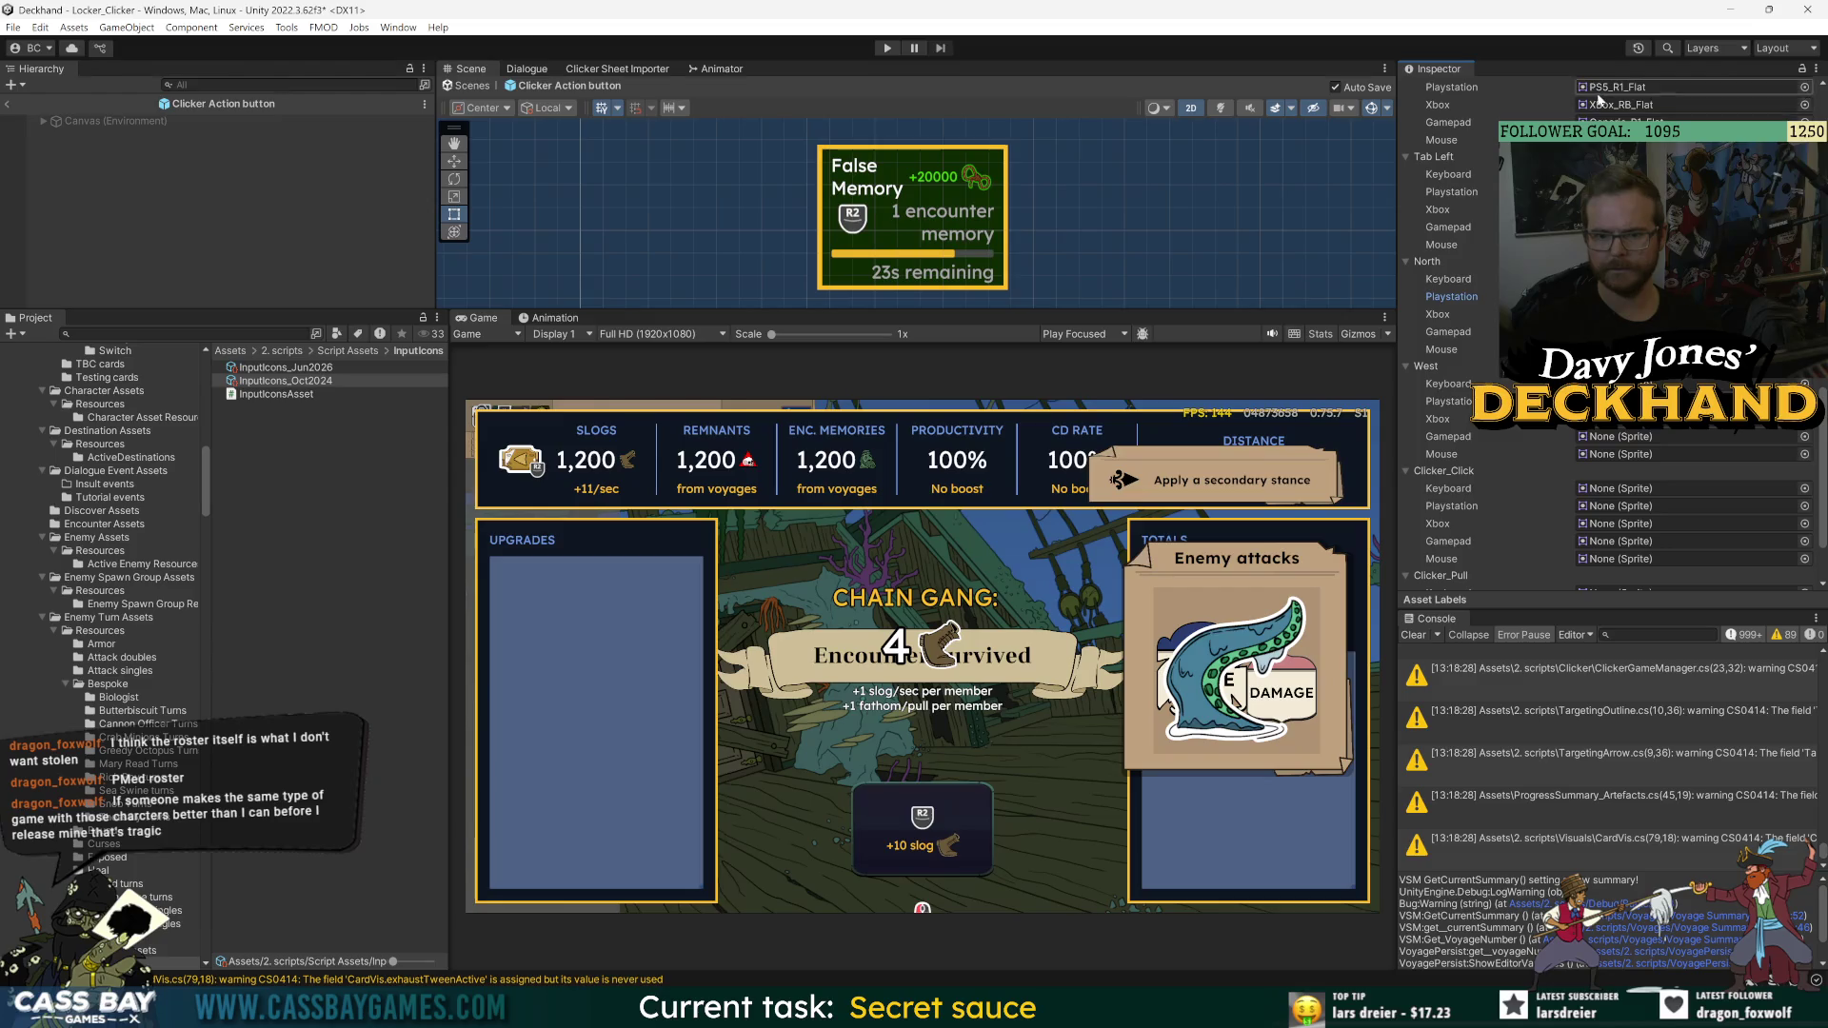
# - Search 'xbox y' in the North Xbox slot's picker and preview the XBox_Y variants
pyautogui.scroll(3, 1609, 333)
pyautogui.scroll(3, 1609, 333)
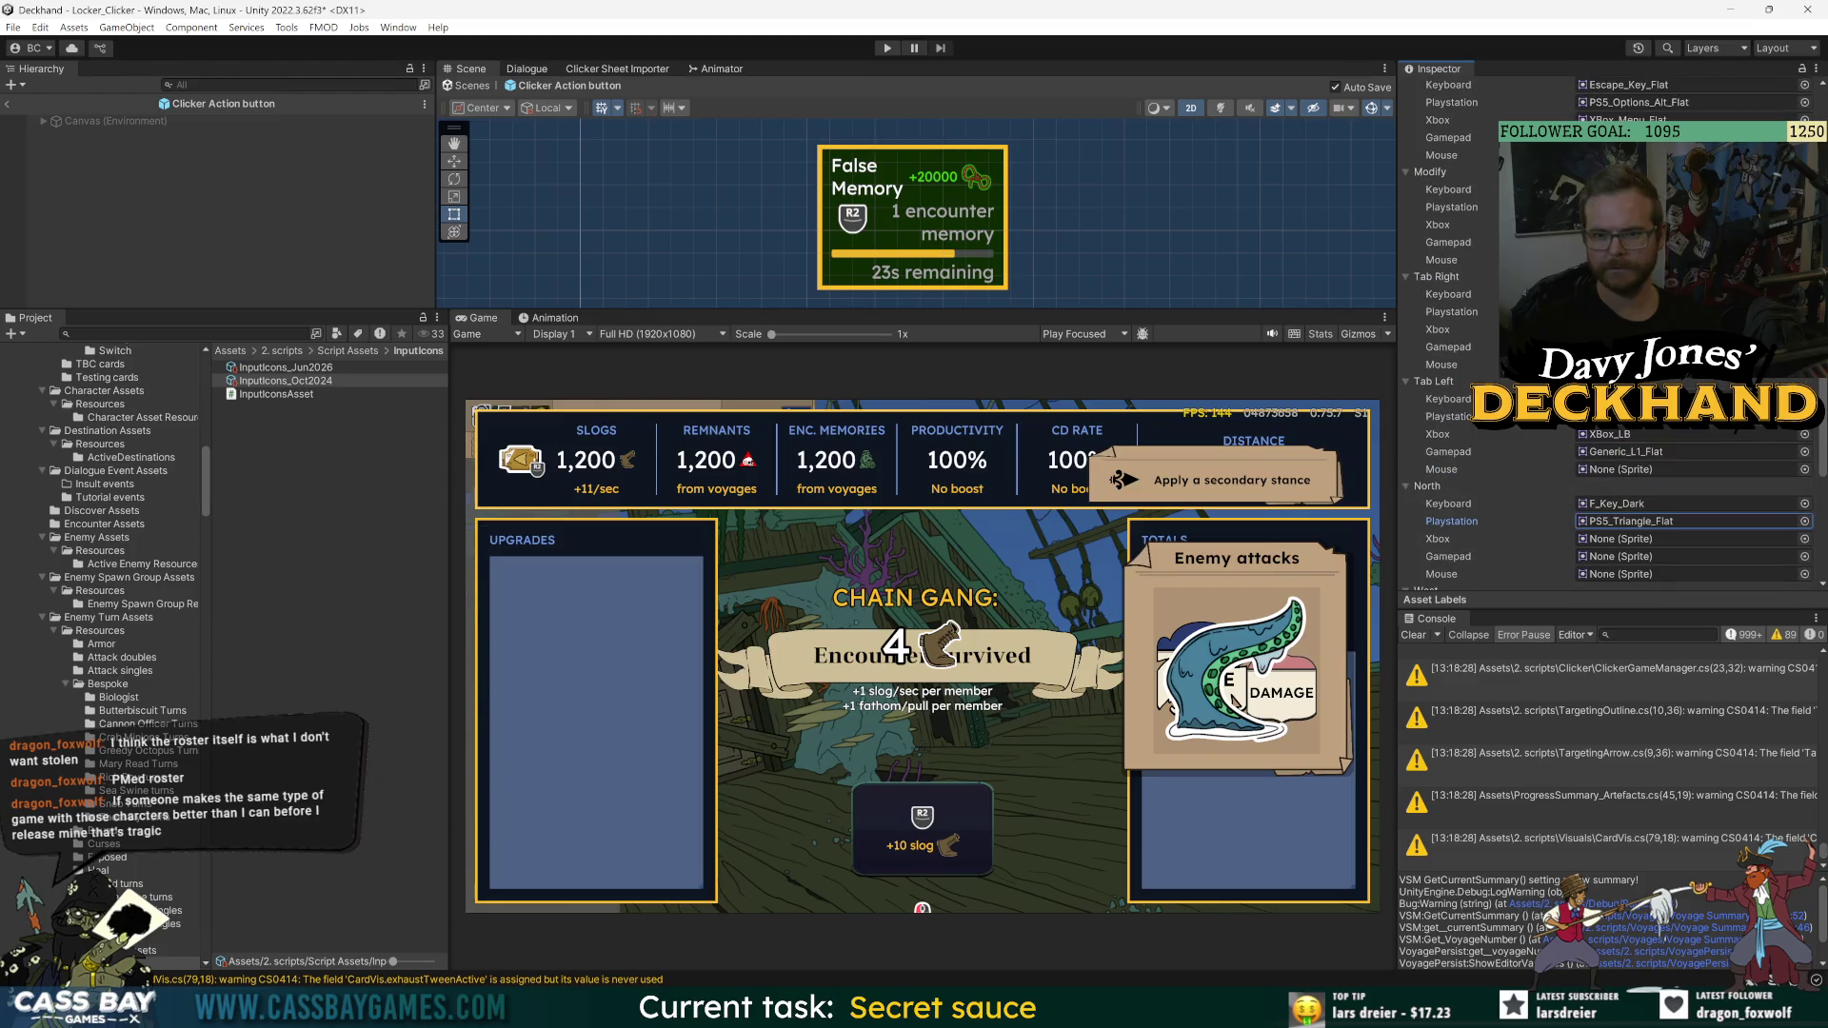
pyautogui.scroll(-5, 1609, 381)
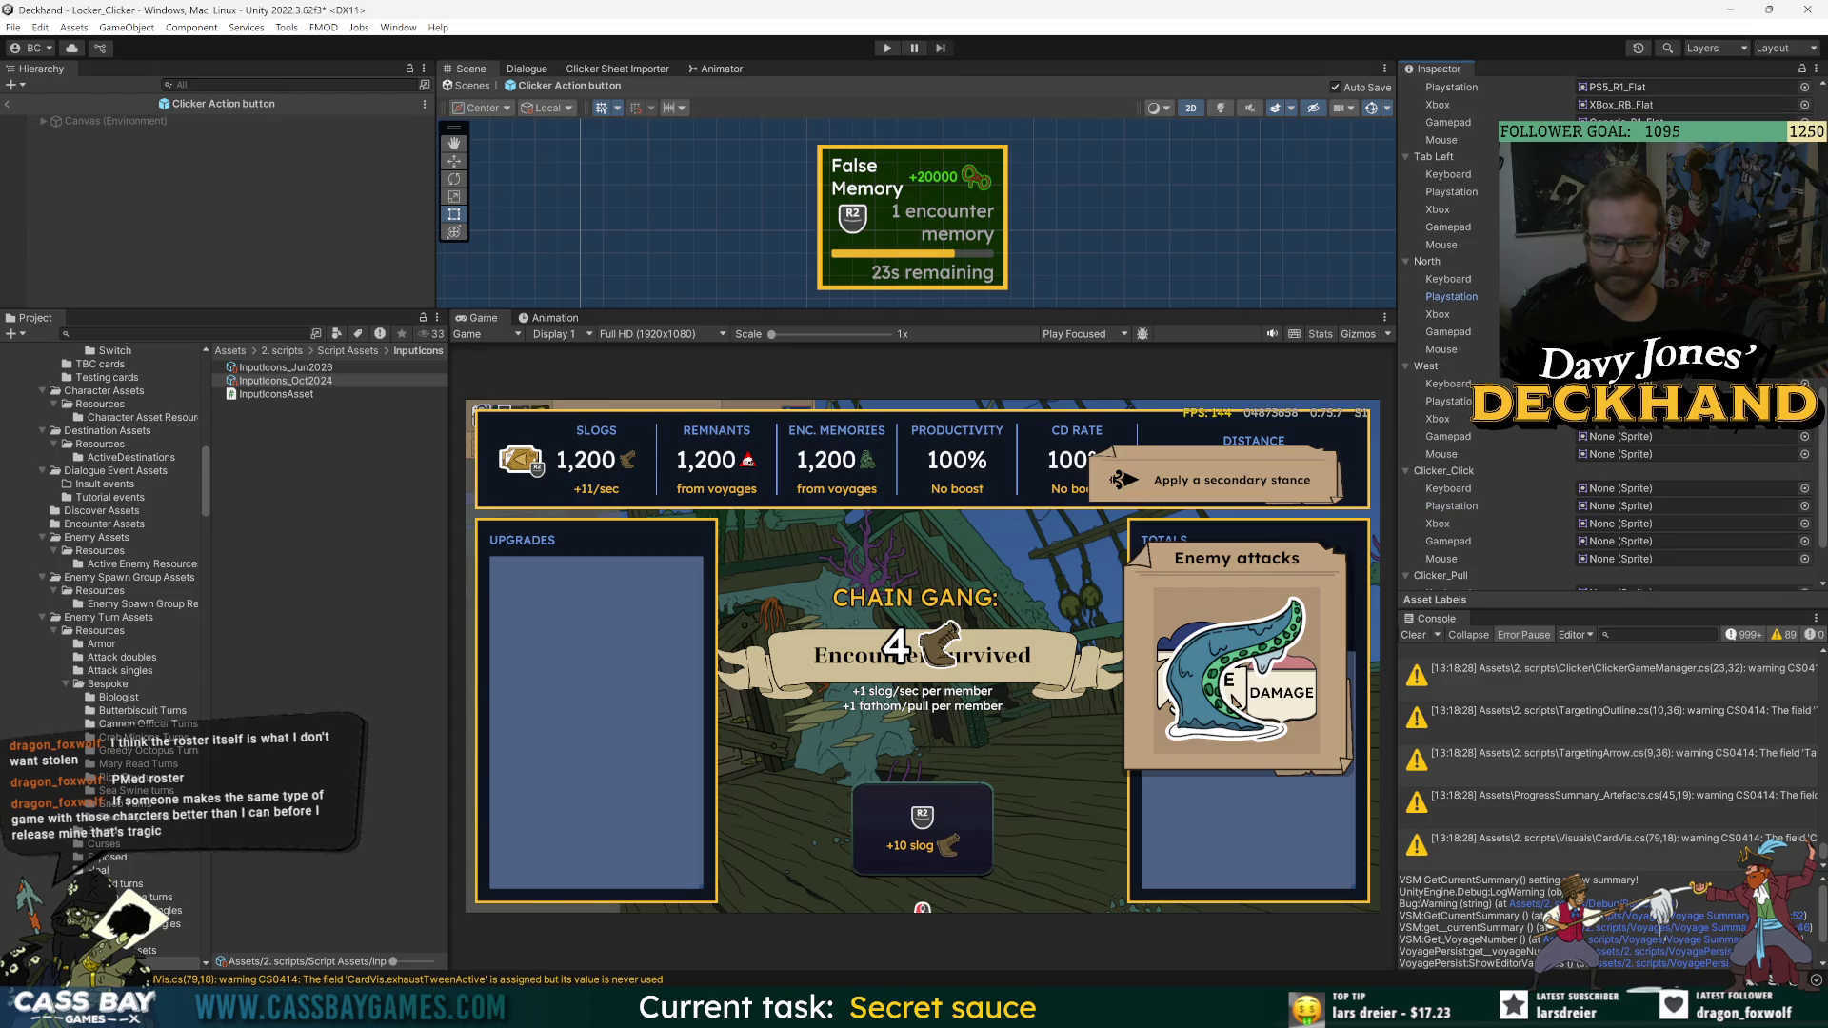
pyautogui.click(1805, 505)
pyautogui.write('xbo')
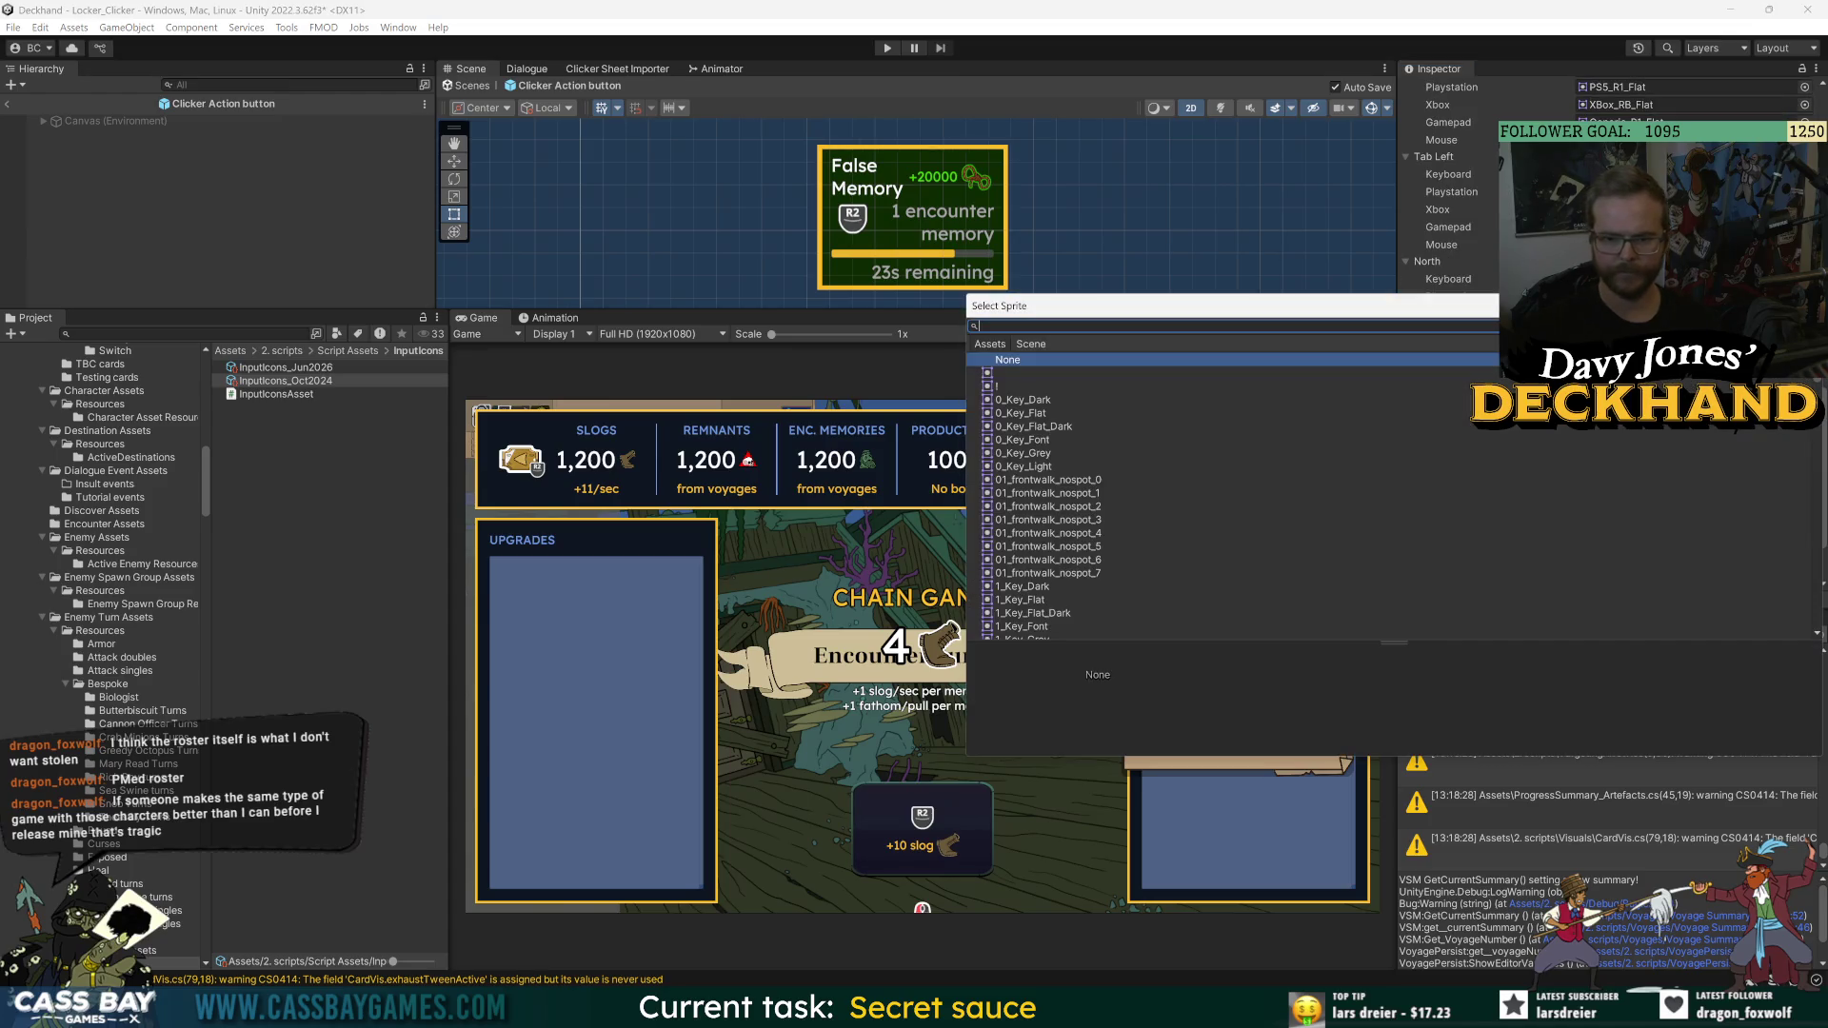
pyautogui.write('x y')
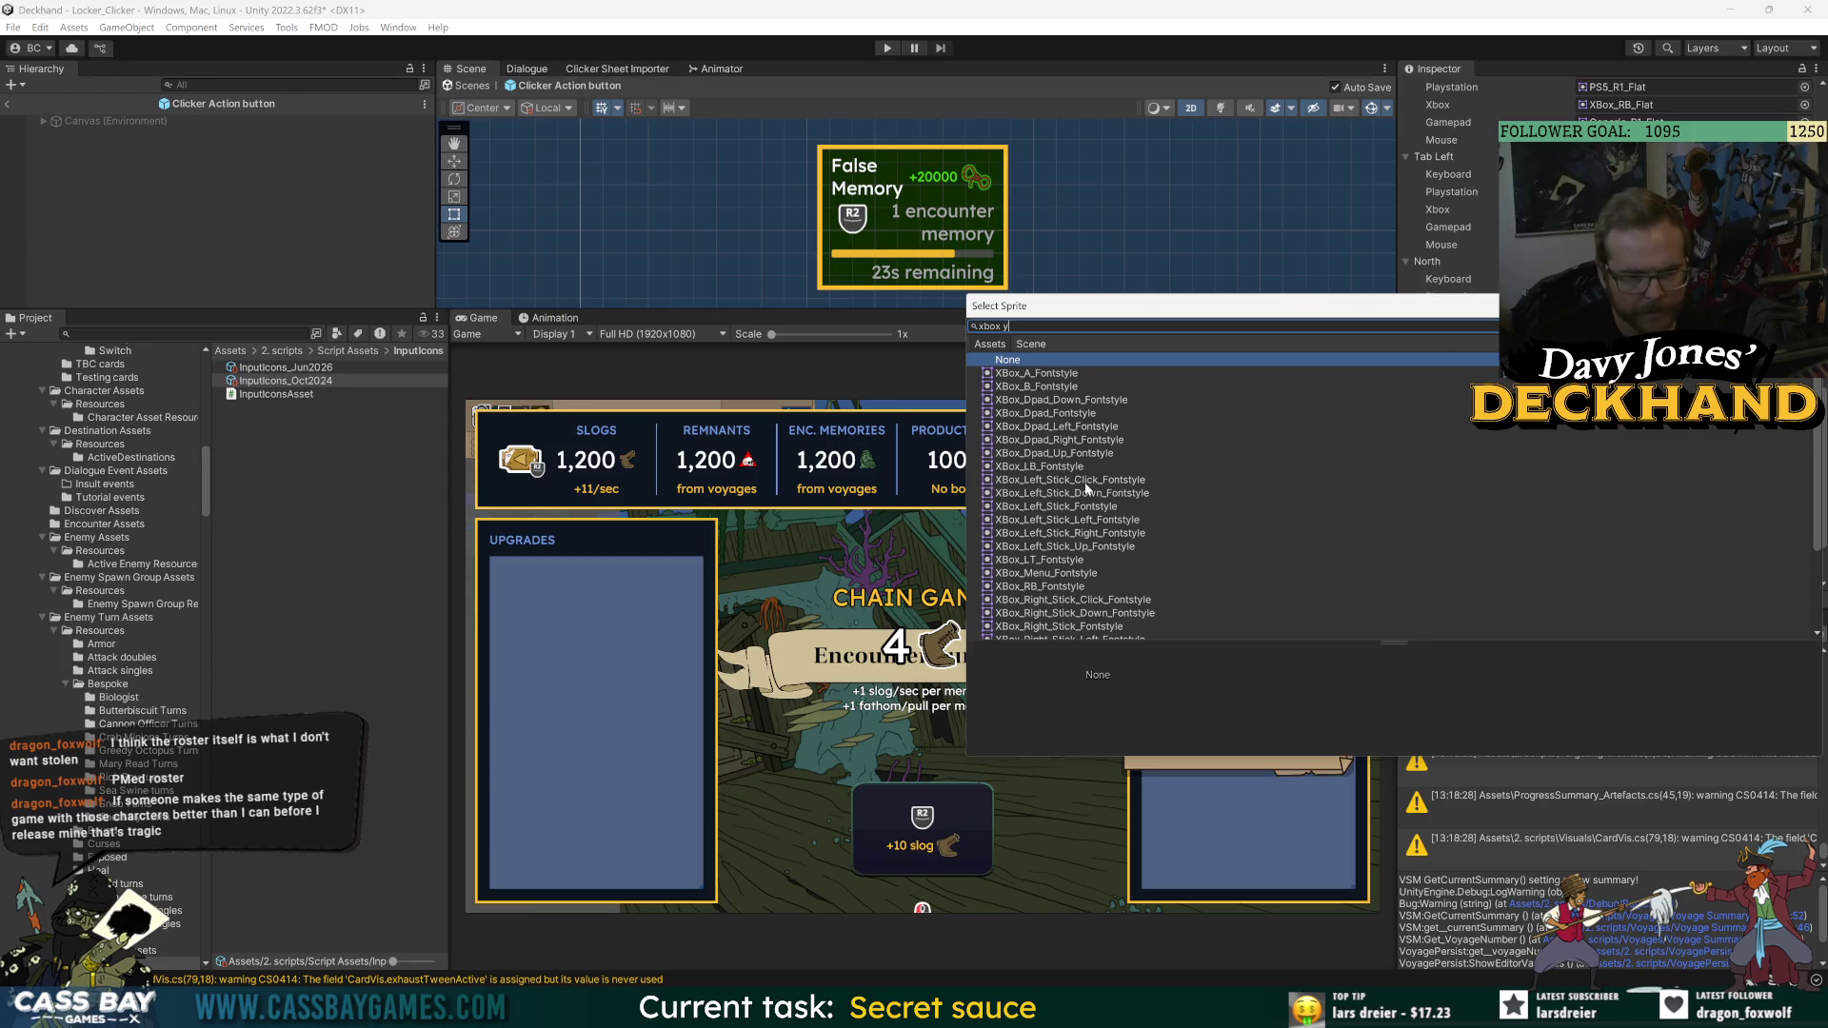
pyautogui.scroll(-3, 1060, 531)
pyautogui.click(1059, 607)
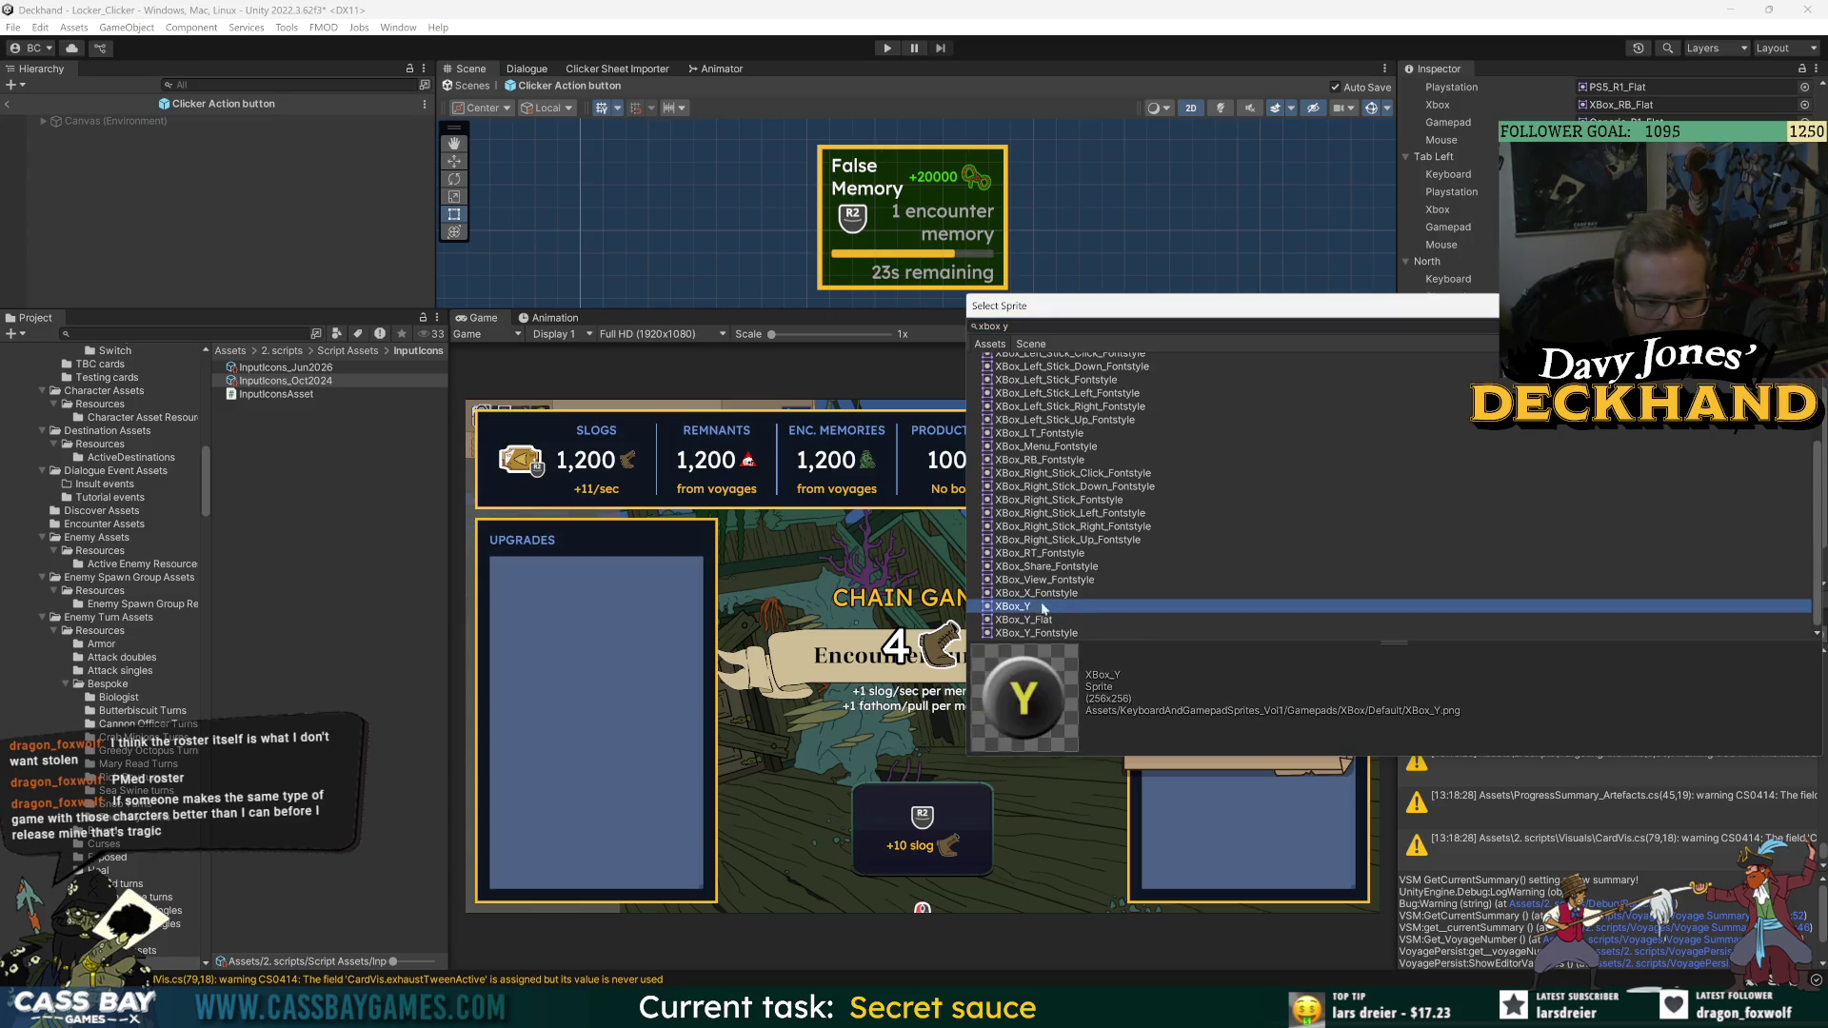
pyautogui.click(1062, 620)
pyautogui.click(1063, 633)
# - Assign XBox_Y_Flat as the North Xbox icon after comparing it with plain XBox_Y
pyautogui.press('Up')
pyautogui.press('Up')
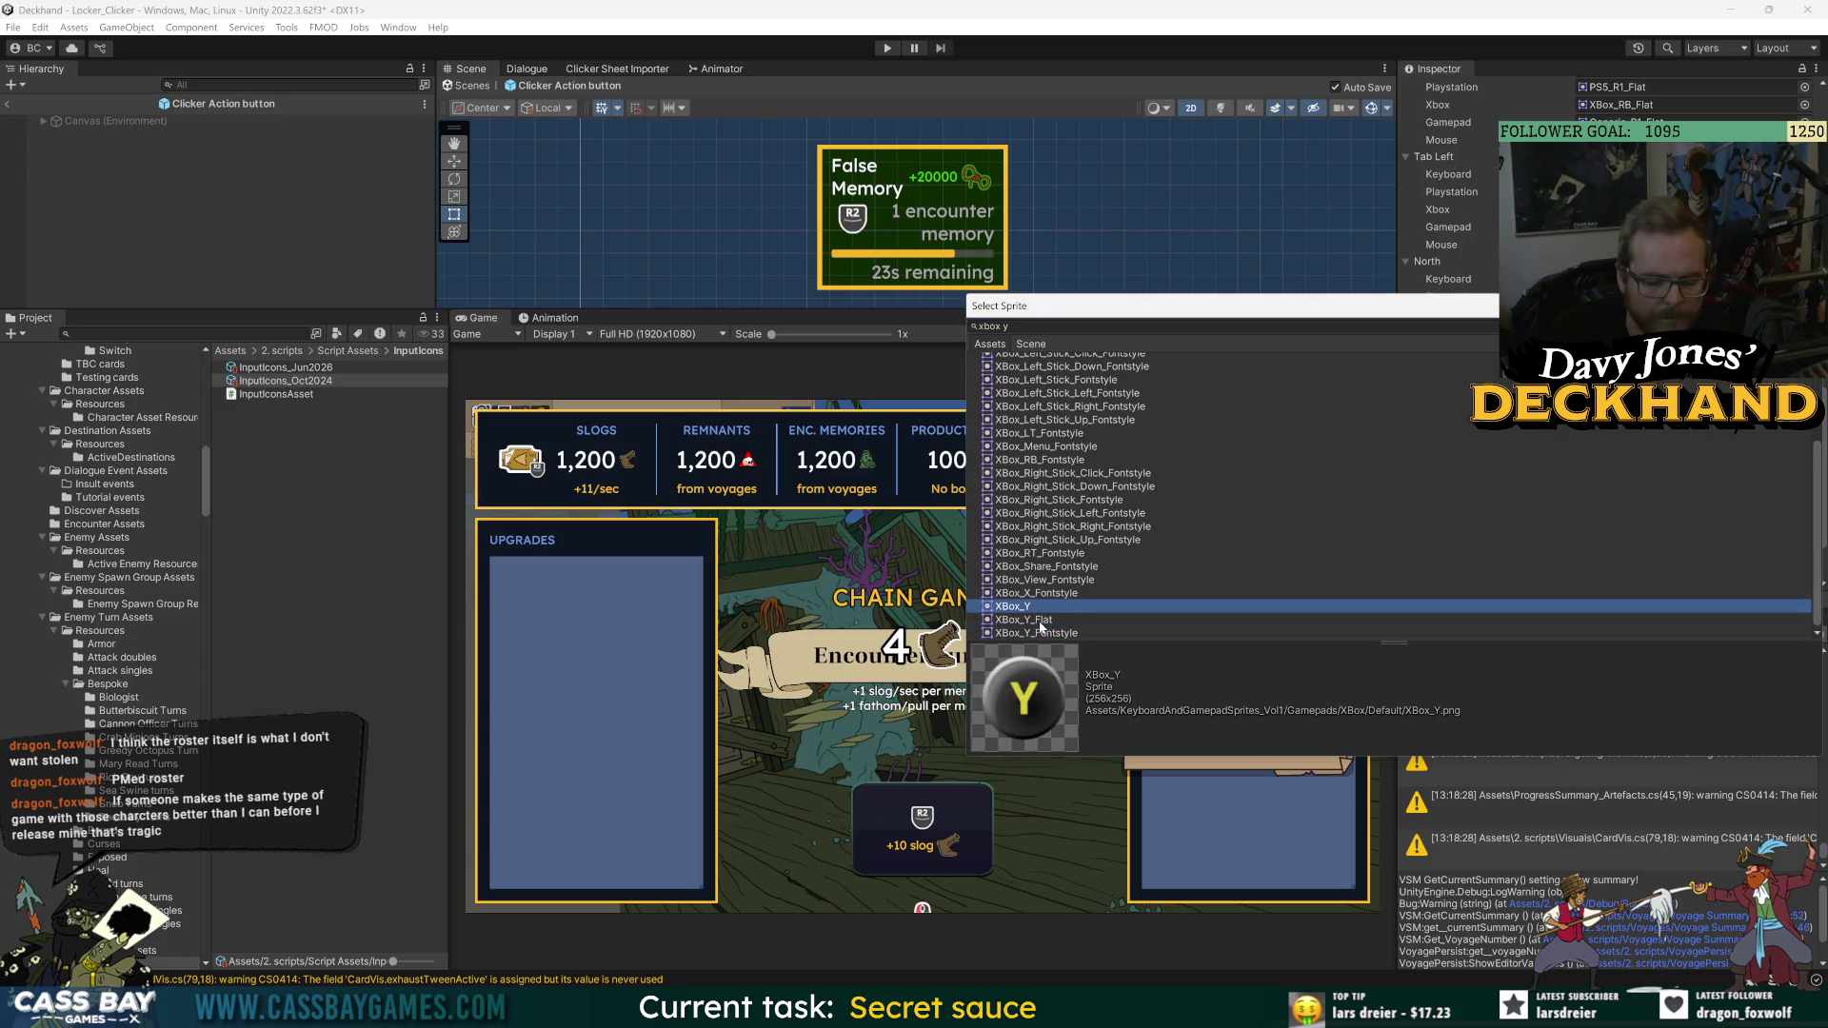
pyautogui.click(1040, 620)
pyautogui.press('Up')
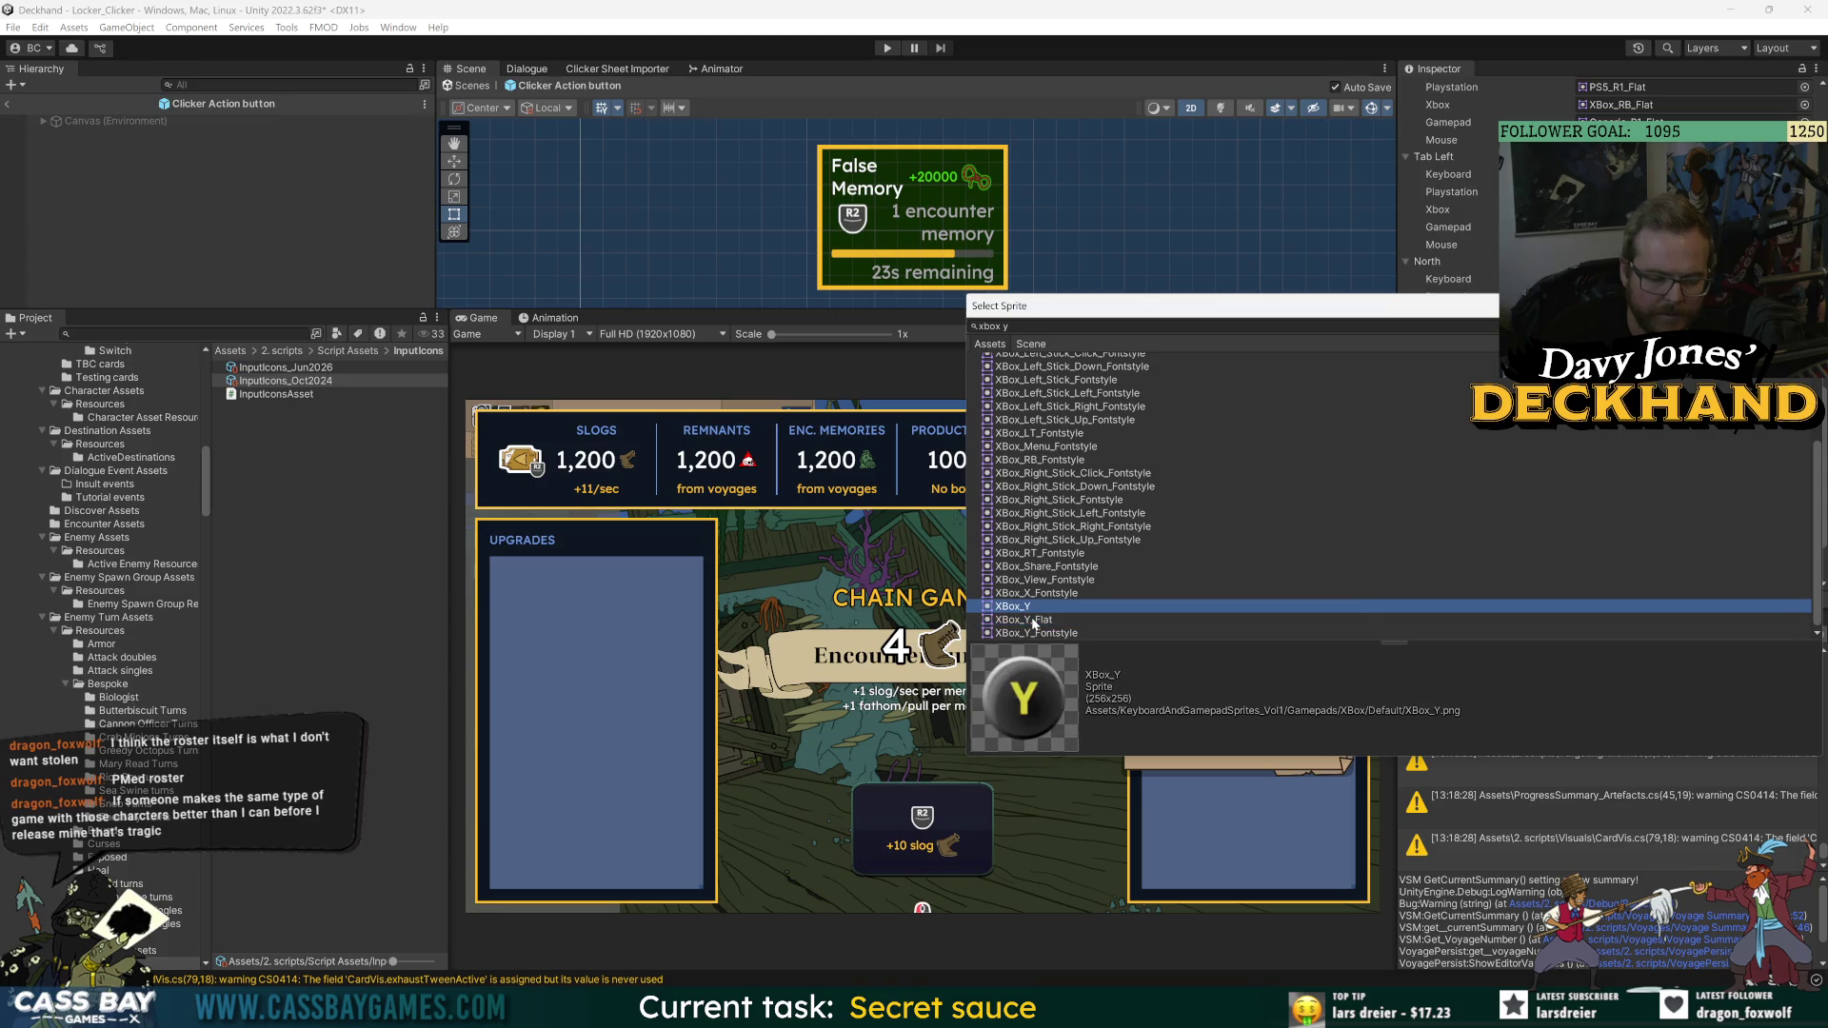
pyautogui.click(1026, 619)
pyautogui.press('Up')
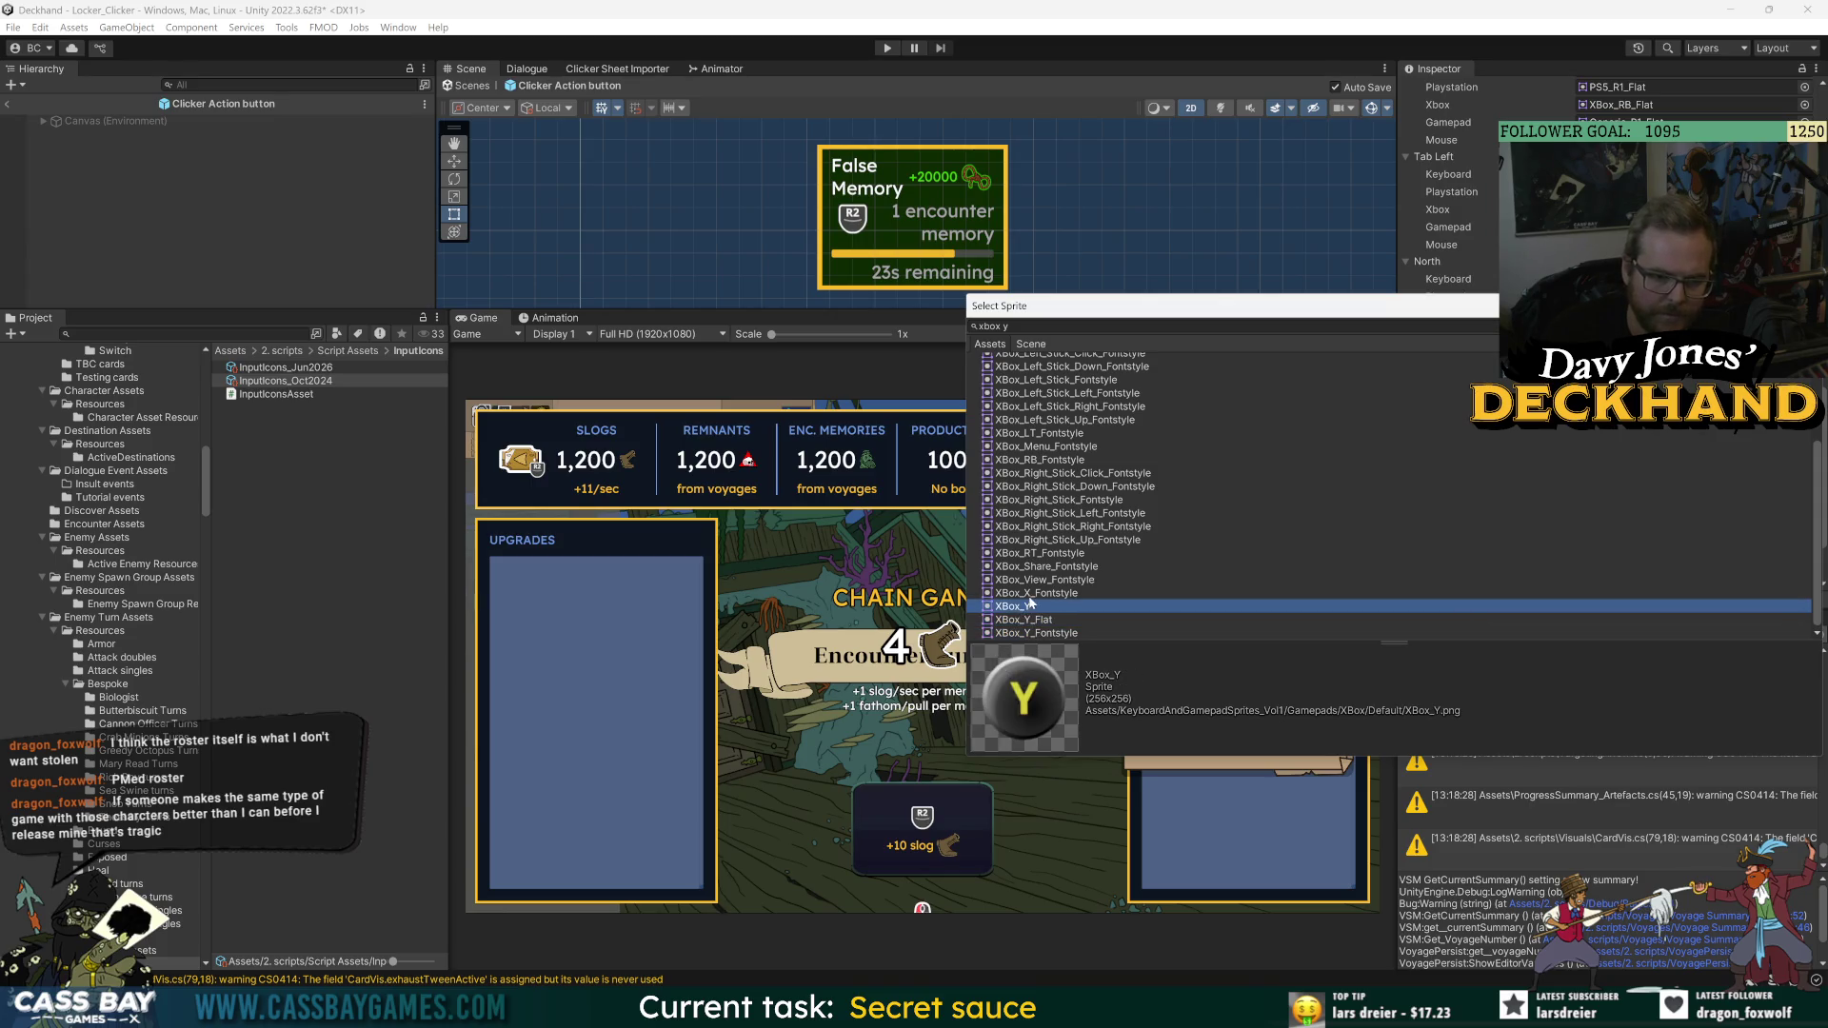
pyautogui.click(1036, 626)
pyautogui.doubleClick(1134, 623)
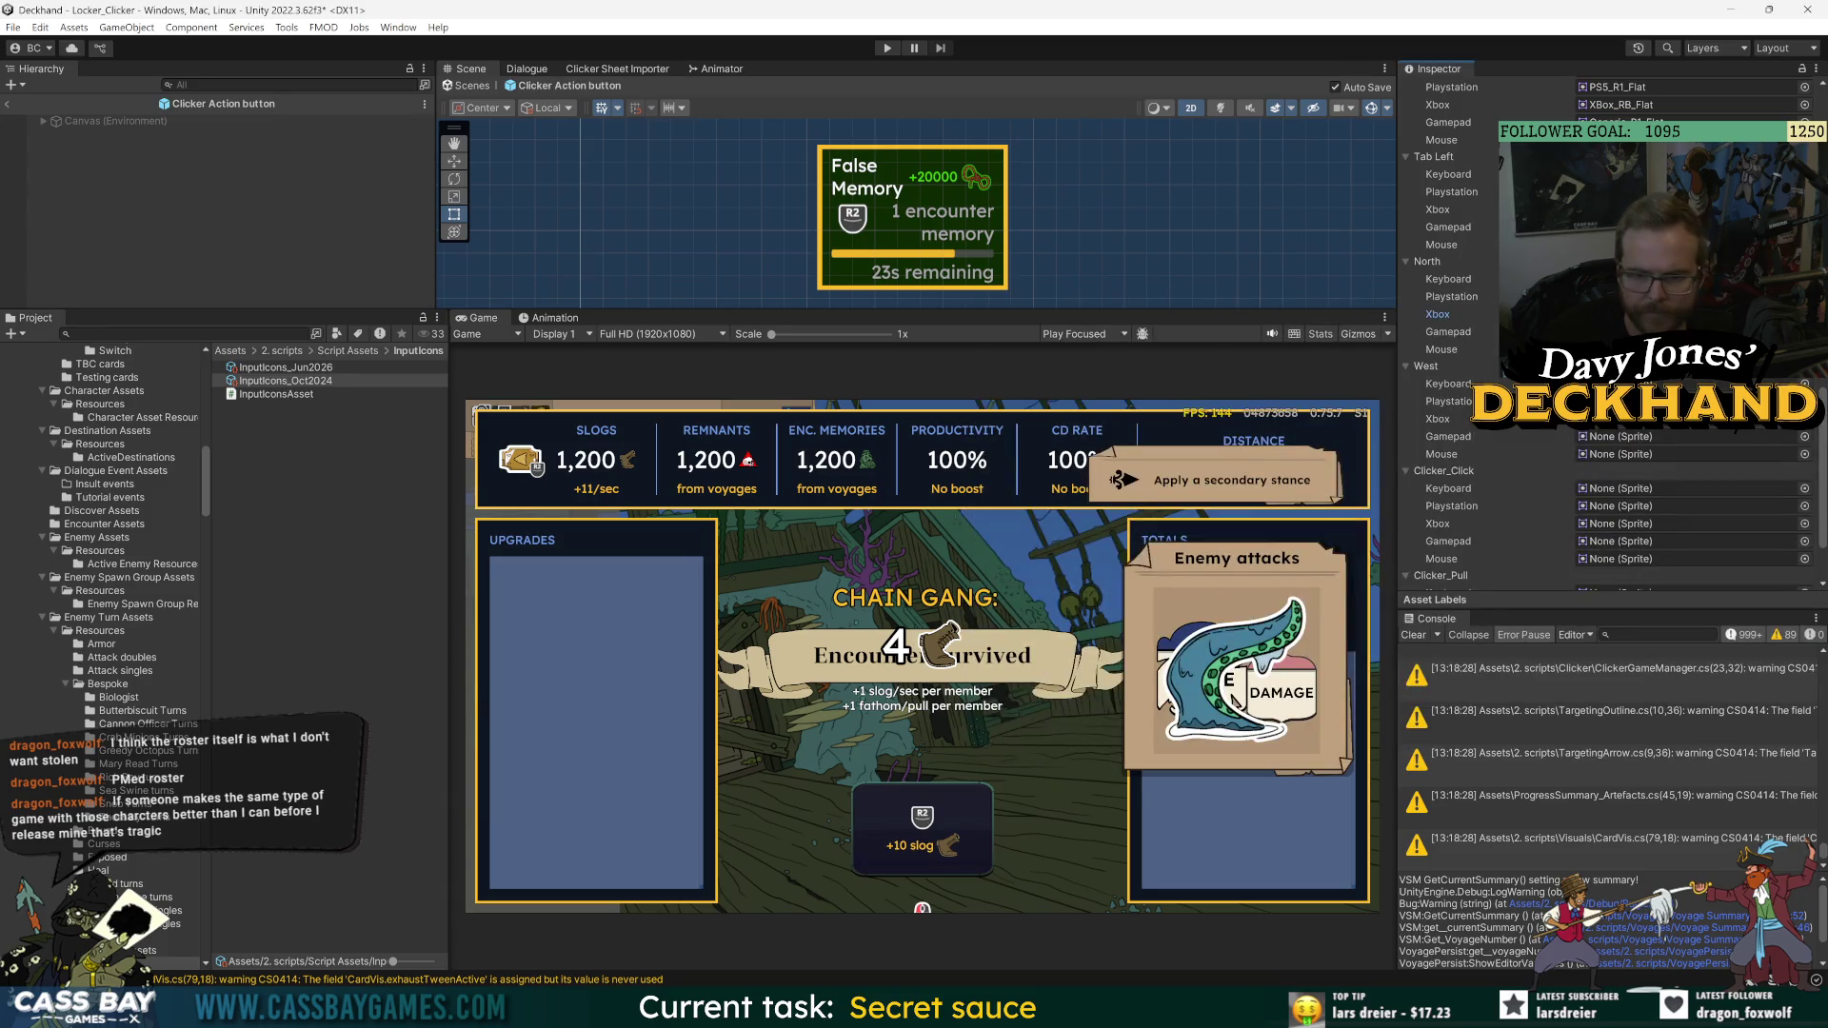
pyautogui.click(1637, 210)
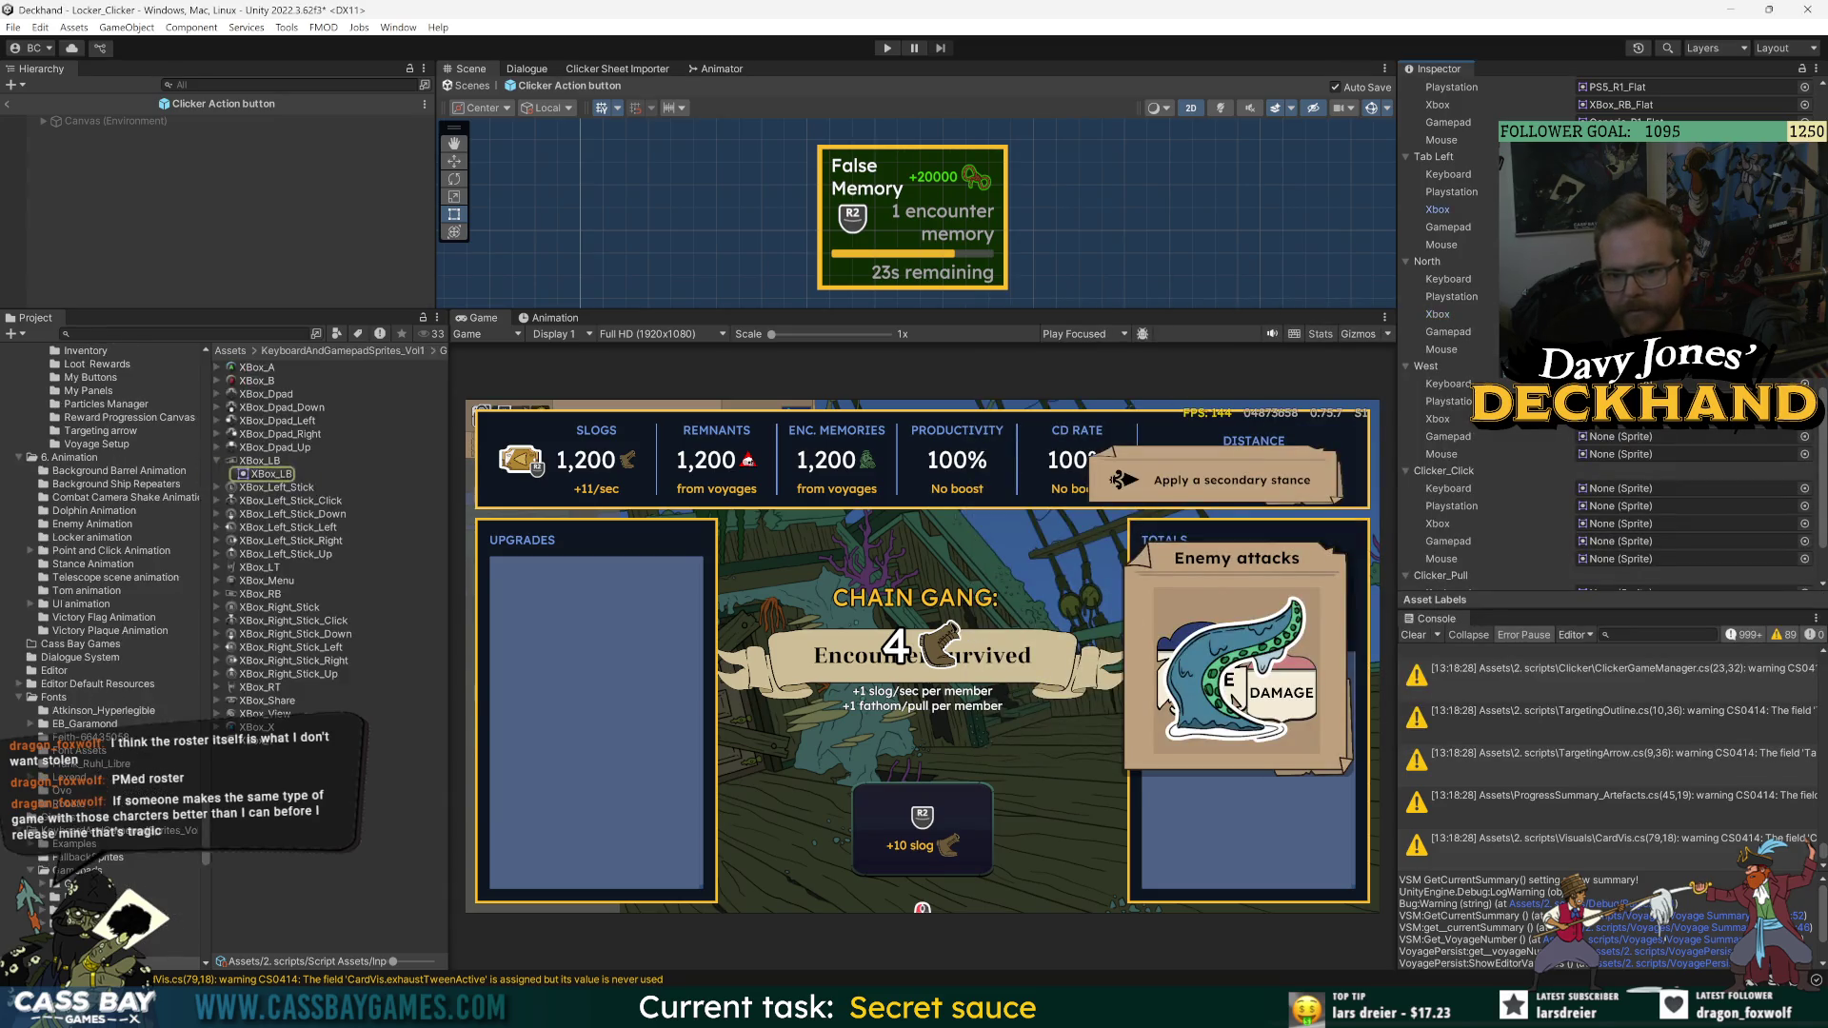
# - Open the XBox_LB image in the viewer and close it again
pyautogui.doubleClick(1637, 210)
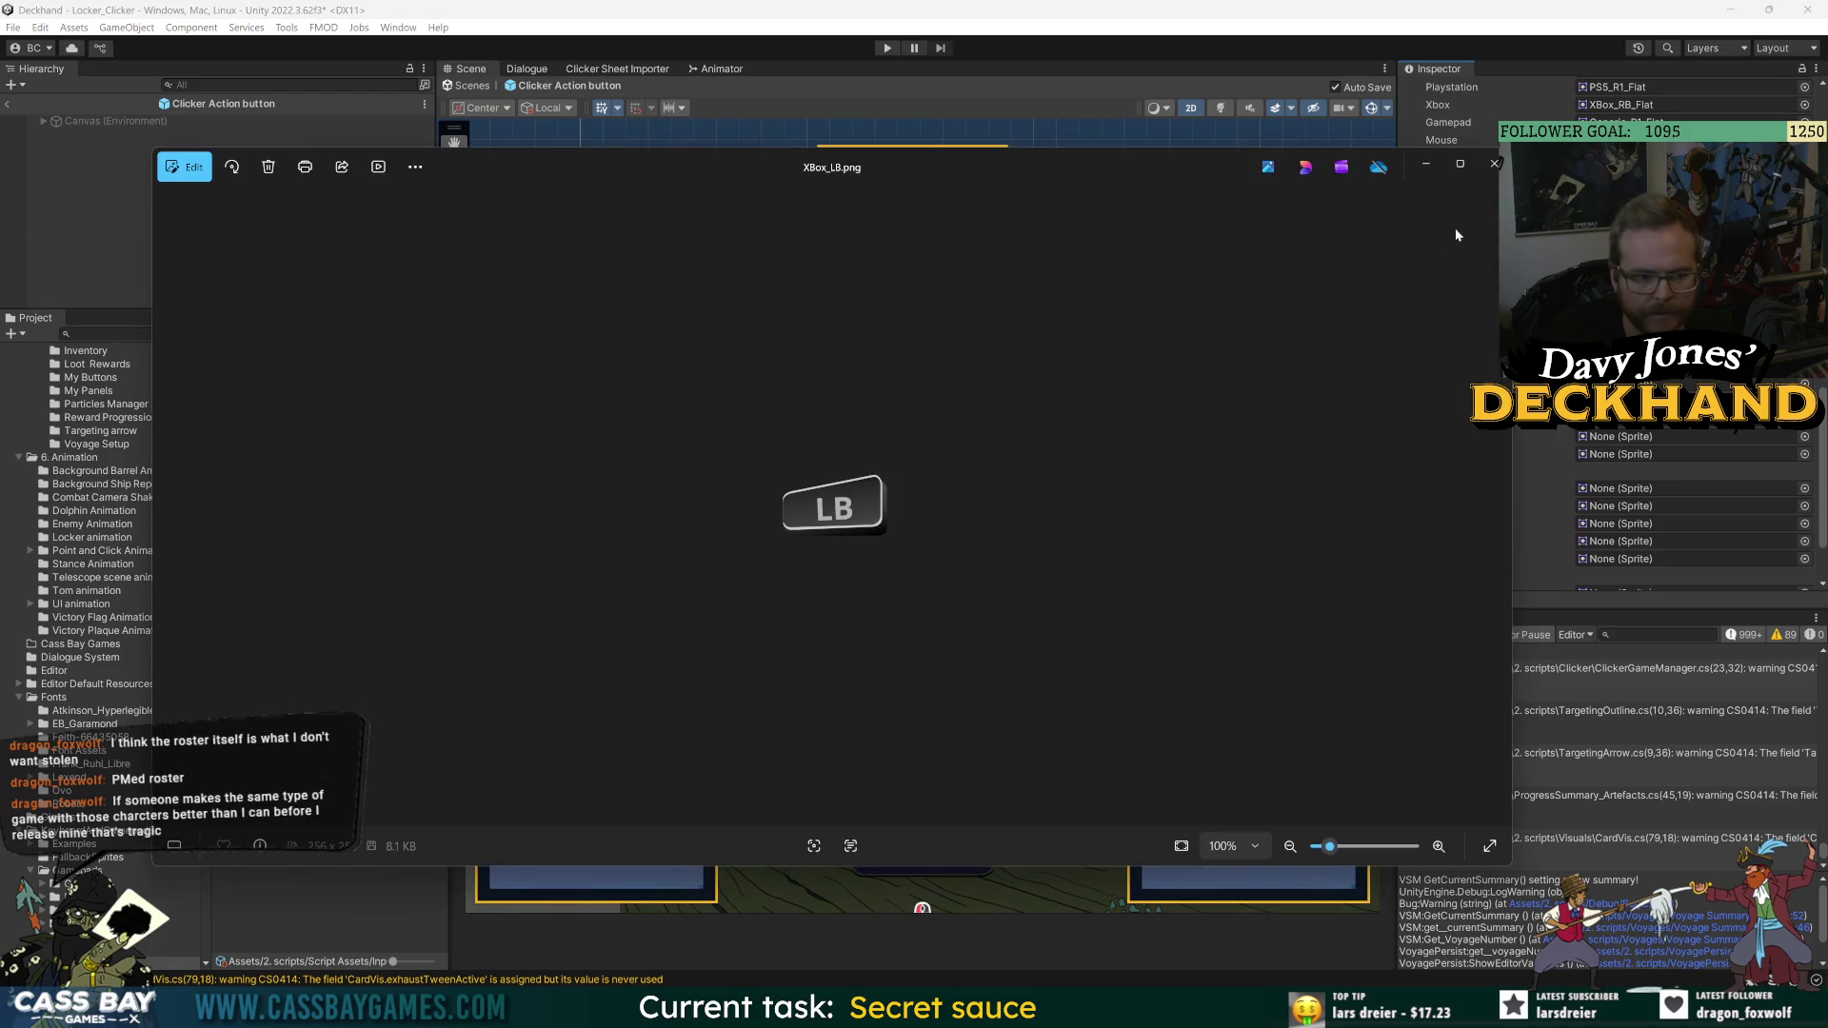
pyautogui.click(1494, 164)
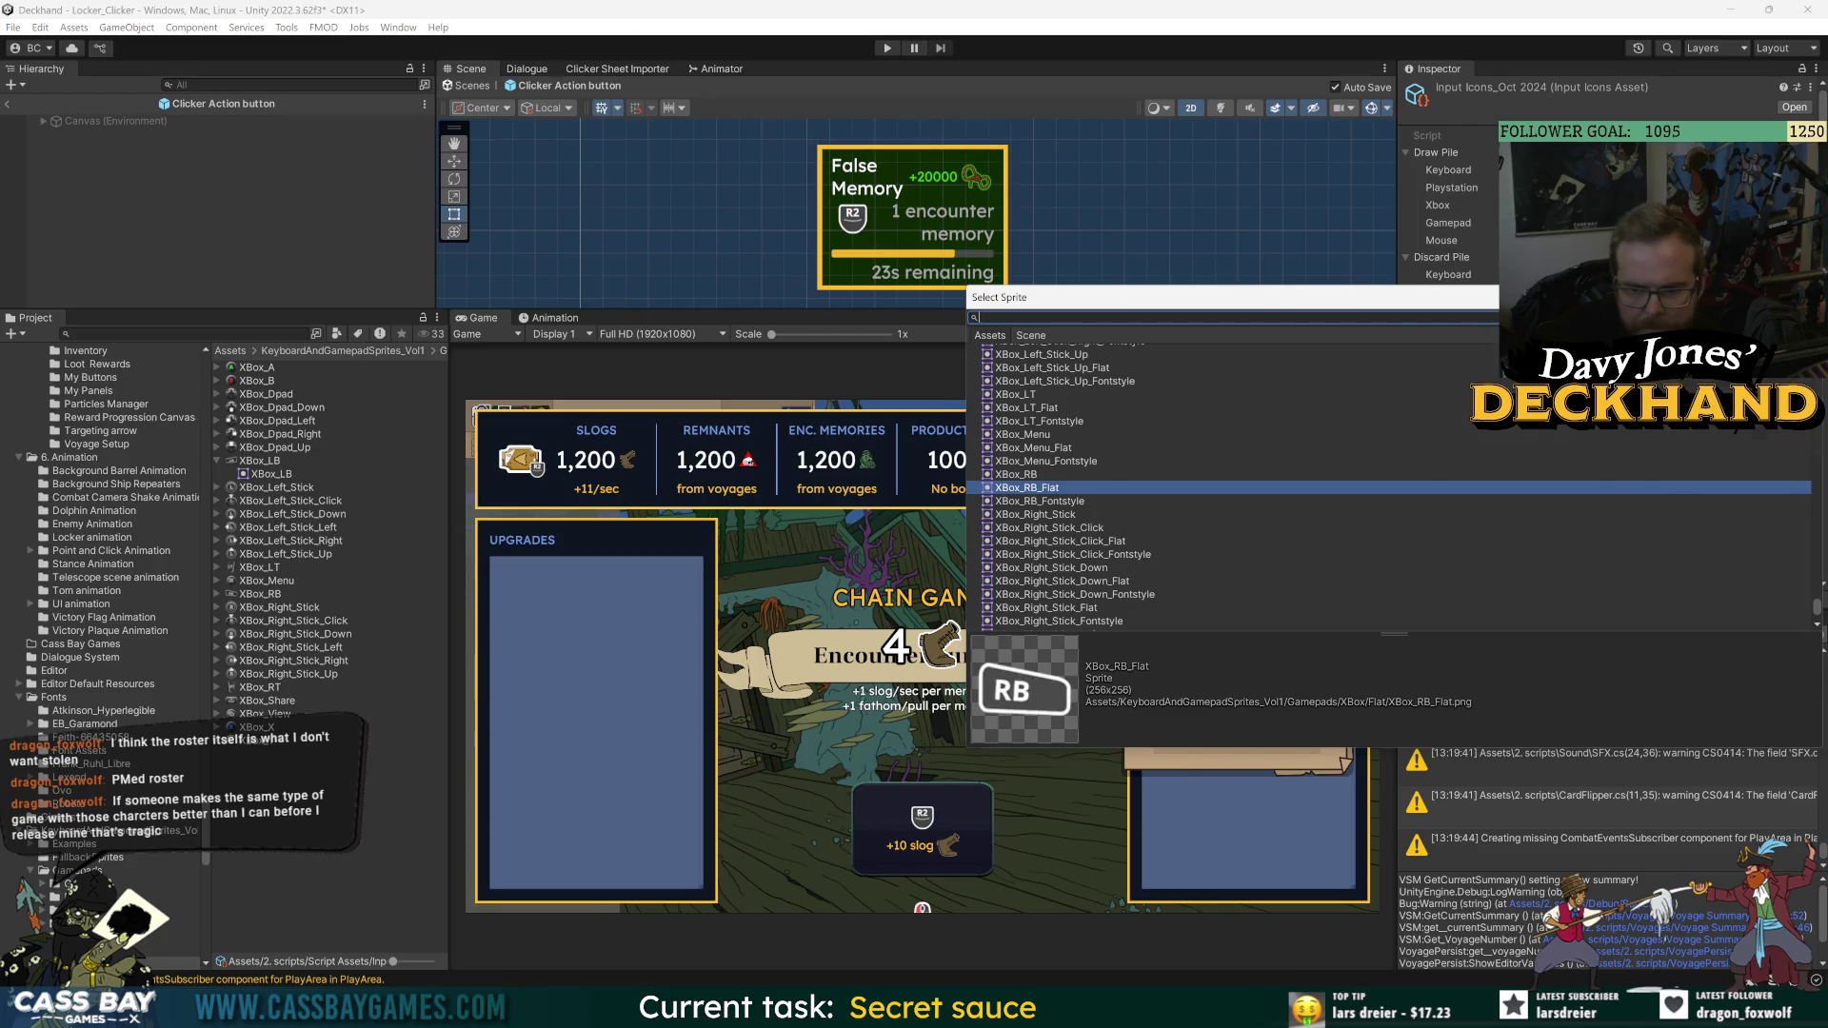
# - Dismiss the sprite picker and scroll down to the empty Clicker_Click and Clicker_Pull entries
pyautogui.press('Escape')
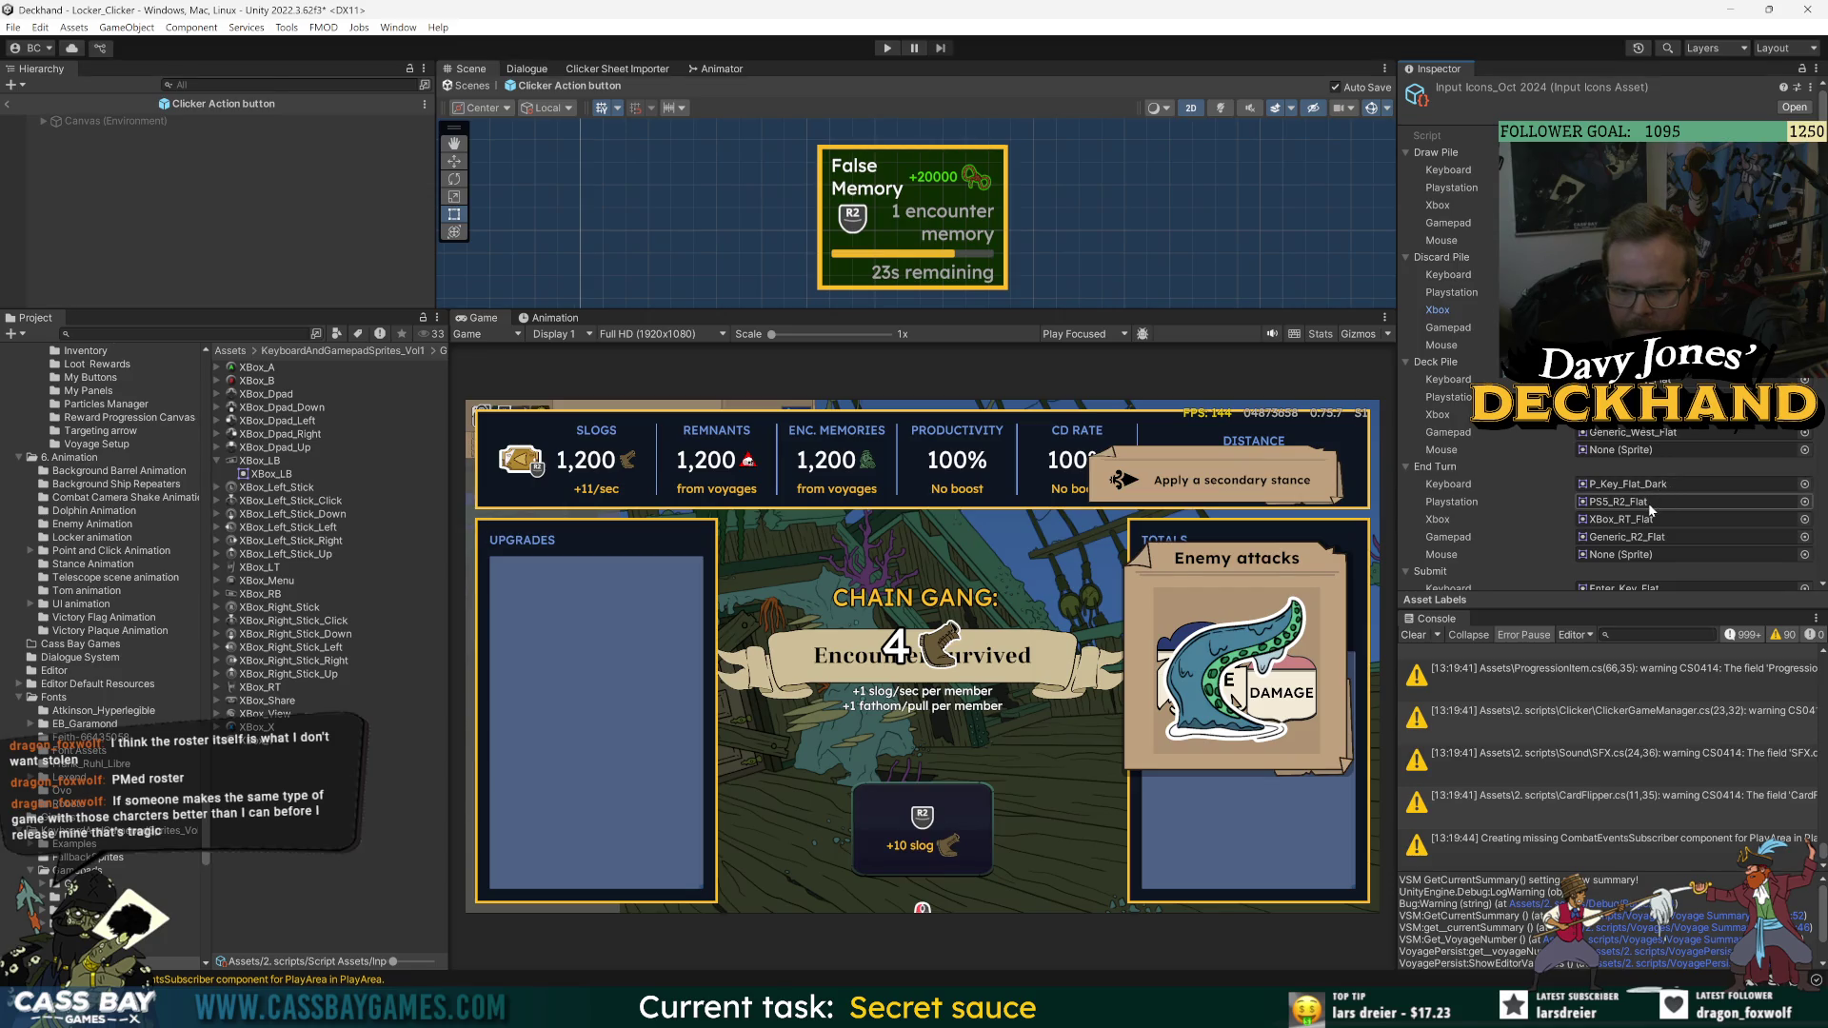
pyautogui.scroll(-3, 1656, 481)
pyautogui.scroll(-9, 1654, 472)
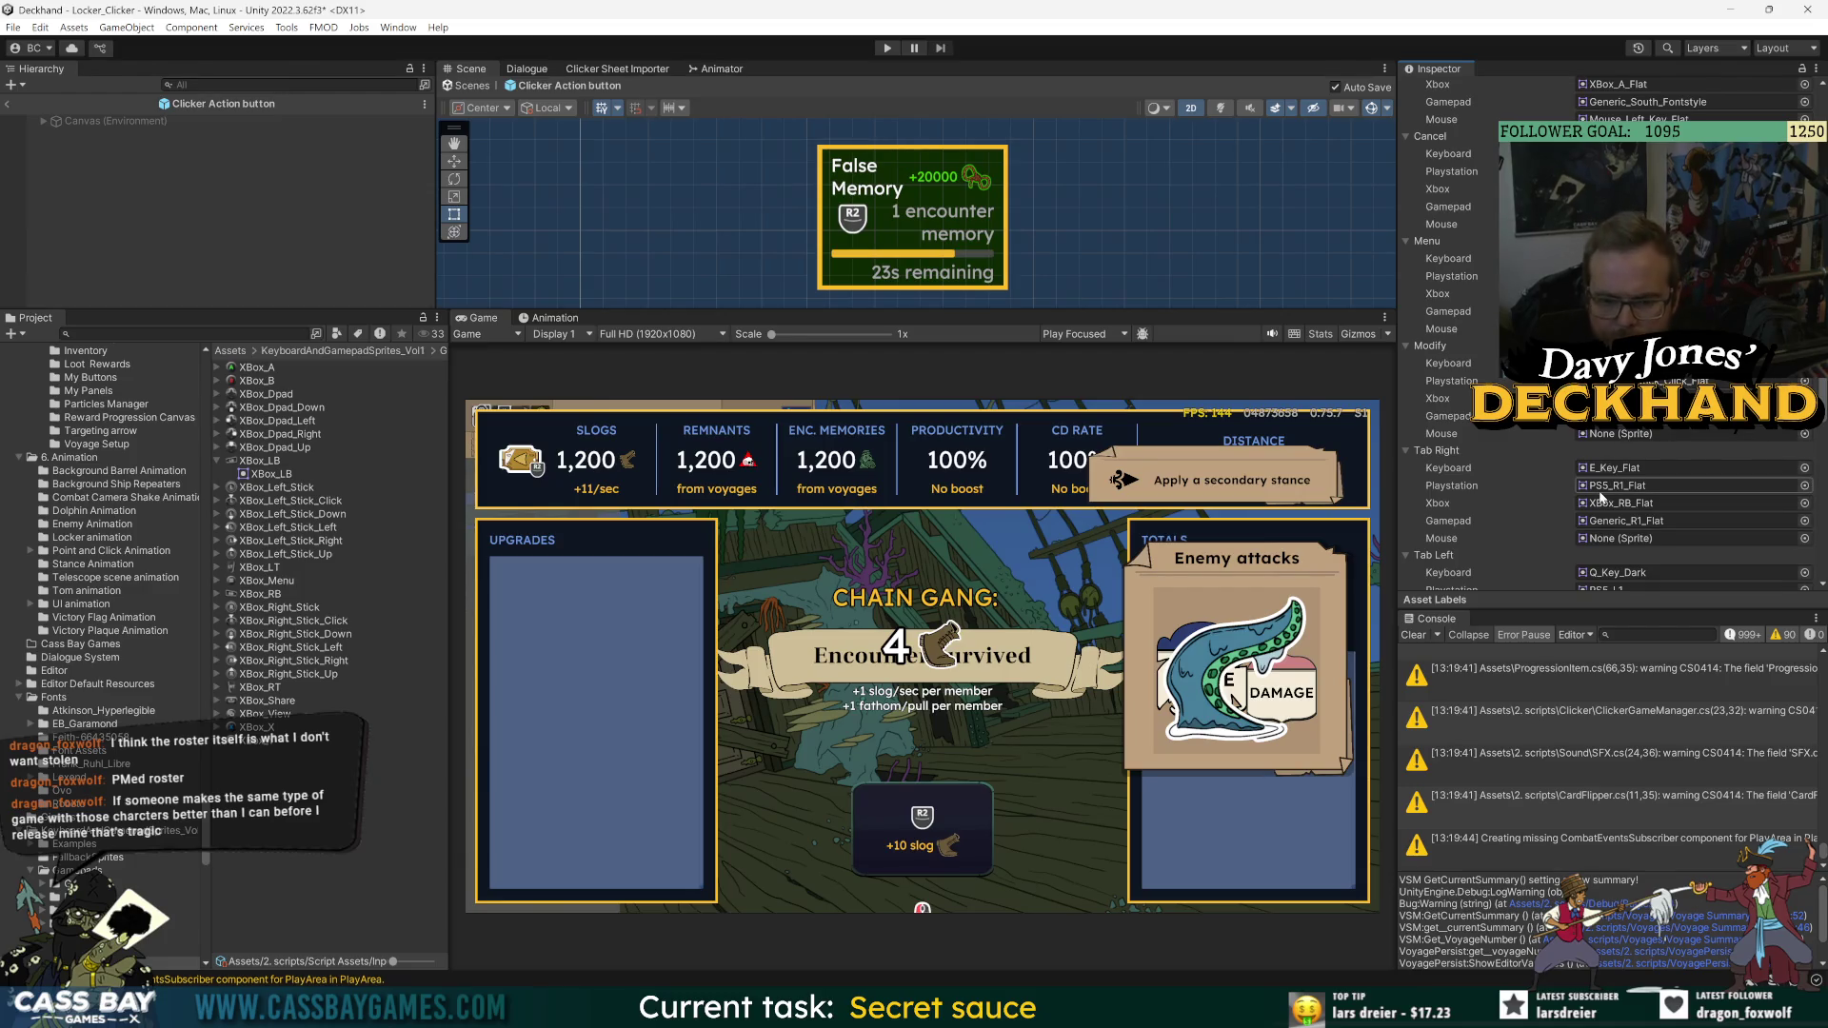
pyautogui.scroll(-2, 1527, 503)
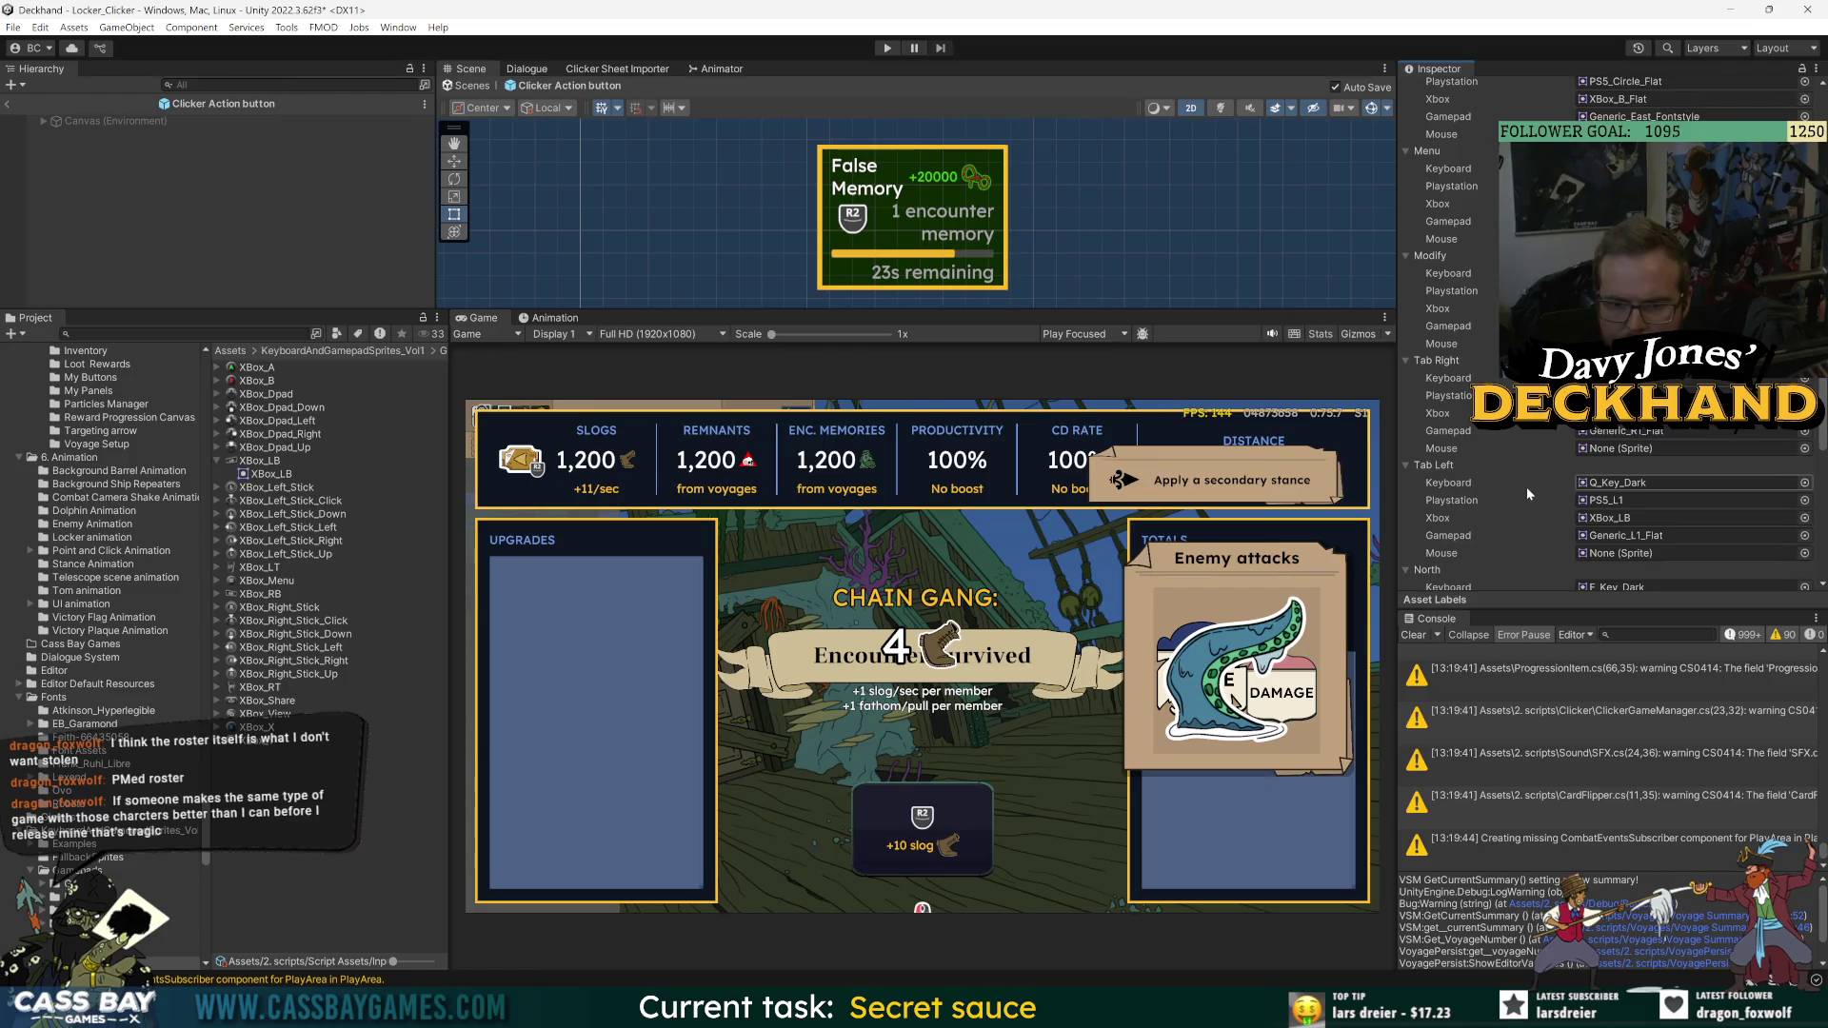
pyautogui.scroll(-4, 1494, 471)
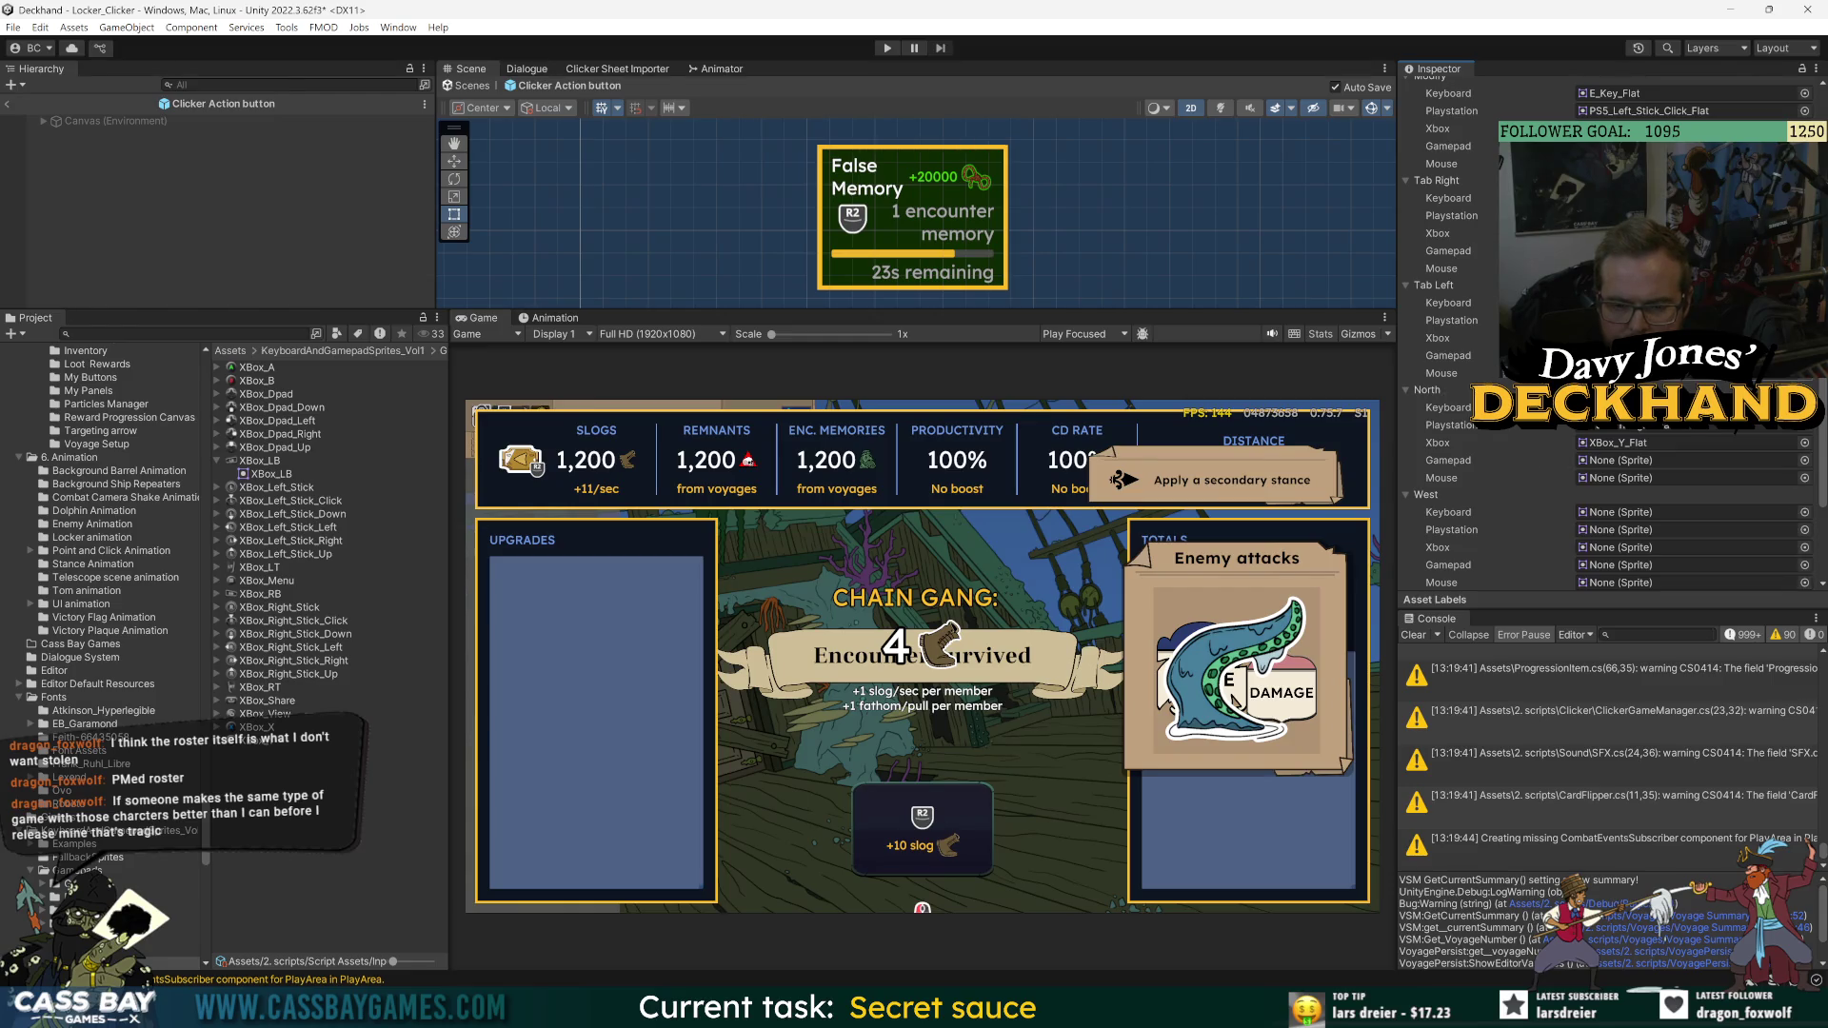
pyautogui.scroll(10, 1481, 440)
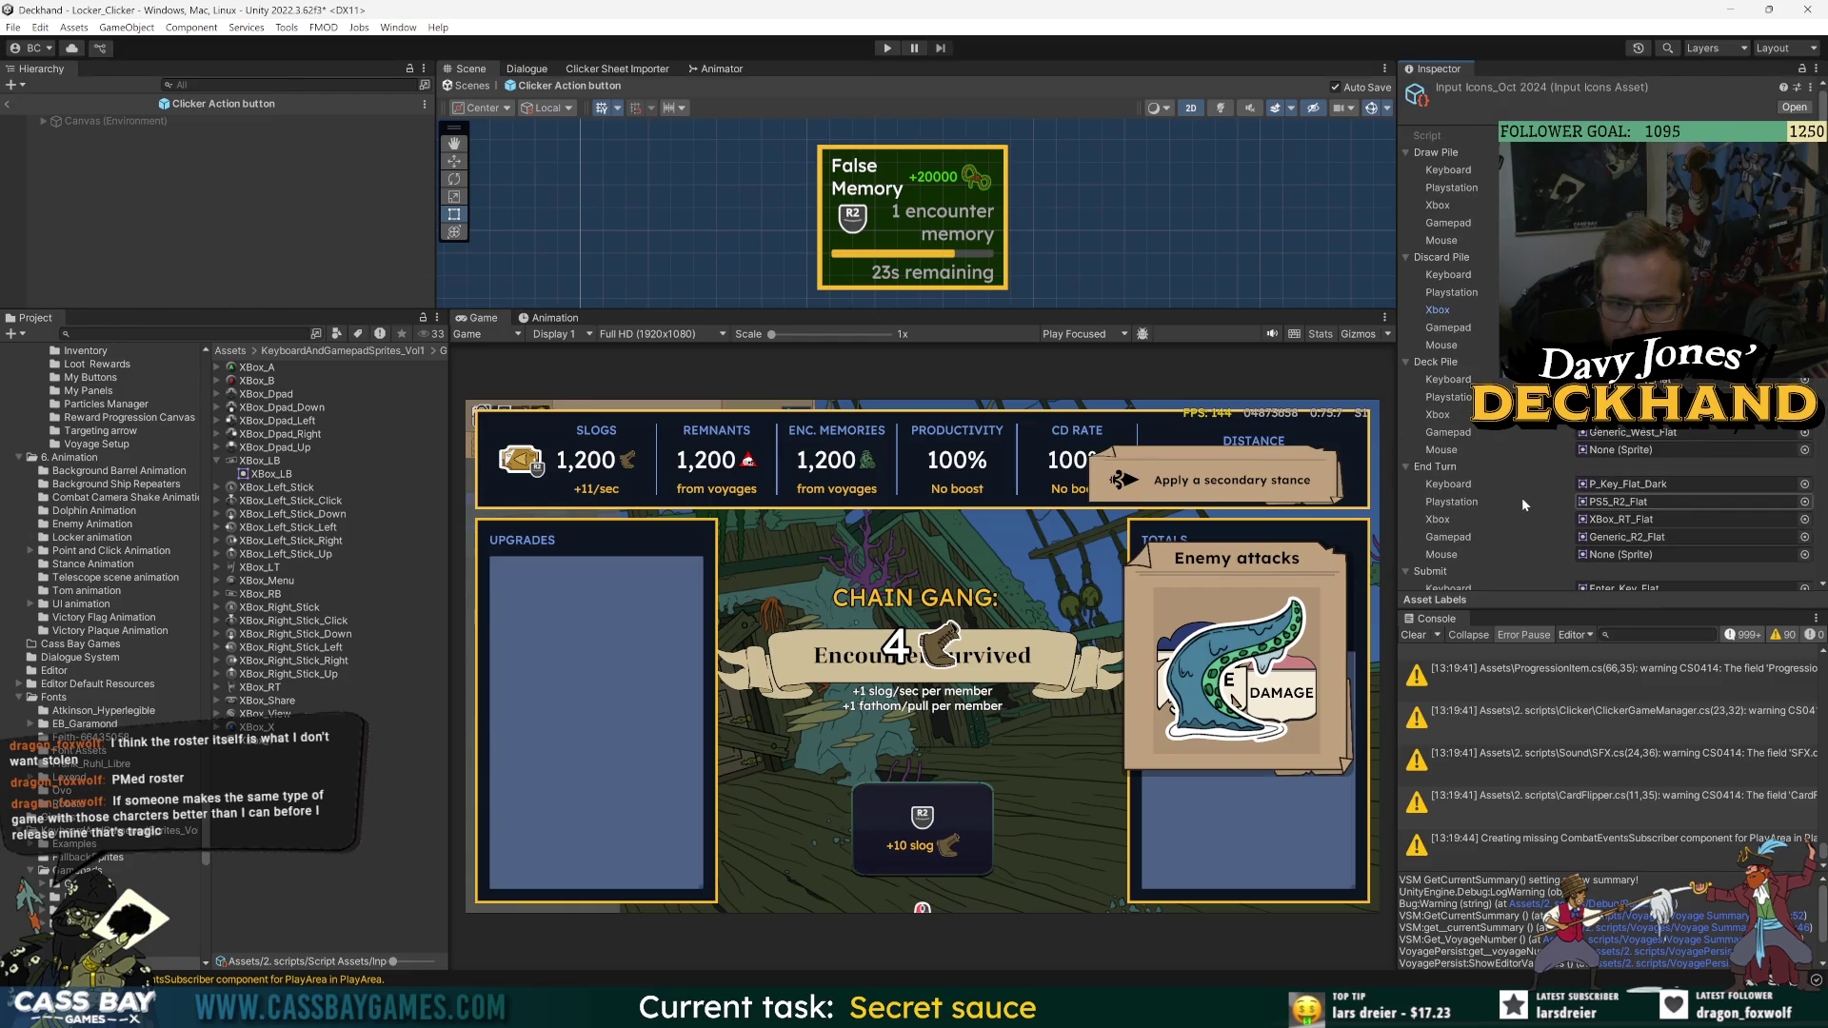
pyautogui.scroll(-10, 1521, 497)
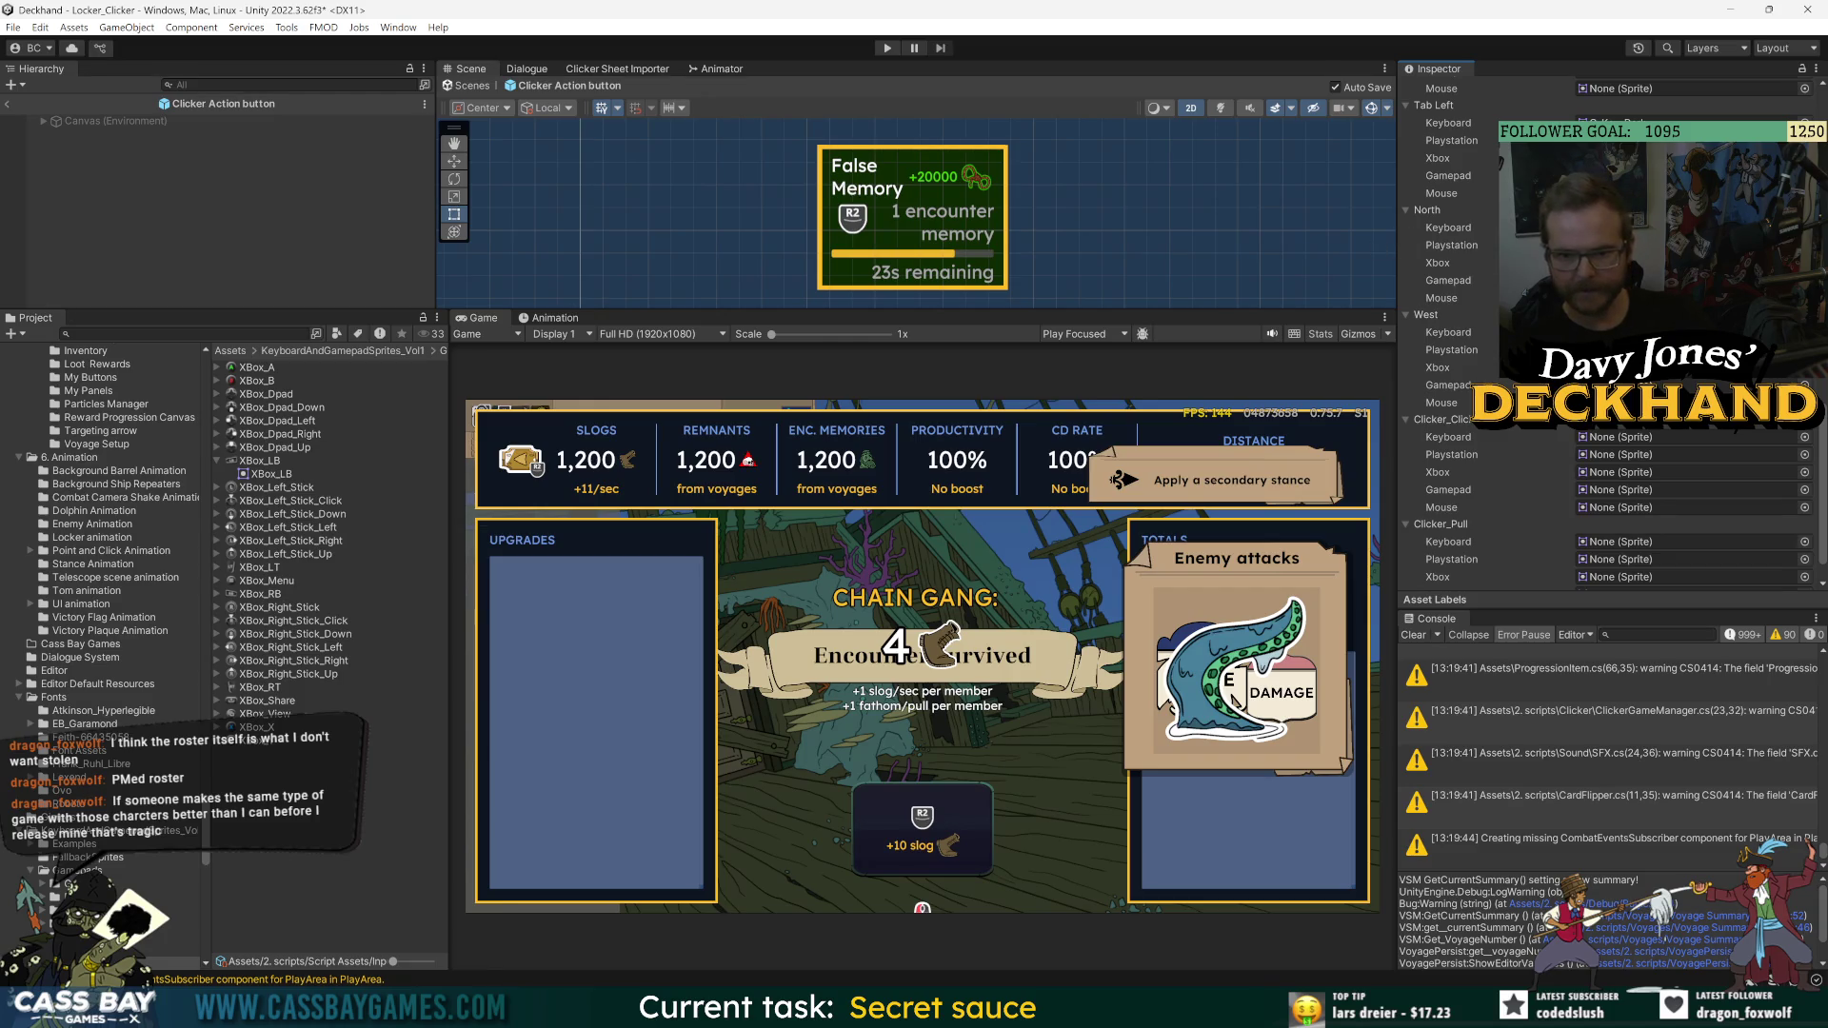
pyautogui.click(1804, 437)
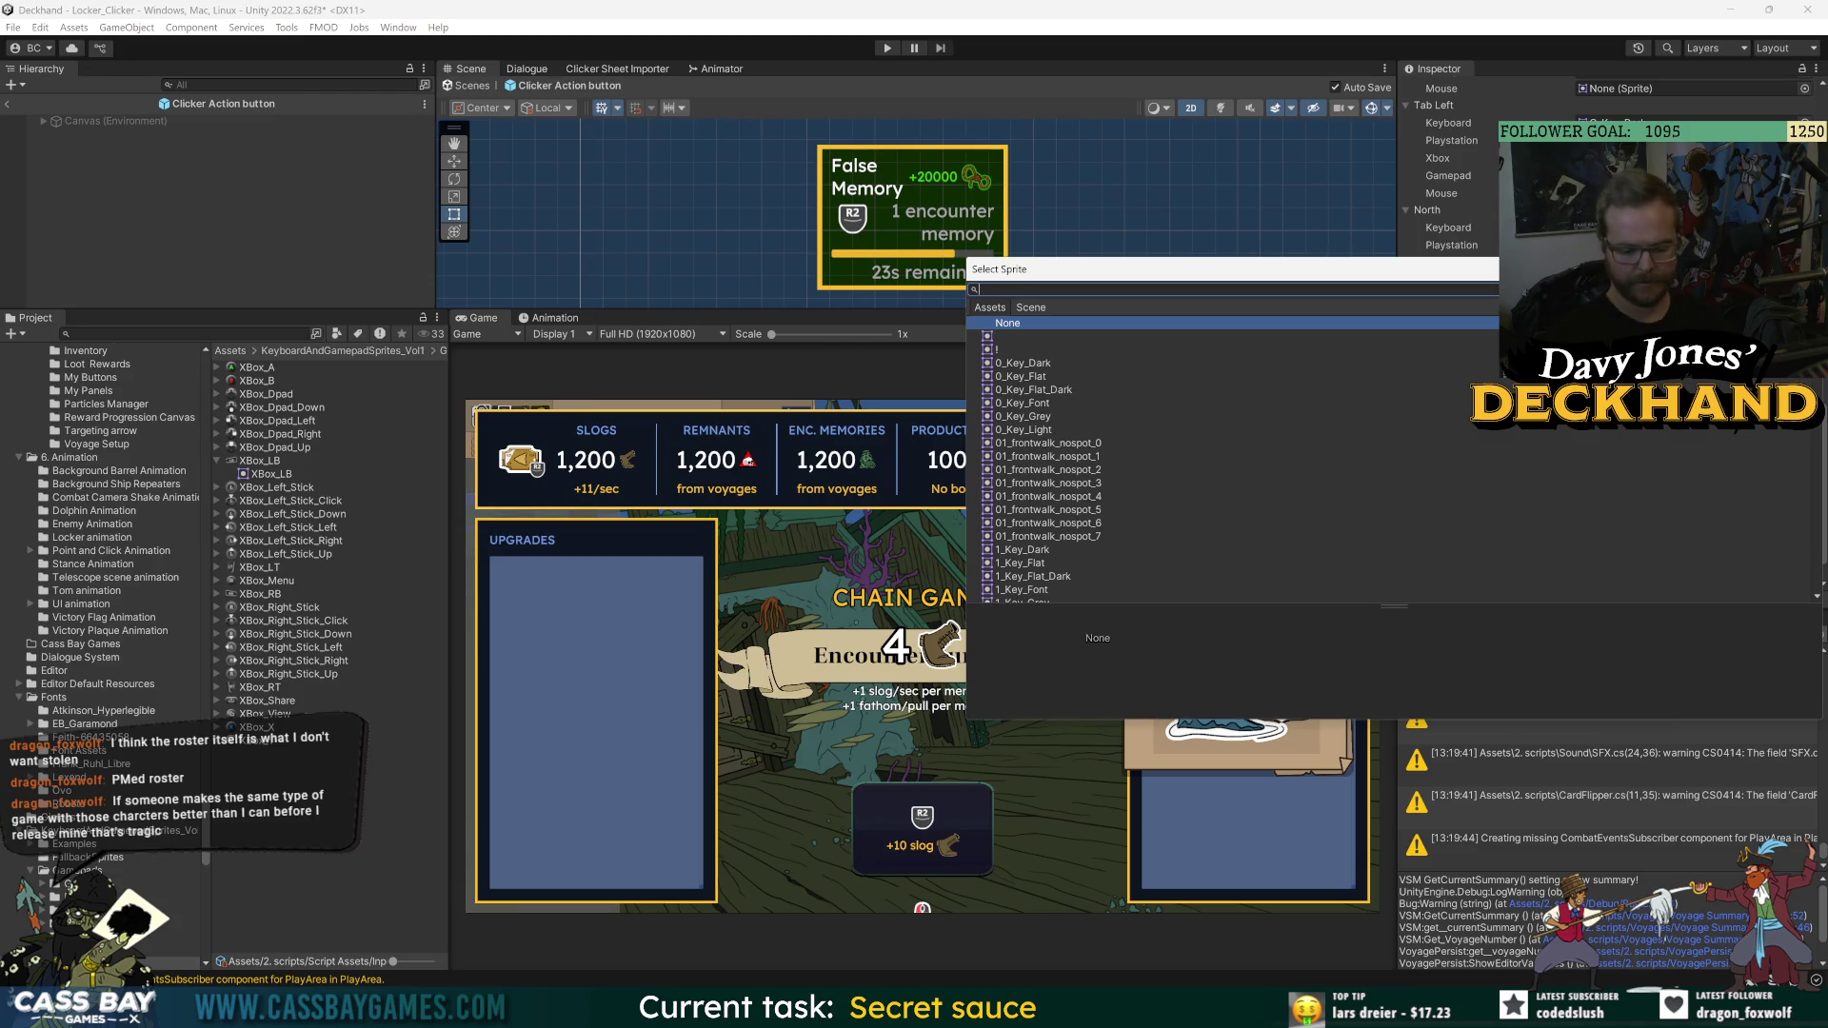
# - Search 'north', compare the Generic_North variants, and assign Generic_North_Flat as North Gamepad icon
pyautogui.write('north')
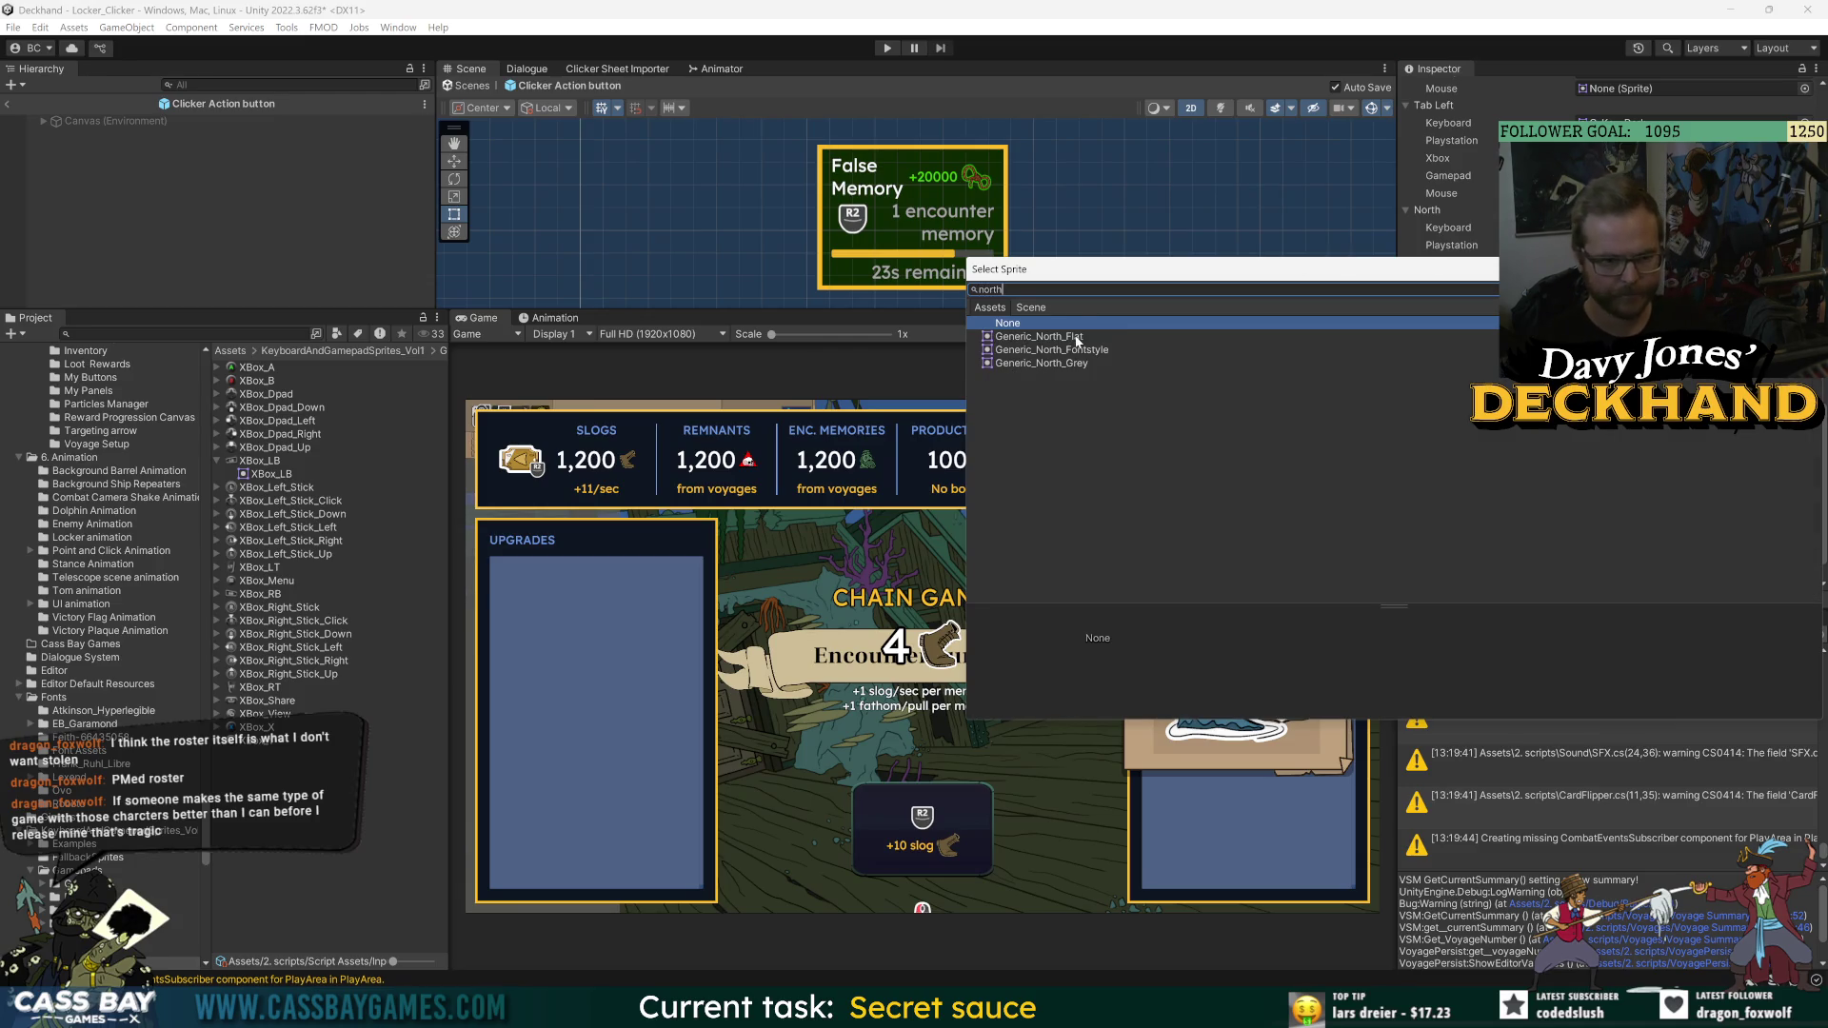
pyautogui.click(1077, 341)
pyautogui.click(1073, 350)
pyautogui.click(1072, 365)
pyautogui.click(1072, 341)
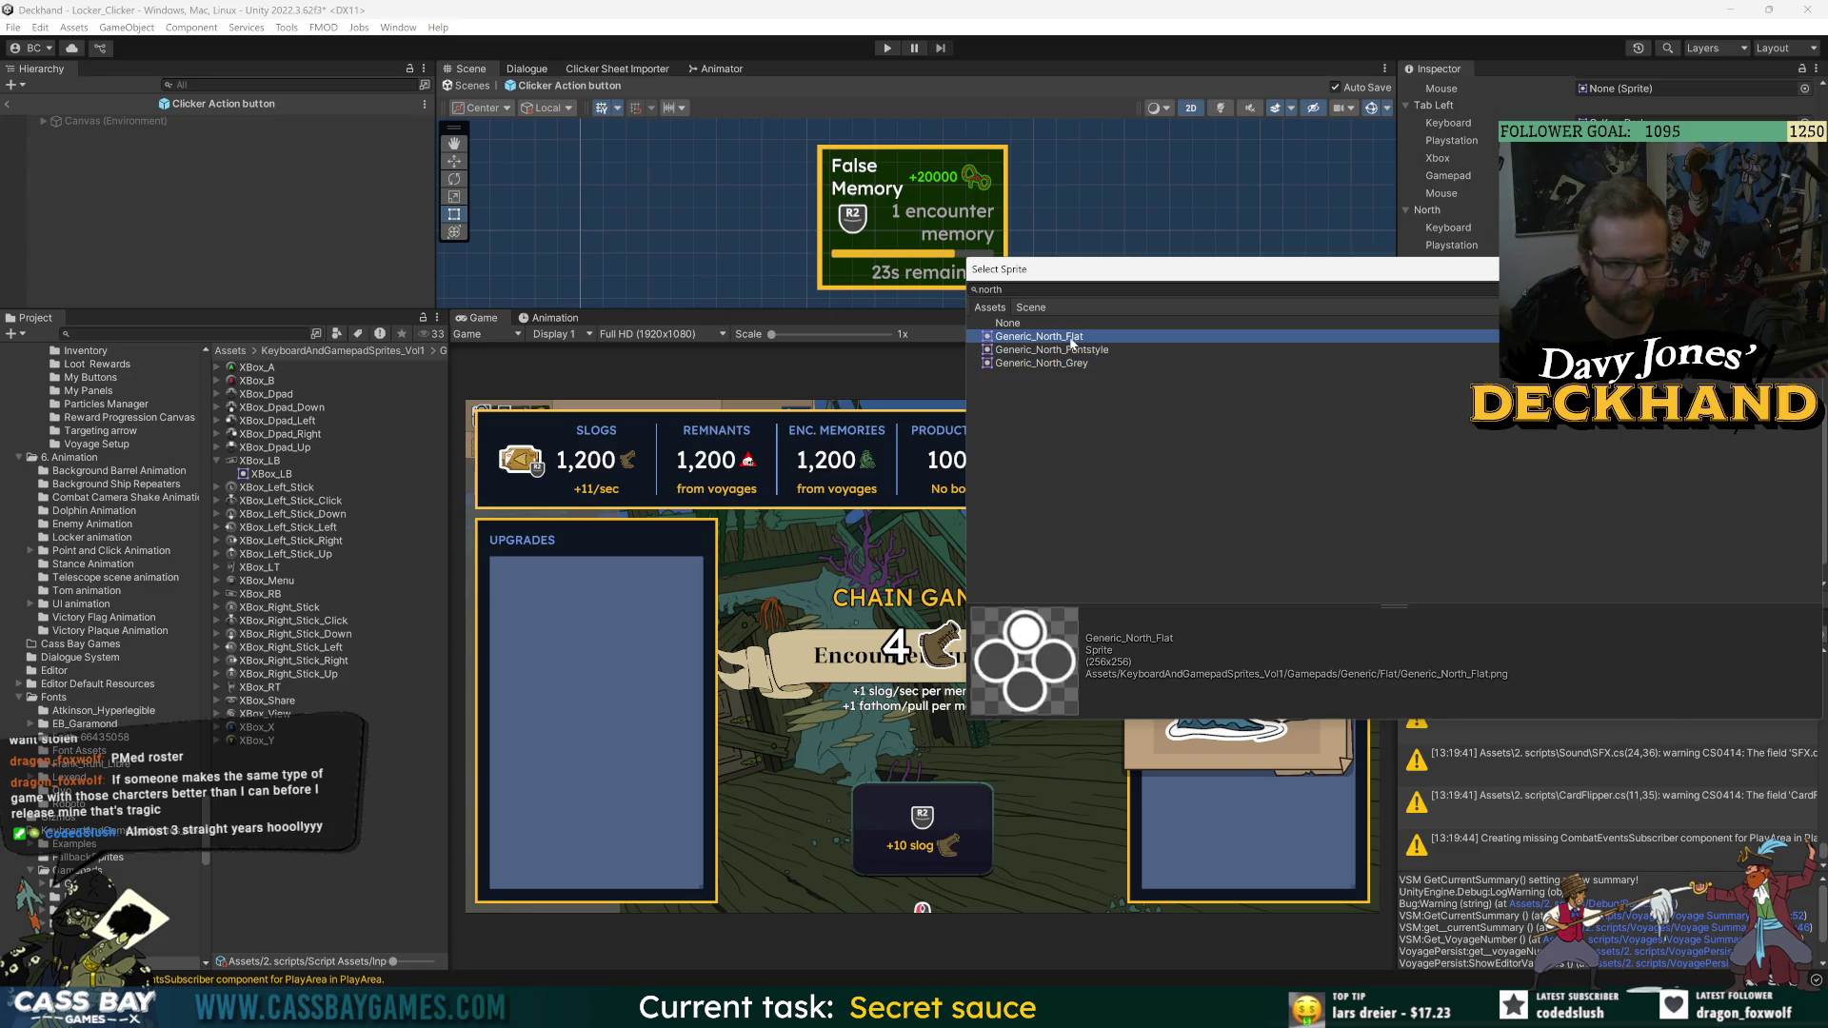
pyautogui.click(1073, 351)
pyautogui.click(1070, 325)
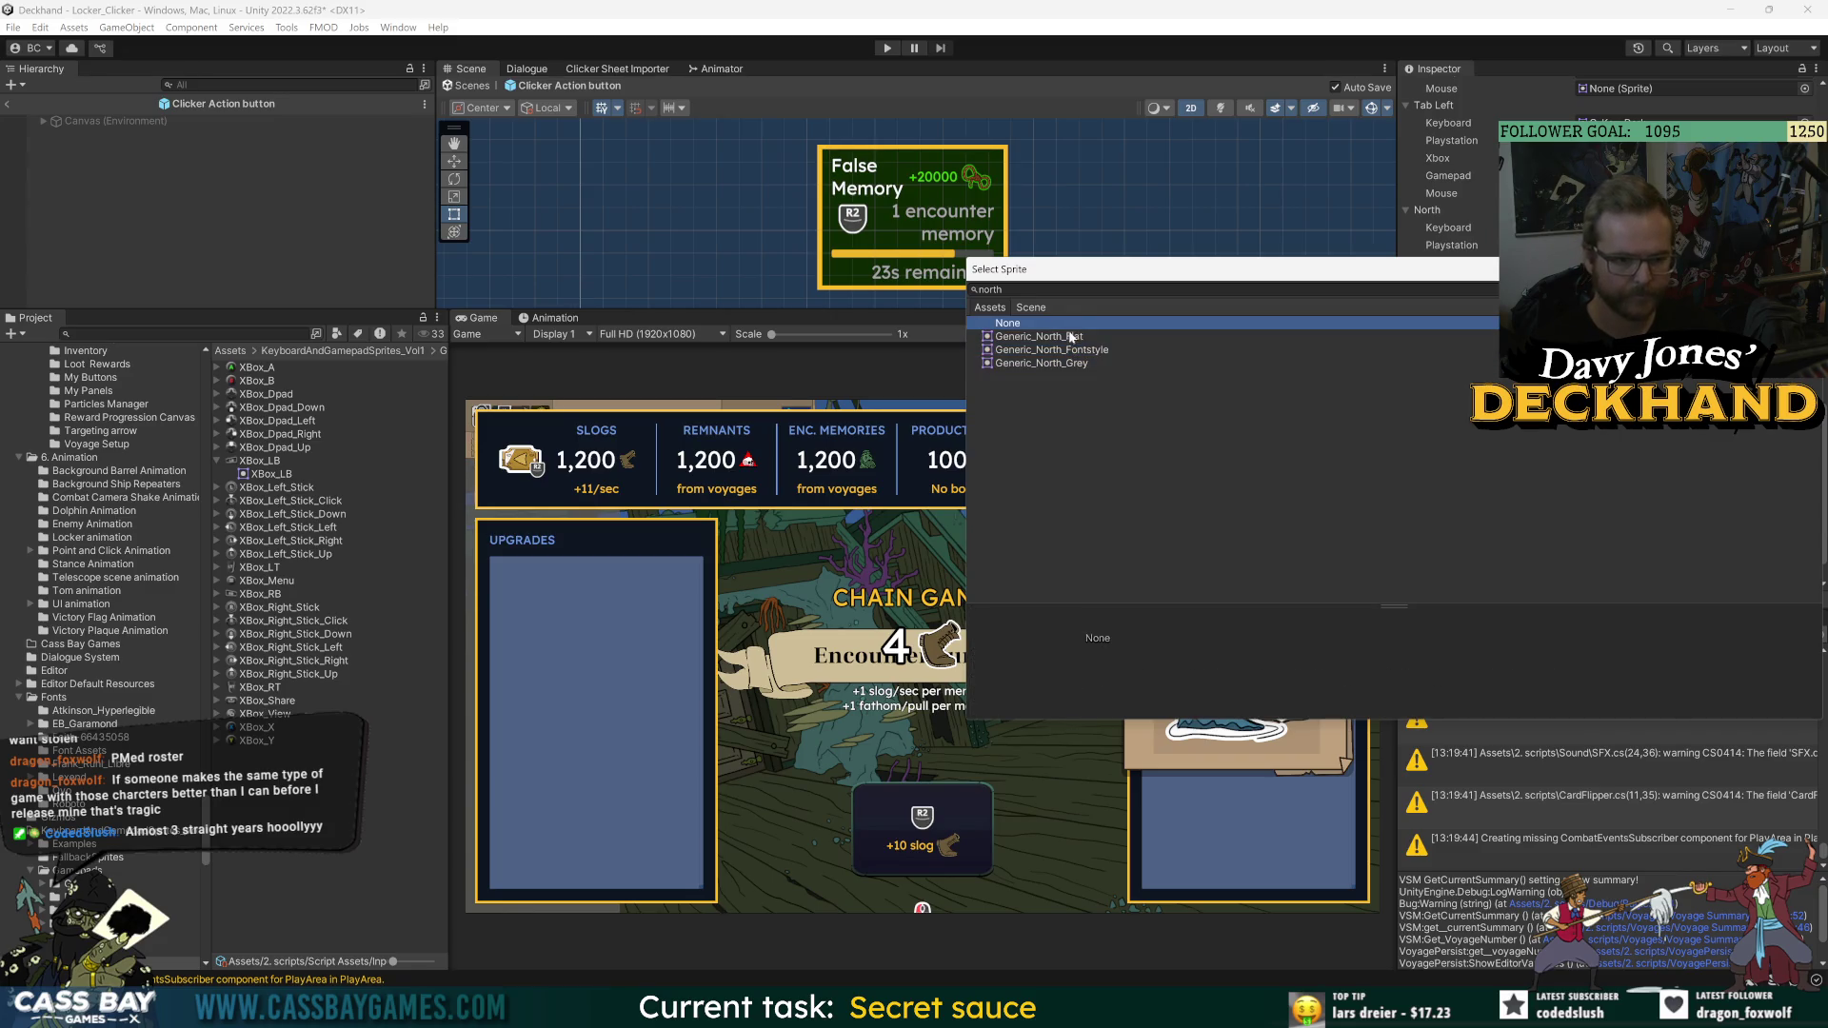
pyautogui.click(1065, 338)
pyautogui.doubleClick(1066, 338)
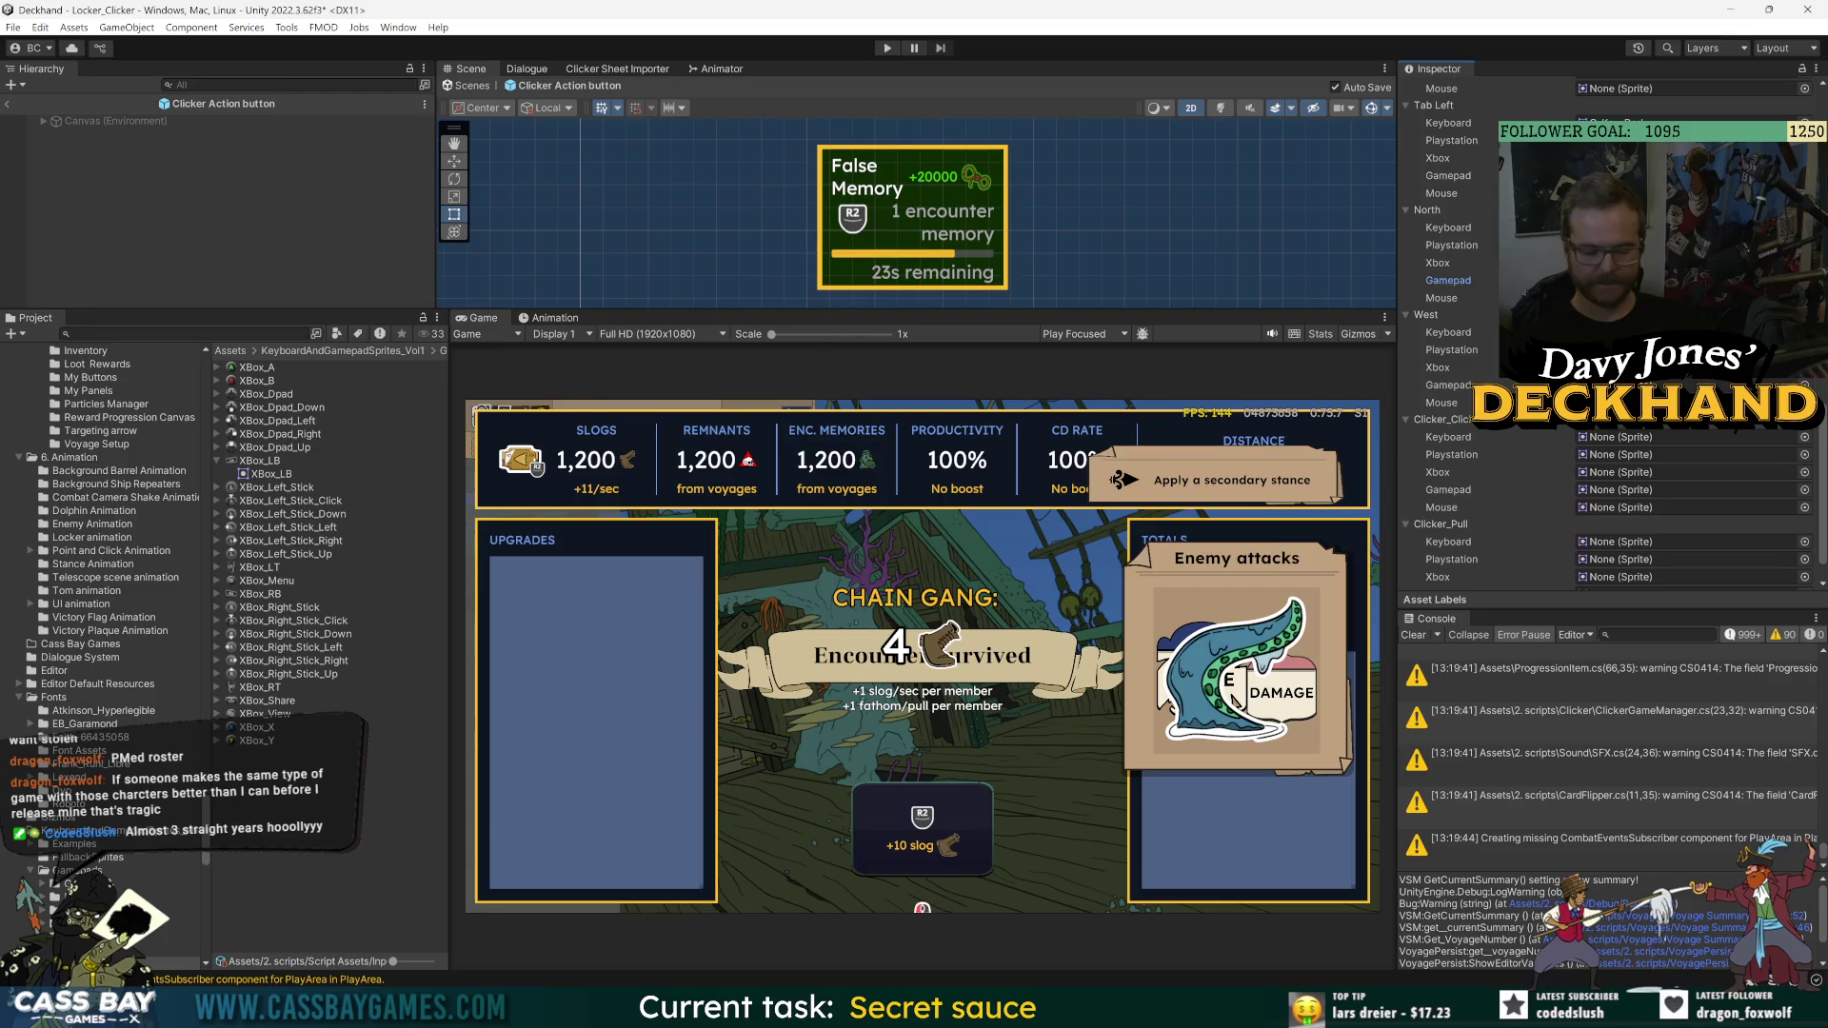
pyautogui.moveTo(1101, 1009)
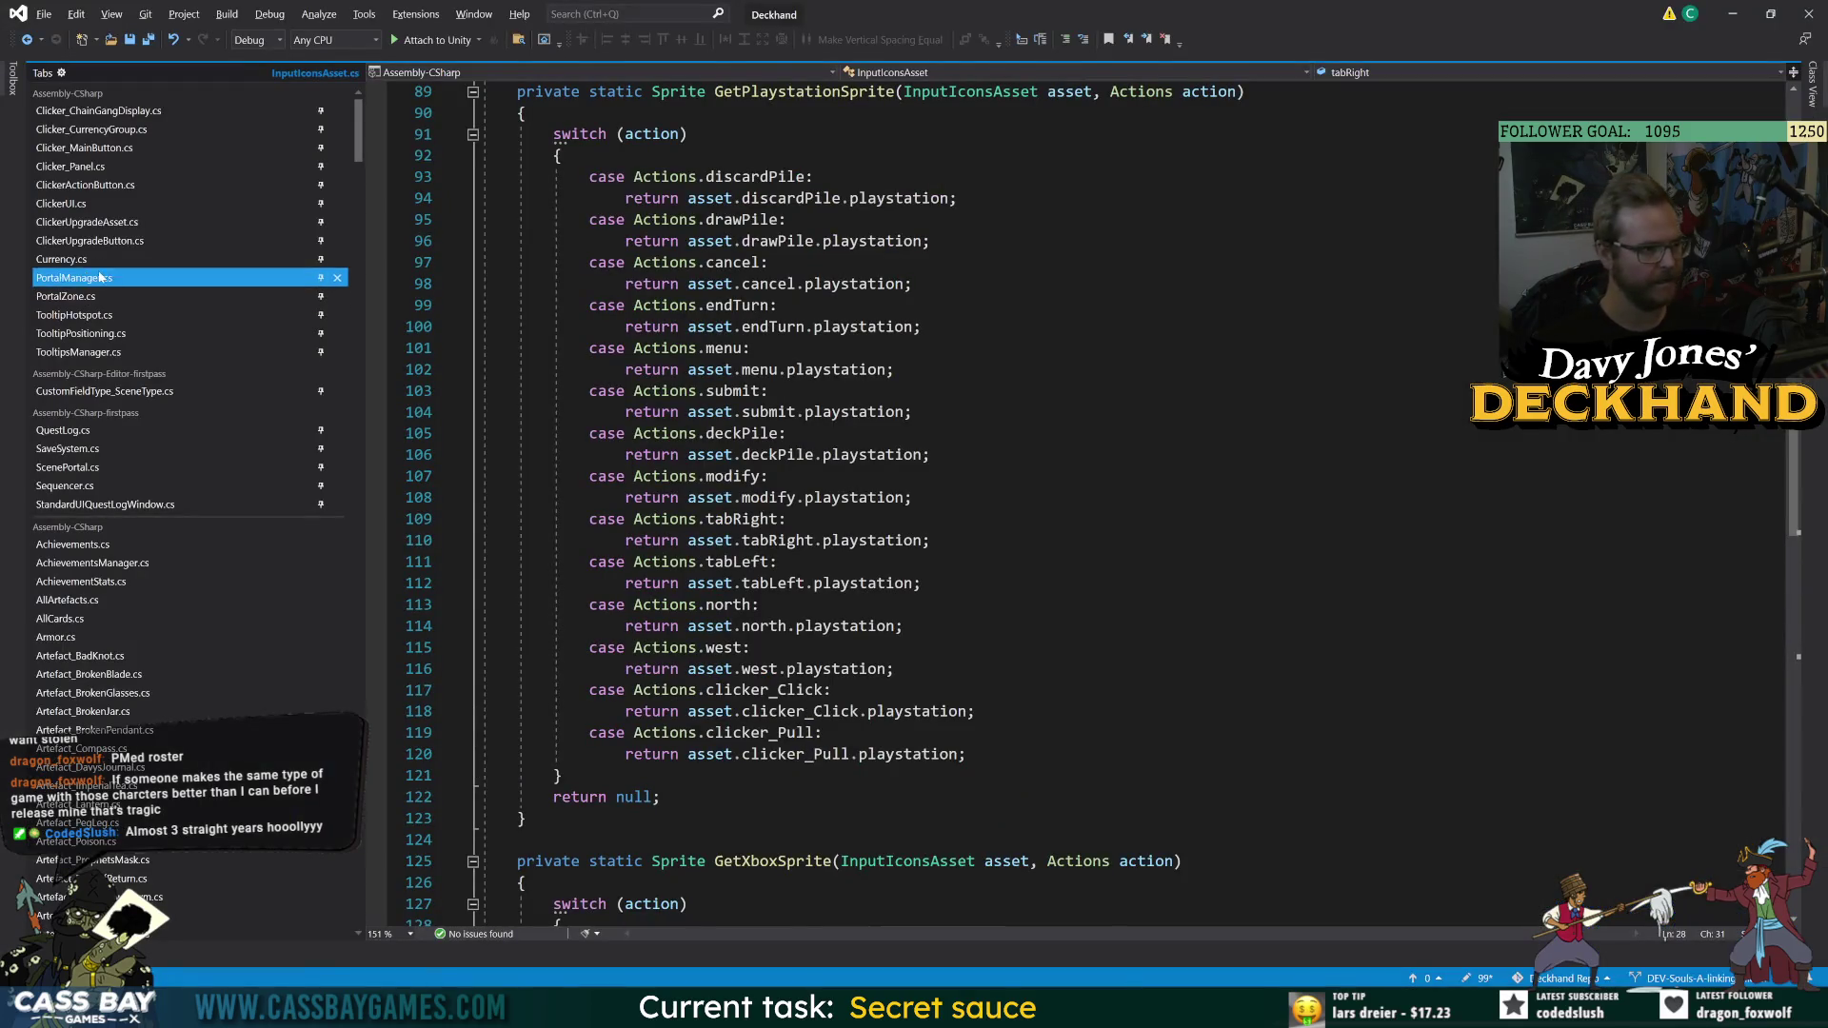
# - Find the GetInput script with 'getinput', review it in Visual Studio, and return to Unity
pyautogui.hotkey('alt', 'Tab')
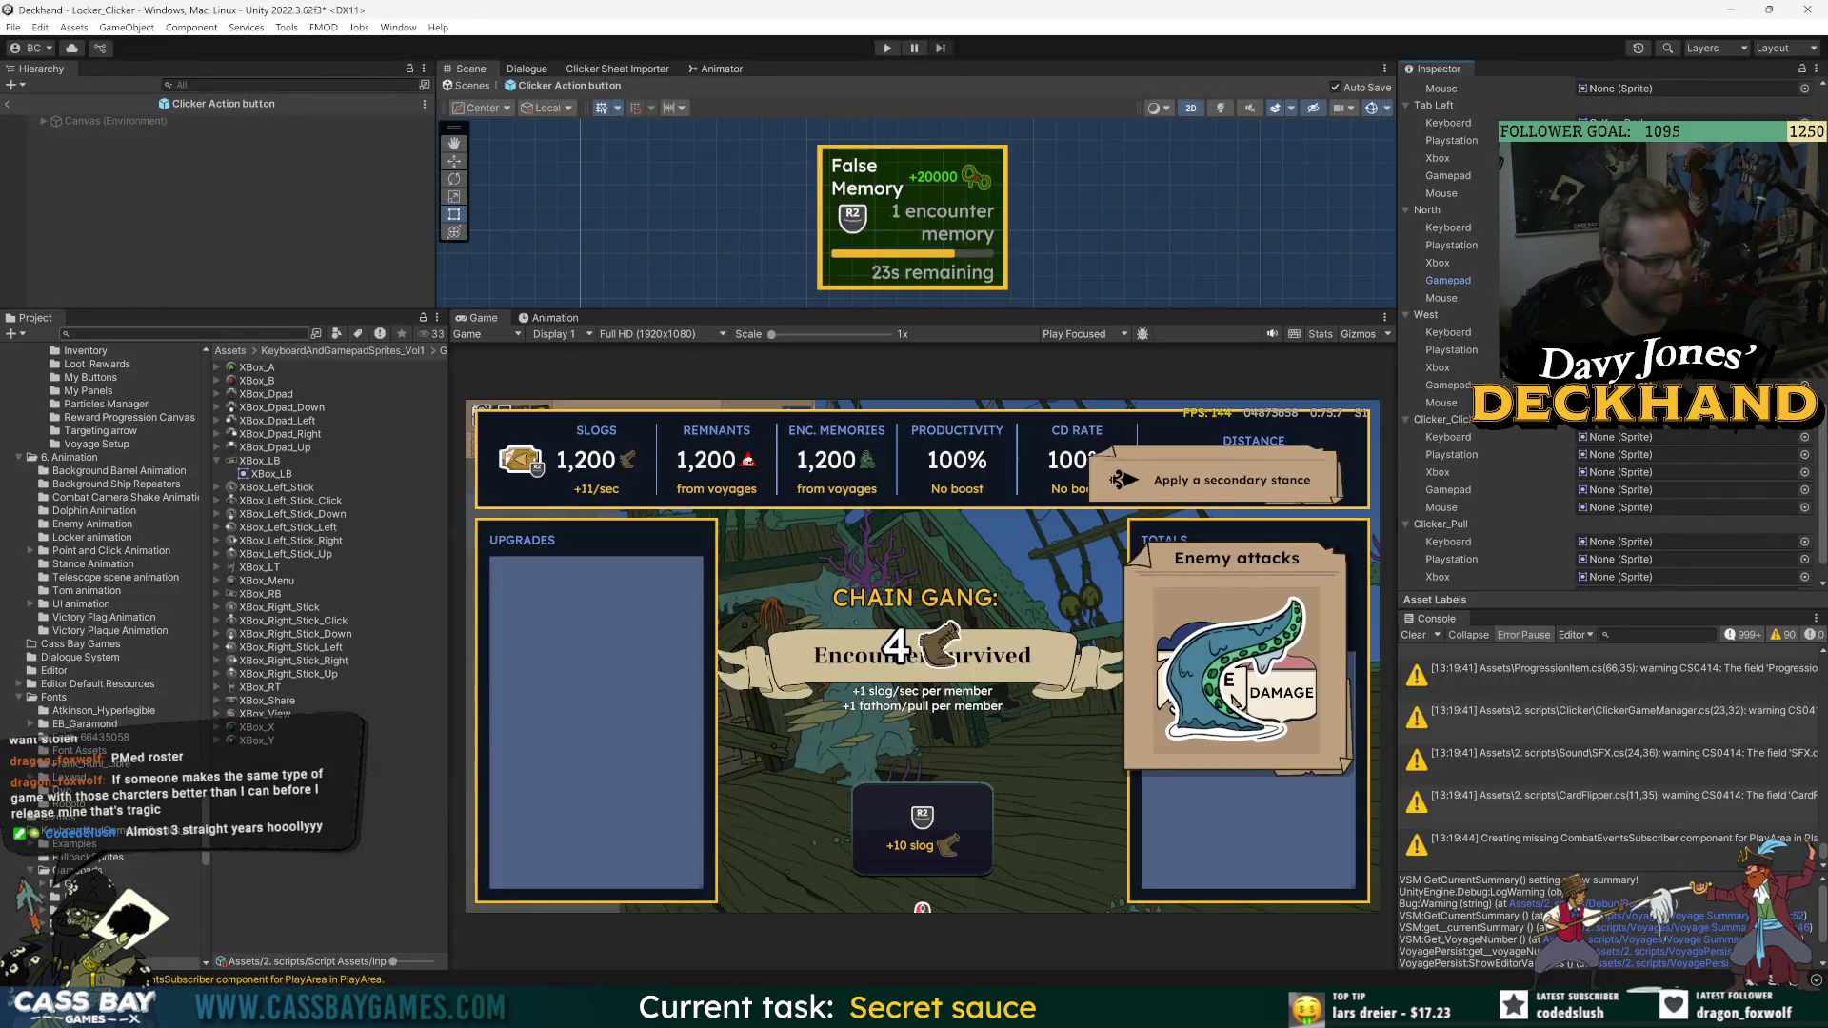
pyautogui.write('getinput')
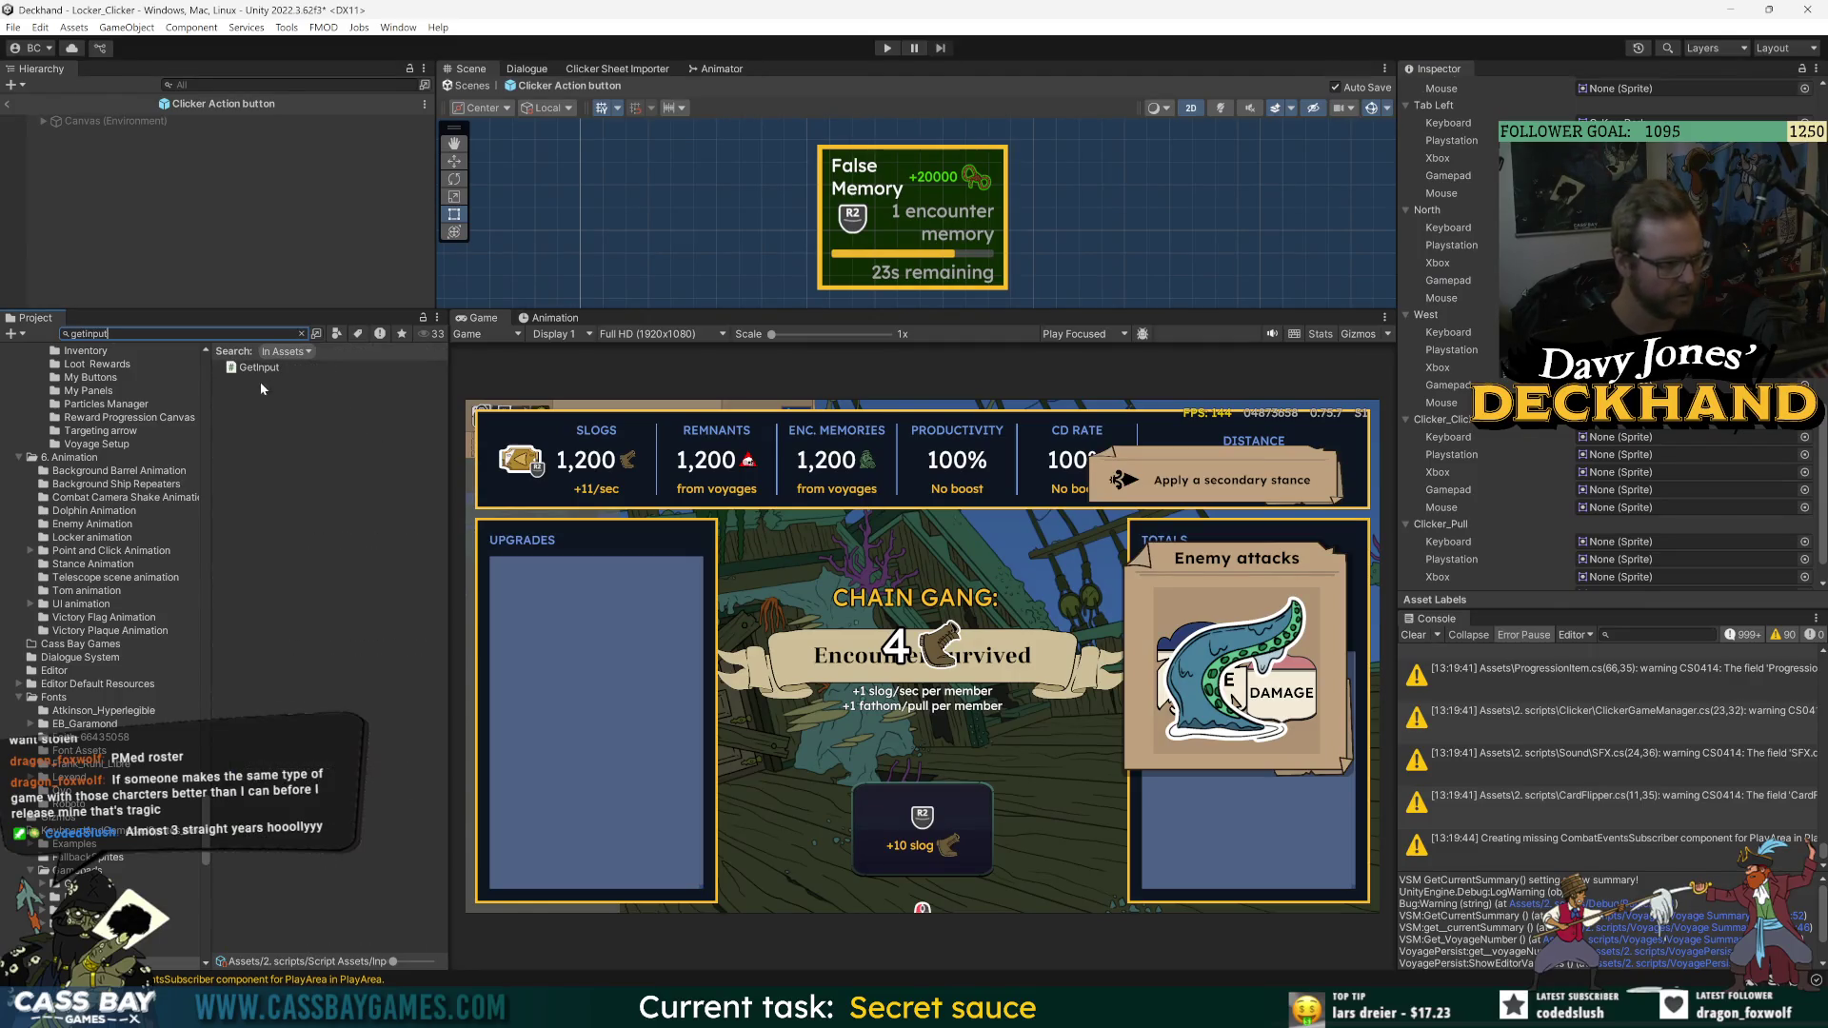
pyautogui.doubleClick(262, 368)
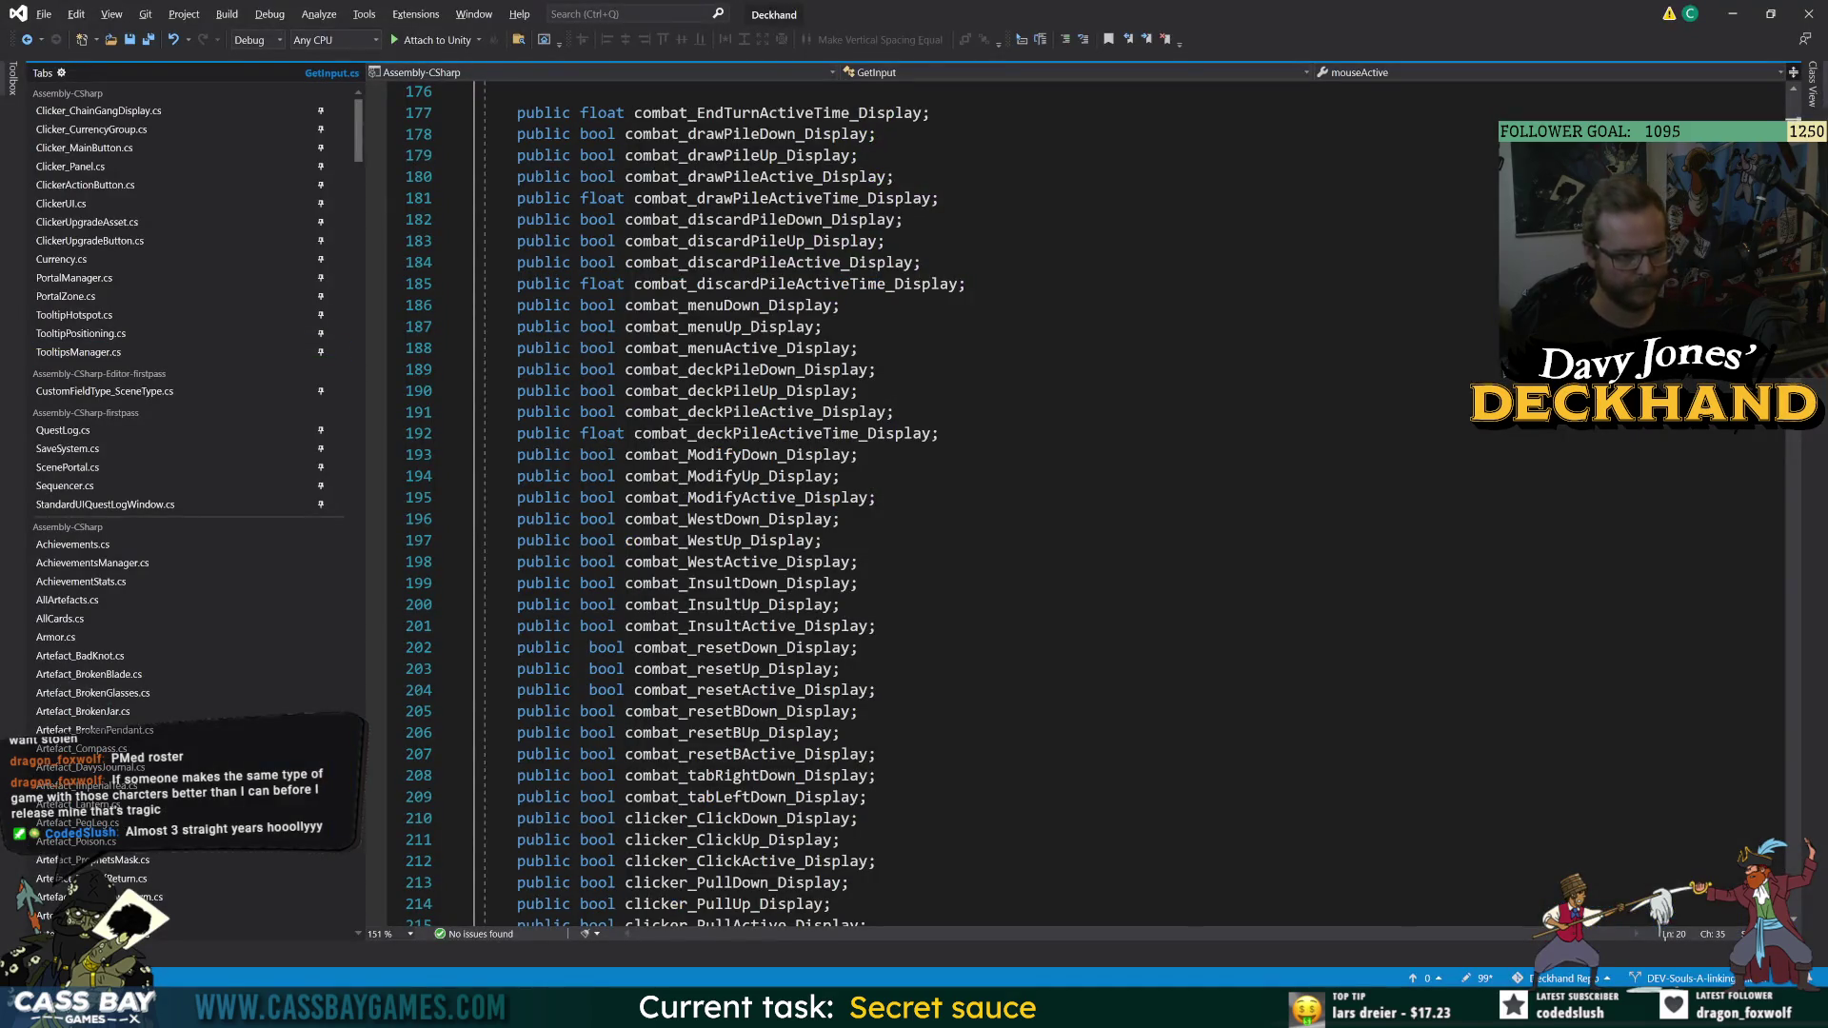
pyautogui.scroll(-16, 1085, 505)
pyautogui.scroll(1, 806, 504)
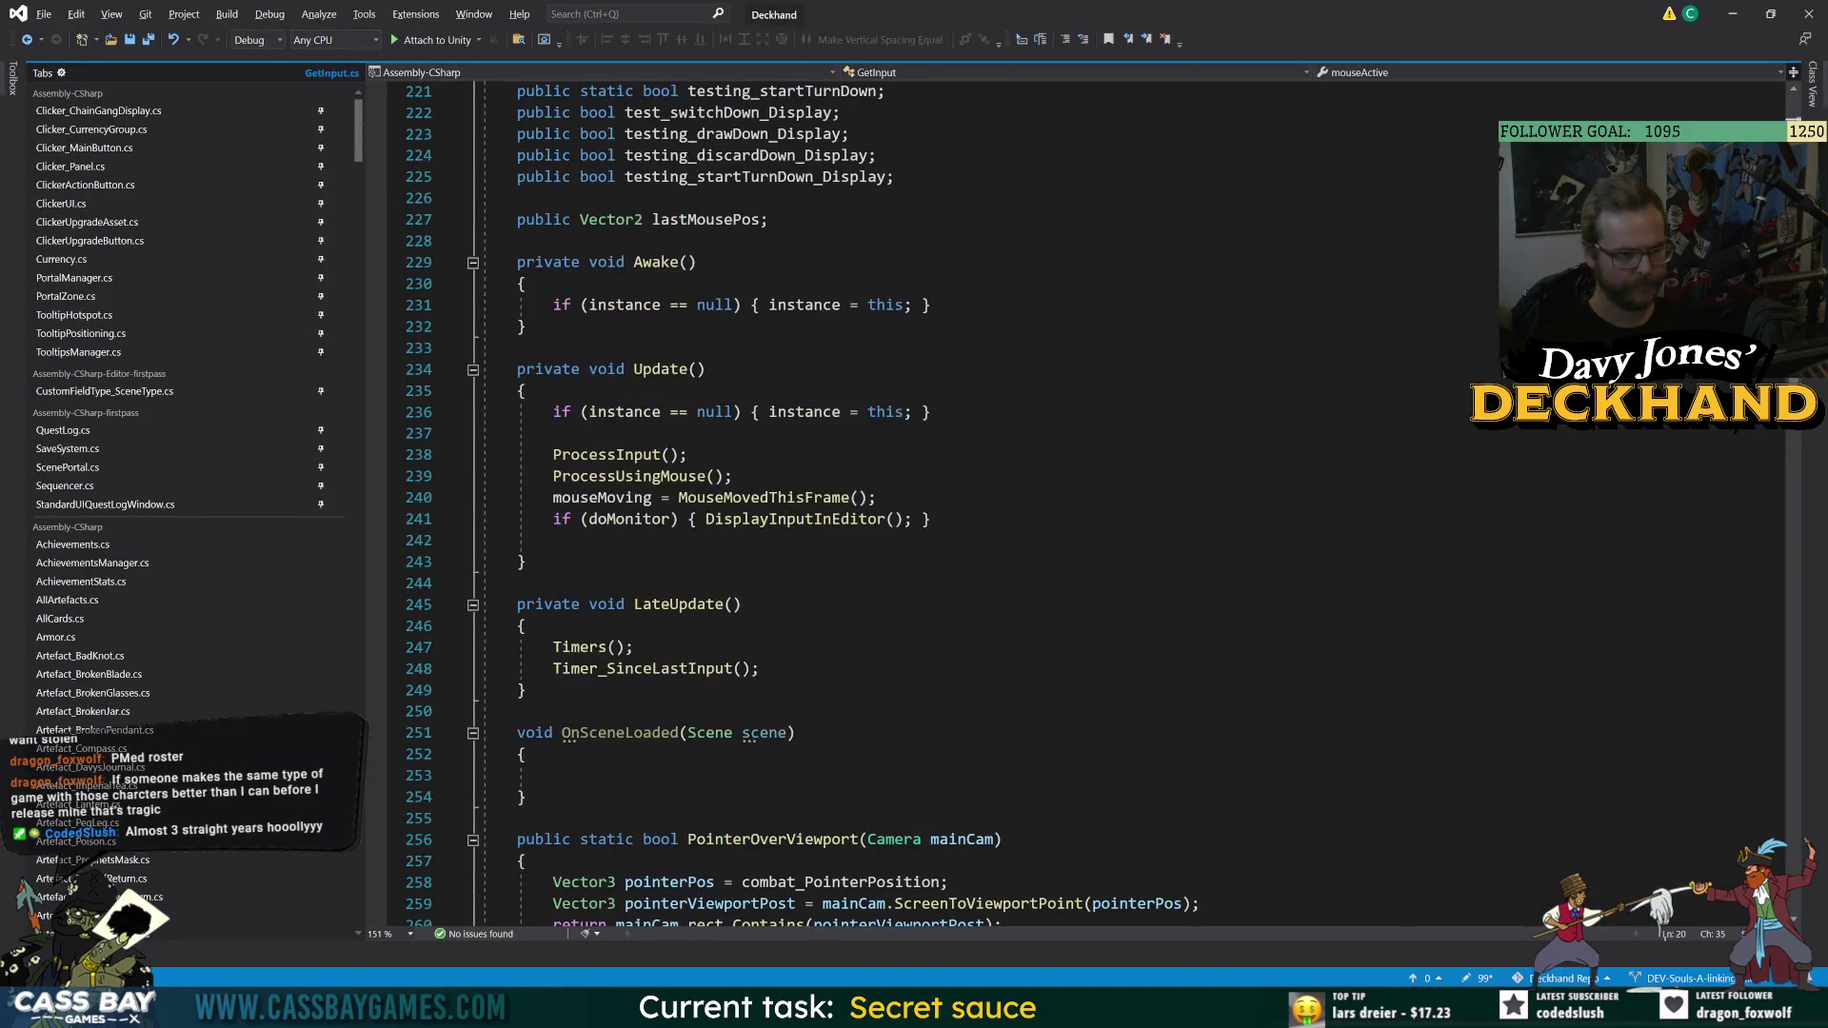
pyautogui.hotkey('alt', 'Tab')
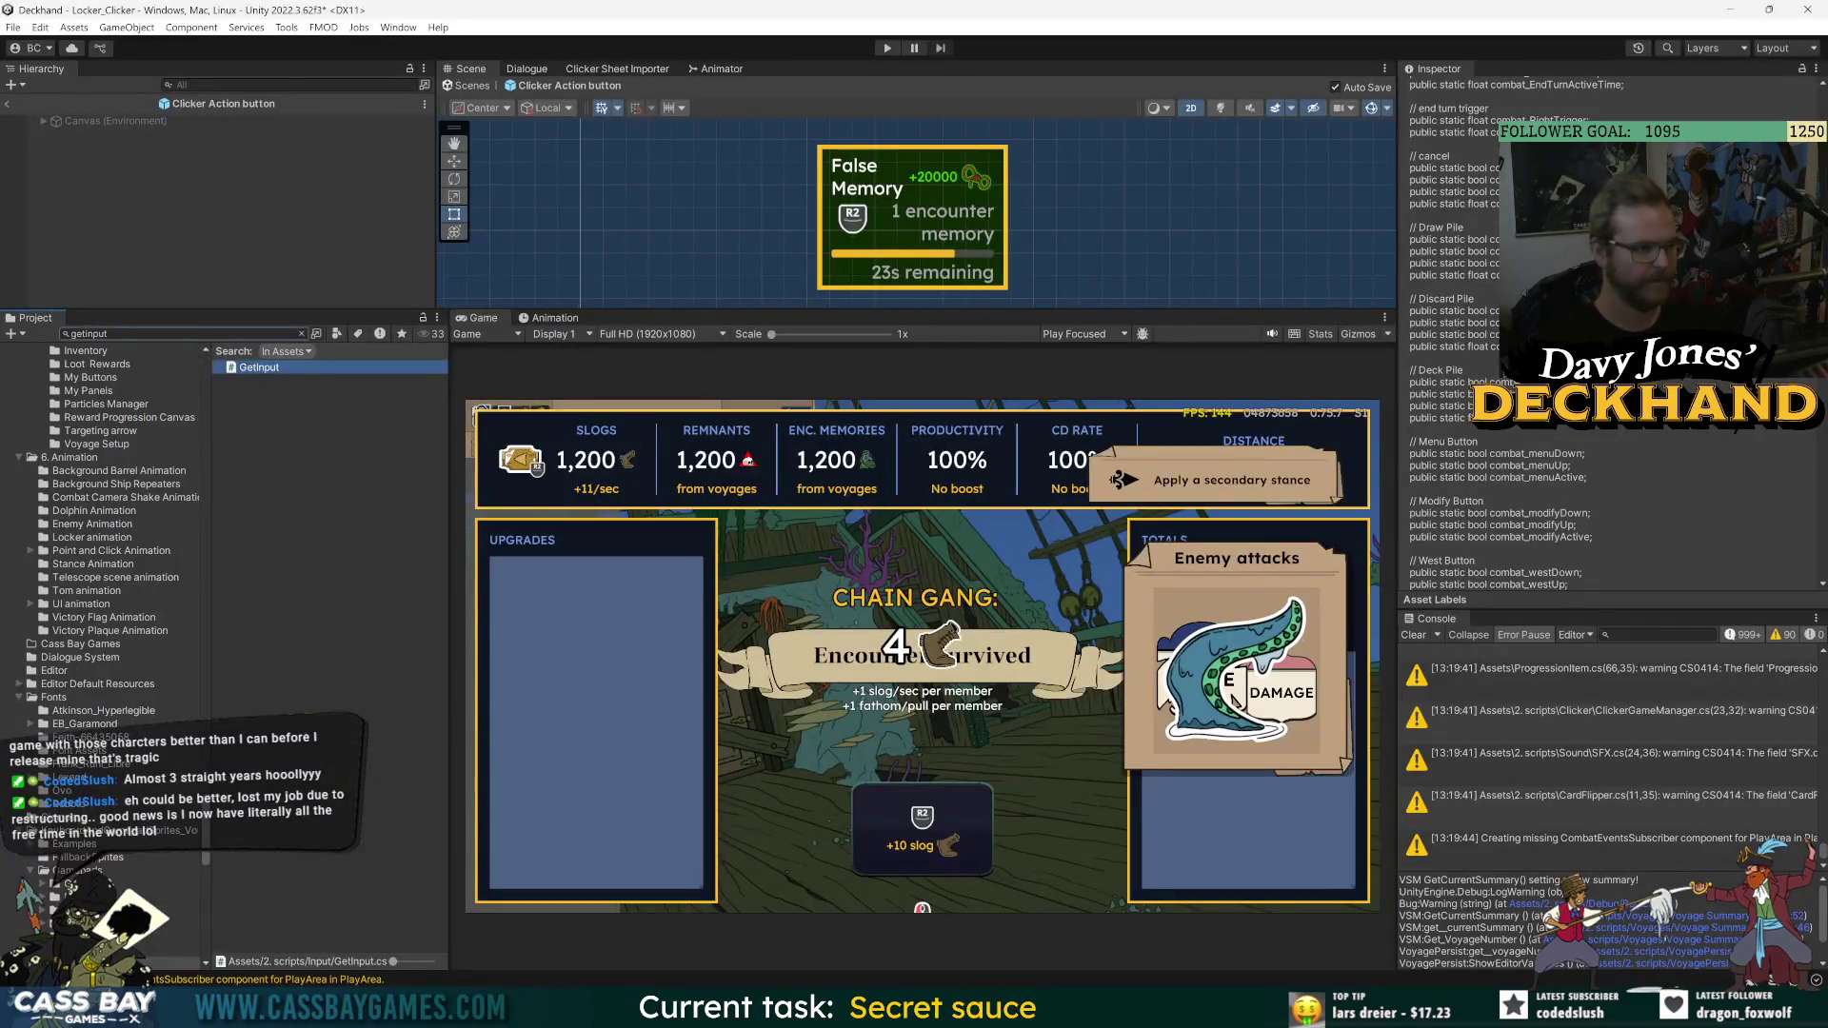
# - Review DefaultInputs in the Input folder, then search the project for 'input icons'
pyautogui.write('input')
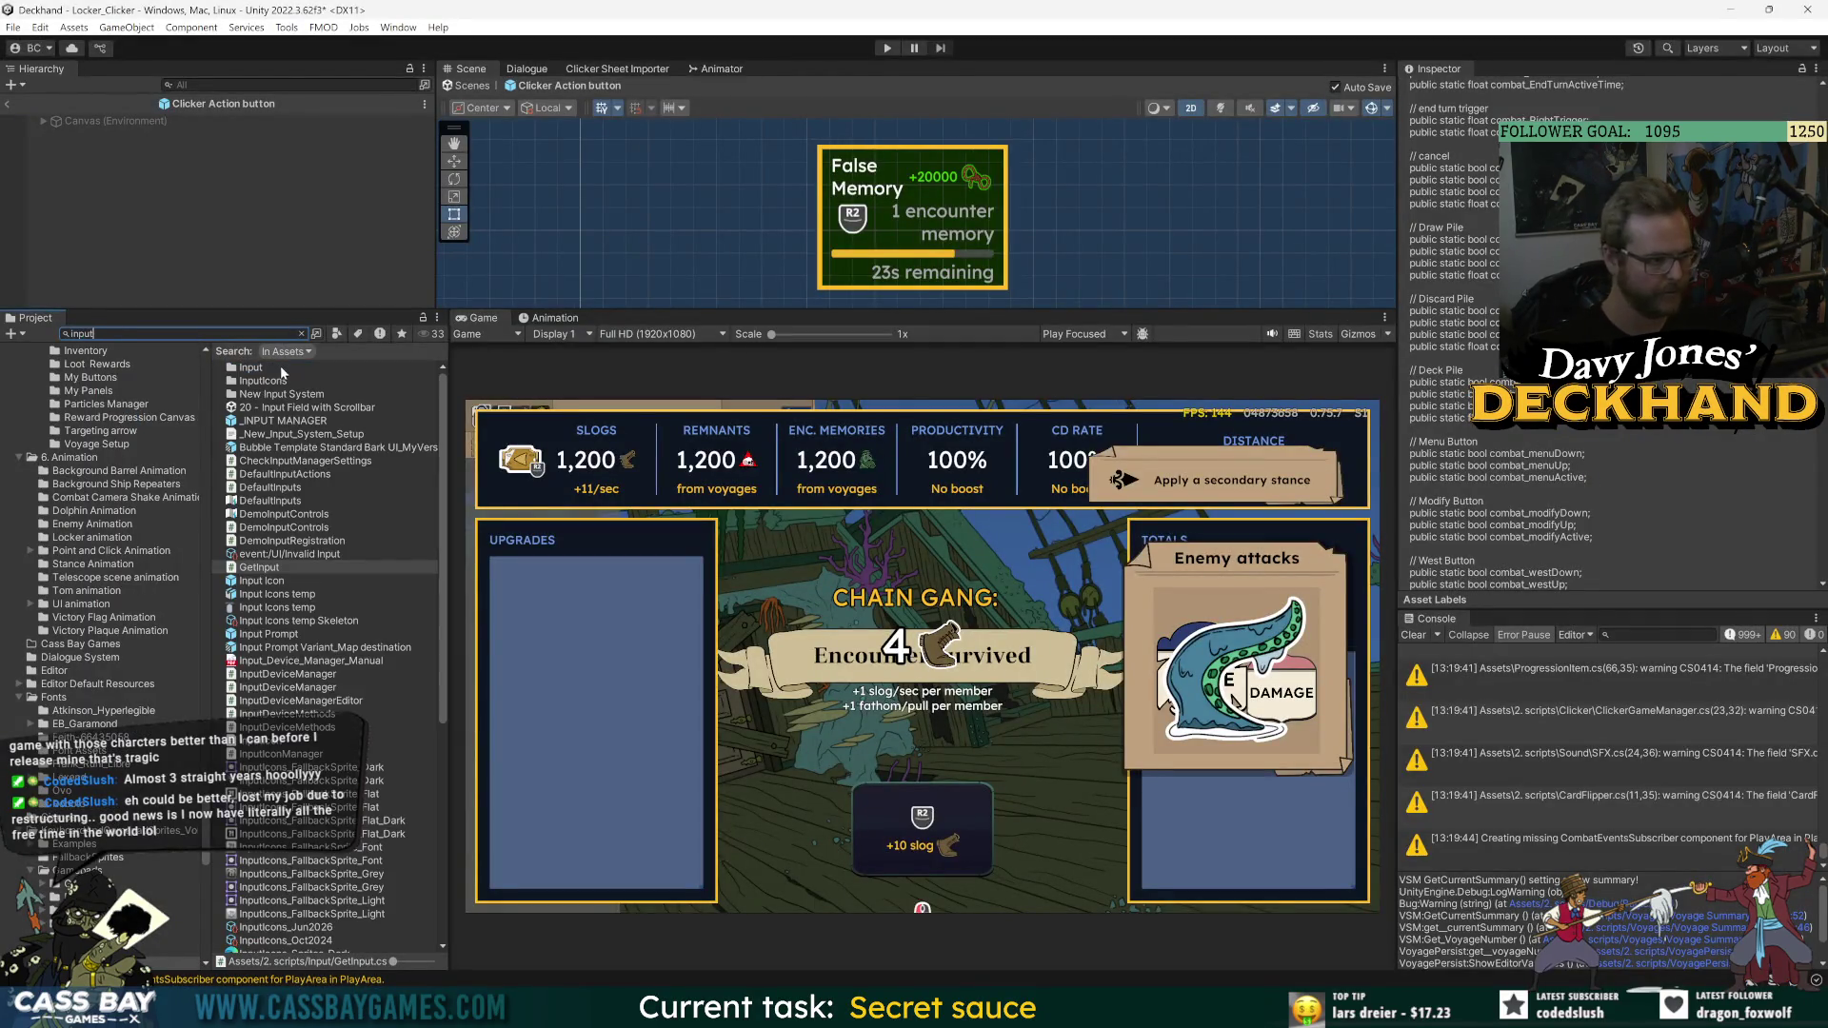
pyautogui.doubleClick(281, 368)
pyautogui.doubleClick(270, 394)
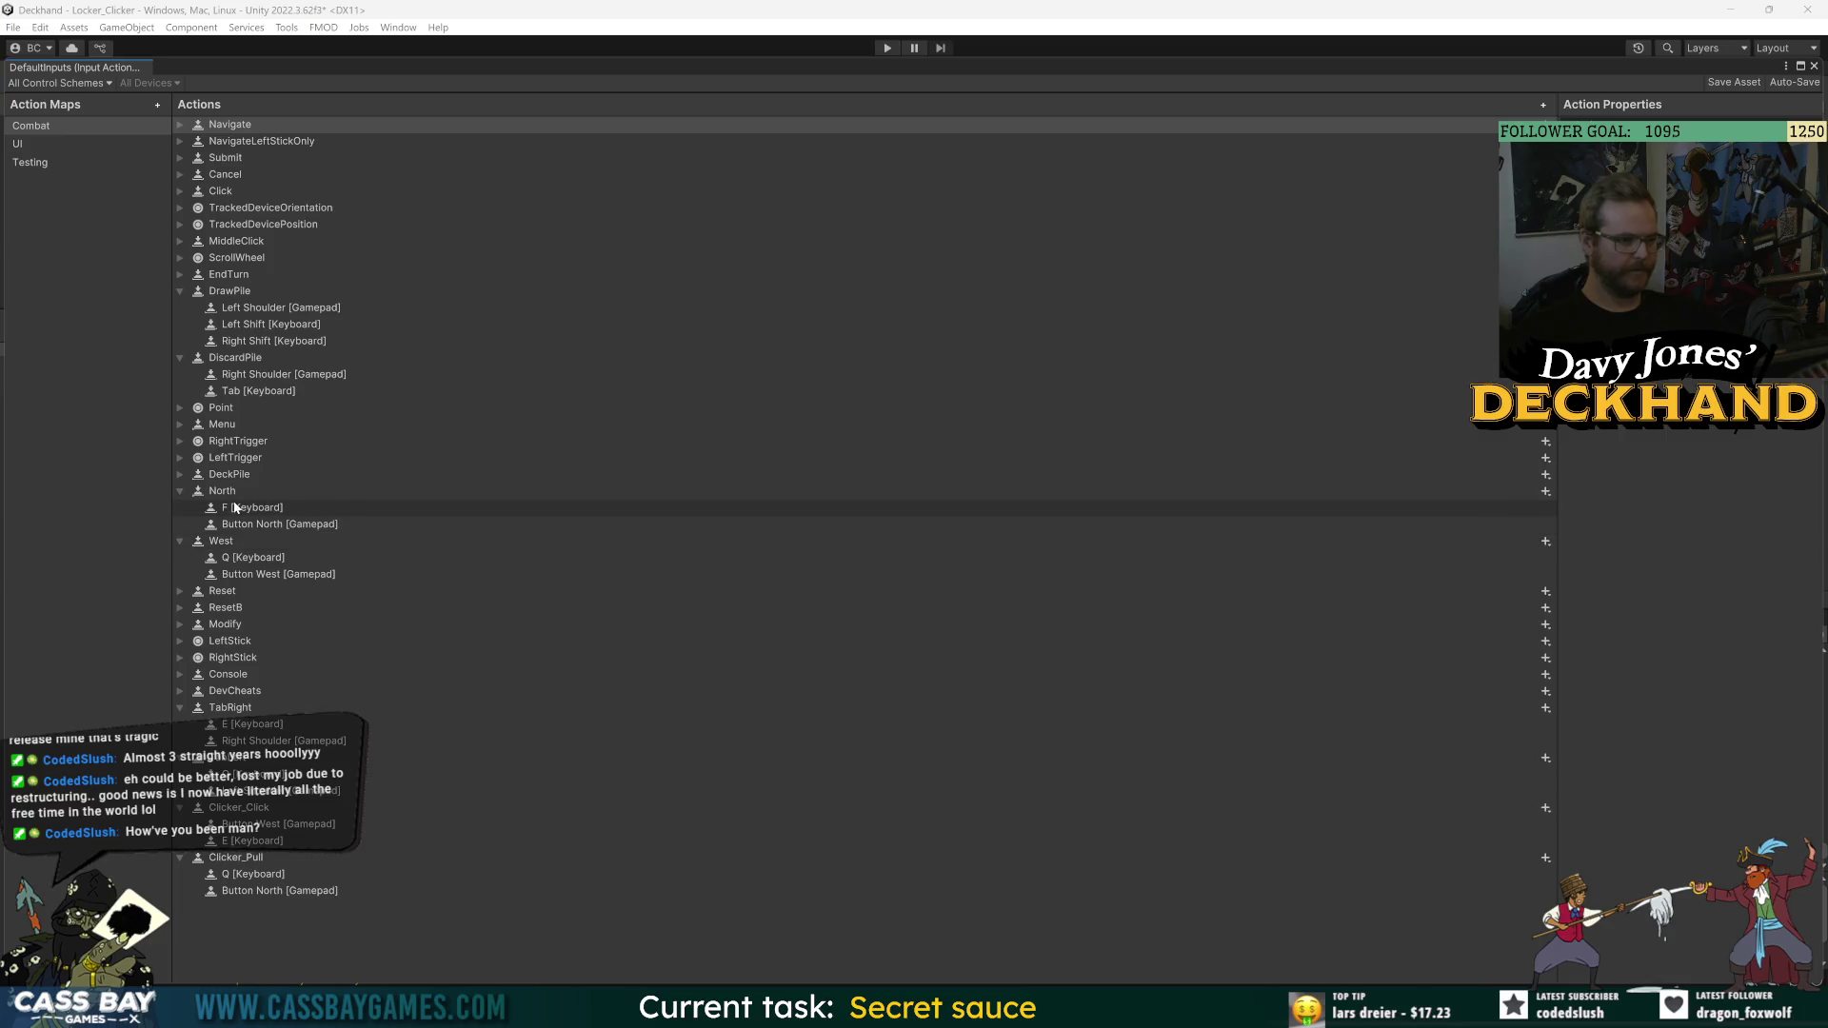
pyautogui.click(1814, 65)
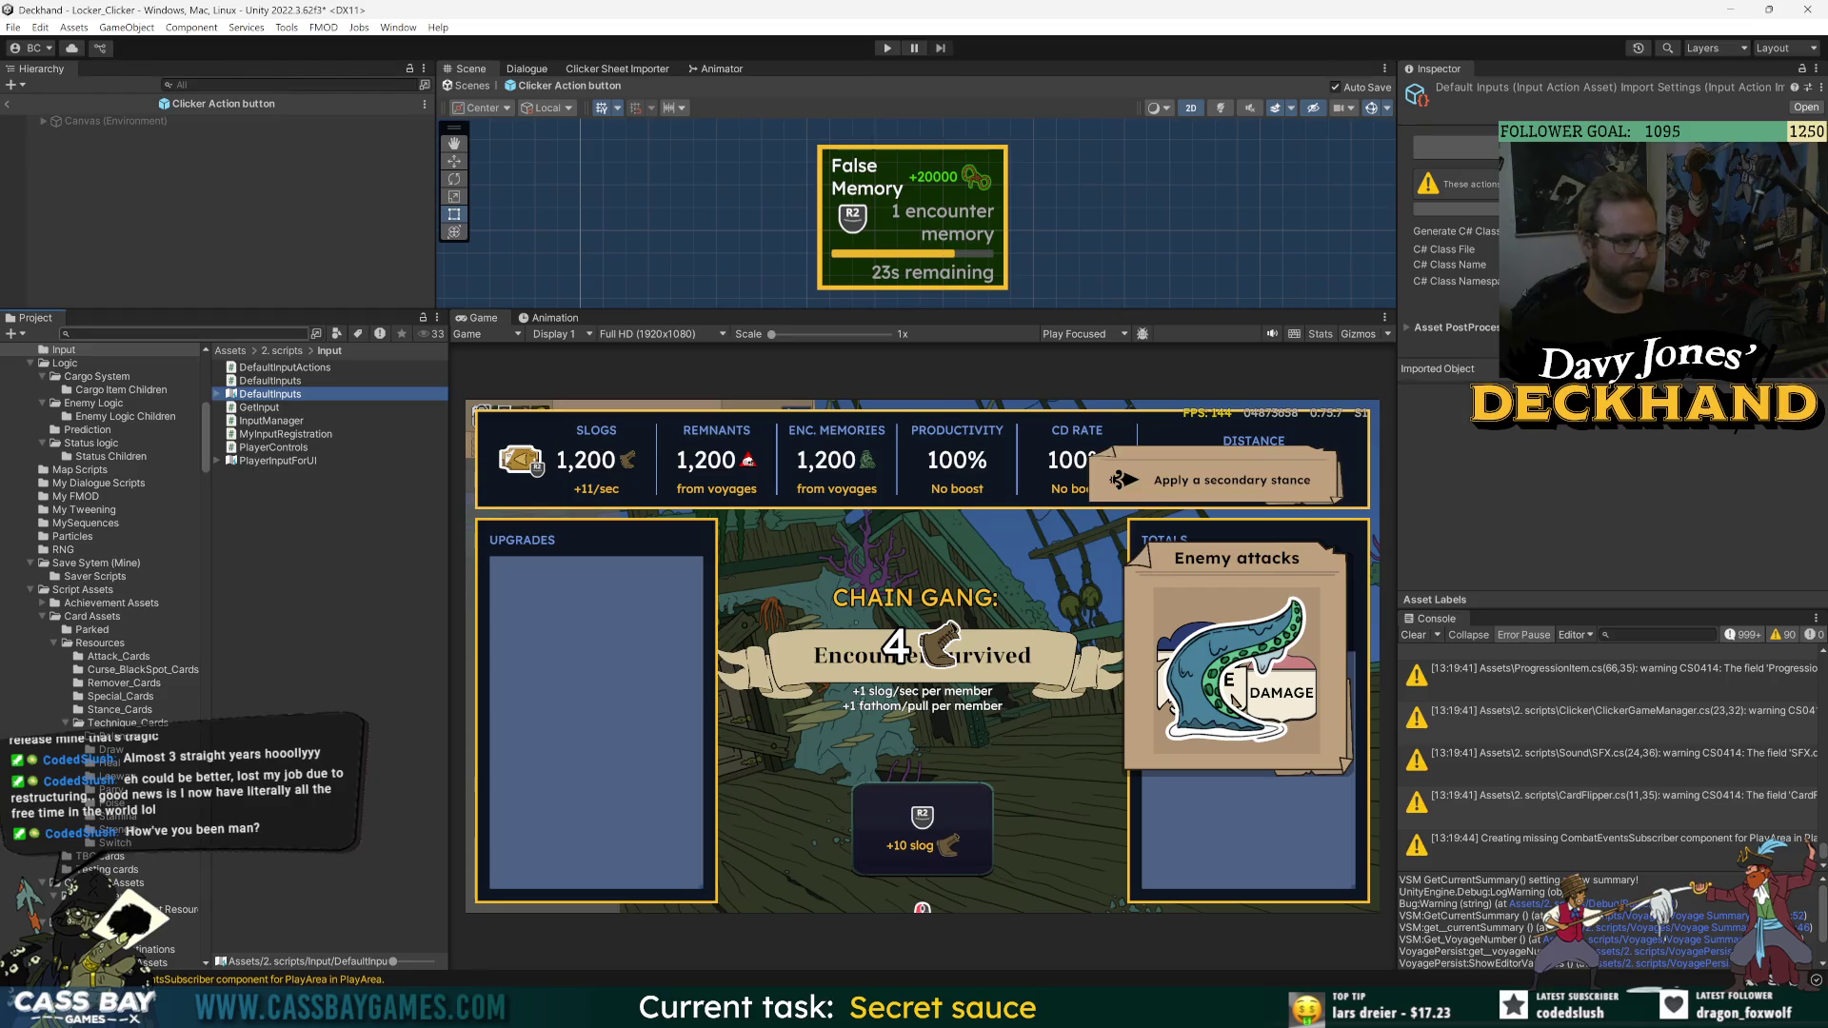
pyautogui.click(72, 333)
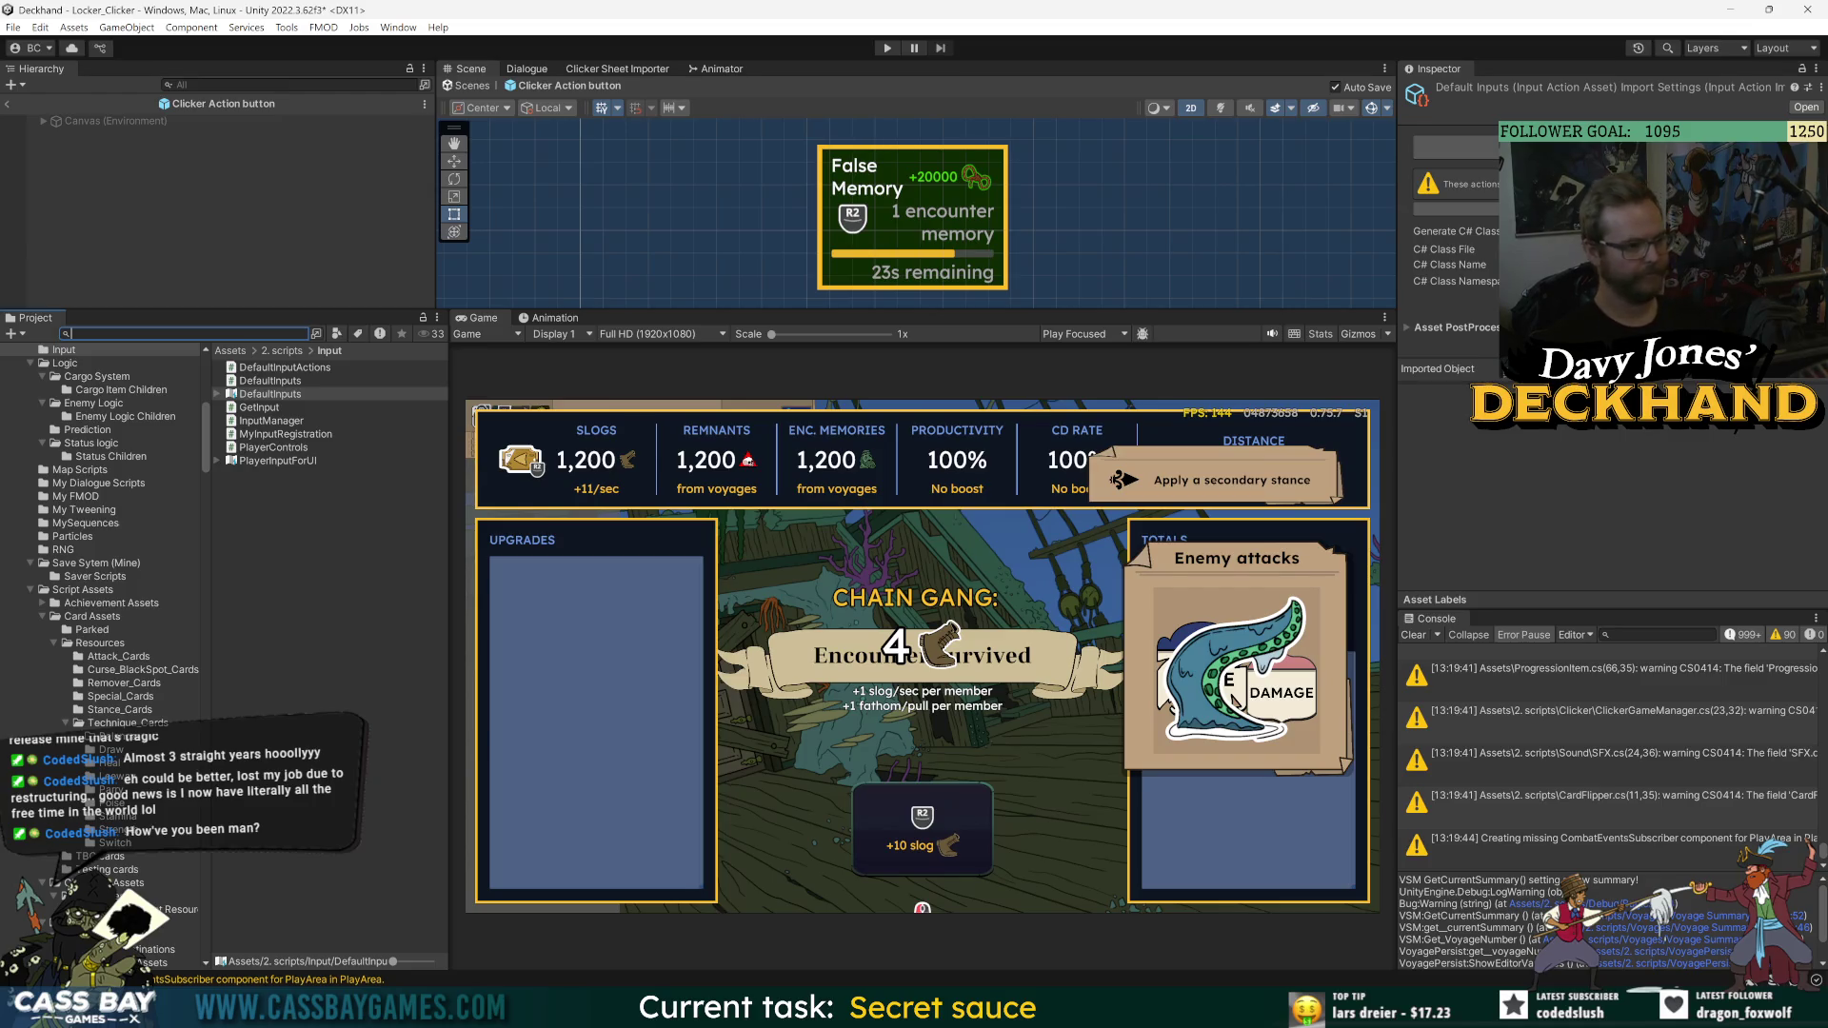
pyautogui.write('input icons')
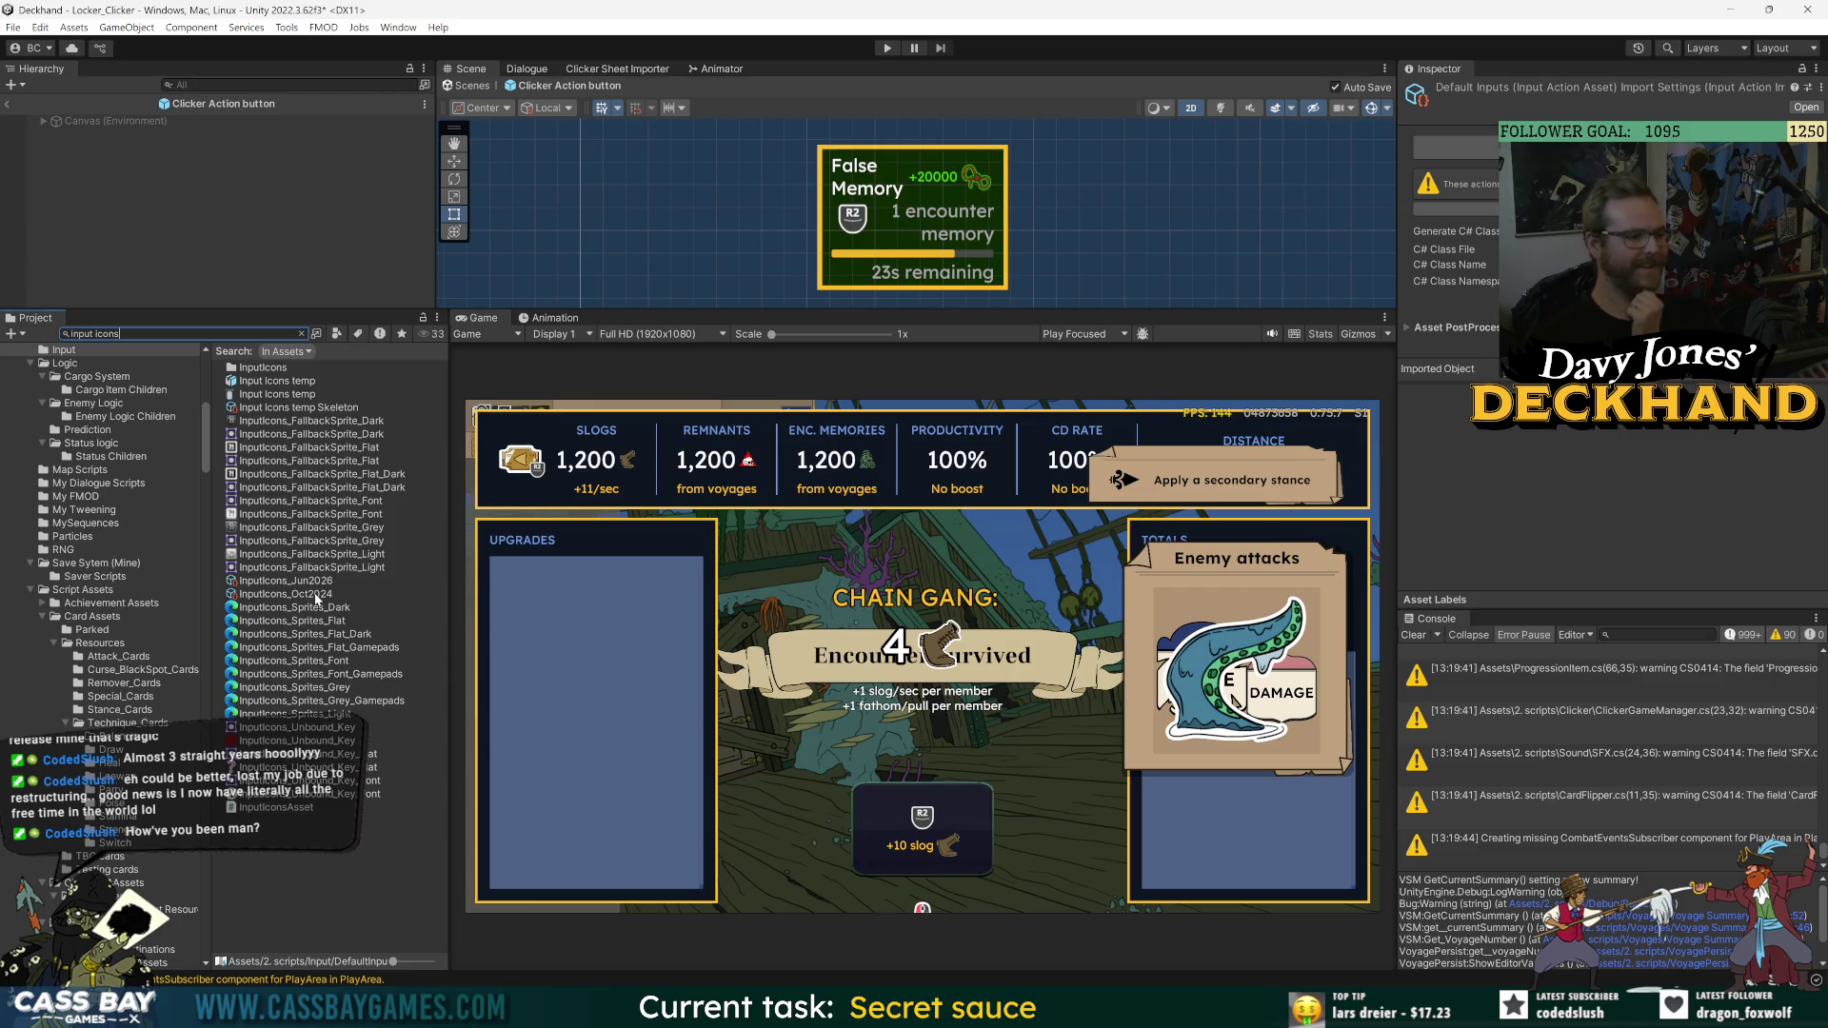
# - Select InputIcons_Jun2026 in the InputIcons folder and reach its Clicker_Click keyboard sprite field
pyautogui.click(317, 596)
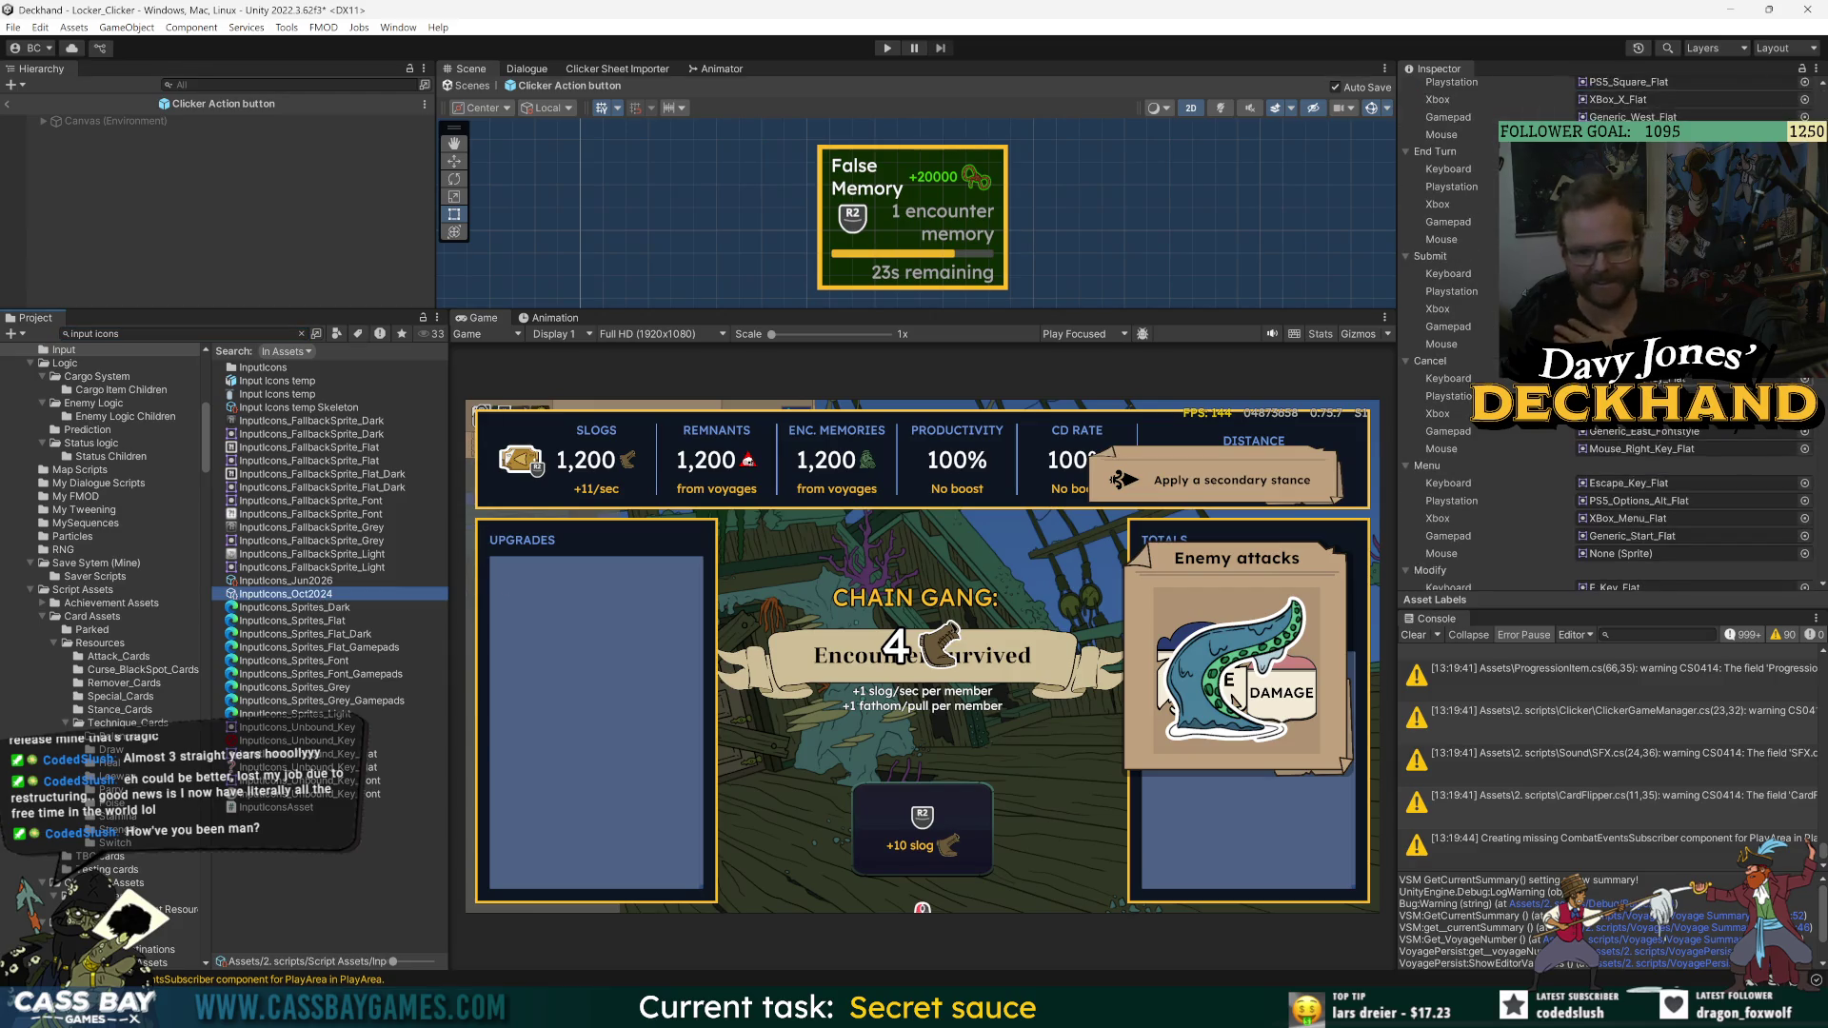
pyautogui.doubleClick(314, 367)
pyautogui.click(320, 382)
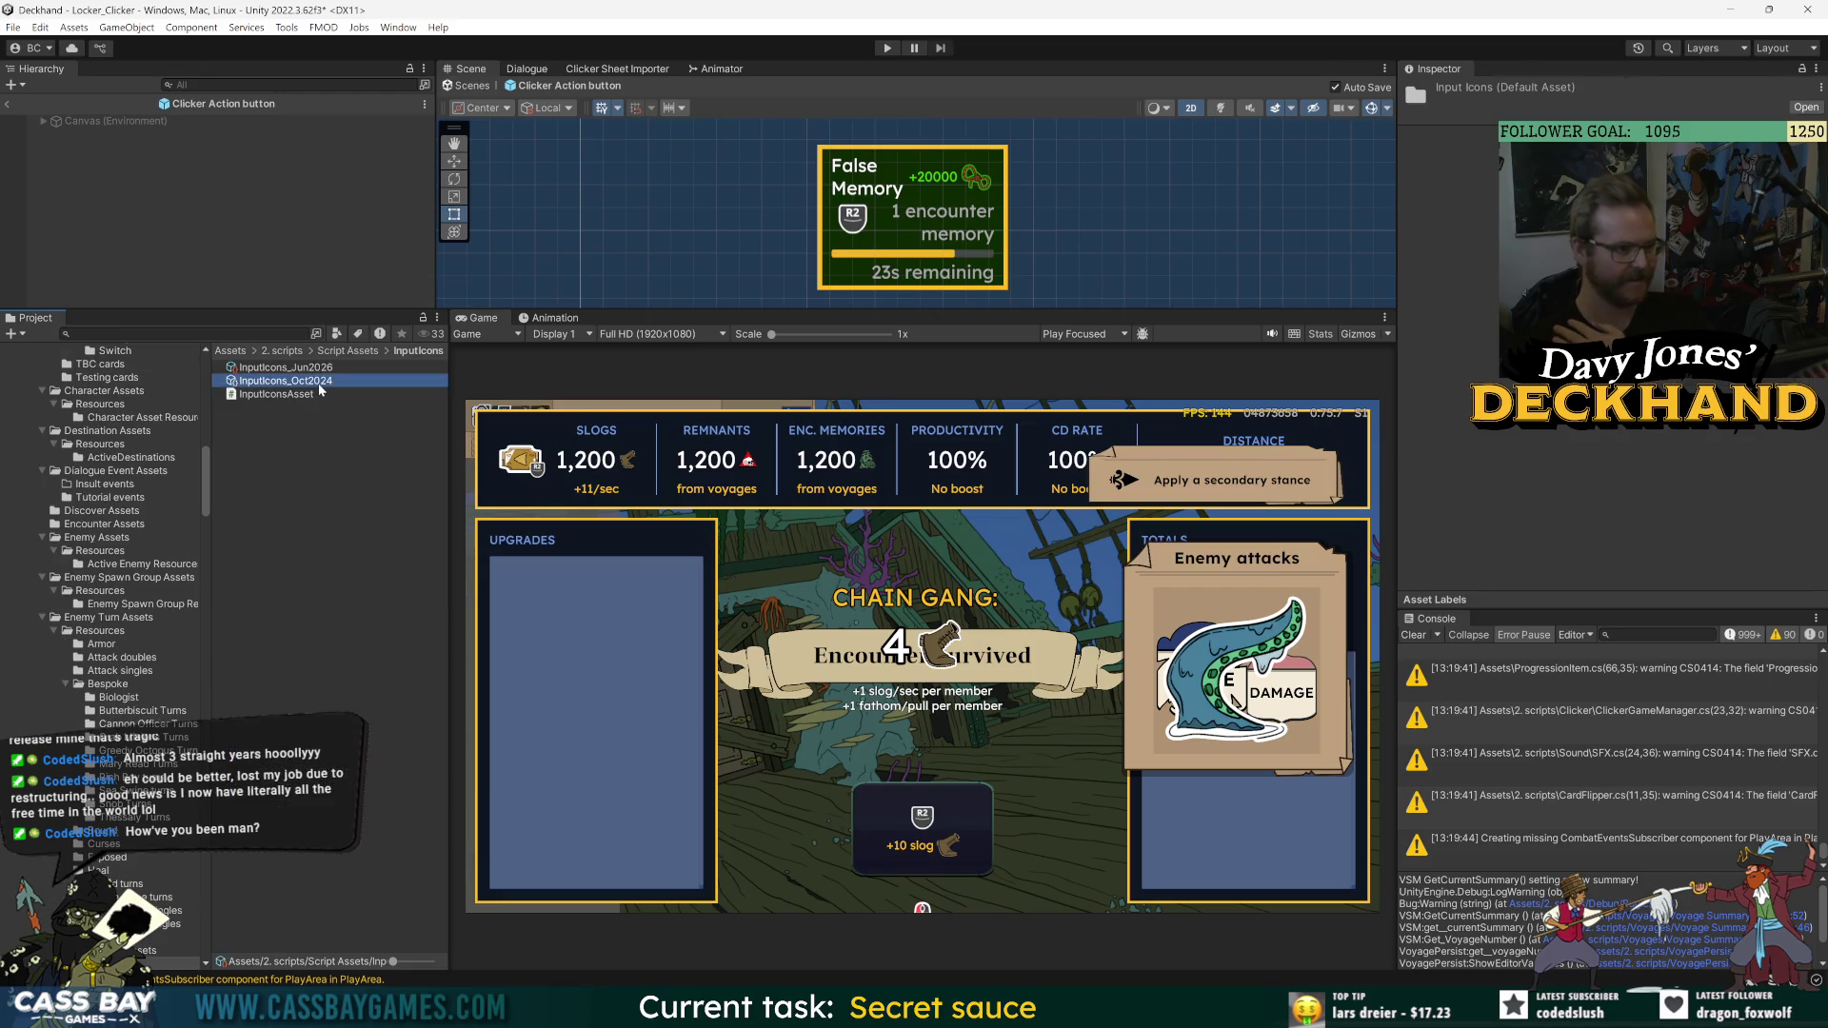
pyautogui.click(314, 368)
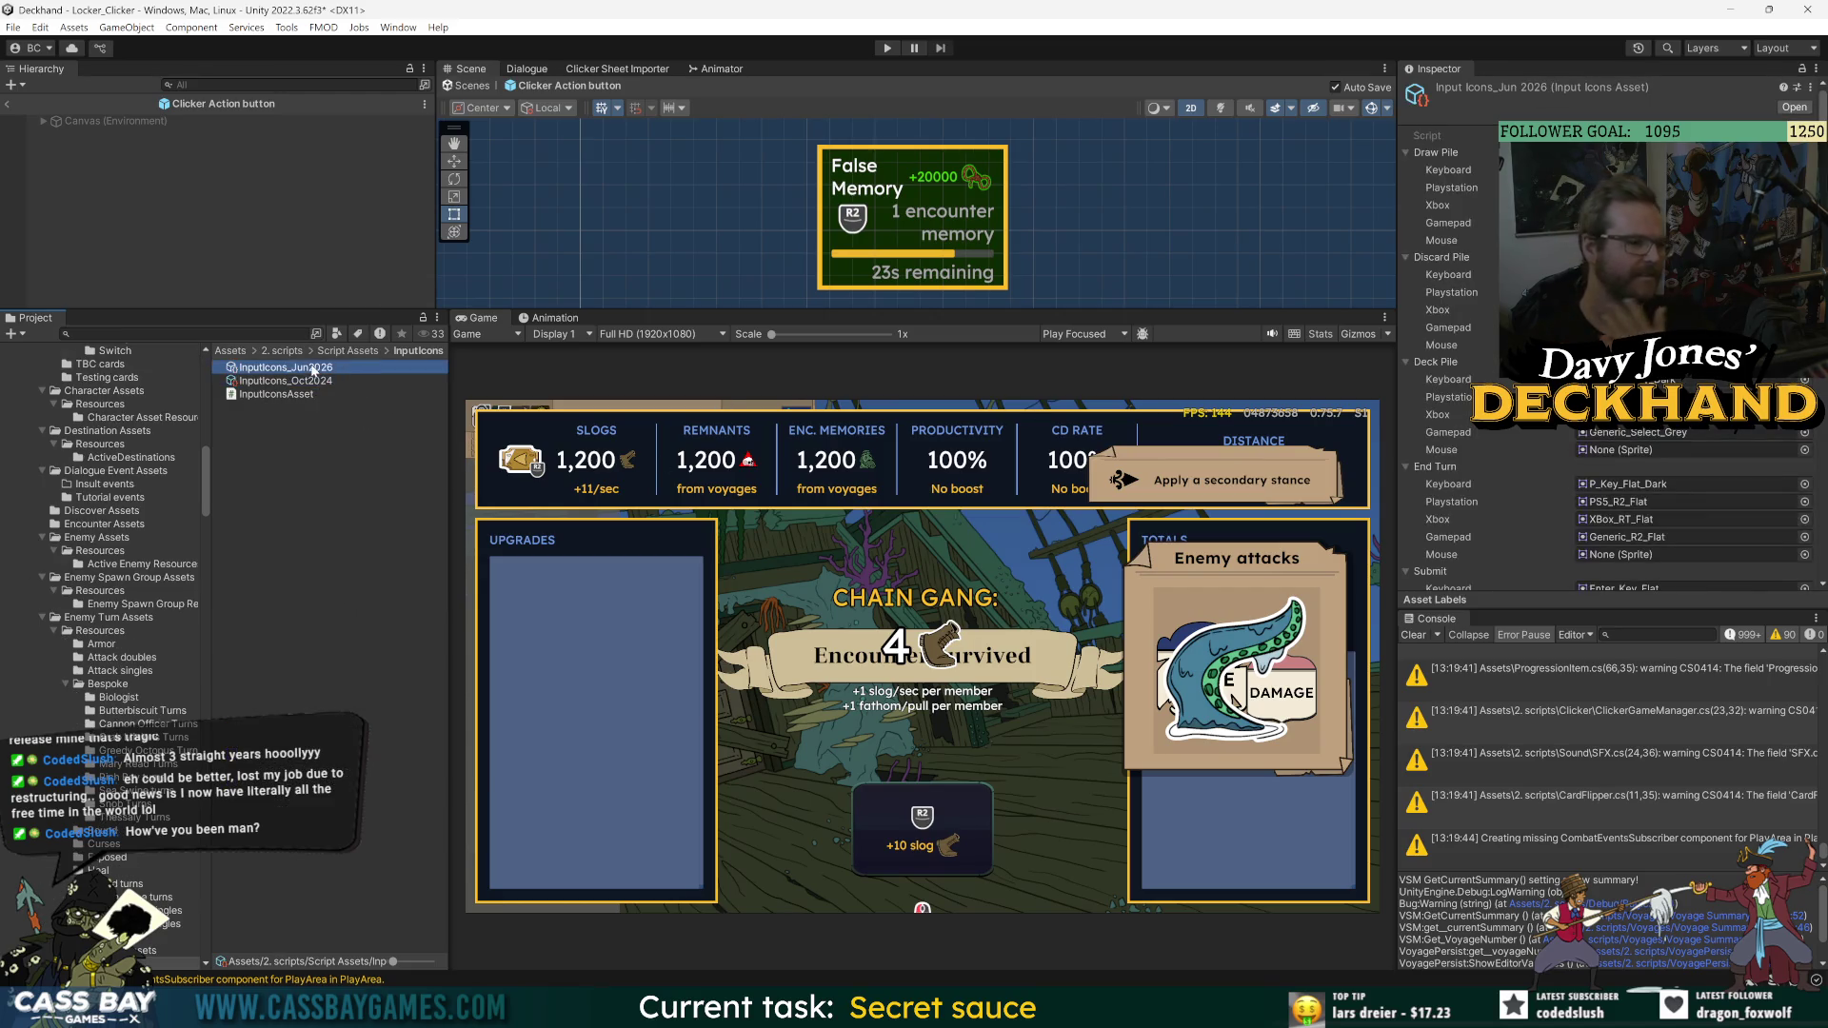
pyautogui.scroll(-10, 1466, 457)
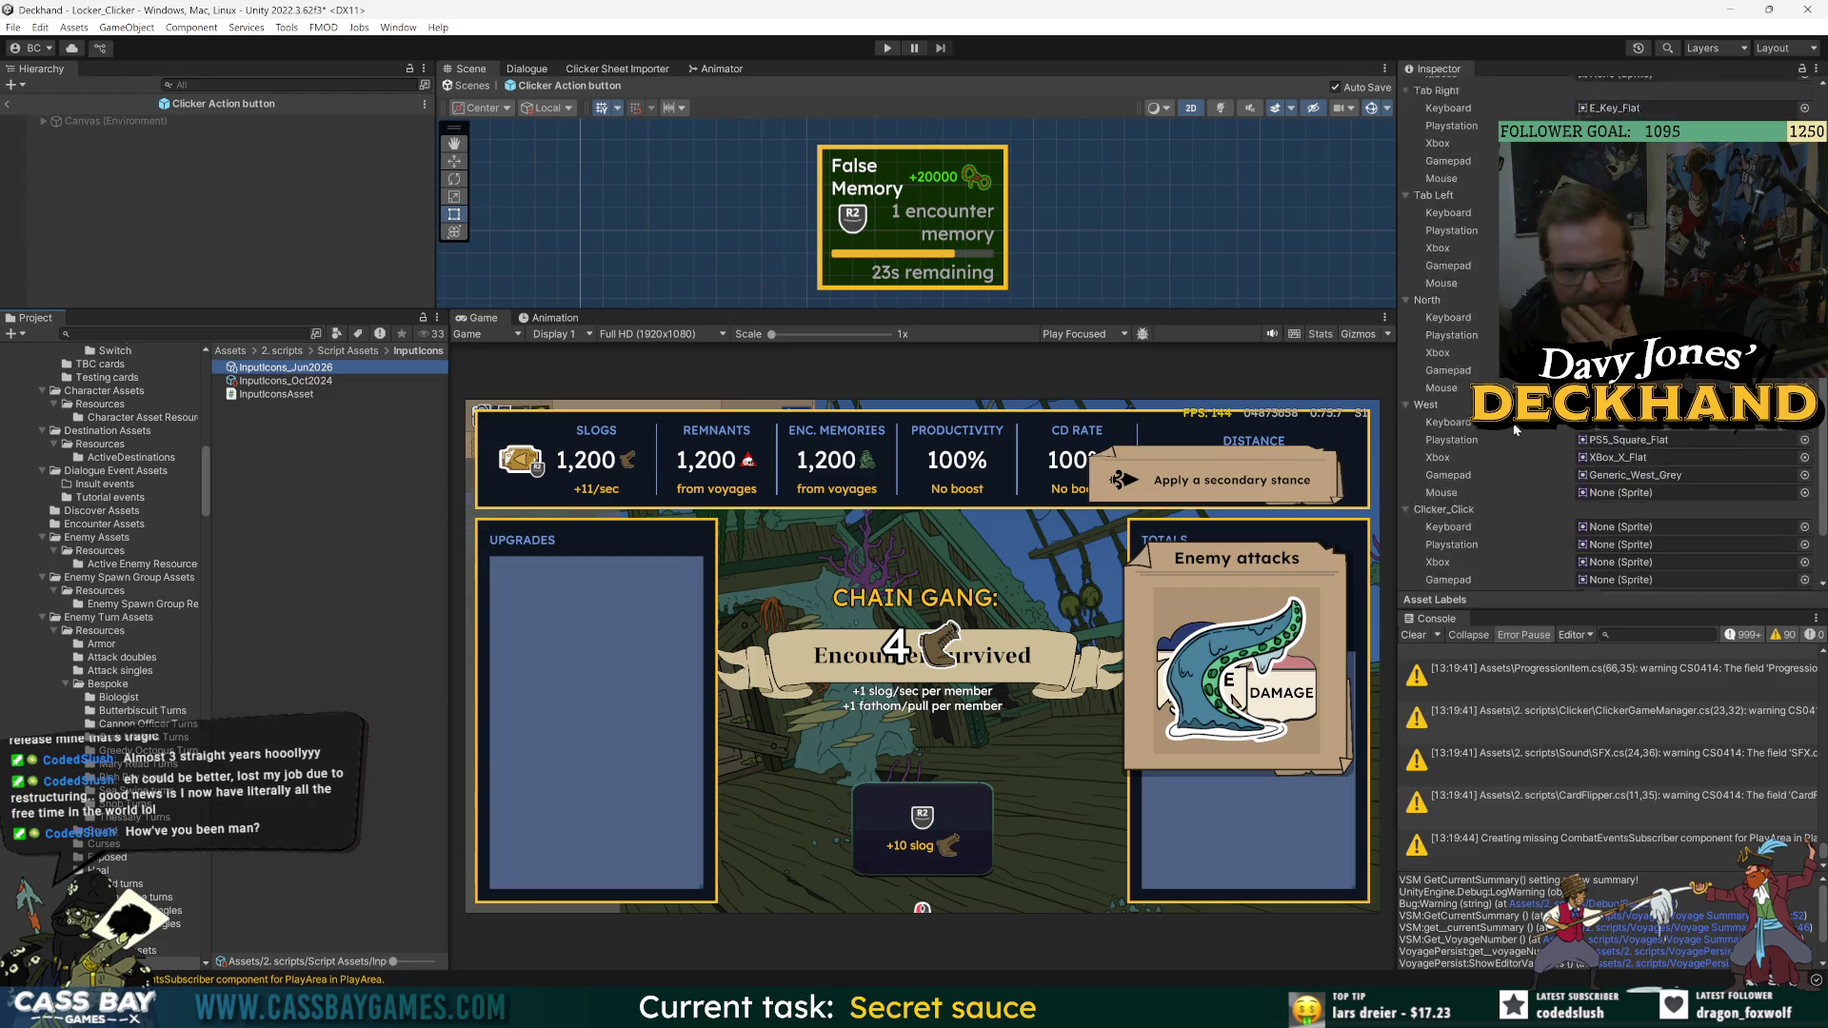
pyautogui.scroll(-3, 1609, 333)
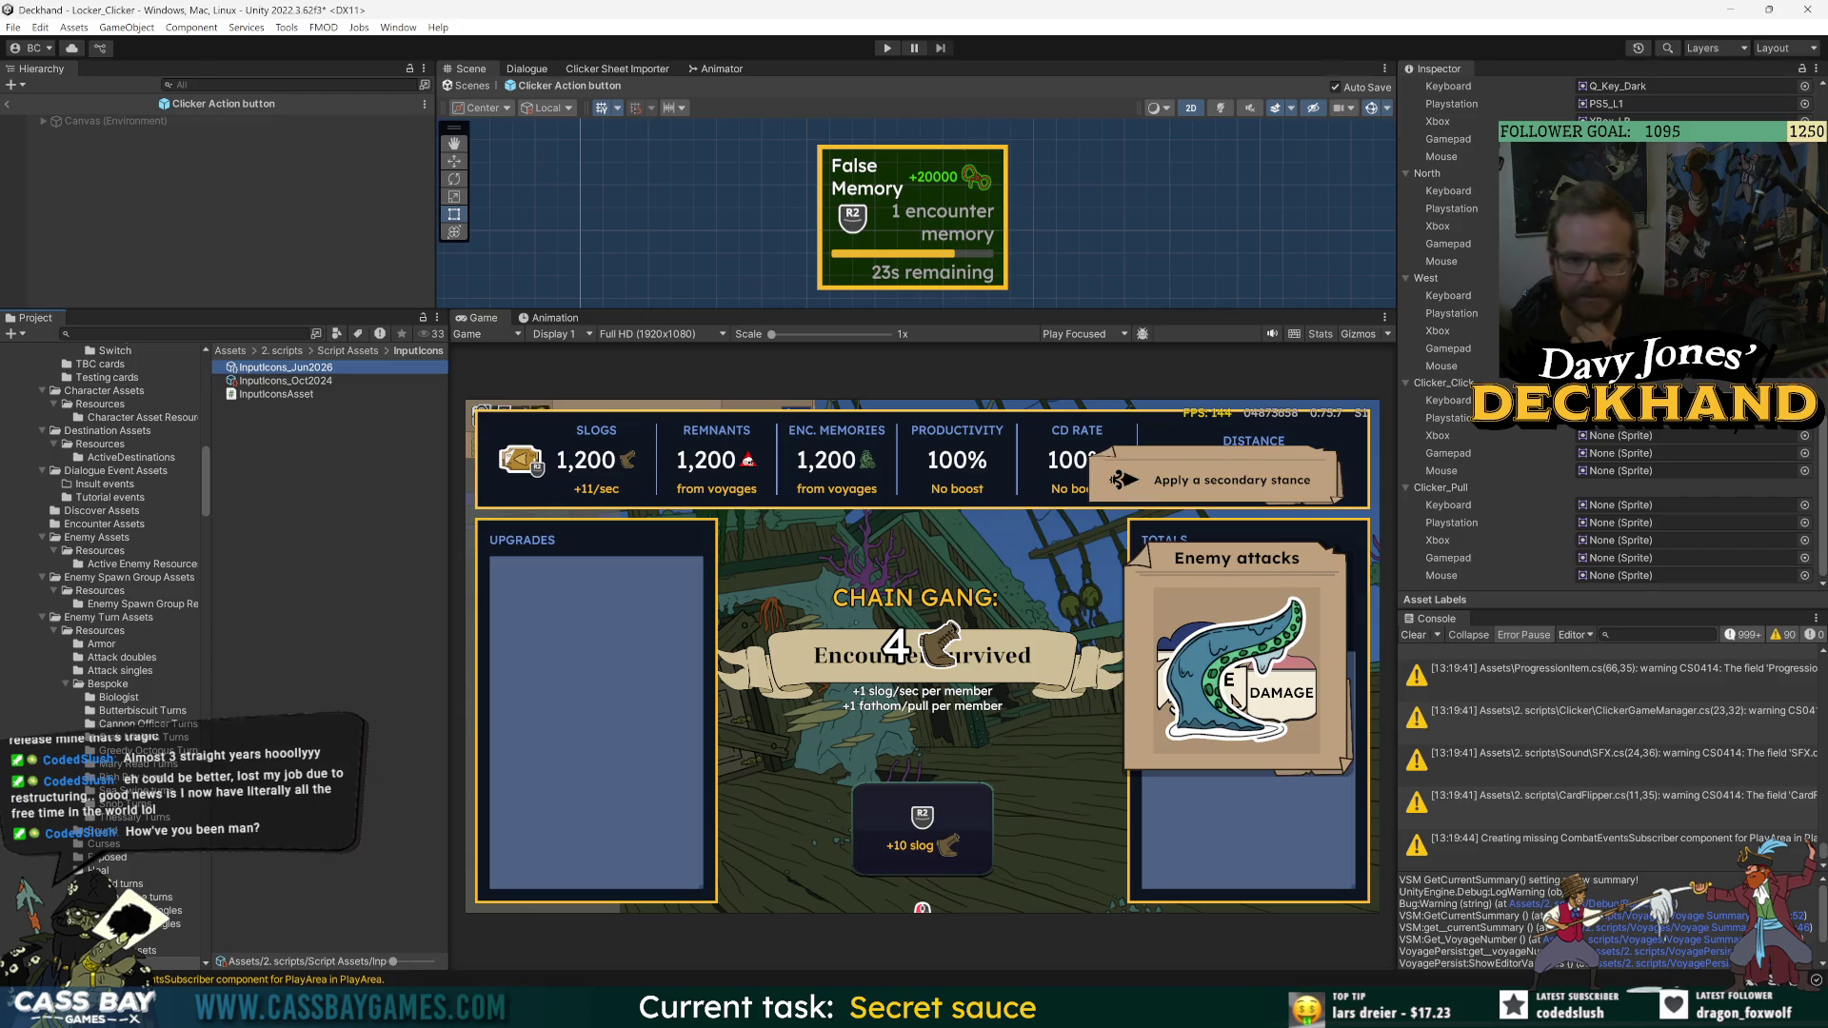
pyautogui.click(1804, 399)
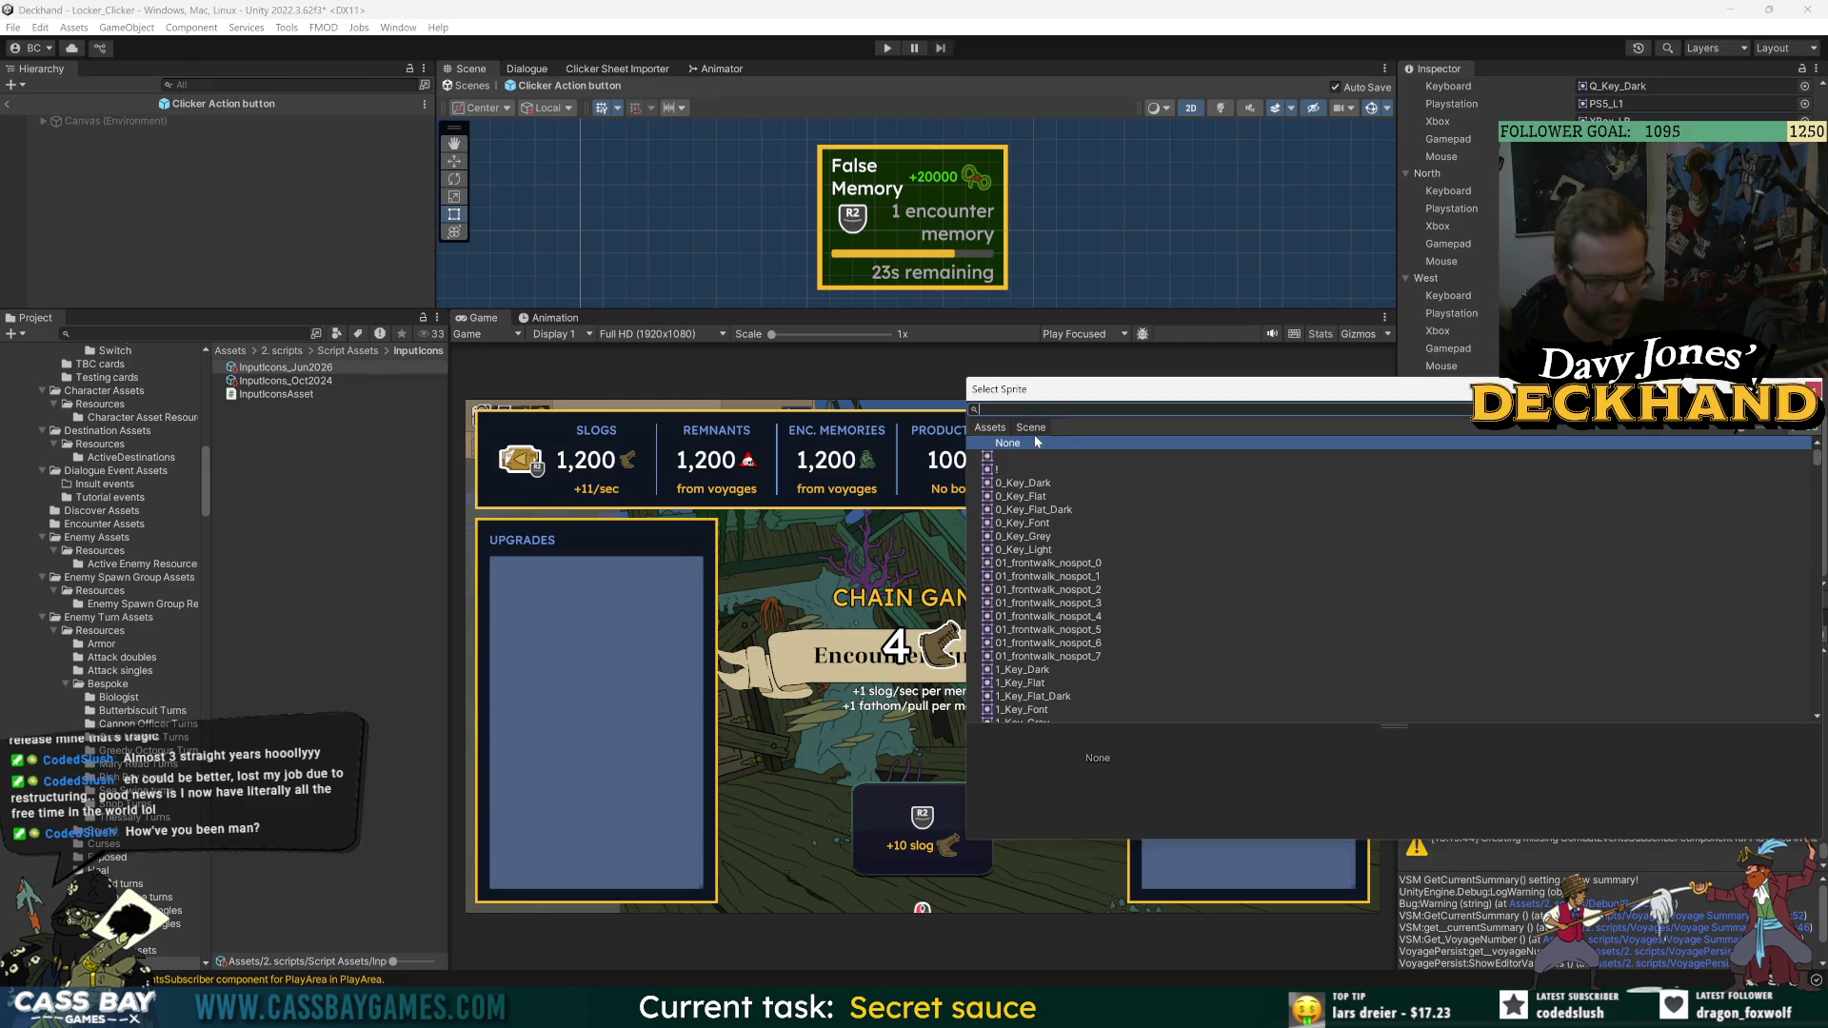
# - Narrow the sprite picker search from 'e key' to 'E_Key'
pyautogui.write('e')
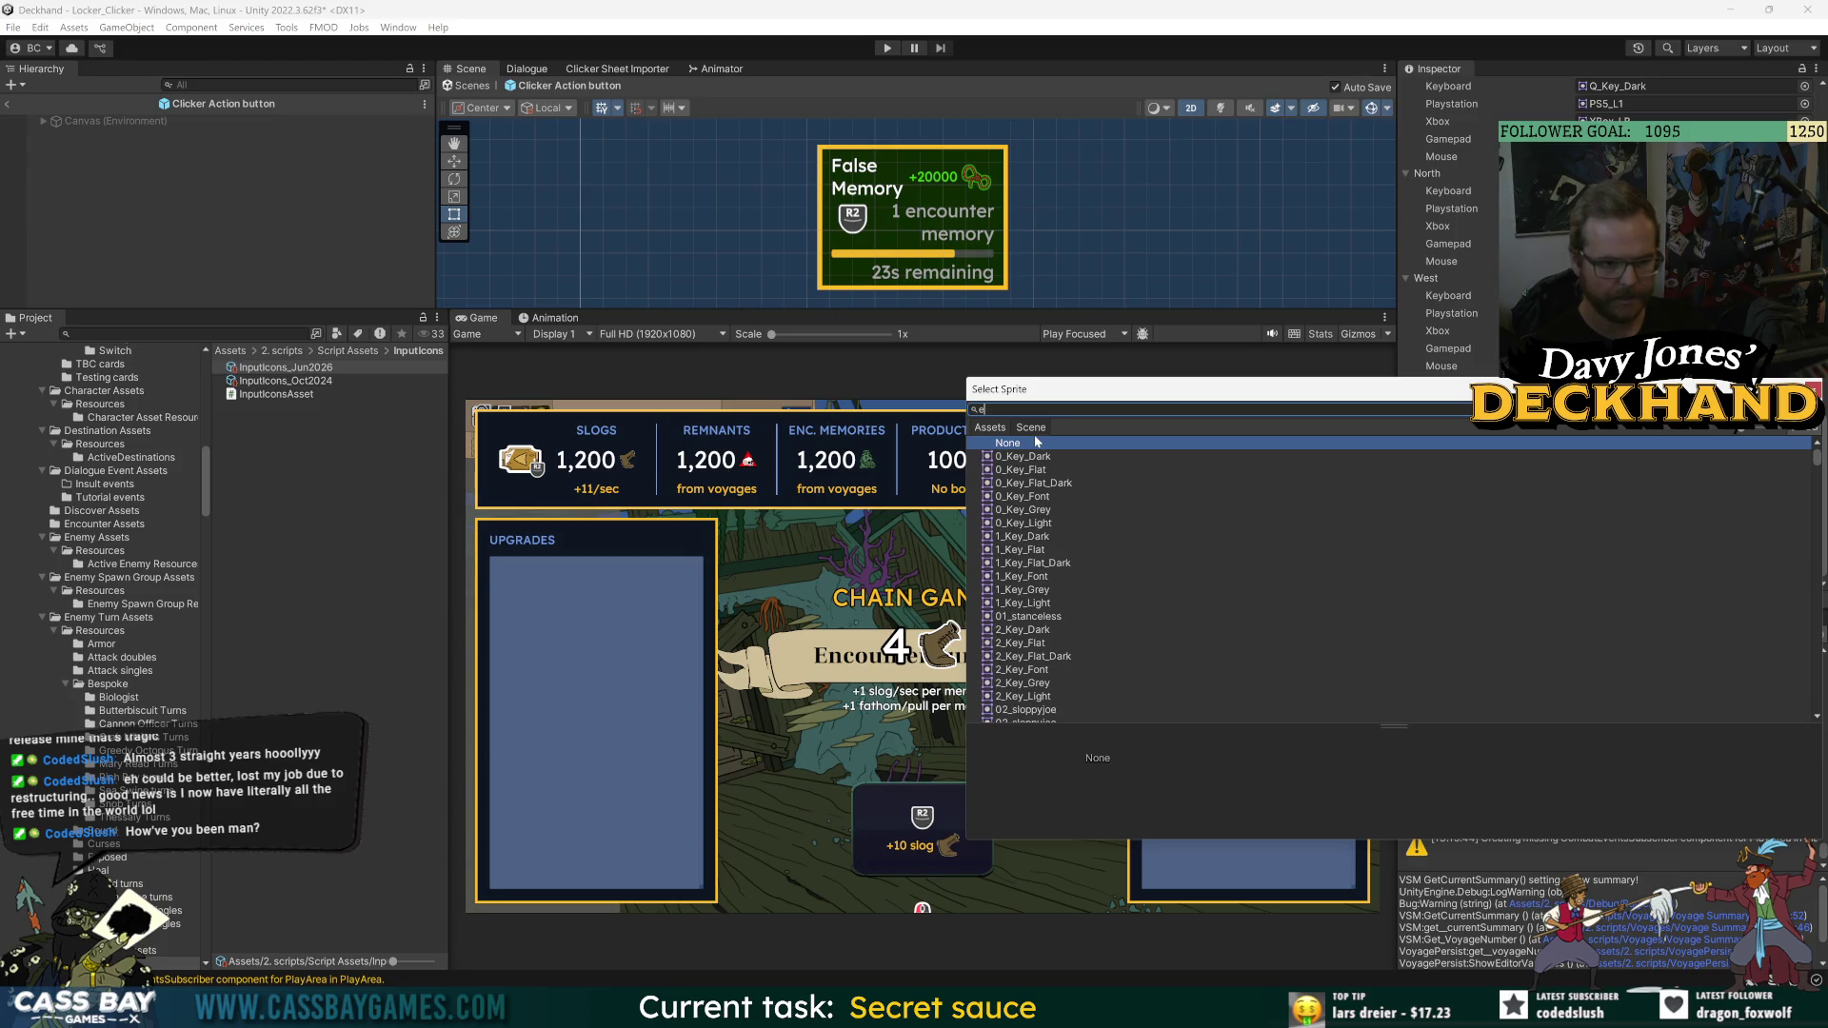
pyautogui.write(' key')
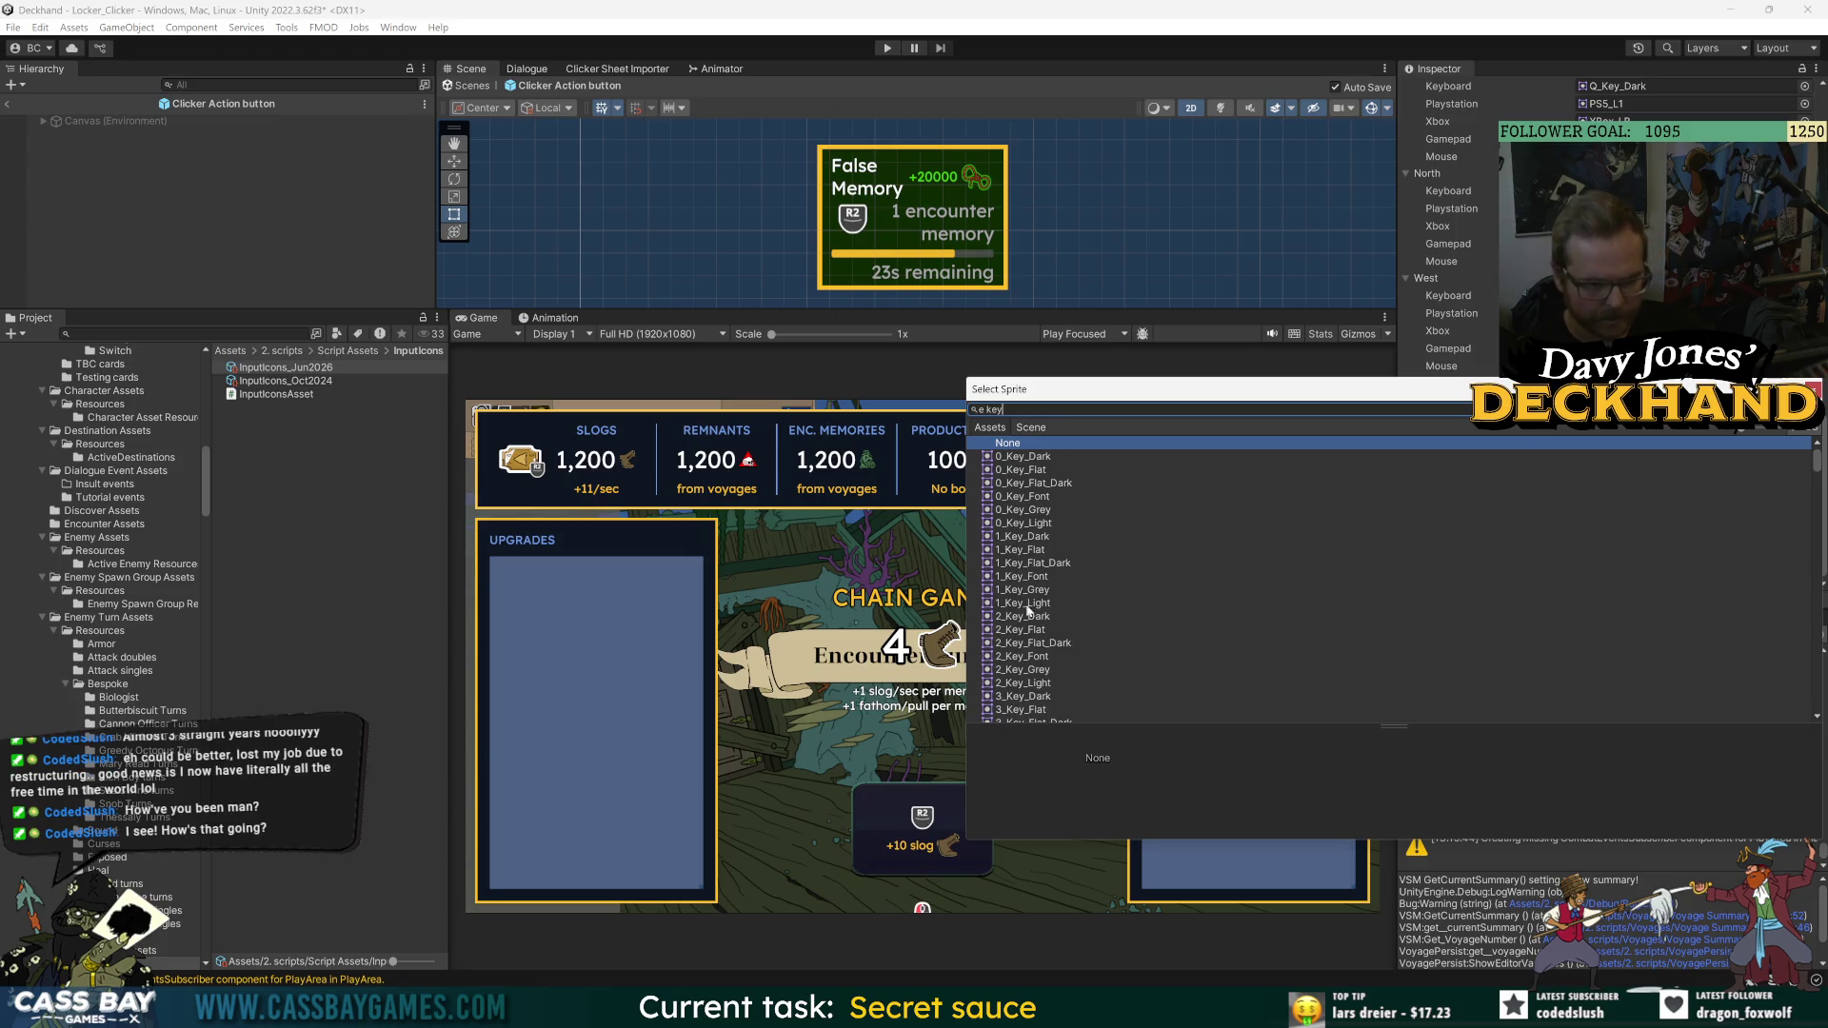
pyautogui.scroll(-10, 1093, 670)
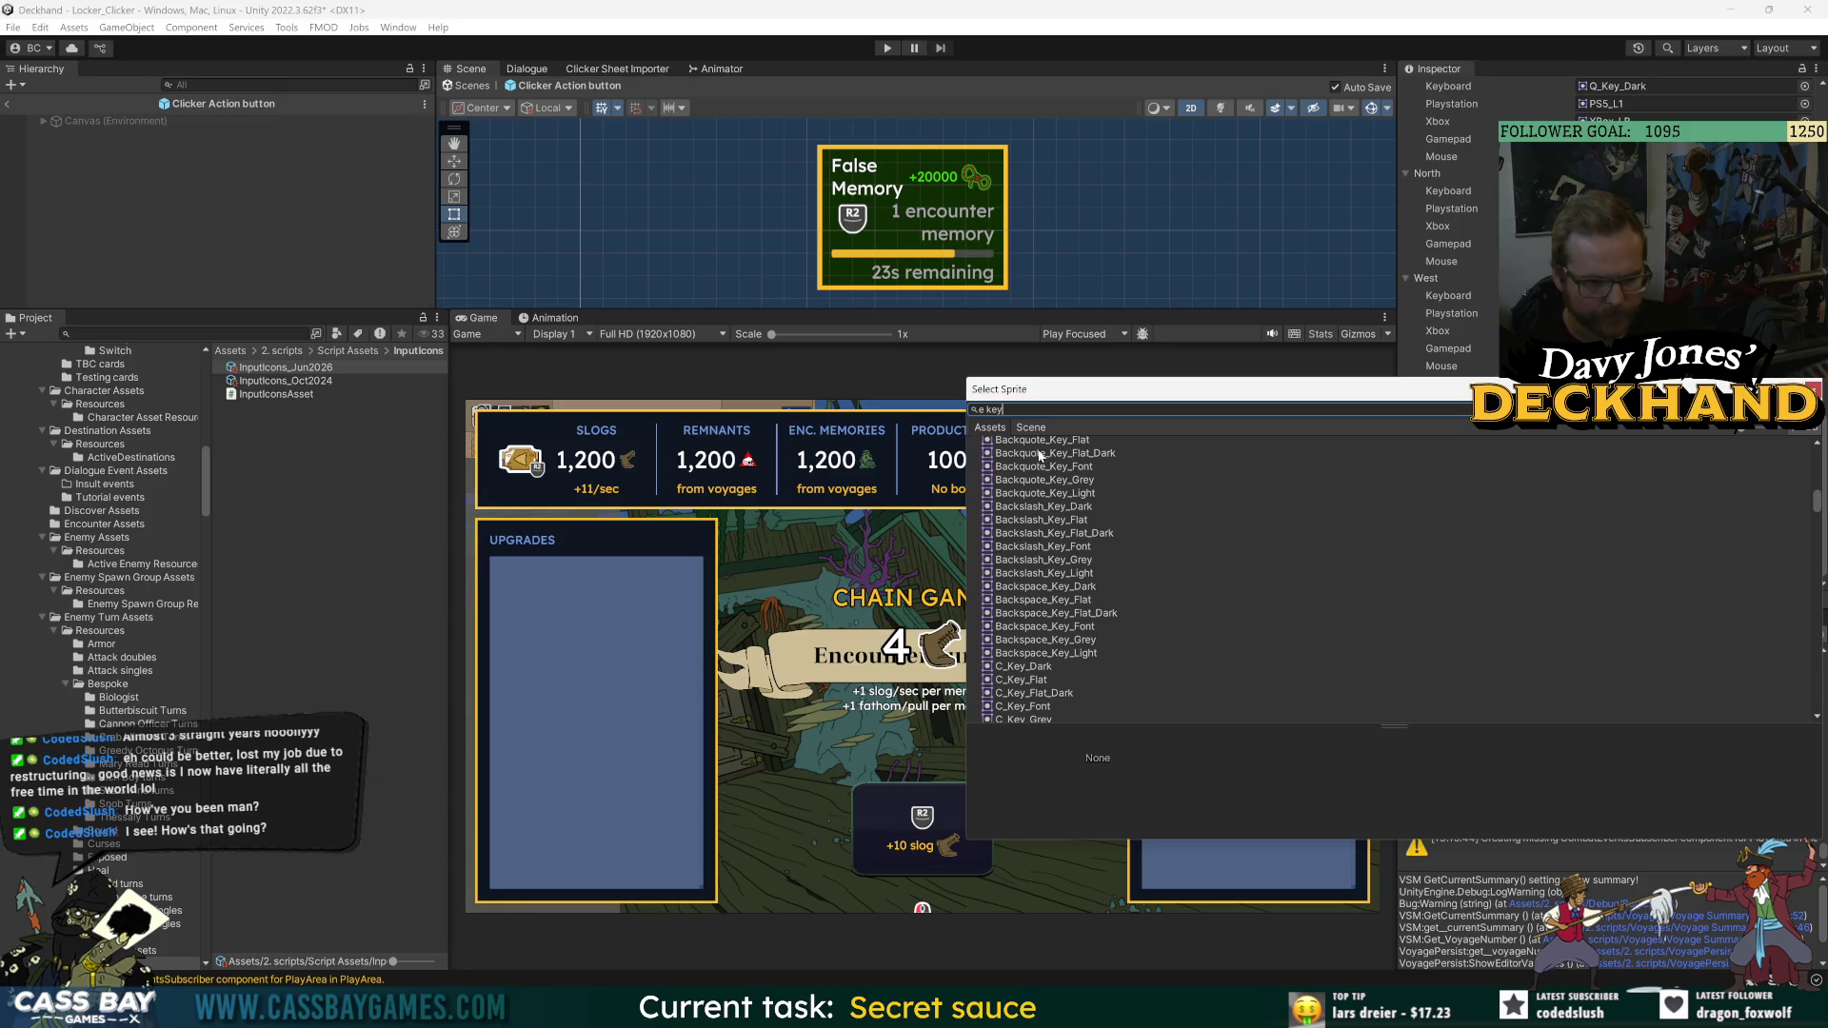
pyautogui.click(986, 410)
pyautogui.press('BackSpace')
pyautogui.press('BackSpace')
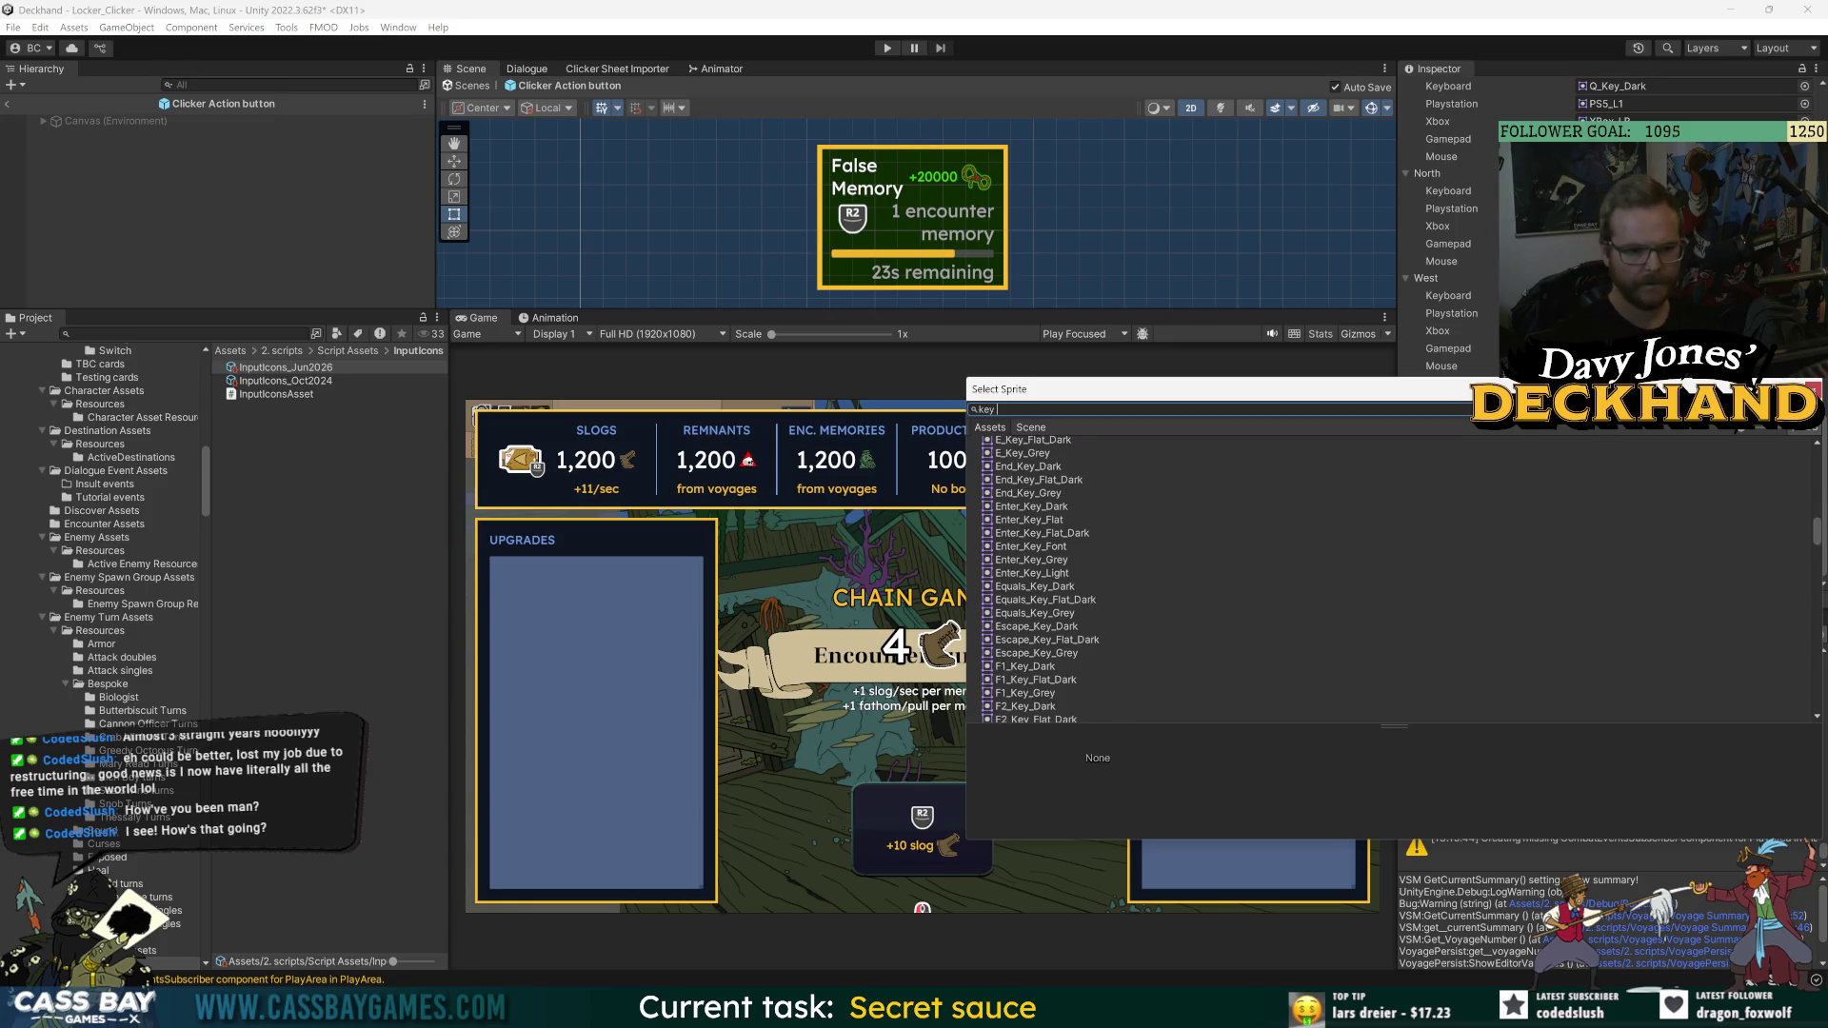
pyautogui.hotkey('ctrl', 'a')
pyautogui.write('E_Key')
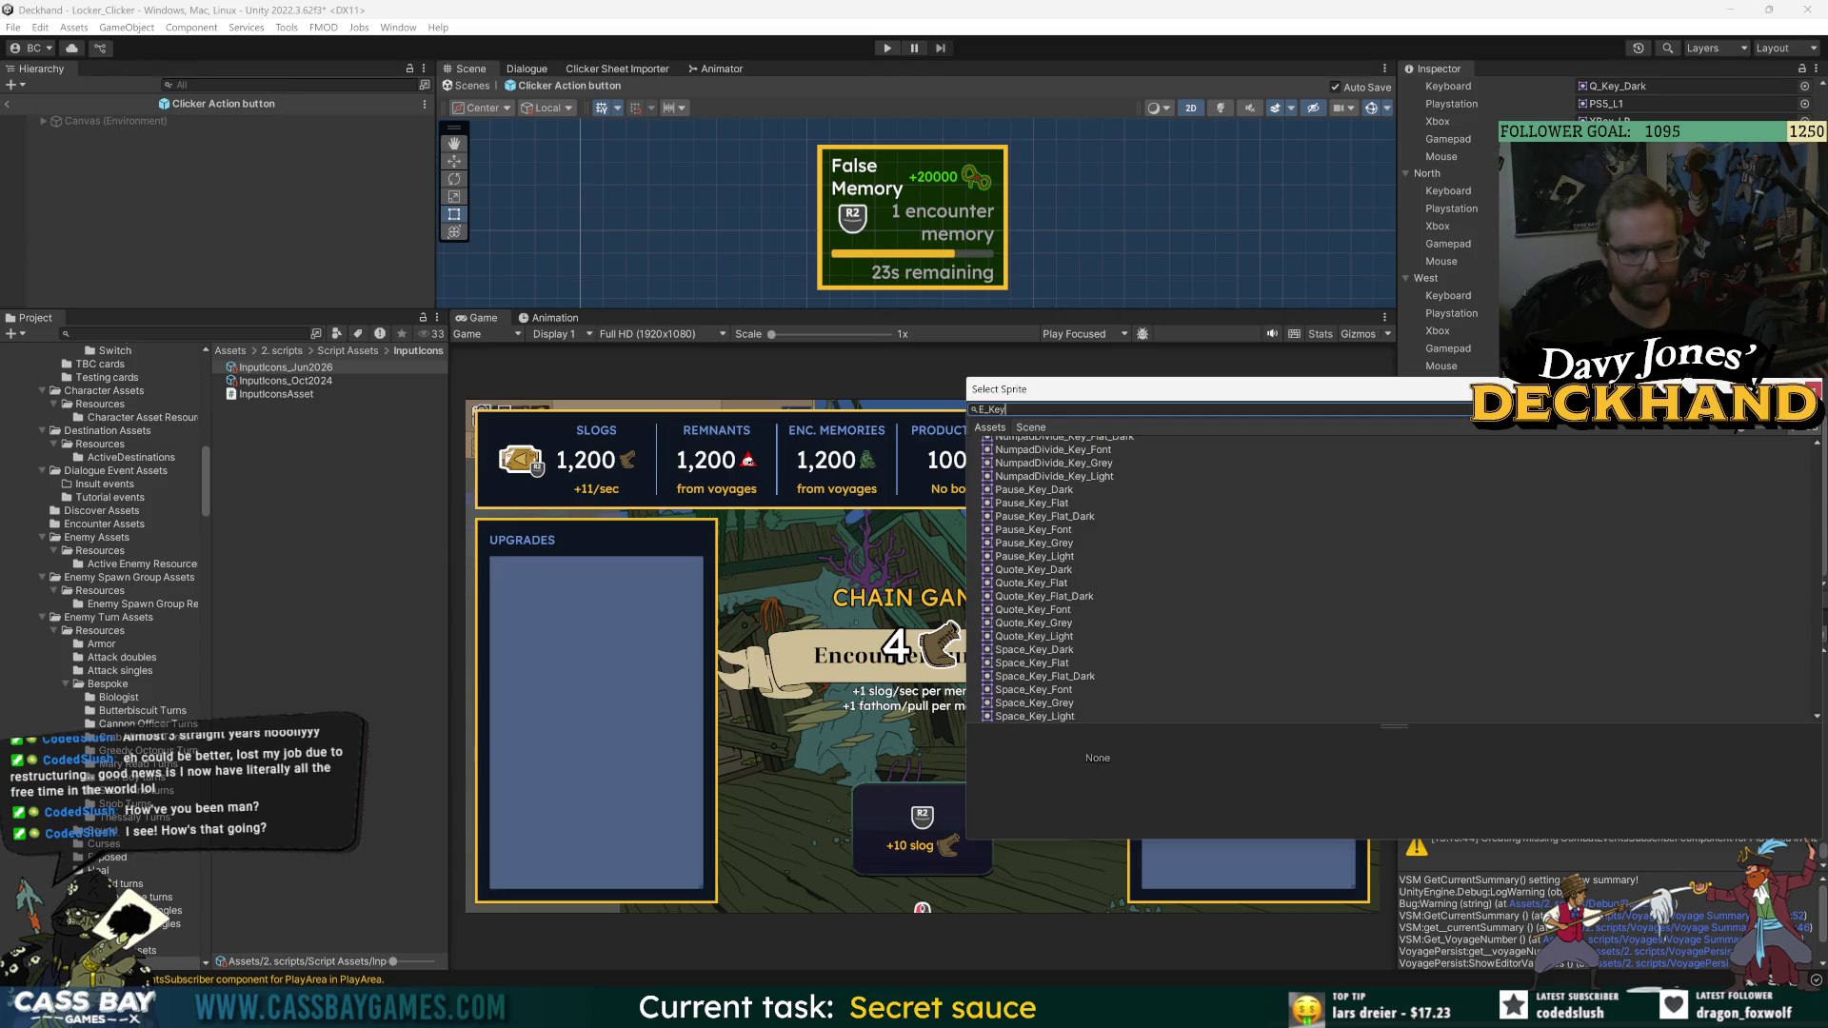
pyautogui.scroll(5, 1080, 629)
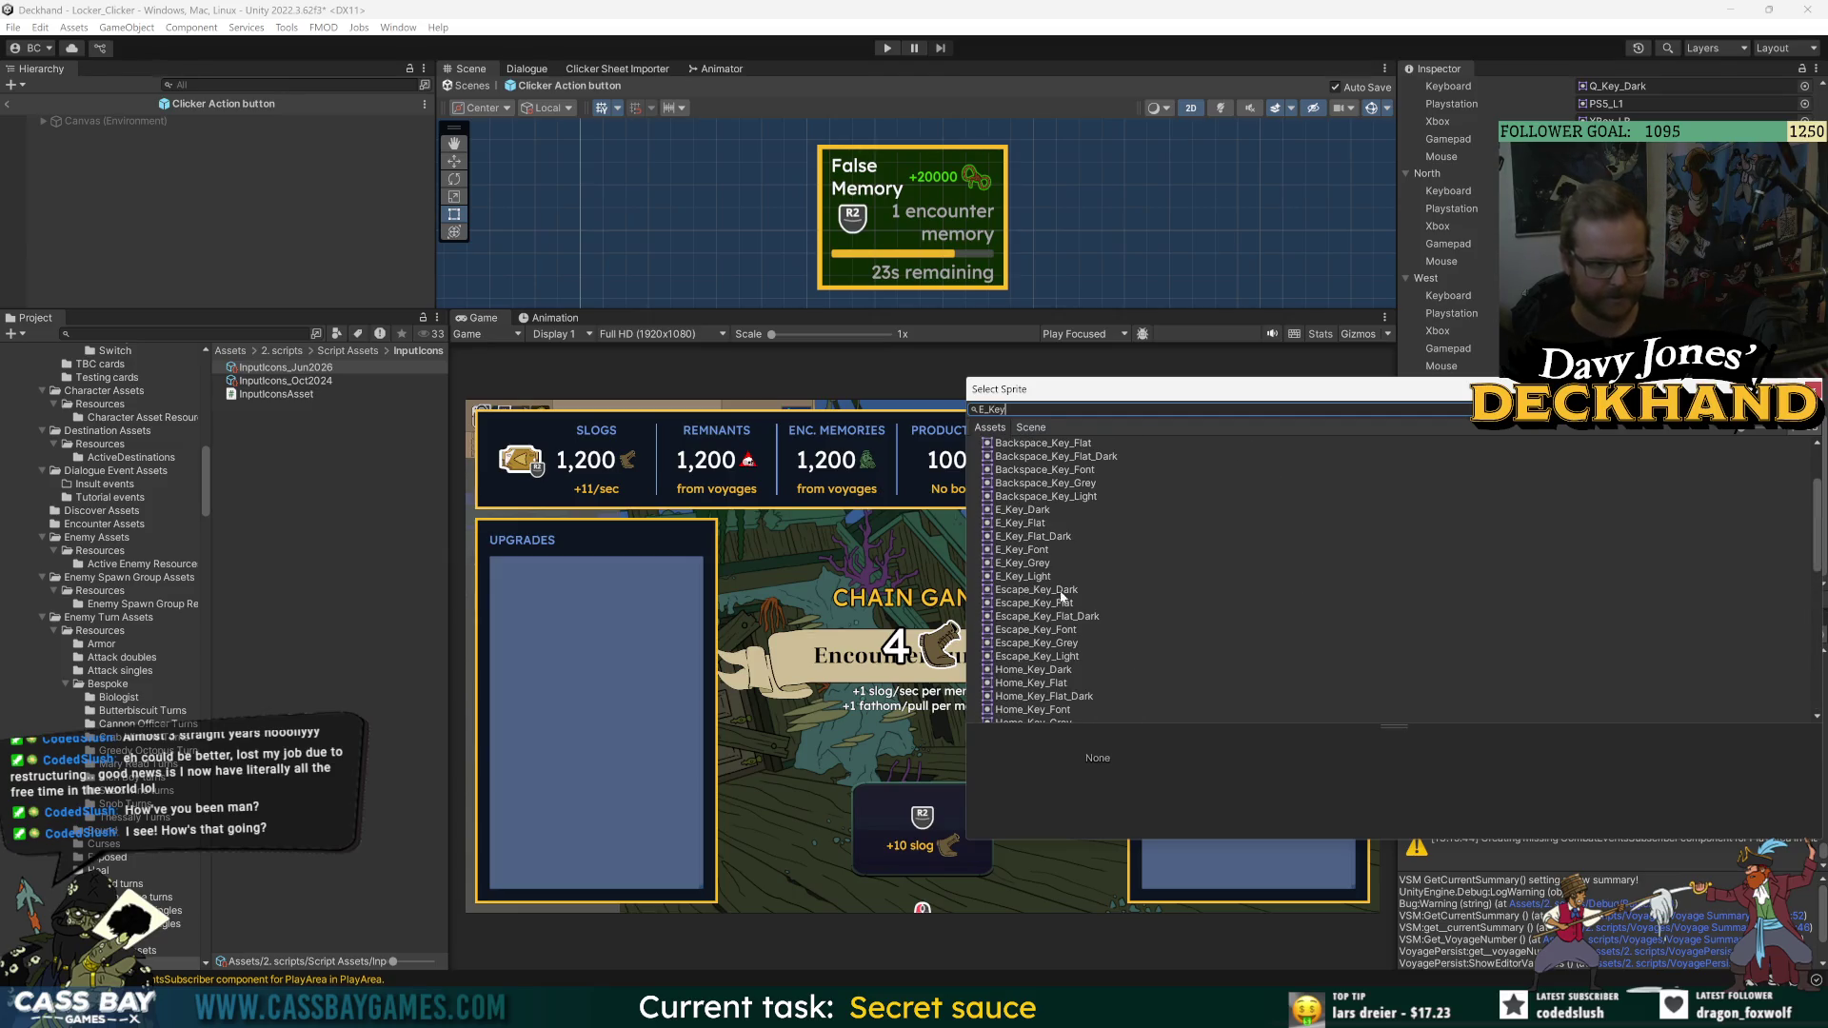
# - Compare the E key variants and confirm E_Key_Dark as Clicker_Click's keyboard icon
pyautogui.click(997, 536)
pyautogui.press('Up')
pyautogui.press('Up')
pyautogui.press('Down')
pyautogui.press('Down')
pyautogui.press('Down')
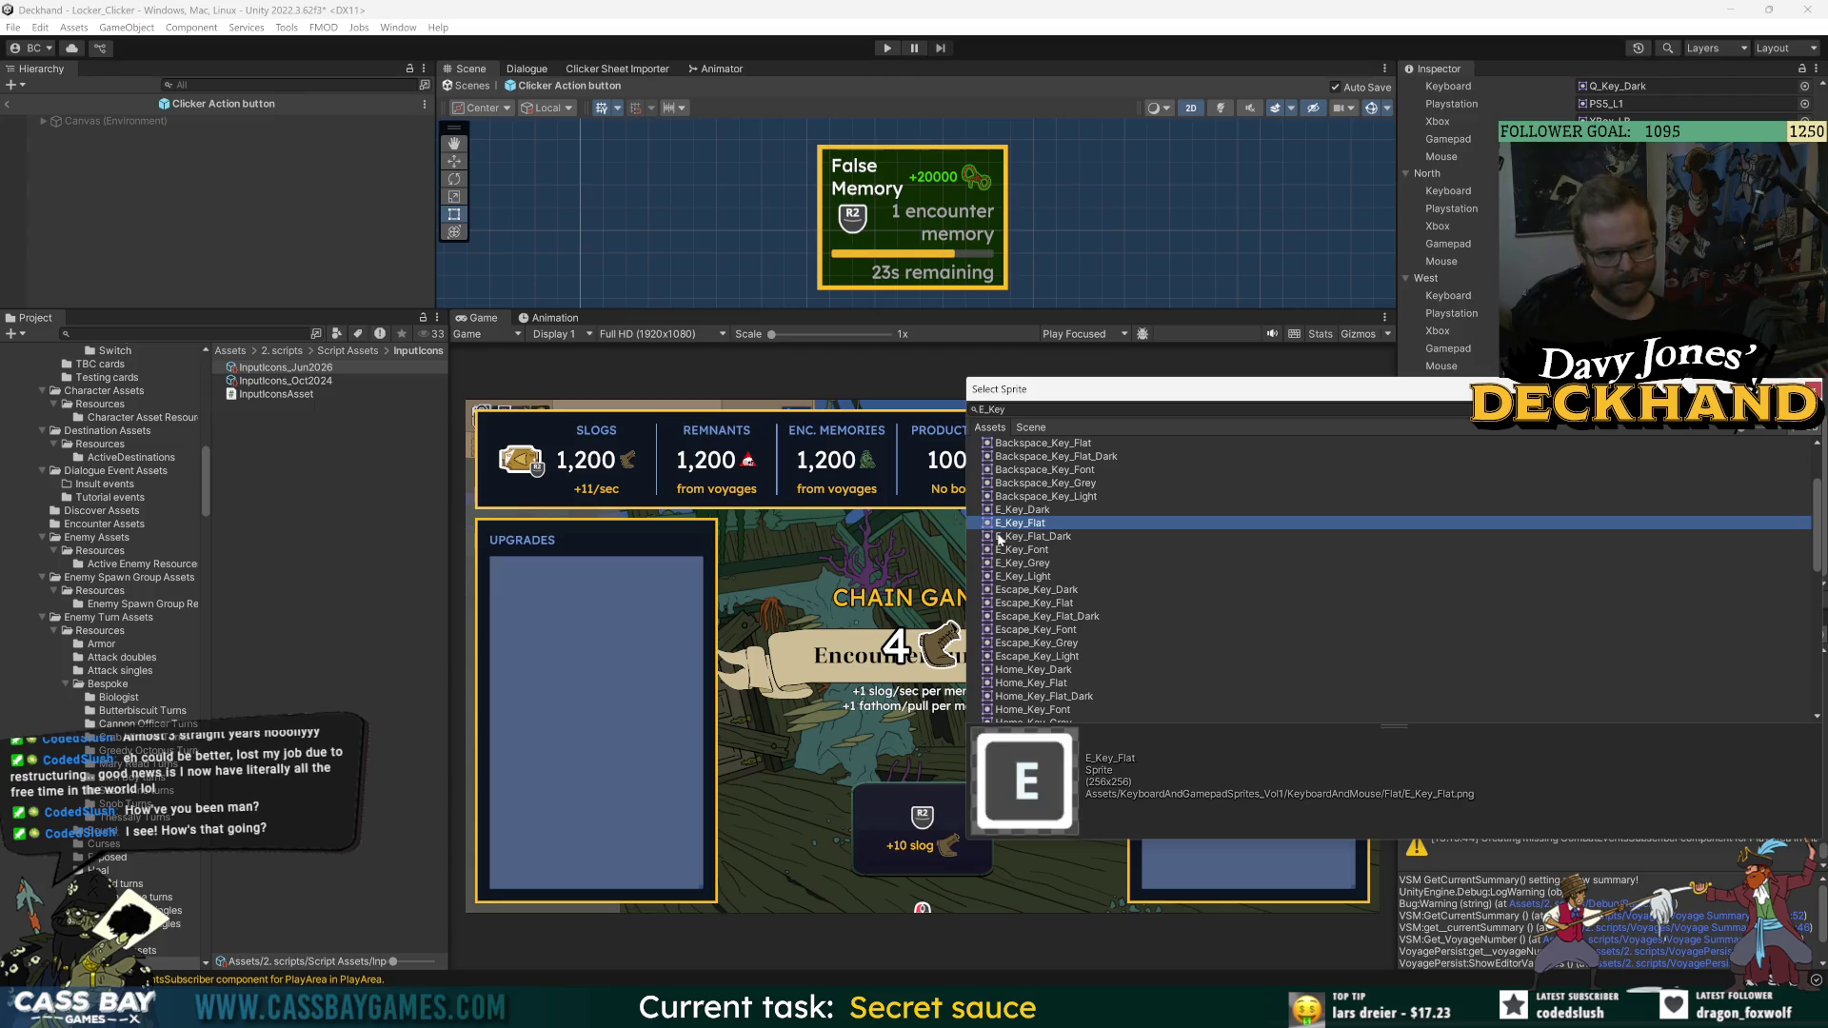
pyautogui.press('Up')
pyautogui.press('Down')
pyautogui.press('Down')
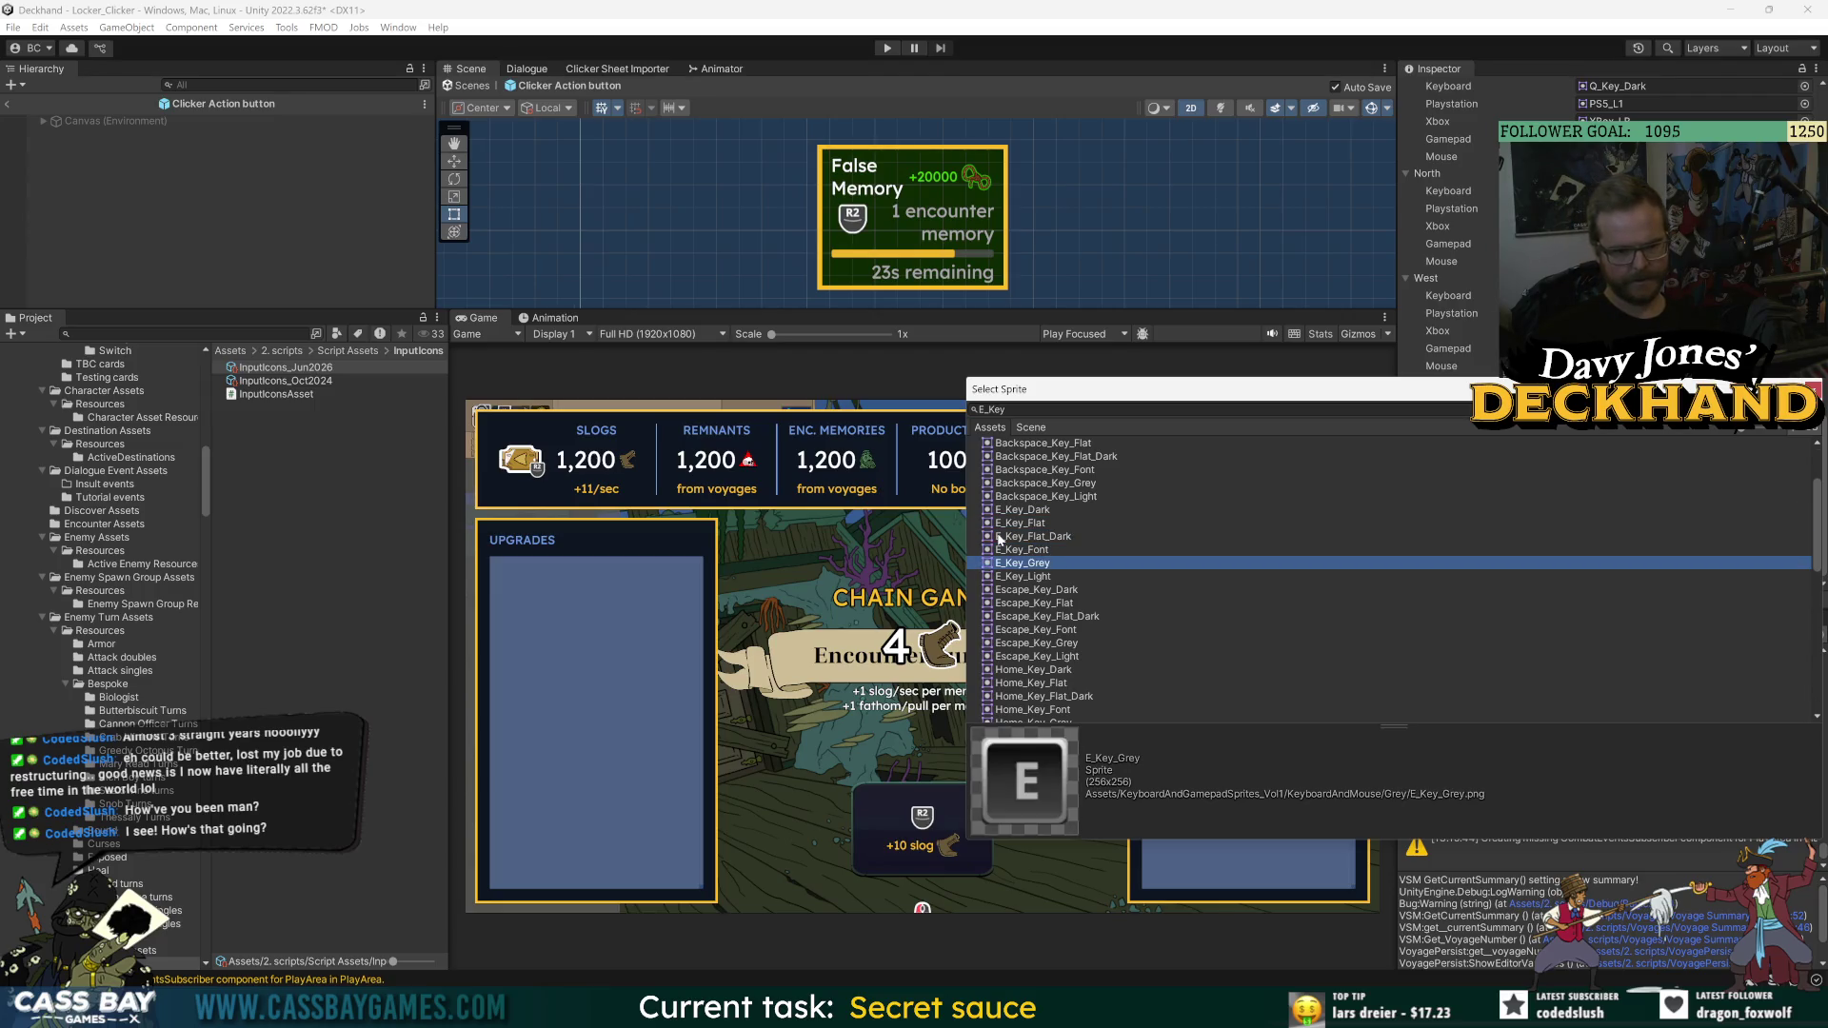
pyautogui.press('Up')
pyautogui.press('Up')
pyautogui.press('Up')
pyautogui.press('Up')
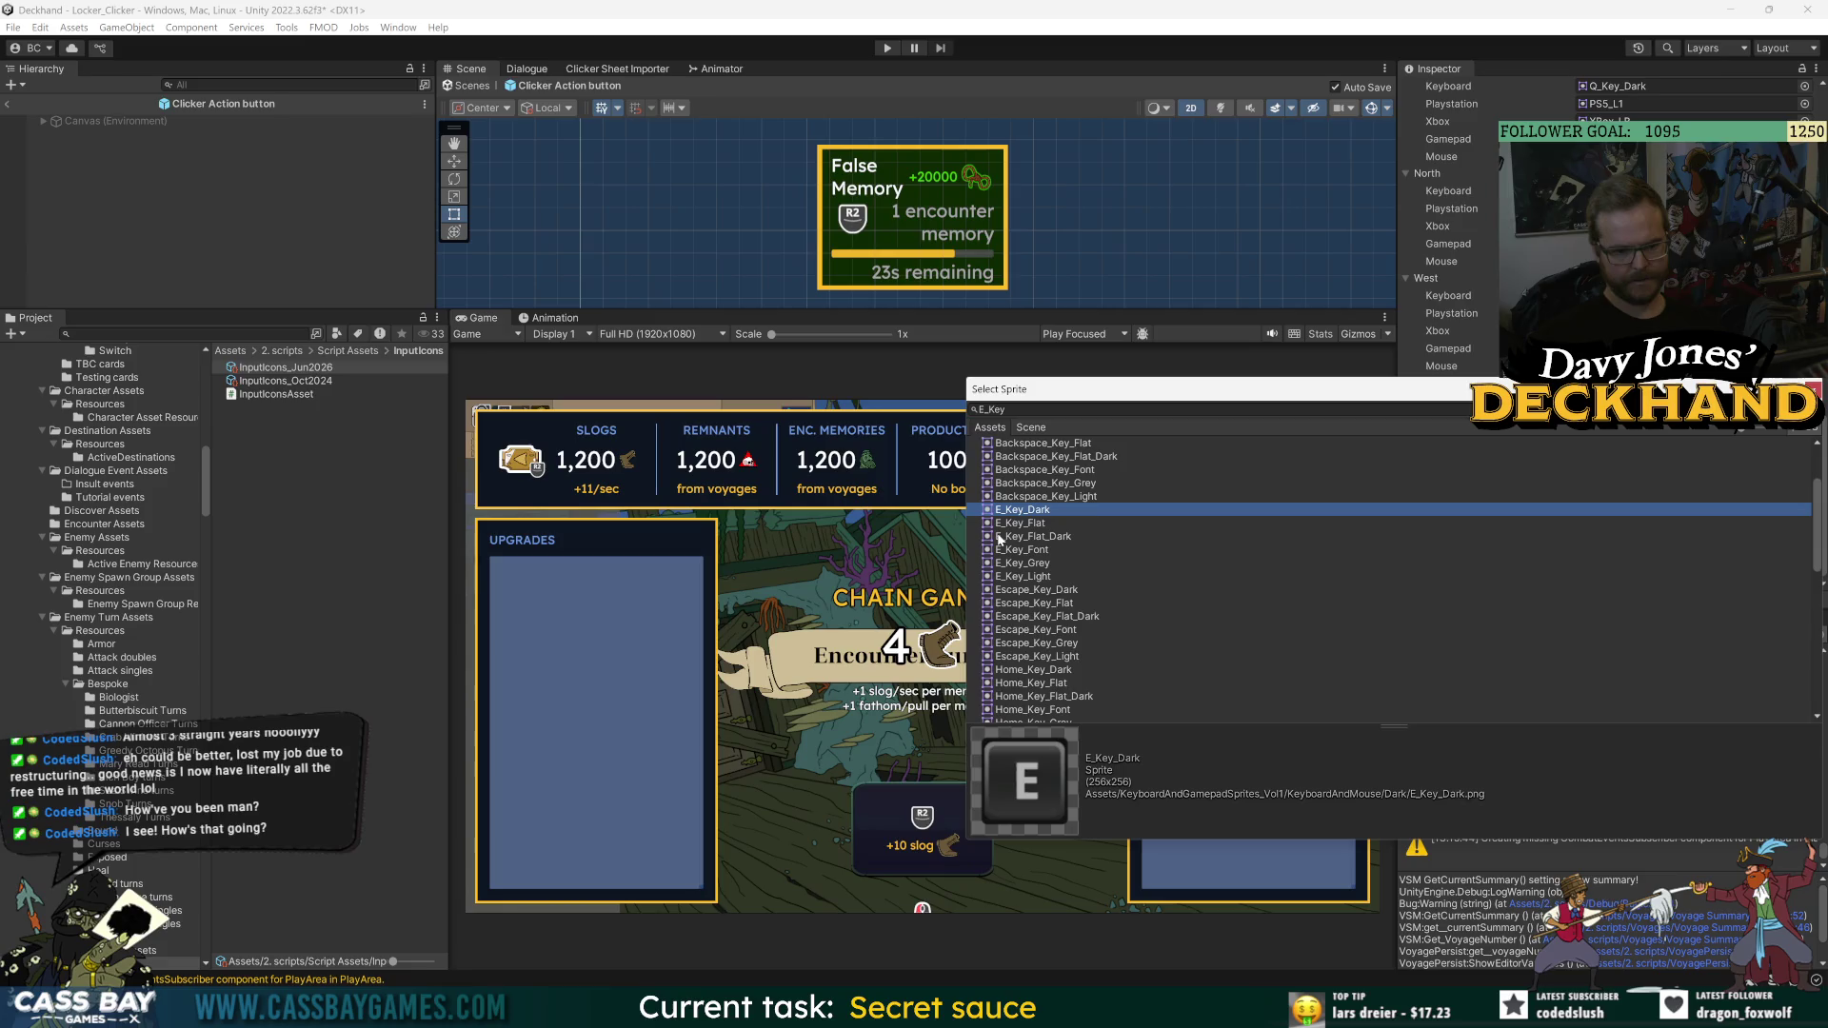
pyautogui.press('Down')
pyautogui.press('Down')
pyautogui.press('Down')
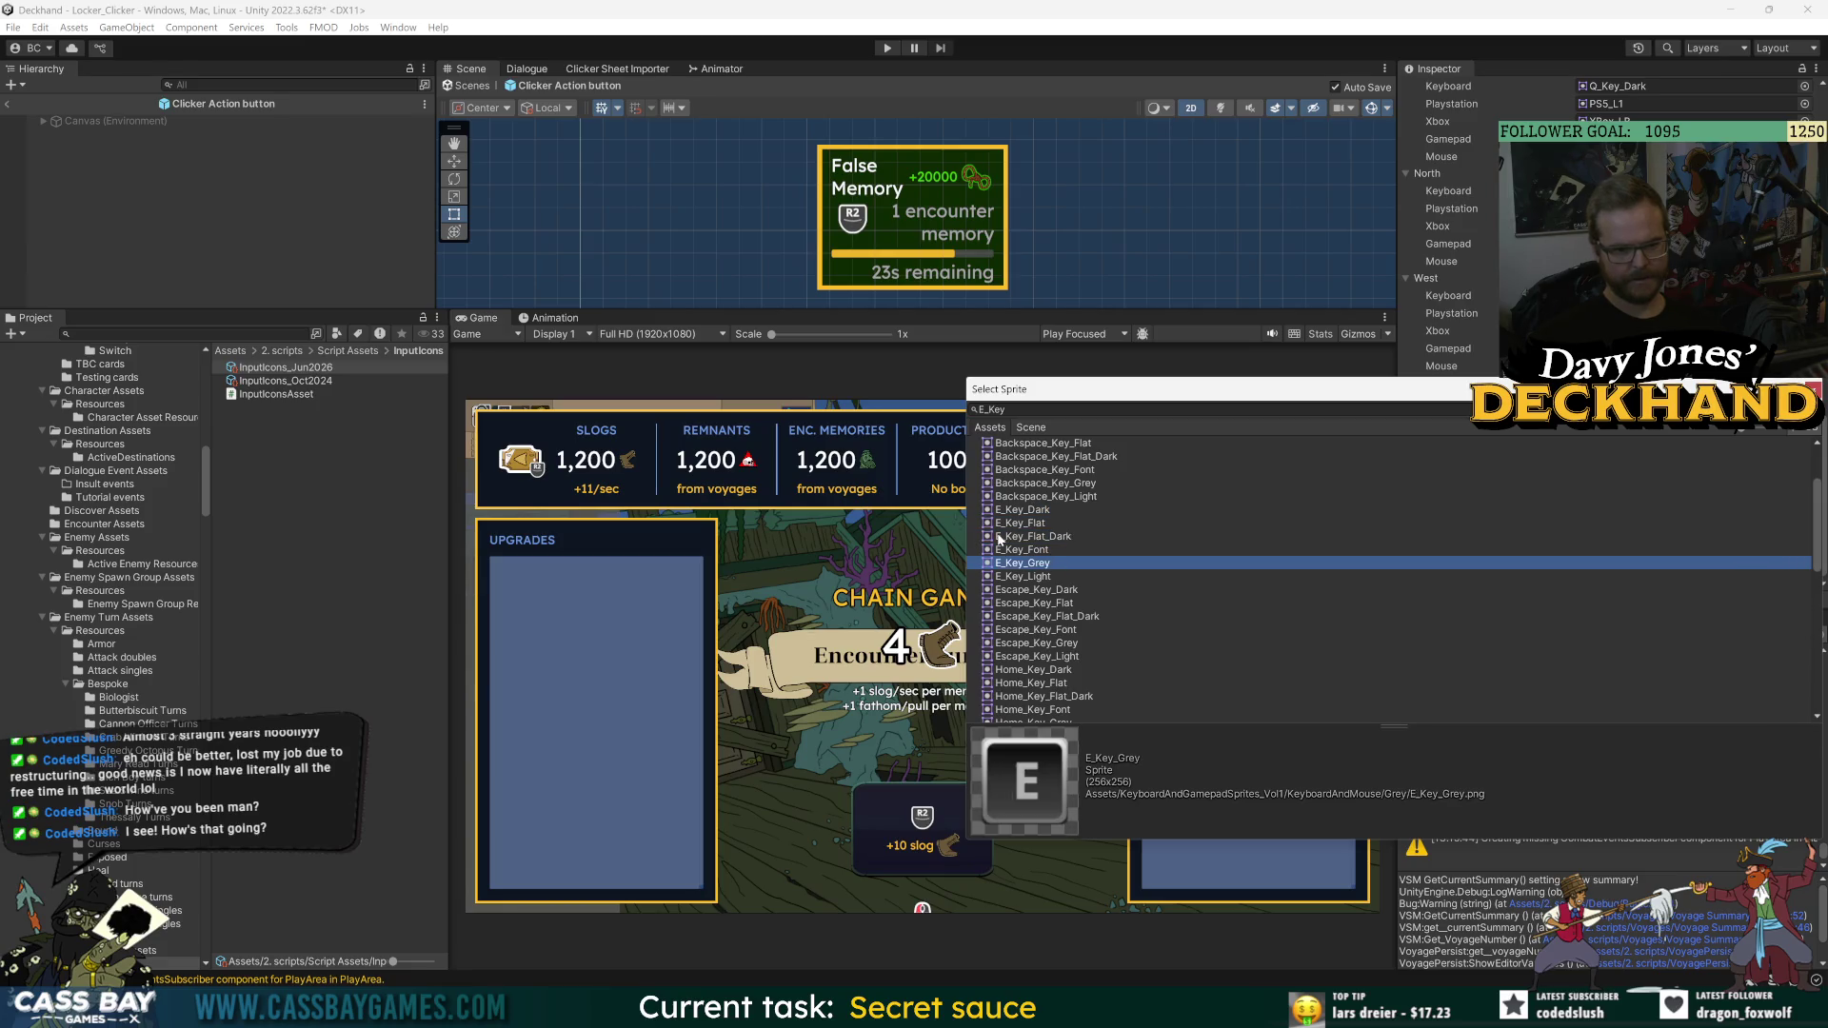
pyautogui.press('Up')
pyautogui.press('Up')
pyautogui.press('Up')
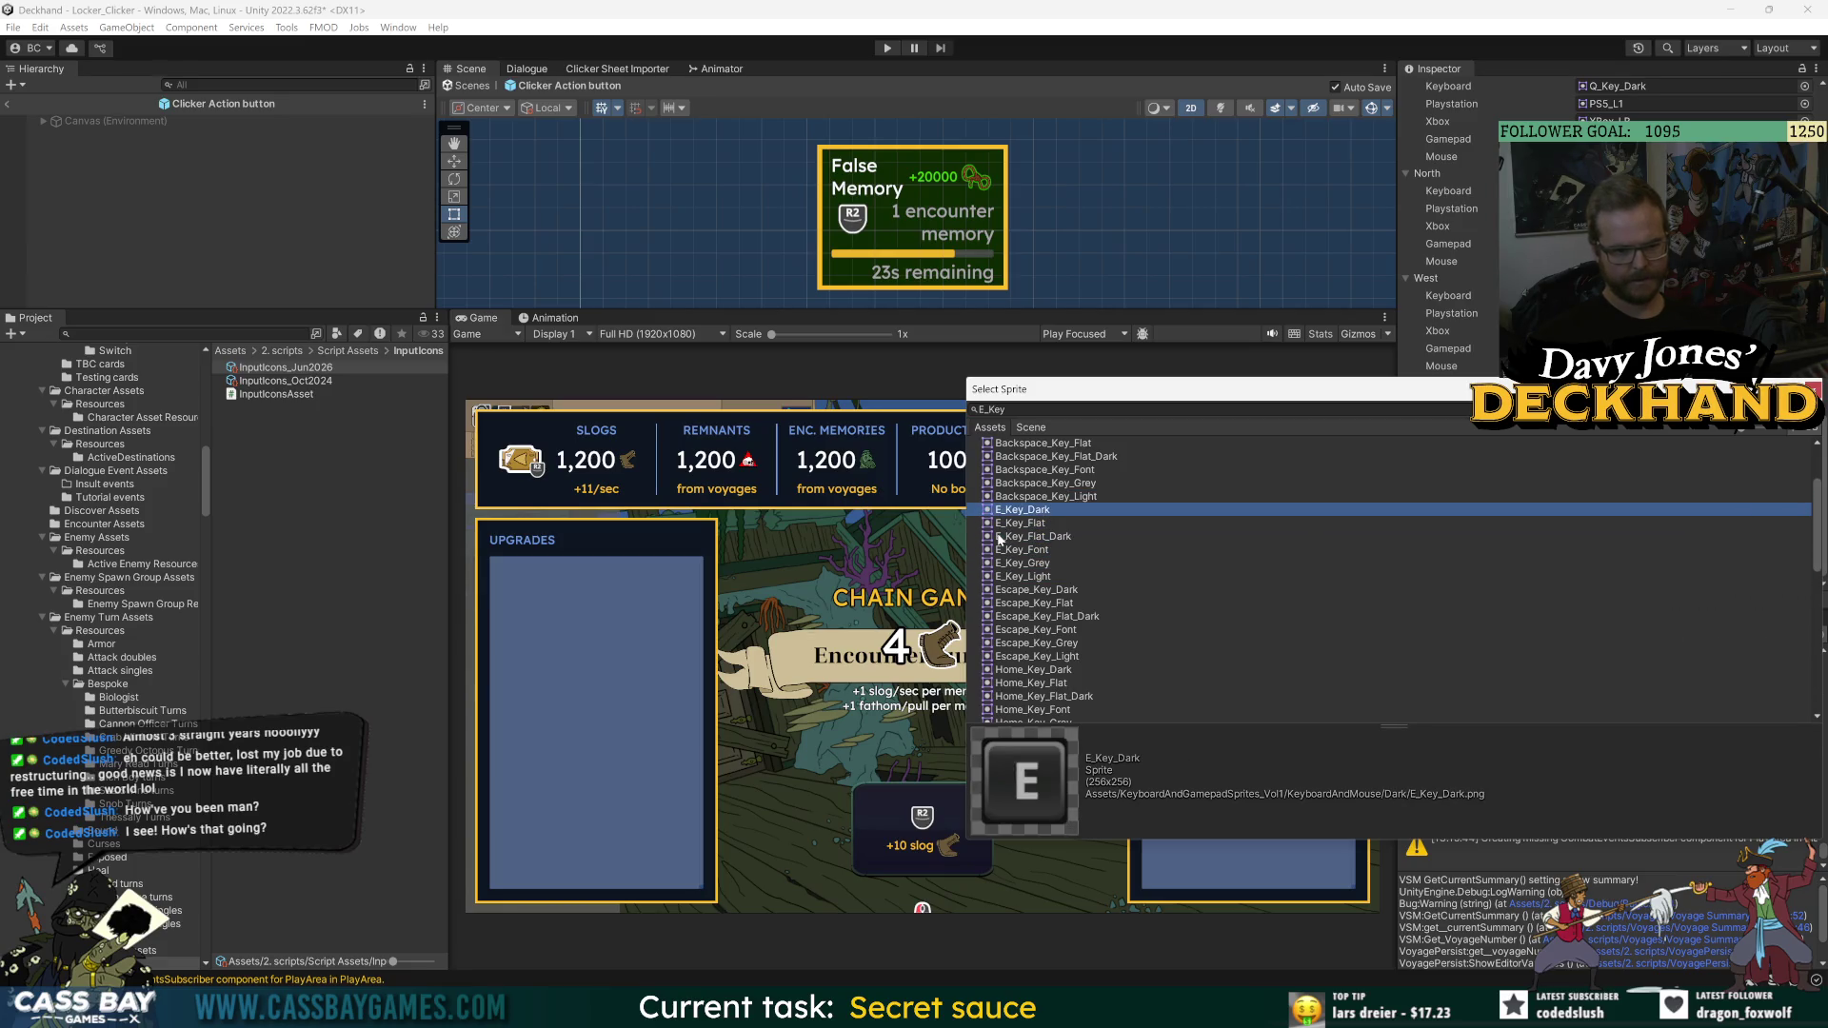
pyautogui.press('Return')
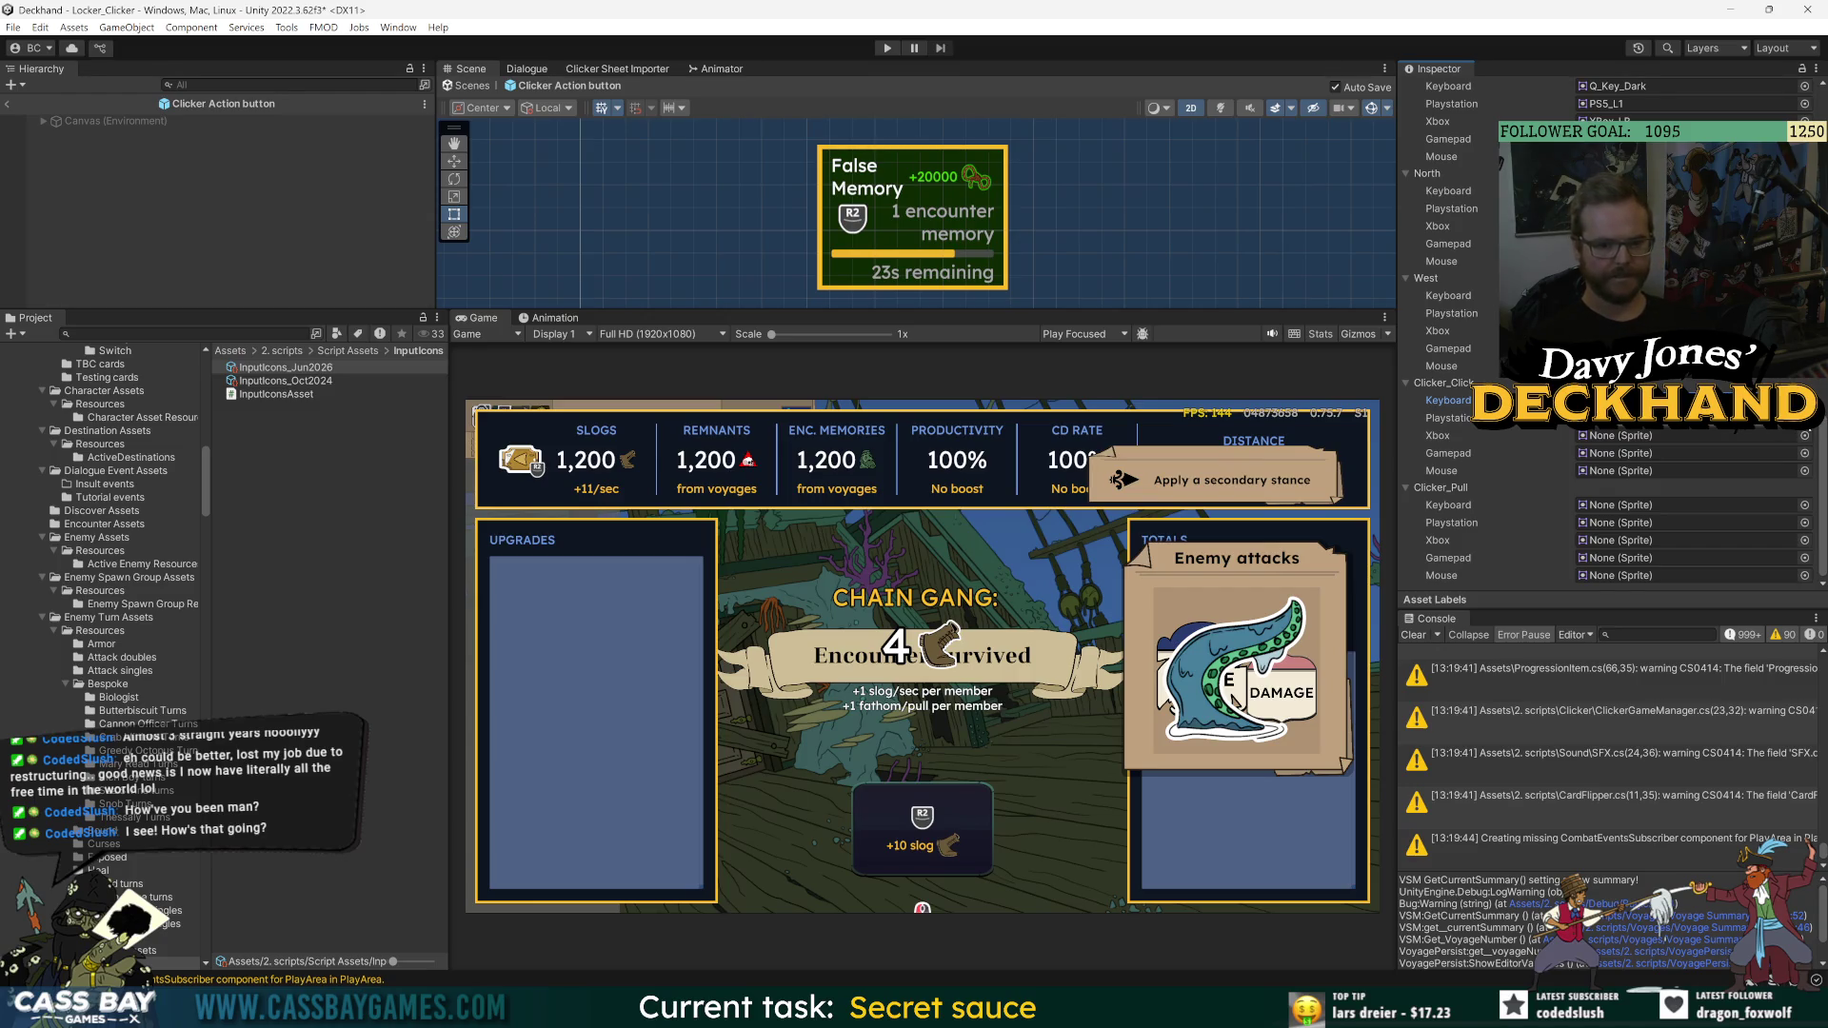
pyautogui.click(1804, 400)
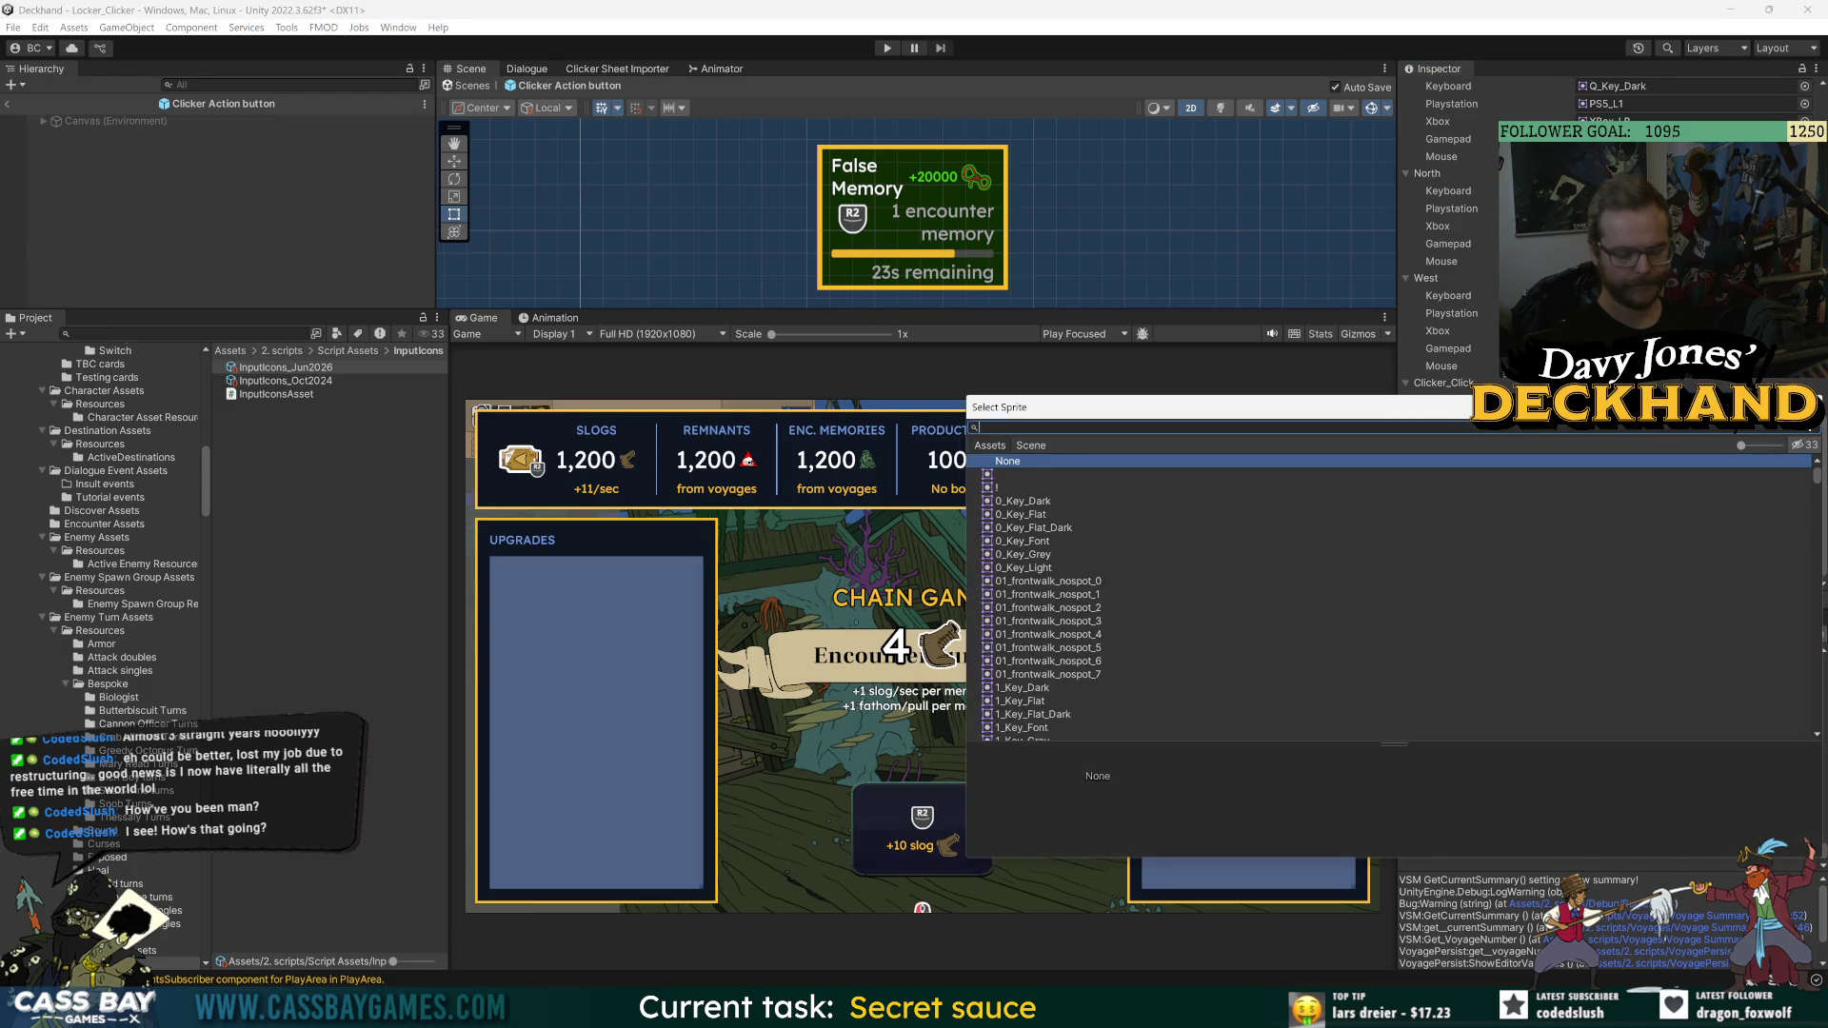
# - Assign PS5_Cross_Flat as the PlayStation icon
pyautogui.write('ps5 x')
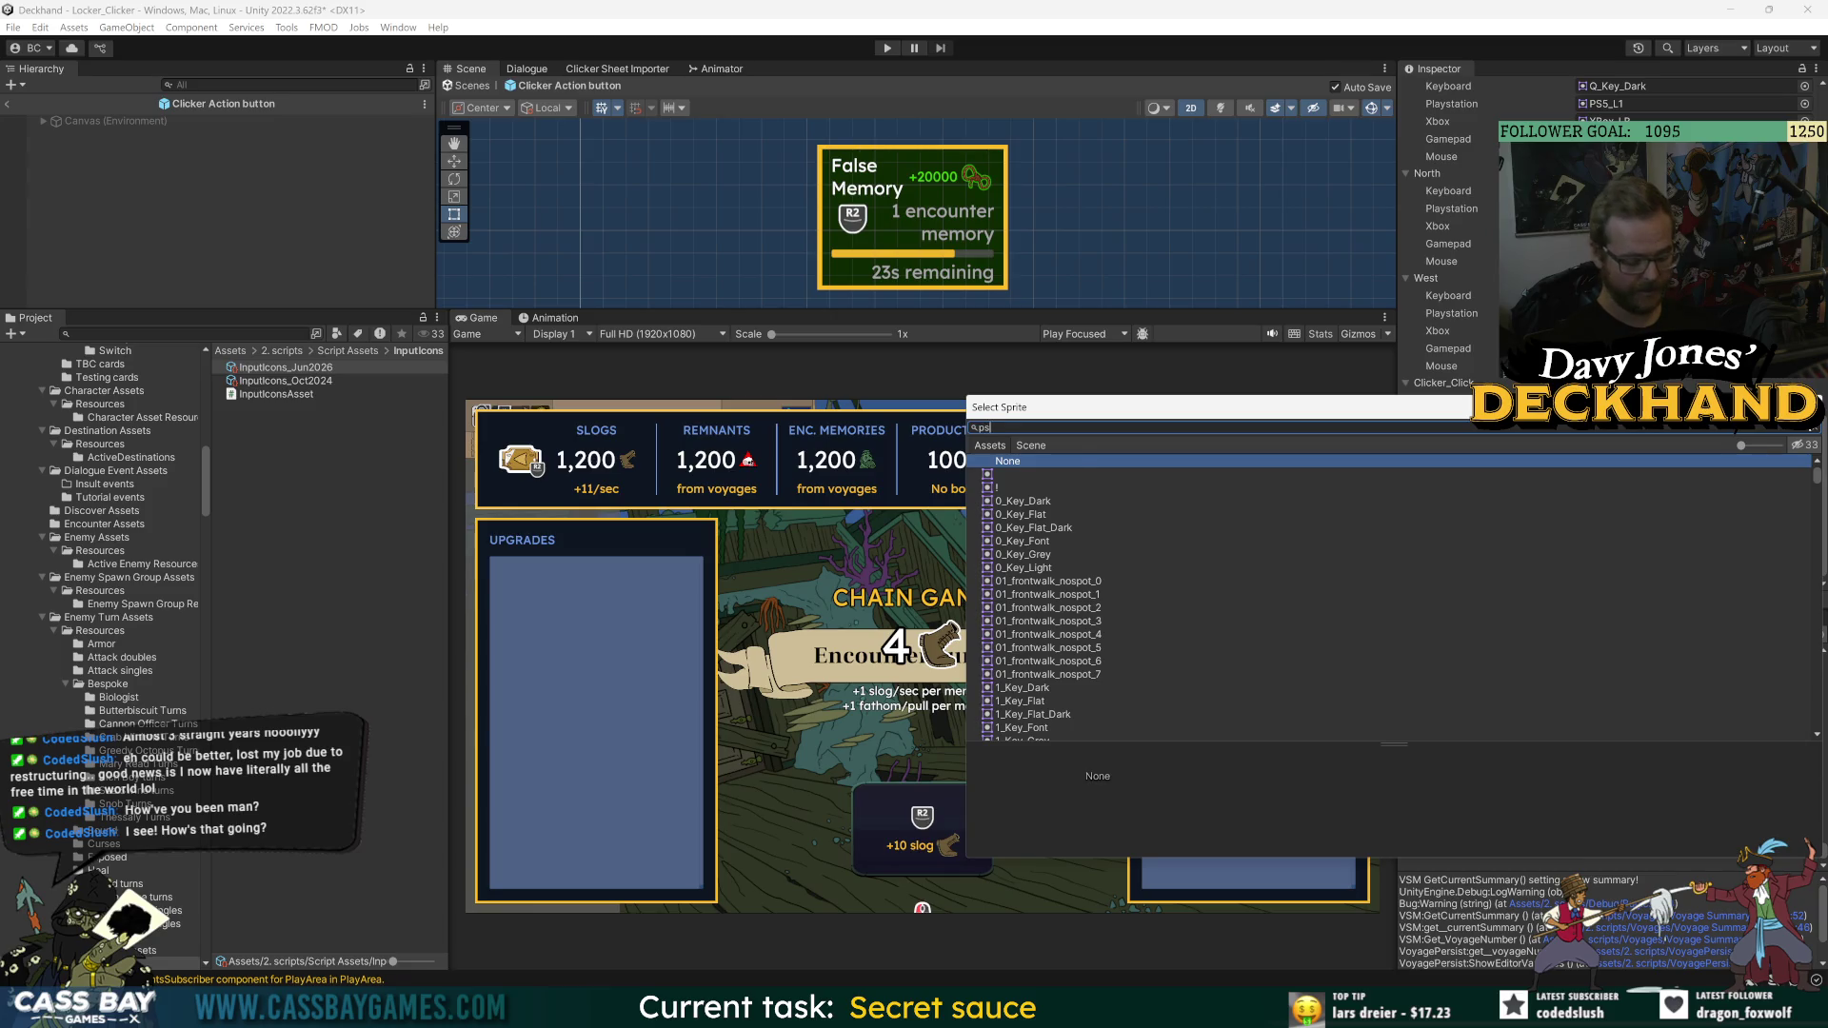
pyautogui.press('BackSpace')
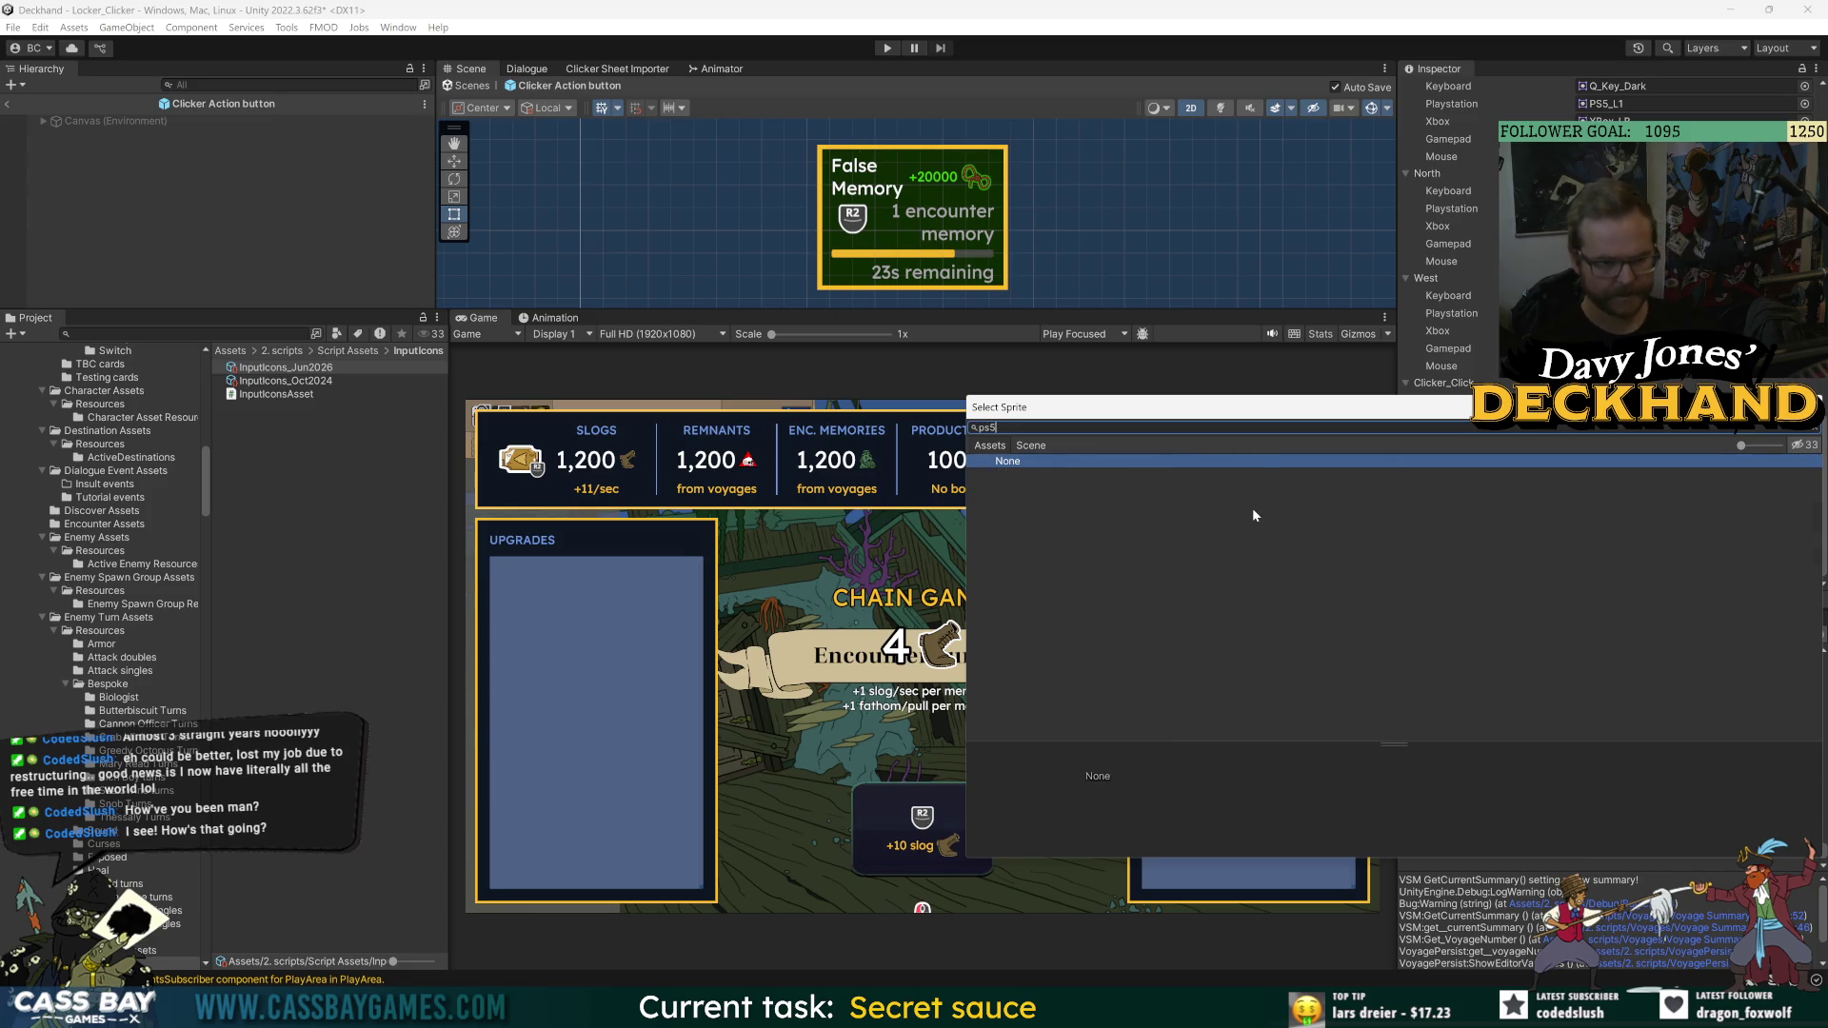
pyautogui.click(1033, 515)
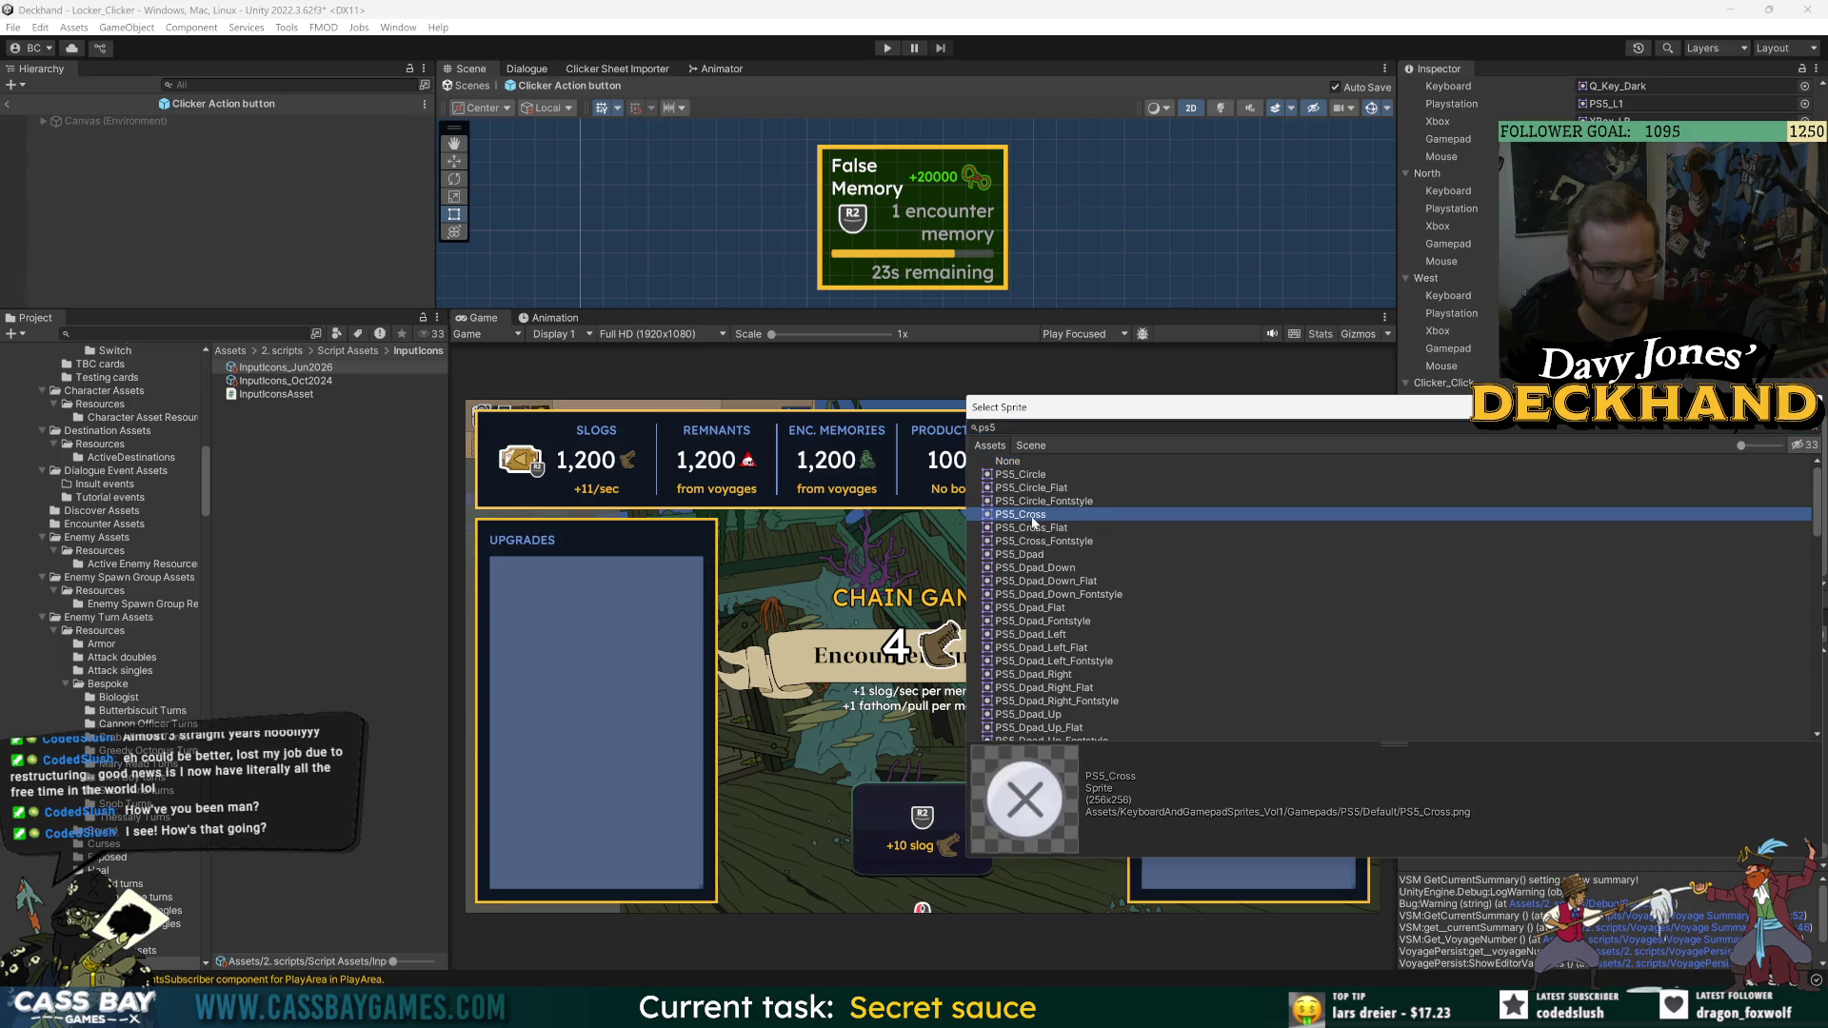
pyautogui.press('Down')
pyautogui.press('Down')
pyautogui.press('Up')
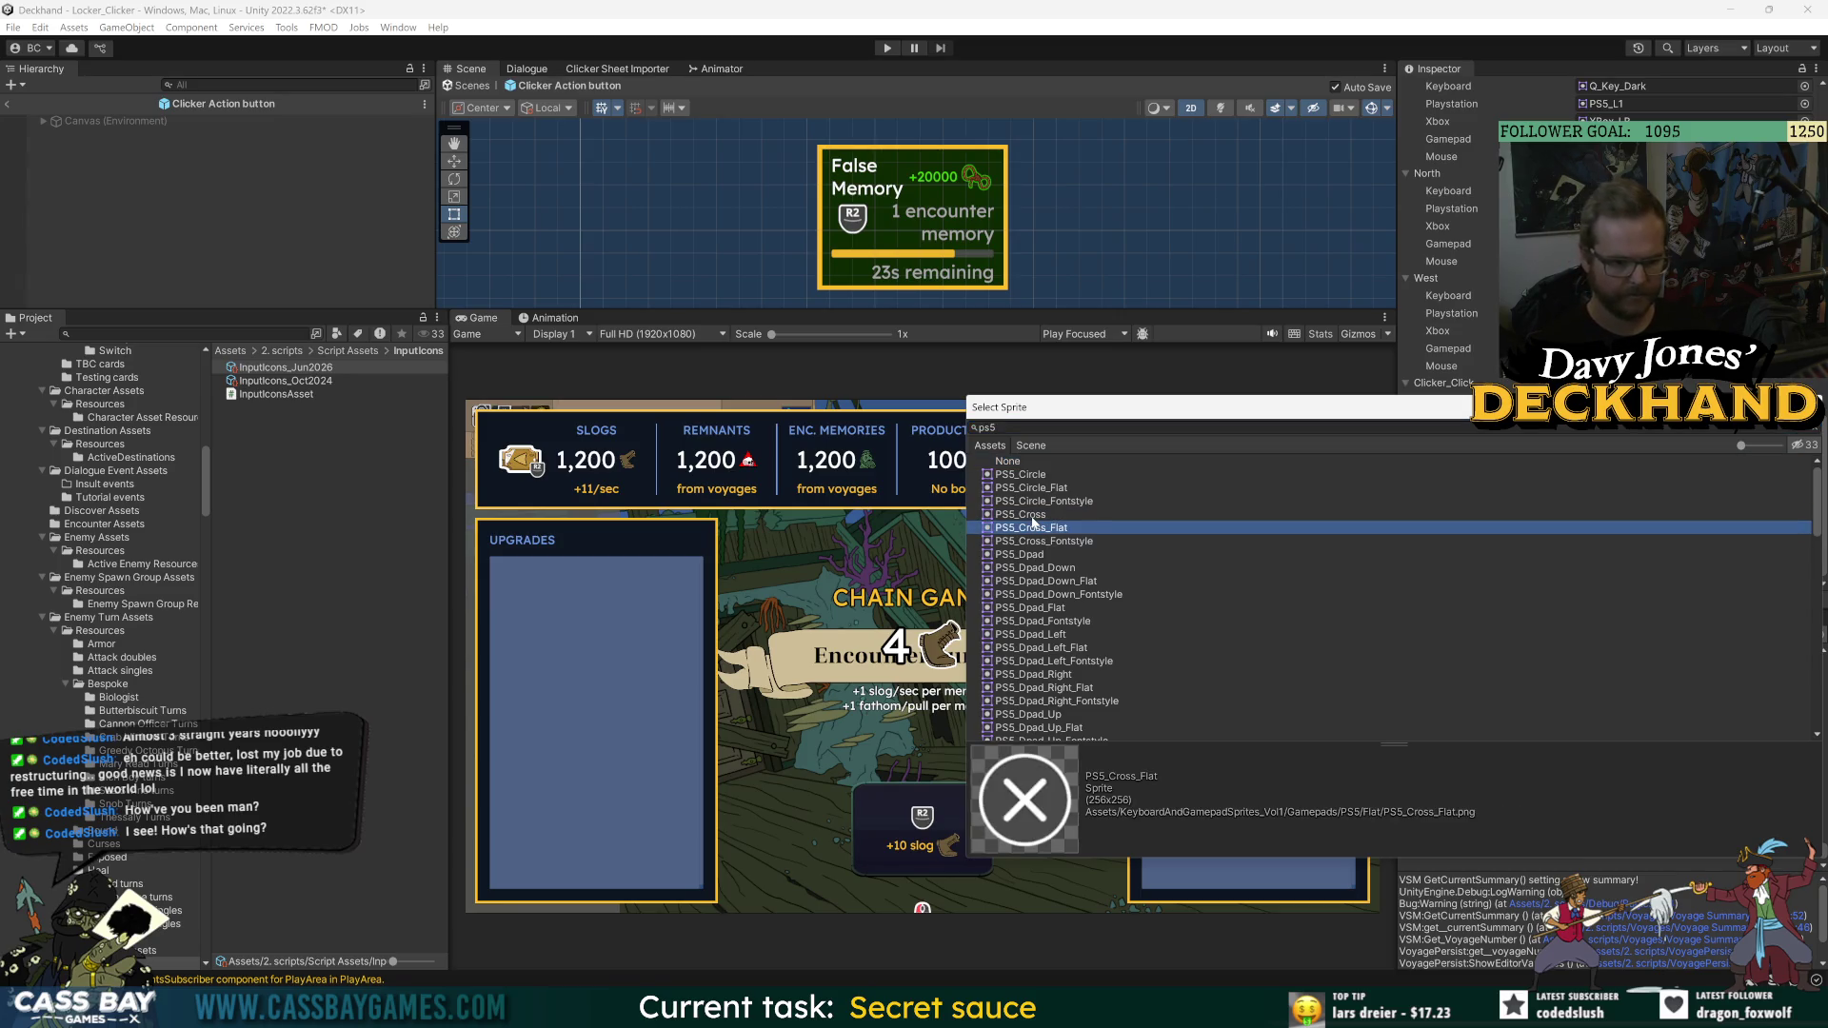
pyautogui.press('Return')
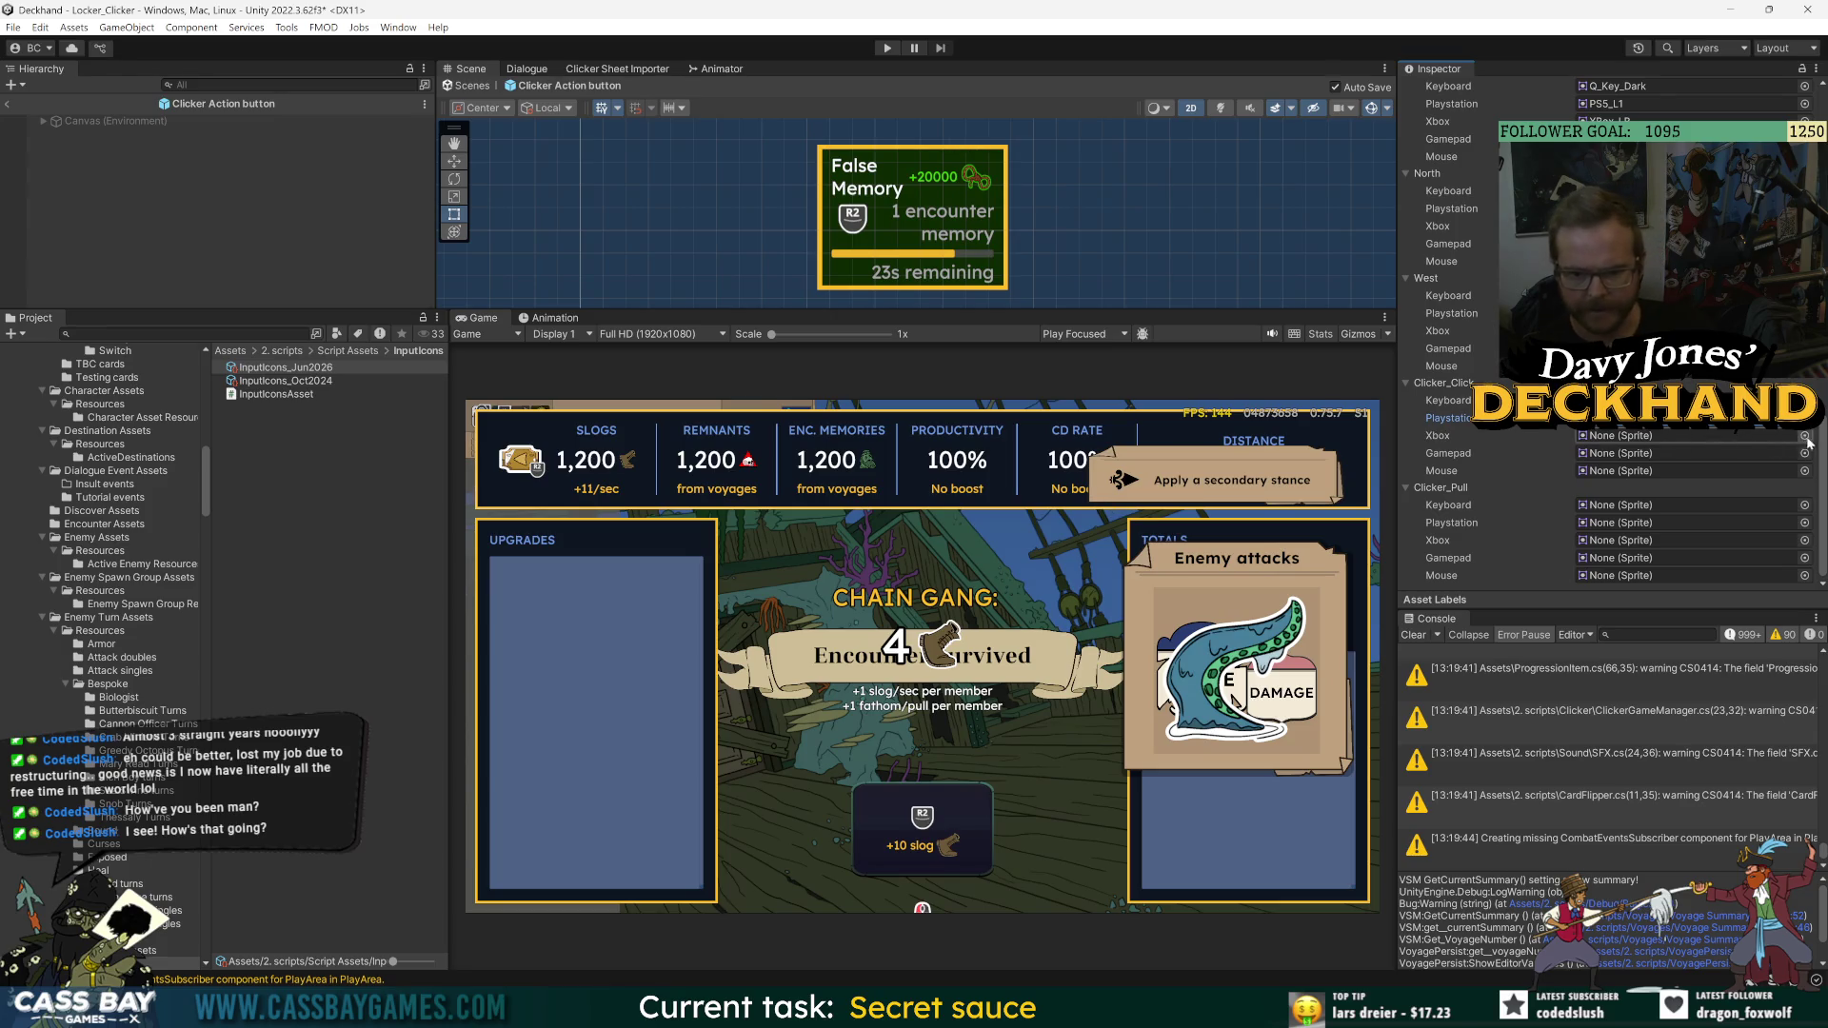
# - Set the Clicker_Click Xbox icon to XBox_X_Flat
pyautogui.click(1803, 436)
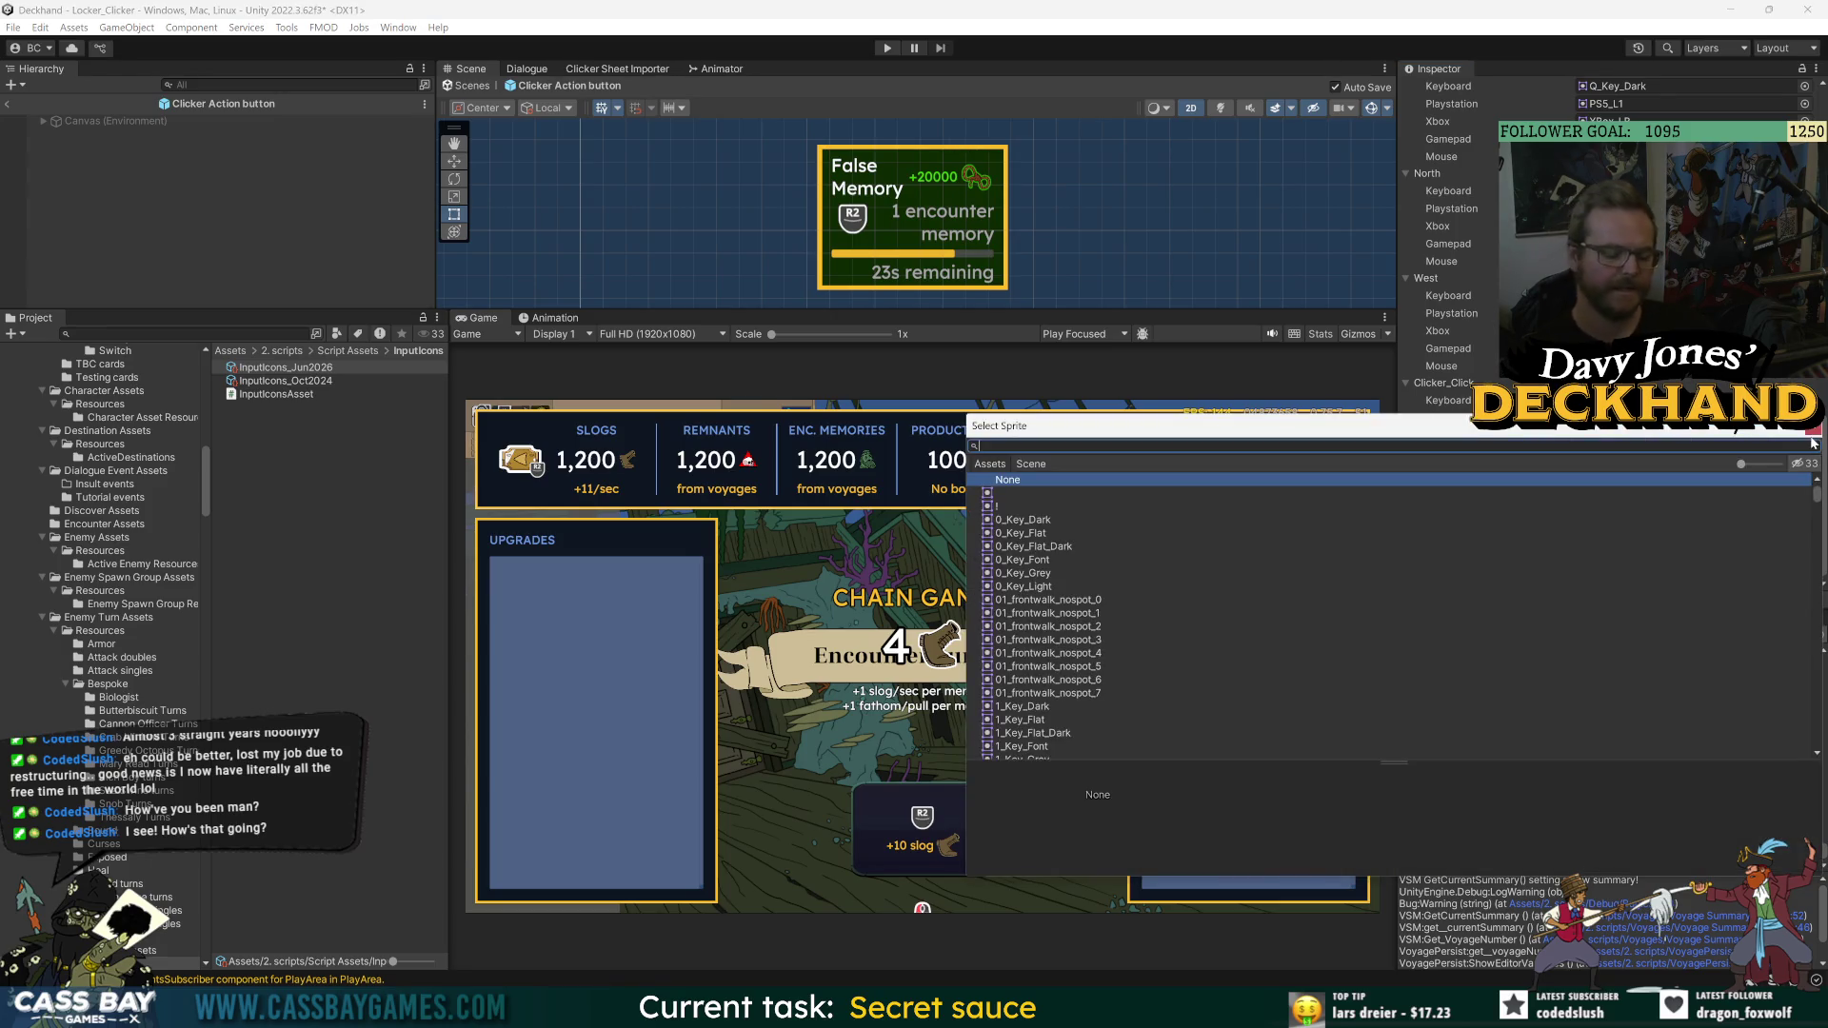
pyautogui.write('xbox x')
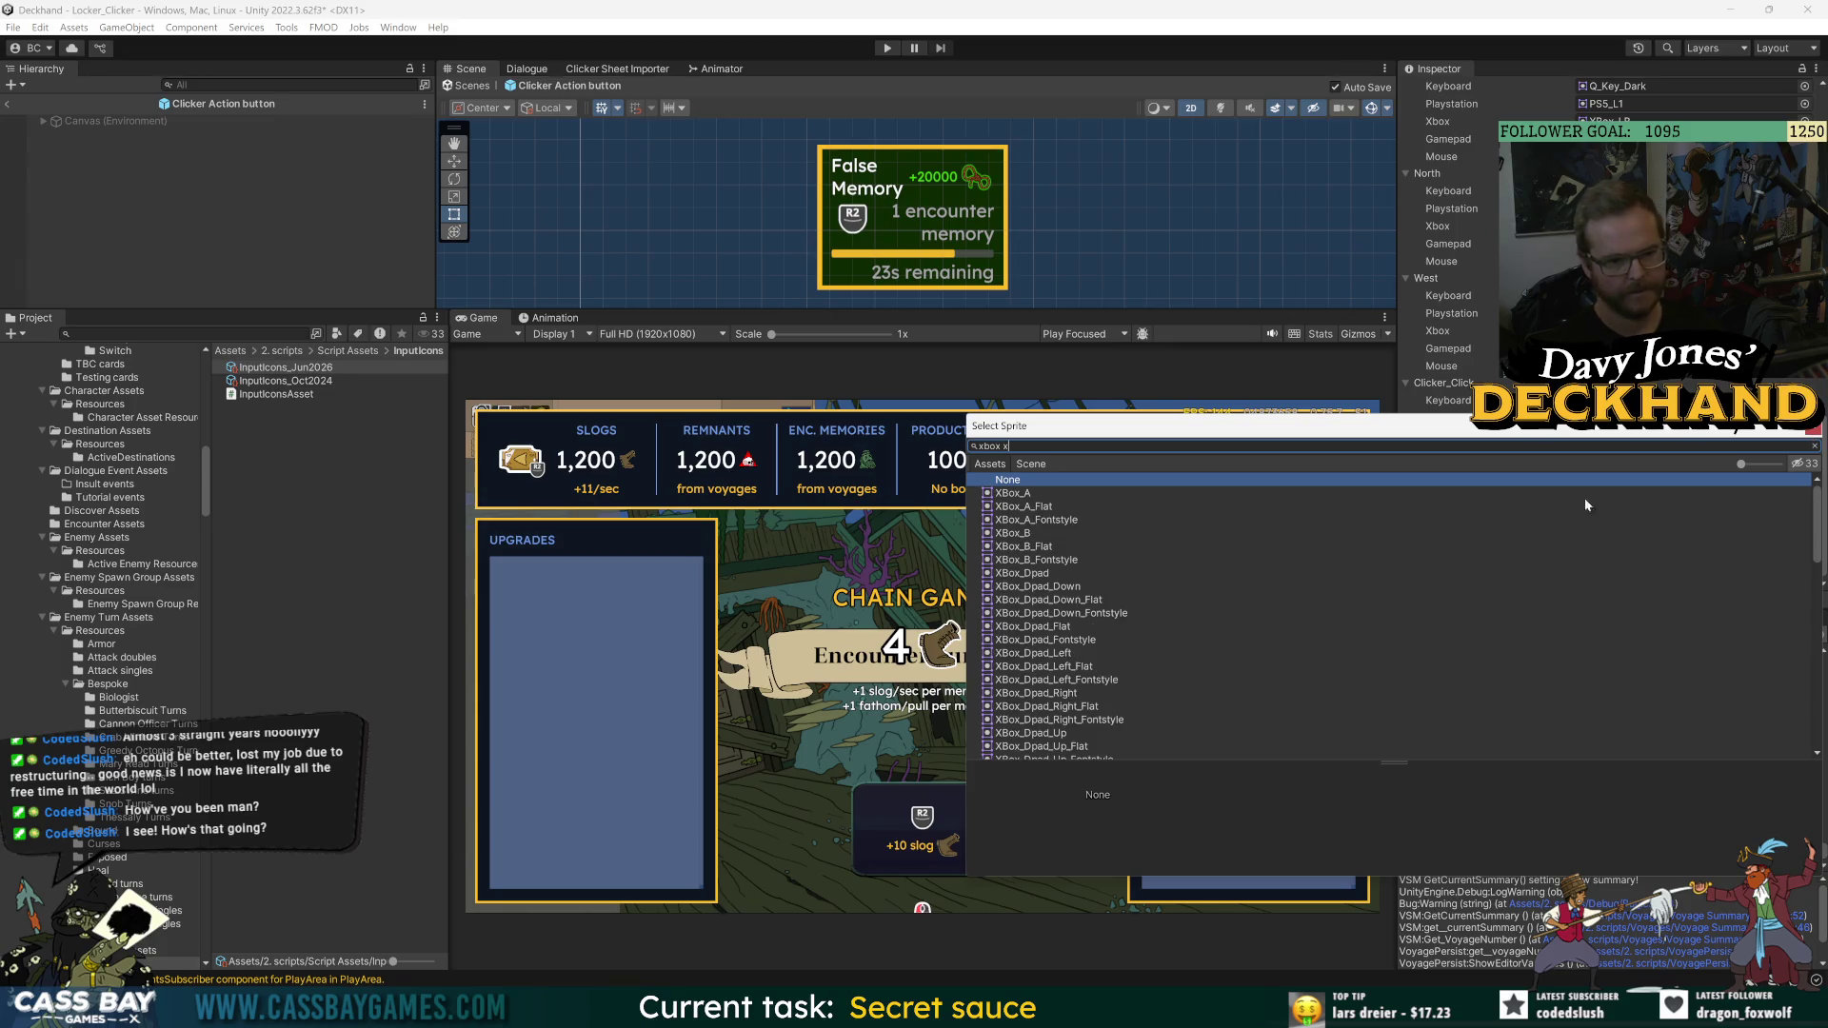
pyautogui.scroll(-5, 1119, 650)
pyautogui.scroll(-5, 1080, 696)
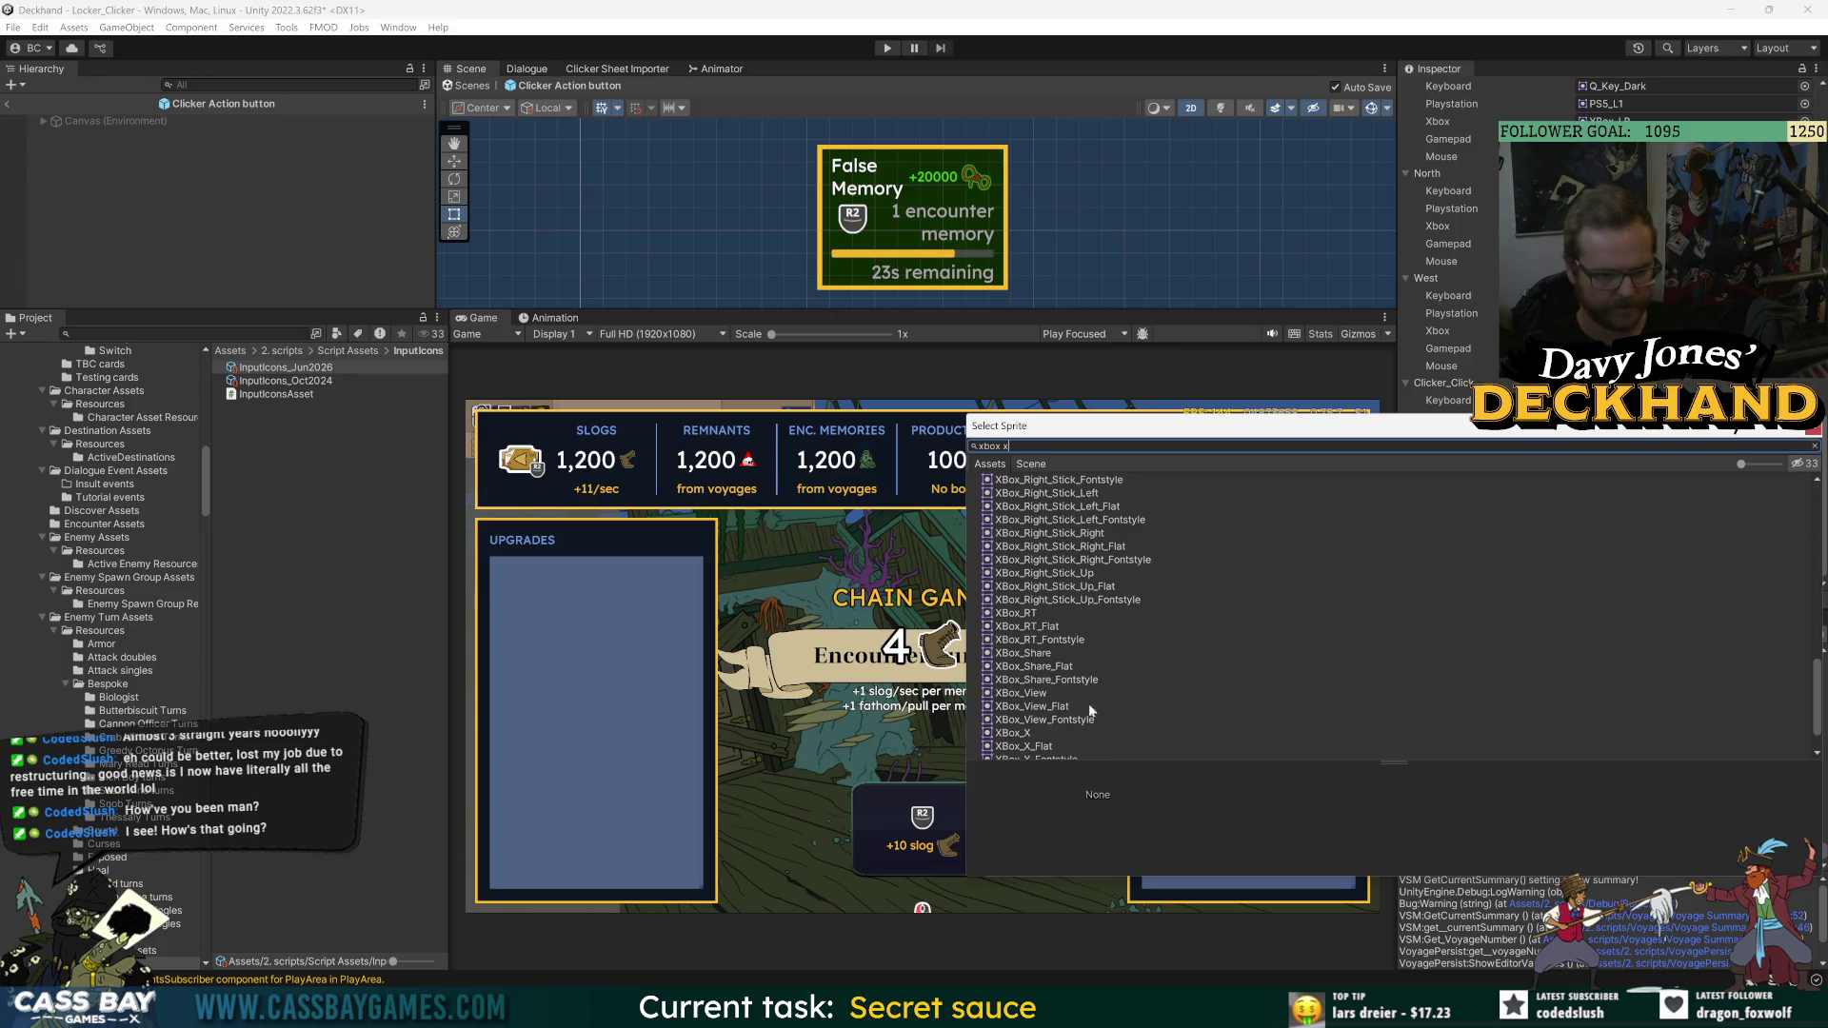
pyautogui.click(1015, 741)
pyautogui.doubleClick(1013, 729)
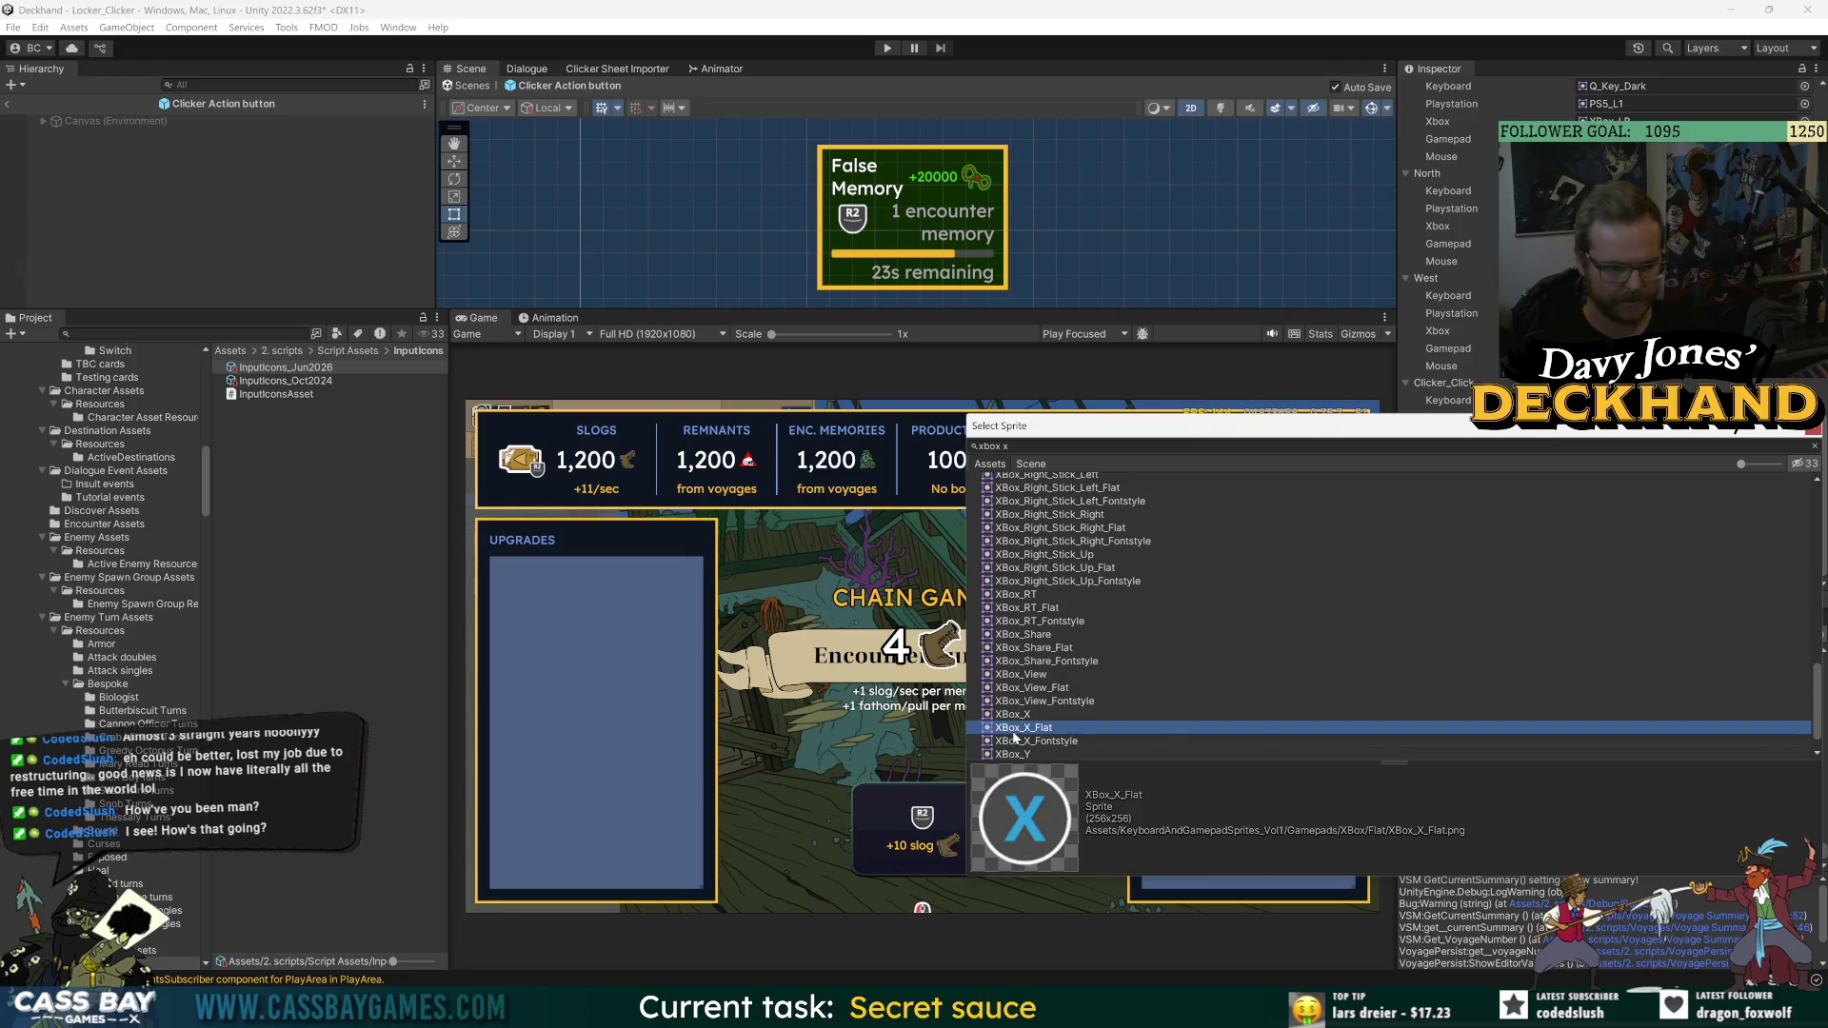
# - Set the Clicker_Click PlayStation icon to the plain PS5_Square sprite
pyautogui.click(1804, 418)
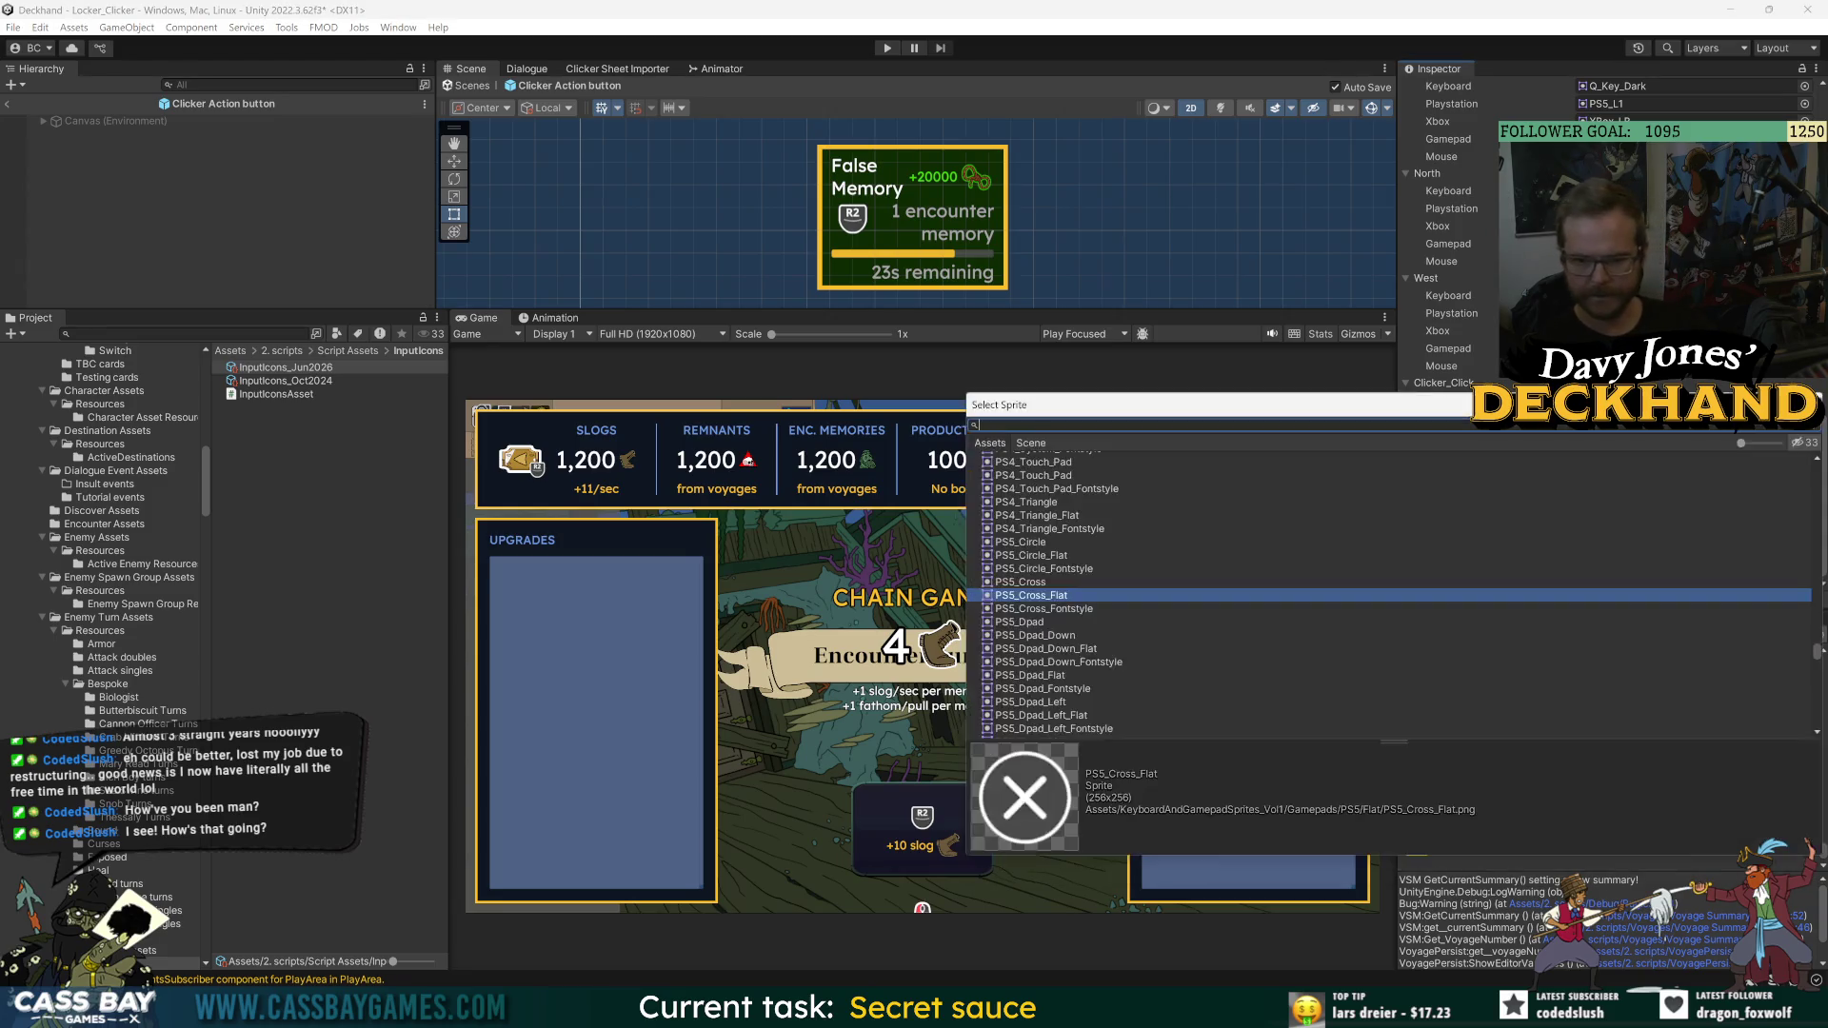
pyautogui.write('ps5')
pyautogui.scroll(2, 1390, 591)
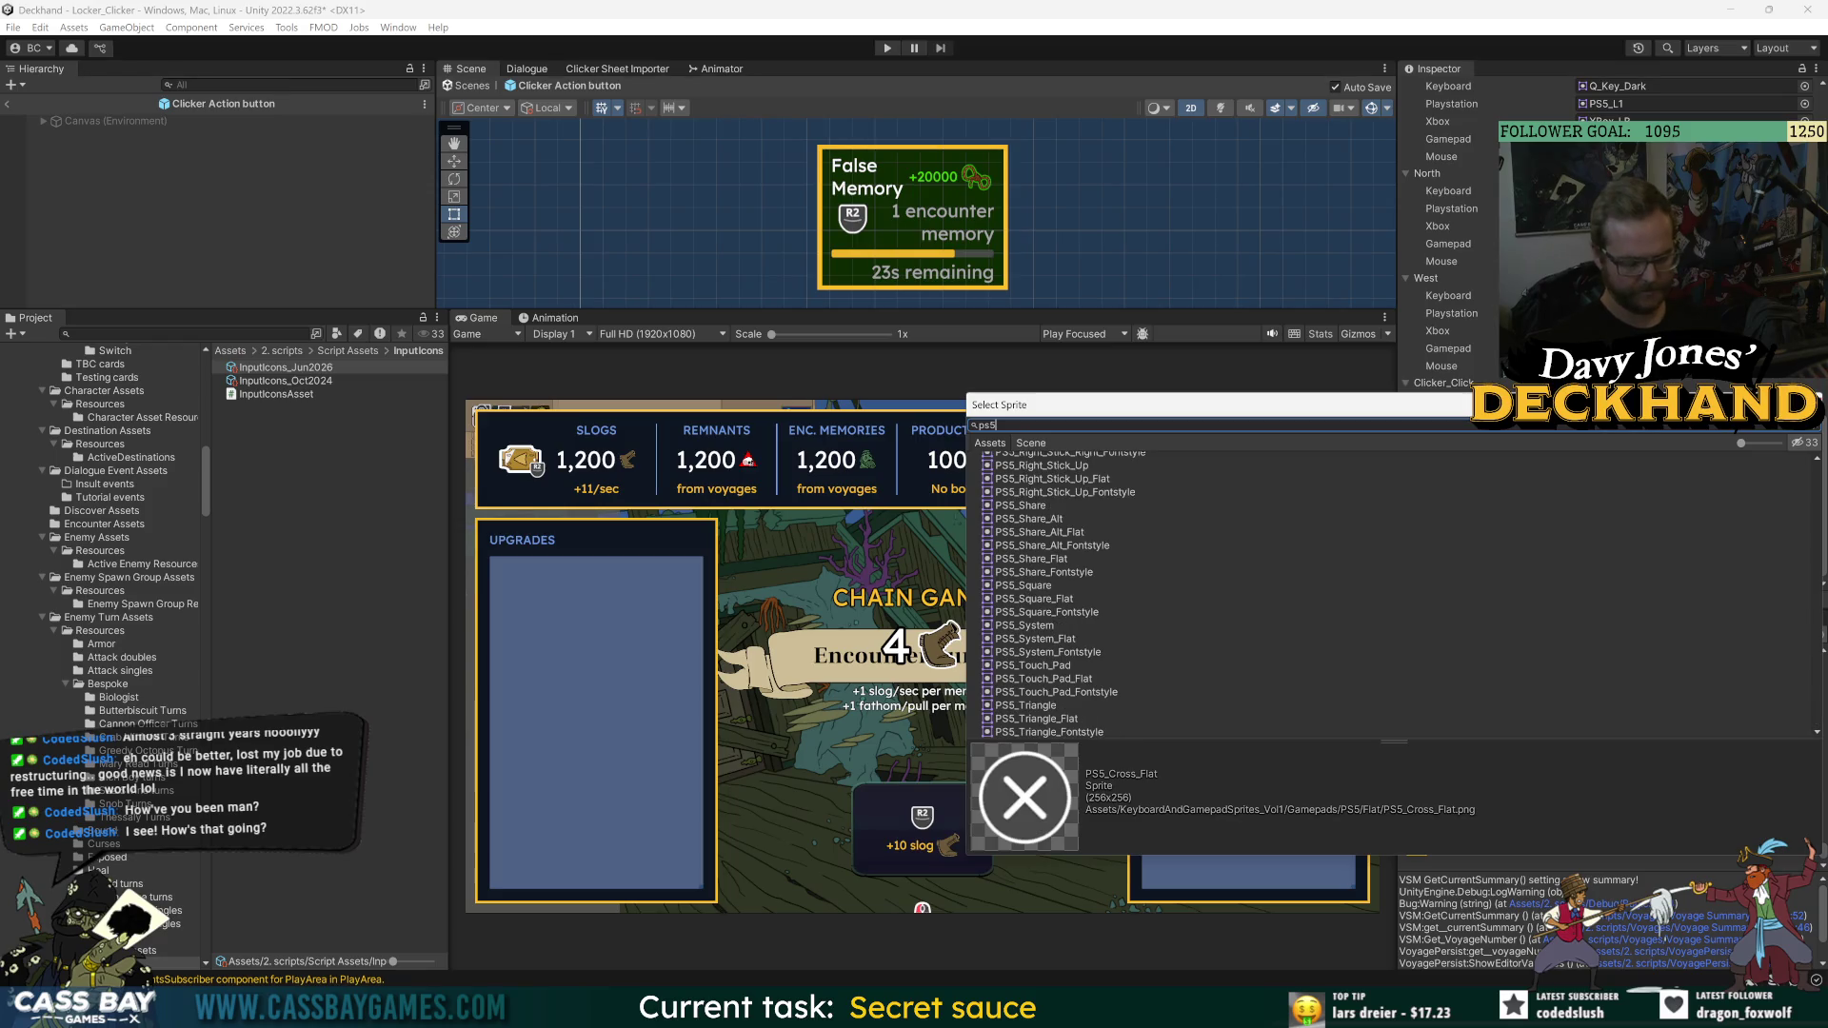
pyautogui.write('s')
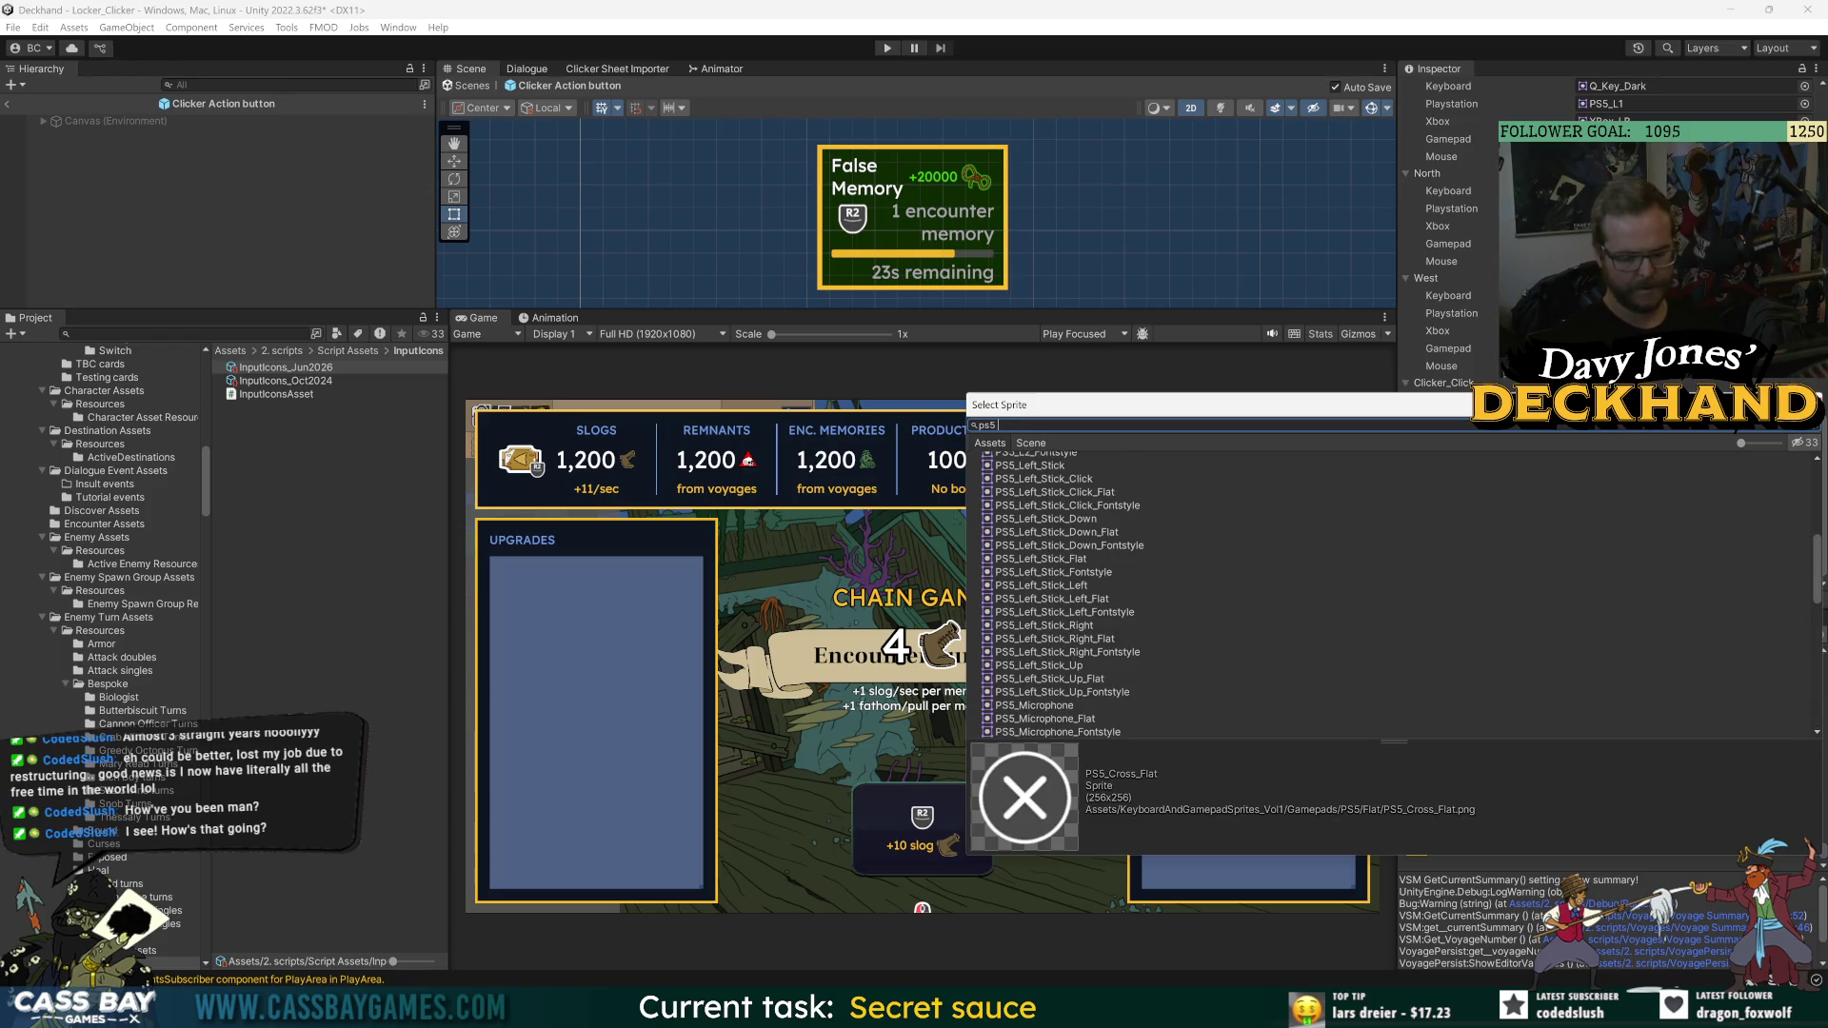
pyautogui.write('q')
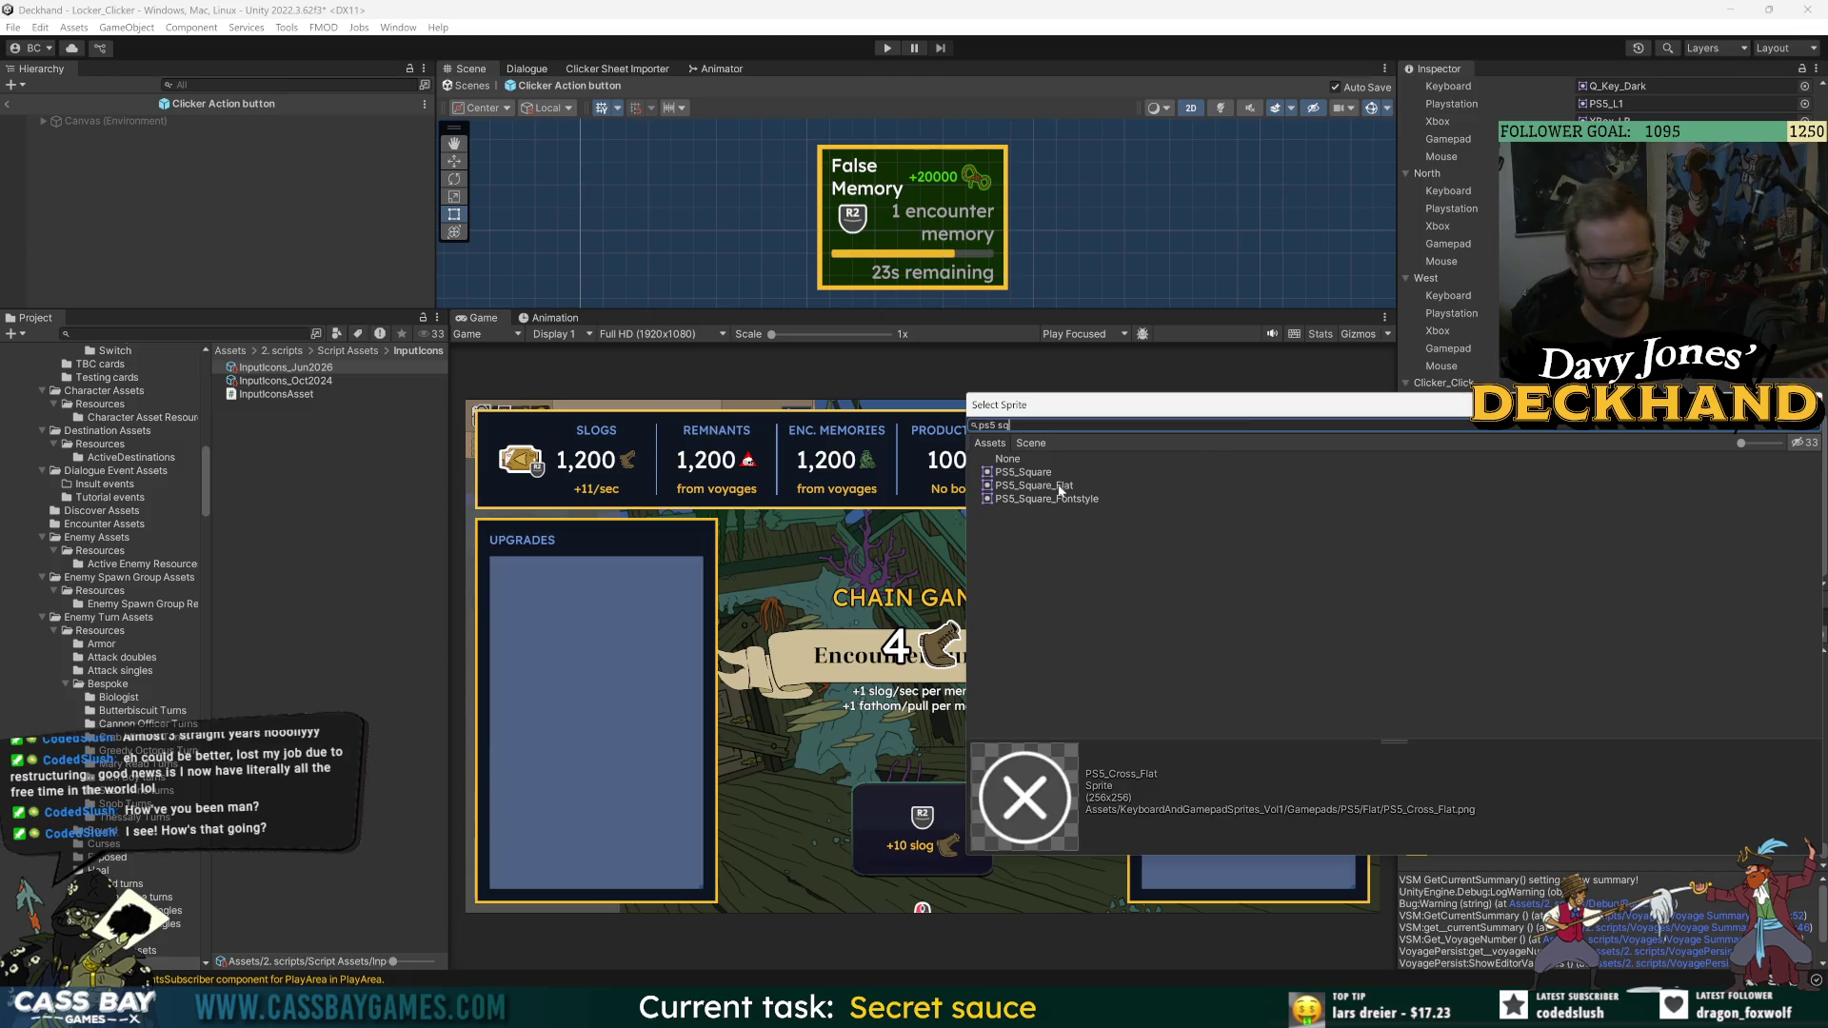
pyautogui.click(1062, 486)
pyautogui.press('Down')
pyautogui.press('Up')
pyautogui.press('Up')
pyautogui.press('Down')
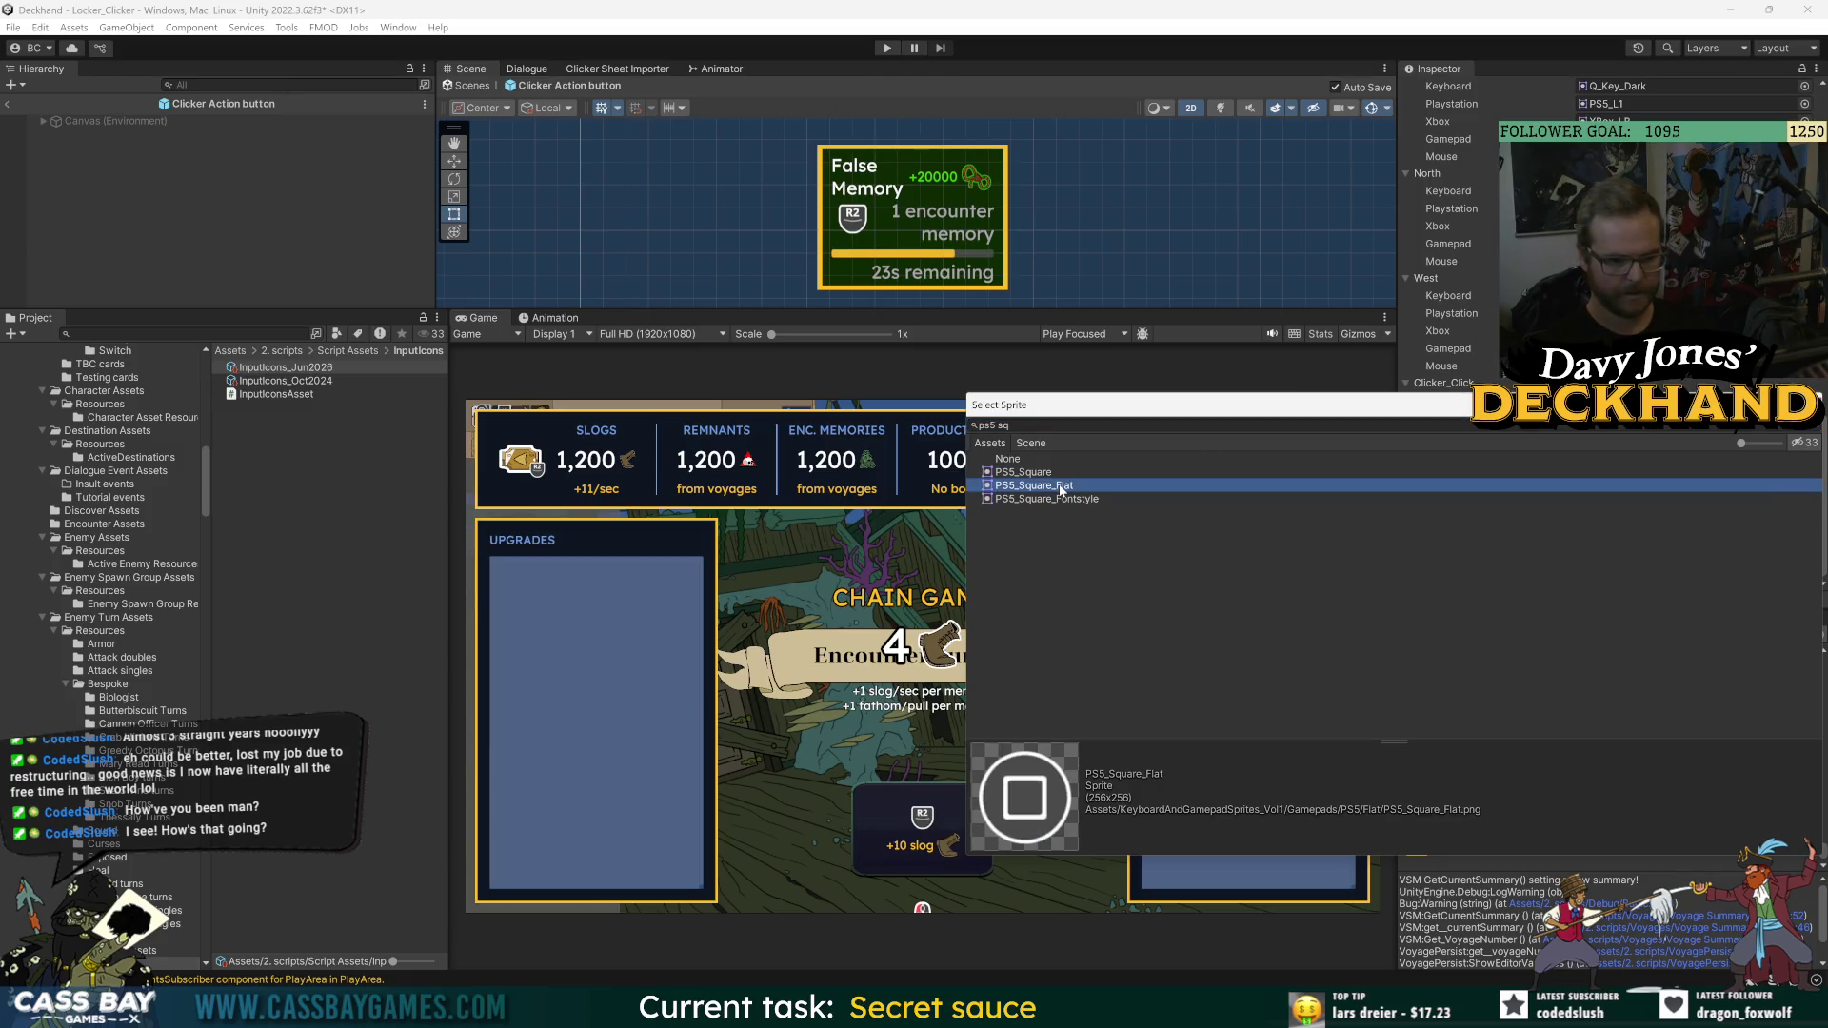
pyautogui.press('Up')
pyautogui.press('Return')
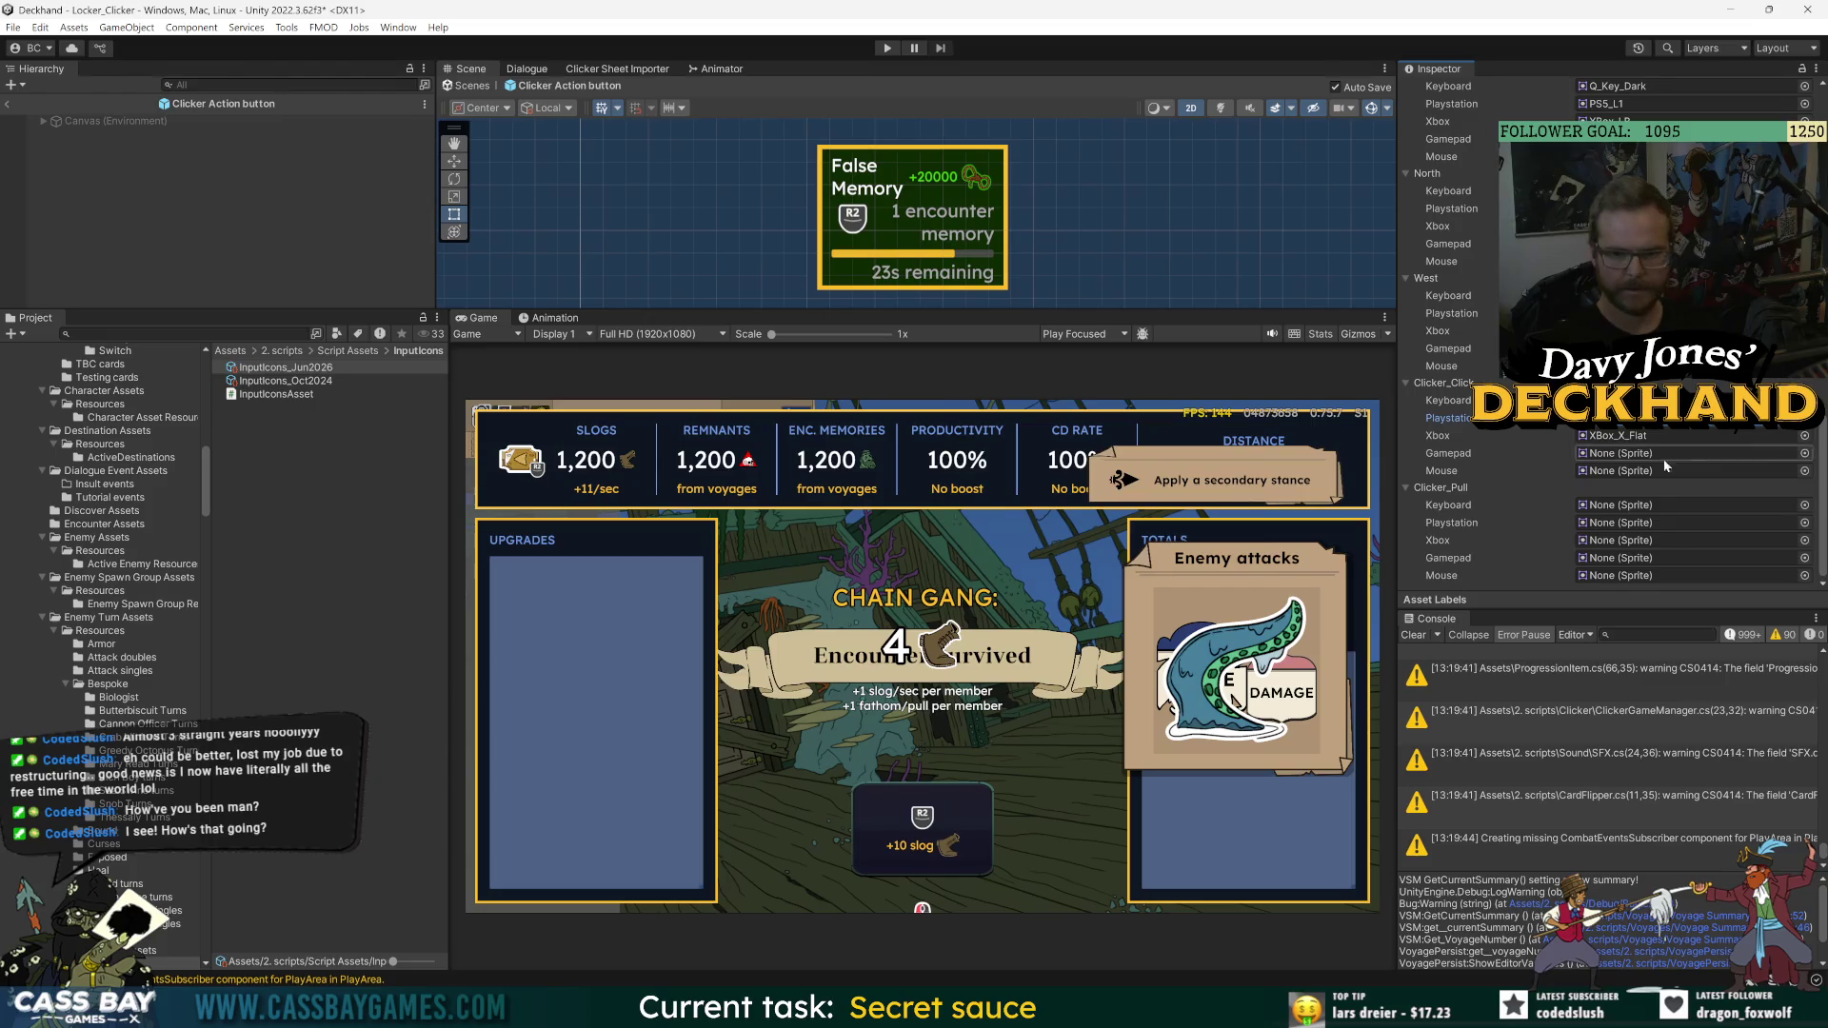
# - Set the Clicker_Click gamepad icon to Generic_West_Flat
pyautogui.click(1804, 436)
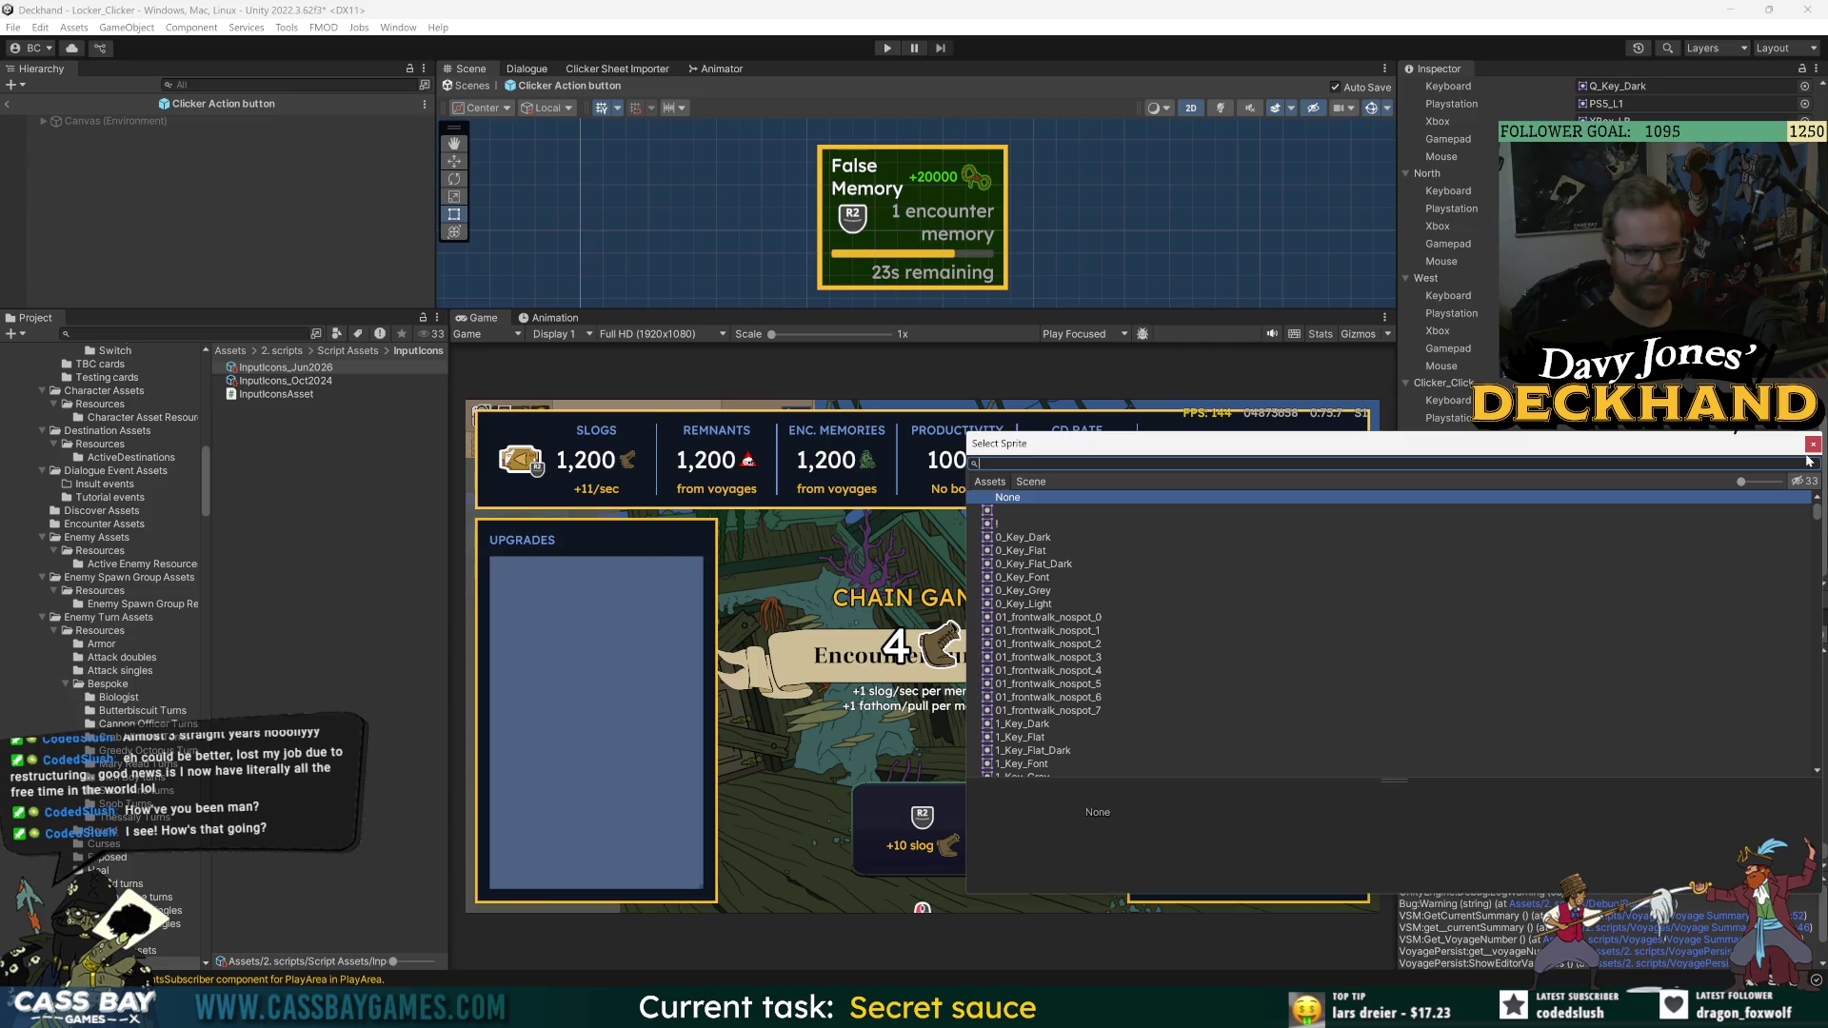
pyautogui.write('west')
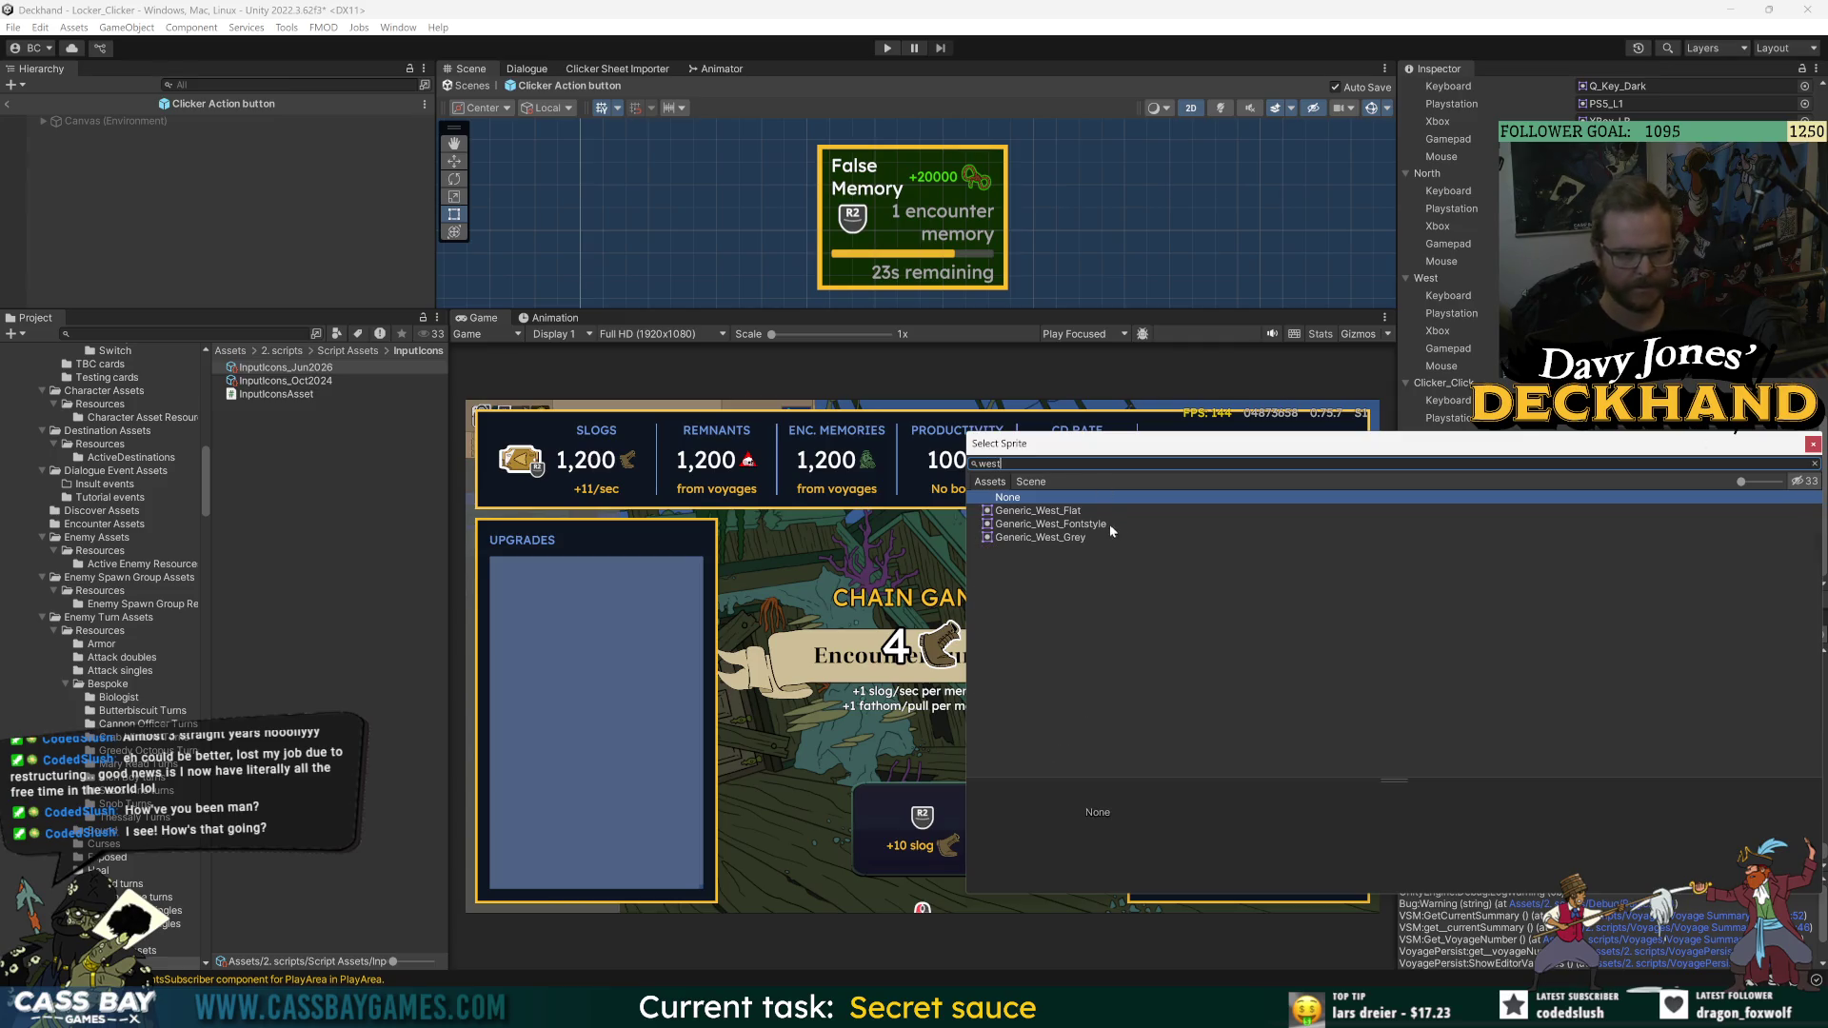
pyautogui.press('Down')
pyautogui.press('Down')
pyautogui.press('Down')
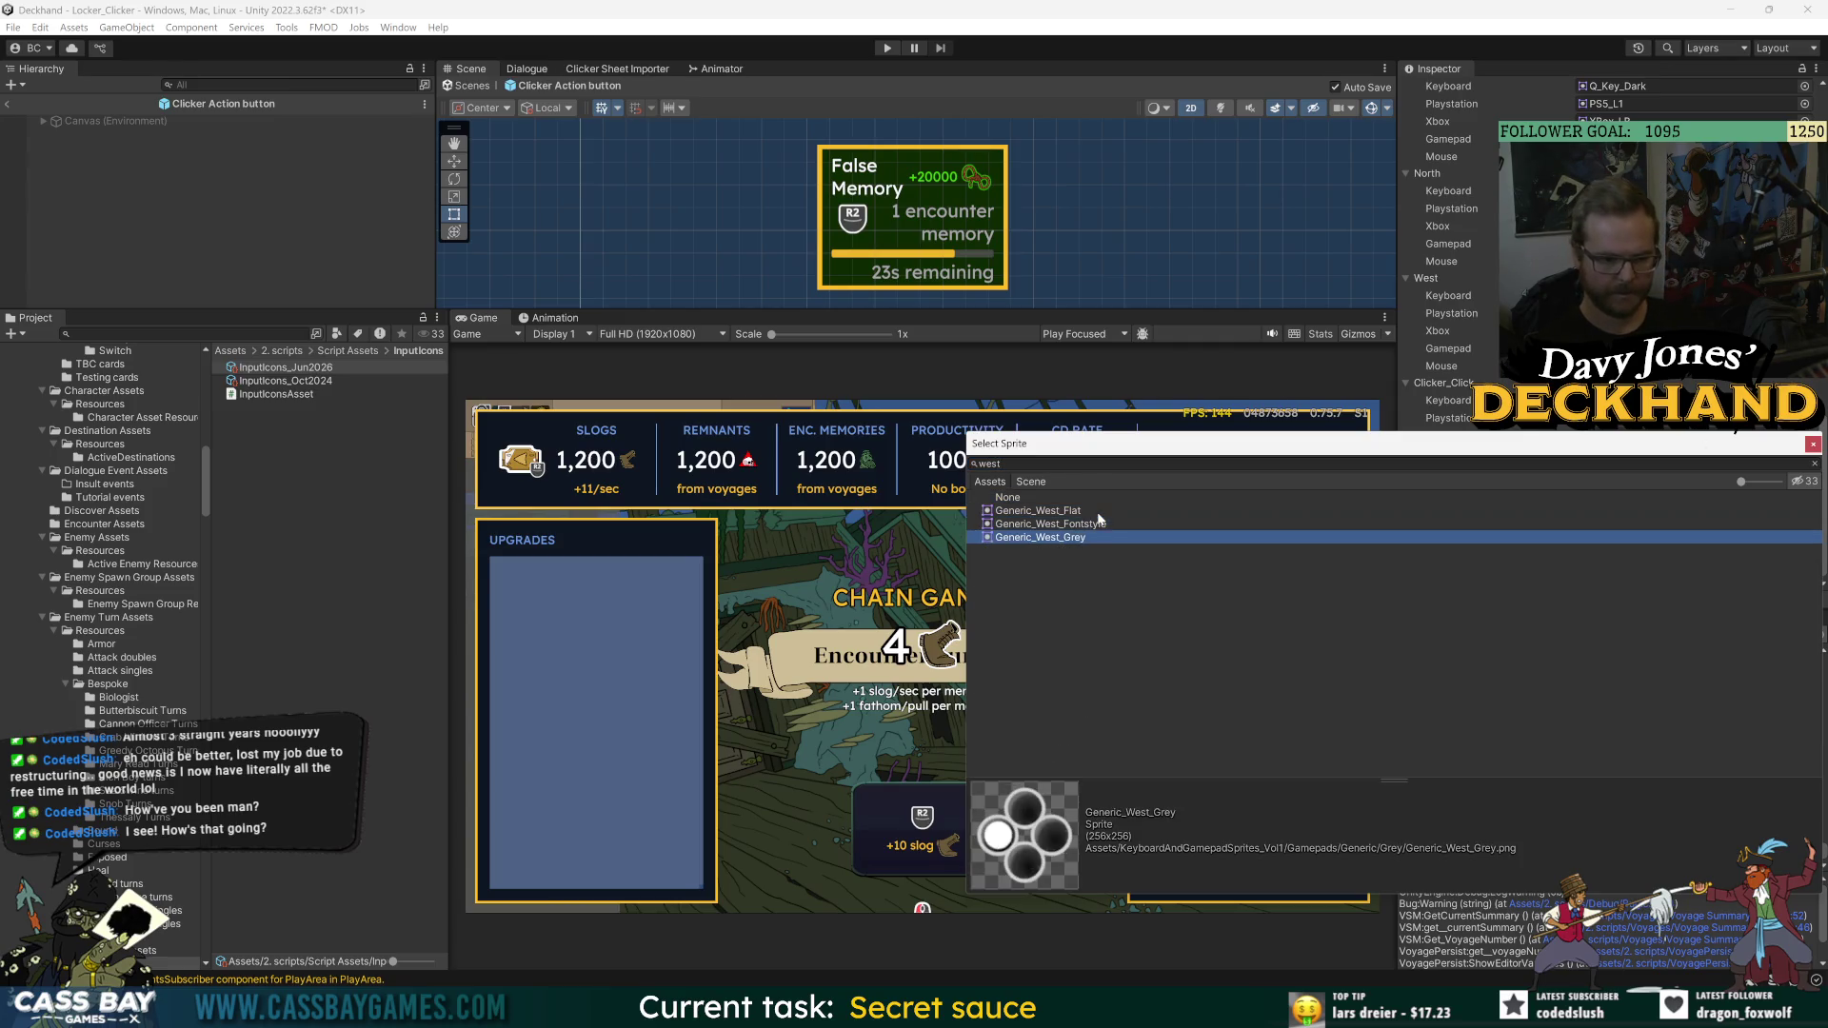
pyautogui.press('Up')
pyautogui.press('Up')
pyautogui.press('Down')
pyautogui.press('Down')
pyautogui.doubleClick(1057, 511)
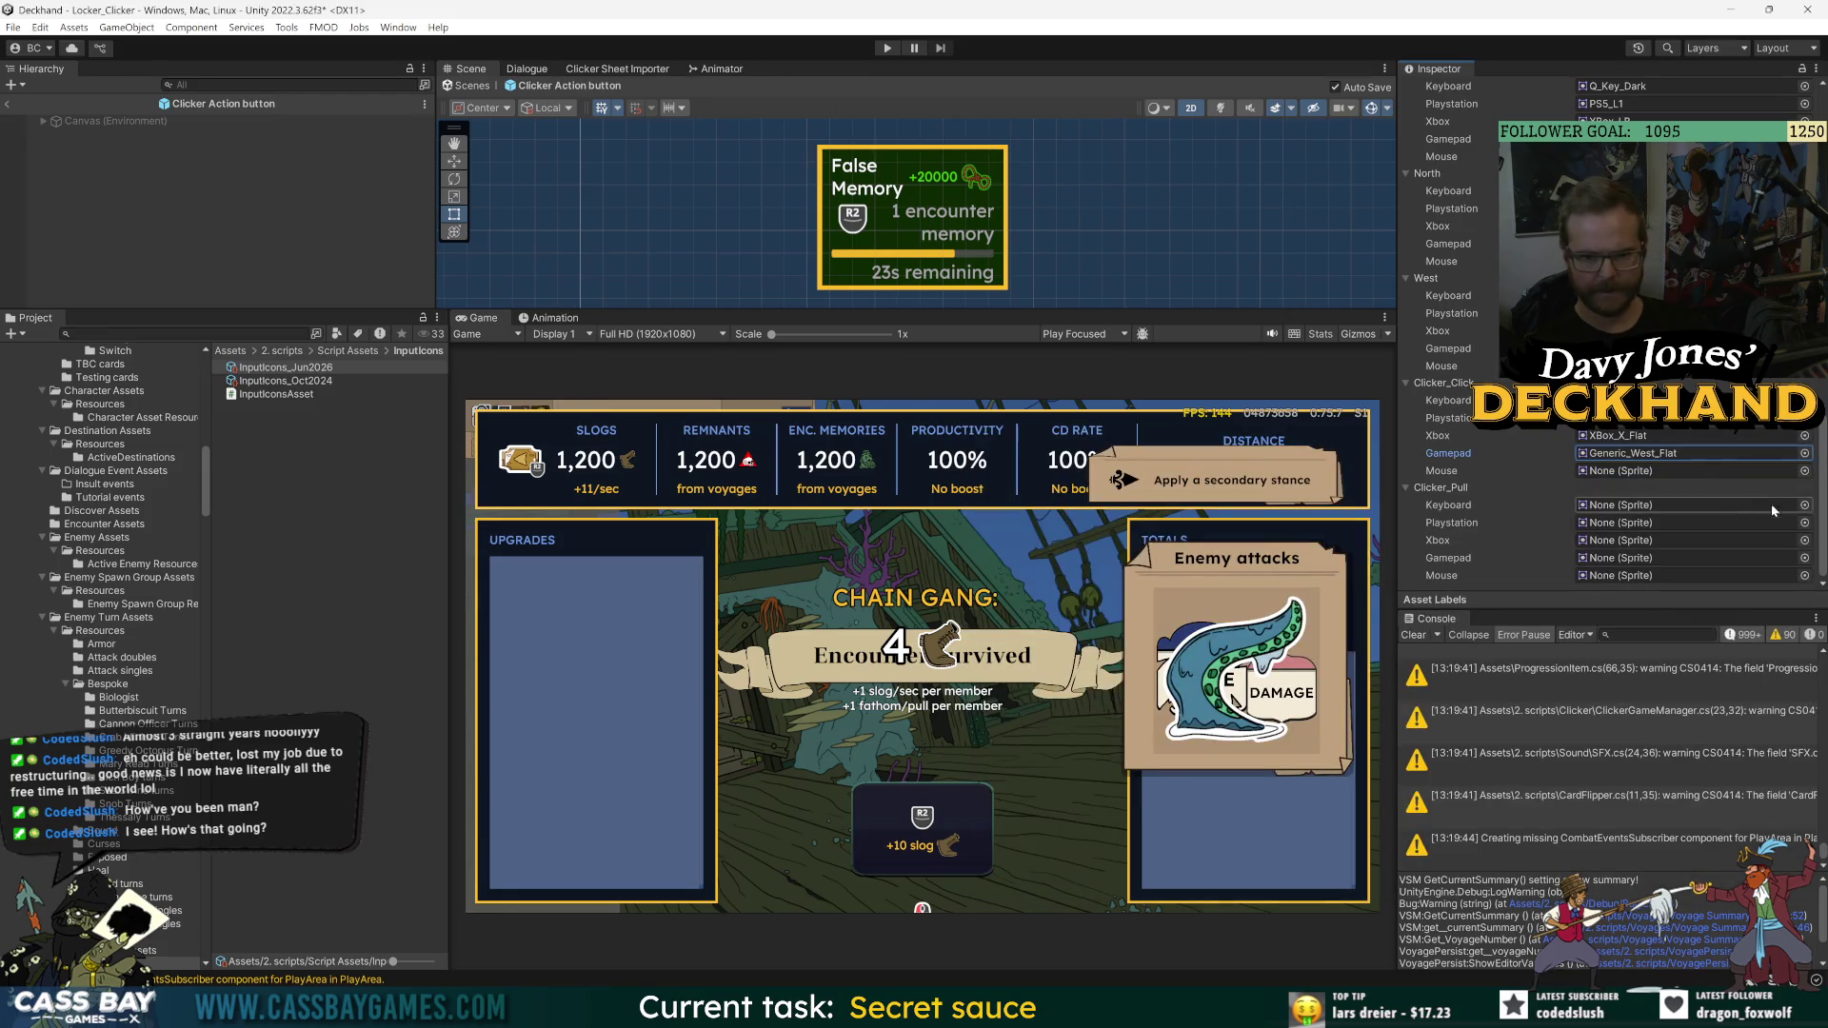
pyautogui.click(1804, 505)
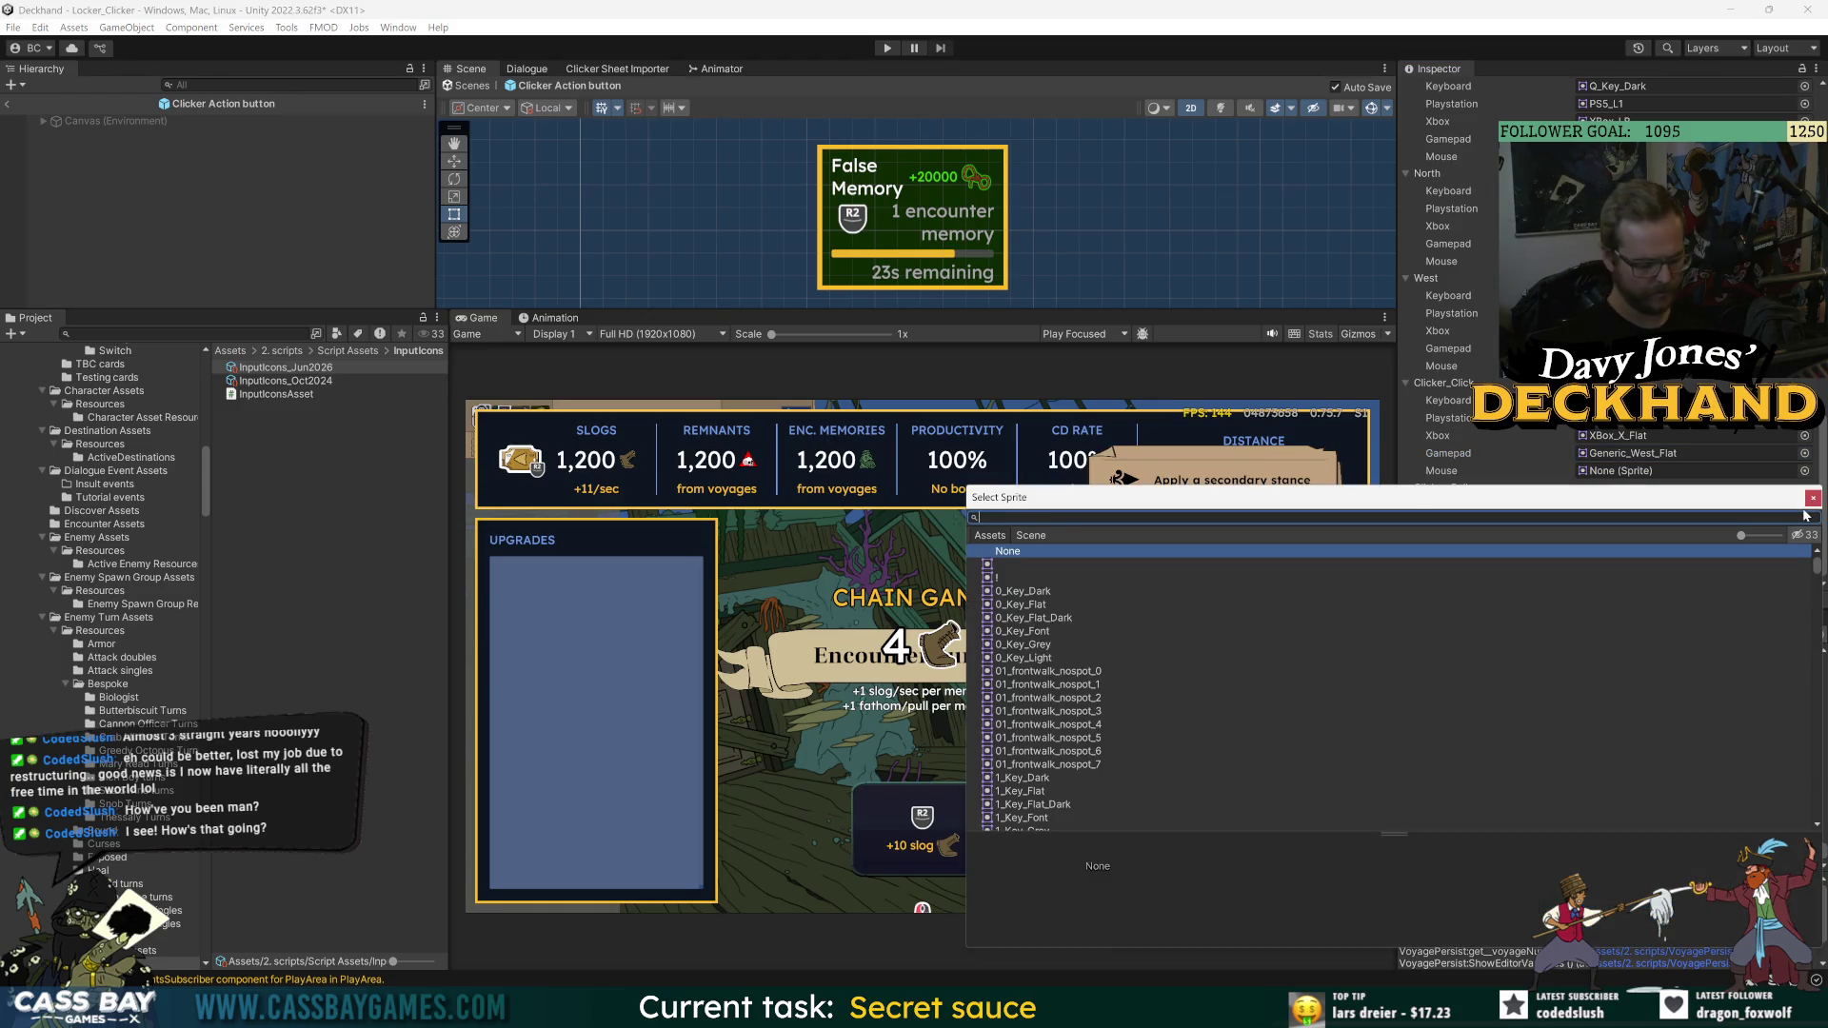
# - Give Clicker_Pull the Q_Key_Dark keyboard icon and PS5_Triangle_Flat PlayStation icon
pyautogui.write('Q key')
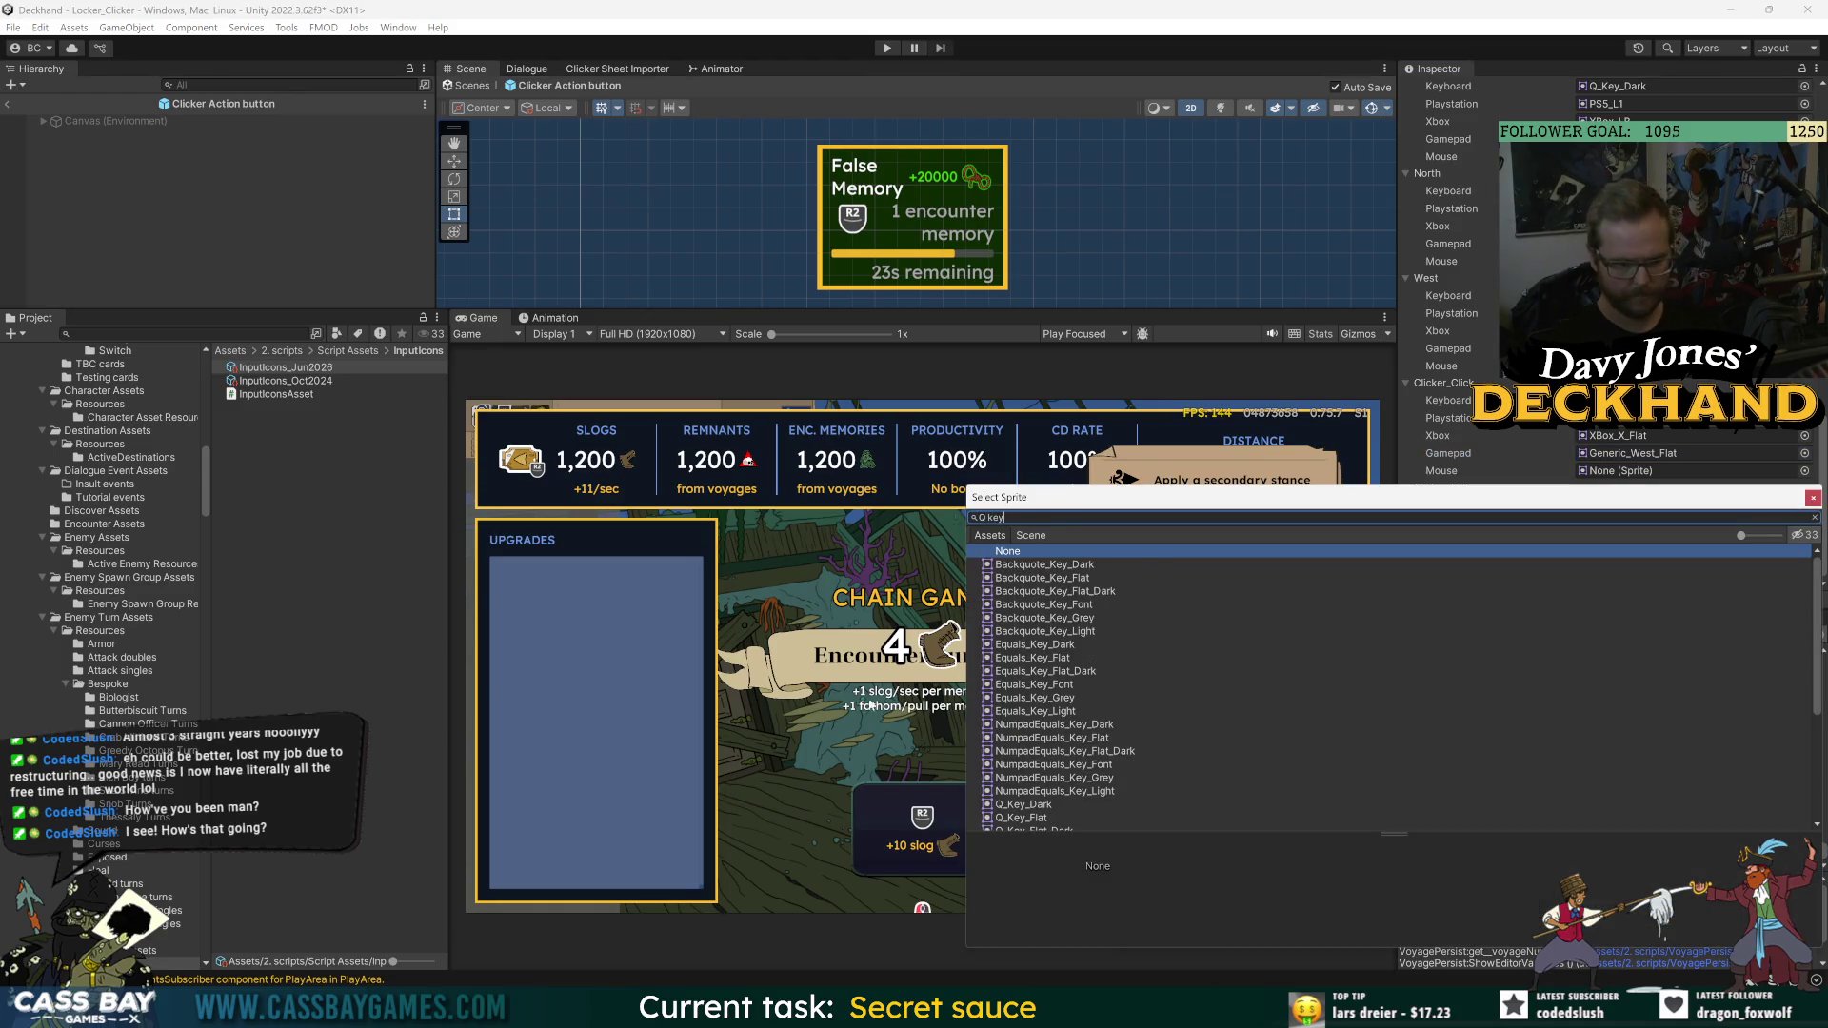
pyautogui.doubleClick(1026, 805)
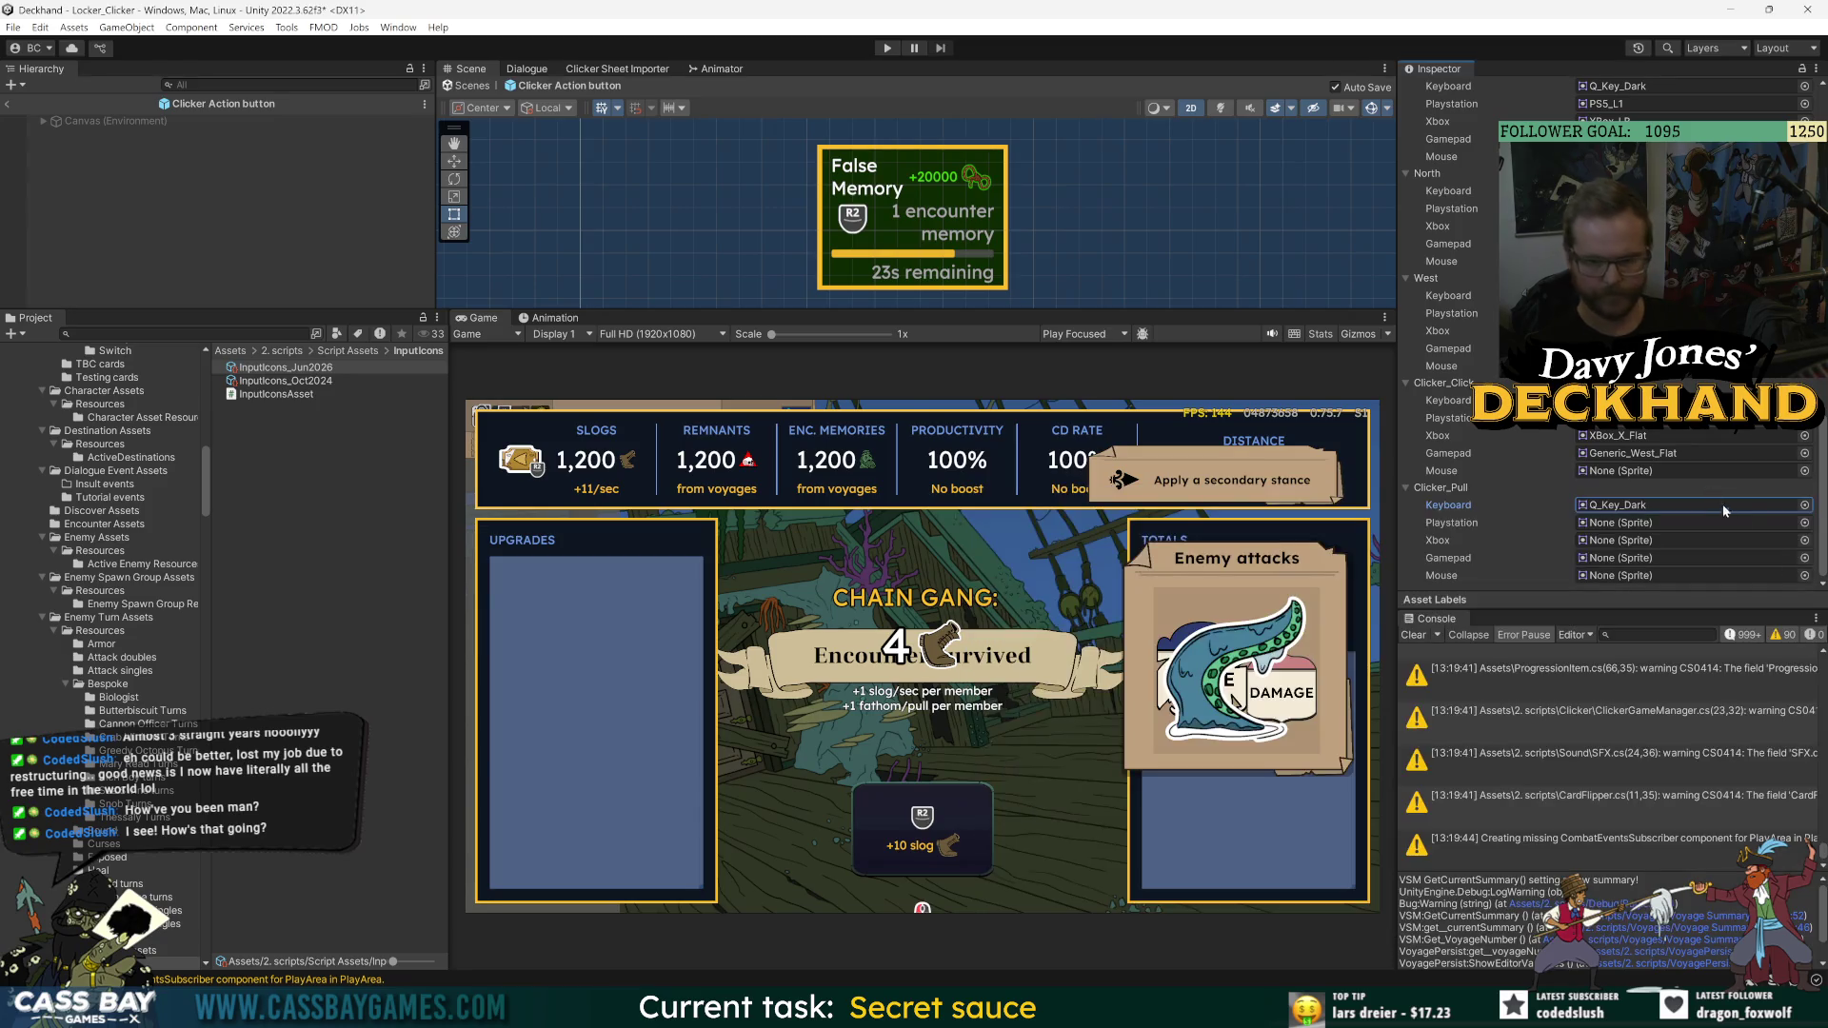
pyautogui.click(1805, 524)
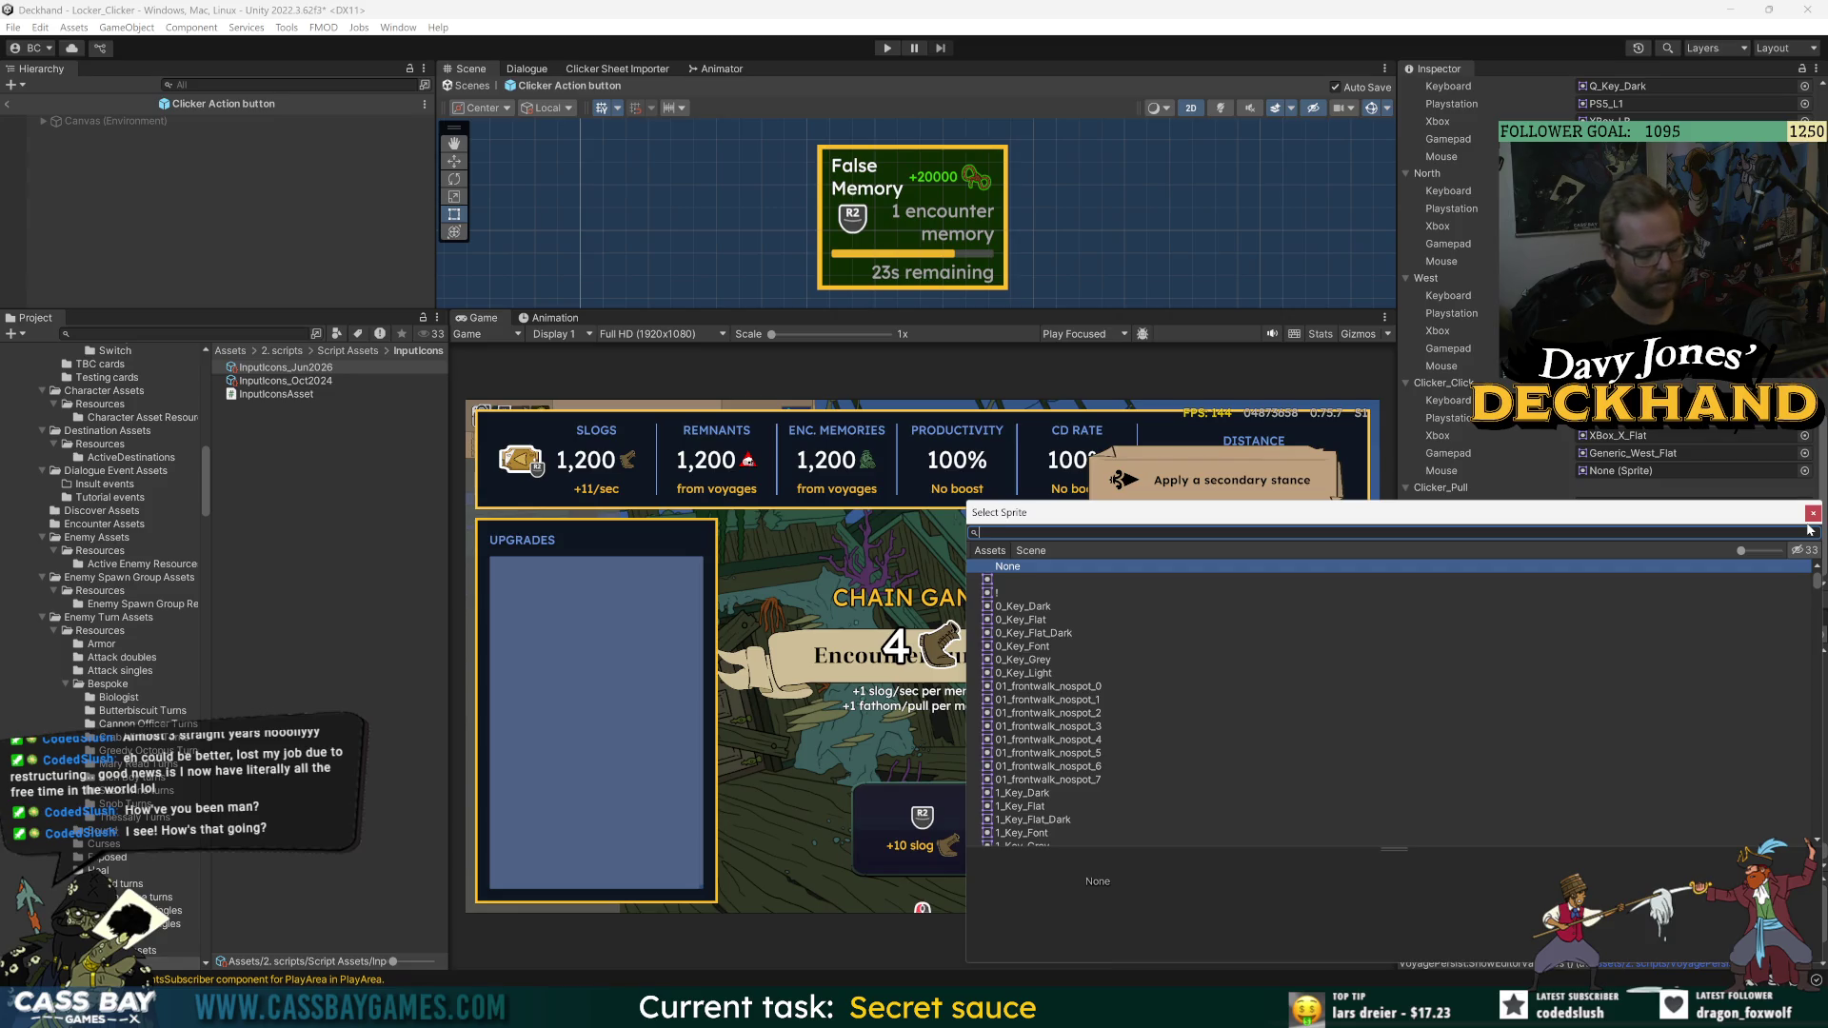
pyautogui.write('triangl')
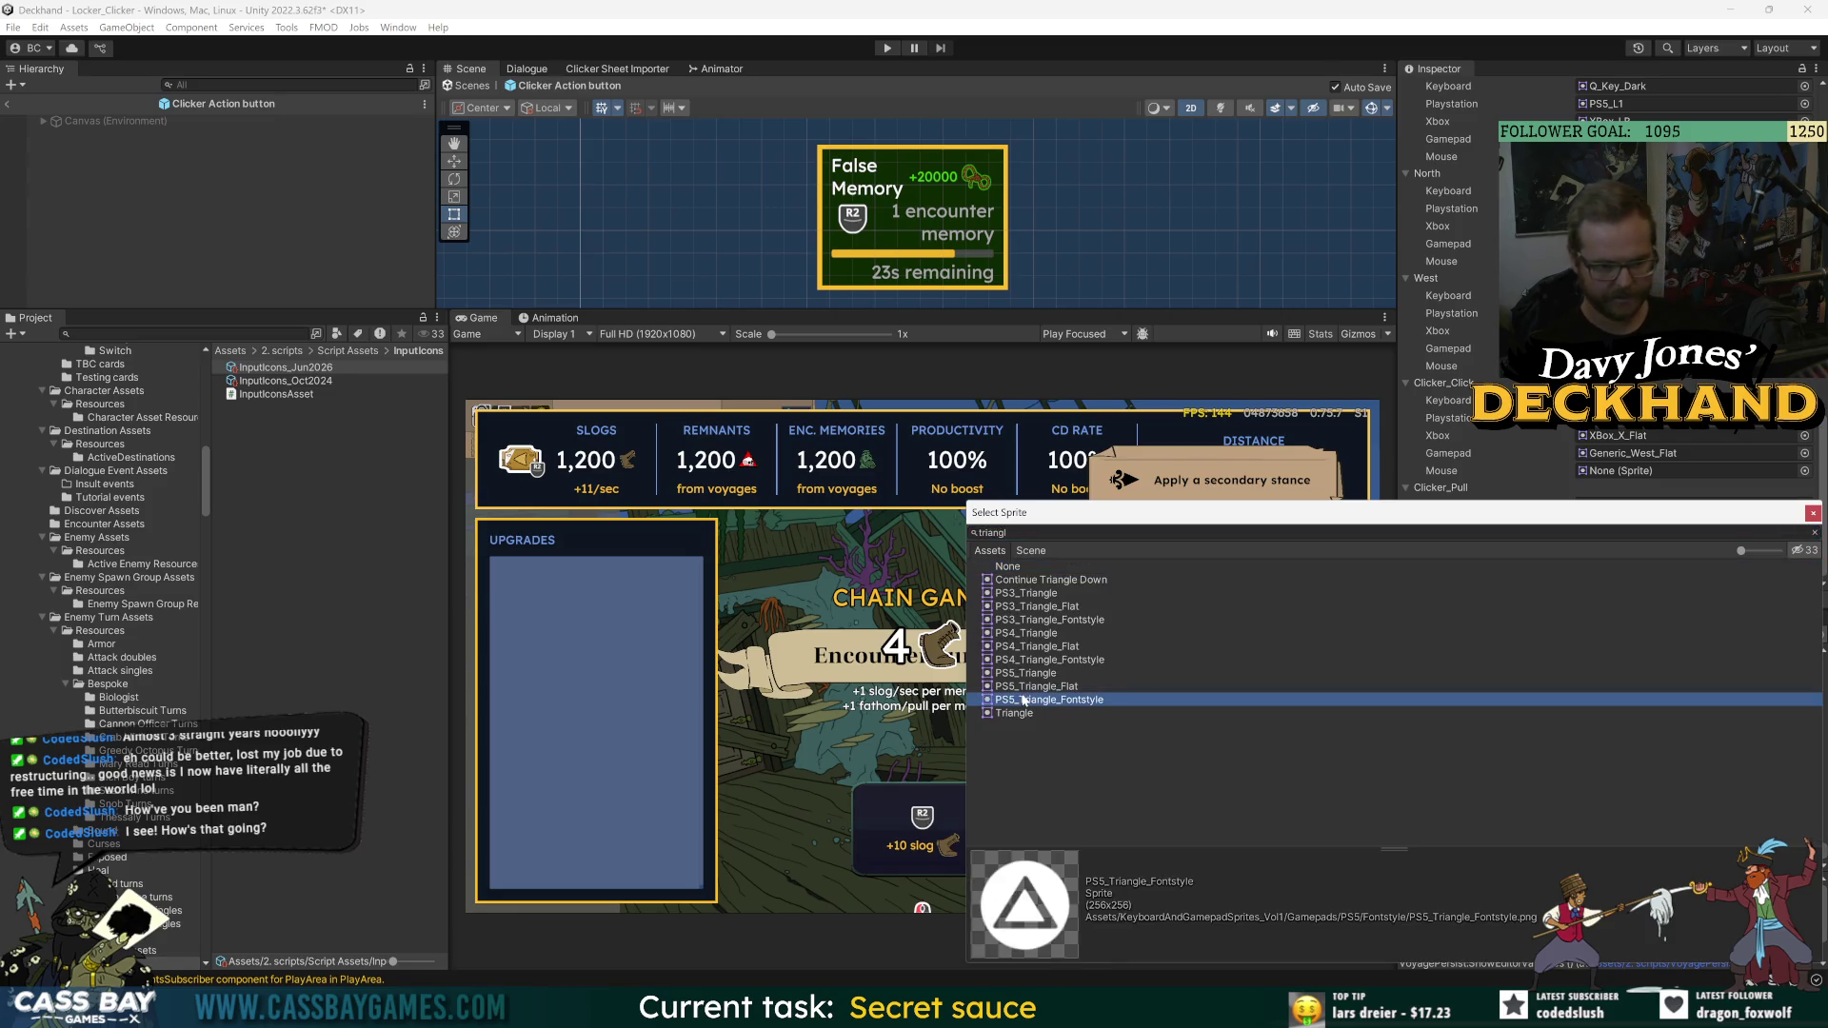
pyautogui.click(1050, 687)
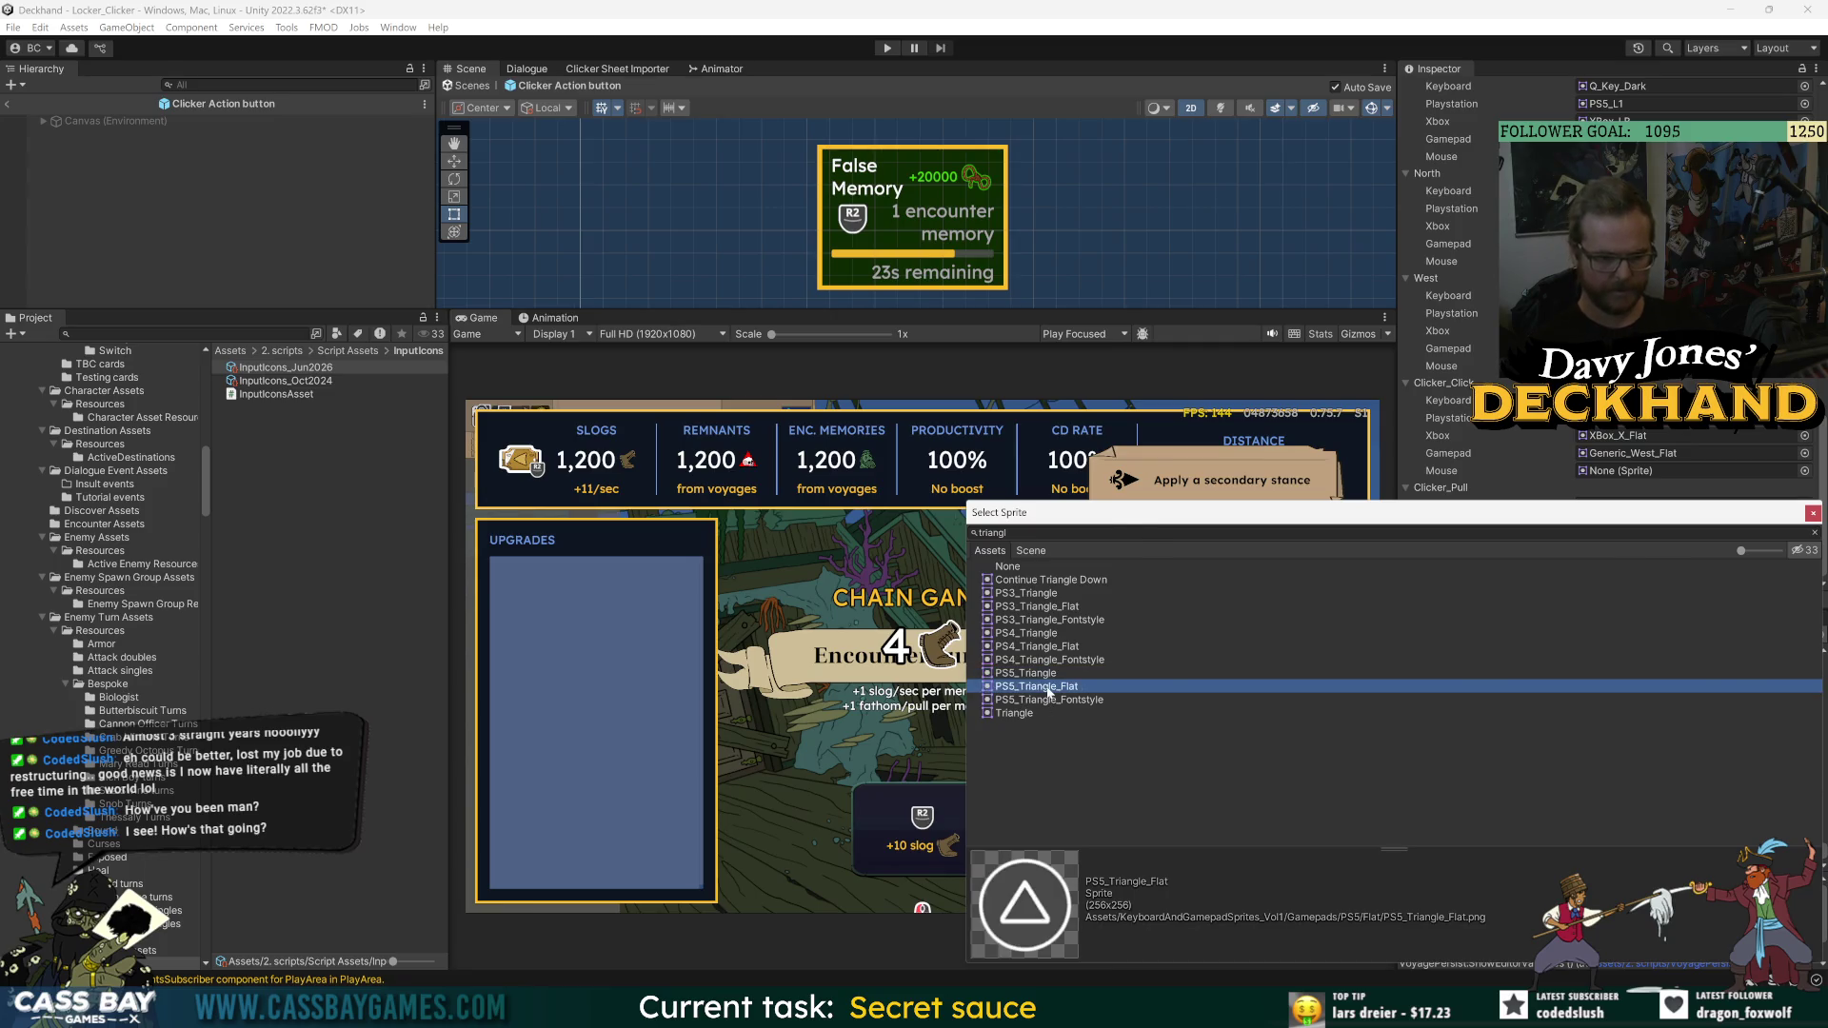
pyautogui.doubleClick(1048, 692)
# - Give Clicker_Pull the XBox_Y_Flat Xbox icon and Generic_North_Flat gamepad icon
pyautogui.click(1804, 540)
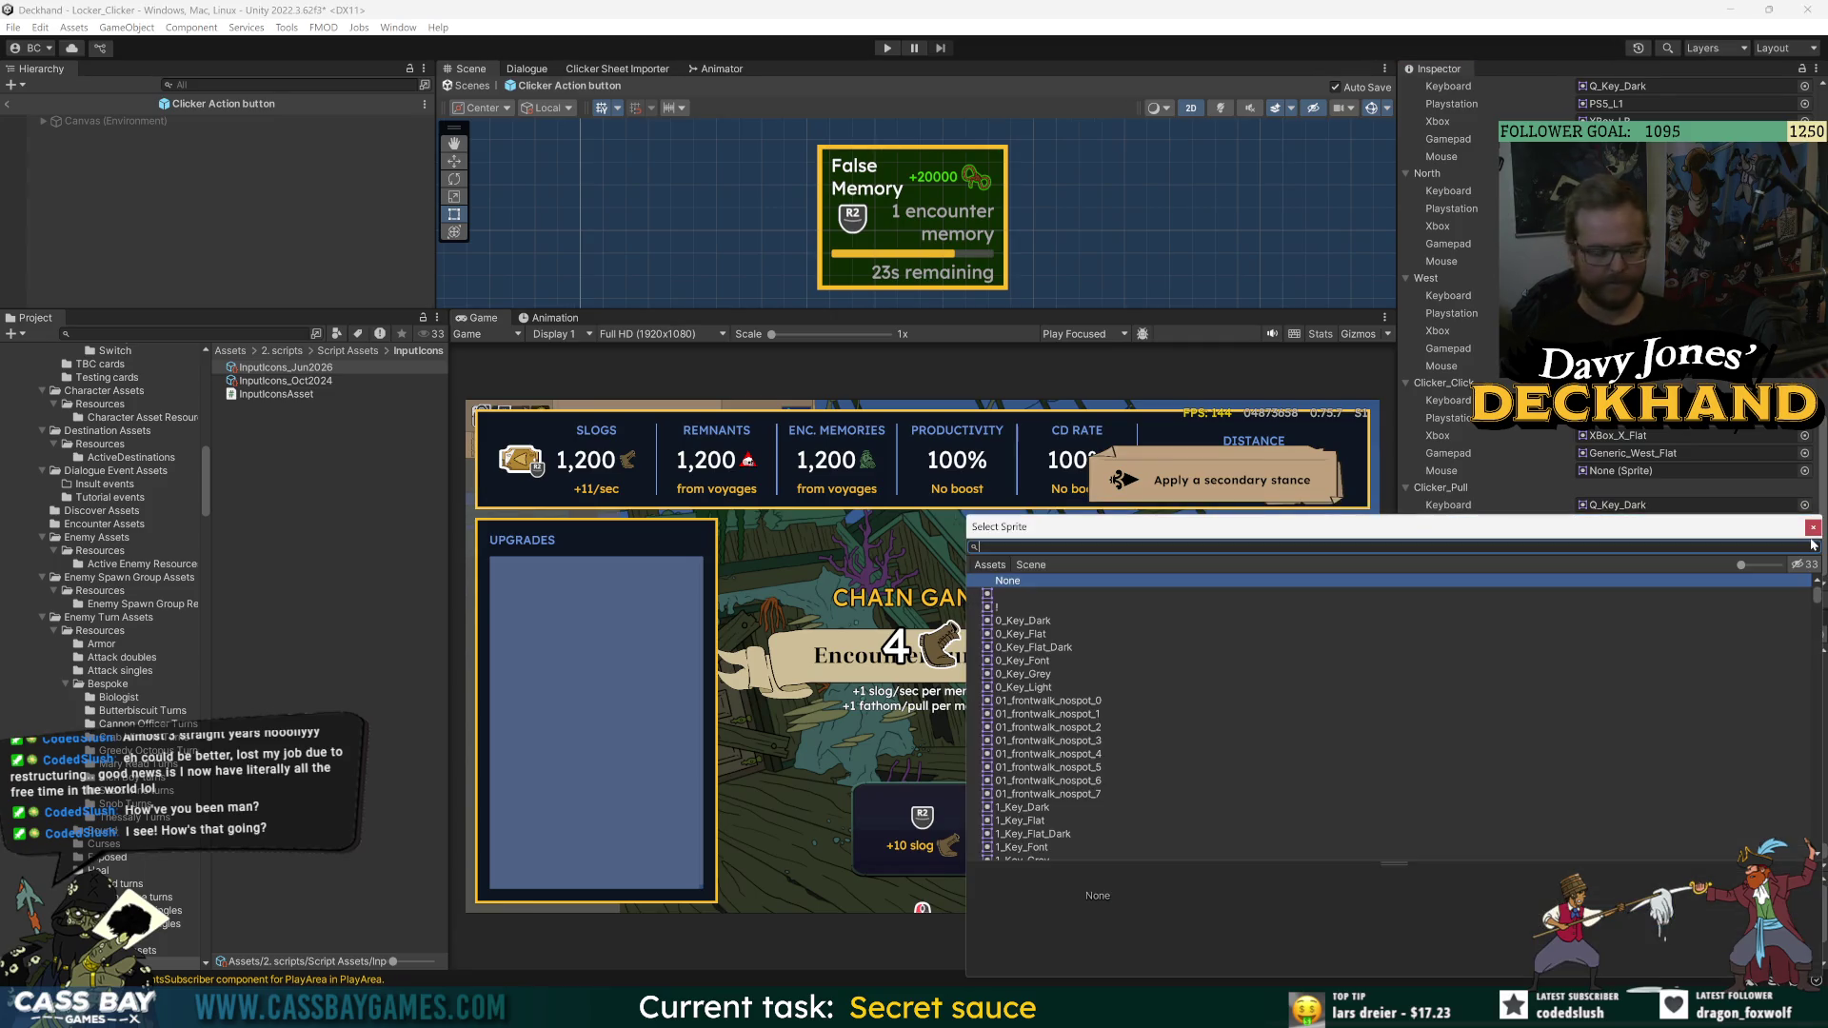
pyautogui.write('y xbox')
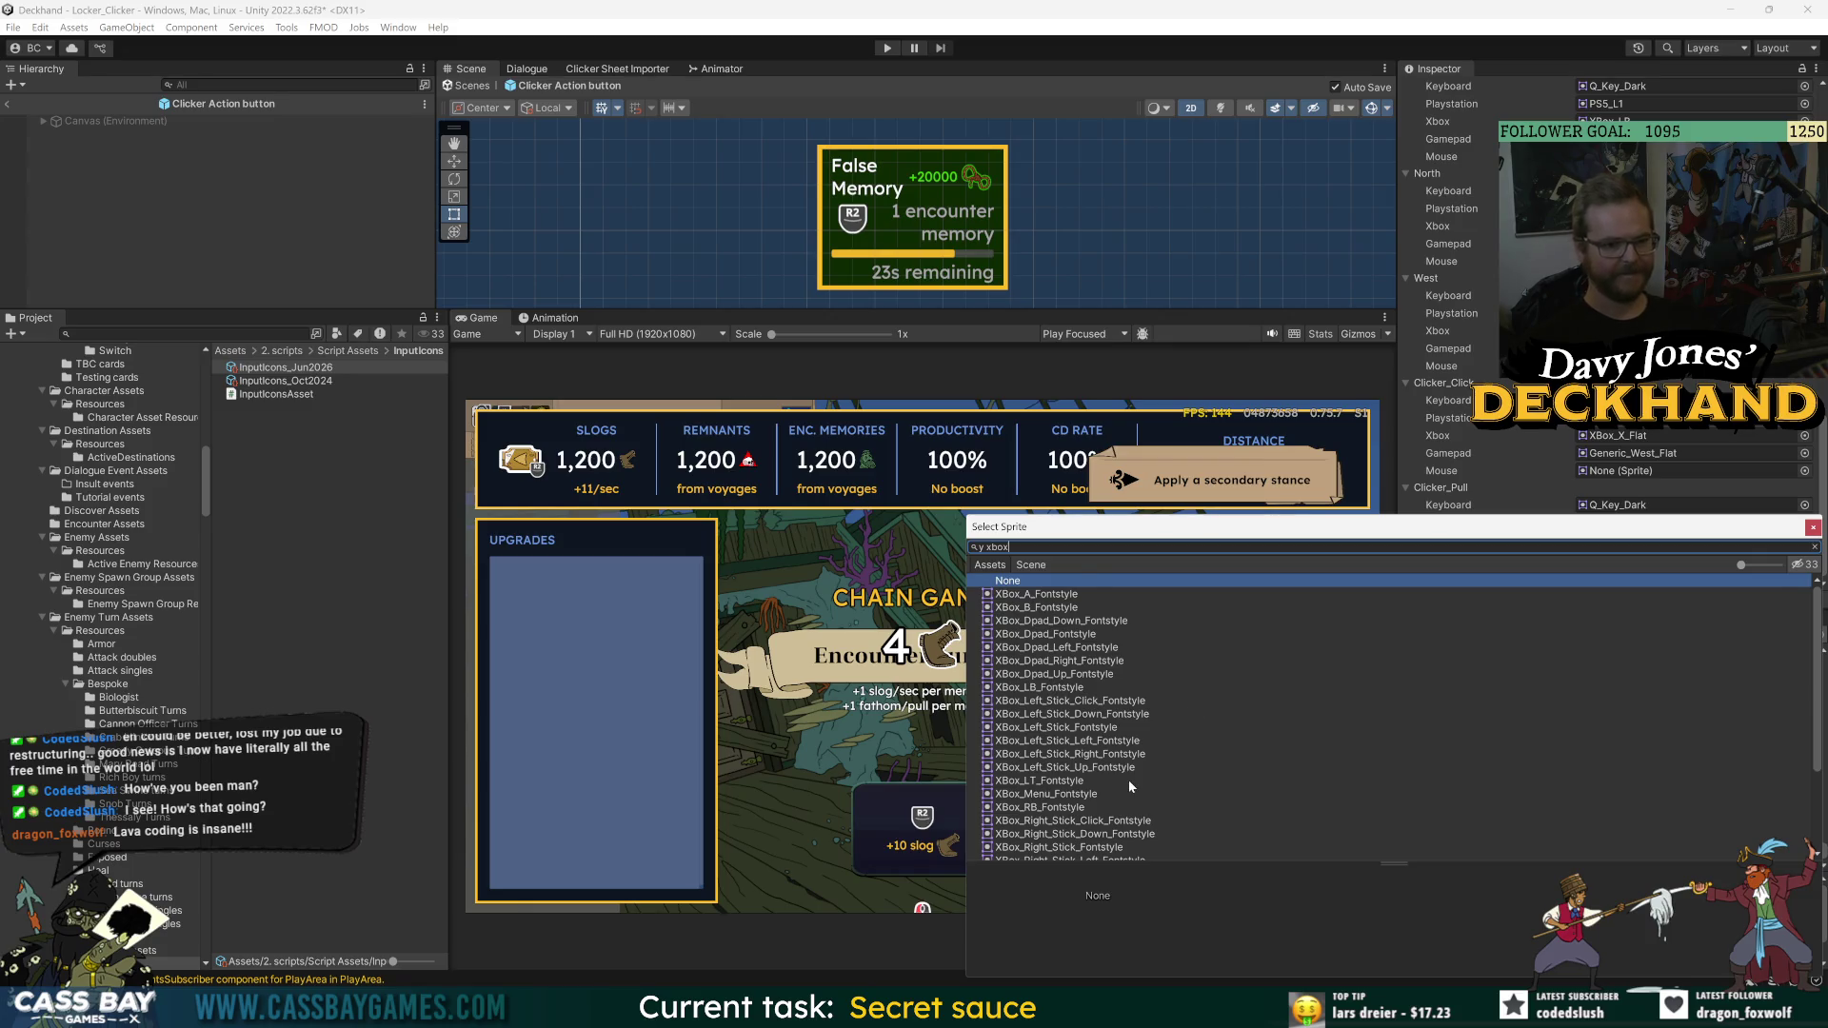
pyautogui.scroll(-3, 1128, 780)
pyautogui.click(1035, 829)
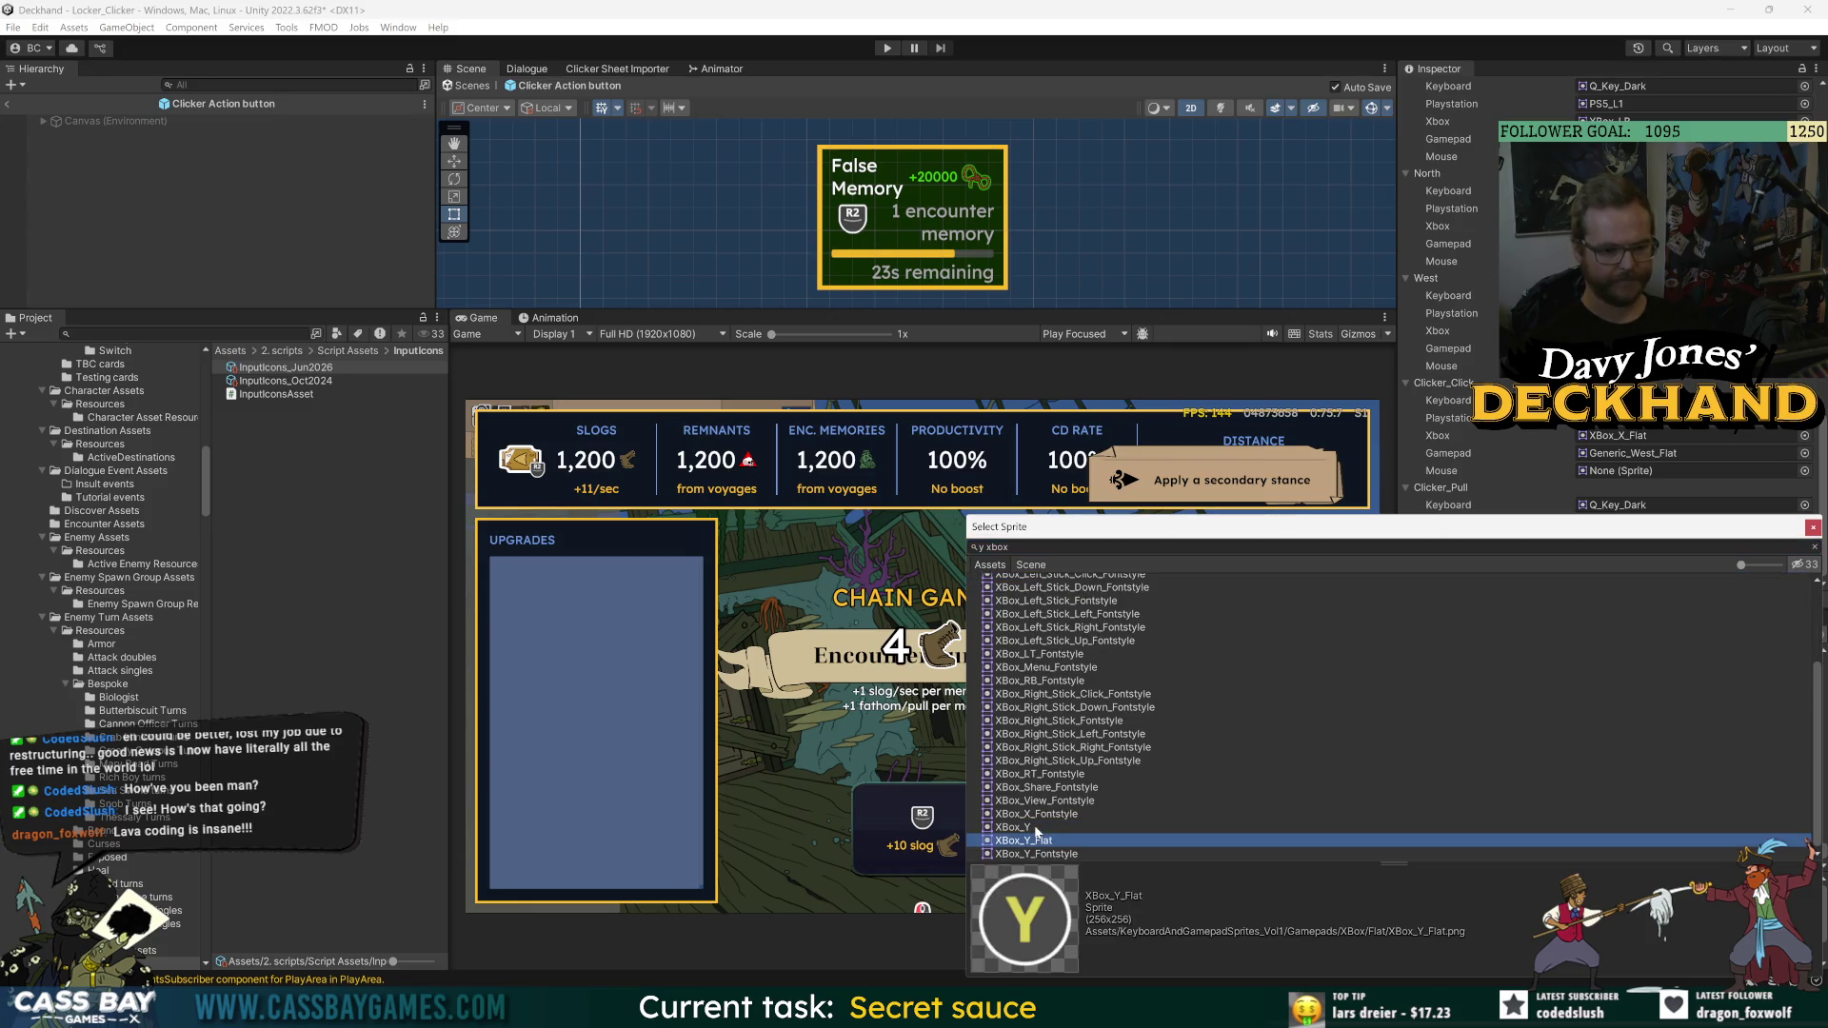
pyautogui.doubleClick(1038, 836)
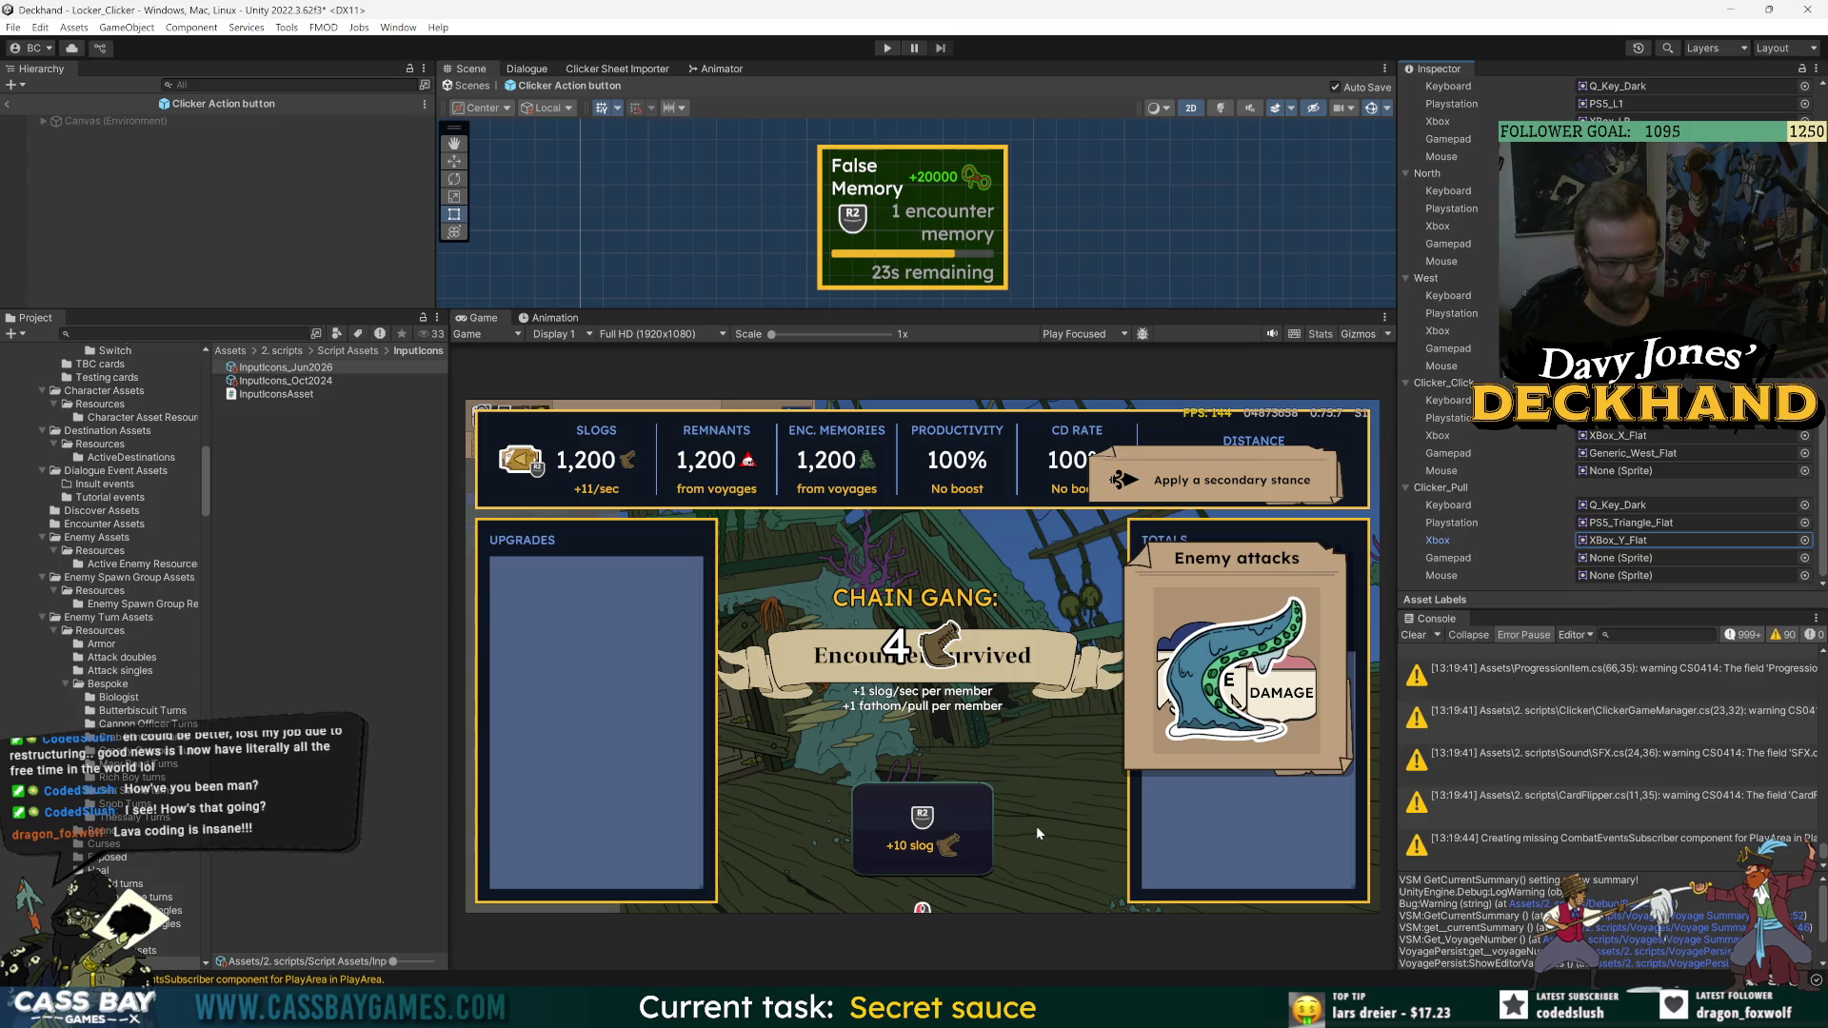
pyautogui.click(1804, 558)
pyautogui.write('north')
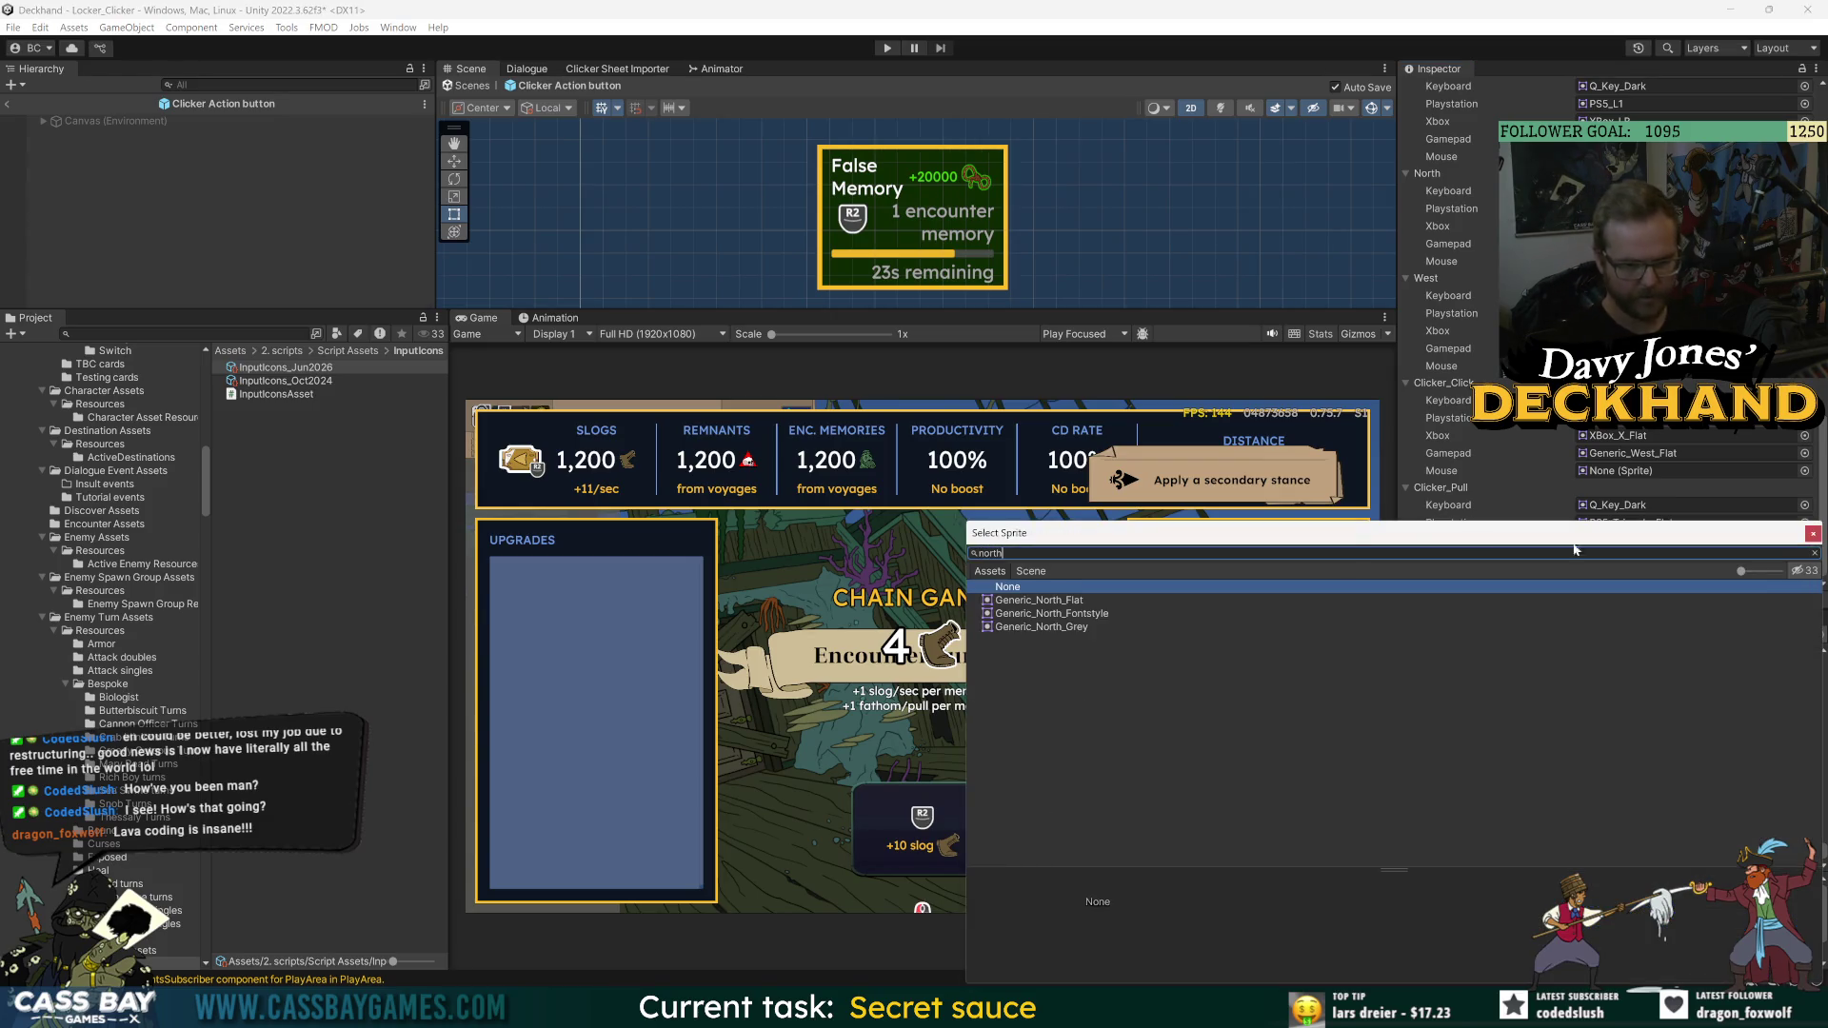
pyautogui.click(1085, 600)
pyautogui.doubleClick(1079, 602)
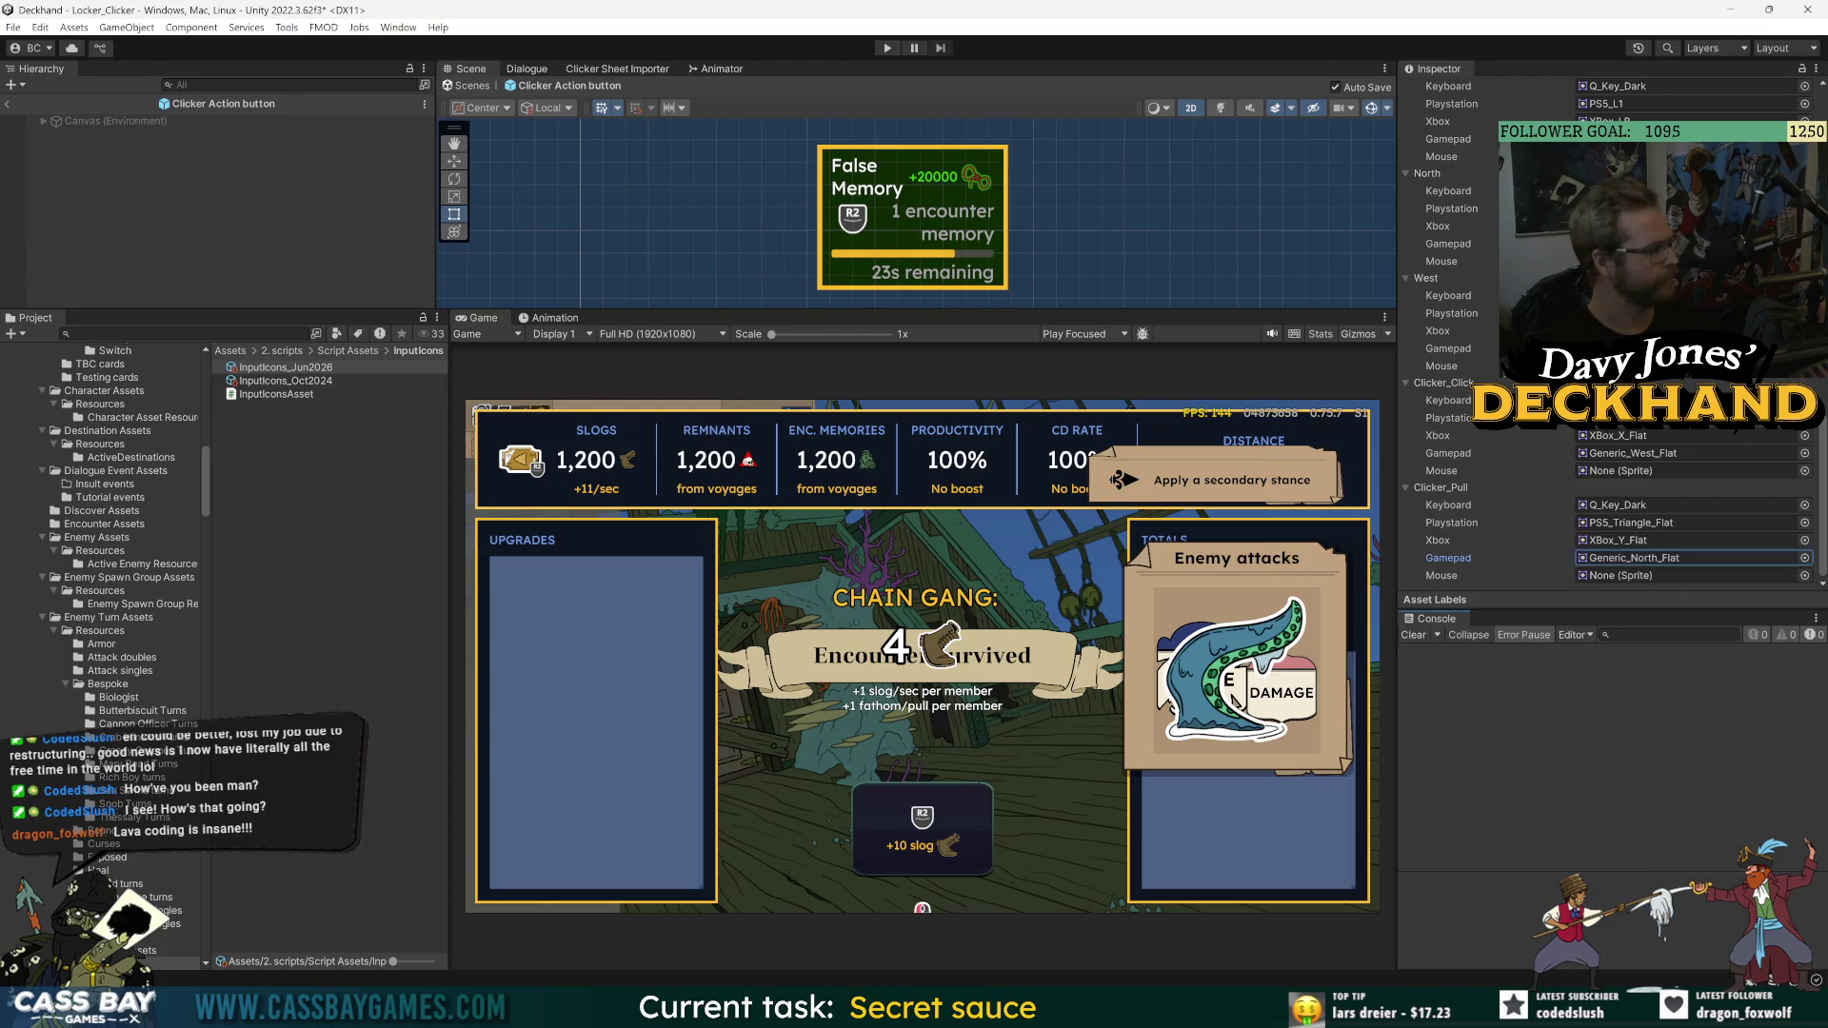
# - Rename InputIcons_Oct2024 to 'InputIcons_Oct2024 (old)', then reselect InputIcons_Jun2026 at Clicker_Pull
pyautogui.click(295, 516)
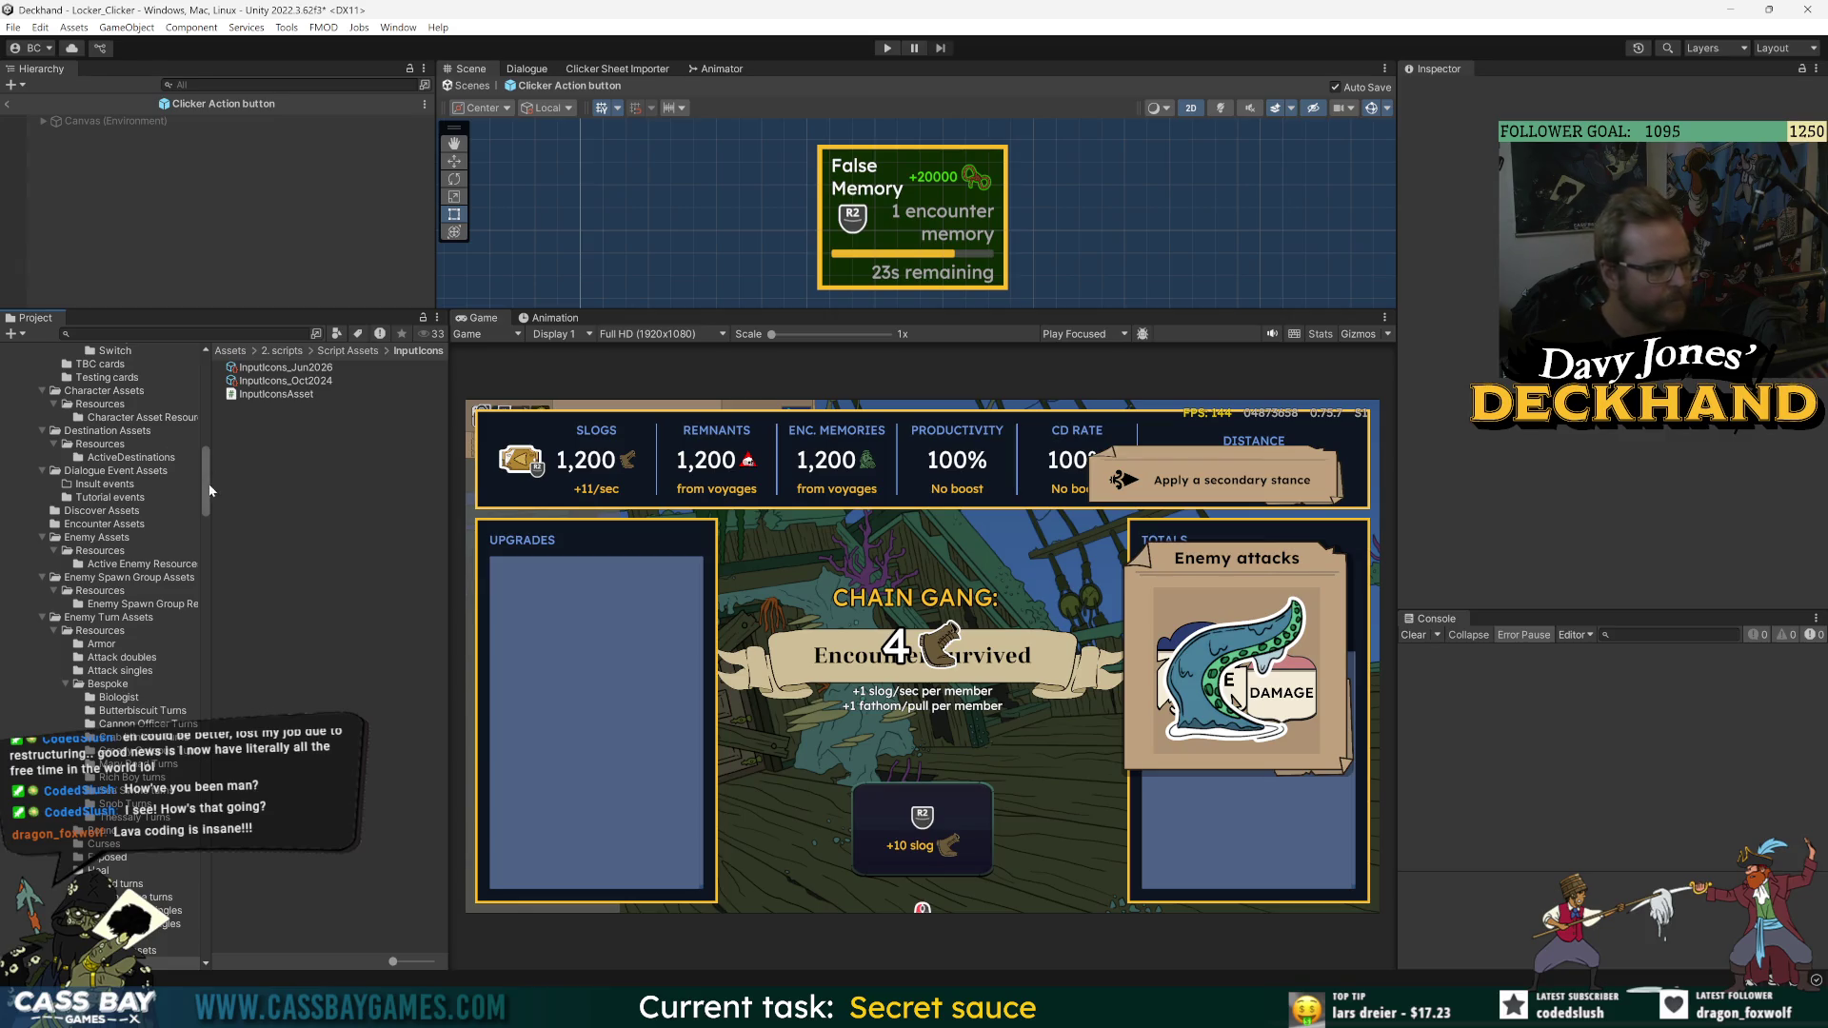
pyautogui.moveTo(211, 491); pyautogui.dragTo(209, 354)
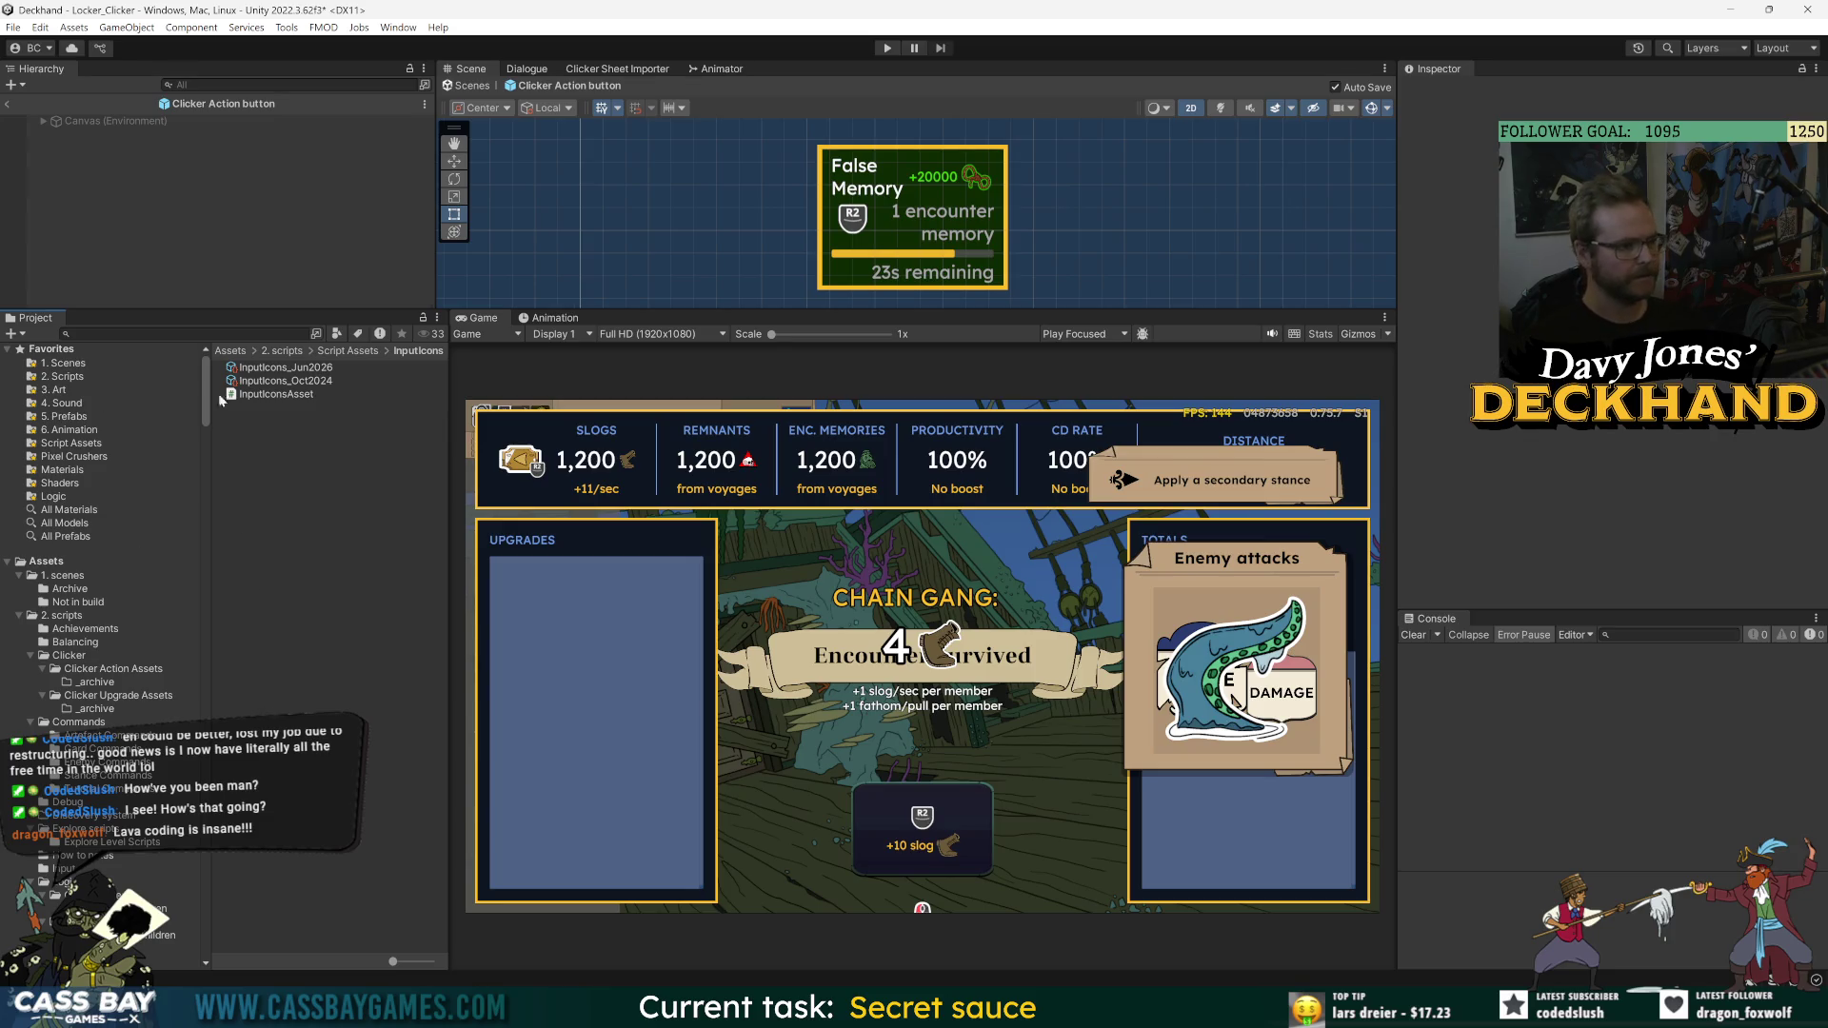
pyautogui.click(286, 382)
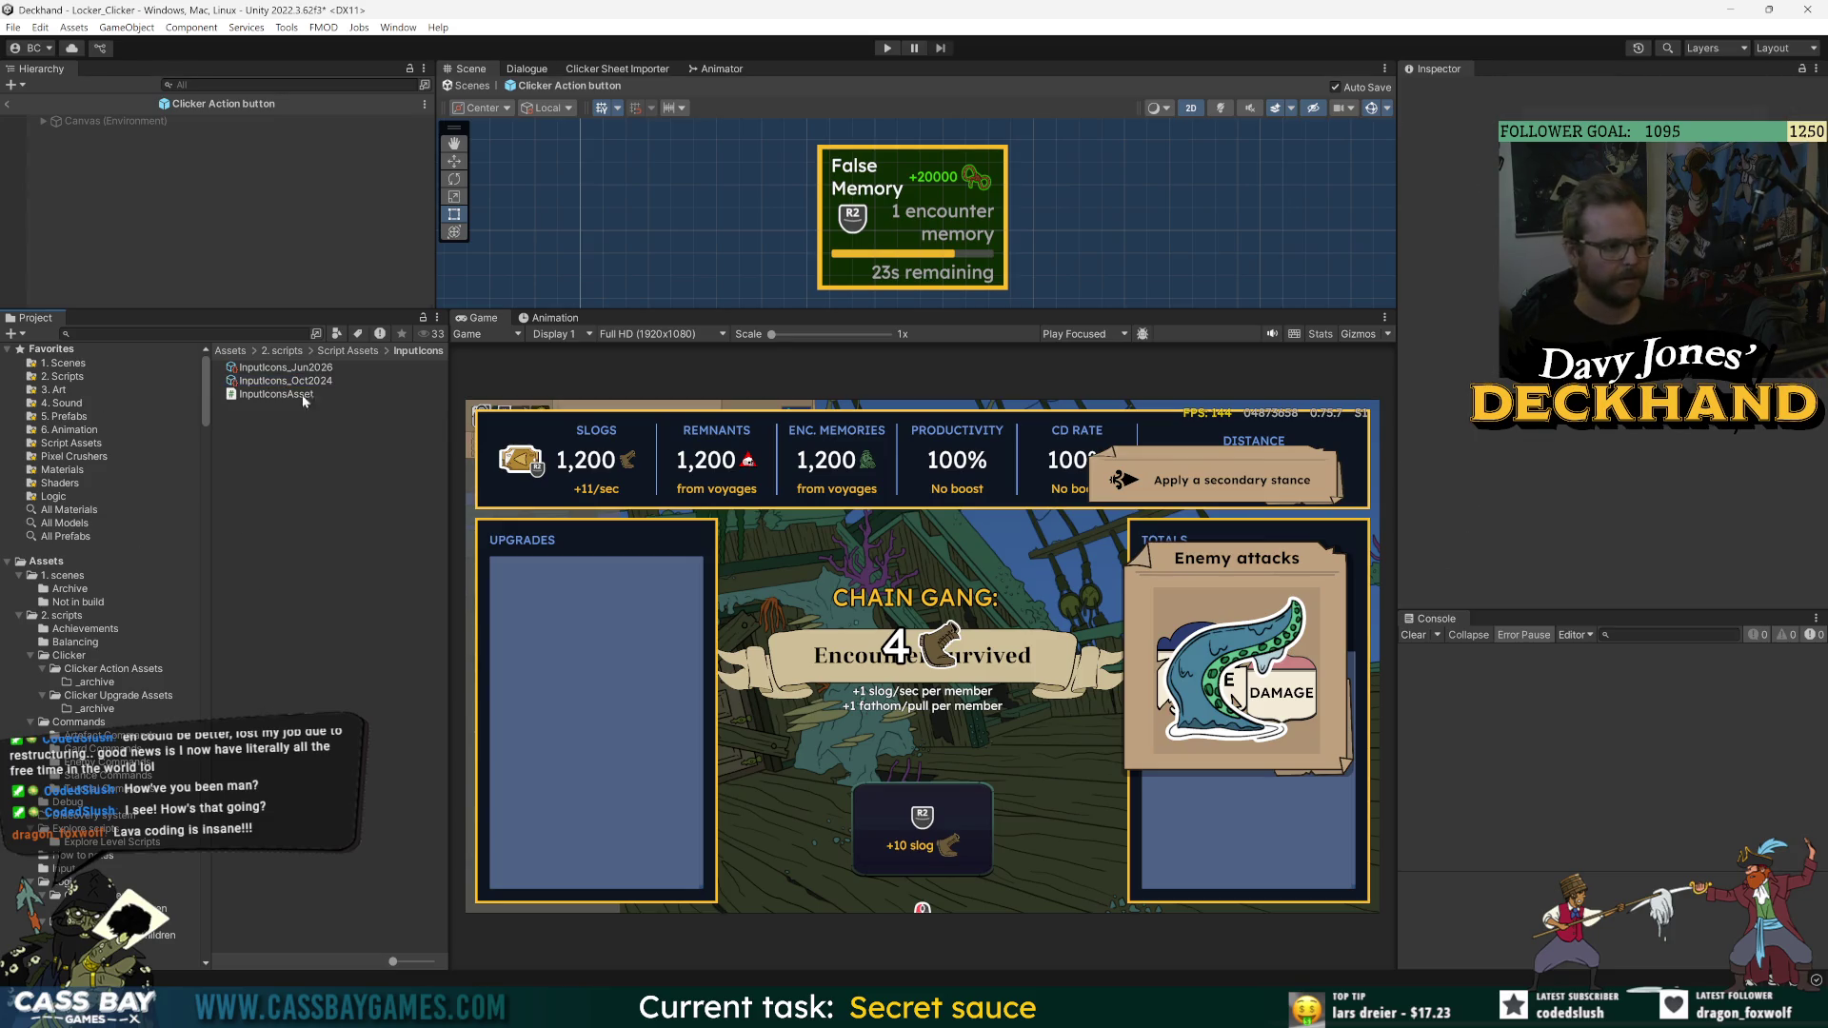
pyautogui.click(298, 381)
pyautogui.write('(old)')
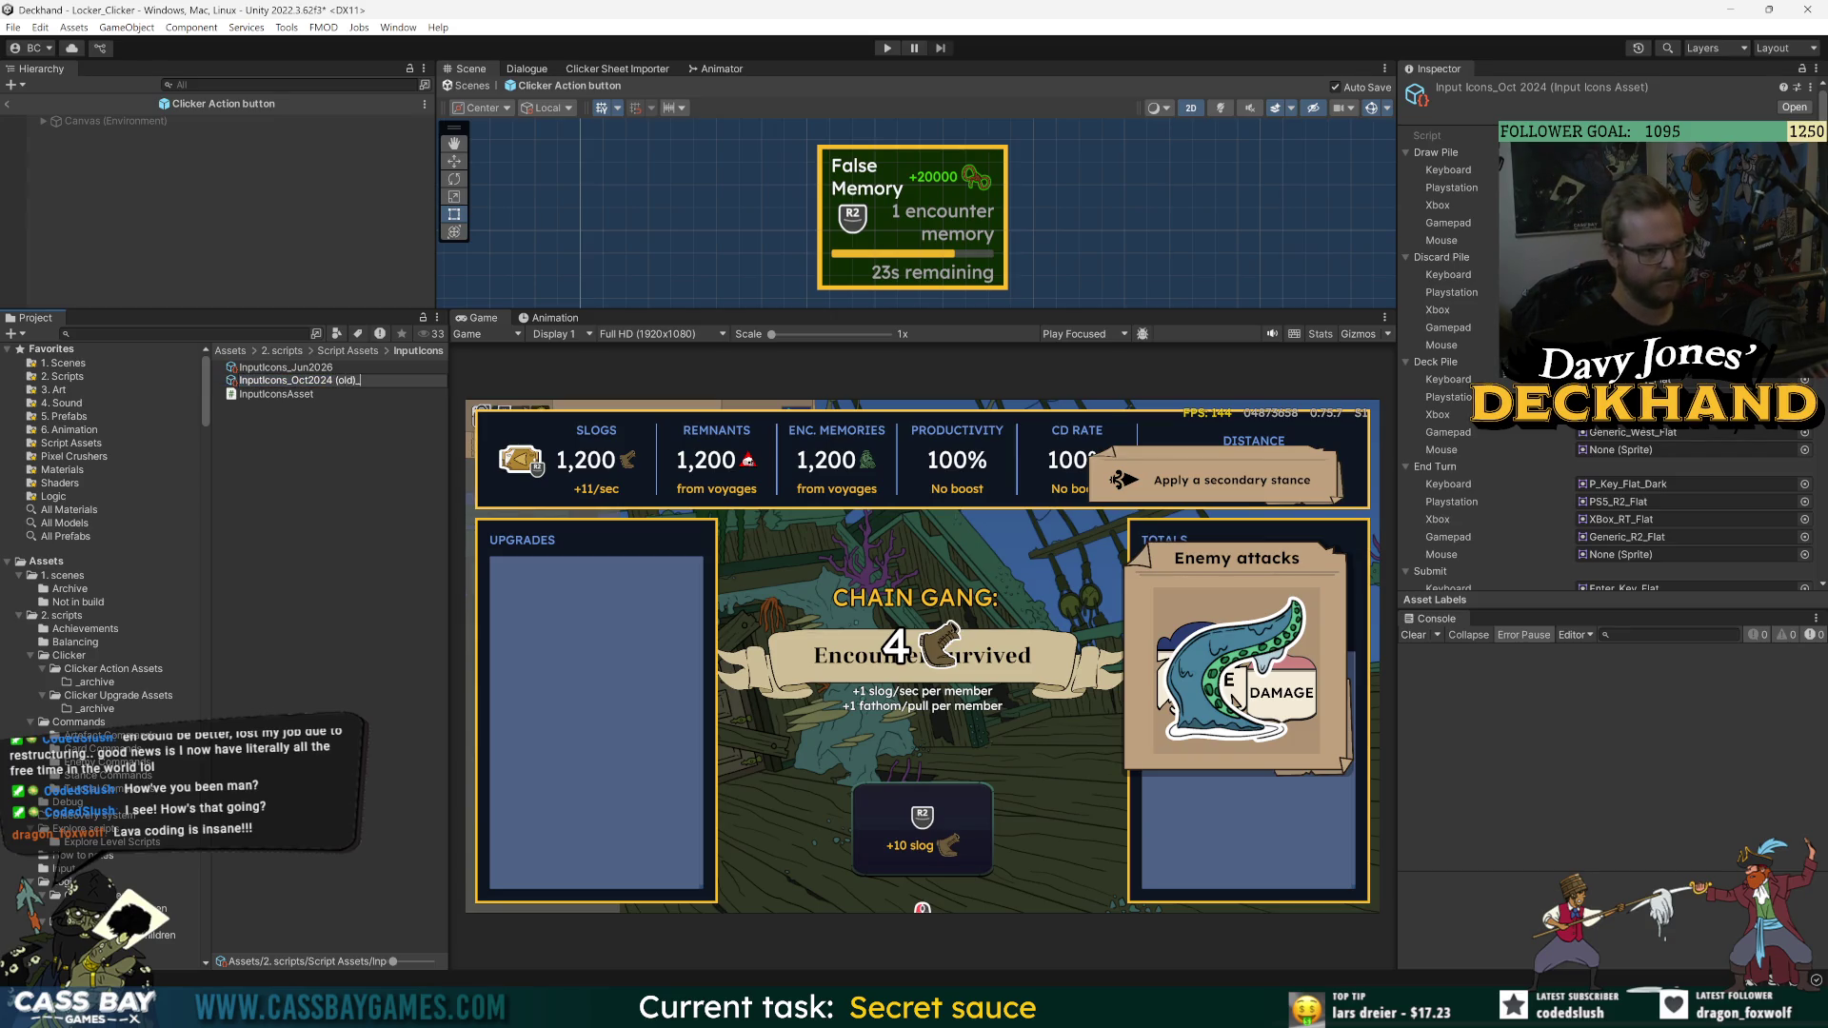
pyautogui.write('old)')
pyautogui.press('Return')
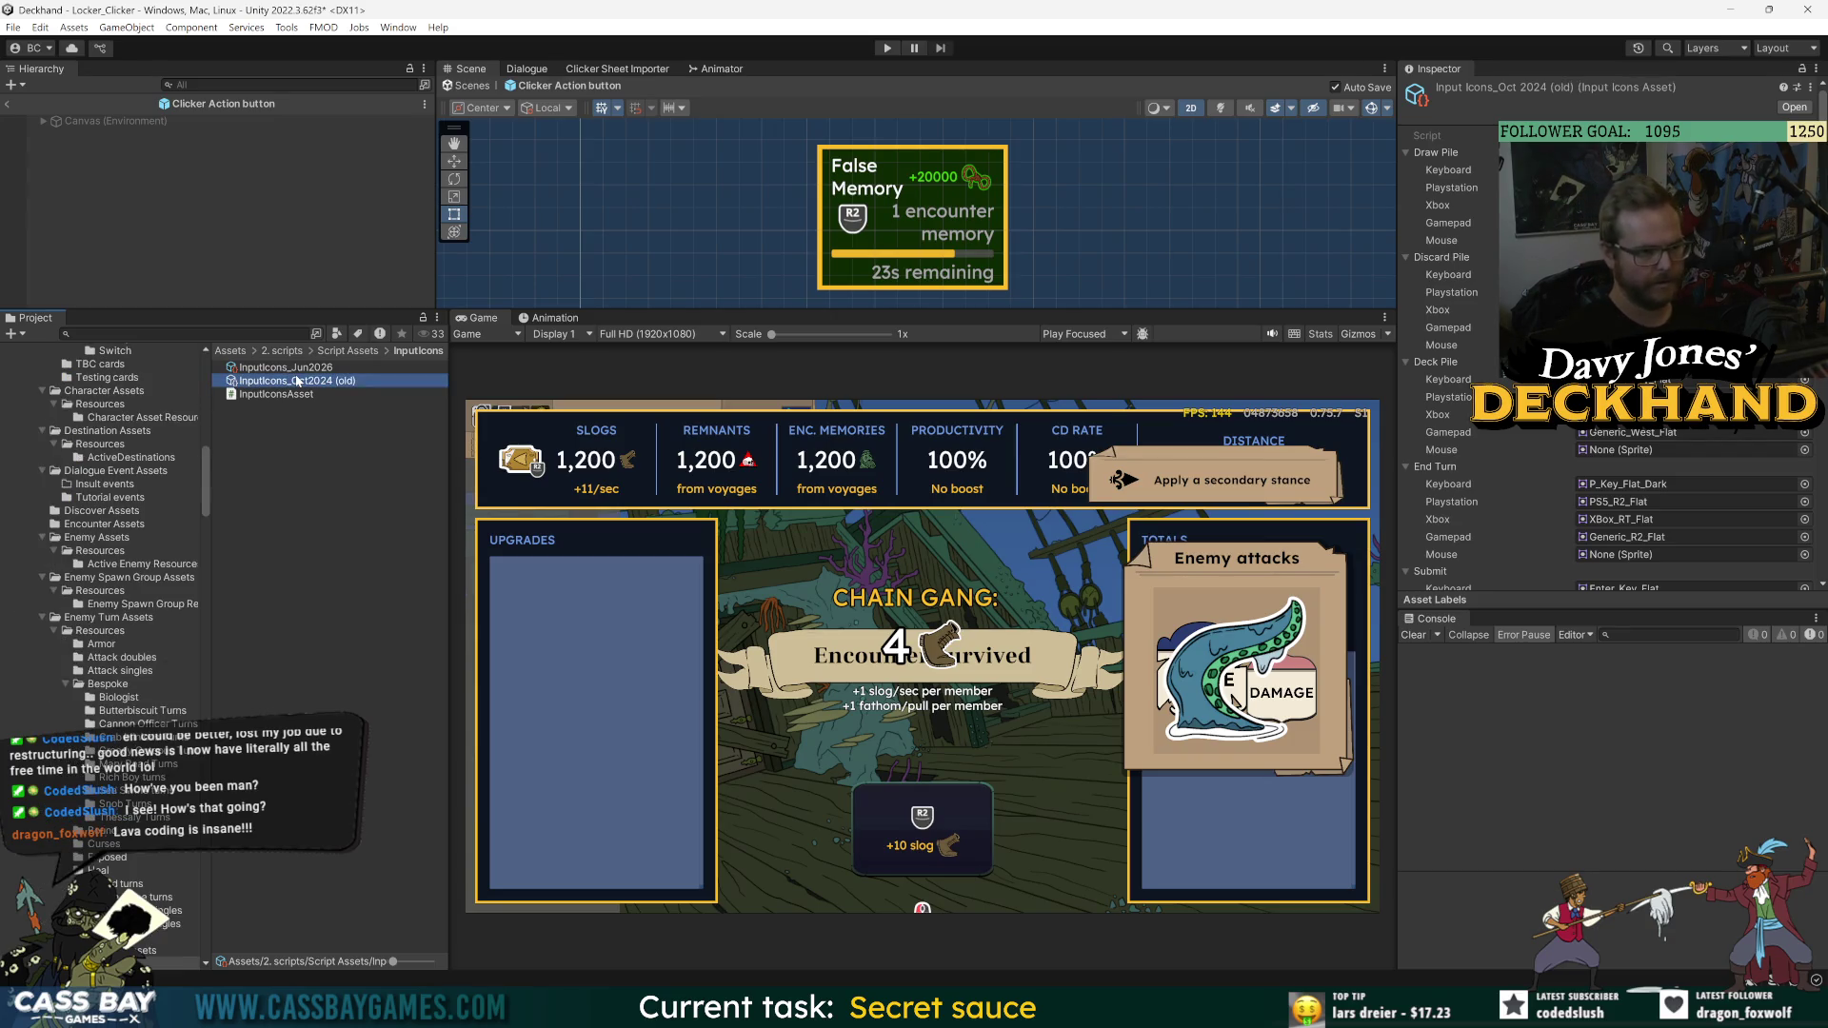
pyautogui.click(305, 369)
pyautogui.scroll(-8, 1480, 362)
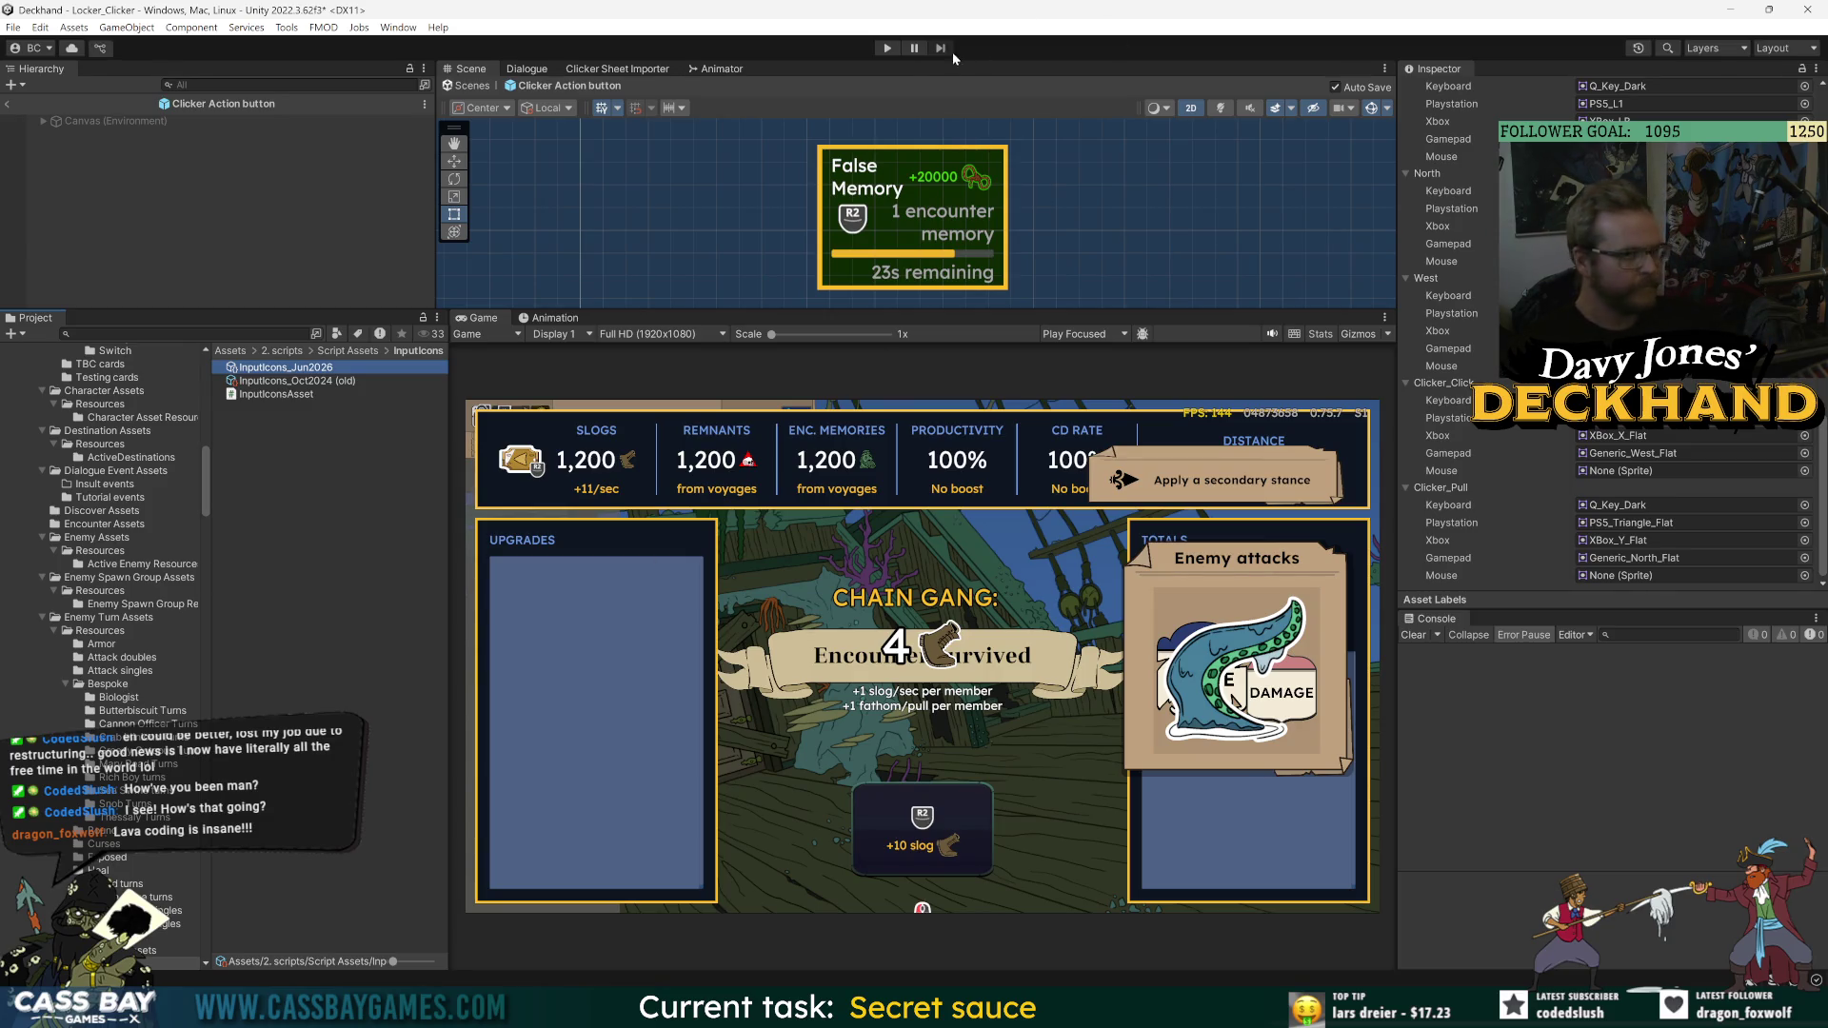
# - Enter play mode, fire Pull with Enter, and test arrow-key moves between Upgrades and Actions
pyautogui.click(888, 51)
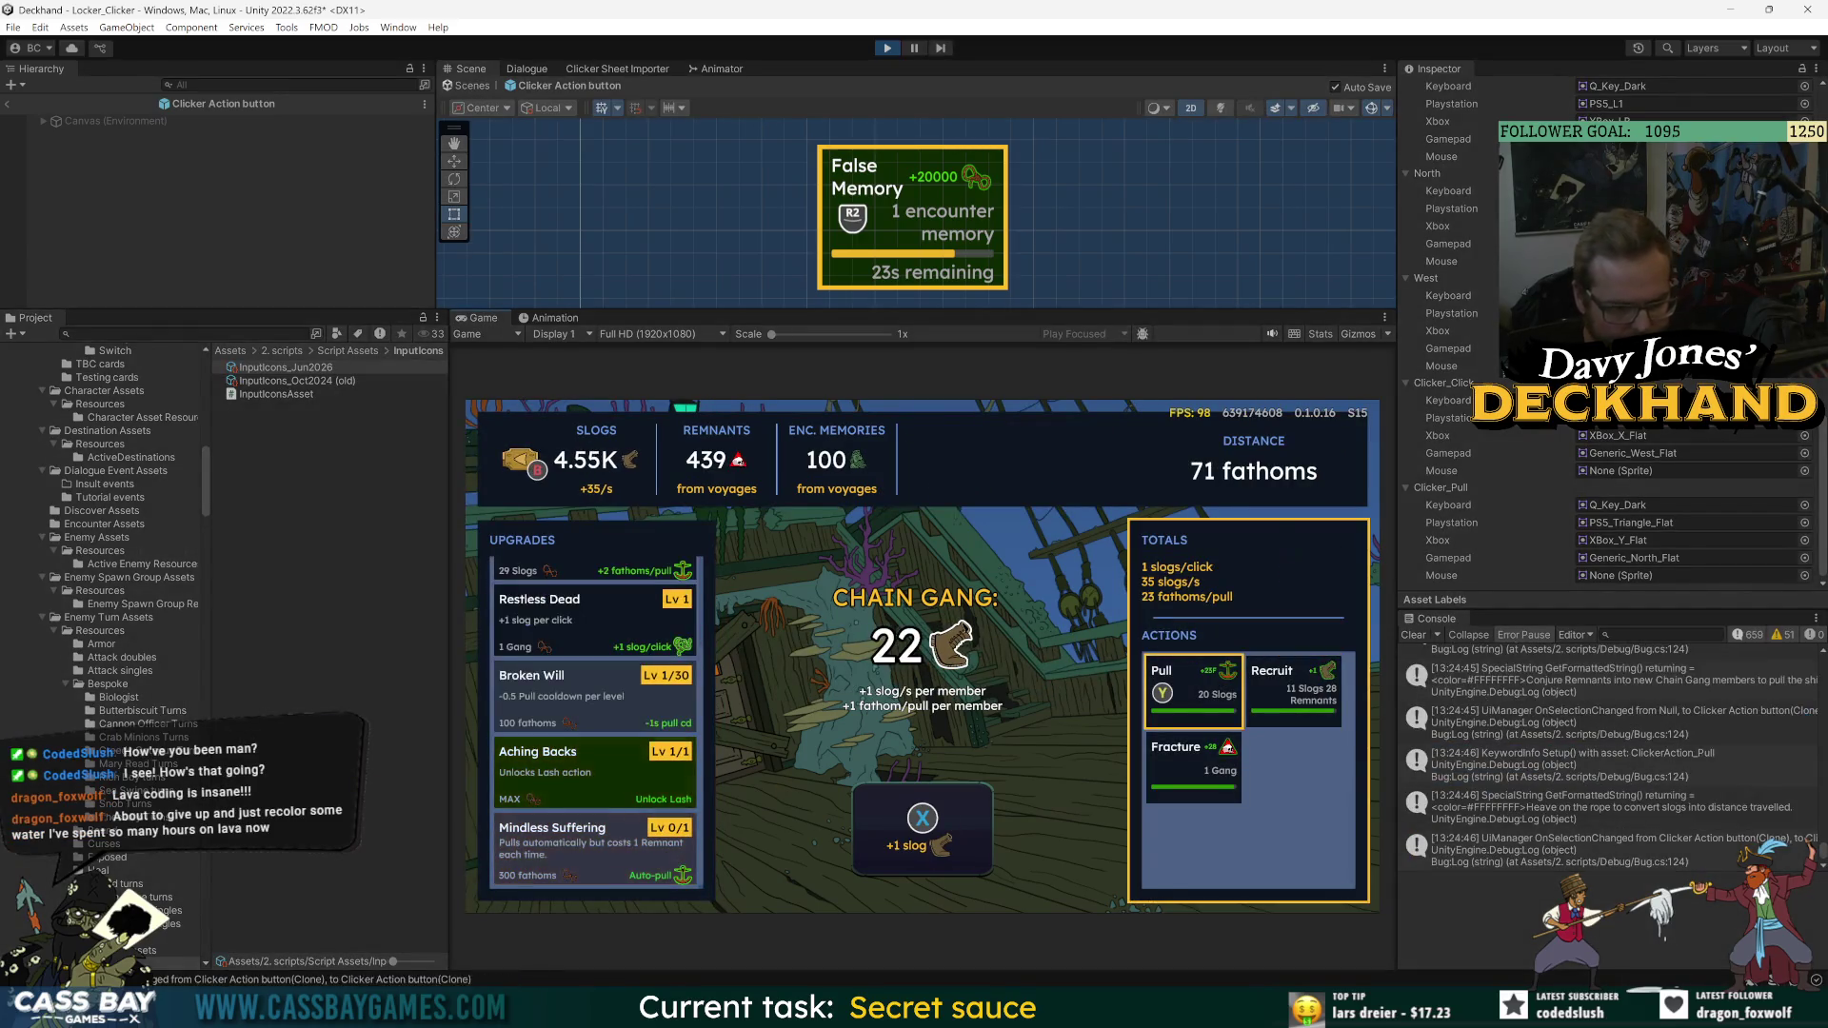
pyautogui.press('Left')
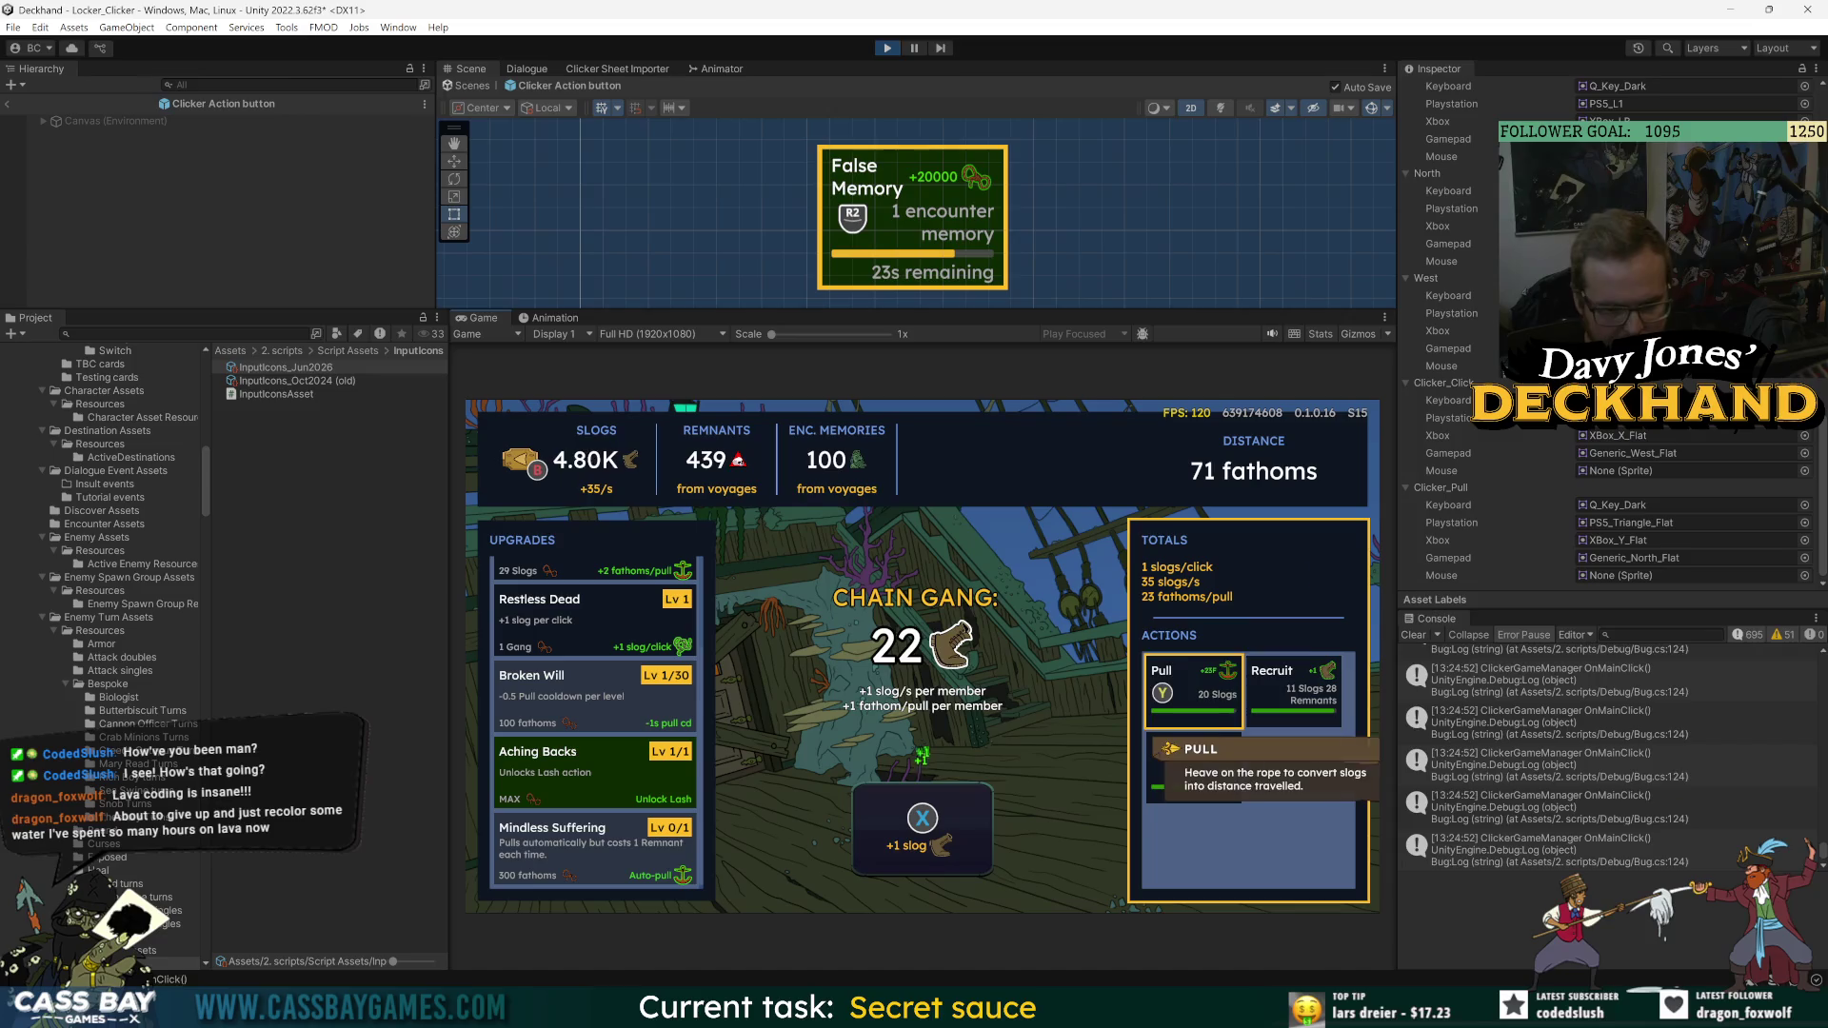
pyautogui.press('Return')
pyautogui.press('Left')
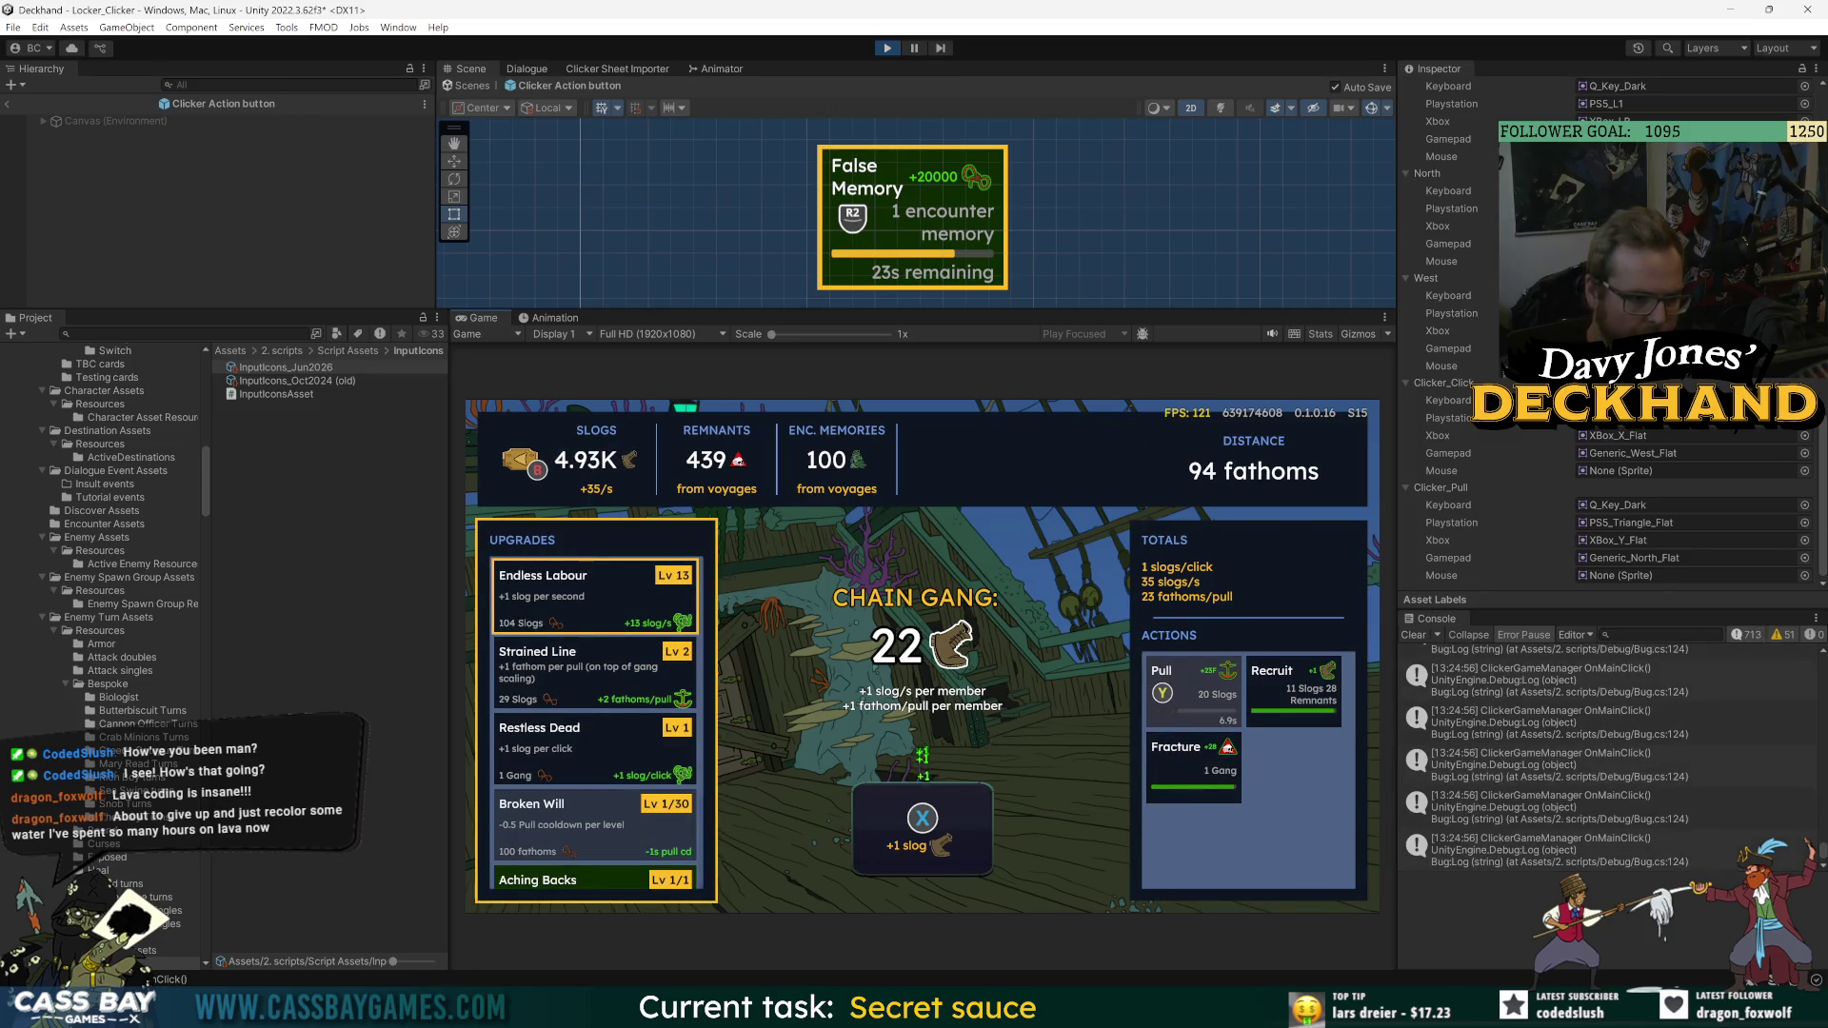
pyautogui.press('Right')
pyautogui.press('Left')
pyautogui.press('Down')
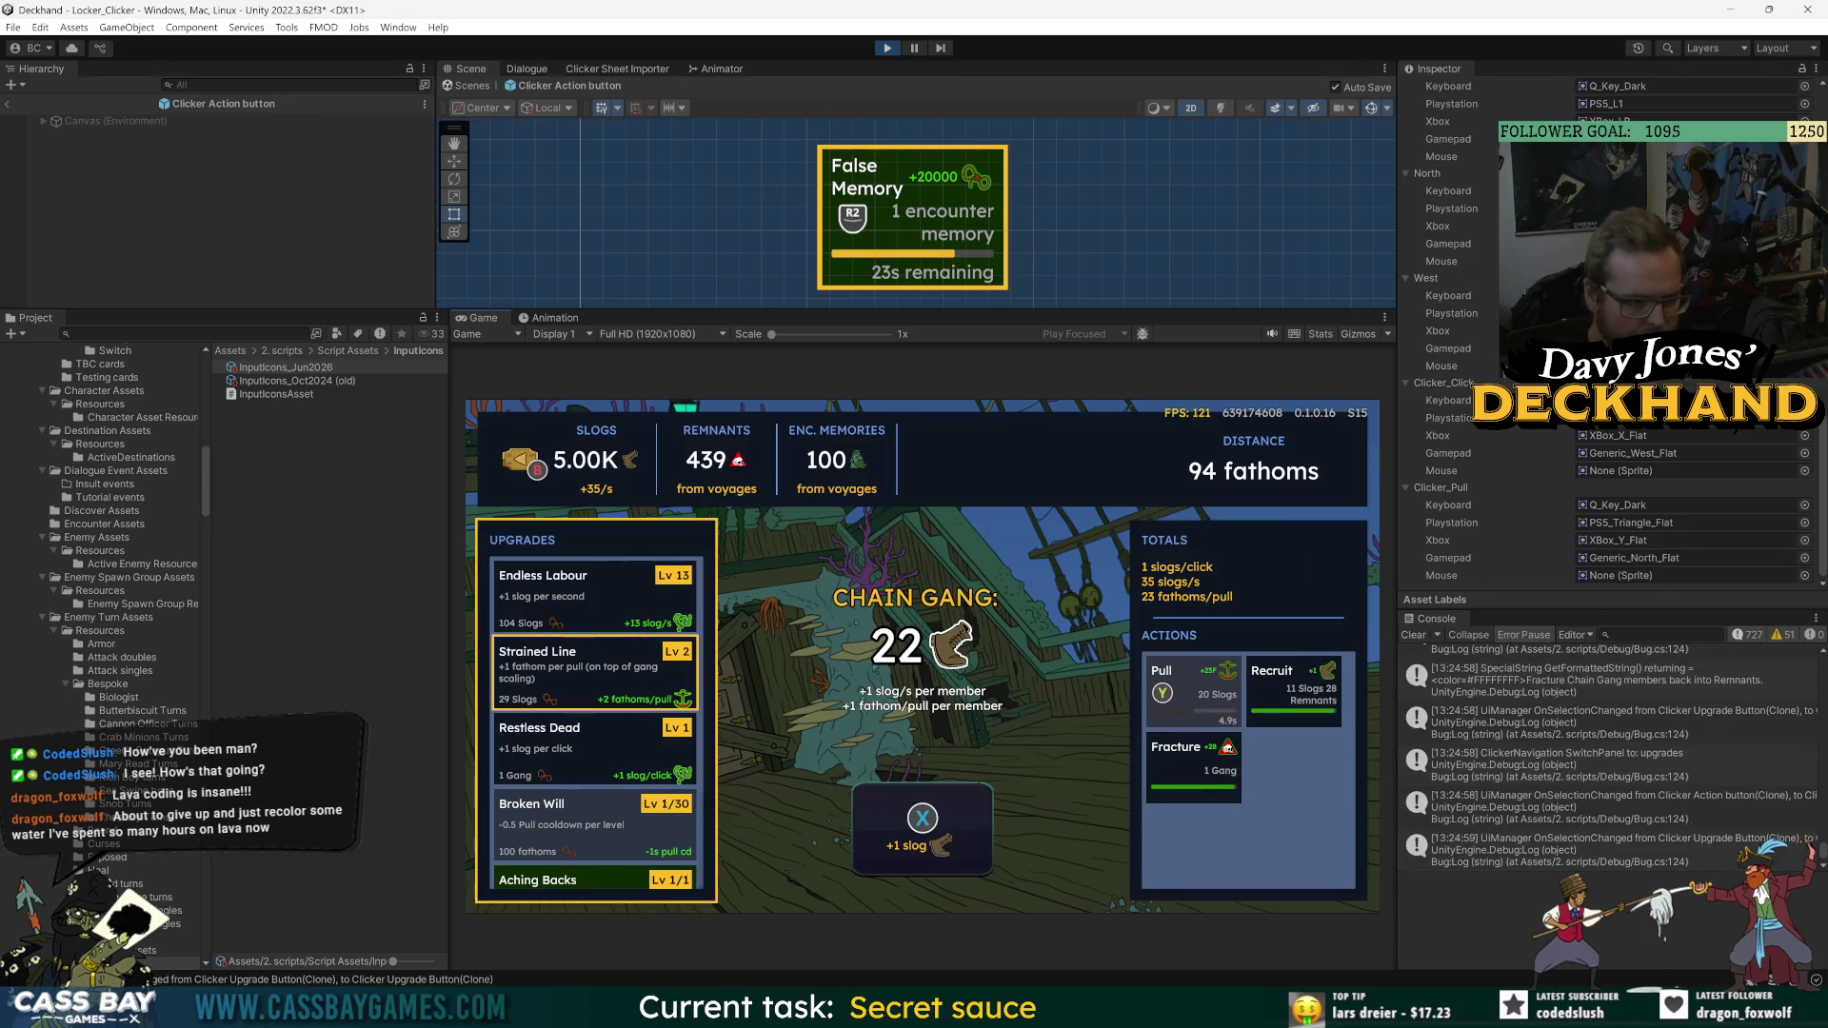
pyautogui.press('Down')
pyautogui.press('Down')
pyautogui.press('Right')
pyautogui.press('Left')
pyautogui.press('Down')
pyautogui.press('Down')
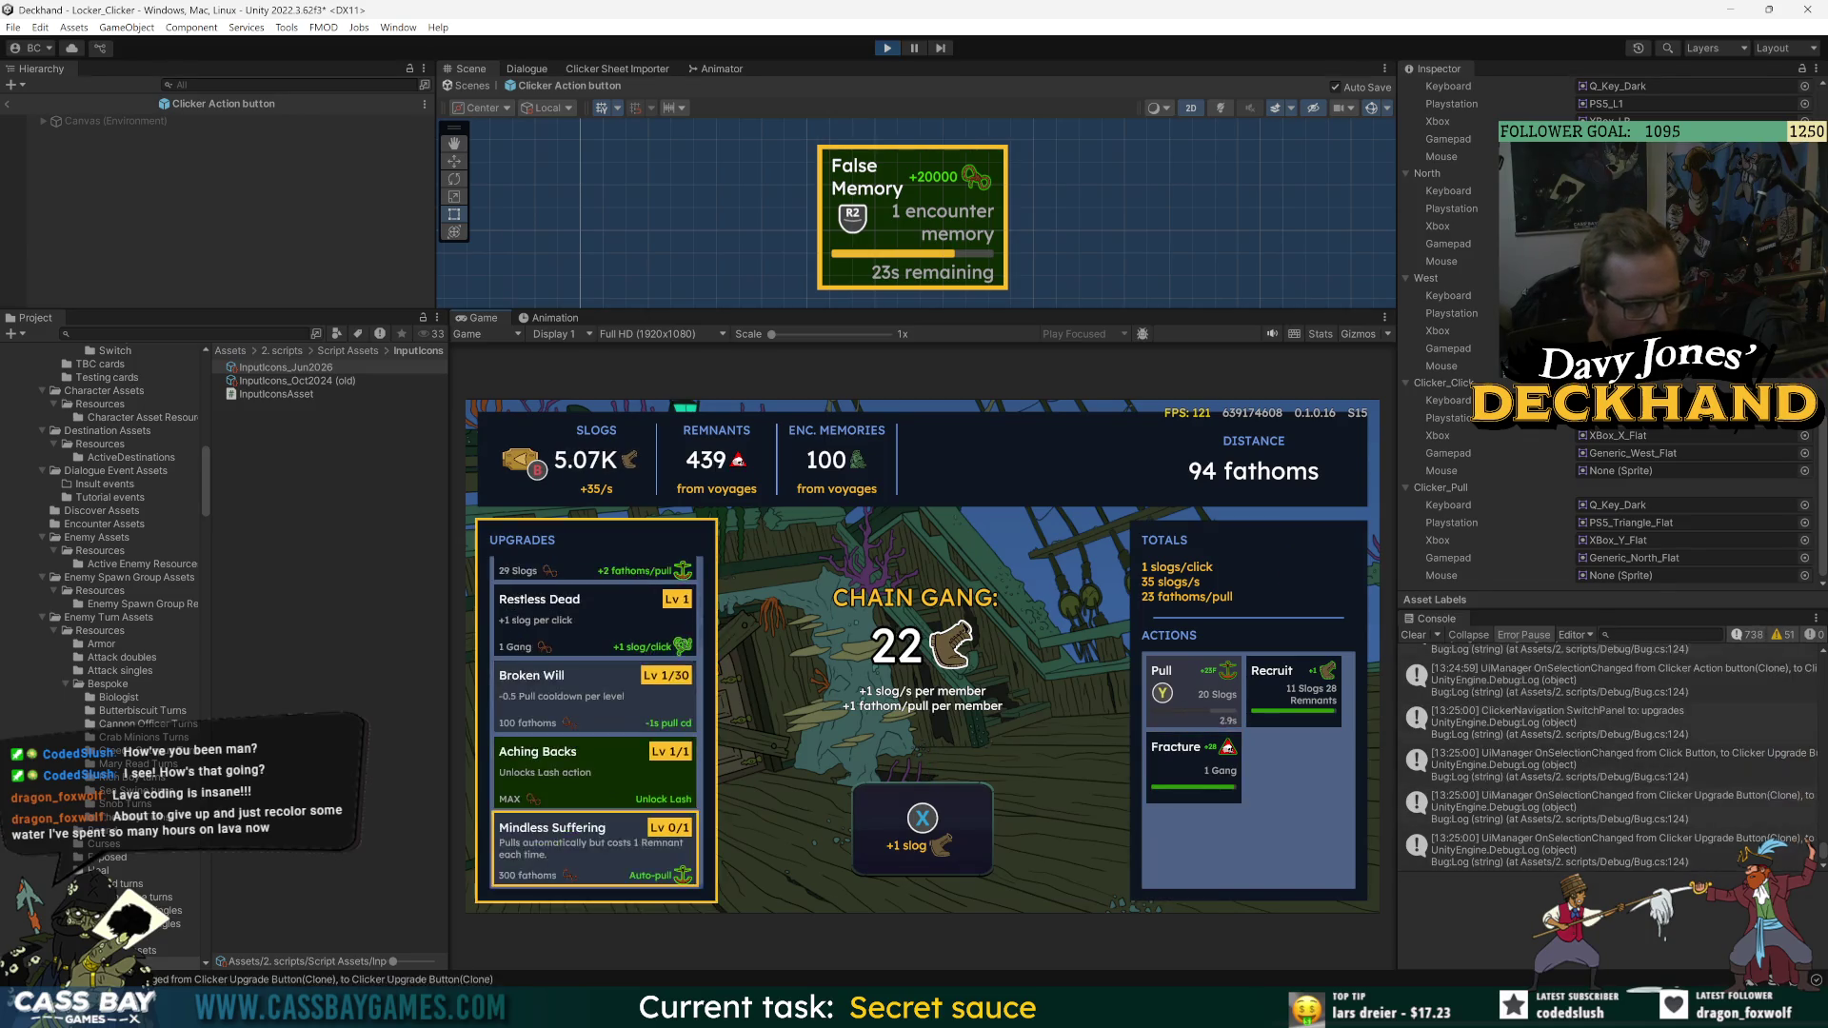
pyautogui.press('Up')
pyautogui.press('Up')
pyautogui.press('Up')
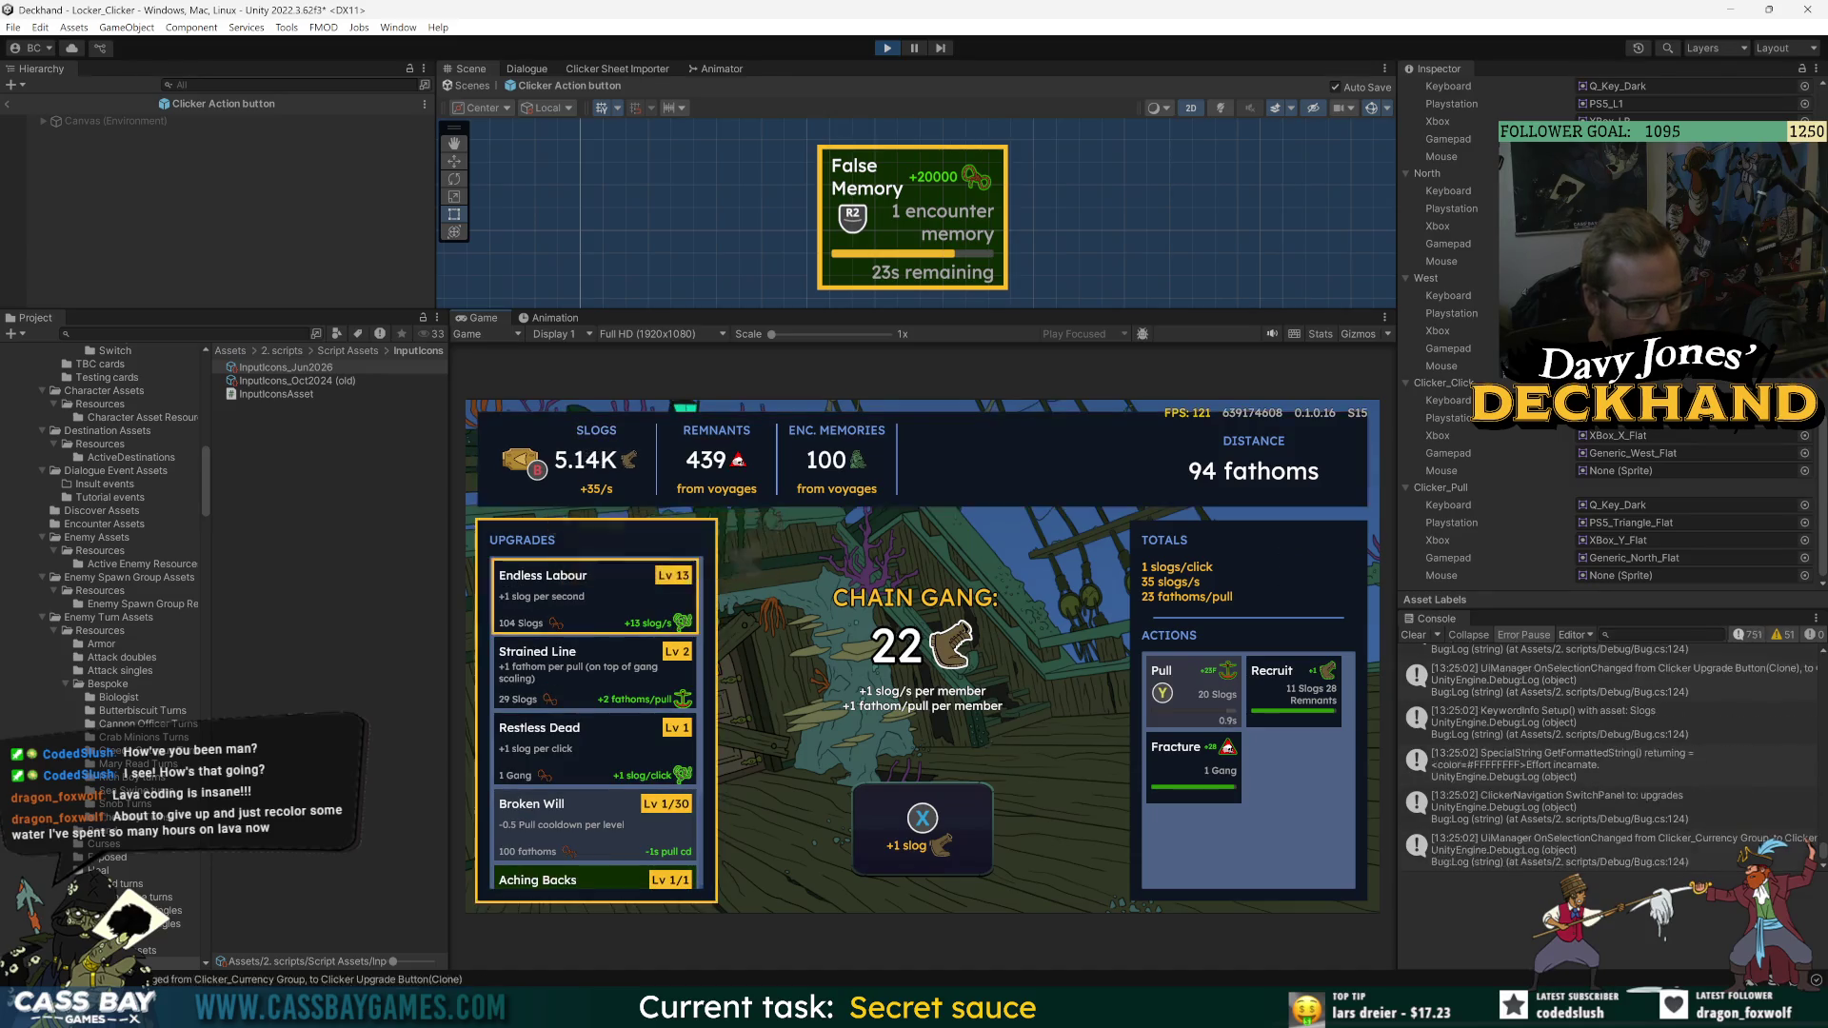
pyautogui.press('Right')
pyautogui.press('Left')
pyautogui.press('Down')
pyautogui.press('Down')
pyautogui.press('Down')
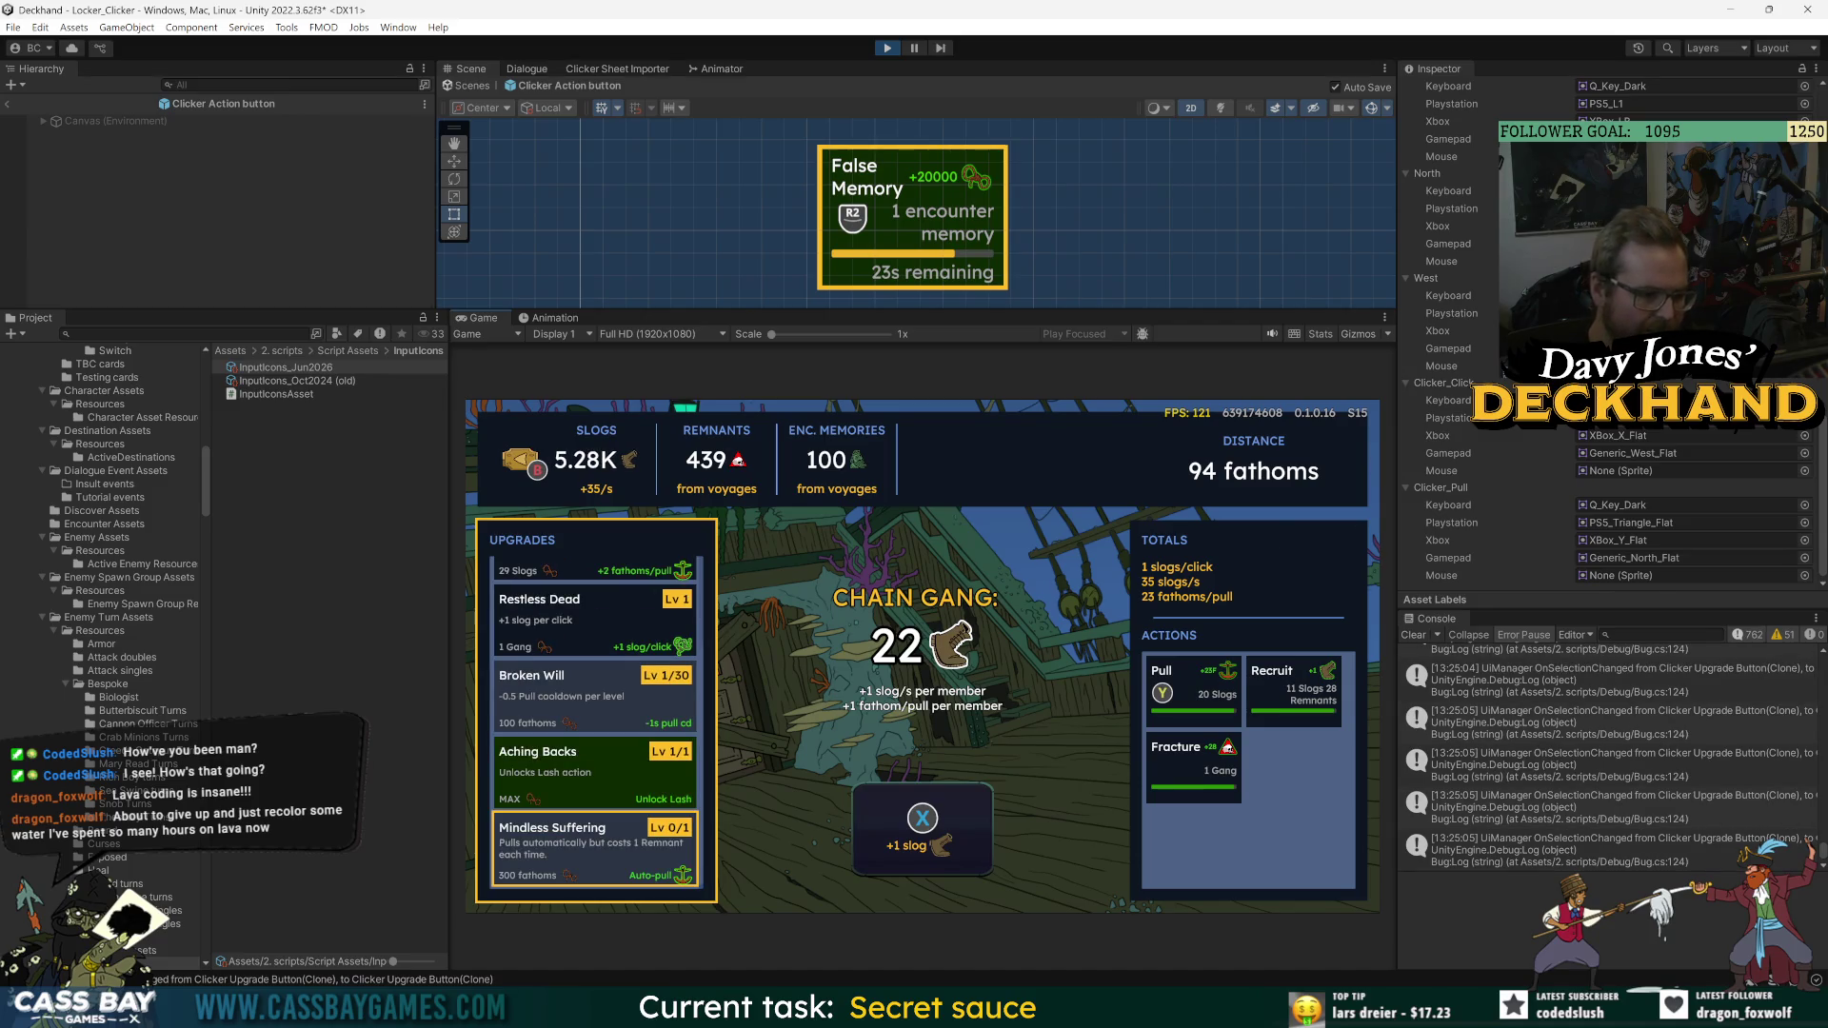
# - Navigate the upgrades list to Endless Labour and buy it up to Lv 17
pyautogui.press('Up')
pyautogui.press('Up')
pyautogui.press('Up')
pyautogui.press('Down')
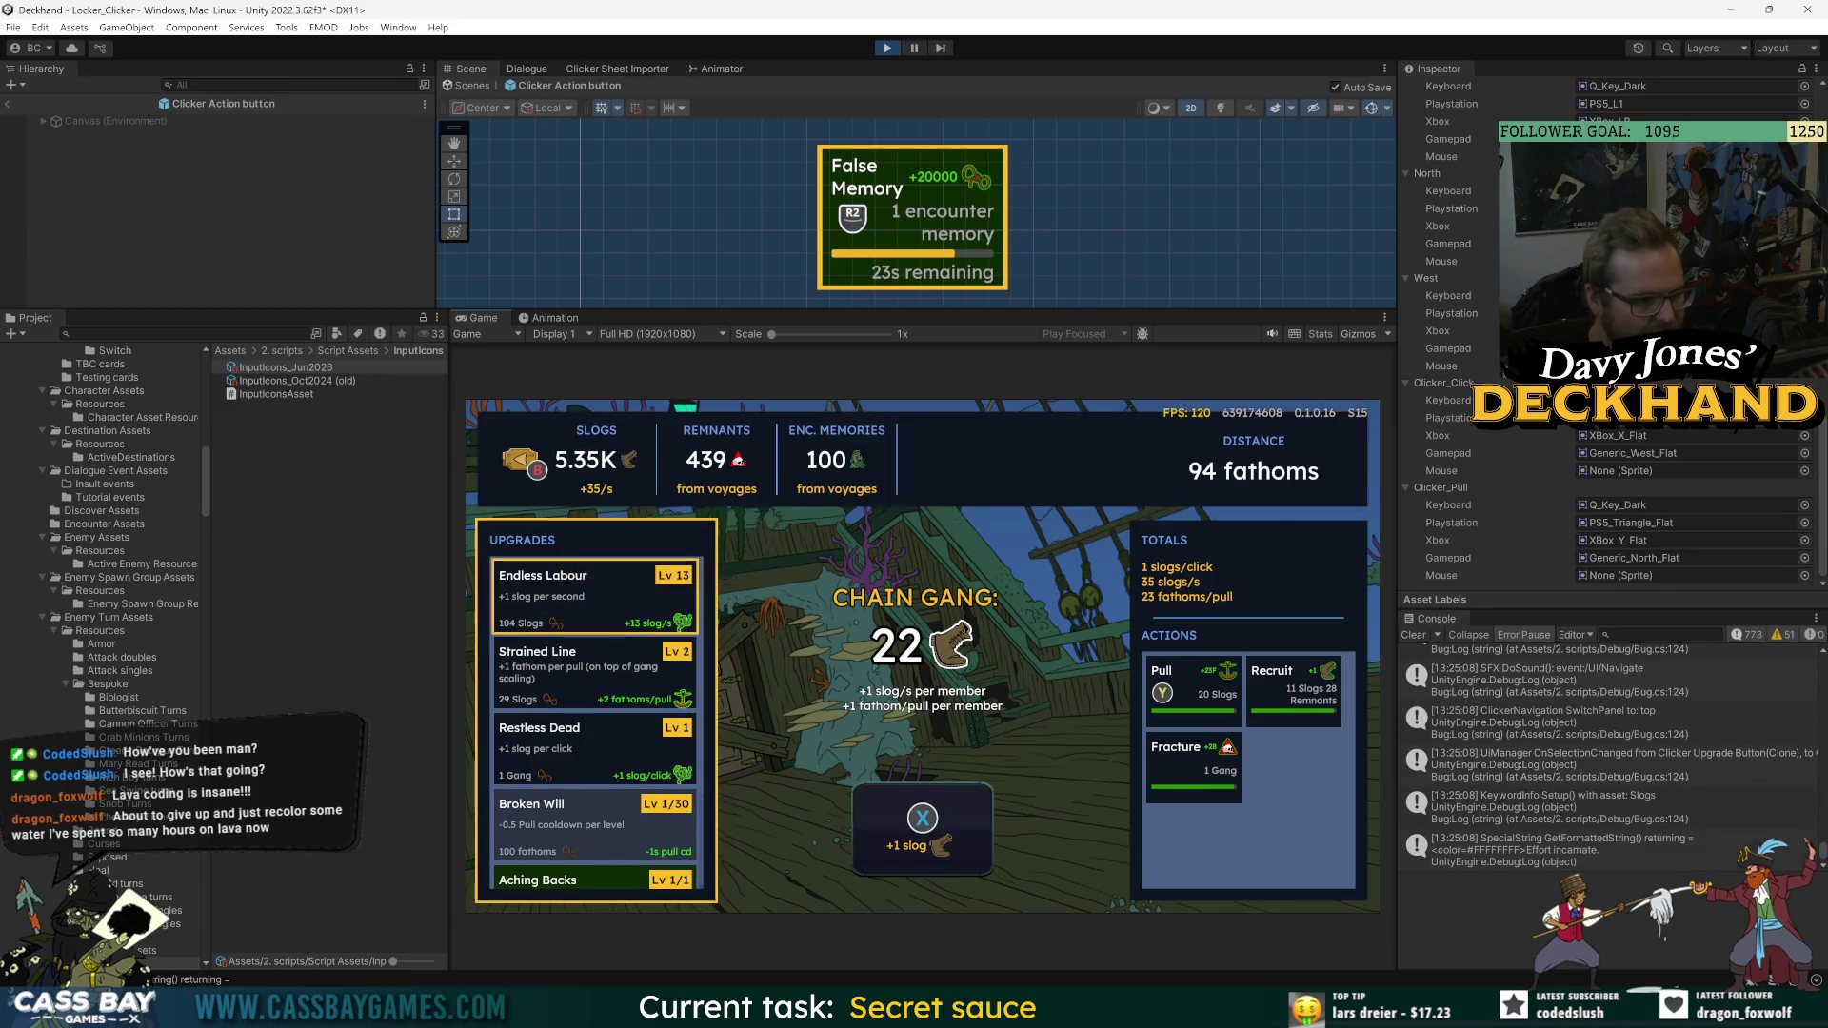
pyautogui.press('Down')
pyautogui.press('Down')
pyautogui.press('Up')
pyautogui.press('Up')
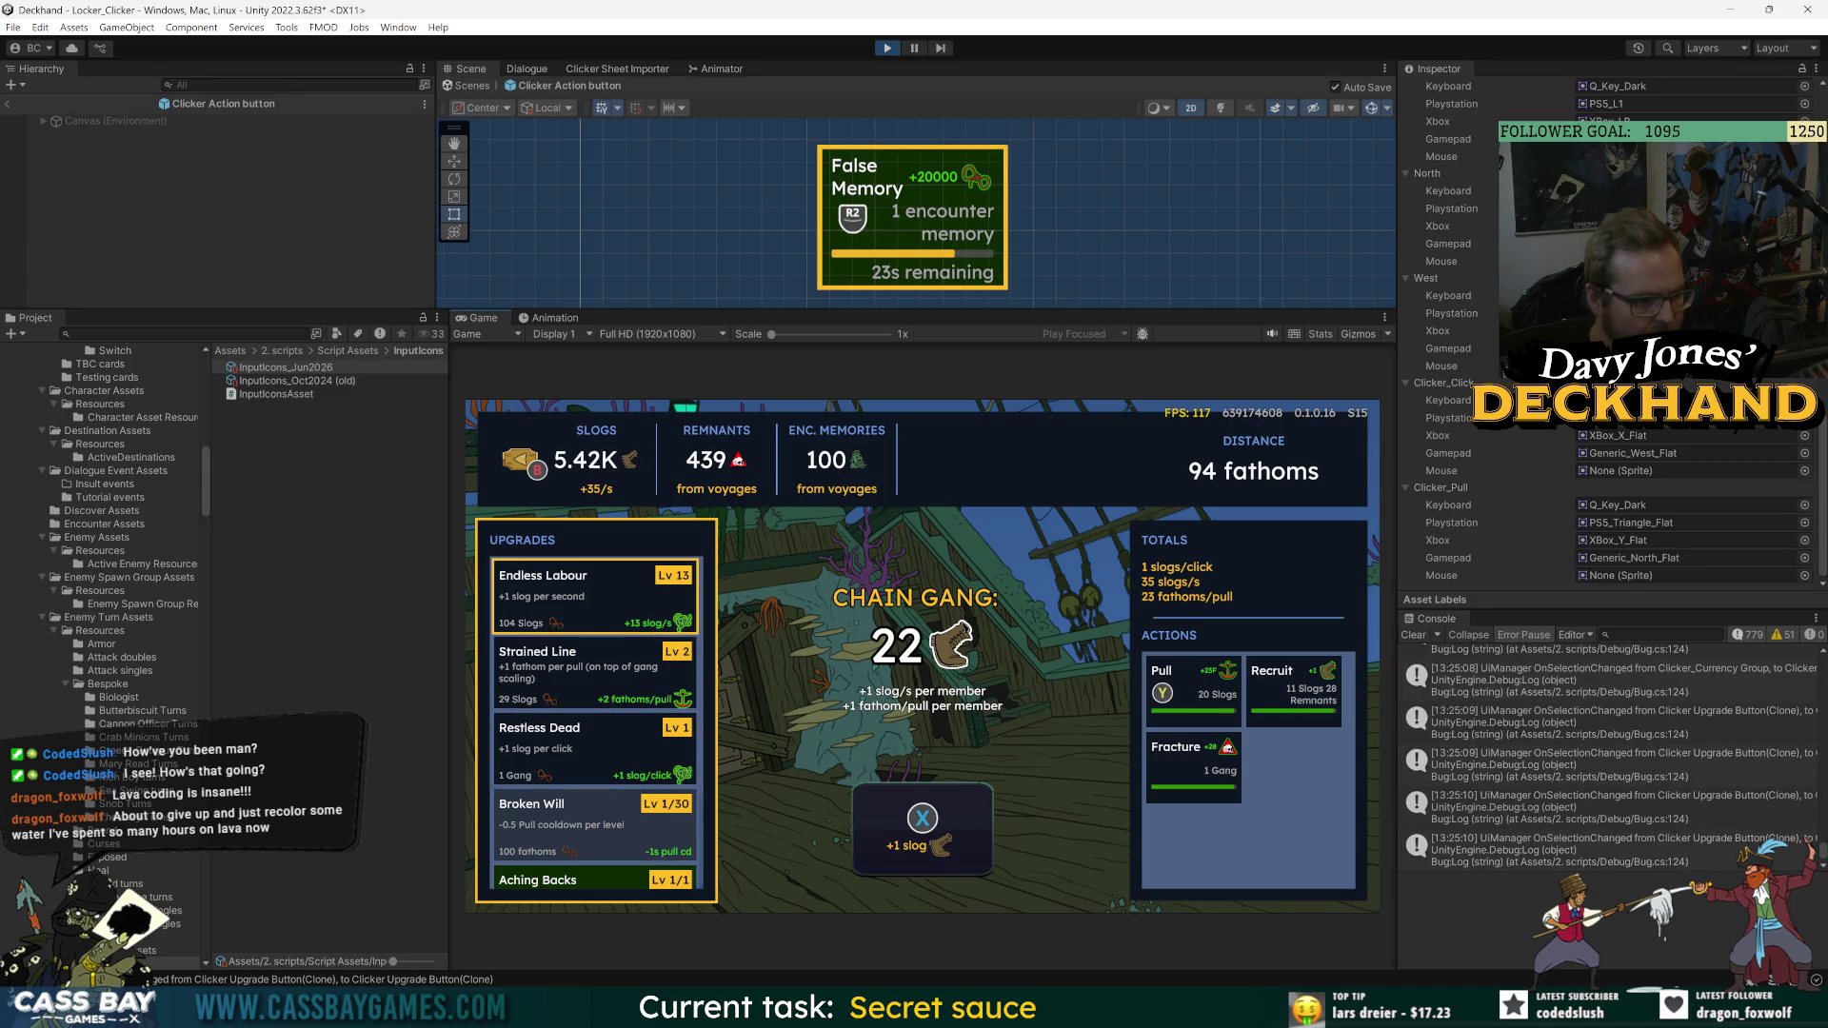
pyautogui.press('Down')
pyautogui.press('Down')
pyautogui.press('Down')
pyautogui.press('Down')
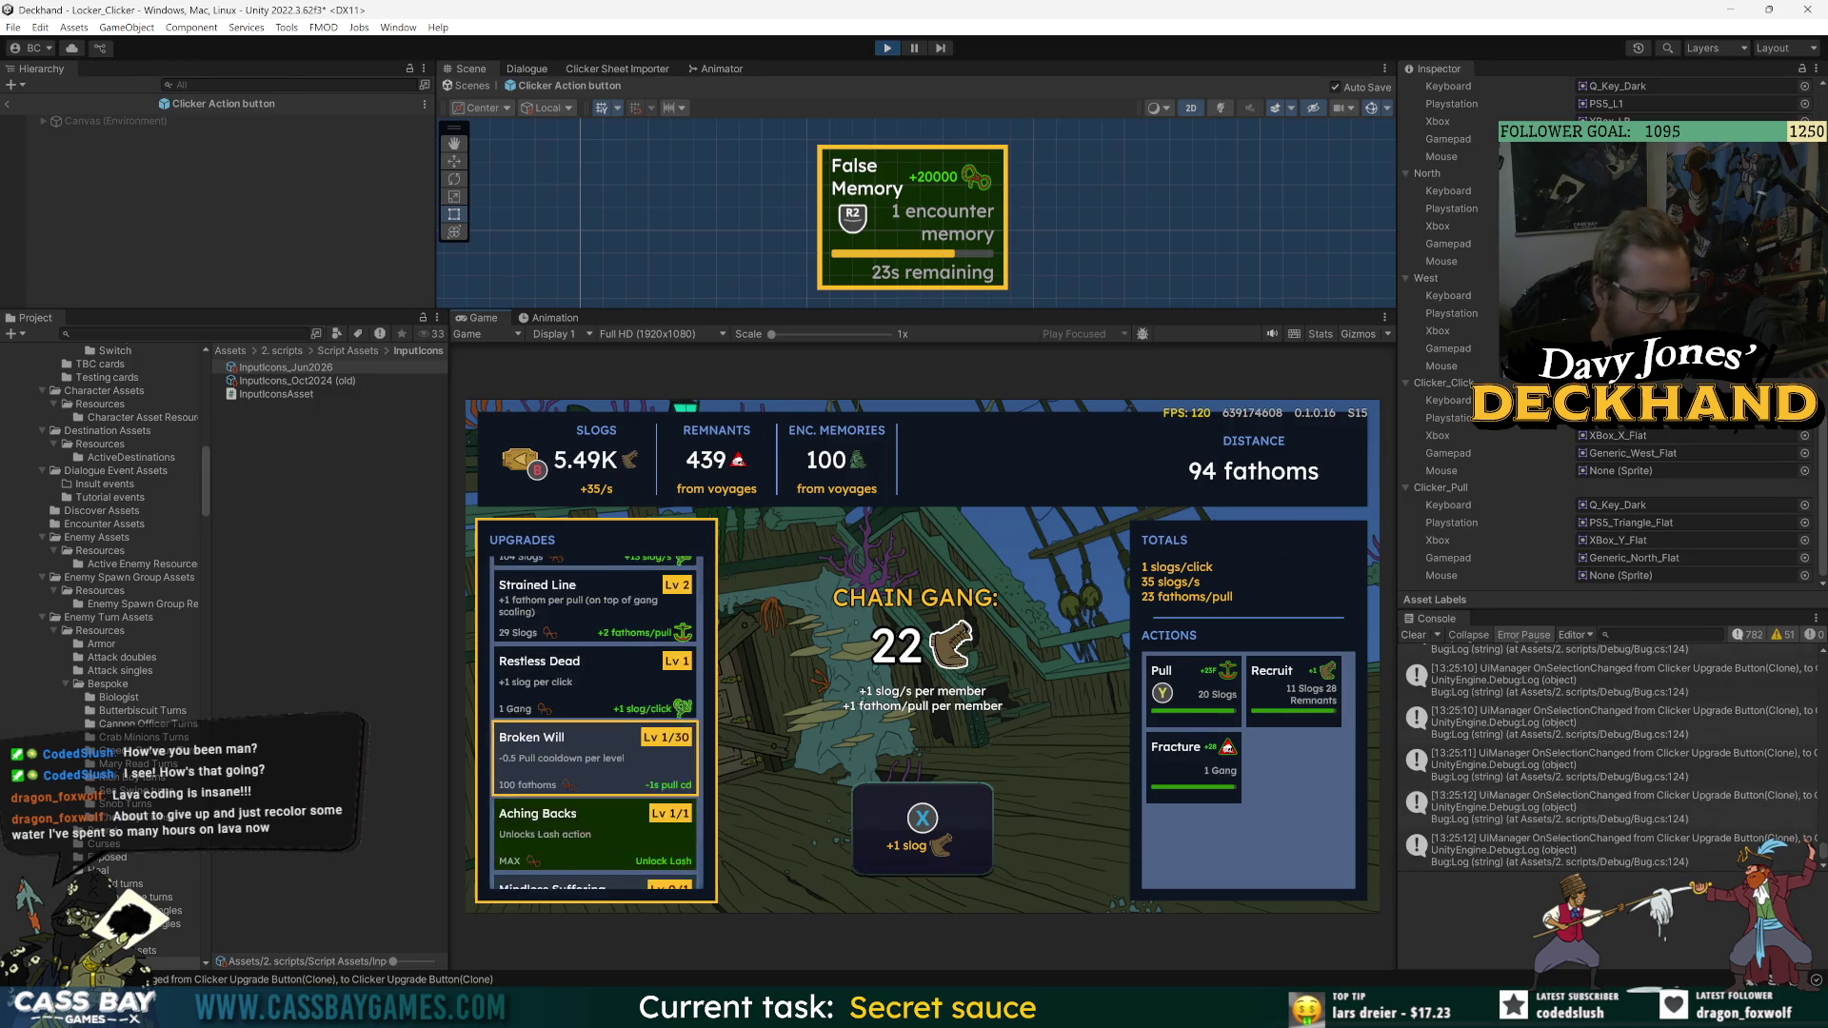
pyautogui.press('Up')
pyautogui.press('Up')
pyautogui.press('Up')
pyautogui.press('Up')
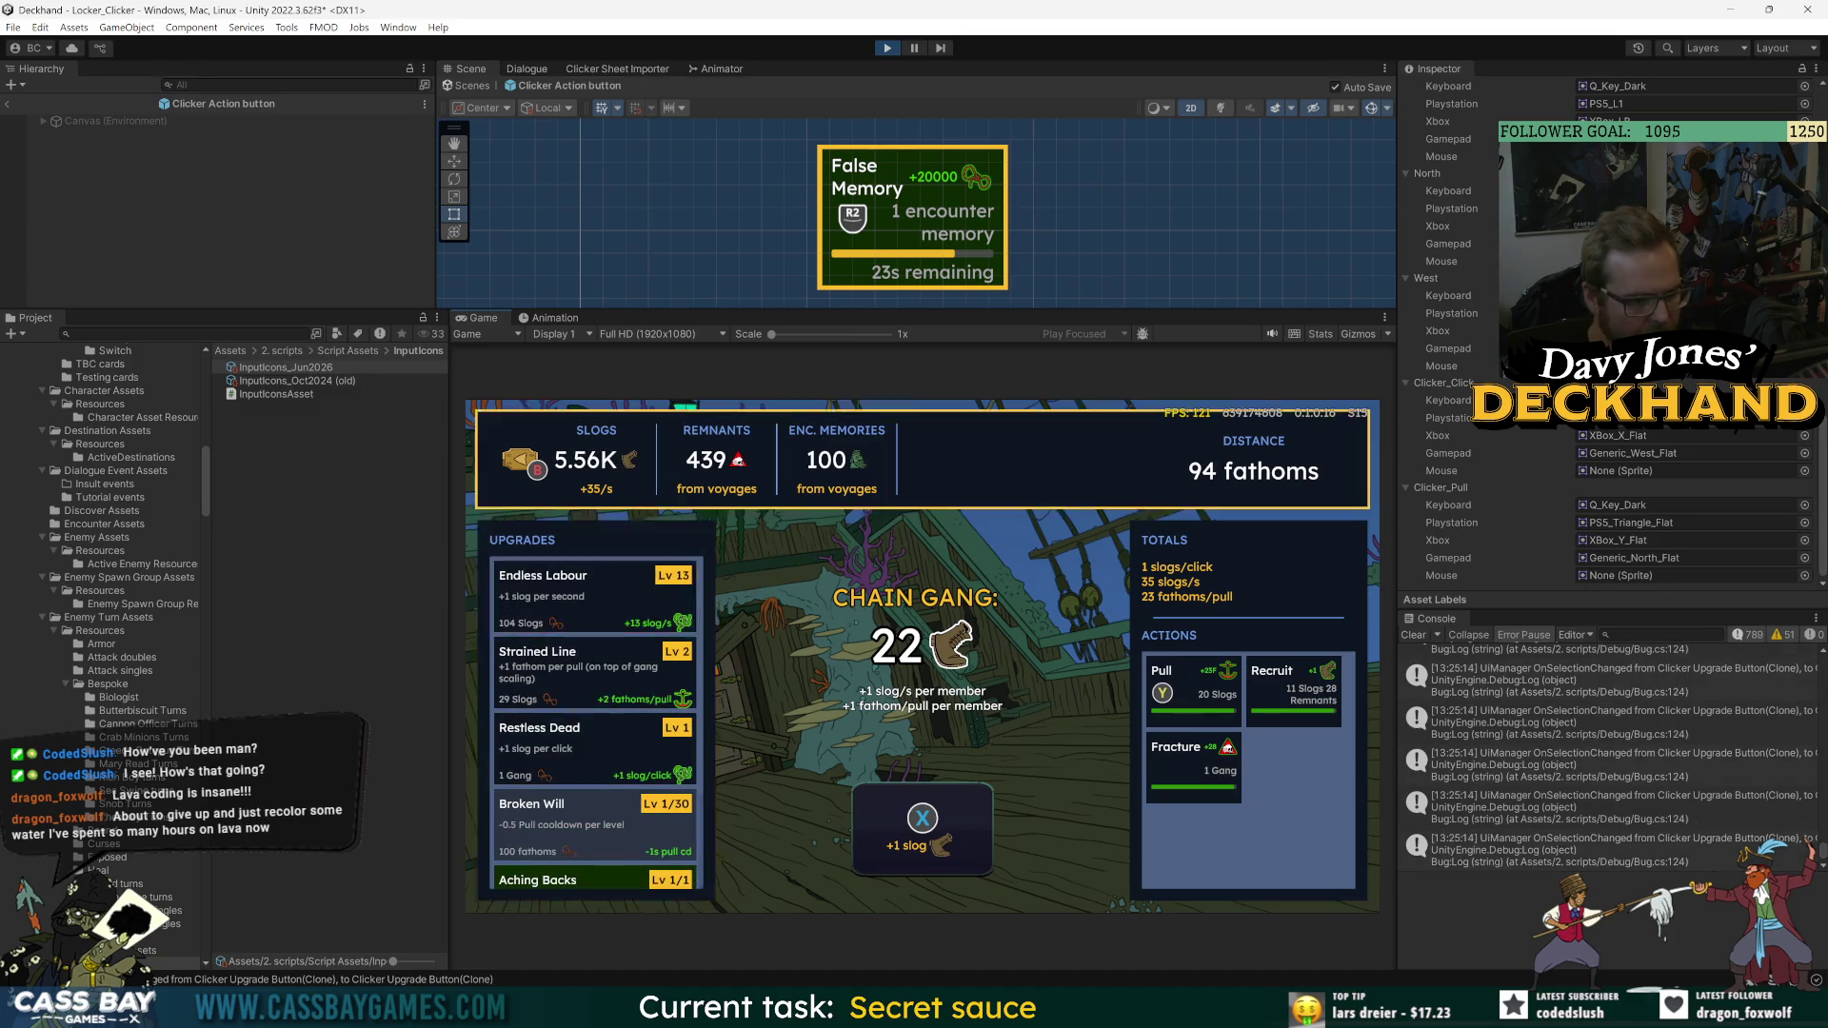
pyautogui.press('Down')
pyautogui.press('Down')
pyautogui.press('Down')
pyautogui.press('Down')
pyautogui.press('Down')
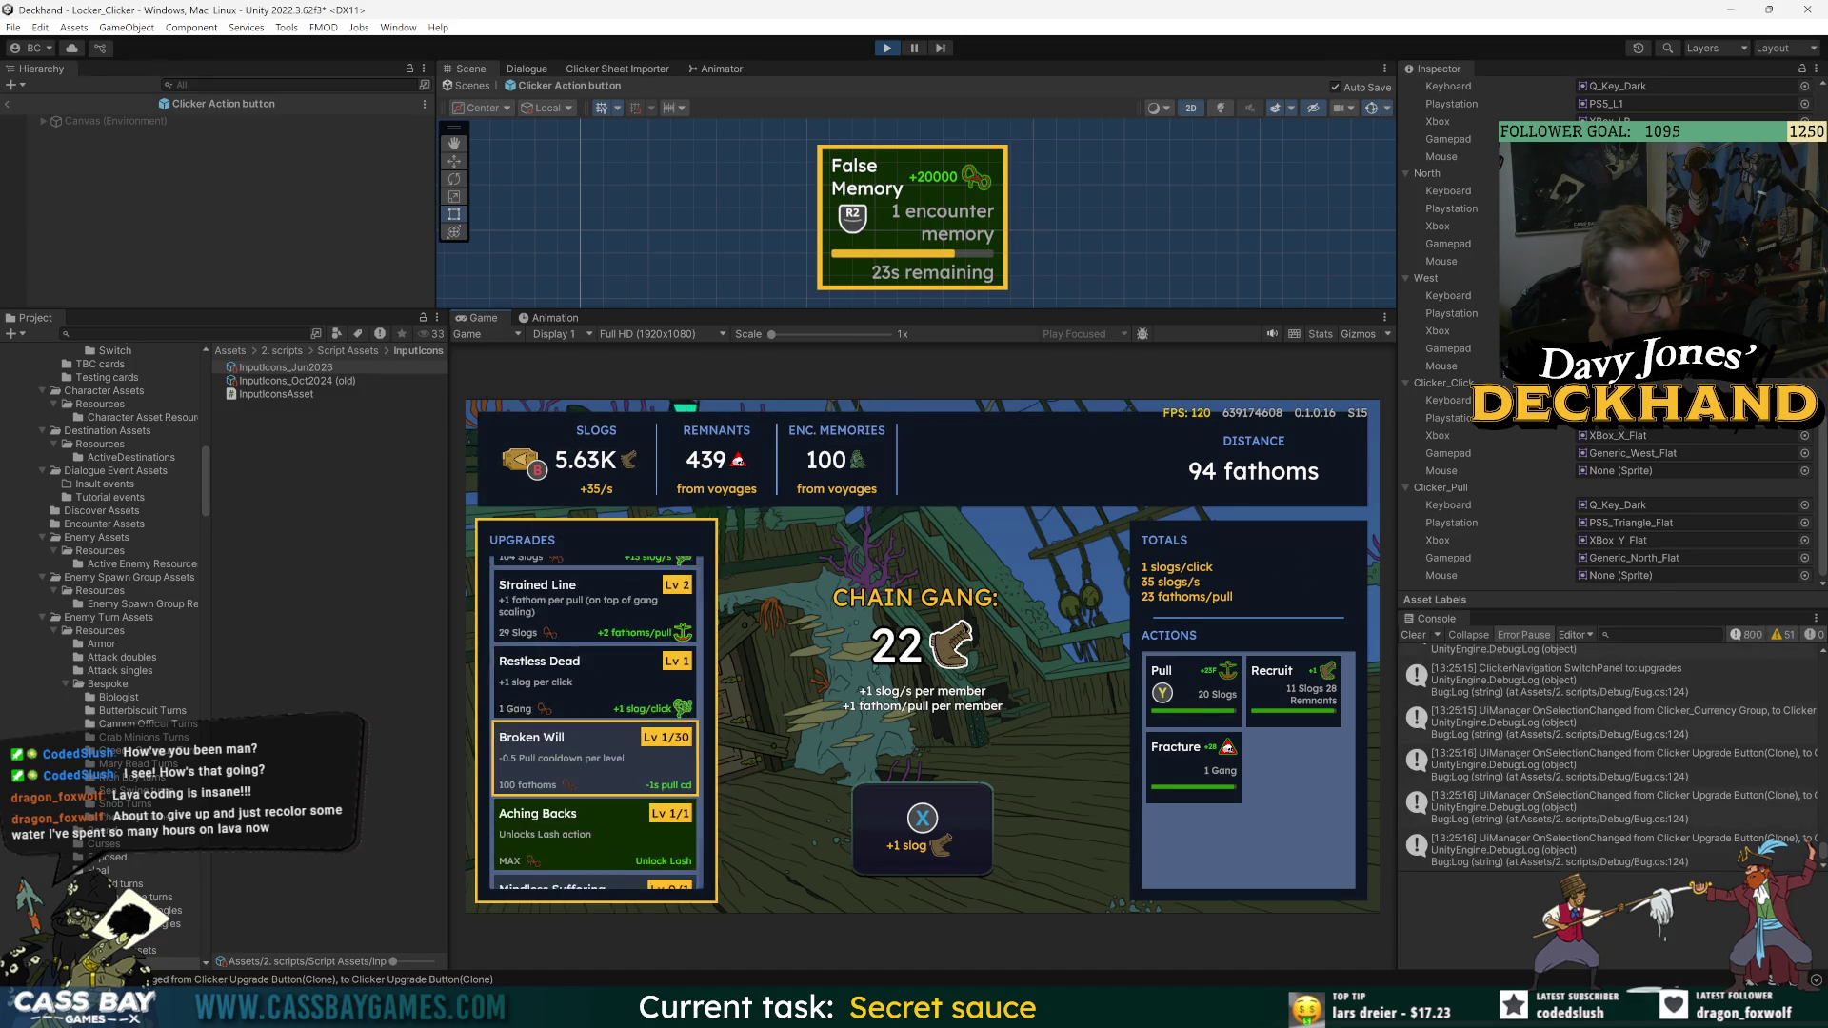
pyautogui.press('Up')
pyautogui.press('Up')
pyautogui.press('Up')
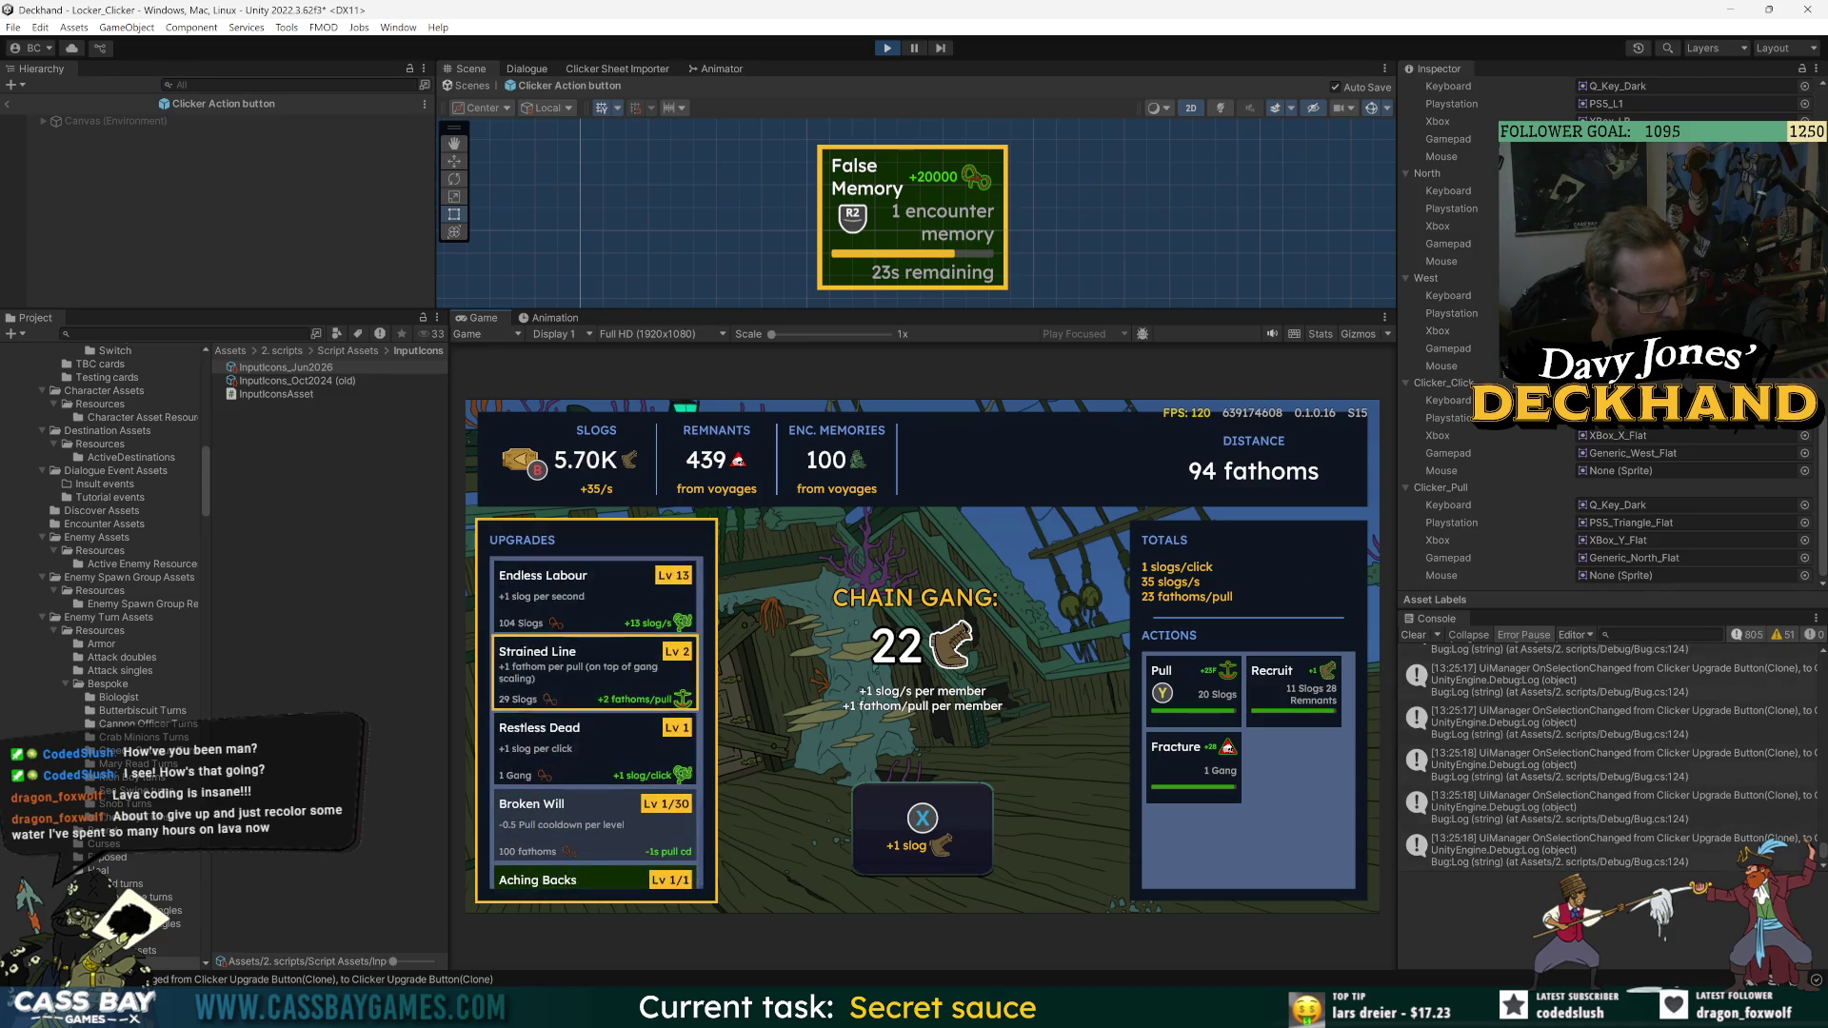
pyautogui.press('Down')
pyautogui.press('Return')
pyautogui.press('Return')
pyautogui.press('Return')
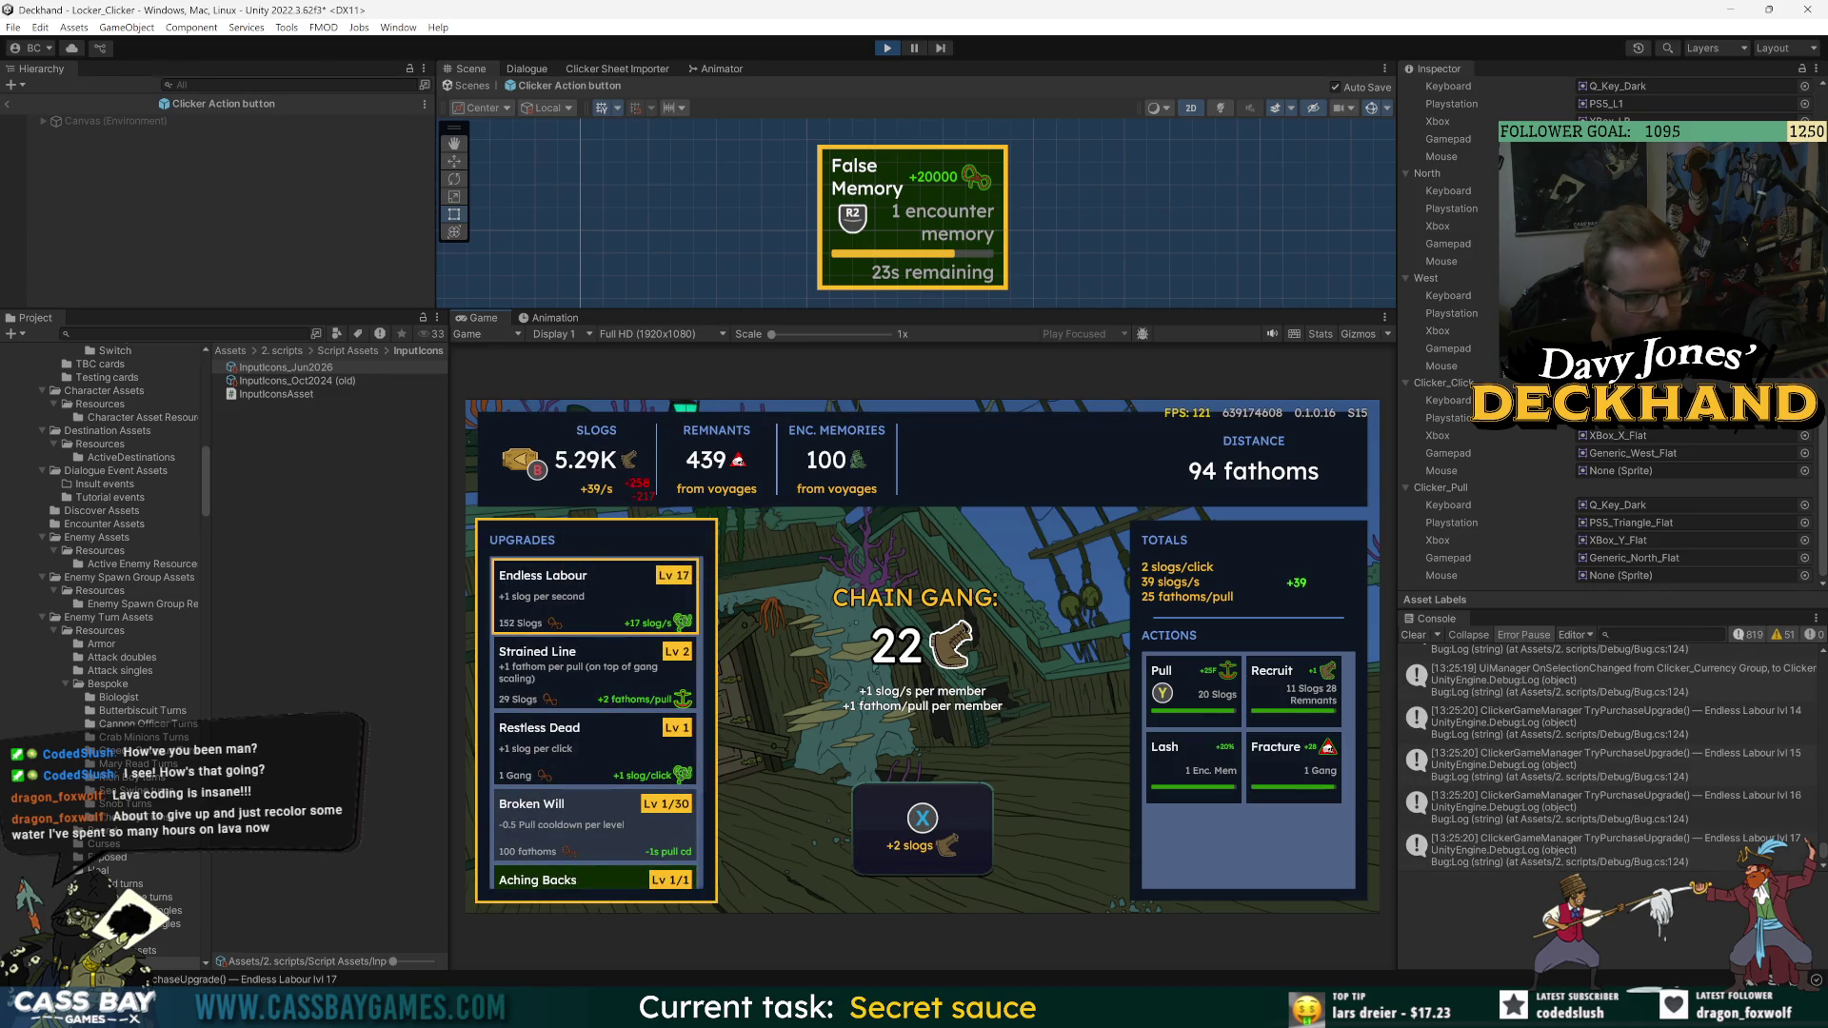
# - Alternately fire the Fracture and Recruit actions from the keyboard
pyautogui.press('Right')
pyautogui.press('Return')
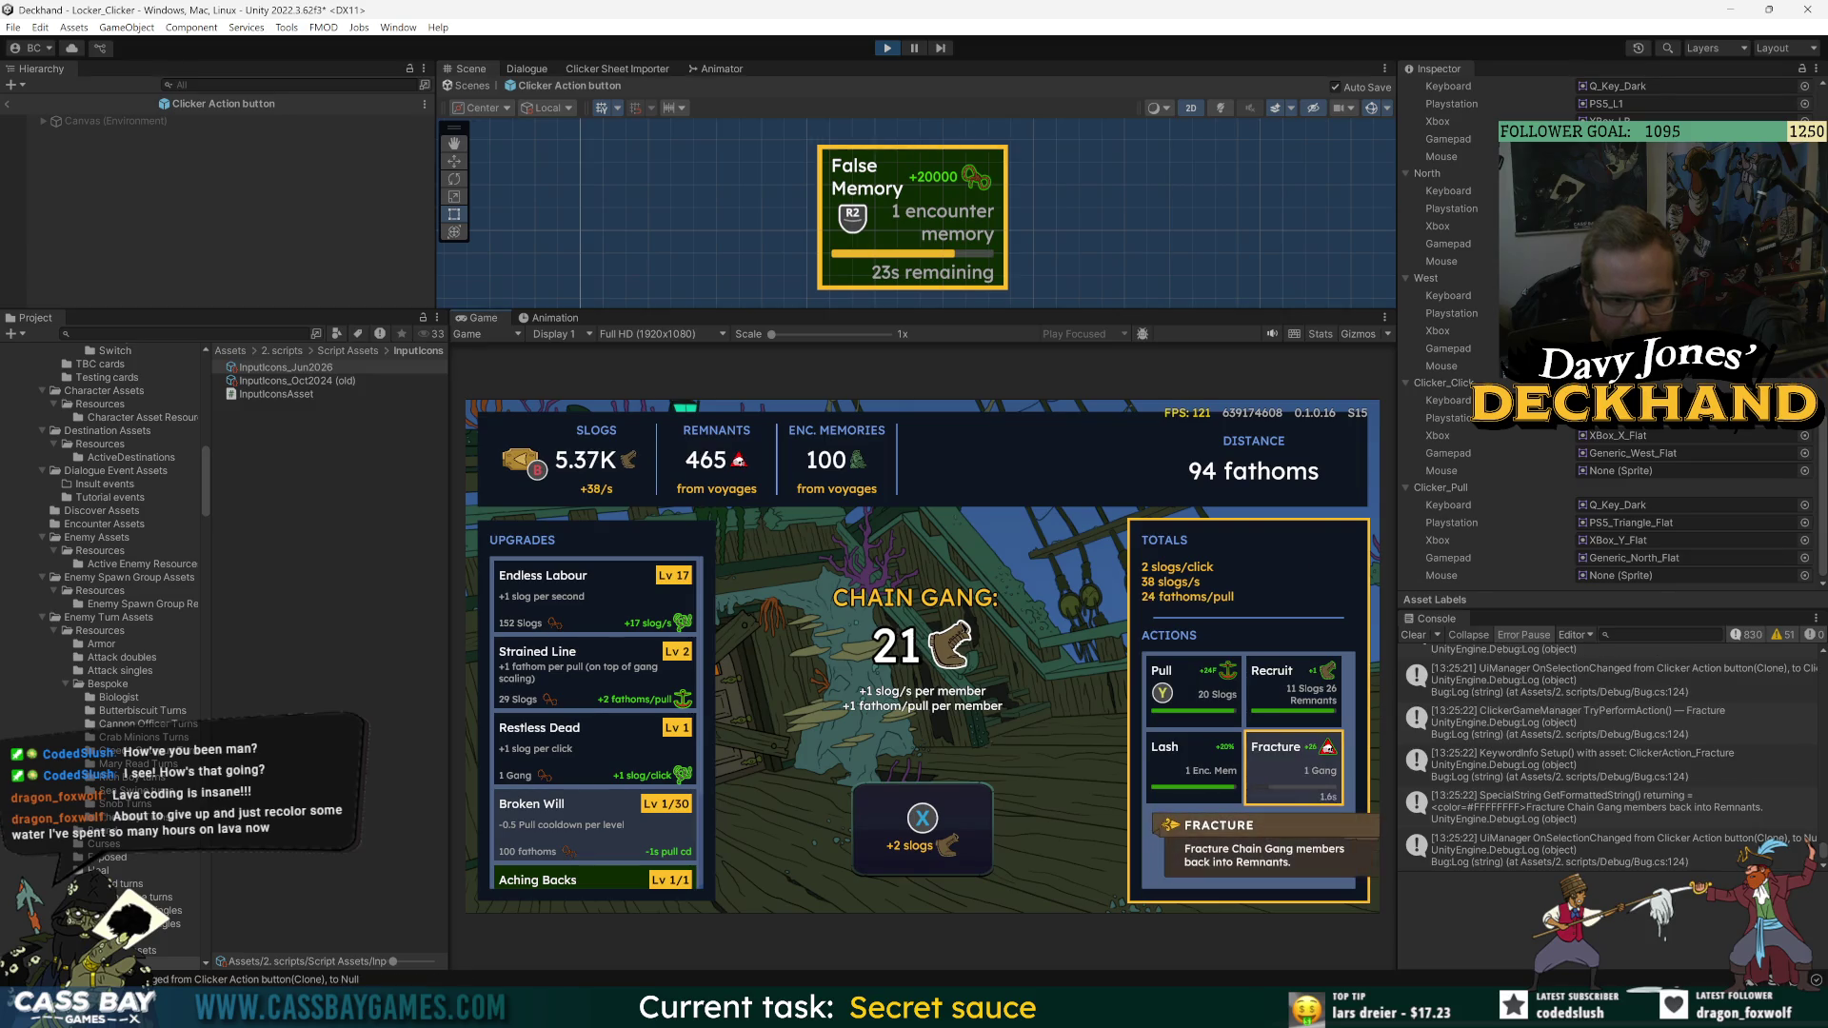
pyautogui.press('Up')
pyautogui.press('Return')
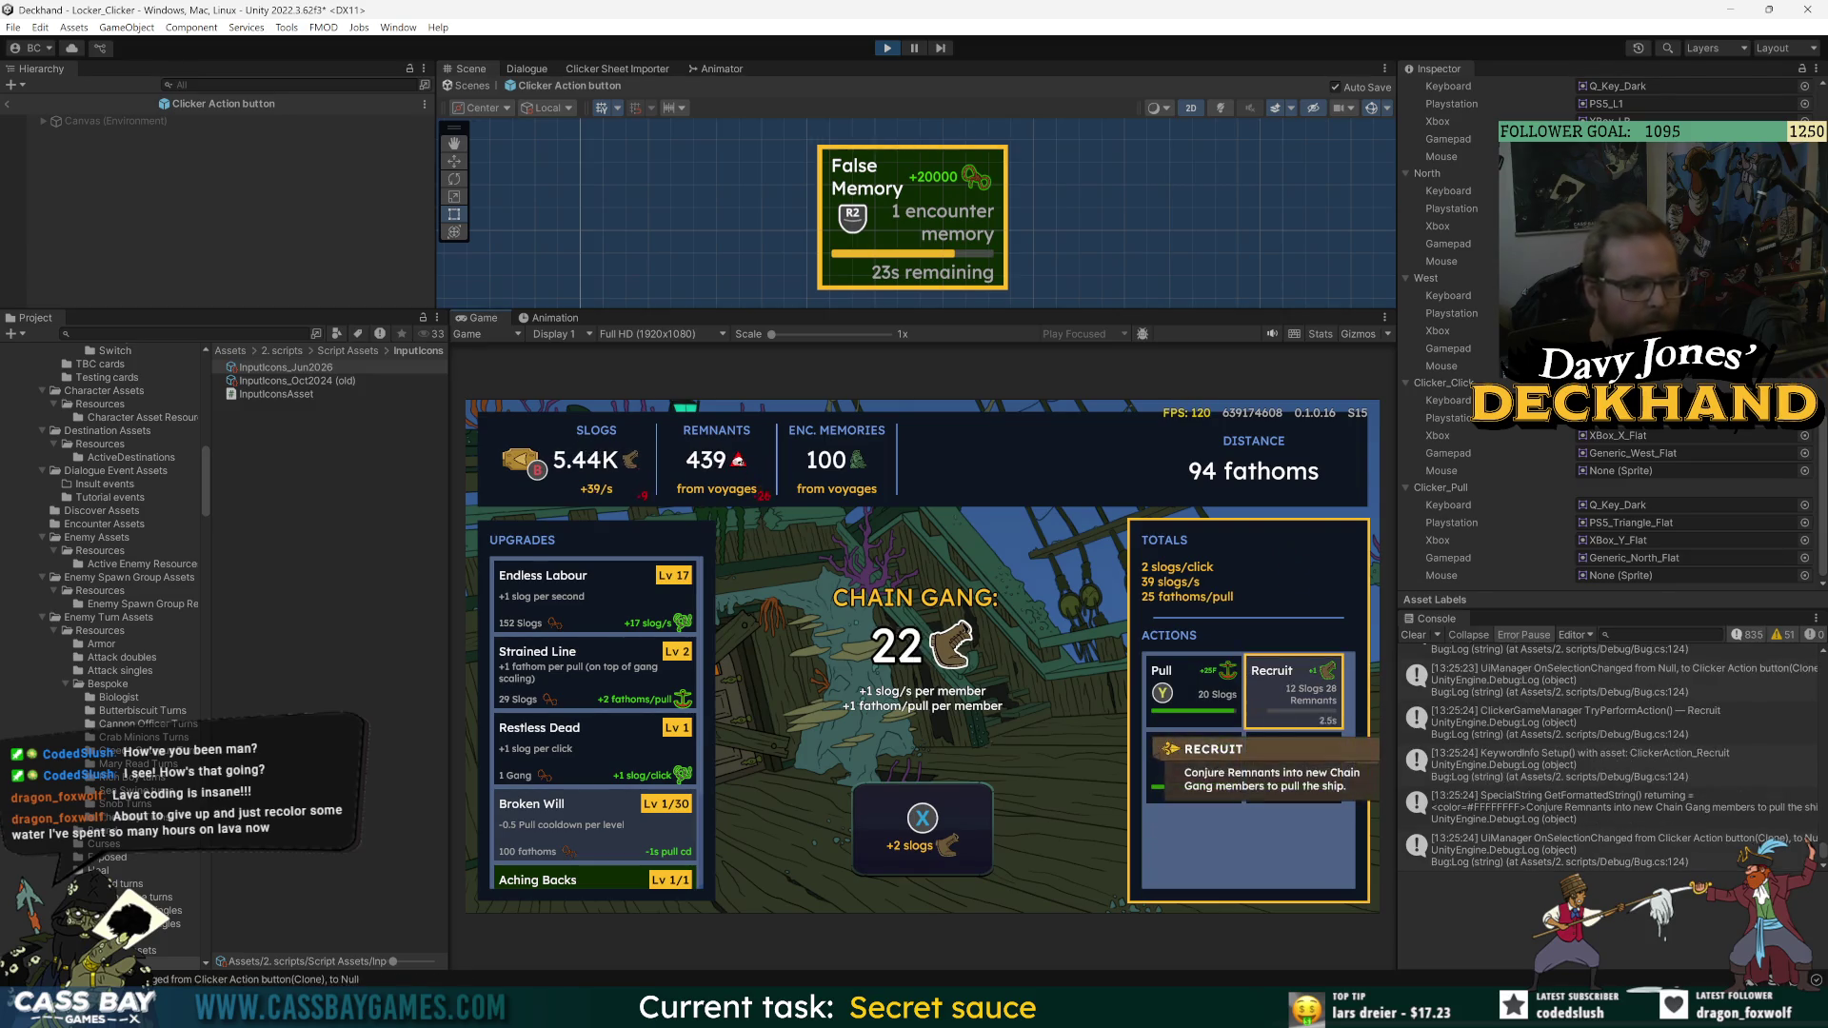
pyautogui.press('Down')
pyautogui.press('Return')
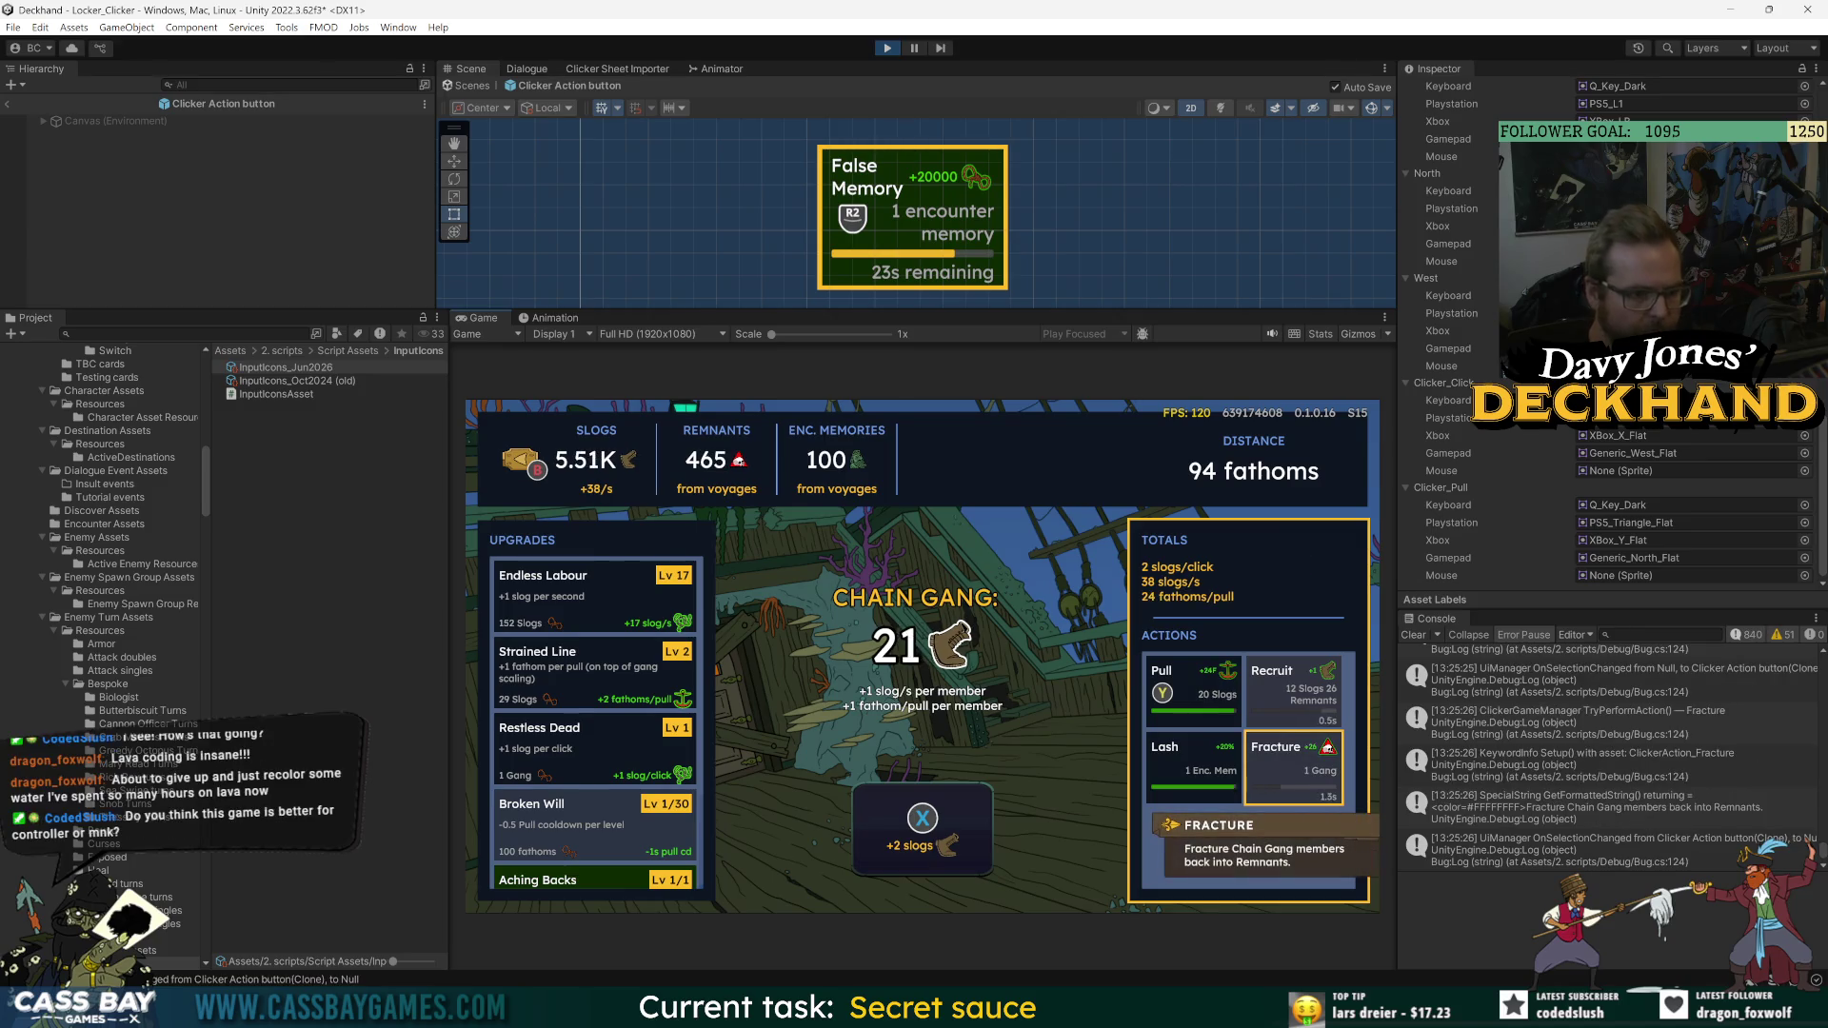
pyautogui.press('Up')
pyautogui.press('Return')
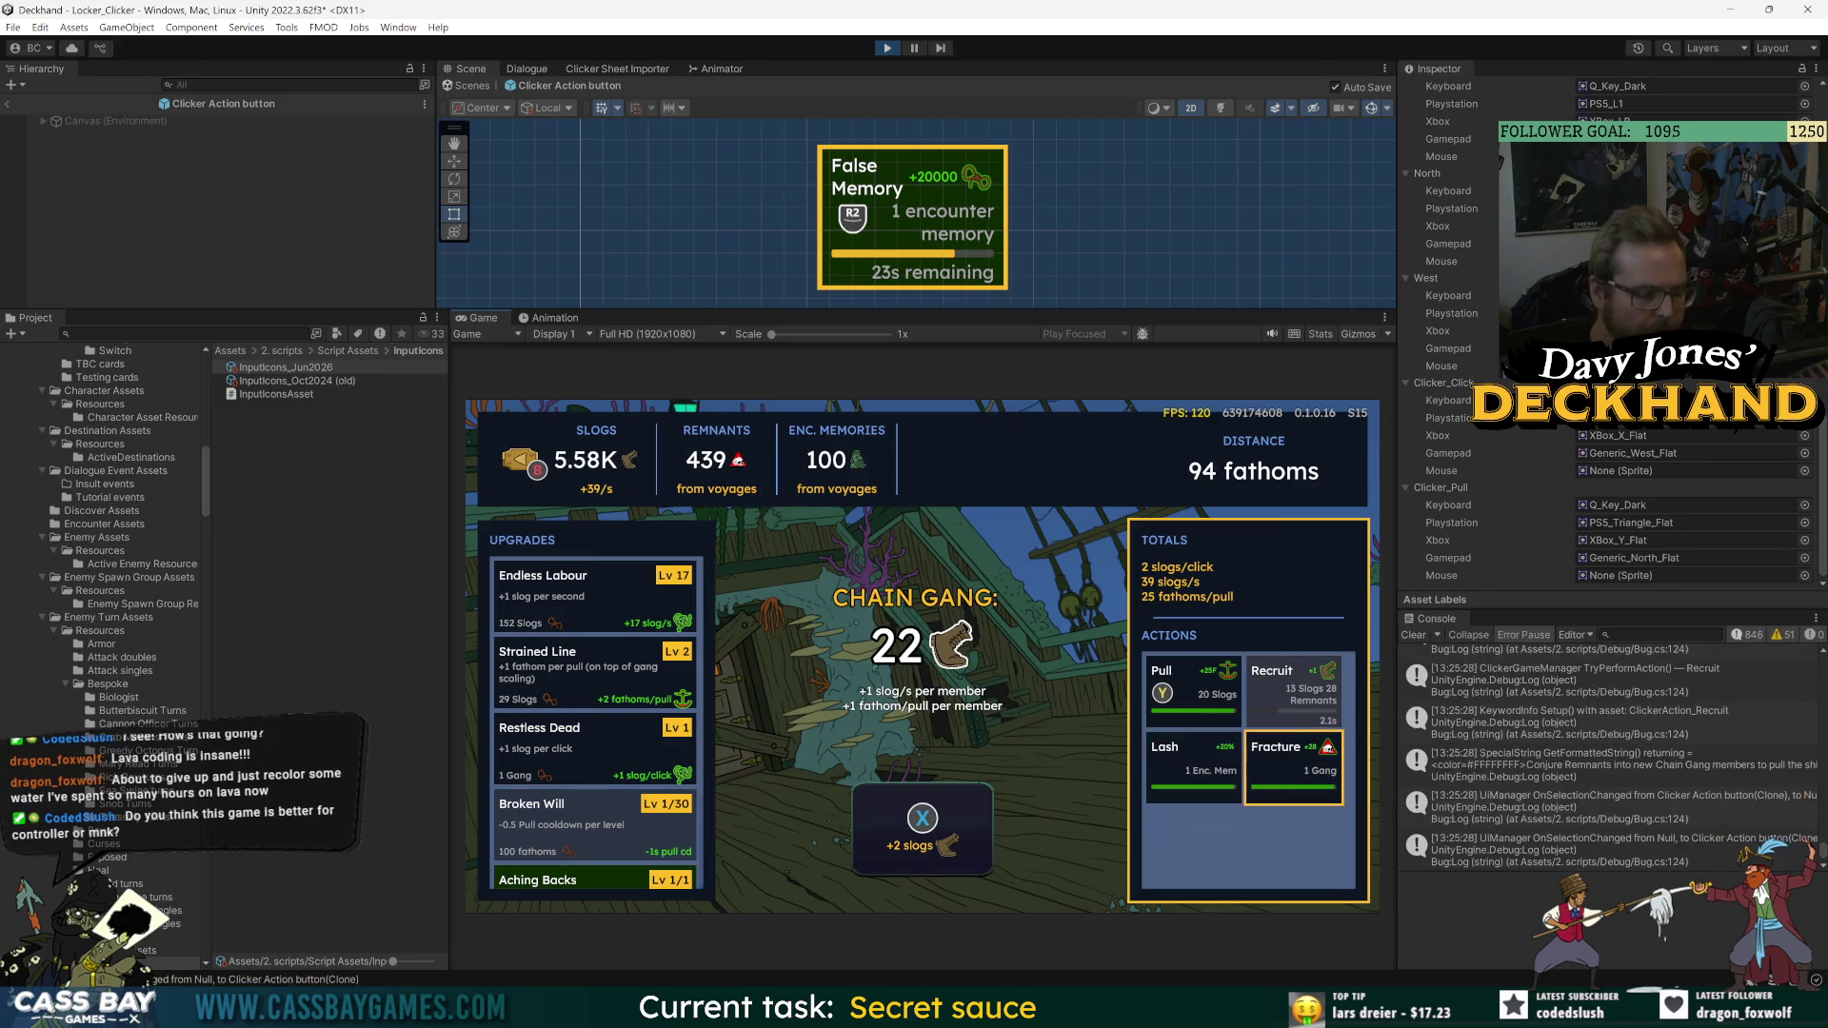
pyautogui.press('Down')
pyautogui.press('Return')
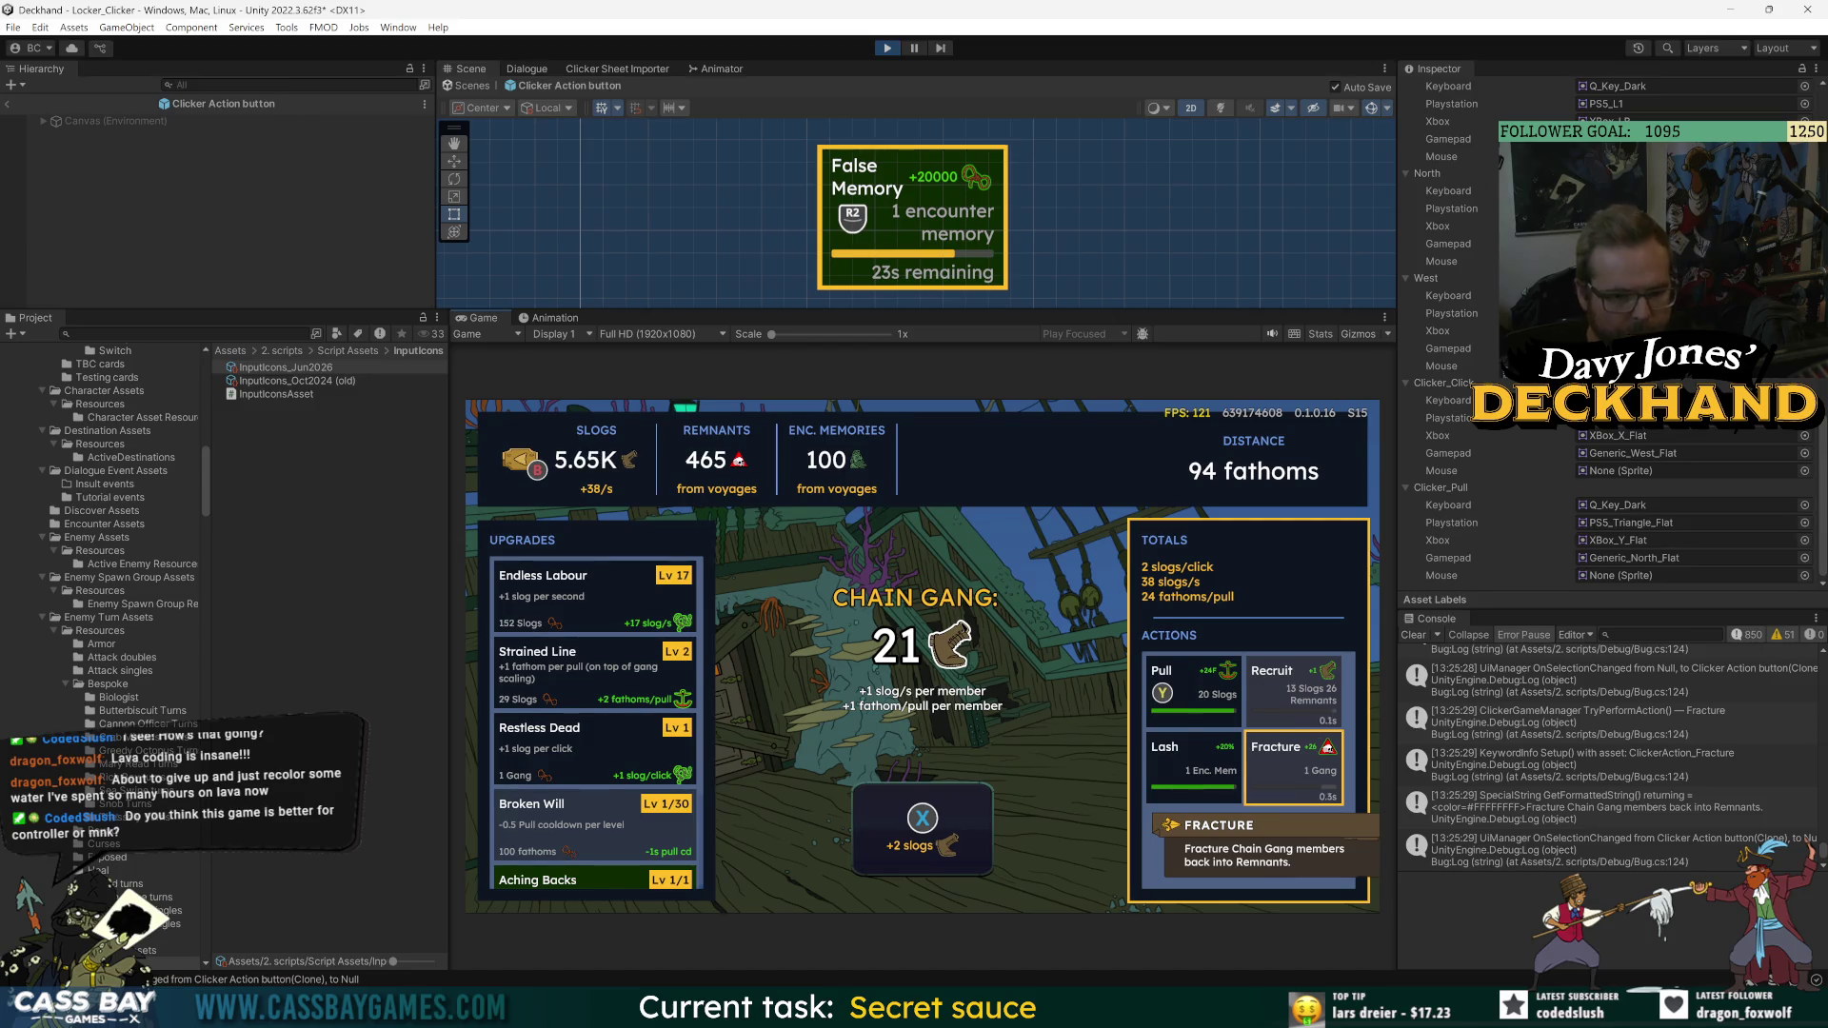
pyautogui.press('Up')
pyautogui.press('Return')
pyautogui.press('Down')
pyautogui.press('Return')
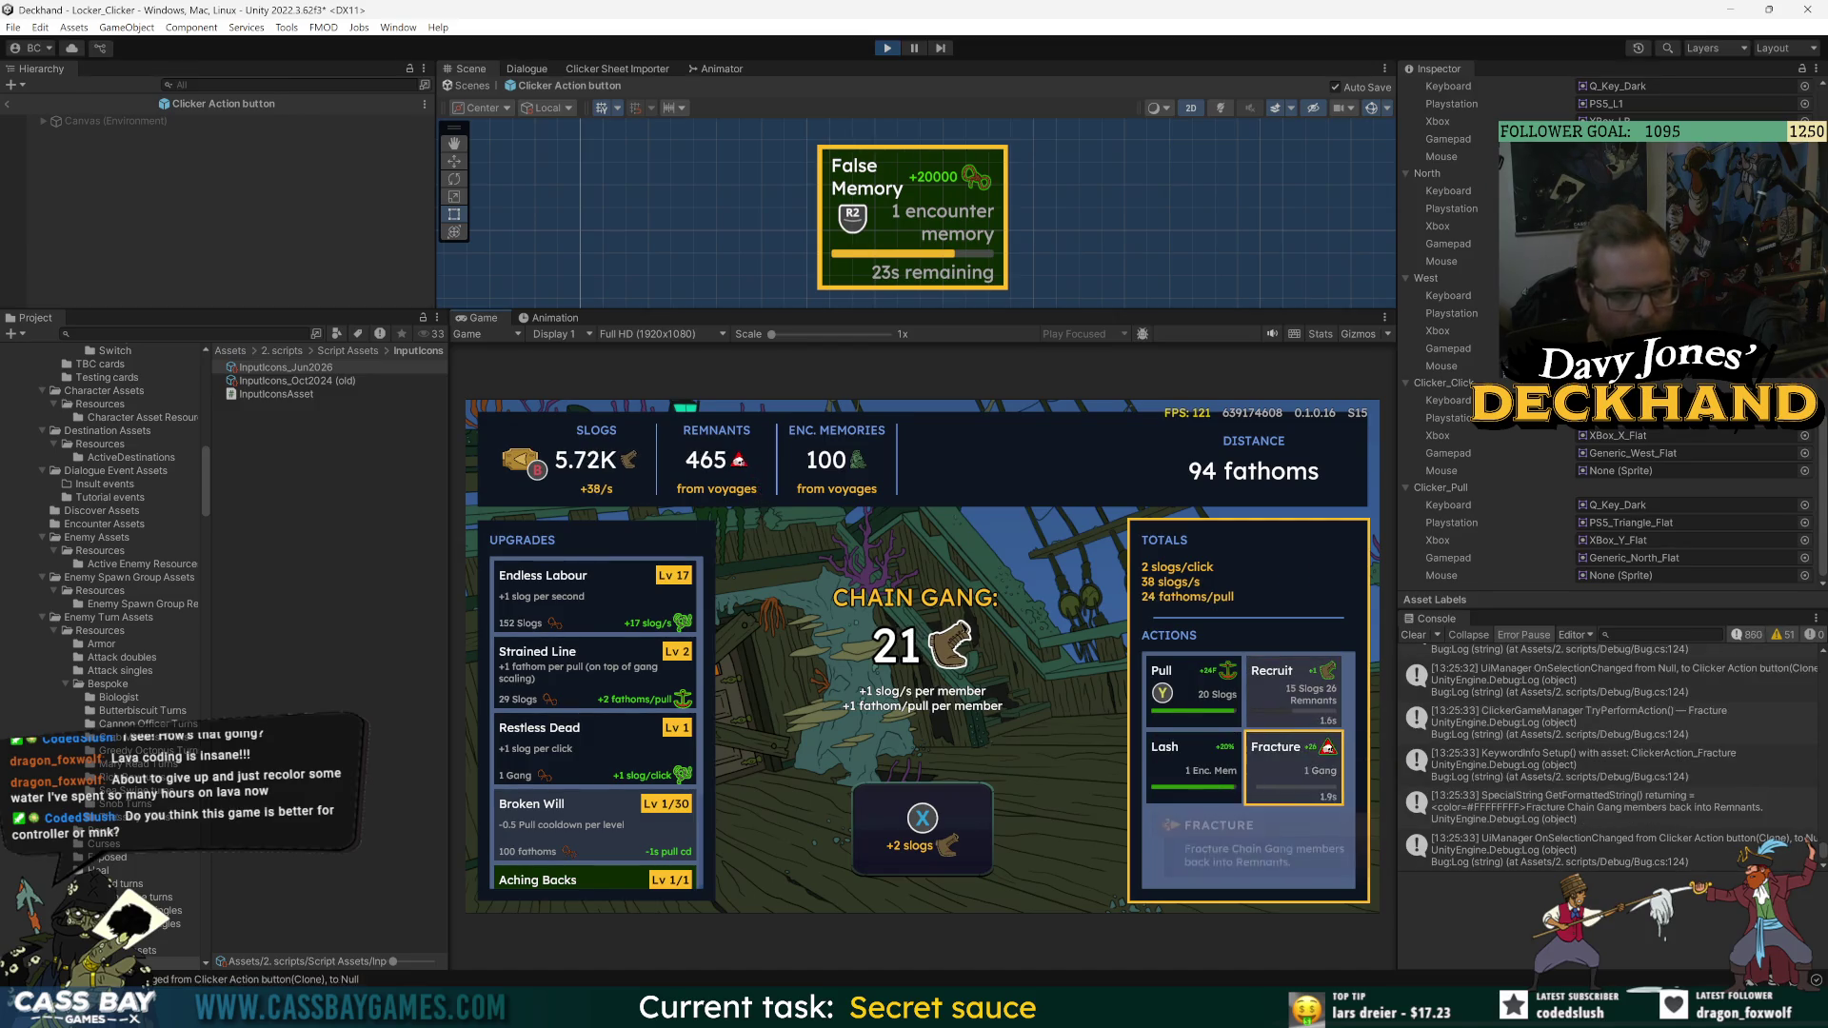
# - Fire Pull with Q, Lash for a 120% productivity boost, and Space main clicks
pyautogui.press('q')
pyautogui.press('Left')
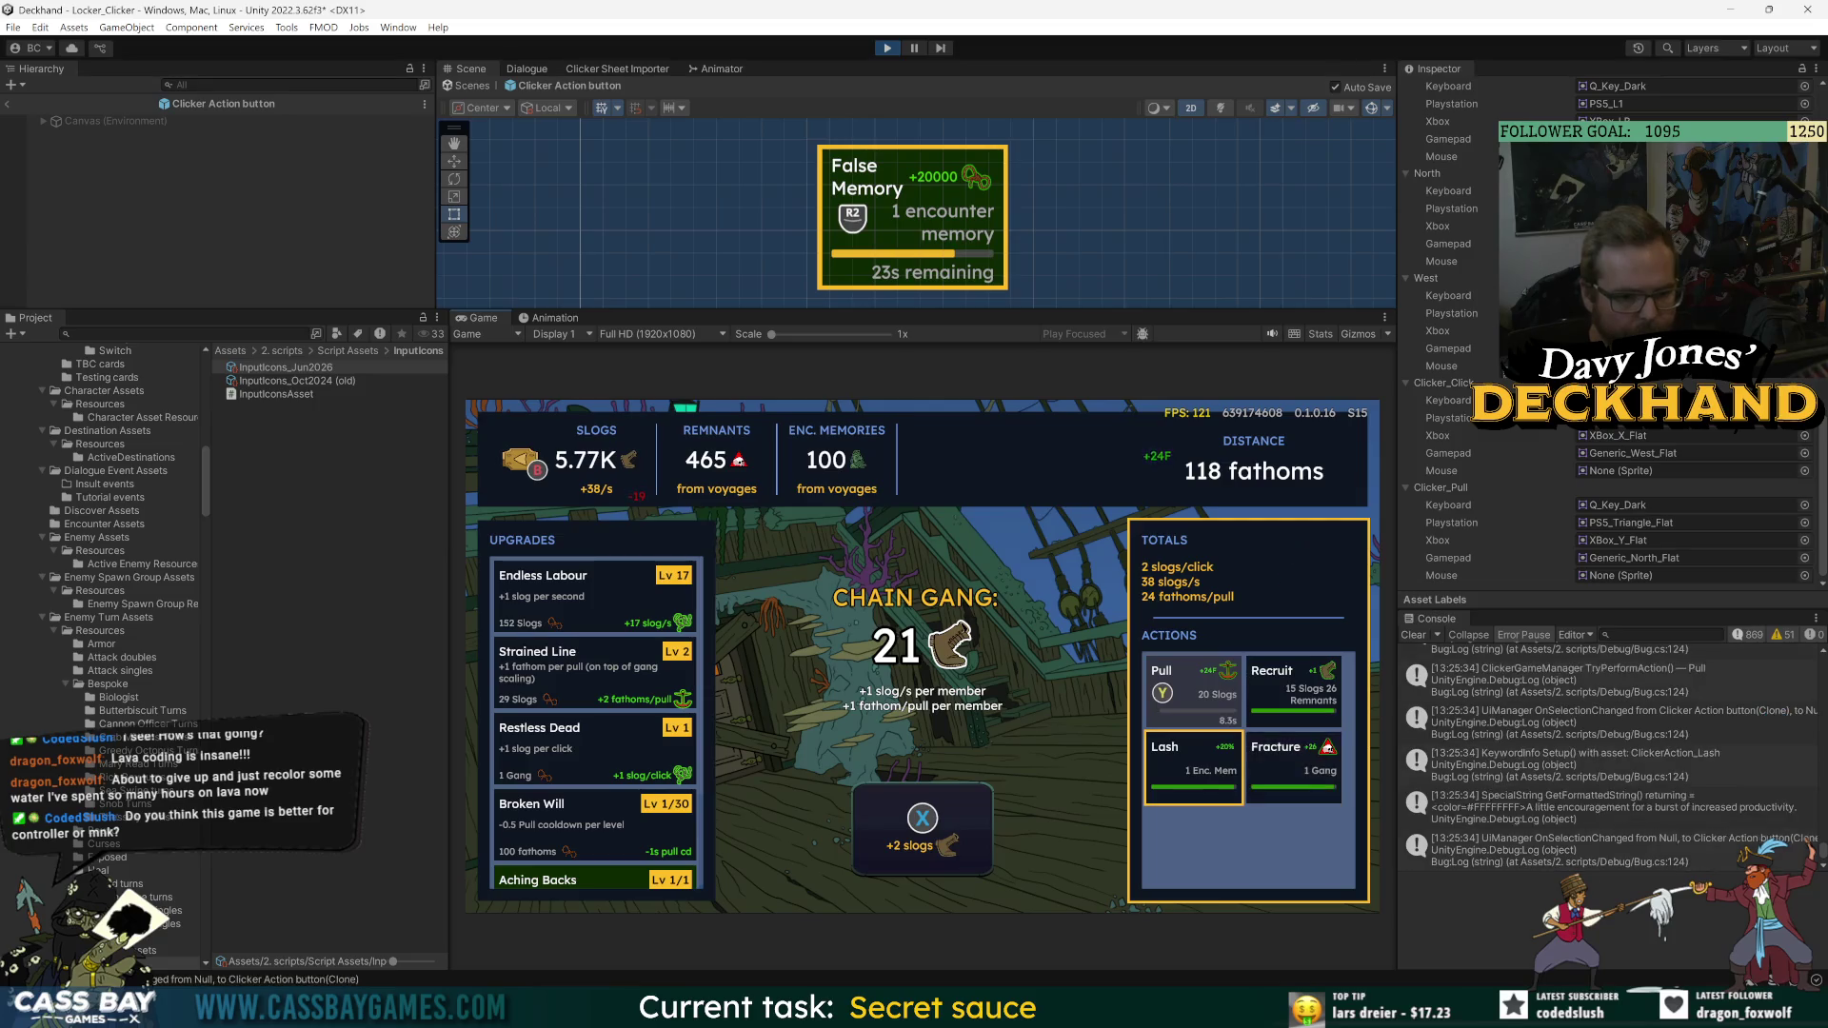
pyautogui.press('Return')
pyautogui.press('space')
pyautogui.press('space')
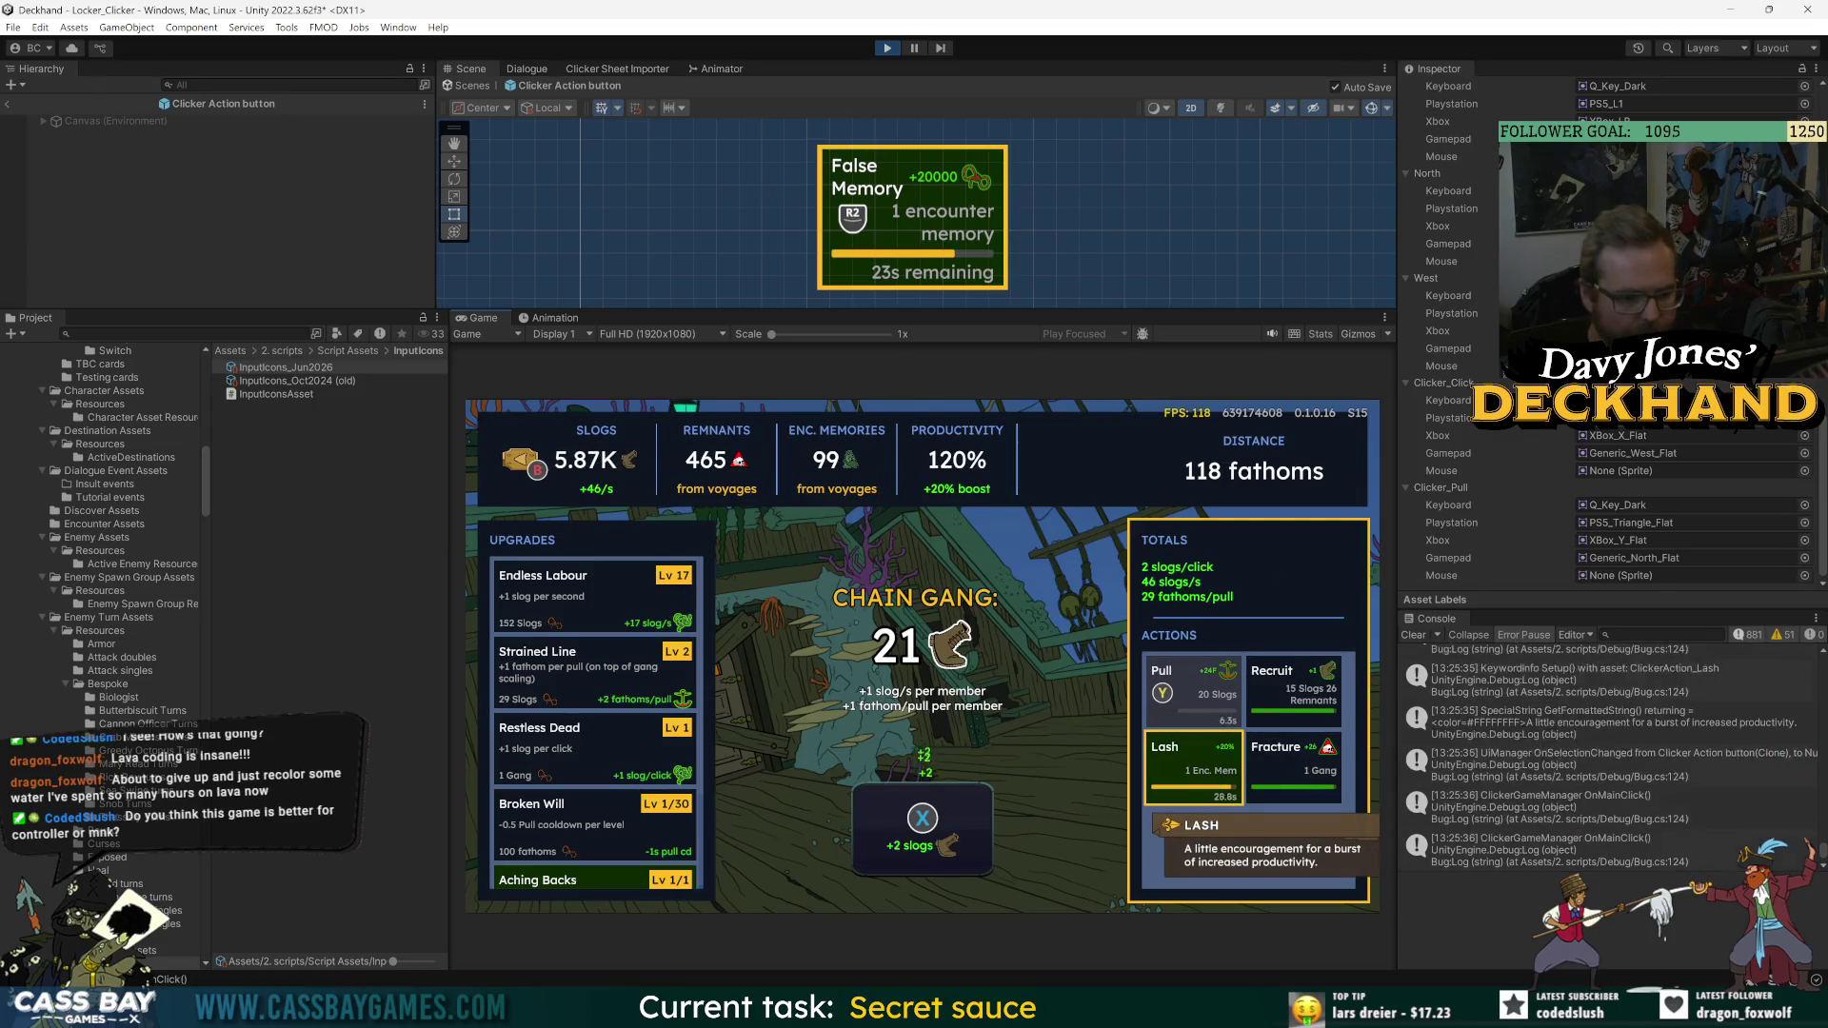
pyautogui.press('space')
pyautogui.press('space')
pyautogui.press('space')
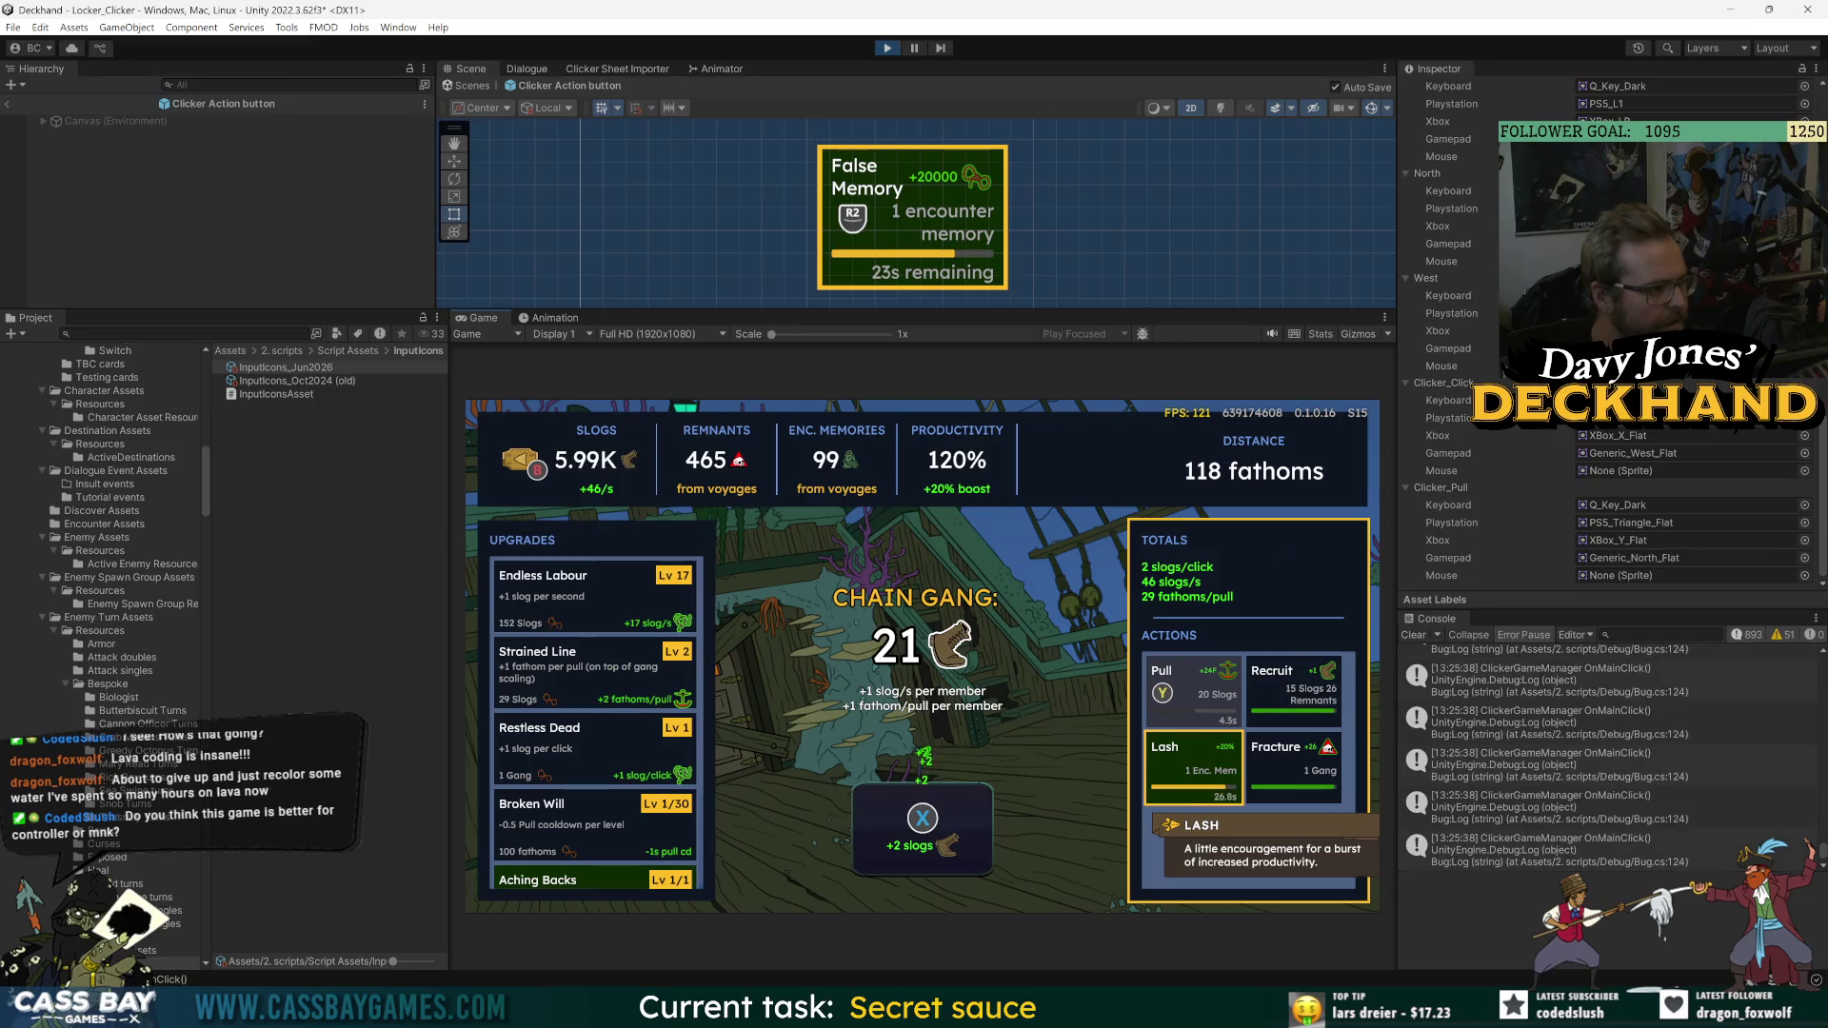
pyautogui.press('space')
pyautogui.press('space')
pyautogui.press('space')
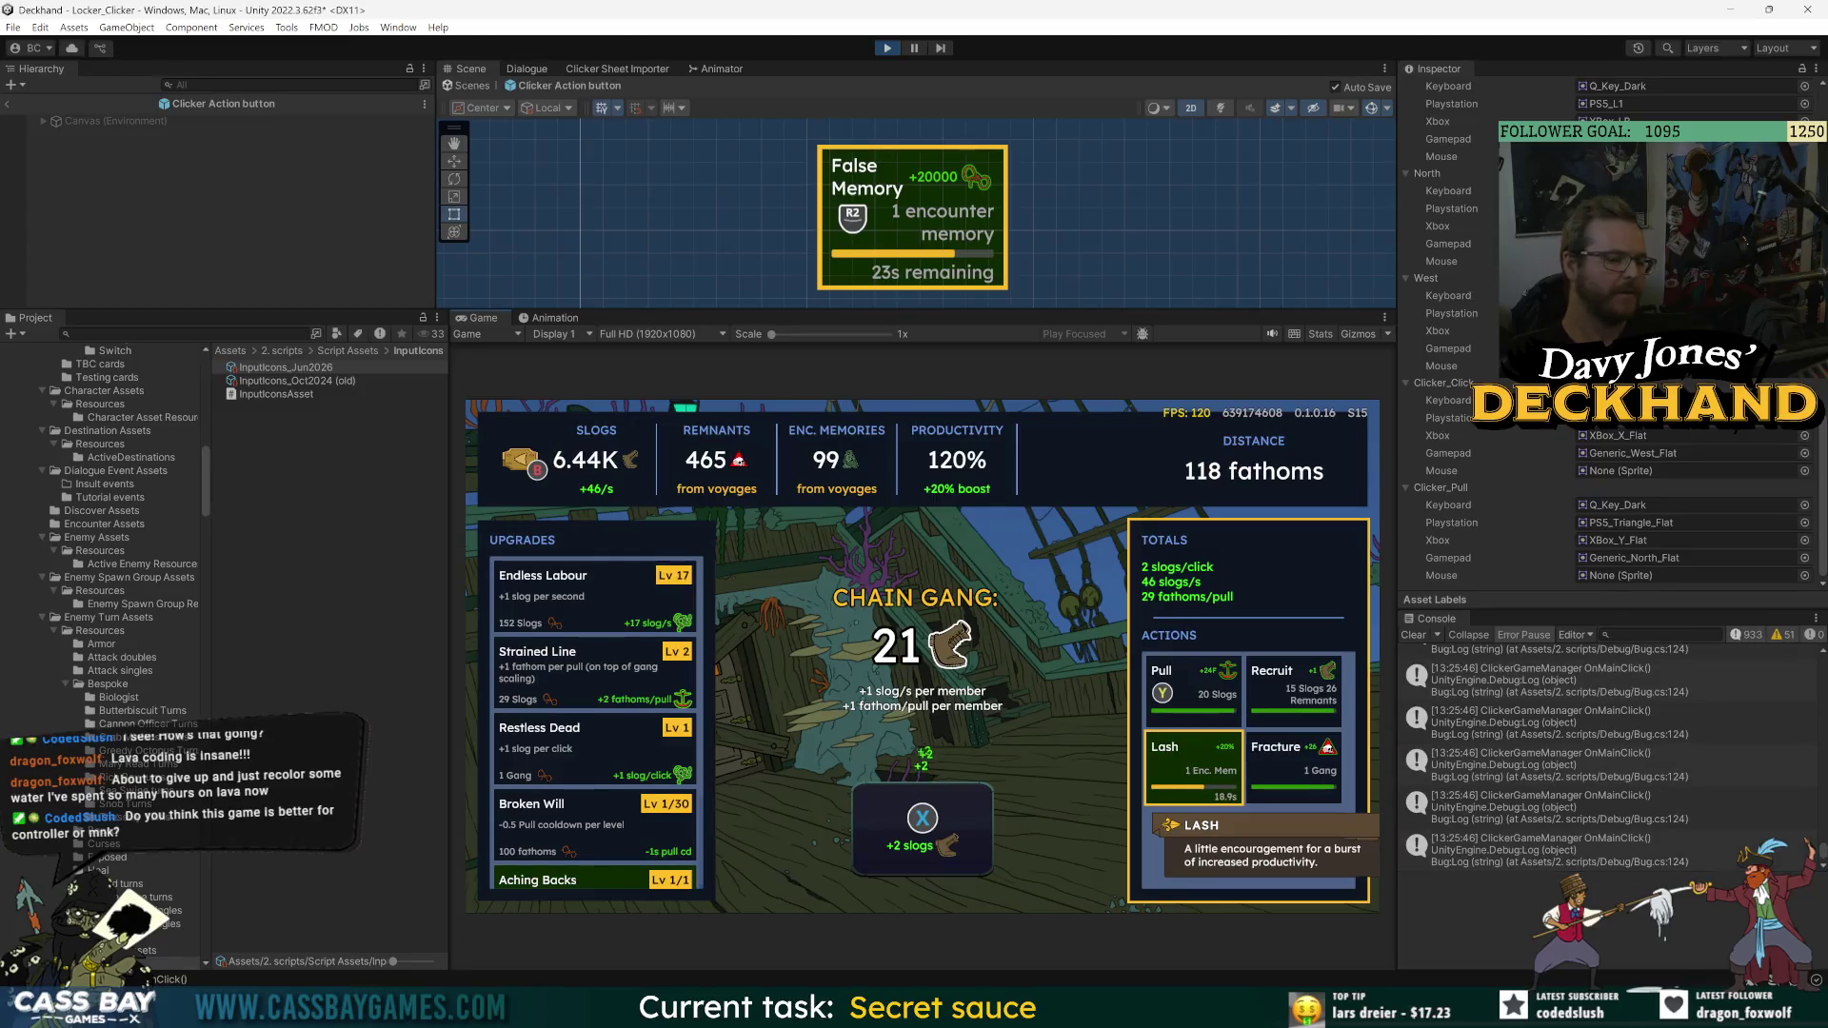
pyautogui.press('Left')
pyautogui.press('Down')
pyautogui.press('Down')
pyautogui.press('Down')
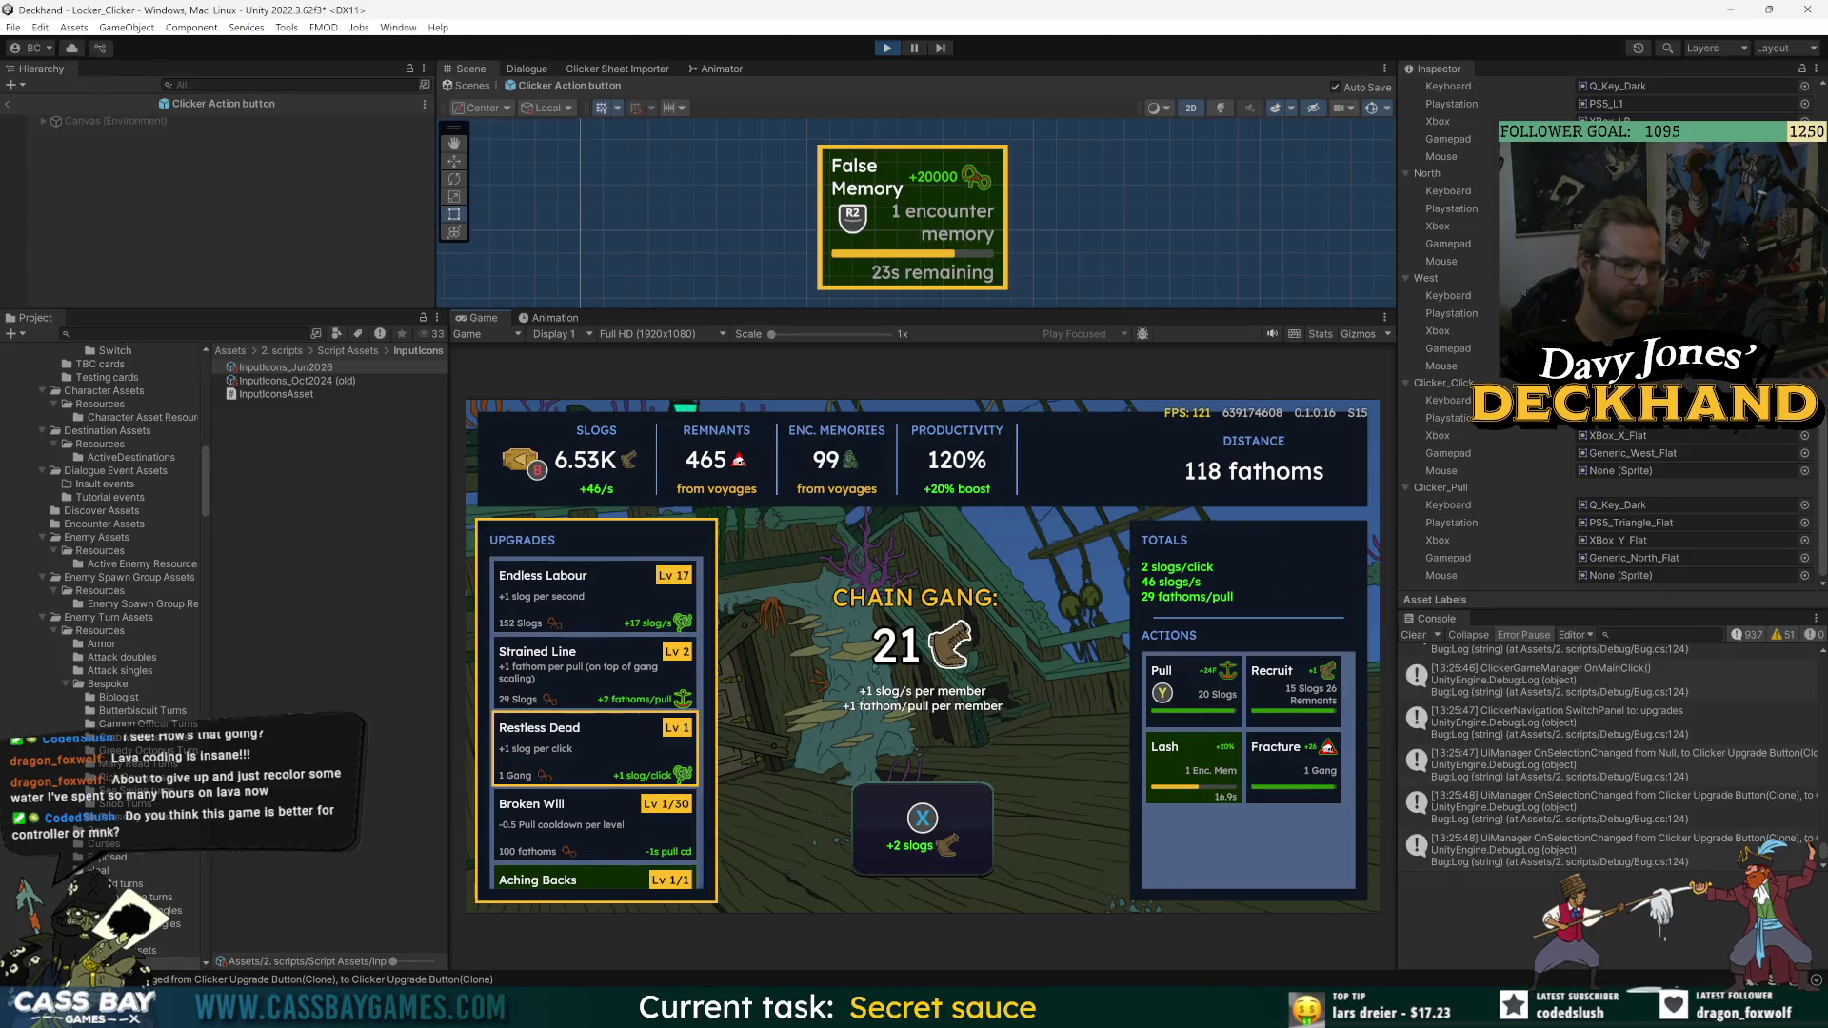
pyautogui.press('Up')
pyautogui.press('Up')
pyautogui.press('Up')
pyautogui.press('Up')
pyautogui.press('Up')
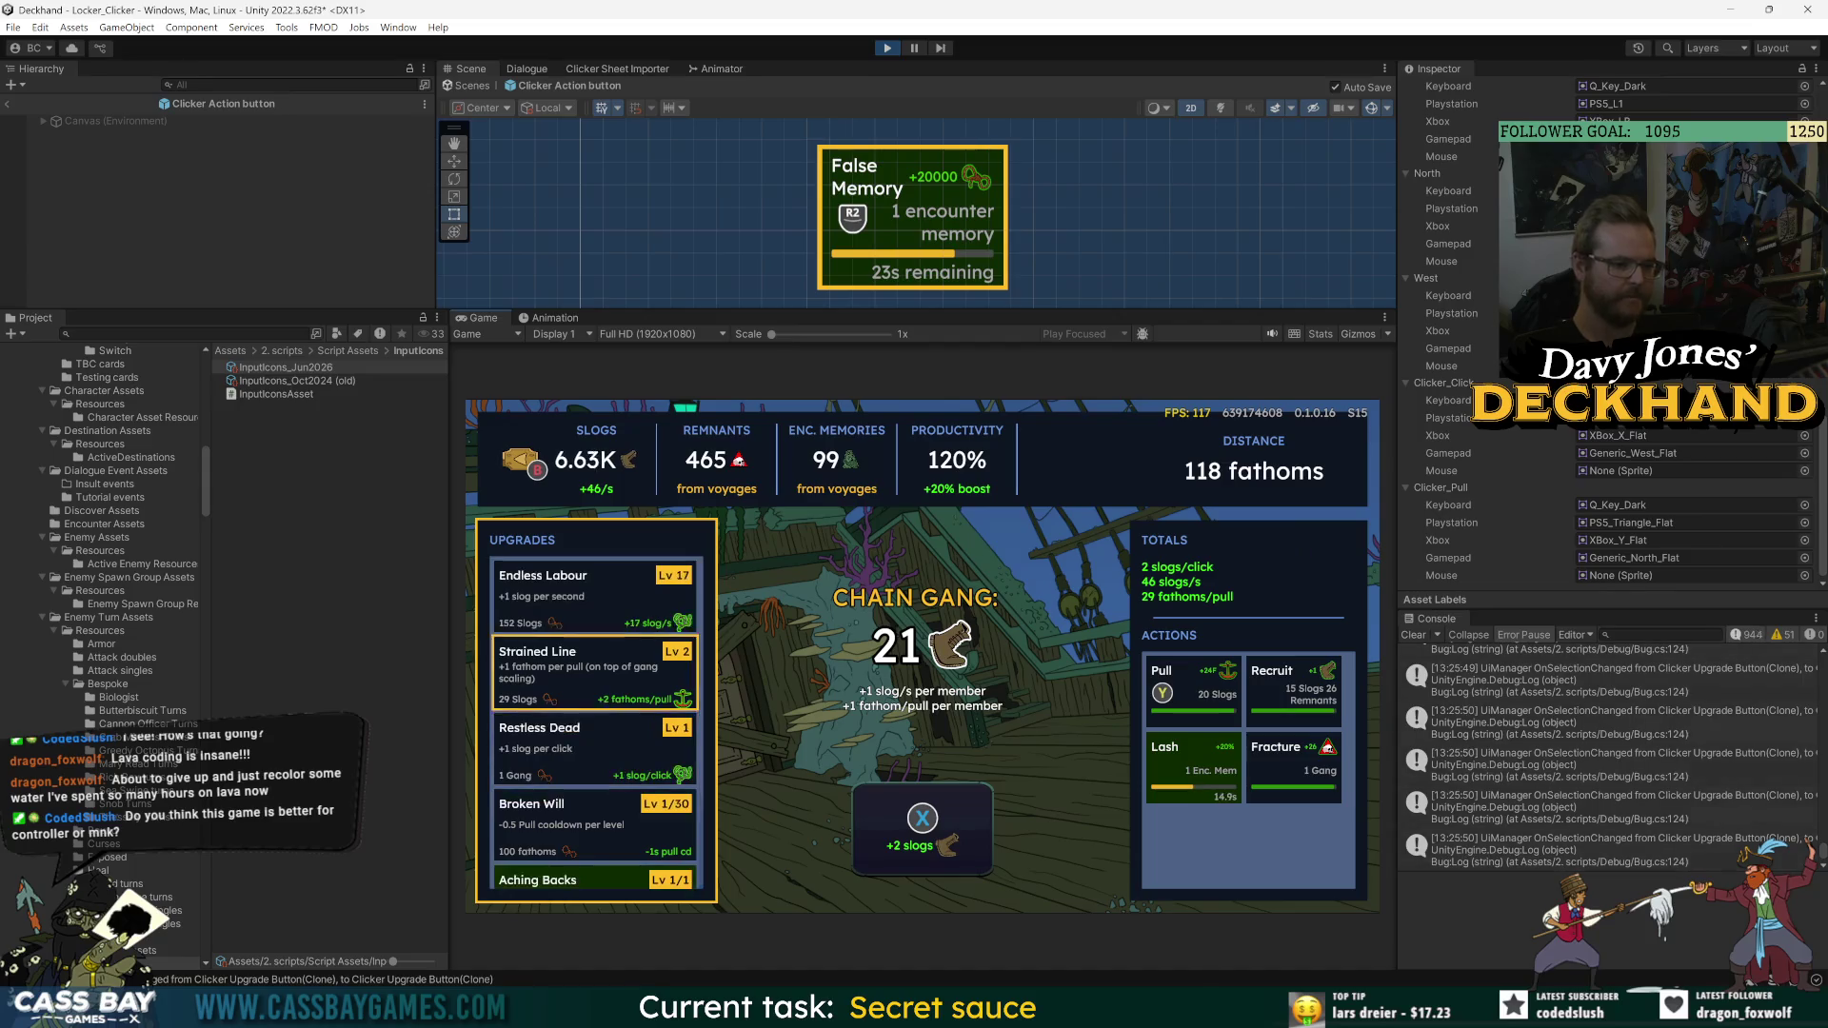
pyautogui.press('Down')
pyautogui.press('Down')
pyautogui.press('Down')
pyautogui.press('Down')
pyautogui.press('Down')
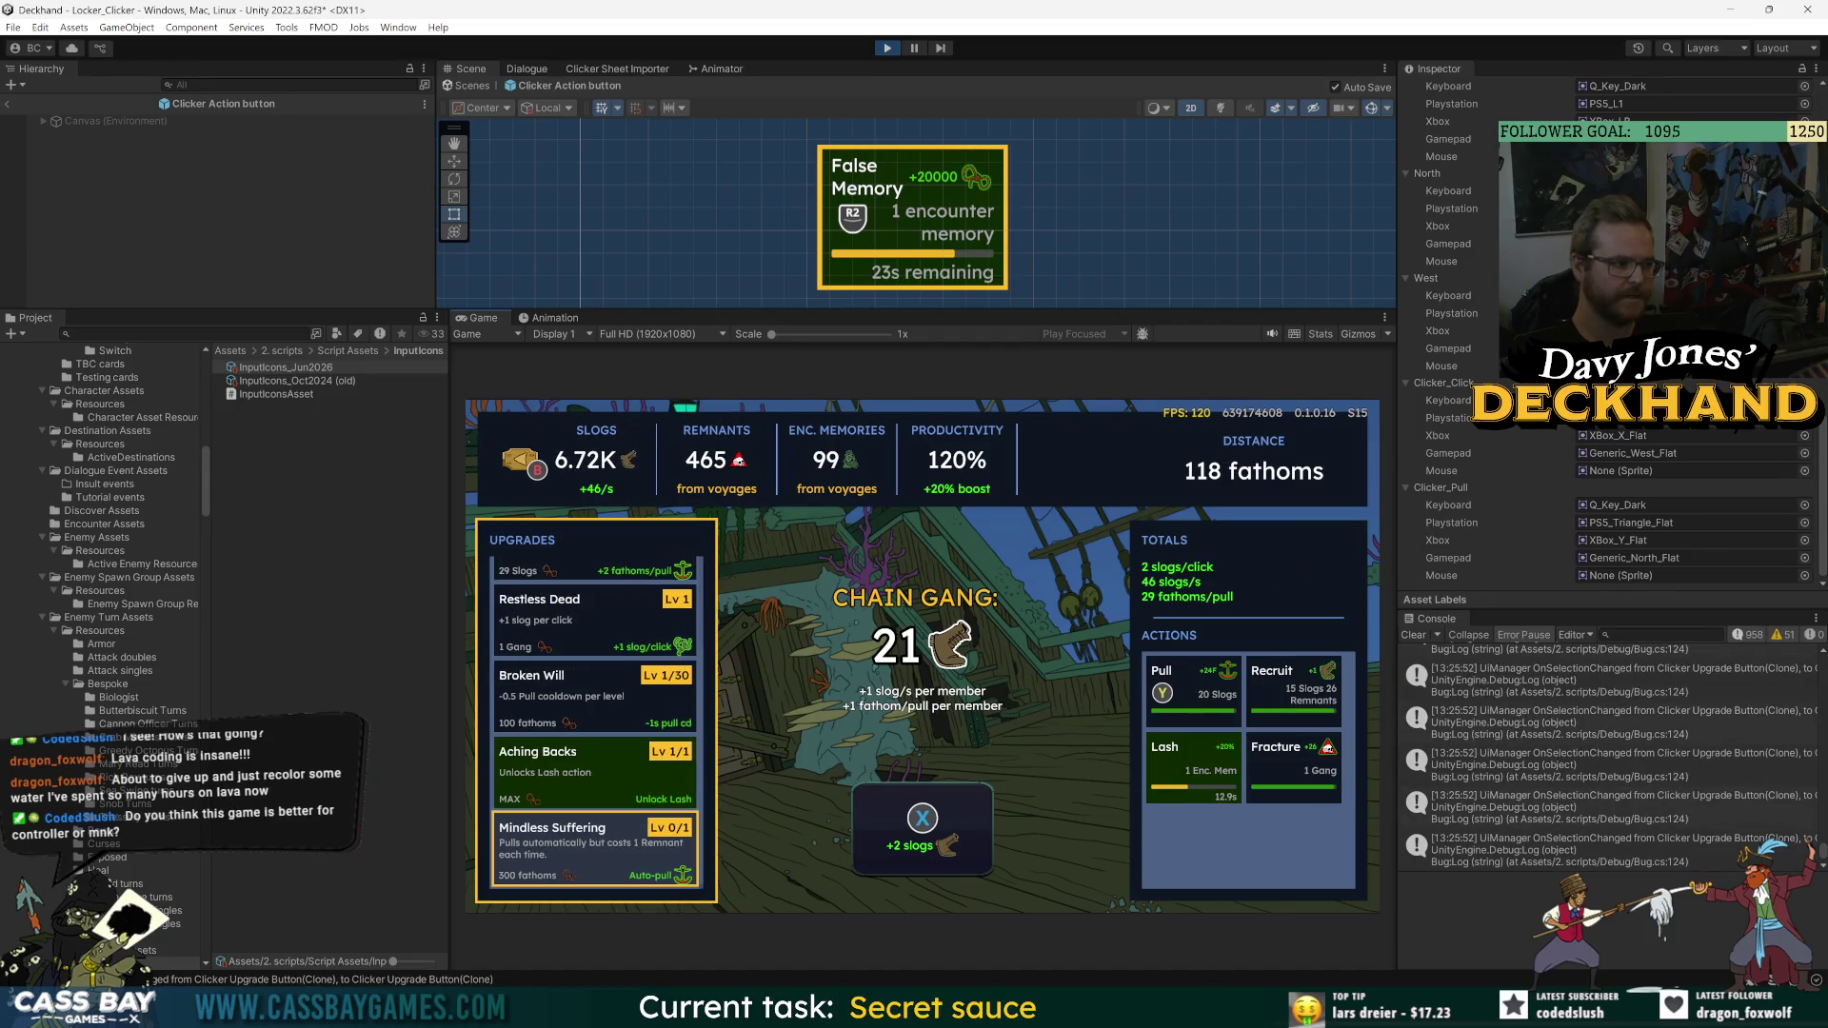
# - Earn slogs with mouse and Space main clicks, fire Pull by mouse, then search assets for 'getinput'
pyautogui.moveTo(709, 479)
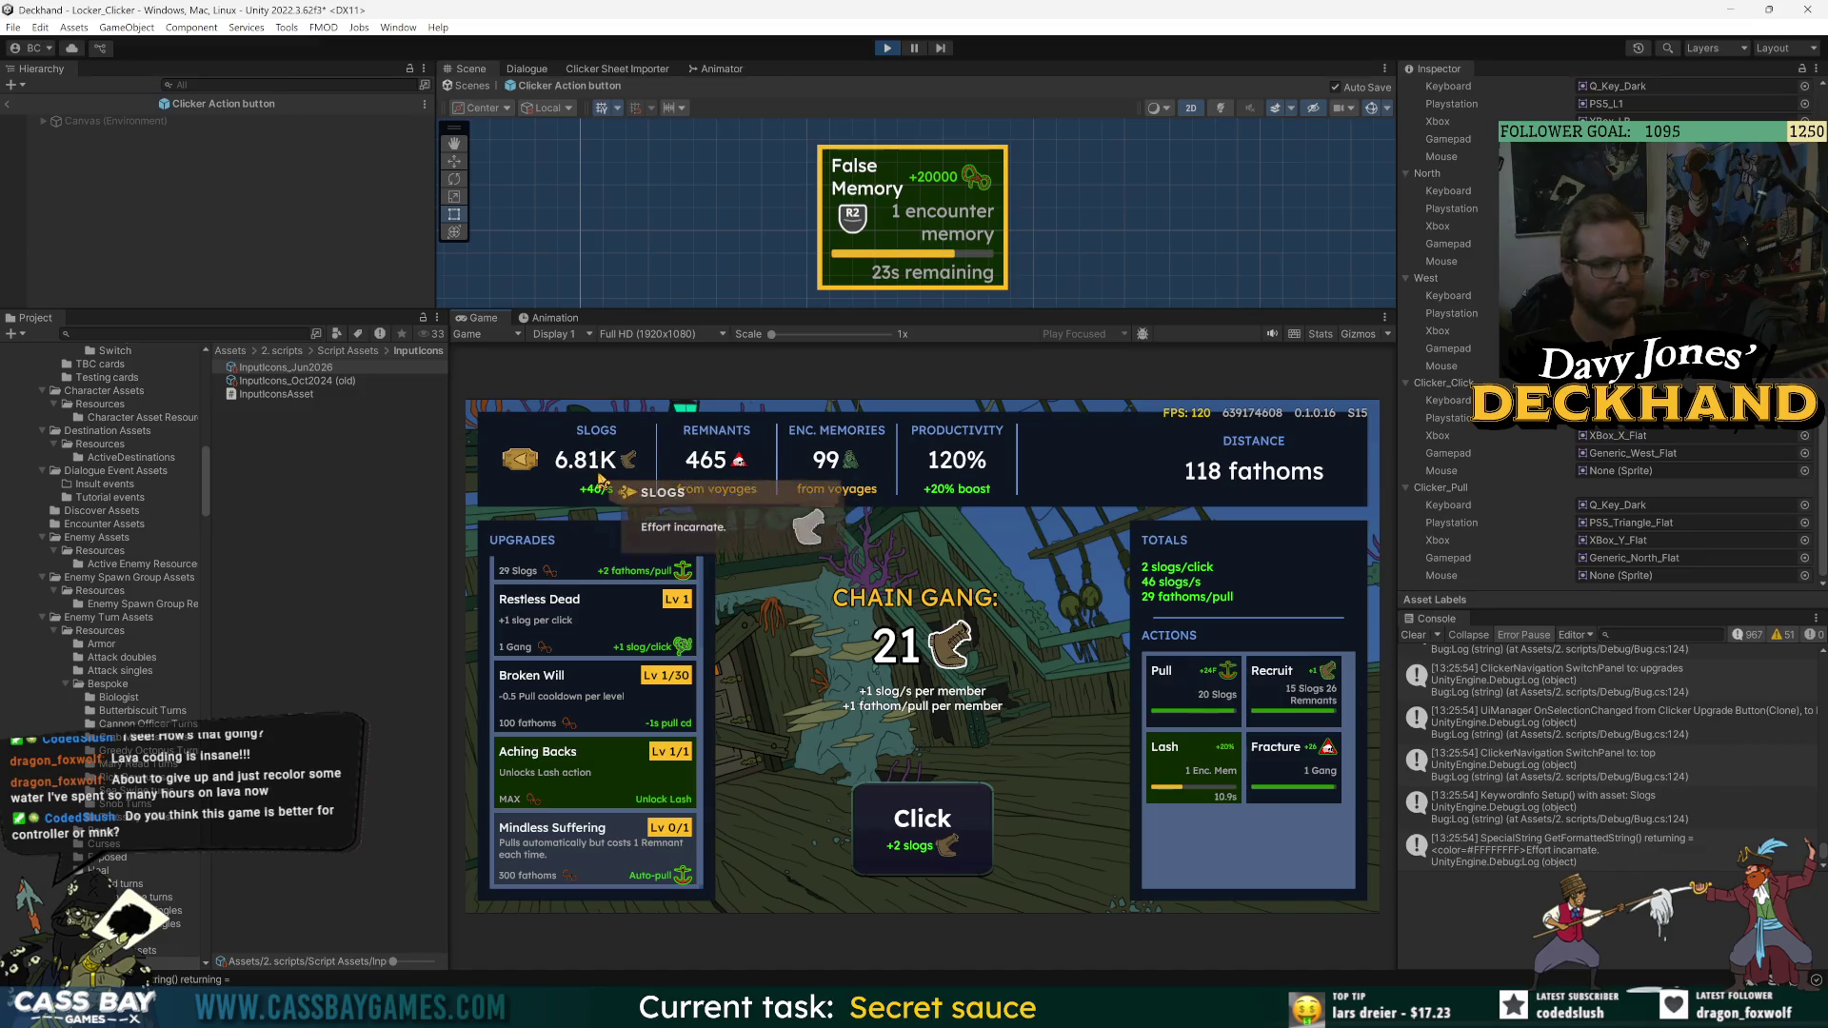
pyautogui.click(888, 869)
pyautogui.click(888, 869)
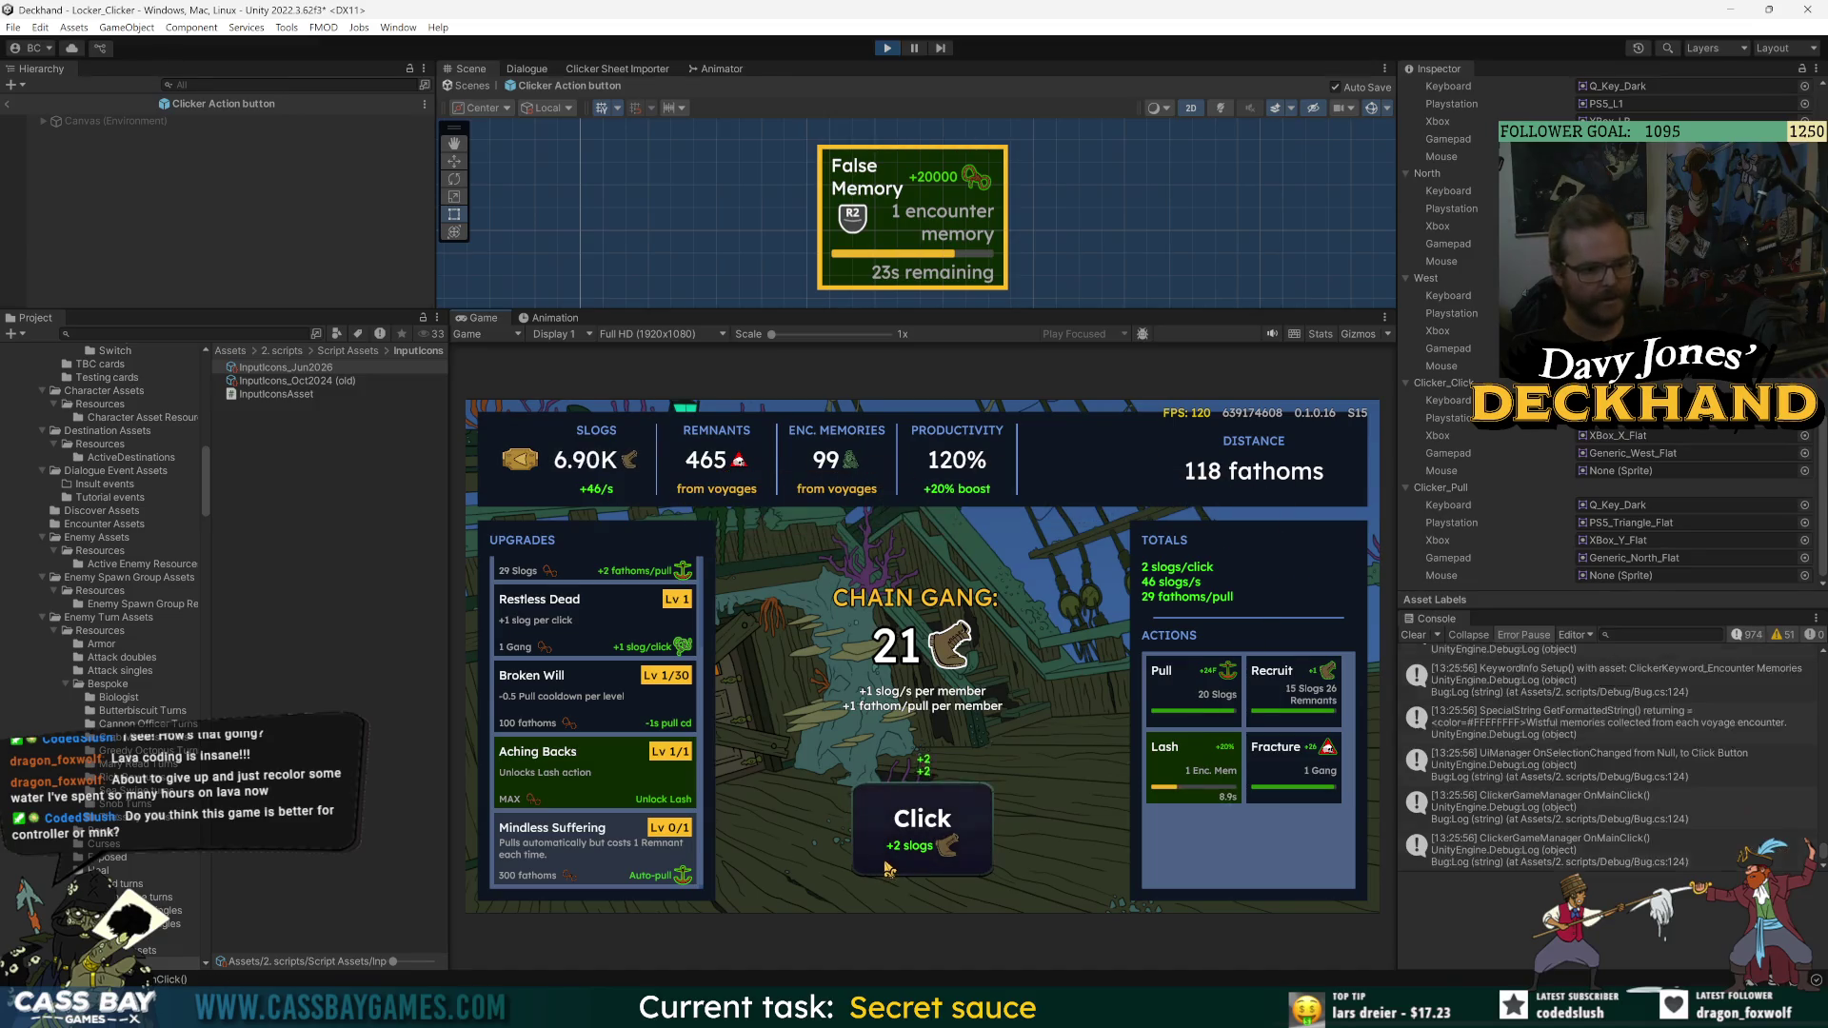
pyautogui.click(888, 869)
pyautogui.click(888, 869)
pyautogui.click(888, 869)
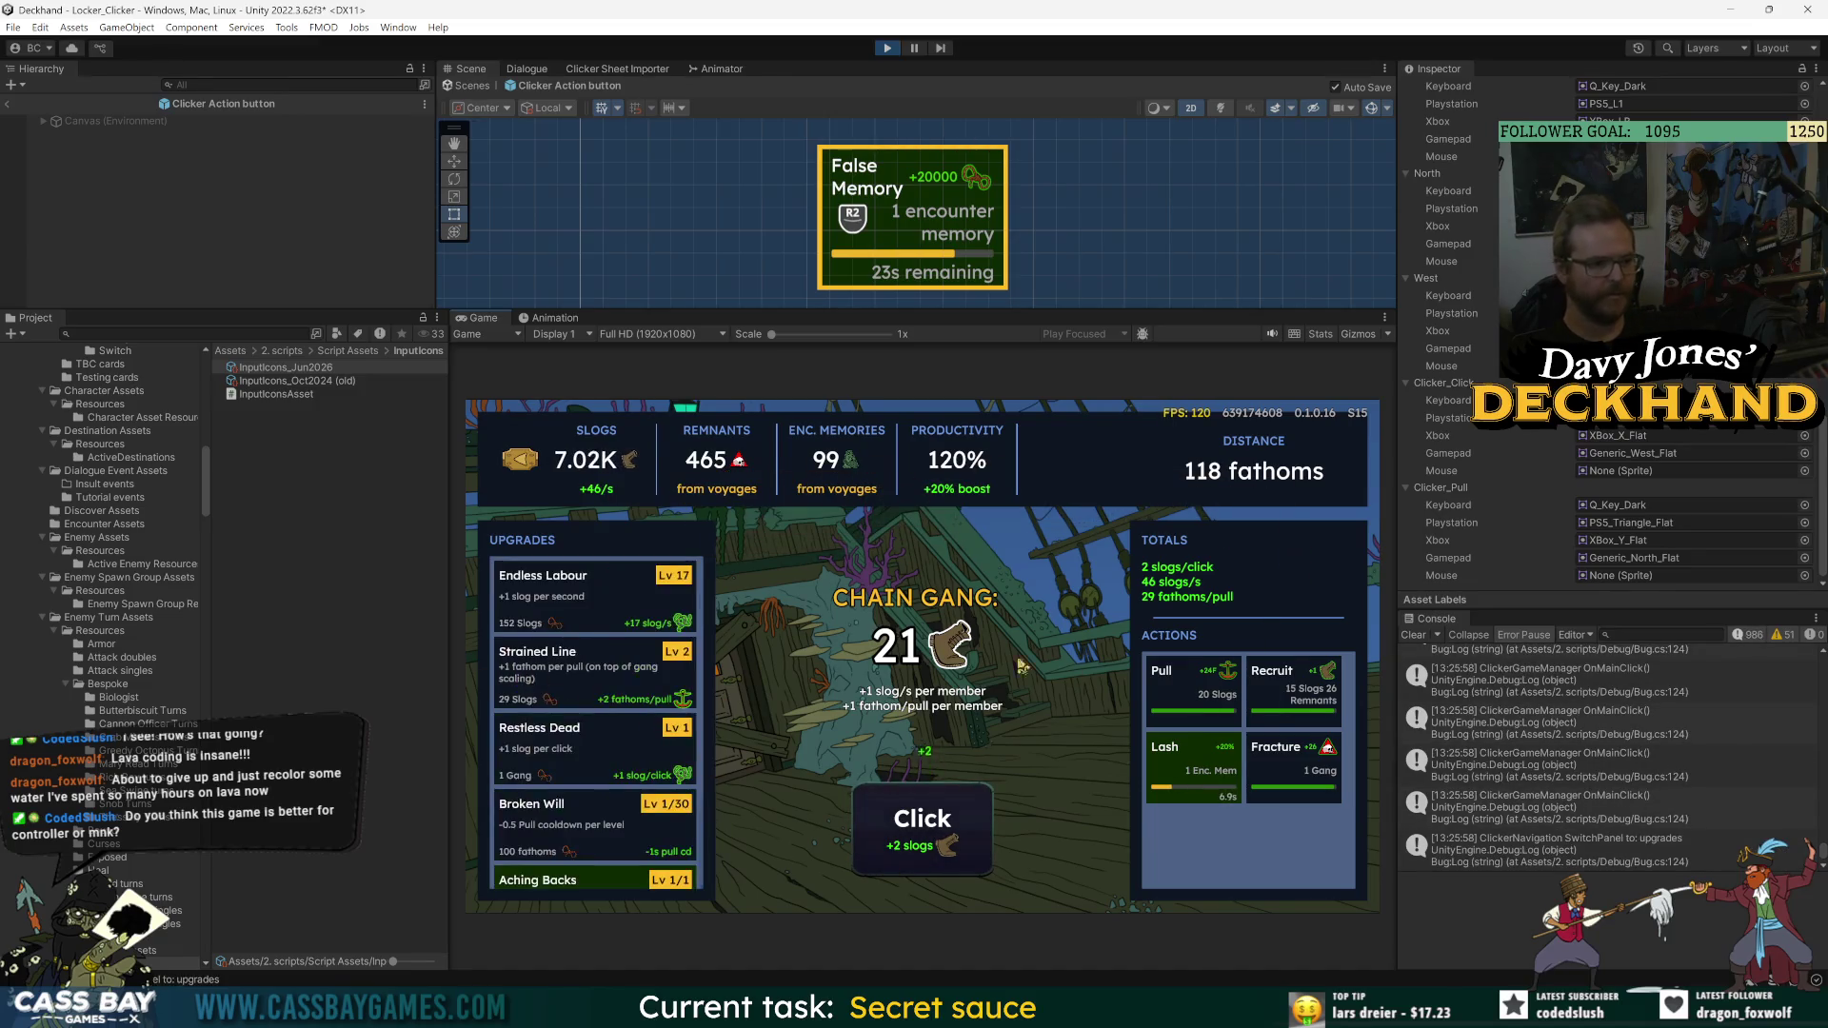
pyautogui.click(1185, 690)
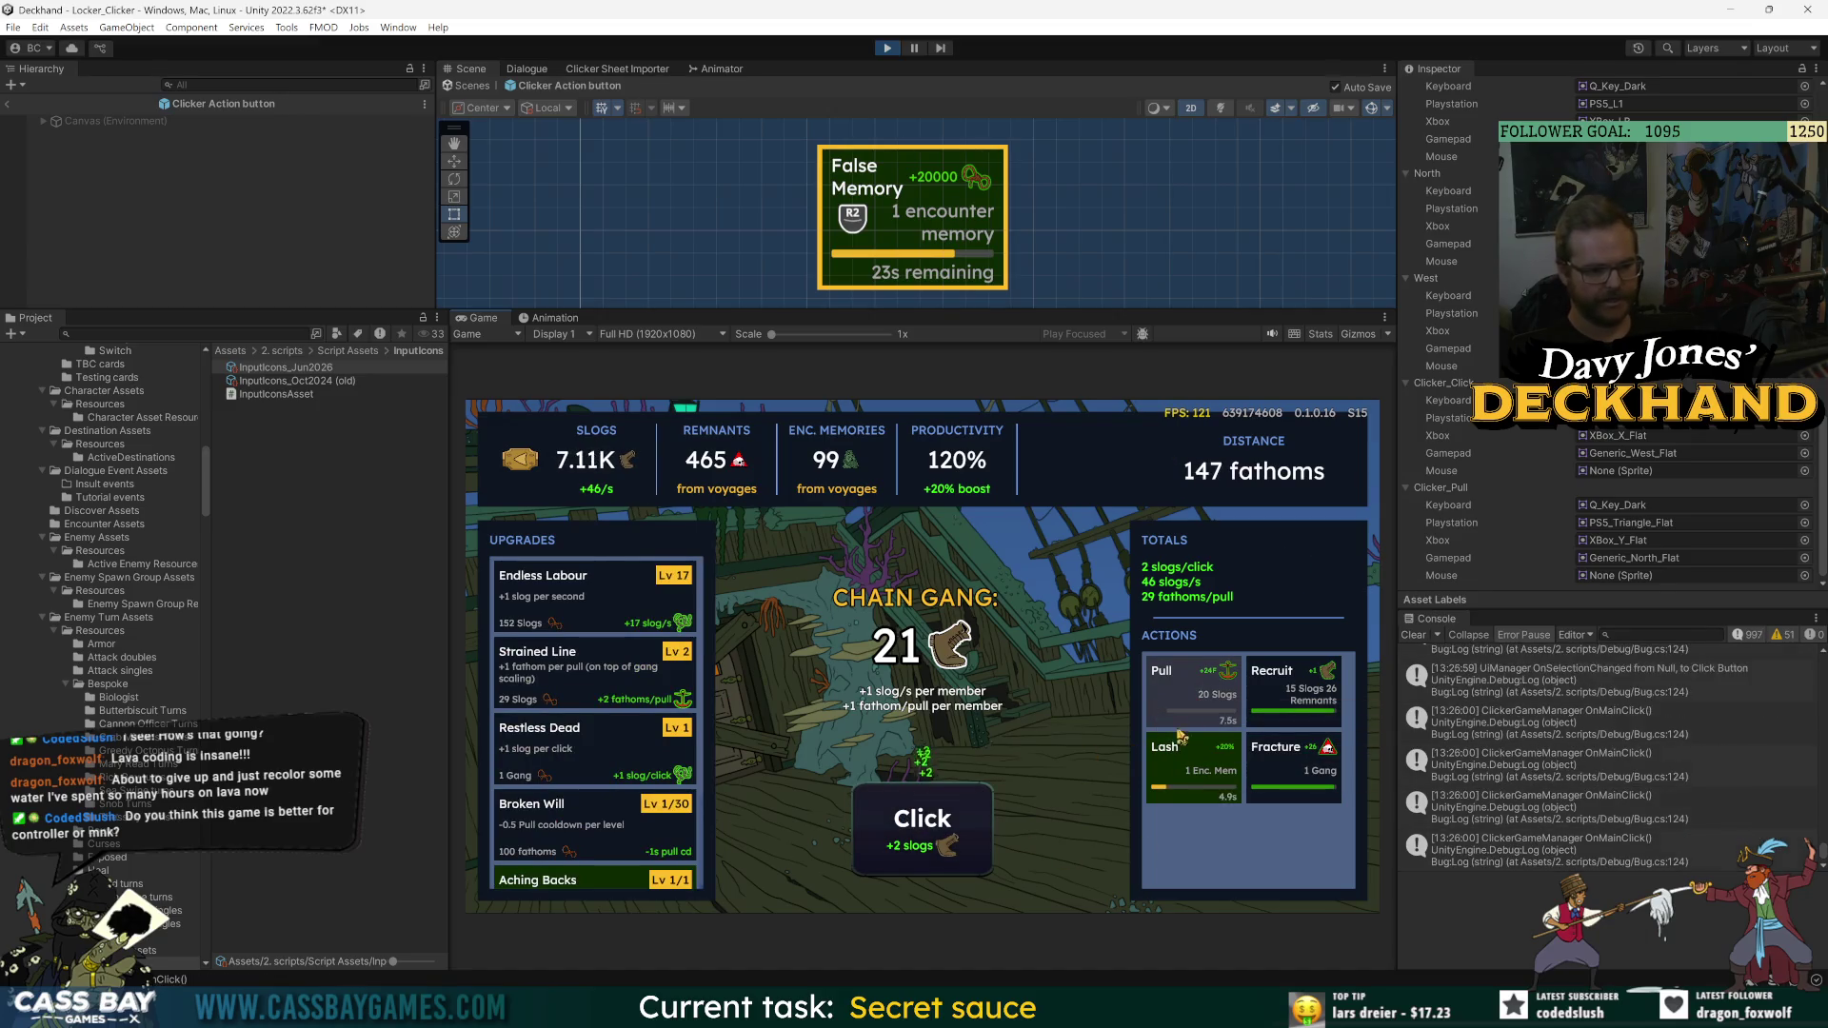
pyautogui.click(956, 800)
pyautogui.click(956, 800)
pyautogui.click(956, 799)
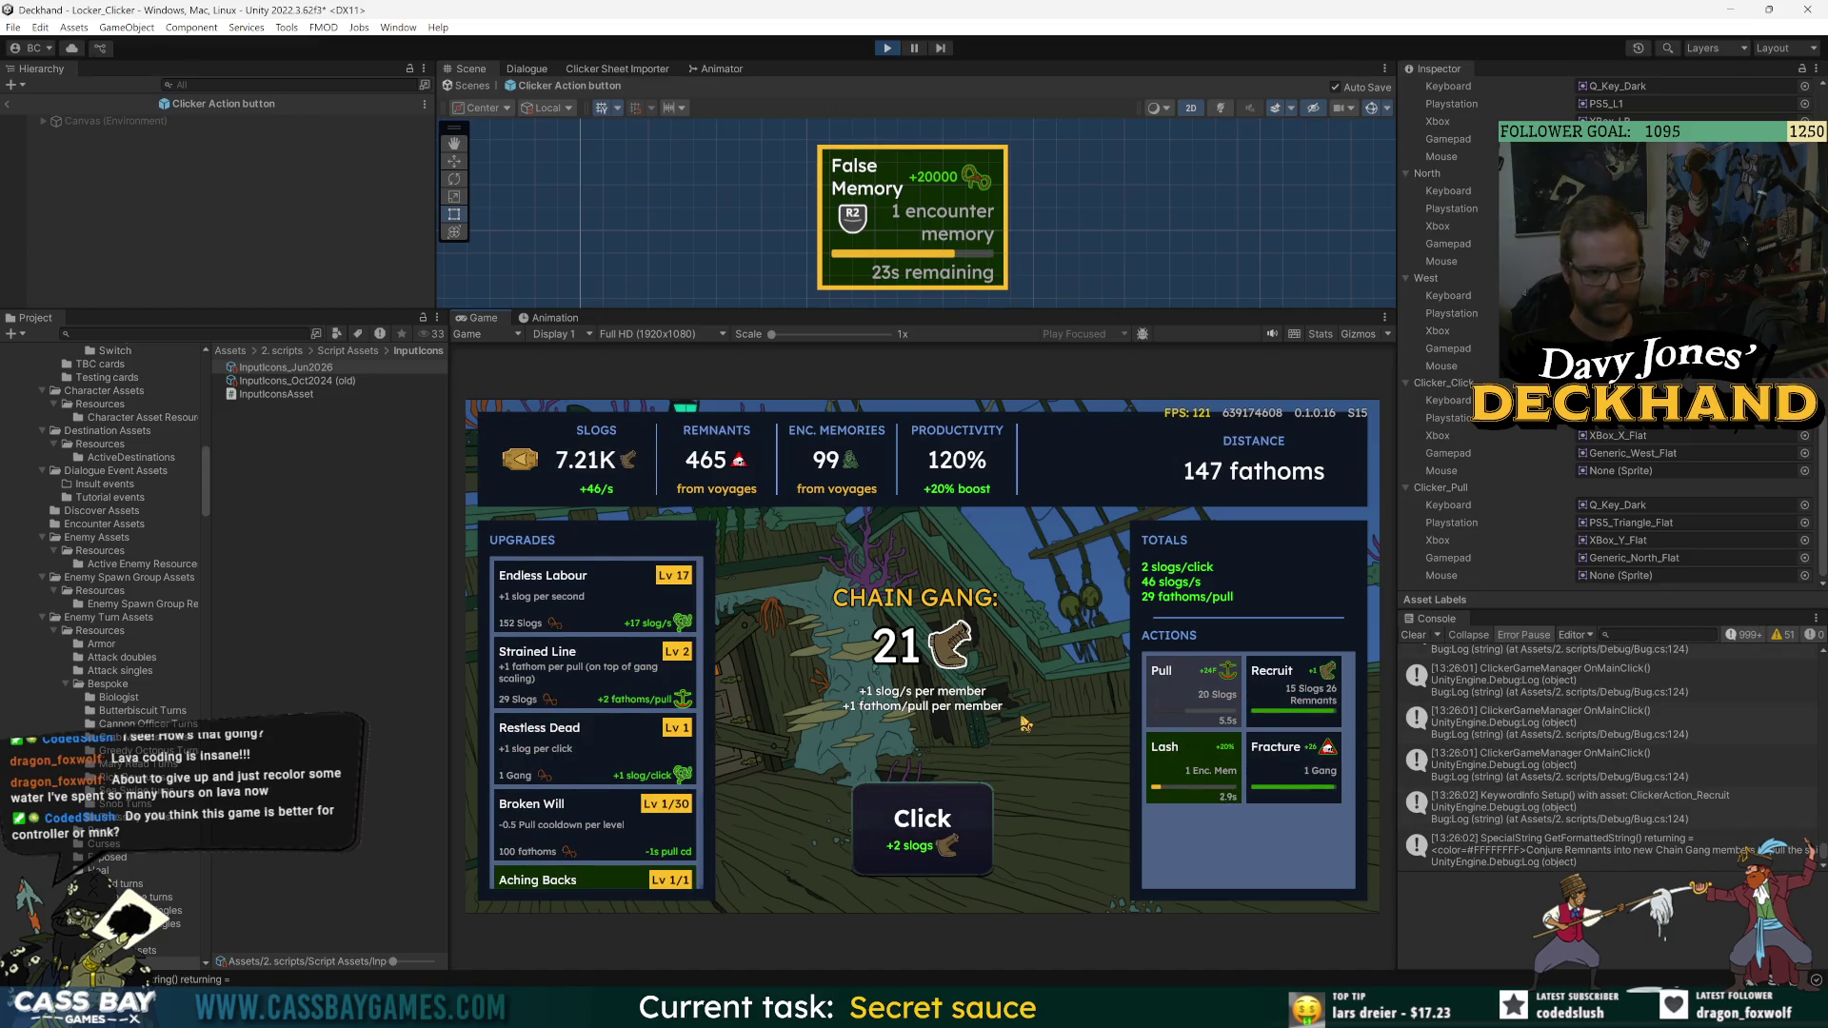
pyautogui.press('space')
pyautogui.press('space')
pyautogui.press('space')
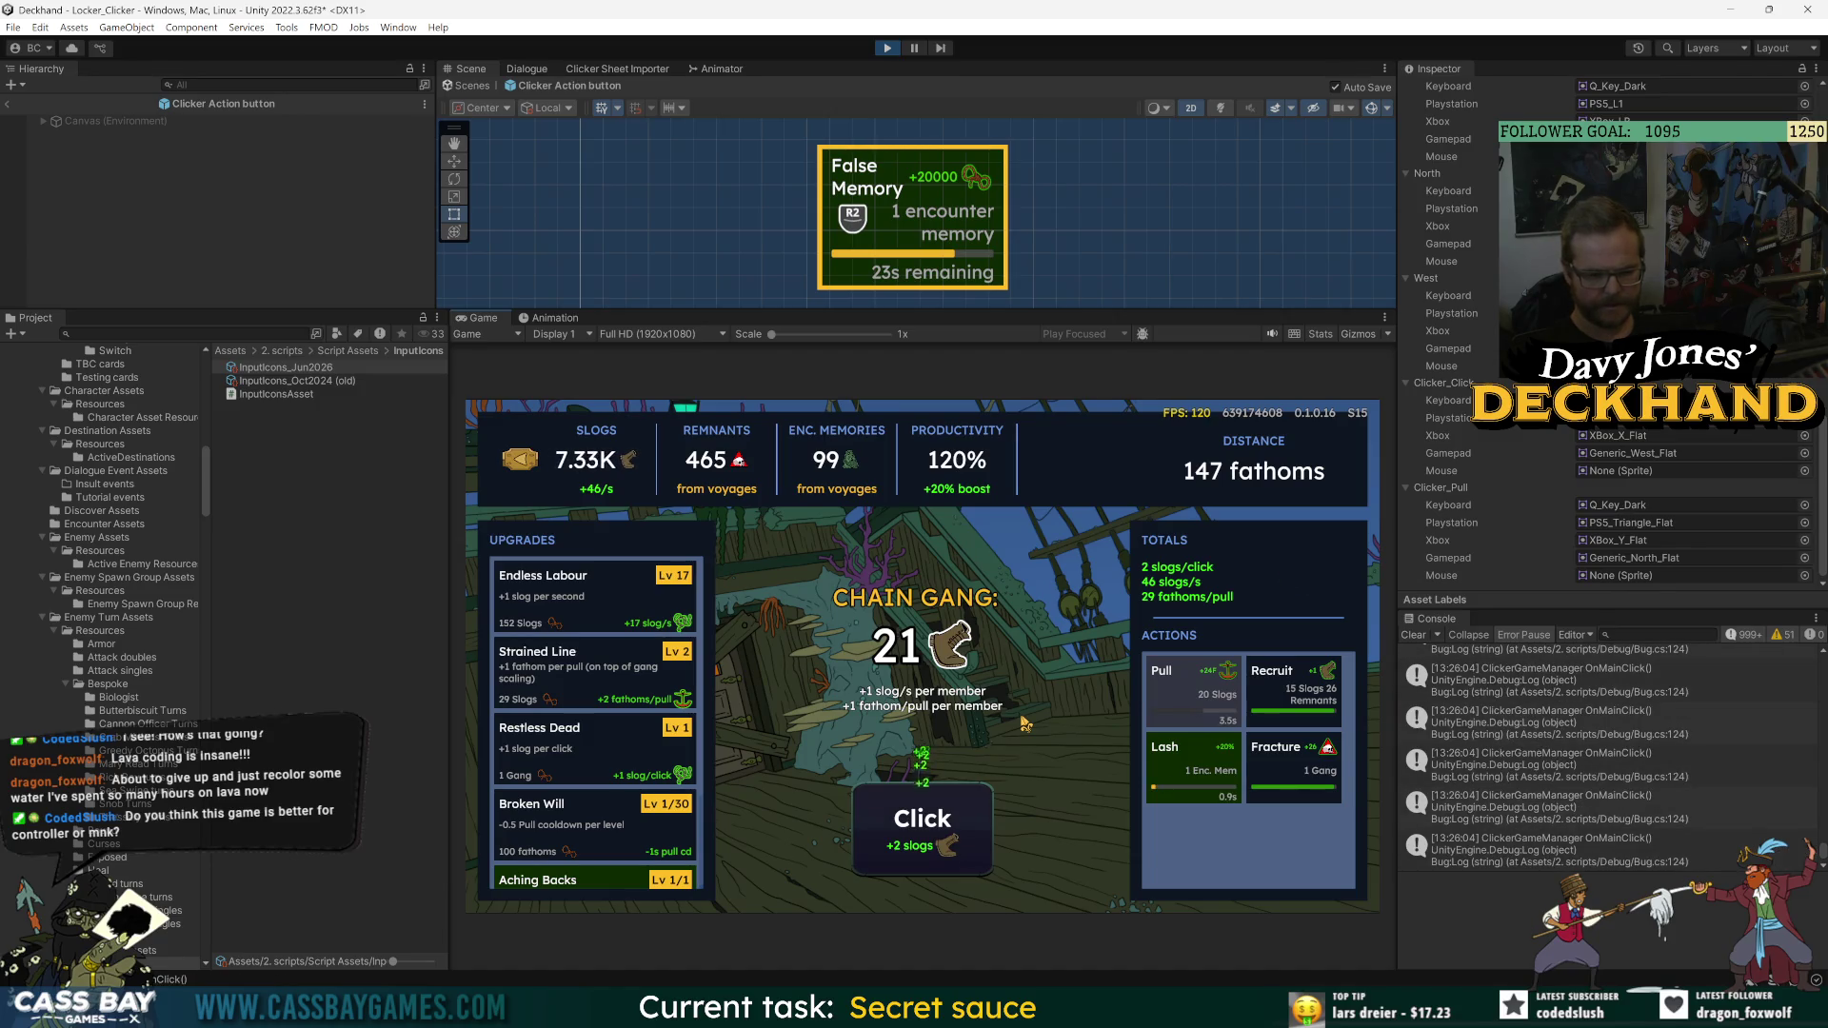
pyautogui.press('space')
pyautogui.press('space')
pyautogui.press('space')
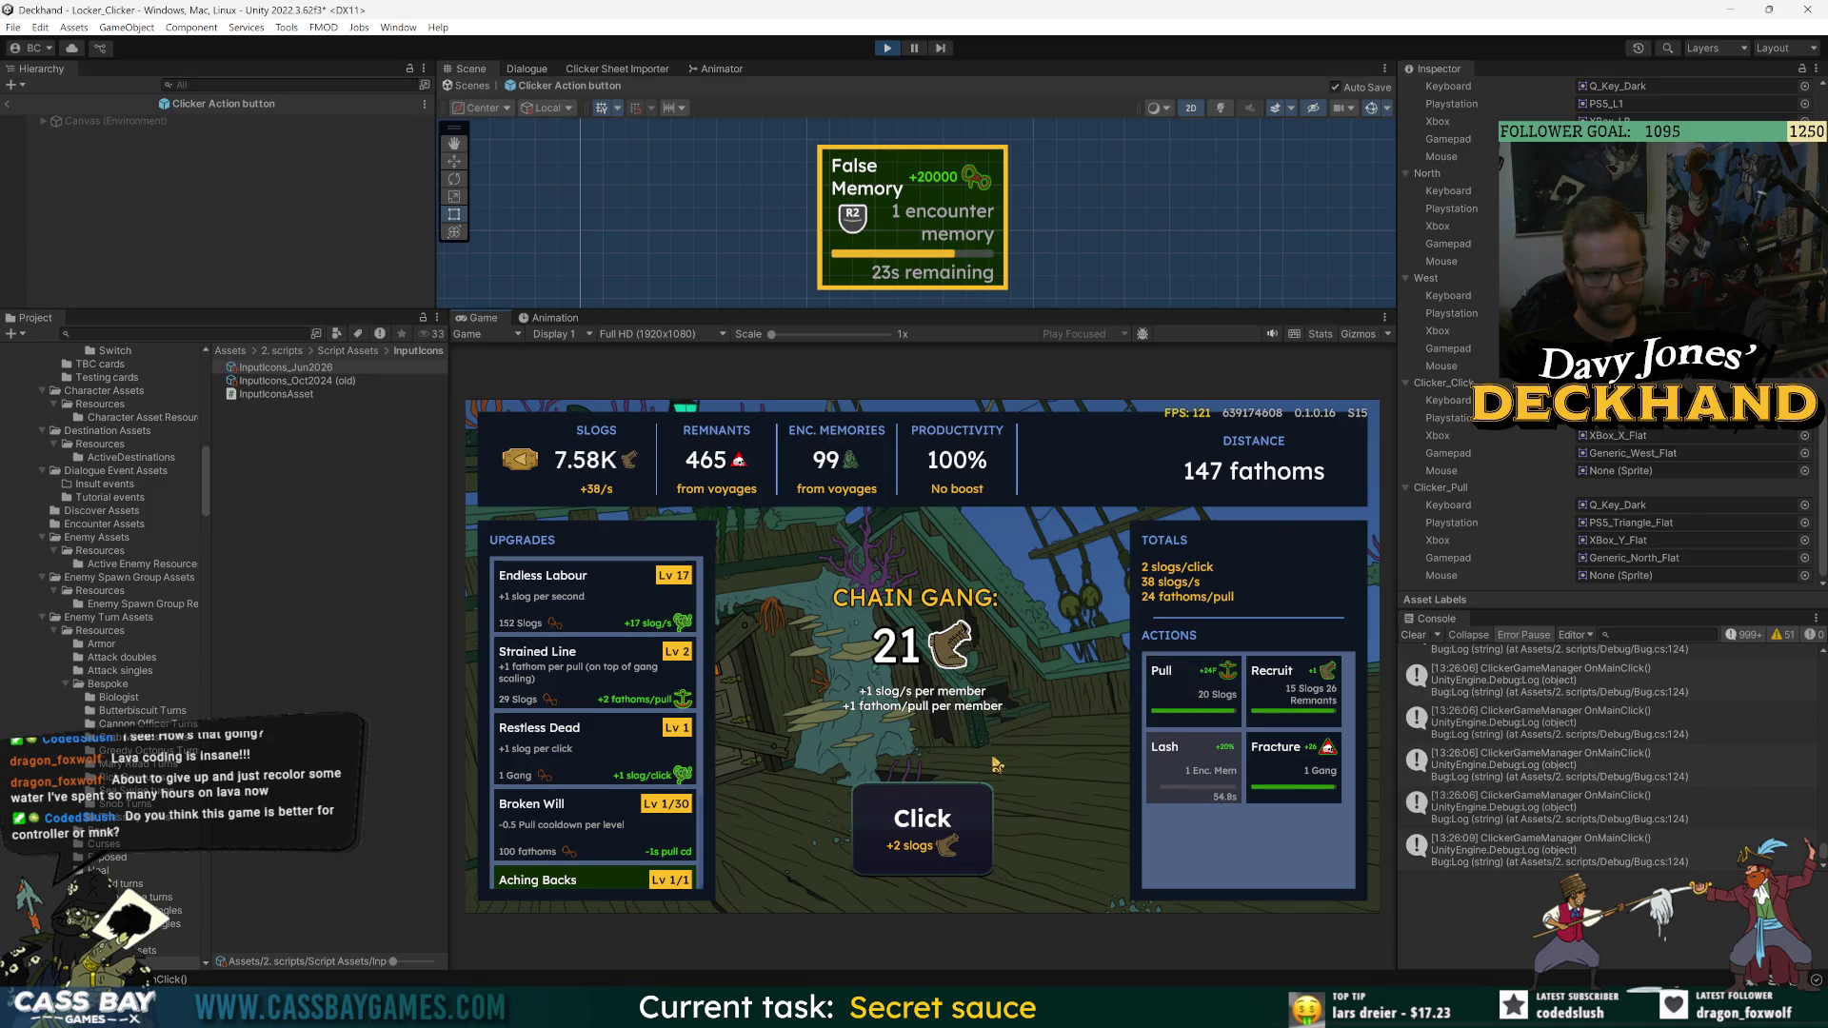
pyautogui.click(990, 811)
pyautogui.click(990, 811)
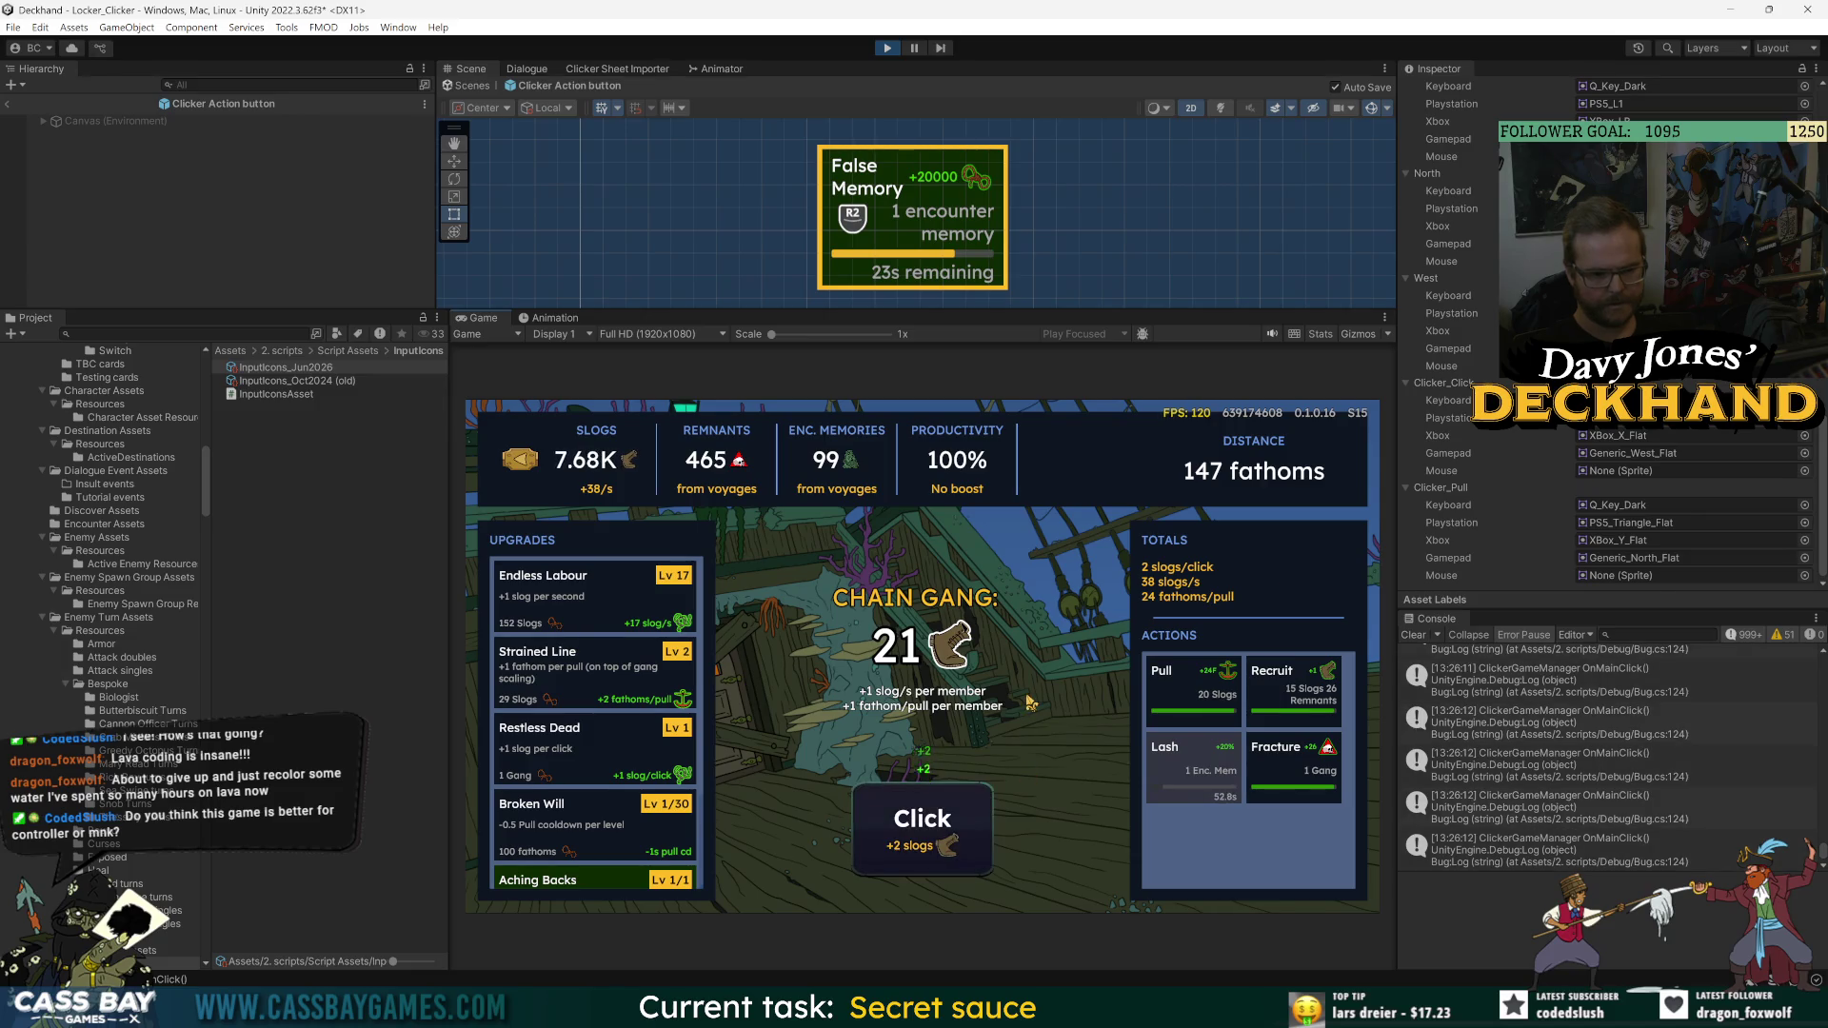
pyautogui.click(143, 334)
pyautogui.write('g')
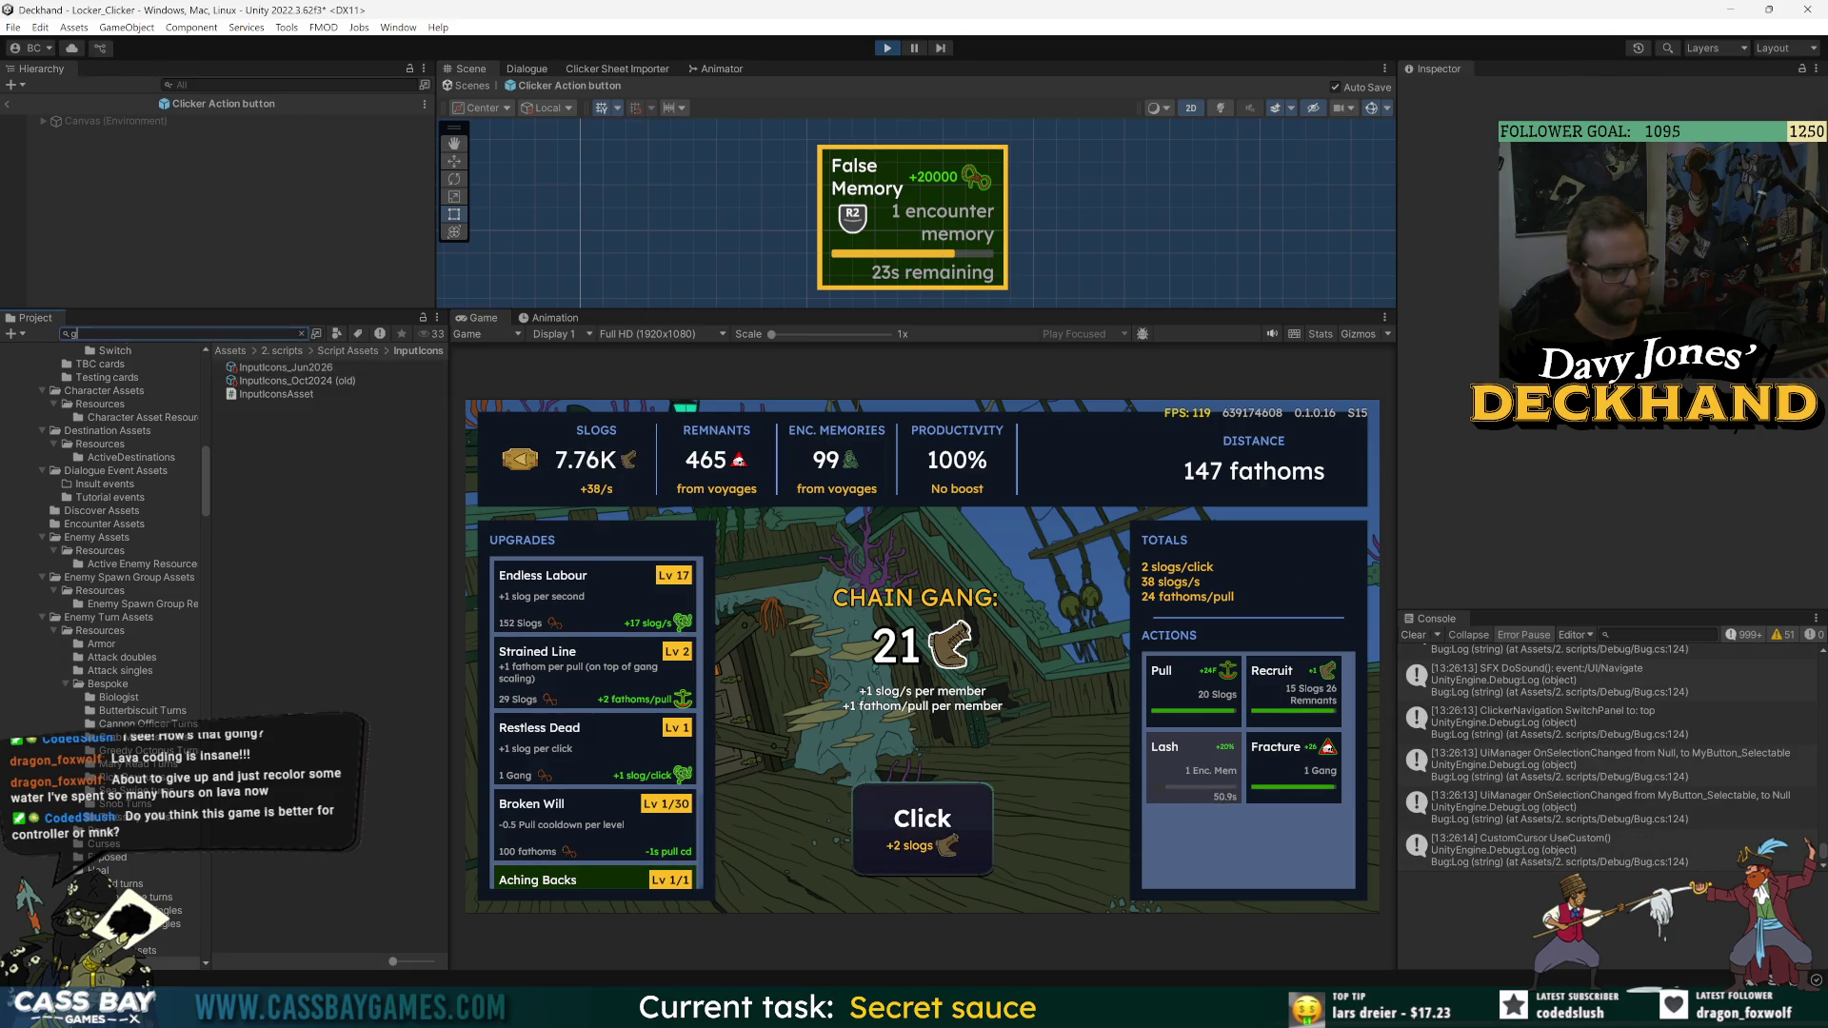
pyautogui.write('etinput')
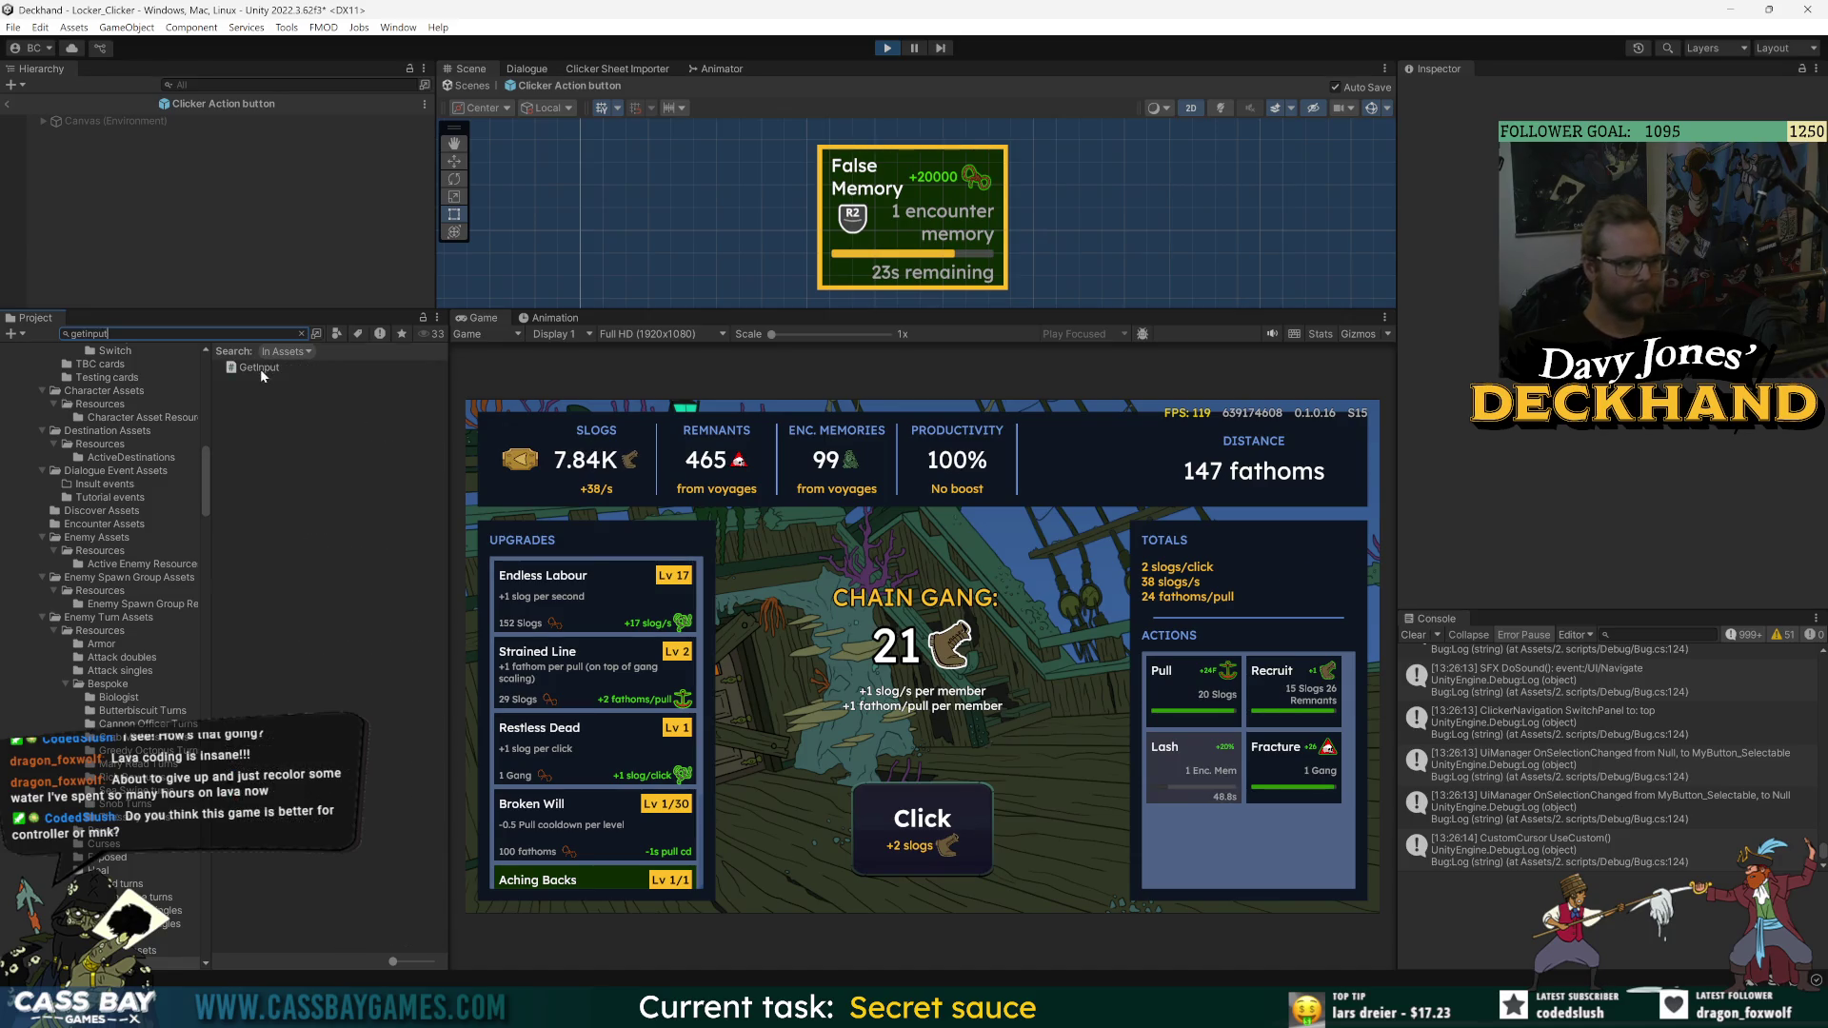
# - Open the GetInput script from the search results
pyautogui.click(260, 369)
pyautogui.doubleClick(260, 369)
pyautogui.hotkey('alt', 'Tab')
# - Open DefaultInputs, review Clicker_Pull's Q keyboard binding, and close the editor
pyautogui.click(249, 333)
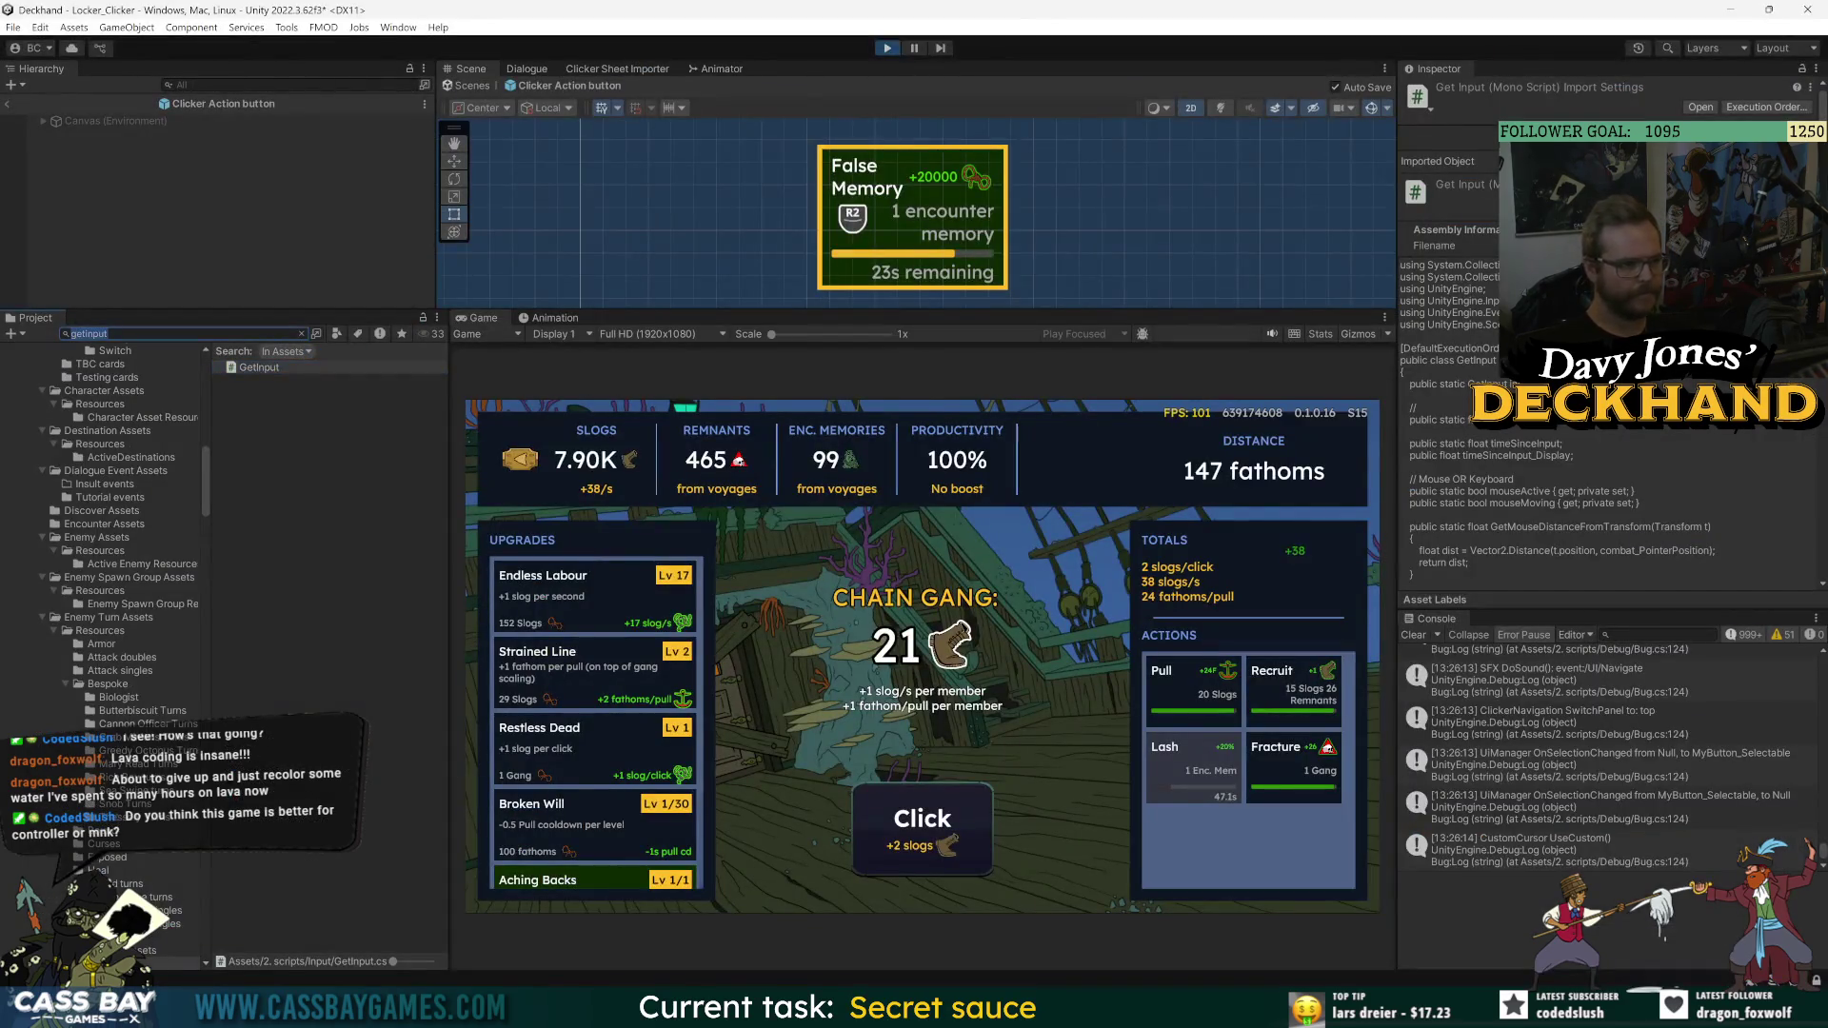
pyautogui.write('input')
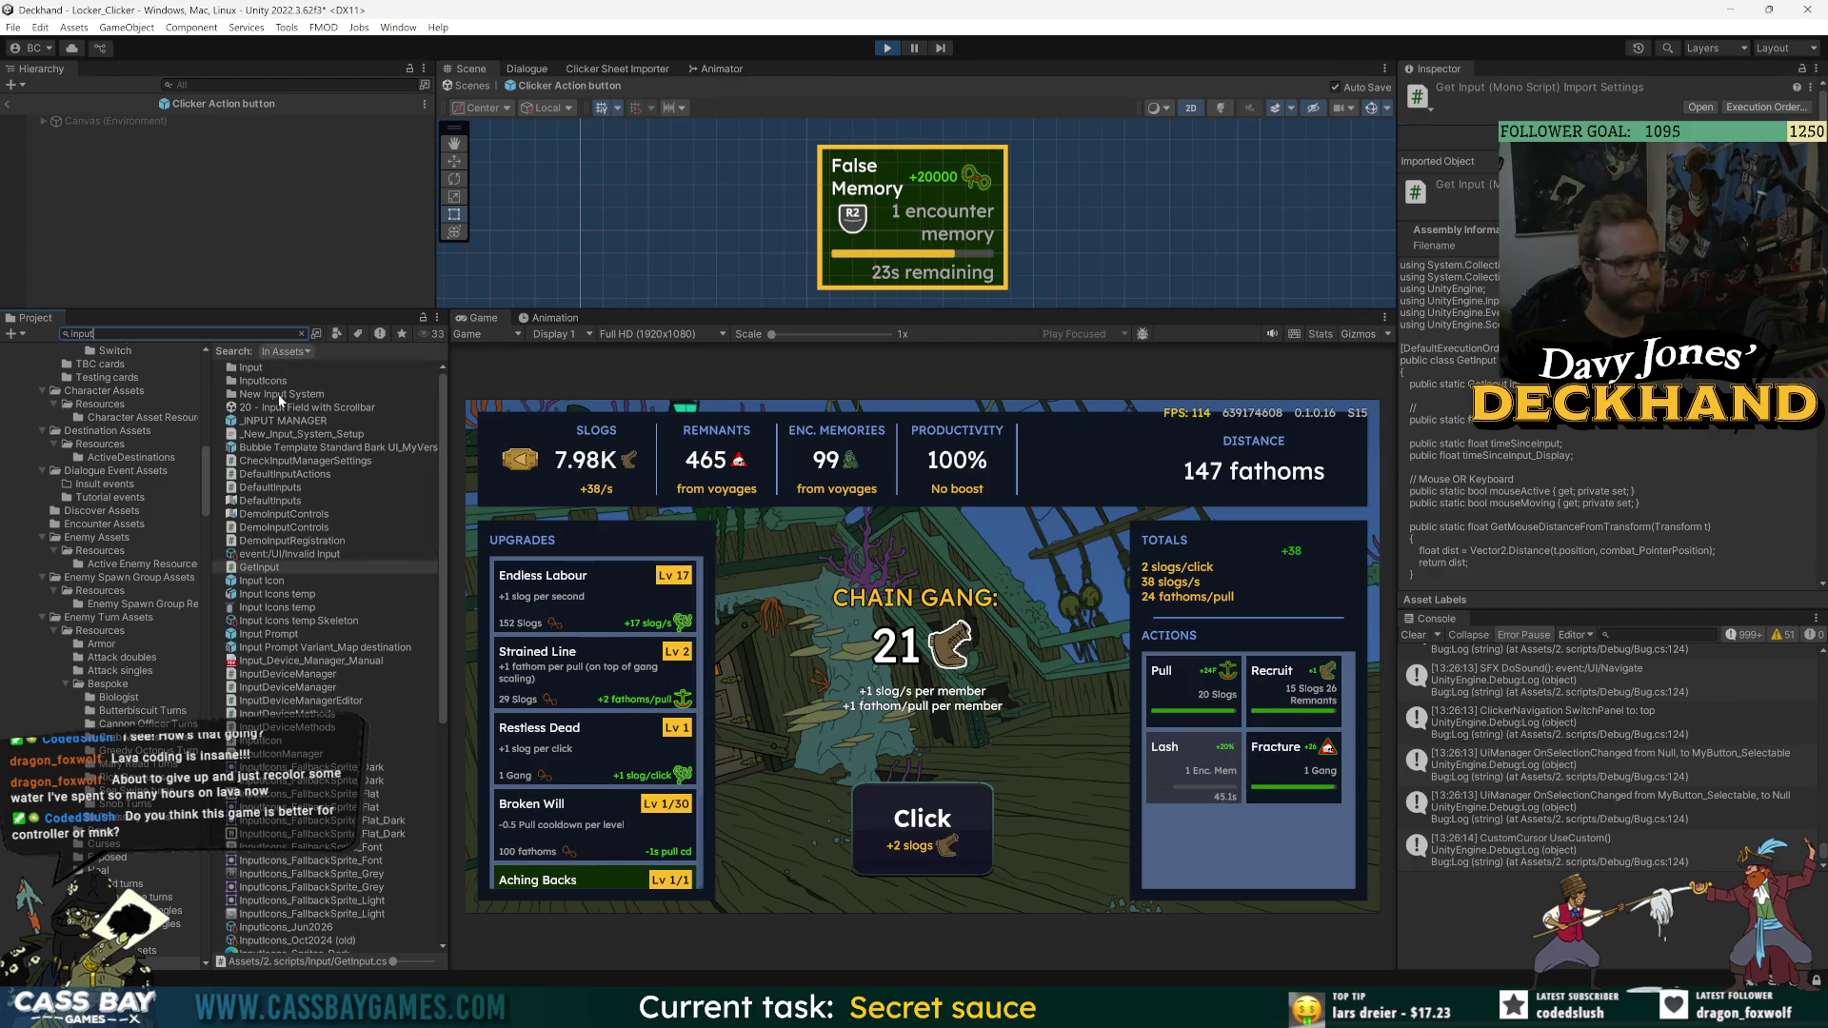
pyautogui.doubleClick(277, 390)
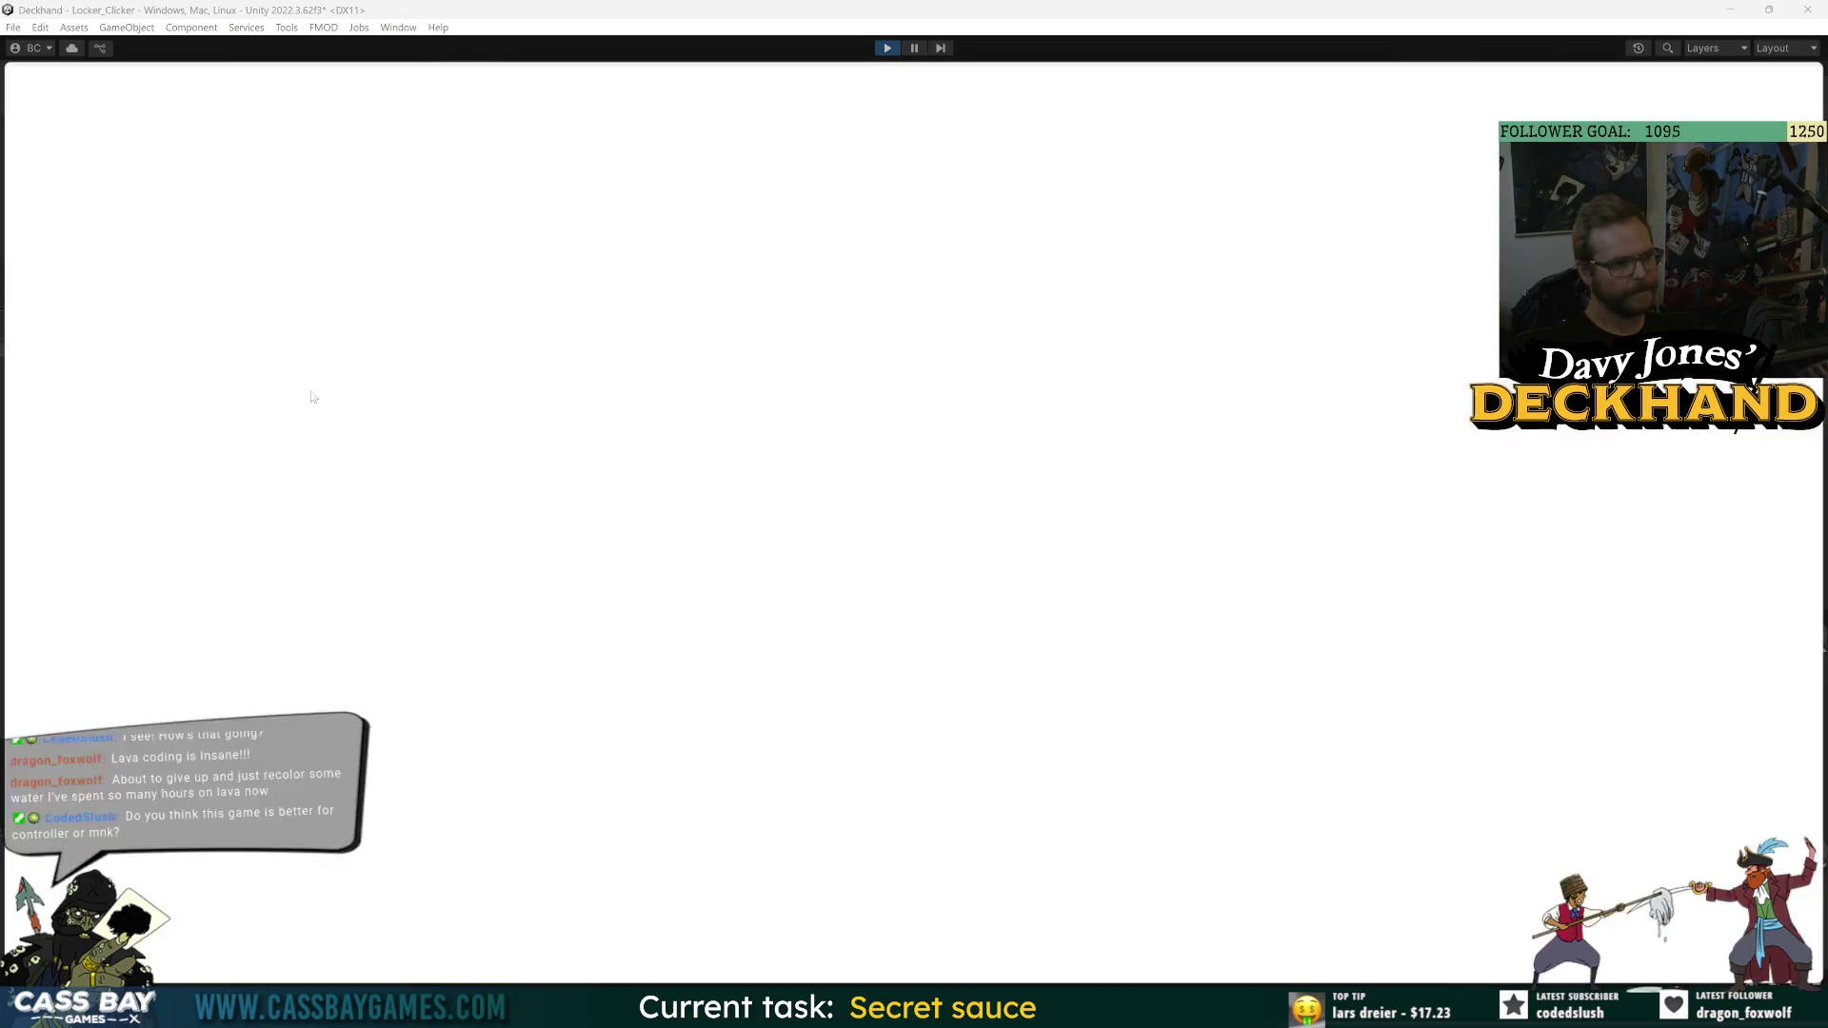
pyautogui.click(273, 864)
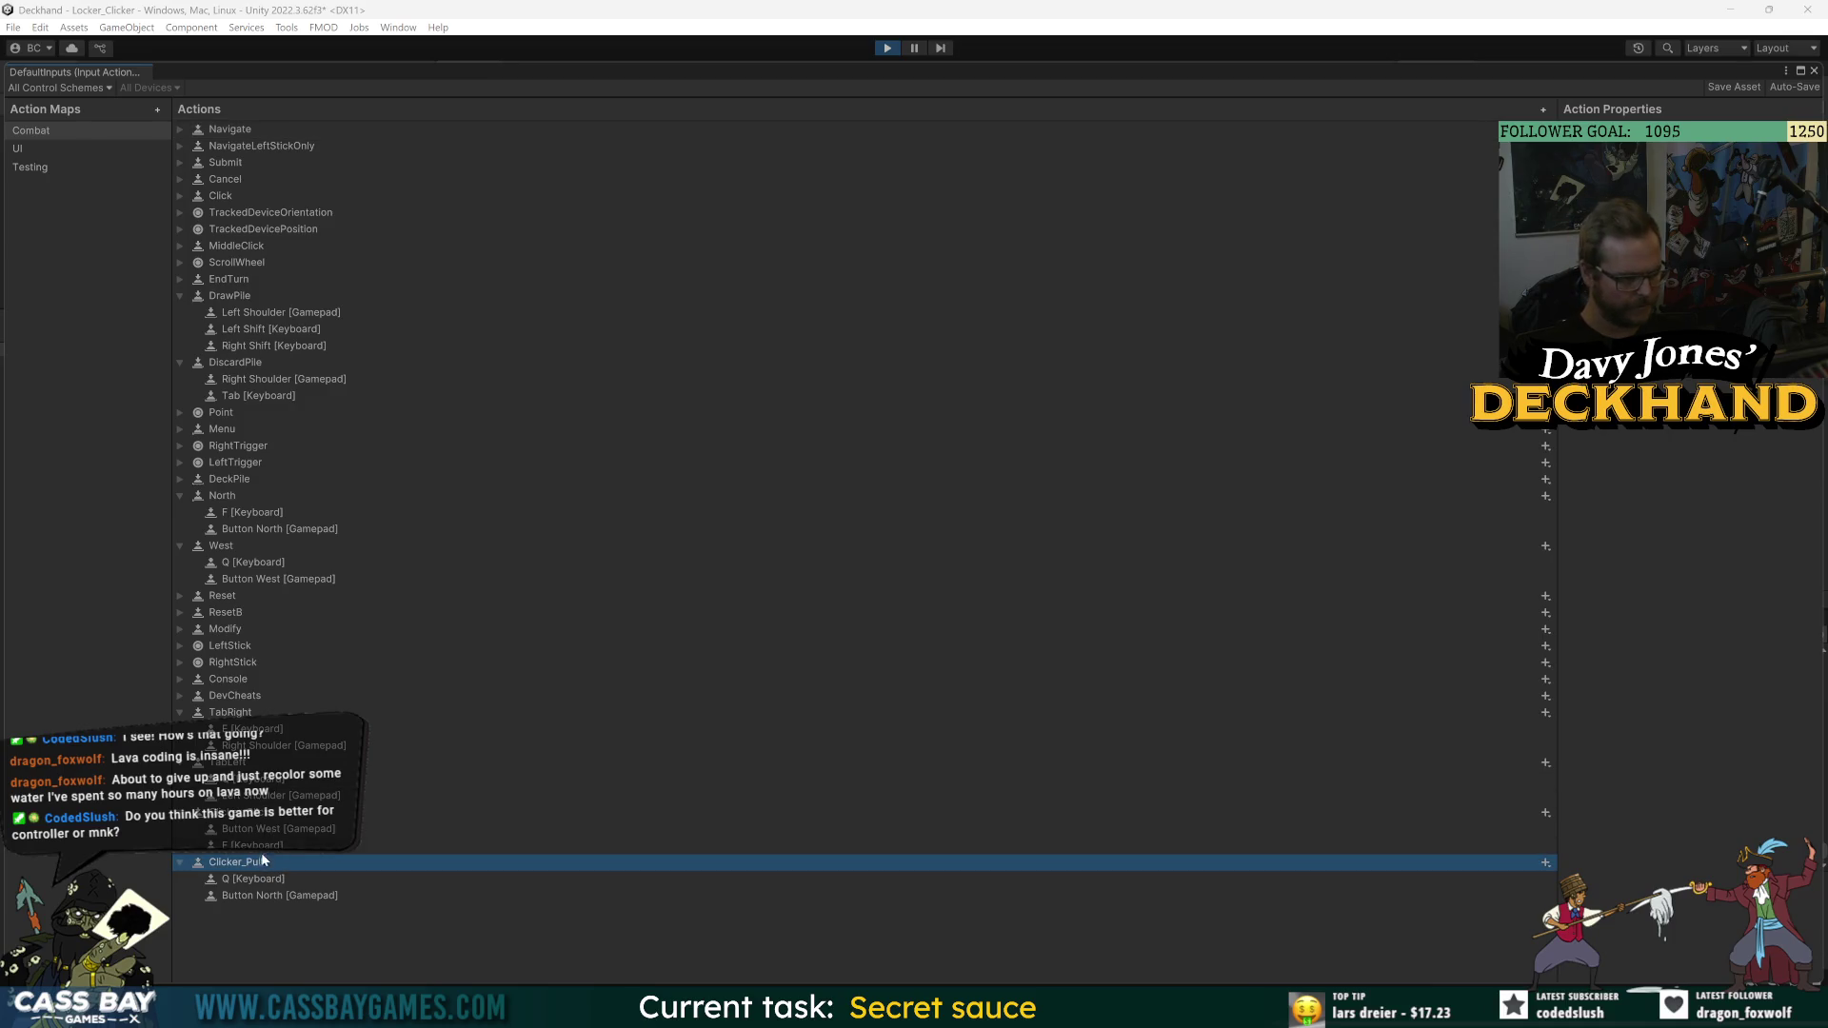
pyautogui.click(257, 814)
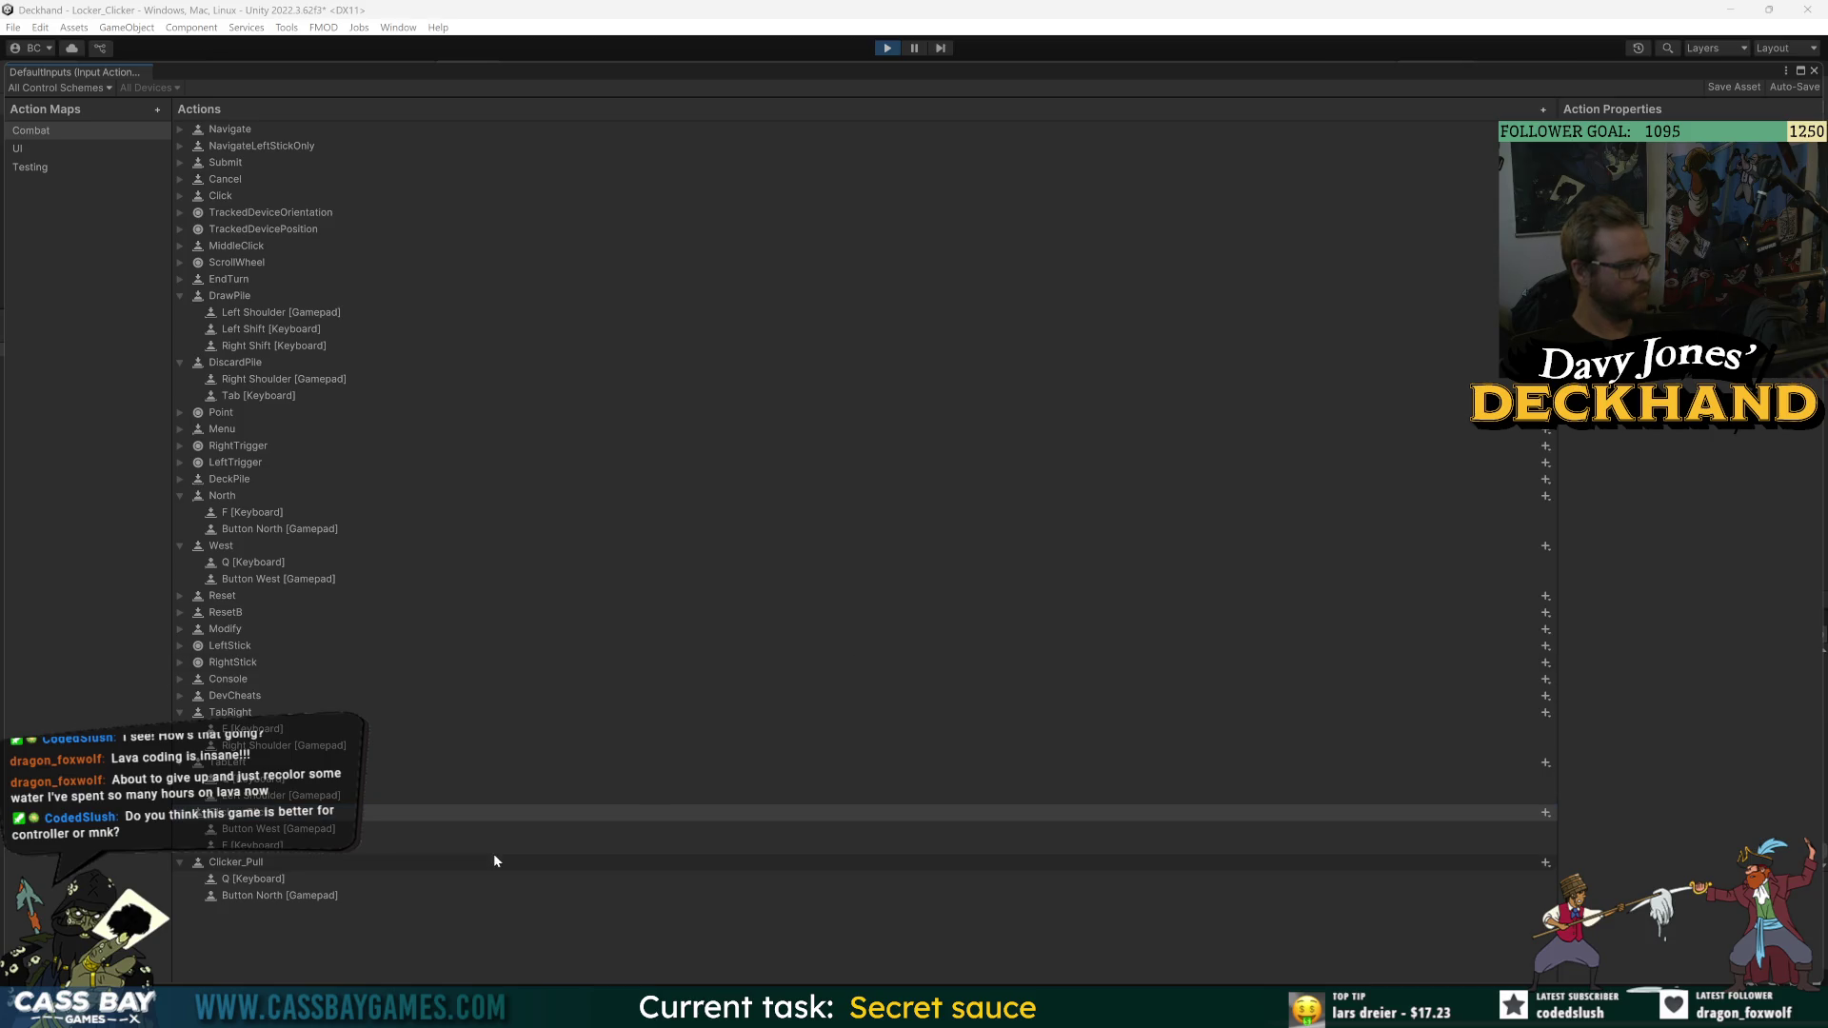
pyautogui.click(253, 880)
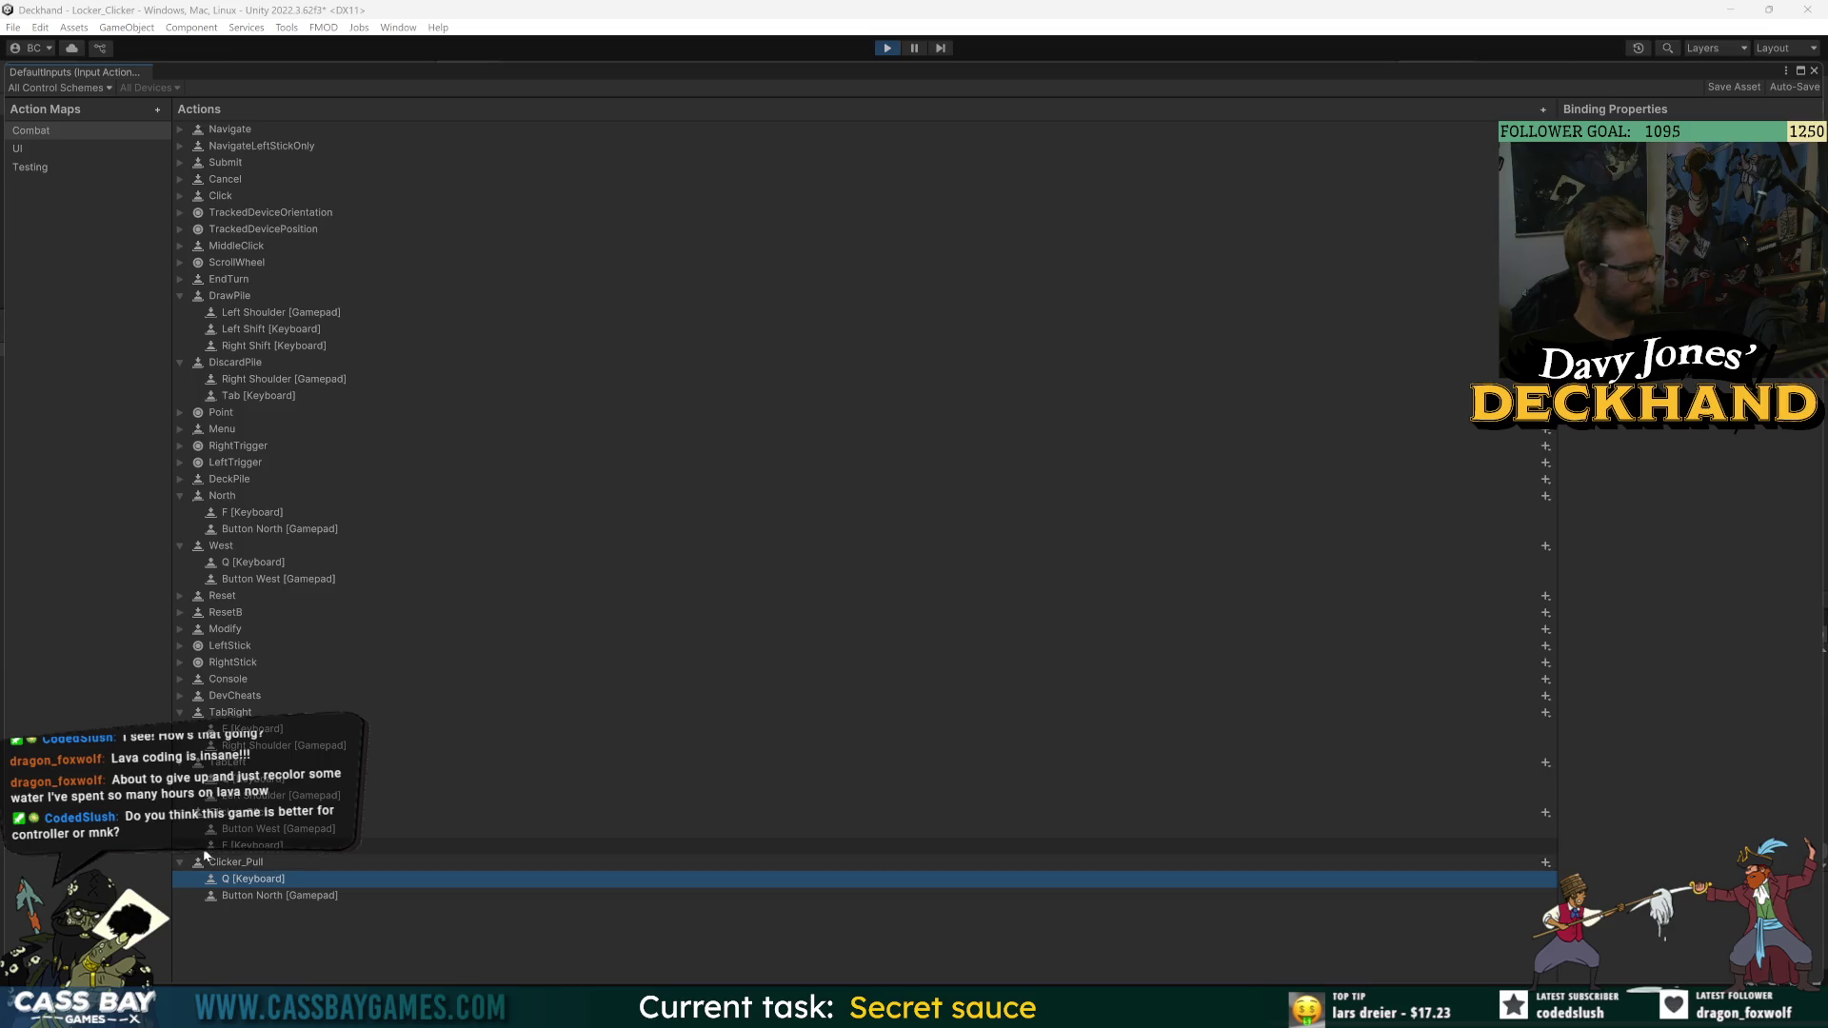
pyautogui.click(1813, 71)
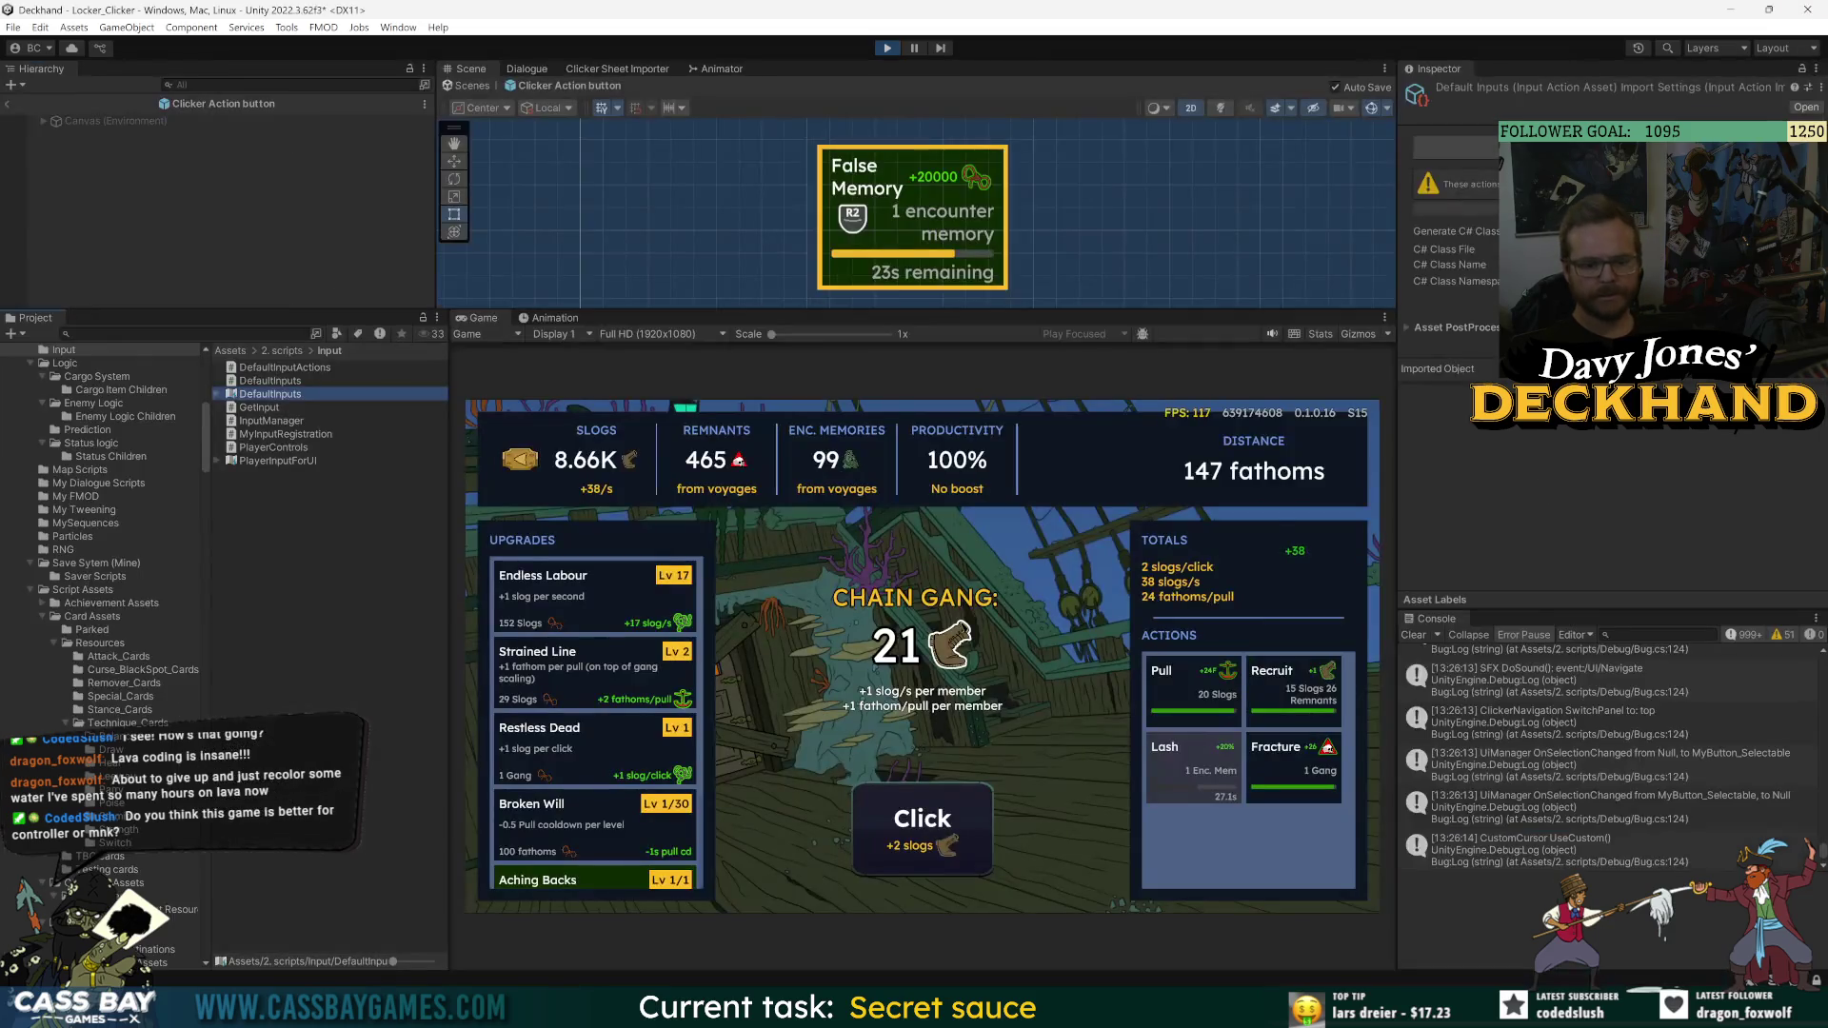
# - Open the GetInput.cs script from Unity's Project window in Visual Studio
pyautogui.hotkey('alt', 'Tab')
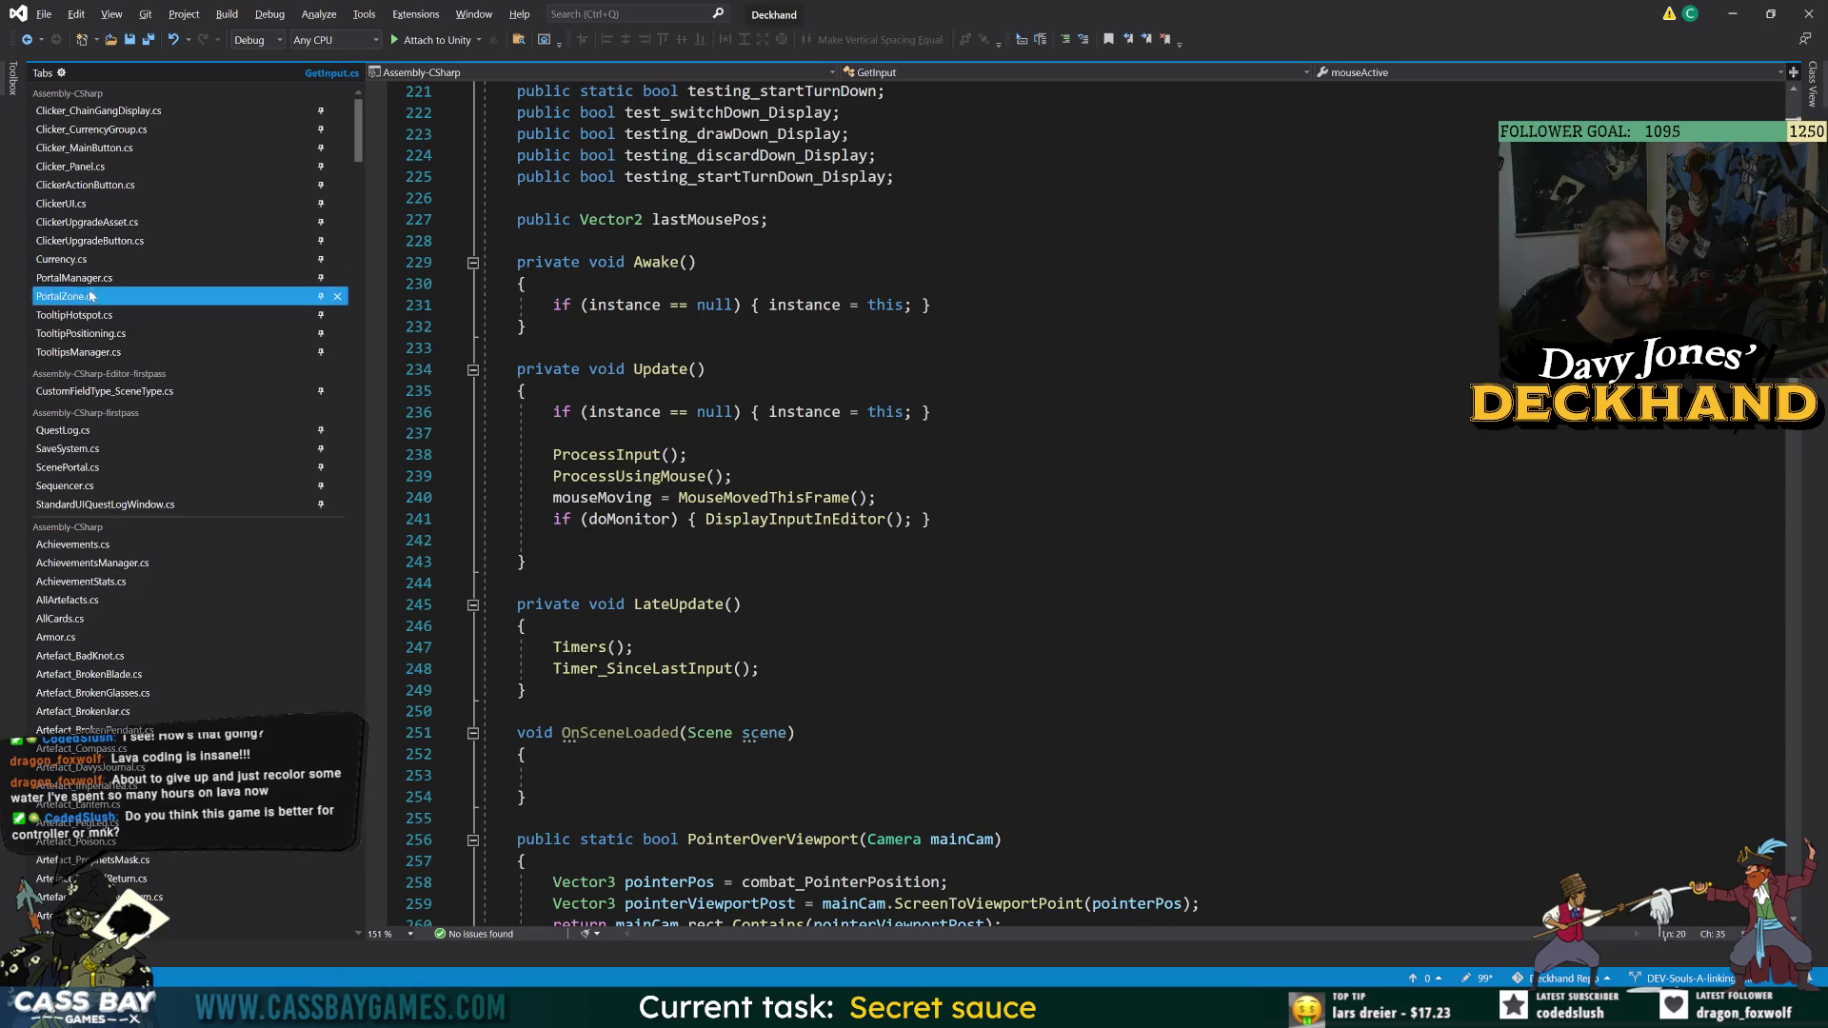
pyautogui.hotkey('alt', 'Tab')
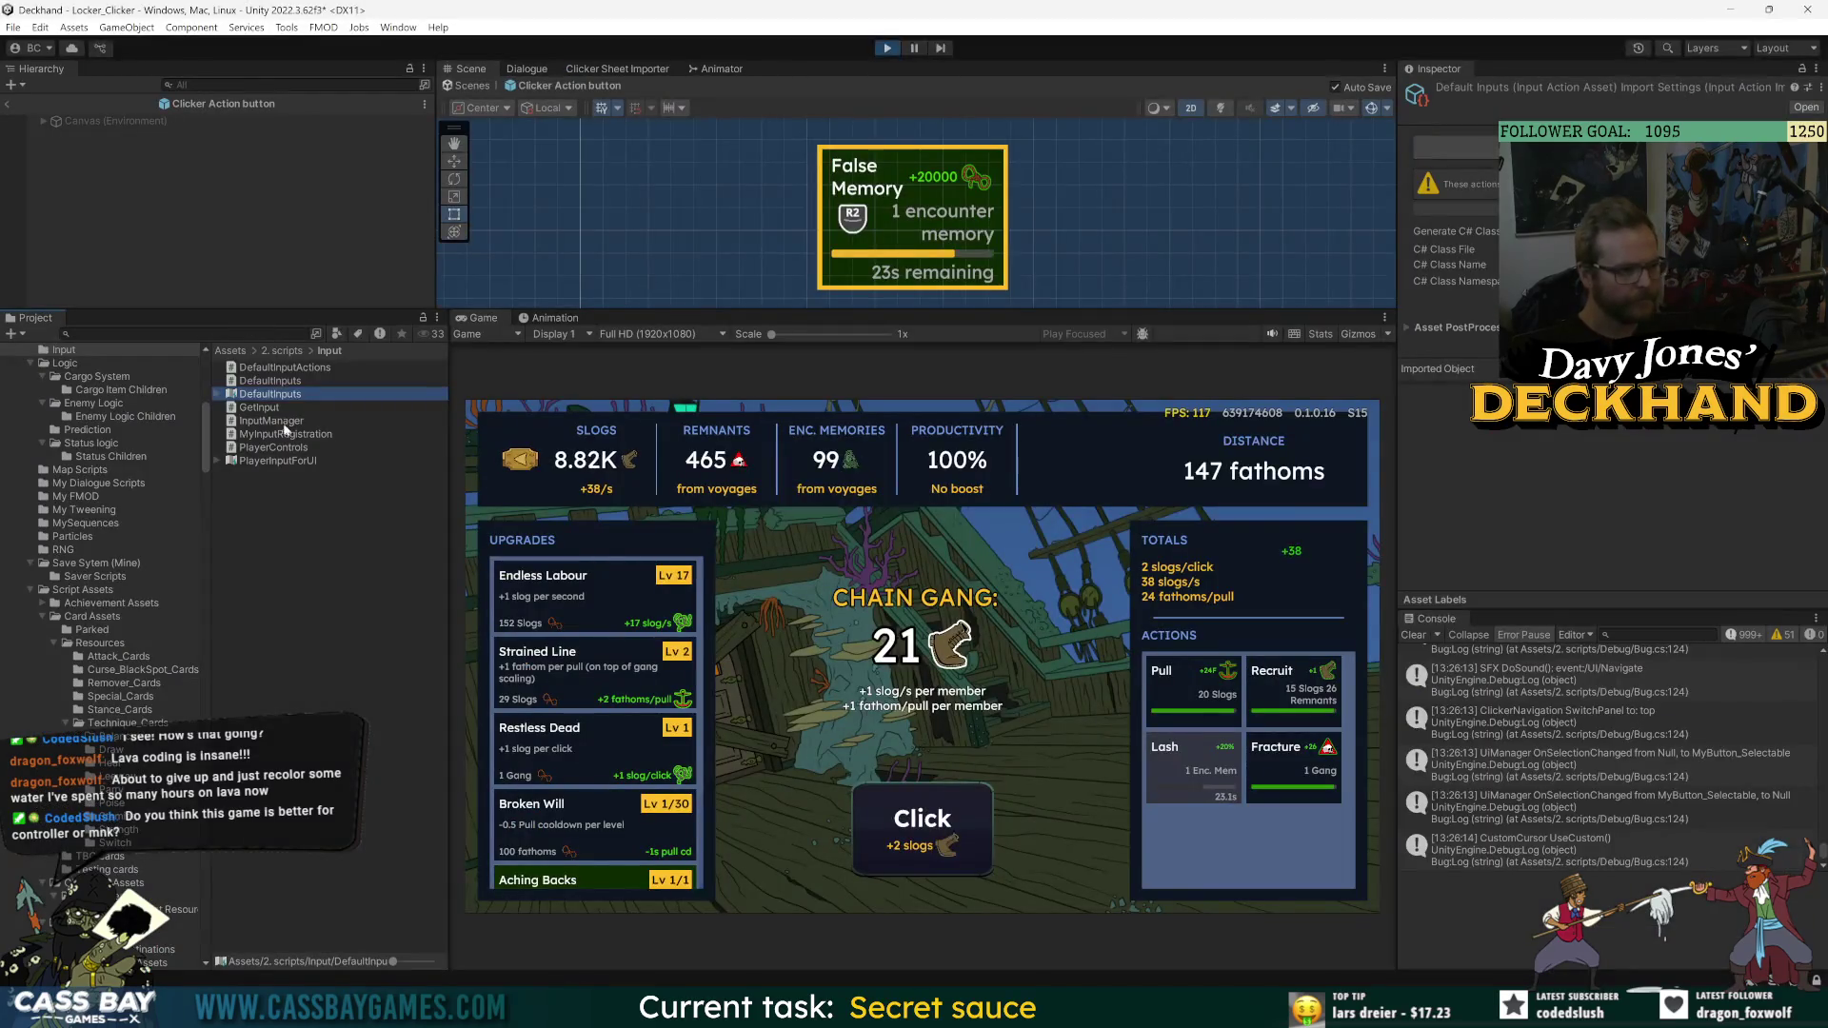
pyautogui.doubleClick(276, 406)
pyautogui.moveTo(348, 360); pyautogui.dragTo(362, 372)
pyautogui.click(591, 582)
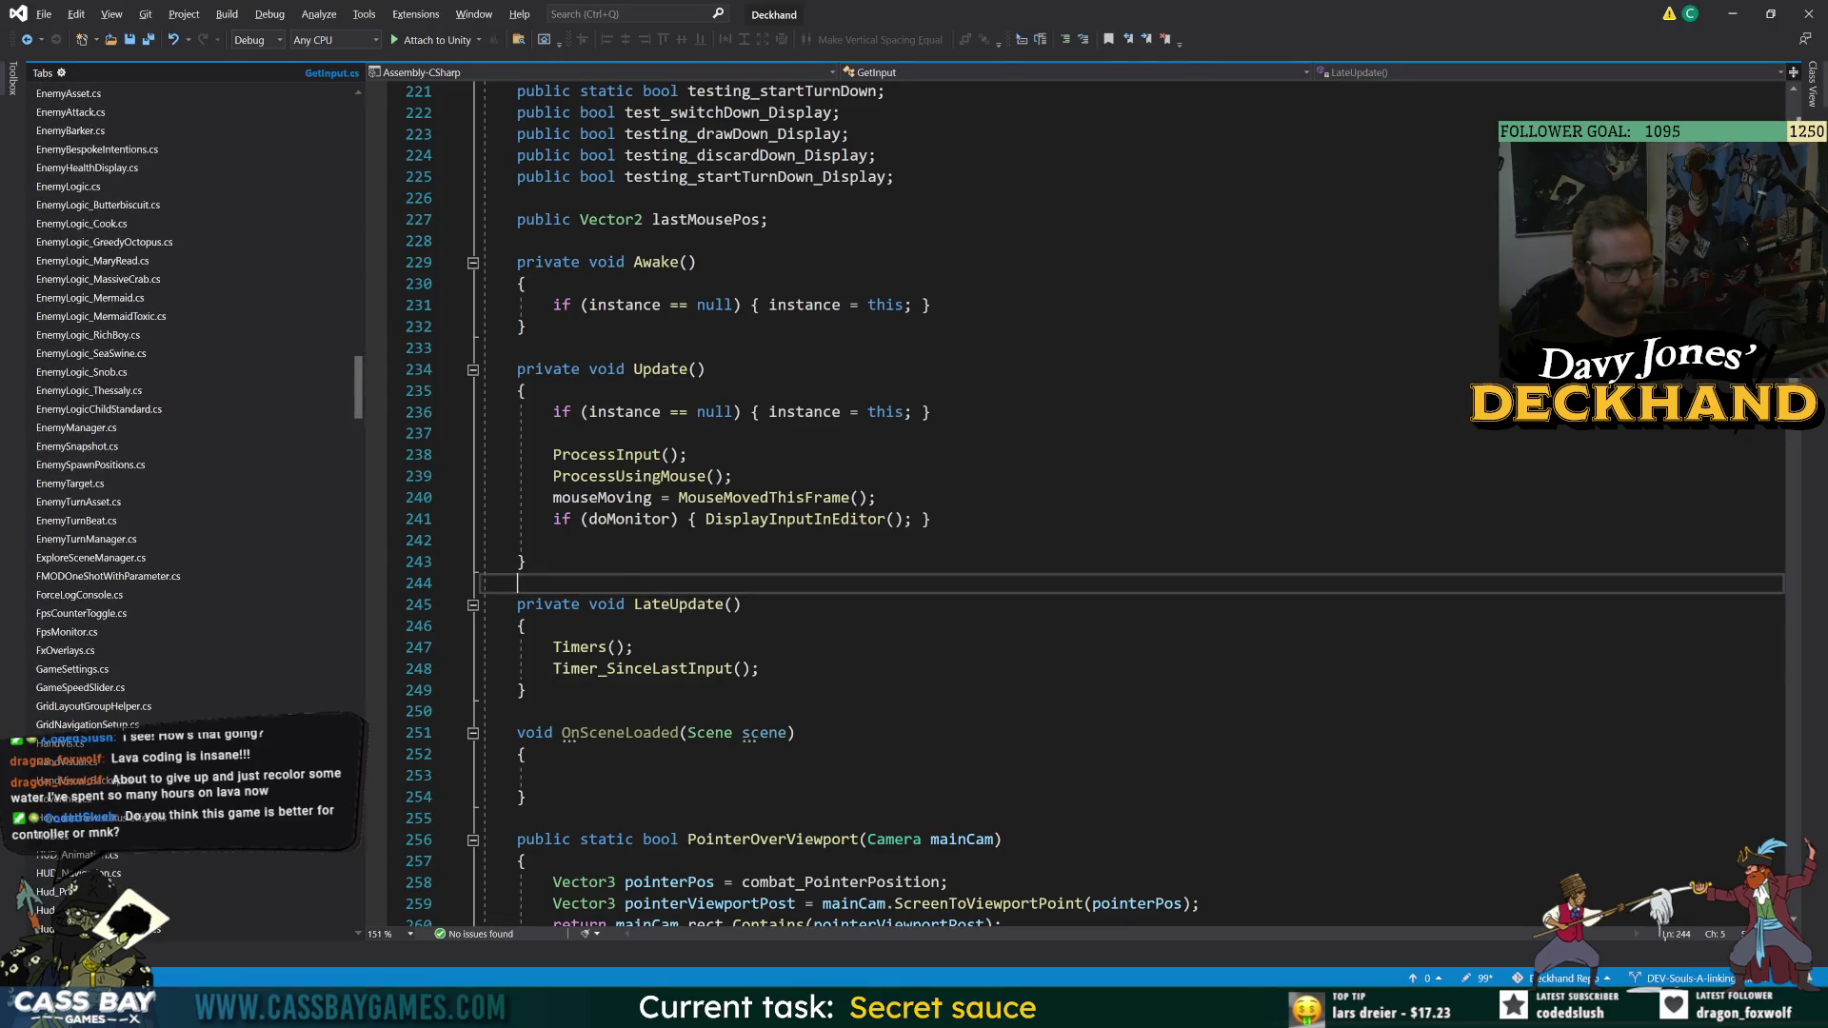
# - Browse GetInput's clicker fields, including clicker_PullUp_Display and clicker_clickDown on line 132
pyautogui.scroll(20, 591, 583)
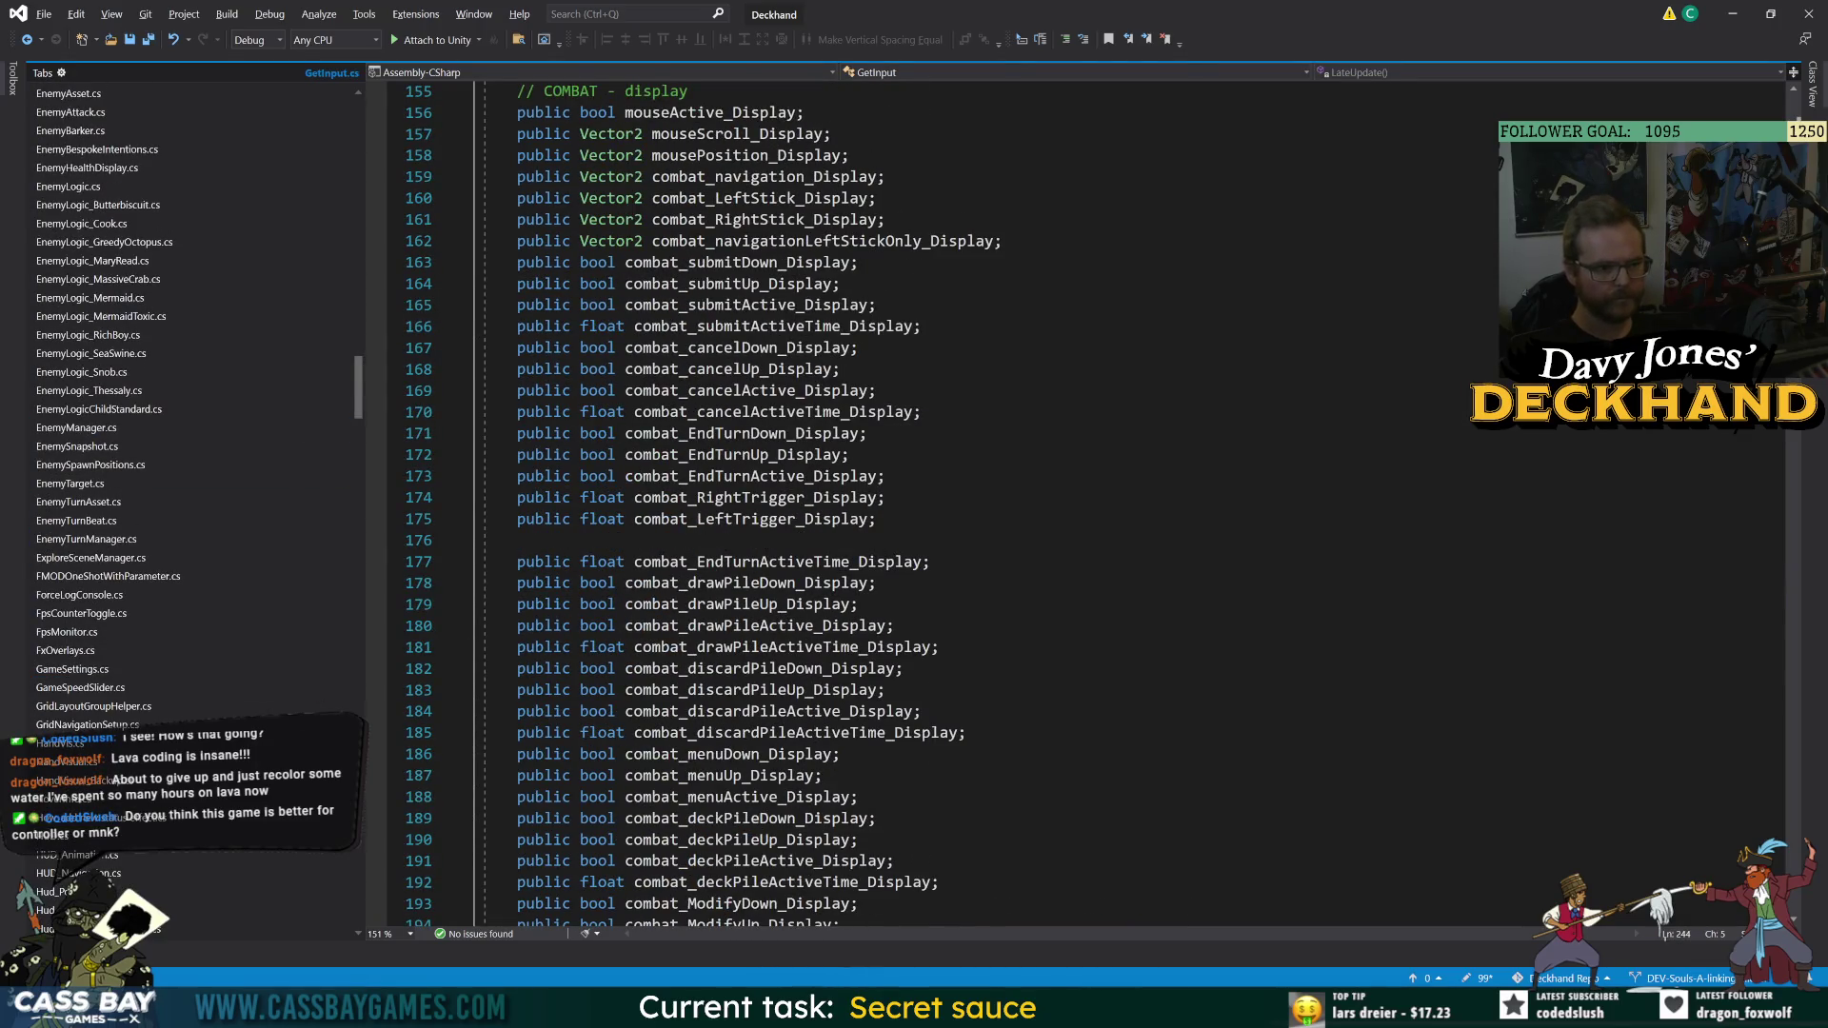
pyautogui.scroll(-13, 743, 505)
pyautogui.doubleClick(727, 519)
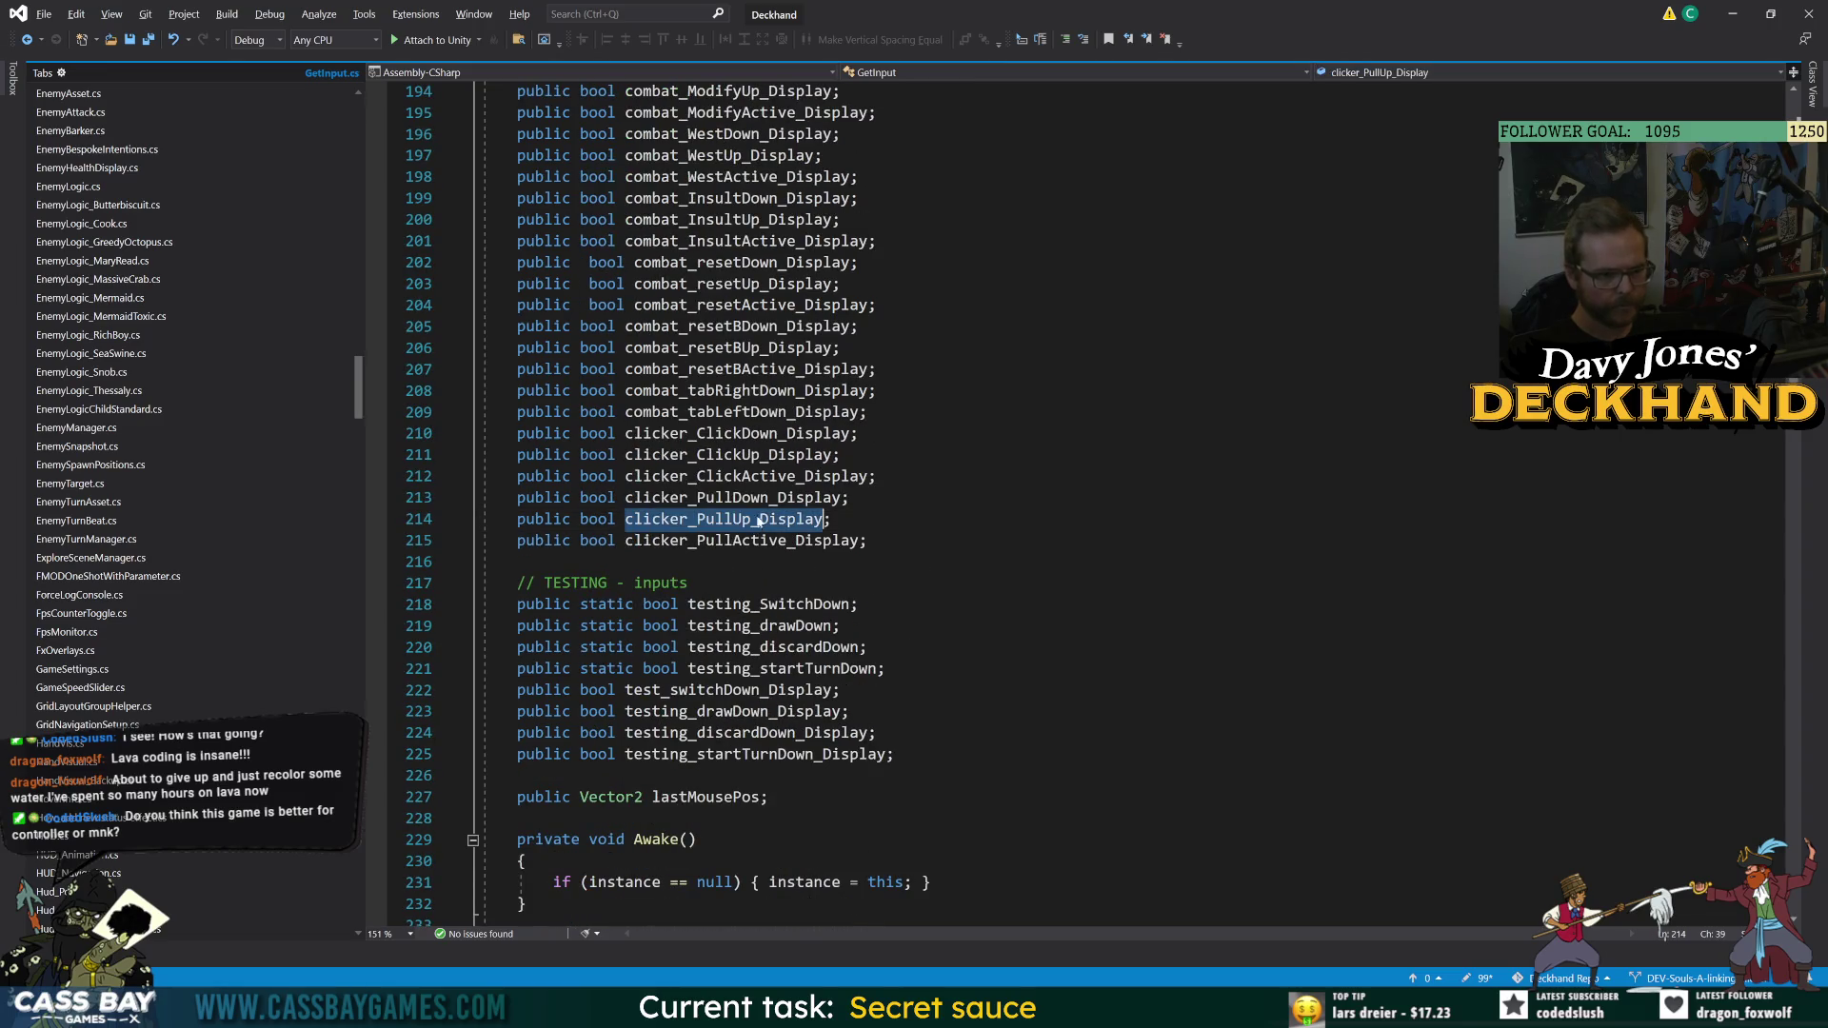
pyautogui.scroll(9, 723, 505)
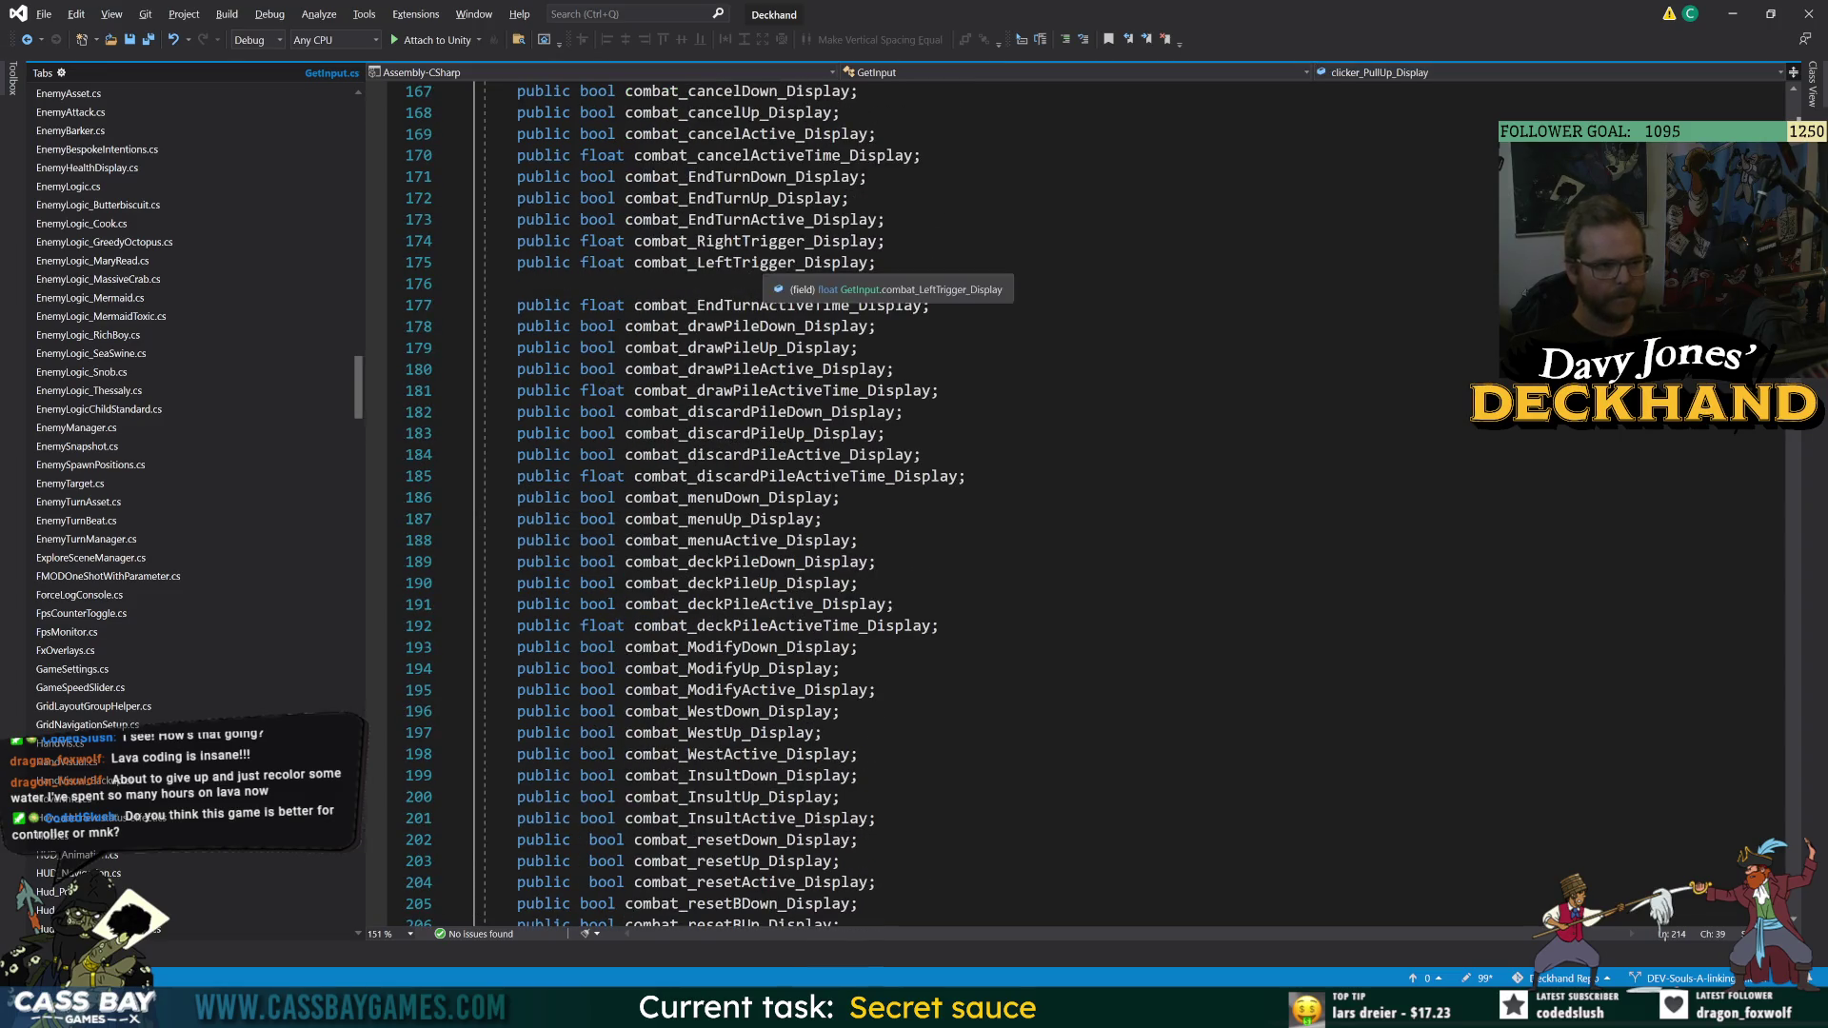
pyautogui.scroll(5, 762, 210)
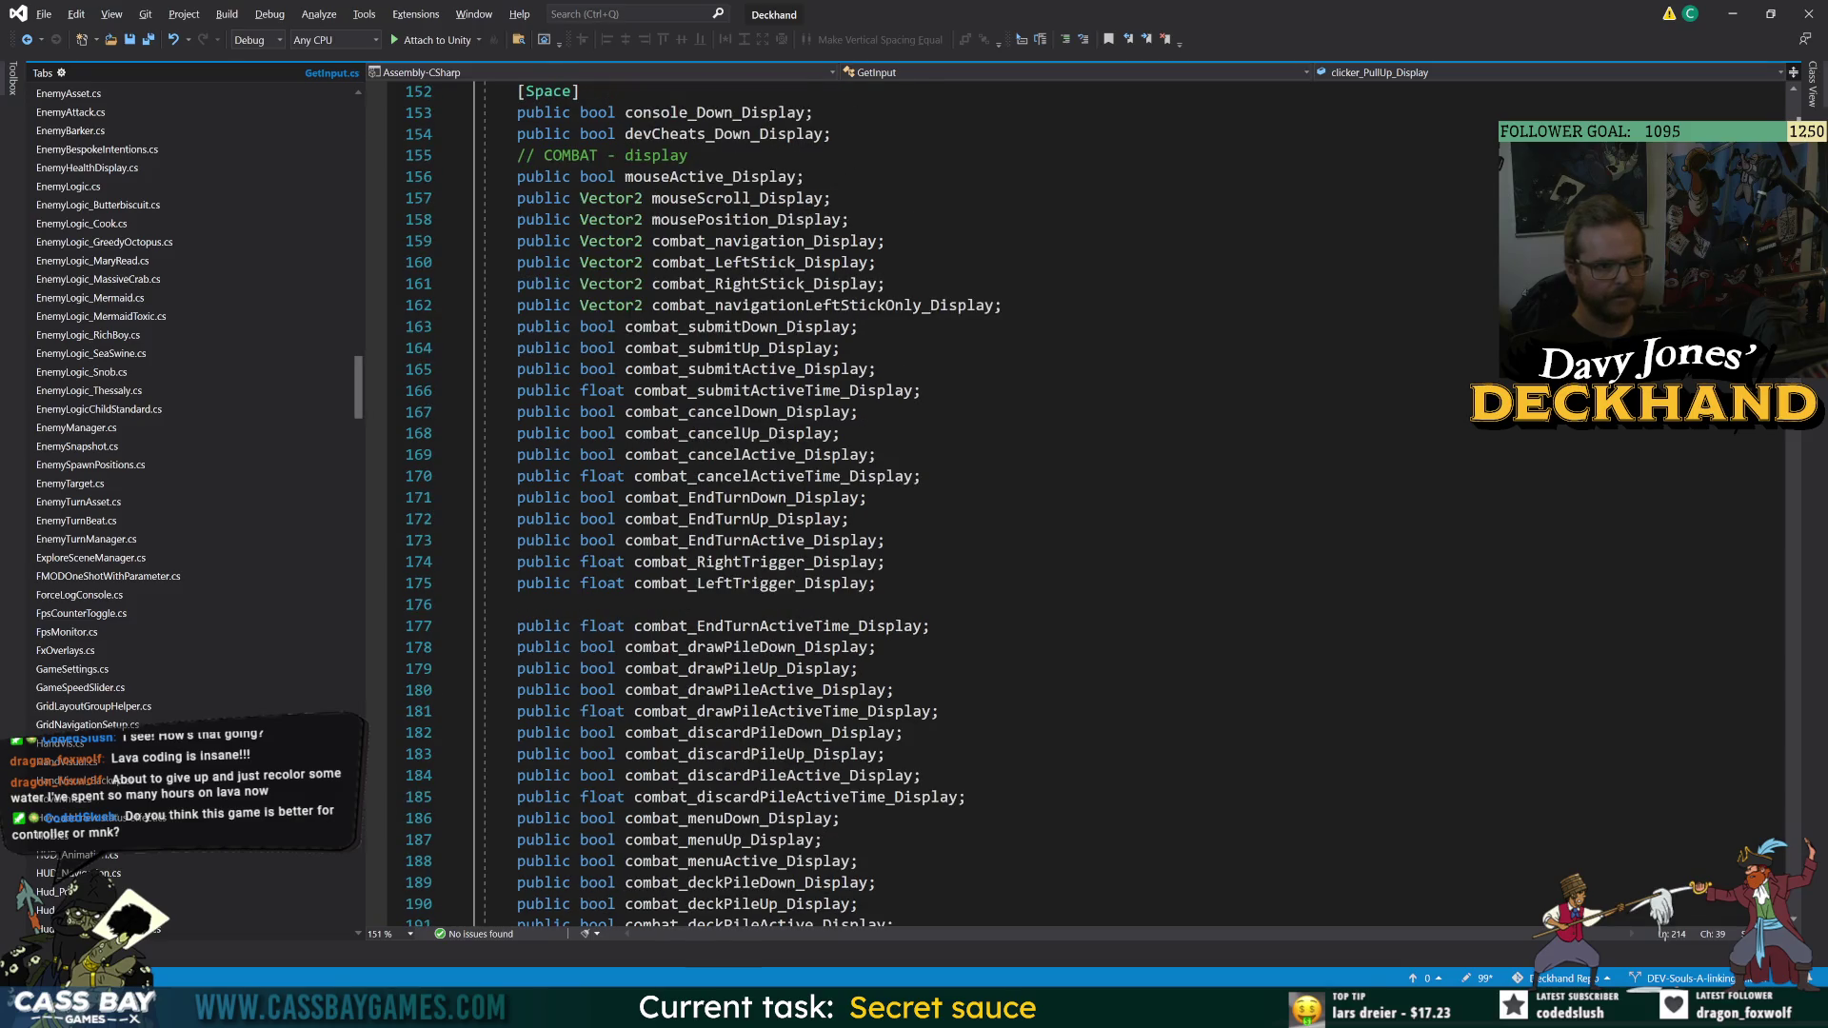
pyautogui.scroll(11, 743, 505)
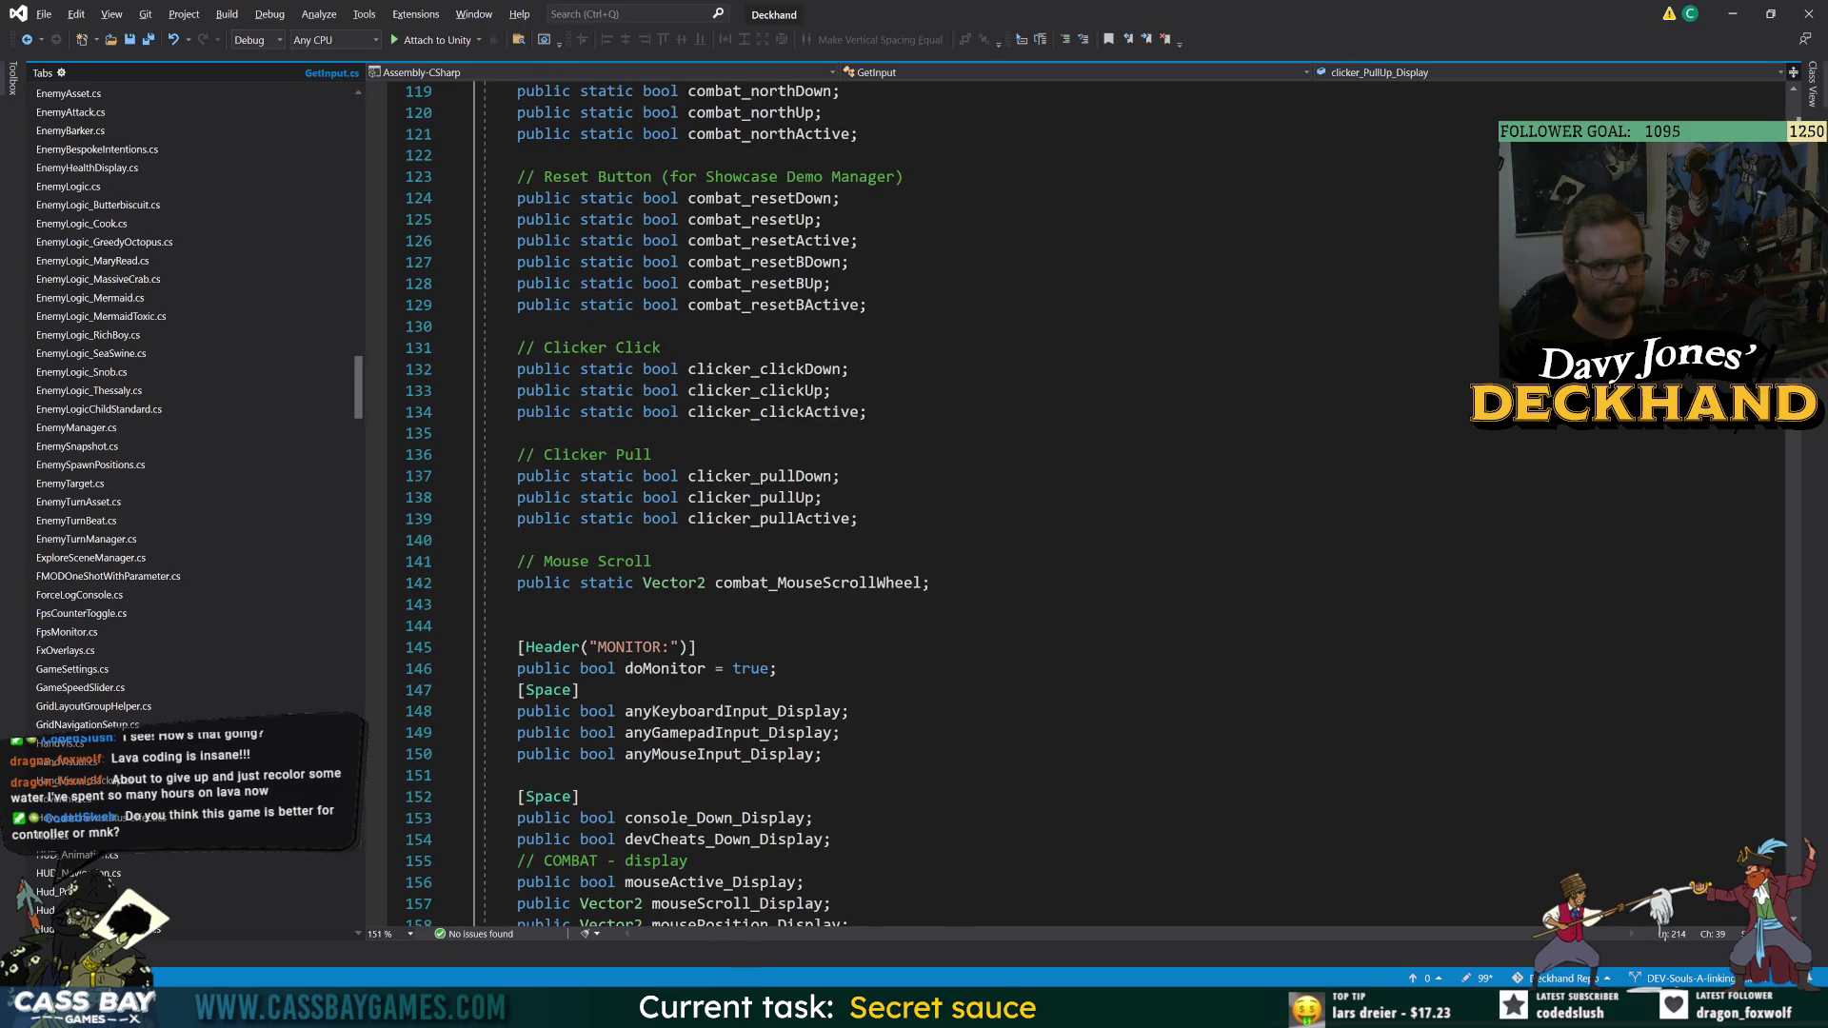
pyautogui.scroll(7, 742, 505)
pyautogui.doubleClick(762, 818)
# - Review the clicker_pullUp assignment in ProcessInput, then return to the running game in Unity
pyautogui.scroll(-20, 742, 505)
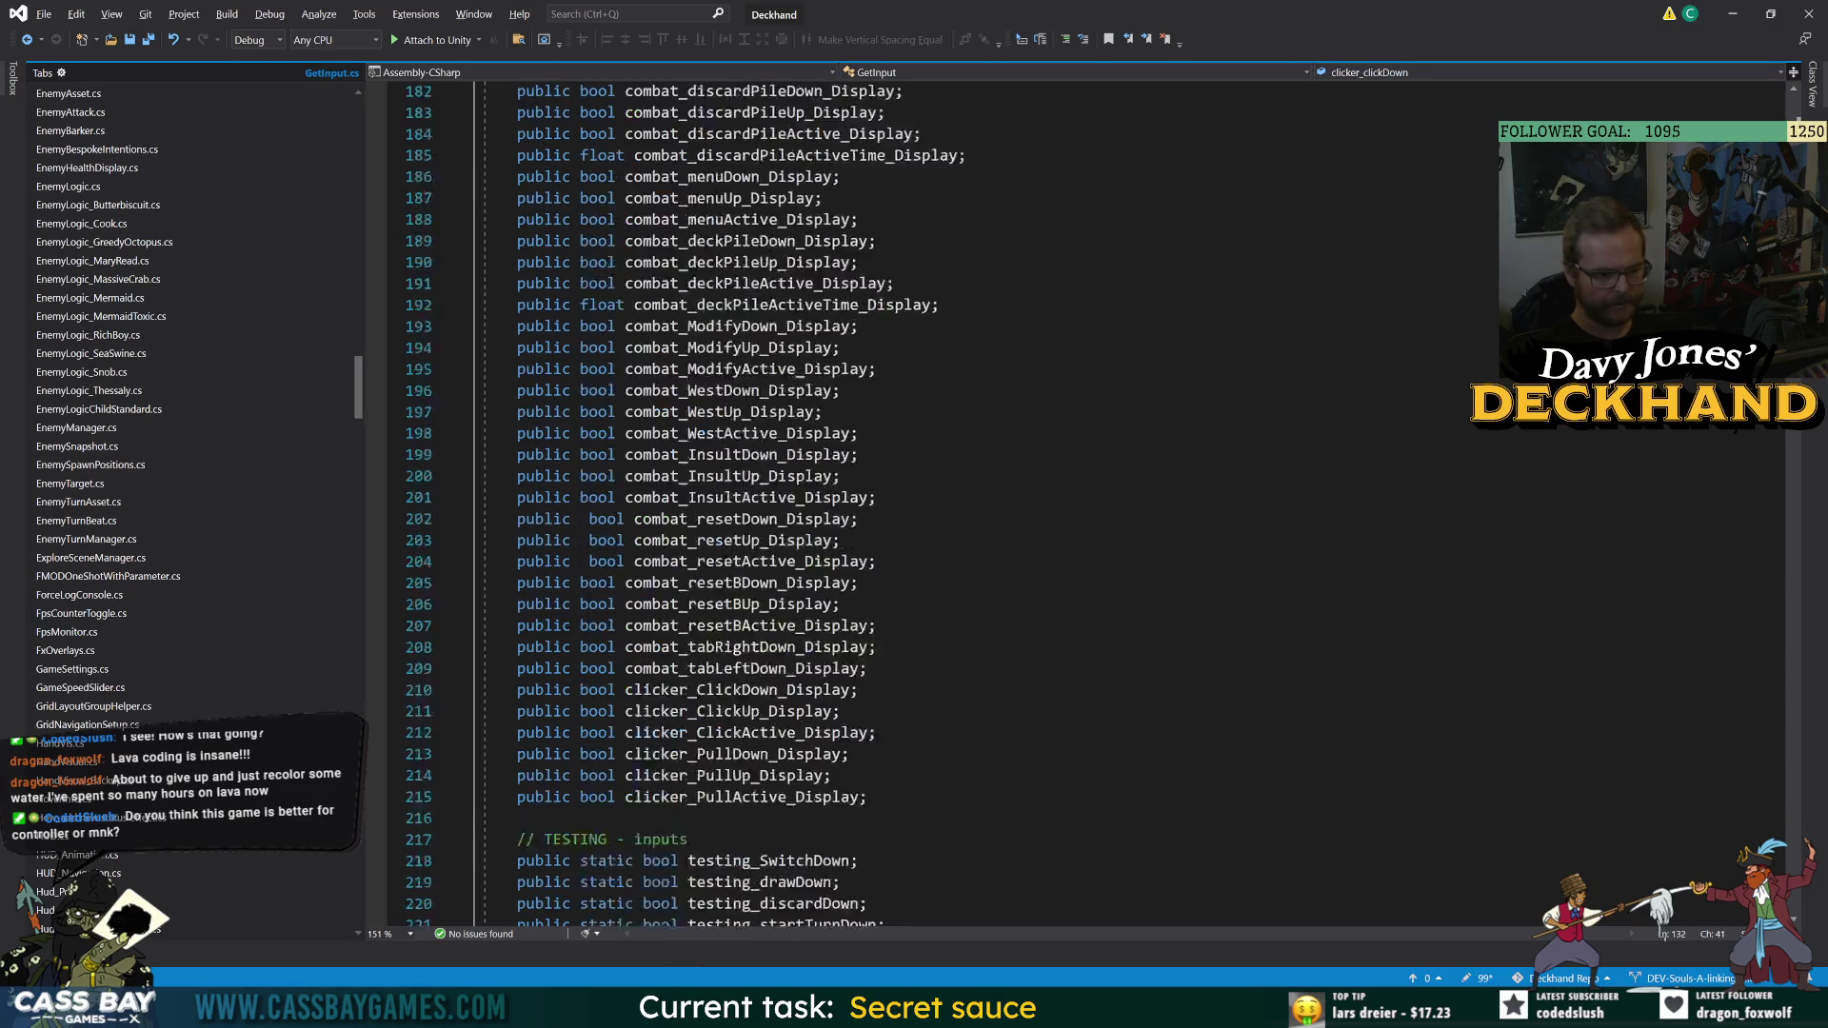
pyautogui.scroll(-20, 743, 505)
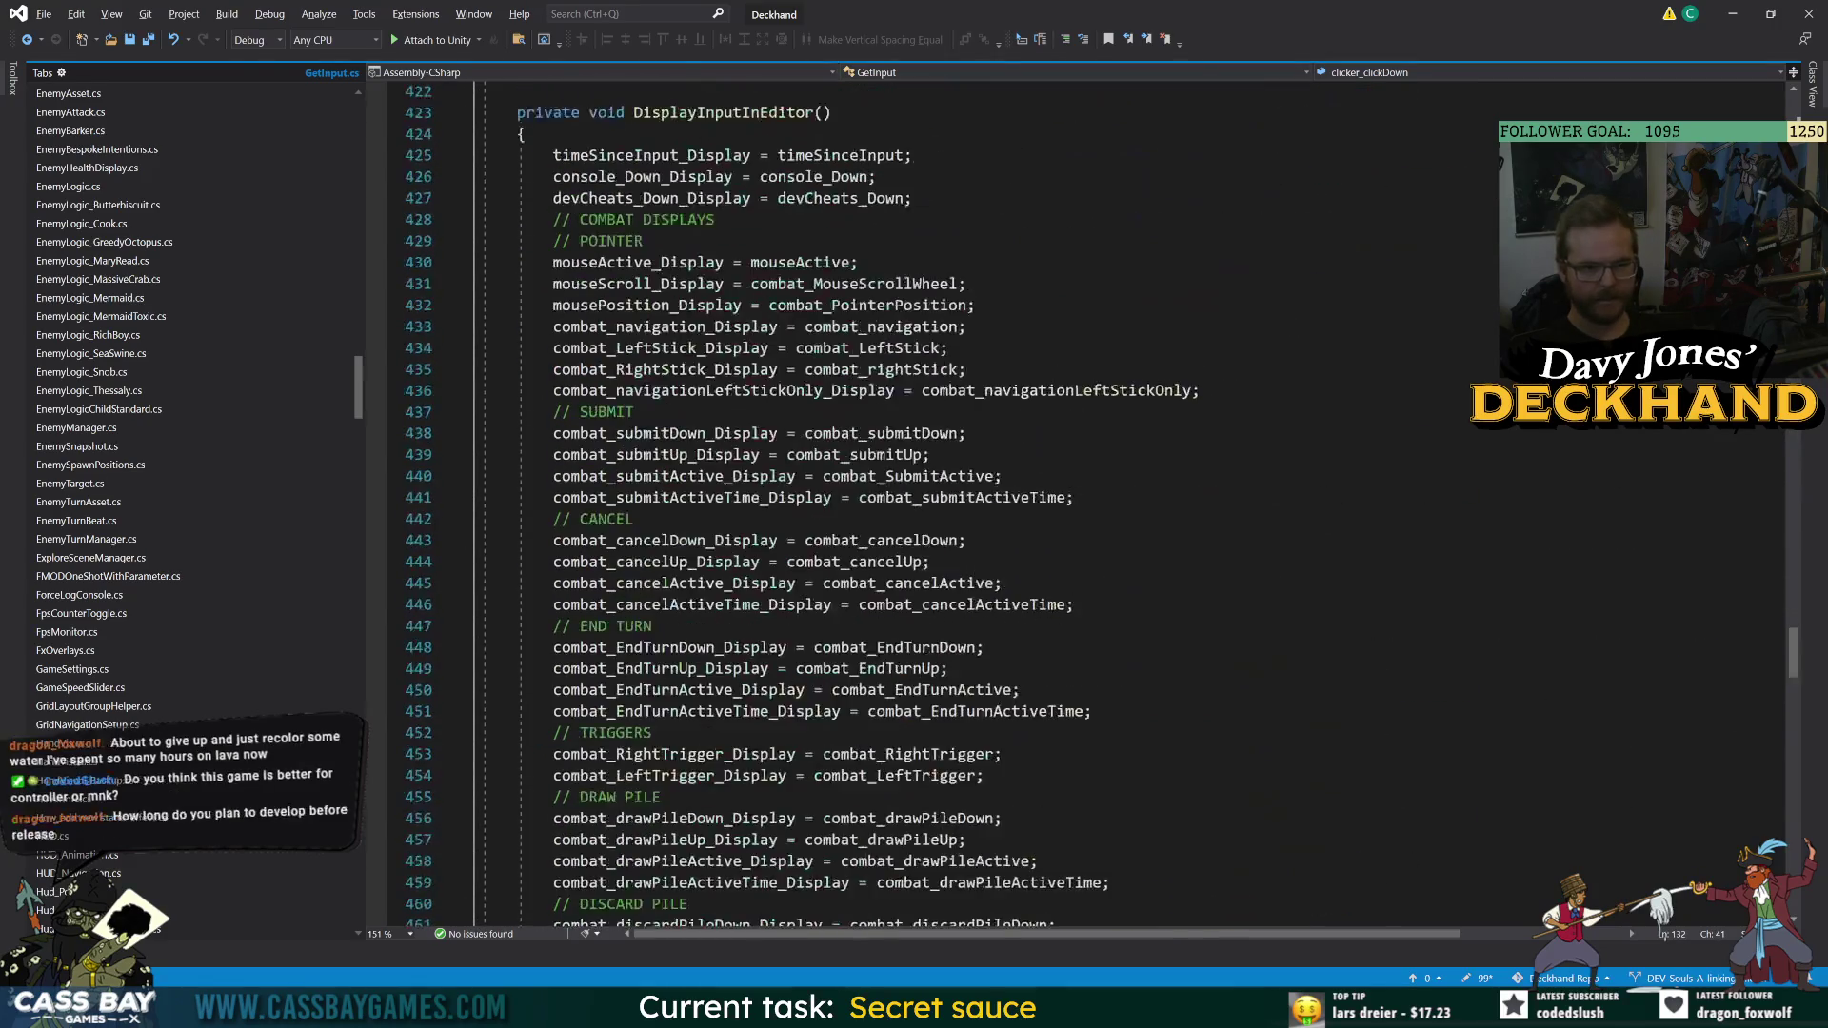
pyautogui.scroll(-20, 743, 504)
pyautogui.scroll(12, 743, 504)
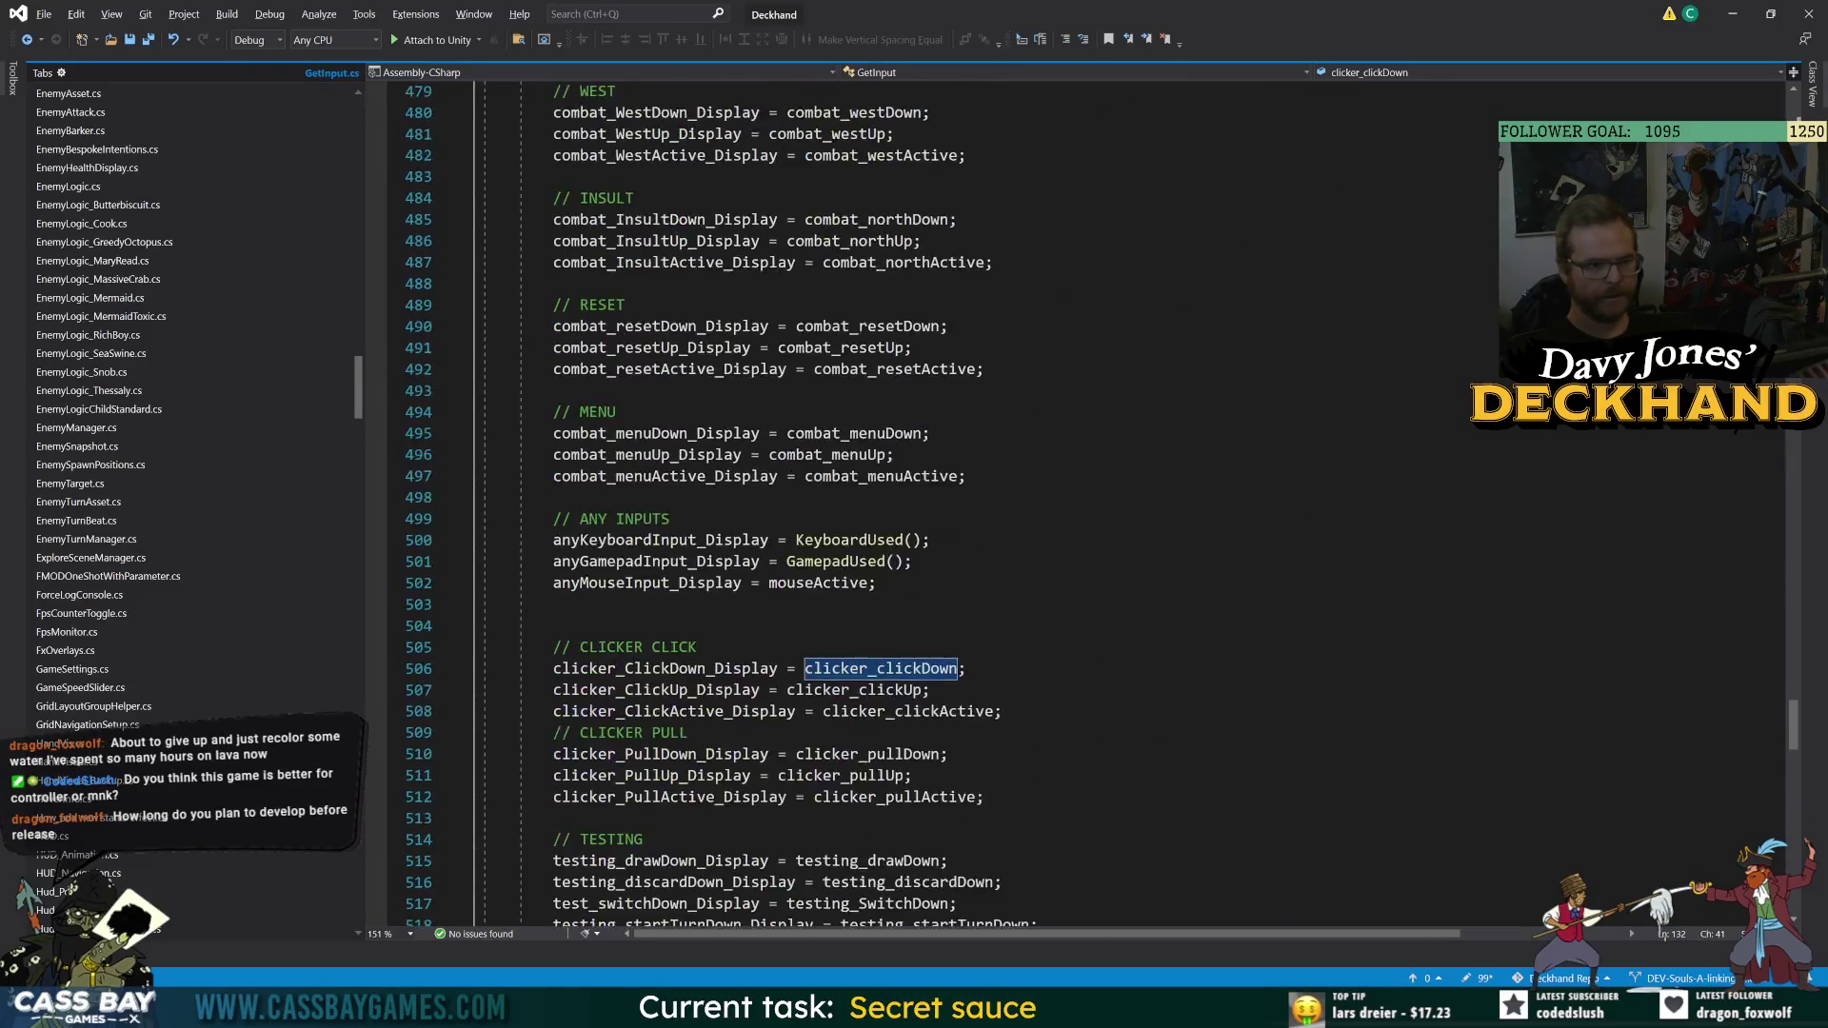
pyautogui.scroll(-20, 743, 505)
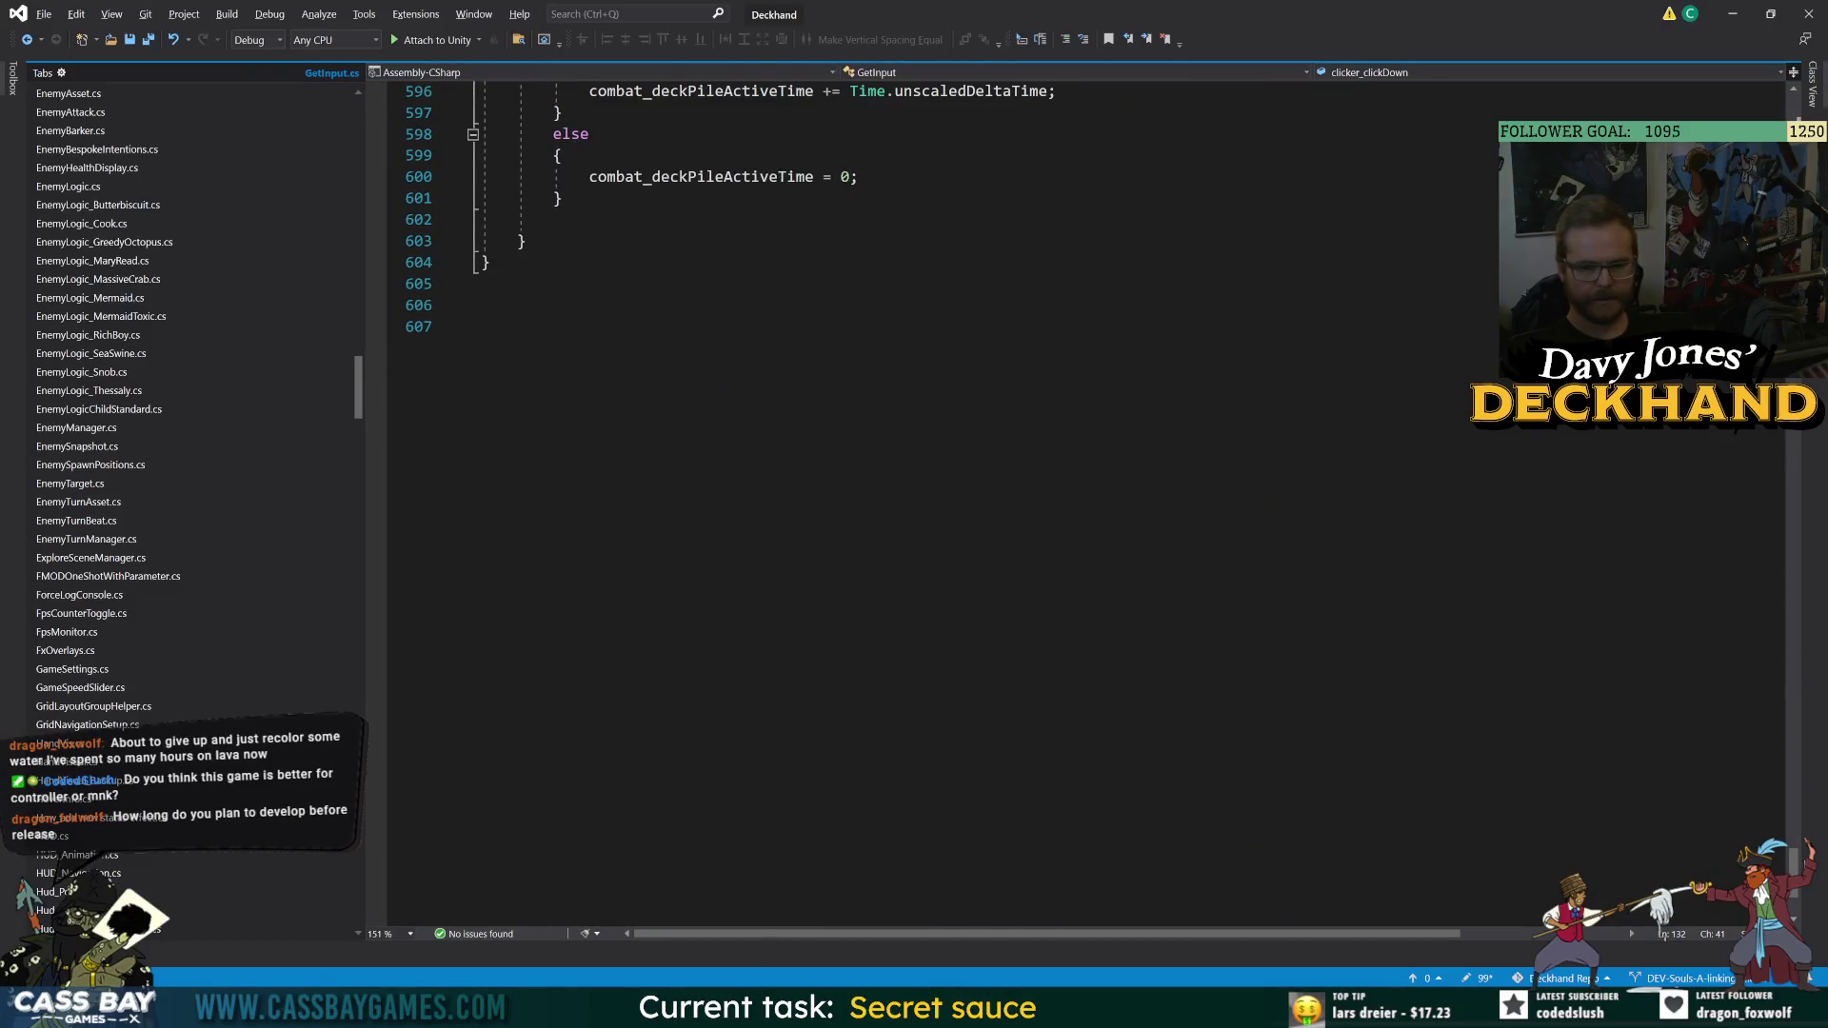
pyautogui.moveTo(1792, 862)
pyautogui.mouseDown()
pyautogui.moveTo(1785, 238)
pyautogui.moveTo(1755, 620)
pyautogui.mouseUp()
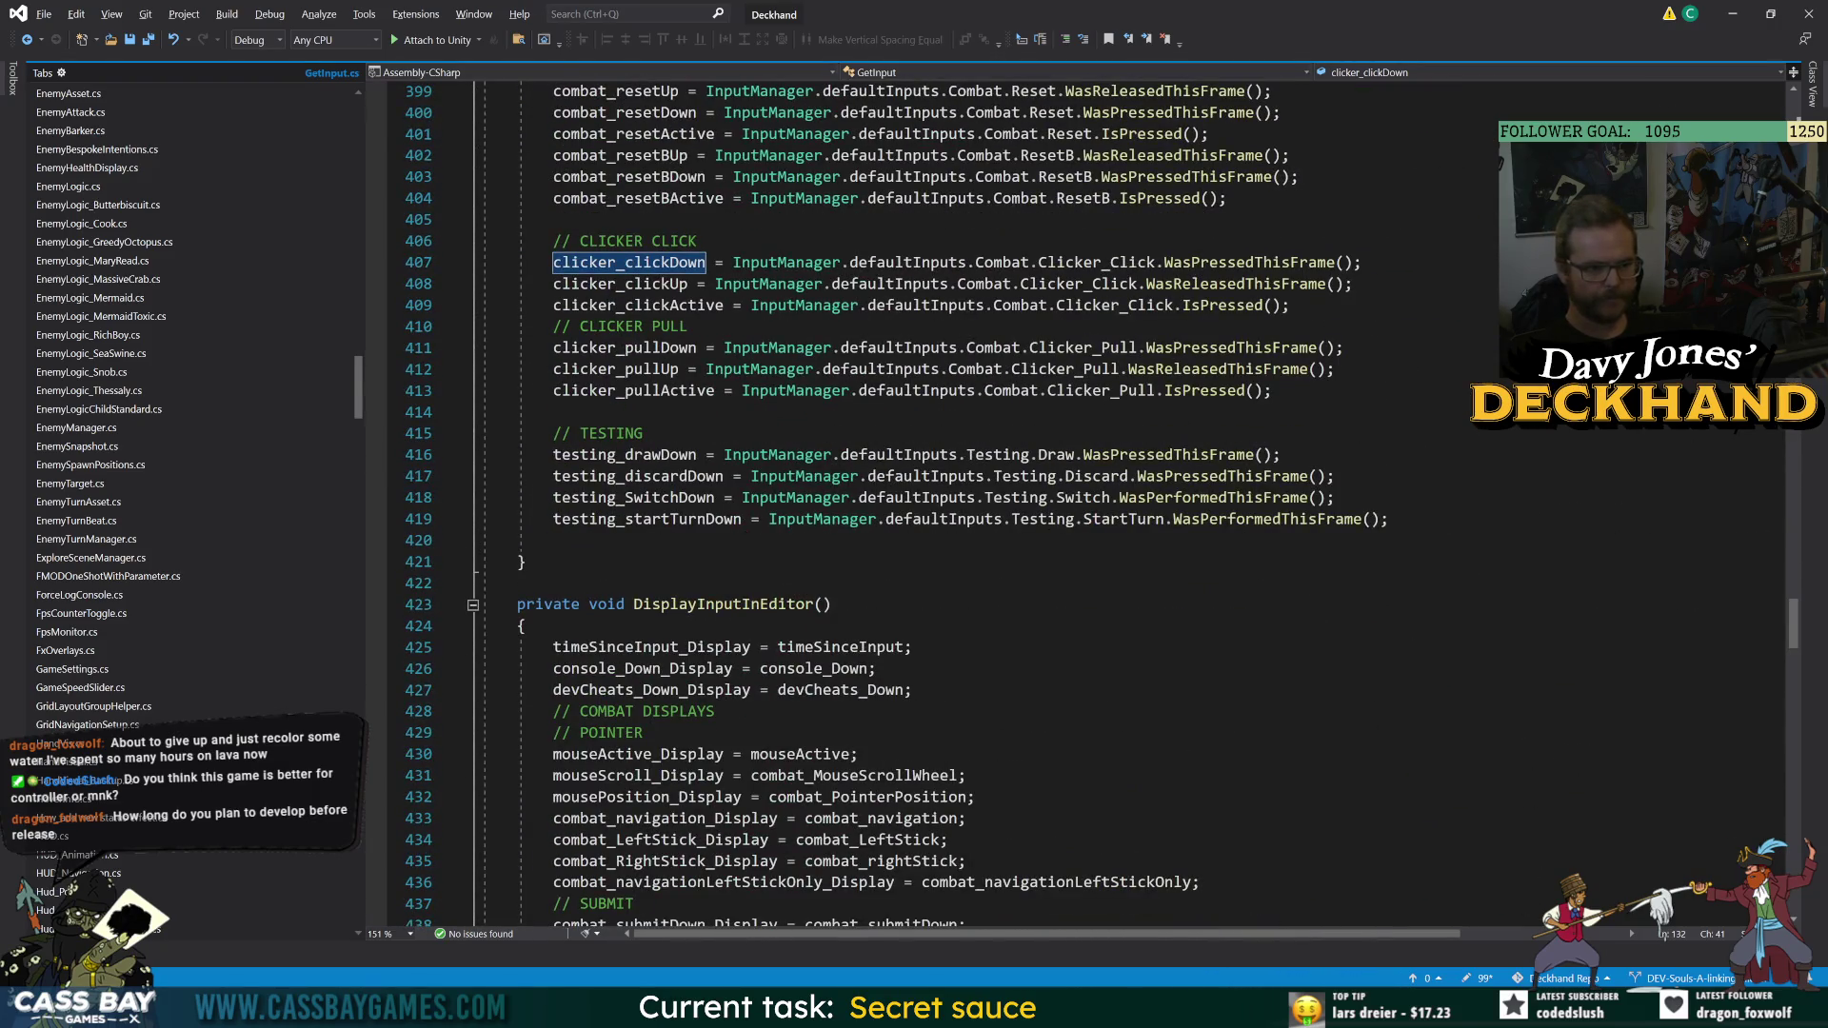
pyautogui.moveTo(1085, 284)
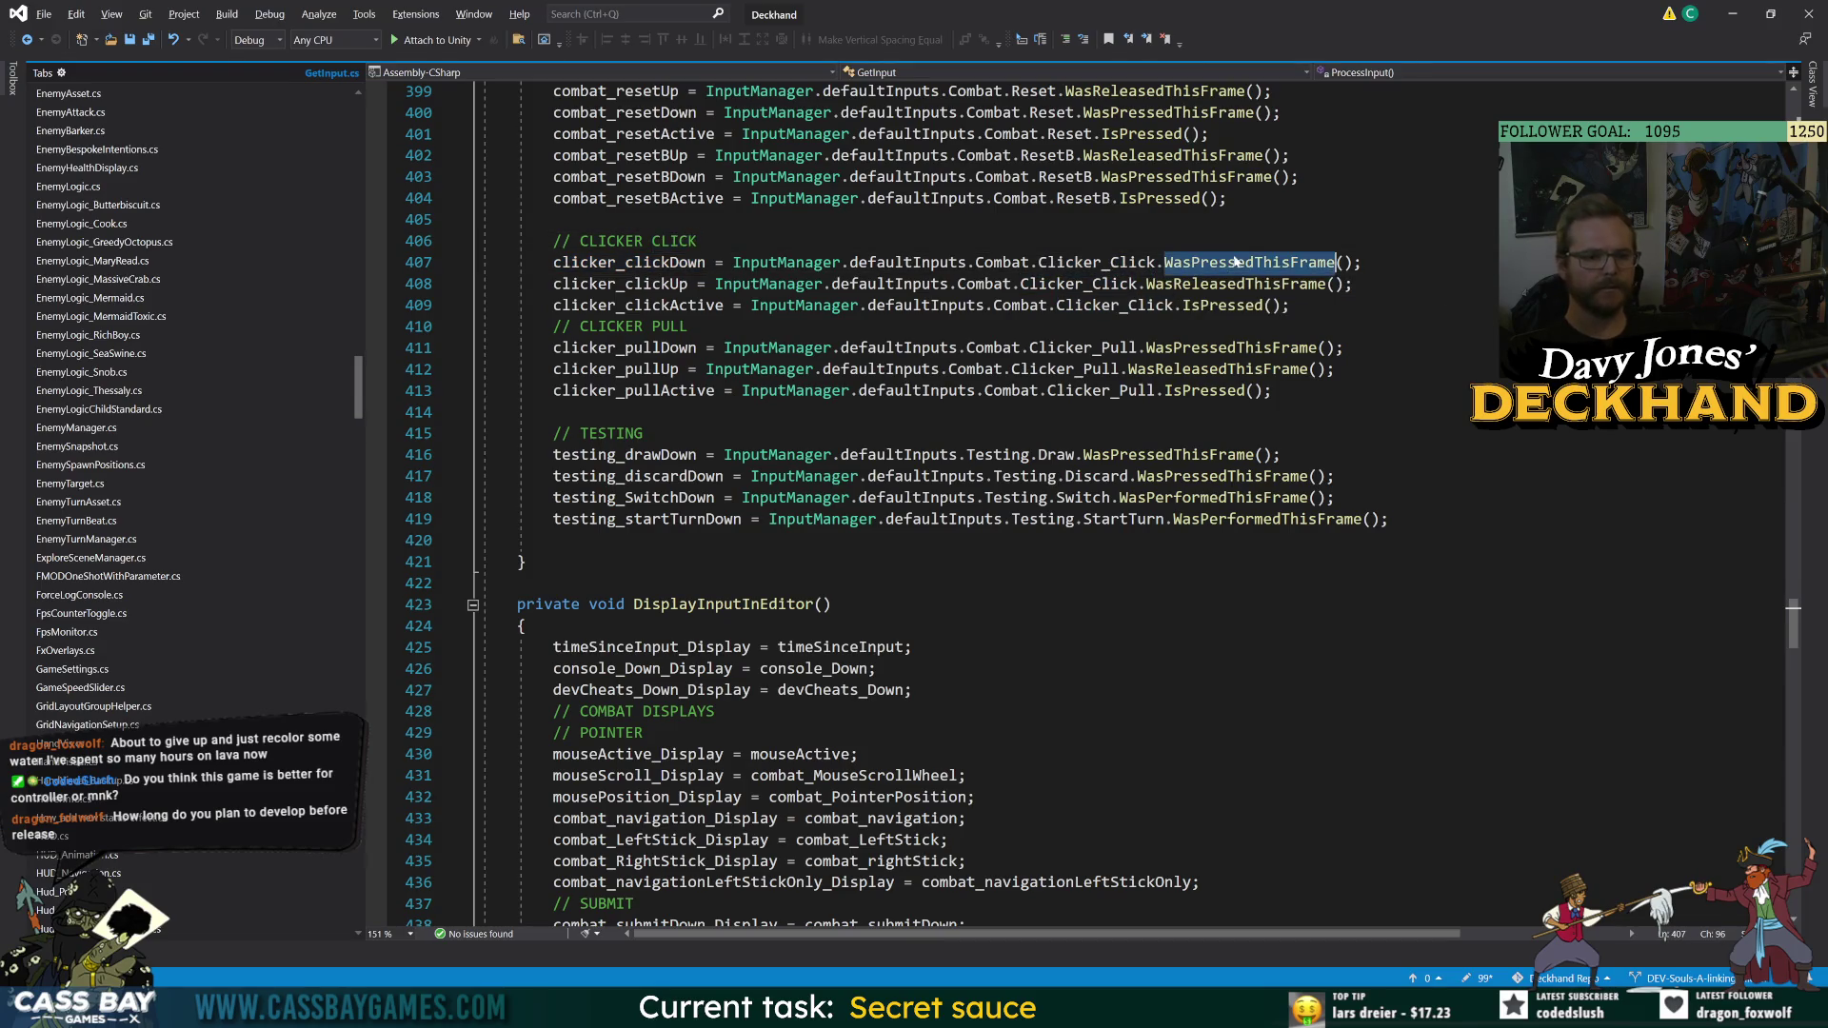
pyautogui.click(1335, 369)
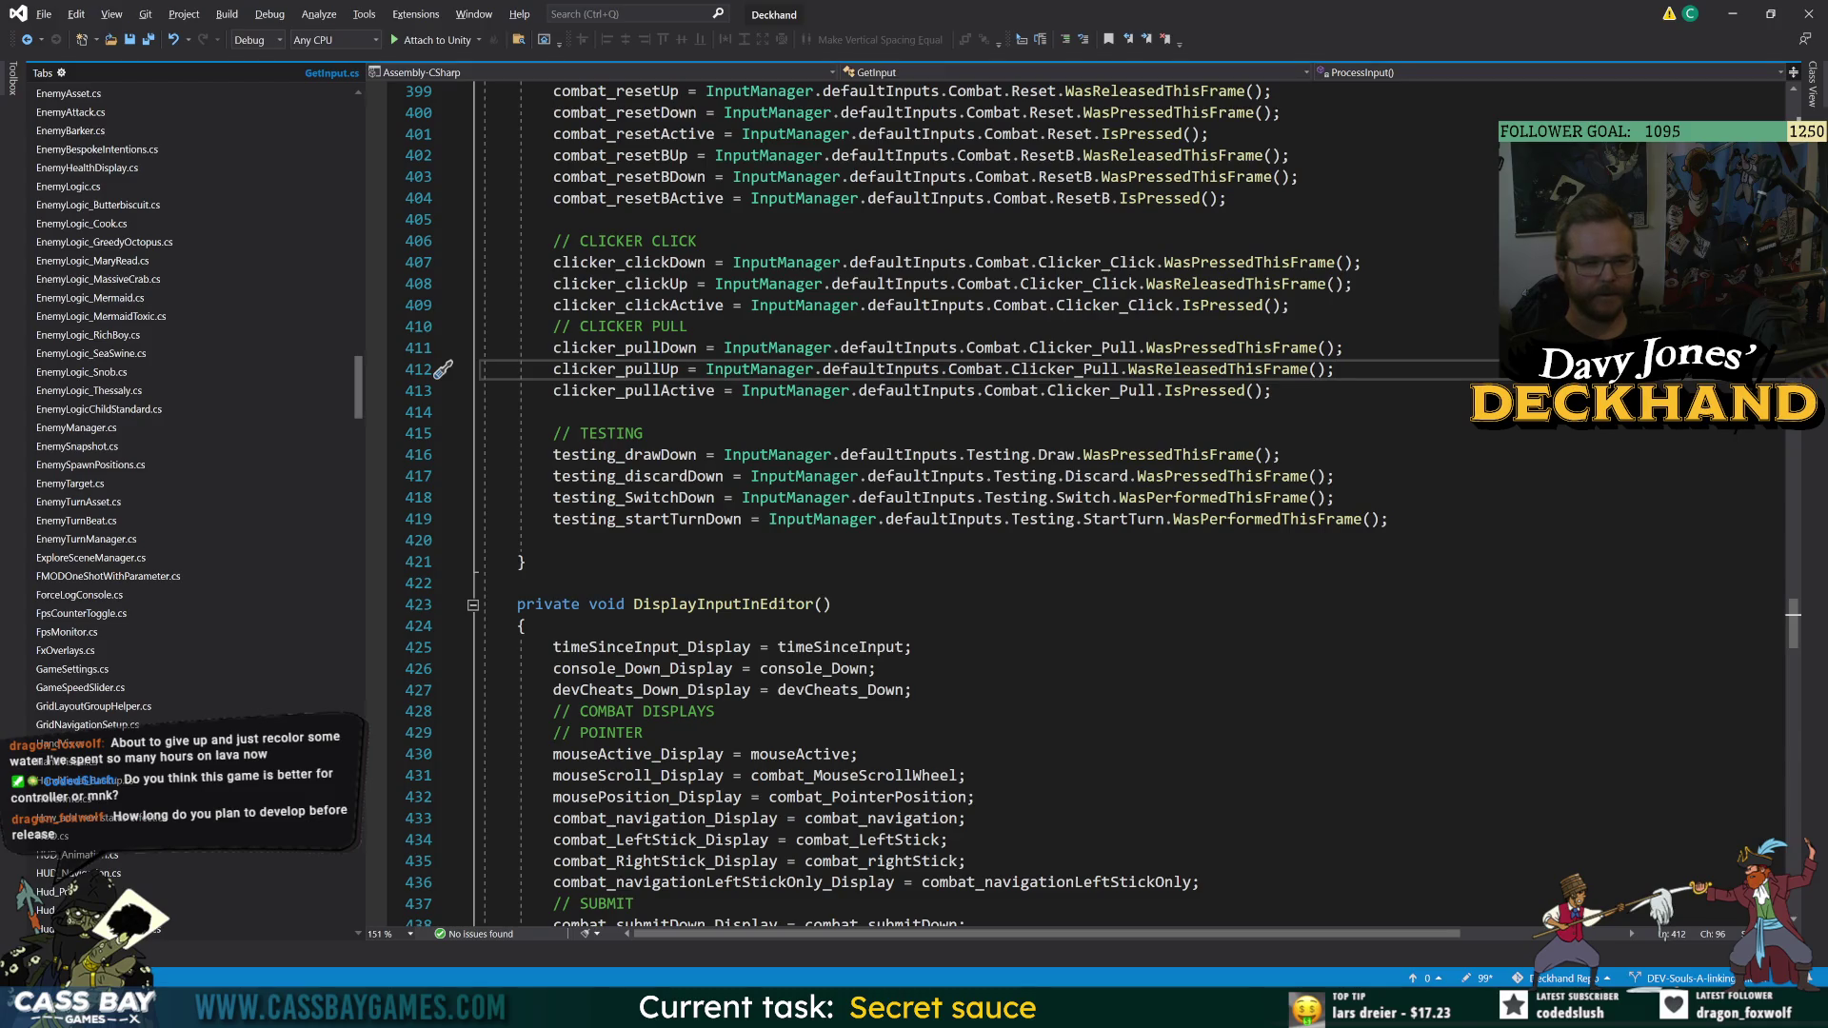
pyautogui.hotkey('alt', 'Tab')
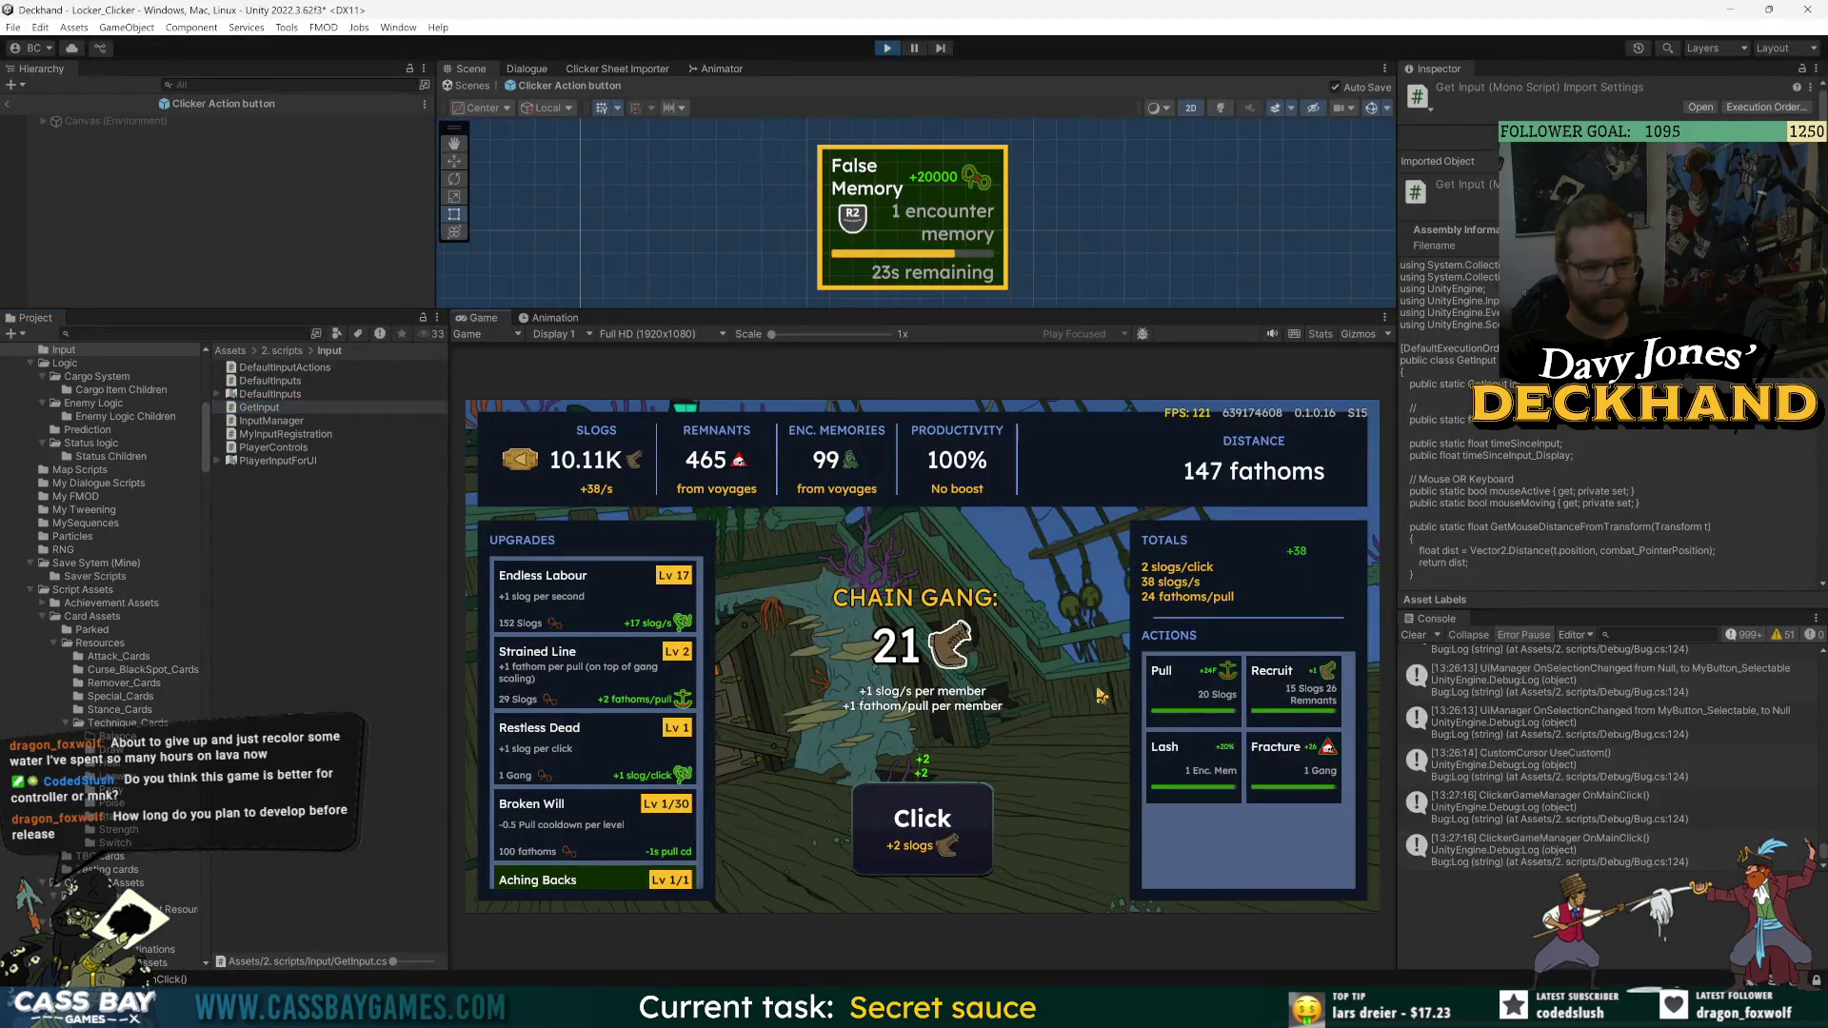
# - Test the click with Space twice, then open ClickerNavigation.cs from an OnMainClick log entry
pyautogui.press('space')
pyautogui.press('space')
pyautogui.press('space')
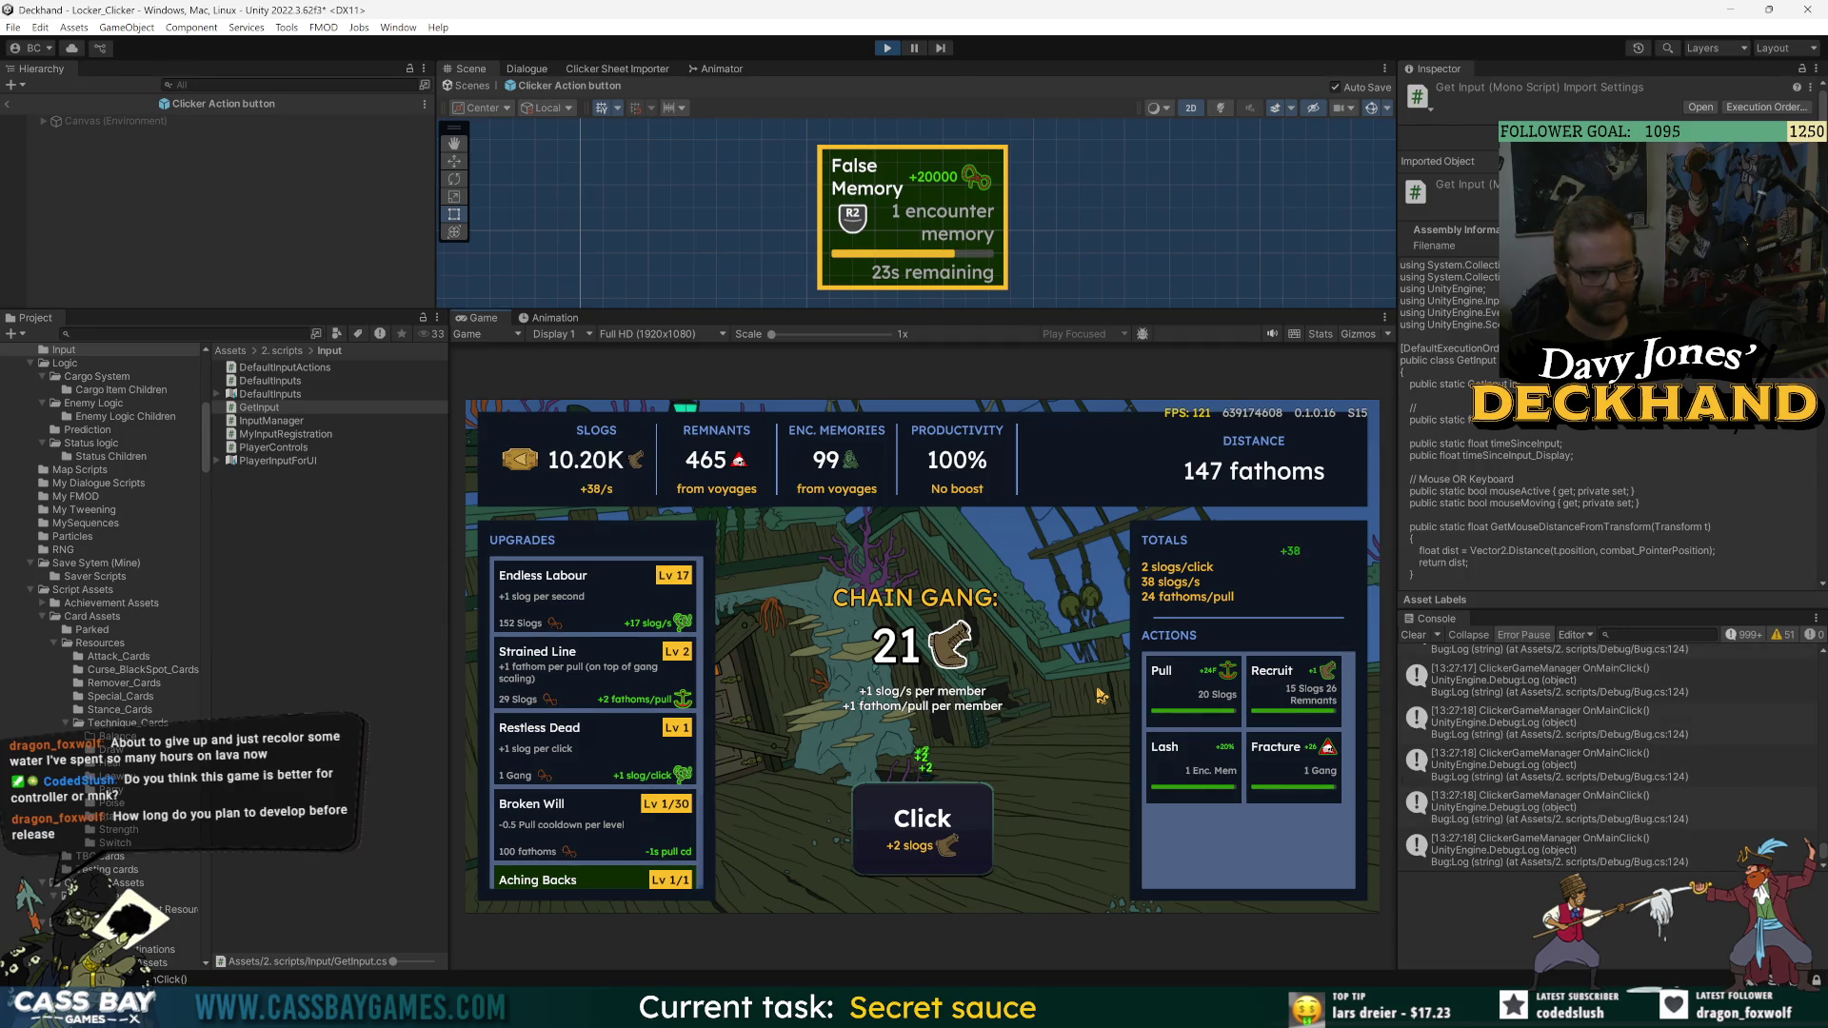
pyautogui.press('space')
pyautogui.press('space')
pyautogui.press('space')
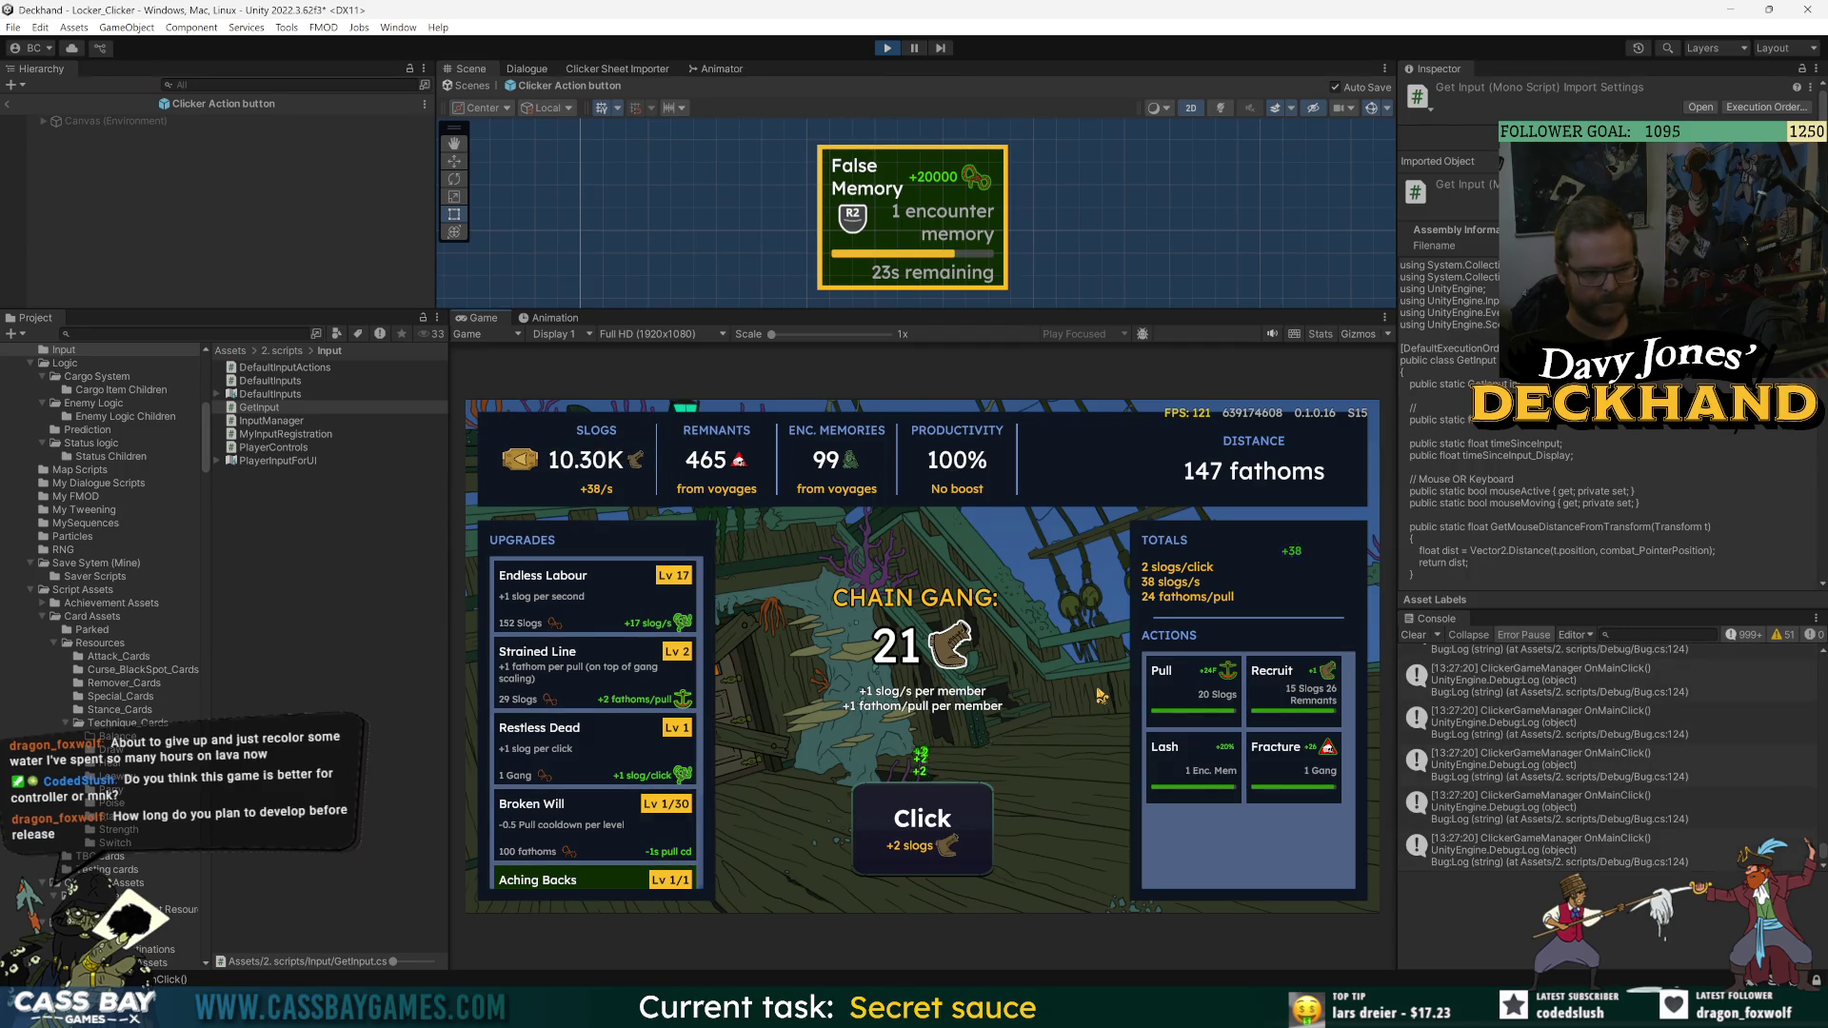
pyautogui.scroll(3, 1609, 752)
pyautogui.click(1561, 715)
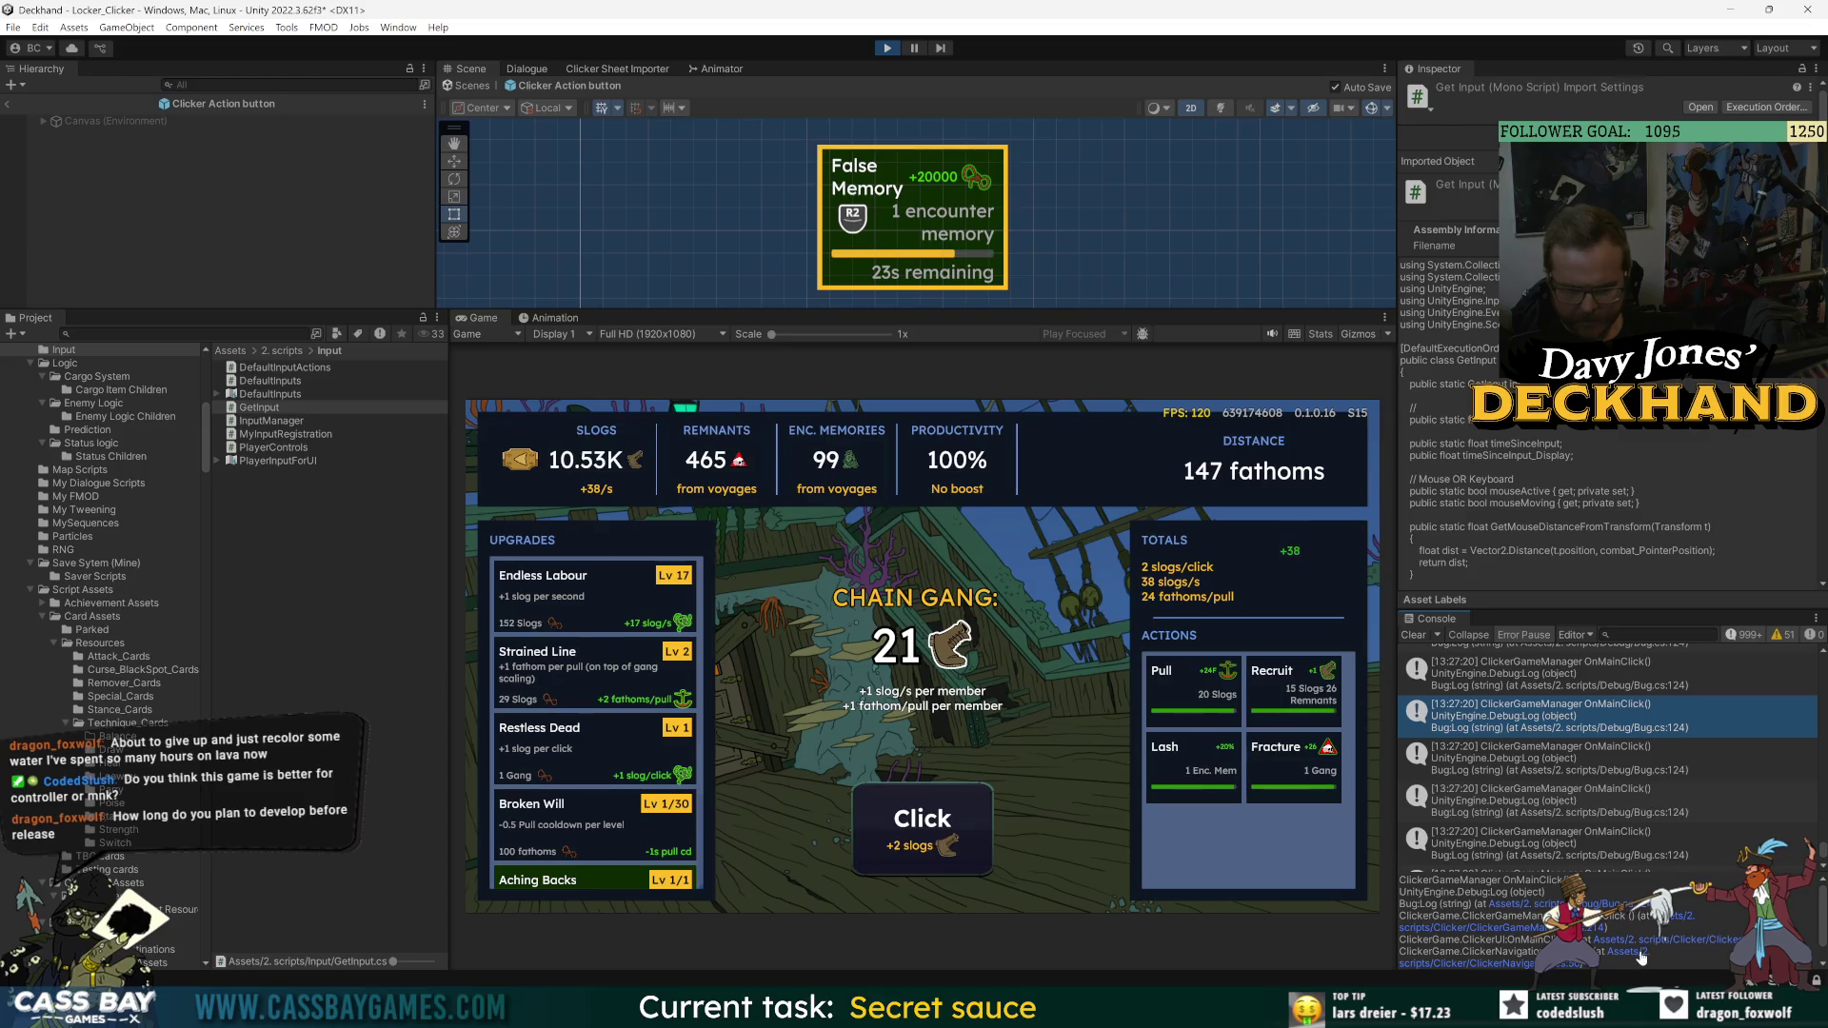
pyautogui.click(1719, 945)
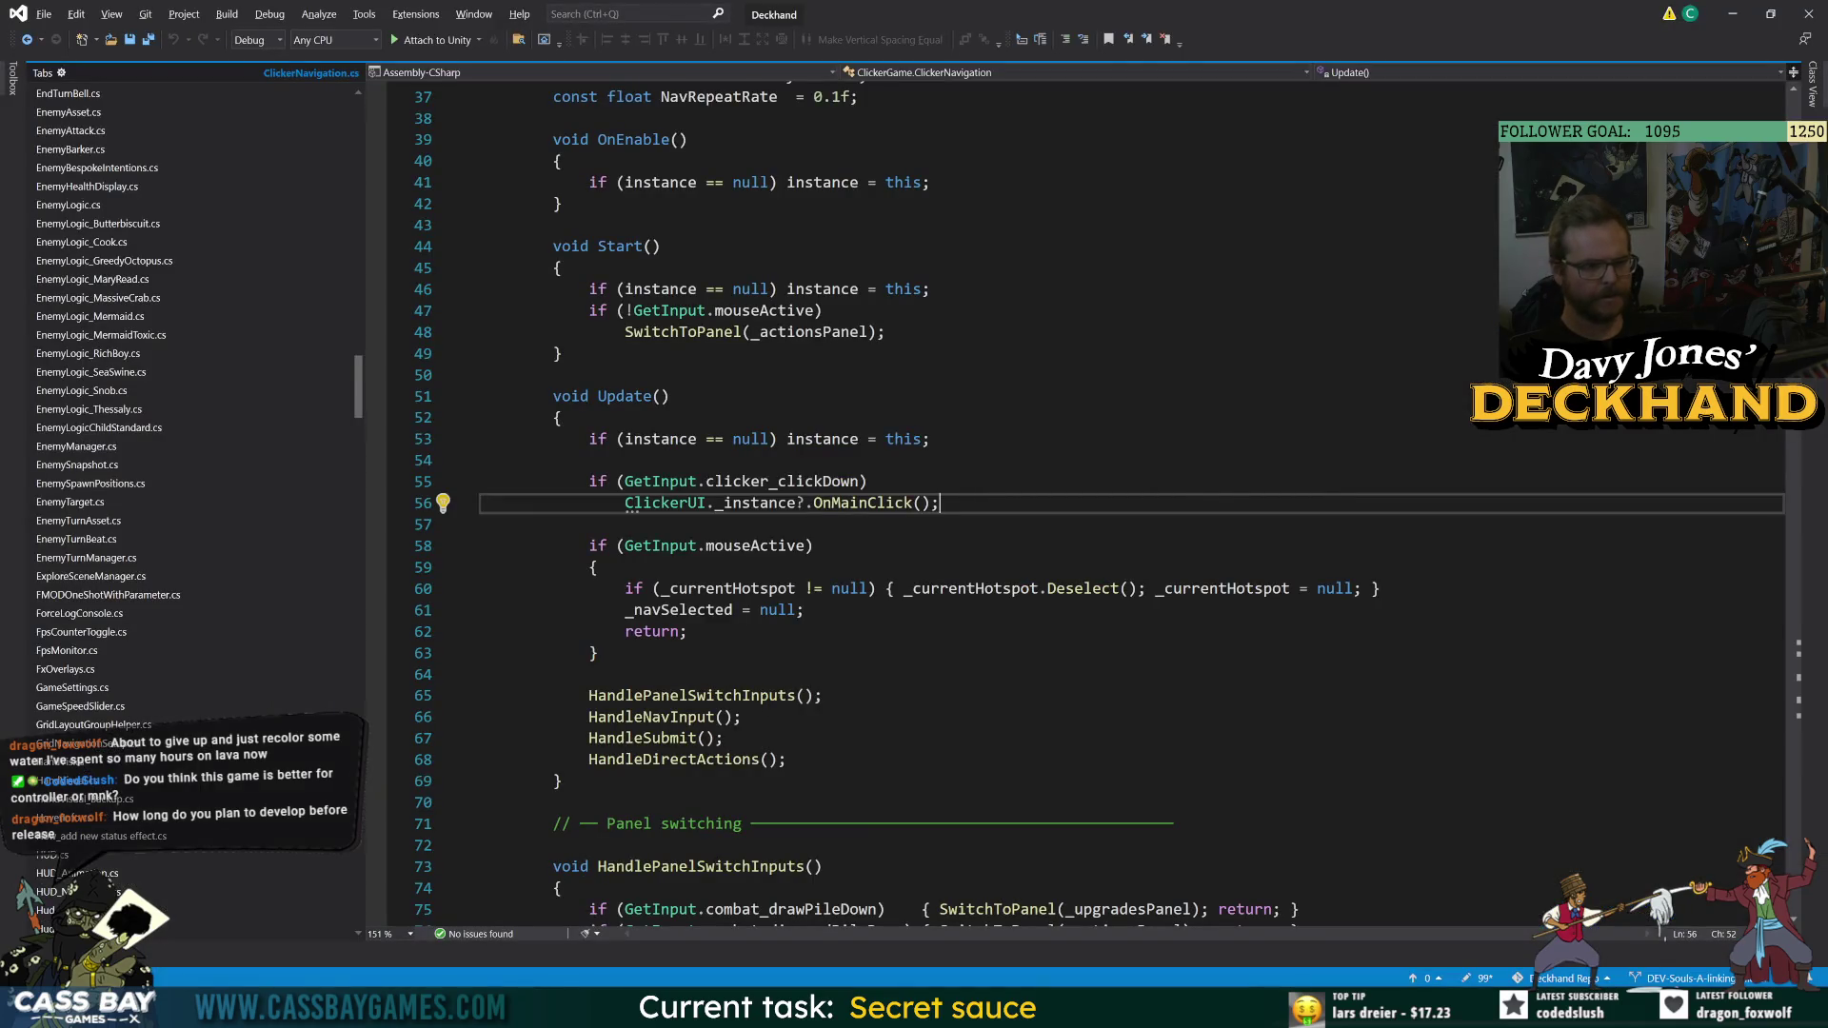
# - Jump from clicker_clickDown on line 55 to its GetInput definition, then return to Unity
pyautogui.click(664, 488)
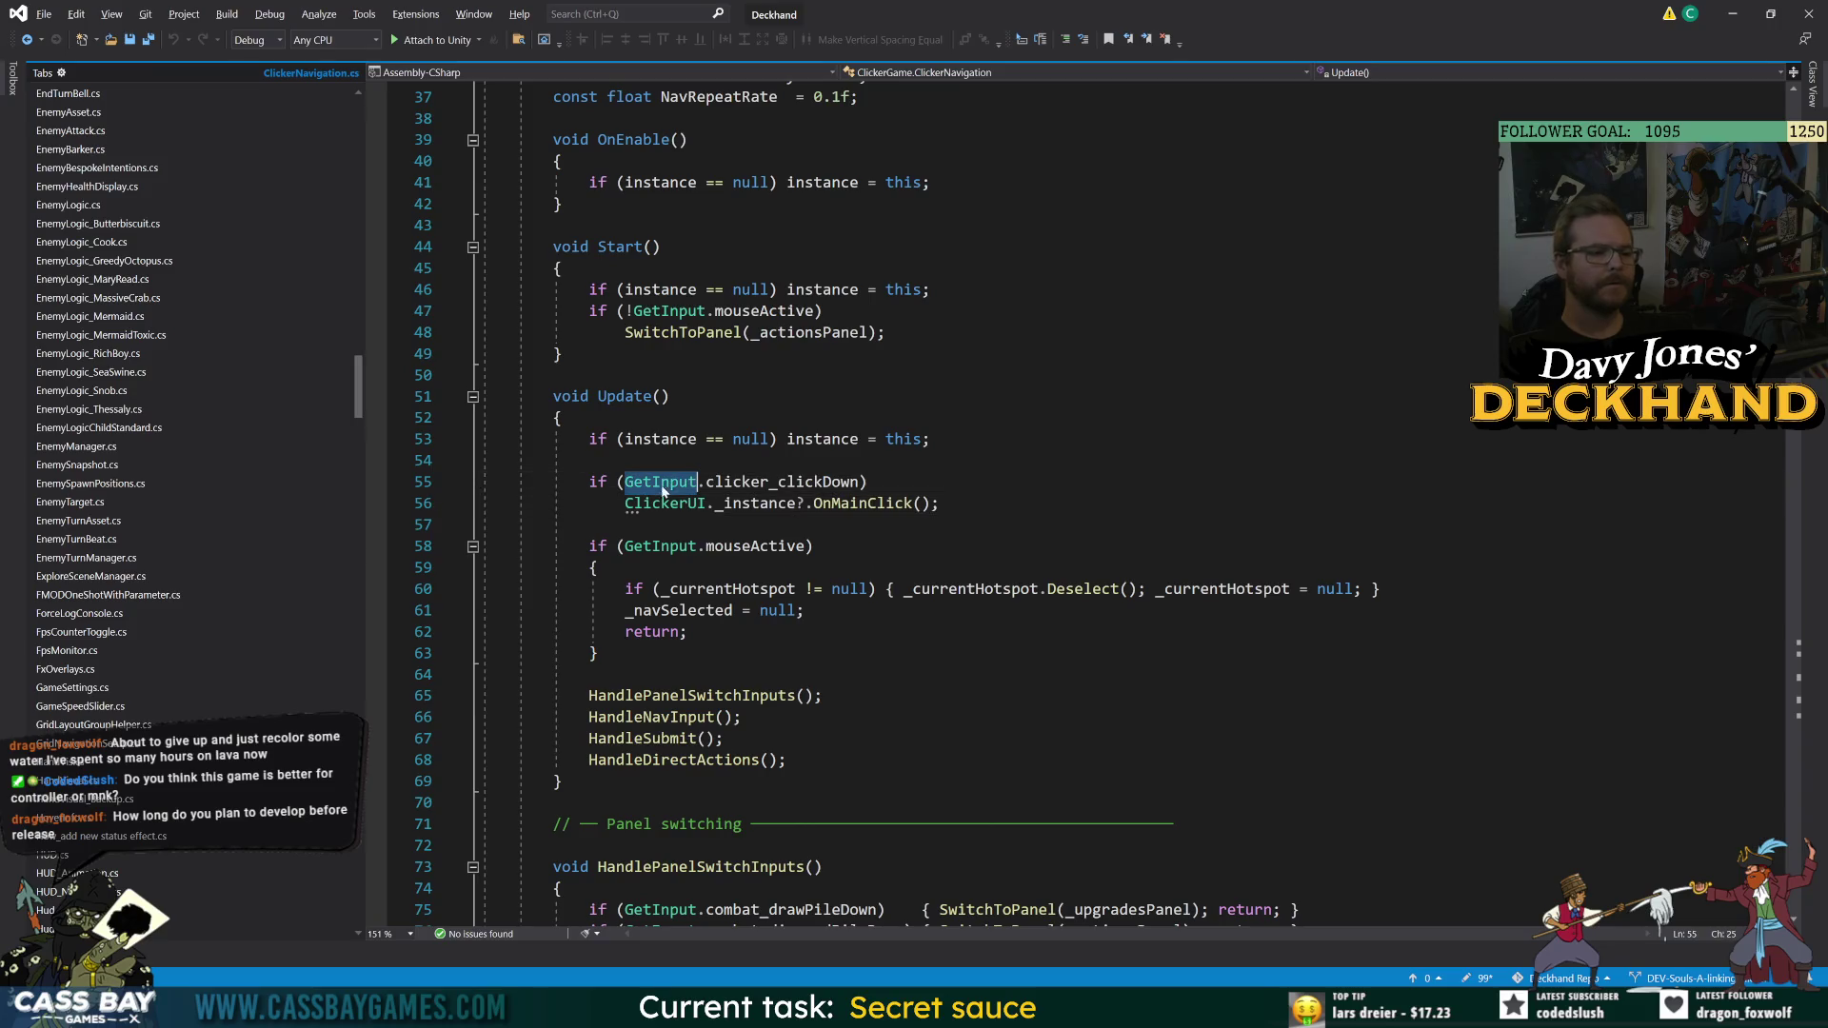
pyautogui.doubleClick(786, 481)
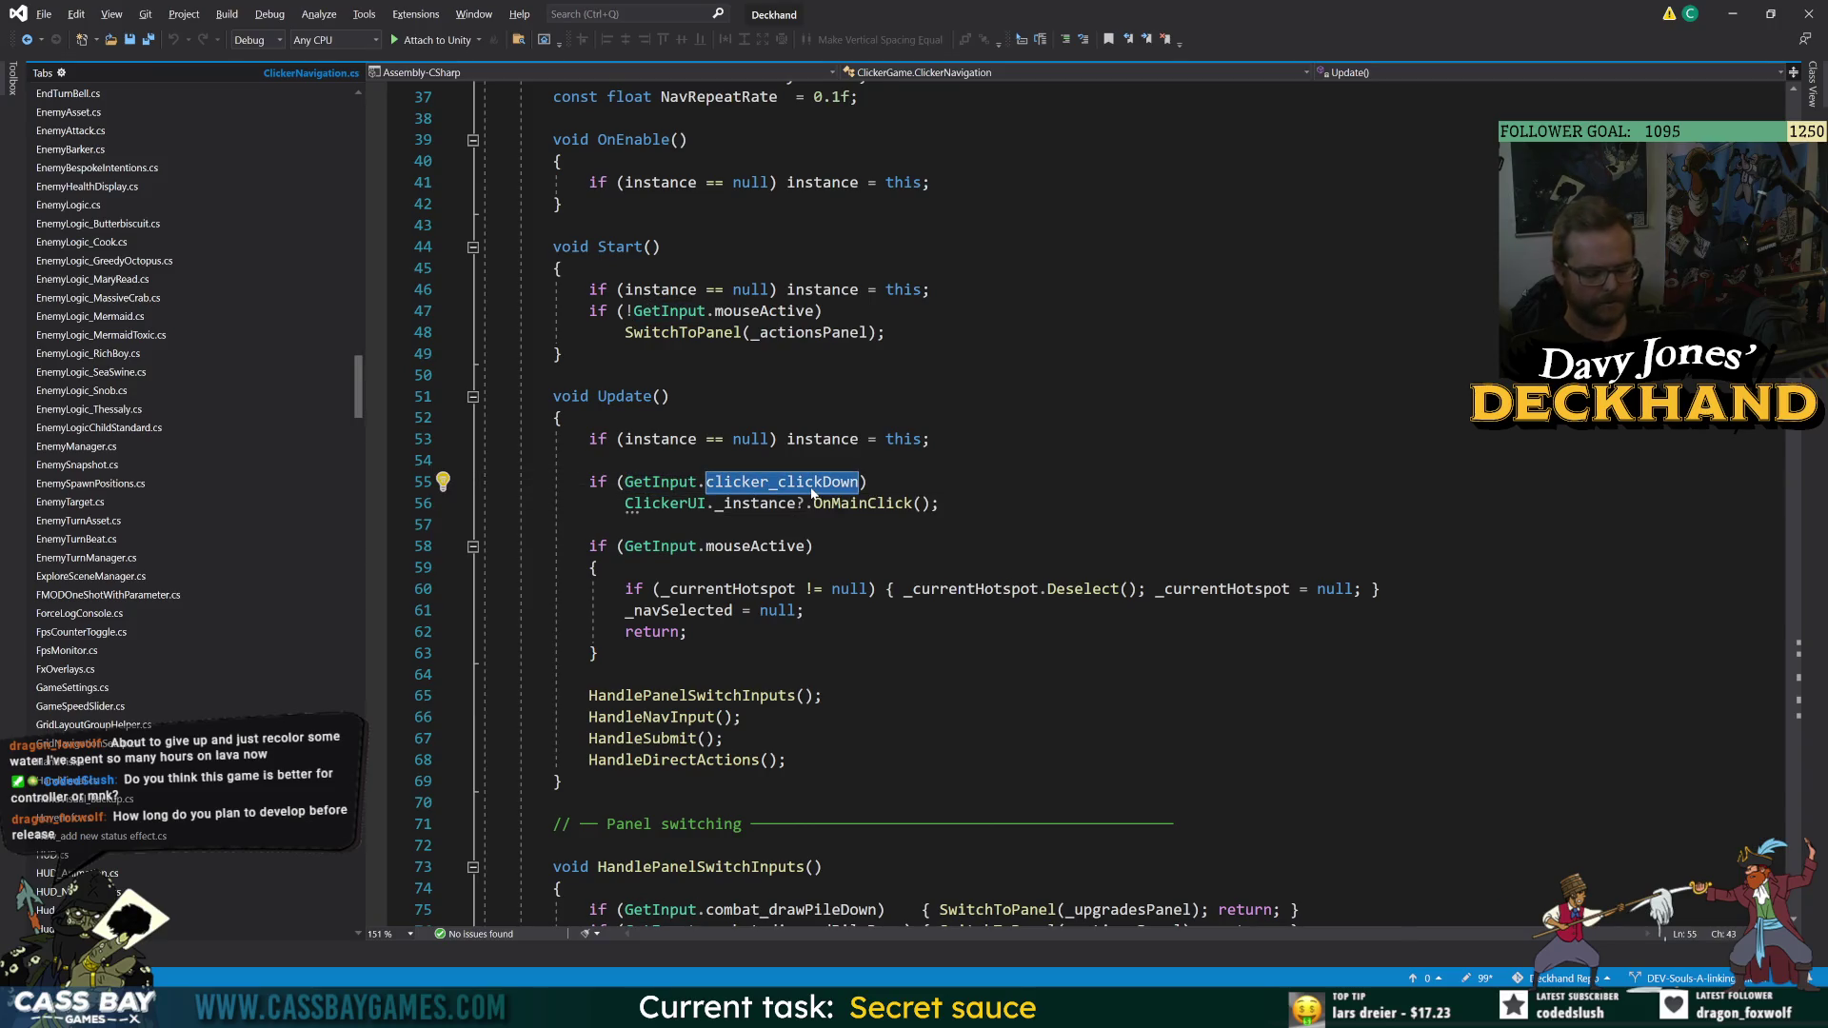
pyautogui.press('F12')
pyautogui.scroll(-20, 952, 495)
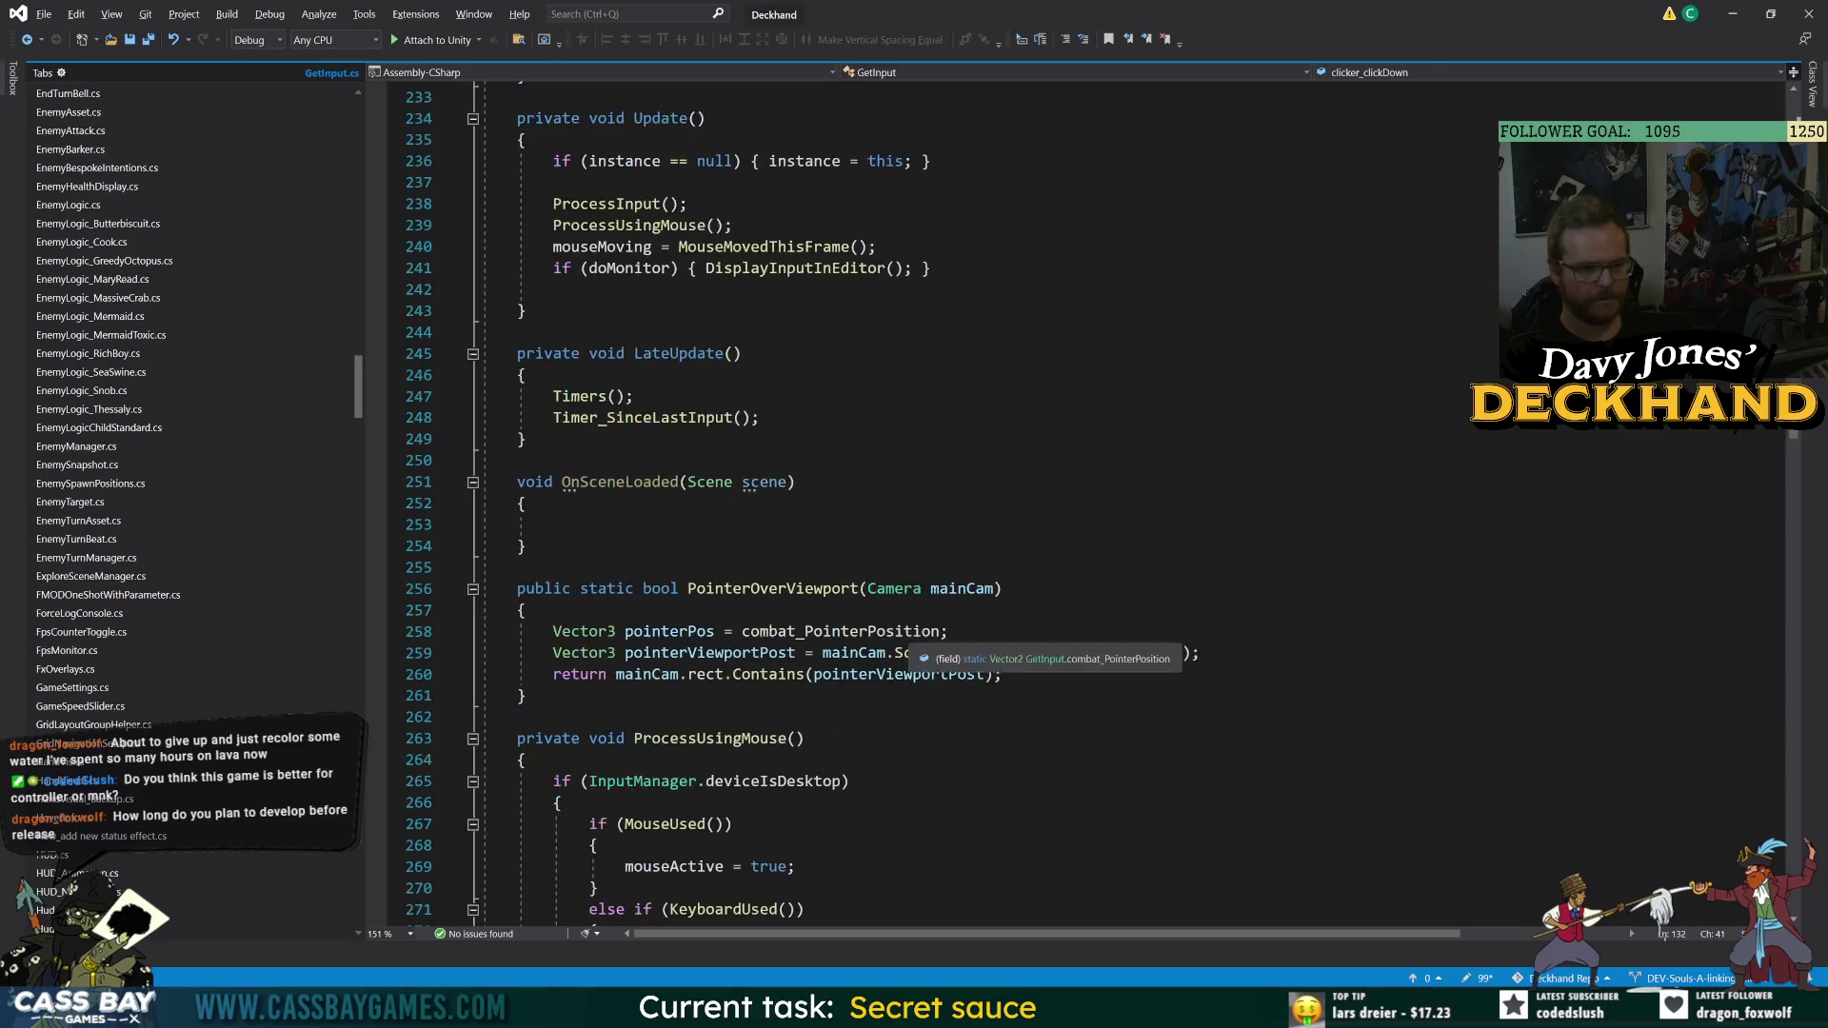
pyautogui.hotkey('alt', 'Tab')
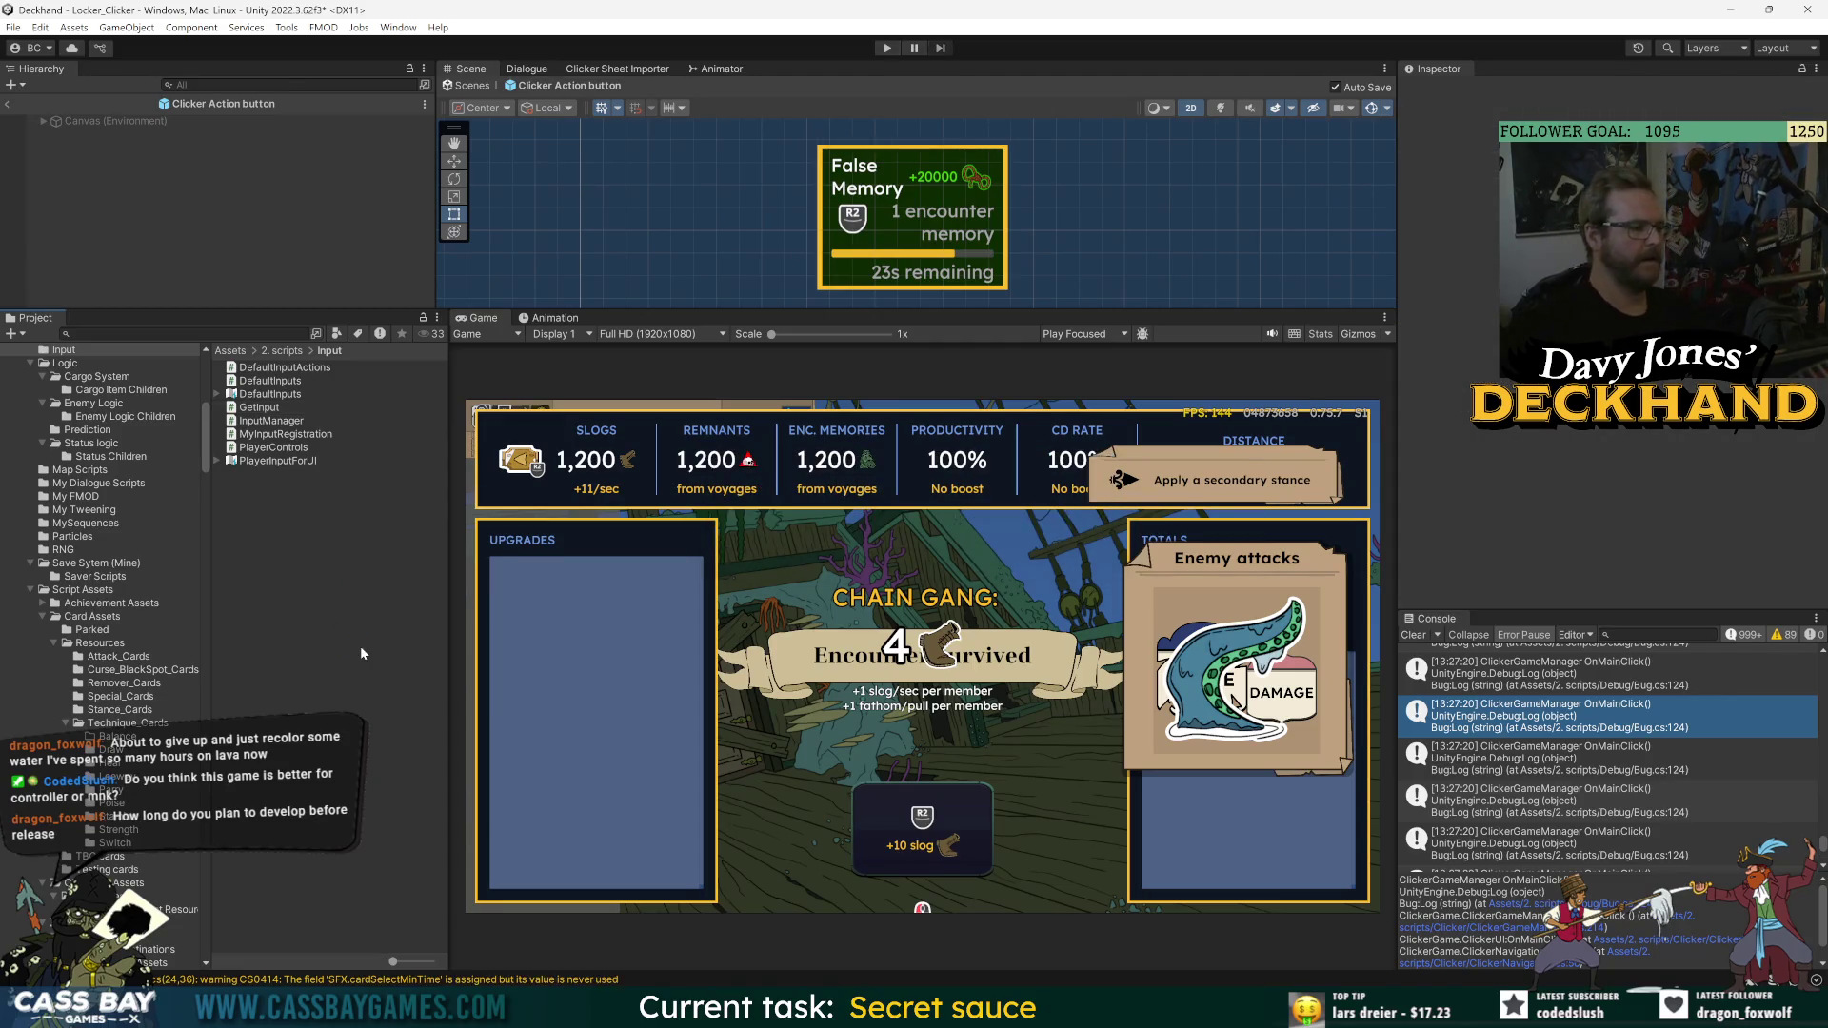
# - Restart play mode and trigger the main click repeatedly with Space to earn slogs
pyautogui.click(883, 50)
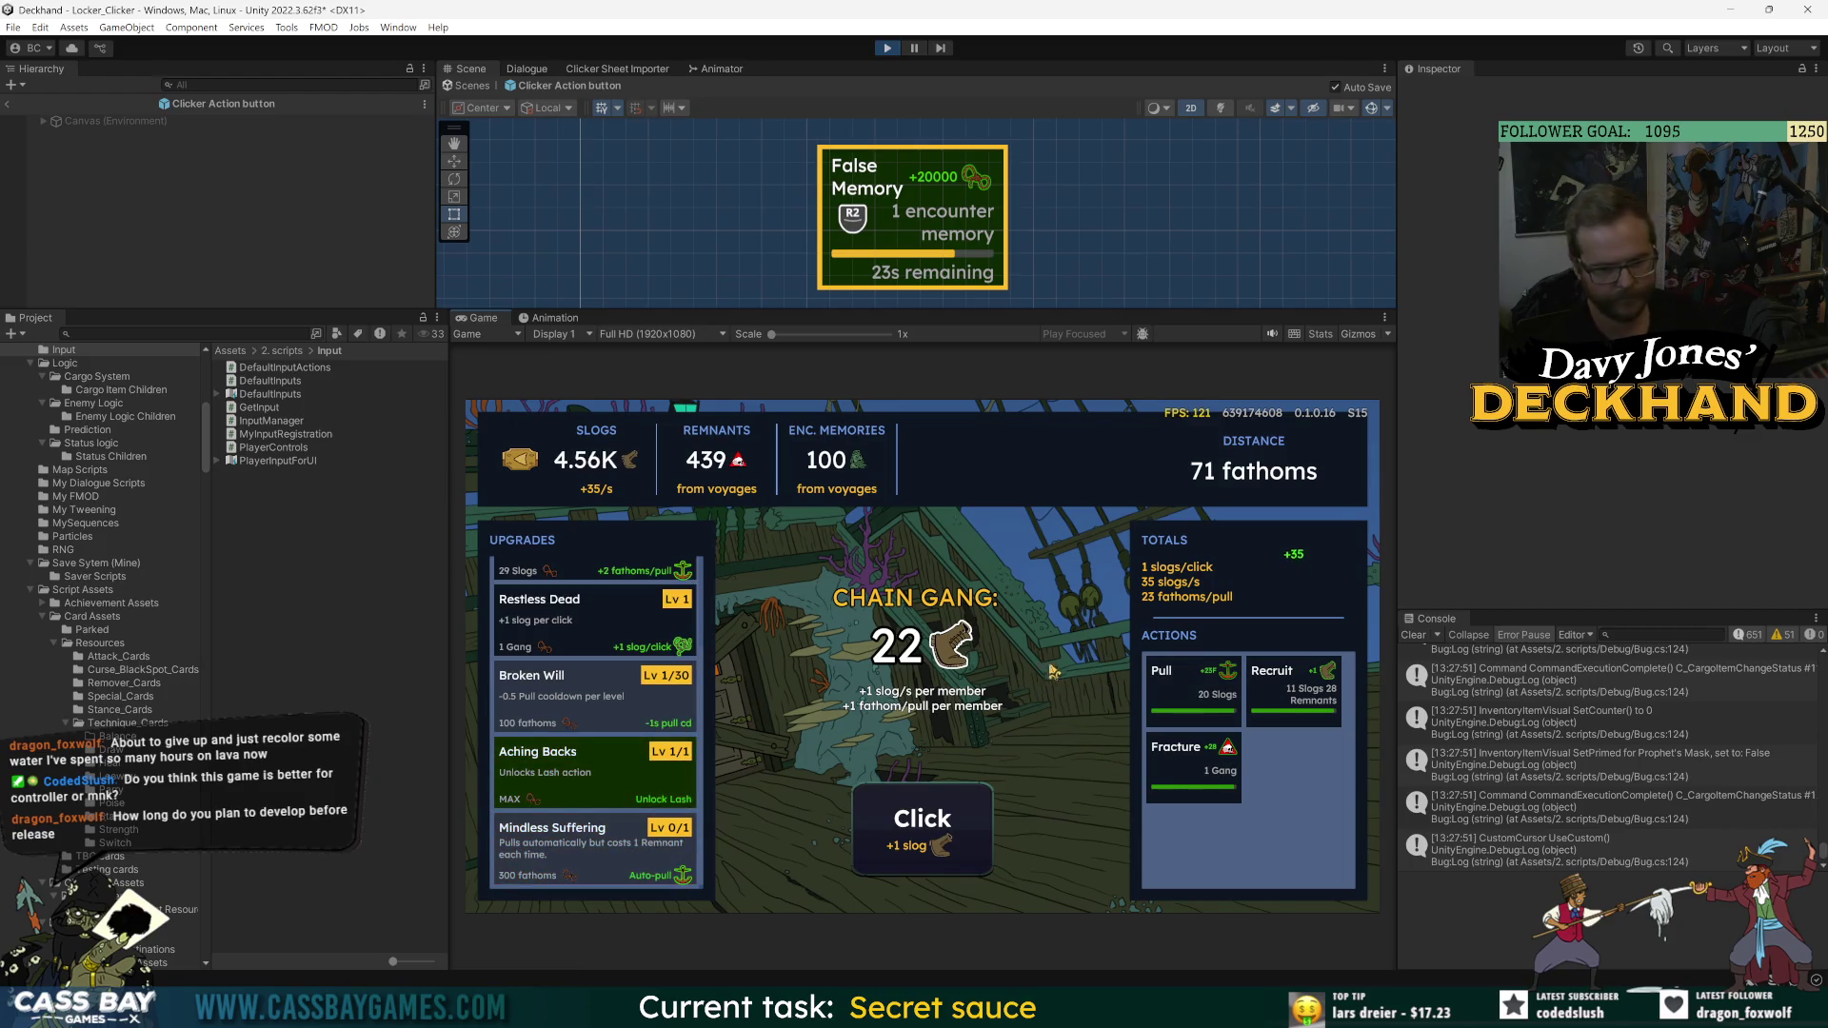
pyautogui.press('space')
pyautogui.press('space')
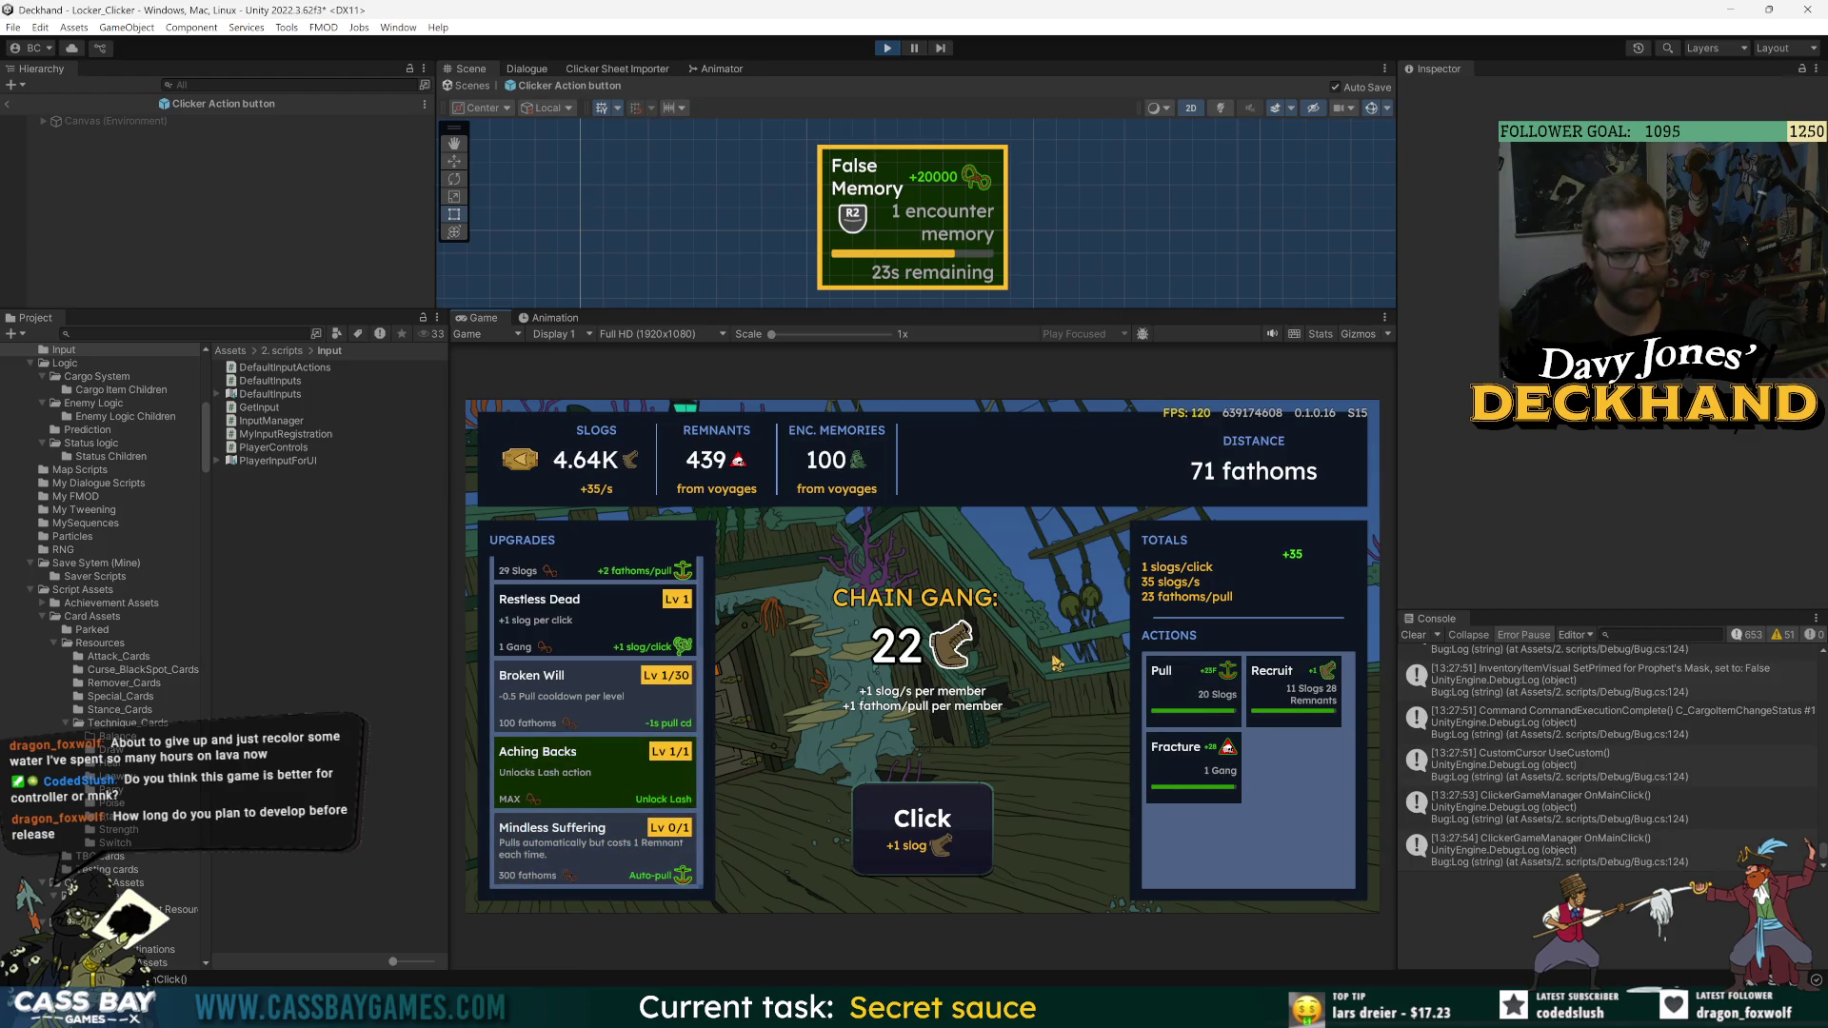
pyautogui.press('space')
pyautogui.press('space')
pyautogui.press('space')
pyautogui.press('Tab')
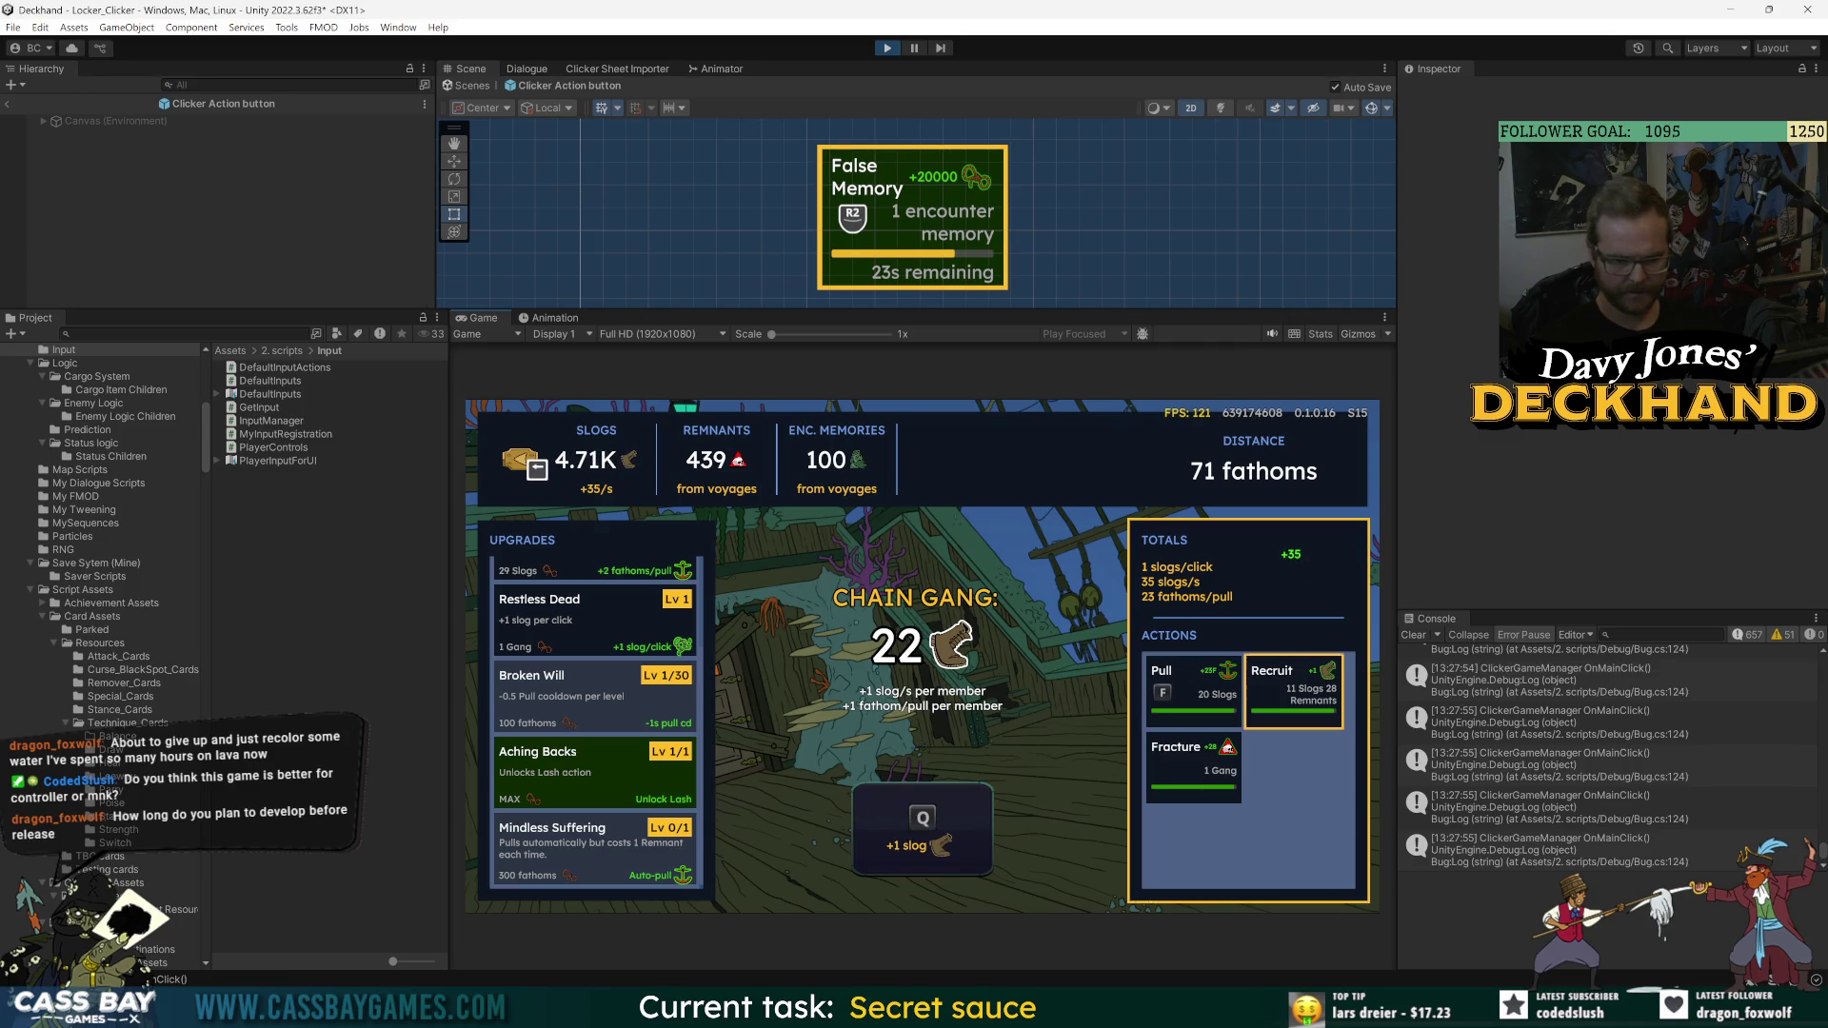
pyautogui.press('Left')
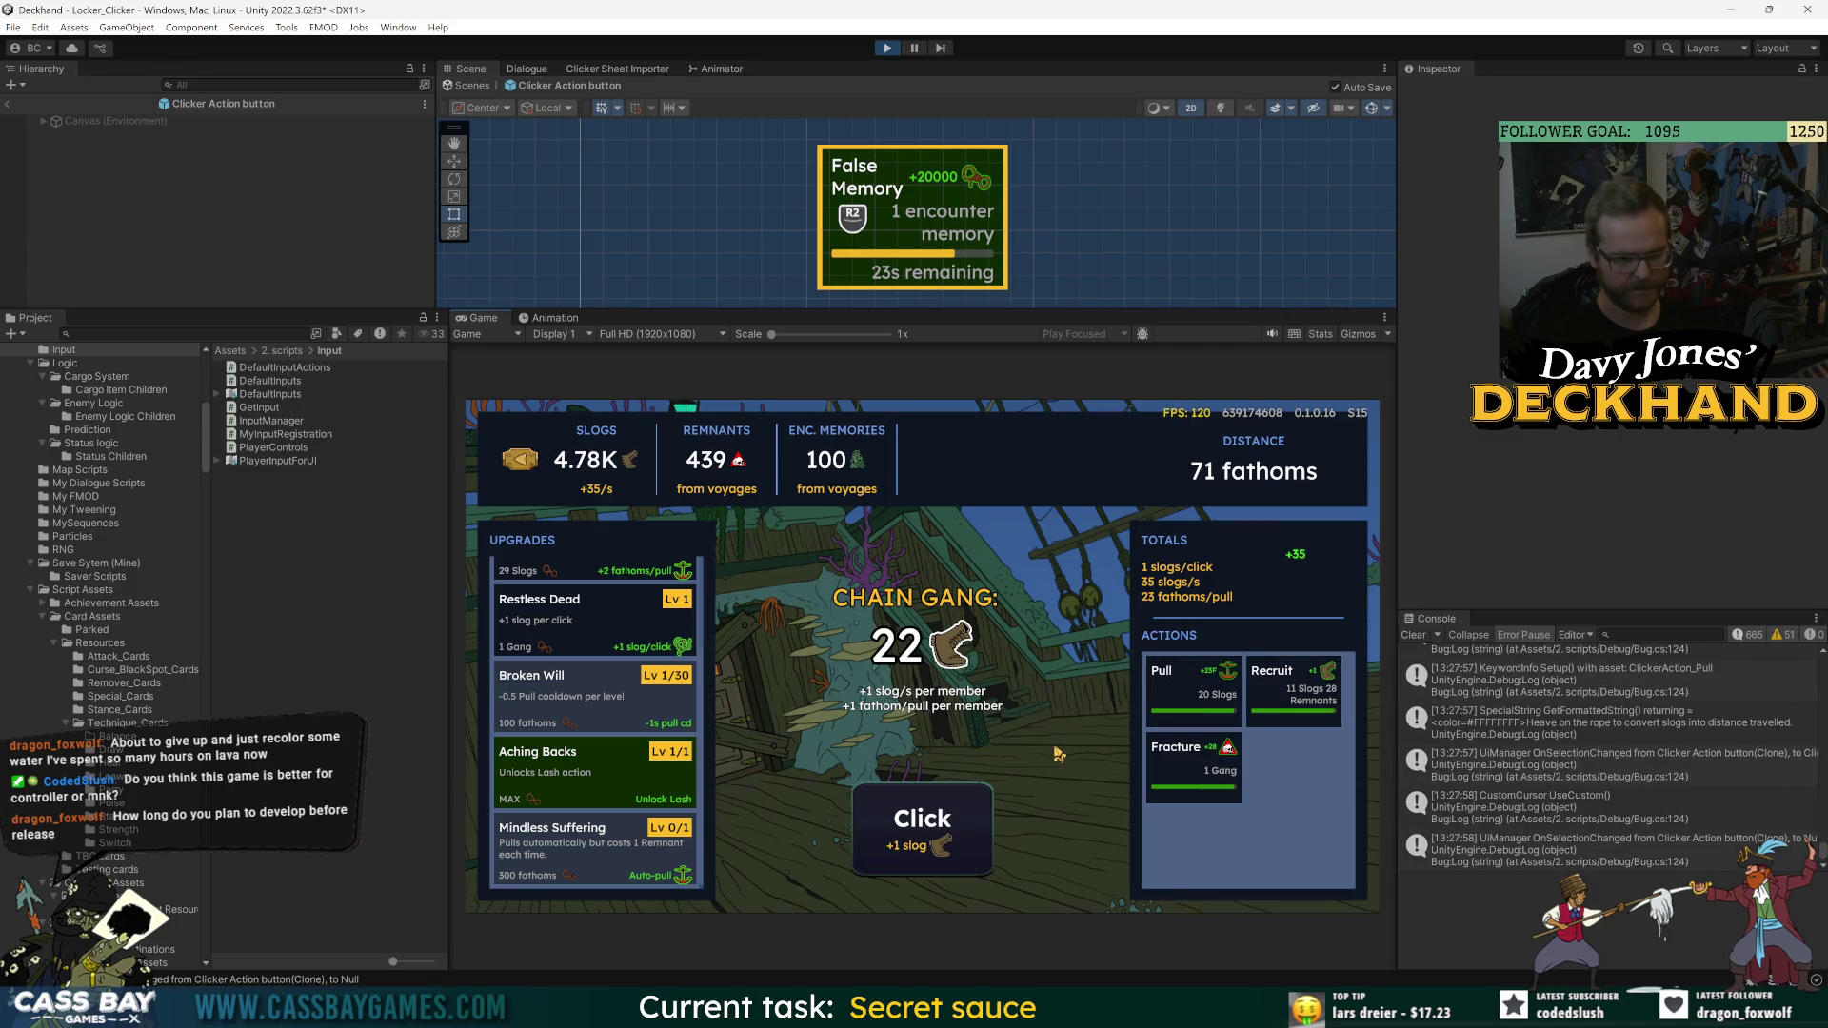
pyautogui.press('space')
pyautogui.press('space')
pyautogui.press('space')
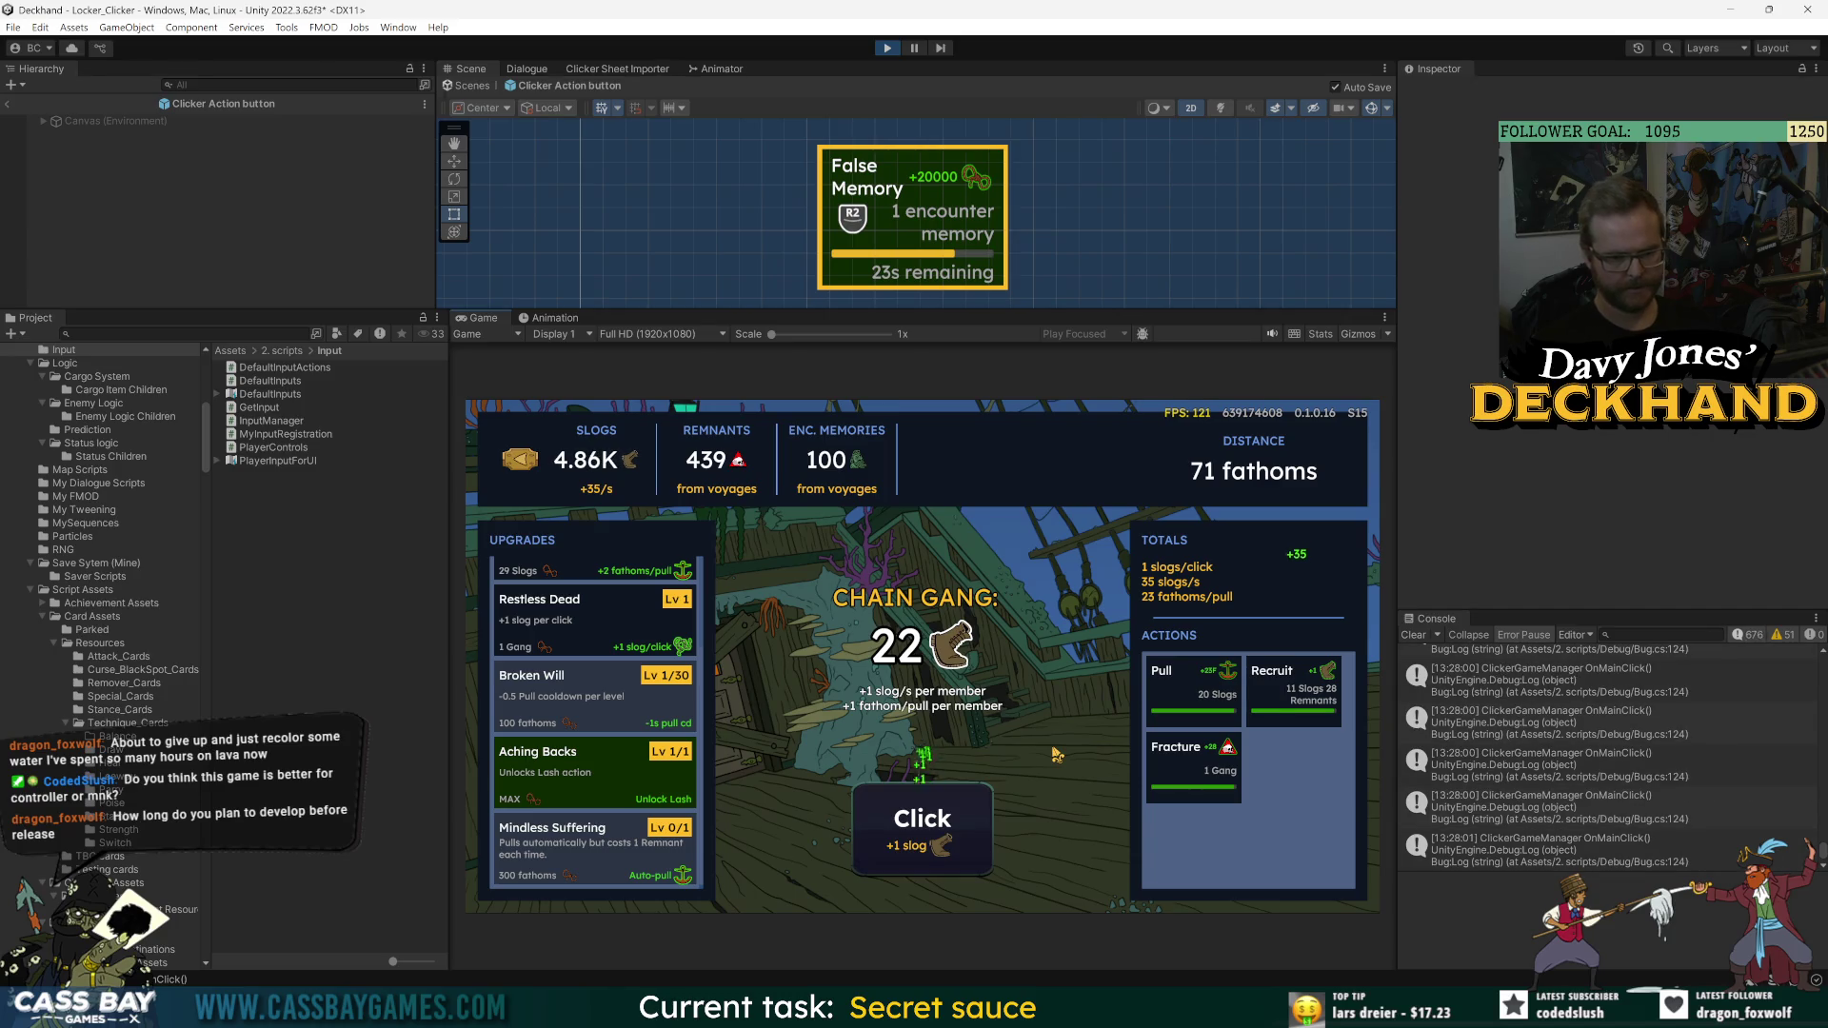
pyautogui.press('space')
pyautogui.press('space')
pyautogui.press('space')
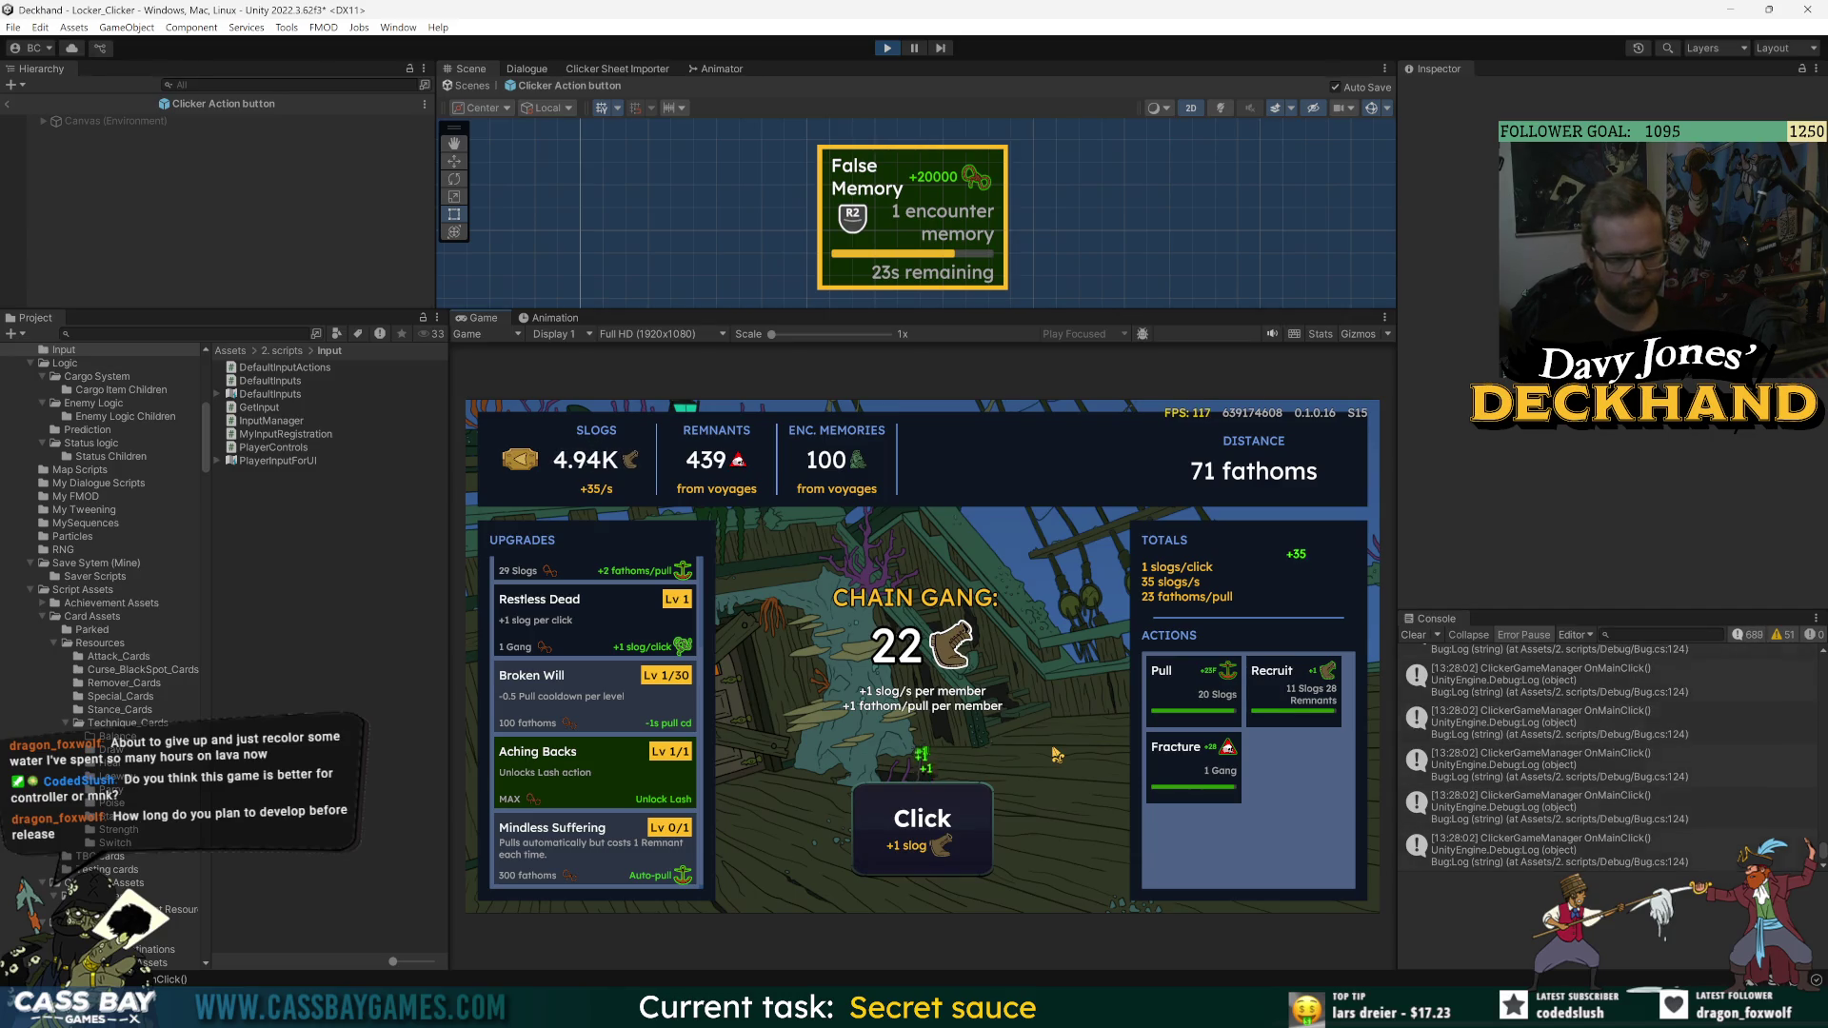
pyautogui.press('space')
pyautogui.press('space')
pyautogui.press('space')
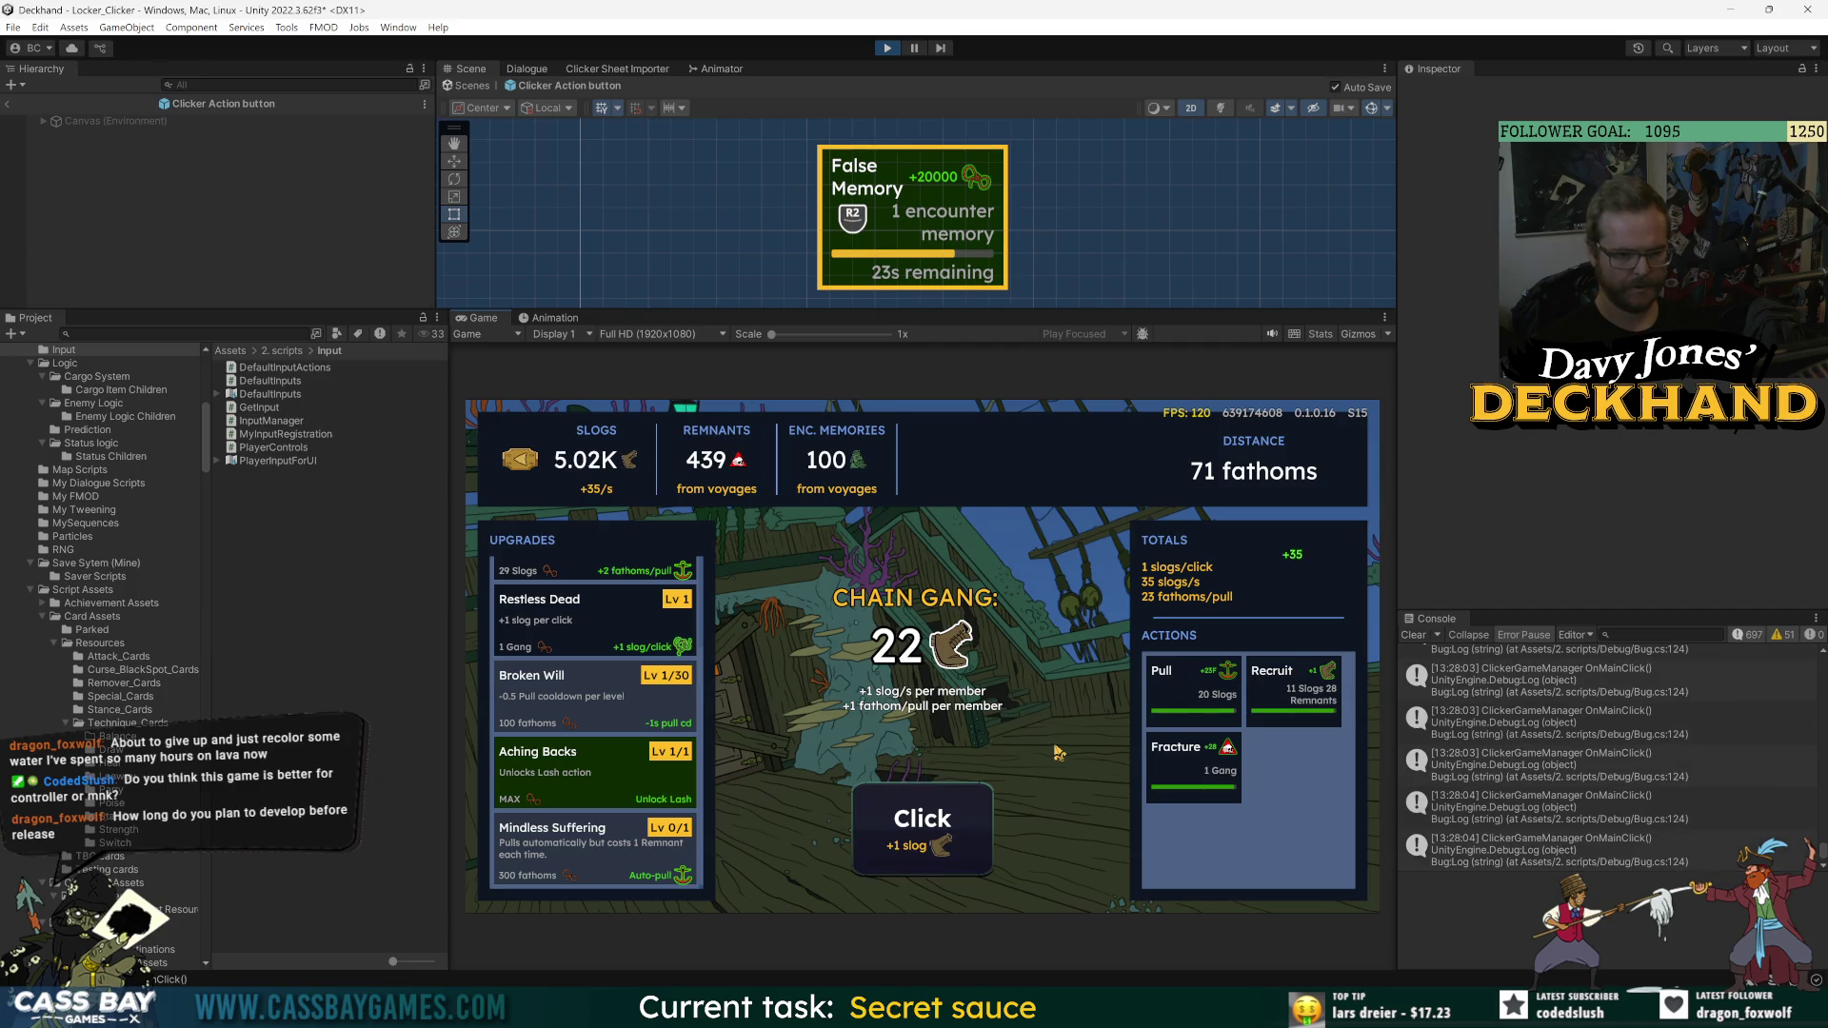
# - Trigger the Pull action with F to raise distance, then stop play mode
pyautogui.press('Left')
pyautogui.press('Right')
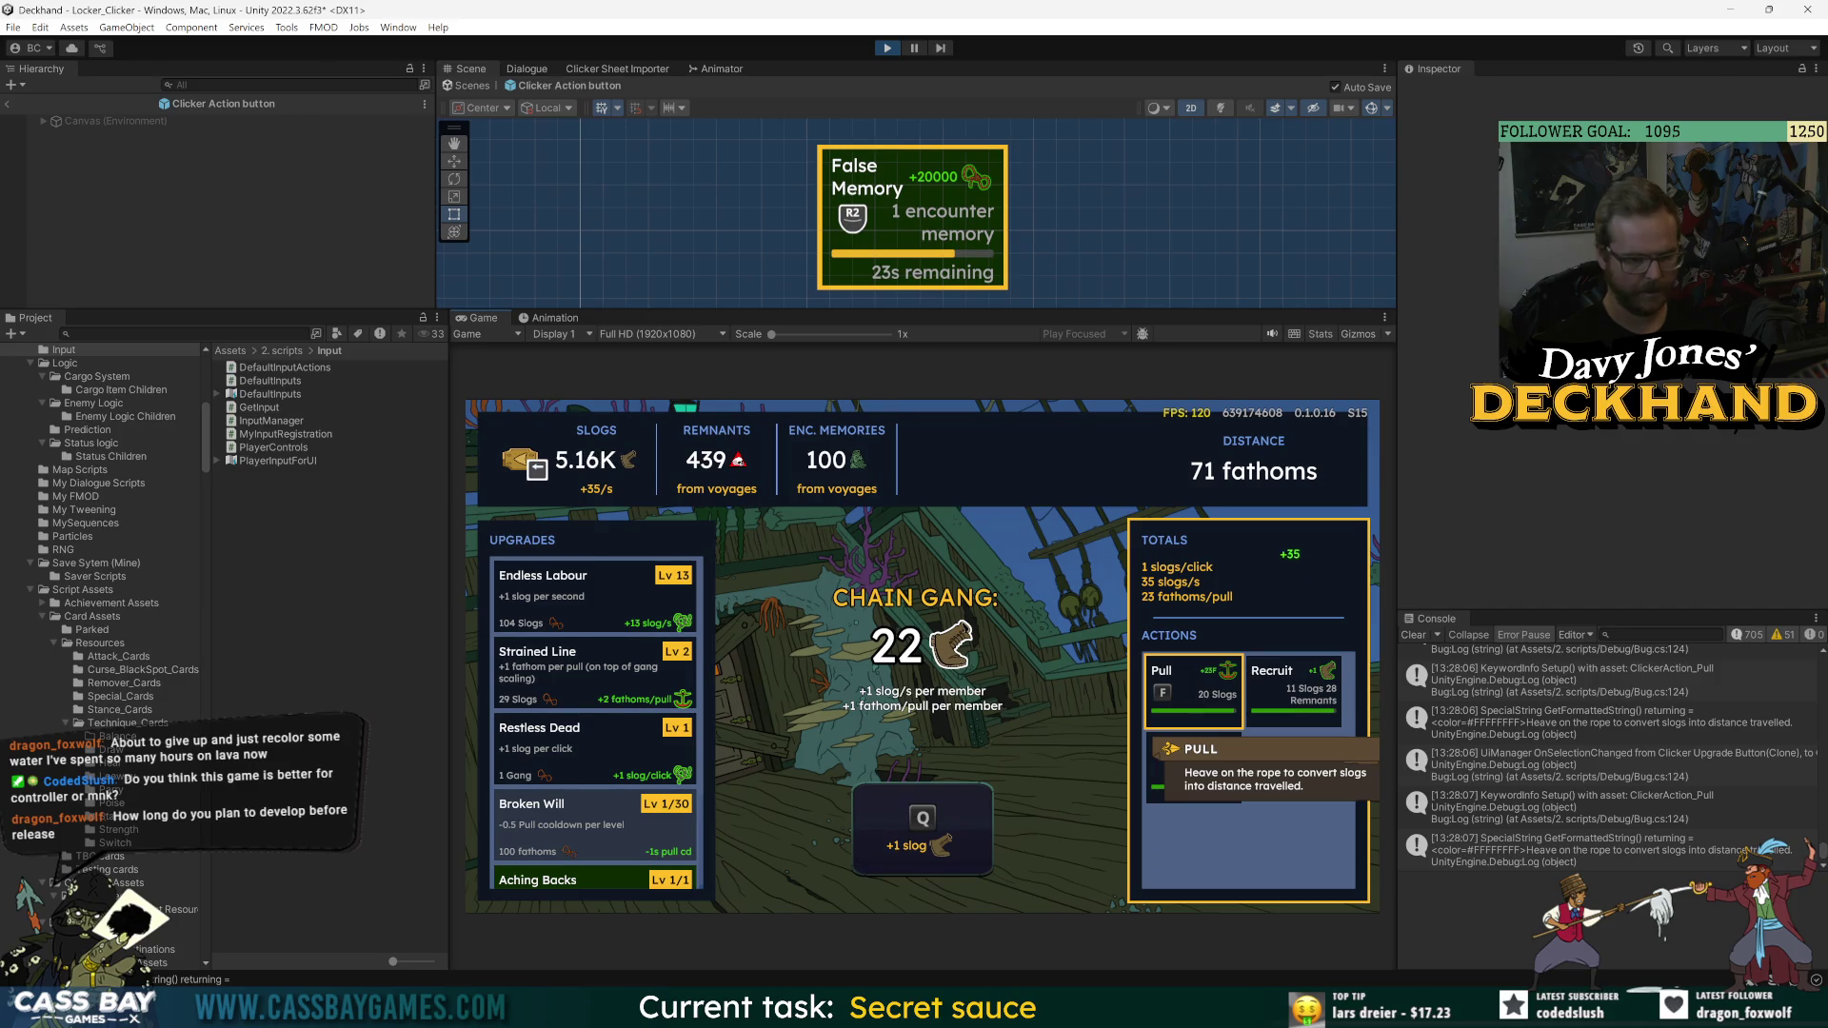
pyautogui.press('f')
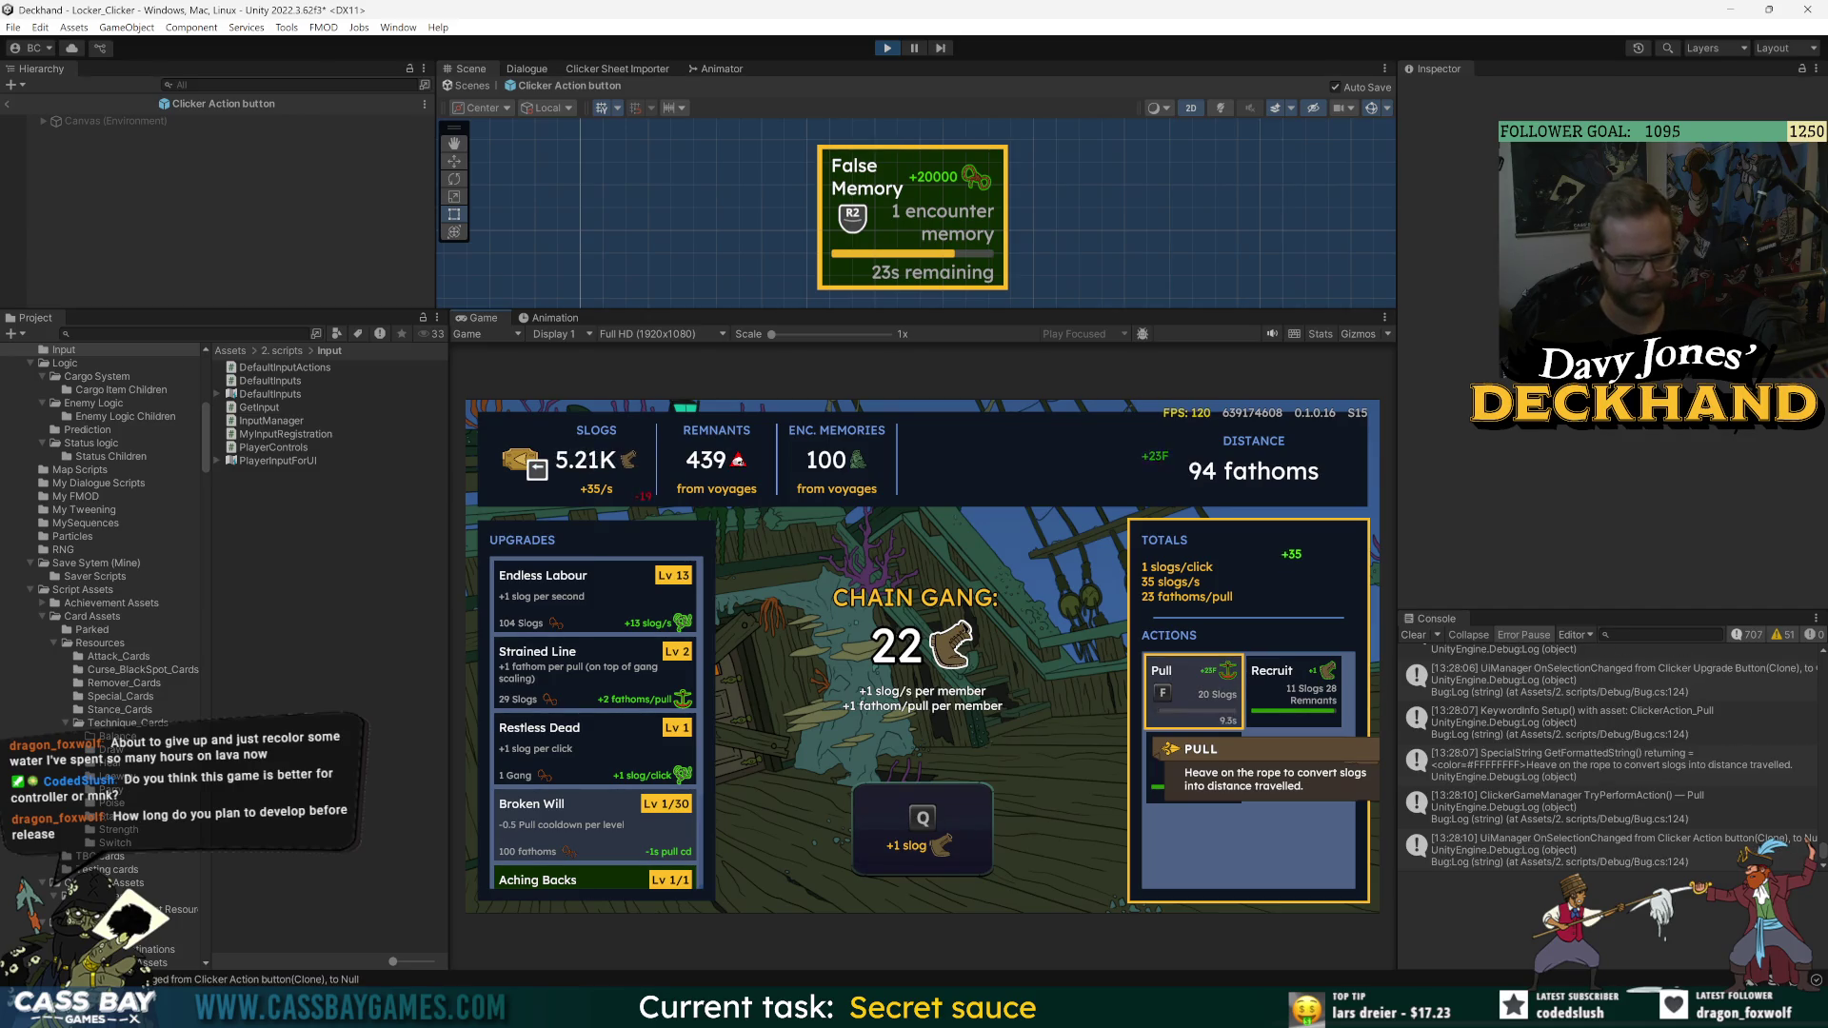
pyautogui.hotkey('ctrl', 'p')
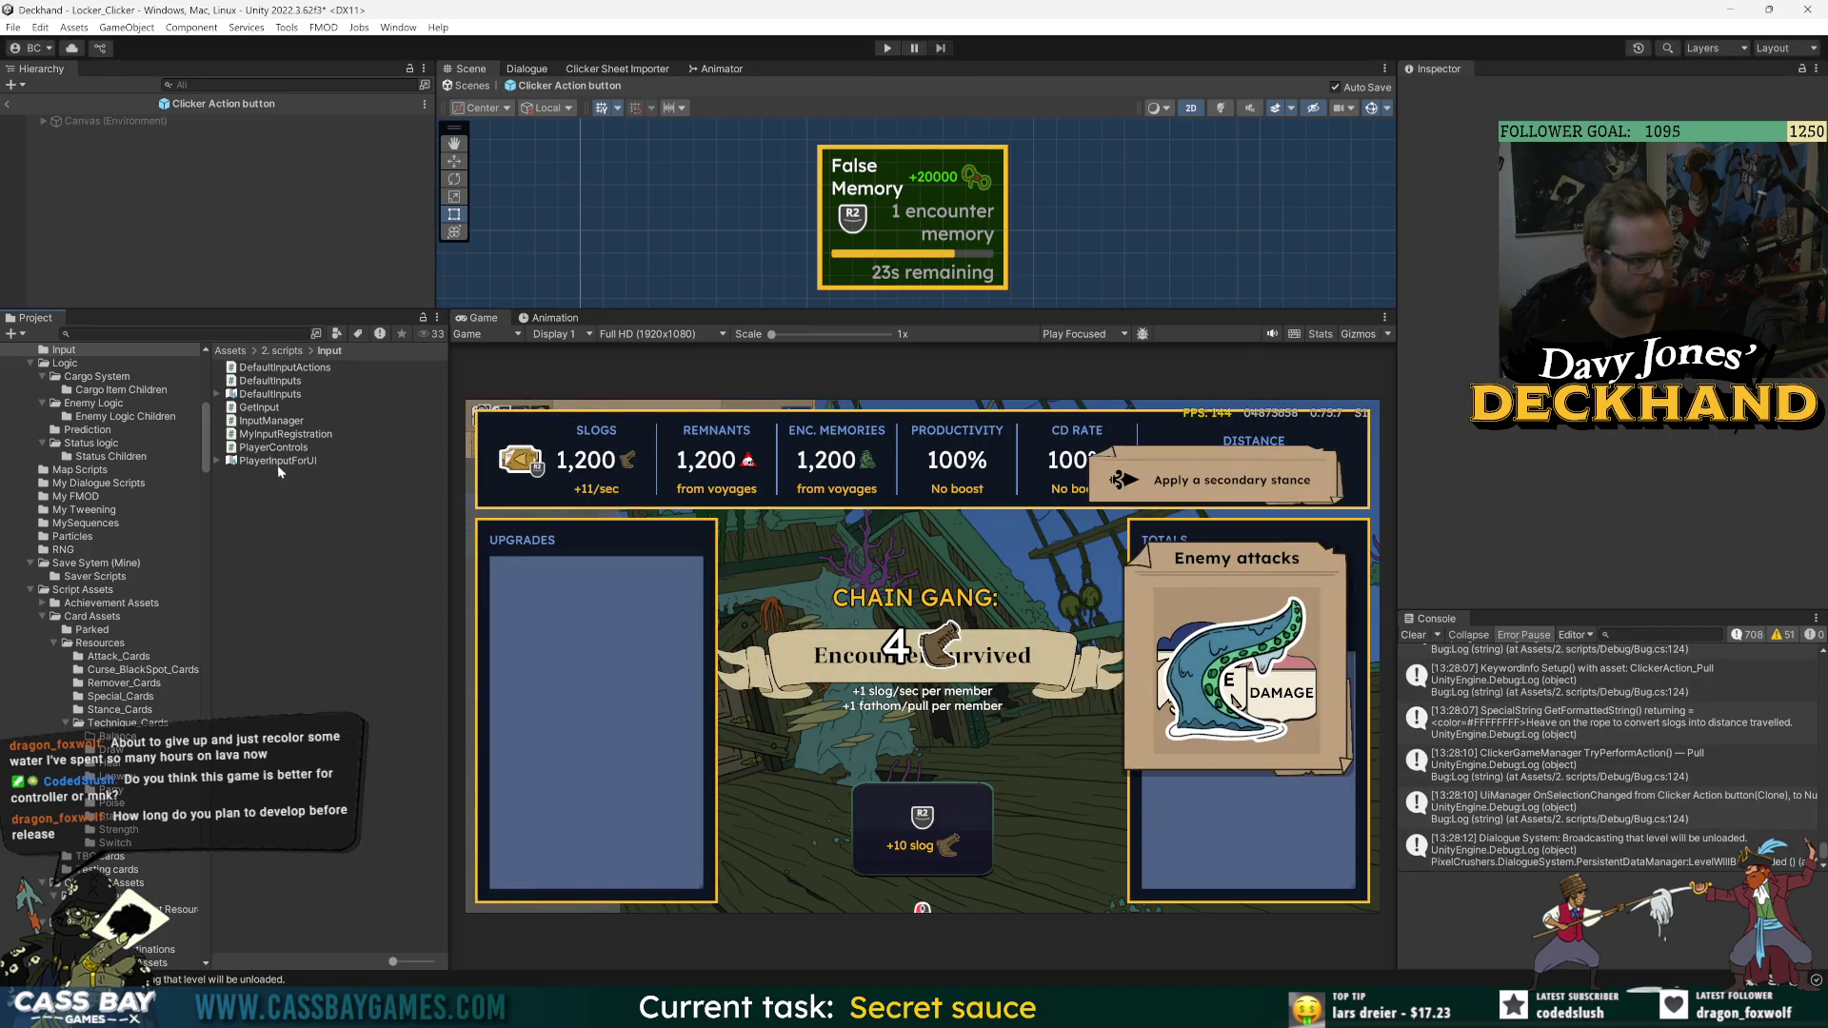
# - Return to the scene and open the Clicker Canvas prefab for editing
pyautogui.hotkey('ctrl', 'f')
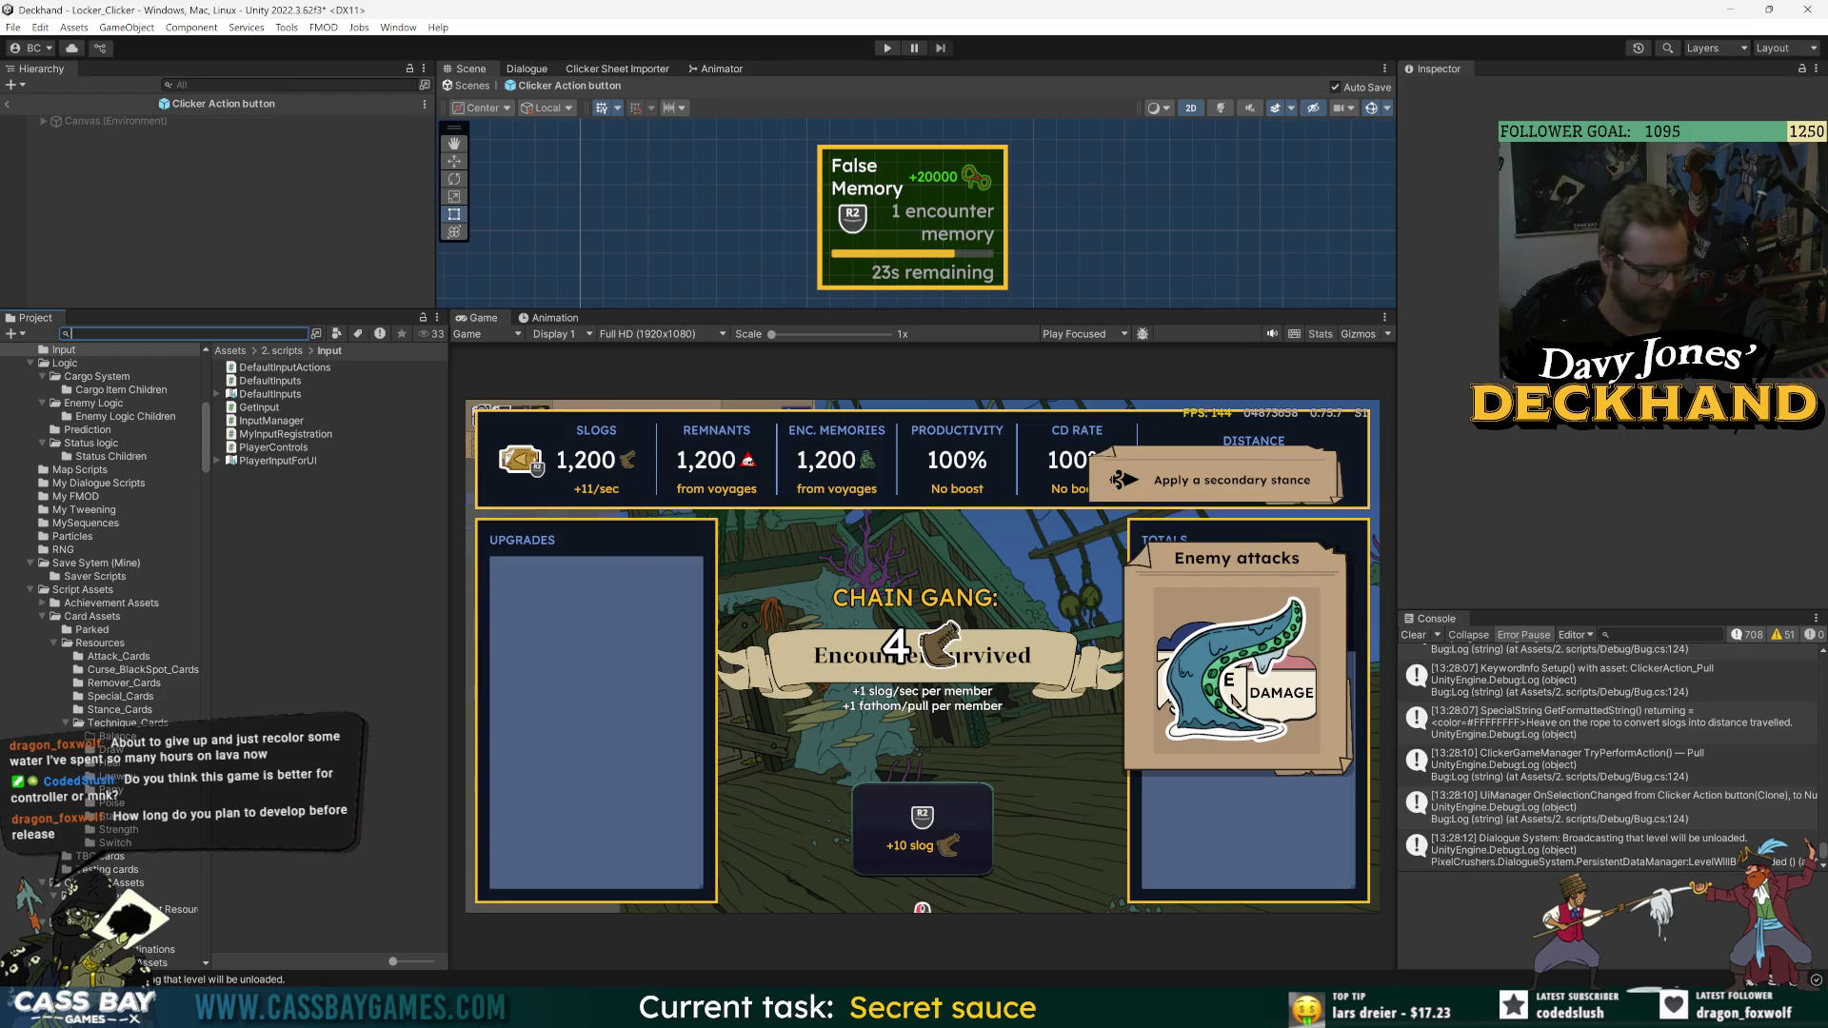
pyautogui.click(6, 103)
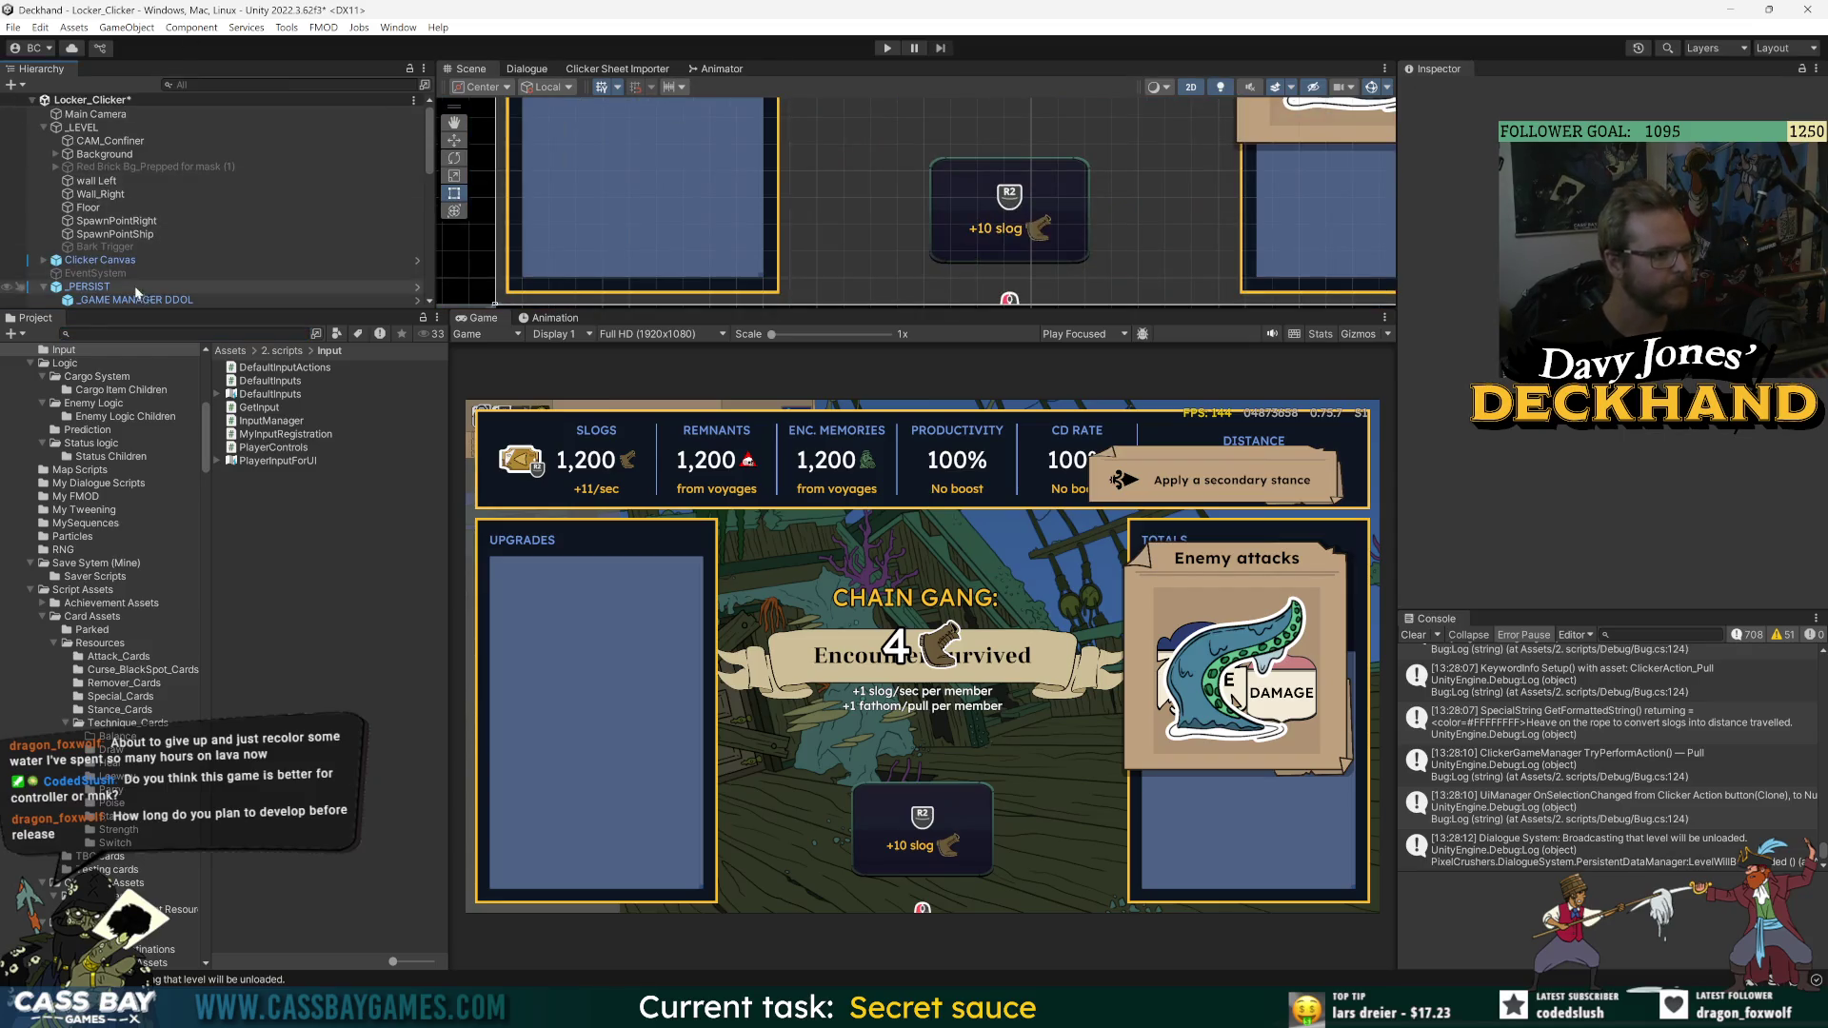
pyautogui.click(105, 260)
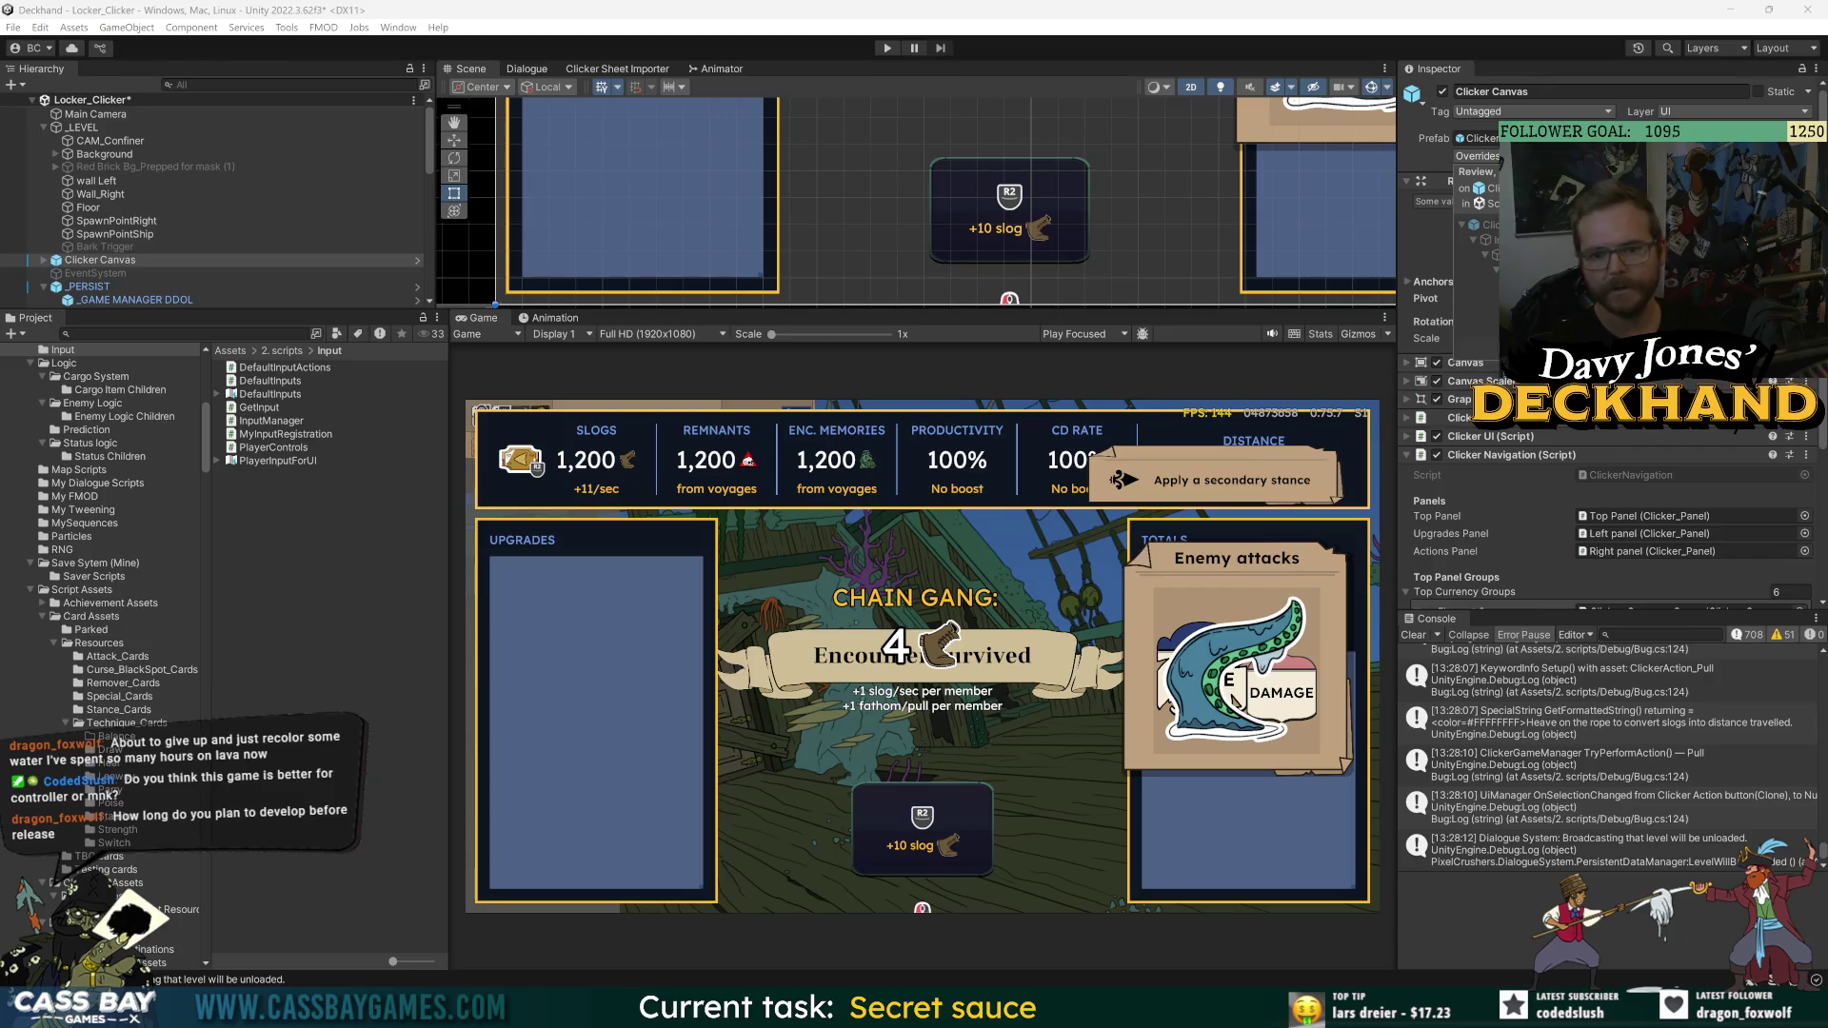
pyautogui.click(417, 260)
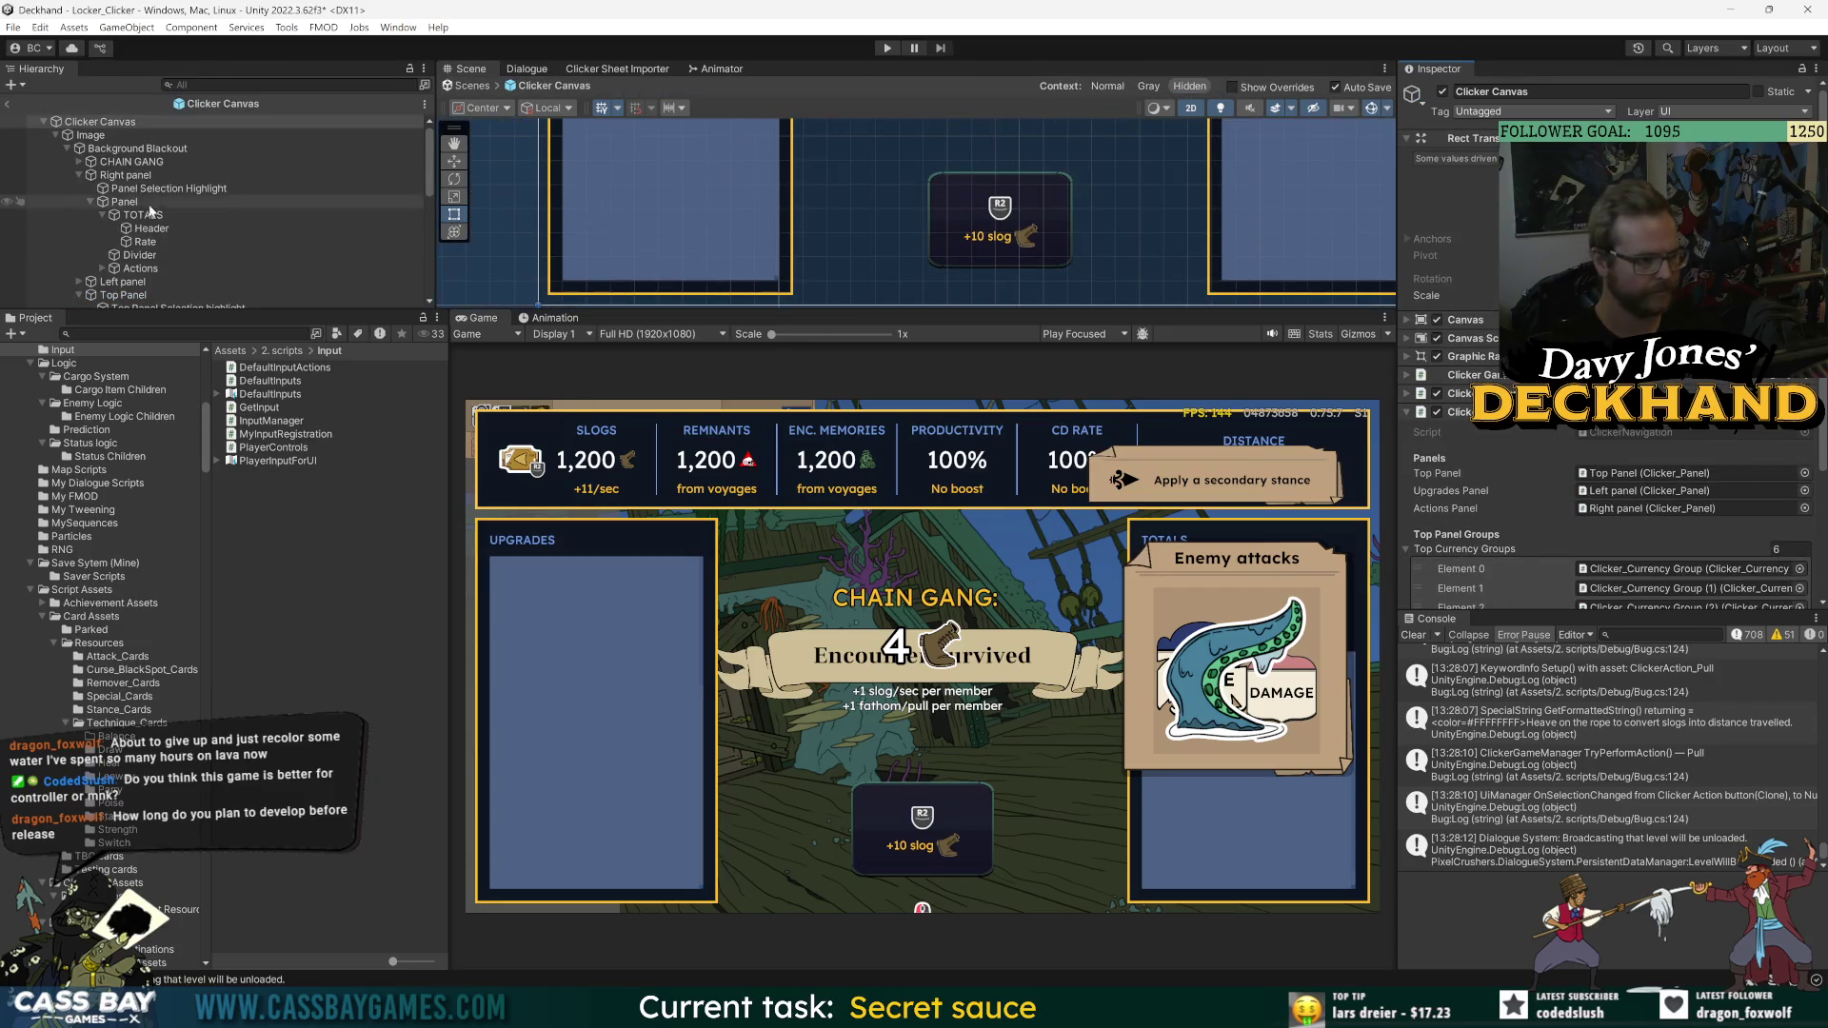
pyautogui.moveTo(473, 309); pyautogui.dragTo(411, 659)
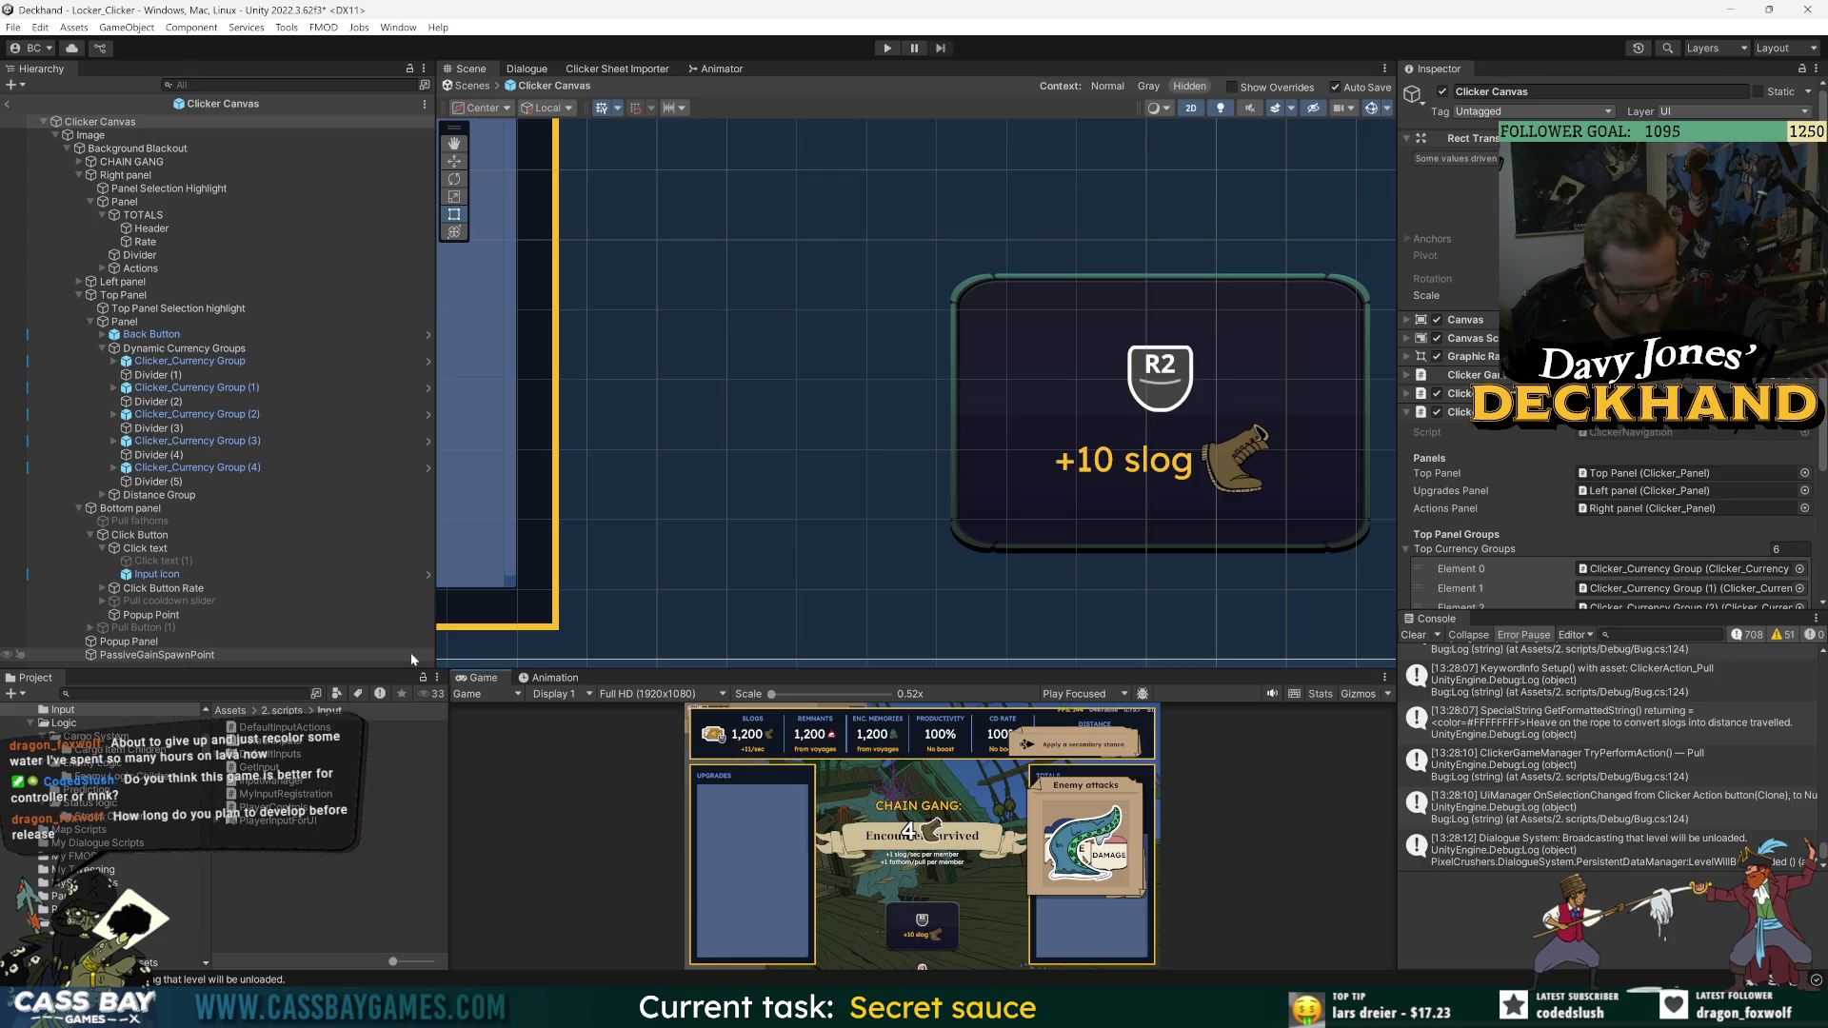
# - Set the Input Icon action under Click Button from West to Clicker_Click
pyautogui.click(95, 336)
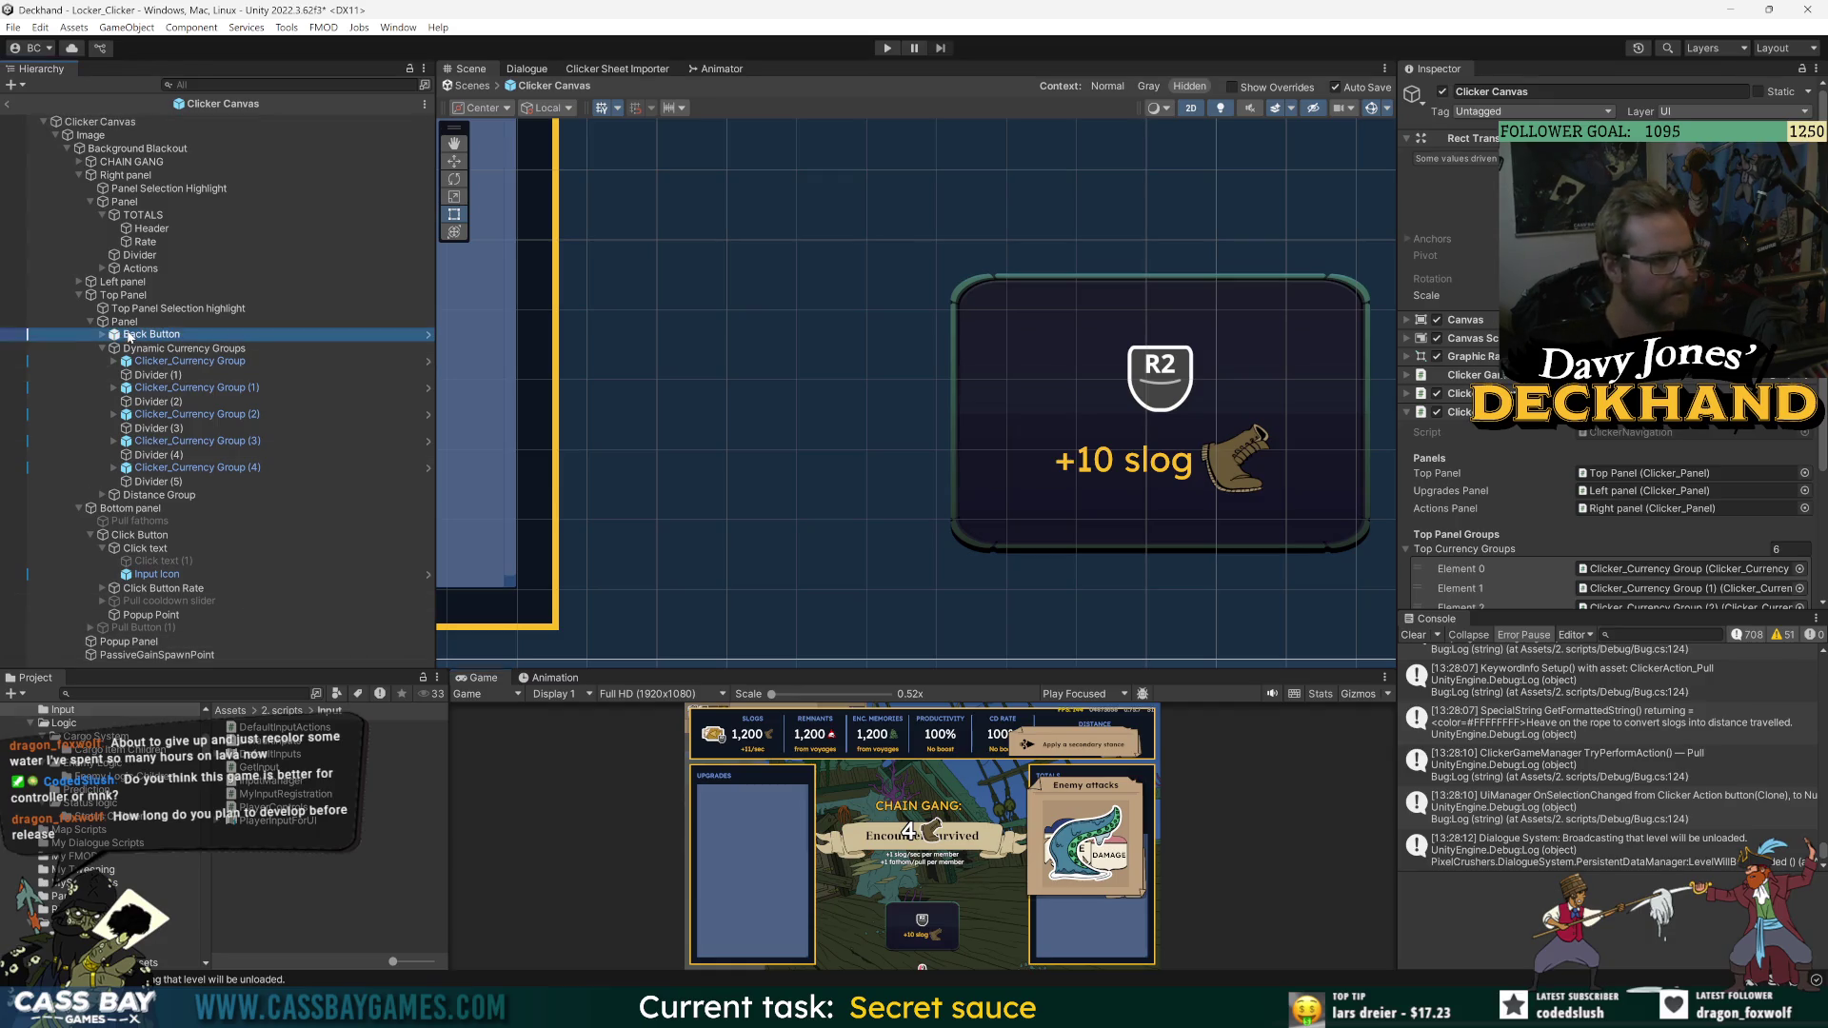
pyautogui.click(104, 334)
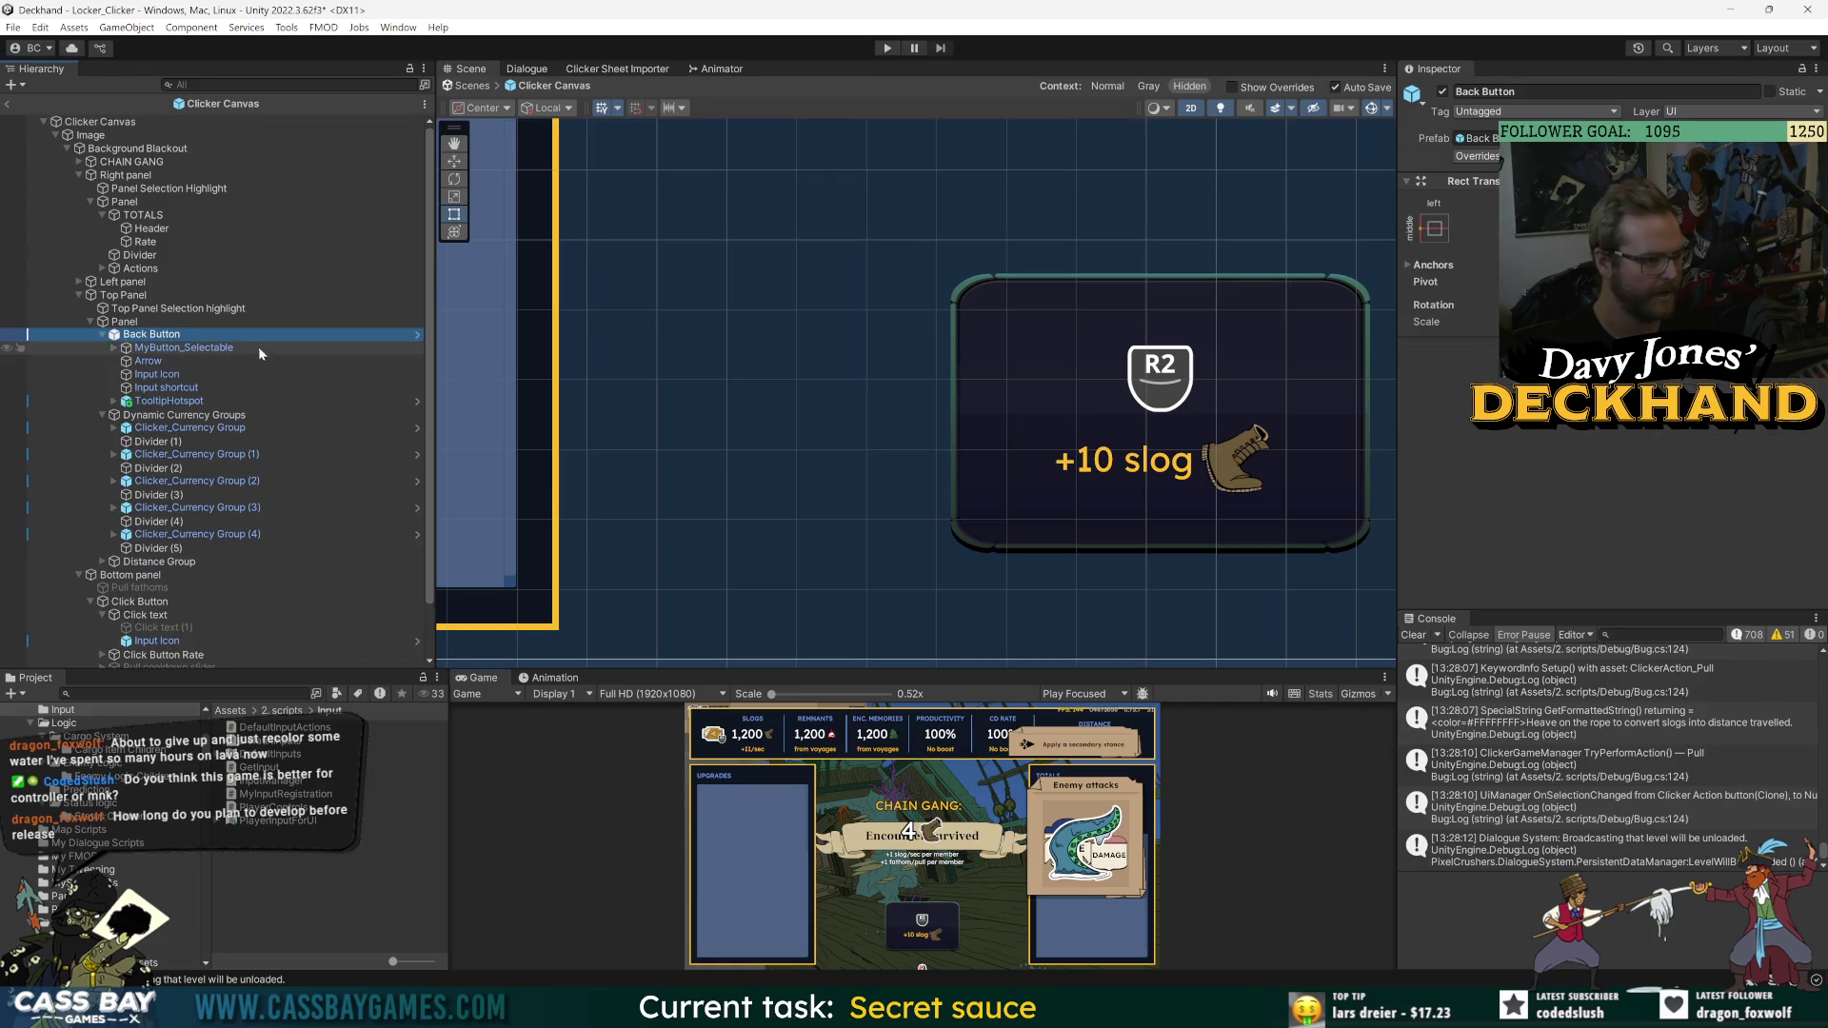
pyautogui.click(104, 335)
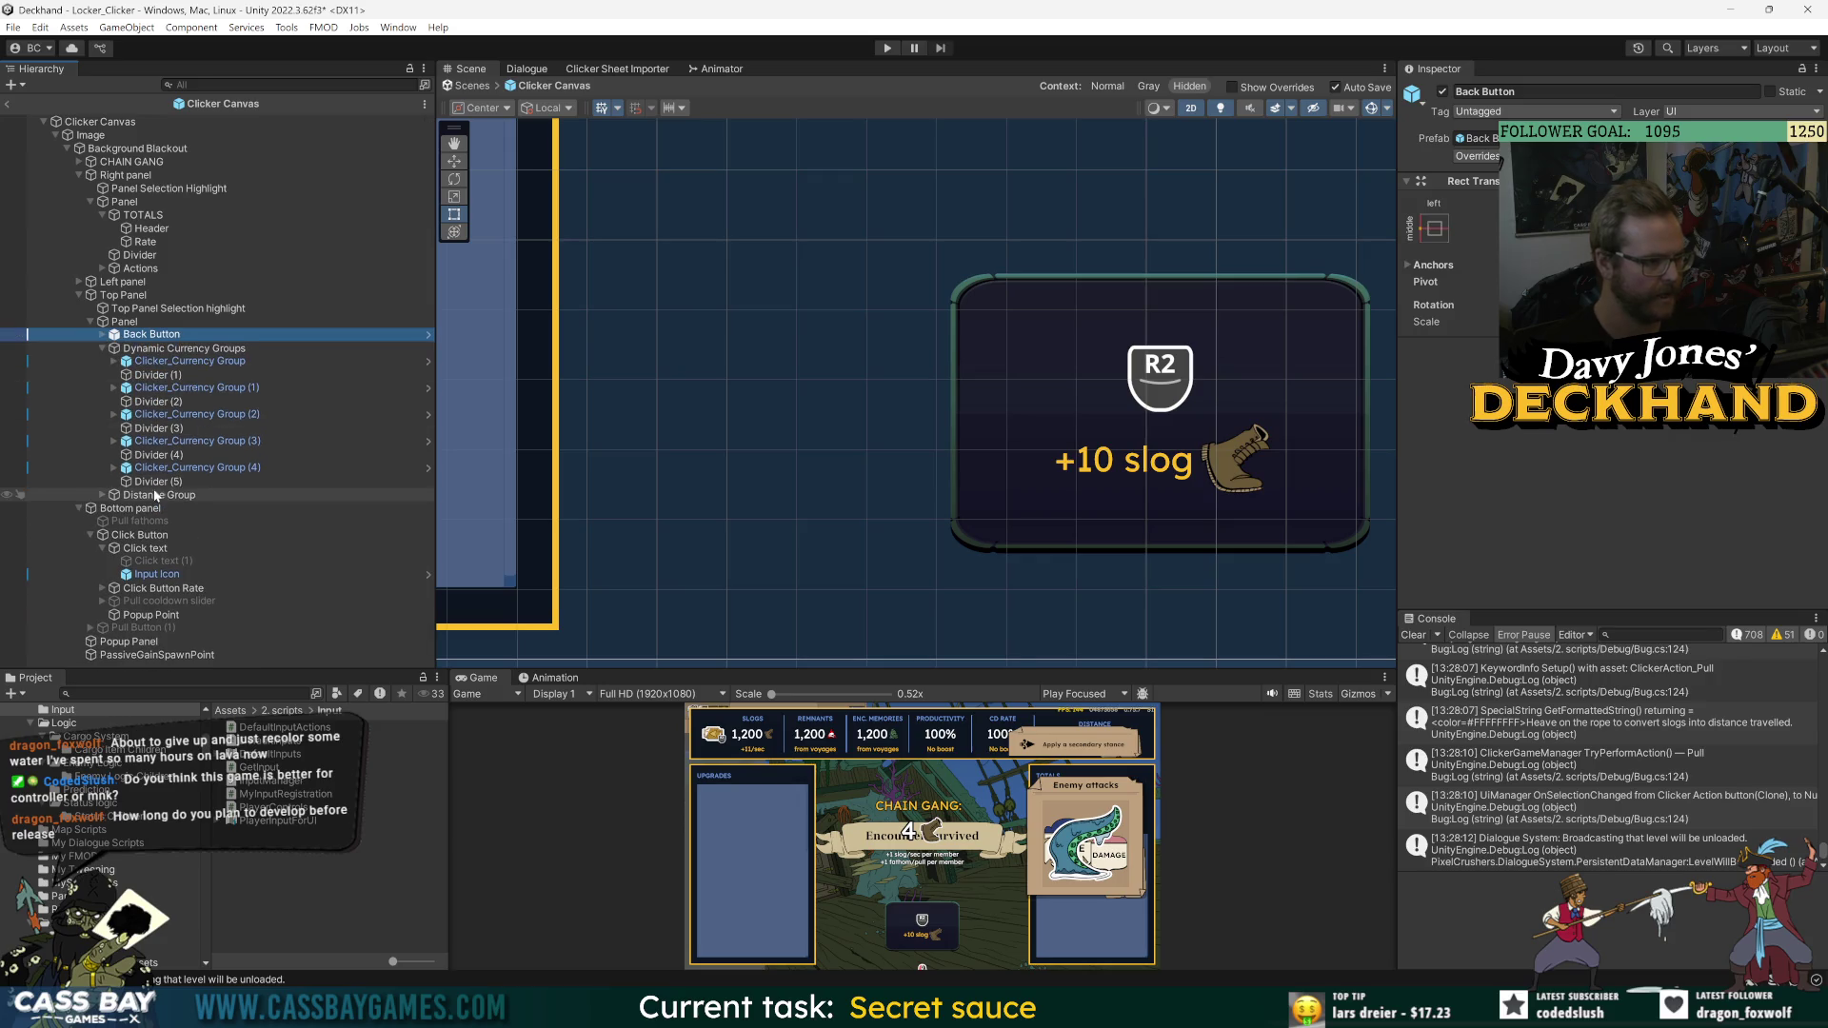
pyautogui.click(152, 574)
pyautogui.click(143, 535)
pyautogui.click(171, 575)
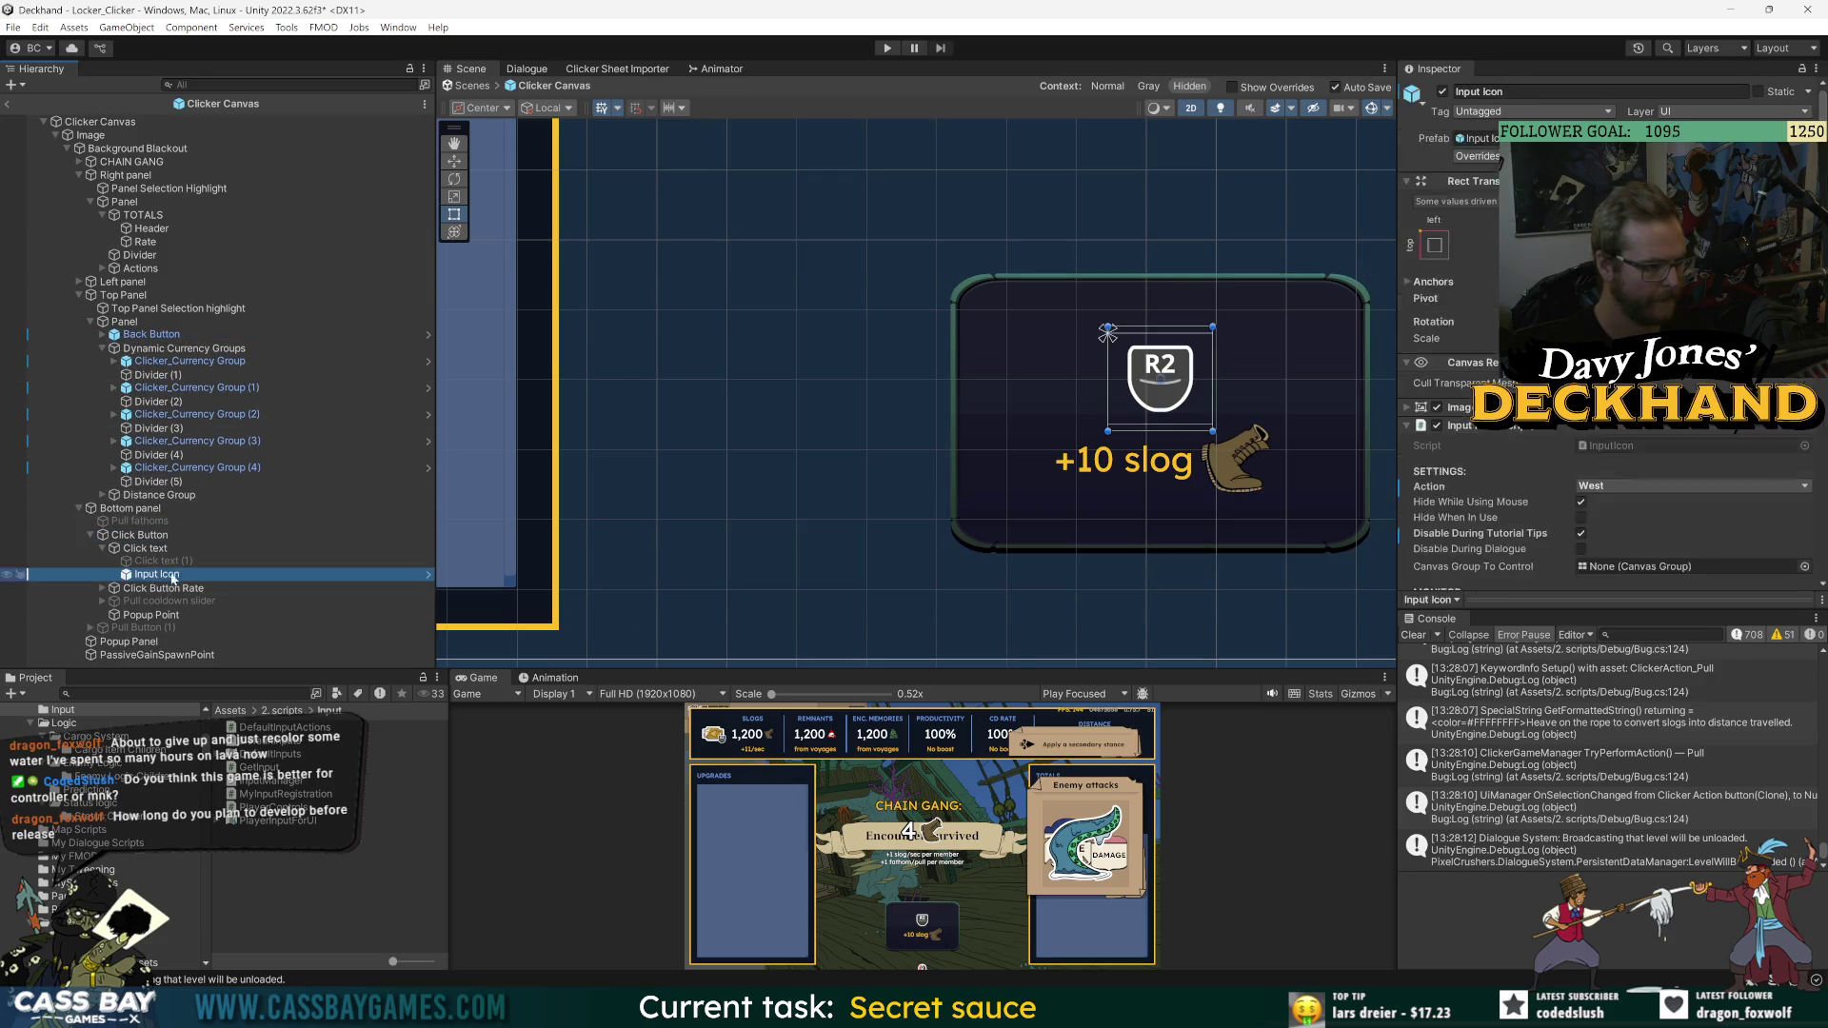
pyautogui.click(1628, 490)
pyautogui.click(1650, 722)
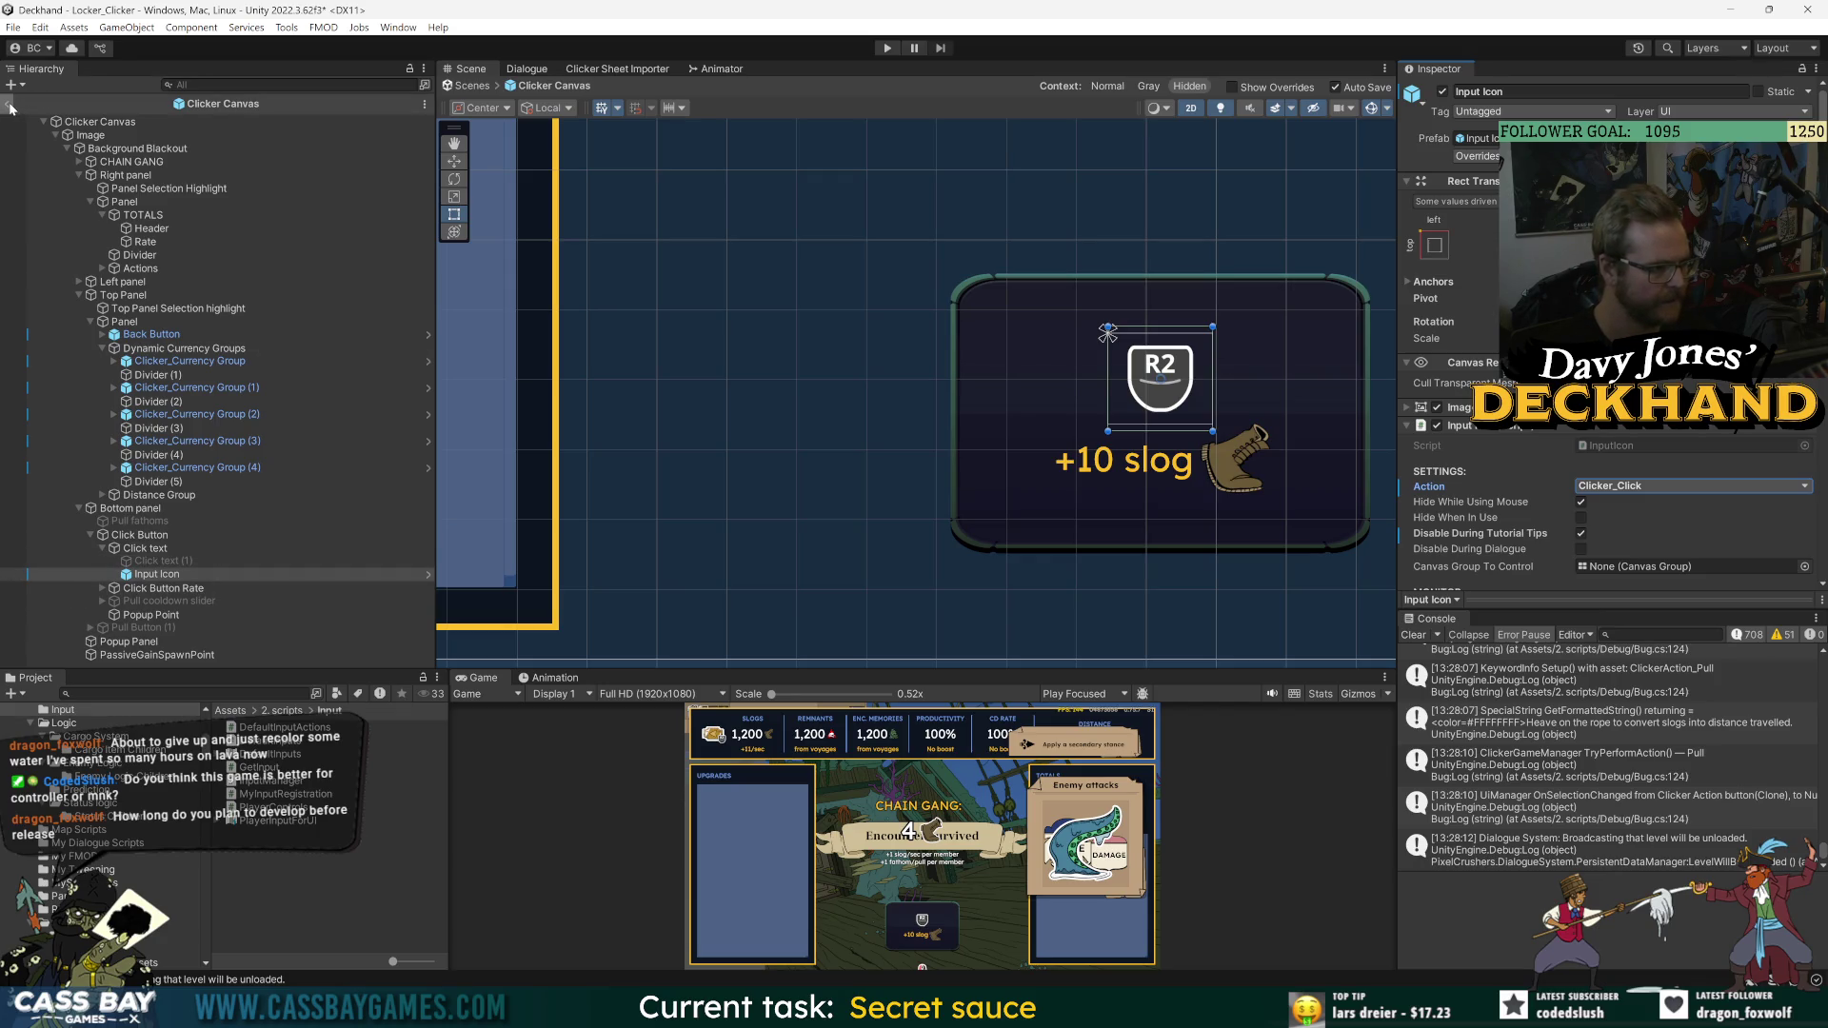
# - Search the project for 'tt' and open the Clicker Action button prefab
pyautogui.click(181, 693)
pyautogui.write('action bu')
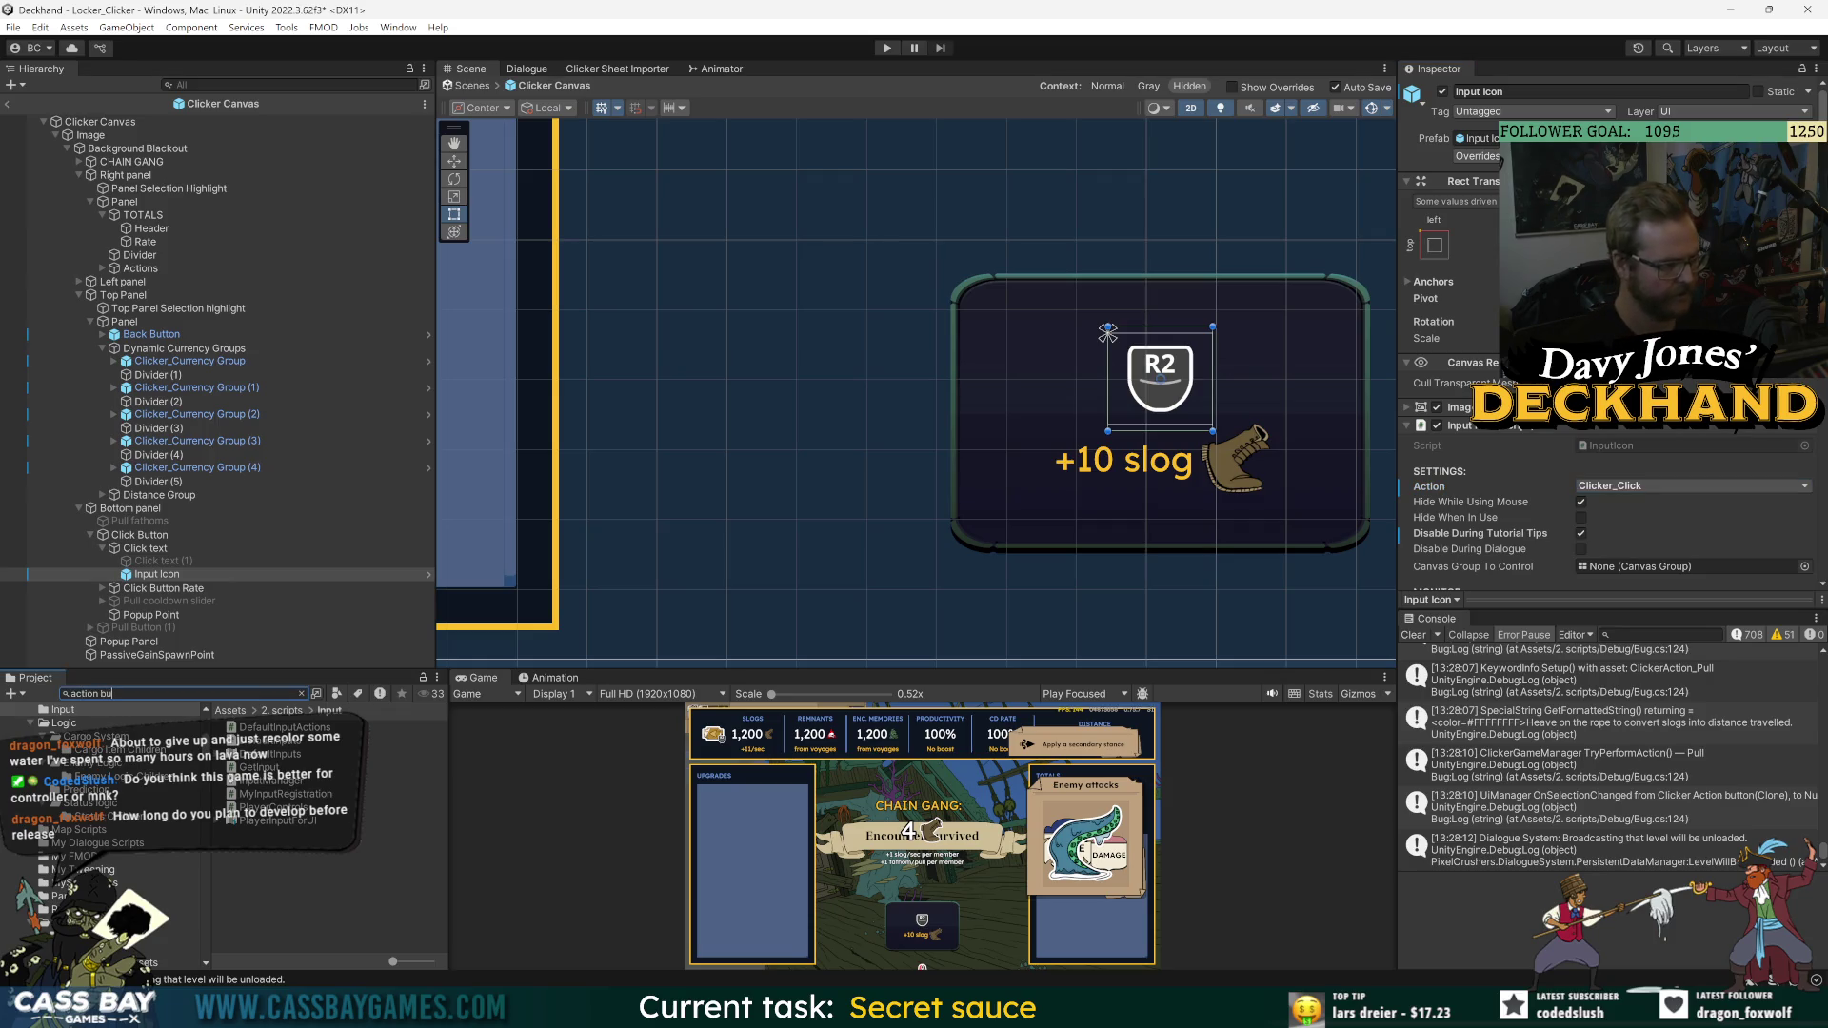
pyautogui.write('tt')
pyautogui.doubleClick(246, 730)
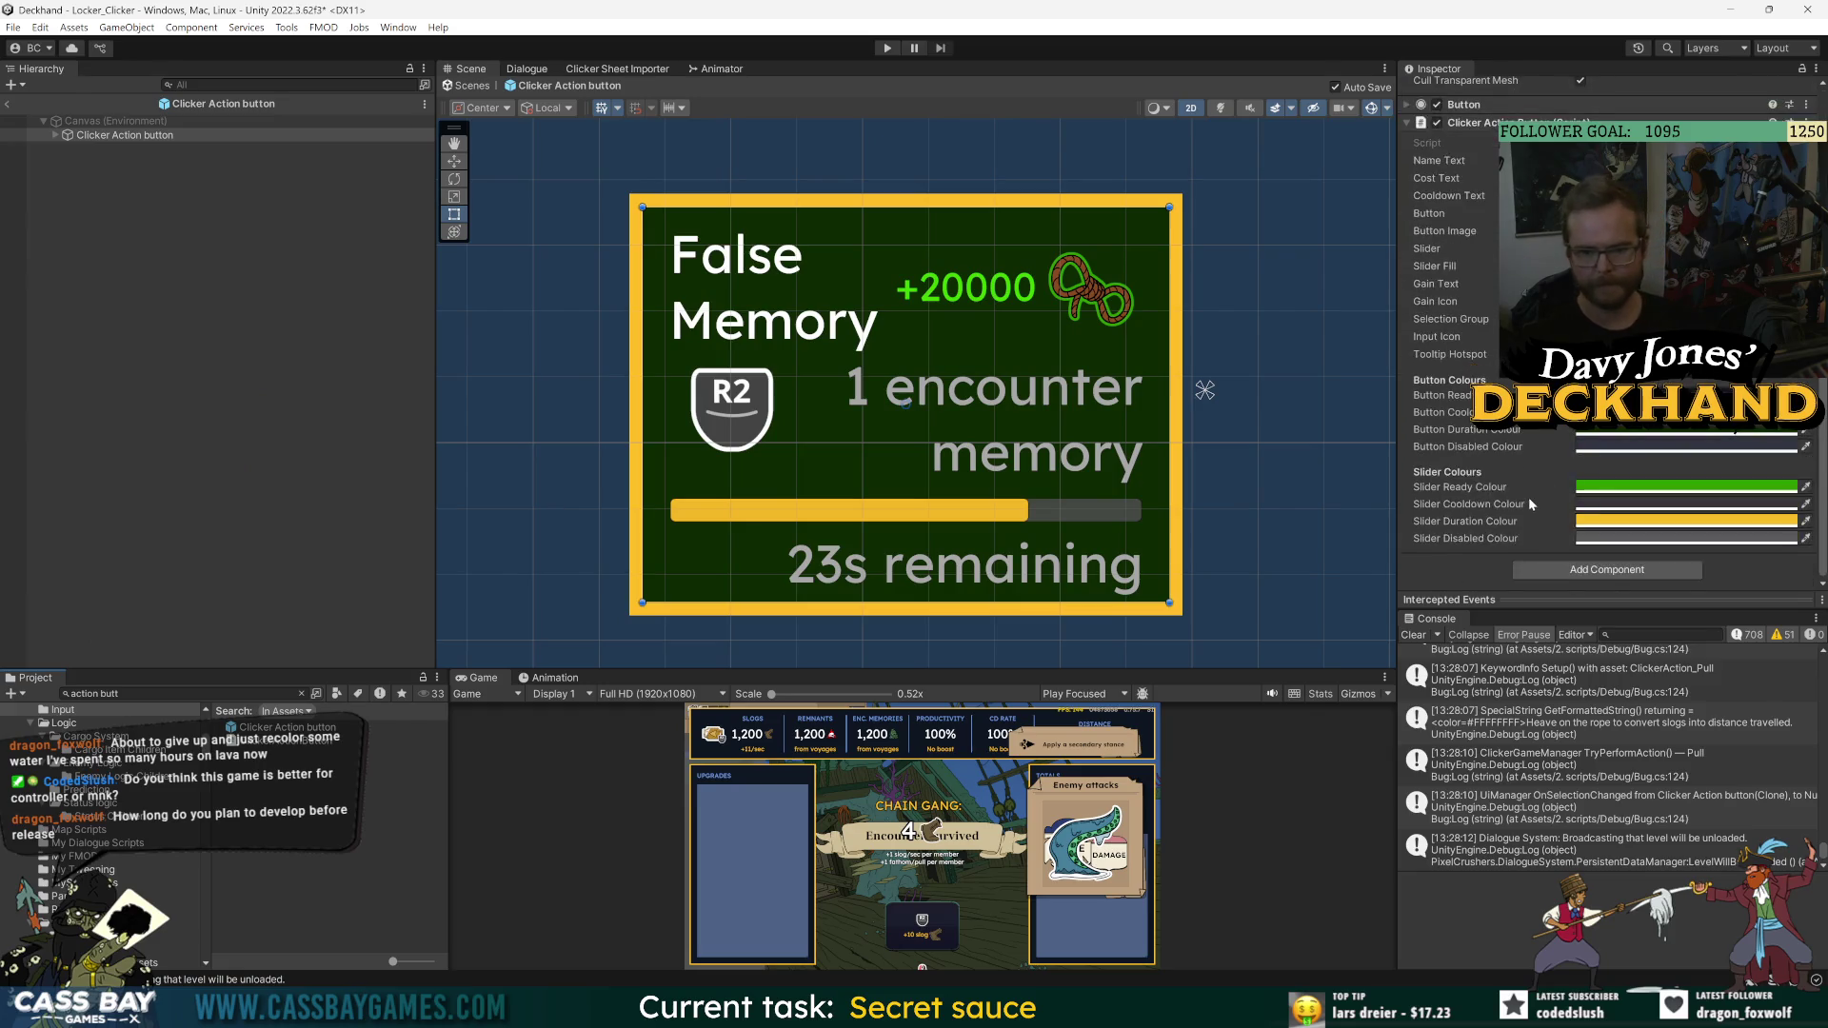
# - Change the Action of Main > Input Icon, exit to Locker_Clicker, and start play mode
pyautogui.click(55, 135)
pyautogui.click(70, 160)
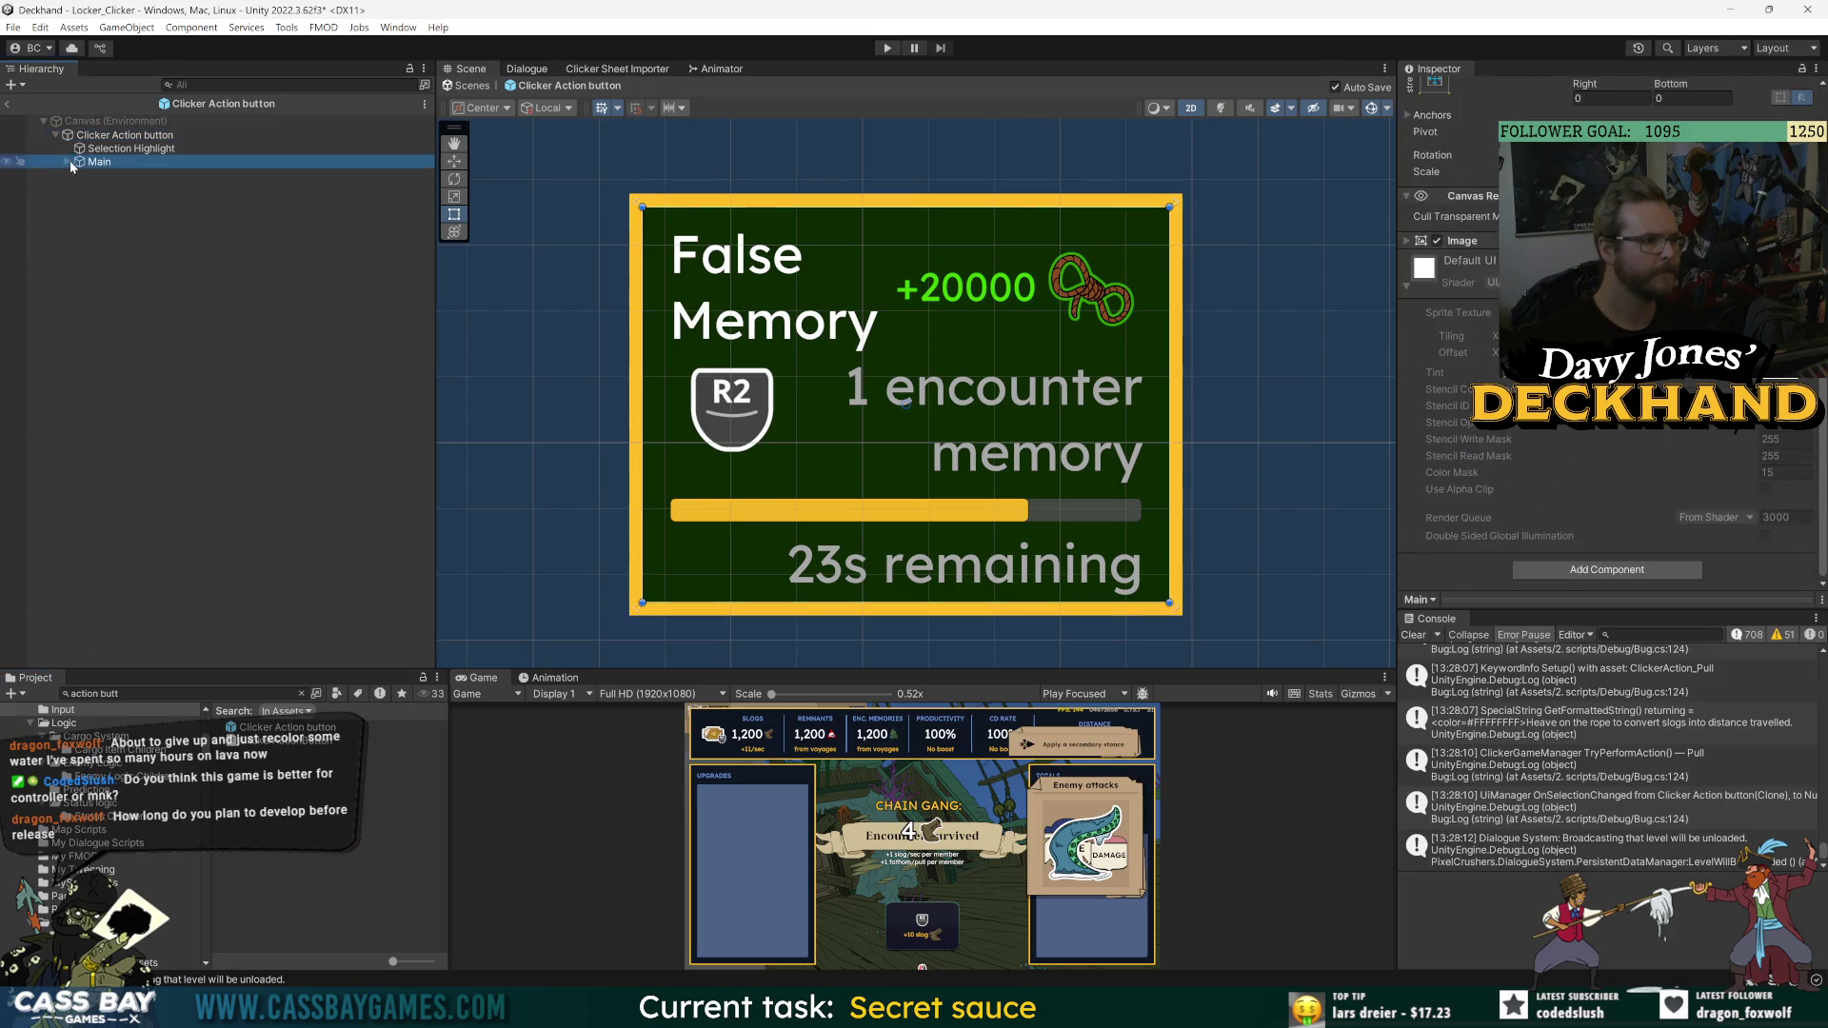
pyautogui.click(66, 162)
pyautogui.click(122, 254)
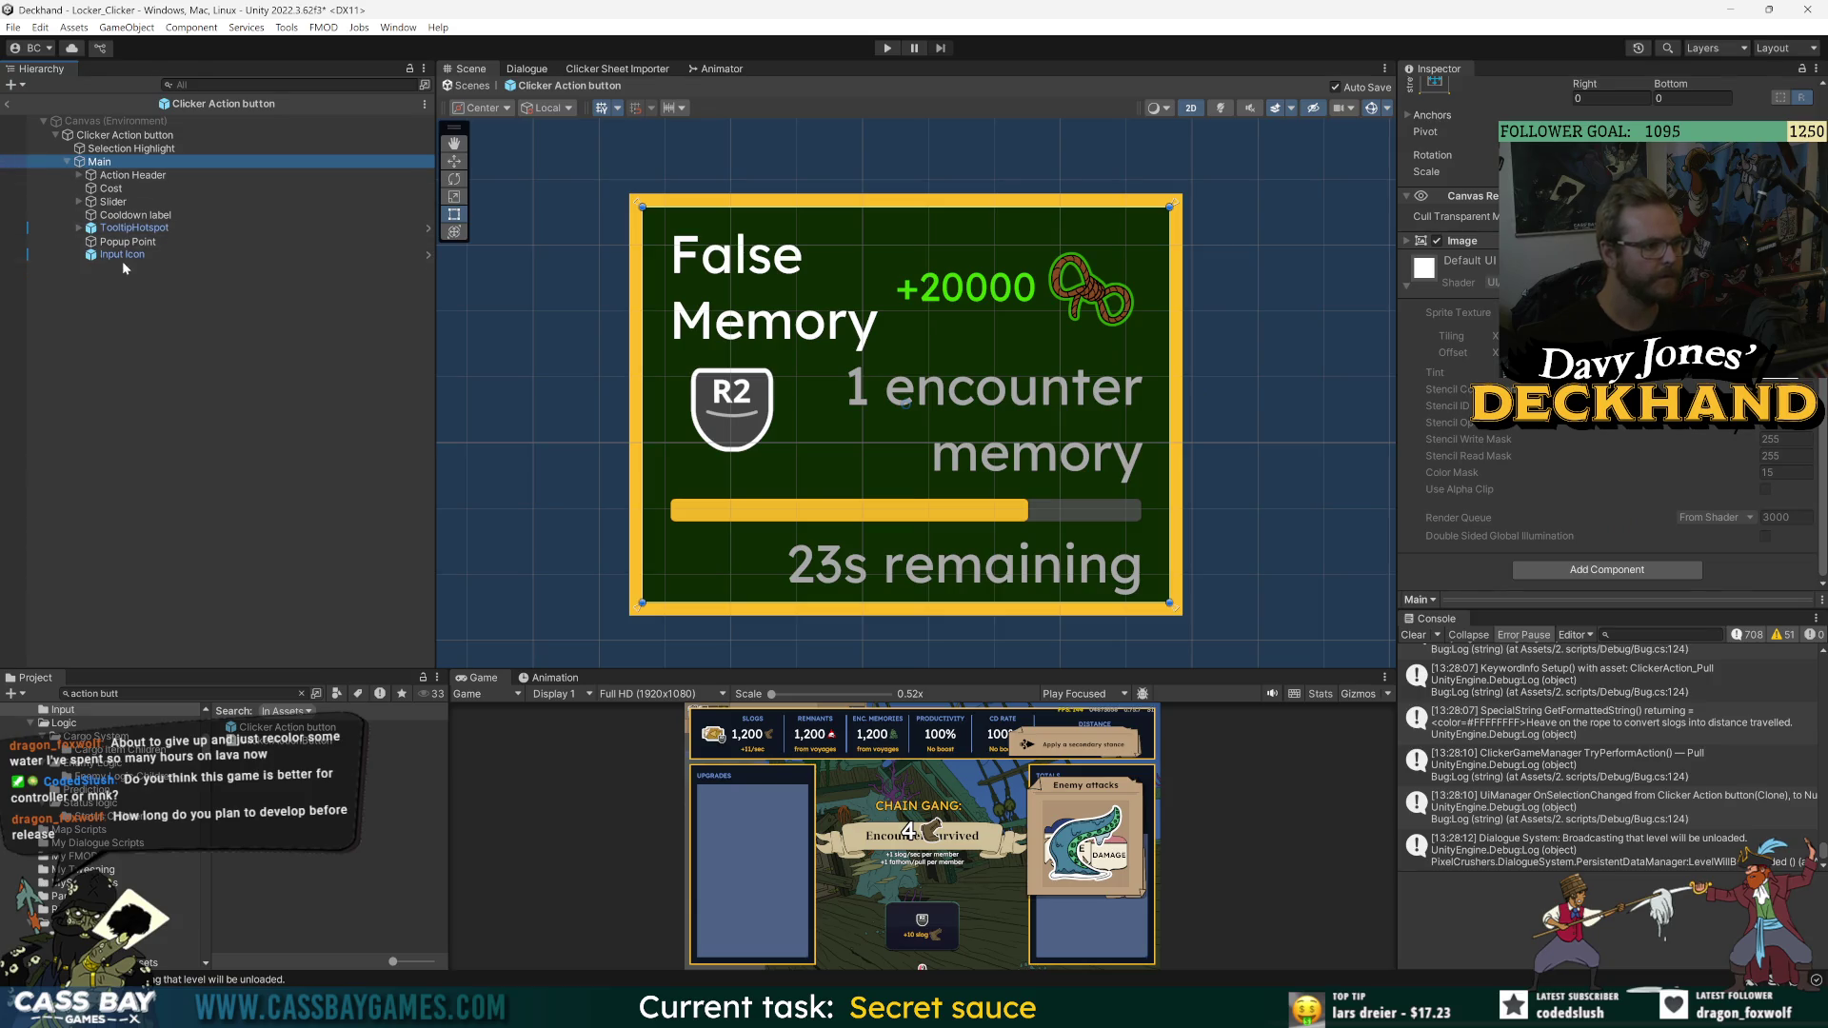
pyautogui.click(1637, 362)
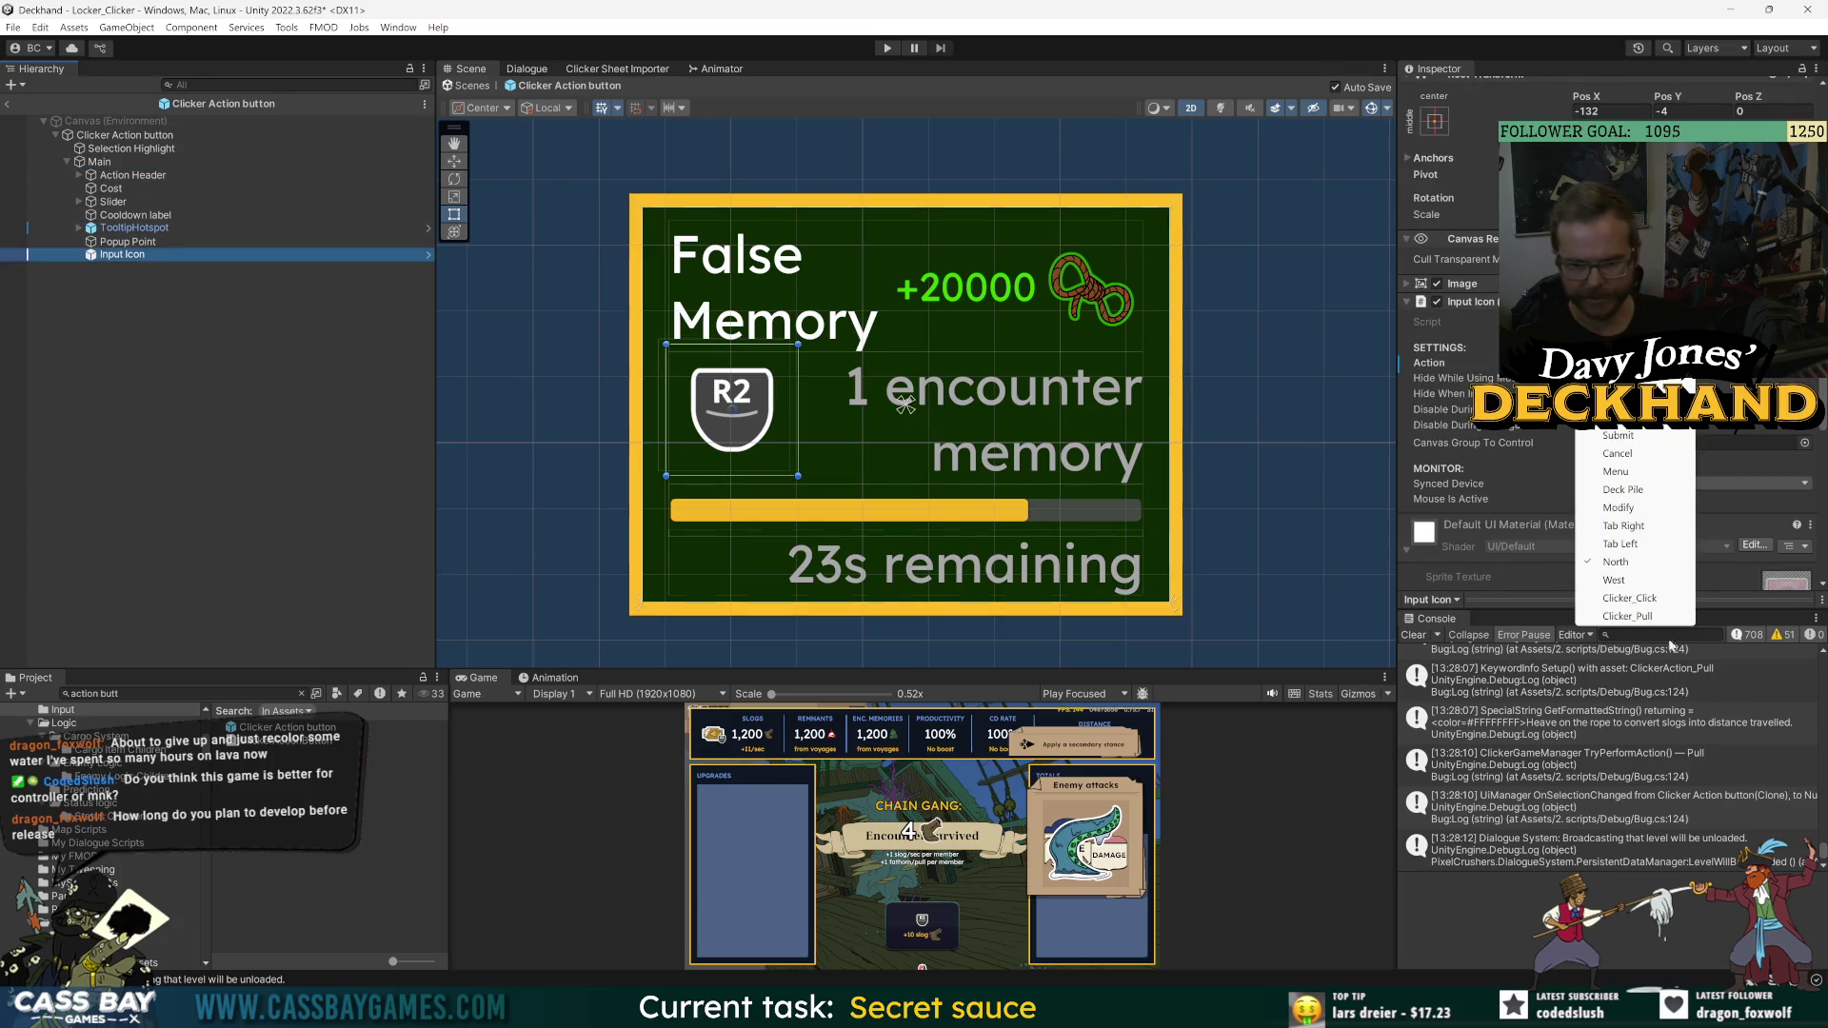
pyautogui.click(69, 103)
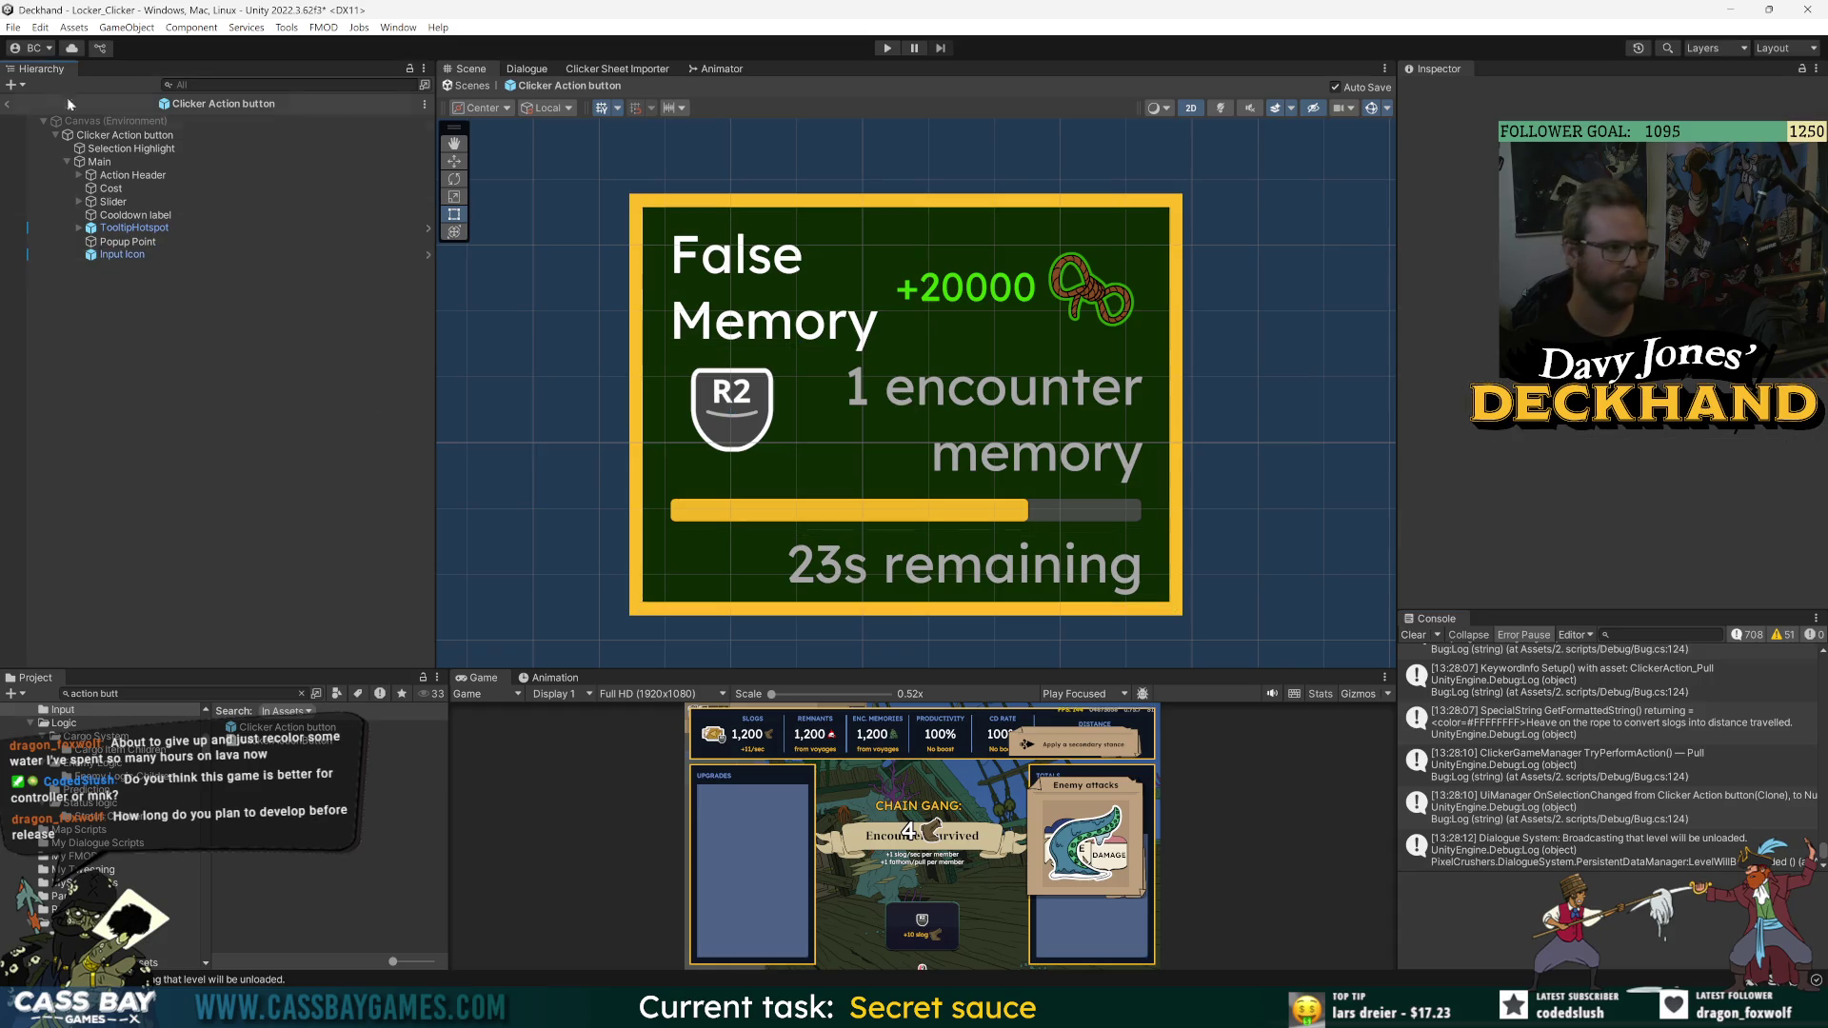
pyautogui.click(8, 104)
pyautogui.click(888, 48)
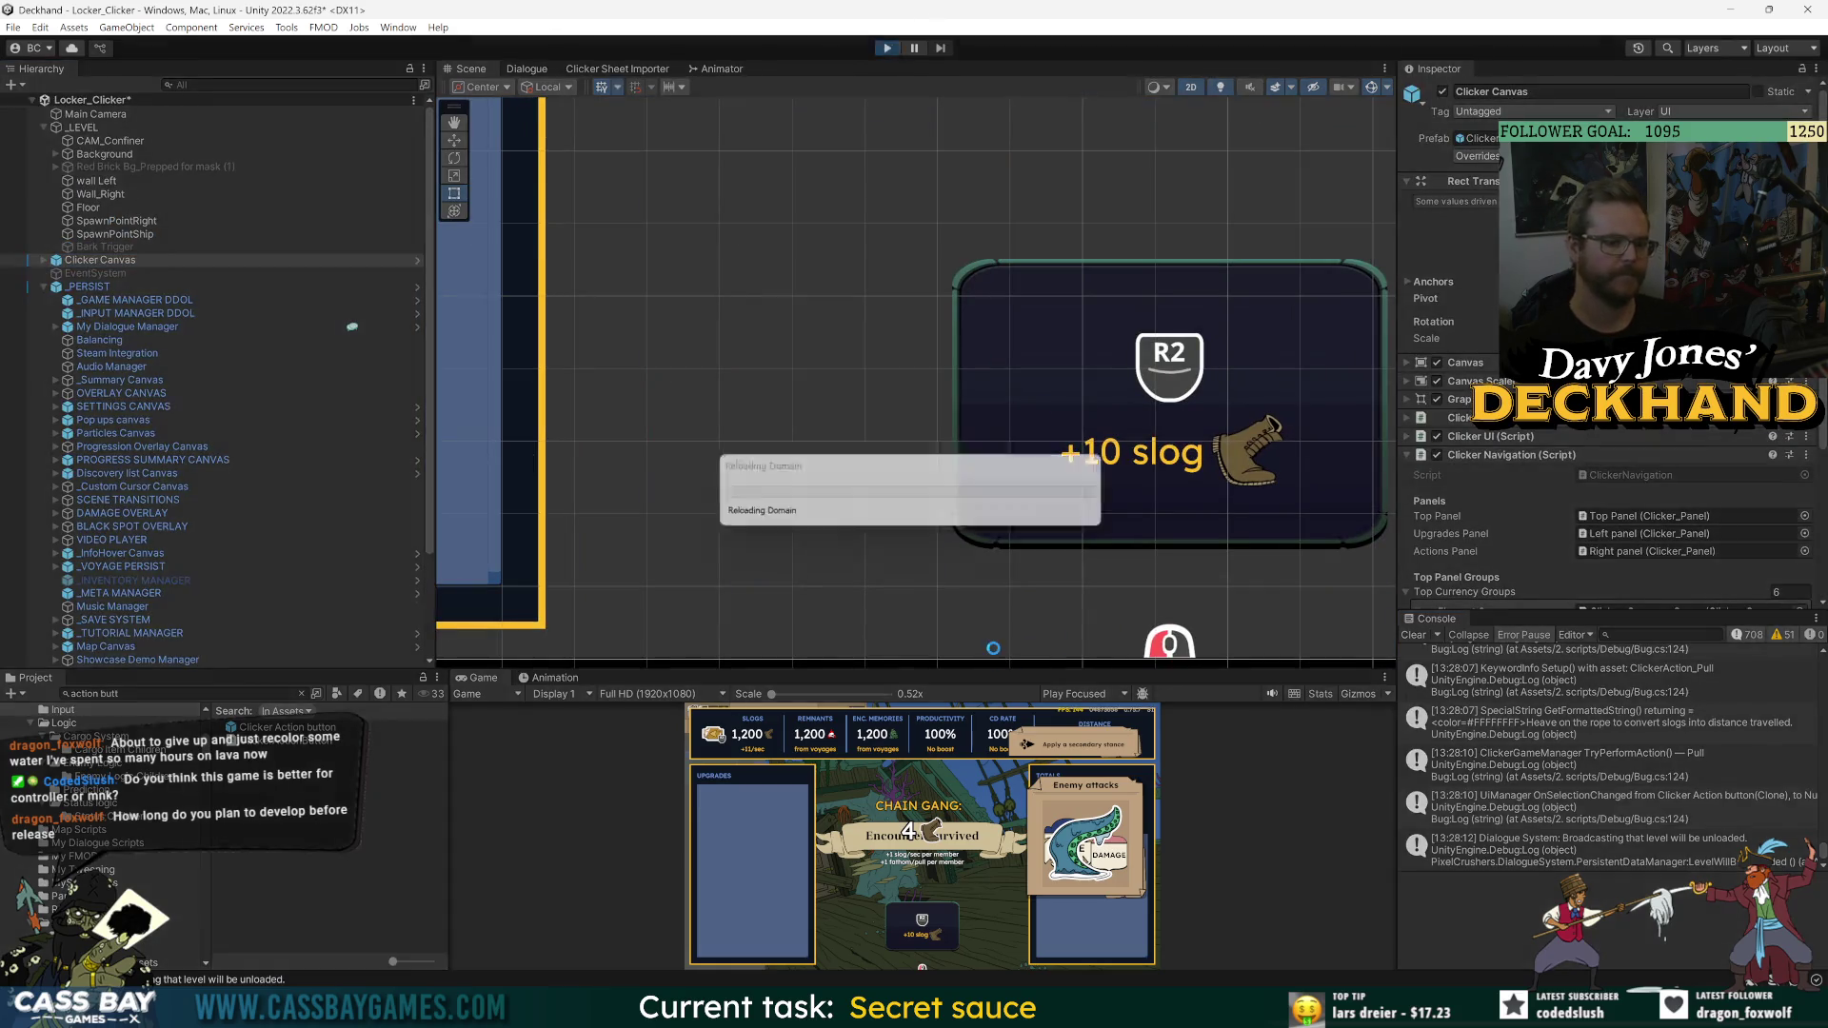
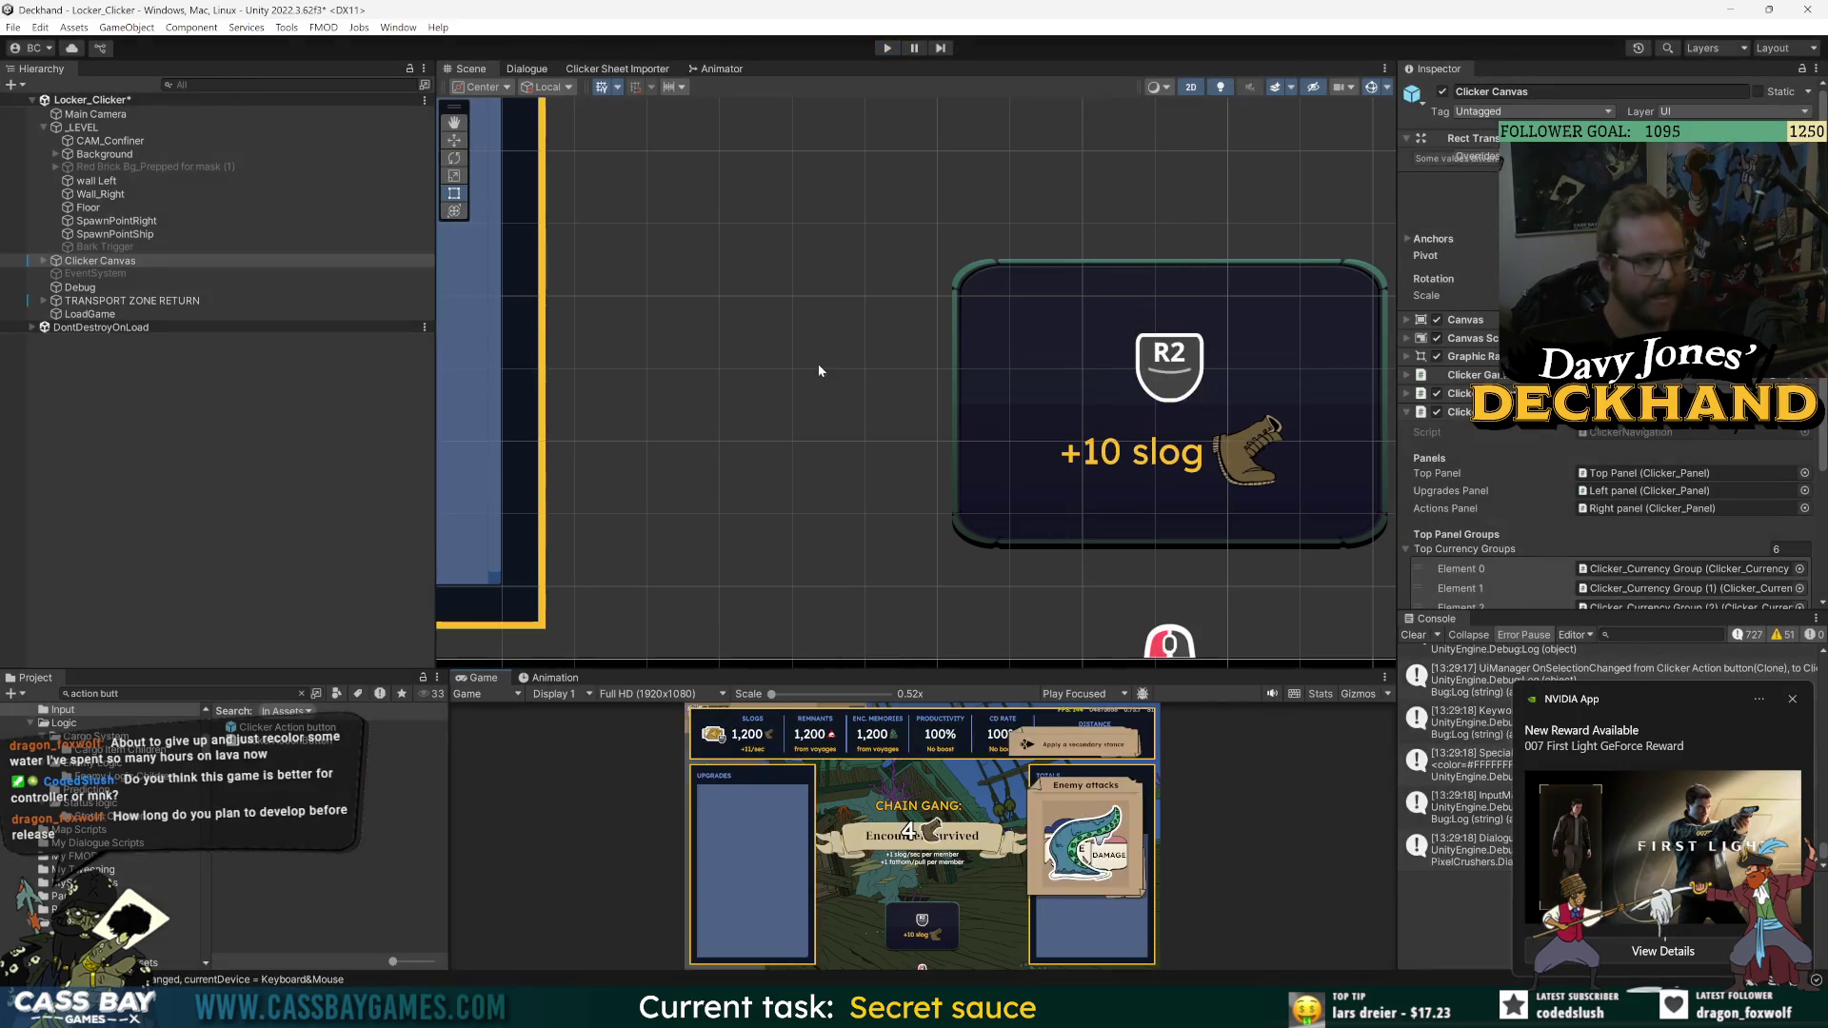
# - Dismiss the reward popup and check the _PERSIST object's prefab overrides
pyautogui.click(1792, 701)
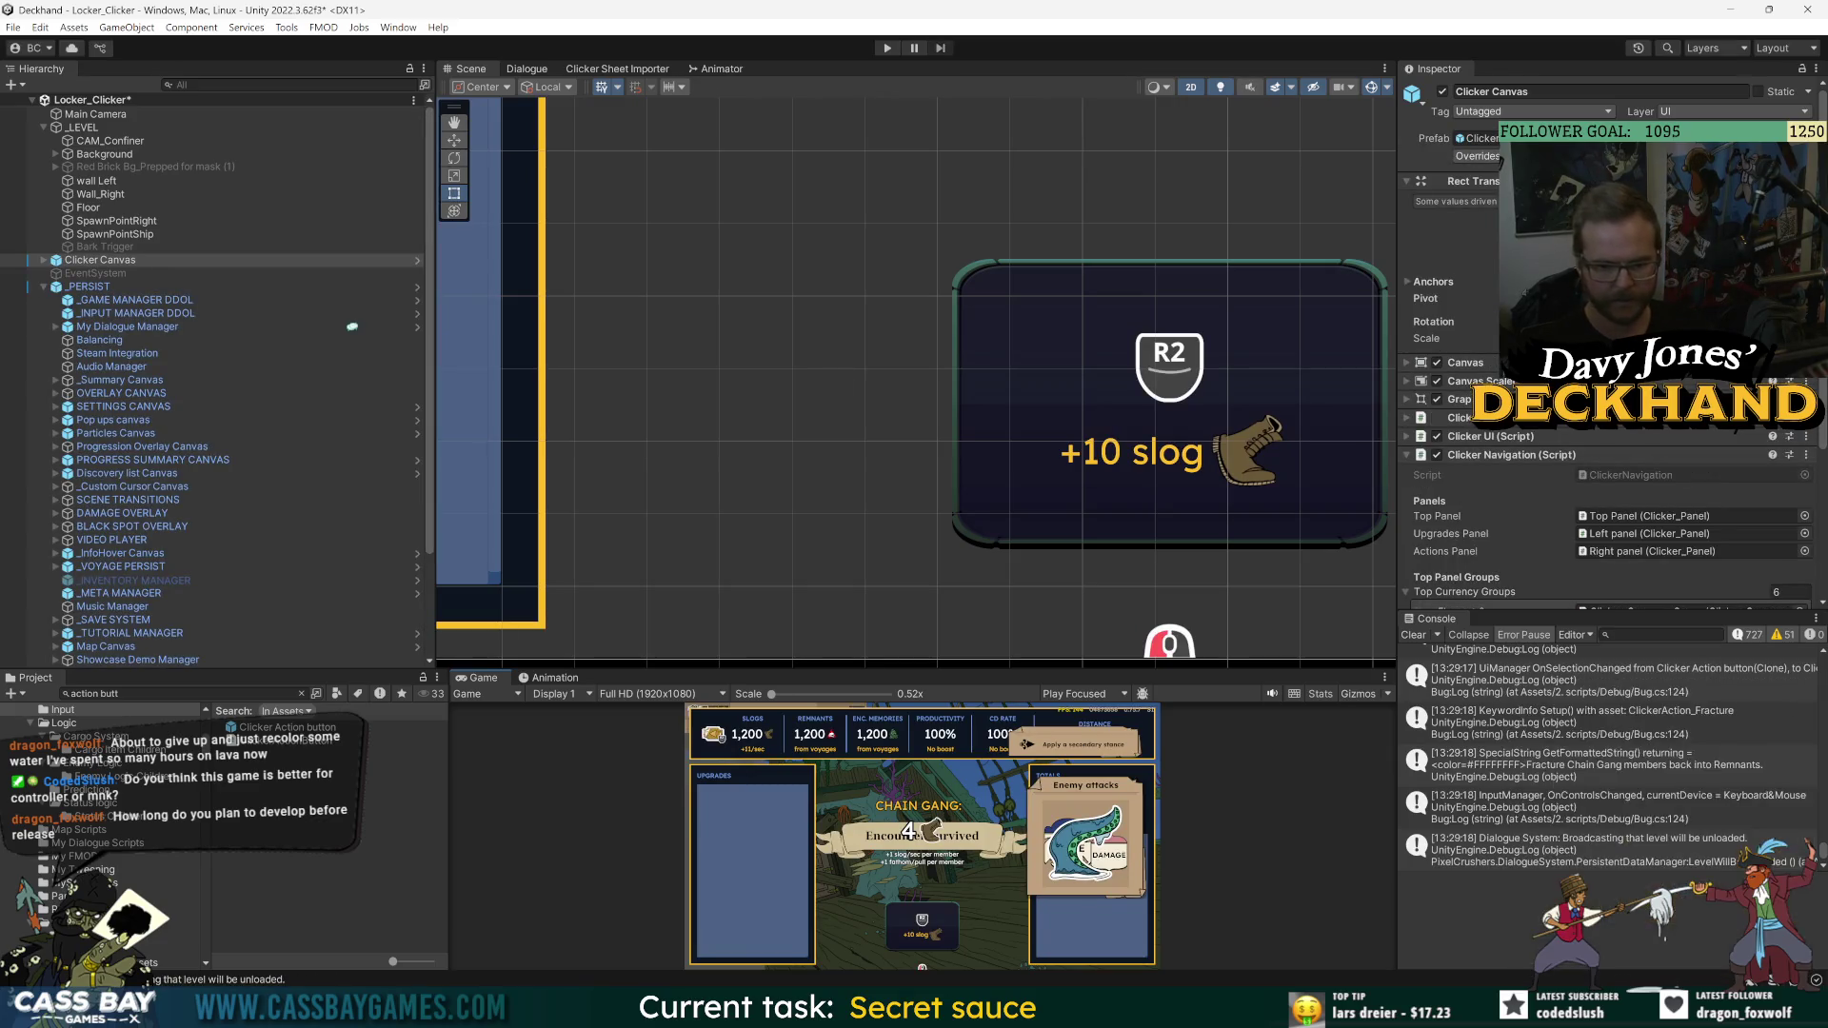
pyautogui.click(89, 286)
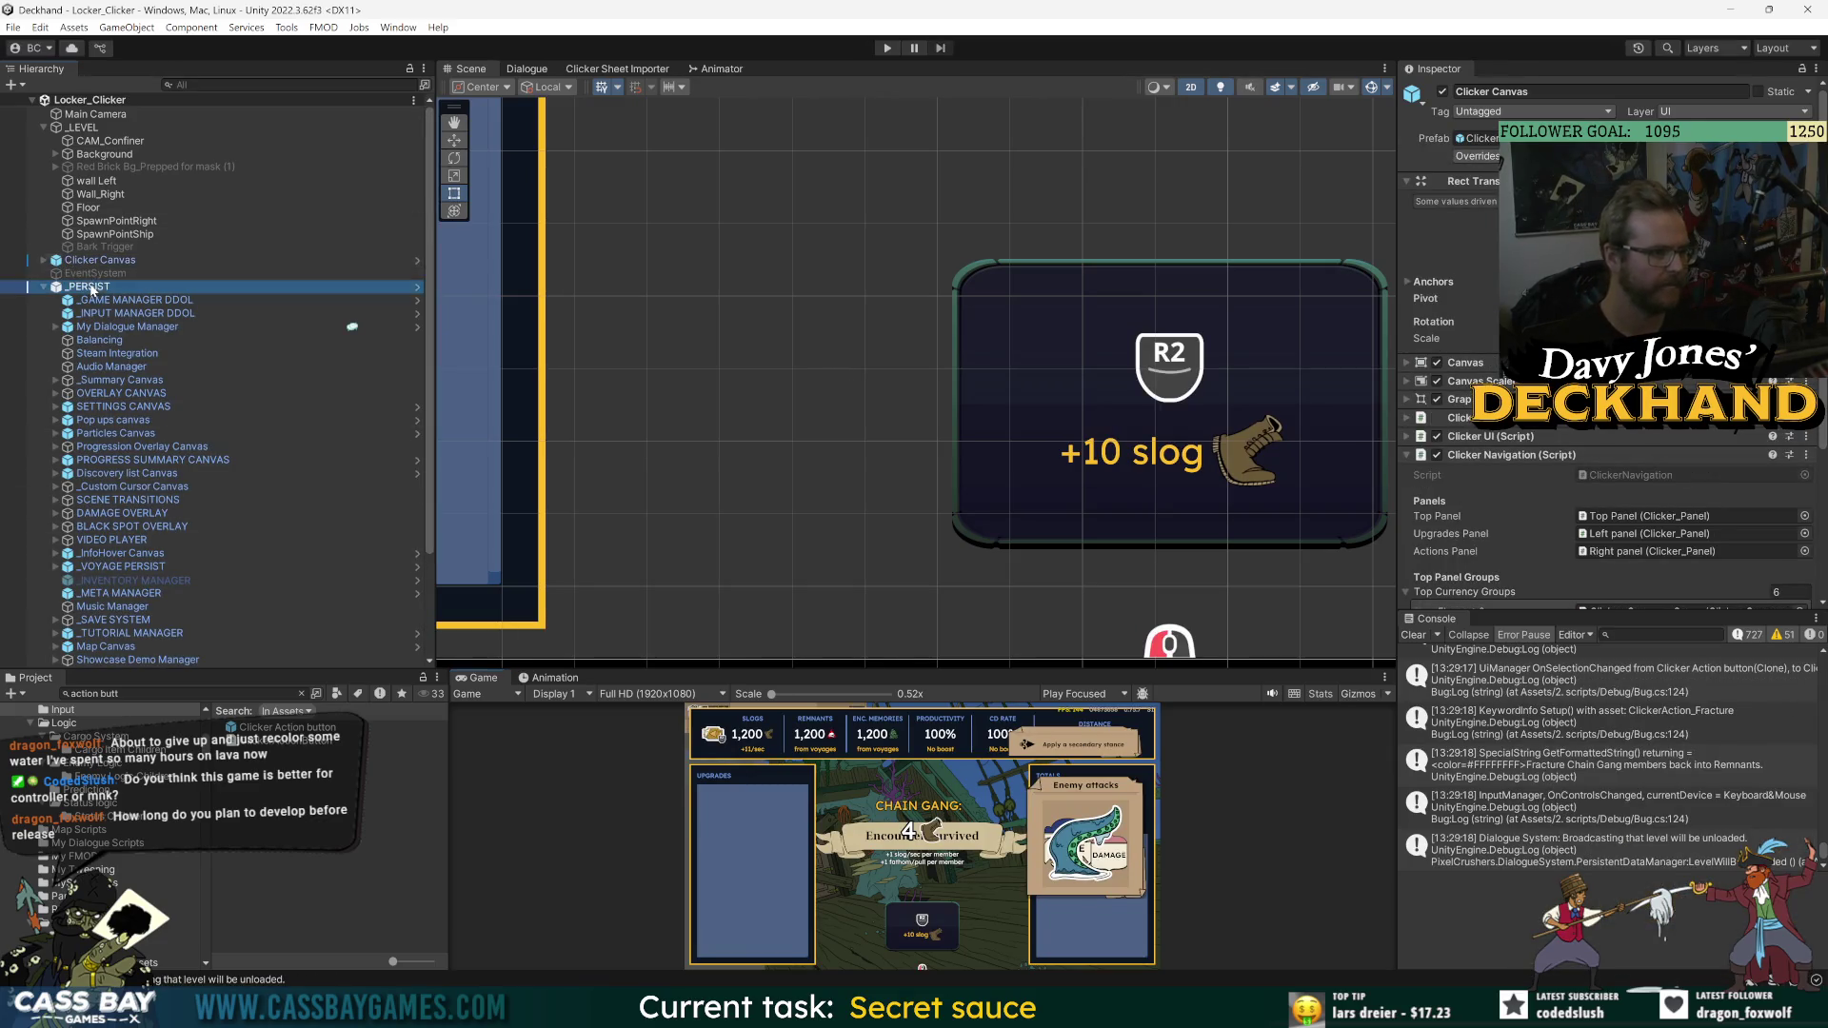
pyautogui.click(1477, 156)
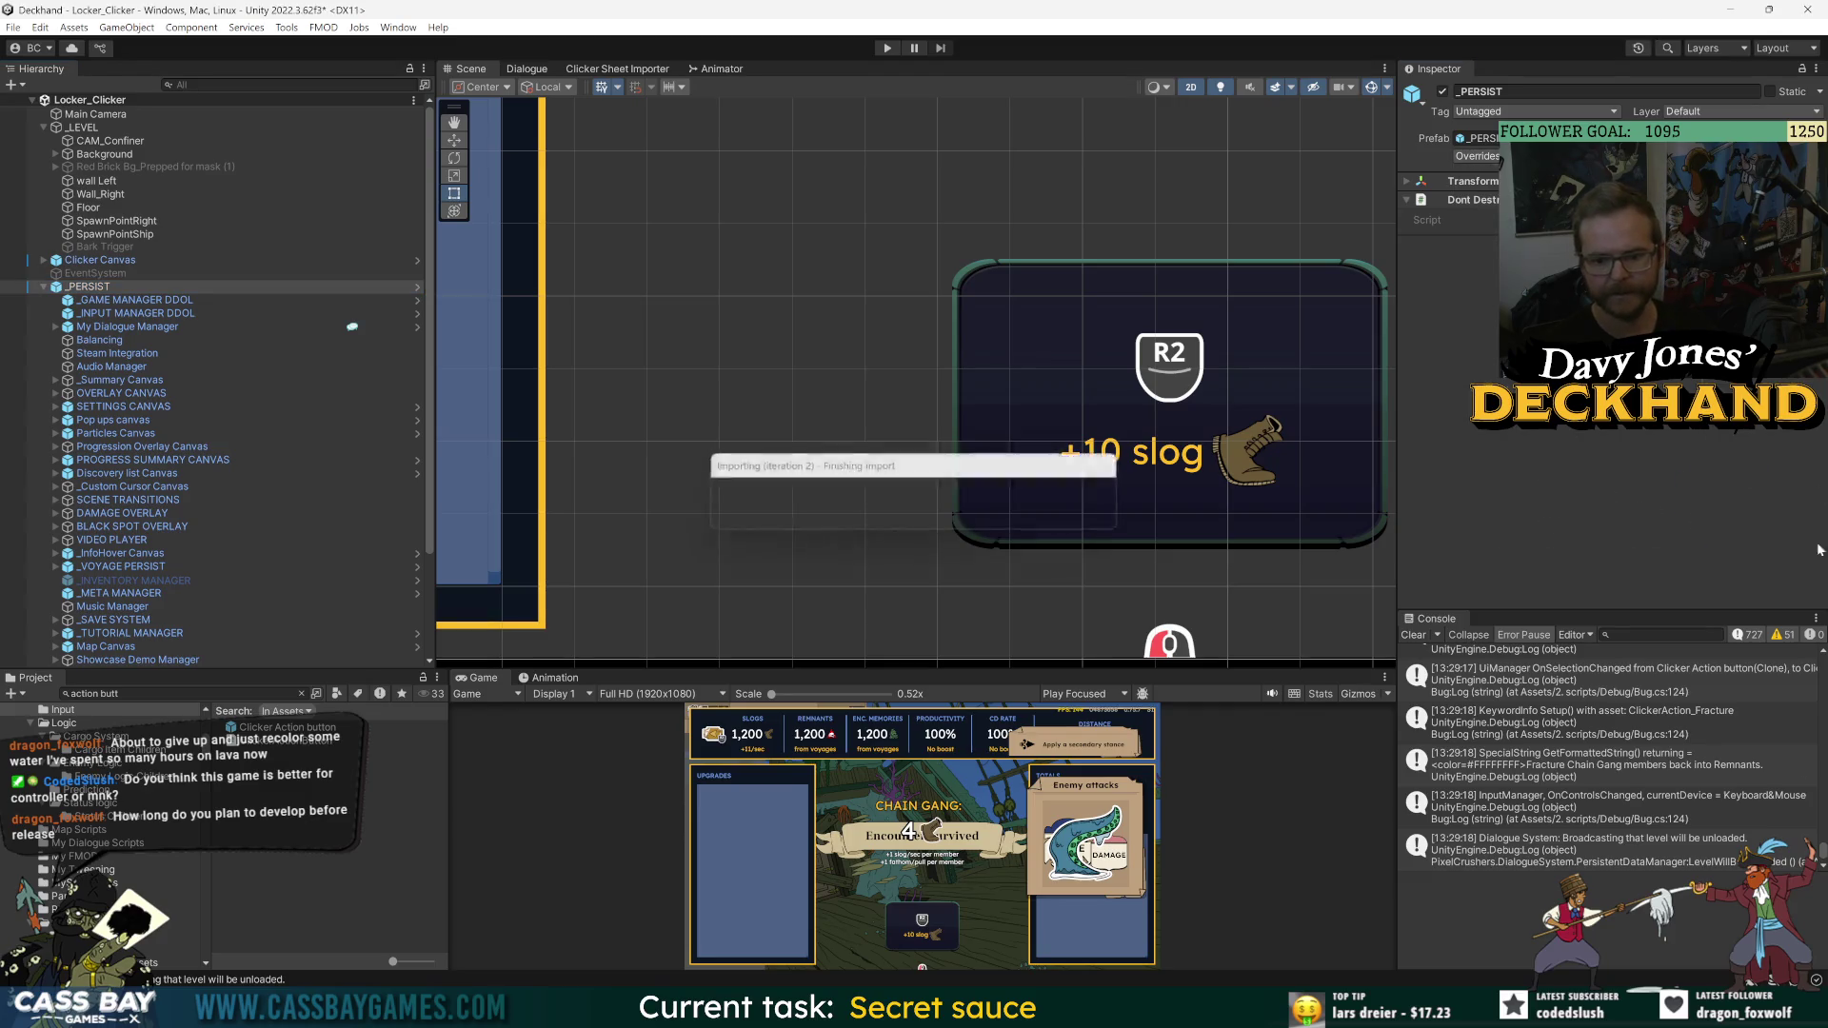
# - Turn on Do Not Disturb in the system notification panel
pyautogui.press('super+n')
pyautogui.click(1734, 28)
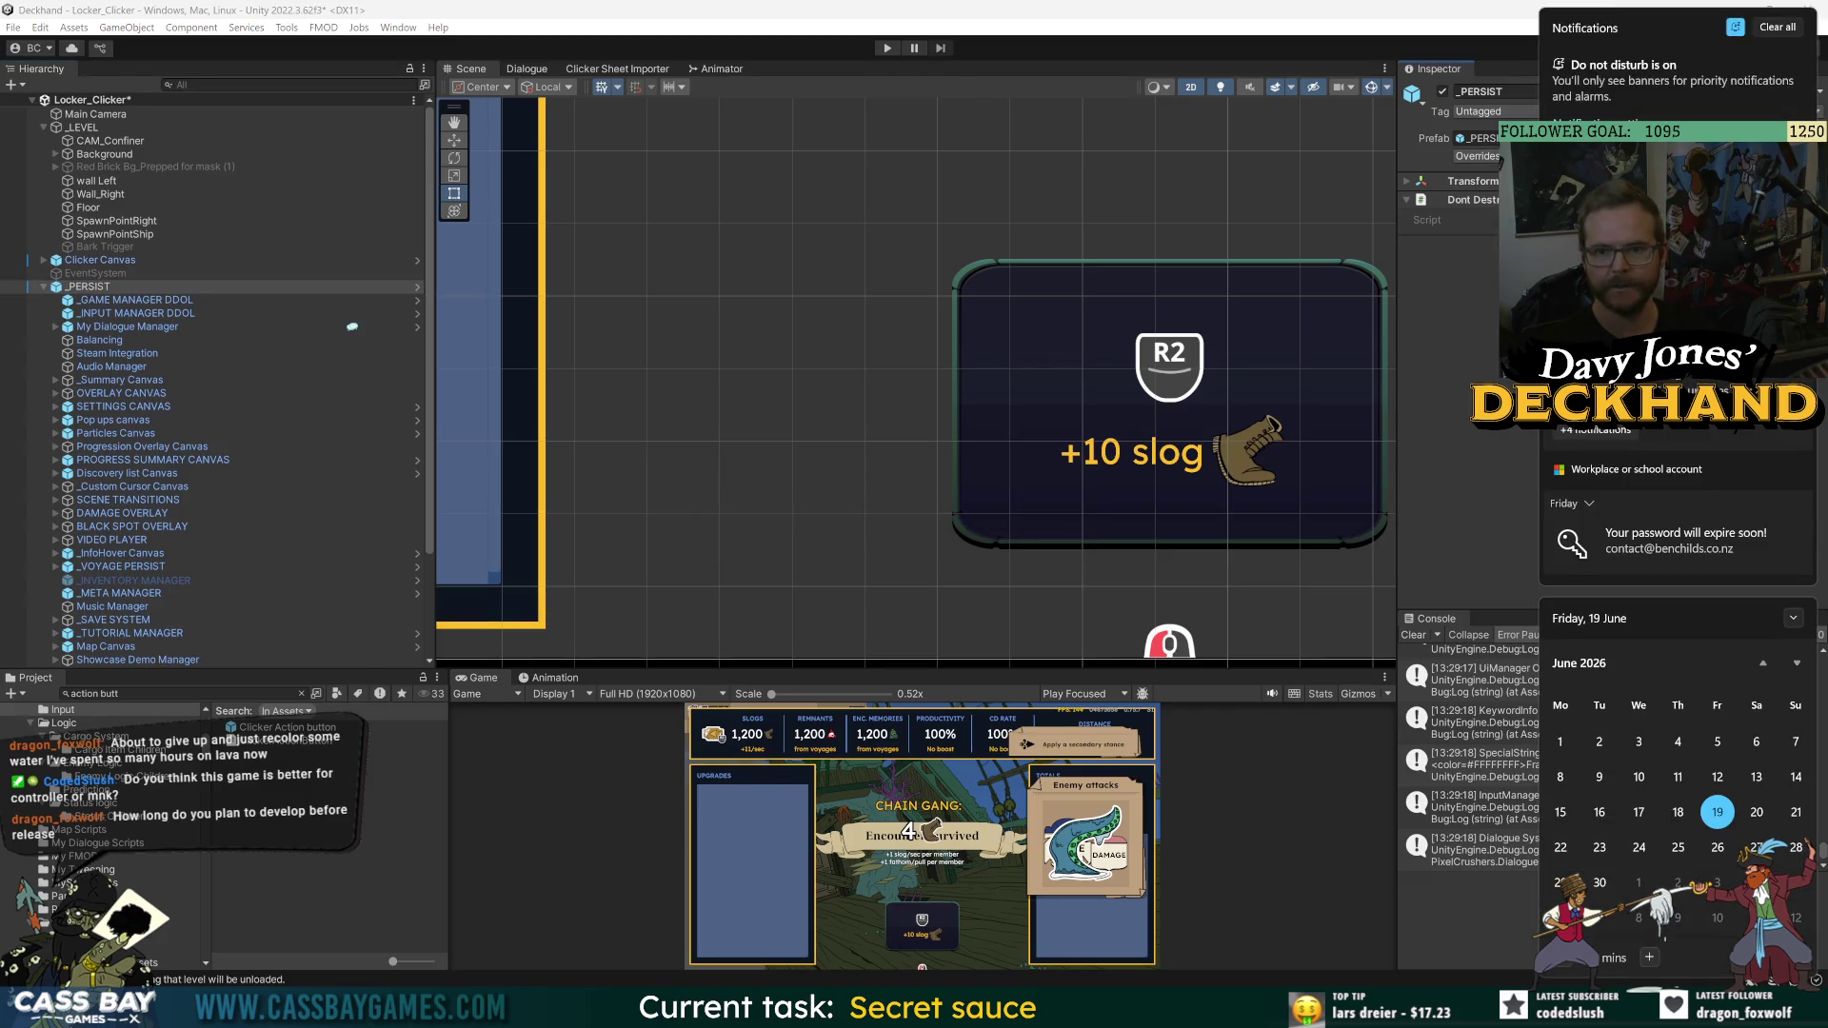
pyautogui.press('Escape')
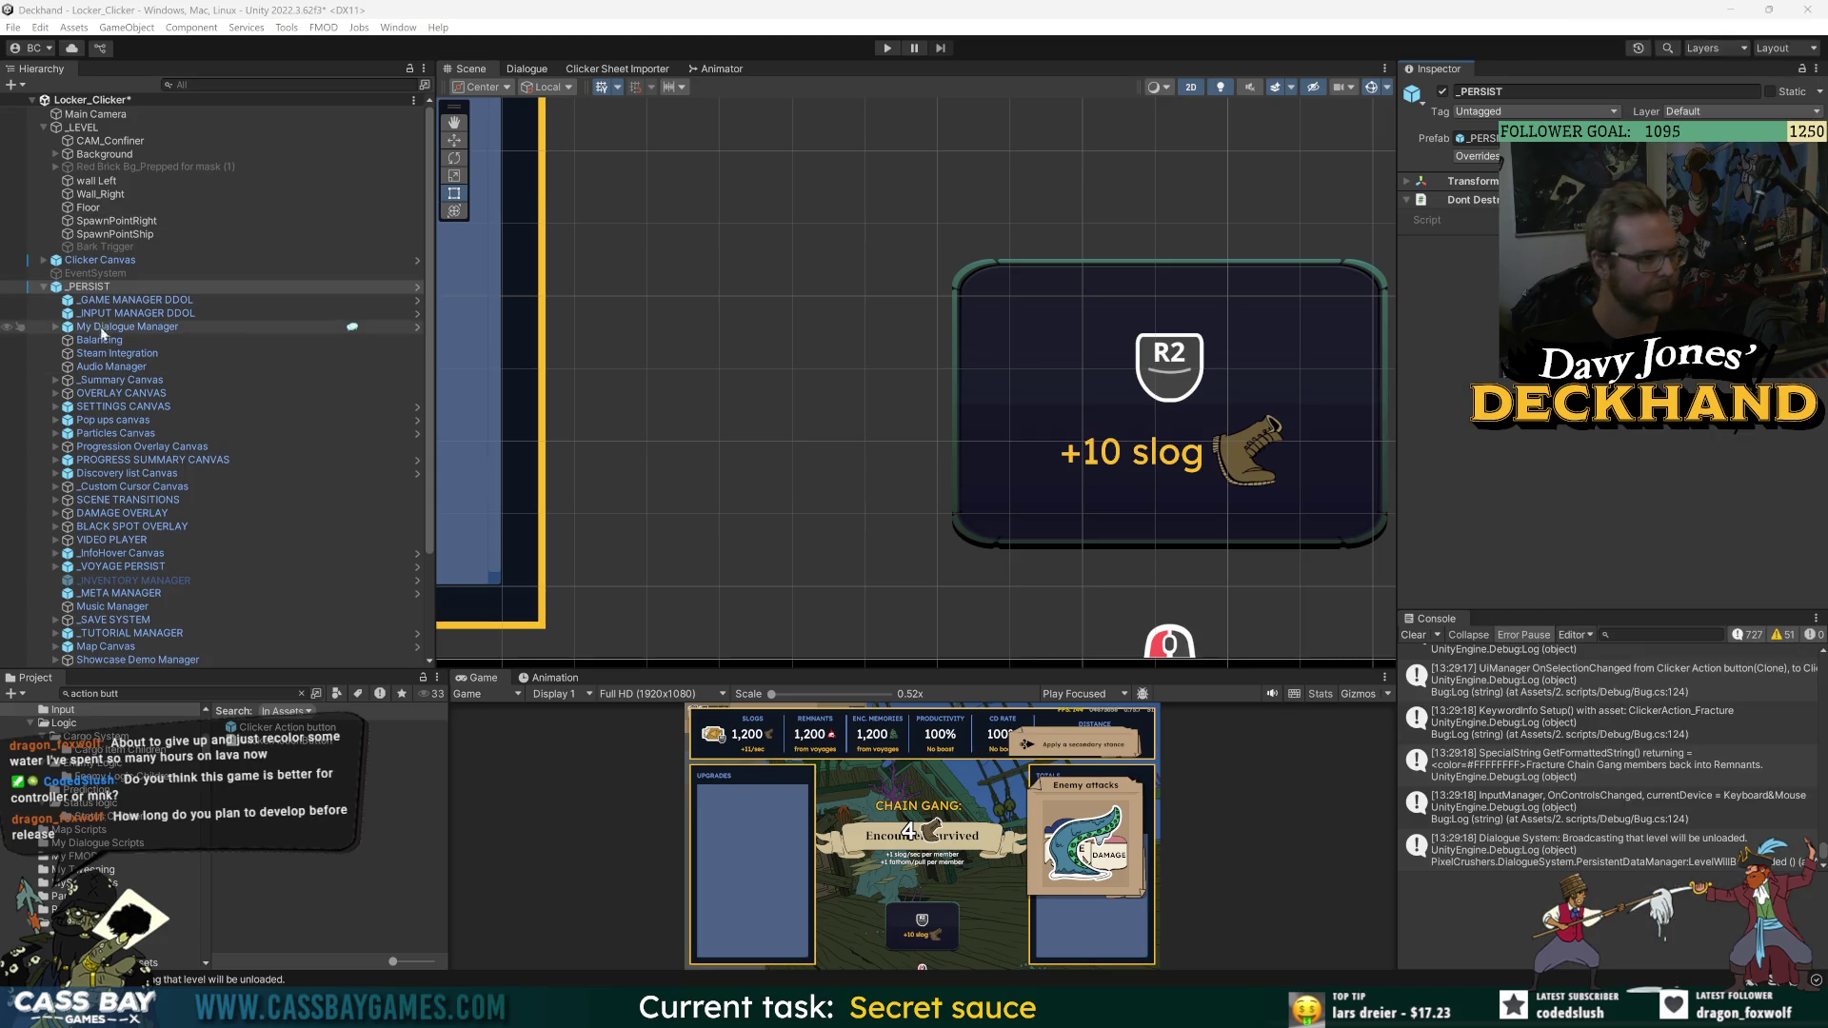
# - Open Clicker Canvas in Prefab Mode and frame its Right panel in the scene
pyautogui.click(105, 260)
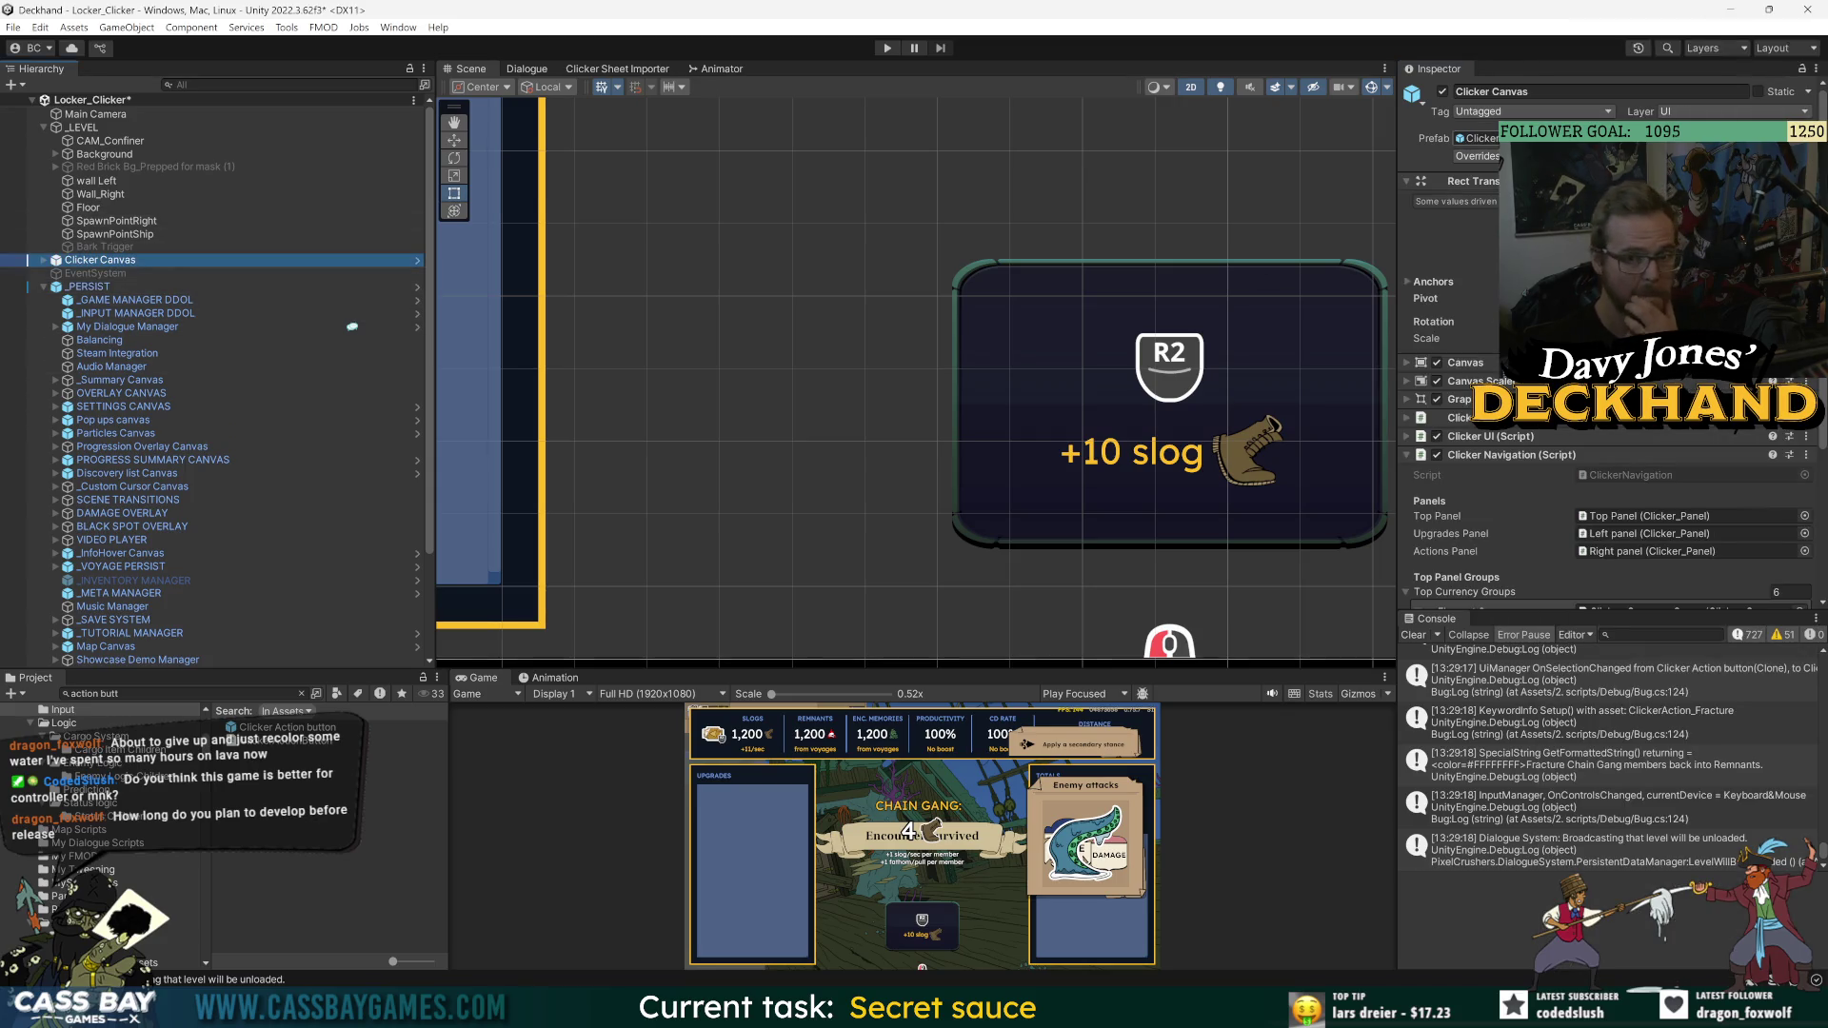
pyautogui.click(417, 260)
pyautogui.click(124, 175)
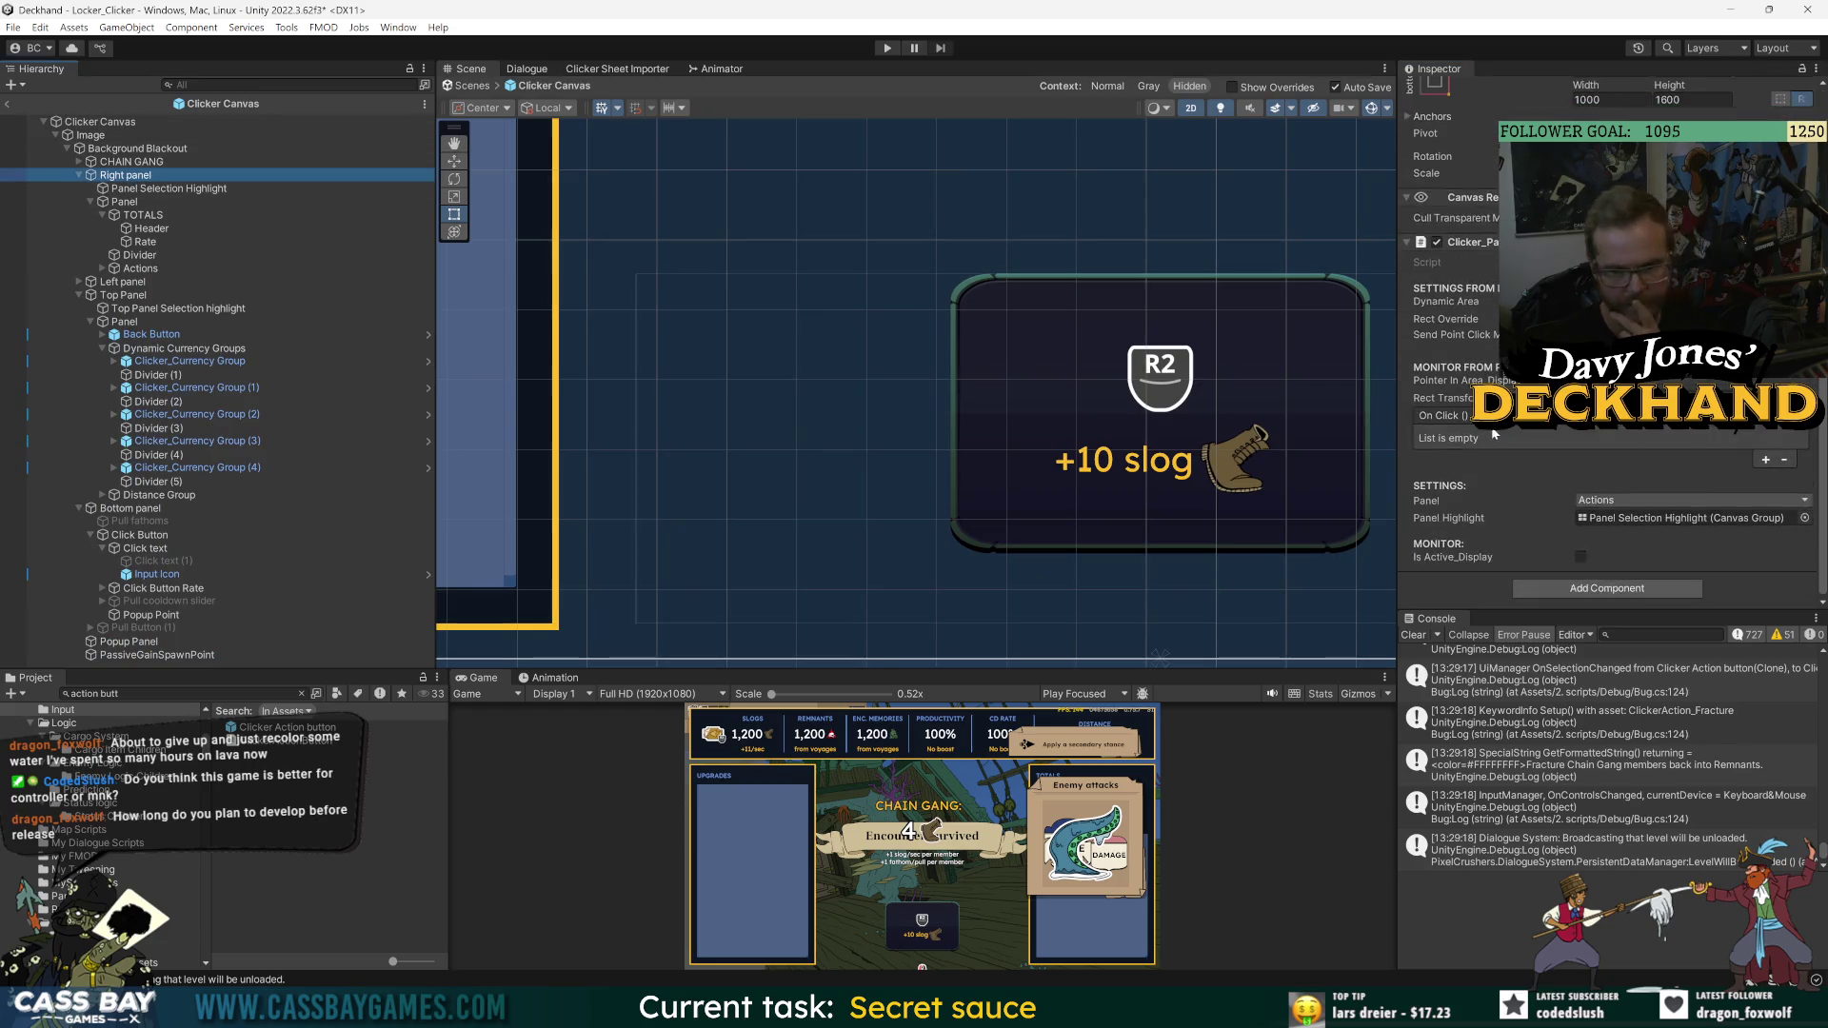
pyautogui.doubleClick(129, 175)
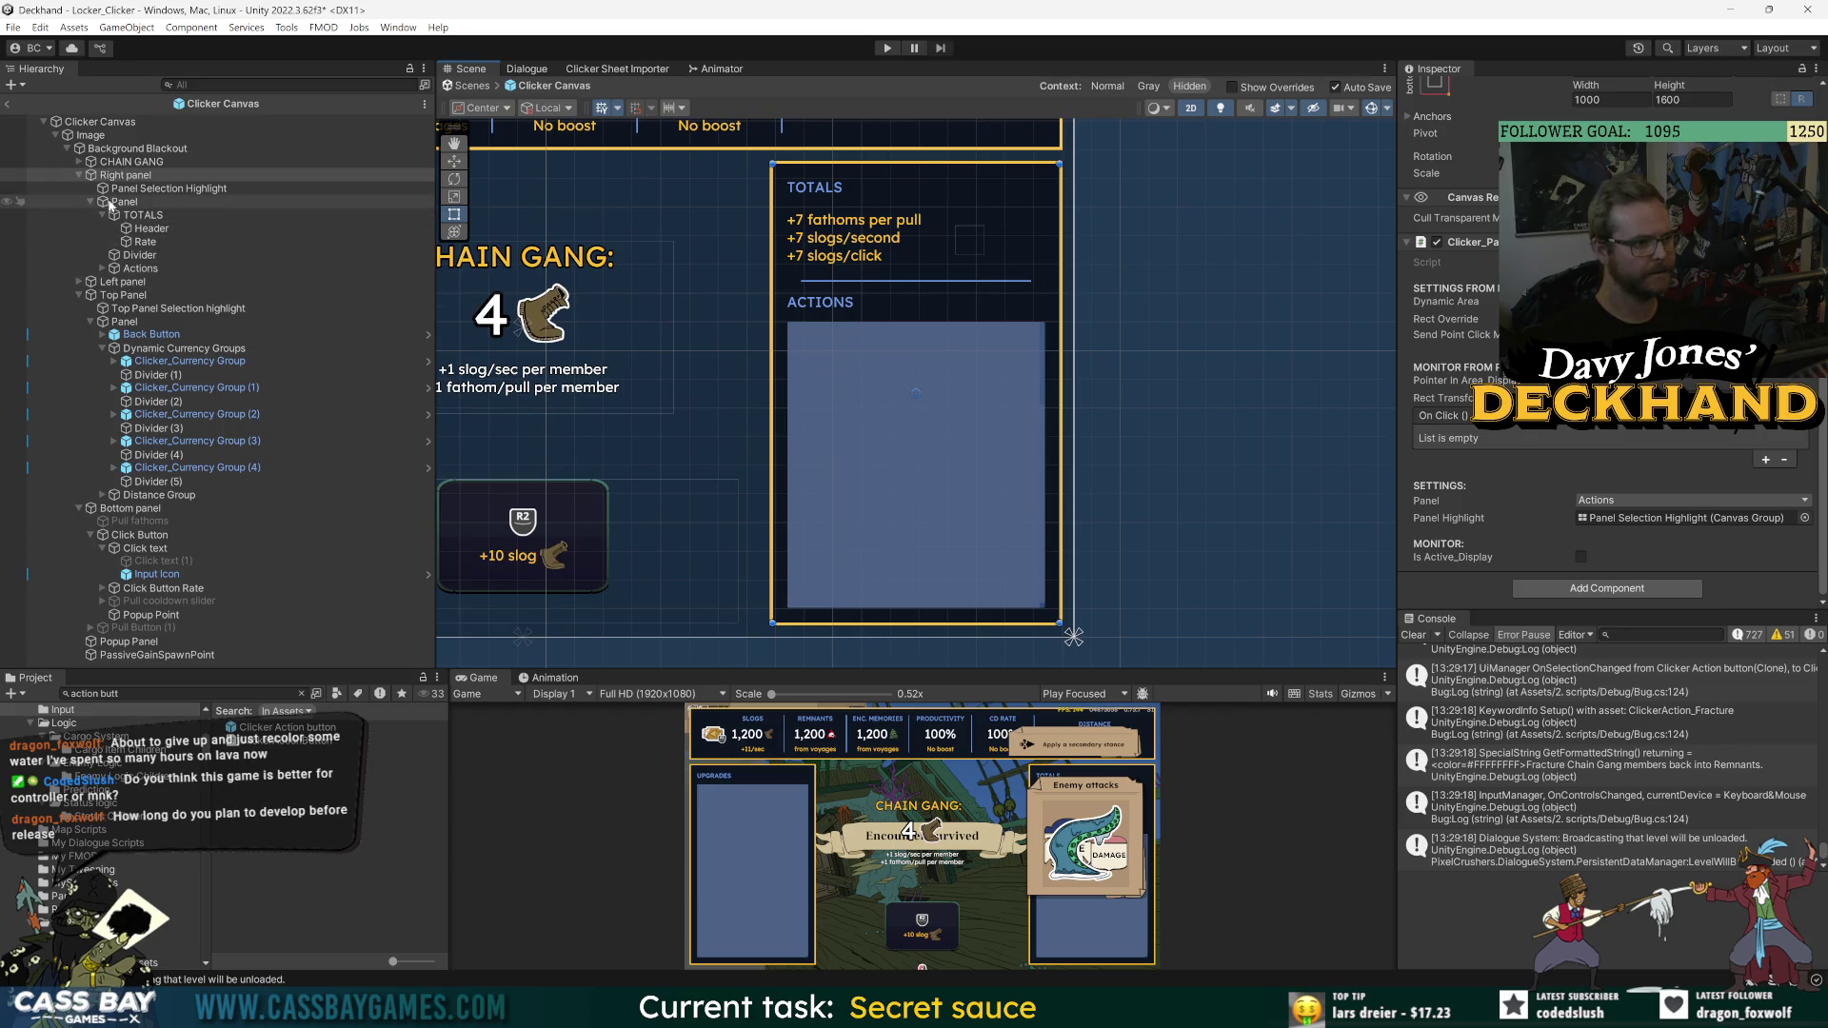
# - Select the Right panel's Panel Selection Highlight, start adjusting its Image colour, and enlarge the Game view
pyautogui.click(167, 188)
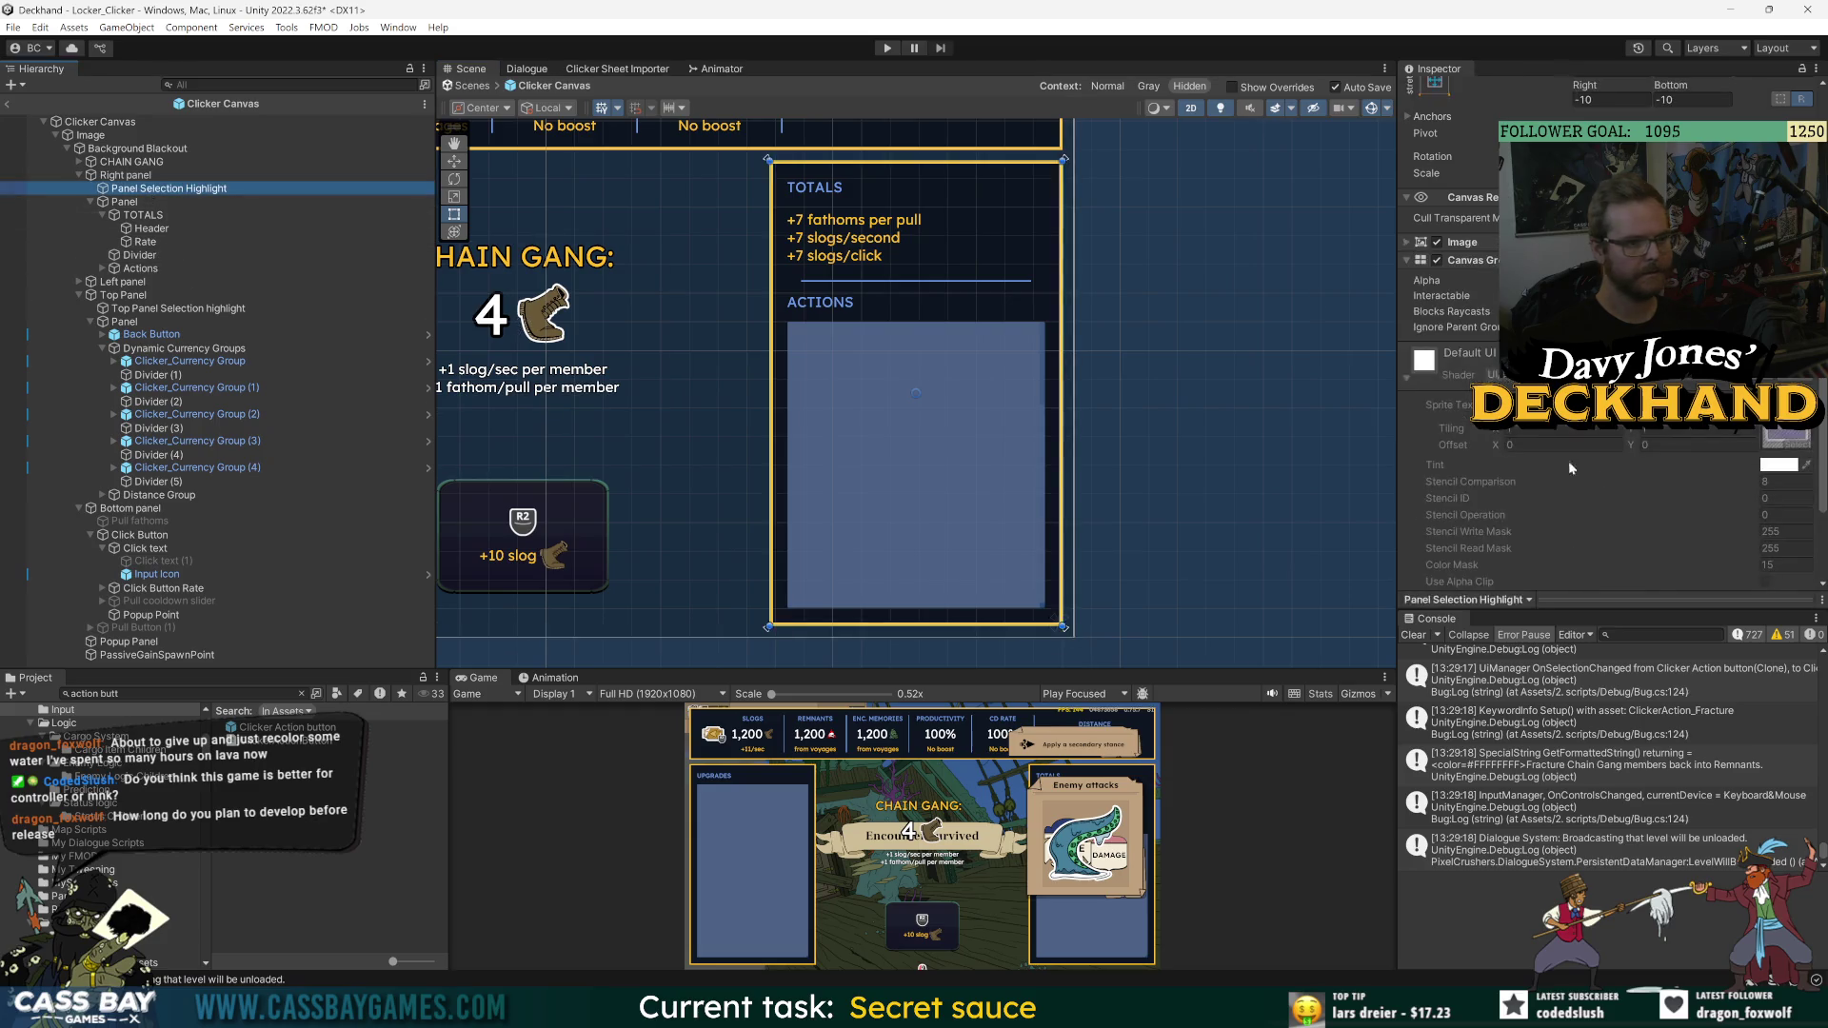
pyautogui.click(1466, 242)
pyautogui.click(1618, 279)
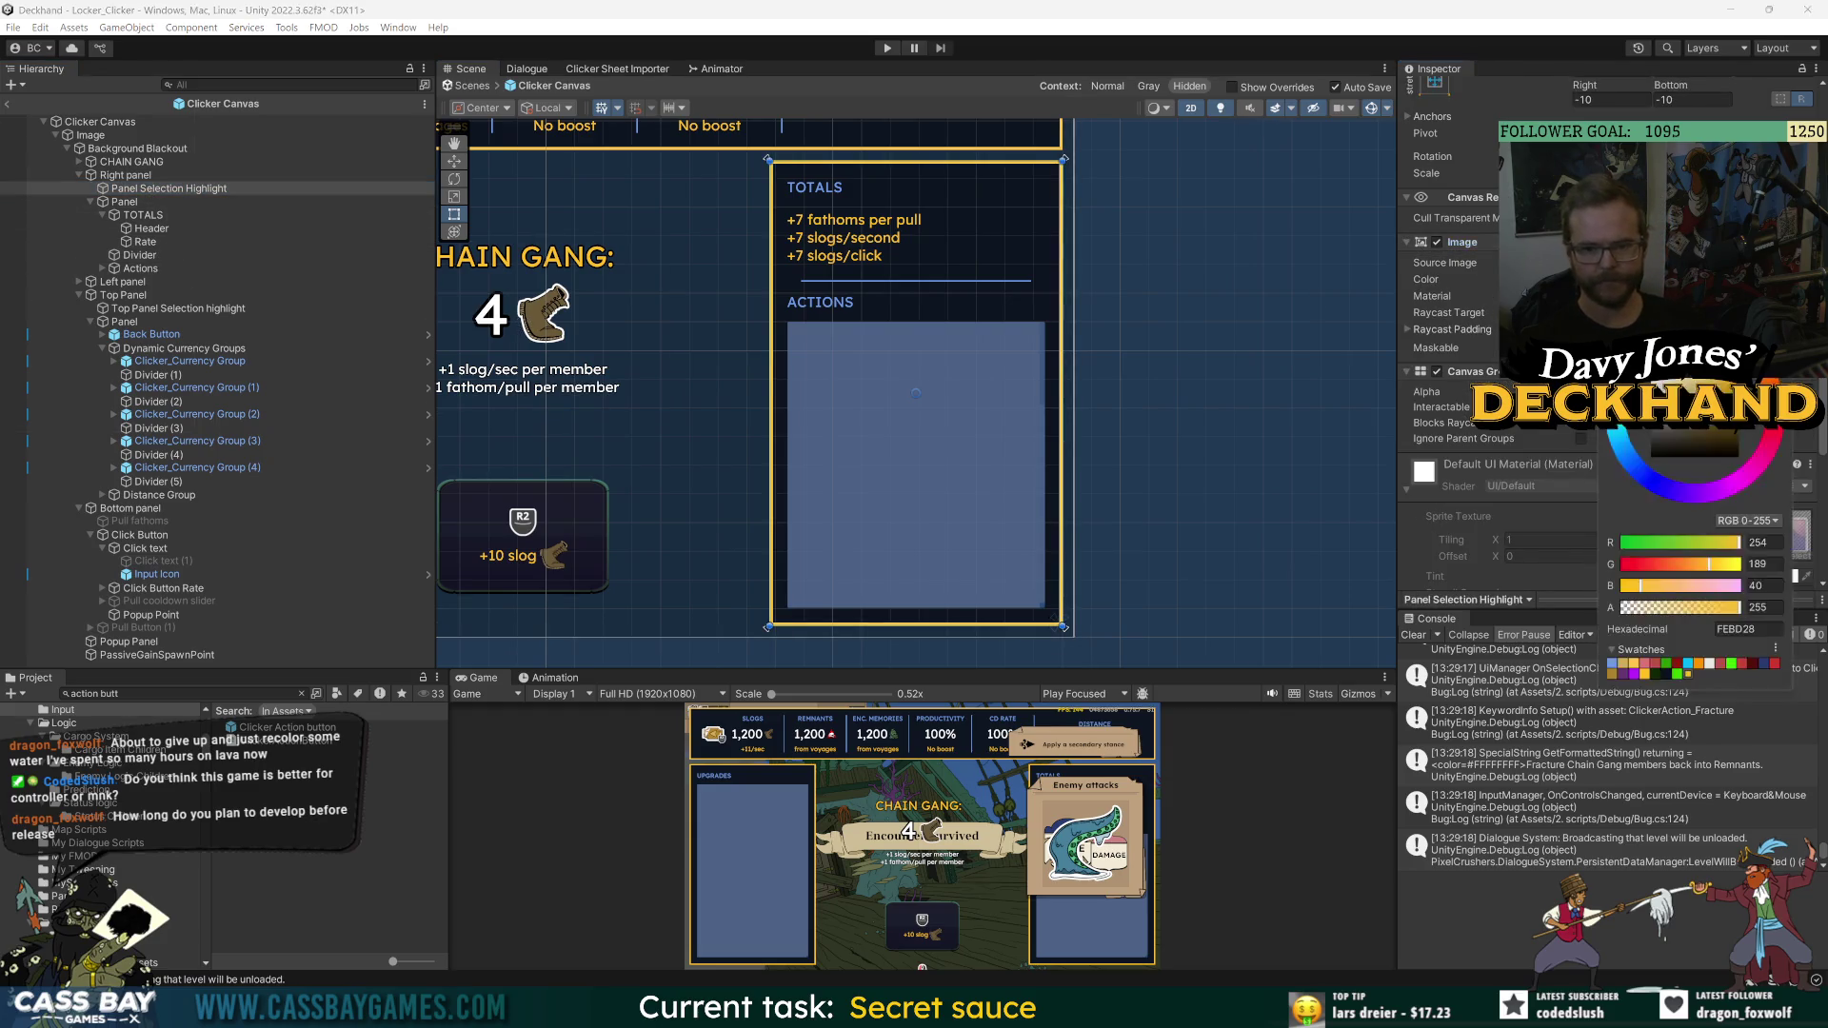
pyautogui.click(1711, 662)
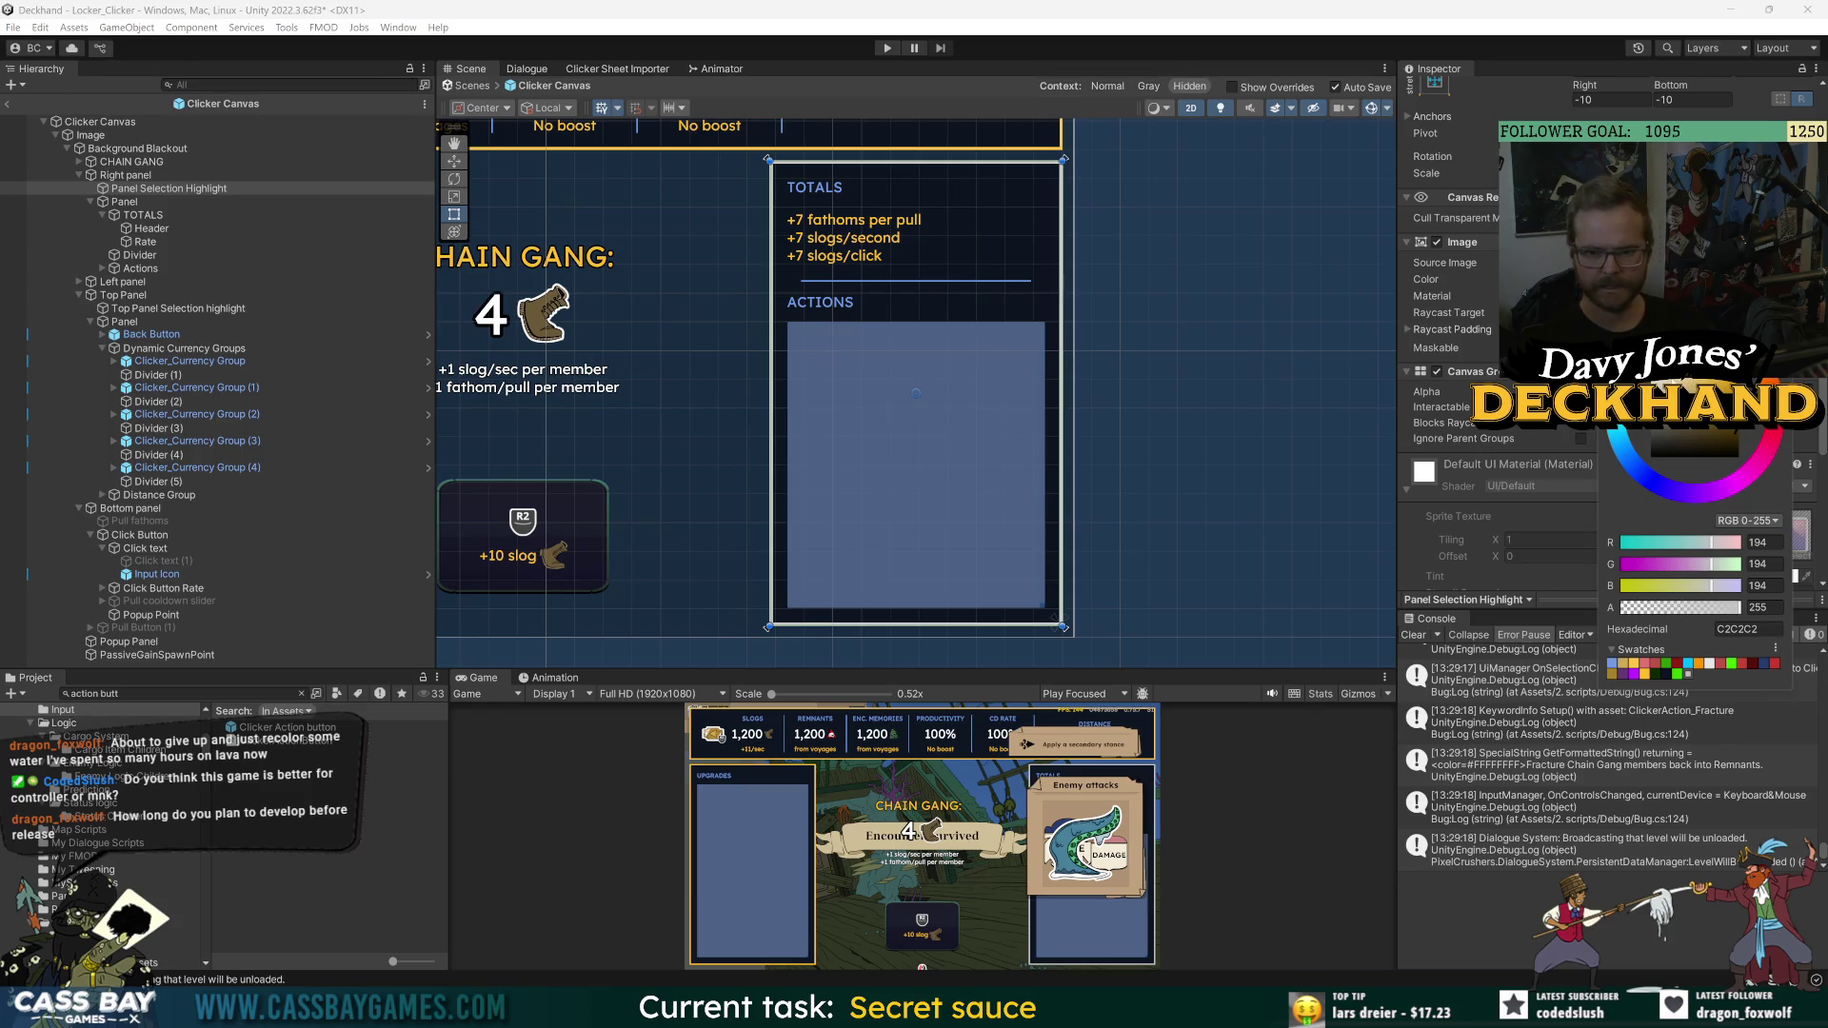
pyautogui.click(1711, 610)
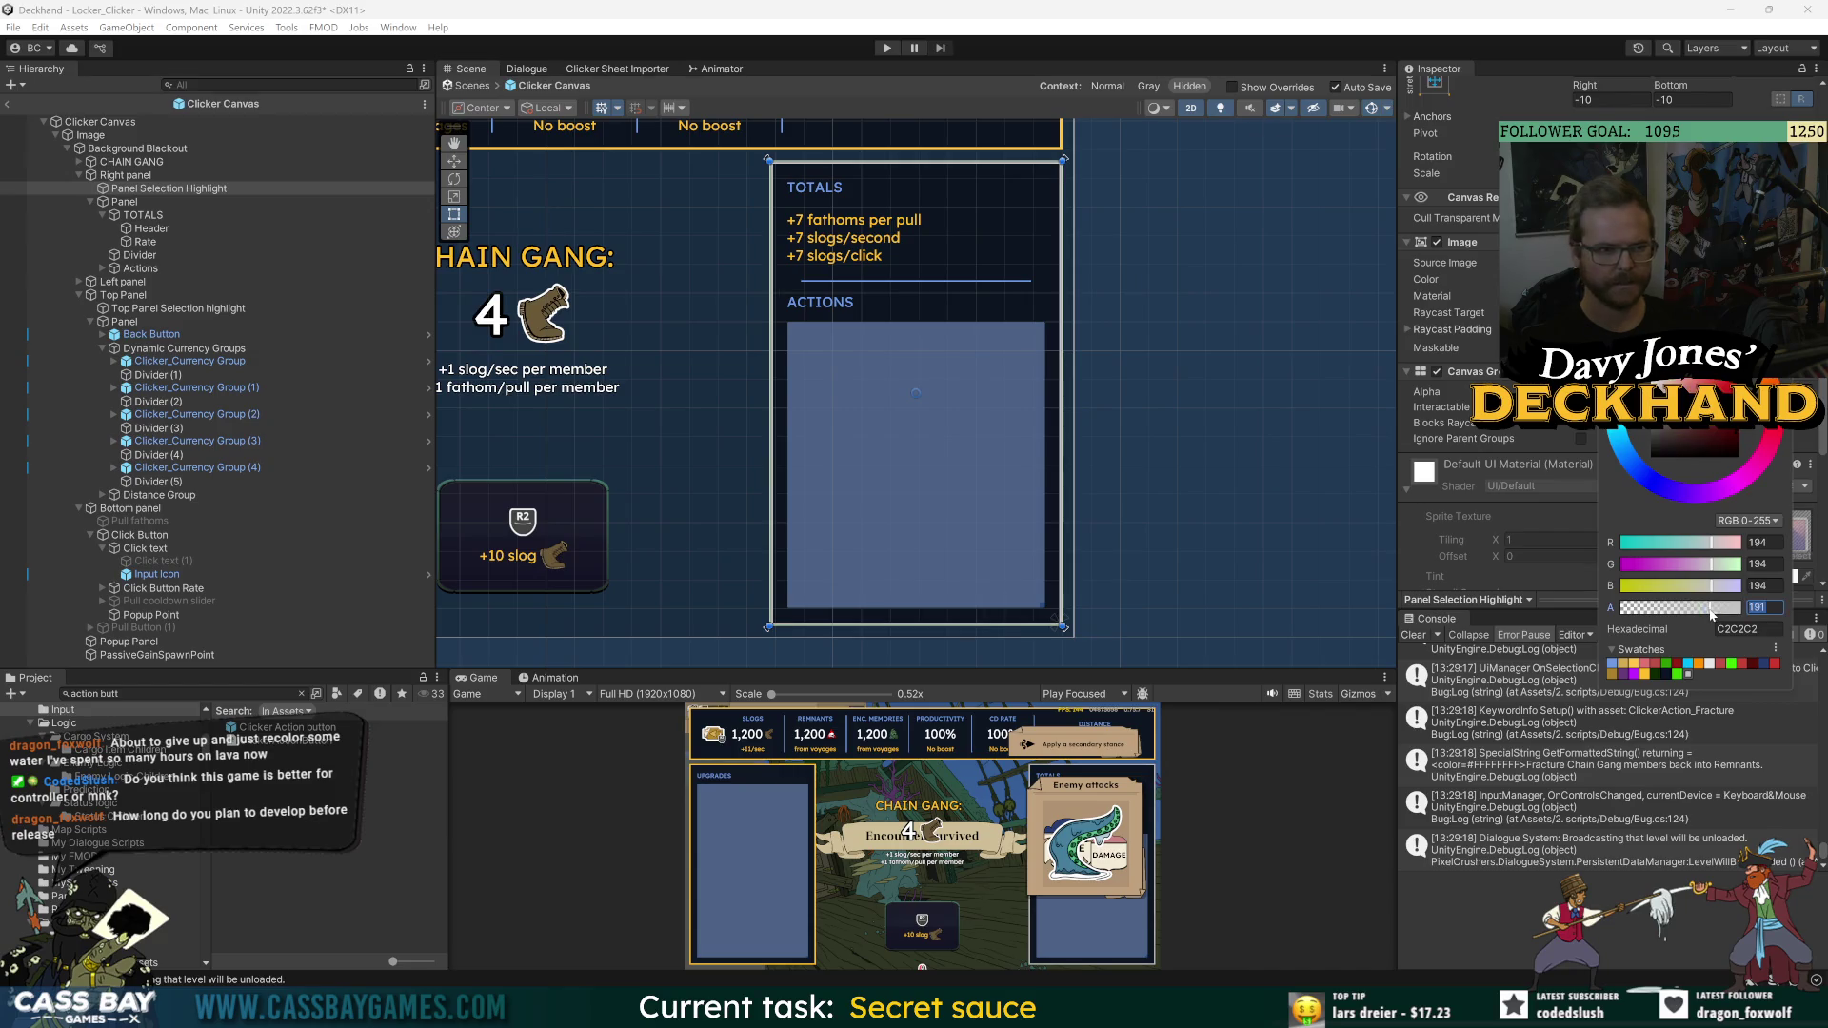
pyautogui.moveTo(1146, 671); pyautogui.dragTo(1118, 311)
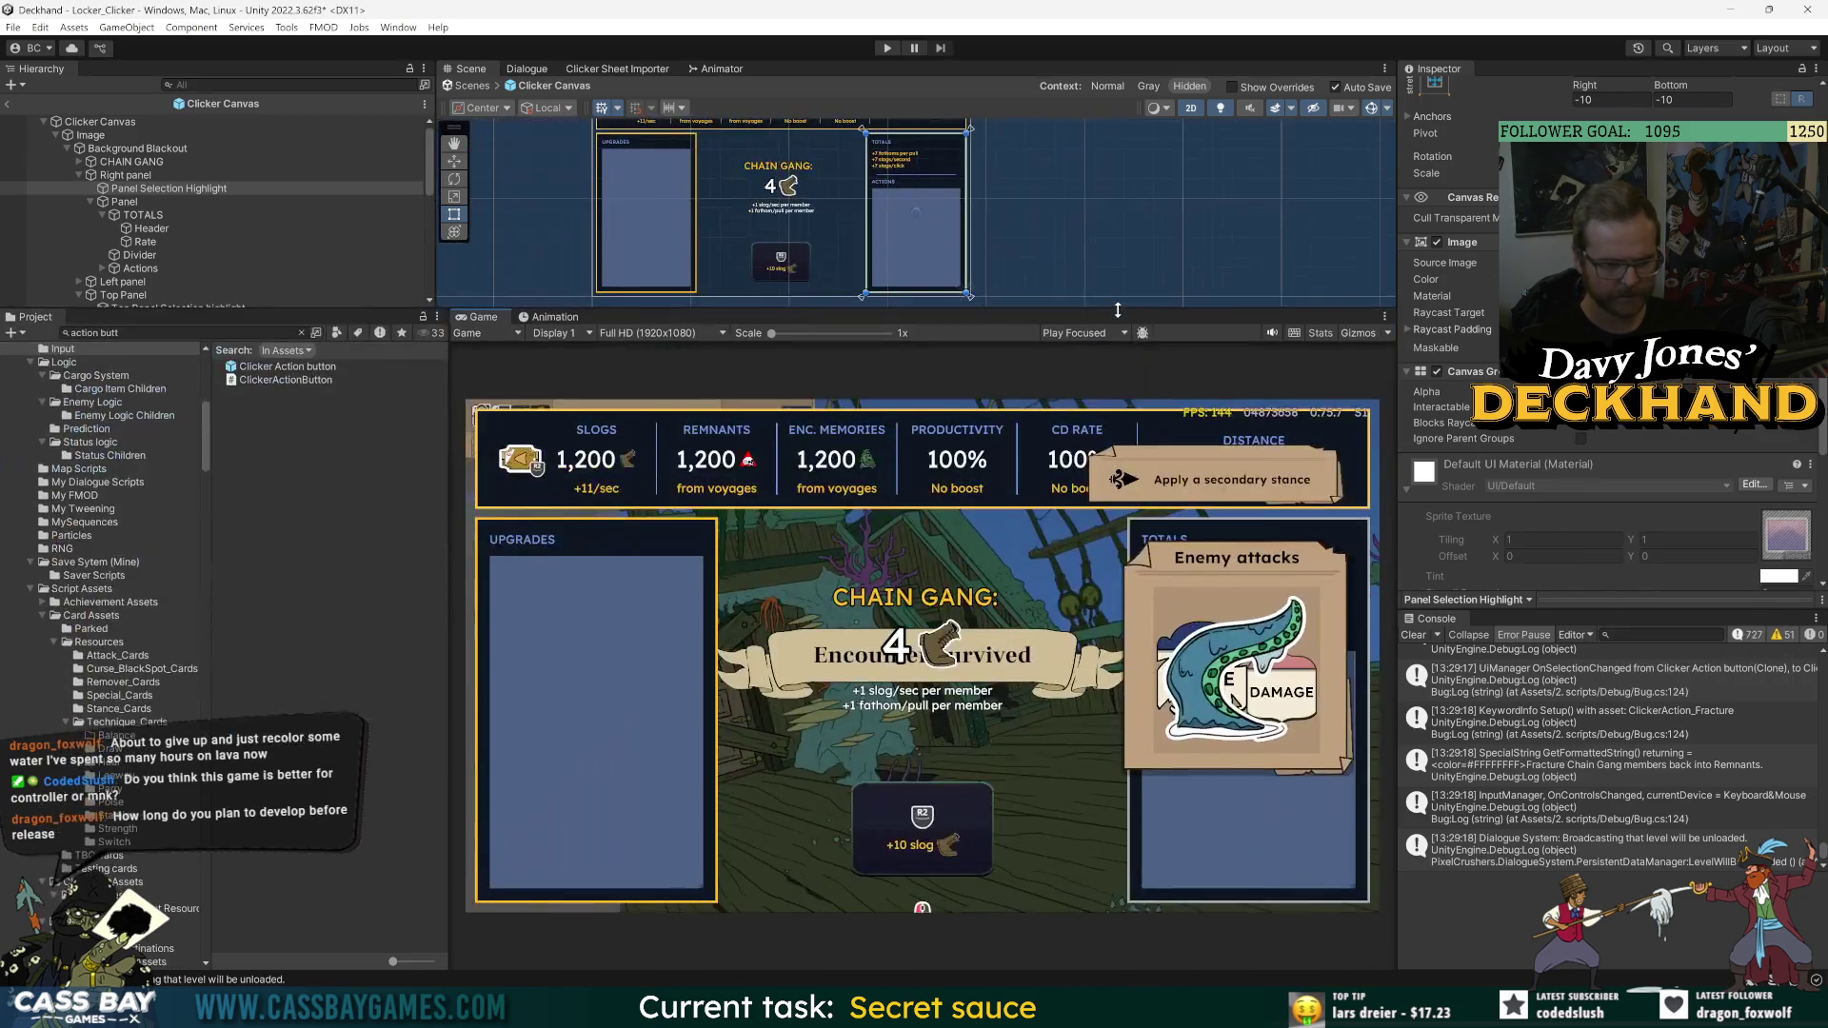
# - Make the highlight colour pure white (FFFFFF) with alpha 22
pyautogui.click(1778, 576)
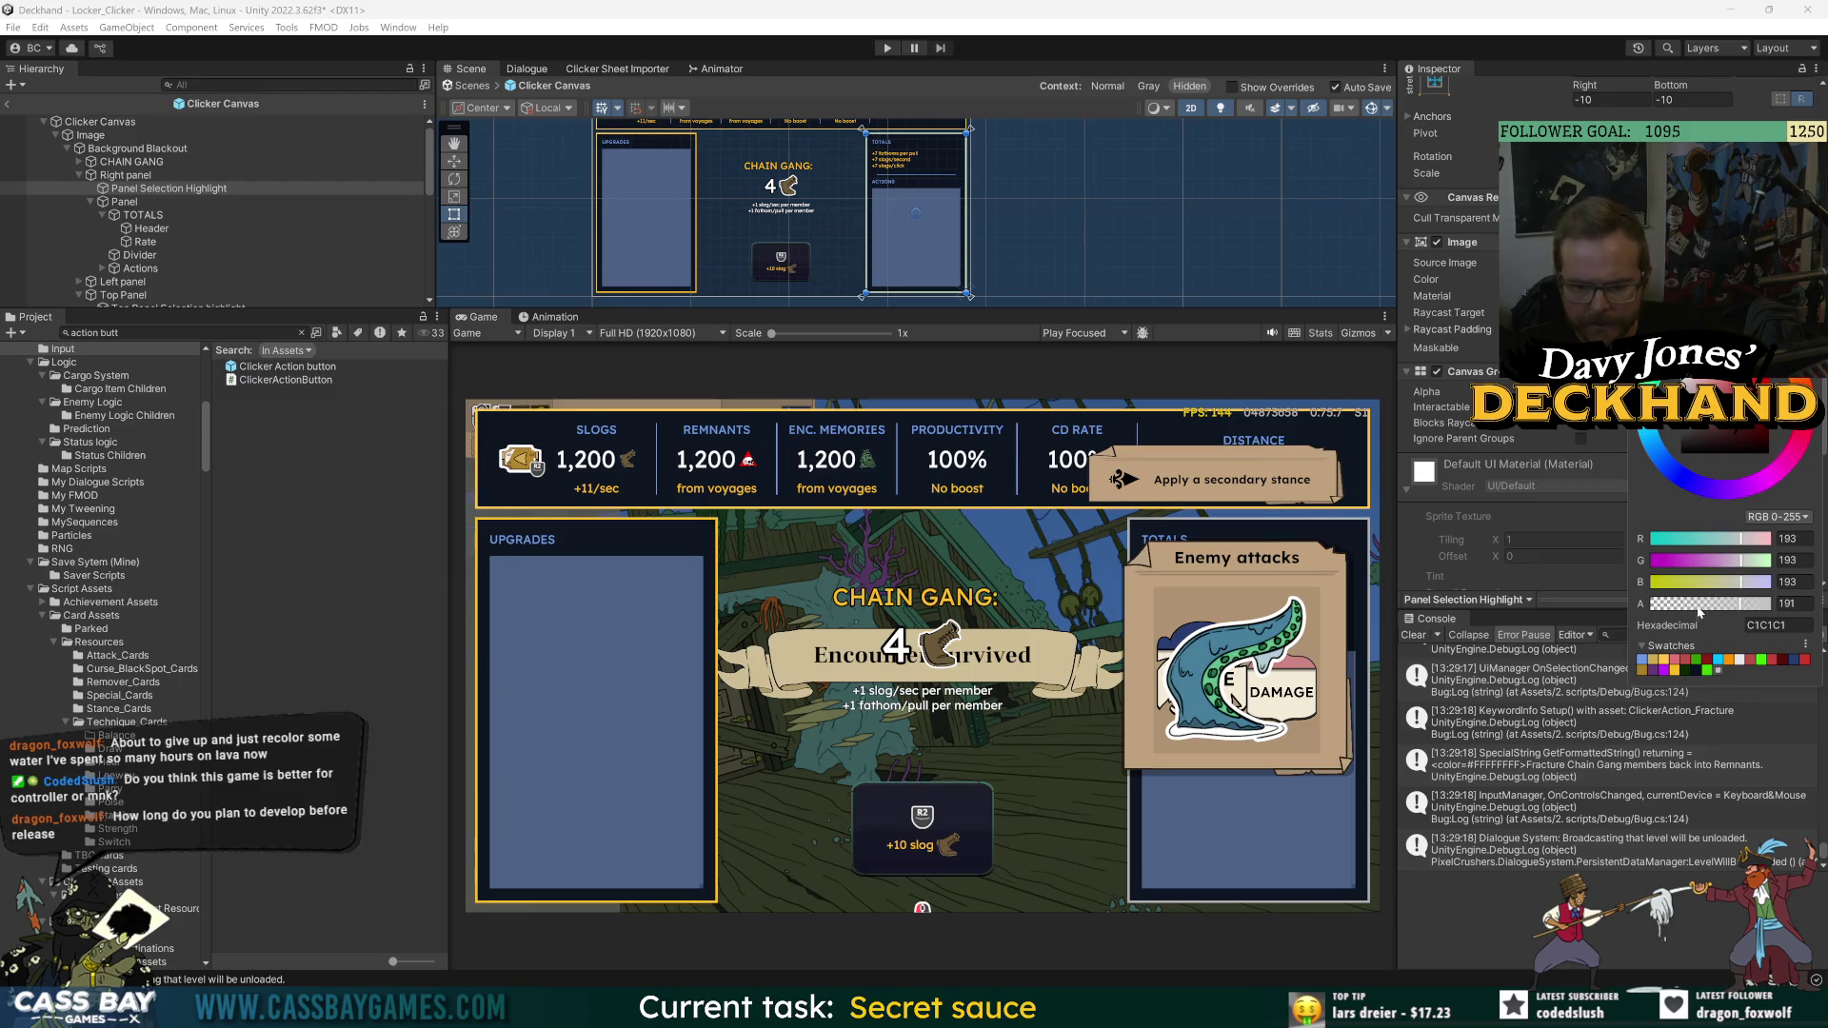
pyautogui.write('98')
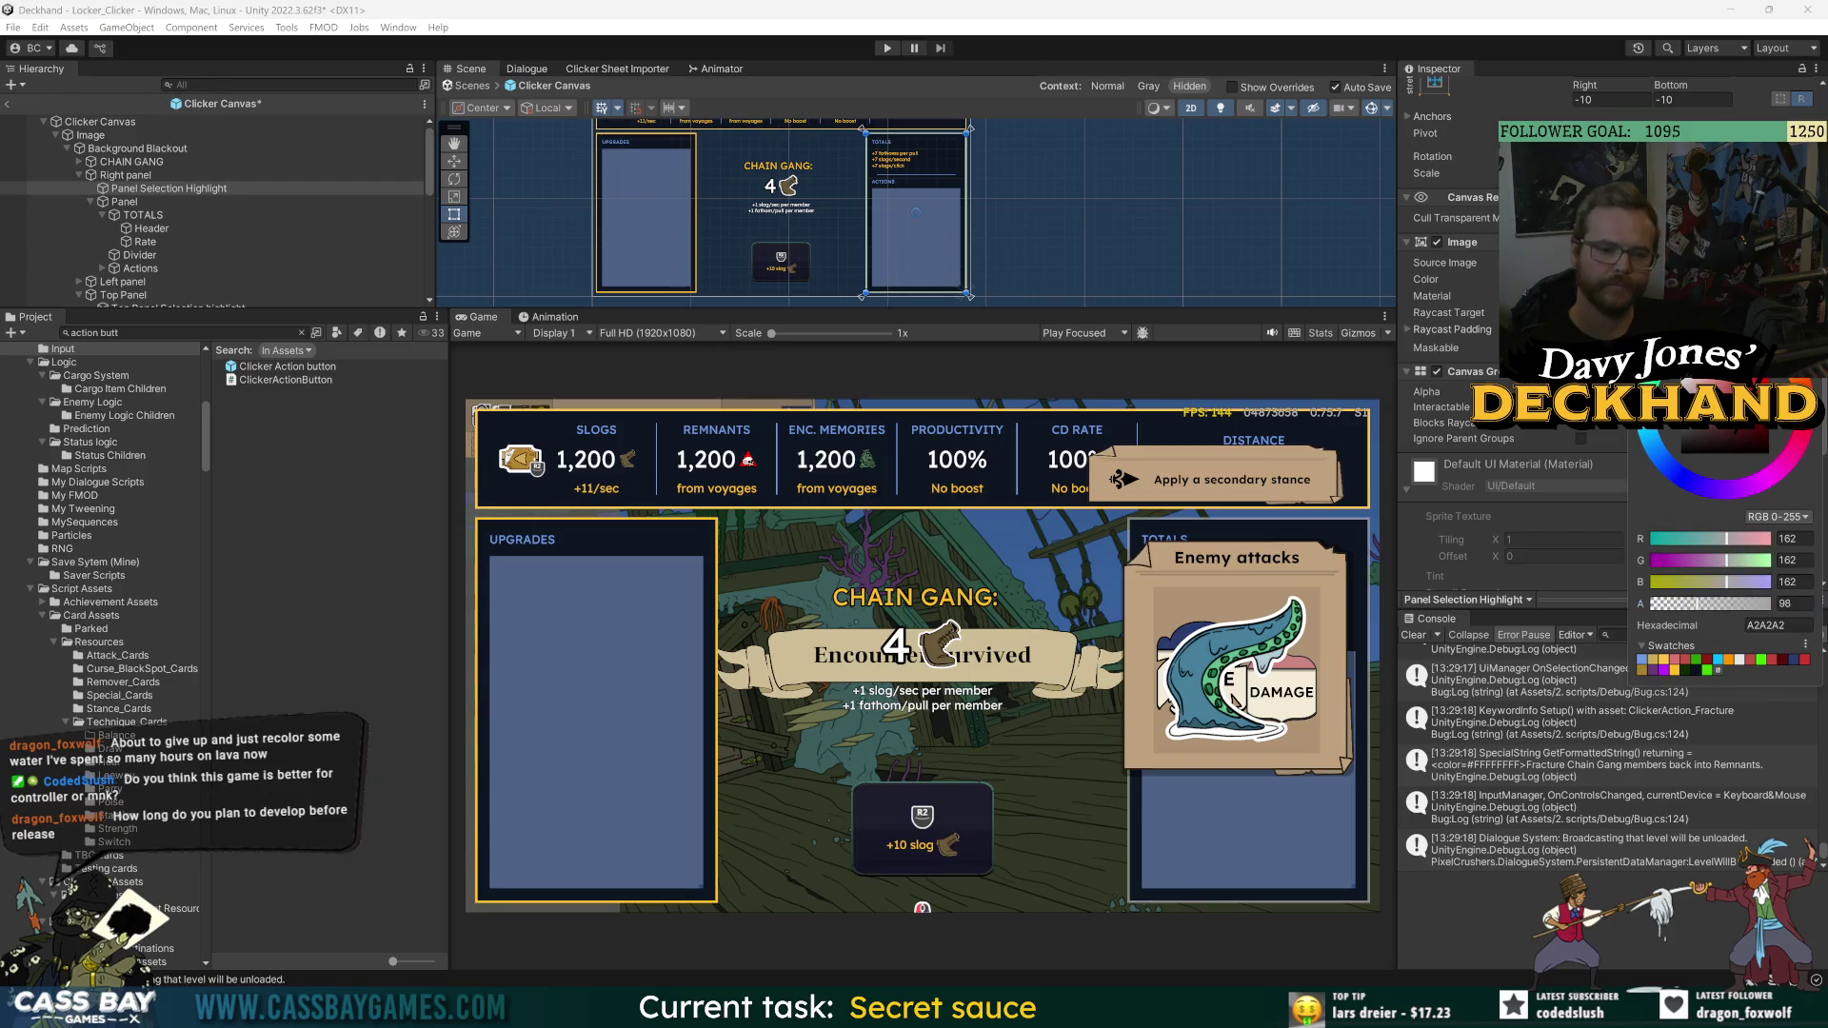
pyautogui.click(1718, 670)
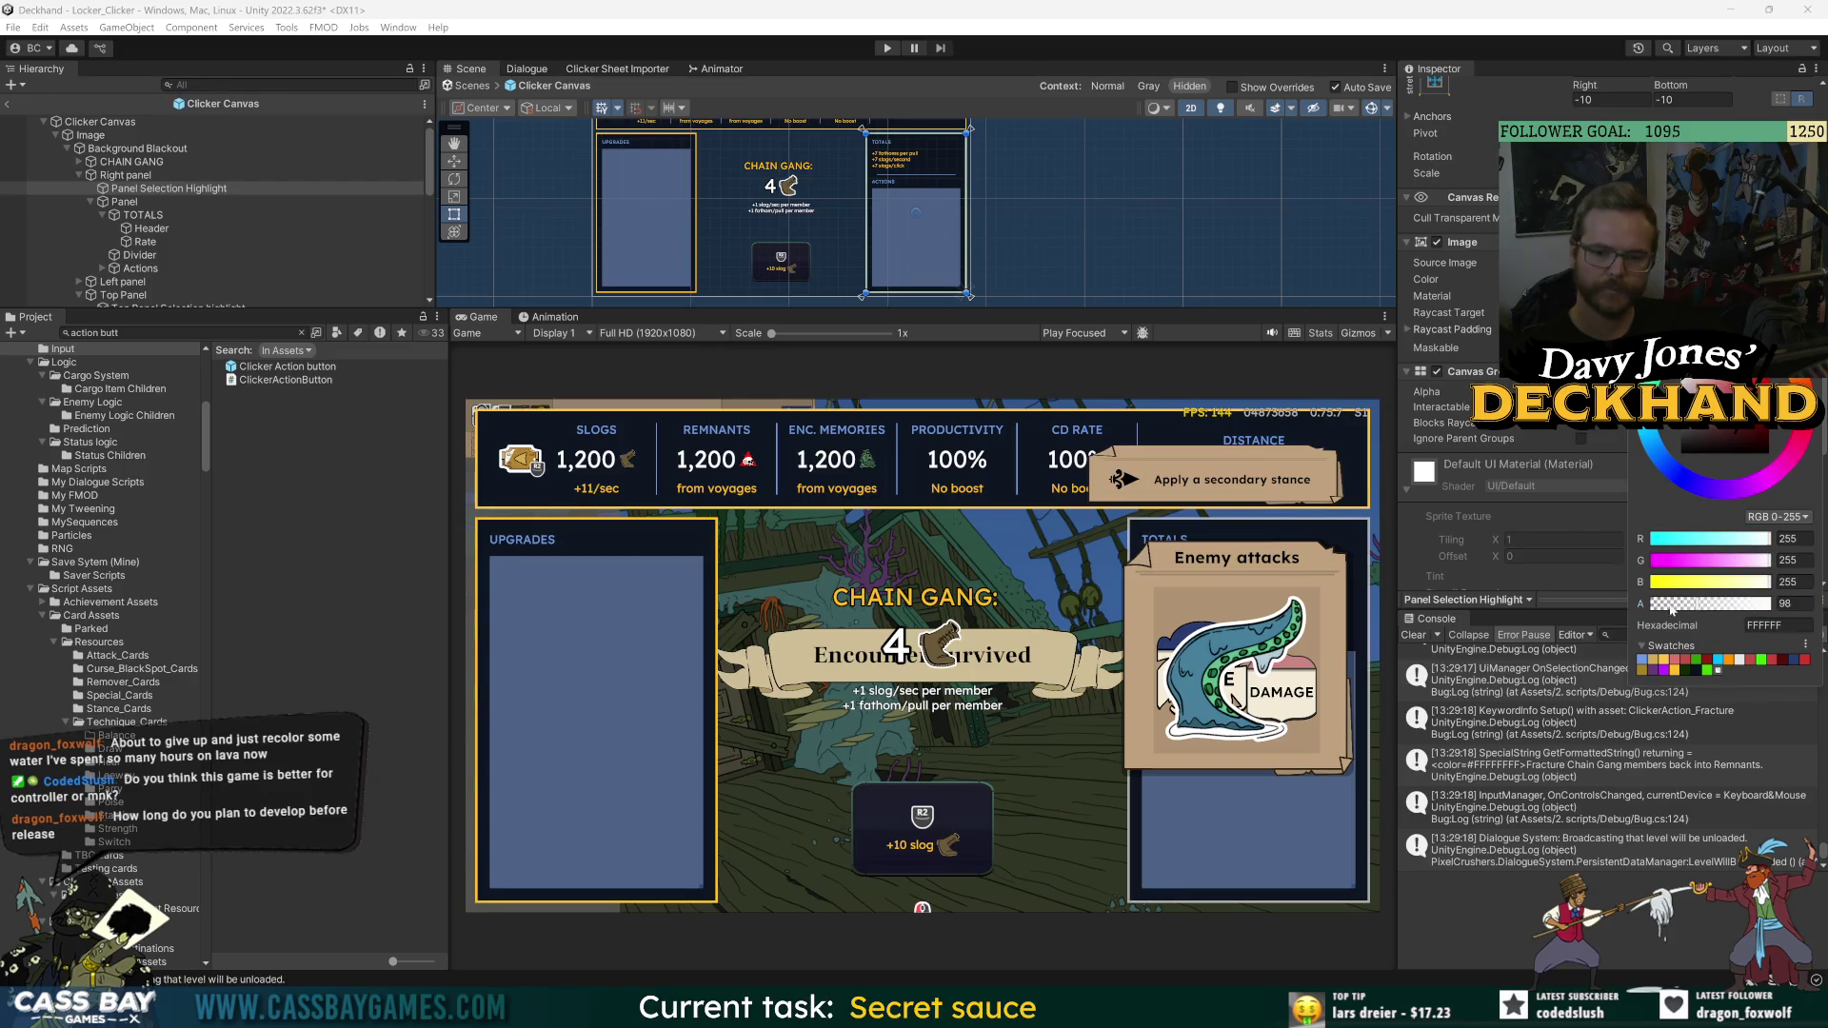
pyautogui.moveTo(1644, 611); pyautogui.dragTo(1664, 607)
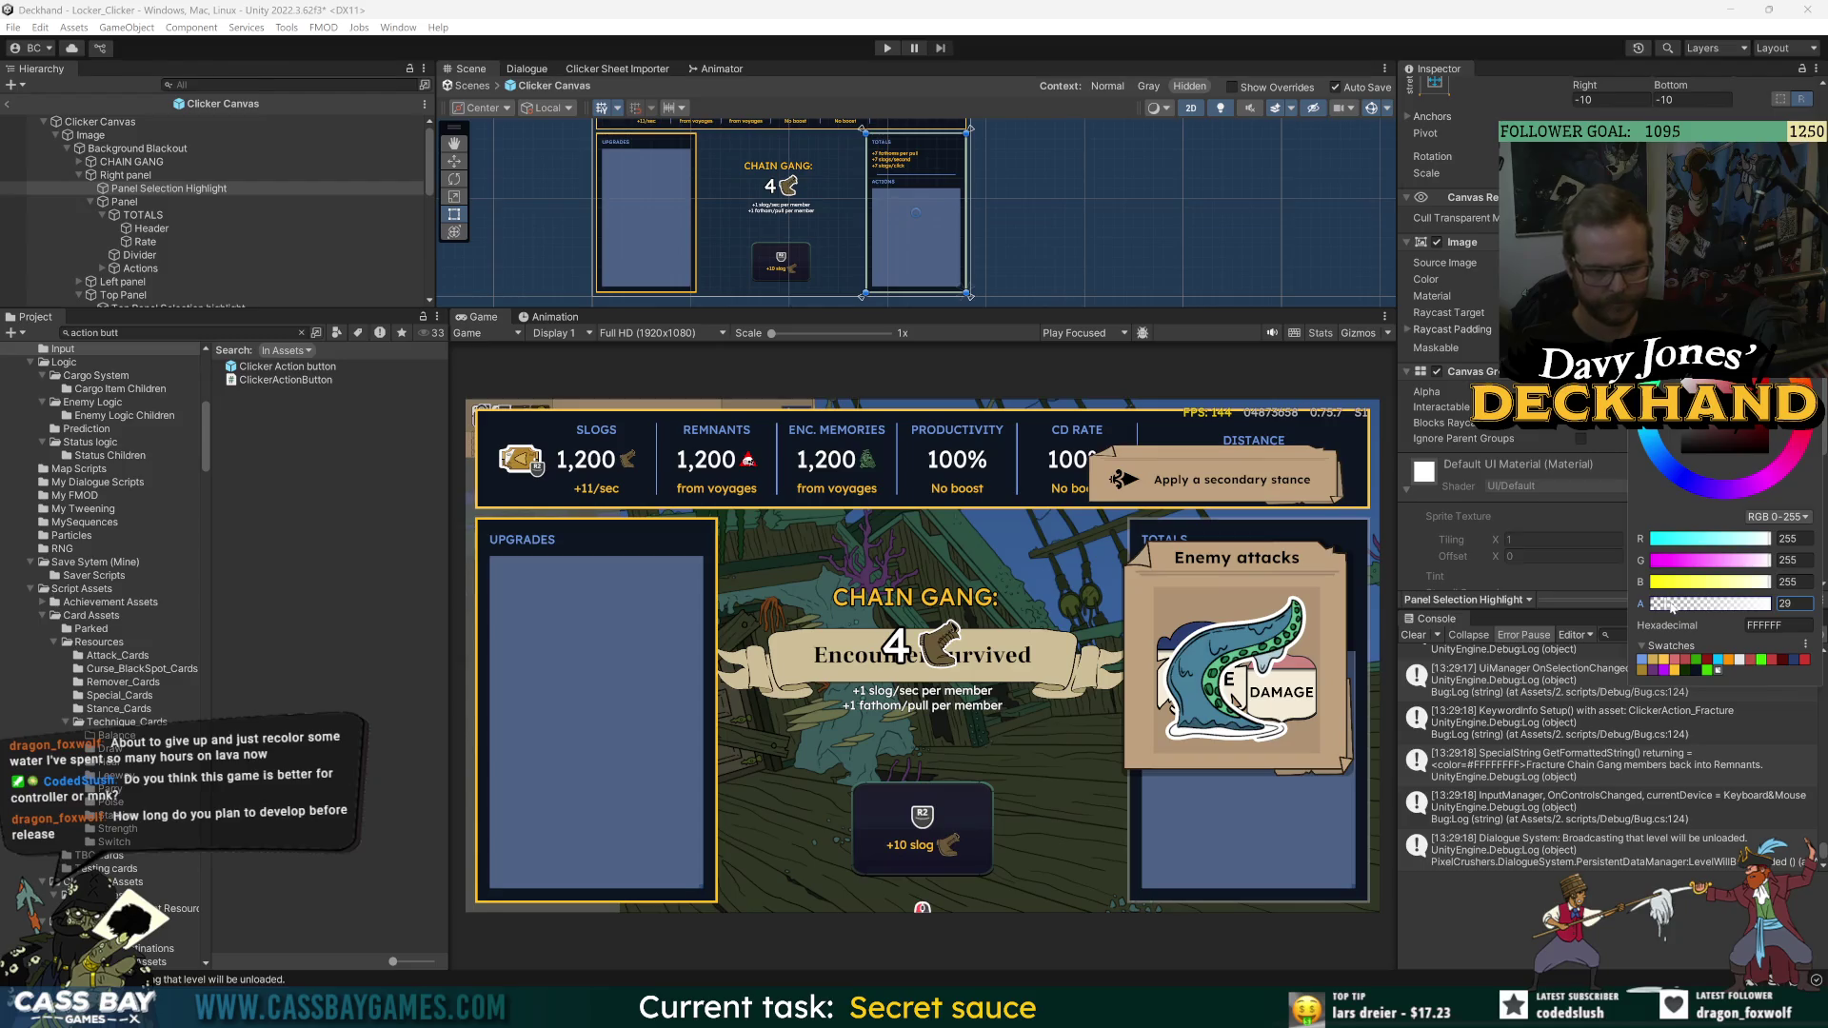
pyautogui.moveTo(1664, 607); pyautogui.dragTo(1661, 609)
pyautogui.click(1776, 625)
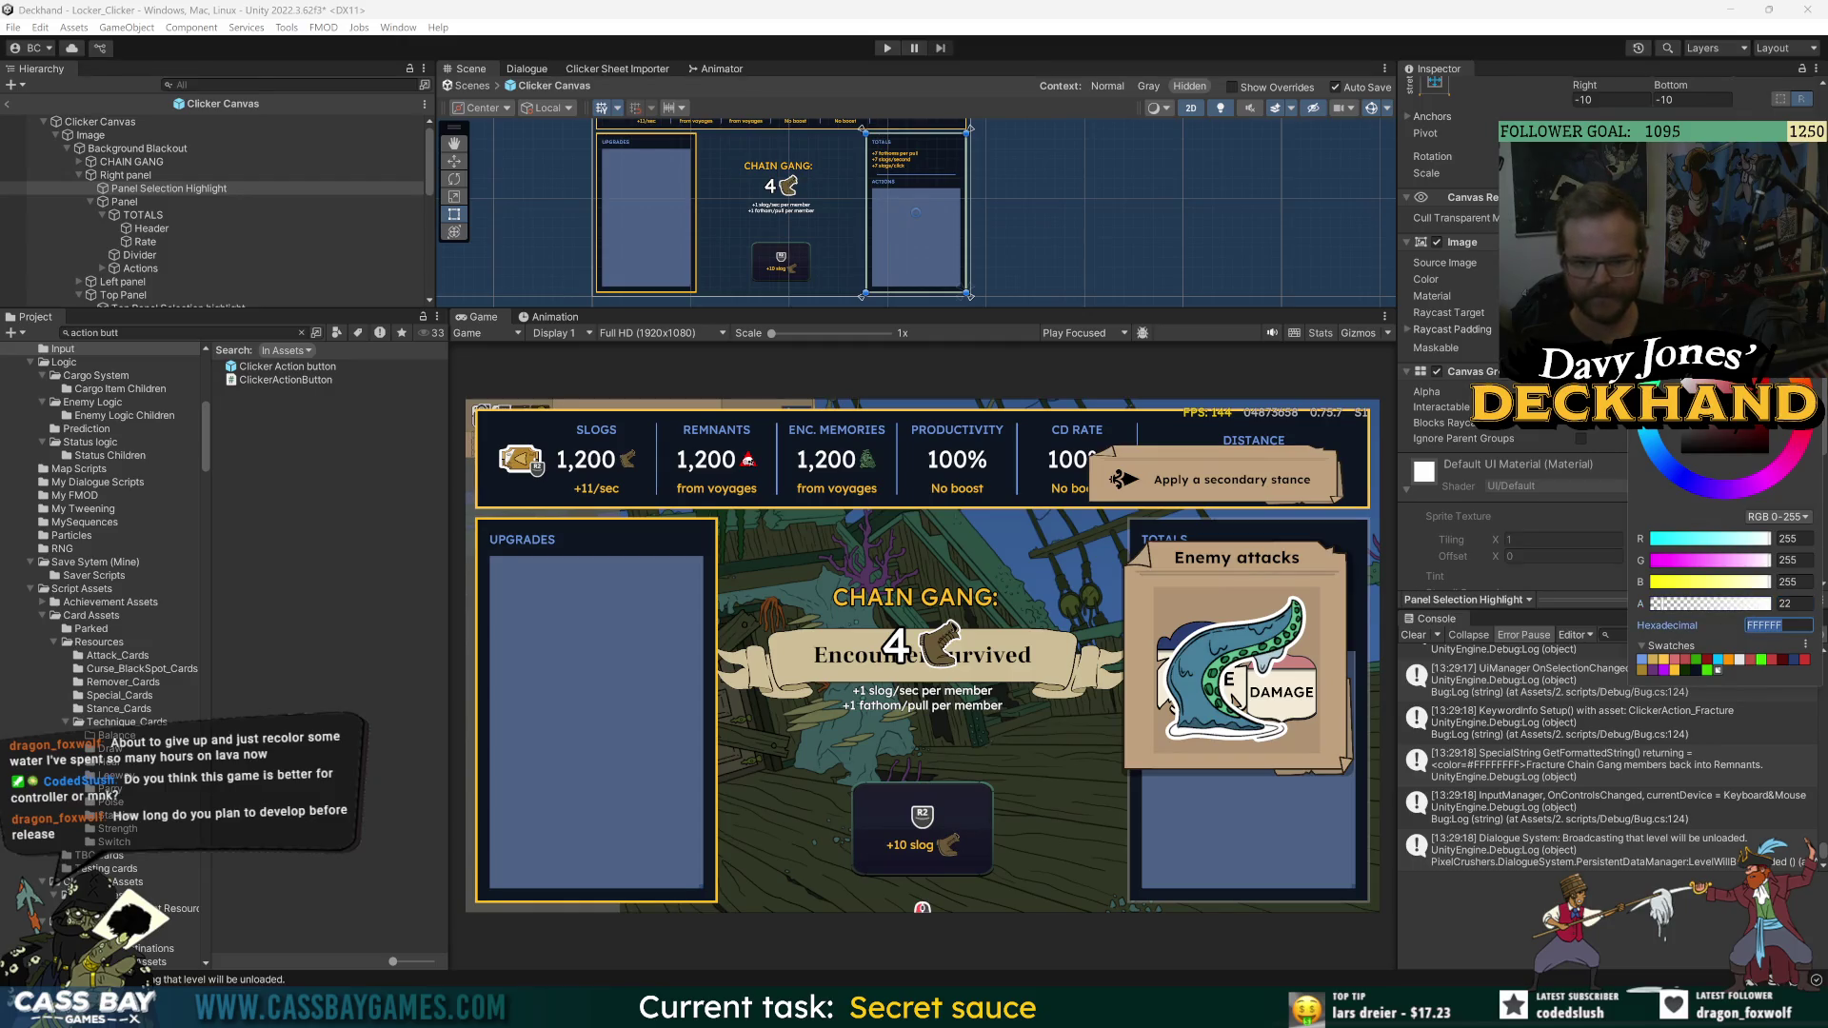
pyautogui.press('Return')
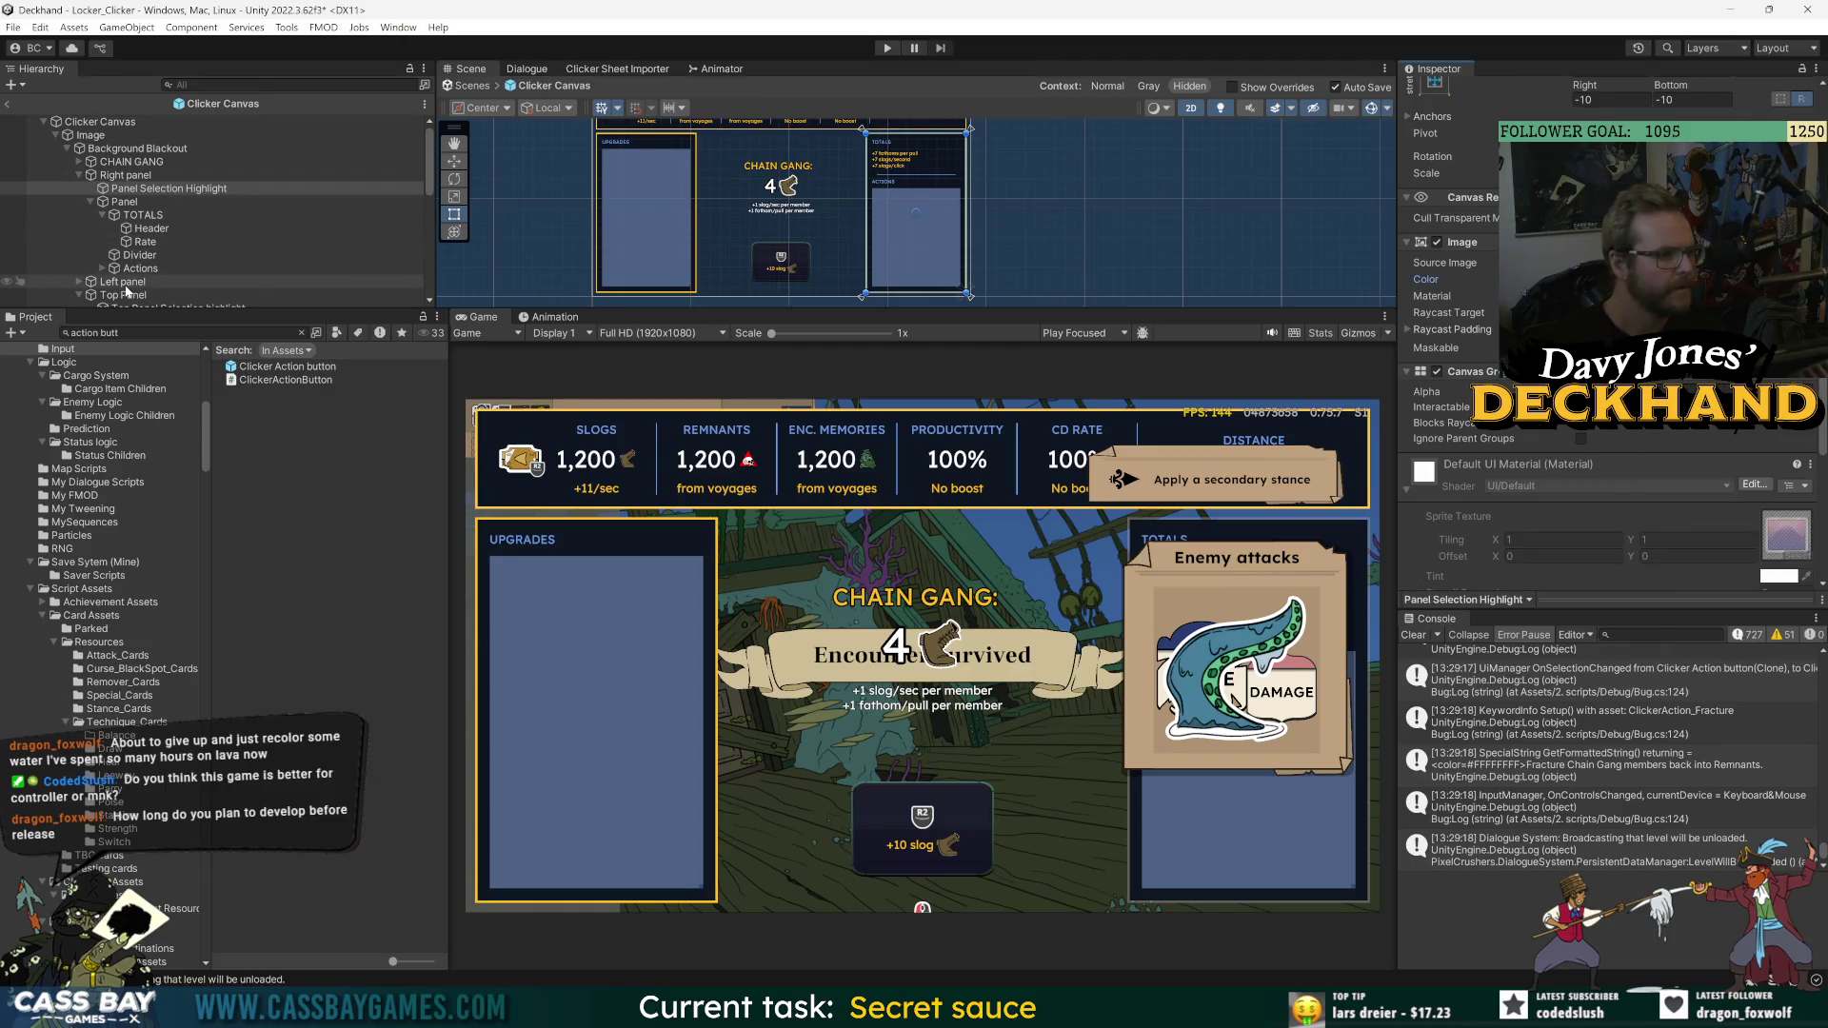
# - Set the Left Selection Highlight's Image colour to white with alpha 22
pyautogui.click(126, 282)
pyautogui.keyDown('ctrl'); pyautogui.click(131, 295); pyautogui.keyUp('ctrl')
pyautogui.scroll(-1, 1492, 333)
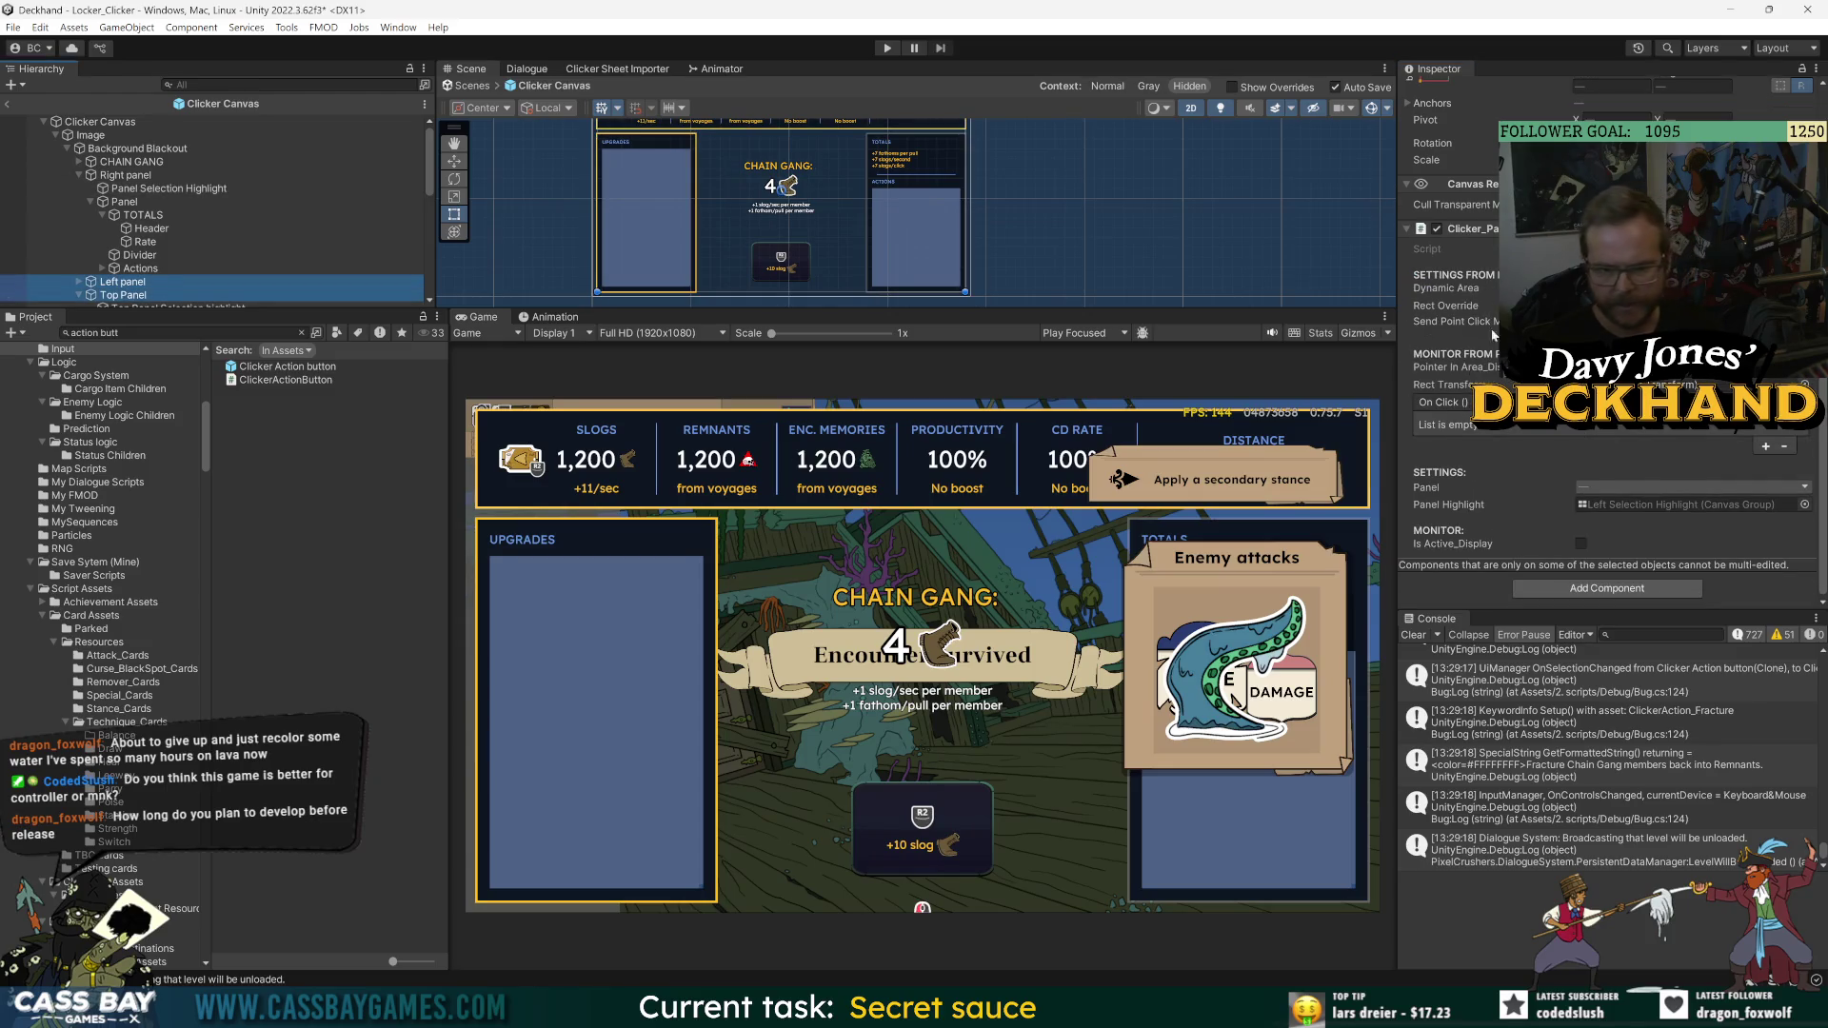
pyautogui.doubleClick(1586, 505)
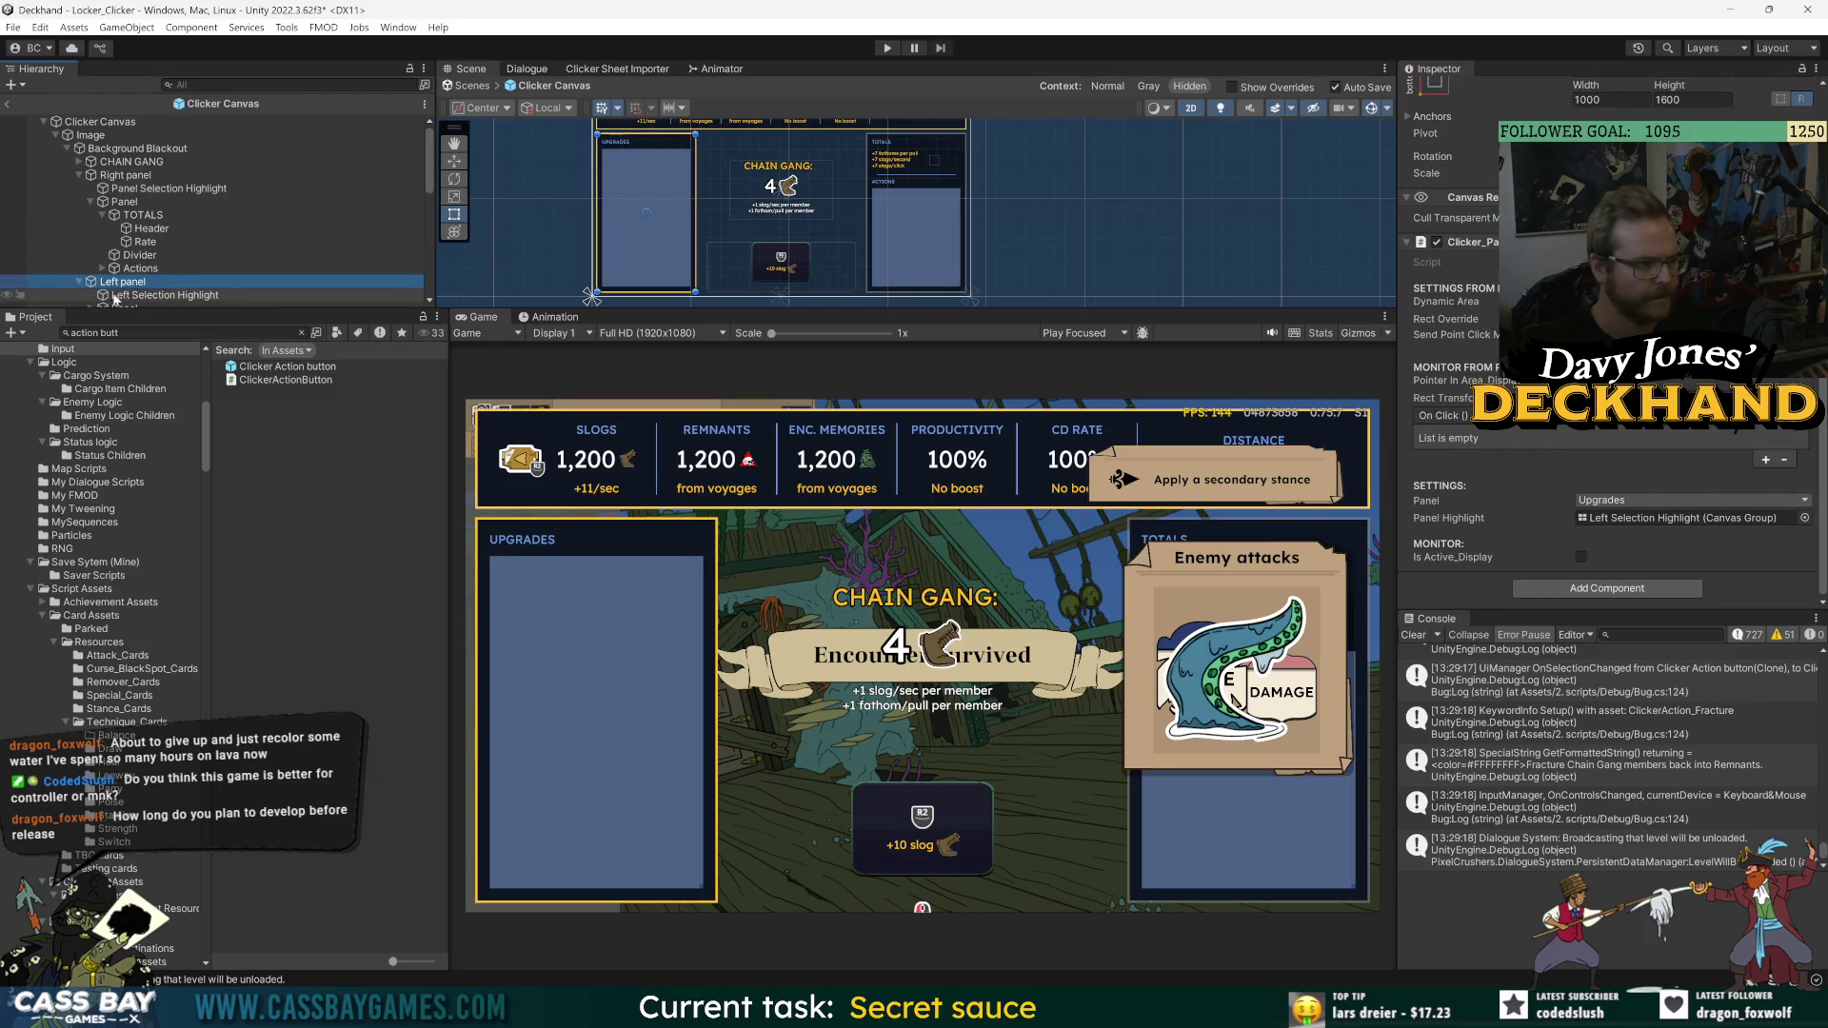
pyautogui.click(1778, 576)
pyautogui.click(1777, 626)
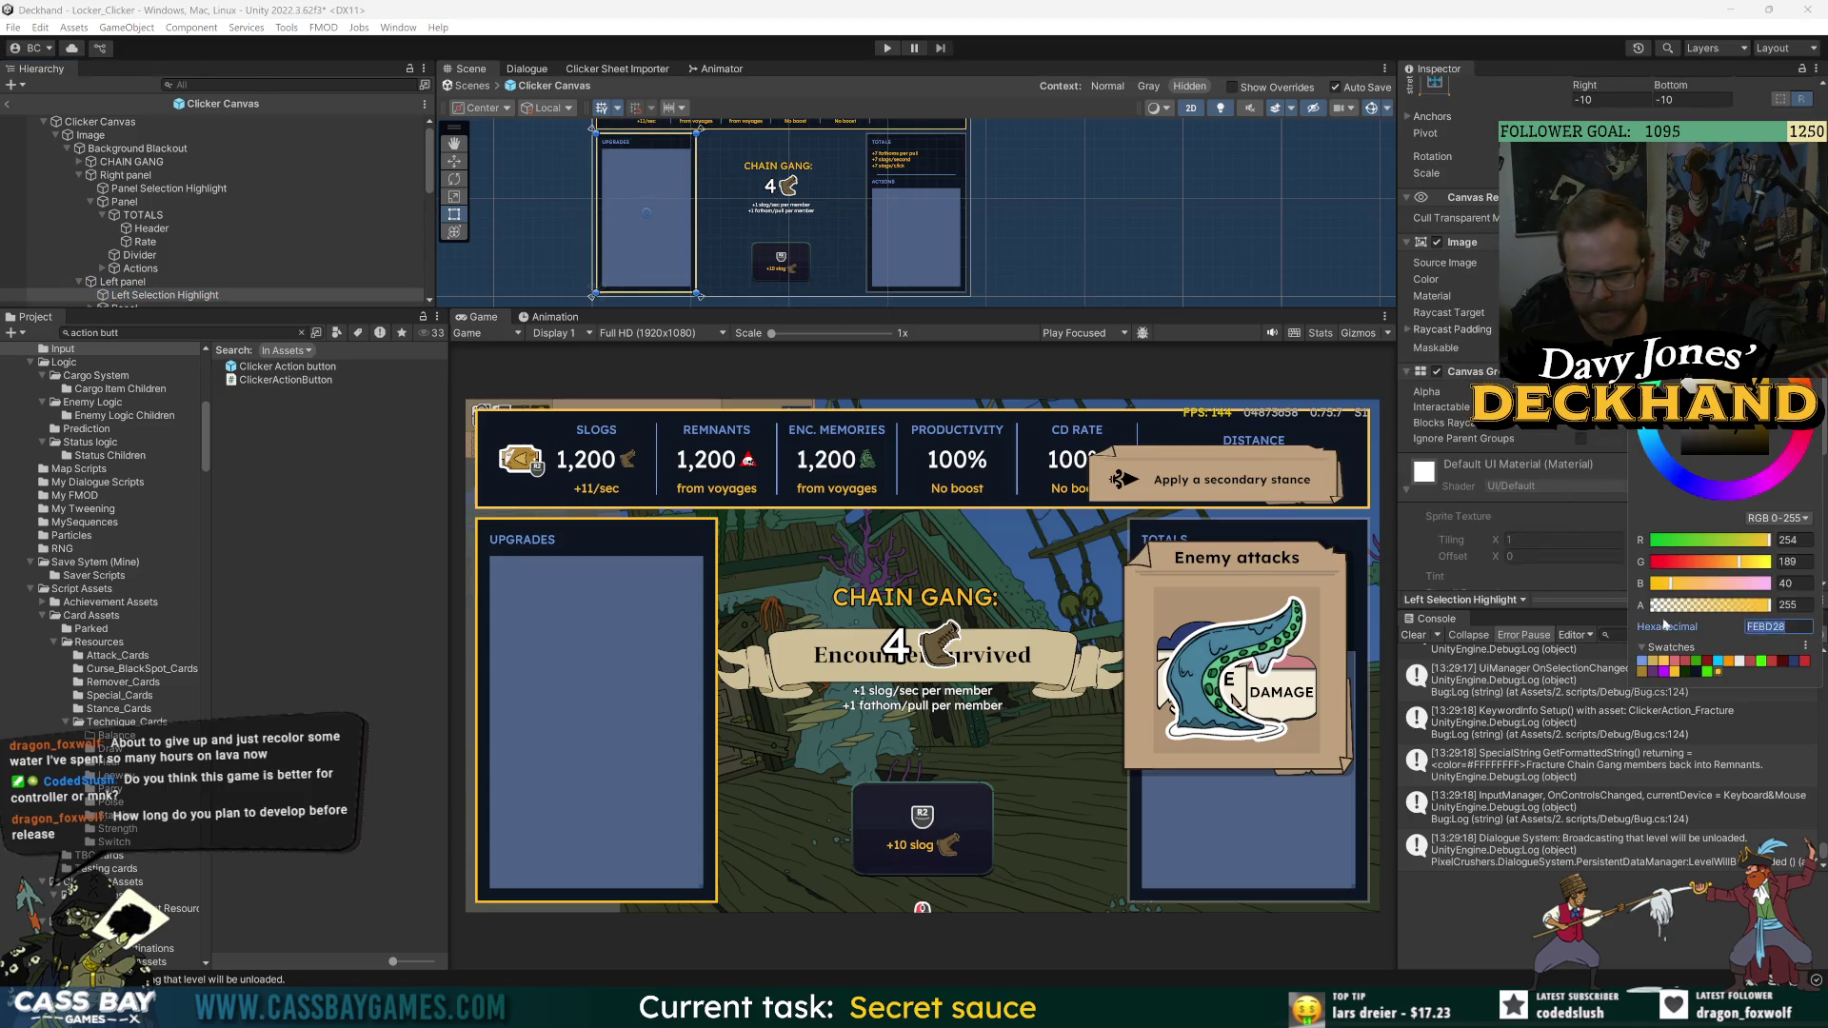
pyautogui.write('FFFFFF')
pyautogui.click(1788, 605)
pyautogui.write('22')
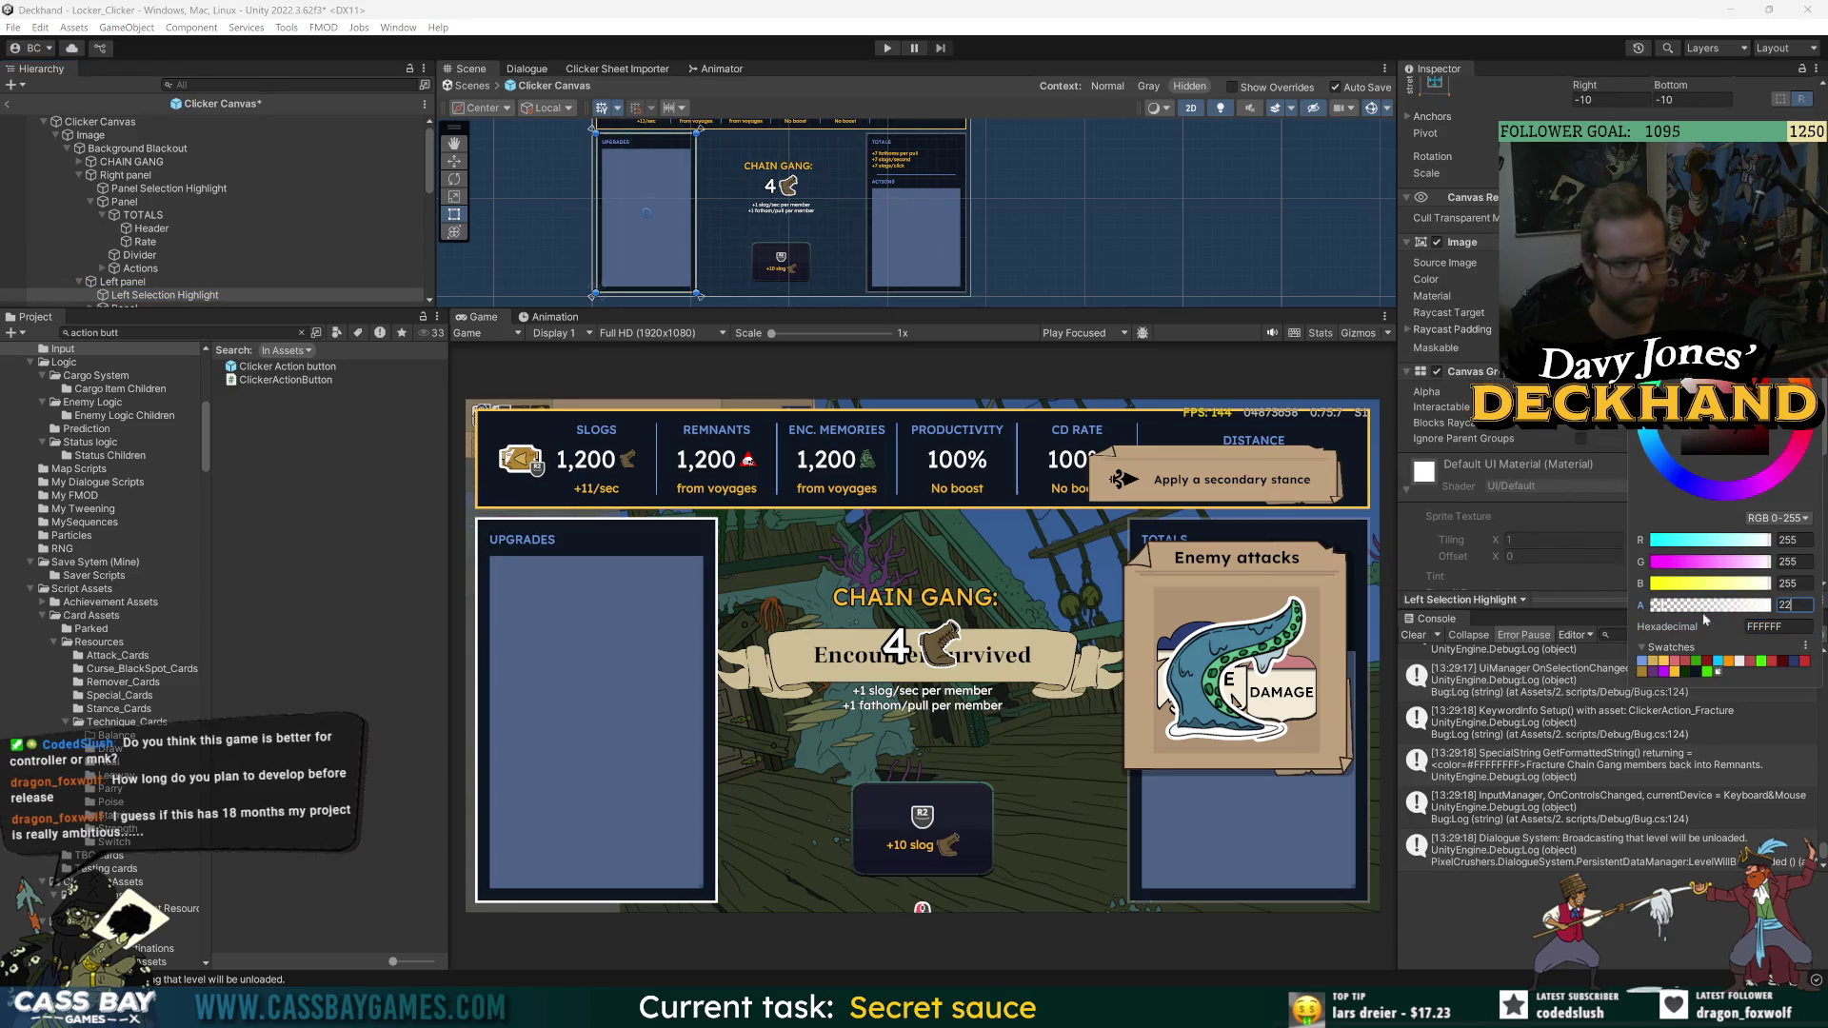
pyautogui.press('Return')
# - Set the Top Panel Selection highlight's Image colour to white with alpha 22
pyautogui.click(644, 288)
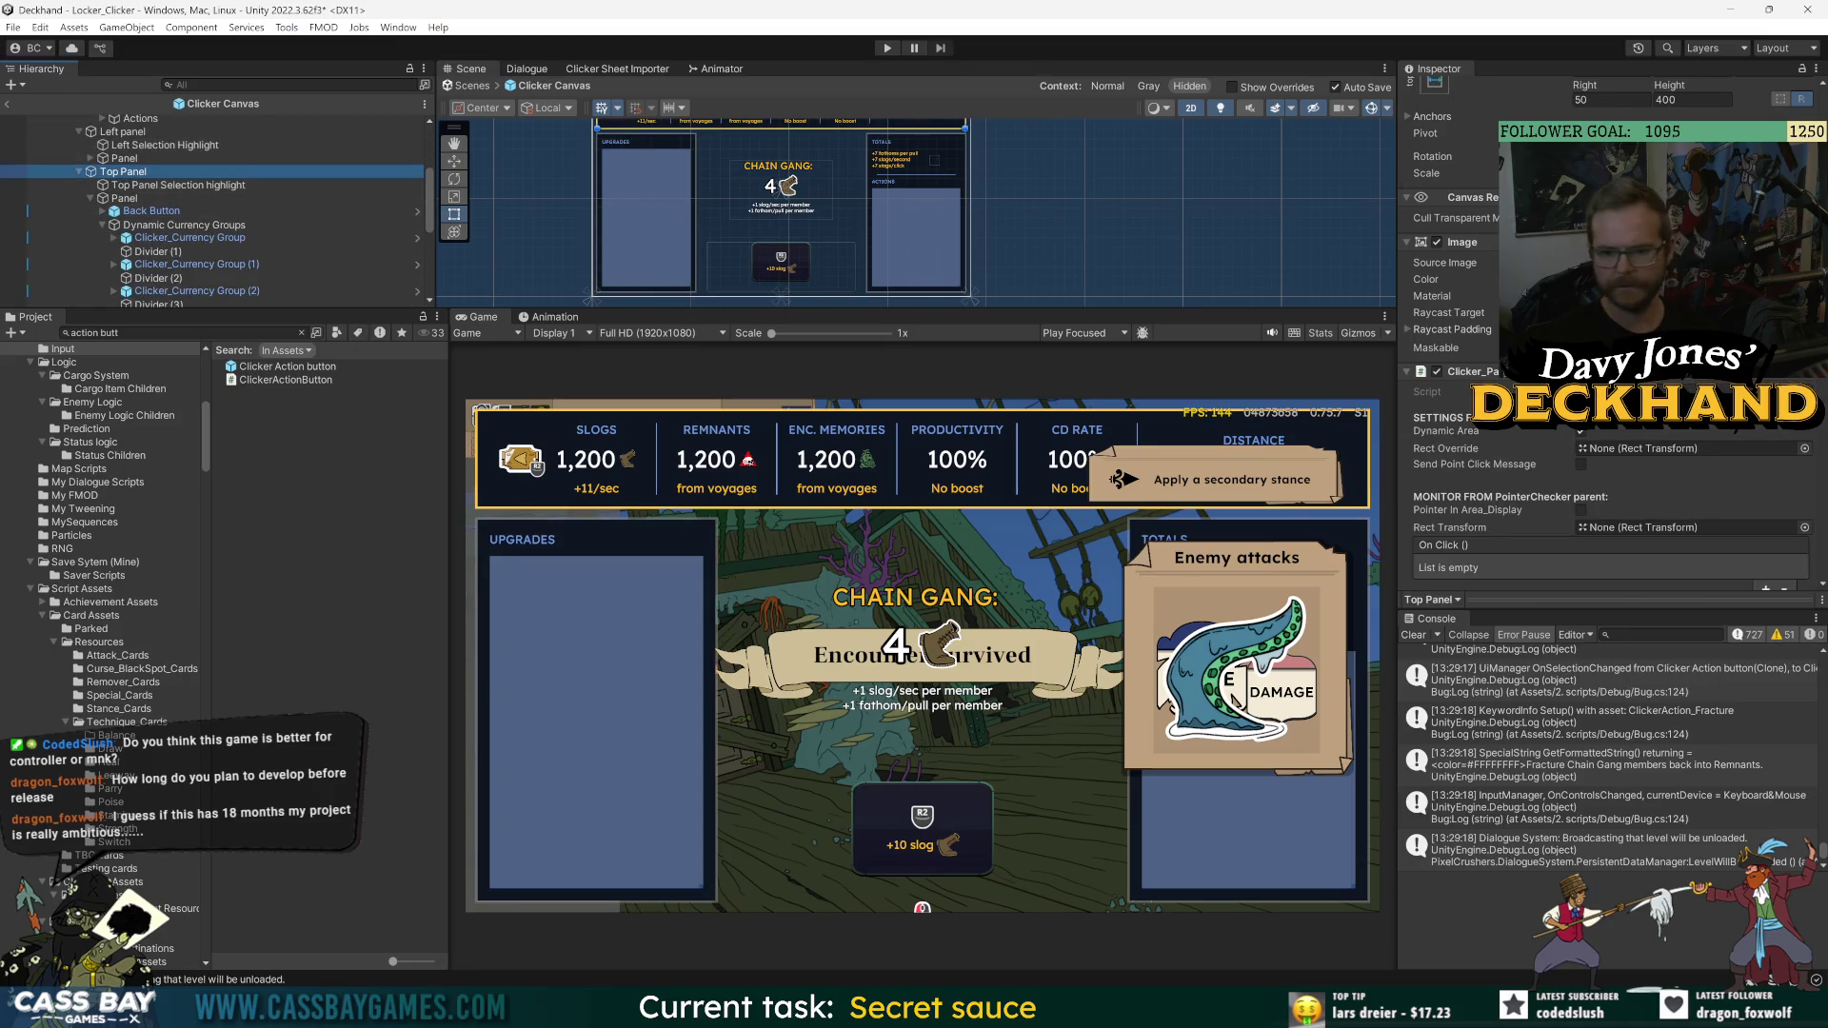
pyautogui.click(180, 185)
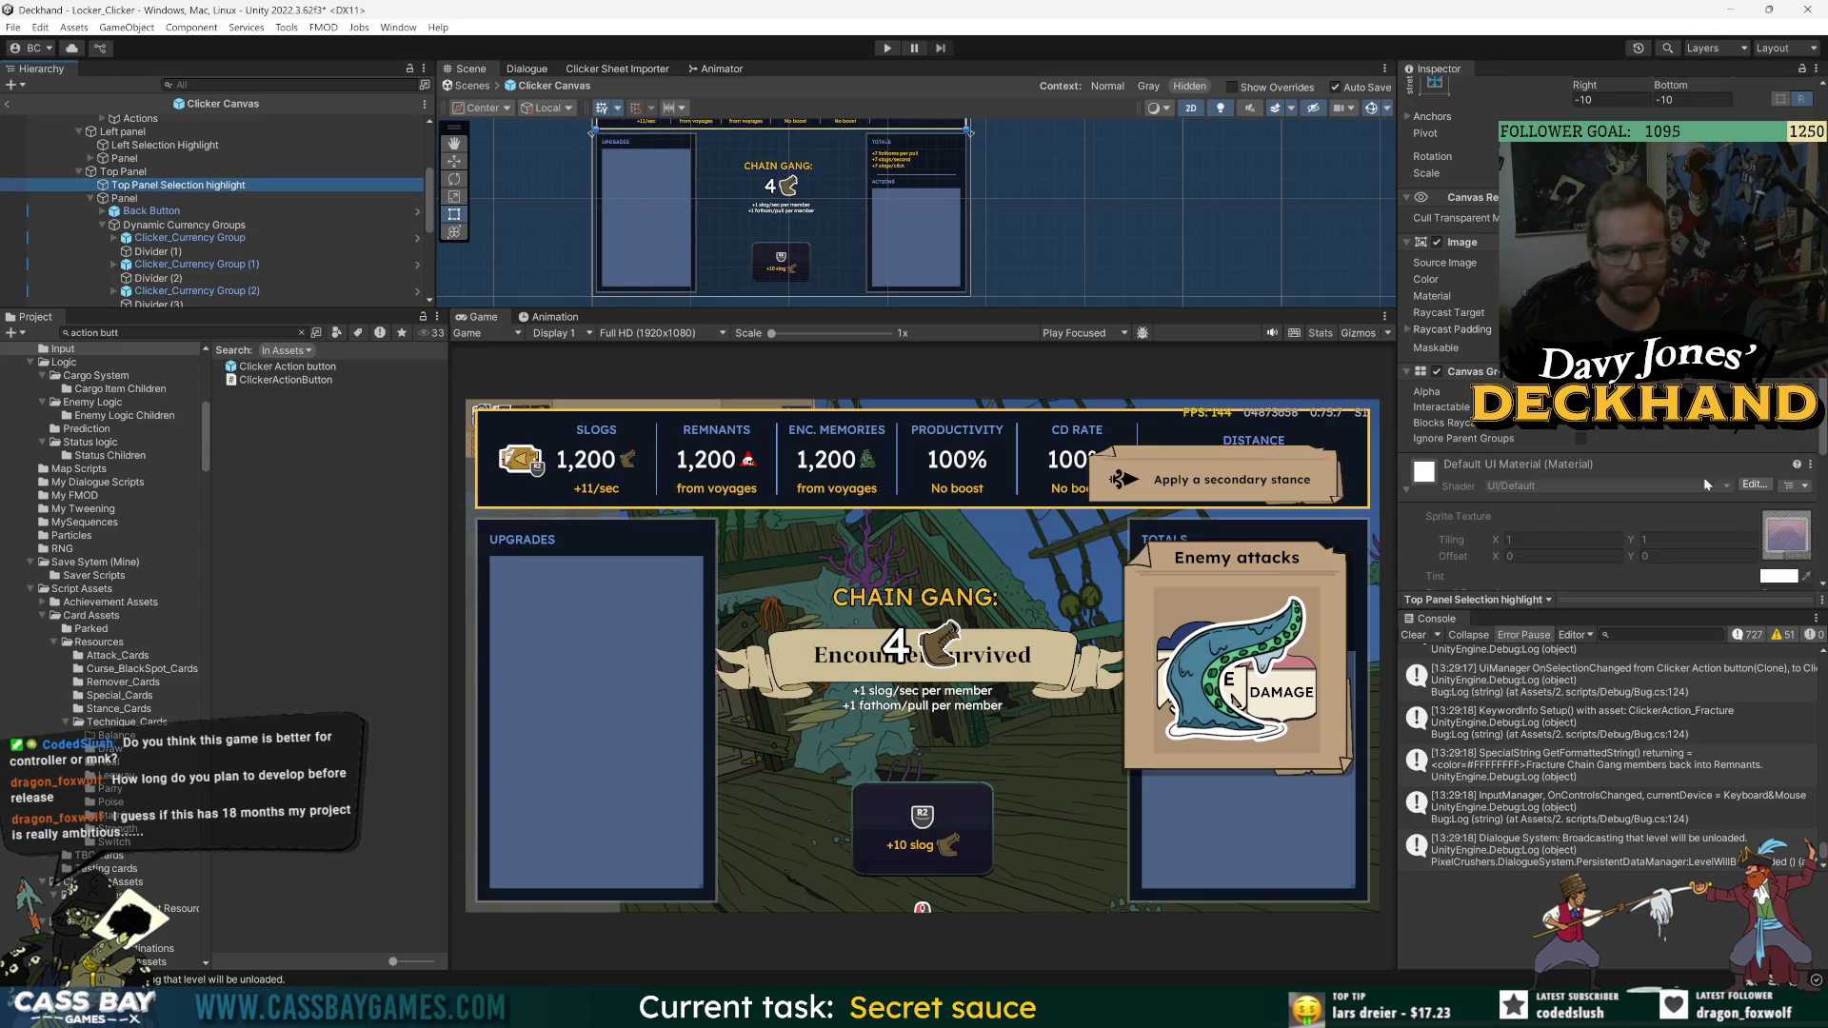
pyautogui.scroll(1, 1504, 464)
pyautogui.click(1676, 300)
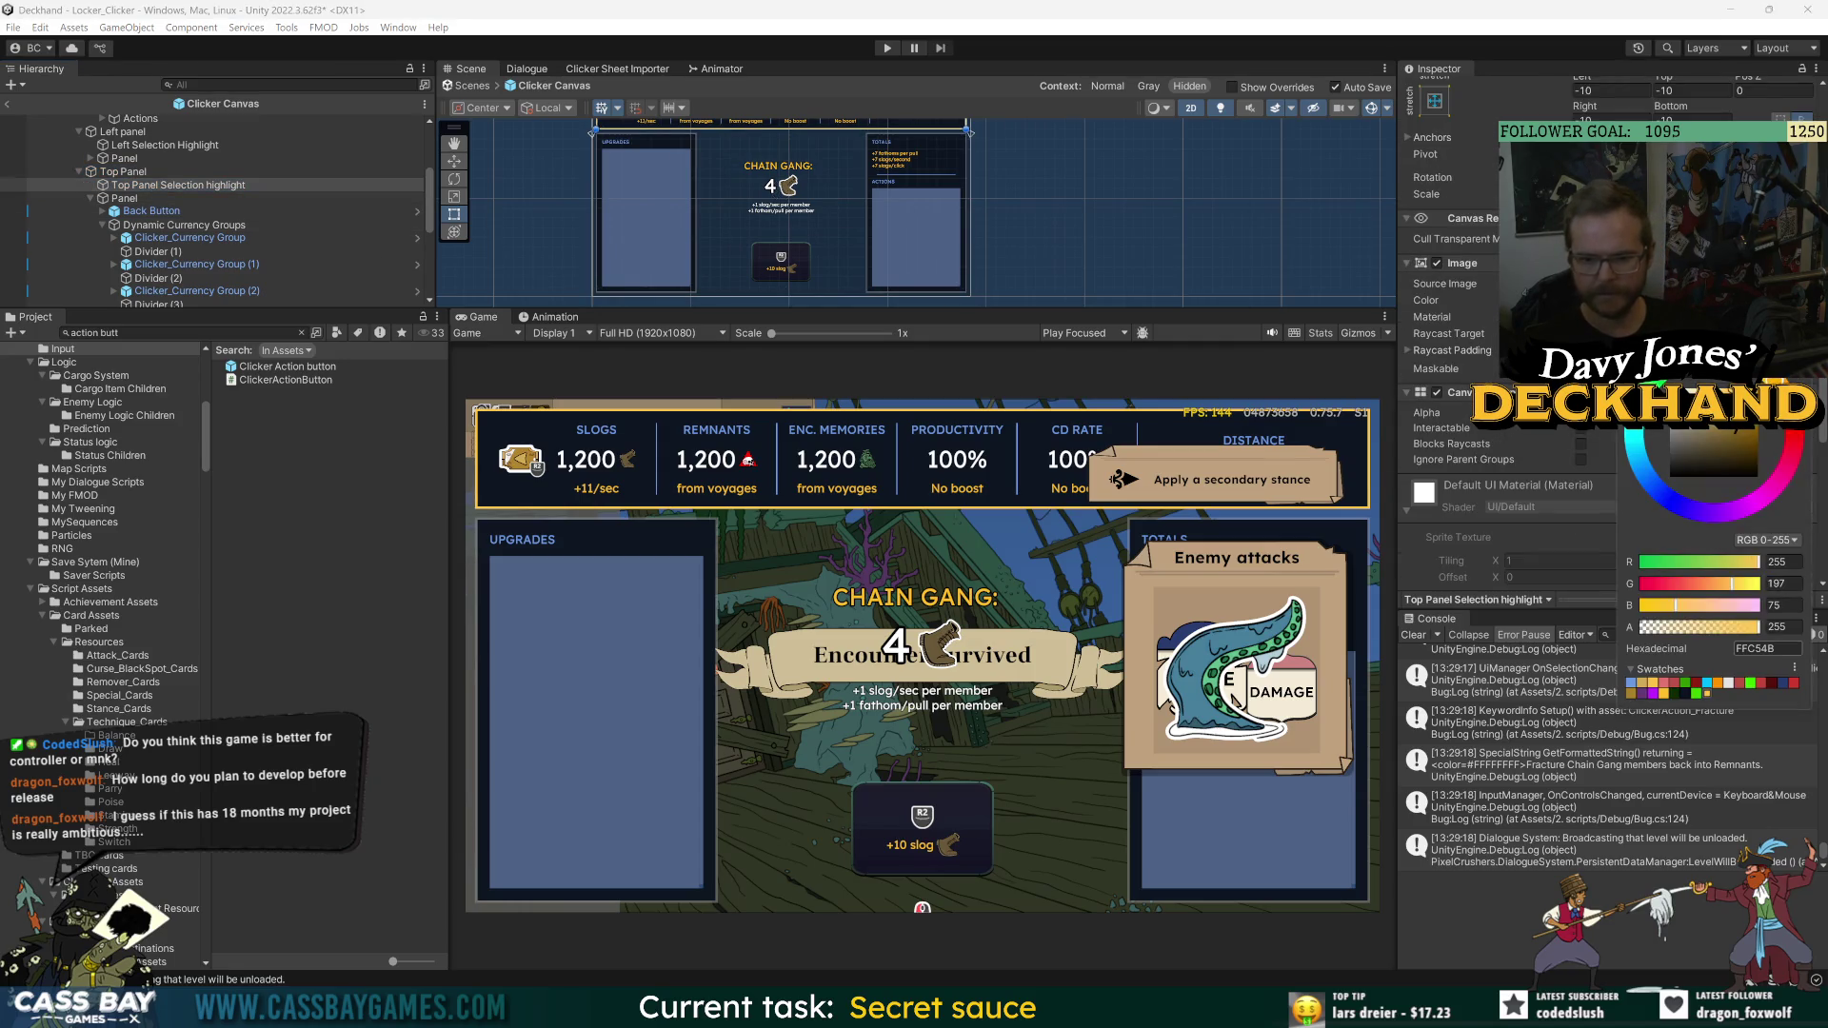
pyautogui.click(1776, 627)
pyautogui.write('22')
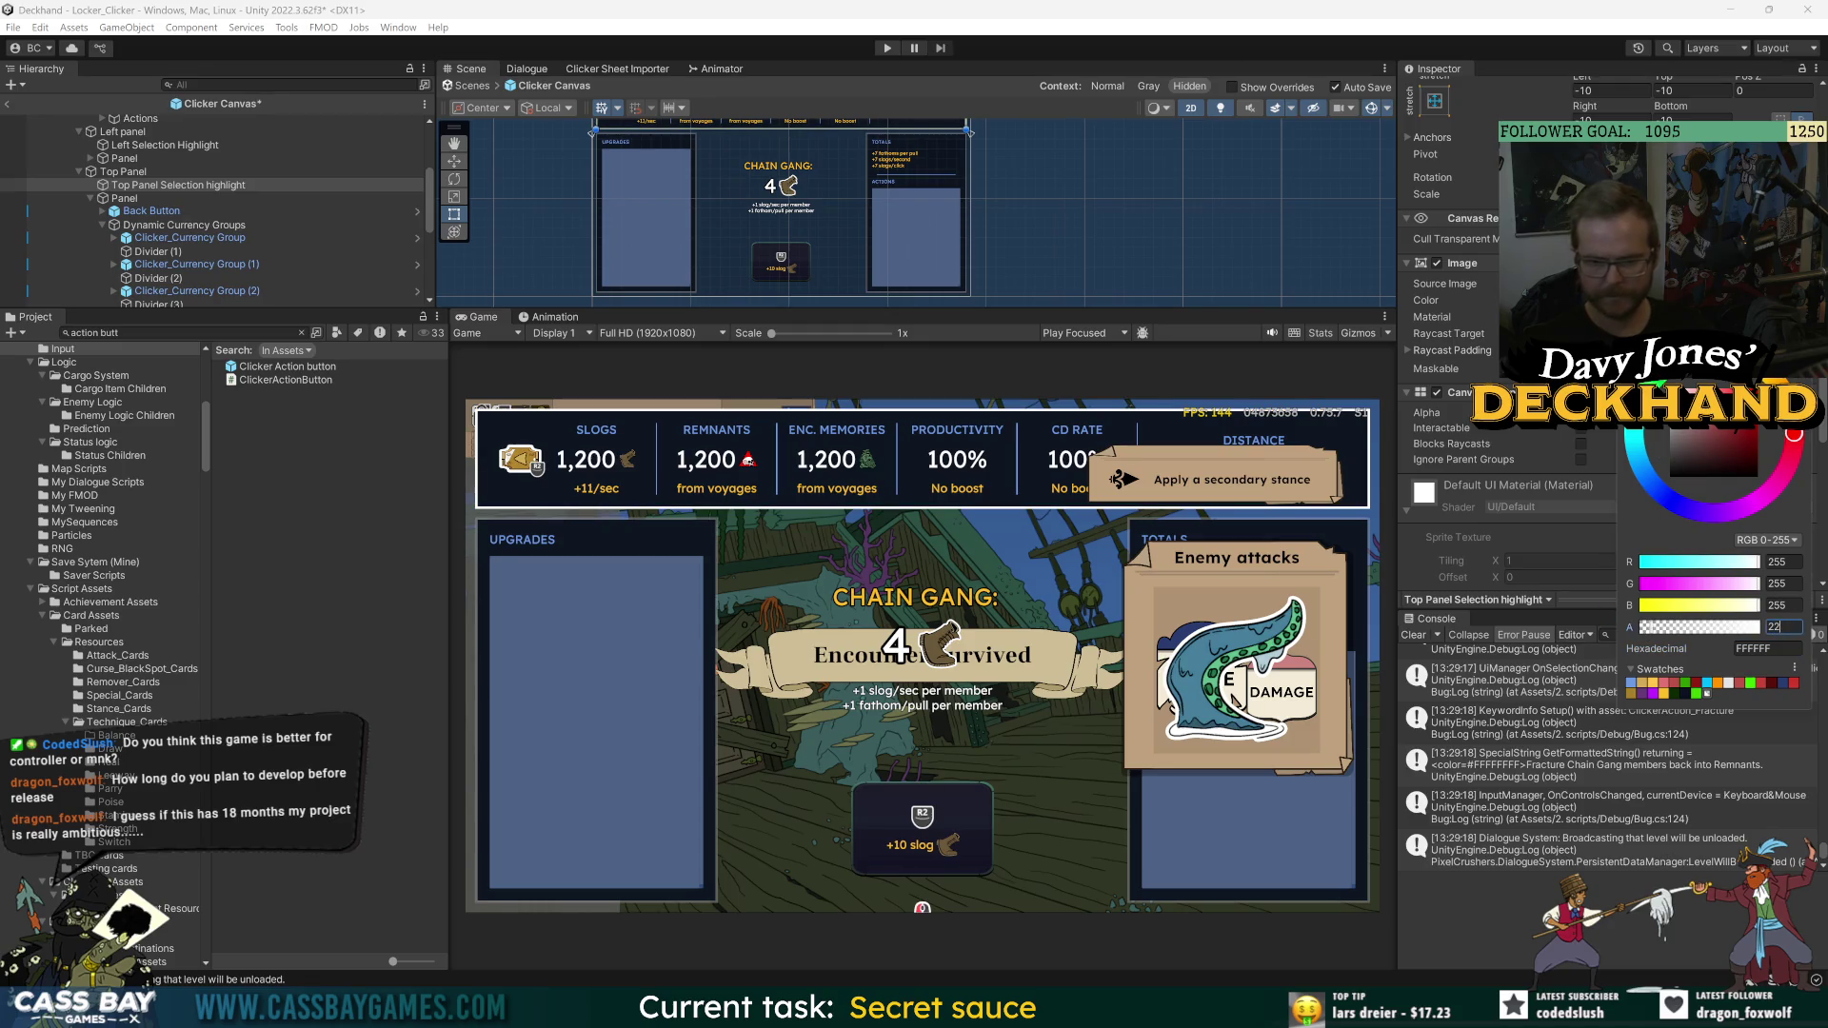
pyautogui.press('Return')
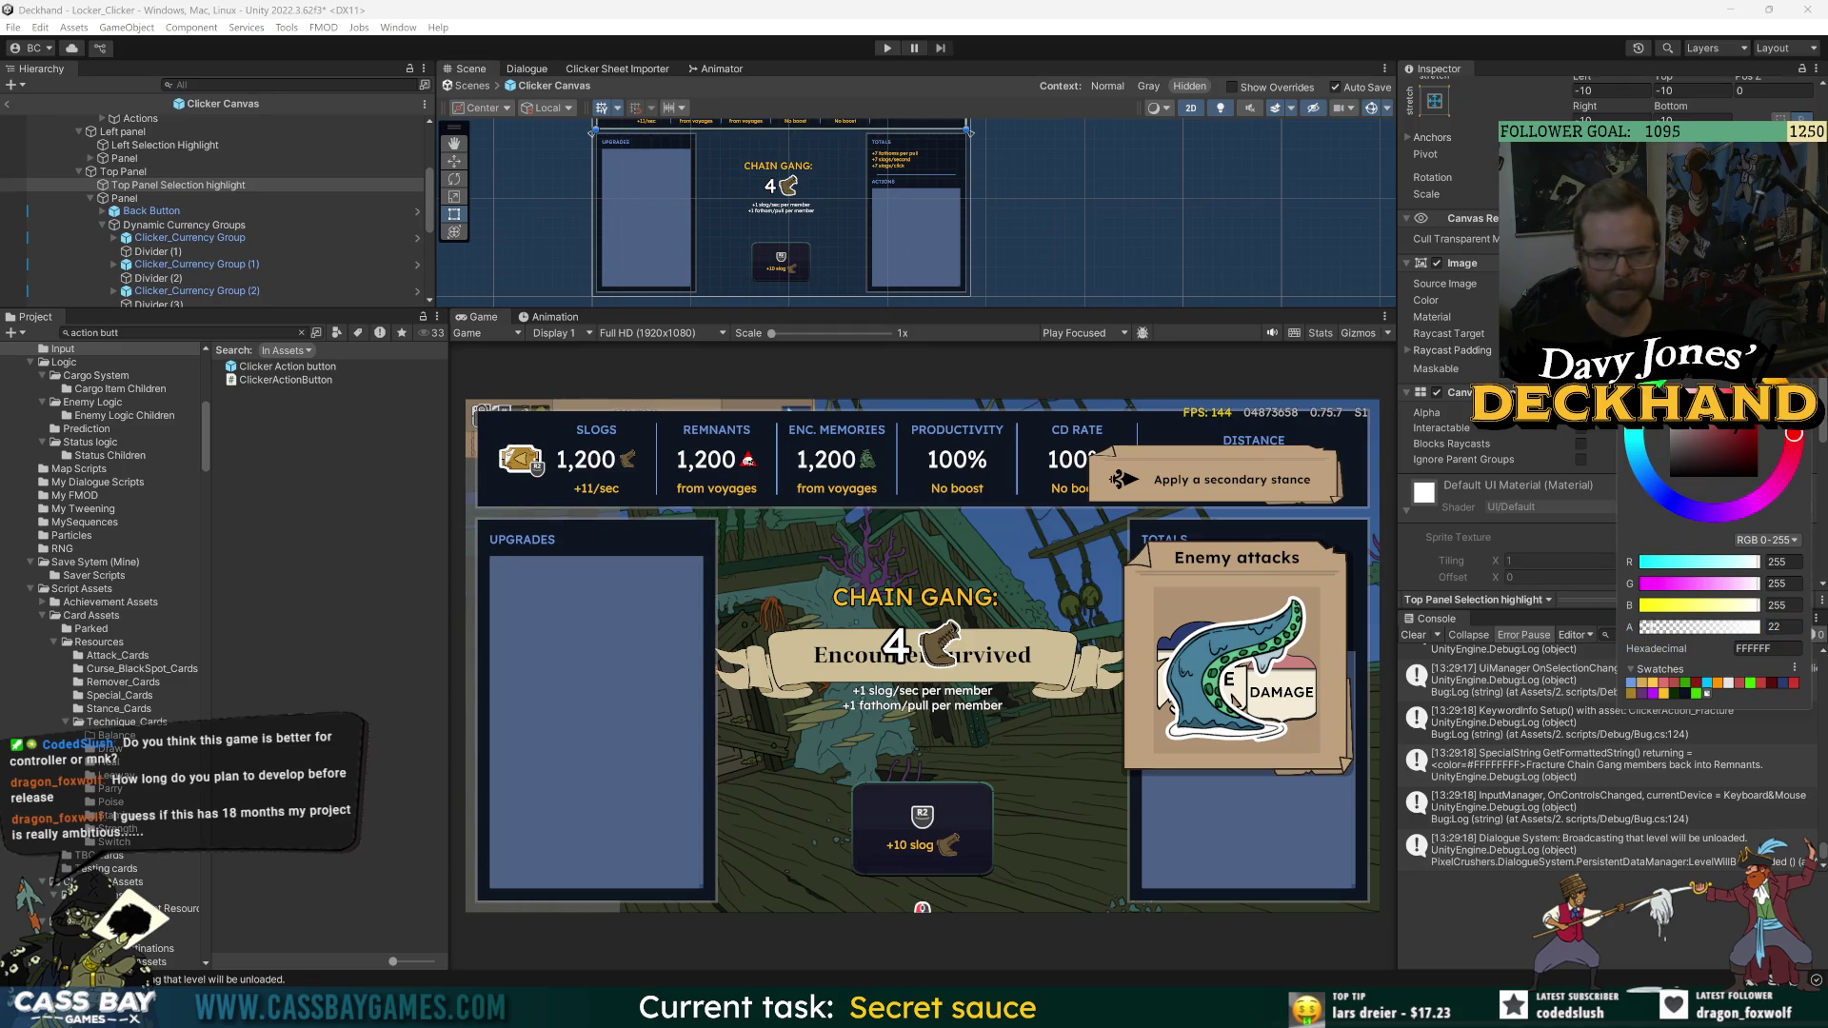
pyautogui.press('Escape')
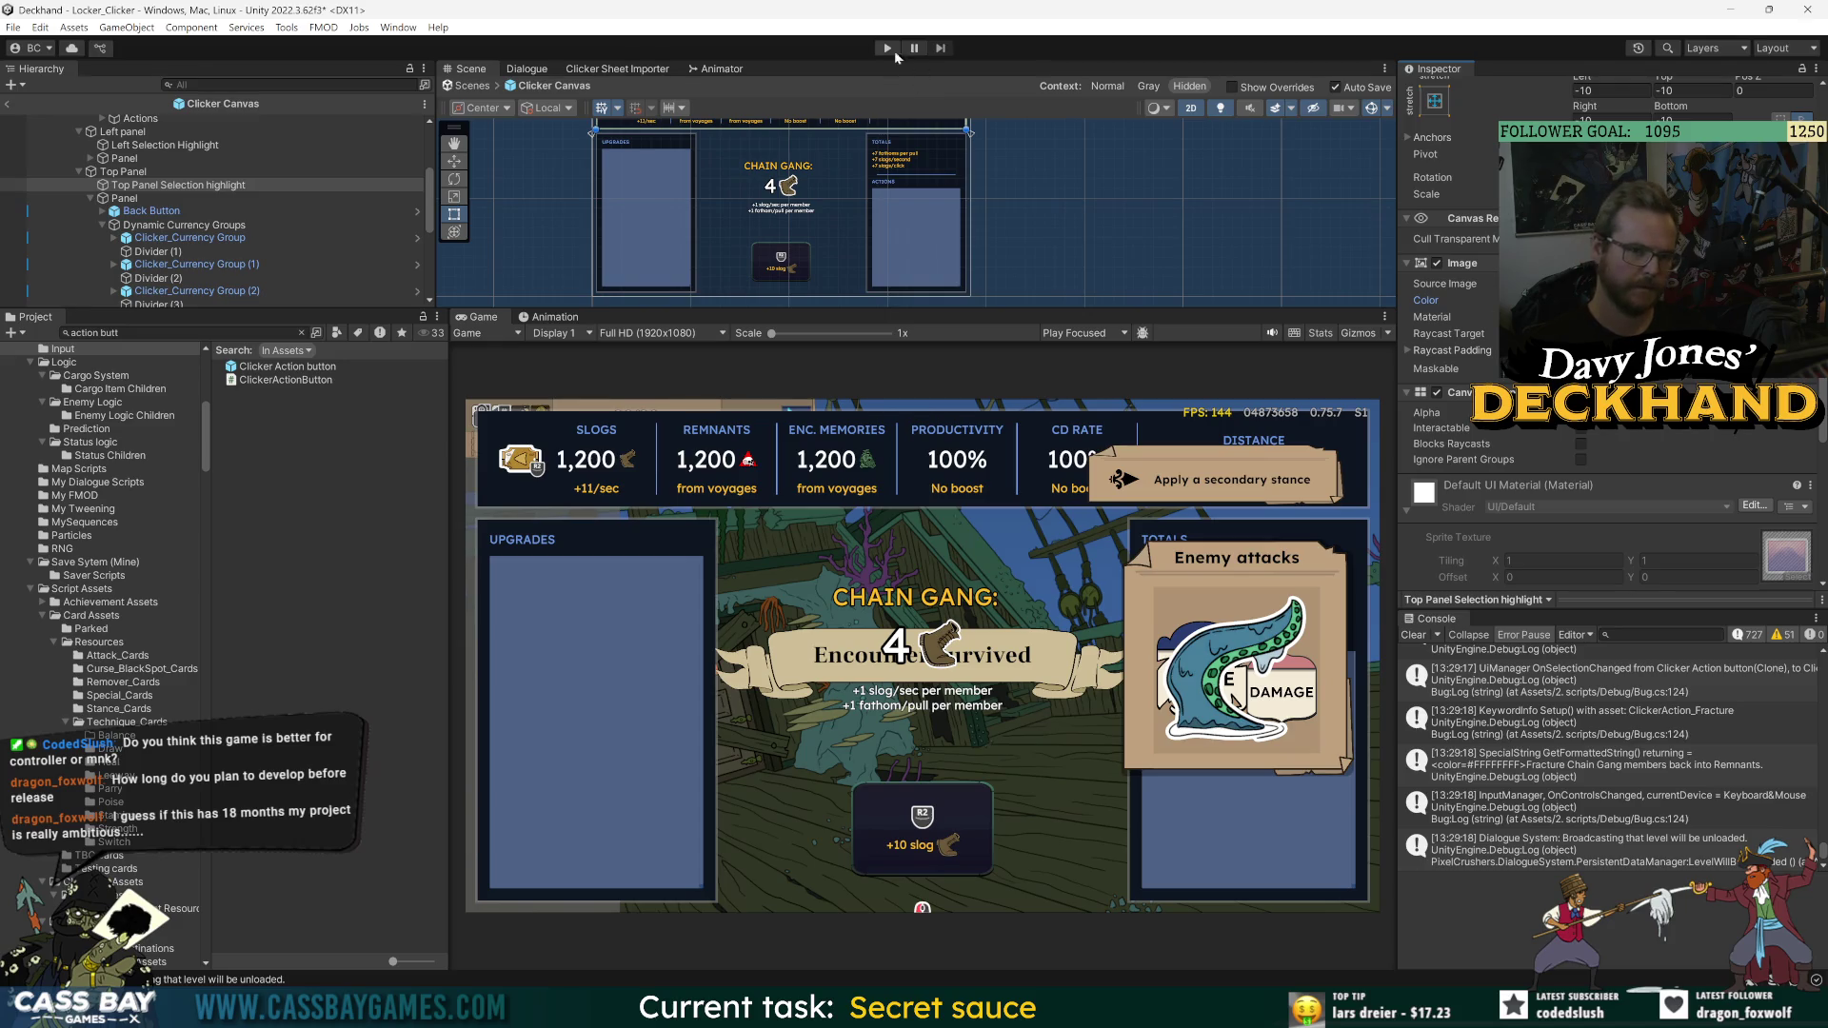
# - Enter Play mode and move keyboard selection among the actions, upgrades, Restless Dead and Slogs stat
pyautogui.click(894, 49)
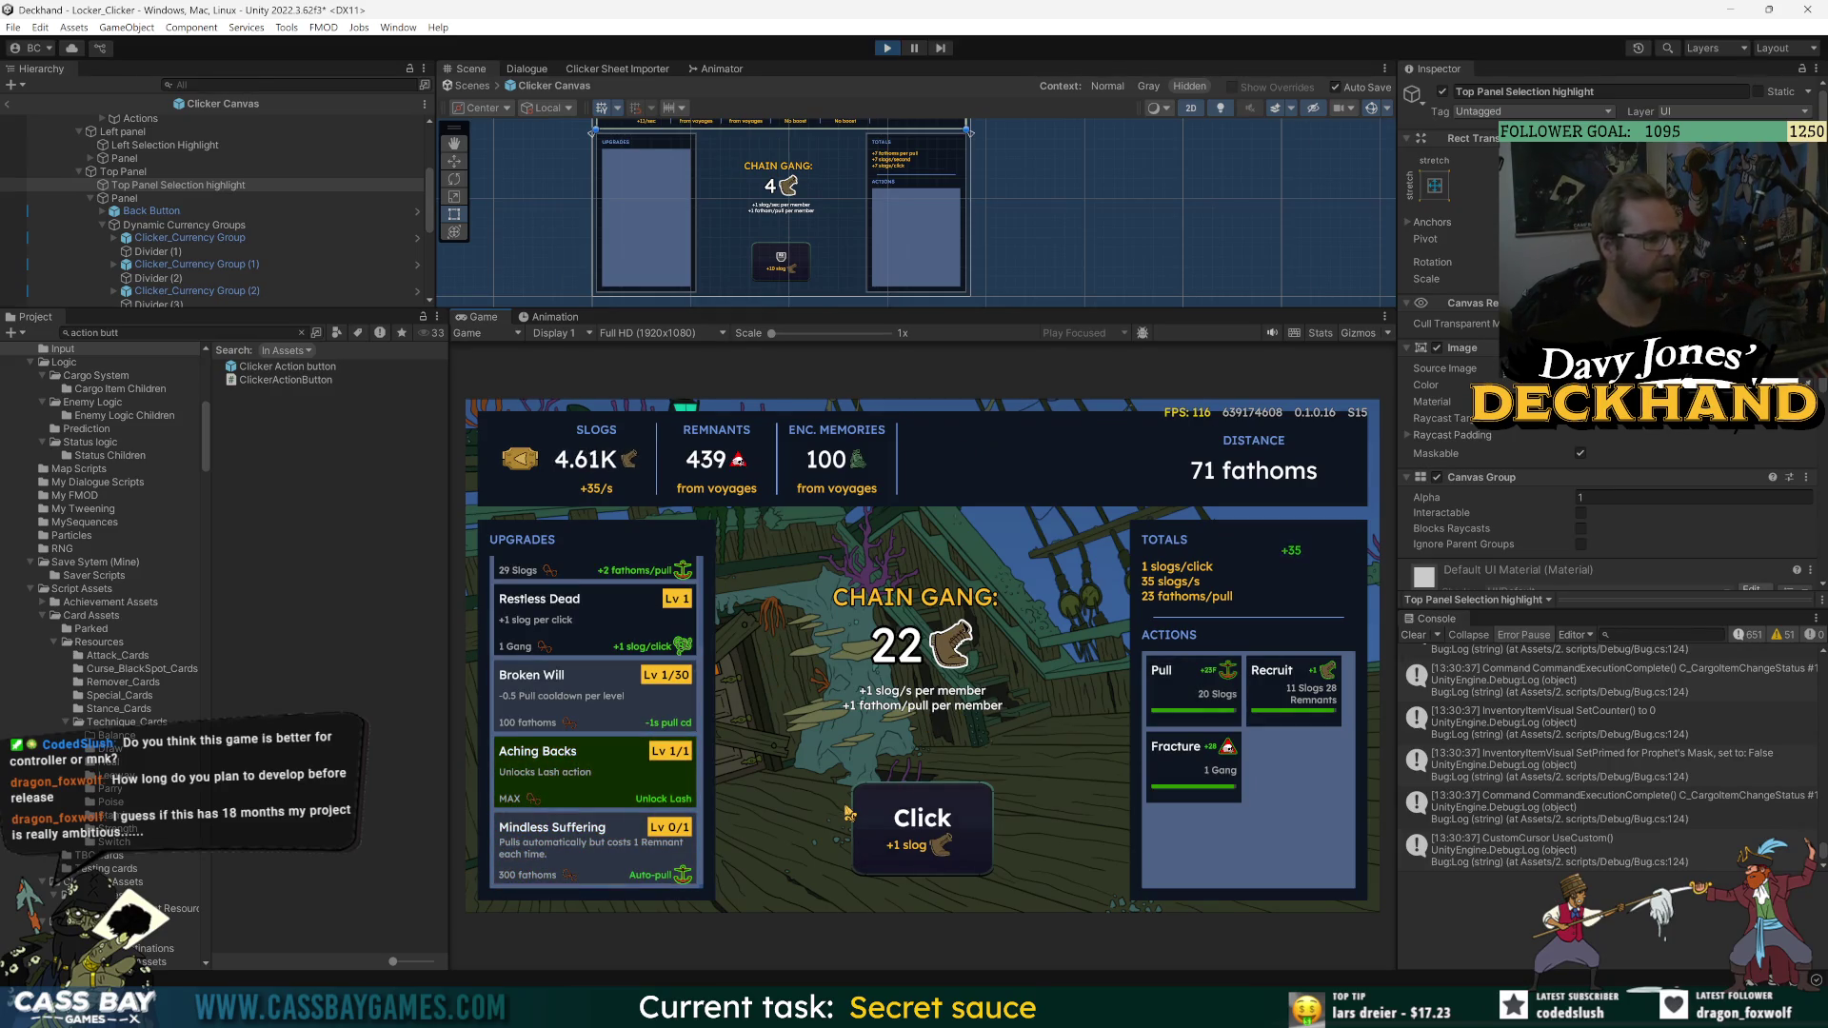
pyautogui.press('Right')
pyautogui.press('Left')
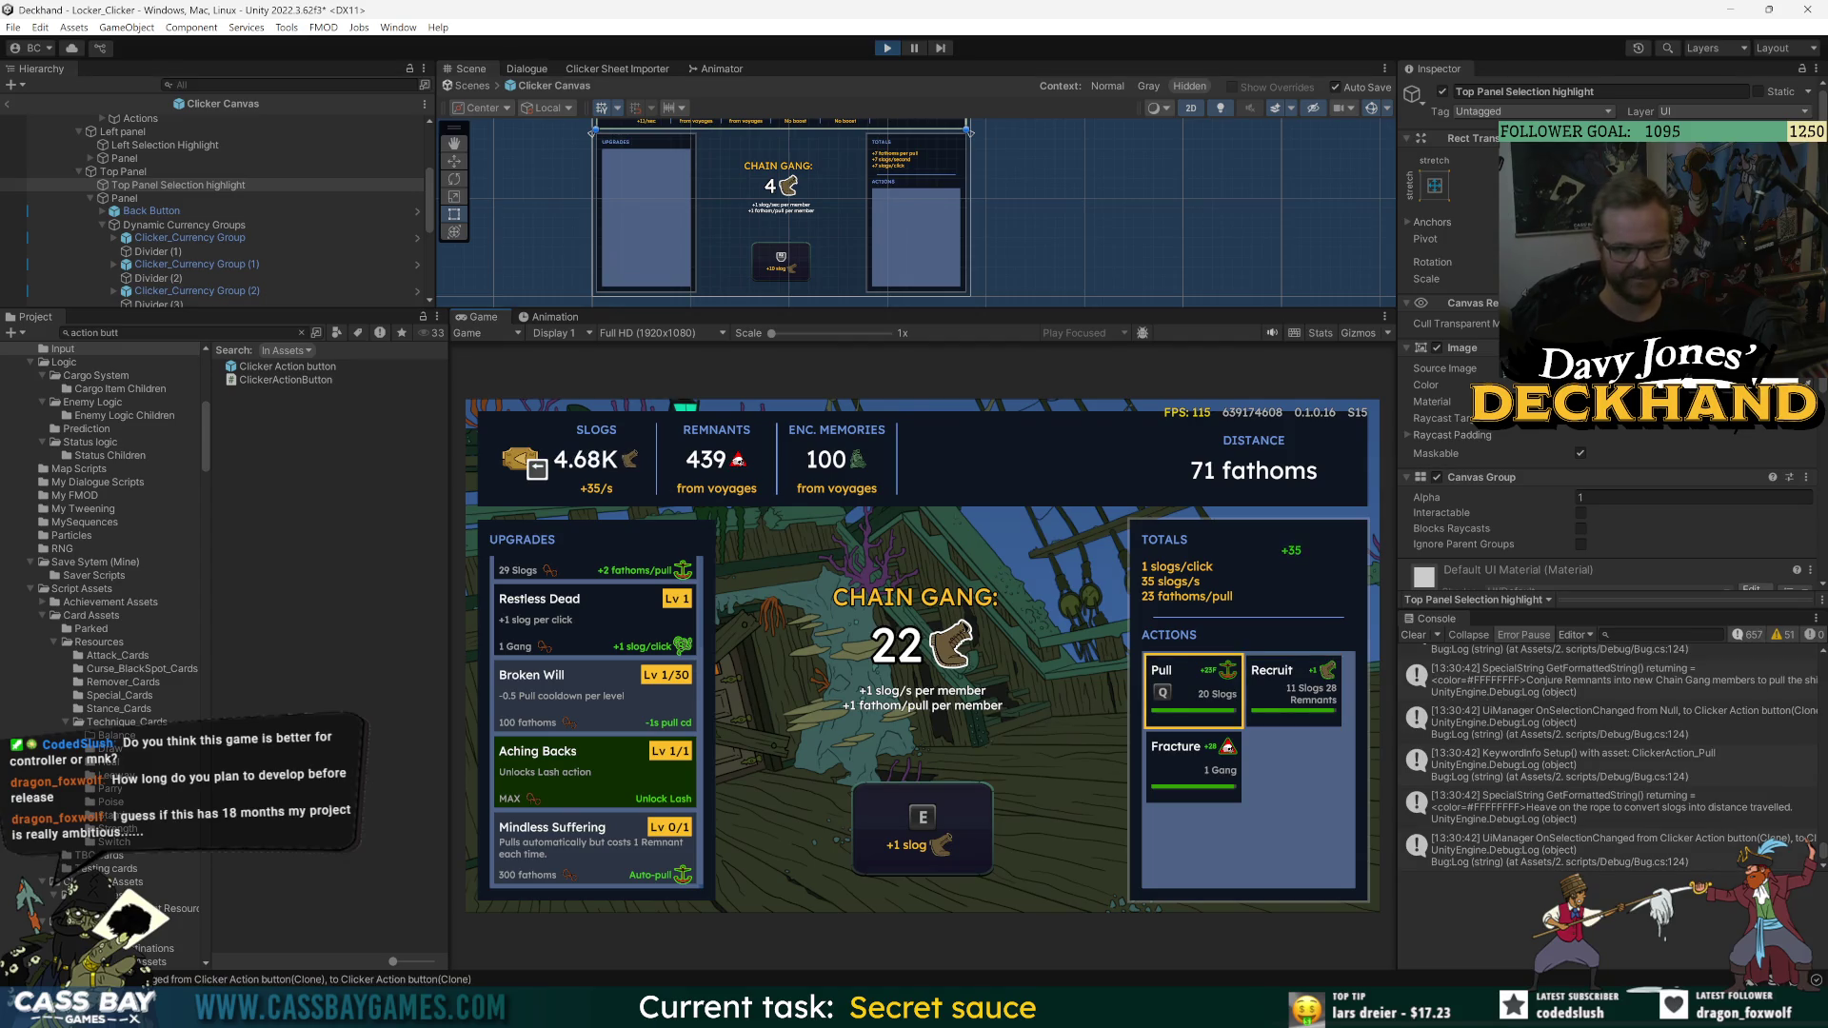
pyautogui.press('Left')
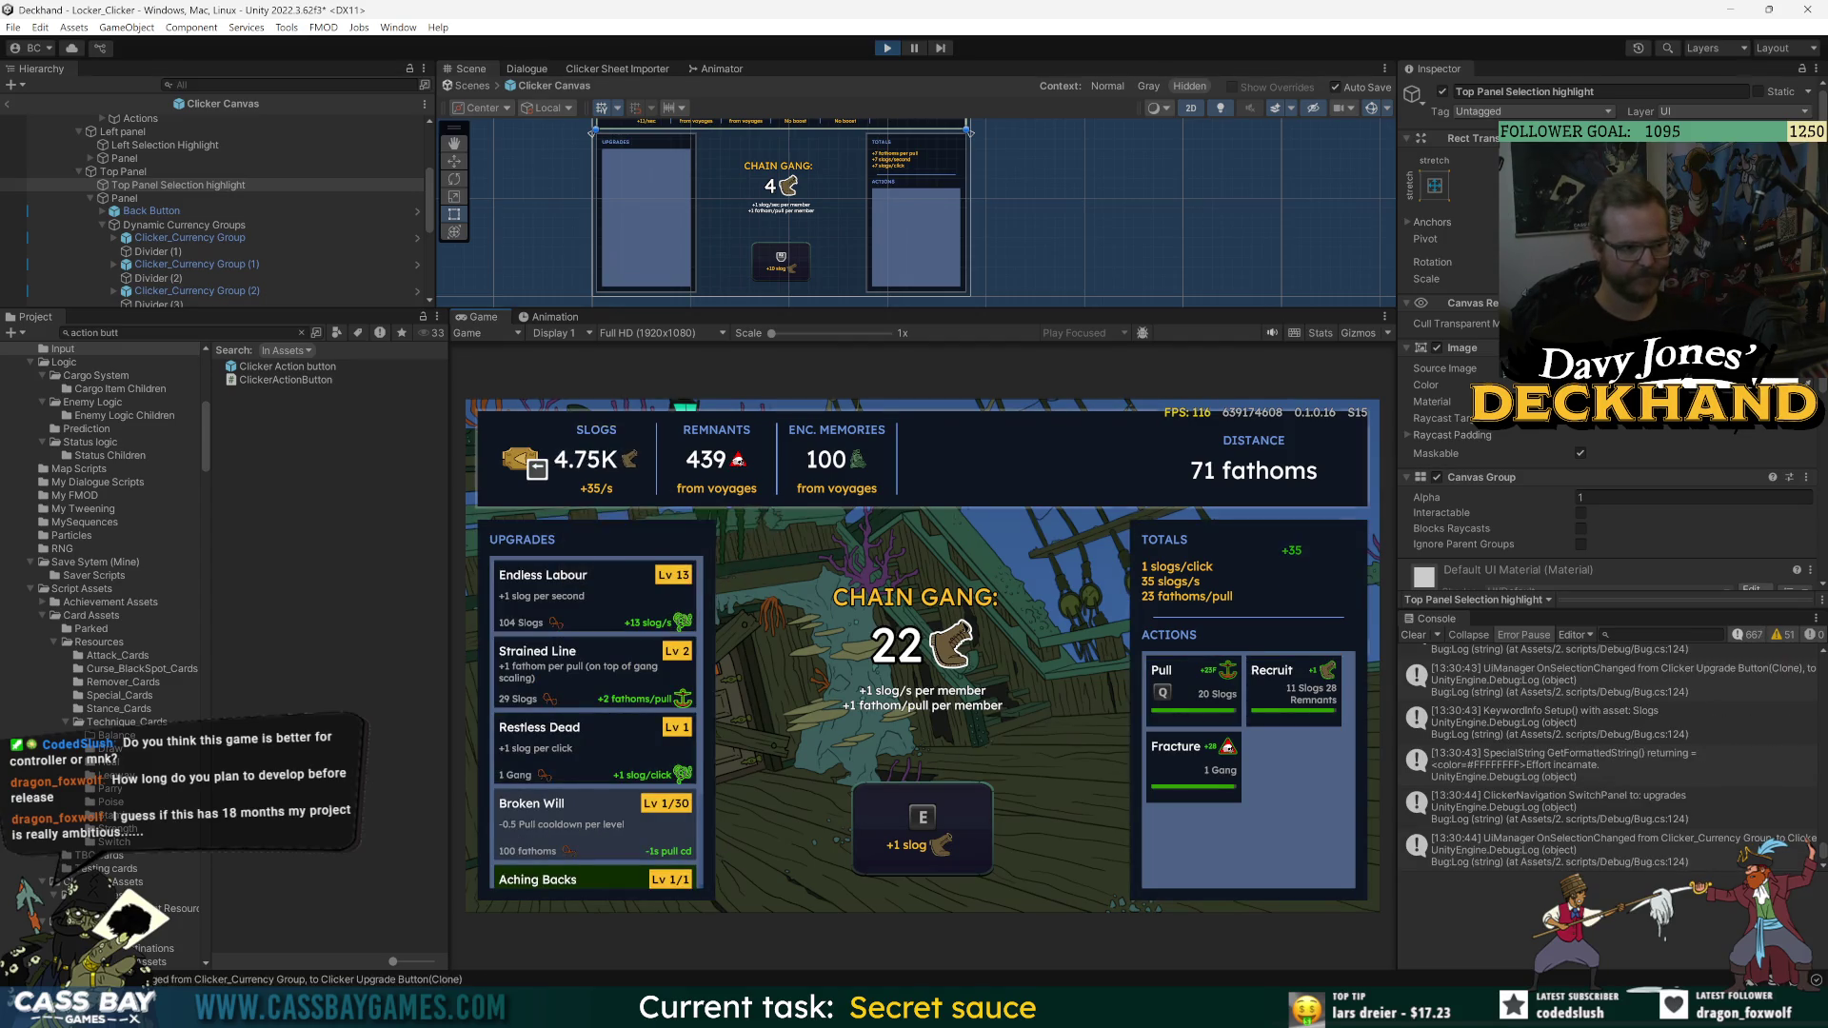
pyautogui.press('Up')
pyautogui.press('Down')
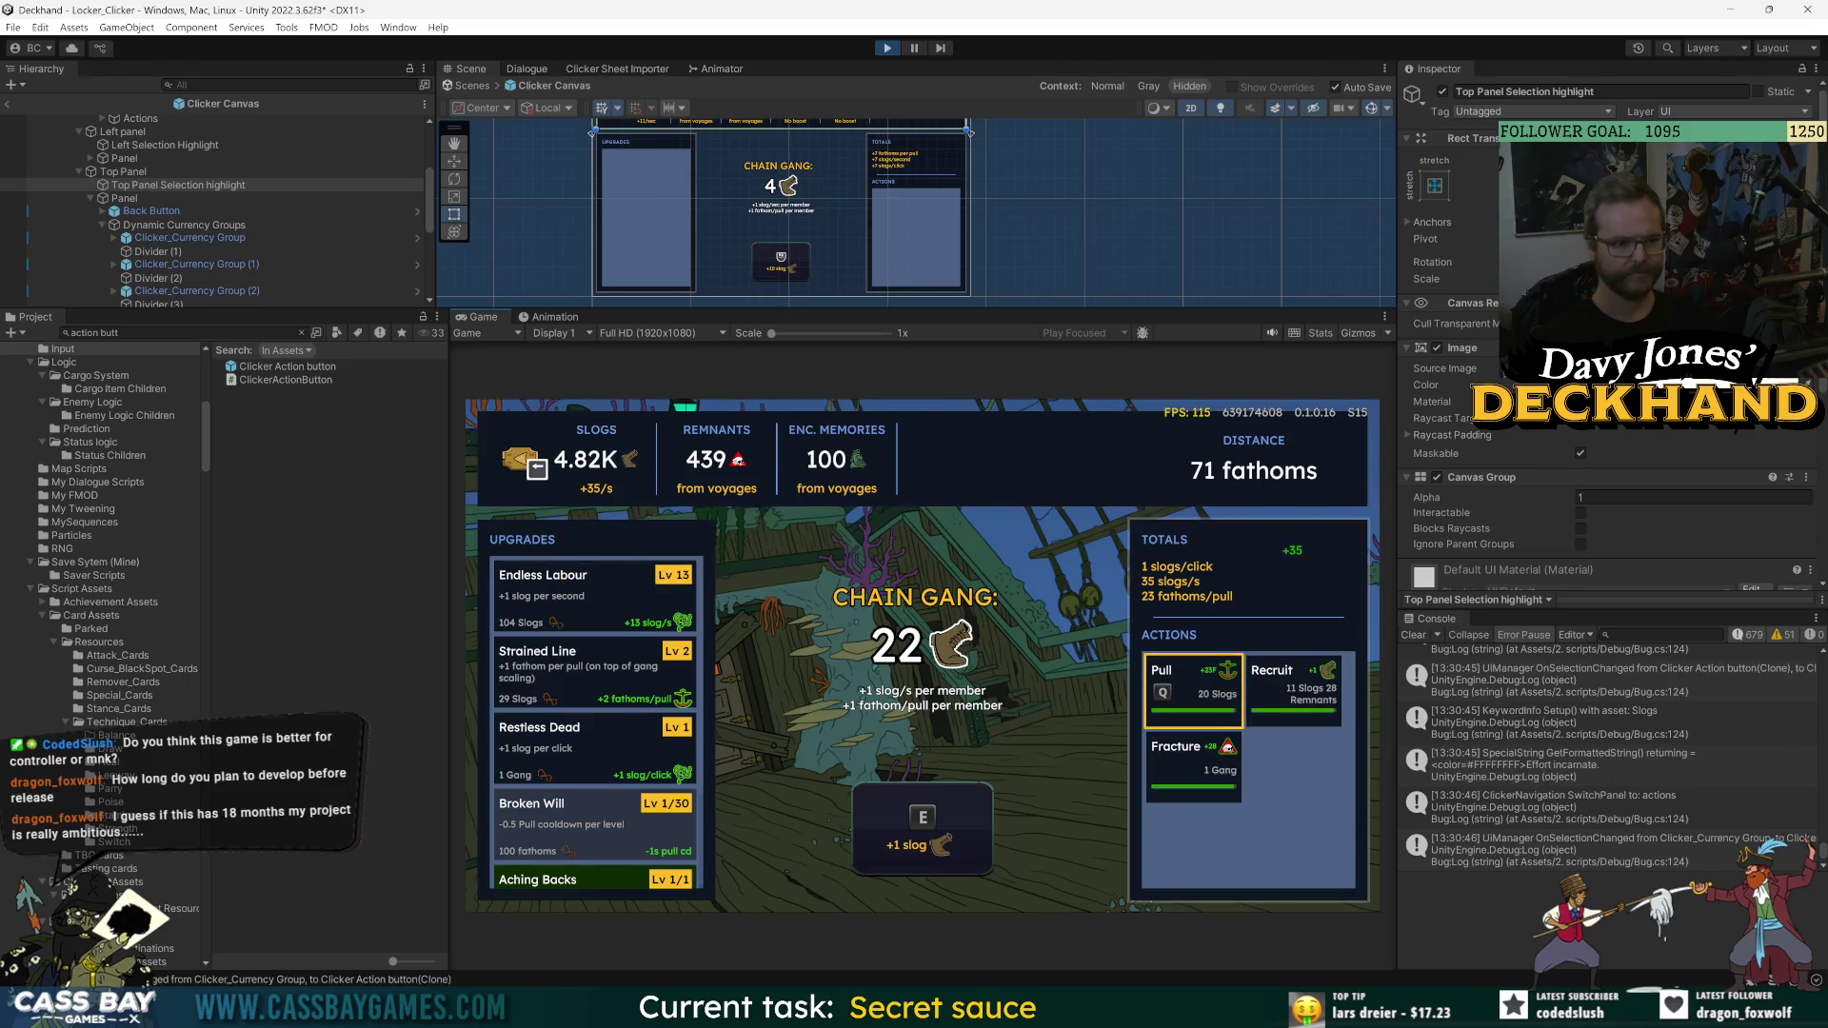
pyautogui.press('Left')
pyautogui.press('Up')
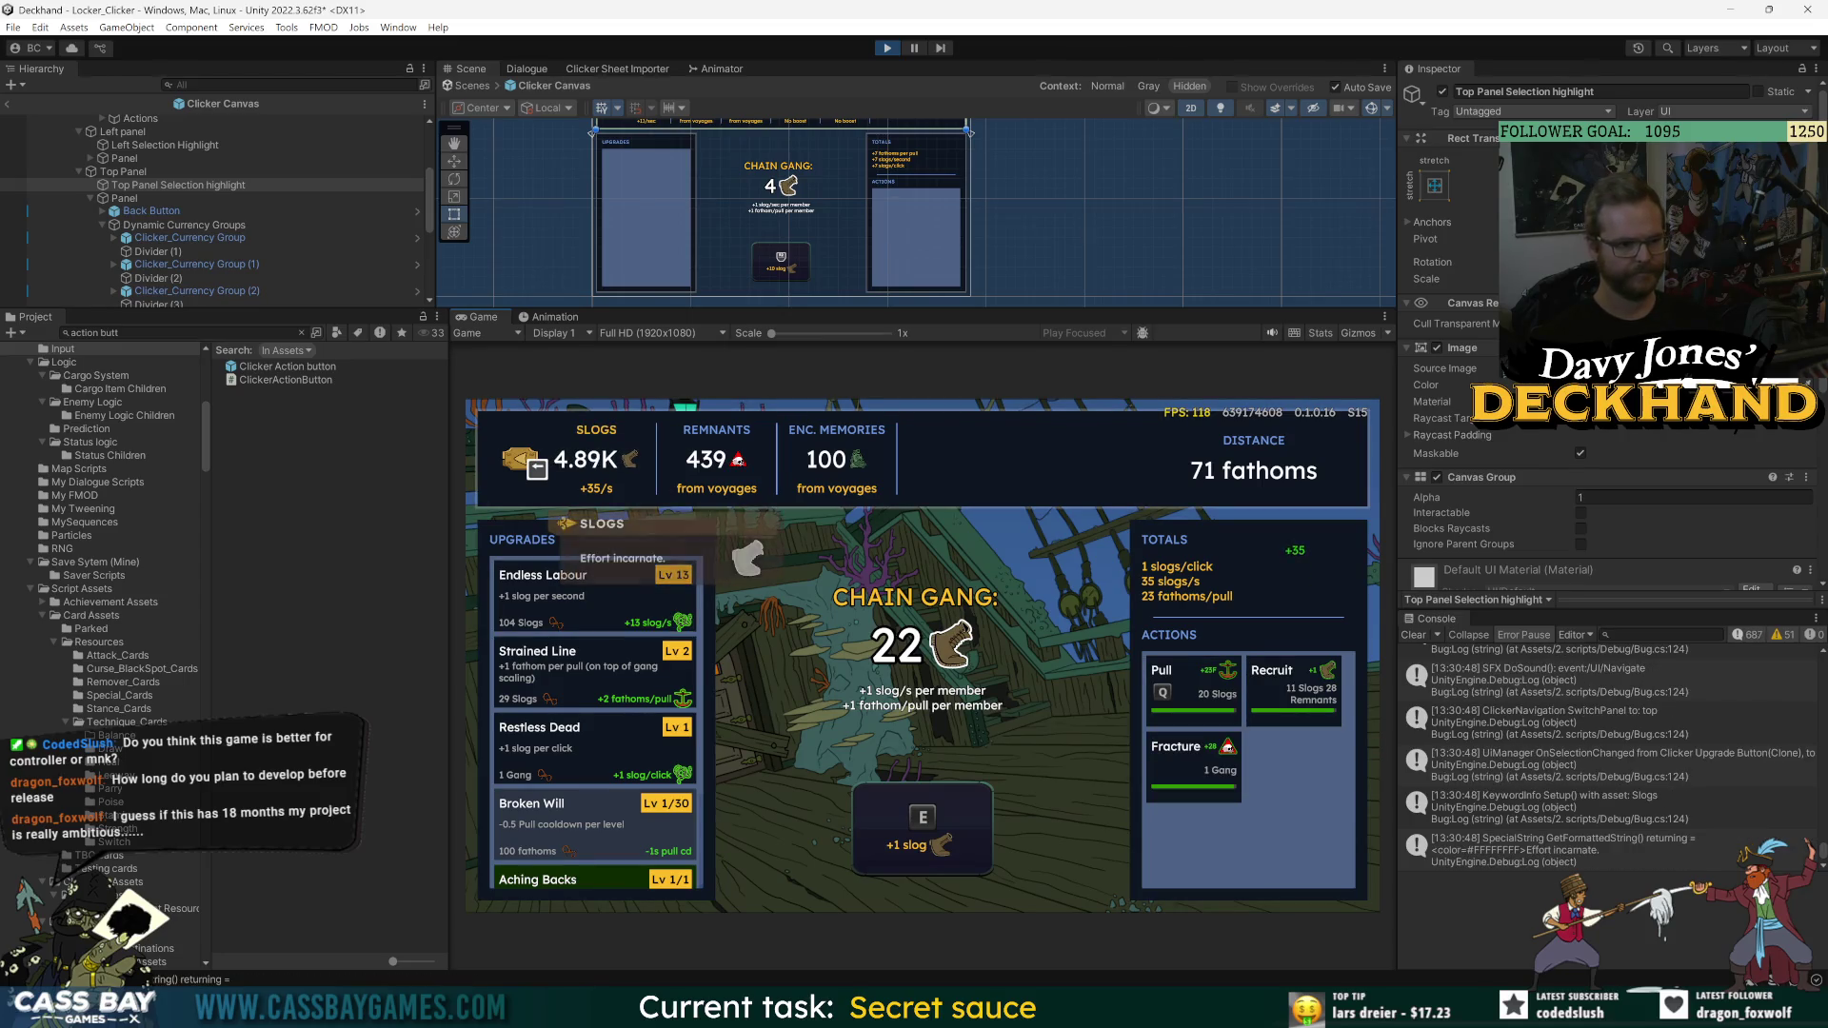
pyautogui.press('Right')
pyautogui.press('Left')
pyautogui.press('Down')
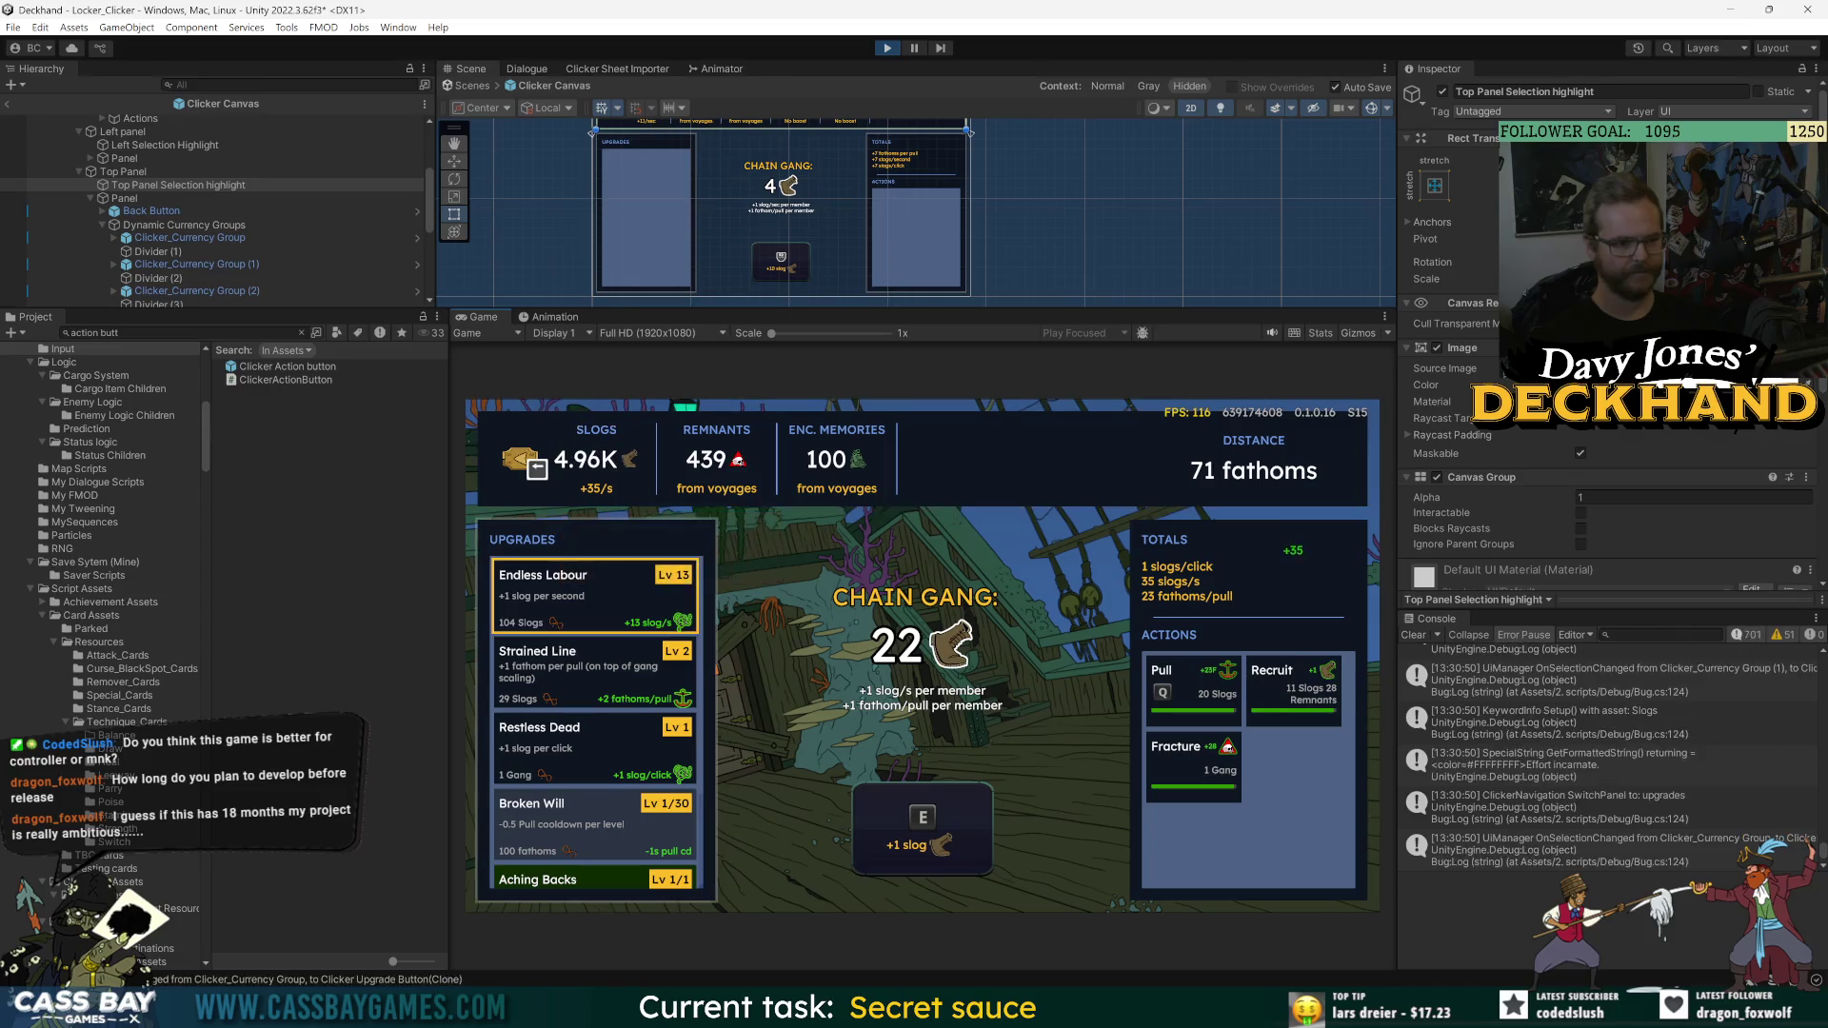
pyautogui.press('Right')
pyautogui.press('Left')
pyautogui.press('Right')
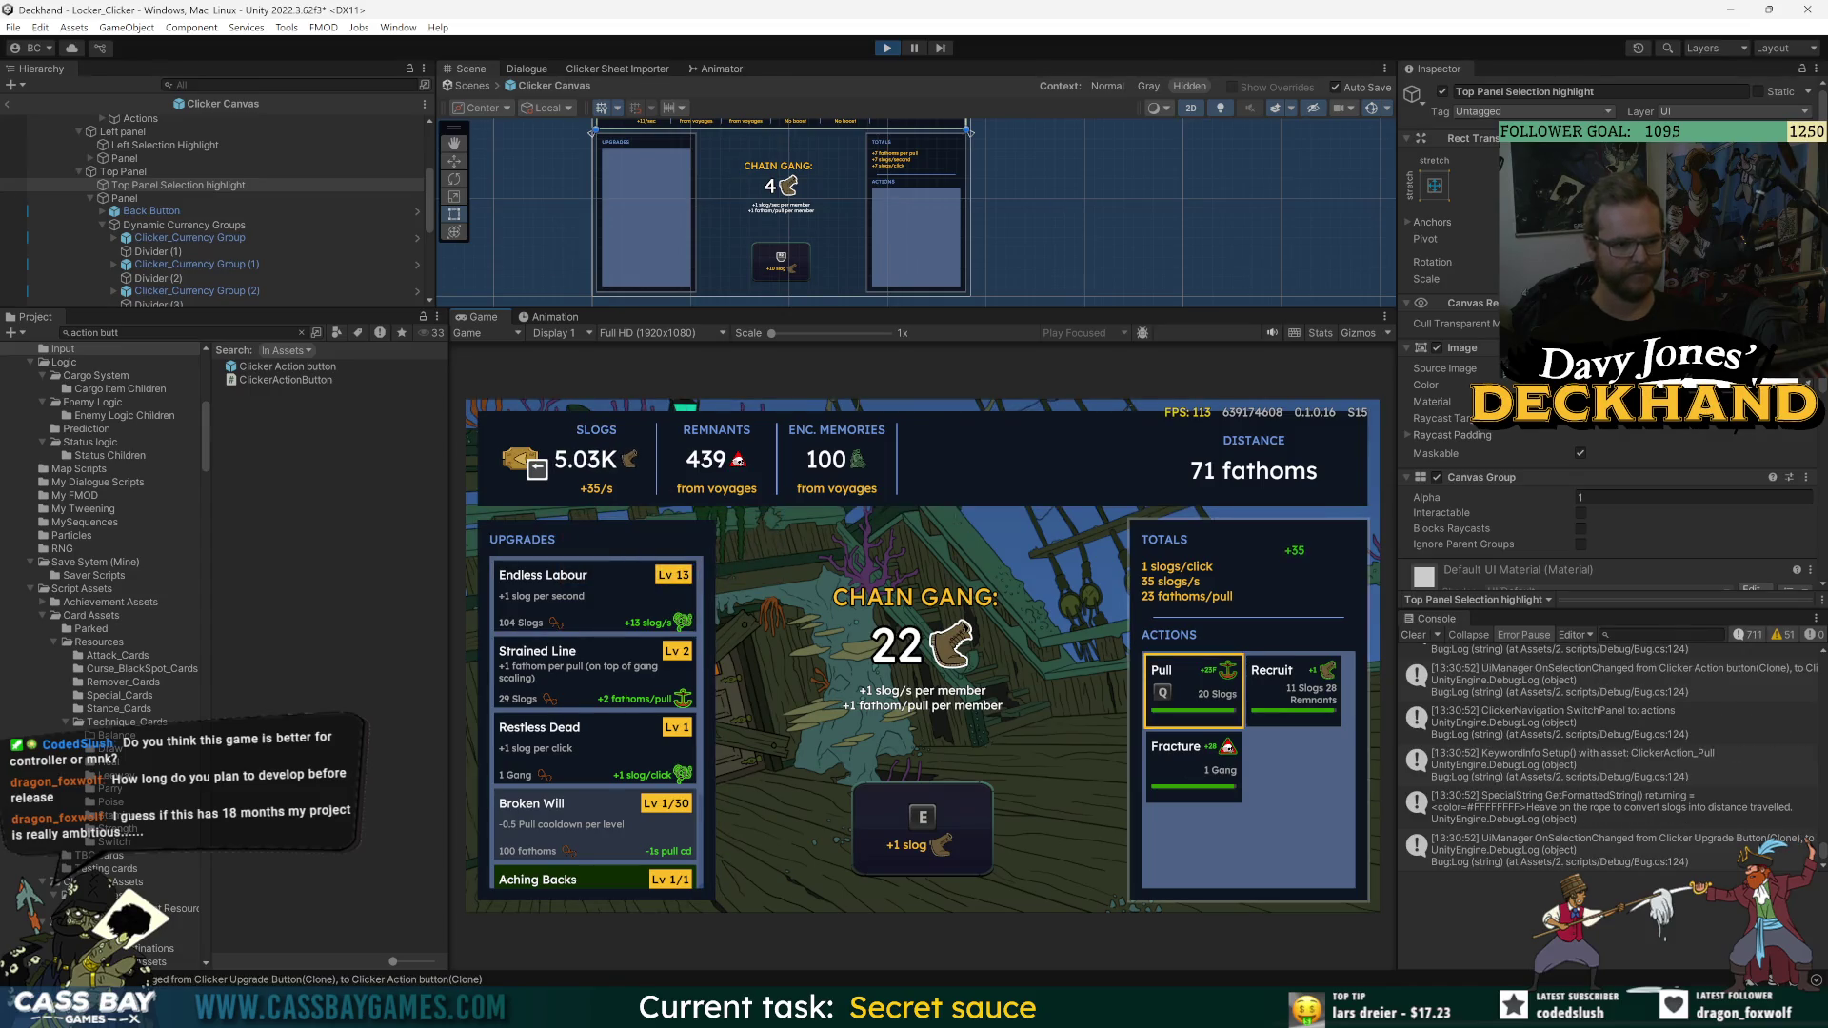
pyautogui.press('Left')
pyautogui.press('Up')
pyautogui.press('Right')
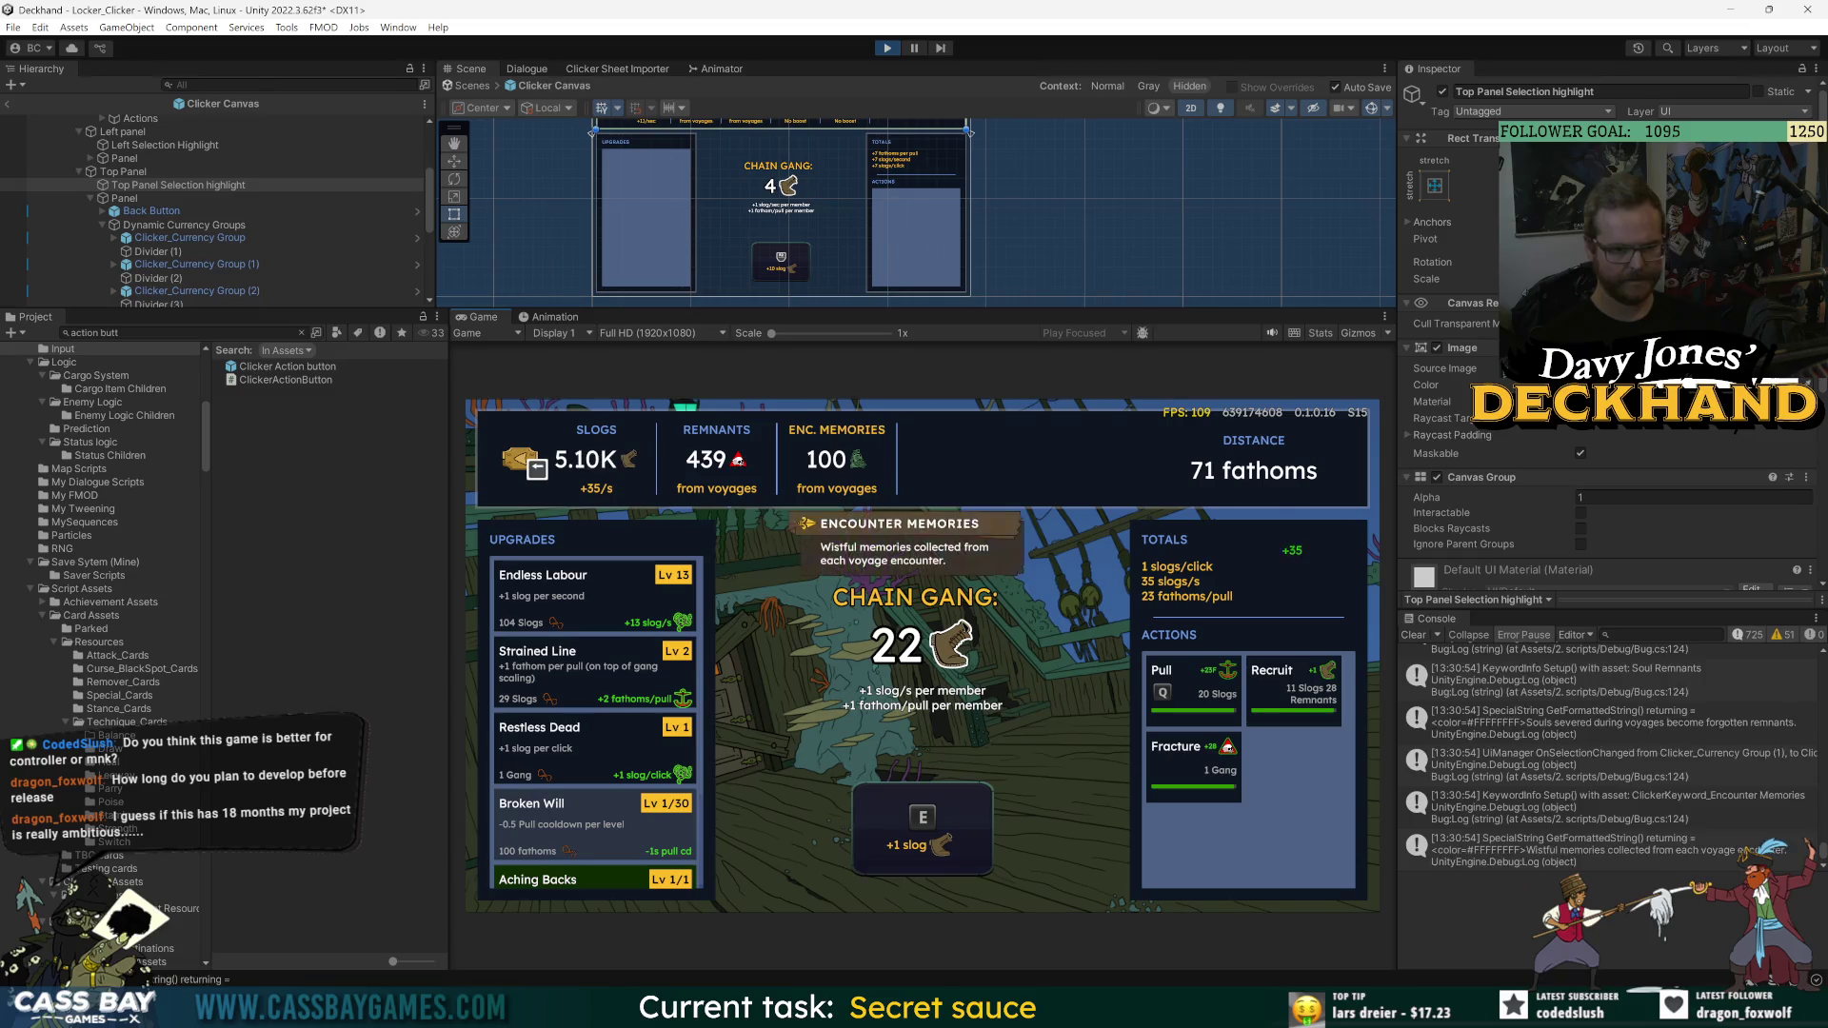
pyautogui.press('Left')
pyautogui.press('Down')
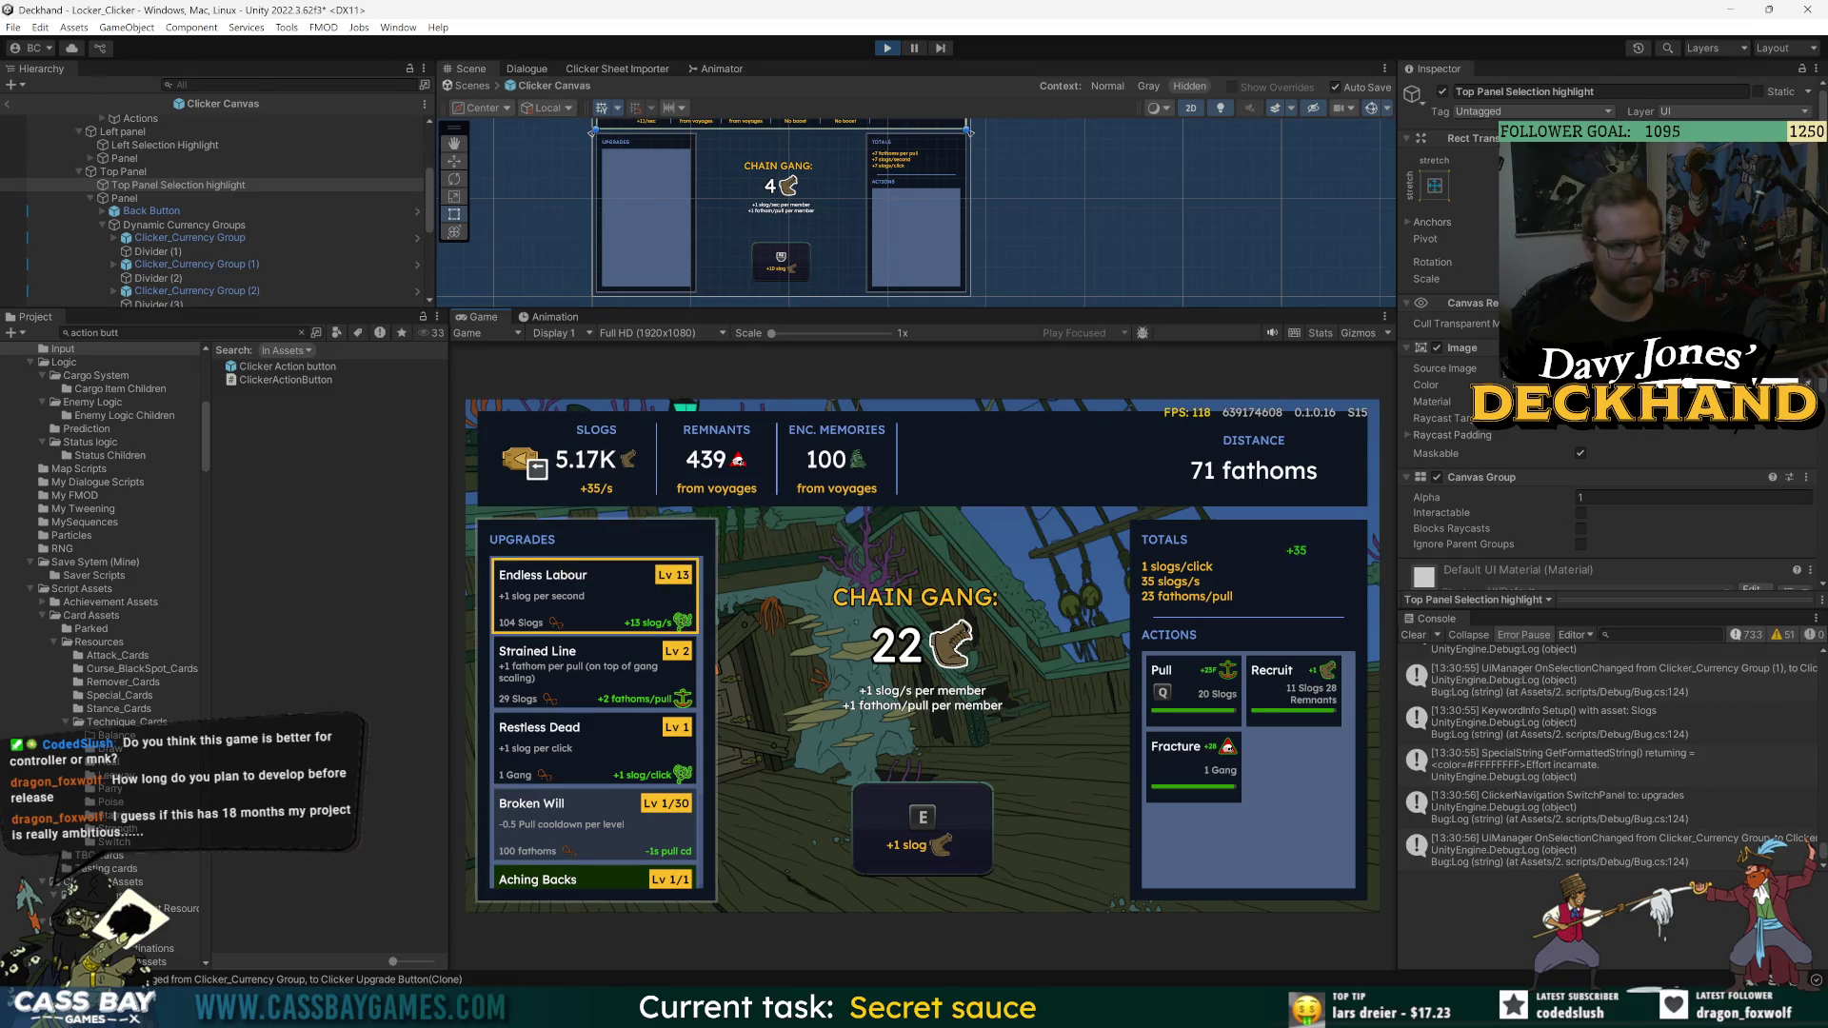
pyautogui.press('Down')
pyautogui.press('Down')
pyautogui.press('Down')
pyautogui.press('Right')
pyautogui.press('Up')
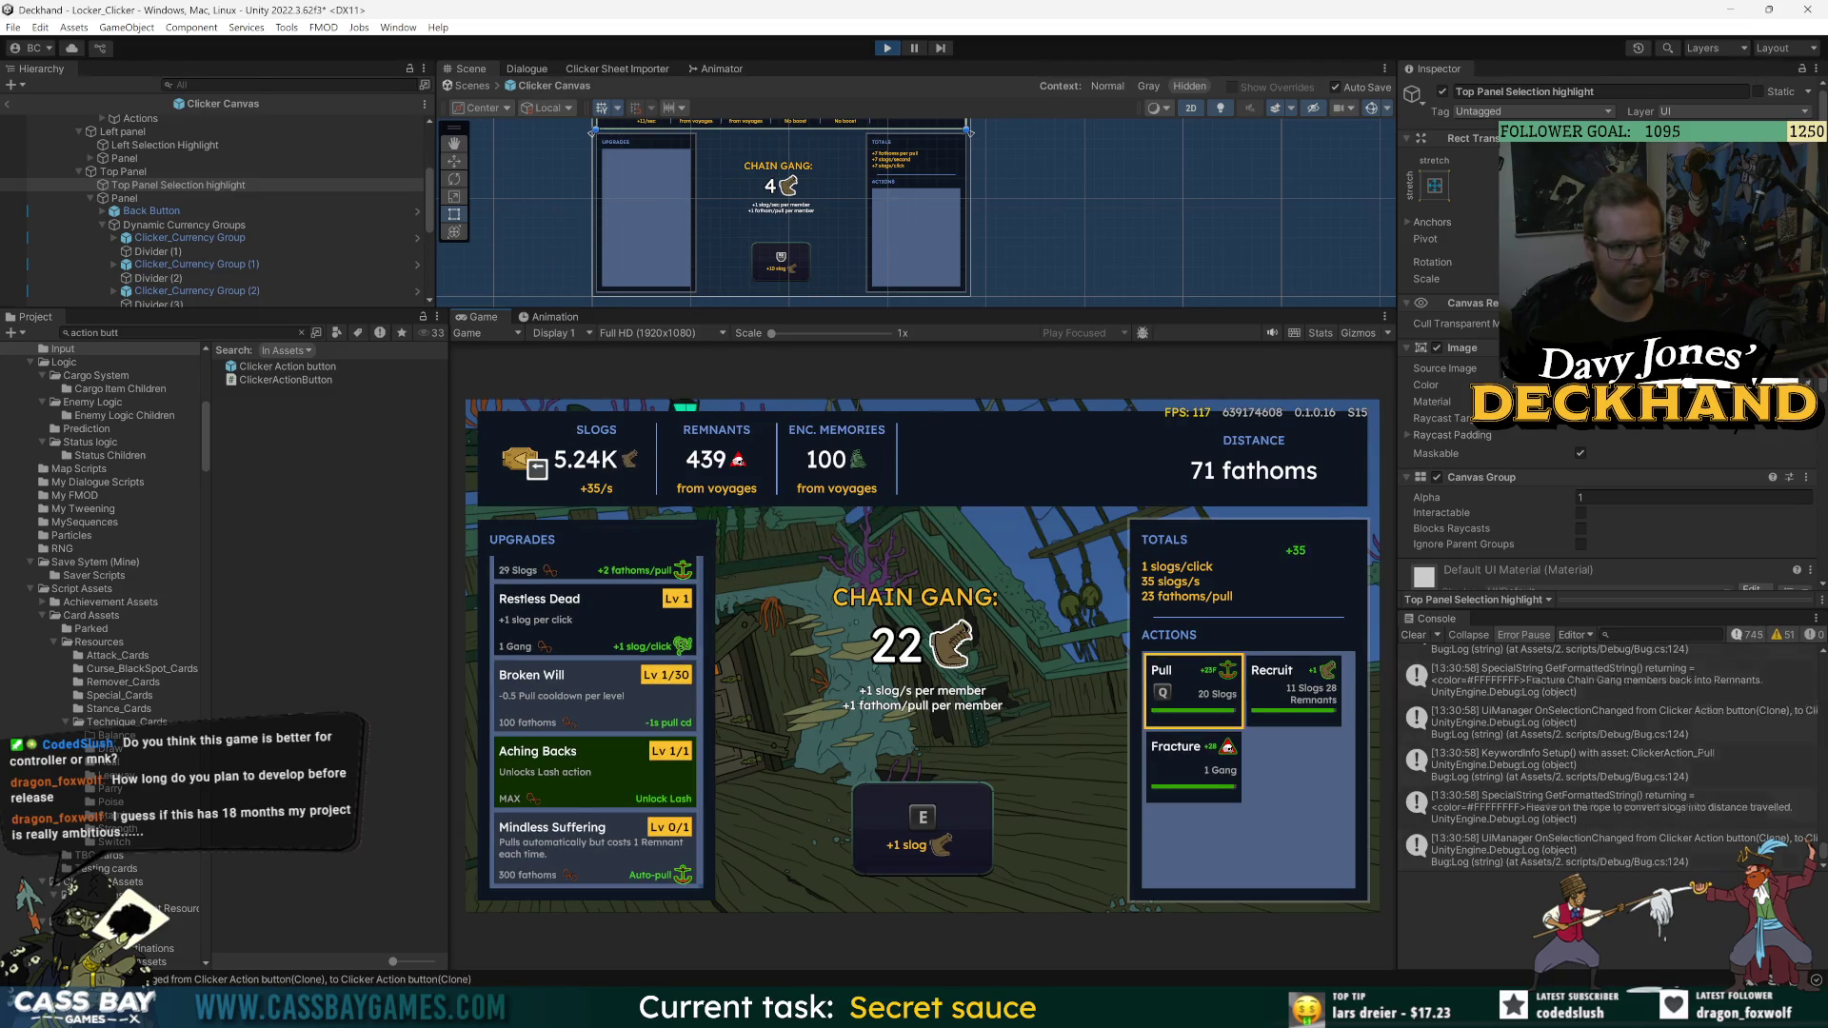
pyautogui.press('Right')
pyautogui.press('Left')
pyautogui.press('Left')
pyautogui.press('Up')
pyautogui.press('Up')
pyautogui.press('Up')
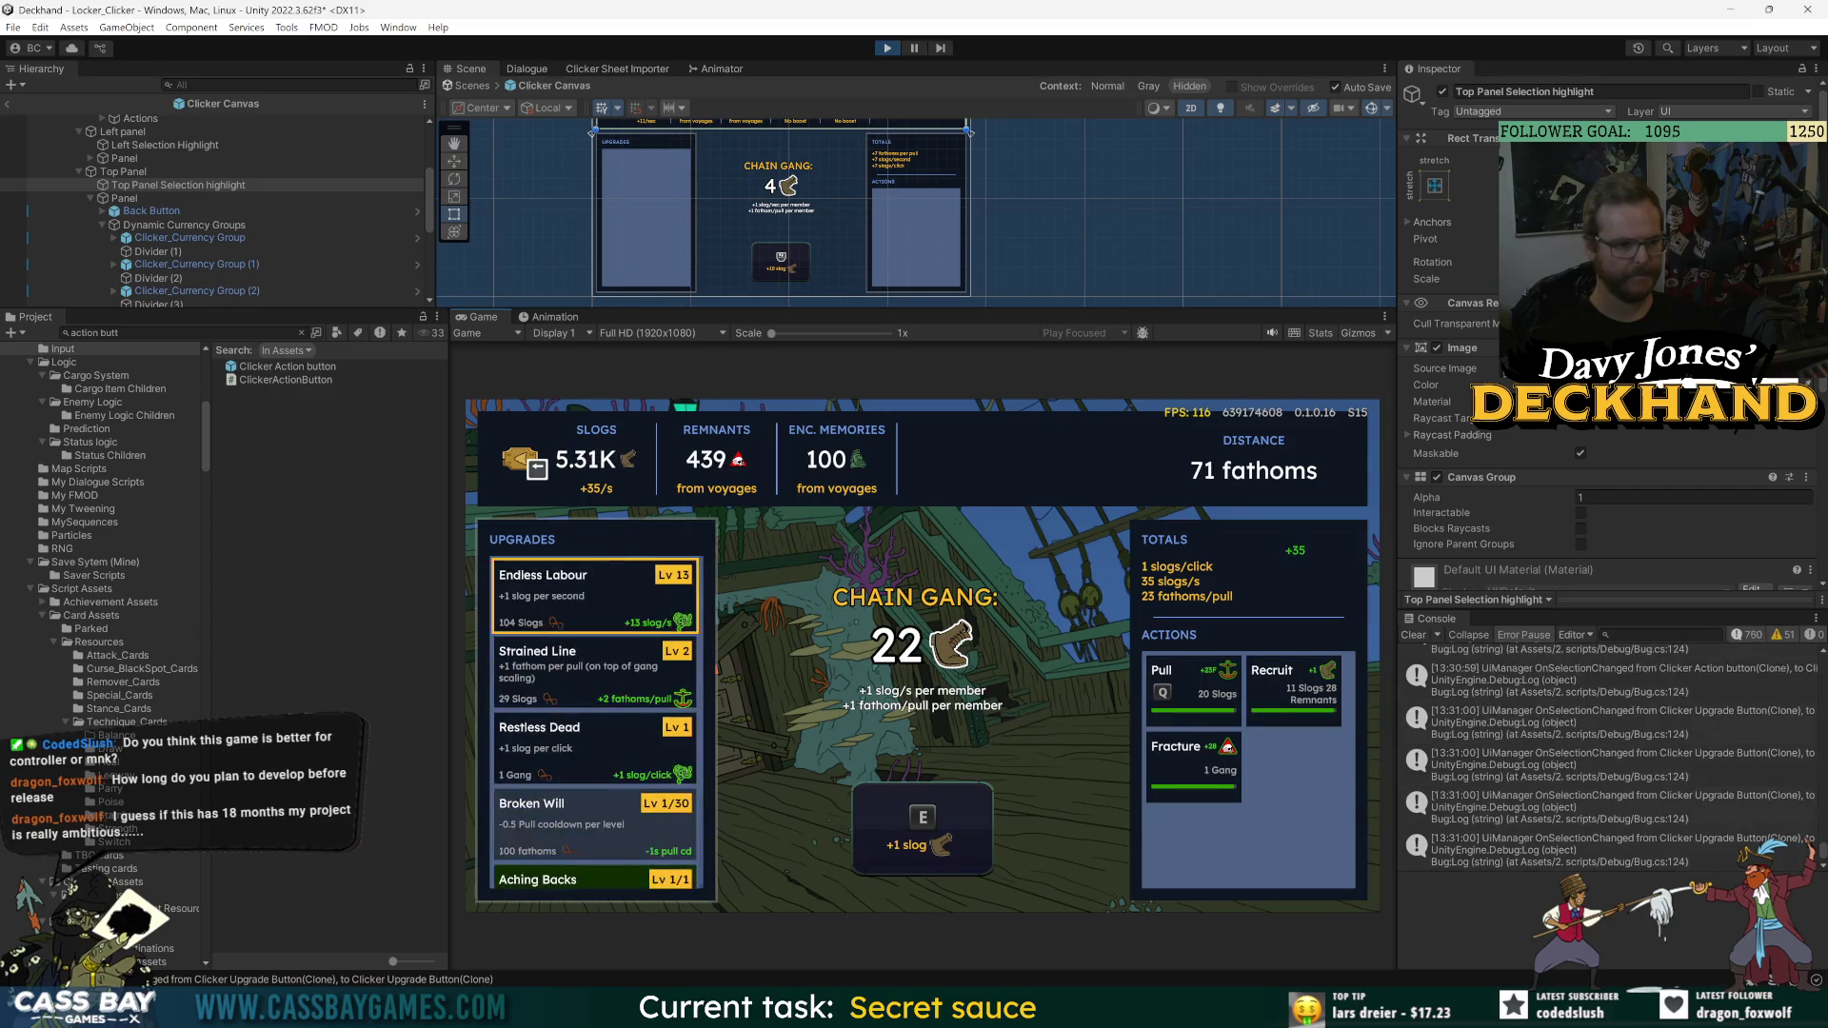
pyautogui.press('Down')
pyautogui.press('Down')
pyautogui.press('Down')
pyautogui.press('Up')
pyautogui.press('Up')
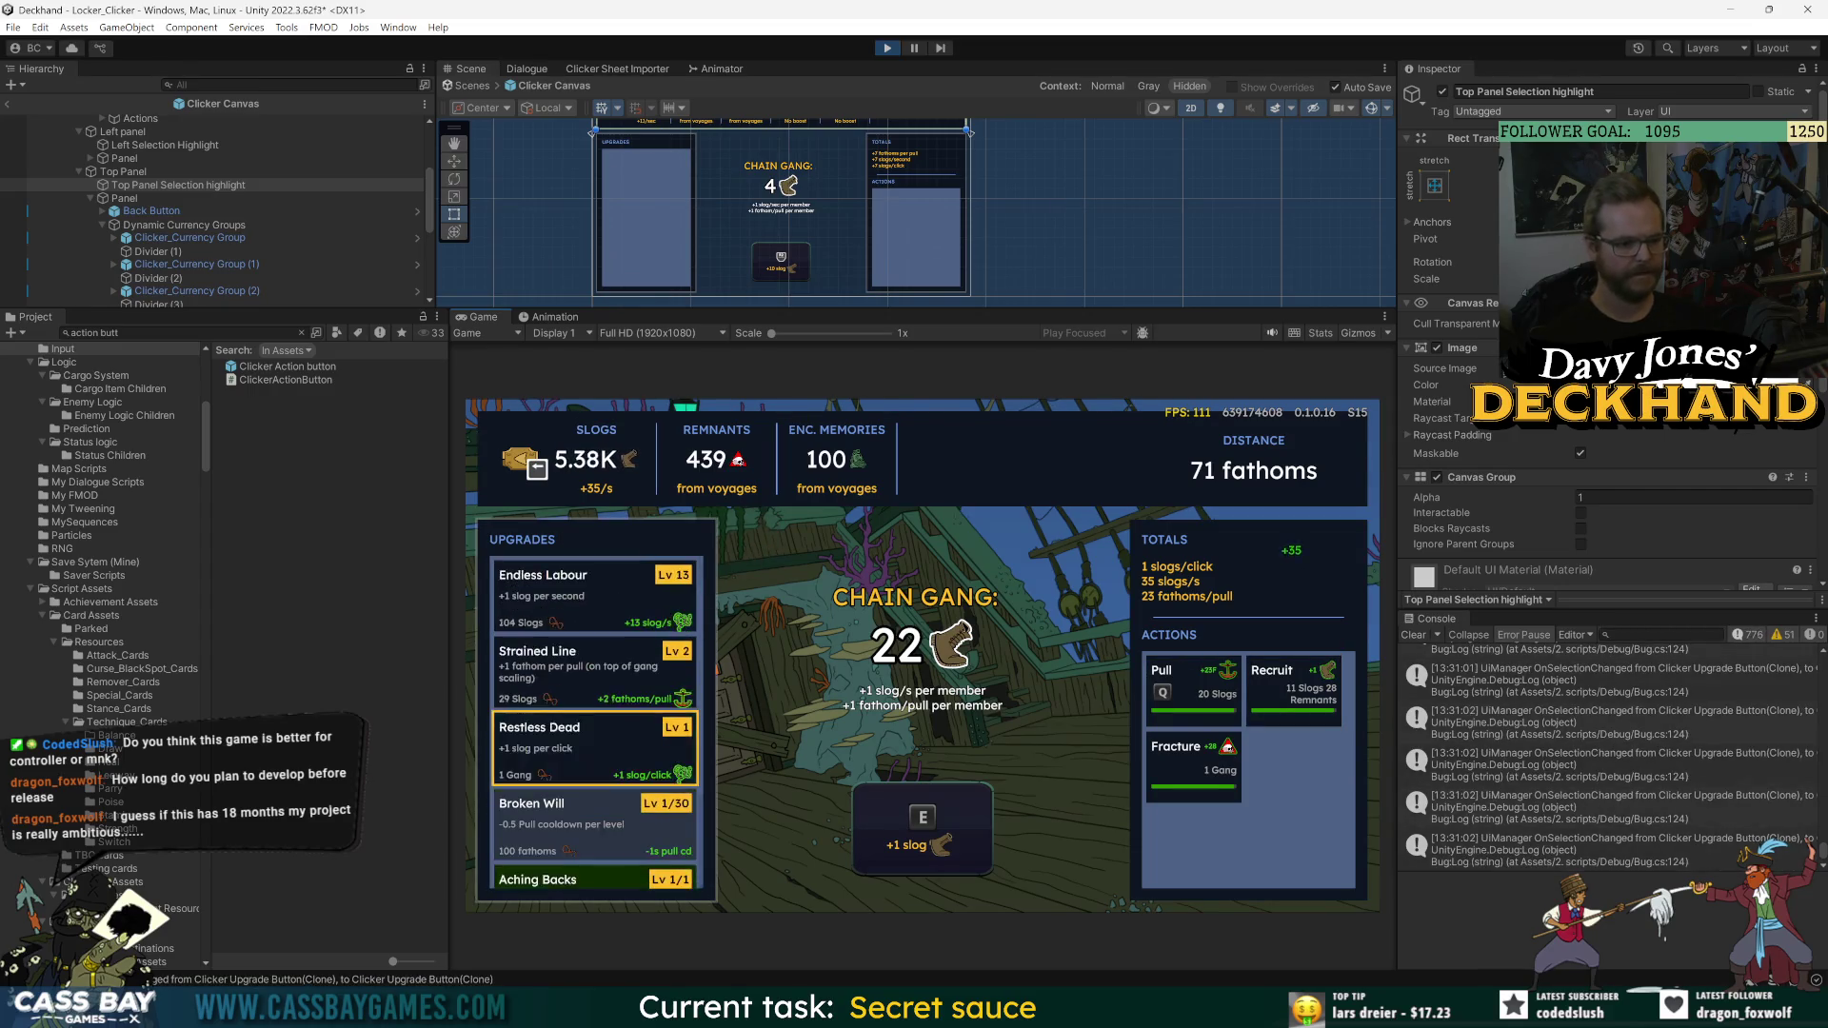
pyautogui.press('Up')
pyautogui.press('Up')
pyautogui.press('Up')
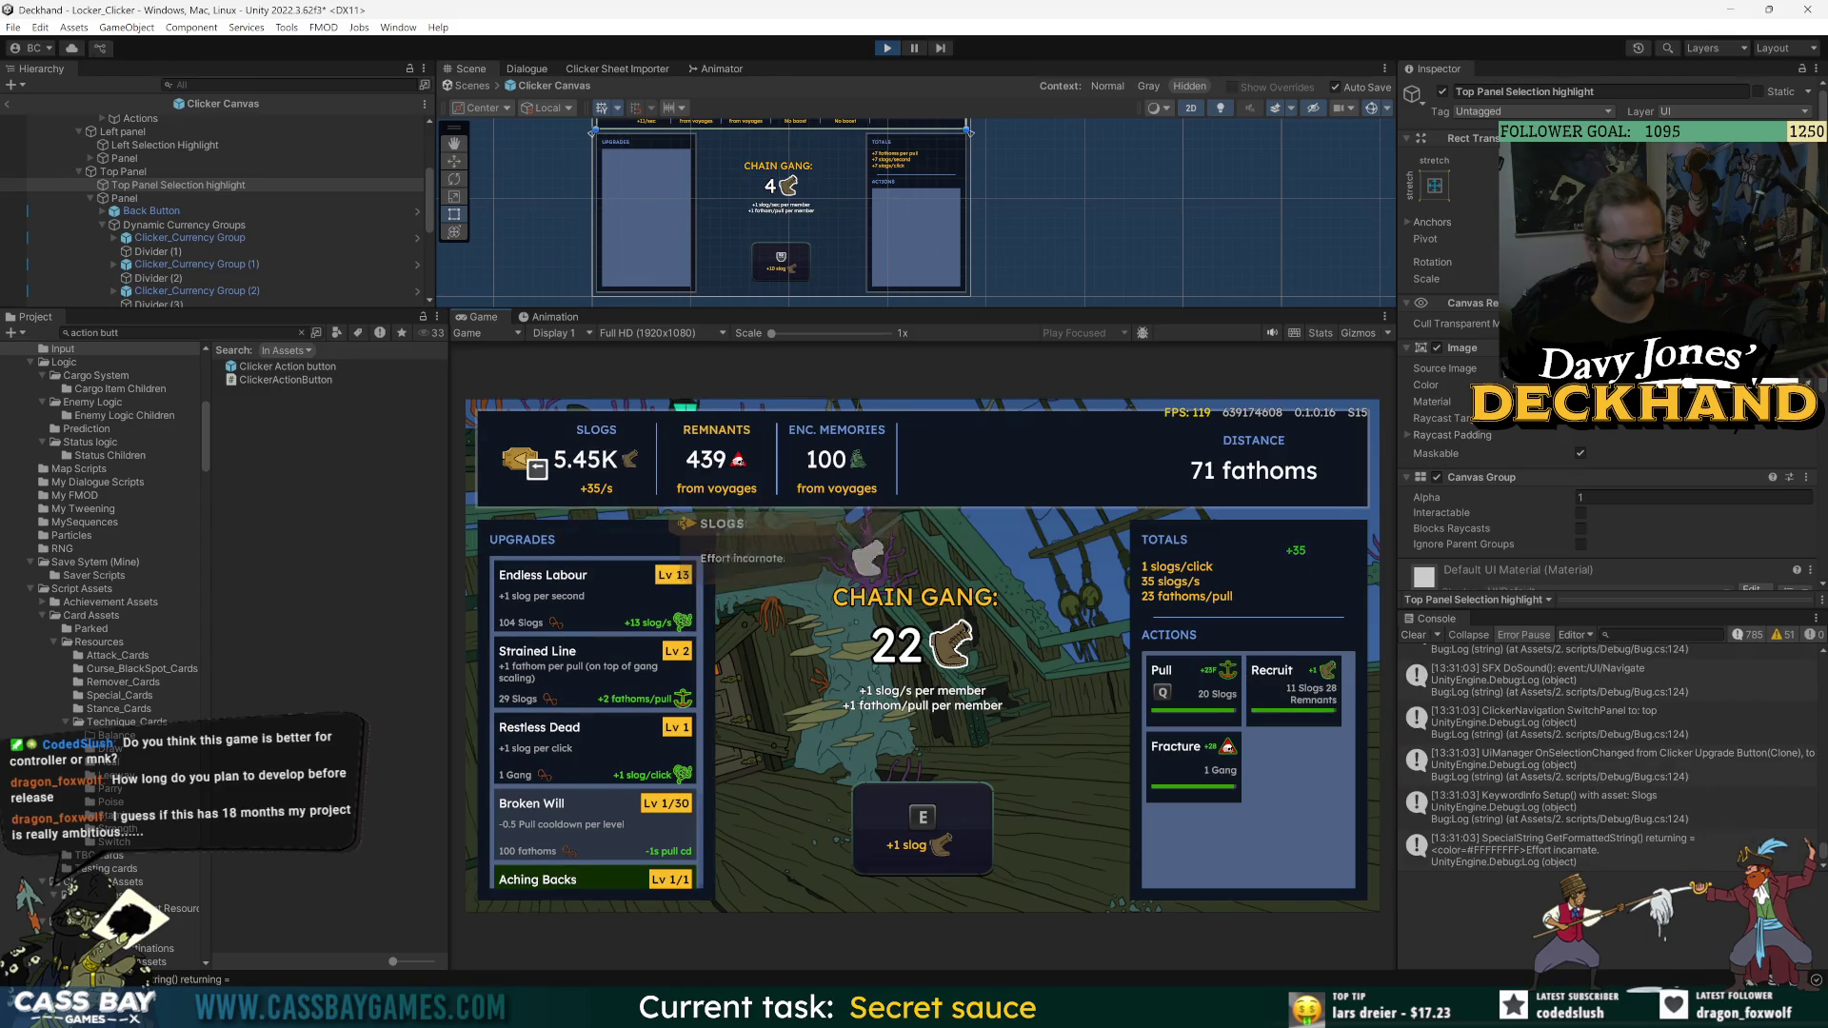
# - Check the Slogs, Soul Remnants and Encounter Memories tooltips, stop play, and open Clicker_Currency Group
pyautogui.press('Right')
pyautogui.press('Right')
pyautogui.press('Left')
pyautogui.press('Left')
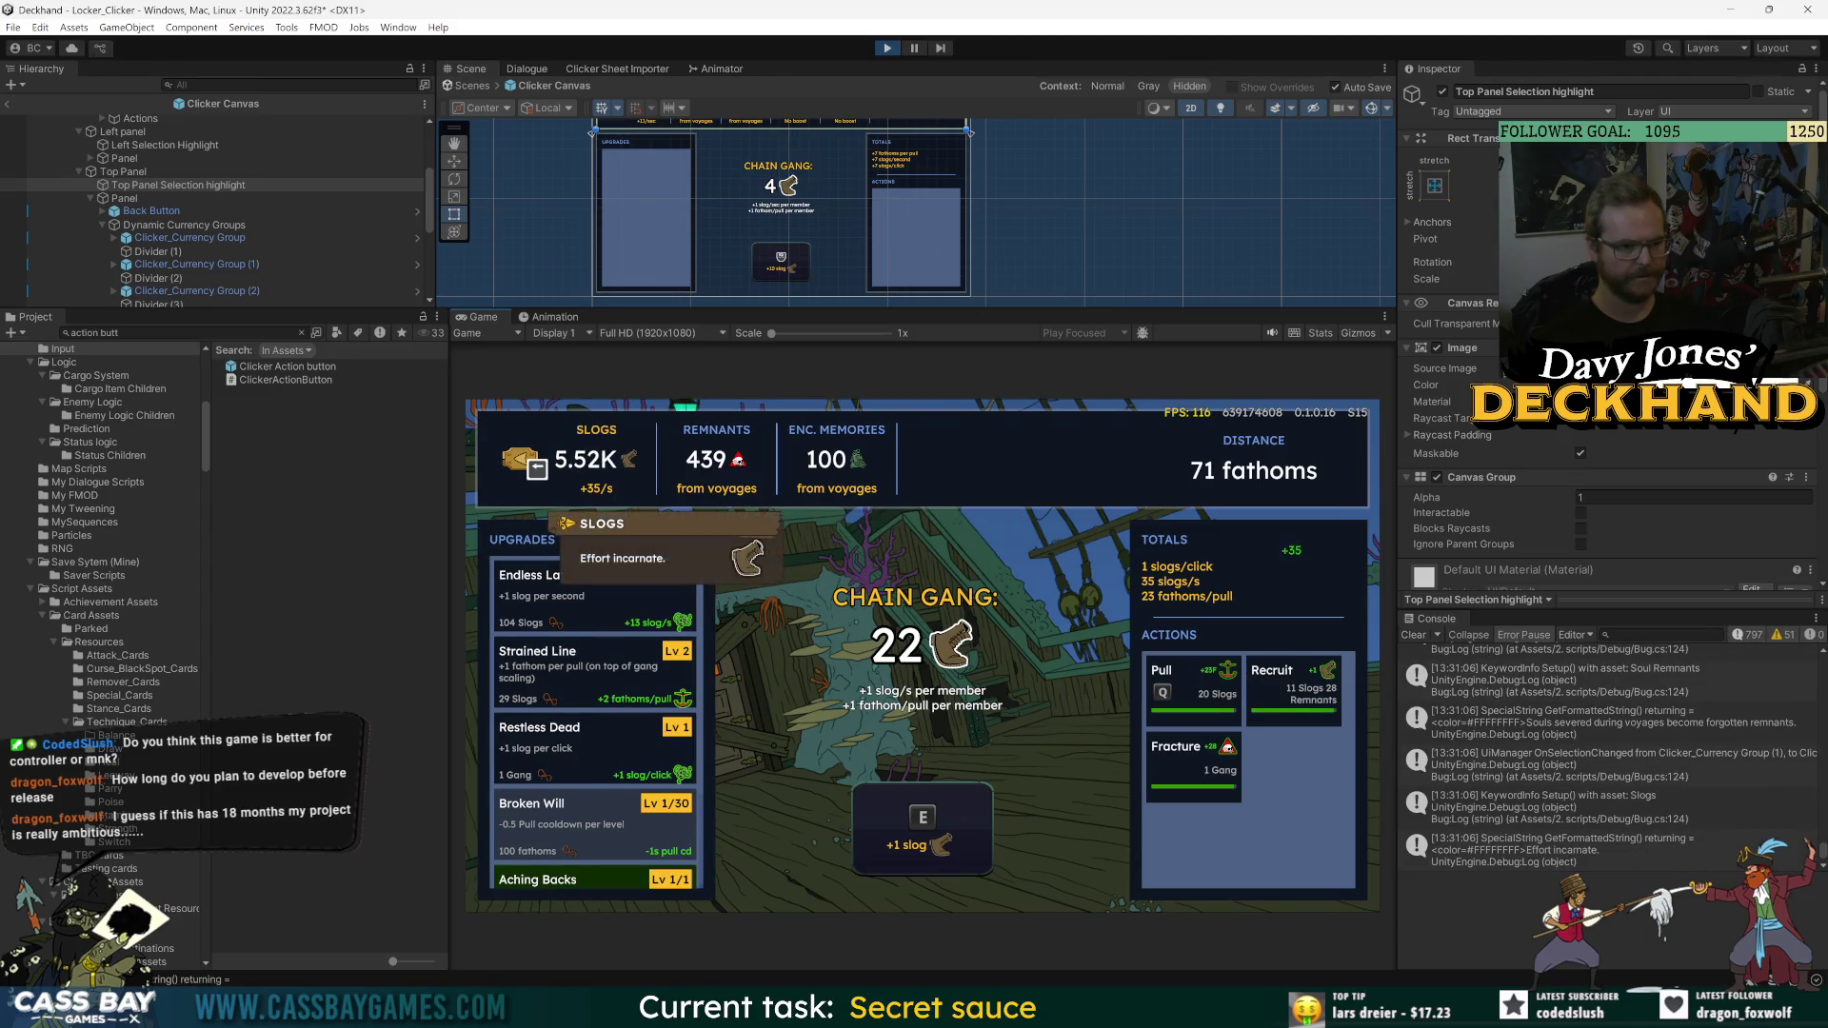
pyautogui.press('Right')
pyautogui.press('Right')
pyautogui.press('Left')
pyautogui.press('Right')
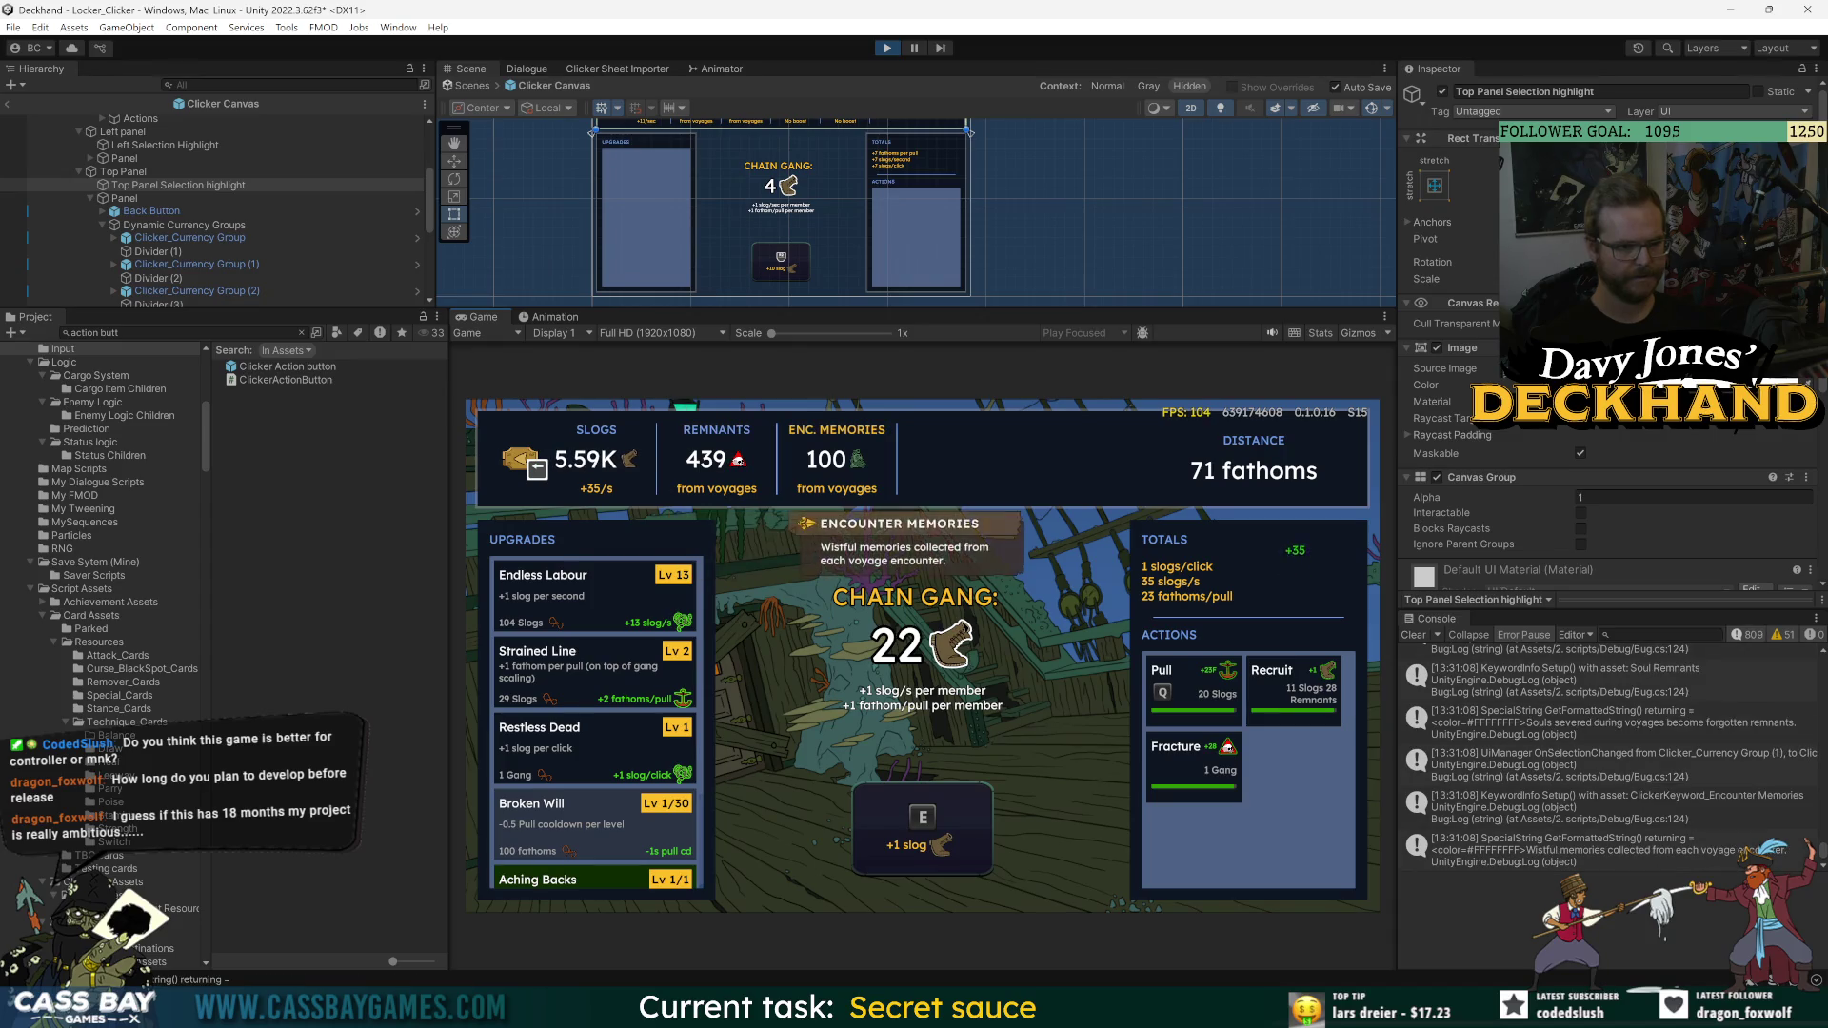
pyautogui.press('Left')
pyautogui.press('Right')
pyautogui.press('Left')
pyautogui.press('Right')
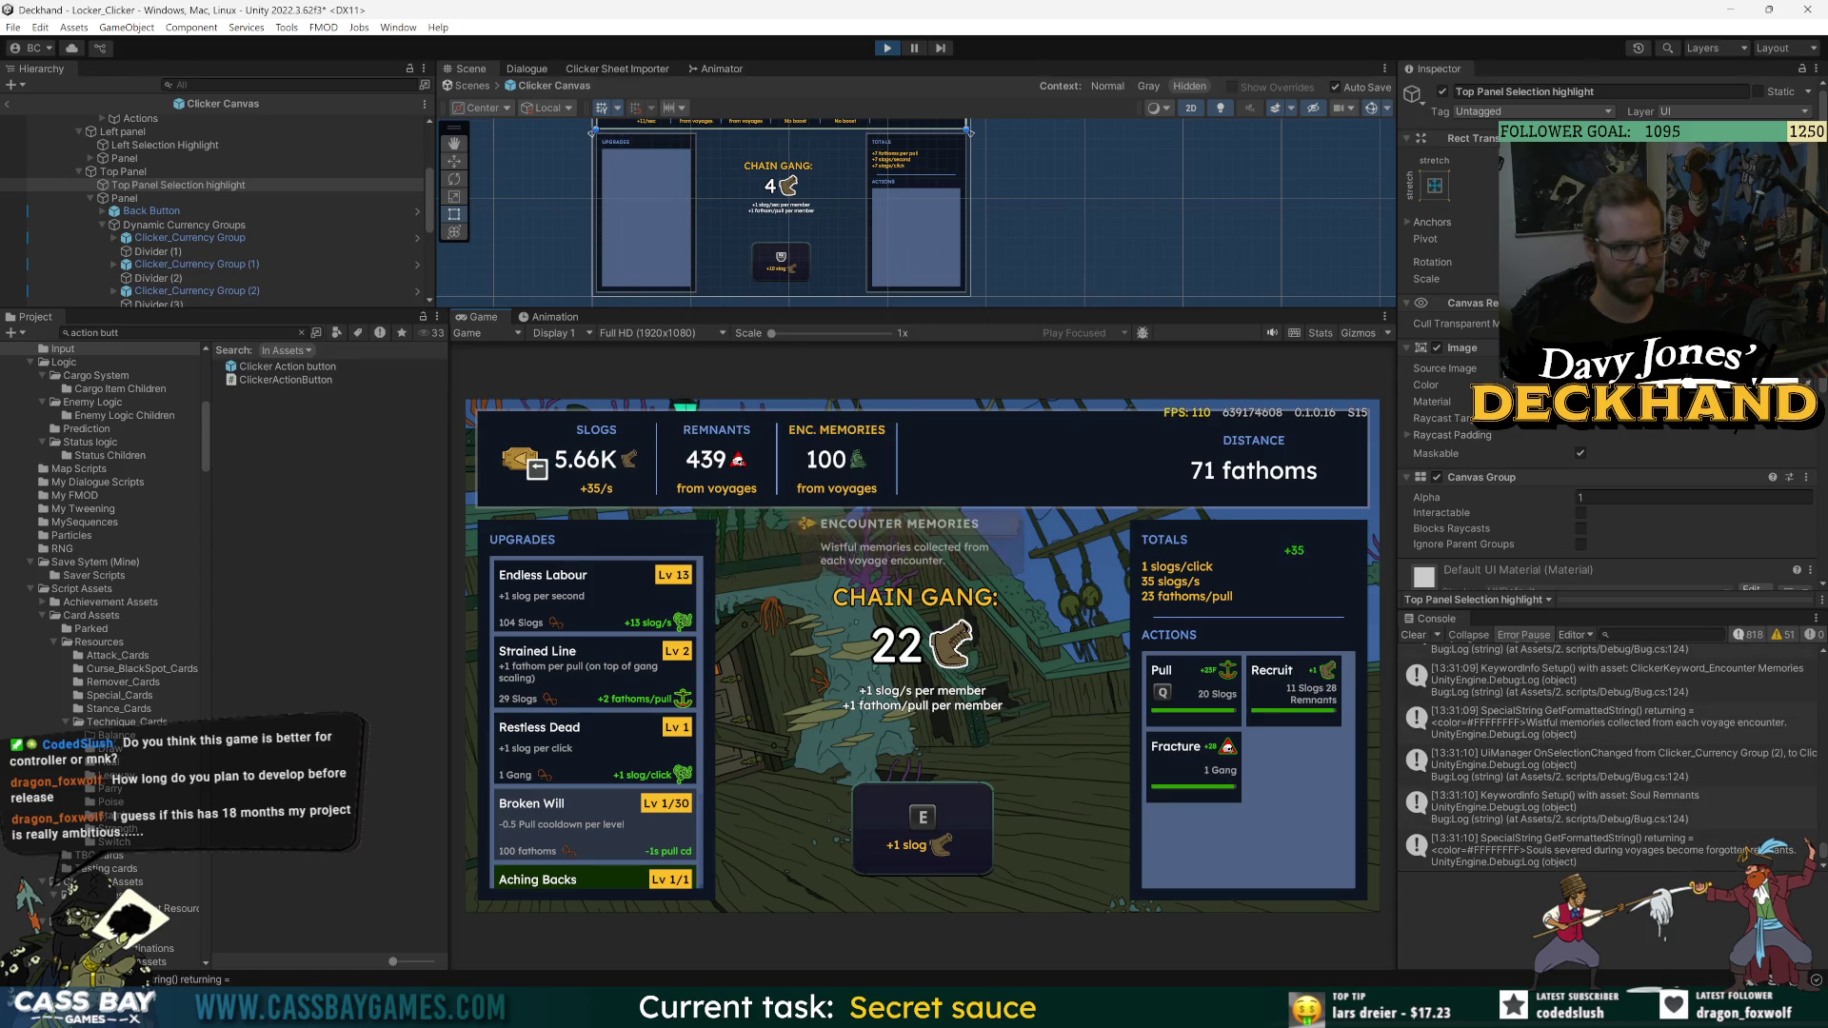
pyautogui.press('Left')
pyautogui.press('Right')
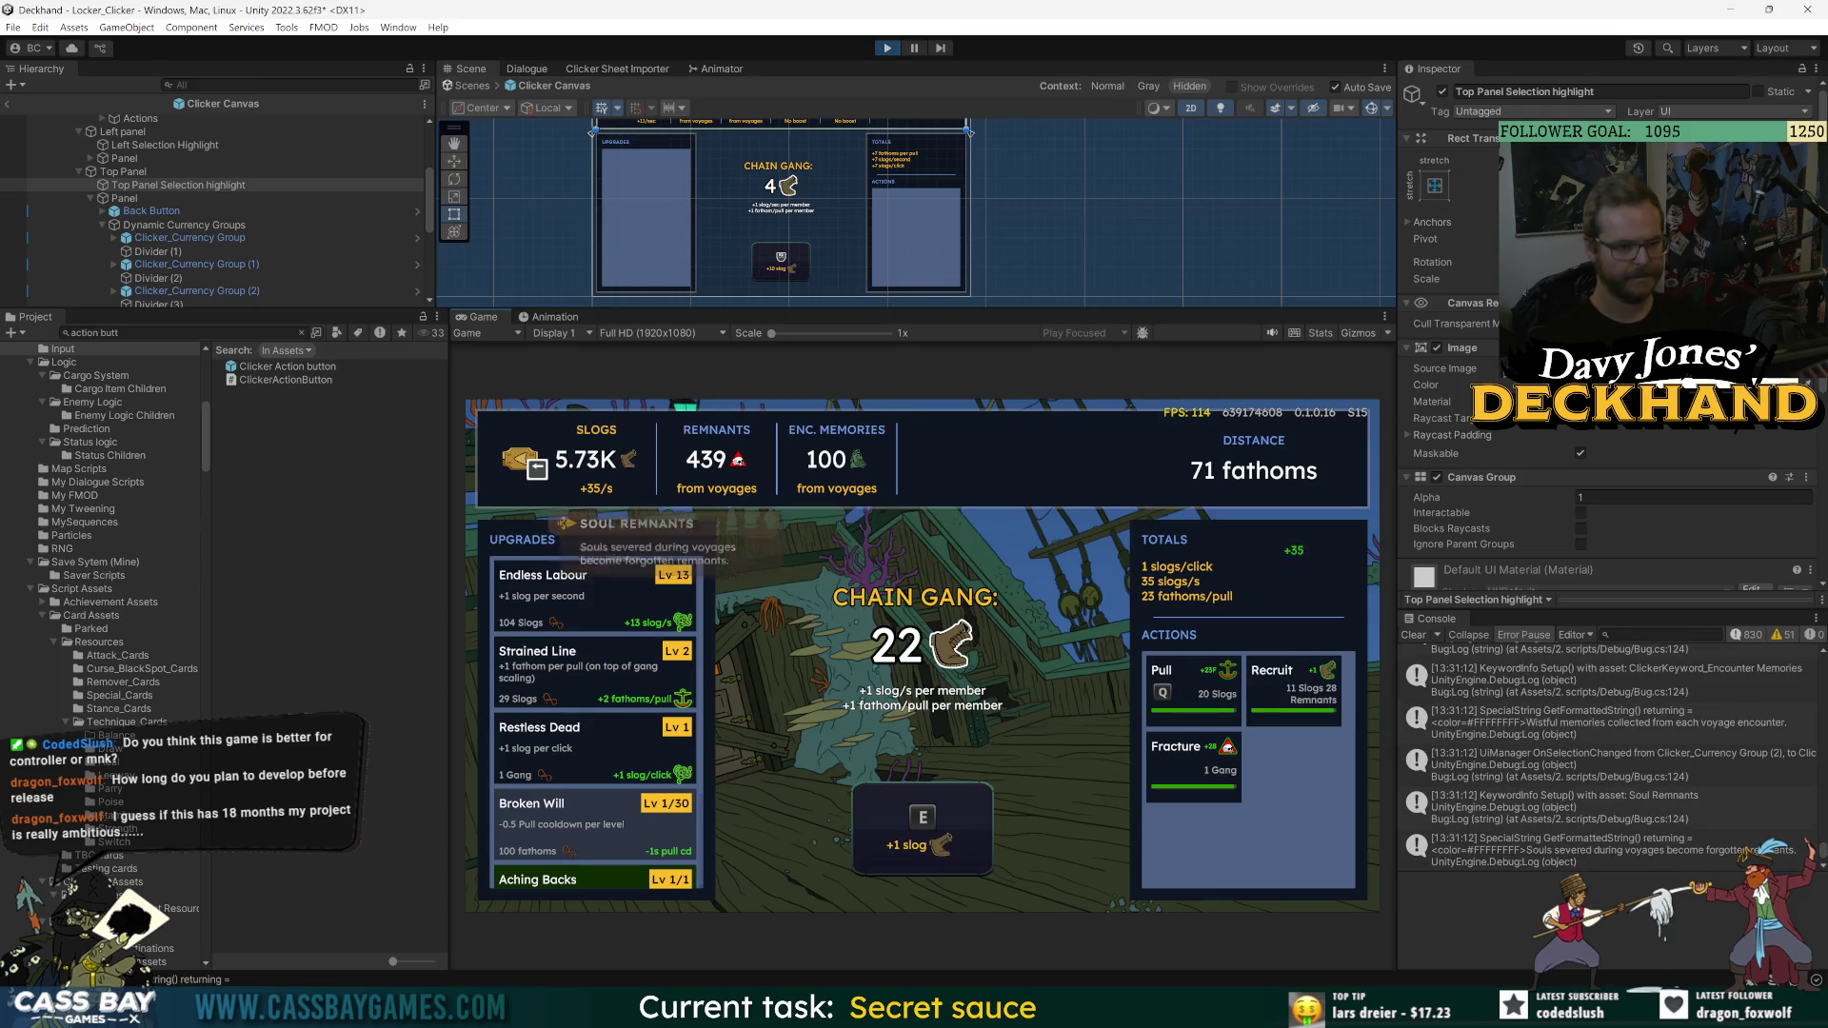
pyautogui.press('Left')
pyautogui.press('Right')
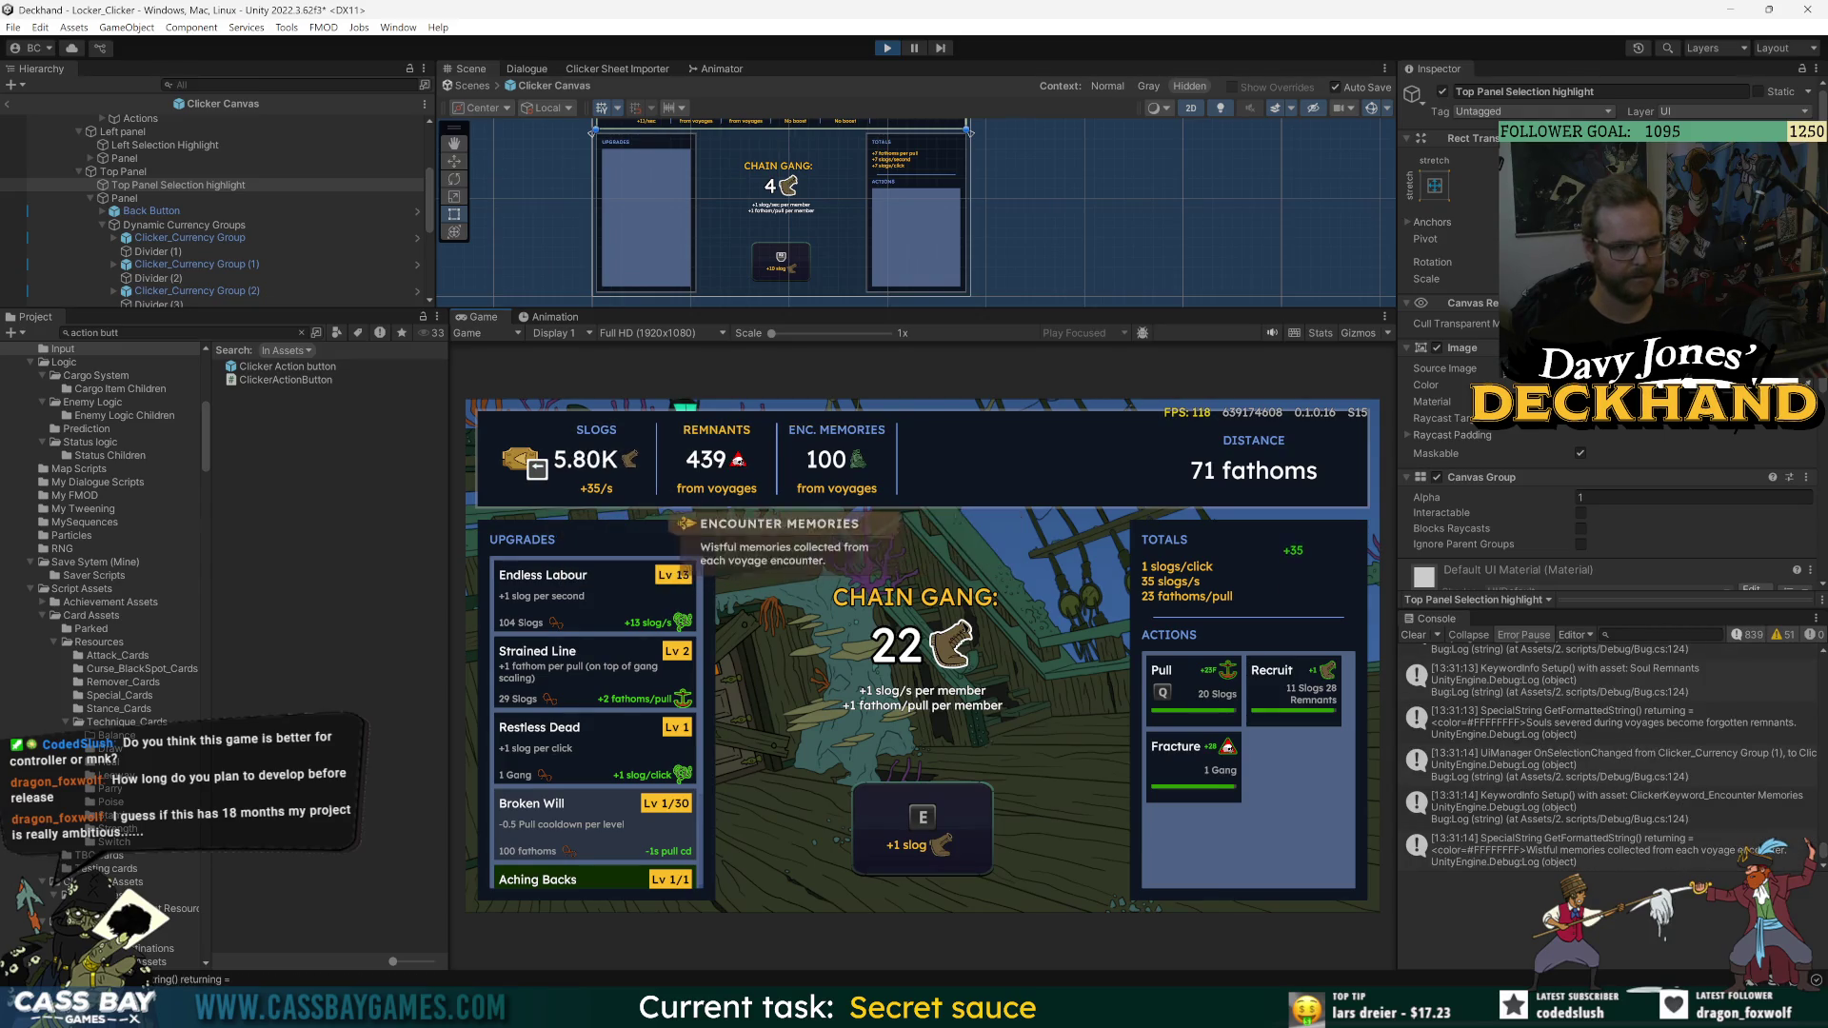
pyautogui.press('Left')
pyautogui.press('Left')
pyautogui.press('Right')
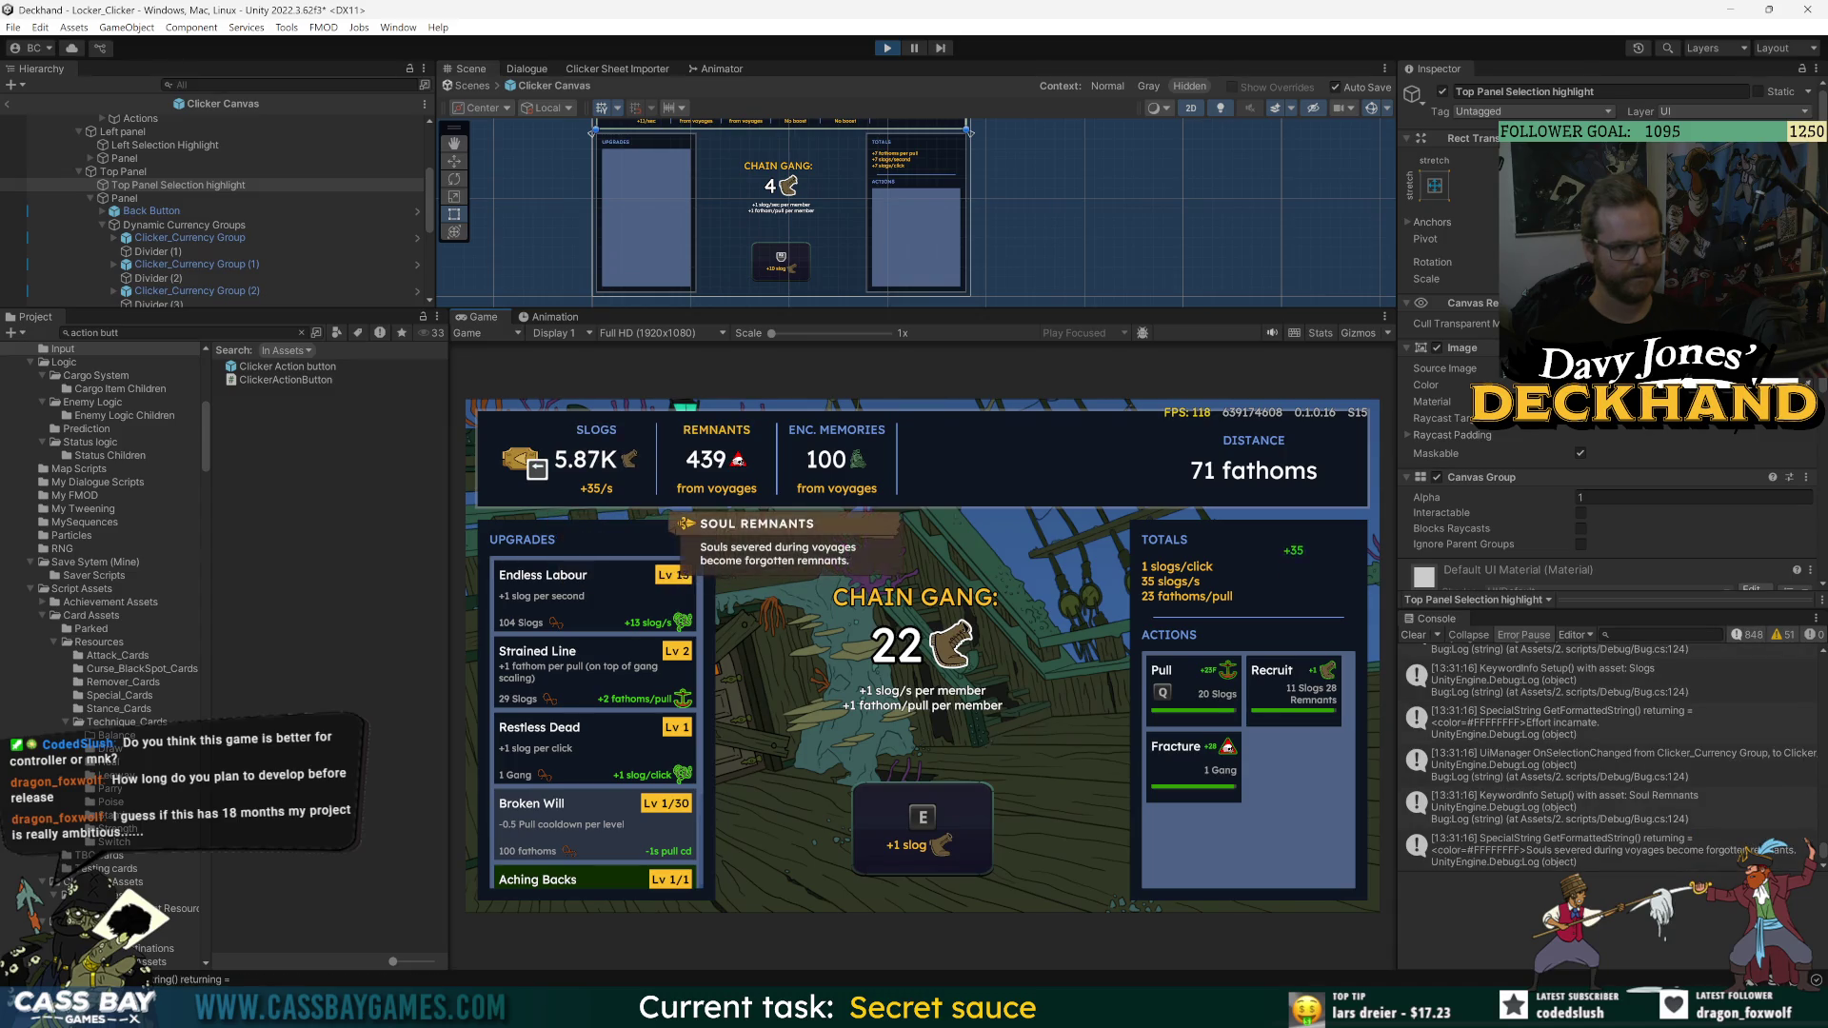
pyautogui.press('Left')
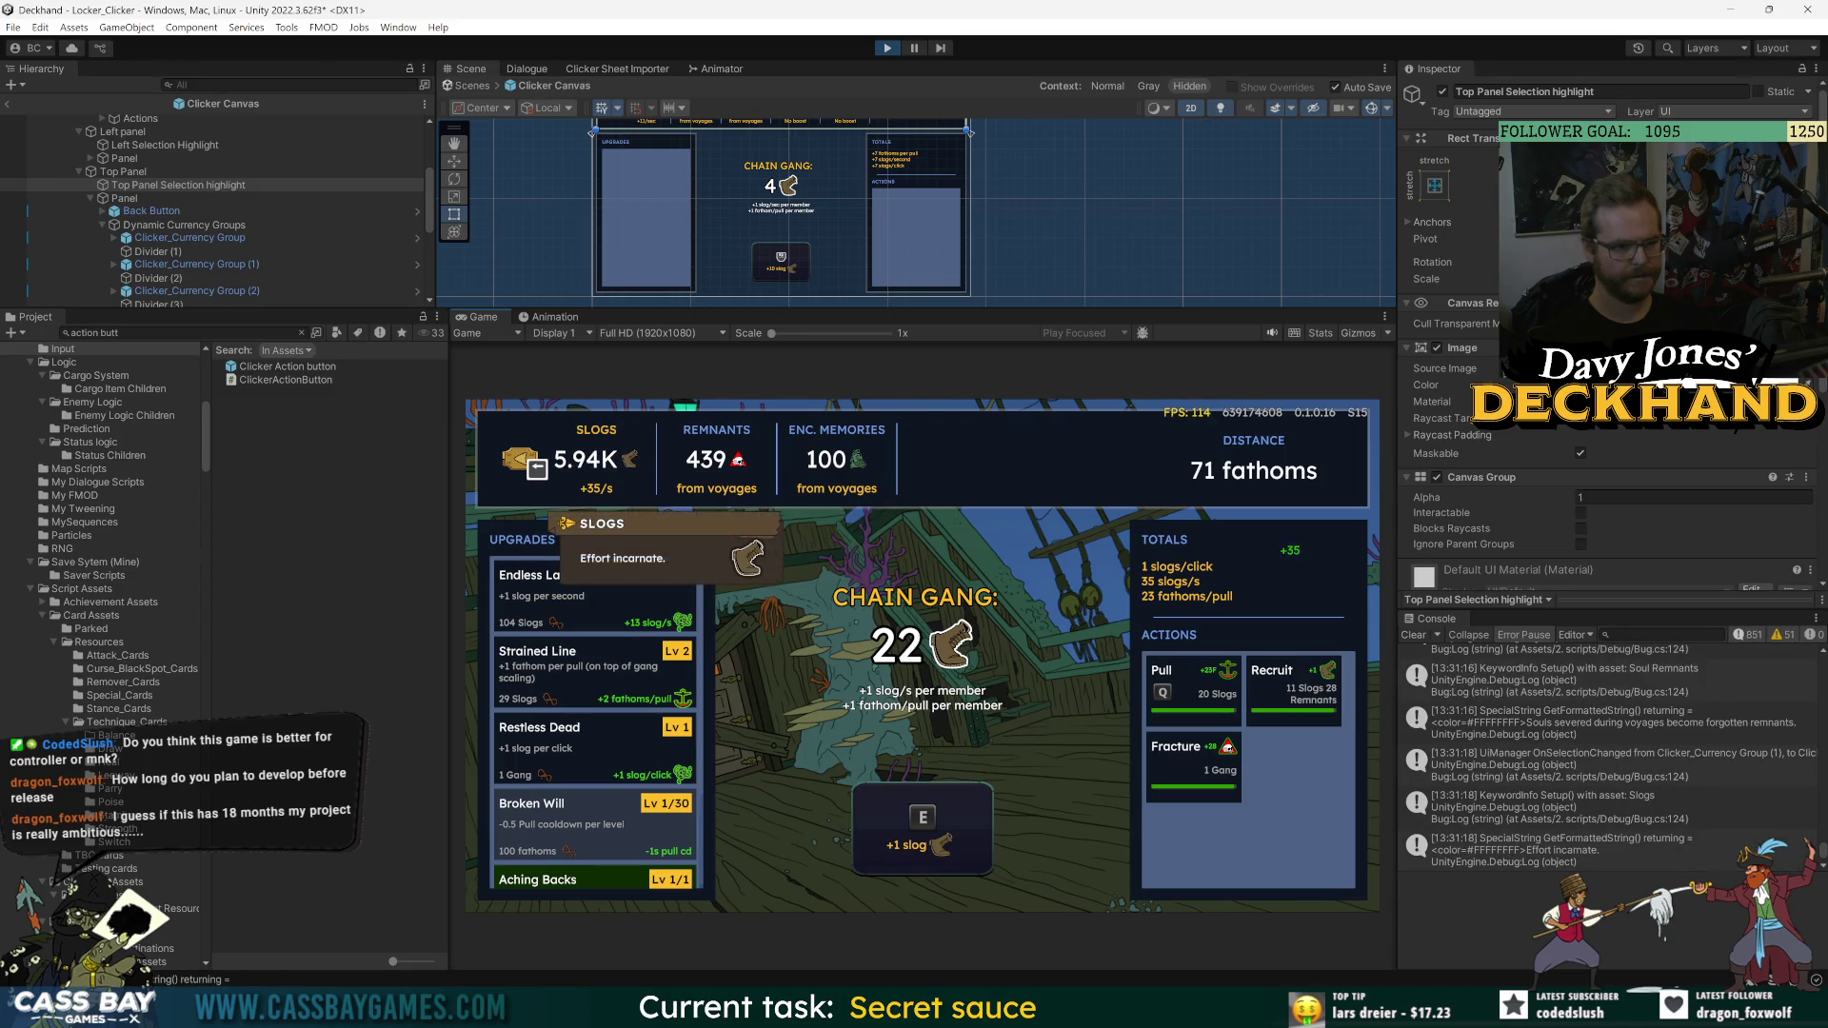
pyautogui.press('Right')
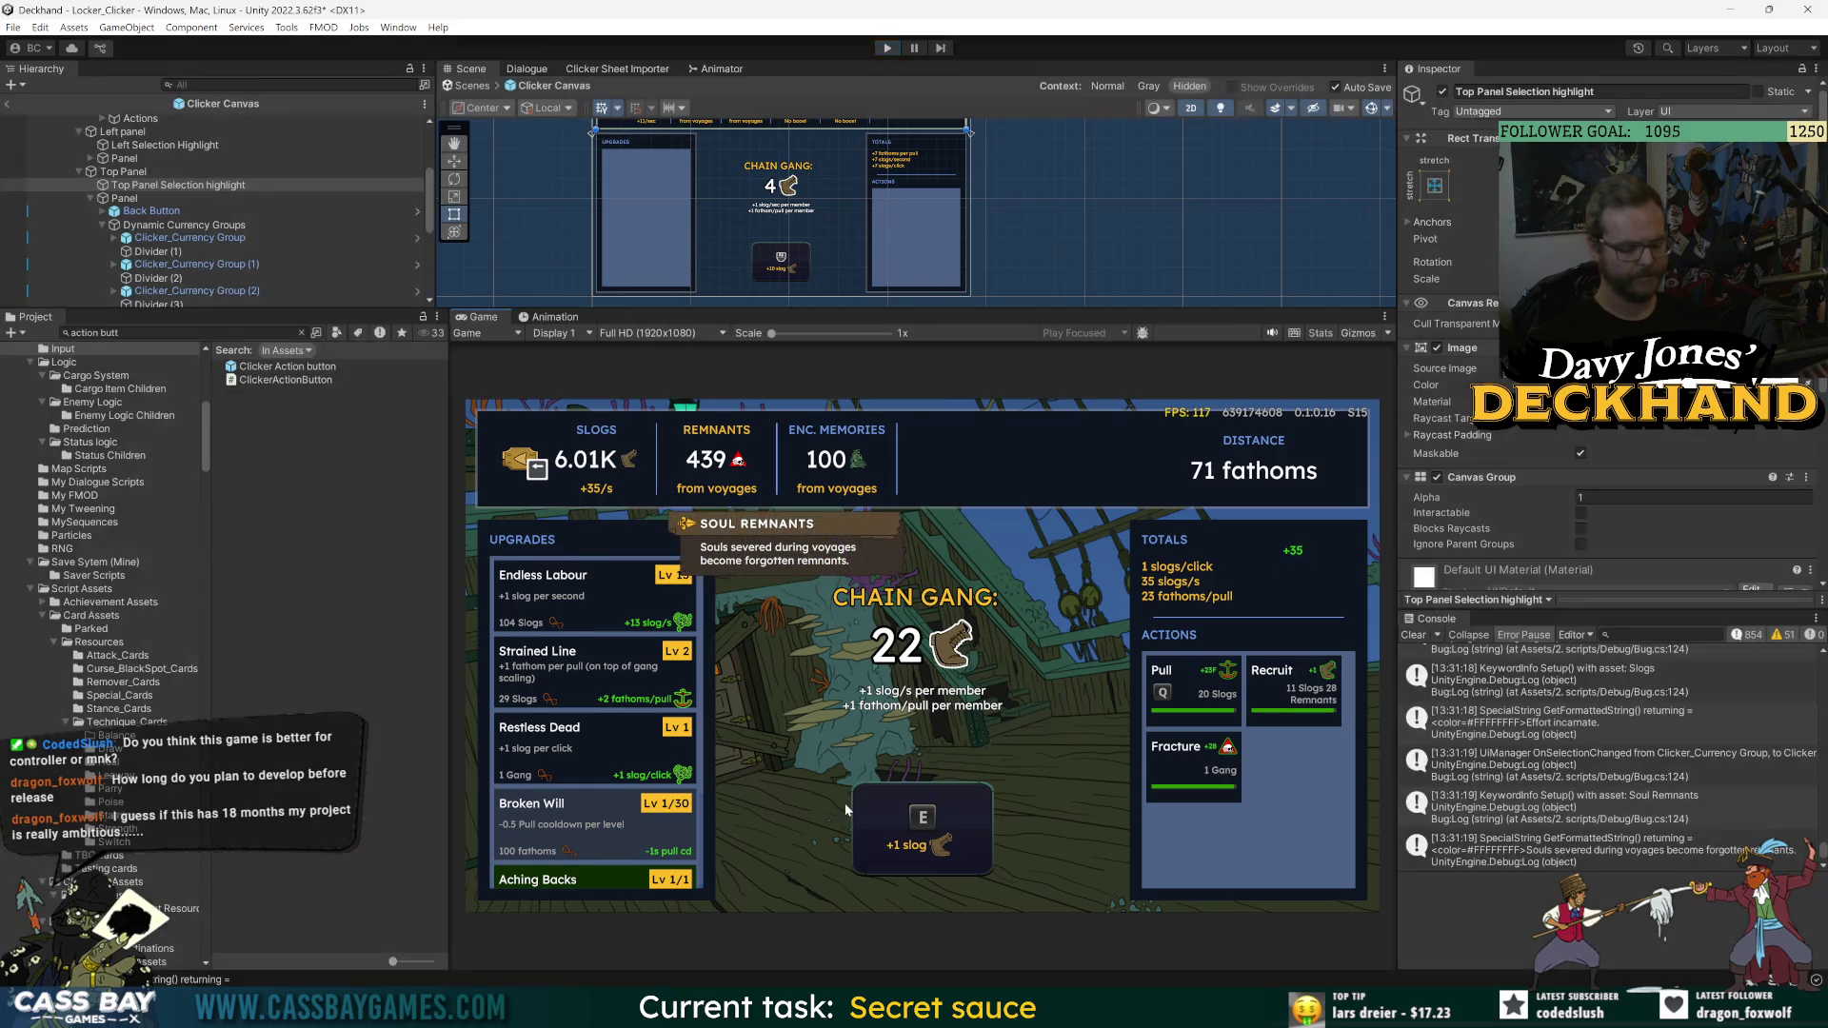
pyautogui.hotkey('ctrl', 'p')
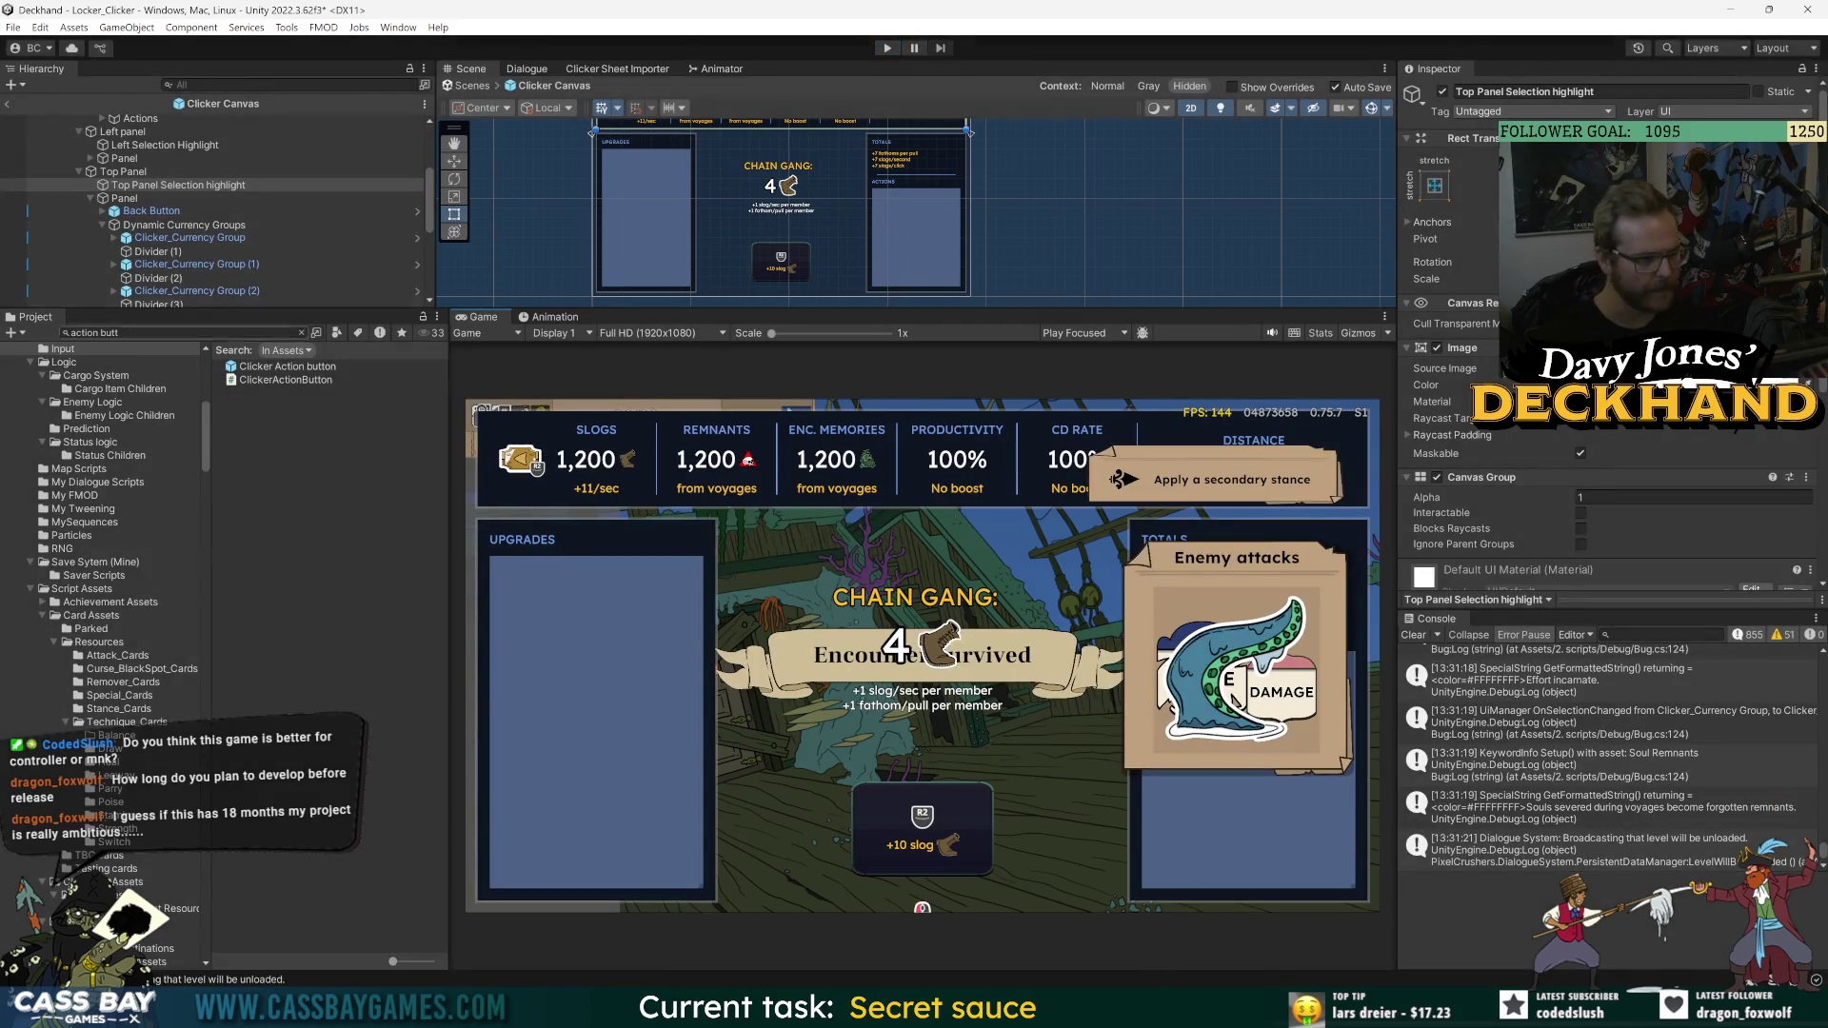
pyautogui.doubleClick(184, 238)
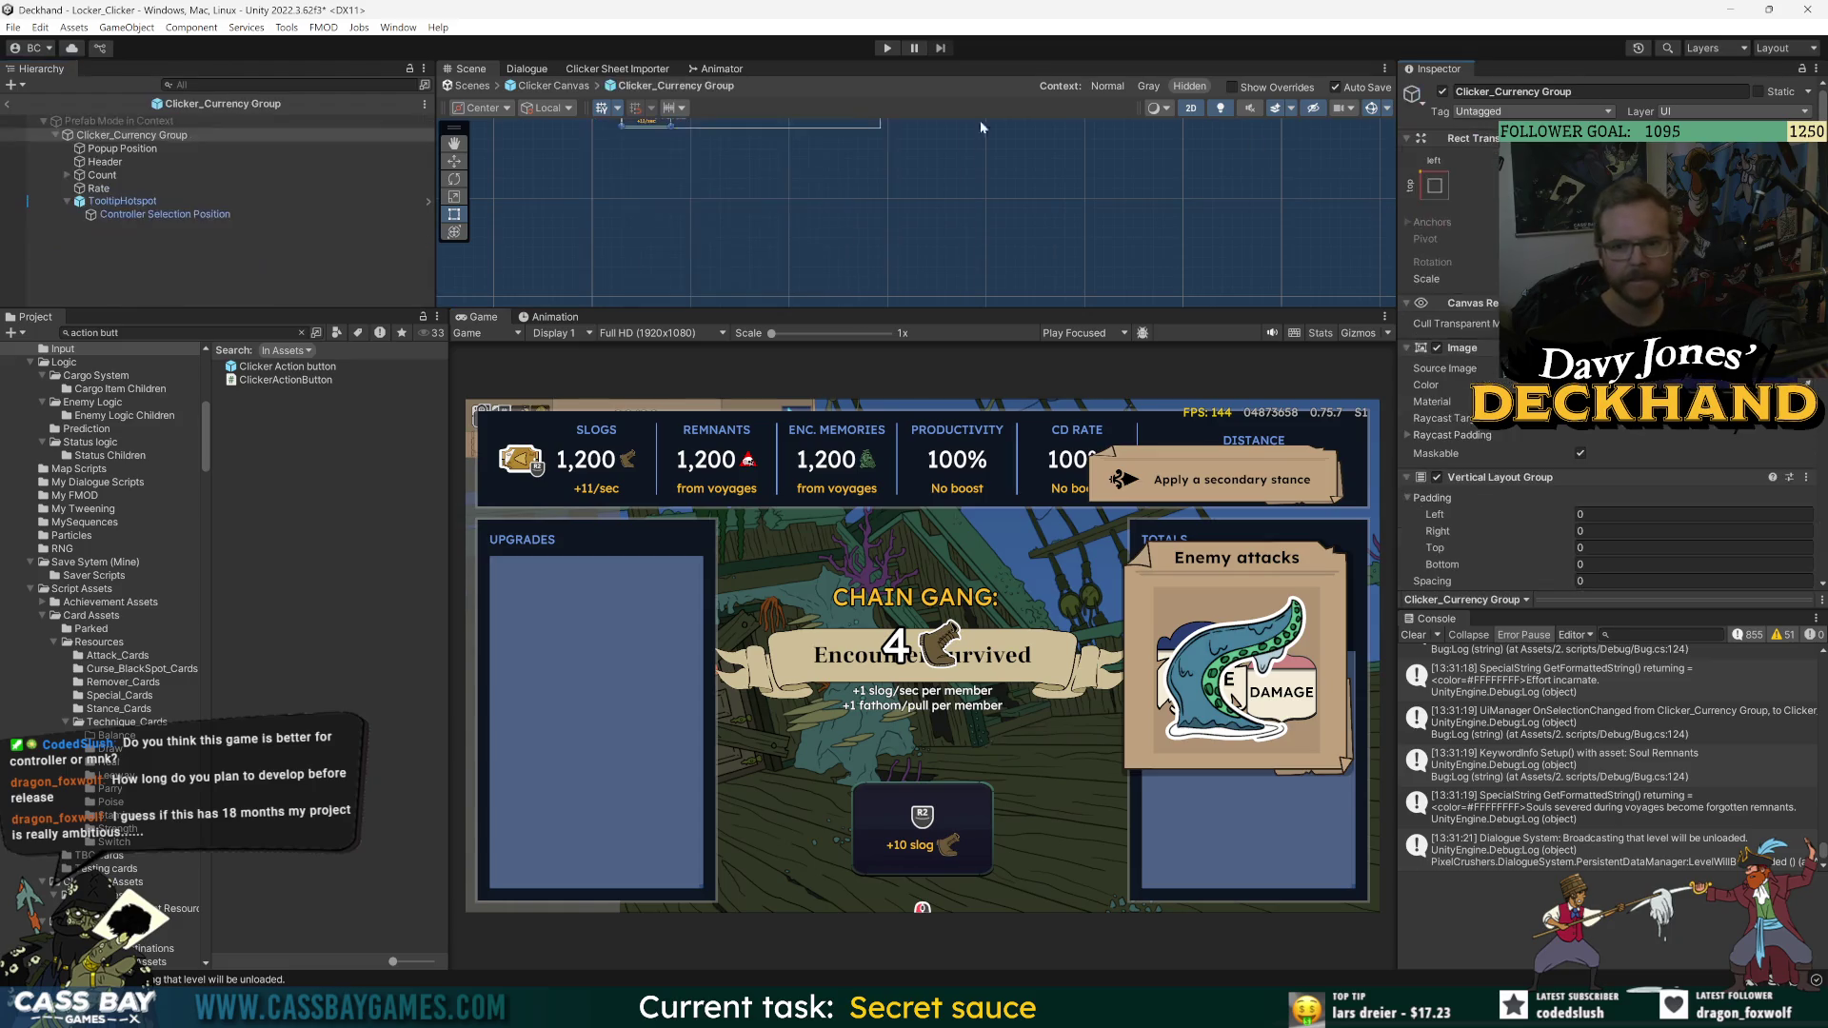
# - Inspect TooltipHotspot's Override Time To setting, then deselect it and start a fresh play session
pyautogui.click(122, 201)
pyautogui.scroll(-10, 1522, 470)
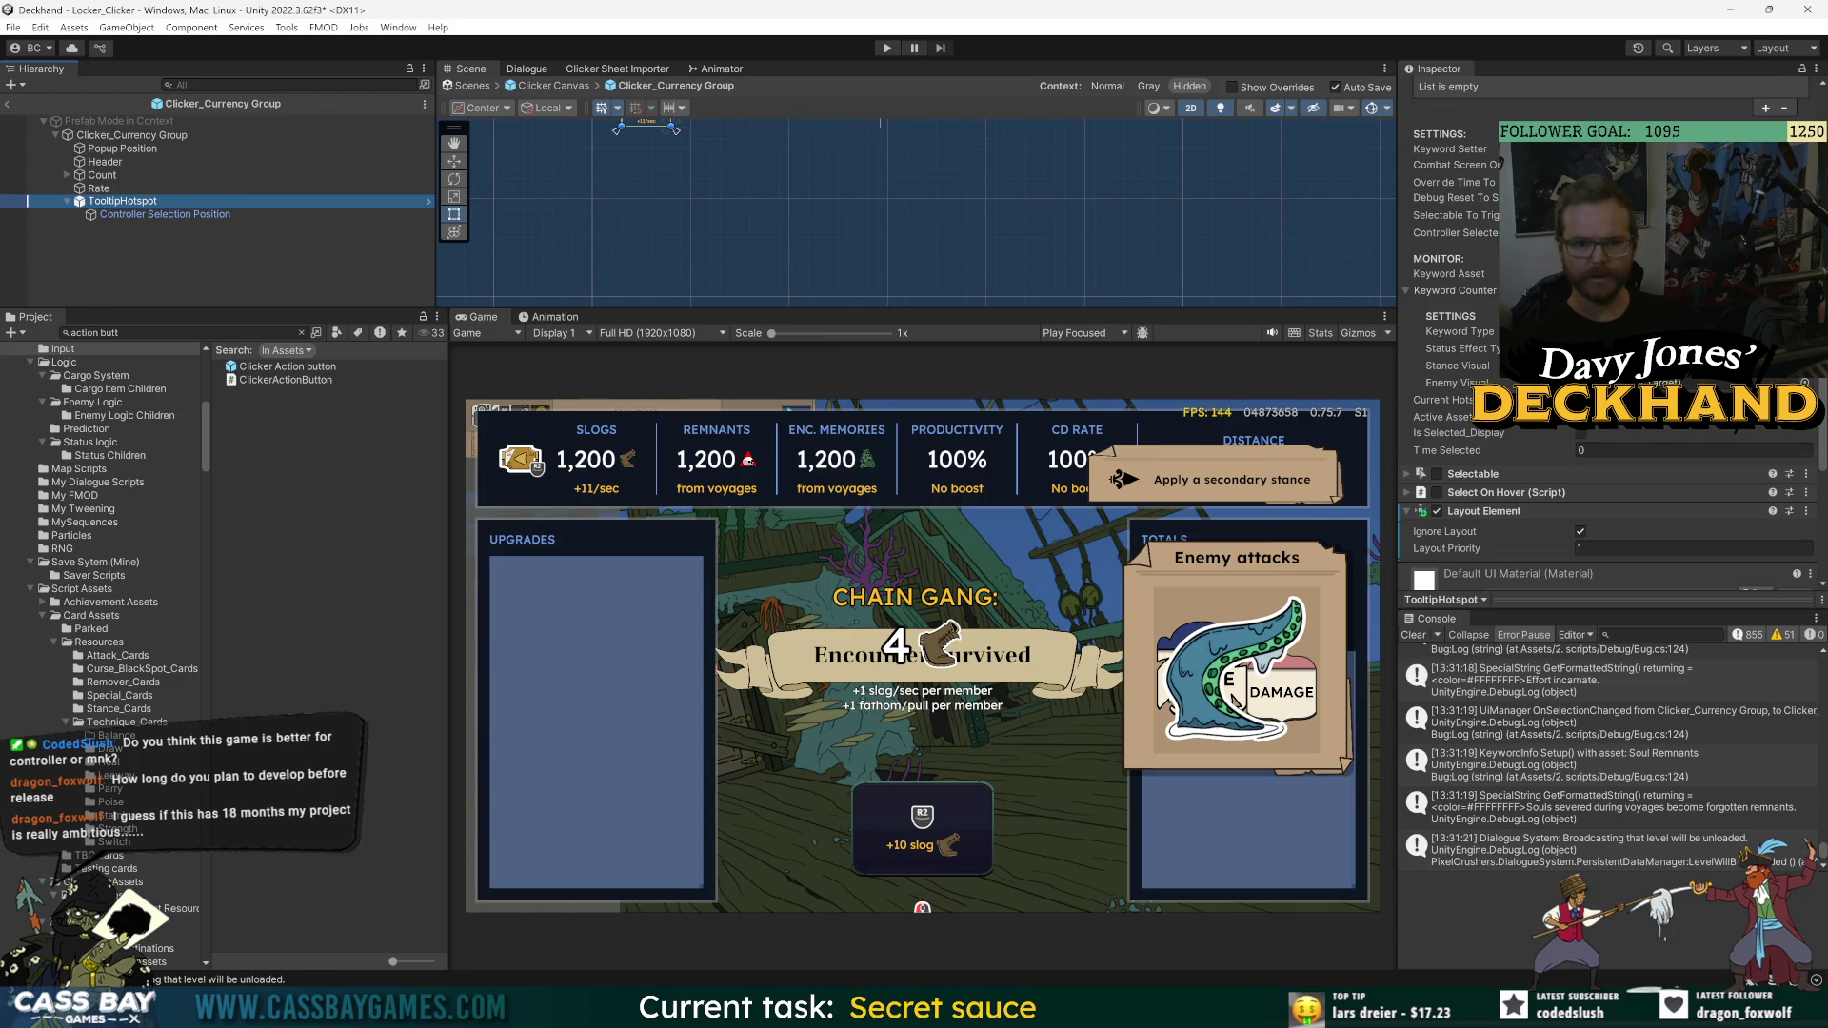
pyautogui.click(1409, 180)
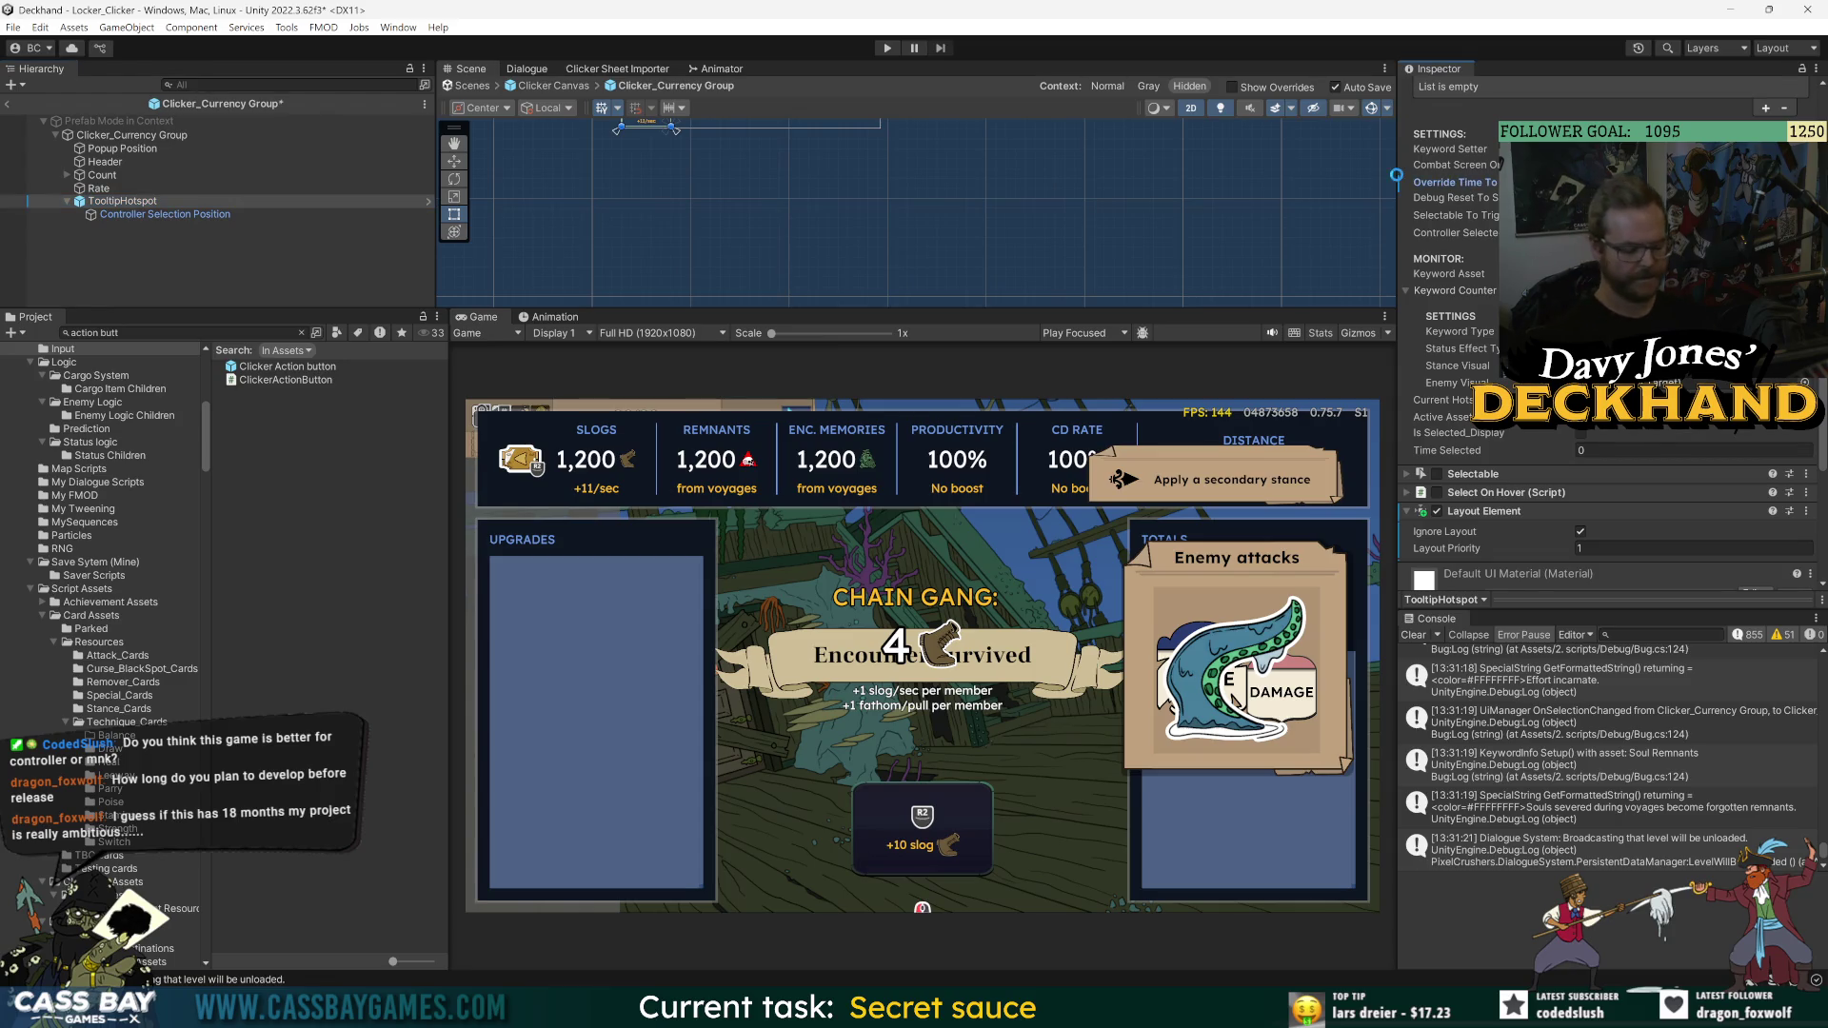
pyautogui.click(133, 231)
pyautogui.click(888, 48)
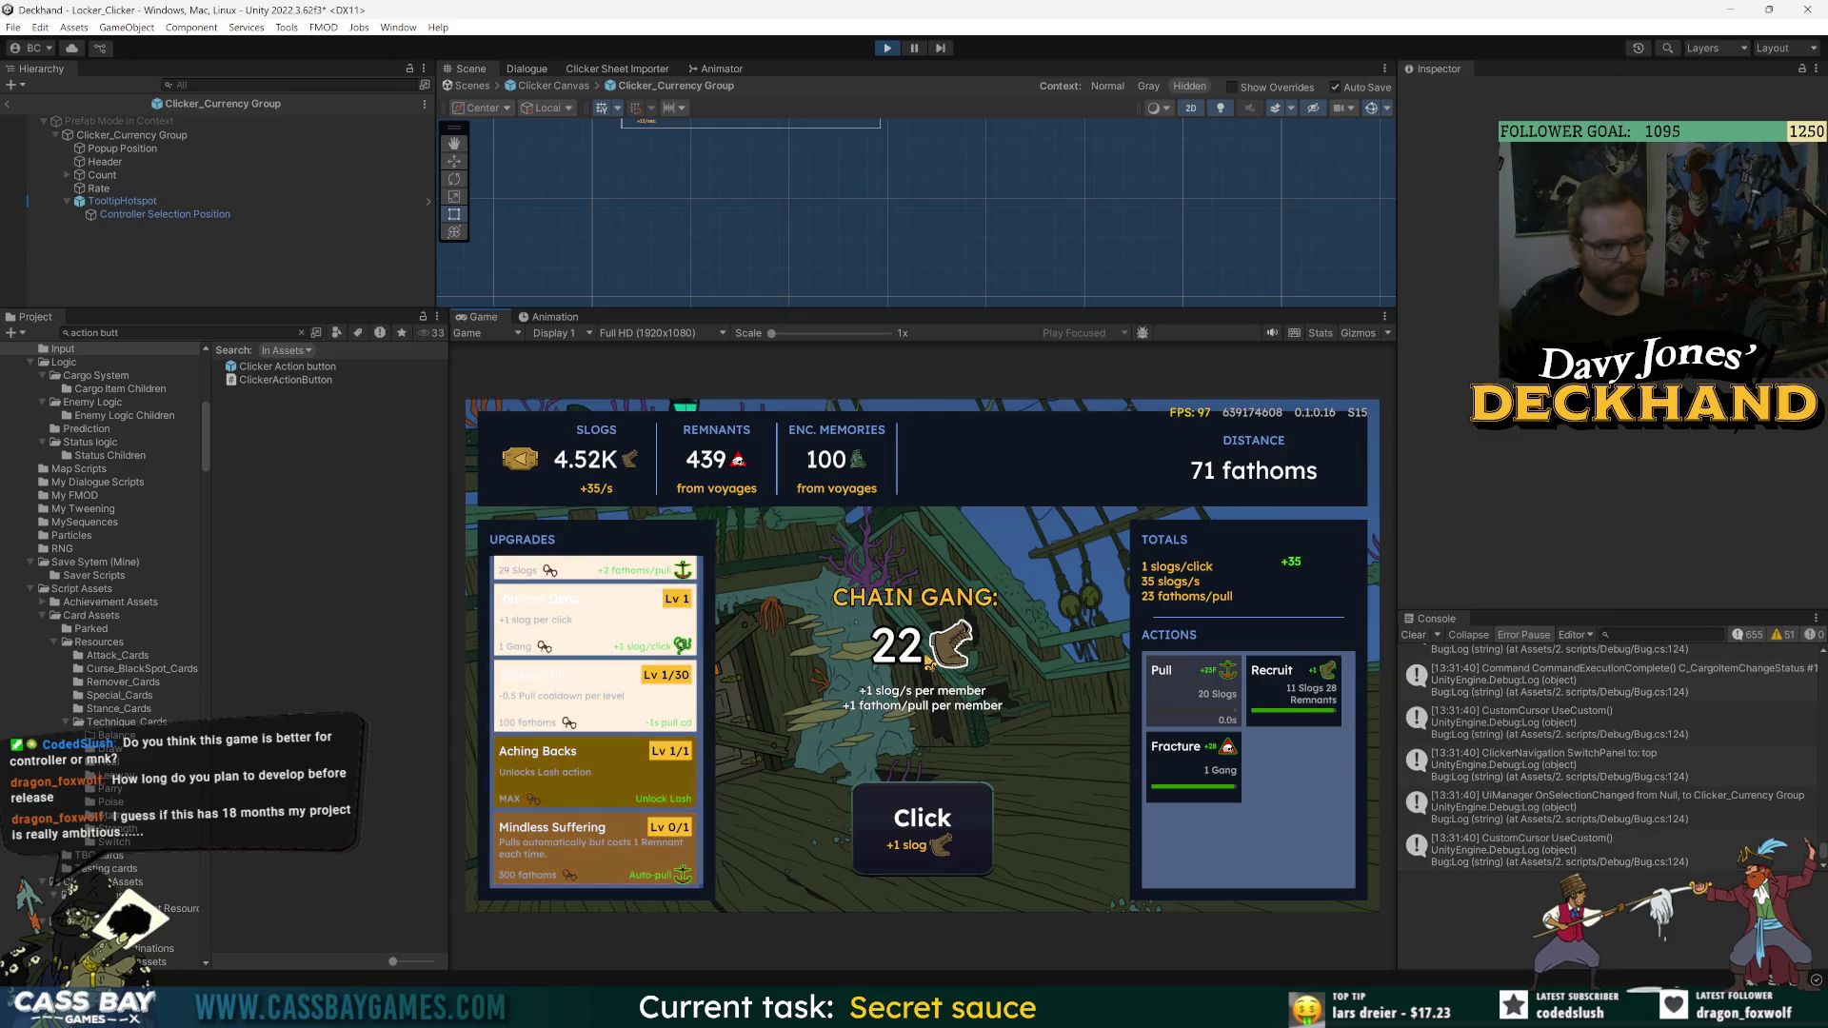
# - Step the keyboard selection between Slogs, Remnants and Encounter Memories tooltips, then clear the Console
pyautogui.press('Tab')
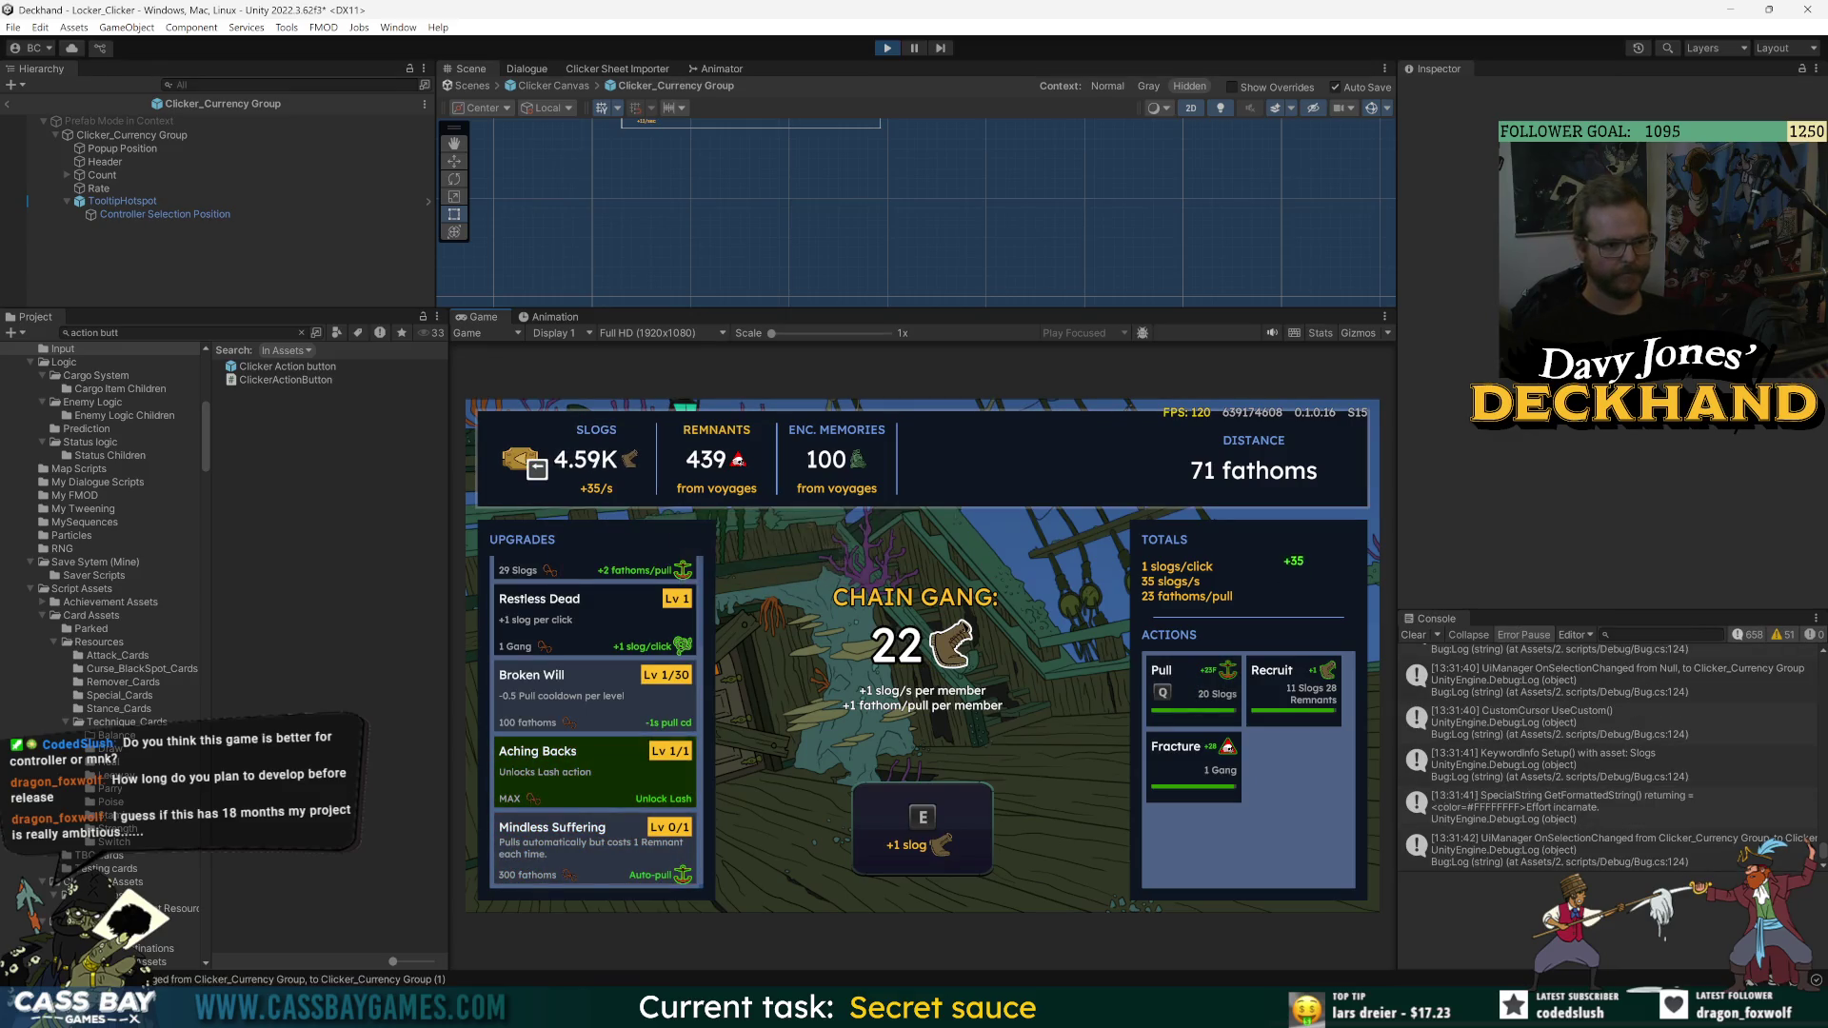
pyautogui.press('Right')
pyautogui.press('Right')
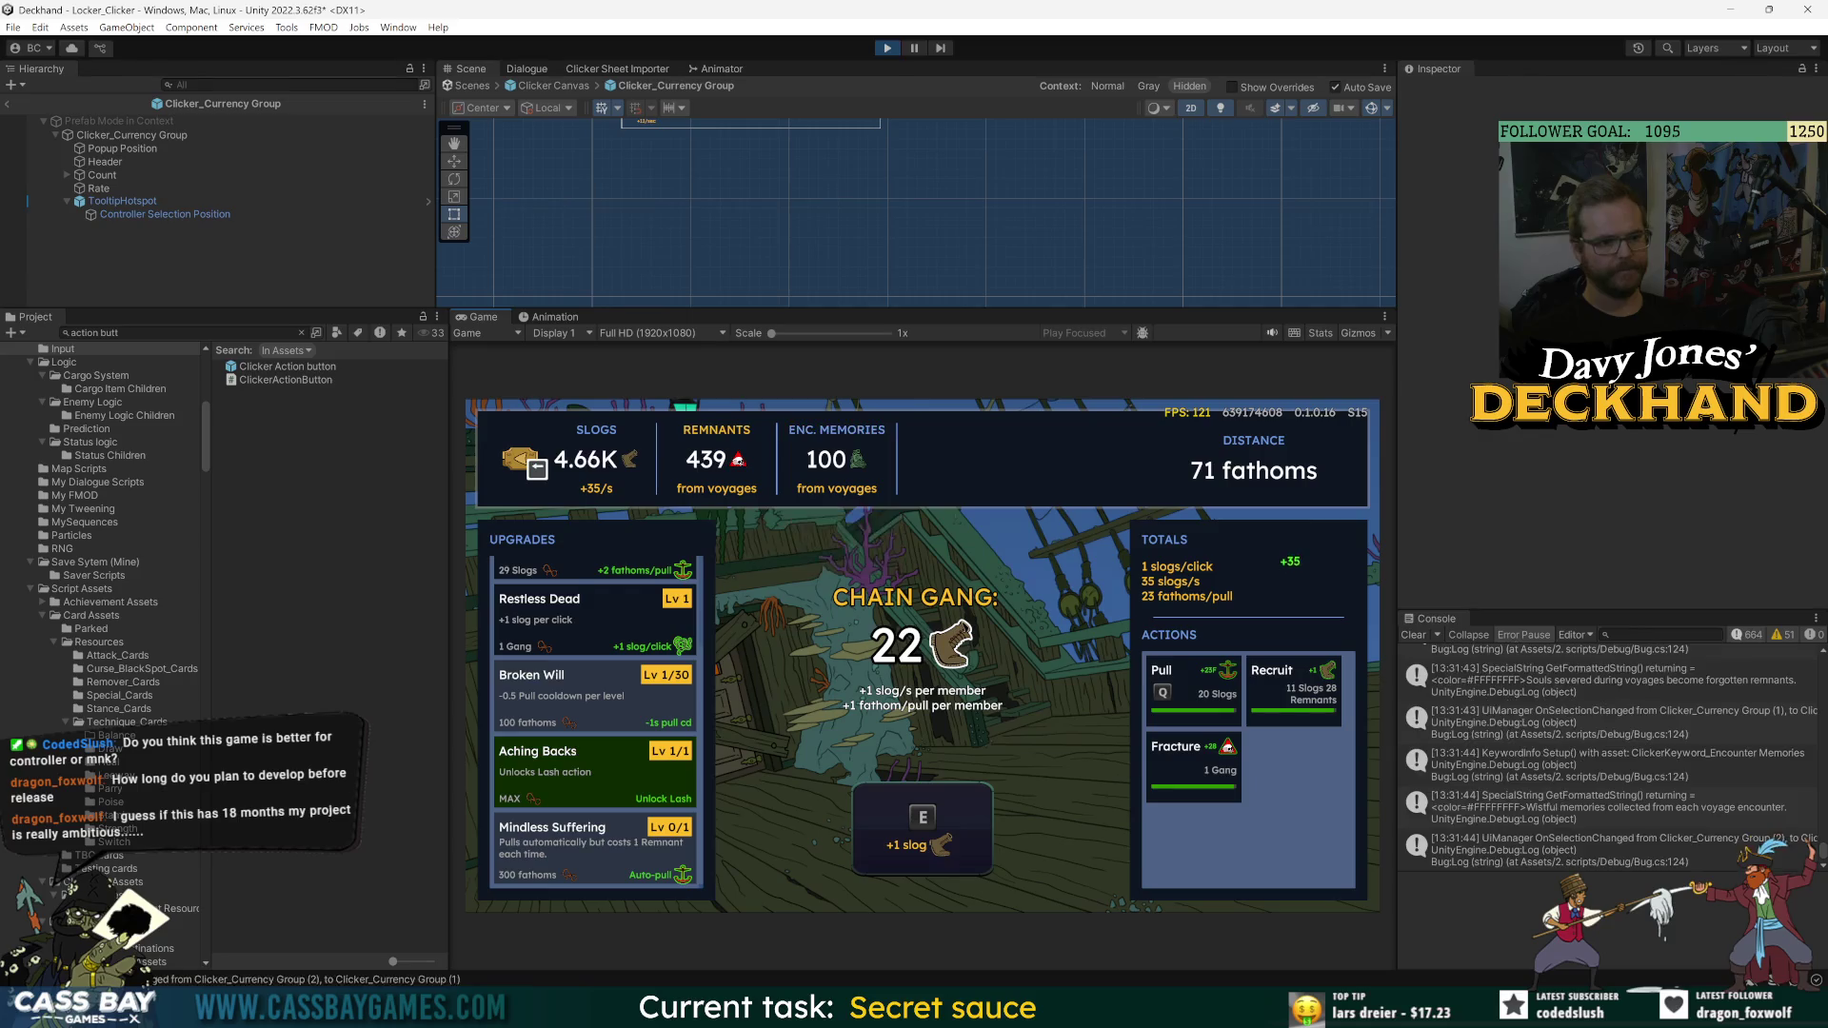
pyautogui.press('Left')
pyautogui.press('Right')
pyautogui.press('Left')
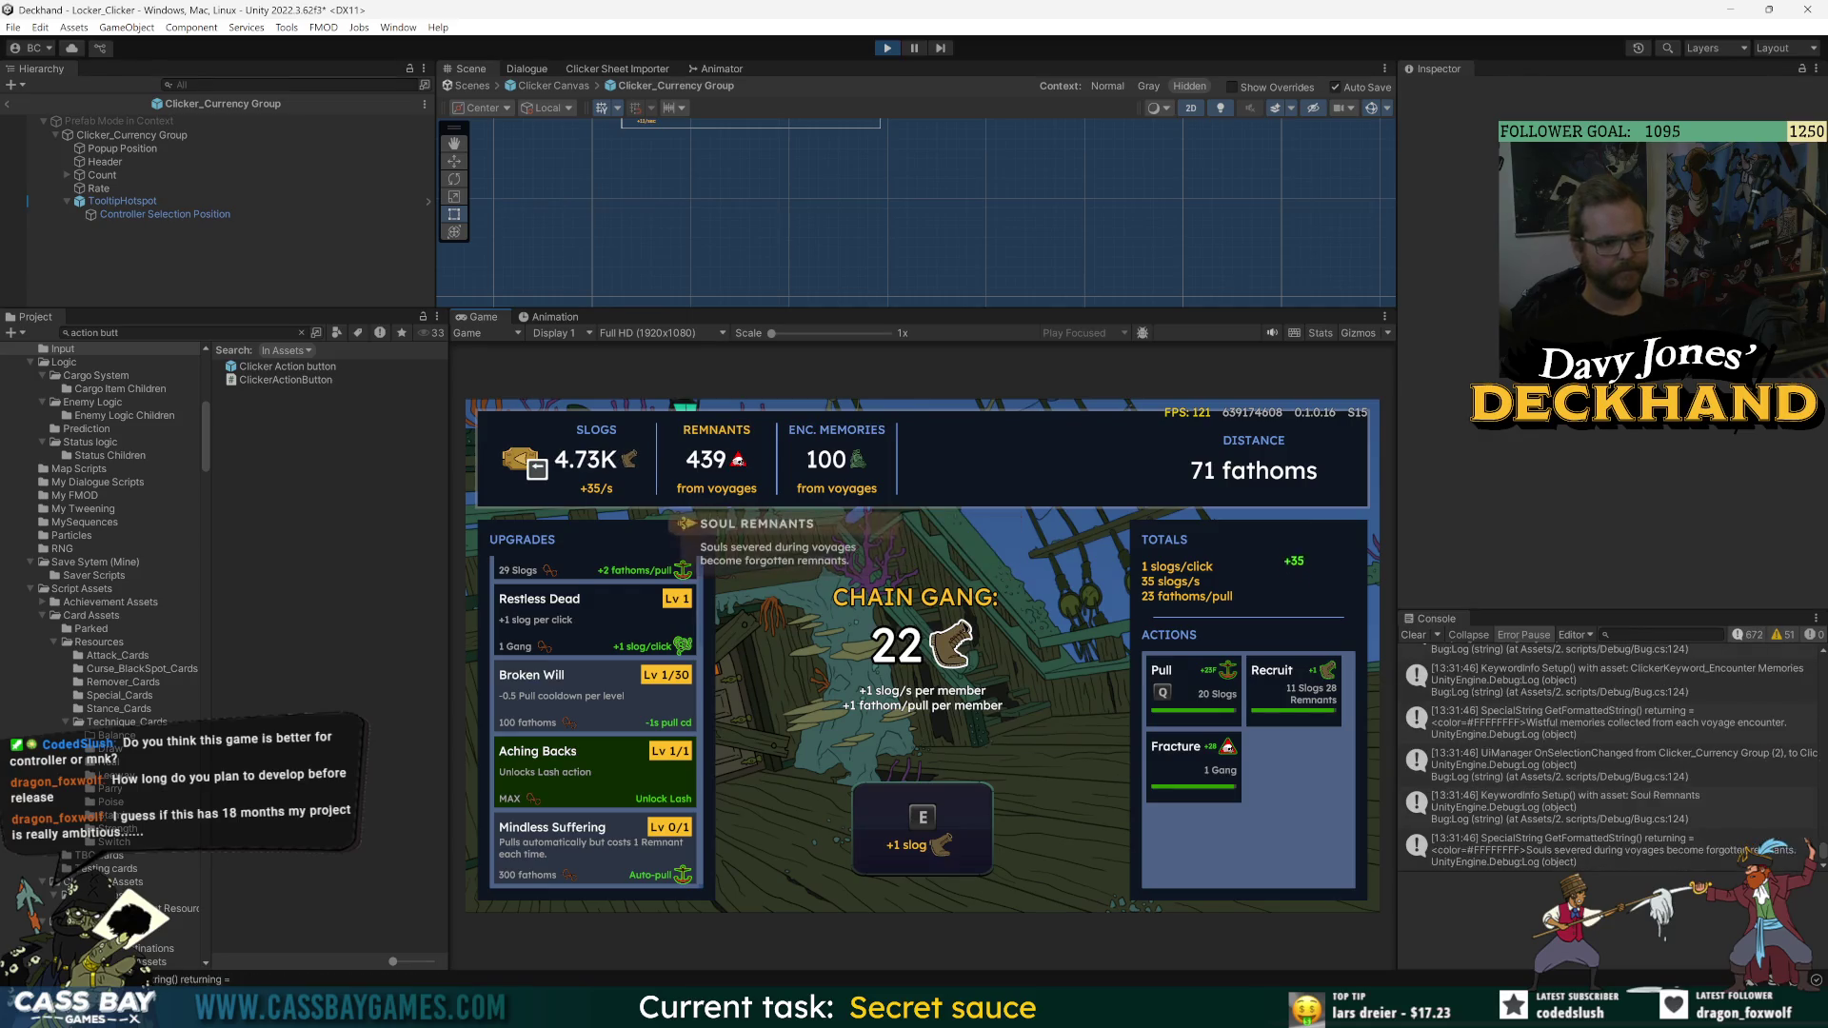
pyautogui.press('Right')
pyautogui.press('Left')
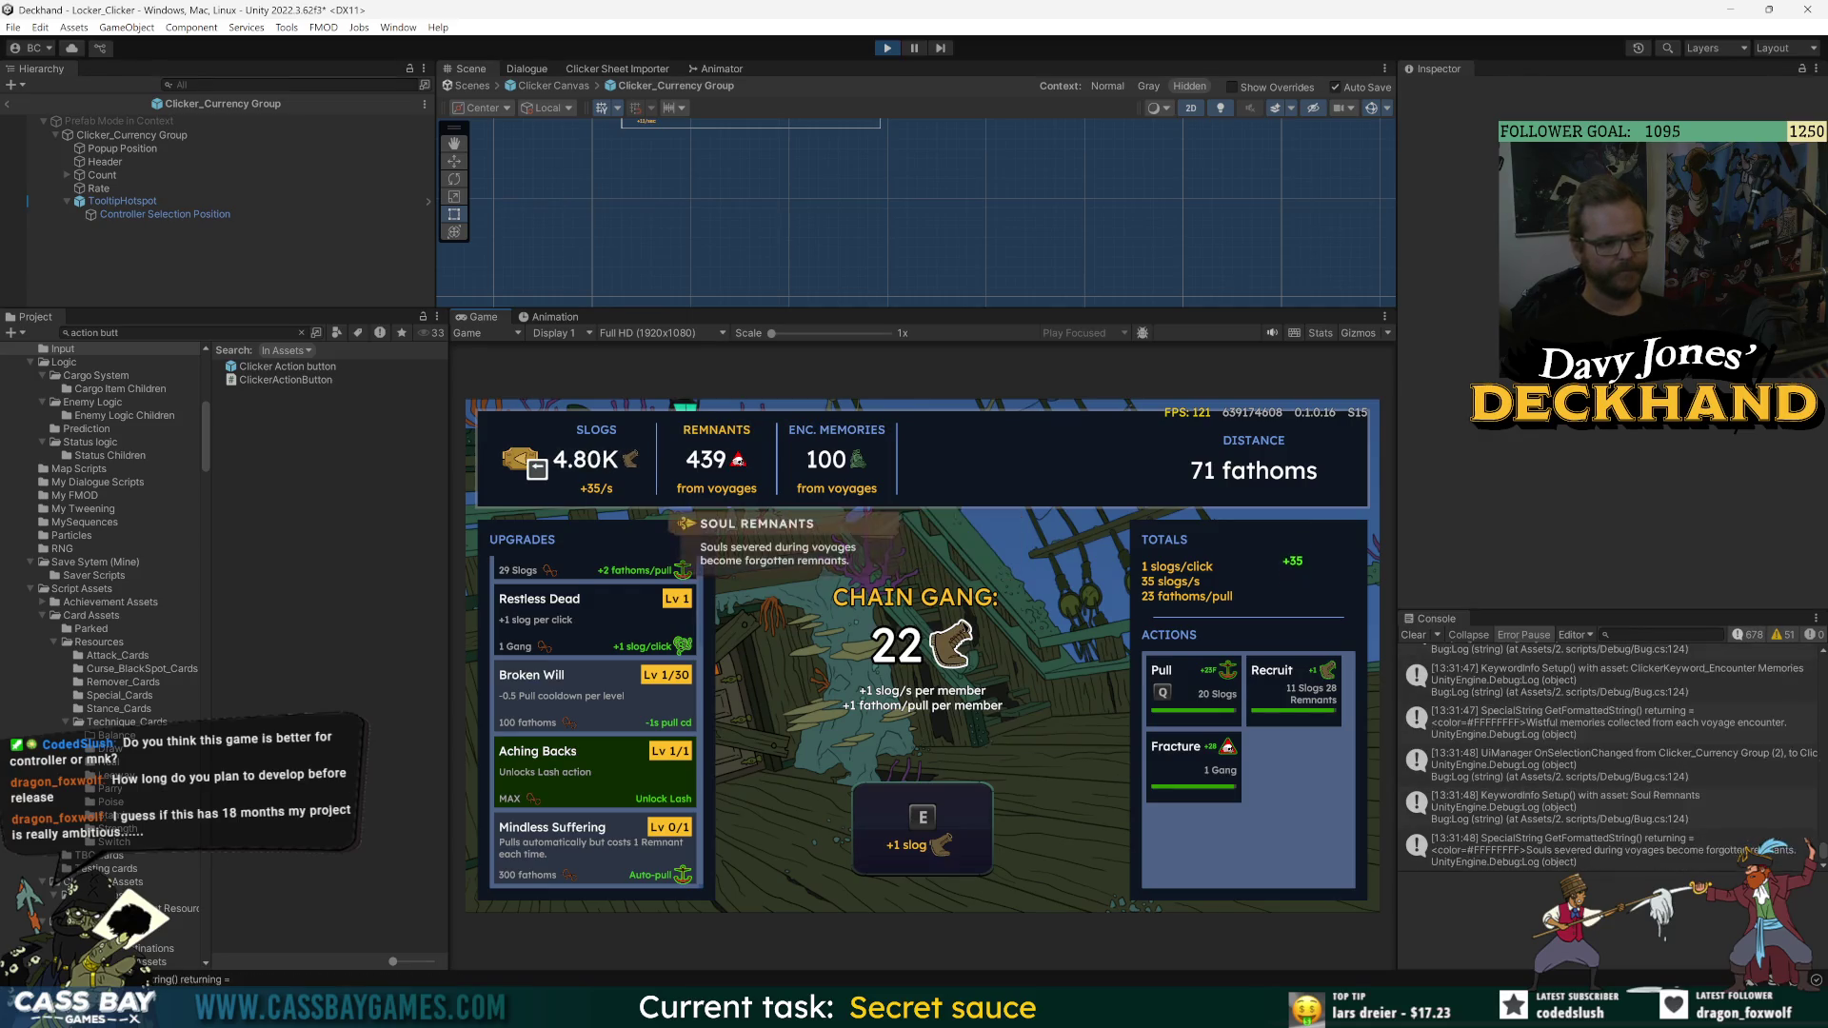
pyautogui.press('Left')
pyautogui.press('Down')
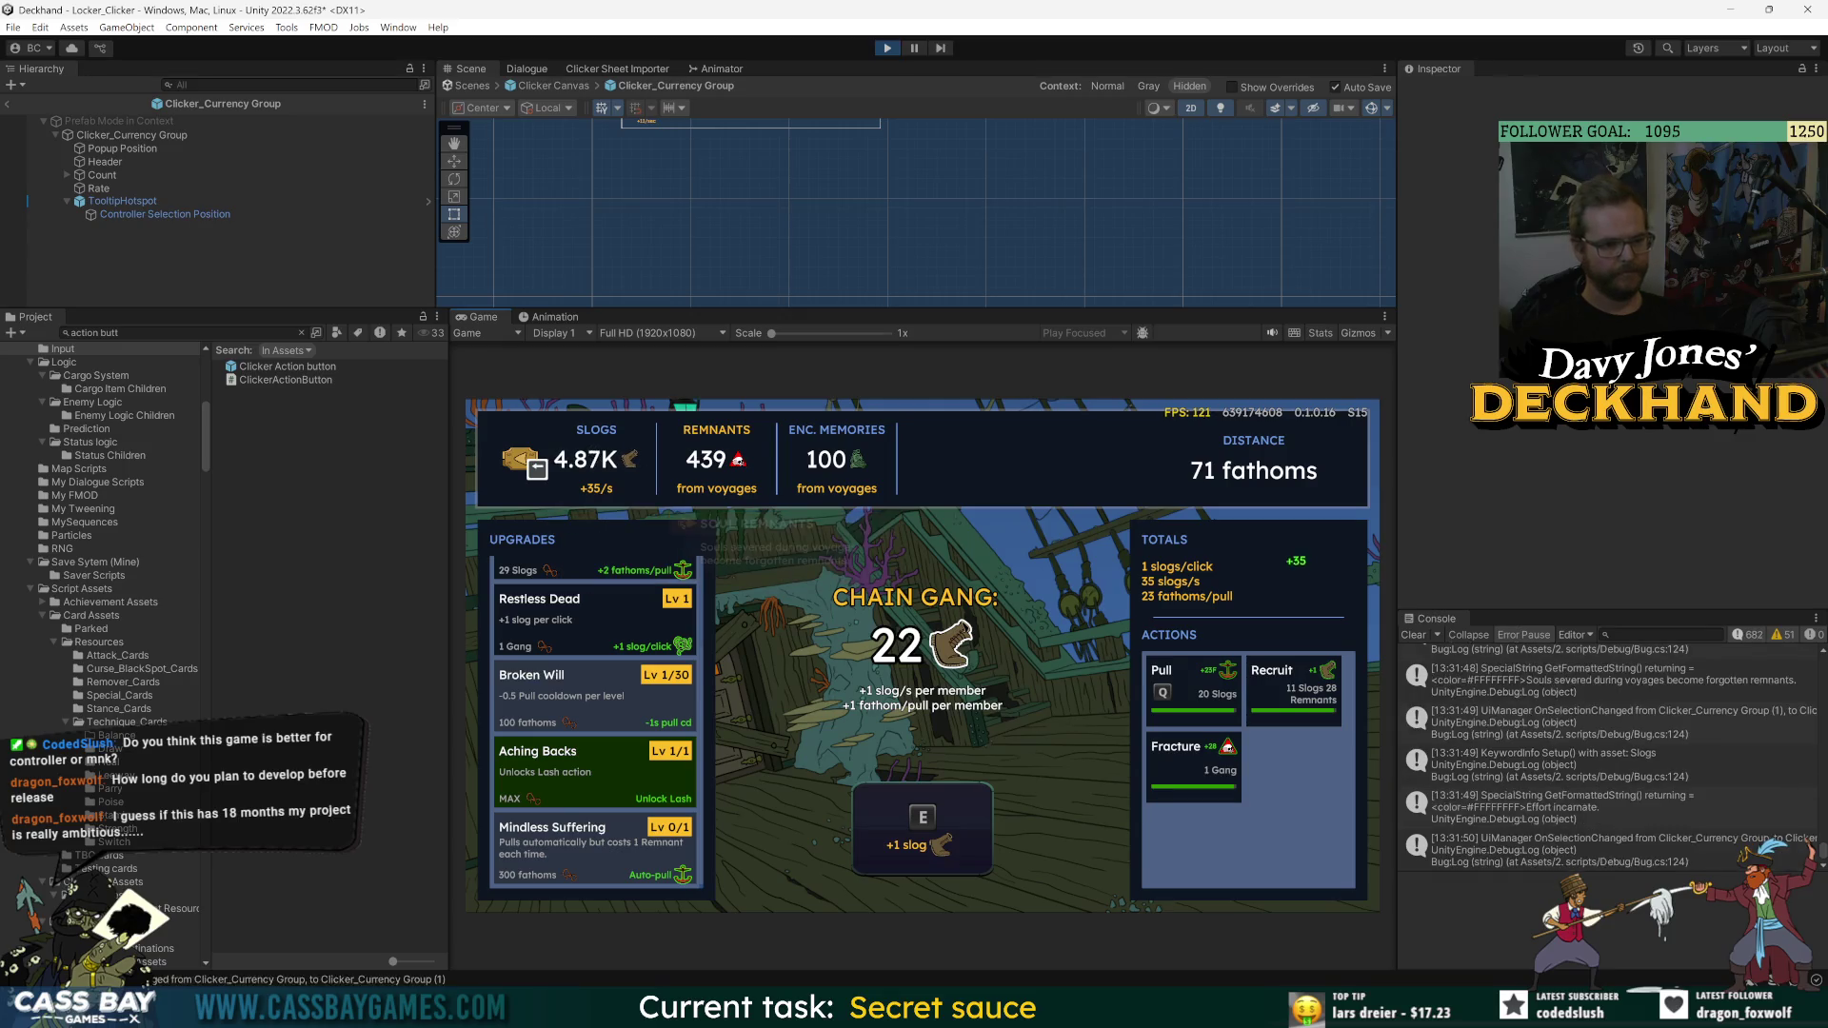
pyautogui.press('Right')
pyautogui.press('Right')
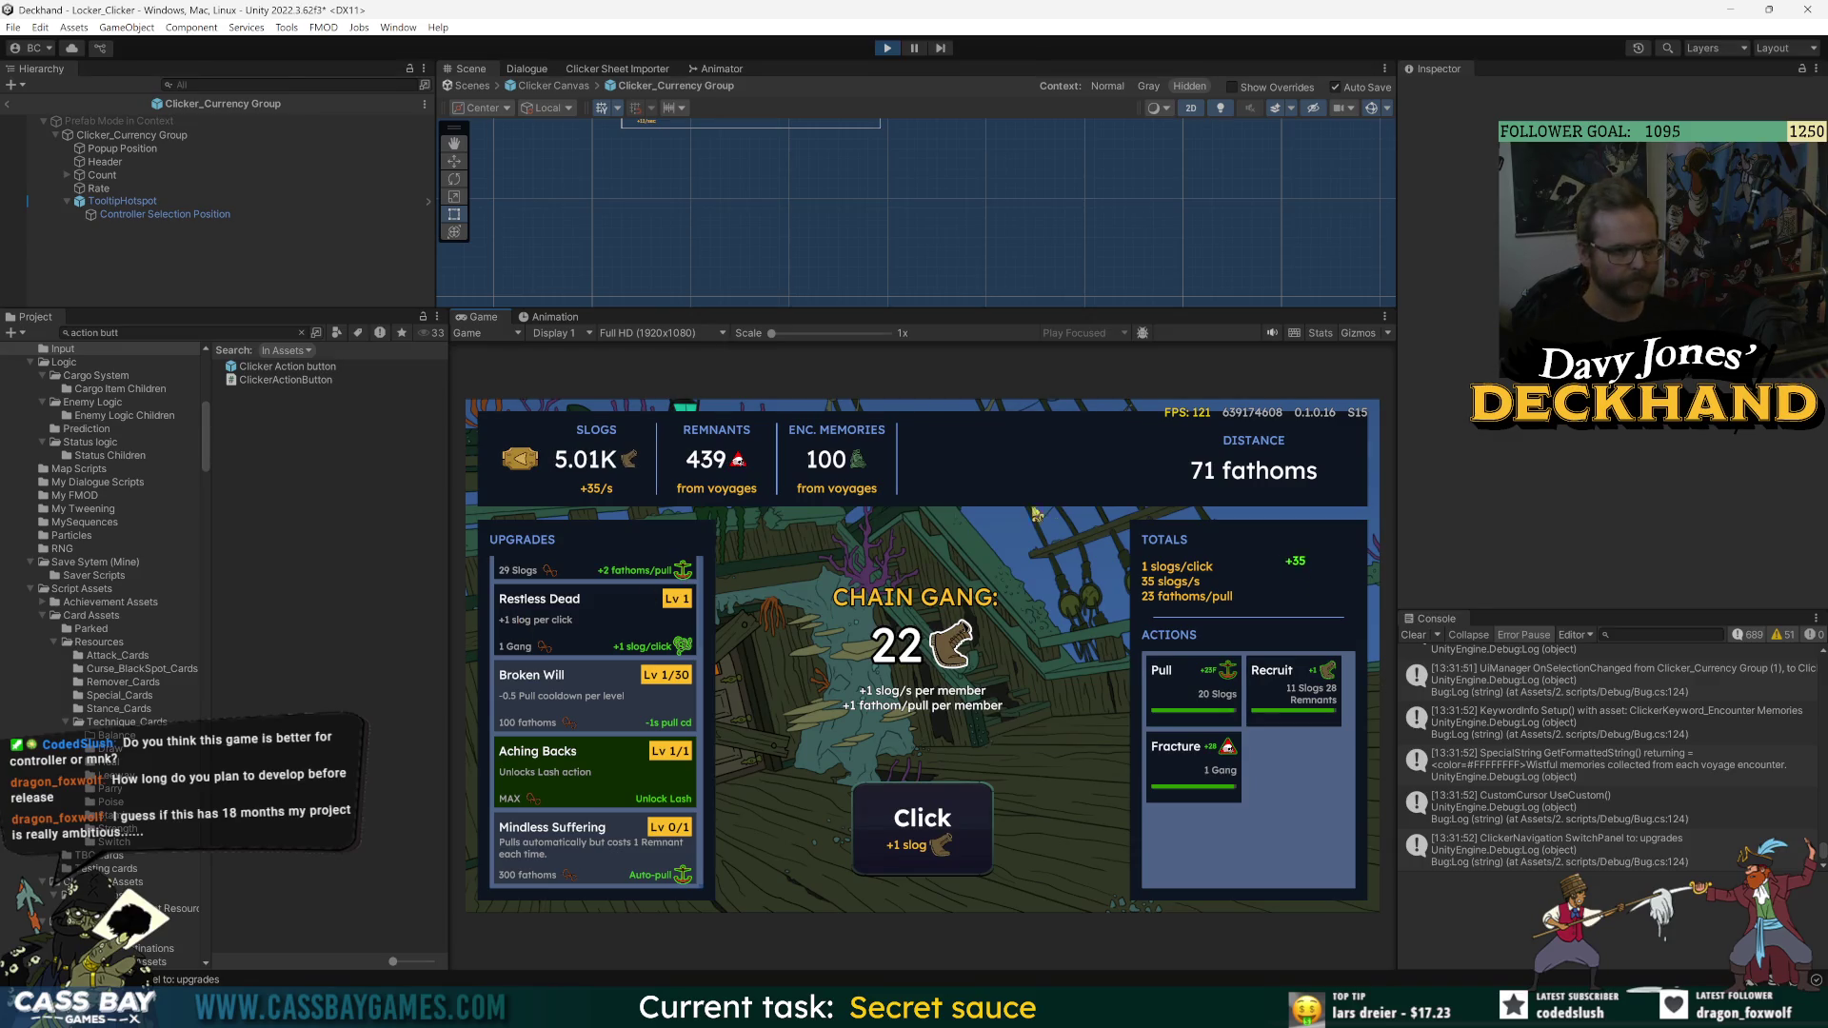
pyautogui.click(1413, 635)
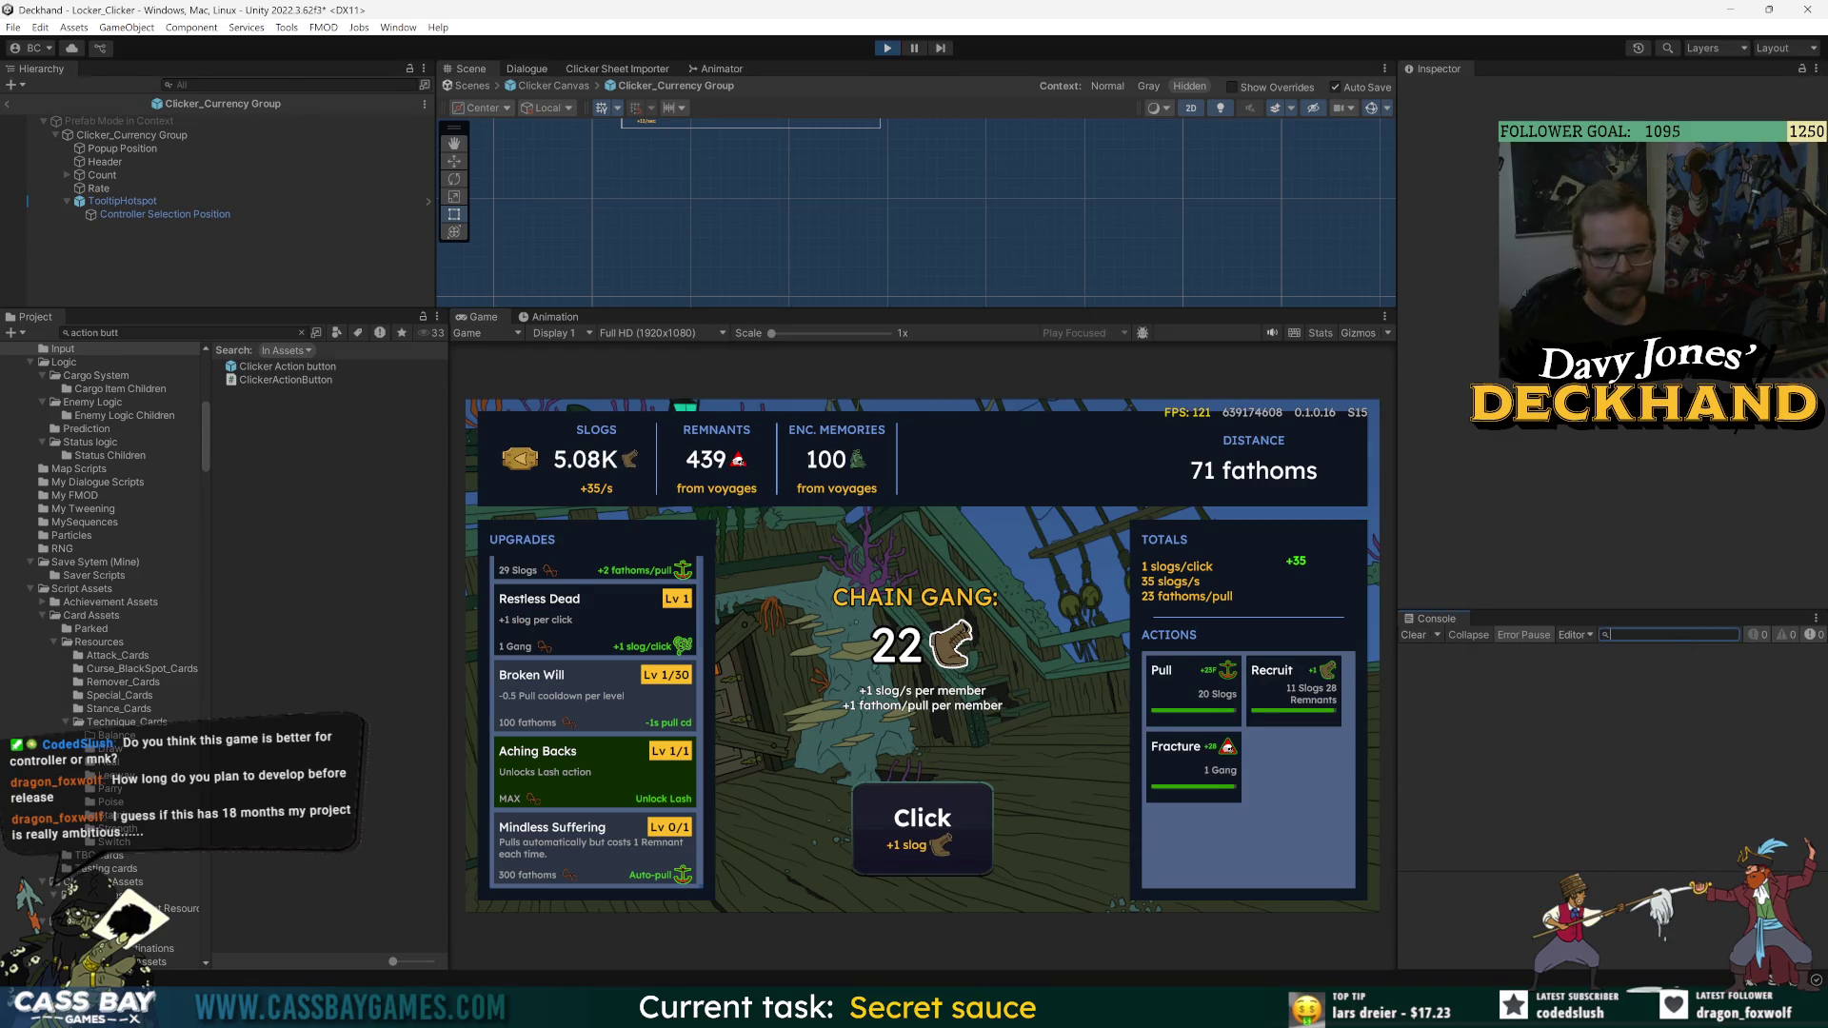
# - Filter the Console by 'keyword' and move the controller selection to Soul Remnants
pyautogui.write('keyword')
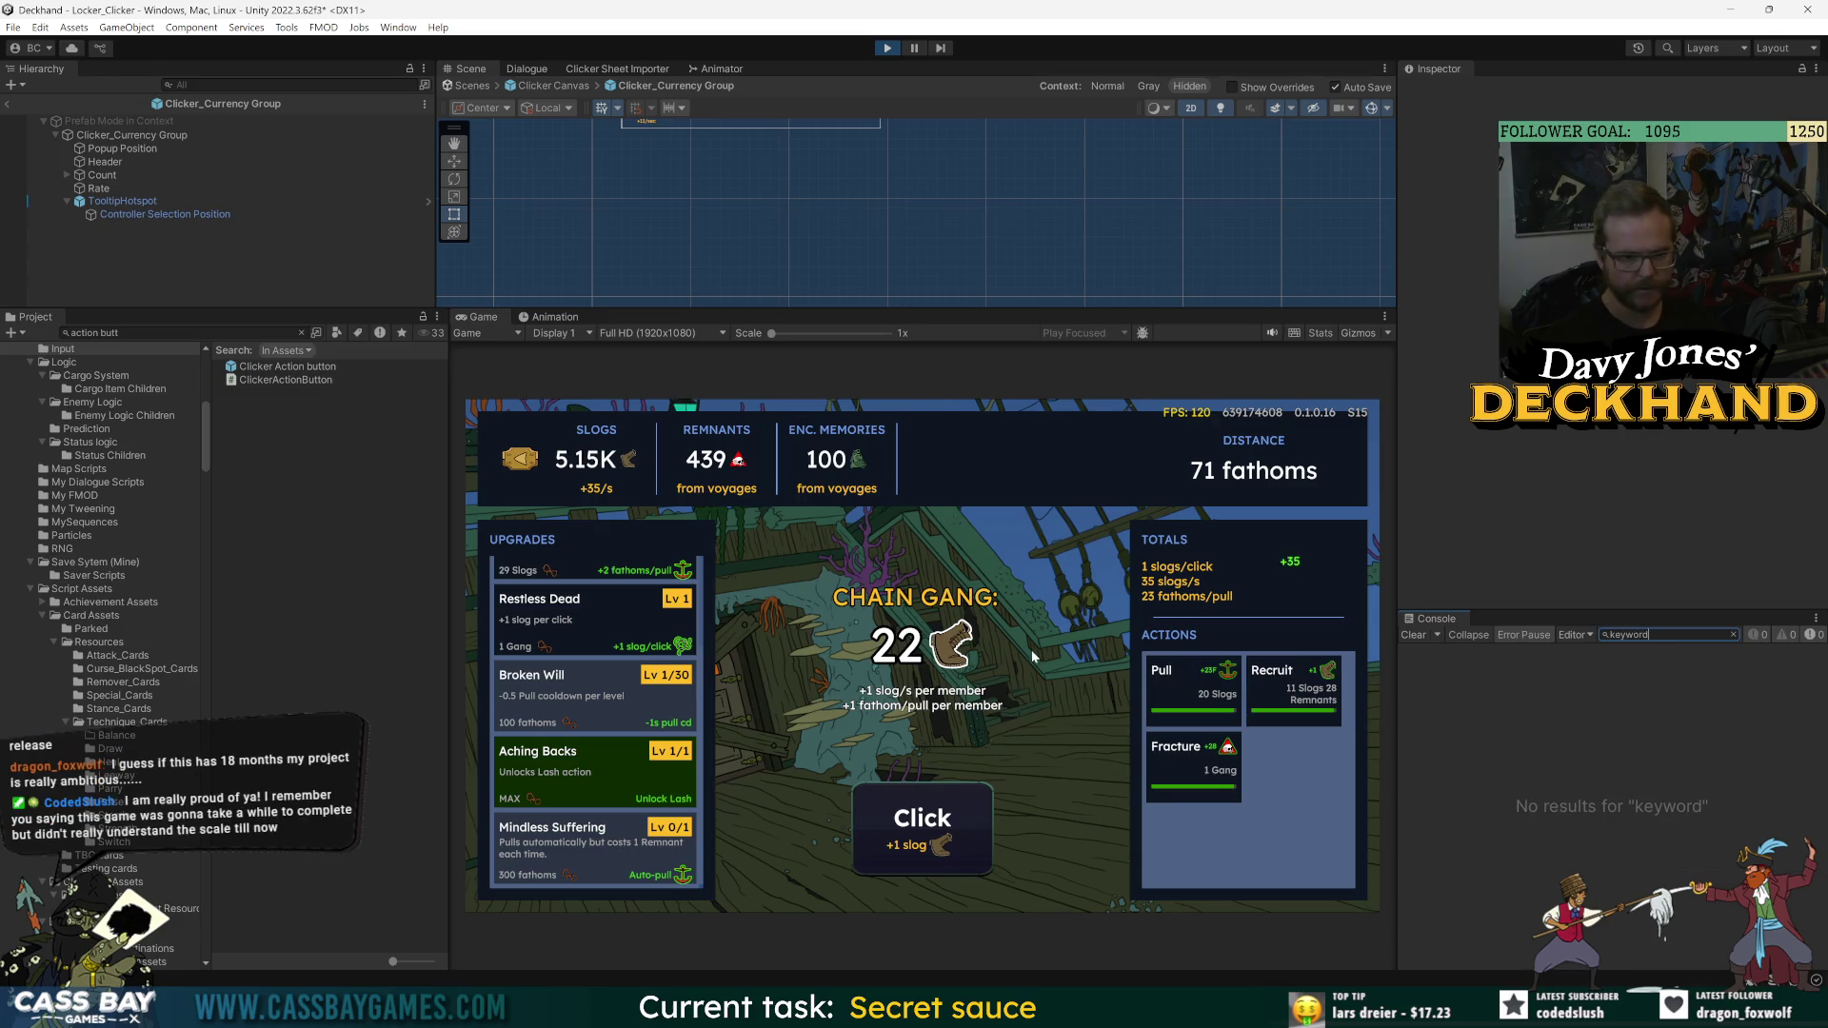
pyautogui.click(1033, 655)
pyautogui.press('Up')
pyautogui.press('Up')
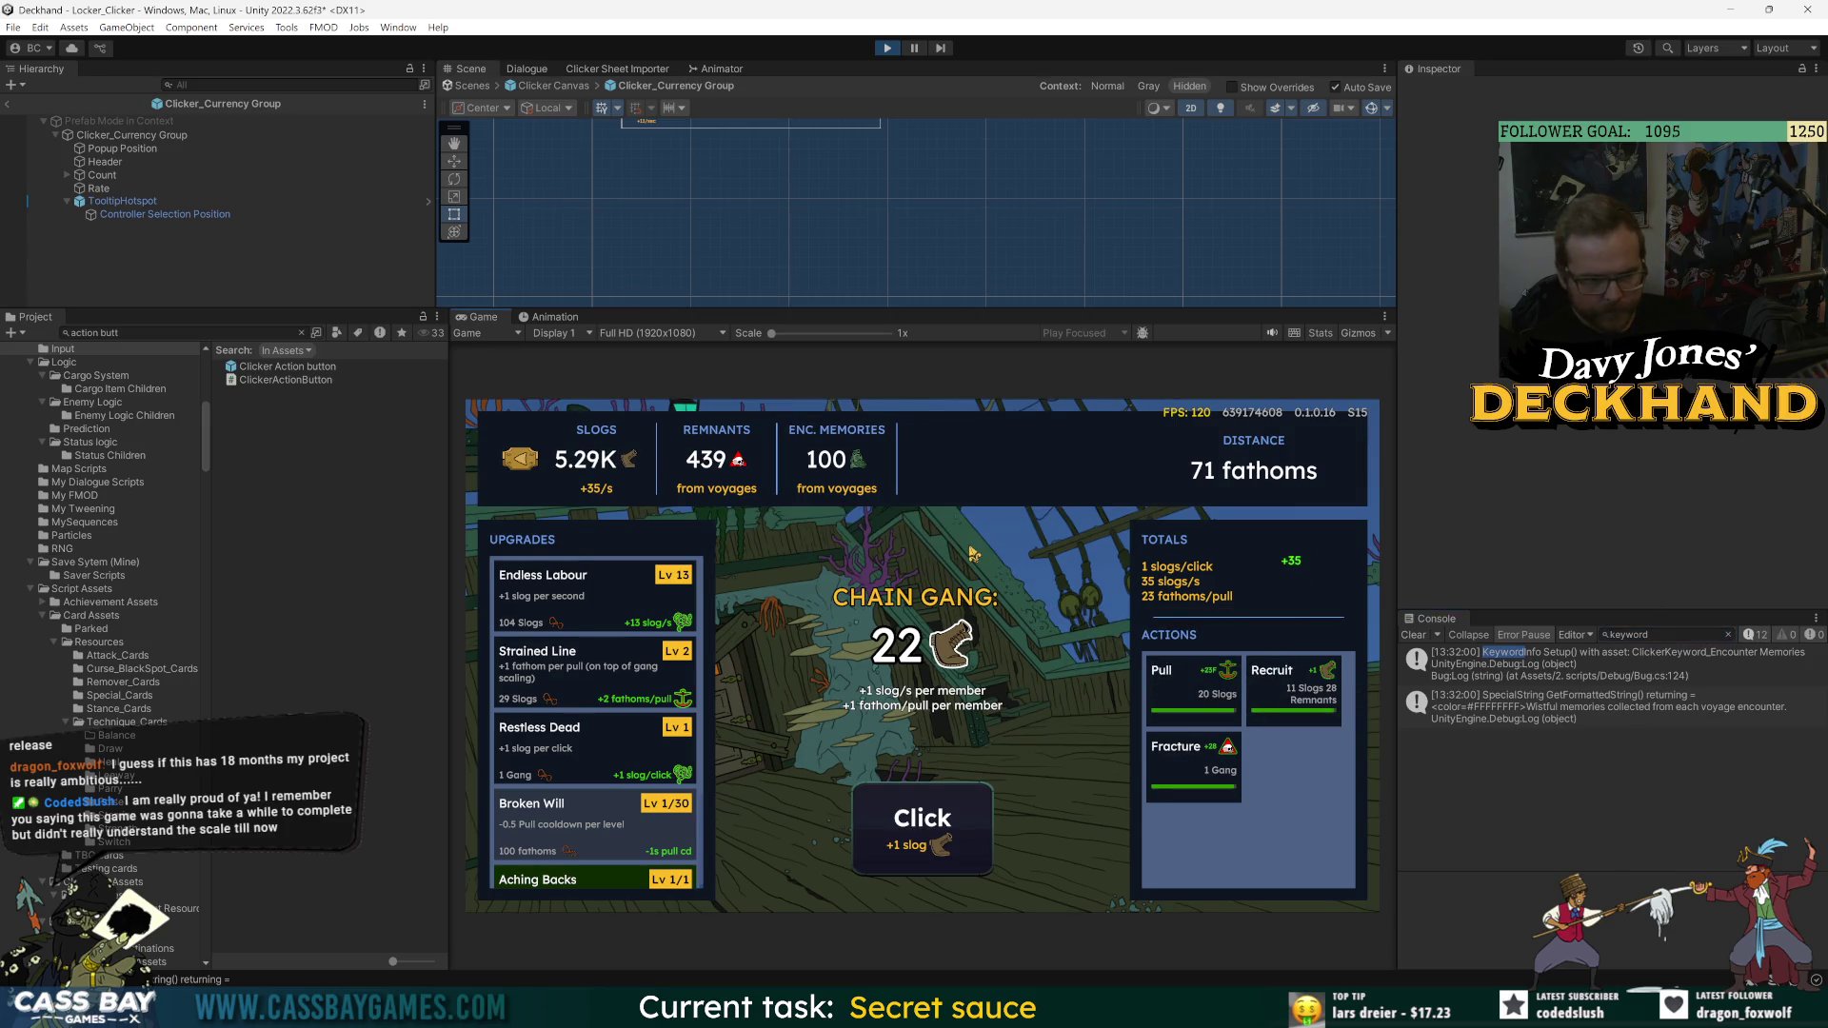
pyautogui.press('Up')
pyautogui.press('Left')
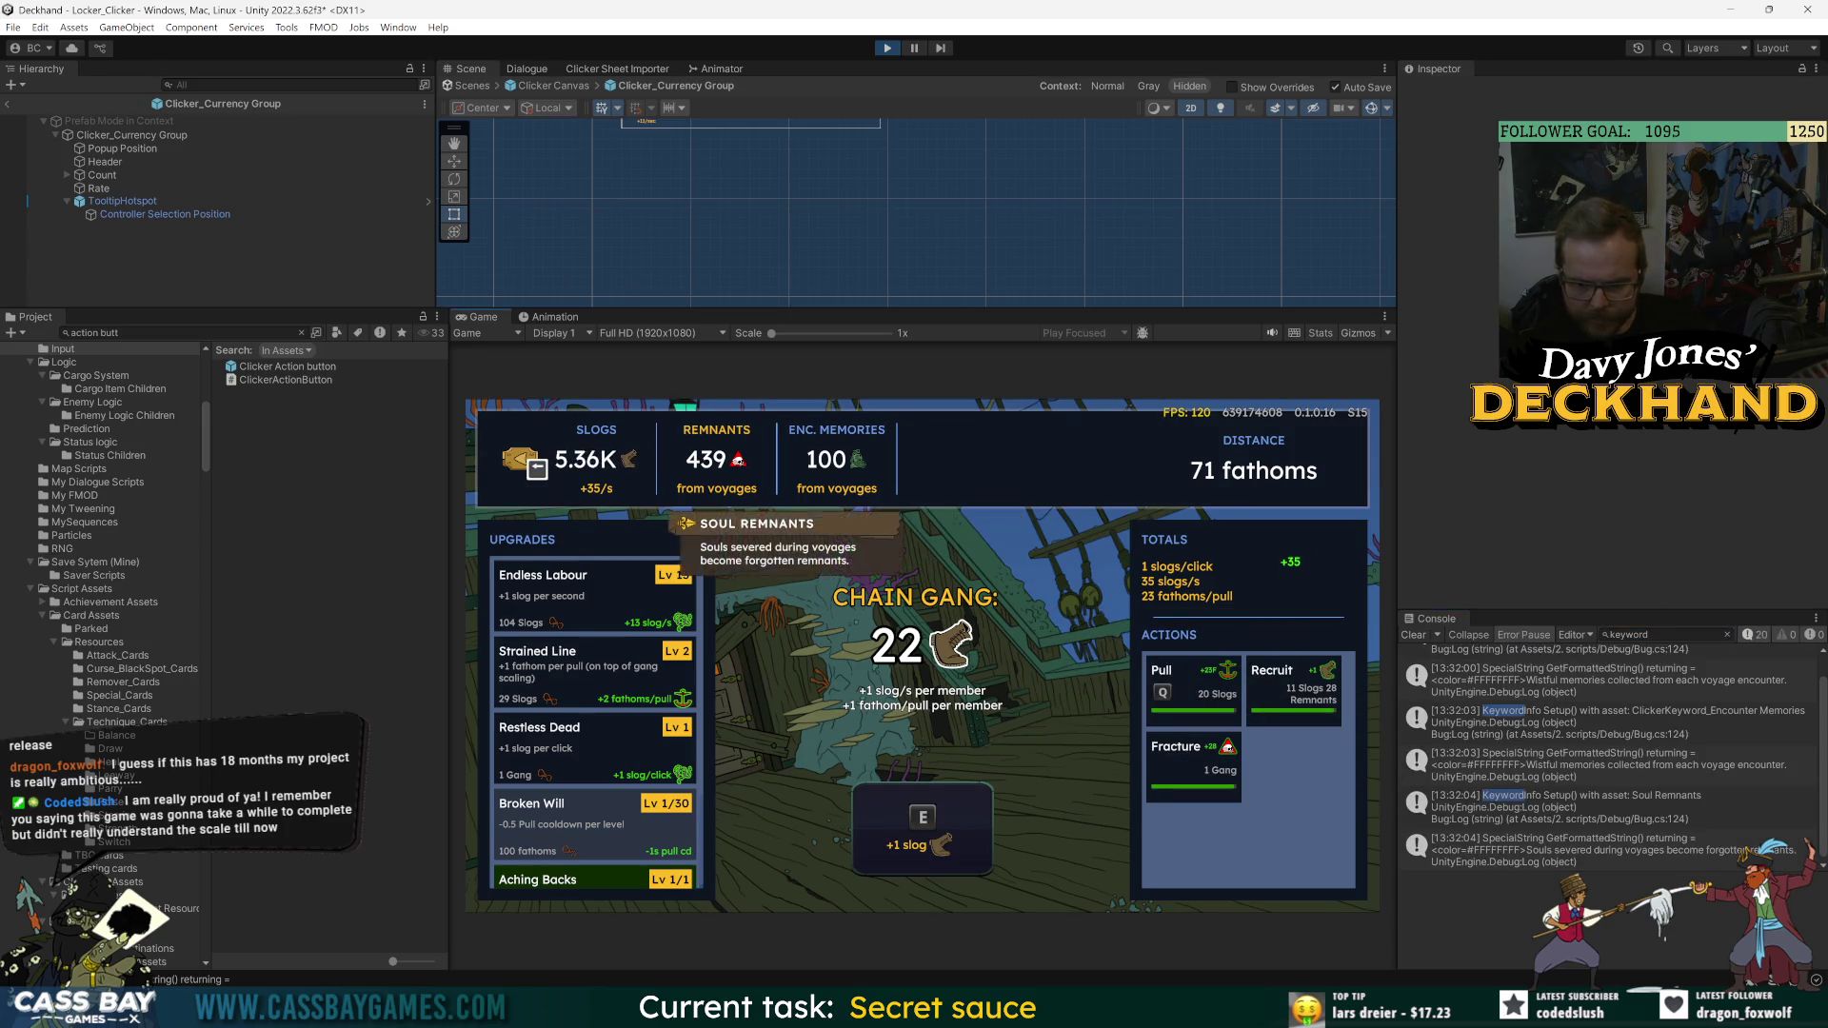
# - Open the Soul Remnants keyword log's TooltipsManager.cs:37 stack-trace link in code
pyautogui.click(1634, 803)
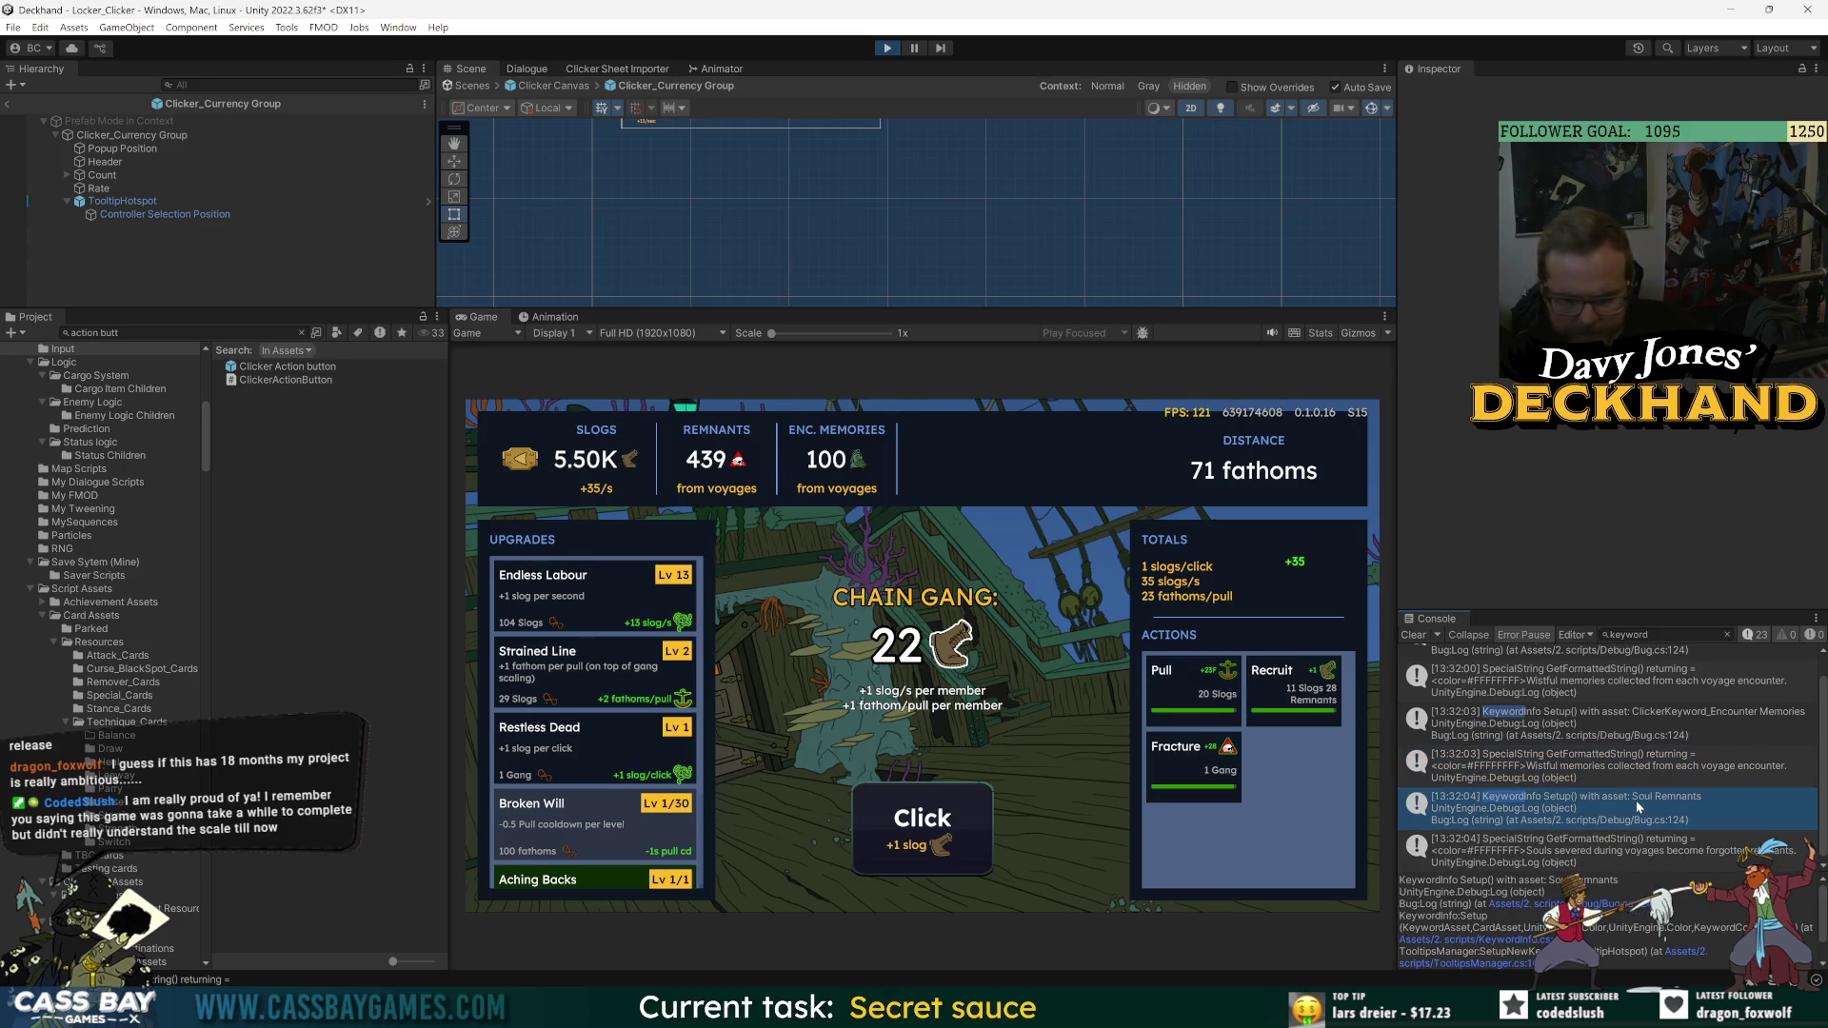
pyautogui.scroll(-1, 1608, 938)
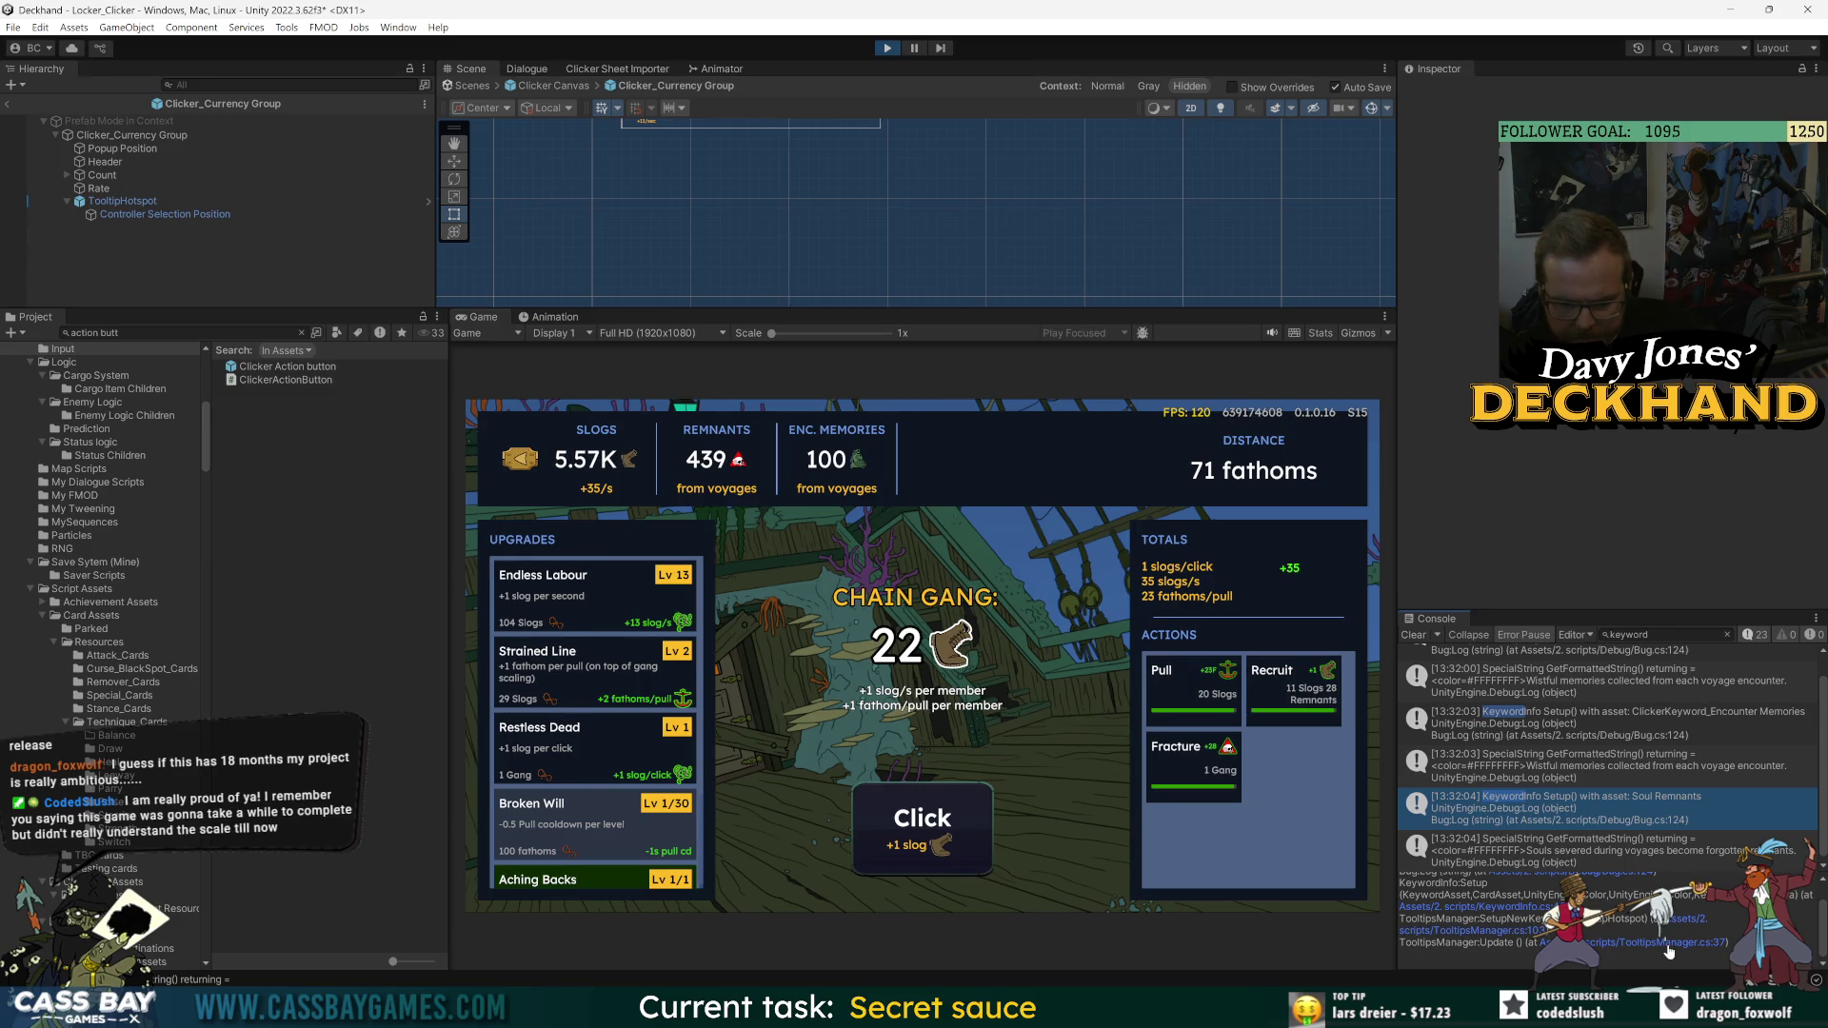
pyautogui.click(1666, 943)
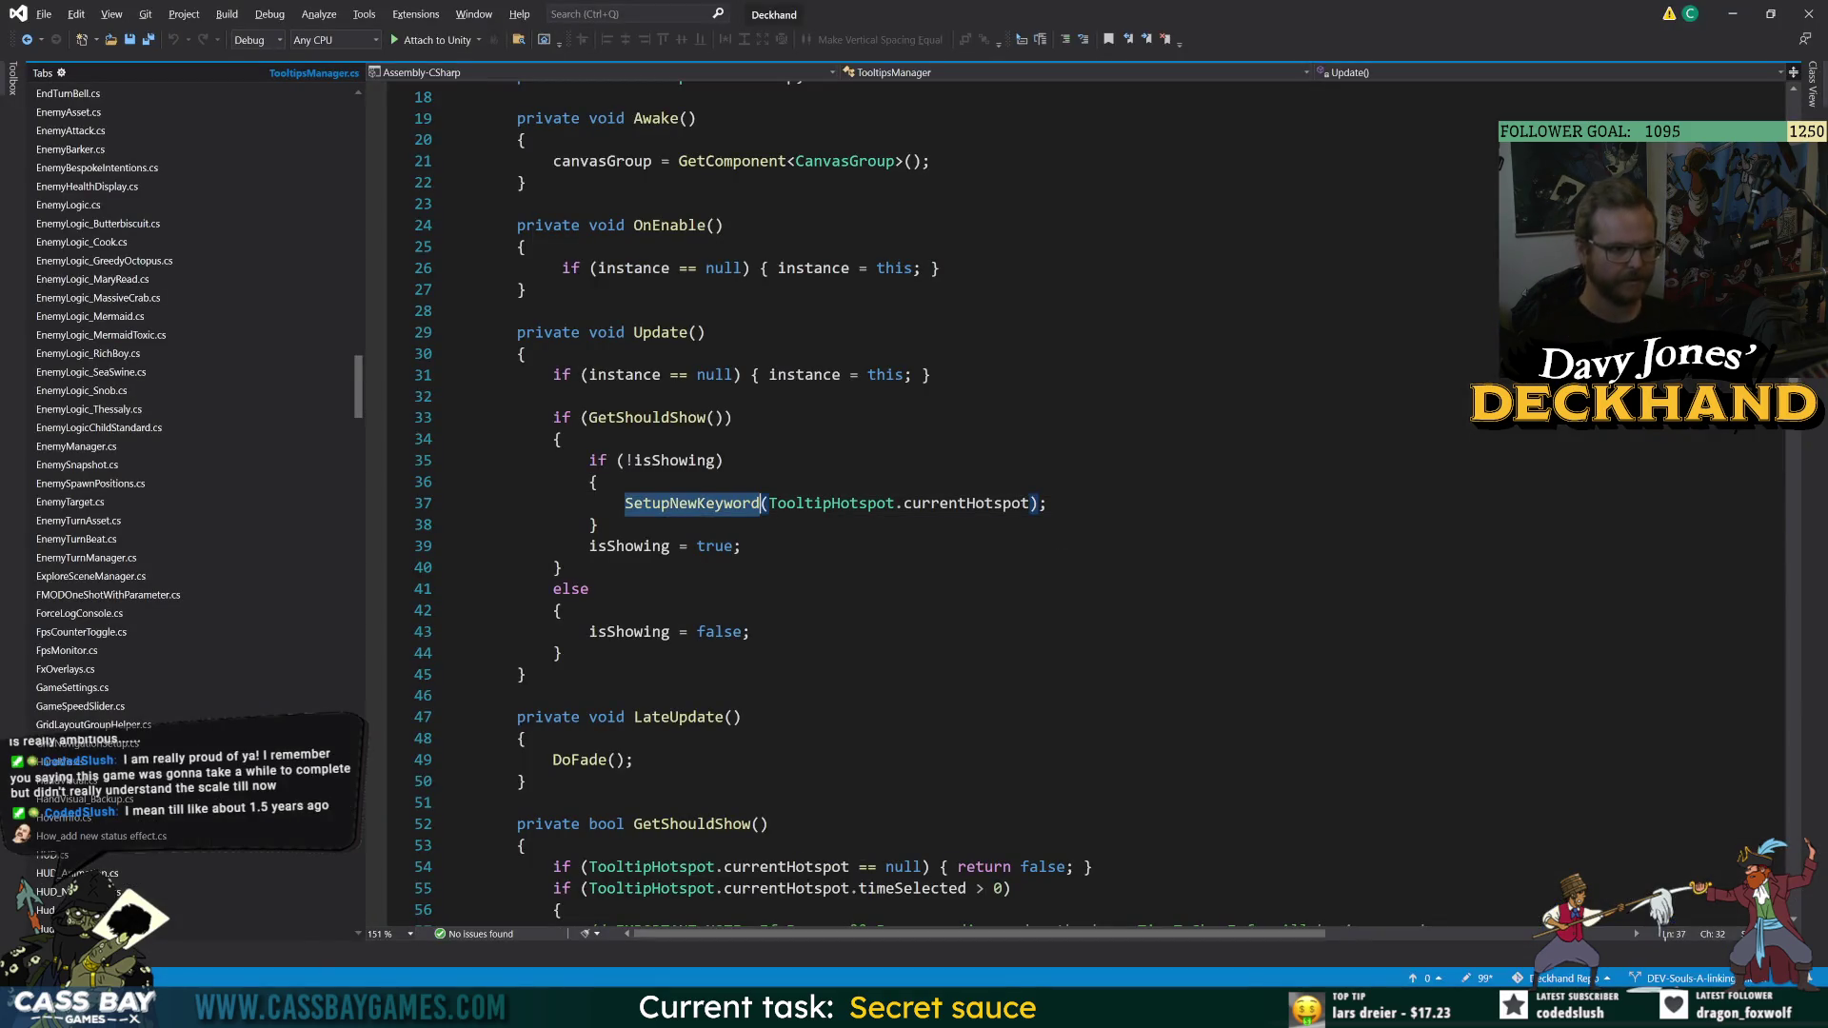
pyautogui.click(717, 461)
pyautogui.click(667, 502)
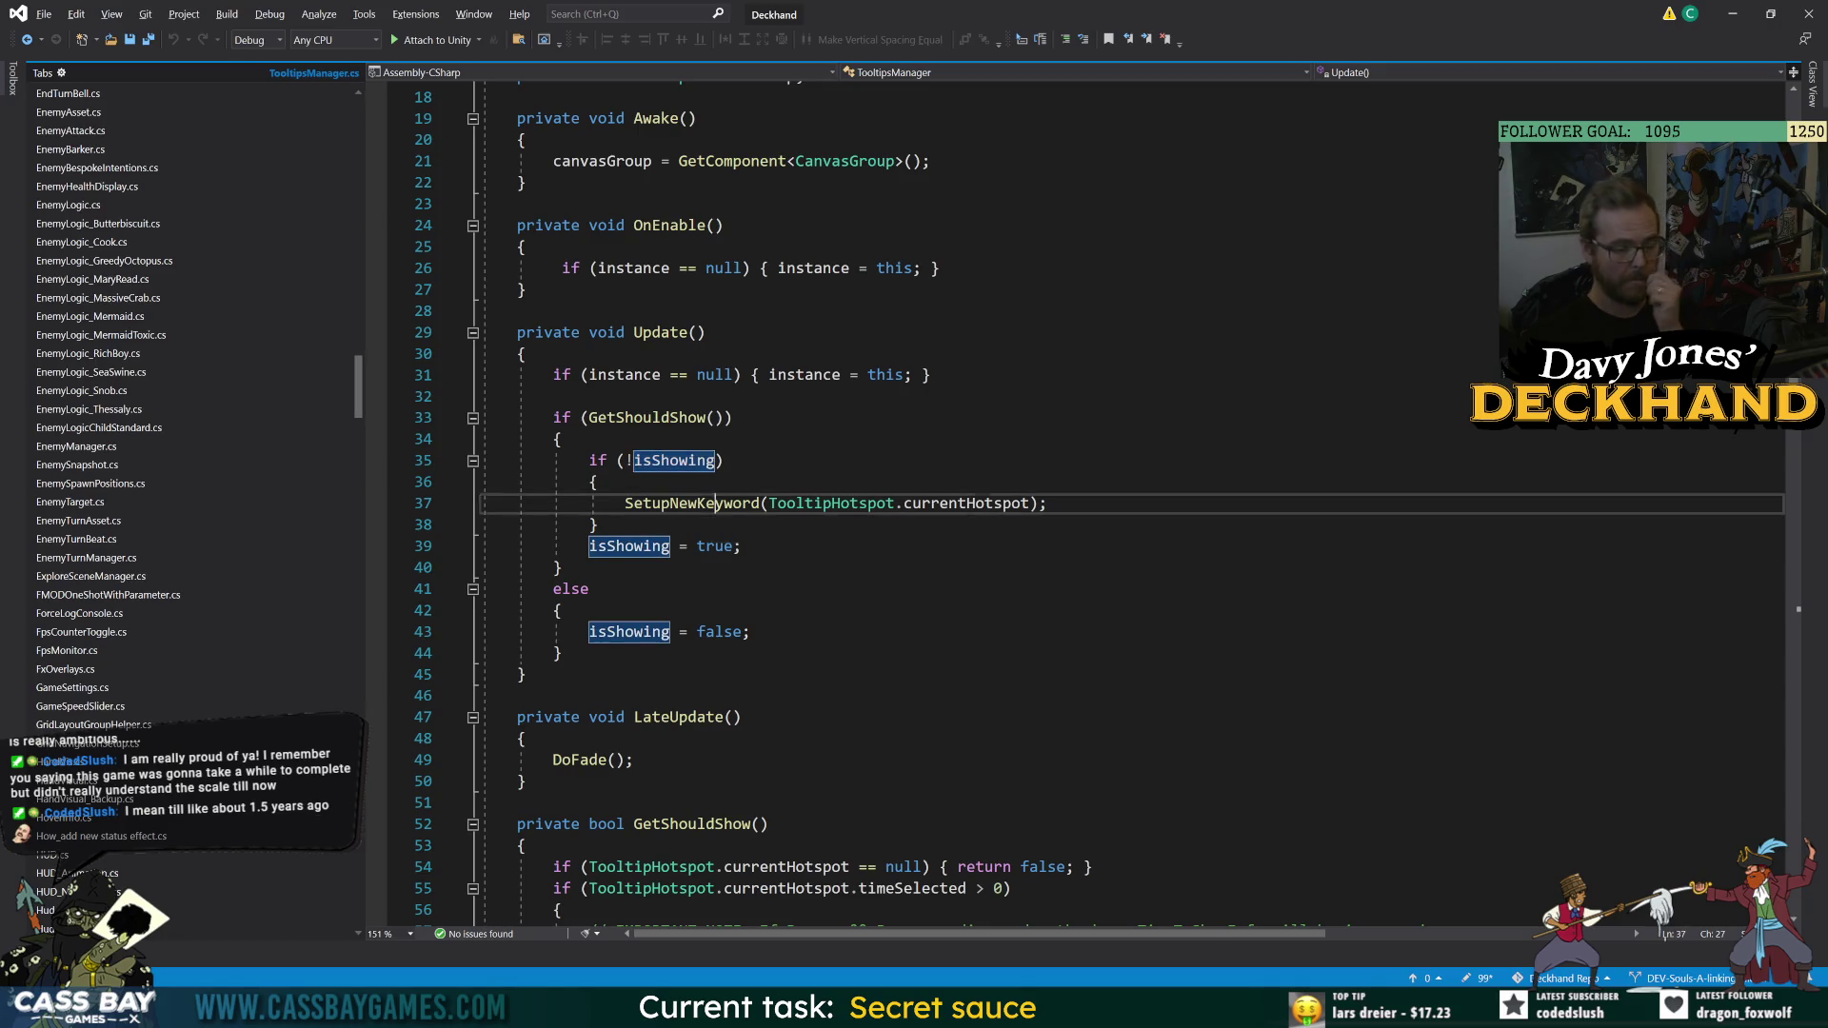
pyautogui.click(670, 417)
pyautogui.click(671, 461)
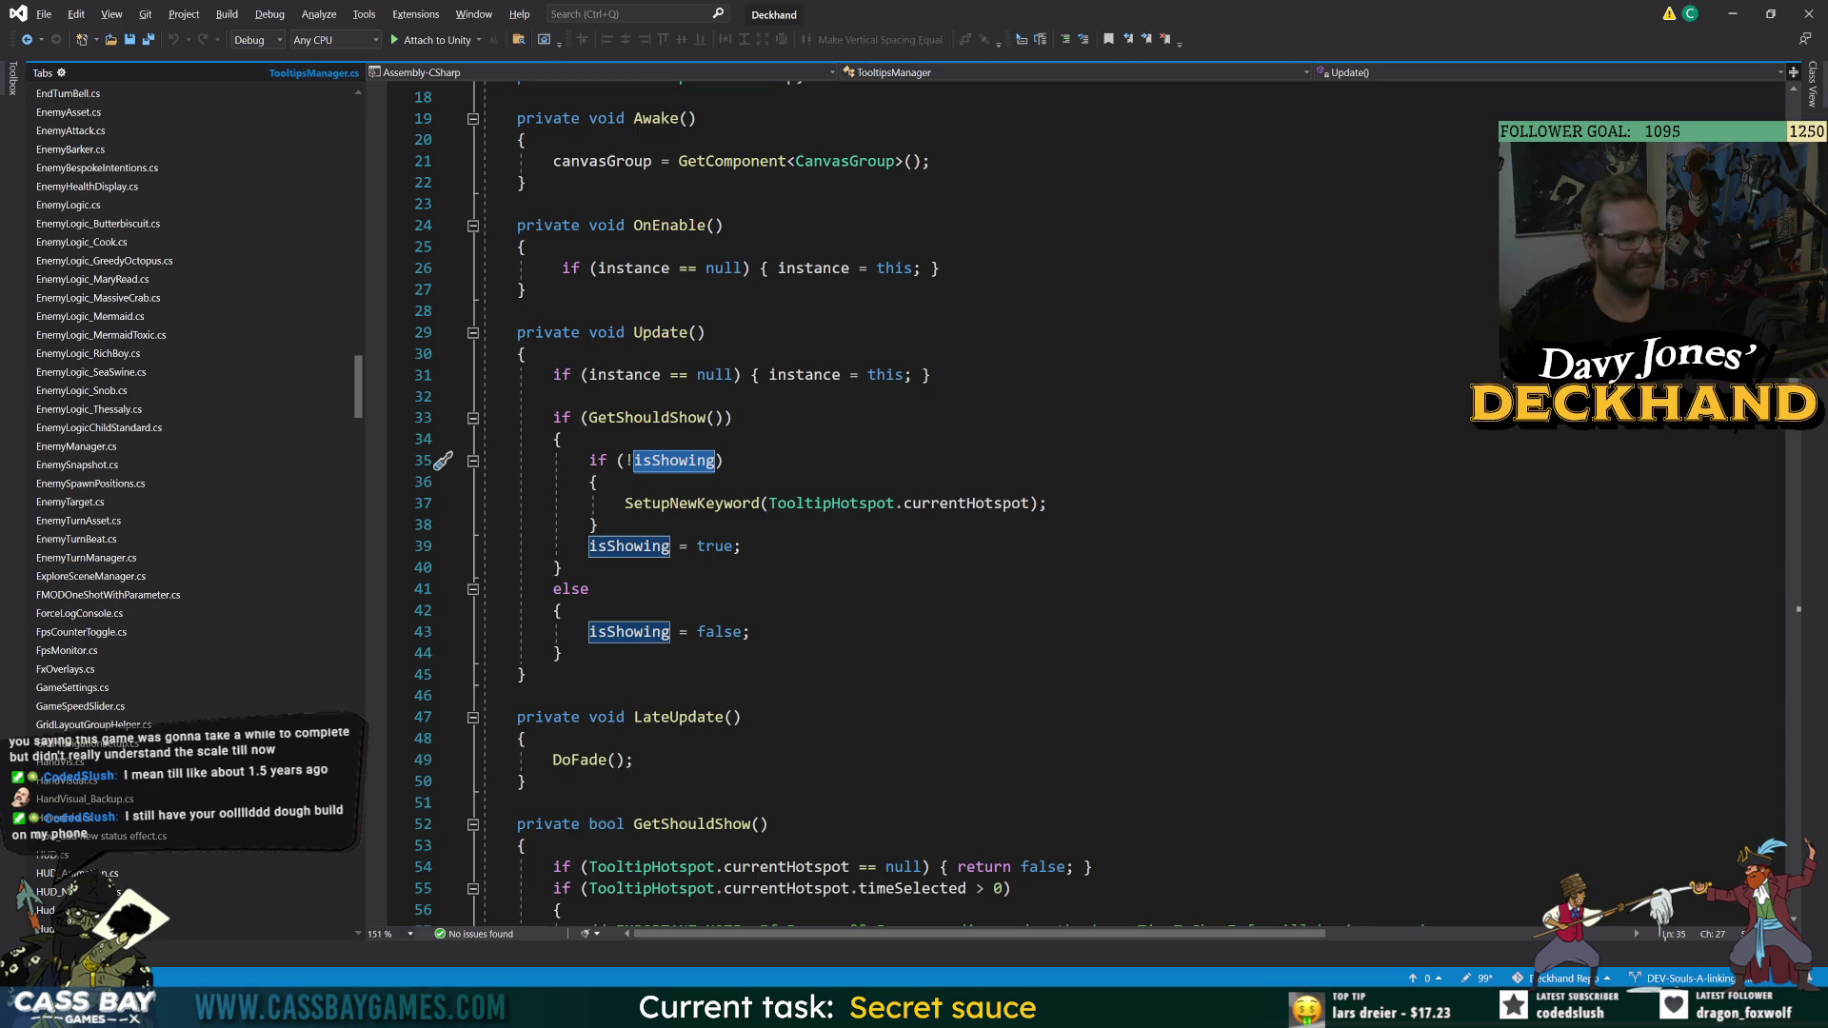
pyautogui.click(571, 610)
pyautogui.scroll(-8, 571, 610)
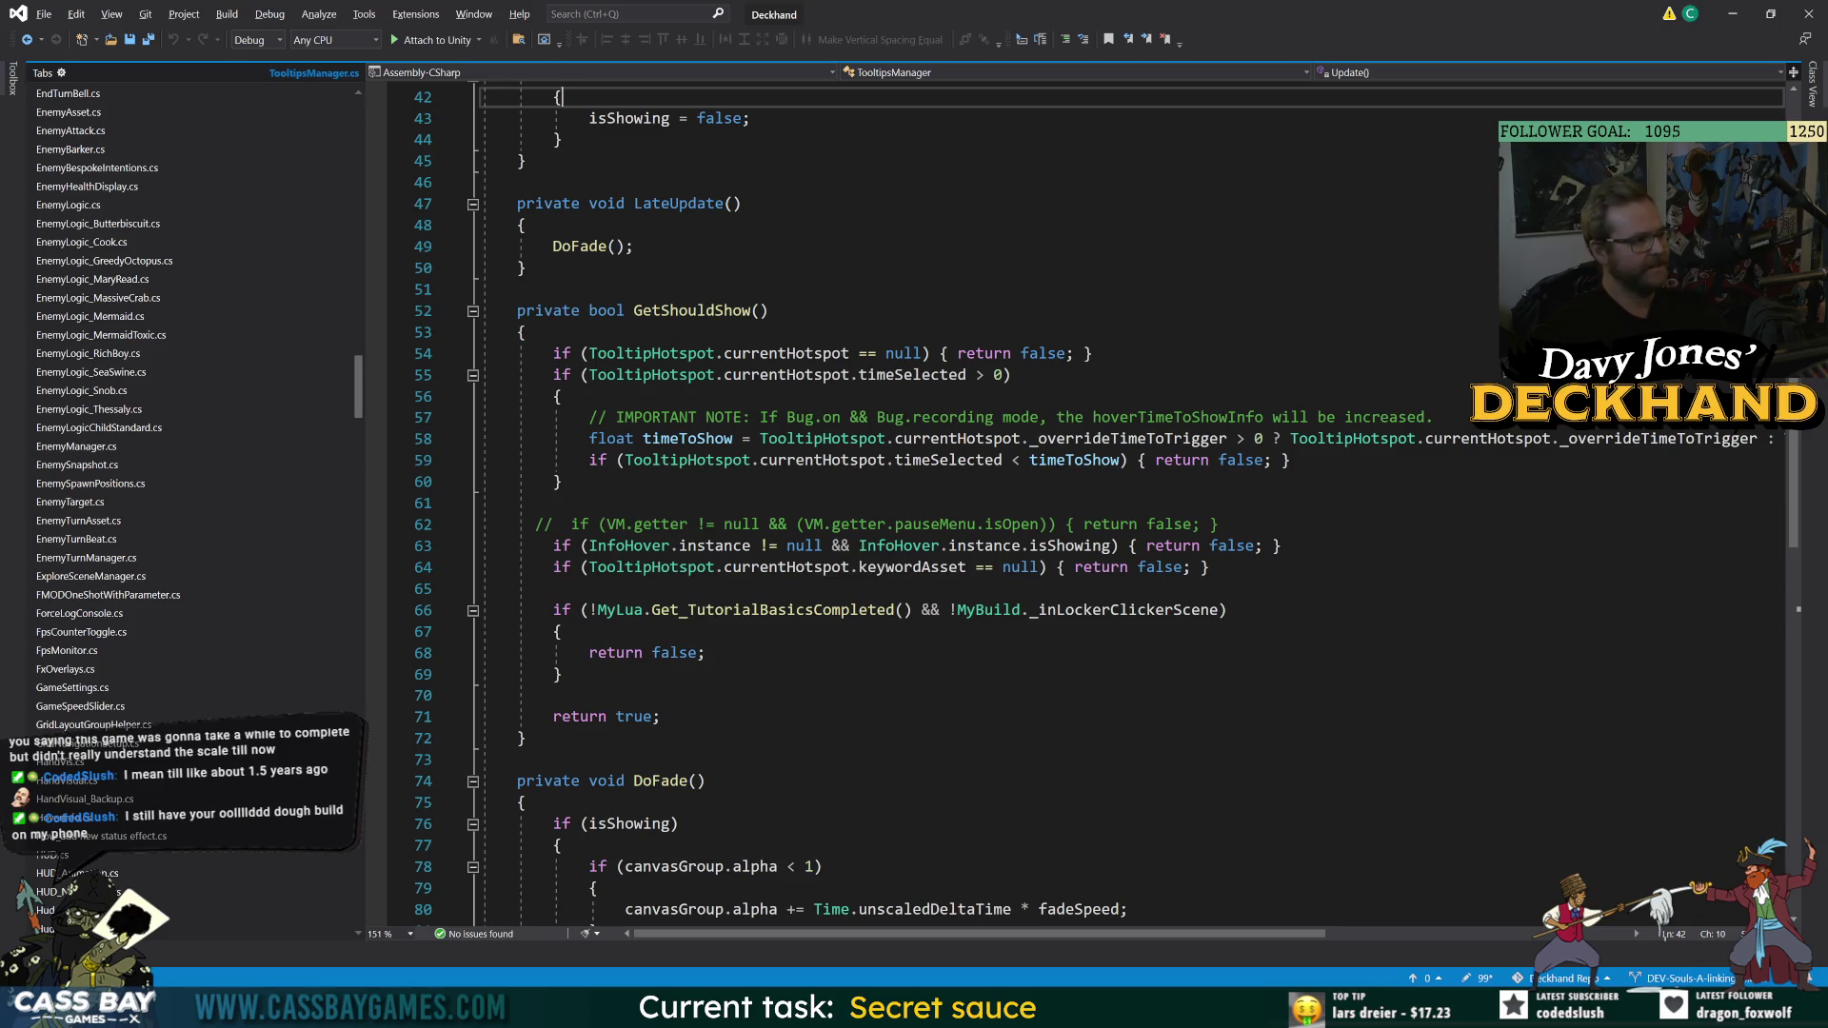
# - Review the end of GetShouldShow and the SetupNewKeyword method in TooltipsManager.cs
pyautogui.click(528, 738)
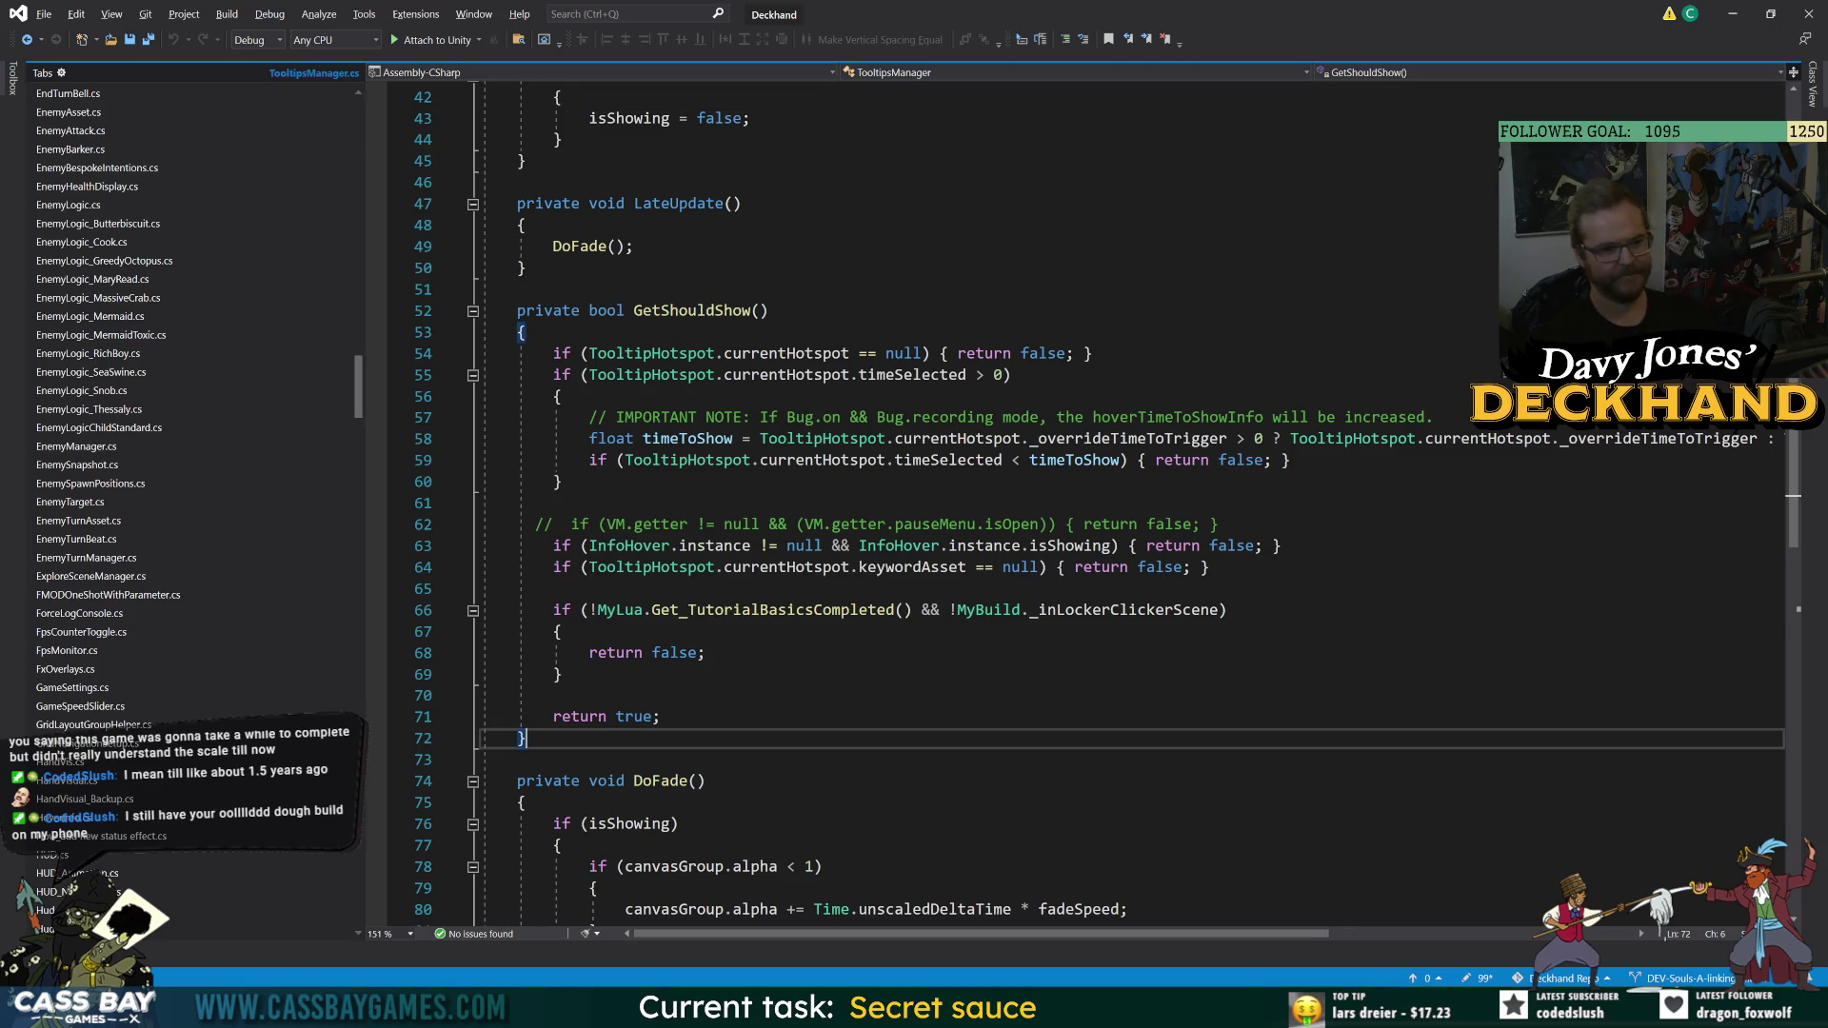
pyautogui.scroll(-9, 443, 160)
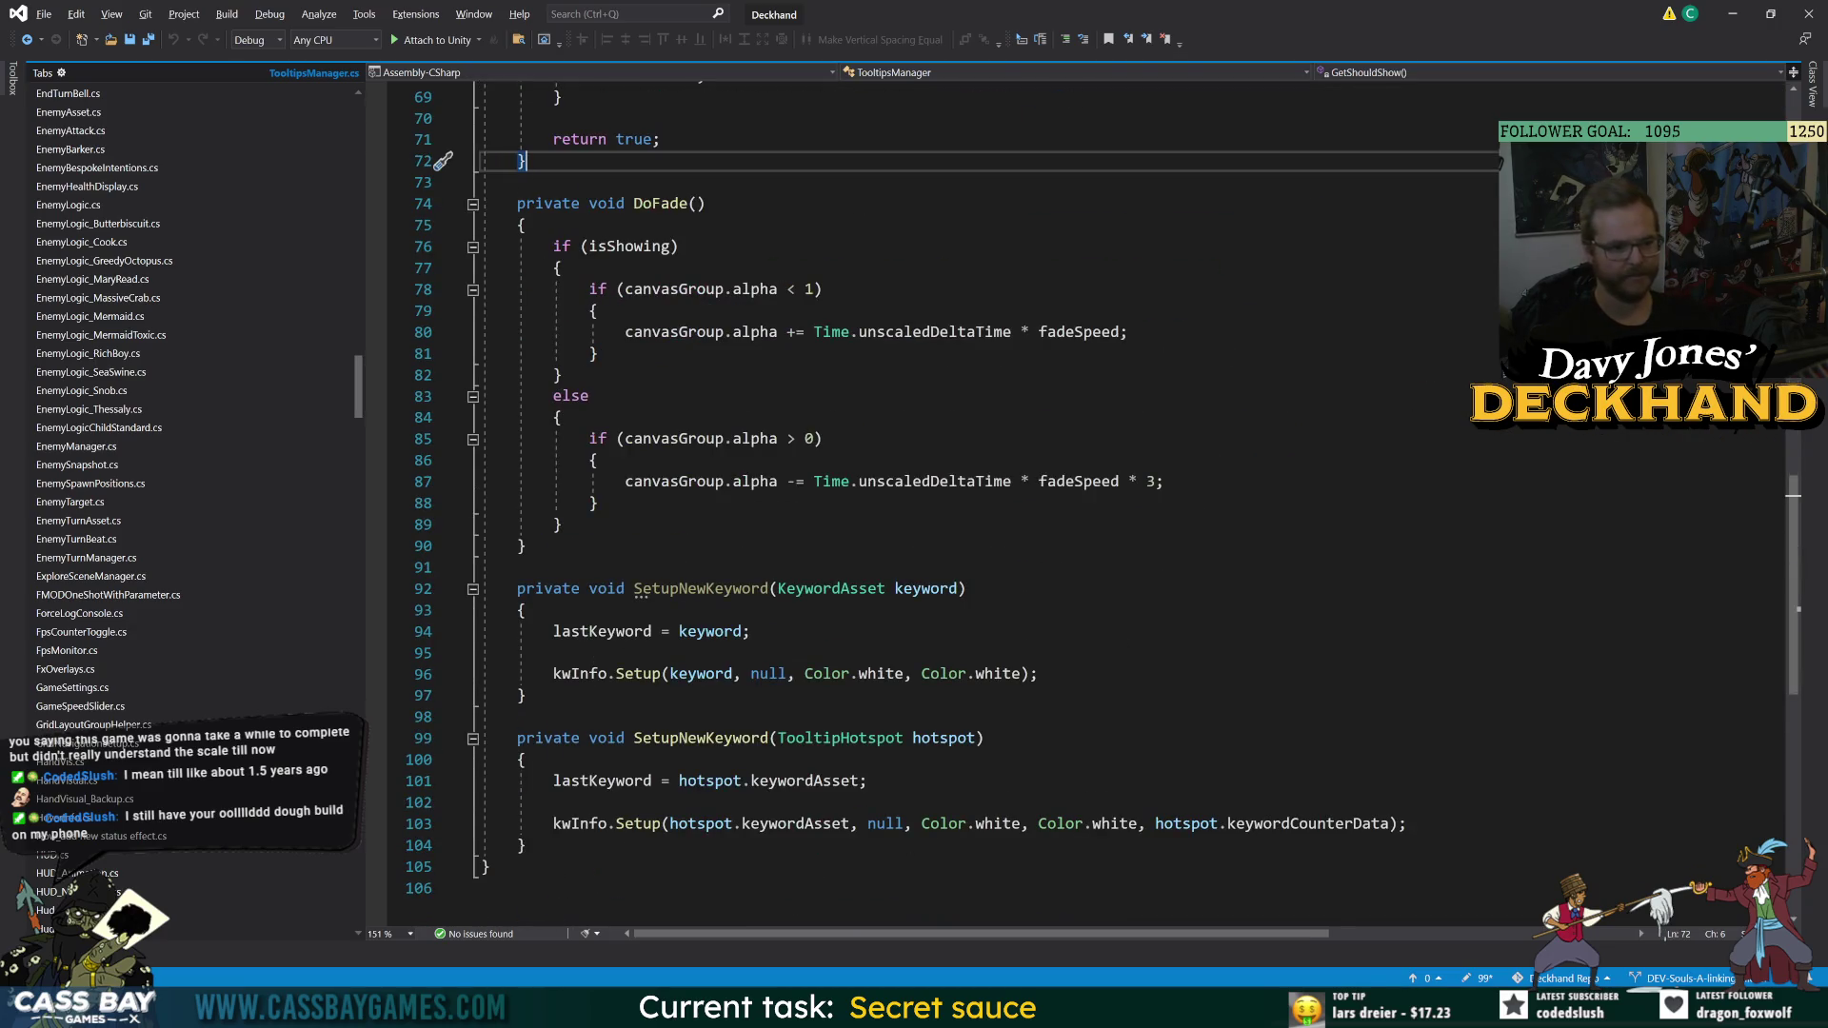
pyautogui.doubleClick(700, 589)
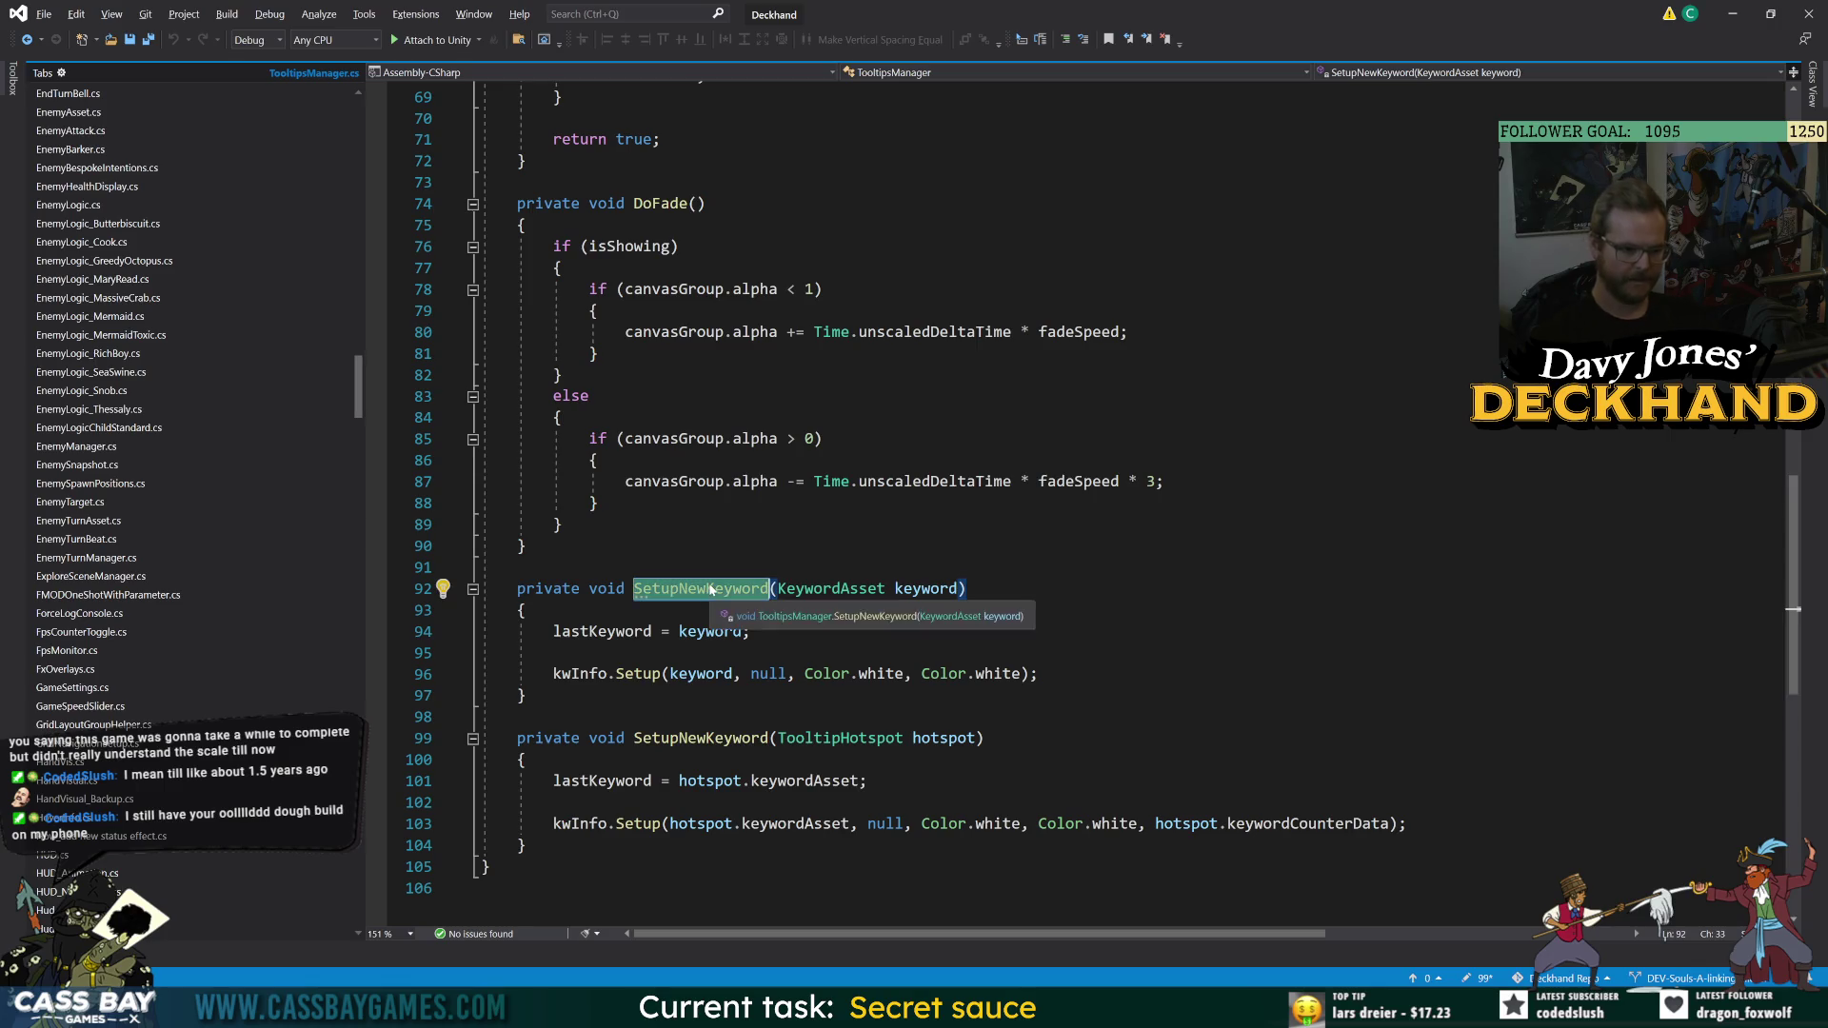
pyautogui.scroll(15, 952, 495)
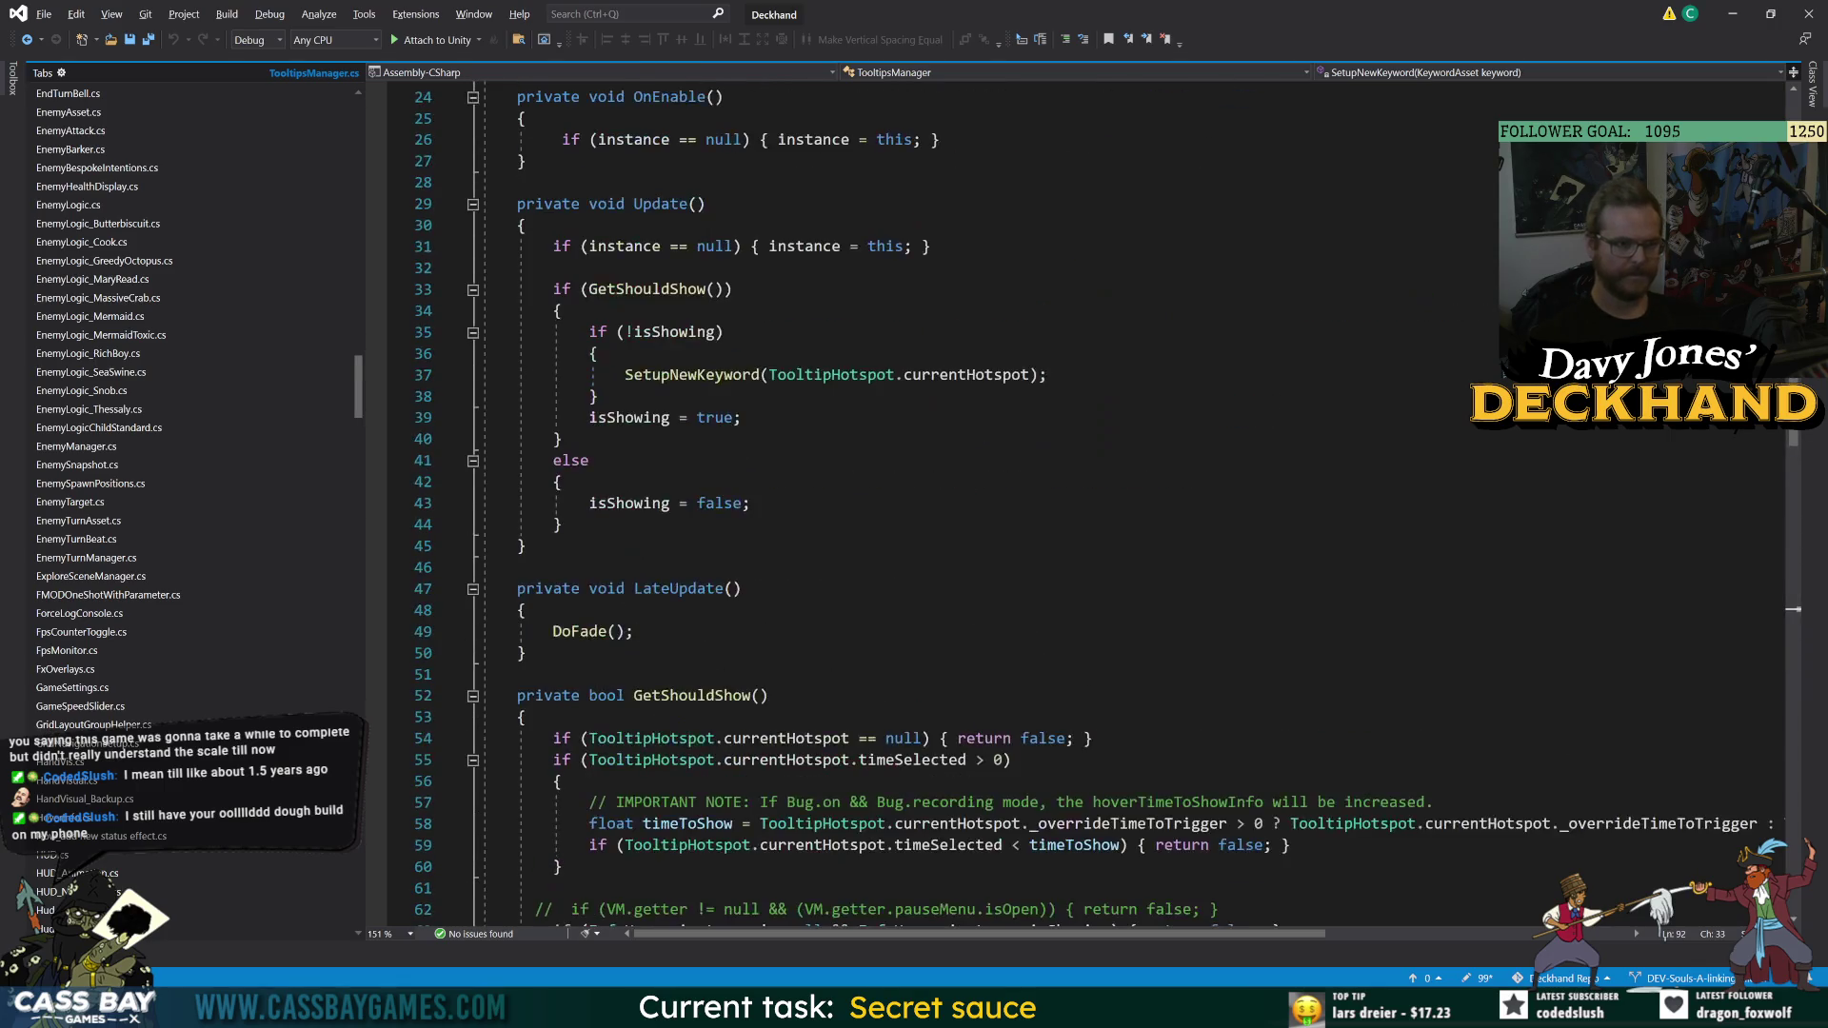
pyautogui.scroll(-11, 952, 495)
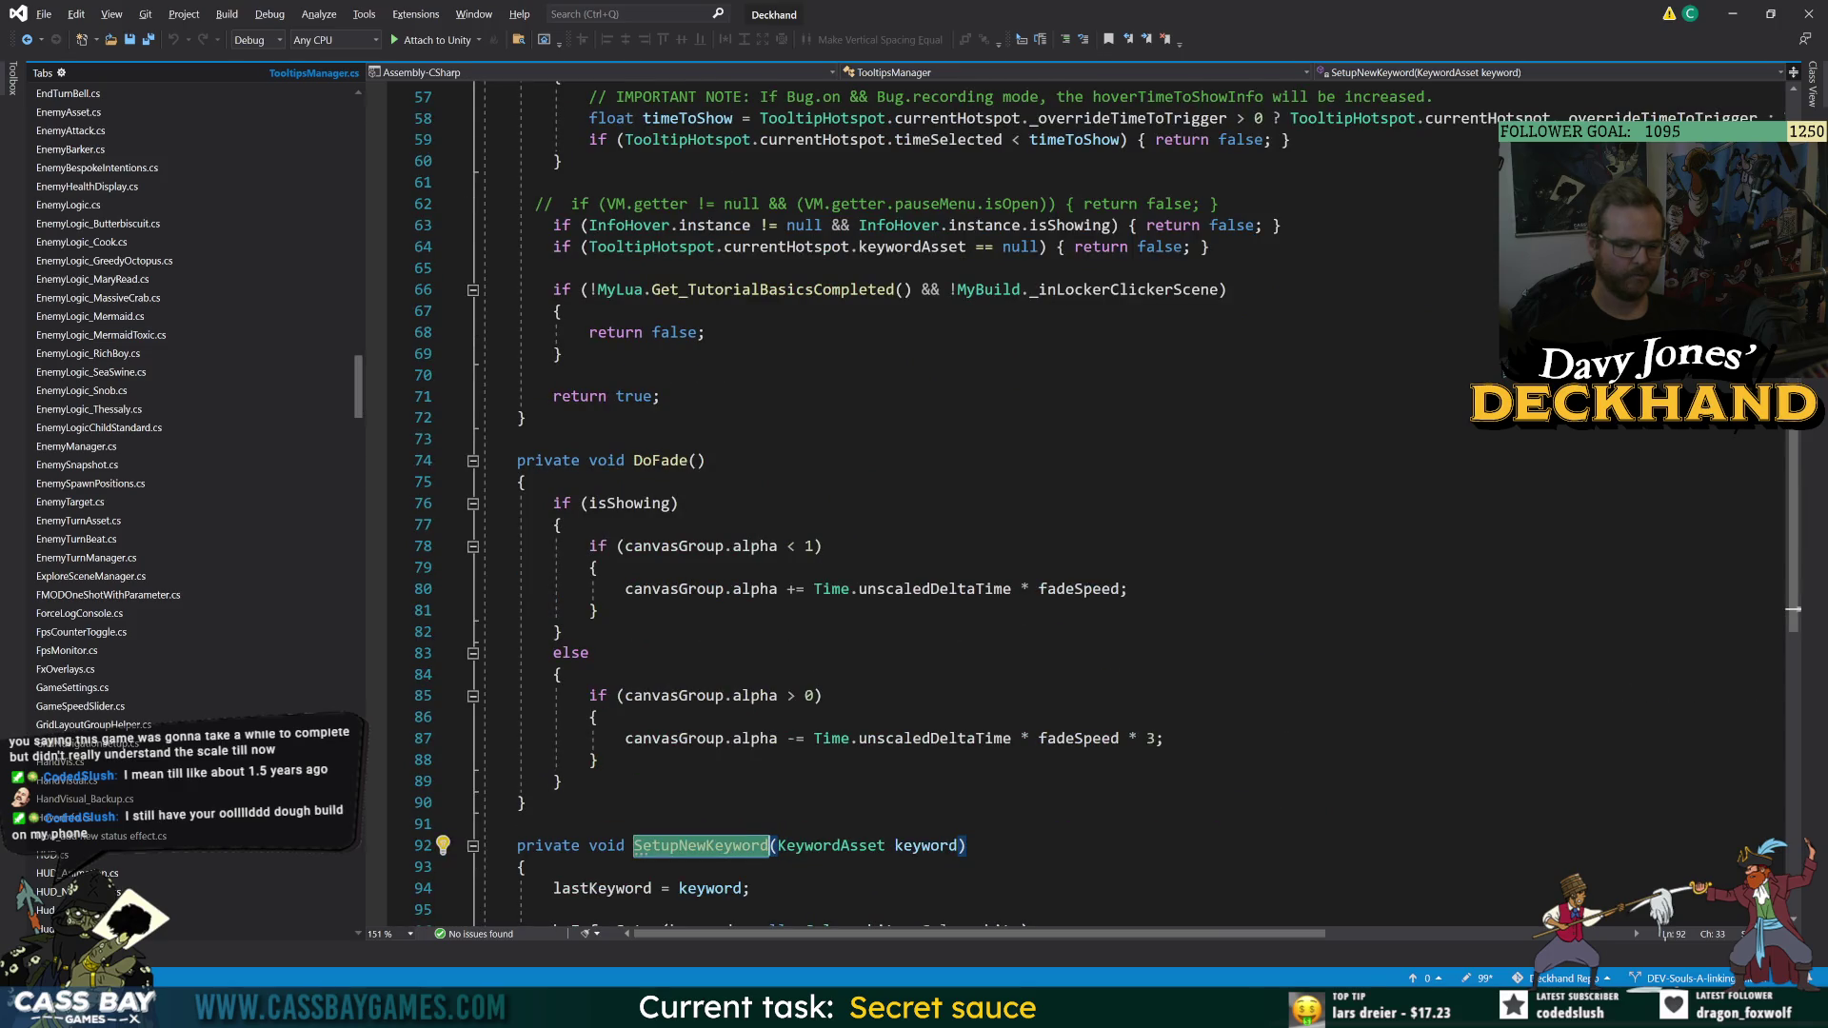
# - Look over DoFade's fade-in line, the fields, Awake, and the SetupNewKeyword call in Update
pyautogui.moveTo(1245, 1007)
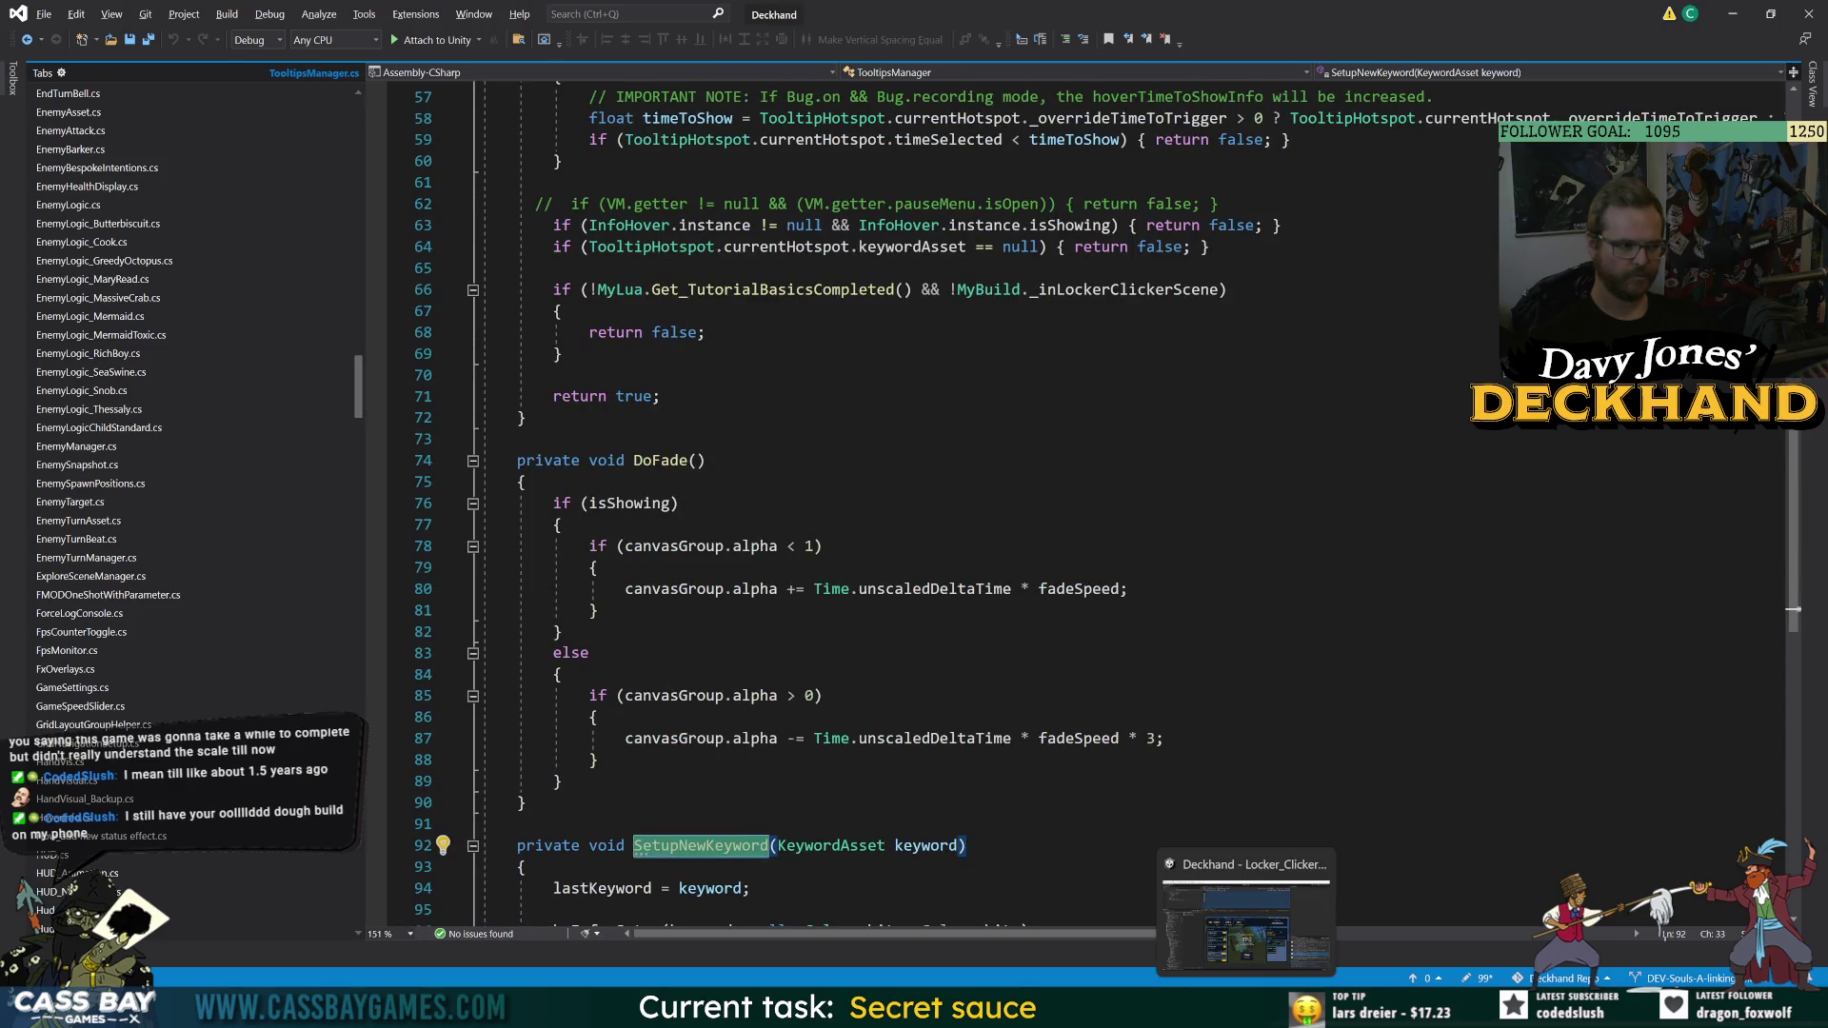
pyautogui.click(1129, 588)
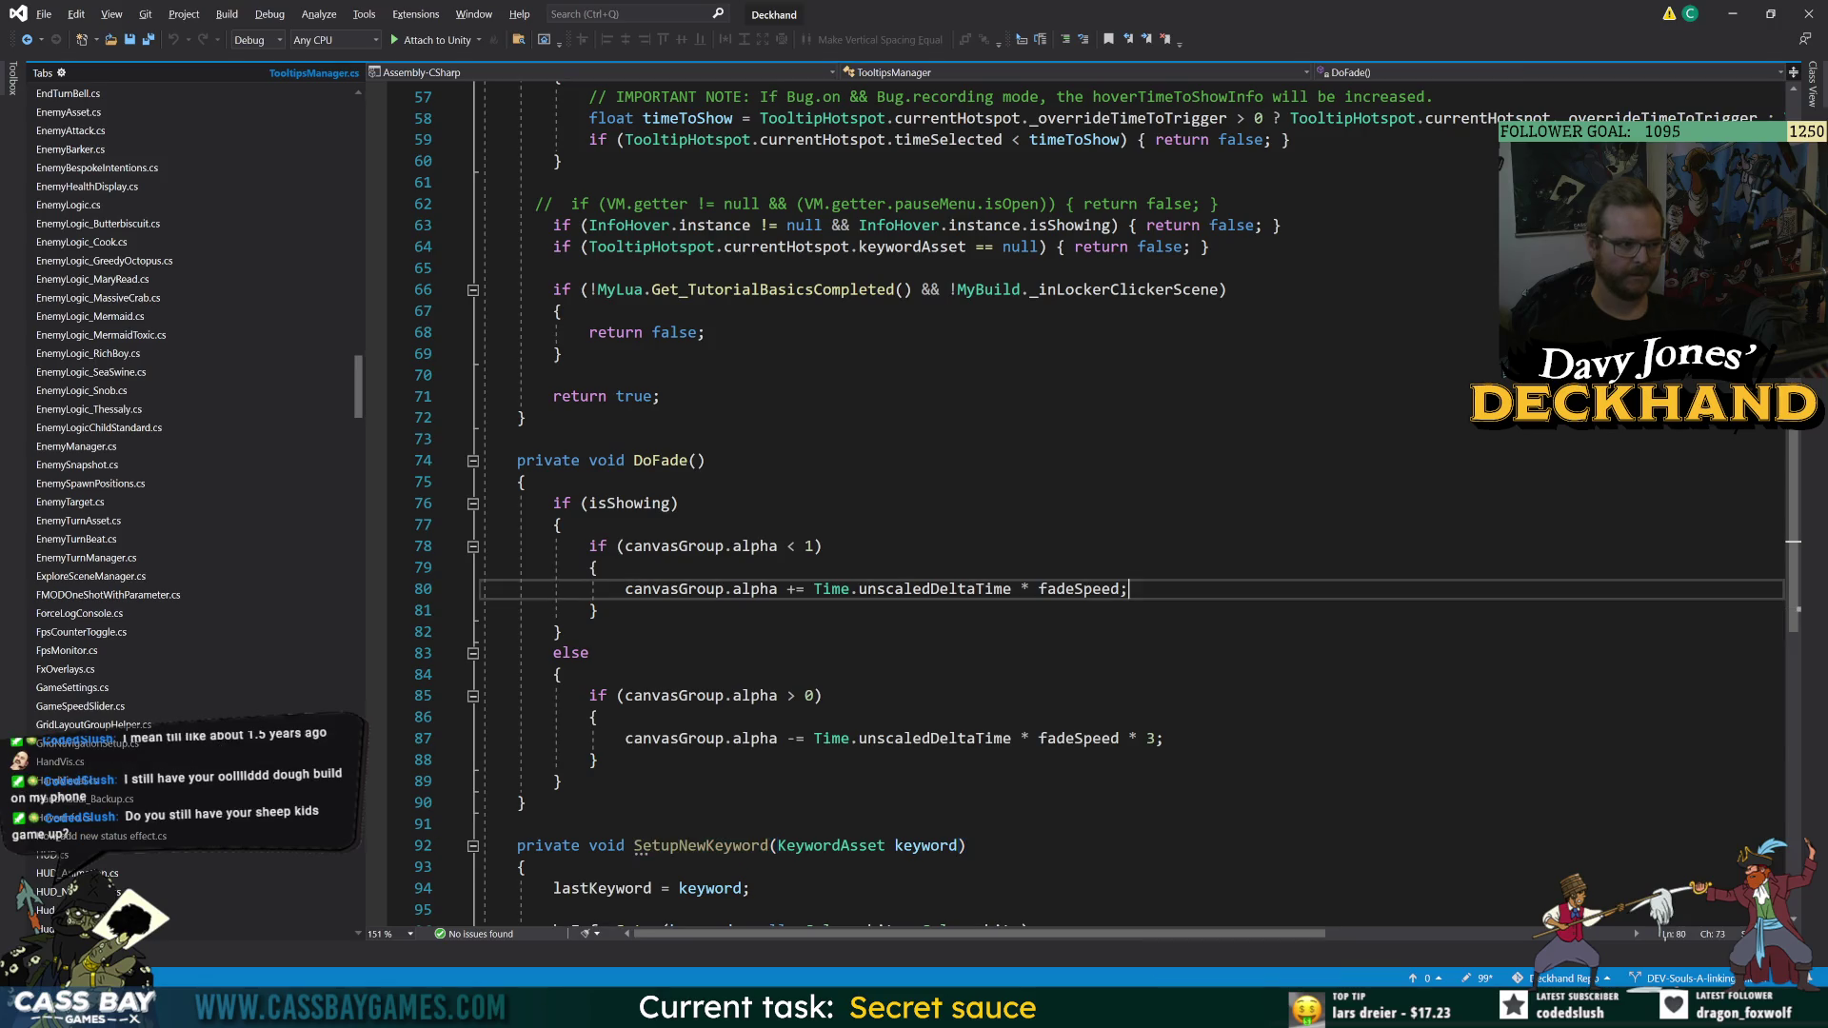
pyautogui.scroll(19, 952, 495)
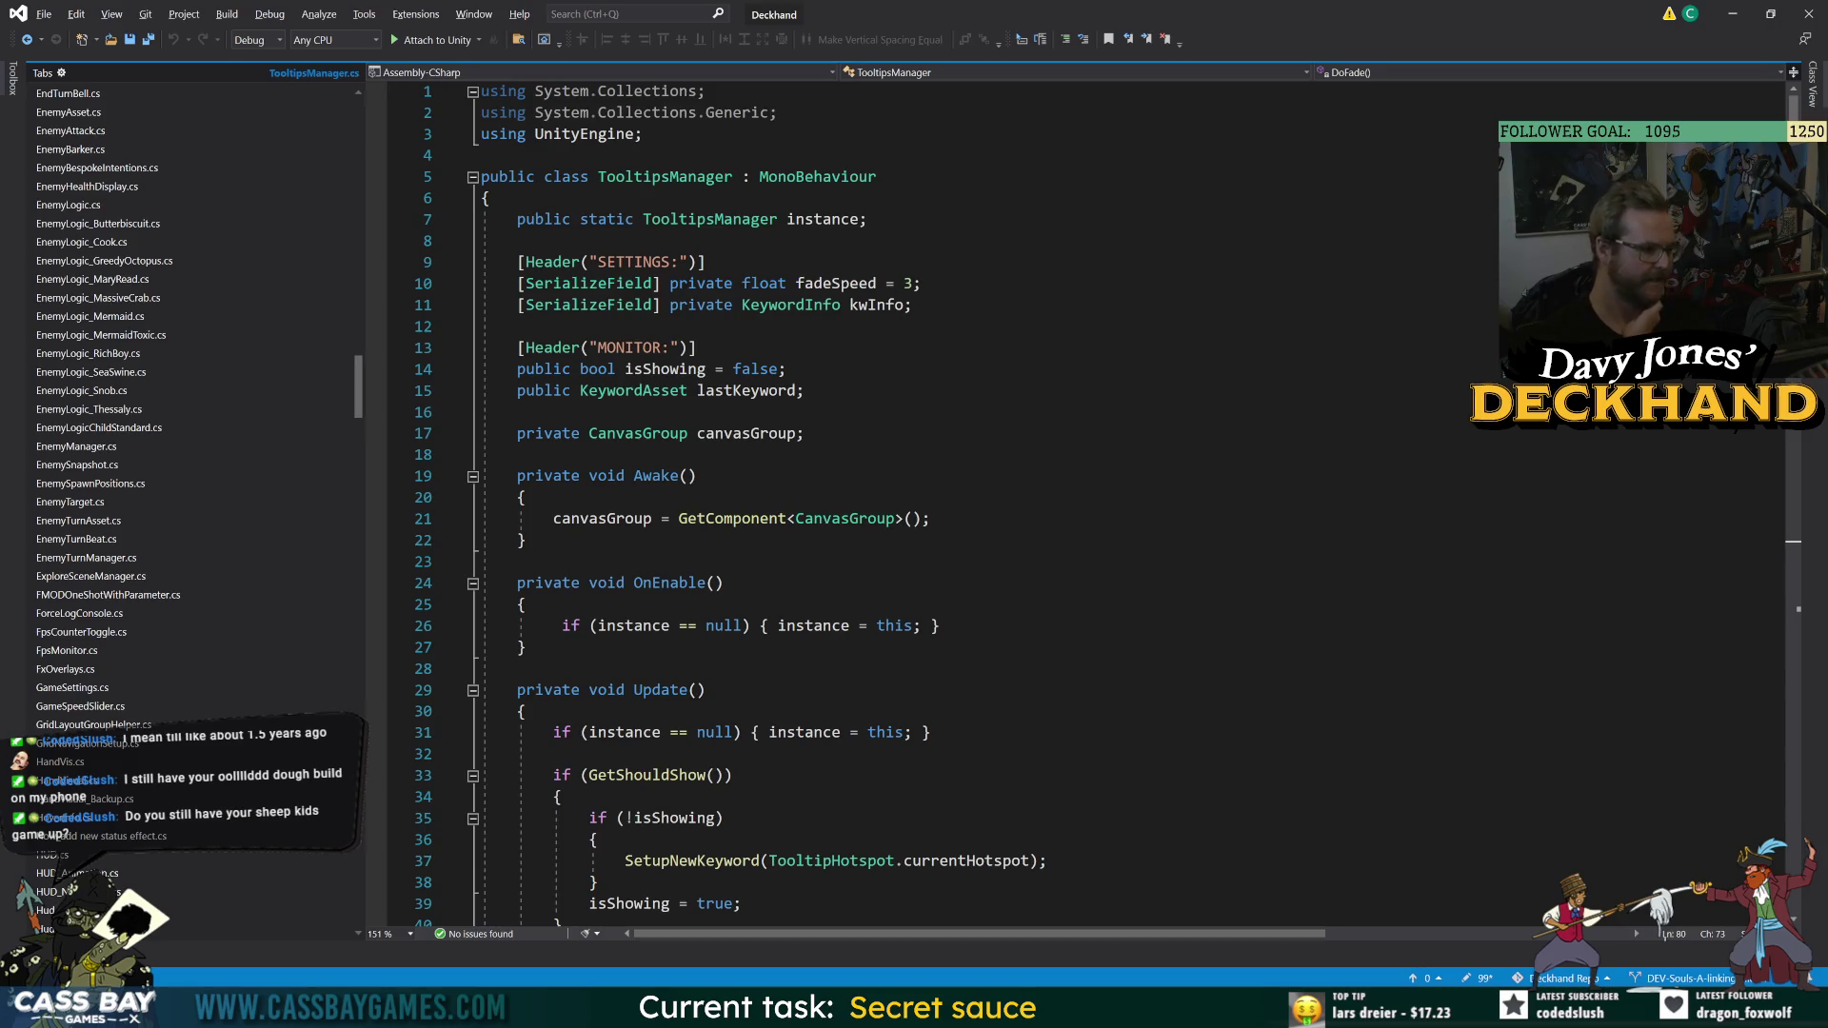
pyautogui.moveTo(359, 386); pyautogui.dragTo(359, 130)
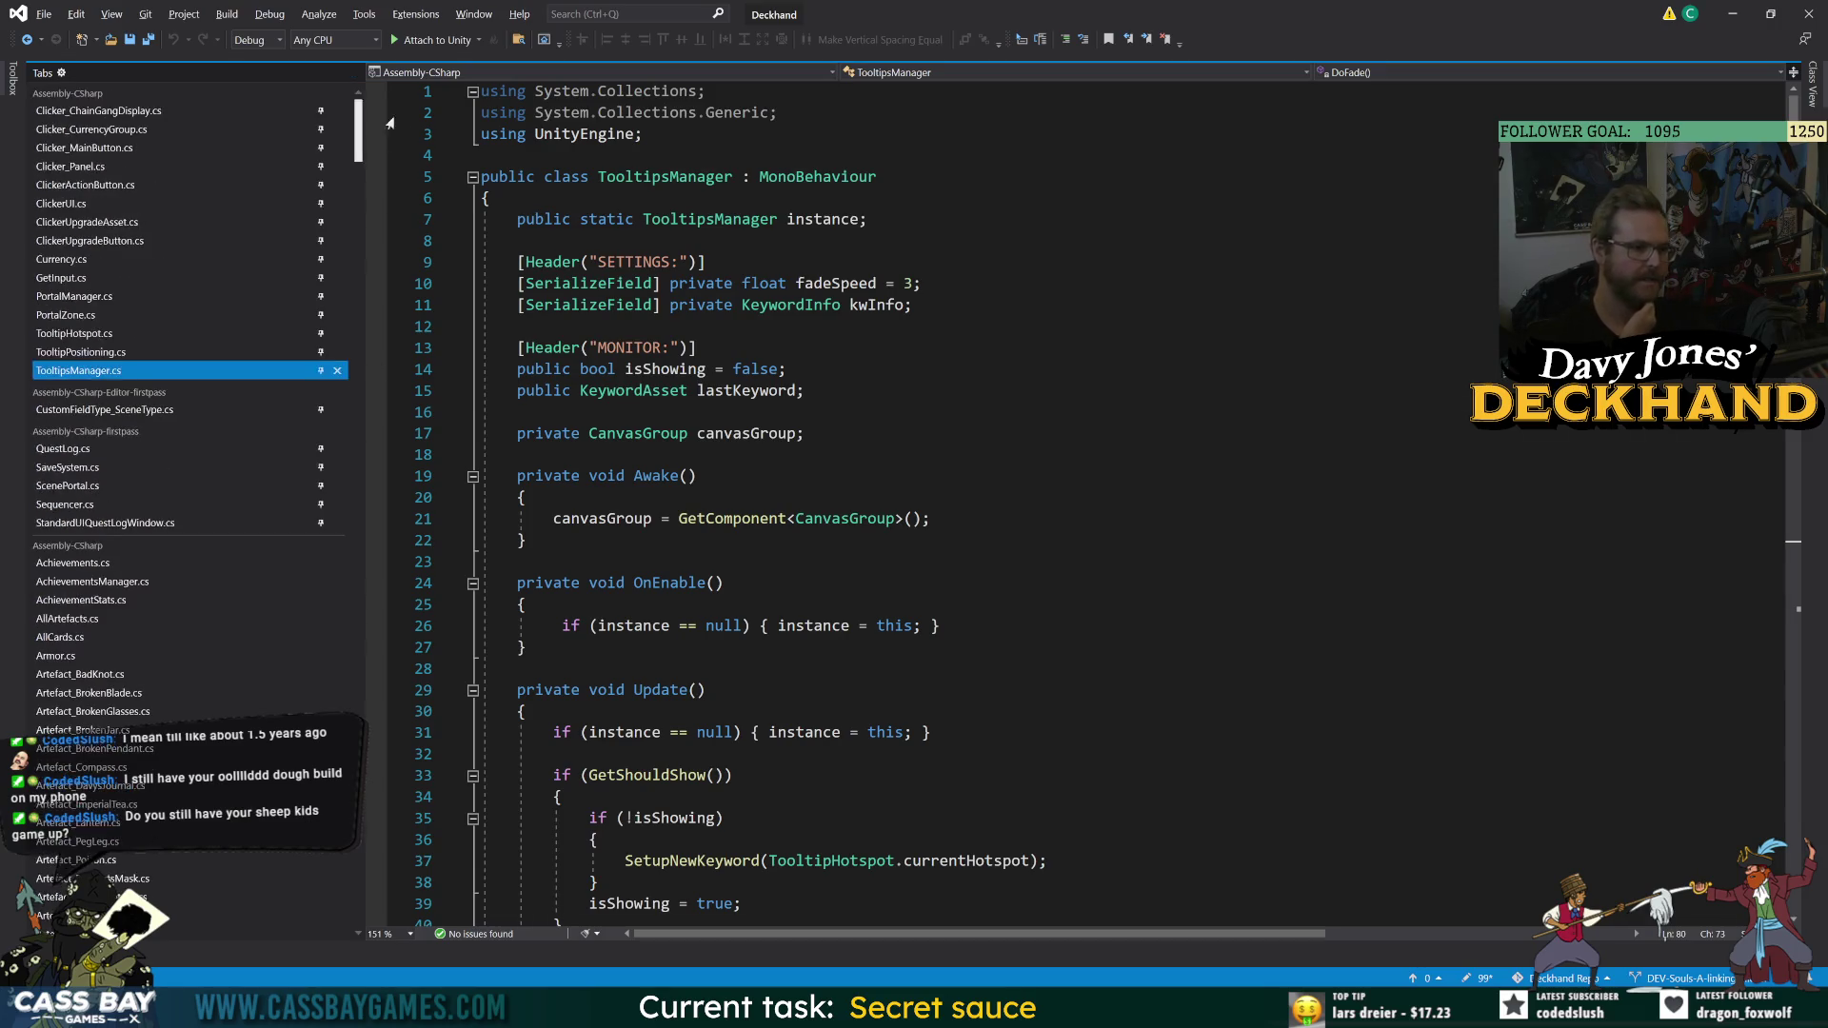
pyautogui.click(442, 412)
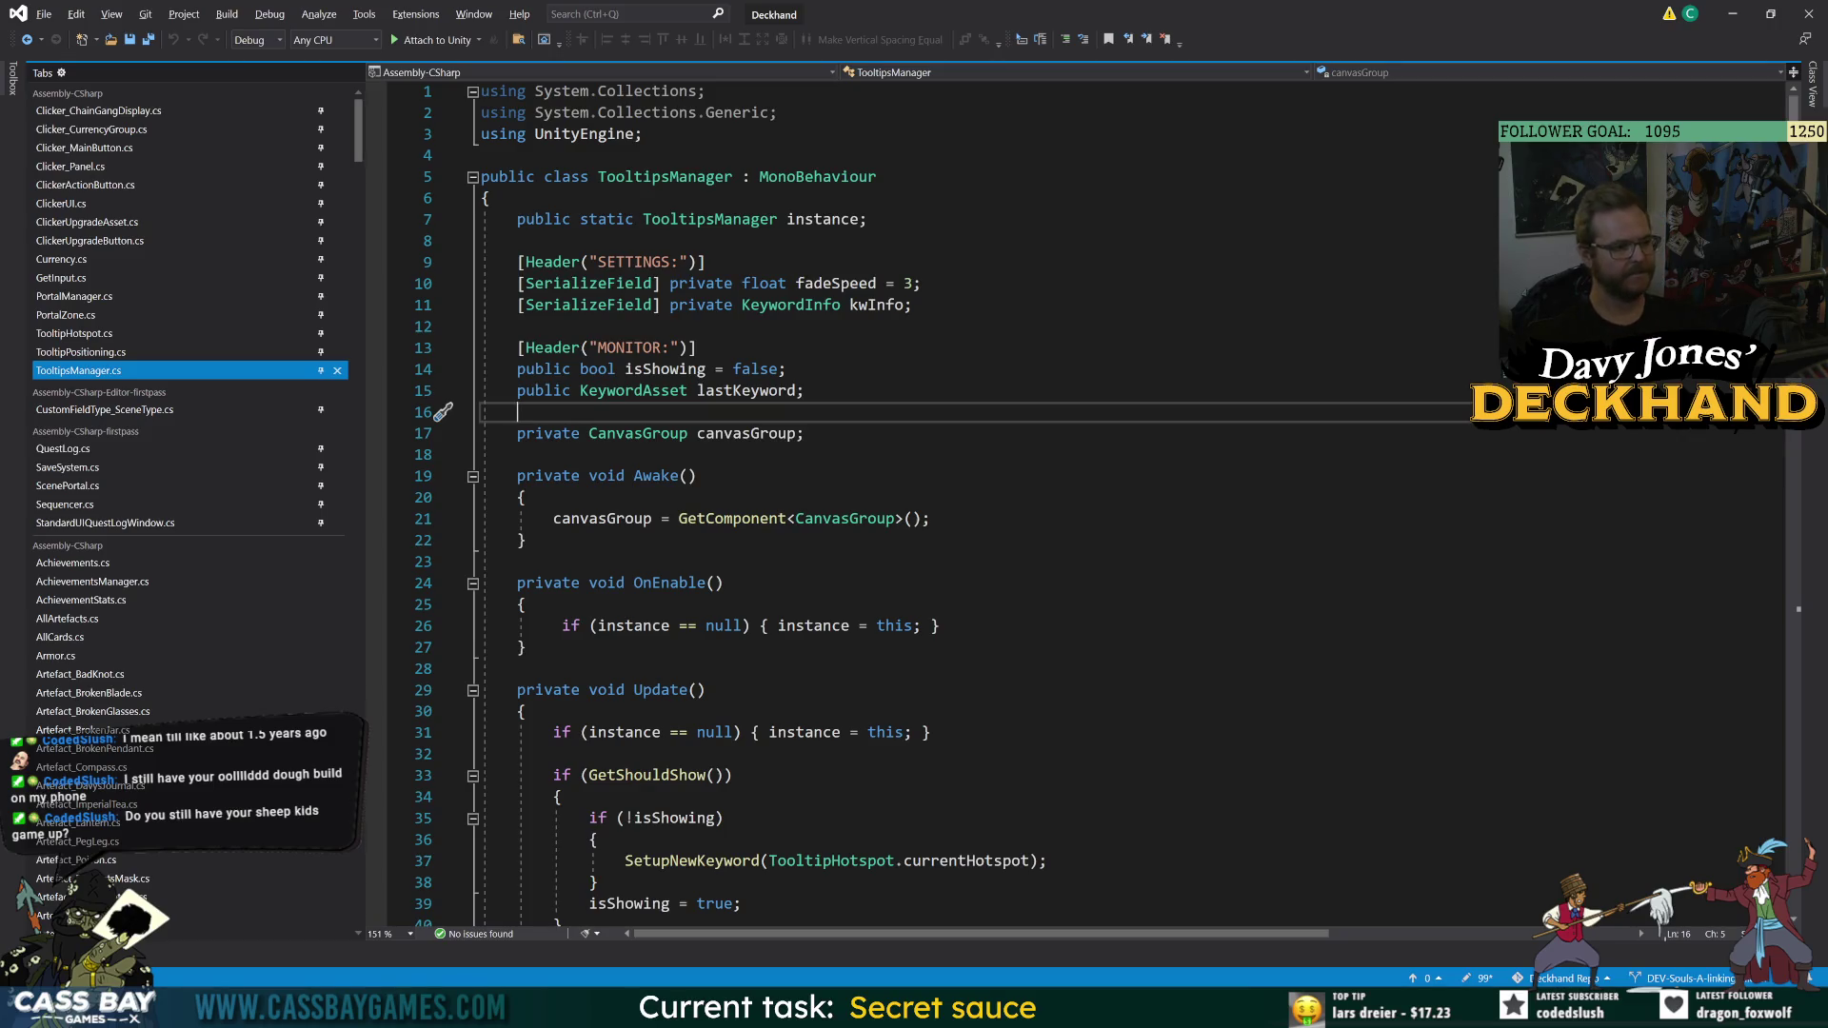
pyautogui.click(698, 476)
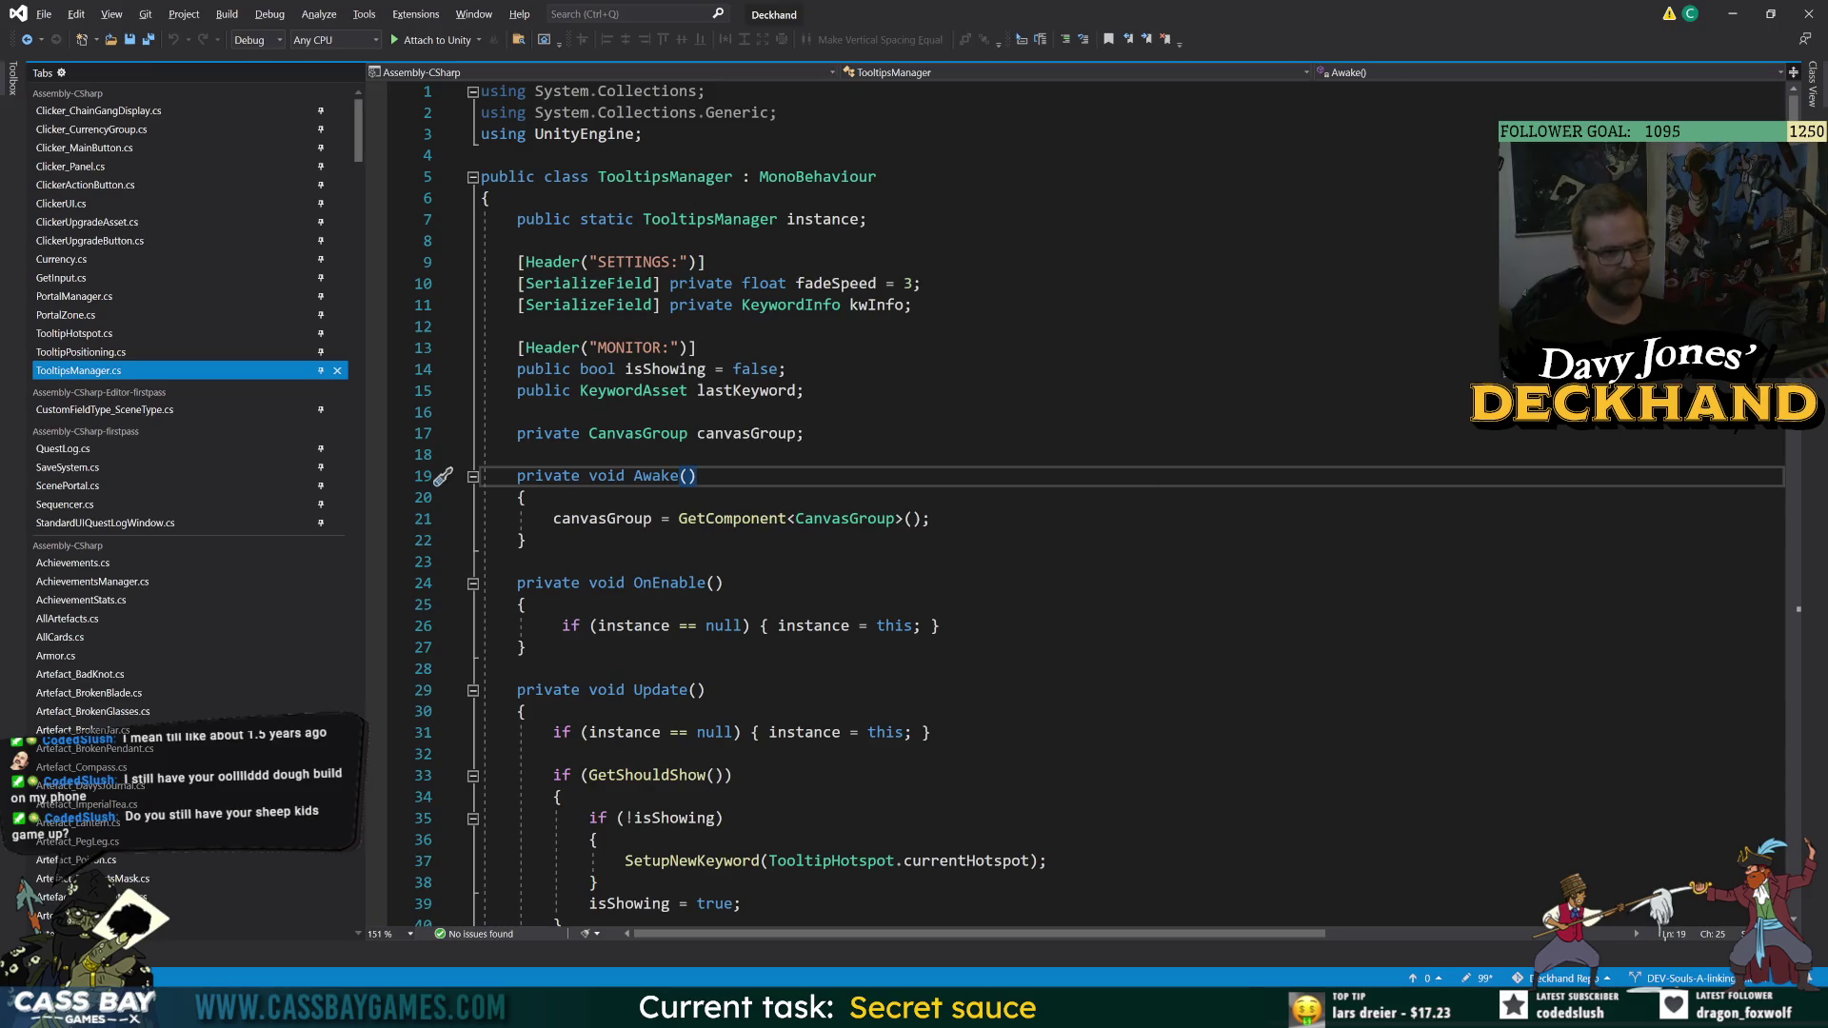
pyautogui.scroll(-6, 710, 481)
pyautogui.doubleClick(709, 481)
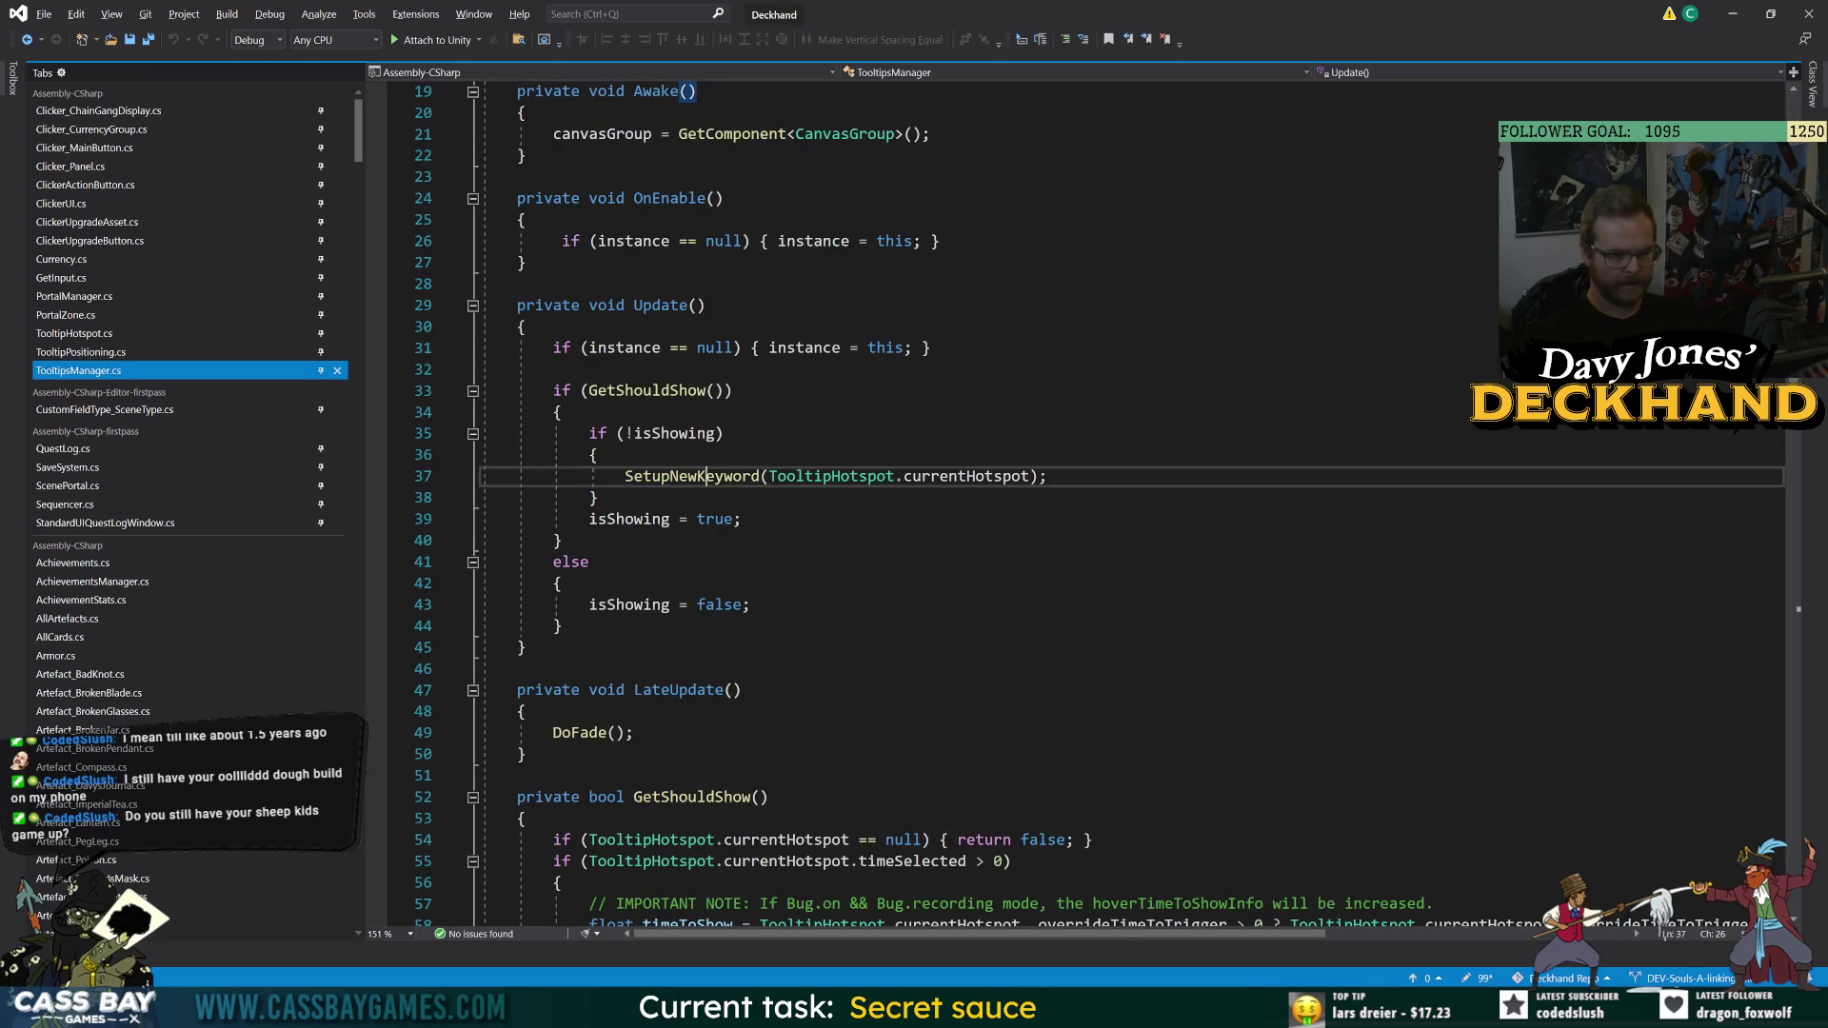
# - Check the running game, then compare the hotspot and keyword versions of SetupNewKeyword
pyautogui.hotkey('alt', 'Tab')
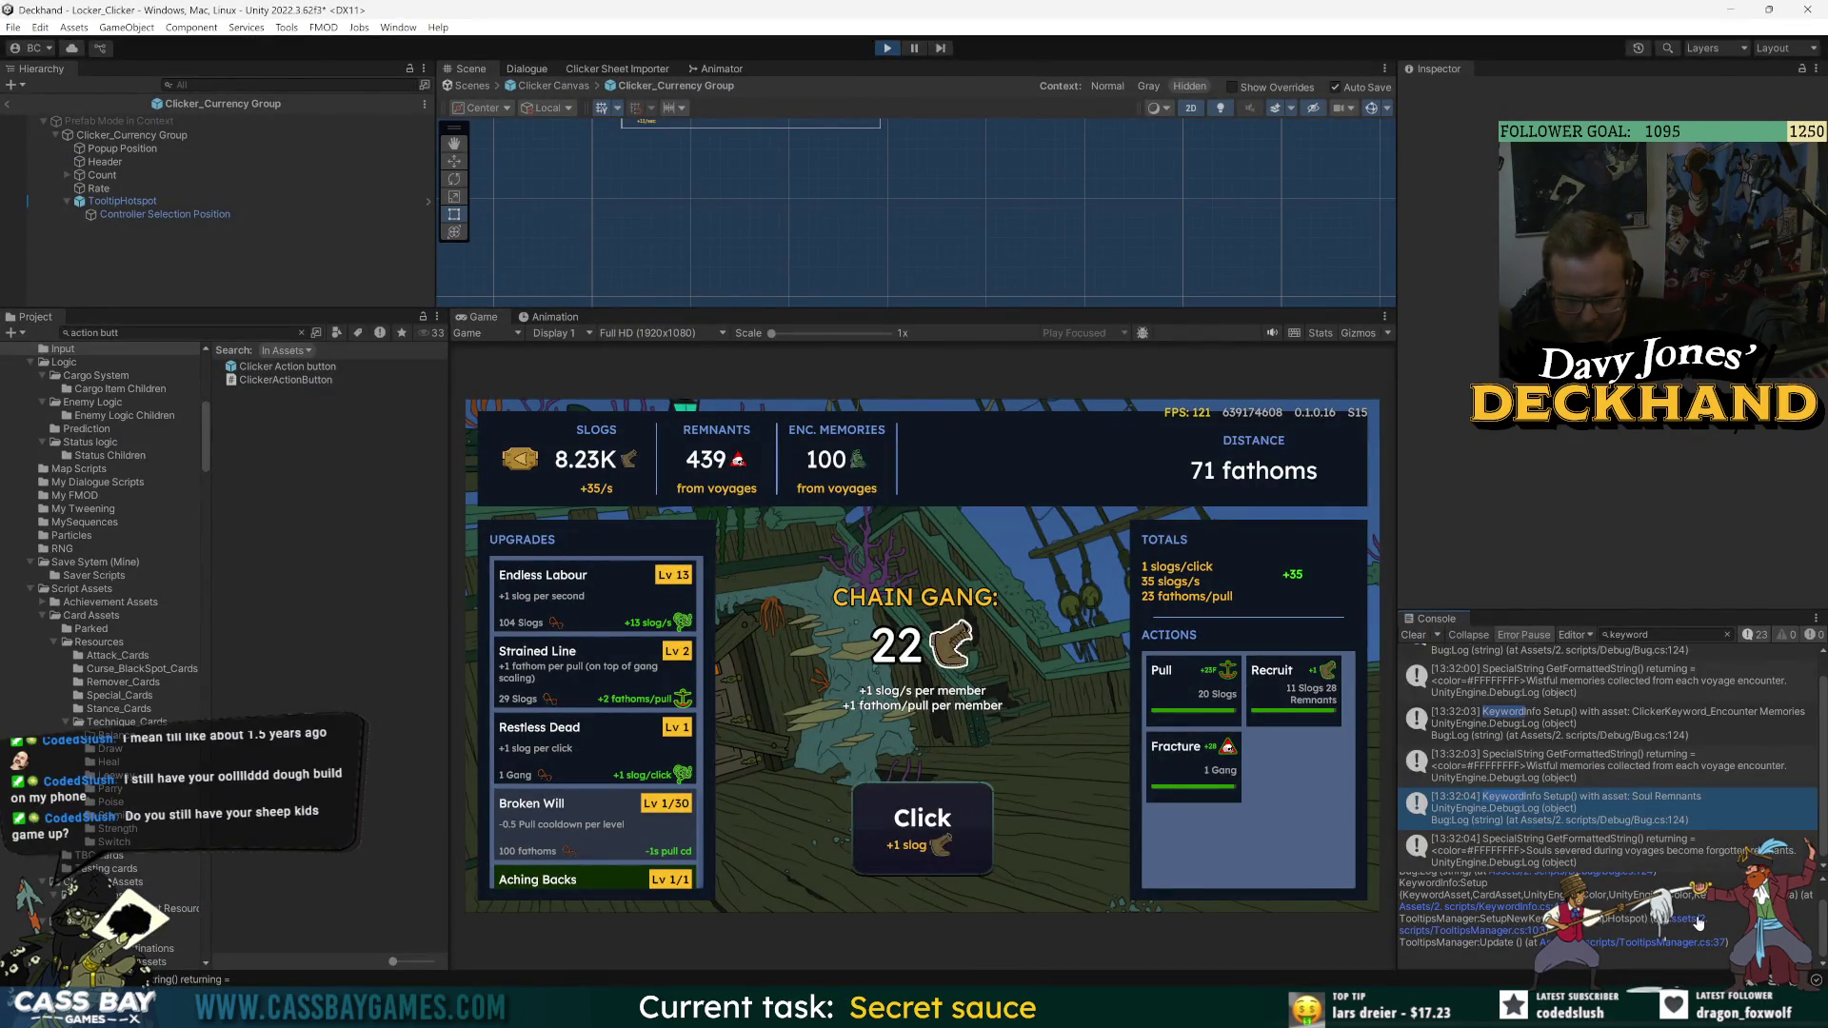
pyautogui.hotkey('alt', 'Tab')
pyautogui.doubleClick(700, 417)
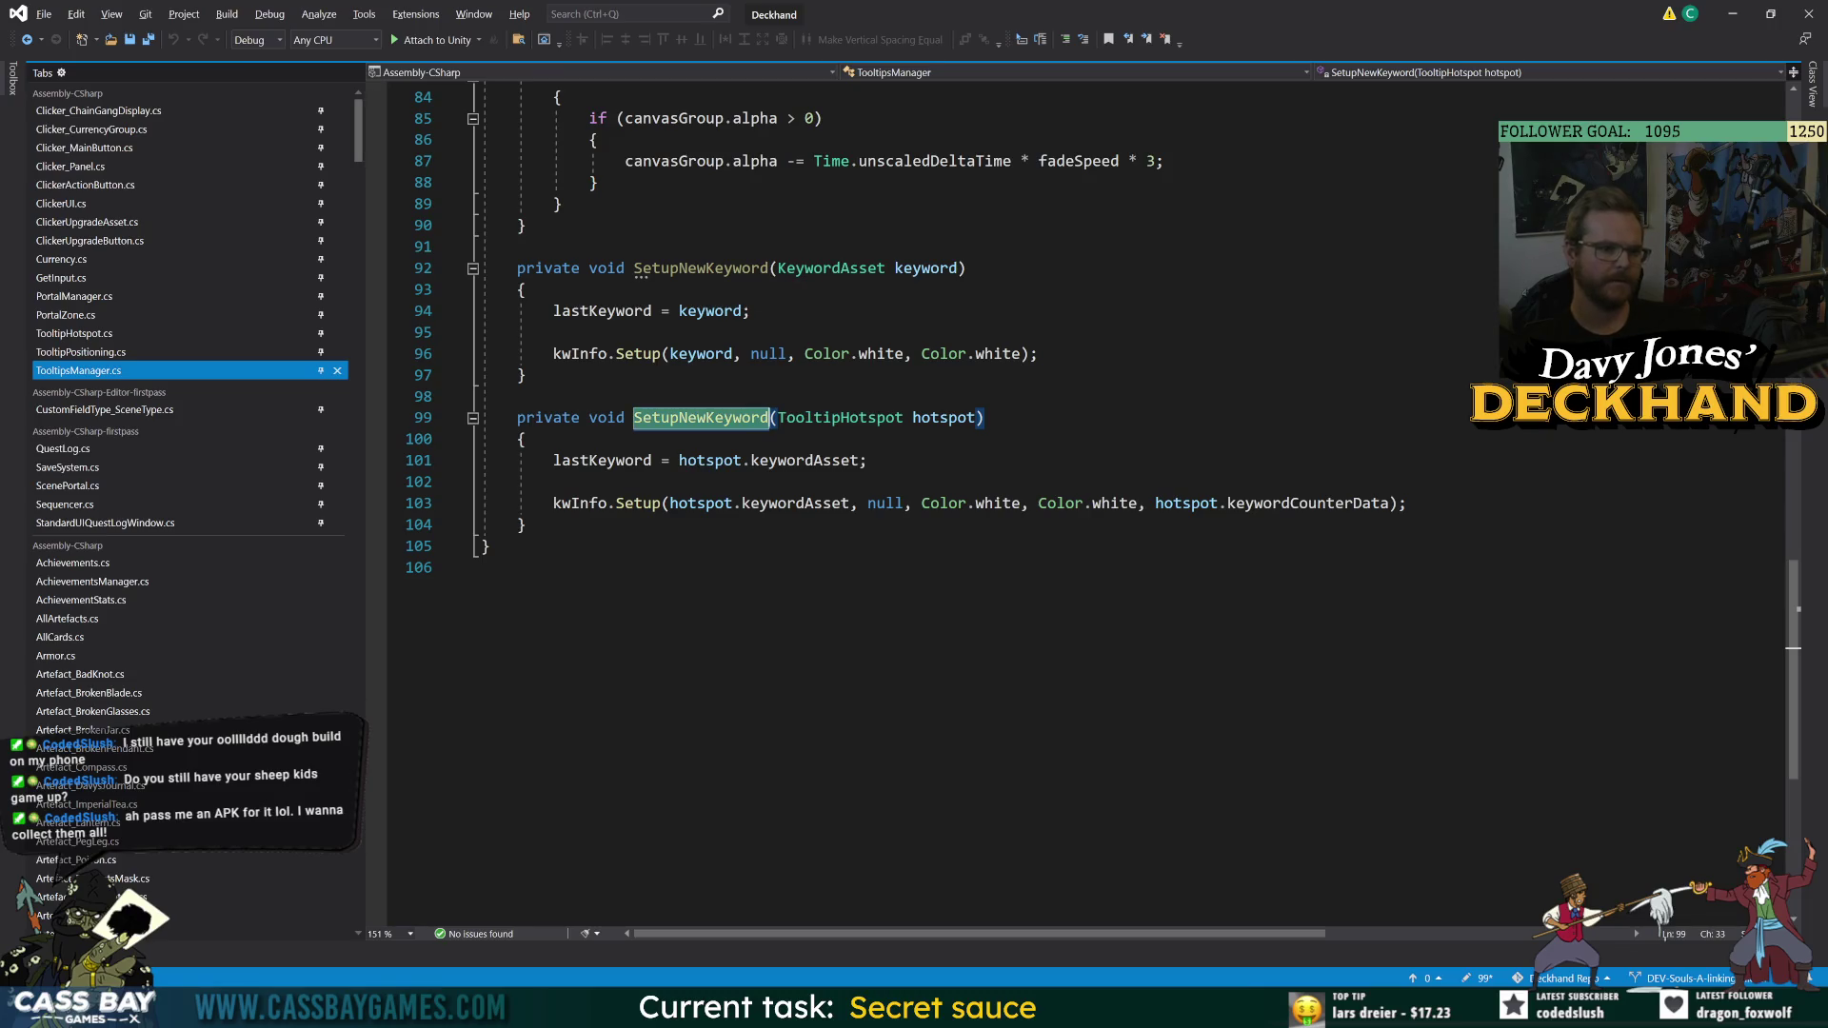
pyautogui.click(700, 268)
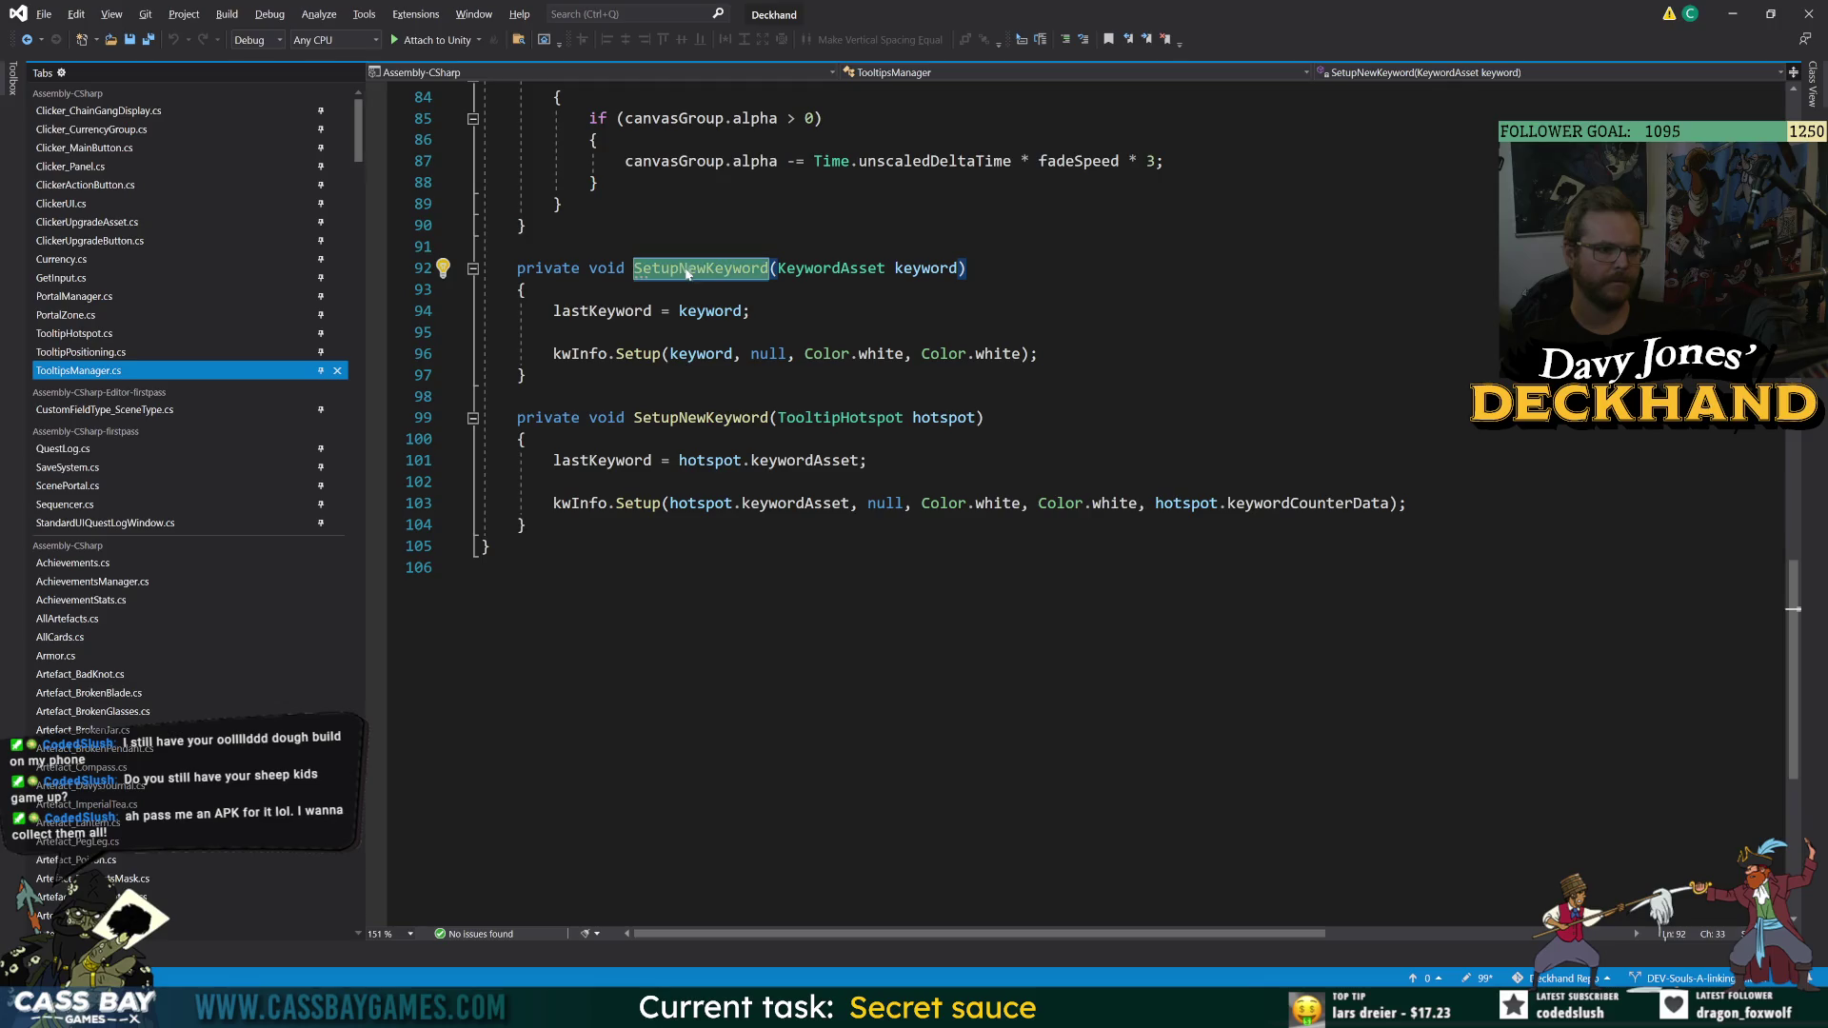
pyautogui.click(667, 568)
pyautogui.doubleClick(869, 419)
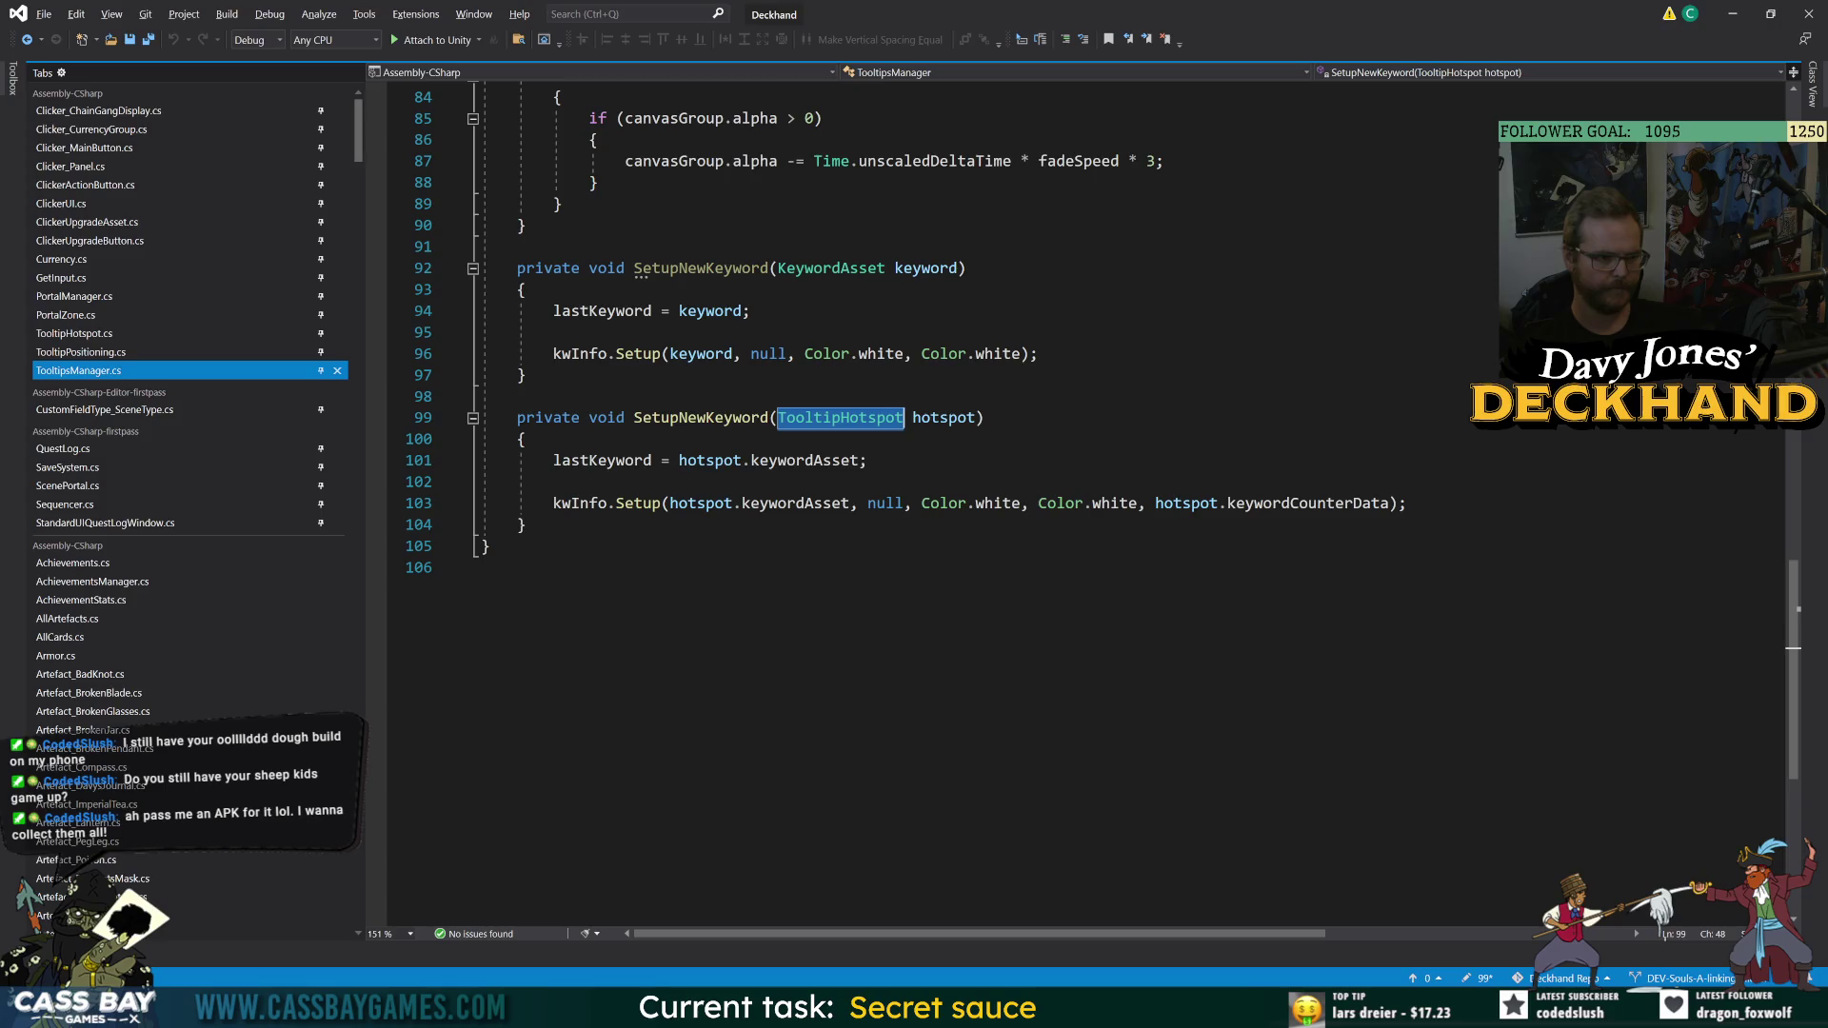
pyautogui.click(643, 418)
pyautogui.scroll(20, 644, 419)
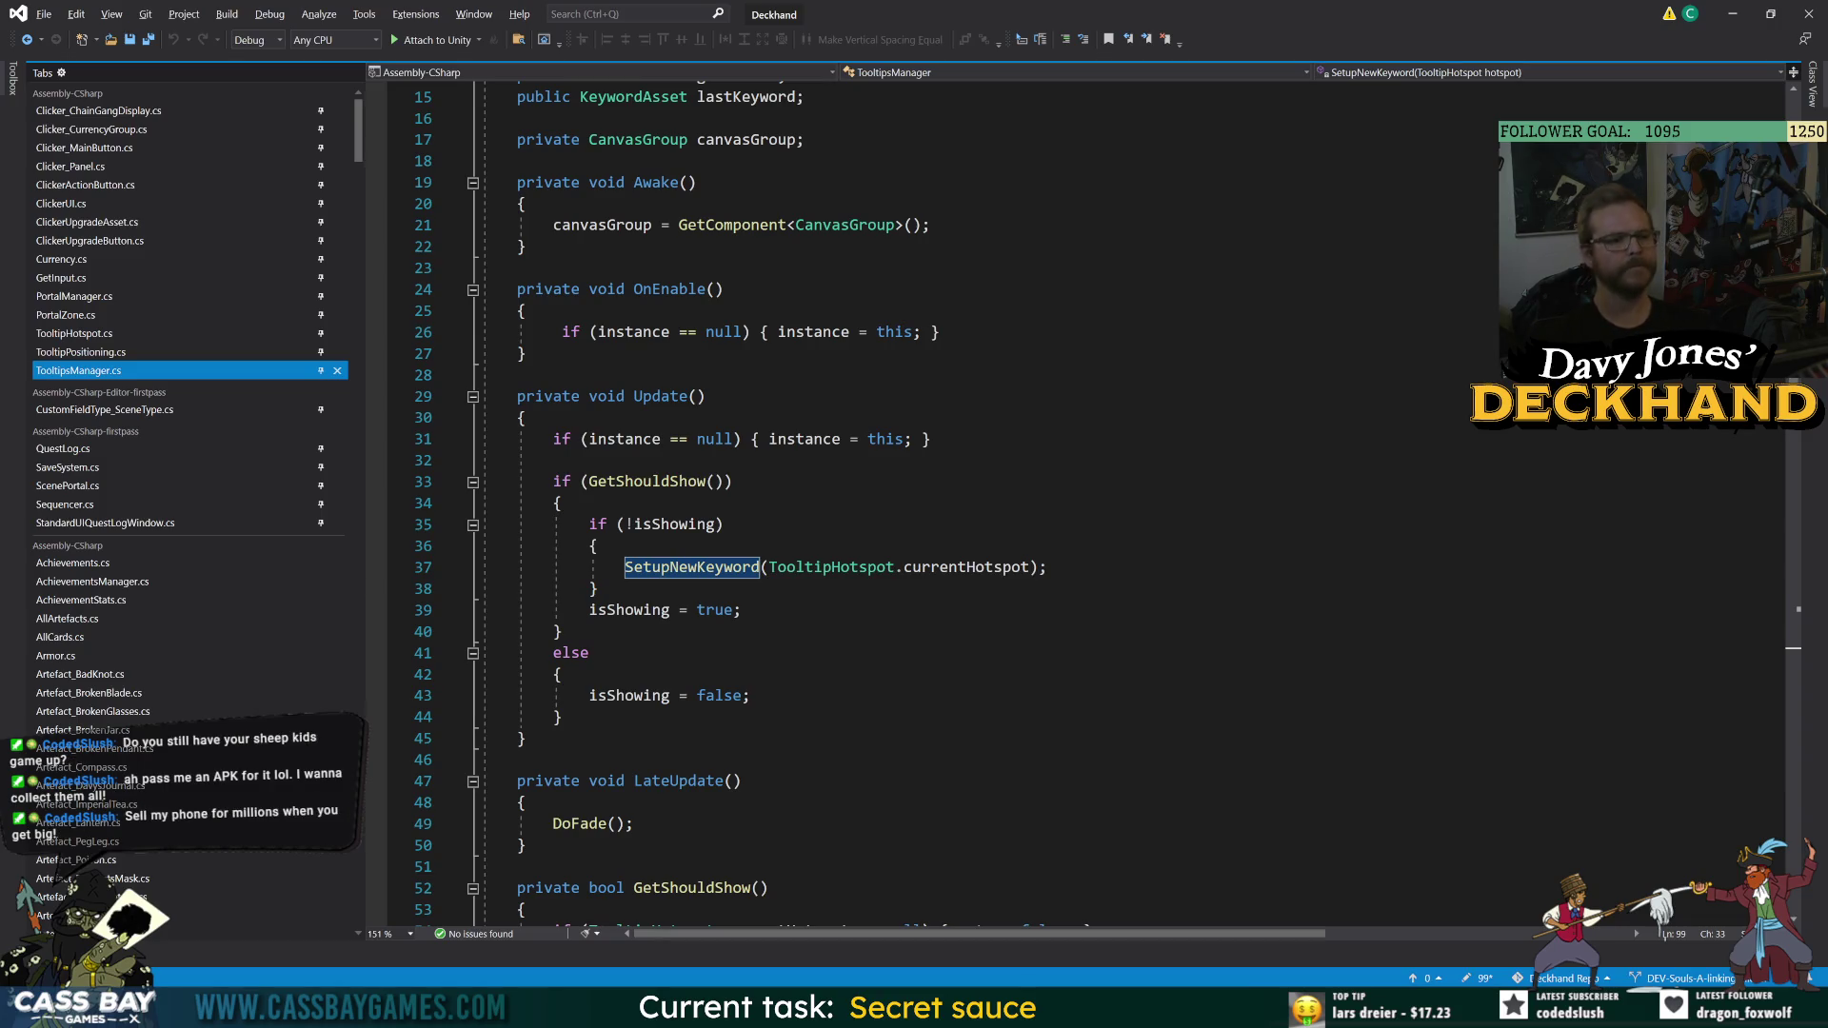
# - Highlight the isShowing uses and jump to the GetShouldShow definition from line 33
pyautogui.click(678, 524)
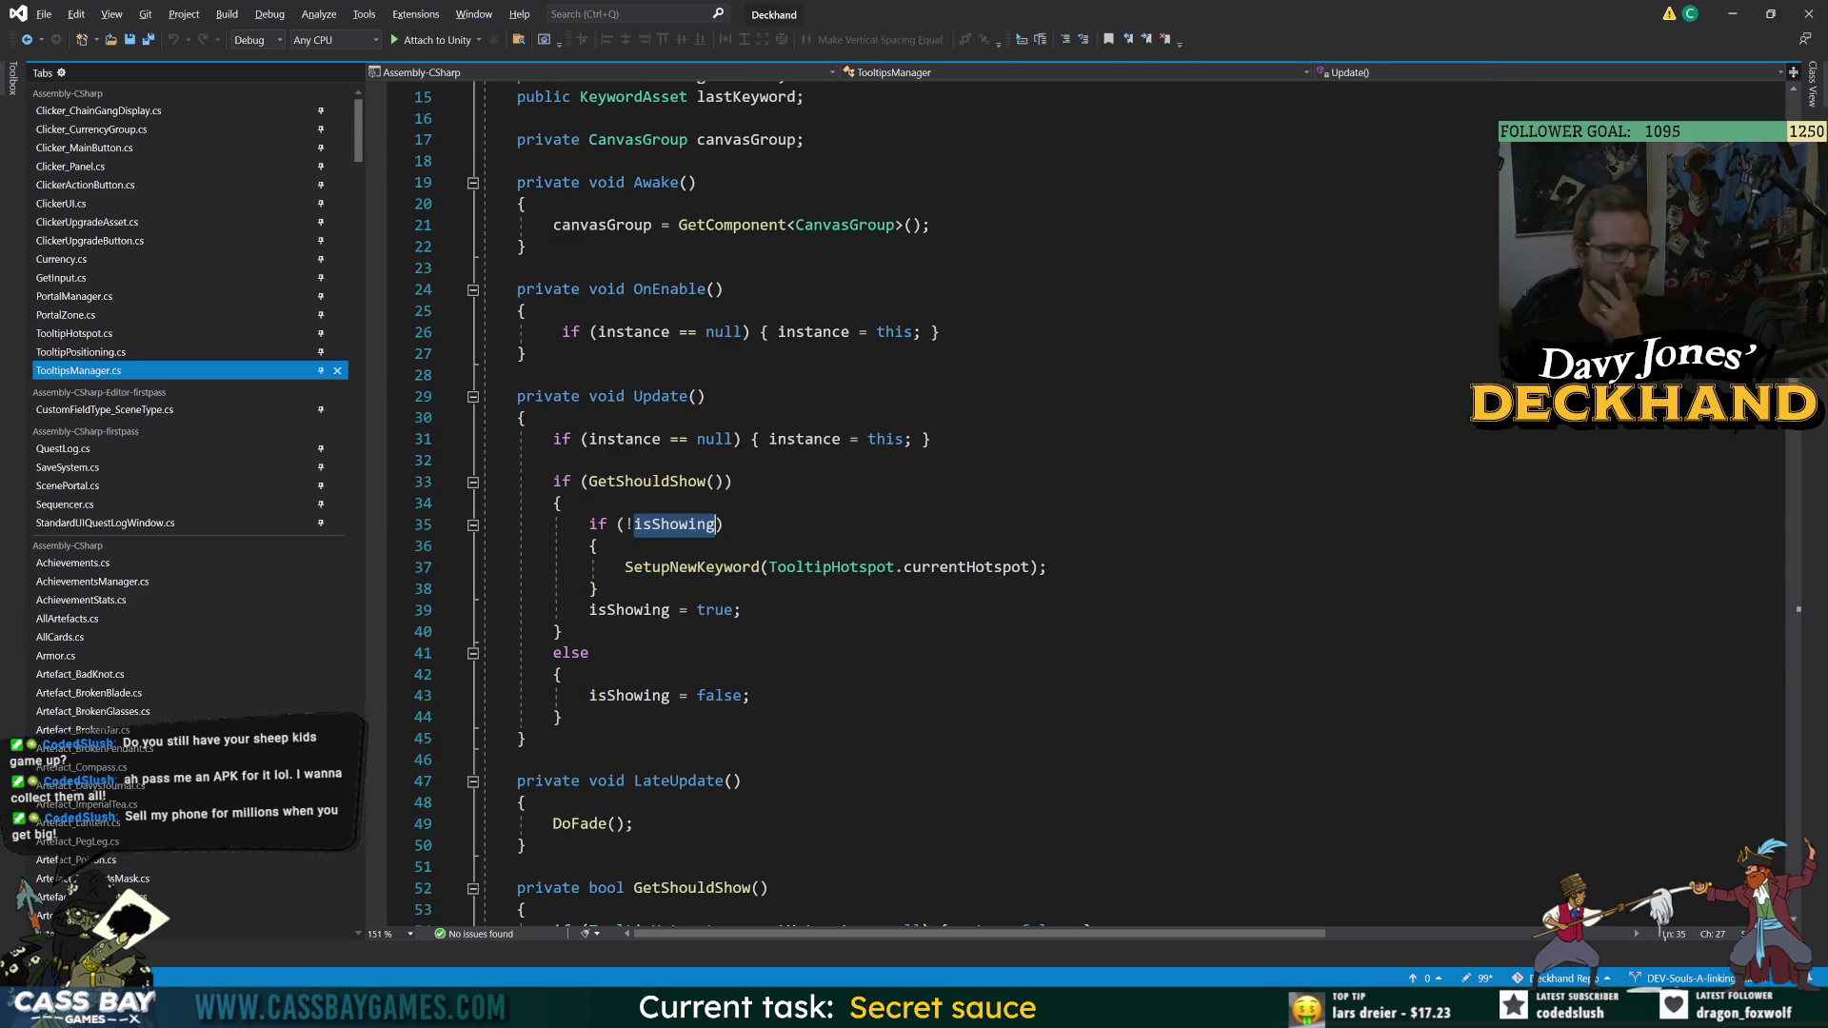
pyautogui.scroll(4, 678, 523)
pyautogui.scroll(-19, 952, 672)
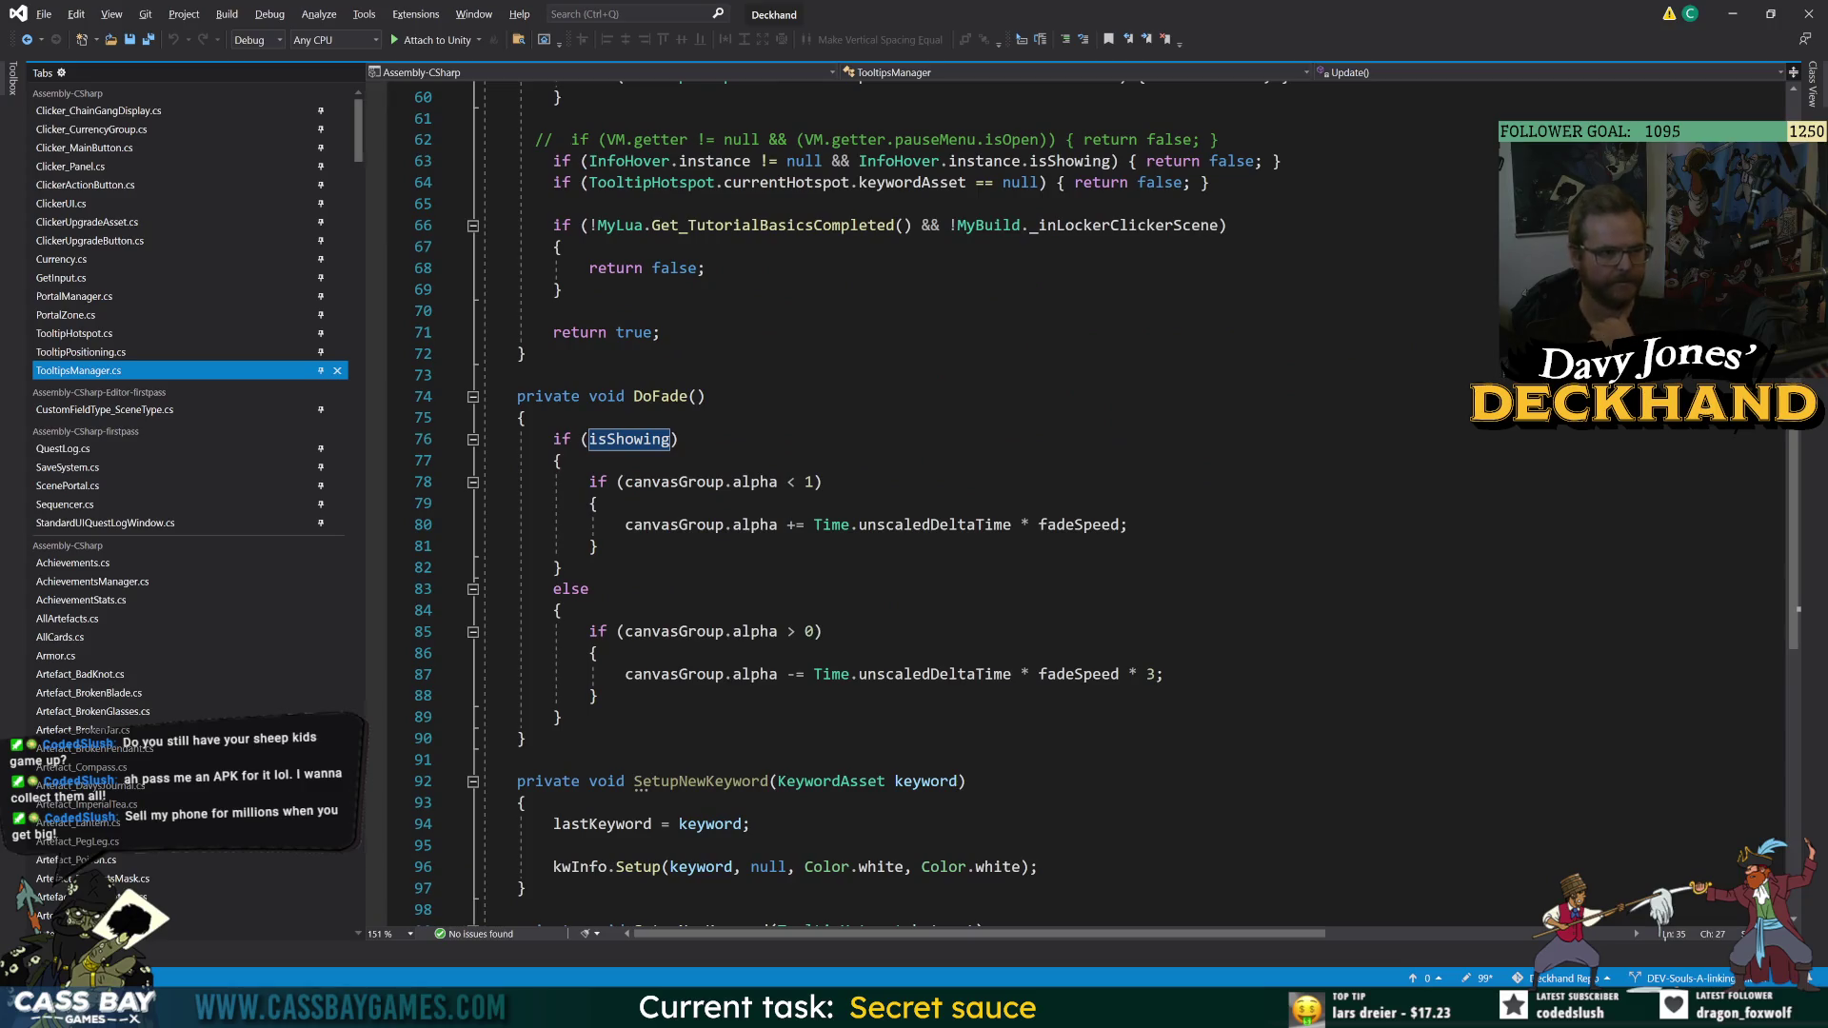
pyautogui.scroll(-9, 952, 500)
pyautogui.scroll(7, 952, 500)
pyautogui.scroll(15, 952, 499)
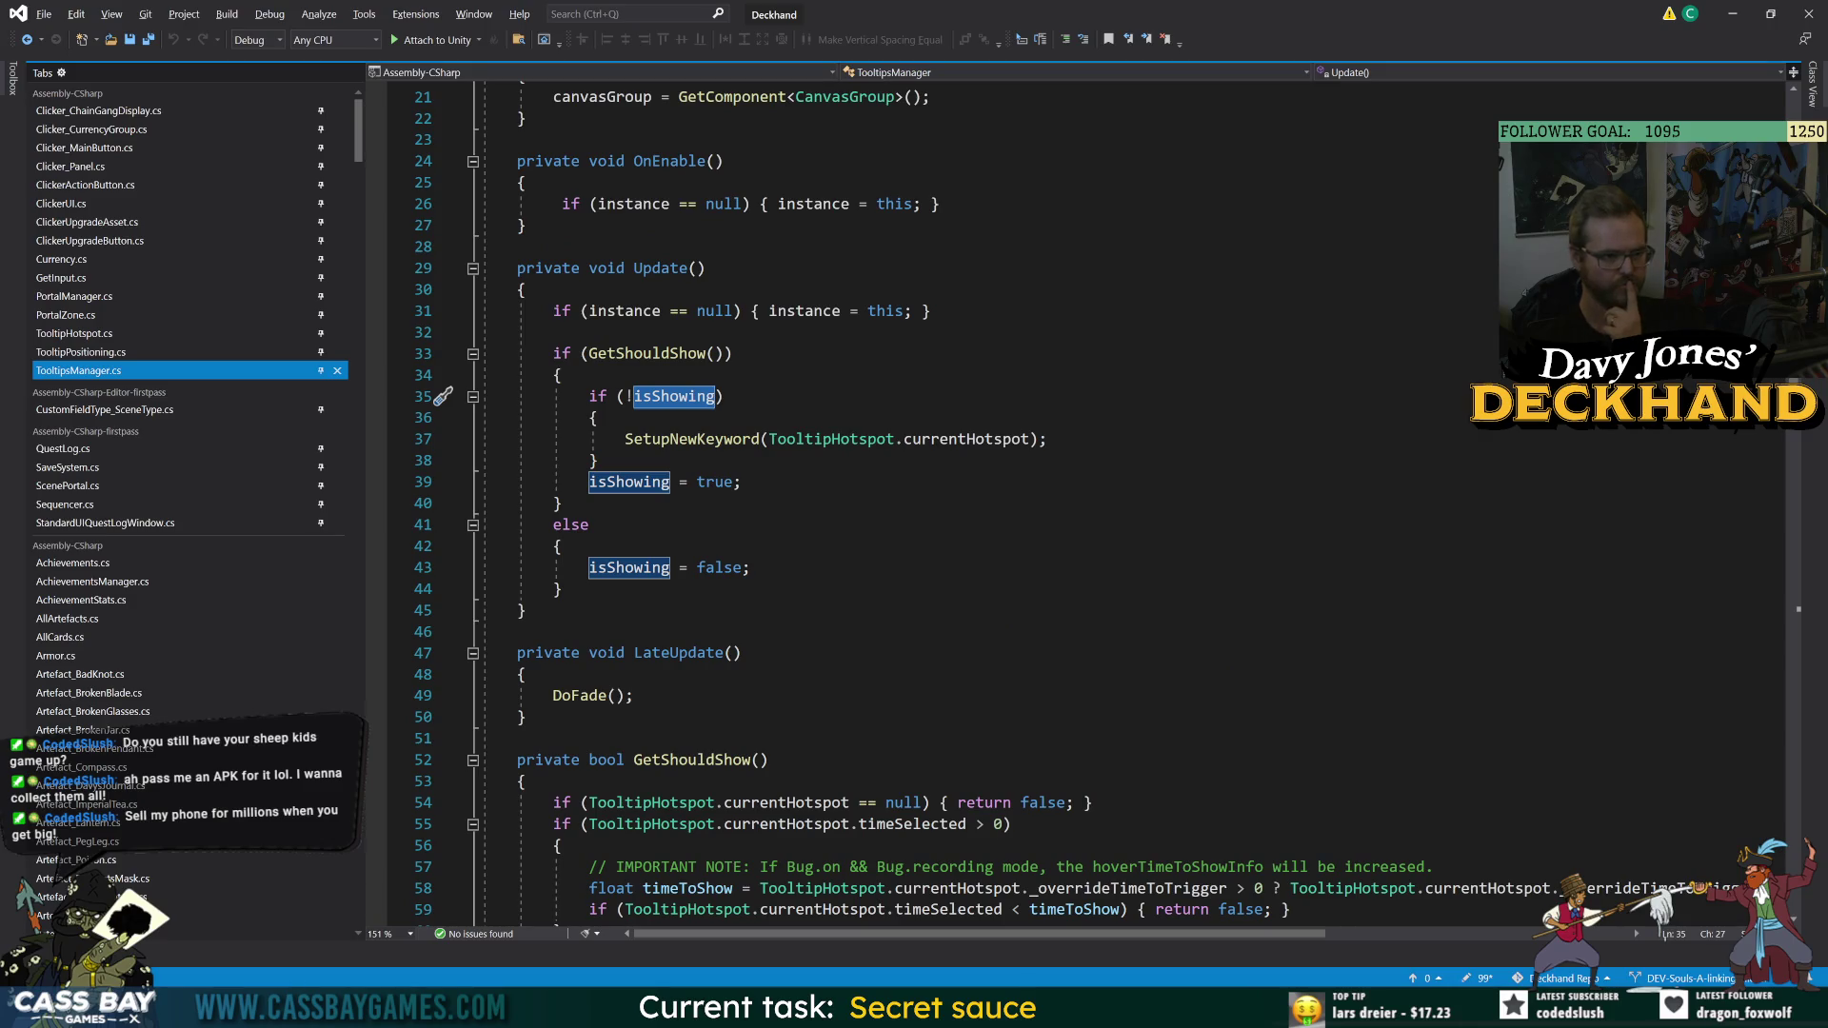
pyautogui.doubleClick(676, 353)
pyautogui.press('F12')
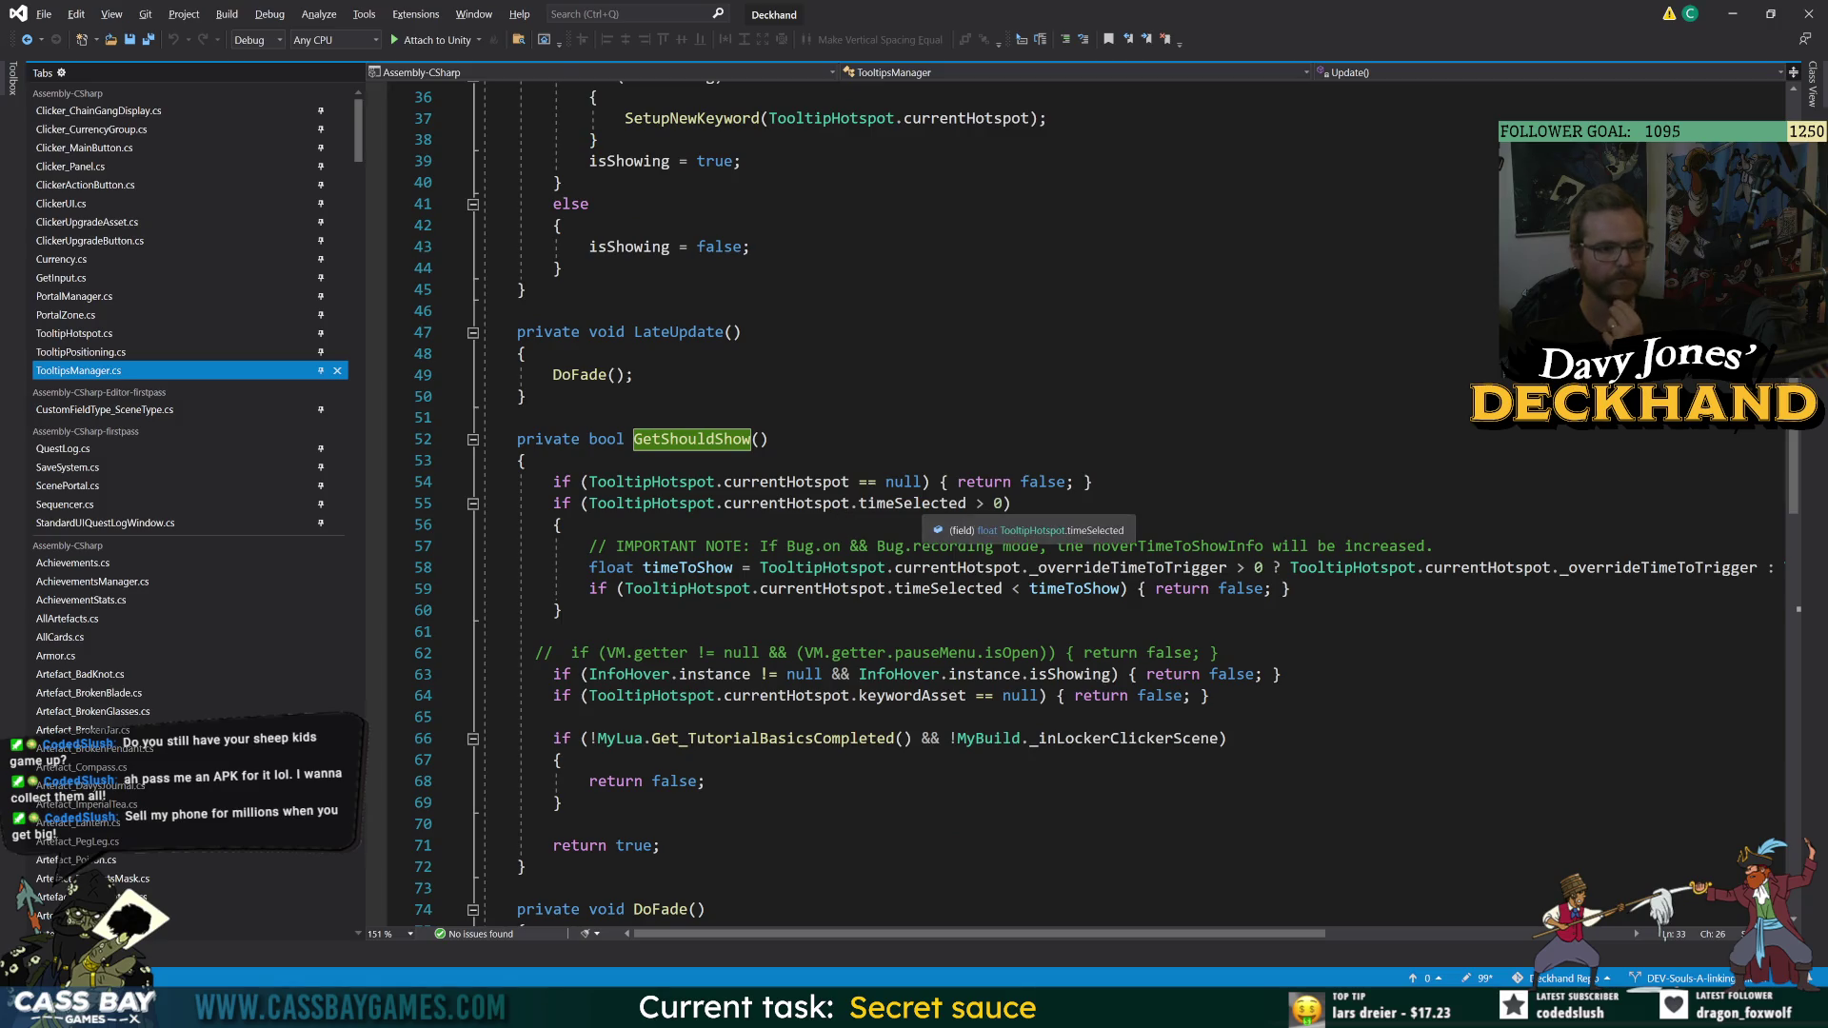
# - Trace the timeSelected and timeToShow checks, then go to TooltipHotspot's definition from line 55
pyautogui.doubleClick(920, 513)
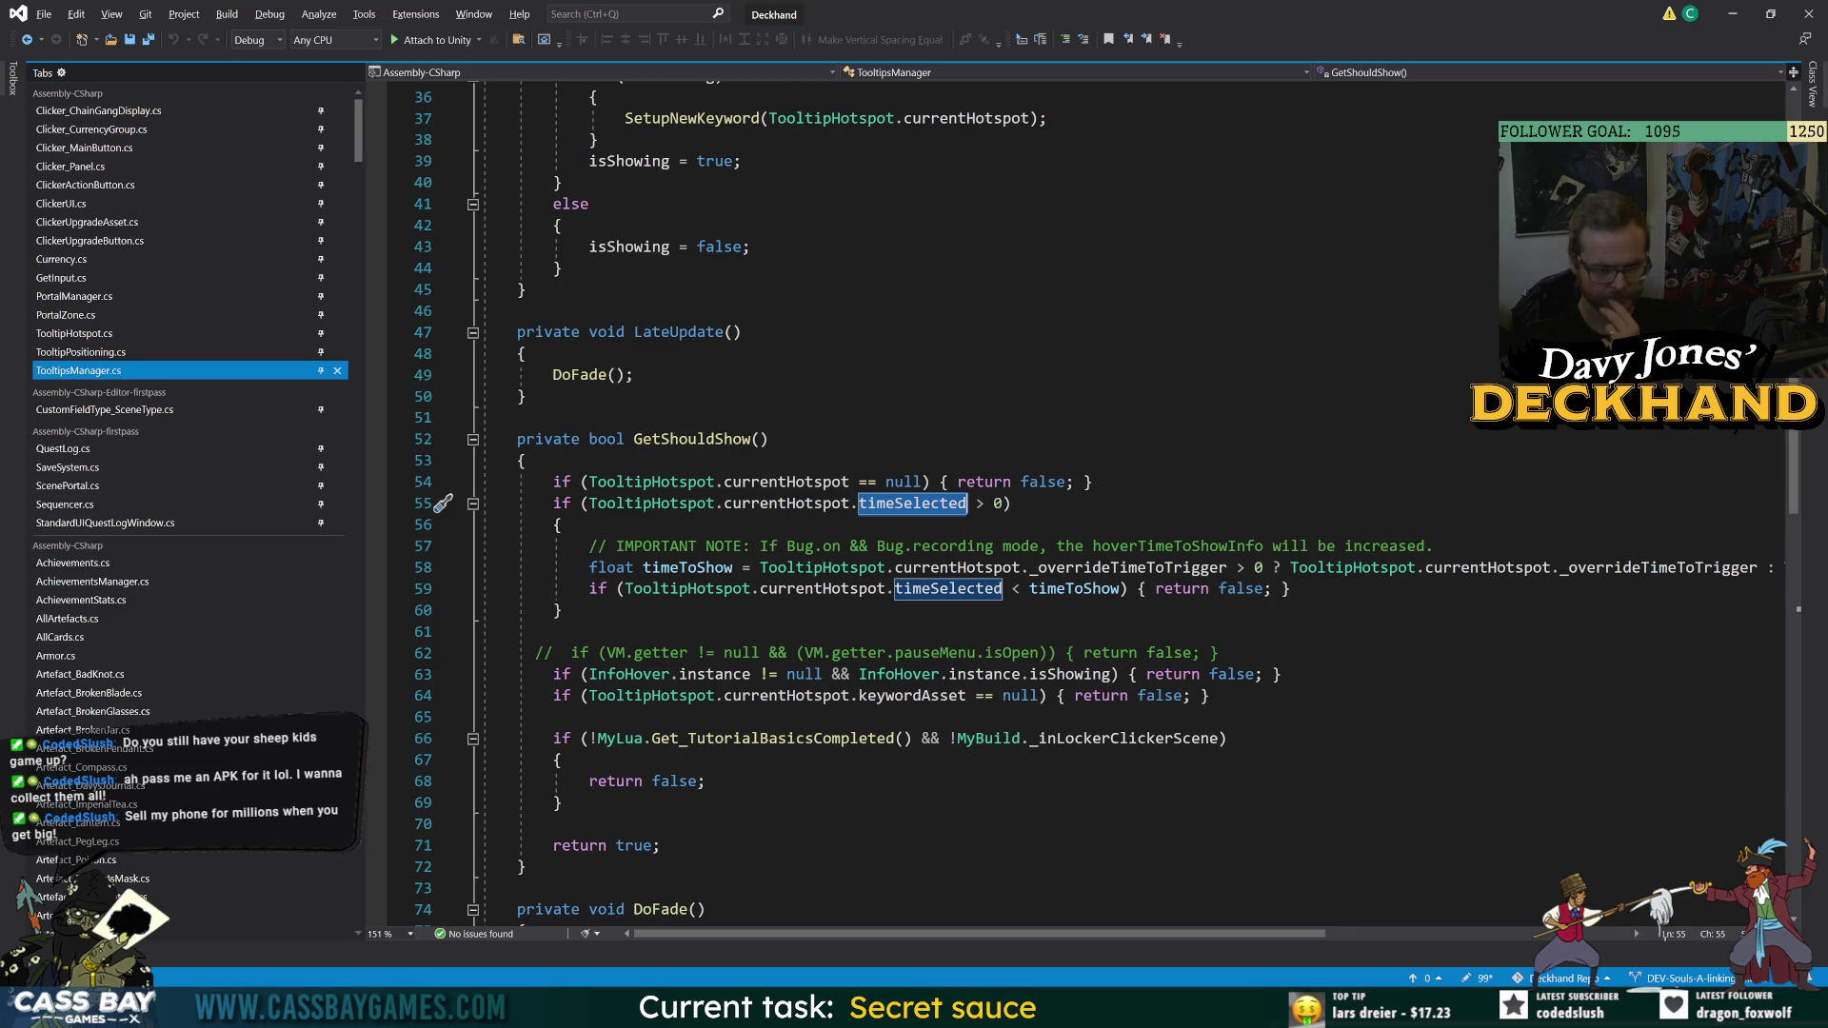
pyautogui.doubleClick(1068, 590)
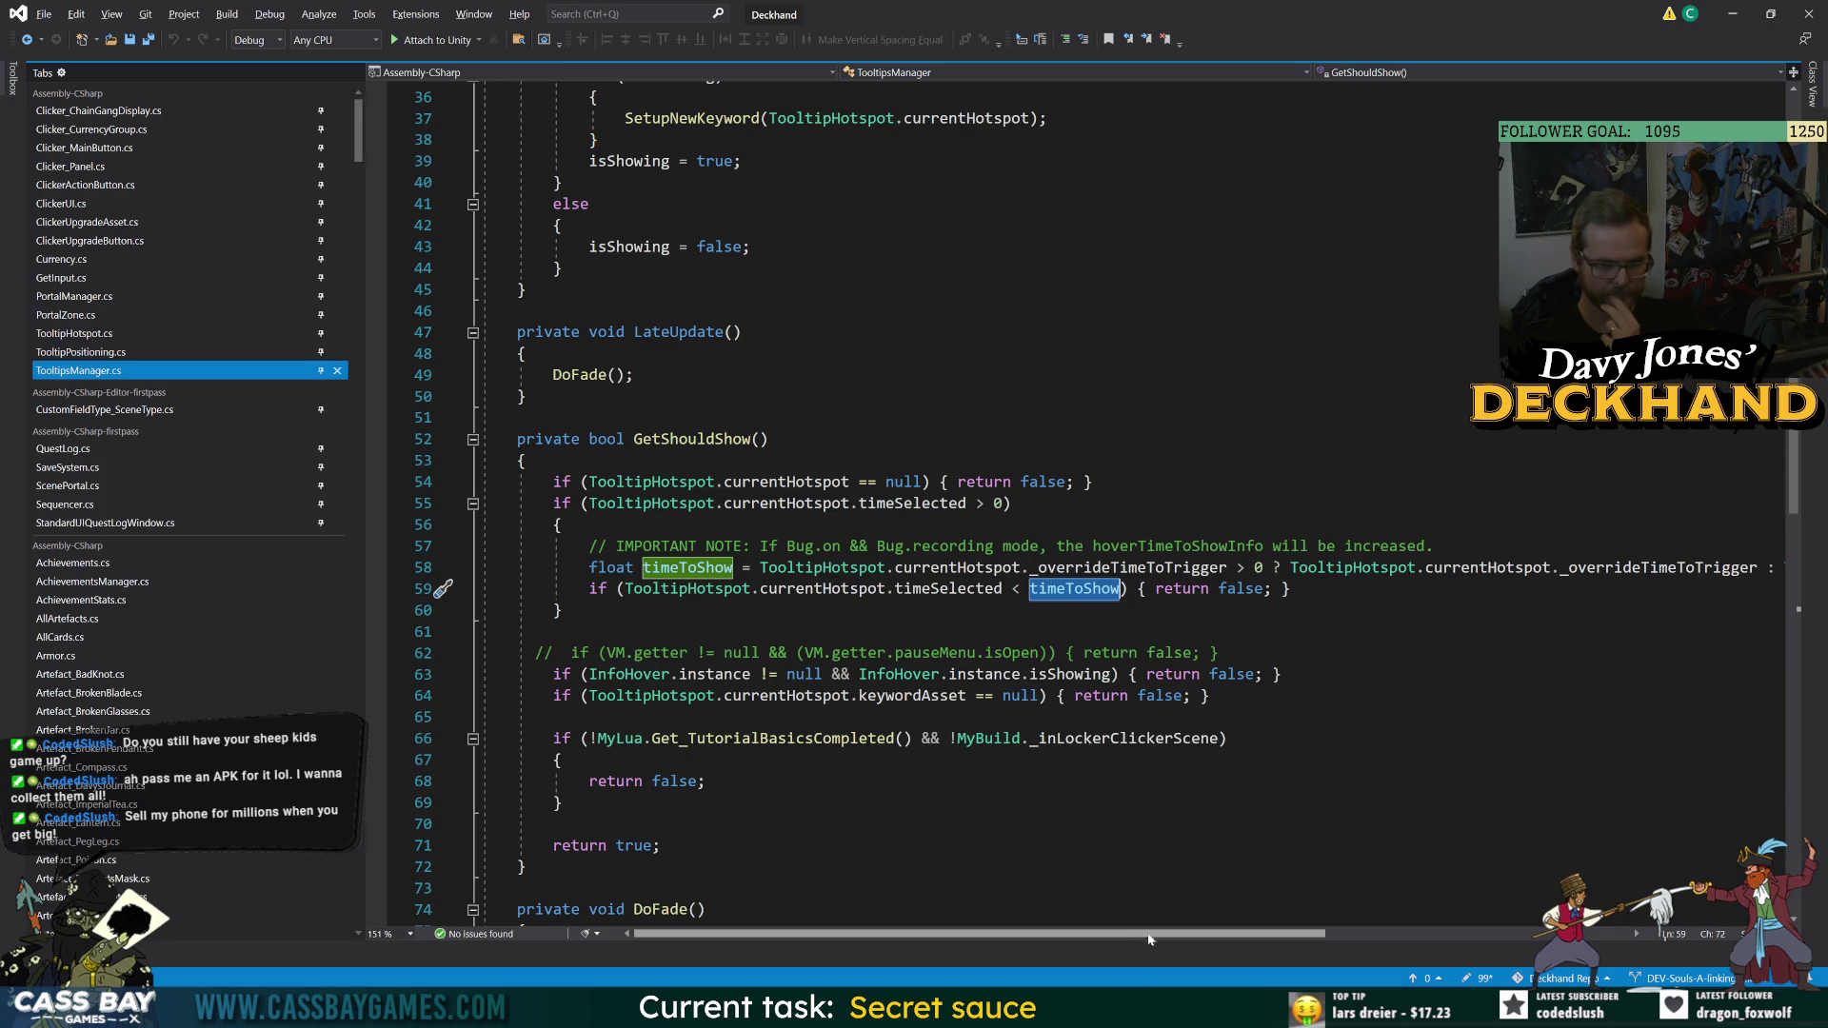
pyautogui.moveTo(1145, 940)
pyautogui.mouseDown()
pyautogui.moveTo(1317, 954)
pyautogui.moveTo(1115, 952)
pyautogui.moveTo(1151, 945)
pyautogui.mouseUp()
pyautogui.click(986, 590)
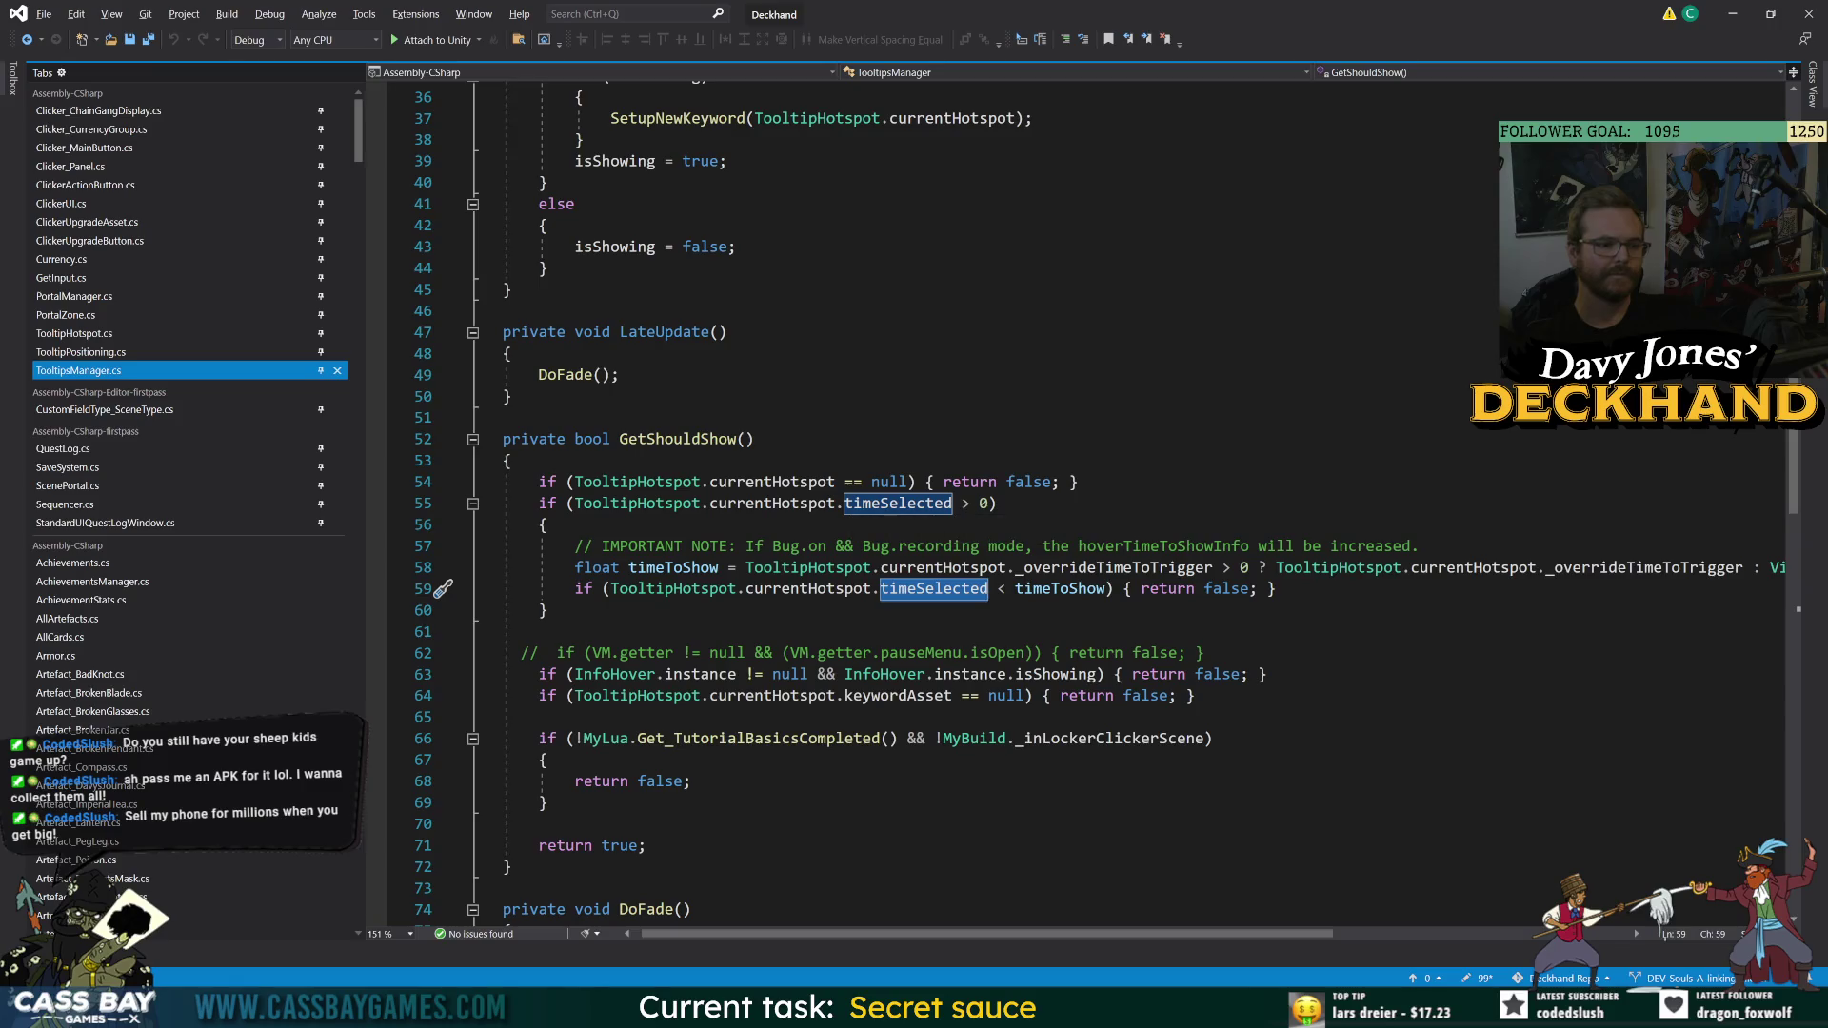
pyautogui.scroll(6, 952, 505)
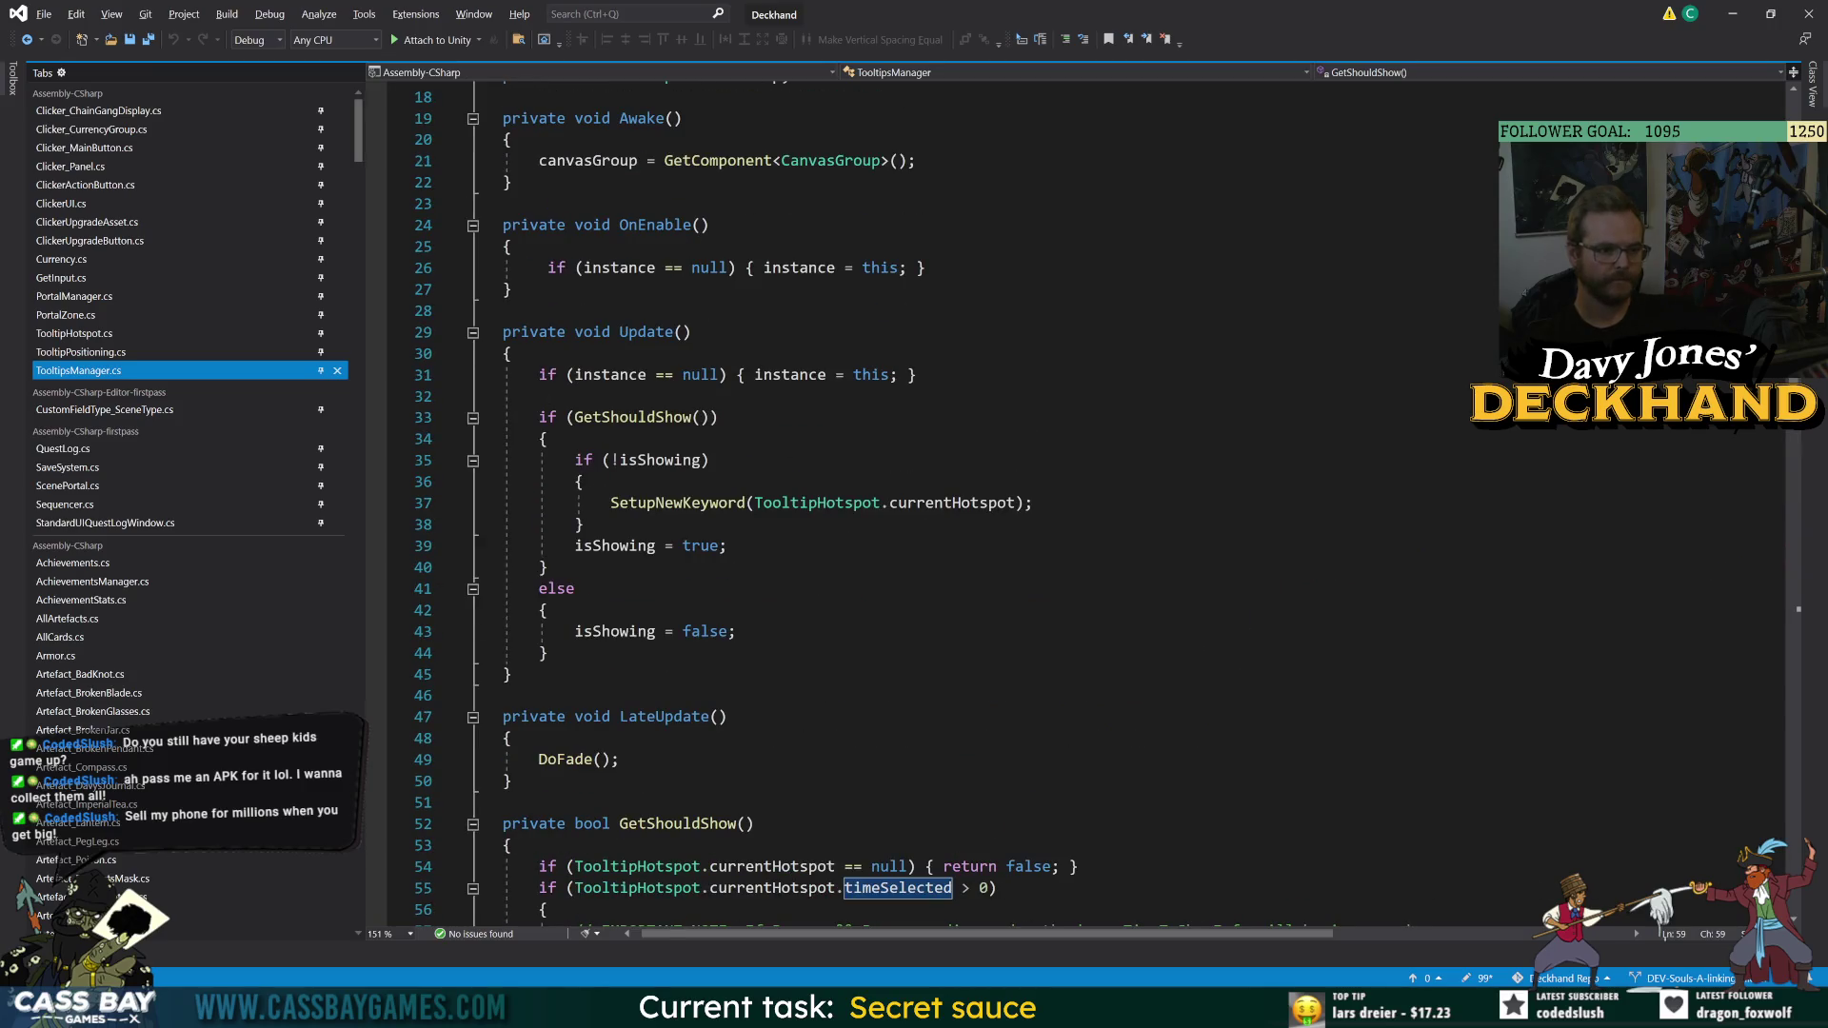
pyautogui.scroll(6, 1104, 505)
pyautogui.scroll(-20, 1104, 504)
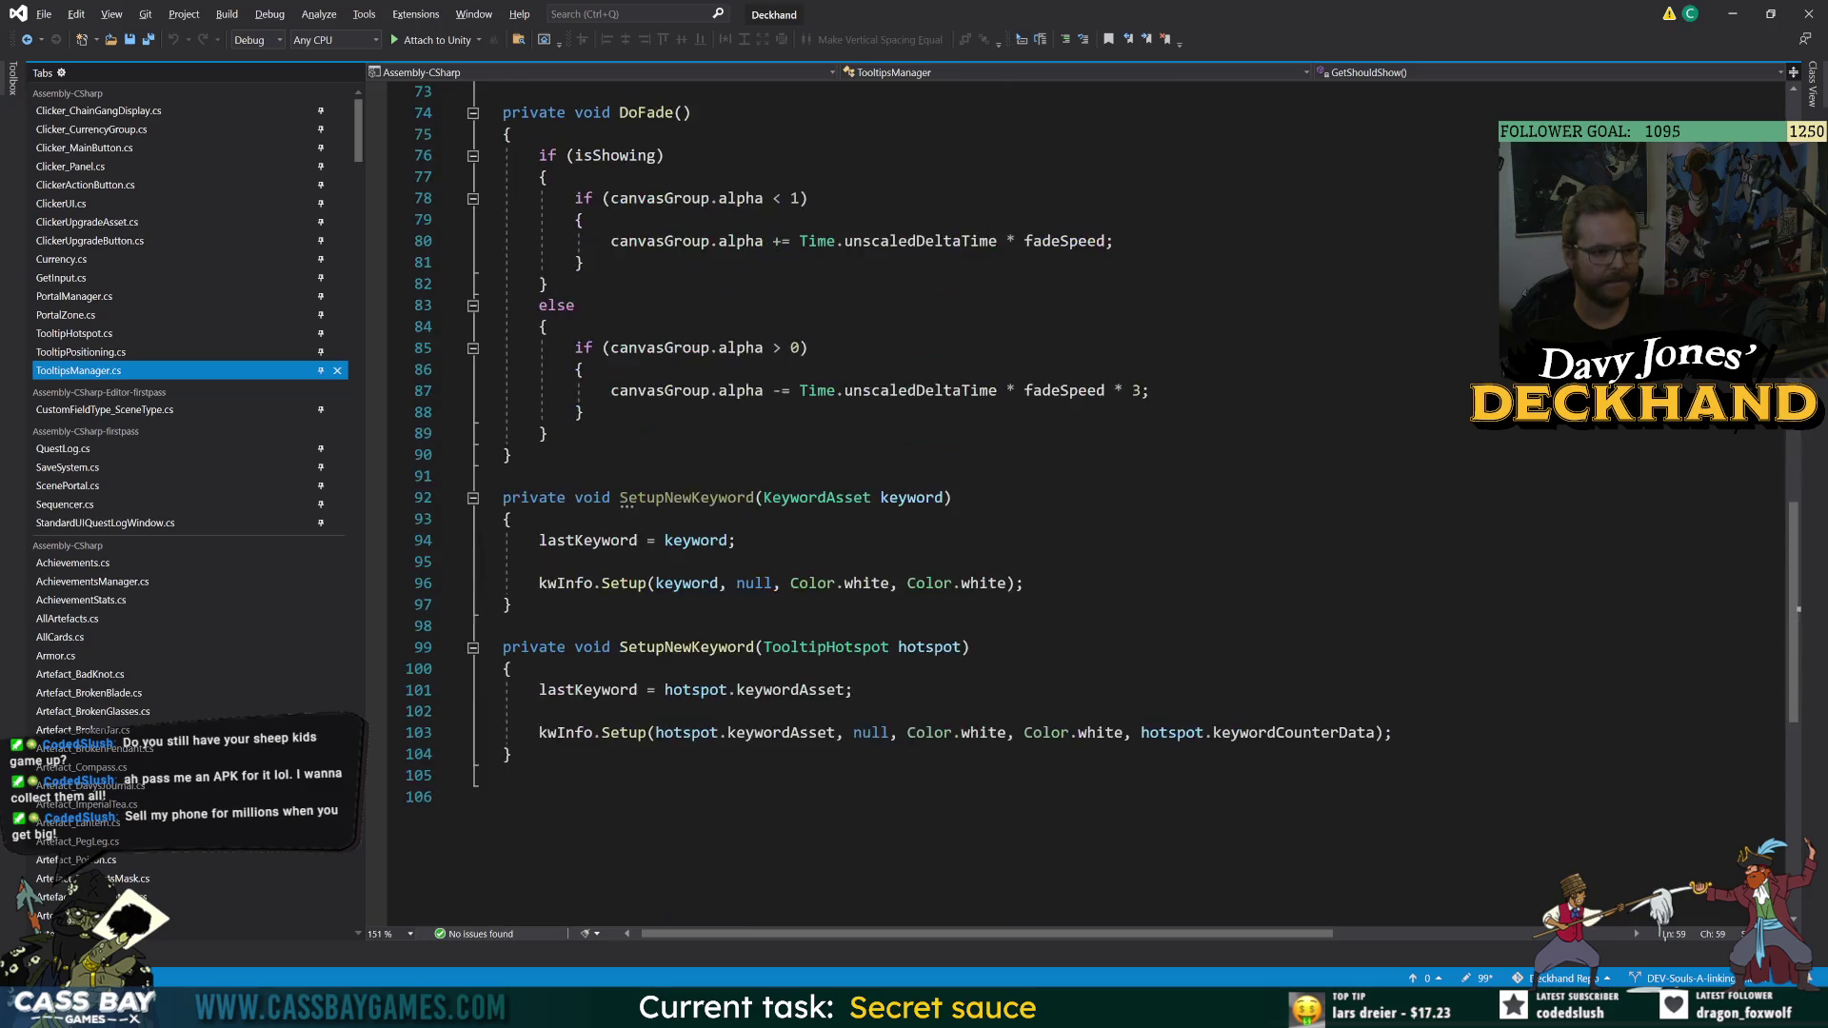
pyautogui.scroll(20, 1085, 505)
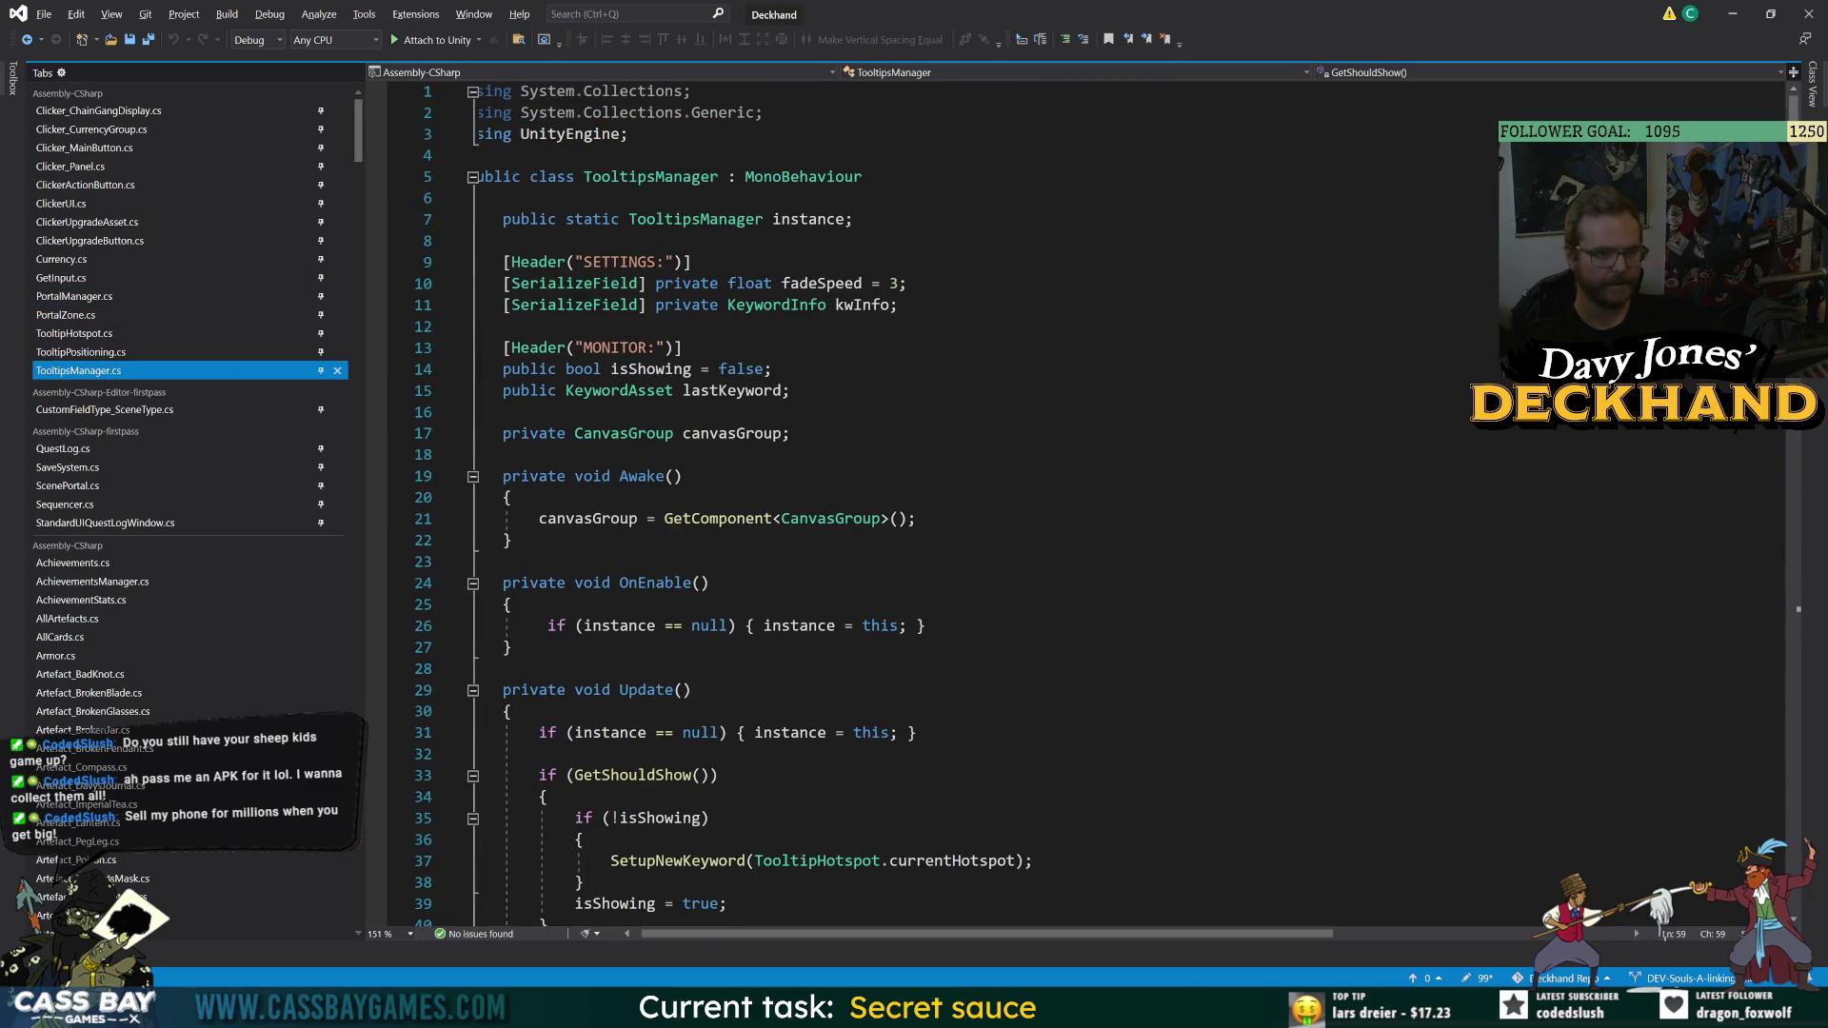
pyautogui.scroll(-12, 1085, 505)
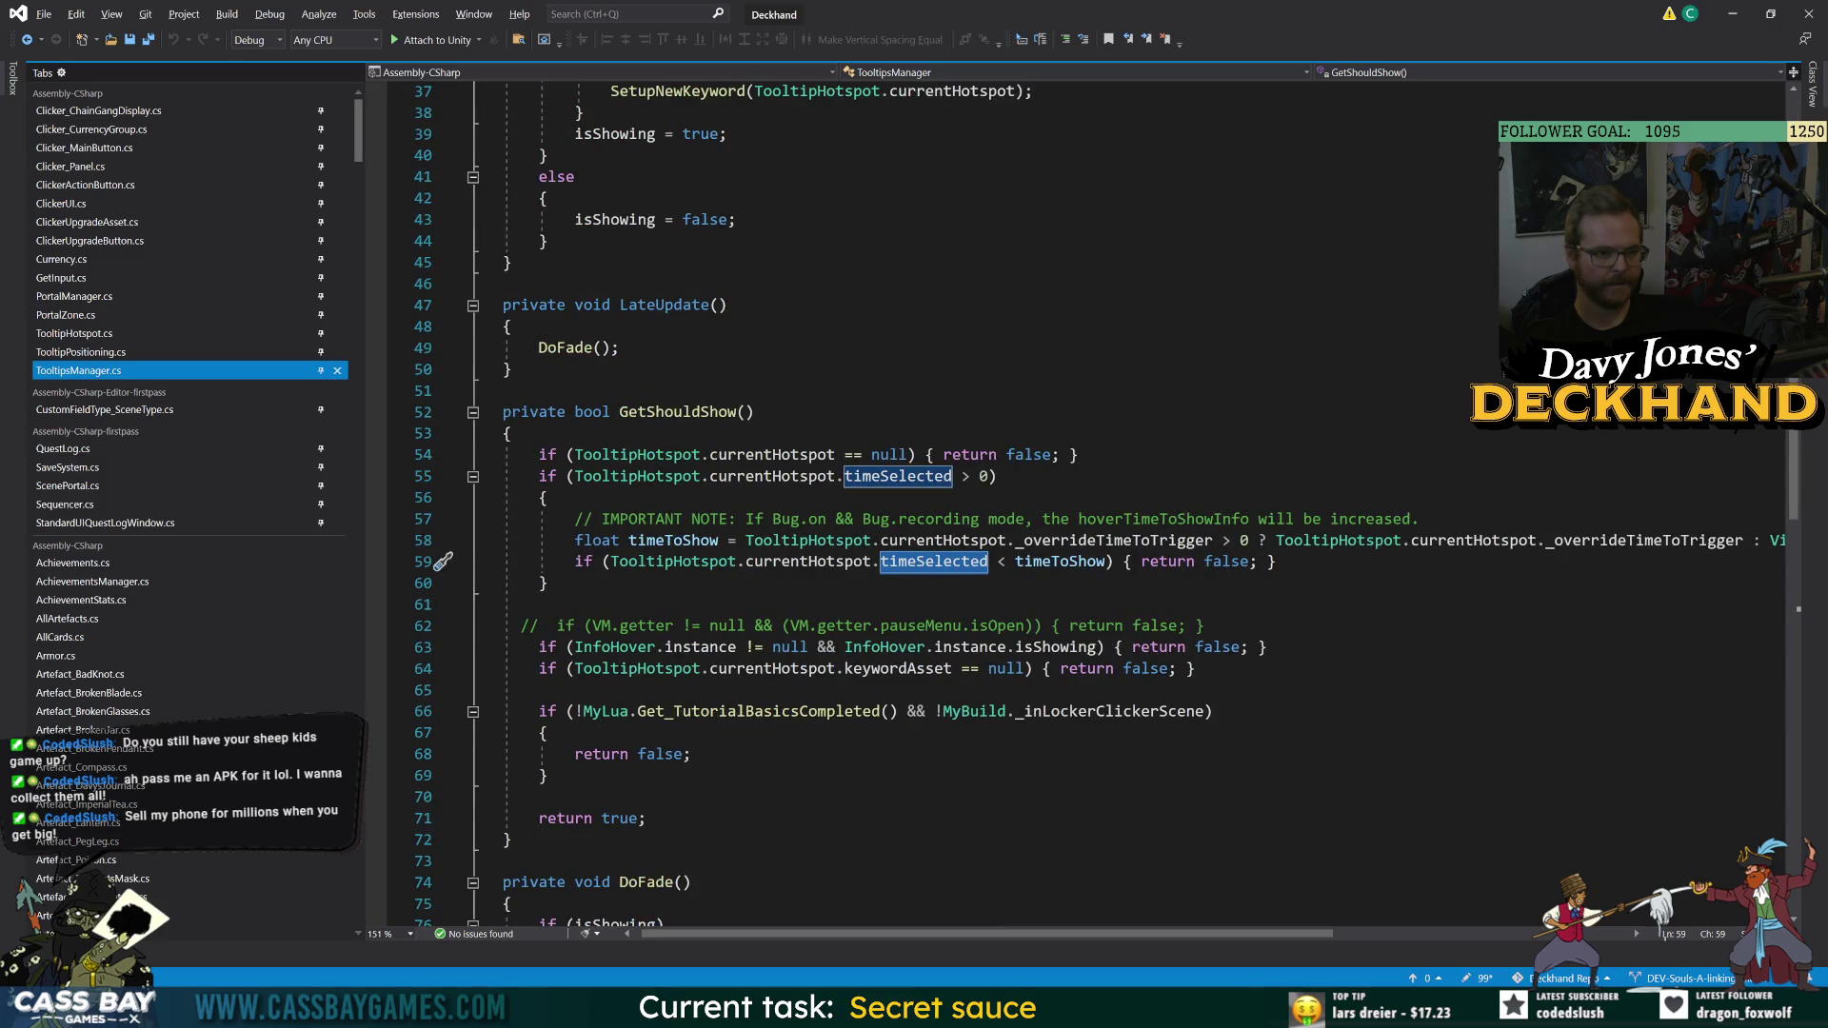
pyautogui.doubleClick(647, 481)
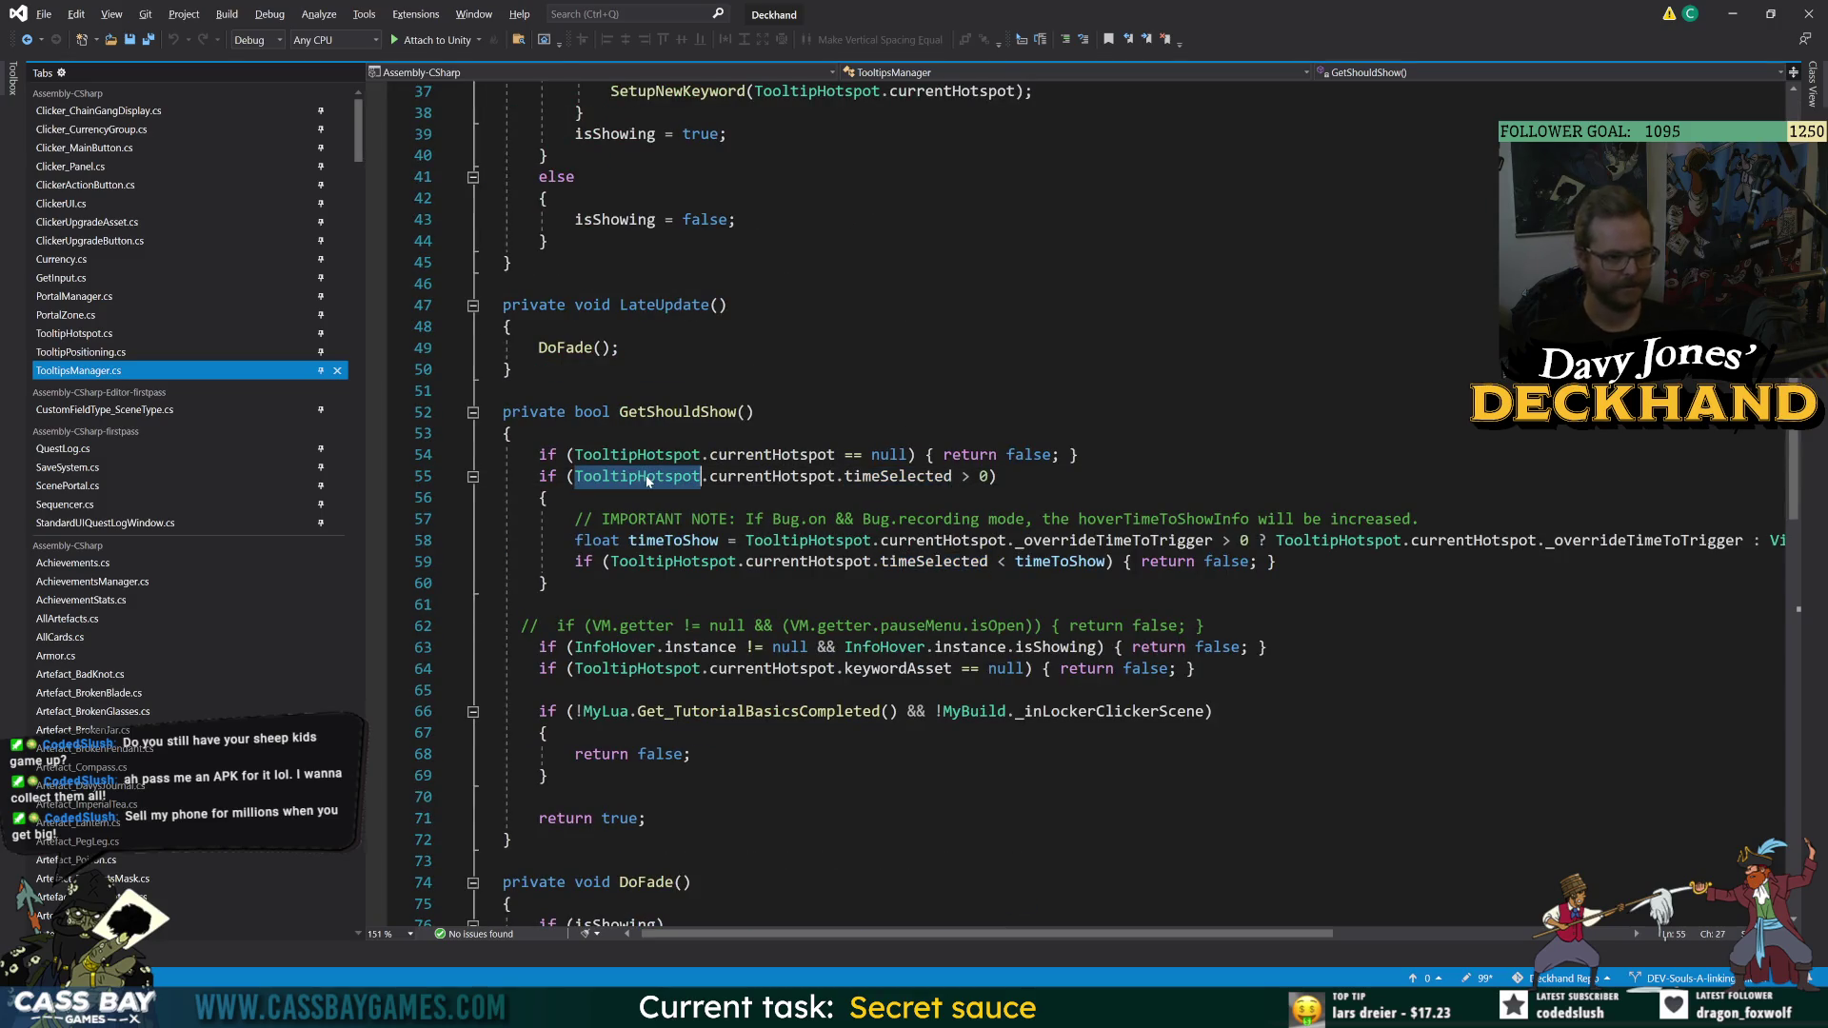
pyautogui.press('F12')
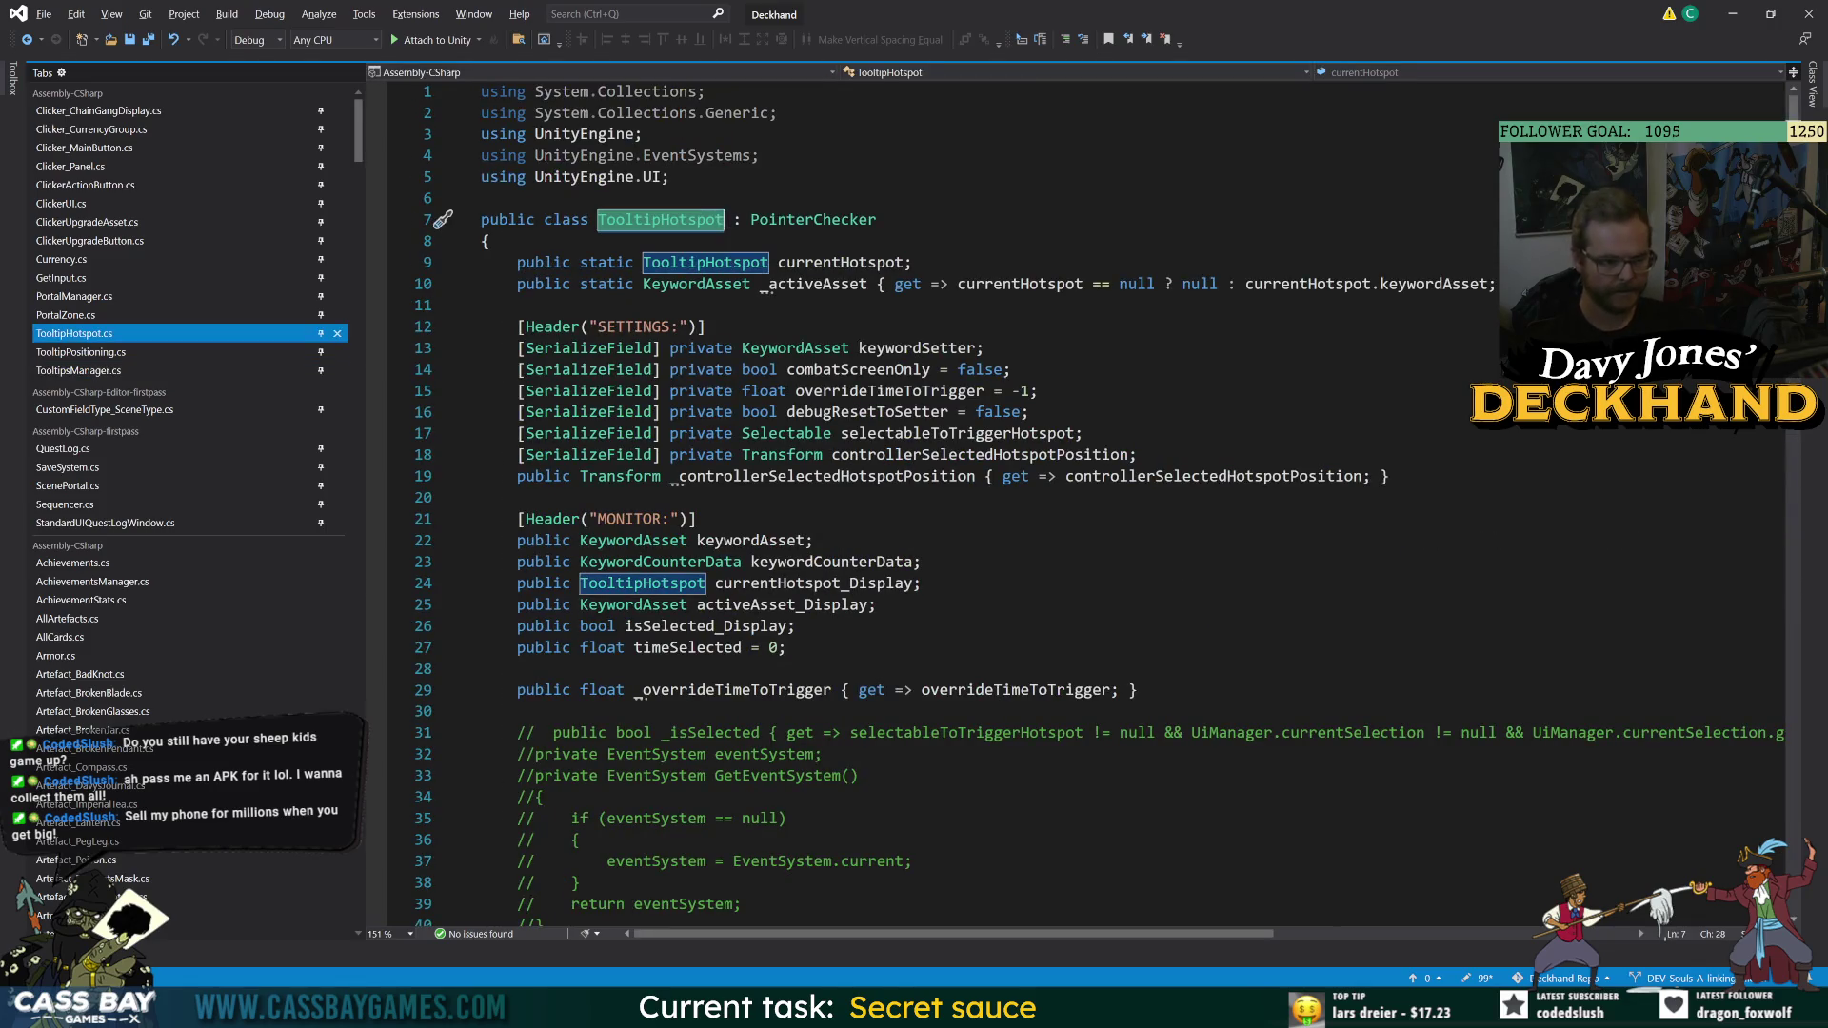
# - Add 'timeSelected = 0;' inside Deselect's if block, save TooltipHotspot.cs, and return to Unity
pyautogui.scroll(-15, 1085, 504)
pyautogui.scroll(-7, 1086, 504)
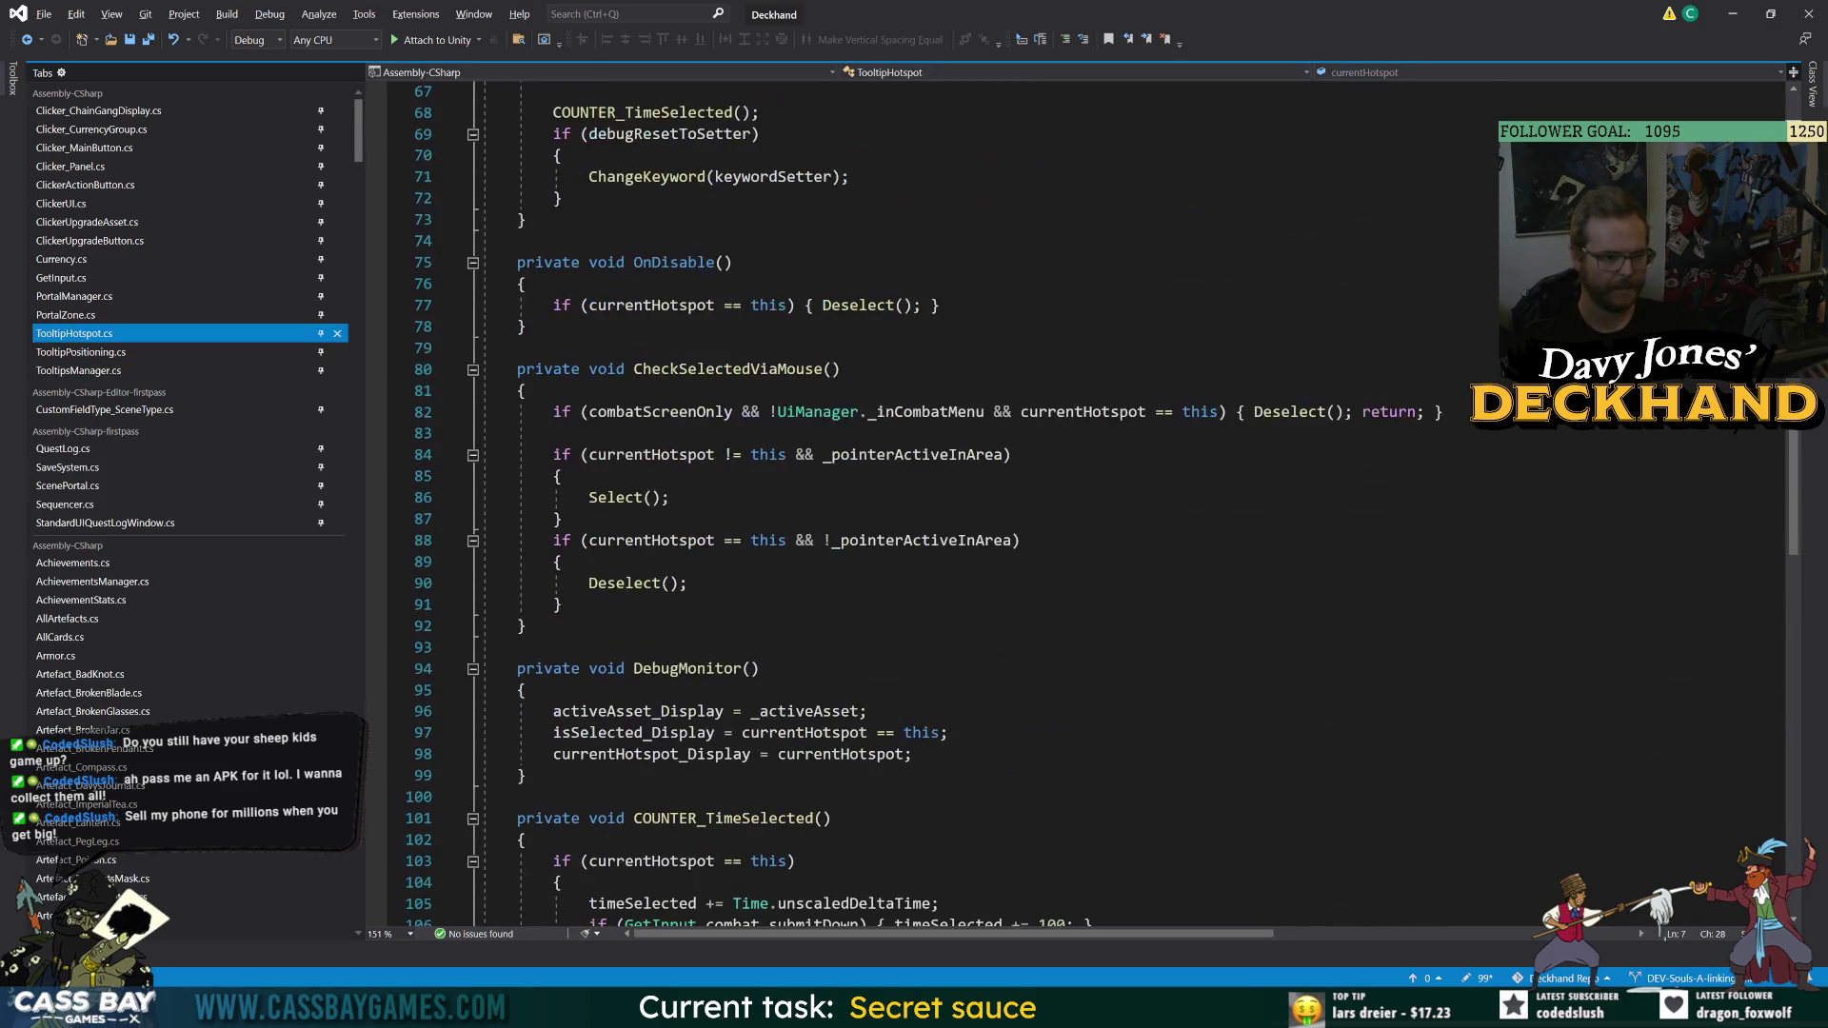
pyautogui.keyDown('ctrl'); pyautogui.click(633, 583); pyautogui.keyUp('ctrl')
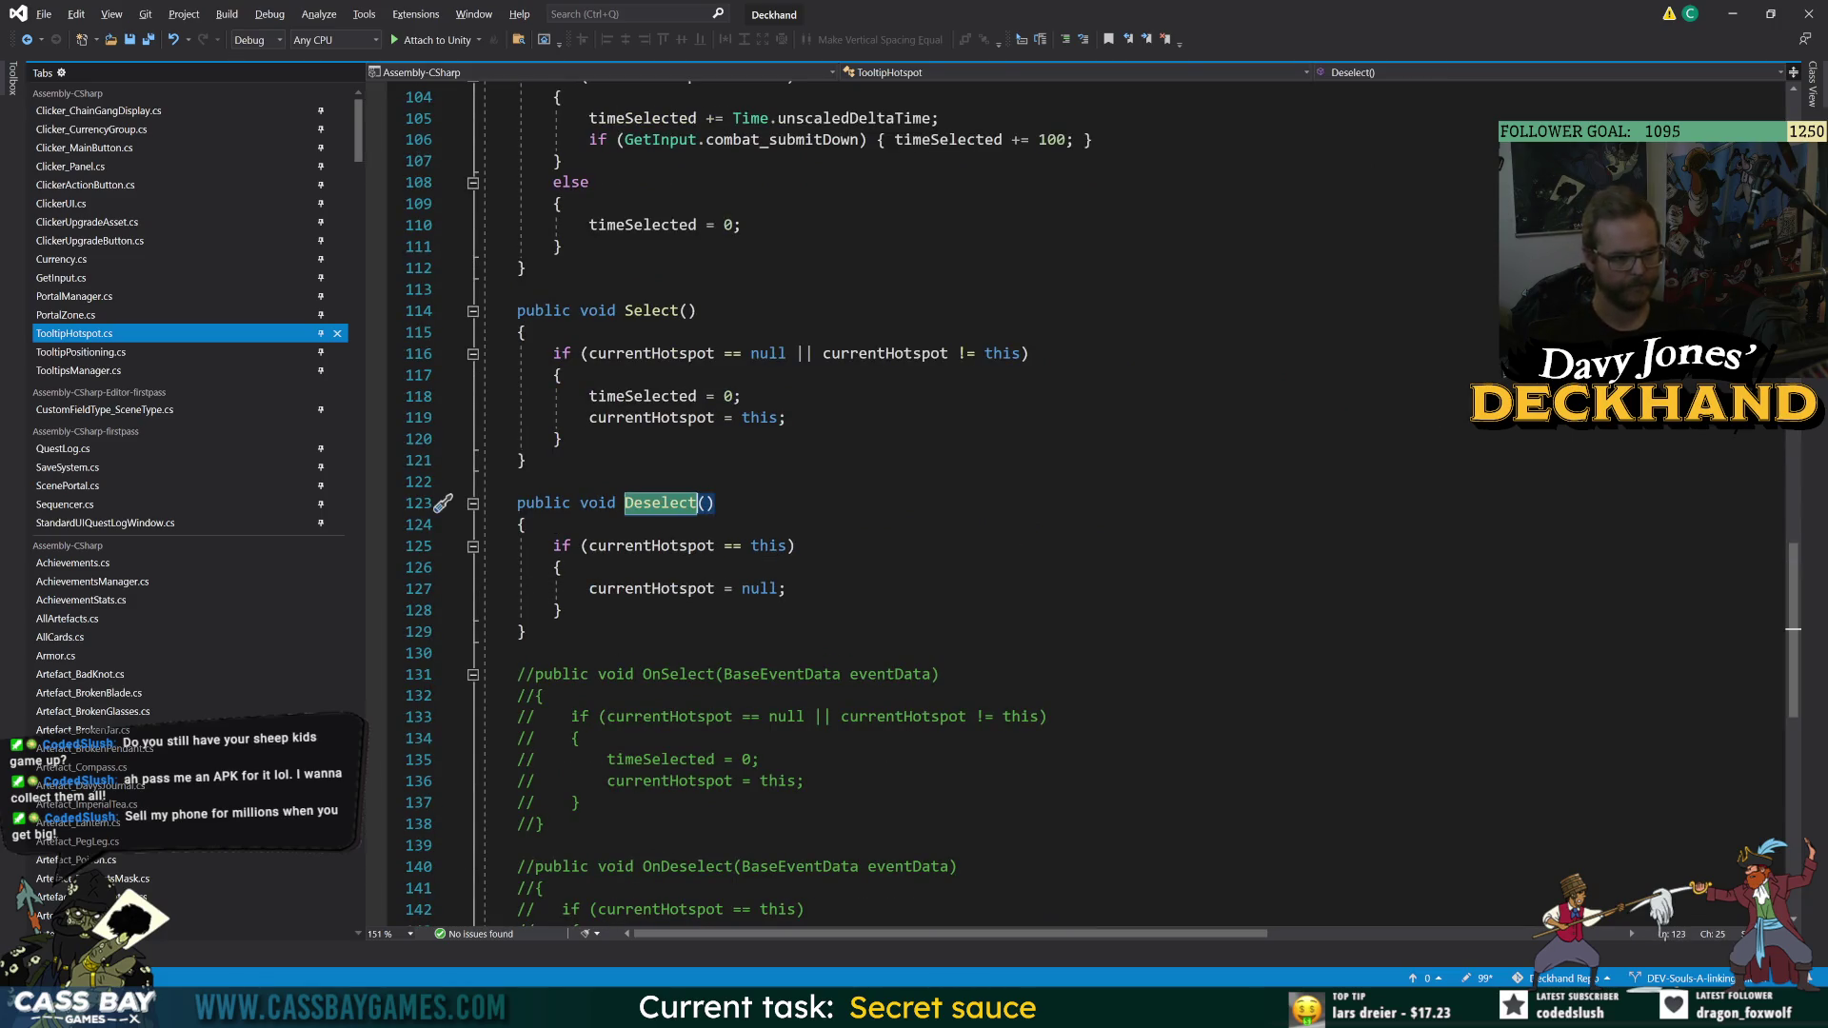
pyautogui.click(564, 568)
pyautogui.press('Return')
pyautogui.write('t')
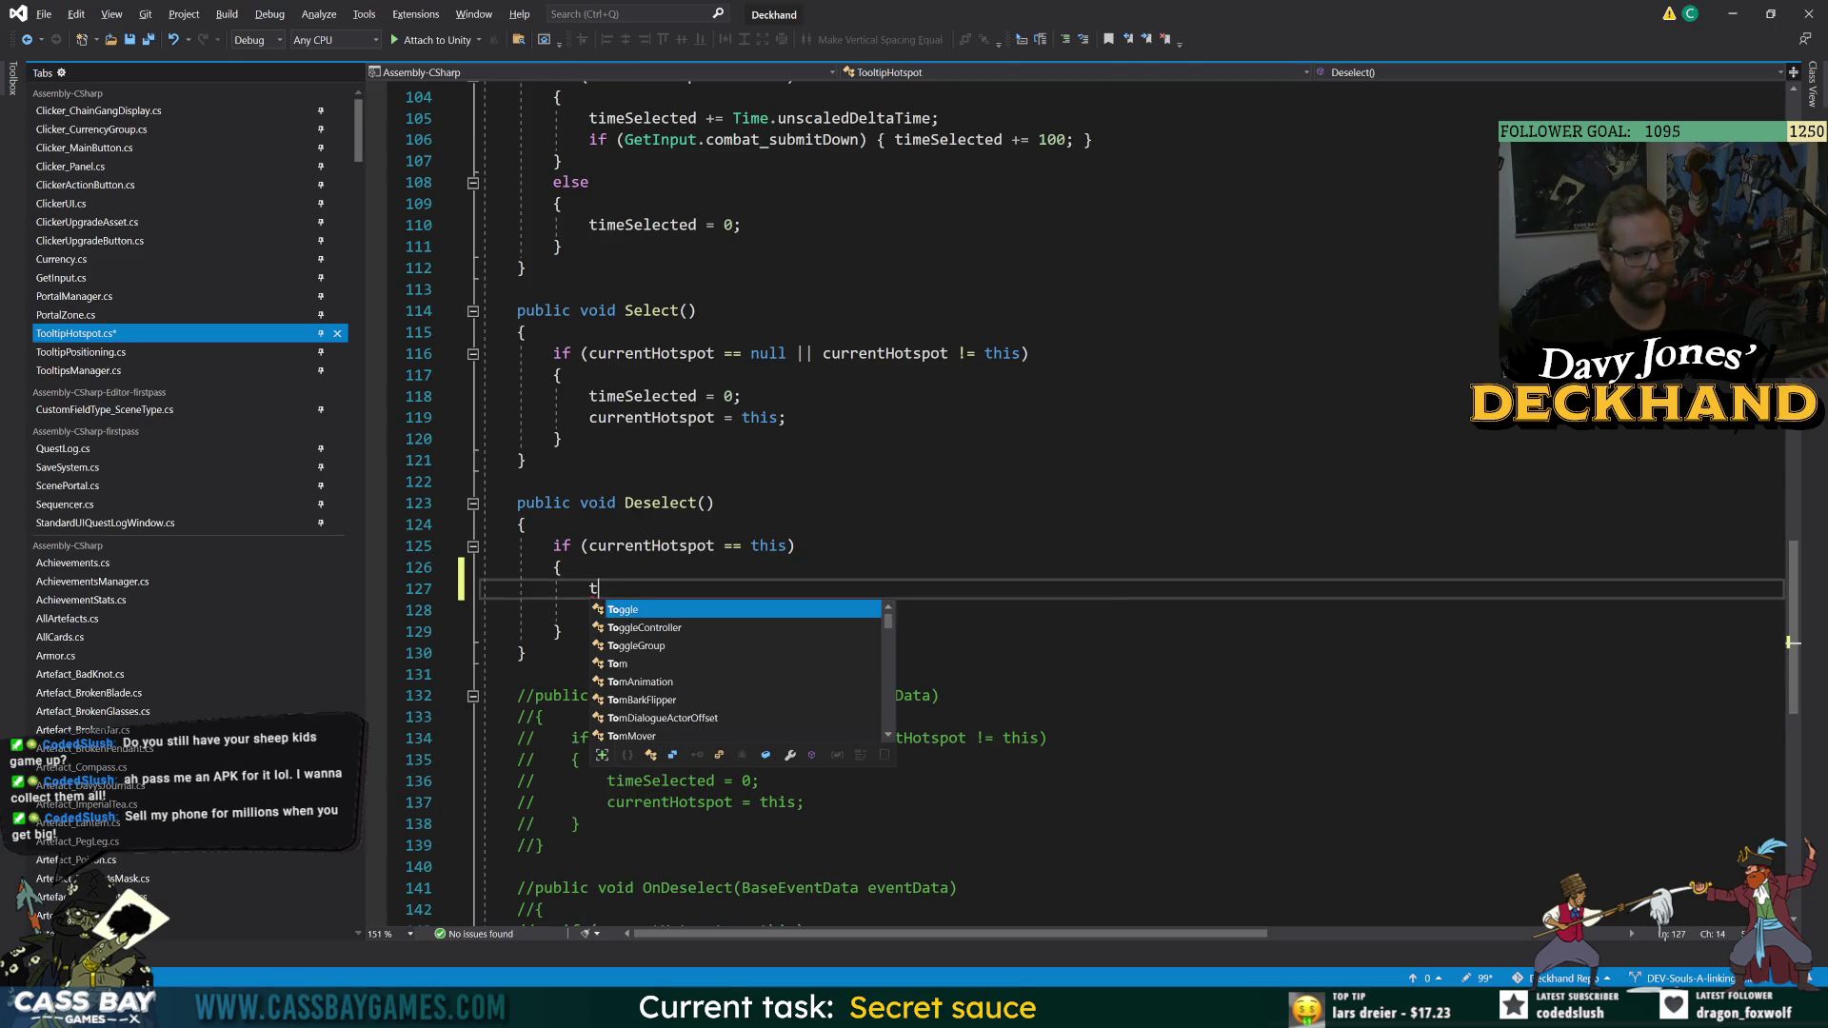
pyautogui.write('imeSelected = ')
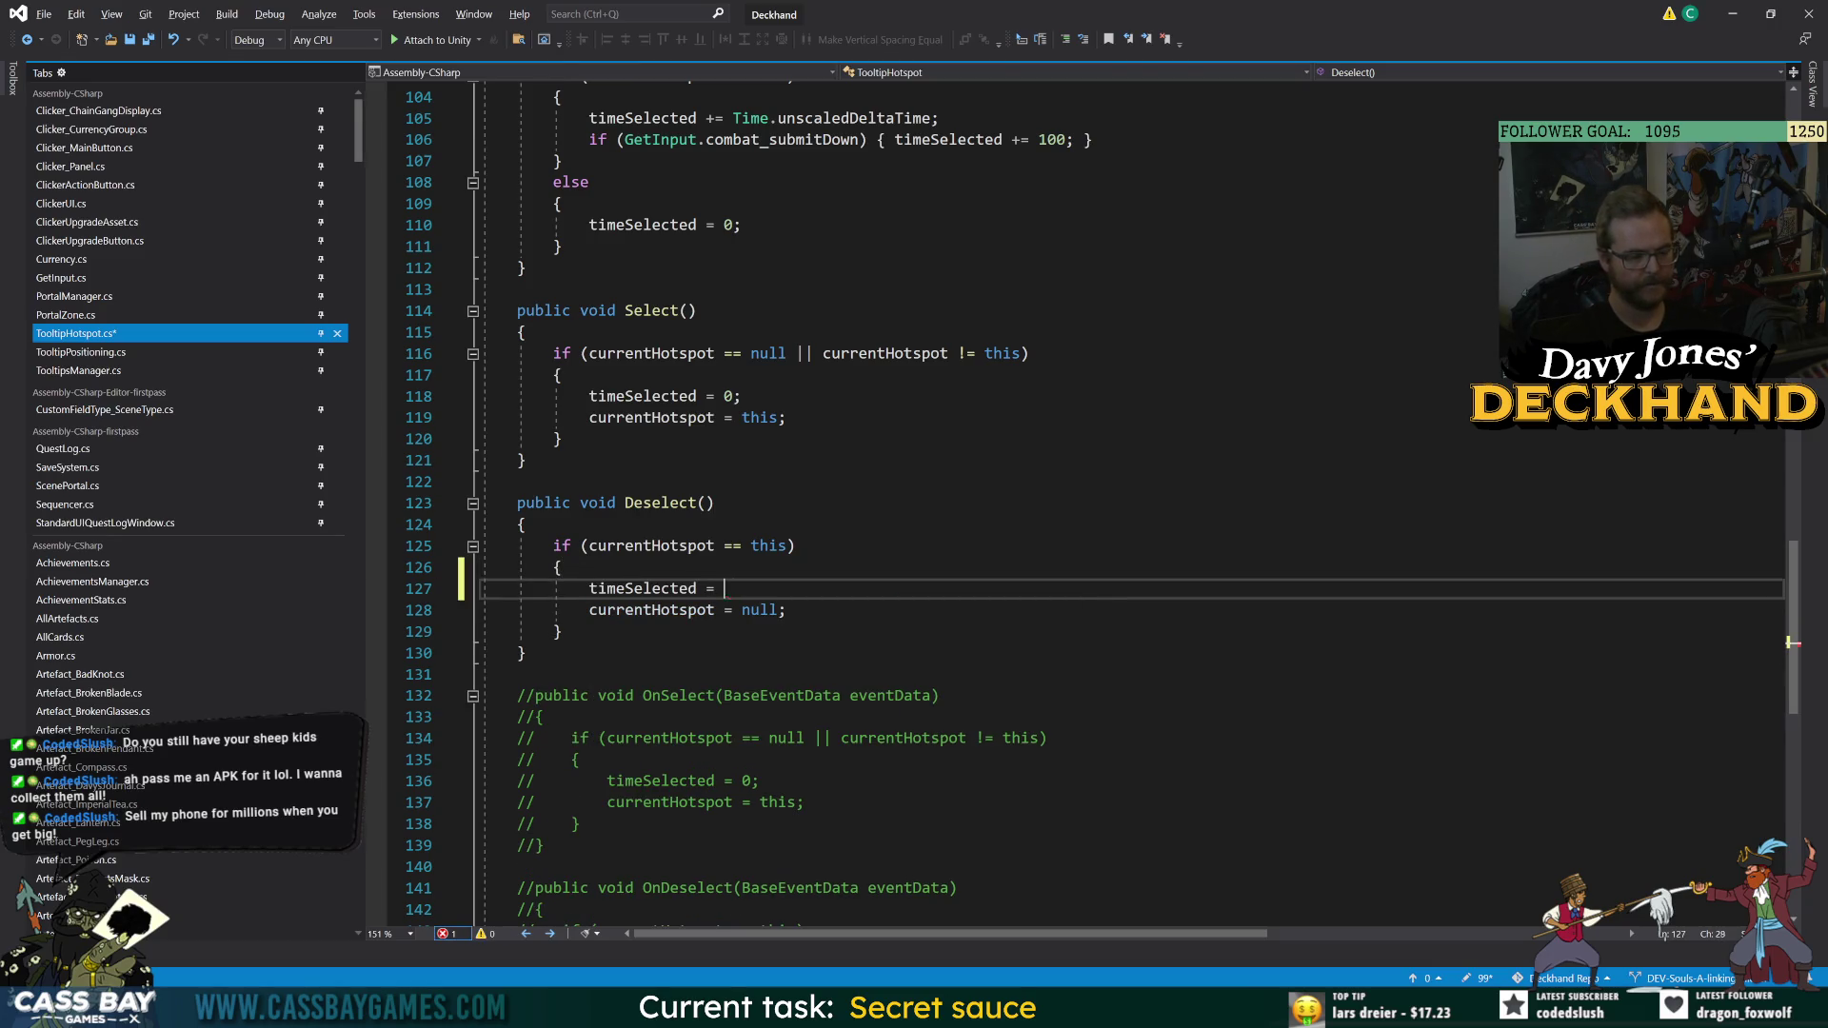
pyautogui.write('0;')
pyautogui.hotkey('ctrl', 's')
pyautogui.click(562, 632)
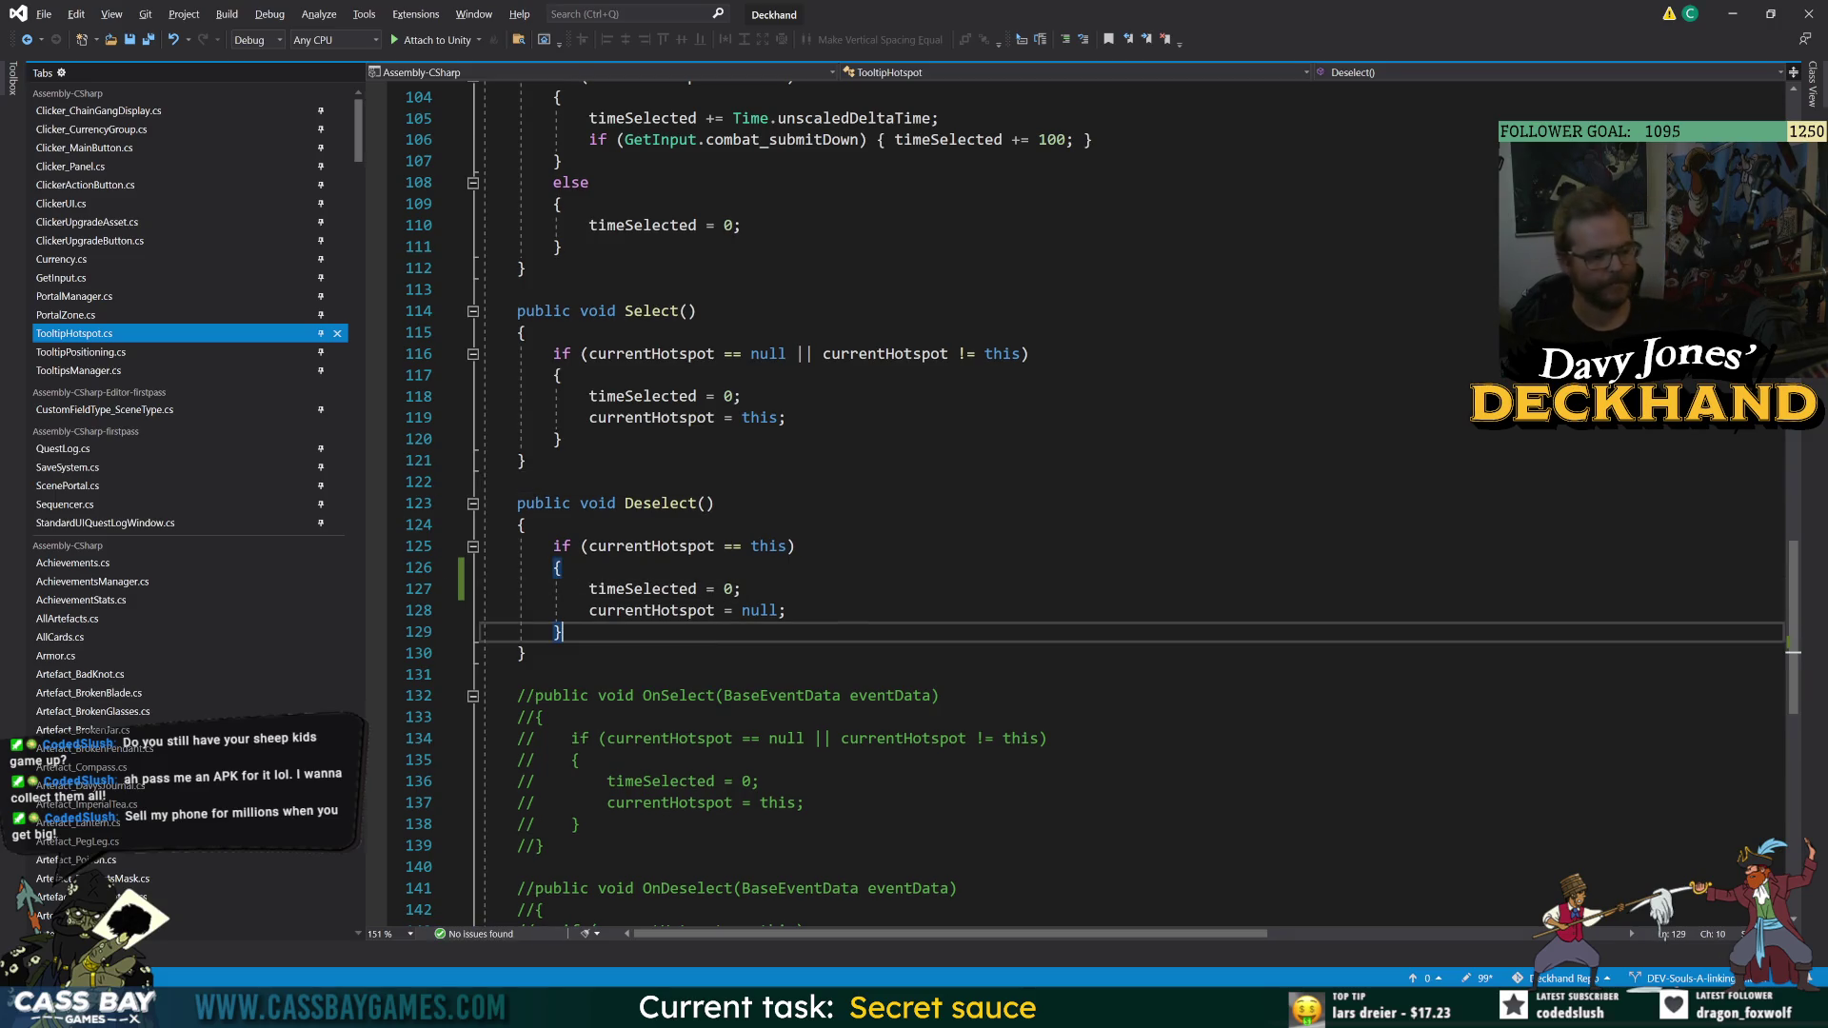
pyautogui.click(742, 588)
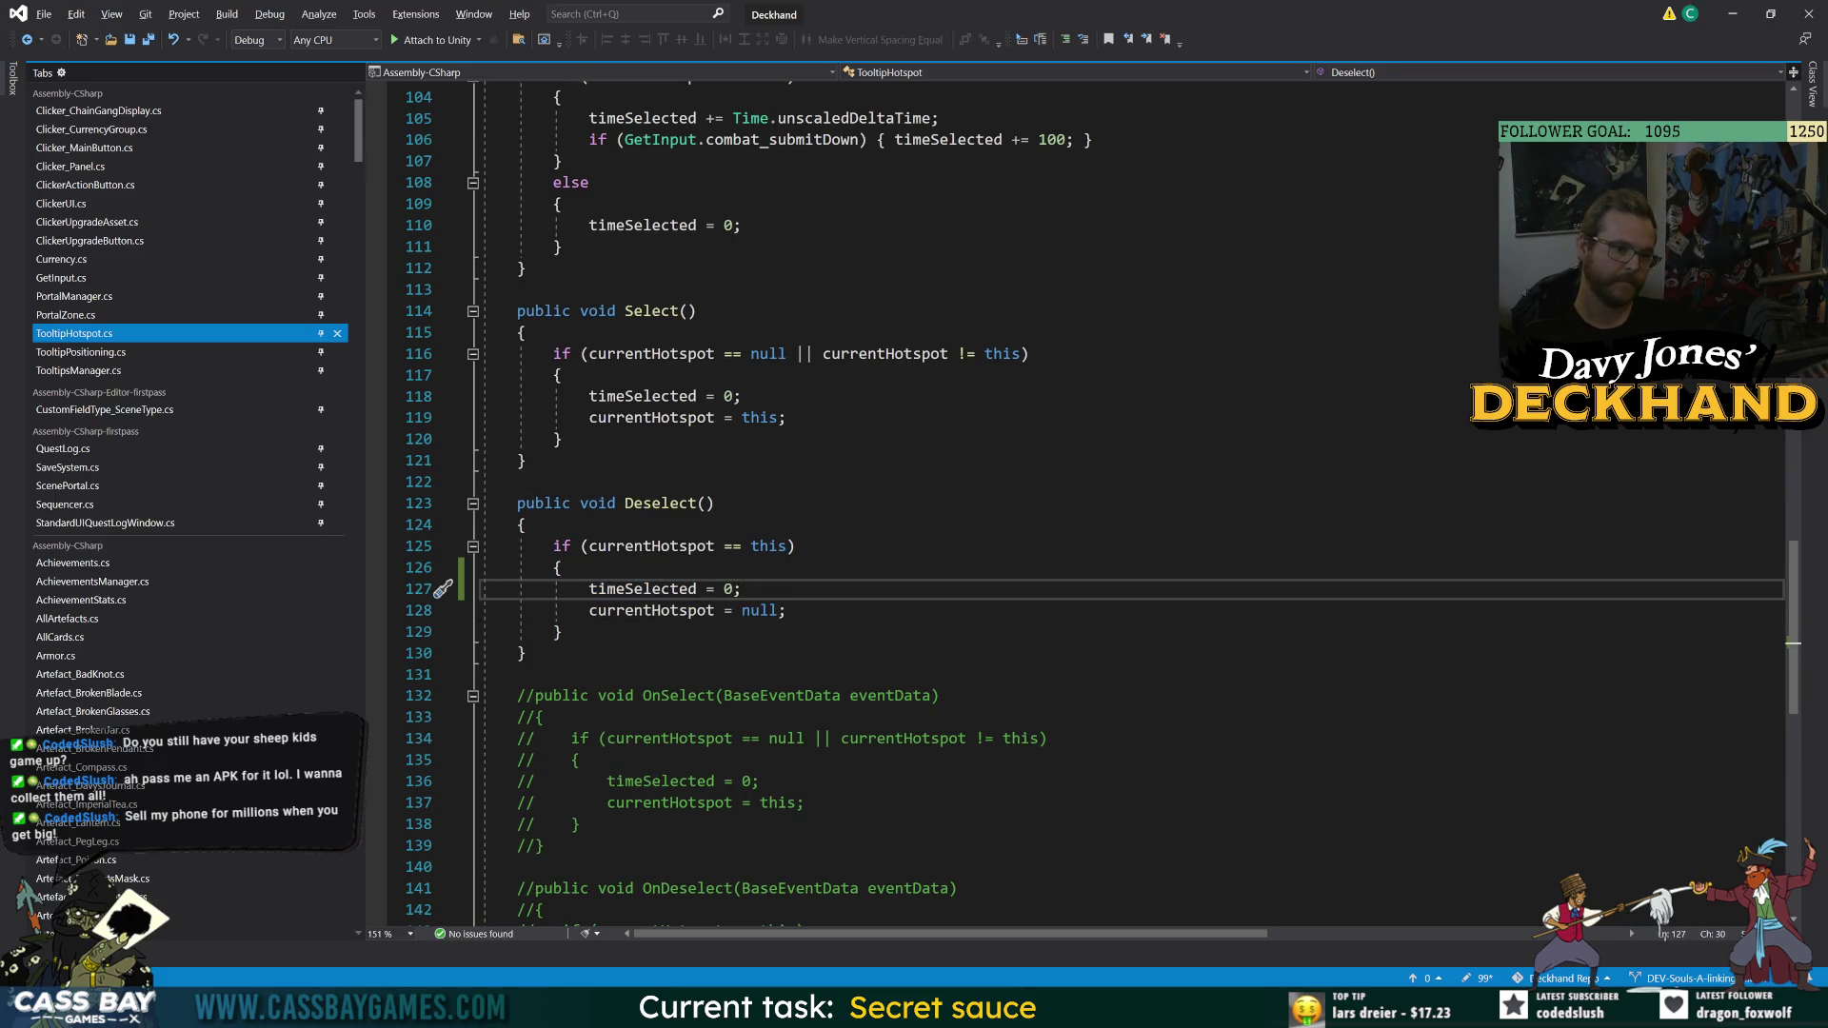
pyautogui.hotkey('alt', 'Tab')
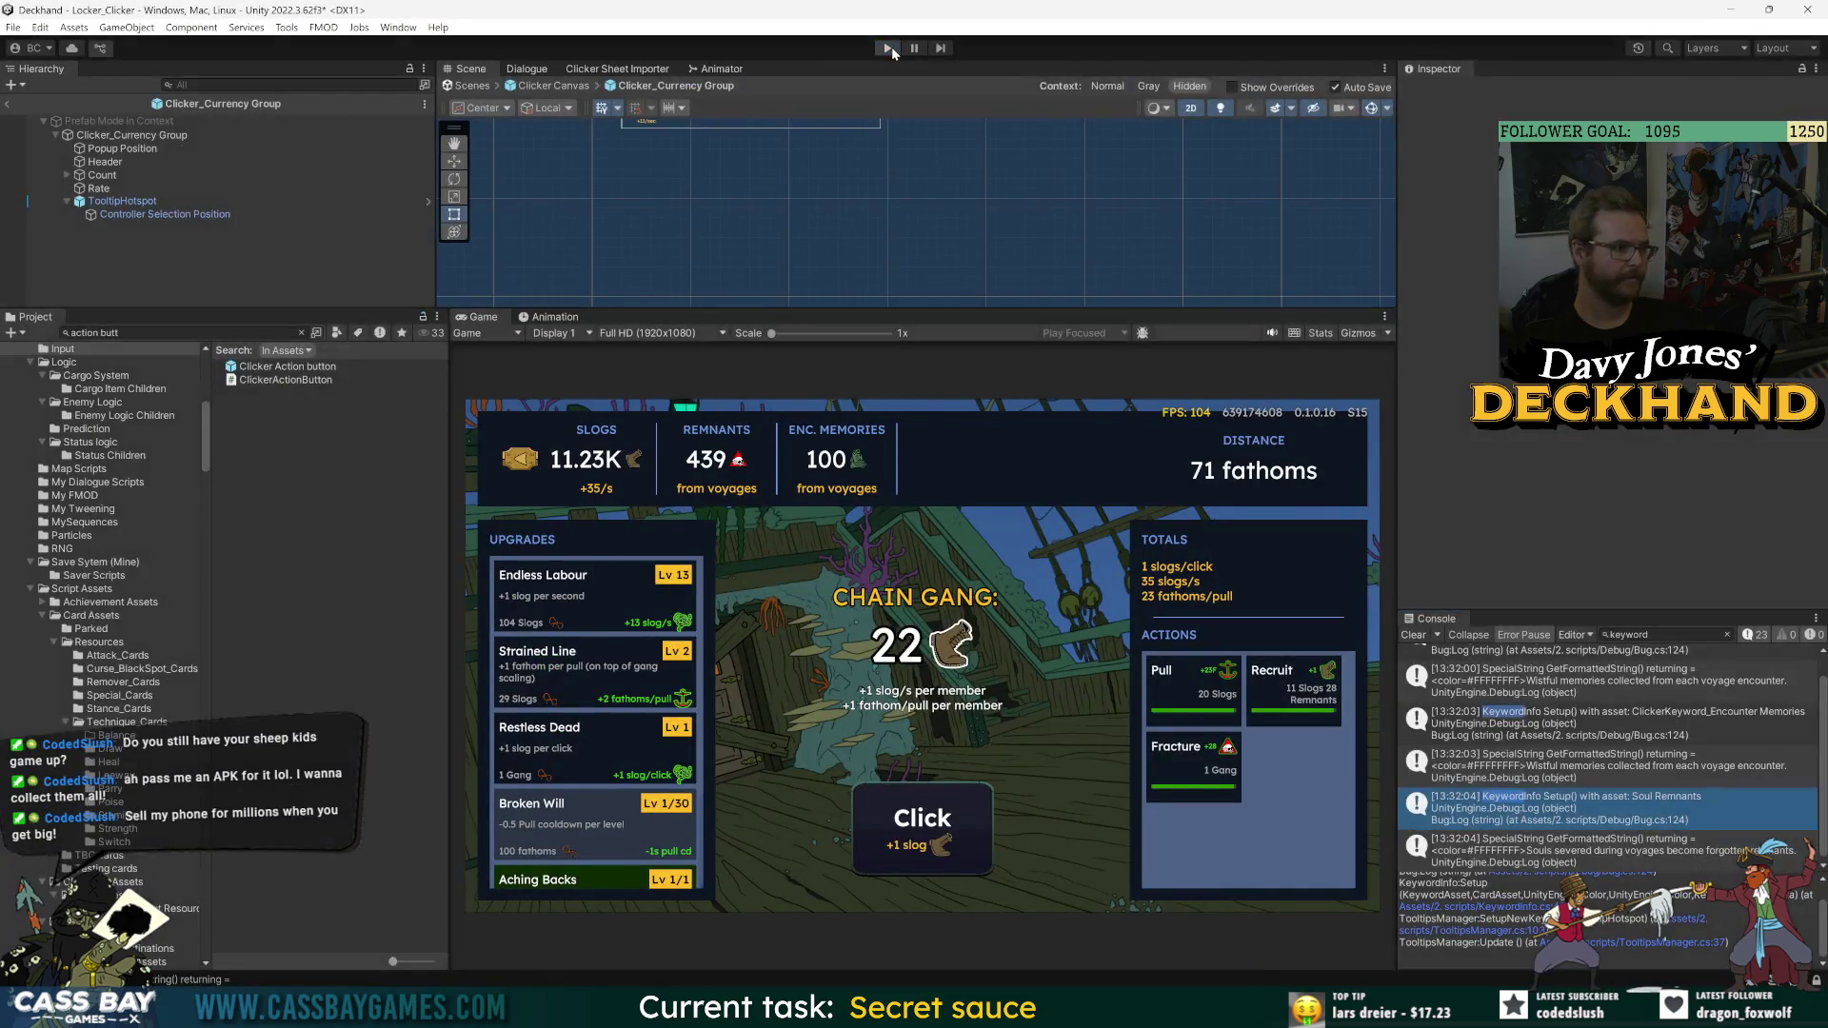
# - Stop the current play session and press Play again to load the recompiled scripts
pyautogui.click(891, 47)
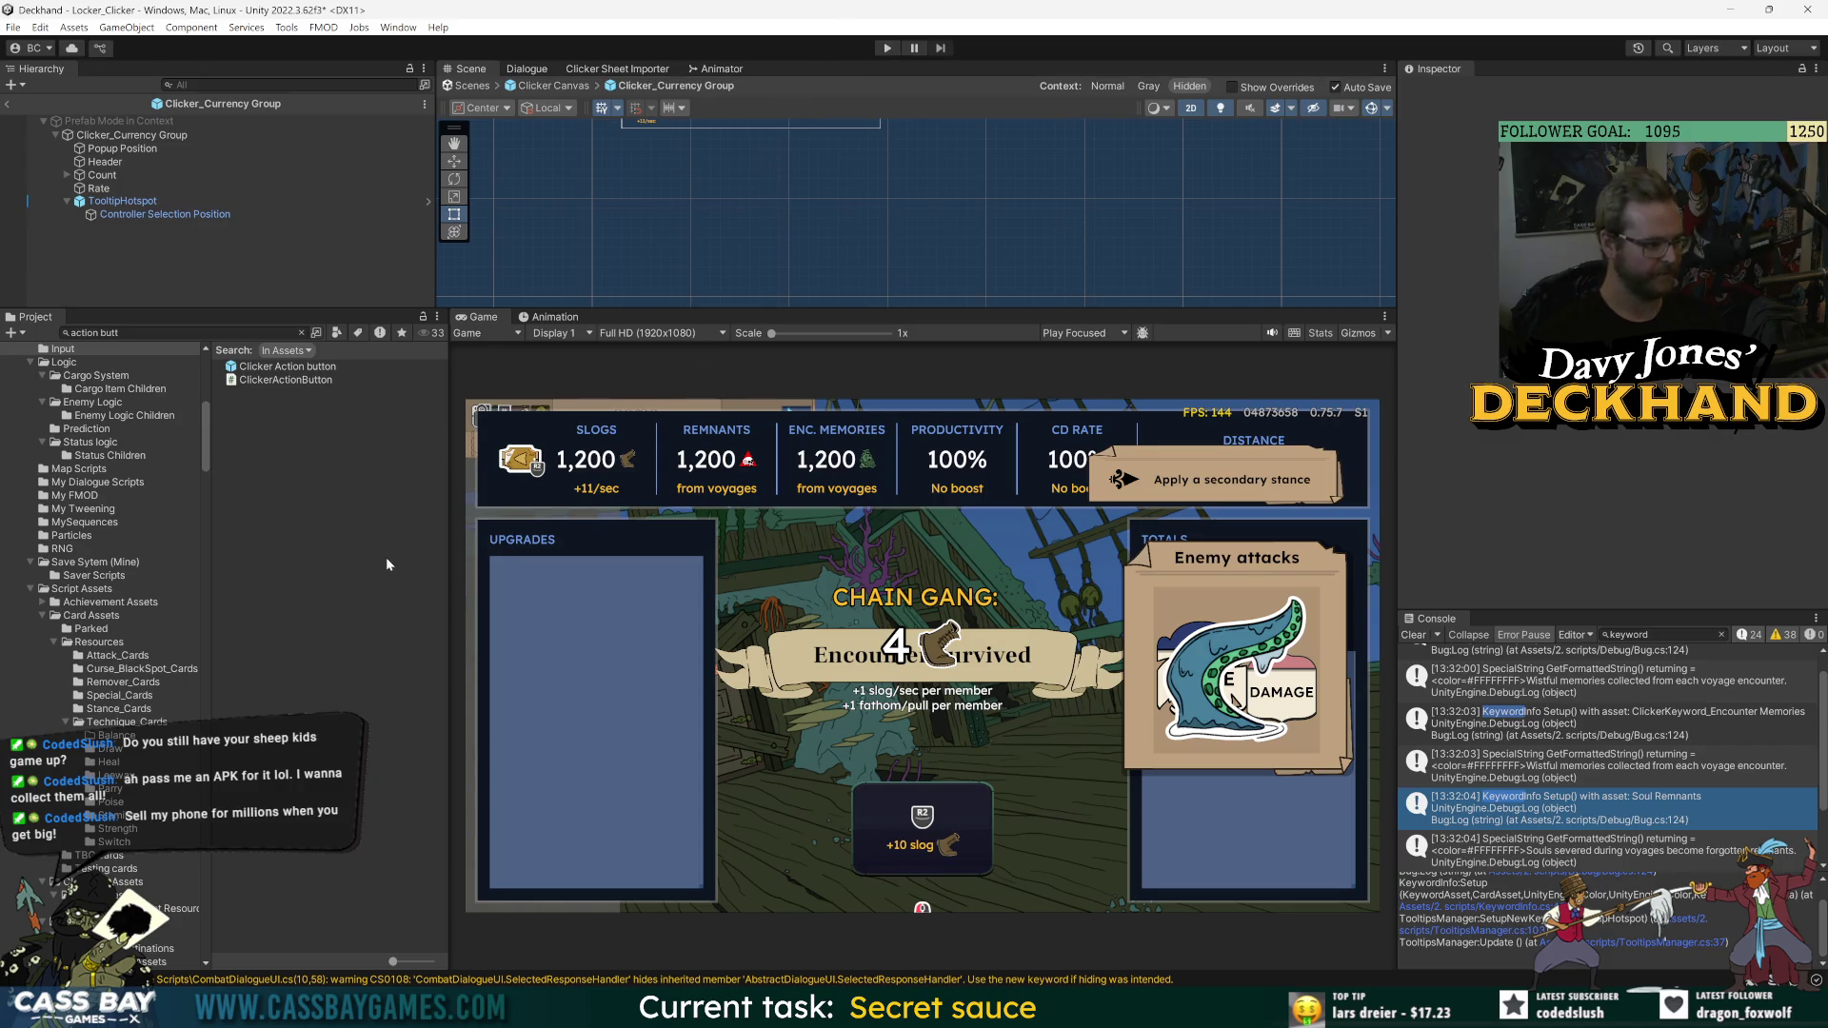
pyautogui.click(884, 47)
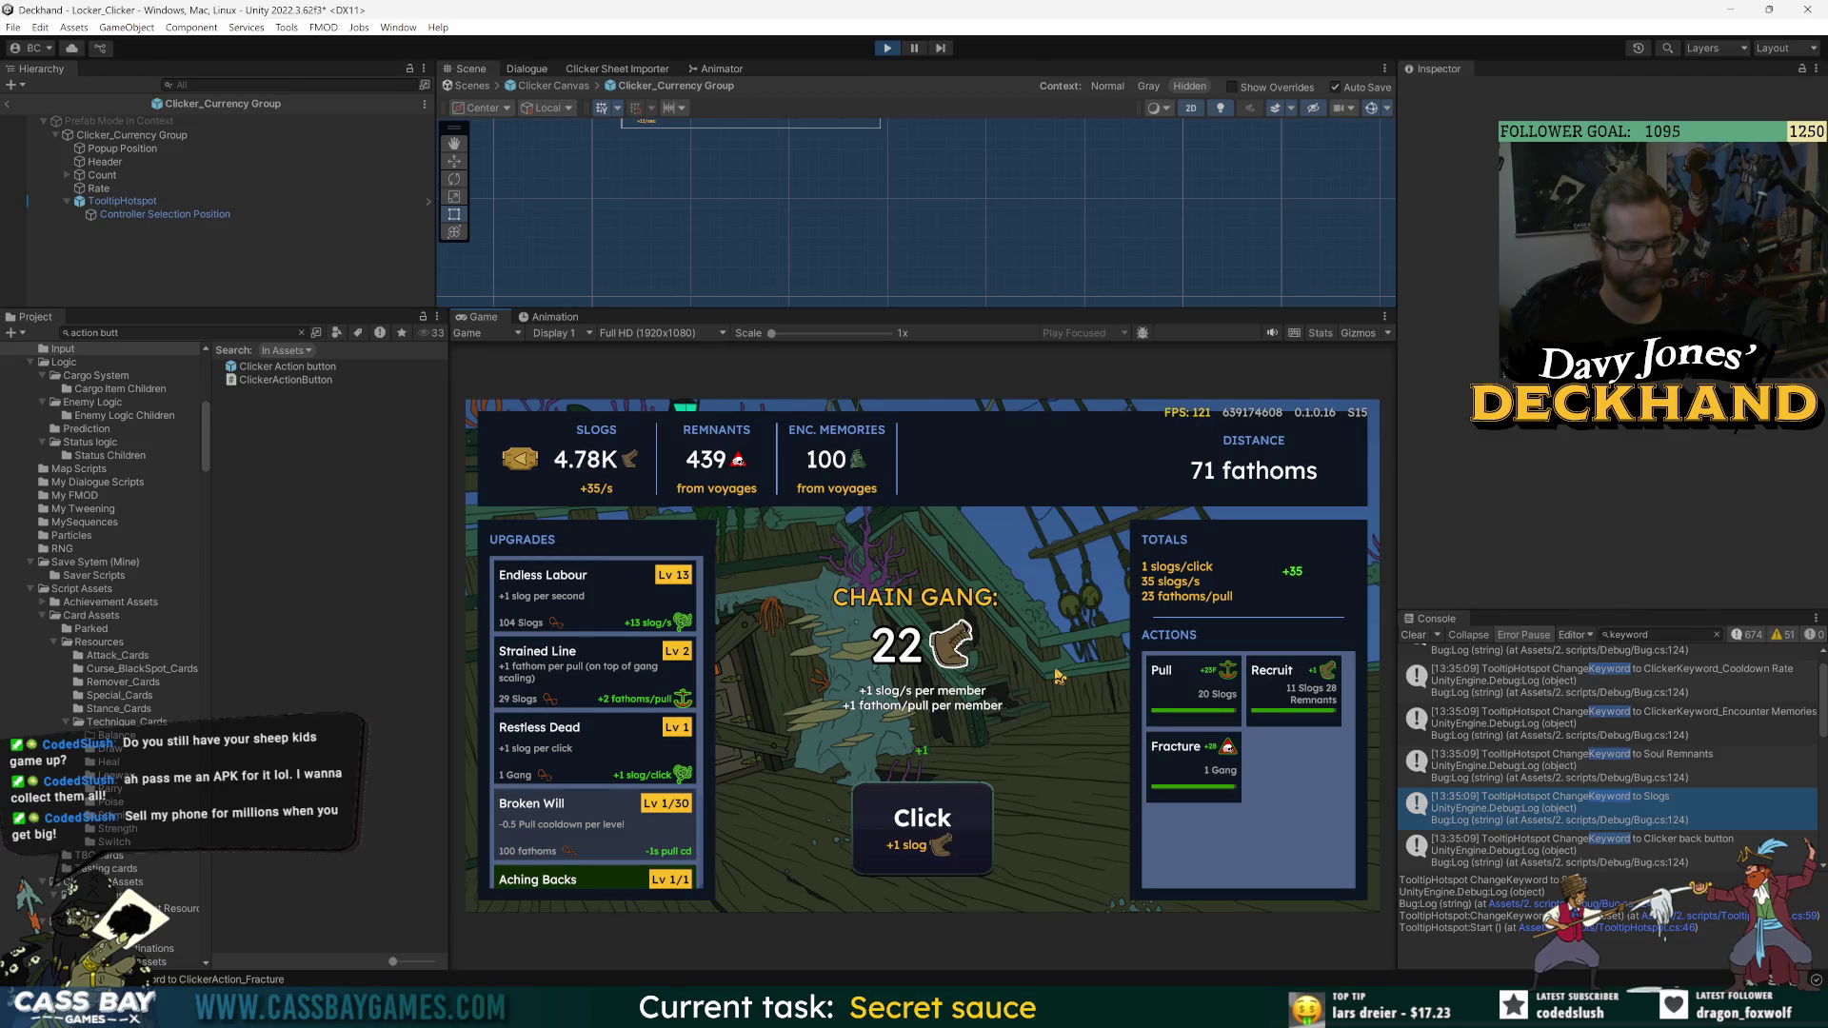
# - Switch to keyboard navigation, Pull once, and move selection around Endless Labour, Slogs and Broken Will
pyautogui.press('Tab')
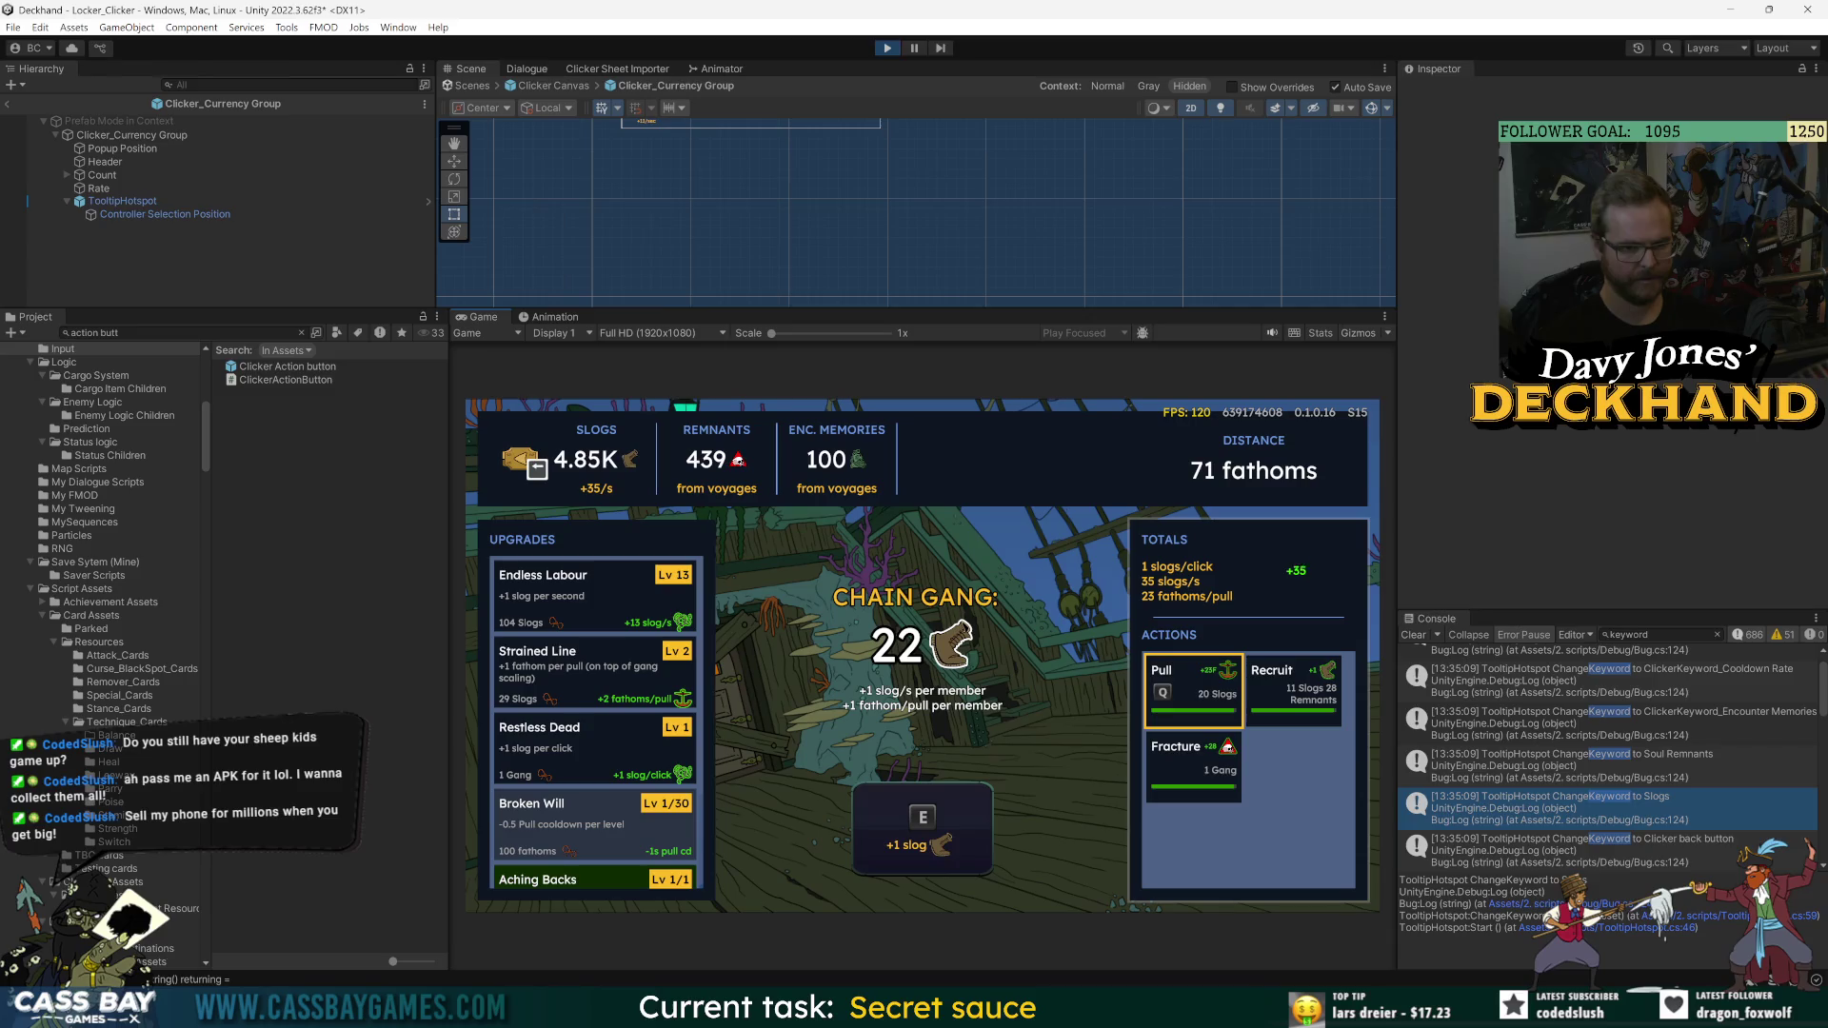
pyautogui.press('q')
pyautogui.press('Left')
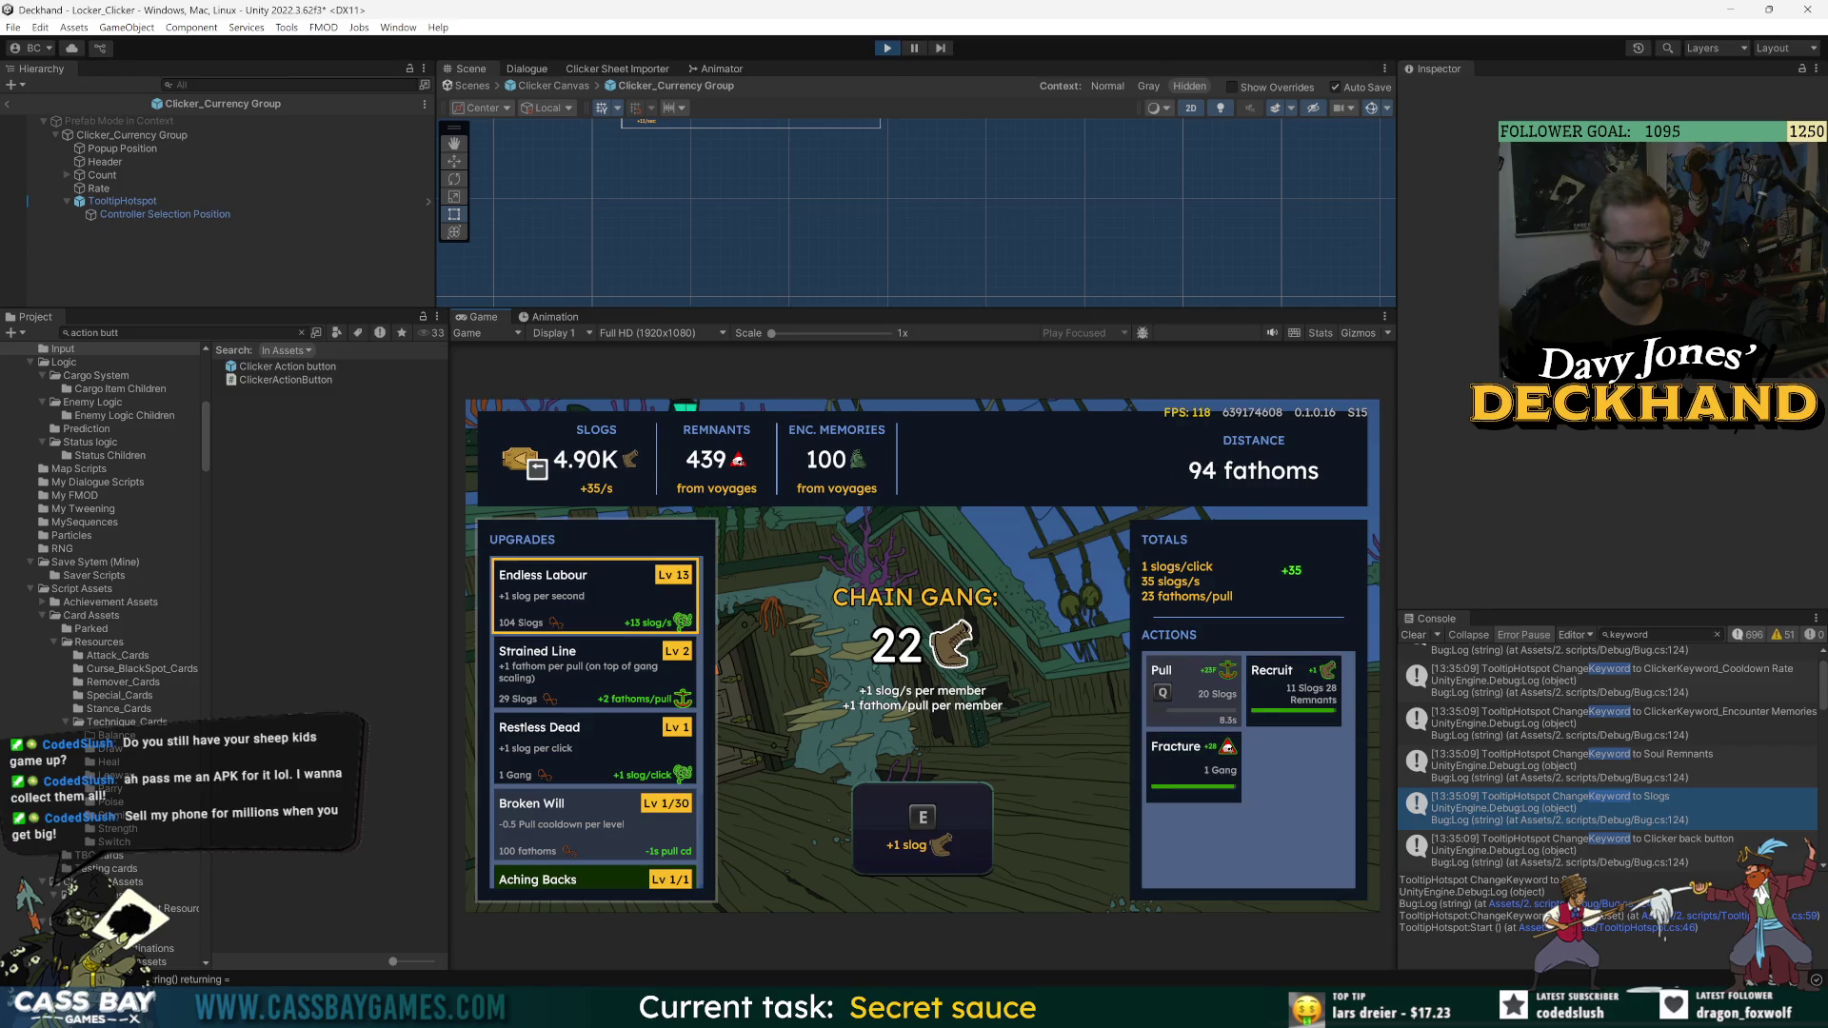
pyautogui.press('Right')
pyautogui.press('Right')
pyautogui.press('Left')
pyautogui.press('Left')
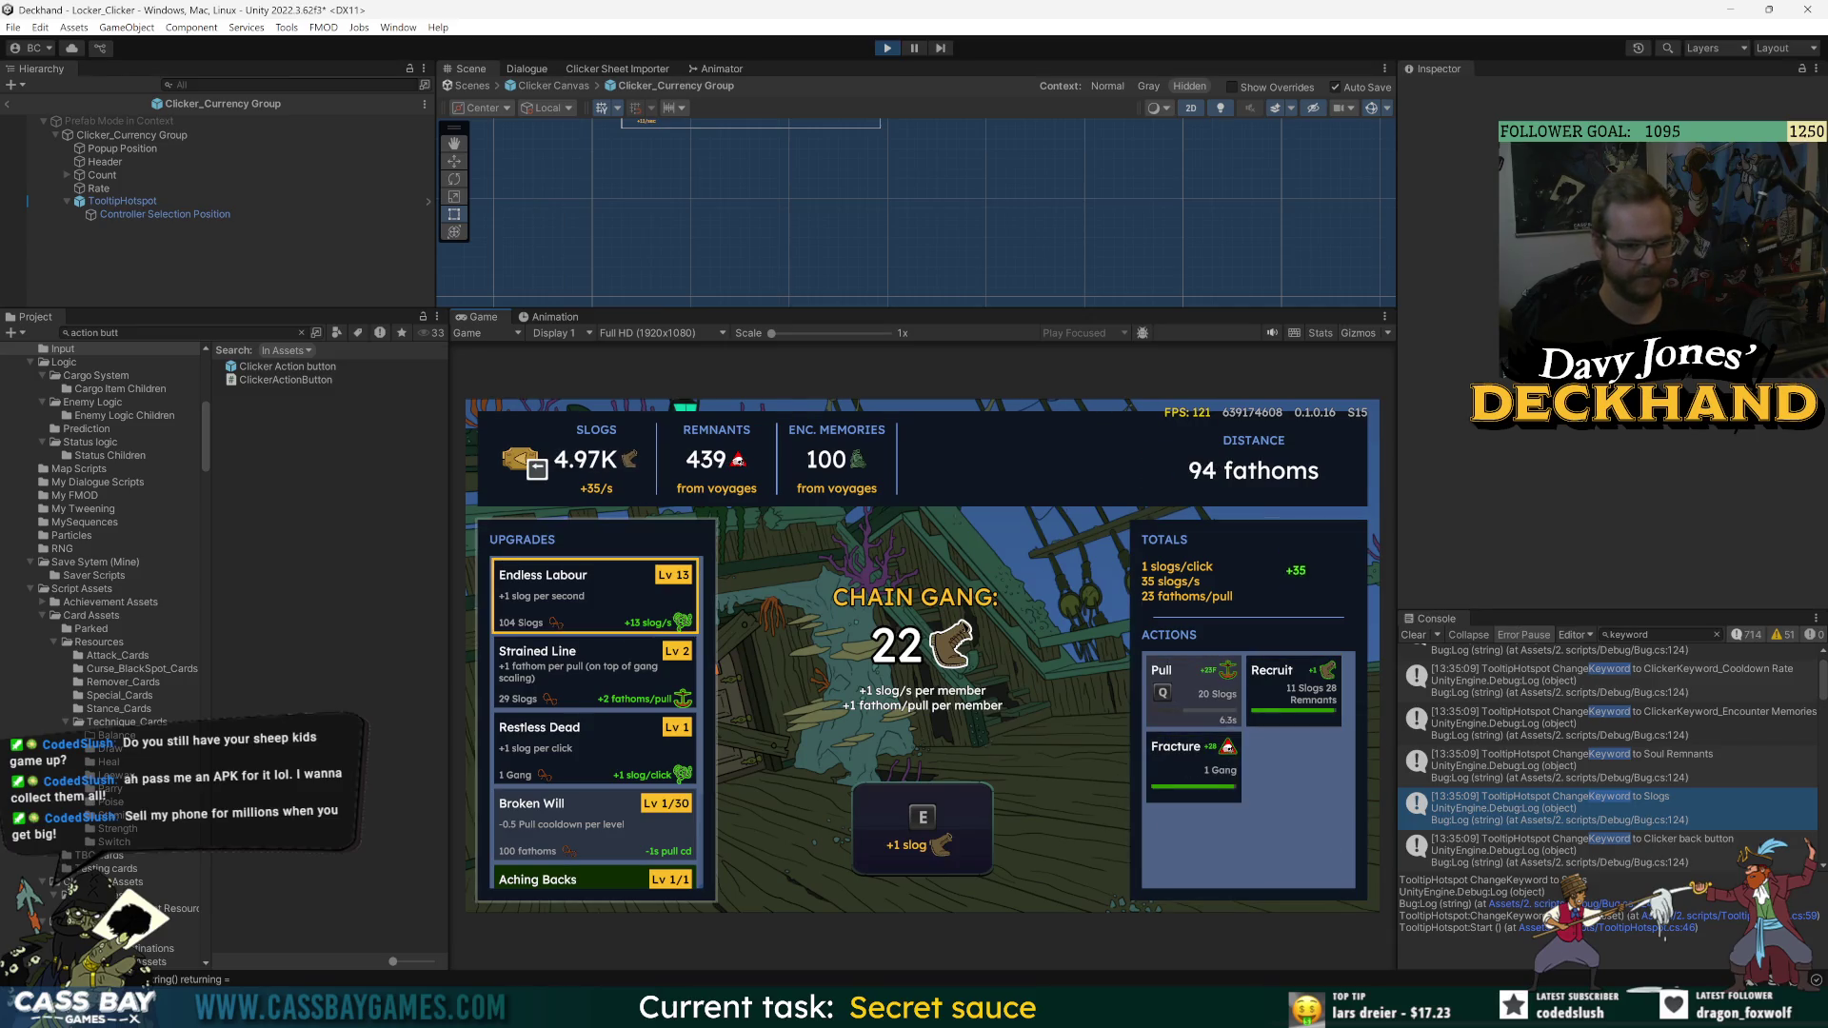
pyautogui.press('Down')
pyautogui.press('Down')
pyautogui.press('Down')
pyautogui.press('Up')
pyautogui.press('Up')
pyautogui.press('Up')
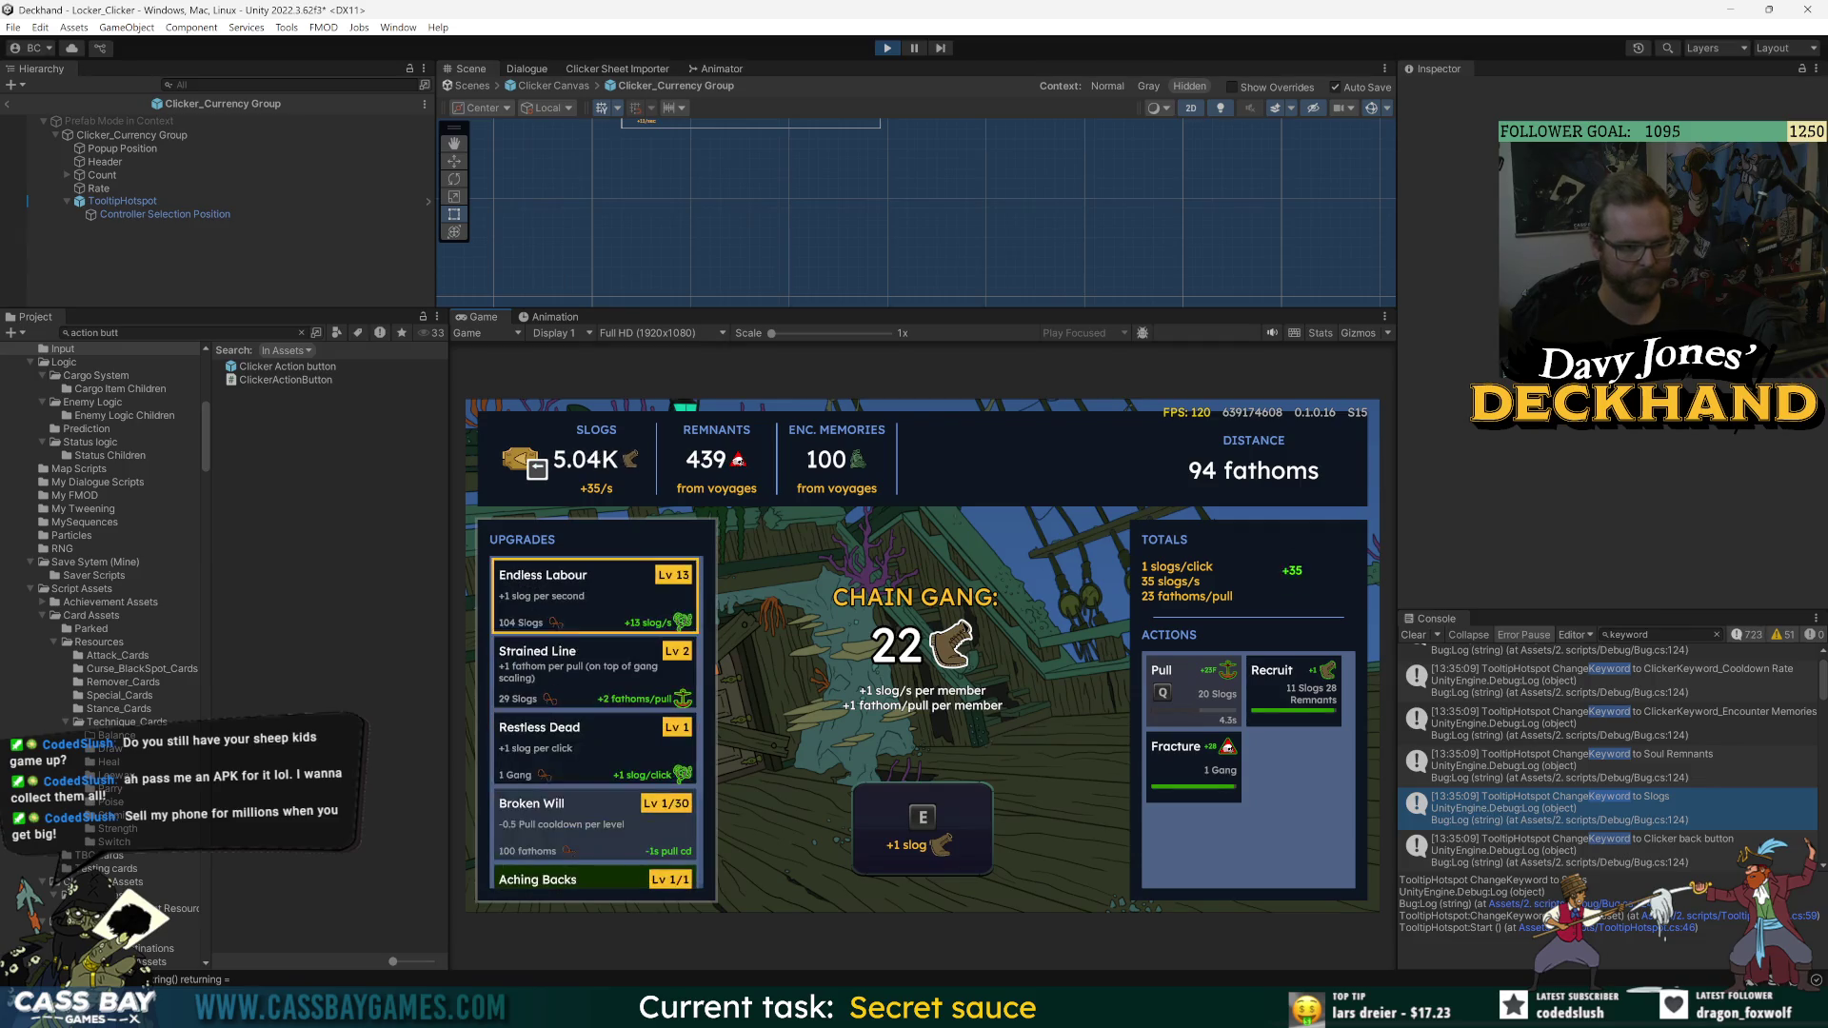
pyautogui.press('Up')
pyautogui.press('Down')
pyautogui.press('Down')
pyautogui.press('Down')
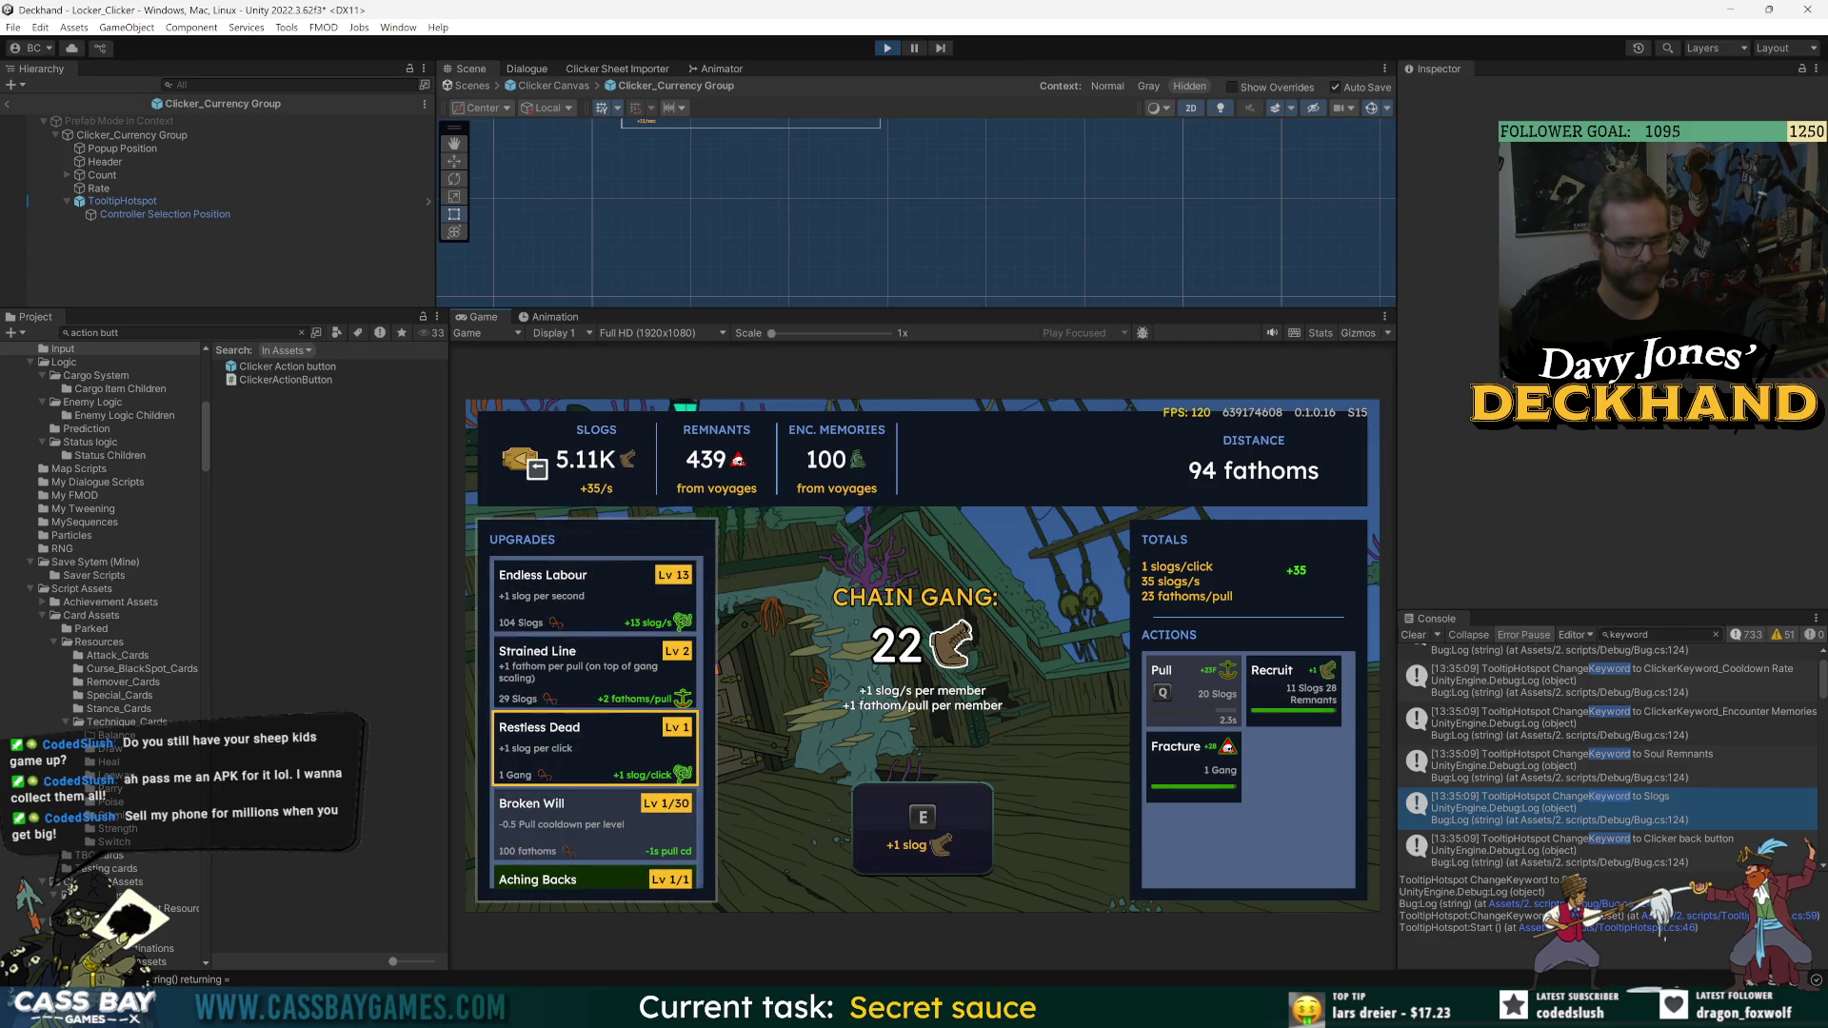
pyautogui.press('Up')
pyautogui.press('Up')
pyautogui.press('Up')
pyautogui.press('Up')
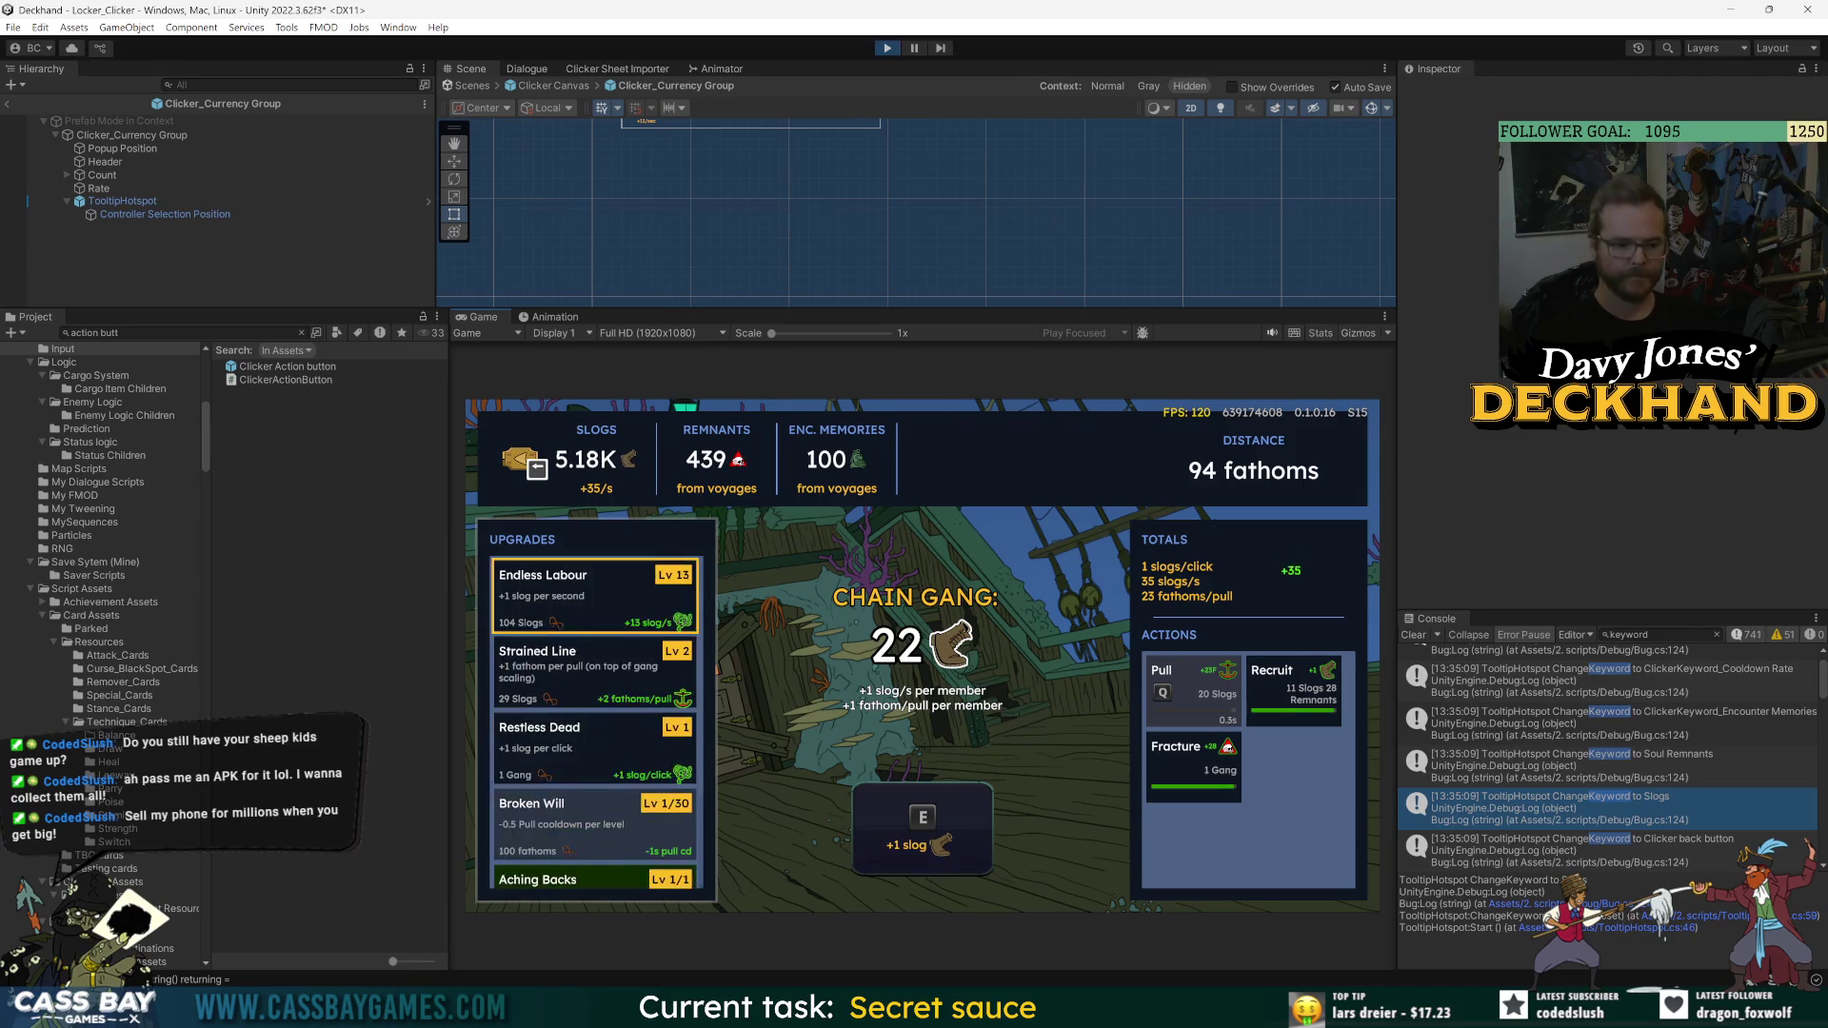
pyautogui.press('Down')
pyautogui.press('Down')
pyautogui.press('Down')
pyautogui.press('Down')
pyautogui.press('Down')
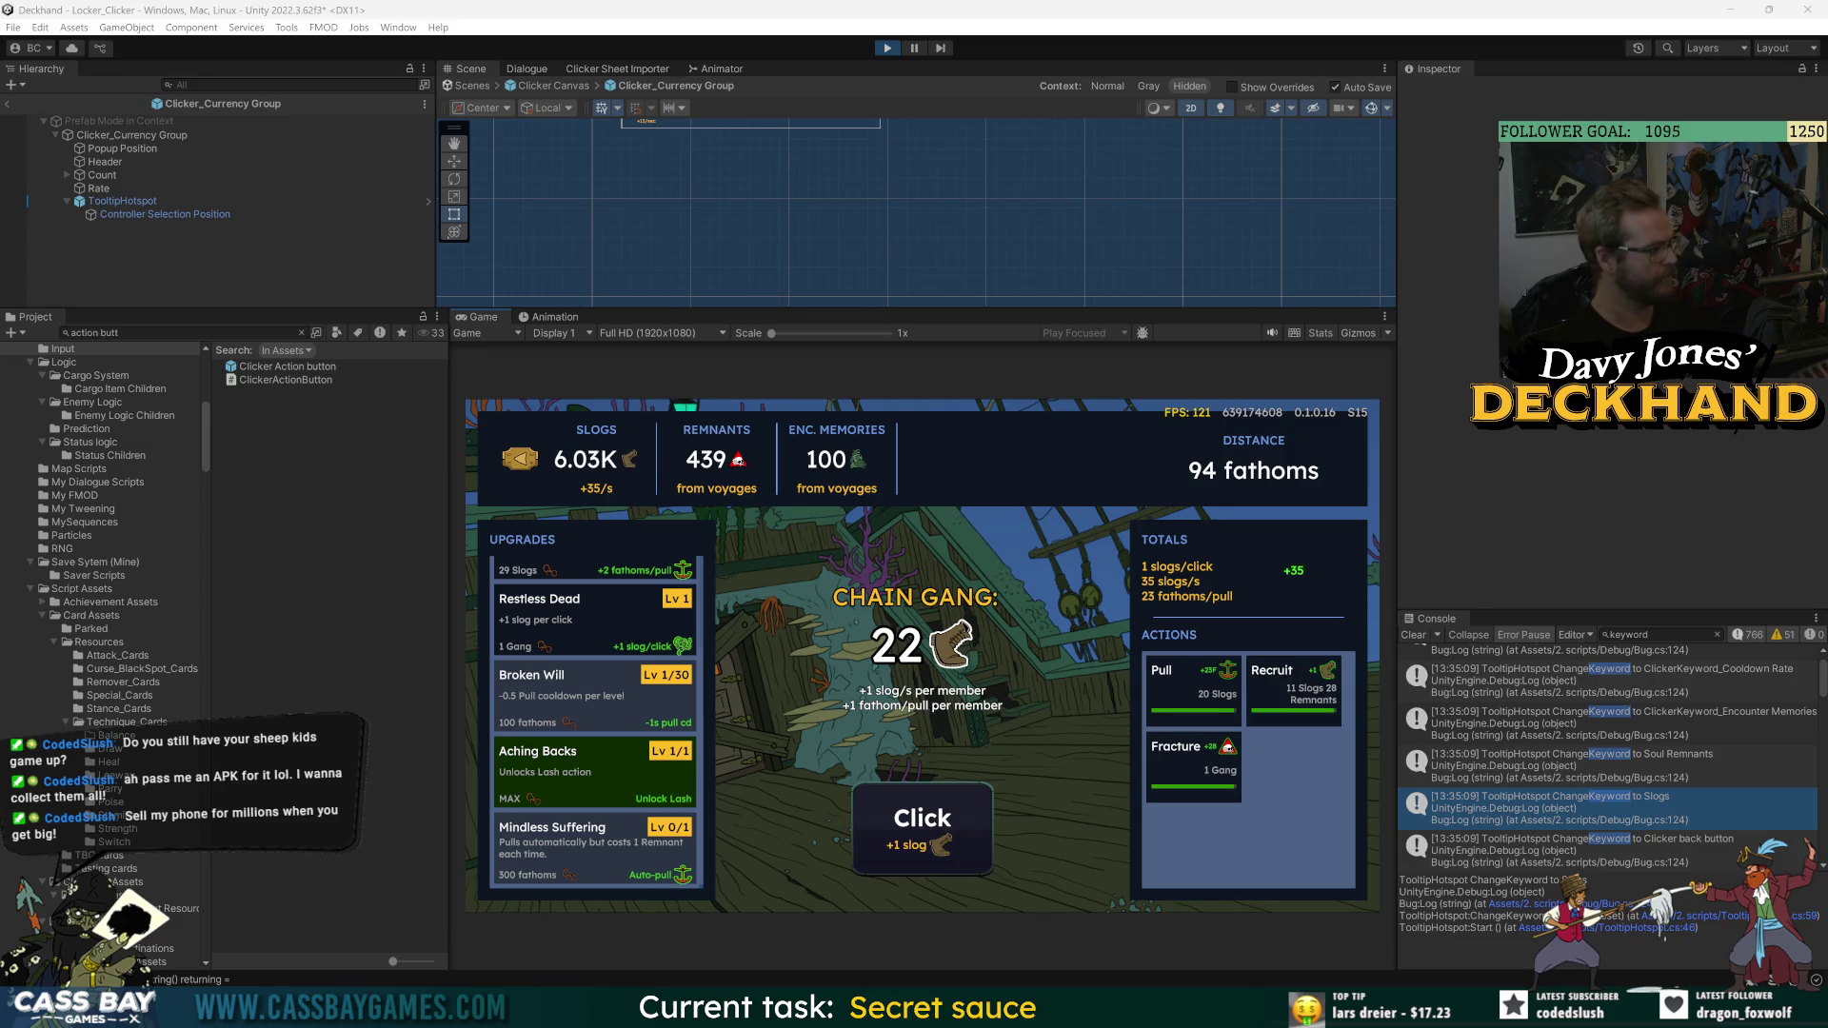
# - Navigate to Fracture and Mindless Suffering, Pull again, and press Click twice for slogs
pyautogui.press('Down')
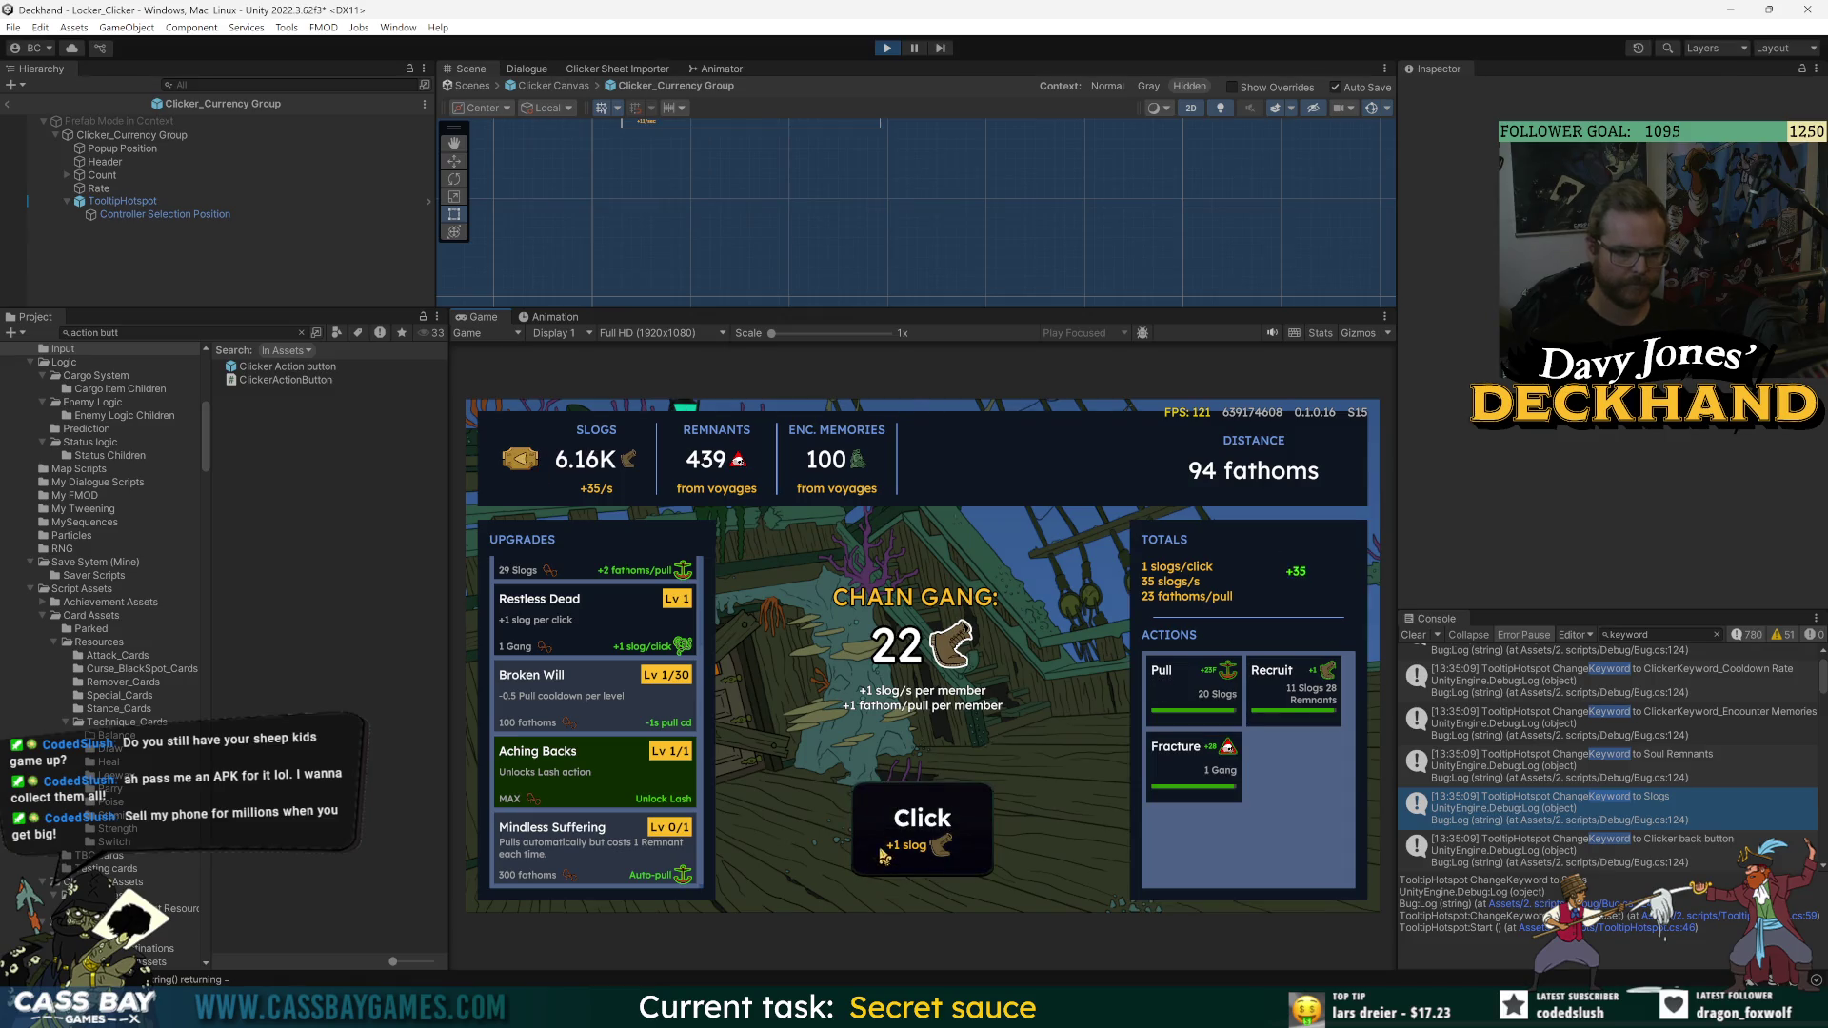
pyautogui.press('Left')
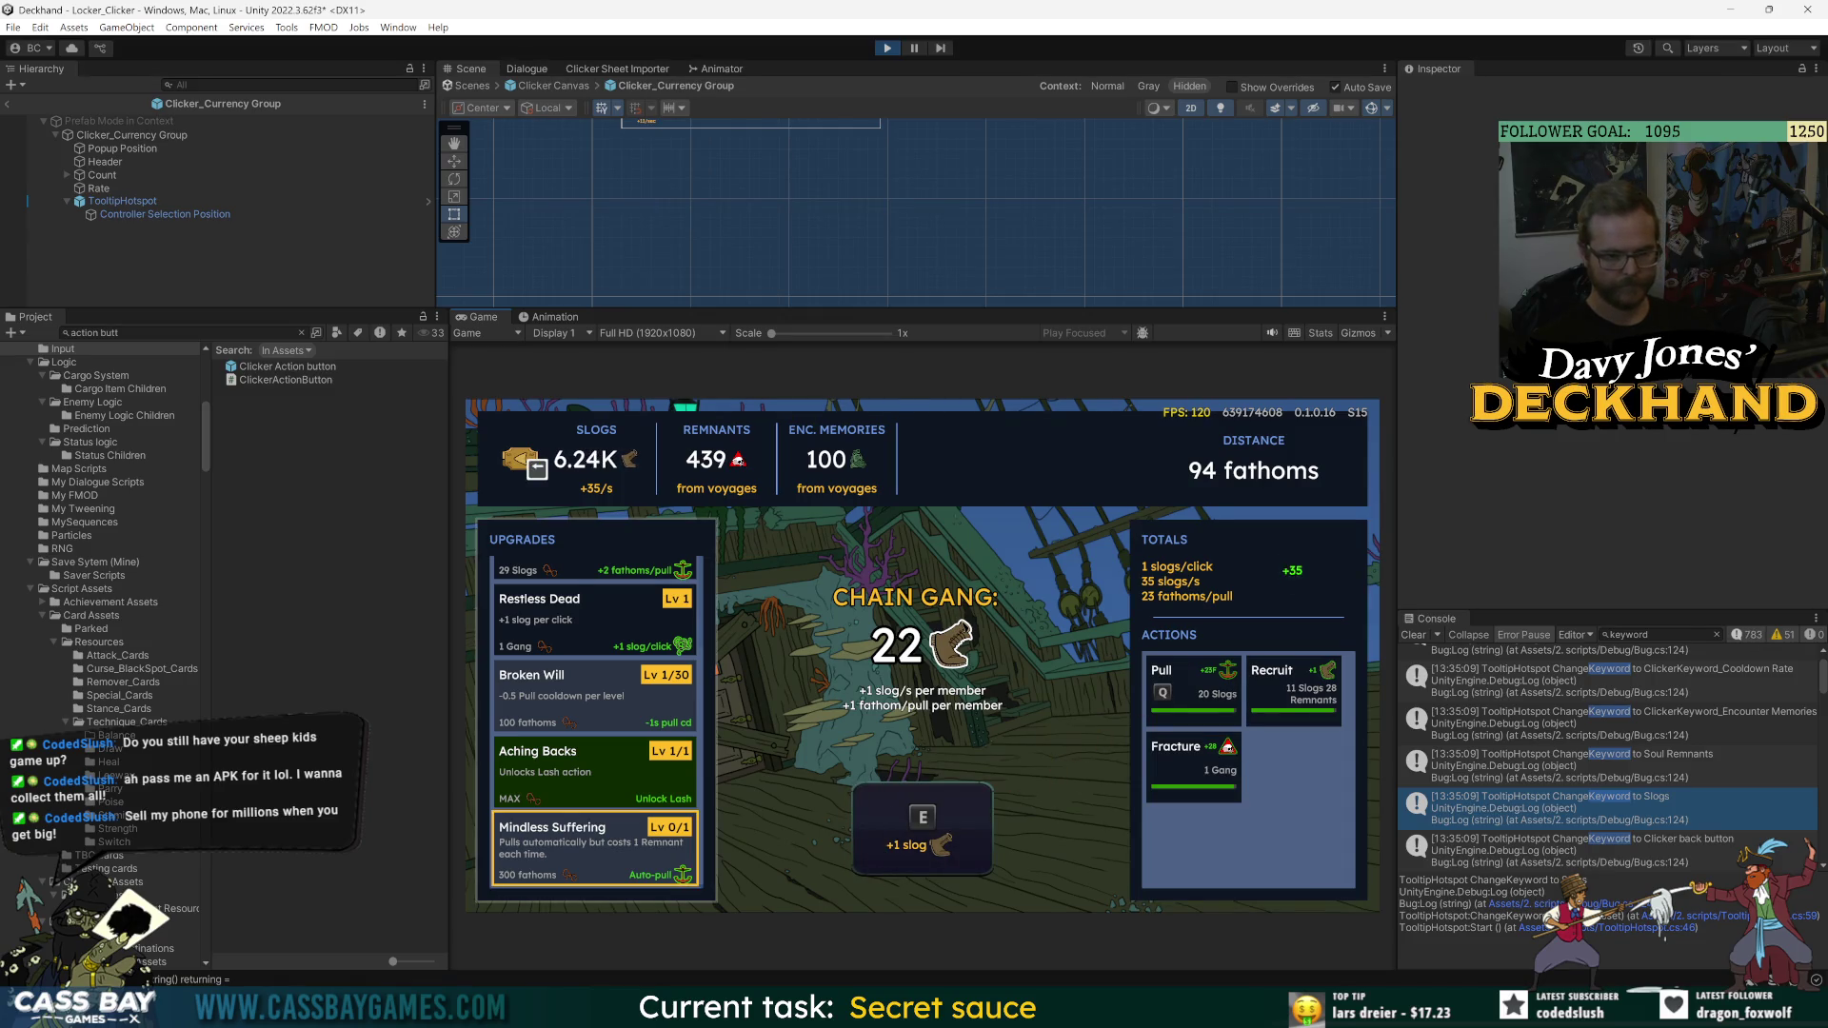
pyautogui.press('q')
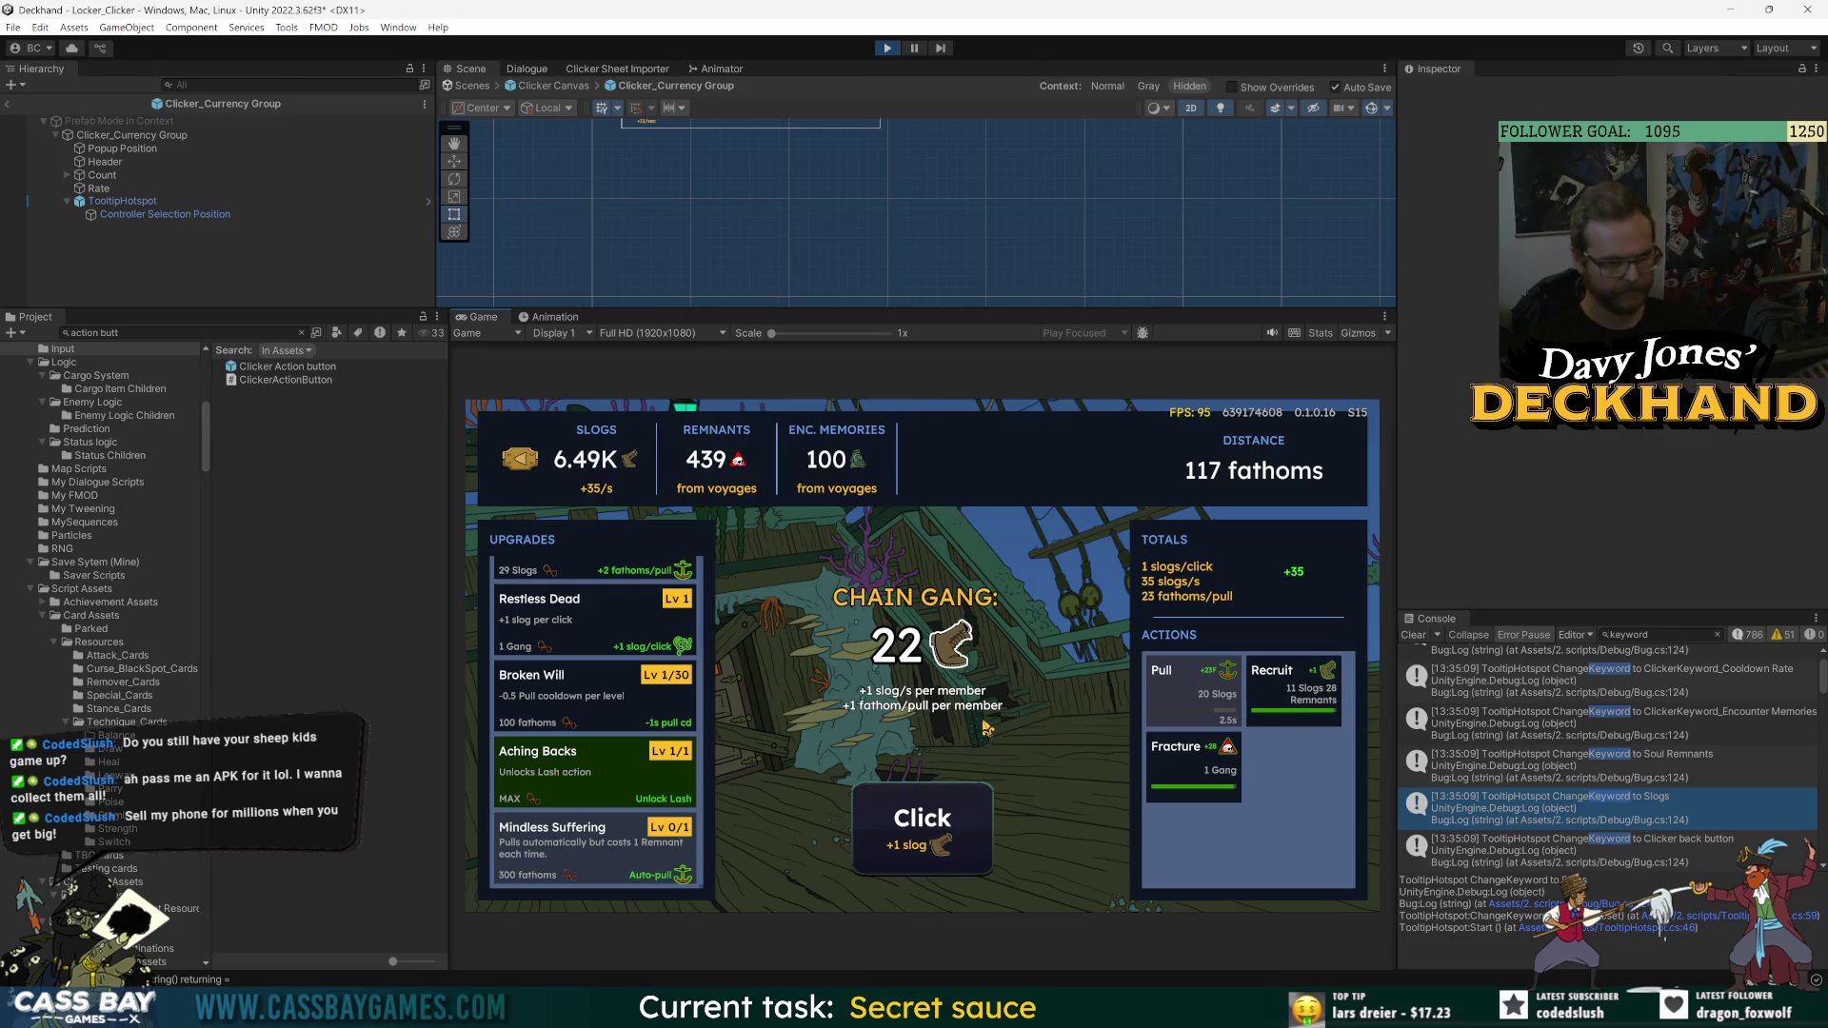
pyautogui.click(992, 798)
pyautogui.click(992, 798)
pyautogui.click(992, 798)
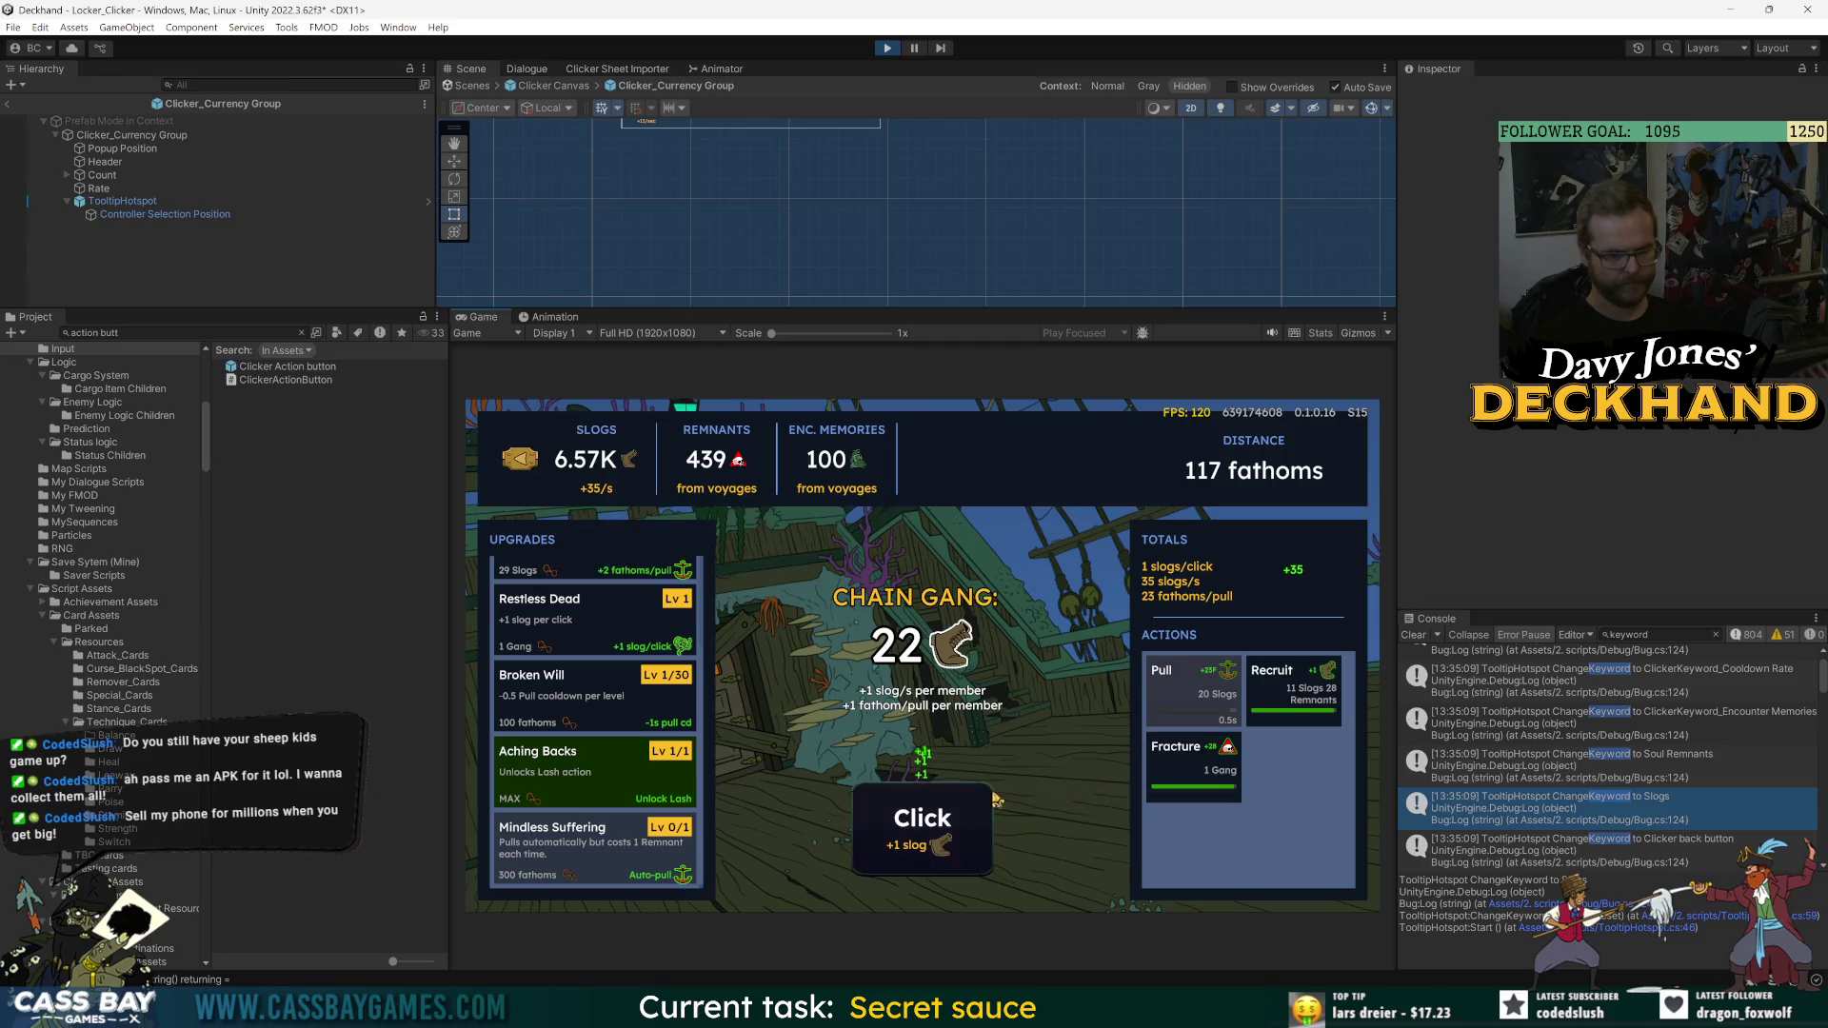
pyautogui.click(992, 800)
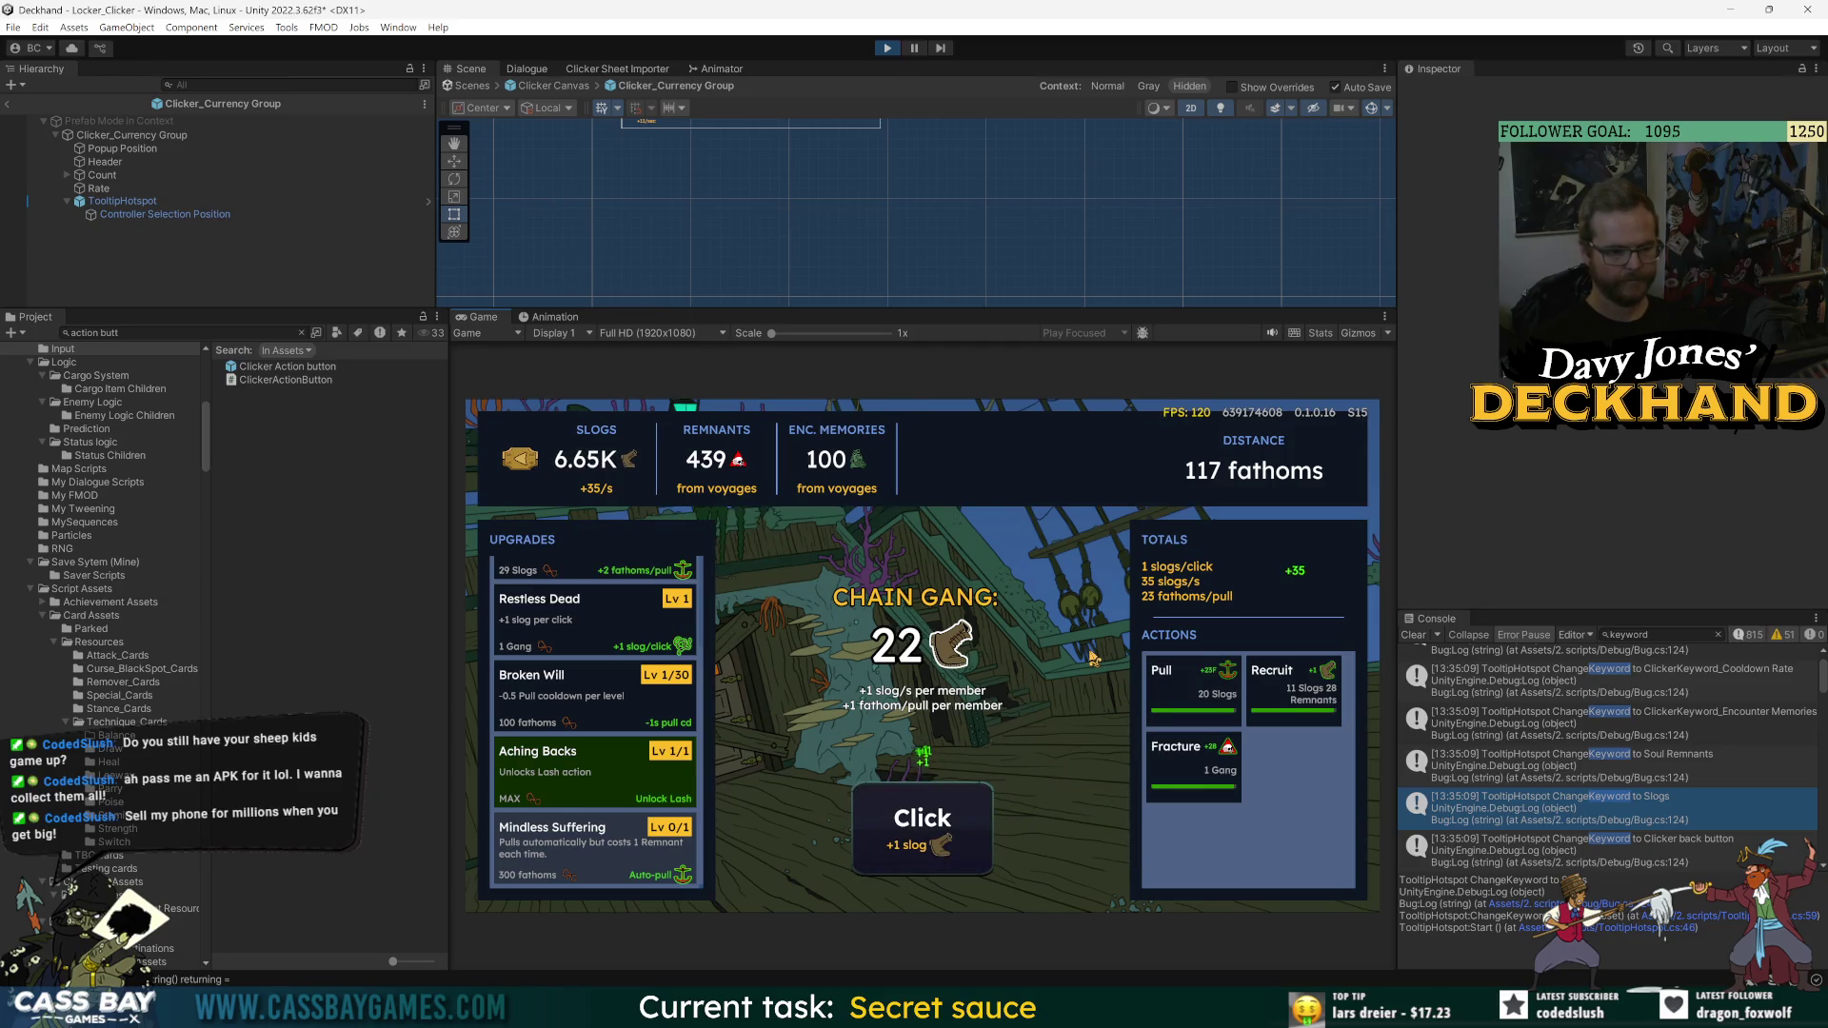
# - Move selection across the Remnants, Slogs, Distance and Enc. Memories headers to check their tooltips
pyautogui.press('e')
pyautogui.press('Up')
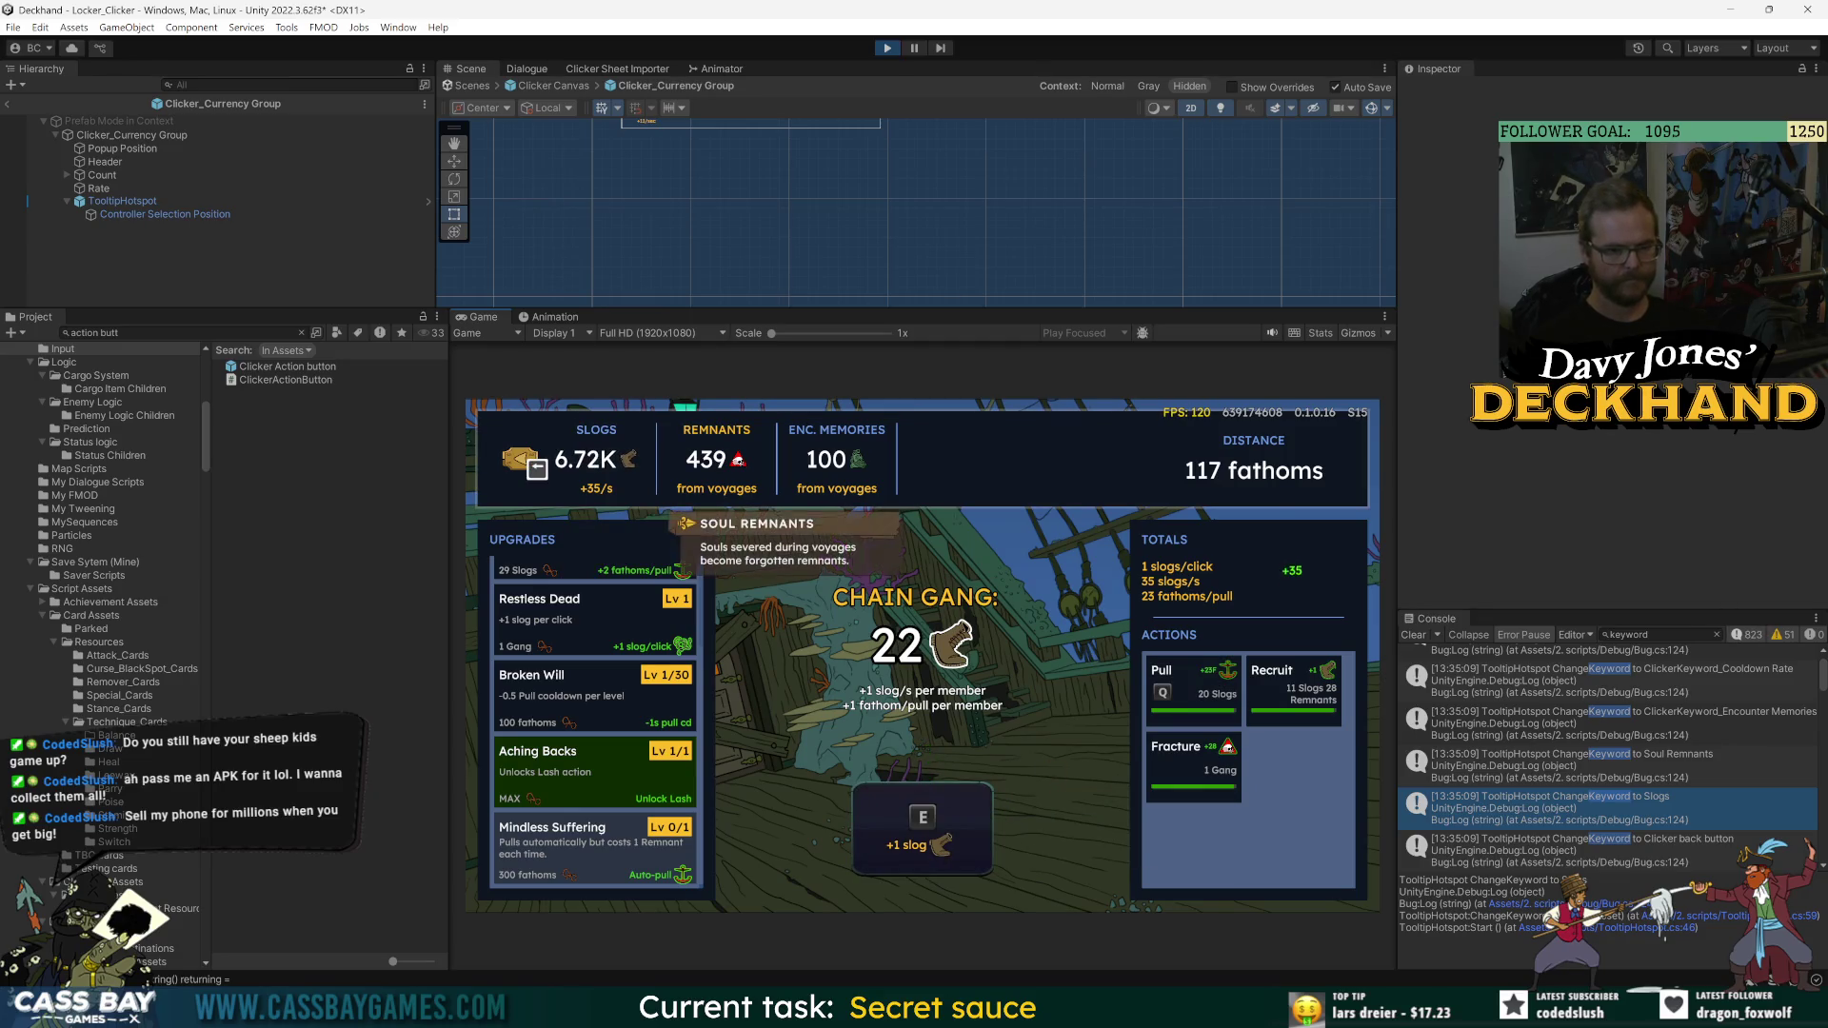
pyautogui.press('Left')
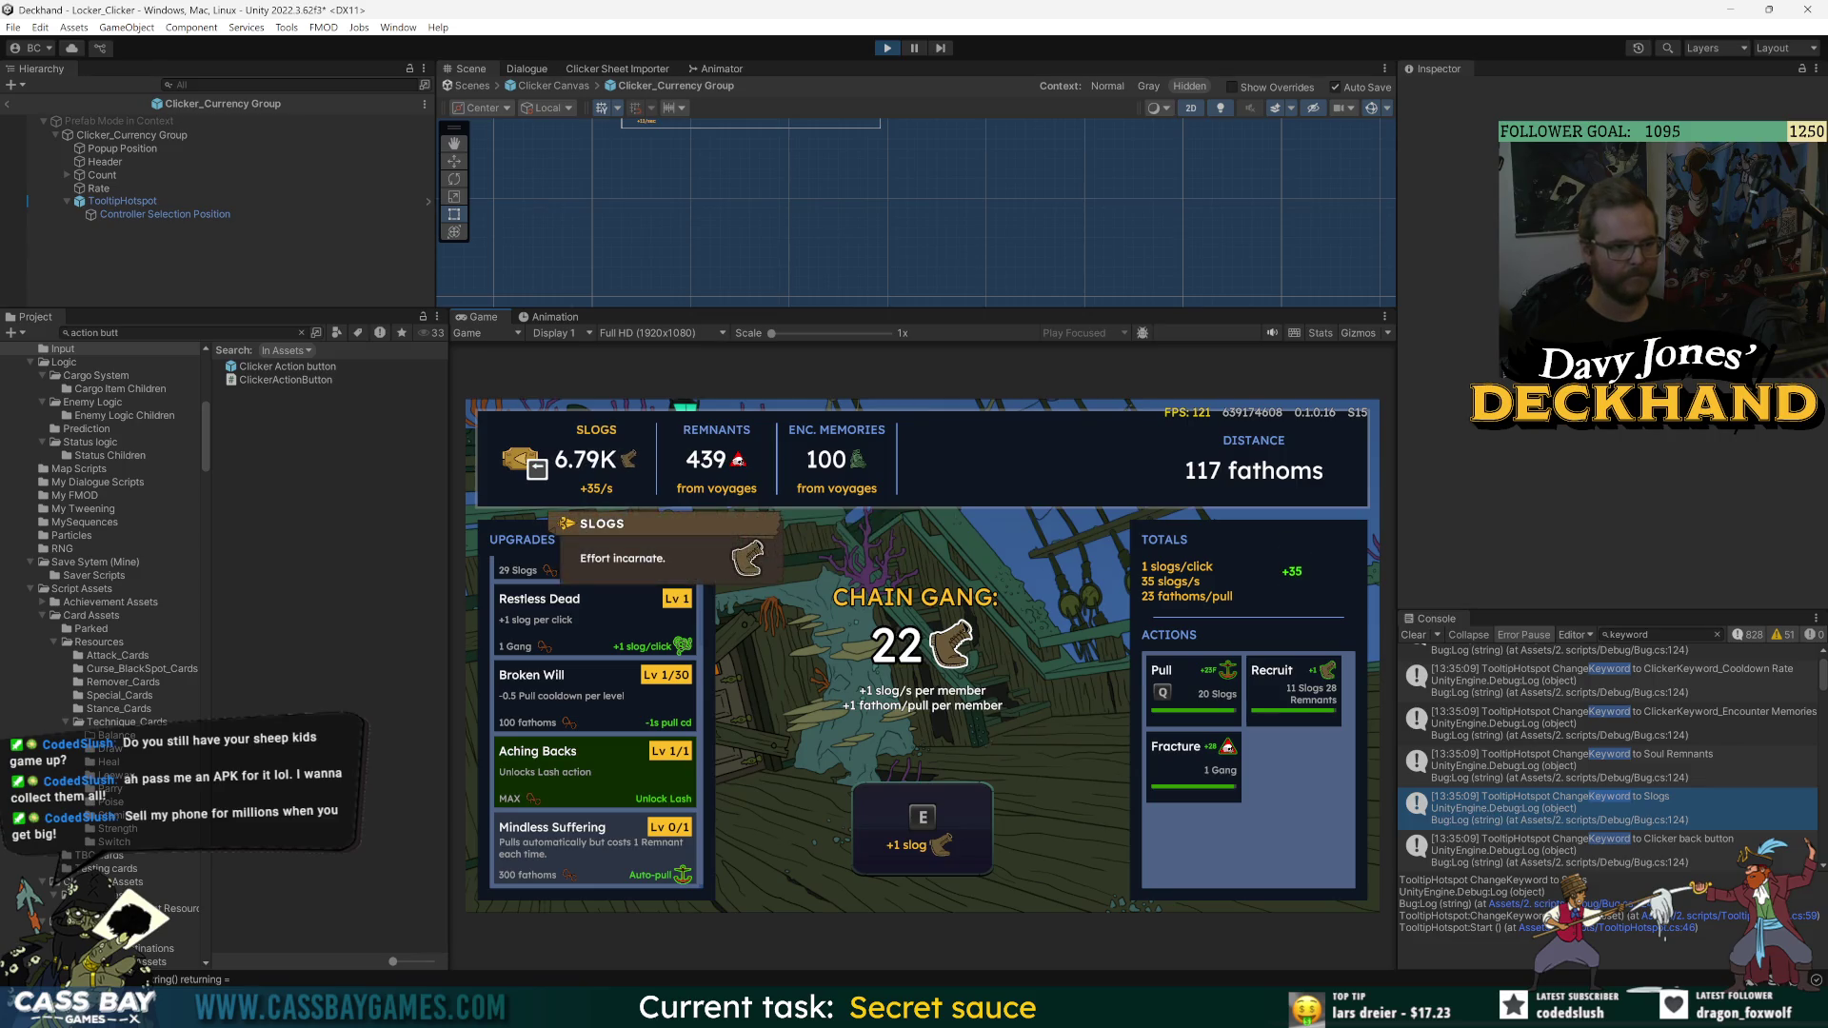
pyautogui.press('Right')
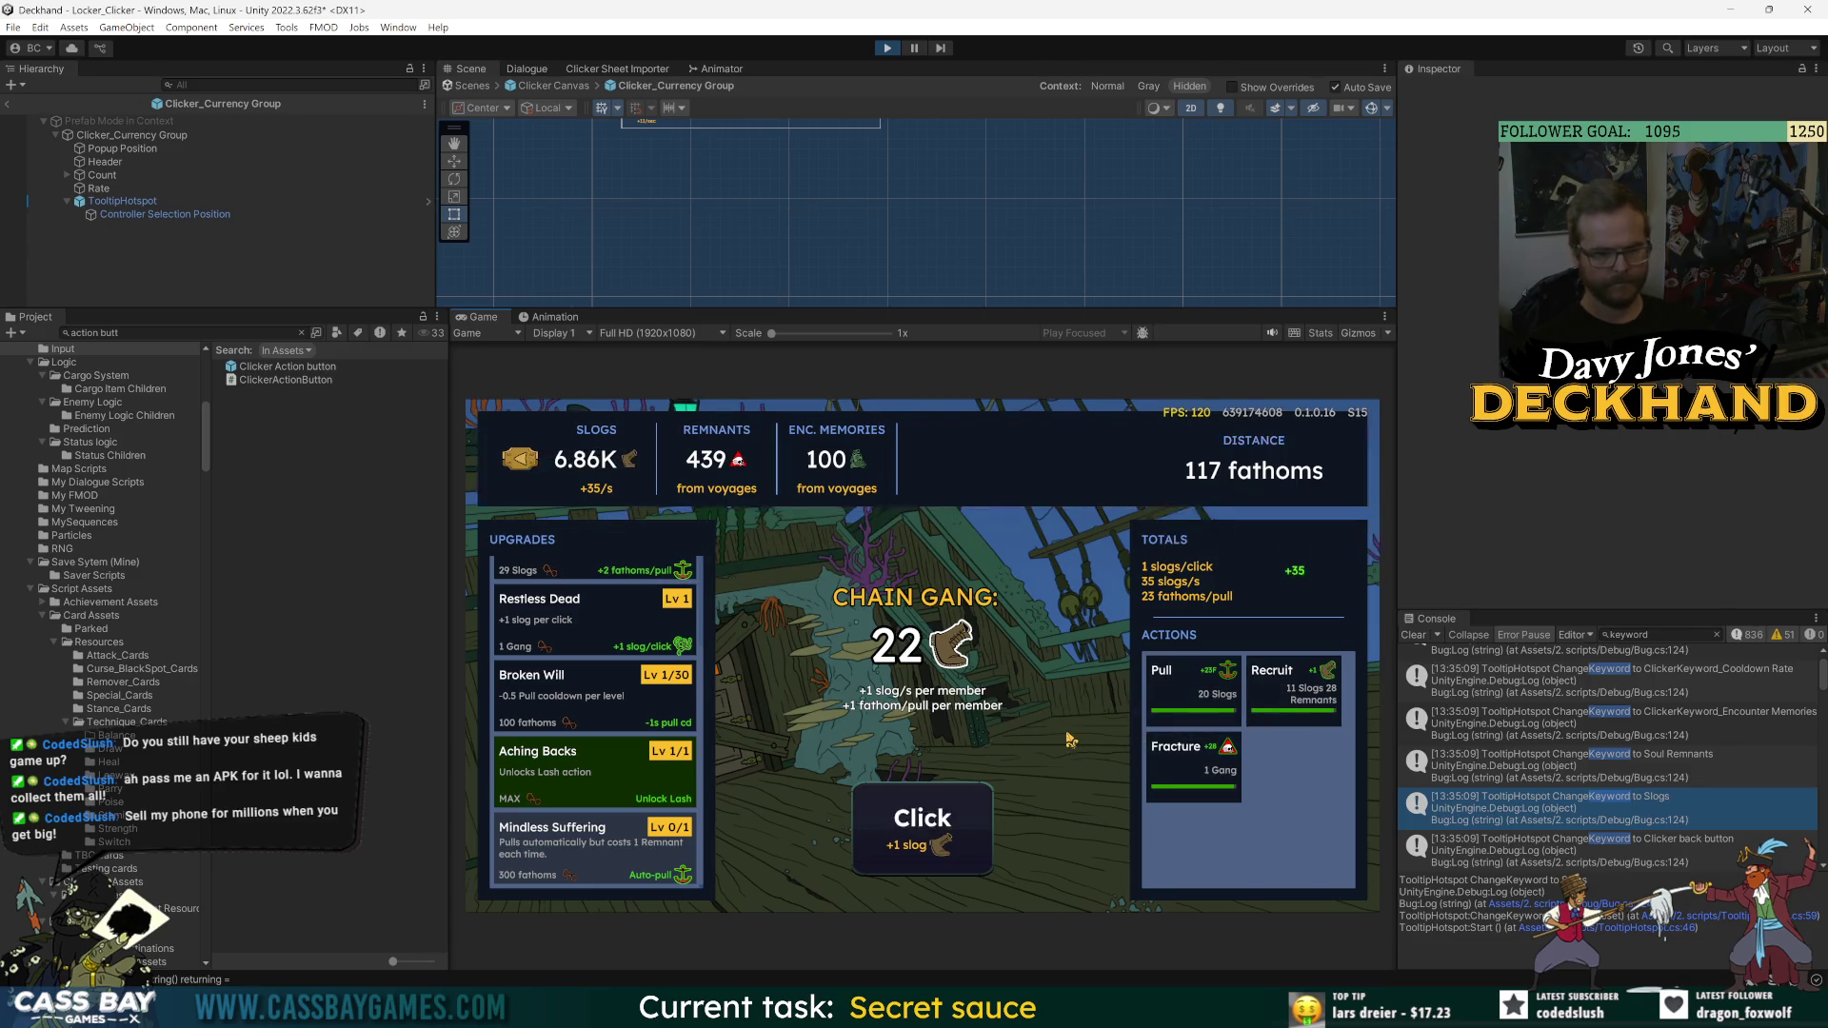
pyautogui.press('Right')
pyautogui.press('Left')
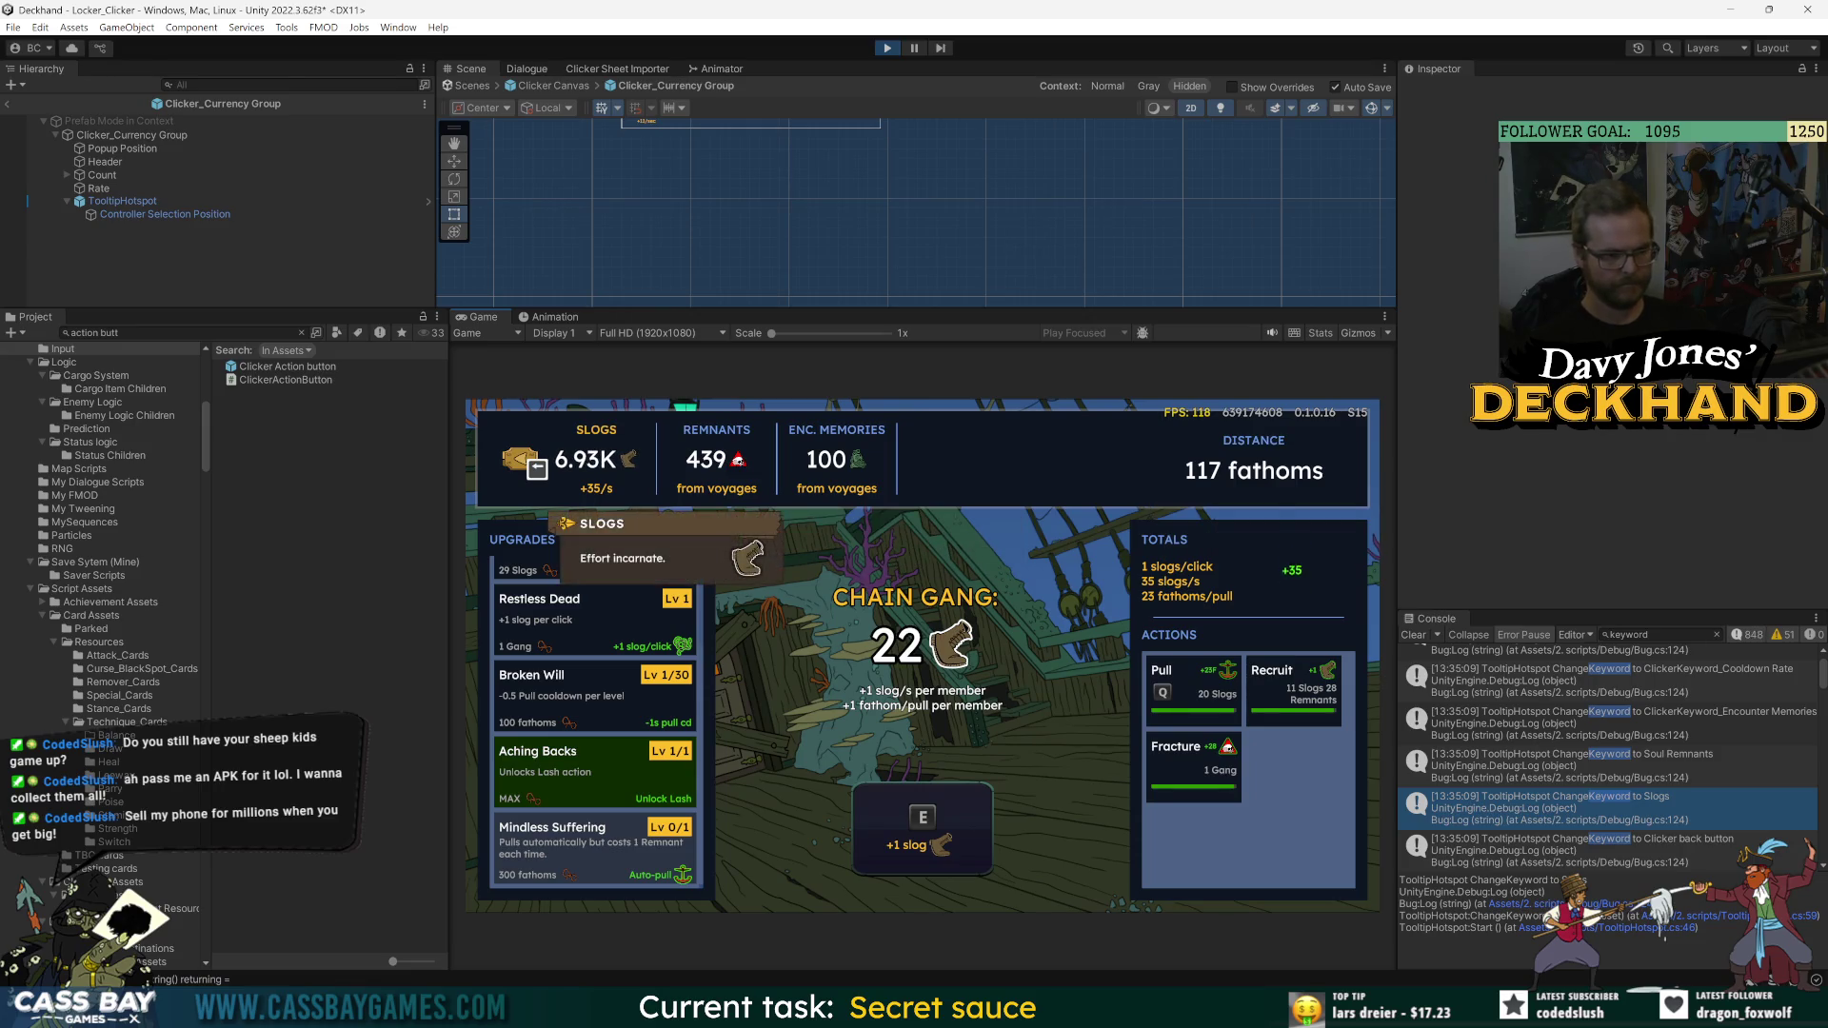
pyautogui.press('Right')
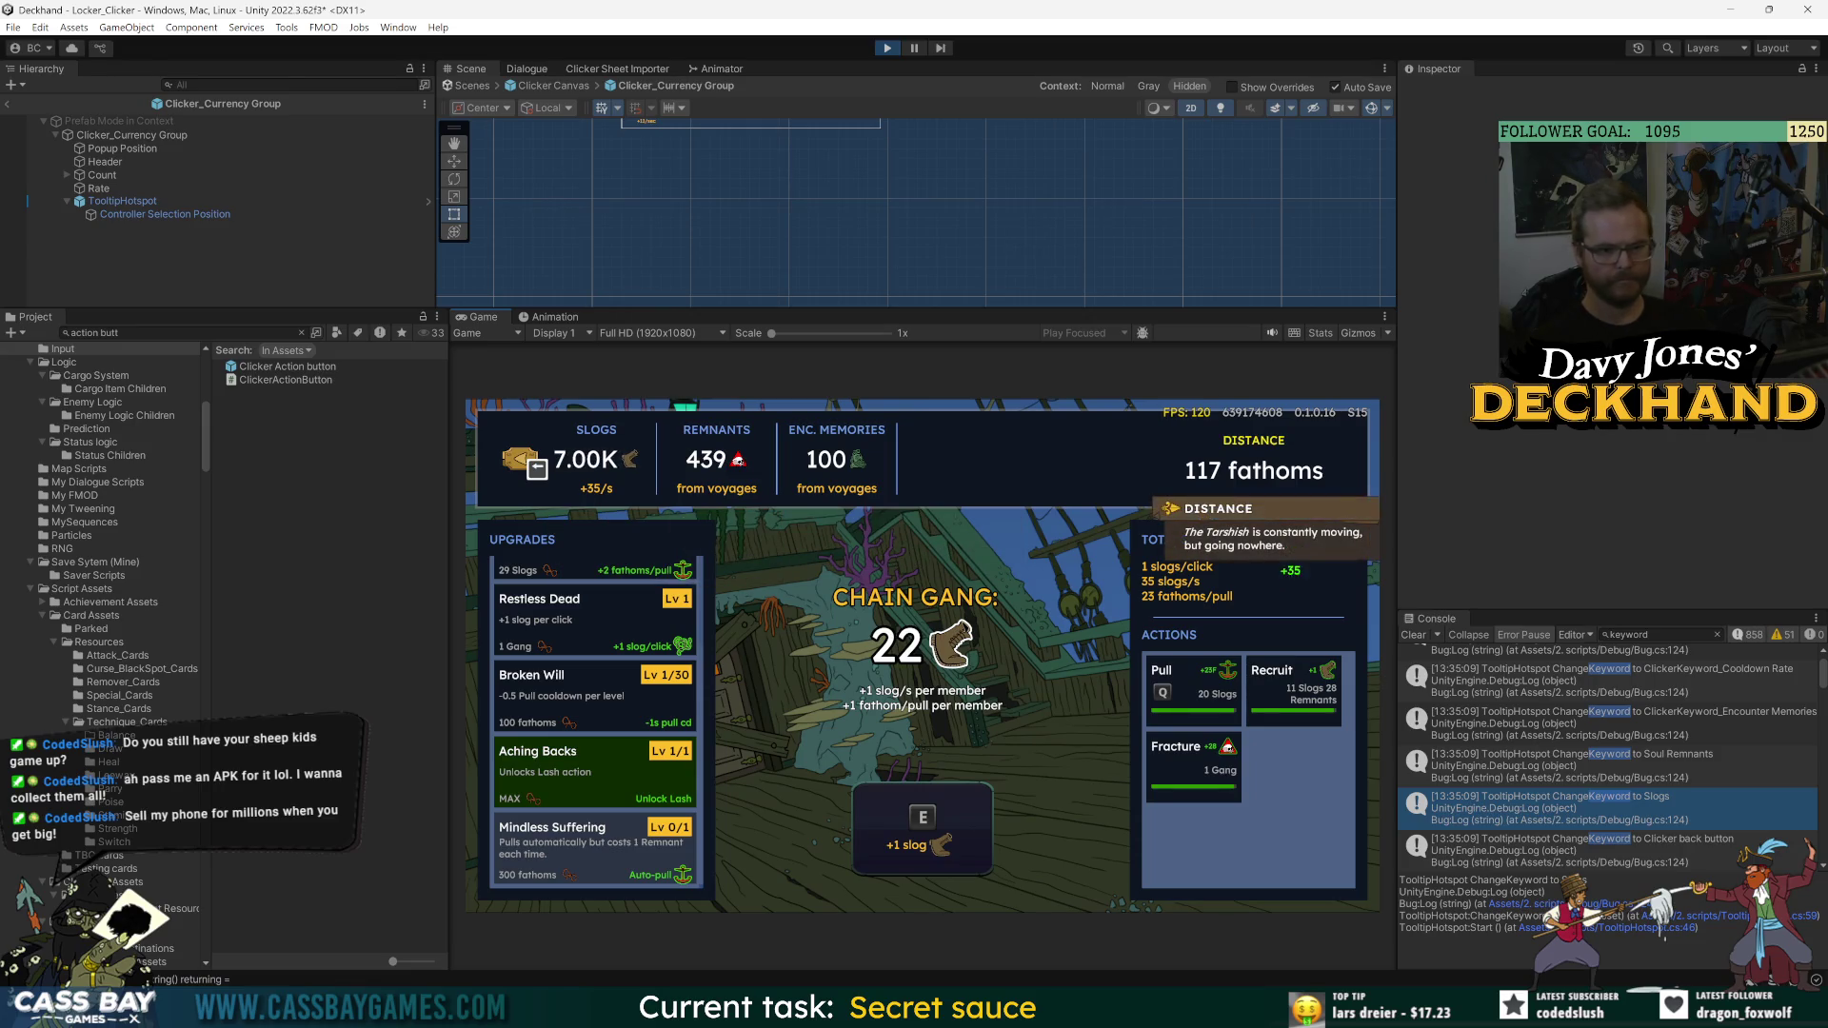
pyautogui.press('Left')
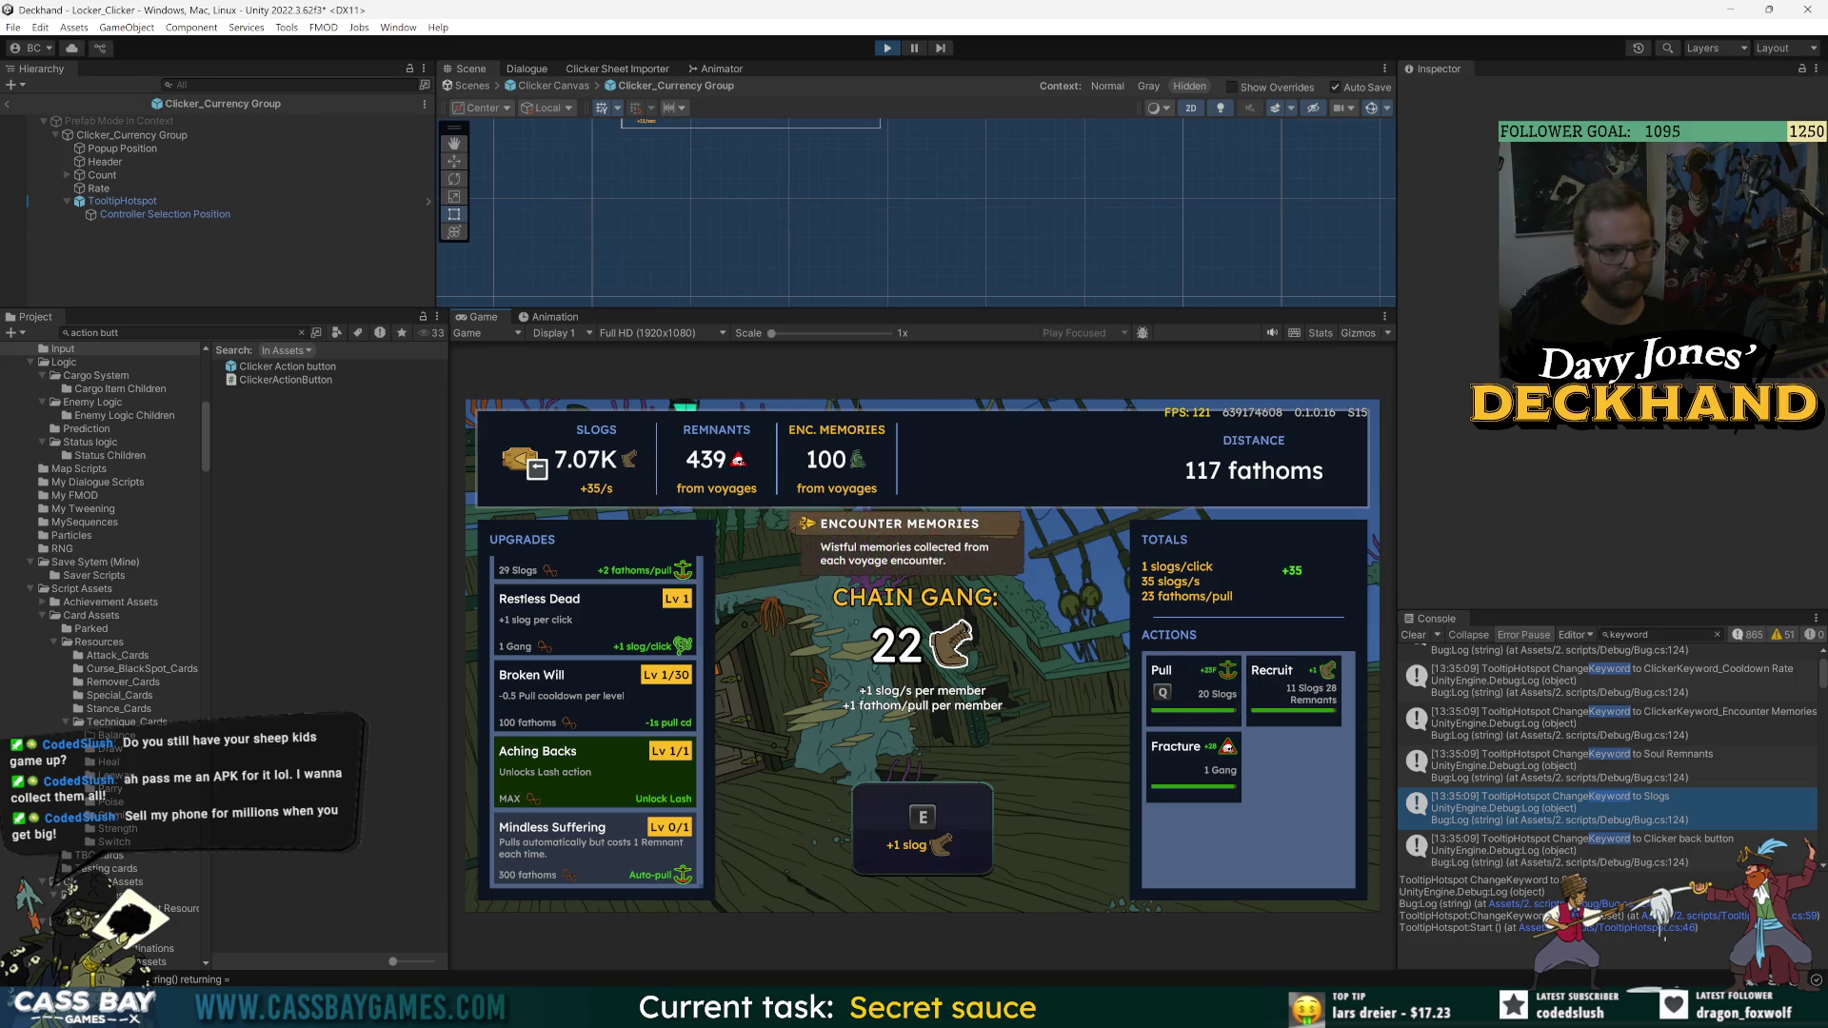
pyautogui.press('Down')
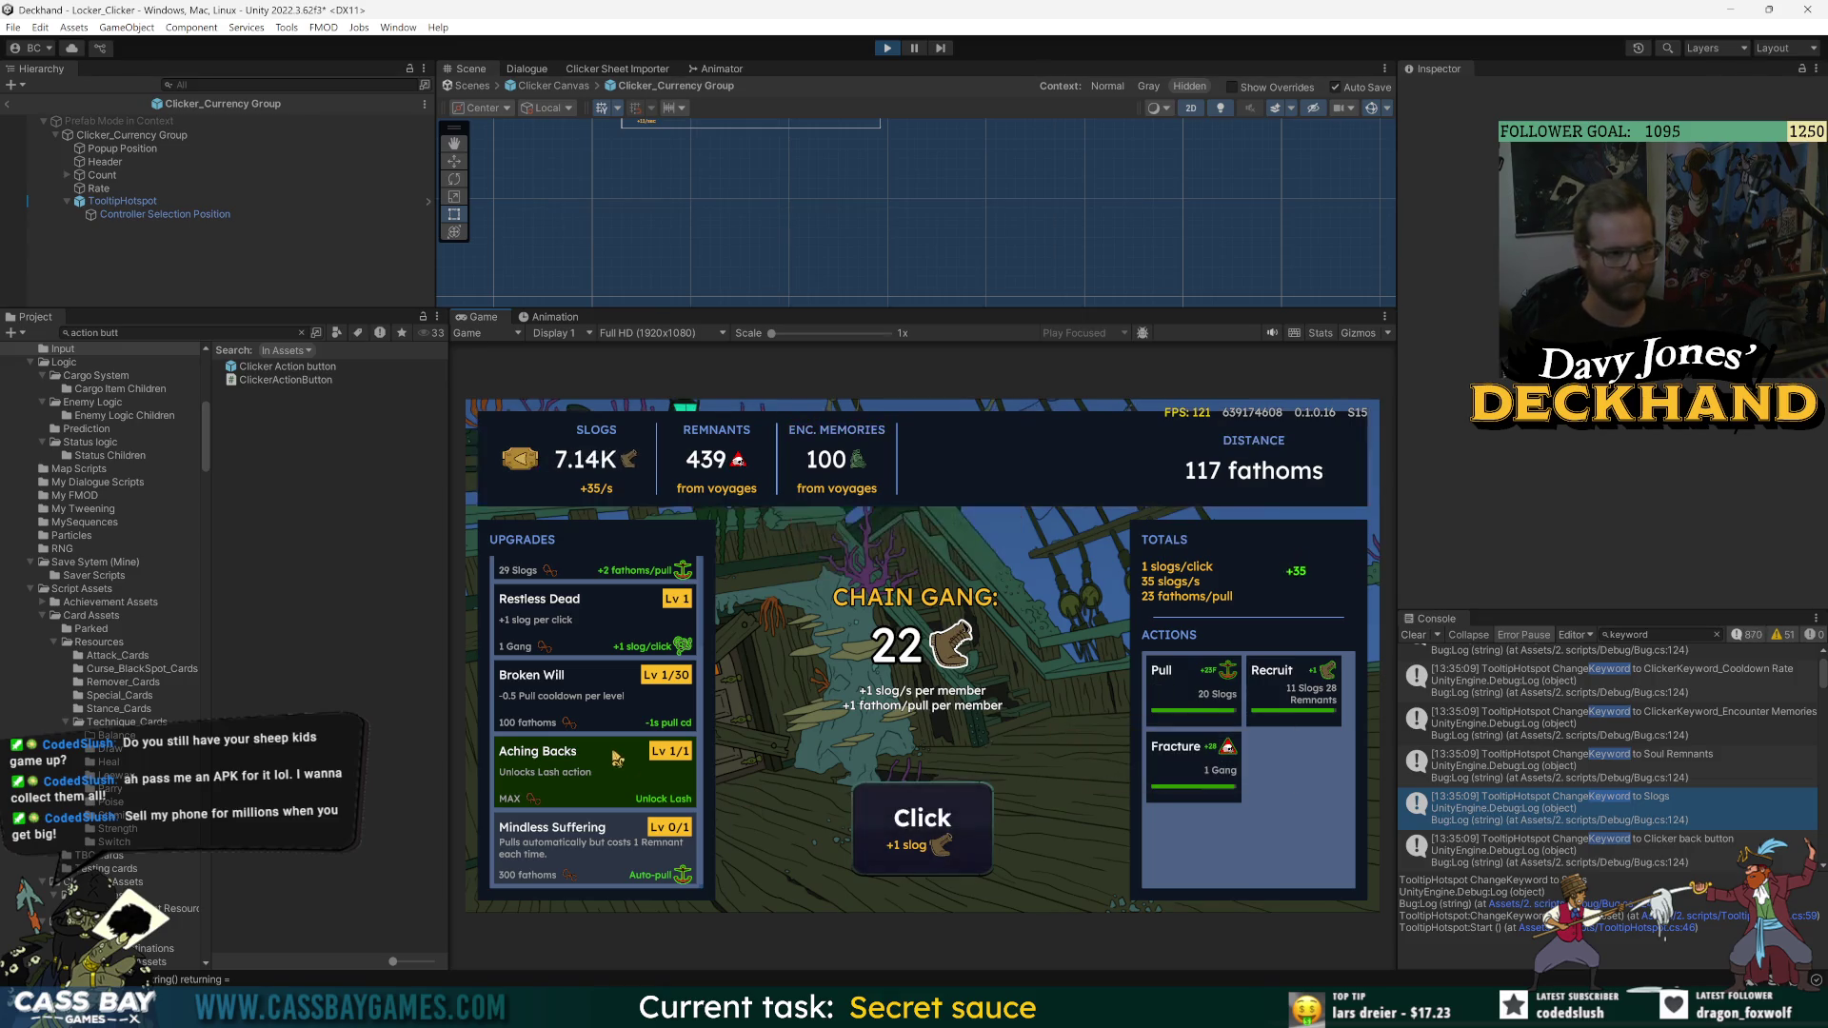
# - Cycle the selection through the action buttons, Pull, the Upgrades list and back to the header
pyautogui.press('Left')
pyautogui.press('Right')
pyautogui.press('Up')
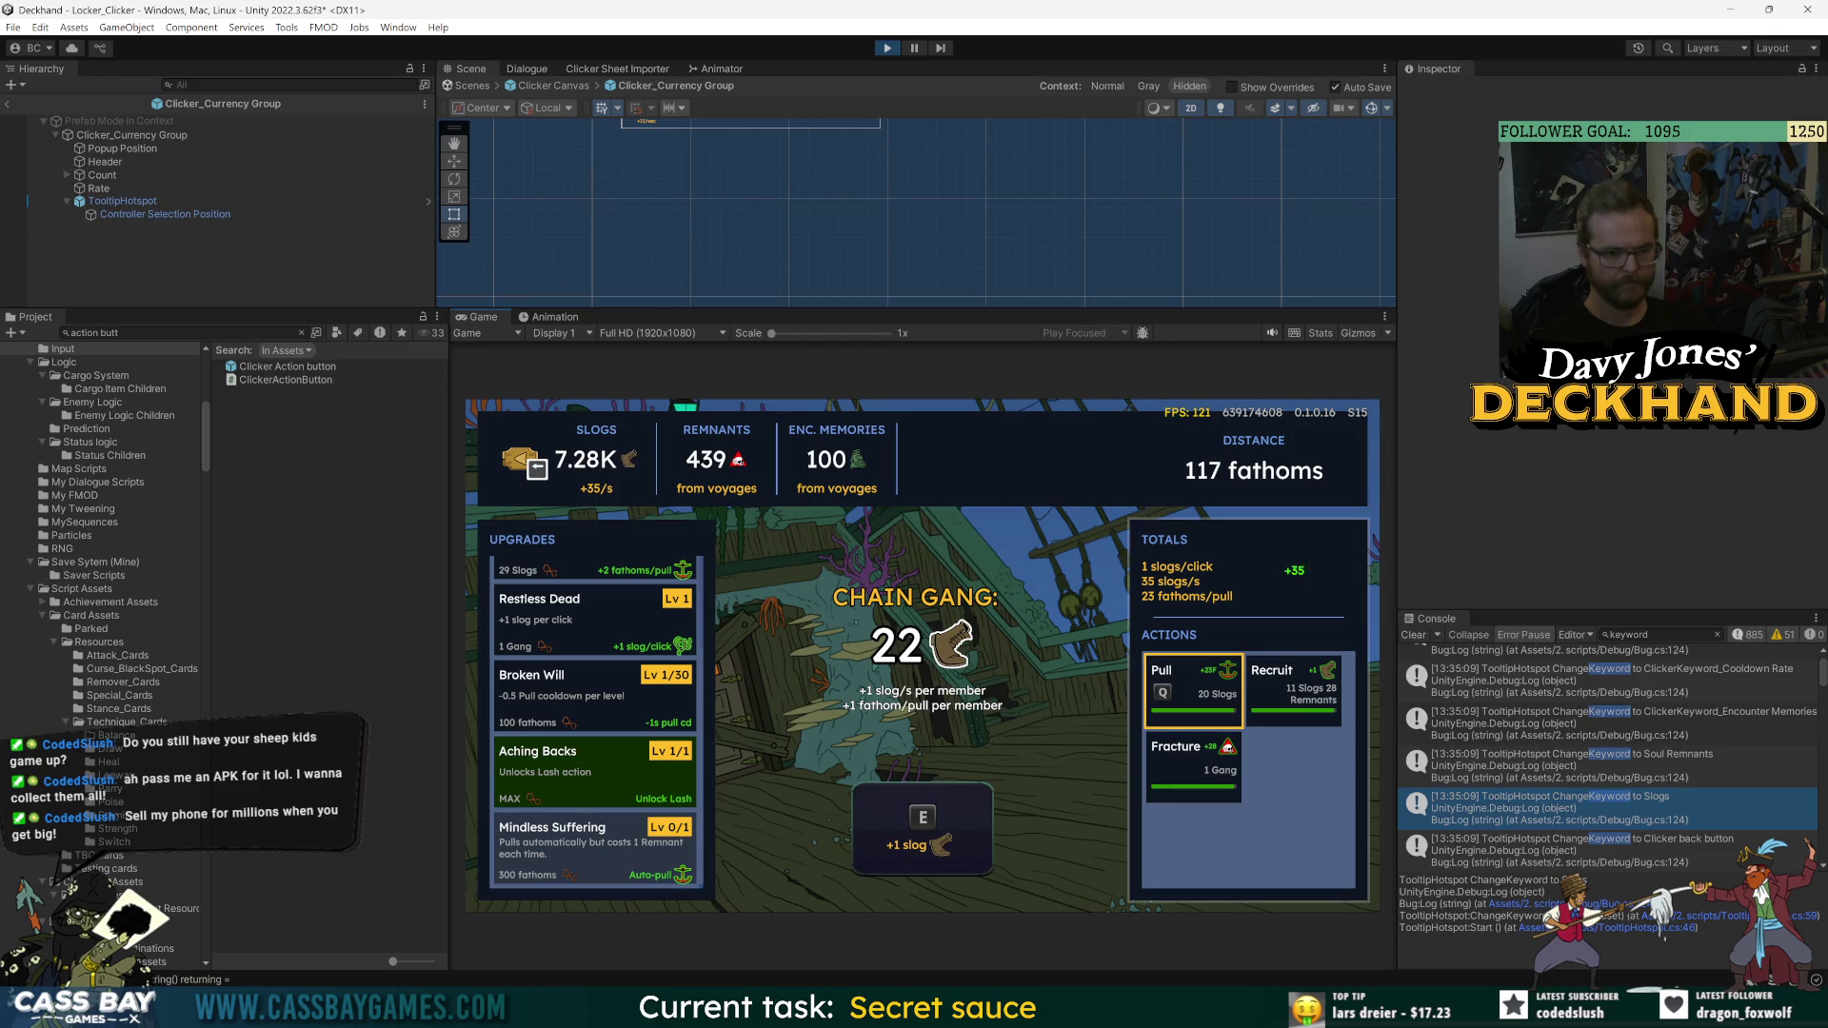
pyautogui.press('Left')
pyautogui.press('Up')
pyautogui.press('Up')
pyautogui.press('Up')
pyautogui.press('Down')
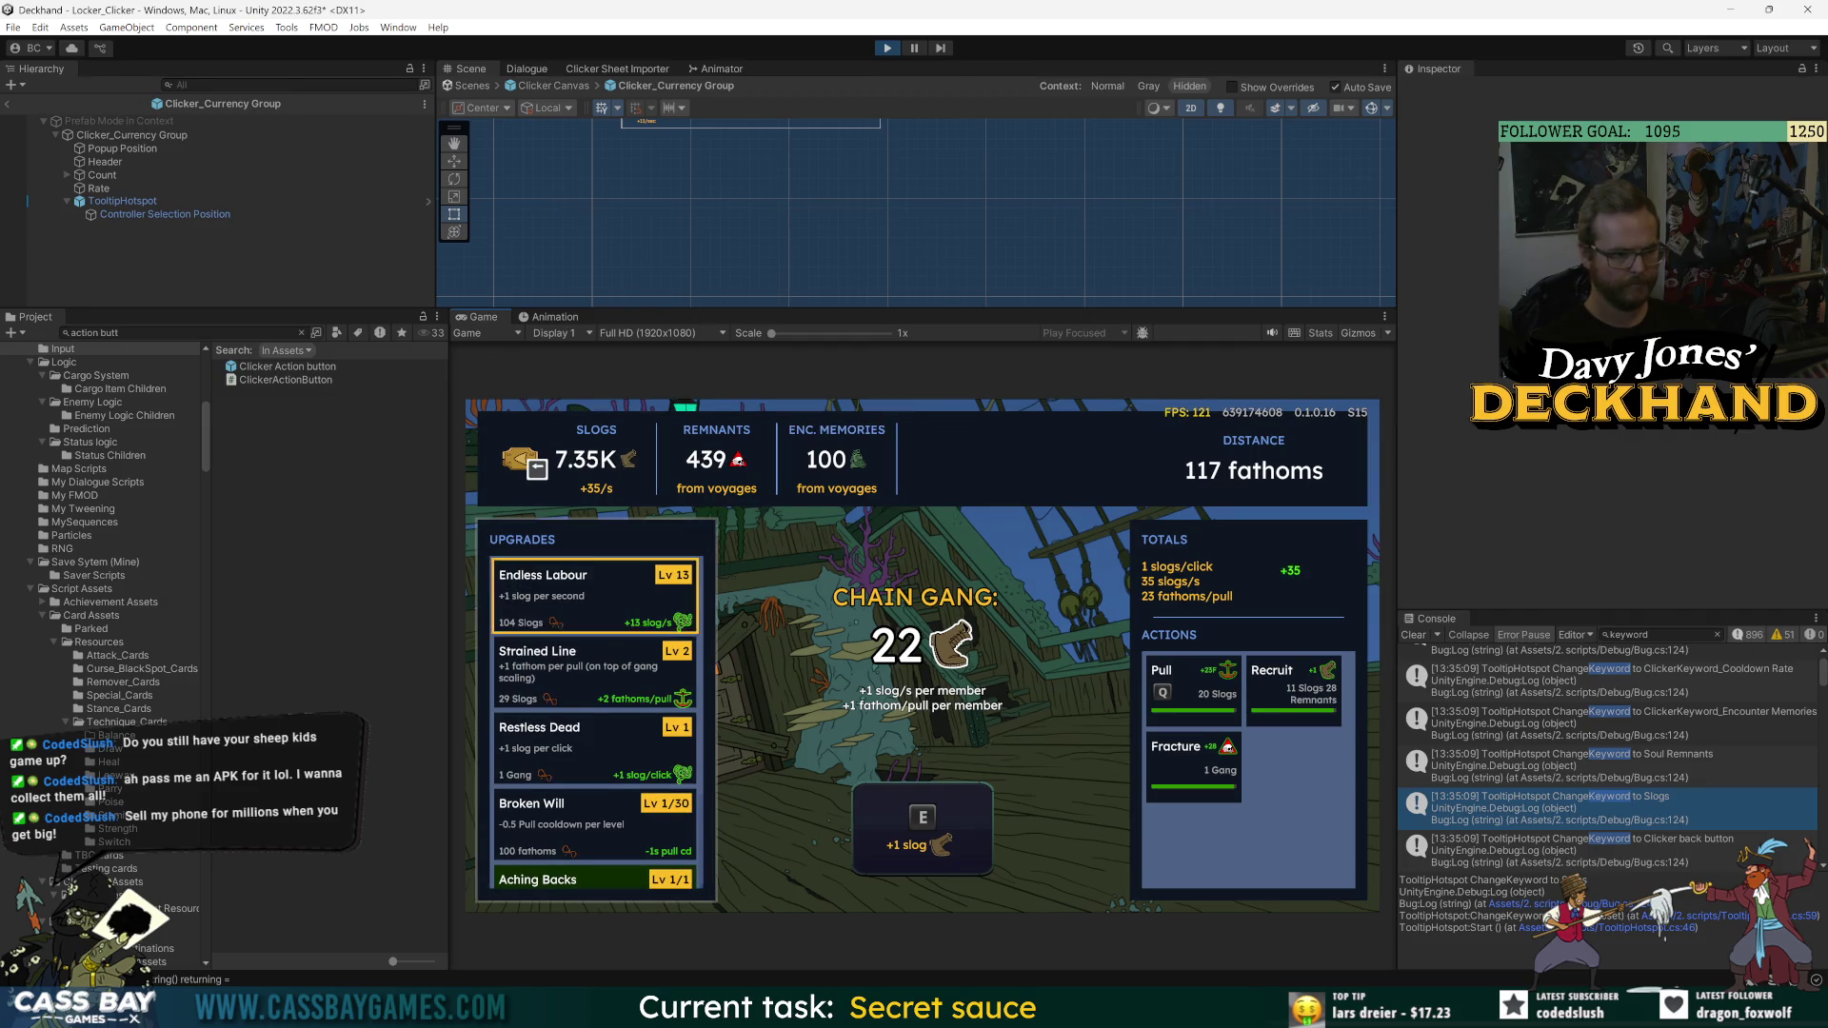
pyautogui.press('Down')
pyautogui.press('Down')
pyautogui.press('Down')
pyautogui.press('Right')
pyautogui.press('Up')
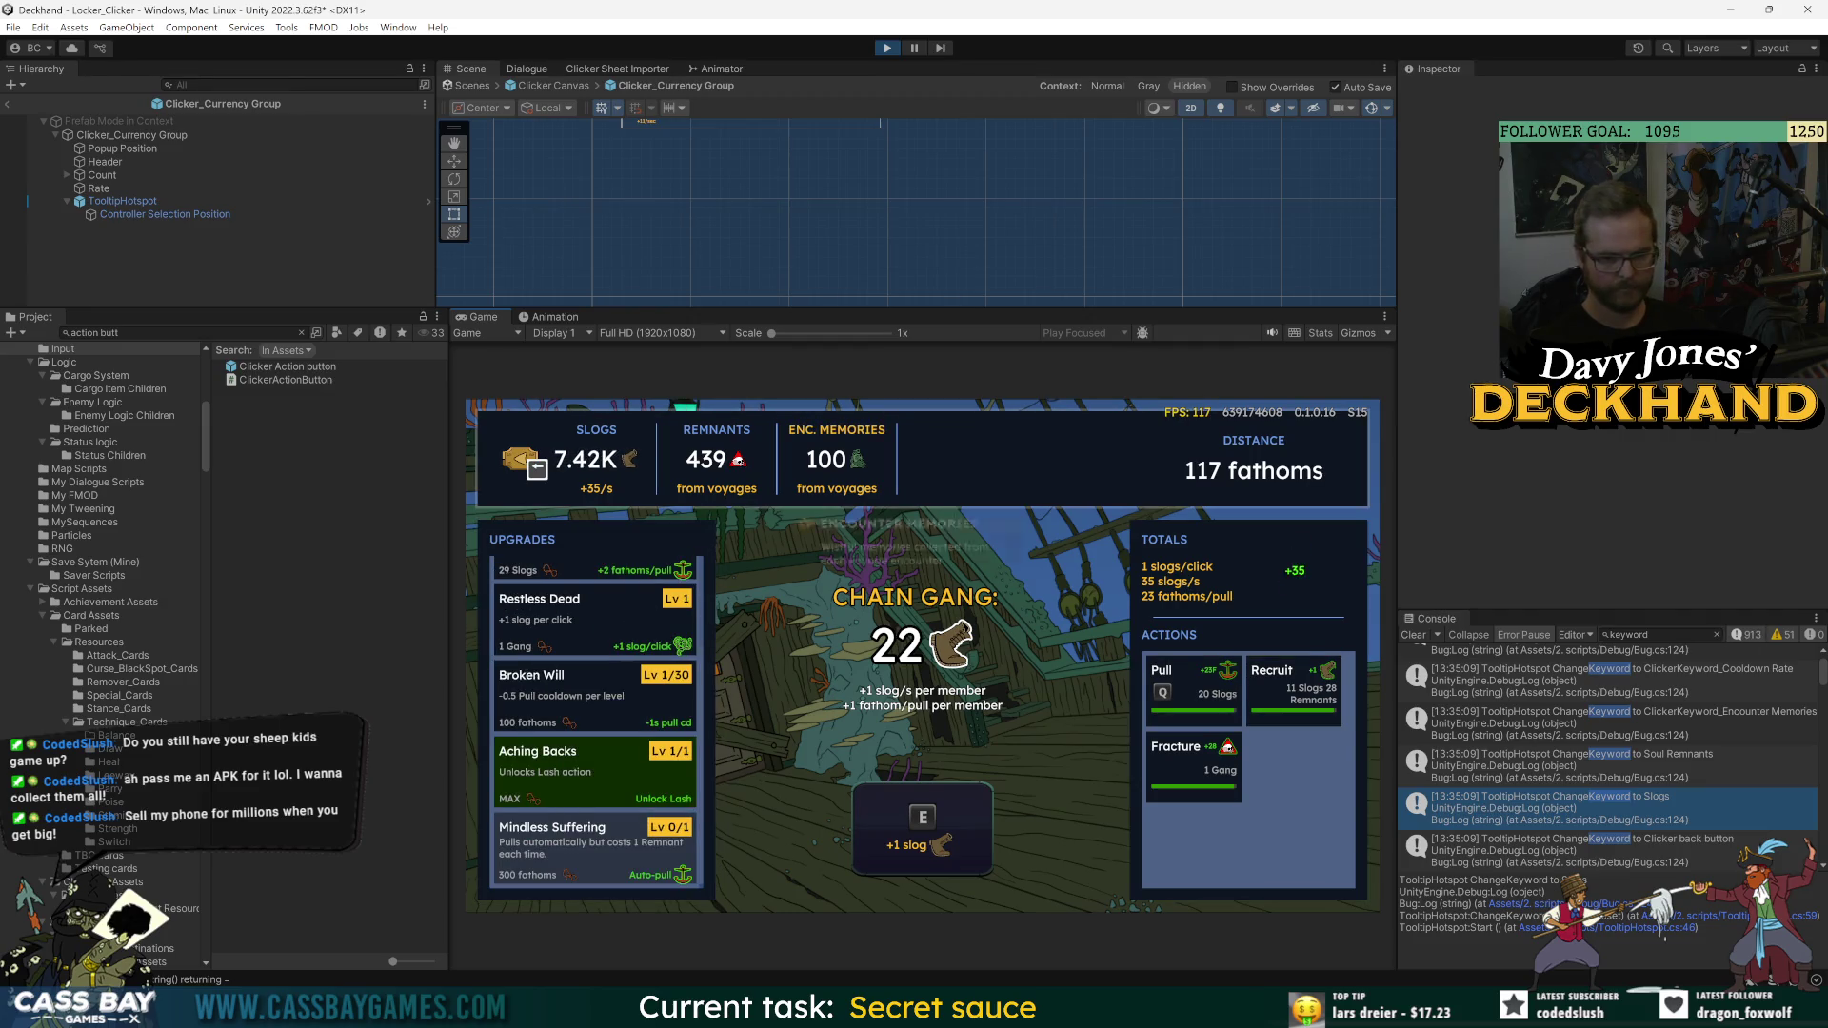
pyautogui.press('Down')
pyautogui.press('Left')
pyautogui.press('Up')
pyautogui.press('Up')
pyautogui.press('Up')
pyautogui.press('Up')
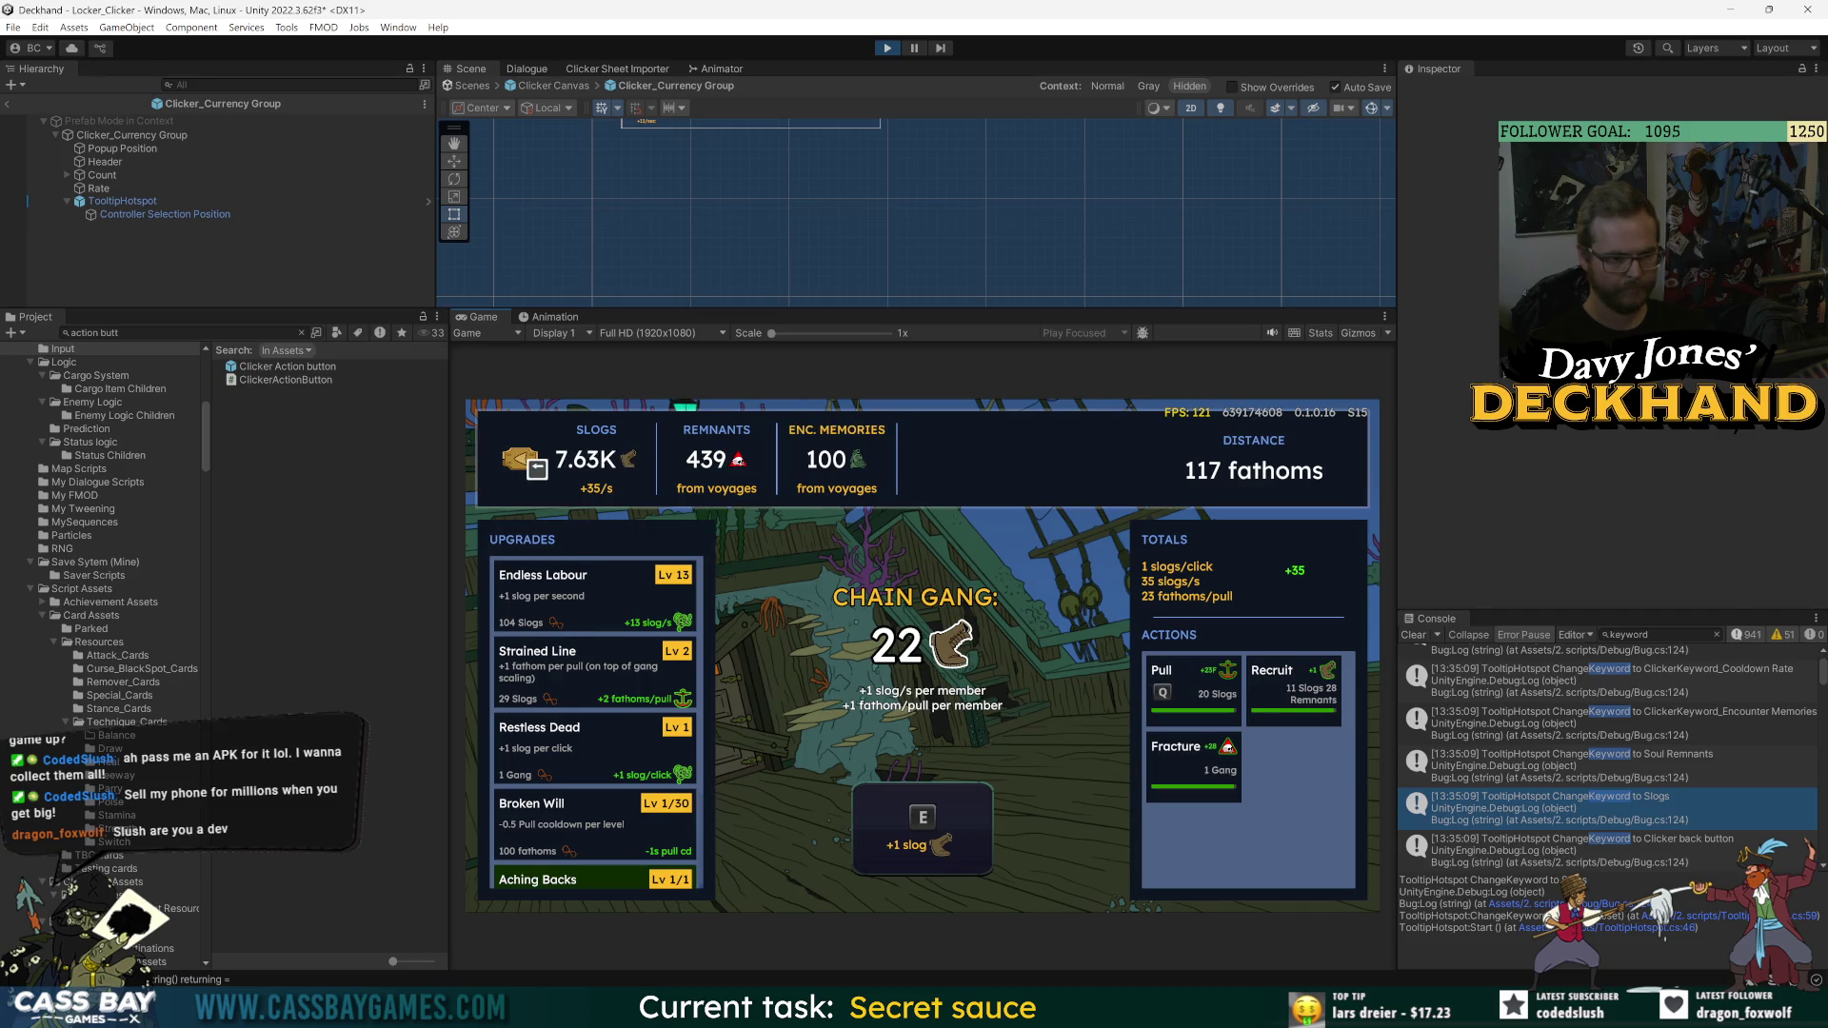
# - Trigger Fracture by keyboard, select Strained Line in the upgrades, then fire Fracture again
pyautogui.press('Down')
pyautogui.press('Right')
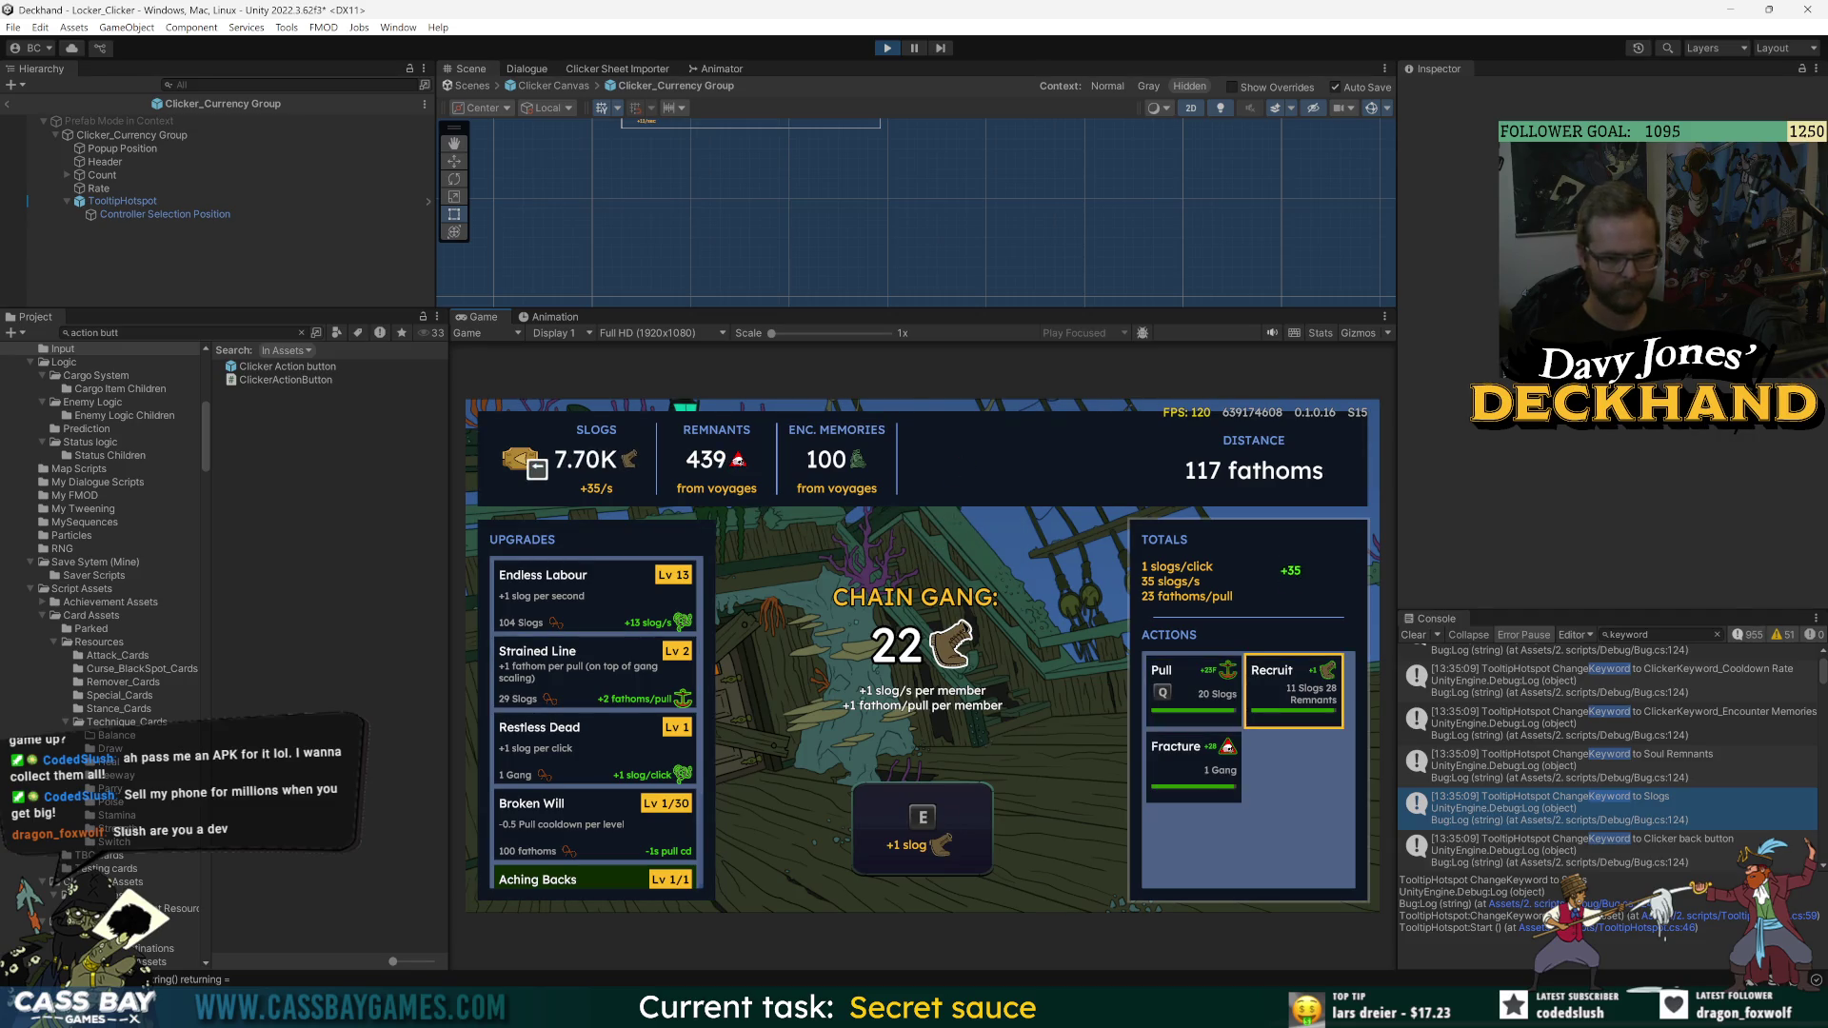
pyautogui.press('Return')
pyautogui.press('Left')
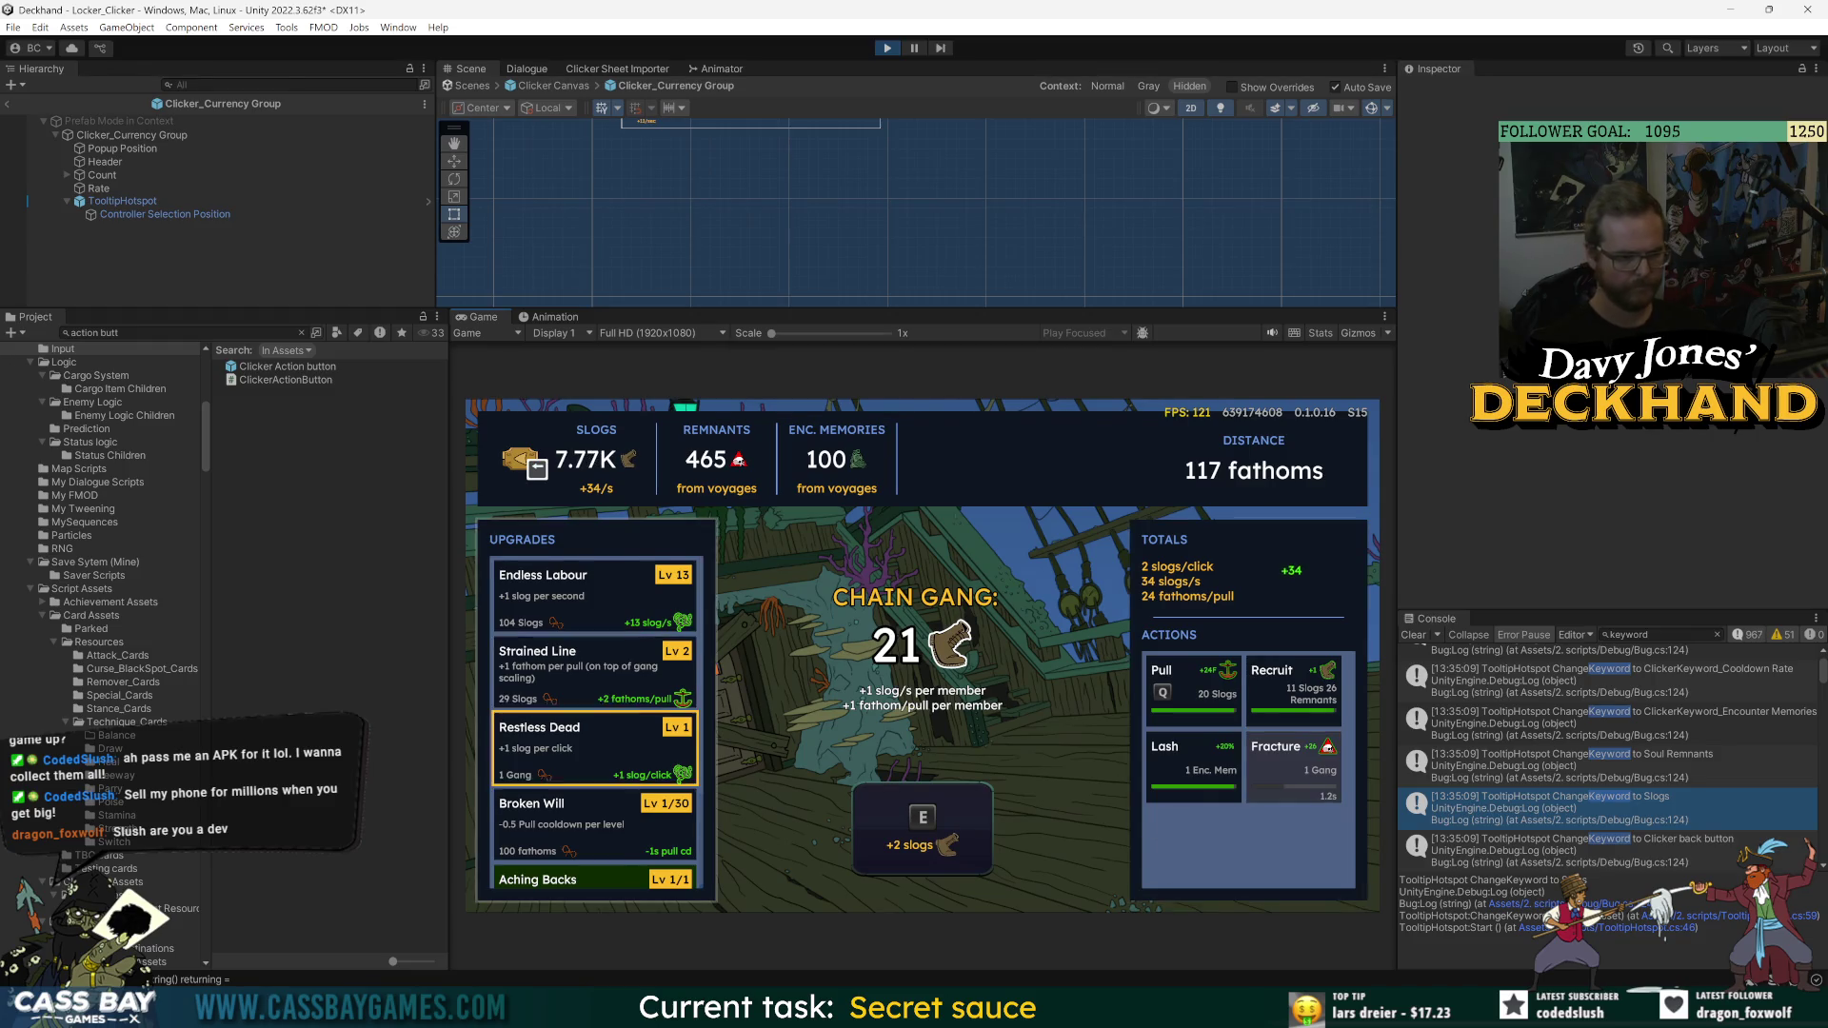
pyautogui.press('Up')
pyautogui.press('Up')
pyautogui.press('Up')
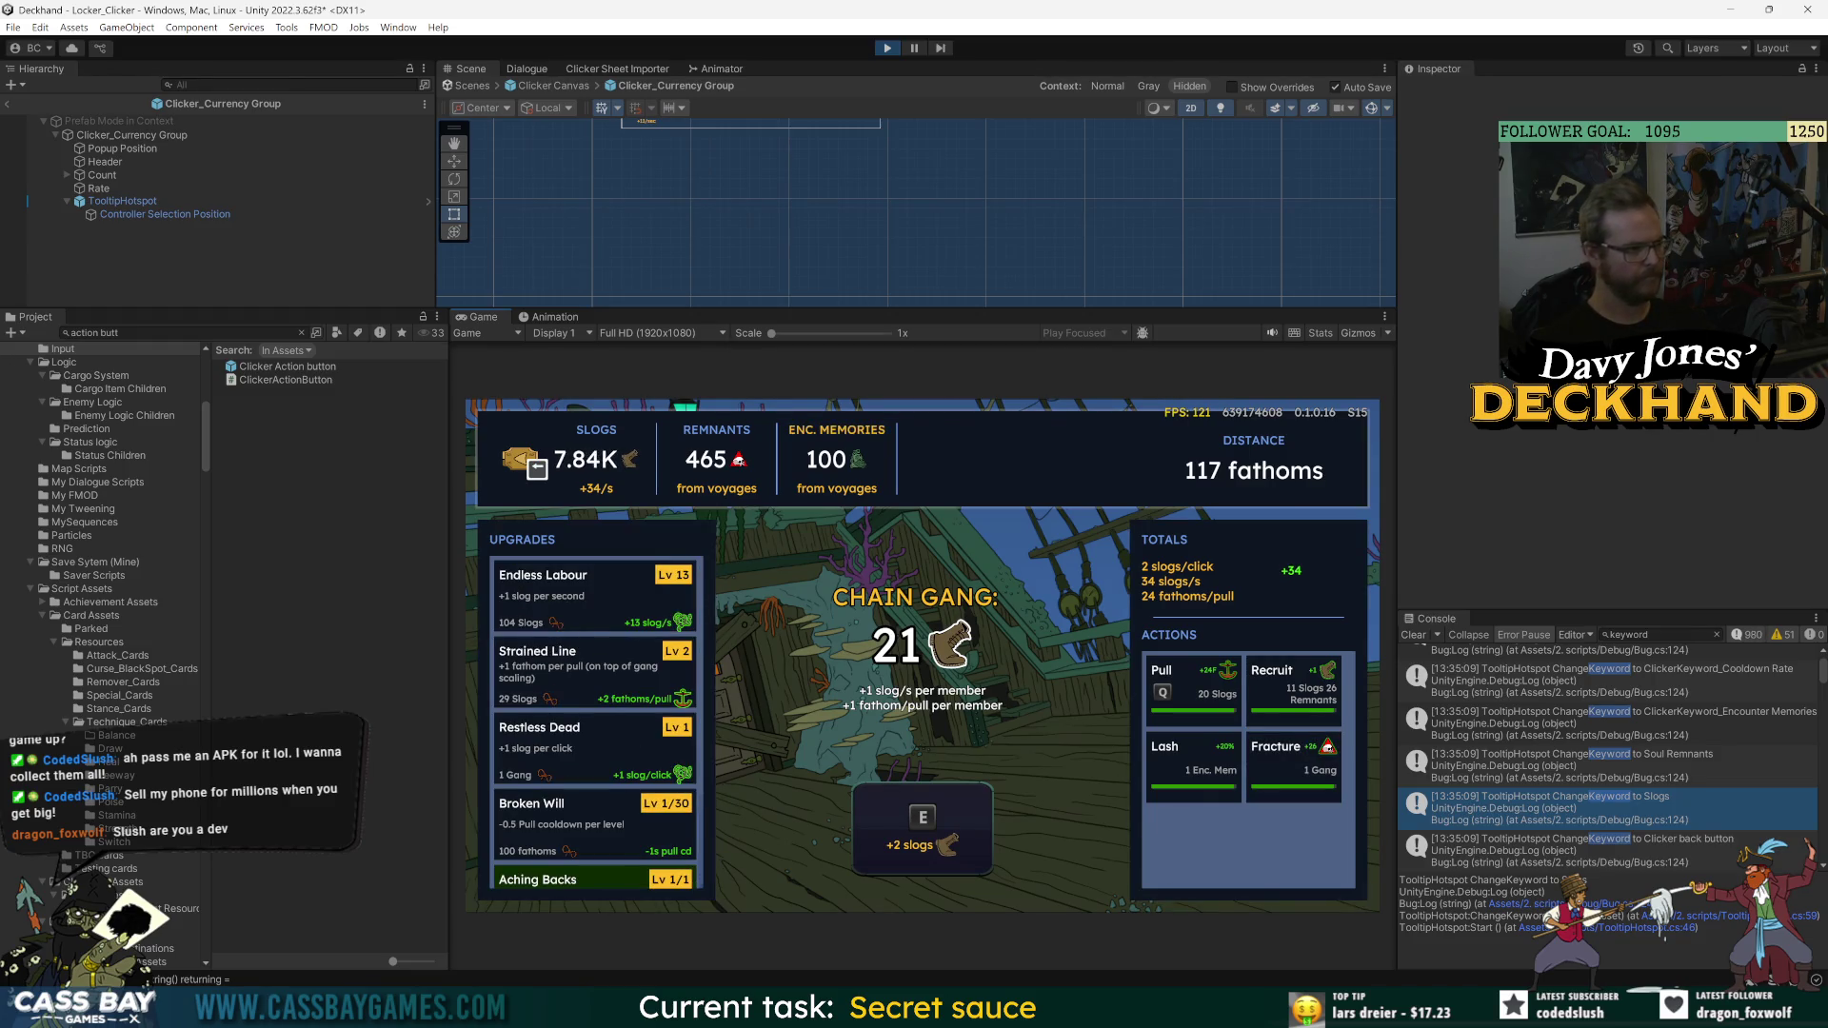
pyautogui.scroll(-2, 595, 848)
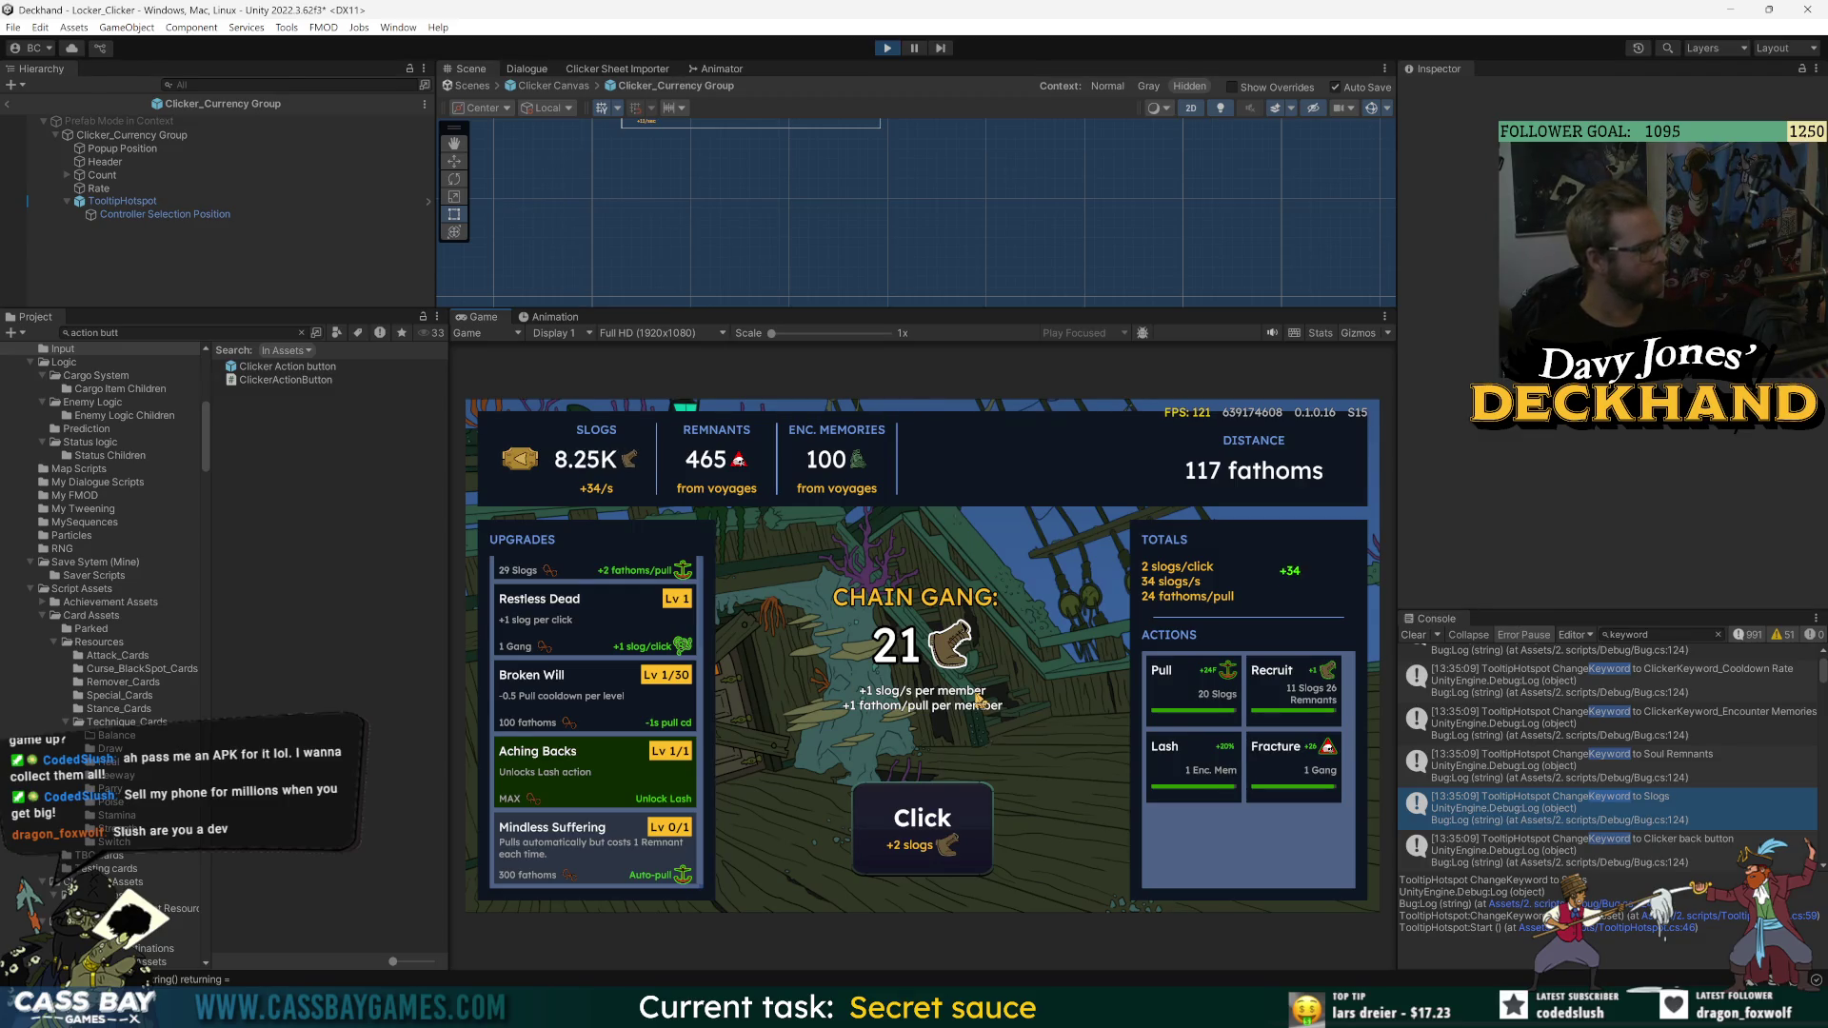
pyautogui.click(1306, 758)
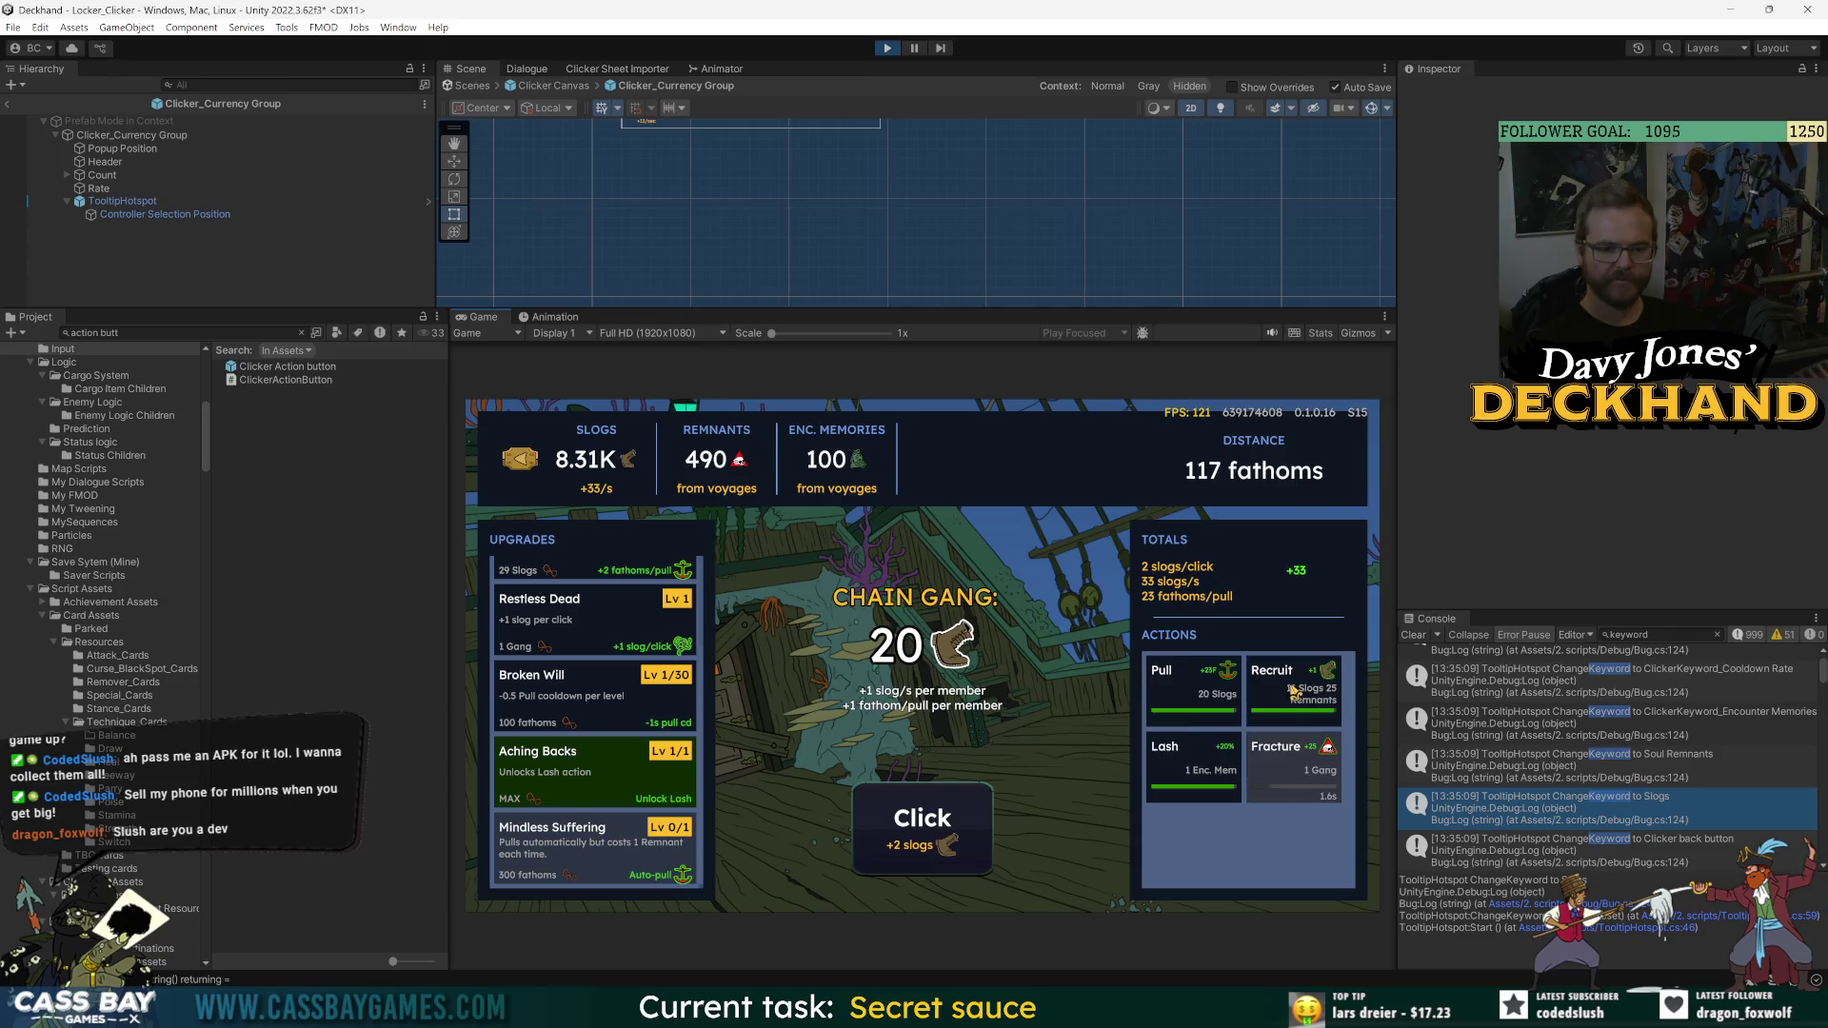
# - Alternate Recruit and Fracture twice each, then glance at the code and come back
pyautogui.click(1293, 686)
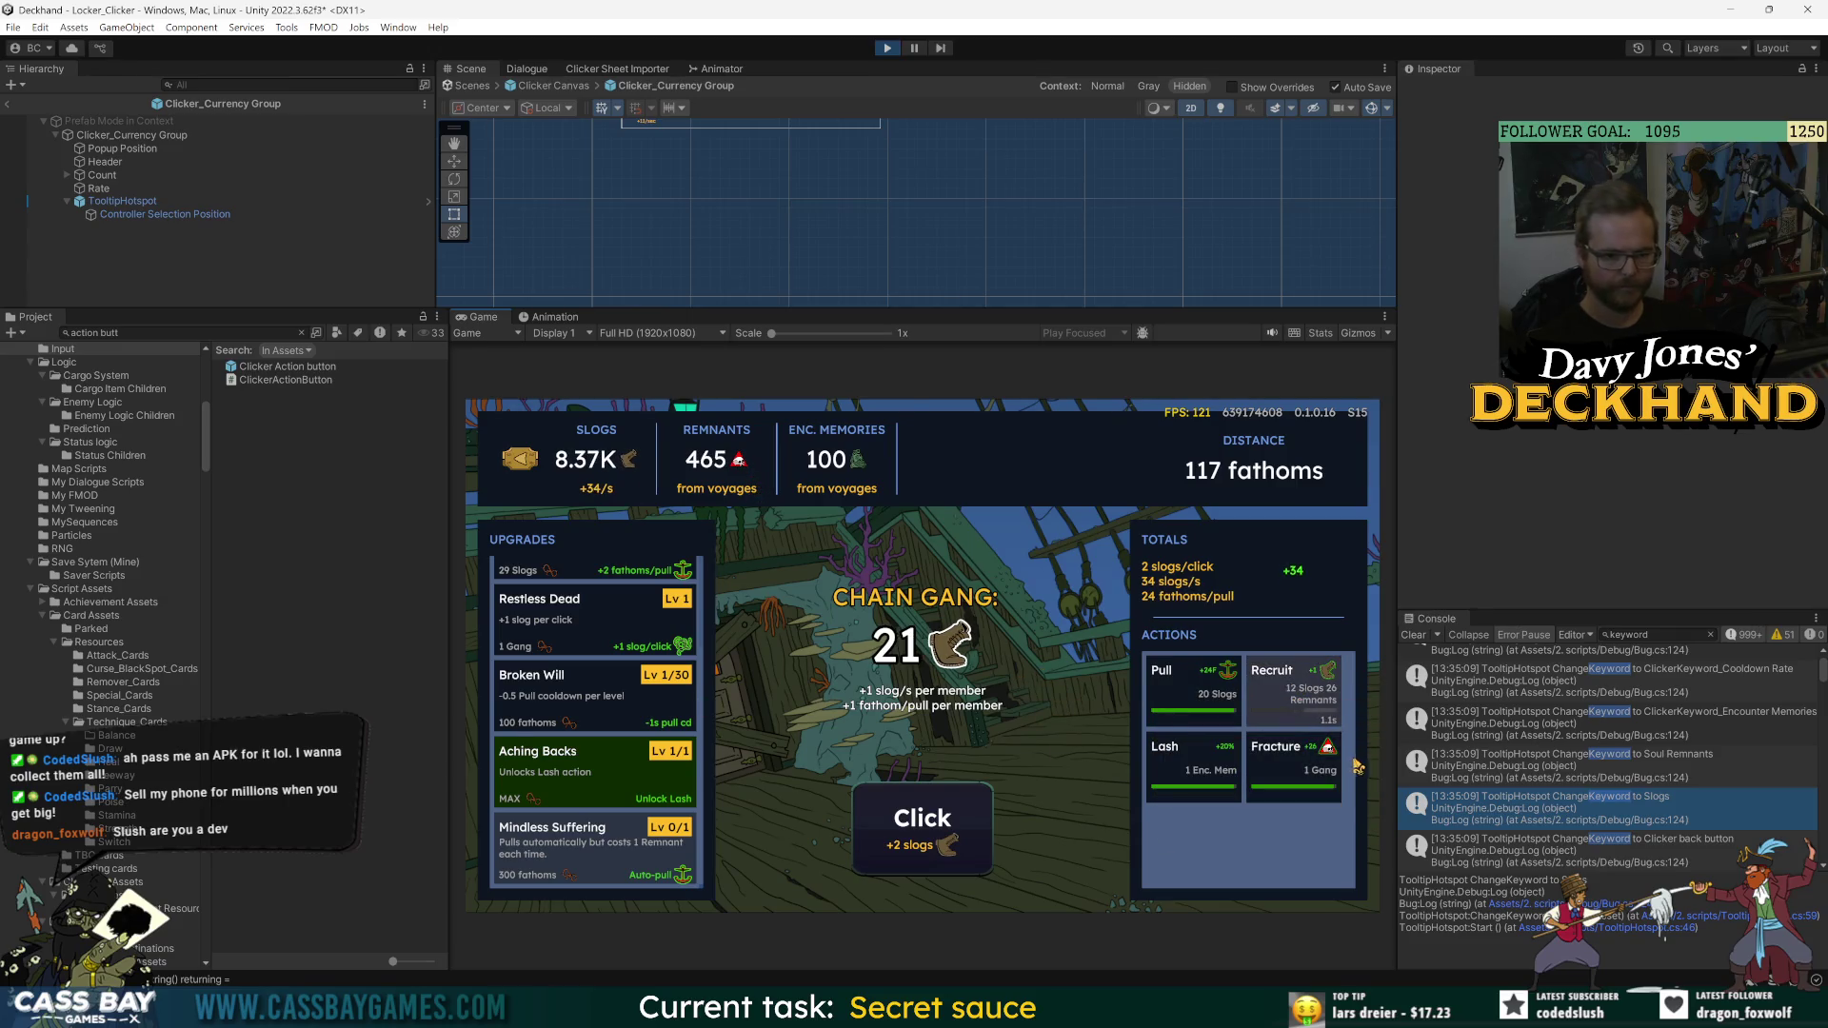
pyautogui.click(1277, 758)
pyautogui.click(1287, 684)
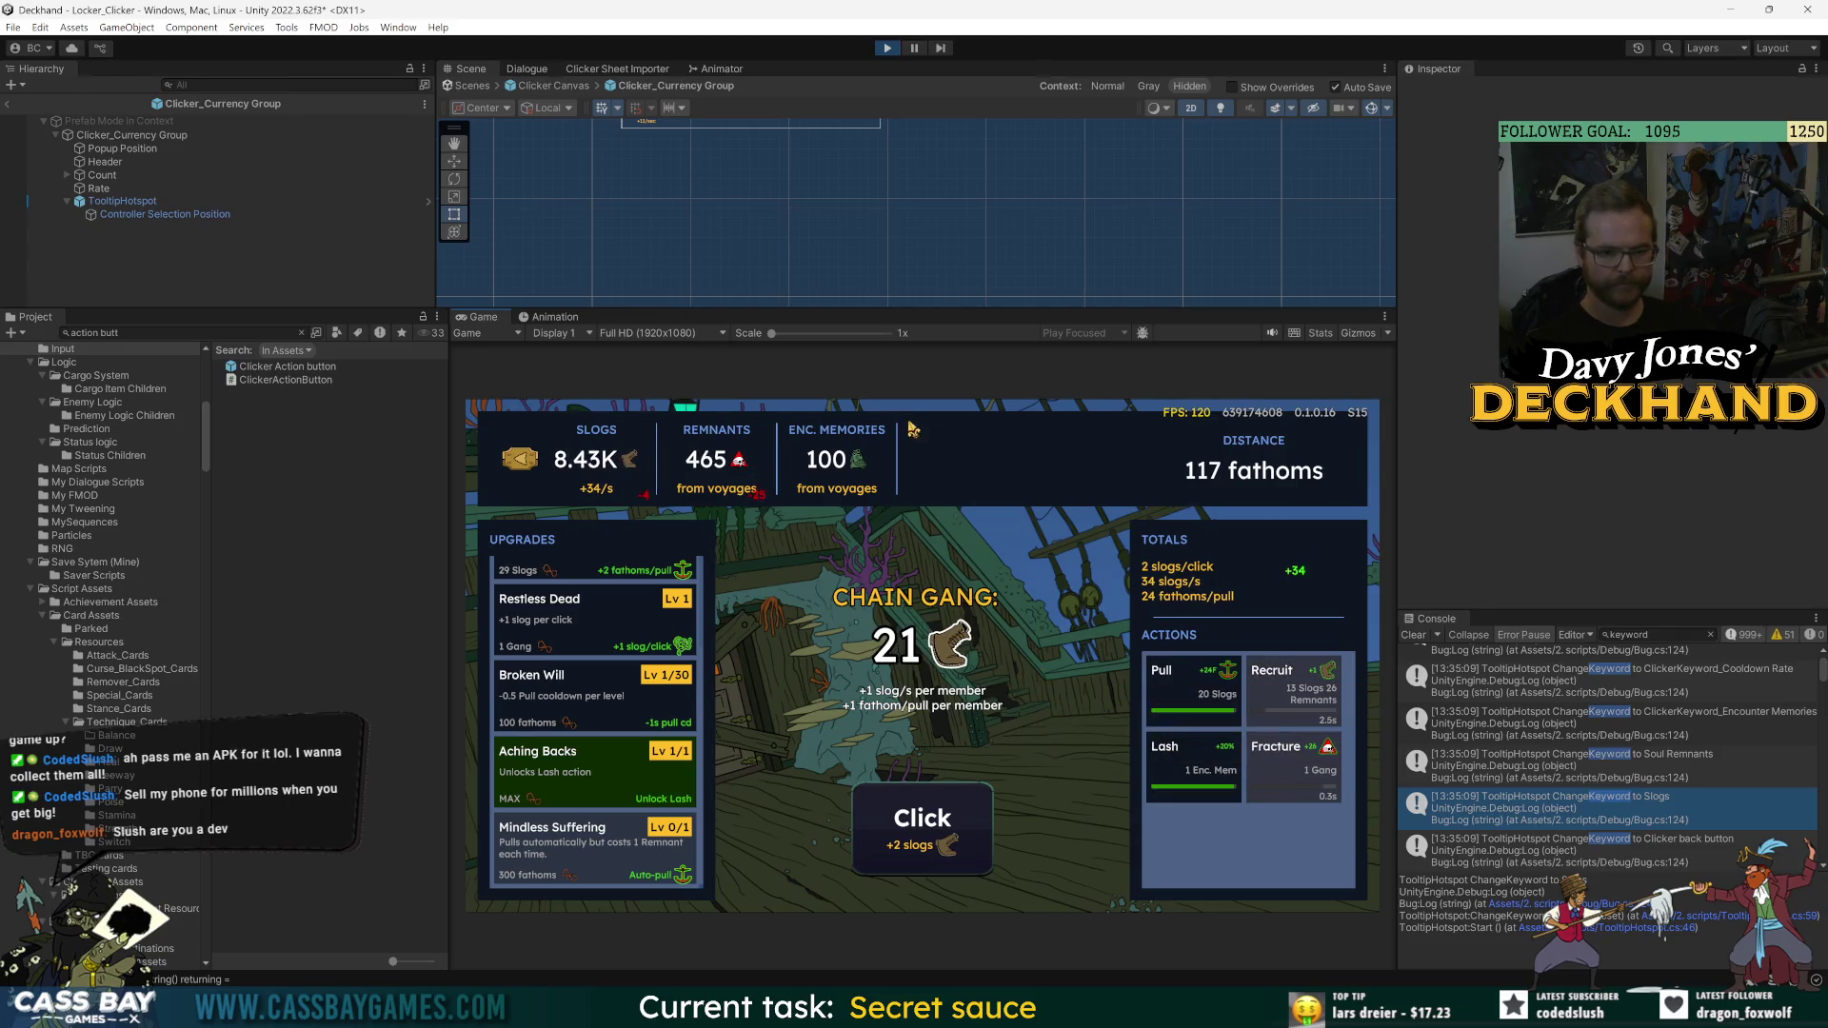
pyautogui.click(1301, 779)
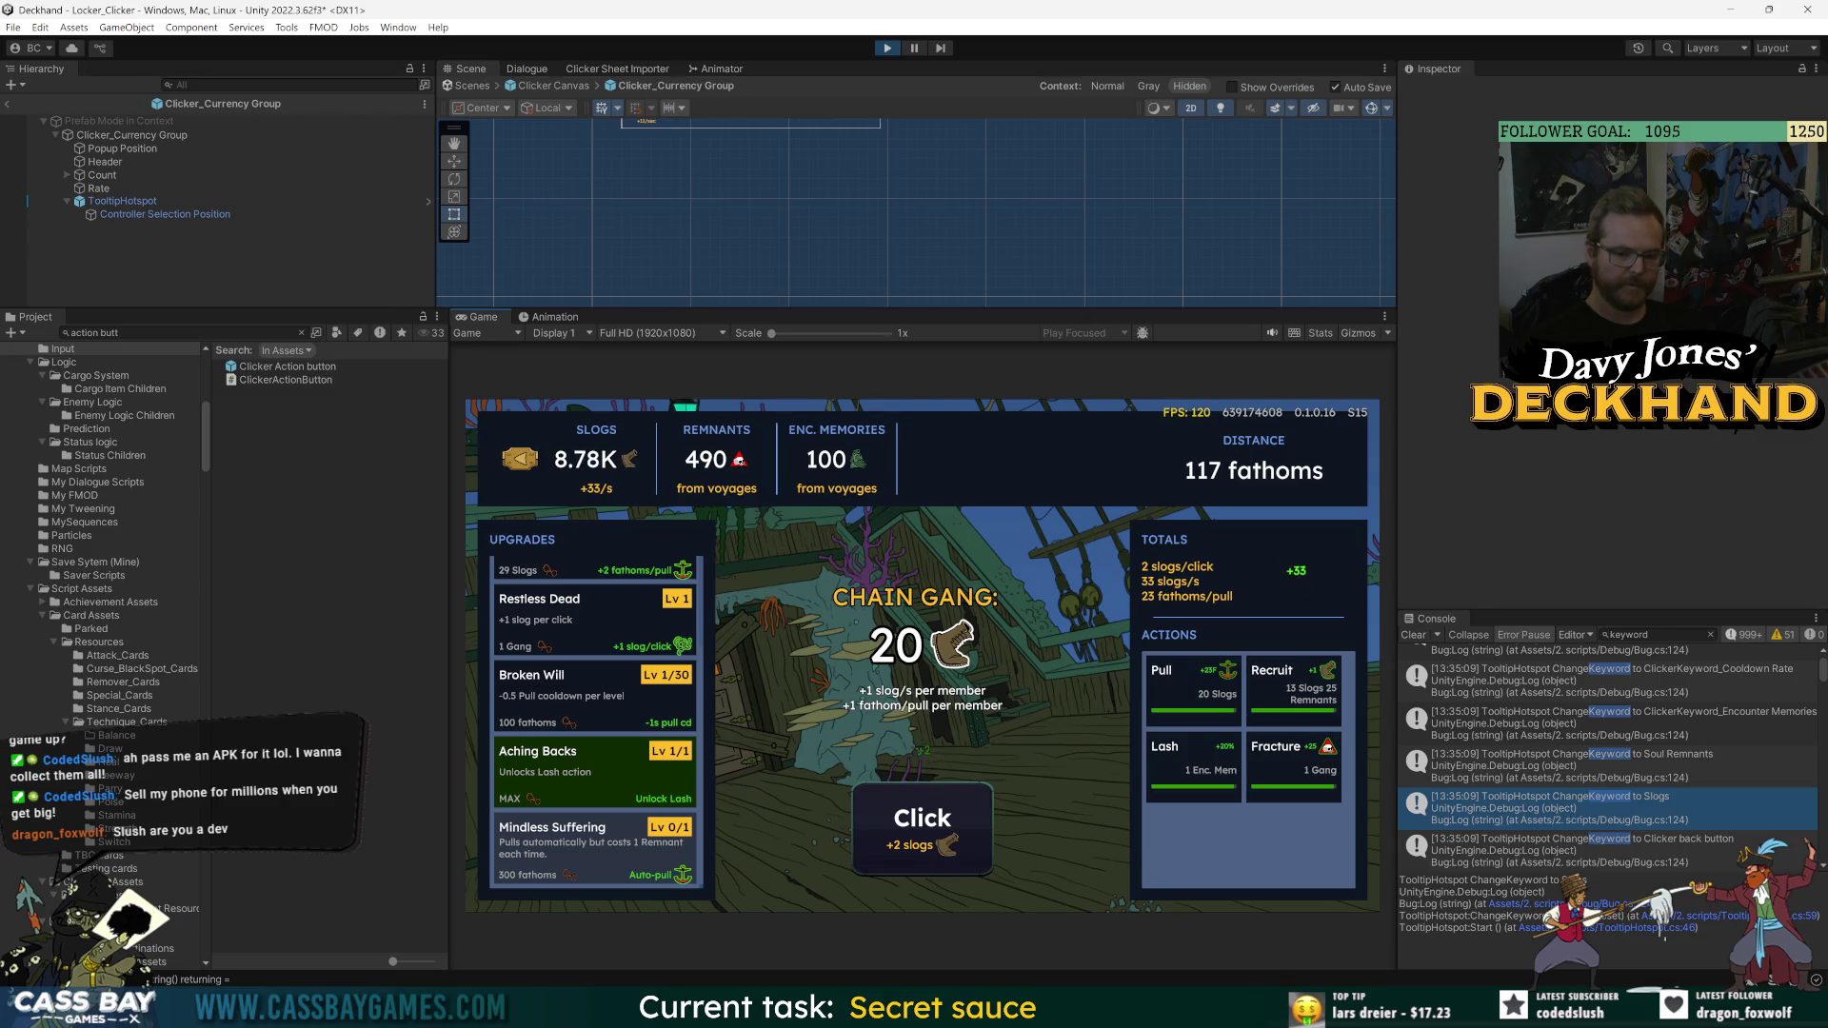
pyautogui.hotkey('alt', 'Tab')
pyautogui.hotkey('alt', 'Tab')
# - Switch to keyboard navigation and move the stat tooltip between Encounter Memories, Slogs and Soul Remnants
pyautogui.press('Down')
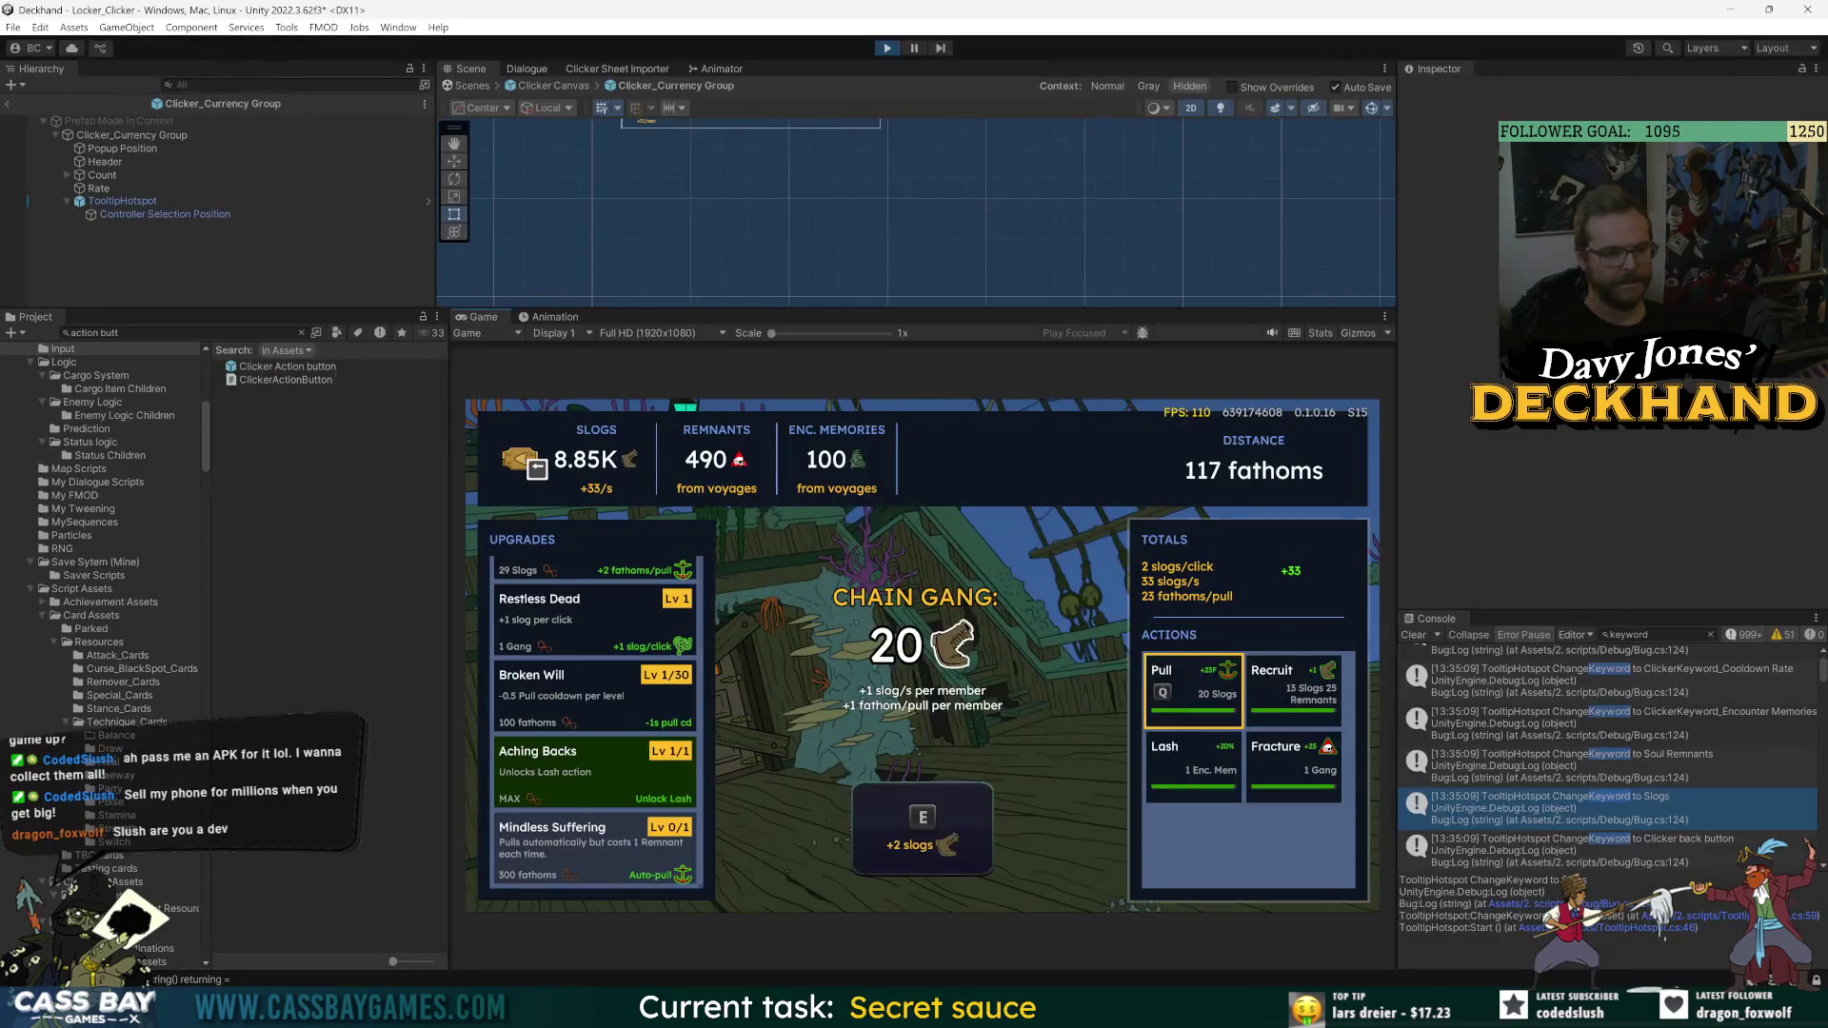
pyautogui.press('Up')
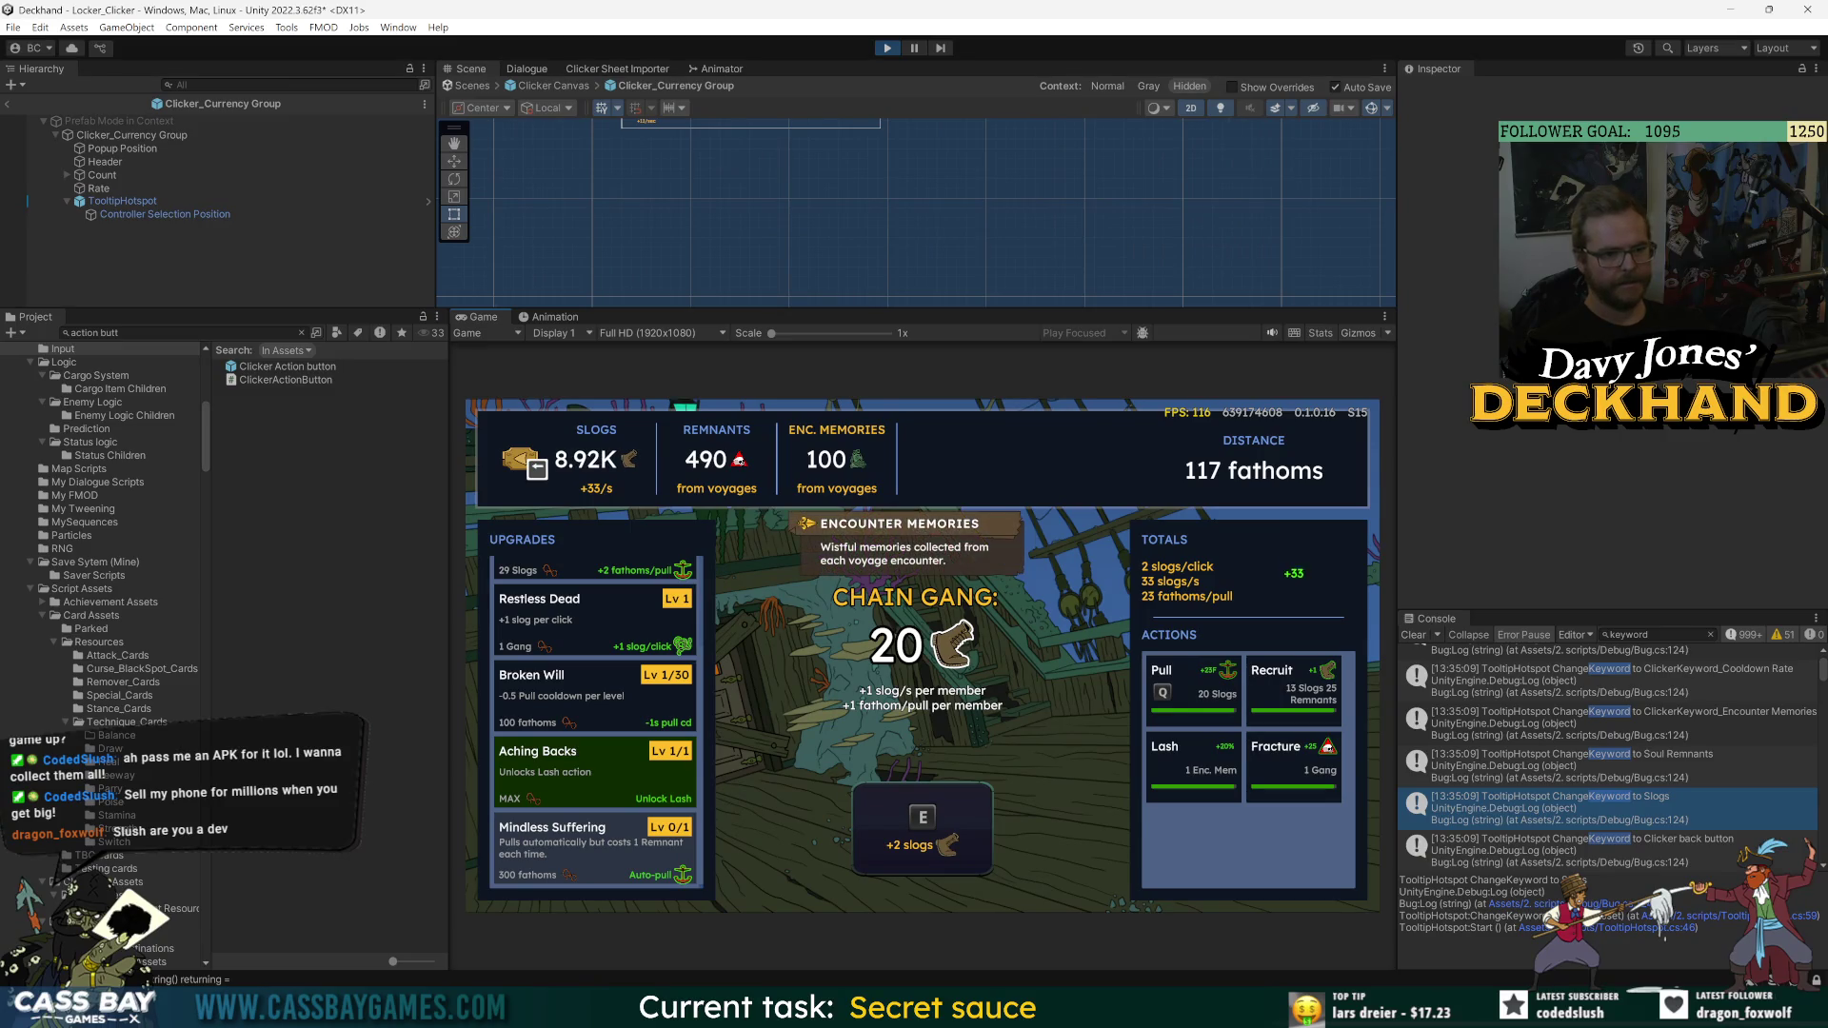
pyautogui.press('Left')
pyautogui.press('Left')
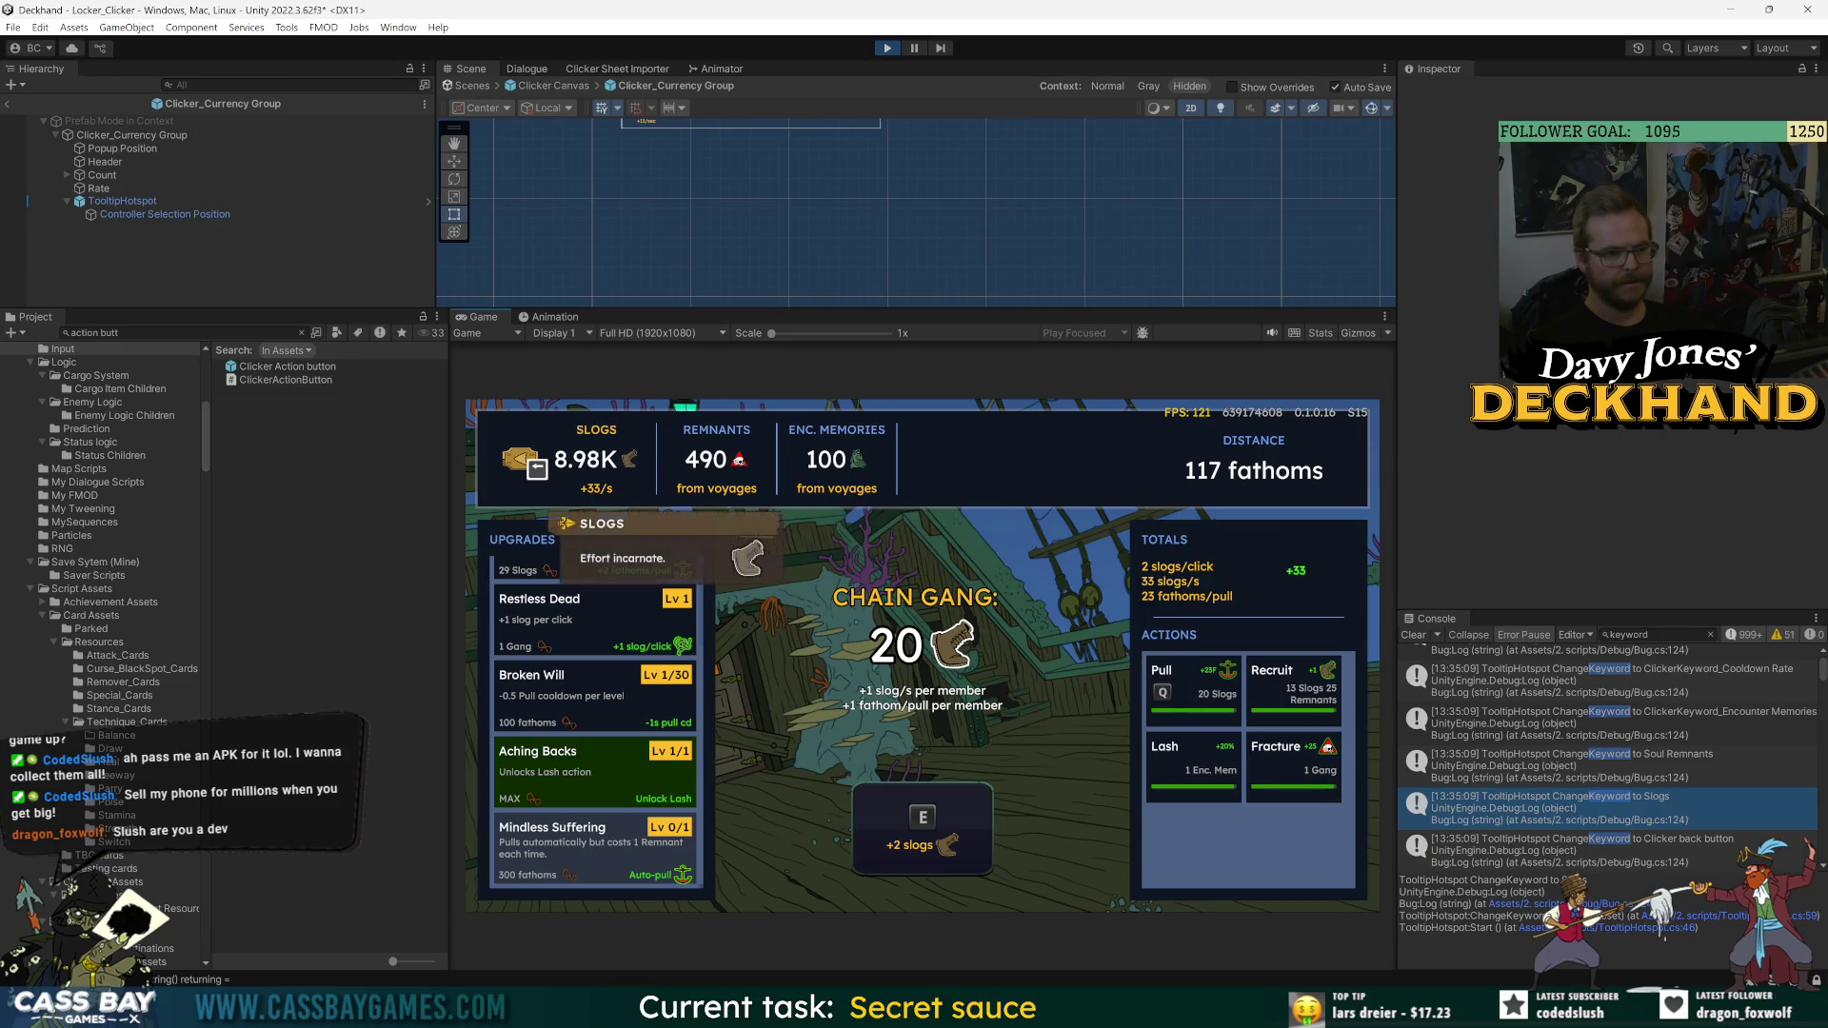
pyautogui.press('Right')
pyautogui.press('Left')
pyautogui.press('Right')
pyautogui.press('Left')
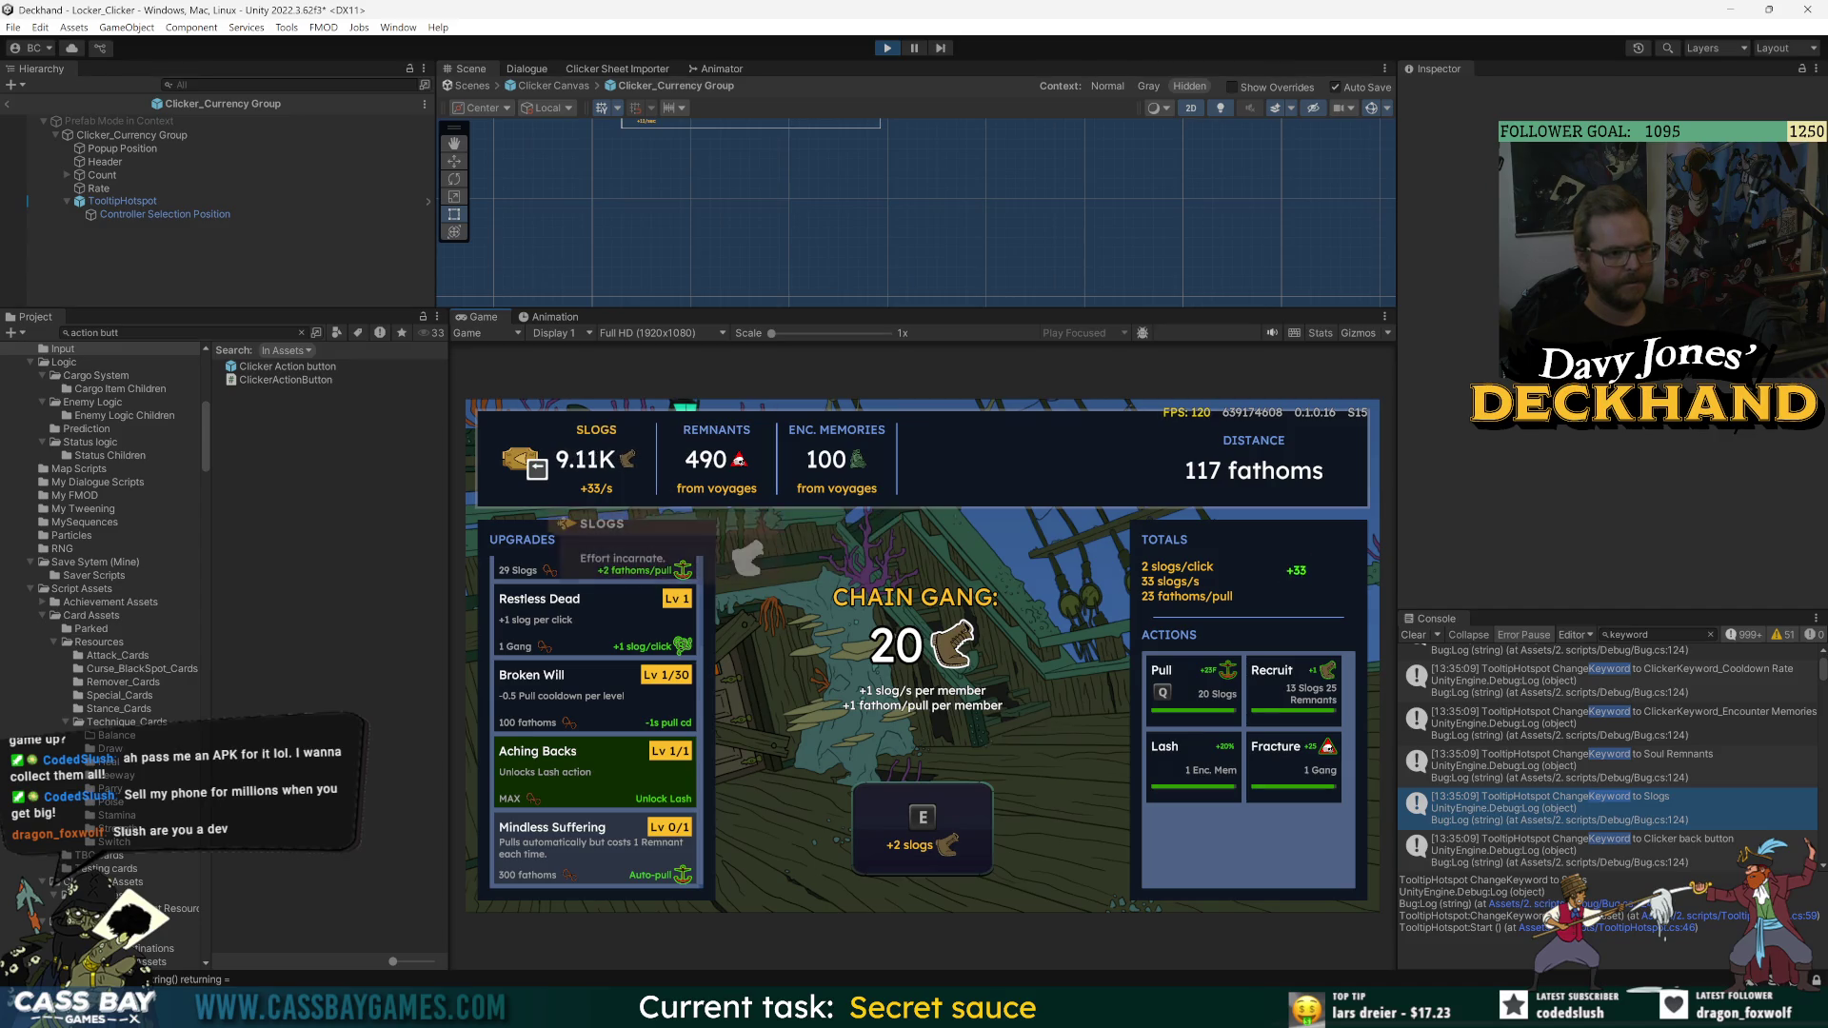
# - Arrow across Soul Remnants, Enc. Memories and Slogs, then stop Play and switch to Visual Studio
pyautogui.press('Right')
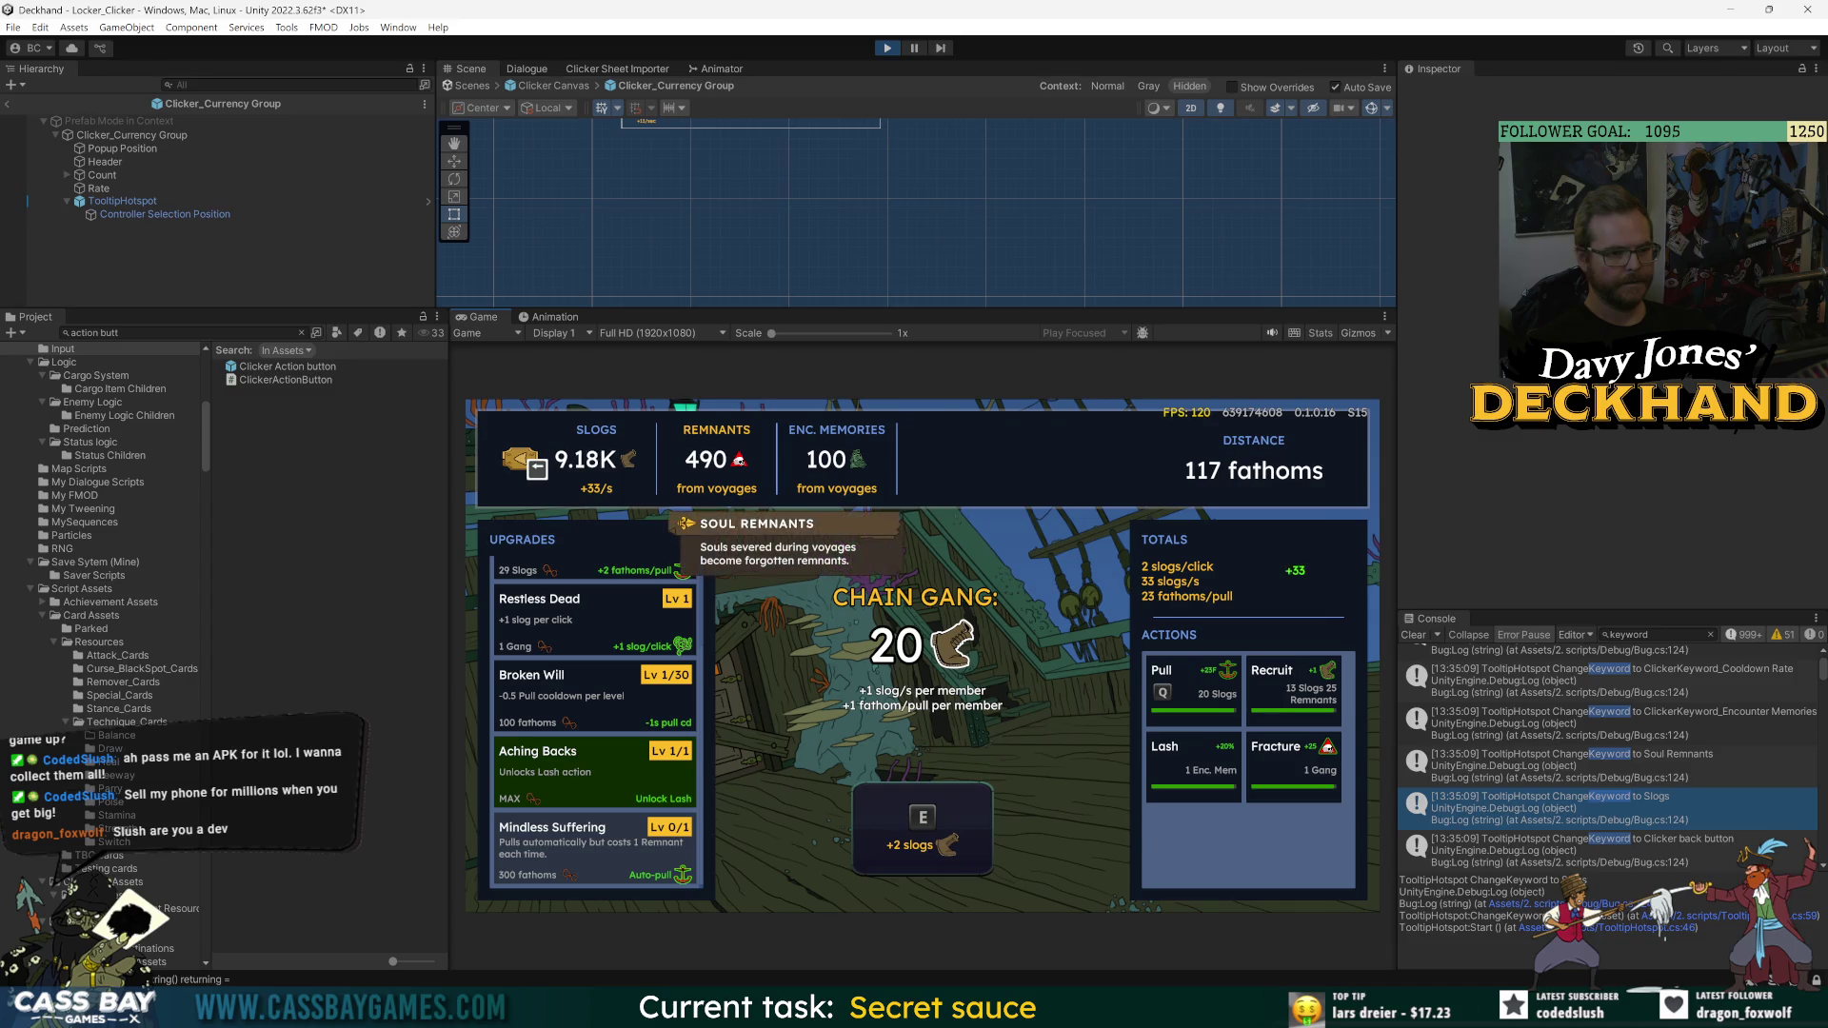
pyautogui.press('Right')
pyautogui.press('Left')
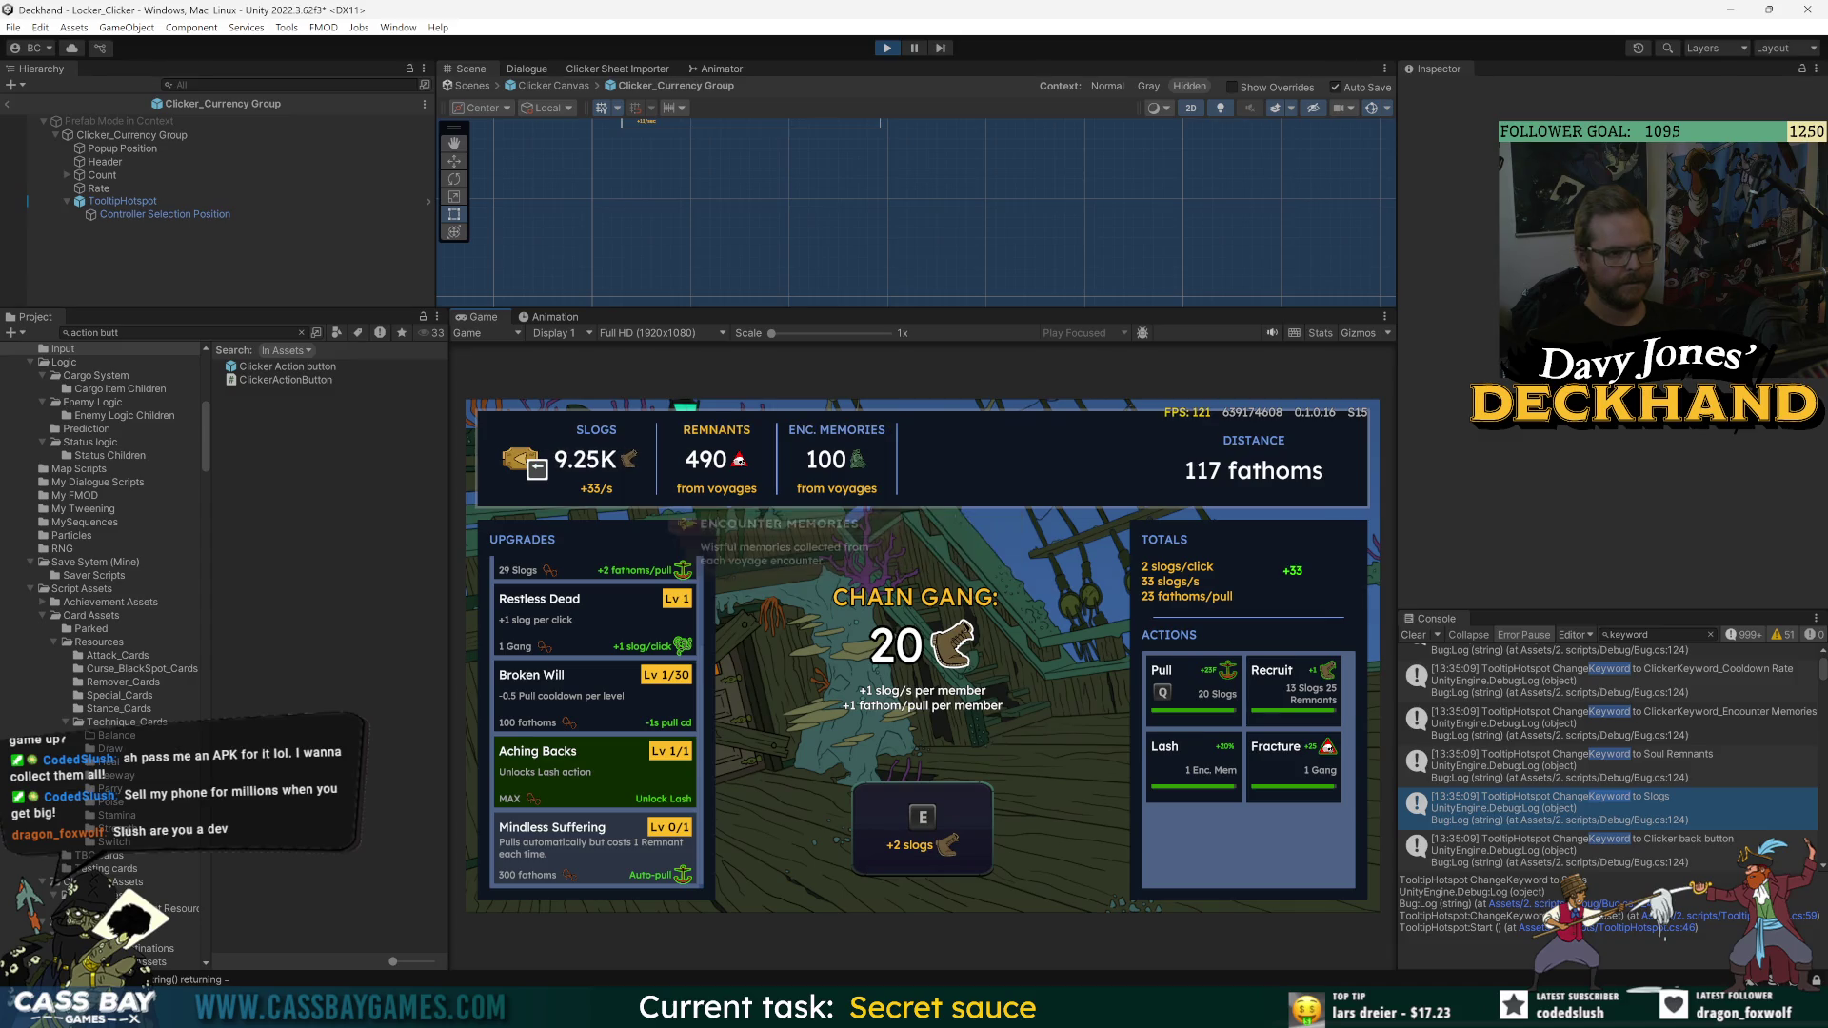
pyautogui.press('Left')
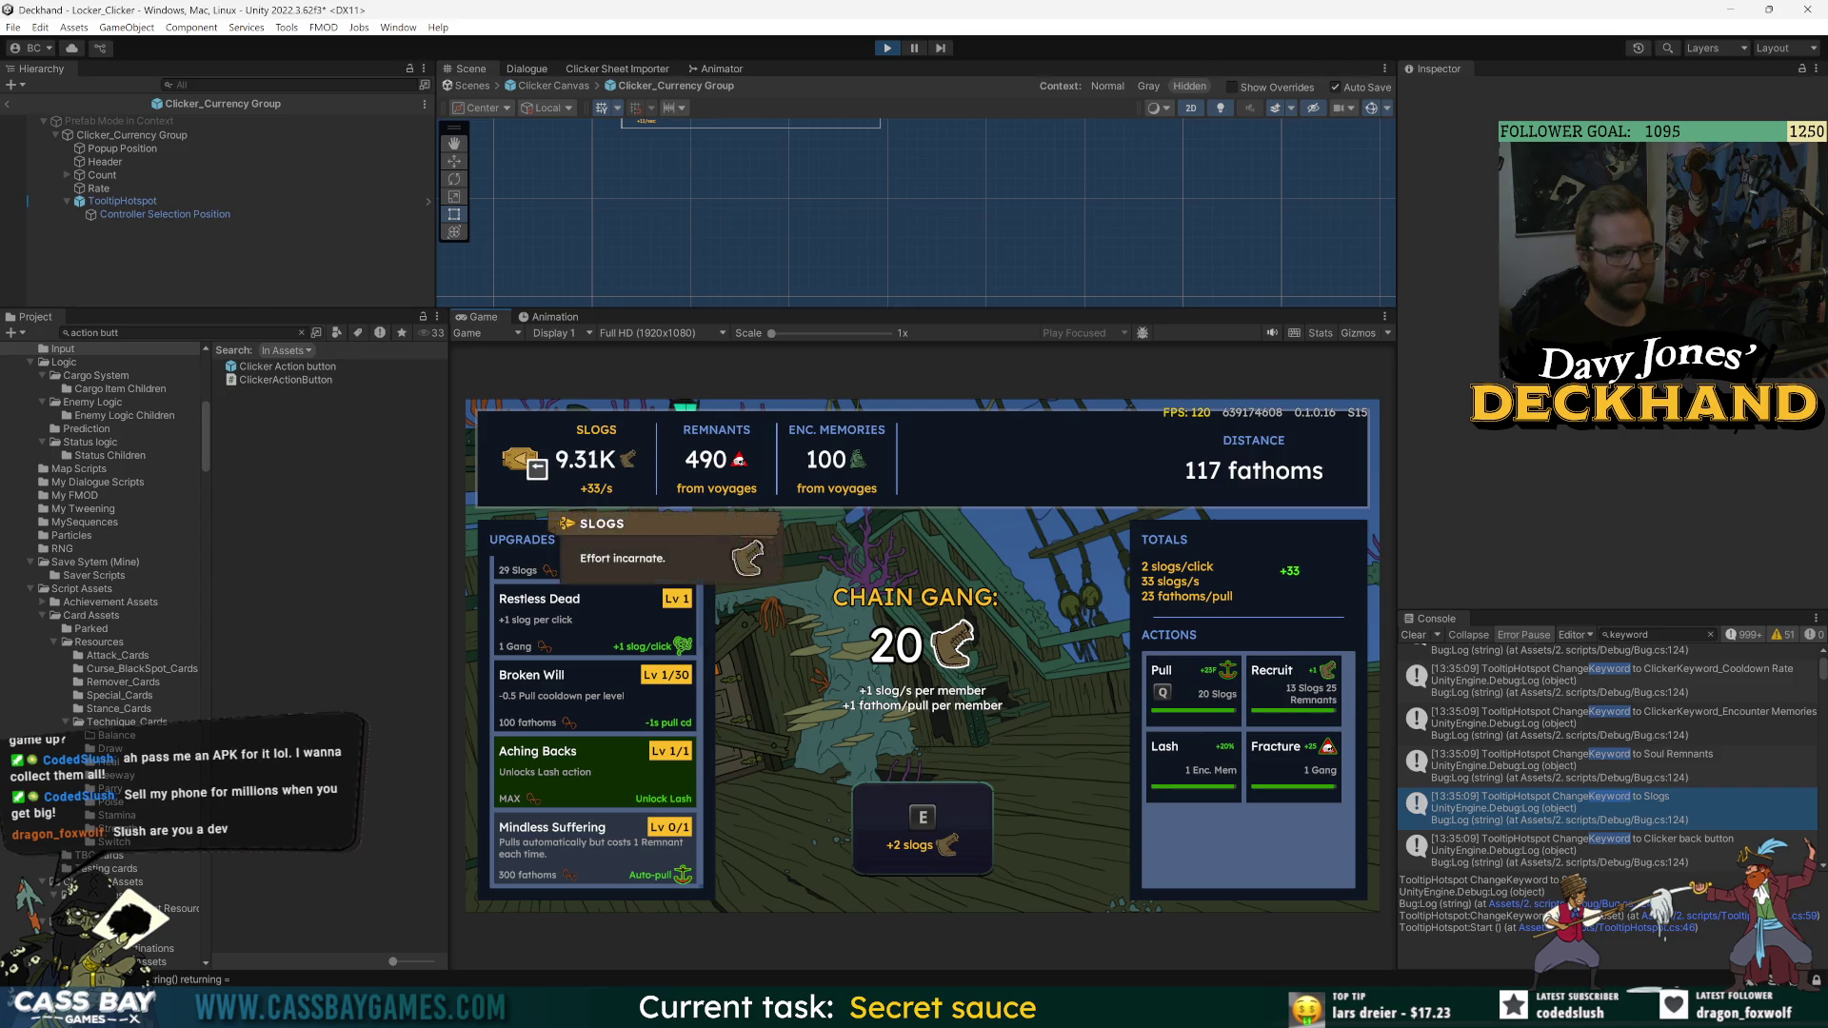
pyautogui.press('Right')
pyautogui.press('Right')
pyautogui.press('Right')
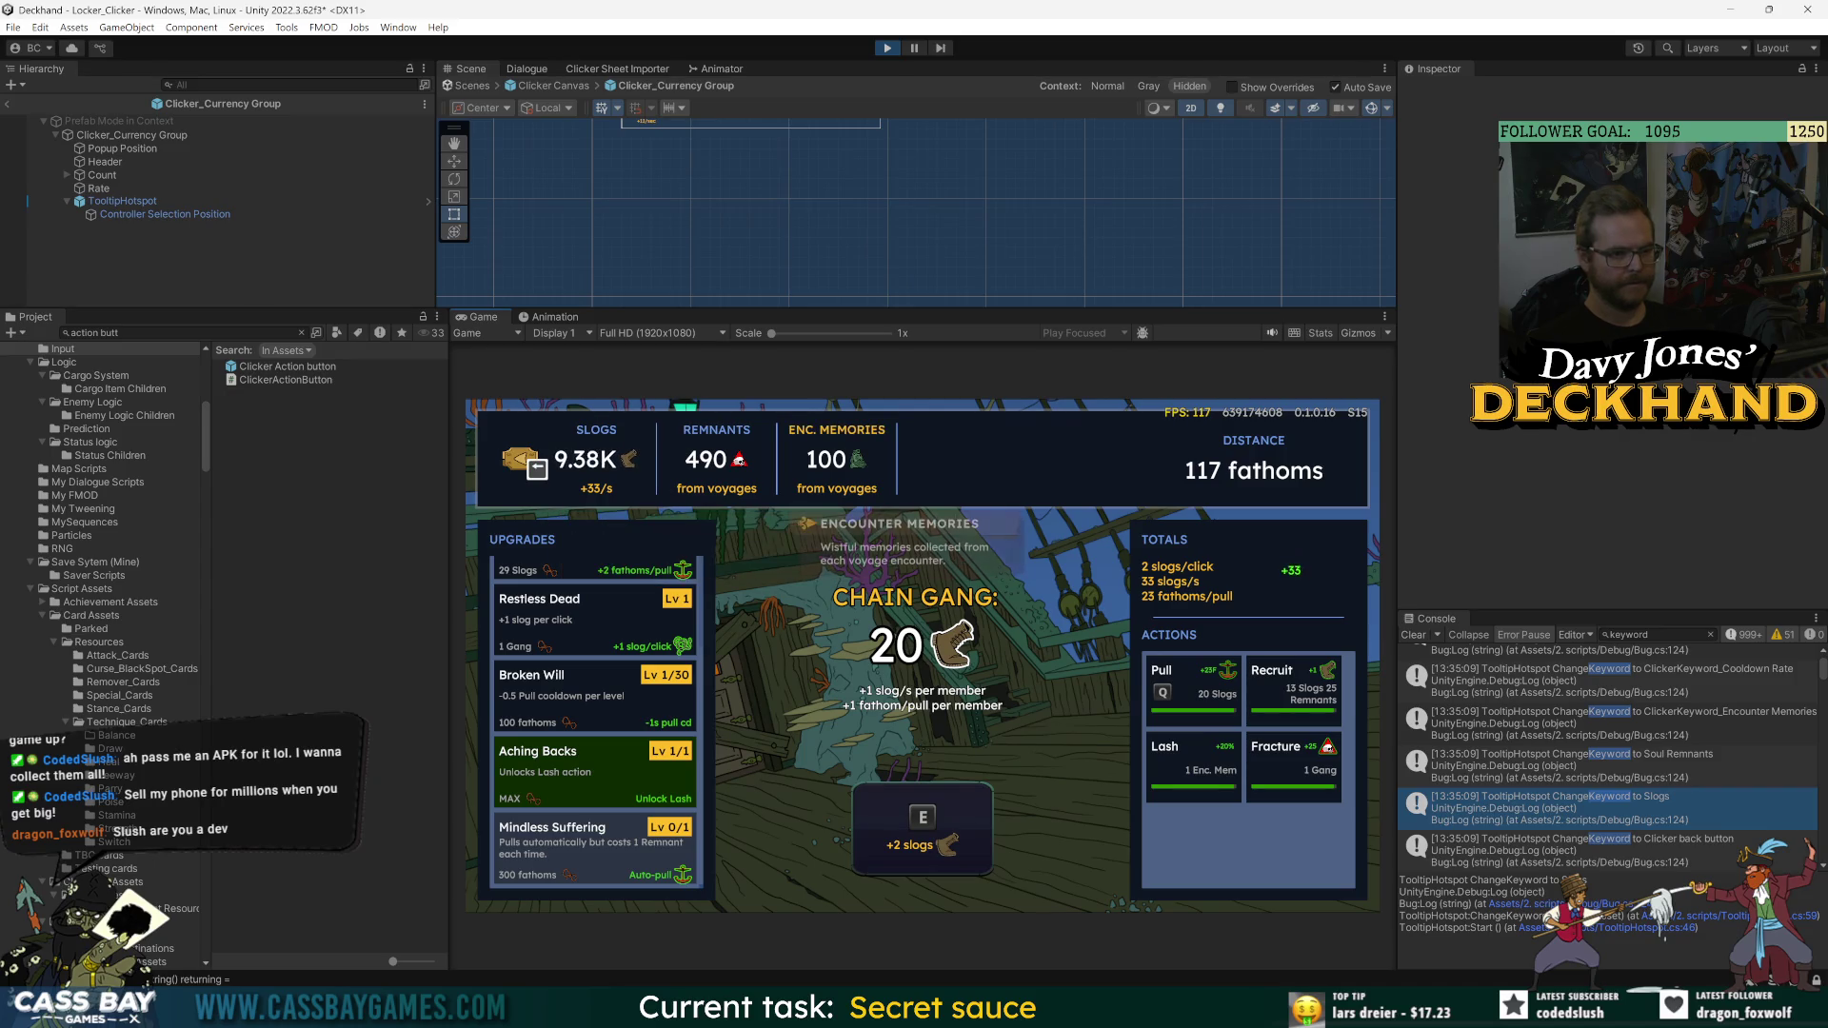
pyautogui.press('Left')
pyautogui.press('Left')
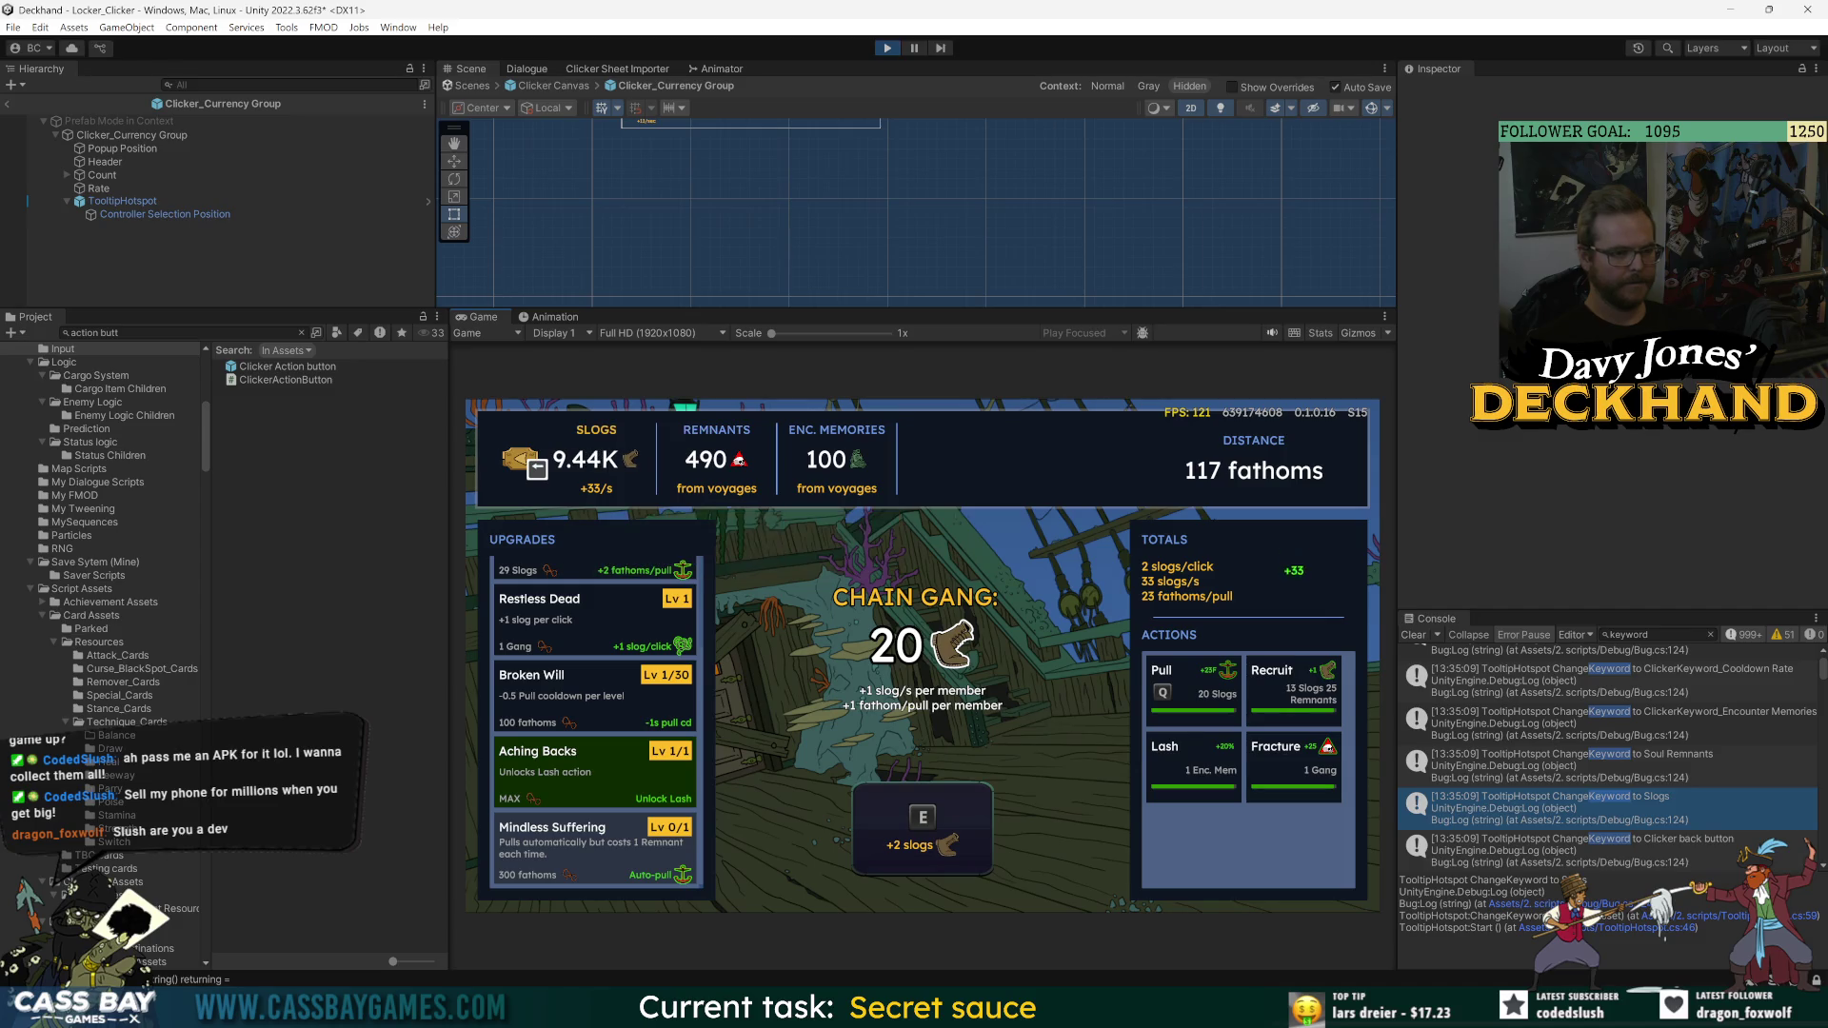
pyautogui.hotkey('ctrl', 'p')
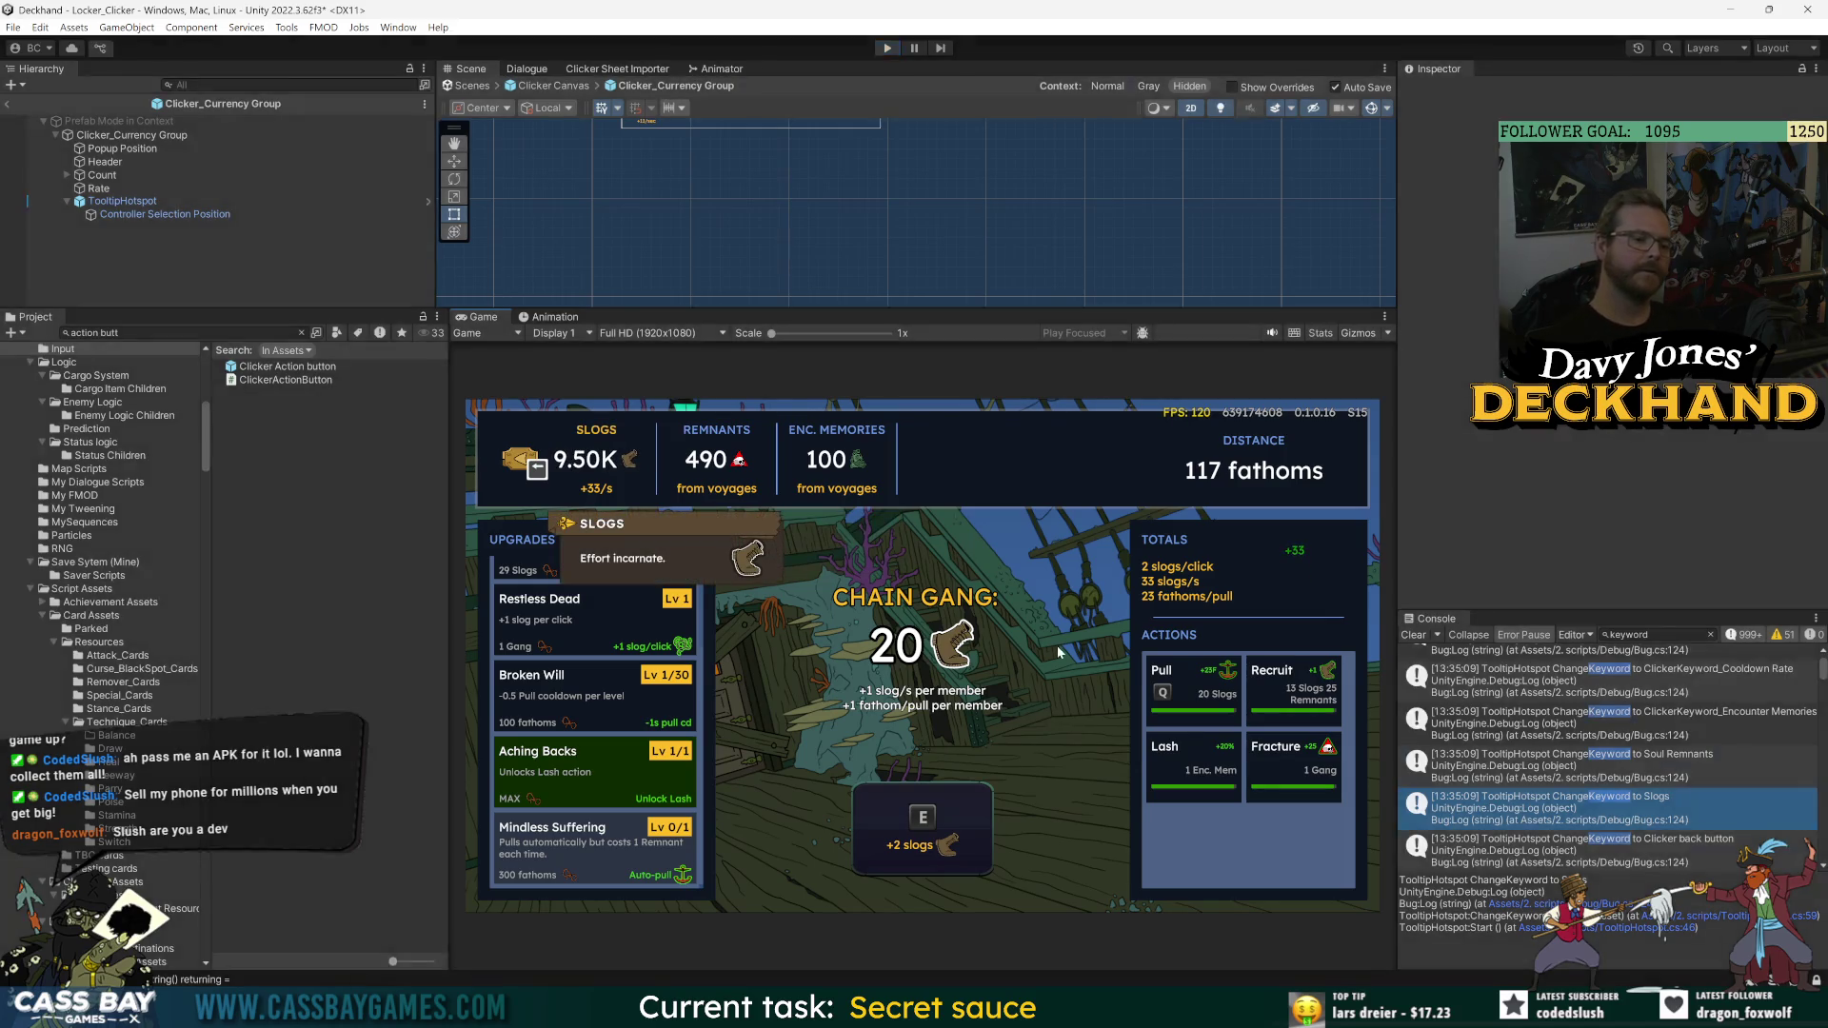
pyautogui.hotkey('alt', 'Tab')
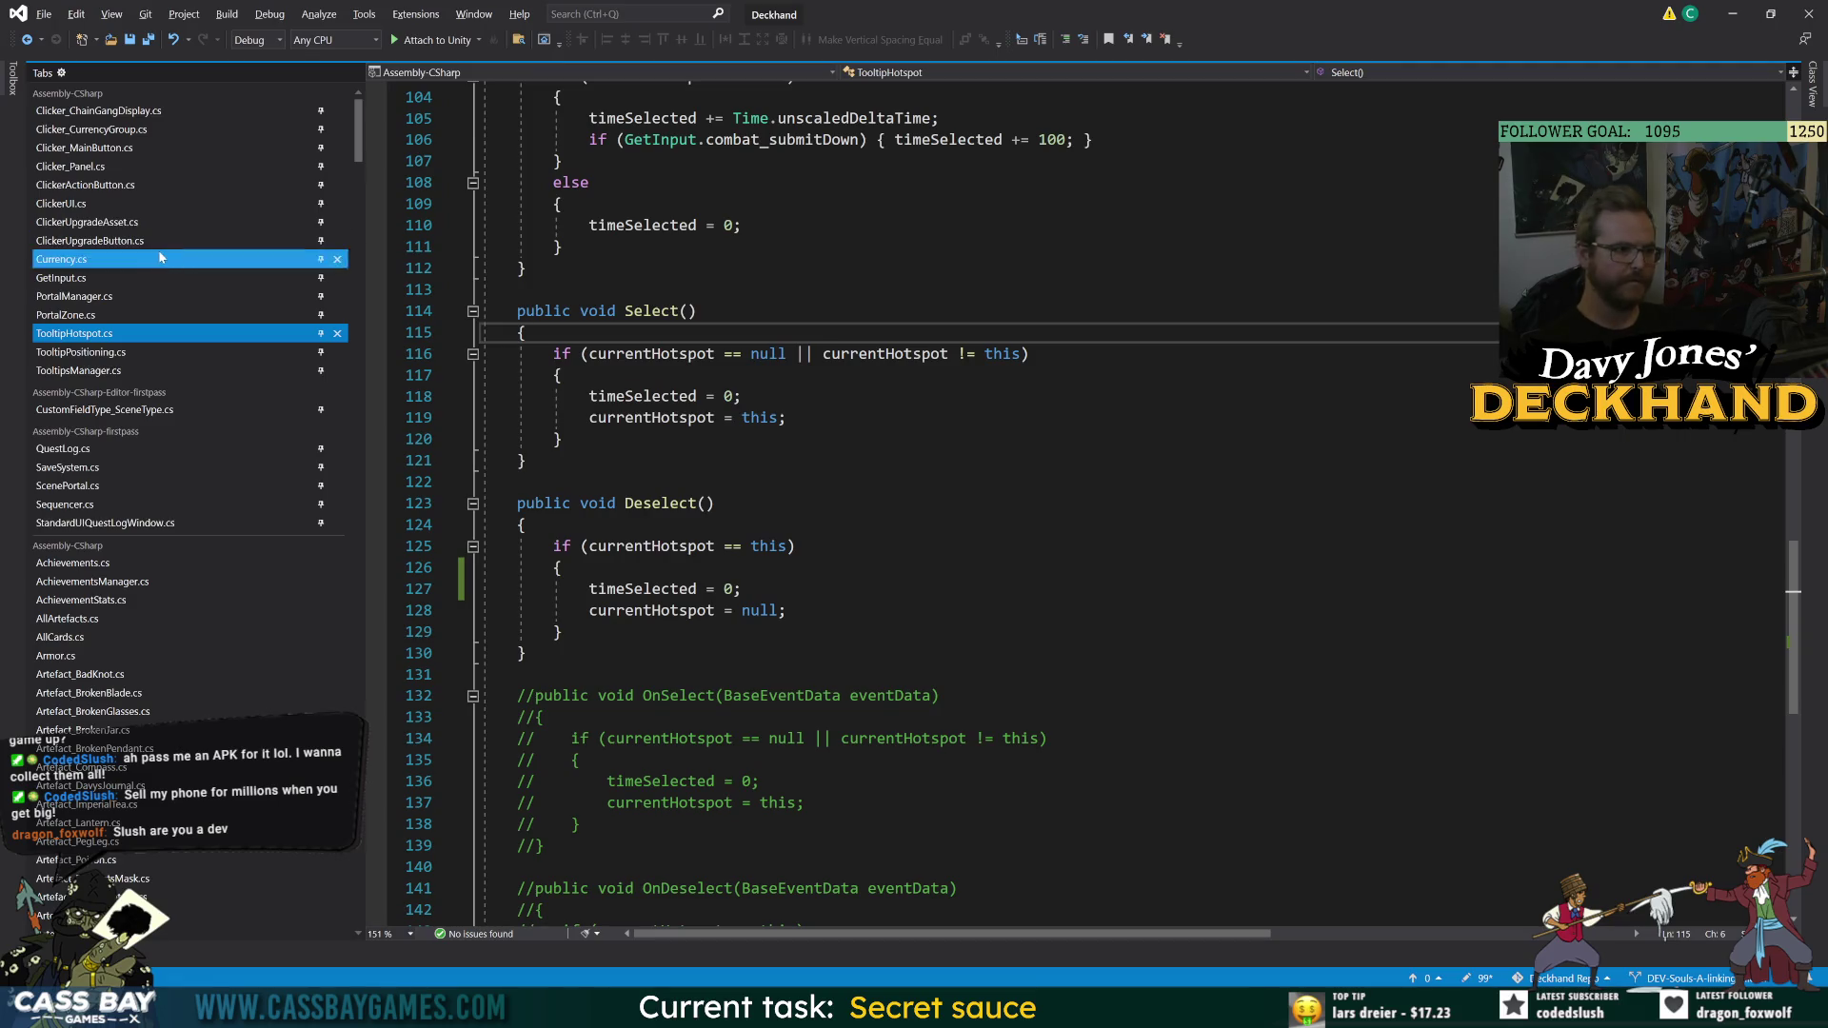
# - Open TooltipPositioning.cs and review the SetToPosition call and the LateUpdate condition on line 33
pyautogui.click(119, 354)
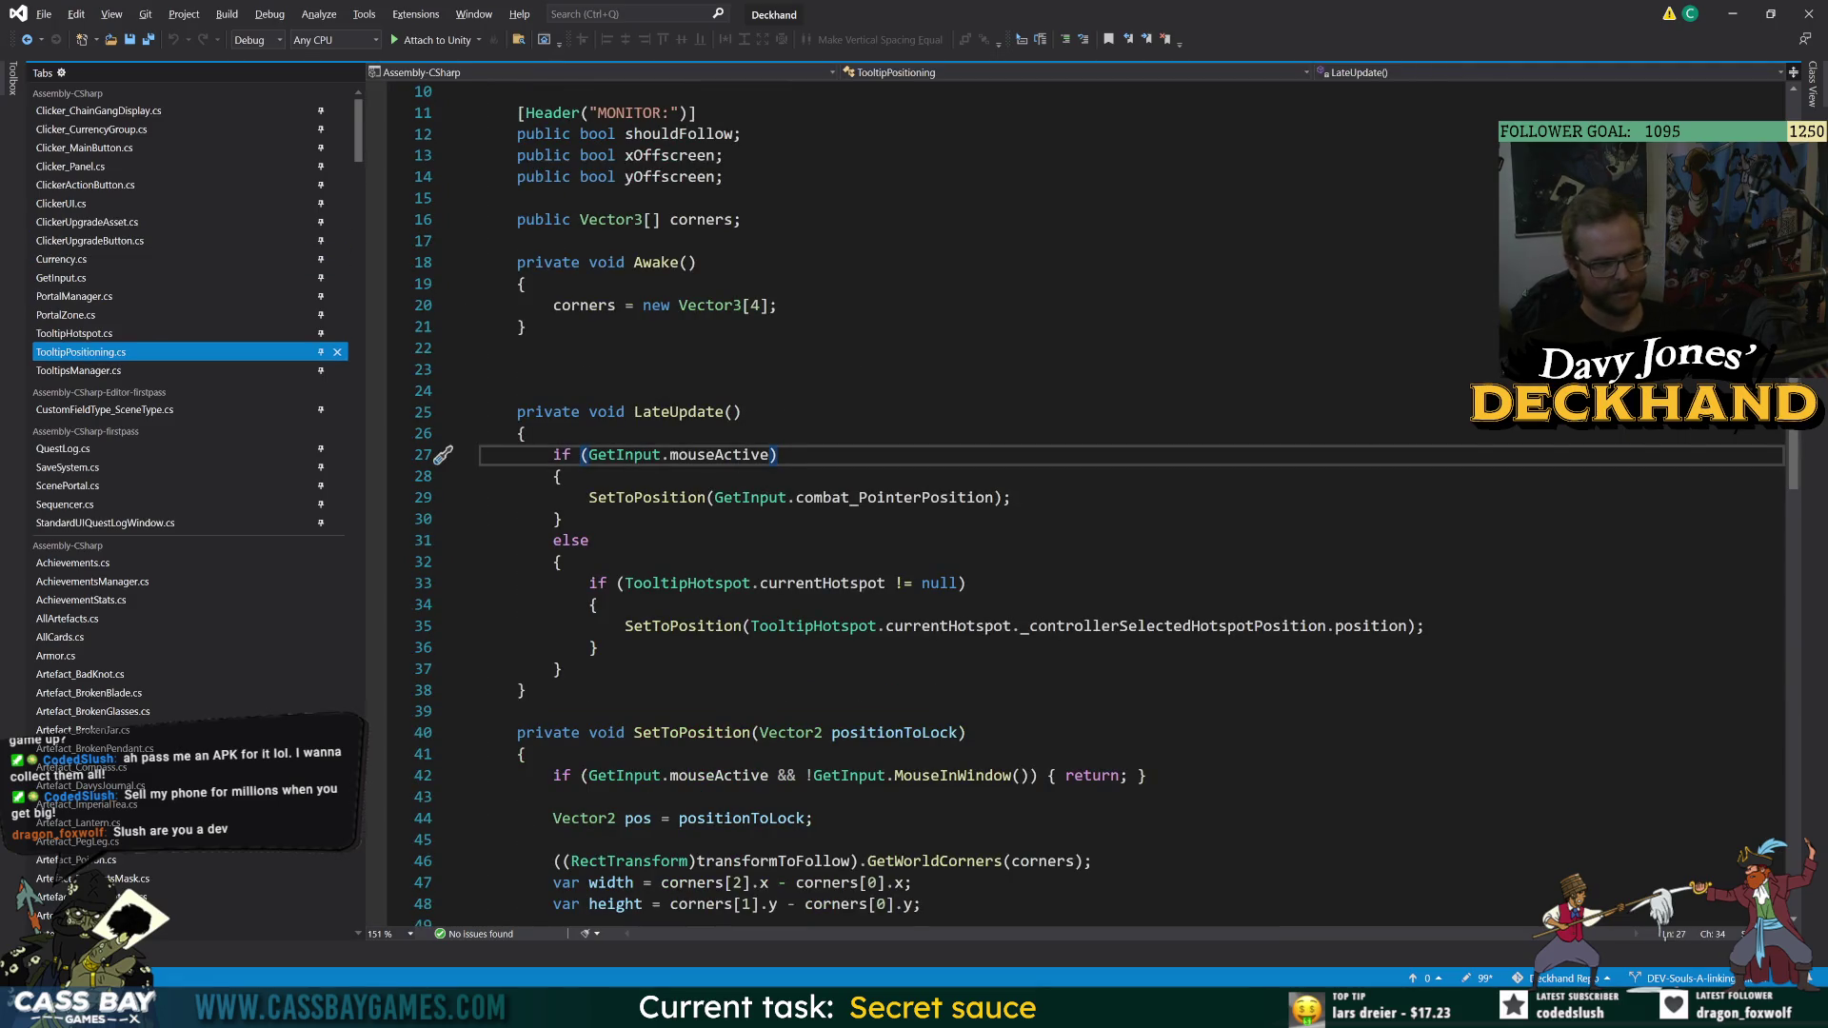
pyautogui.click(671, 497)
pyautogui.doubleClick(671, 497)
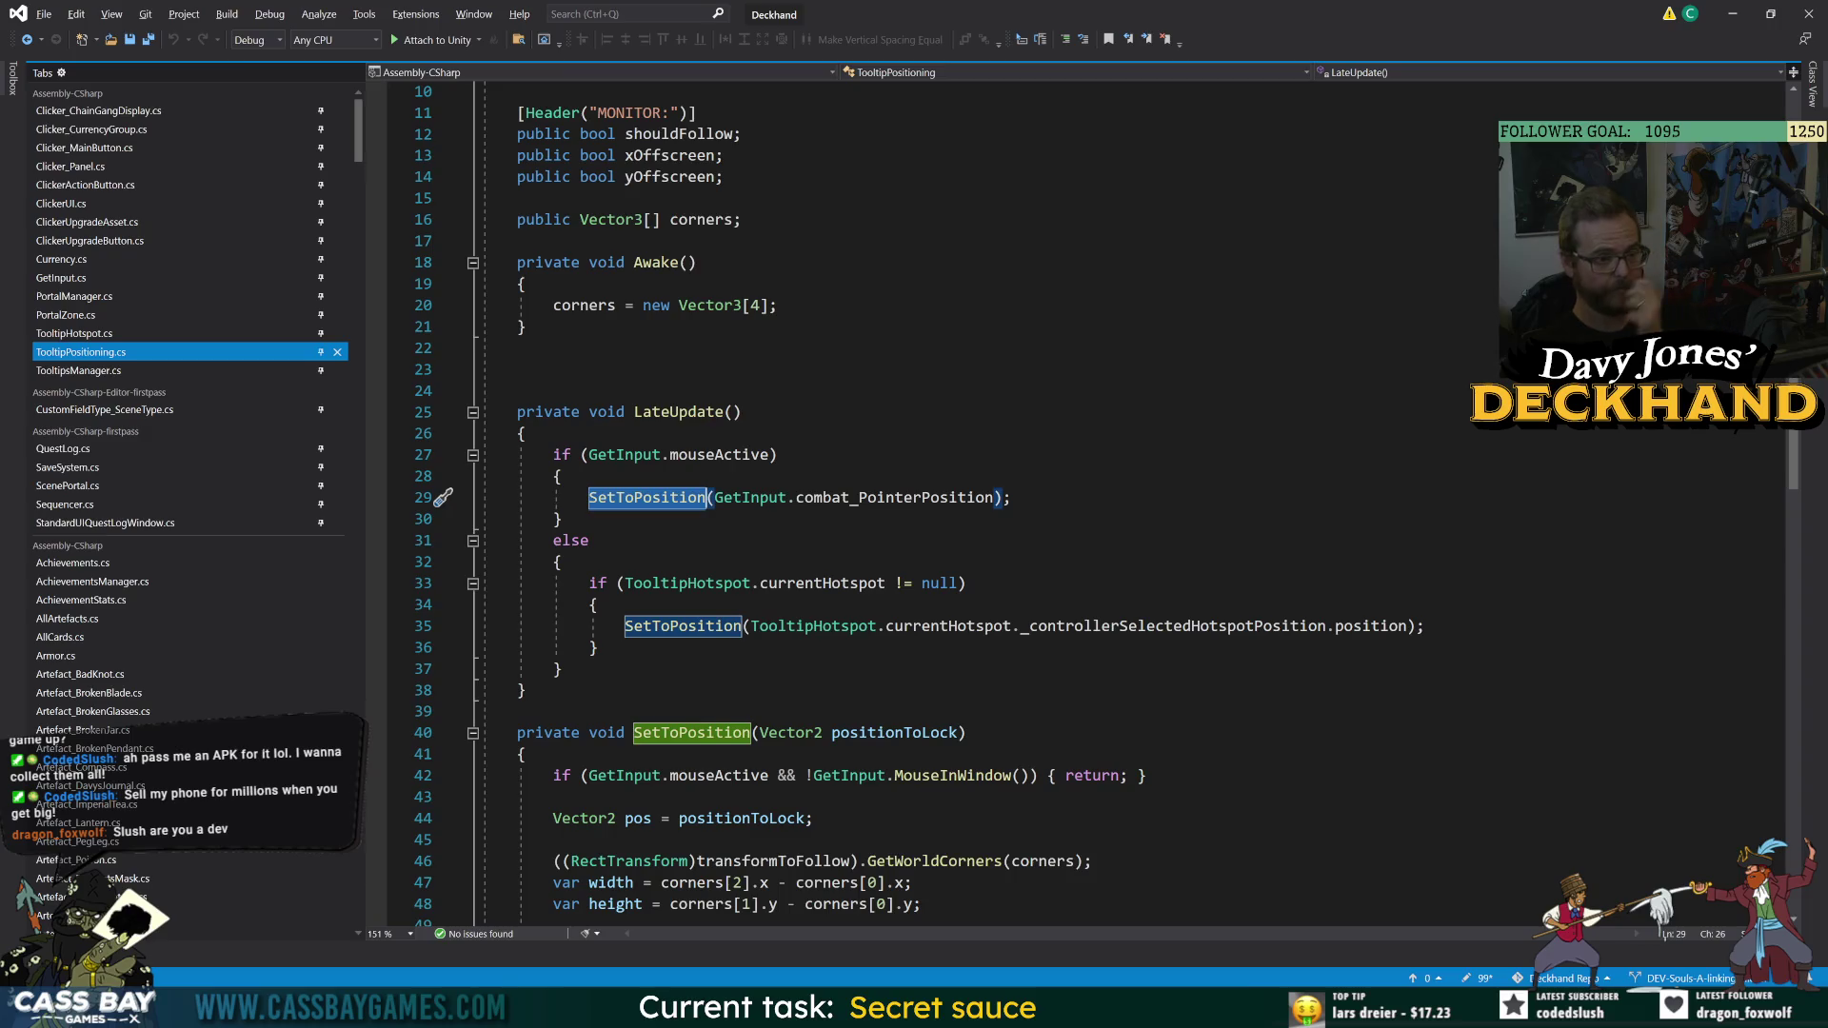
pyautogui.moveTo(964, 626)
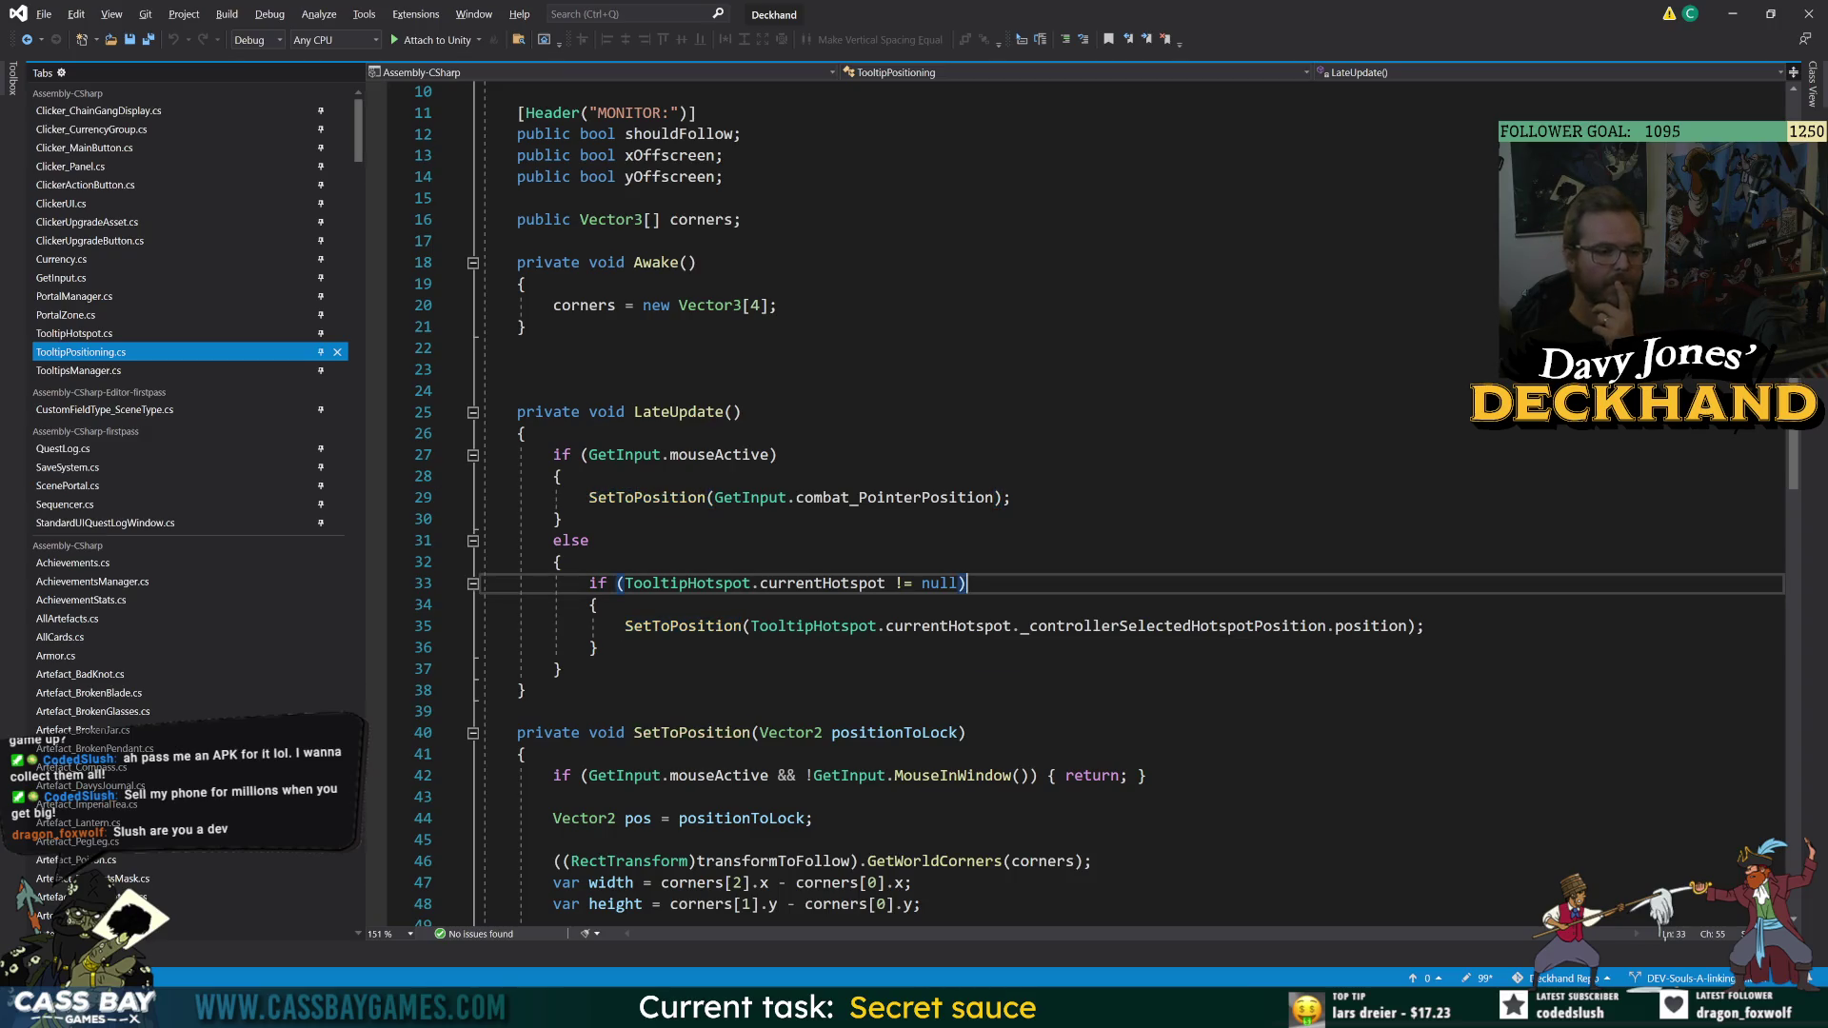
pyautogui.click(564, 669)
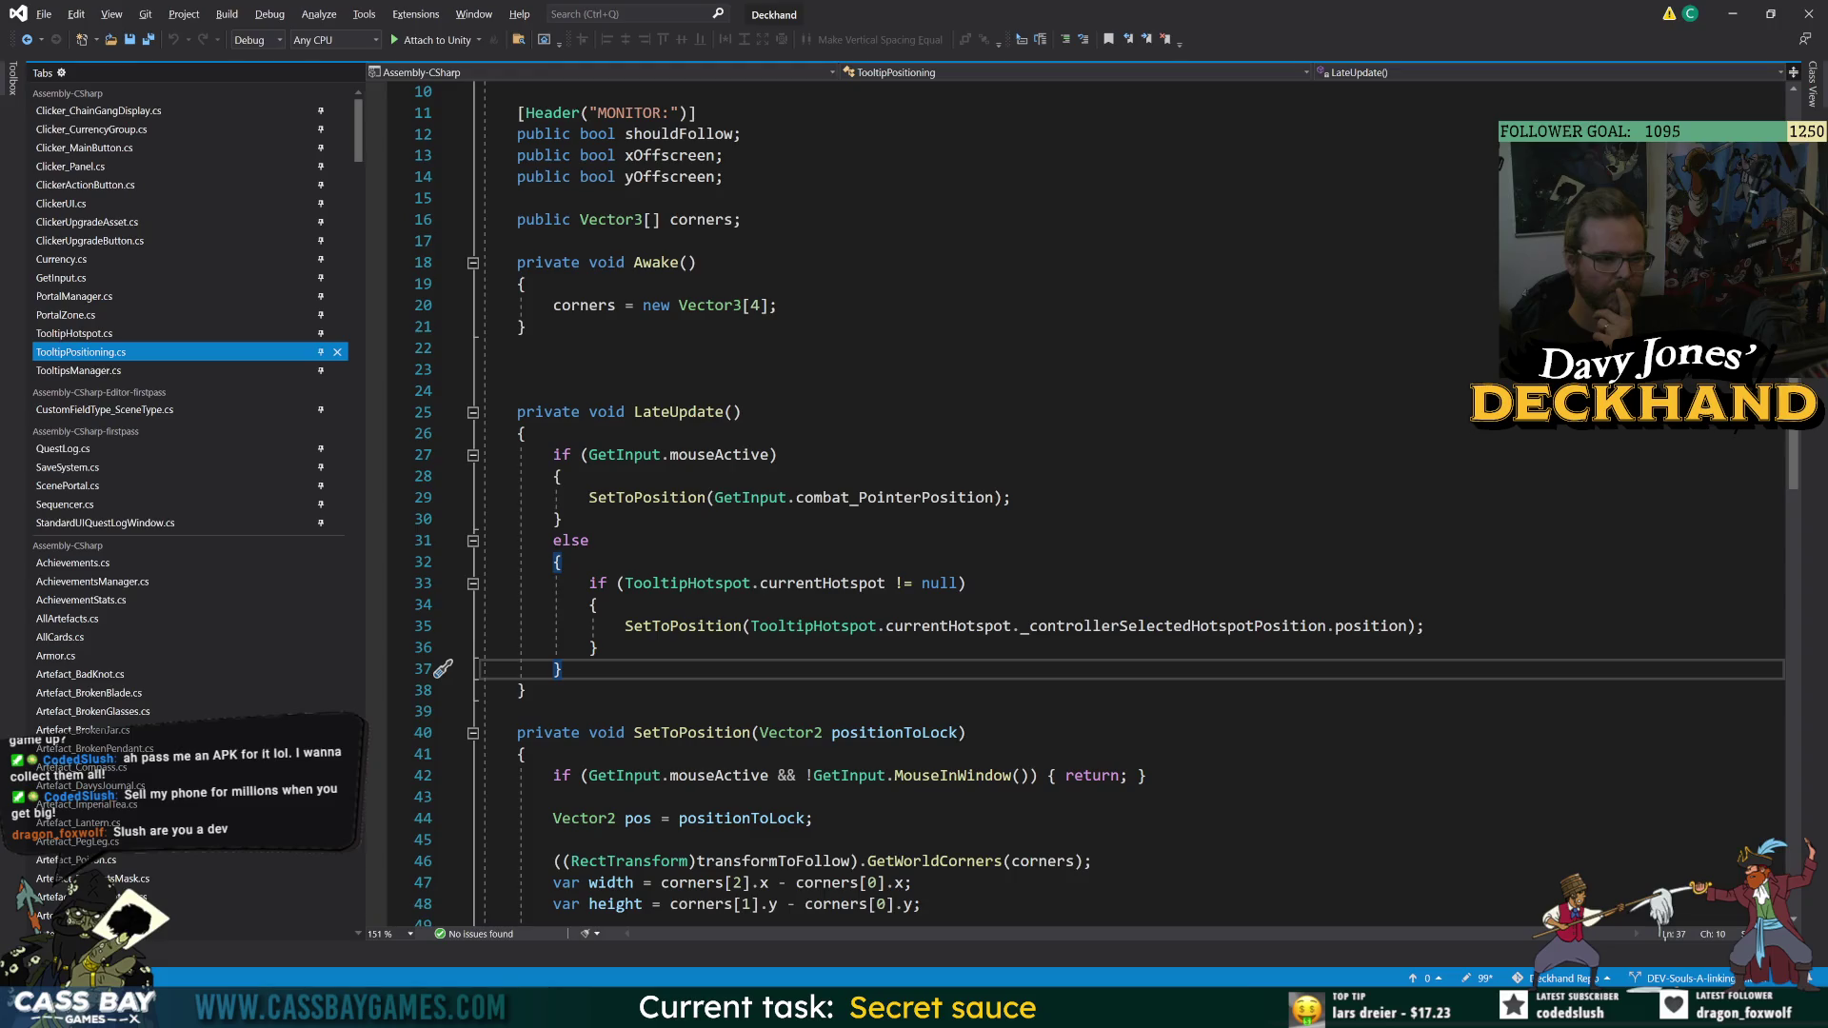
pyautogui.click(958, 583)
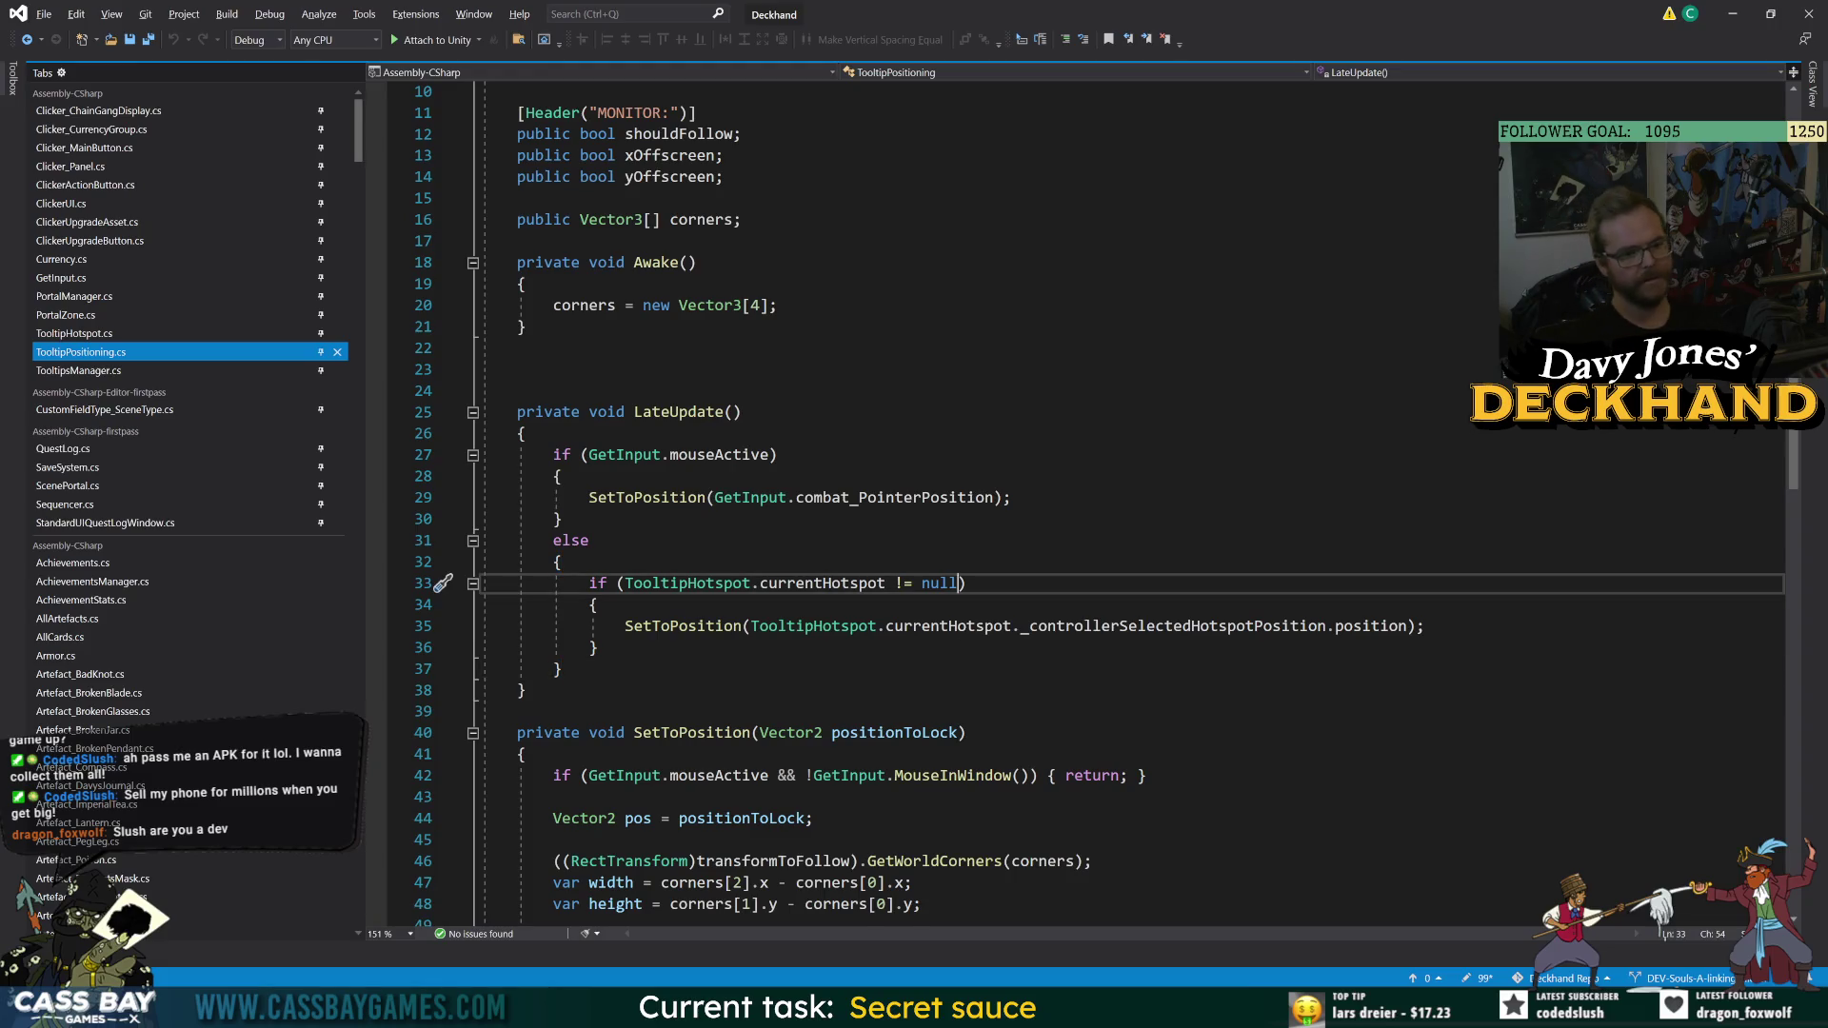
# - Append '&& TooltipHotspot.currentHotspot' to the null check on line 33
pyautogui.write('&& Too')
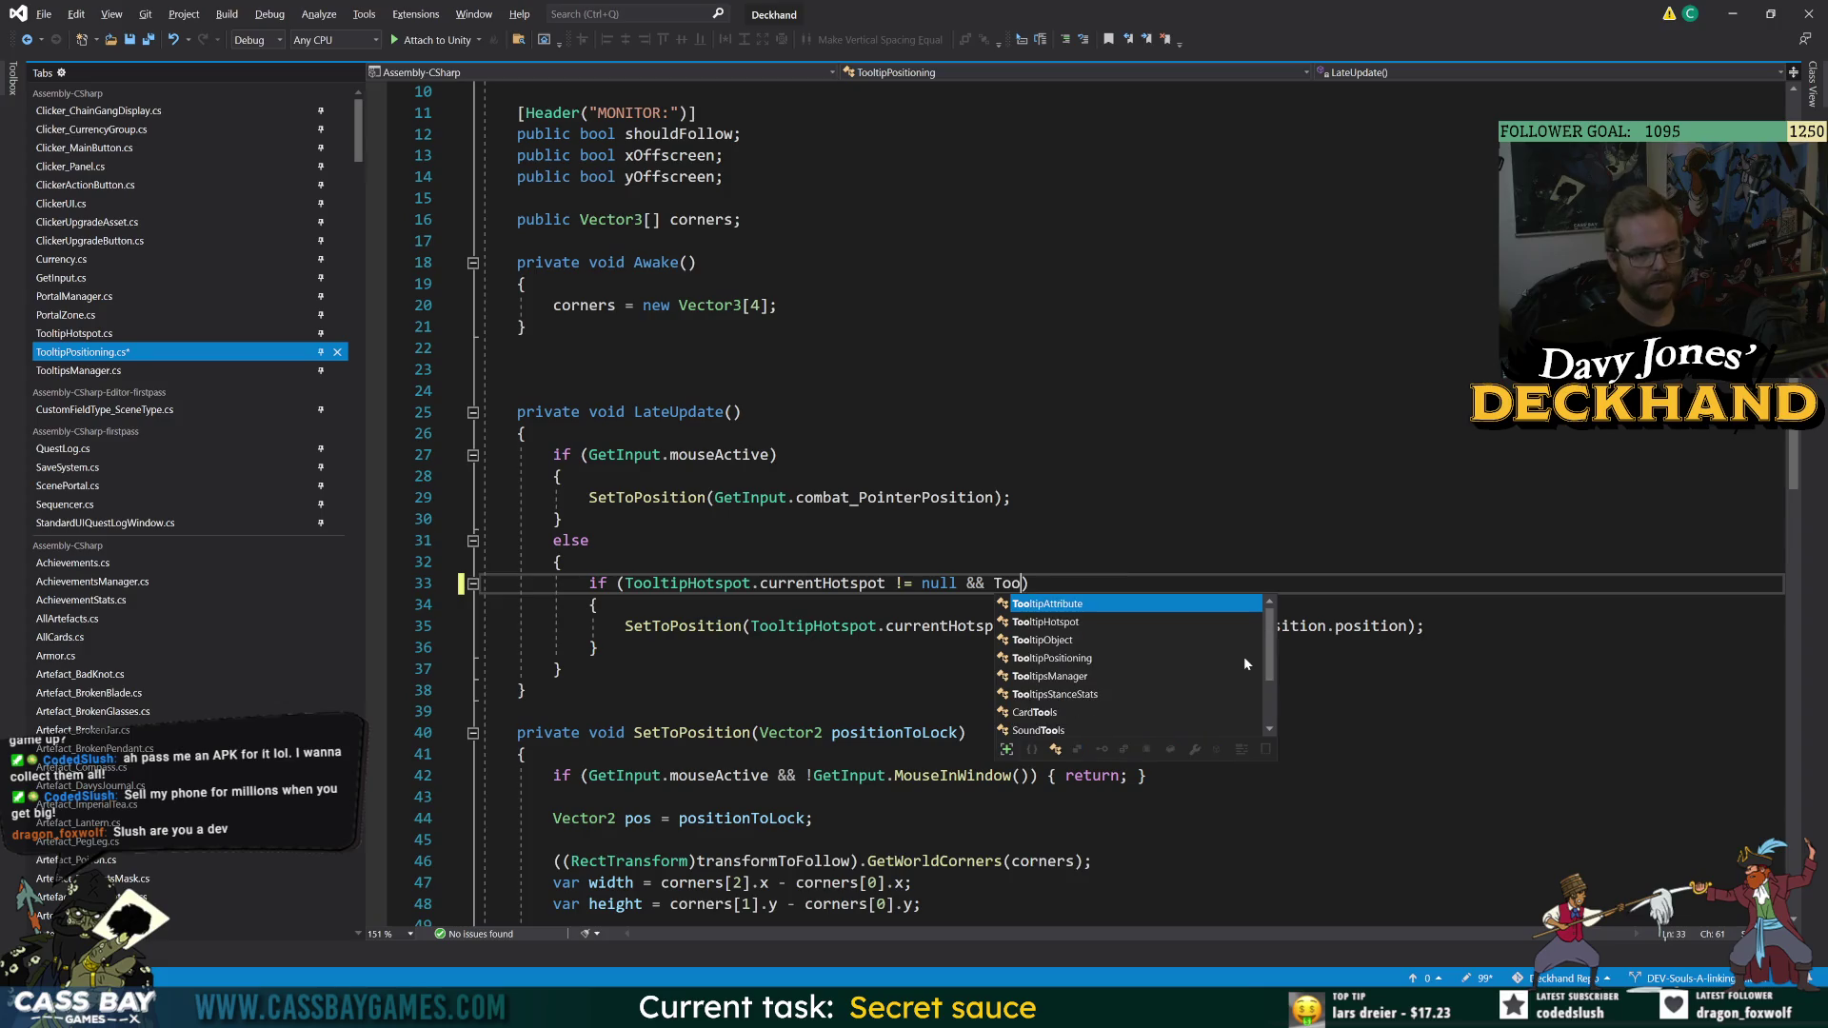
pyautogui.write('ltipH')
pyautogui.press('Tab')
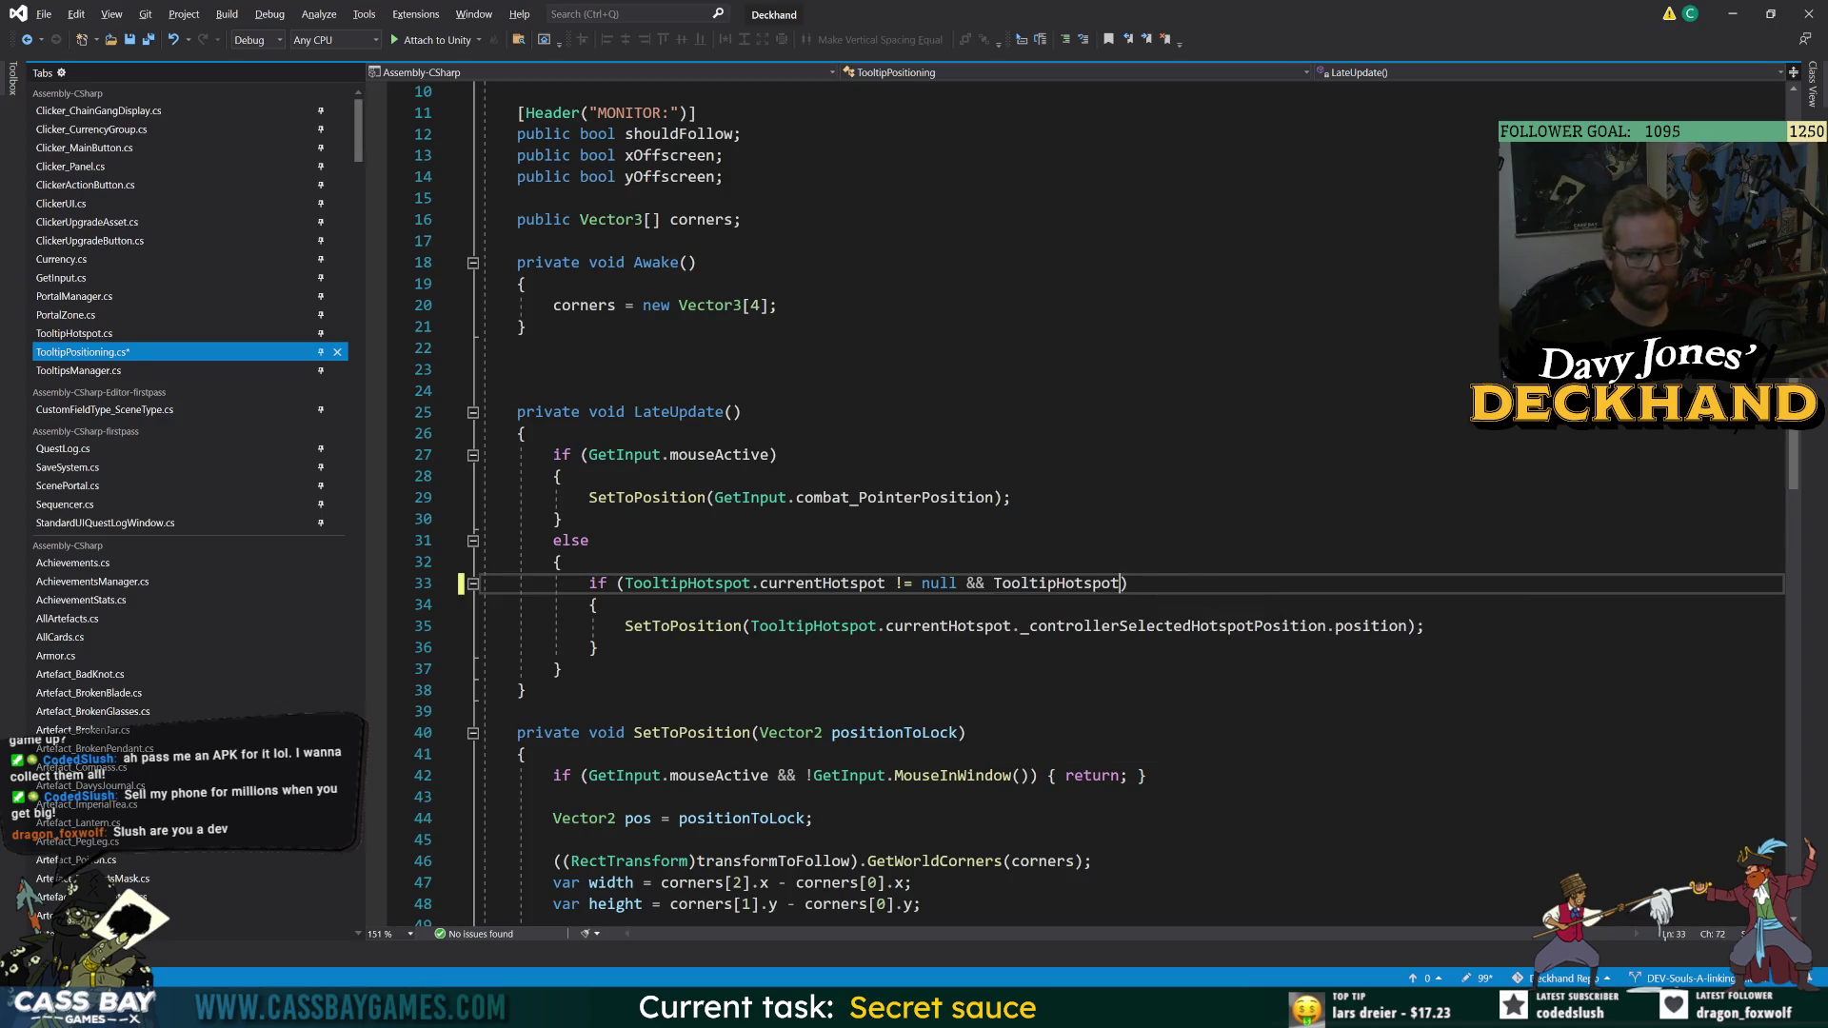
pyautogui.write('.cur')
pyautogui.press('Tab')
pyautogui.write('.')
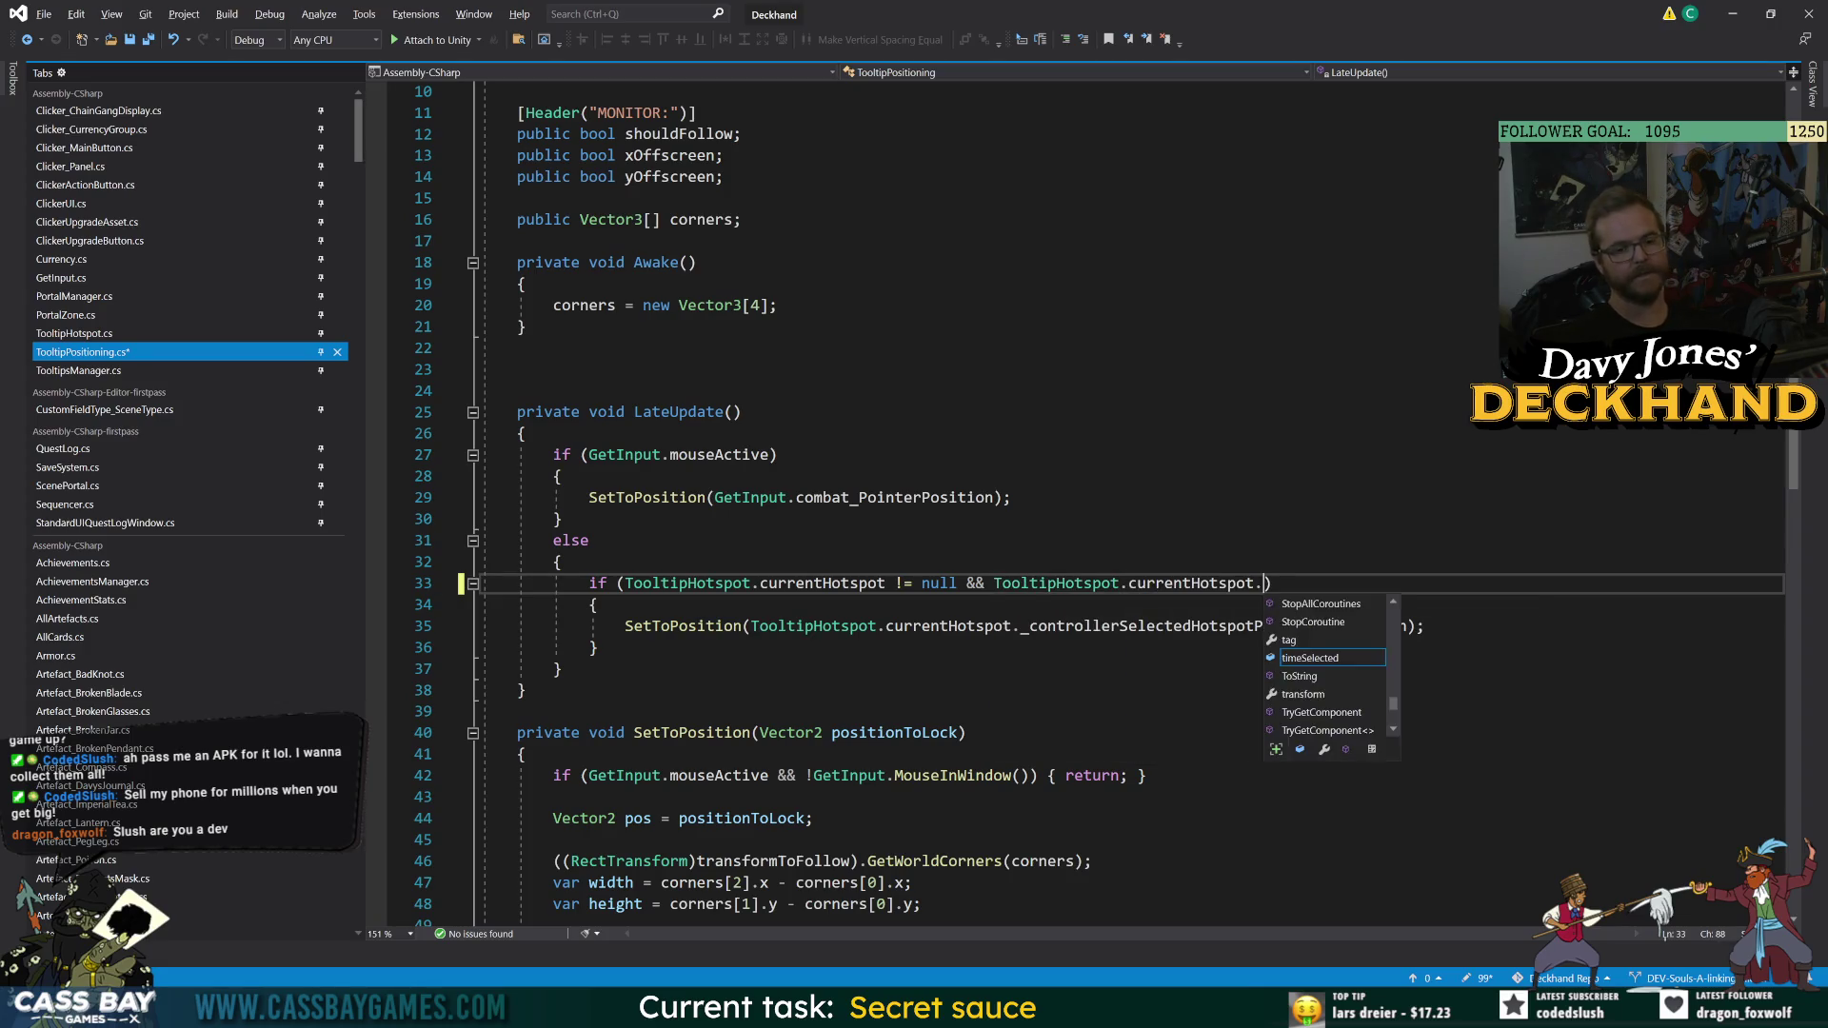
pyautogui.write('show')
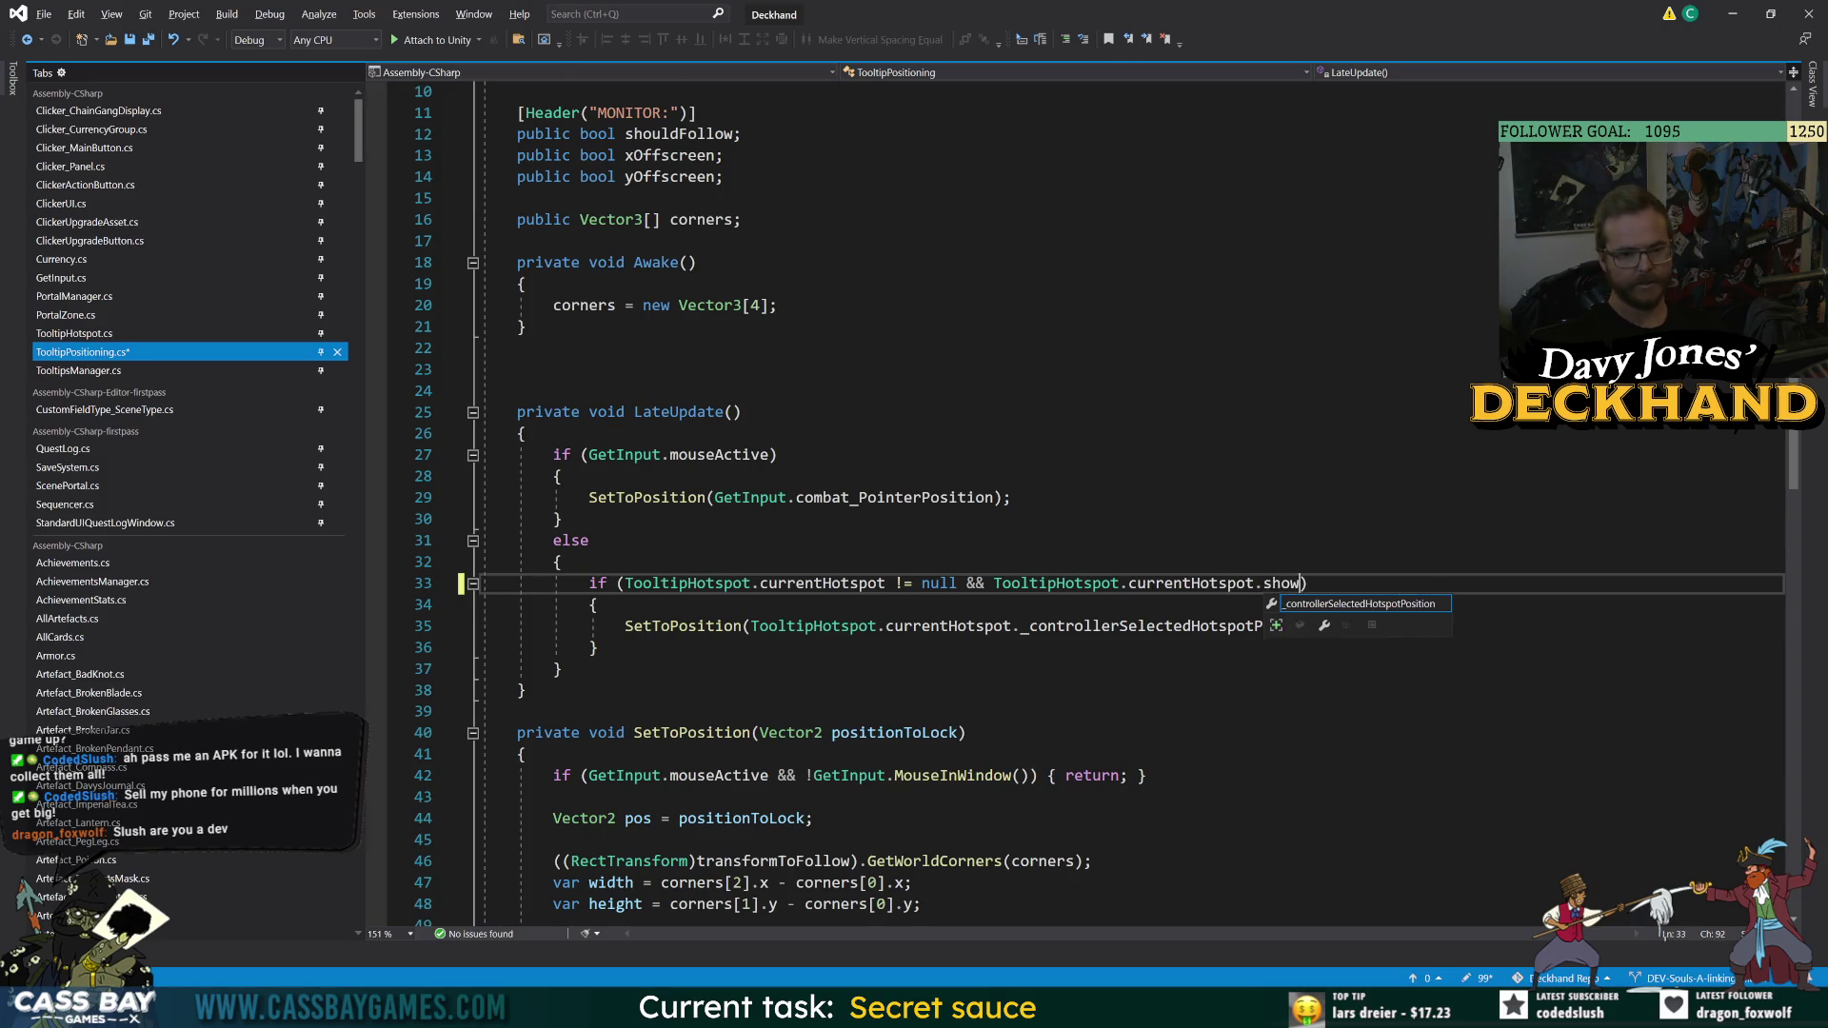
pyautogui.press('BackSpace')
pyautogui.press('BackSpace')
pyautogui.press('BackSpace')
# - Inspect the TooltipHotspot class definition and its currentHotspot usages, then return to TooltipPositioning
pyautogui.click(1083, 583)
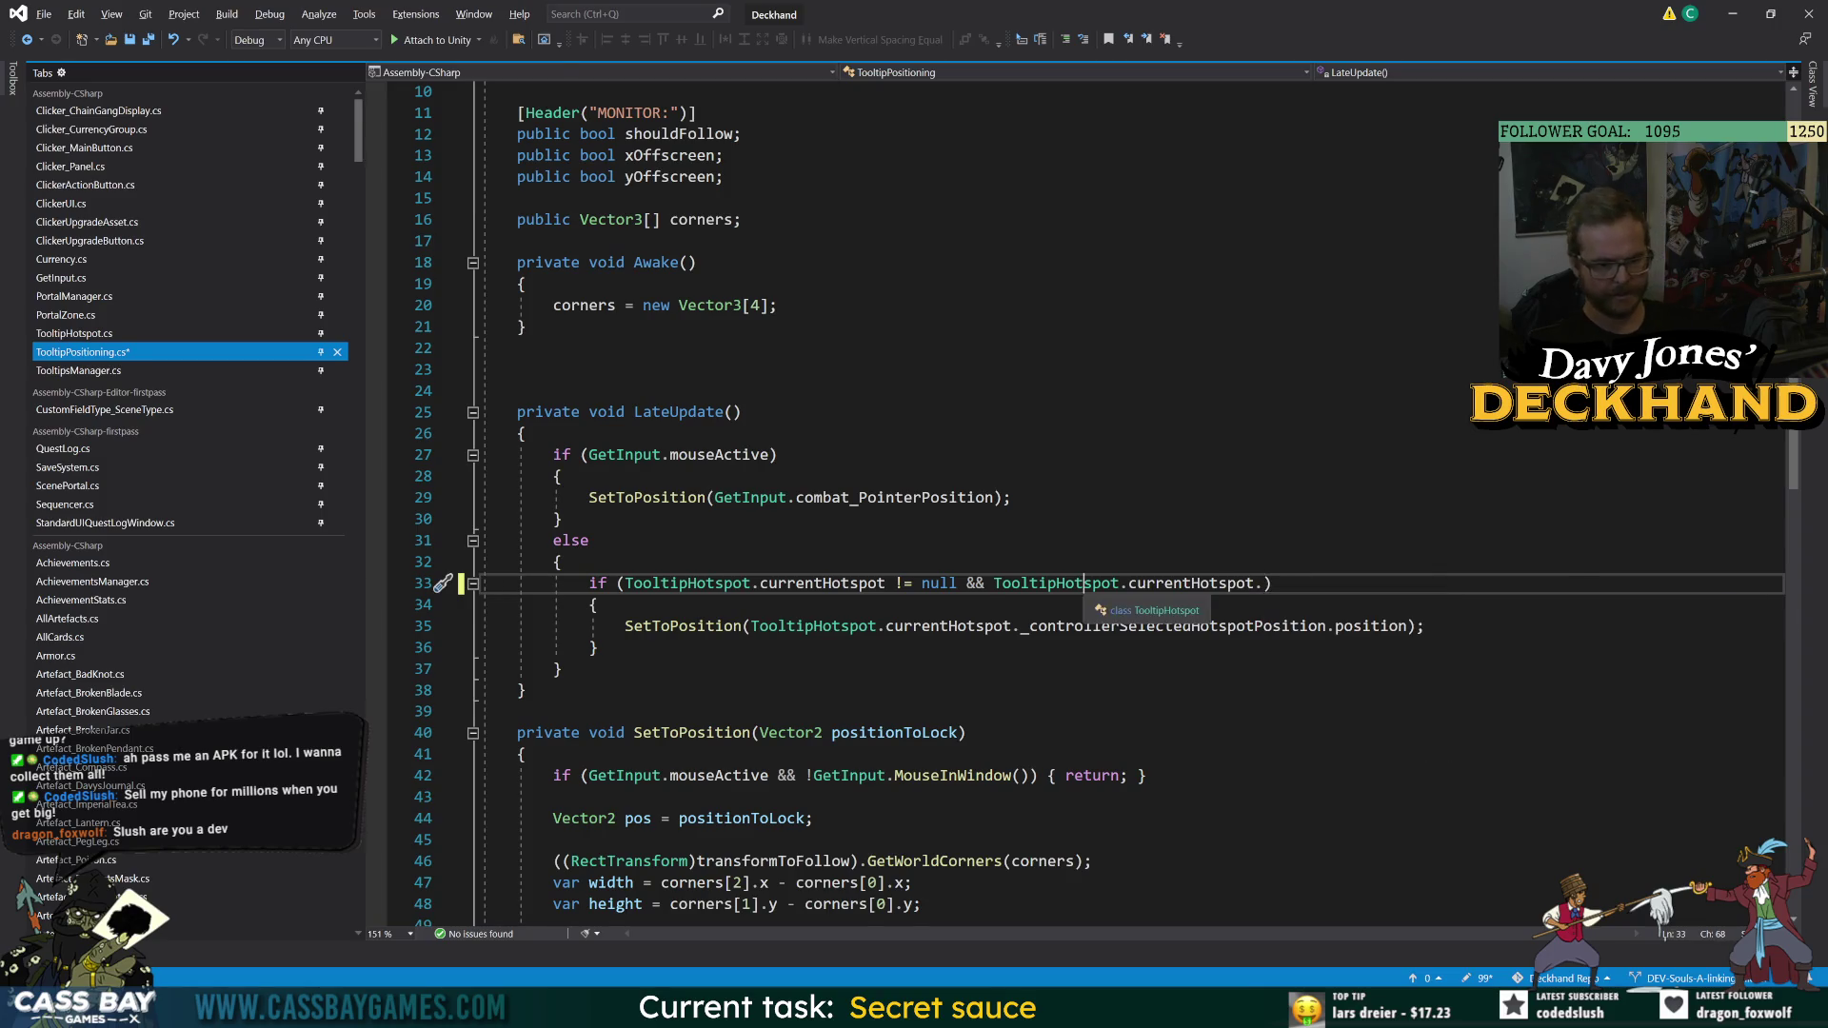
pyautogui.press('F12')
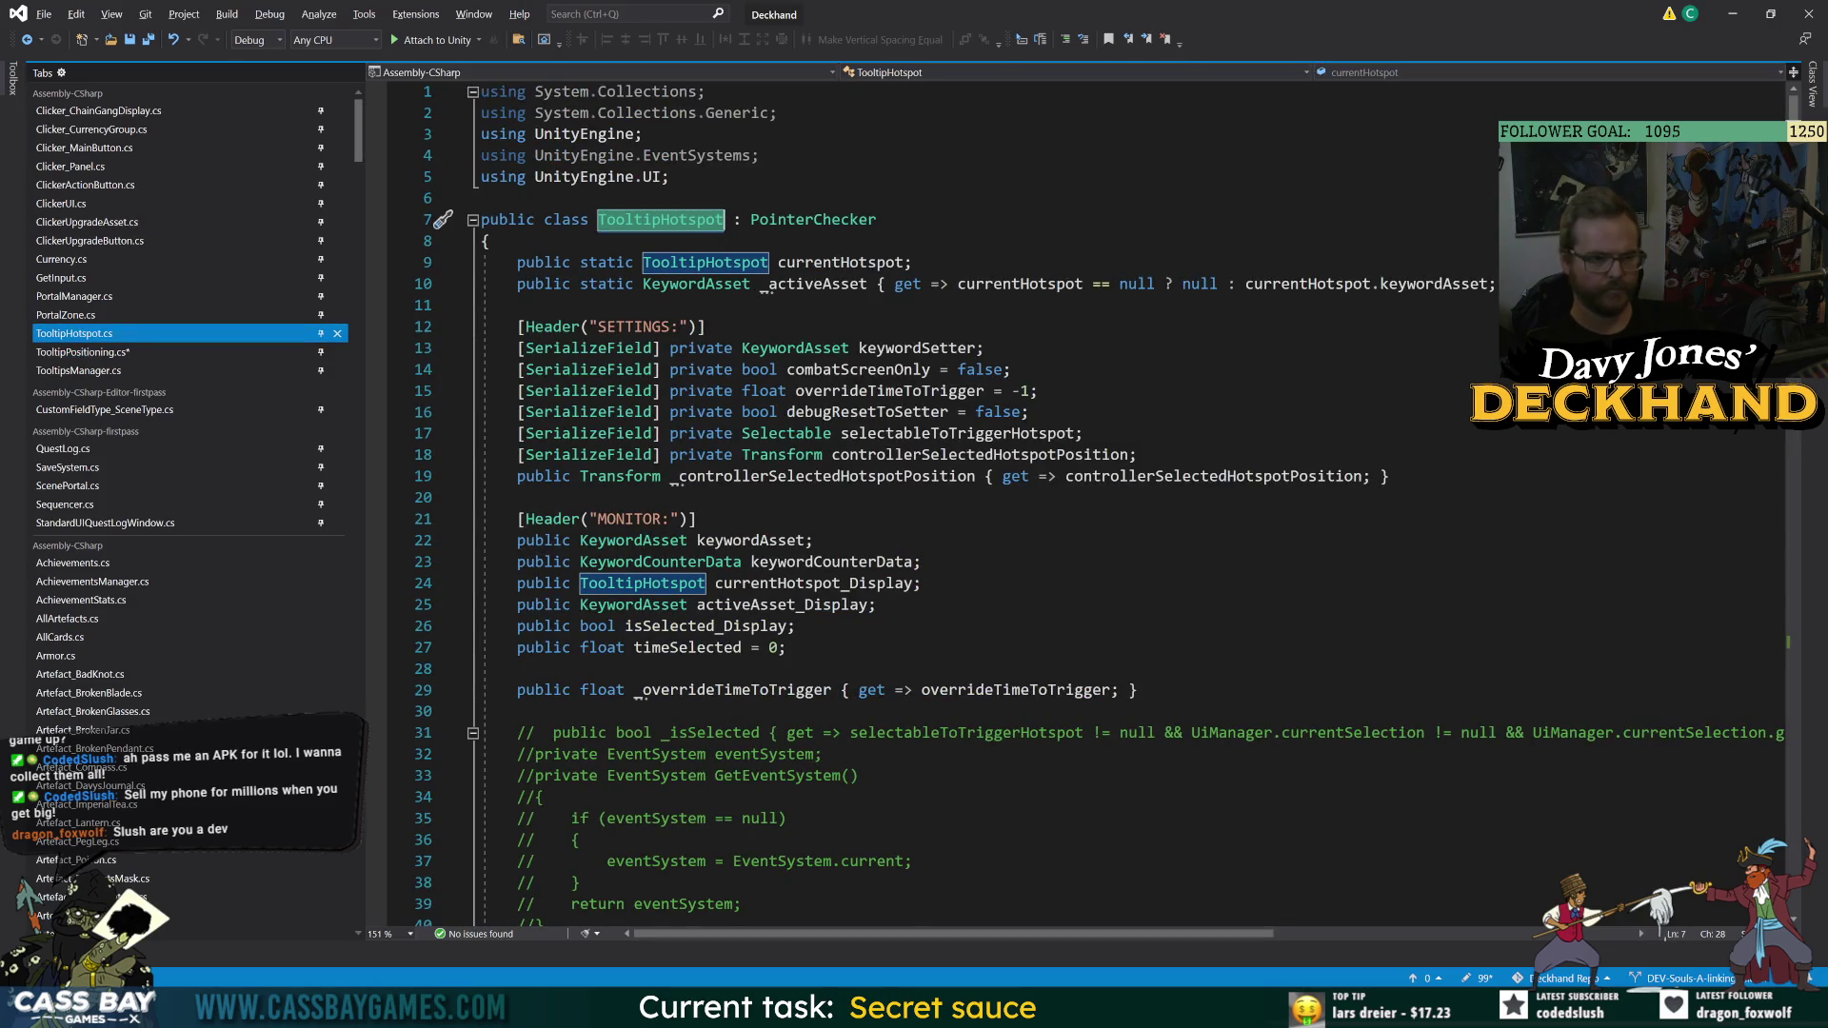
pyautogui.doubleClick(832, 263)
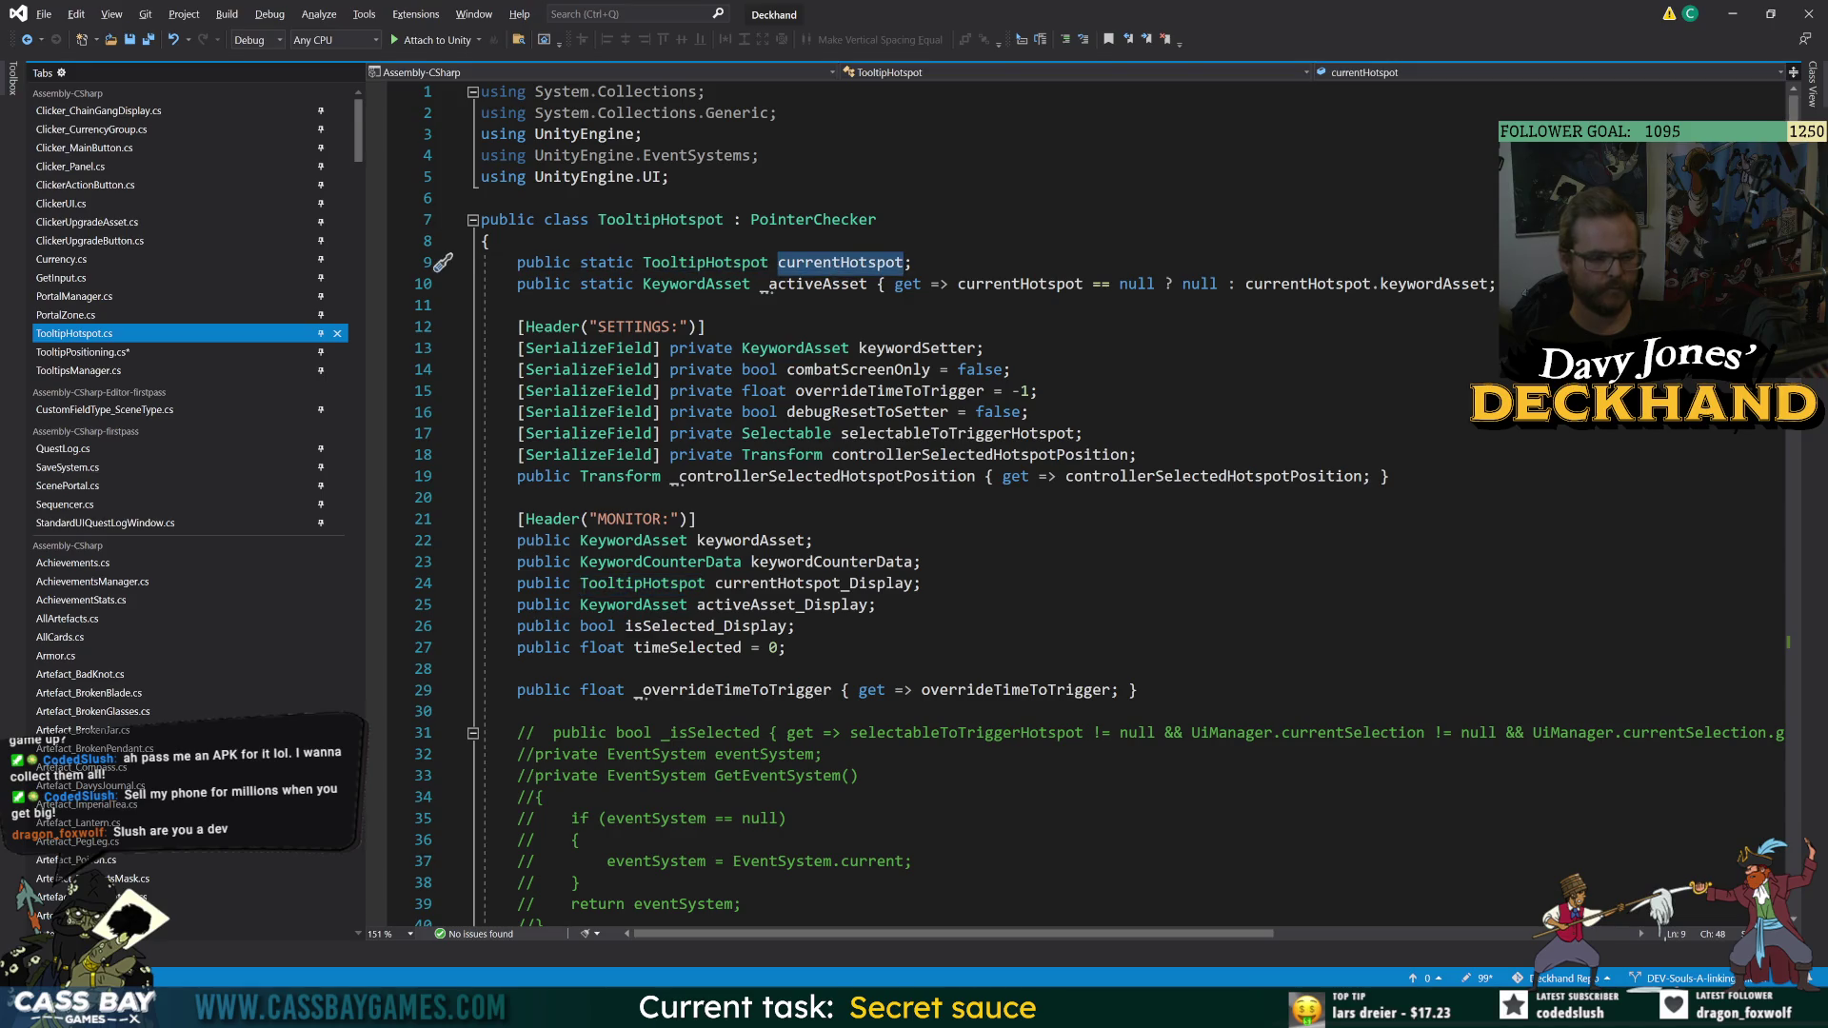
pyautogui.scroll(-7, 952, 505)
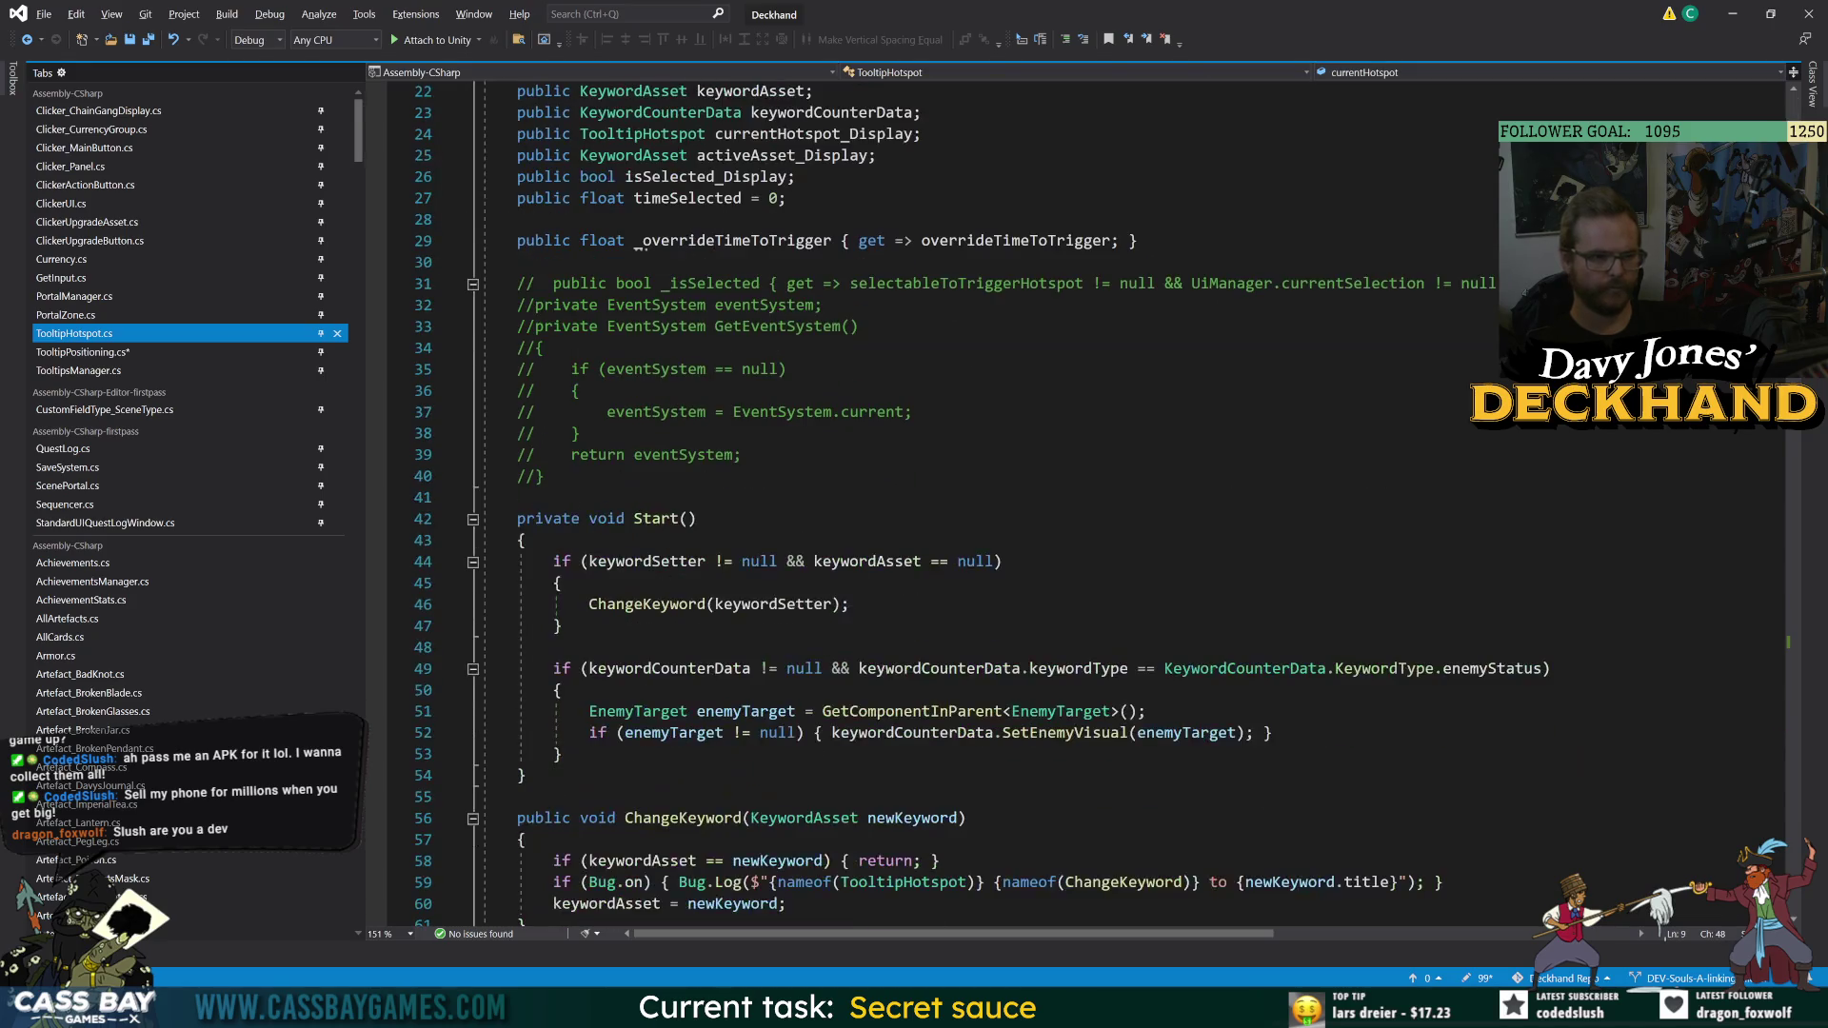
pyautogui.scroll(-8, 952, 504)
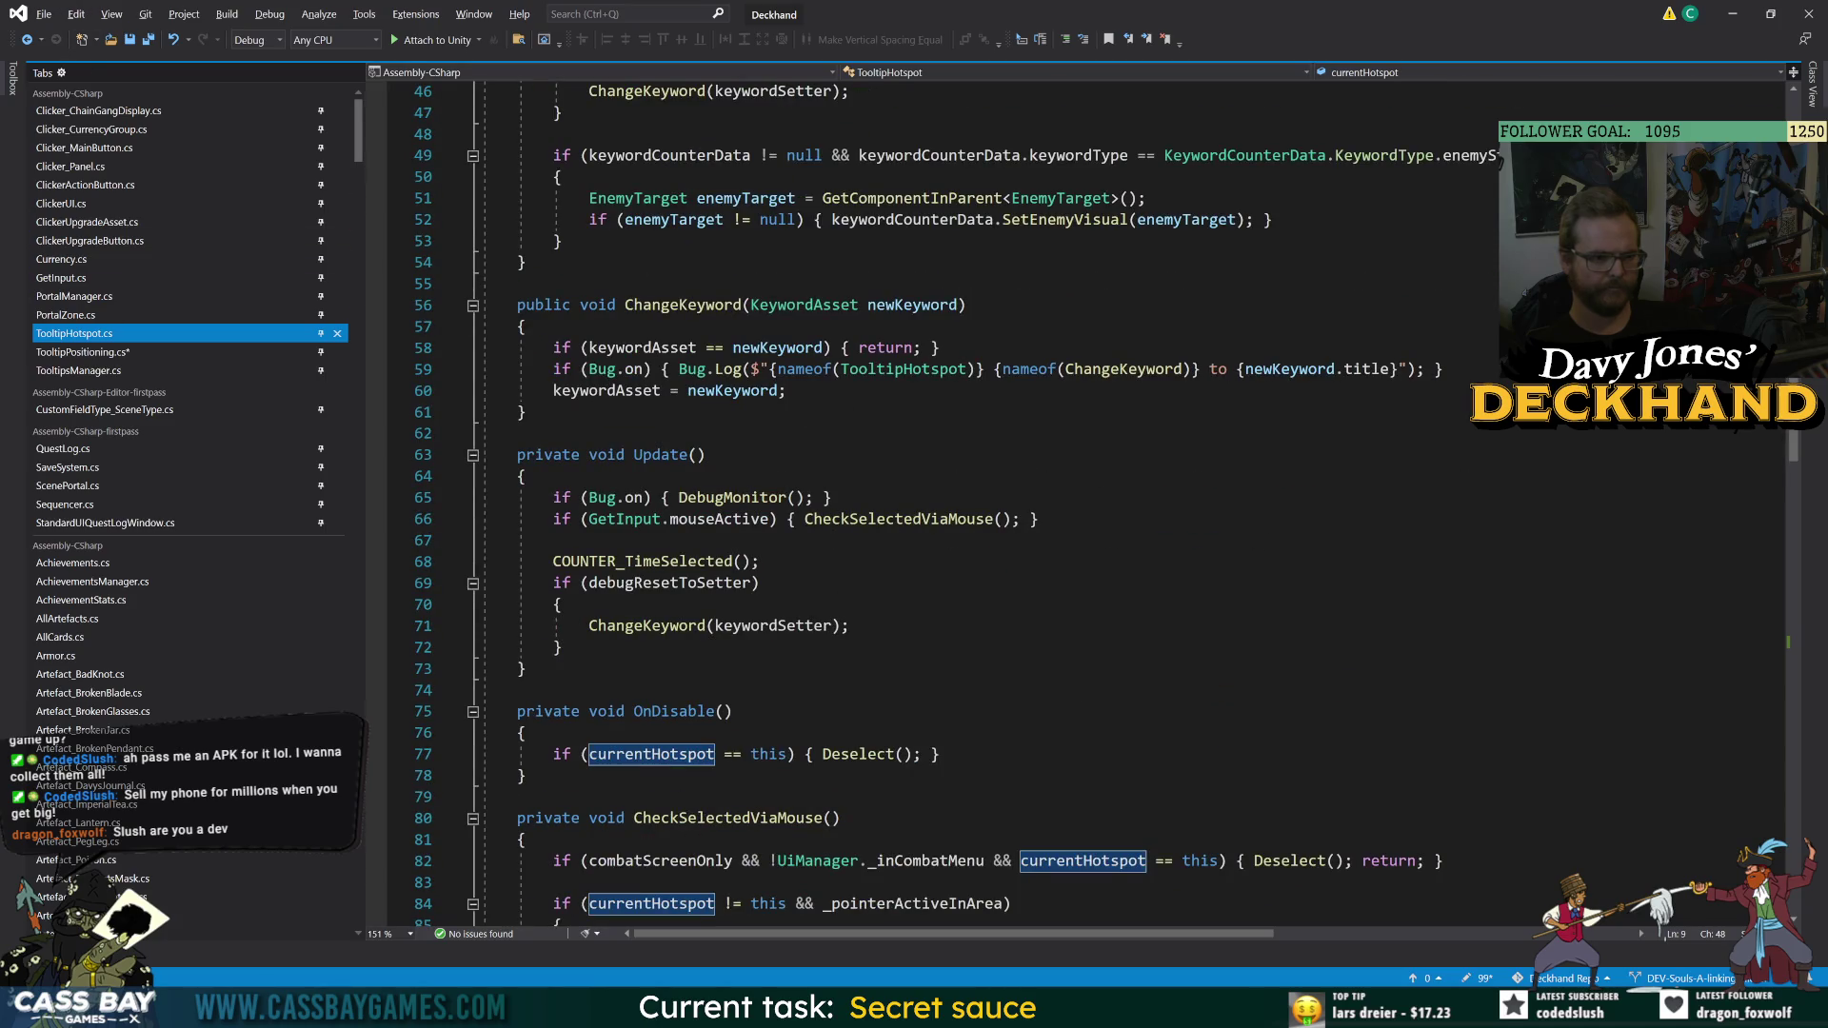
pyautogui.scroll(-6, 952, 505)
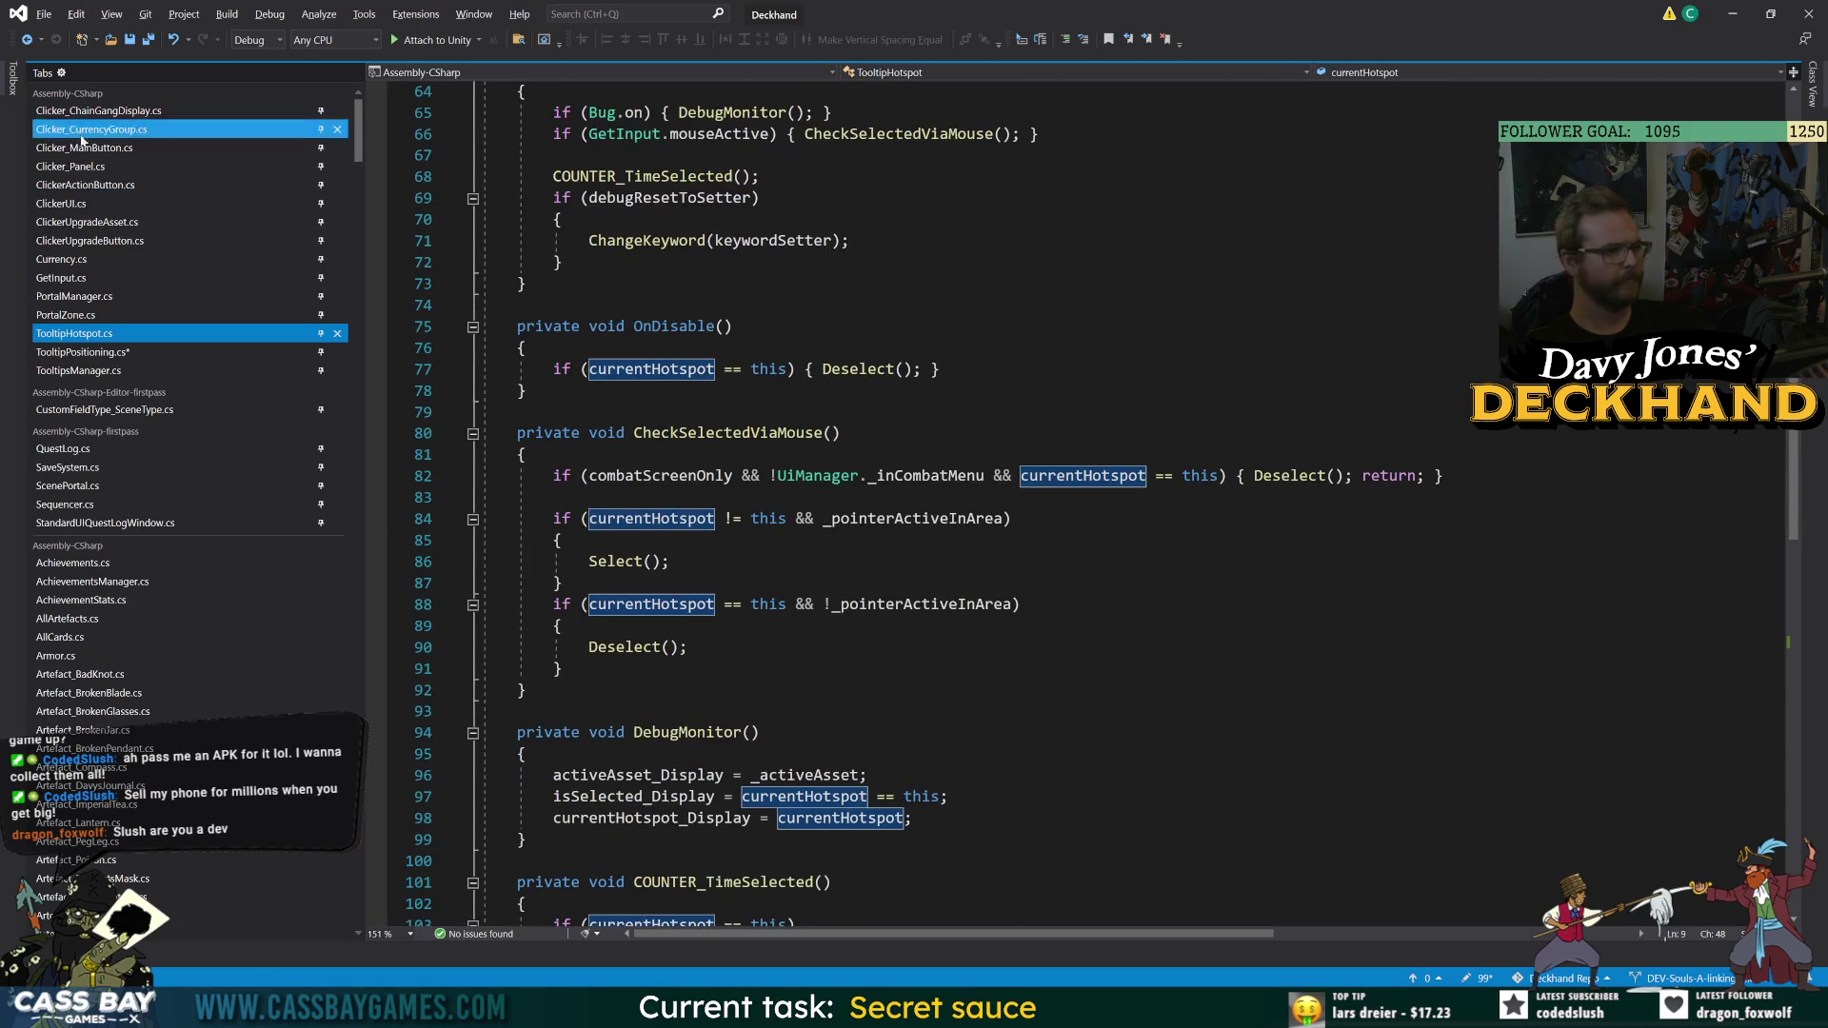
pyautogui.click(29, 42)
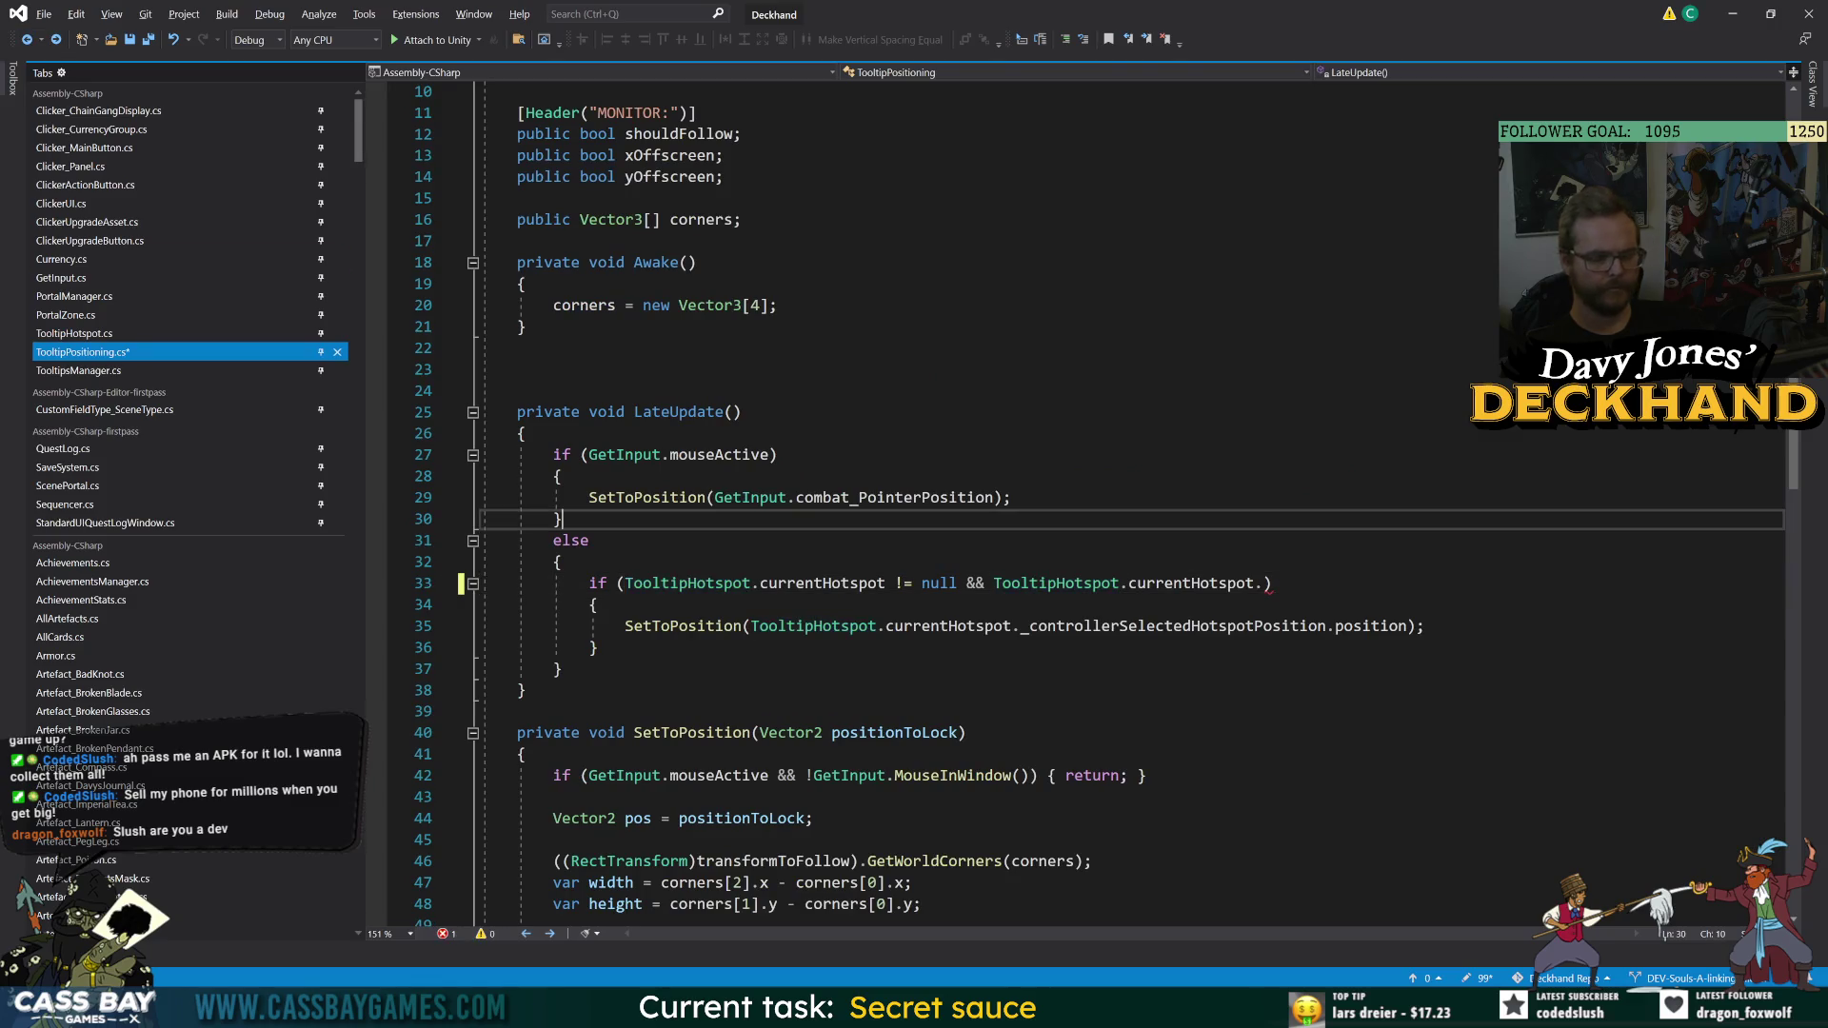
# - Replace the second hotspot reference with TooltipsManager.instance.isShowing and save TooltipPositioning.cs
pyautogui.press('Up')
pyautogui.press('Up')
pyautogui.press('Up')
pyautogui.moveTo(1270, 584); pyautogui.dragTo(996, 586)
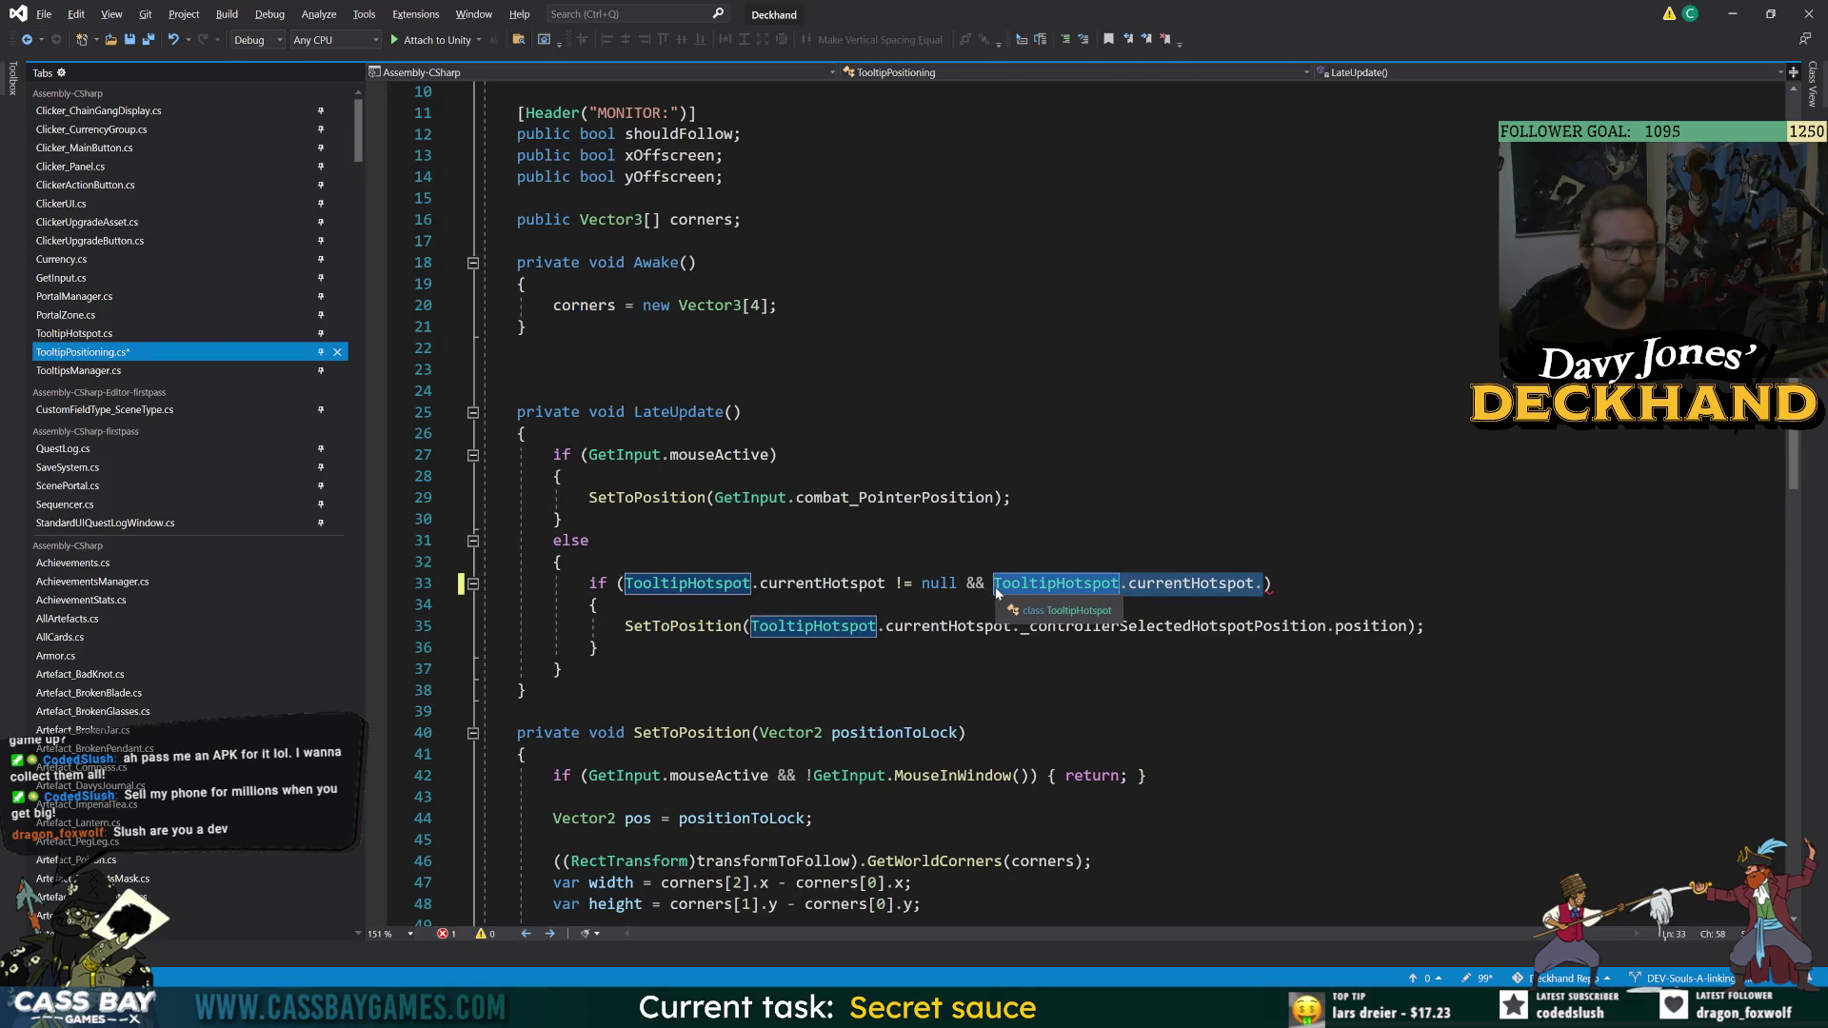
pyautogui.write('Tooltips')
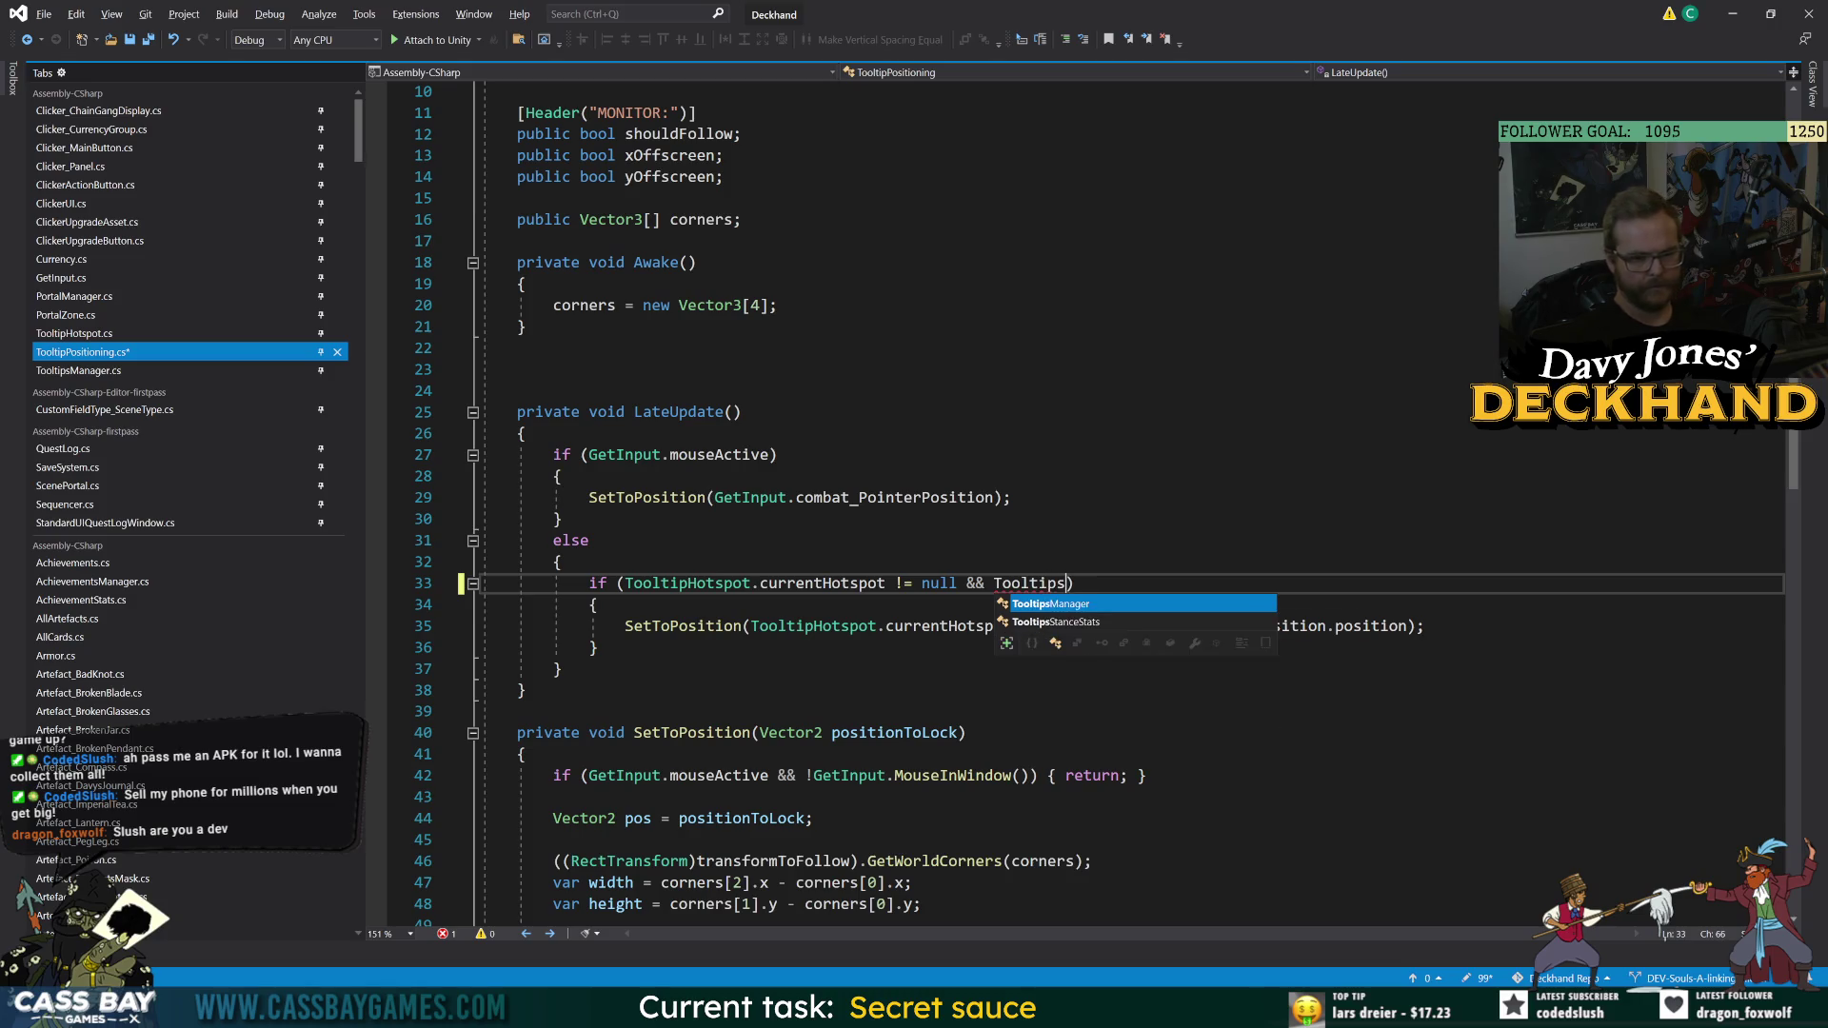
pyautogui.press('Tab')
pyautogui.write('.is')
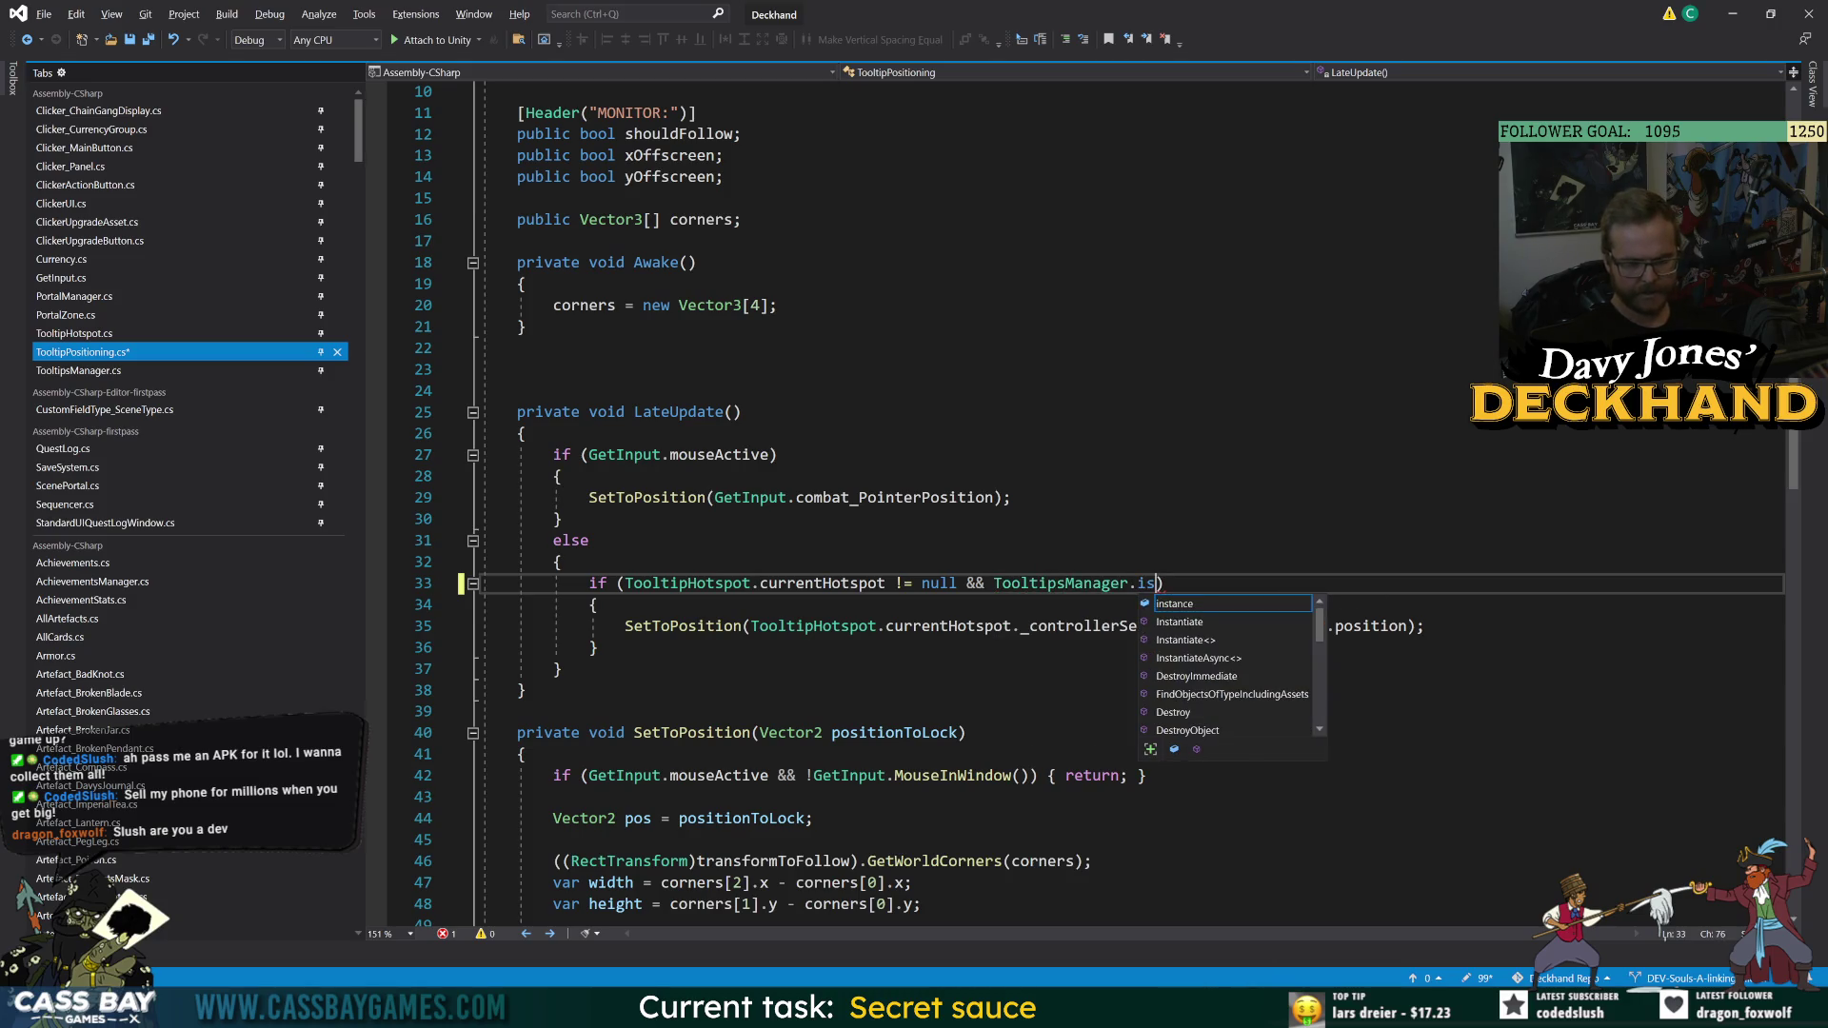
pyautogui.press('Tab')
pyautogui.write('.isSho')
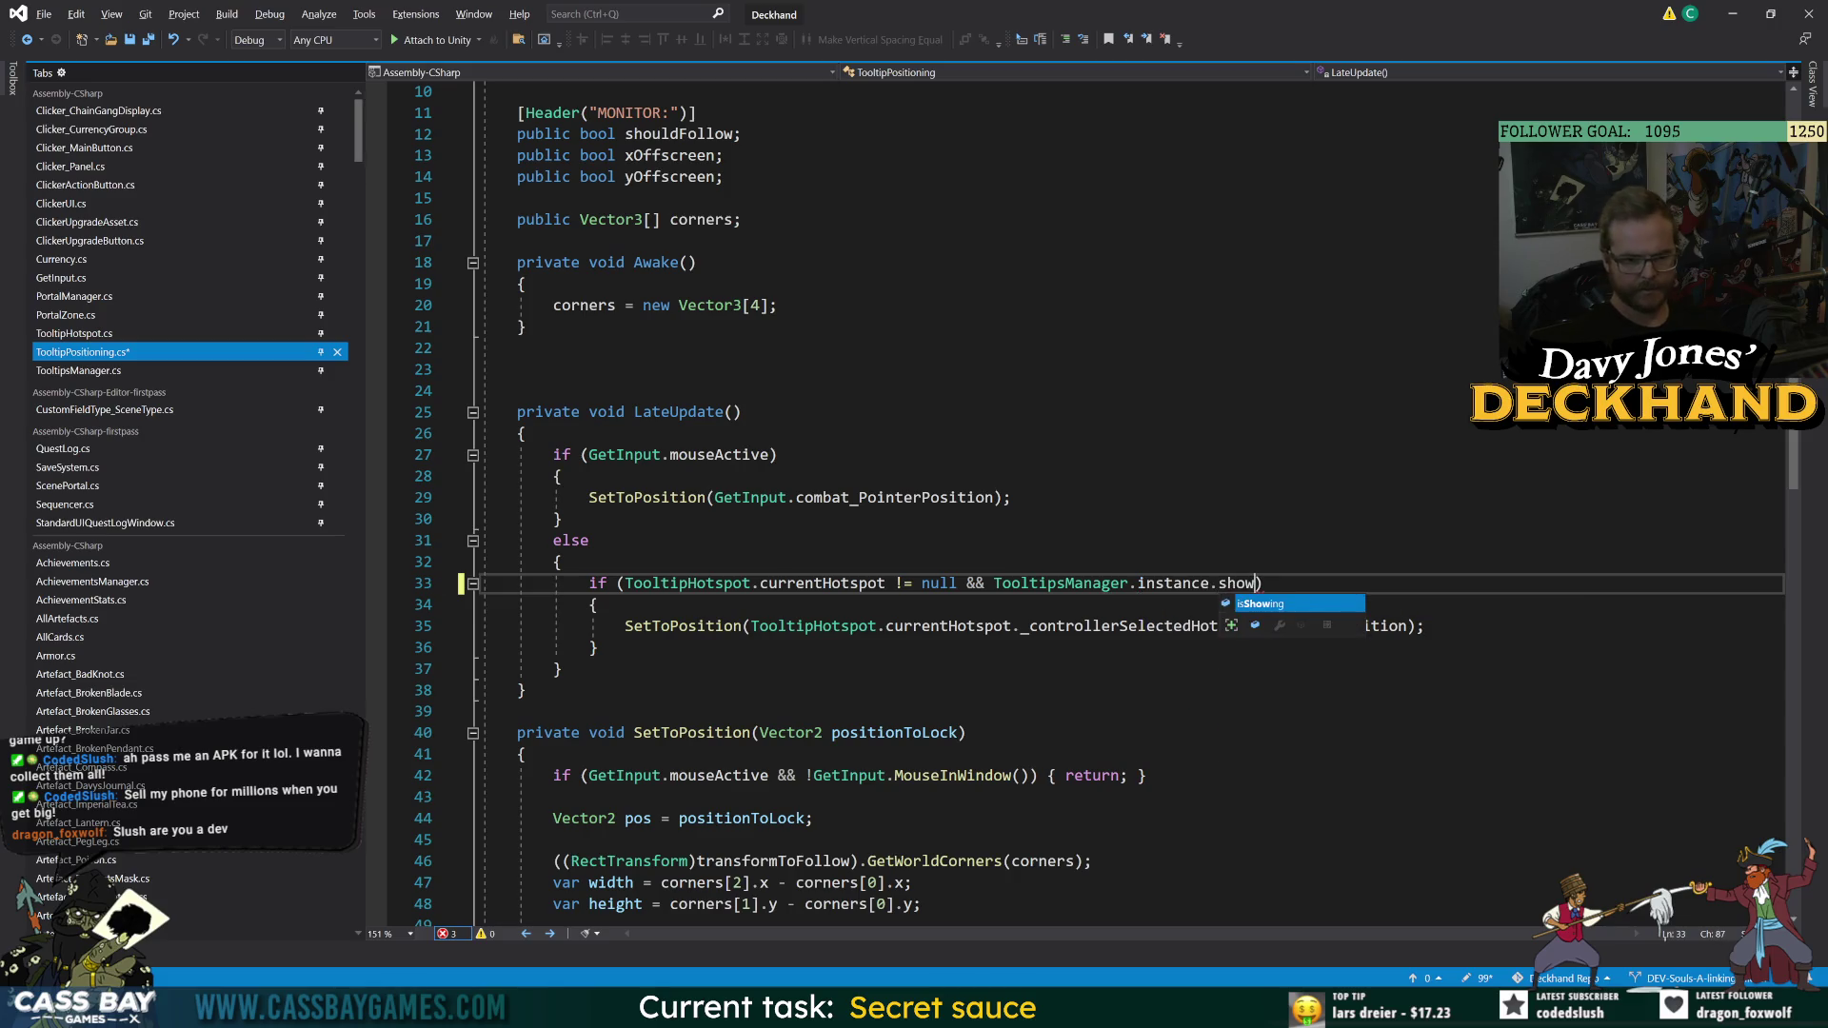
pyautogui.press('Tab')
pyautogui.hotkey('ctrl', 's')
pyautogui.click(443, 390)
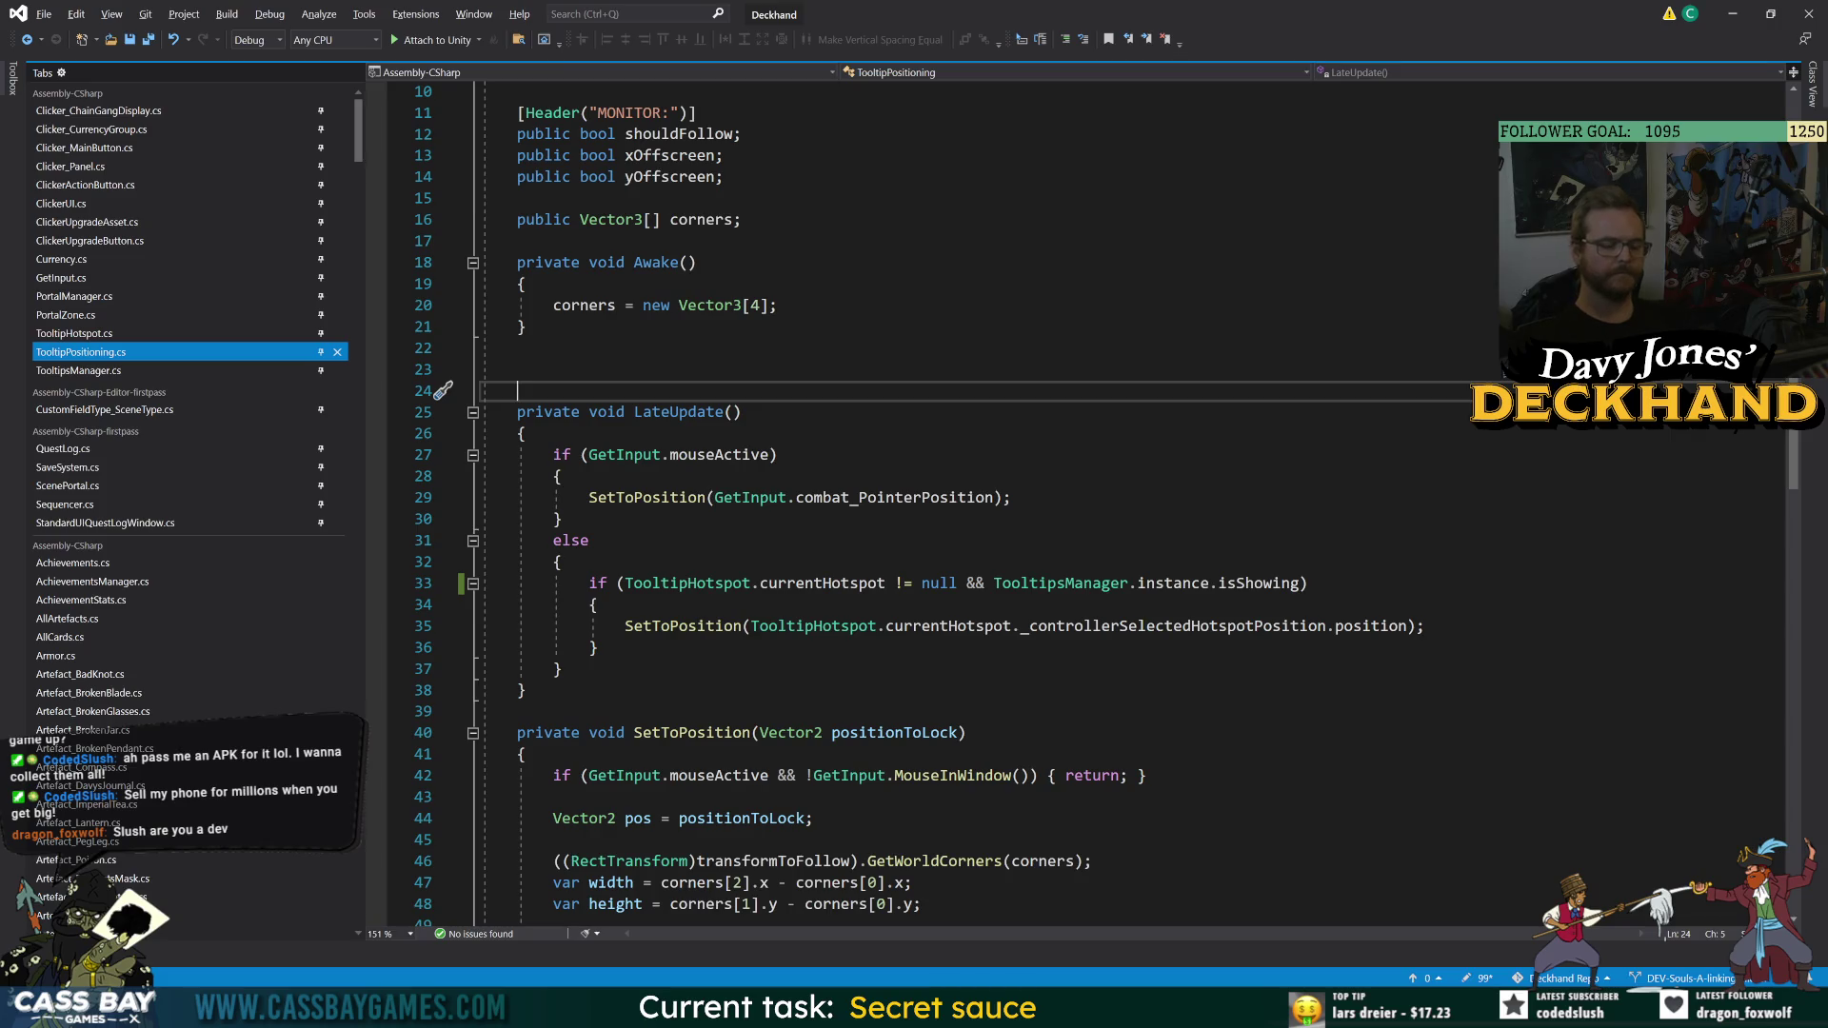
# - Go to the definition of isShowing from the line 33 condition
pyautogui.click(1074, 585)
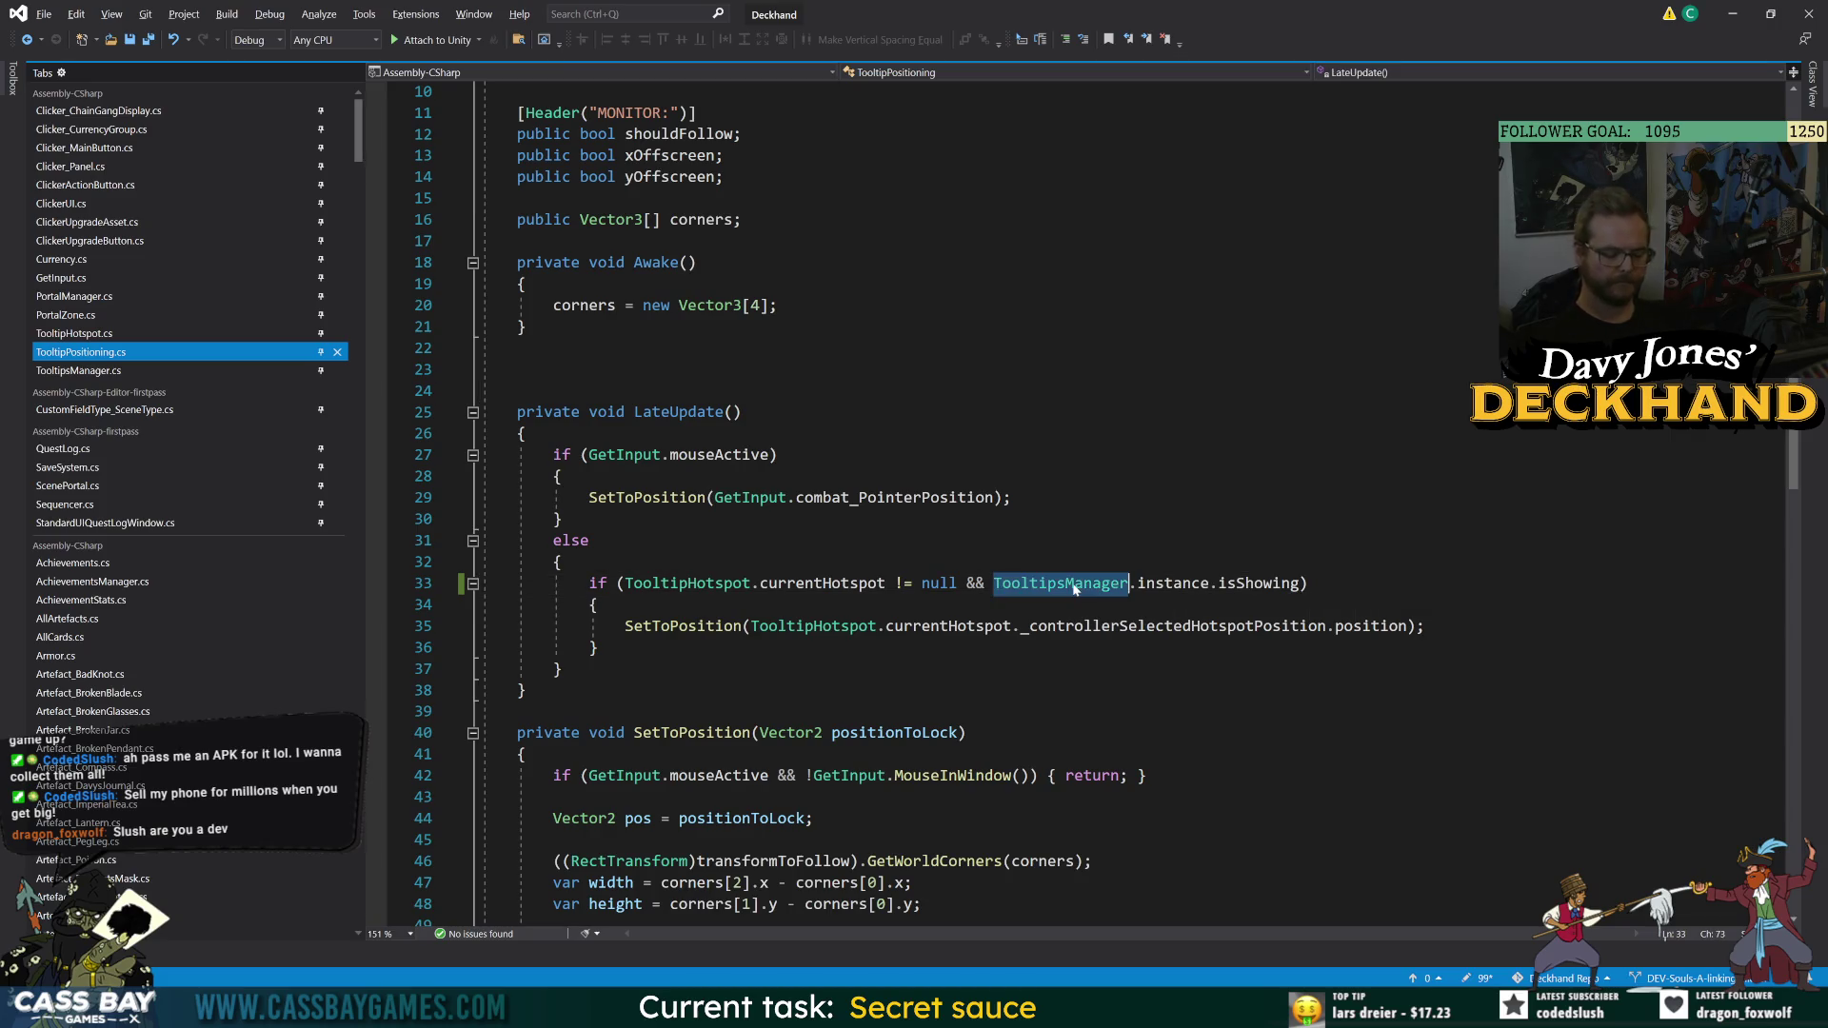
pyautogui.doubleClick(1074, 584)
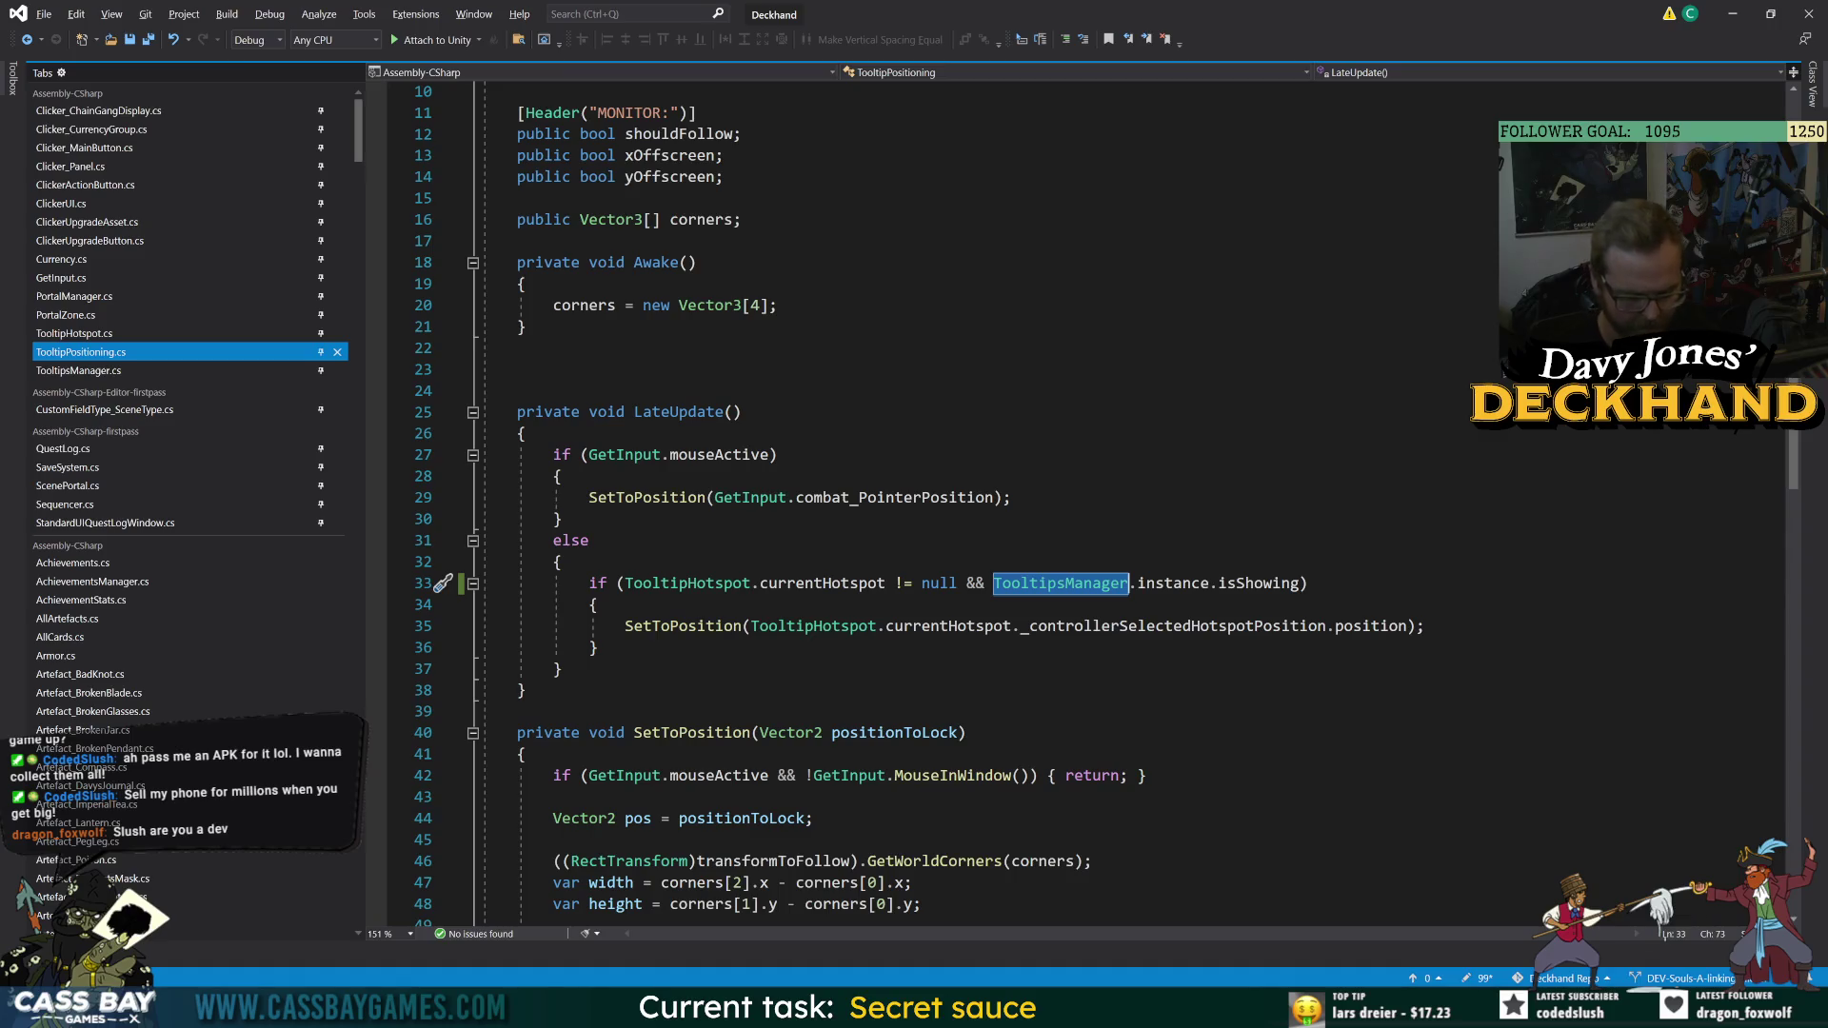
pyautogui.doubleClick(1261, 584)
pyautogui.press('F12')
# - Read through TooltipsManager's Update, GetShouldShow and DoFade, then switch back to Unity to recompile
pyautogui.scroll(-9, 952, 505)
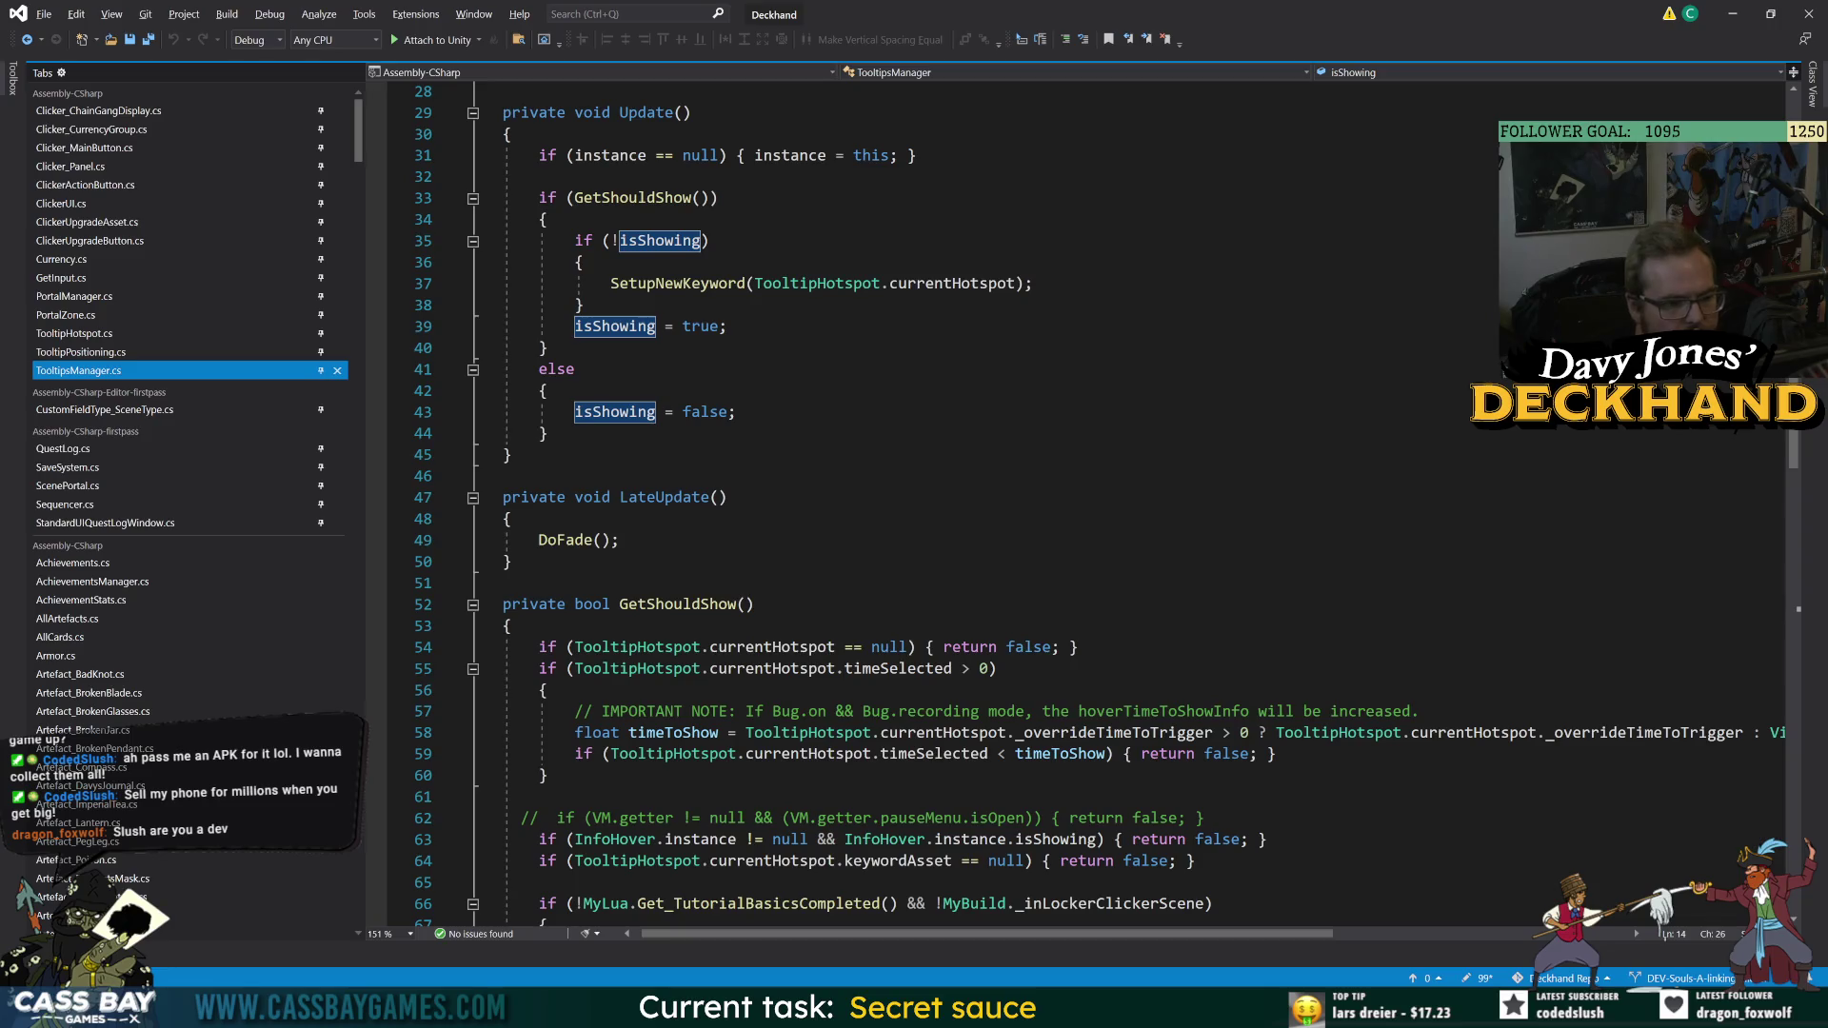
pyautogui.scroll(-3, 952, 505)
pyautogui.scroll(5, 952, 505)
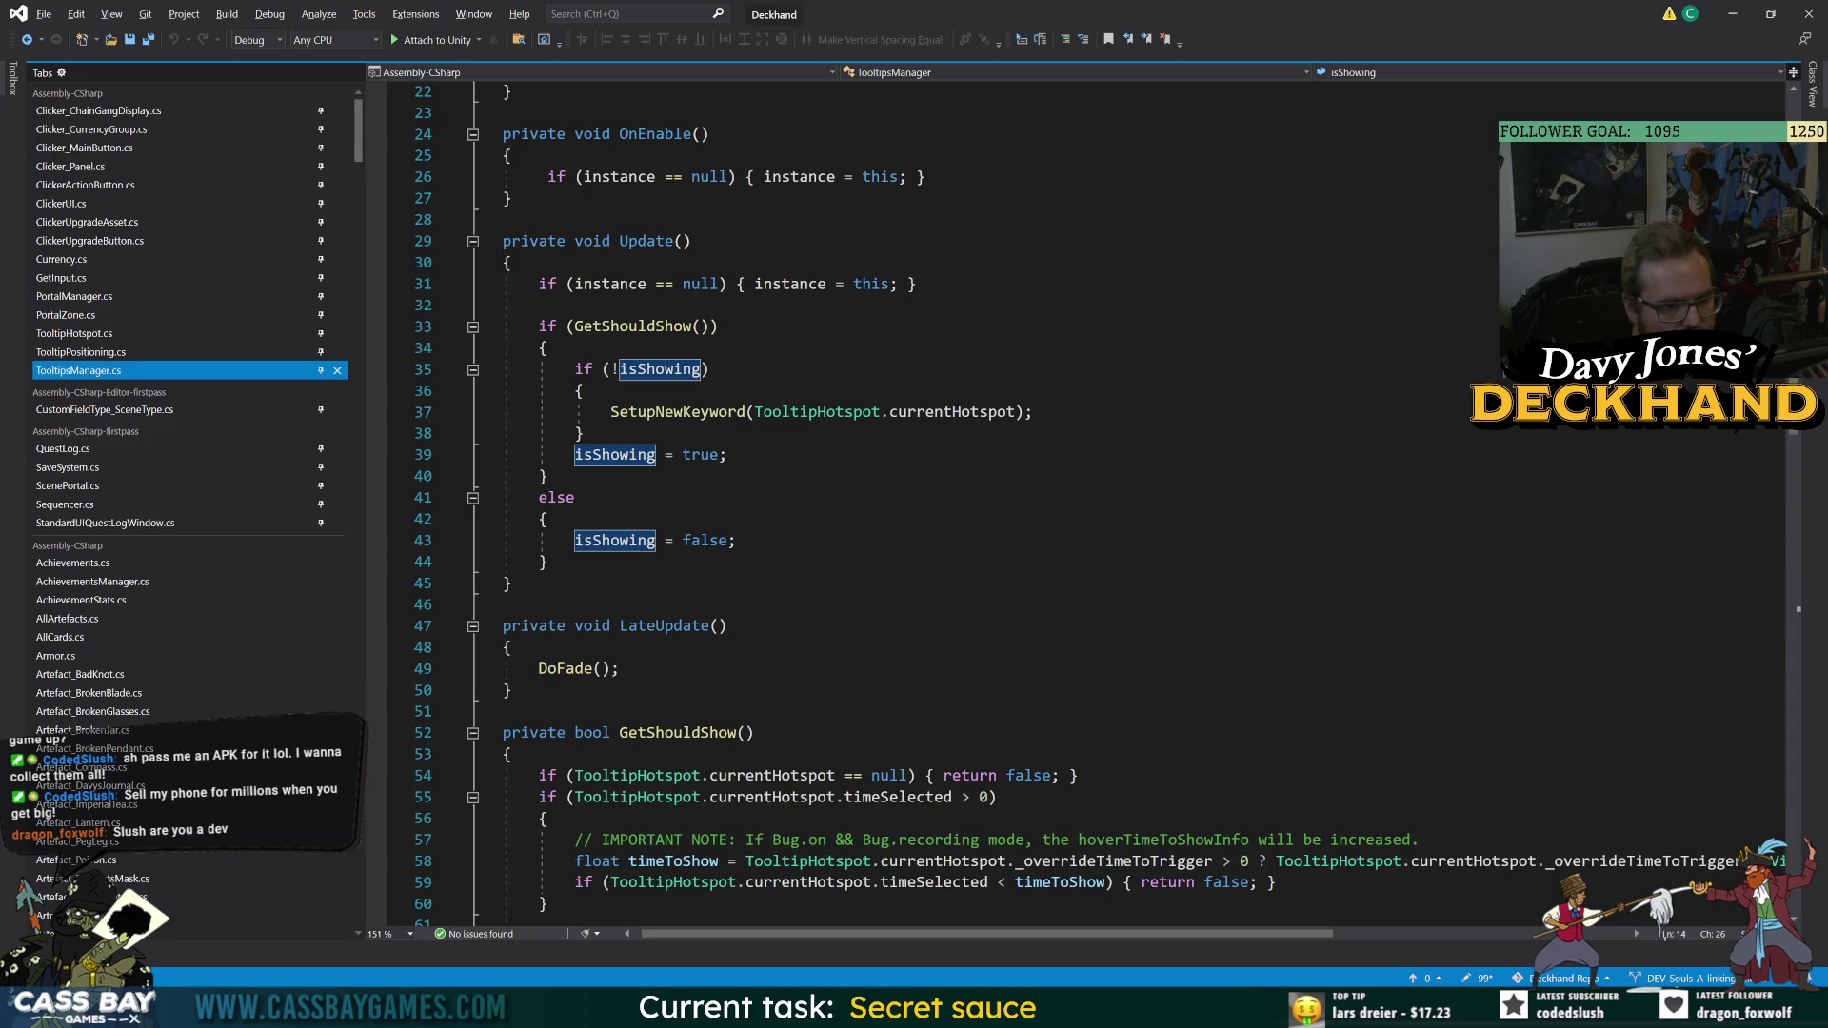
pyautogui.scroll(-7, 952, 505)
pyautogui.scroll(-4, 810, 609)
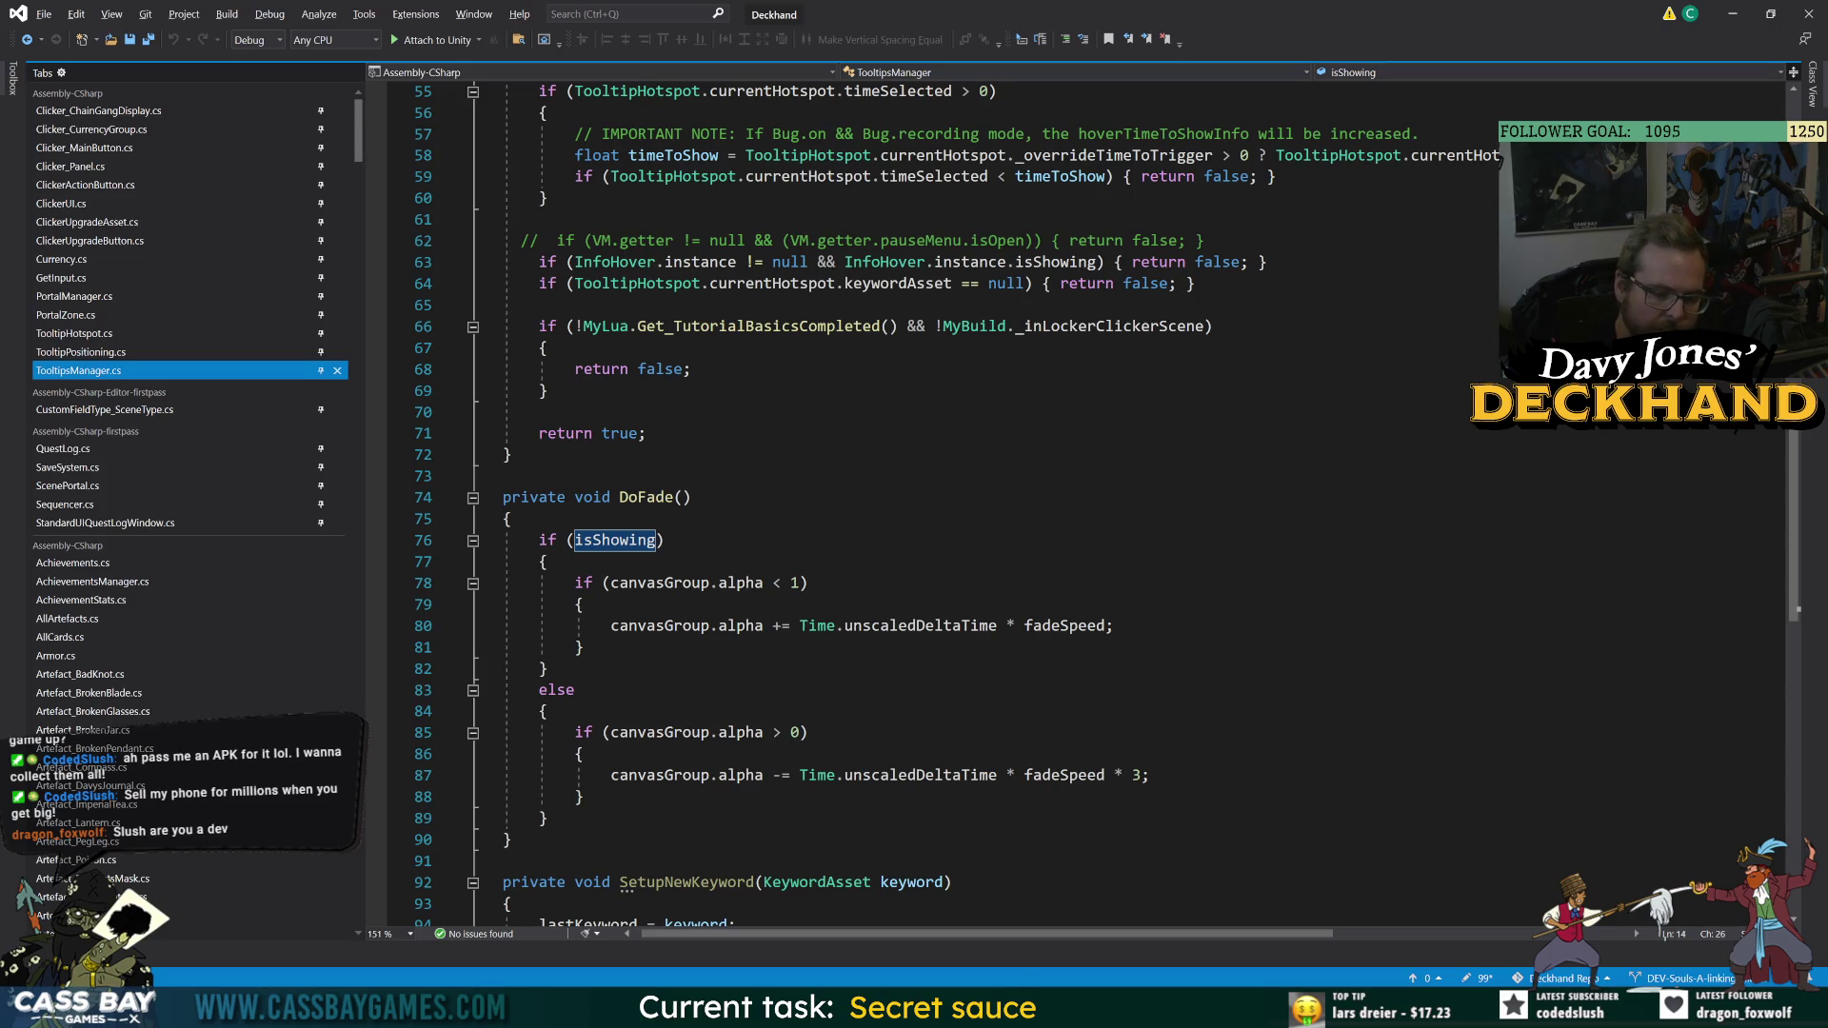
pyautogui.scroll(8, 952, 693)
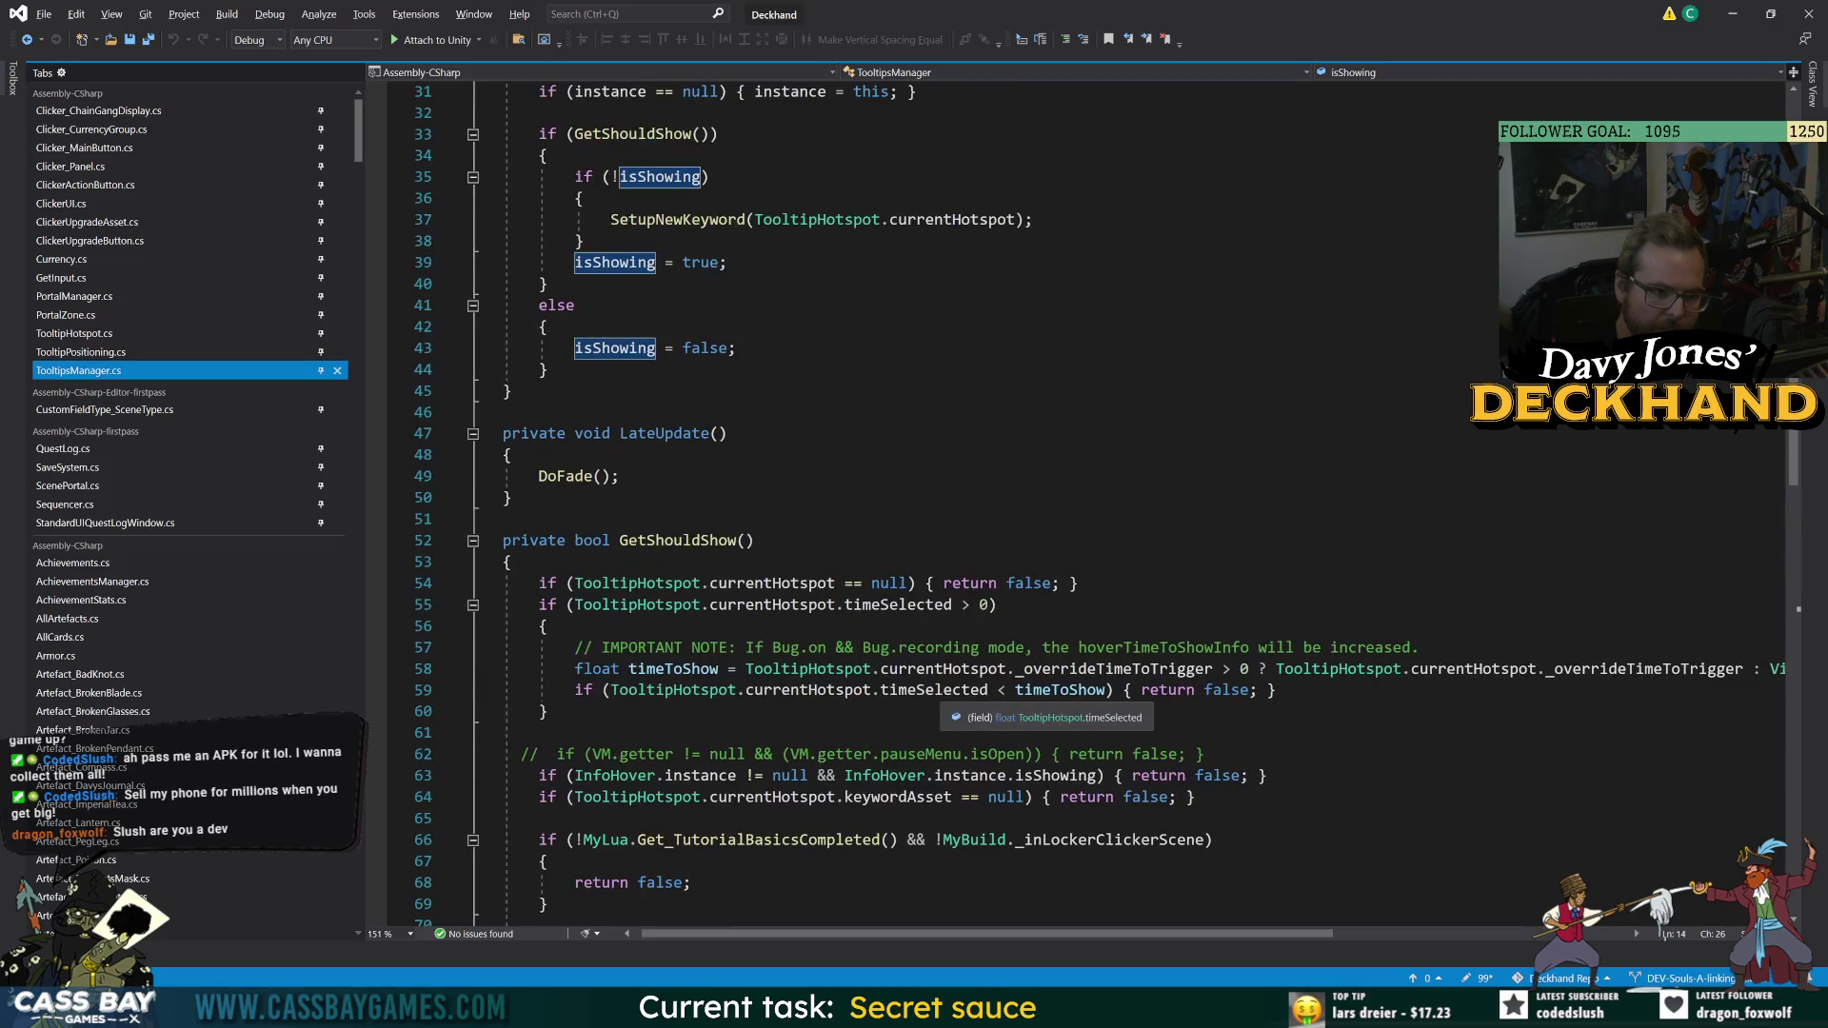
pyautogui.scroll(-7, 952, 693)
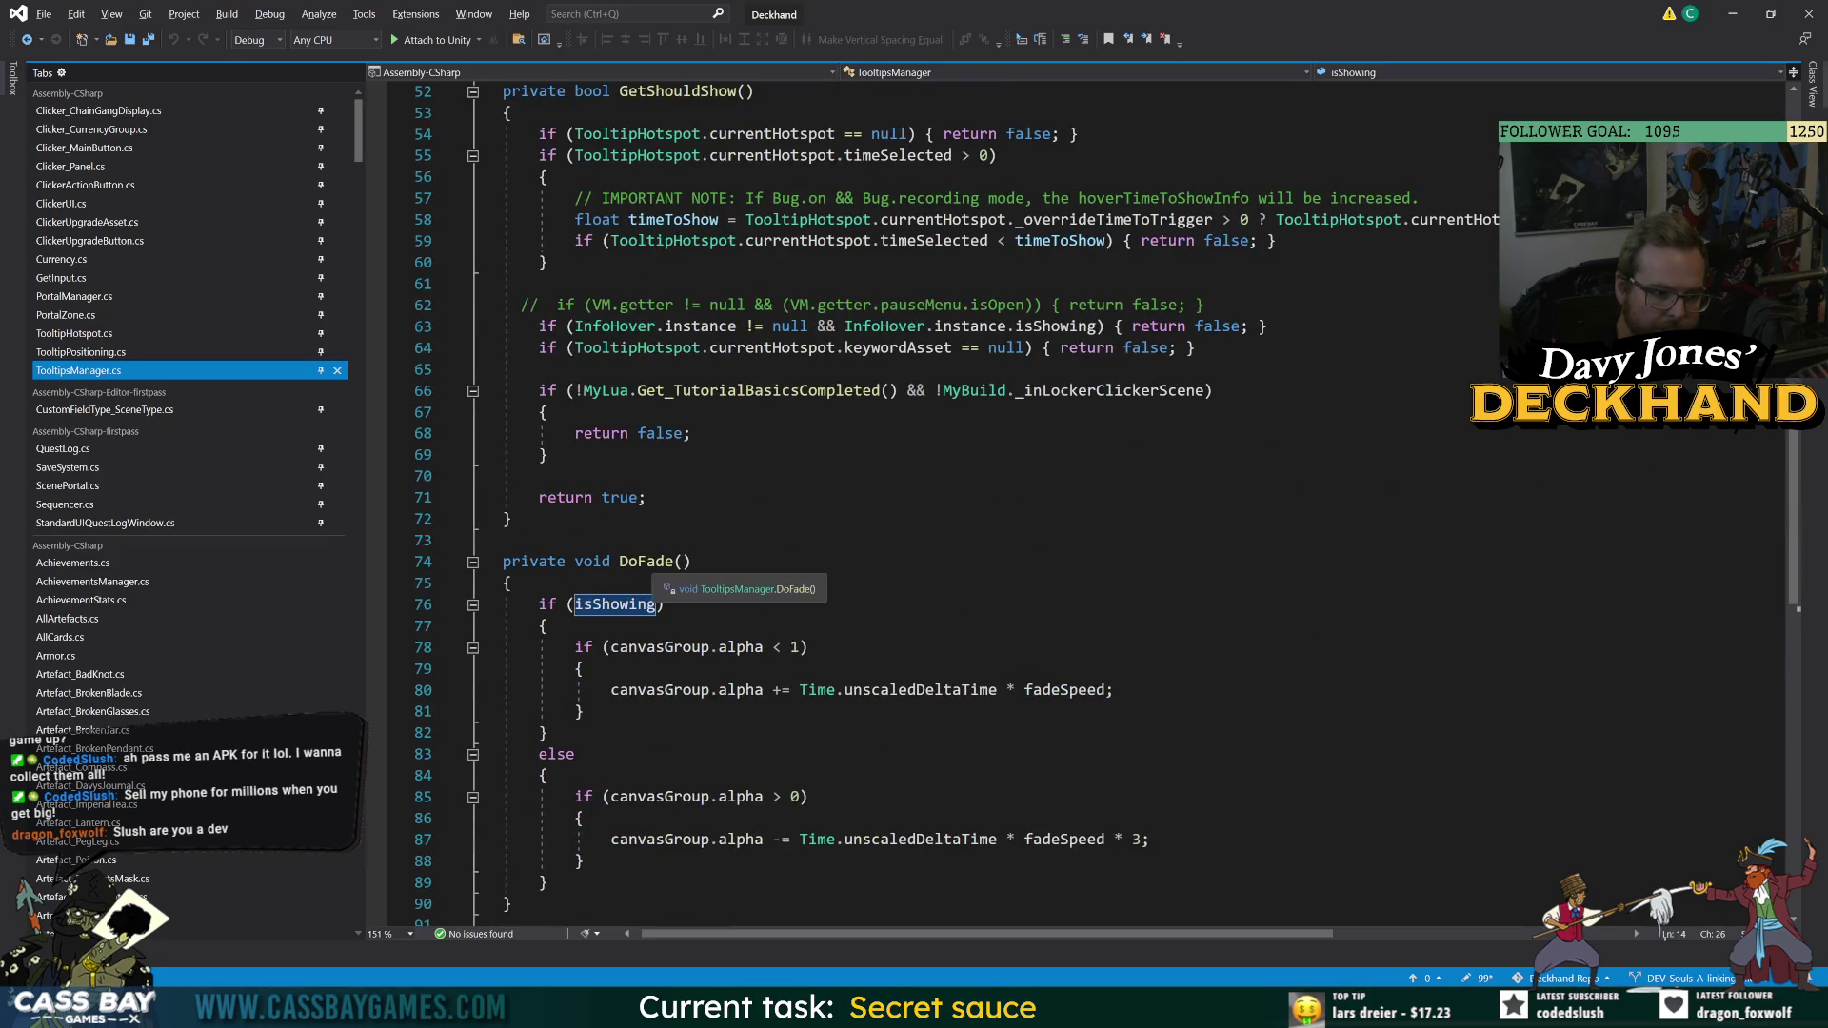
pyautogui.hotkey('alt', 'Tab')
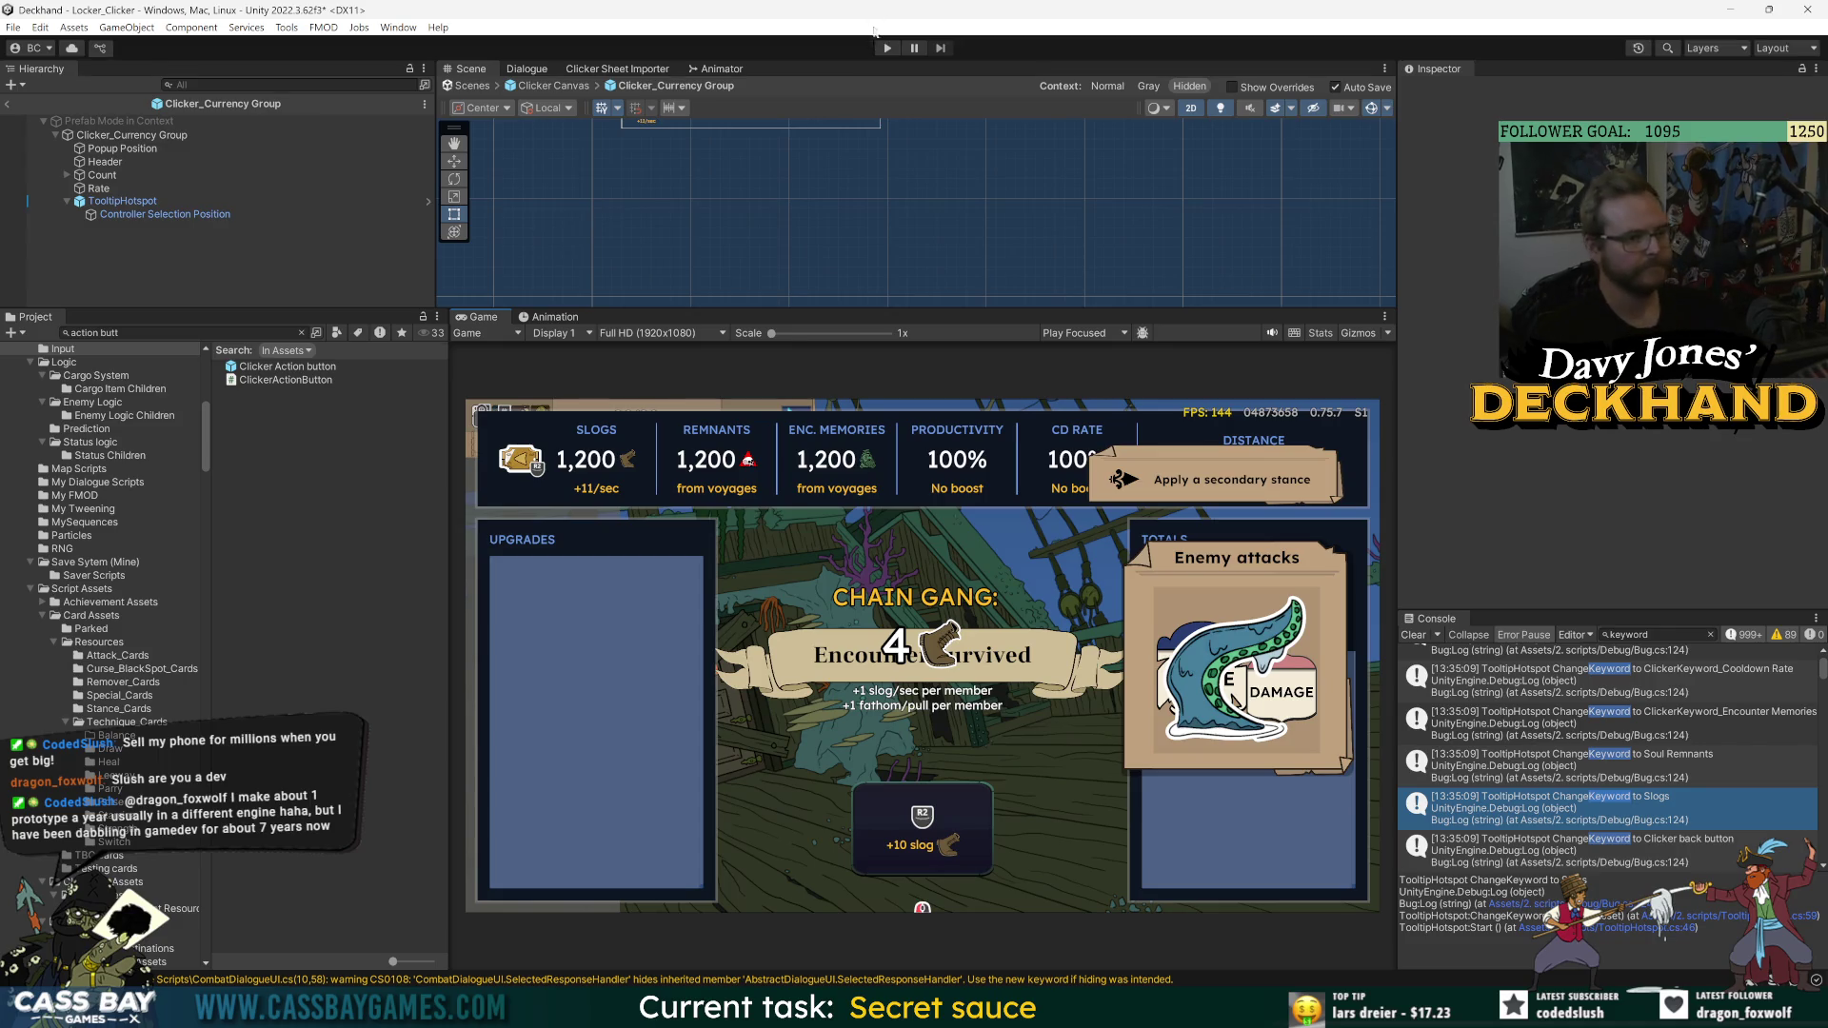
# - Start a fresh play session and move the controller selection through the upgrades, pulling once
pyautogui.click(886, 47)
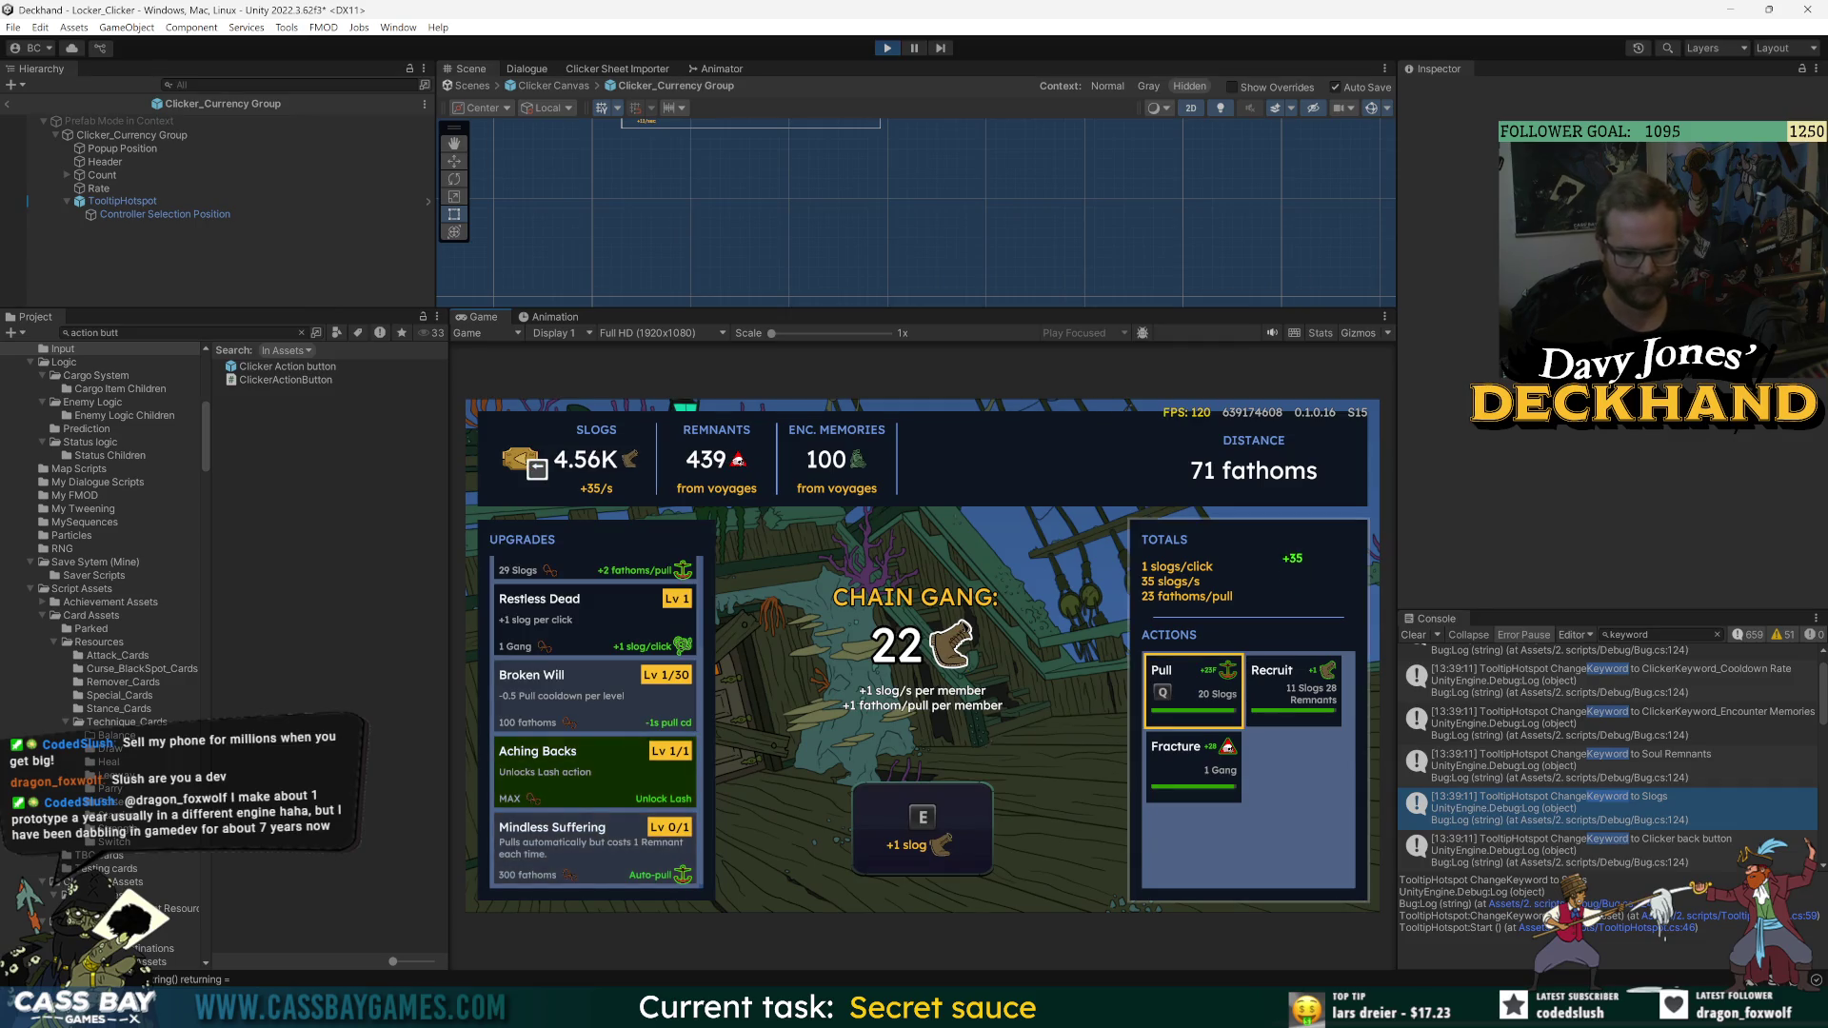
pyautogui.press('Left')
pyautogui.press('q')
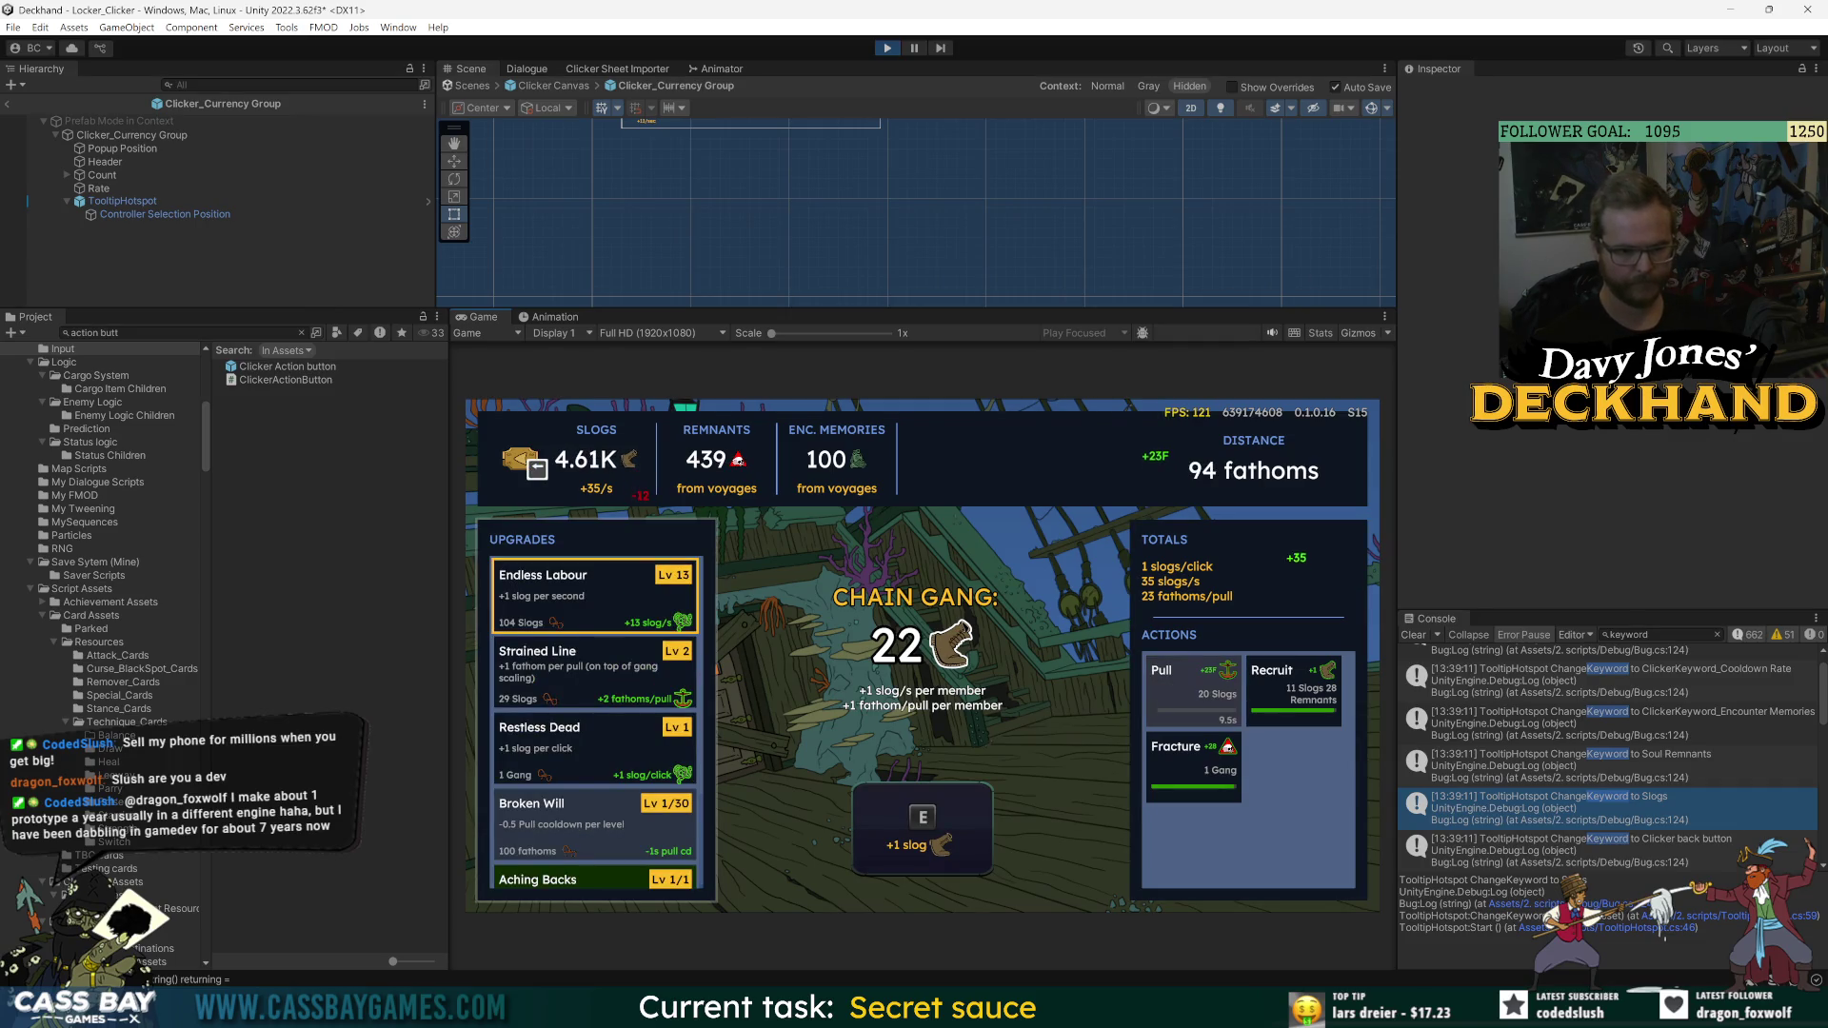
pyautogui.press('Down')
pyautogui.press('Down')
pyautogui.press('Down')
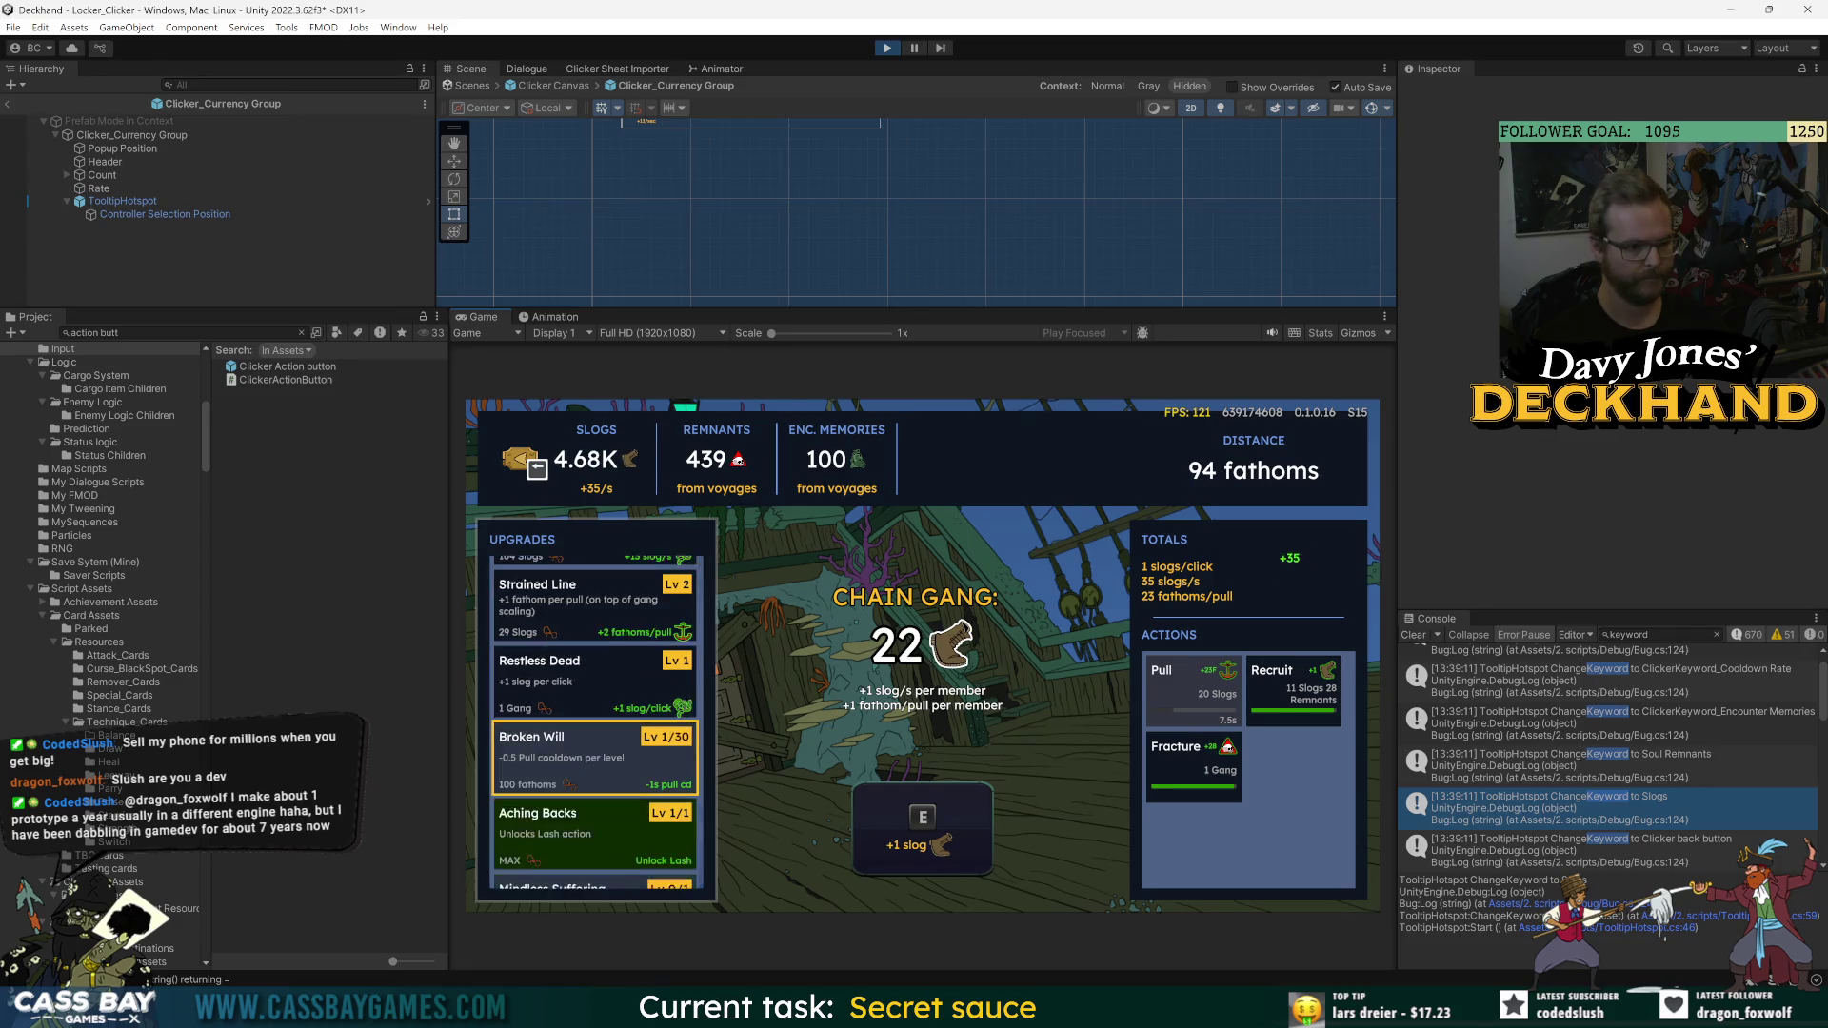
pyautogui.press('Up')
pyautogui.press('Up')
pyautogui.press('Up')
pyautogui.press('Up')
pyautogui.press('Up')
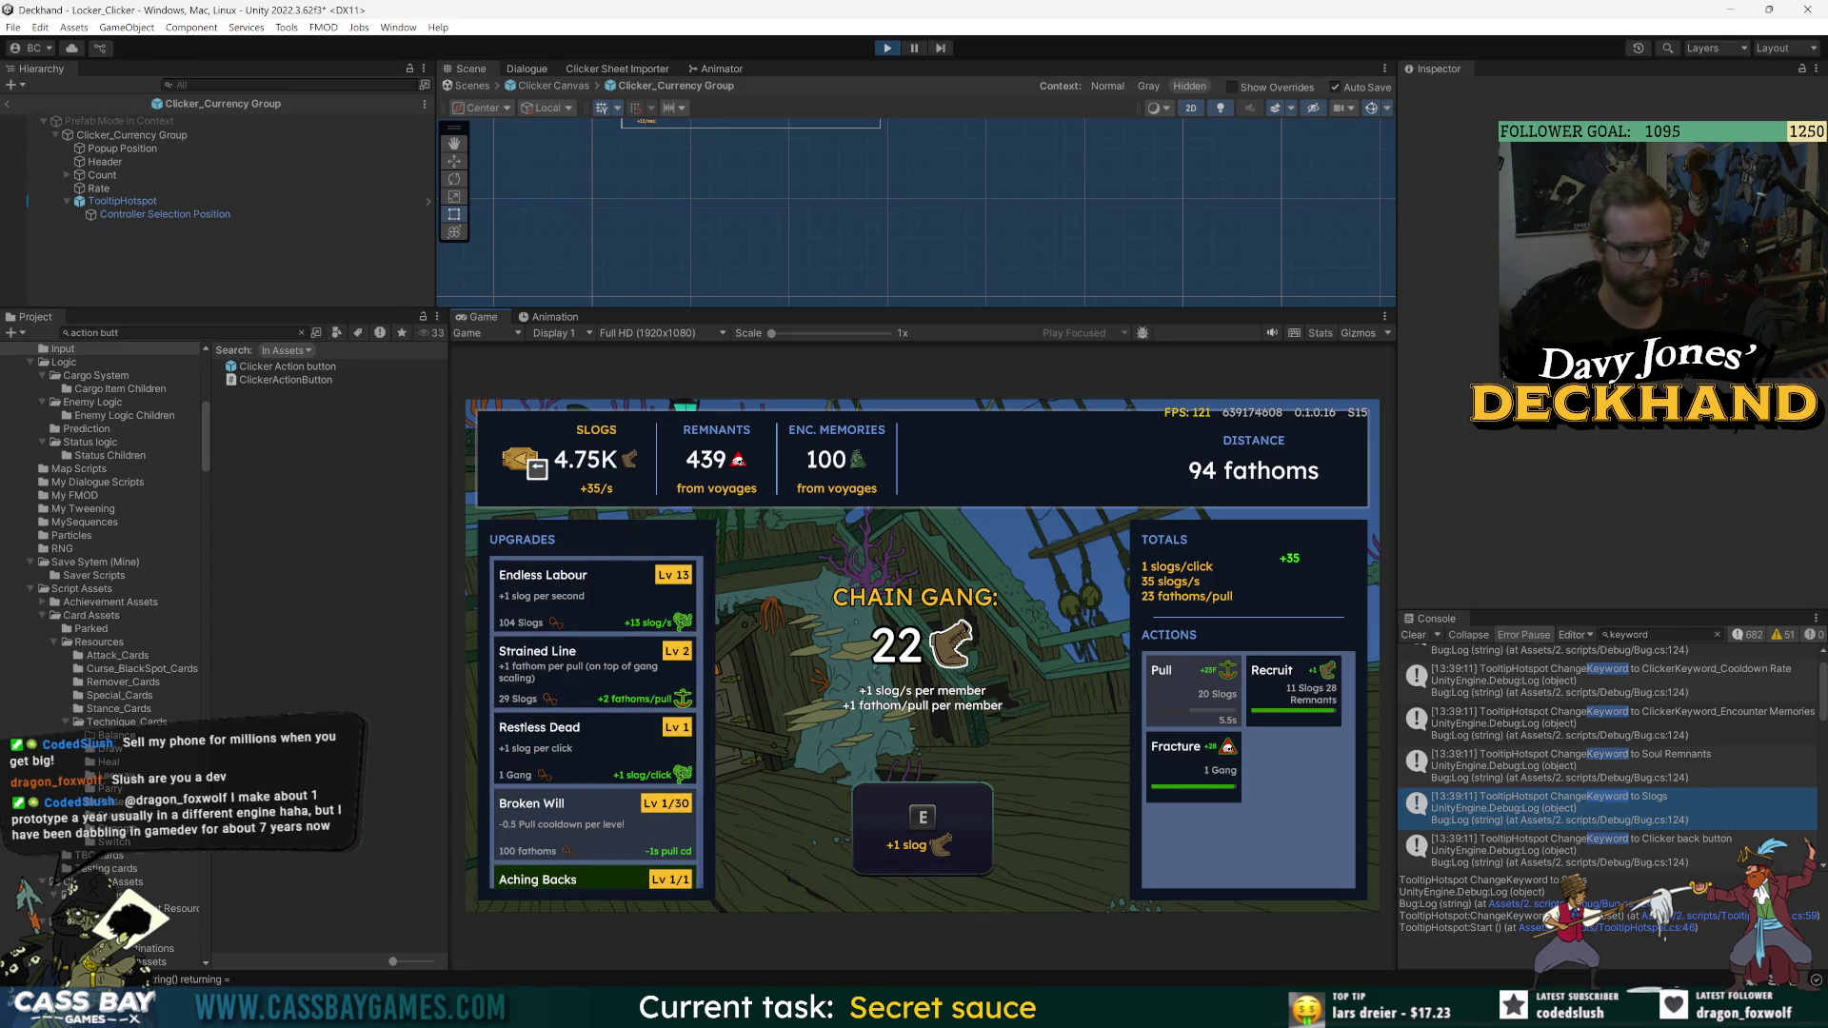
# - Move the selection back and forth across Slogs, Remnants and Encounter Memories, checking the tooltip follows
pyautogui.press('Right')
pyautogui.press('Right')
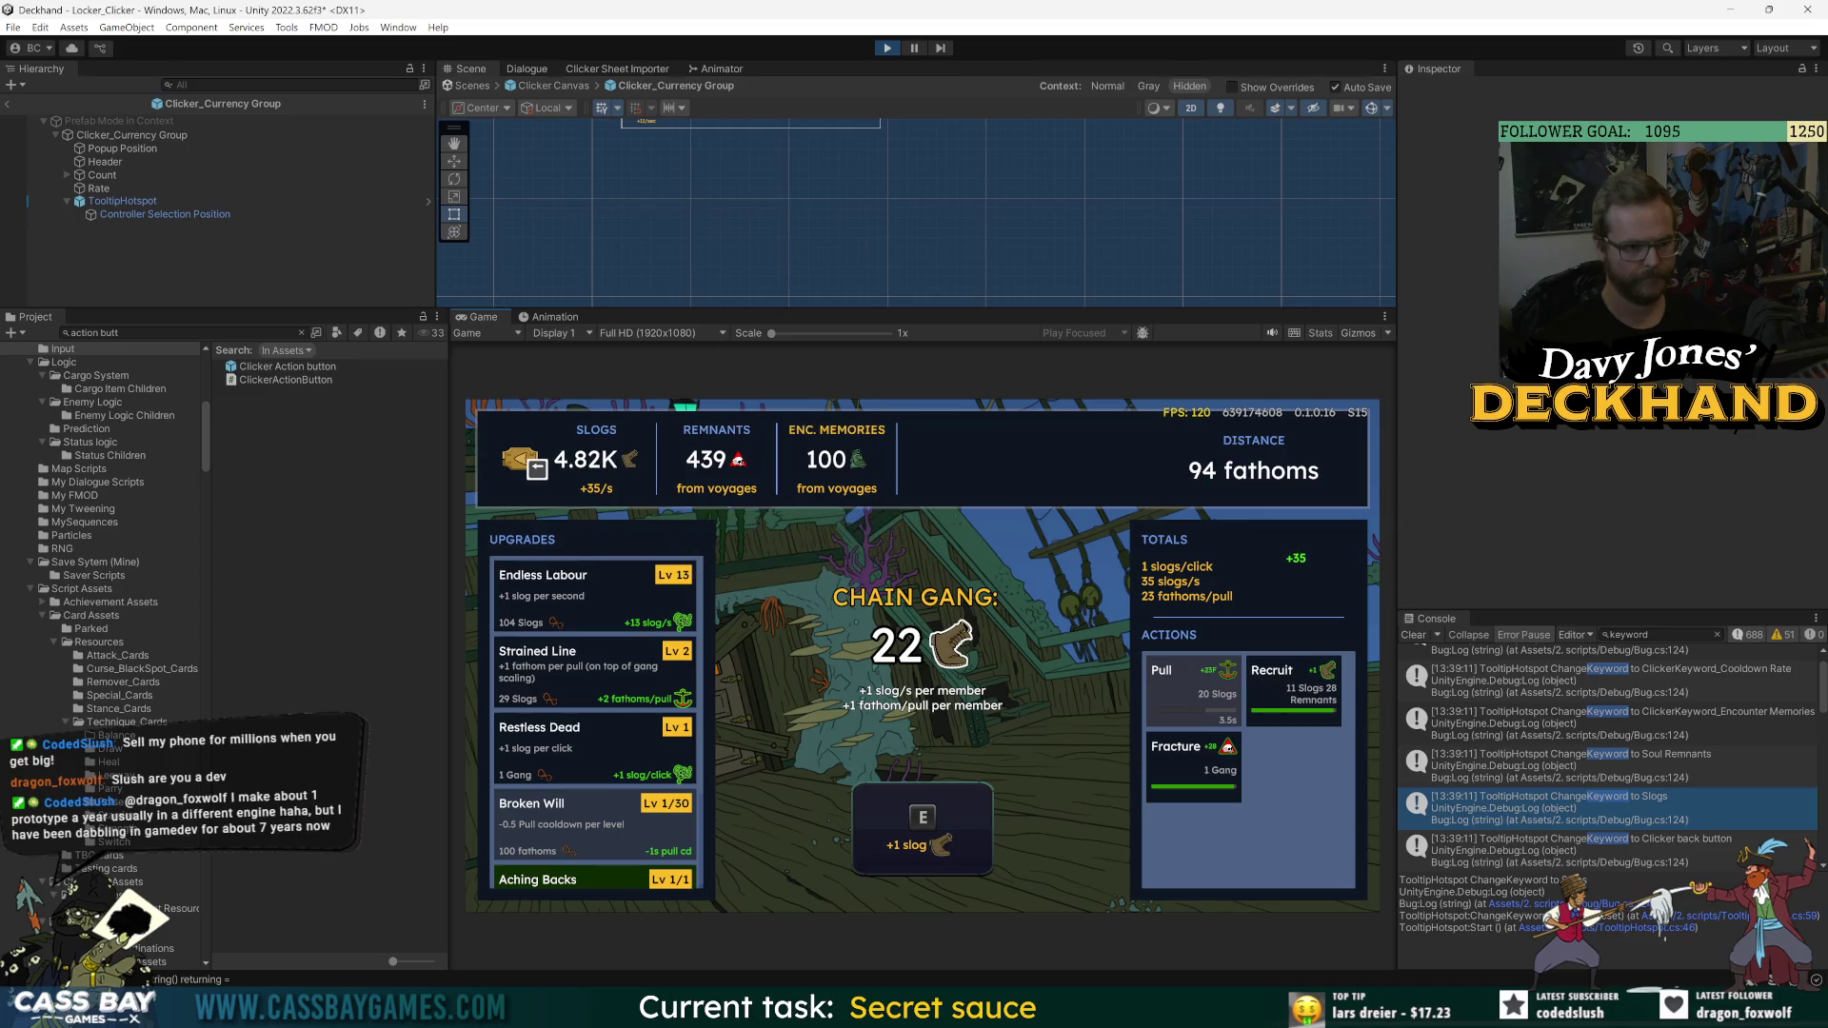
pyautogui.press('Left')
pyautogui.press('Left')
pyautogui.press('Right')
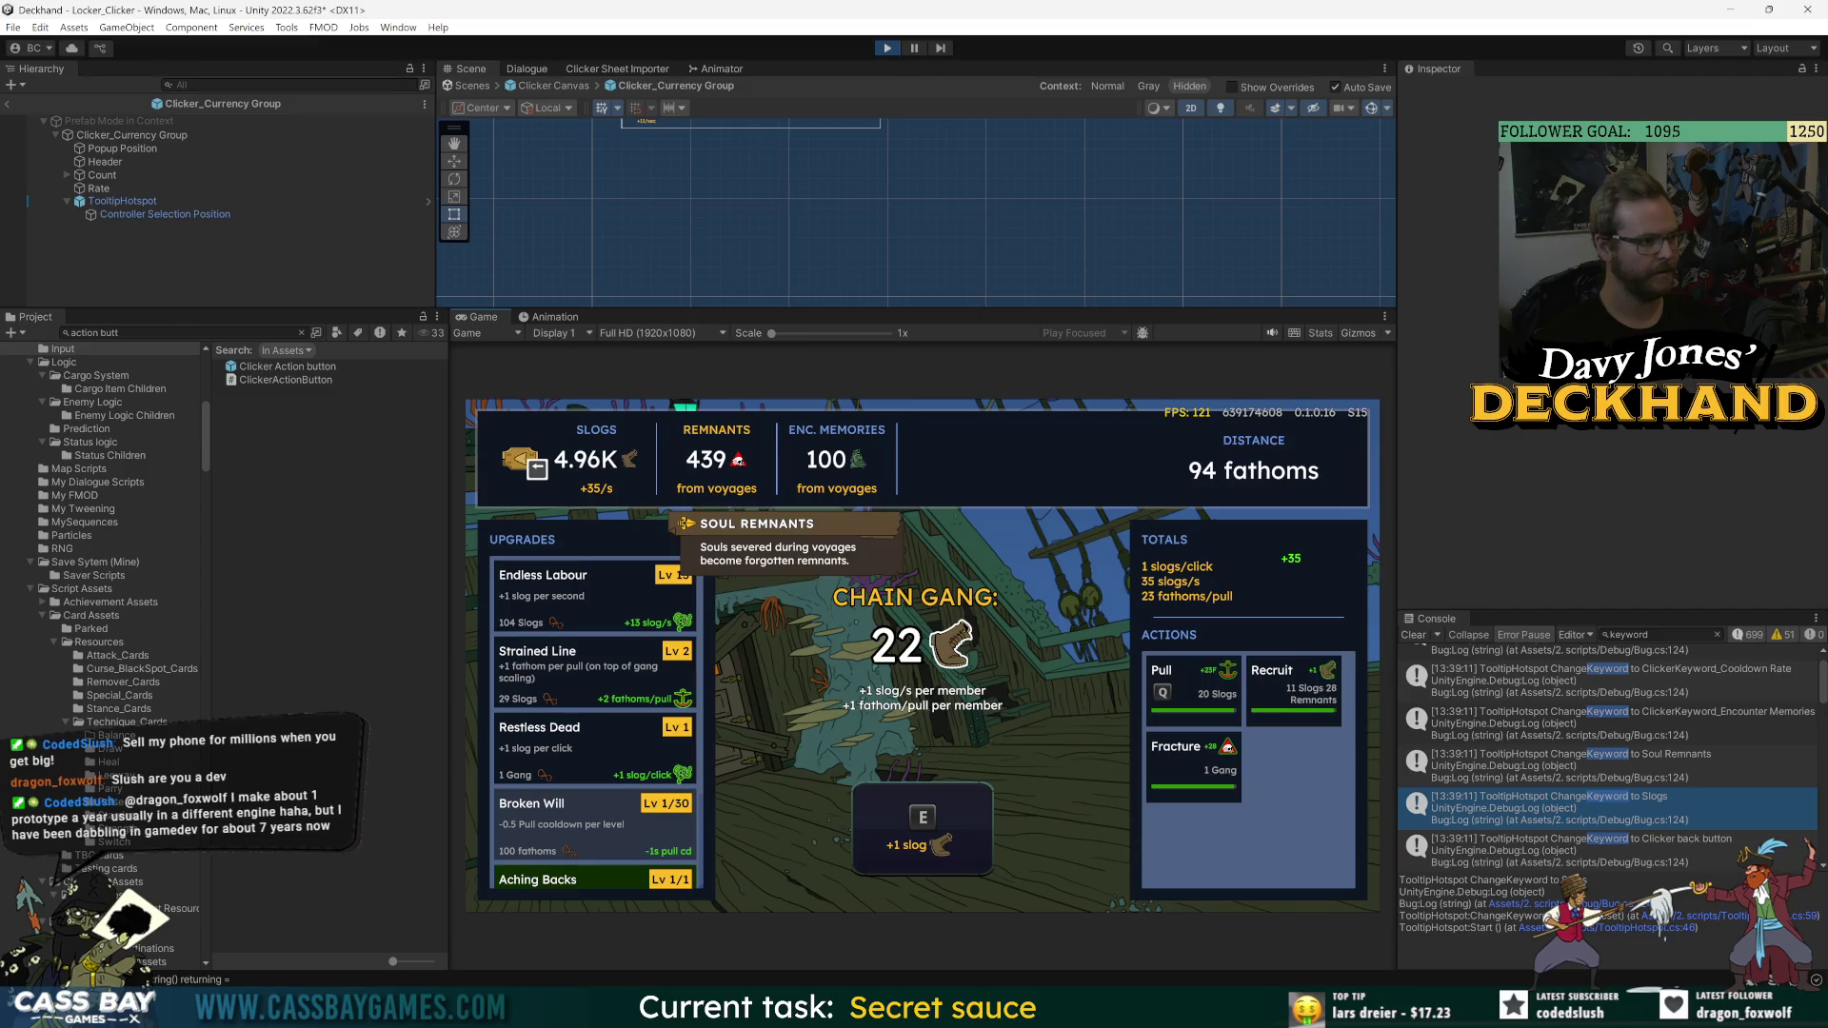
pyautogui.press('Right')
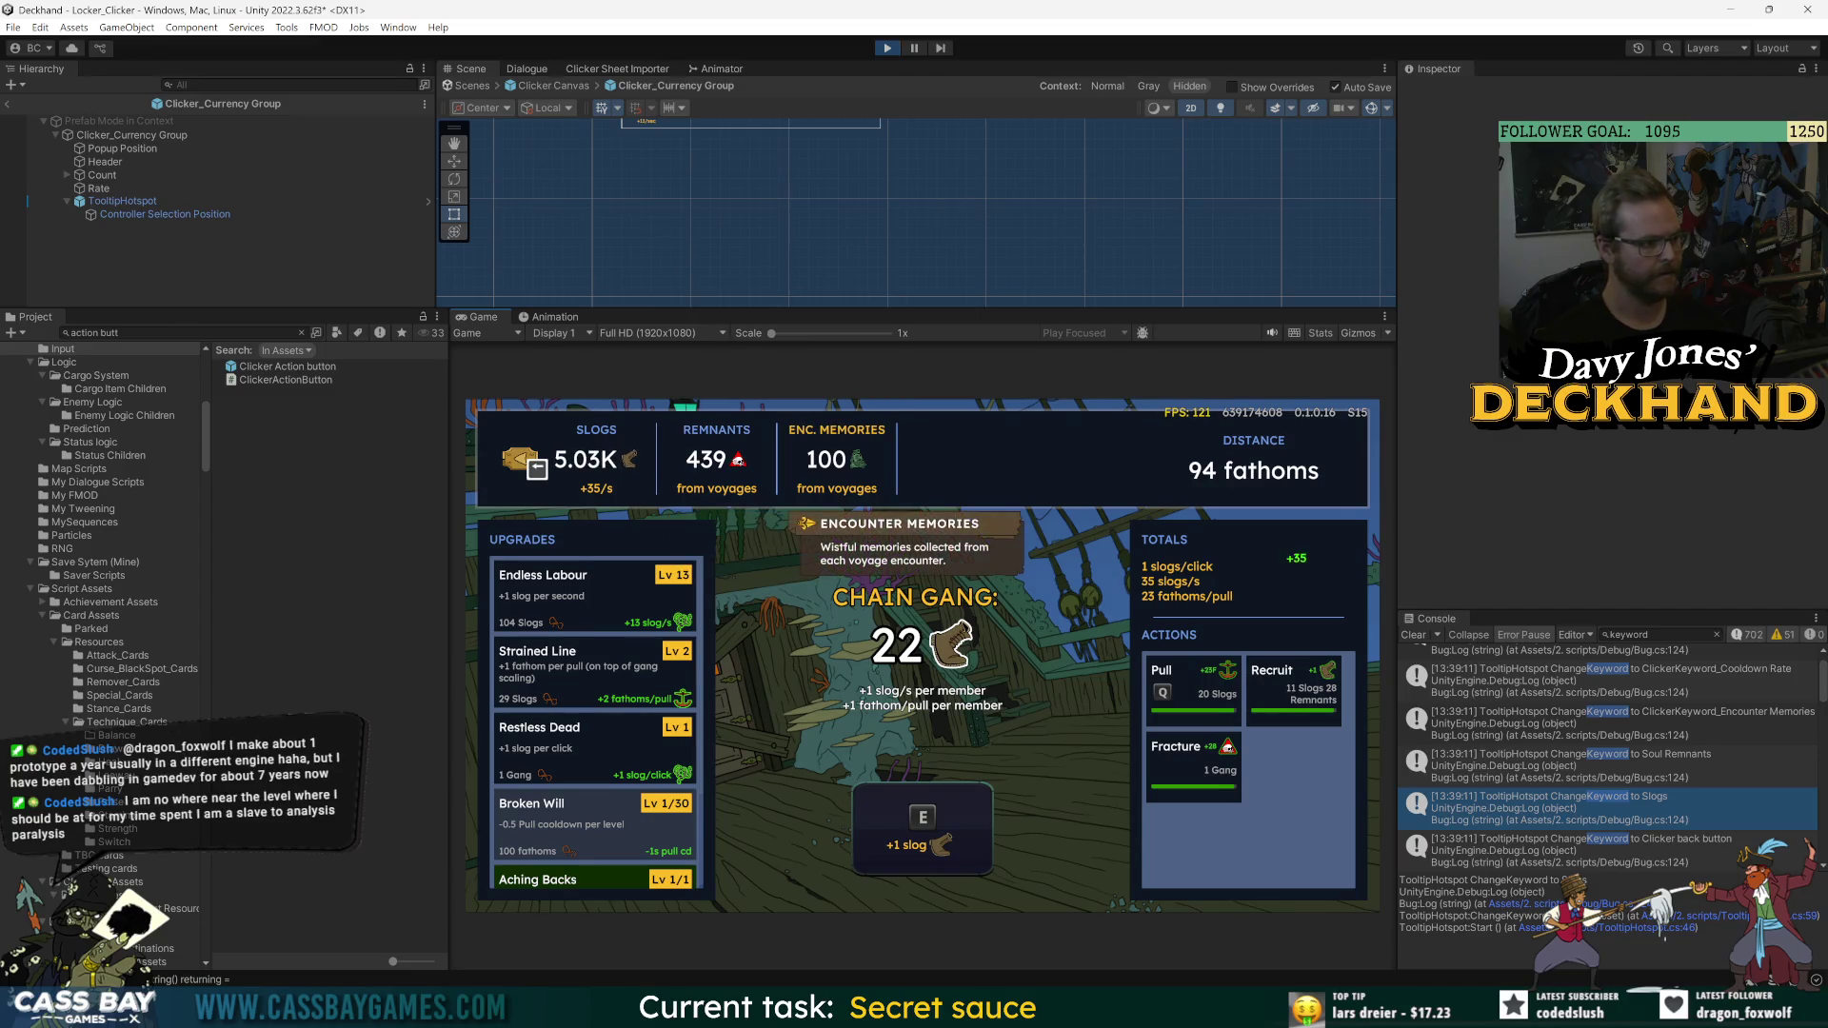
pyautogui.press('Left')
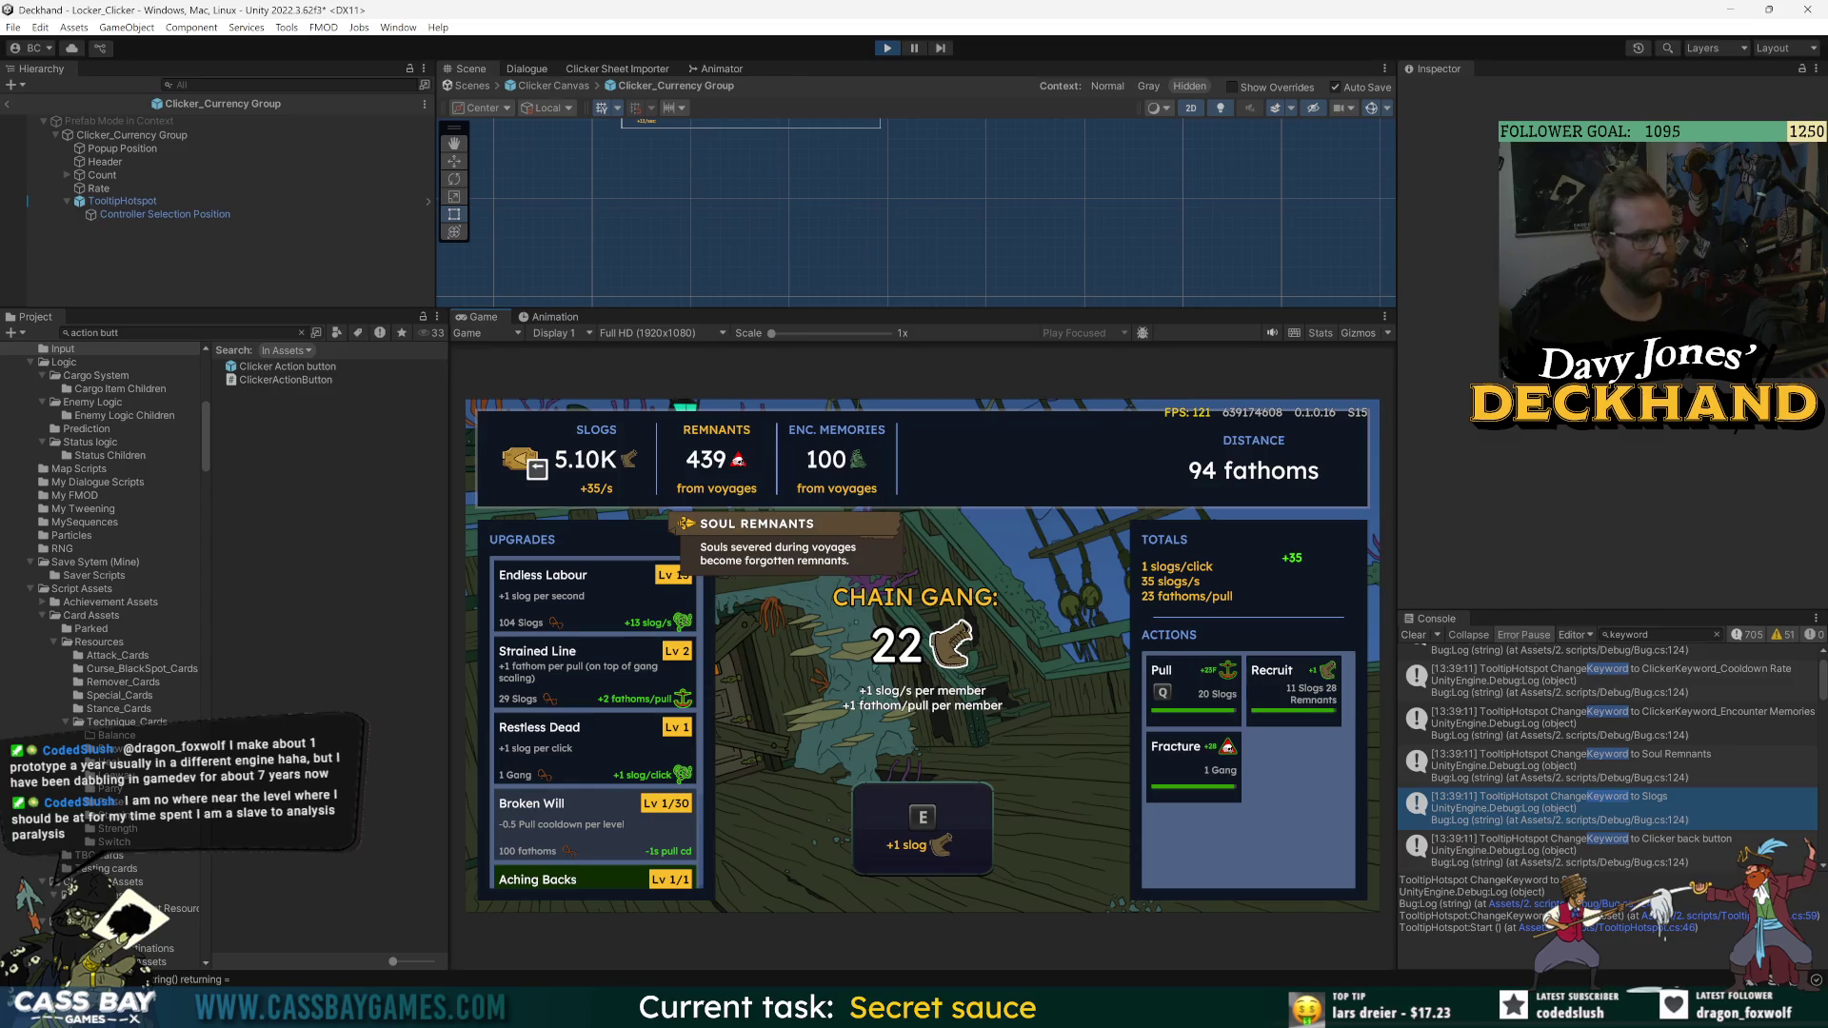
pyautogui.press('Right')
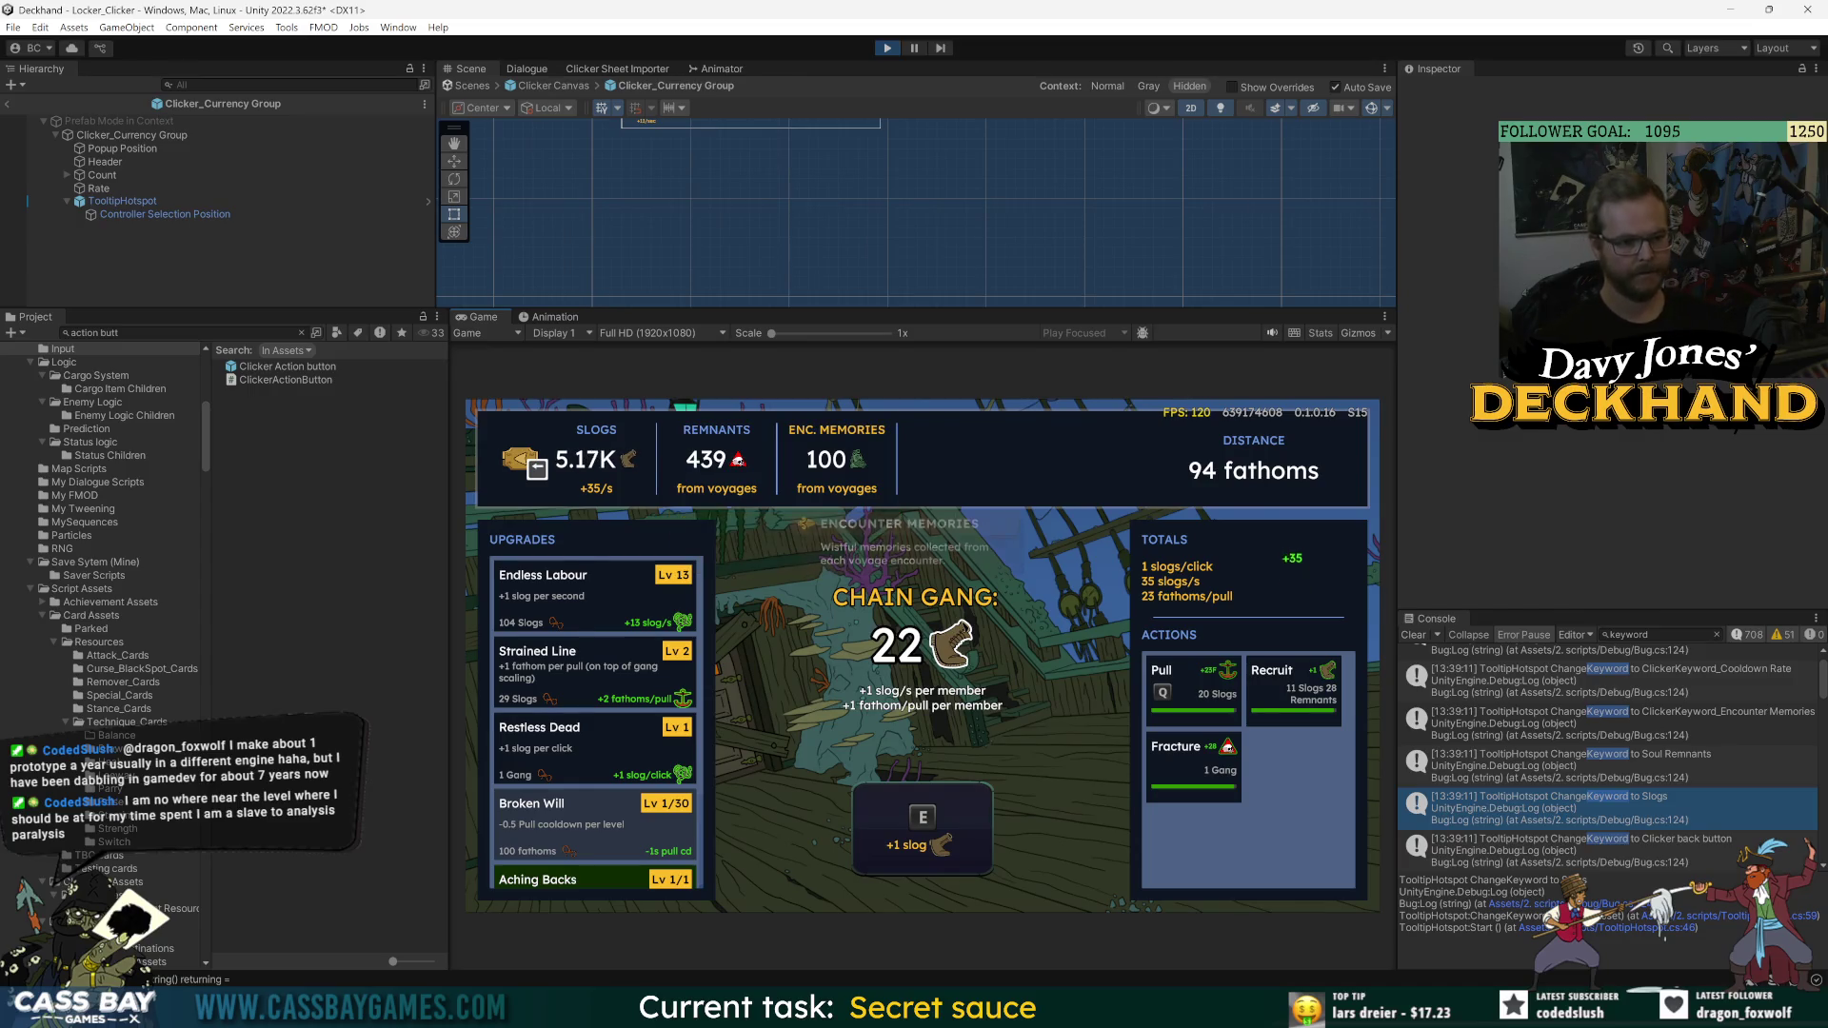
pyautogui.press('Left')
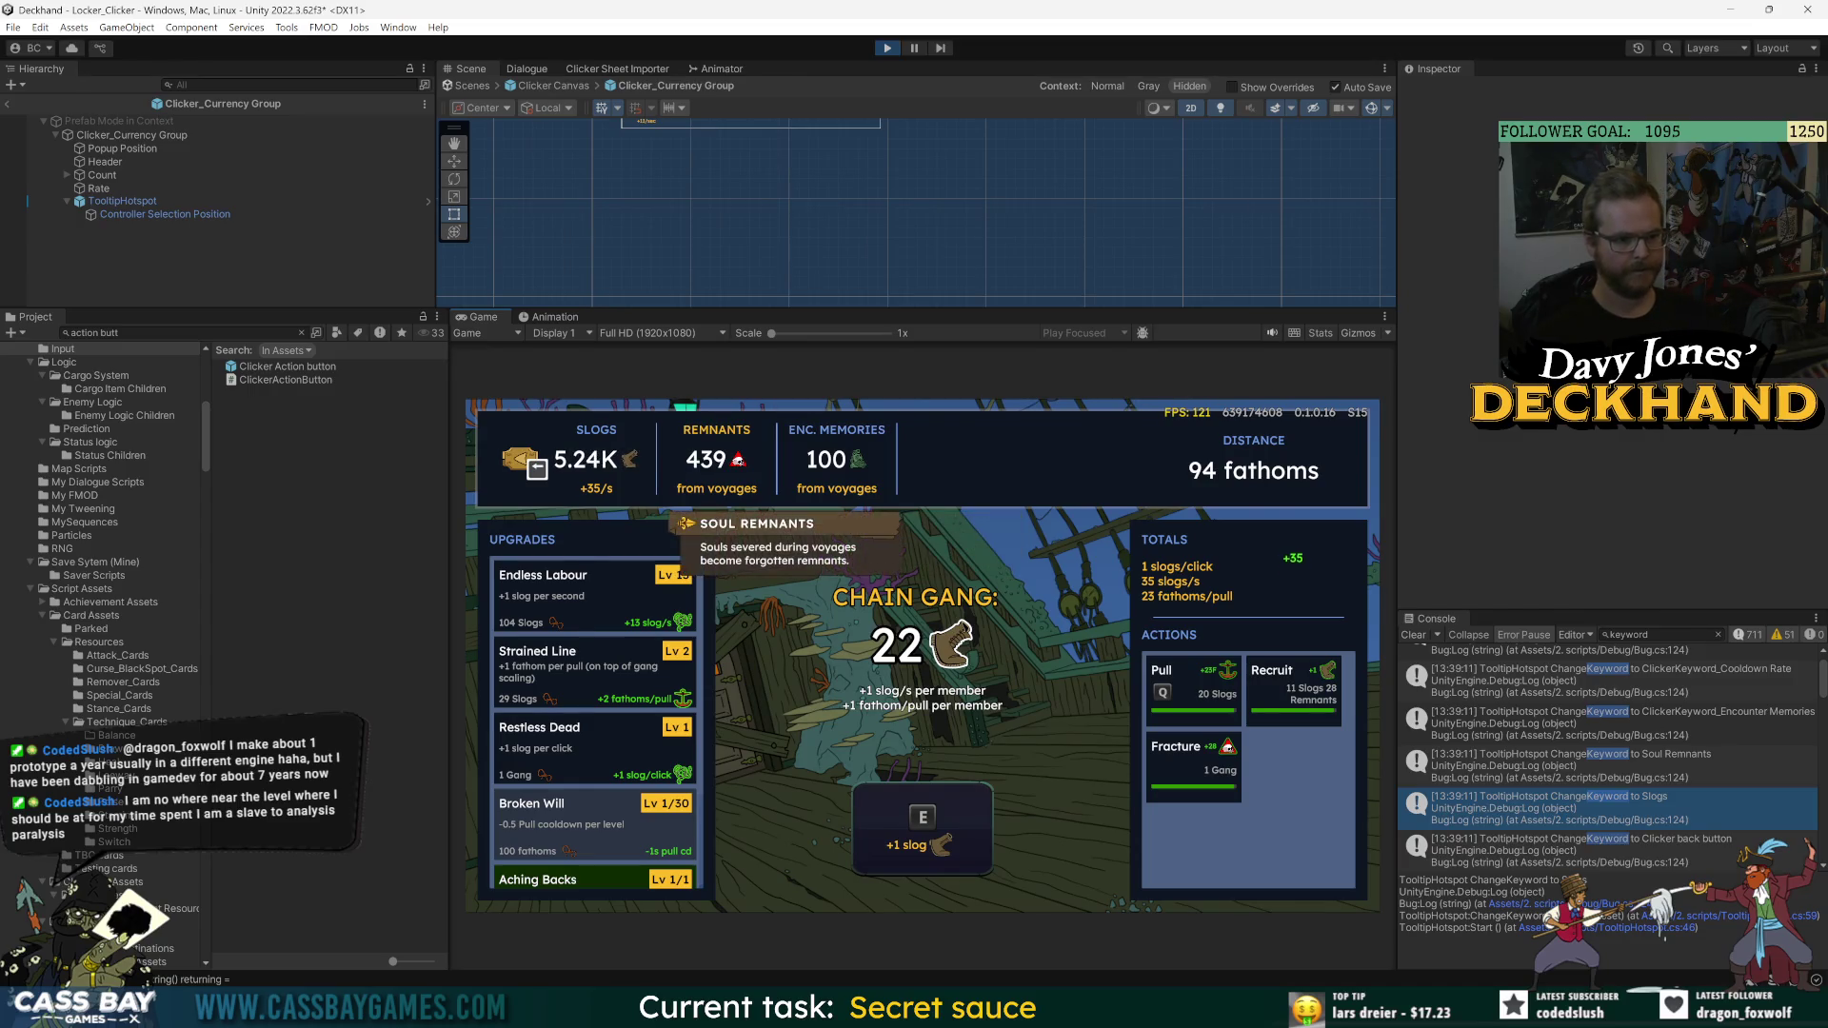
pyautogui.press('Left')
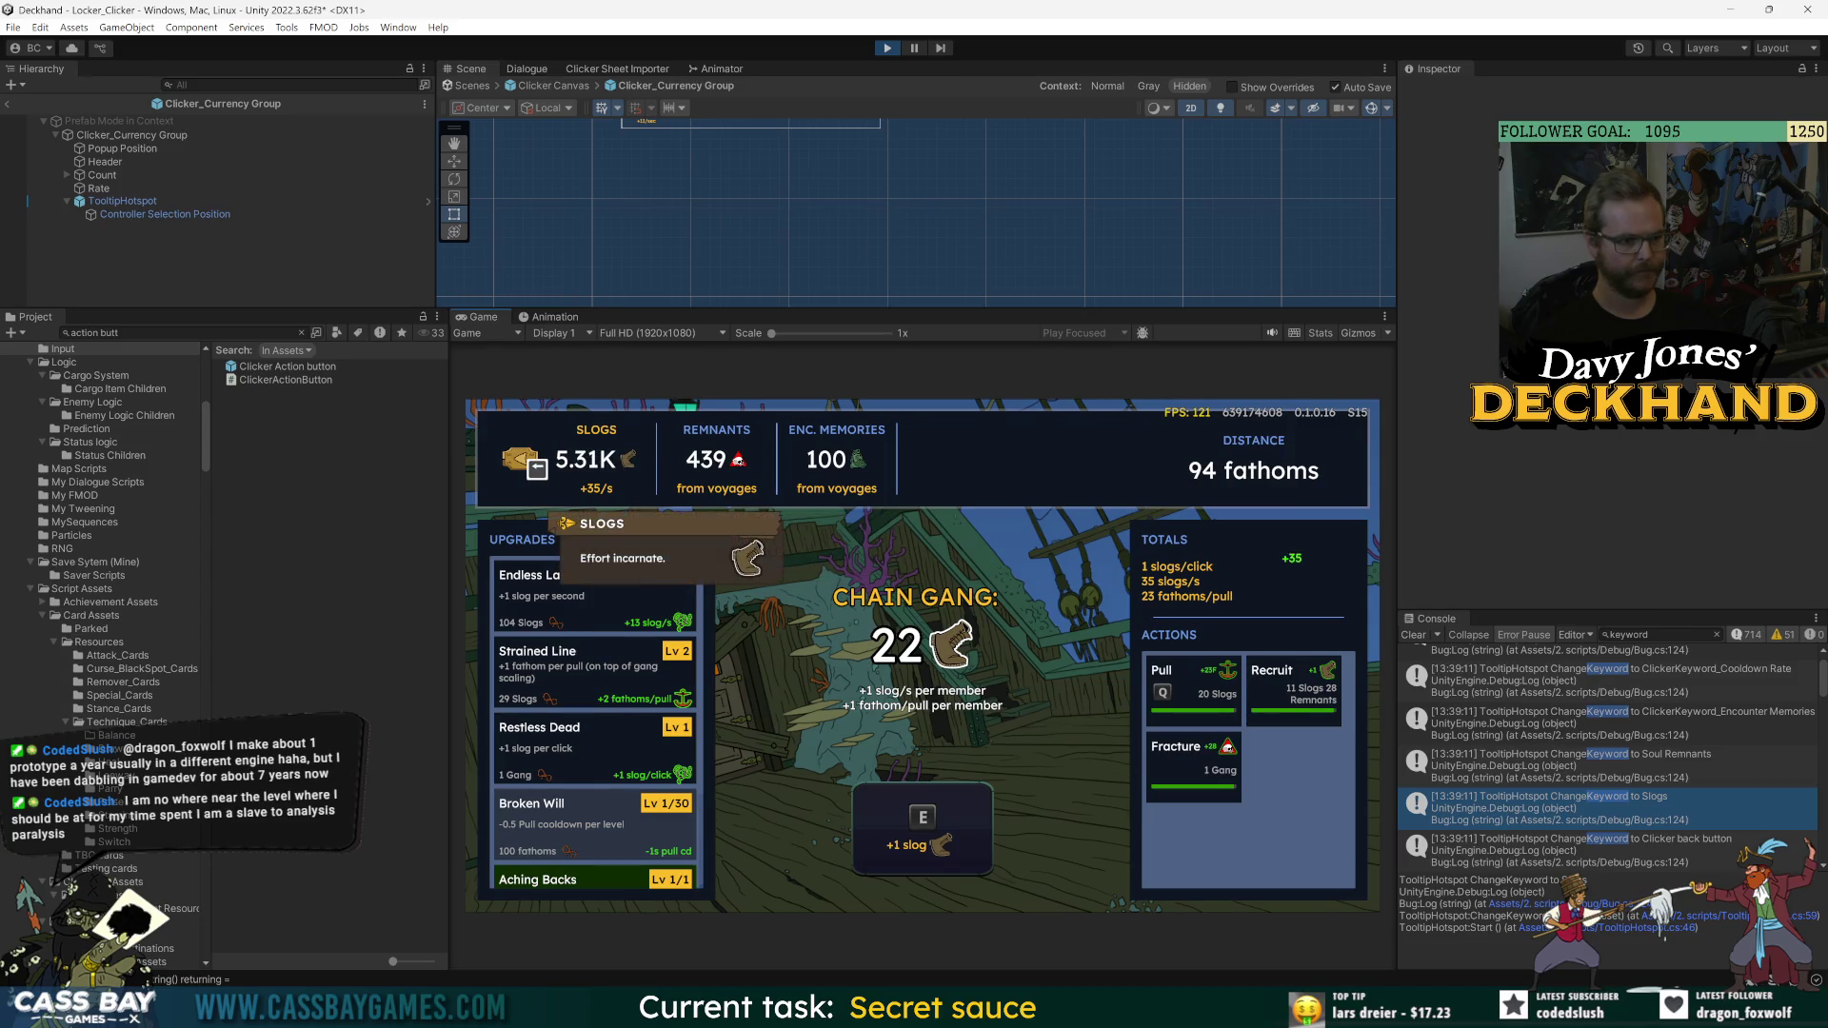
pyautogui.press('Right')
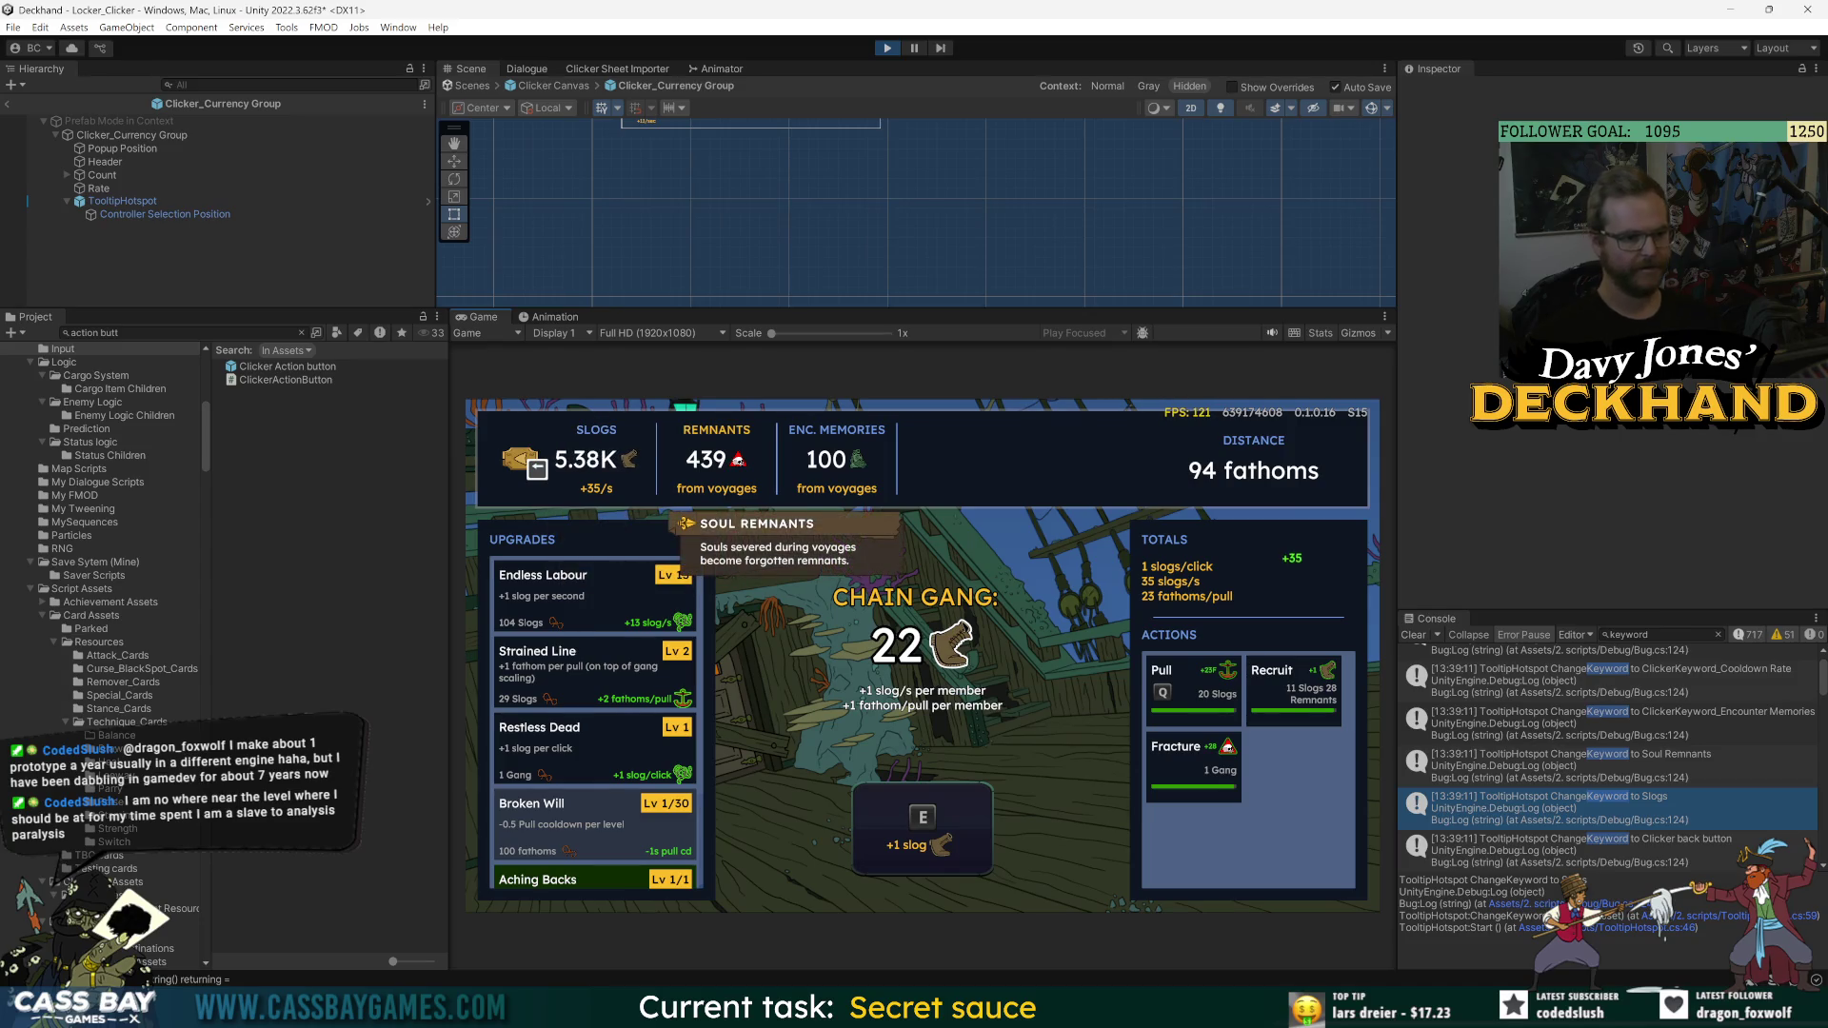
pyautogui.press('Right')
pyautogui.press('Right')
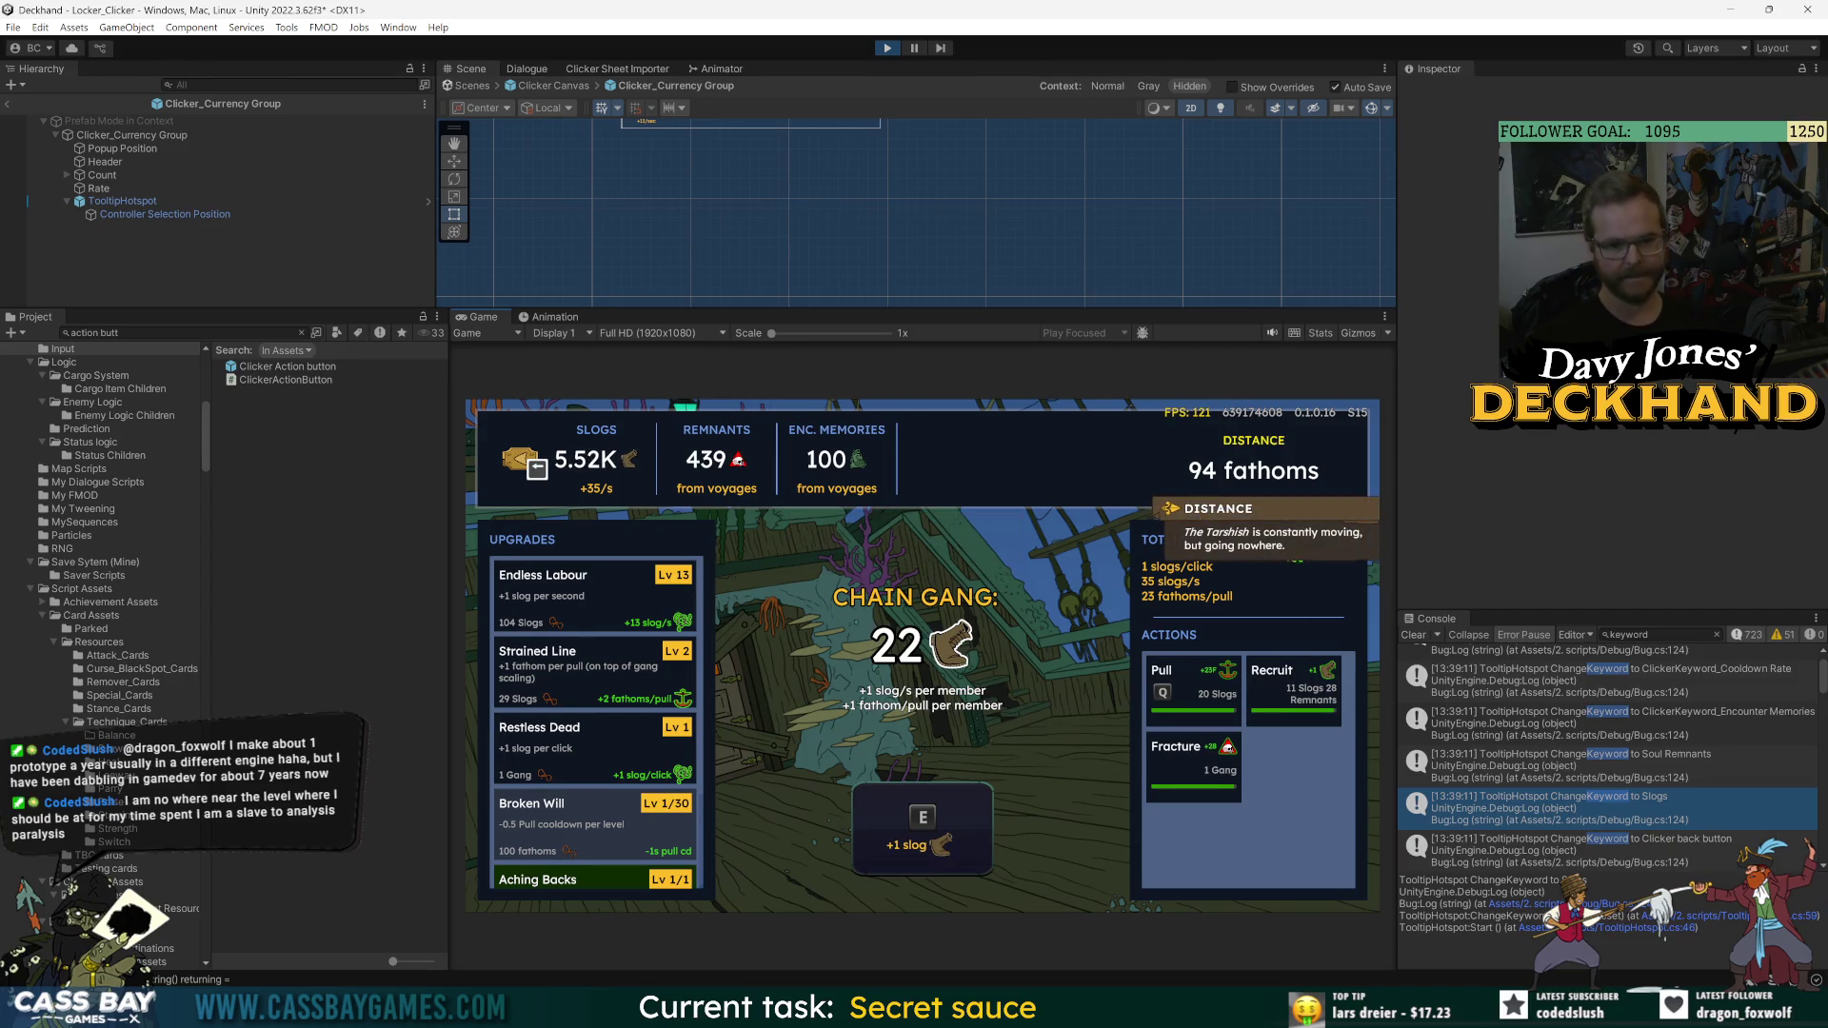
# - Step the selection across the top stats and down the Upgrades list to Mindless Suffering and back
pyautogui.press('Left')
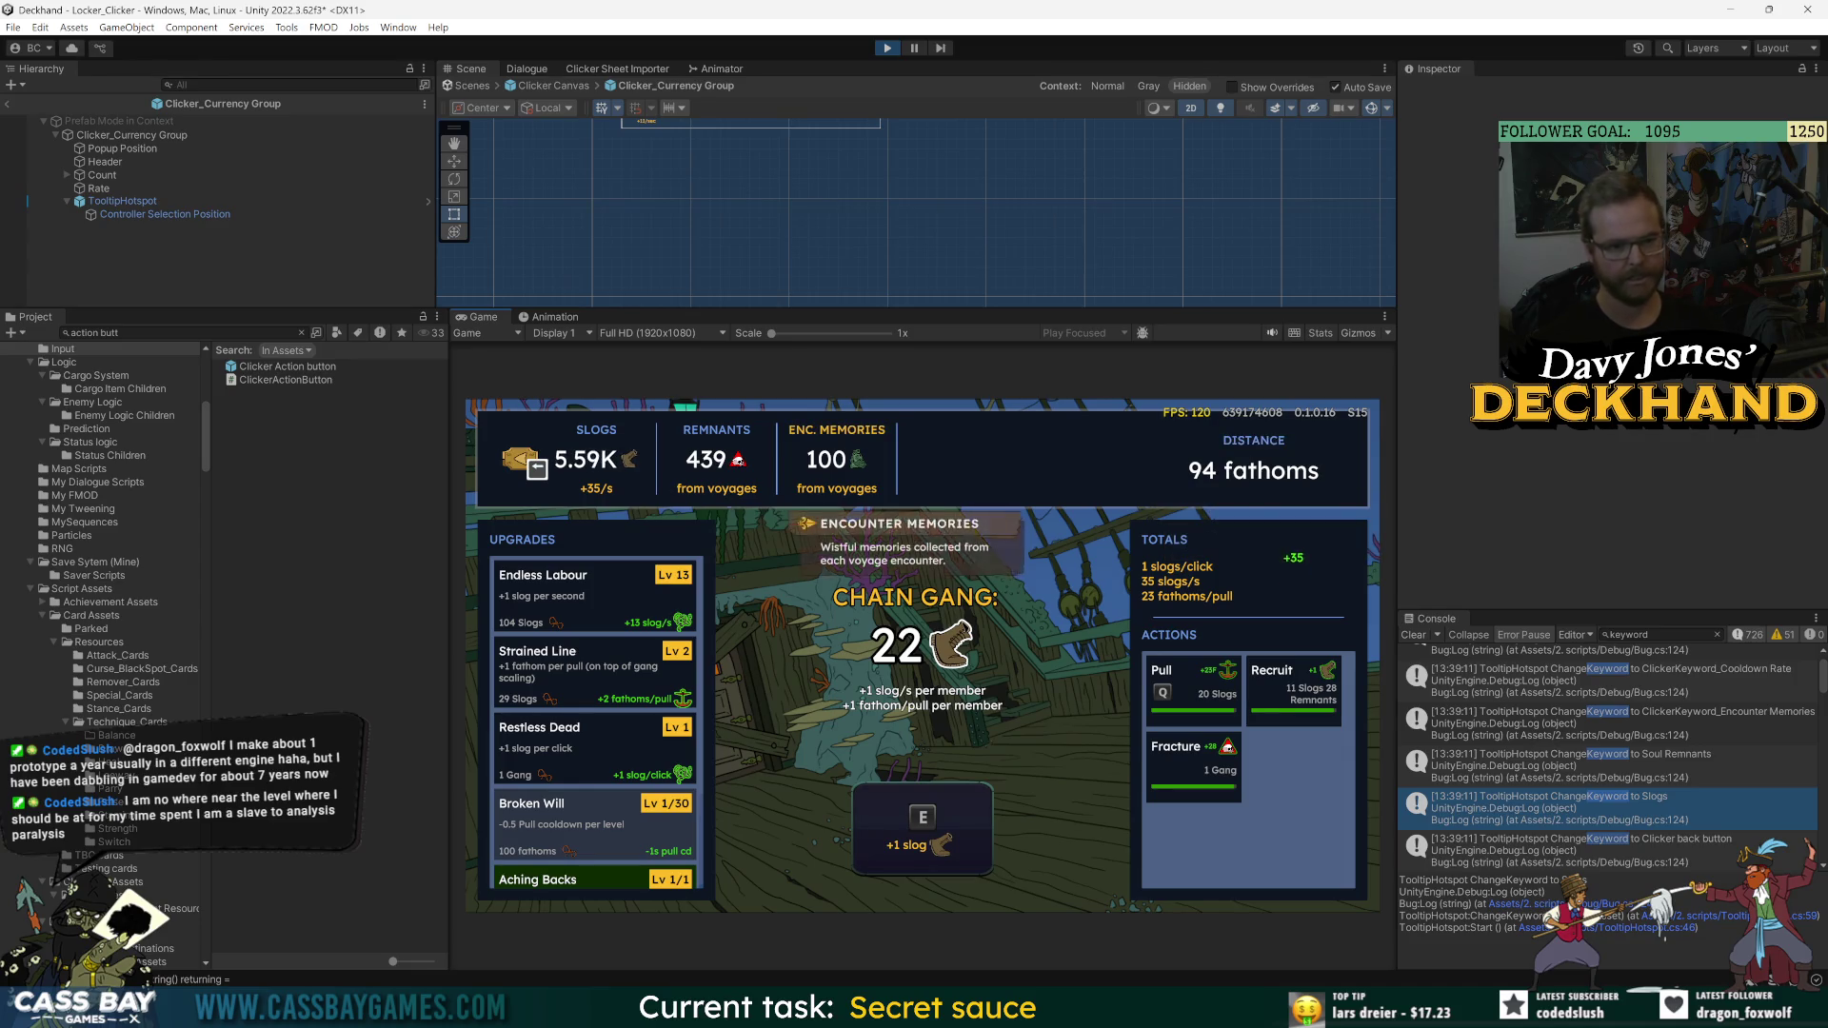
pyautogui.press('Right')
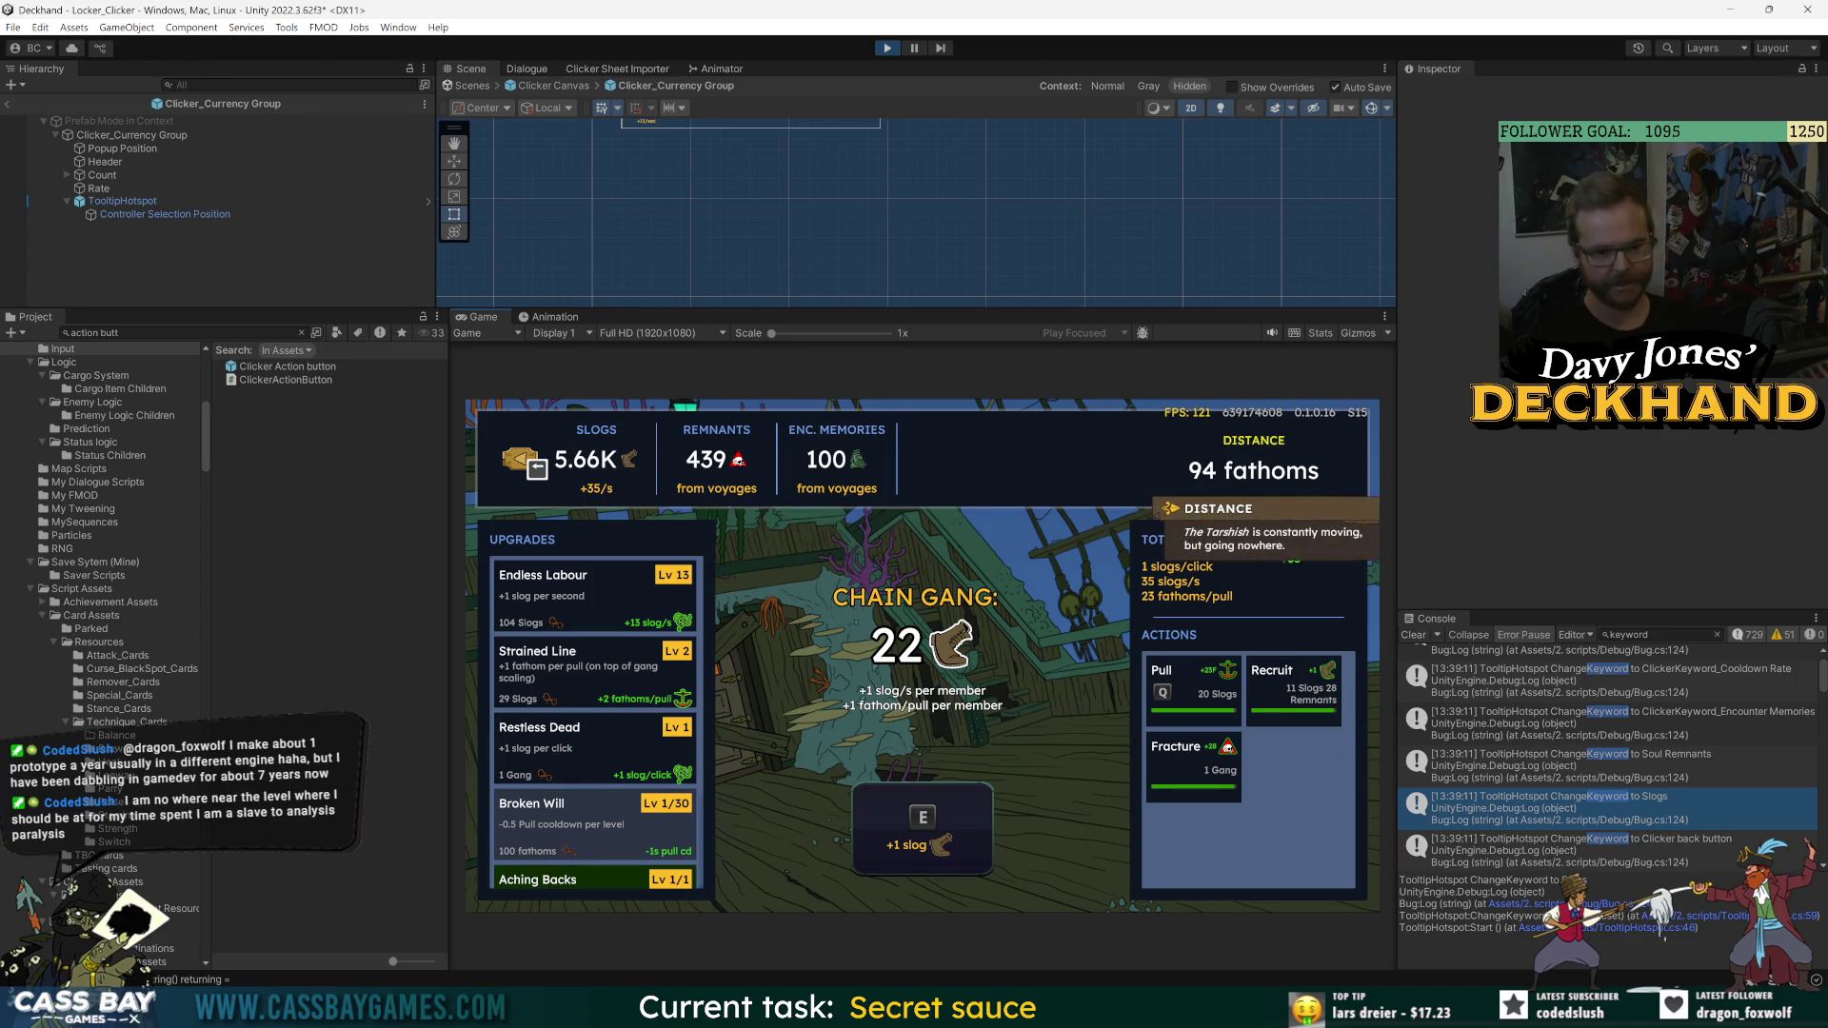
pyautogui.press('Down')
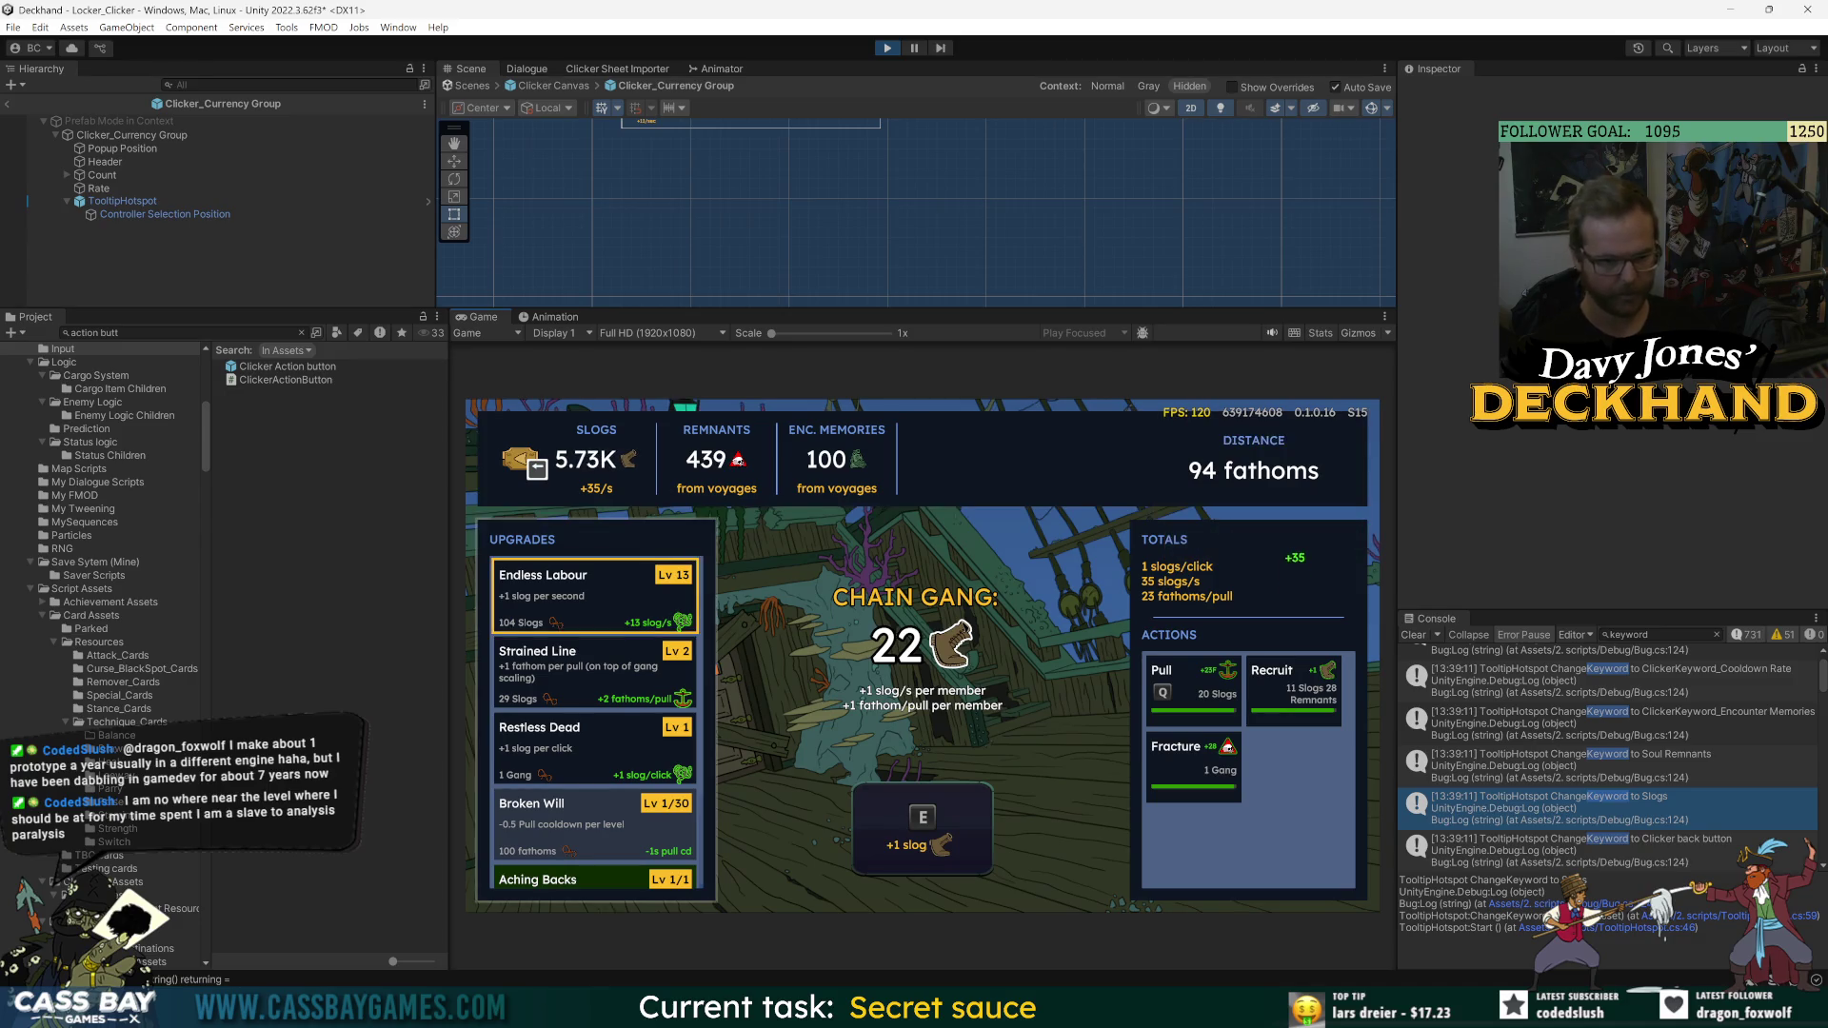
pyautogui.press('Down')
pyautogui.press('Down')
pyautogui.press('Down')
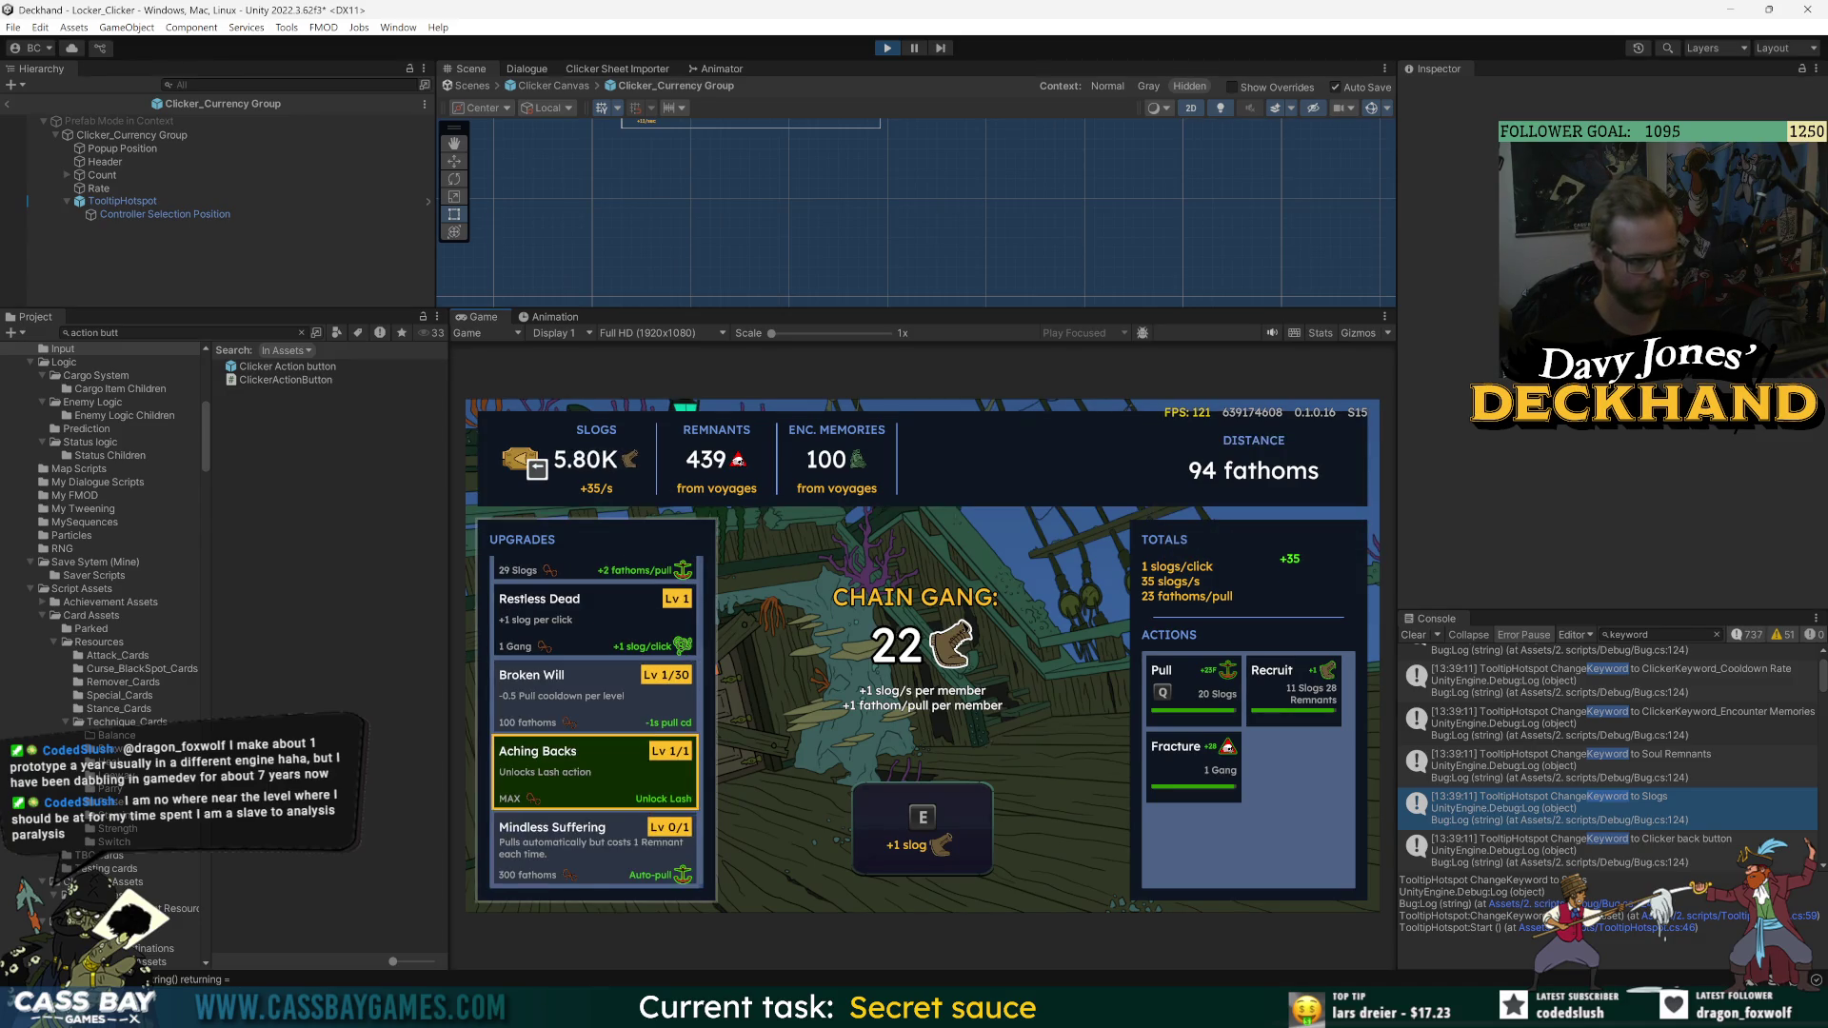
pyautogui.press('Up')
pyautogui.press('Down')
pyautogui.press('Down')
pyautogui.press('Down')
pyautogui.press('Down')
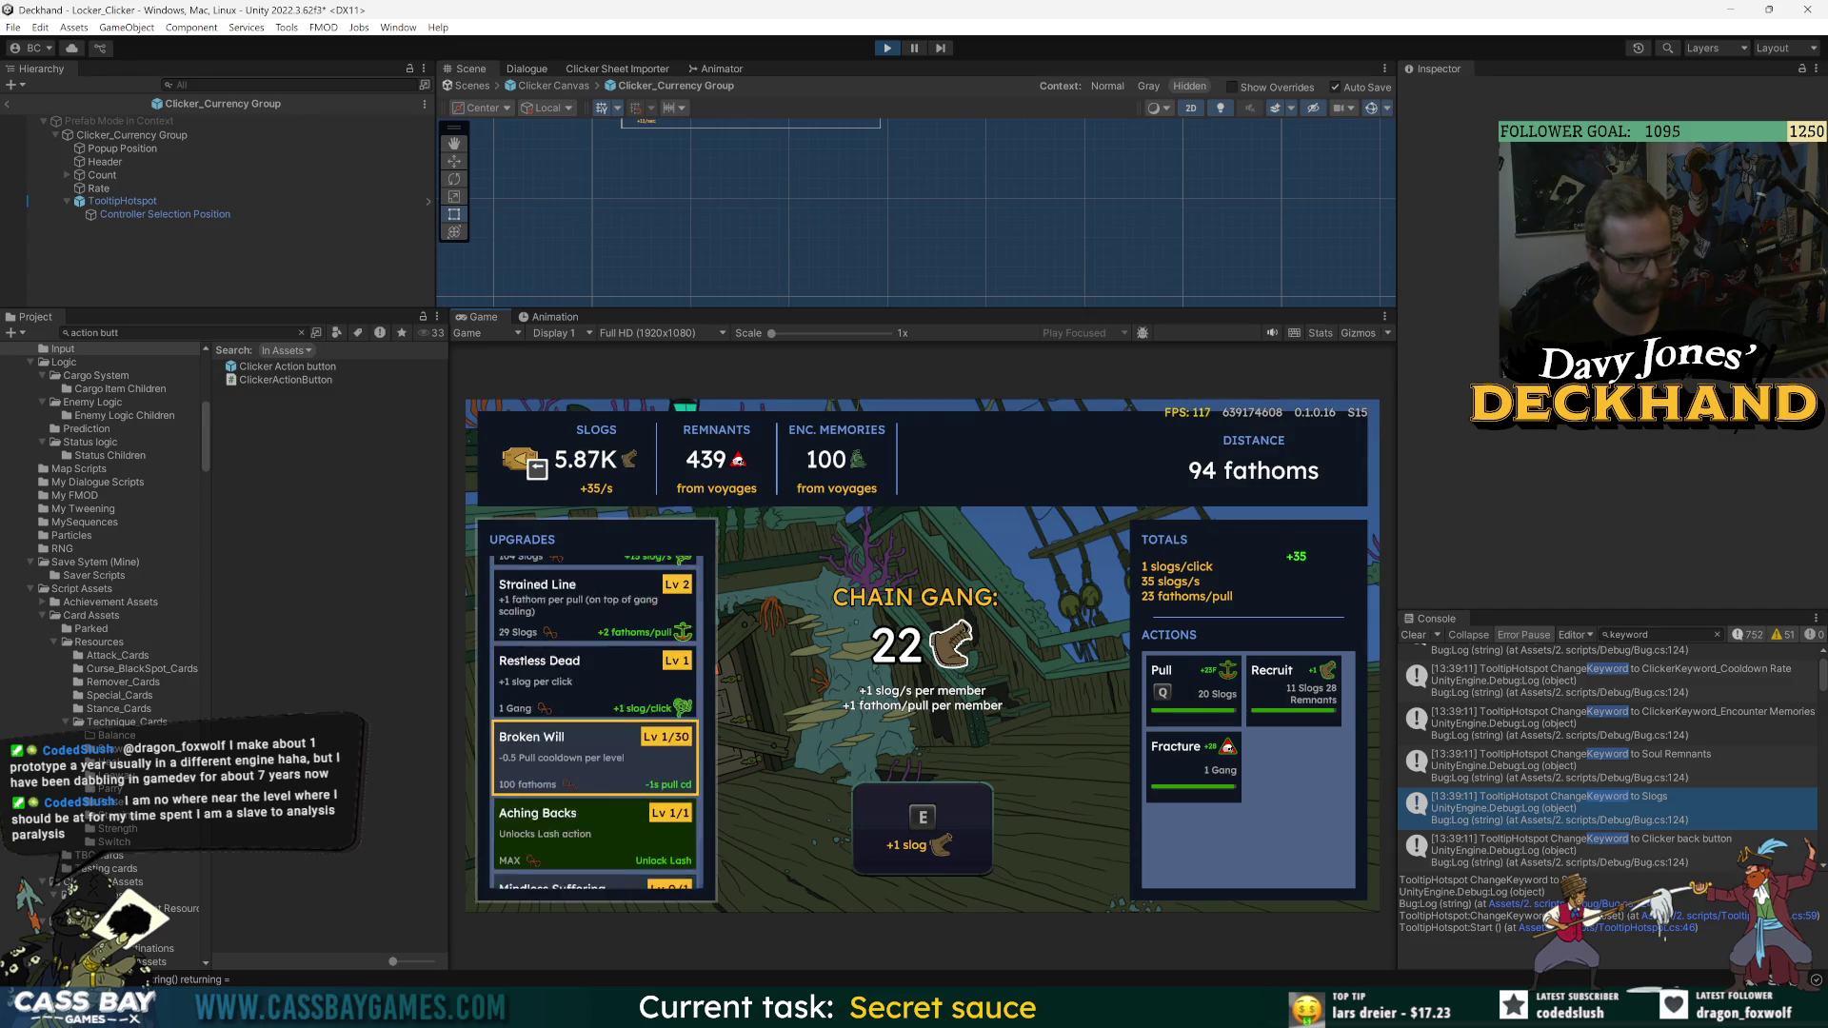
pyautogui.press('Down')
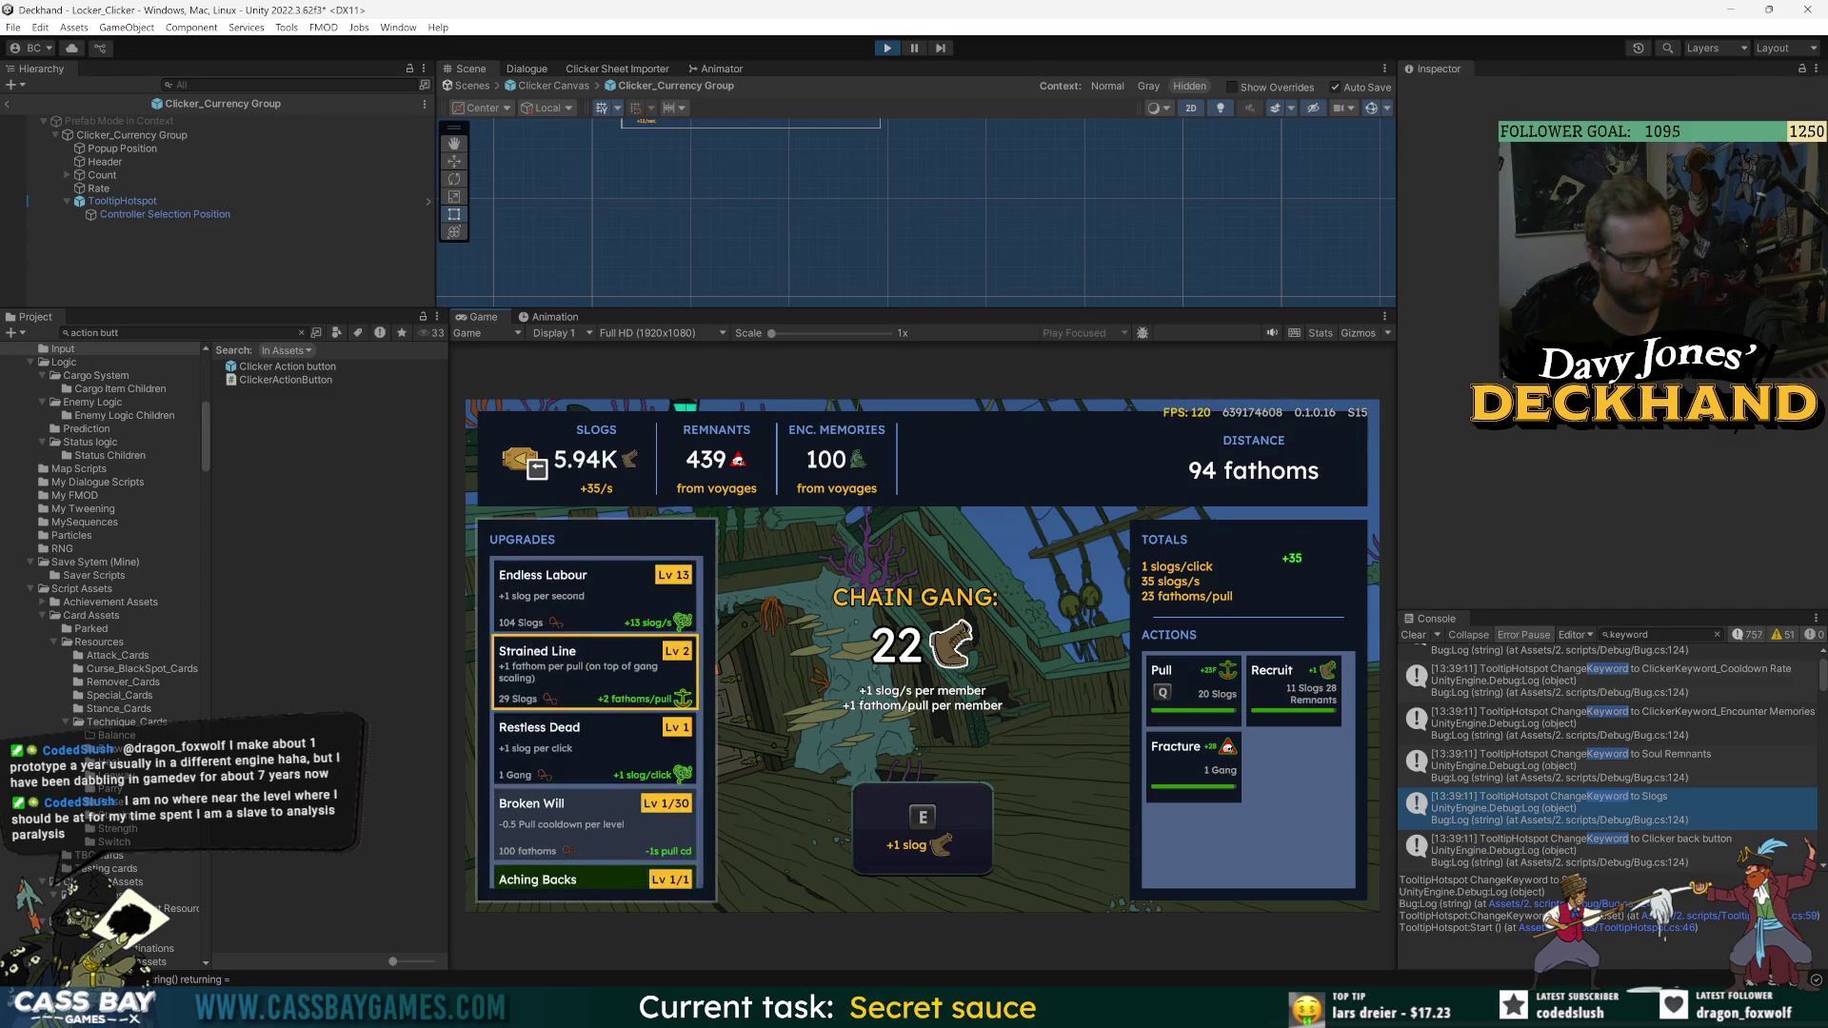
pyautogui.press('Up')
pyautogui.press('Left')
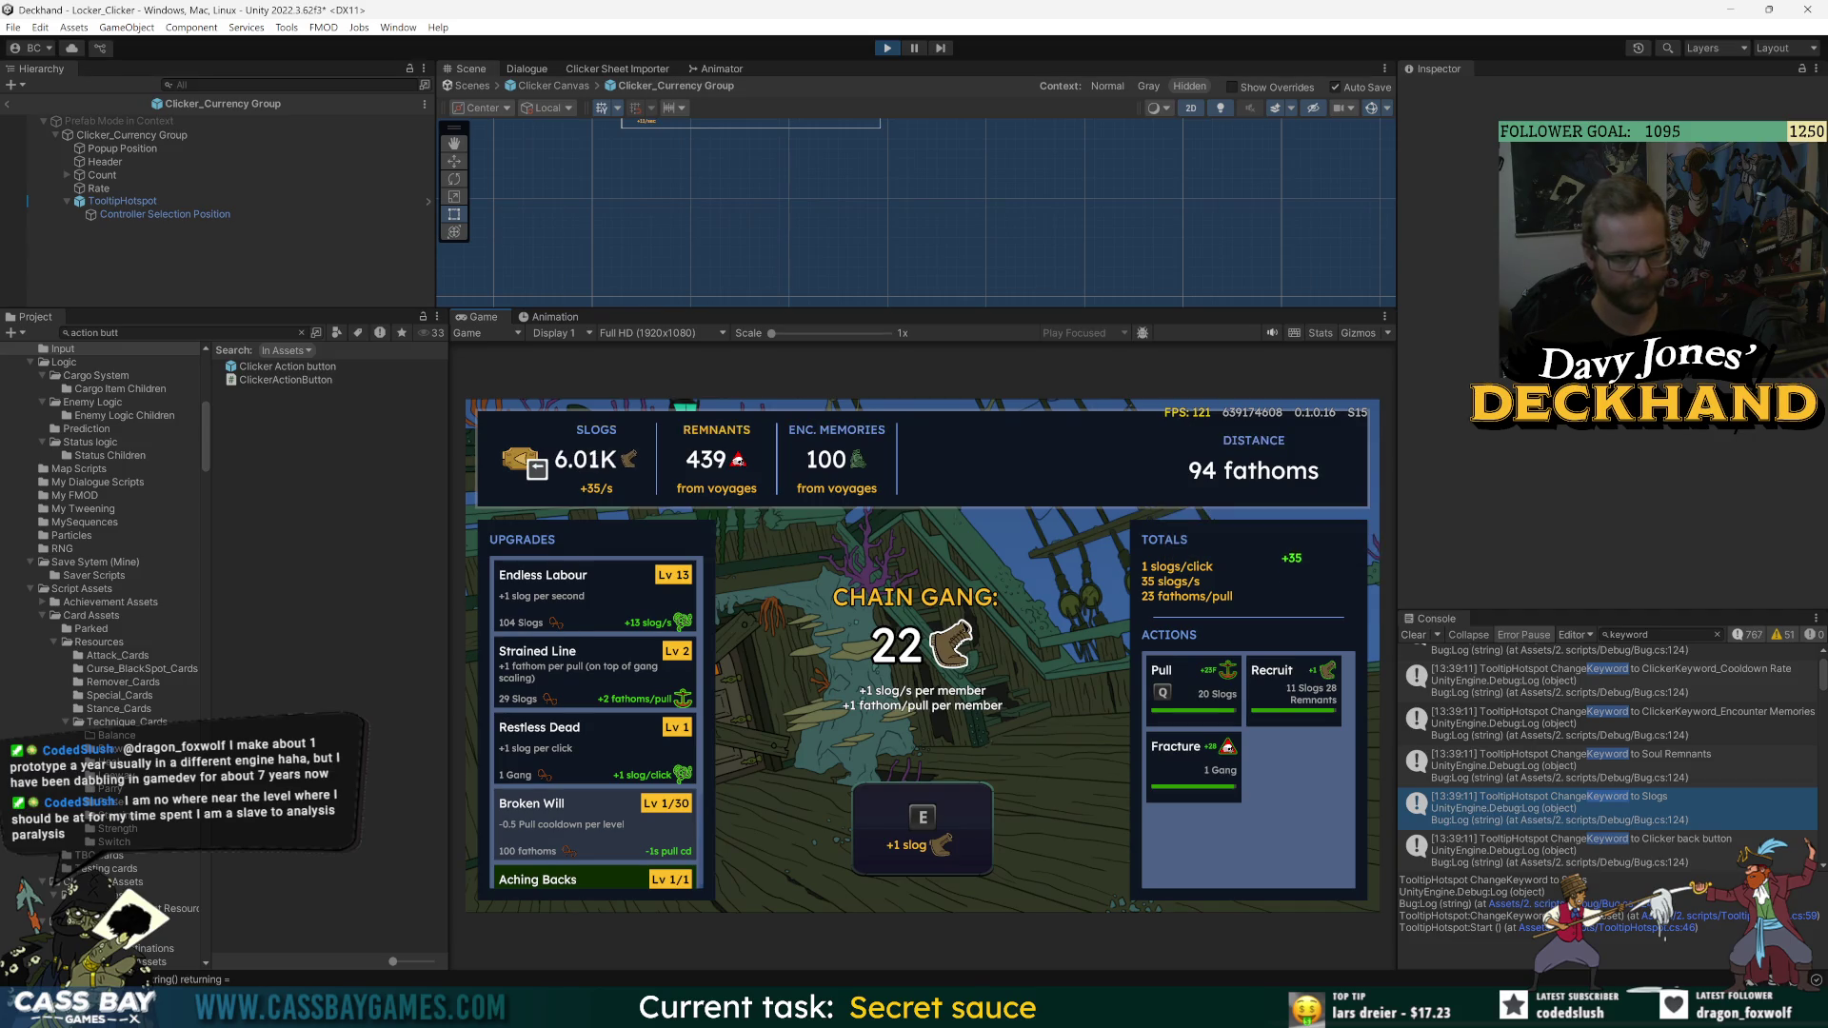
pyautogui.press('Down')
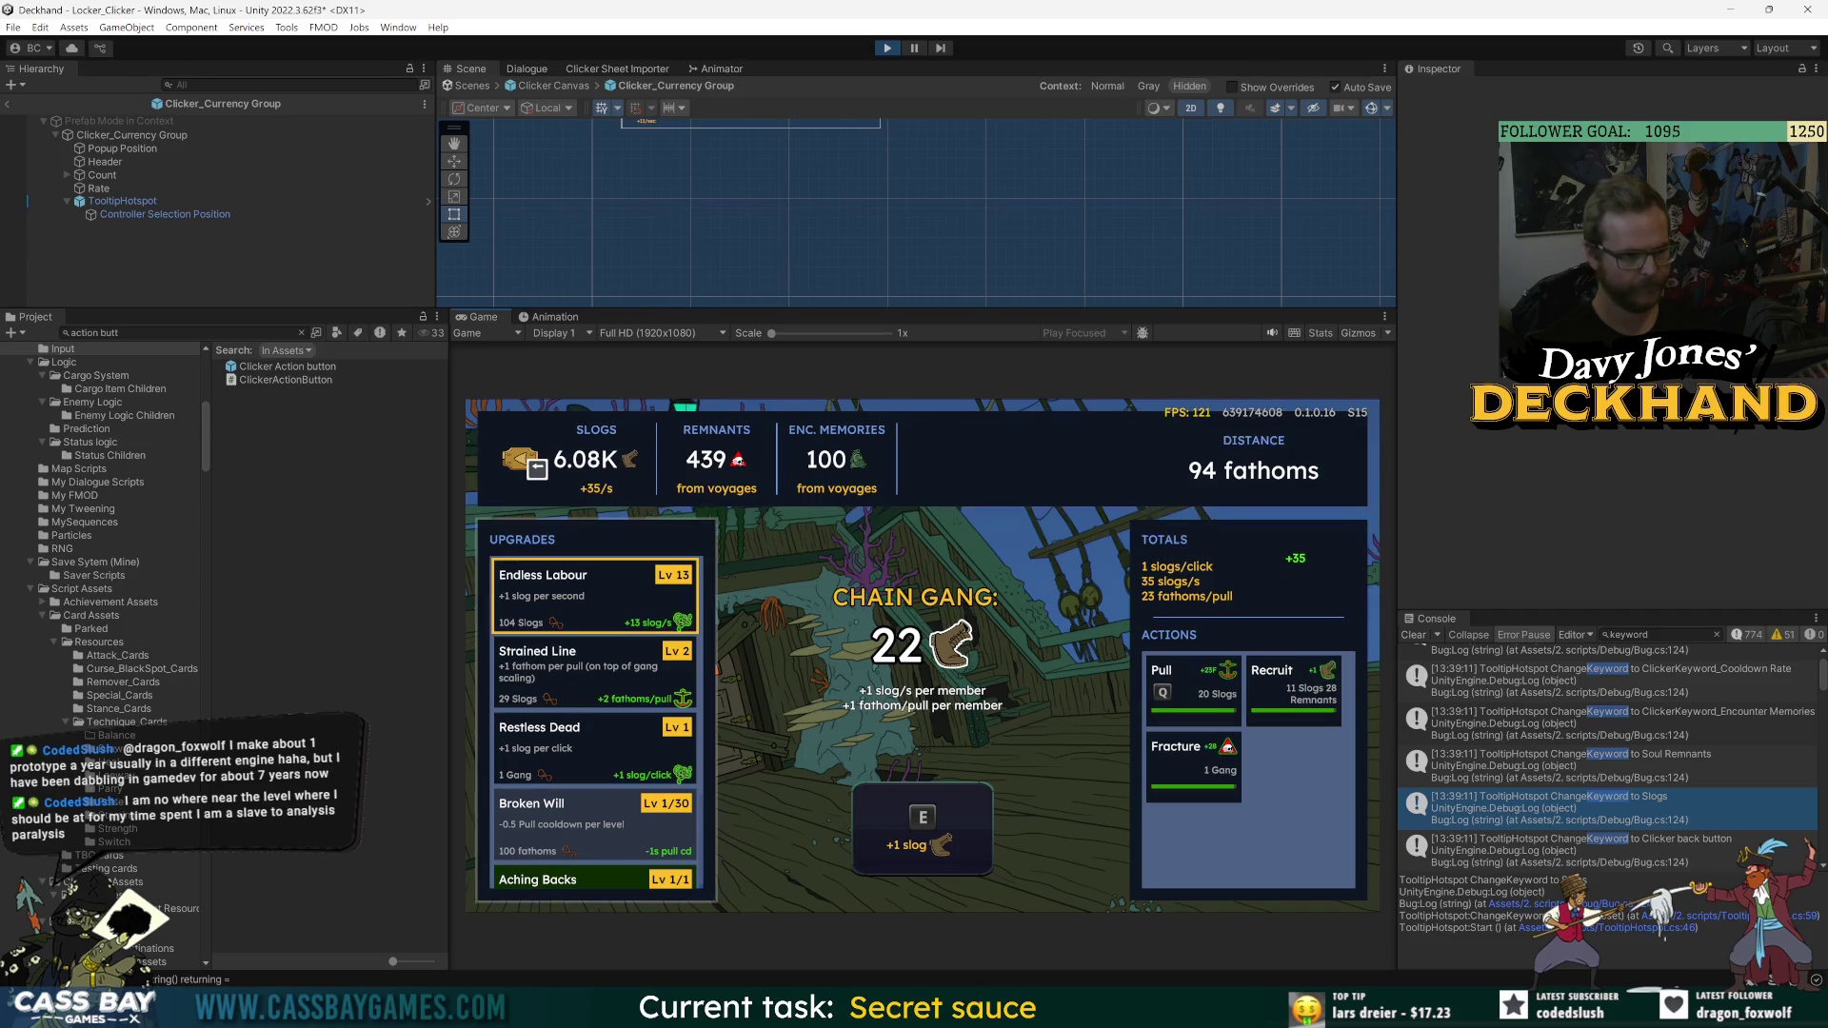
pyautogui.press('Up')
# - Recruit a chain gang member up to 23 and fire Lash for a 120% productivity boost
pyautogui.press('Down')
pyautogui.press('Down')
pyautogui.press('Down')
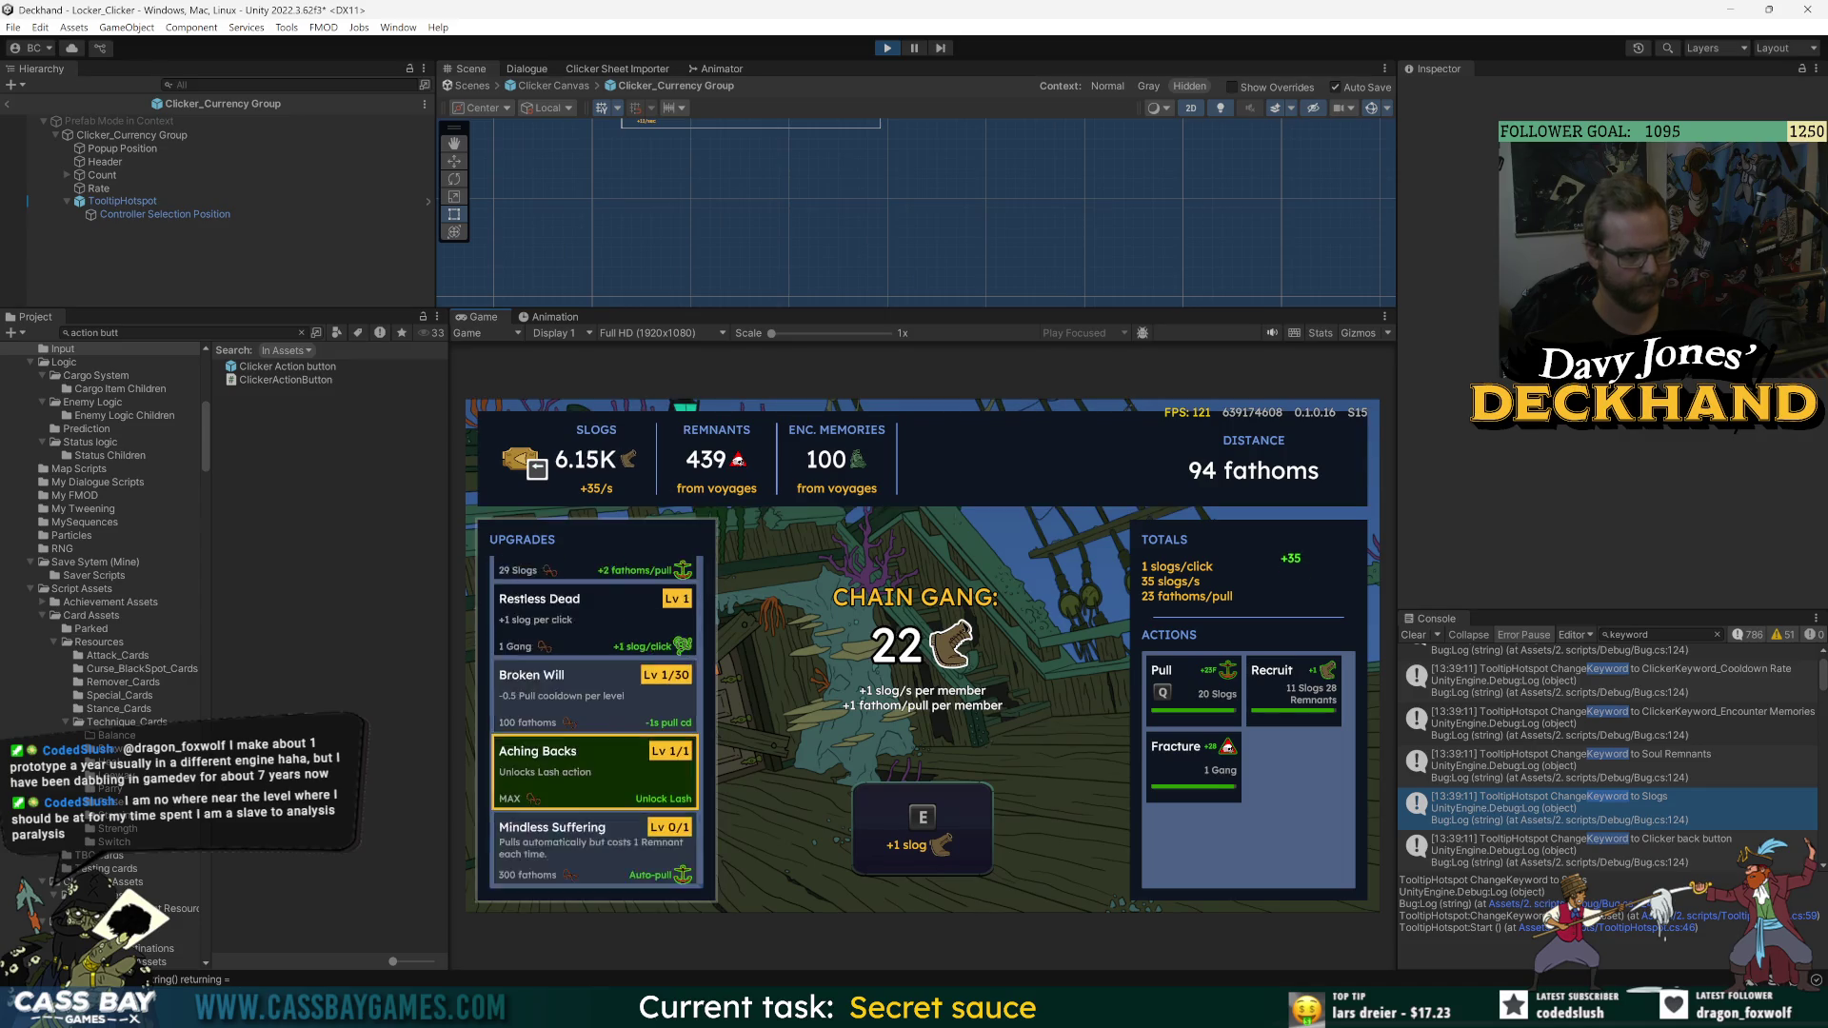
pyautogui.press('Right')
pyautogui.press('Right')
pyautogui.press('Left')
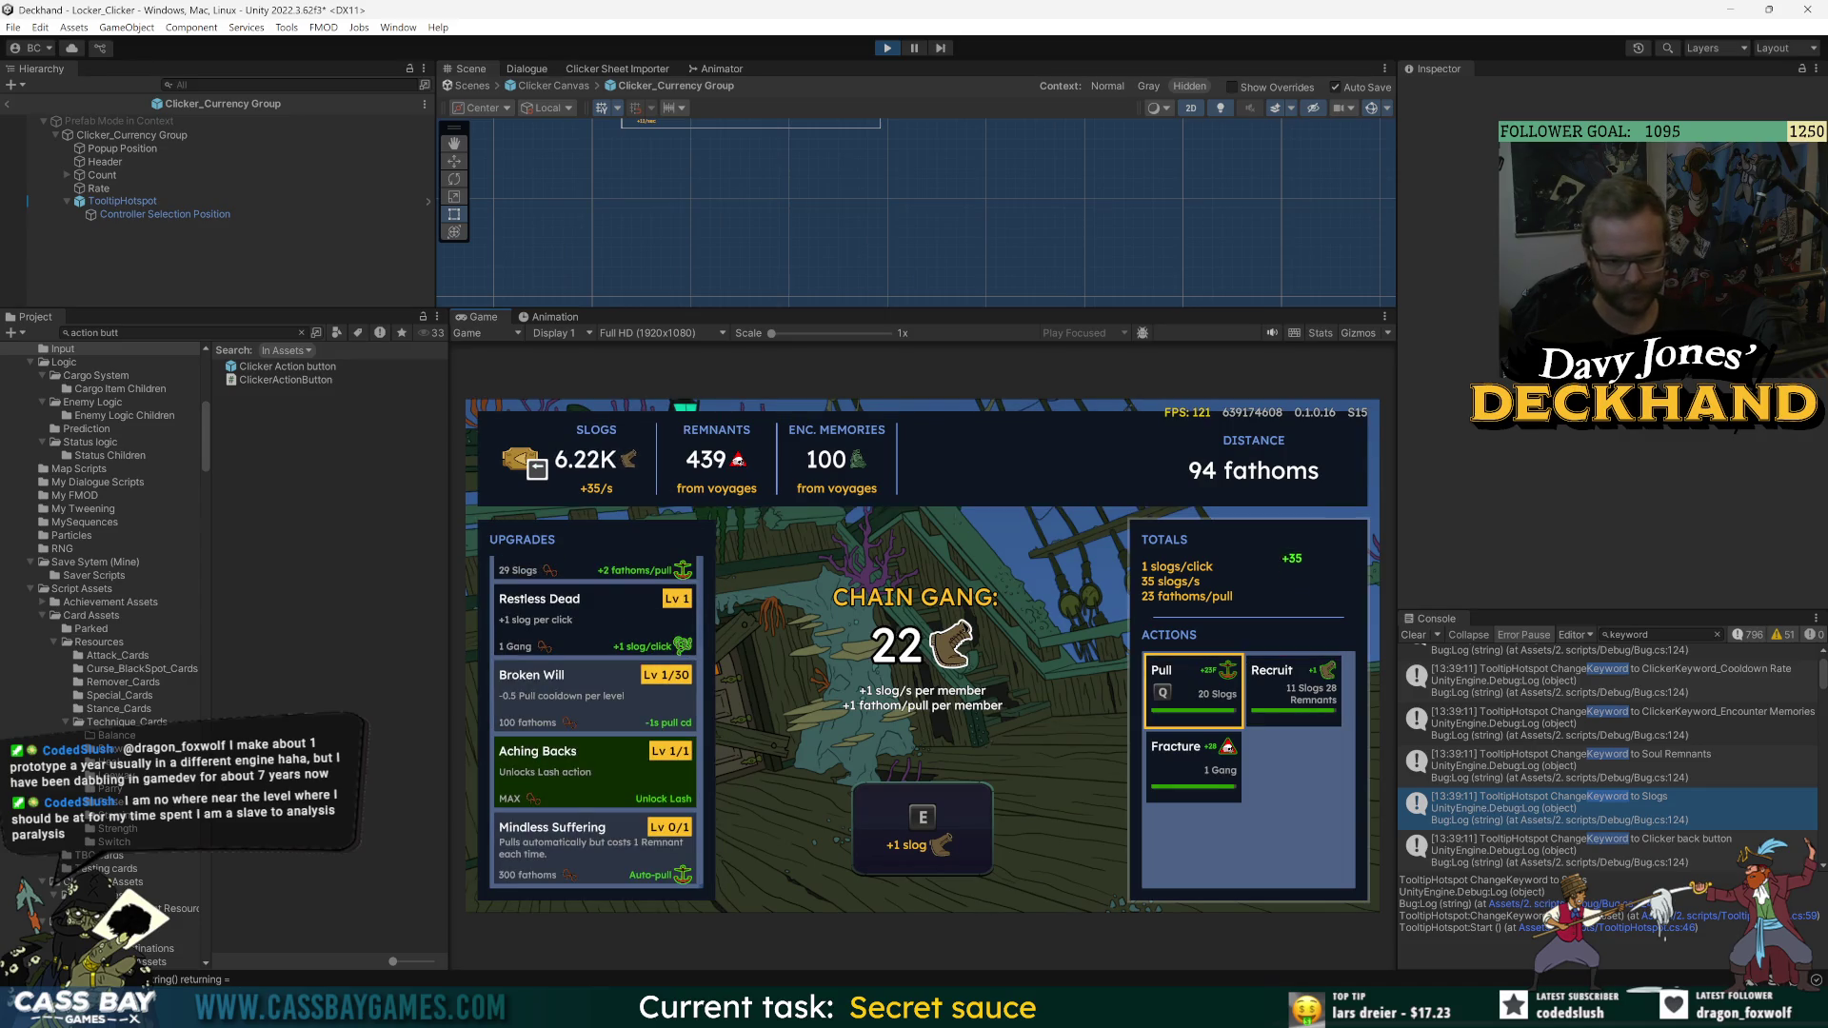
pyautogui.press('Up')
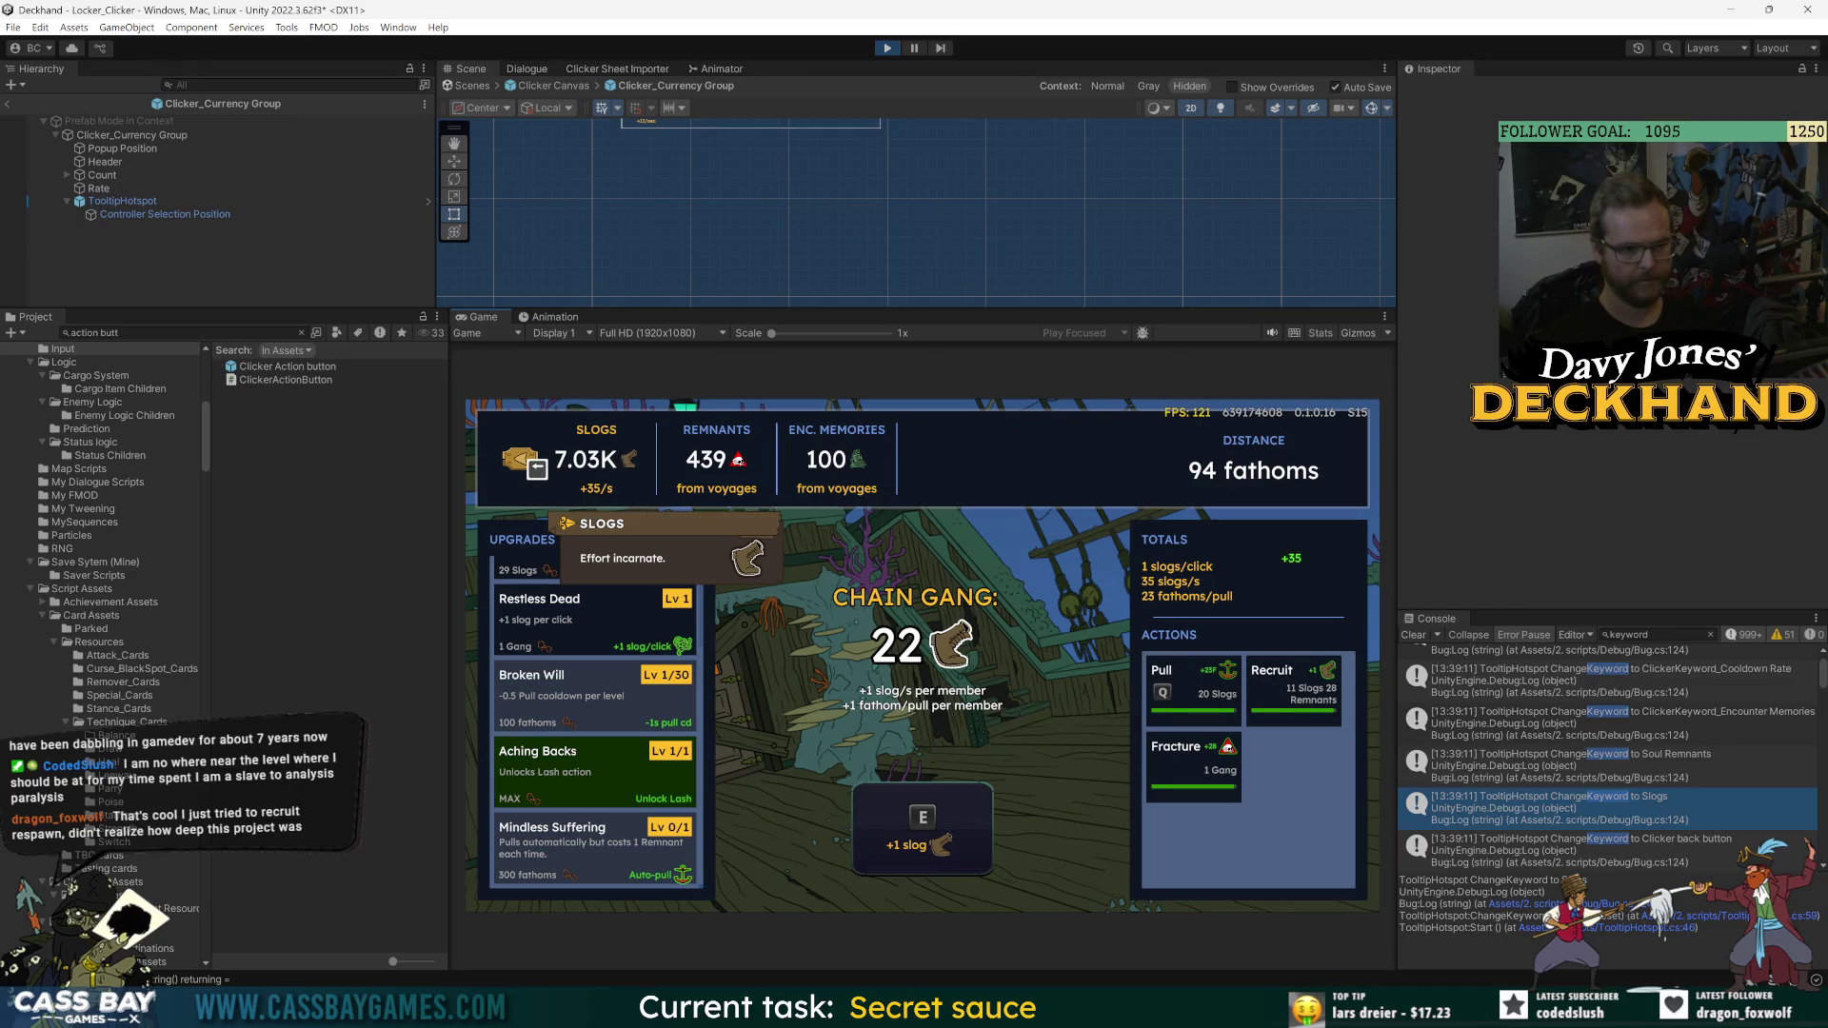
pyautogui.press('Right')
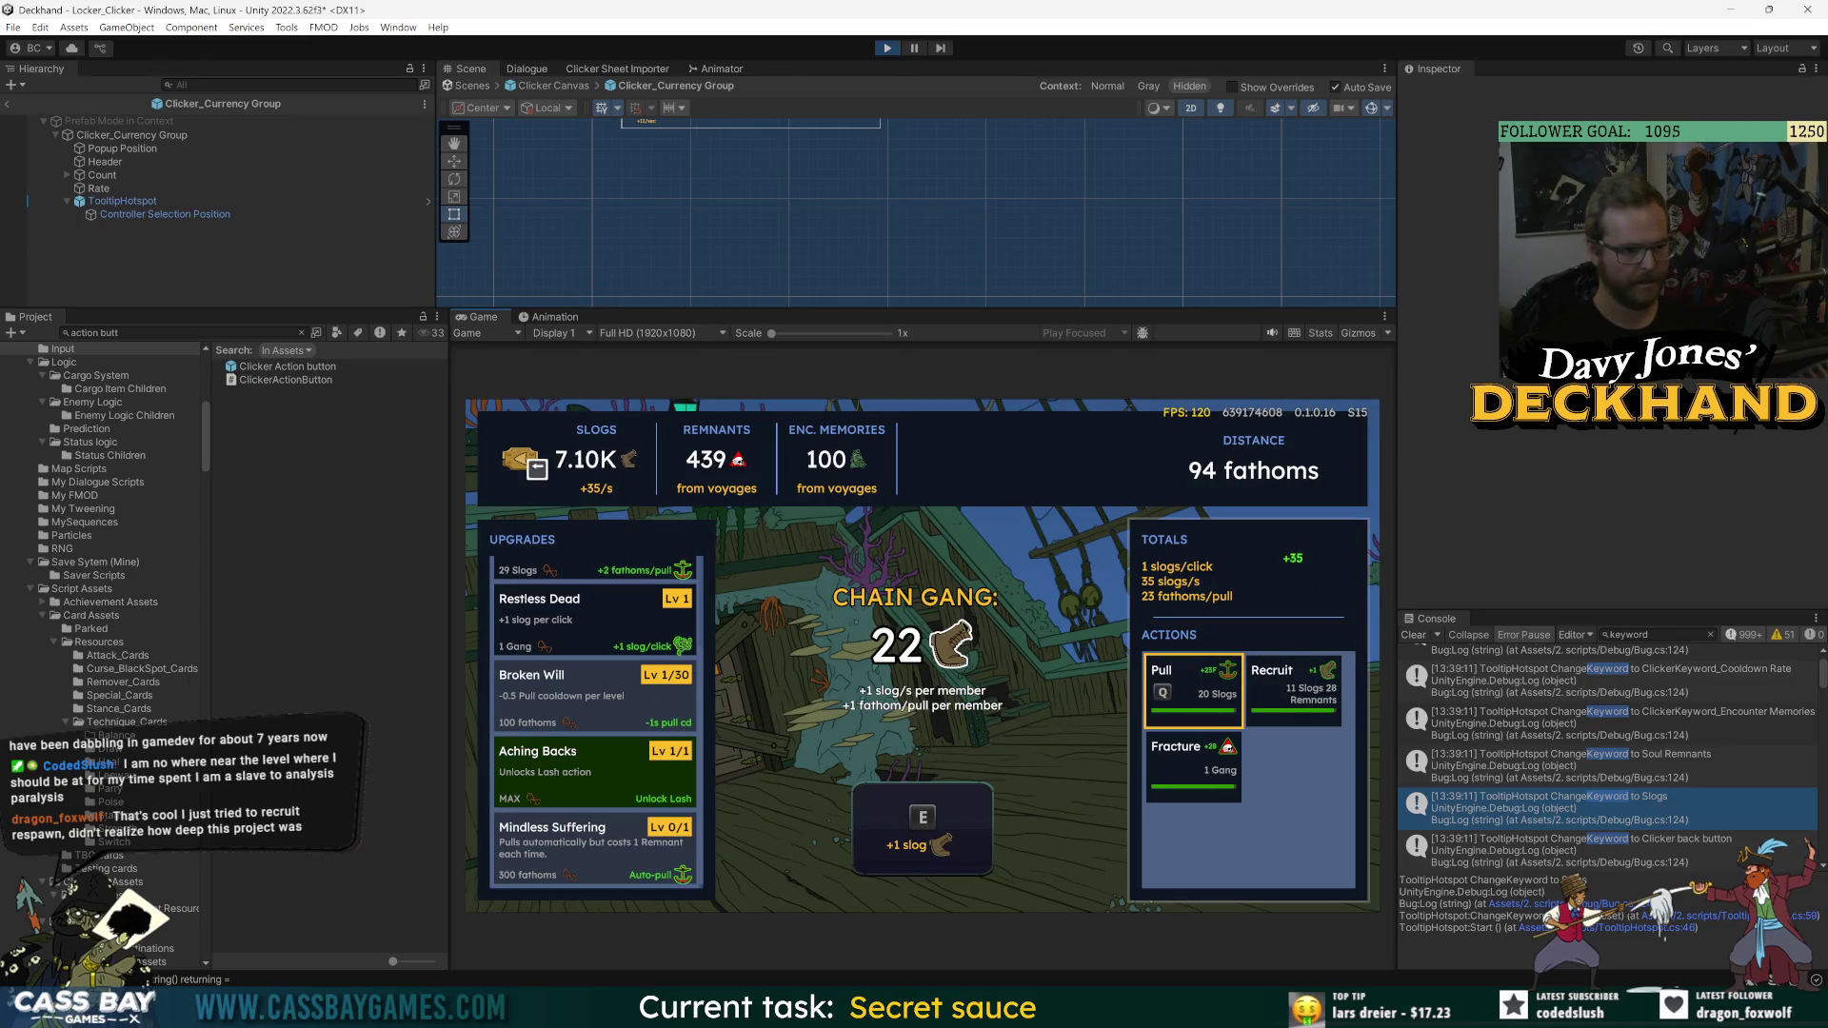
pyautogui.press('Right')
pyautogui.press('Return')
pyautogui.press('Down')
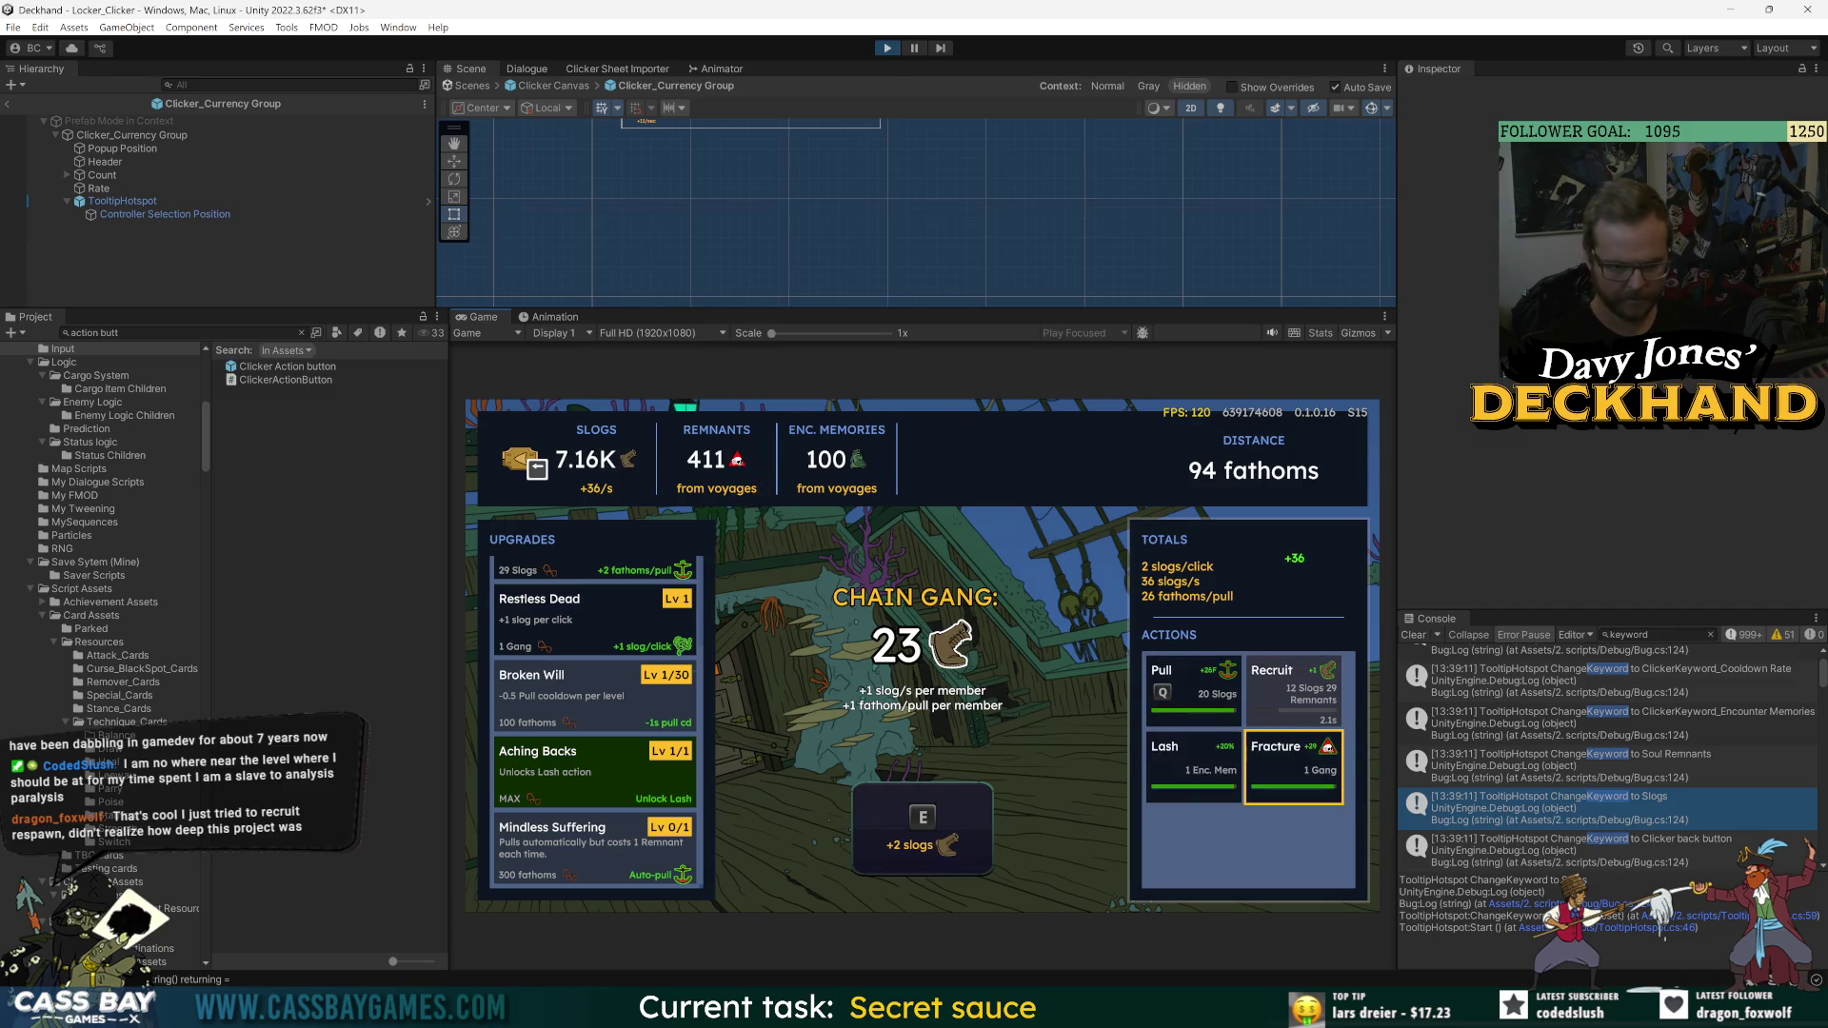
pyautogui.press('Left')
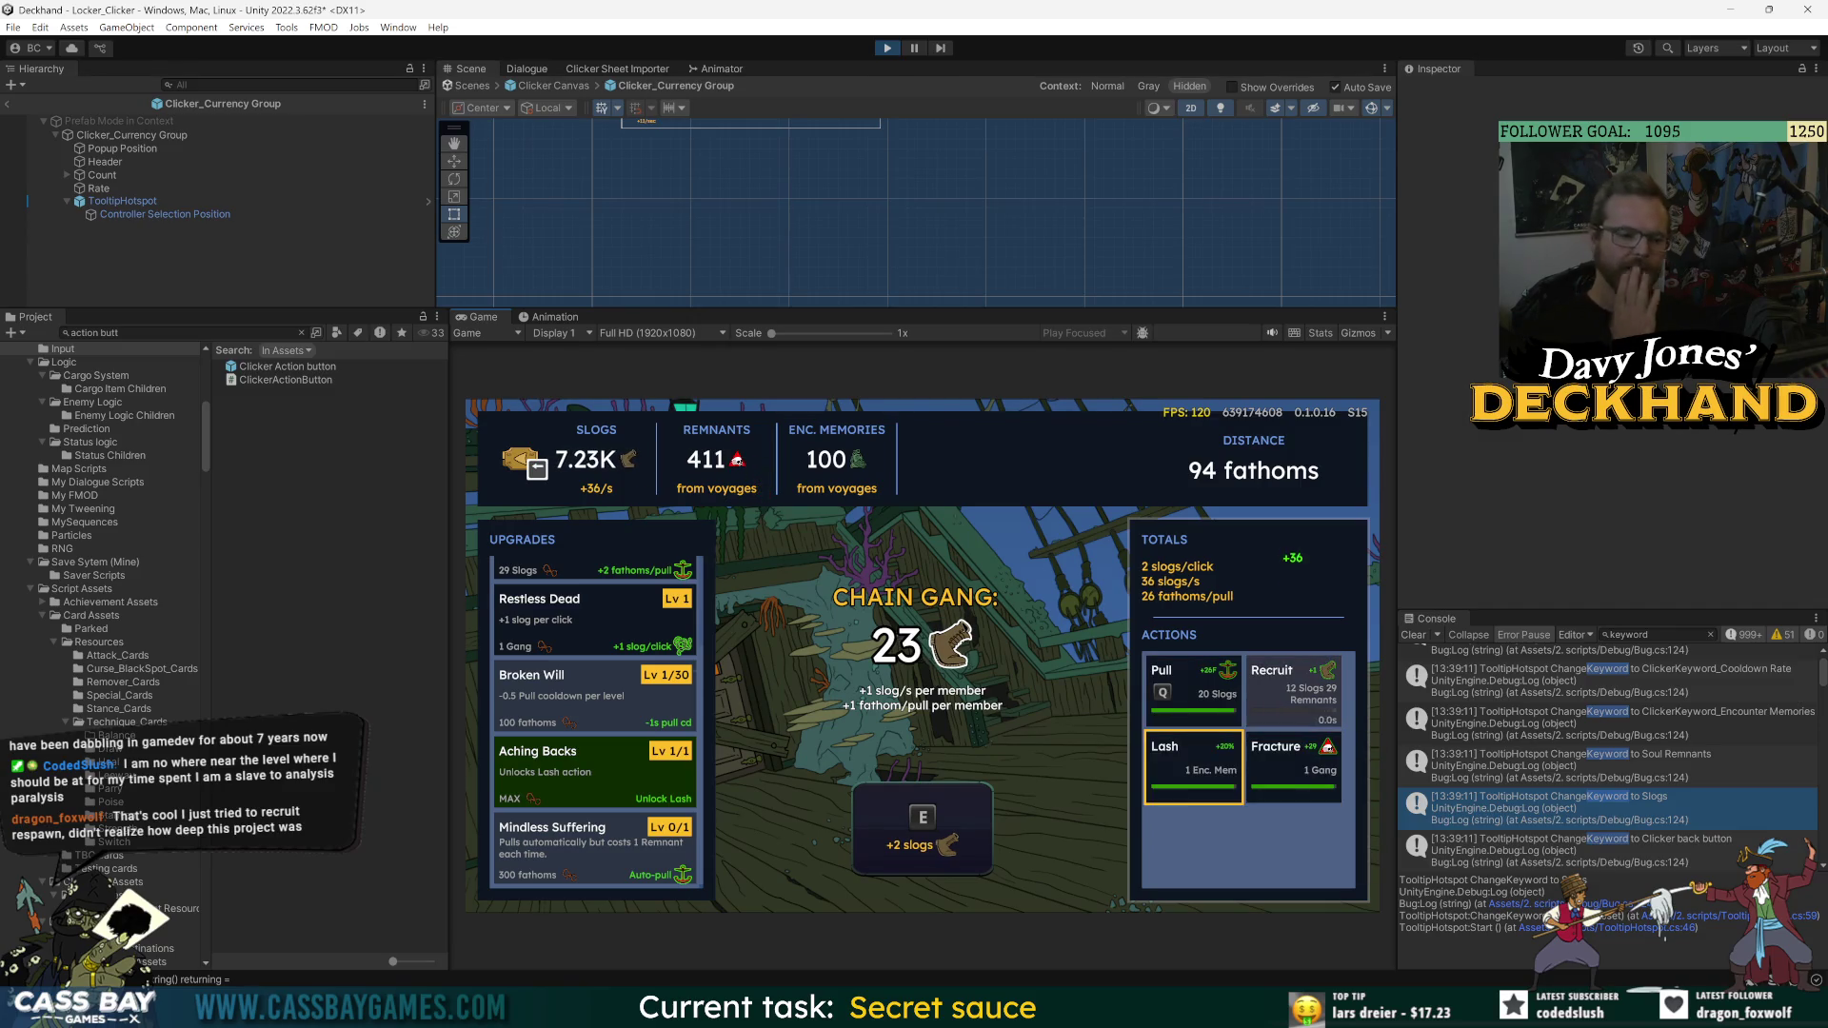
pyautogui.press('e')
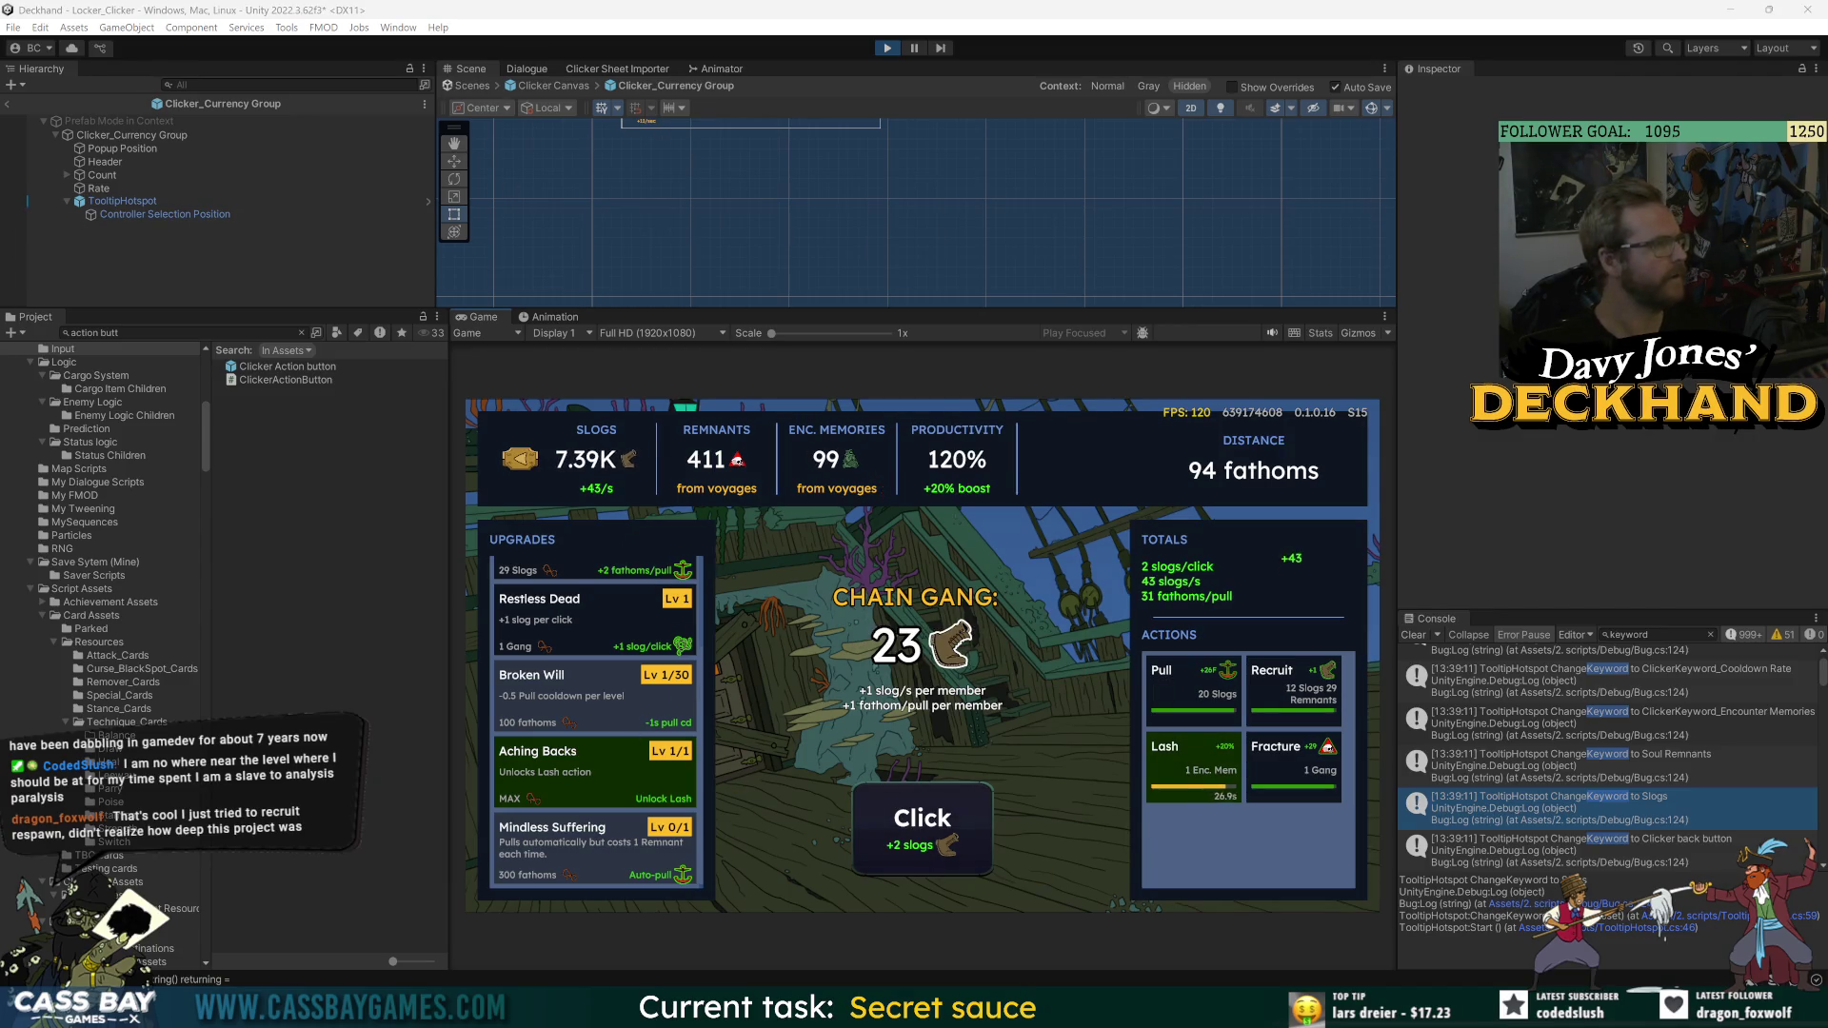
# - Check the ClickerAction_Lash row in the Clicker Action Assets sheet, then return to Unity
pyautogui.hotkey('alt', 'Tab')
pyautogui.hscroll(-5, 262, 317)
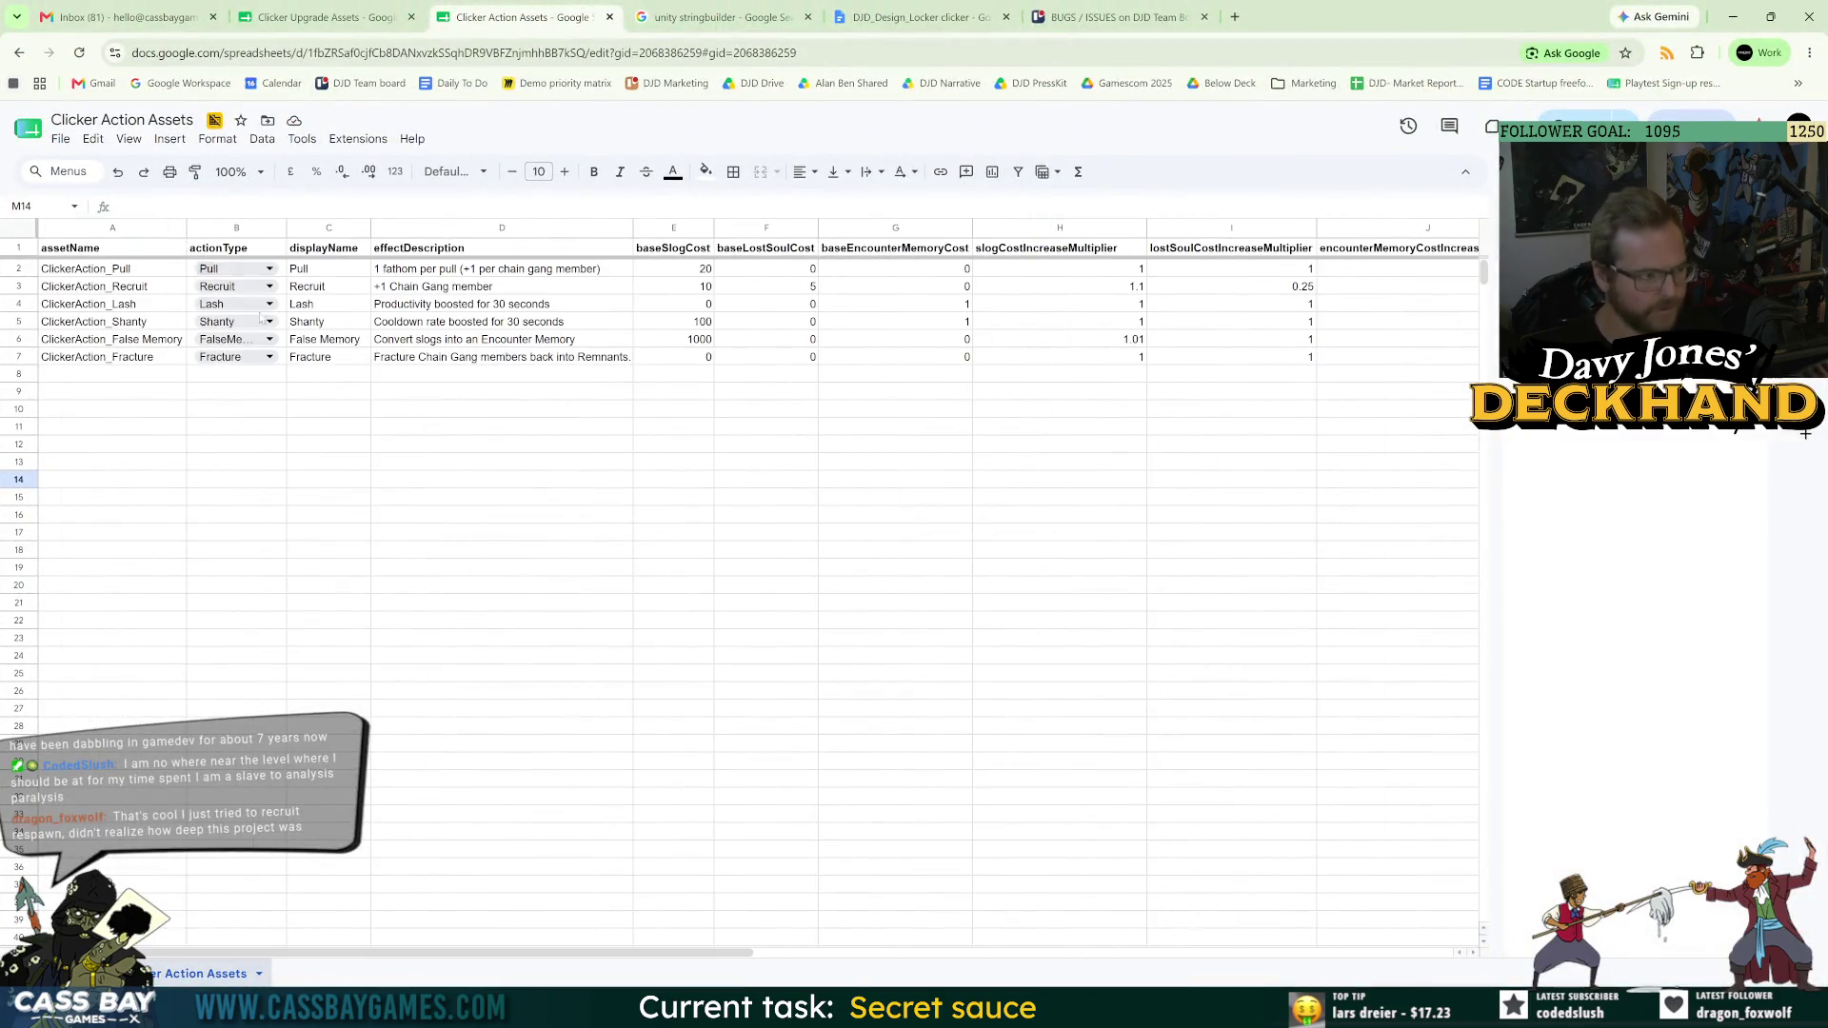
pyautogui.click(19, 306)
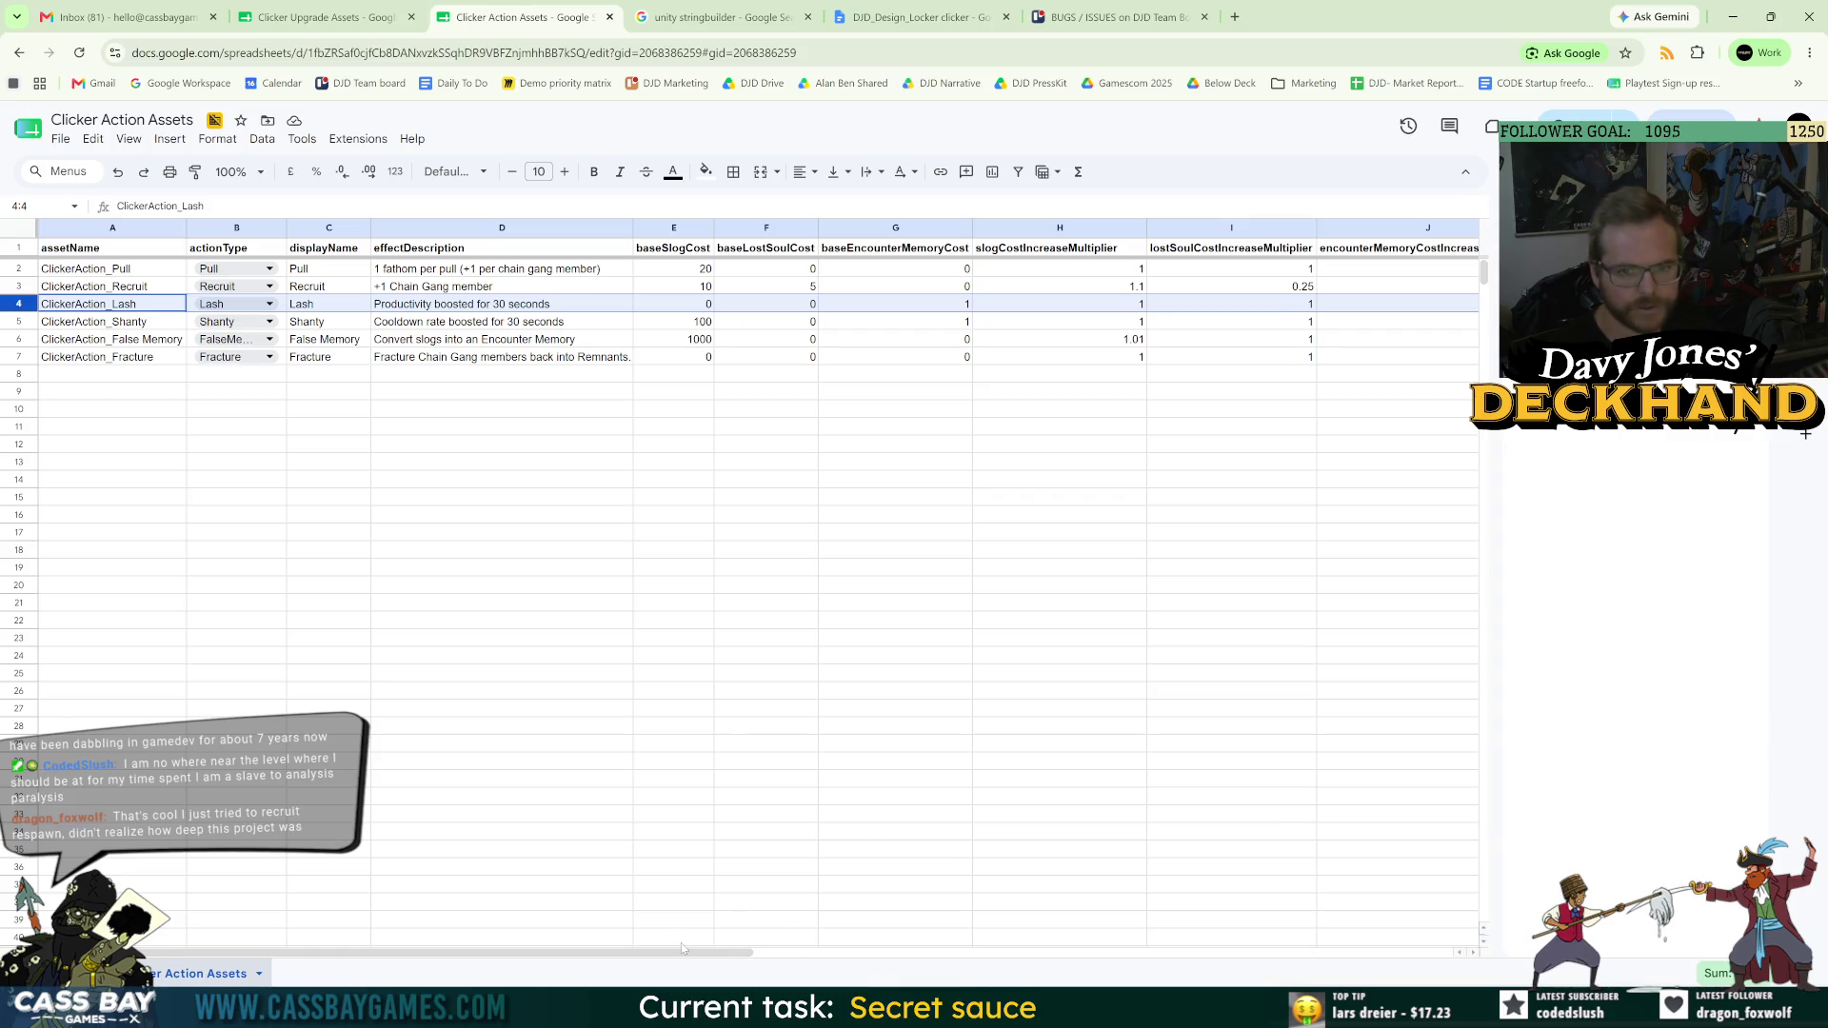
pyautogui.hscroll(5, 683, 948)
pyautogui.hotkey('alt', 'Tab')
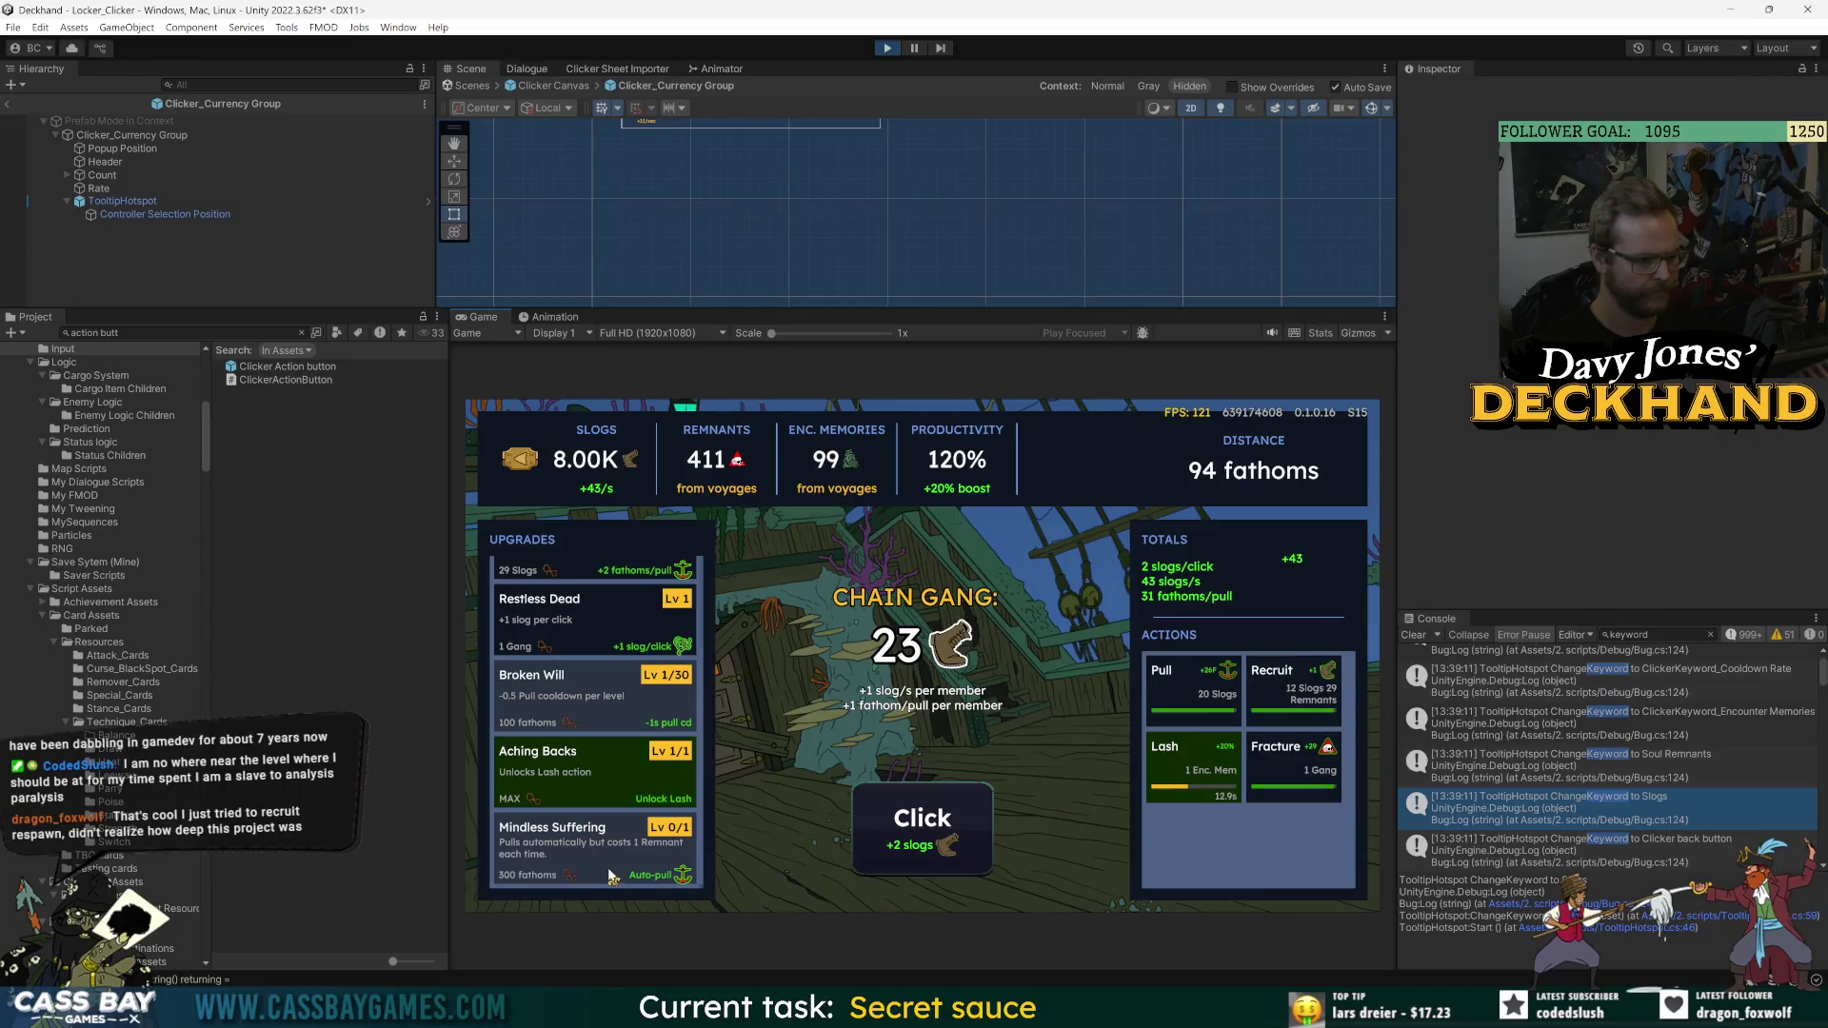
# - Exit Prefab Mode to the full scene hierarchy and select the Debug object
pyautogui.click(1204, 774)
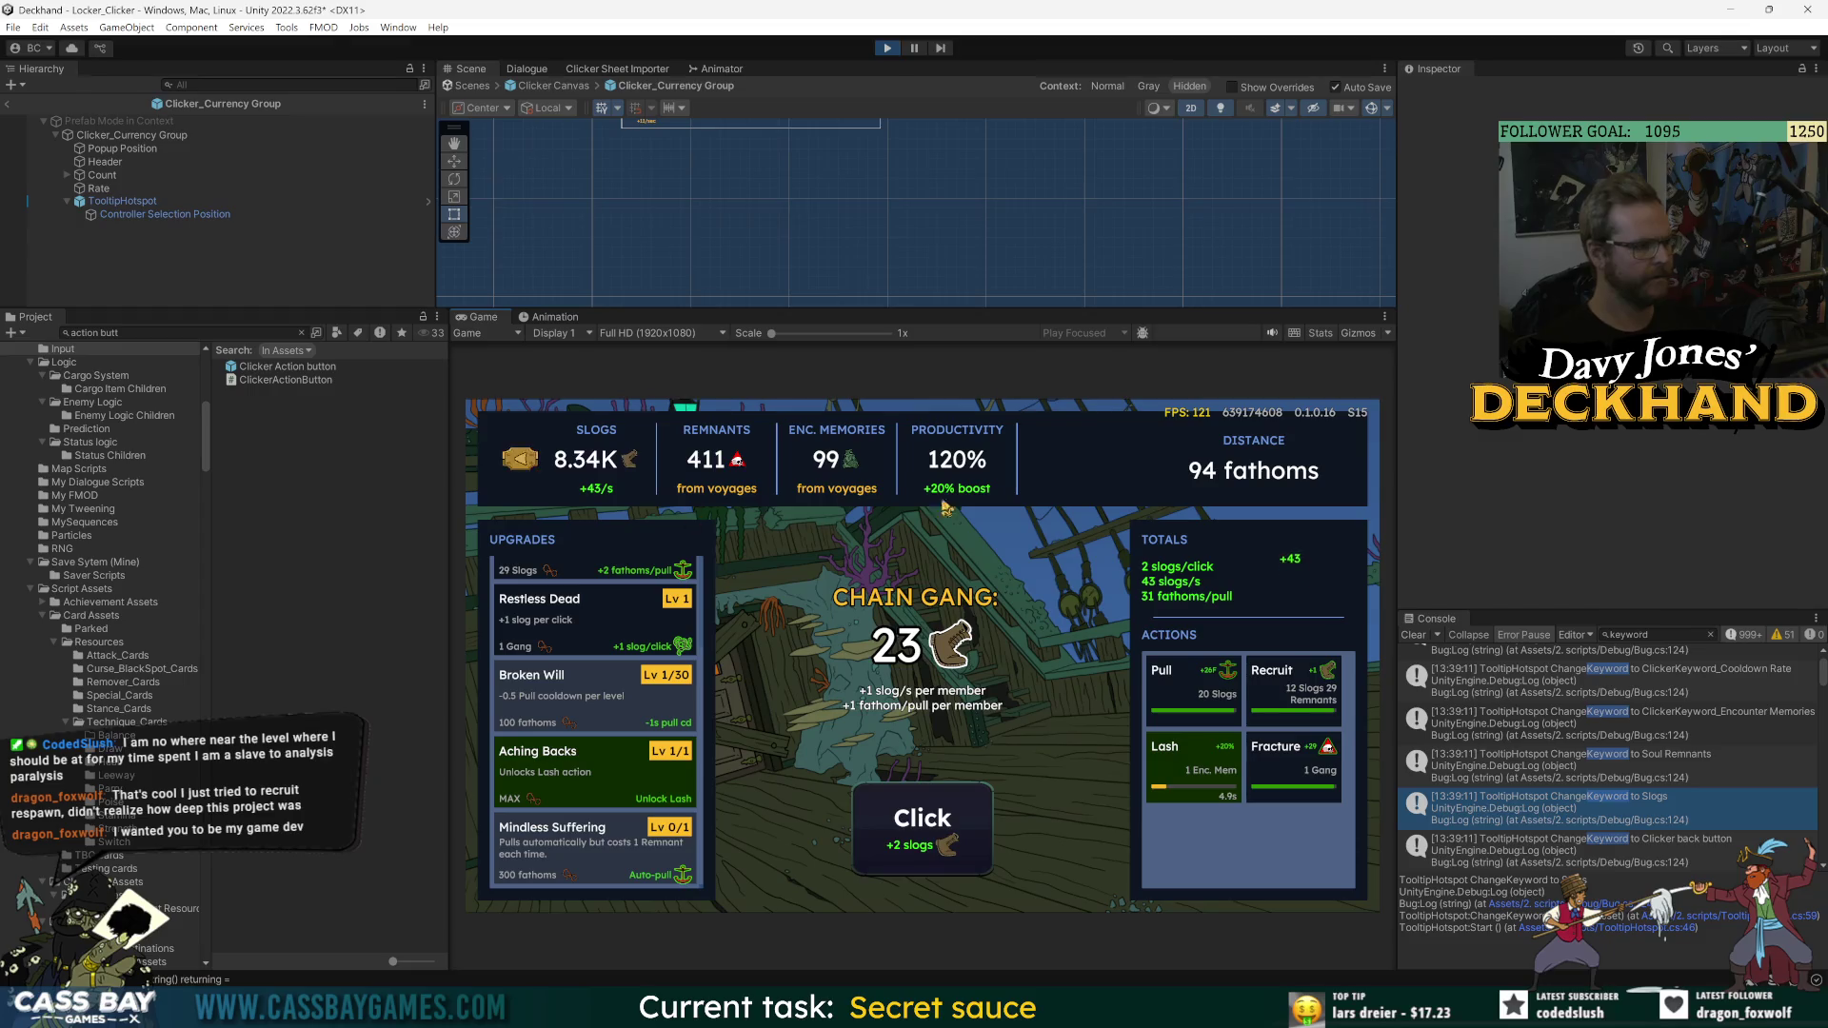
pyautogui.click(7, 103)
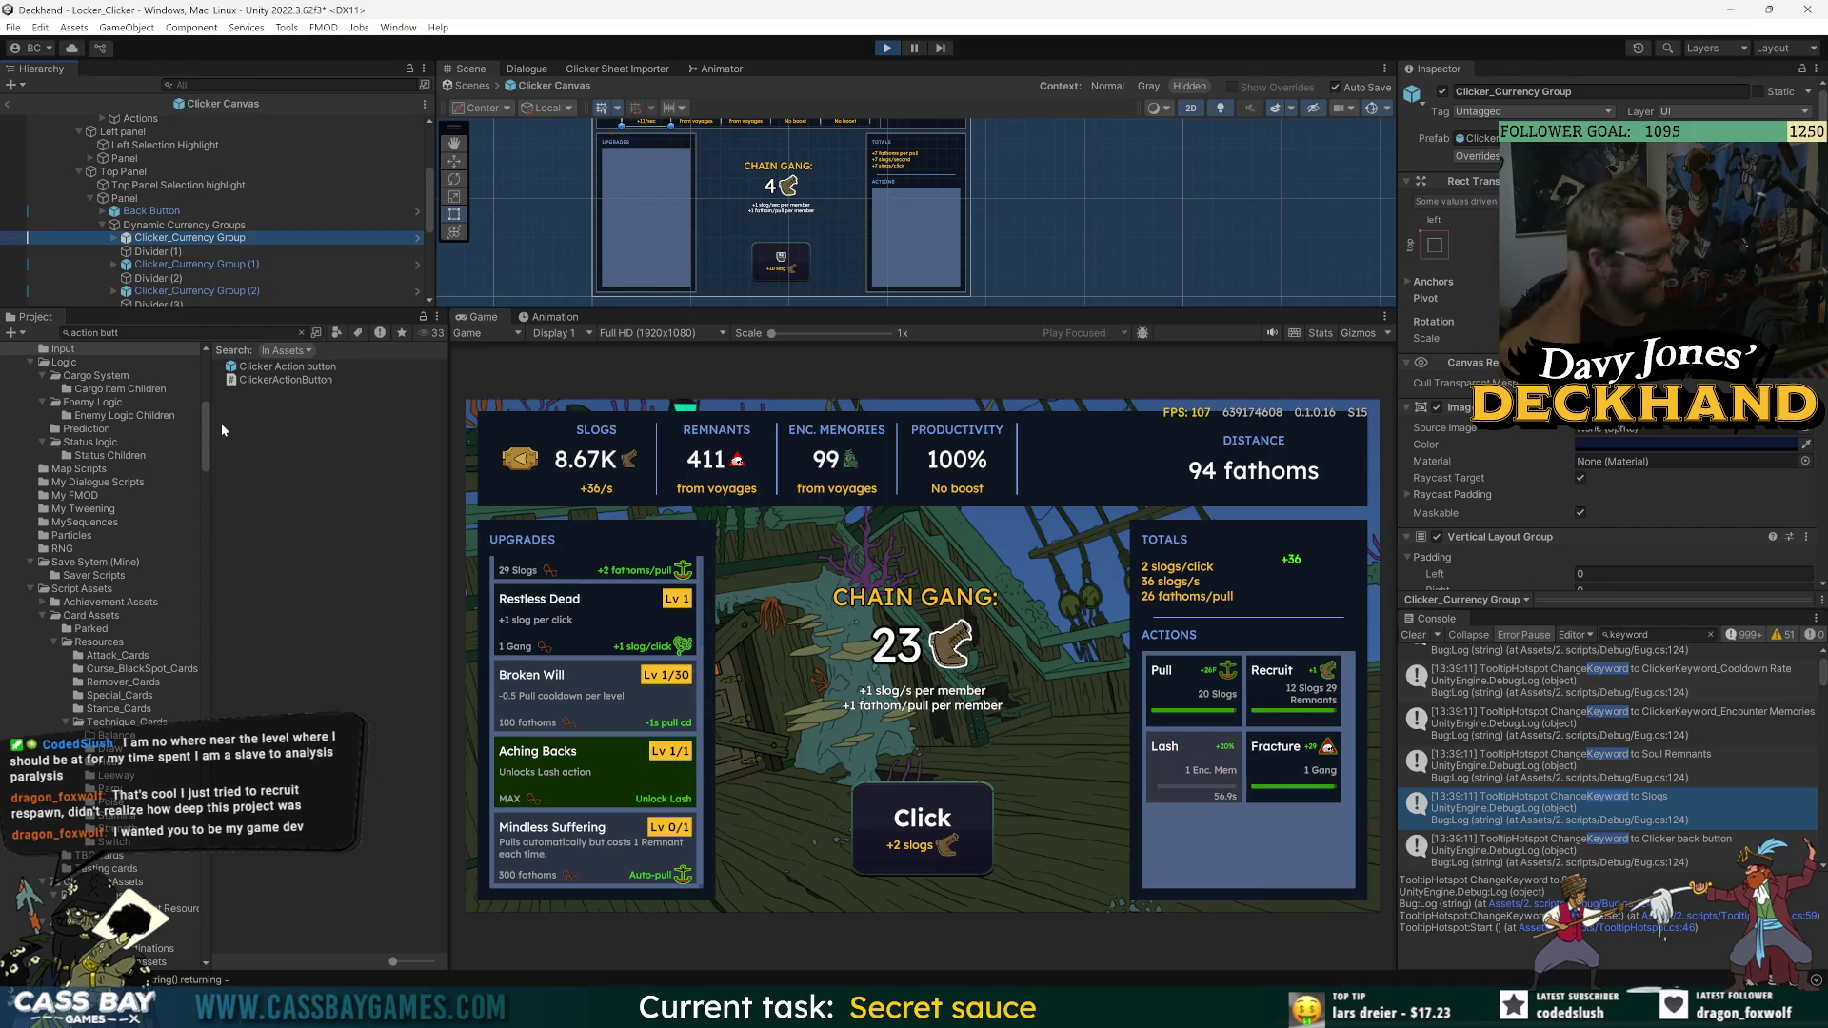
pyautogui.scroll(5, 141, 196)
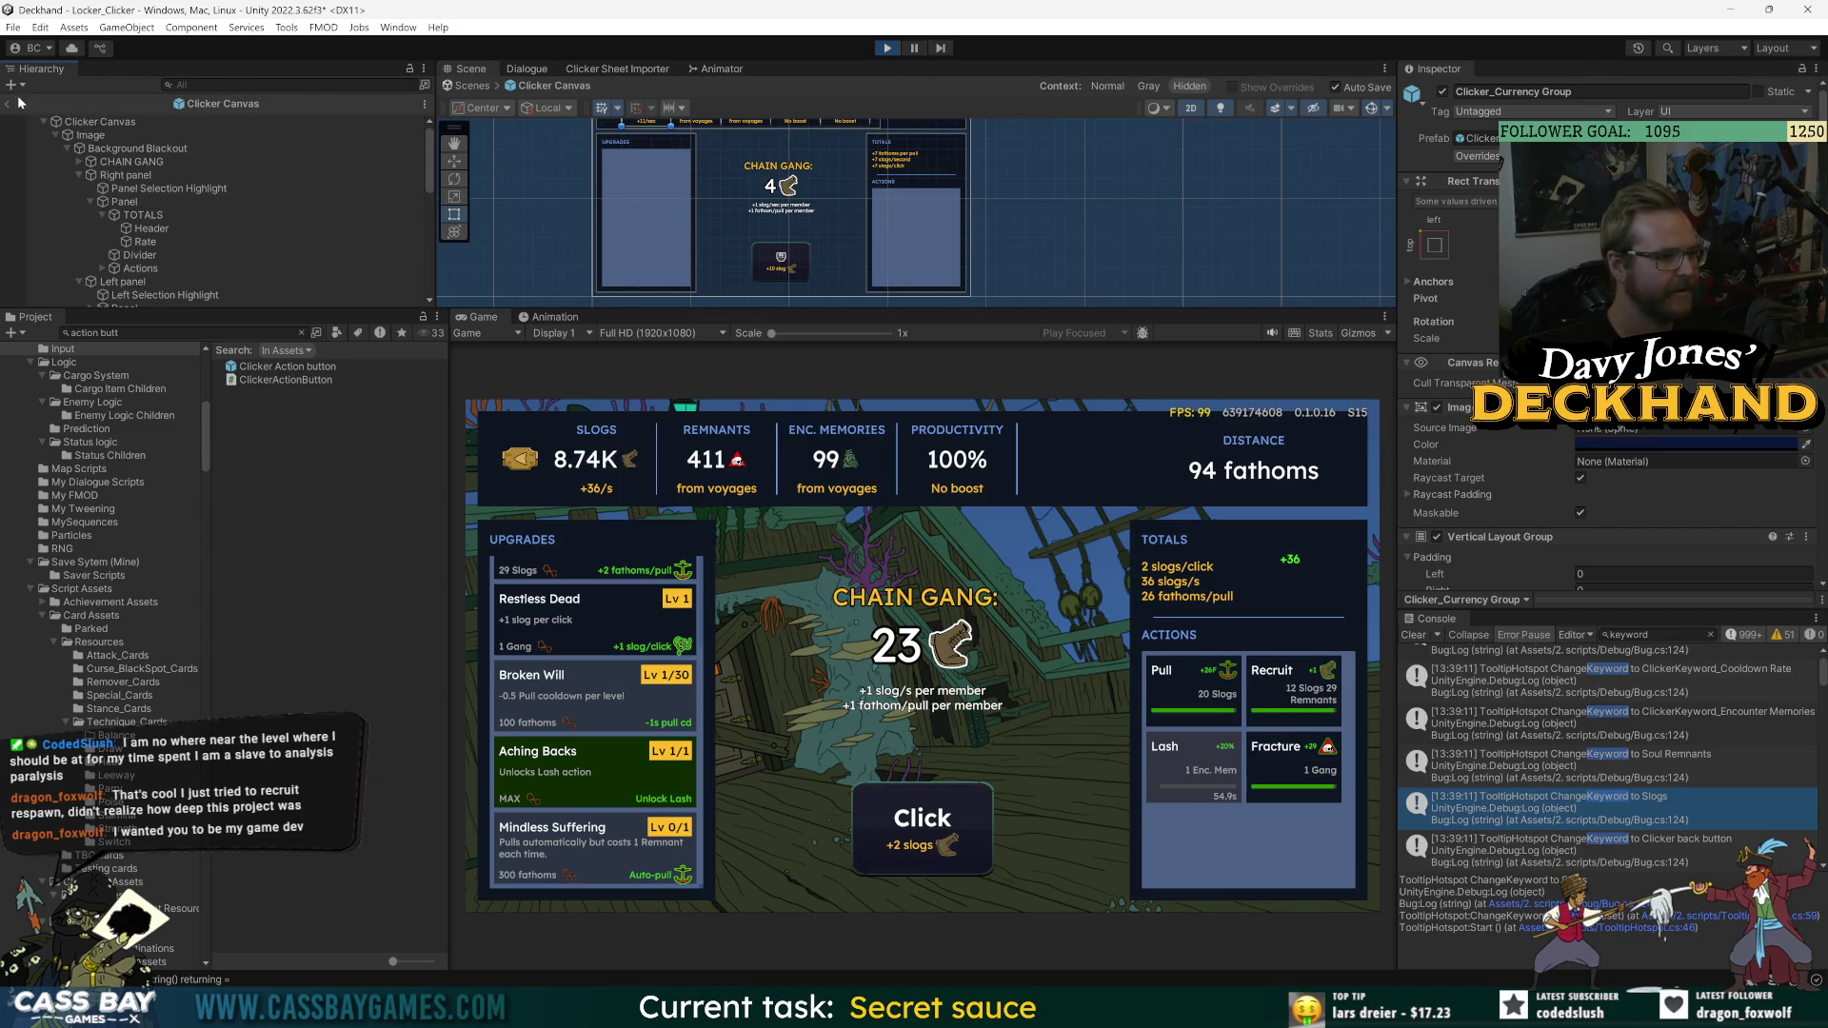
pyautogui.click(20, 102)
pyautogui.scroll(-1, 100, 303)
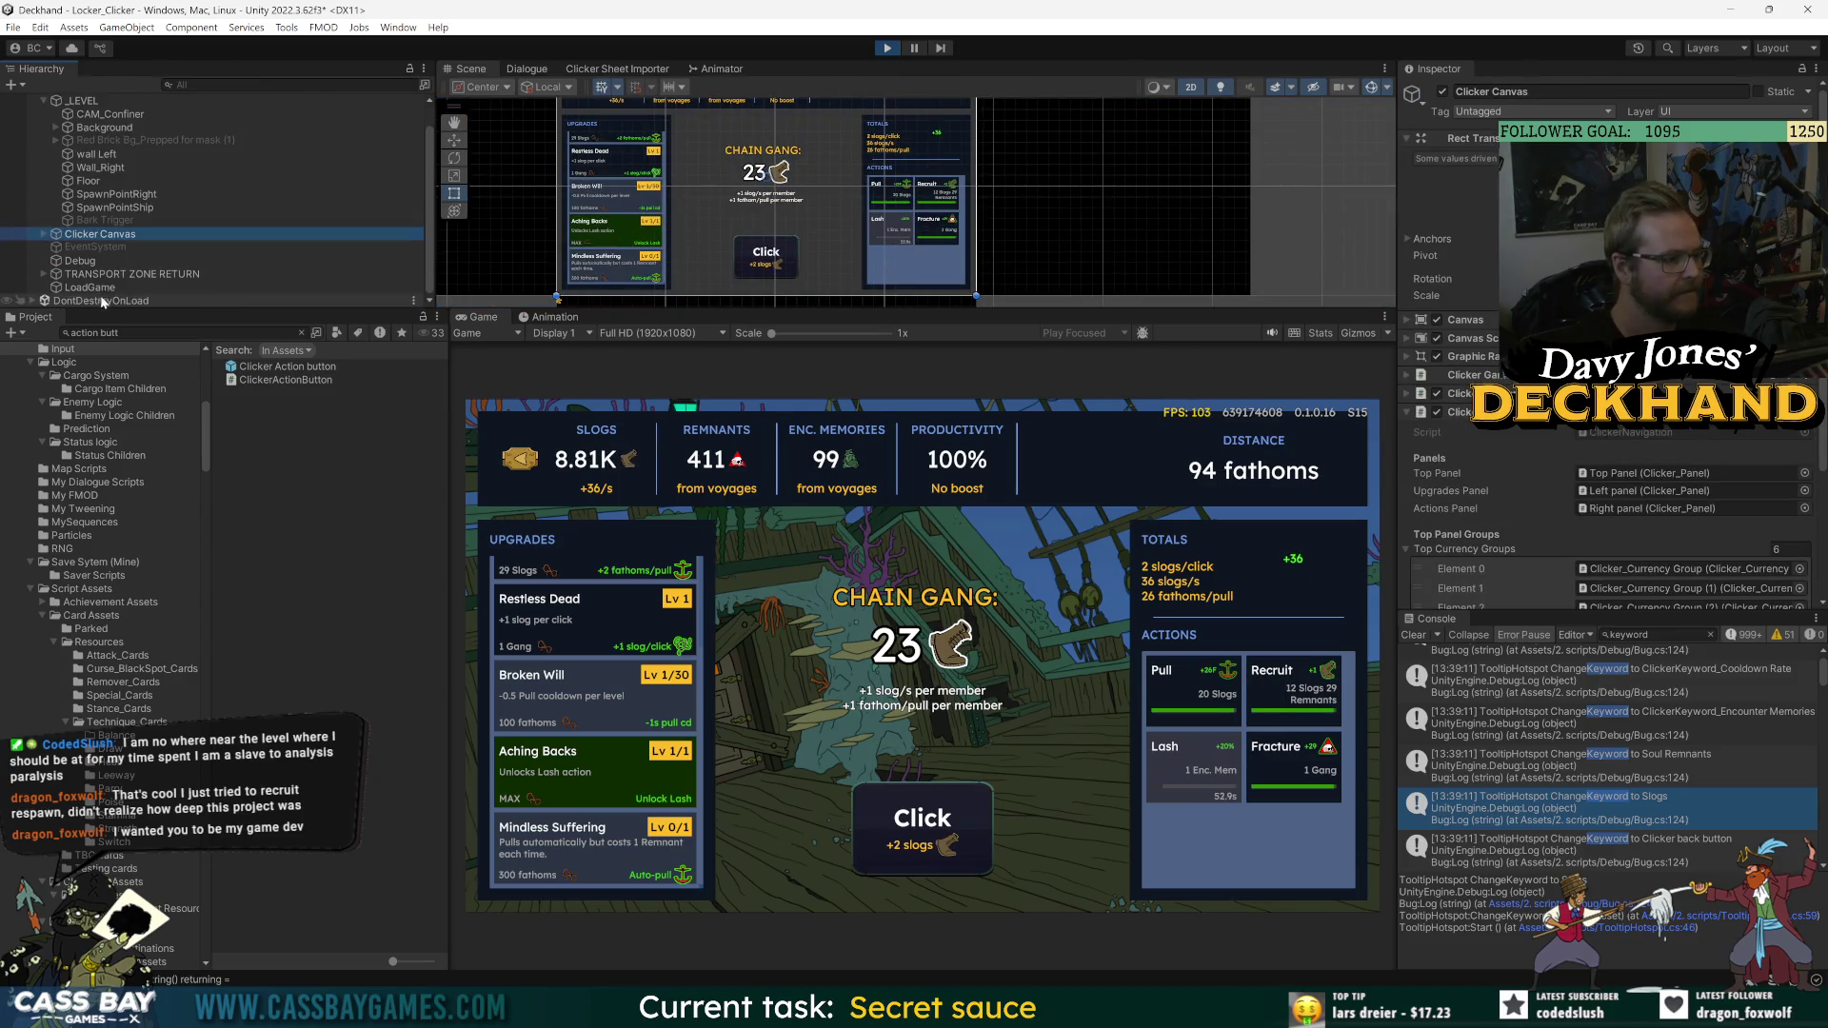
pyautogui.click(80, 261)
pyautogui.rightClick(1499, 178)
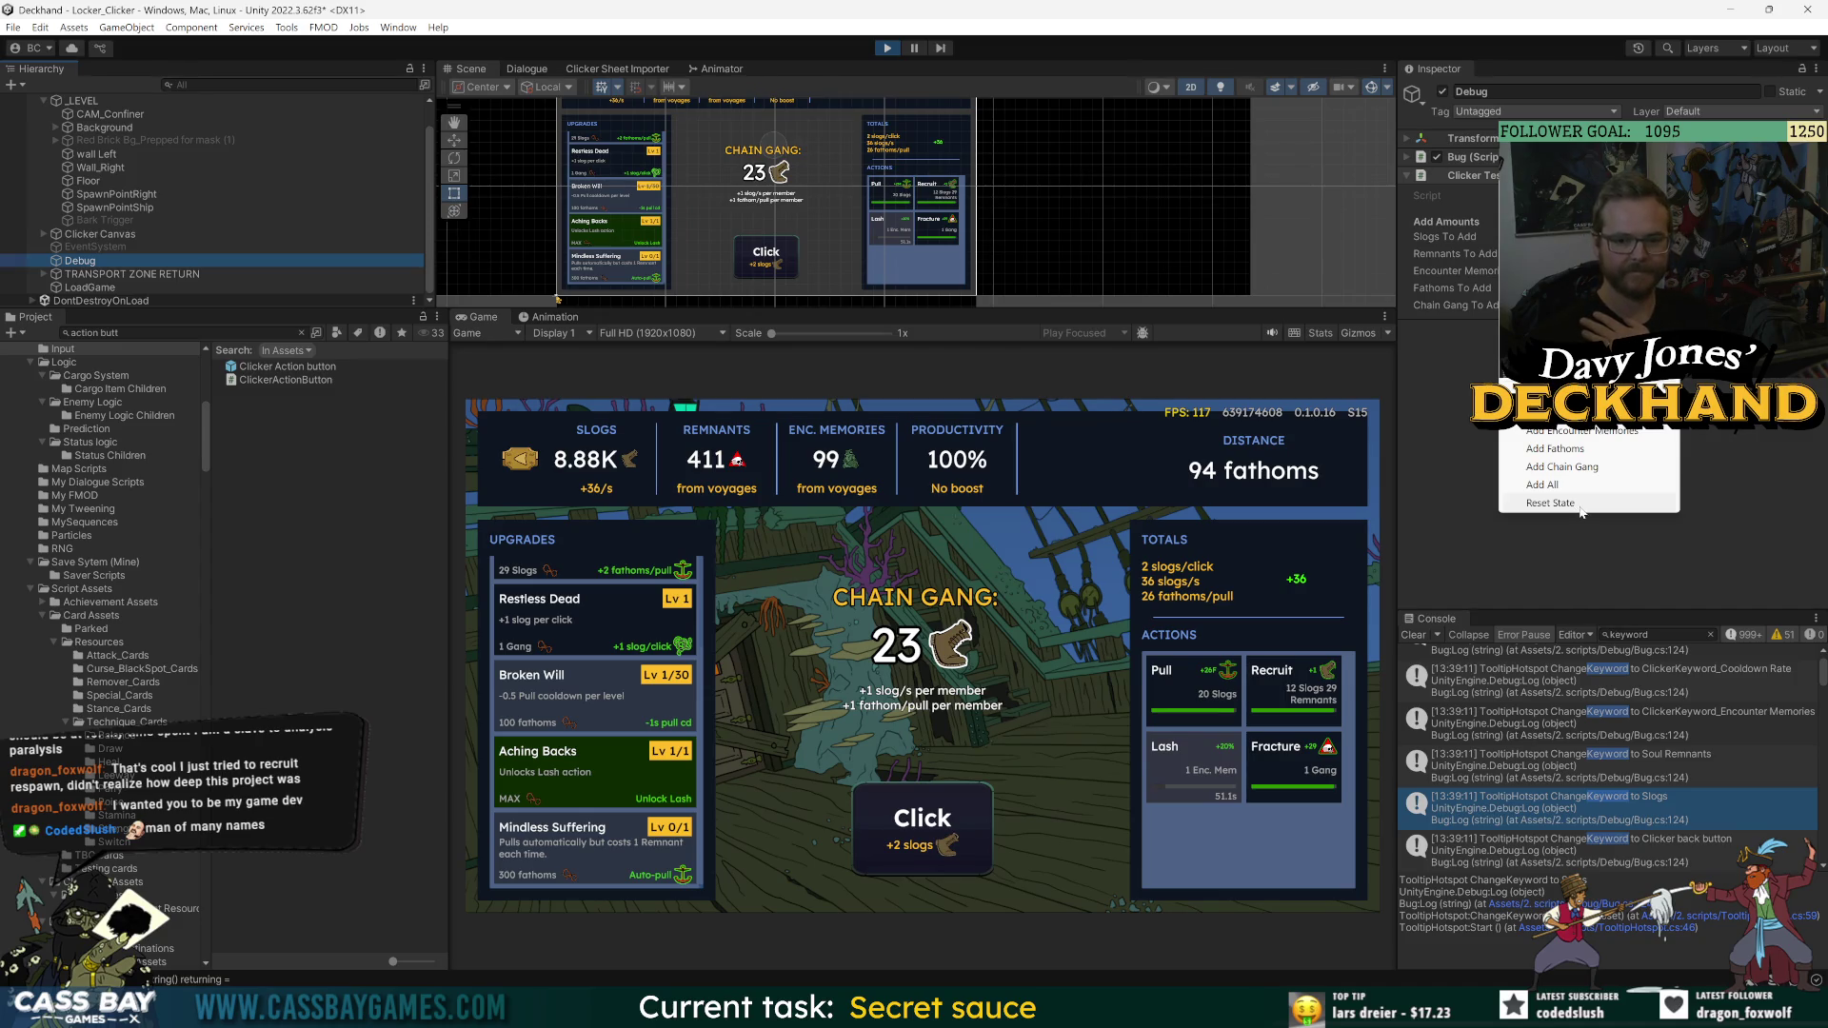
# - Reset state, add 200 Remnants and 100 Encounter Memories via Debug commands, then return to Main Deck
pyautogui.click(1579, 505)
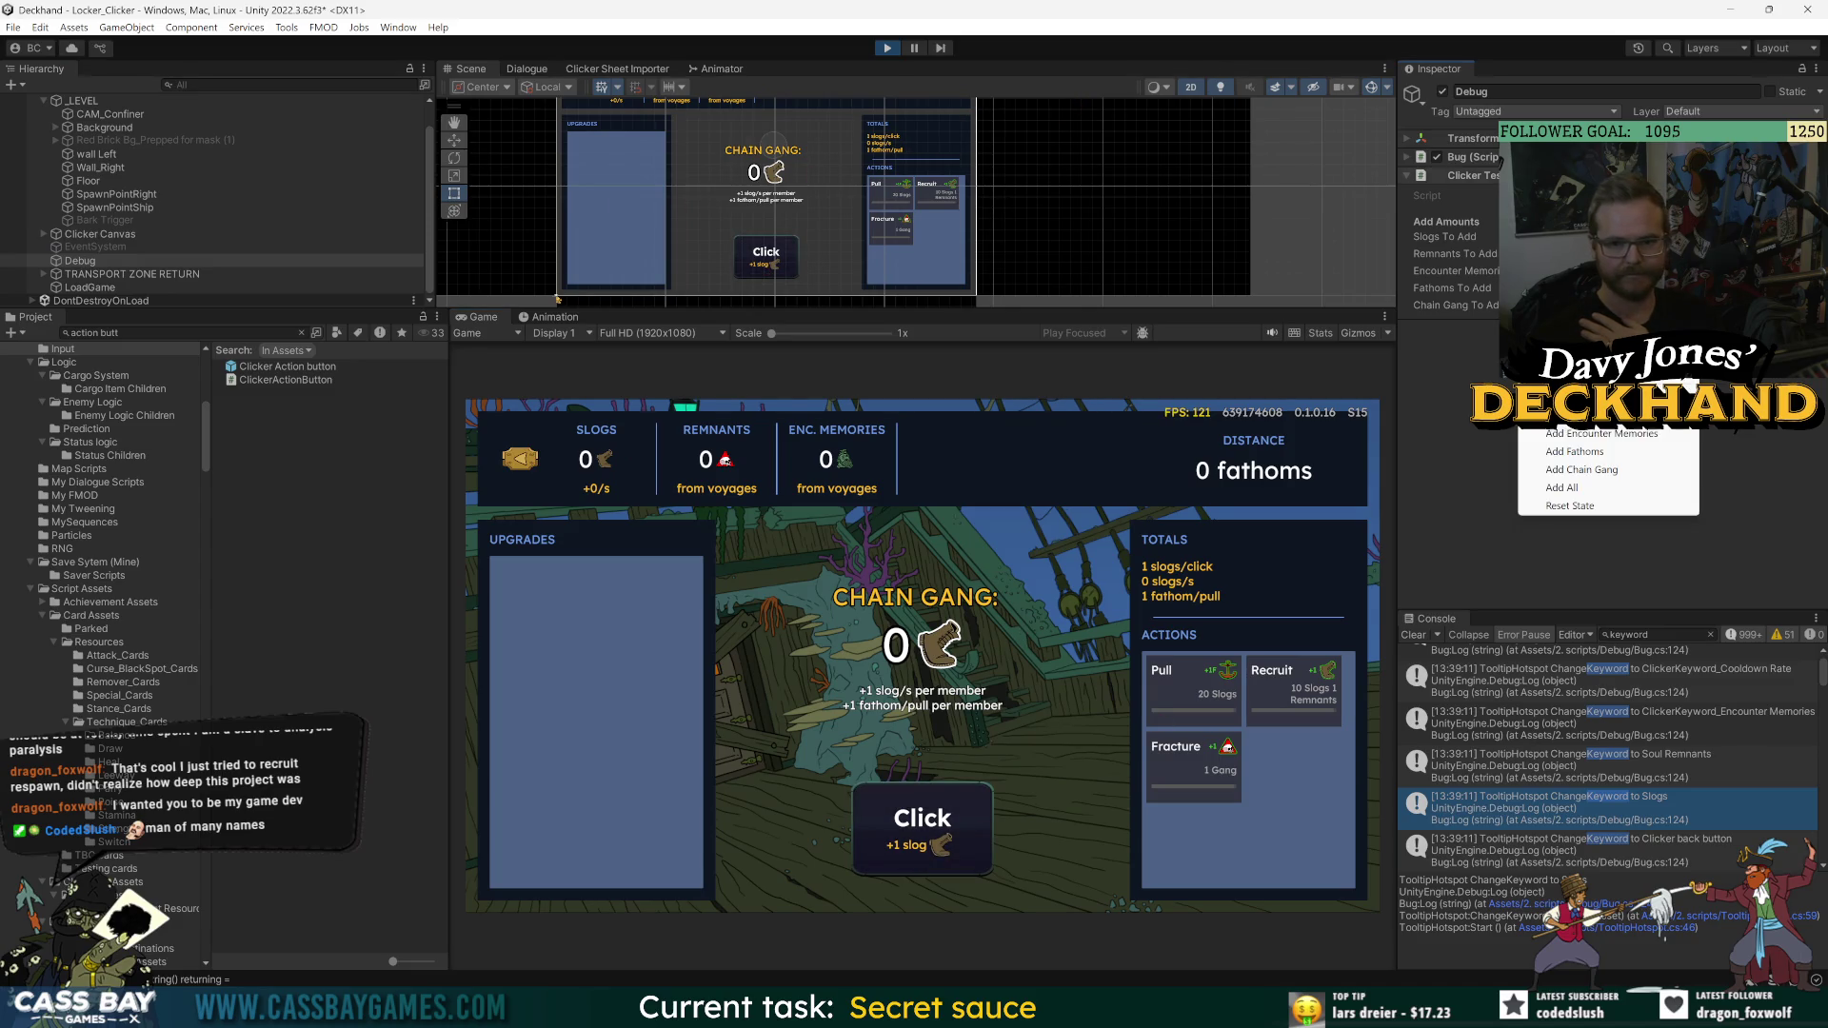
pyautogui.click(1580, 407)
pyautogui.click(1540, 379)
pyautogui.click(1604, 429)
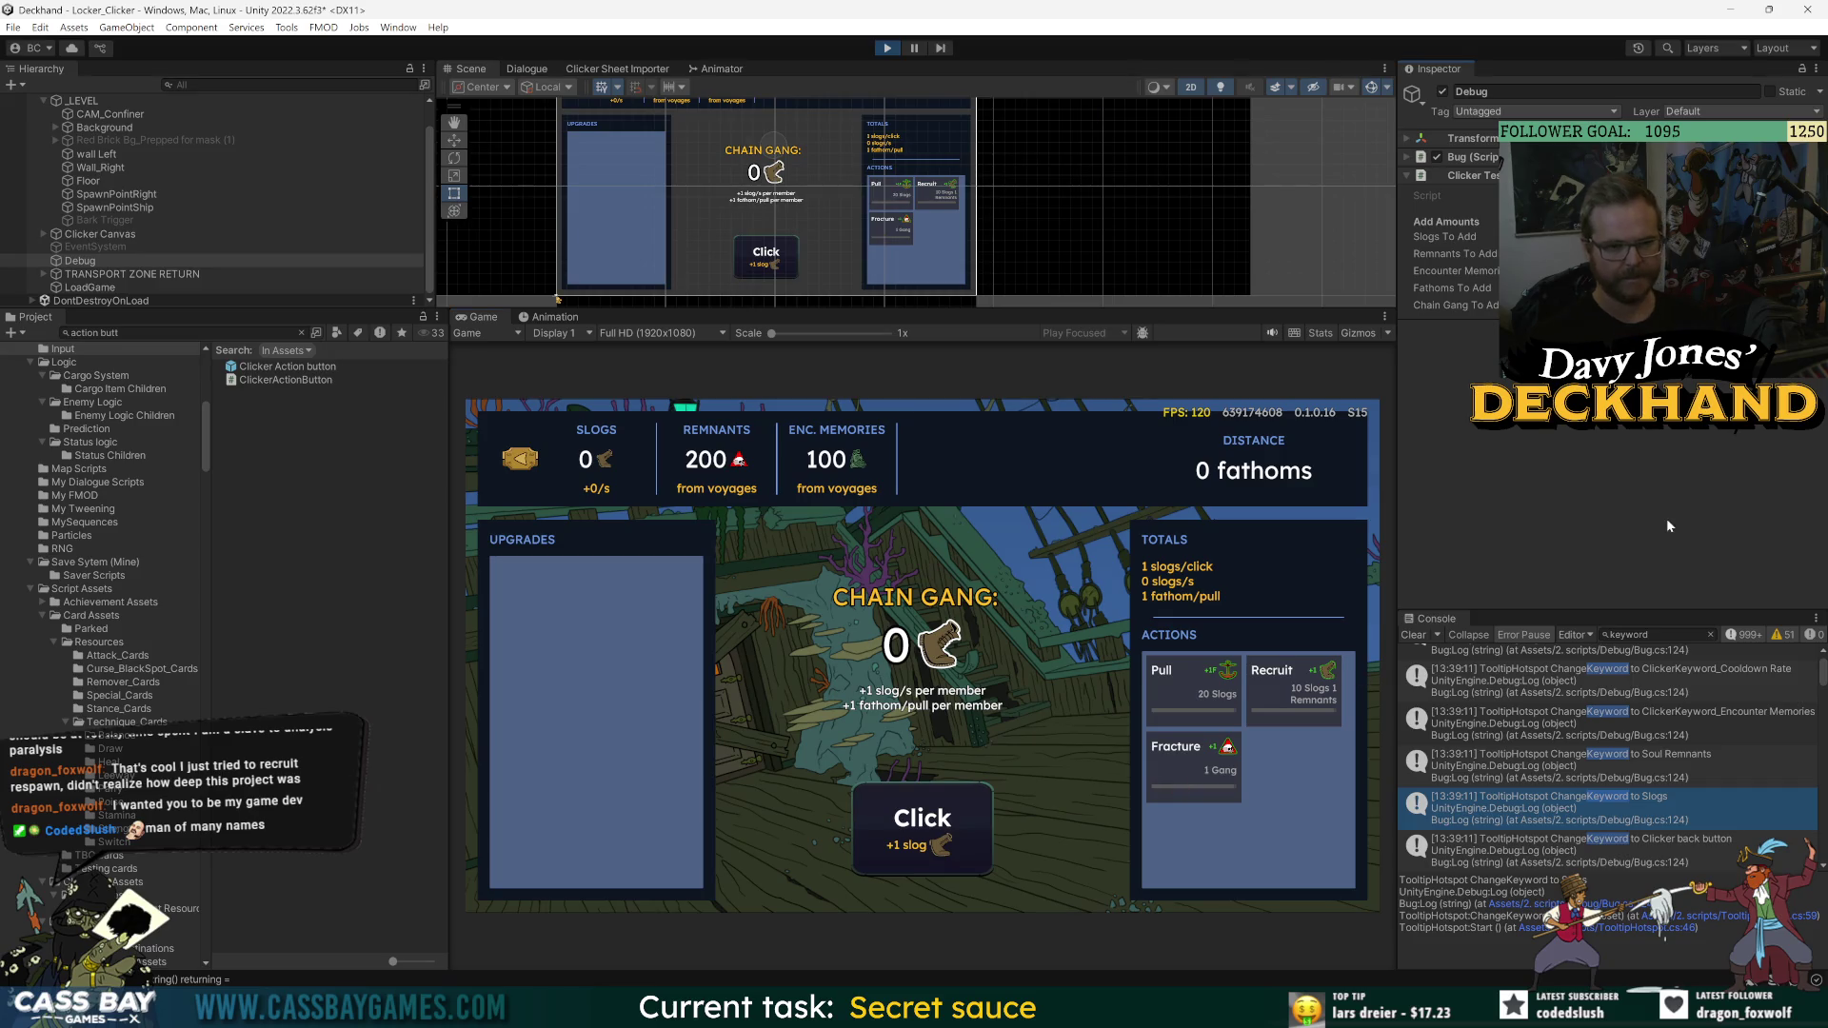
pyautogui.click(506, 455)
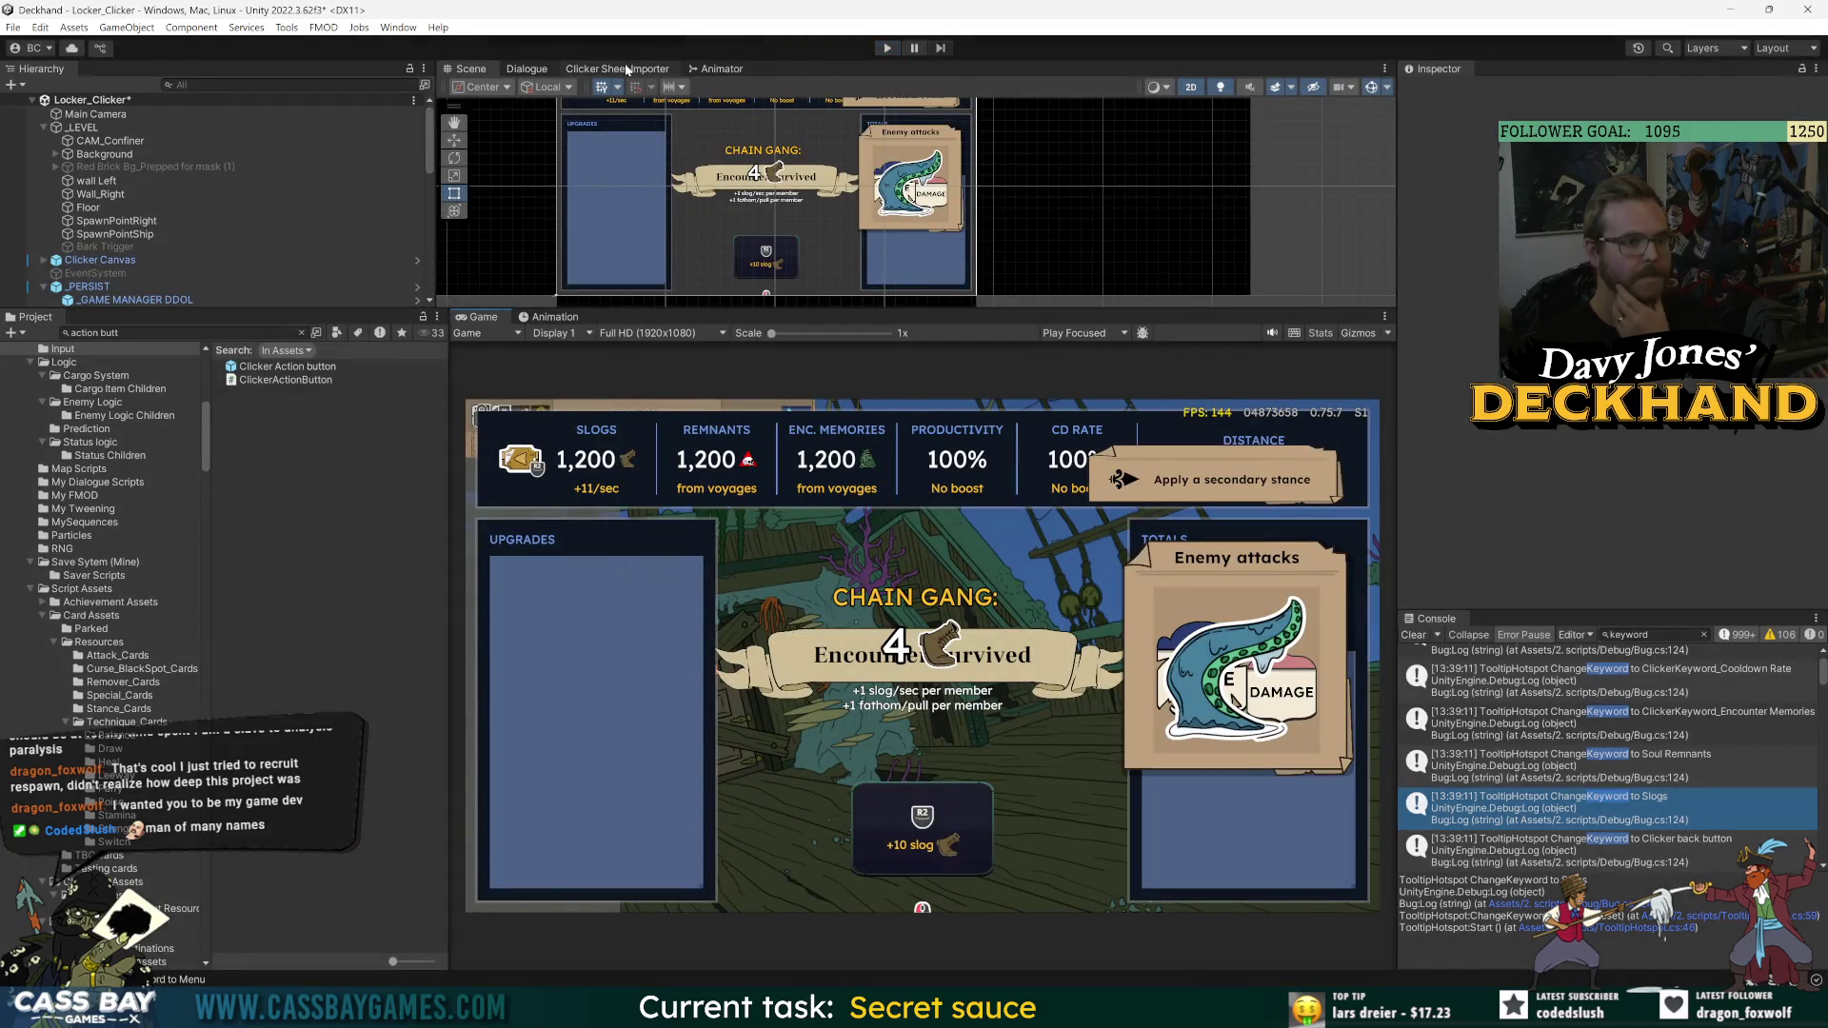
# - Open the Clicker Sheet Importer, start play, and enlarge its log to read the 20-asset upgrade report
pyautogui.click(624, 68)
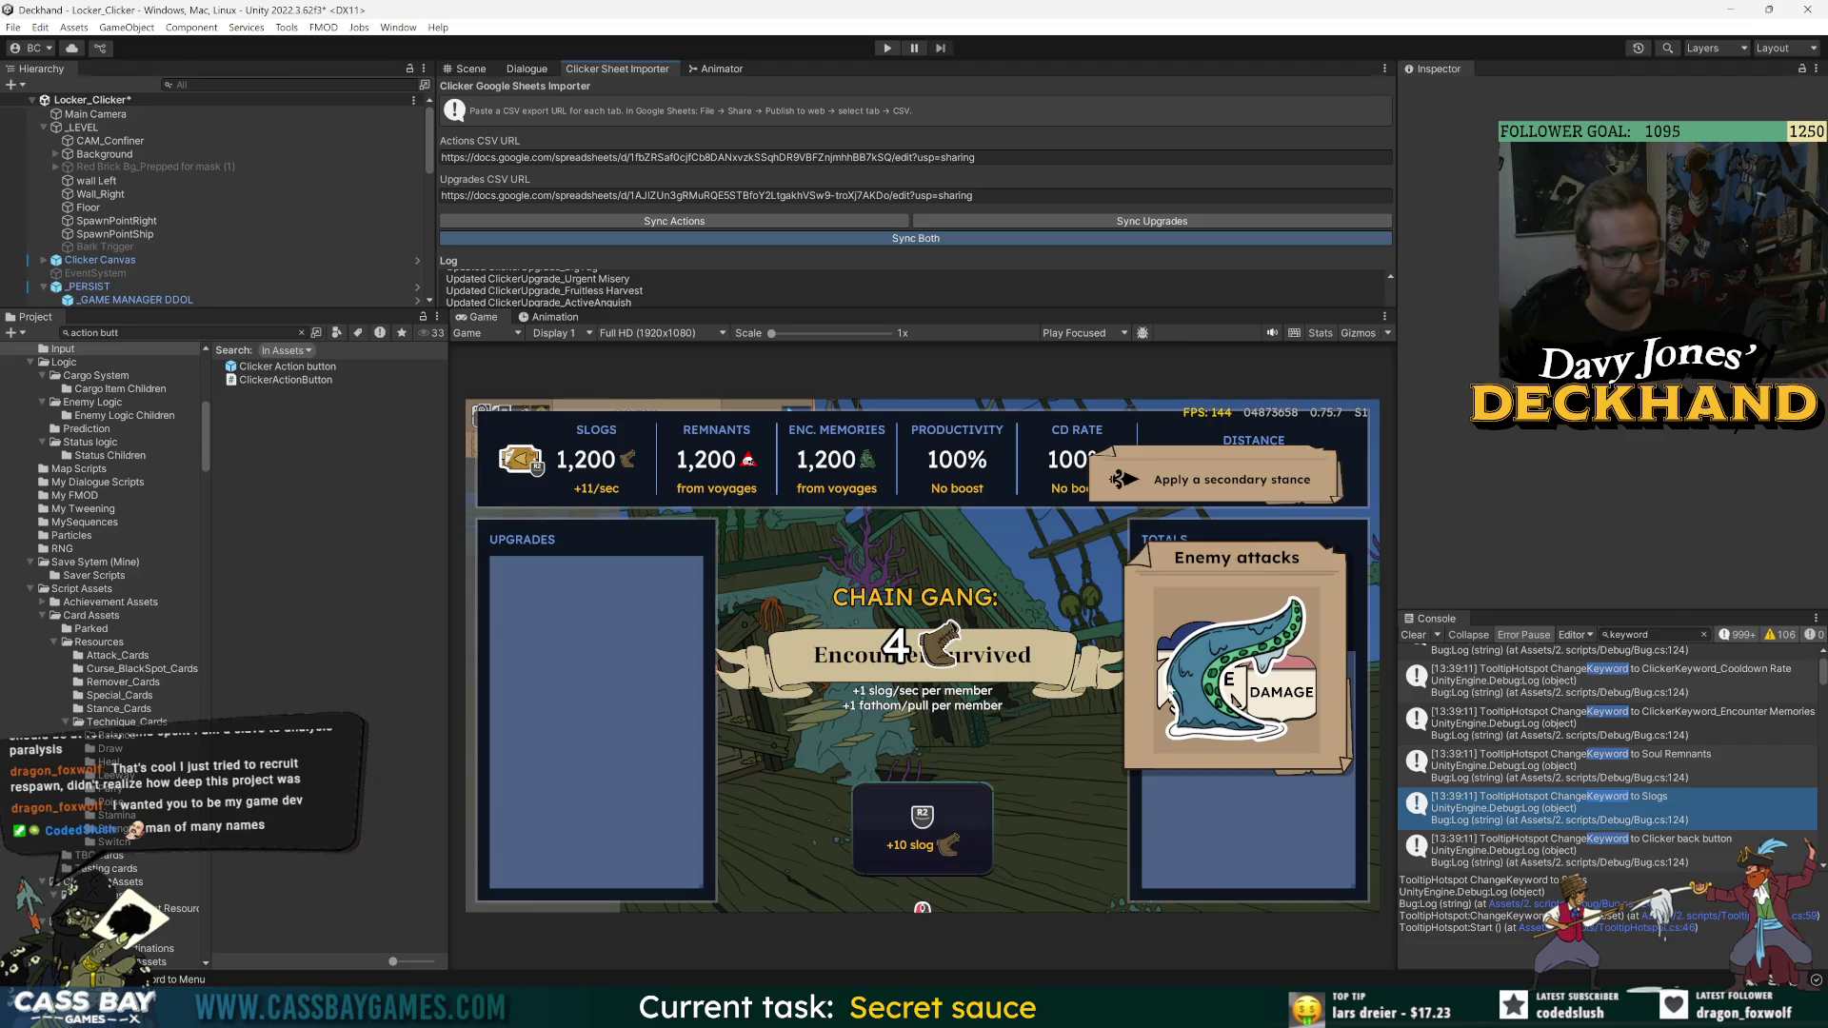
pyautogui.hotkey('alt', 'Tab')
pyautogui.hotkey('alt', 'Tab')
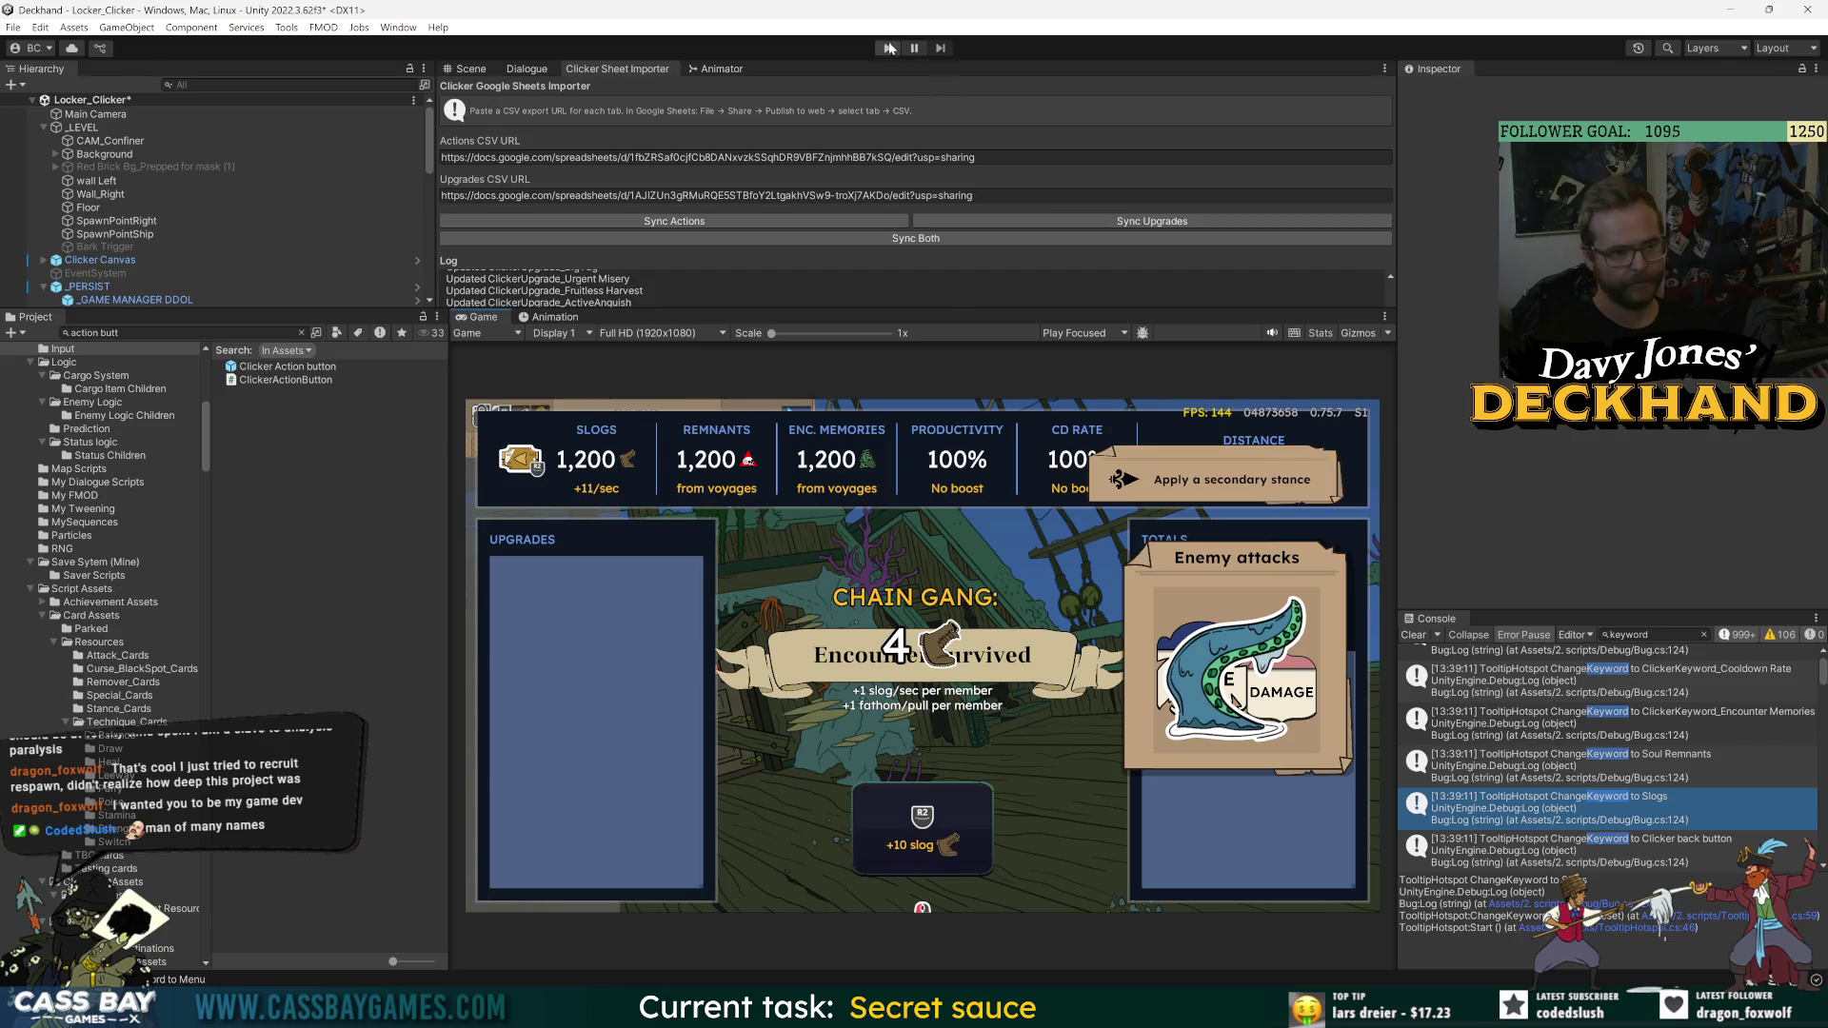
pyautogui.hotkey('ctrl', 'p')
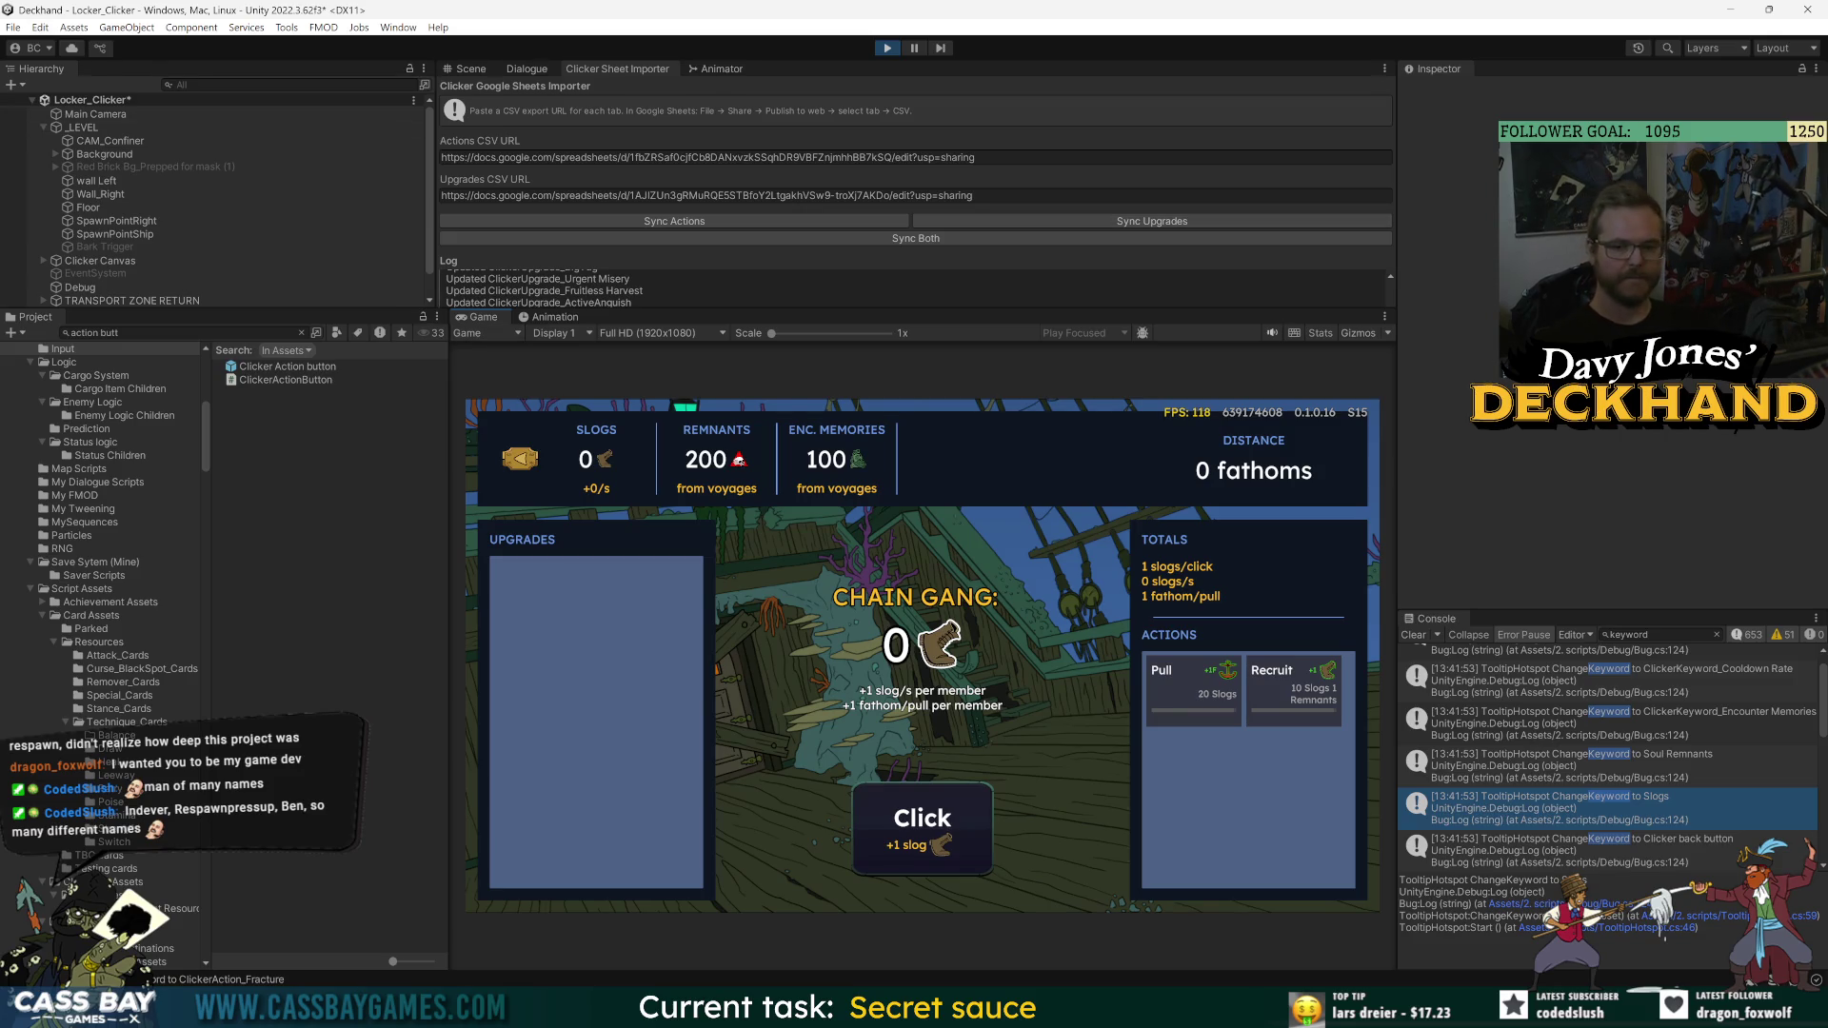
pyautogui.scroll(-1, 322, 223)
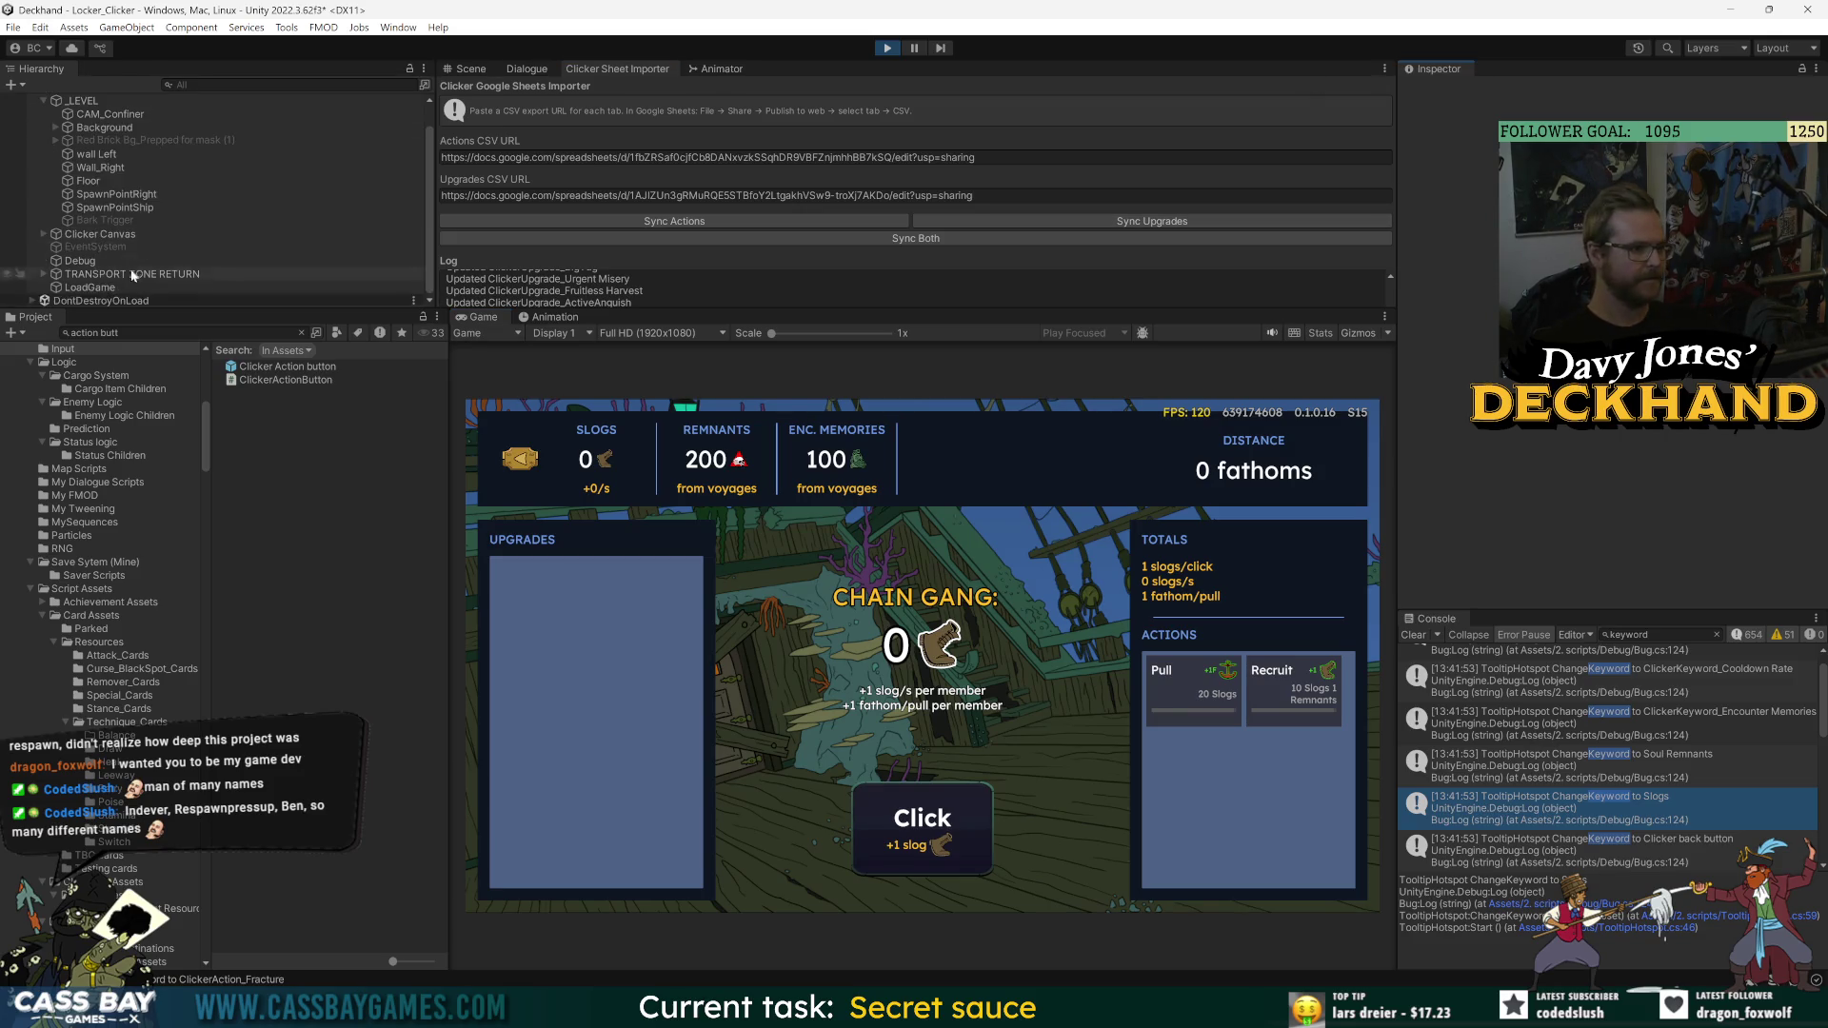
pyautogui.moveTo(630, 311); pyautogui.dragTo(630, 454)
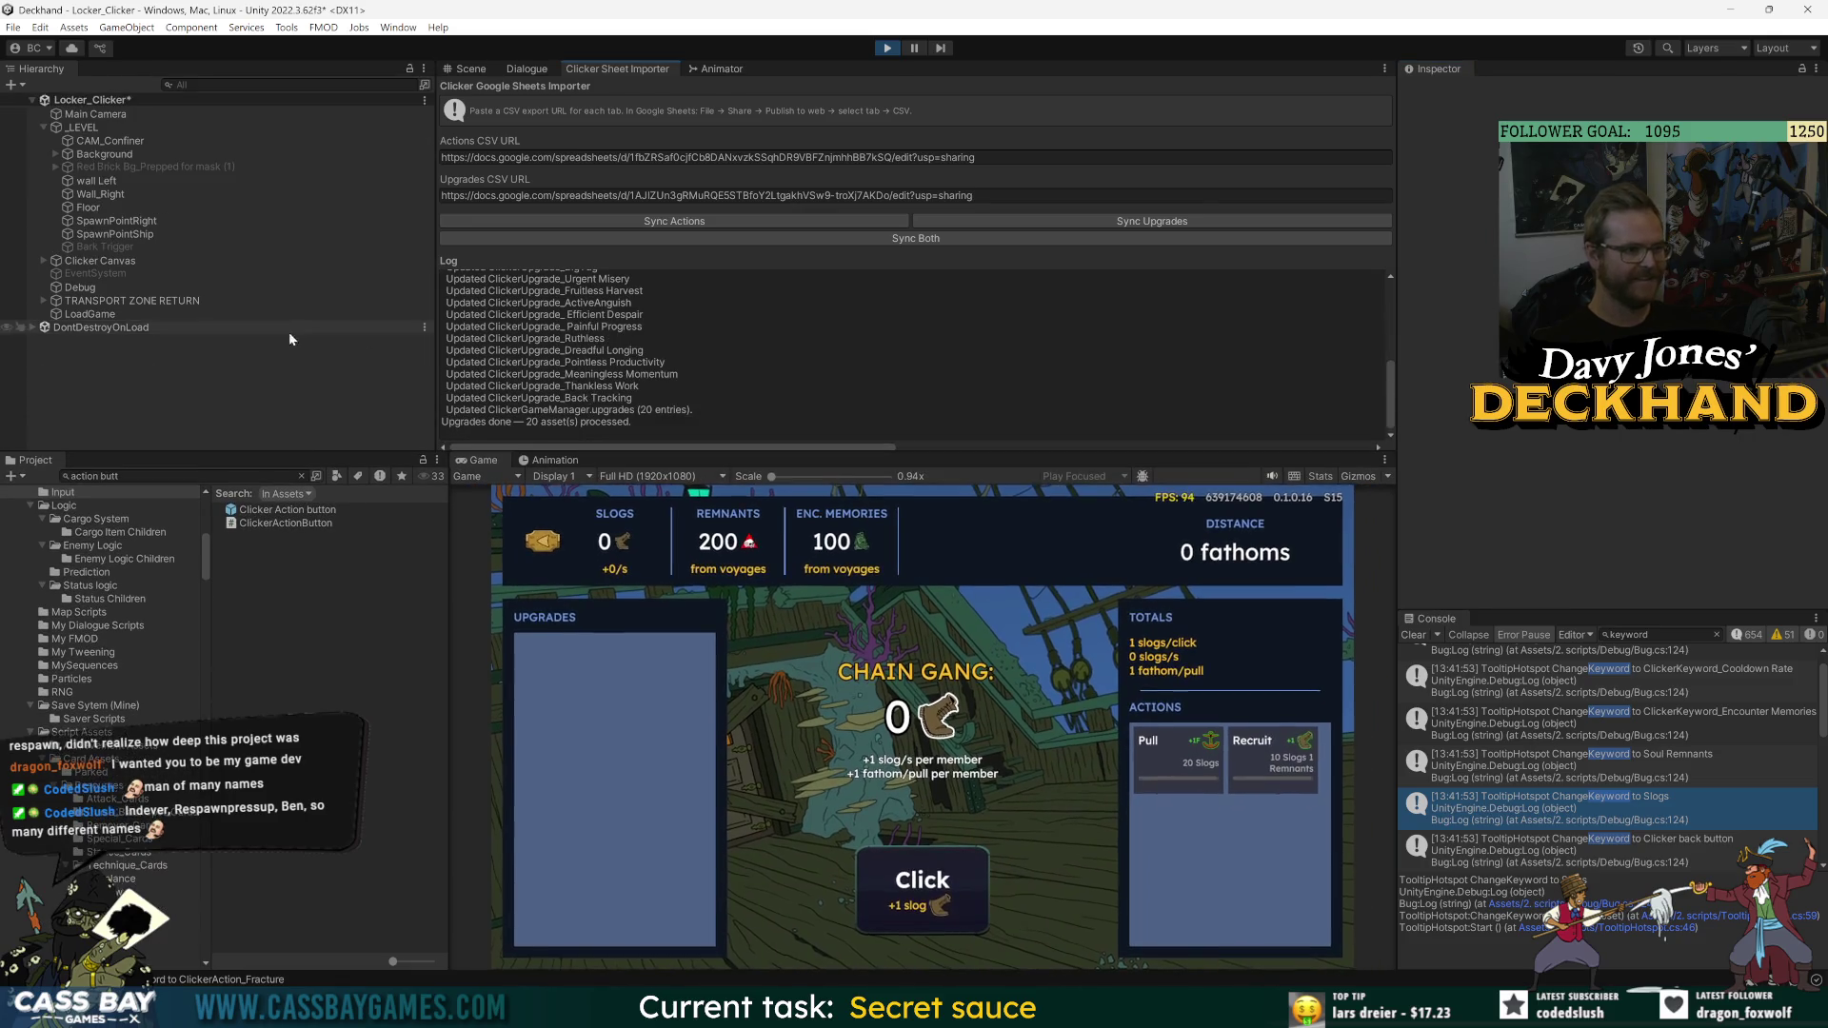
pyautogui.hotkey('ctrl', 's')
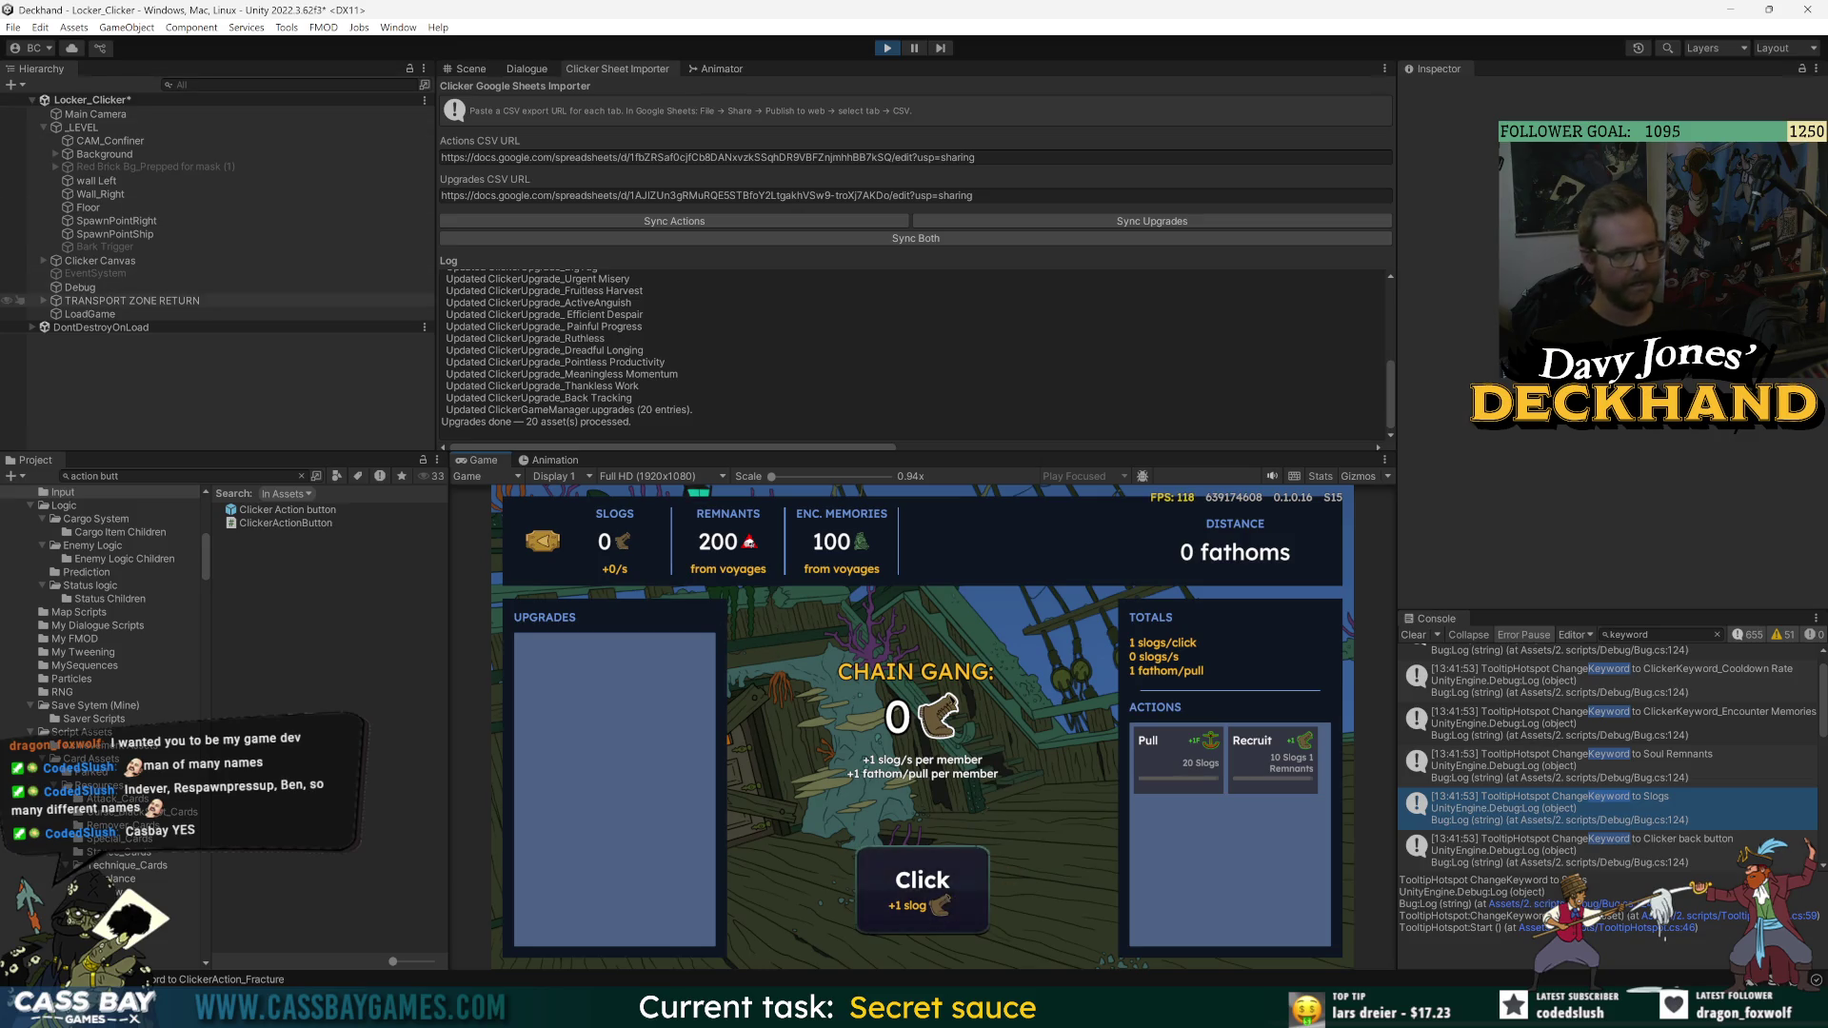
# - Earn slogs with the Click button and recruit the first Chain Gang member
pyautogui.click(950, 903)
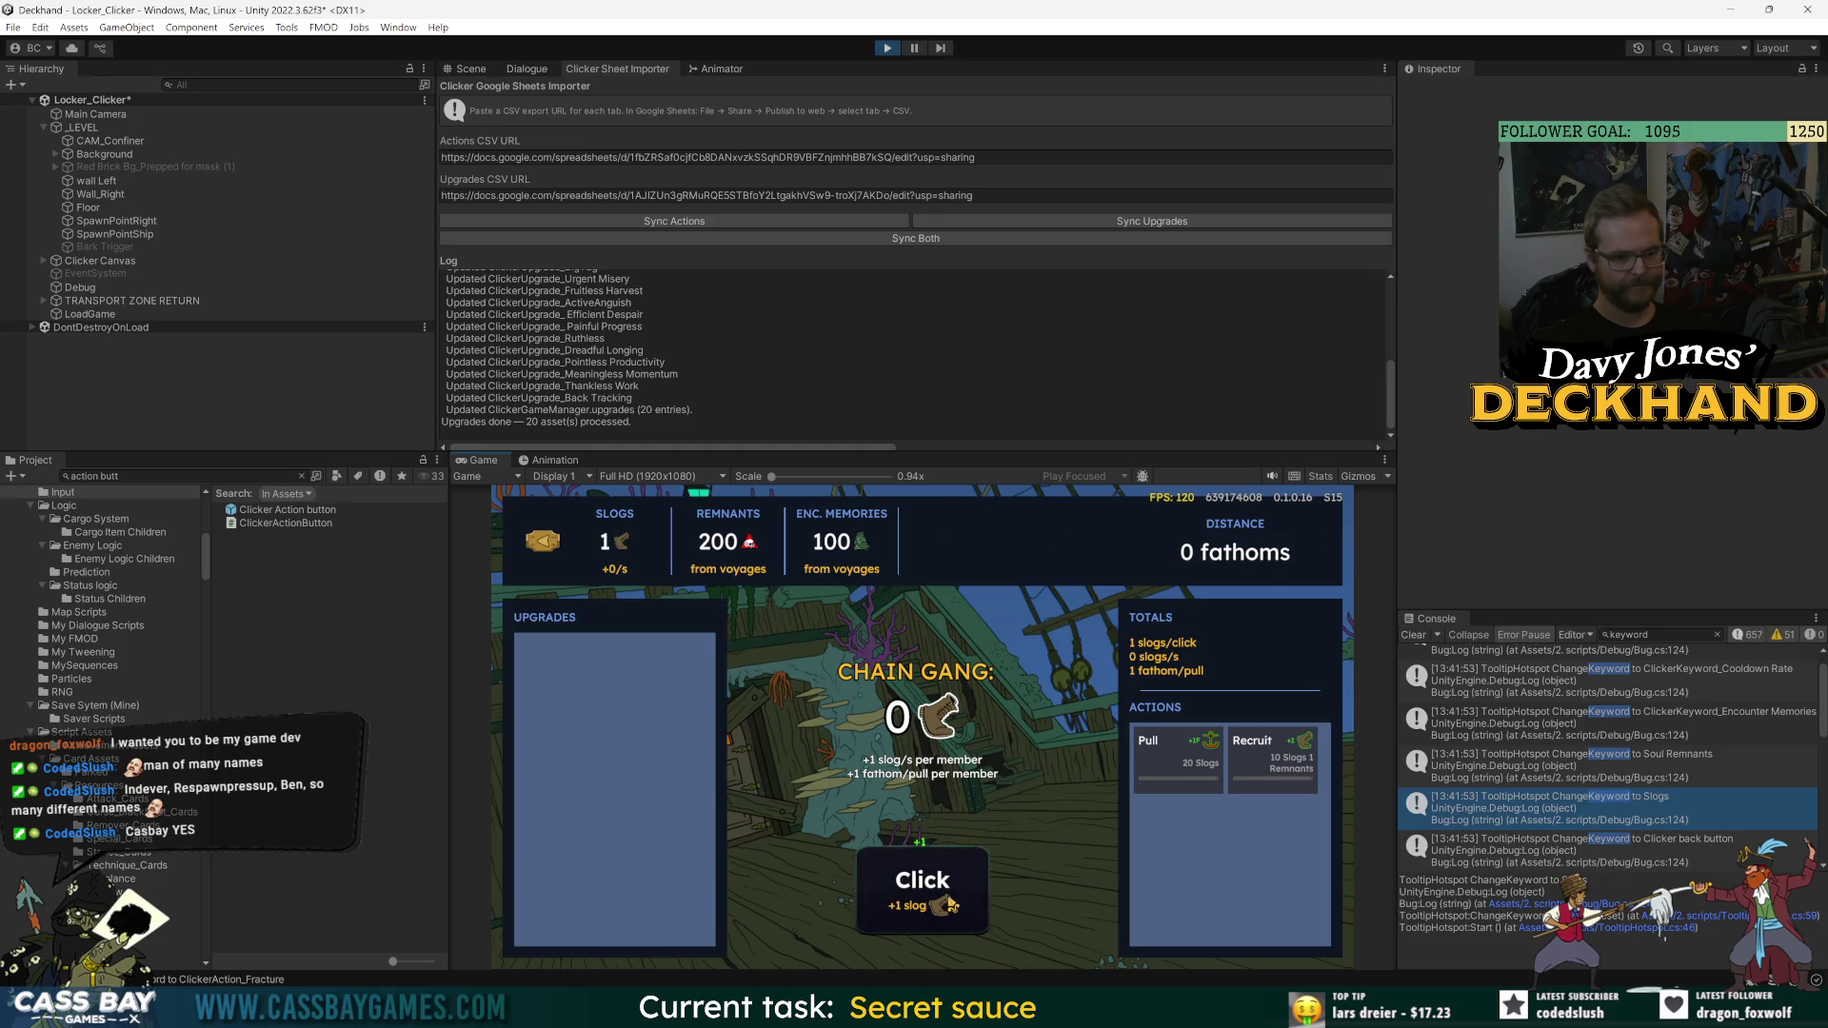
pyautogui.click(950, 903)
pyautogui.click(950, 903)
pyautogui.click(950, 903)
pyautogui.click(951, 903)
pyautogui.click(950, 903)
pyautogui.click(950, 903)
pyautogui.click(950, 902)
pyautogui.click(950, 903)
pyautogui.click(950, 903)
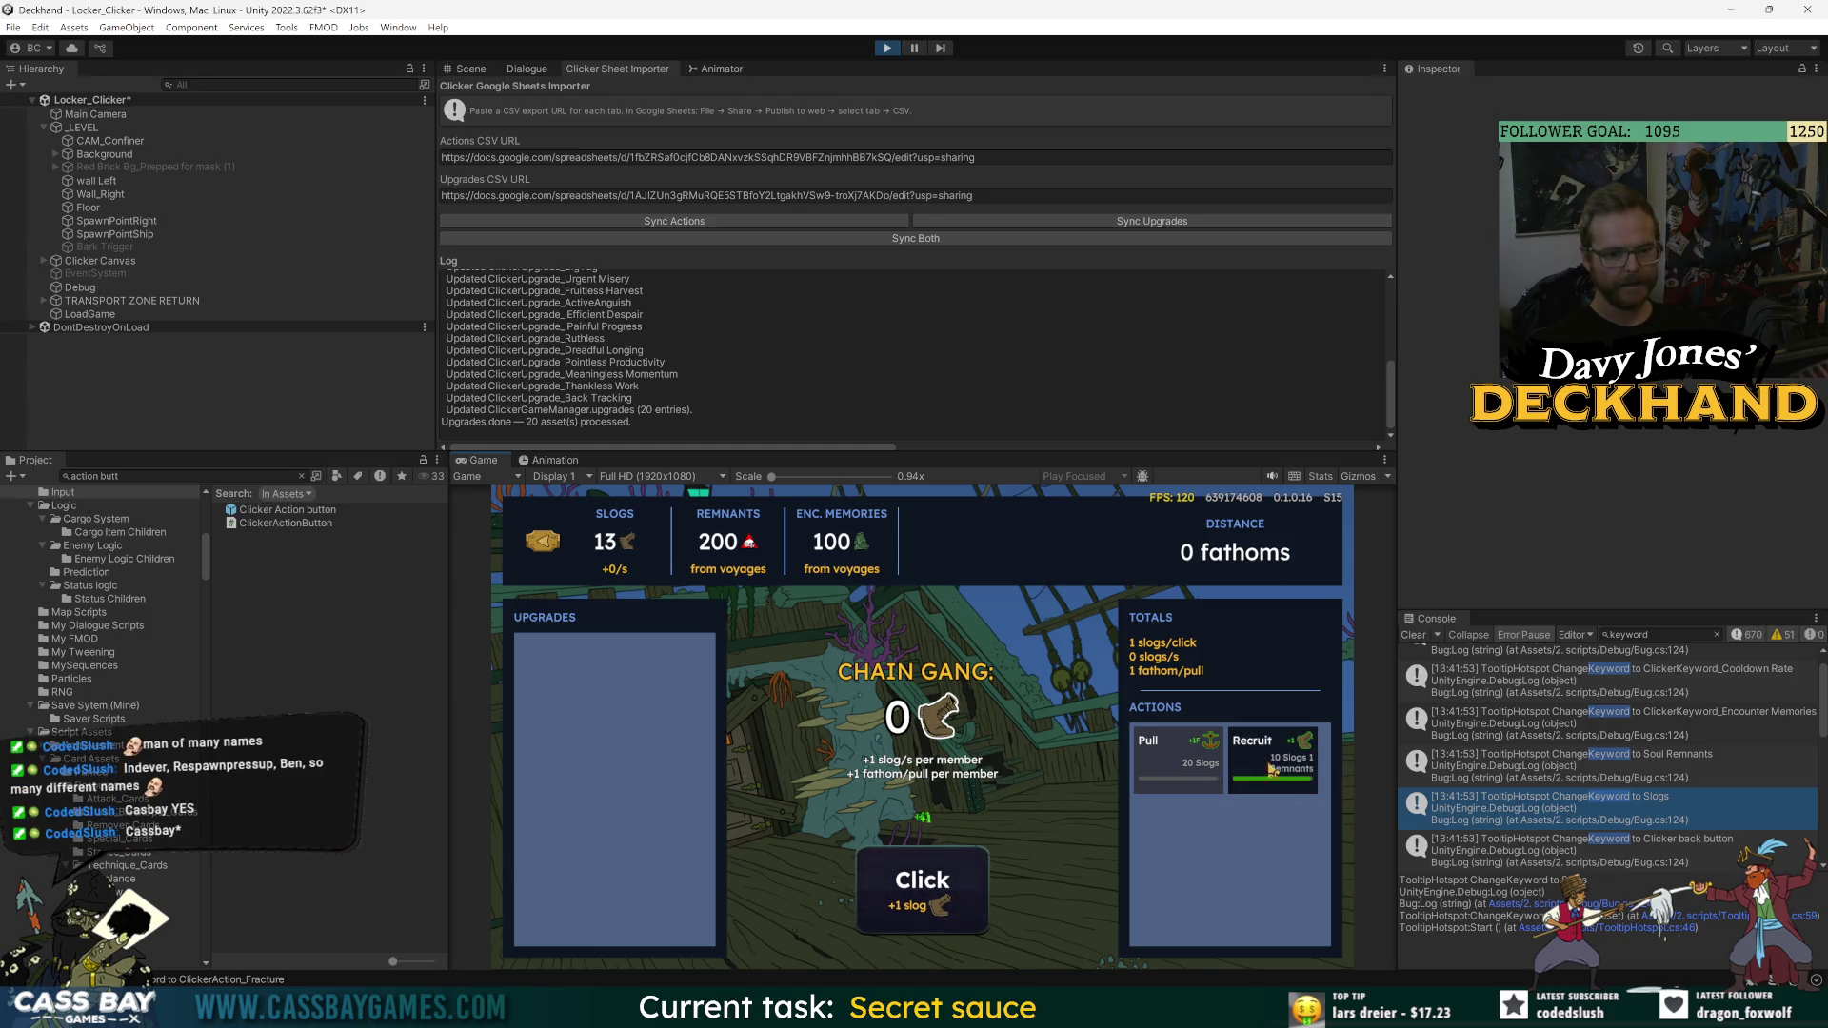
pyautogui.click(1273, 757)
pyautogui.click(955, 884)
# - Earn enough slogs for a Pull and move the ship forward 2 fathoms
pyautogui.click(955, 883)
pyautogui.click(954, 883)
pyautogui.click(955, 884)
pyautogui.click(955, 883)
pyautogui.click(954, 883)
pyautogui.click(955, 884)
pyautogui.click(955, 883)
pyautogui.click(955, 883)
pyautogui.click(1178, 757)
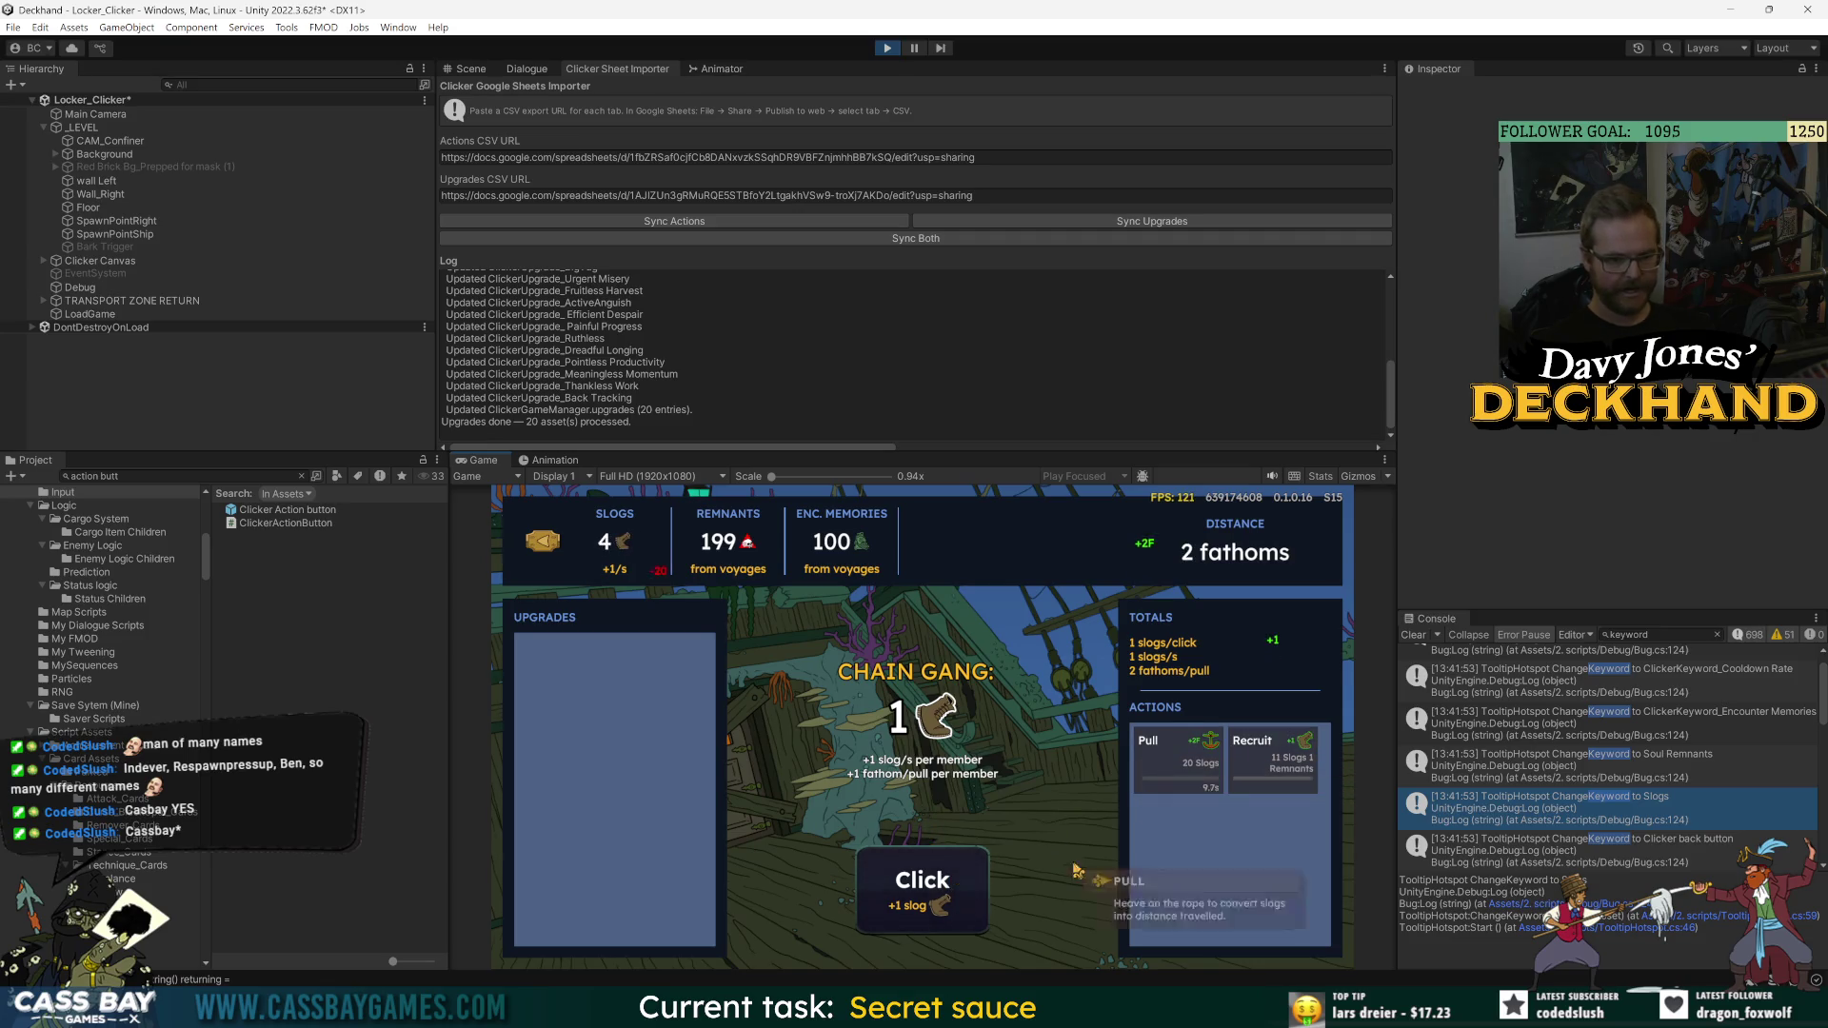
pyautogui.click(931, 888)
pyautogui.click(931, 889)
pyautogui.click(931, 889)
pyautogui.click(931, 888)
pyautogui.click(931, 889)
pyautogui.click(931, 888)
pyautogui.click(931, 888)
pyautogui.click(931, 888)
# - Recruit the second and third Chain Gang members, clicking for slogs between them
pyautogui.click(1272, 757)
pyautogui.click(969, 886)
pyautogui.click(969, 885)
pyautogui.click(969, 885)
pyautogui.click(969, 886)
pyautogui.click(969, 885)
pyautogui.click(969, 886)
pyautogui.click(969, 886)
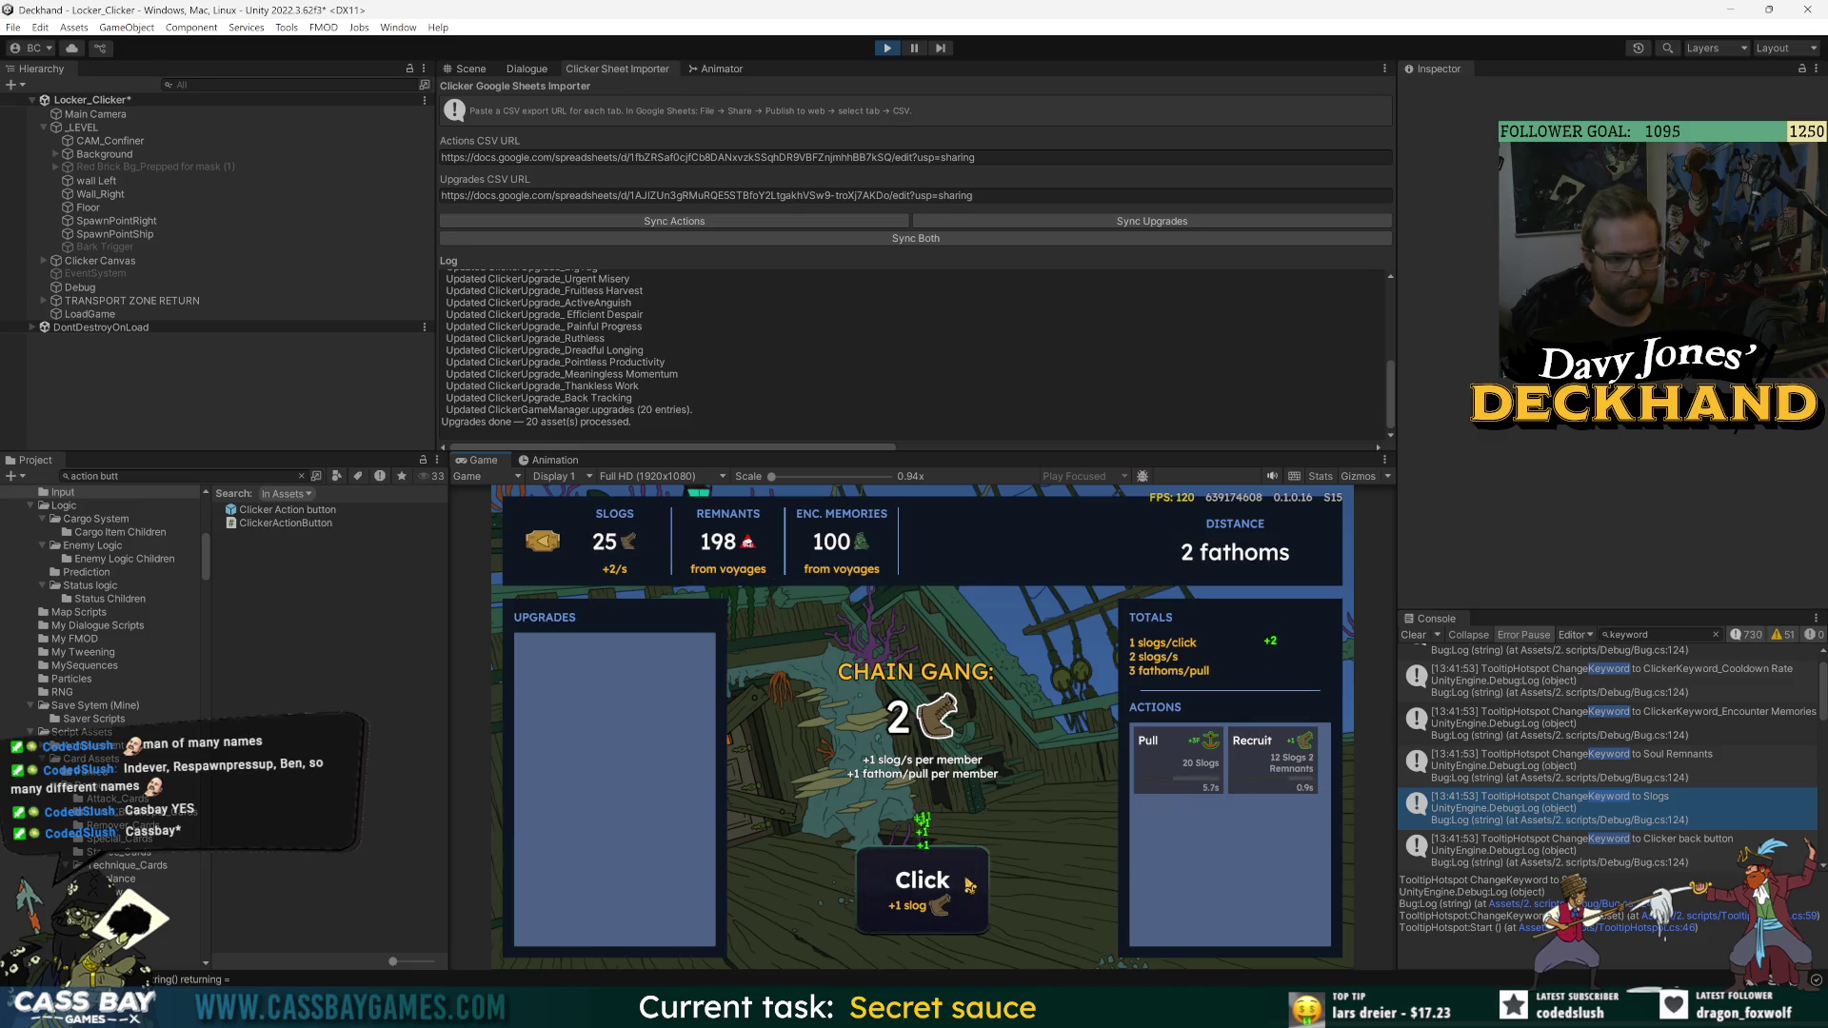
pyautogui.click(970, 885)
pyautogui.click(969, 885)
pyautogui.click(969, 885)
pyautogui.click(970, 885)
pyautogui.click(1269, 776)
pyautogui.click(878, 923)
pyautogui.click(878, 923)
pyautogui.click(877, 923)
pyautogui.click(878, 924)
pyautogui.click(878, 924)
# - Recruit a fourth Chain Gang member and keep recruiting and pulling to reach 7 fathoms
pyautogui.click(940, 897)
pyautogui.click(940, 896)
pyautogui.click(940, 897)
pyautogui.click(939, 897)
pyautogui.click(939, 897)
pyautogui.click(940, 896)
pyautogui.click(963, 897)
pyautogui.click(963, 897)
pyautogui.click(964, 897)
pyautogui.click(886, 878)
pyautogui.click(895, 878)
pyautogui.click(902, 880)
pyautogui.click(902, 880)
pyautogui.click(902, 879)
pyautogui.click(963, 878)
pyautogui.click(964, 877)
pyautogui.click(963, 877)
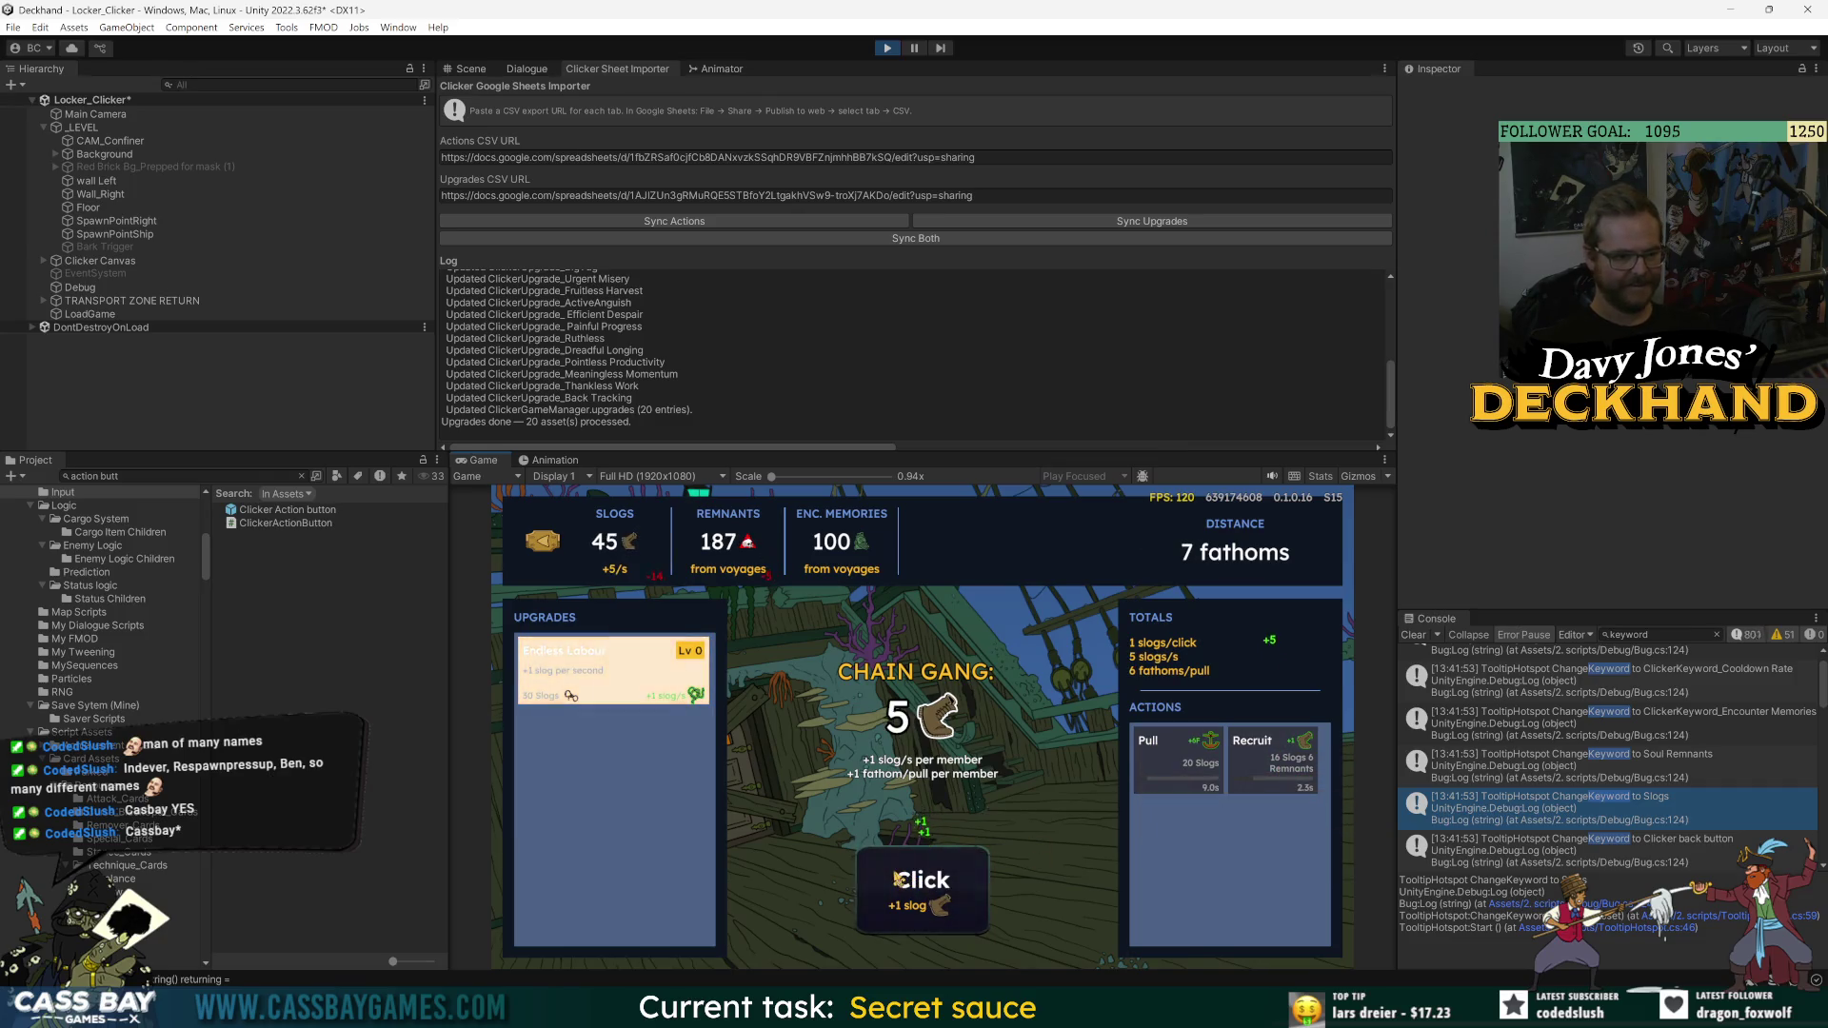
# - Buy the Endless Labour upgrade and click for slogs toward the next upgrade
pyautogui.click(583, 672)
pyautogui.click(922, 885)
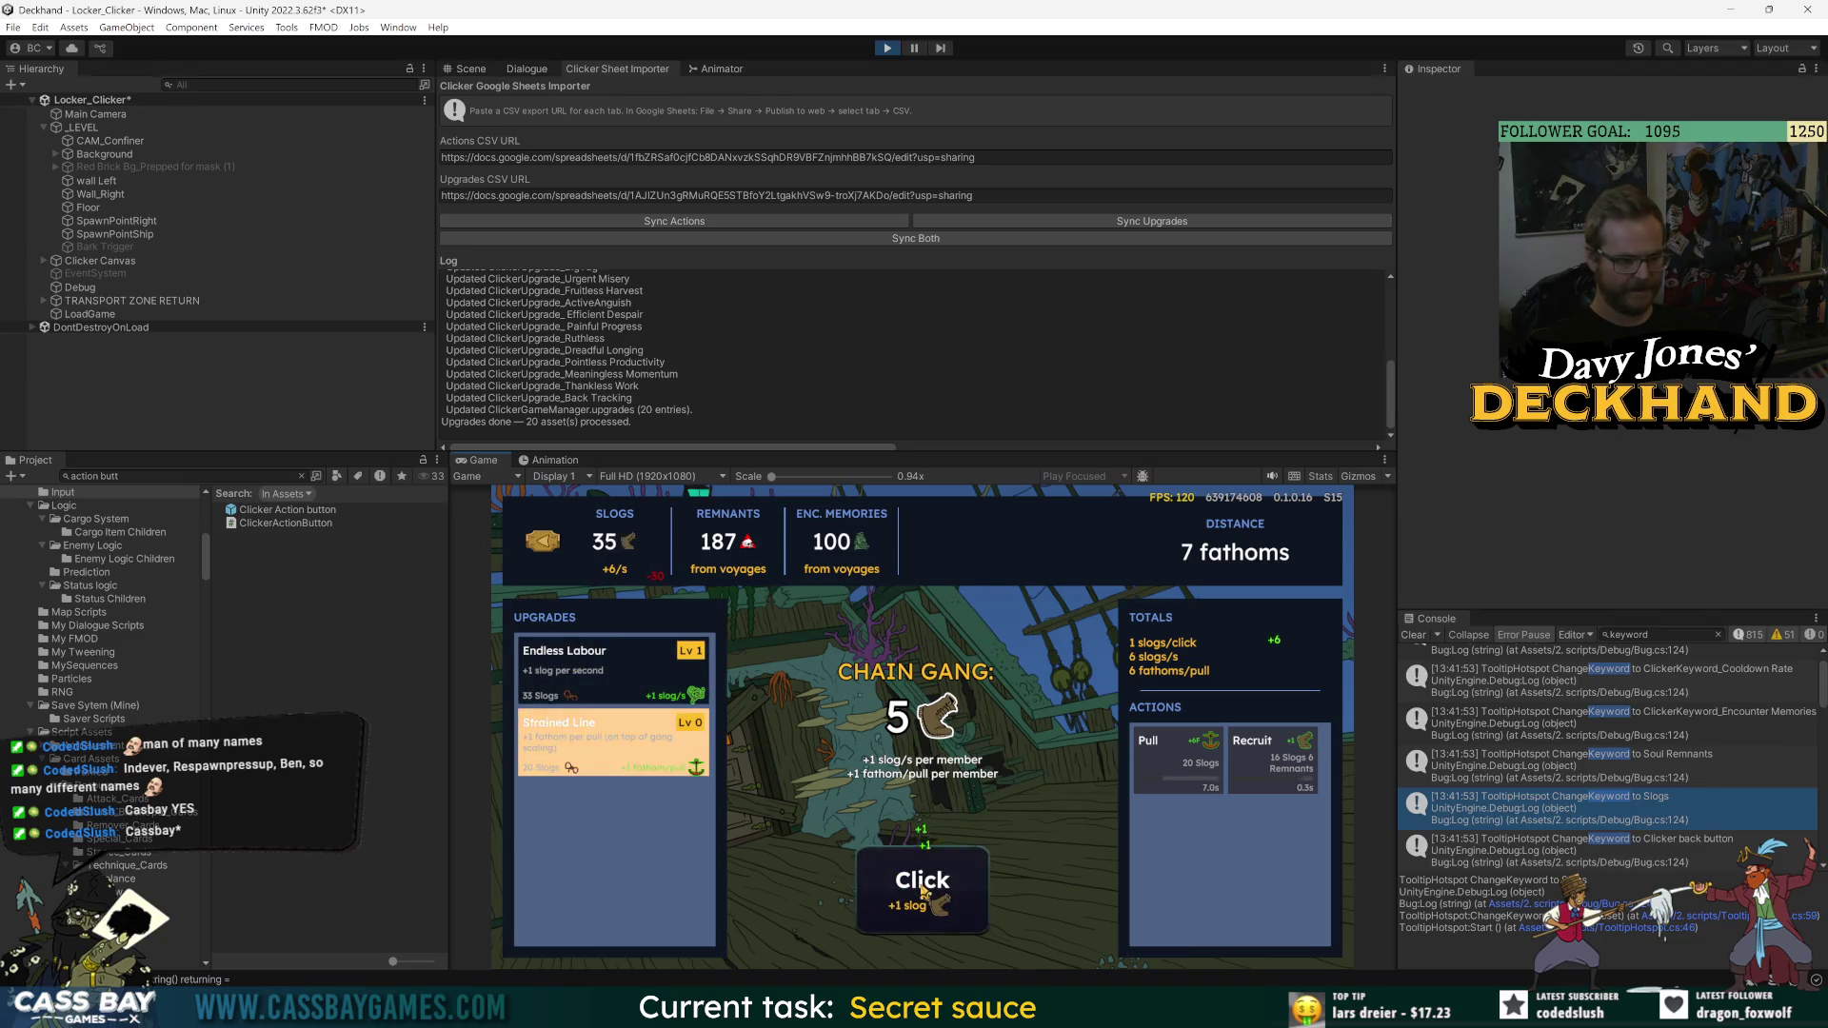
pyautogui.click(923, 885)
pyautogui.click(923, 886)
pyautogui.click(922, 886)
# - Buy Strained Line level 1, recruit, and keep clicking for slogs
pyautogui.click(922, 891)
pyautogui.click(919, 891)
pyautogui.click(895, 895)
pyautogui.click(857, 898)
pyautogui.click(861, 898)
pyautogui.click(871, 898)
pyautogui.click(876, 899)
pyautogui.click(886, 898)
pyautogui.click(891, 898)
pyautogui.click(894, 899)
pyautogui.click(895, 900)
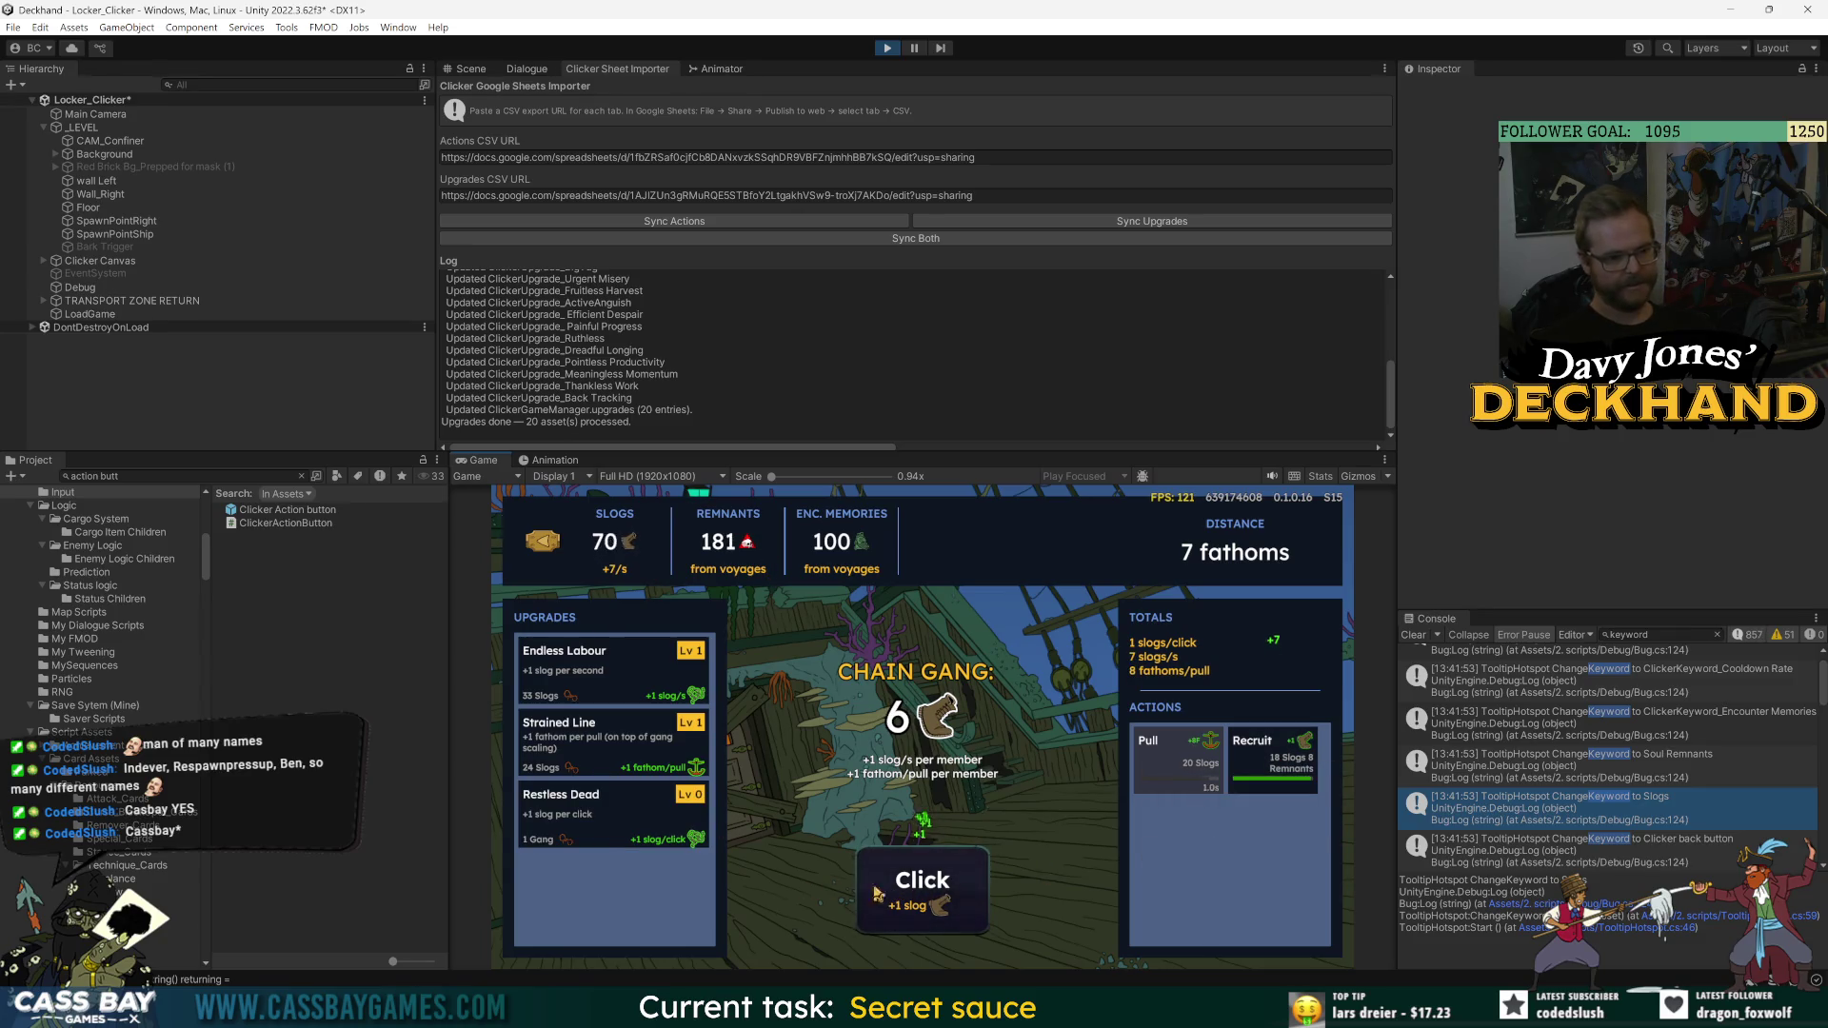
# - Buy the Restless Dead upgrade and keep earning slogs at +2 per click
pyautogui.click(918, 897)
pyautogui.click(943, 898)
pyautogui.click(966, 897)
pyautogui.click(963, 895)
pyautogui.click(954, 890)
pyautogui.click(938, 881)
pyautogui.click(931, 878)
pyautogui.click(928, 875)
pyautogui.click(926, 874)
pyautogui.click(926, 874)
pyautogui.click(928, 874)
# - Raise Strained Line to level 5, then click for more slogs
pyautogui.click(923, 874)
pyautogui.click(923, 874)
pyautogui.click(585, 746)
pyautogui.click(585, 745)
pyautogui.click(585, 745)
pyautogui.click(585, 745)
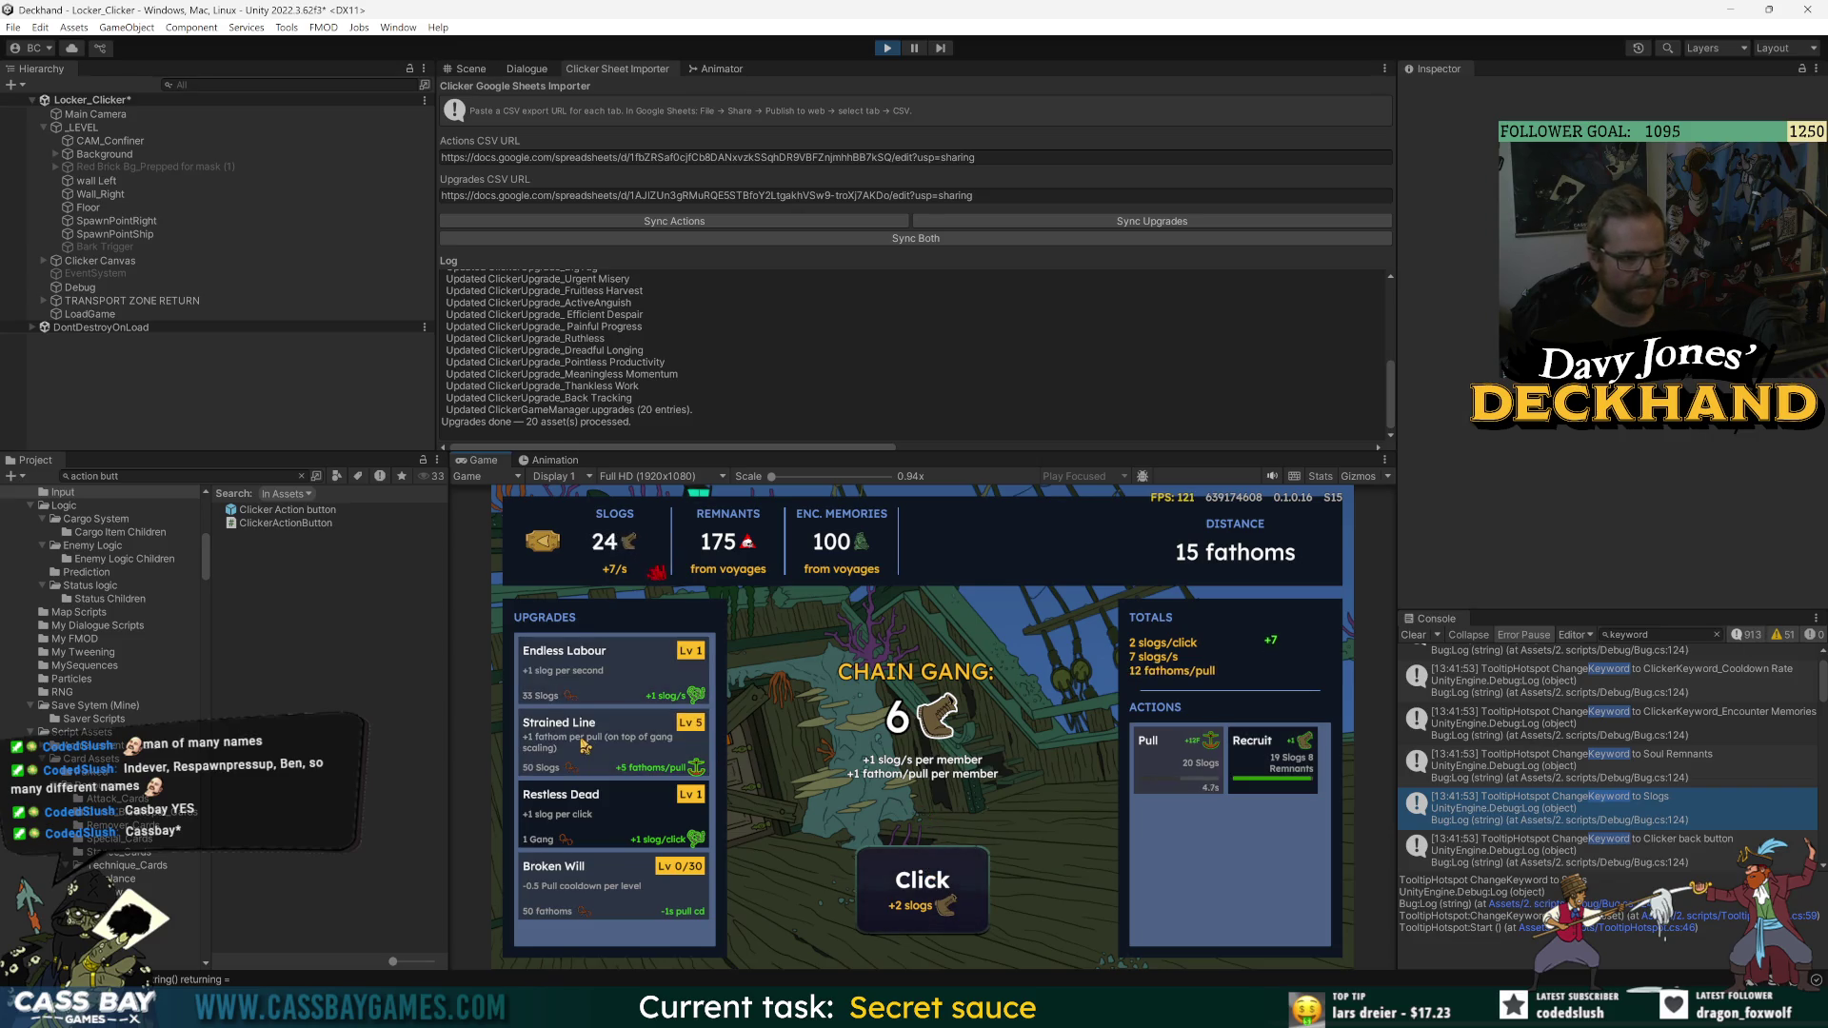
pyautogui.click(907, 907)
pyautogui.click(906, 908)
pyautogui.click(906, 907)
pyautogui.click(905, 908)
pyautogui.click(904, 907)
pyautogui.click(904, 907)
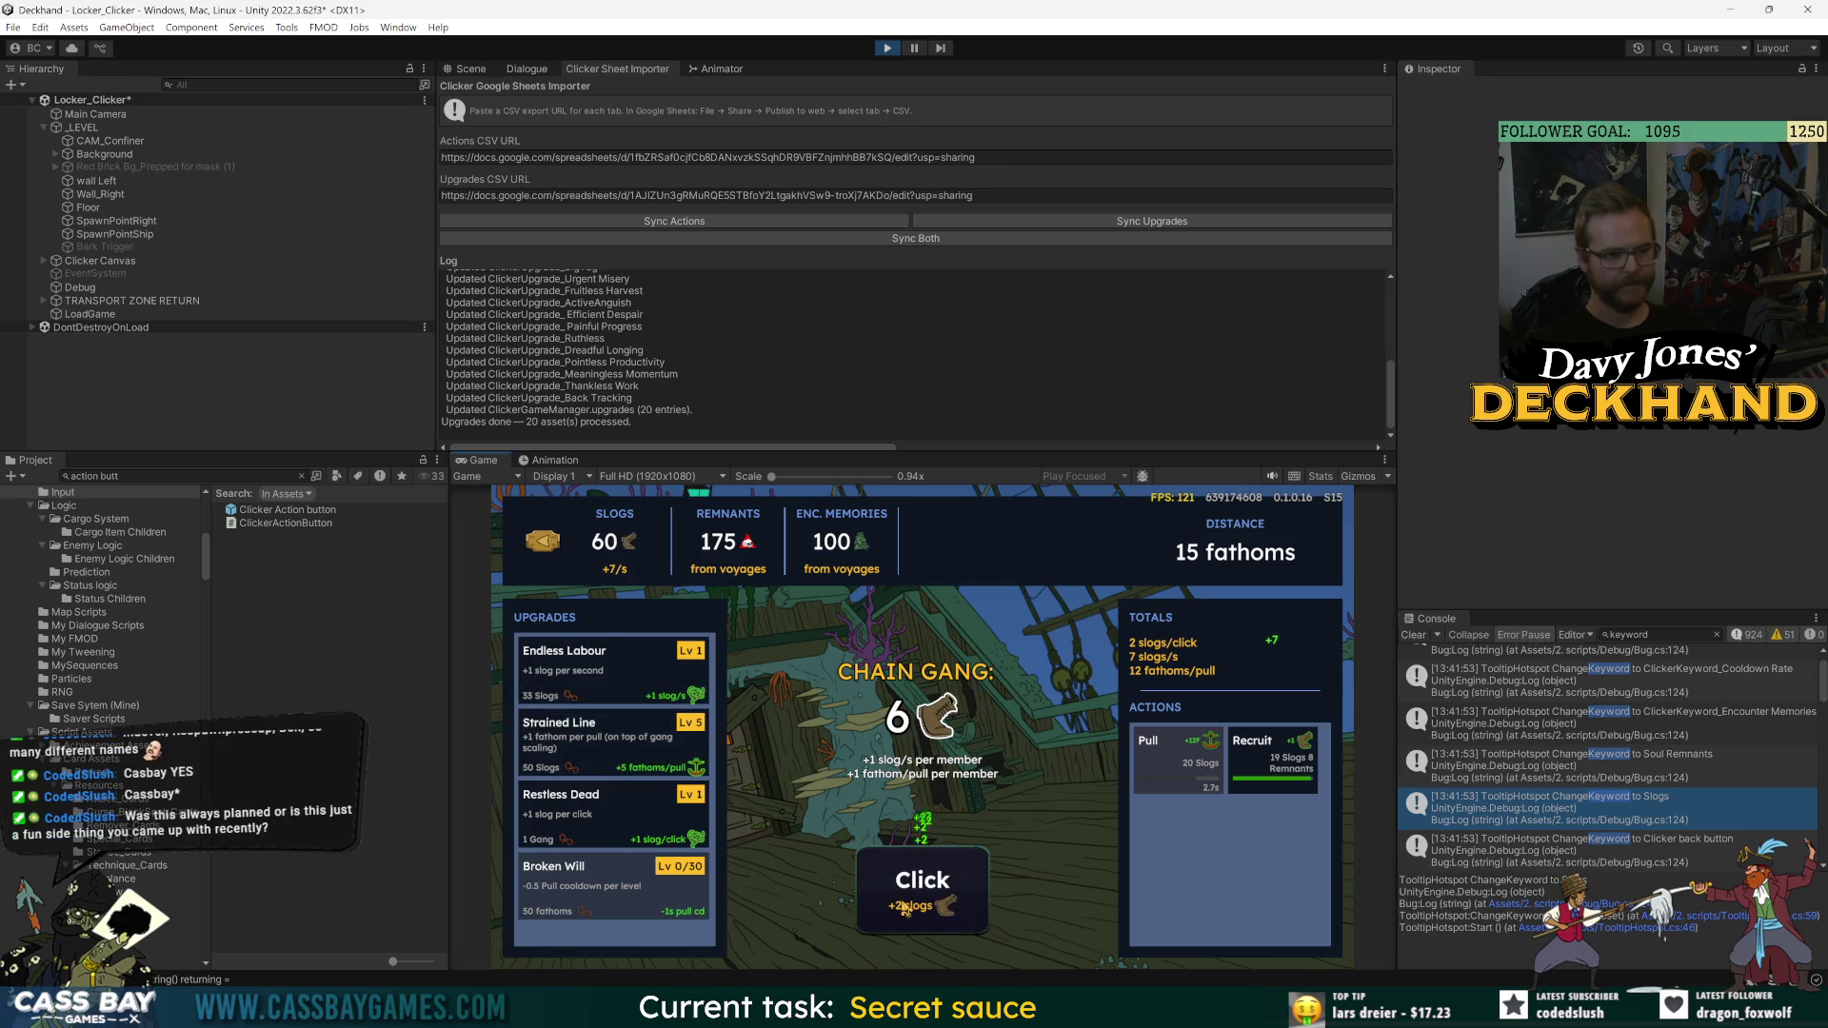
pyautogui.click(904, 907)
pyautogui.click(905, 907)
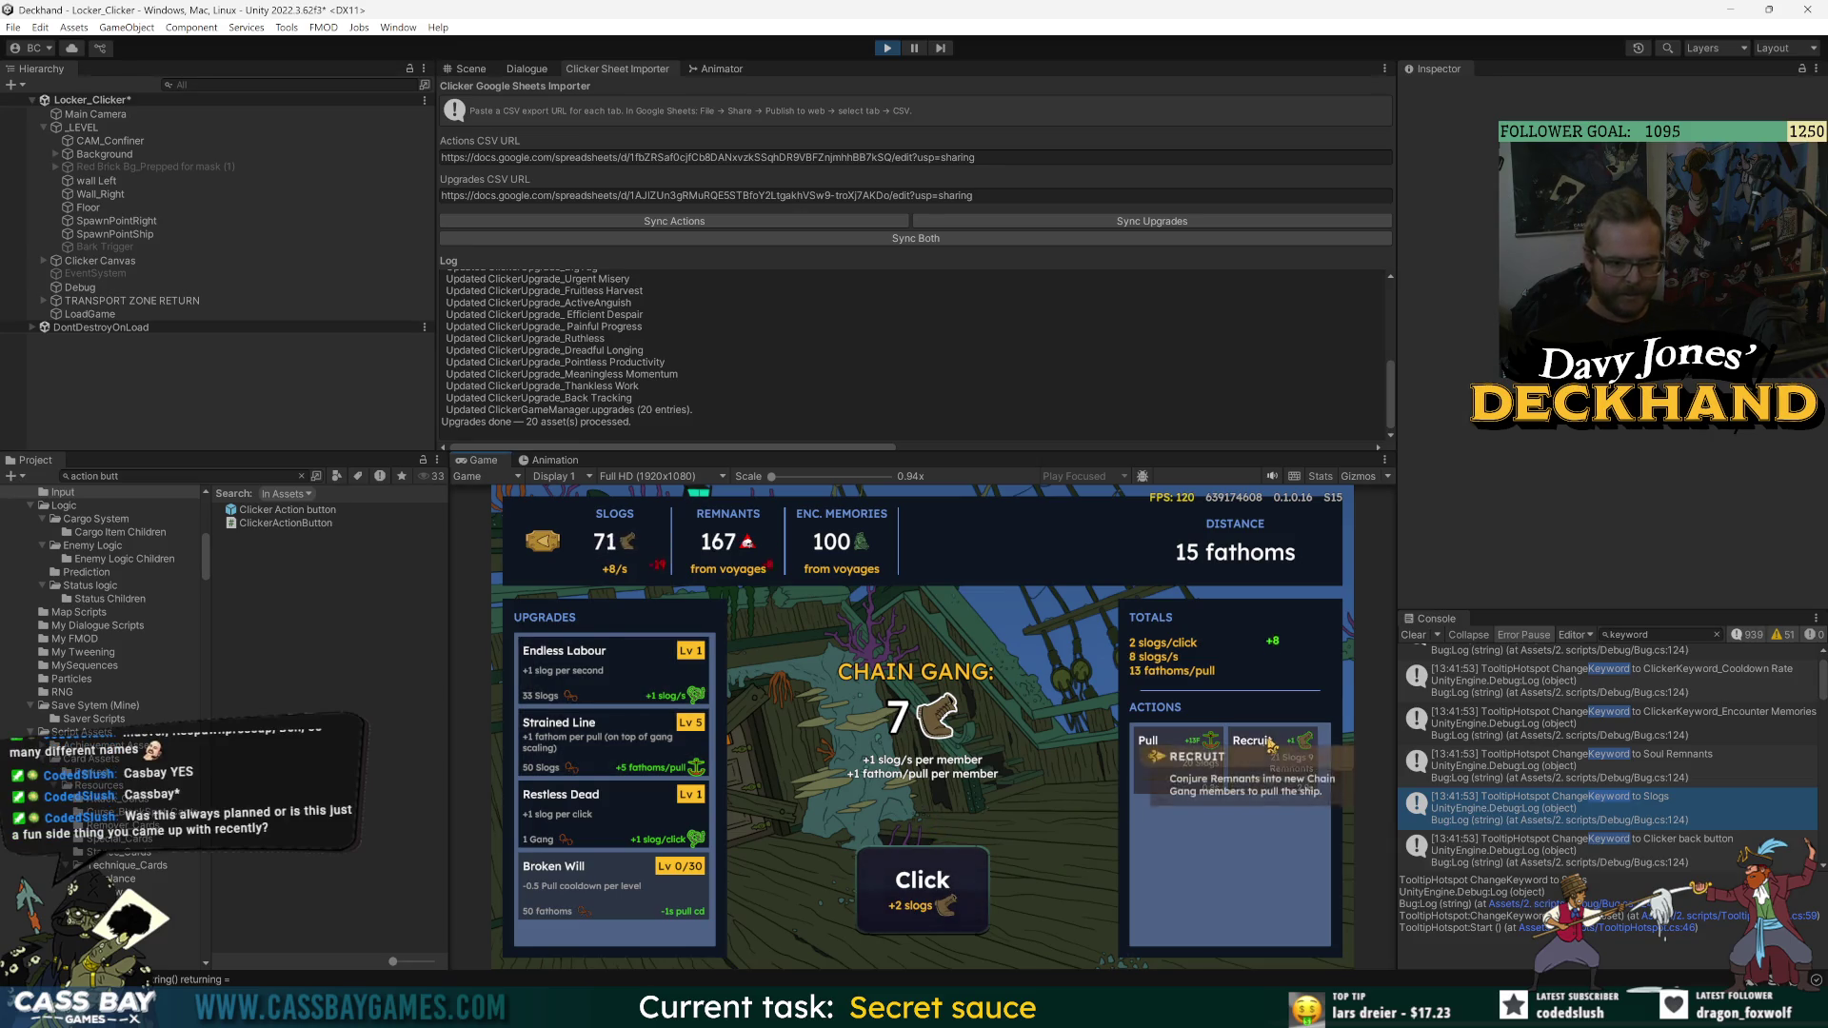
# - Recruit the seventh Chain Gang member and pull the ship on to 28 fathoms
pyautogui.click(885, 898)
pyautogui.click(885, 898)
pyautogui.click(885, 899)
pyautogui.click(1192, 762)
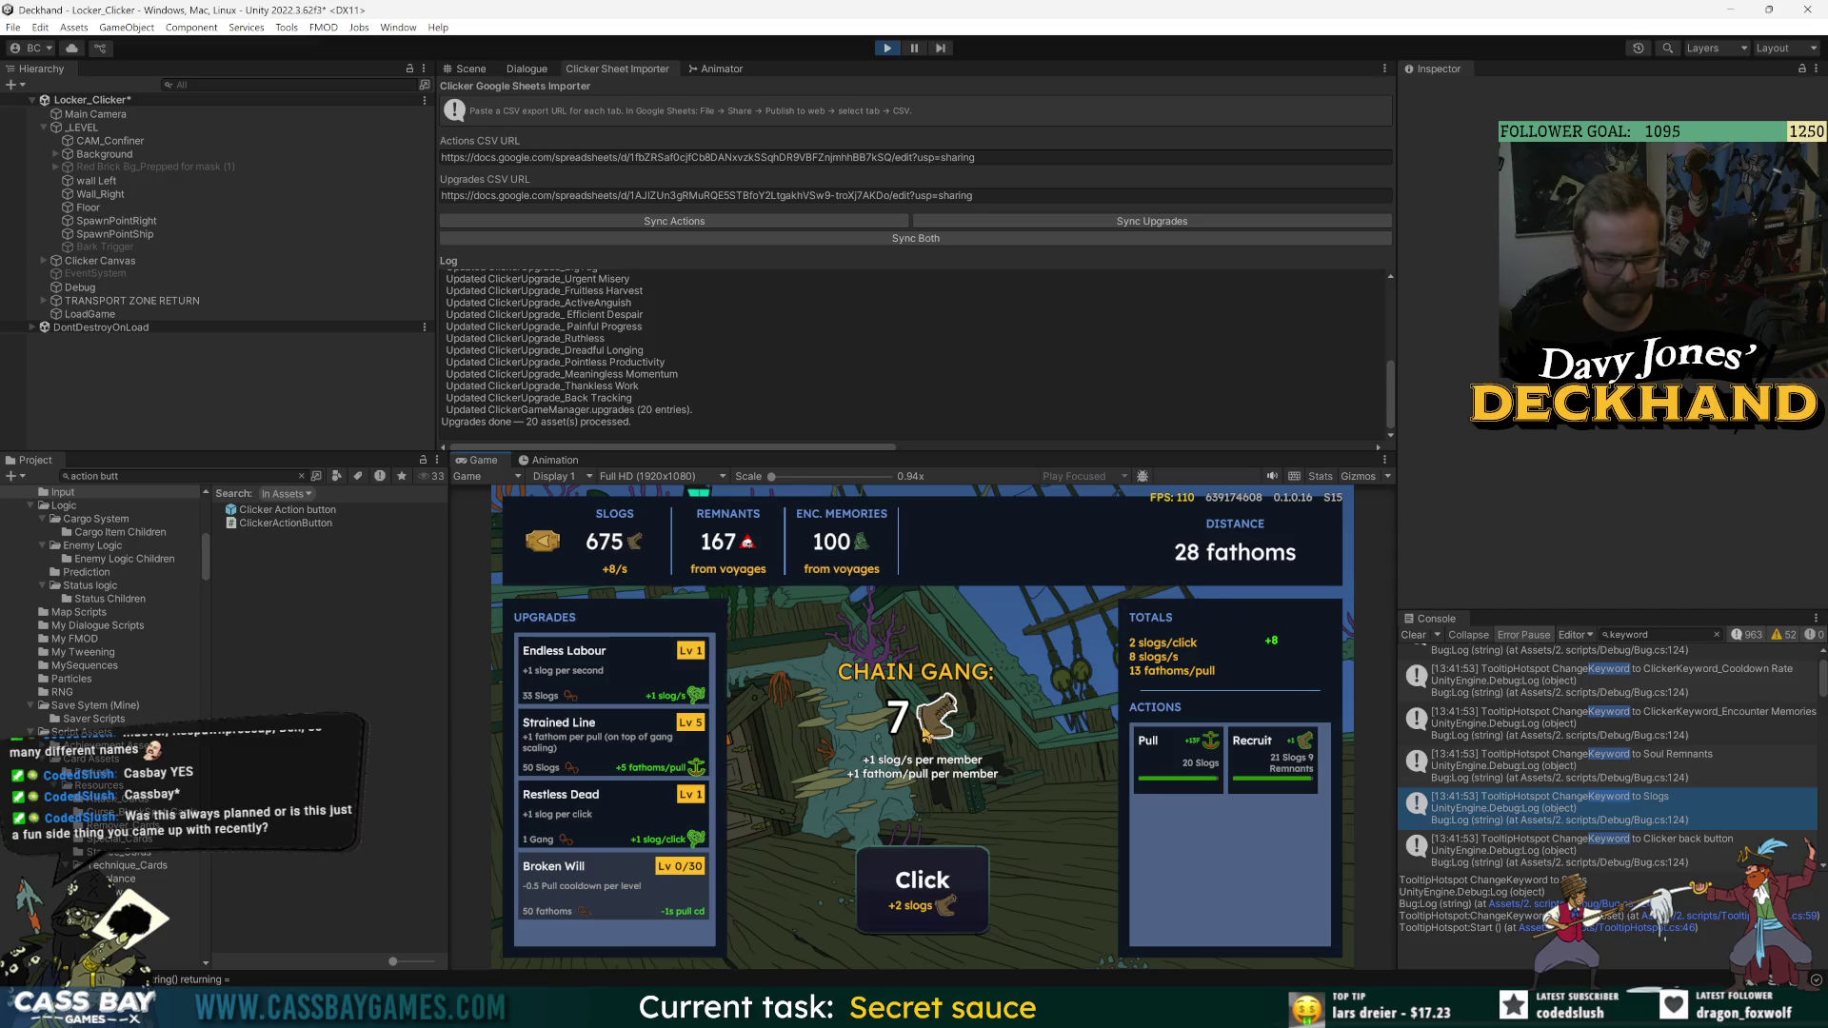
pyautogui.press('Right')
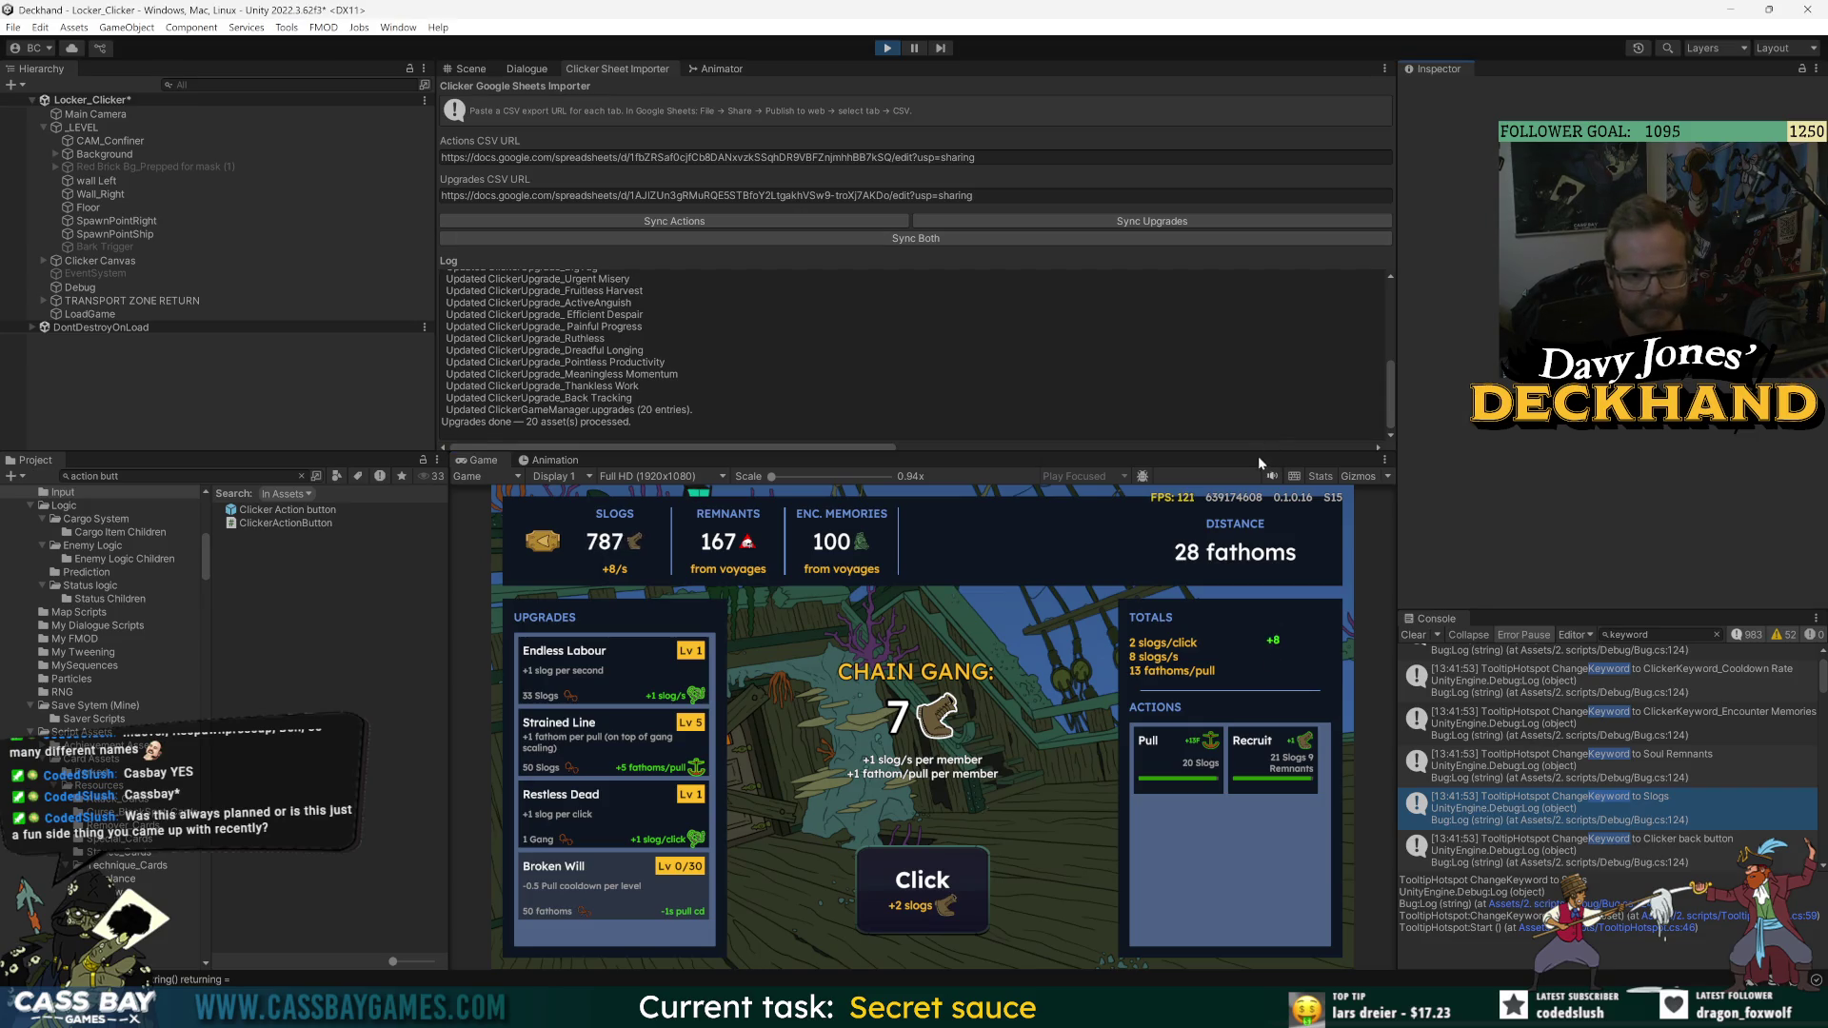
# - Drag the panel splitters to enlarge the Game view vertically and horizontally
pyautogui.moveTo(434, 453); pyautogui.dragTo(434, 302)
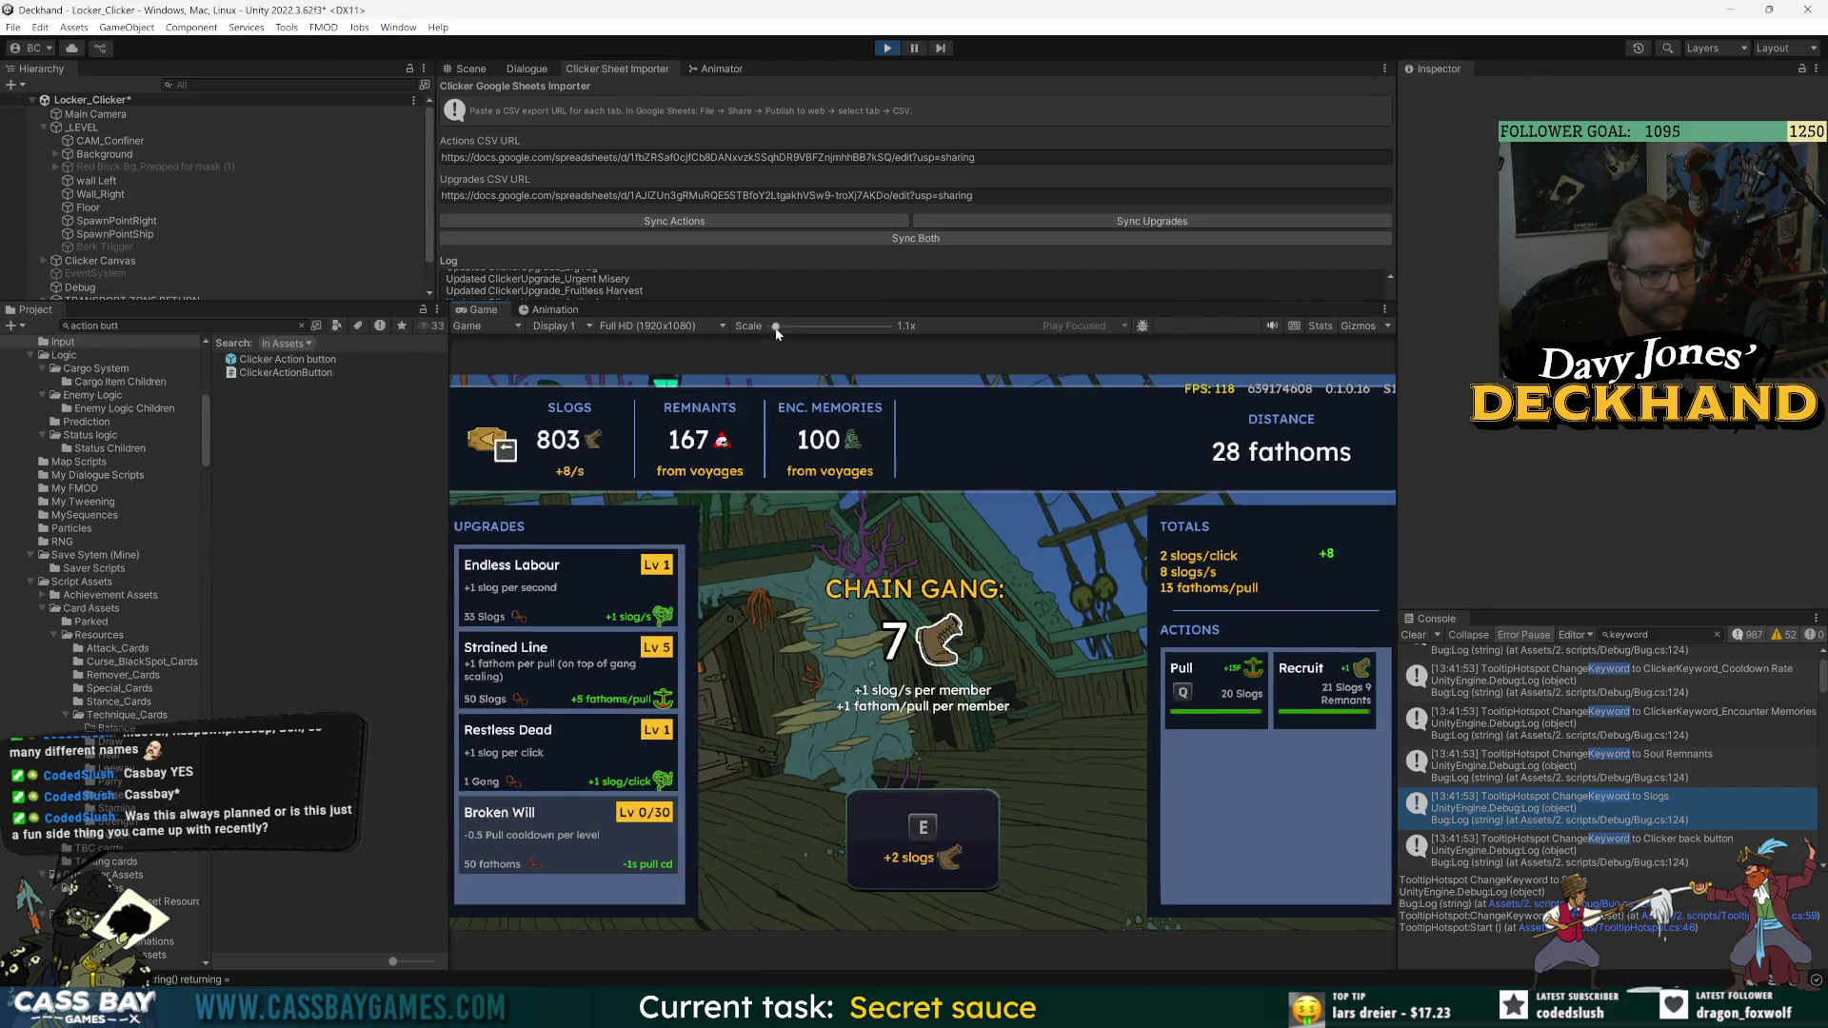
pyautogui.moveTo(450, 428); pyautogui.dragTo(364, 428)
pyautogui.moveTo(1396, 376); pyautogui.dragTo(1436, 419)
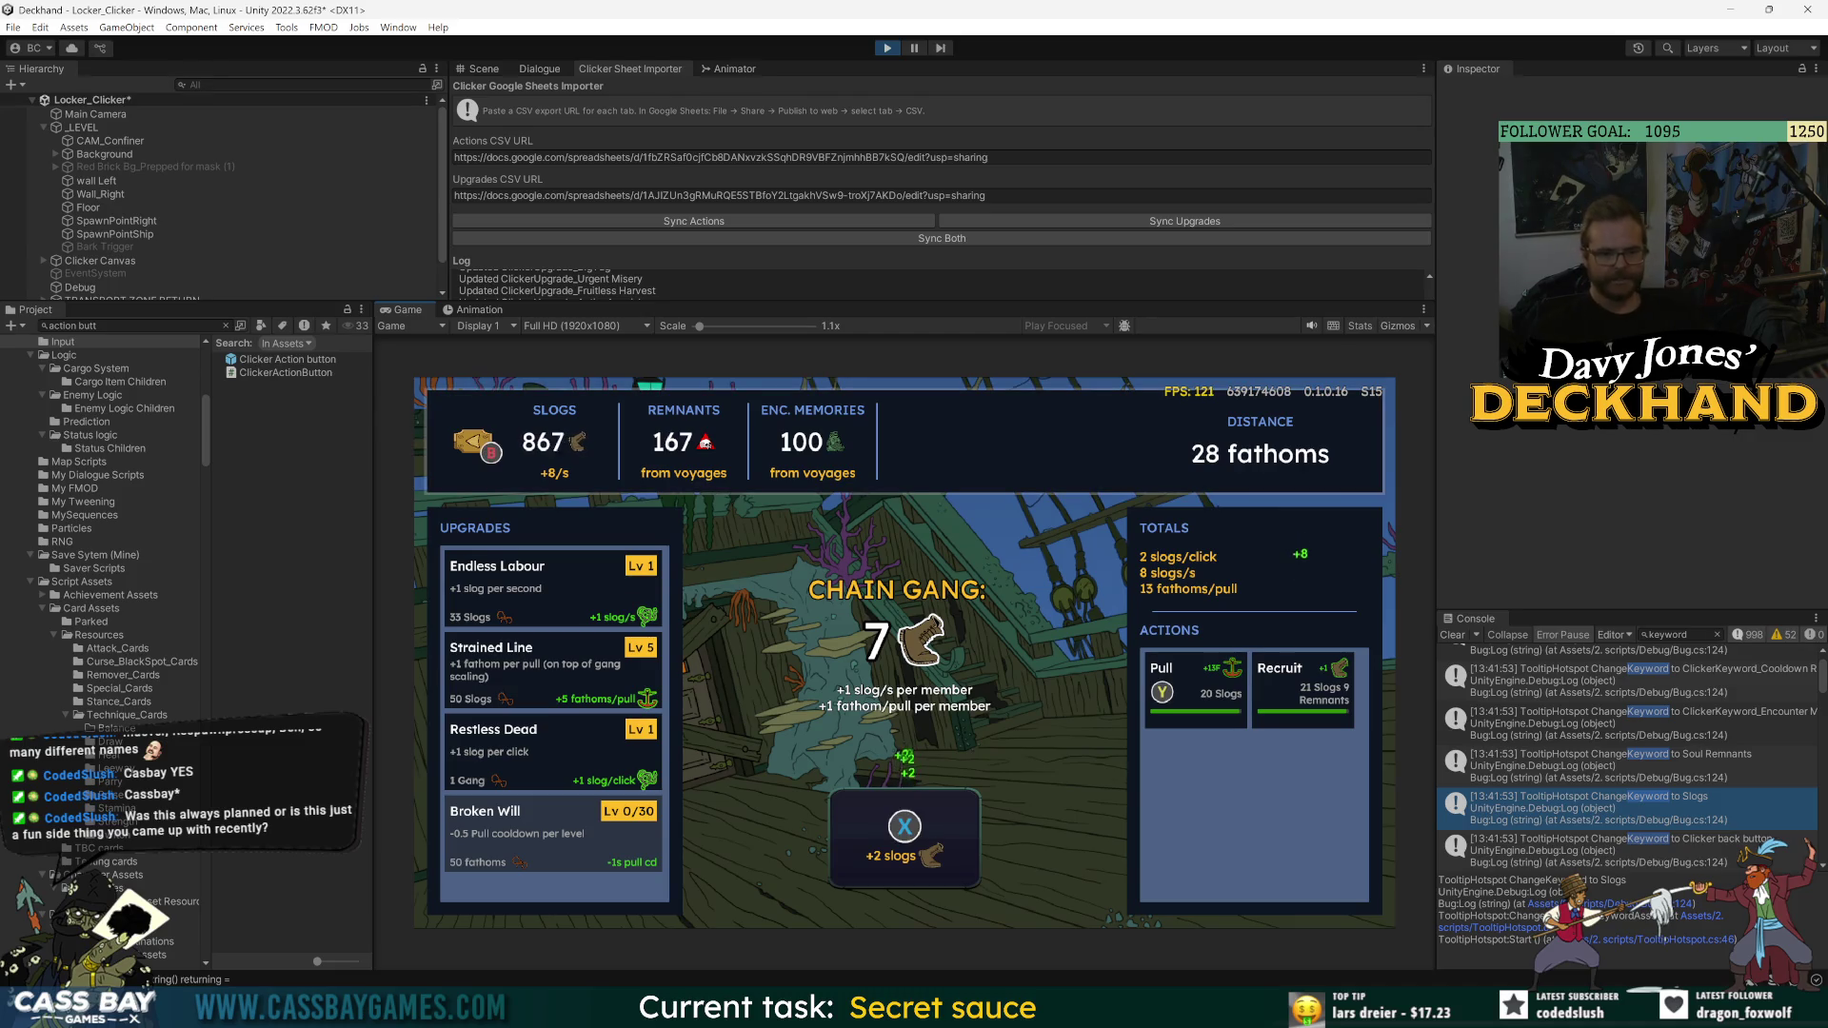
# - With gamepad keys, pull to 41 fathoms and recruit the eighth and ninth Chain Gang members
pyautogui.press('y')
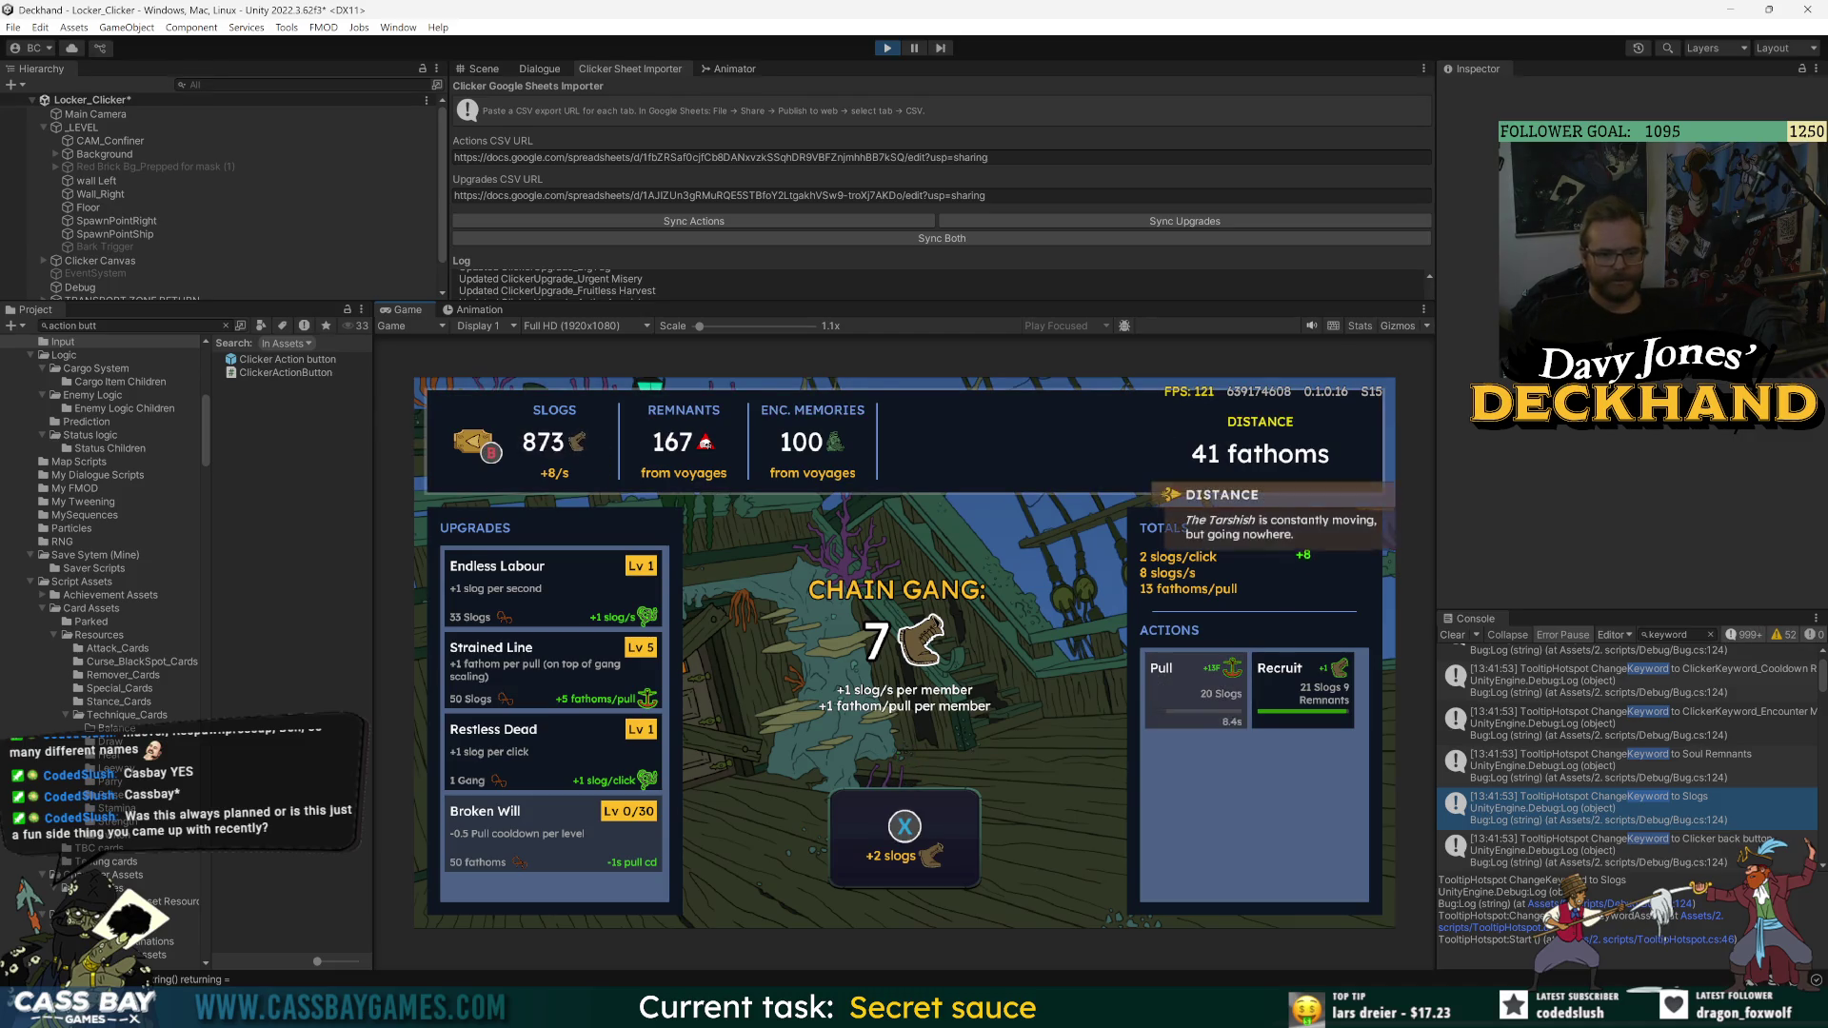
pyautogui.press('Right')
pyautogui.press('Return')
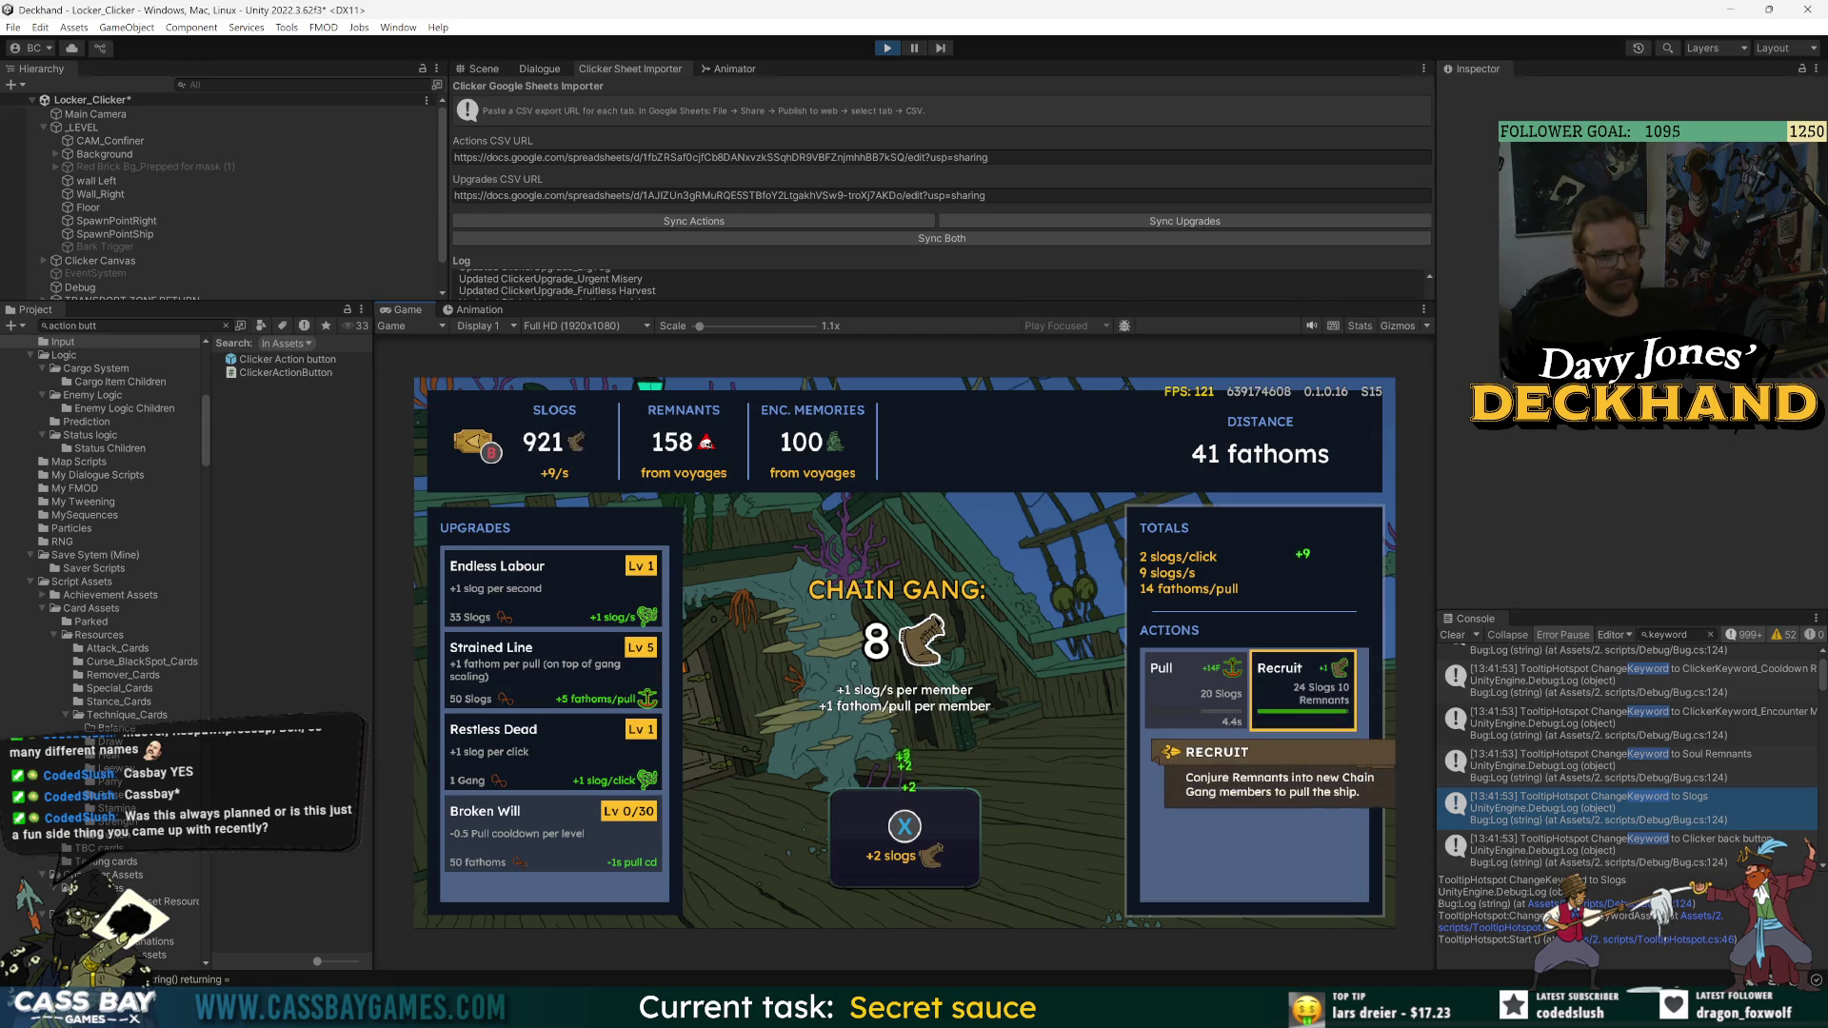
pyautogui.press('Return')
pyautogui.press('Left')
pyautogui.press('Down')
pyautogui.press('Down')
pyautogui.press('Down')
# - Pull again, then recruit the tenth and eleventh Chain Gang members
pyautogui.press('Right')
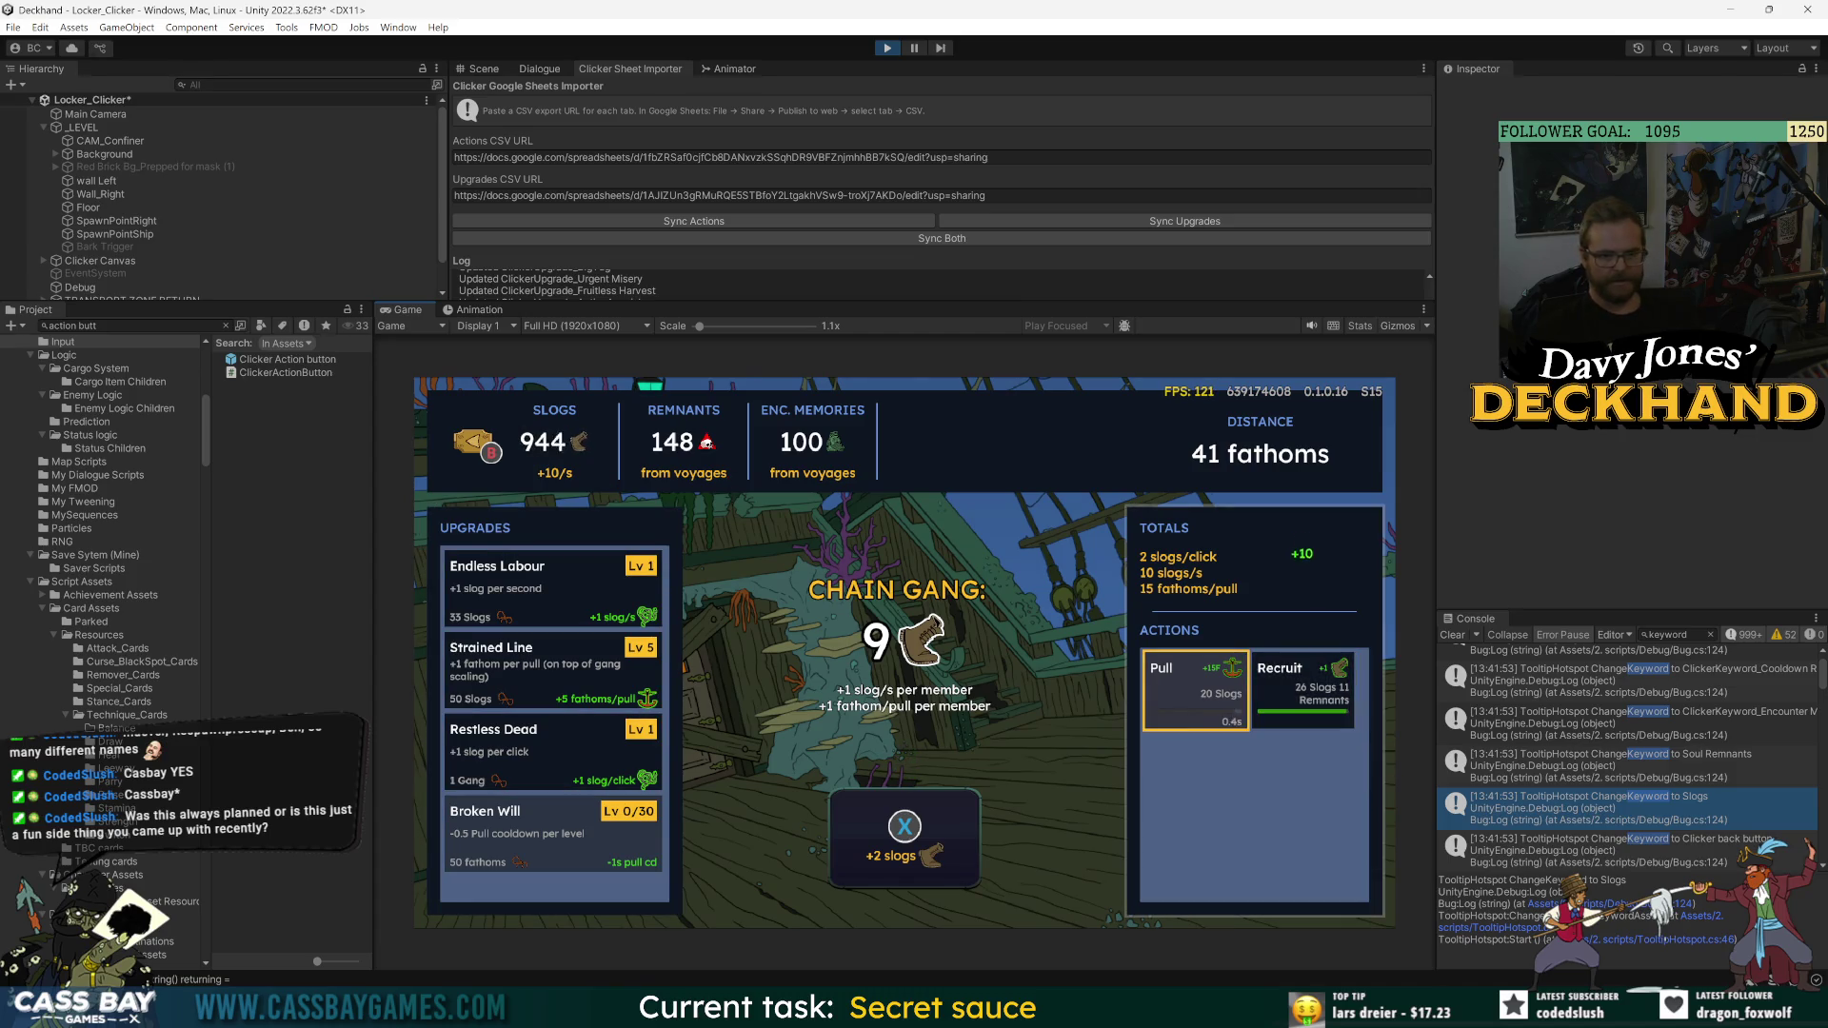
pyautogui.press('Return')
pyautogui.press('Right')
pyautogui.press('Return')
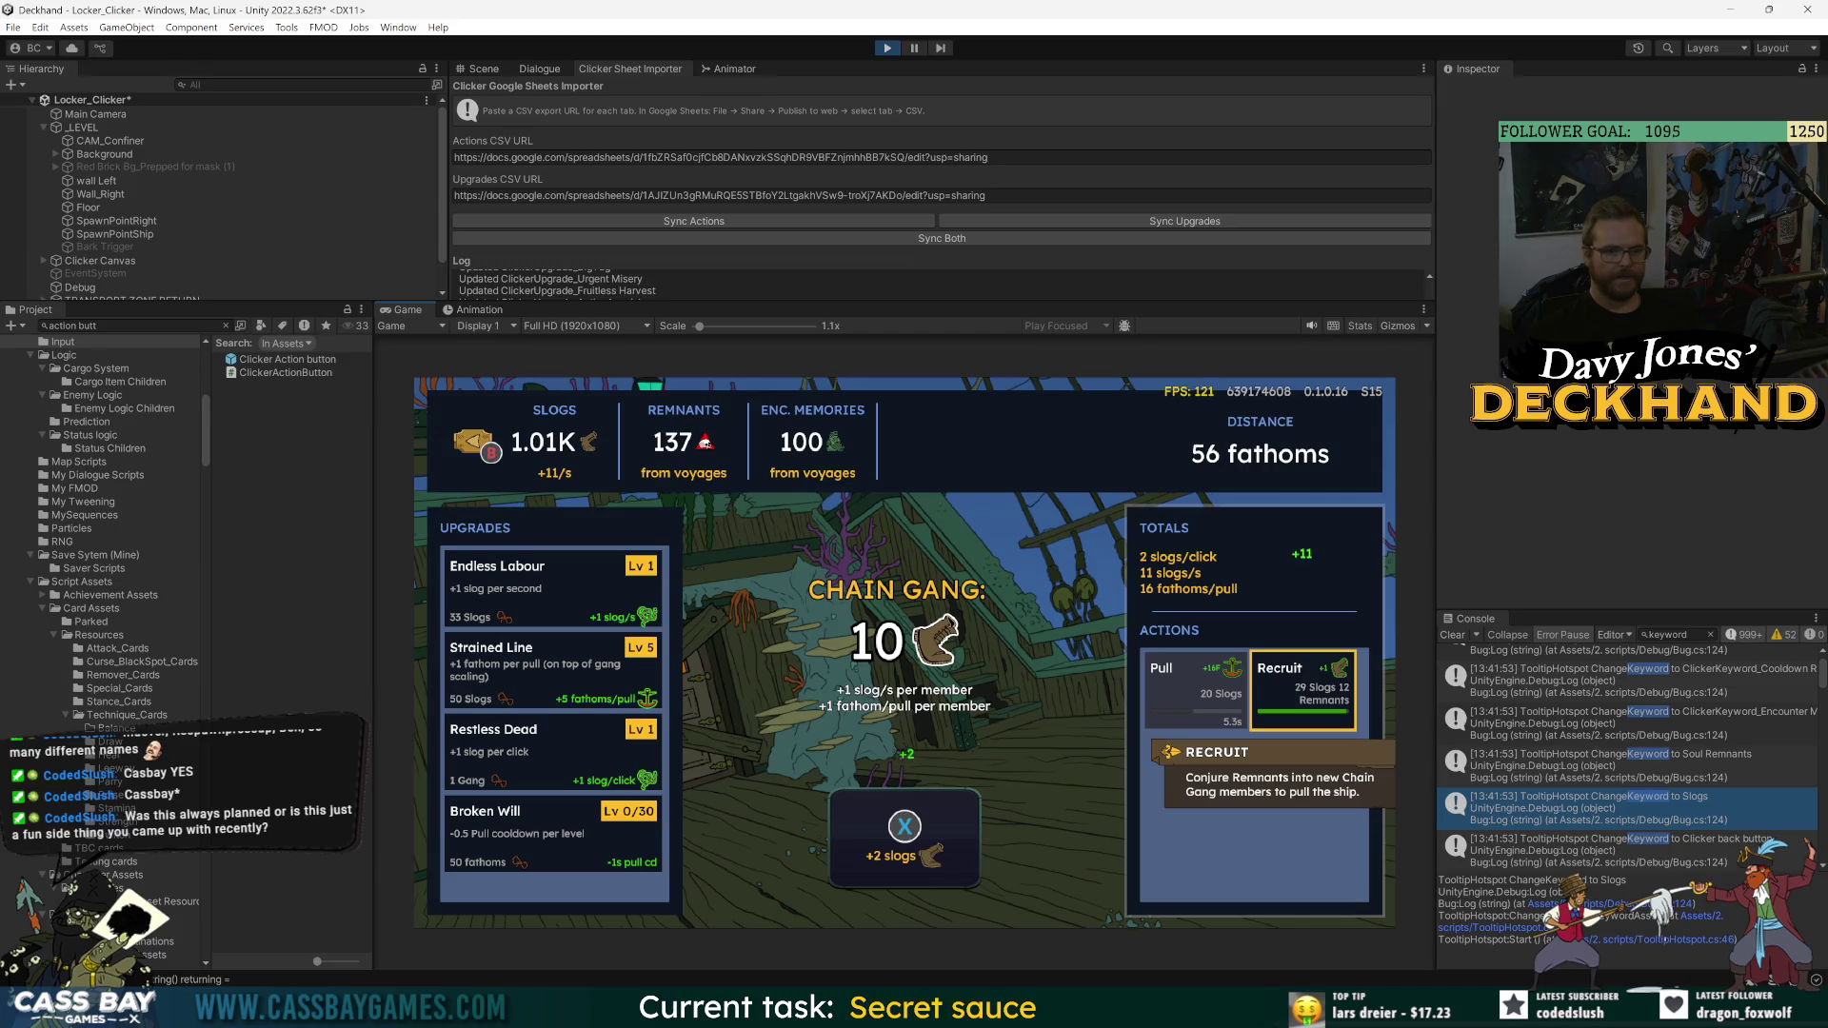
pyautogui.press('Return')
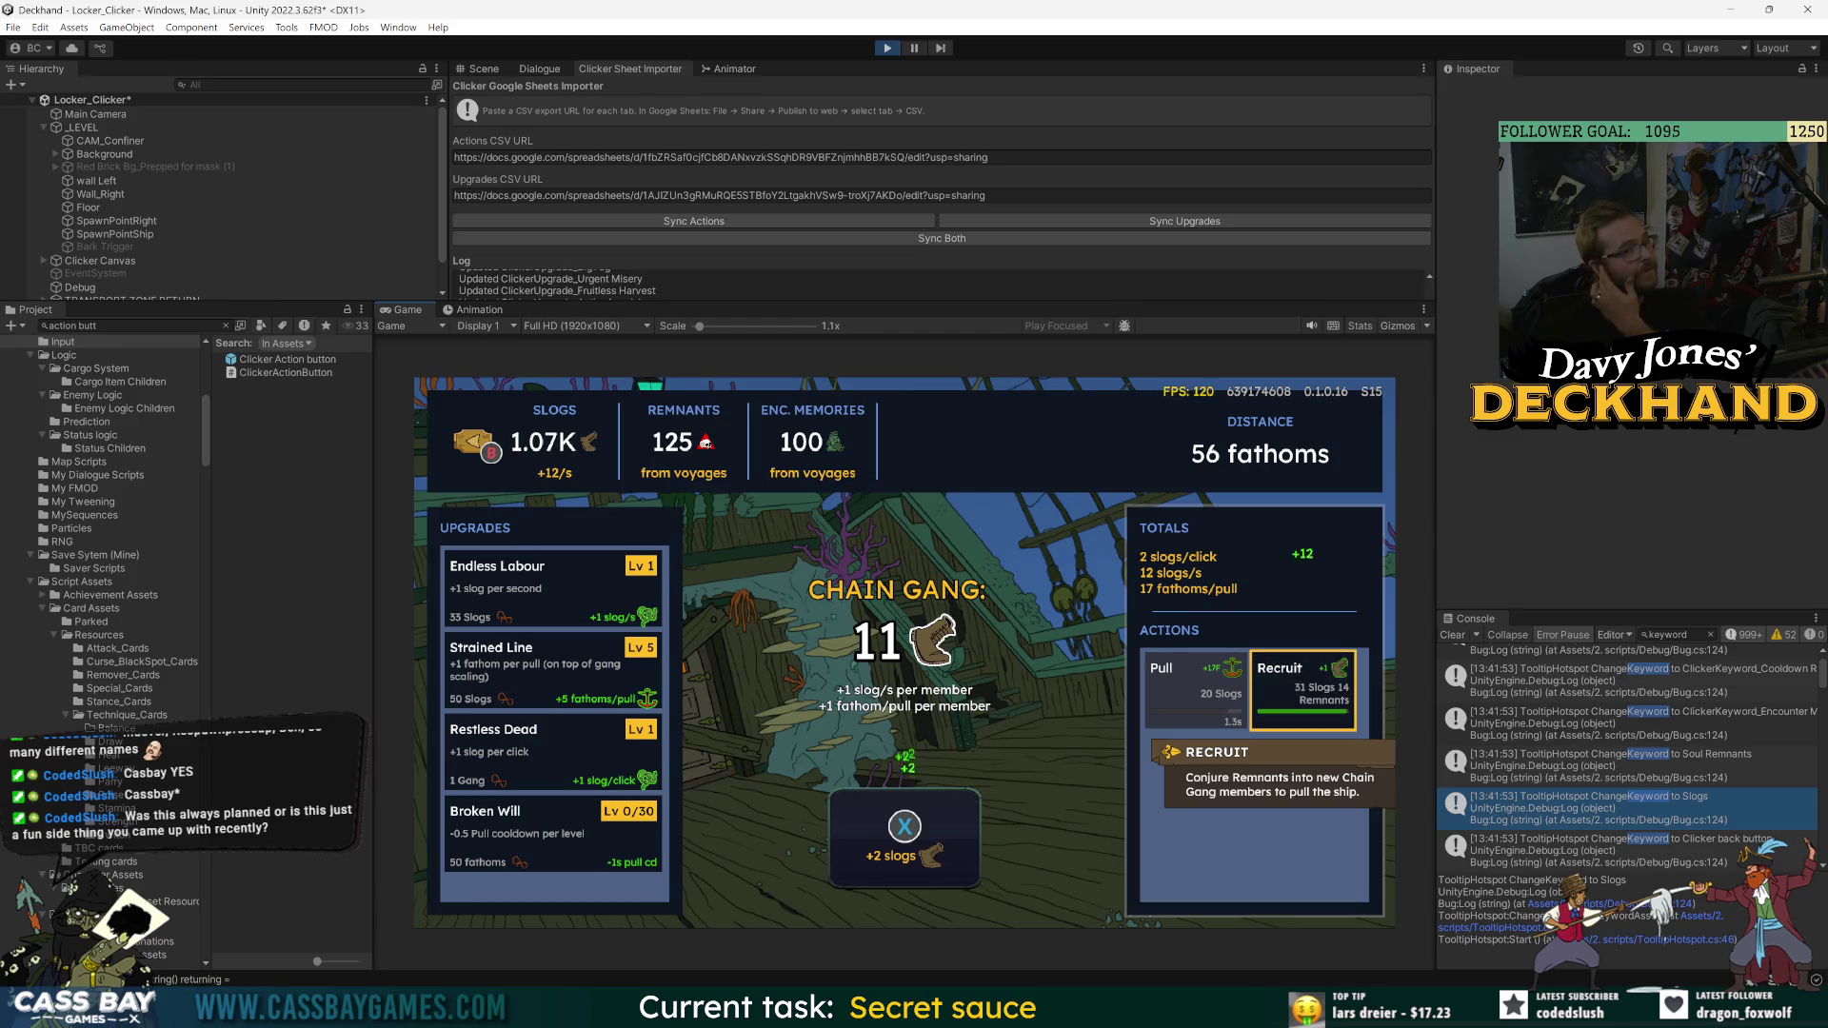
# - Check the tooltip follows focus from Remnants to Encounter Memories, then leave the stats bar
pyautogui.press('Up')
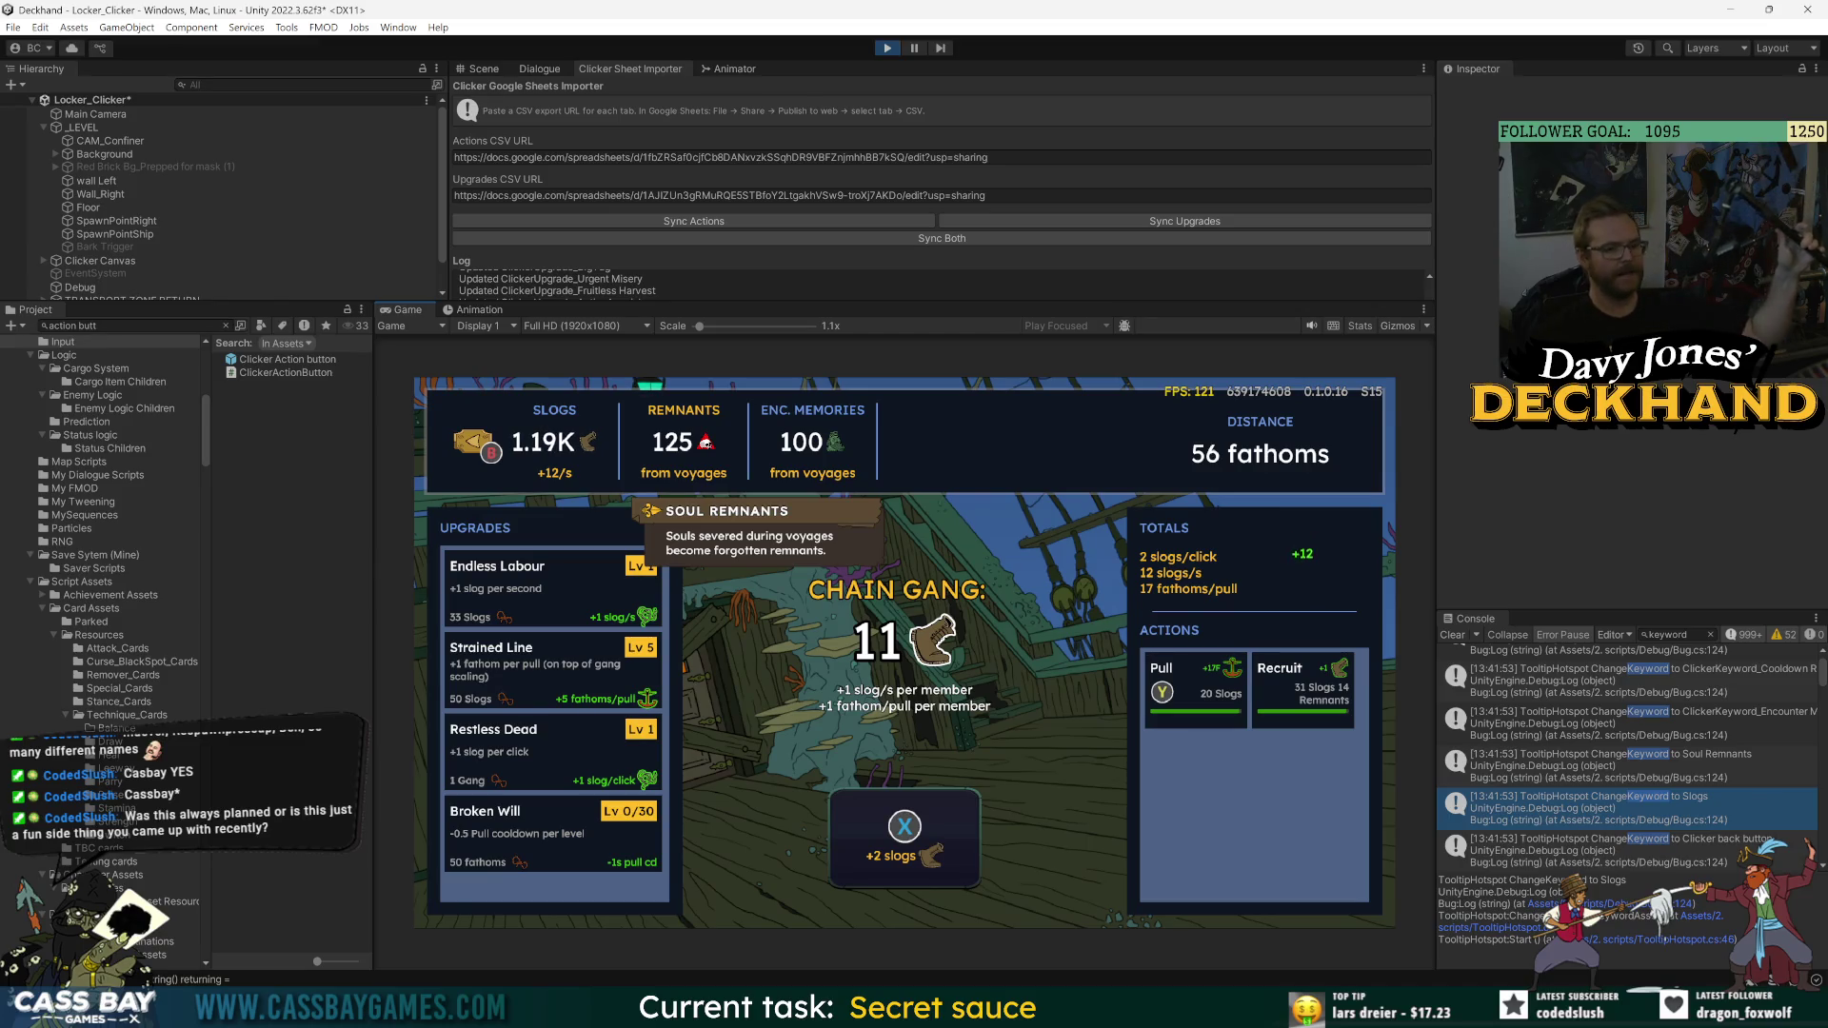
pyautogui.press('Right')
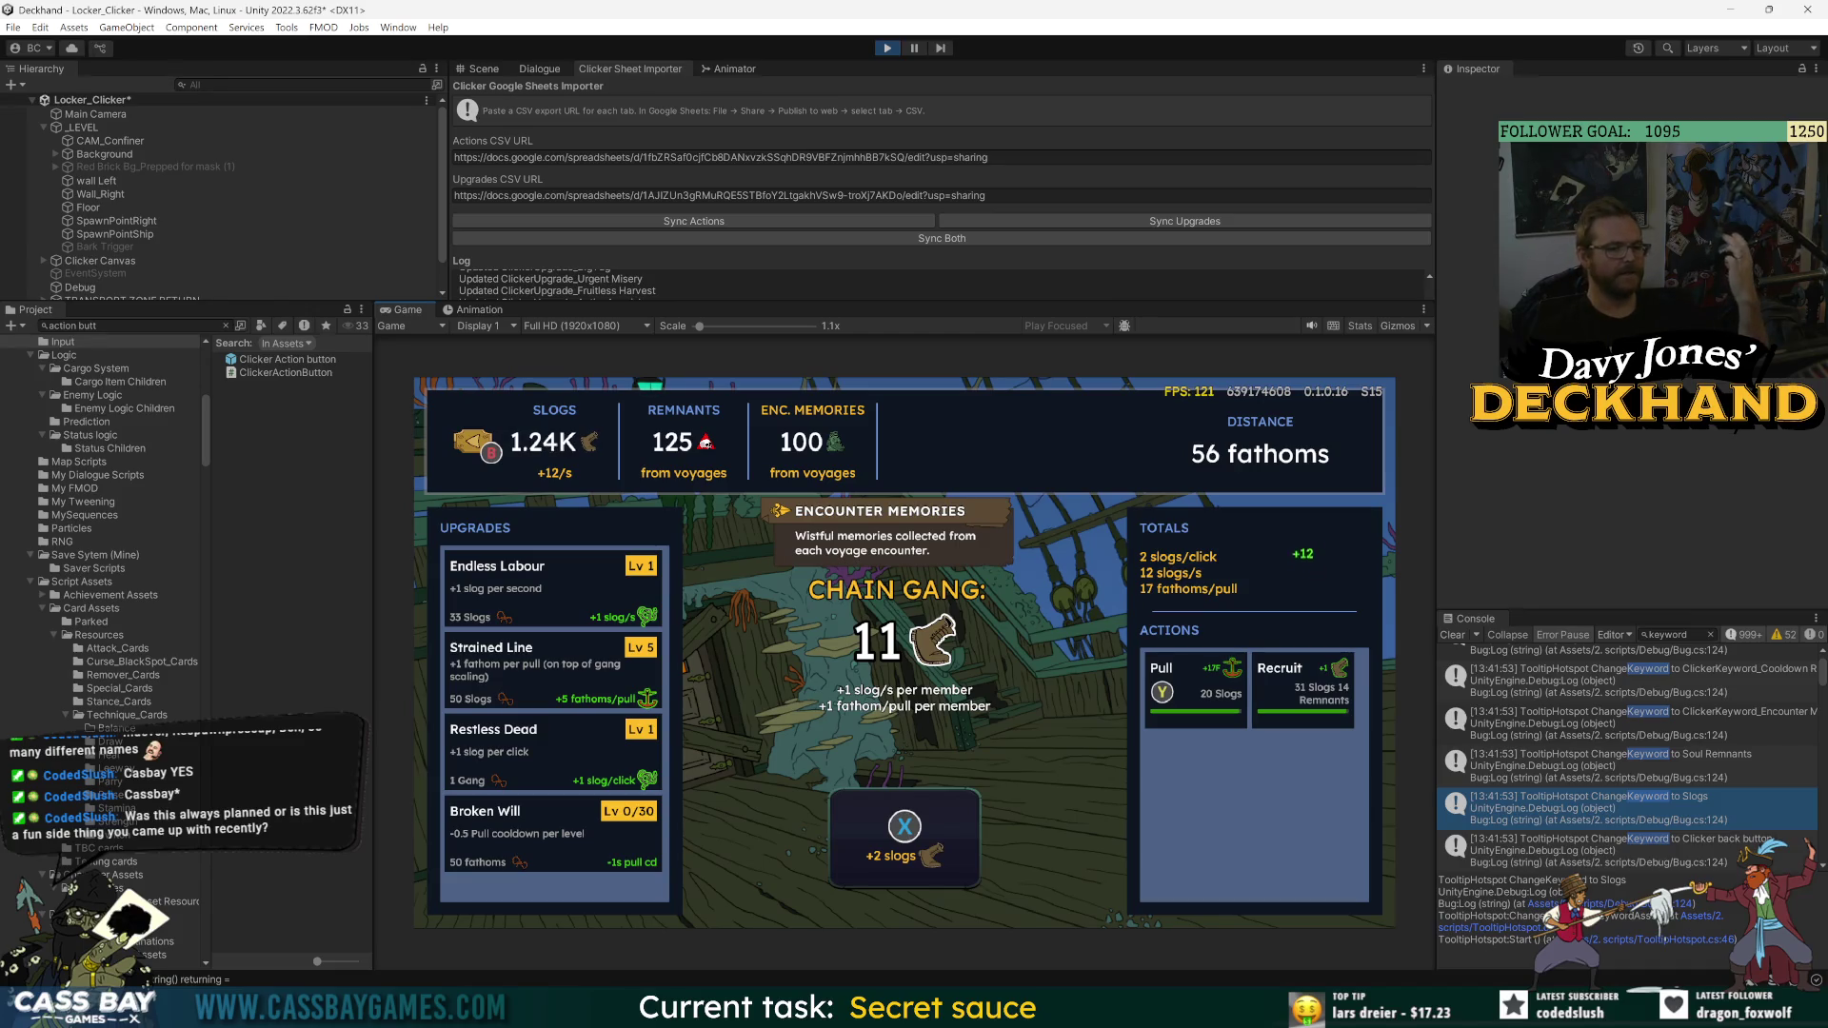
pyautogui.press('Escape')
# - Recruit a twelfth member, buy Broken Will level 1, and focus Aching Backs
pyautogui.press('Down')
pyautogui.press('Return')
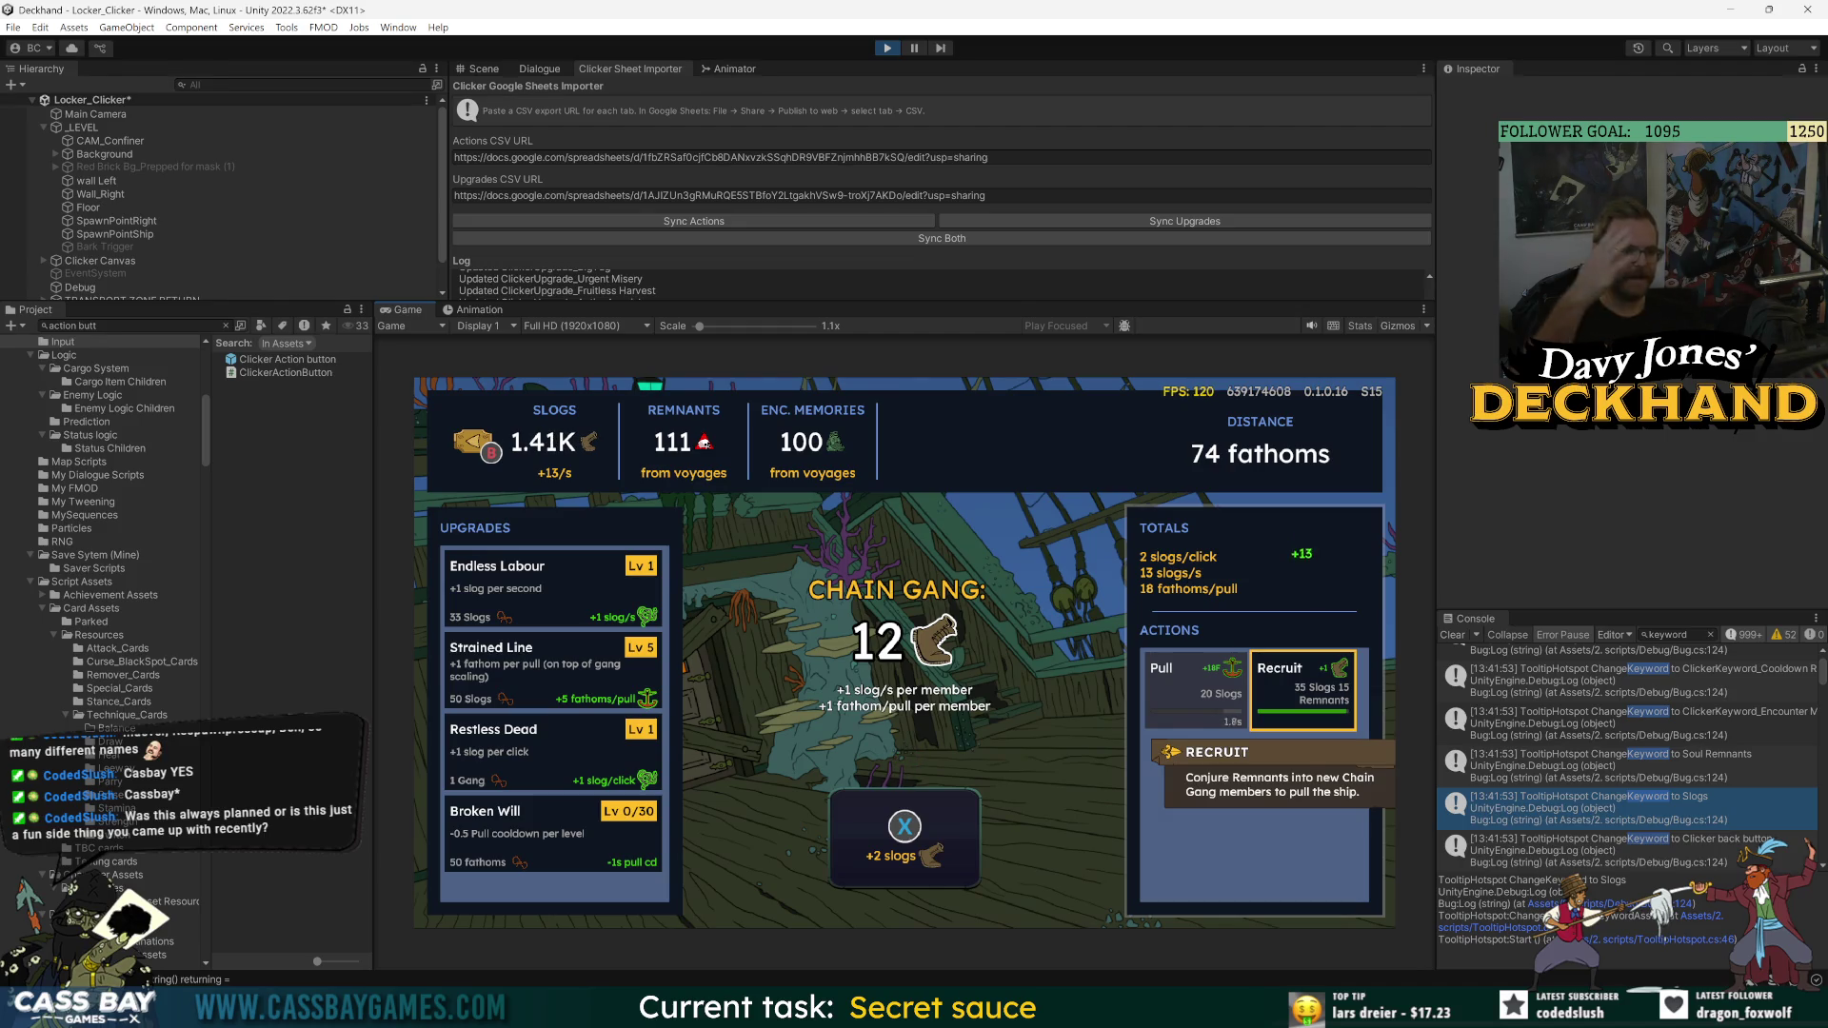
pyautogui.press('Left')
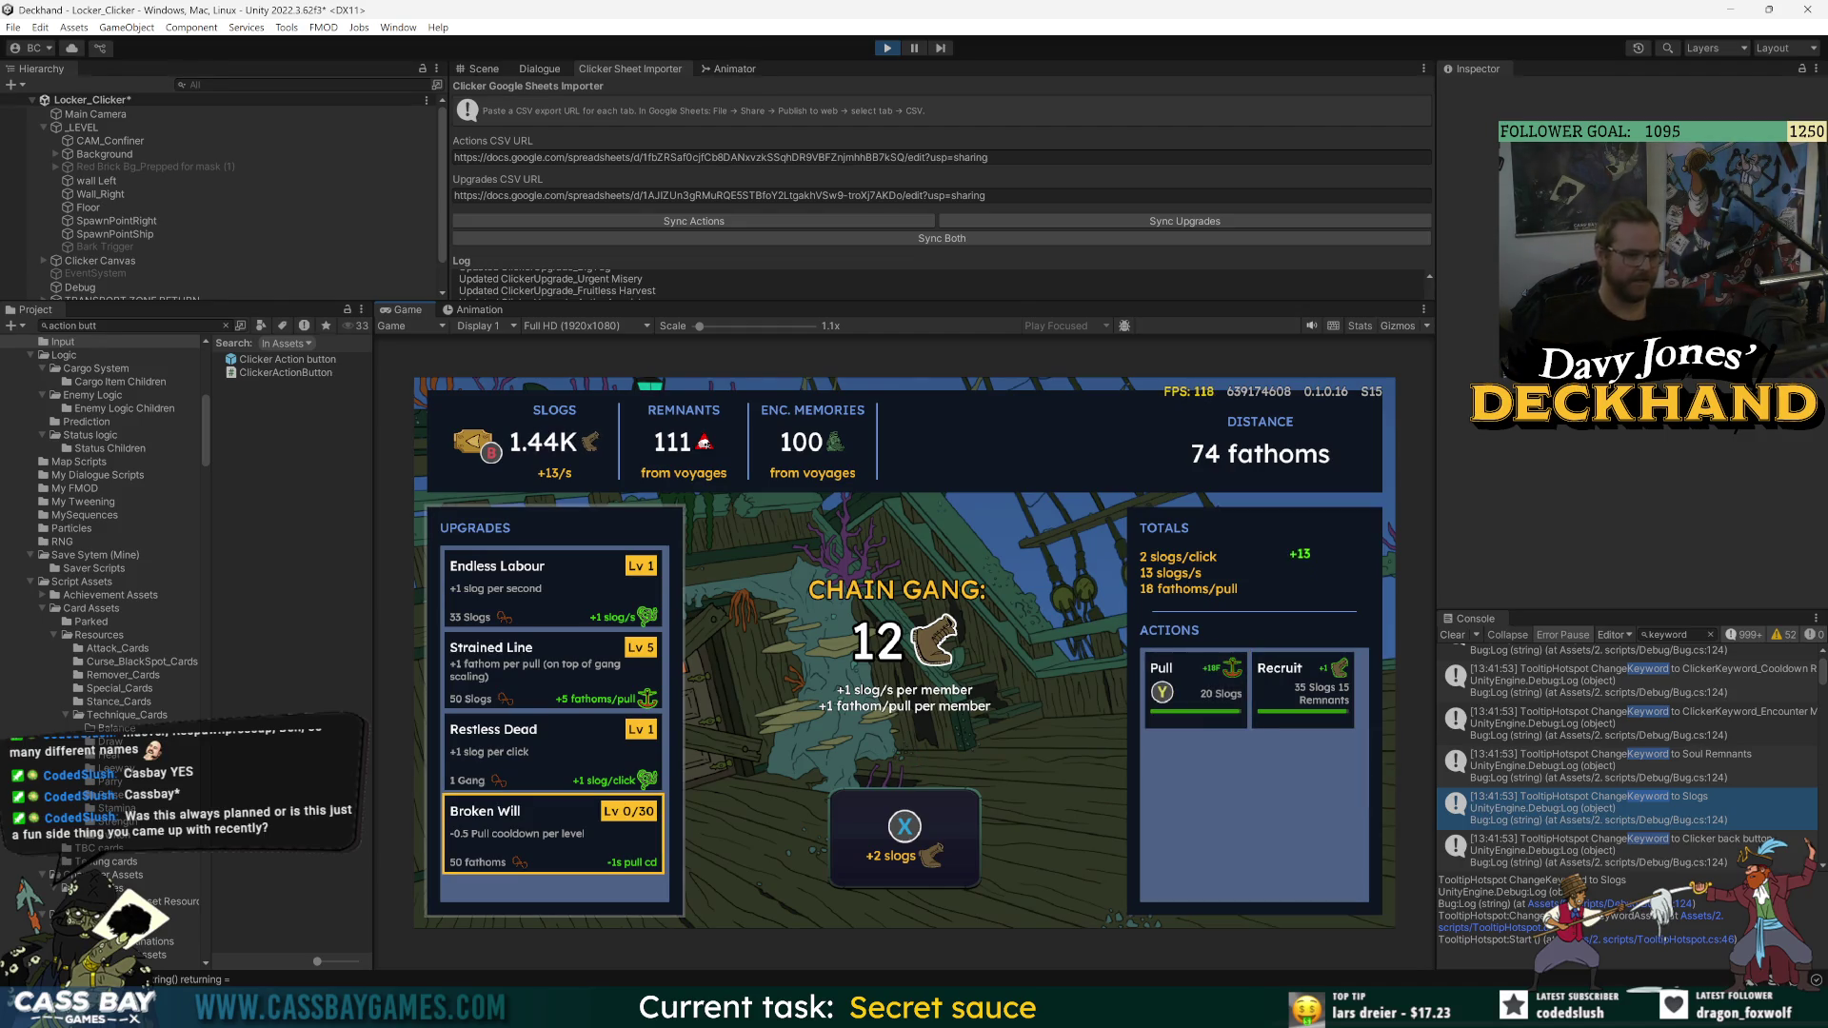
pyautogui.press('Return')
pyautogui.press('Down')
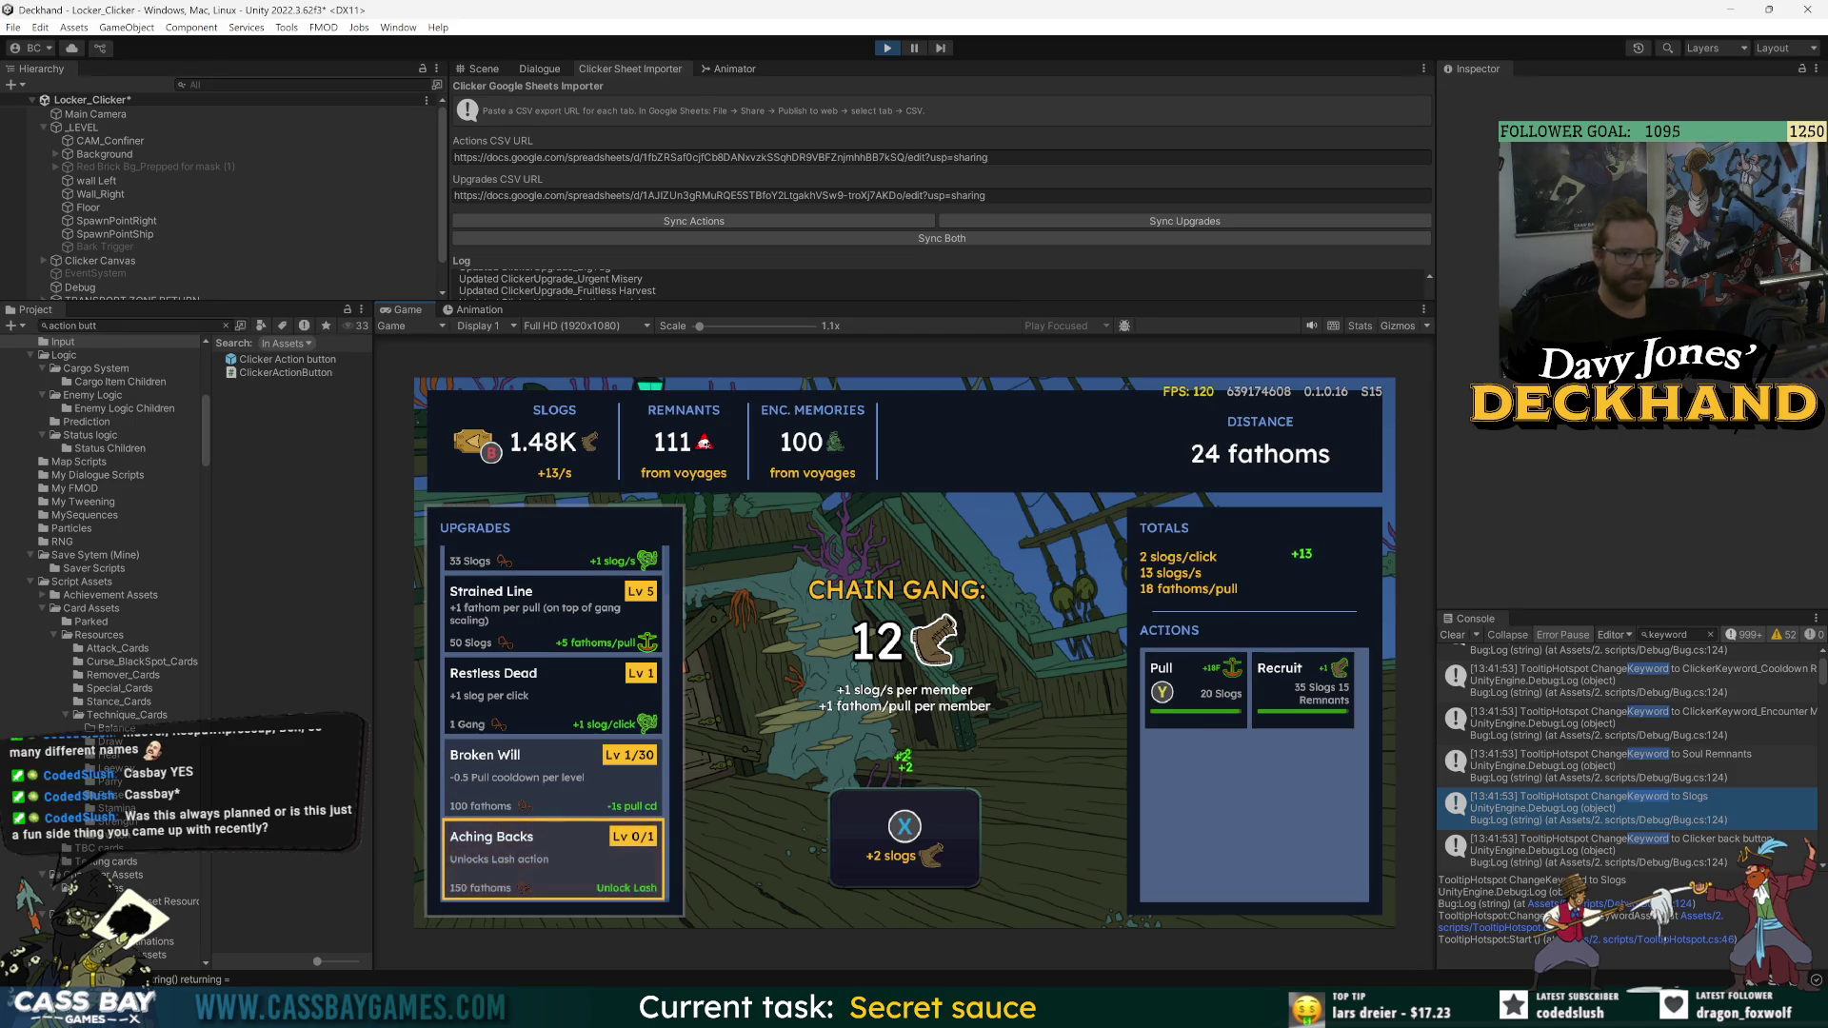
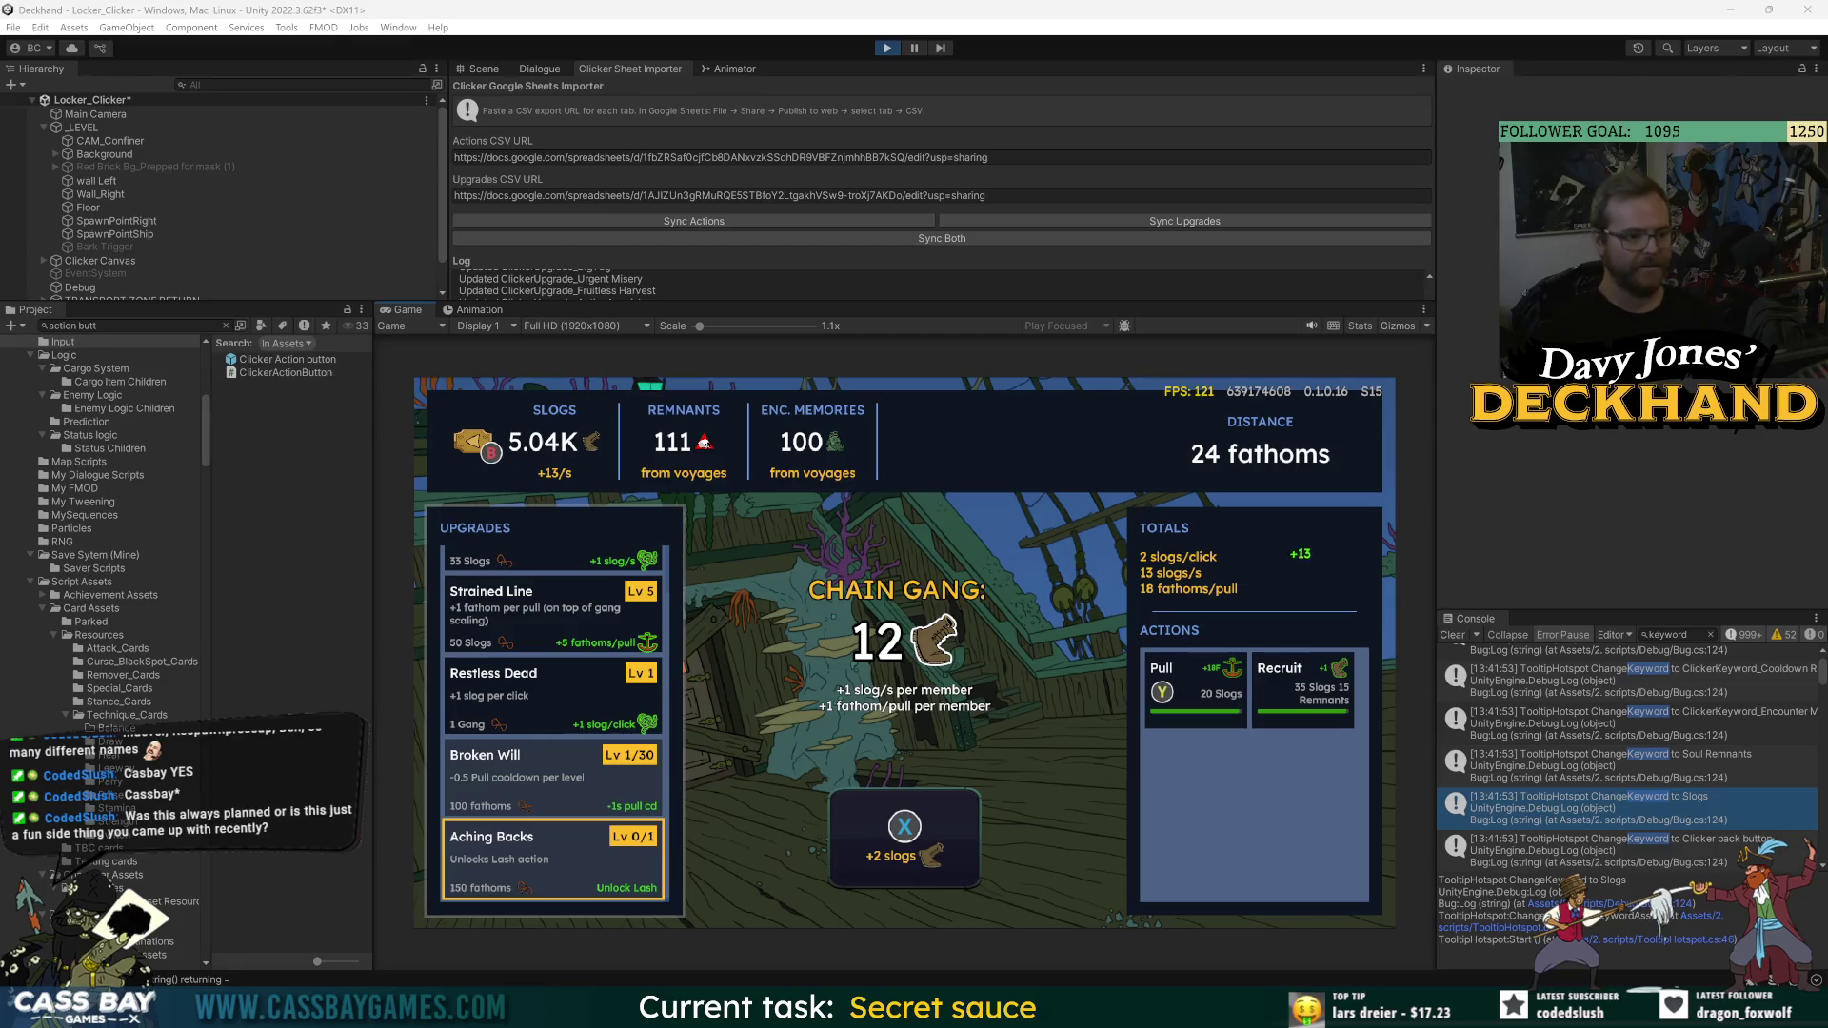
# - Buy several Endless Labour levels and a level of Strained Line
pyautogui.press('Down')
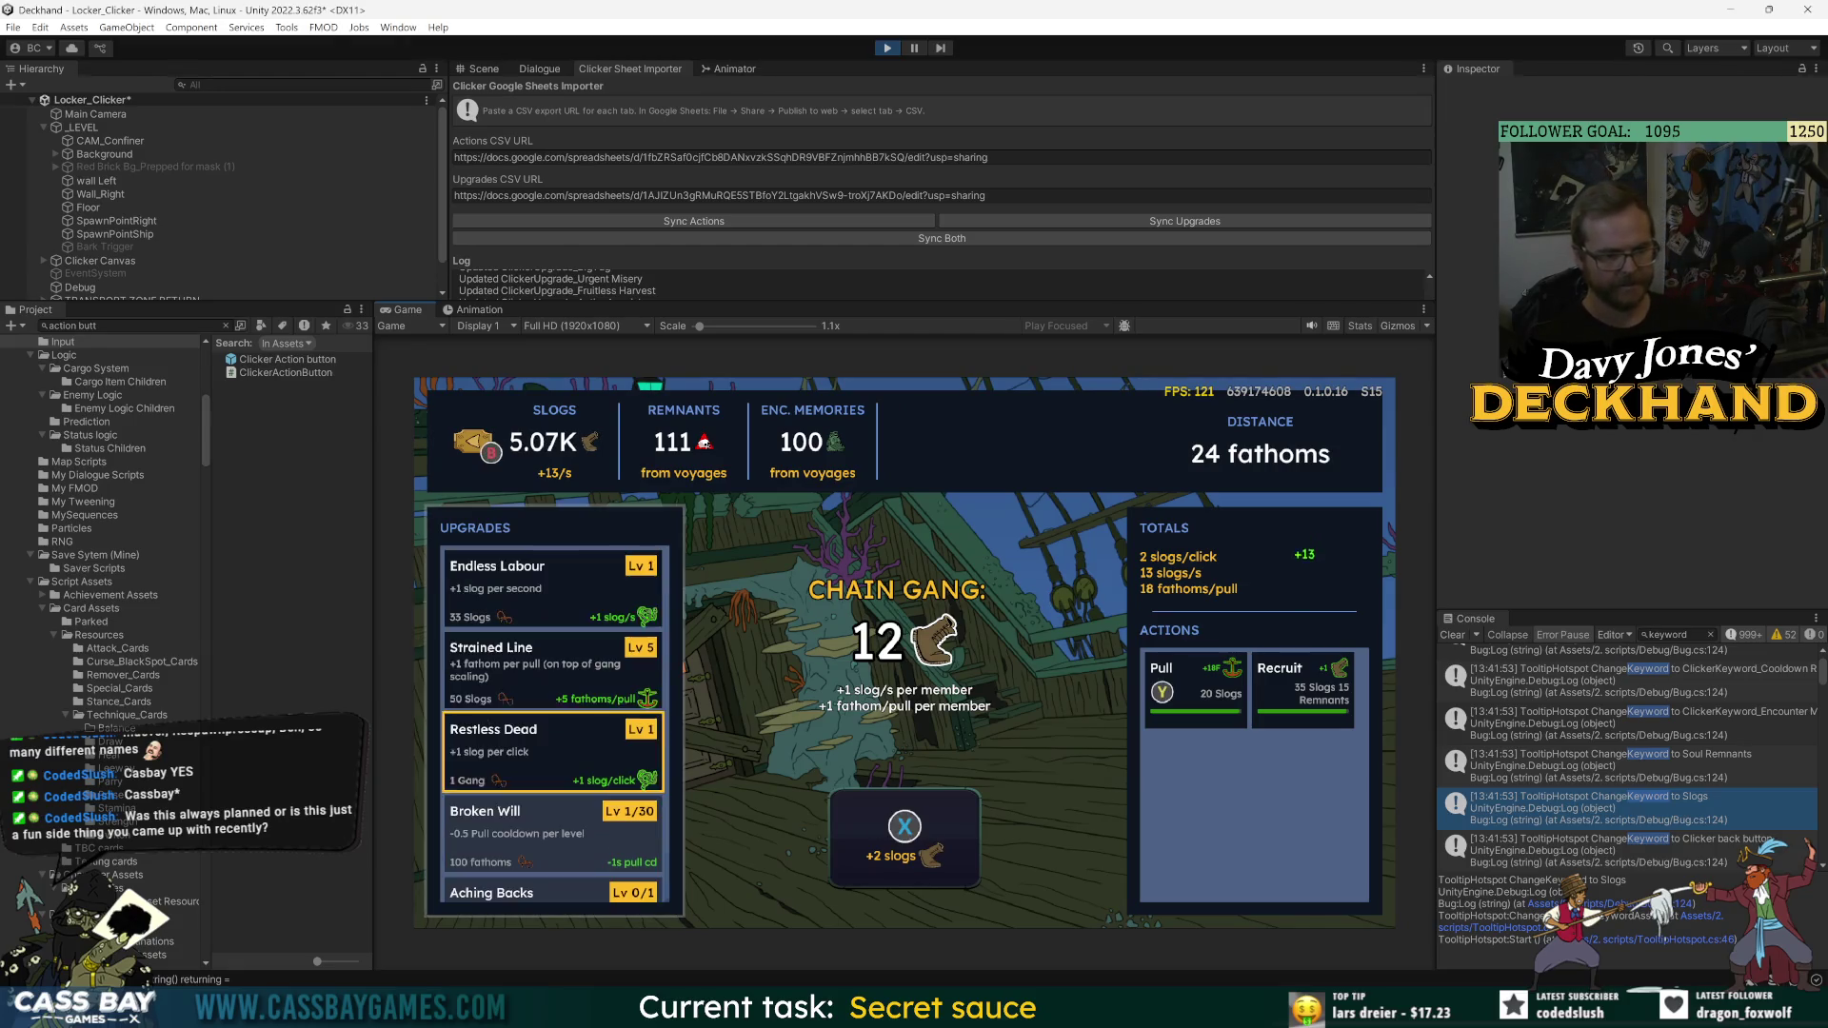
pyautogui.press('Return')
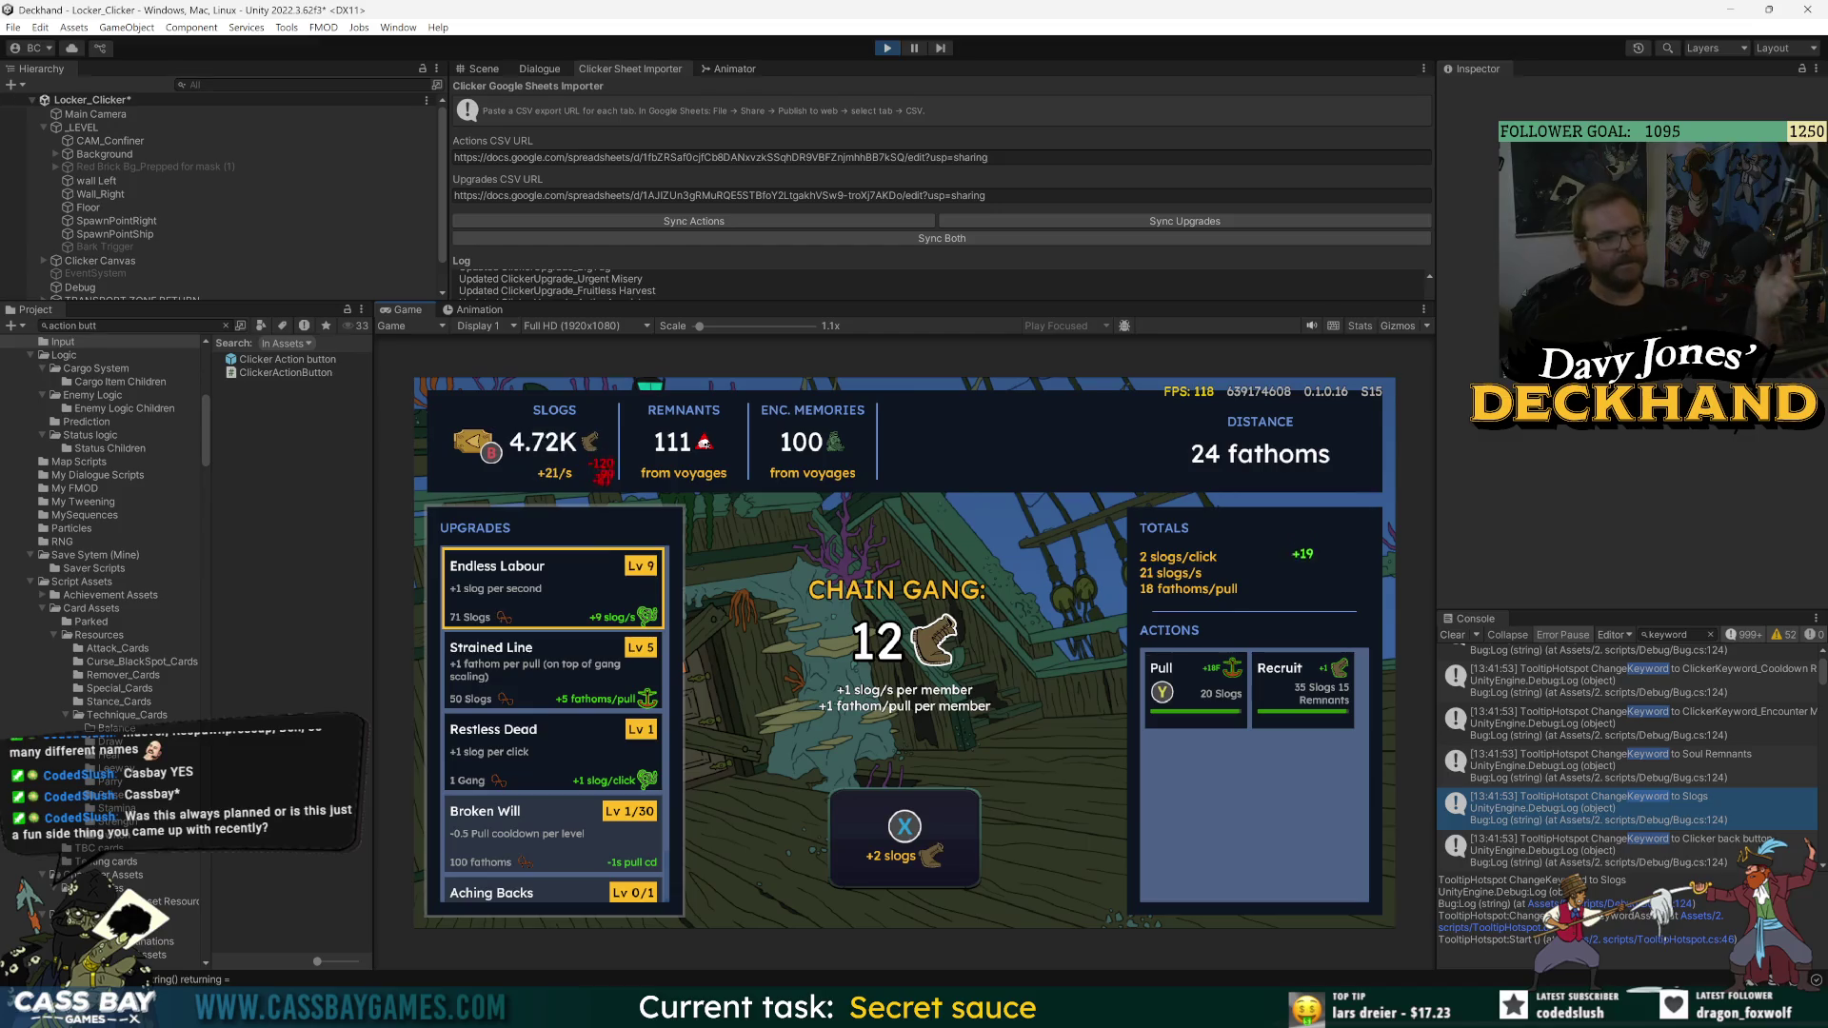
pyautogui.press('Return')
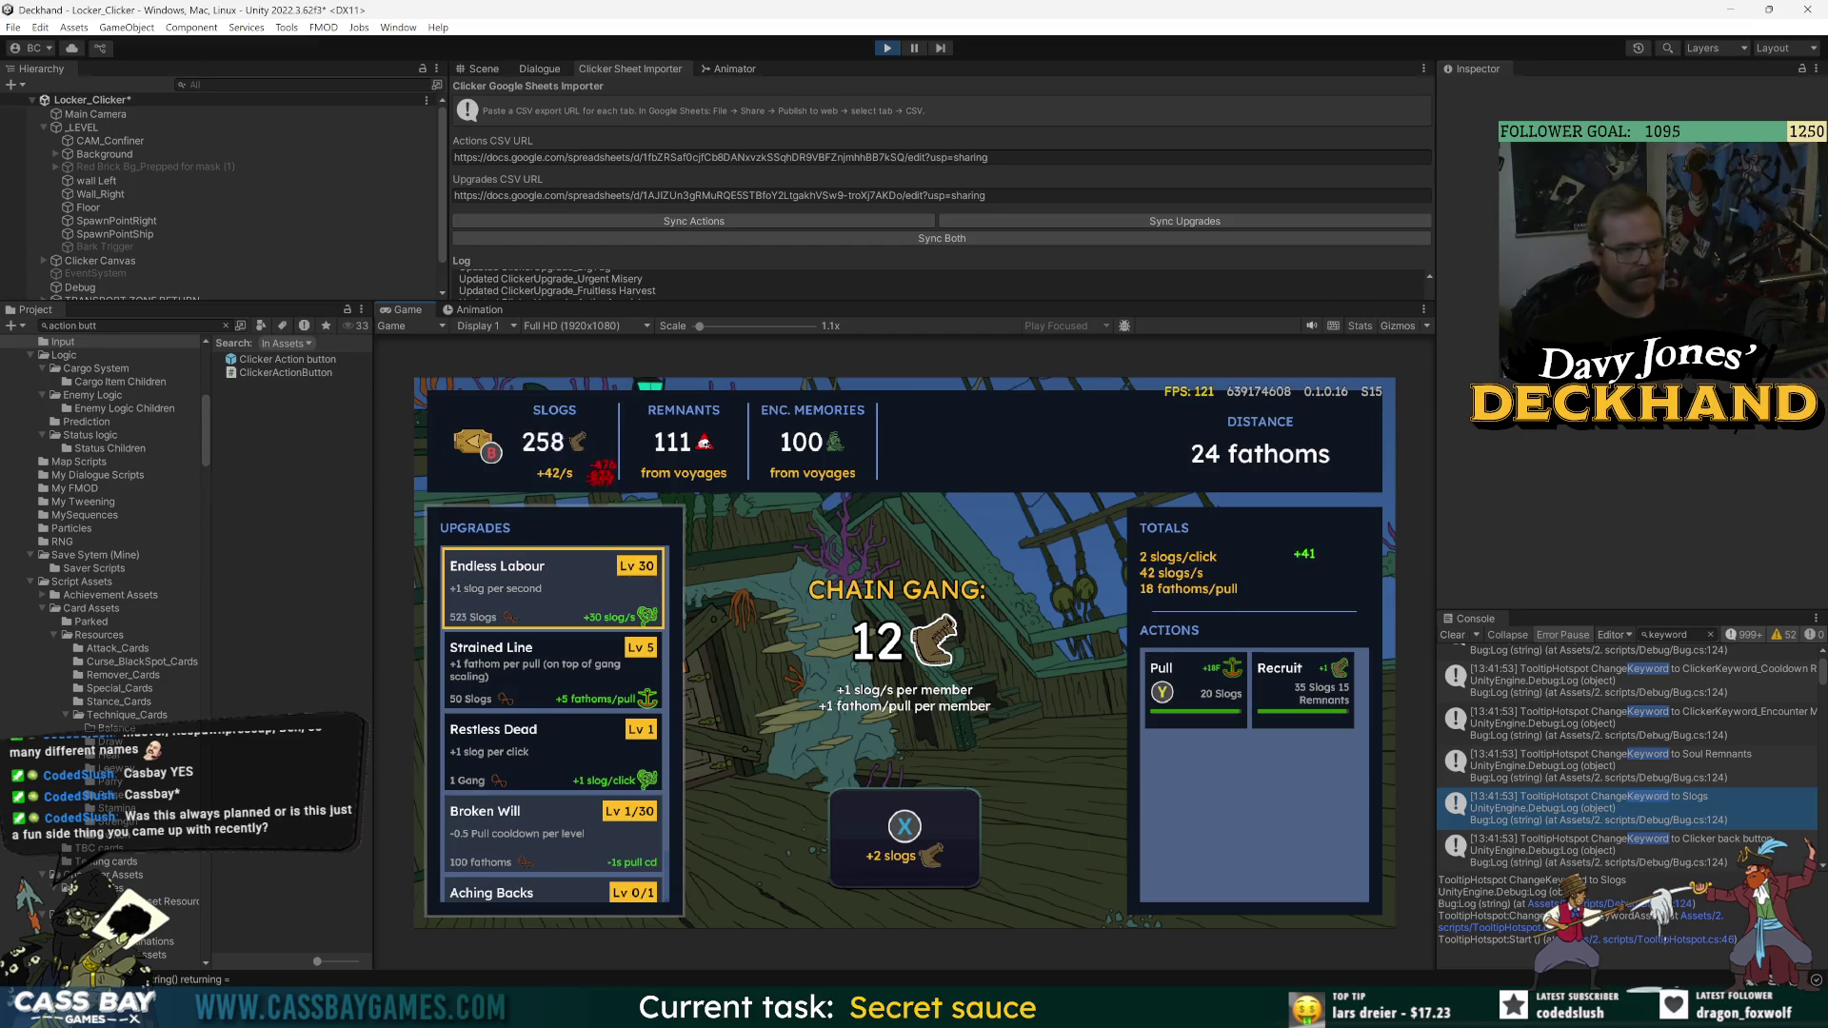
pyautogui.press('Down')
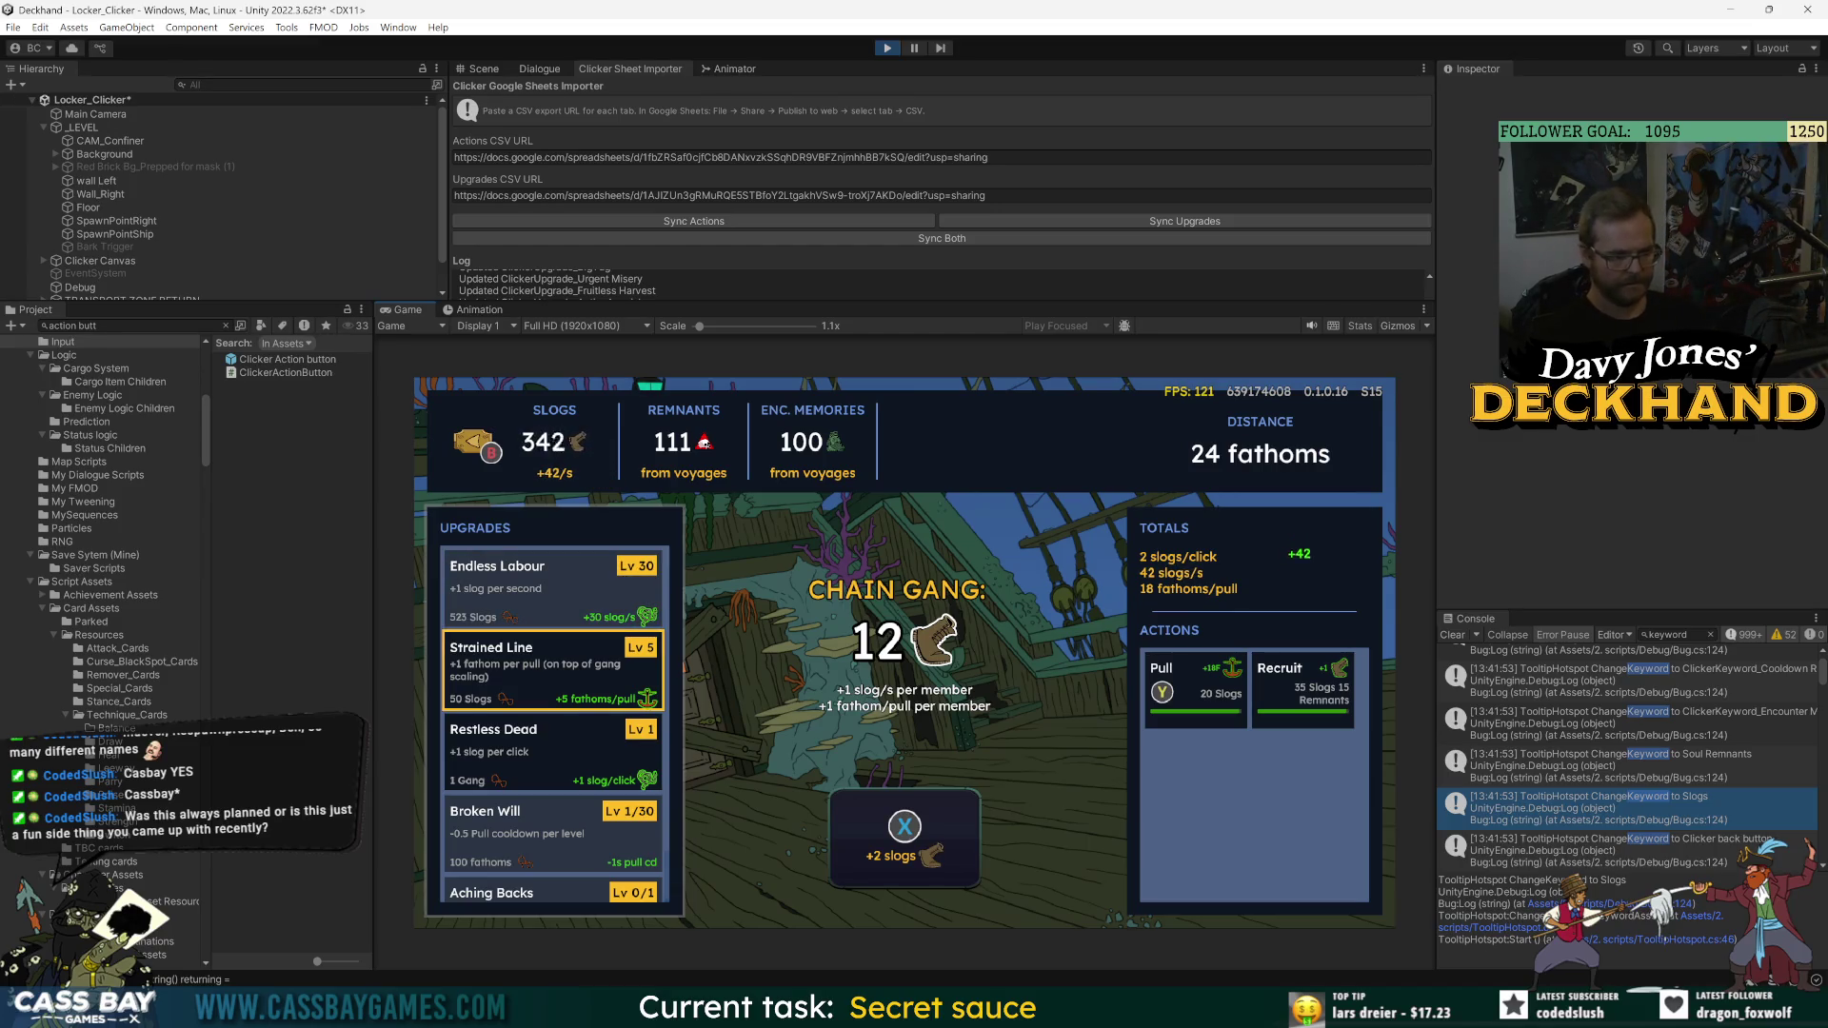
pyautogui.press('Return')
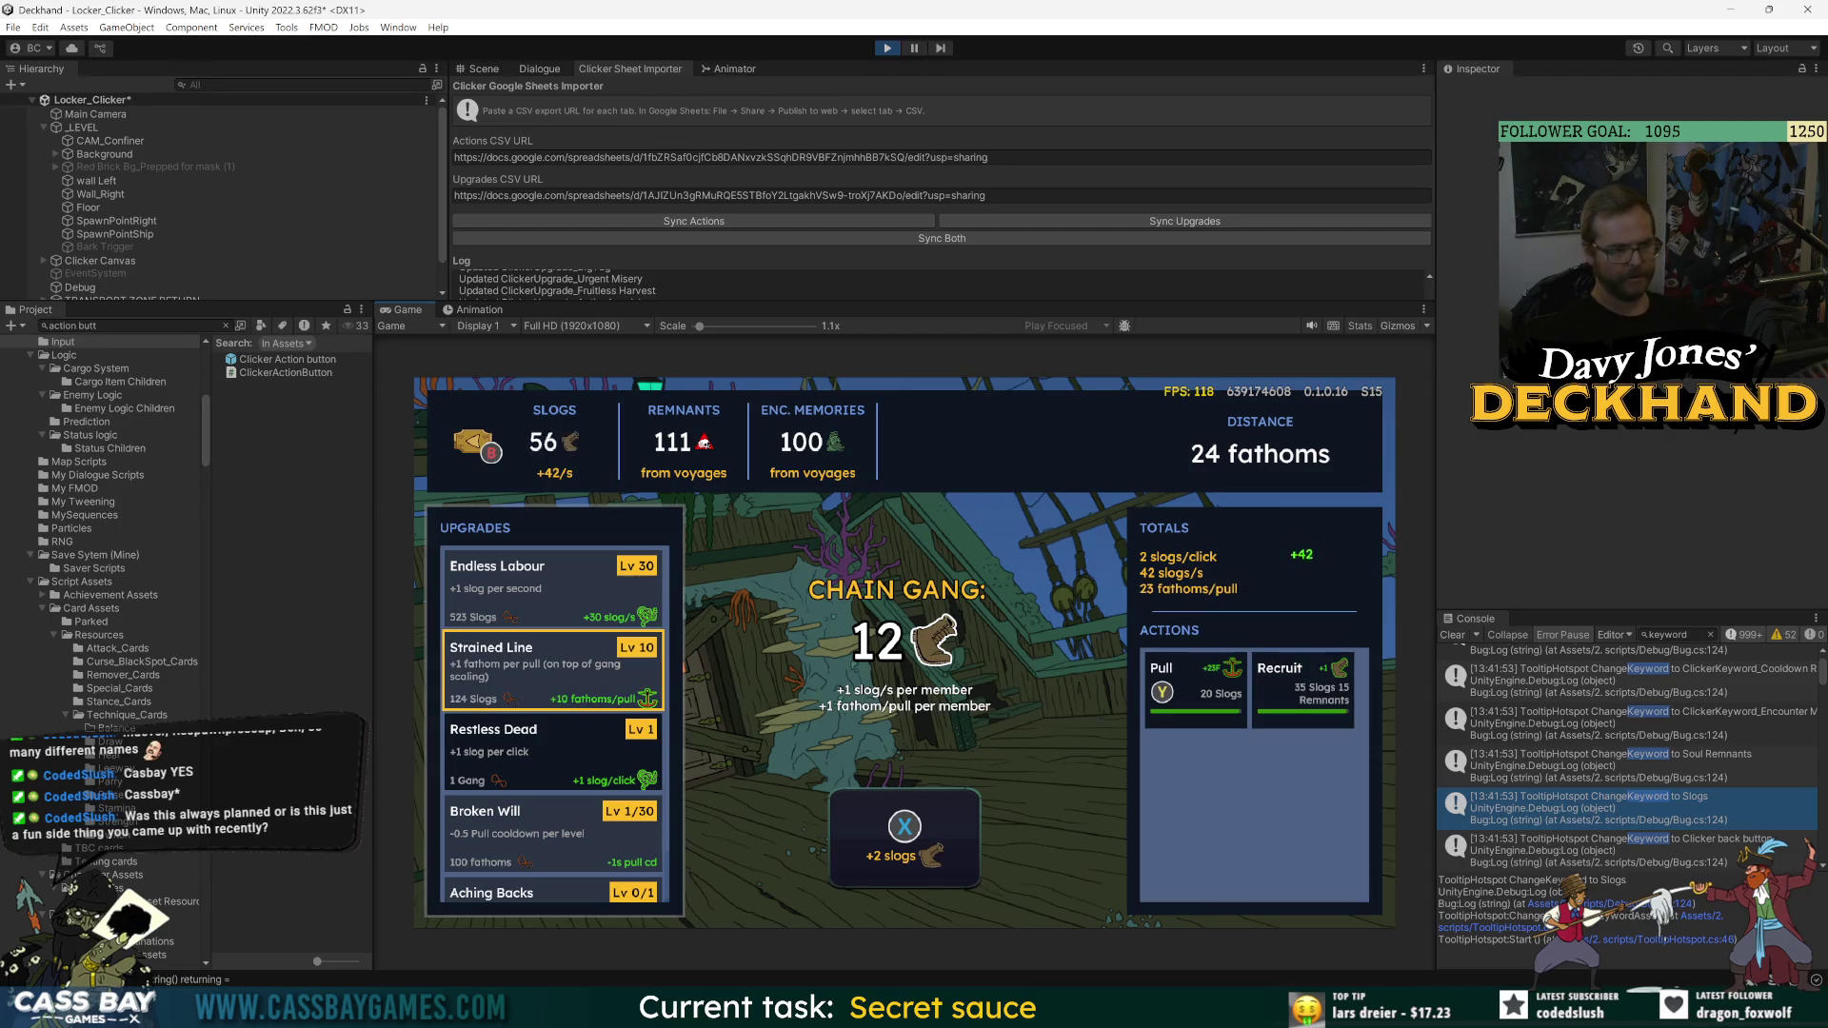
# - Pull the ship forward and recruit two more chain gang members
pyautogui.press('y')
pyautogui.press('Right')
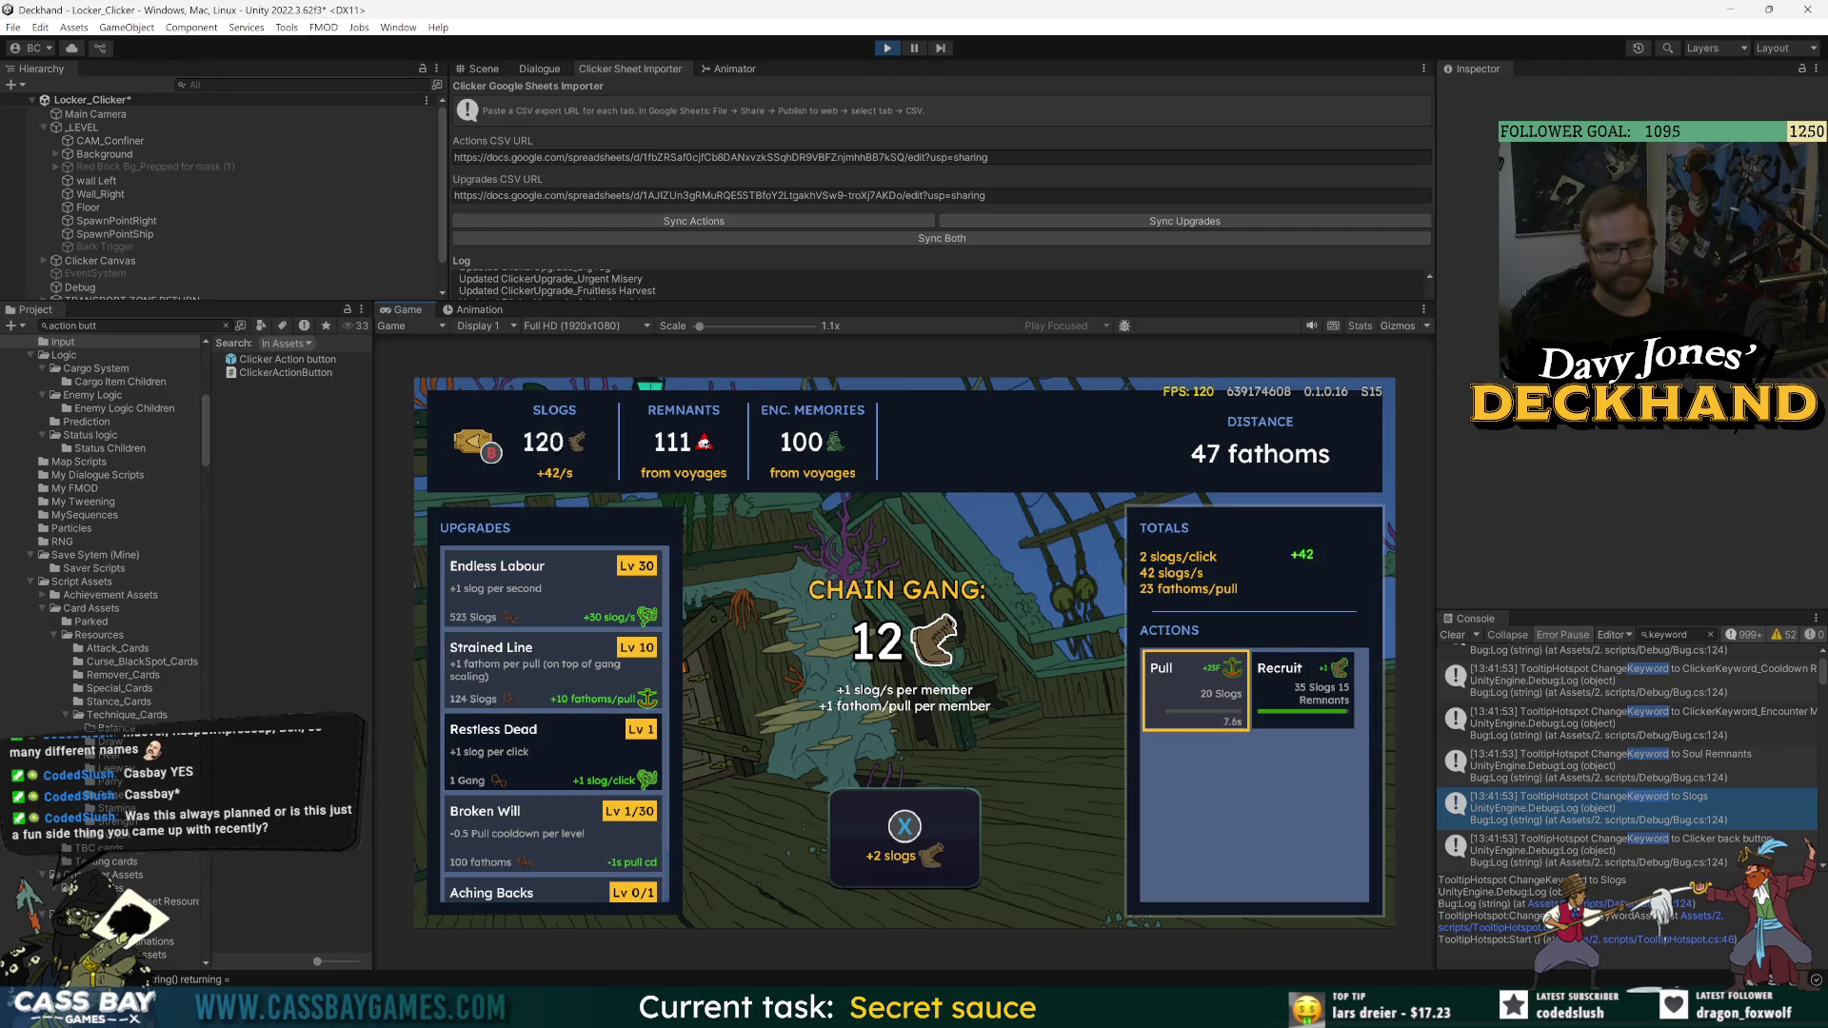
pyautogui.press('Right')
pyautogui.press('Return')
pyautogui.press('Left')
pyautogui.press('Left')
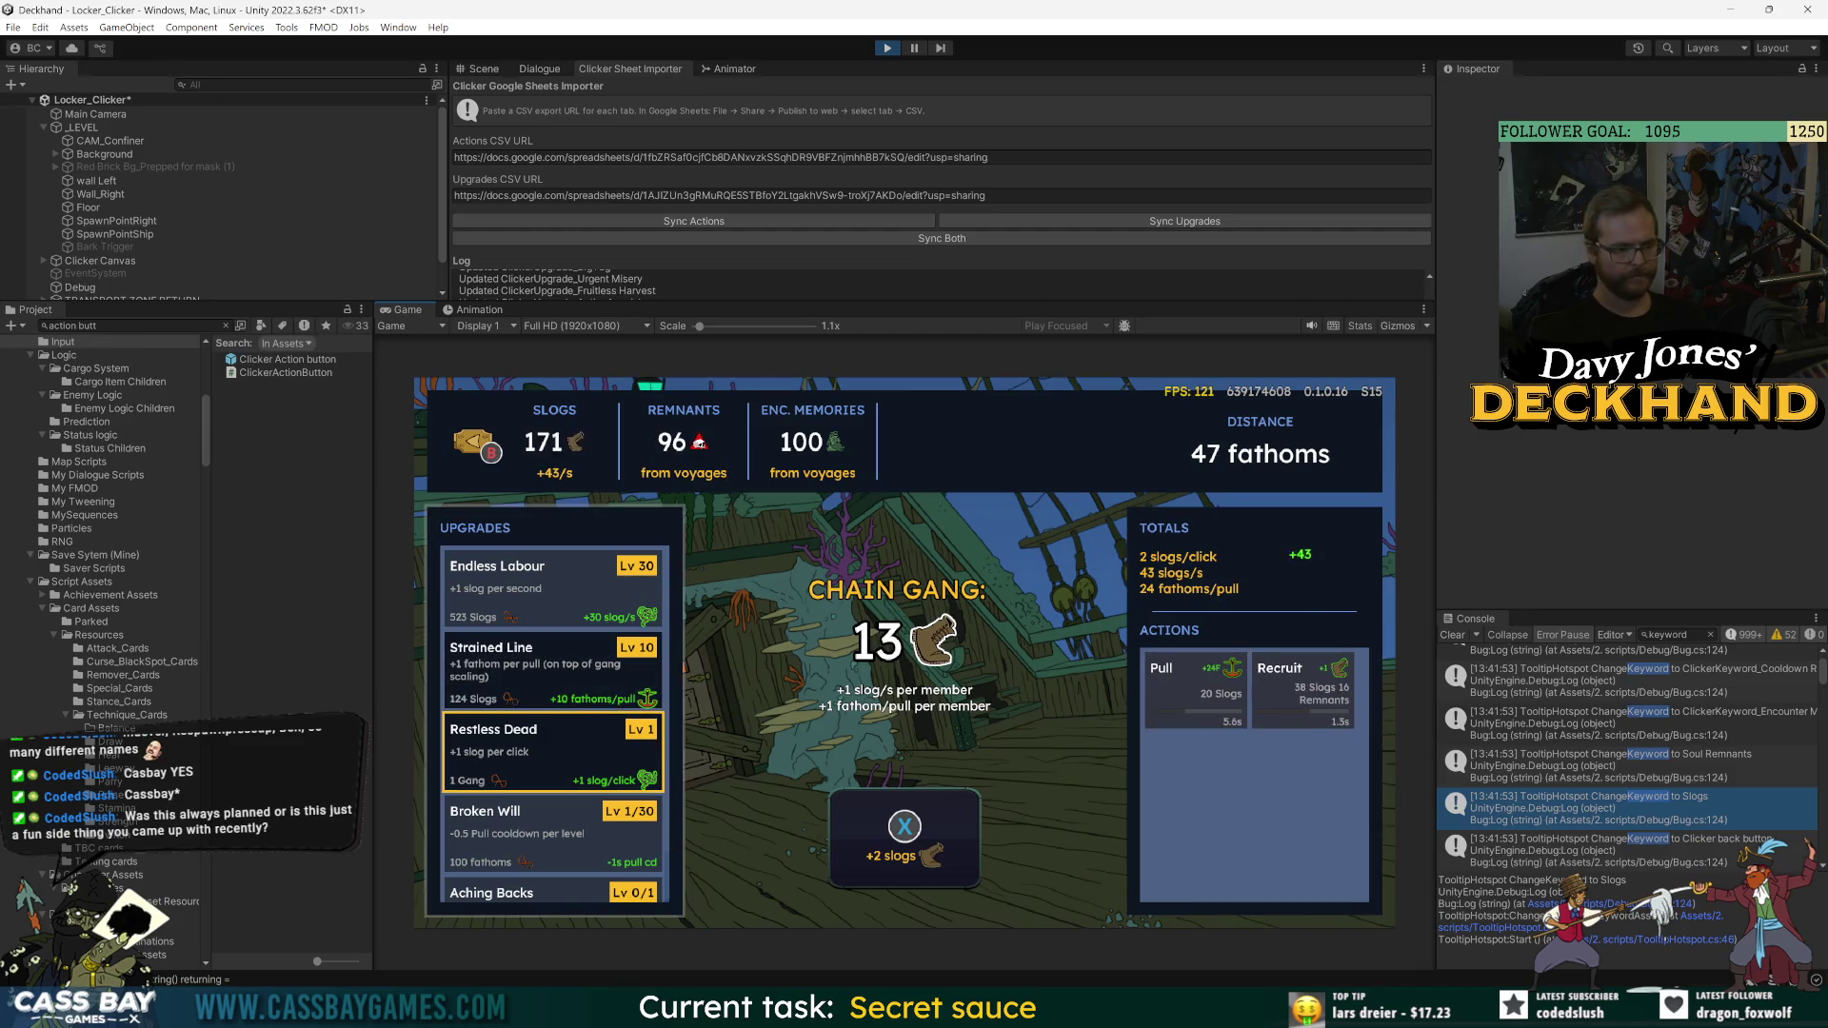
pyautogui.press('Up')
pyautogui.press('Down')
pyautogui.press('Right')
pyautogui.press('Right')
pyautogui.press('Return')
pyautogui.press('Left')
# - Buy two Strained Line levels, pull the ship and recruit another gang member
pyautogui.press('Down')
pyautogui.press('Down')
pyautogui.press('Up')
pyautogui.press('Up')
pyautogui.press('Up')
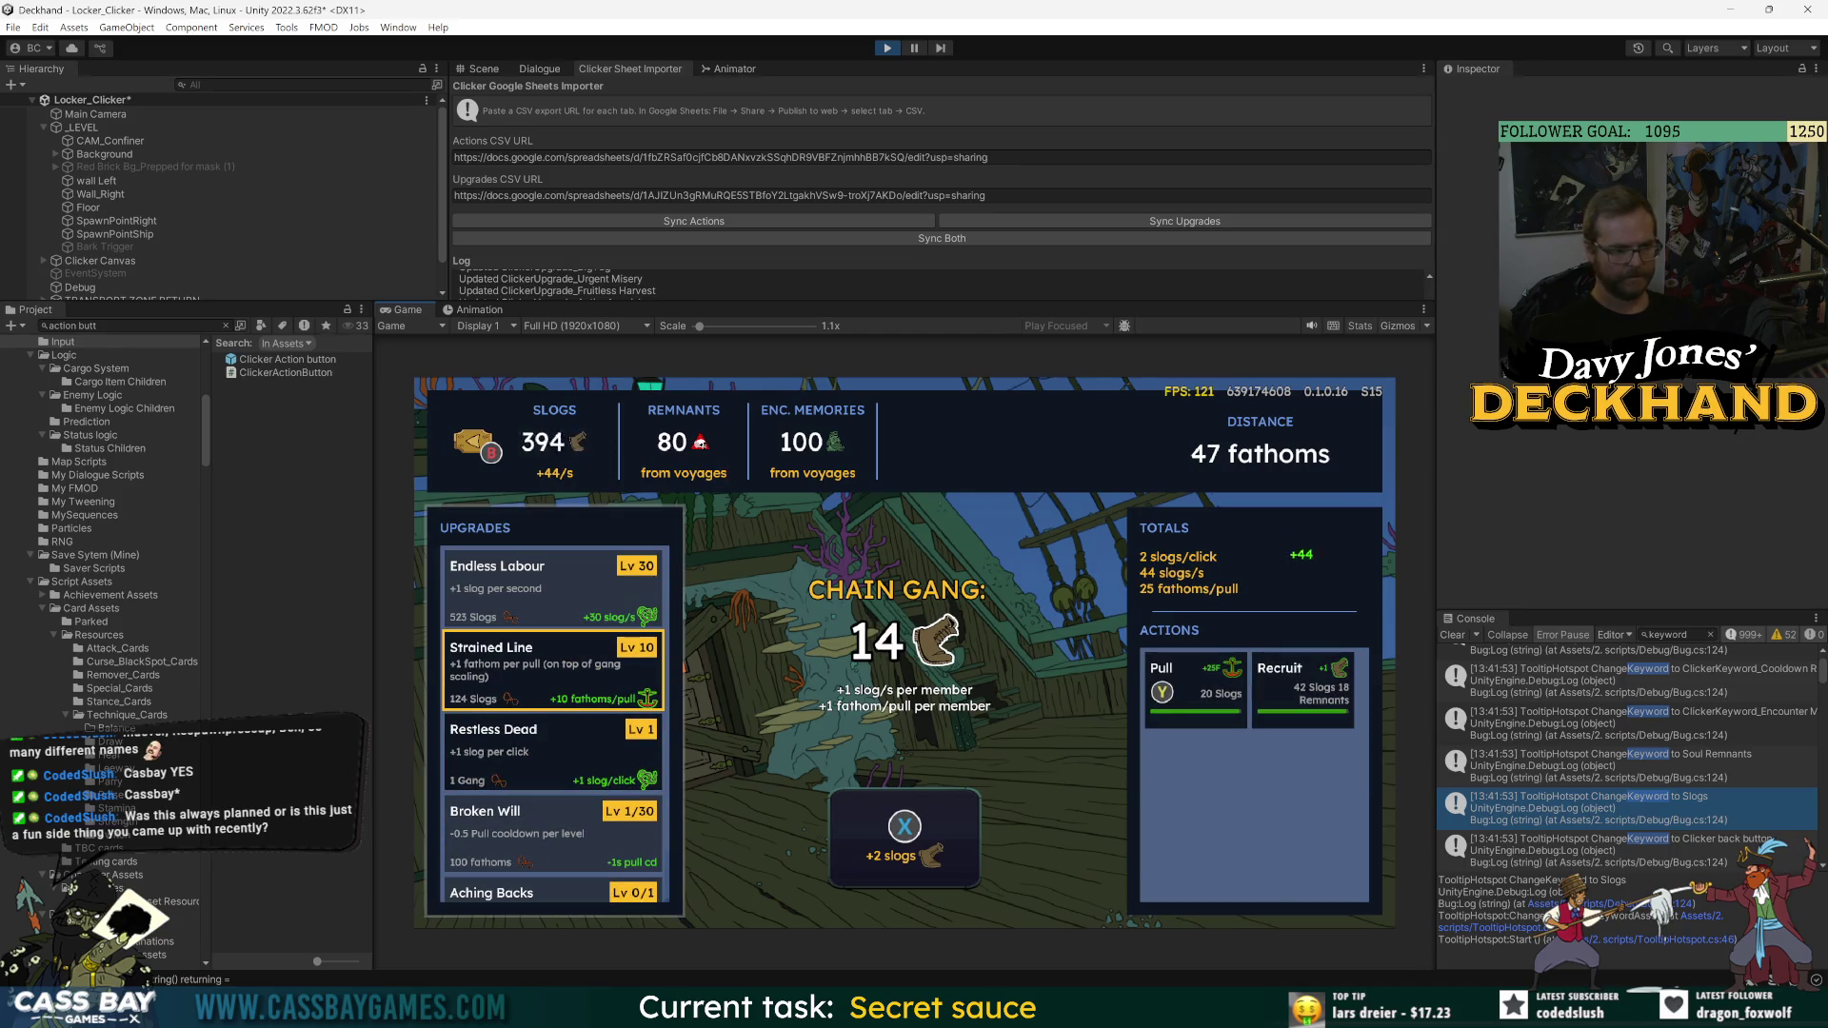
pyautogui.press('Return')
pyautogui.press('Return')
pyautogui.press('Right')
pyautogui.press('Return')
pyautogui.press('Right')
pyautogui.press('Return')
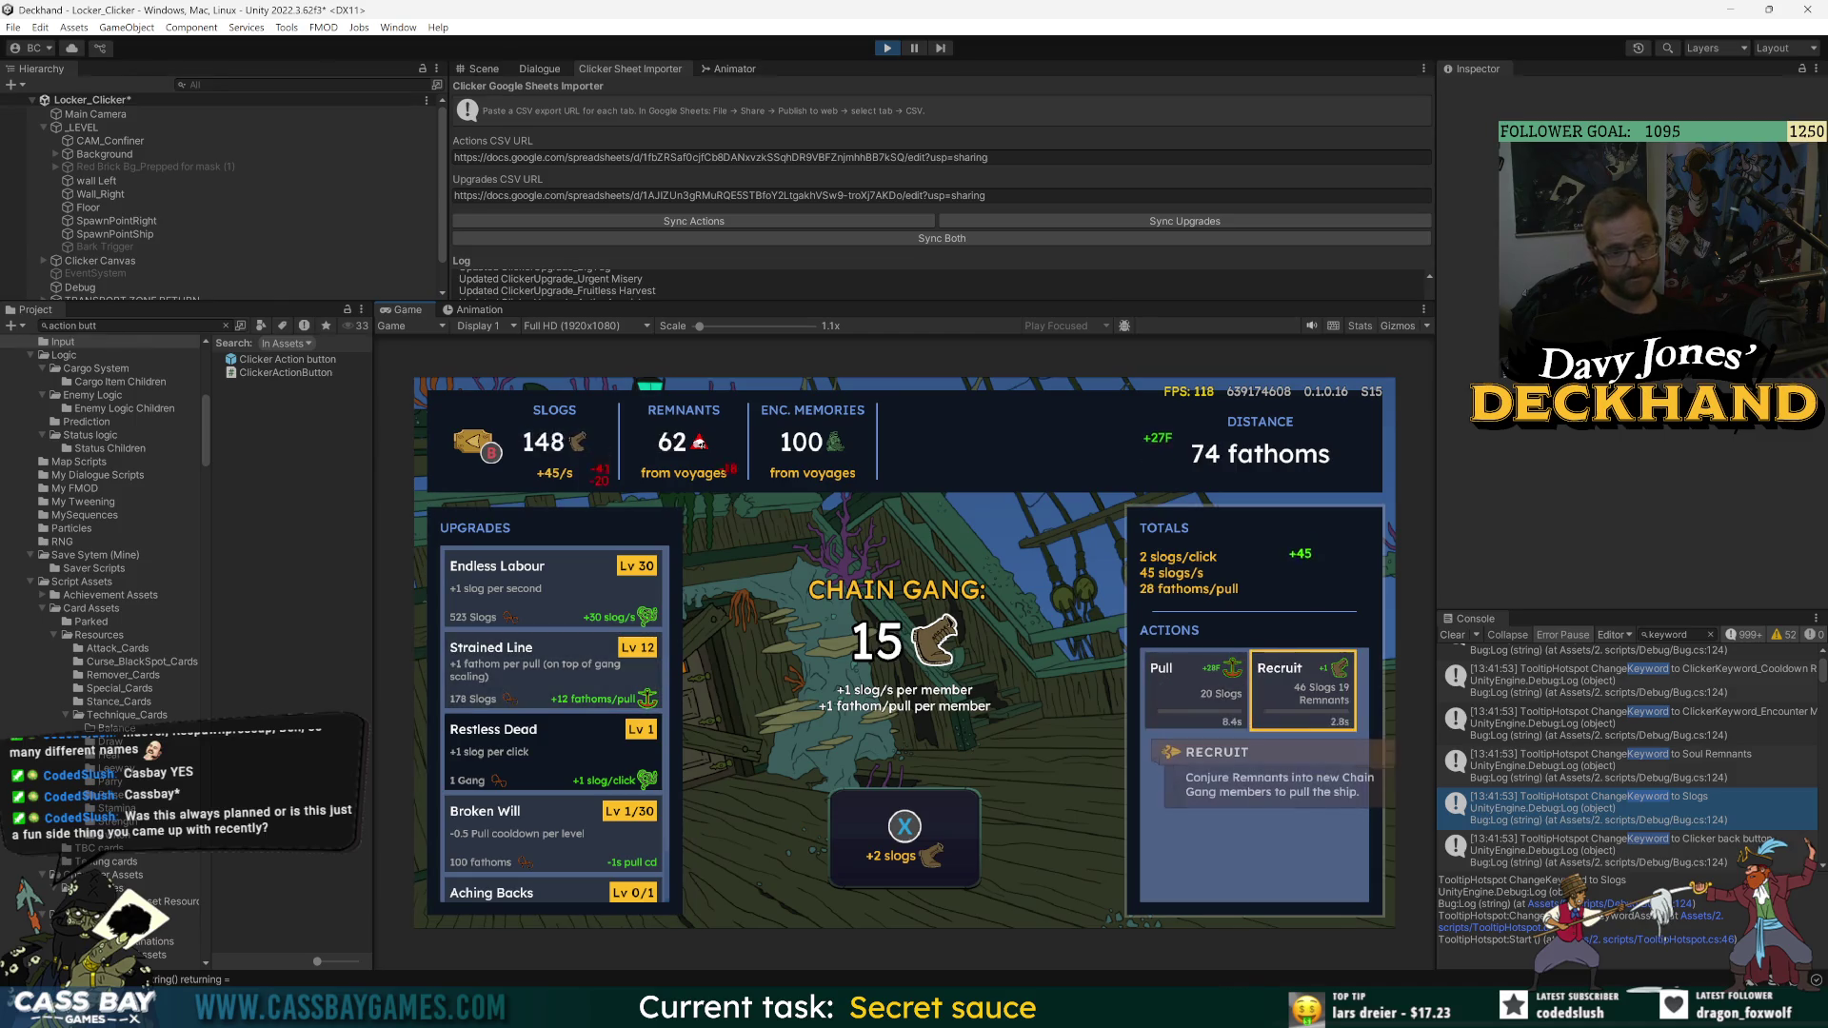
# - Buy repeated Restless Dead levels, reaching Lv 5 at 6 slogs per click
pyautogui.press('Left')
pyautogui.press('Left')
pyautogui.press('Down')
pyautogui.press('Return')
pyautogui.press('Return')
pyautogui.press('Right')
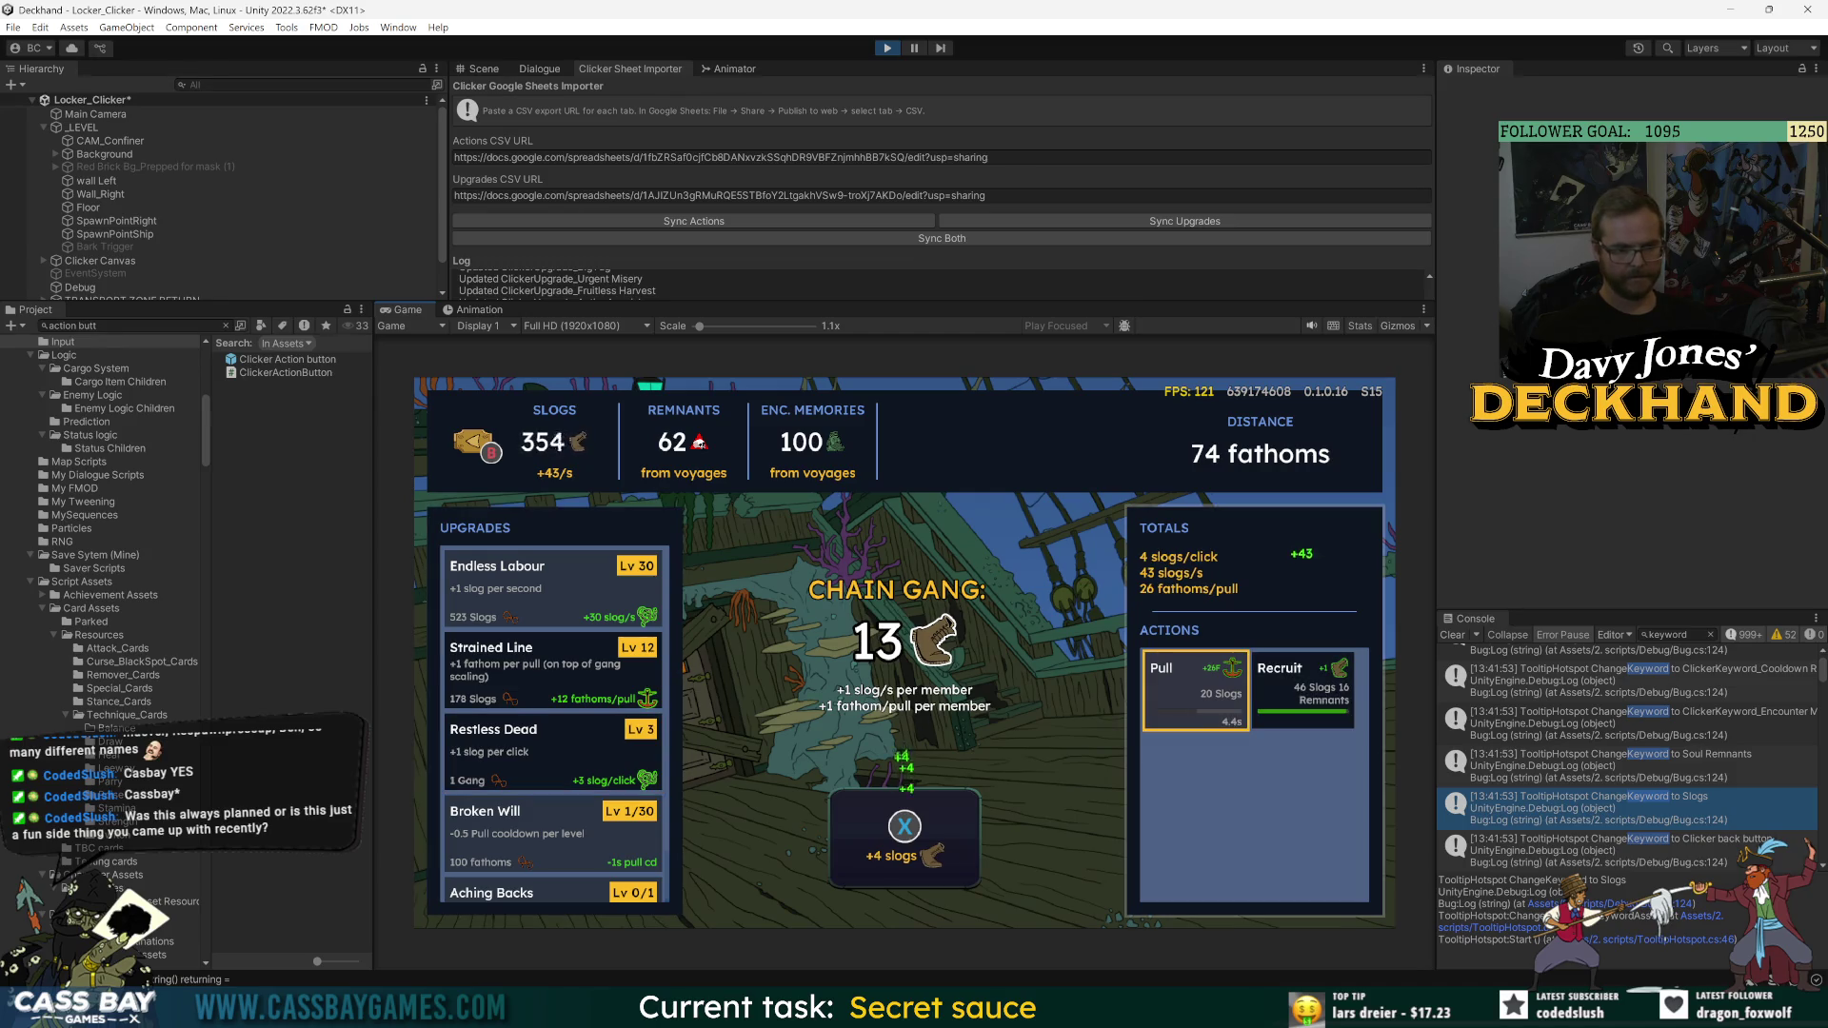
pyautogui.press('Left')
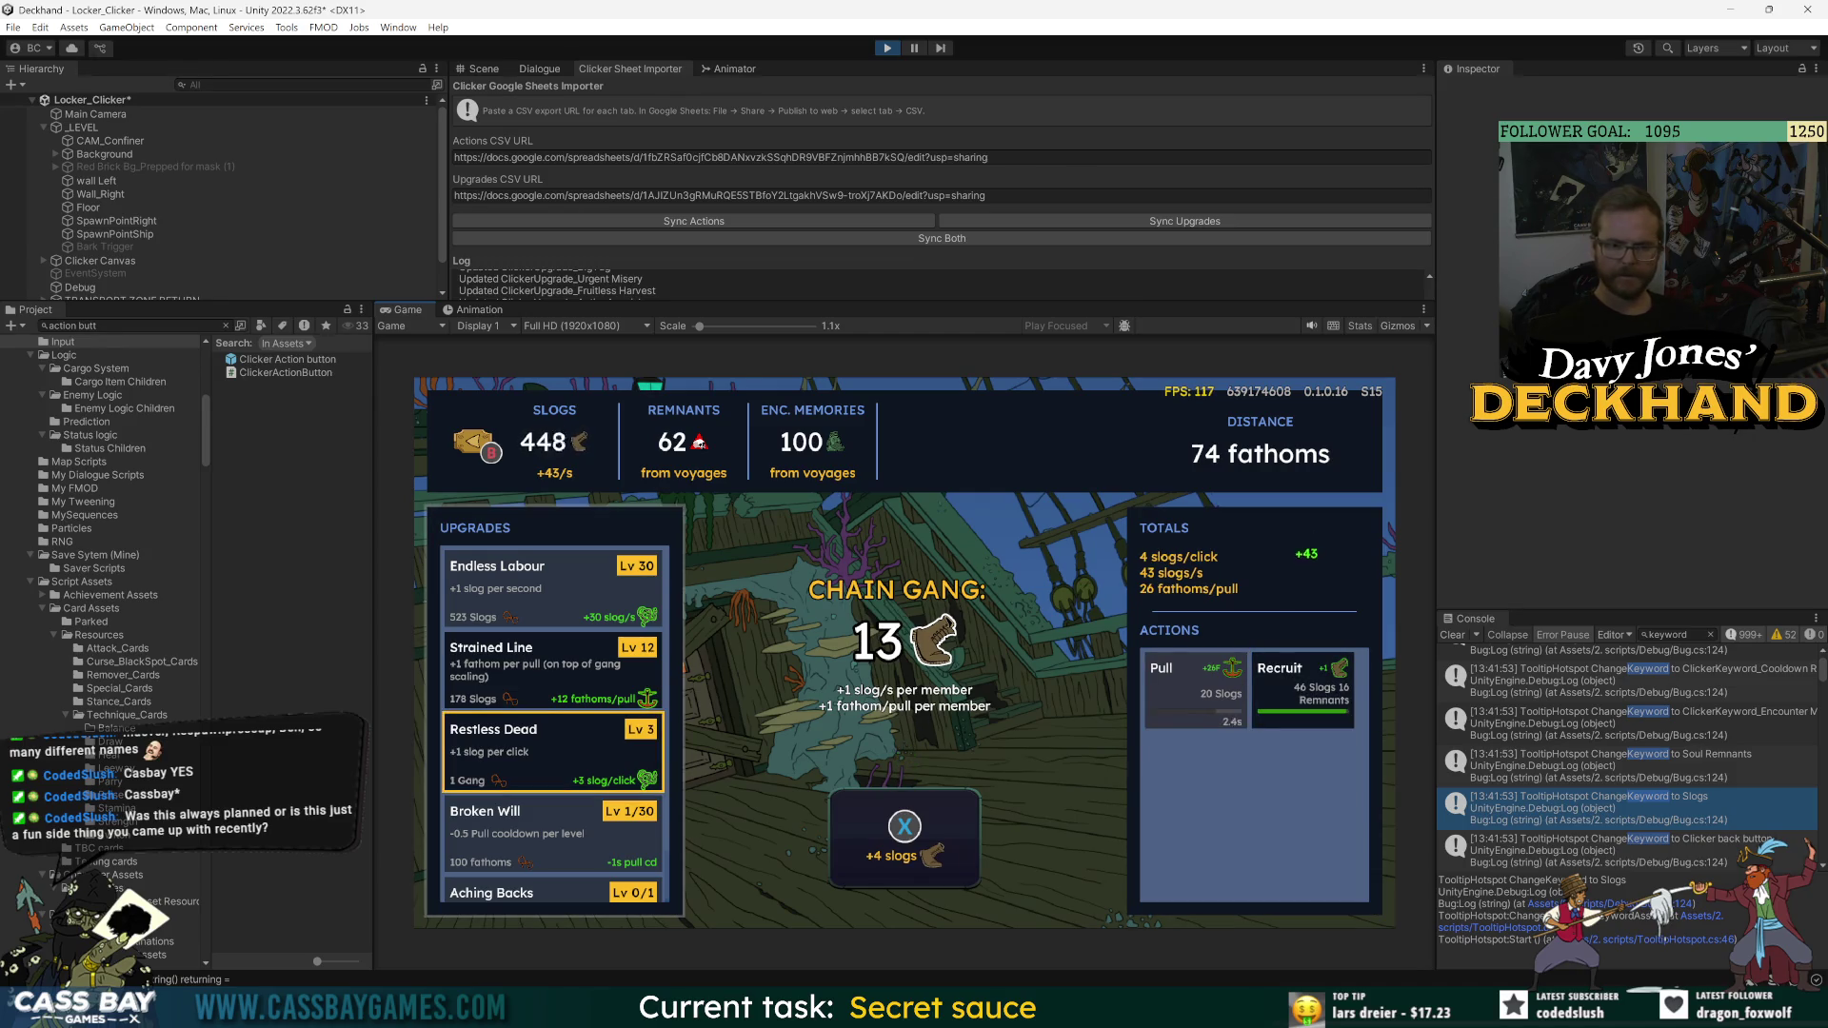
pyautogui.press('Return')
pyautogui.press('Return')
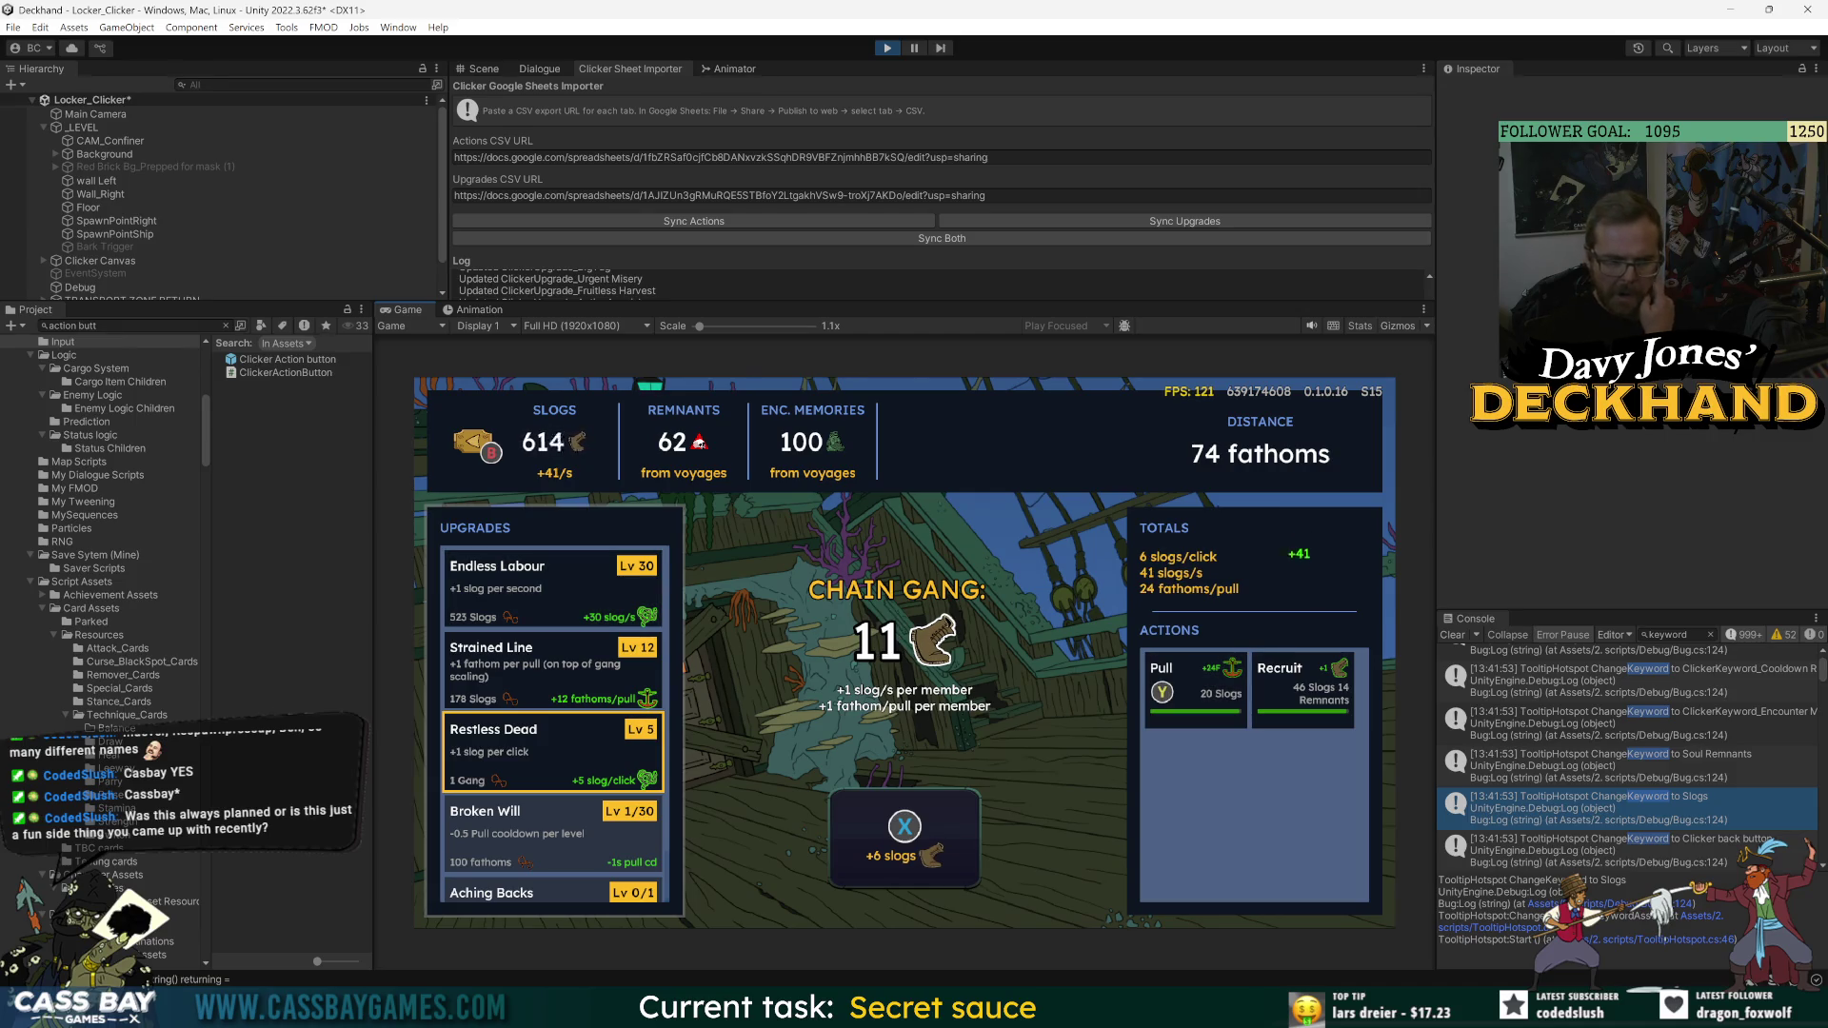
pyautogui.press('Right')
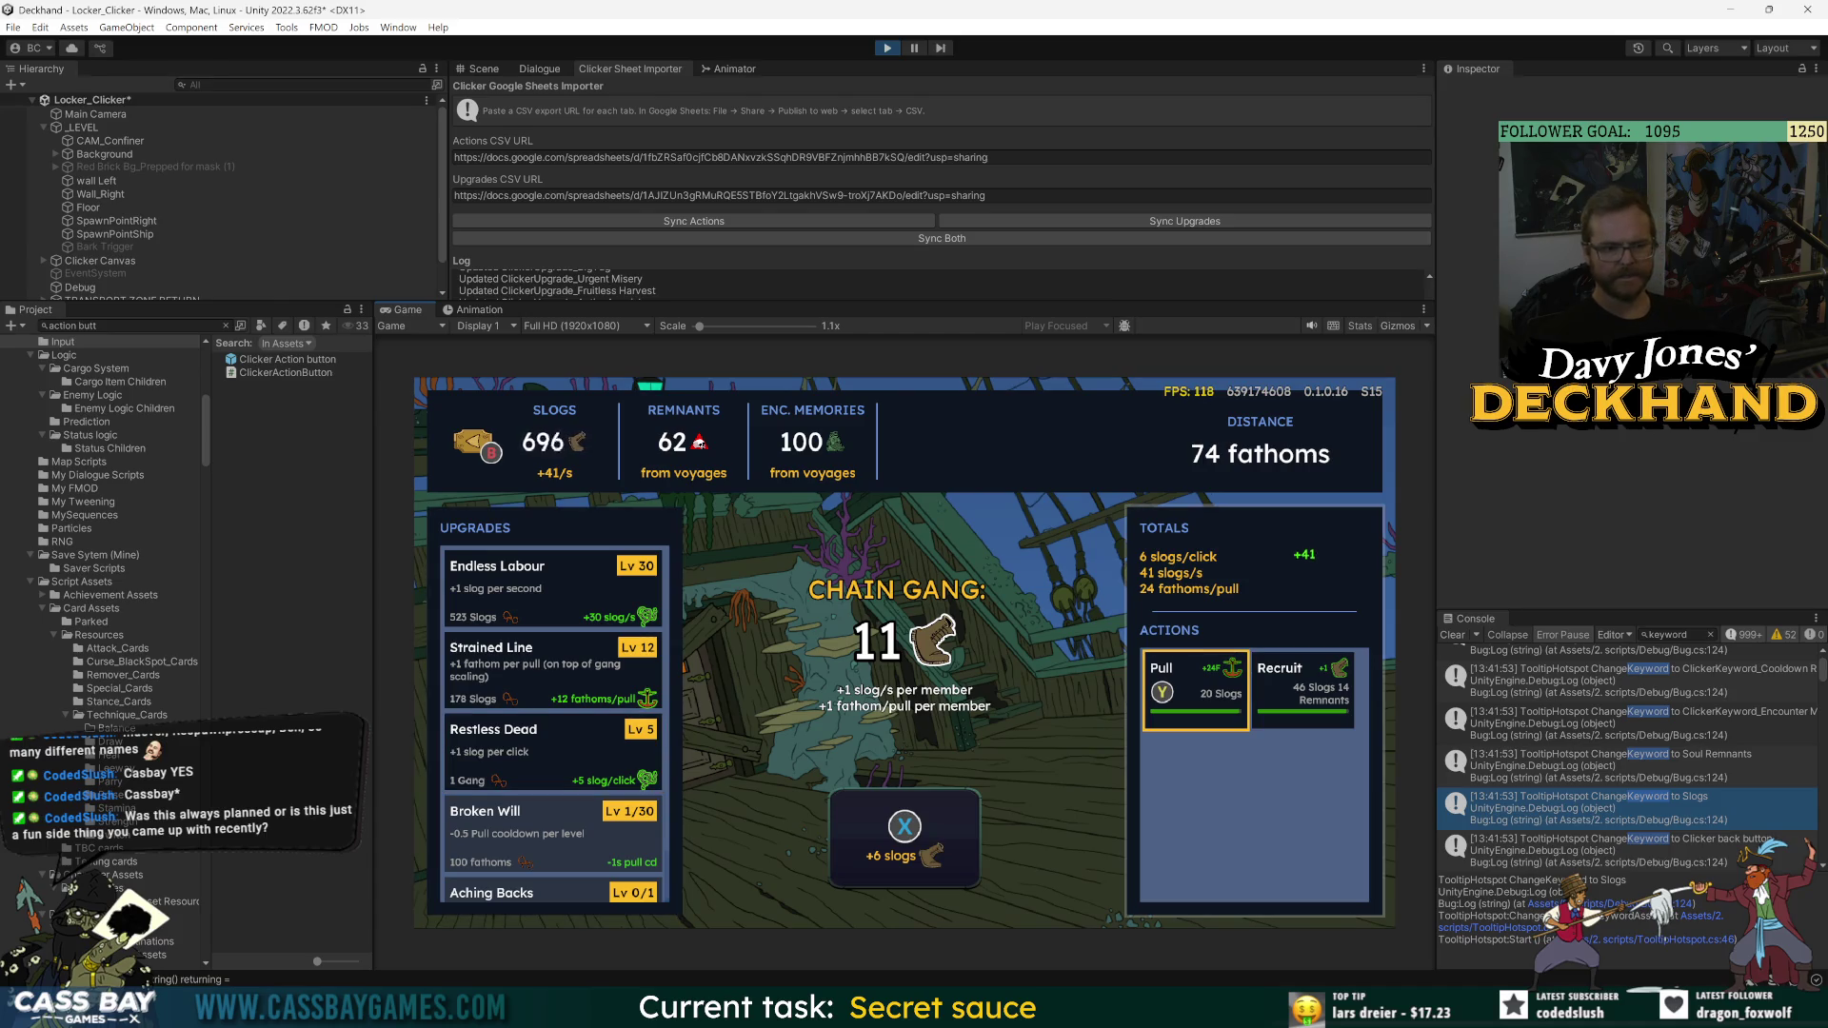
pyautogui.press('Left')
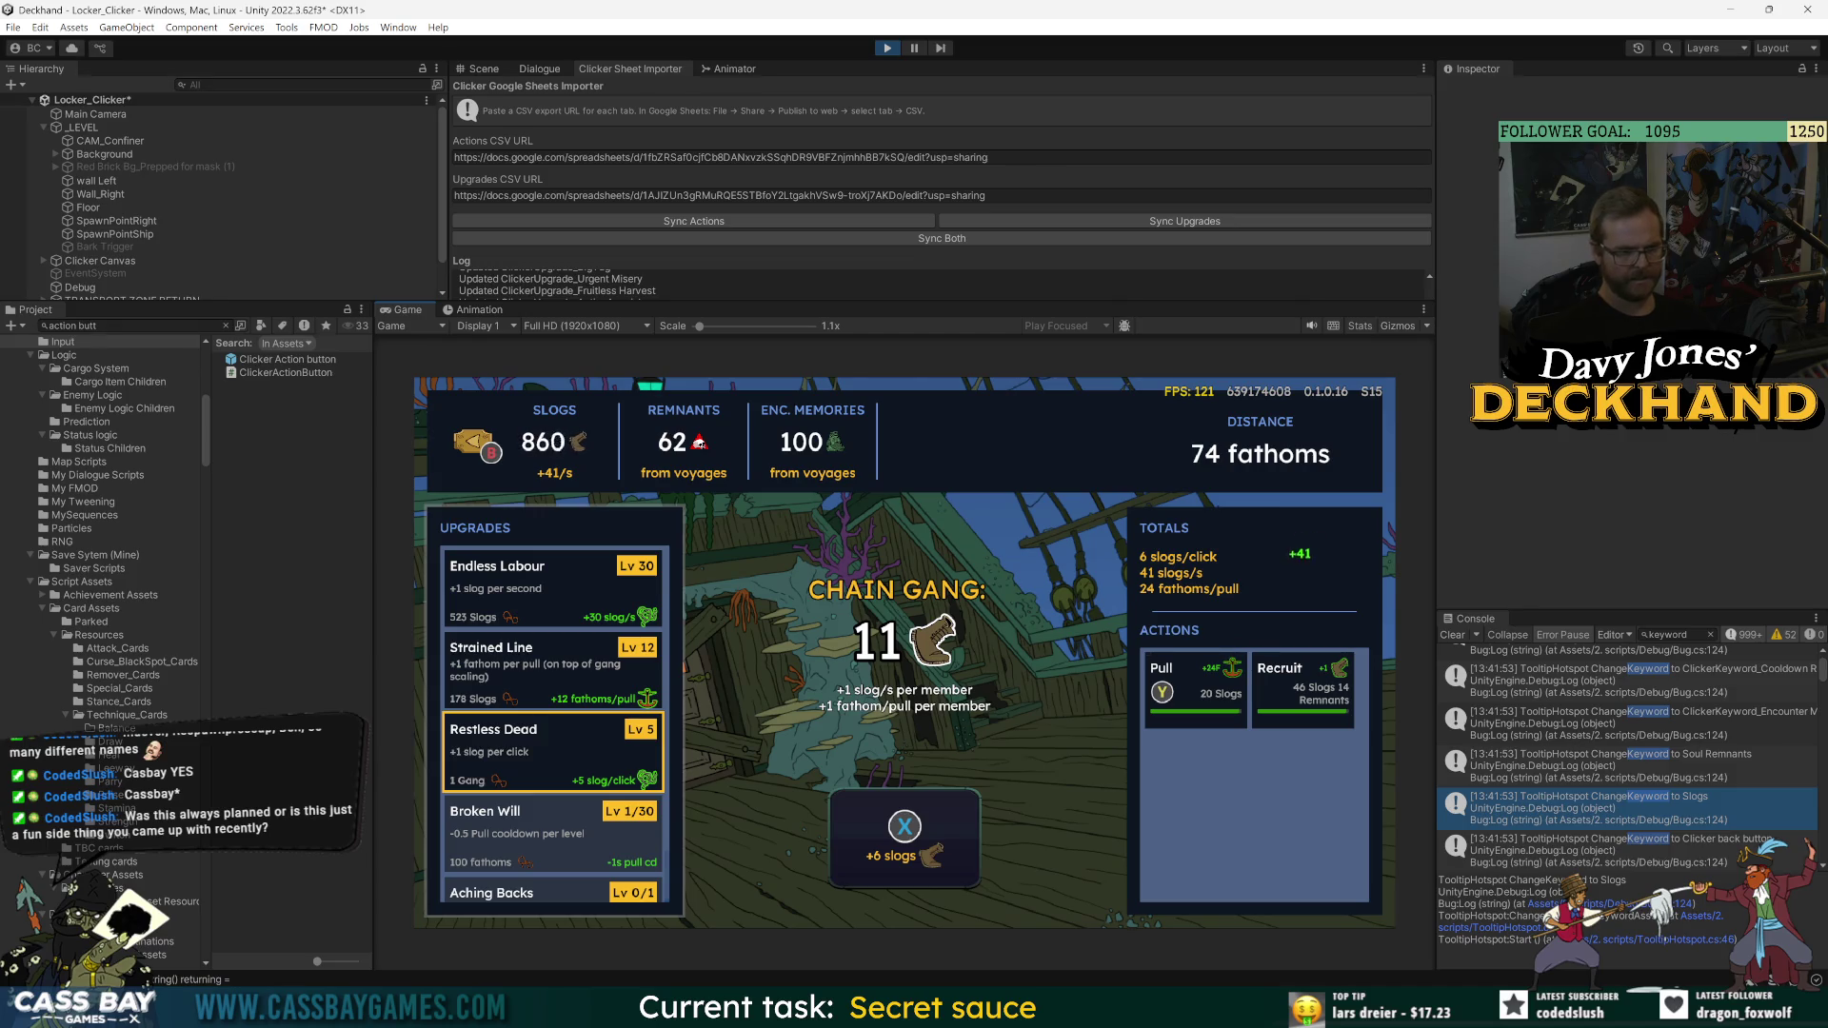
pyautogui.press('Return')
pyautogui.press('Return')
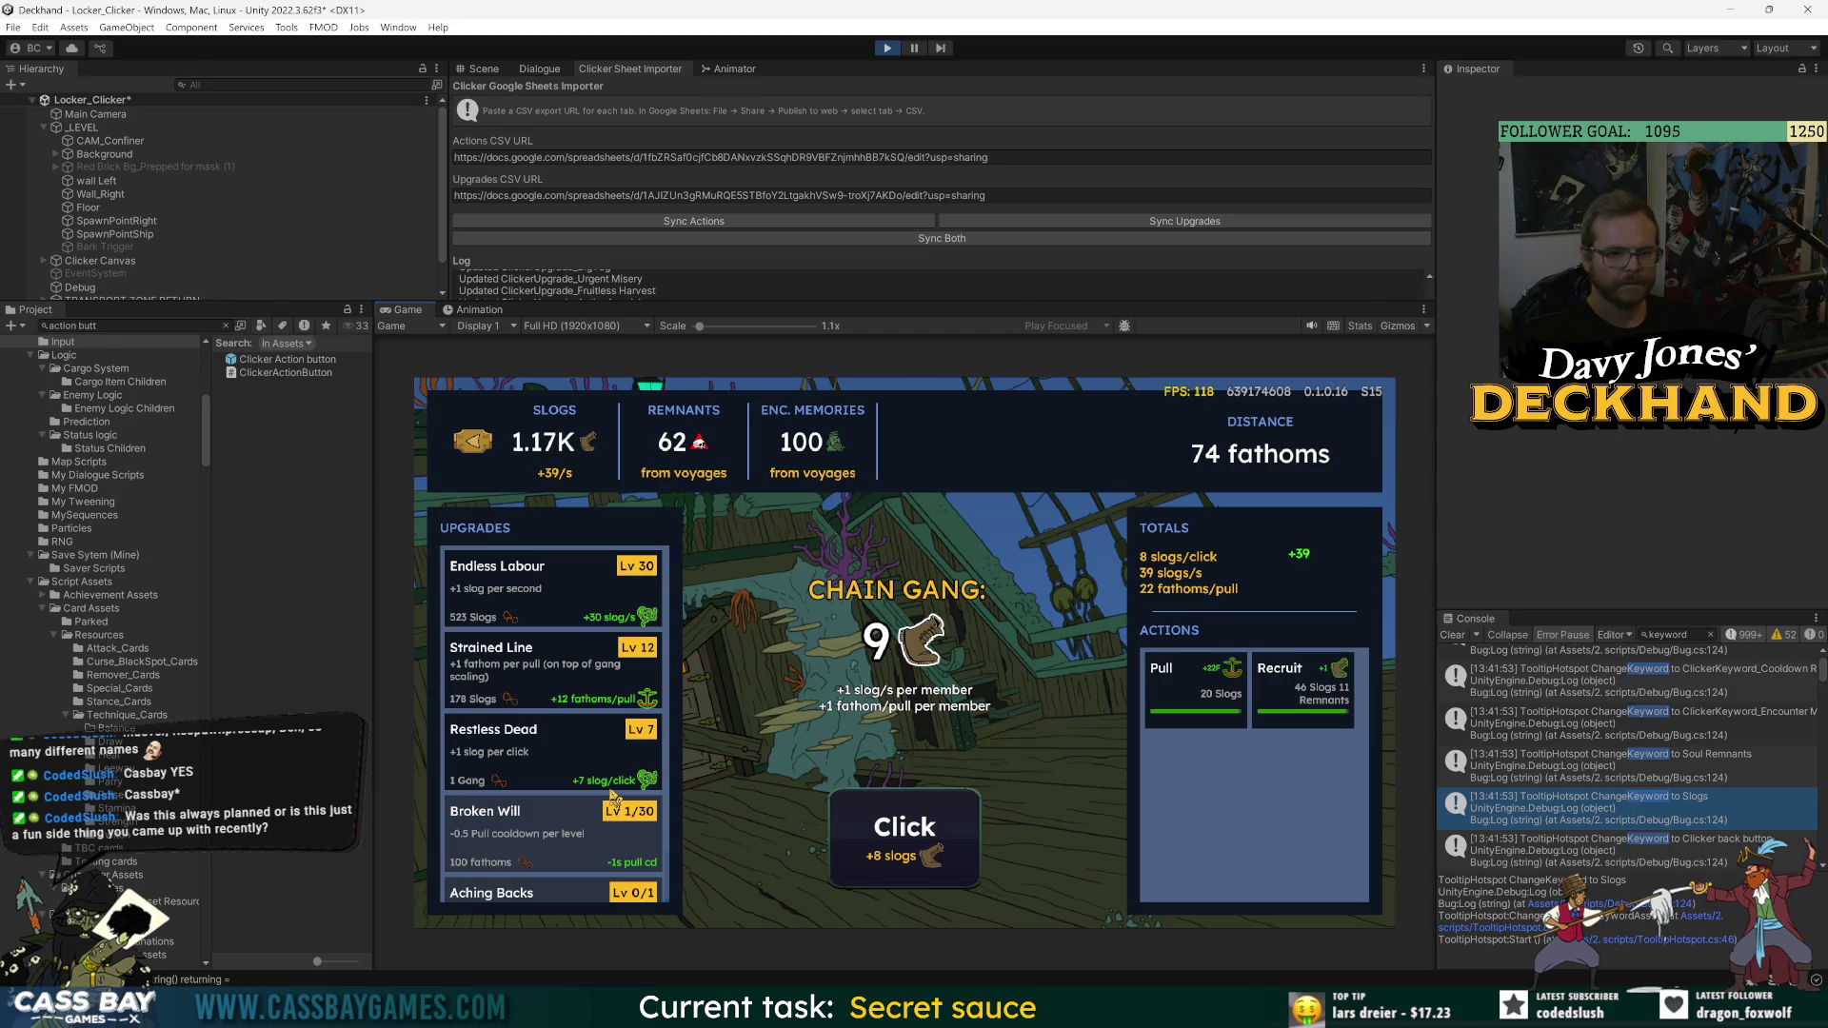
# - Buy two Restless Dead levels, then recruit a gang member and pull the ship
pyautogui.click(550, 765)
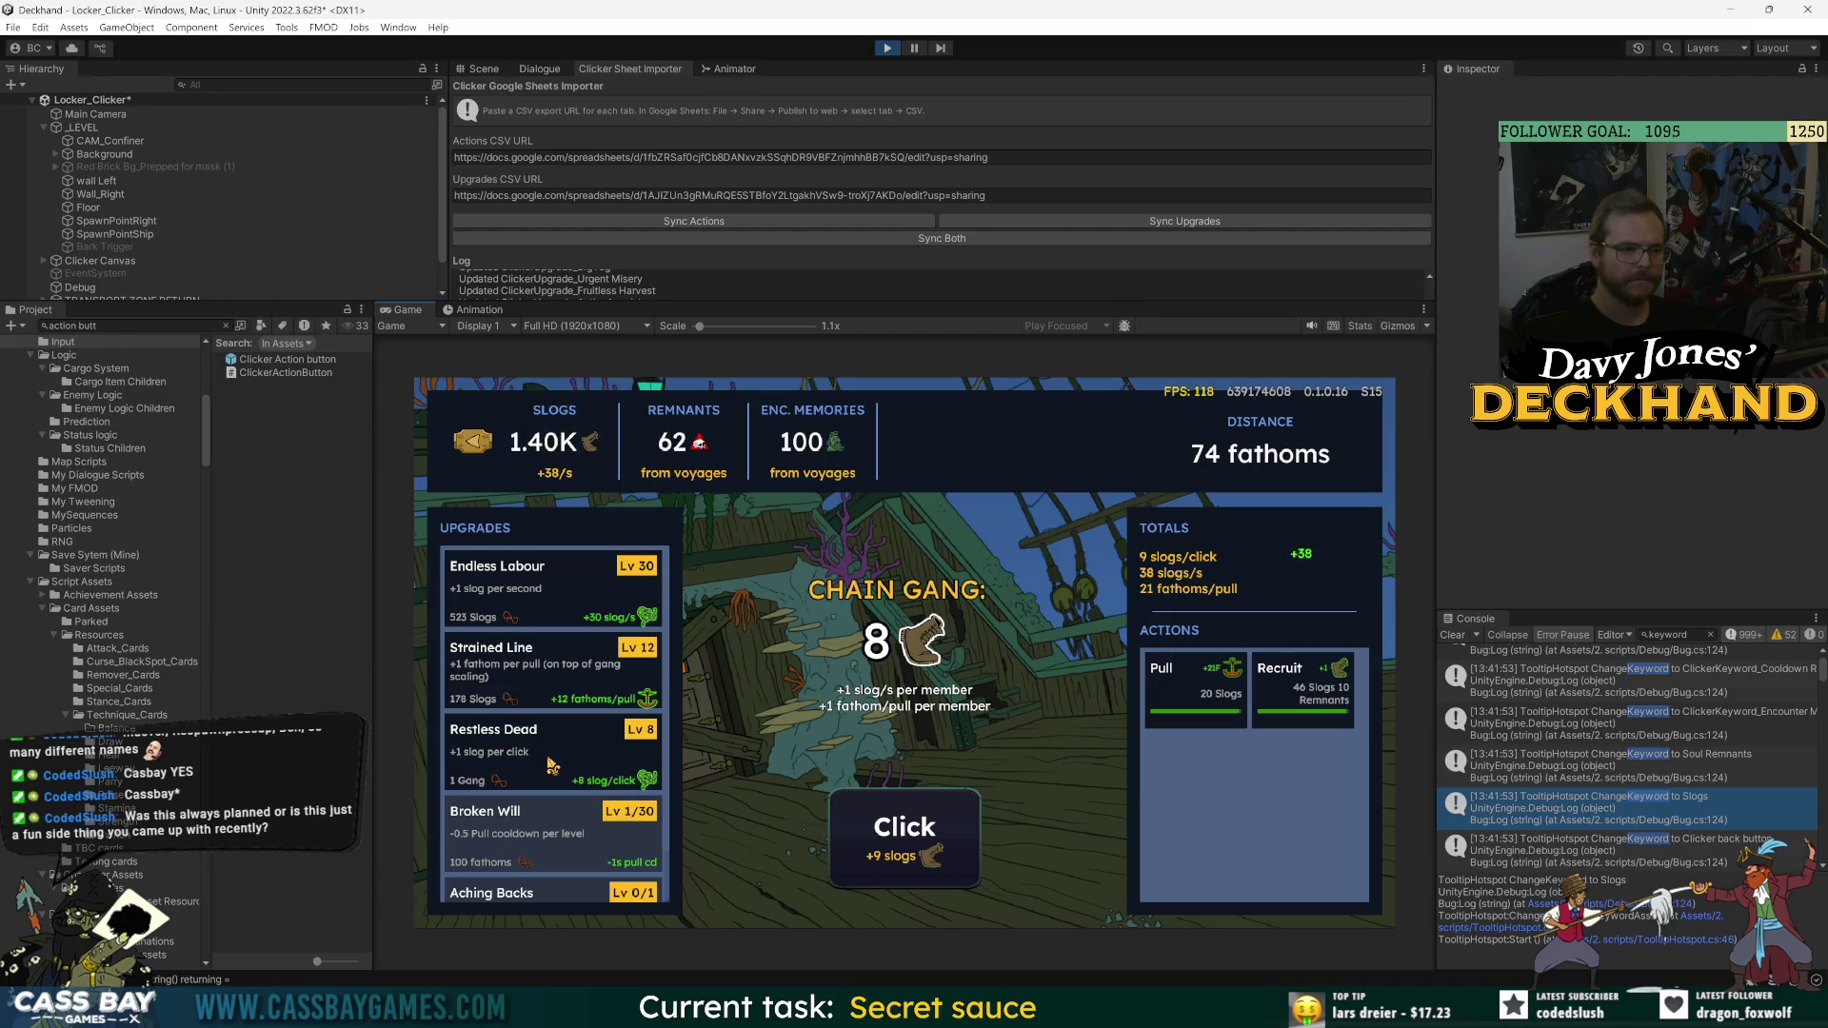
pyautogui.click(550, 765)
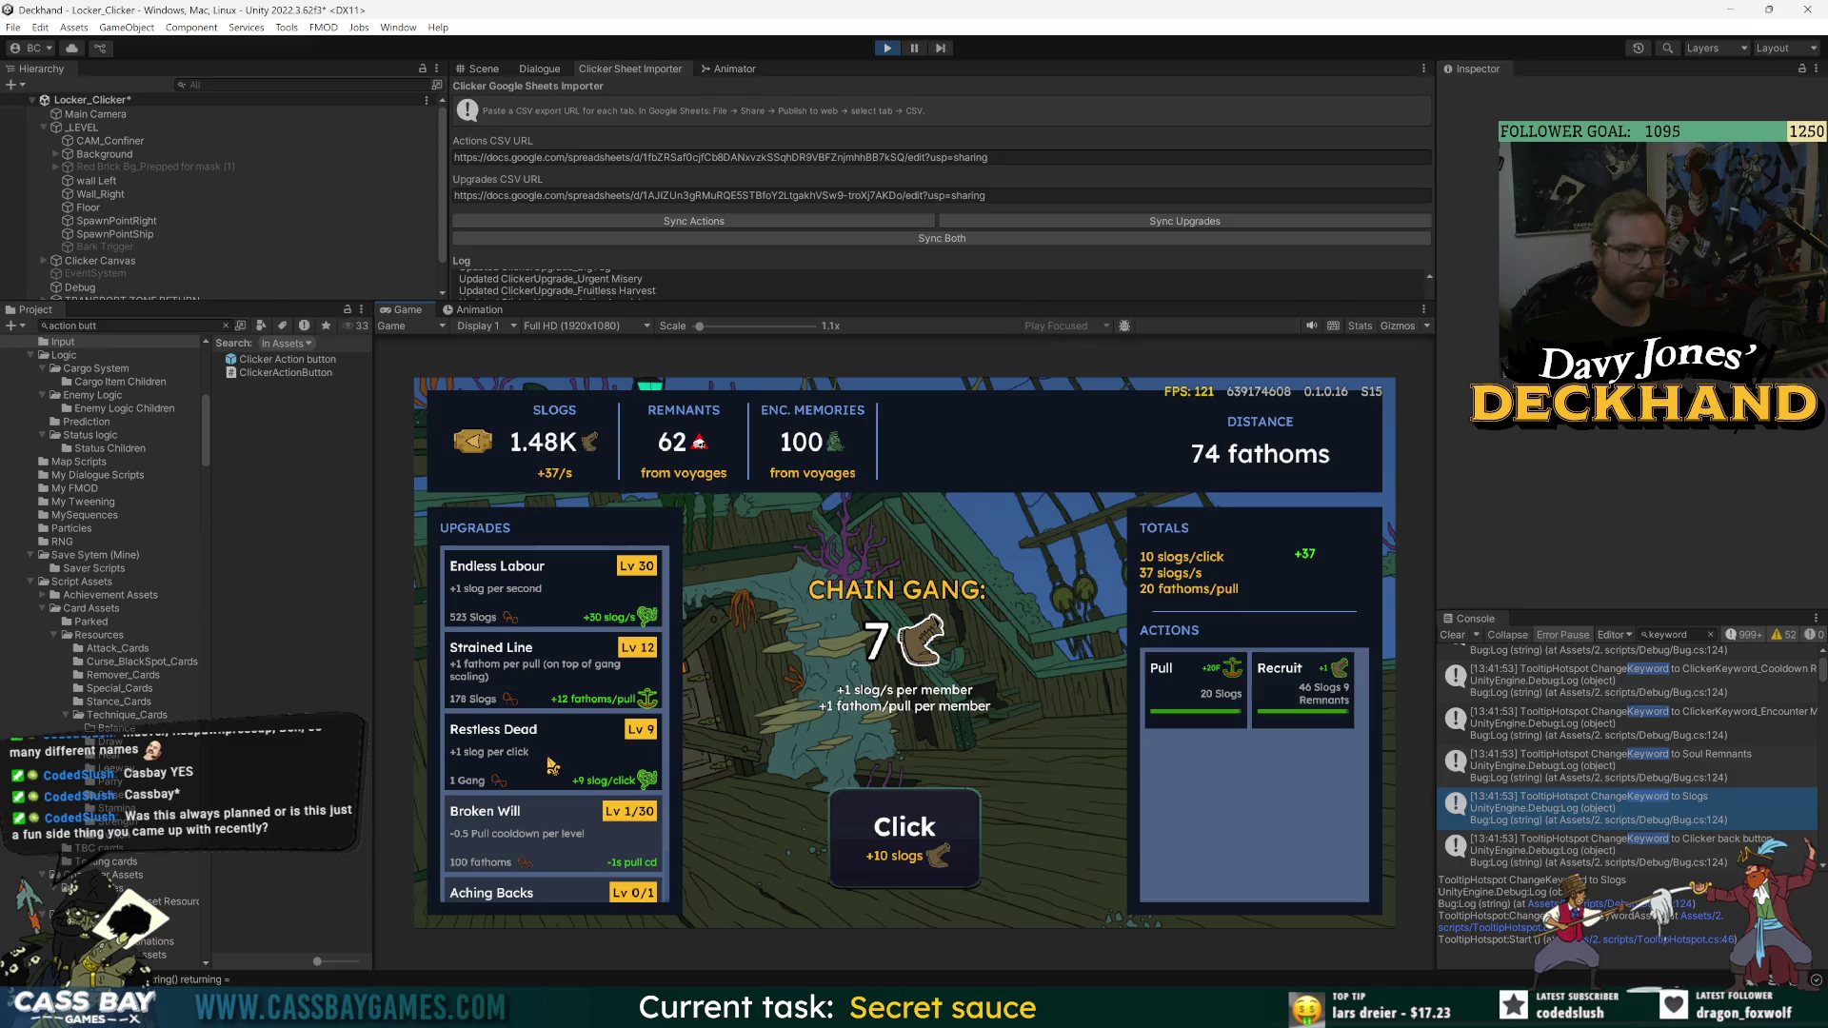
pyautogui.click(1304, 690)
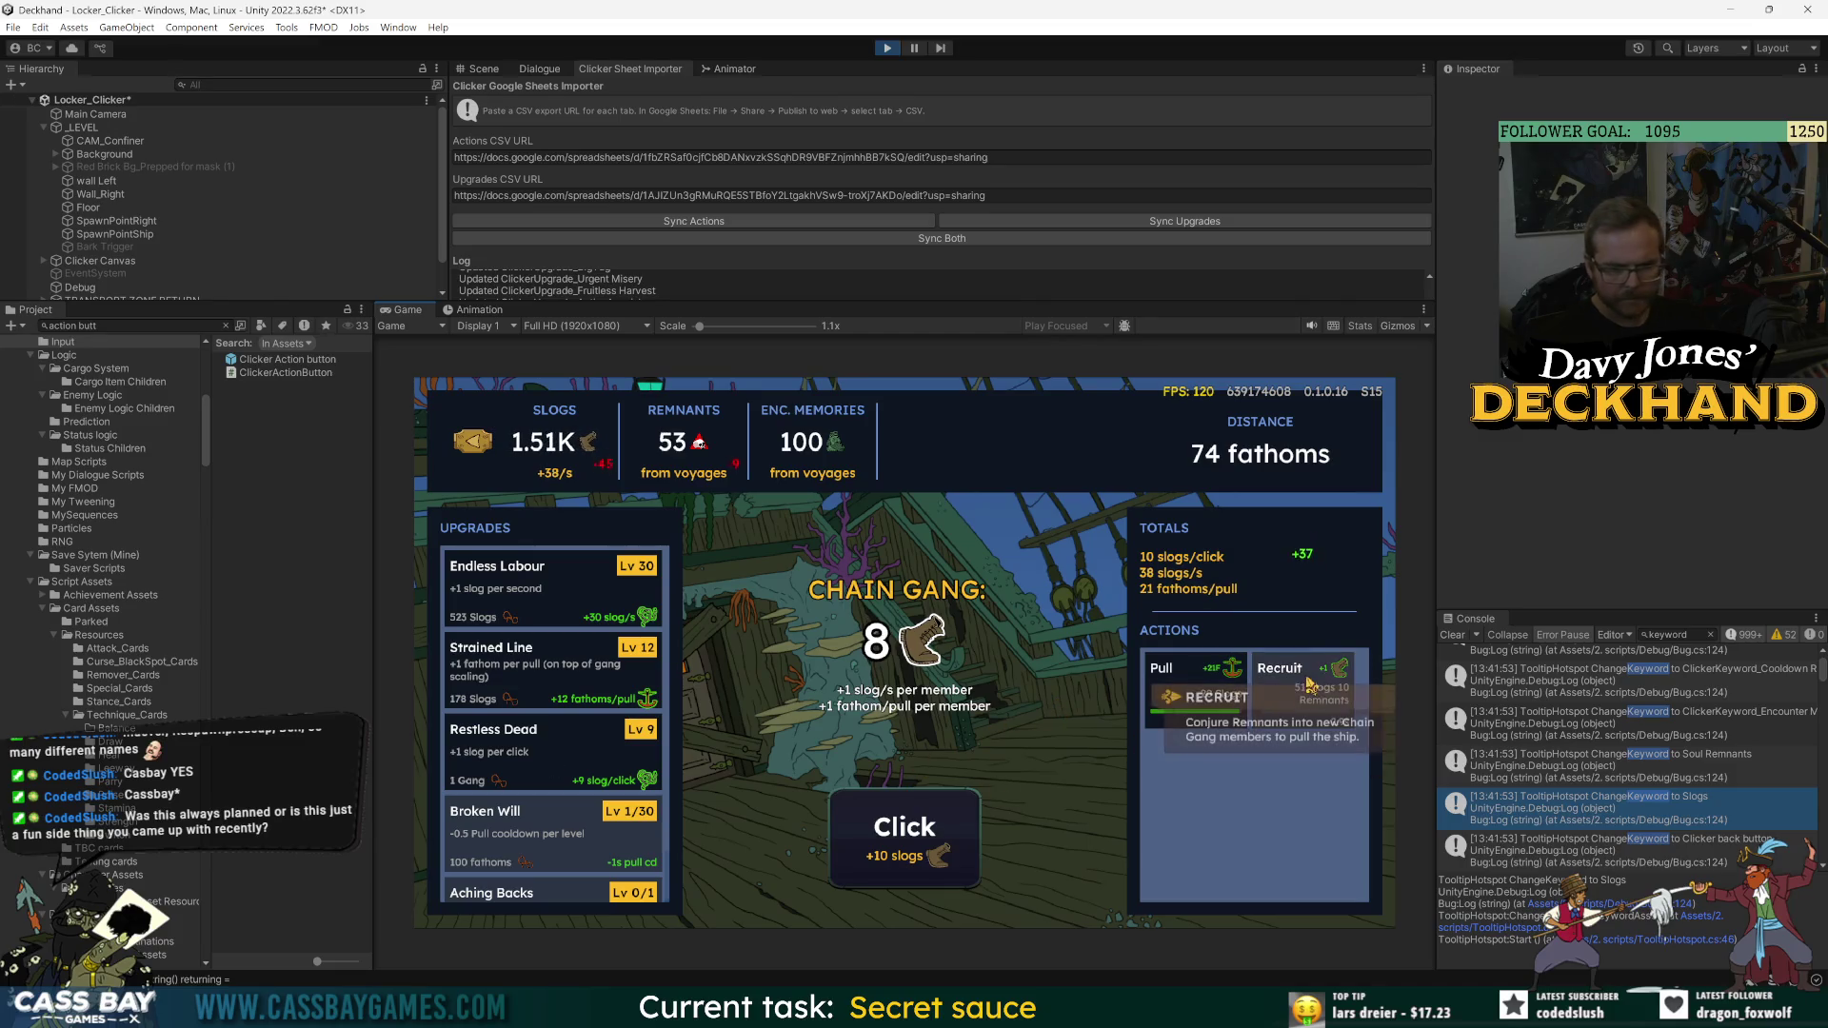
pyautogui.click(1228, 704)
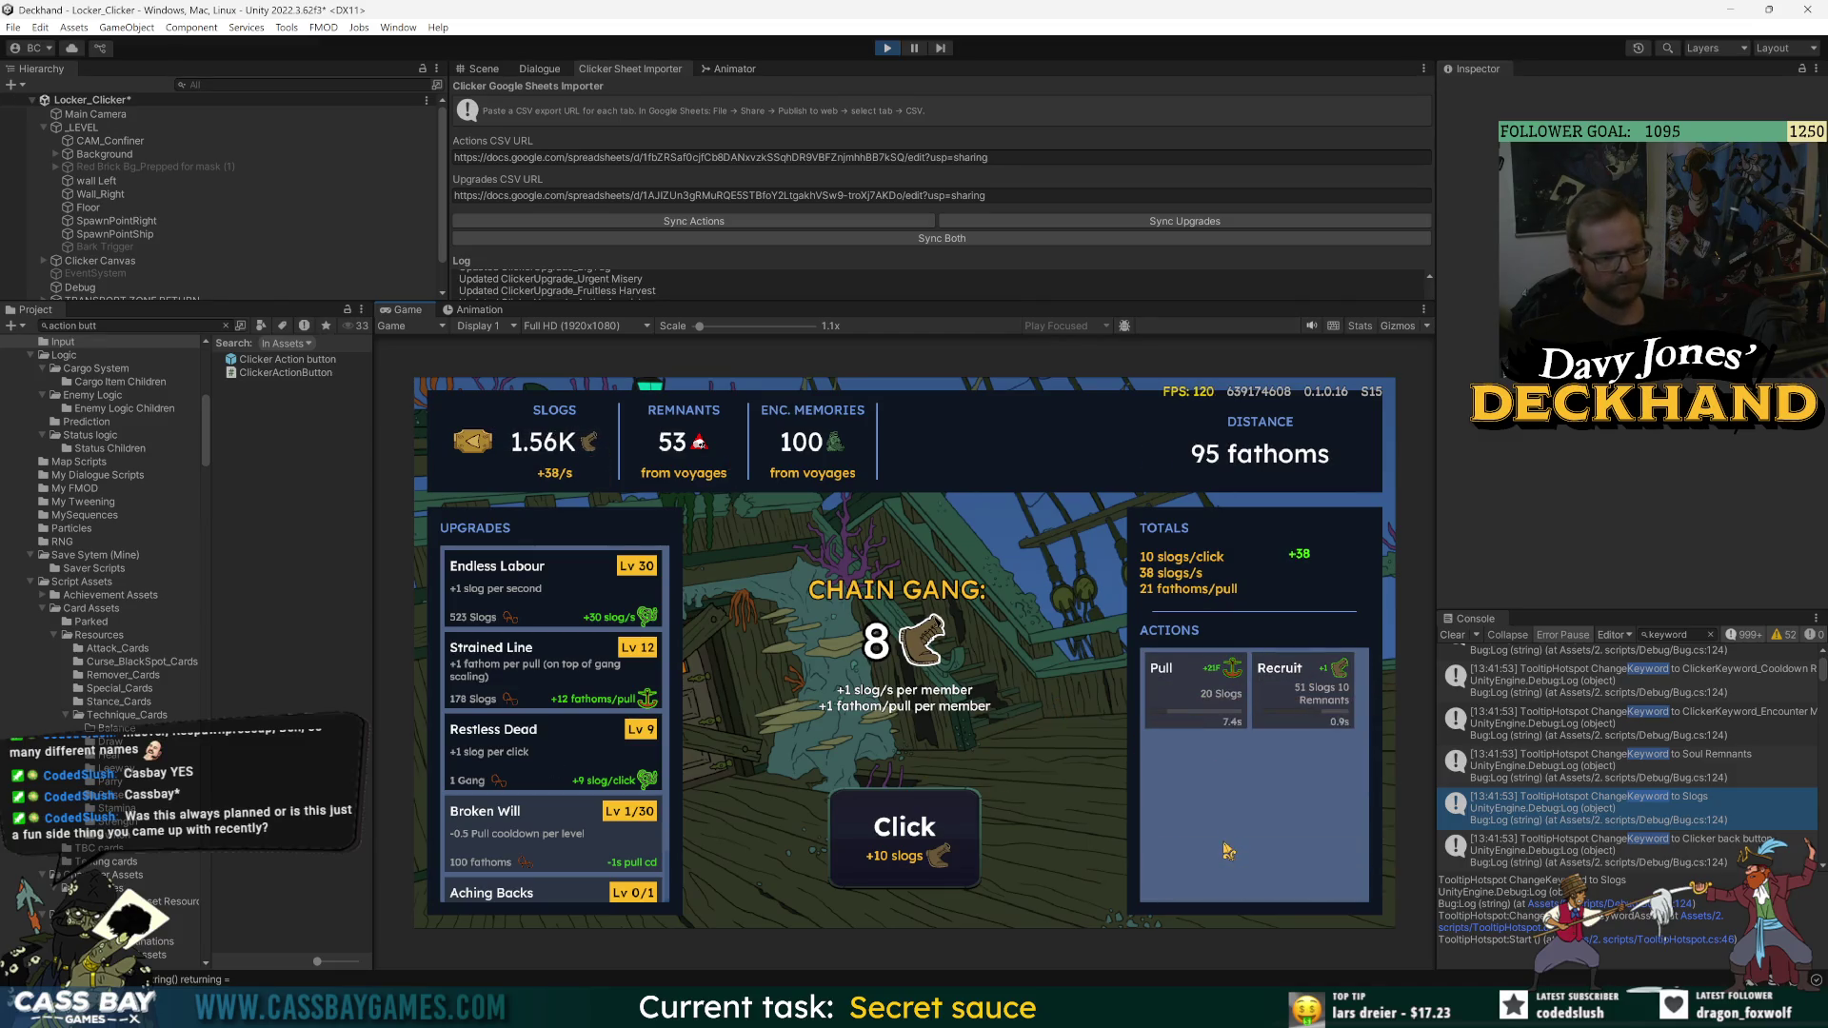
# - Buy an Endless Labour level, pull the ship and recruit another gang member
pyautogui.press('Down')
pyautogui.press('Down')
pyautogui.press('Down')
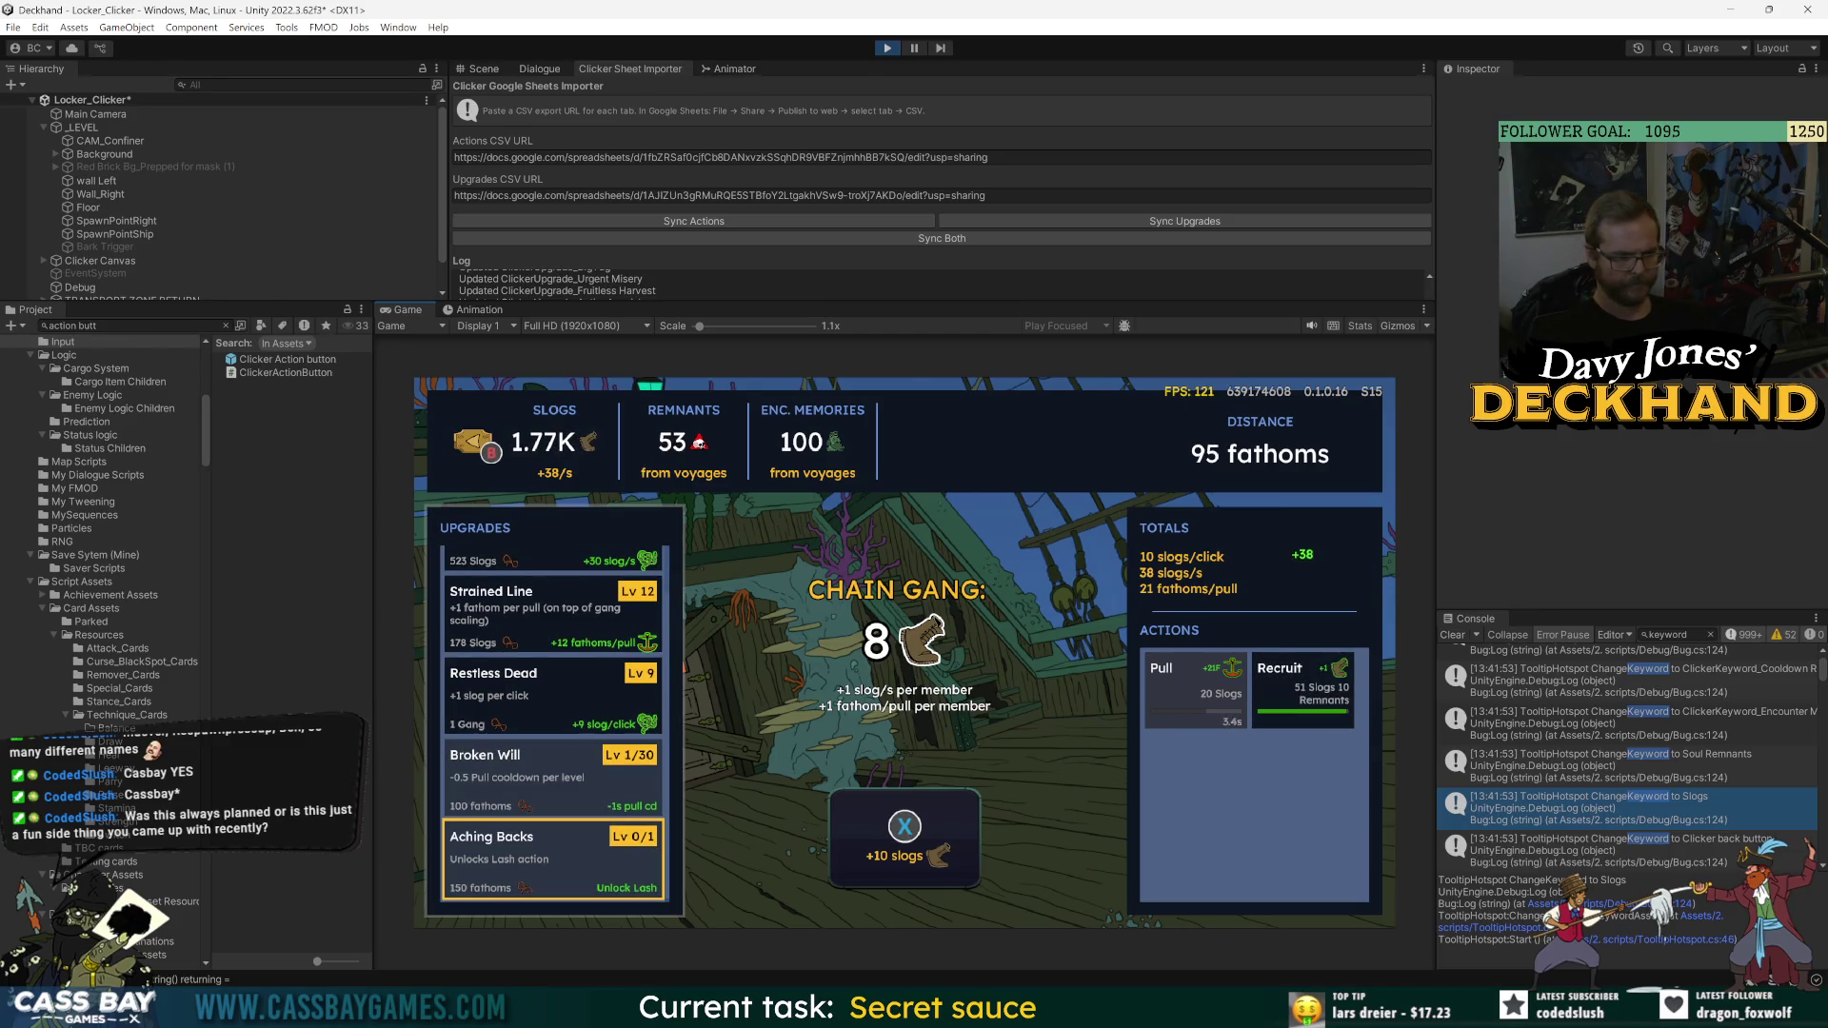
pyautogui.press('Down')
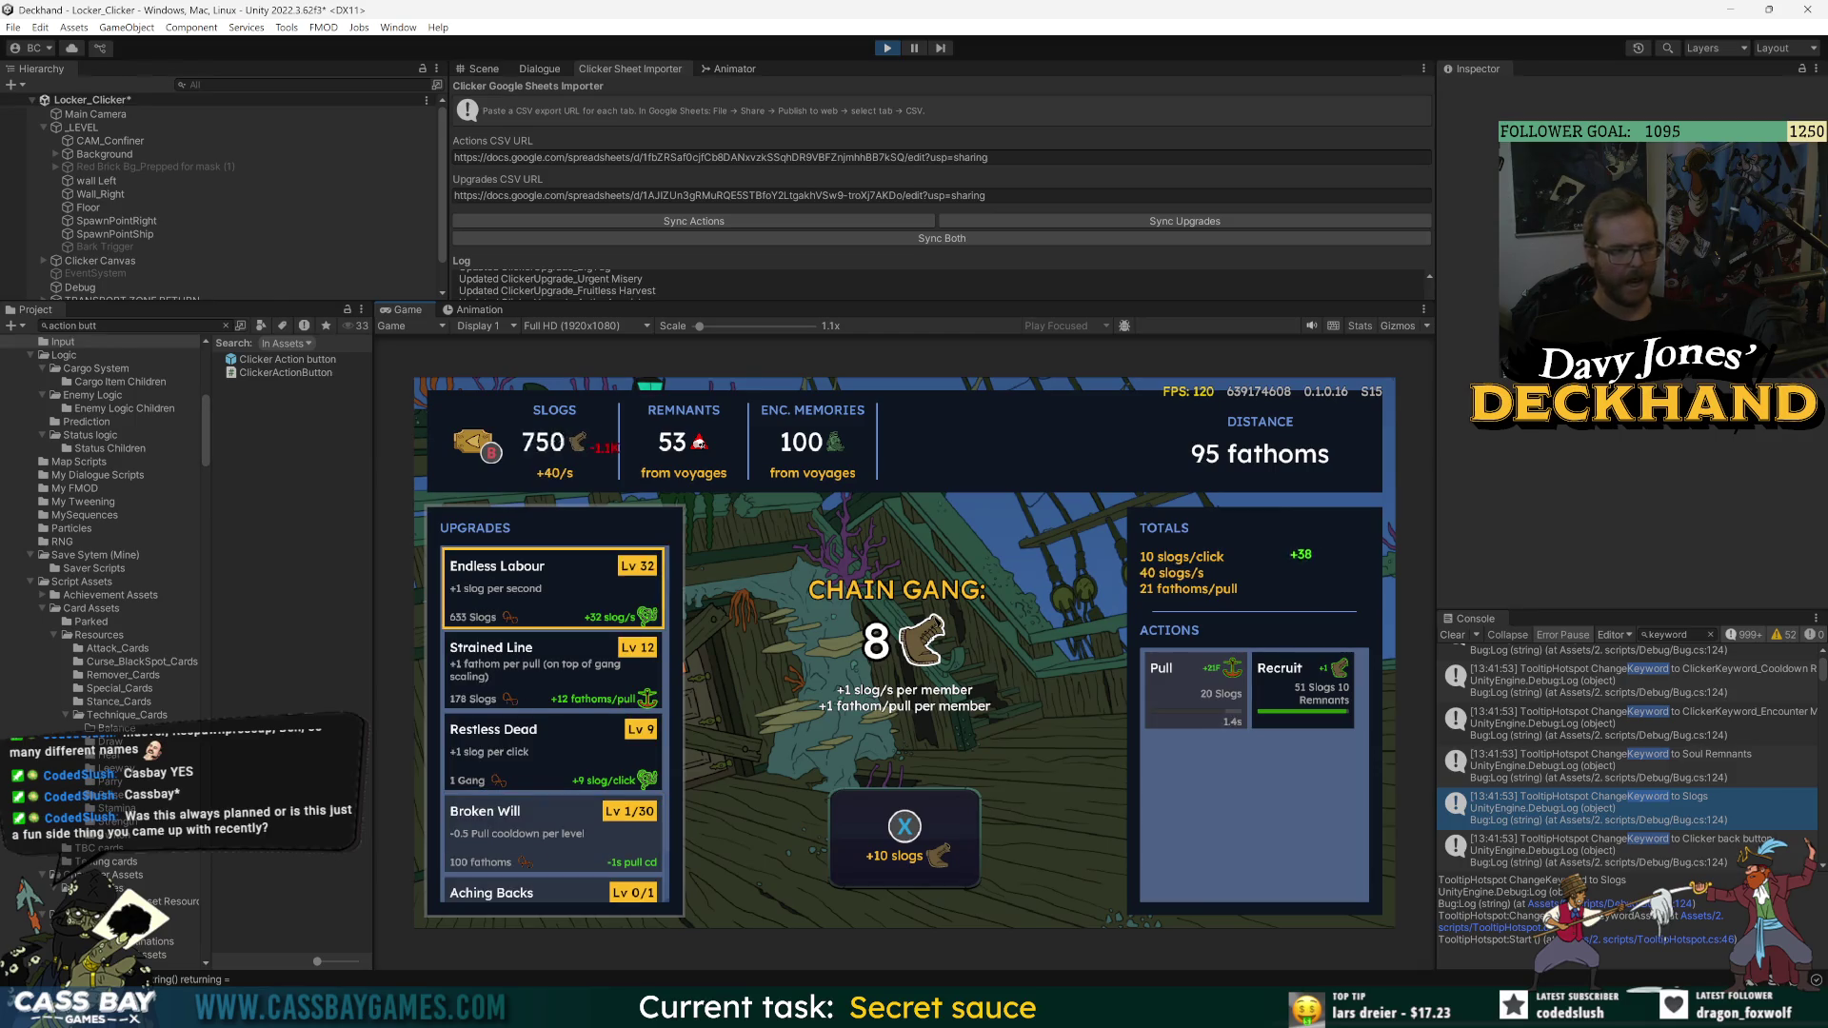
pyautogui.press('Return')
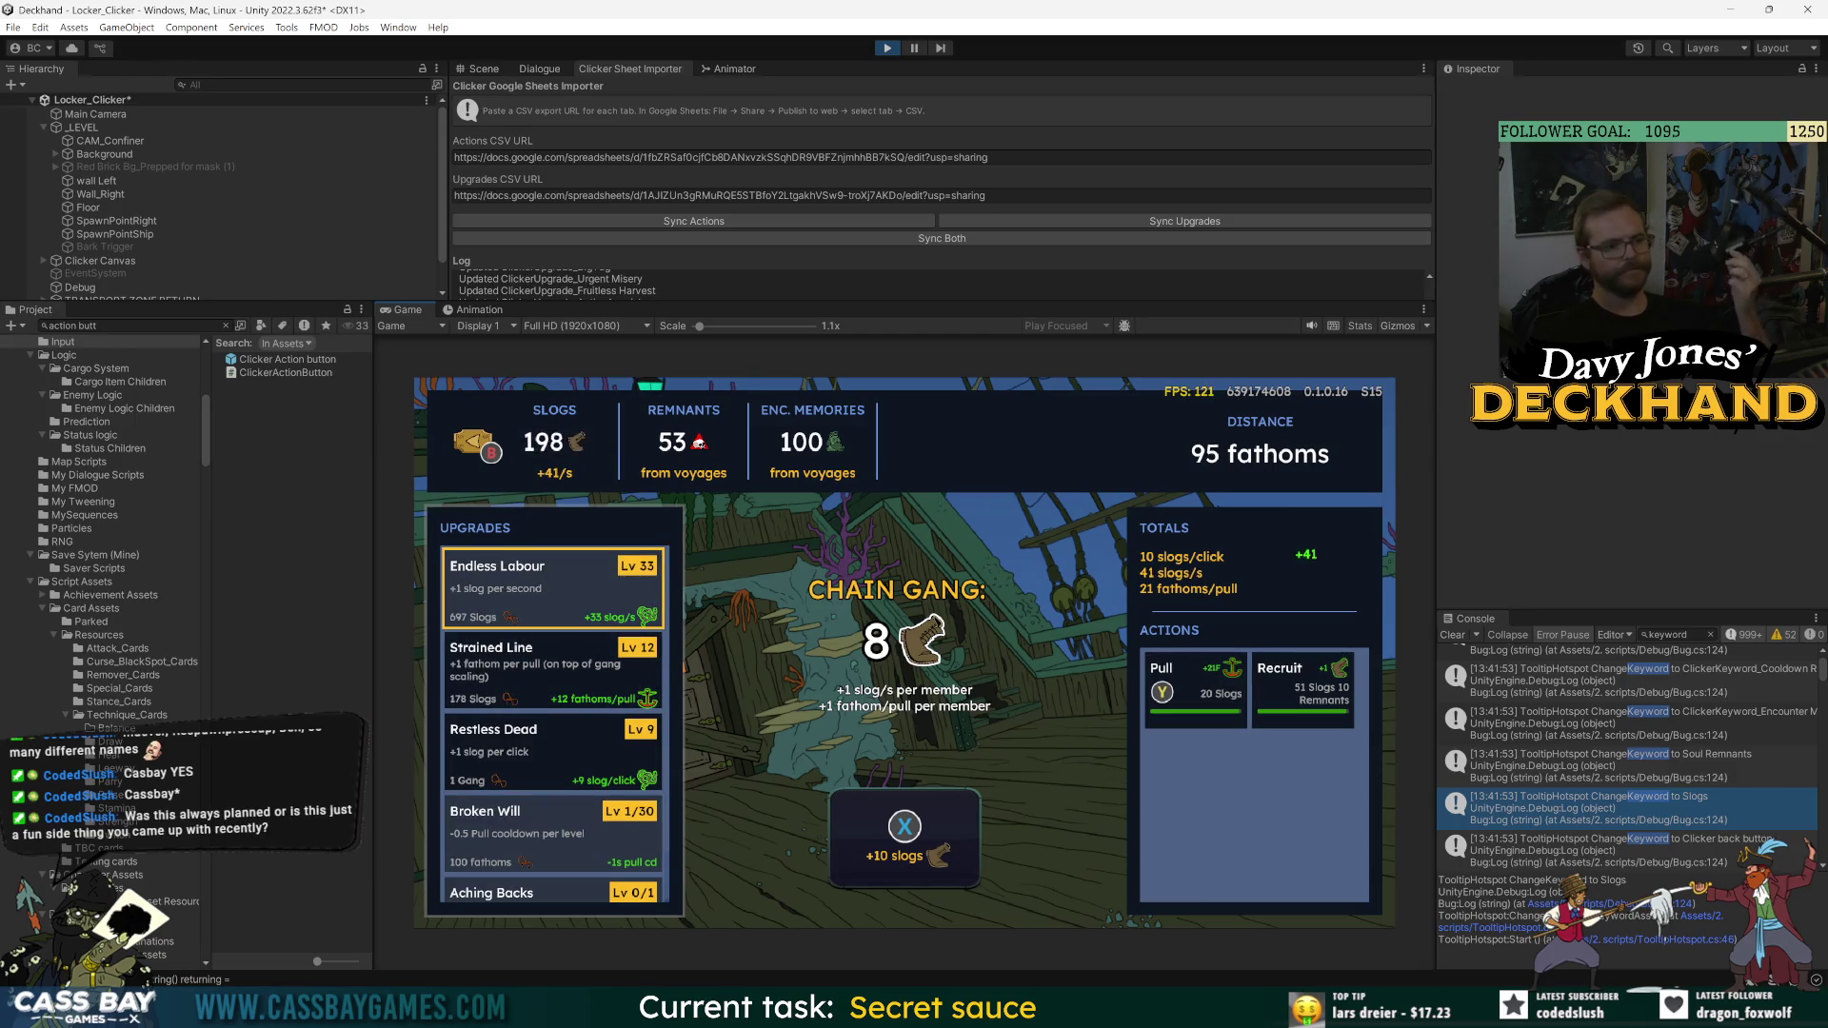
pyautogui.press('space')
pyautogui.press('Right')
pyautogui.press('Right')
pyautogui.press('Return')
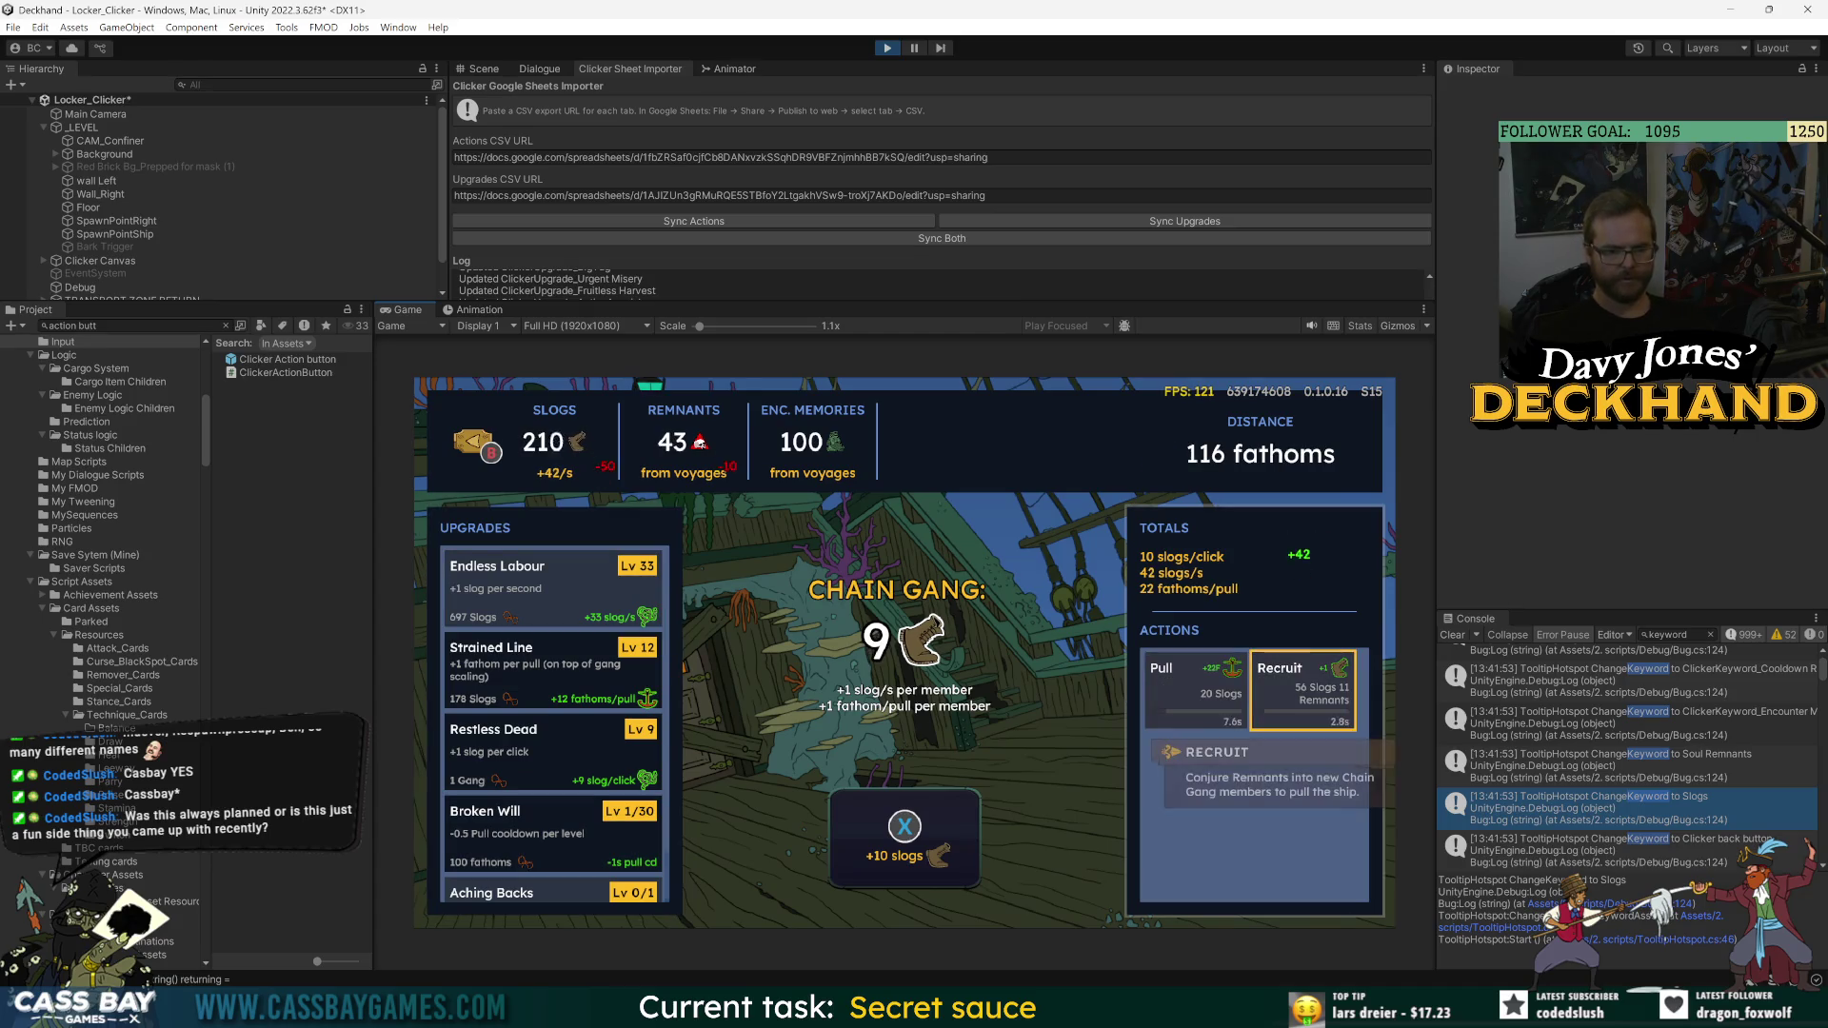
pyautogui.press('Left')
pyautogui.press('Left')
# - Buy a Broken Will level and alternate recruiting gang members with pulling the ship
pyautogui.press('Down')
pyautogui.press('Down')
pyautogui.press('Down')
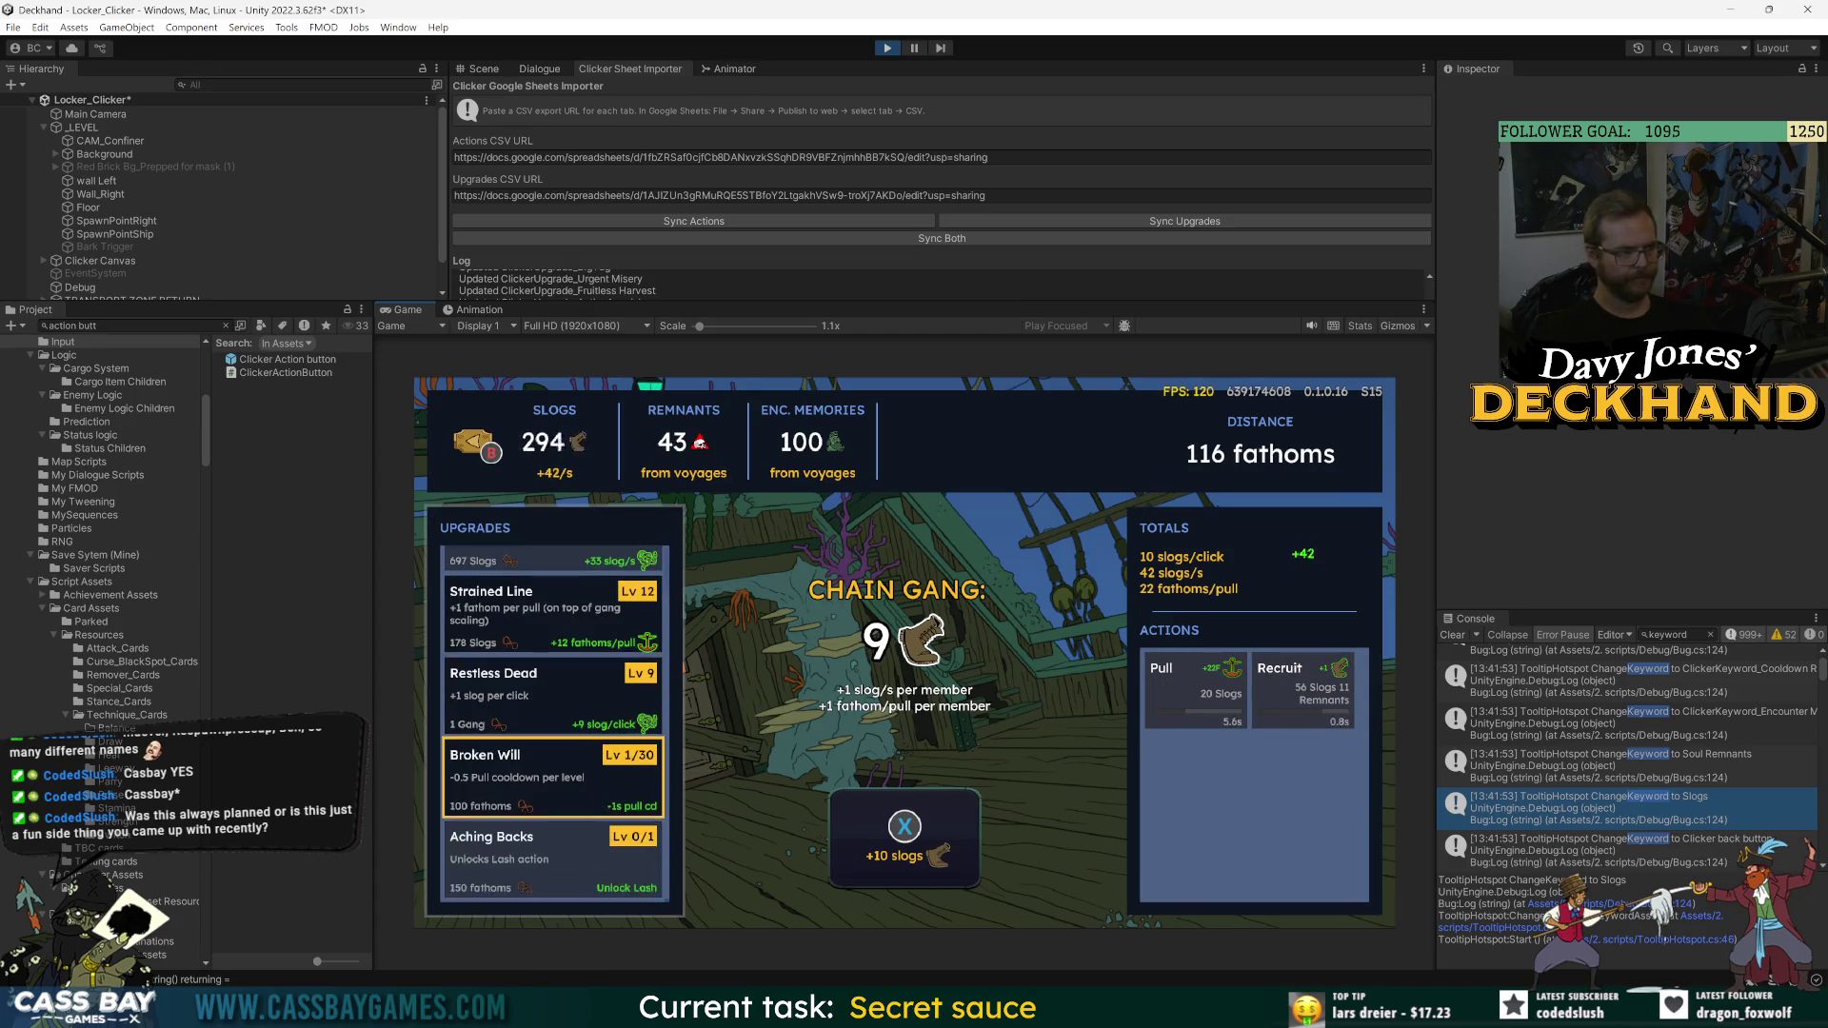
pyautogui.press('Up')
pyautogui.click(552, 862)
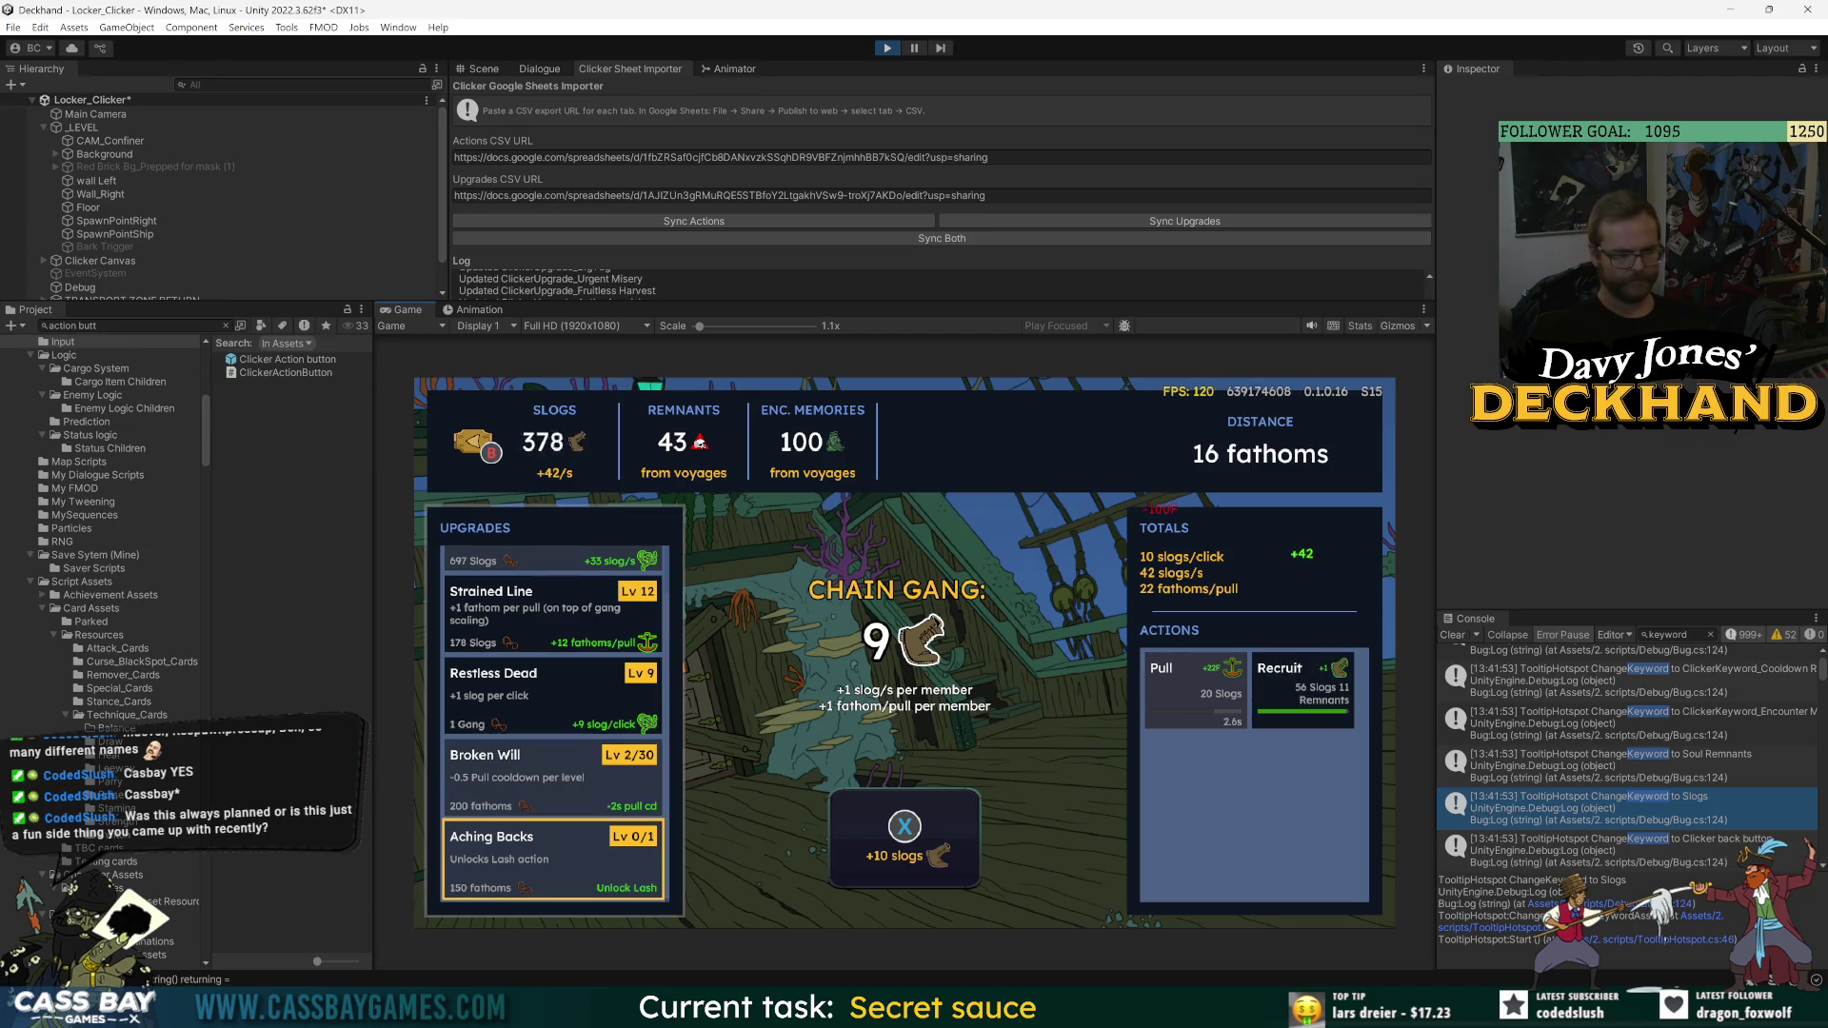
pyautogui.press('Right')
pyautogui.press('Right')
pyautogui.press('Return')
pyautogui.press('Left')
pyautogui.press('Return')
pyautogui.press('Left')
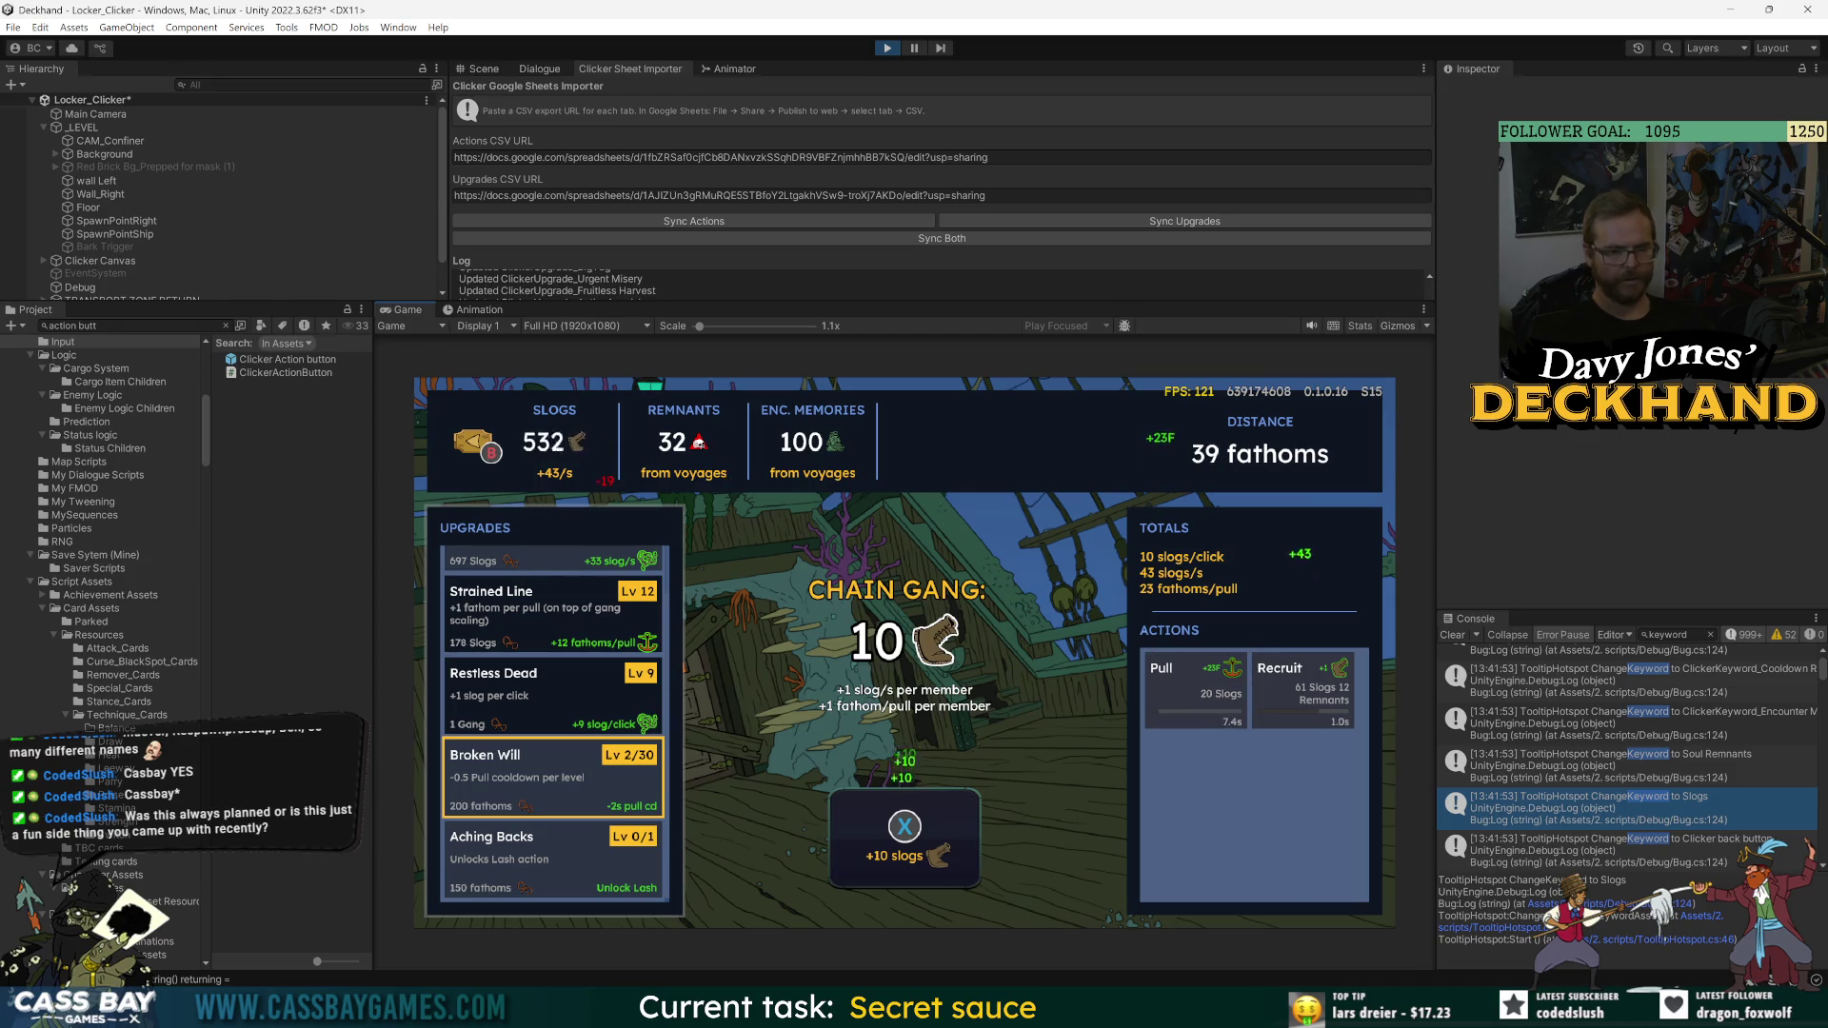
pyautogui.press('Right')
pyautogui.press('Right')
pyautogui.press('Return')
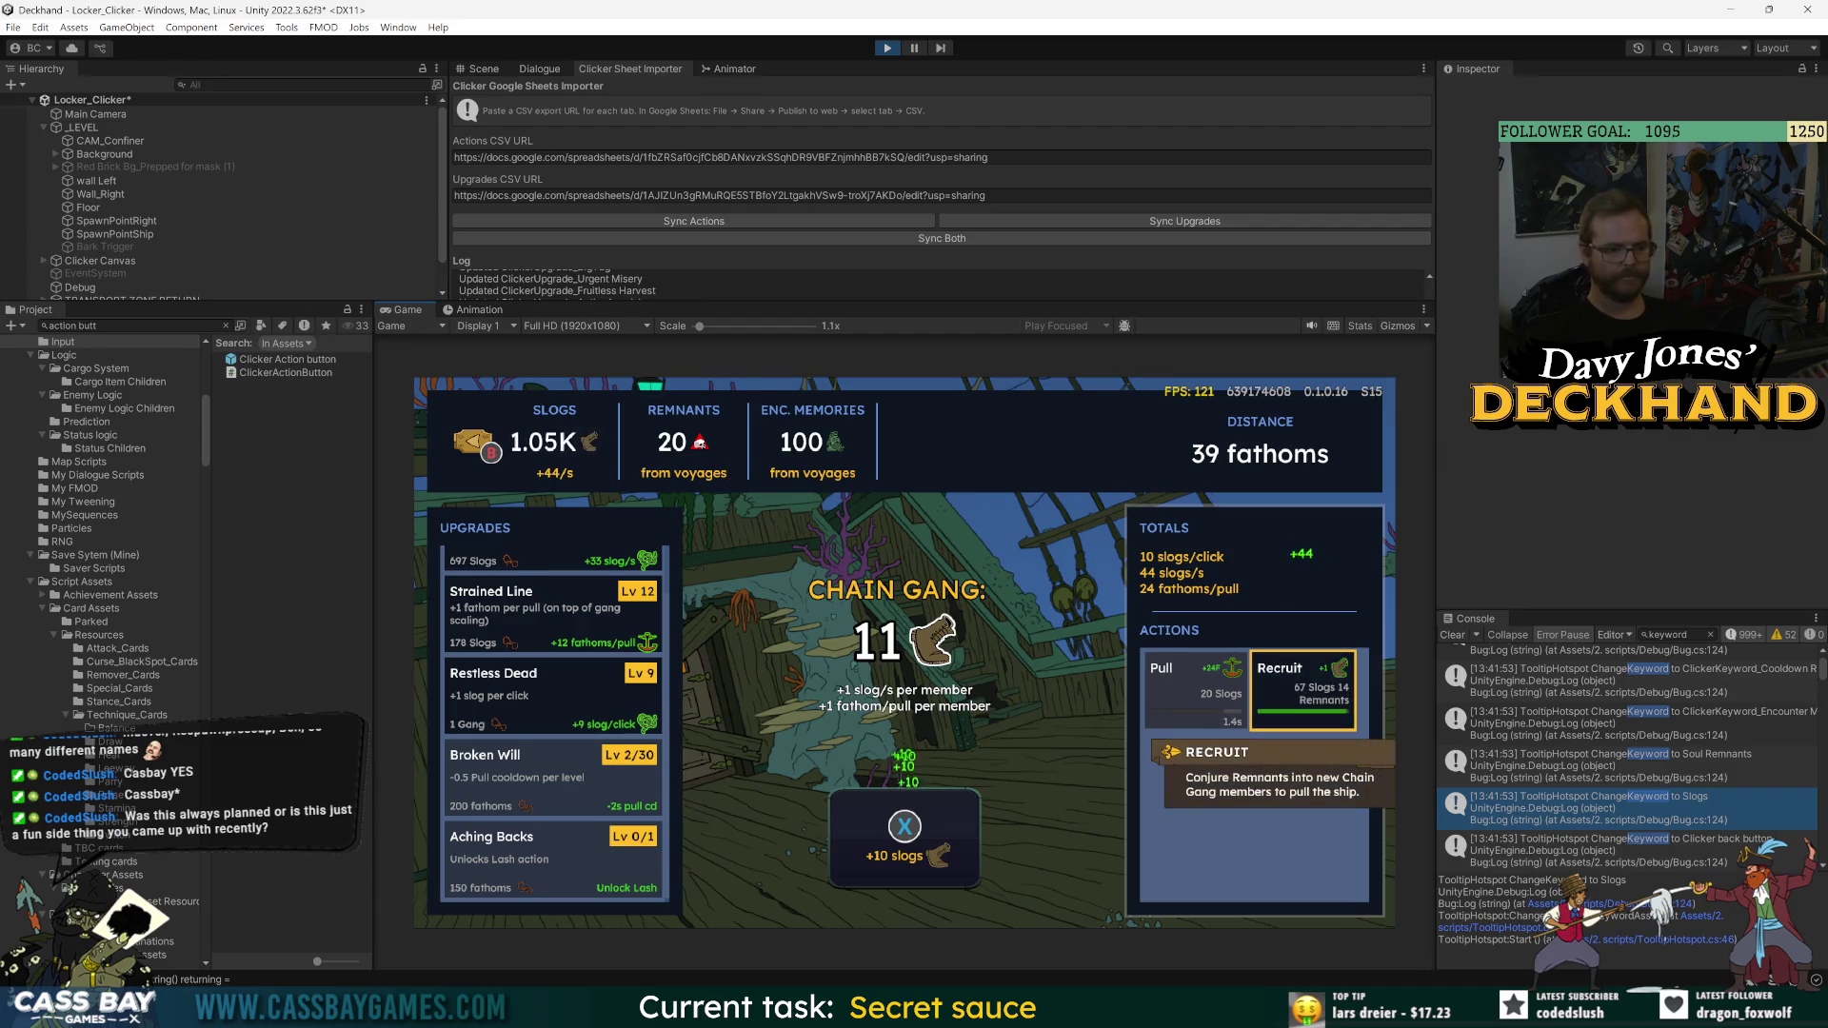
pyautogui.click(1302, 690)
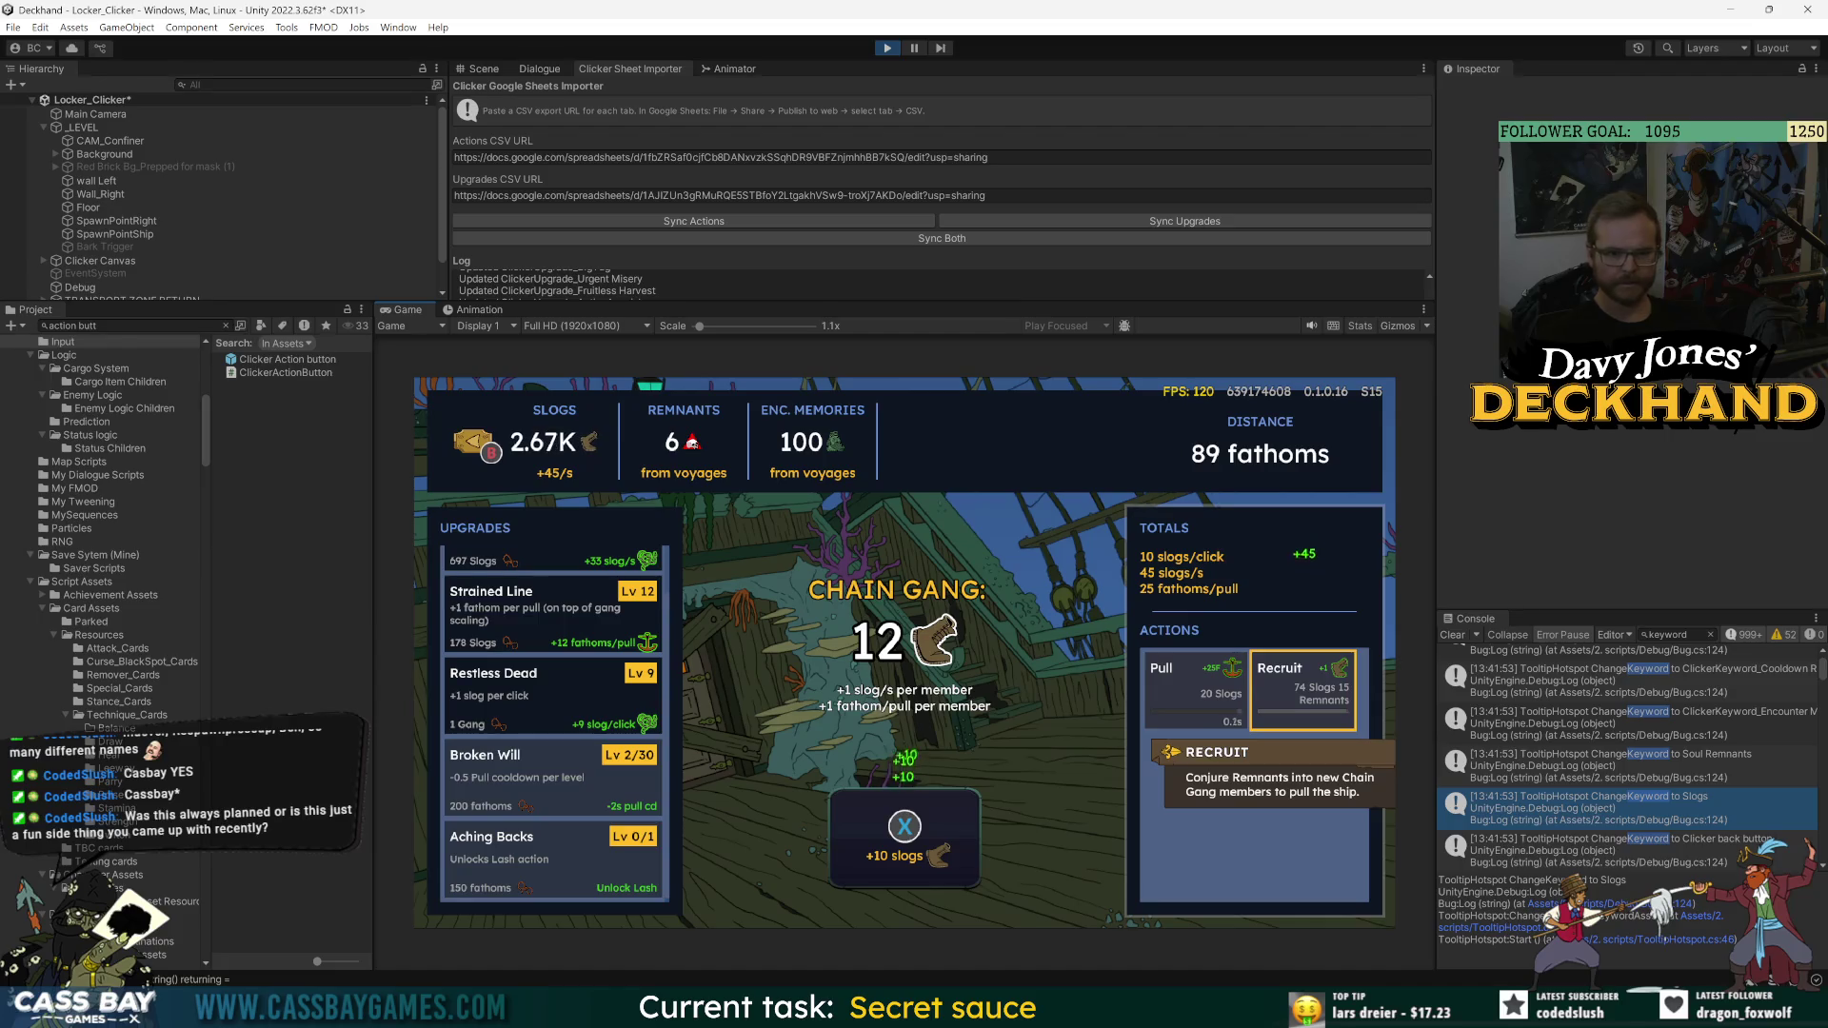
# - Buy several Strained Line levels, up to Lv 20, and pull the ship forward
pyautogui.click(552, 609)
pyautogui.press('Return')
pyautogui.press('Return')
pyautogui.press('Return')
pyautogui.press('y')
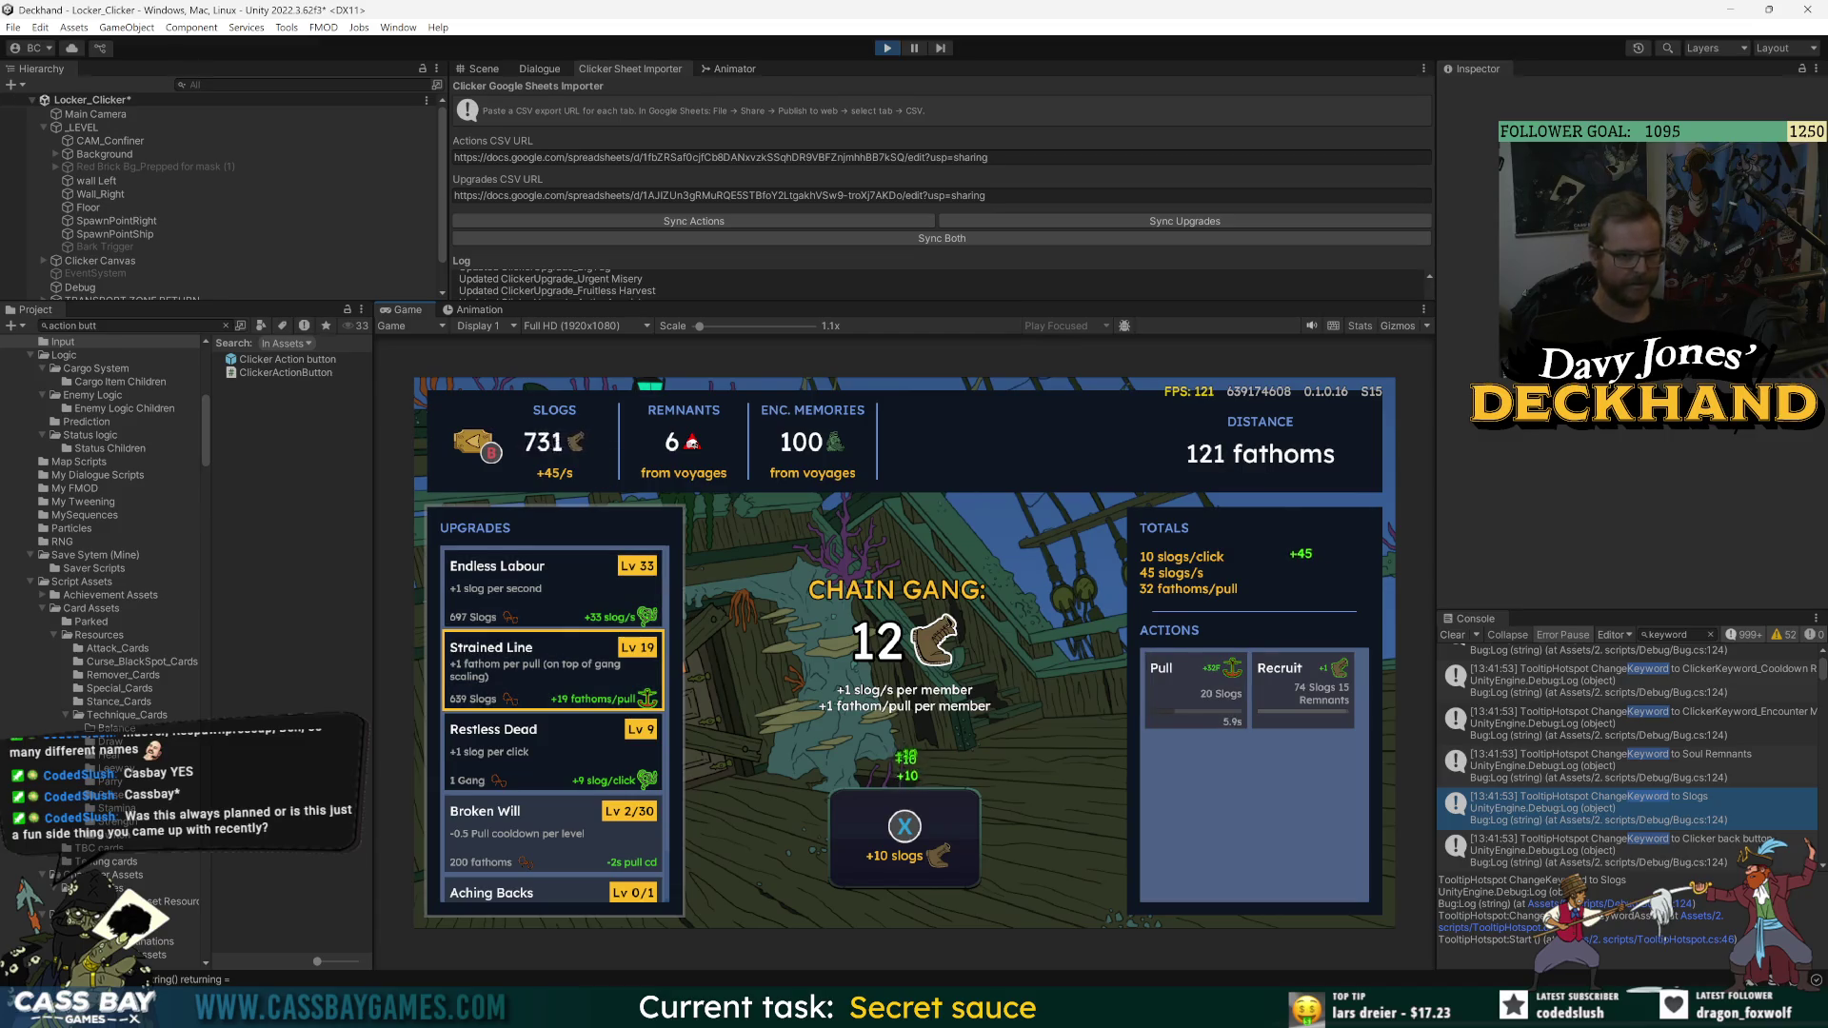
pyautogui.press('Return')
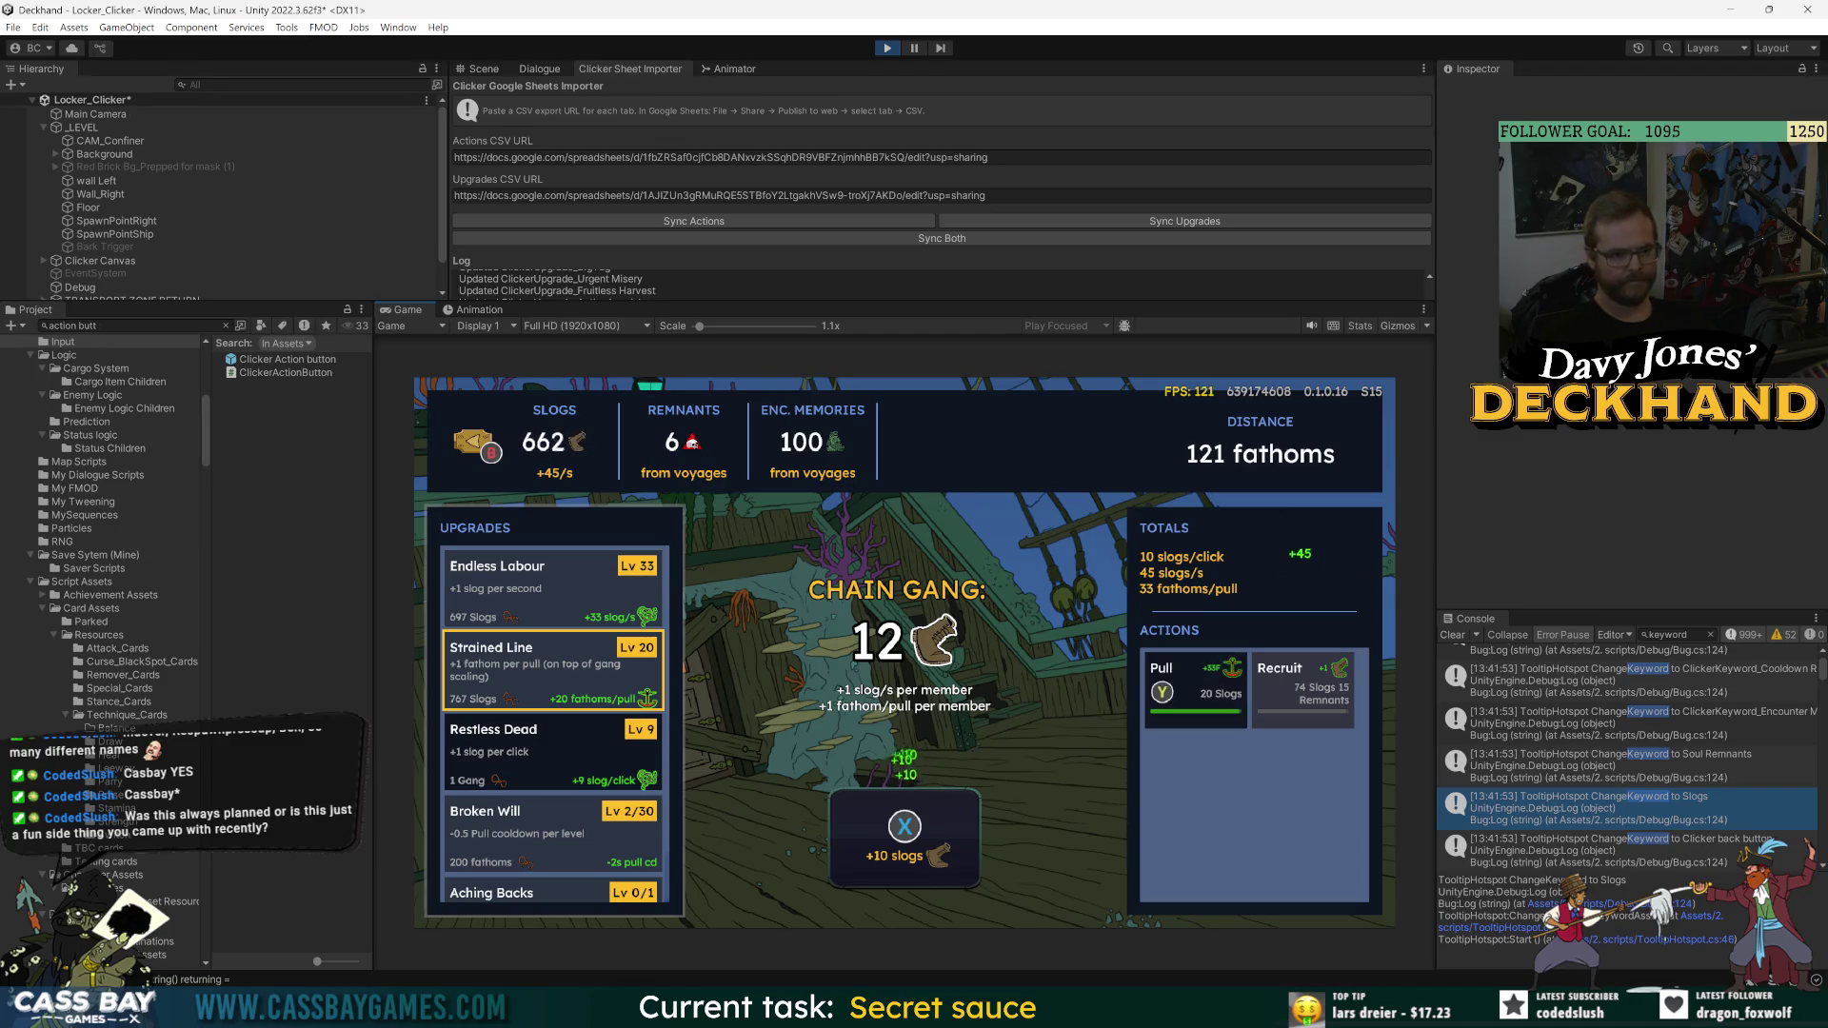
# - Buy Aching Backs and use the unlocked Lash action for a 120% productivity boost
pyautogui.press('Down')
pyautogui.press('Down')
pyautogui.press('Down')
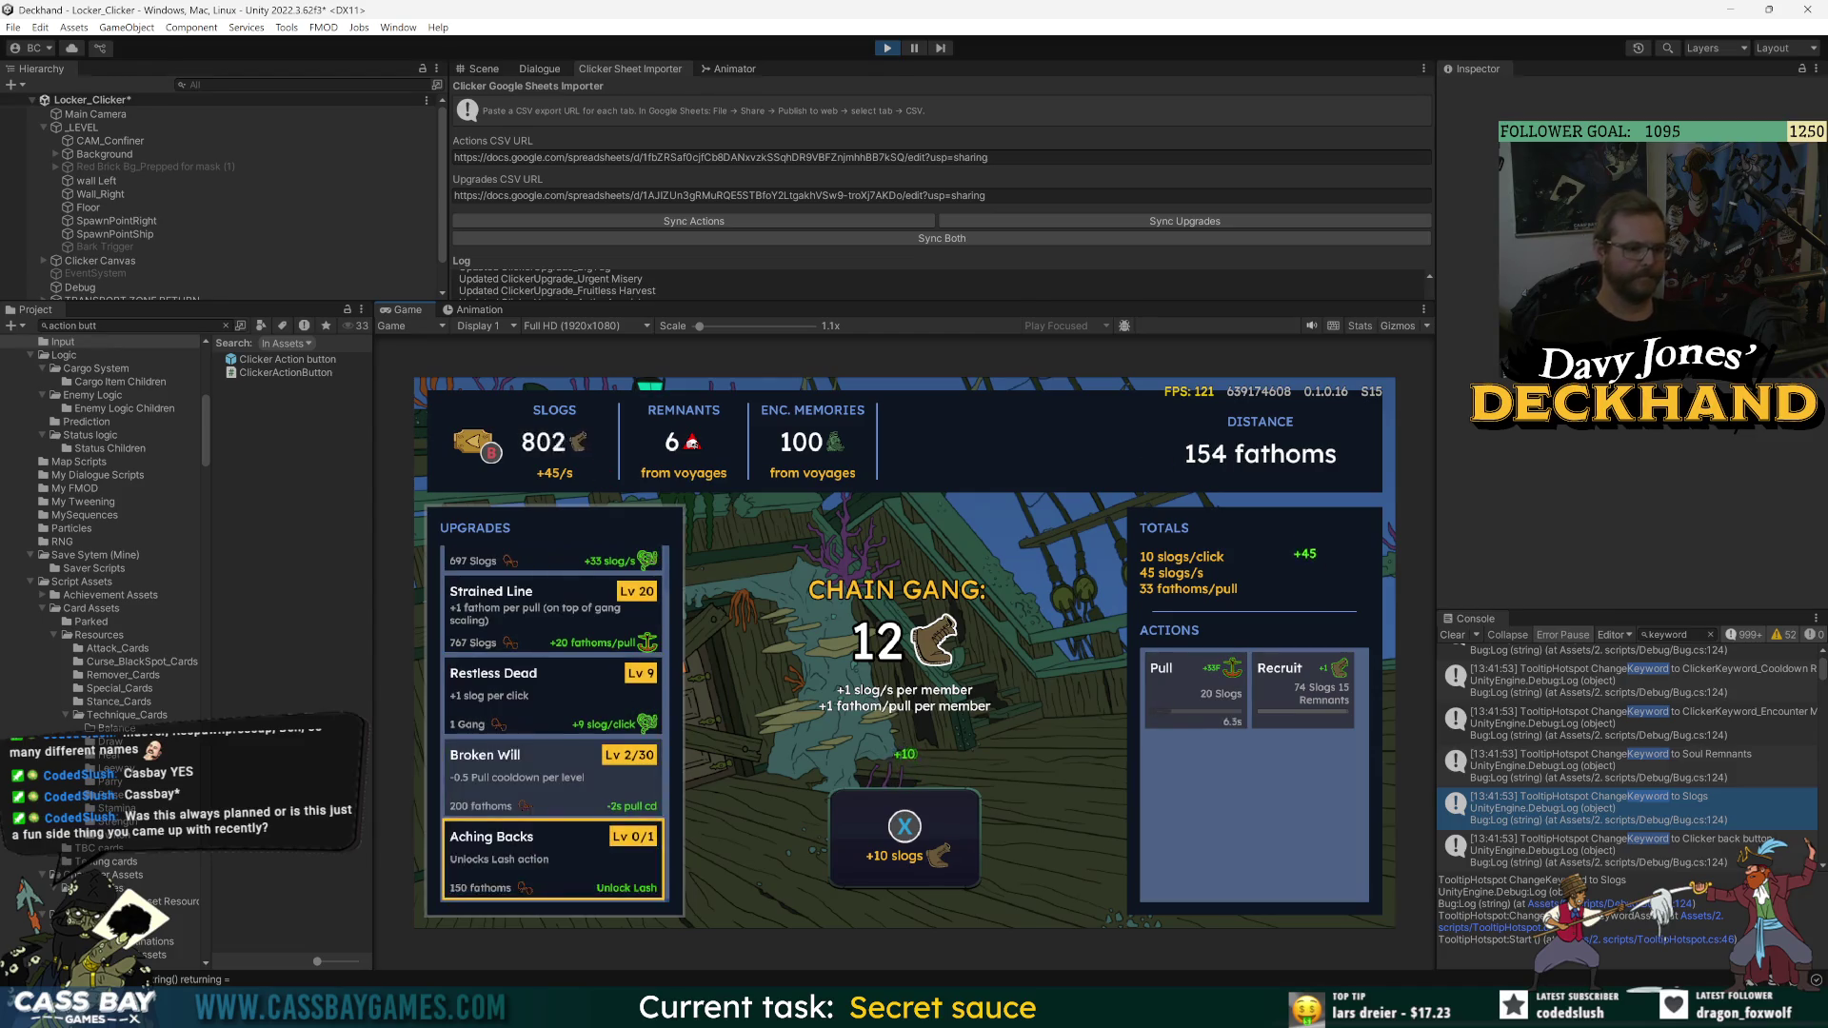
pyautogui.press('Return')
pyautogui.press('Down')
pyautogui.press('Right')
pyautogui.press('Return')
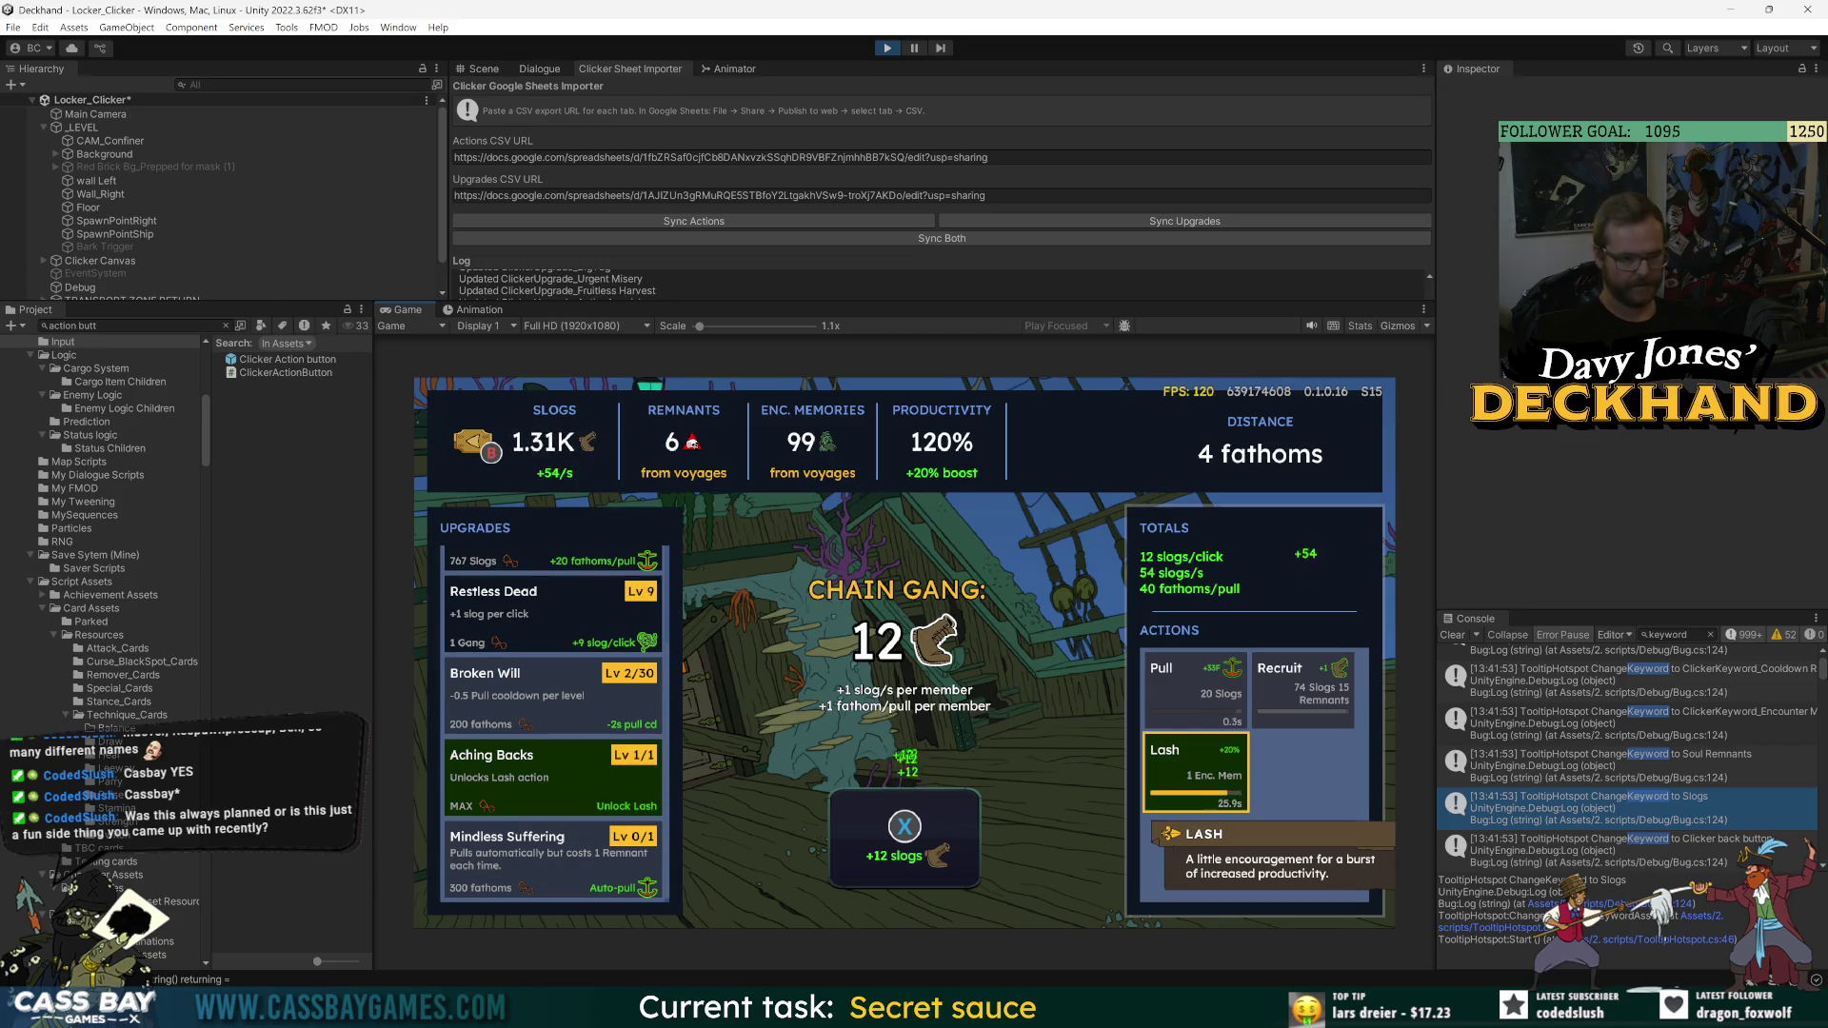
# - Pull the ship and buy a Strained Line level and two Endless Labour levels
pyautogui.press('space')
pyautogui.press('Left')
pyautogui.press('Up')
pyautogui.press('Up')
pyautogui.press('Up')
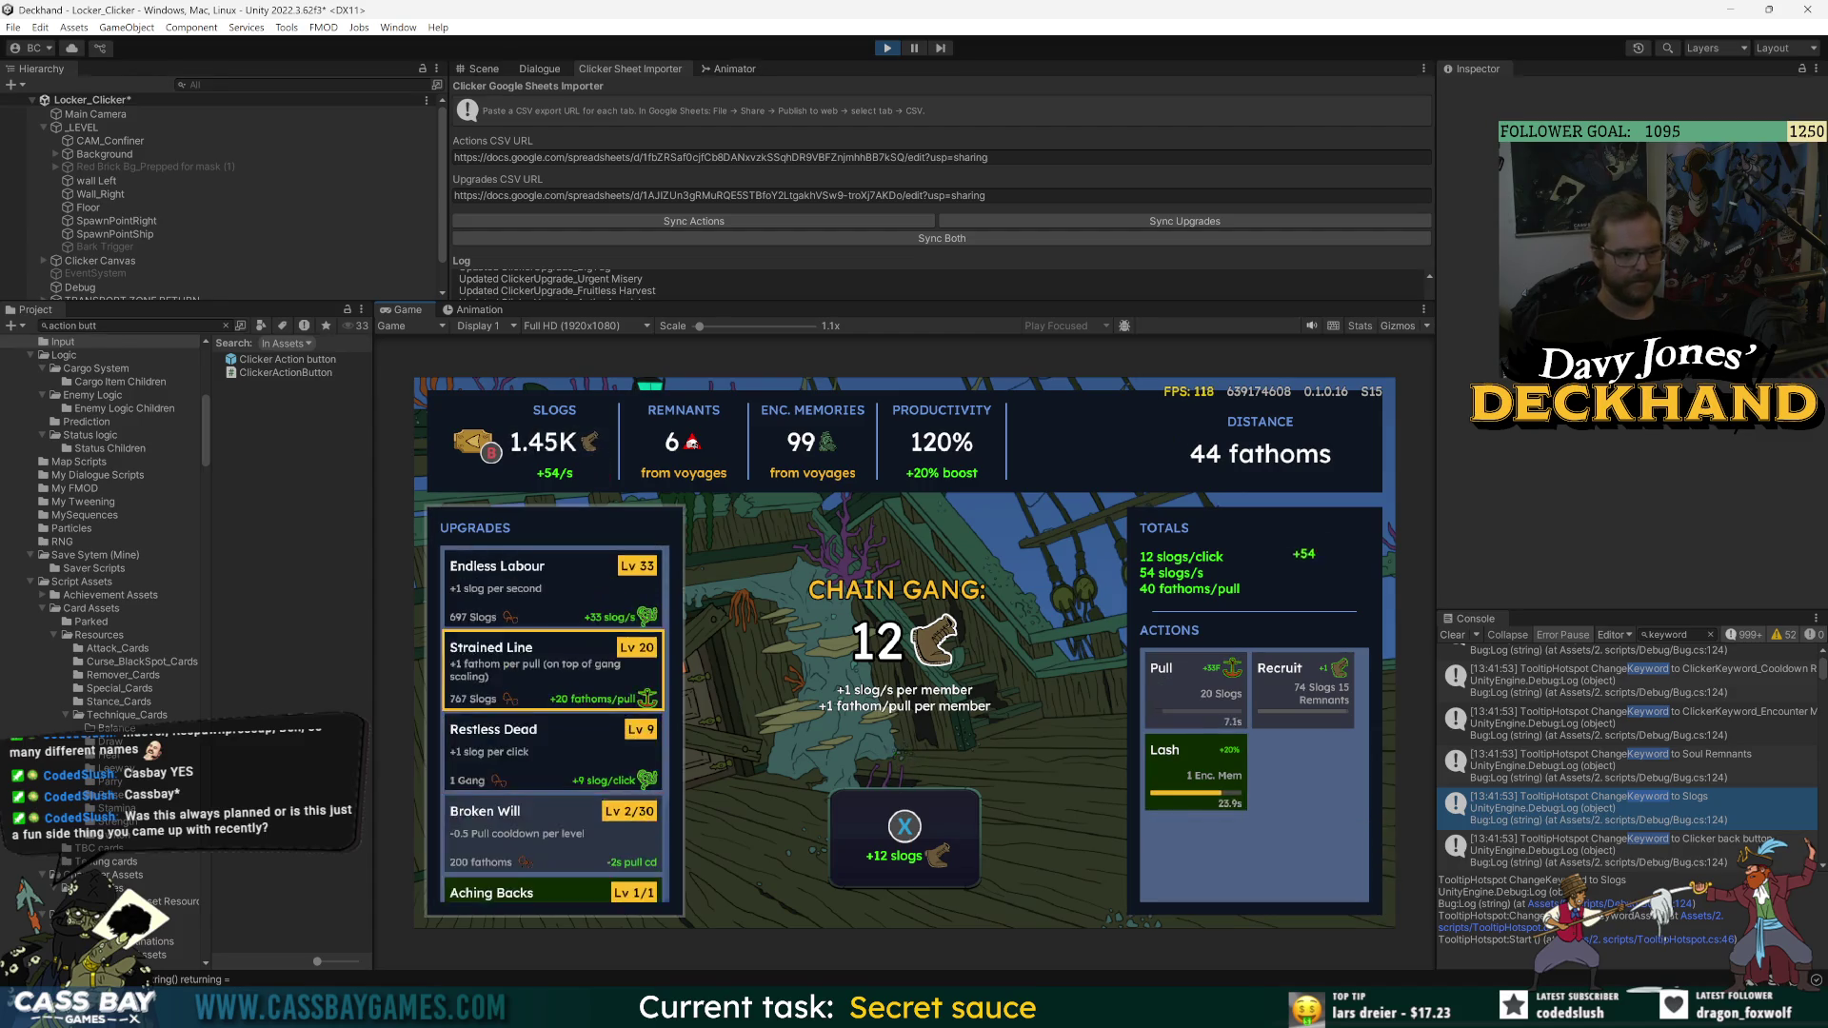
pyautogui.press('Return')
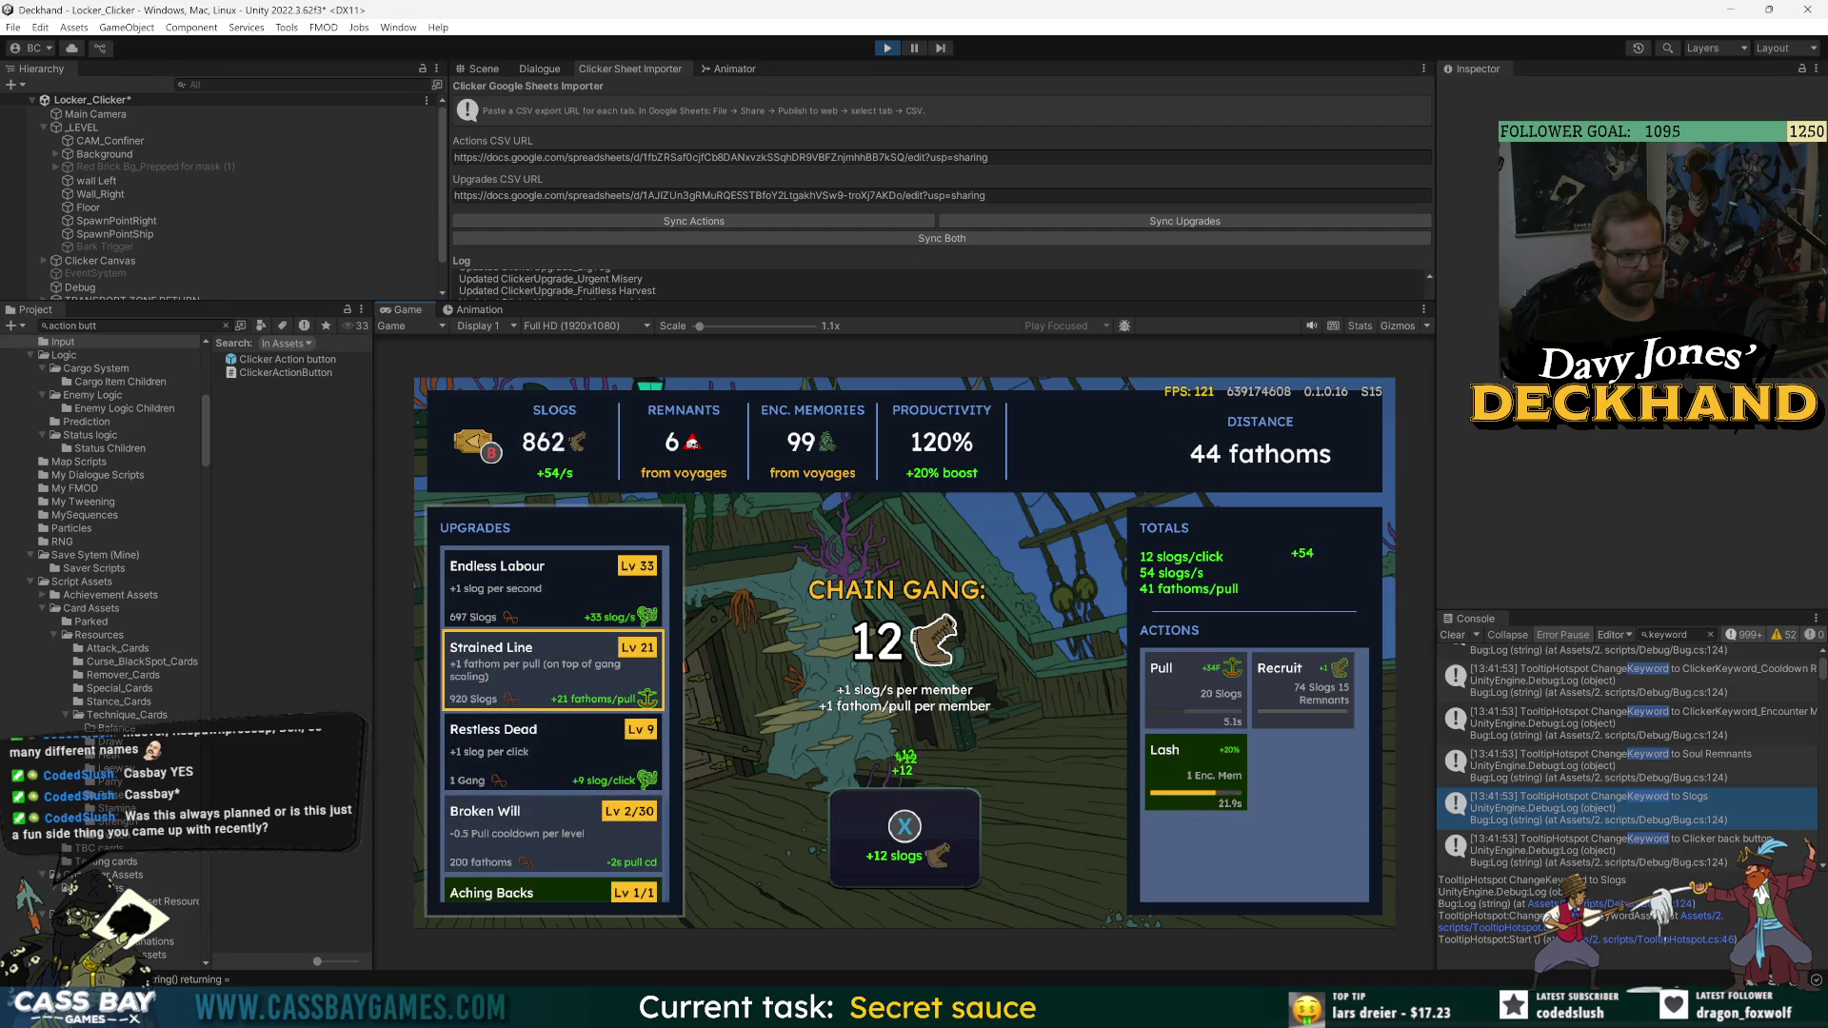
pyautogui.press('Up')
pyautogui.press('Return')
pyautogui.press('Down')
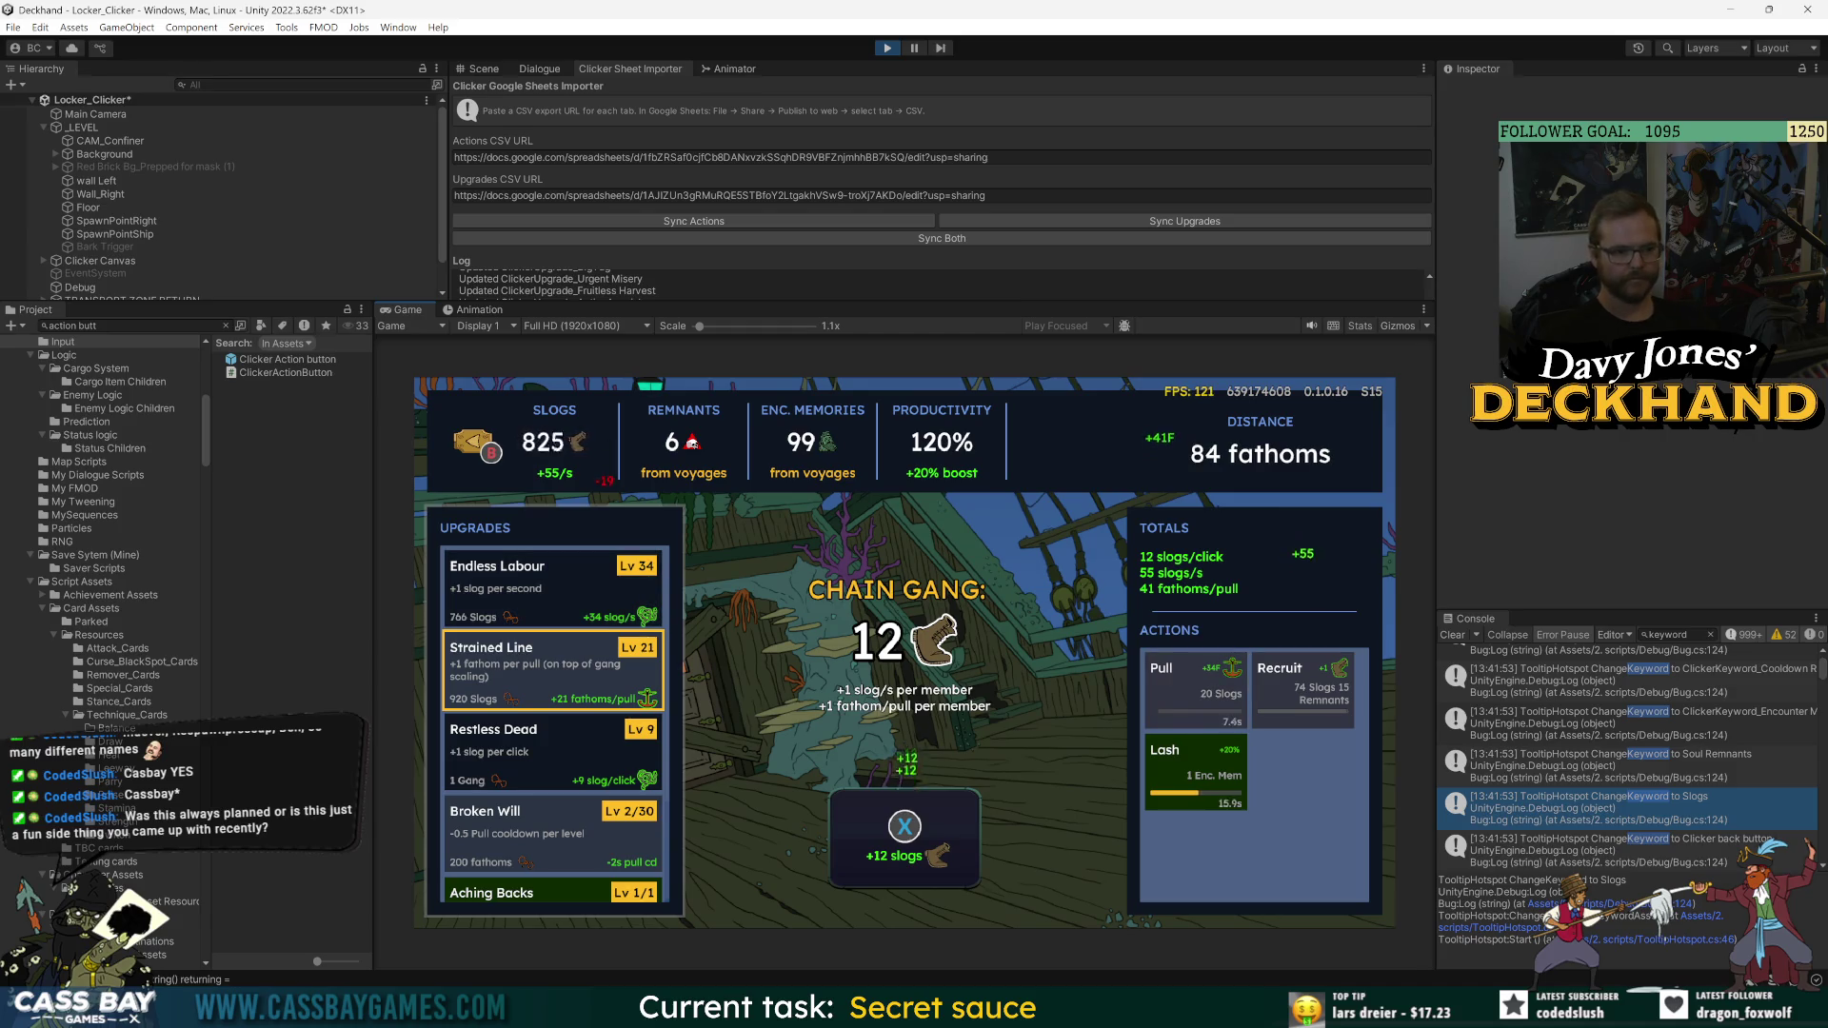
pyautogui.press('Up')
pyautogui.press('Return')
# - Raise Endless Labour to Lv 36 and Strained Line to Lv 22, pulling to 195 fathoms
pyautogui.click(552, 671)
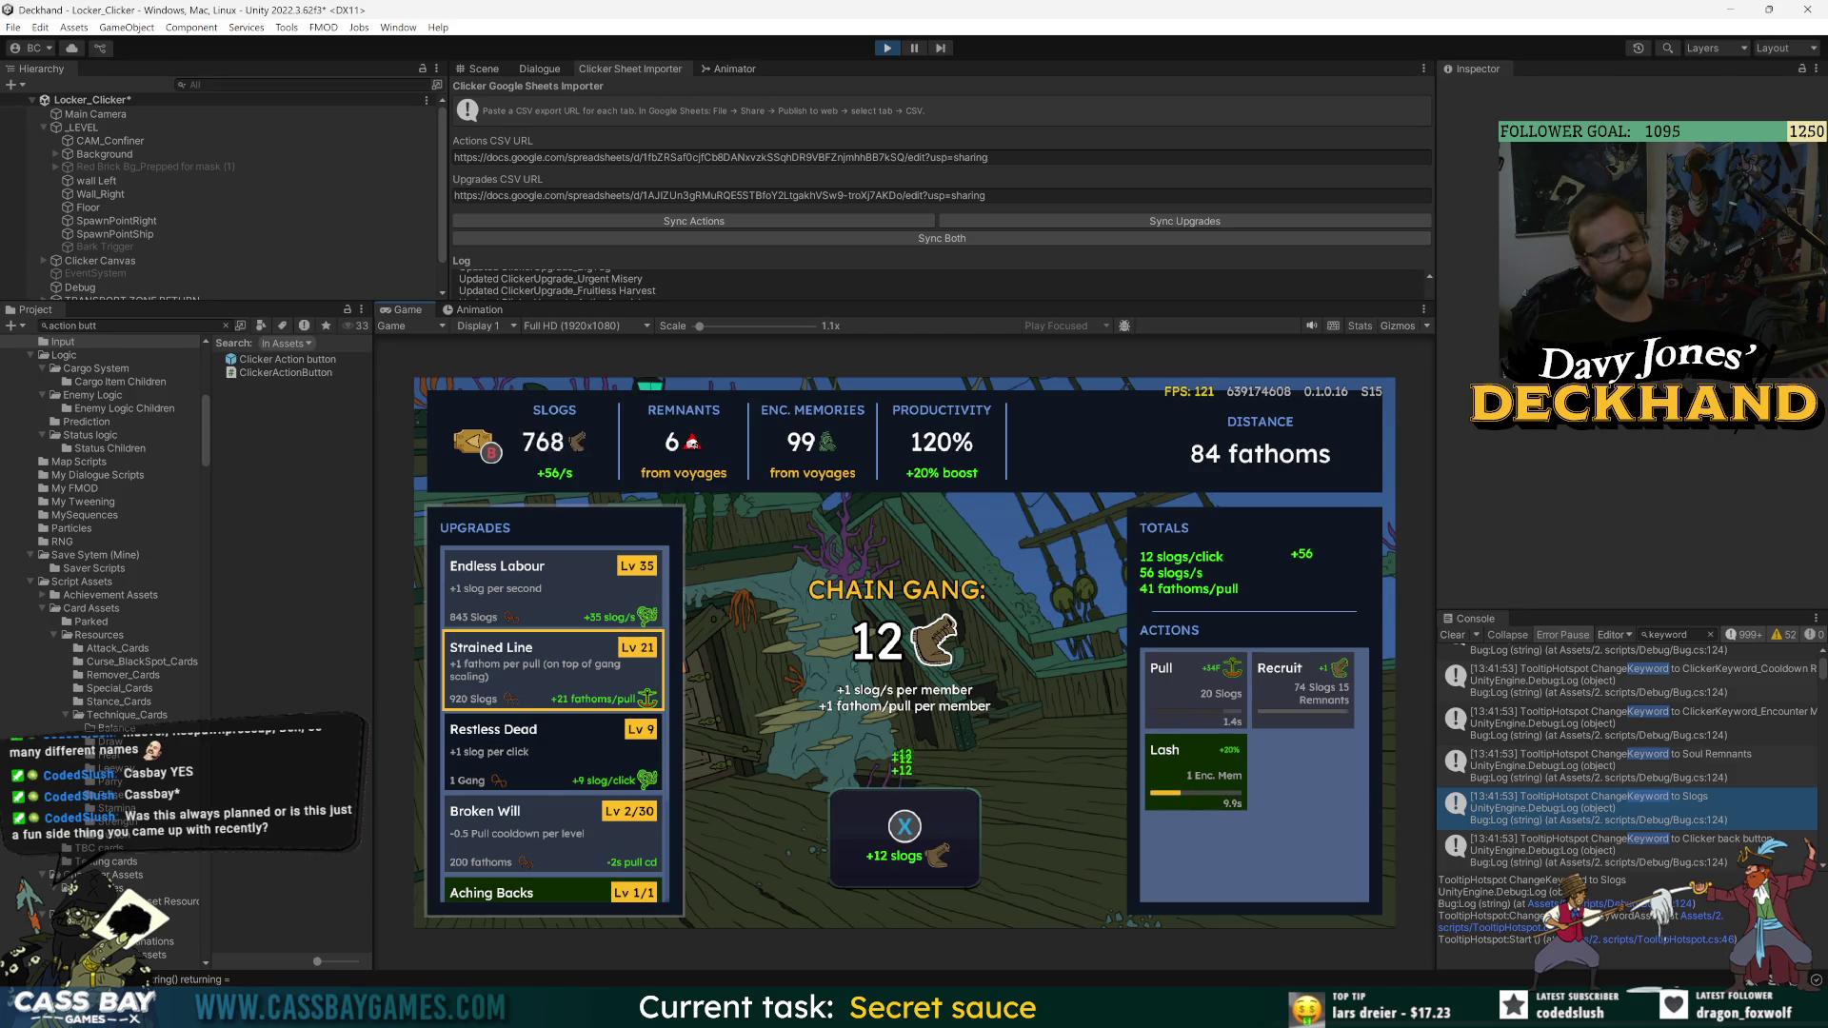
pyautogui.press('Up')
pyautogui.press('Return')
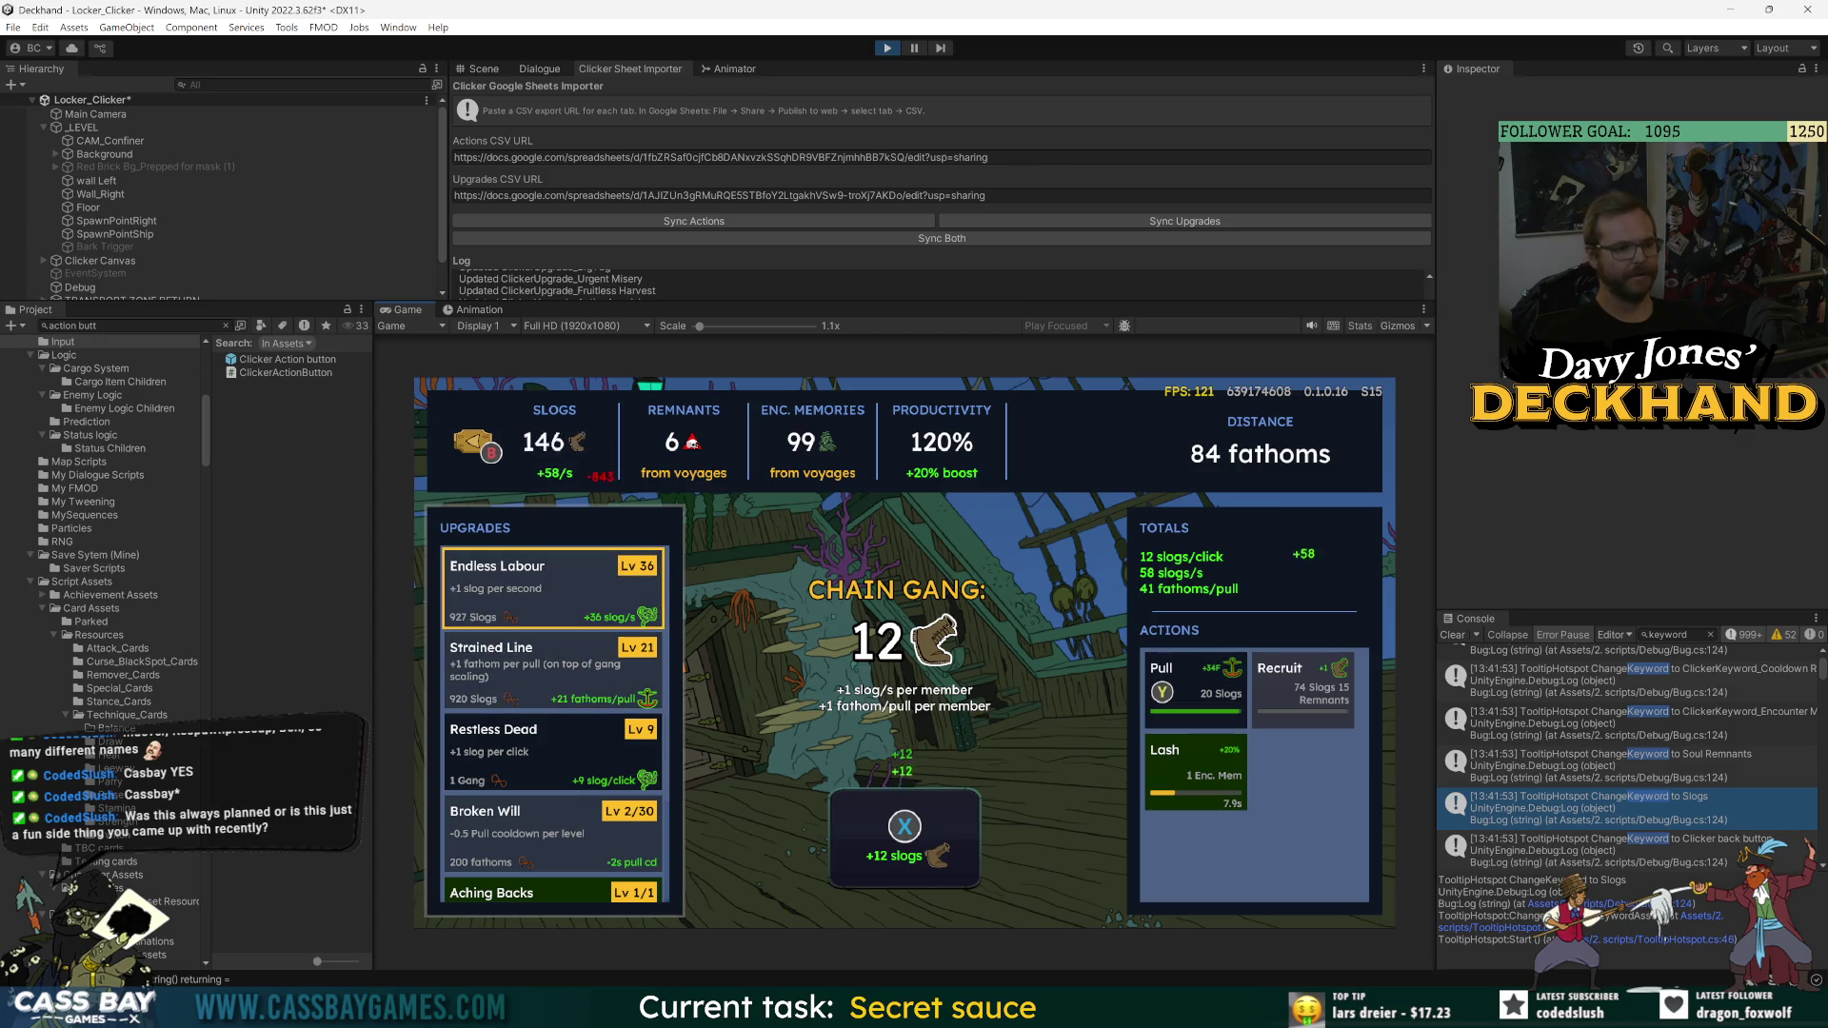
pyautogui.press('y')
pyautogui.press('Down')
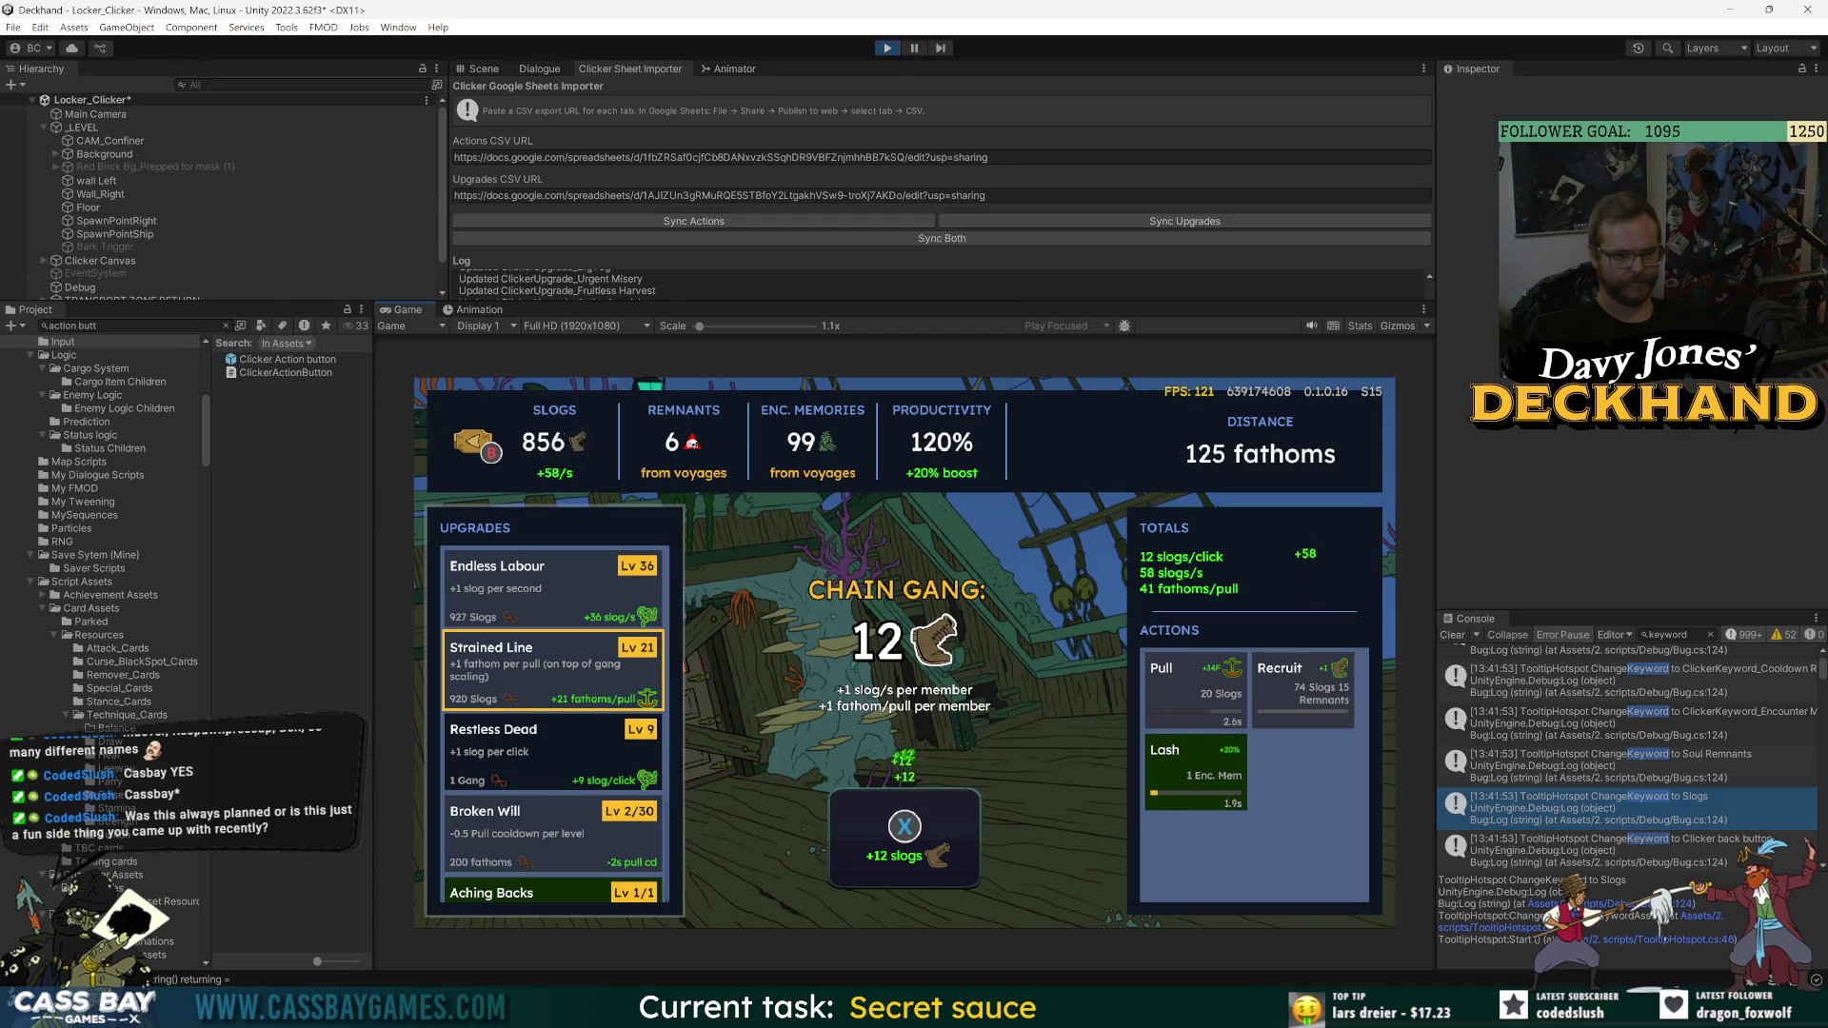
pyautogui.press('Return')
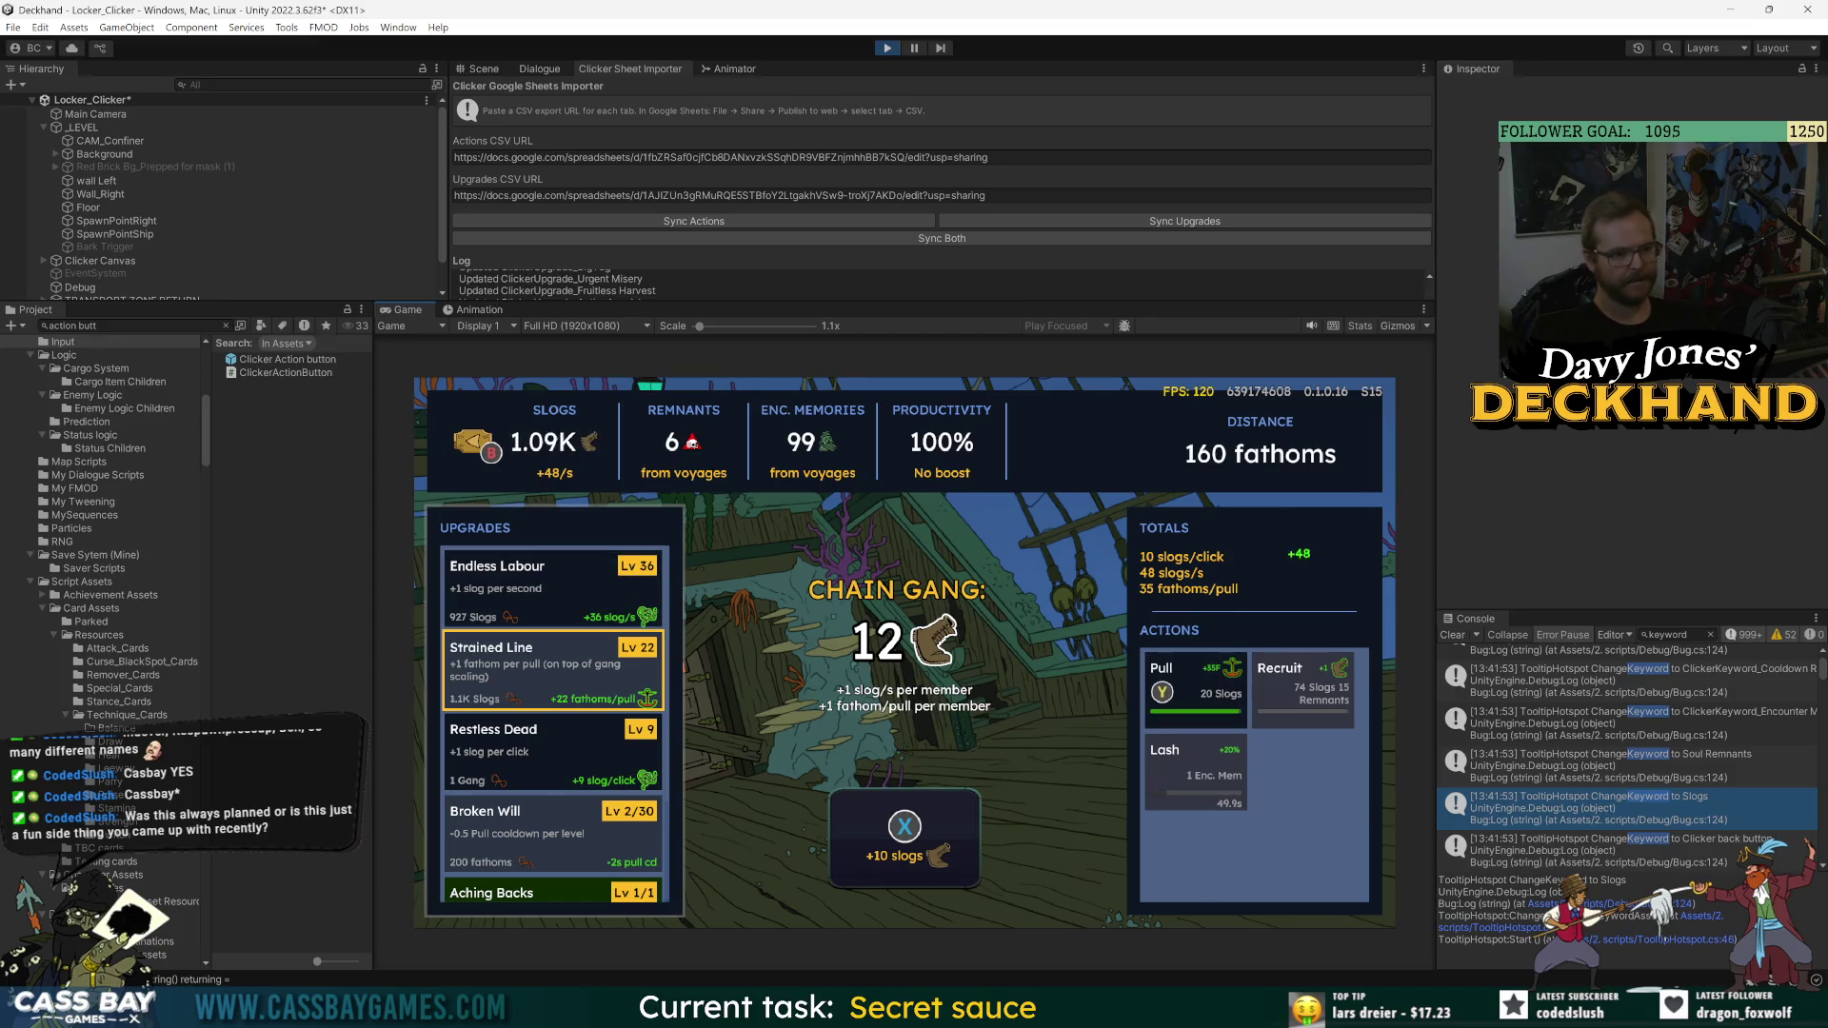
pyautogui.press('y')
pyautogui.press('Down')
pyautogui.press('Down')
pyautogui.press('Down')
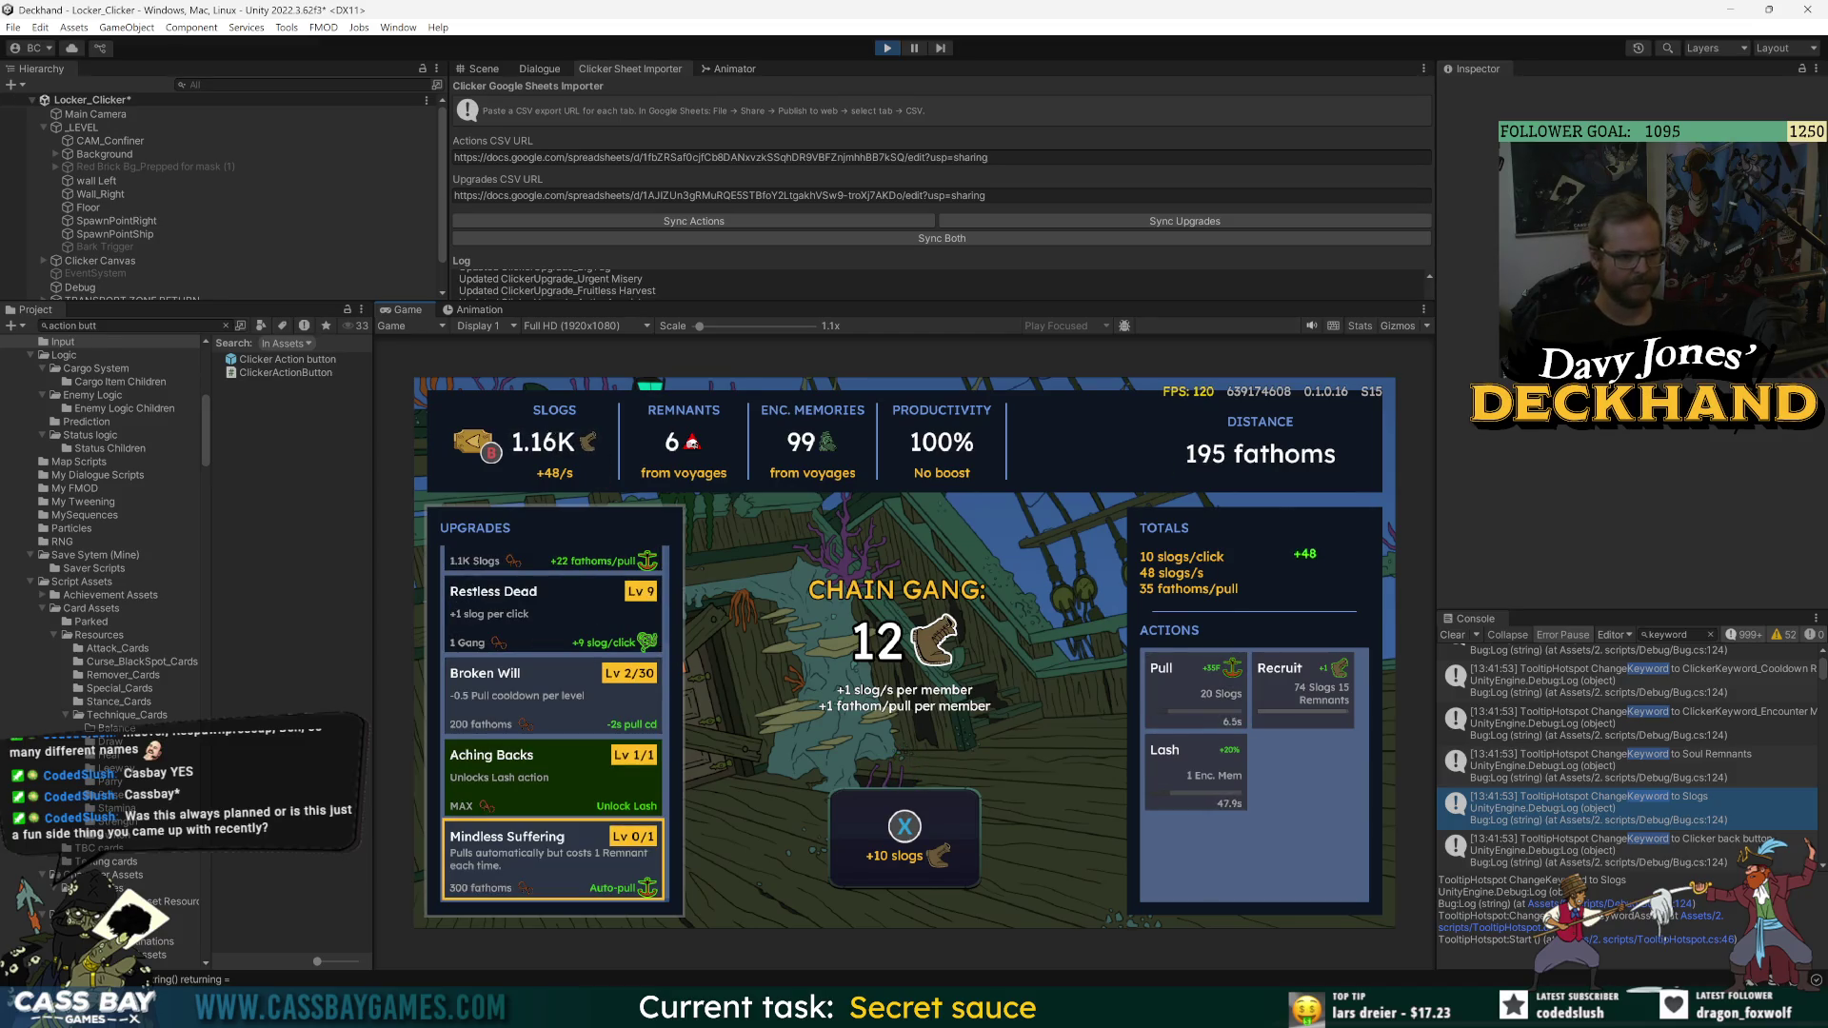
pyautogui.press('Up')
pyautogui.press('Up')
pyautogui.press('Up')
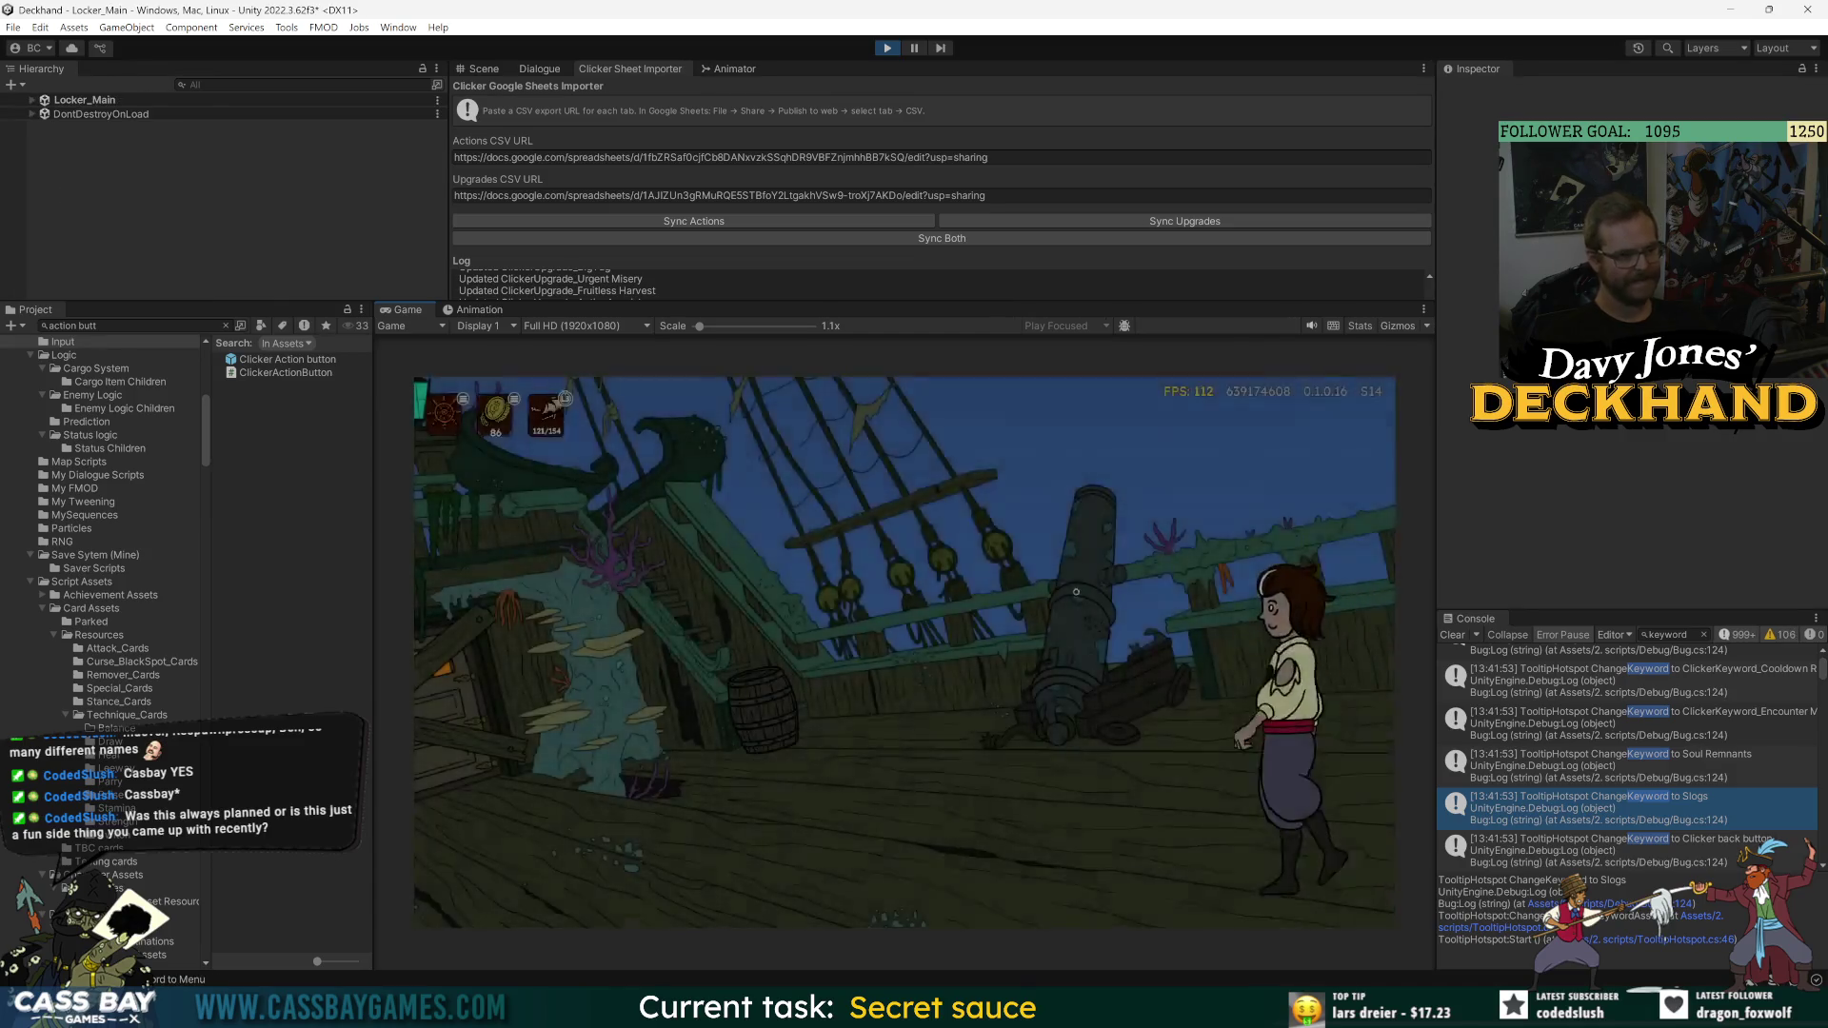
# - Walk to the cannon, confirm the saber and load Stoker's Blade and the gauntlet as cargo
pyautogui.click(1076, 592)
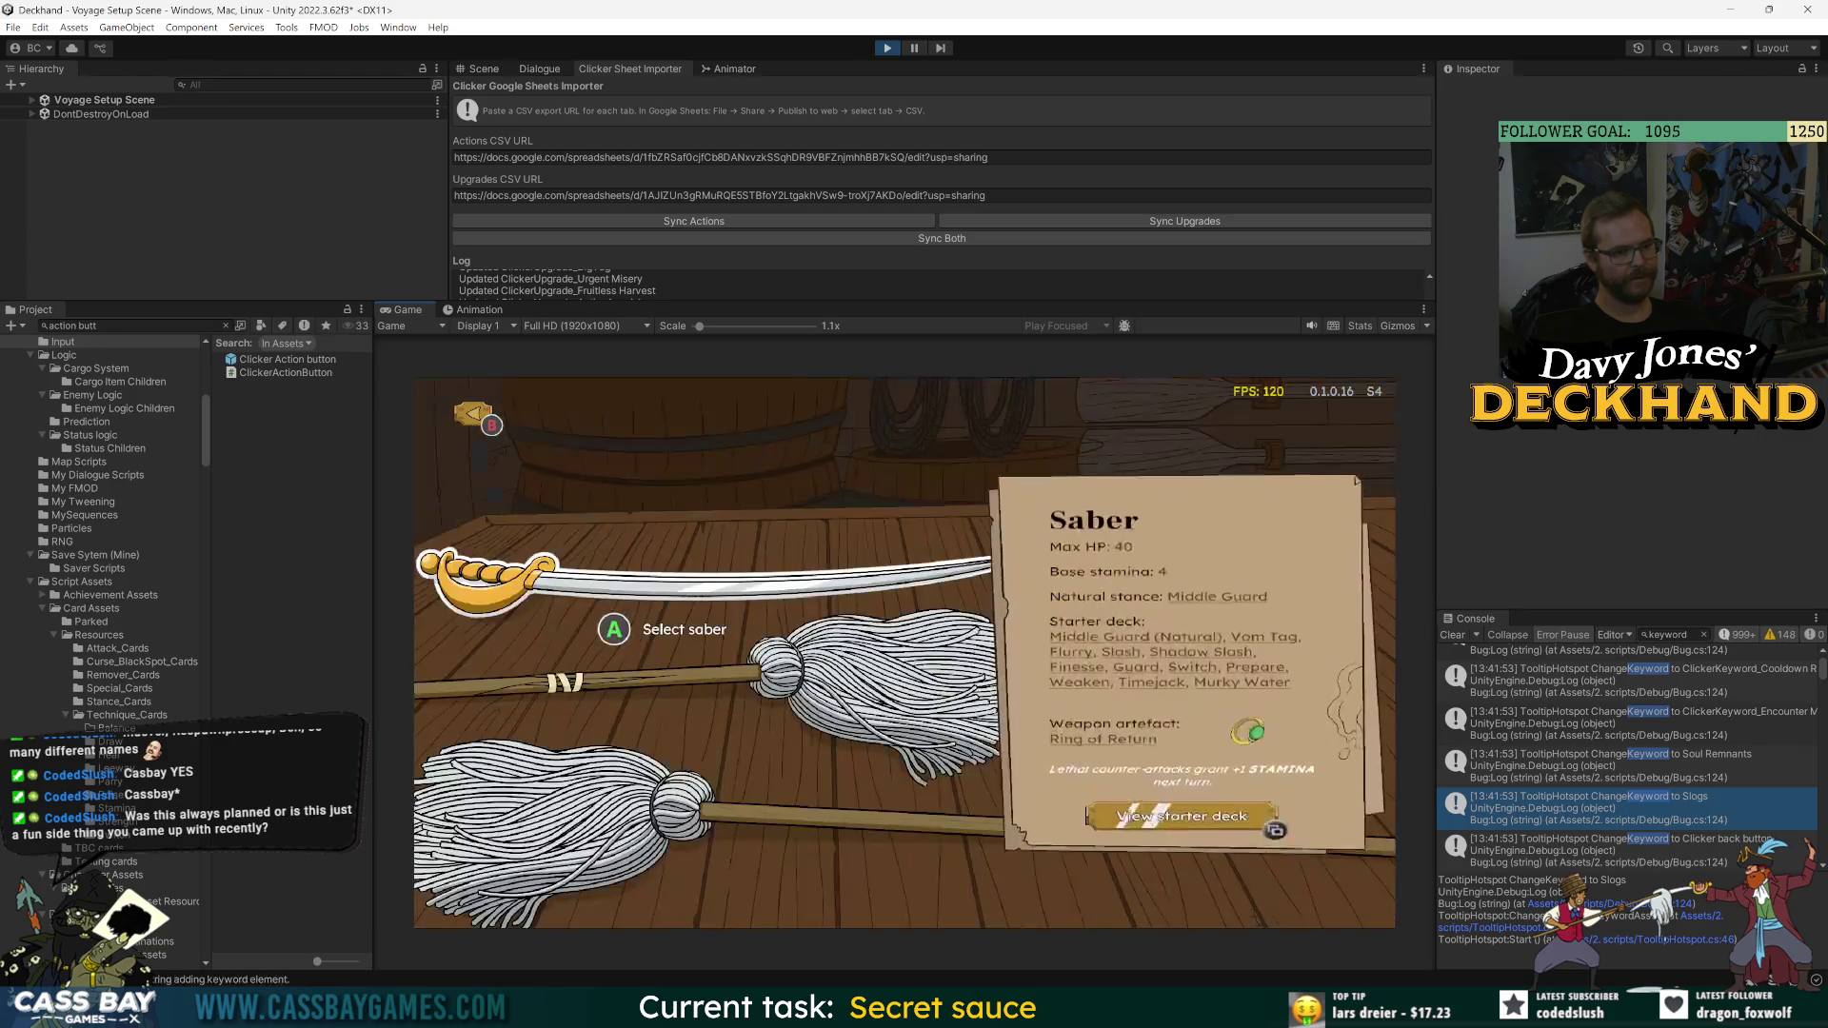
pyautogui.press('Return')
pyautogui.press('Right')
pyautogui.press('Down')
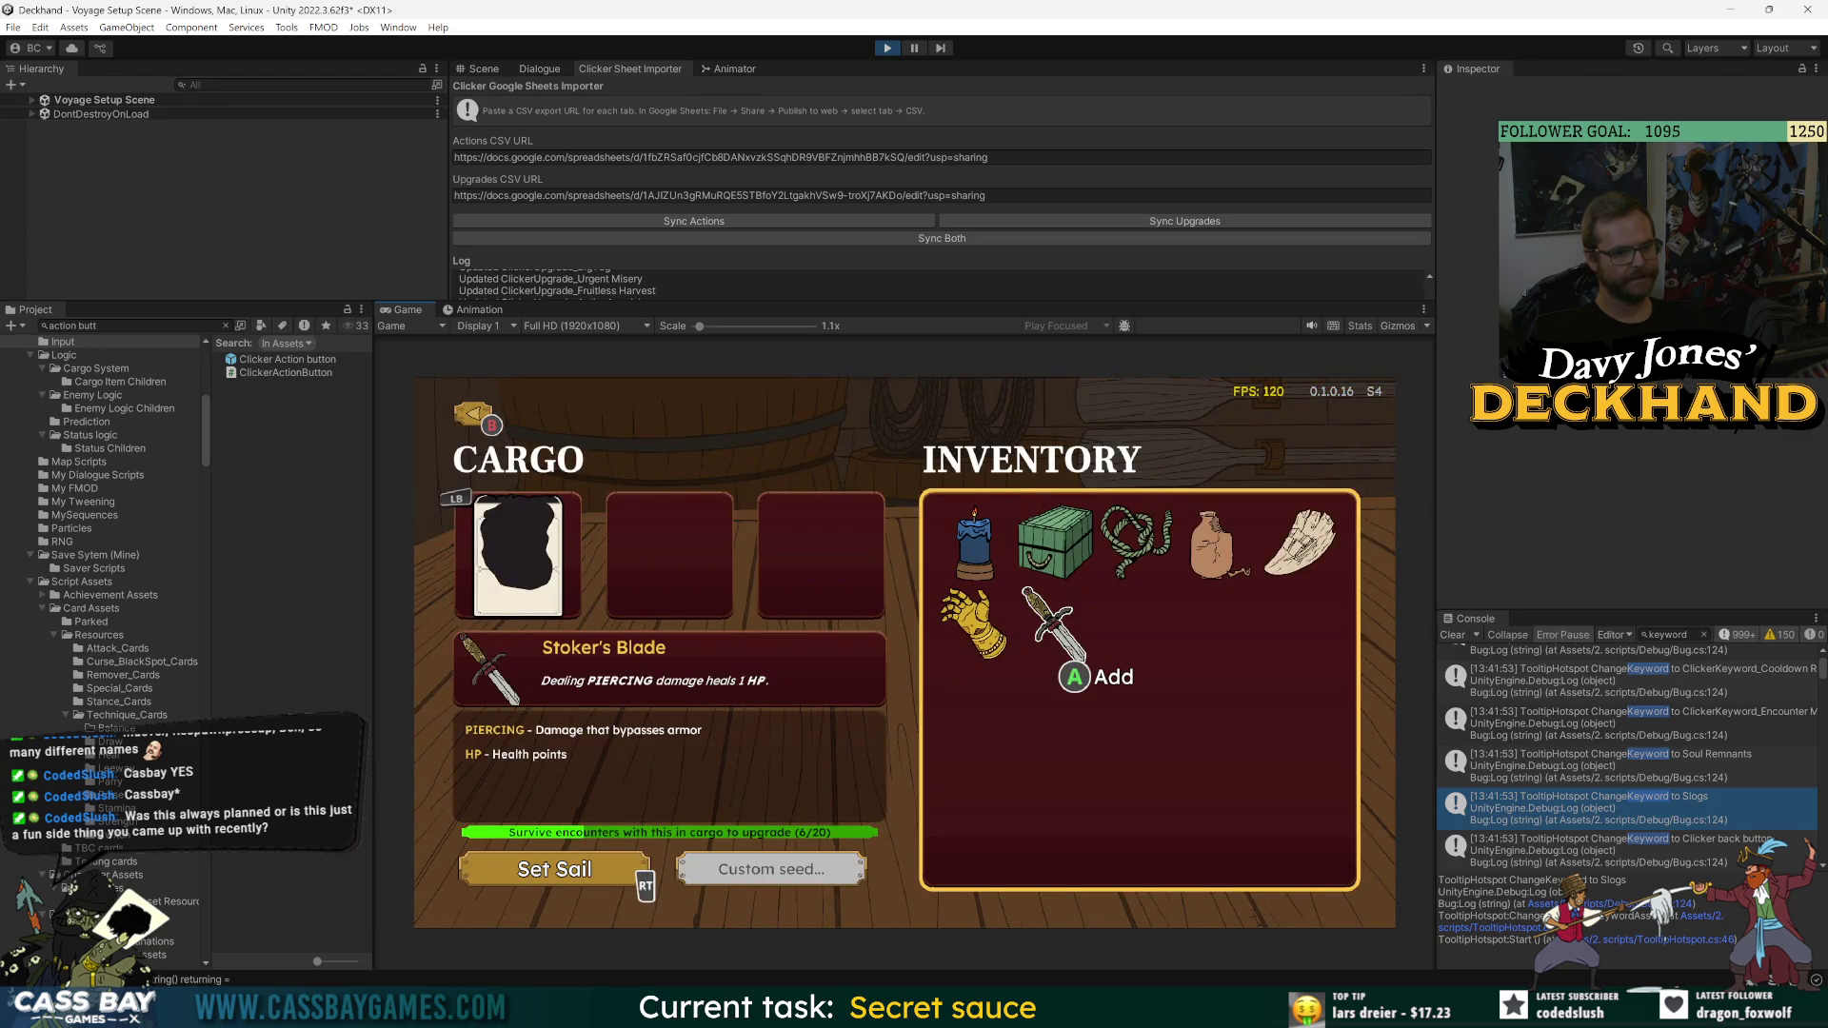
pyautogui.press('Return')
pyautogui.press('Left')
pyautogui.press('Return')
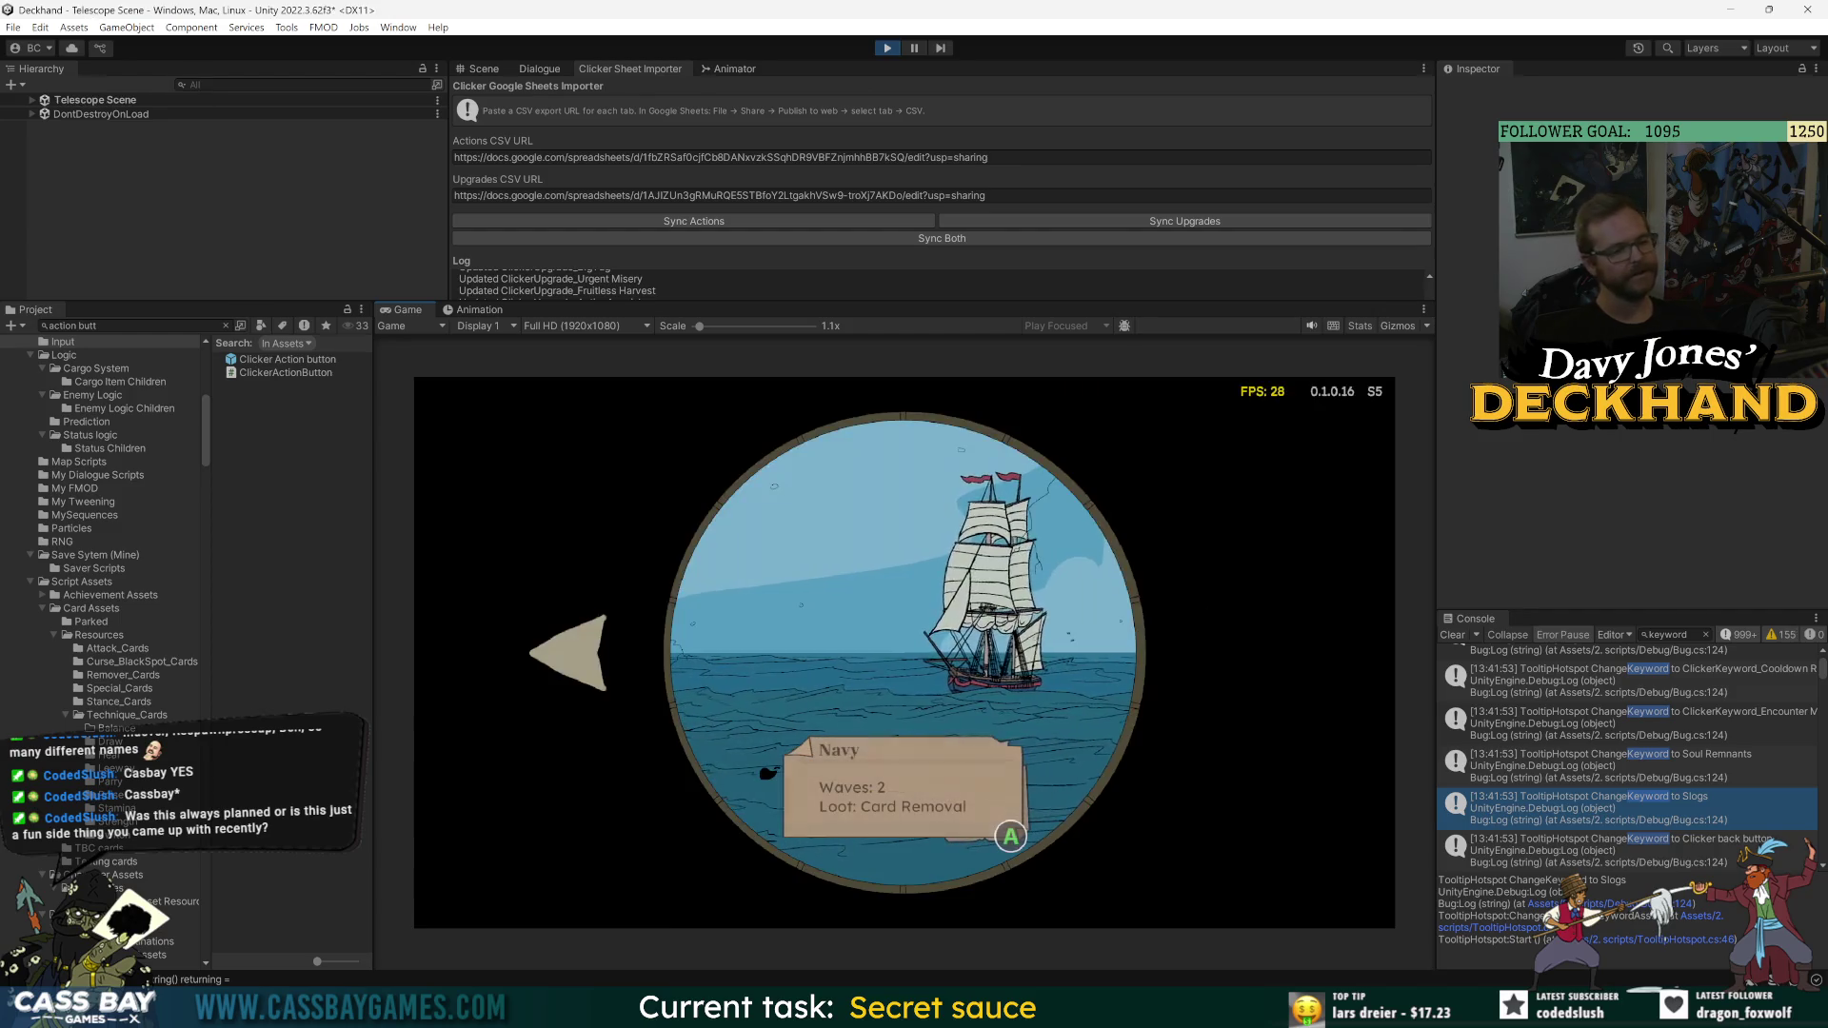
# - Pan the telescope to the Navy (Elite) ship and inspect the NullReferenceException in the Console
pyautogui.press('Left')
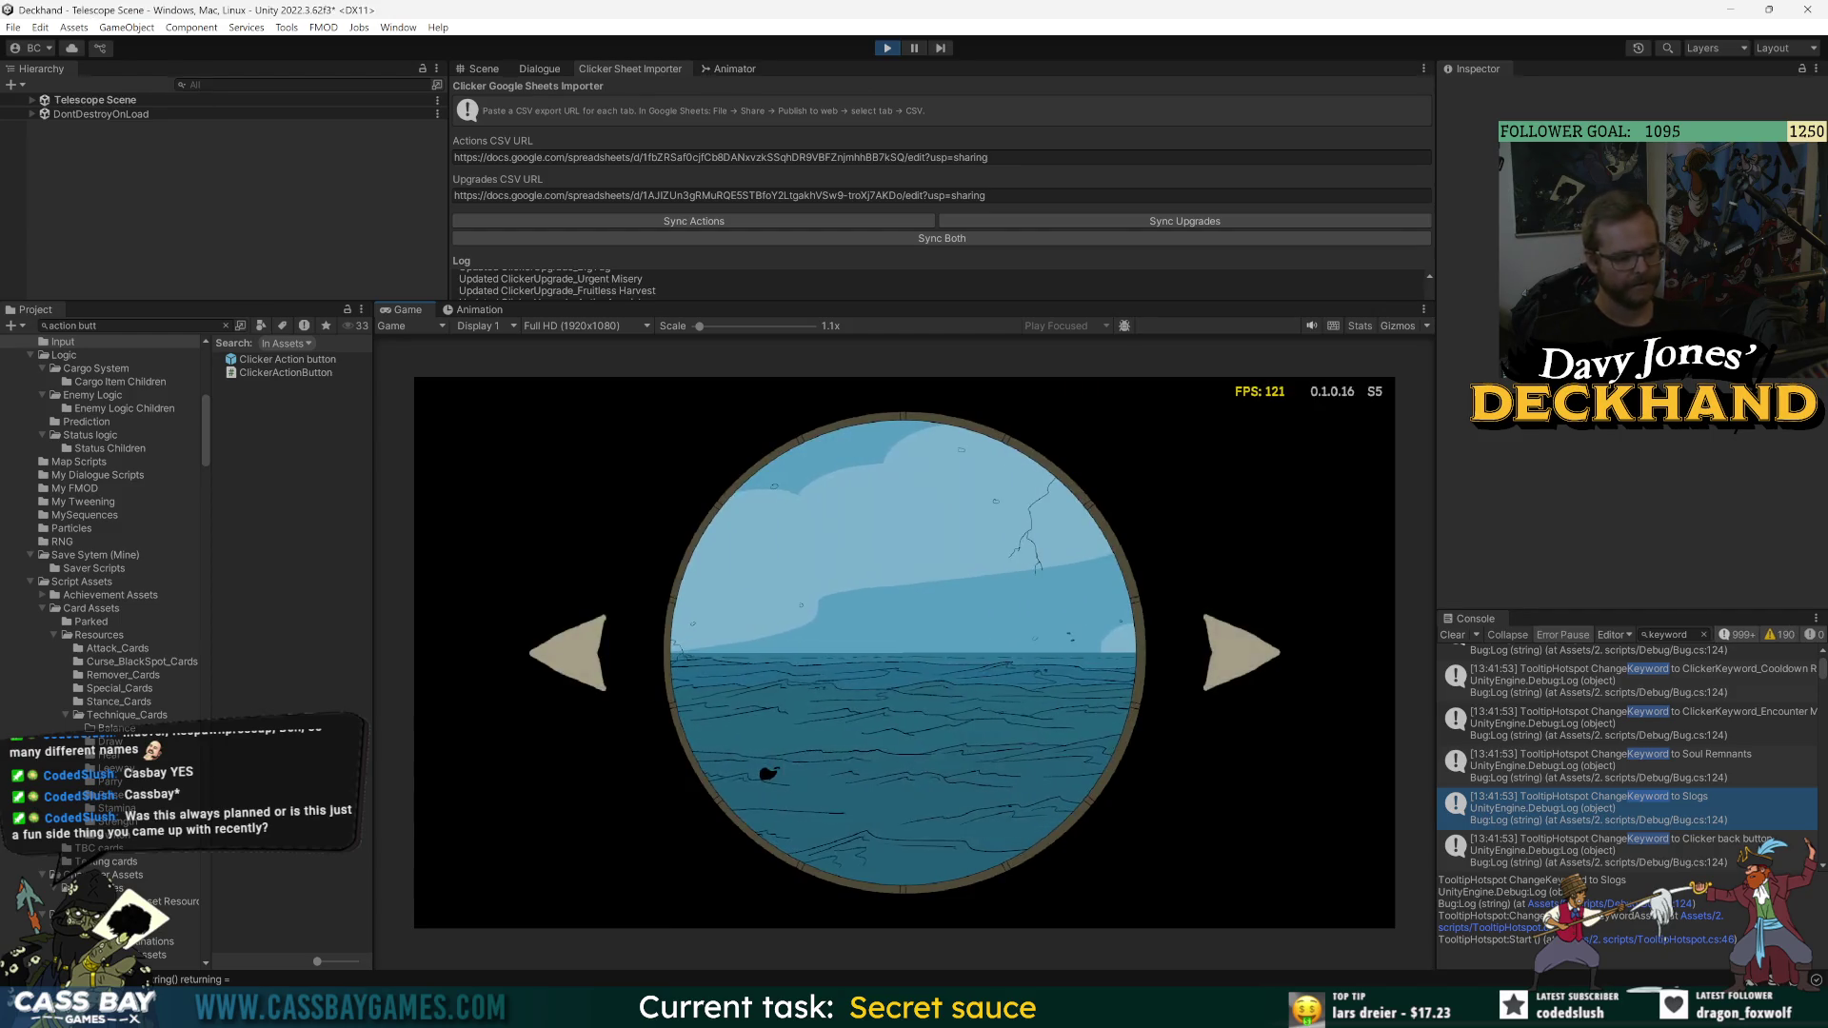
pyautogui.press('Left')
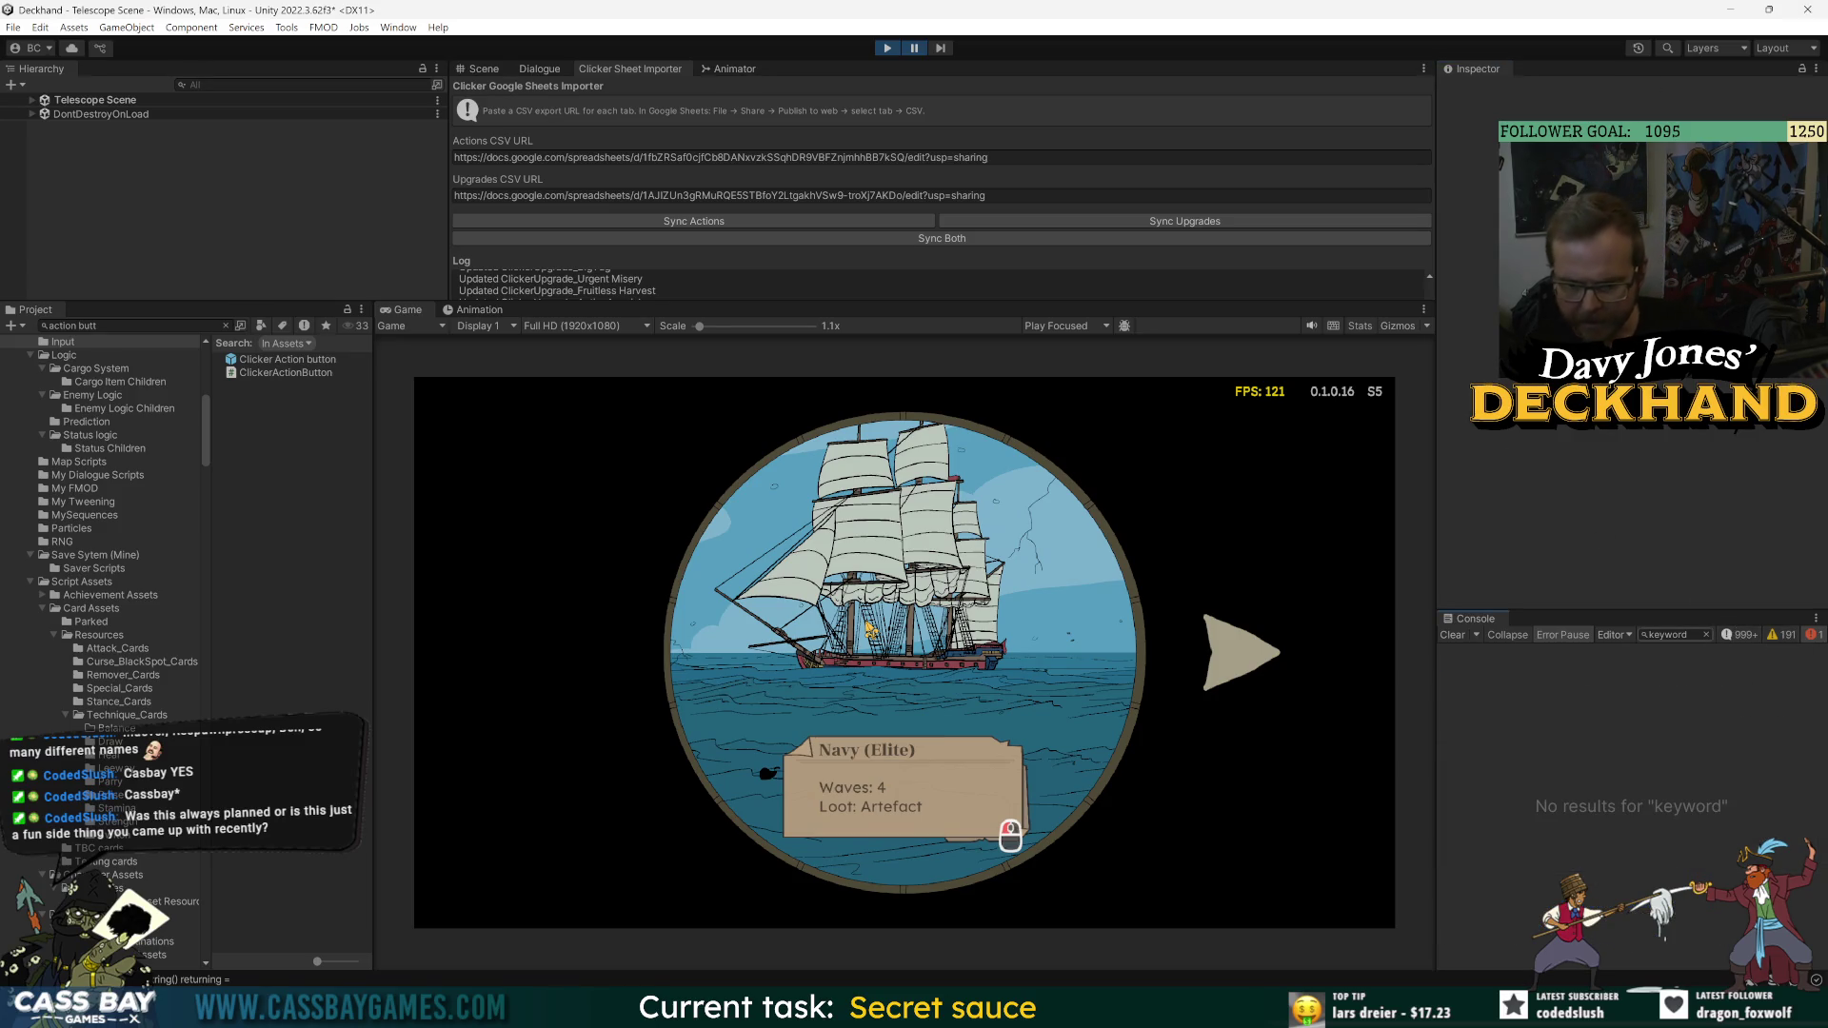
pyautogui.click(1706, 634)
pyautogui.click(1661, 675)
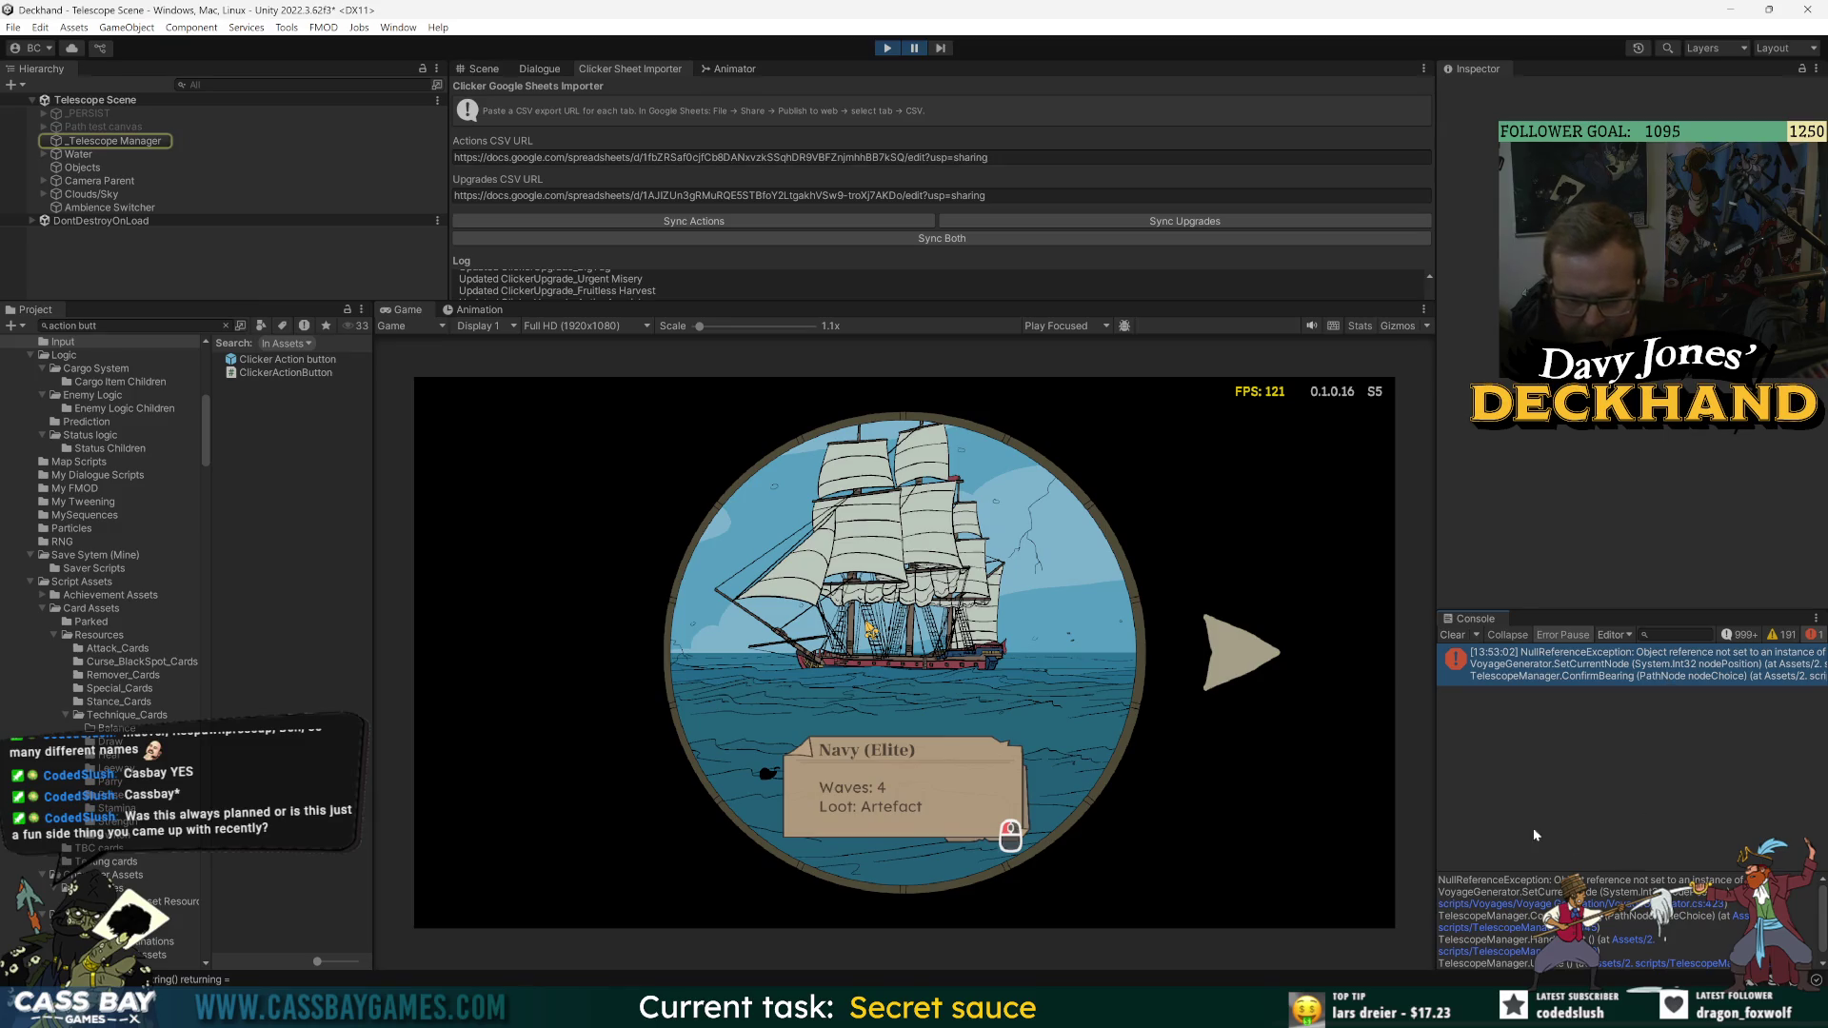
pyautogui.moveTo(1434, 787); pyautogui.dragTo(1302, 796)
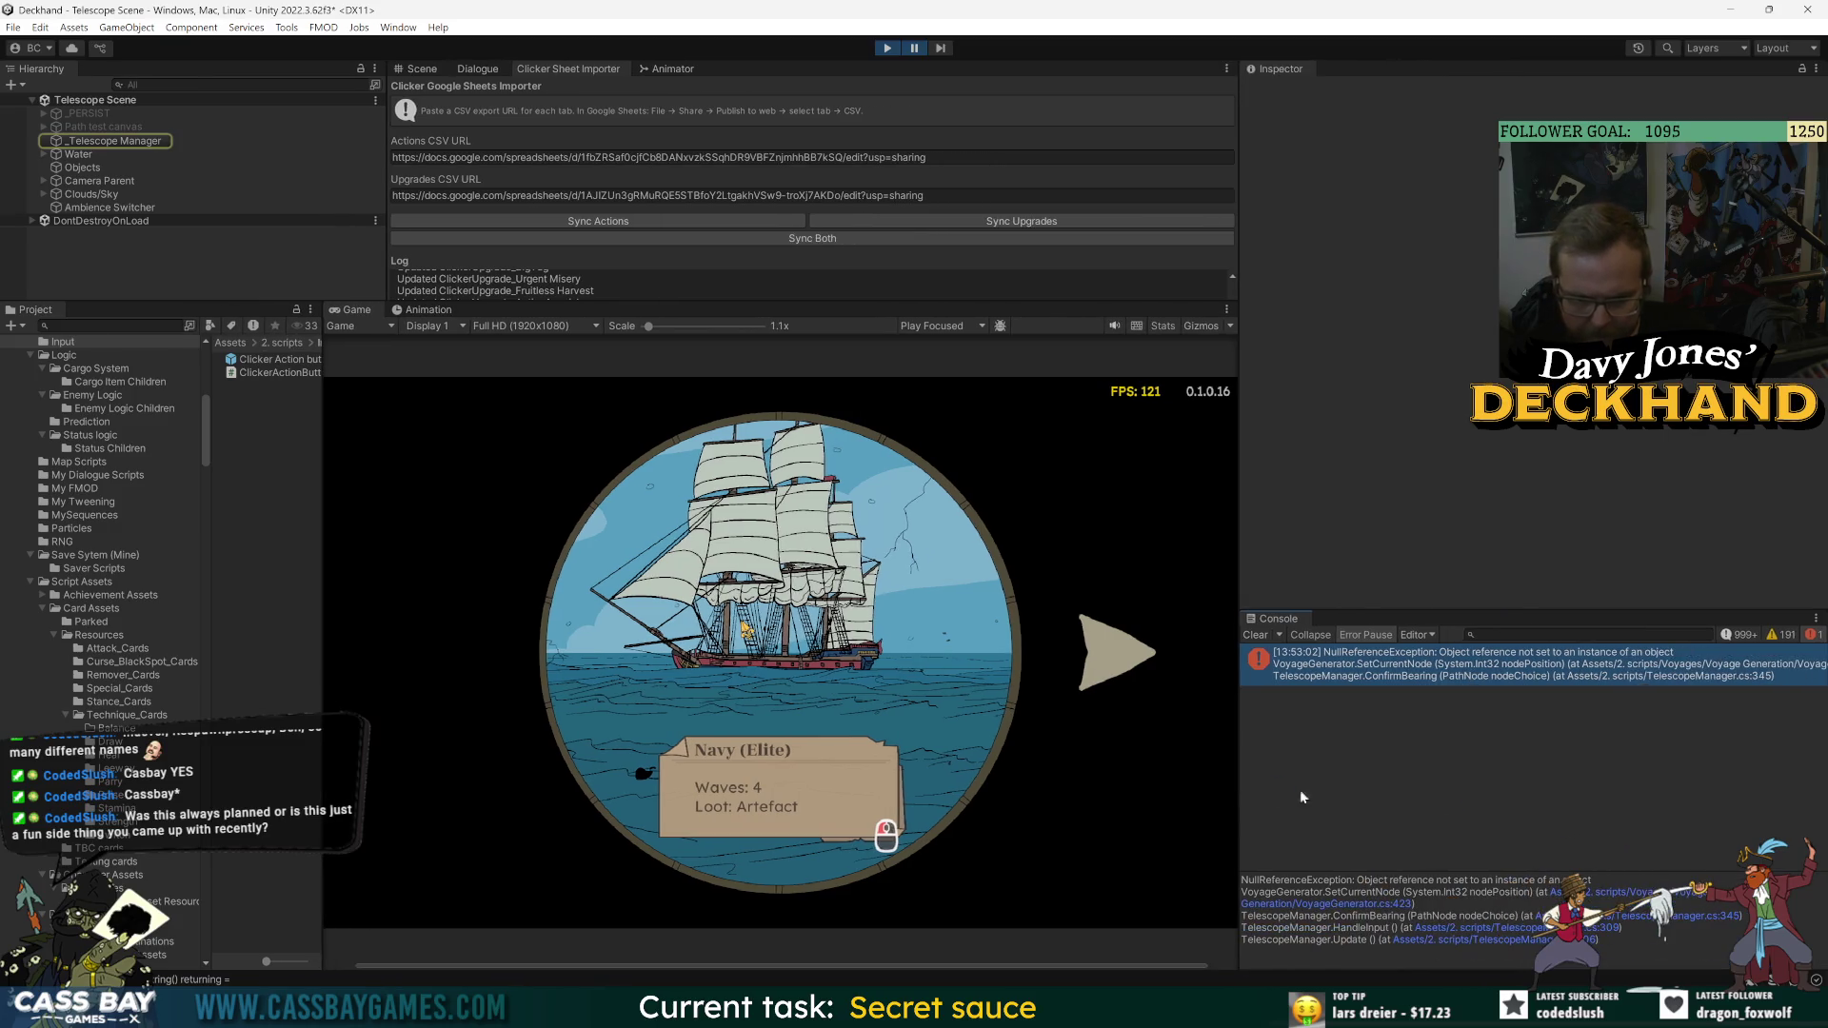
pyautogui.click(1687, 901)
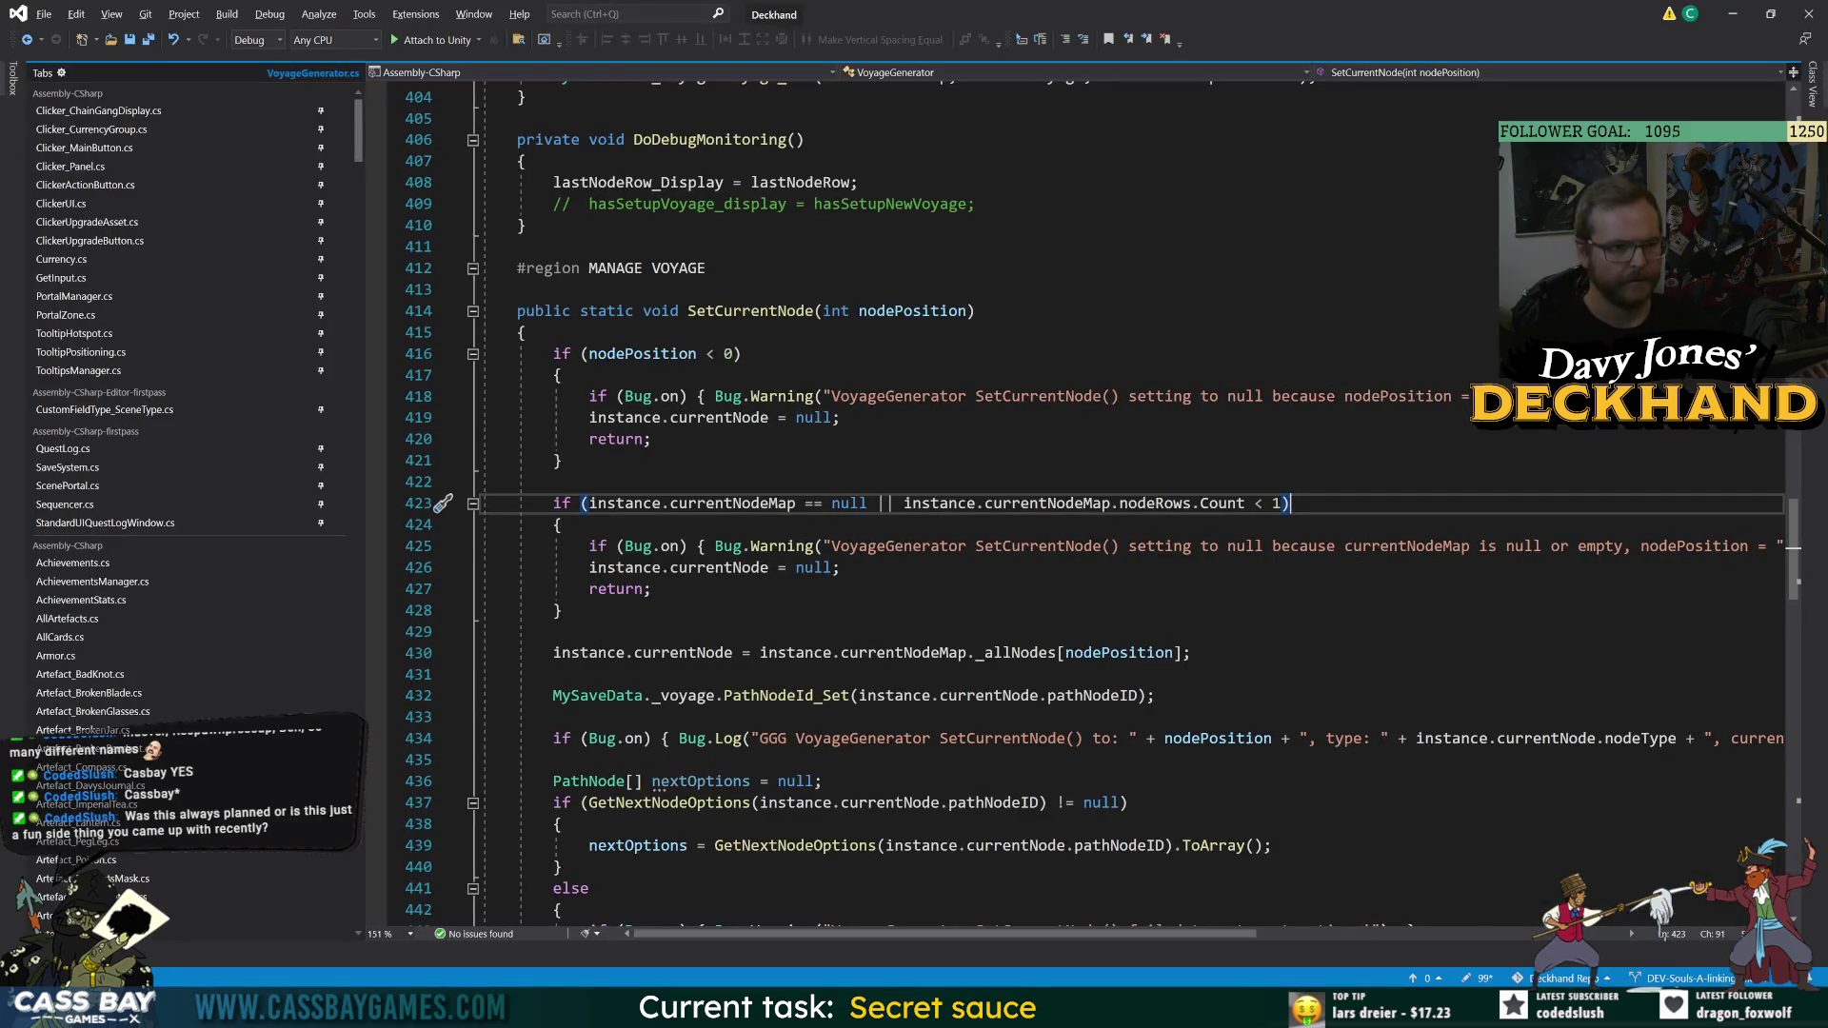
pyautogui.click(1152, 311)
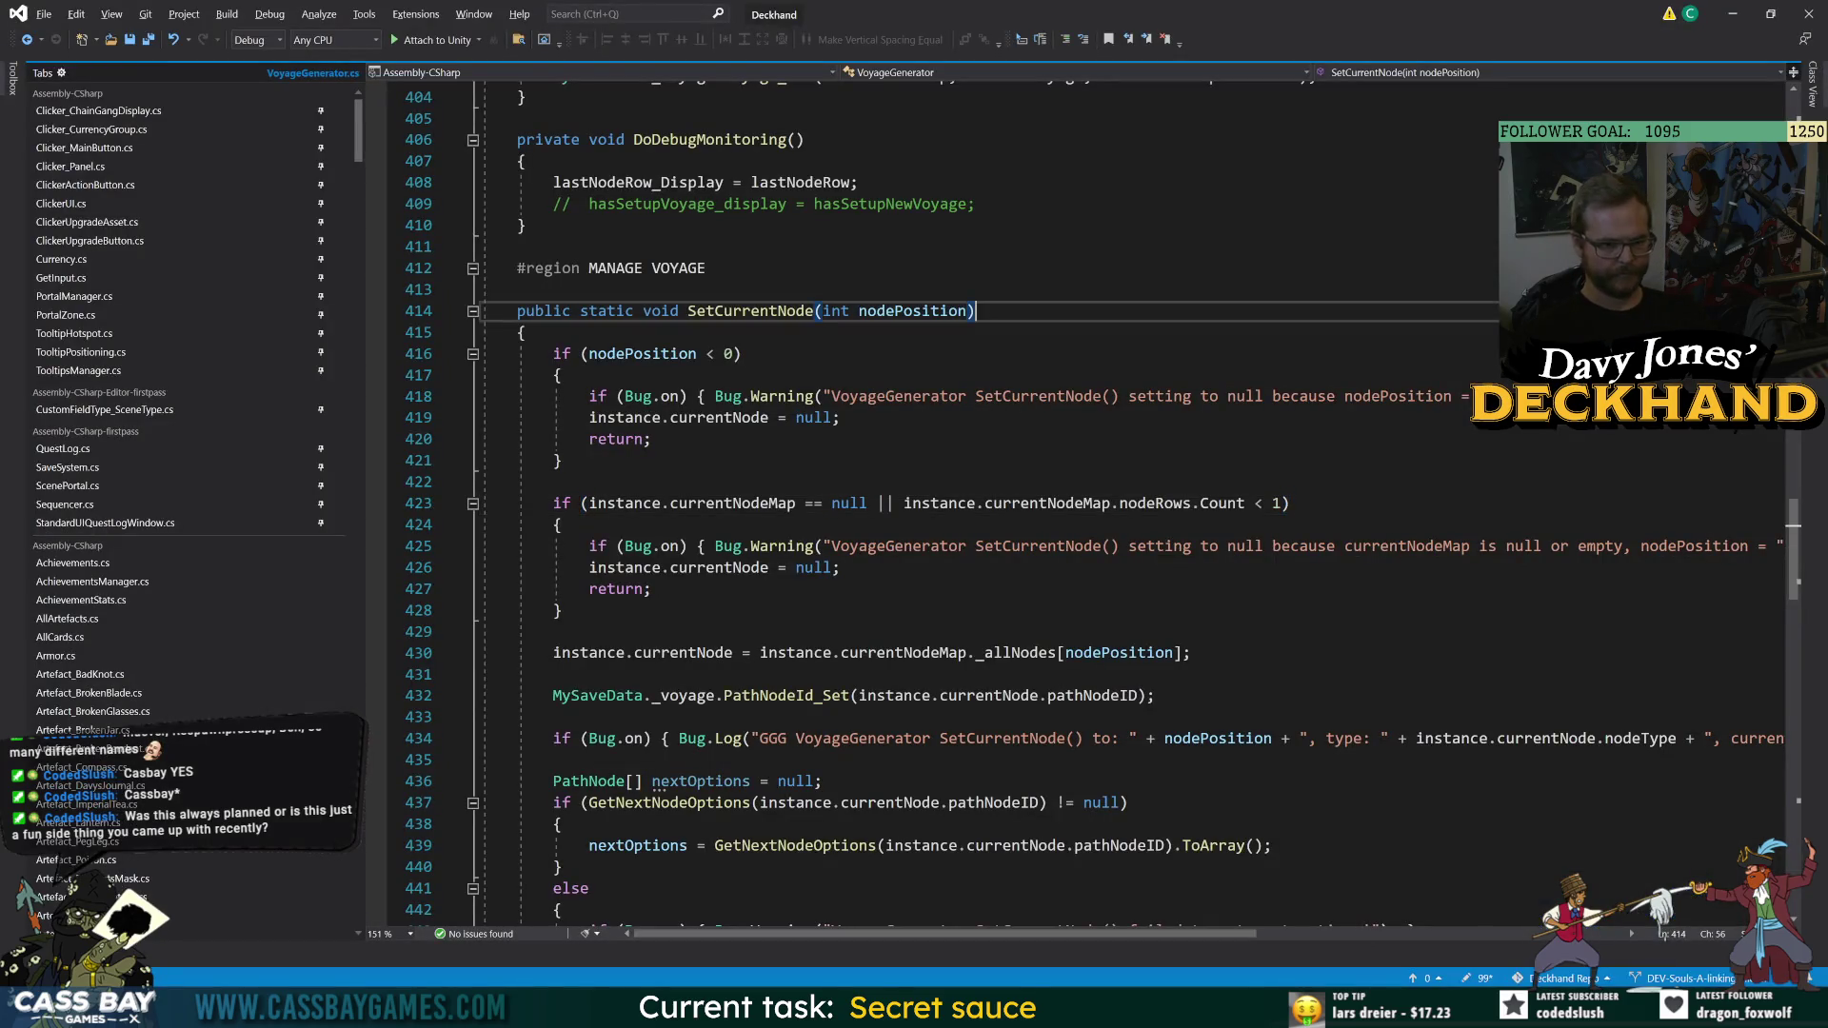
pyautogui.hotkey('alt', 'Tab')
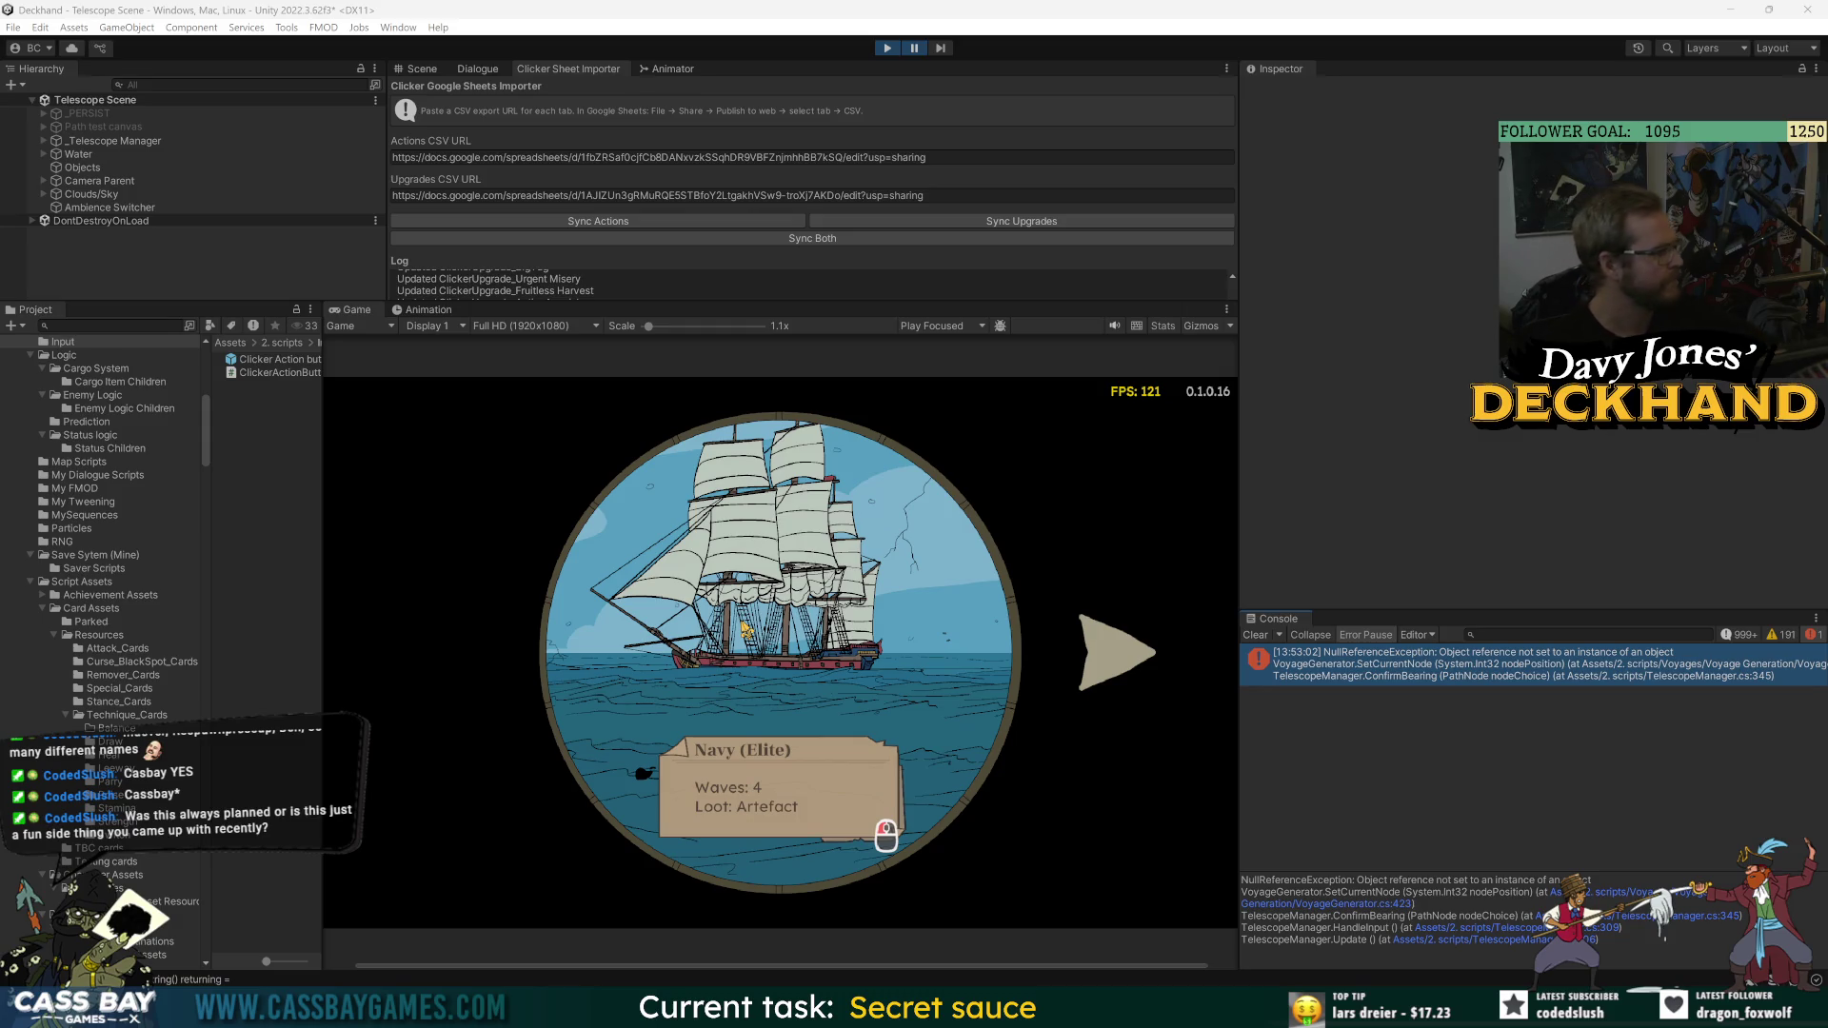
pyautogui.click(1351, 665)
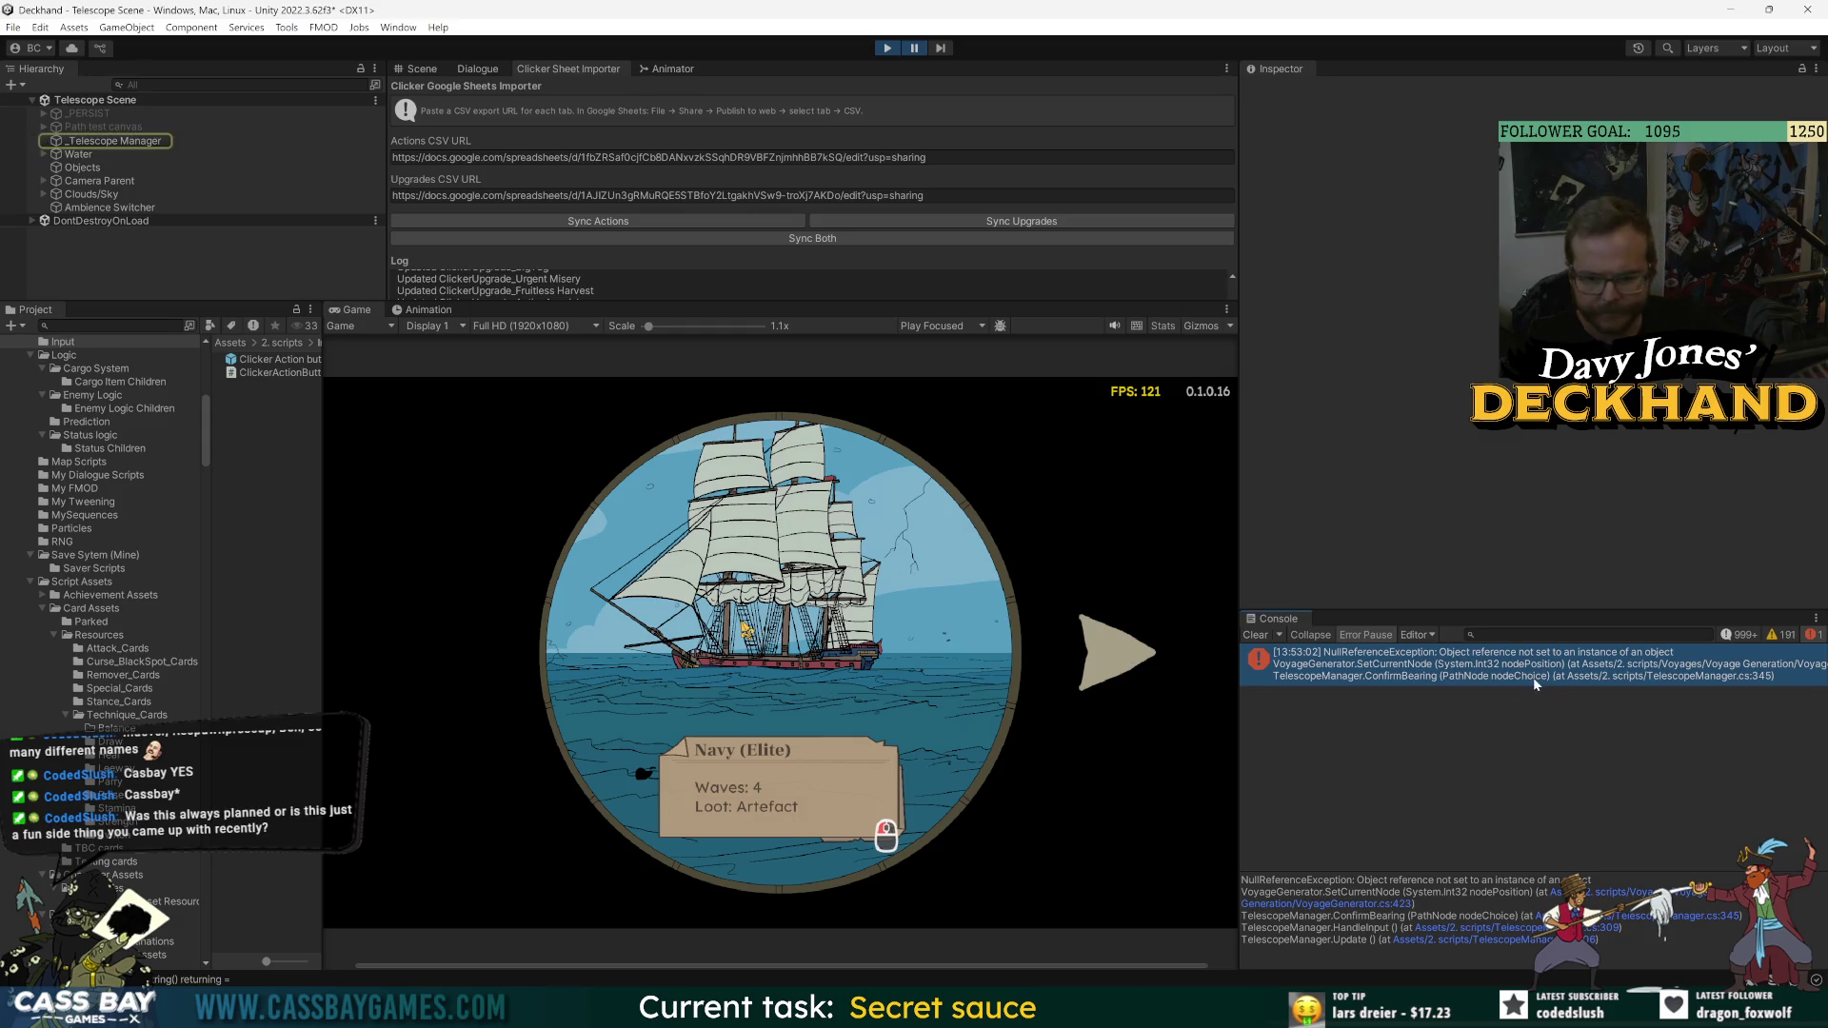
pyautogui.click(1634, 897)
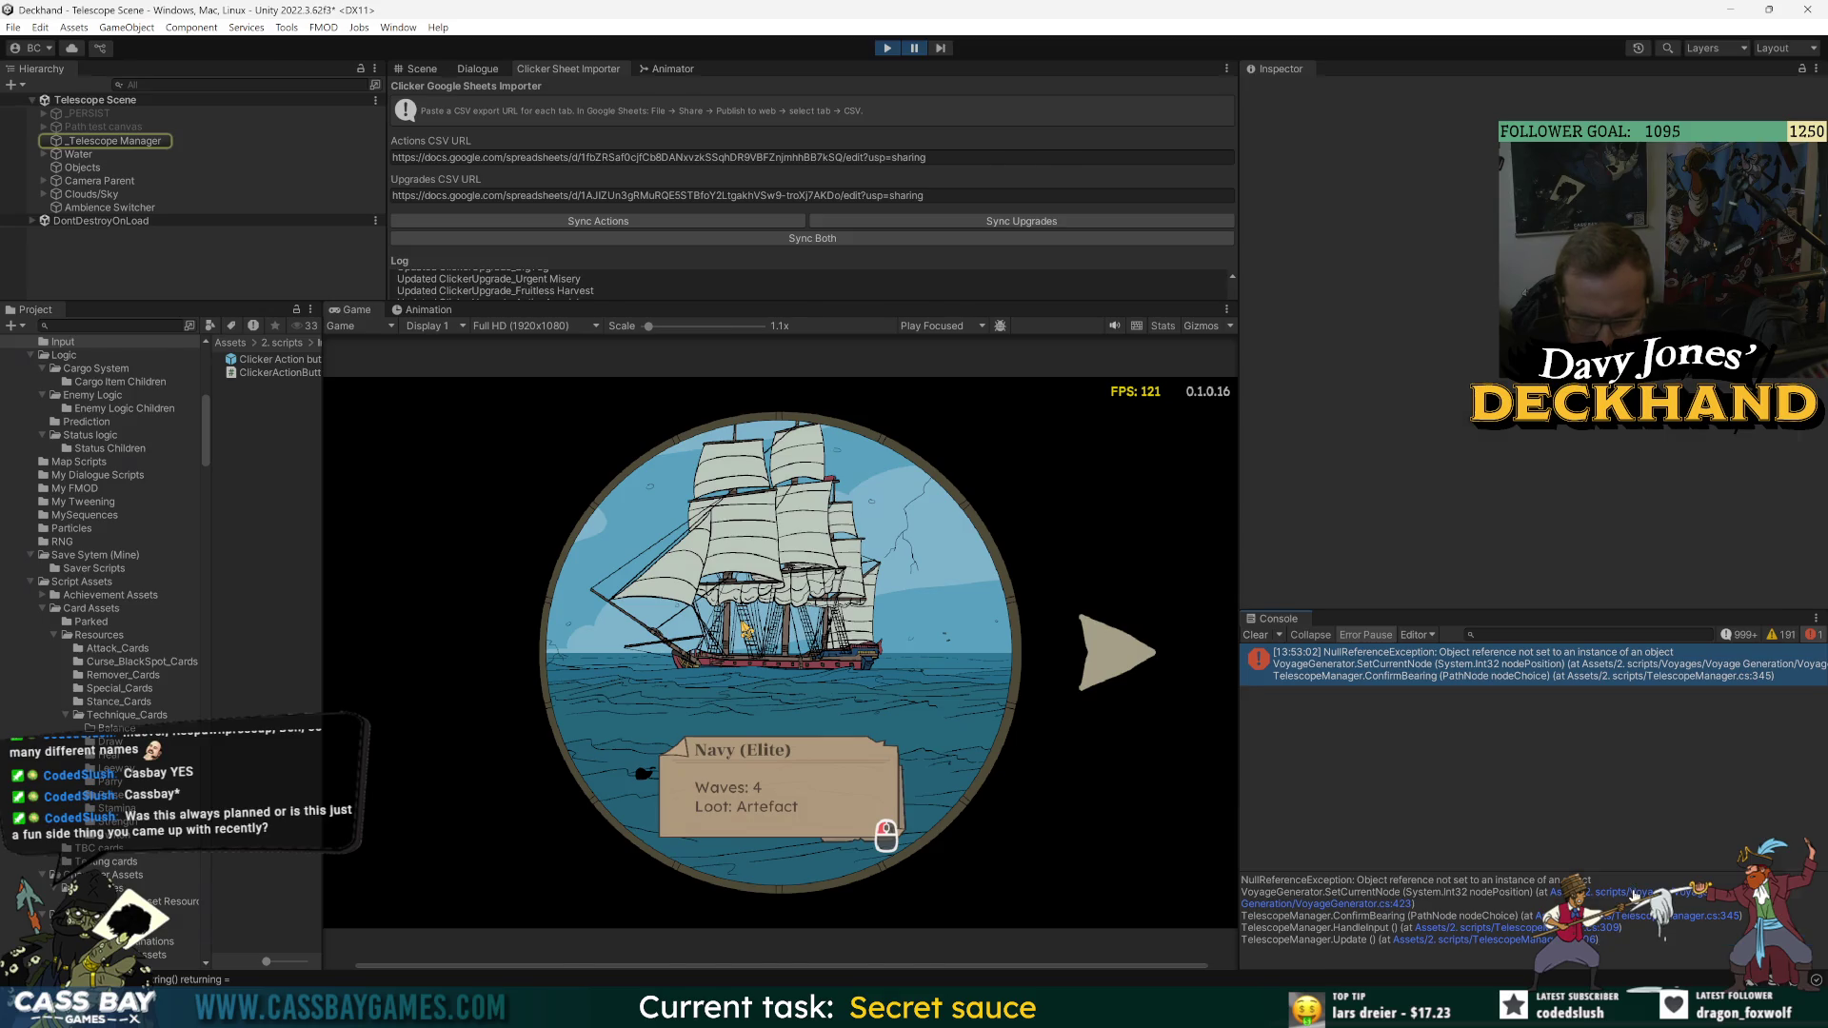
pyautogui.doubleClick(1066, 505)
pyautogui.press('Up')
pyautogui.press('Up')
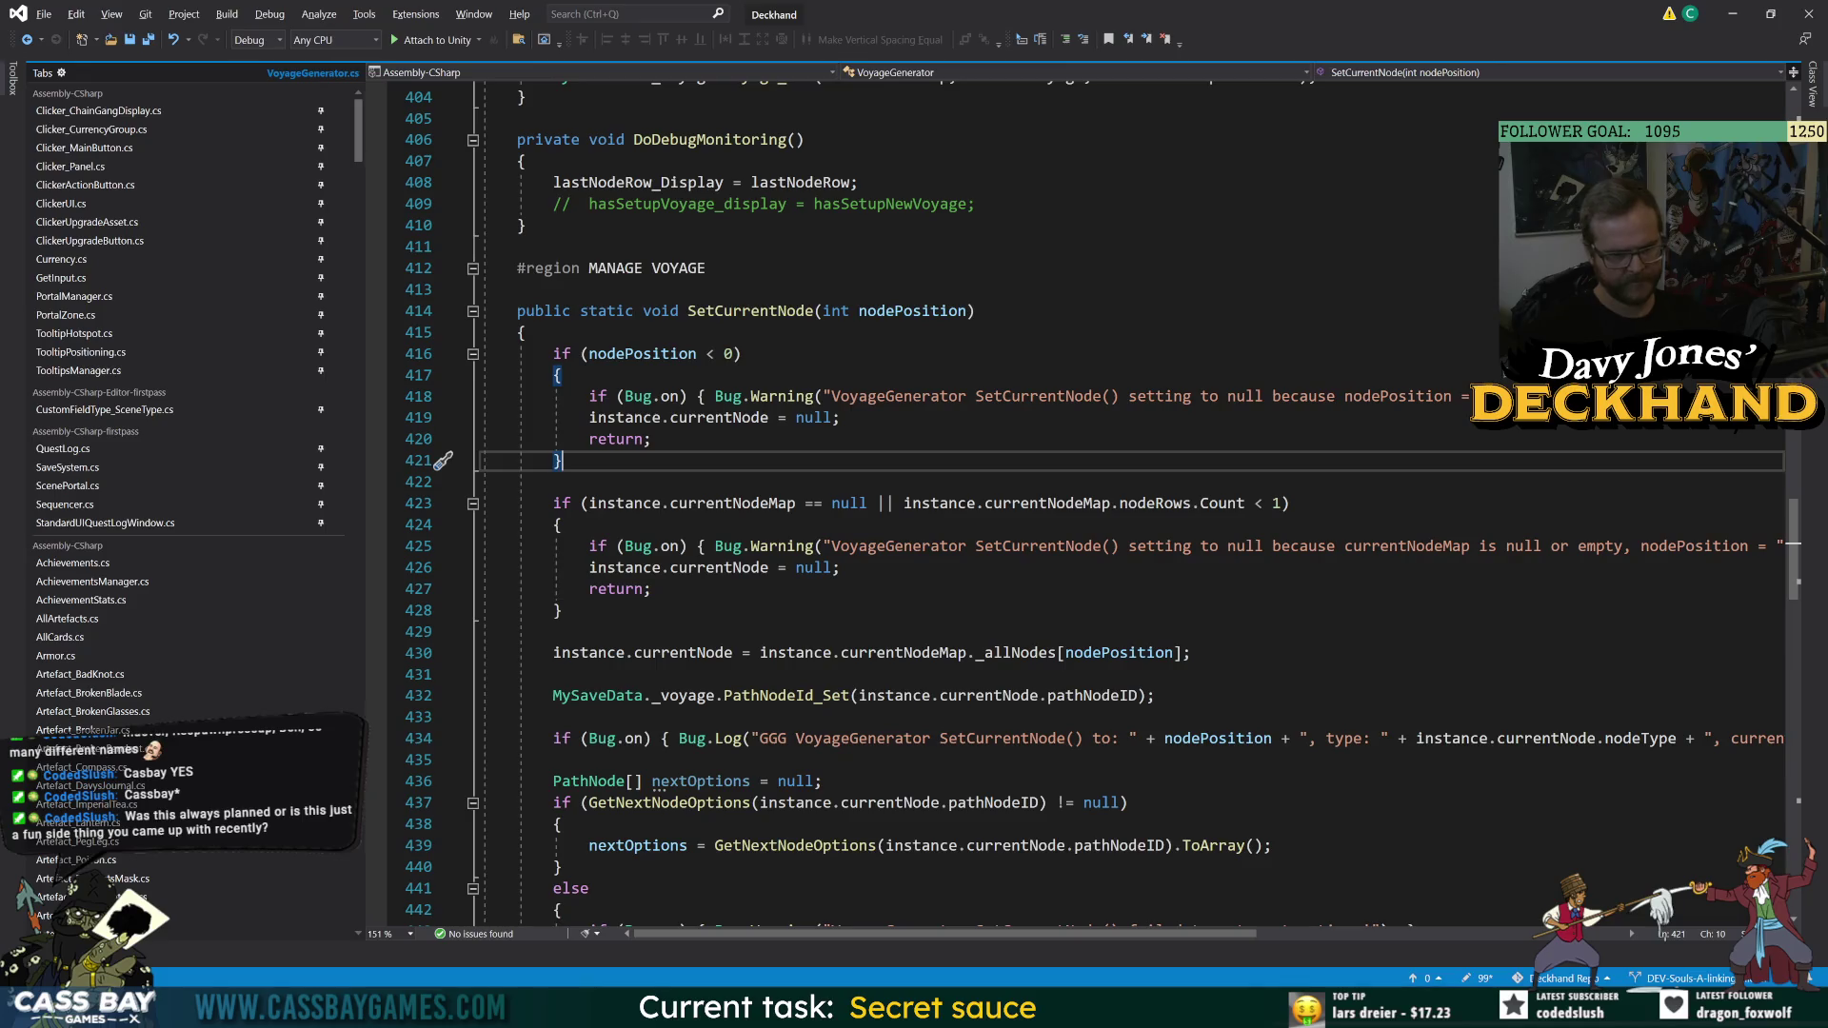
pyautogui.hotkey('alt', 'Tab')
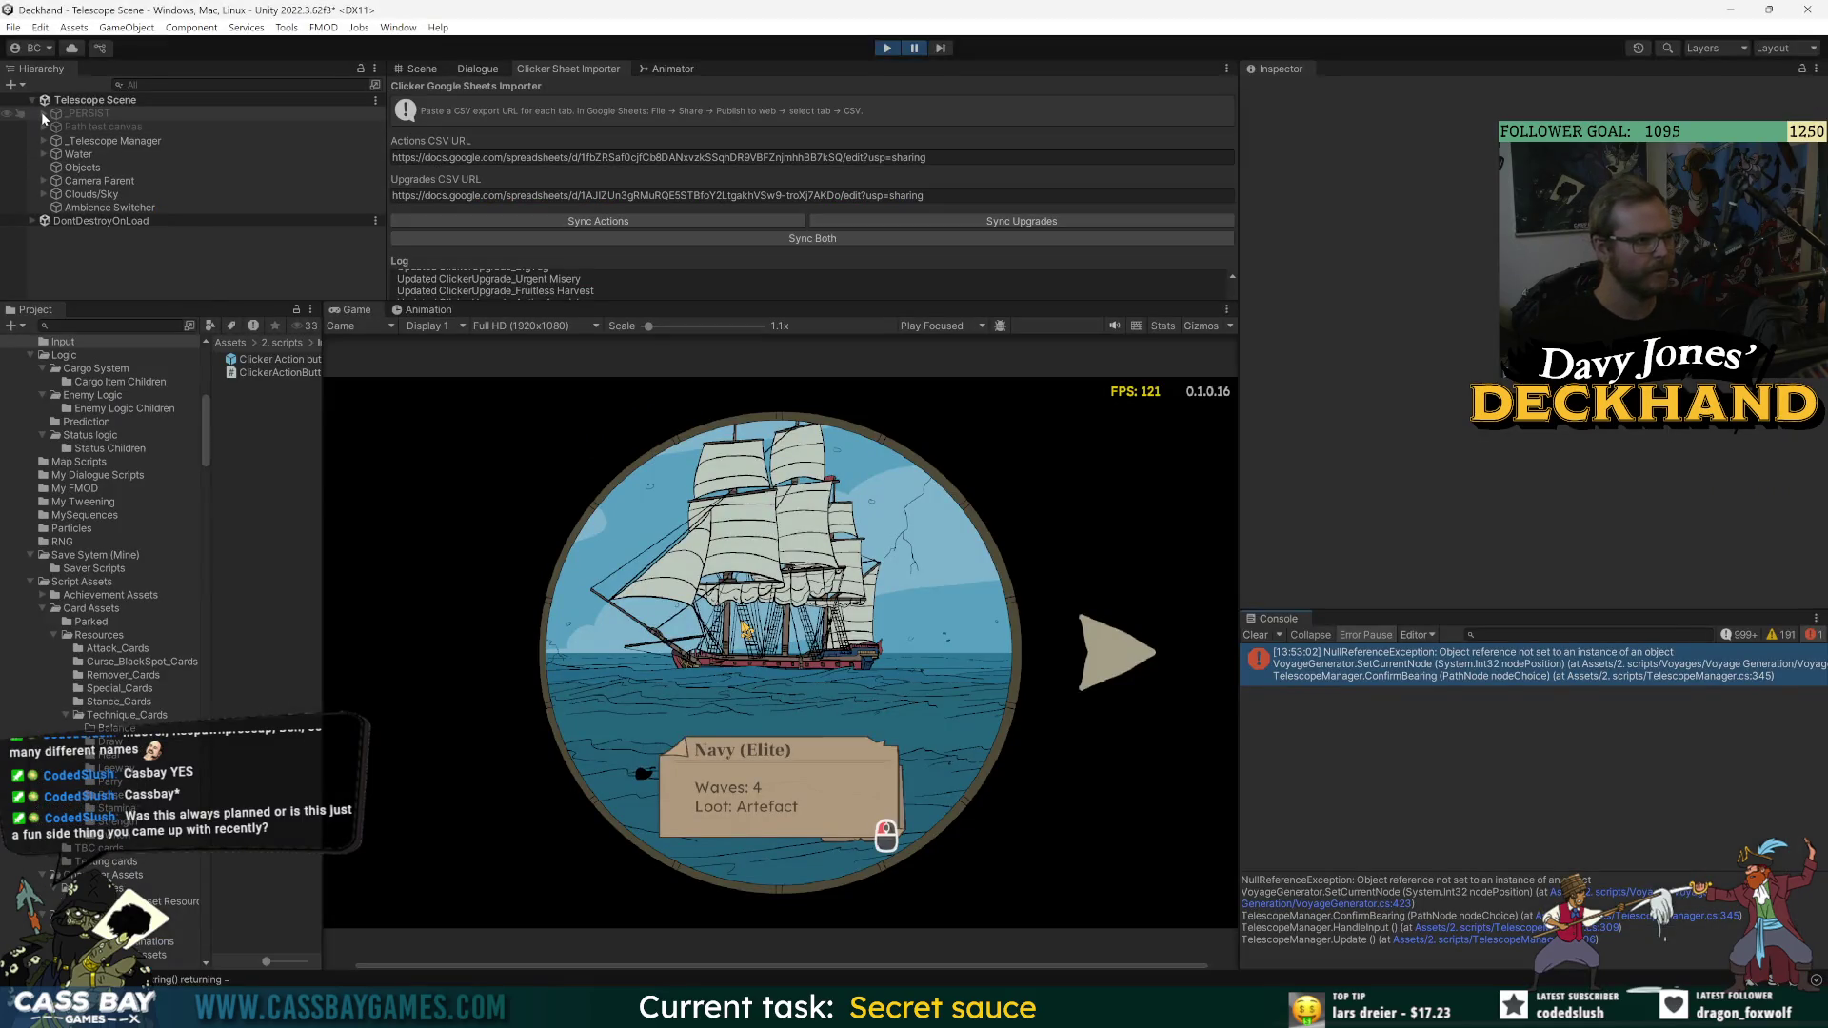
# - Expand DontDestroyOnLoad and inspect its objects, ending on _VOYAGE PERSIST
pyautogui.click(32, 221)
pyautogui.click(136, 247)
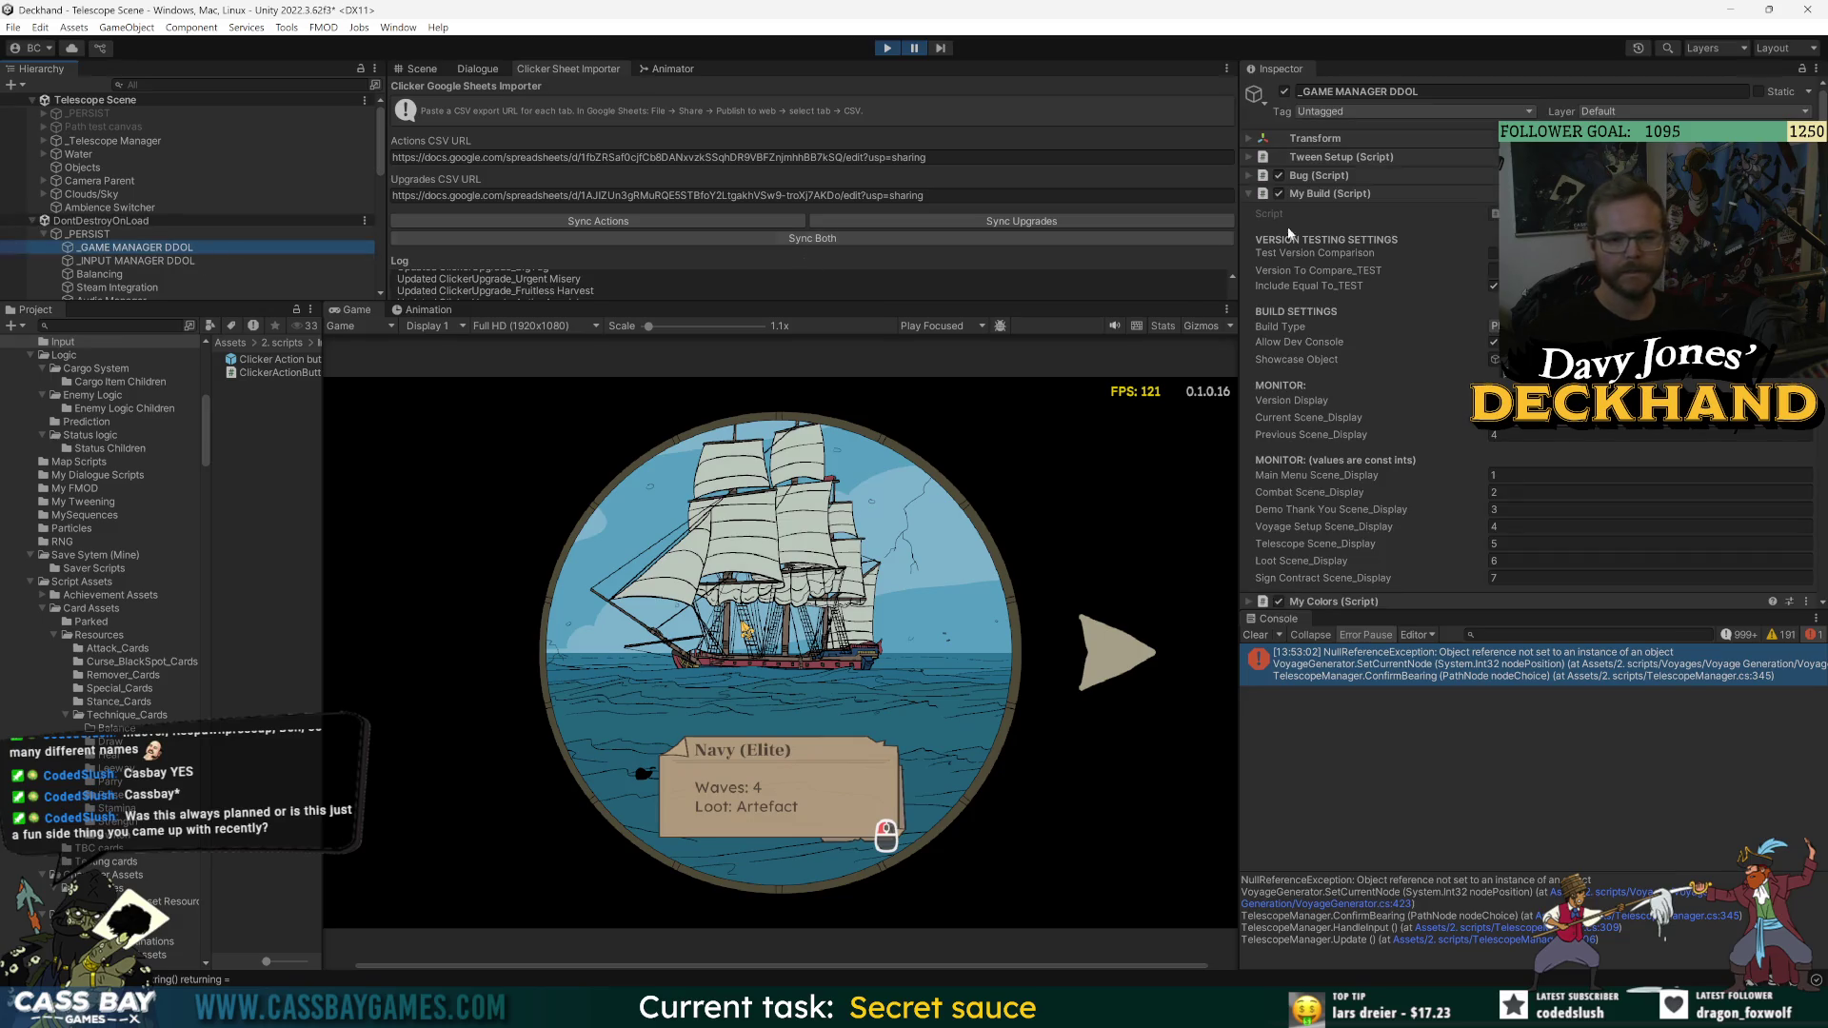
pyautogui.scroll(-5, 121, 257)
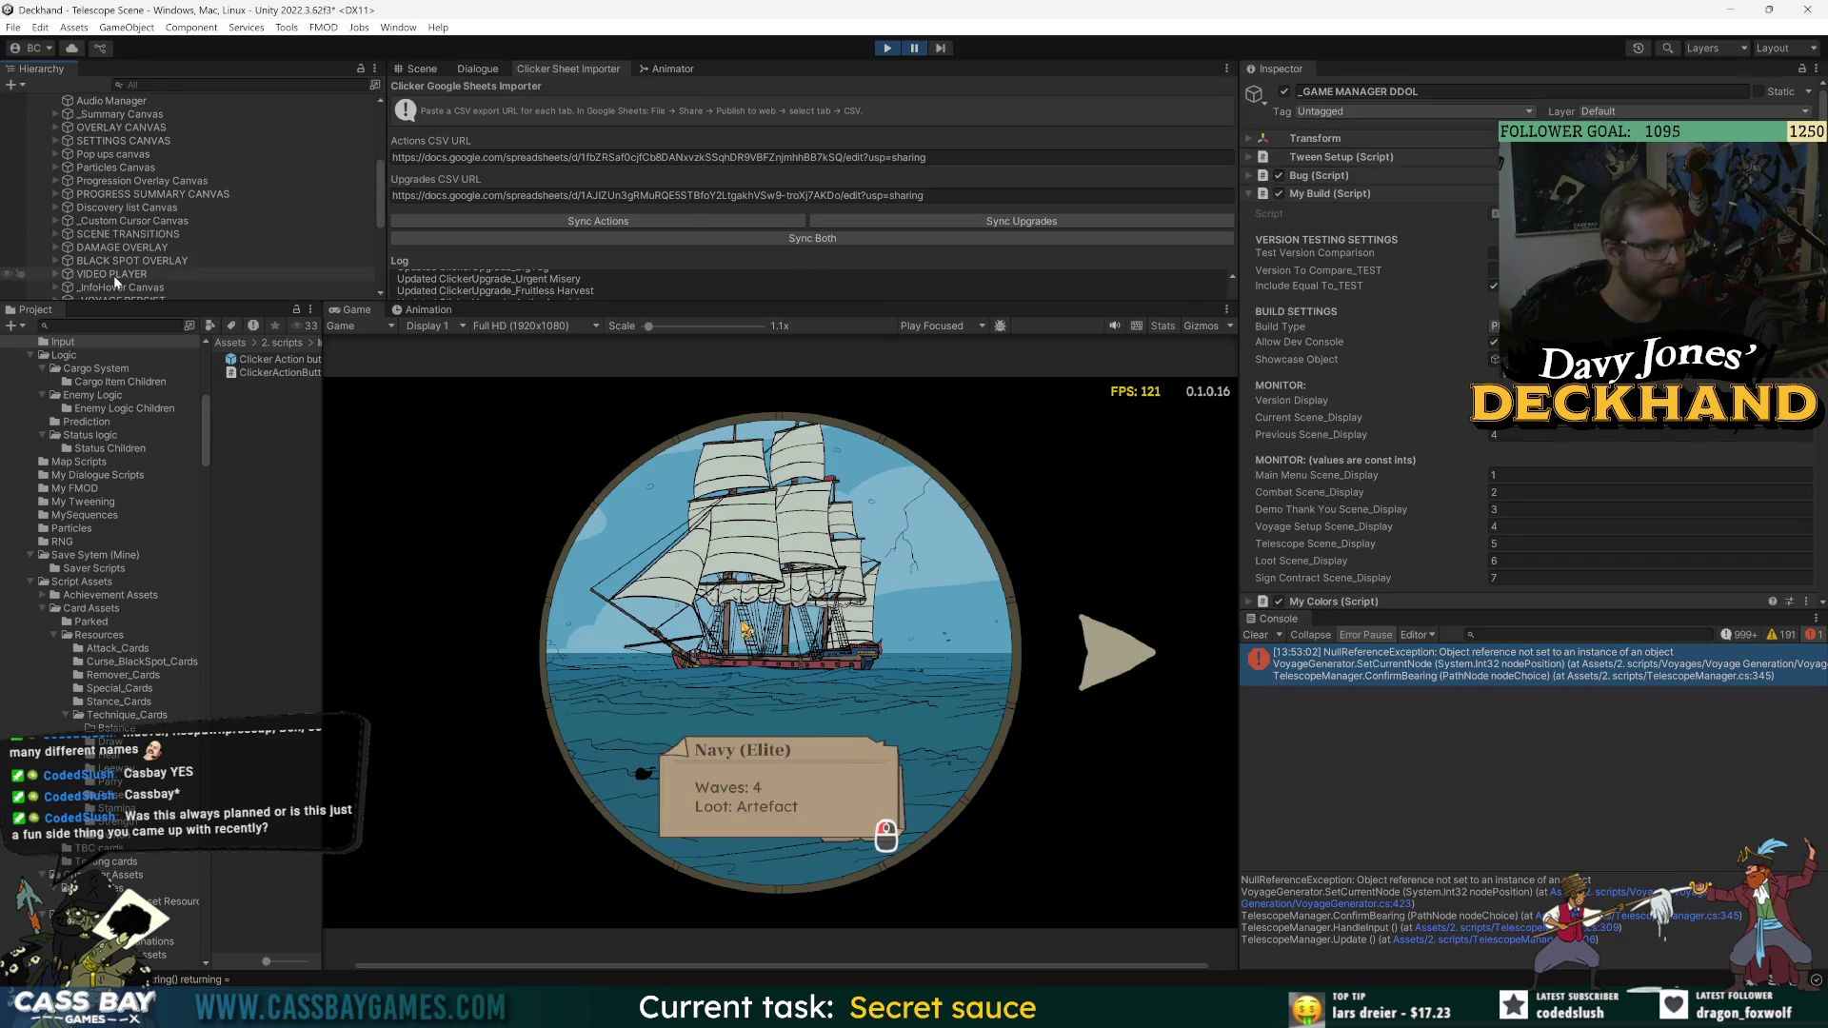
pyautogui.click(112, 273)
pyautogui.scroll(-5, 119, 247)
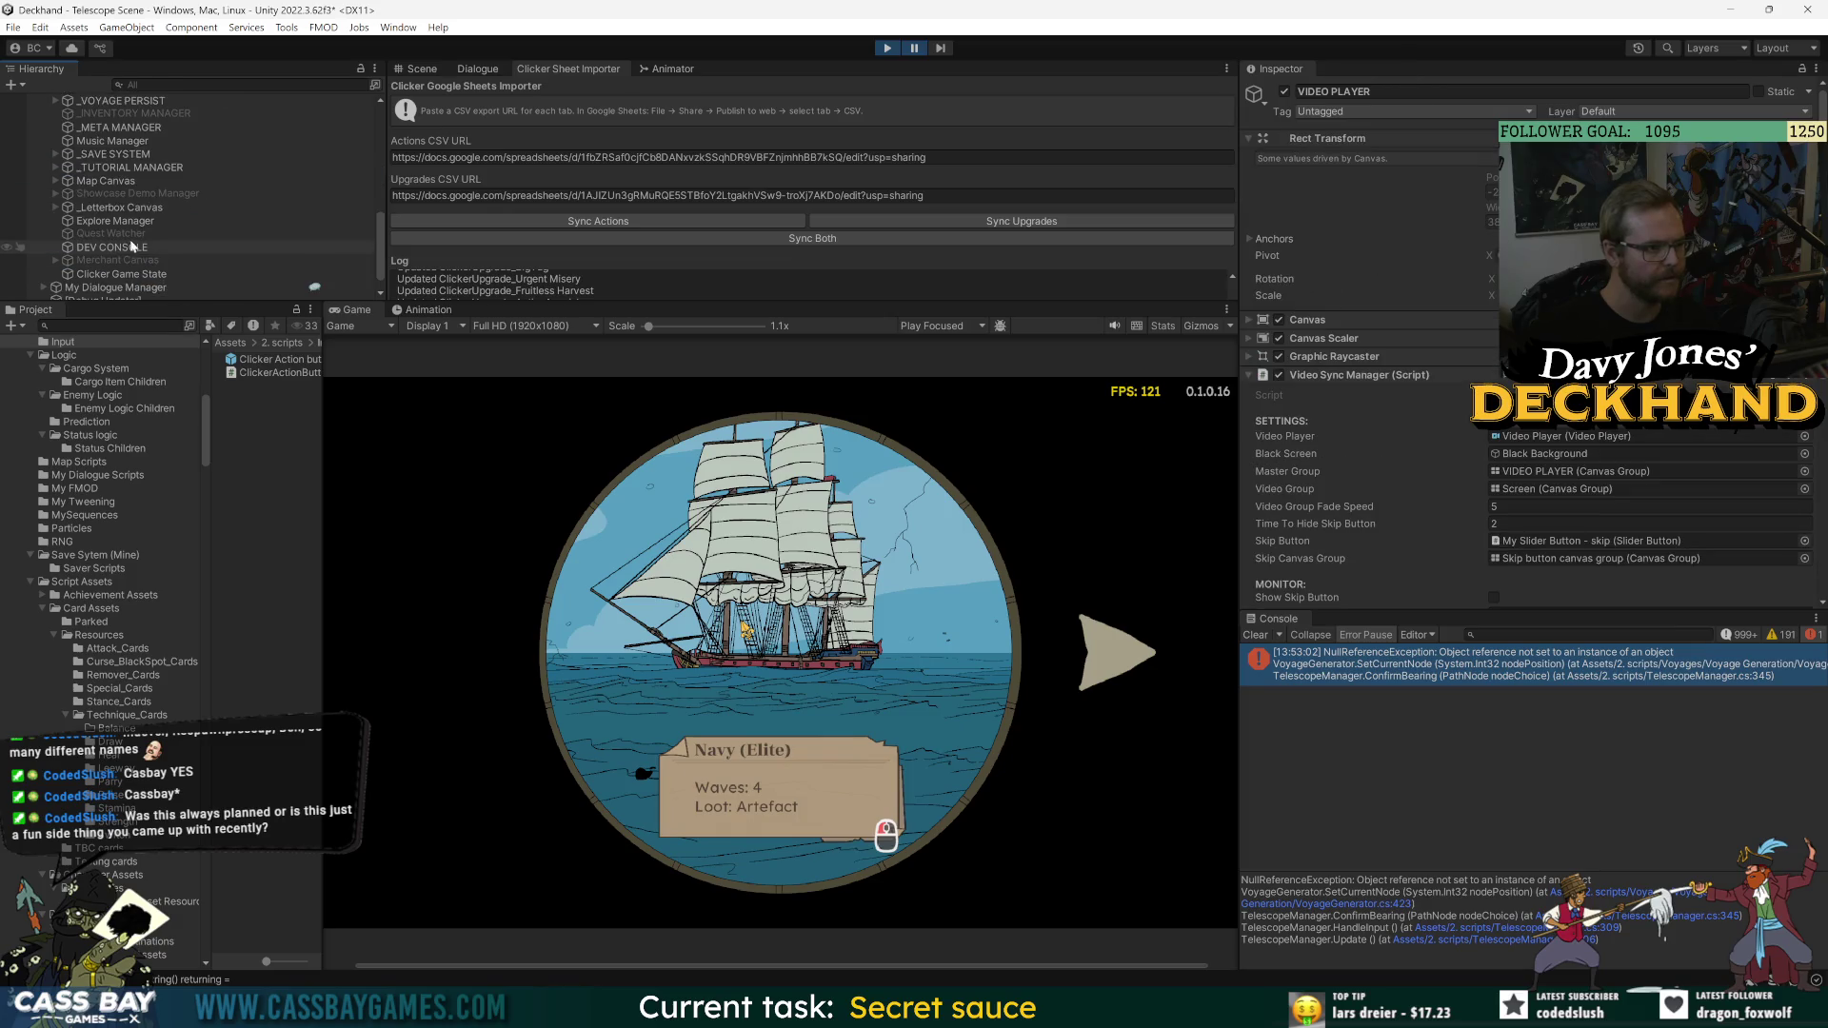
pyautogui.click(122, 100)
pyautogui.click(56, 100)
# - Expand Voyage Generator's Current Voyage and empty Current Node Map, then stop play mode
pyautogui.click(1335, 156)
pyautogui.click(1352, 176)
pyautogui.scroll(-5, 1362, 367)
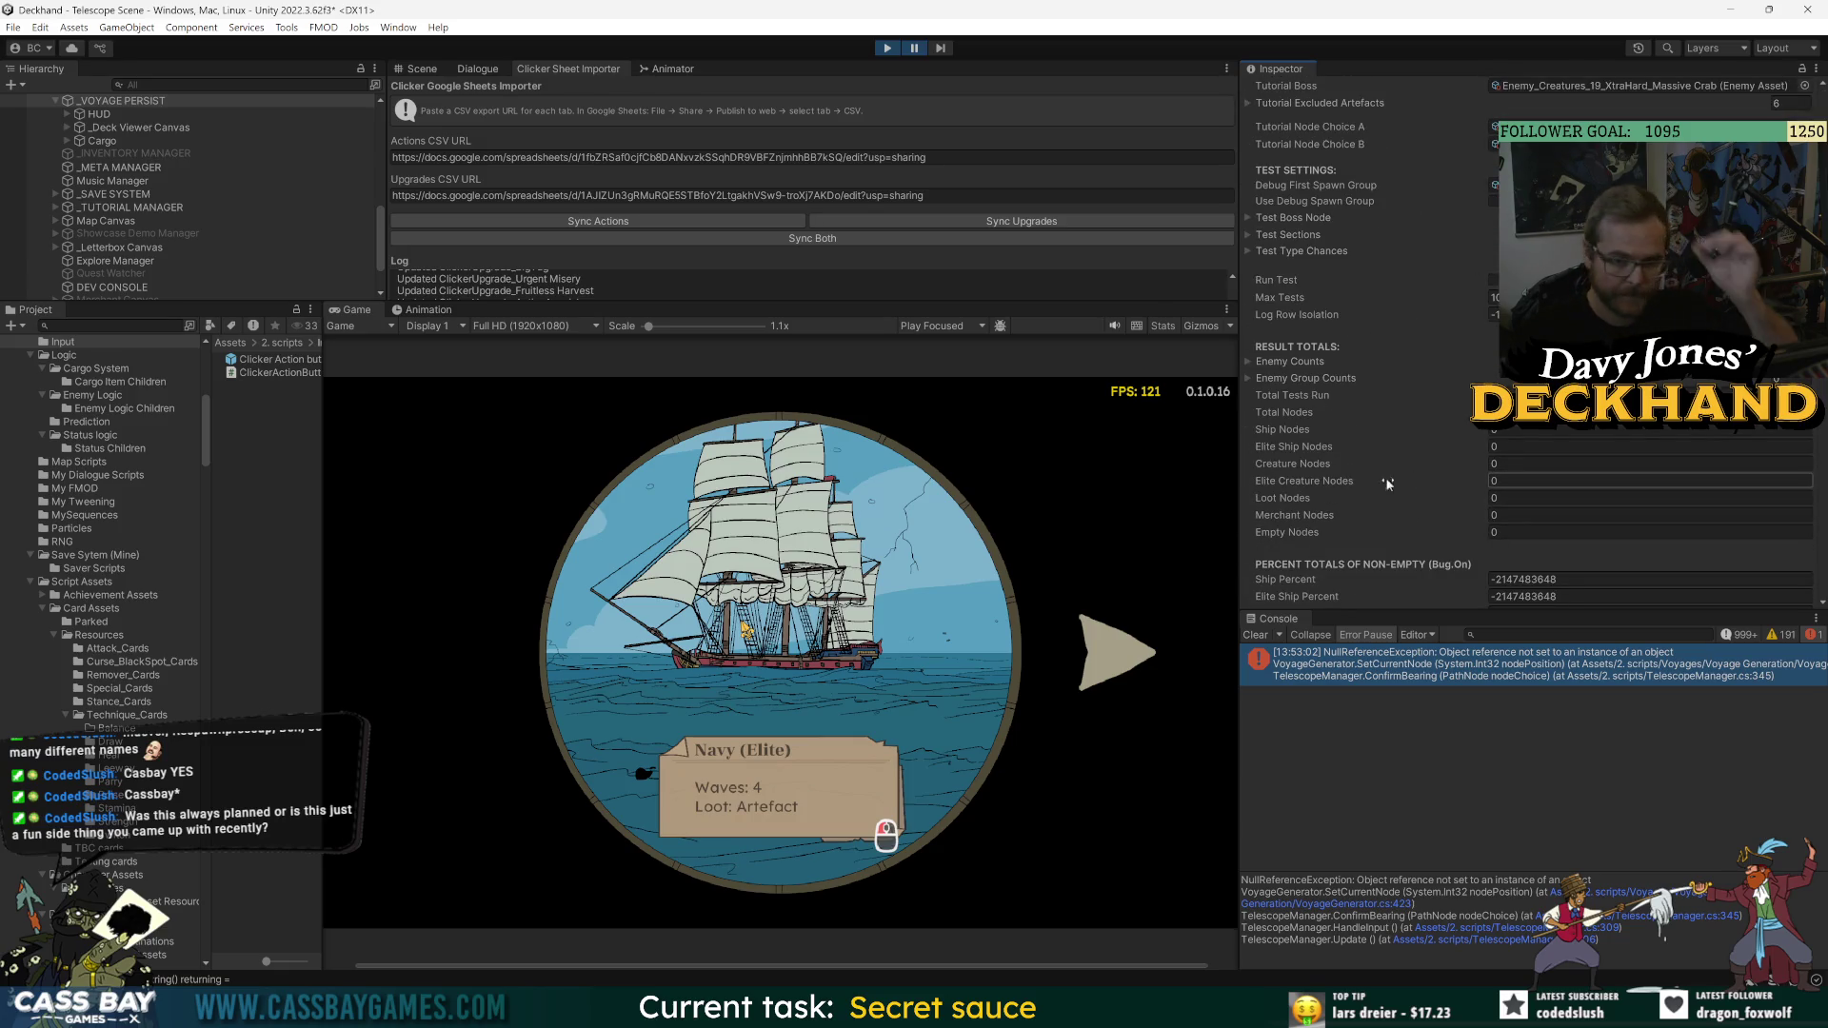
pyautogui.scroll(-5, 1369, 304)
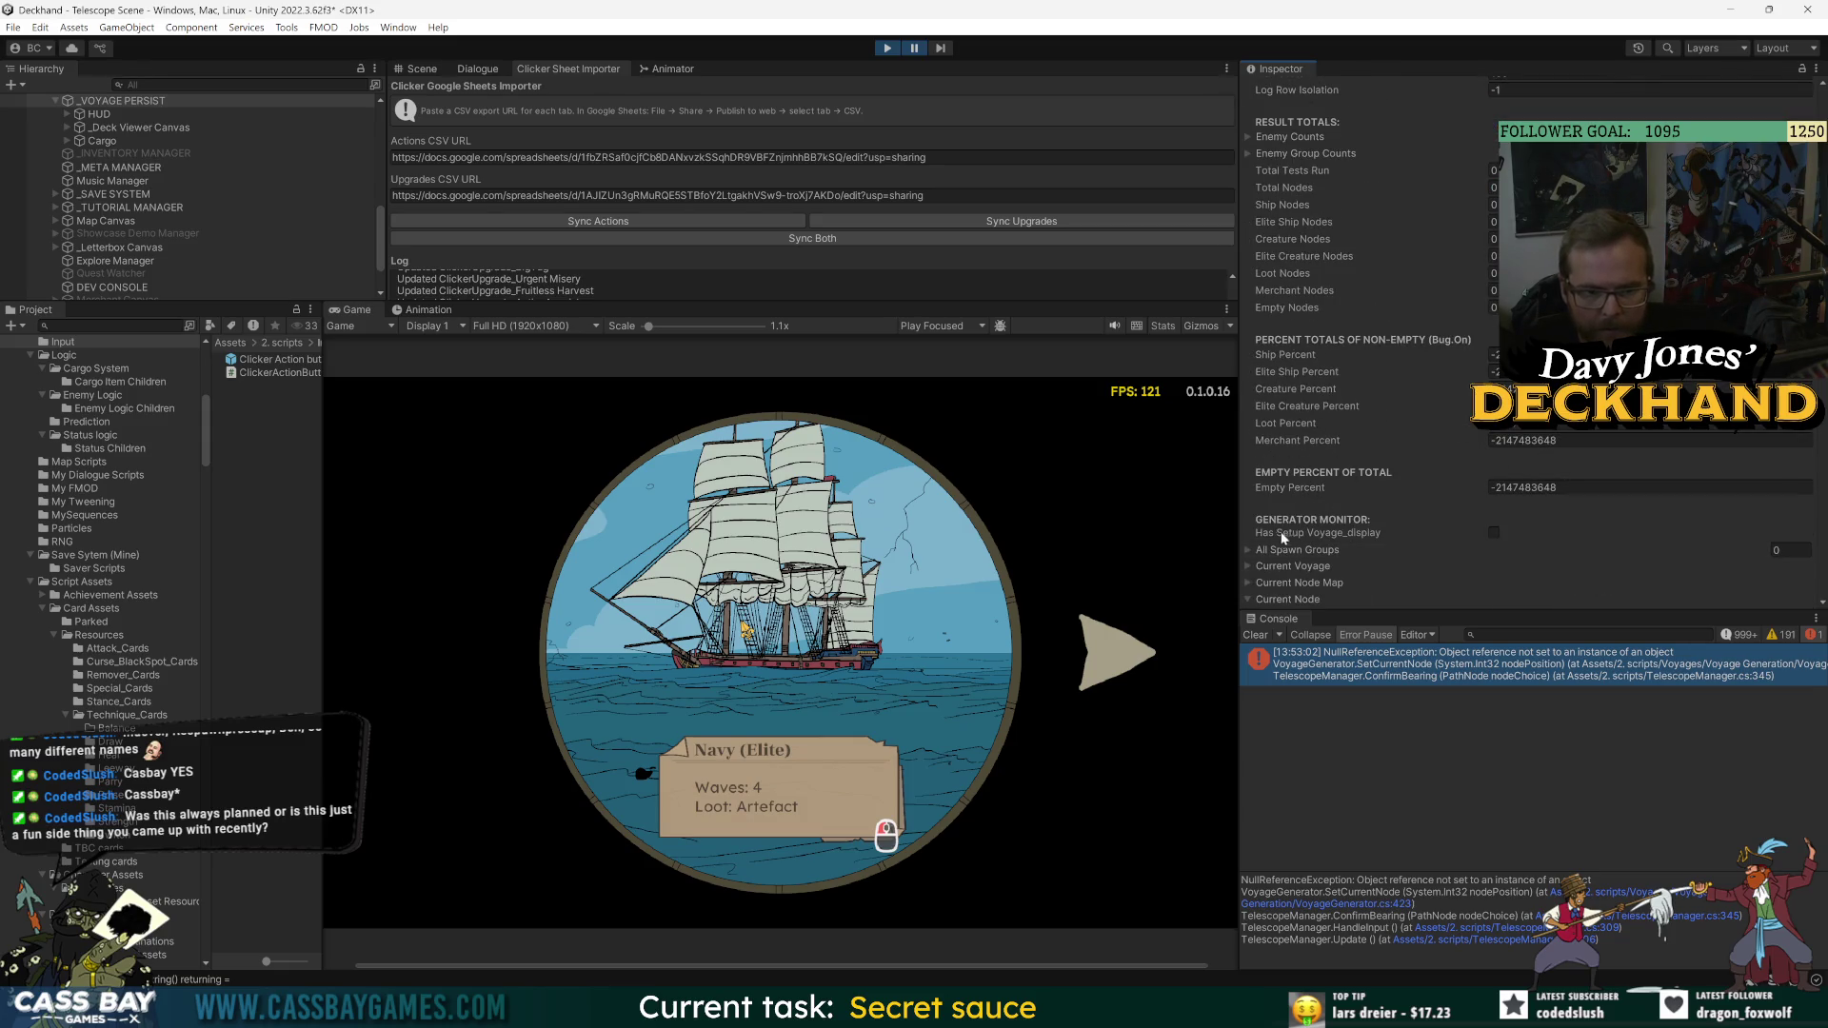
pyautogui.click(1249, 565)
pyautogui.scroll(-5, 1251, 565)
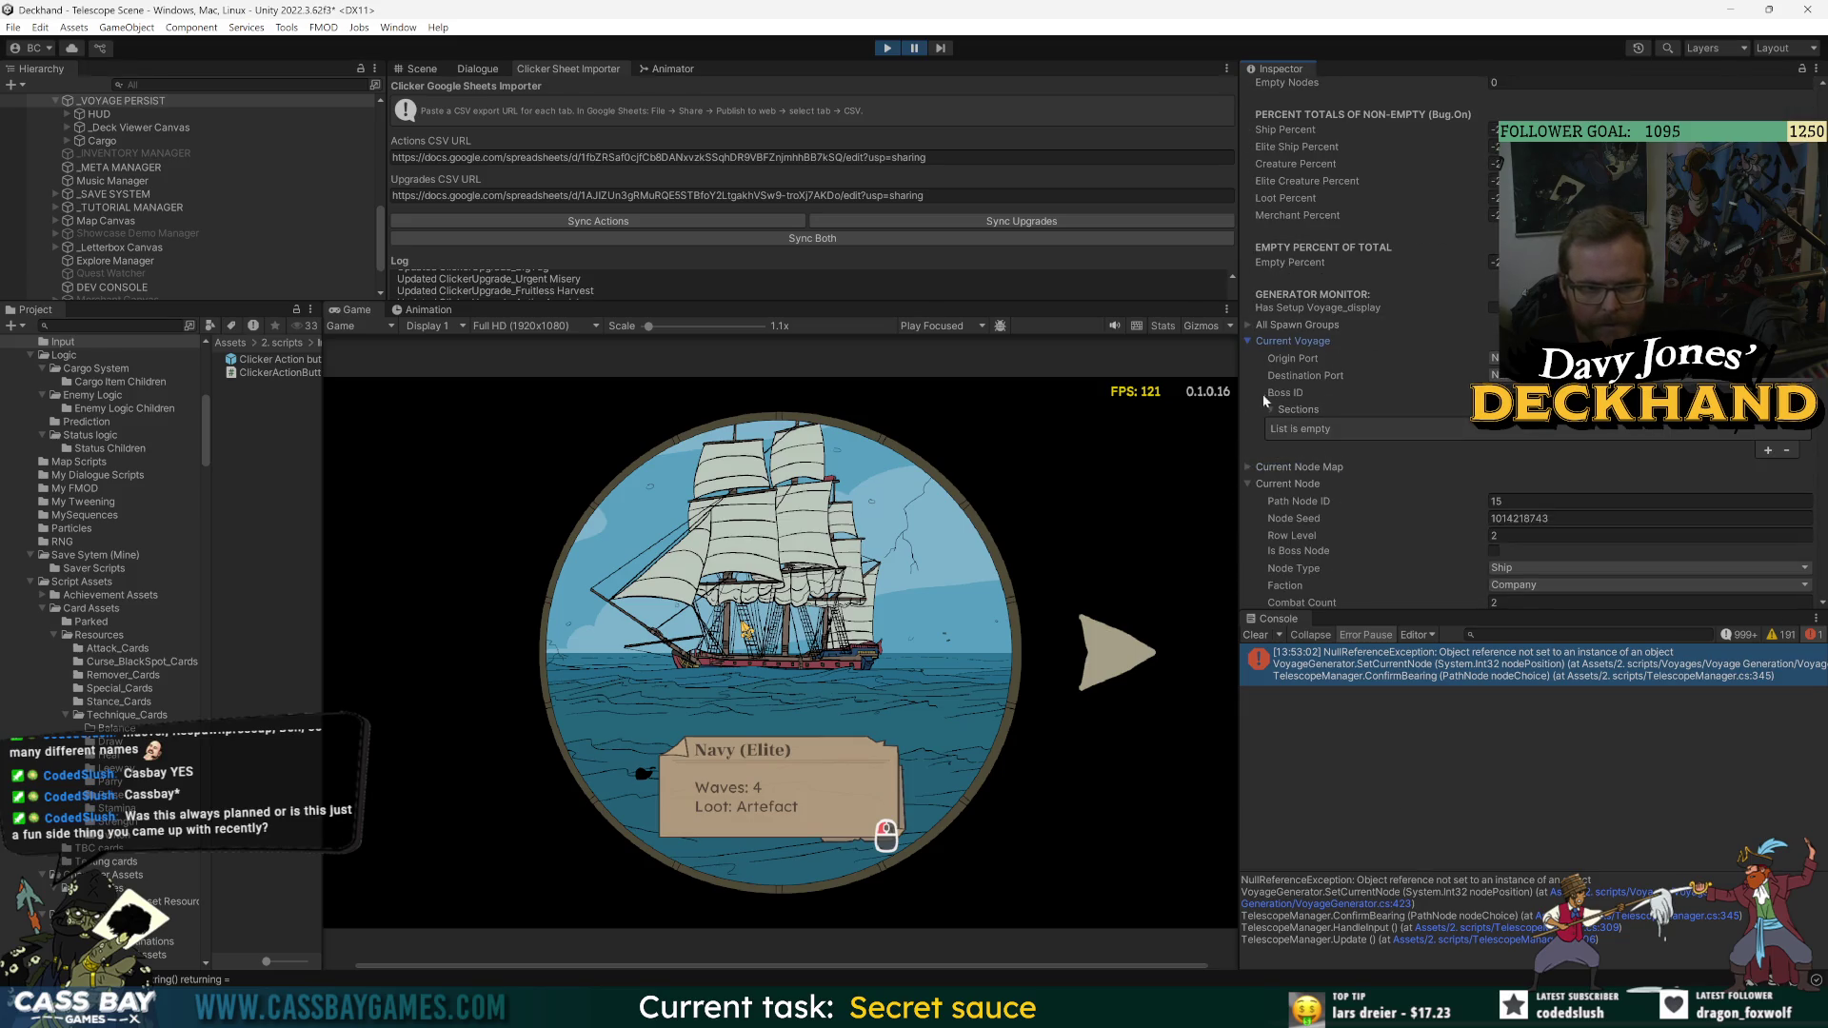
pyautogui.click(1255, 463)
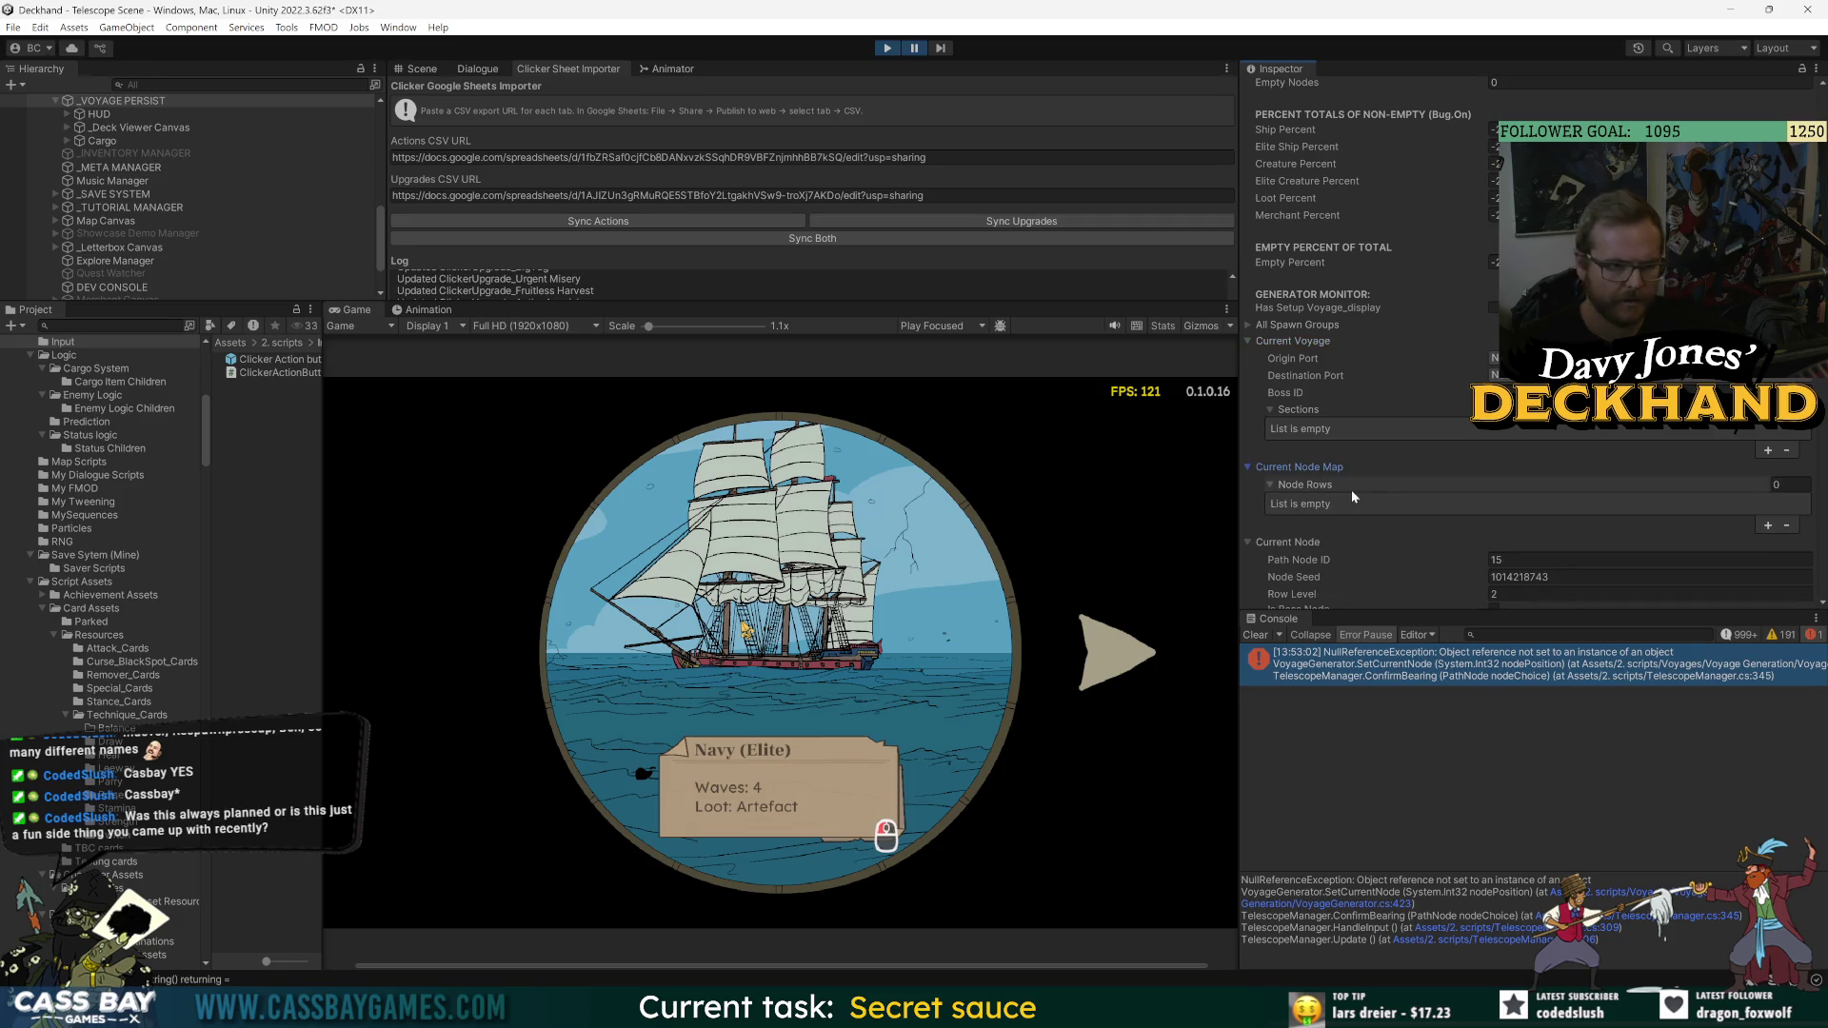
pyautogui.click(292, 586)
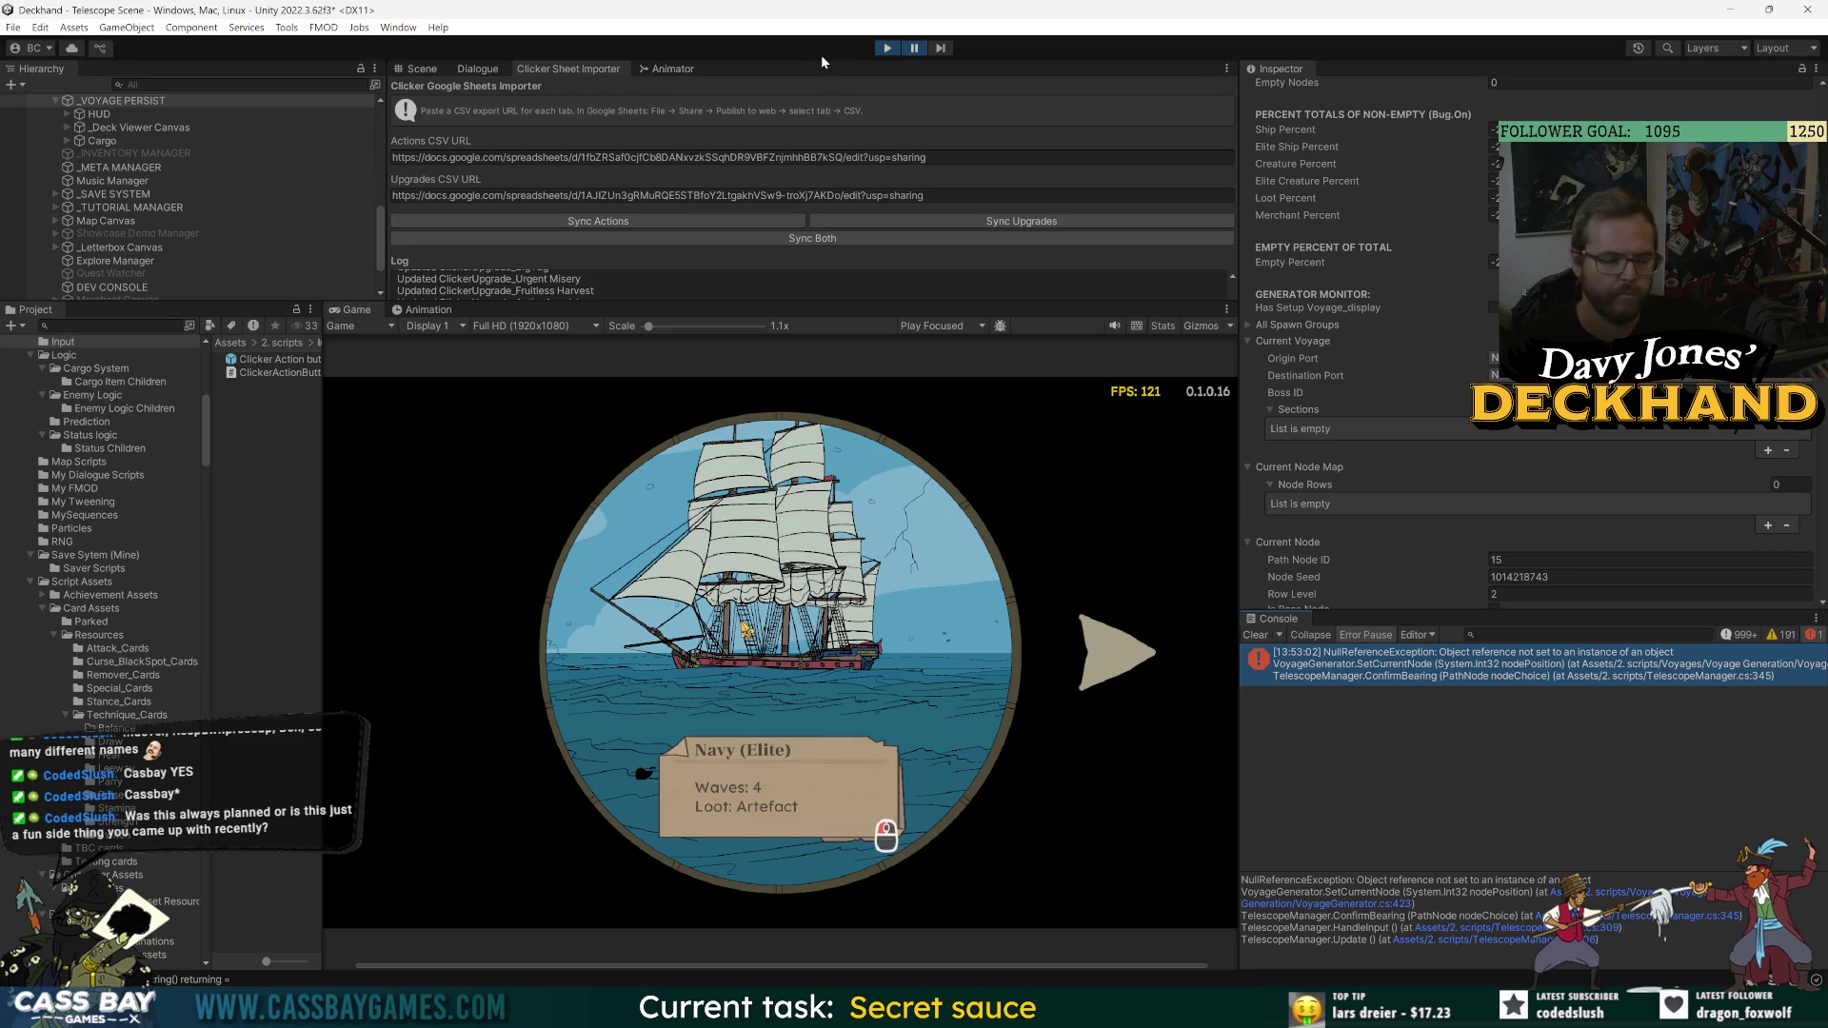
pyautogui.click(889, 52)
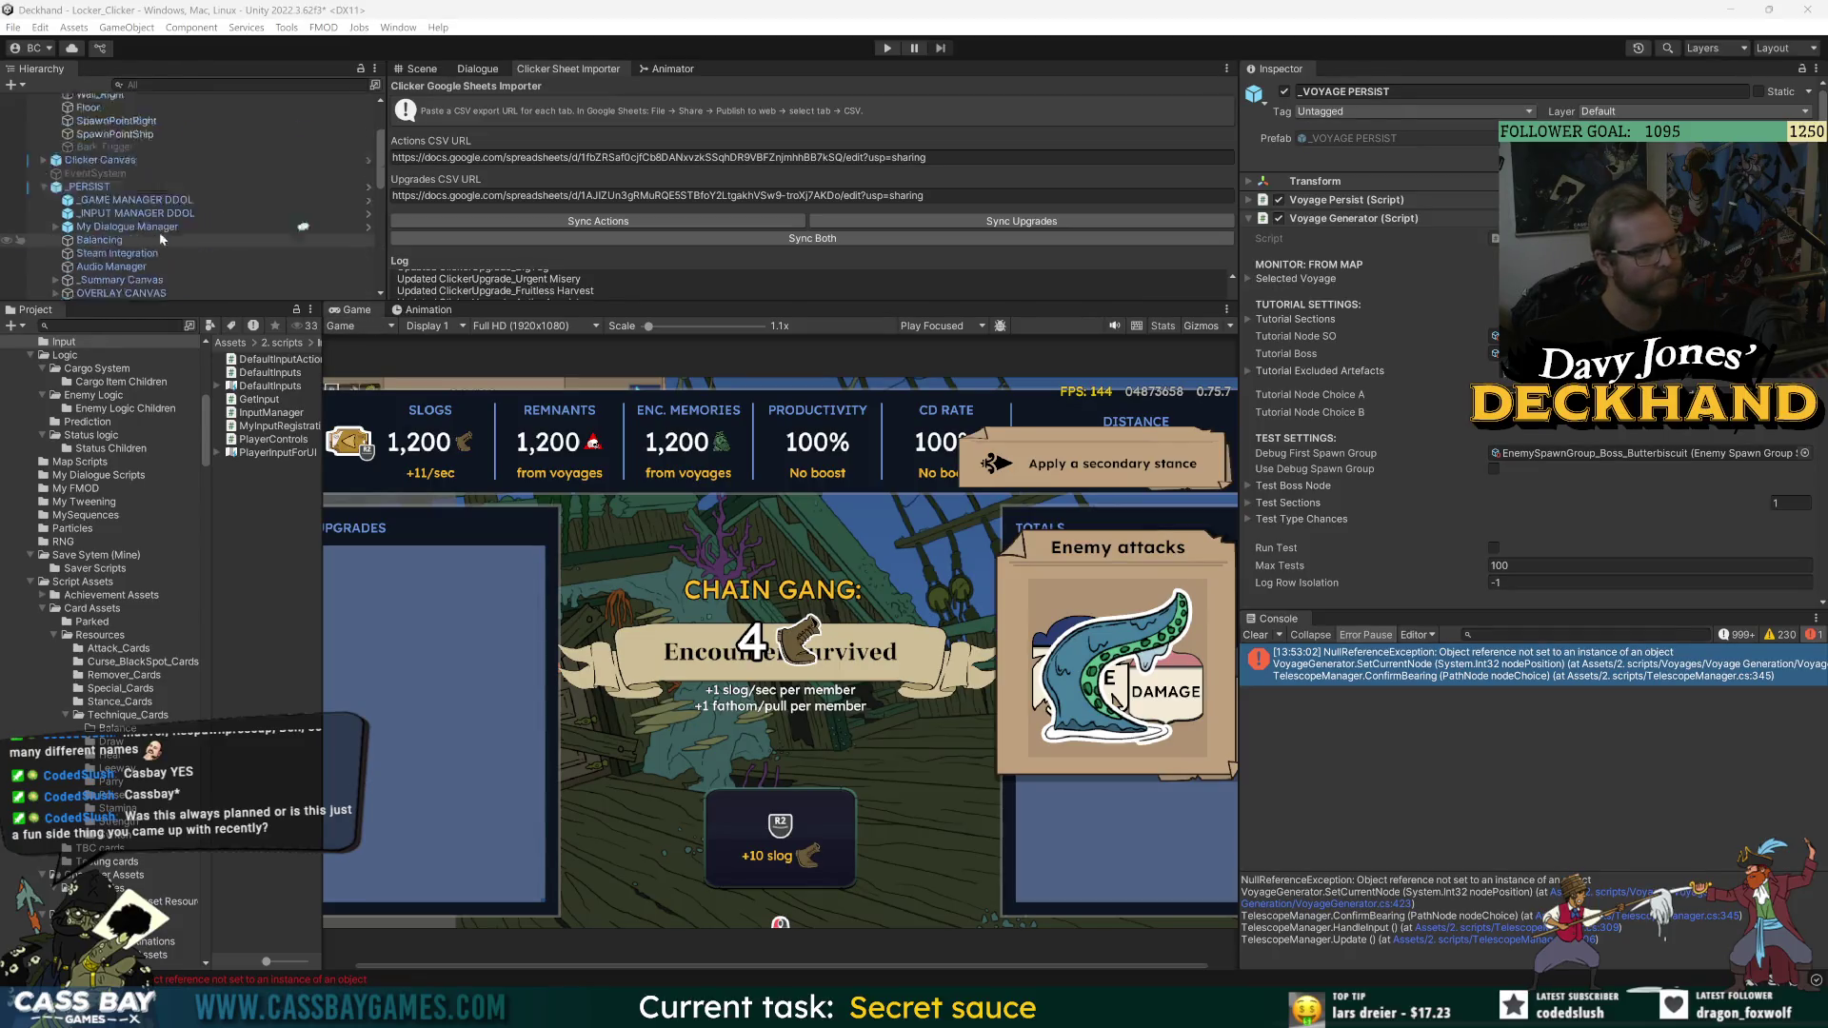
# - Revert all prefab overrides on the _PERSIST object
pyautogui.click(68, 288)
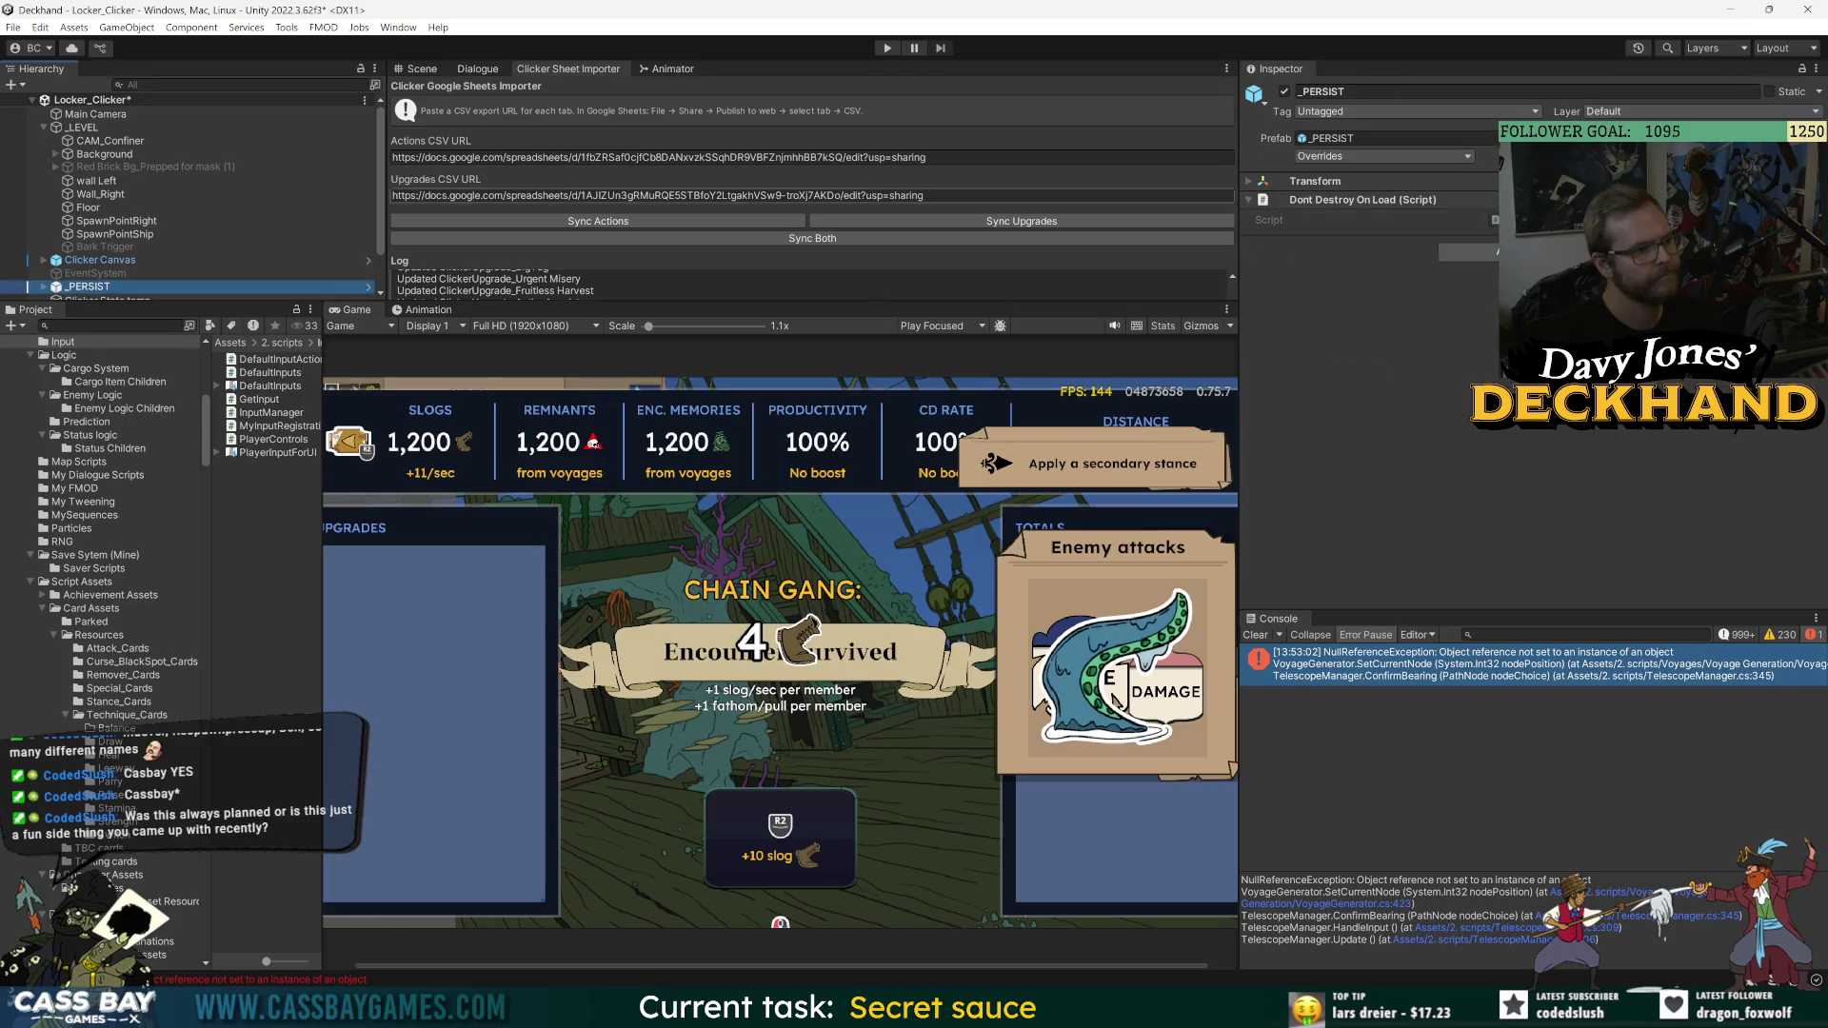
pyautogui.click(1357, 154)
pyautogui.click(1409, 563)
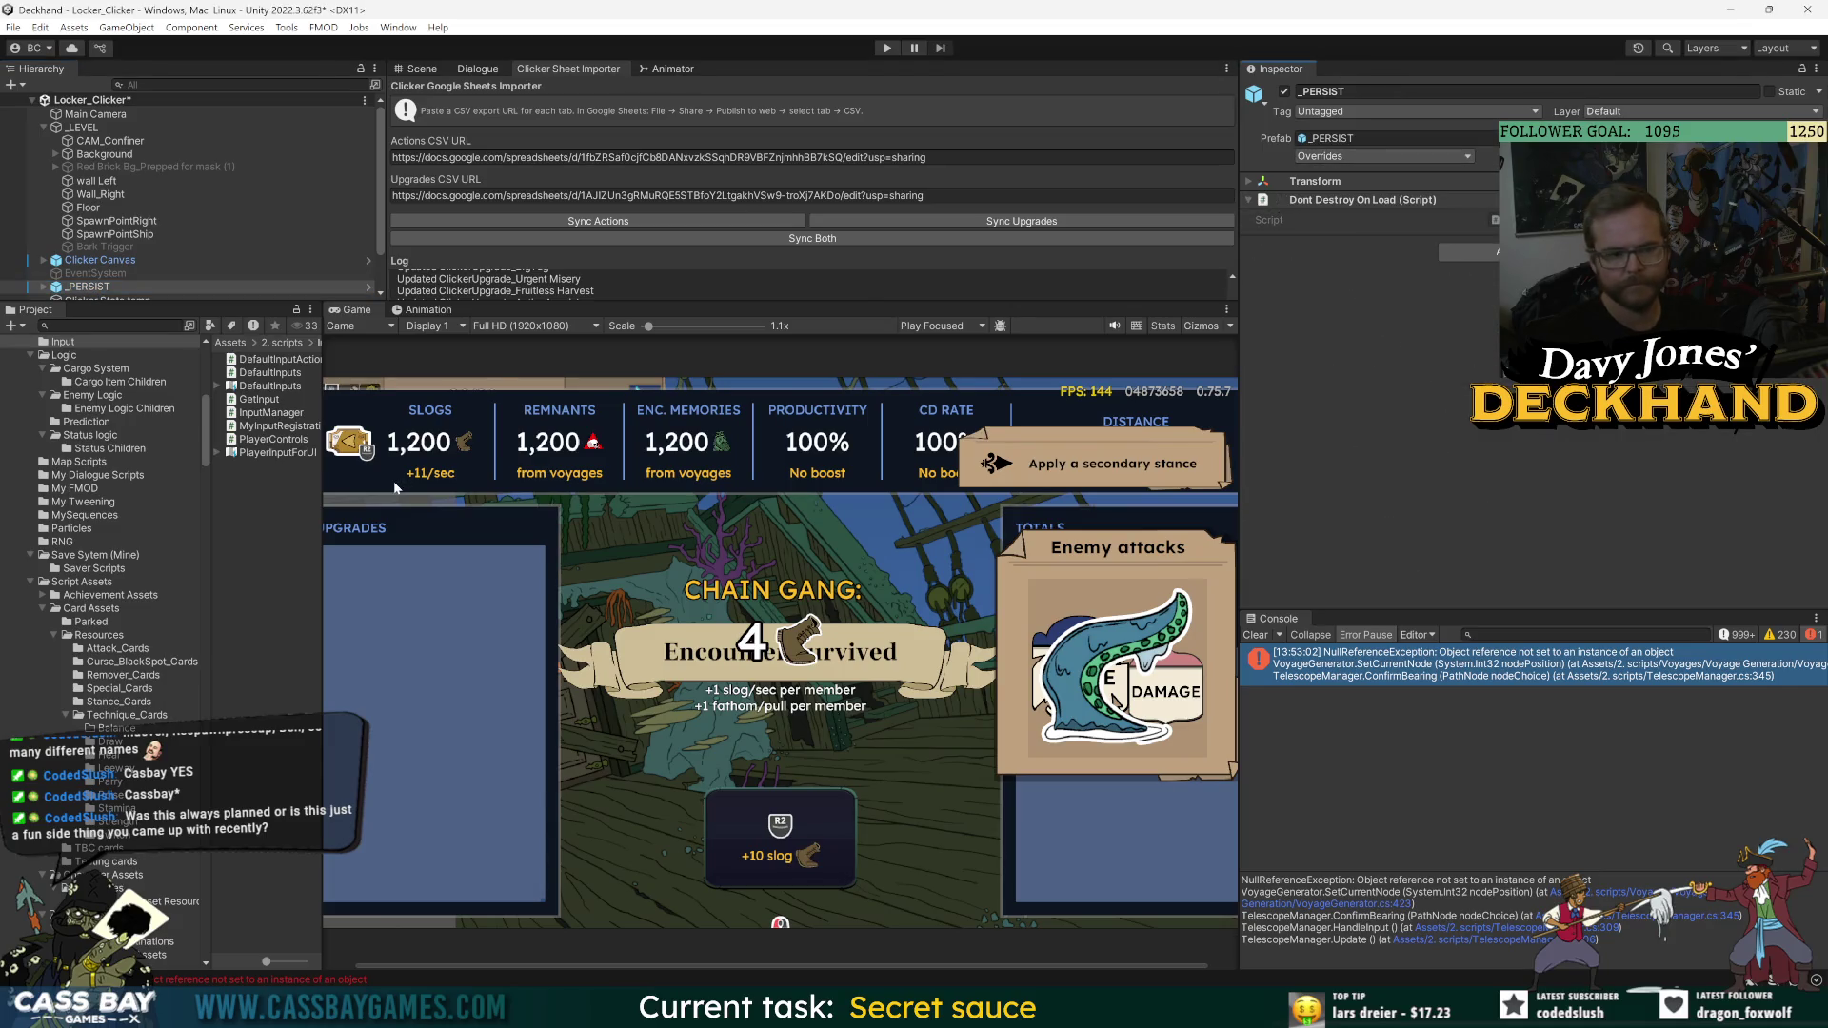
# - Open the Main Menu Scene, dismiss the save prompt and enter play mode
pyautogui.moveTo(321, 419); pyautogui.dragTo(463, 419)
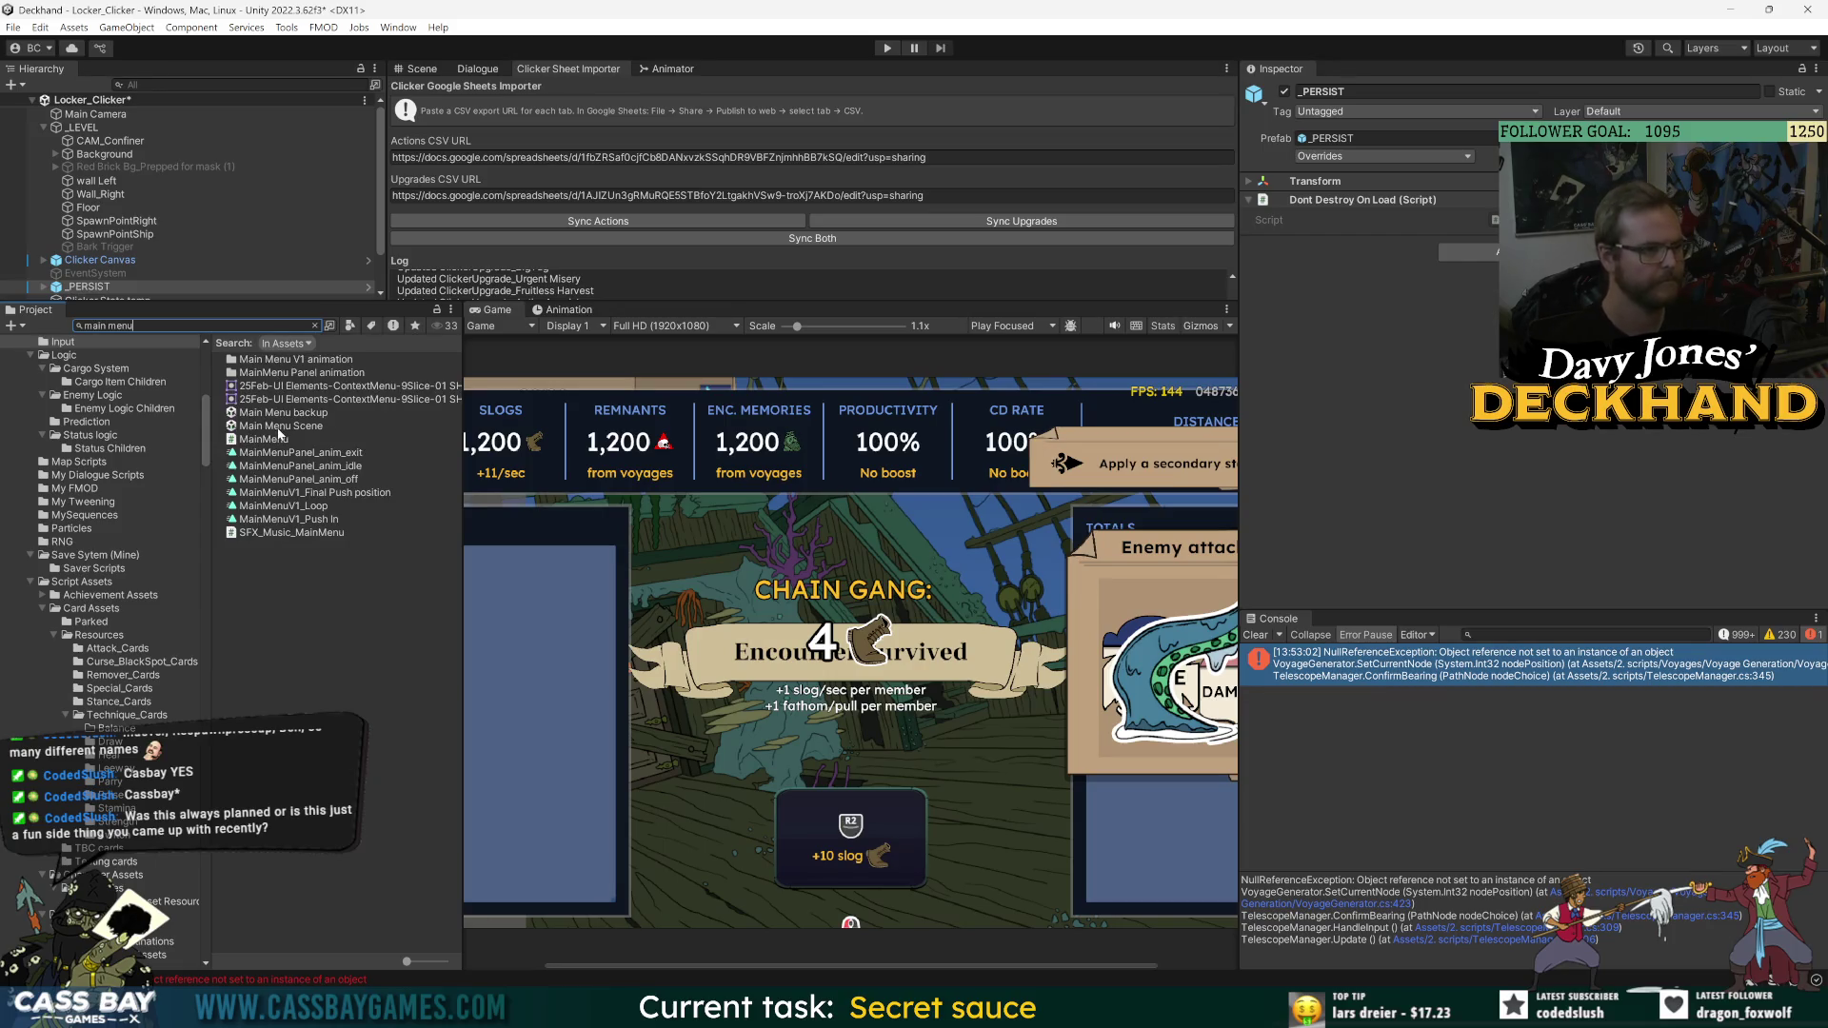
pyautogui.doubleClick(278, 427)
pyautogui.click(895, 536)
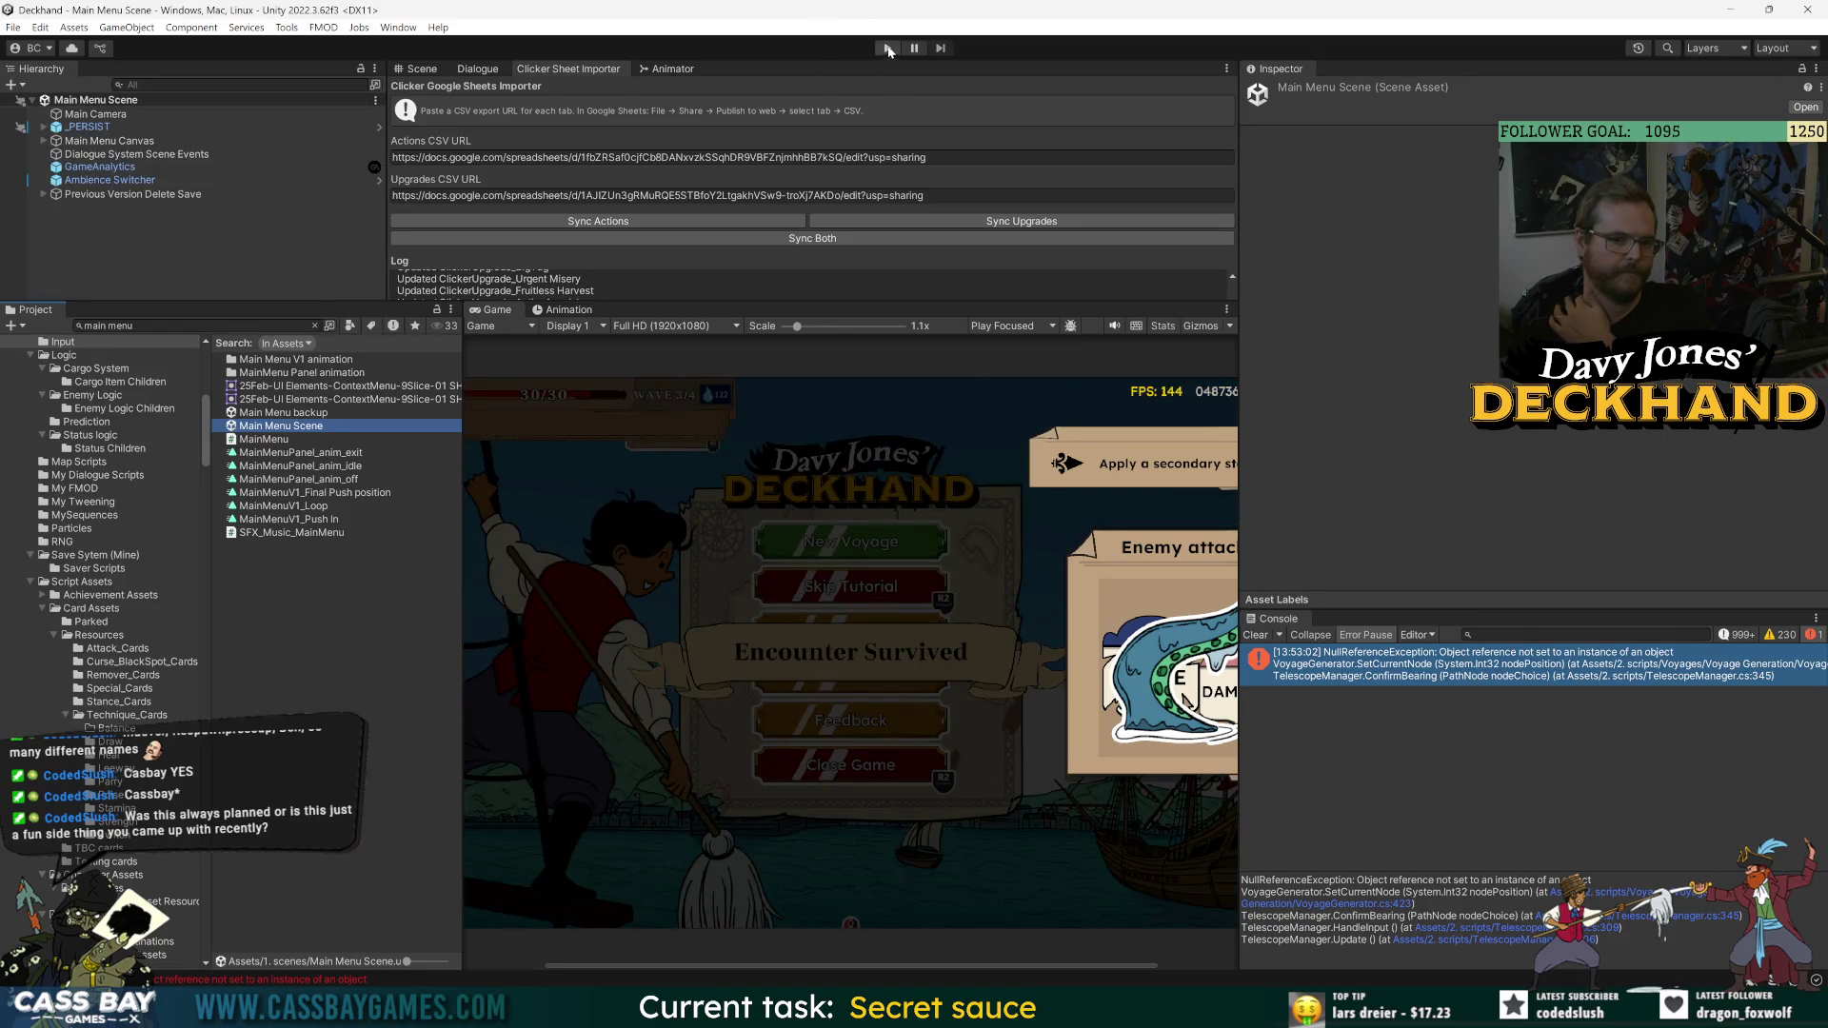
pyautogui.hotkey('ctrl', 'p')
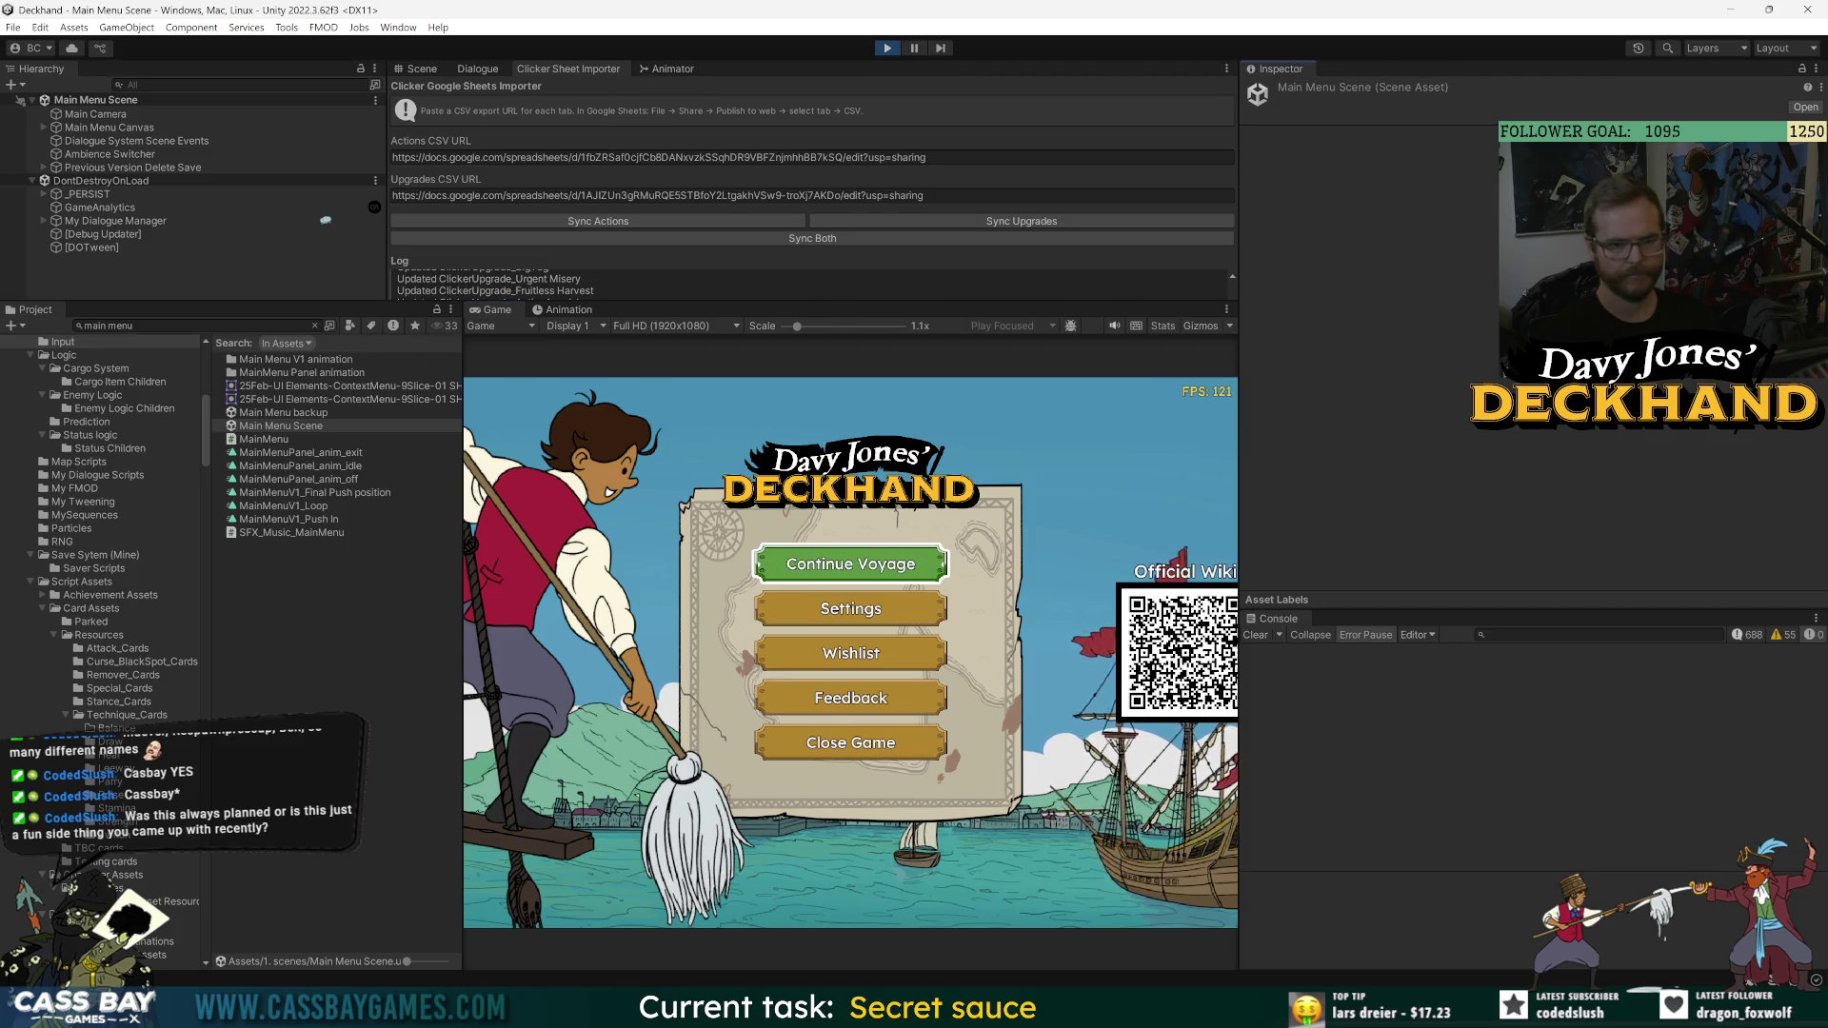
# - Try Continue Voyage, restart play mode, then widen the Game view and heighten the Log
pyautogui.scroll(-3, 700, 400)
pyautogui.click(851, 582)
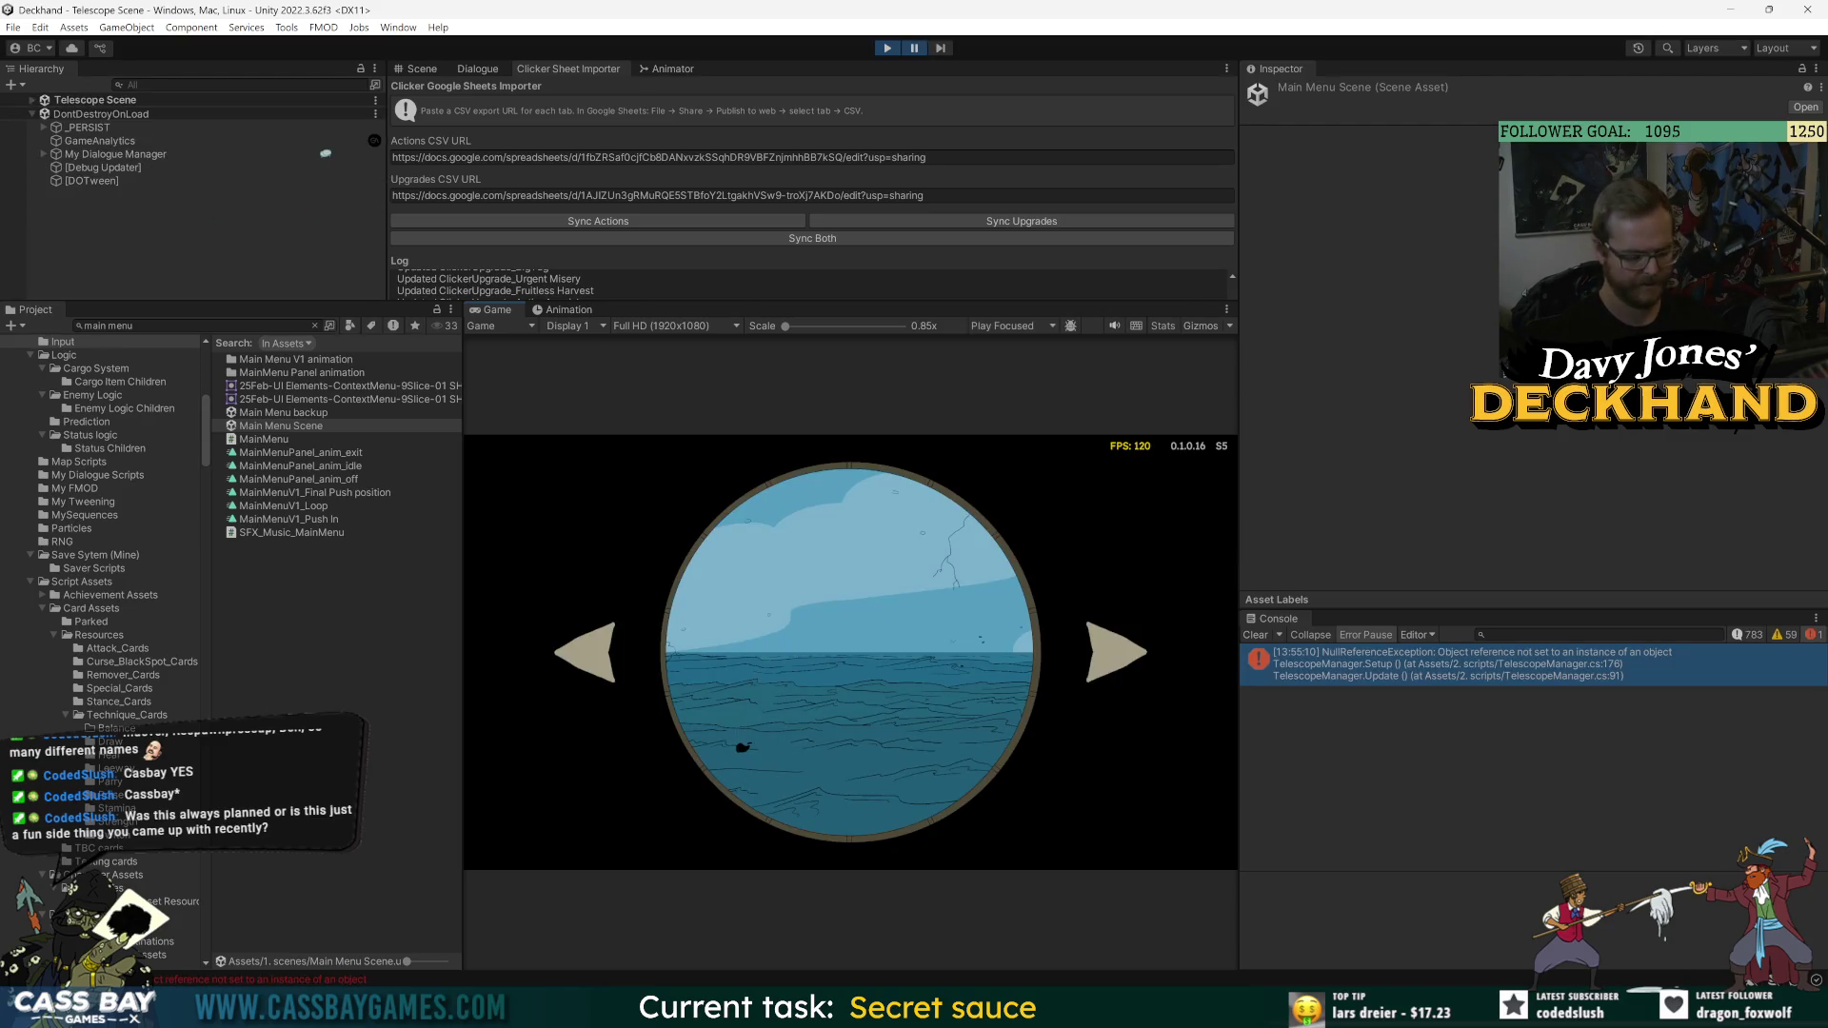
pyautogui.hotkey('ctrl', 'p')
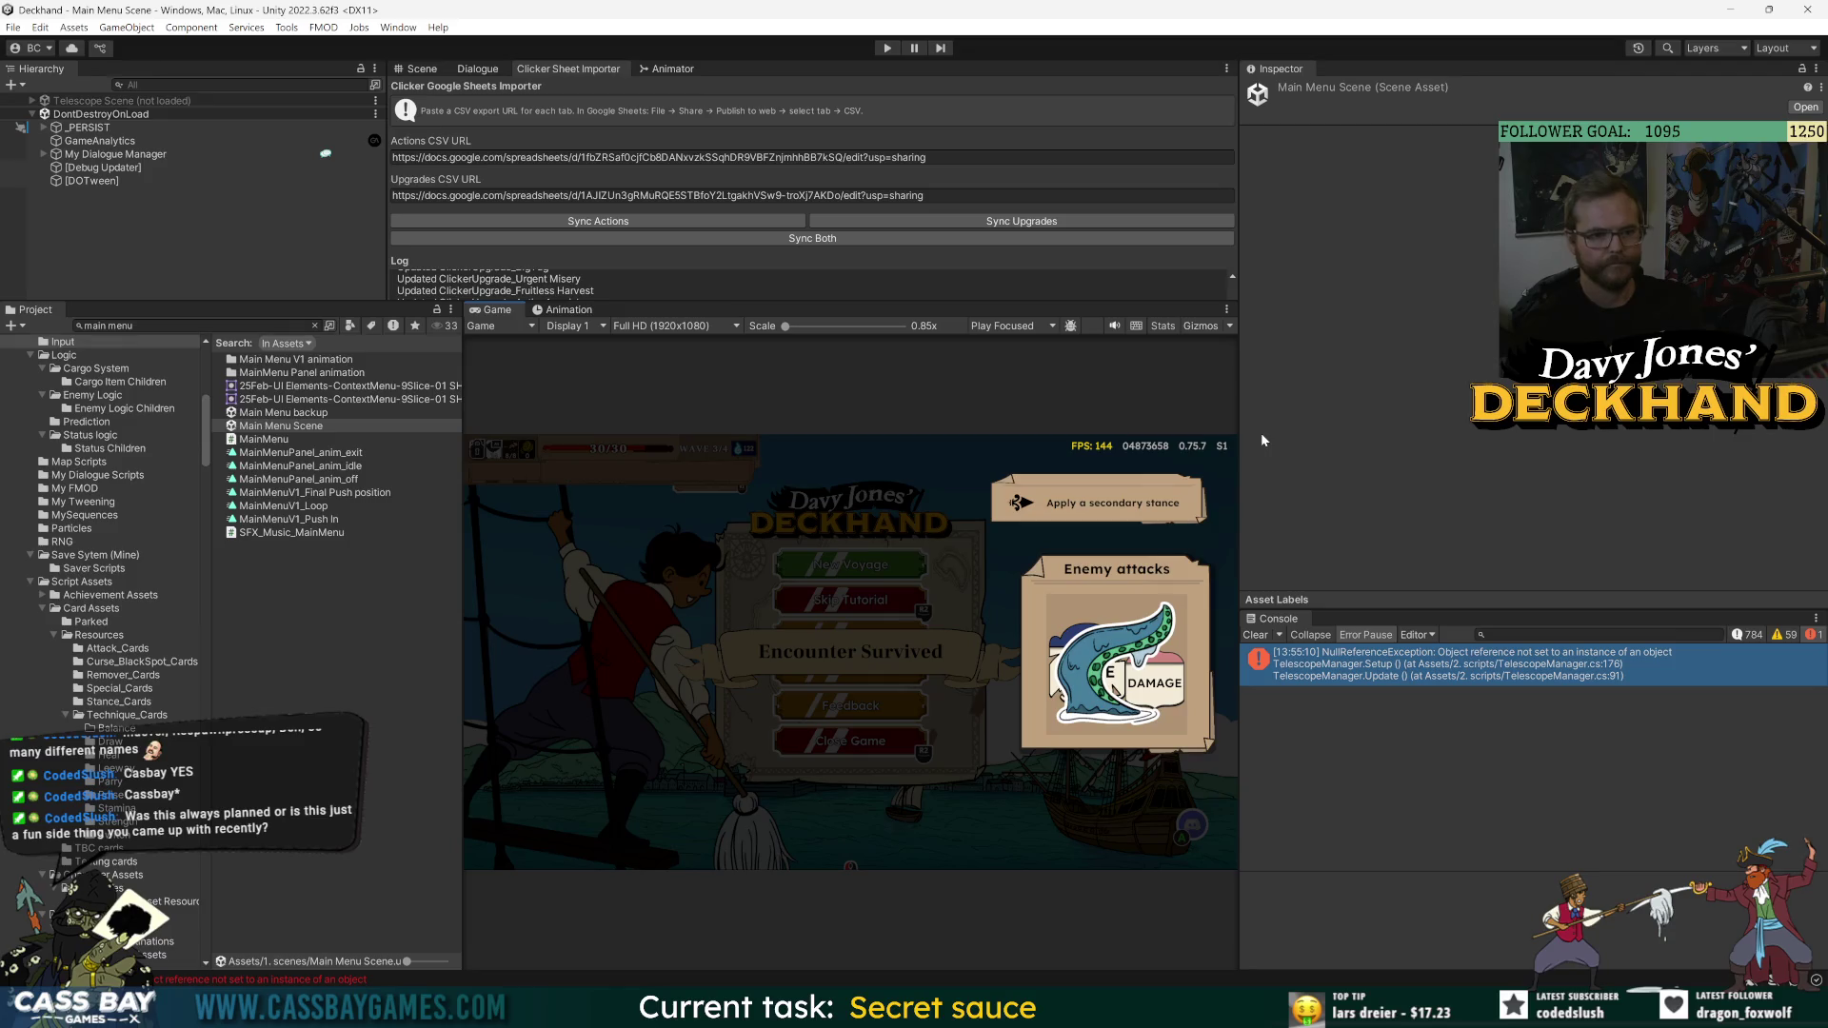
pyautogui.hotkey('ctrl', 'p')
pyautogui.moveTo(1236, 419); pyautogui.dragTo(1464, 422)
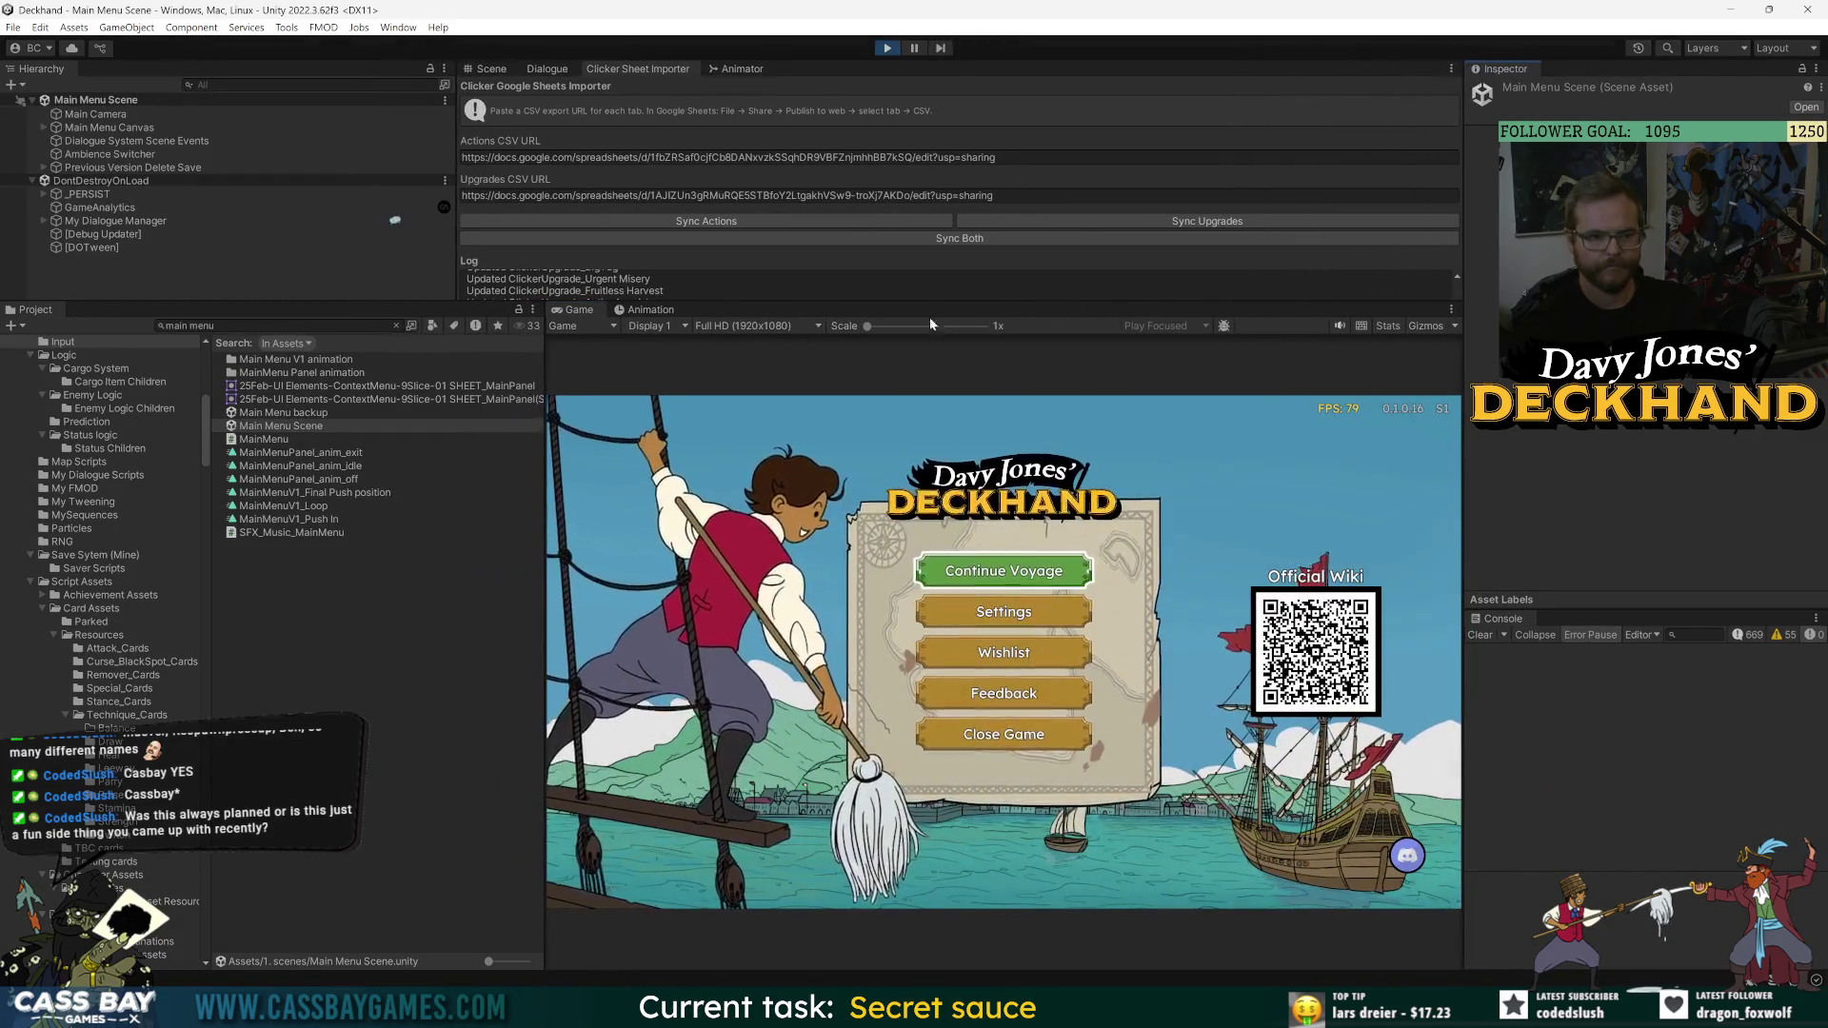
pyautogui.moveTo(1012, 306); pyautogui.dragTo(1012, 396)
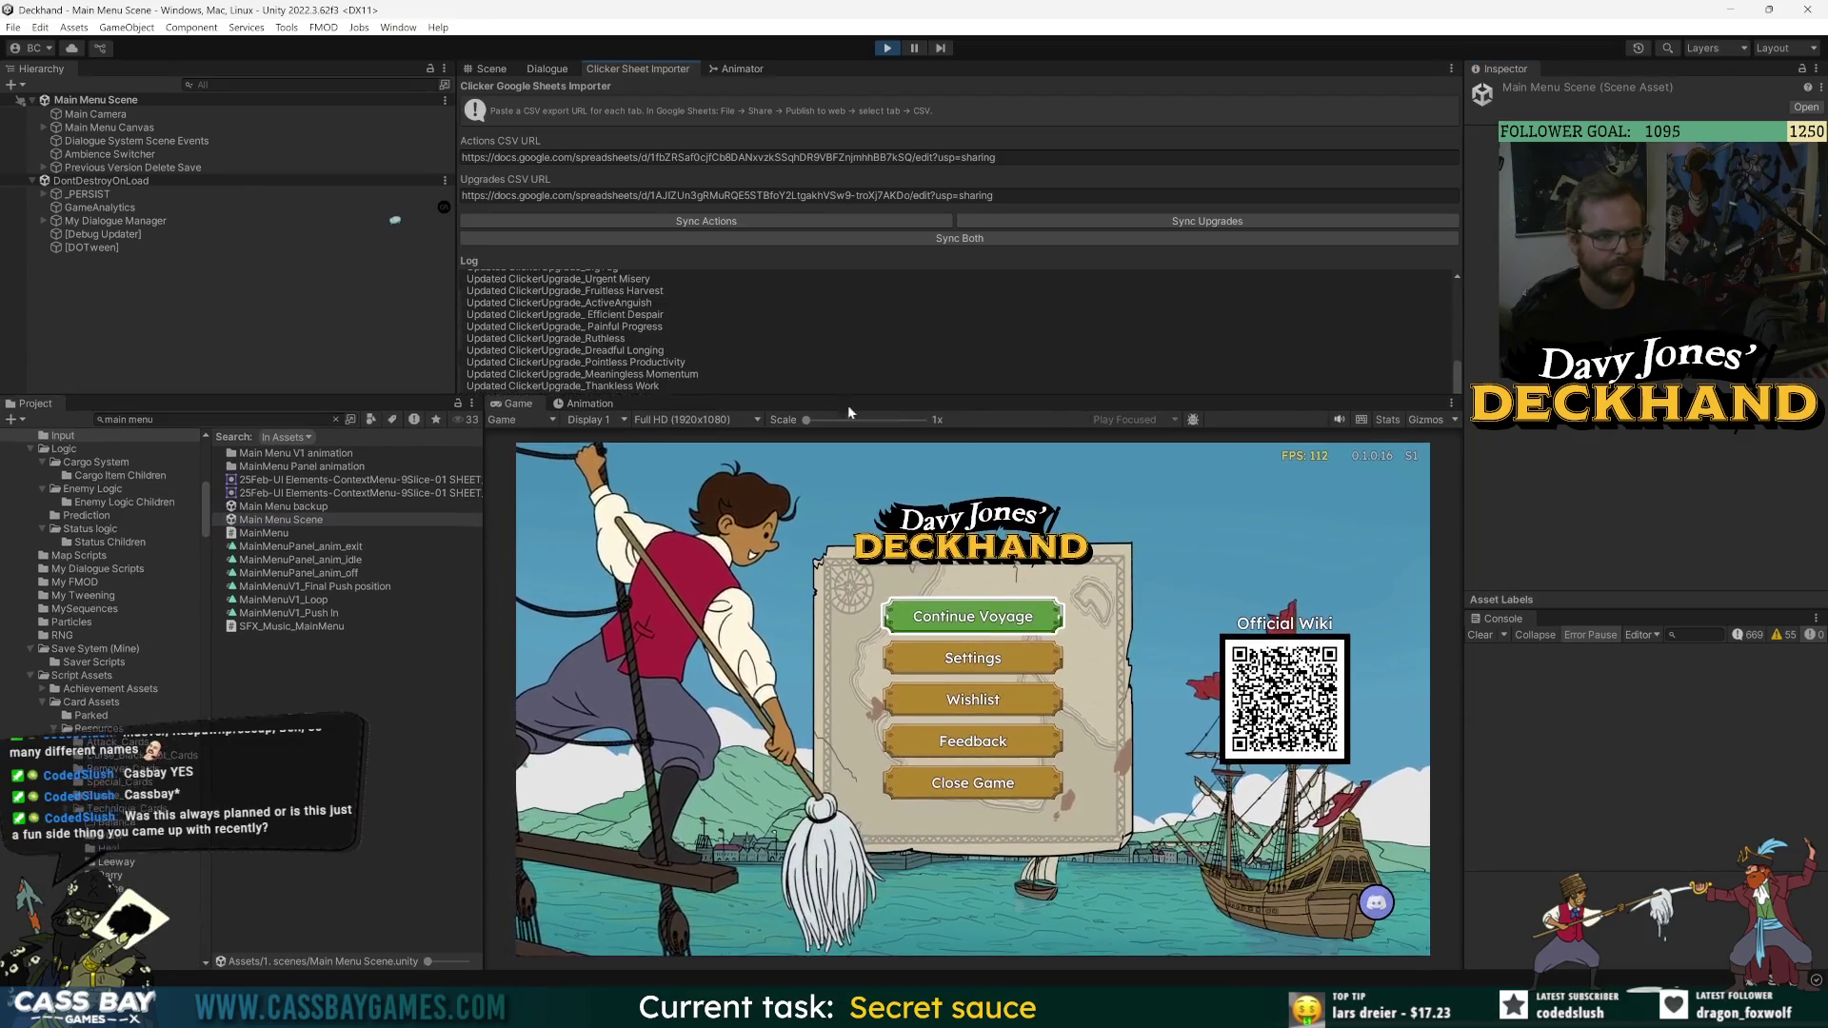
# - Abandon the current voyage from the game's Settings > GAME page
pyautogui.click(968, 676)
pyautogui.click(972, 498)
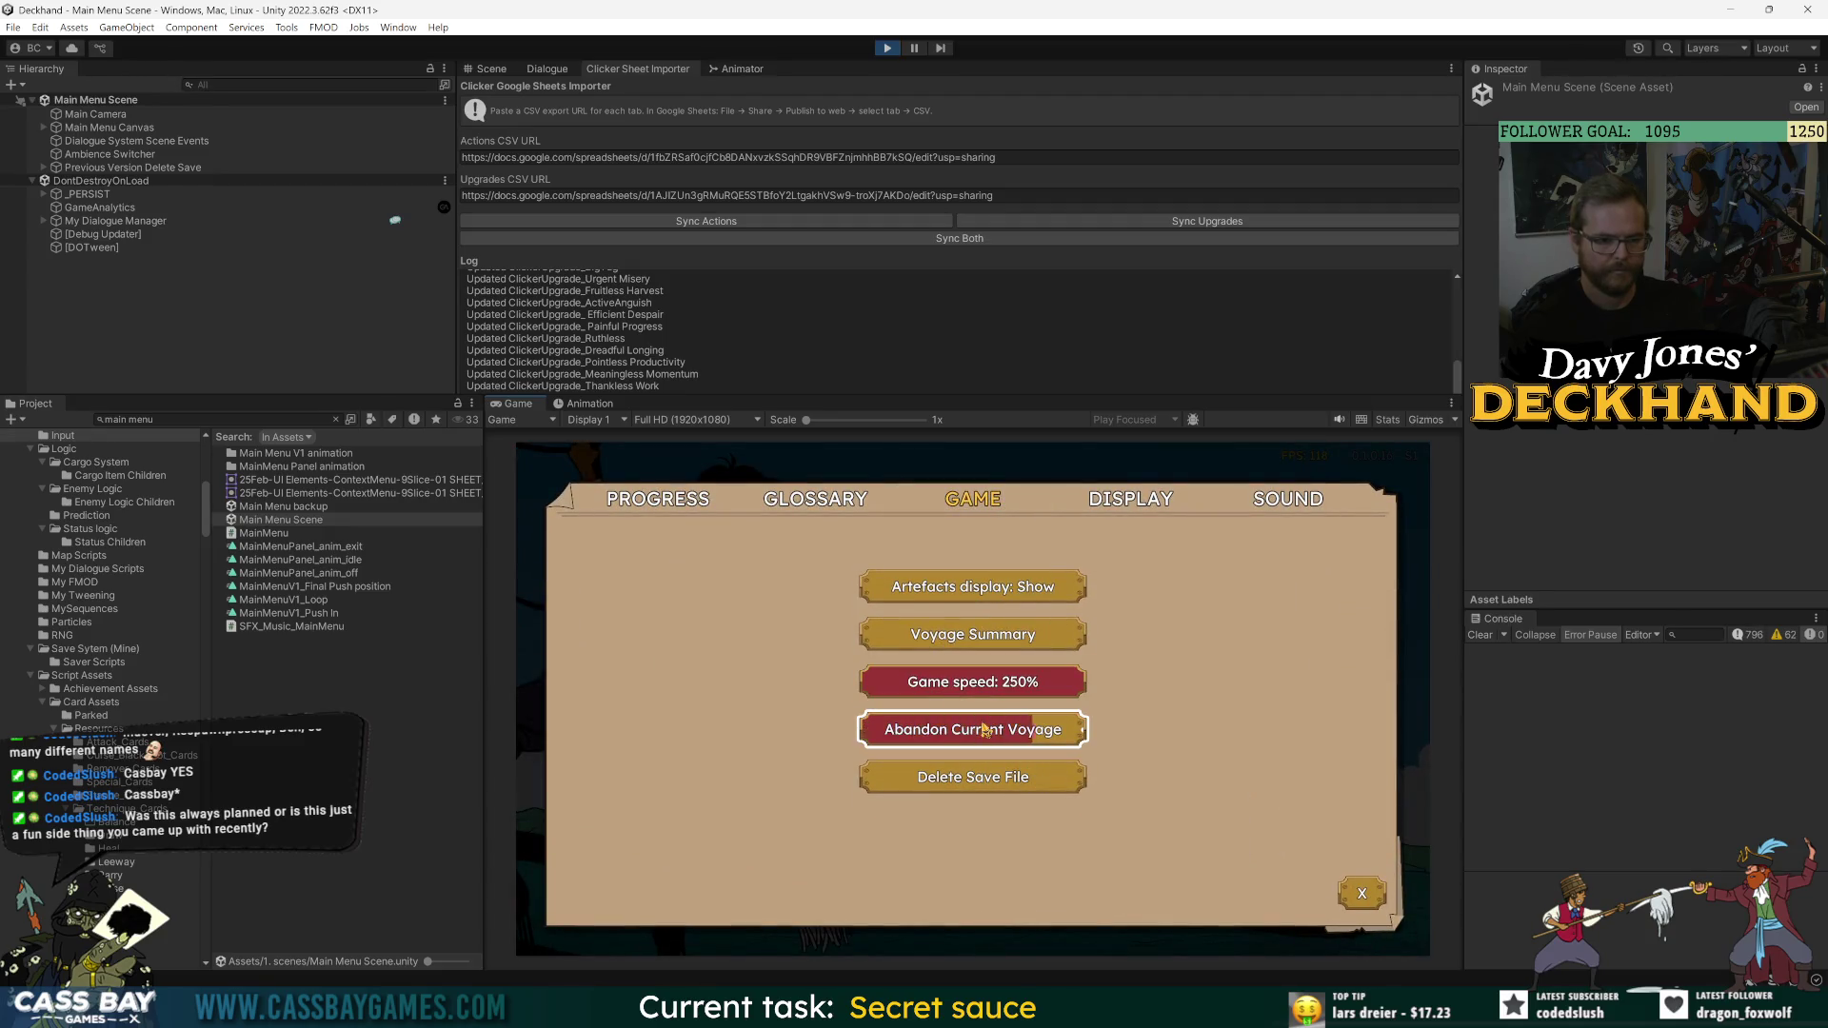
pyautogui.click(984, 730)
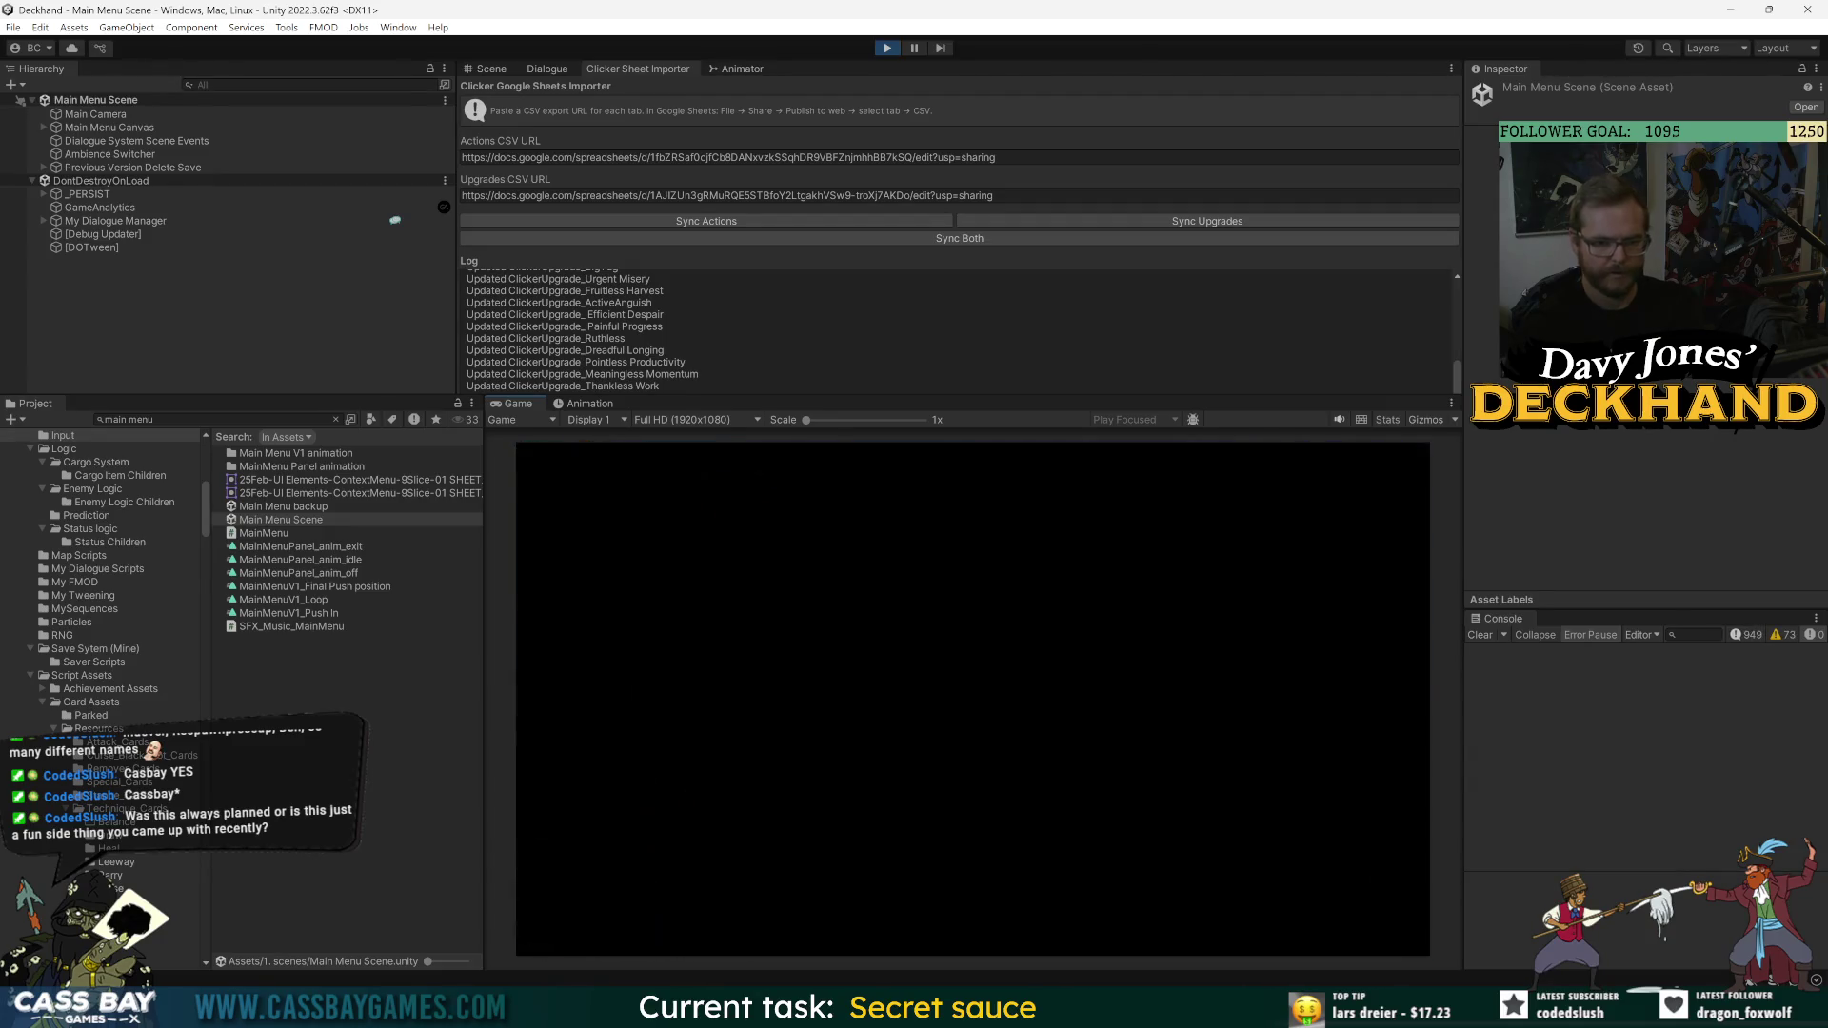
pyautogui.moveTo(1466, 700); pyautogui.dragTo(1413, 700)
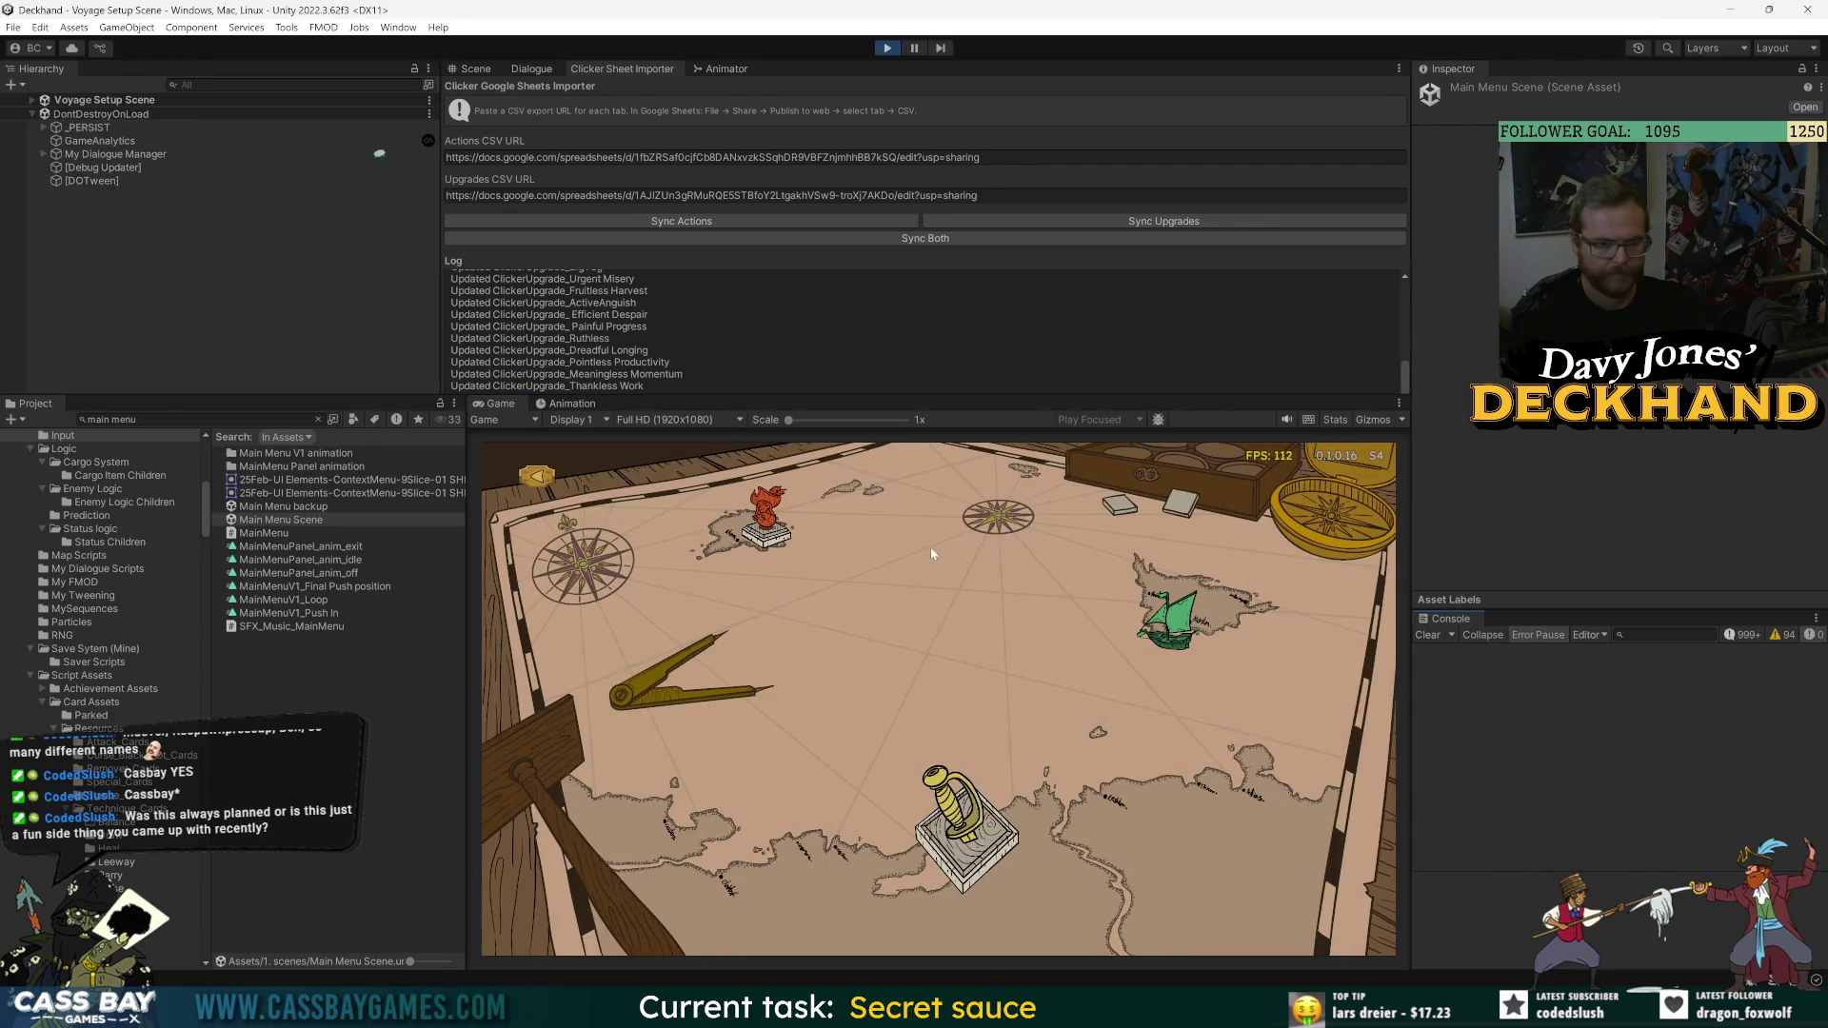
# - Start a new Saber run with the dagger and gauntlet as cargo and set sail
pyautogui.click(827, 541)
pyautogui.click(1028, 784)
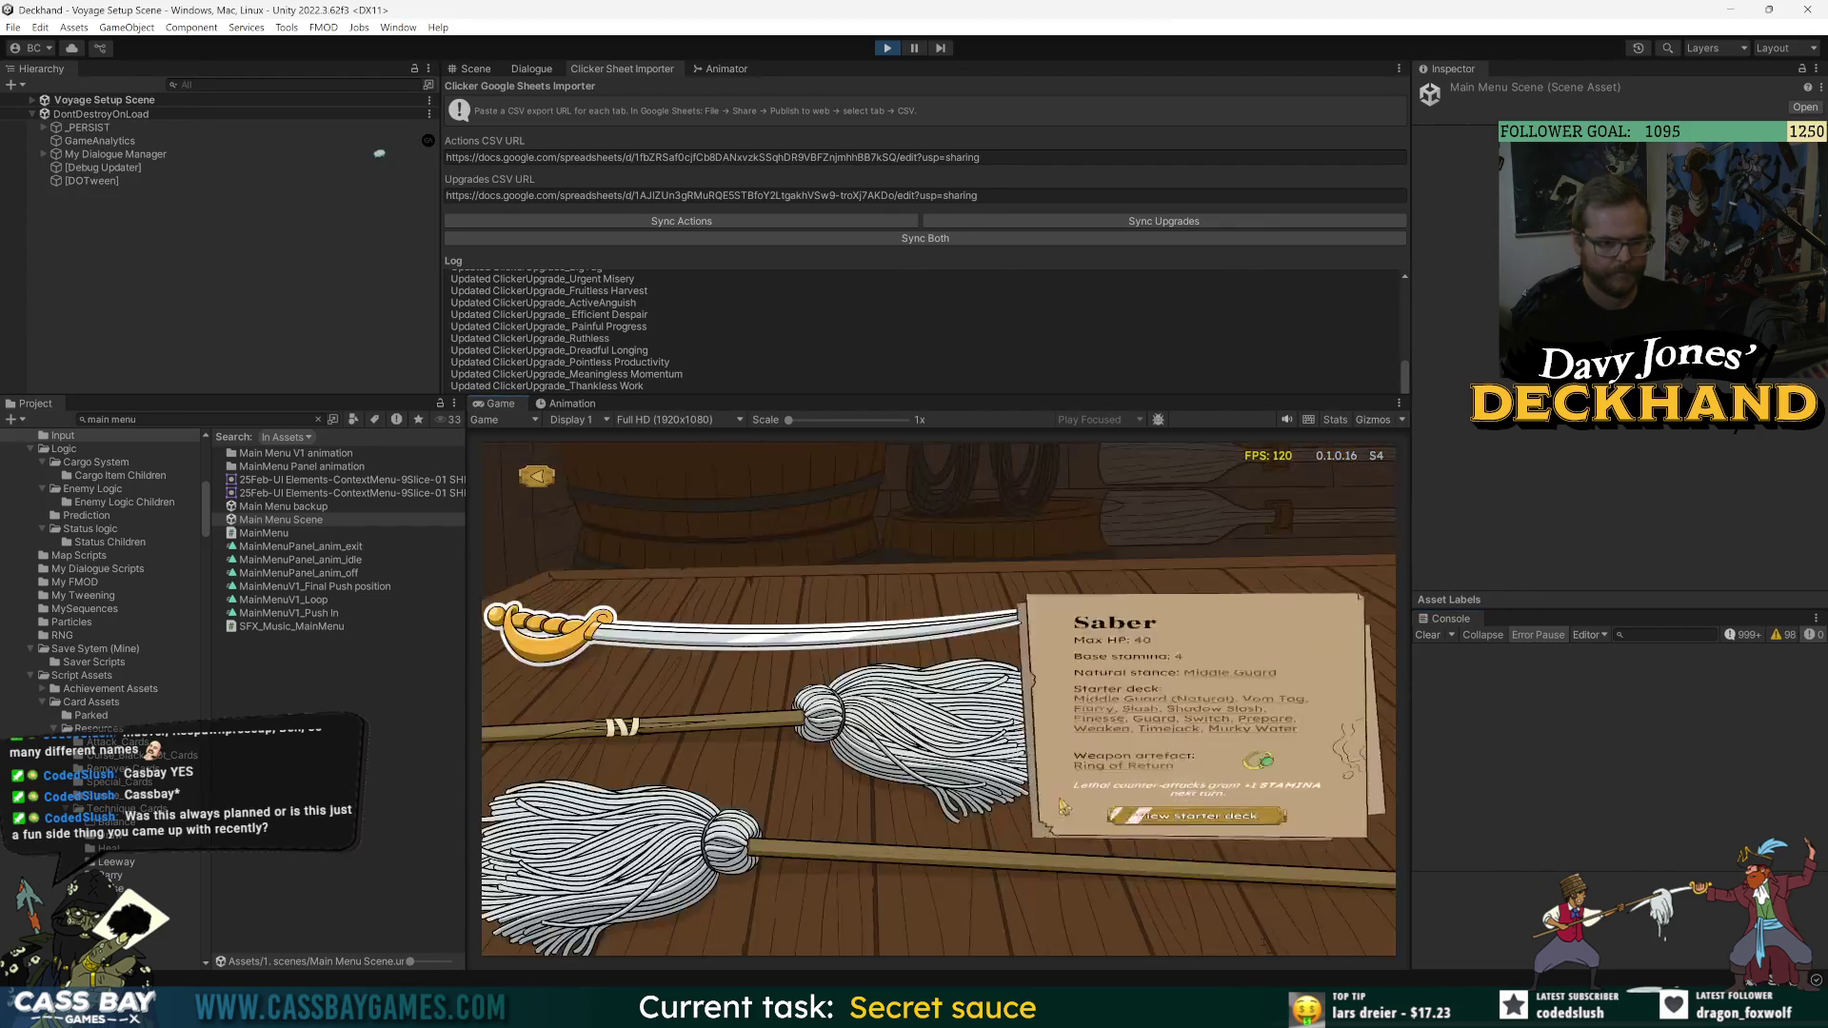
pyautogui.click(1078, 673)
pyautogui.click(1005, 671)
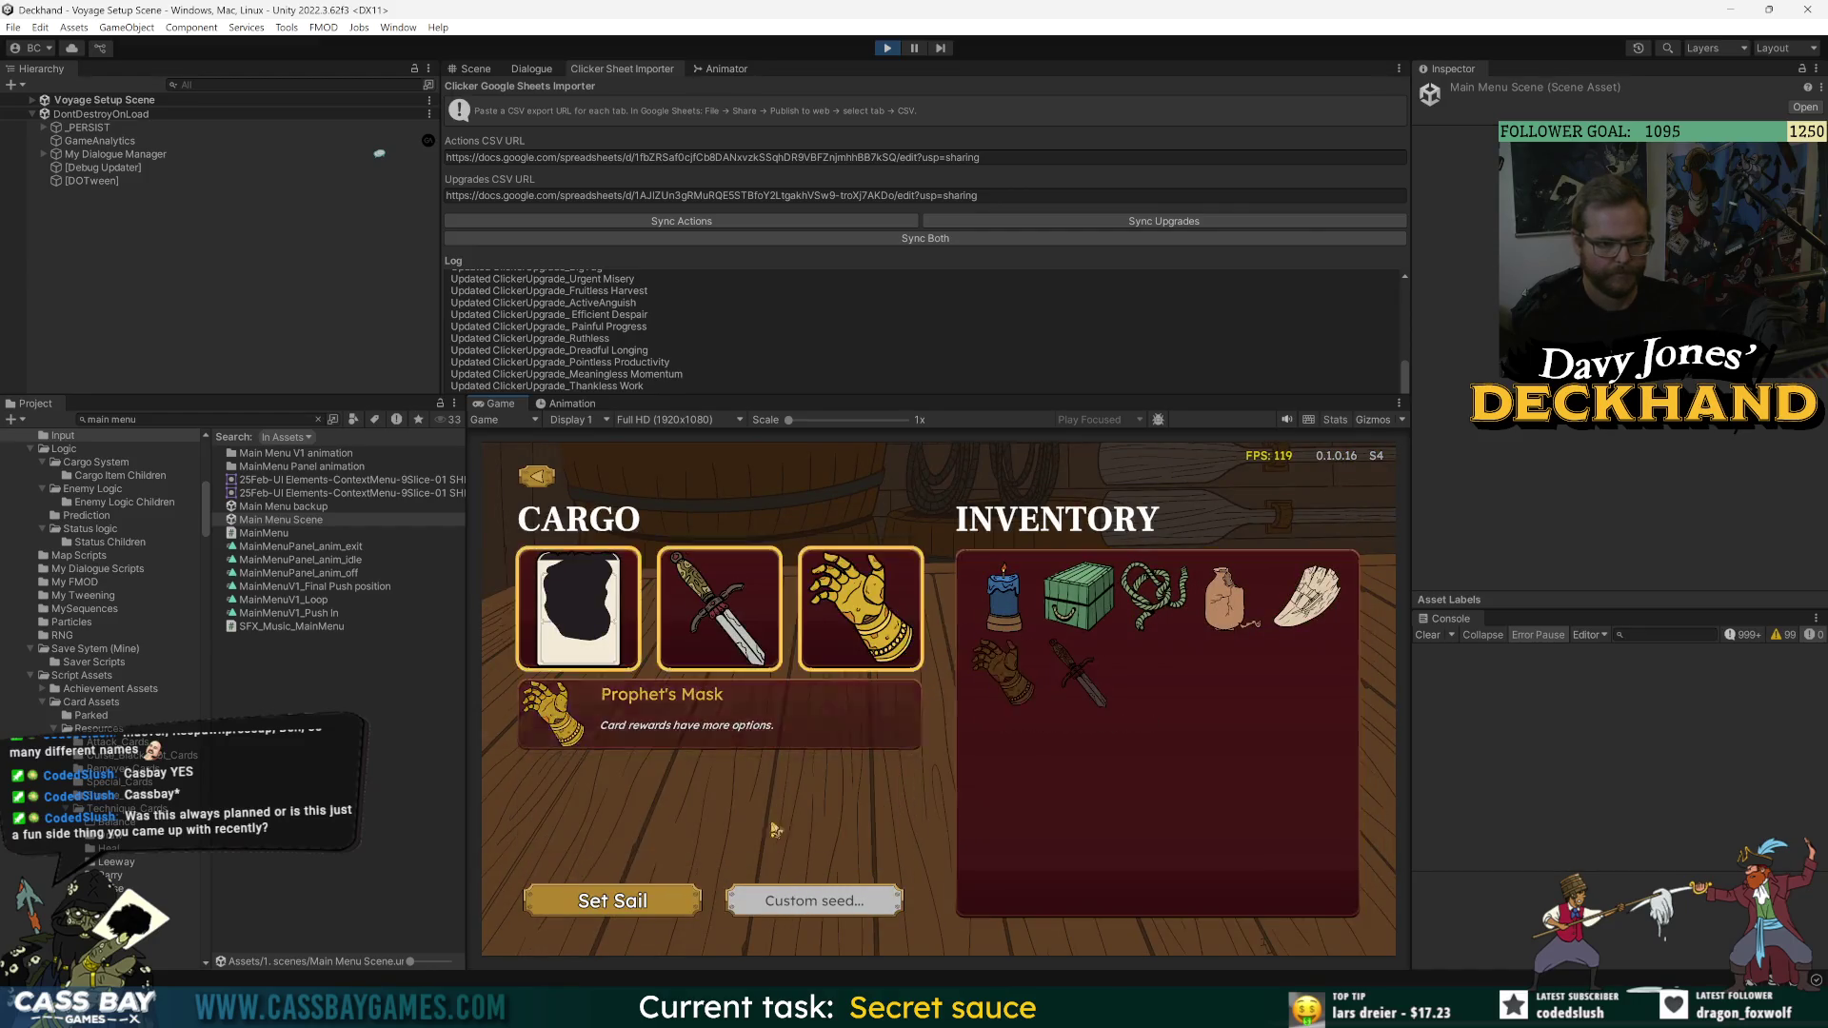
pyautogui.click(636, 911)
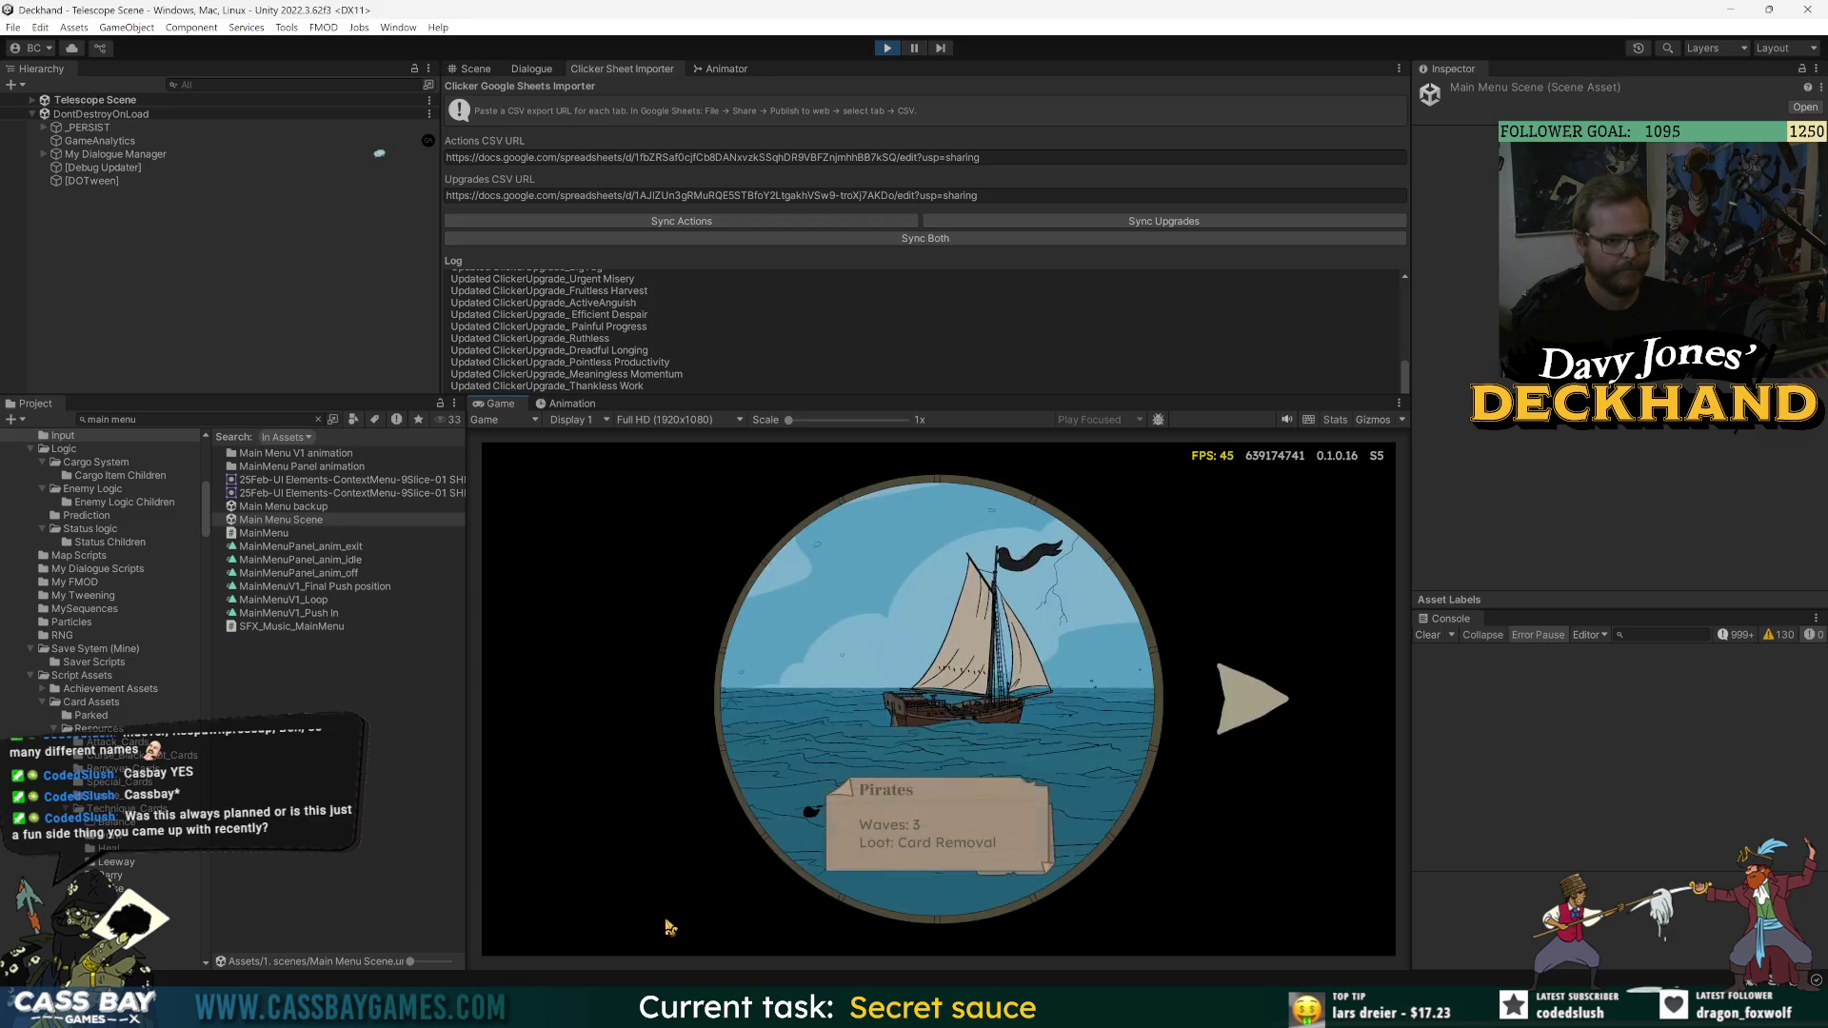
# - Browse the telescope destinations and choose the Pirates encounter
pyautogui.click(1247, 715)
pyautogui.click(633, 699)
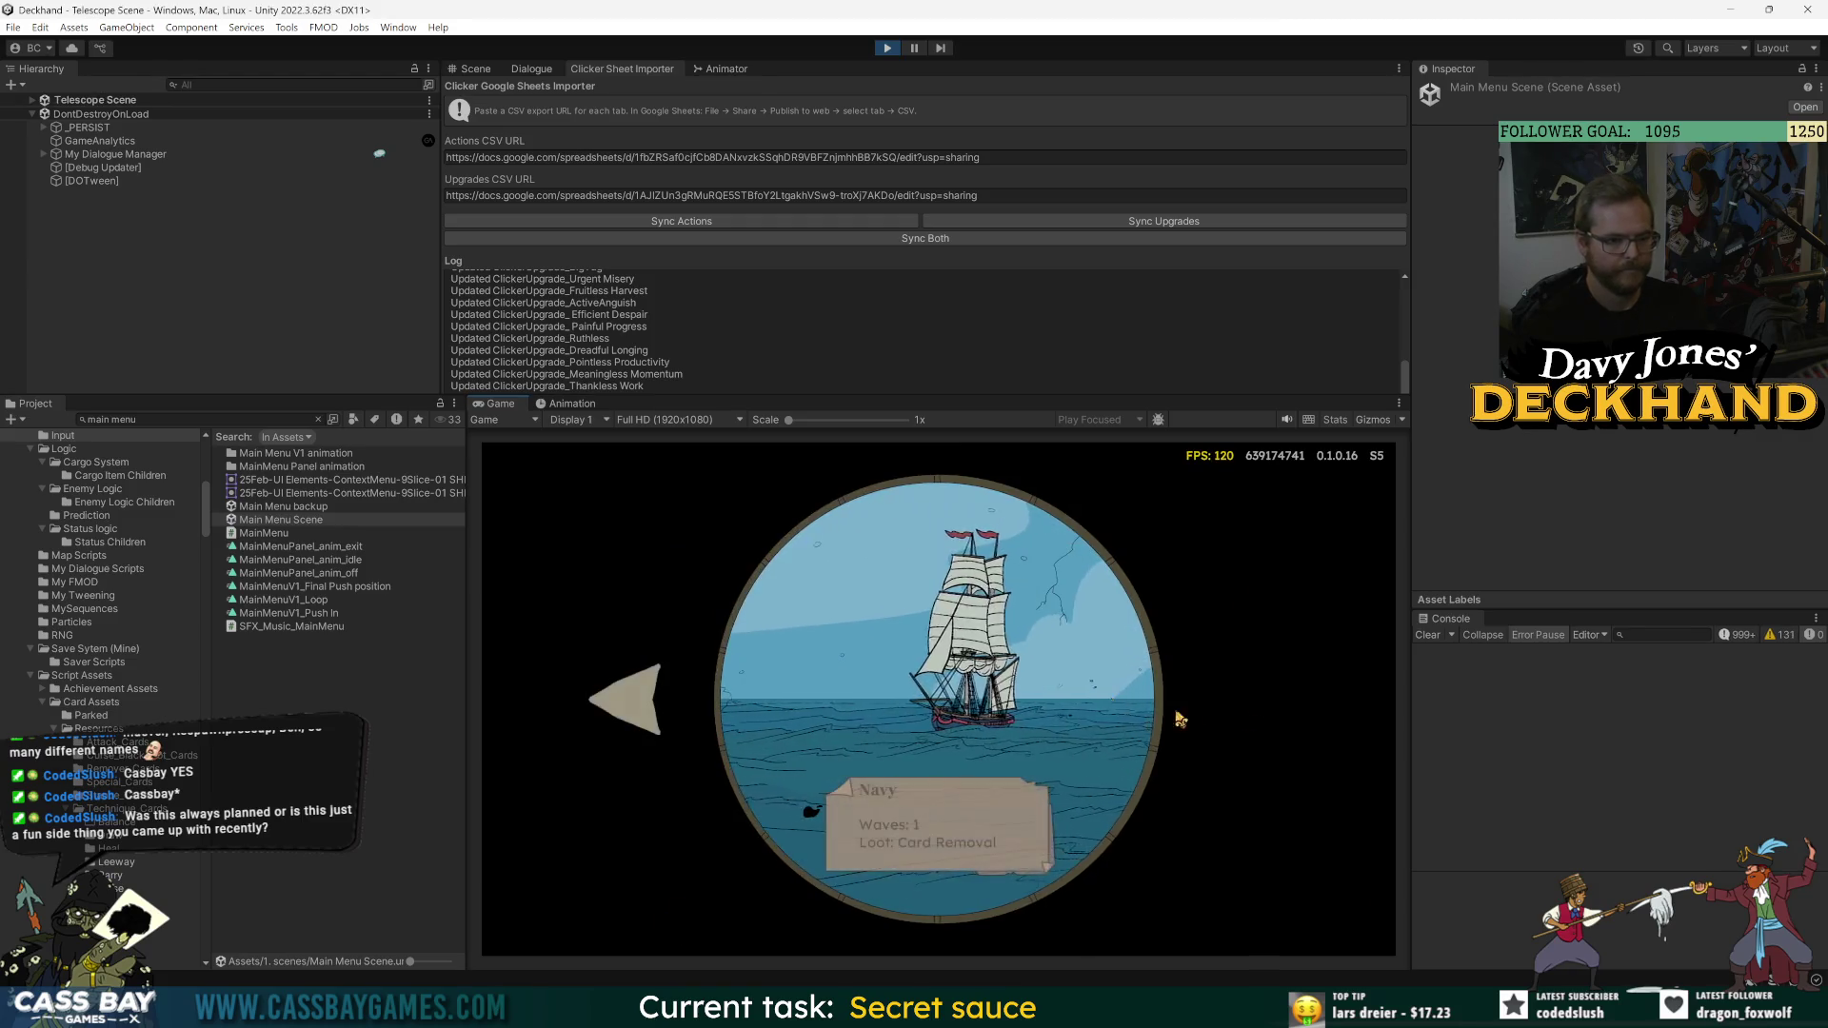
pyautogui.click(623, 704)
pyautogui.click(627, 710)
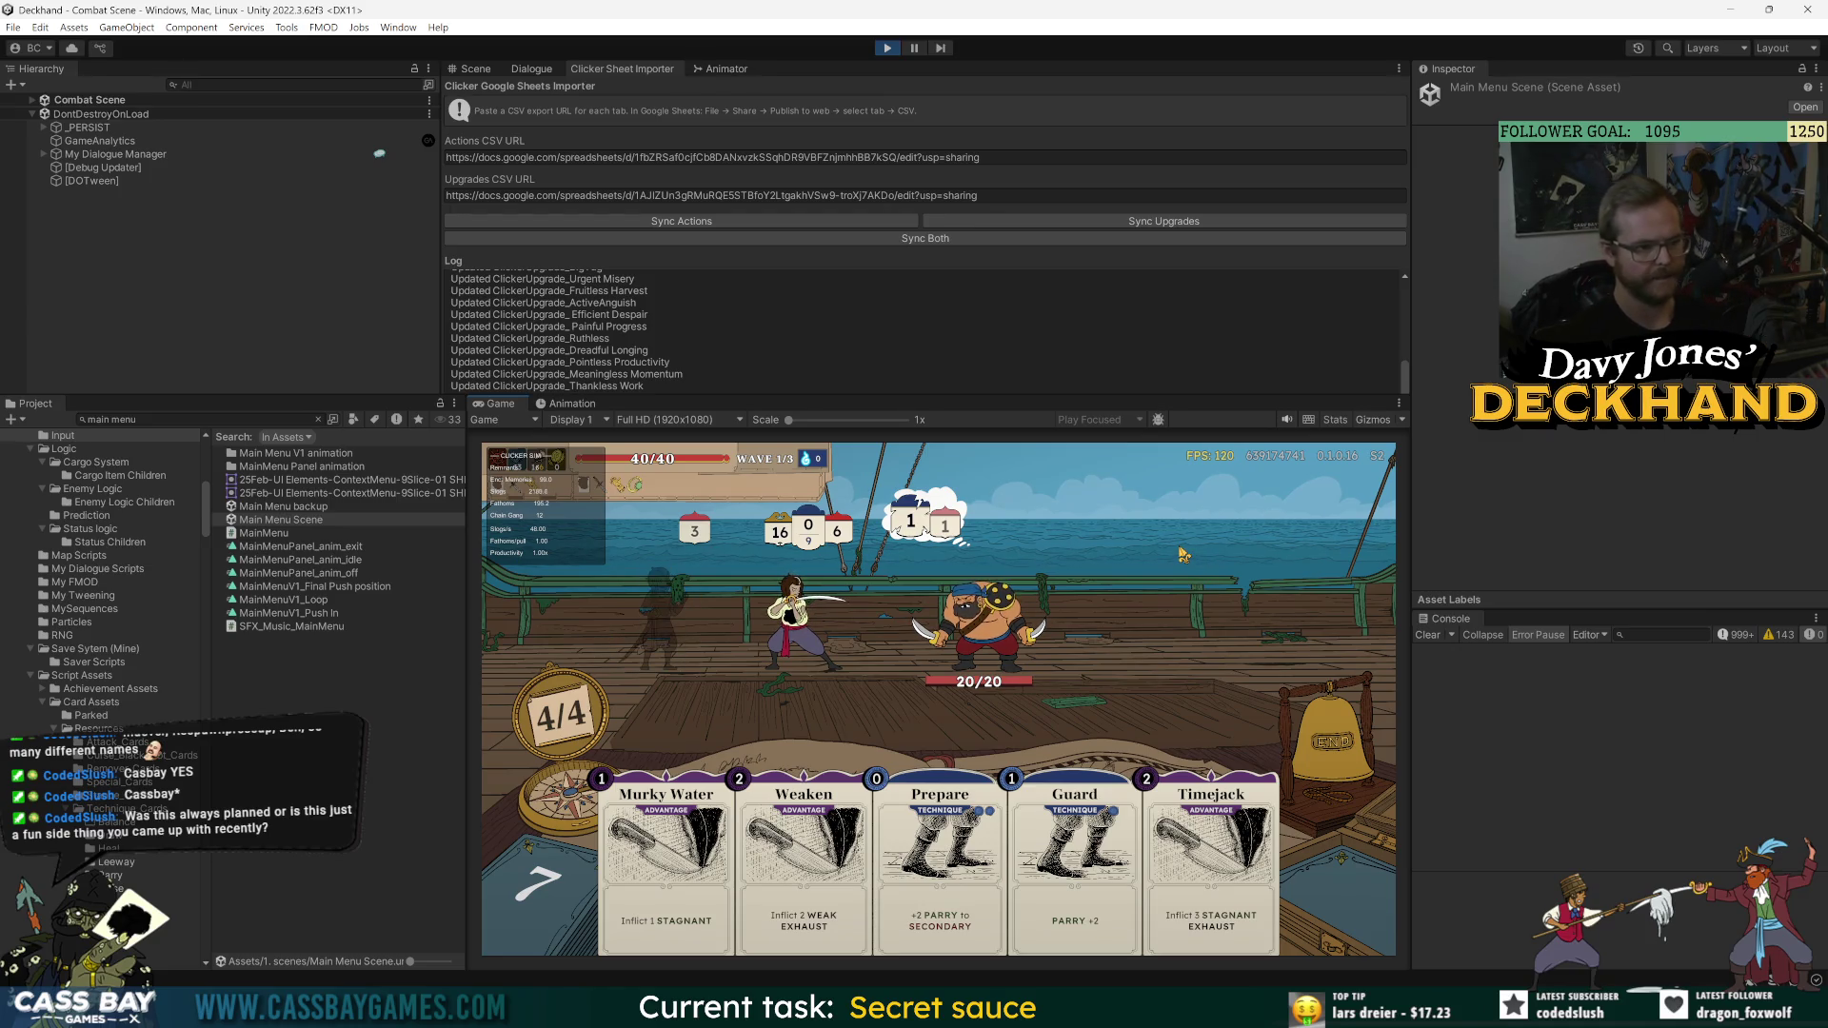
# - Win the waves with the W cheat, taking Clean Sweep and Dark Shadow as reward cards
pyautogui.press('w')
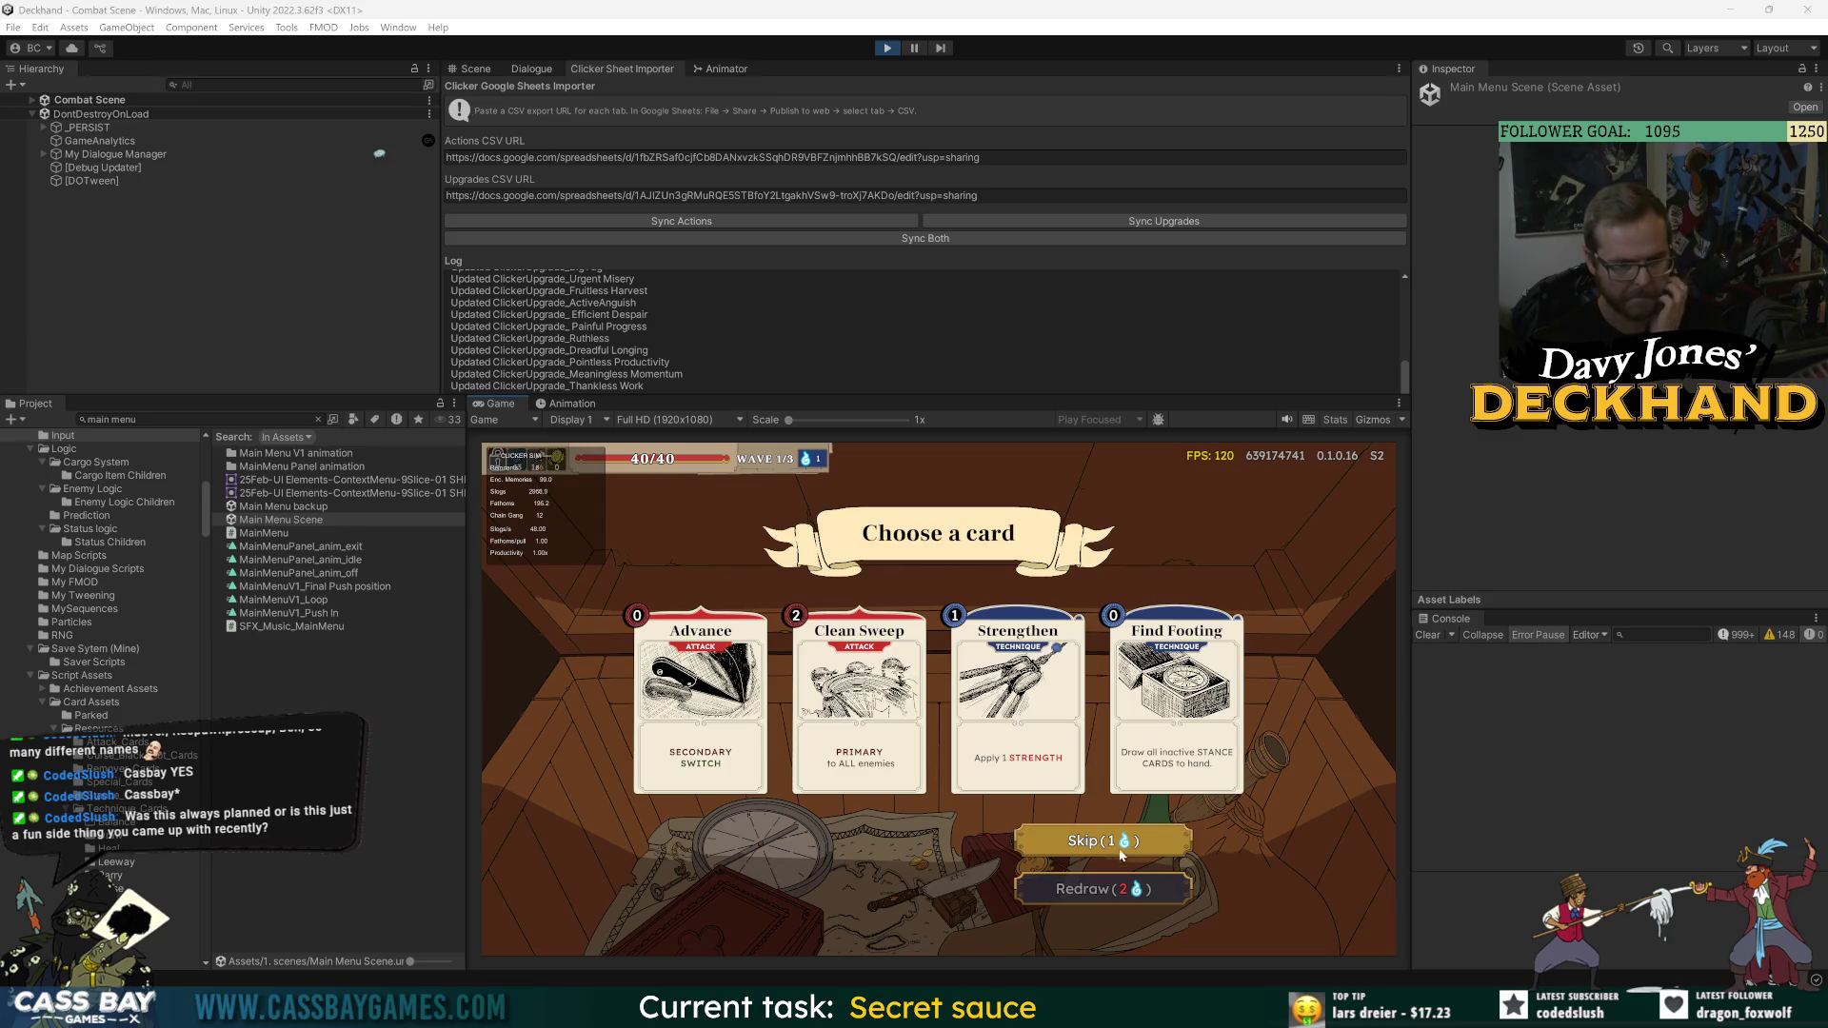
pyautogui.click(862, 695)
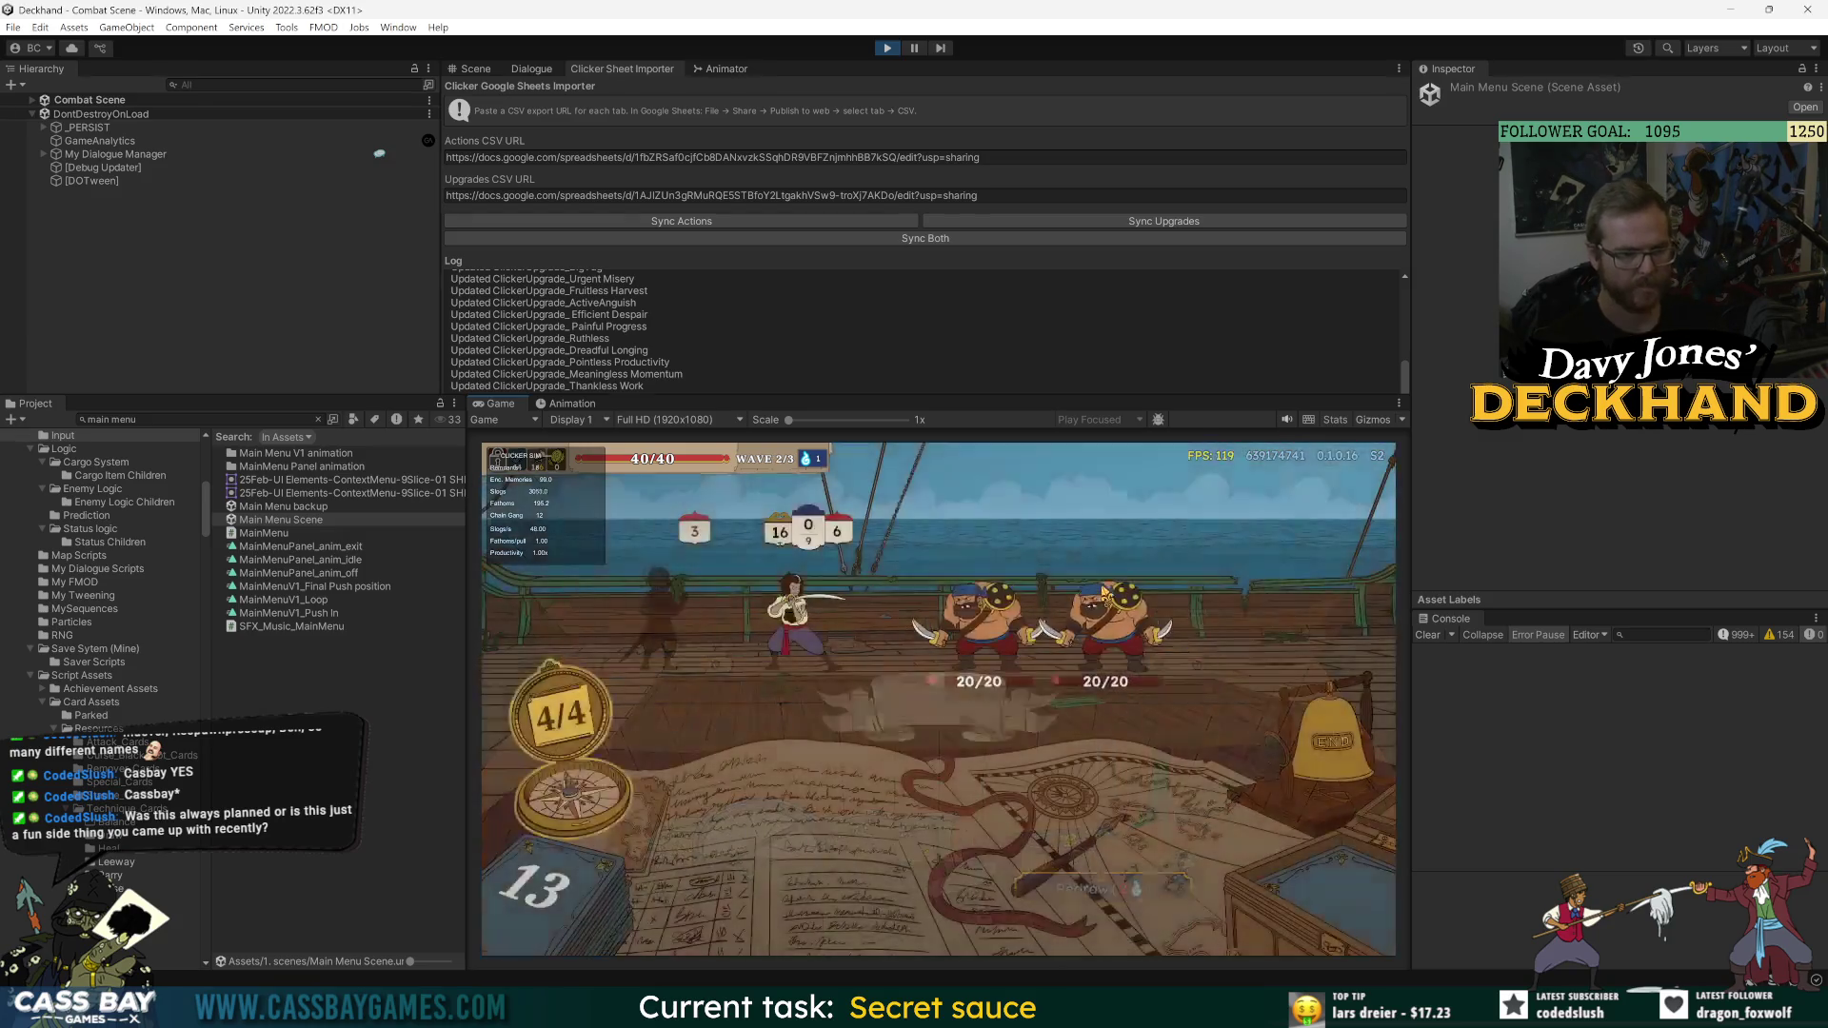
pyautogui.press('w')
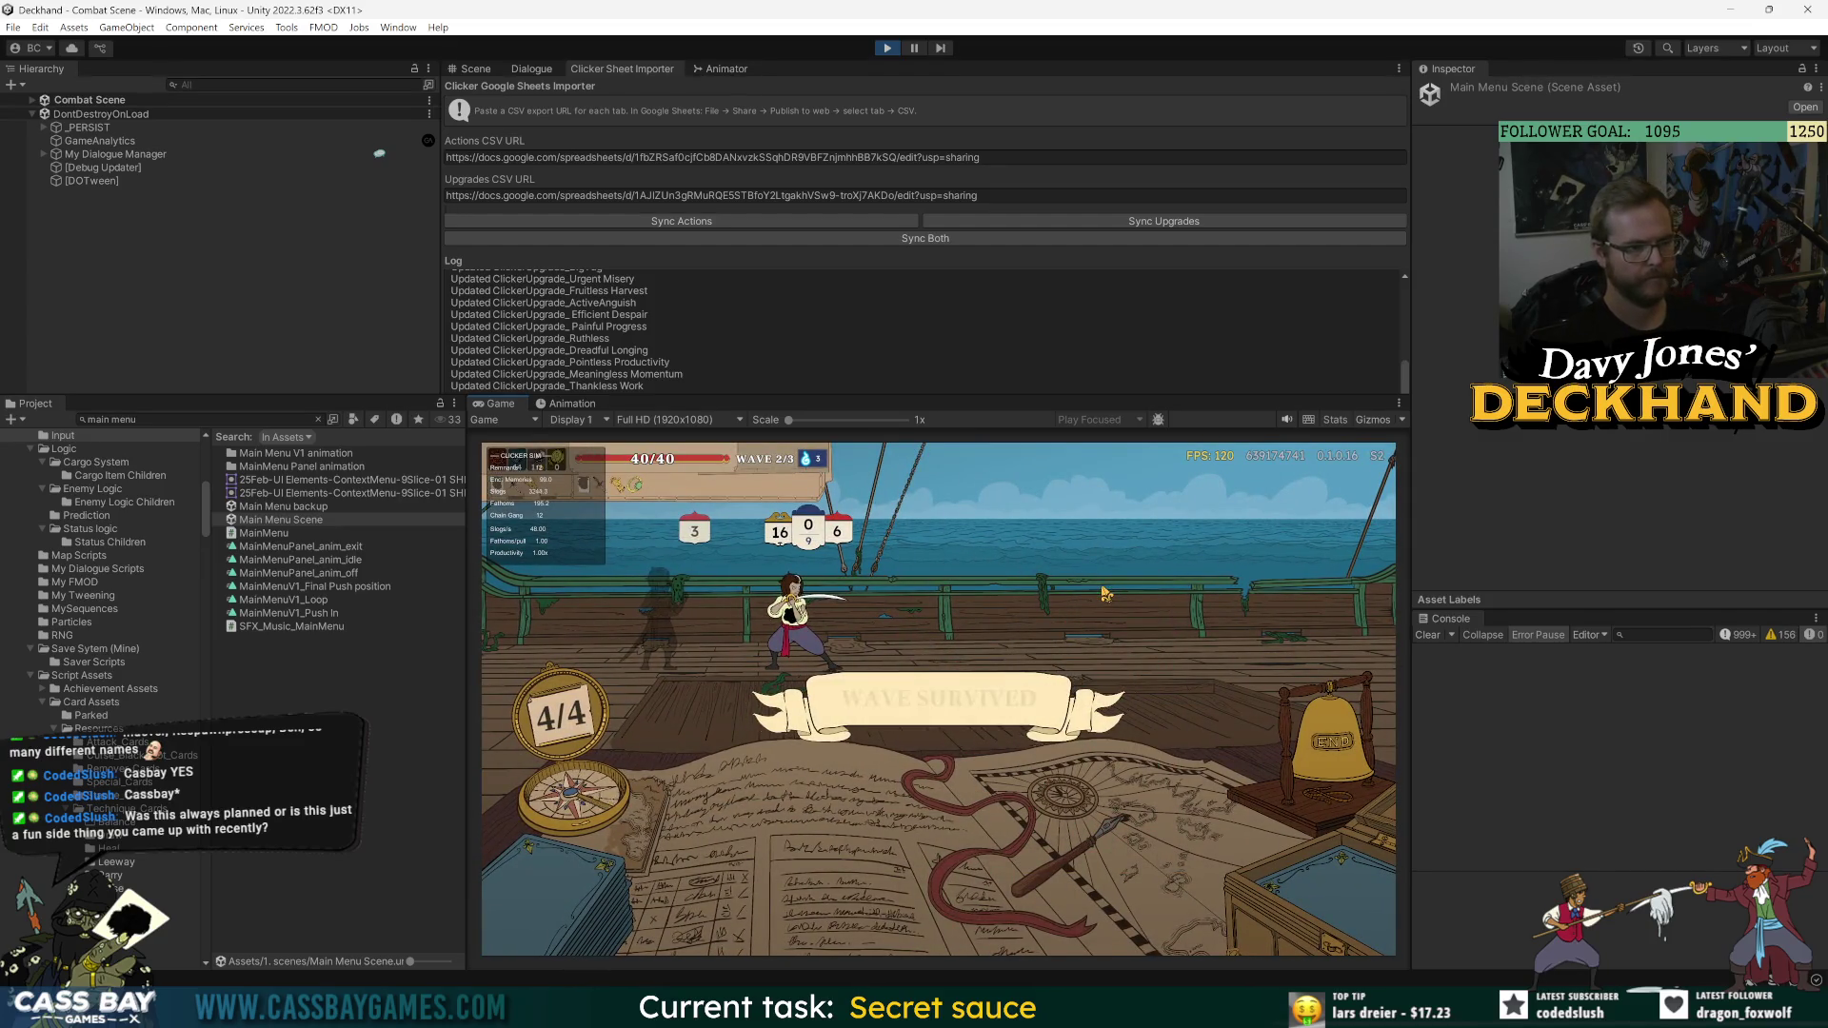
pyautogui.press('2')
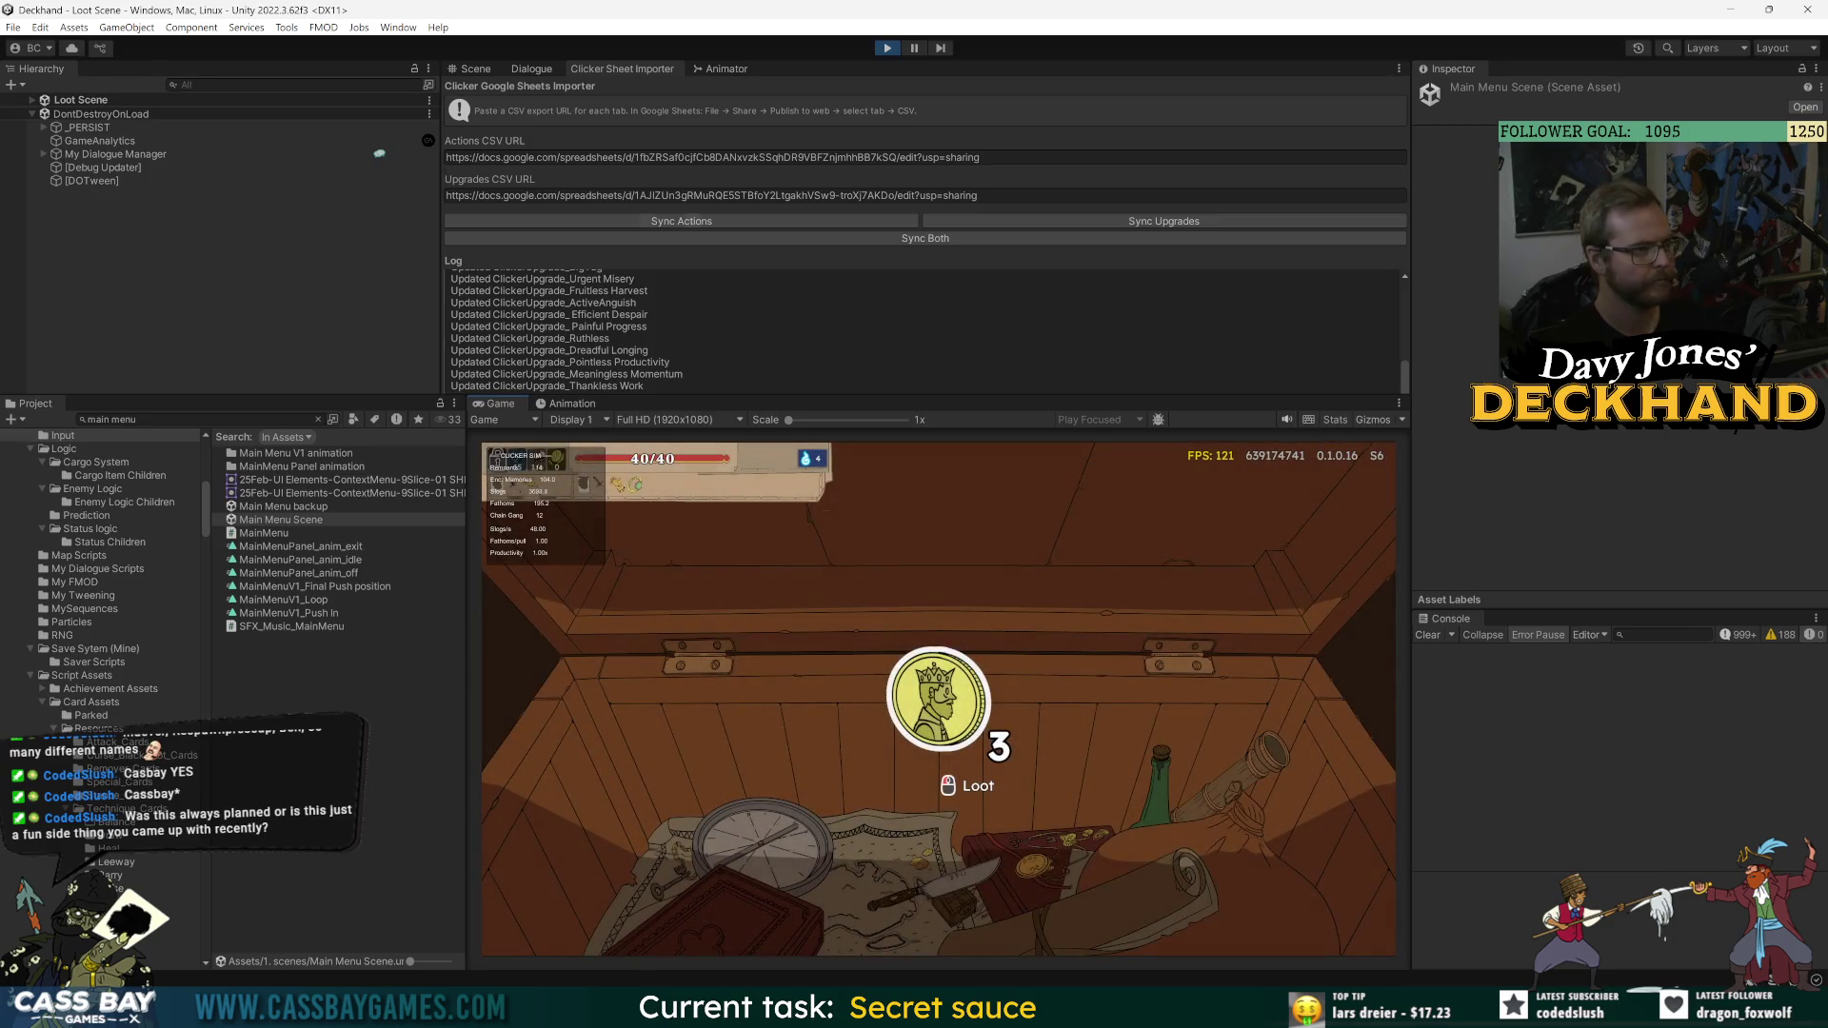
# - Select Clicker Game State under _PERSIST, claim the chest loot coin, and skip card removal
pyautogui.click(99, 180)
pyautogui.click(43, 127)
pyautogui.scroll(-5, 179, 319)
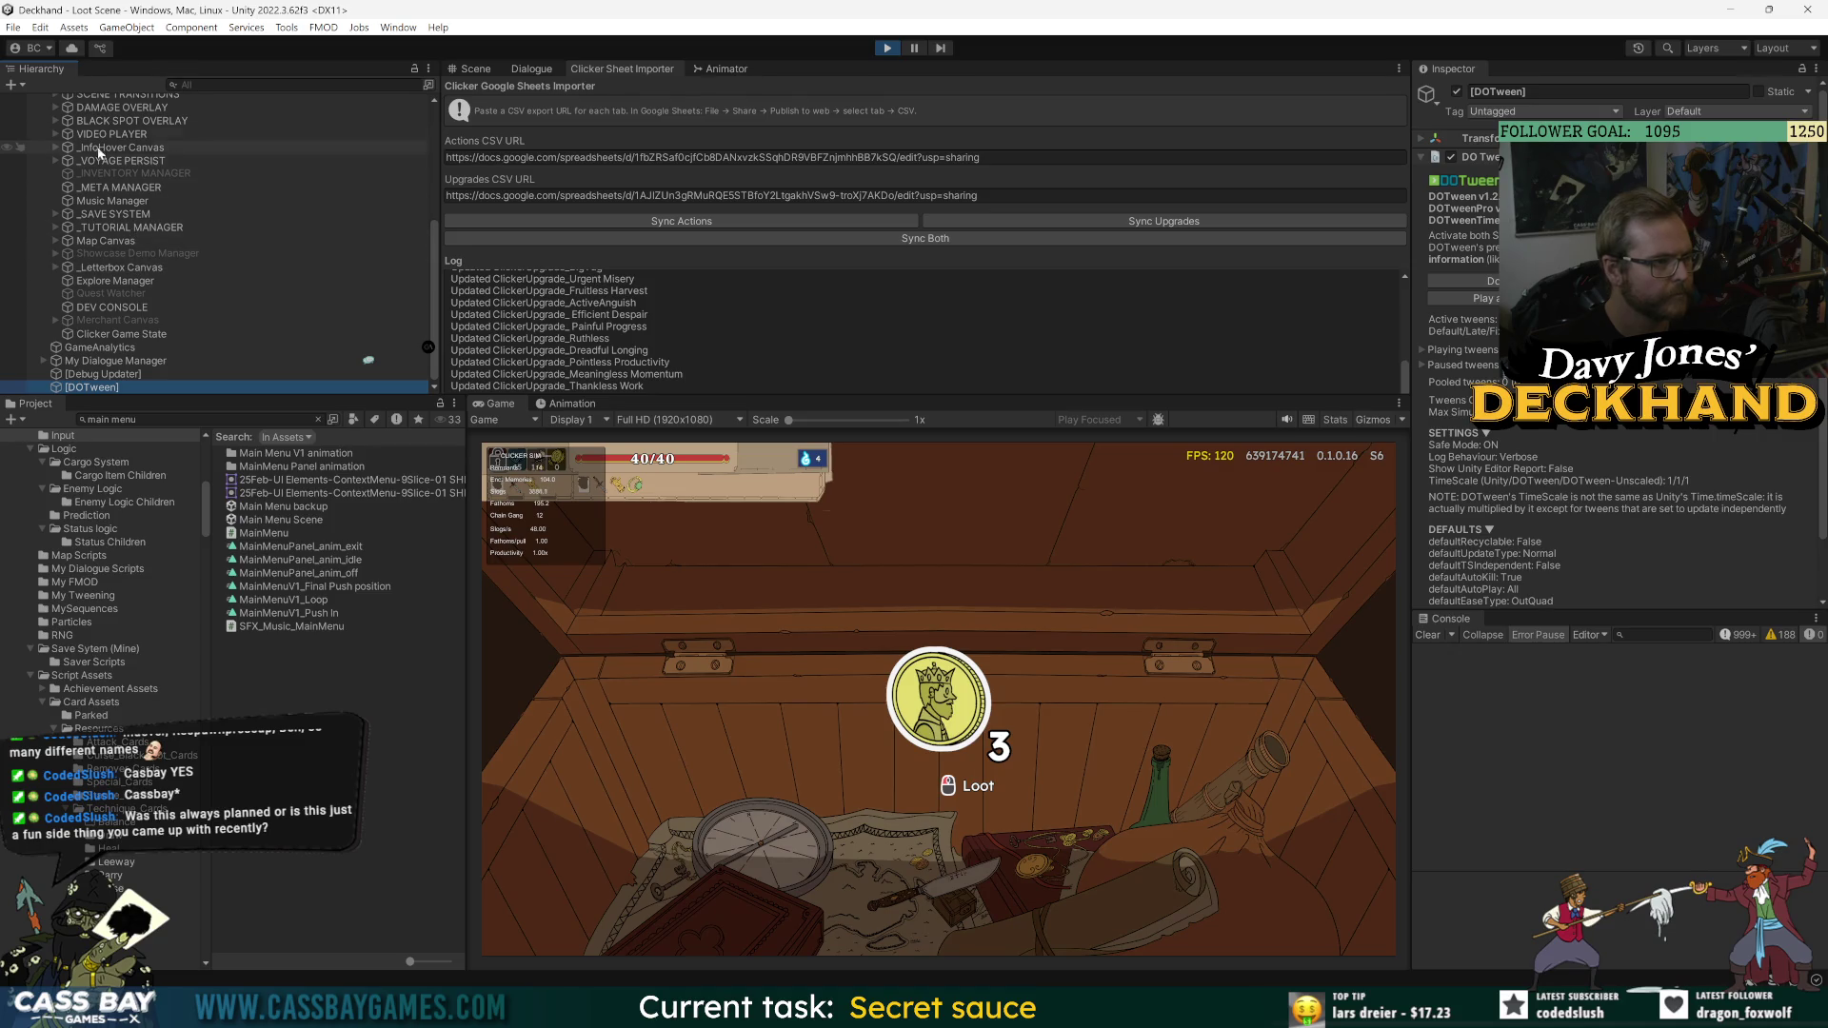
pyautogui.click(127, 337)
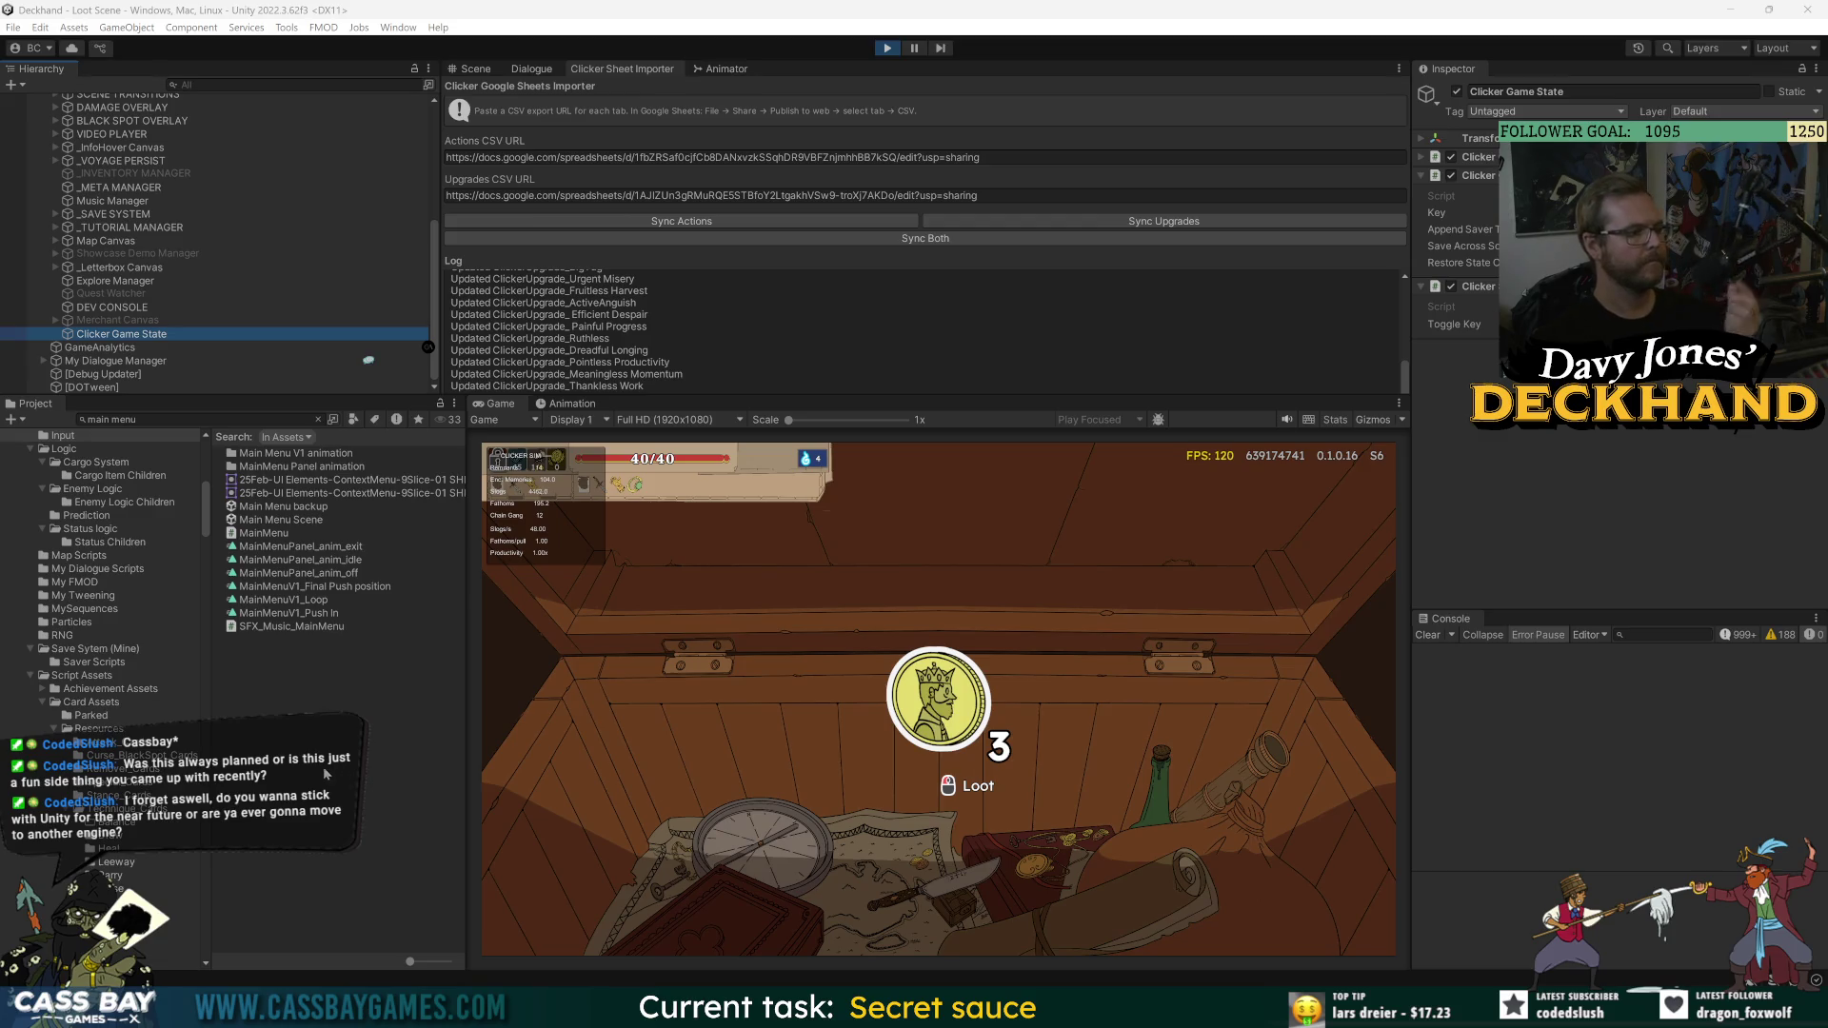
pyautogui.click(937, 704)
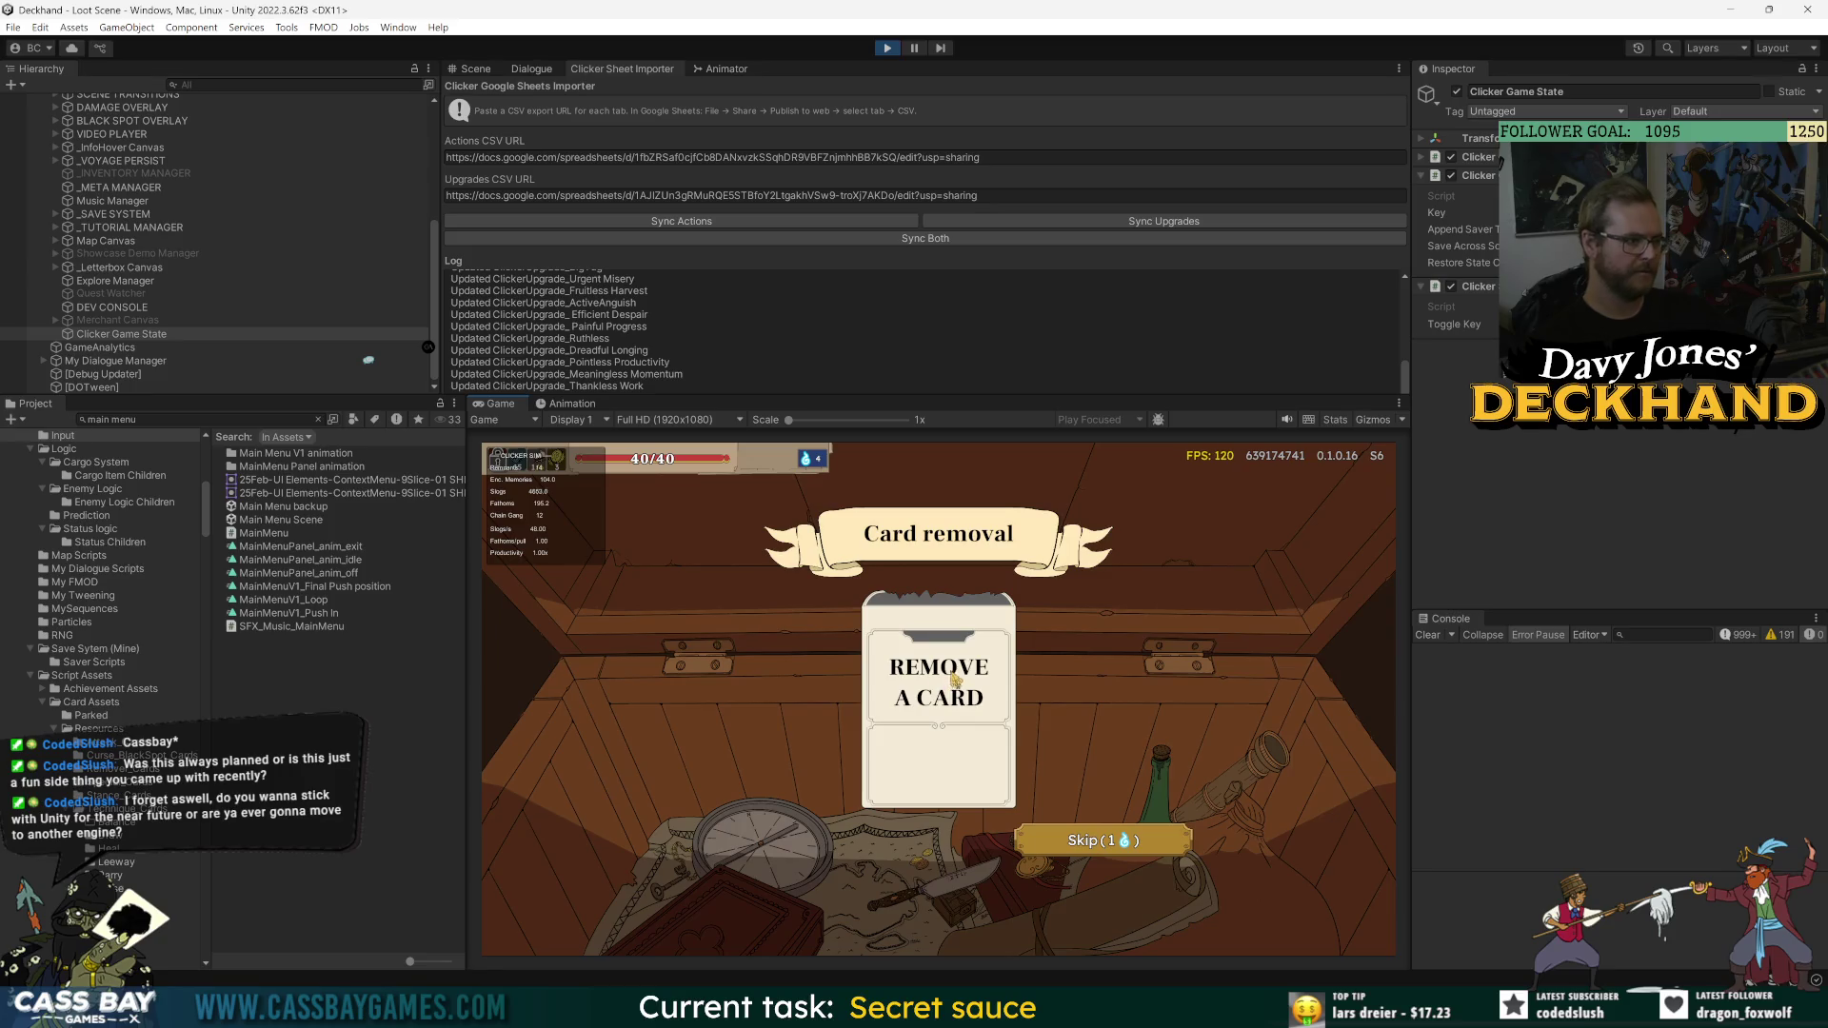
pyautogui.click(1109, 841)
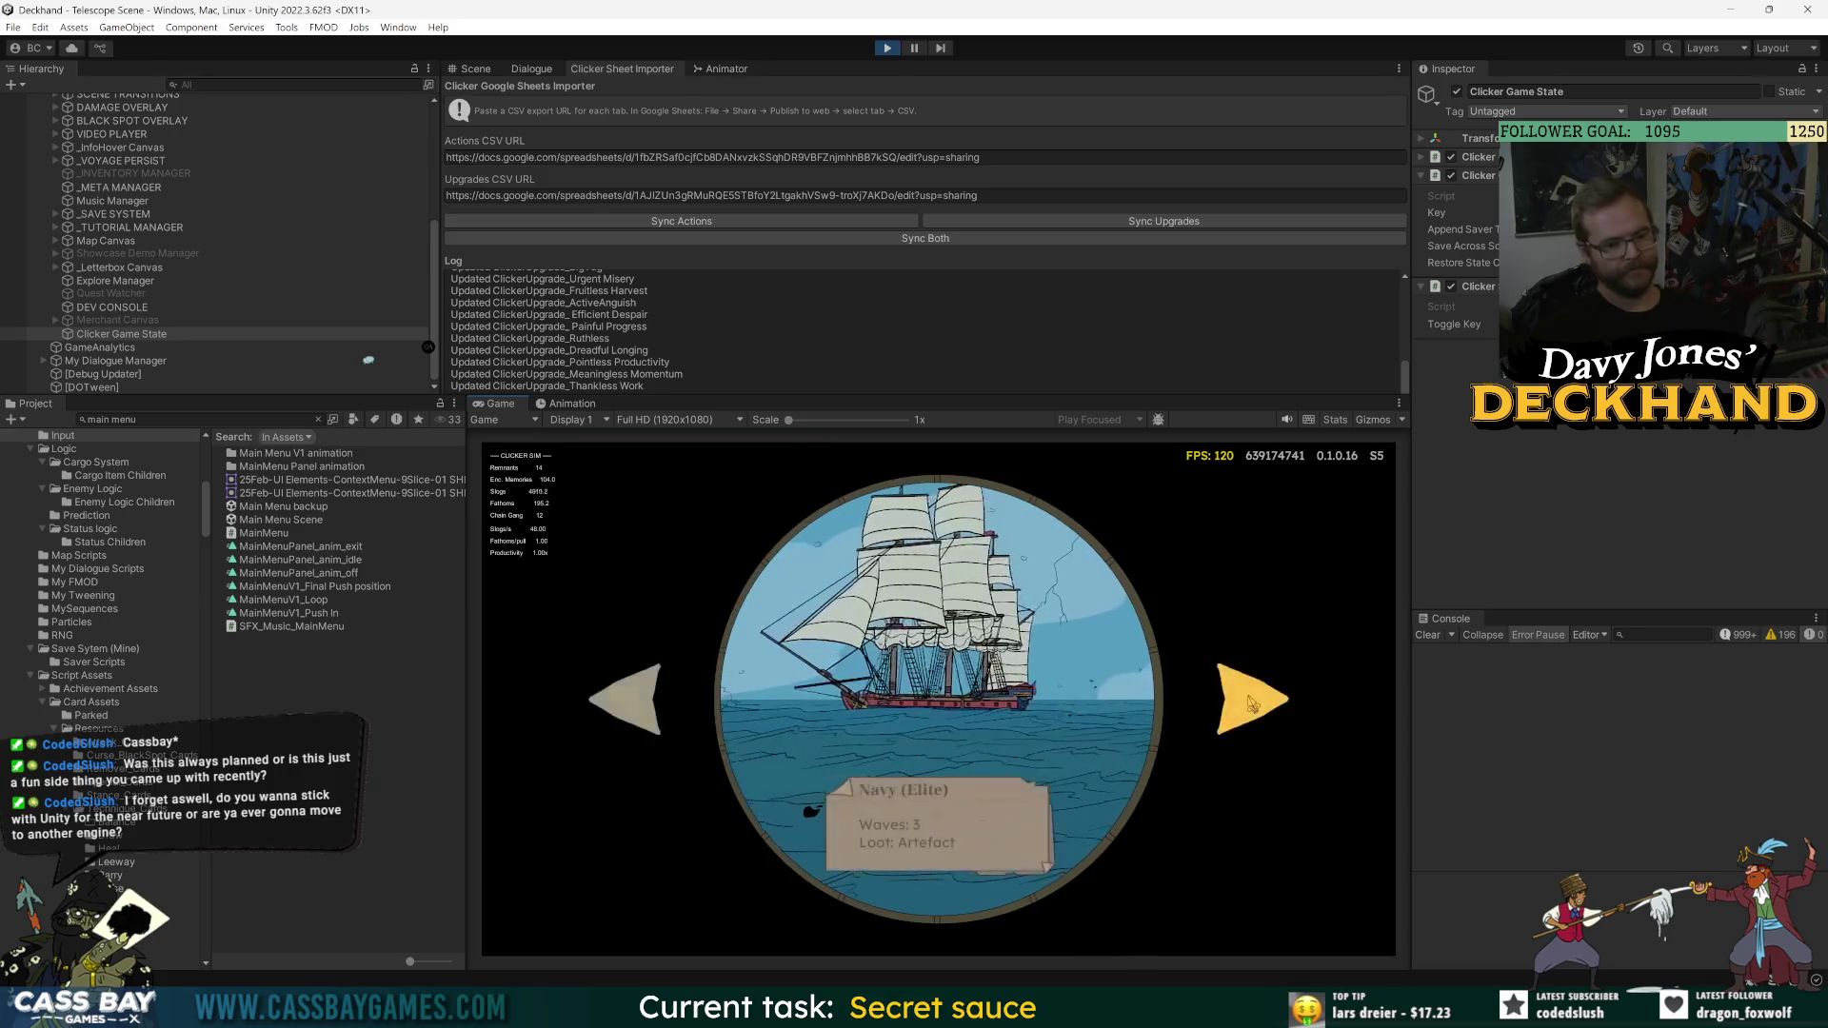
# - Choose the Navy destination, take Combo, cheat-win the wave, and take Clean Sweep
pyautogui.click(1243, 689)
pyautogui.click(625, 699)
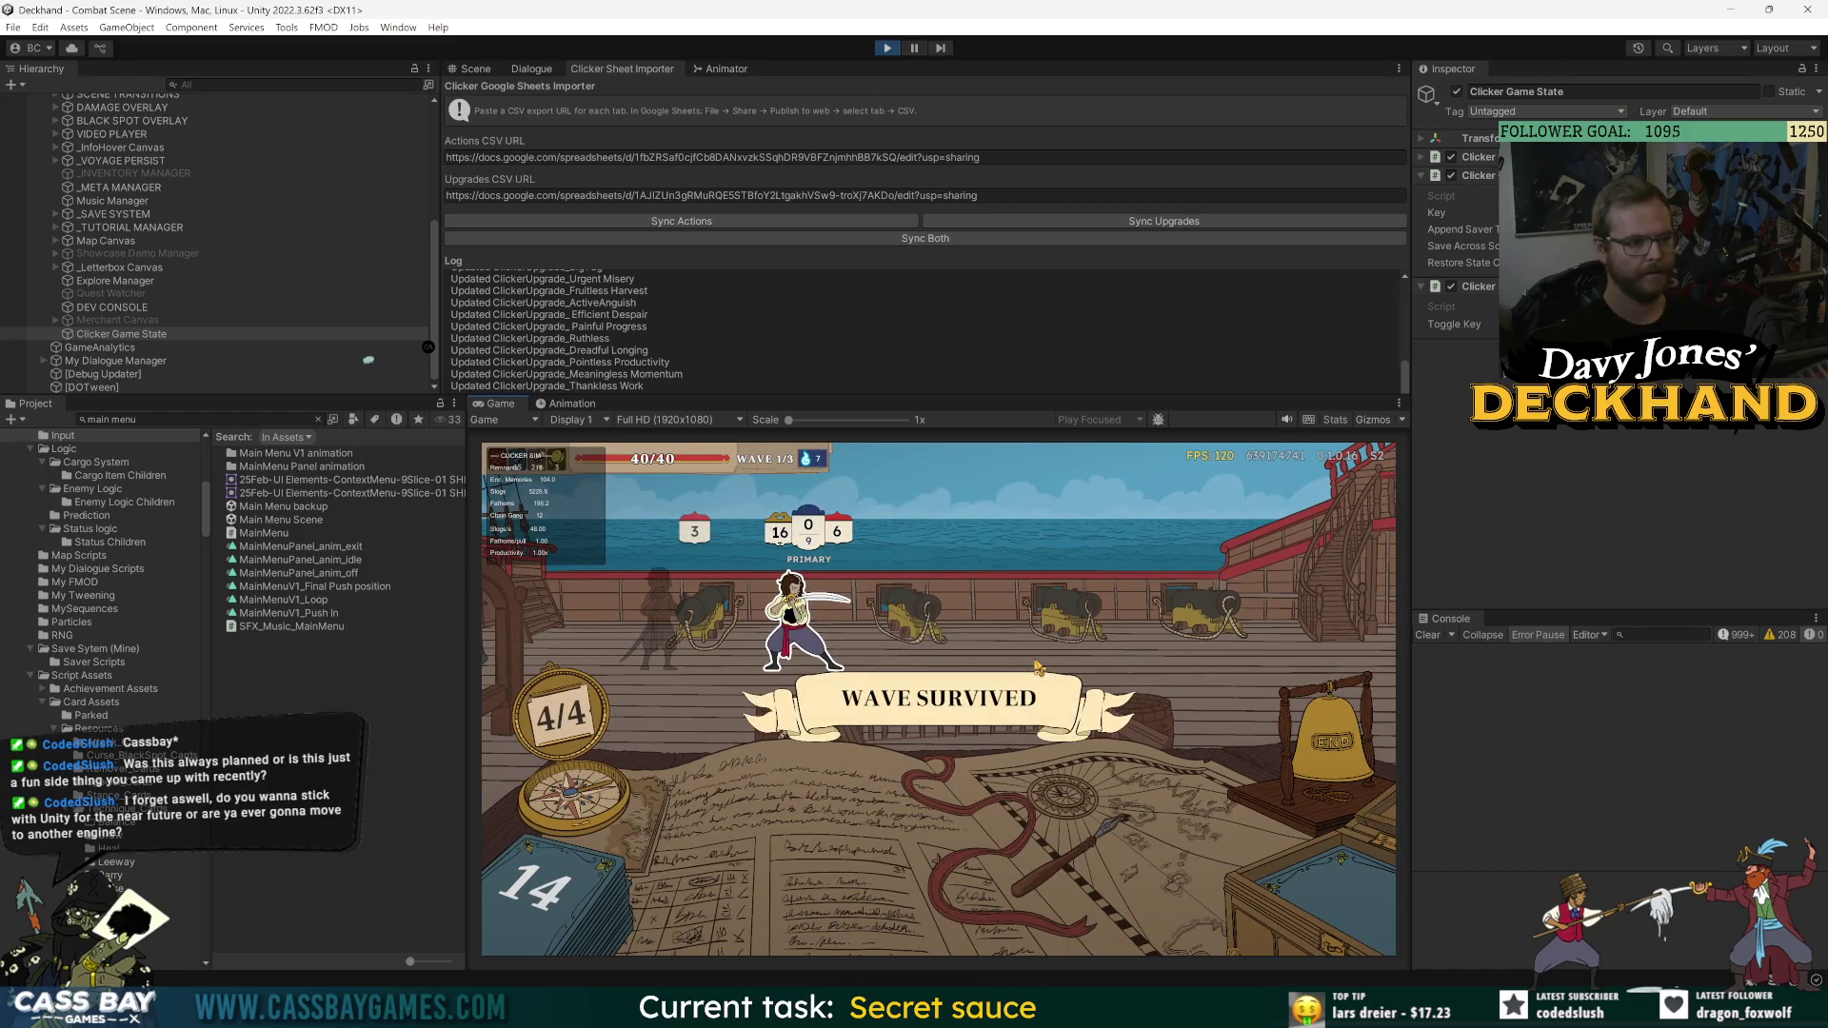
pyautogui.click(1133, 714)
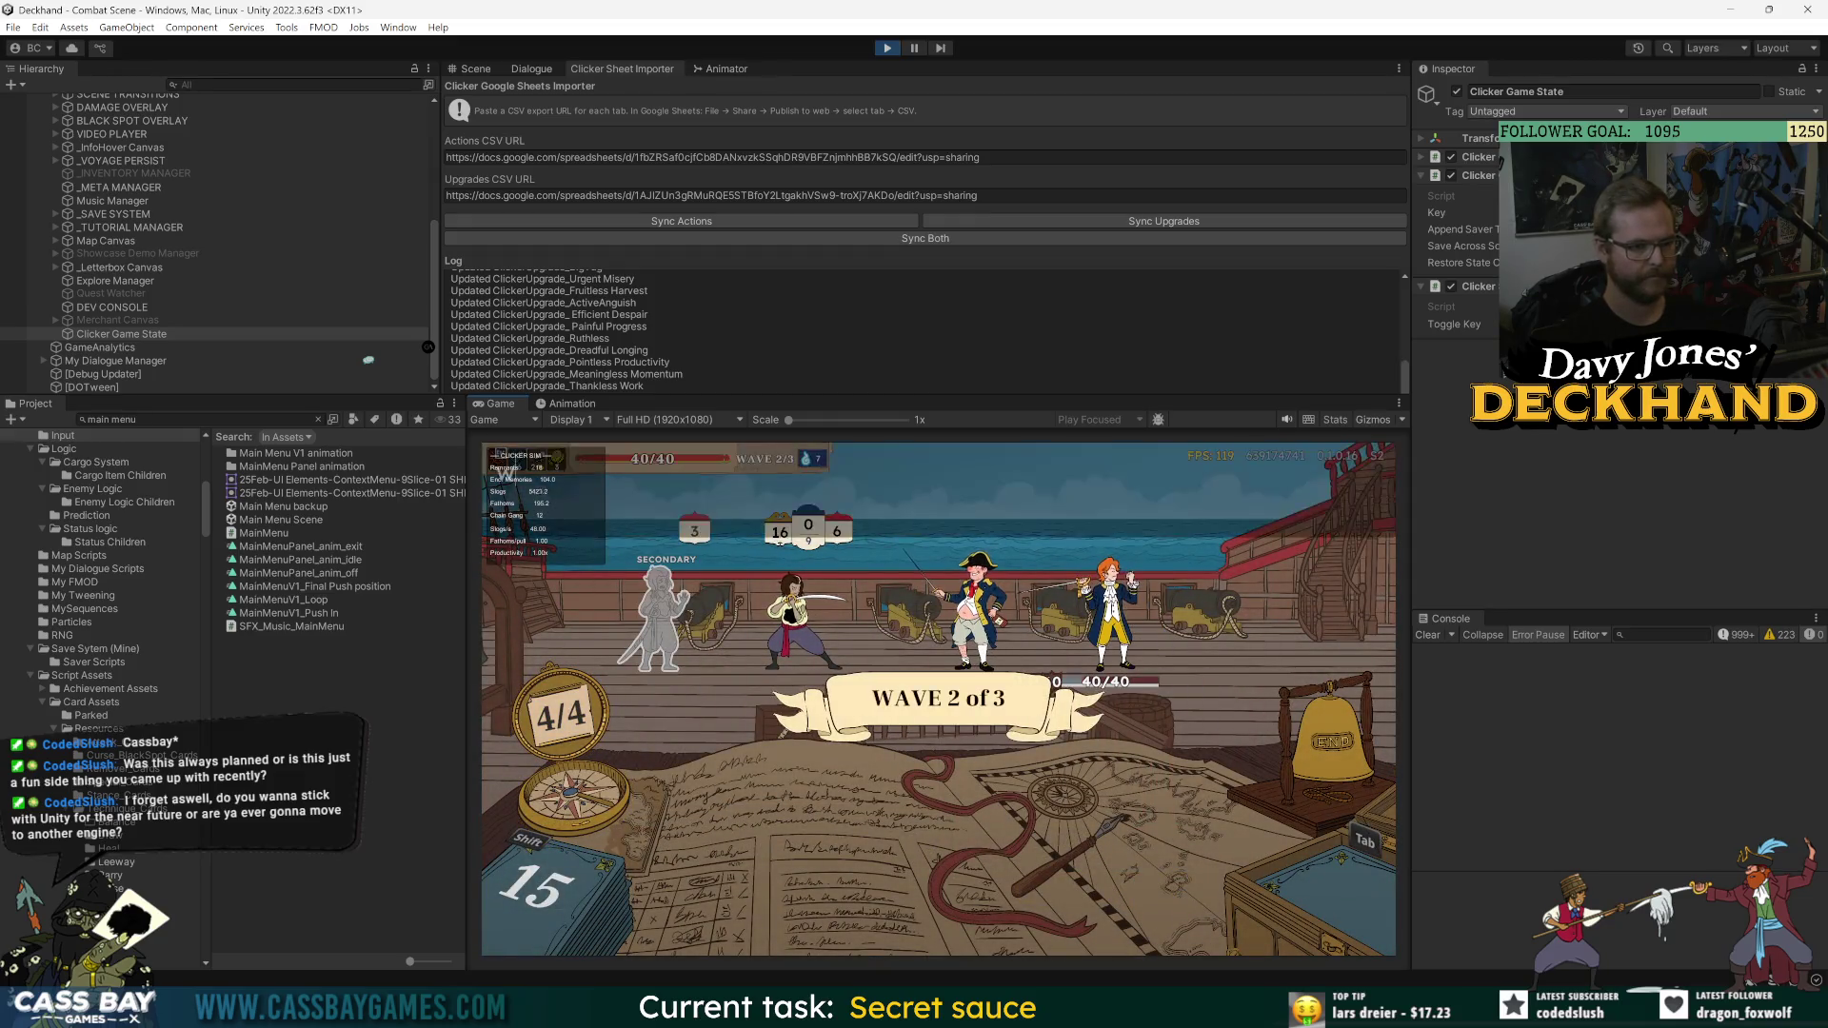
pyautogui.press('w')
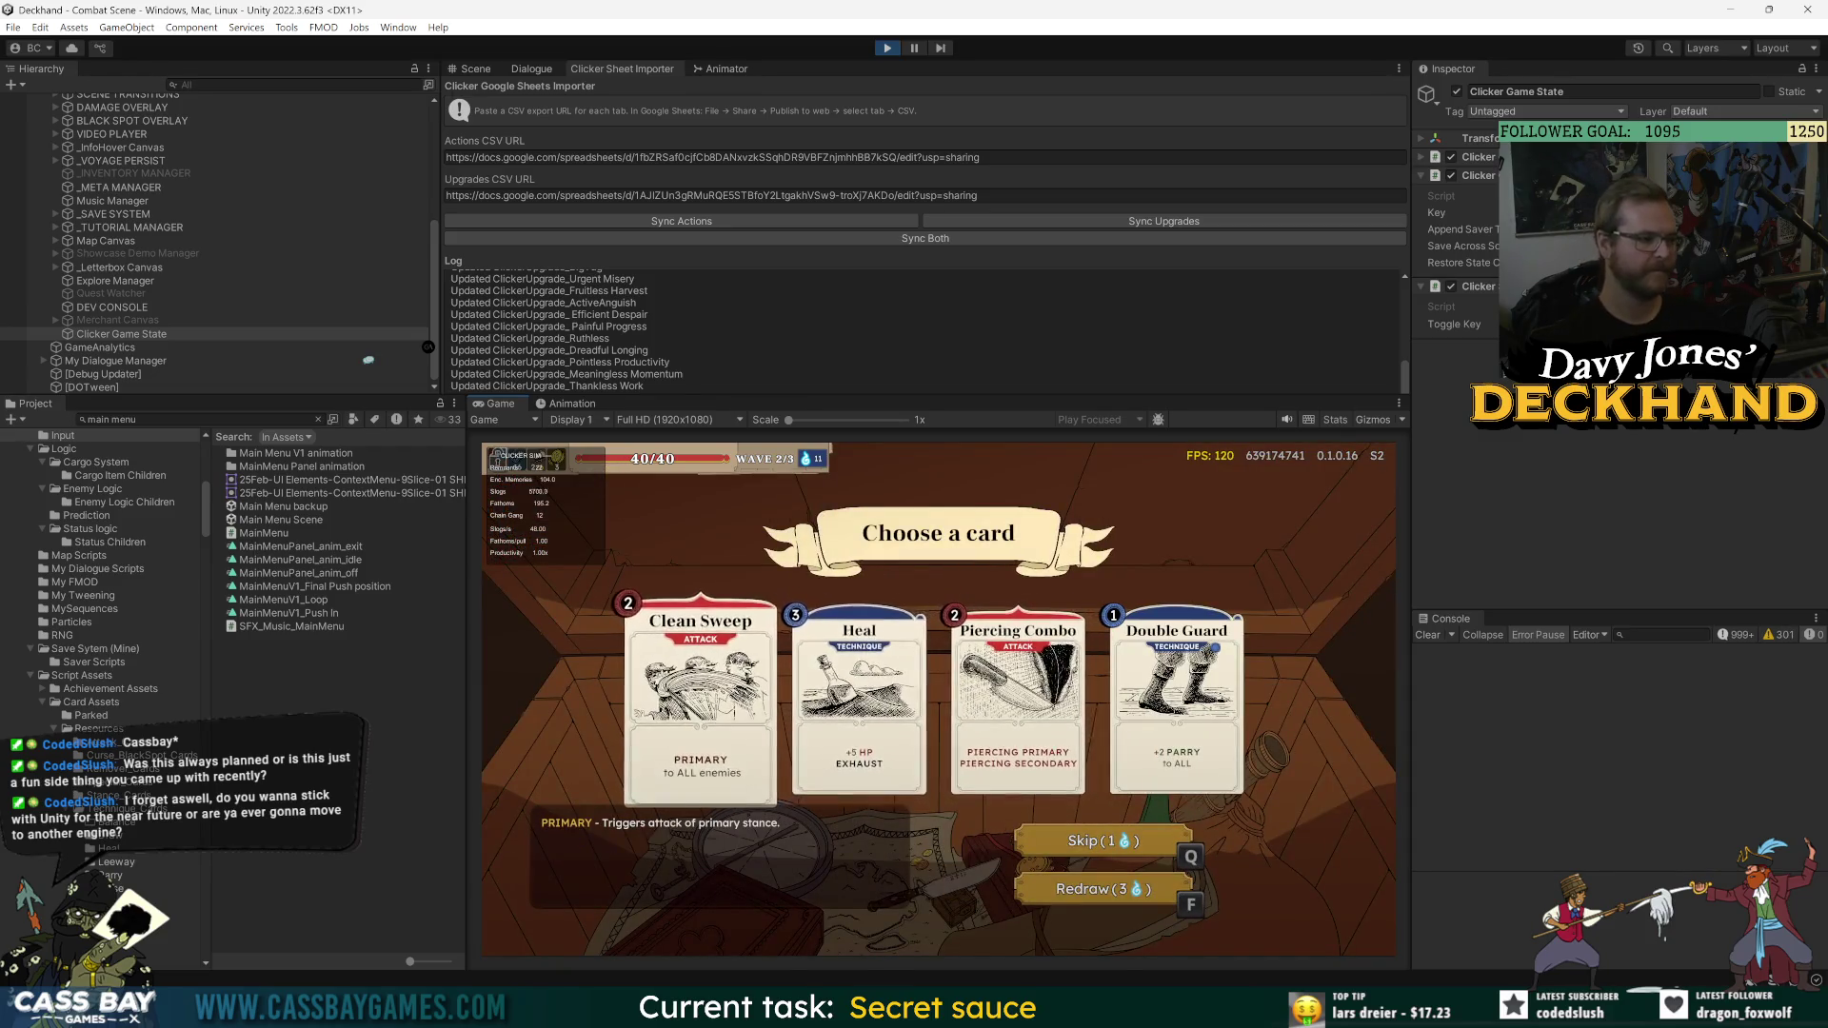
pyautogui.click(700, 695)
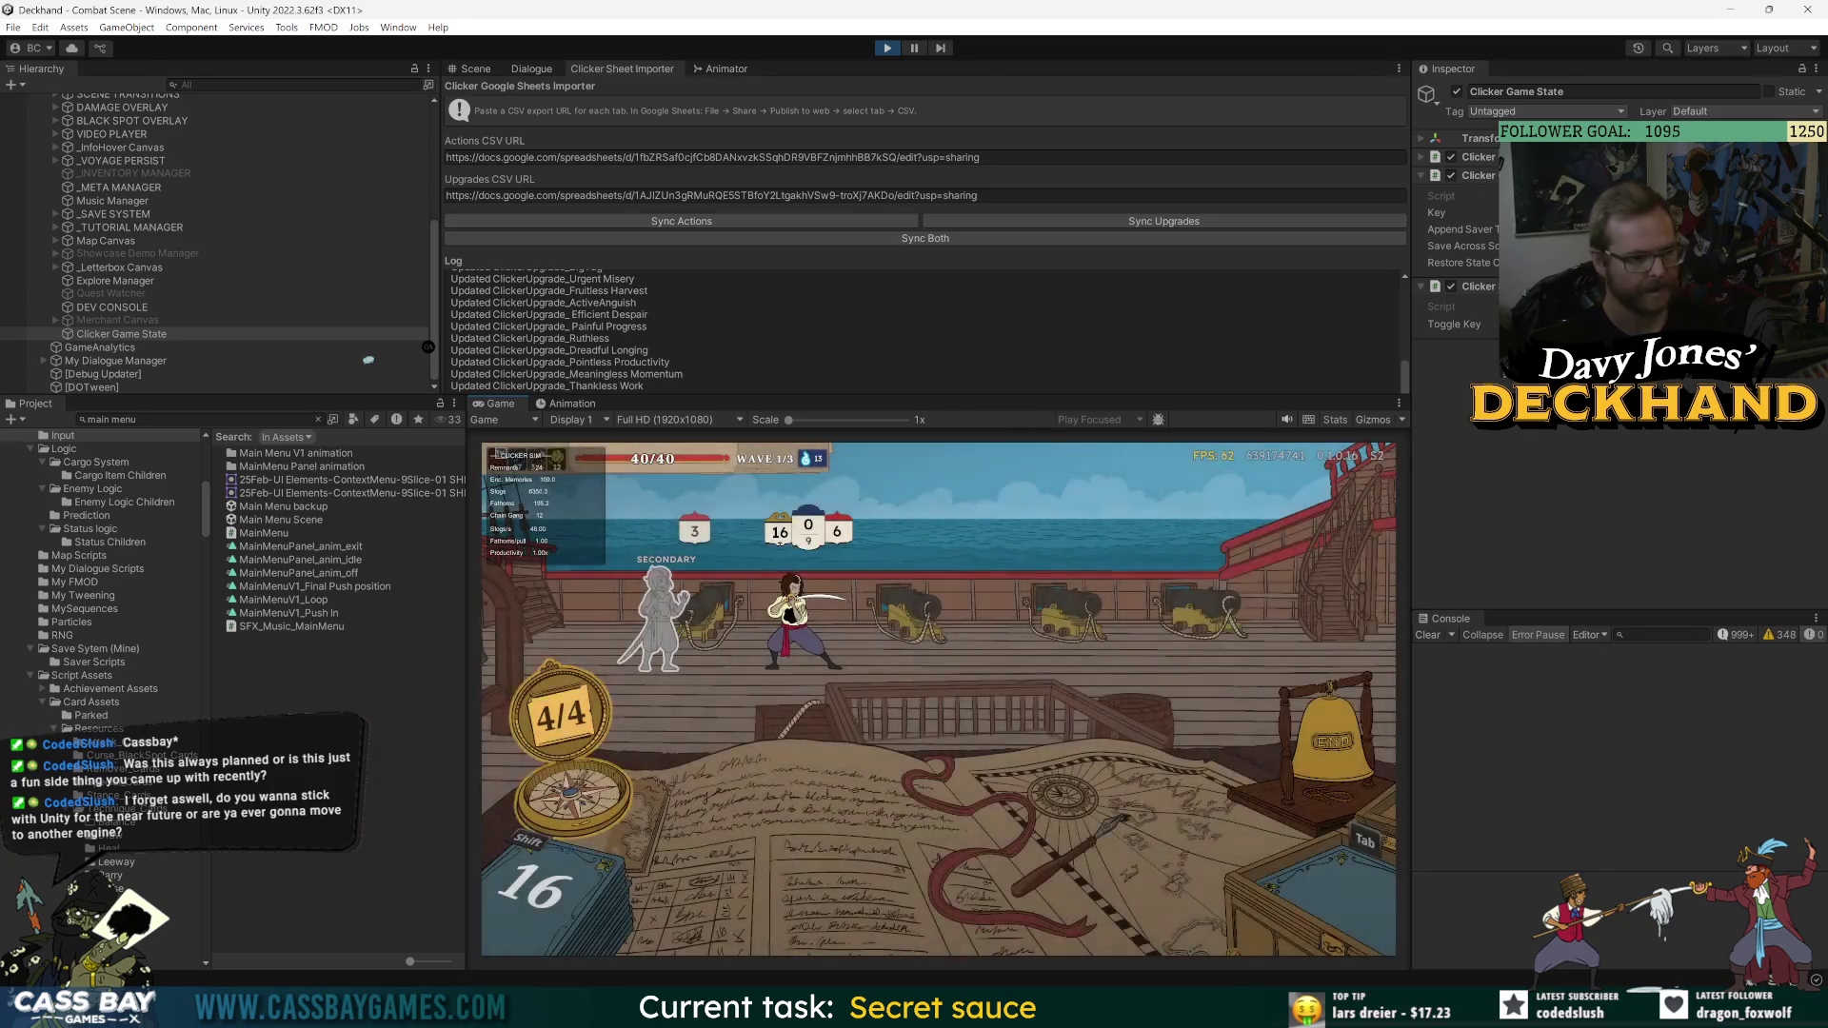
# - Cheat-win the next waves, ending the turn once, and take Piercing Combo and The Crane
pyautogui.press('w')
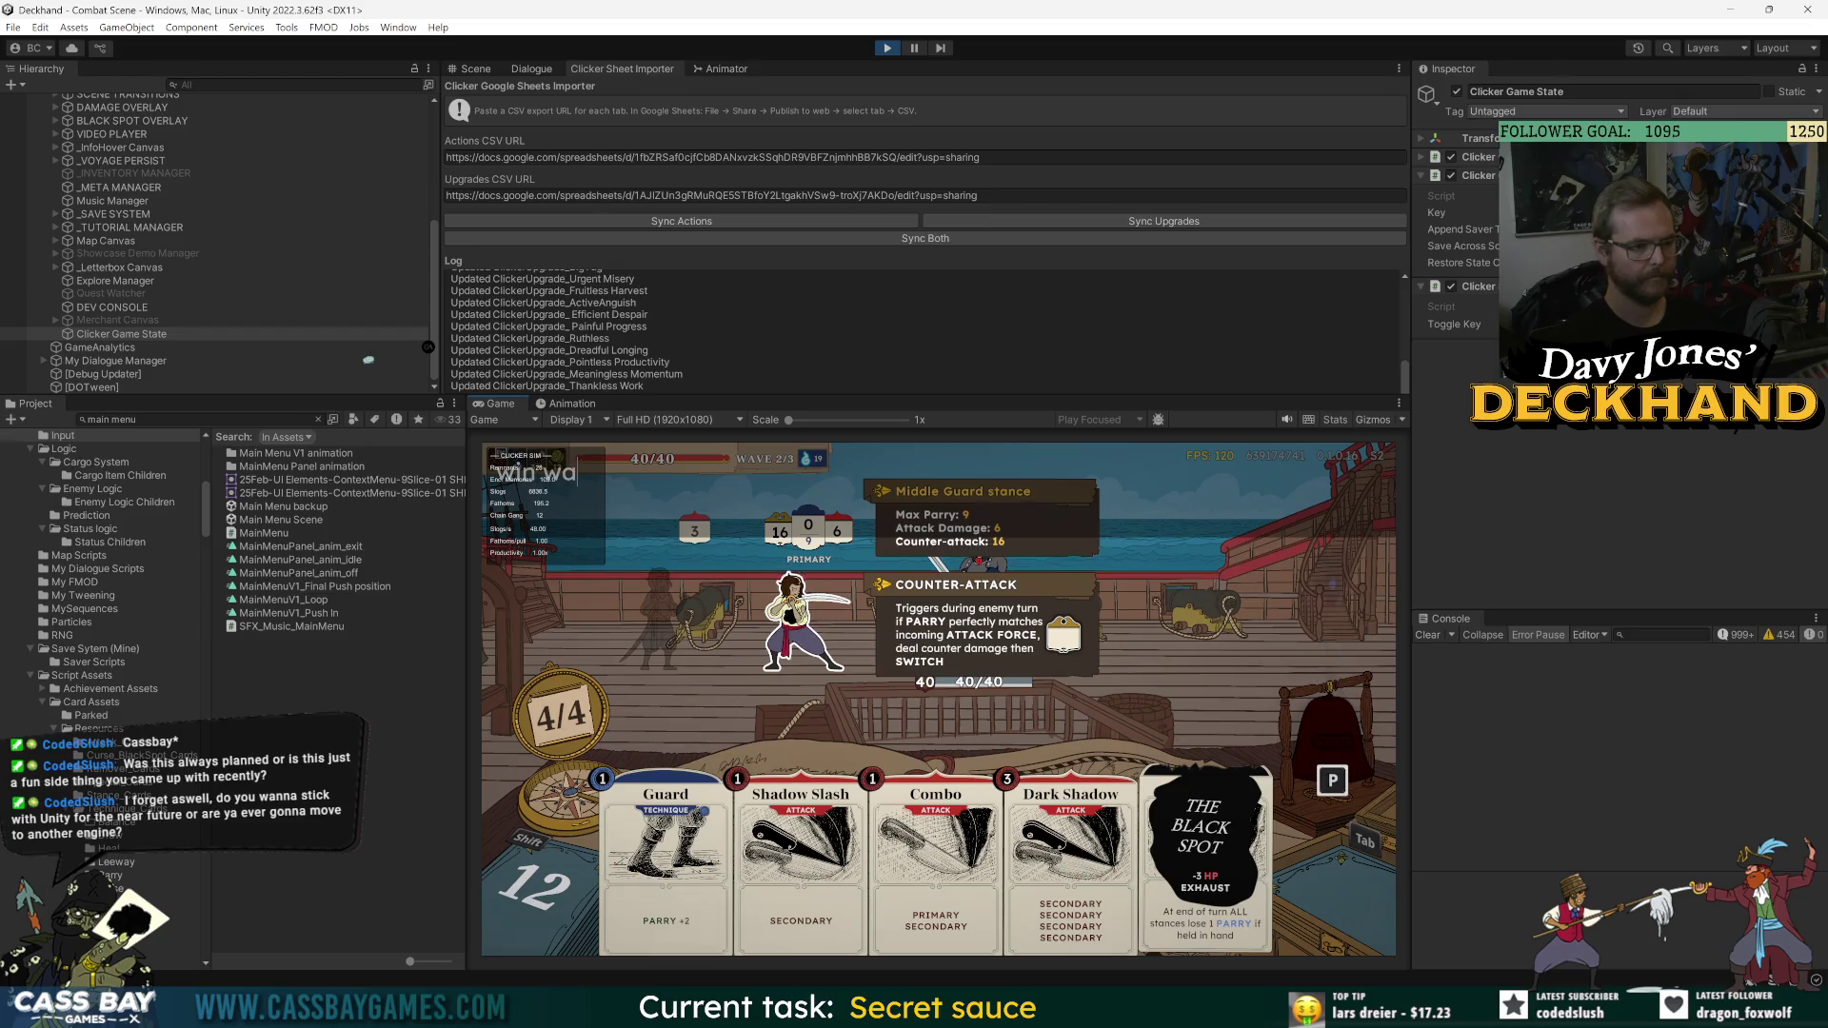
pyautogui.press('p')
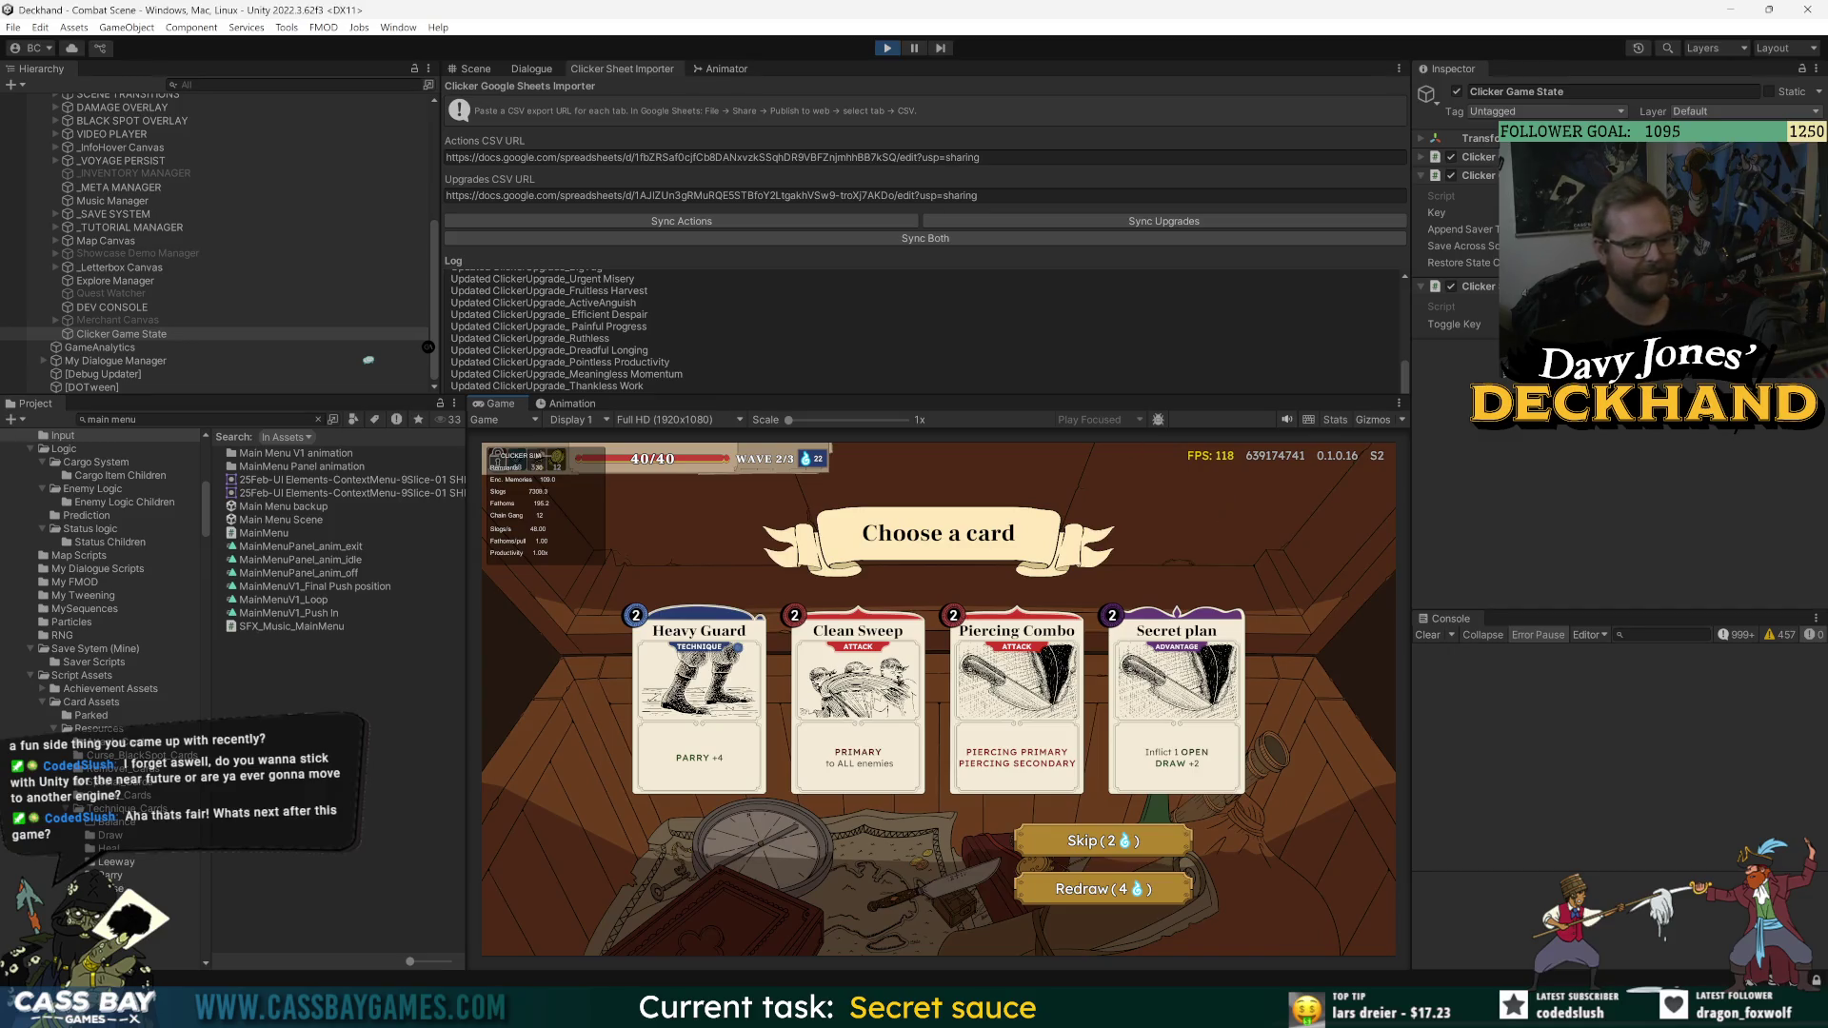
pyautogui.press('space')
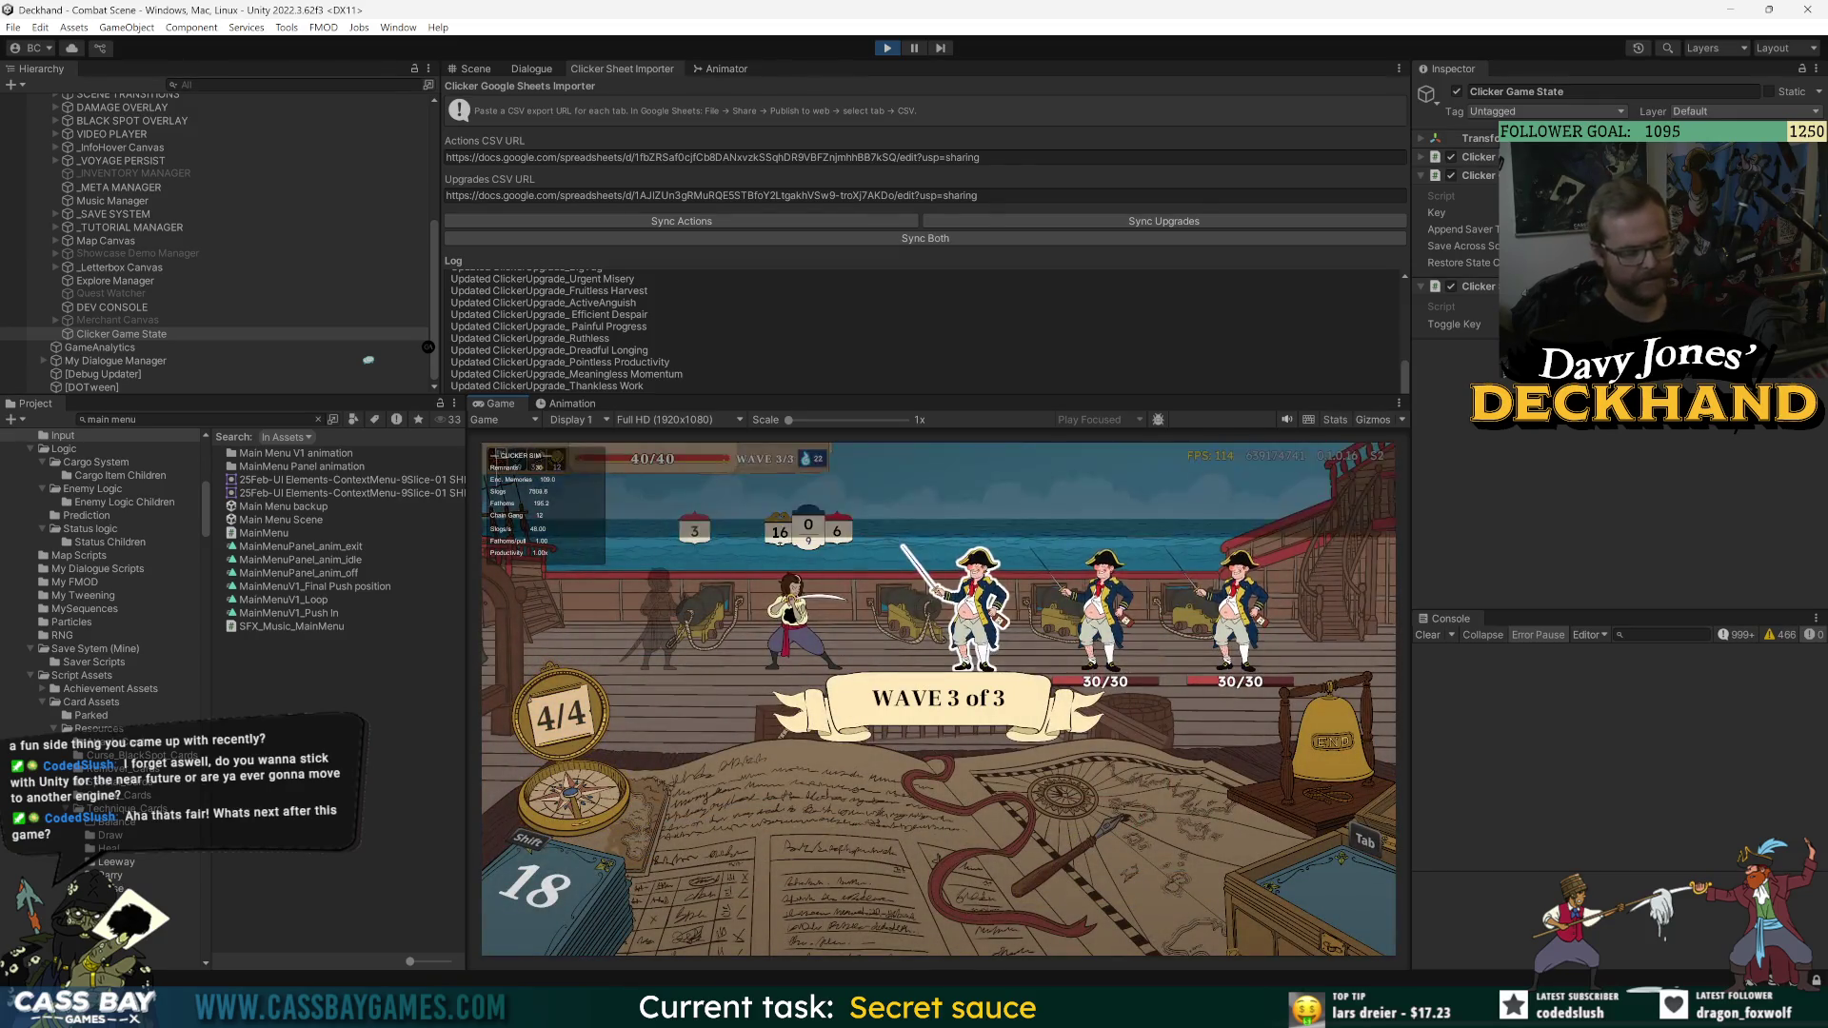
pyautogui.press('w')
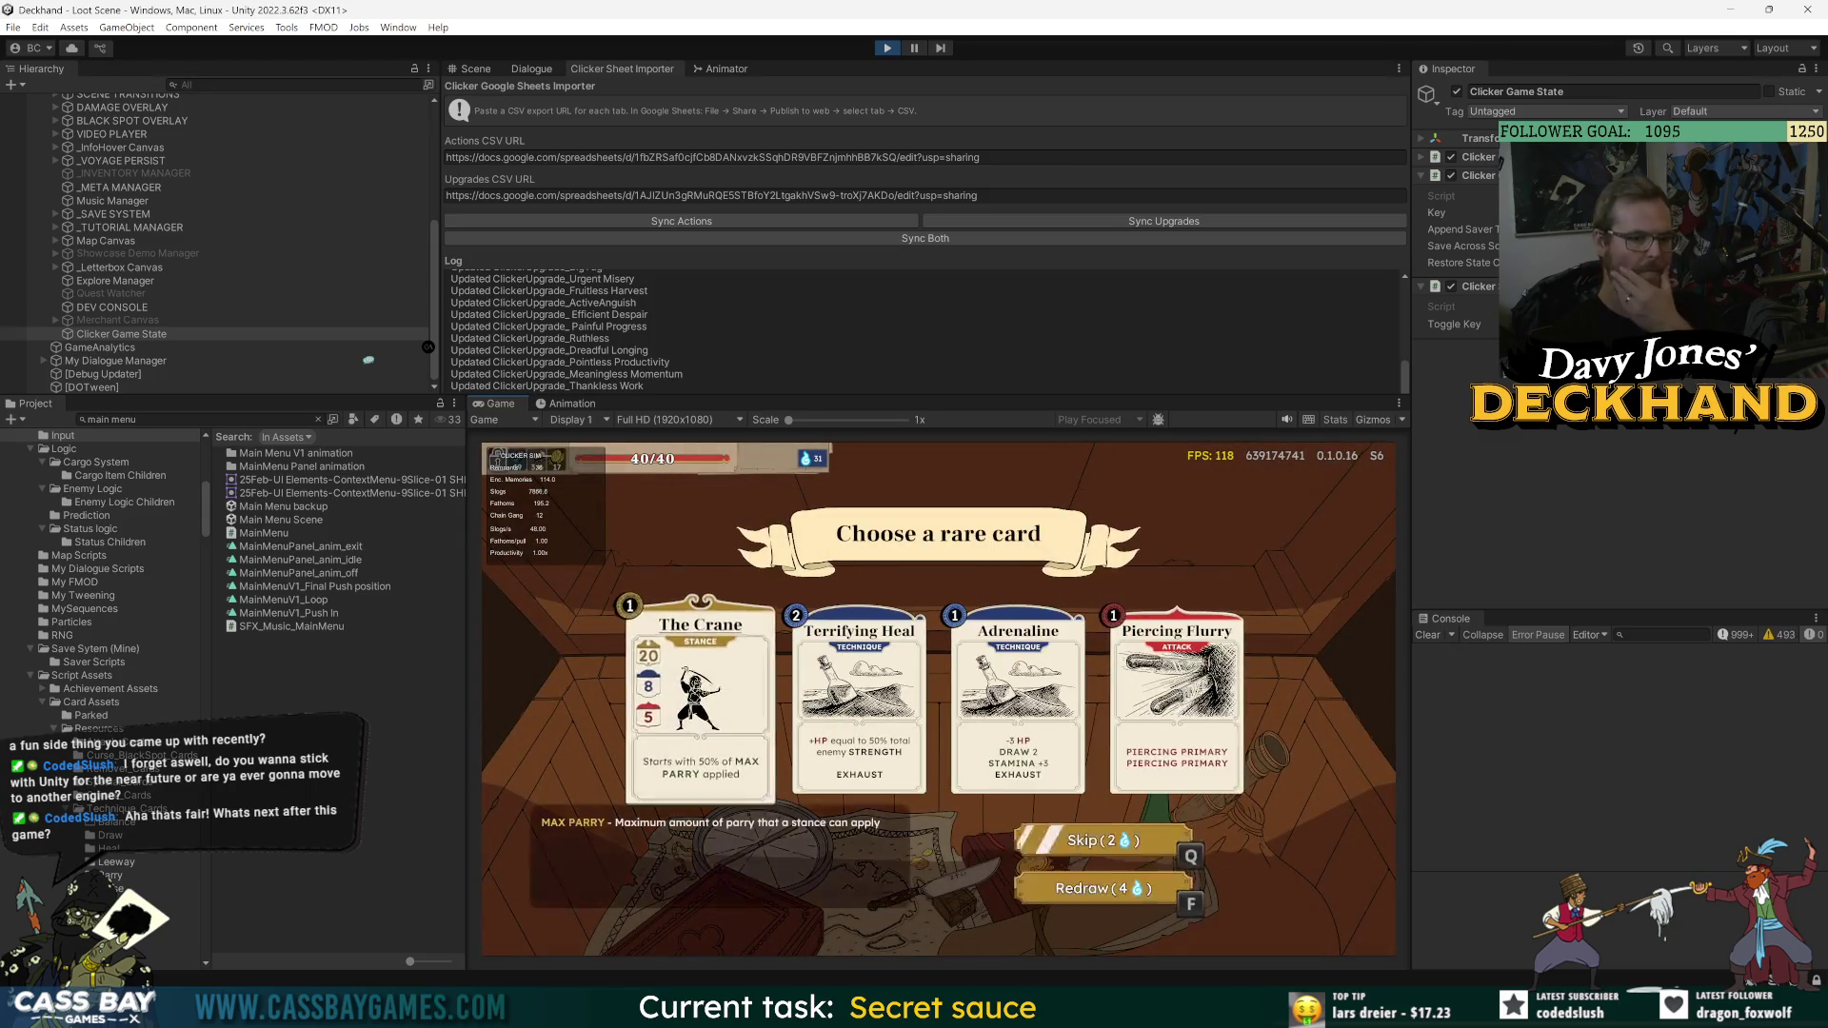
pyautogui.click(709, 705)
pyautogui.press('Return')
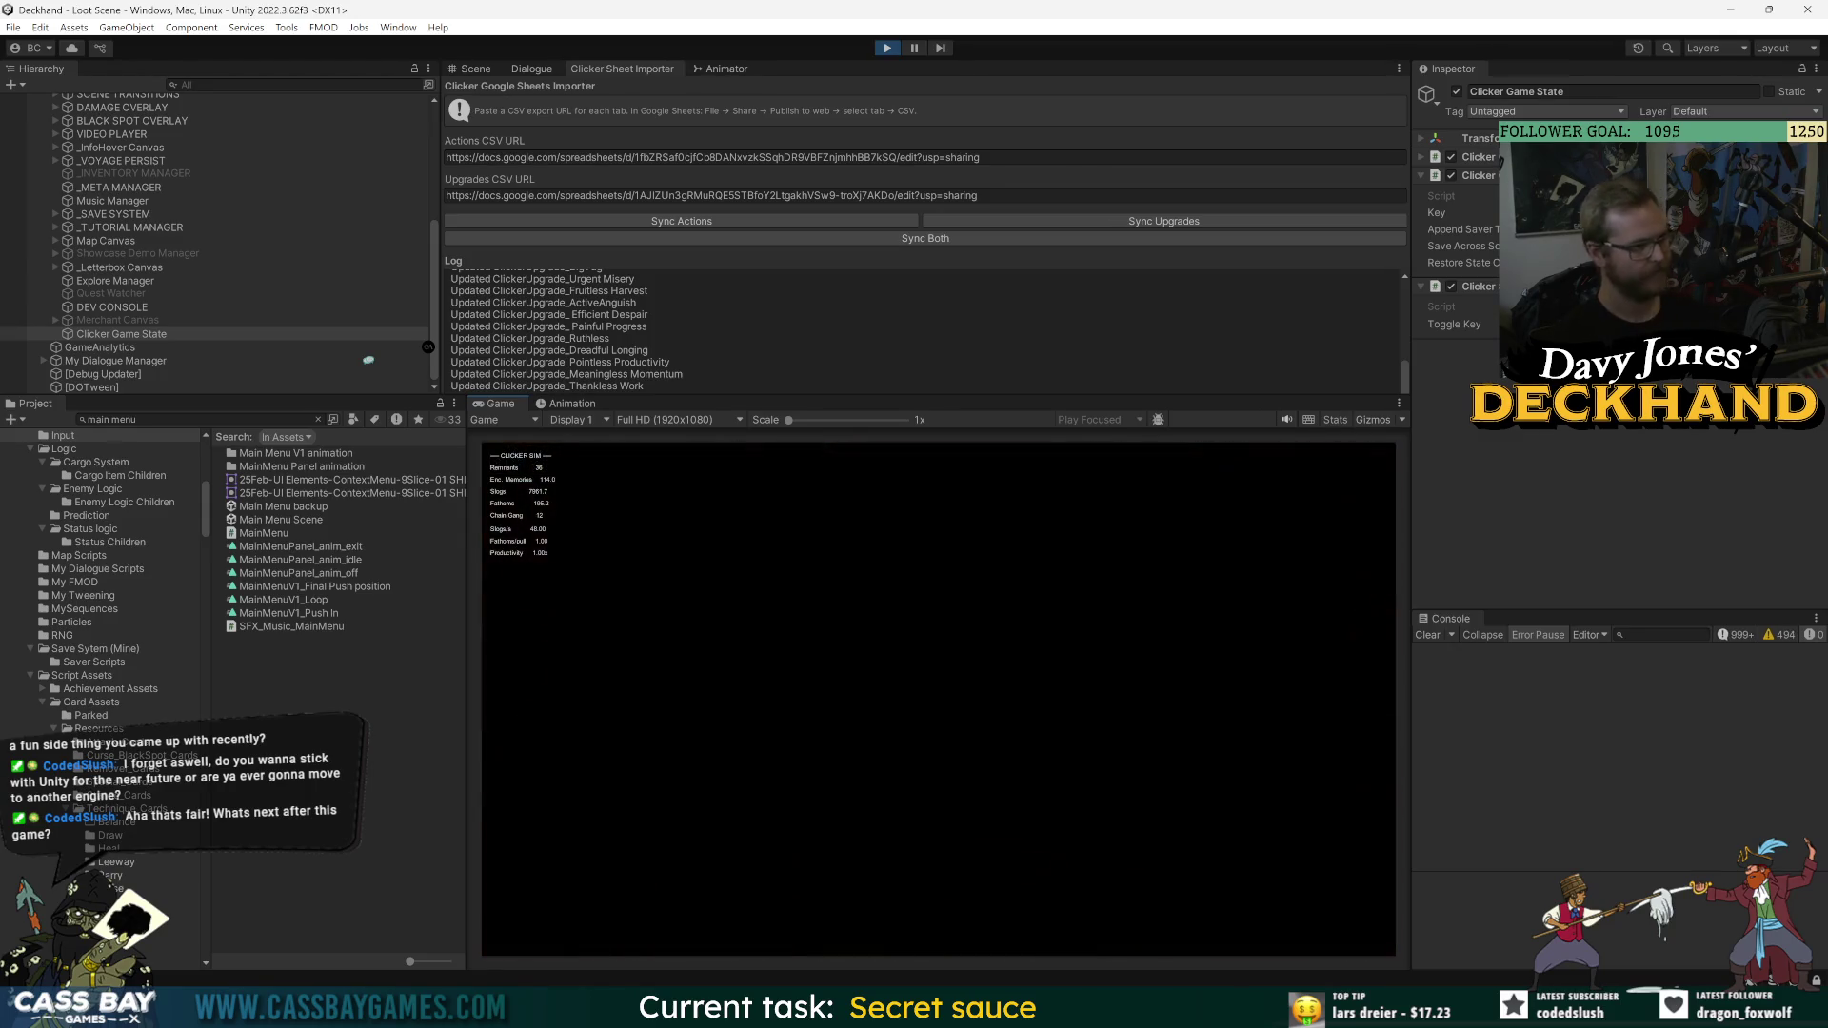
# - Continue to the pirate encounter, cheat-win through Redbeard taking Piercing Combo, then open game options
pyautogui.press('Right')
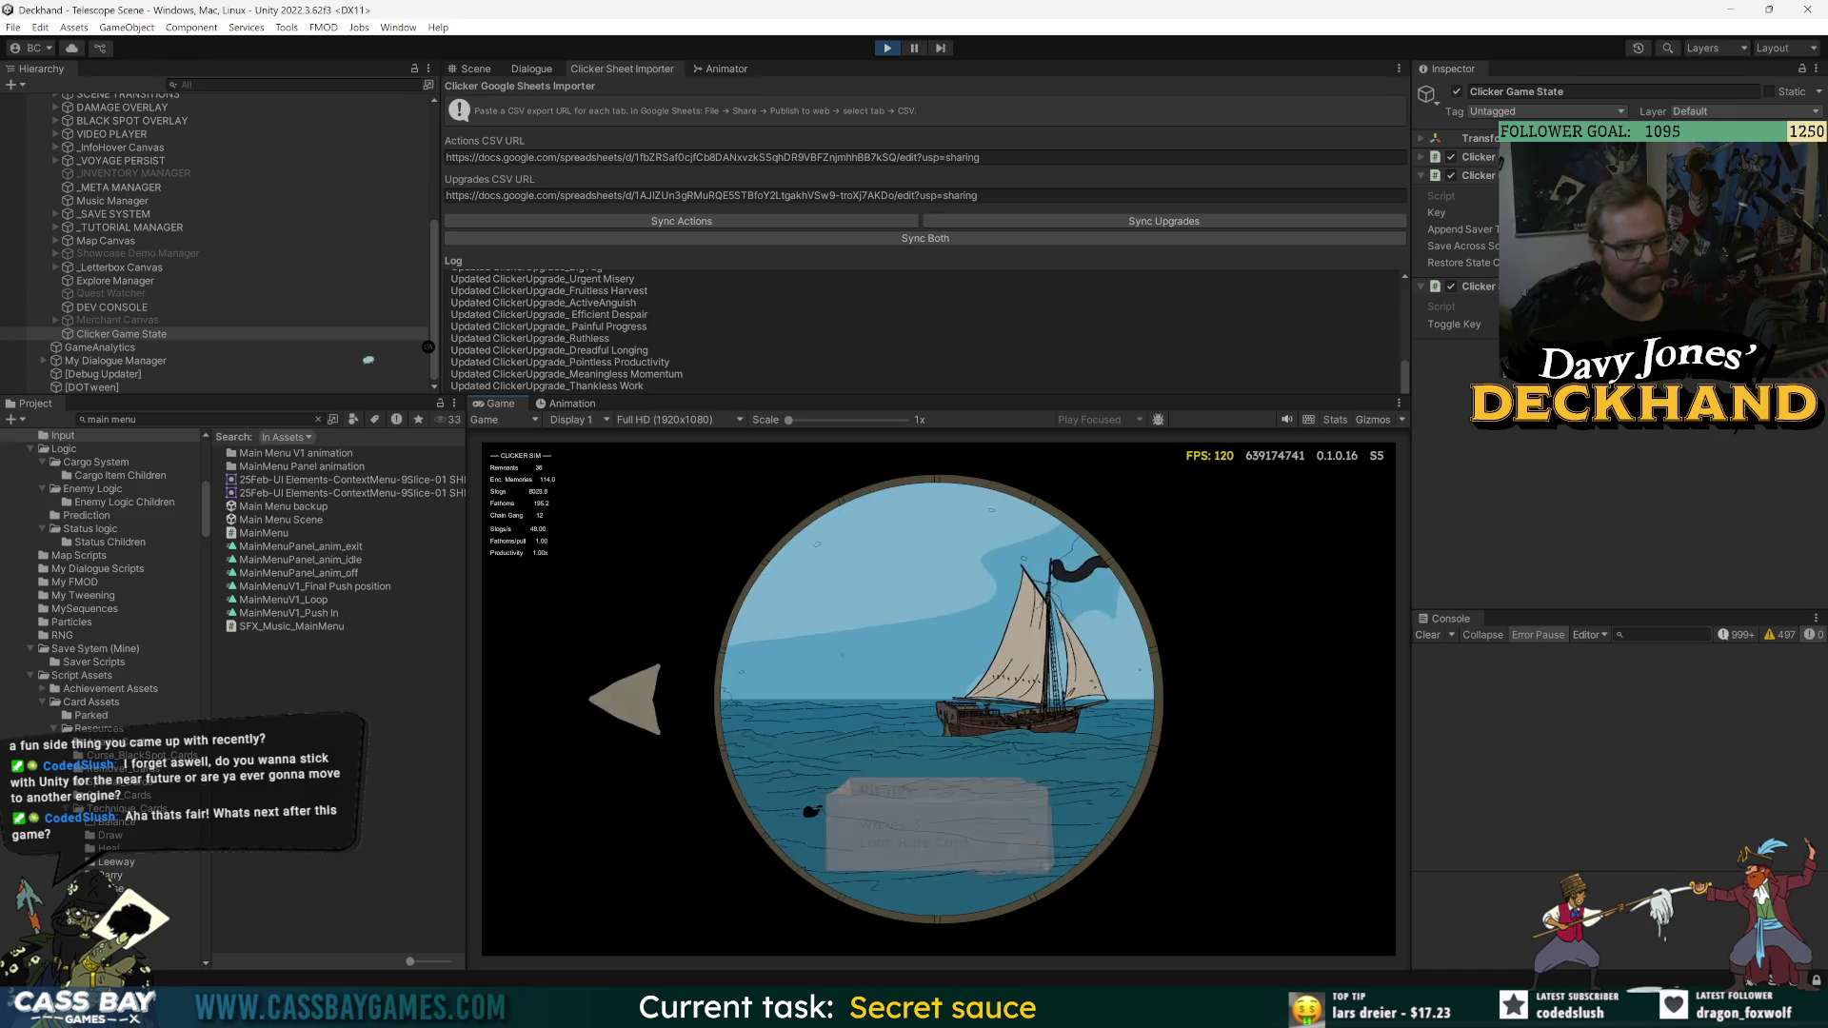
pyautogui.press('Return')
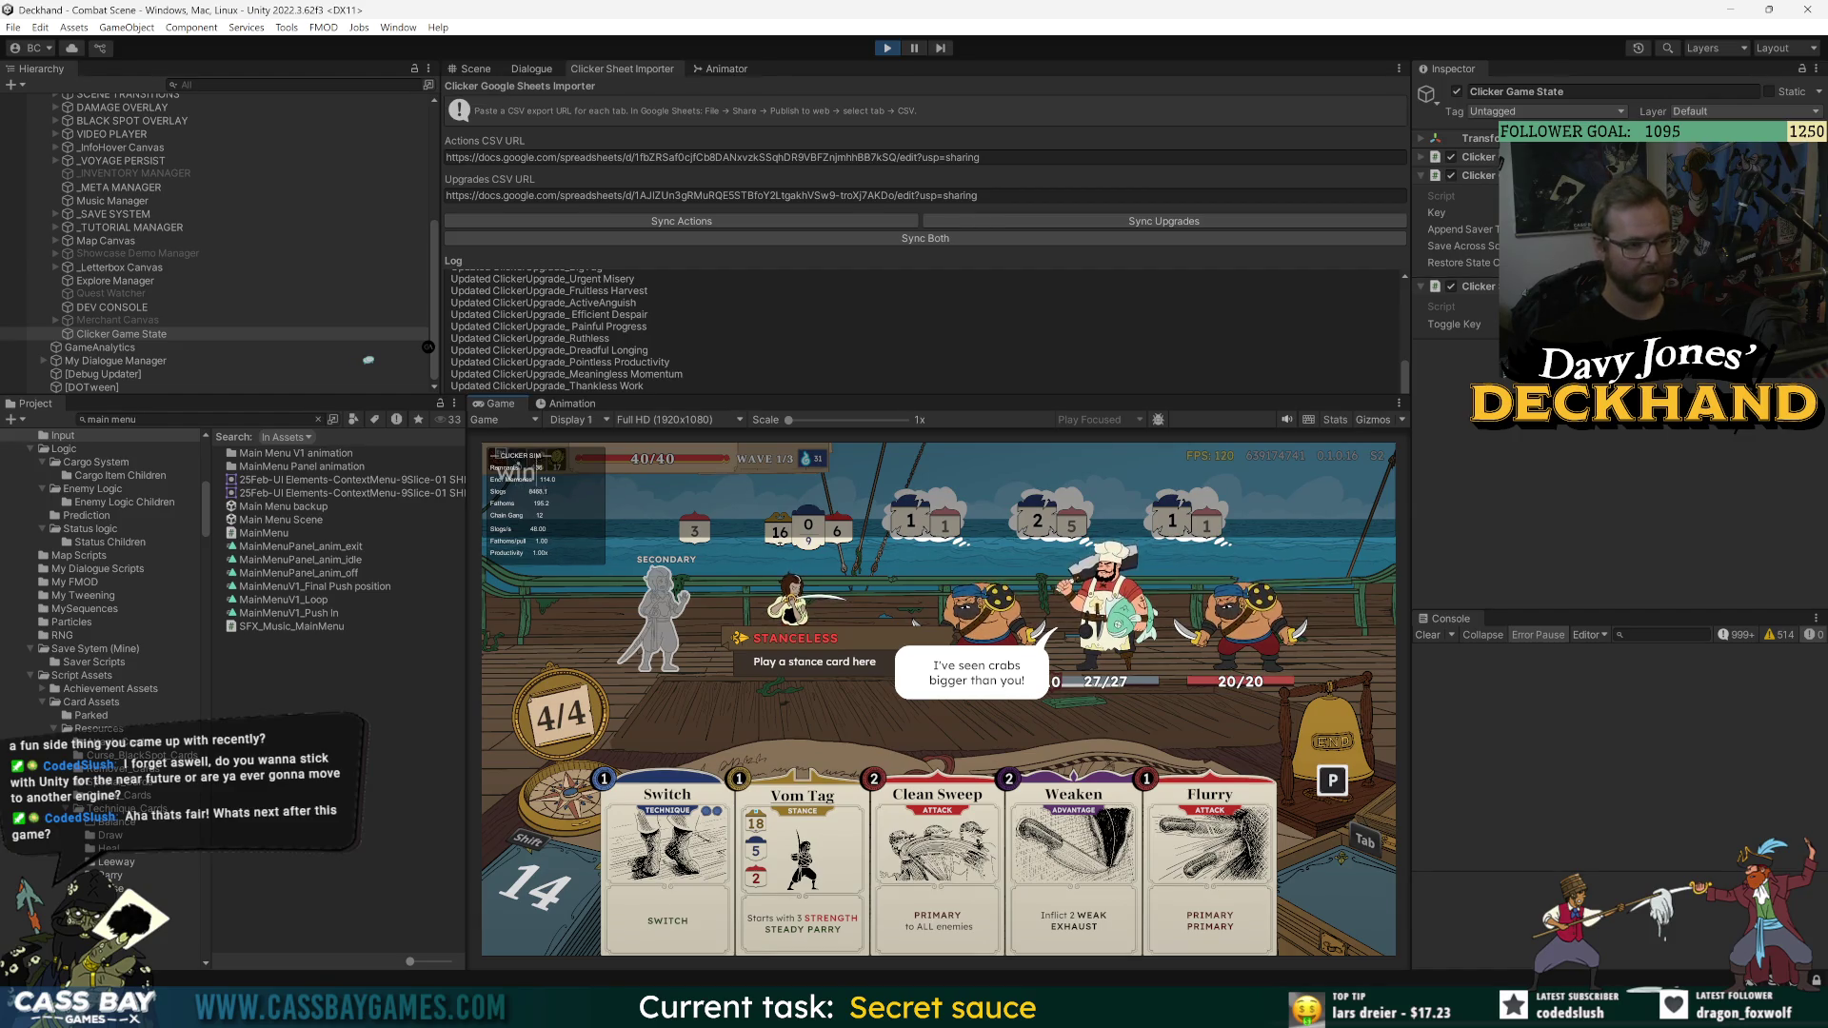
pyautogui.press('w')
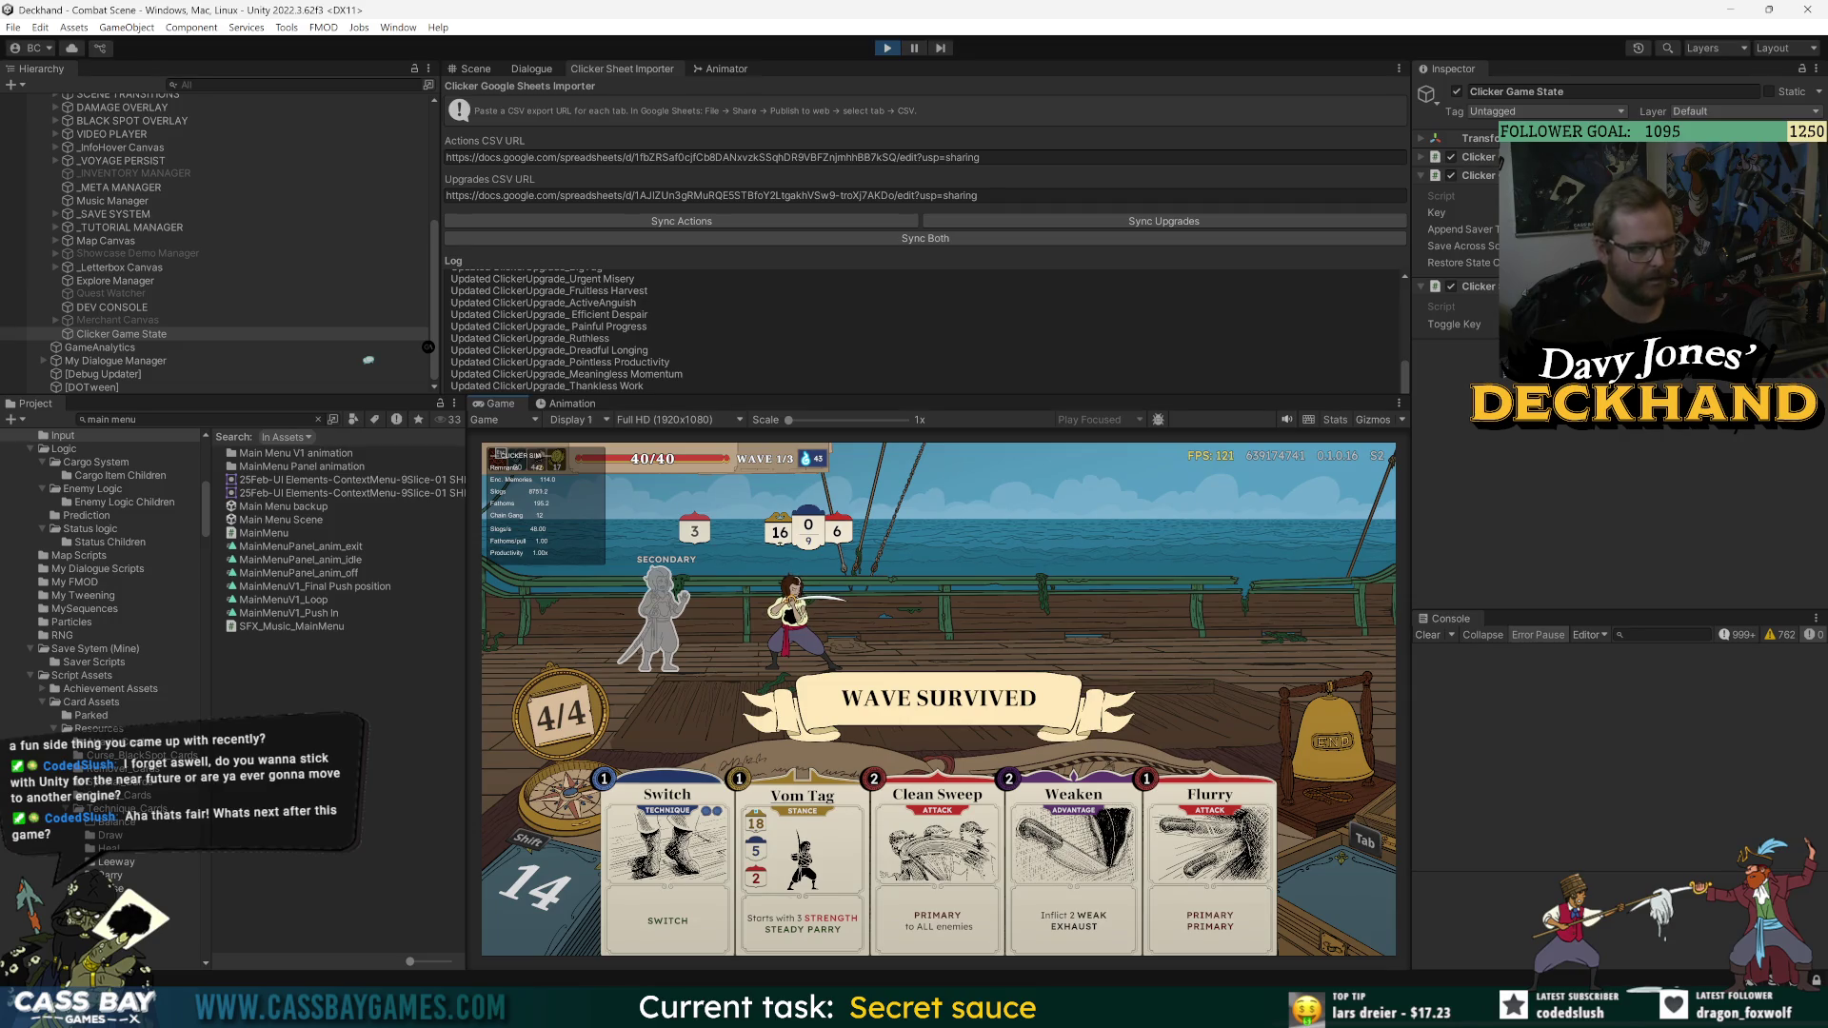
pyautogui.press('Return')
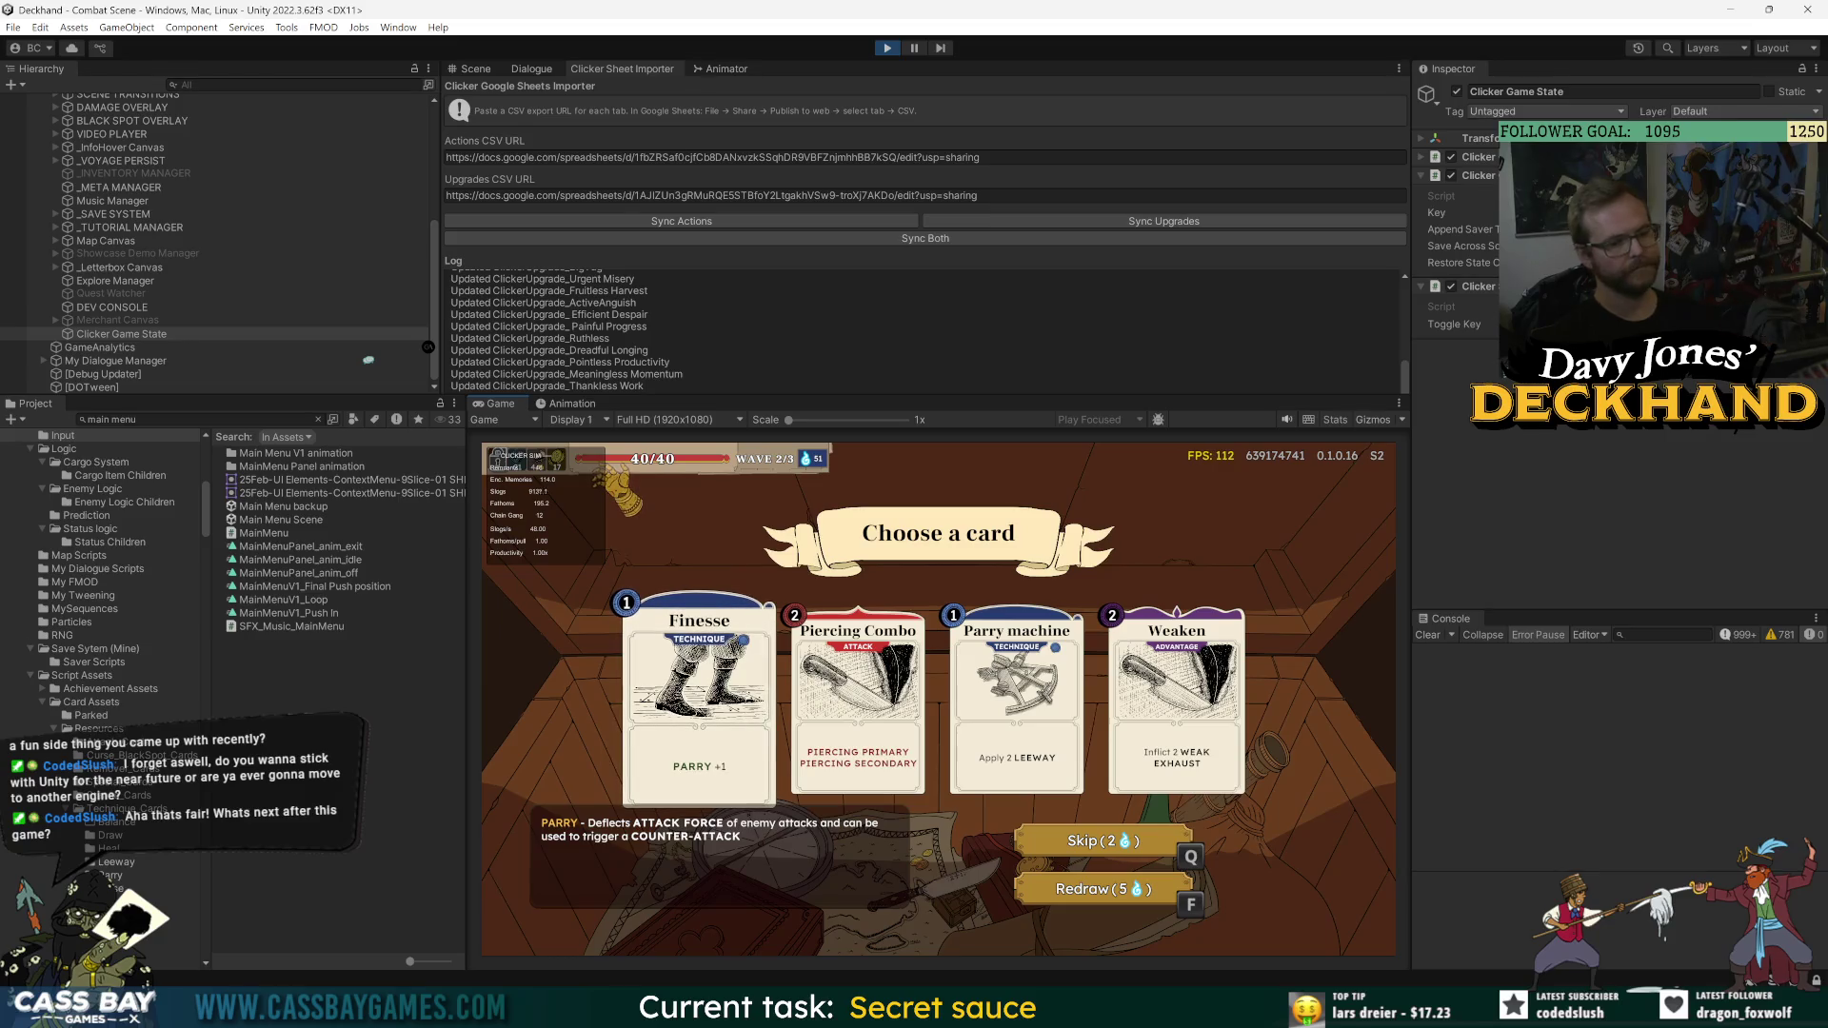
pyautogui.press('Return')
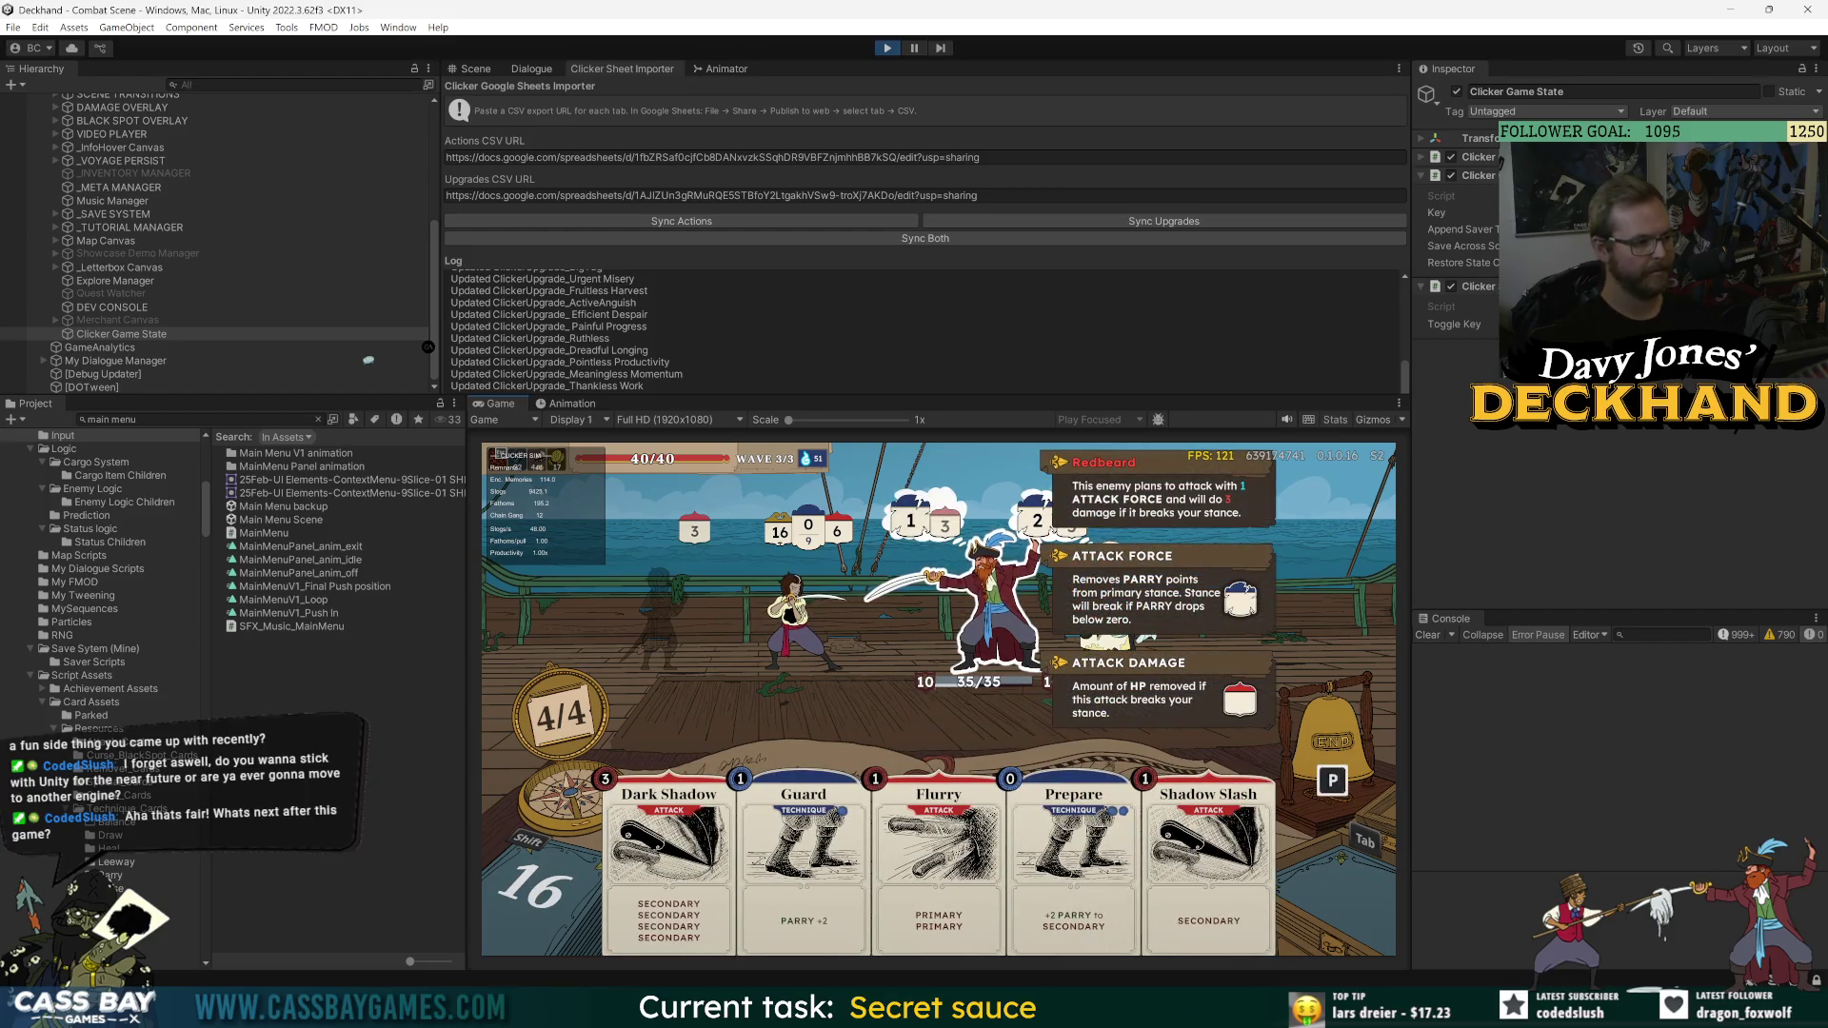
pyautogui.press('w')
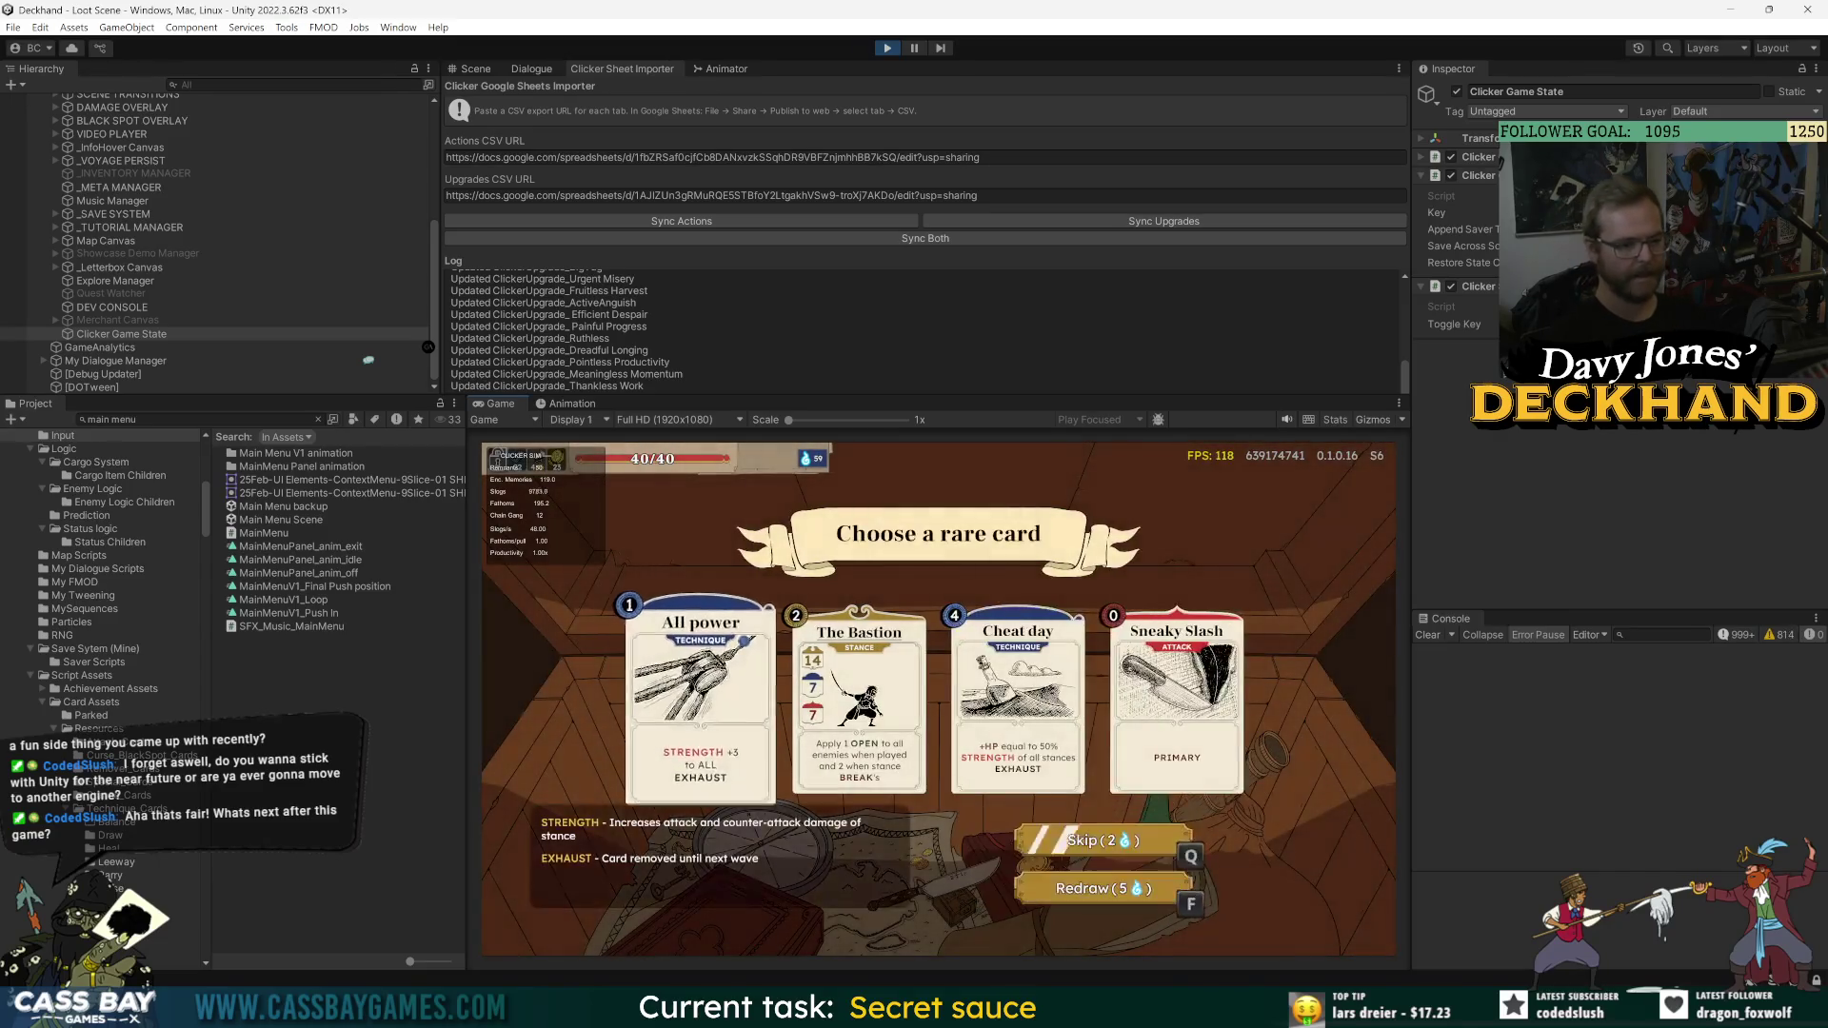
pyautogui.press('Return')
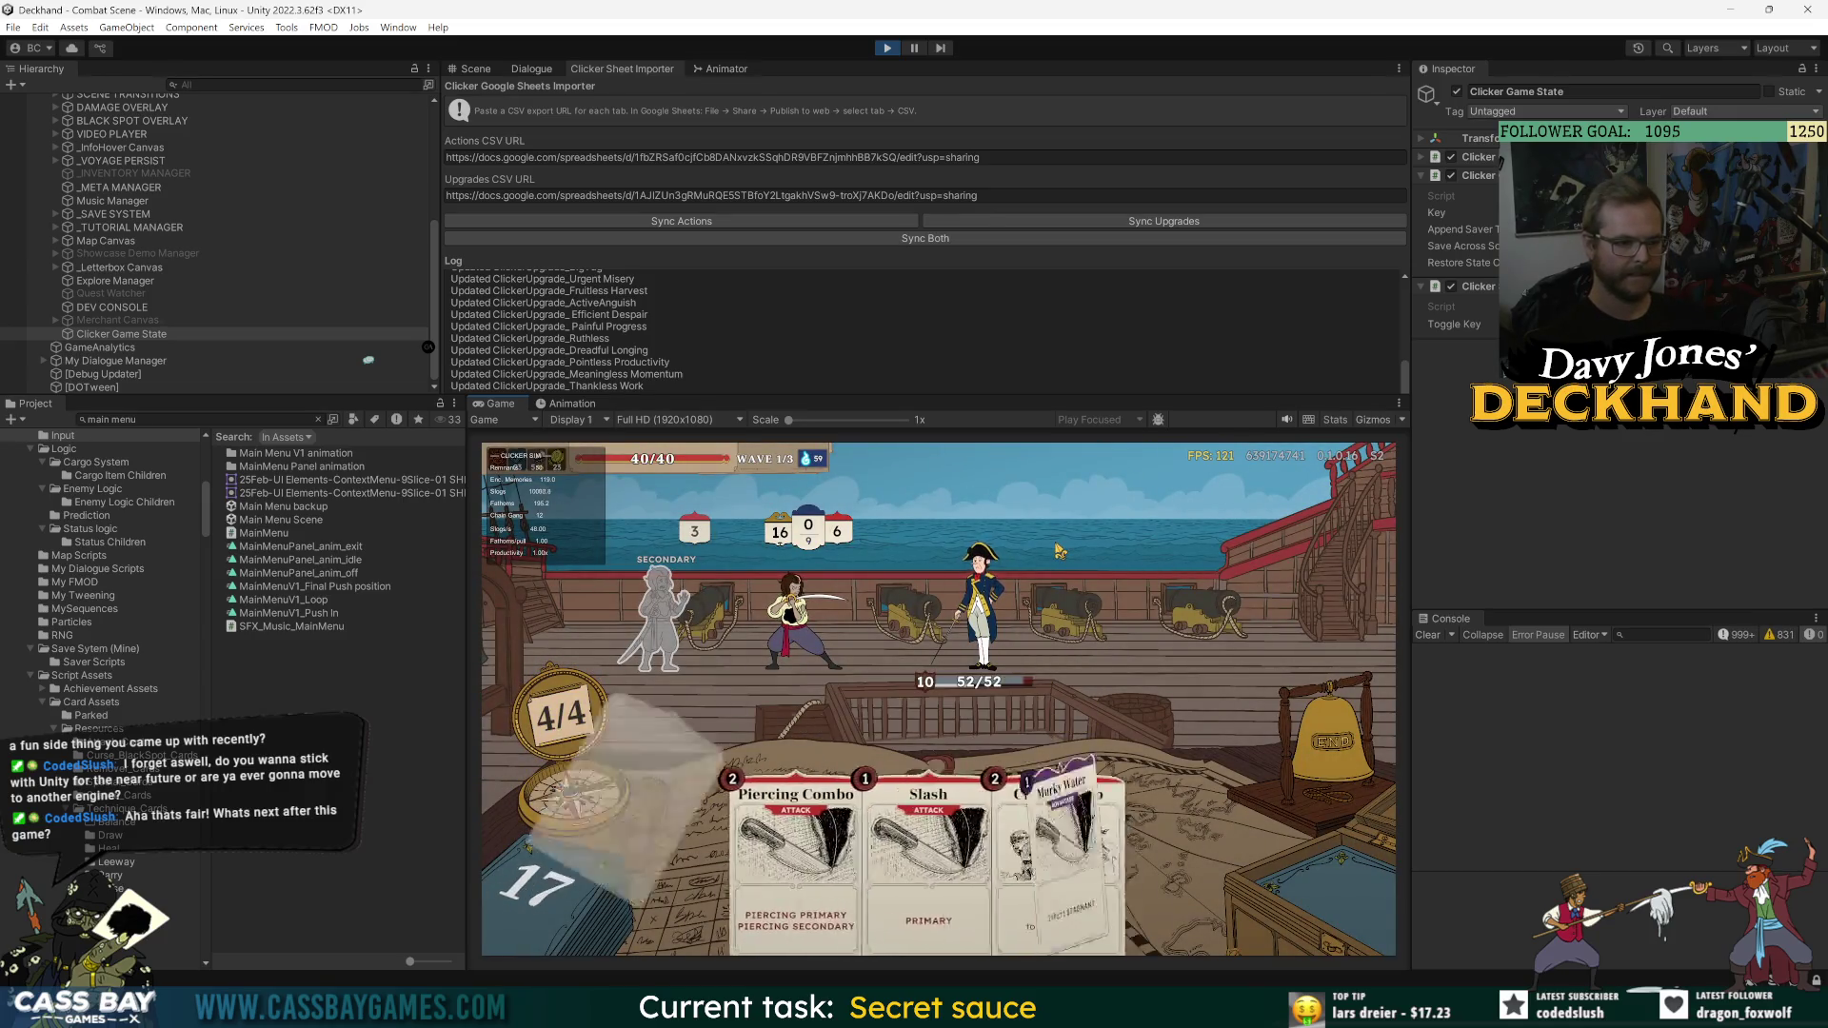
pyautogui.press('Escape')
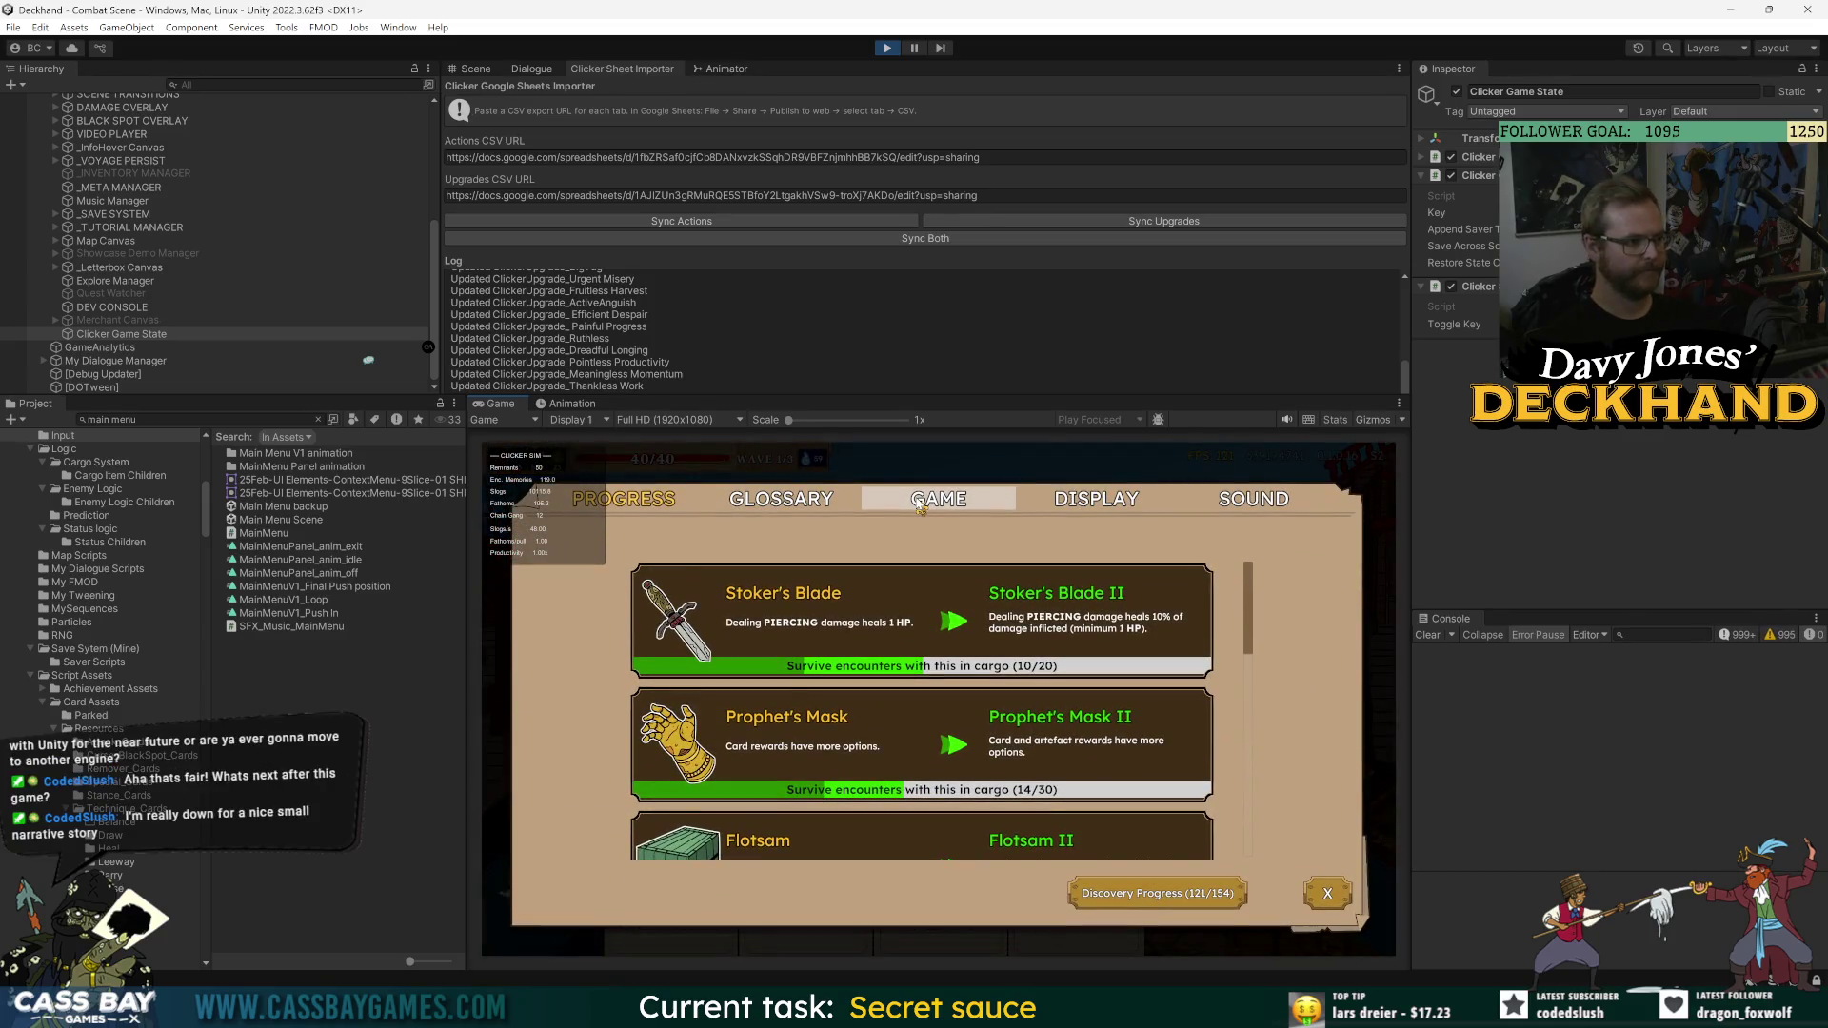
pyautogui.click(920, 503)
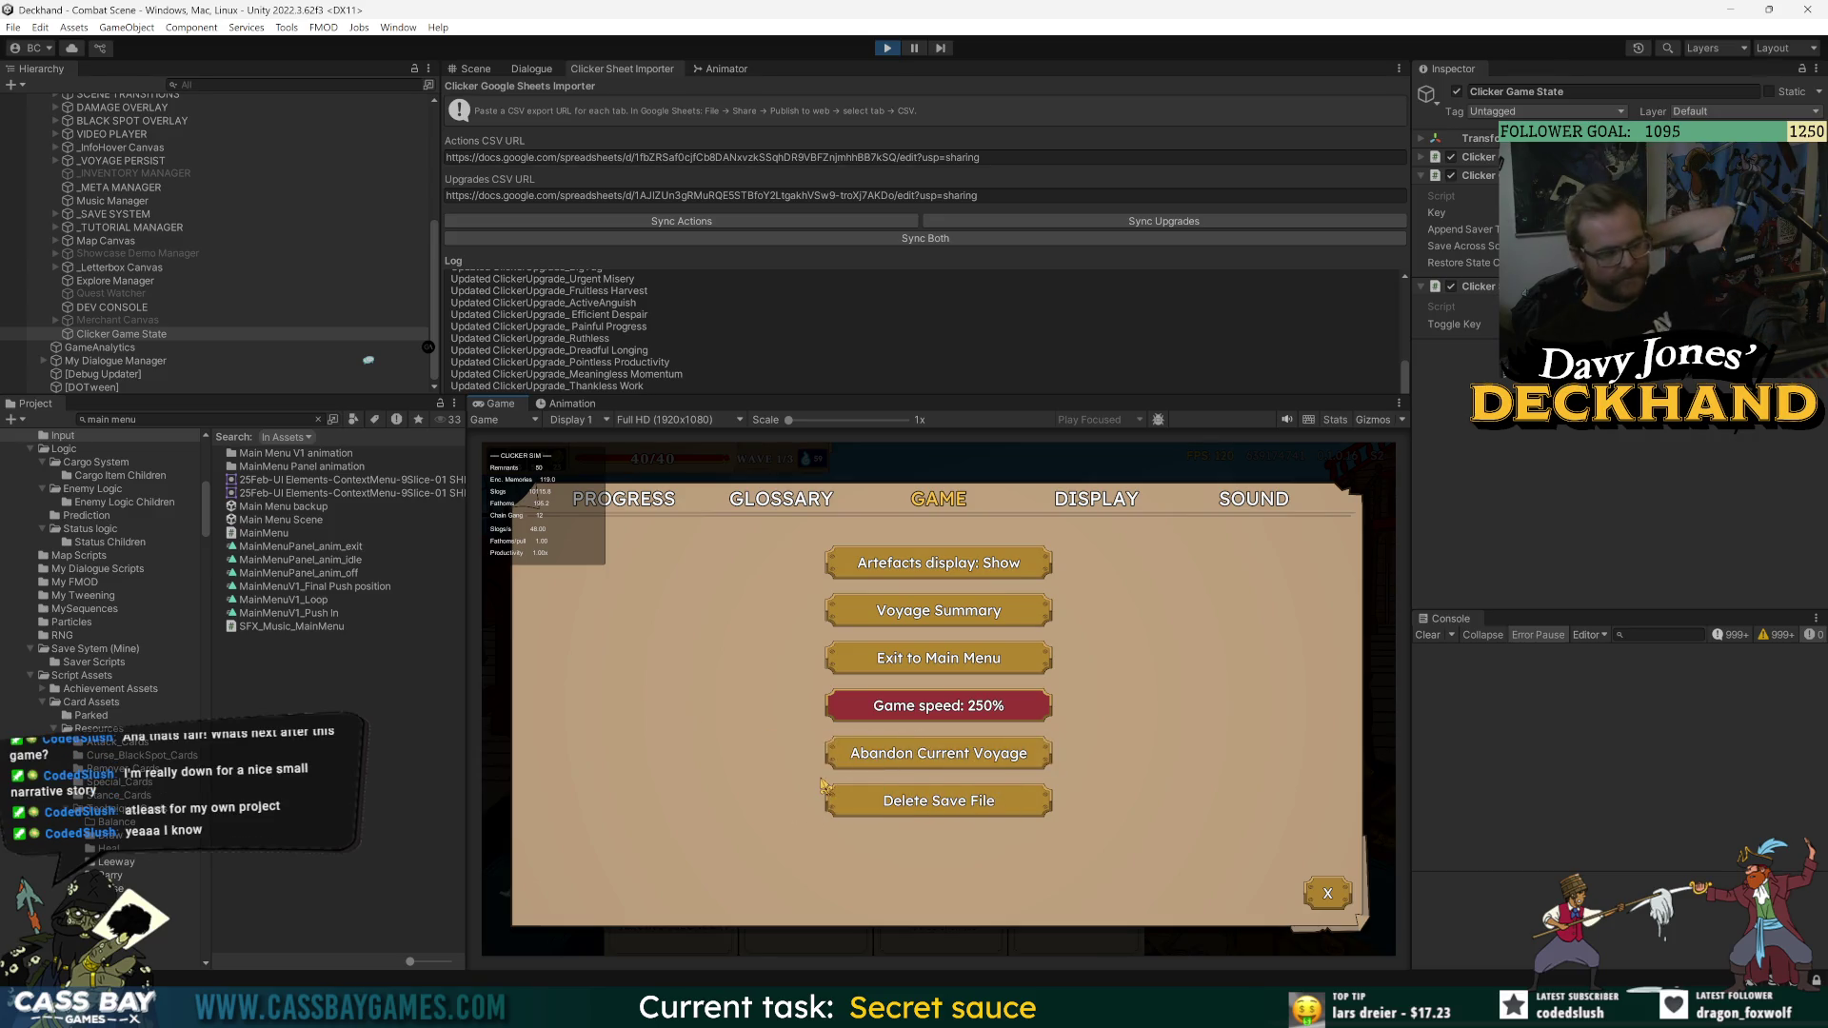
# - Abandon the voyage and continue through the cargo, coffers, discoveries and run-stats summaries
pyautogui.click(977, 762)
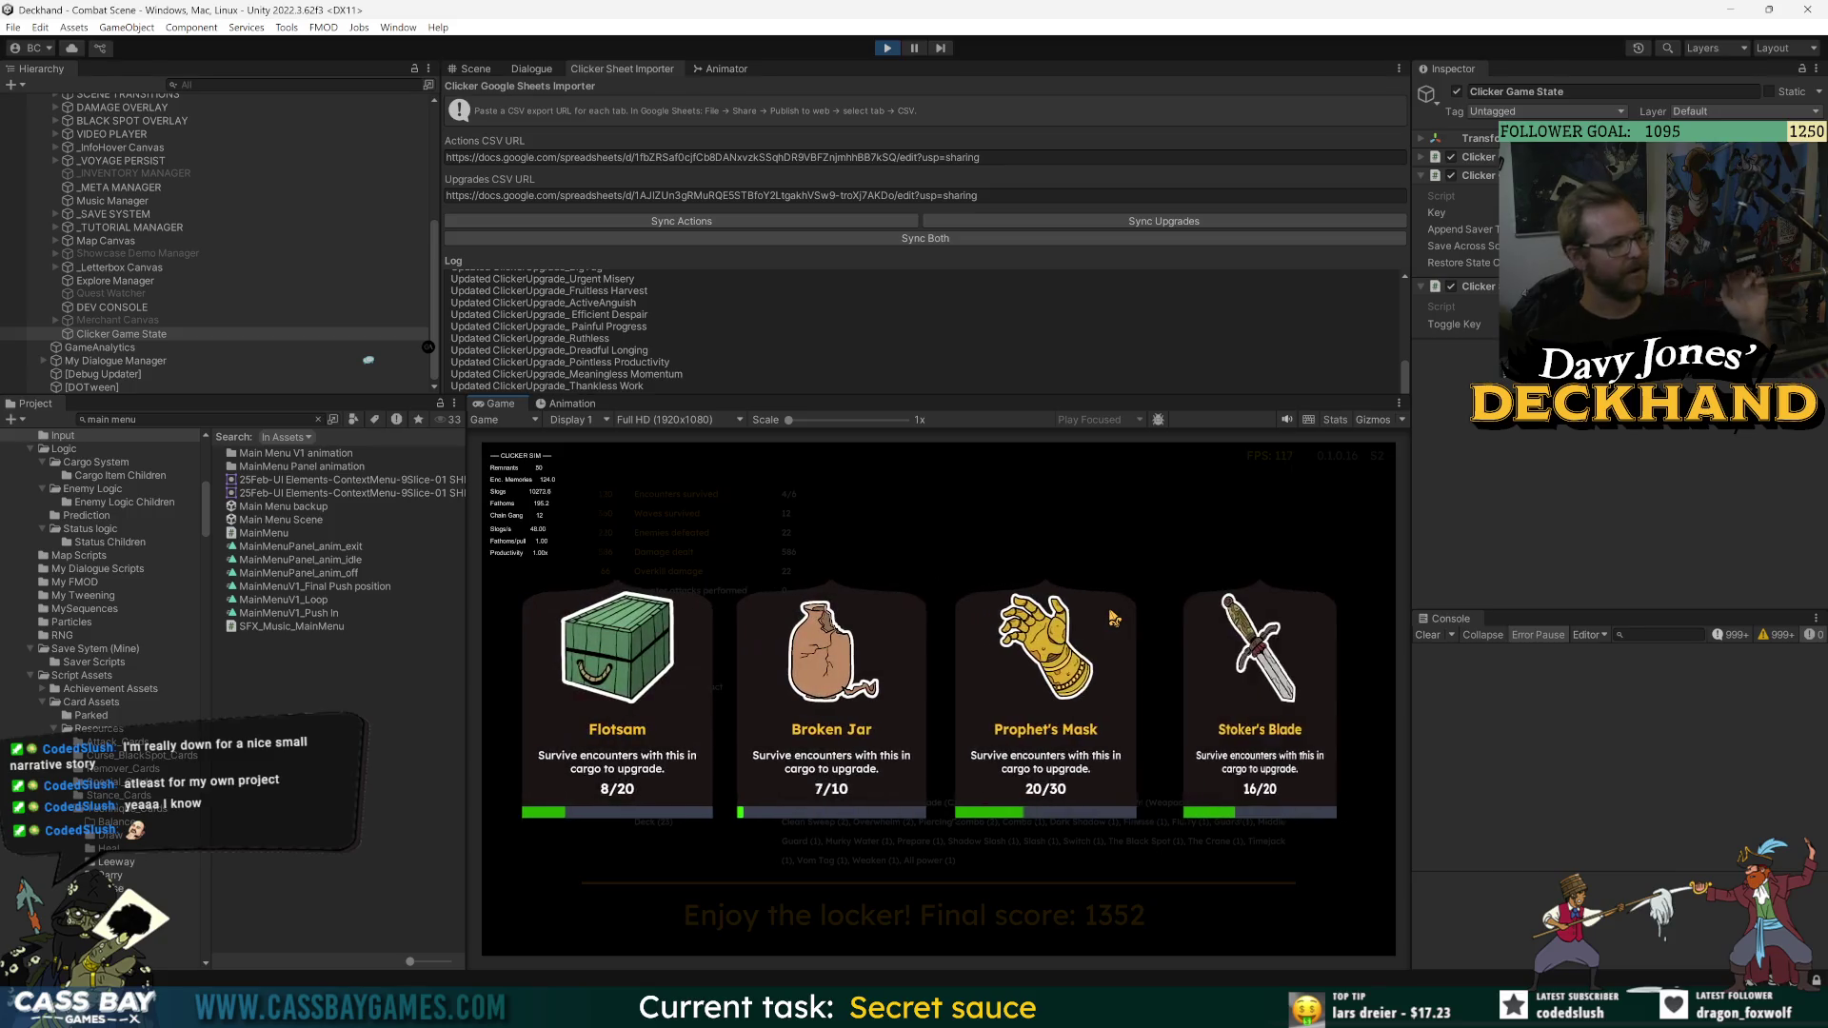
pyautogui.click(983, 914)
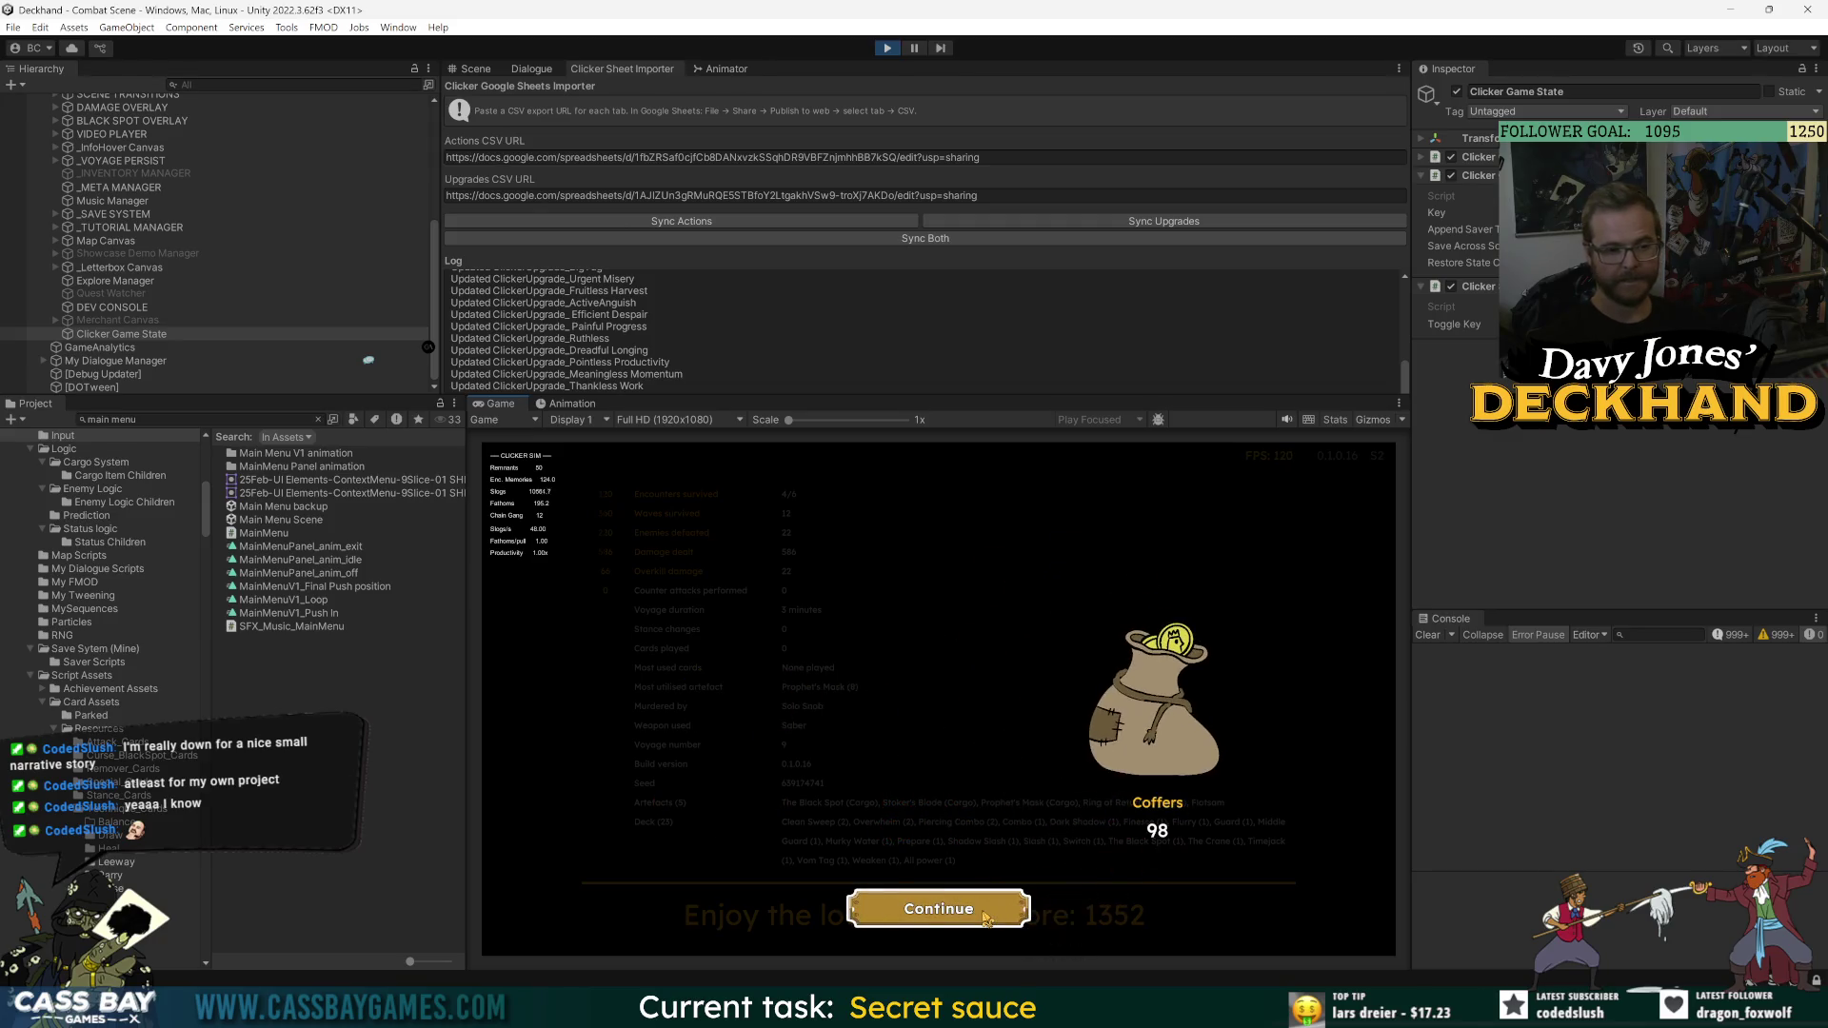
pyautogui.click(958, 917)
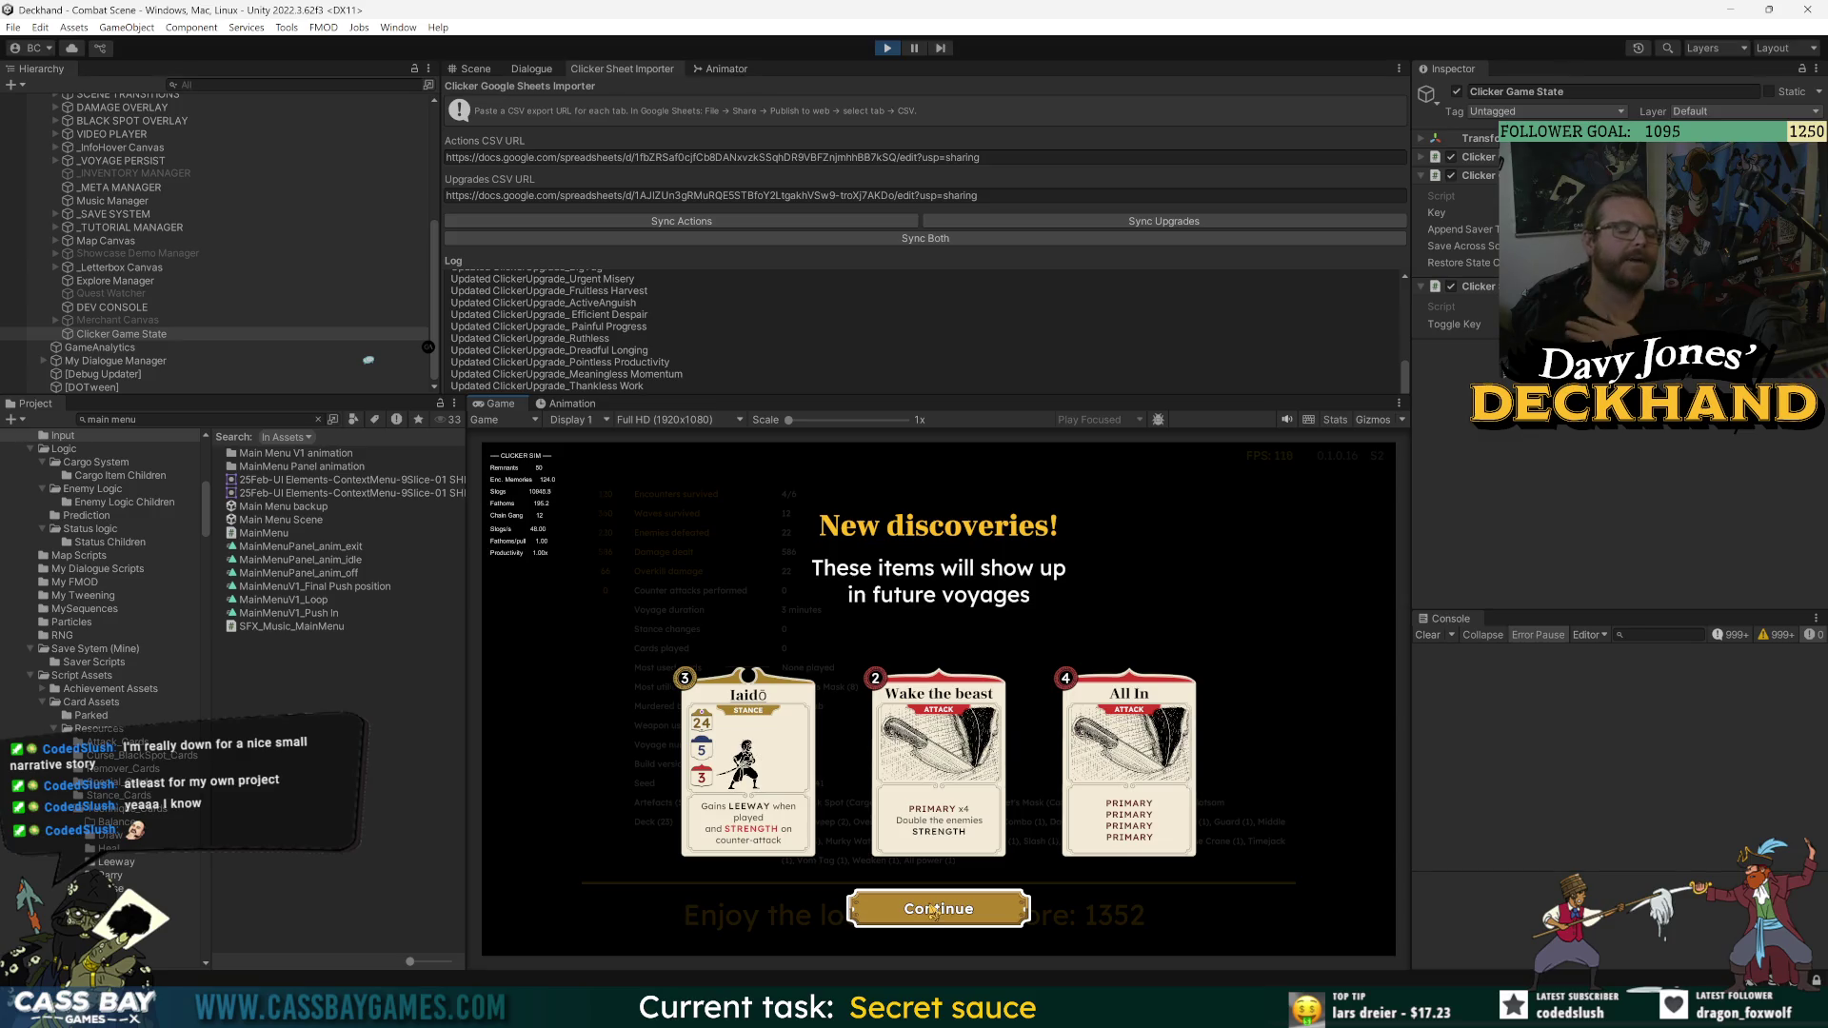
pyautogui.click(934, 912)
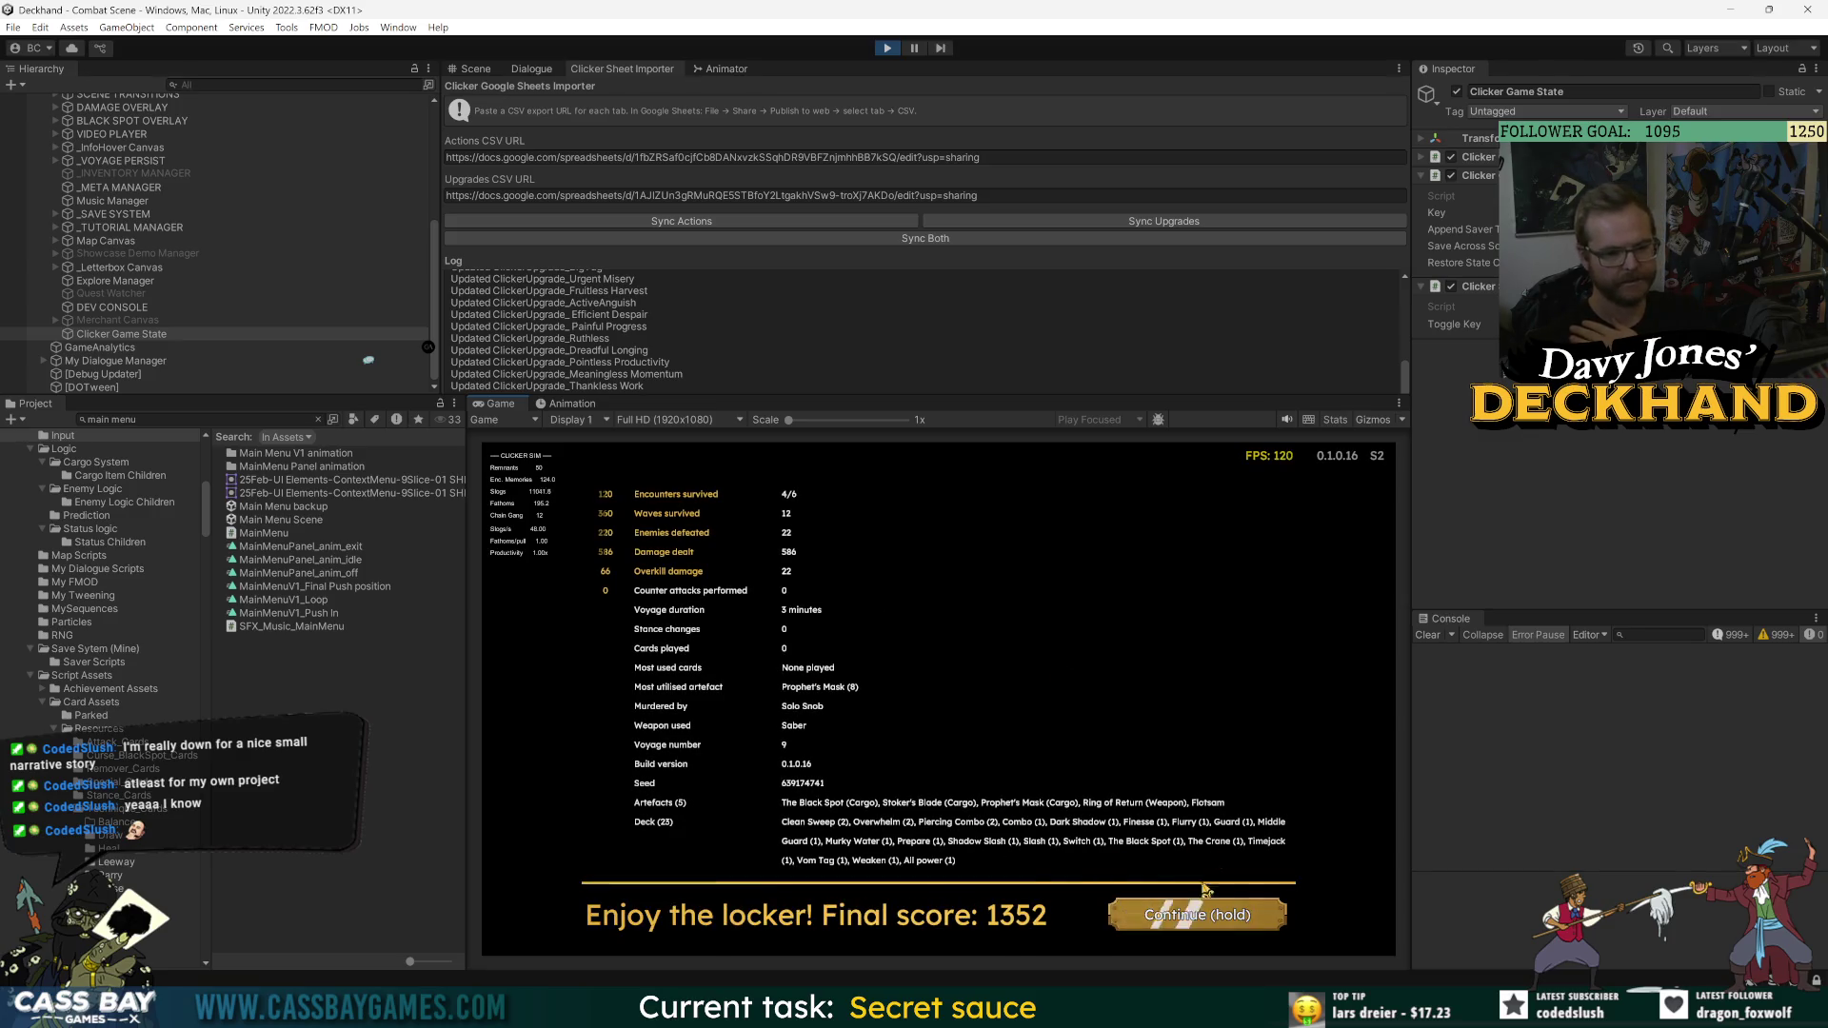
pyautogui.click(1198, 917)
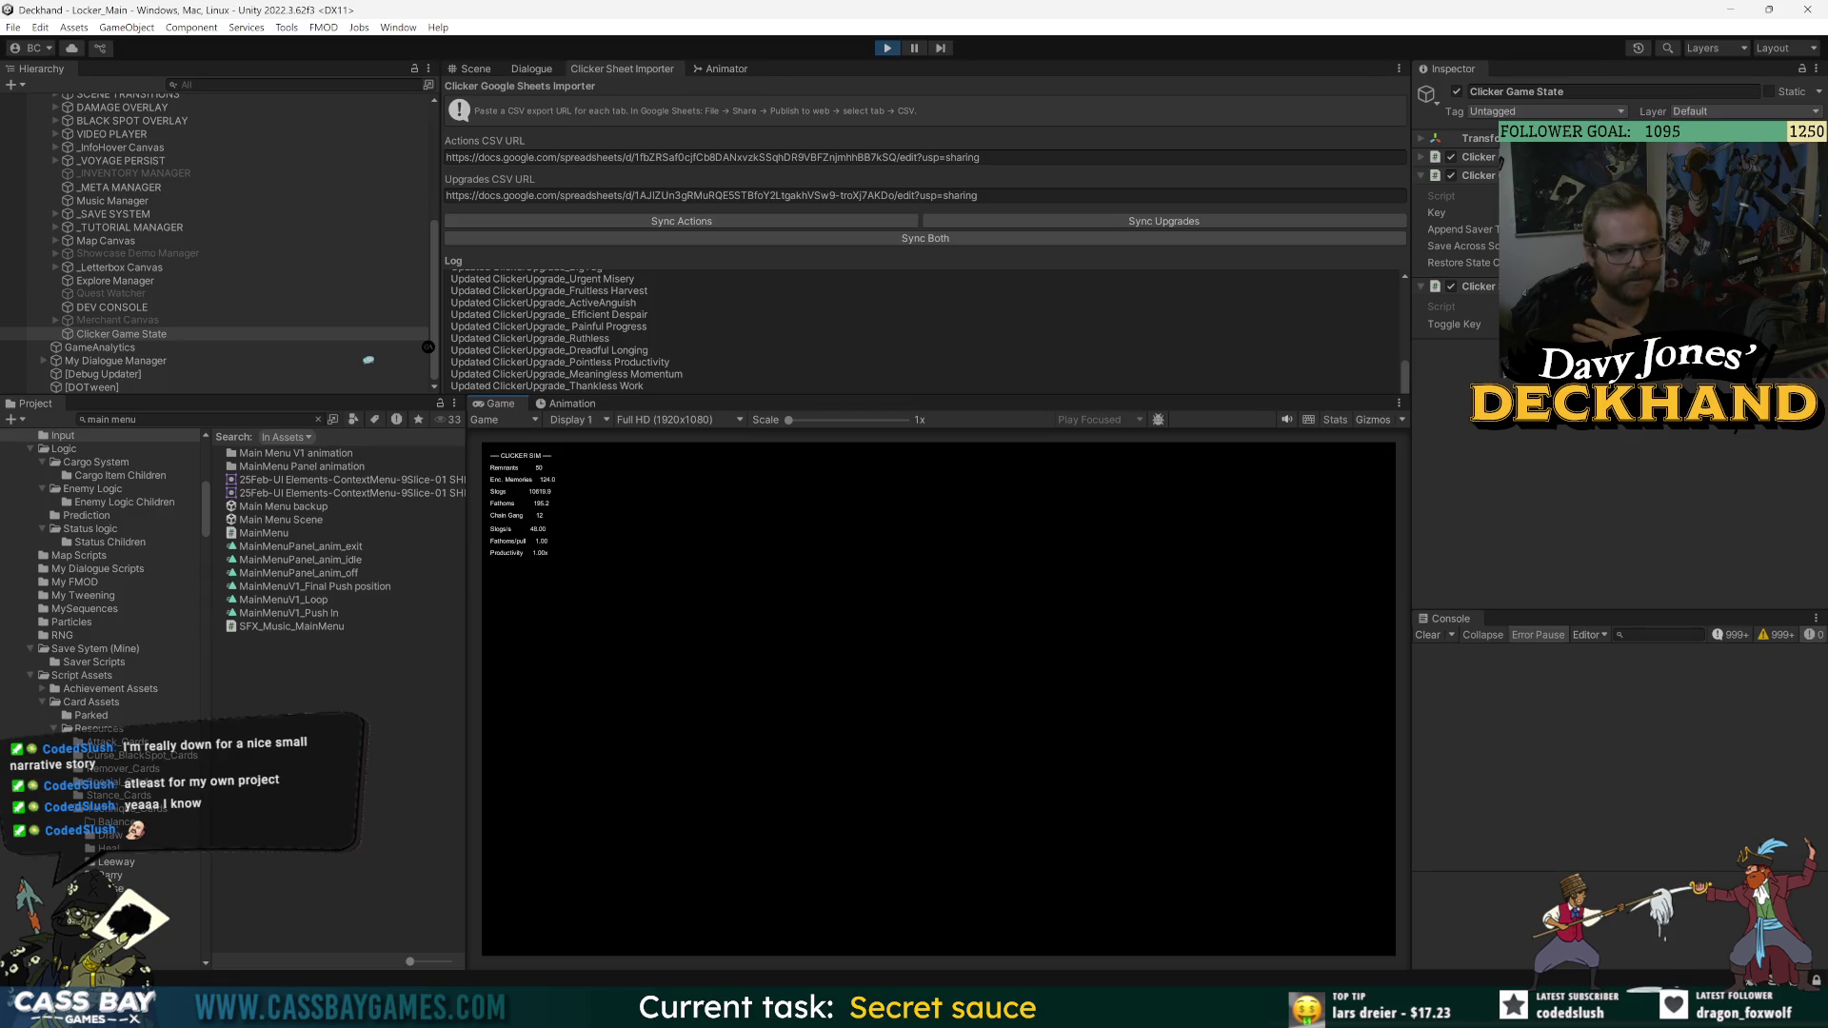
# - Walk right off the deck into the Locker_Clicker minigame and hide the debug overlay
pyautogui.press('d')
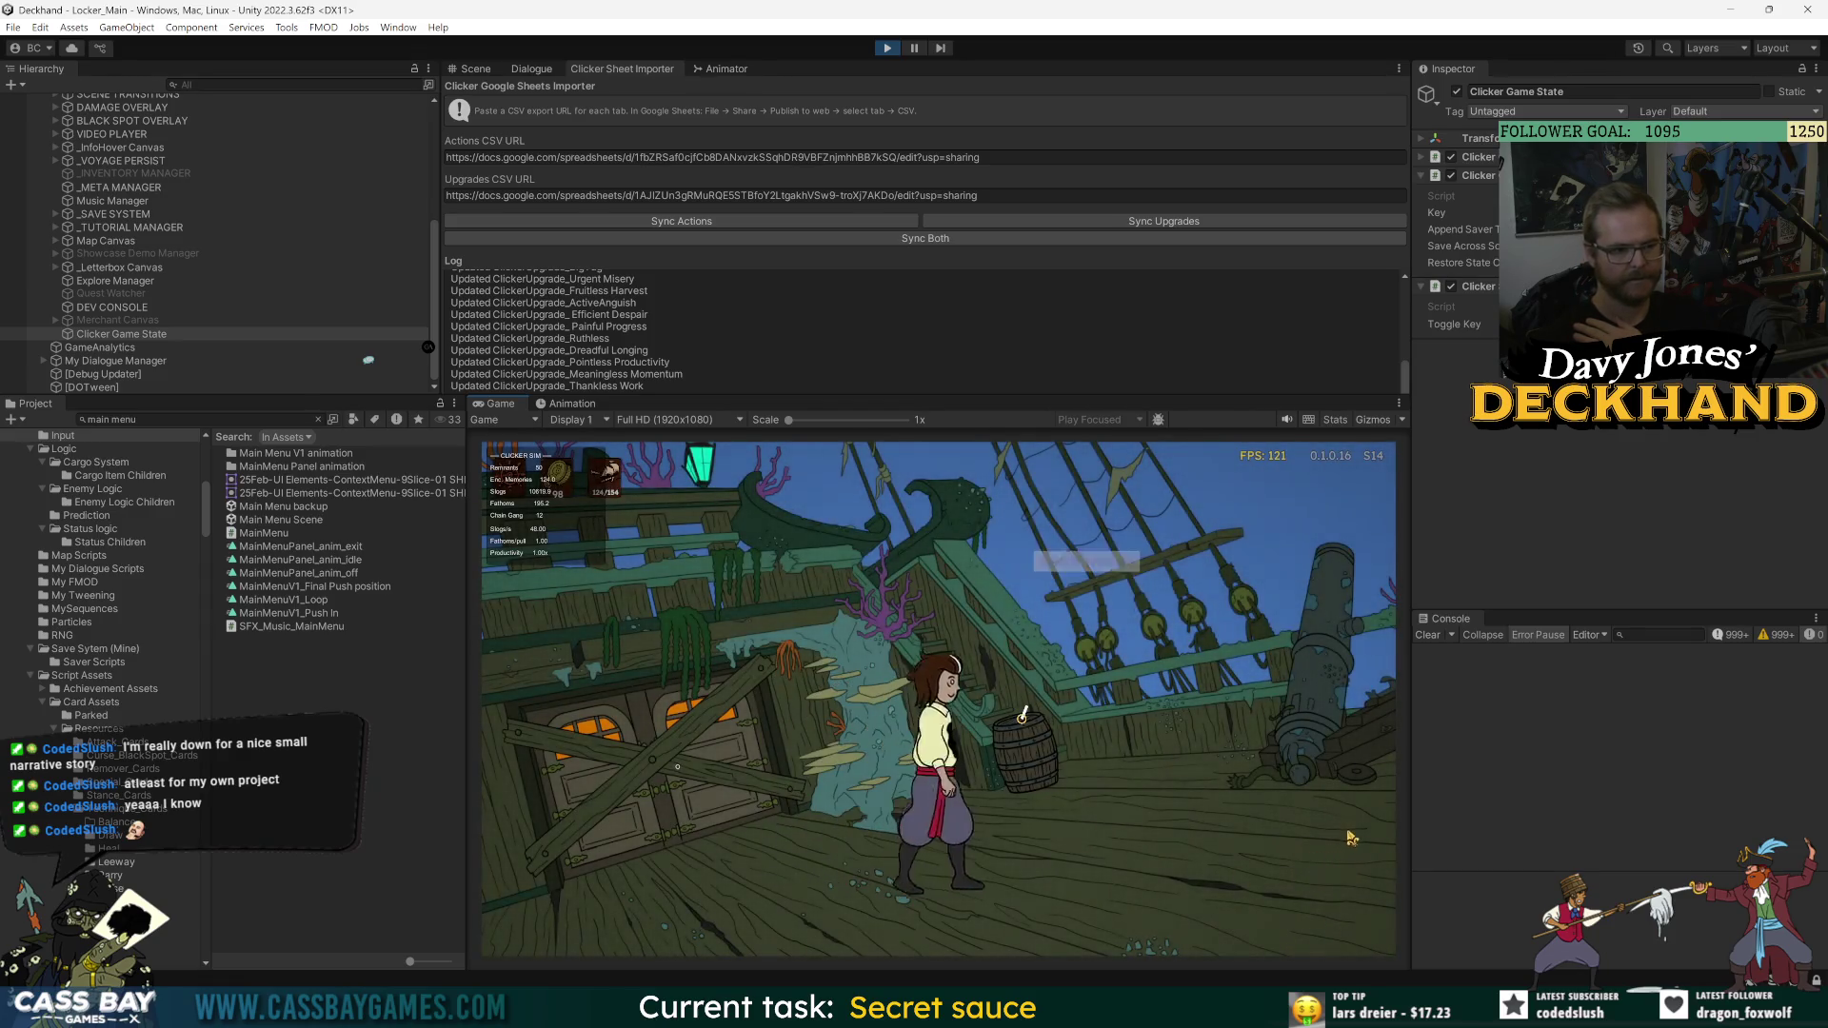
pyautogui.press('d')
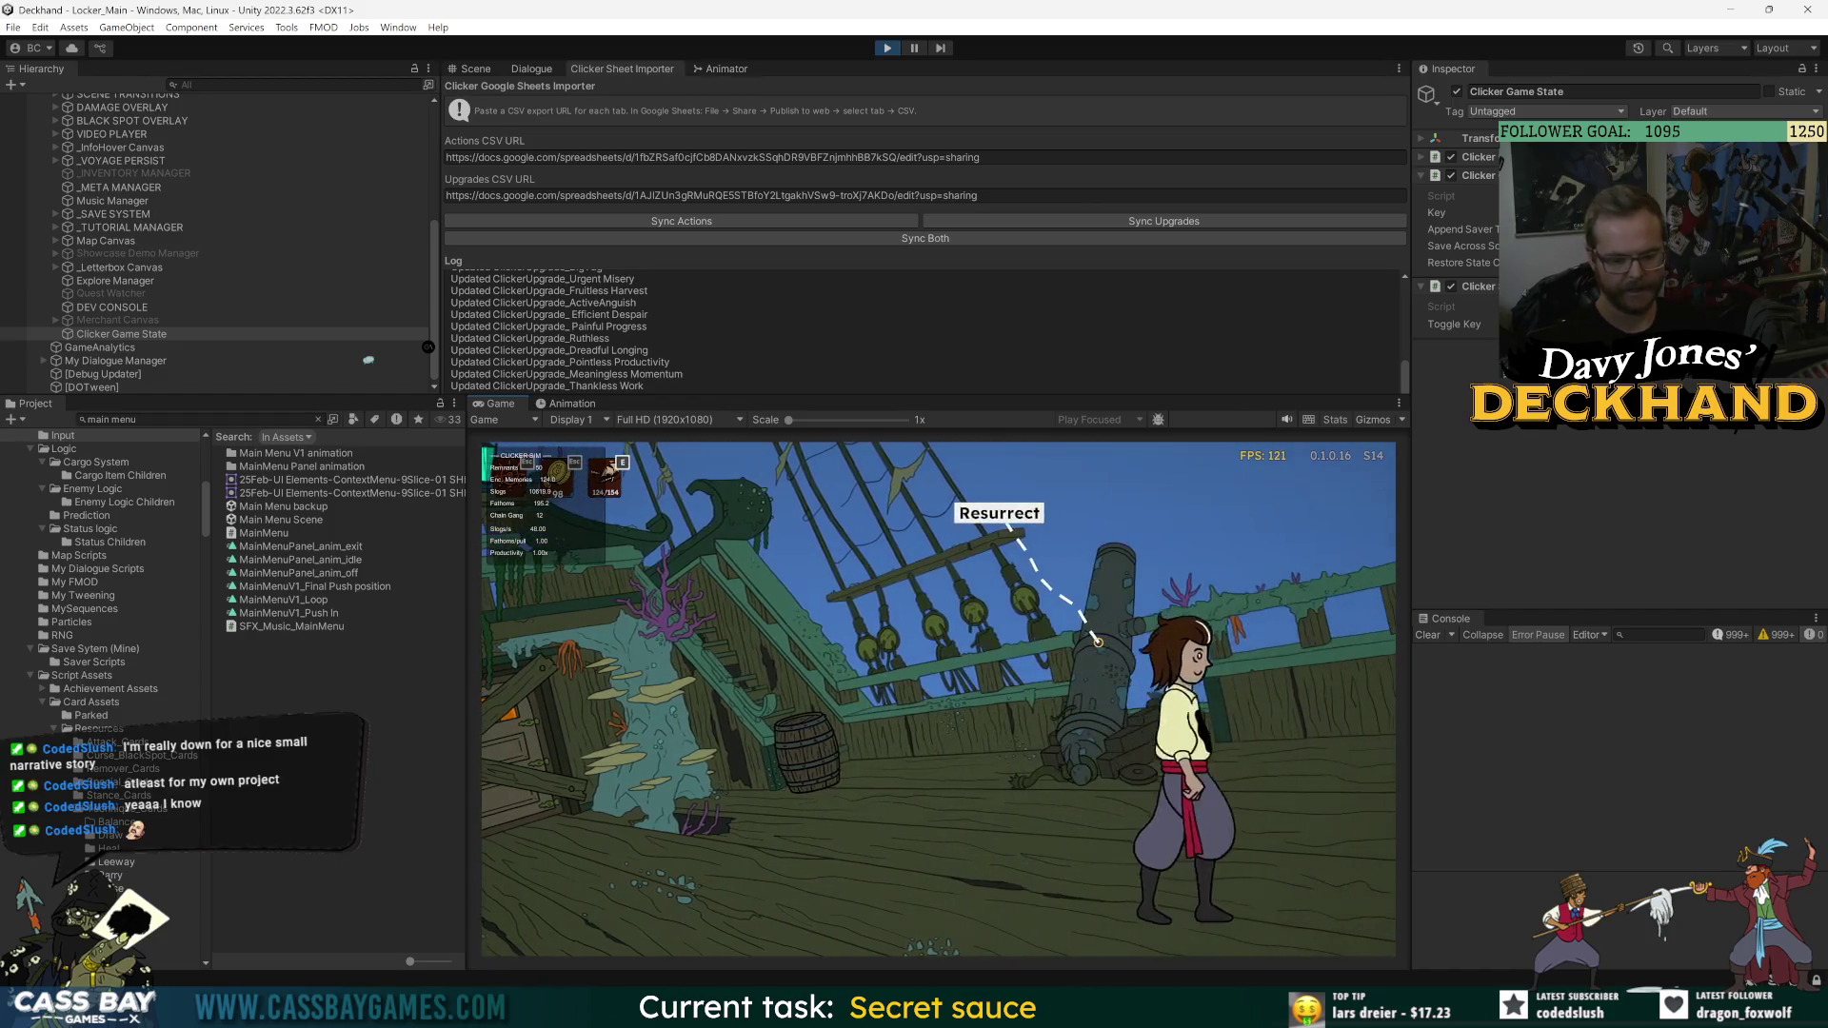
pyautogui.press('d')
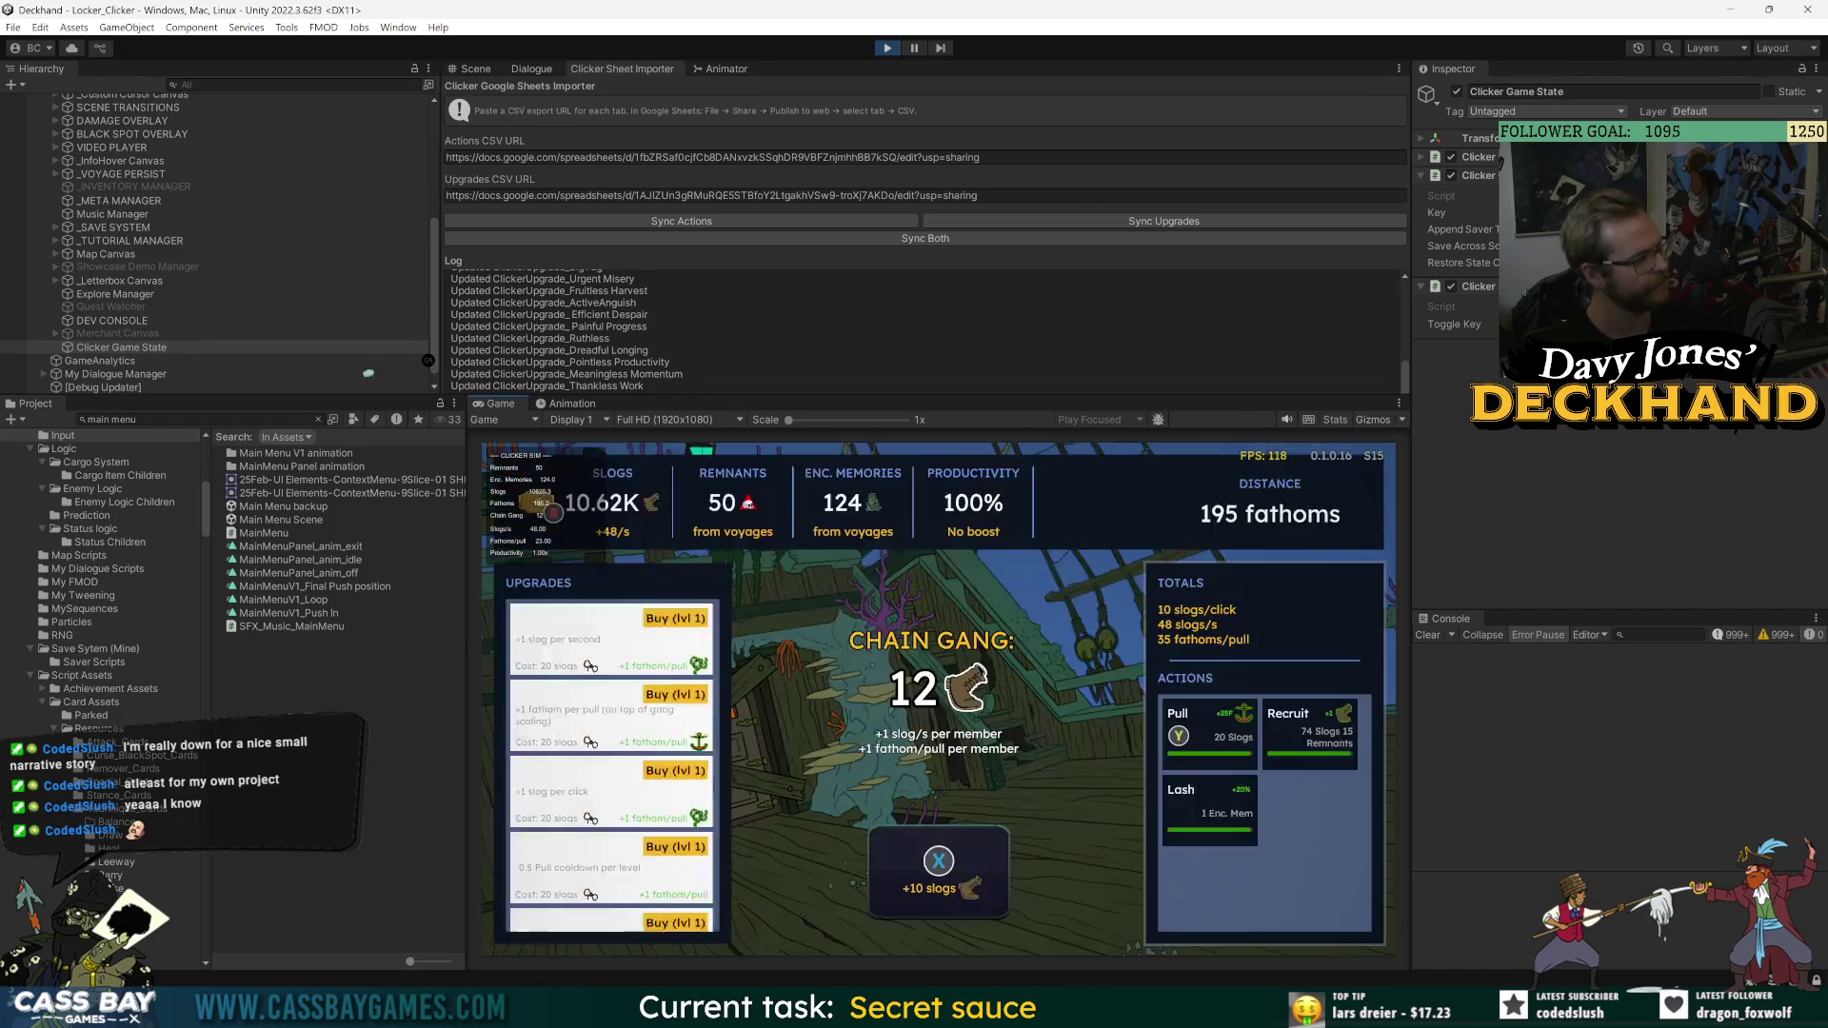
pyautogui.press('F1')
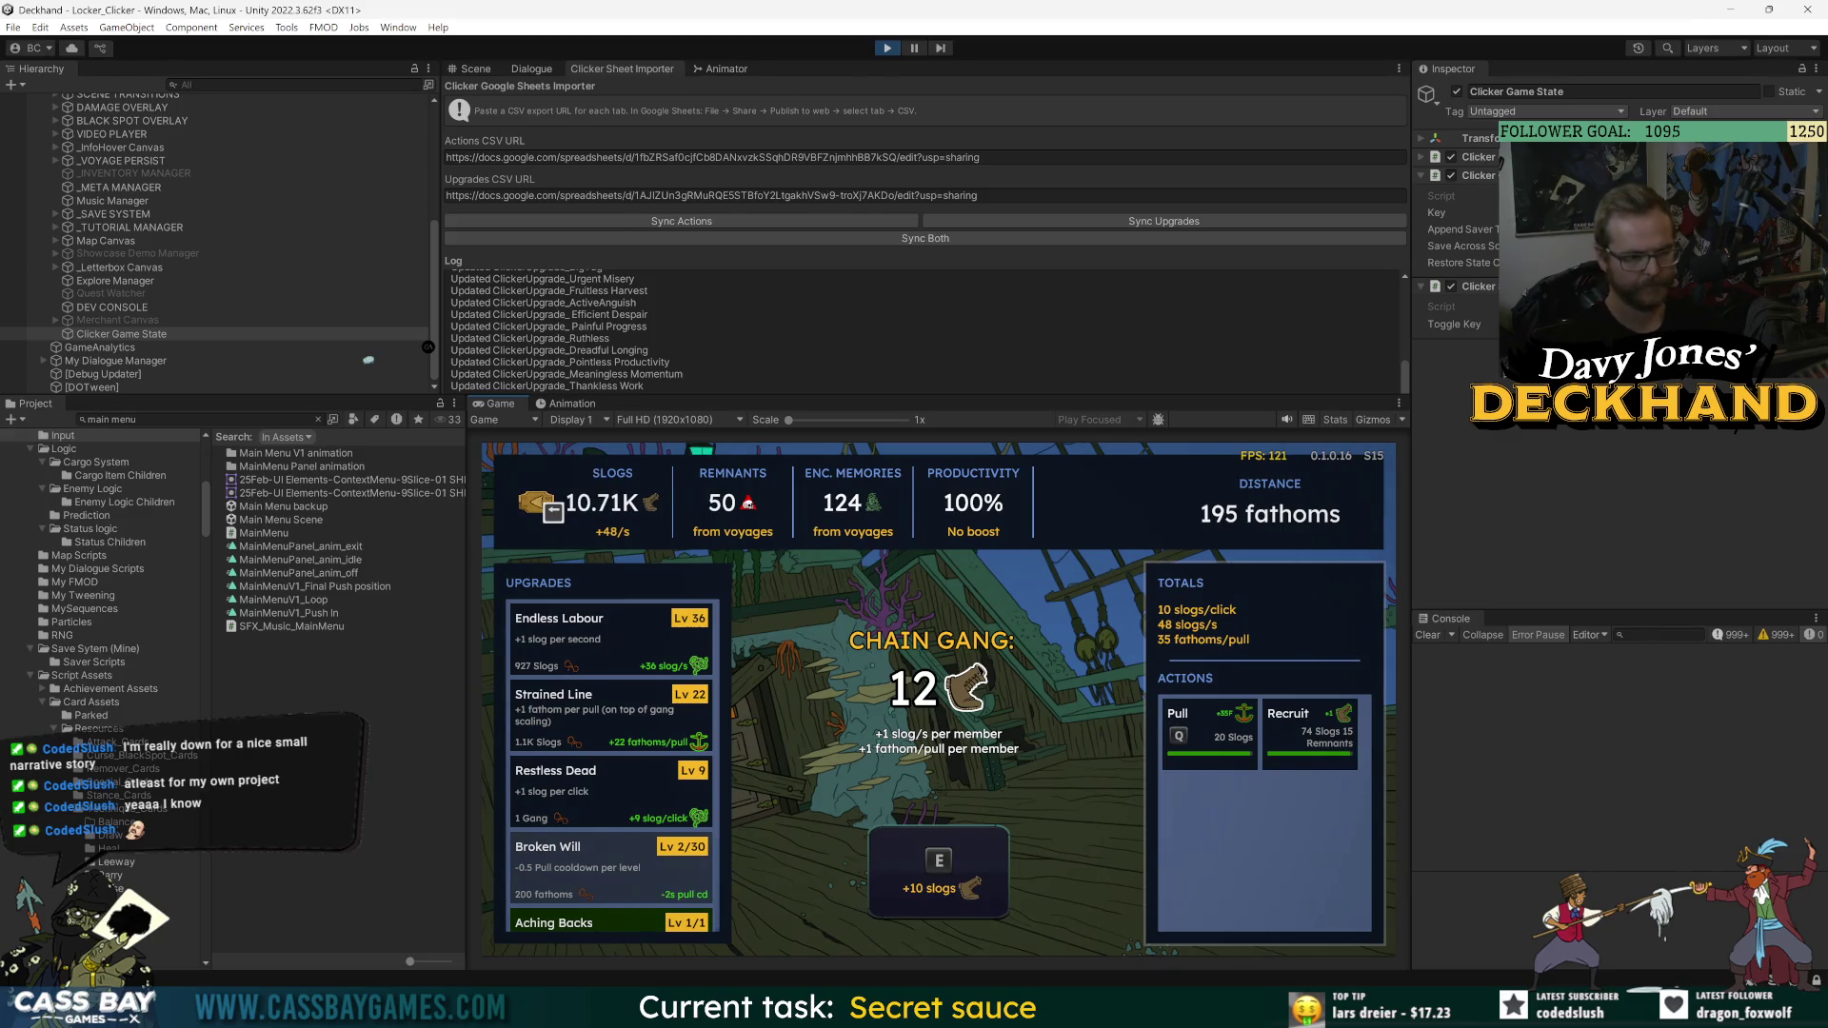
# - Level up the Strained Line upgrade and pull the ship farther
pyautogui.press('Up')
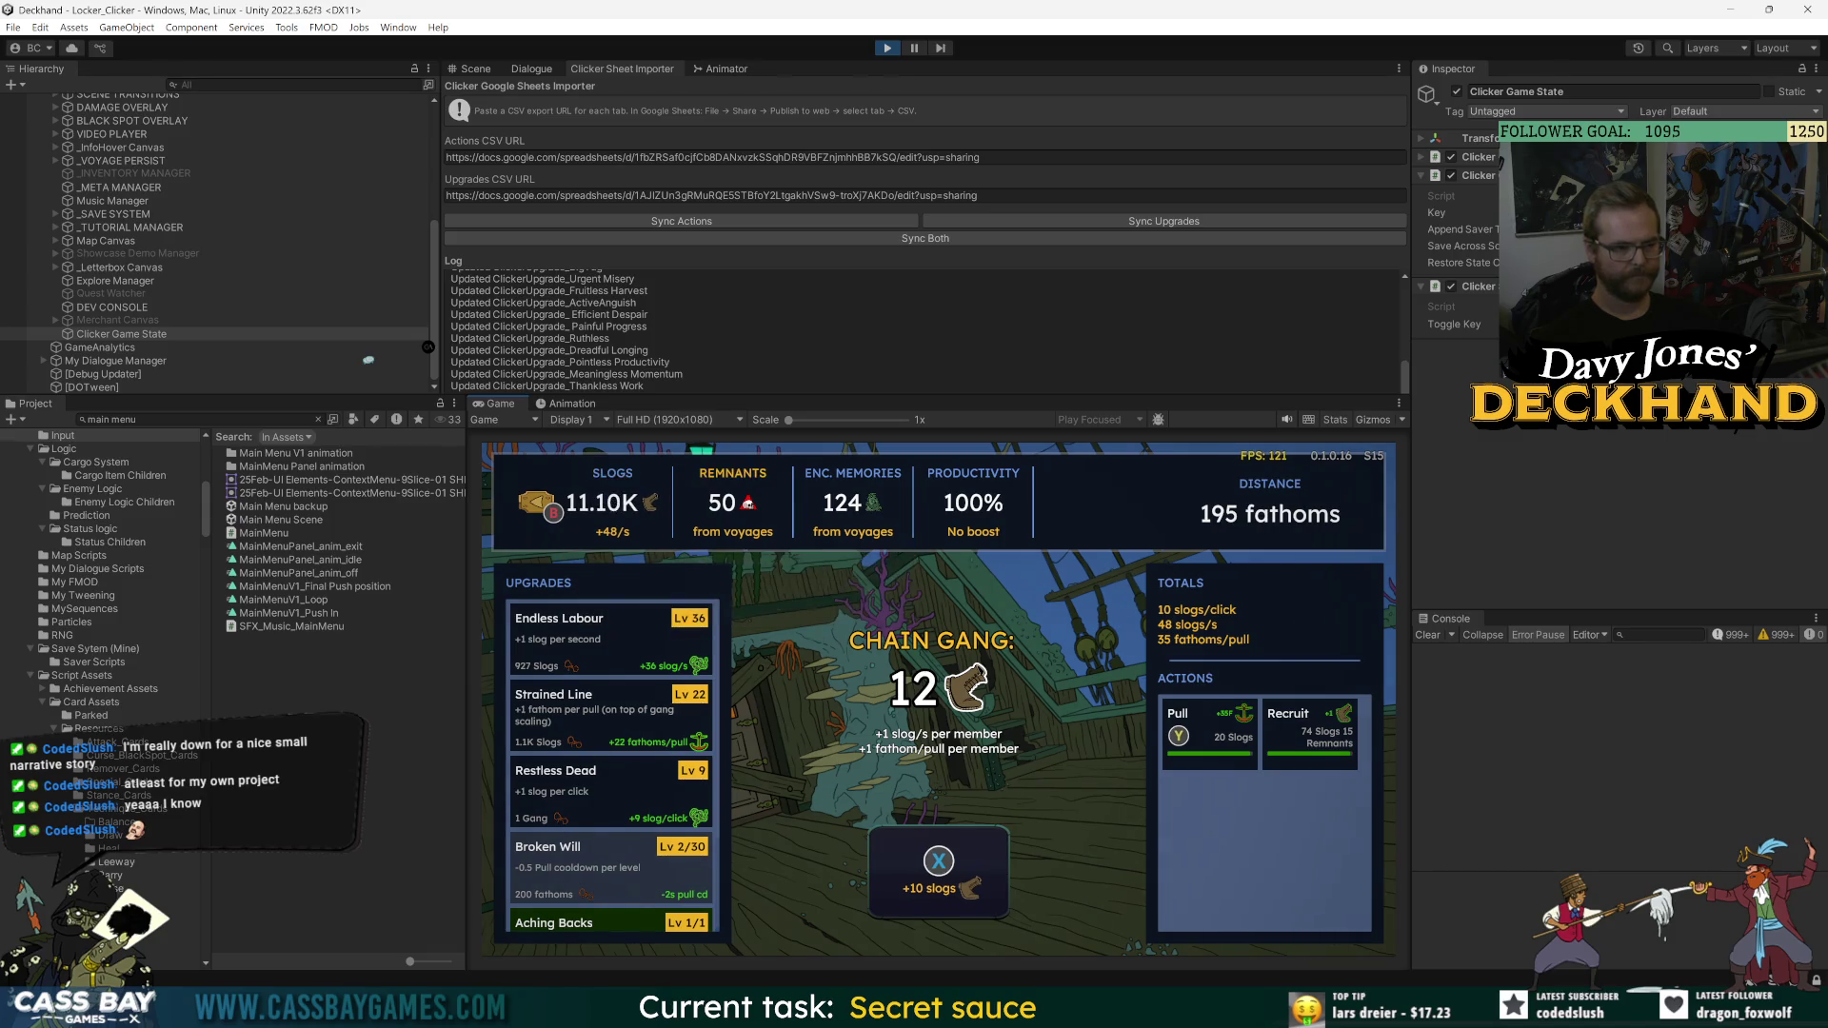
pyautogui.press('Down')
pyautogui.press('Left')
pyautogui.press('Down')
pyautogui.press('Return')
pyautogui.press('Return')
pyautogui.press('Return')
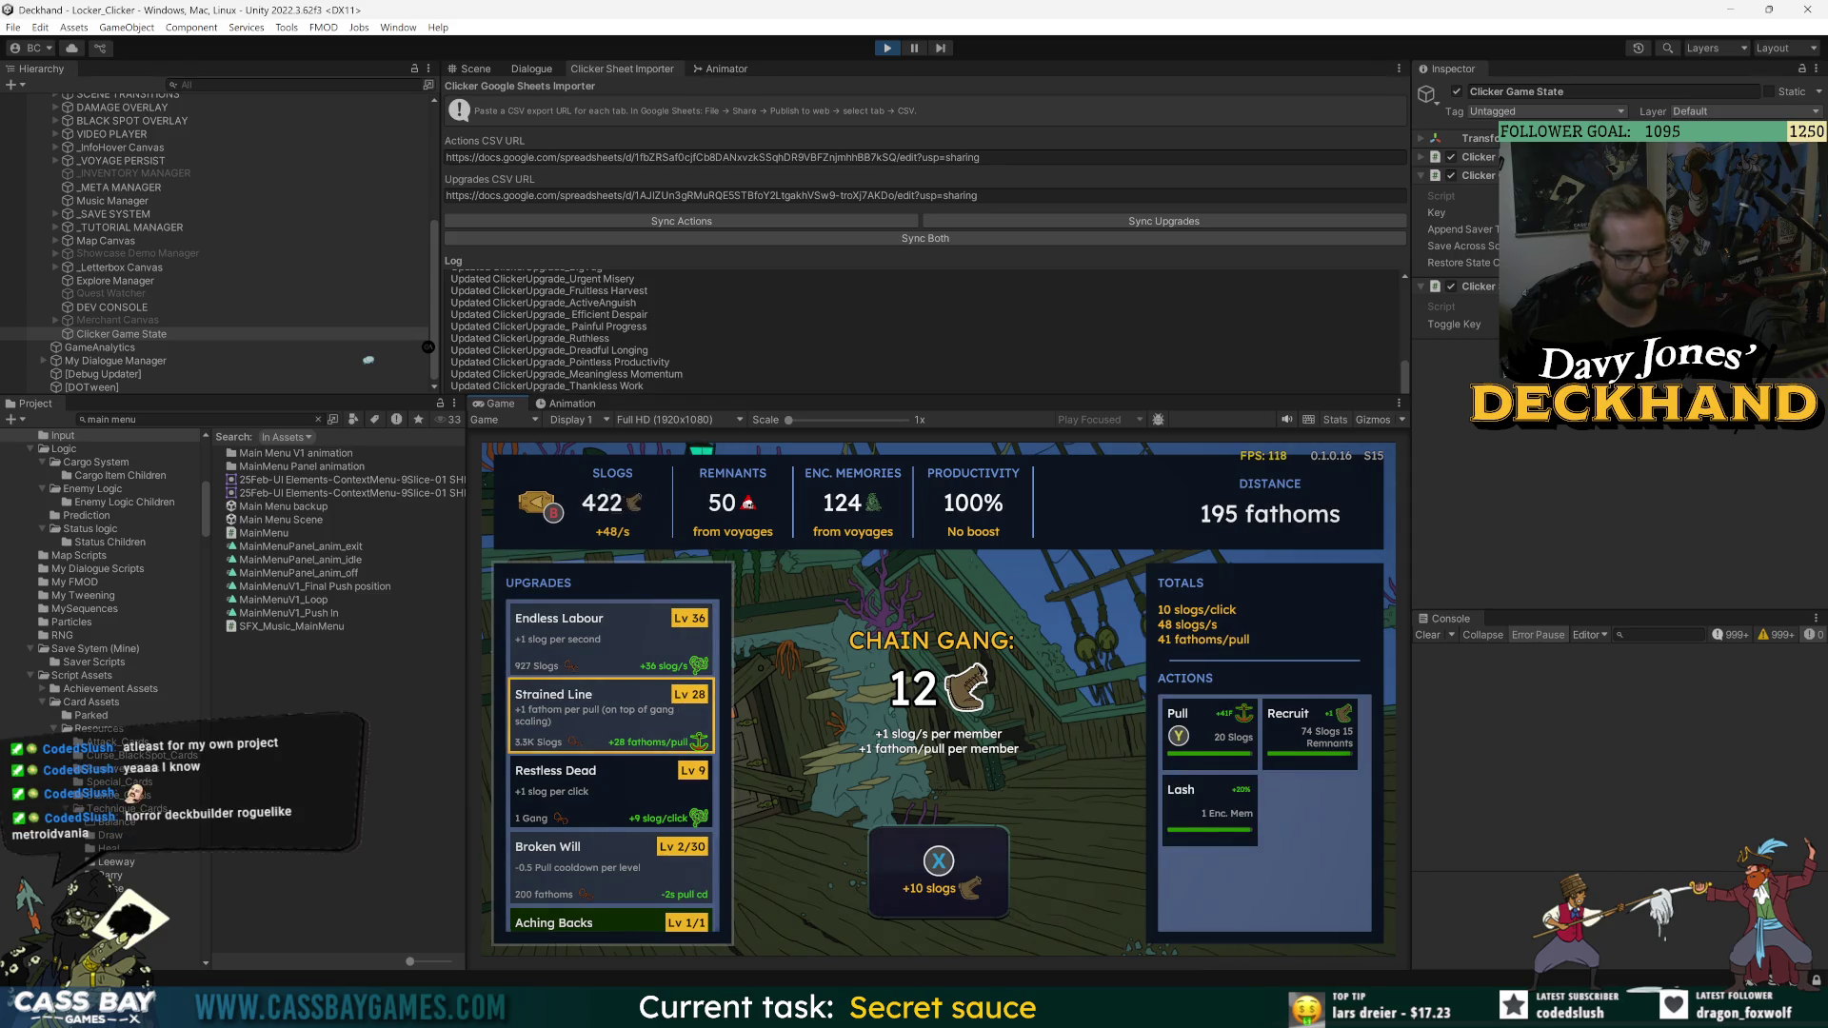
pyautogui.press('Right')
pyautogui.press('Return')
# - Fire Lash for a productivity boost, earn more slogs, and recruit chain gang members
pyautogui.press('Down')
pyautogui.press('Return')
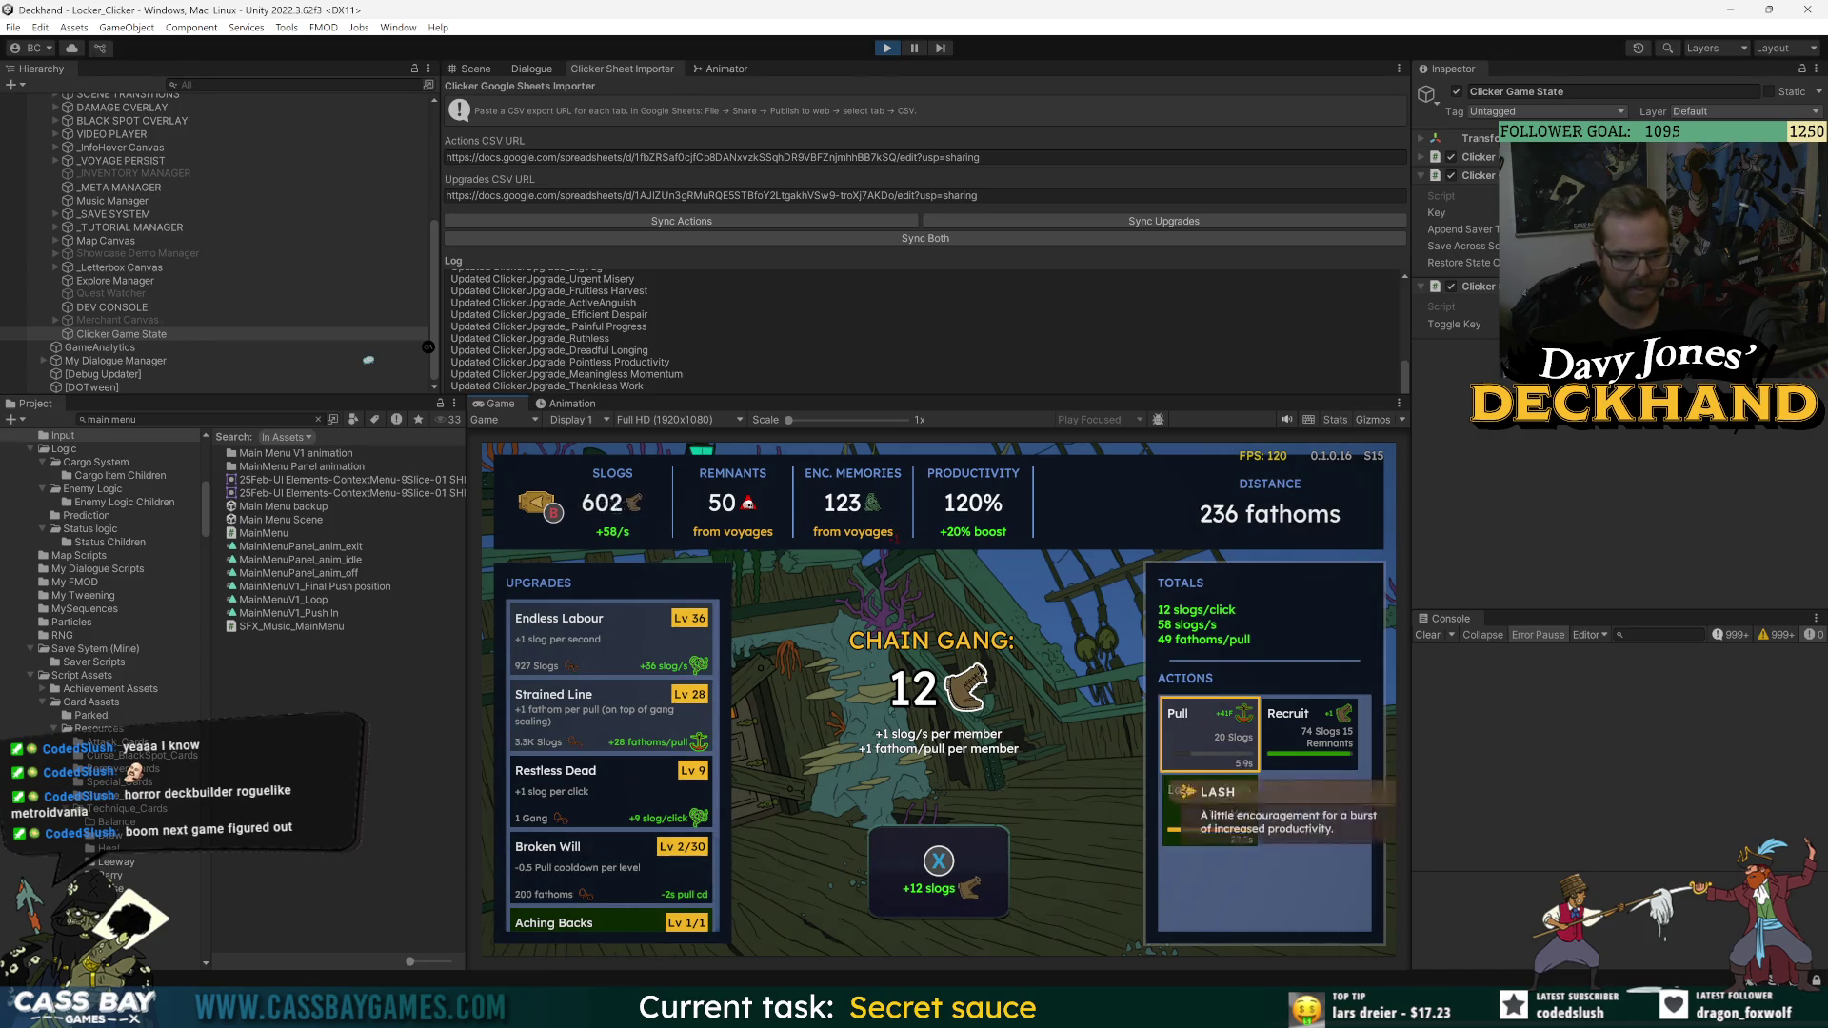
pyautogui.press('Right')
pyautogui.press('Return')
pyautogui.press('Left')
pyautogui.press('Left')
pyautogui.press('Down')
pyautogui.press('Down')
pyautogui.press('Down')
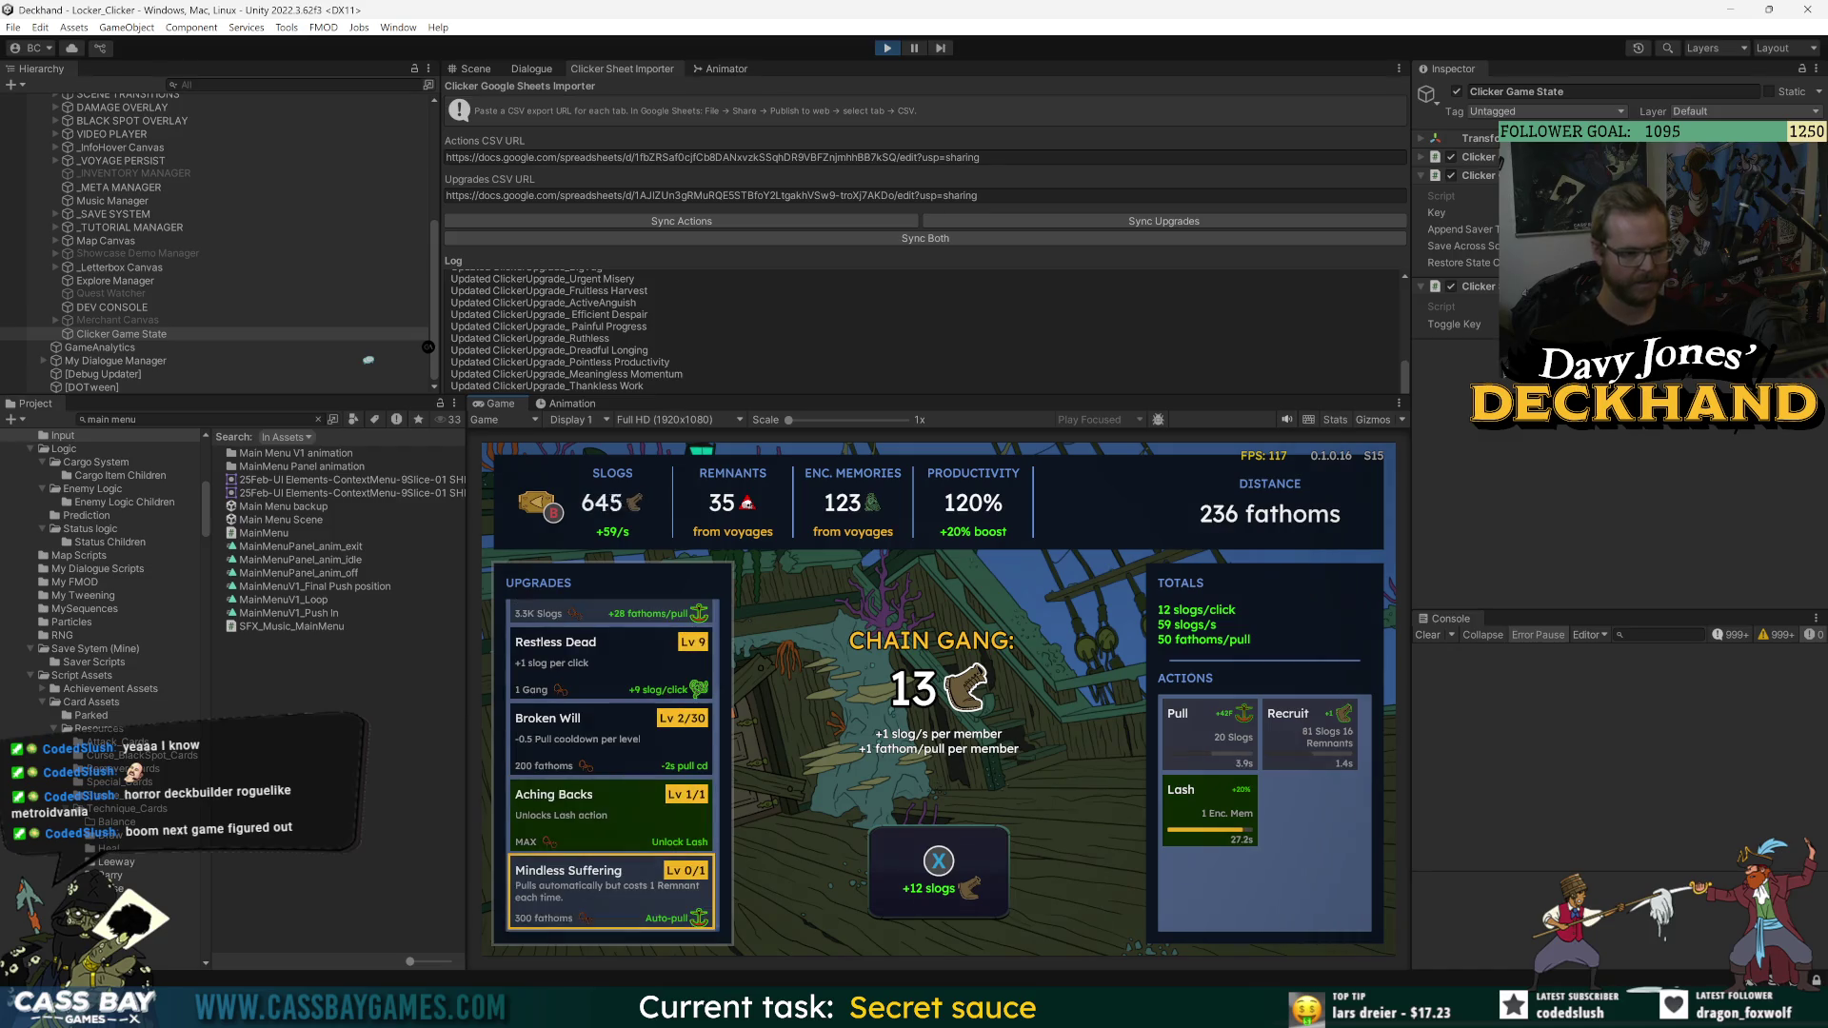
pyautogui.press('space')
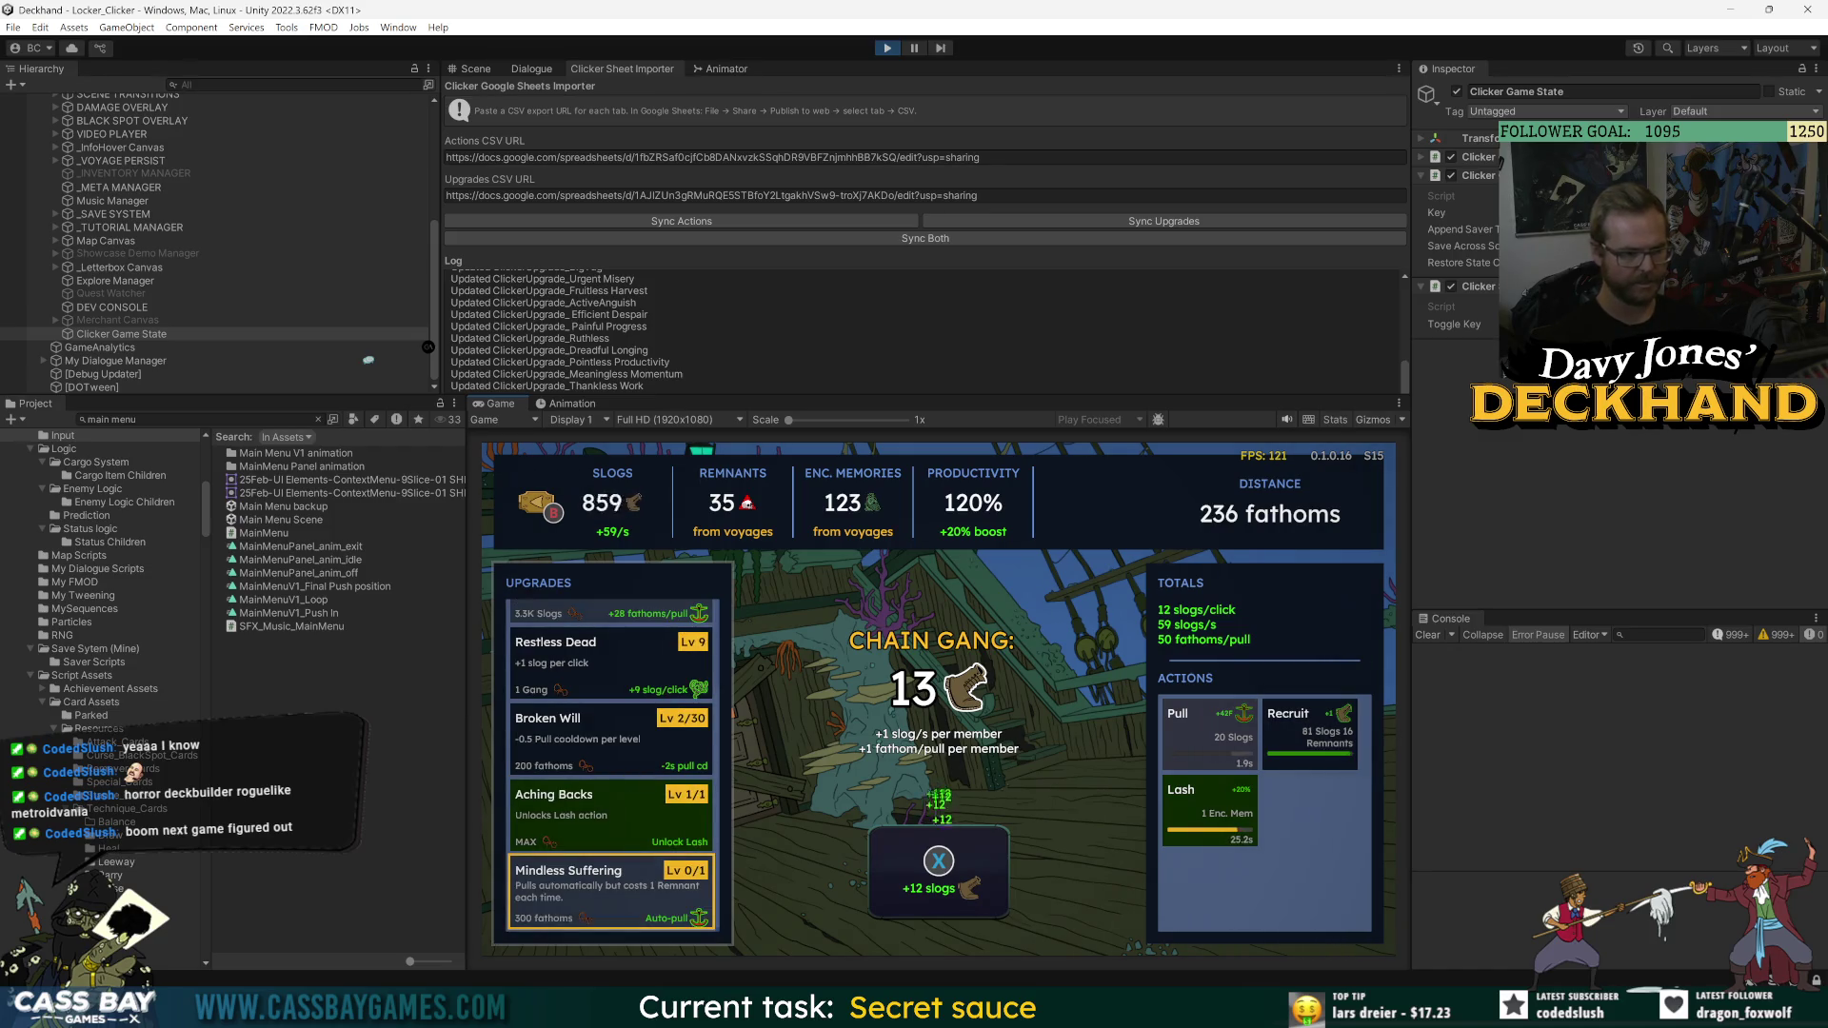
pyautogui.press('Right')
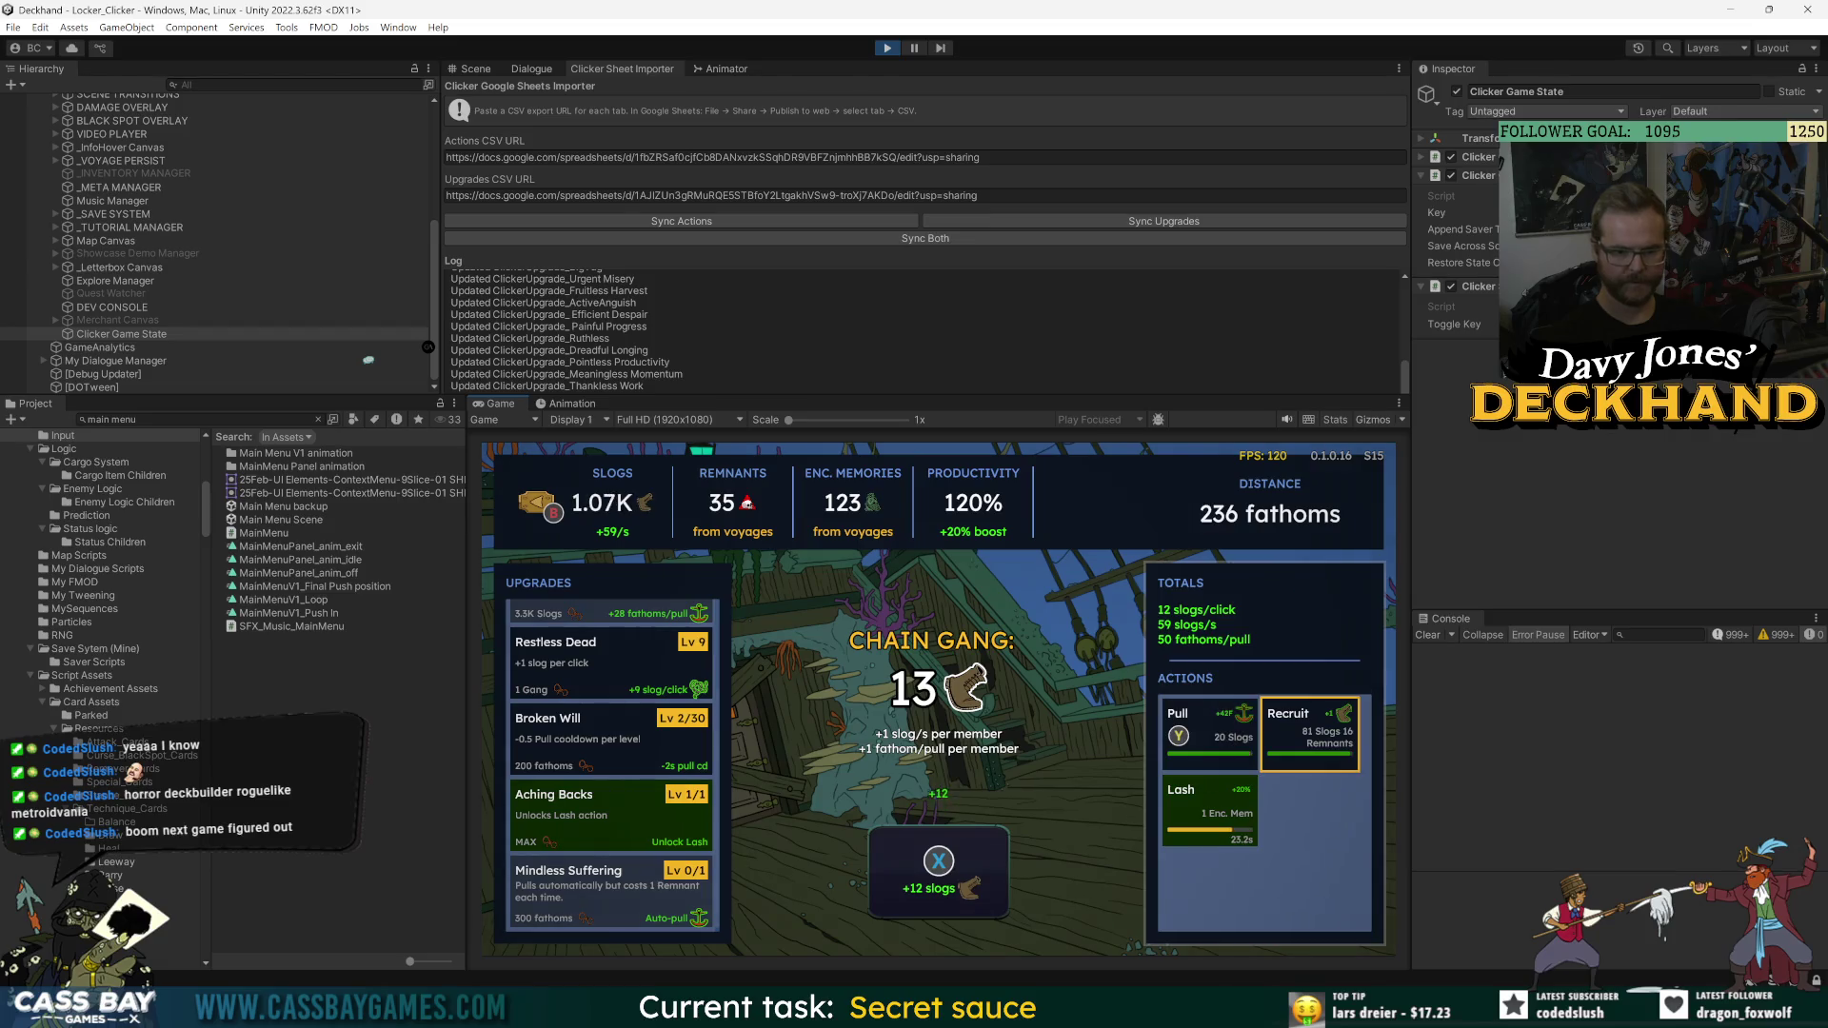
pyautogui.press('Return')
# - Keep pulling and recruiting until the chain gang reaches 15 at 393 fathoms
pyautogui.press('y')
pyautogui.press('space')
pyautogui.press('space')
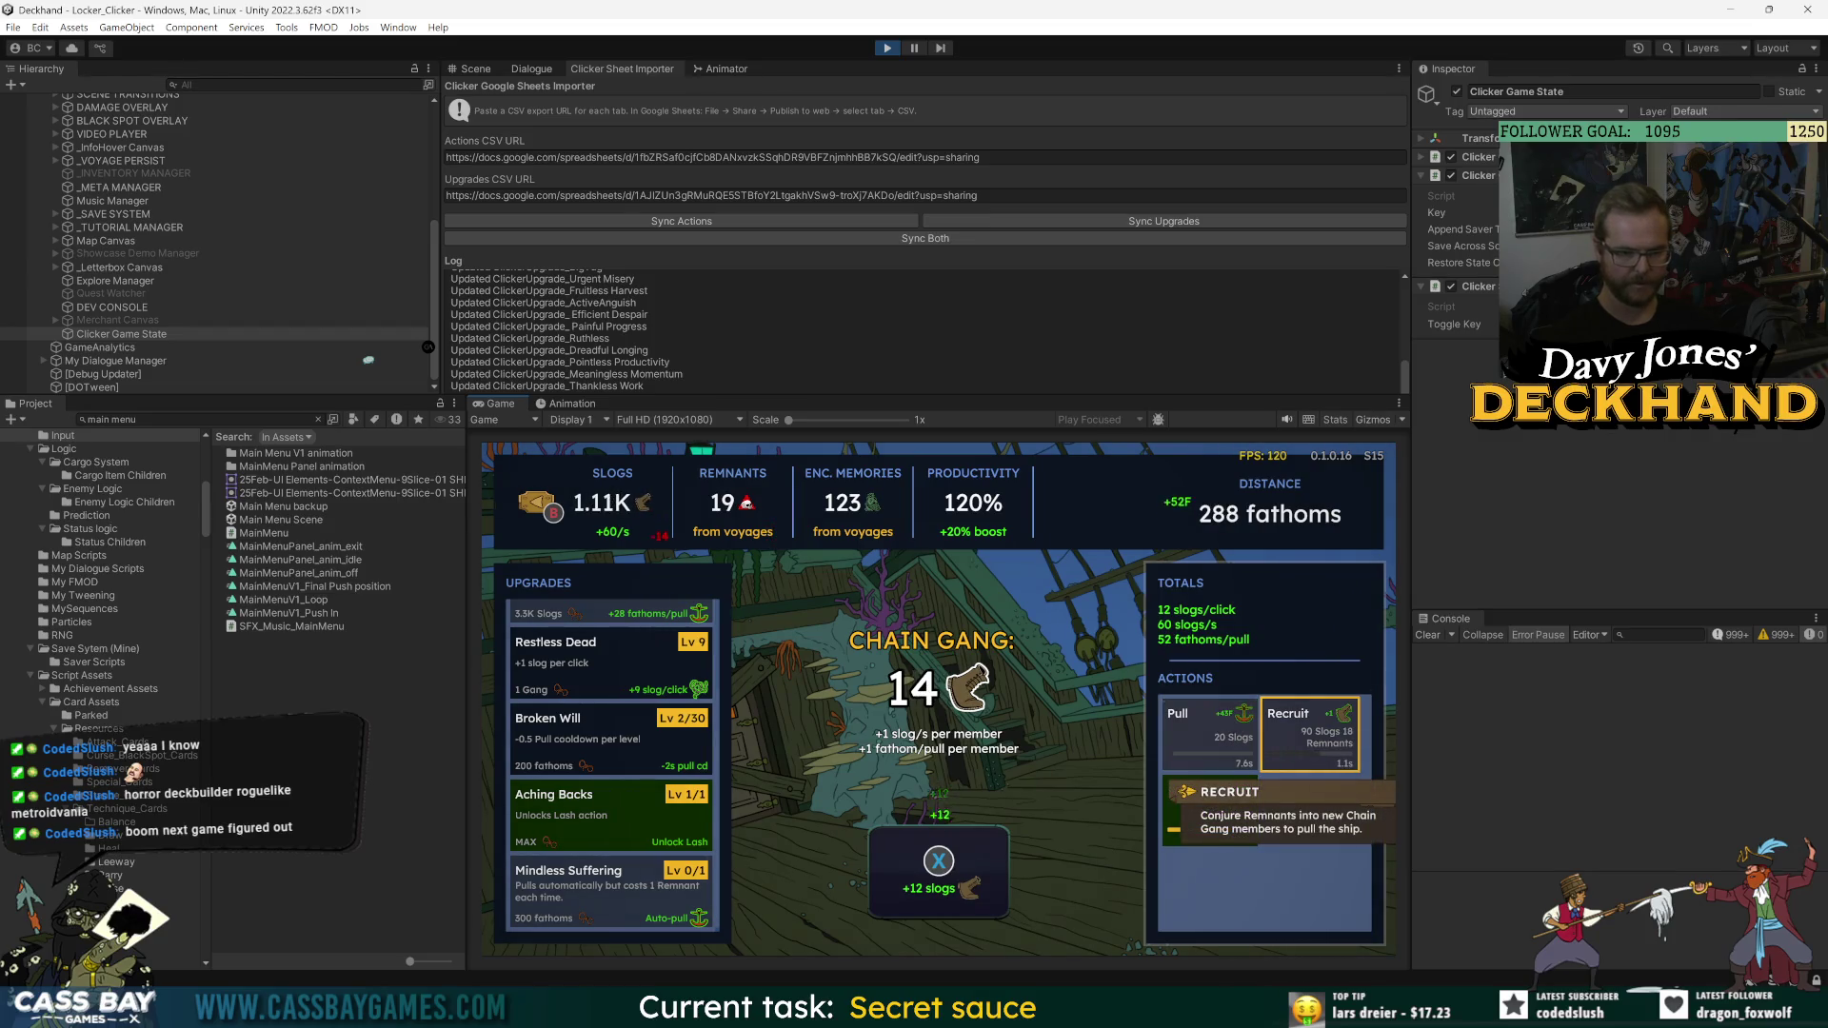
pyautogui.press('Return')
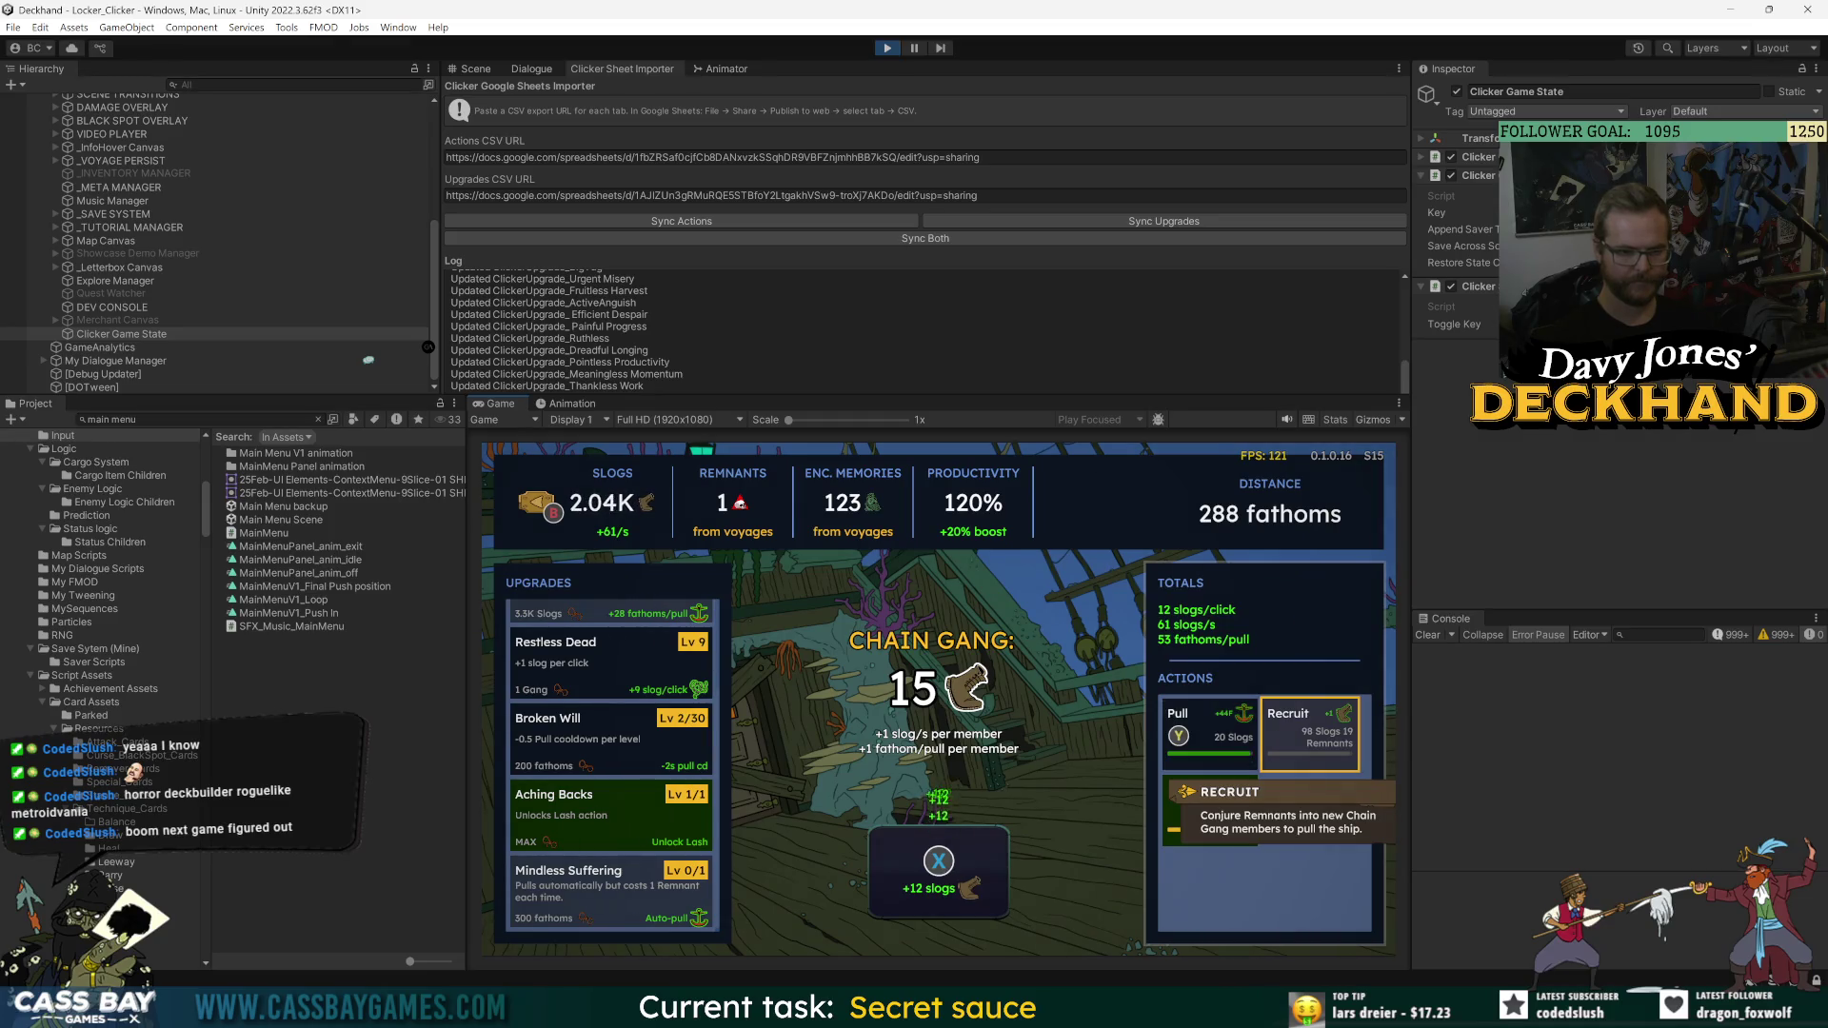
pyautogui.press('y')
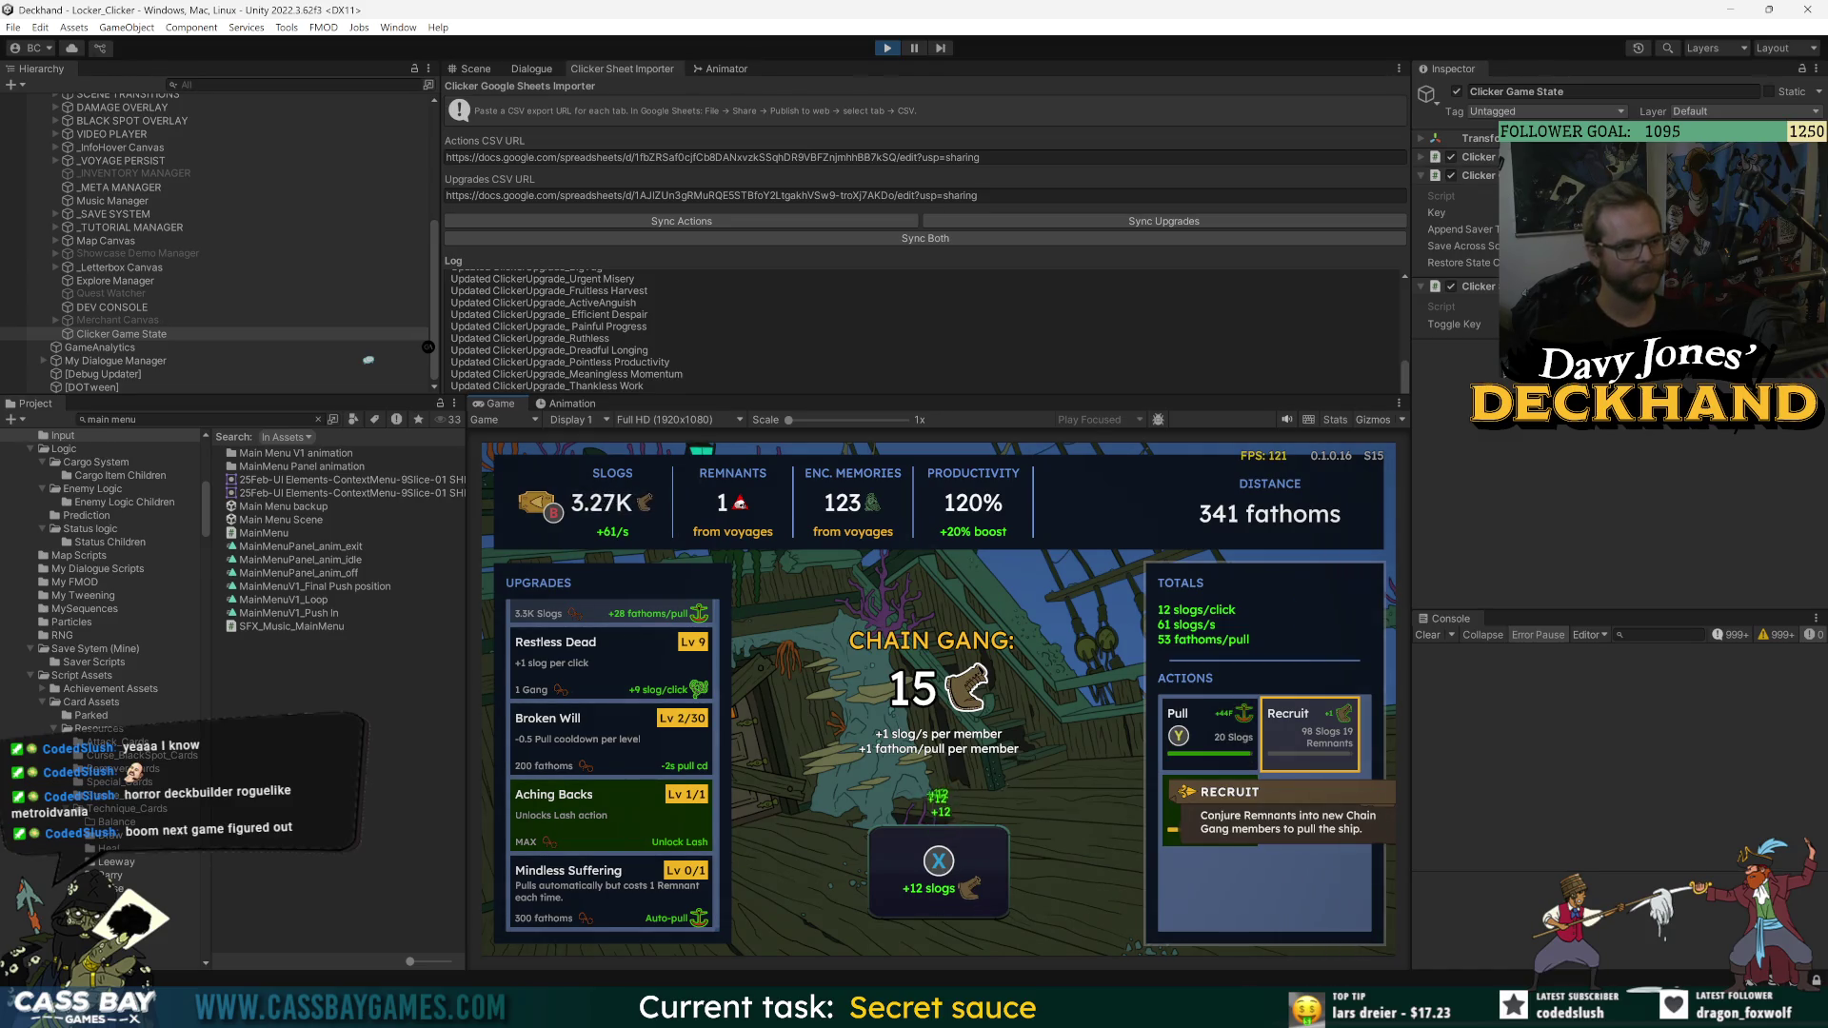
pyautogui.press('space')
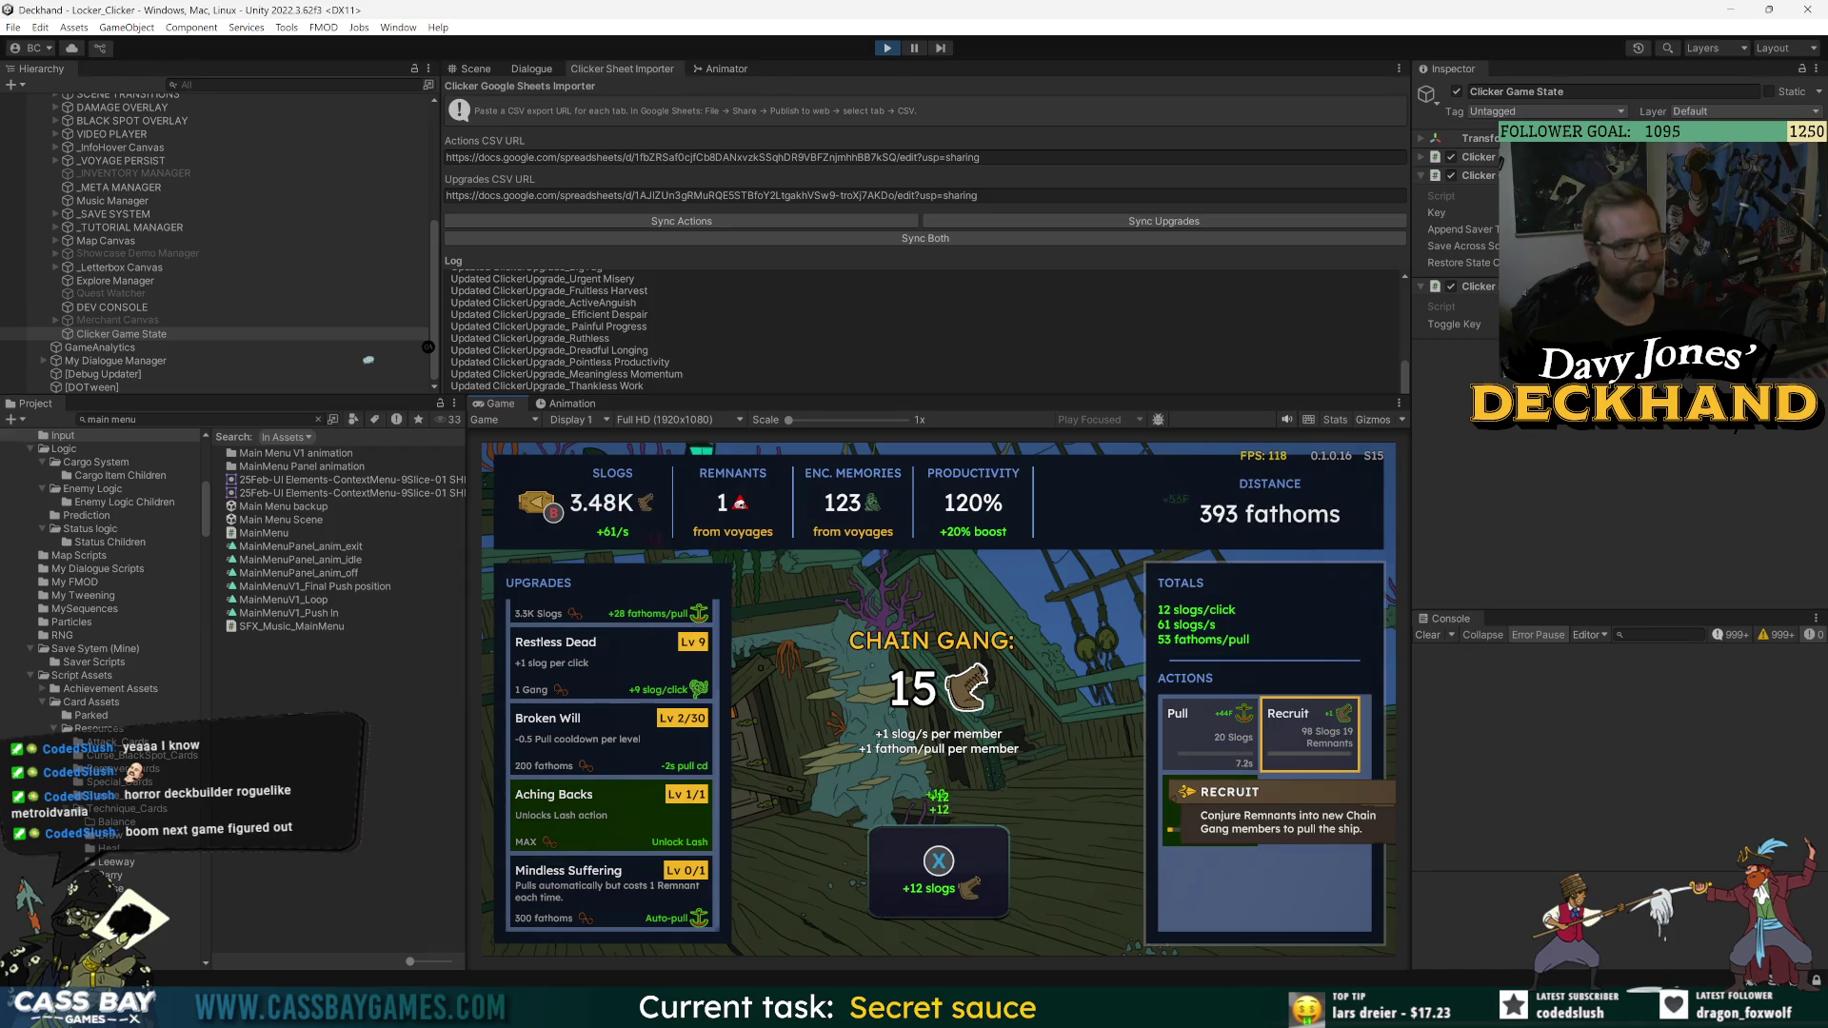
# - Buy the Mindless Suffering upgrade for auto-pull, then buy a Wasted Effort level
pyautogui.click(609, 890)
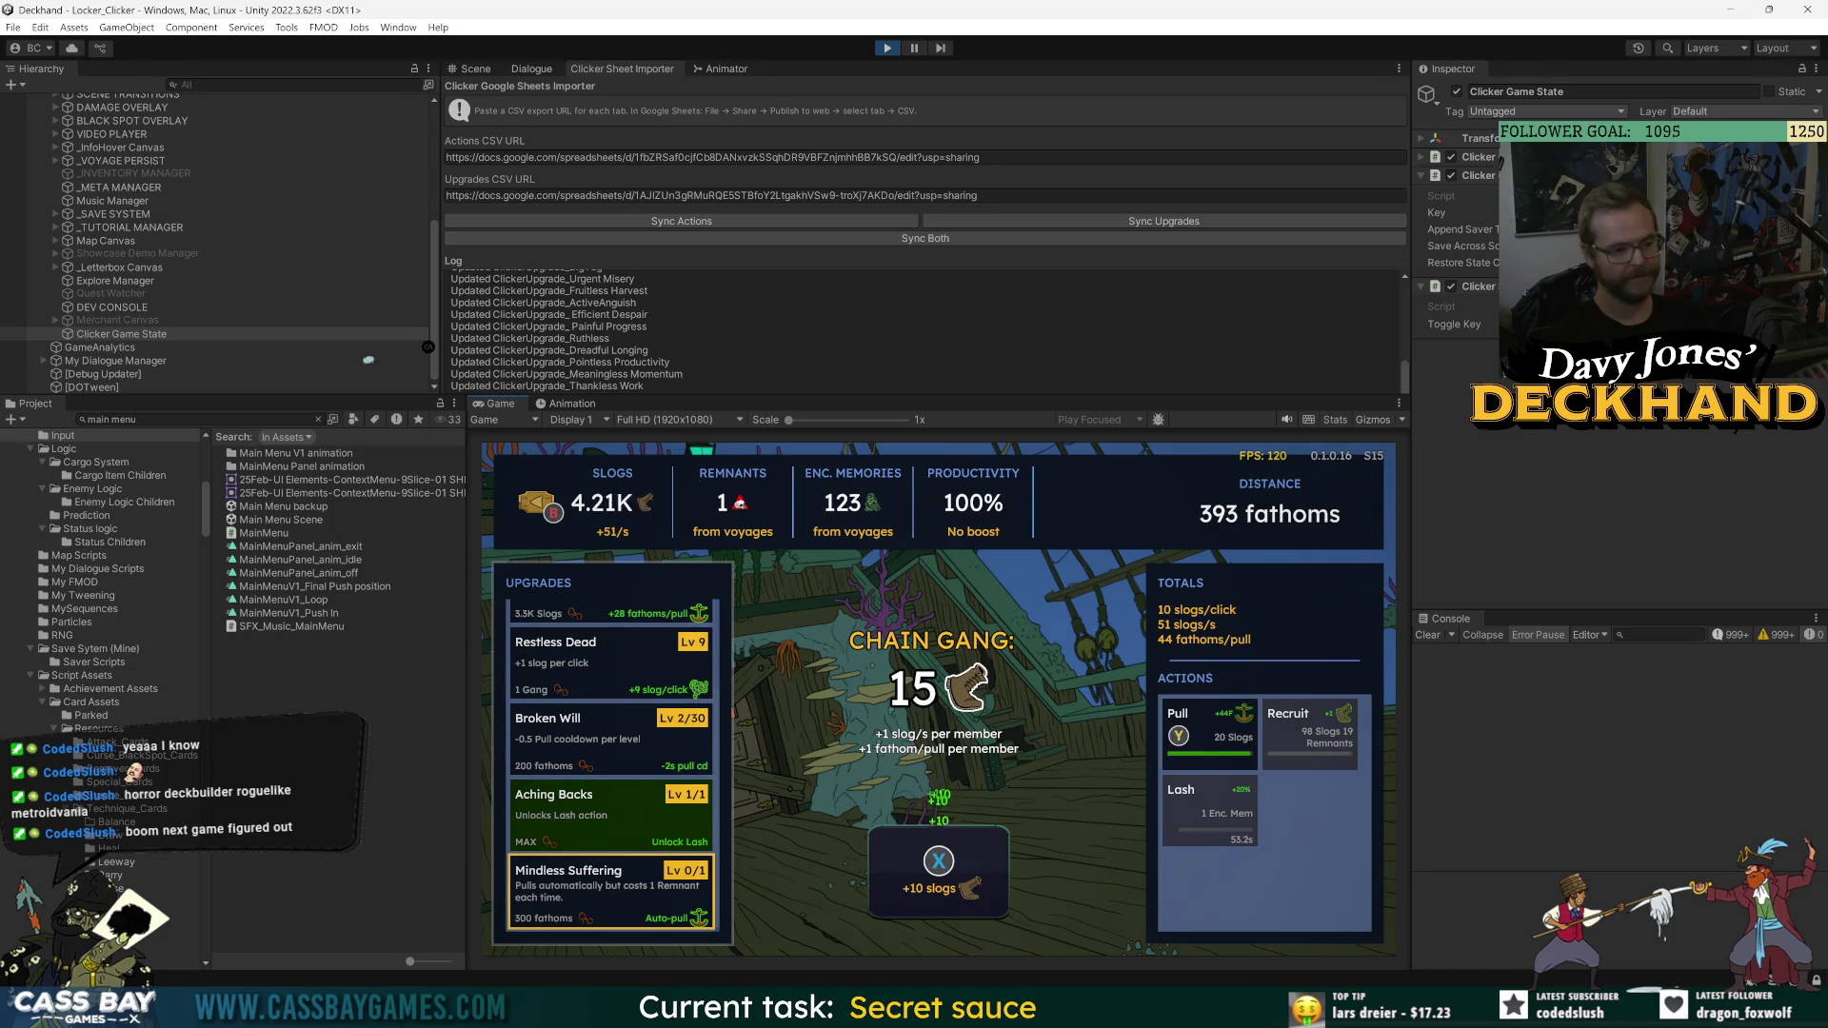
pyautogui.press('y')
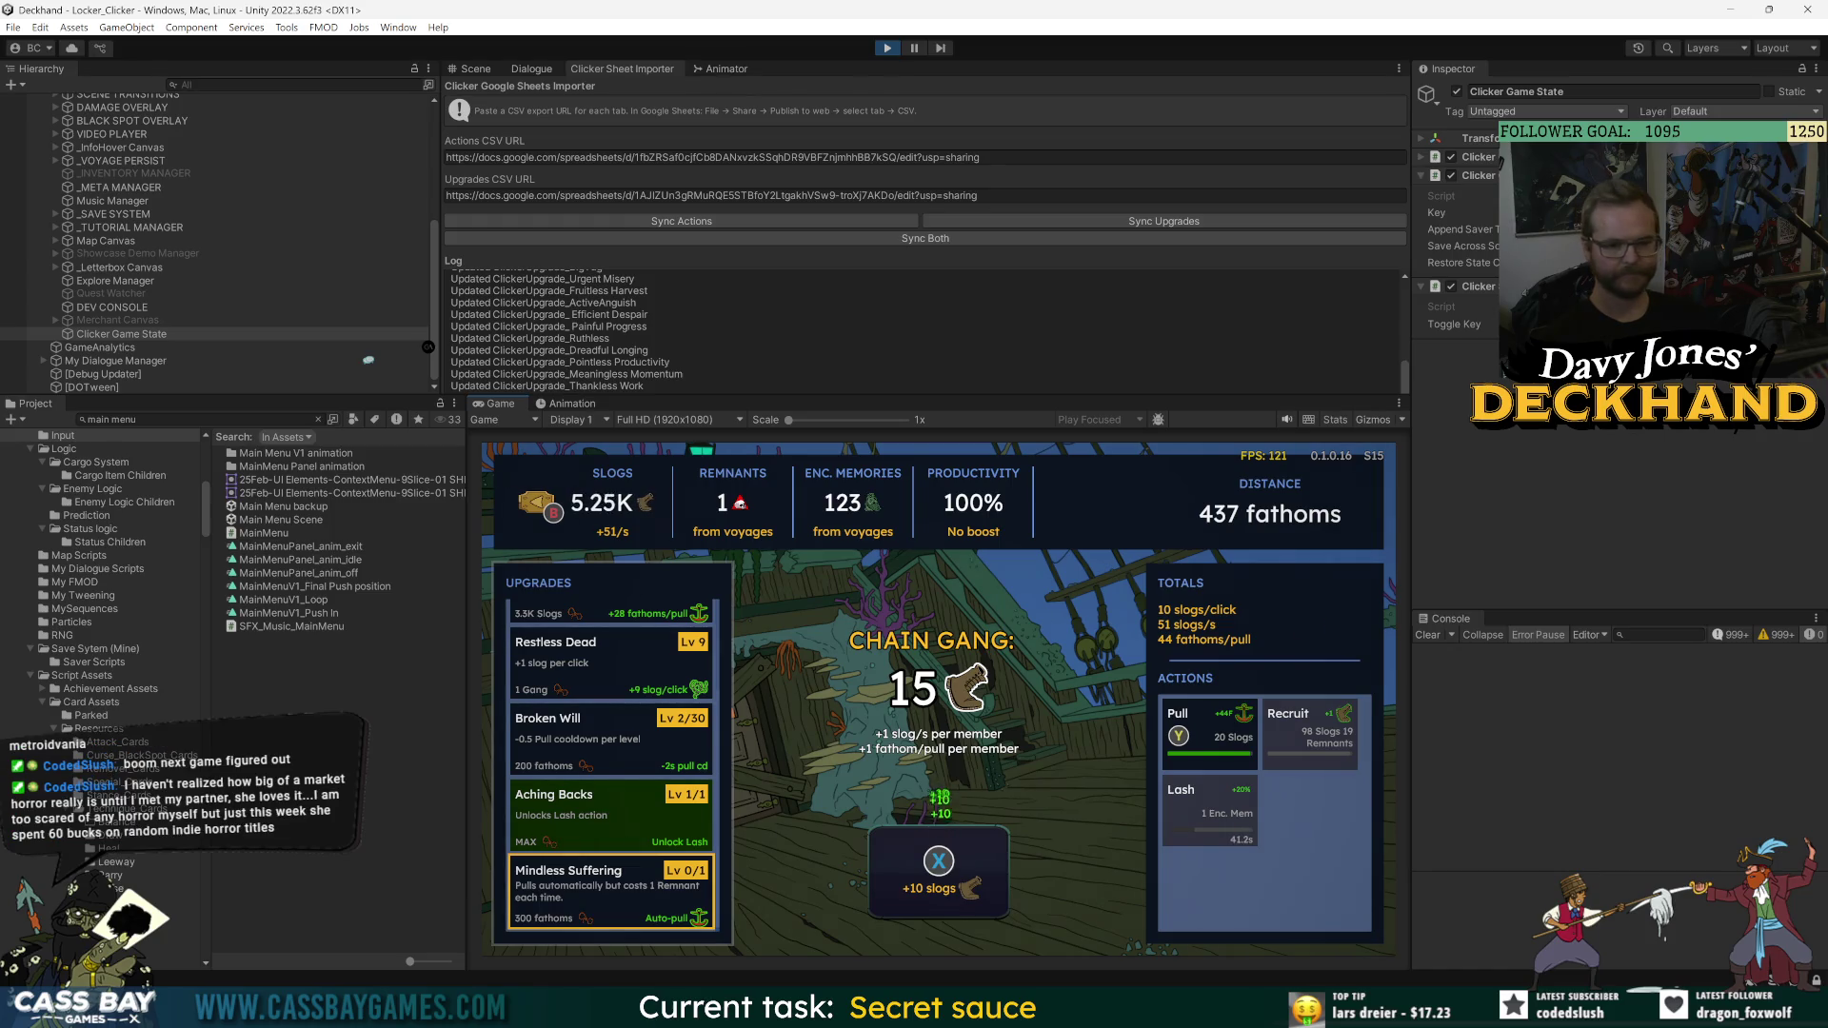
pyautogui.press('Return')
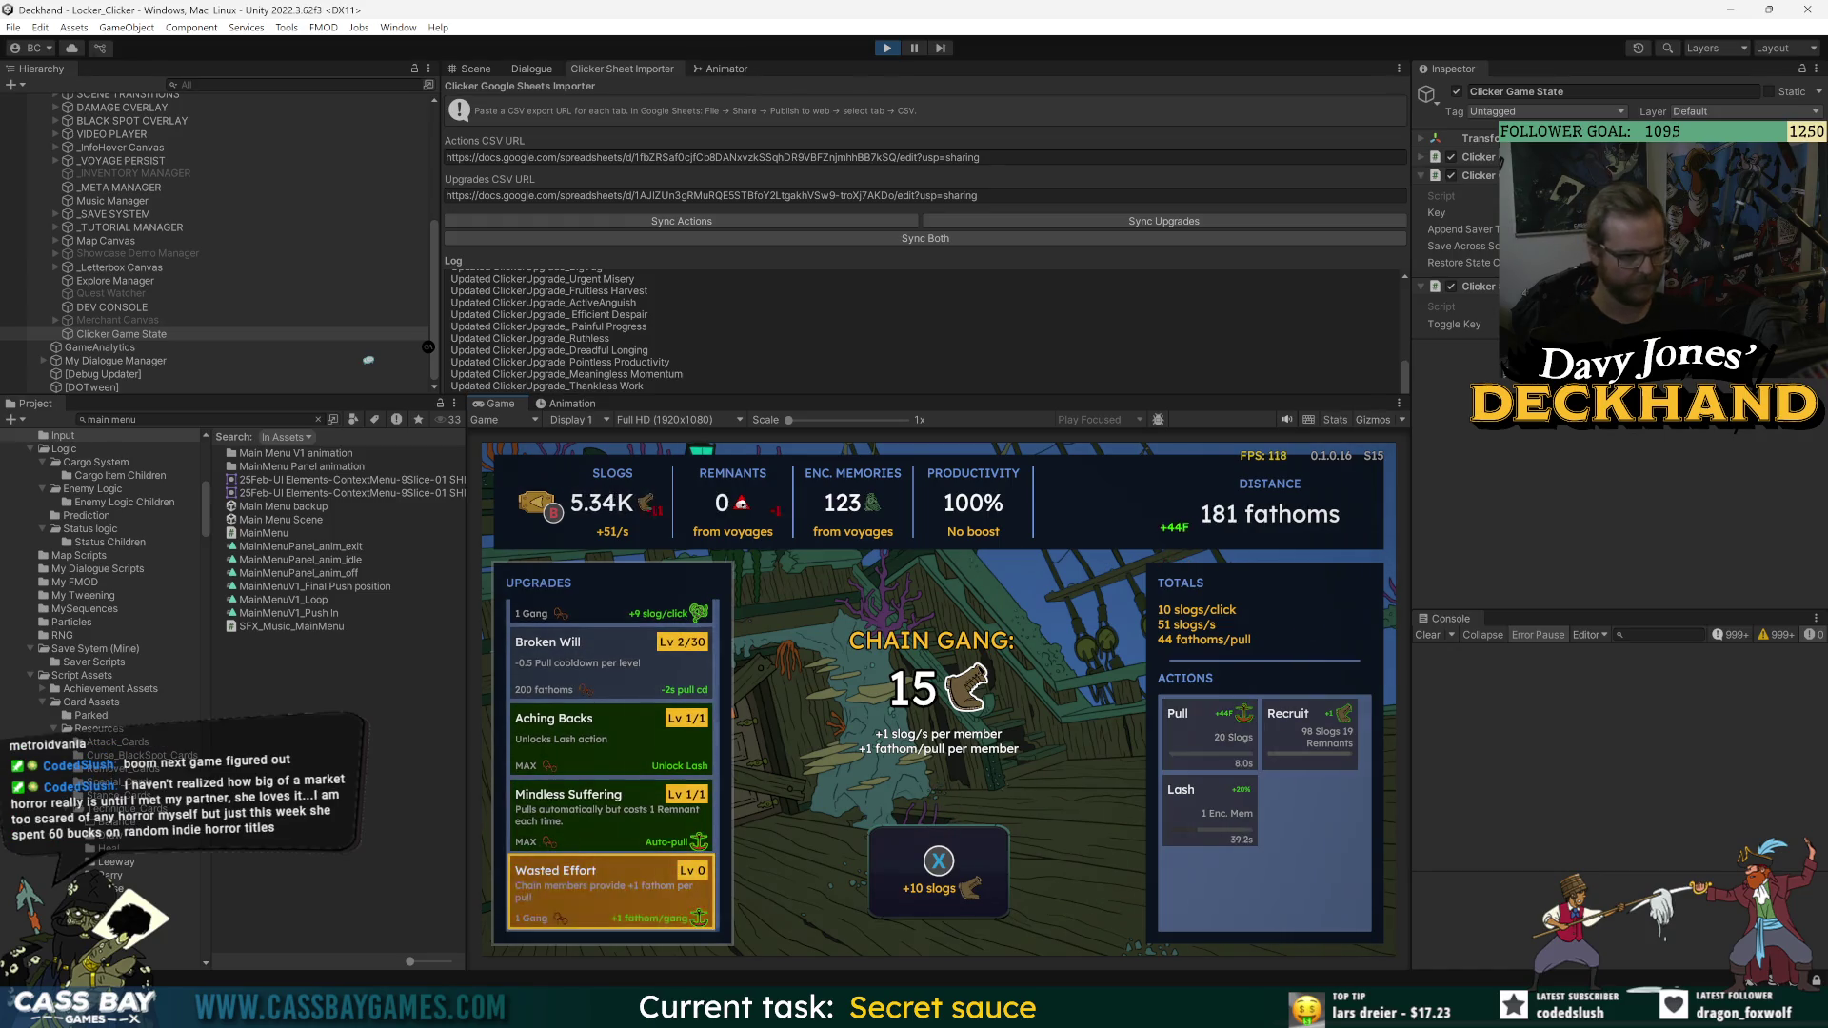
pyautogui.click(610, 892)
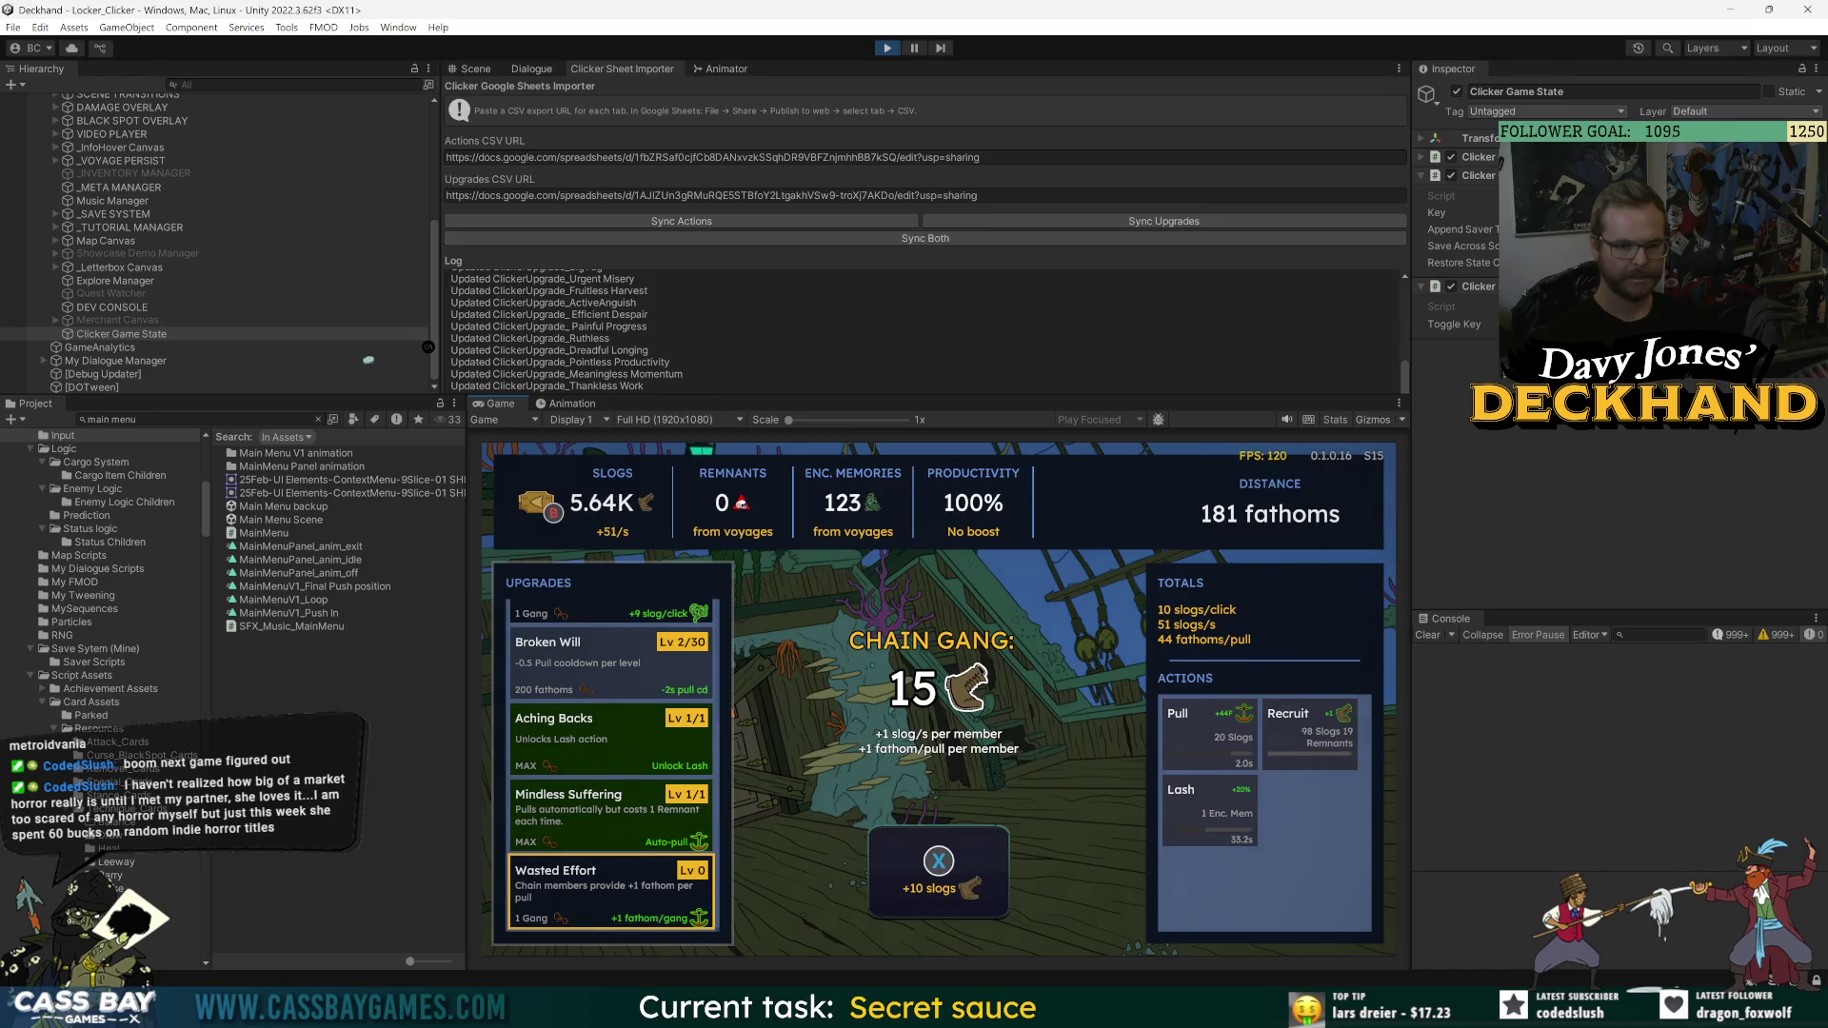
pyautogui.press('Return')
pyautogui.press('Return')
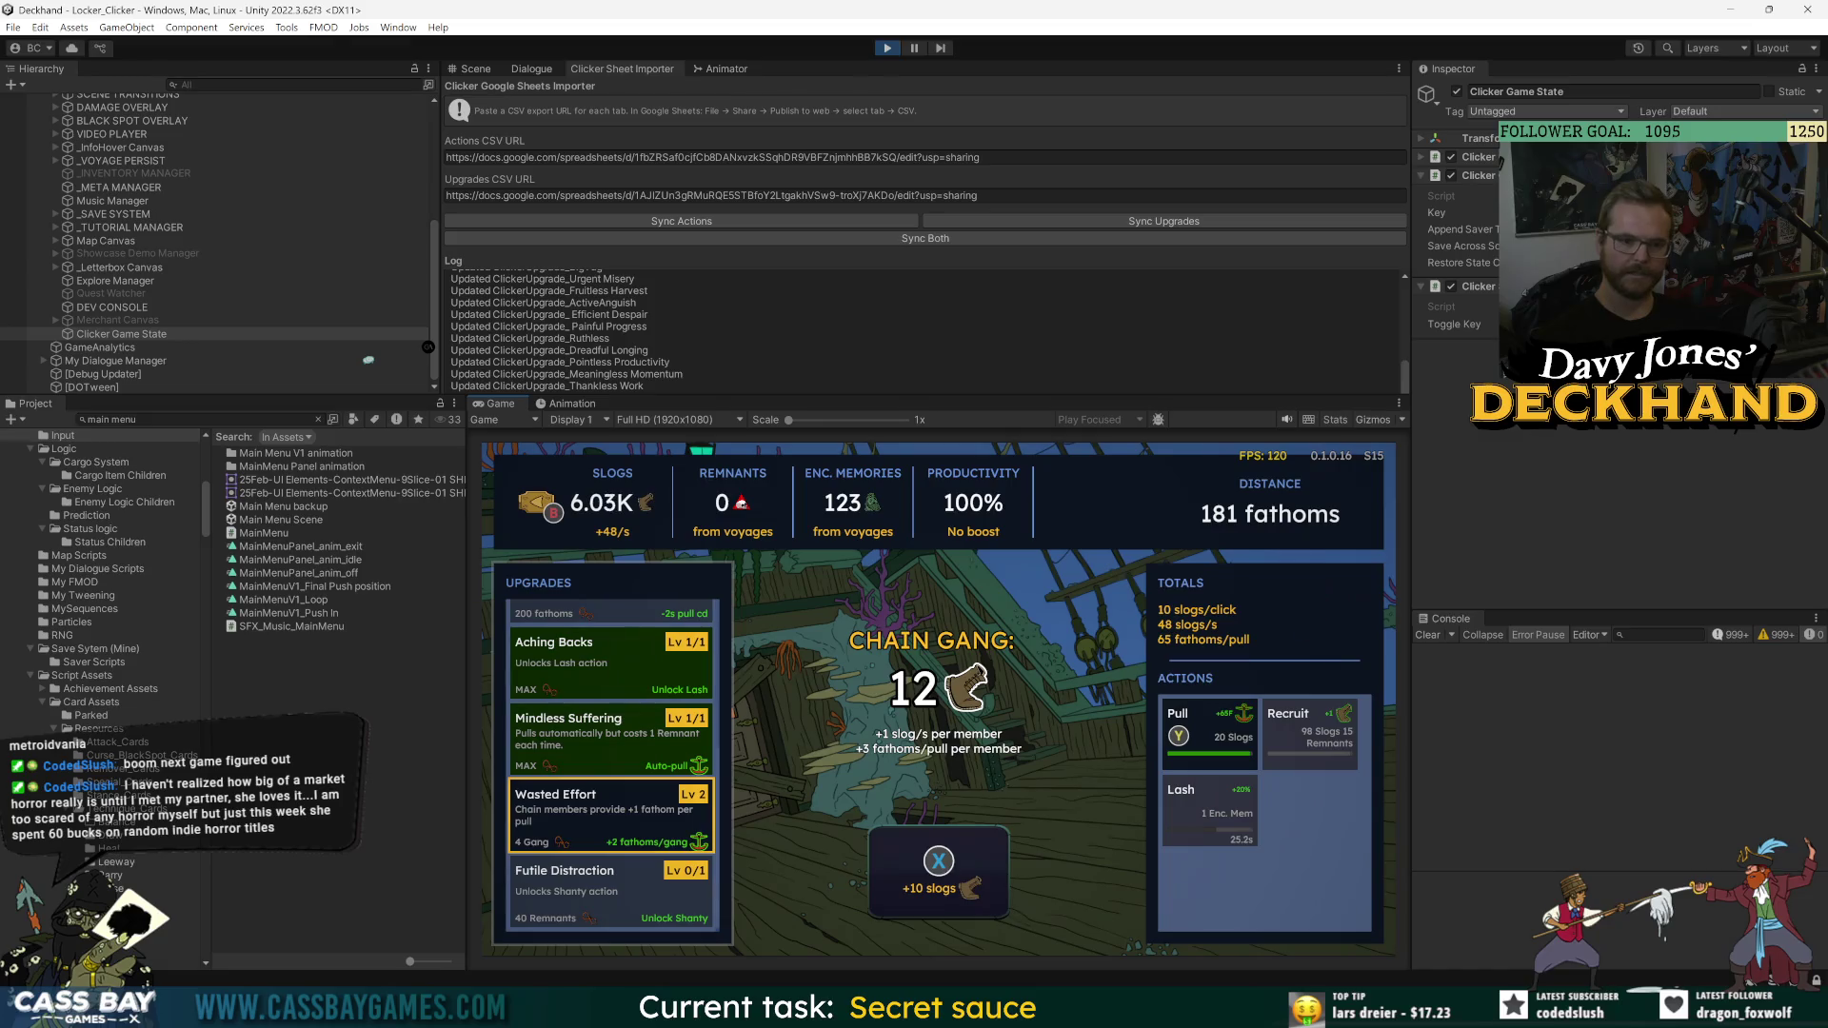
# - Buy another Wasted Effort level, fire Pull, and buy a Strained Line level
pyautogui.press('Return')
pyautogui.press('Up')
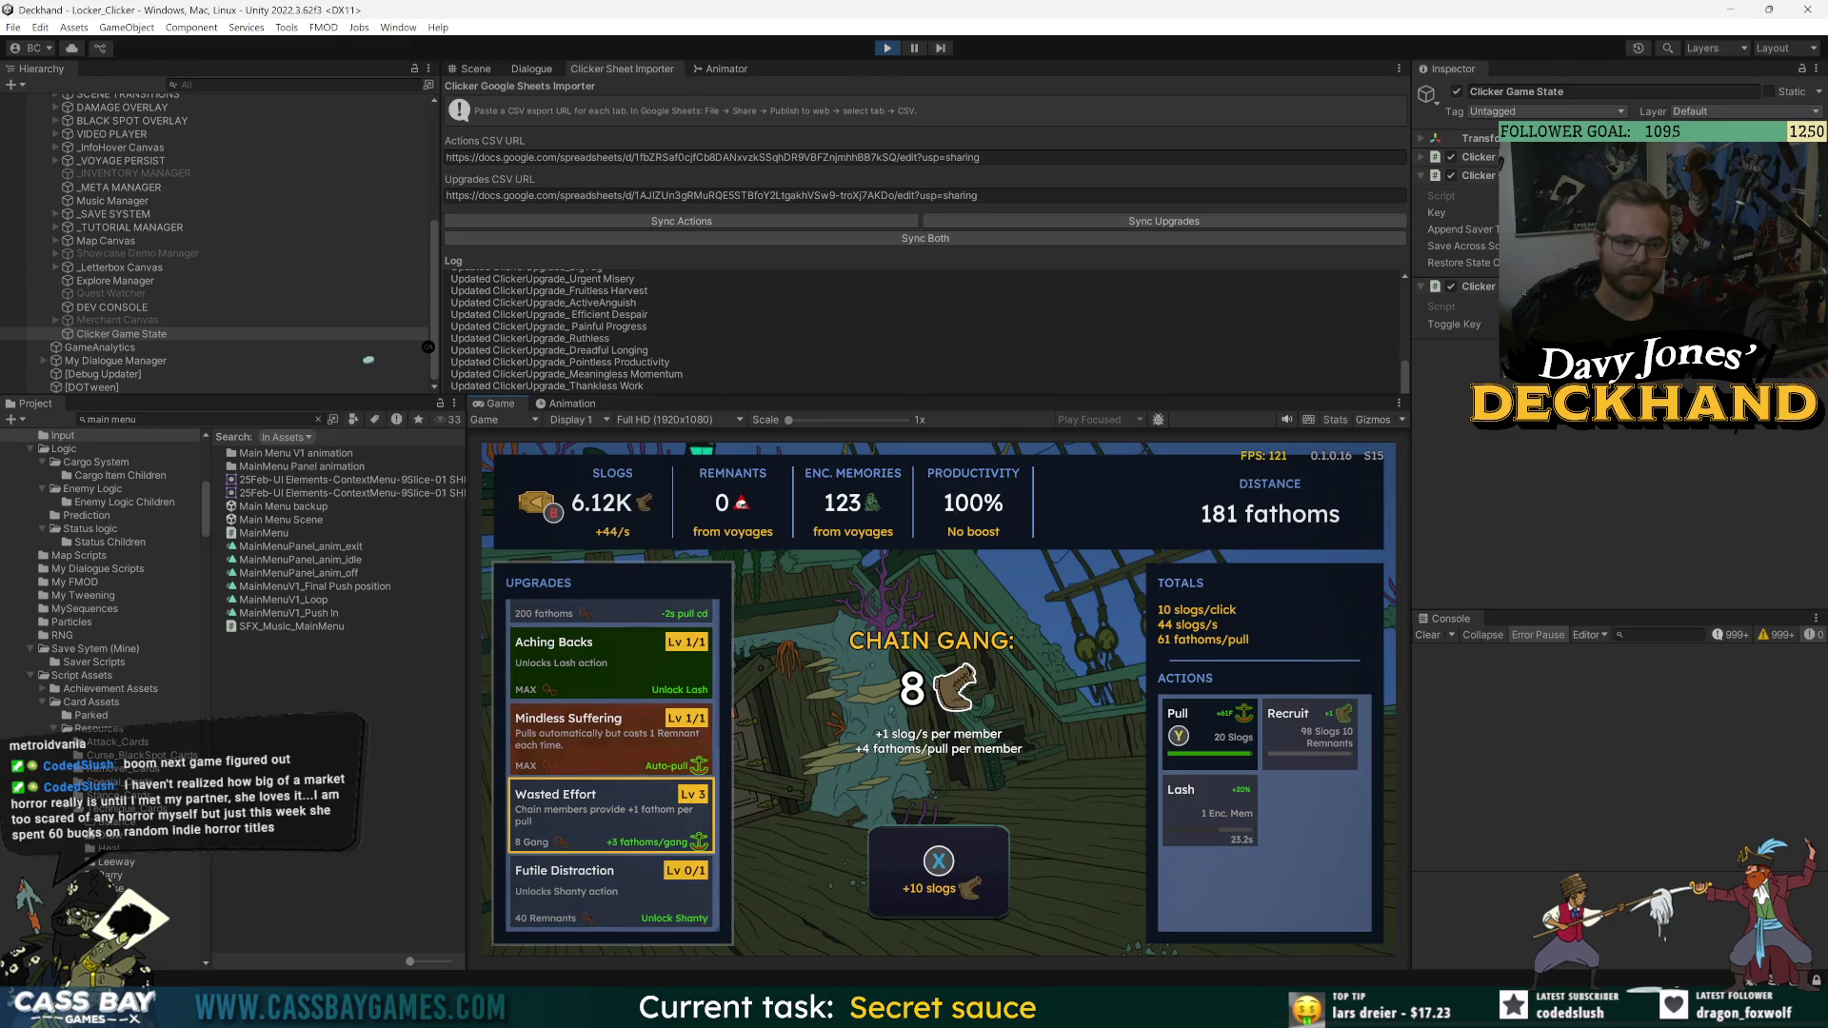
pyautogui.press('Right')
pyautogui.press('Return')
pyautogui.press('Left')
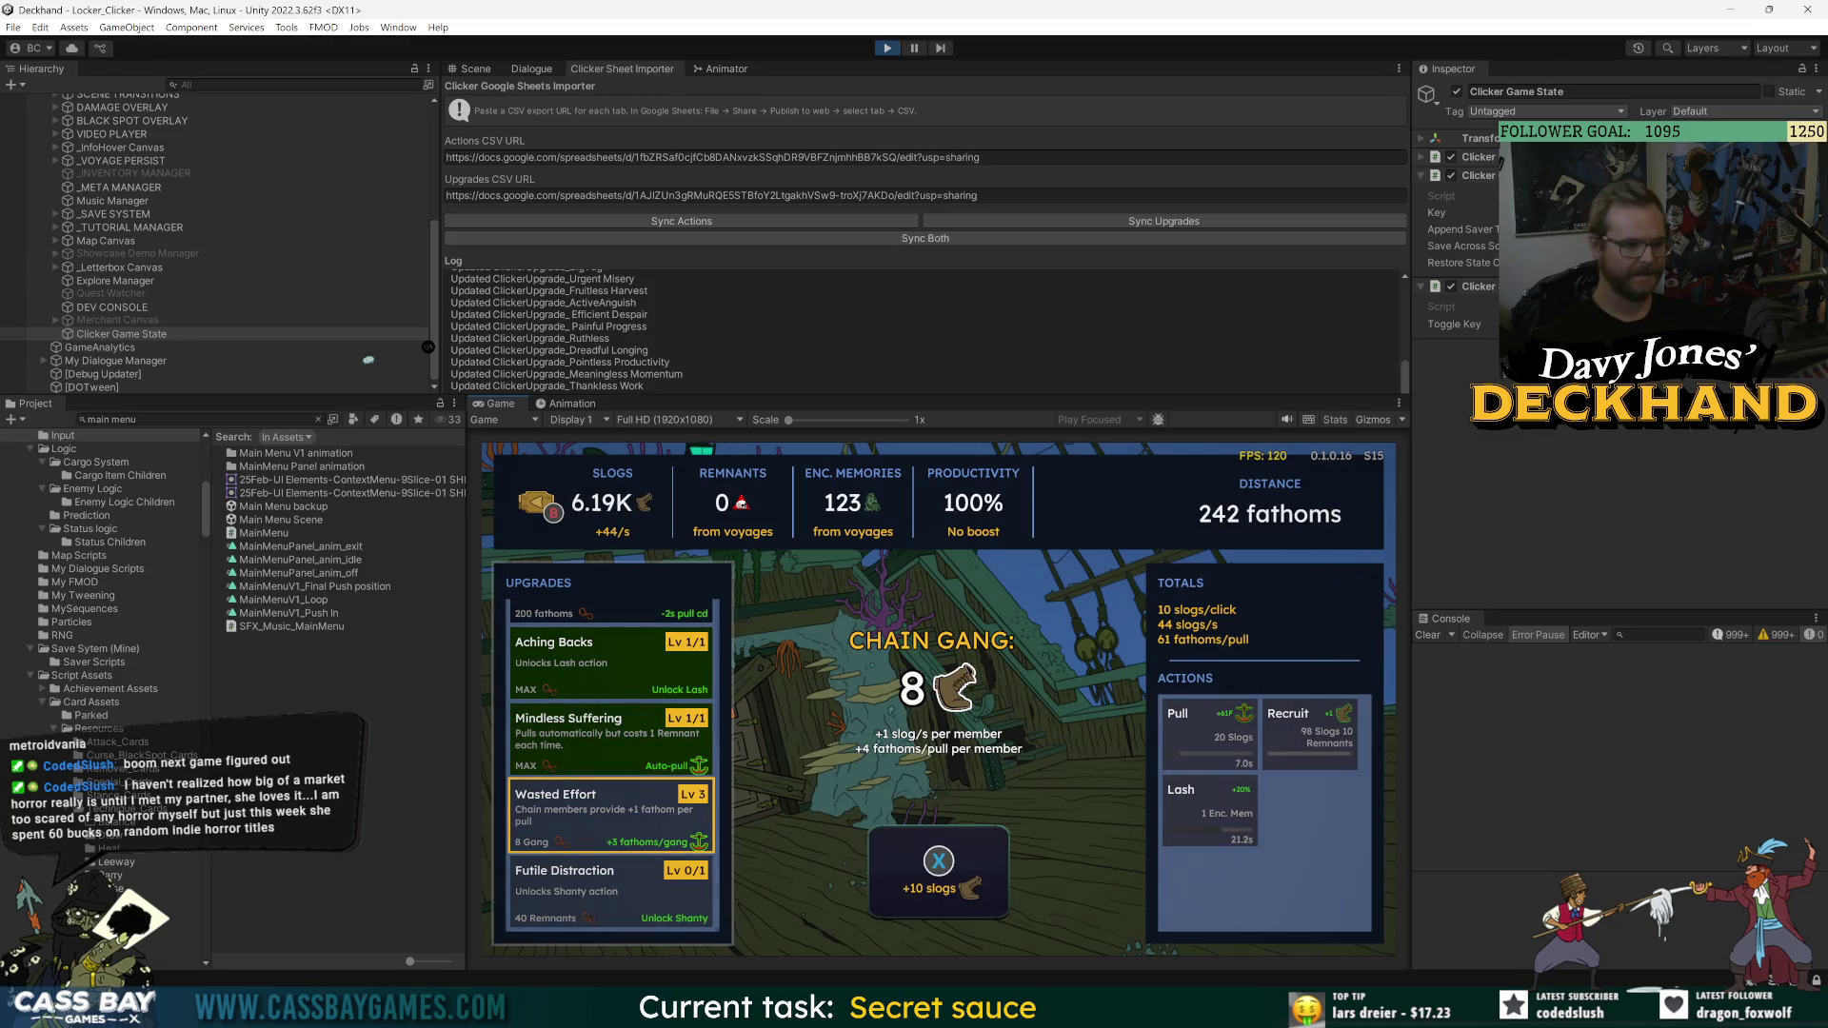
pyautogui.press('Up')
pyautogui.press('Up')
pyautogui.press('Up')
pyautogui.press('Return')
# - Buy several Endless Labour levels and a Broken Will level, then fire Pull
pyautogui.press('Down')
pyautogui.press('Down')
pyautogui.press('Up')
pyautogui.press('Up')
pyautogui.press('Up')
pyautogui.press('Return')
pyautogui.press('Return')
pyautogui.press('Return')
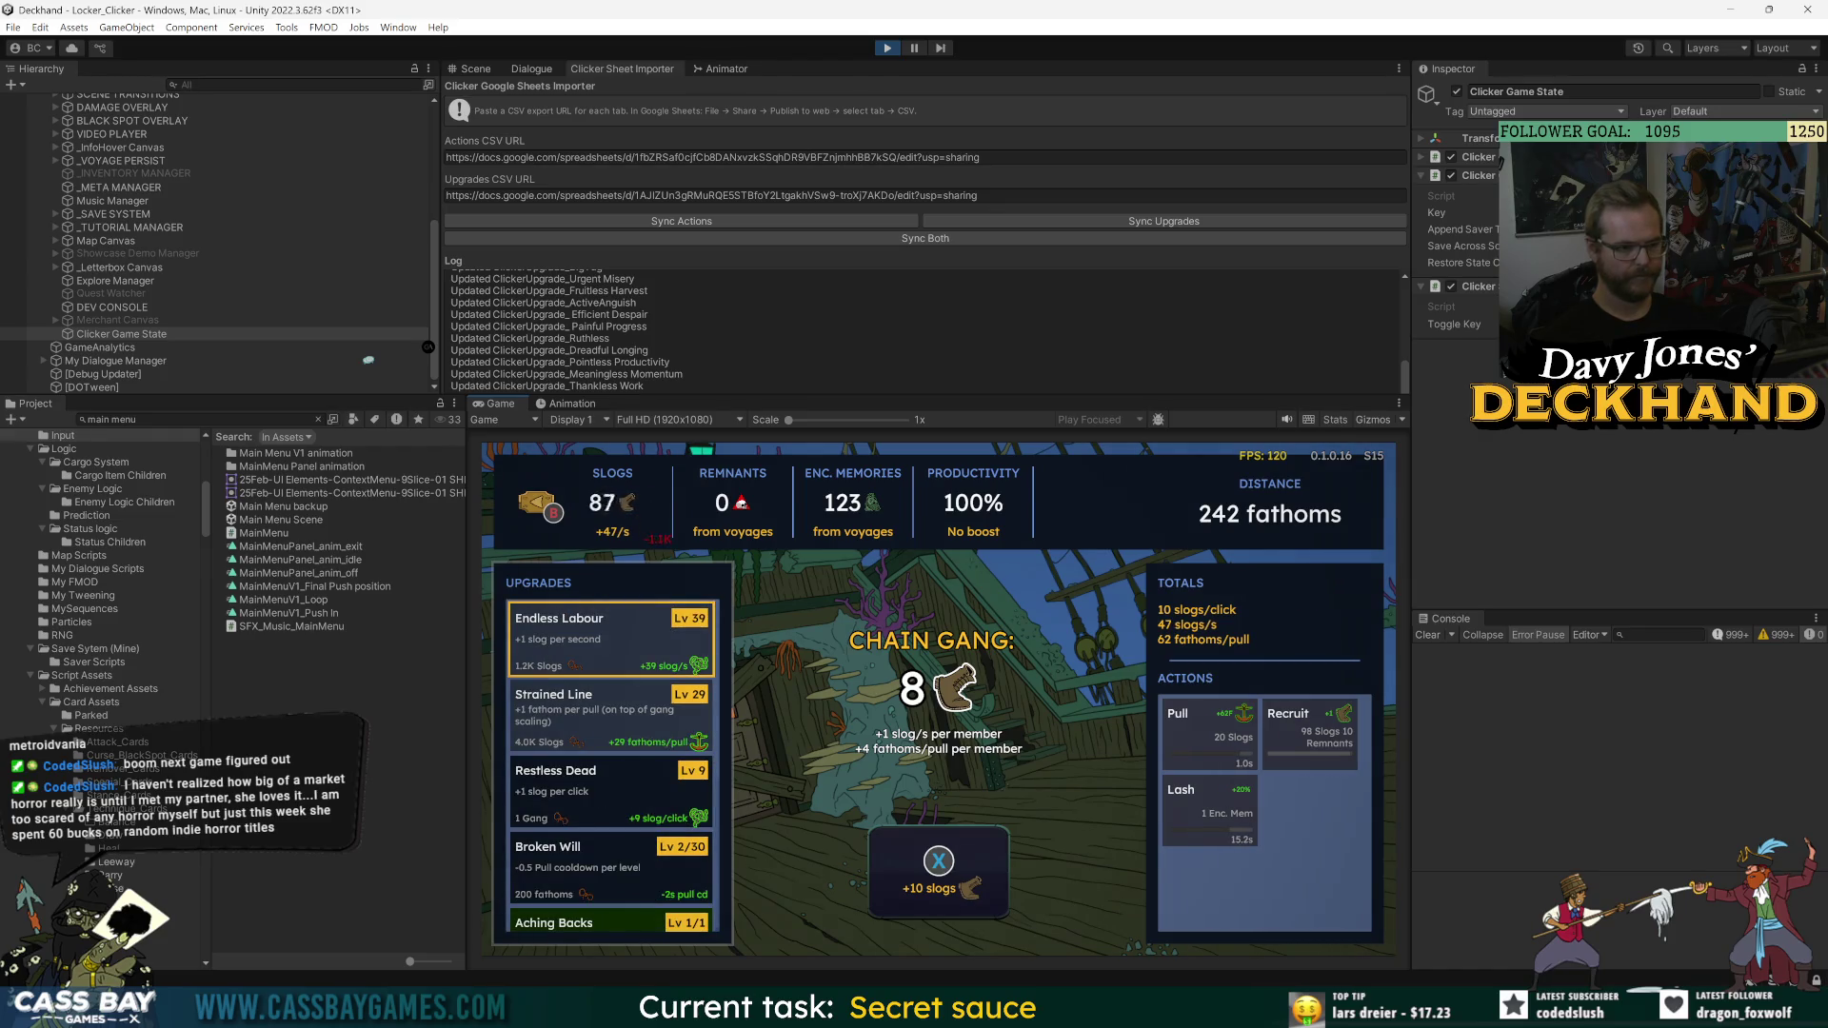
pyautogui.press('Down')
pyautogui.press('Down')
pyautogui.press('Down')
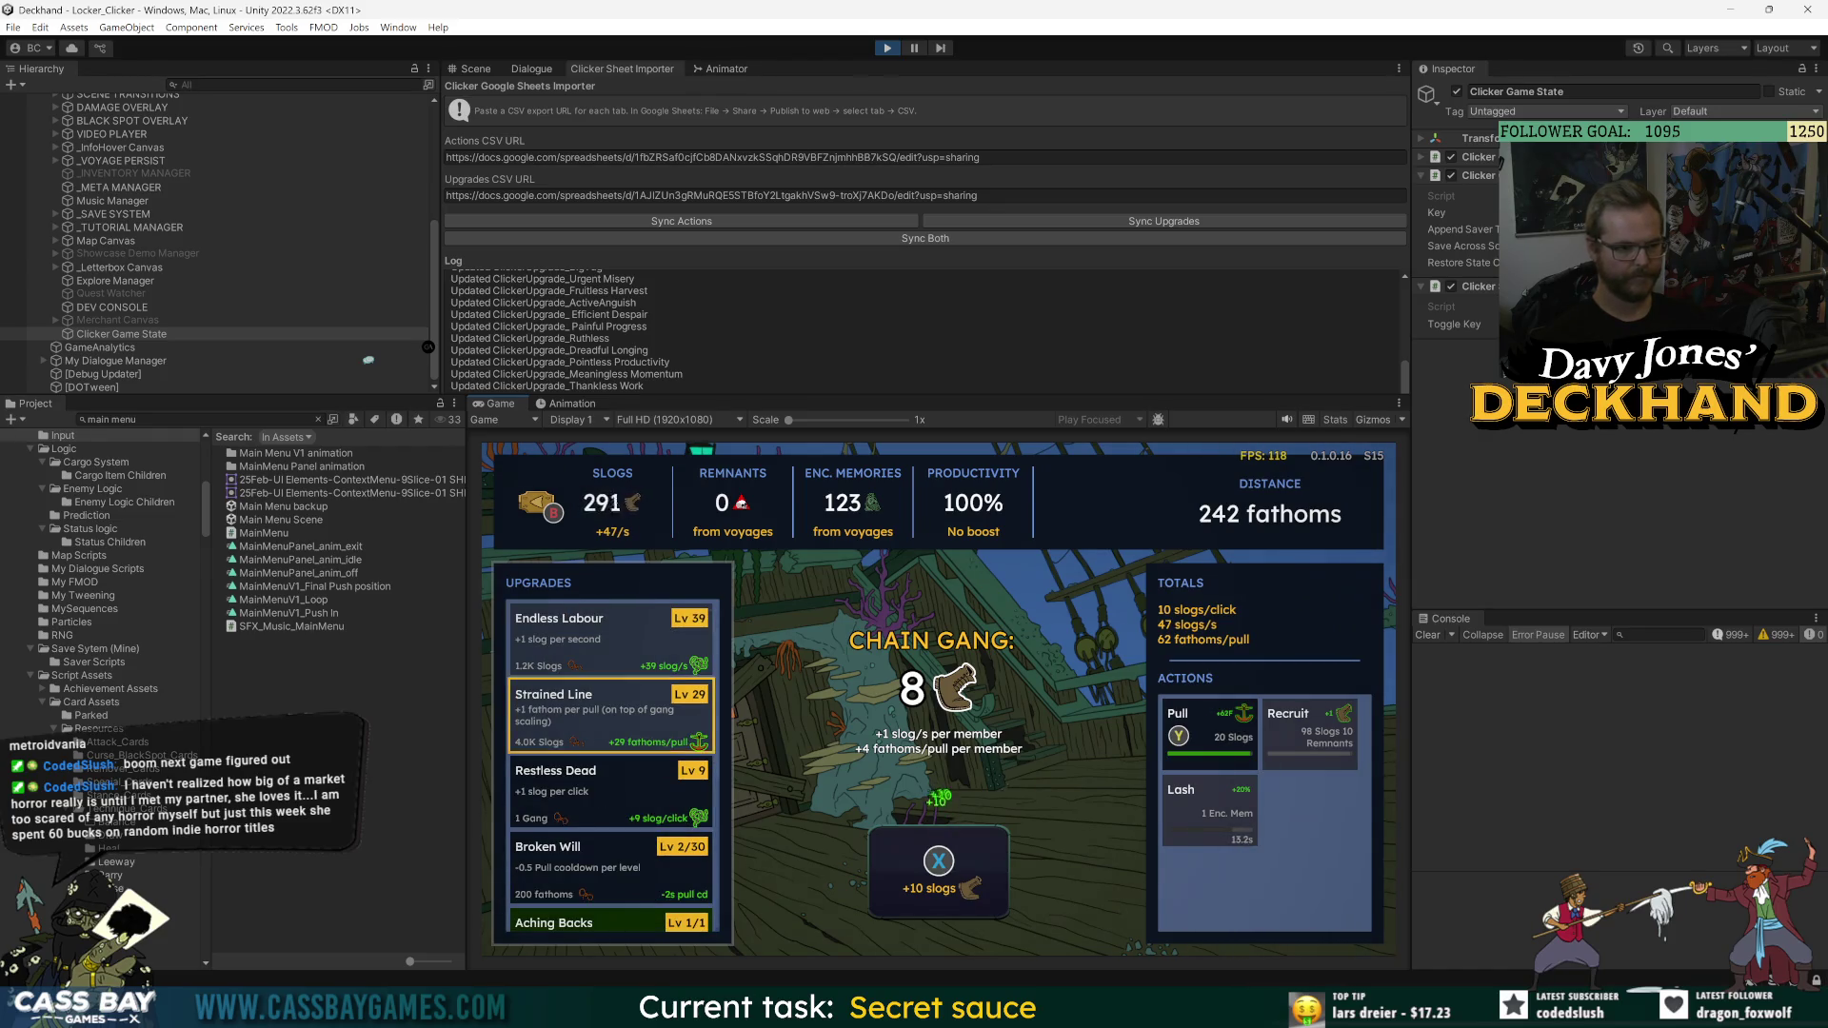
pyautogui.press('Return')
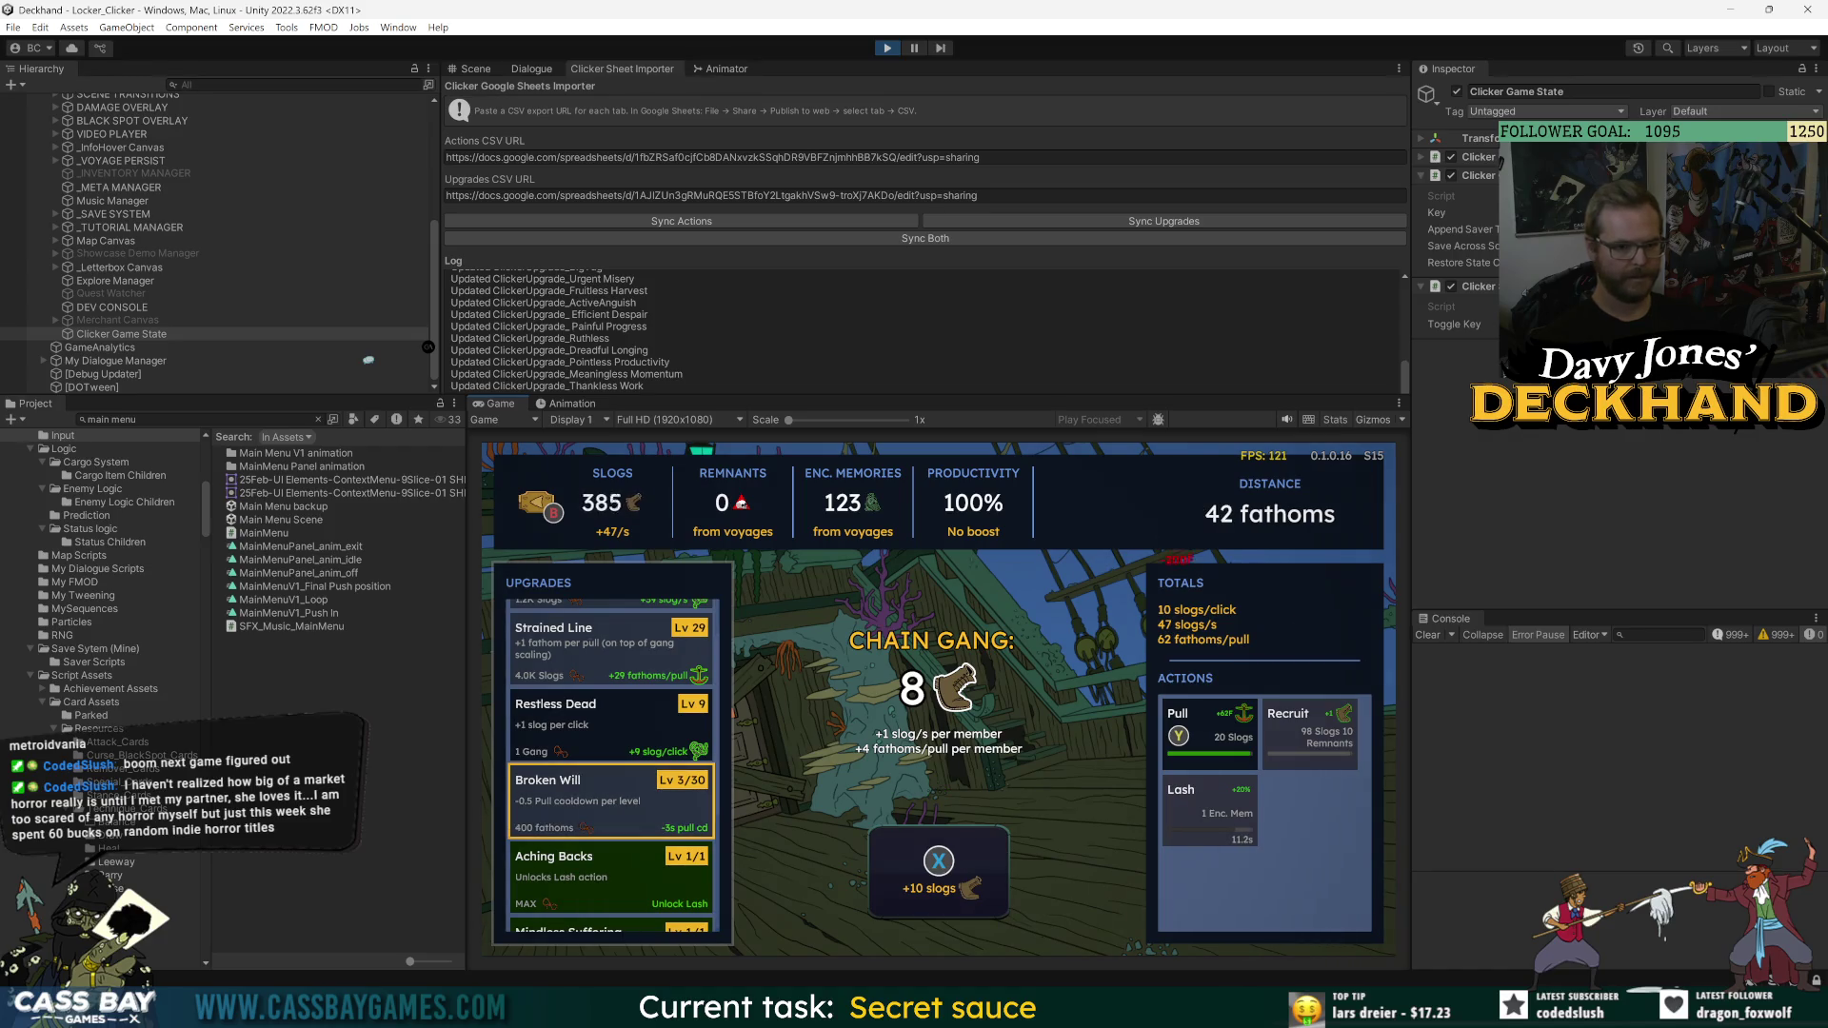
pyautogui.press('y')
pyautogui.press('Down')
pyautogui.press('Down')
pyautogui.press('Down')
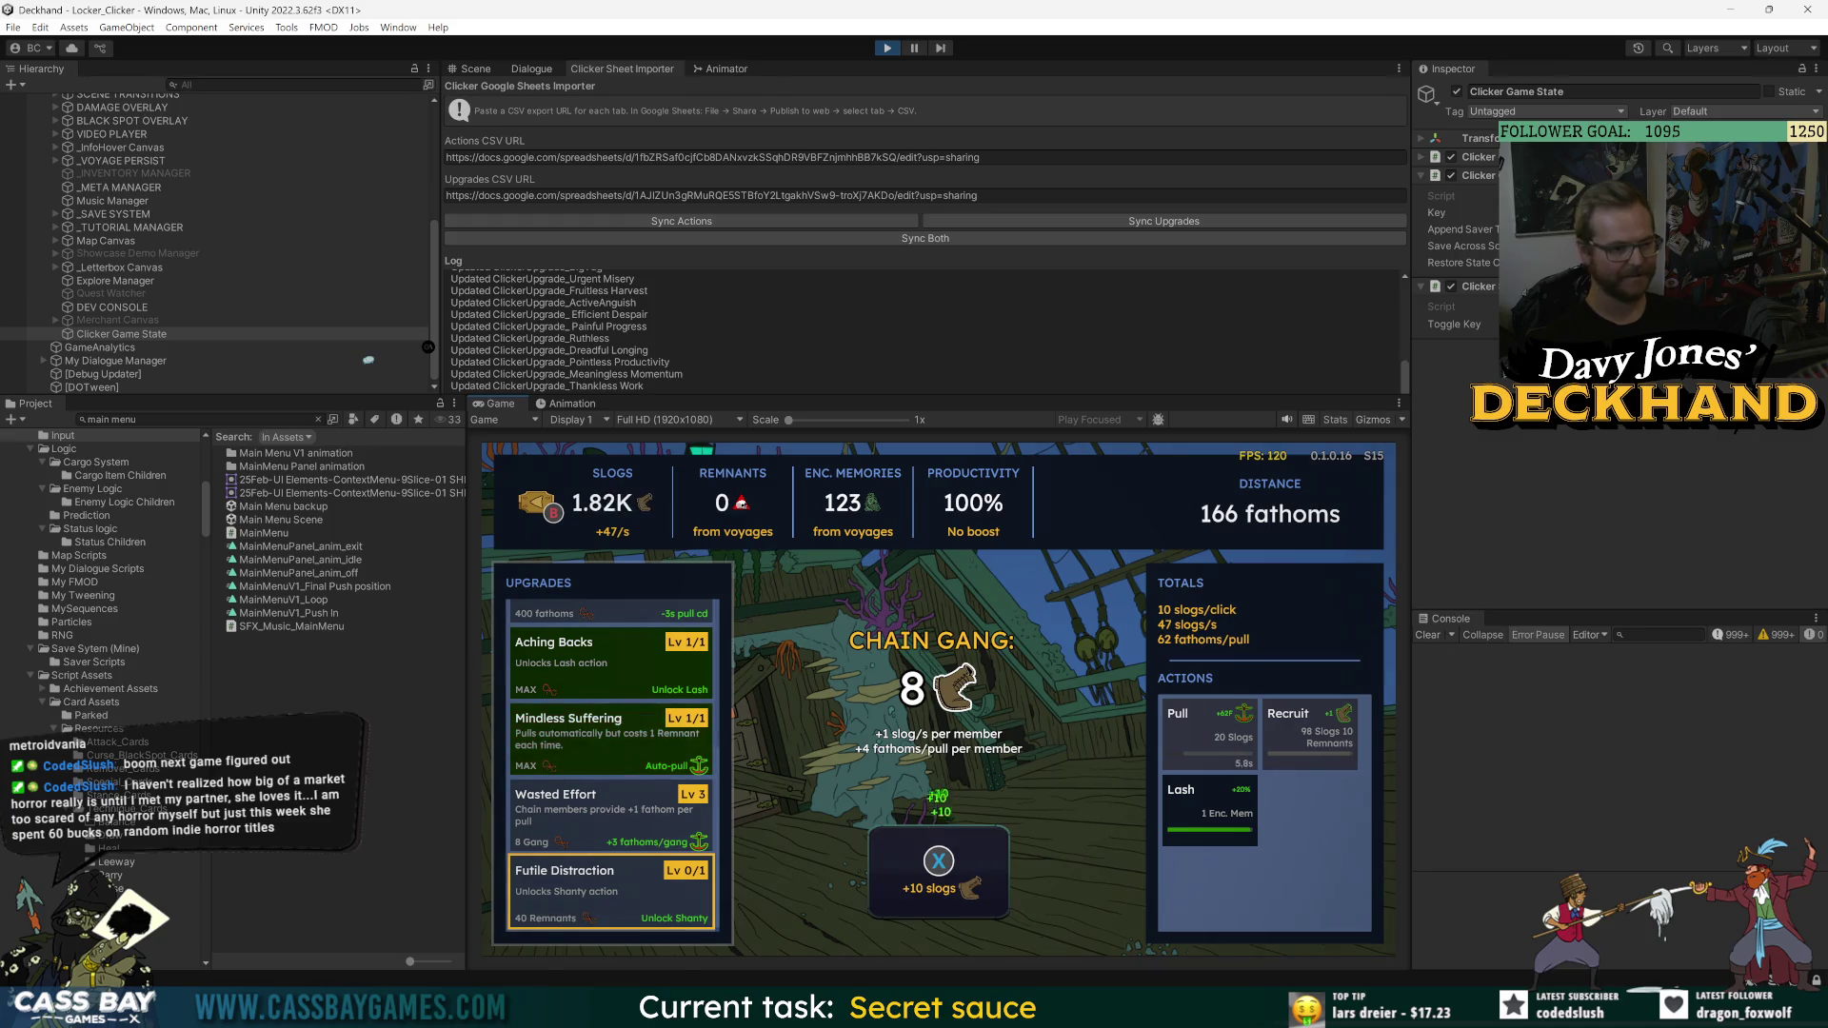
# - Trigger Lash, buy two more Endless Labour levels, and keep pulling until the minigame ends
pyautogui.click(1209, 809)
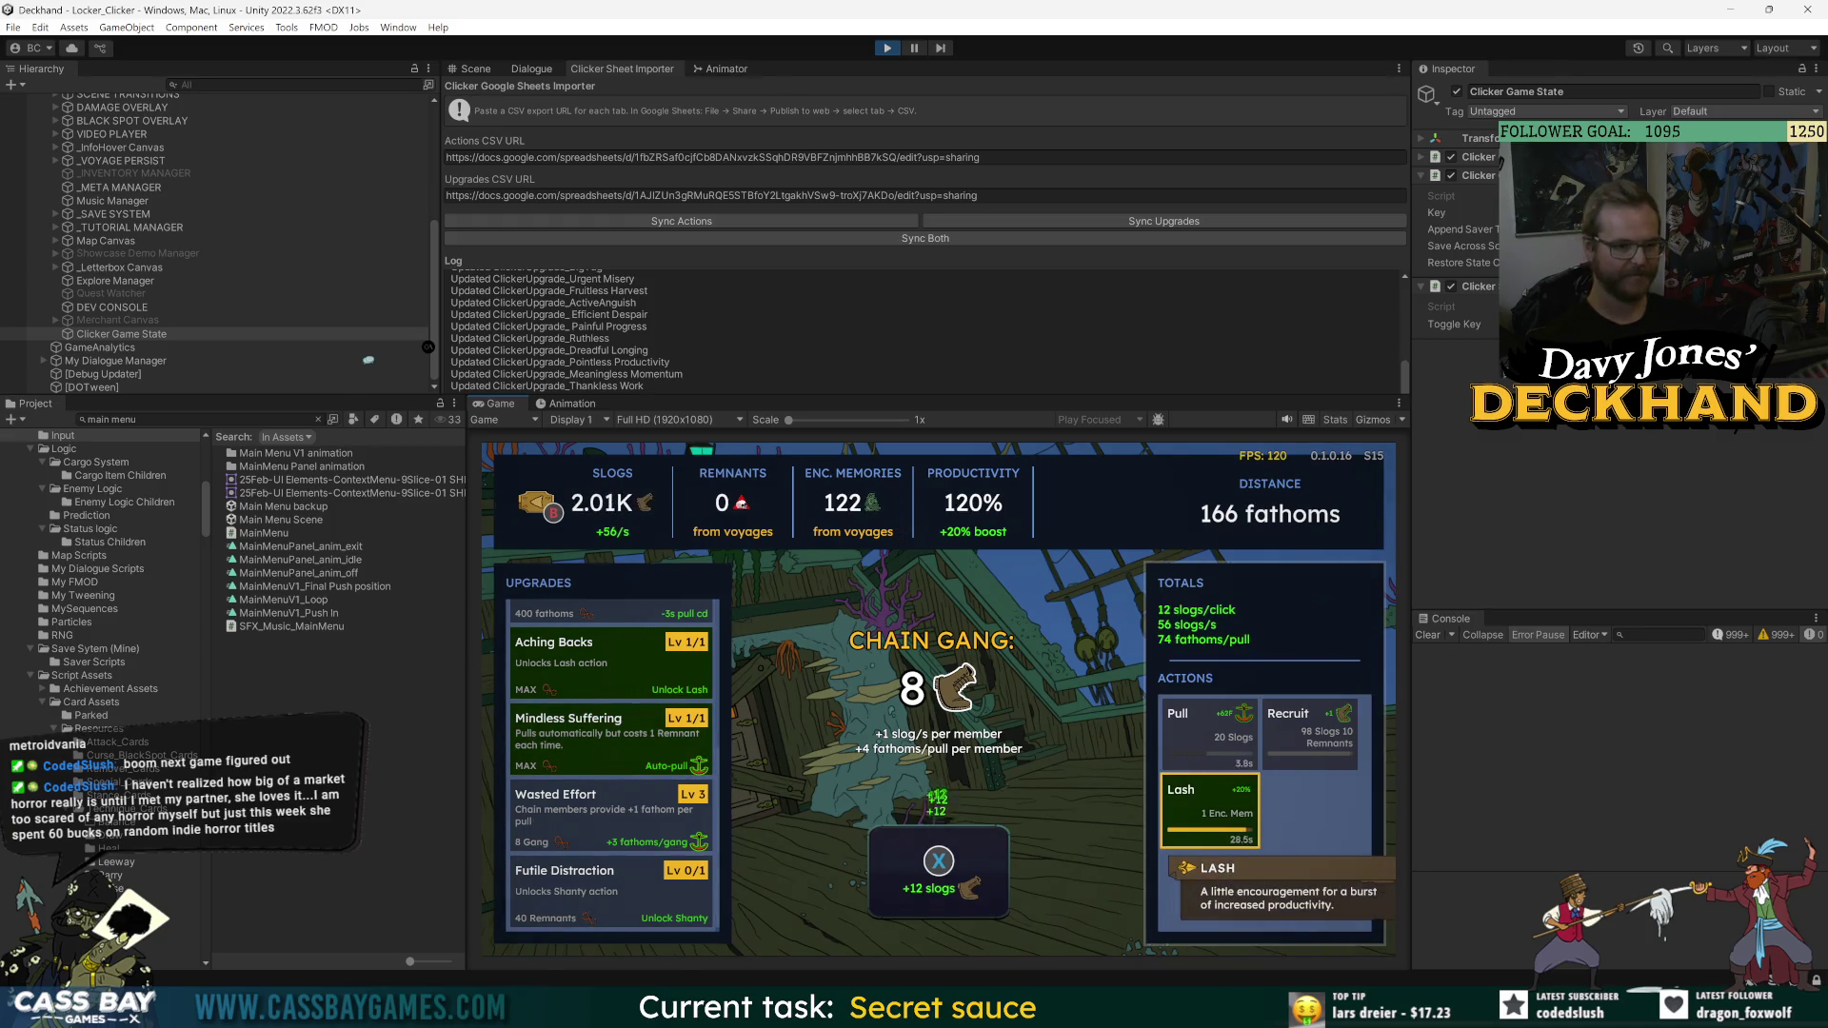
pyautogui.scroll(5, 610, 714)
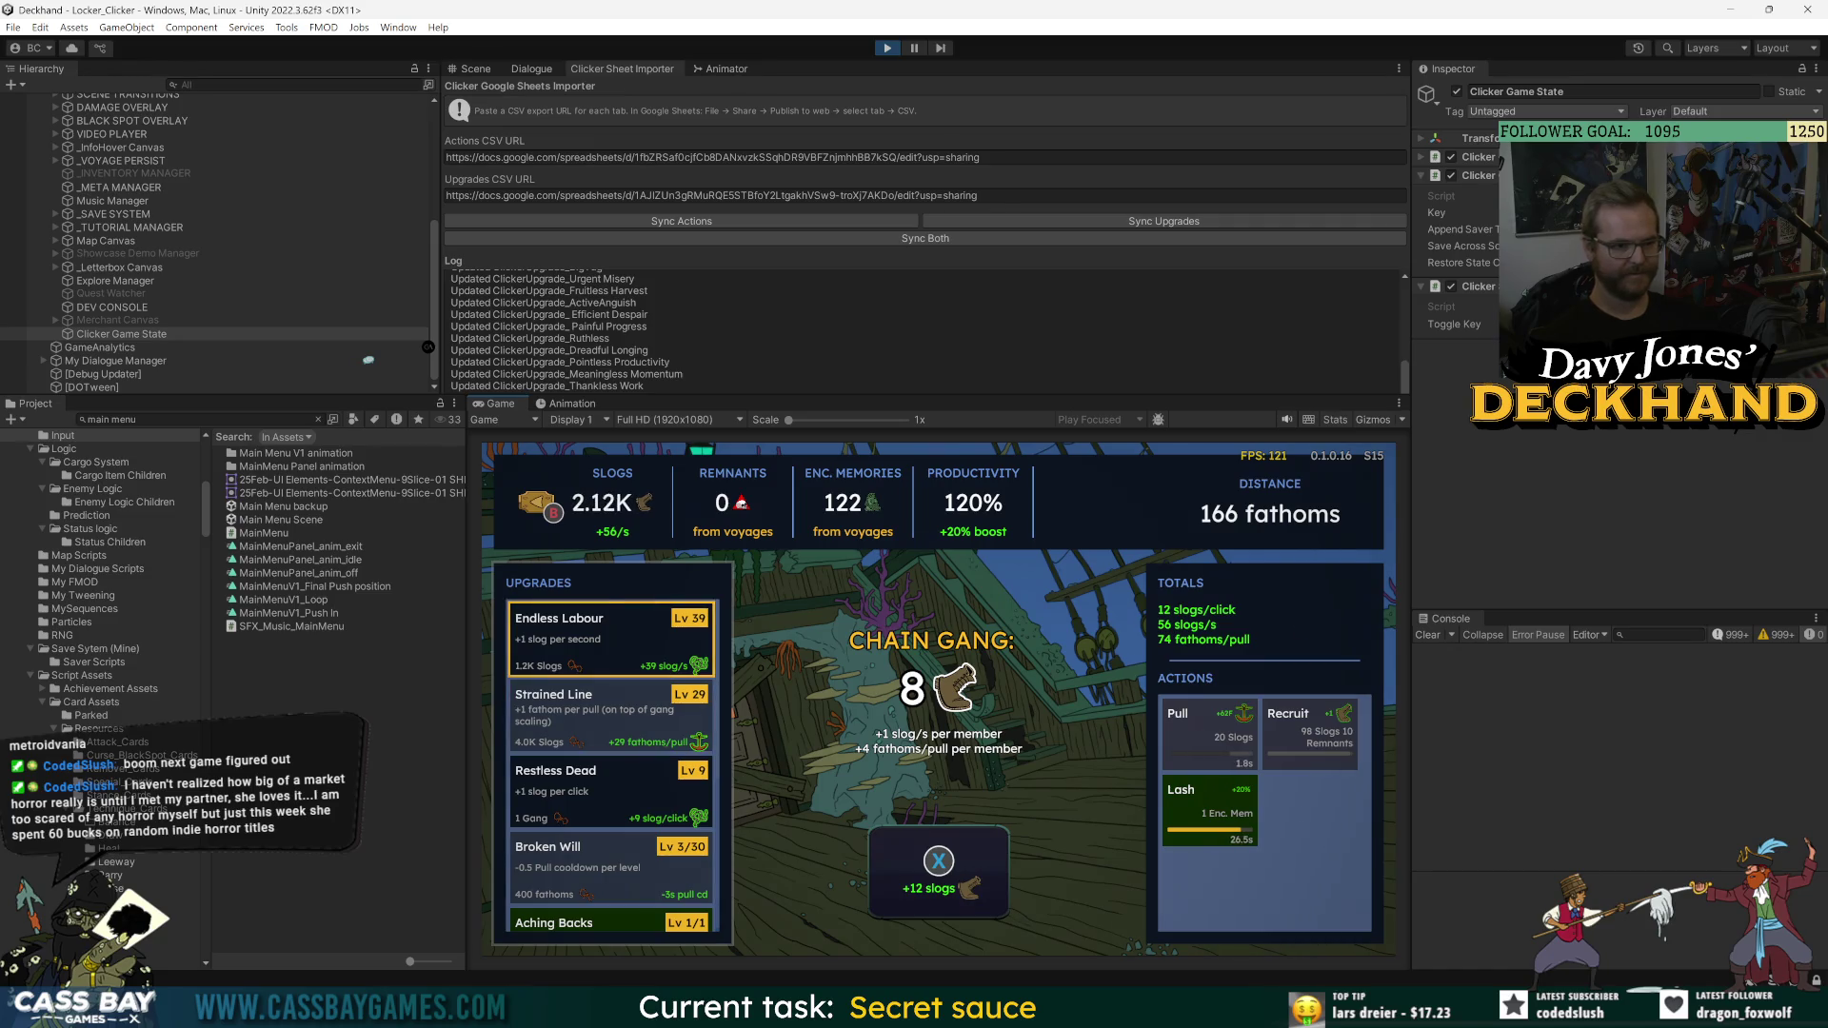
pyautogui.click(609, 638)
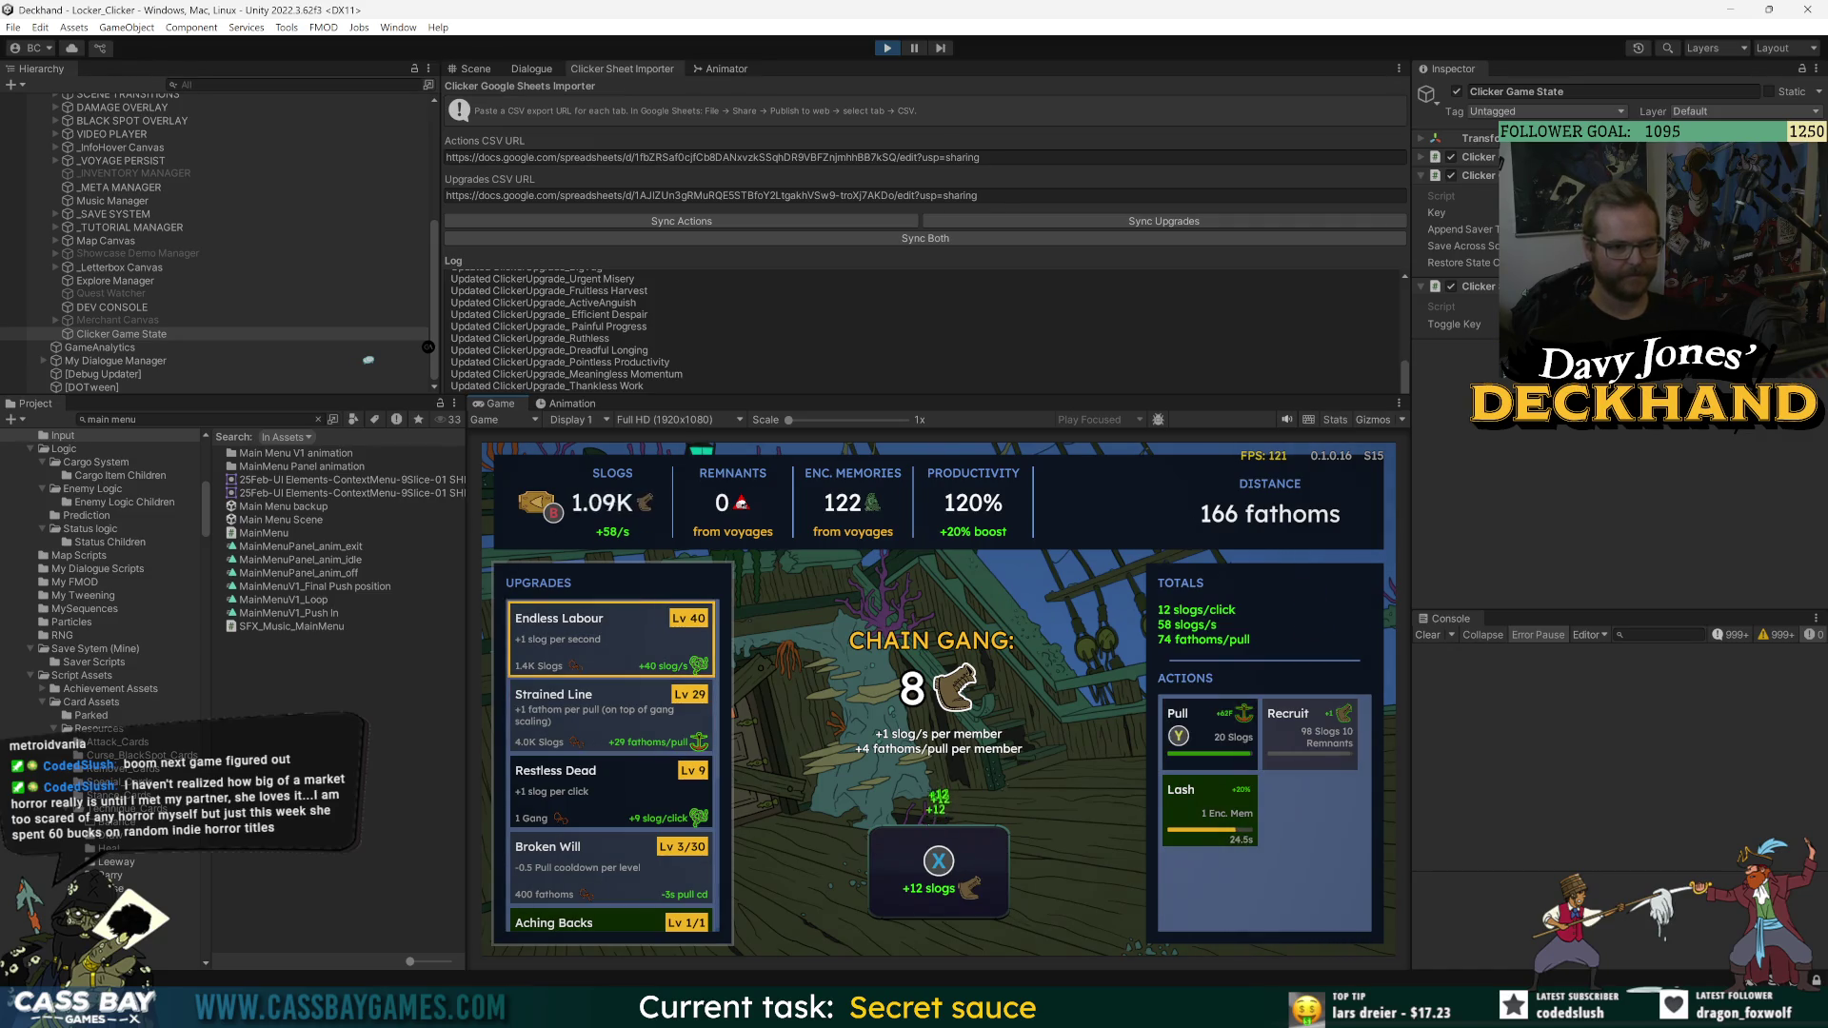
pyautogui.press('y')
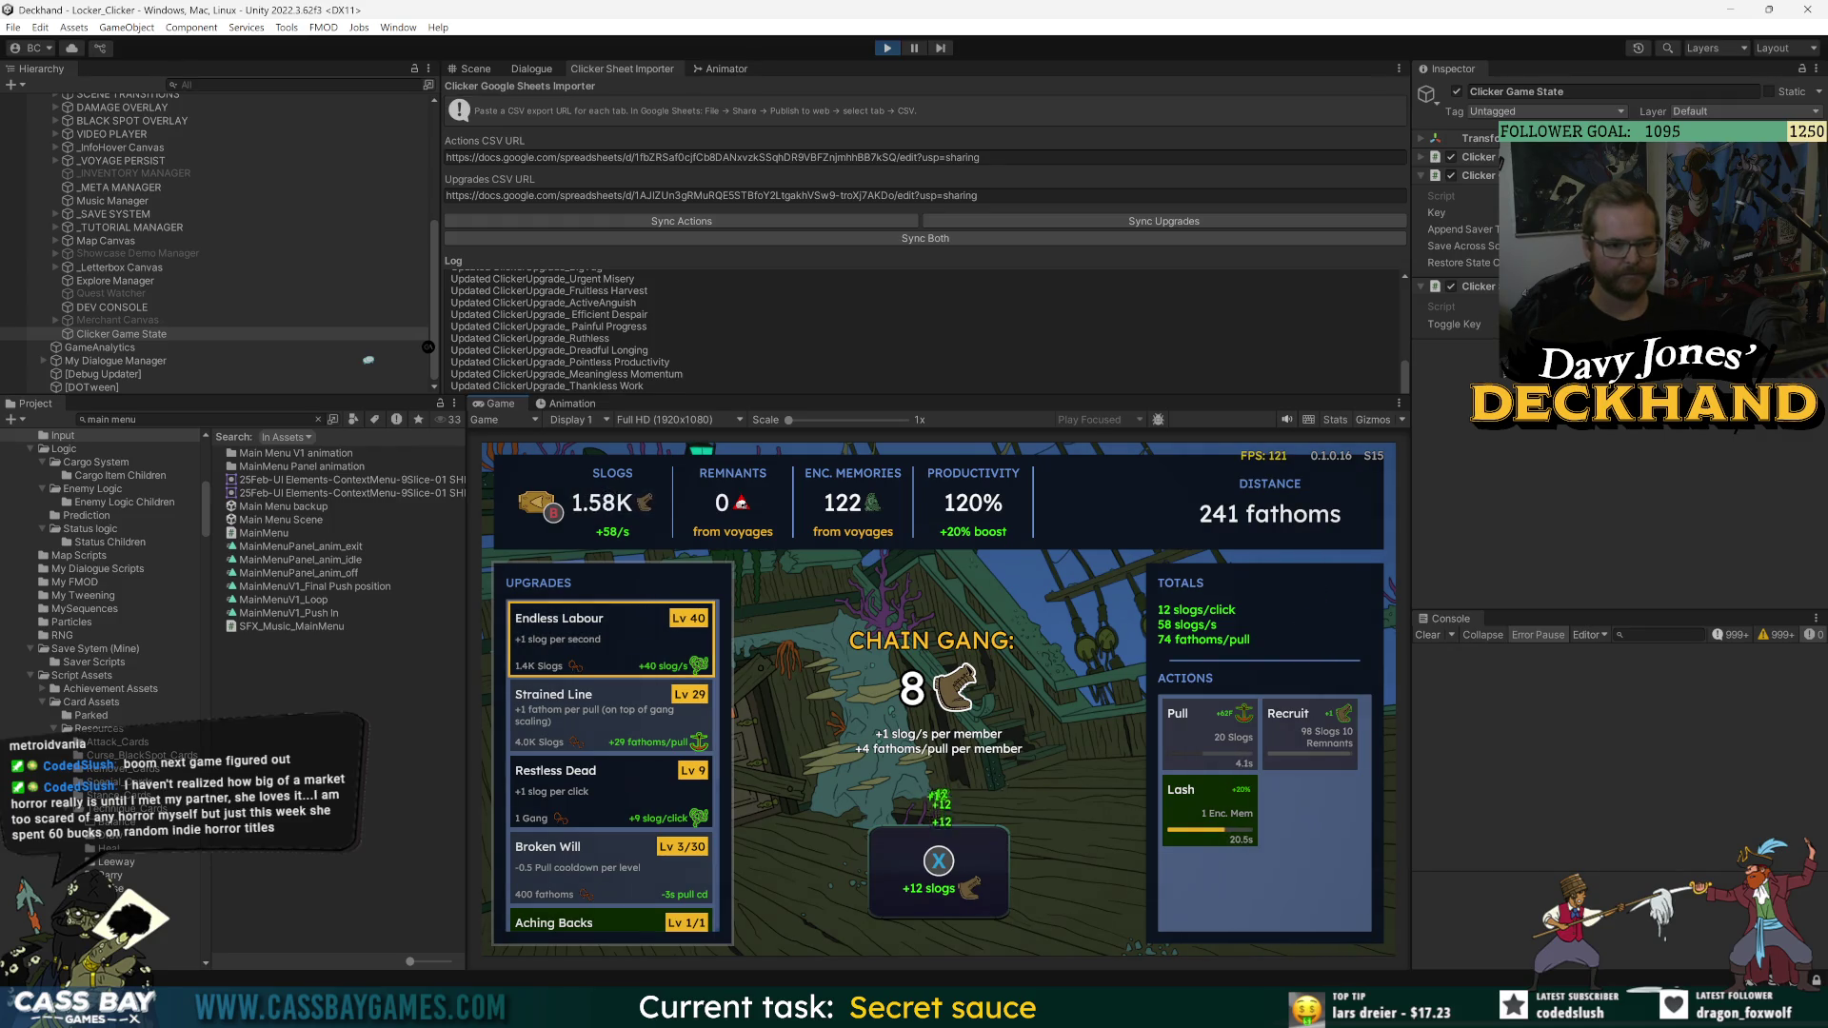
pyautogui.press('Down')
pyautogui.press('Down')
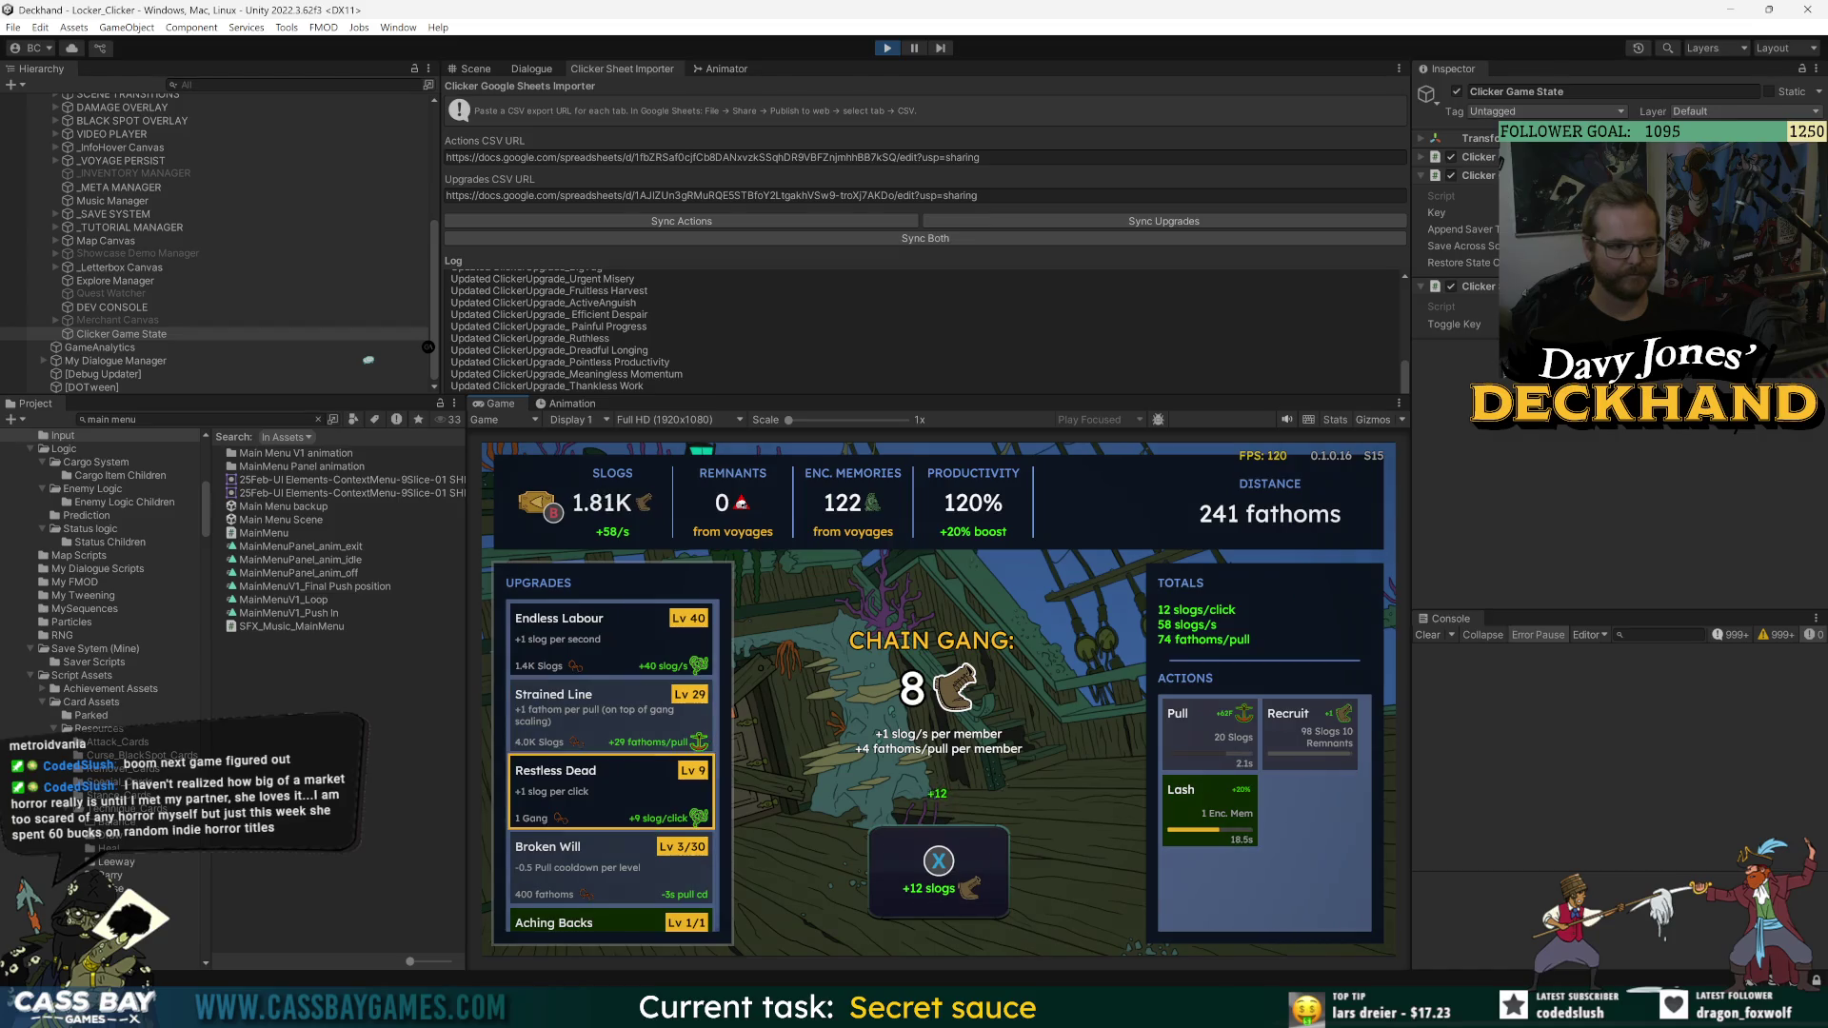
pyautogui.press('Up')
pyautogui.press('Up')
pyautogui.press('Return')
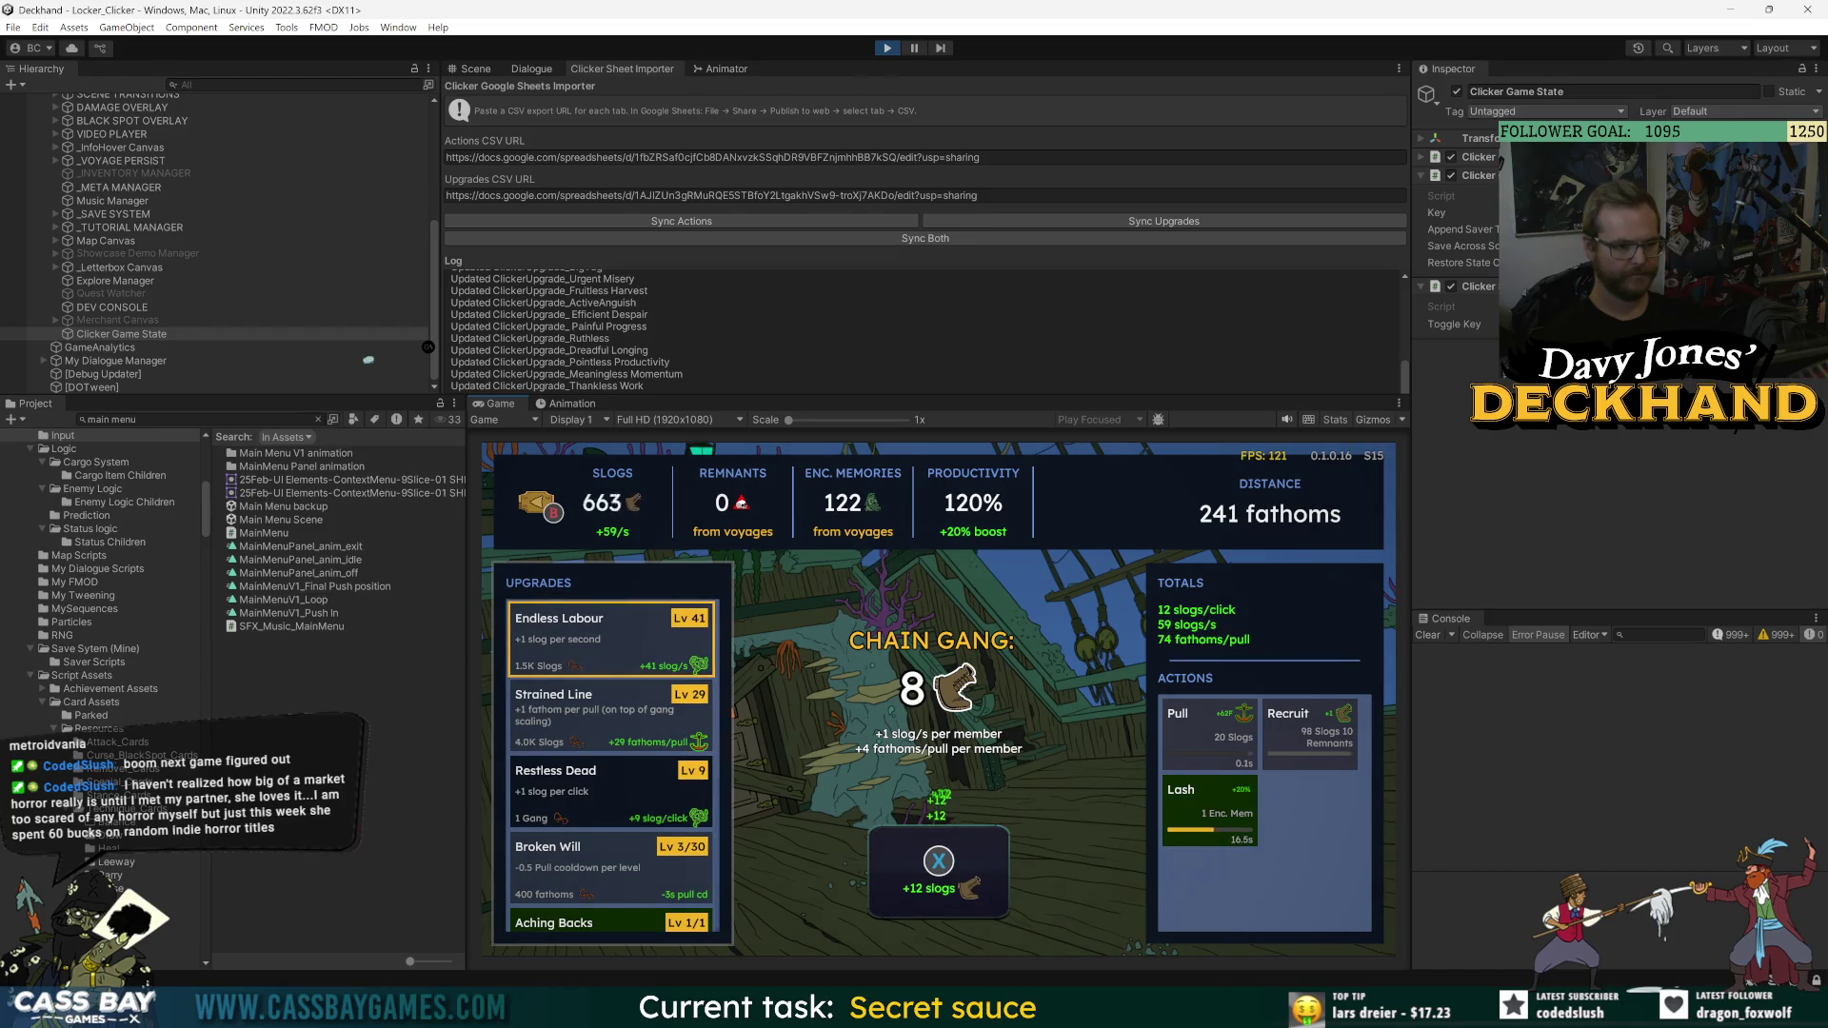
pyautogui.press('y')
pyautogui.press('Down')
pyautogui.press('Down')
pyautogui.press('Down')
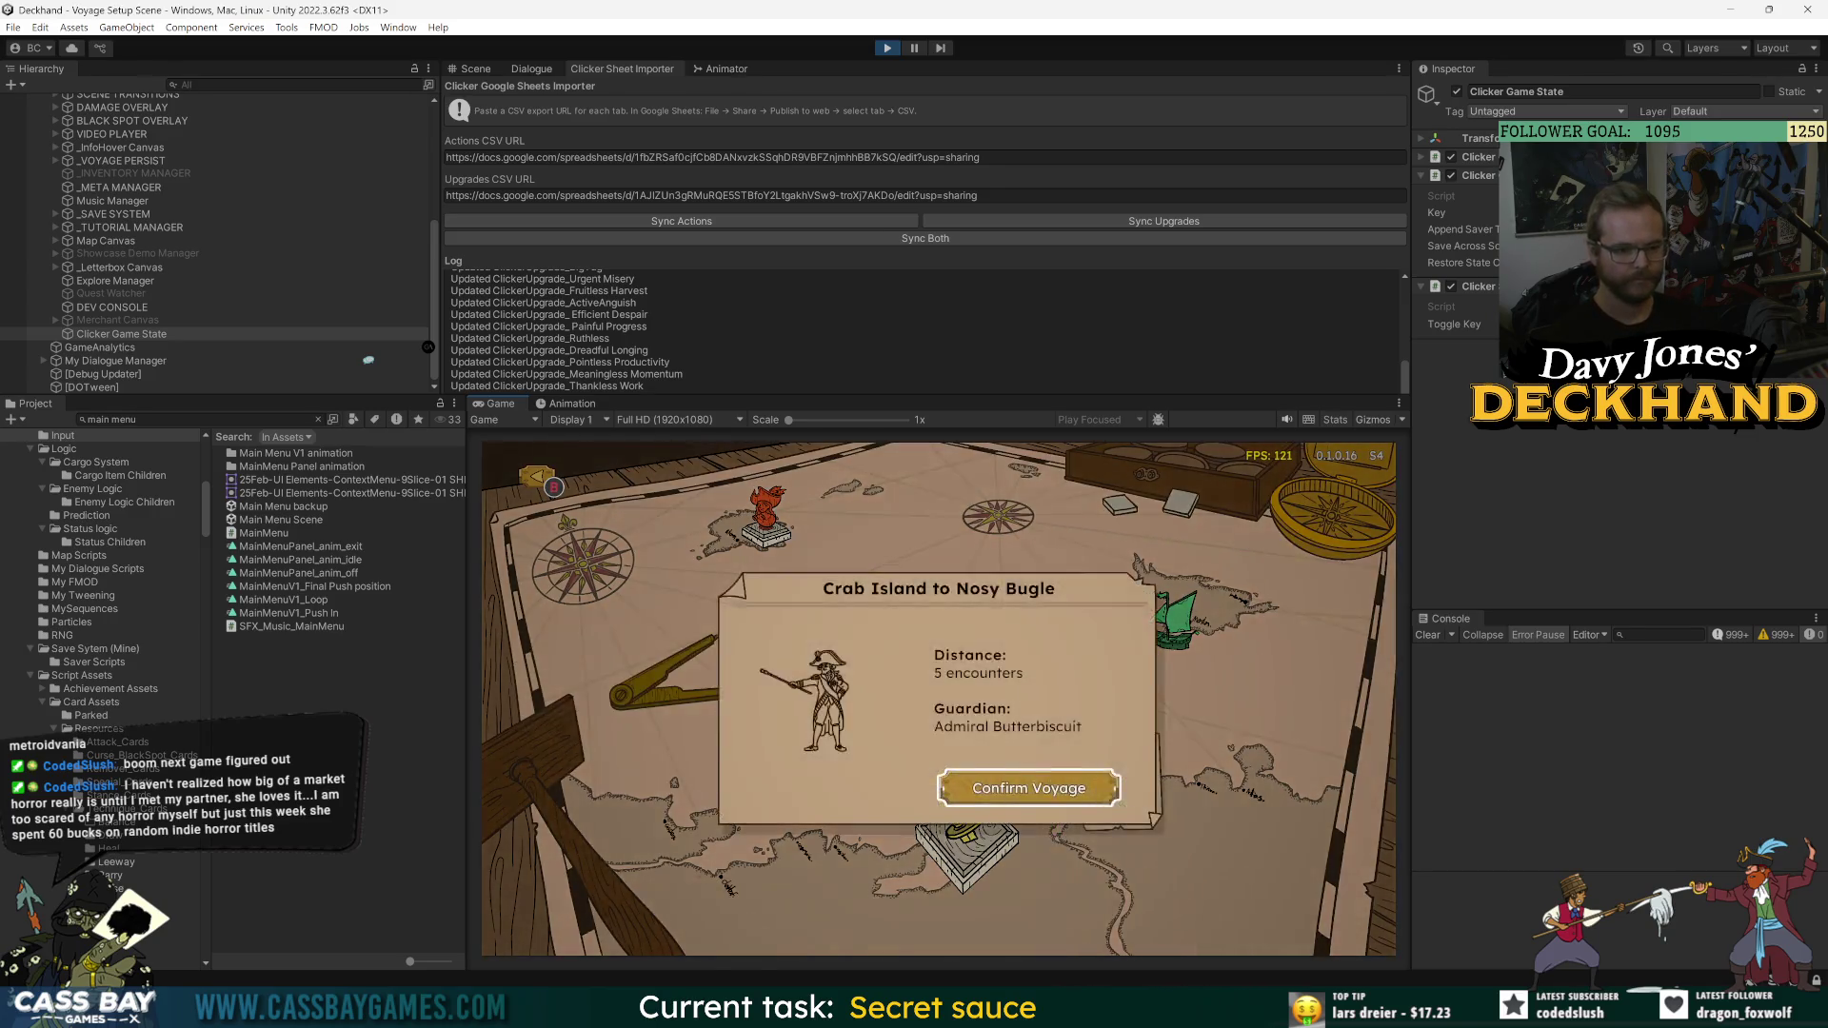
# - Confirm the Crab Island to Nosy Bugle voyage and add Stoker's Blade and Scrimshaw Charm to cargo
pyautogui.press('Return')
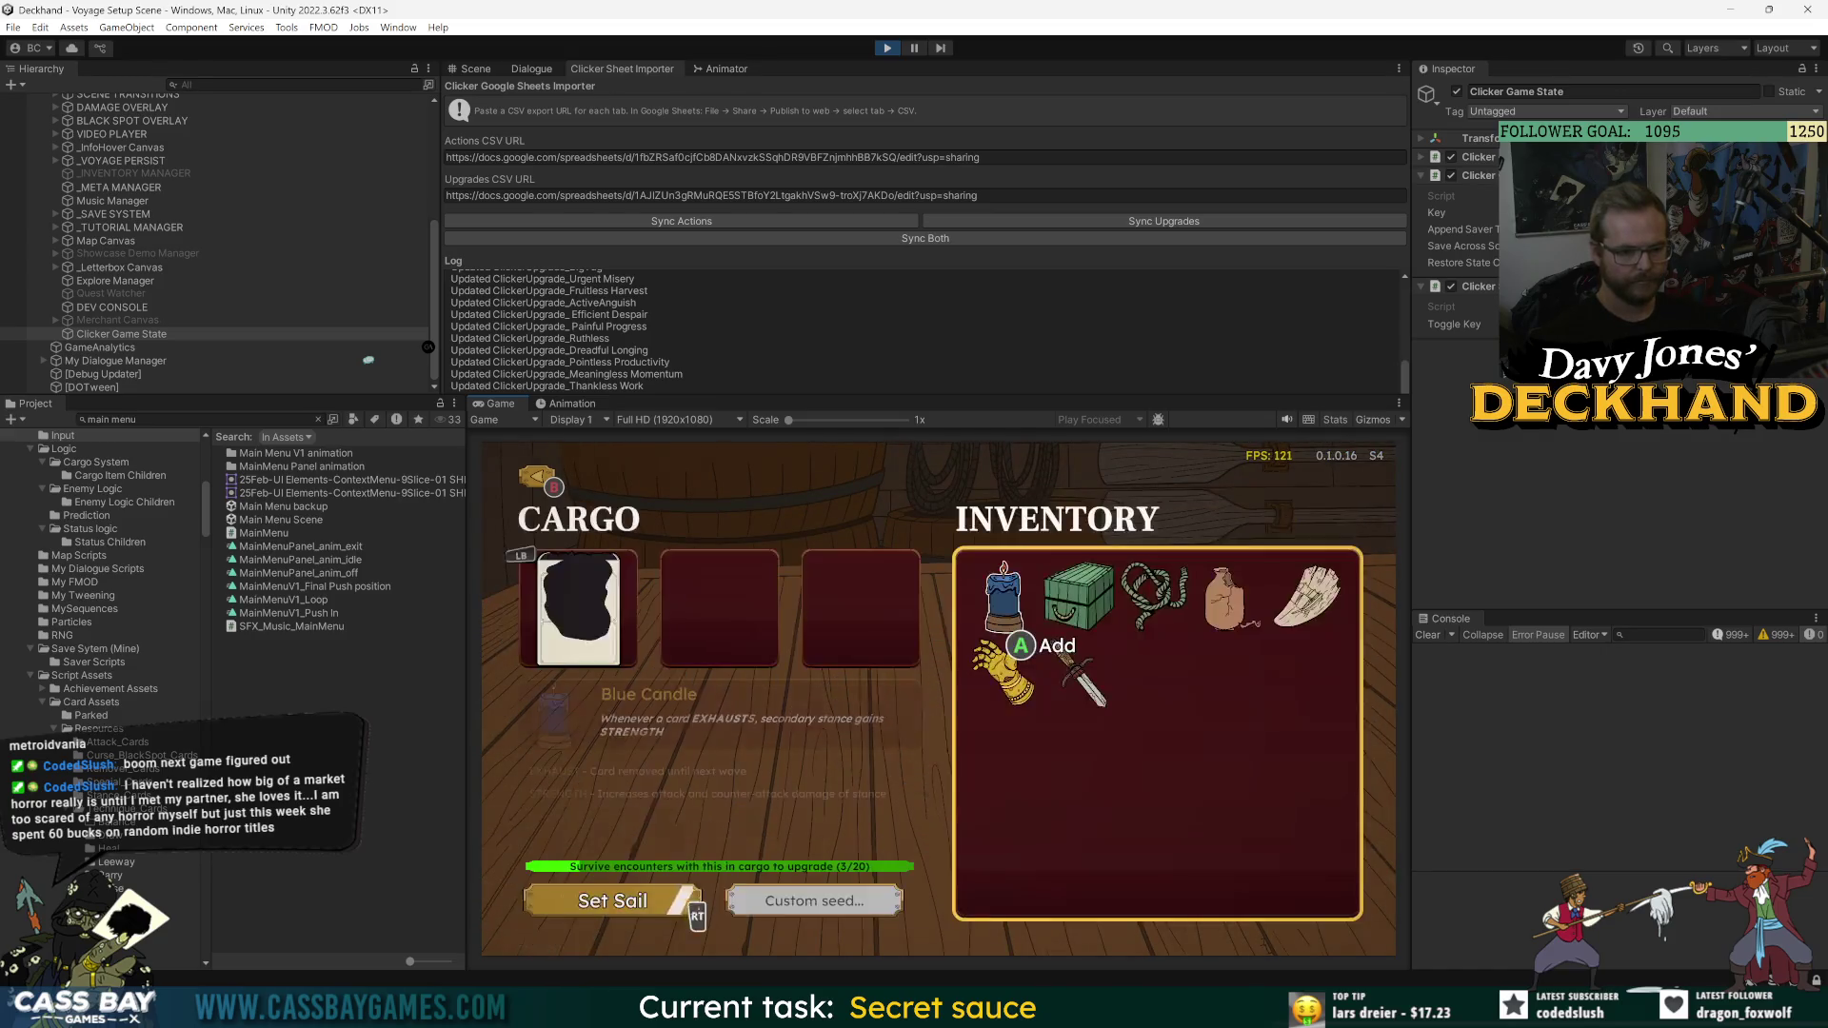
pyautogui.press('Right')
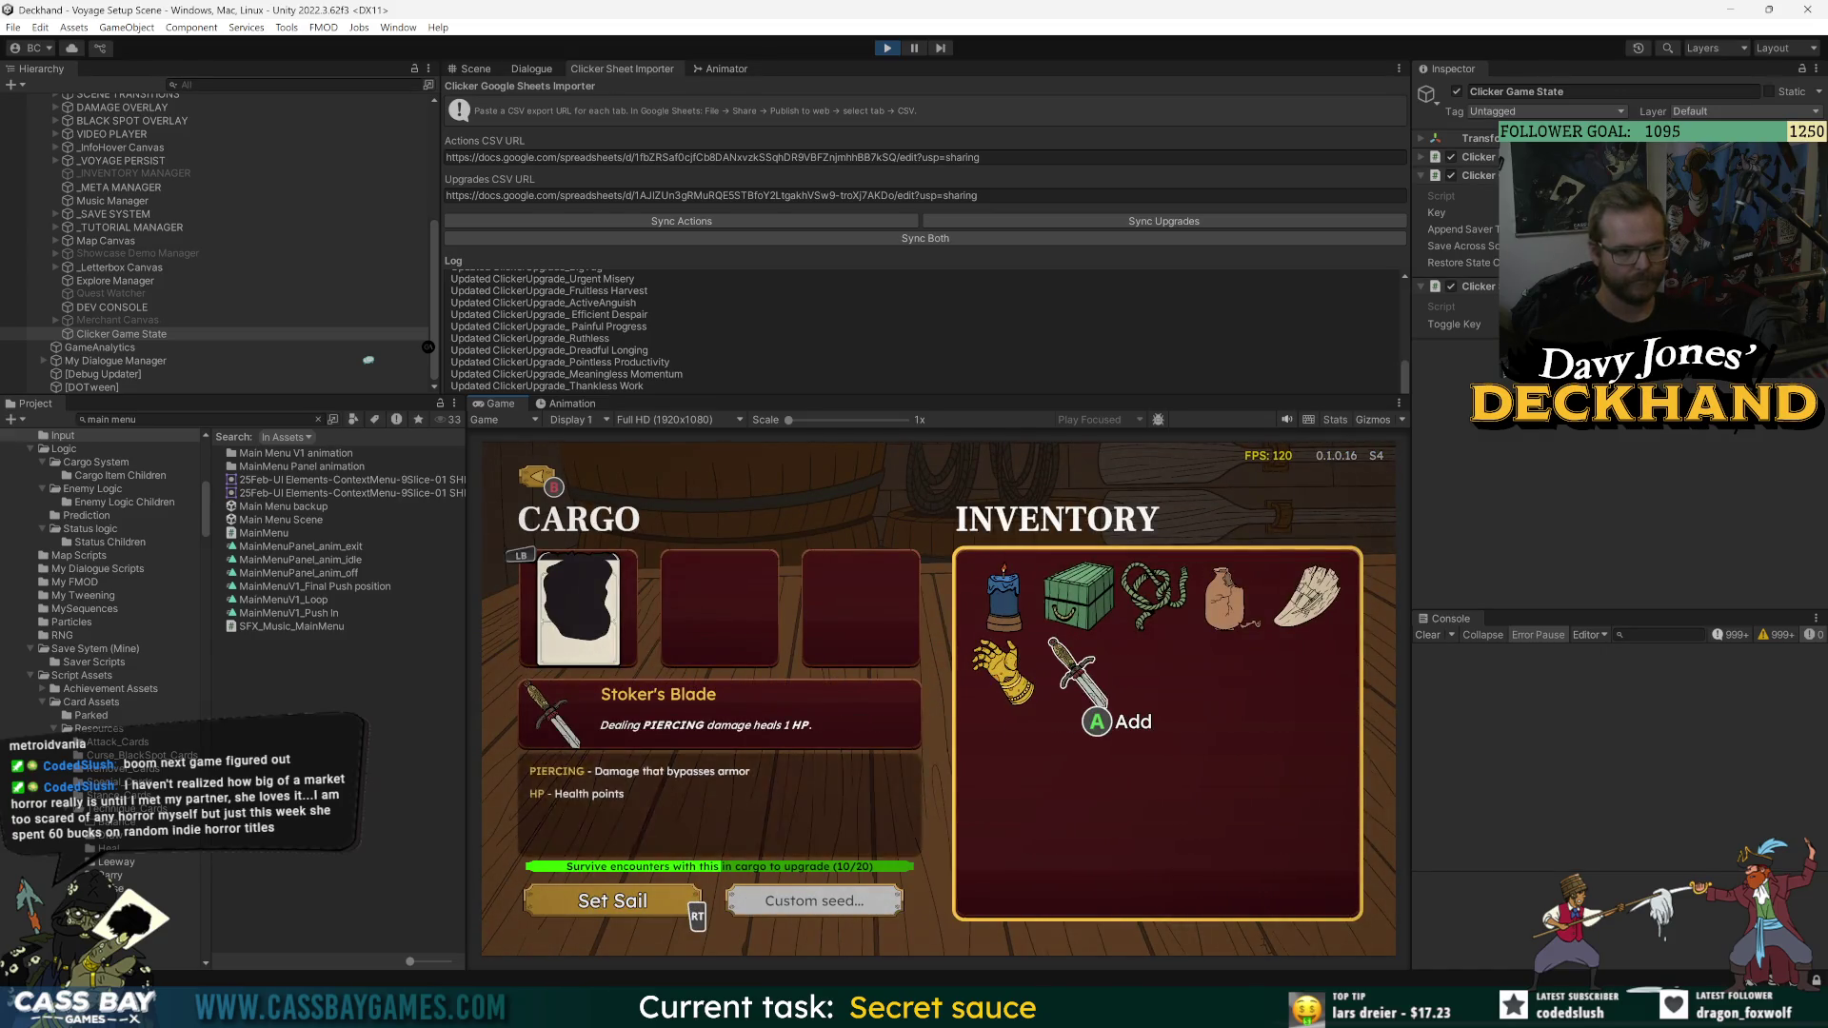
pyautogui.press('Left')
pyautogui.press('Right')
pyautogui.press('Return')
pyautogui.press('Up')
pyautogui.press('Right')
pyautogui.press('Right')
pyautogui.press('Right')
pyautogui.press('Return')
pyautogui.press('Return')
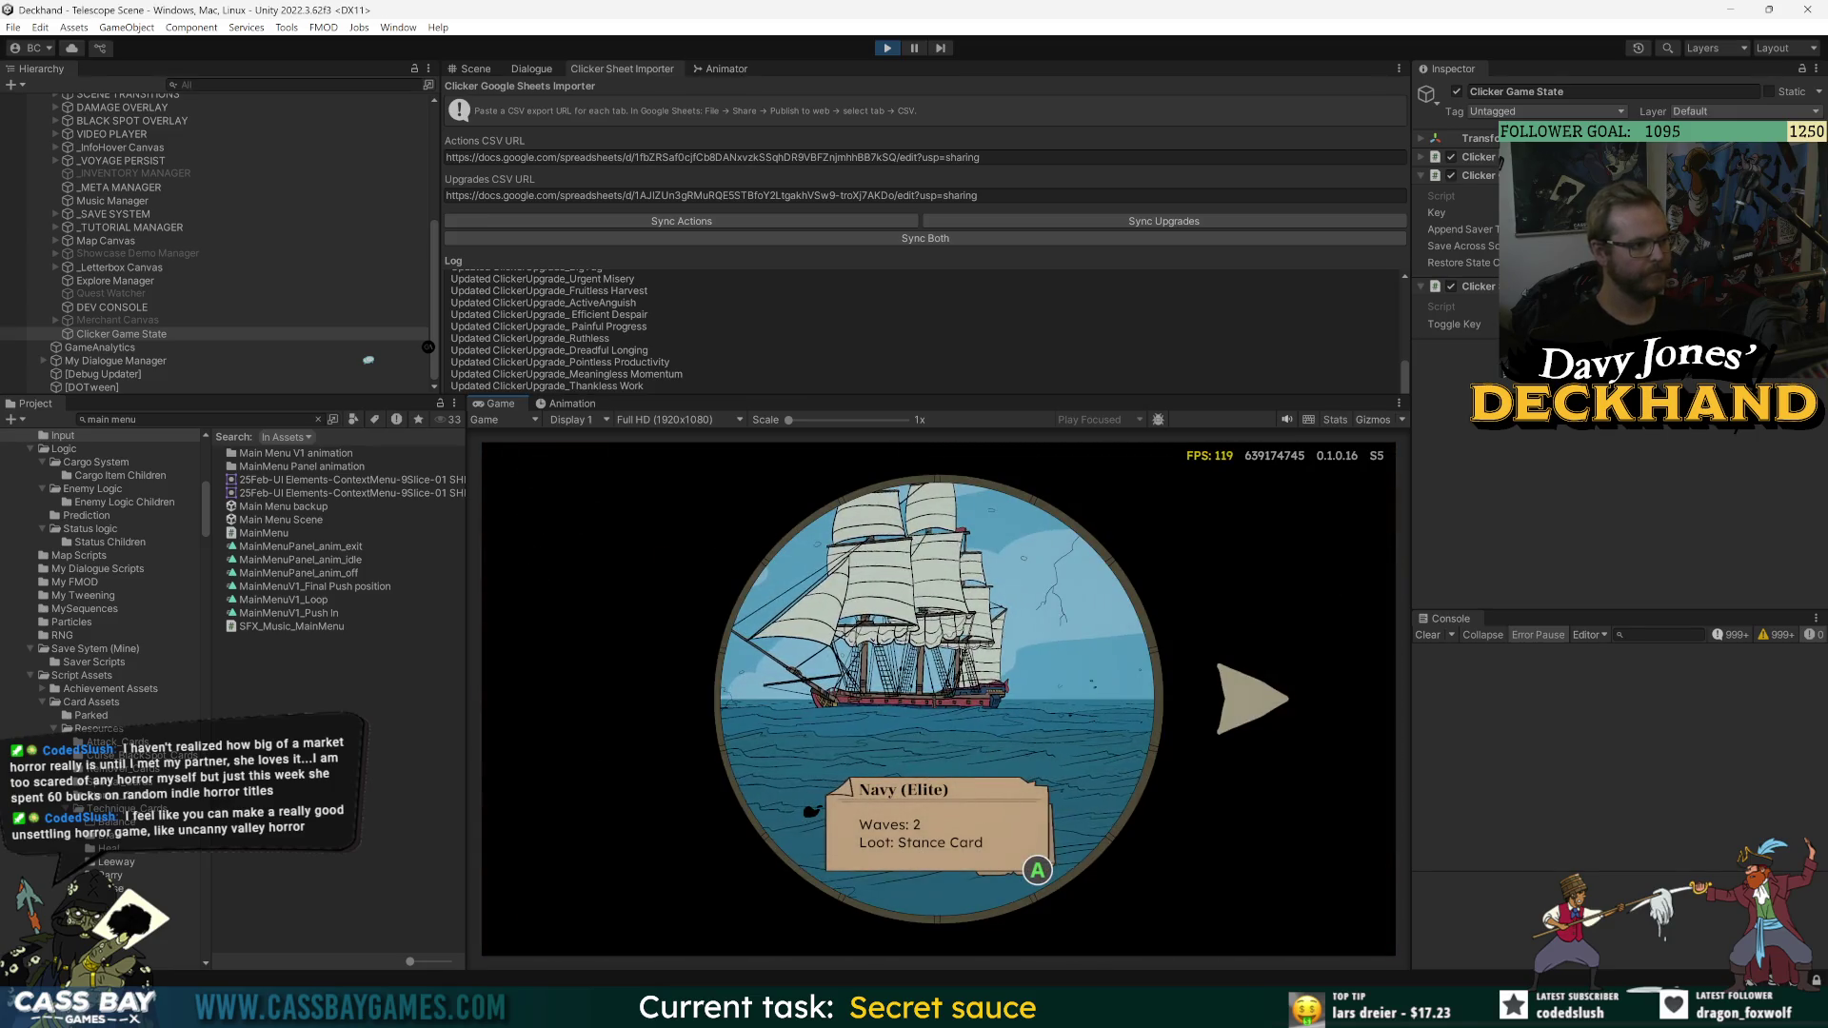
# - Browse the encounter options and sail into the fogged Unknown encounter
pyautogui.press('Right')
pyautogui.press('Right')
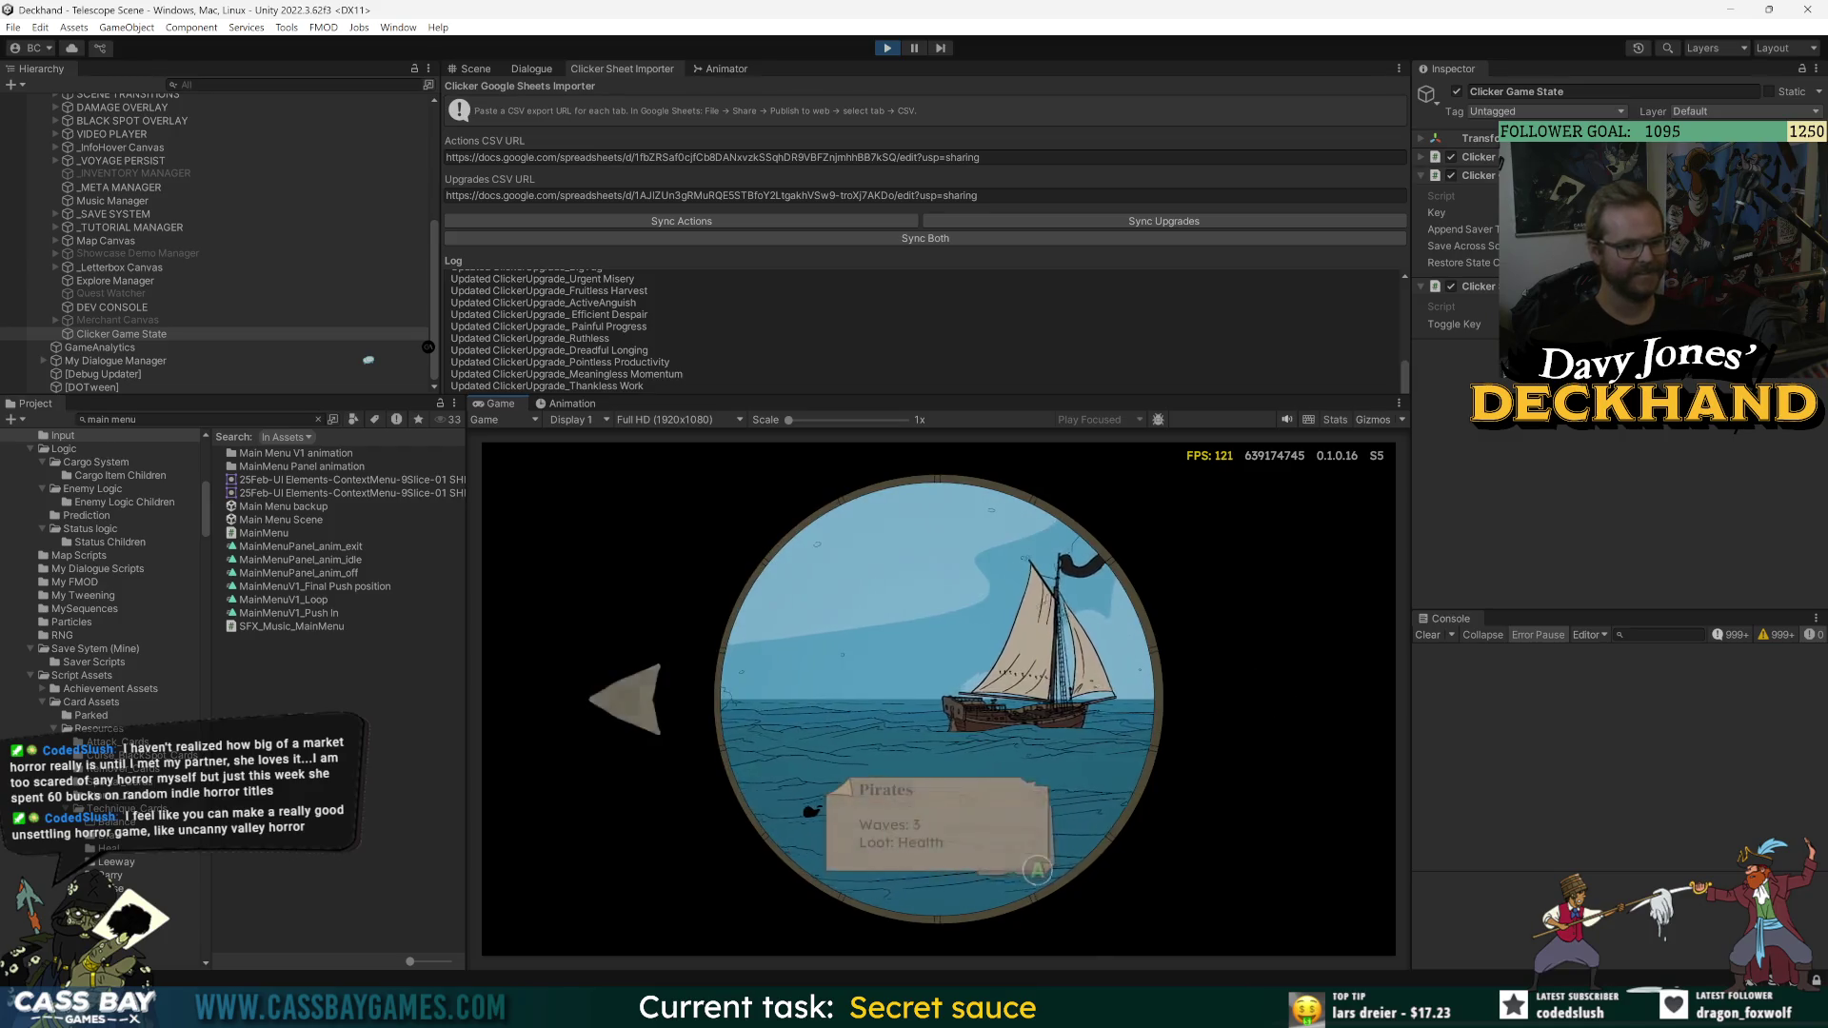
pyautogui.press('Left')
pyautogui.press('Right')
pyautogui.press('Right')
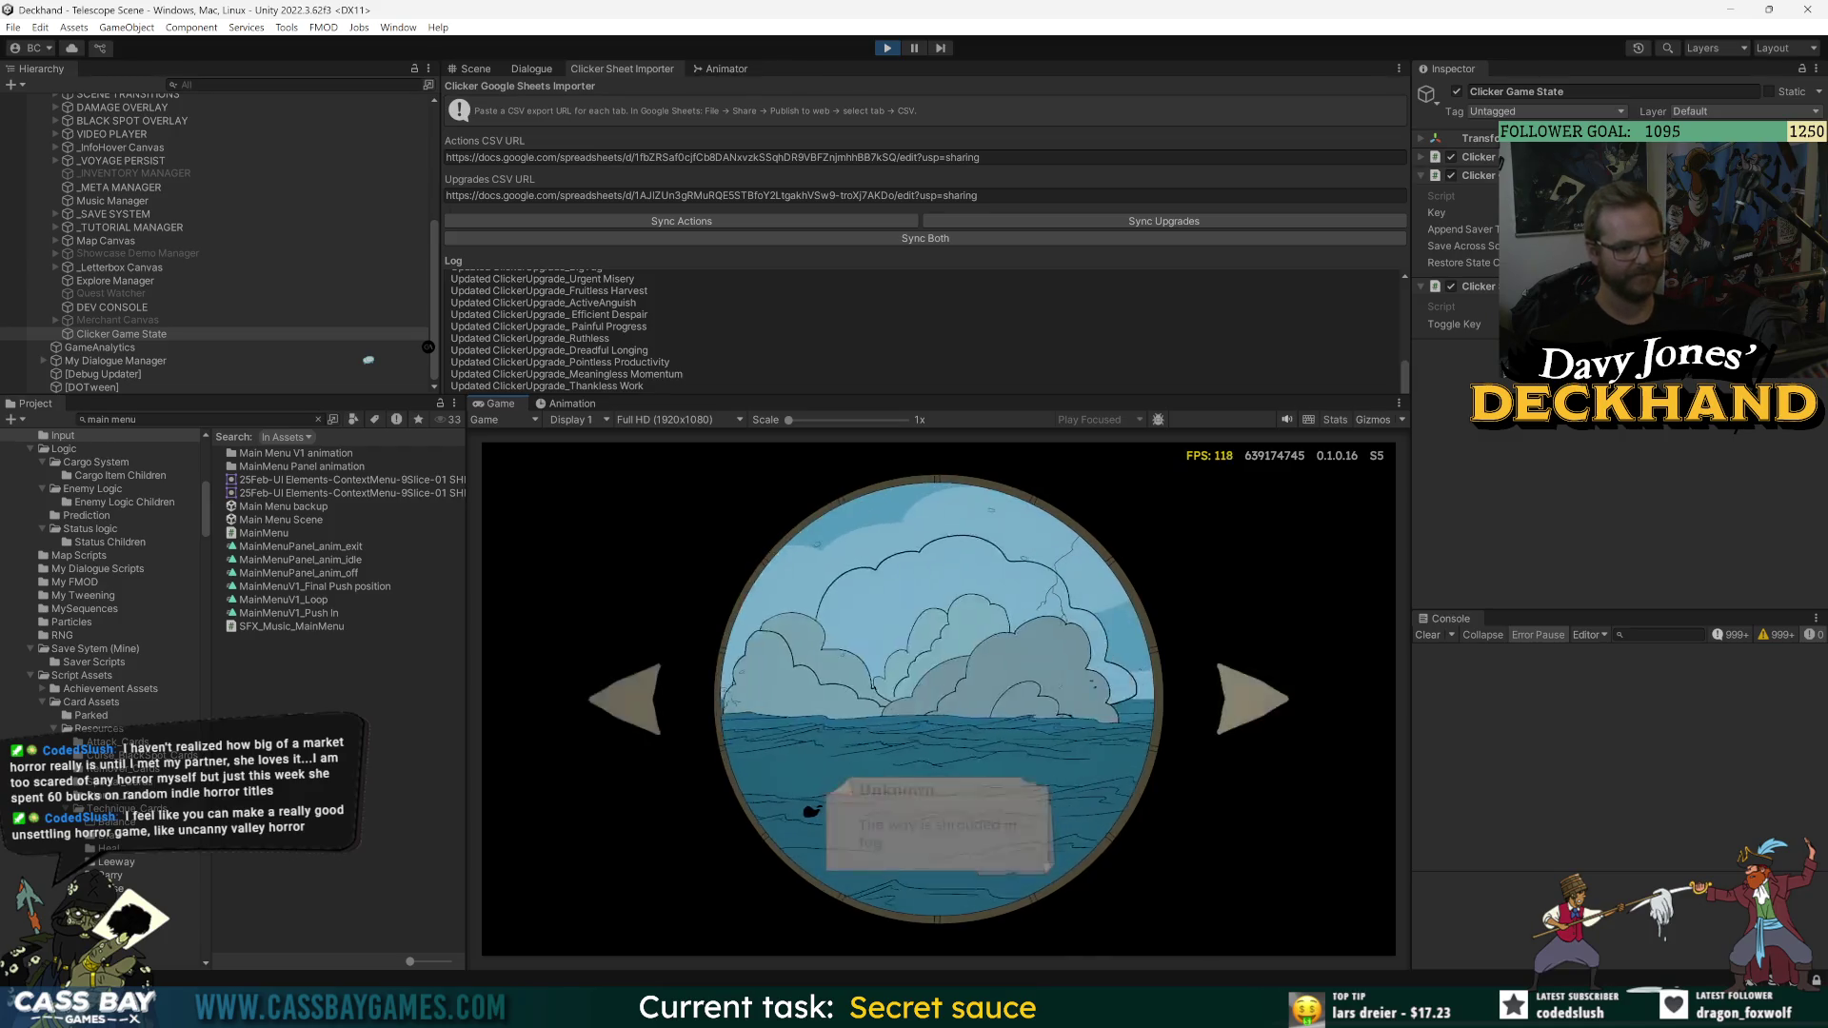
pyautogui.press('Return')
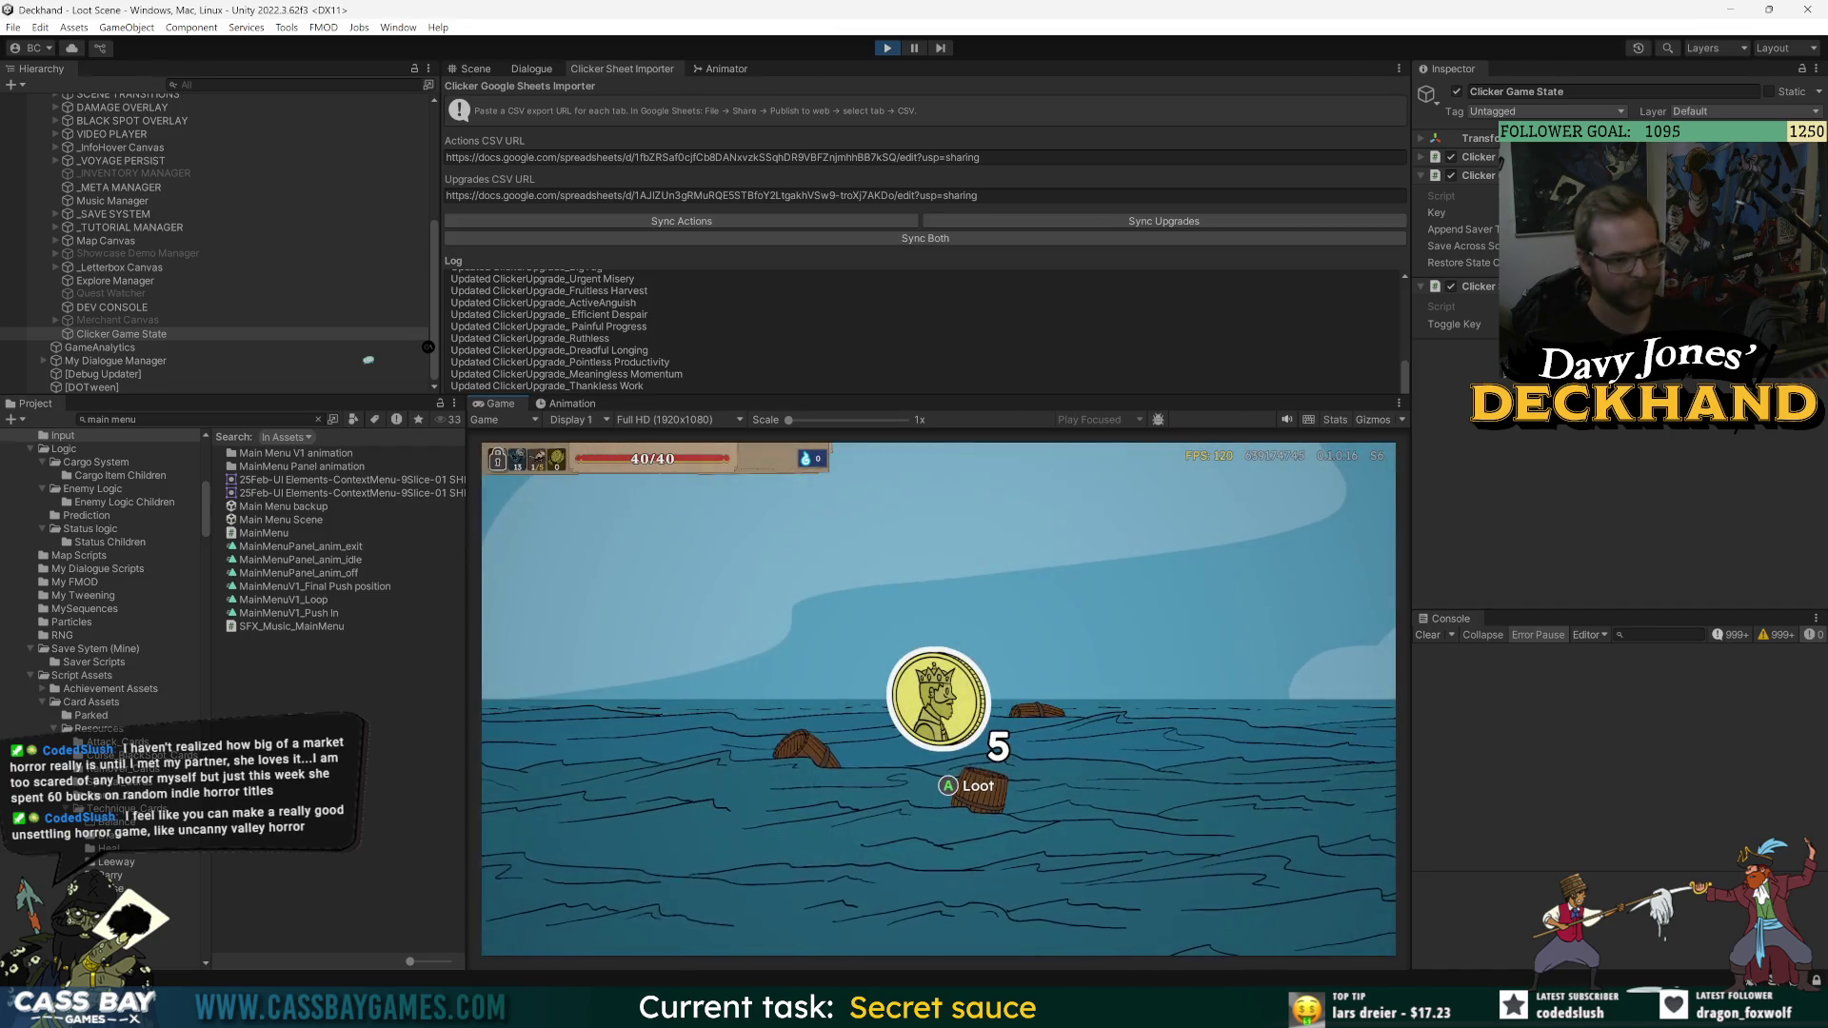
# - Compare Bad Knot with Sharpening Stone, take Sharpening Stone, and set course for Pirates
pyautogui.press('a')
pyautogui.press('d')
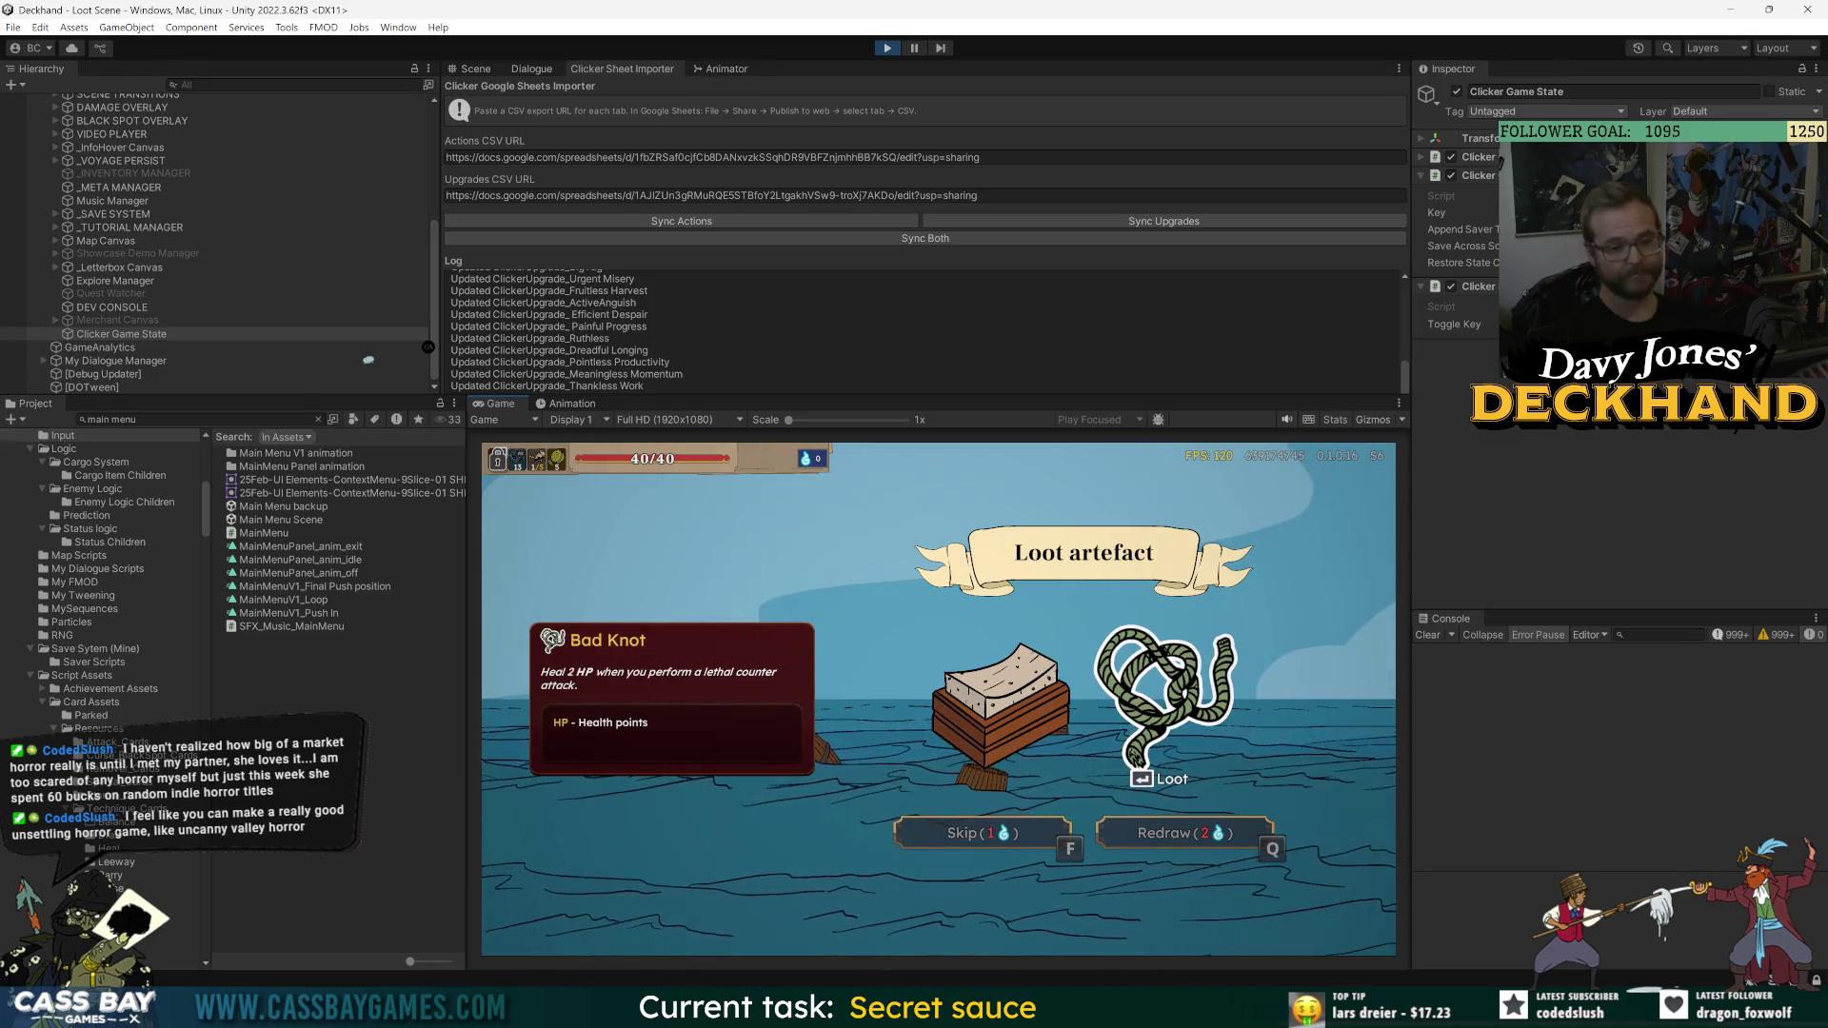
pyautogui.press('a')
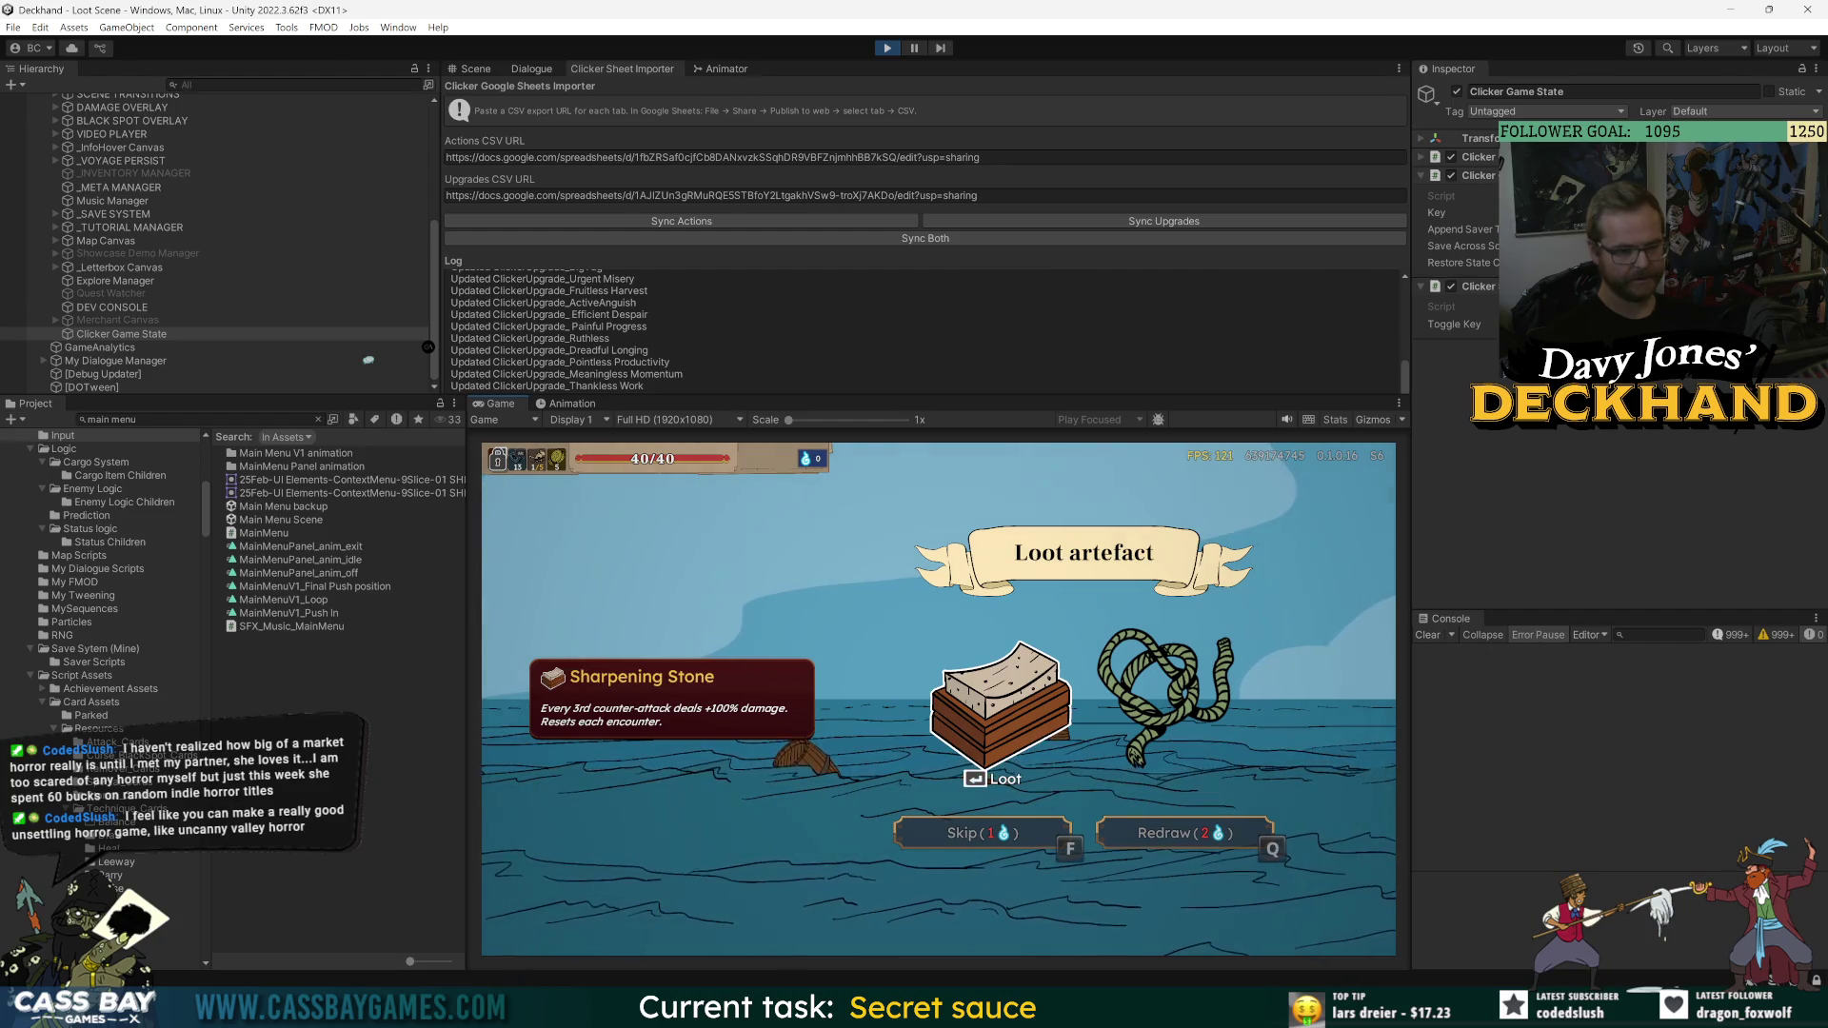
pyautogui.press('d')
pyautogui.press('a')
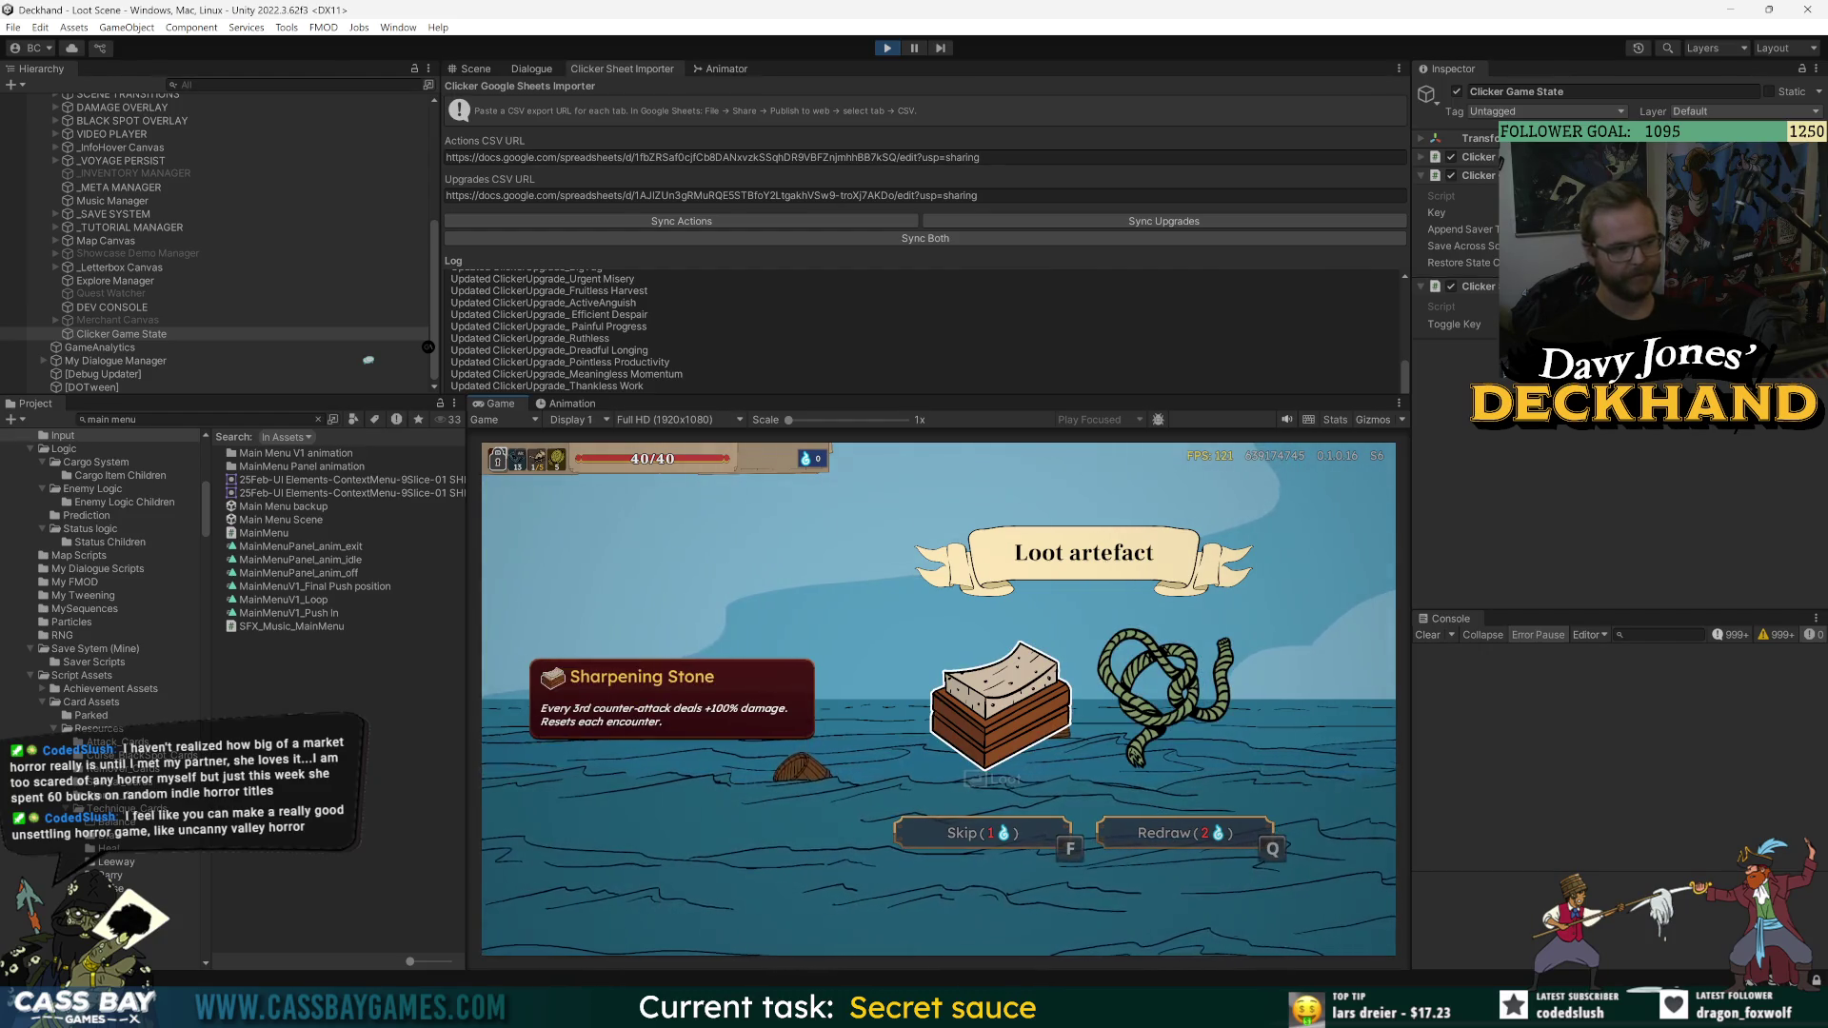
pyautogui.press('d')
pyautogui.press('a')
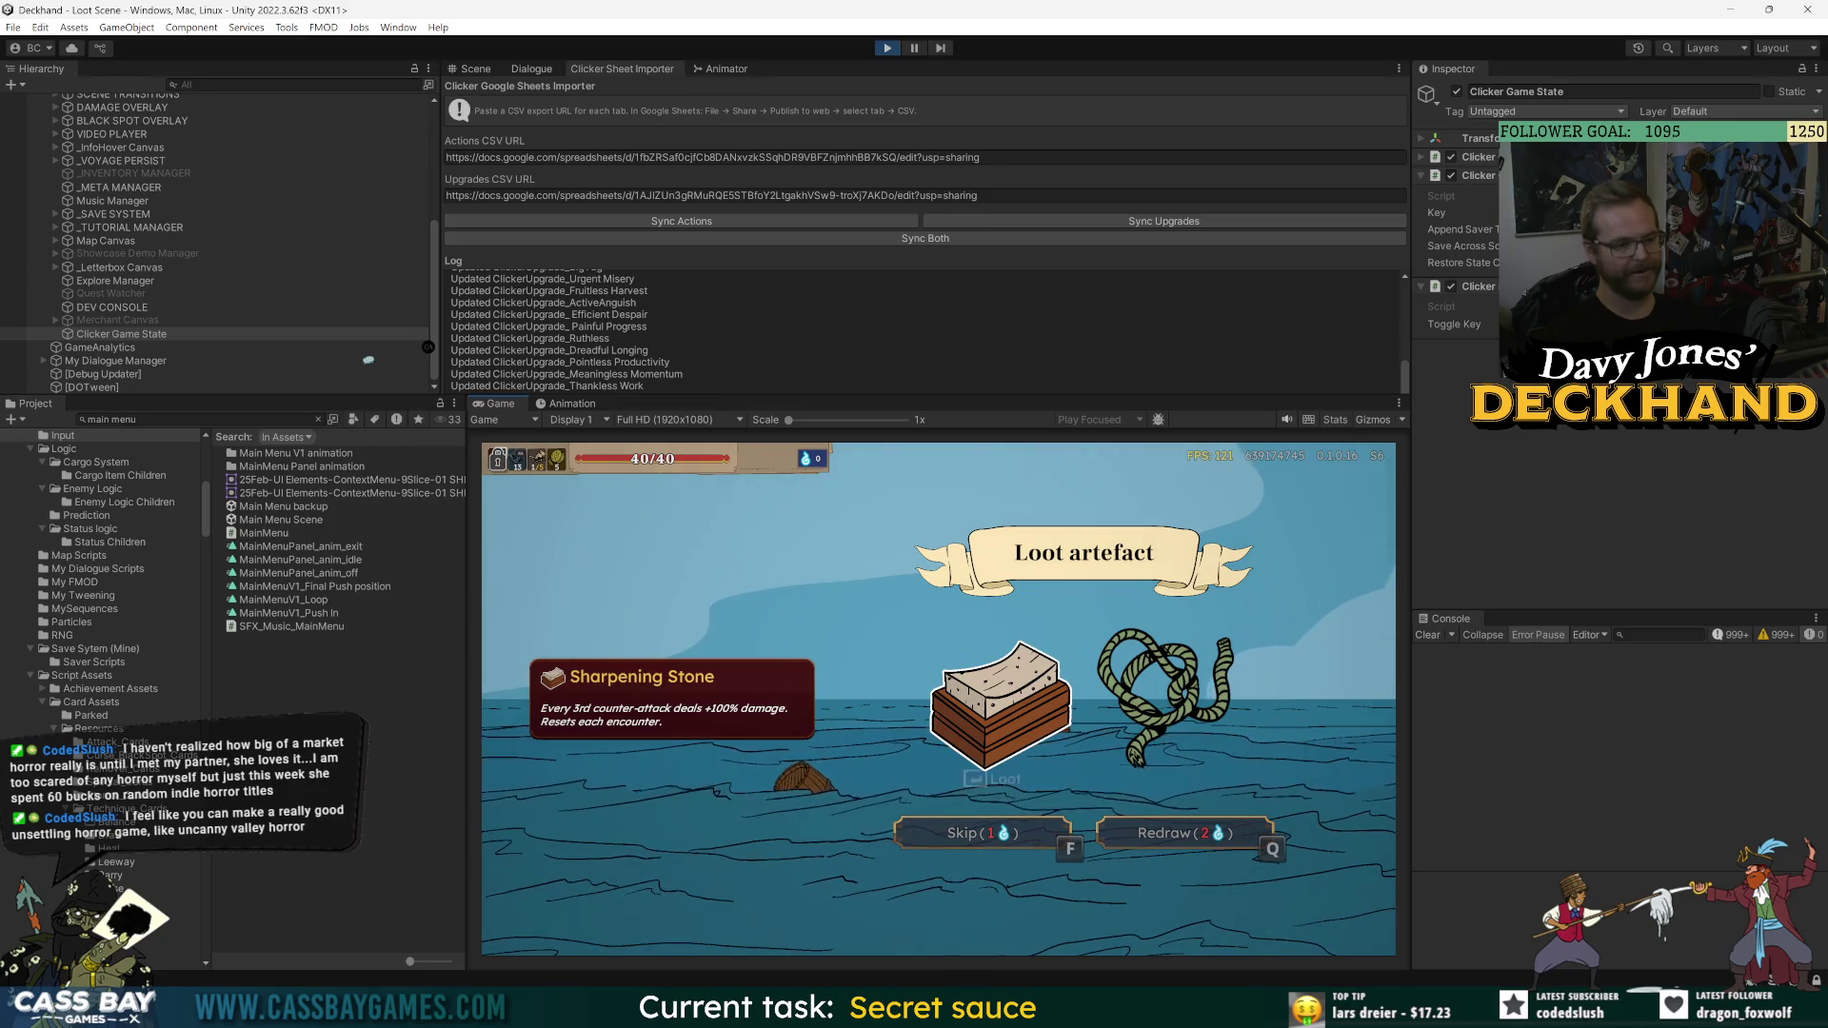
pyautogui.click(966, 726)
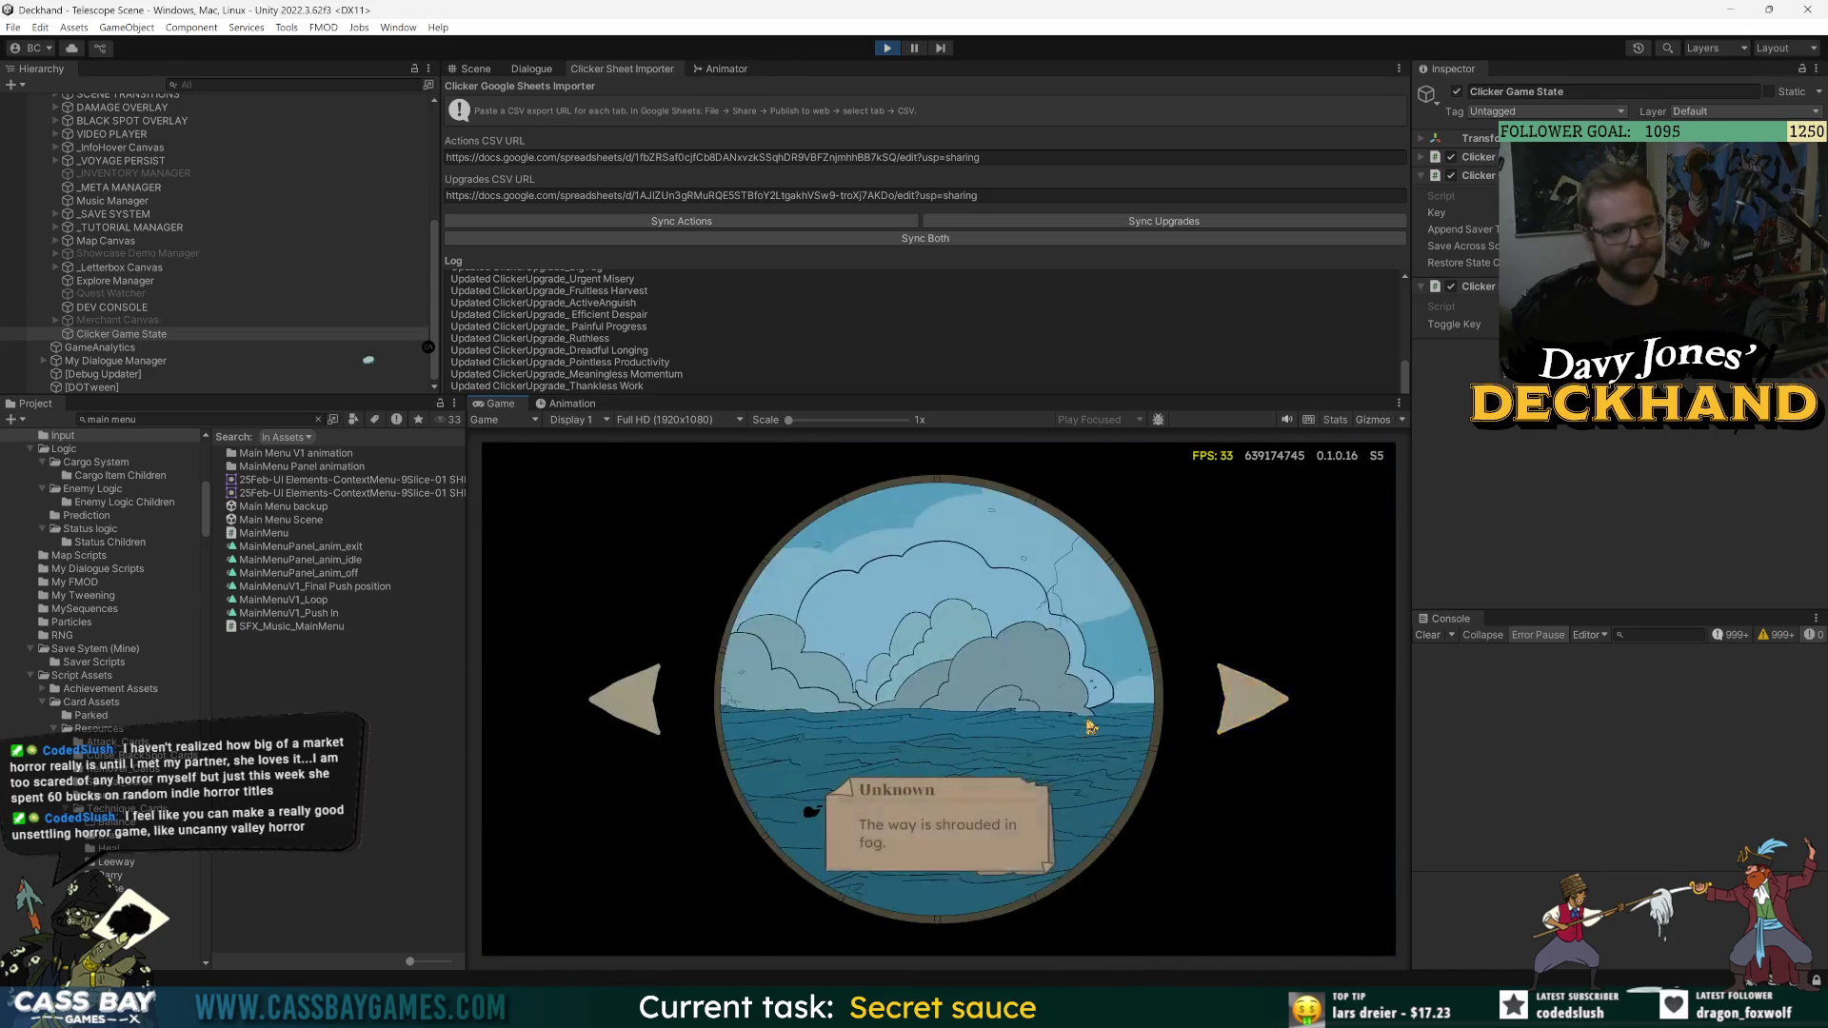
pyautogui.press('Left')
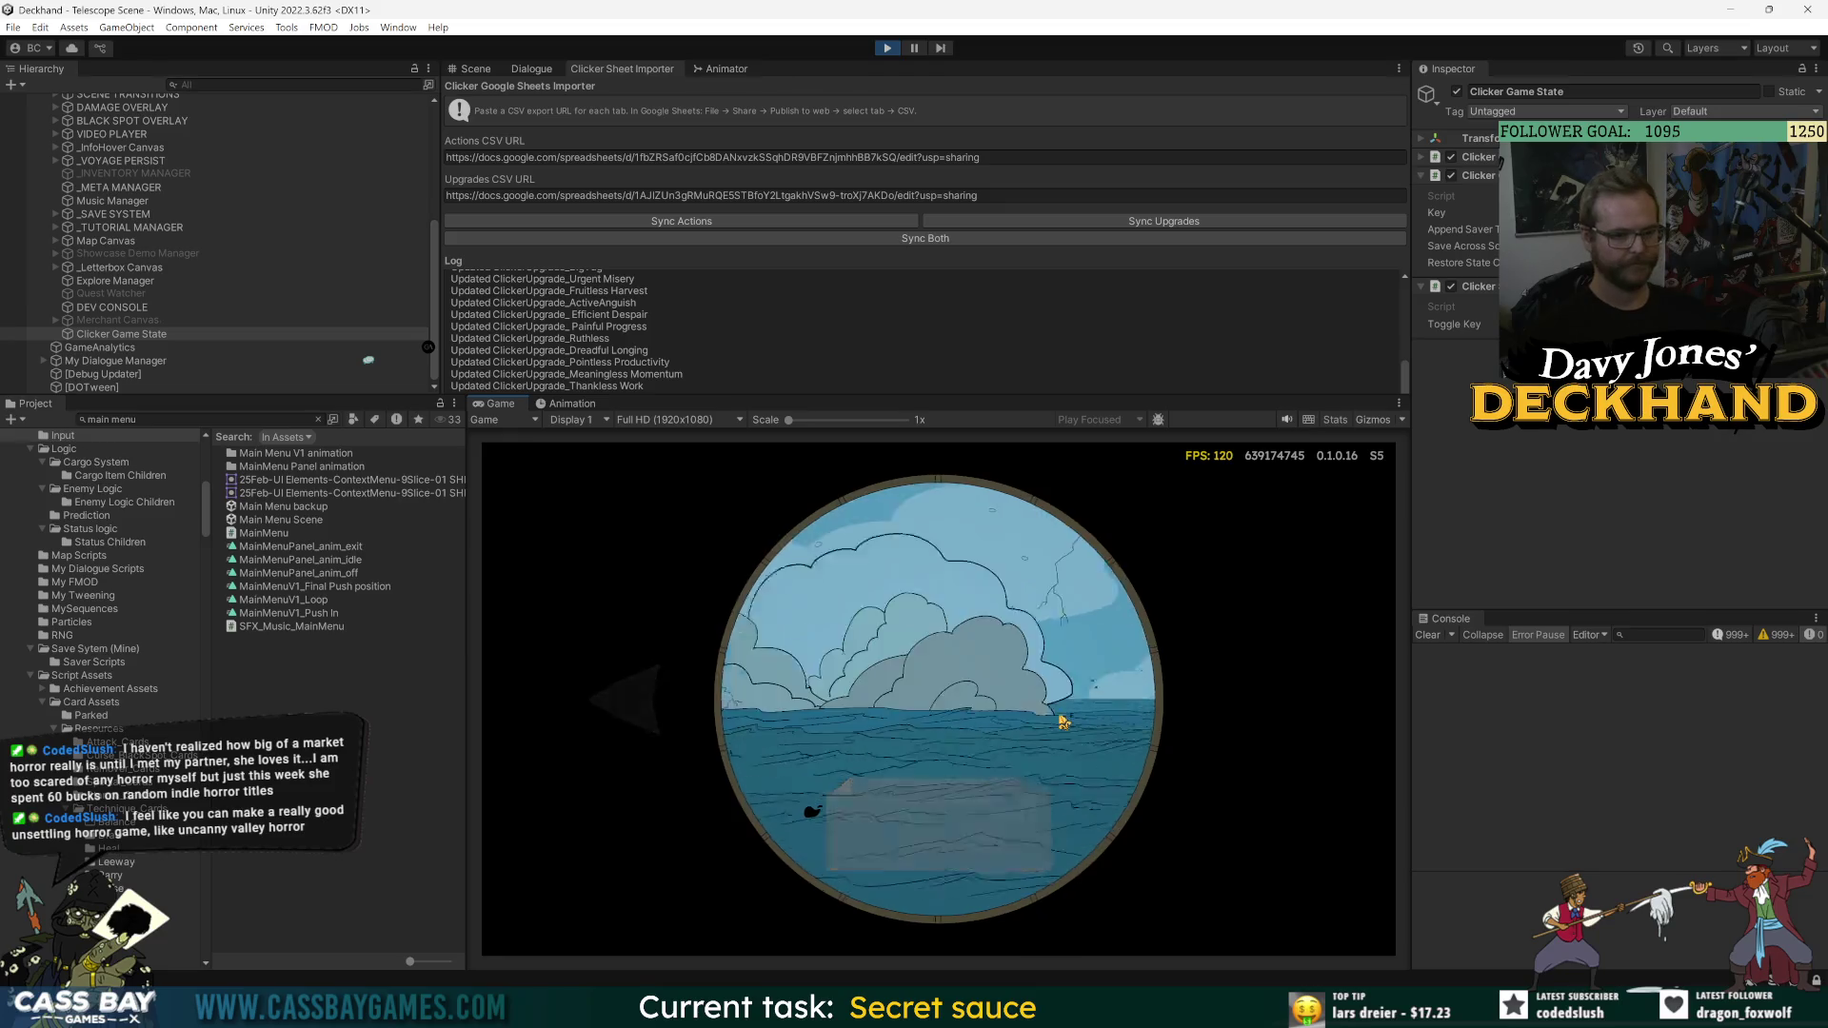
pyautogui.press('Right')
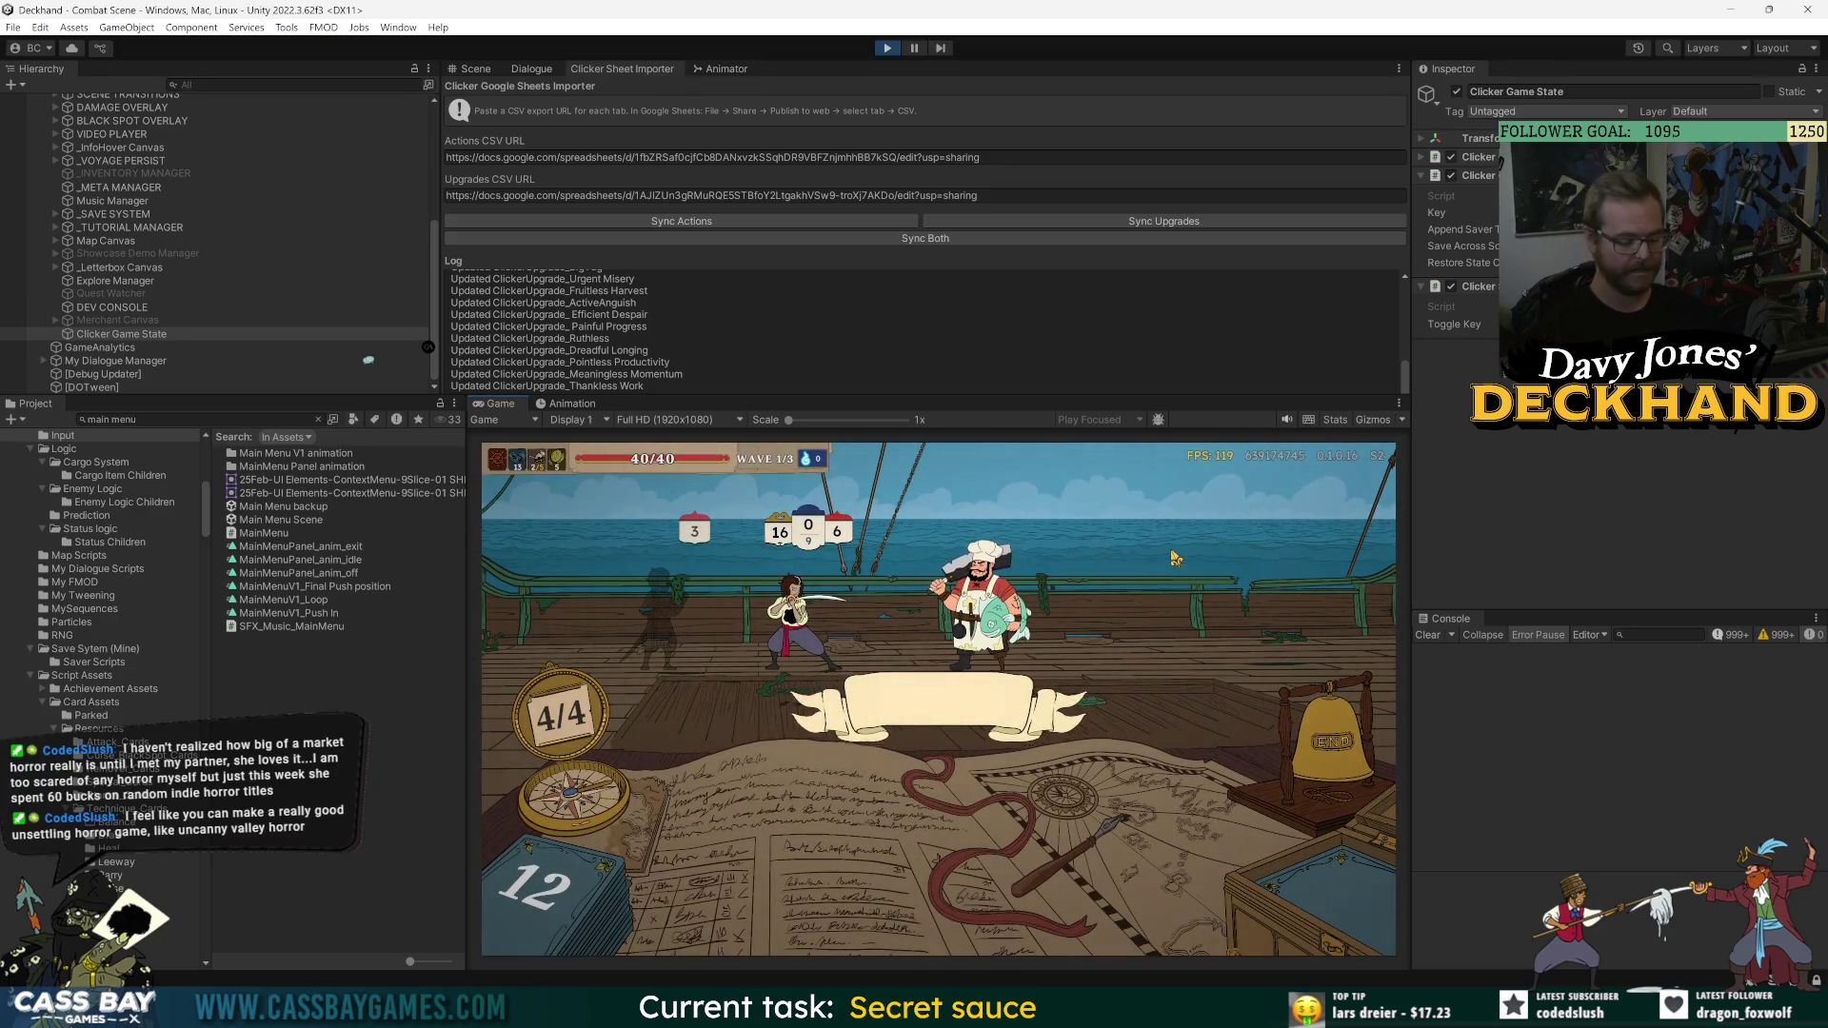
# - Cheat-win the wave with the win wave command, take Double Guard, and stop the playtest
pyautogui.moveTo(999, 662)
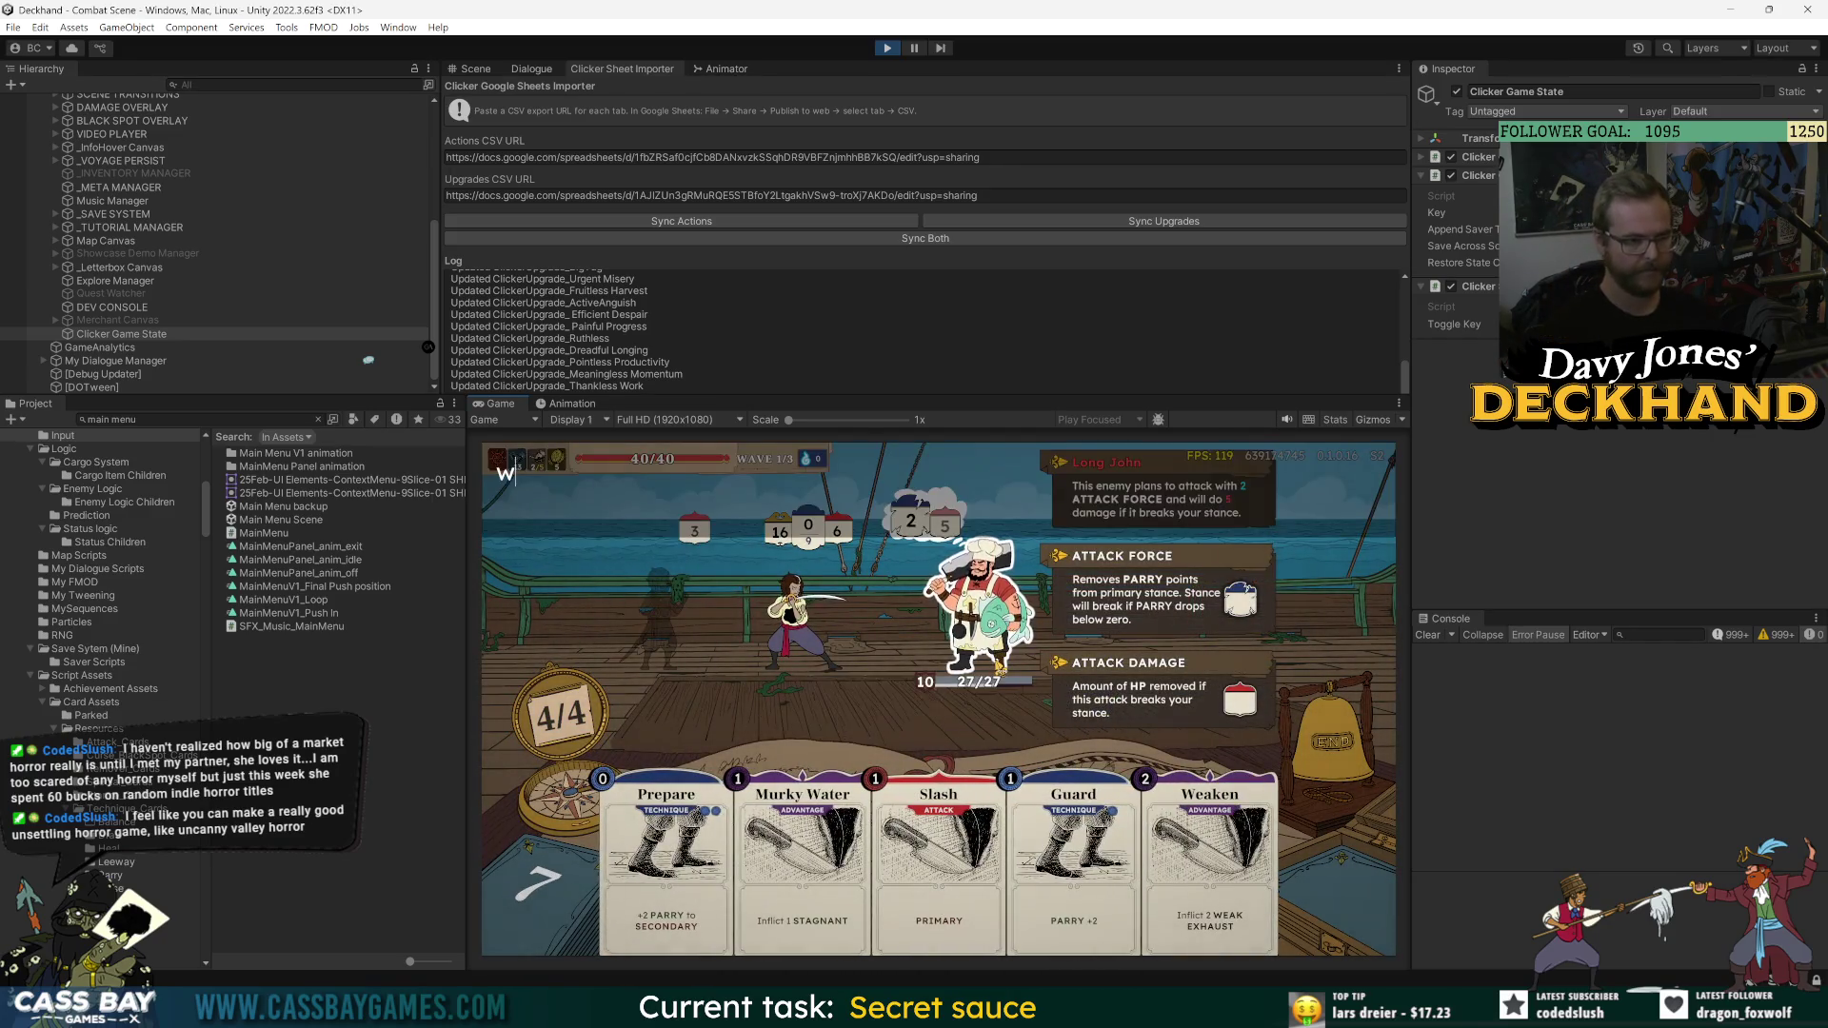
pyautogui.write('in wave')
pyautogui.press('Return')
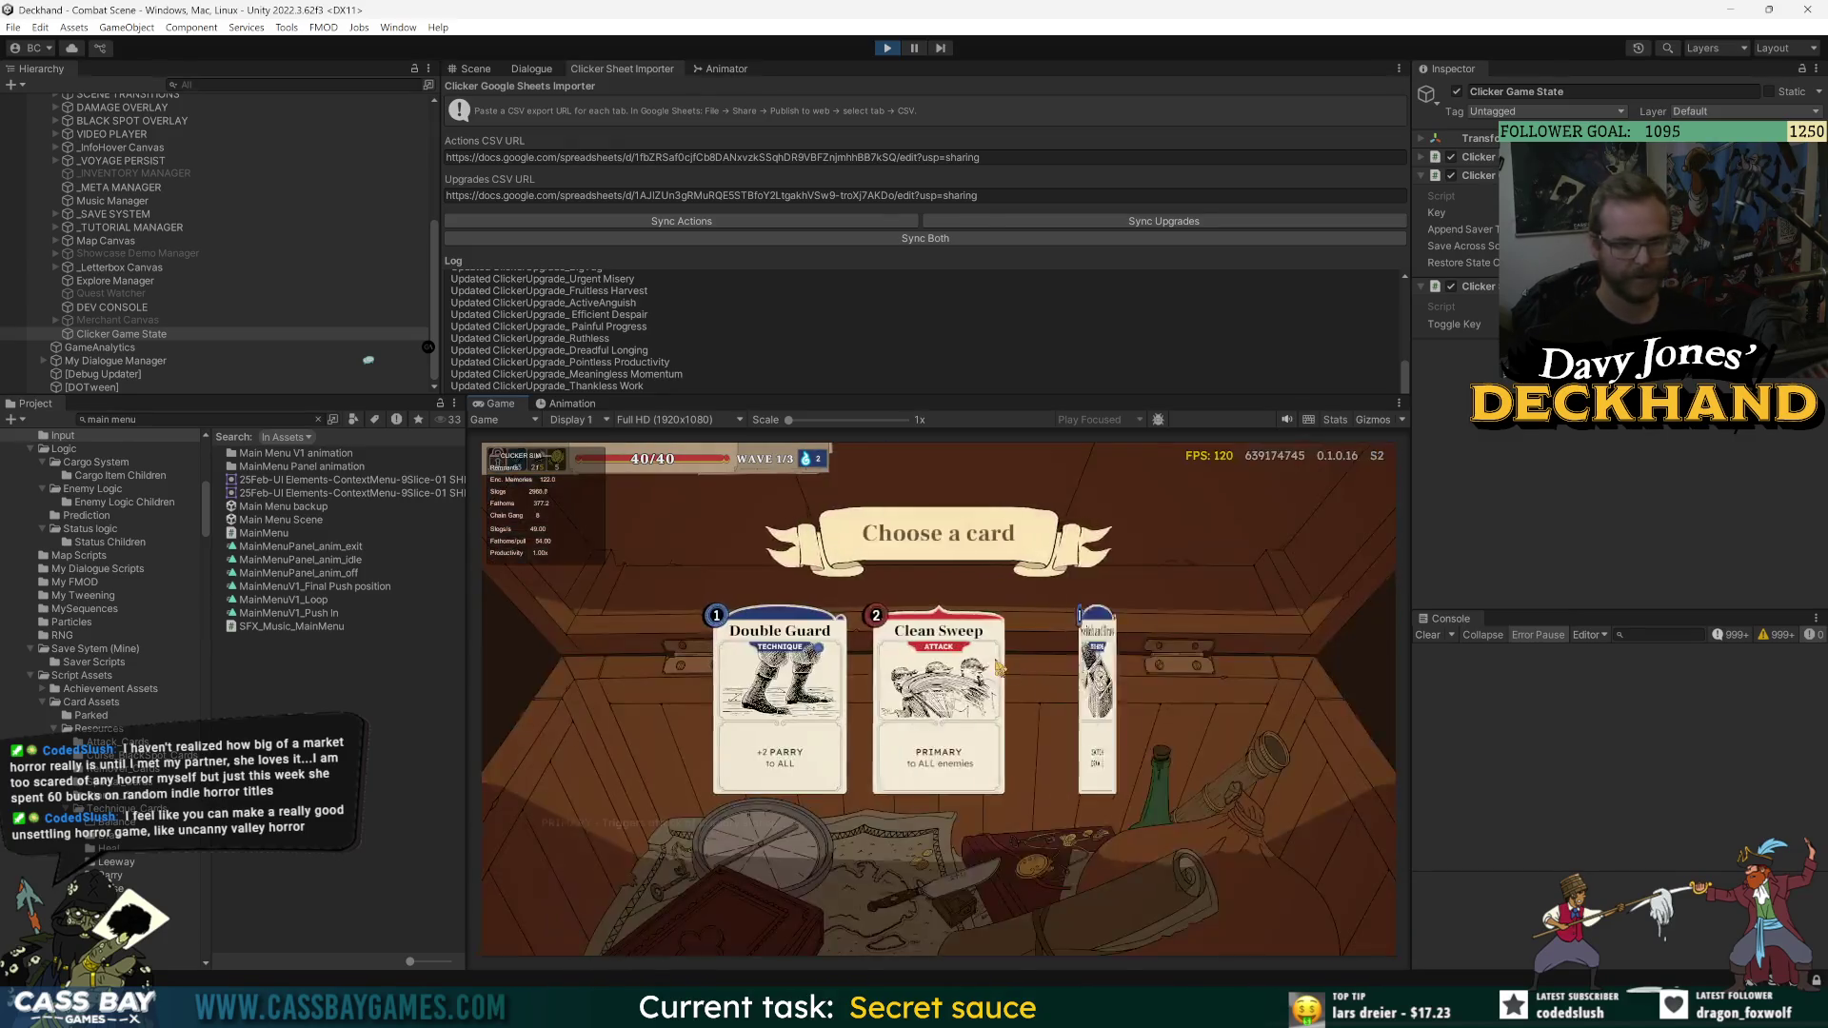
pyautogui.click(774, 750)
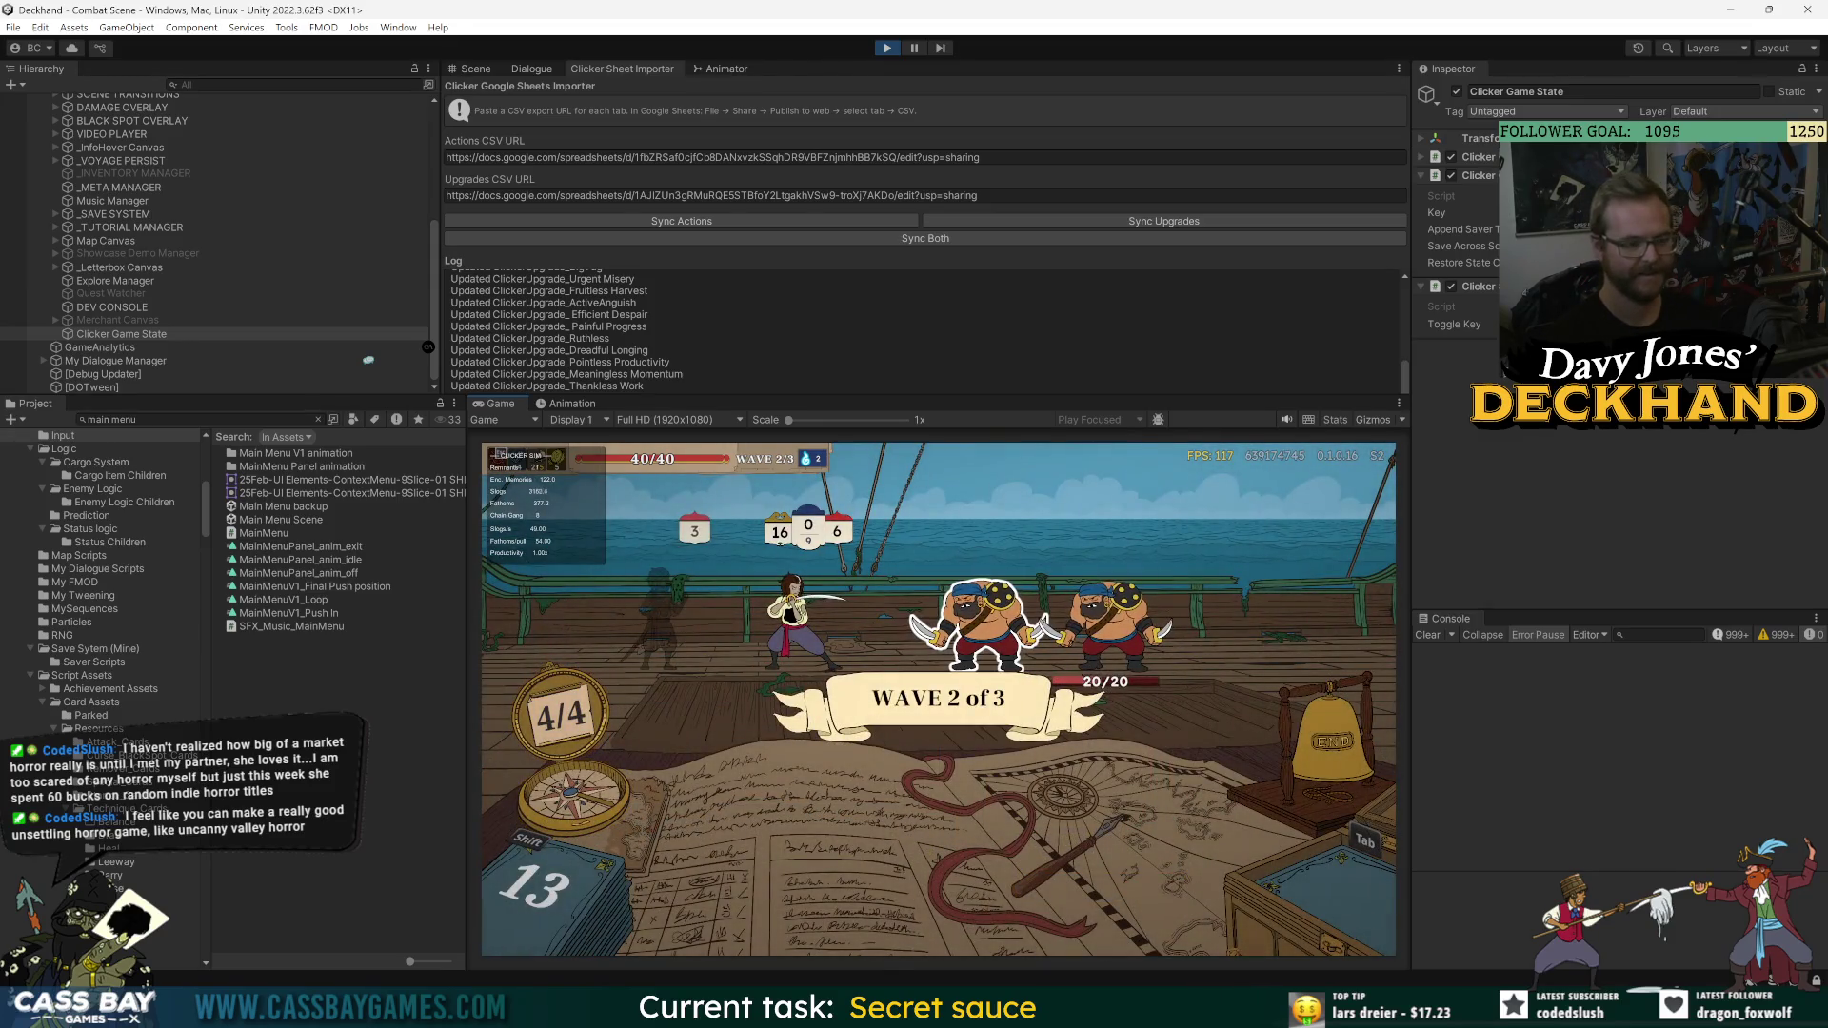
pyautogui.hotkey('ctrl', 'p')
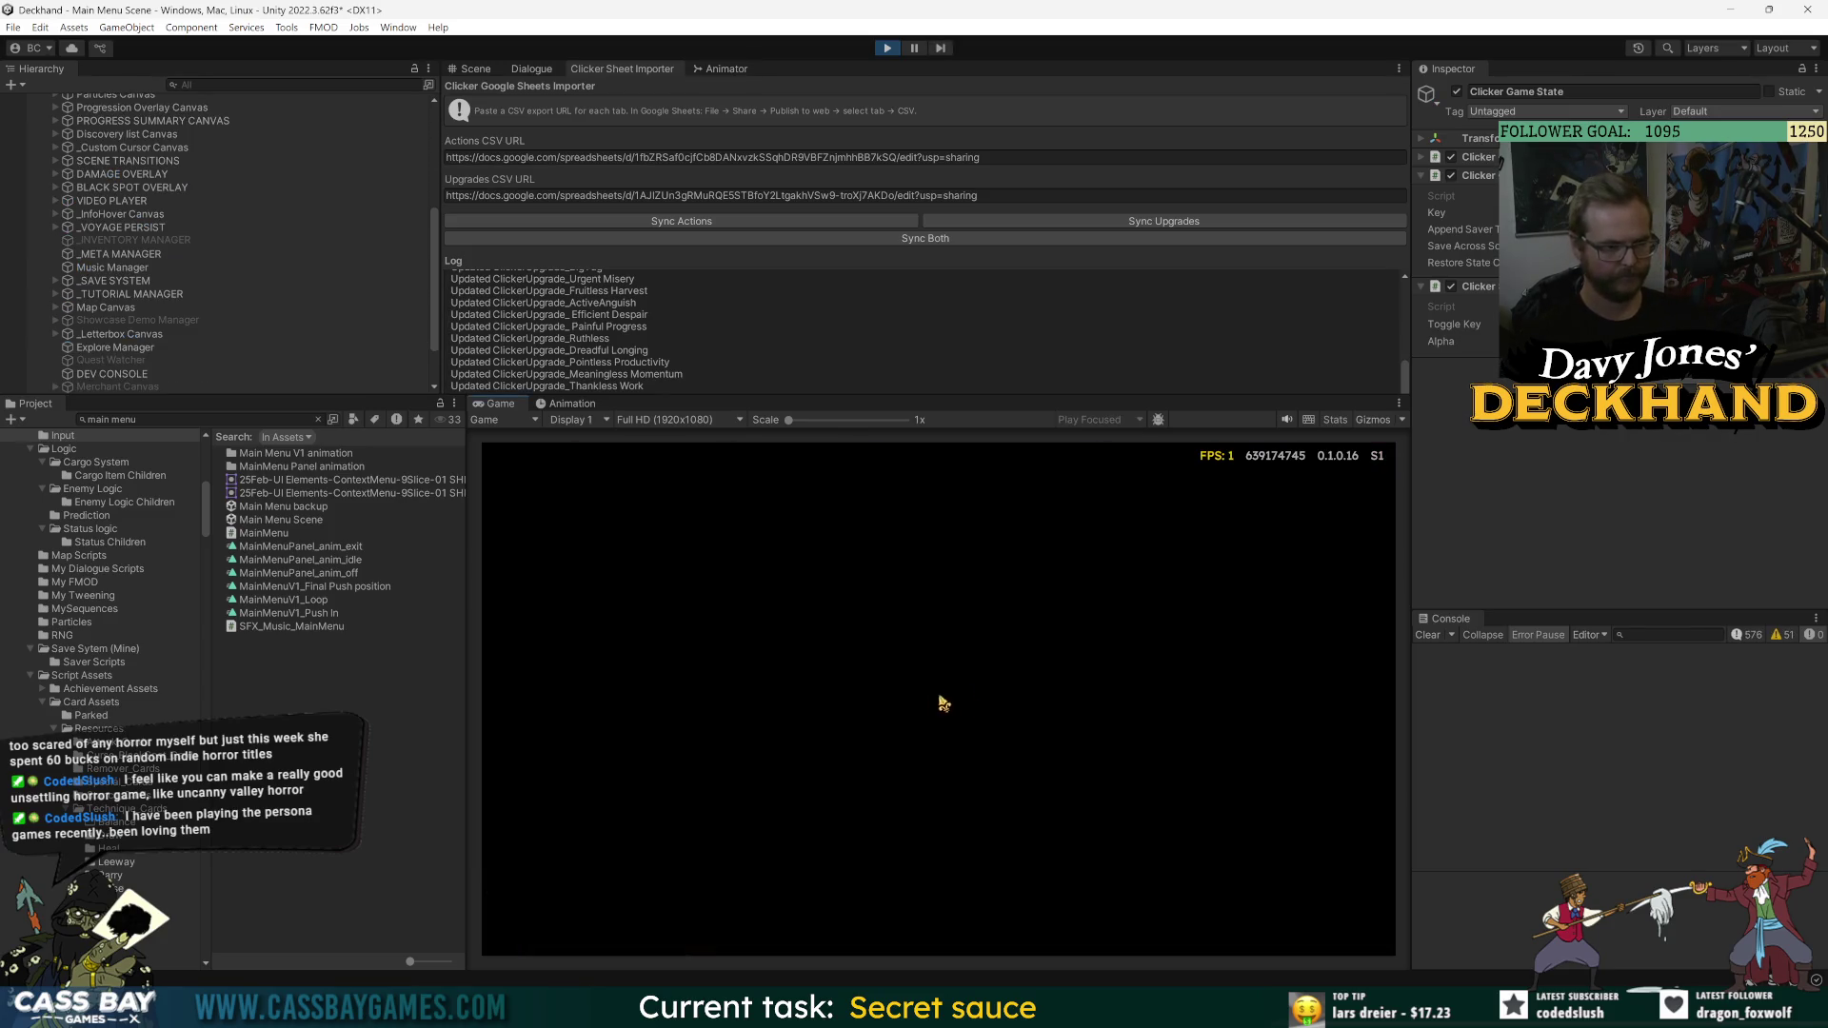
# - Start a new voyage from the main menu and clear wave 1 with the win wave cheat
pyautogui.click(938, 620)
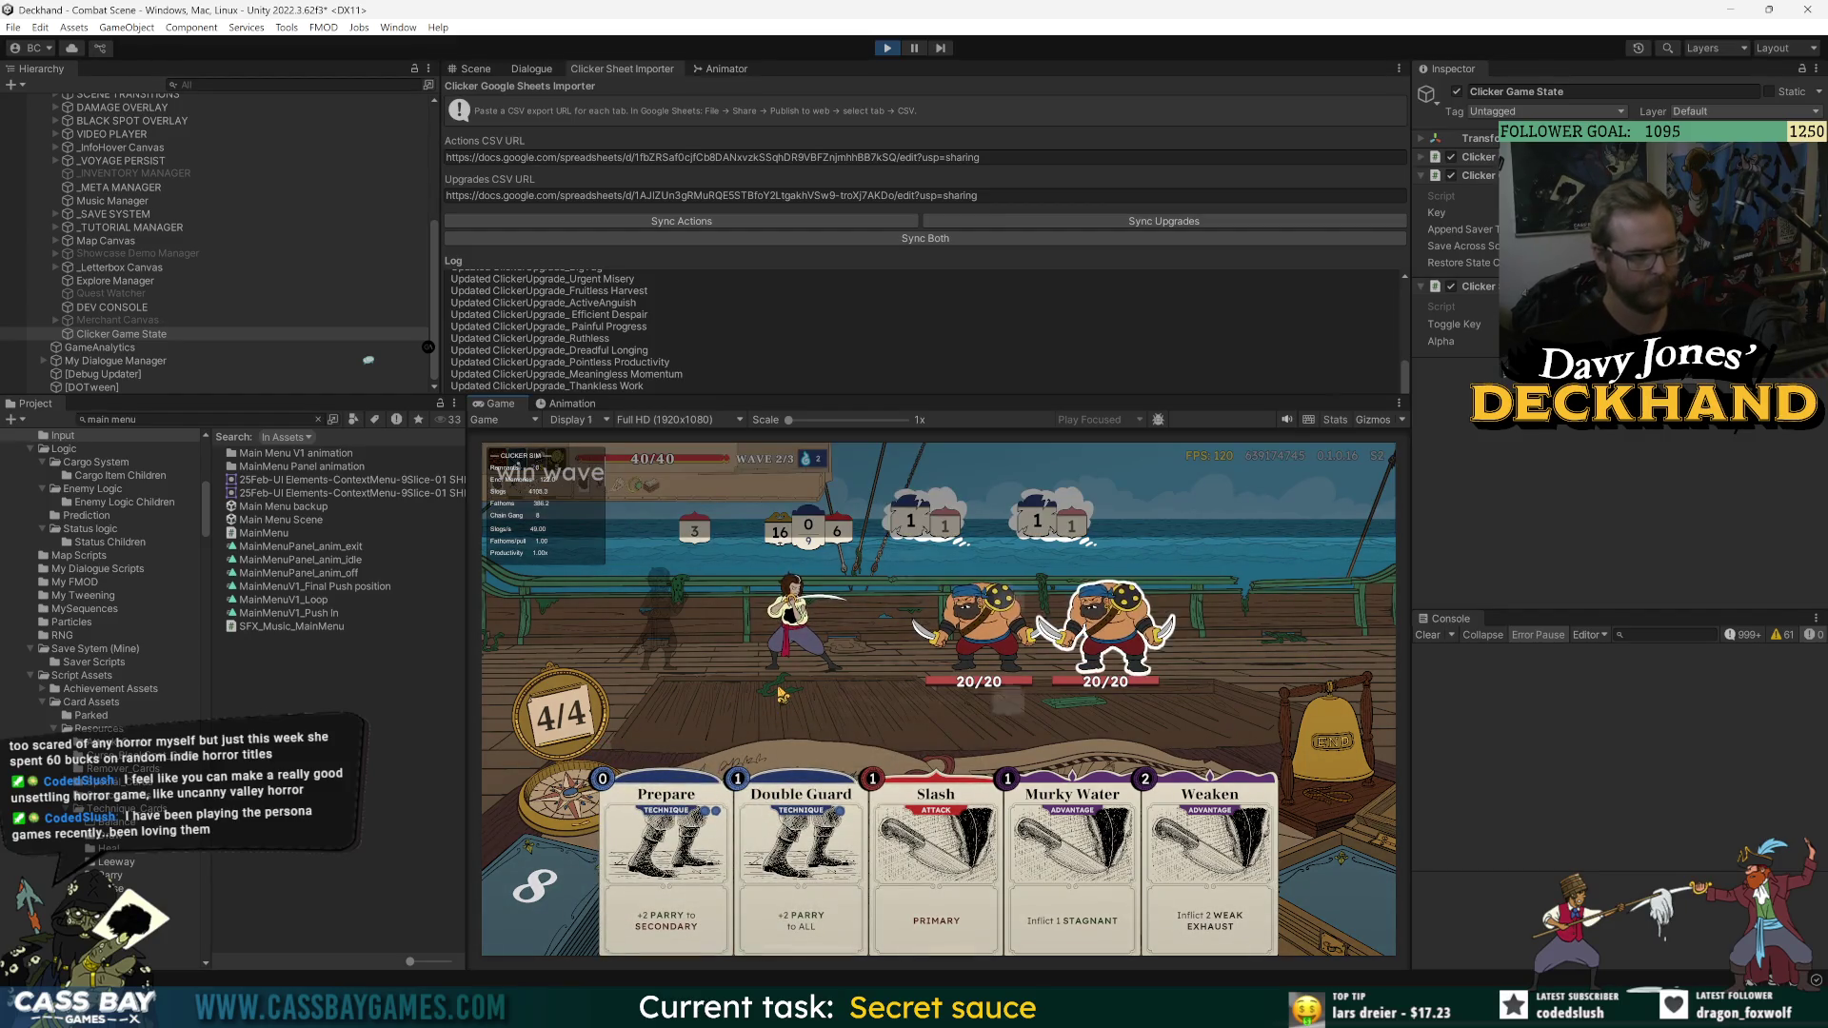
pyautogui.press('Return')
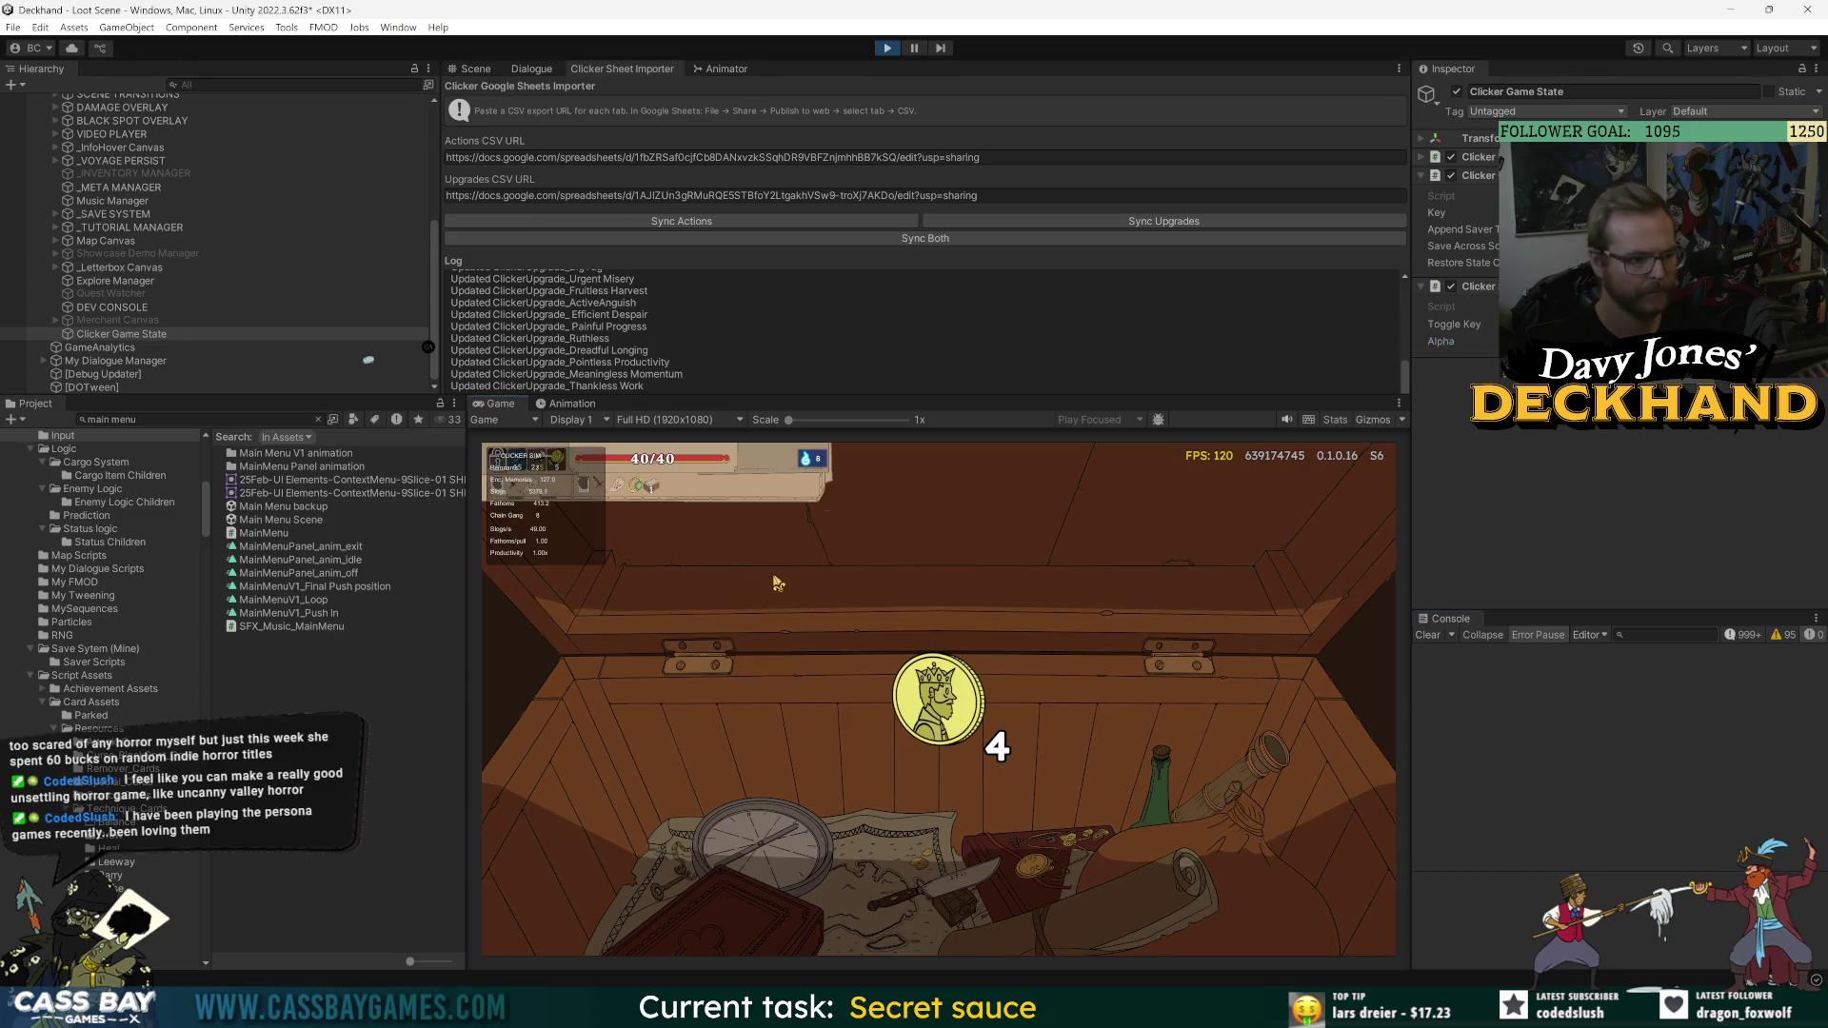
# - Collect the chest gold, take The Rooster stance card, and set off for the Navy (Elite) encounter
pyautogui.click(929, 666)
pyautogui.click(860, 755)
pyautogui.click(1095, 840)
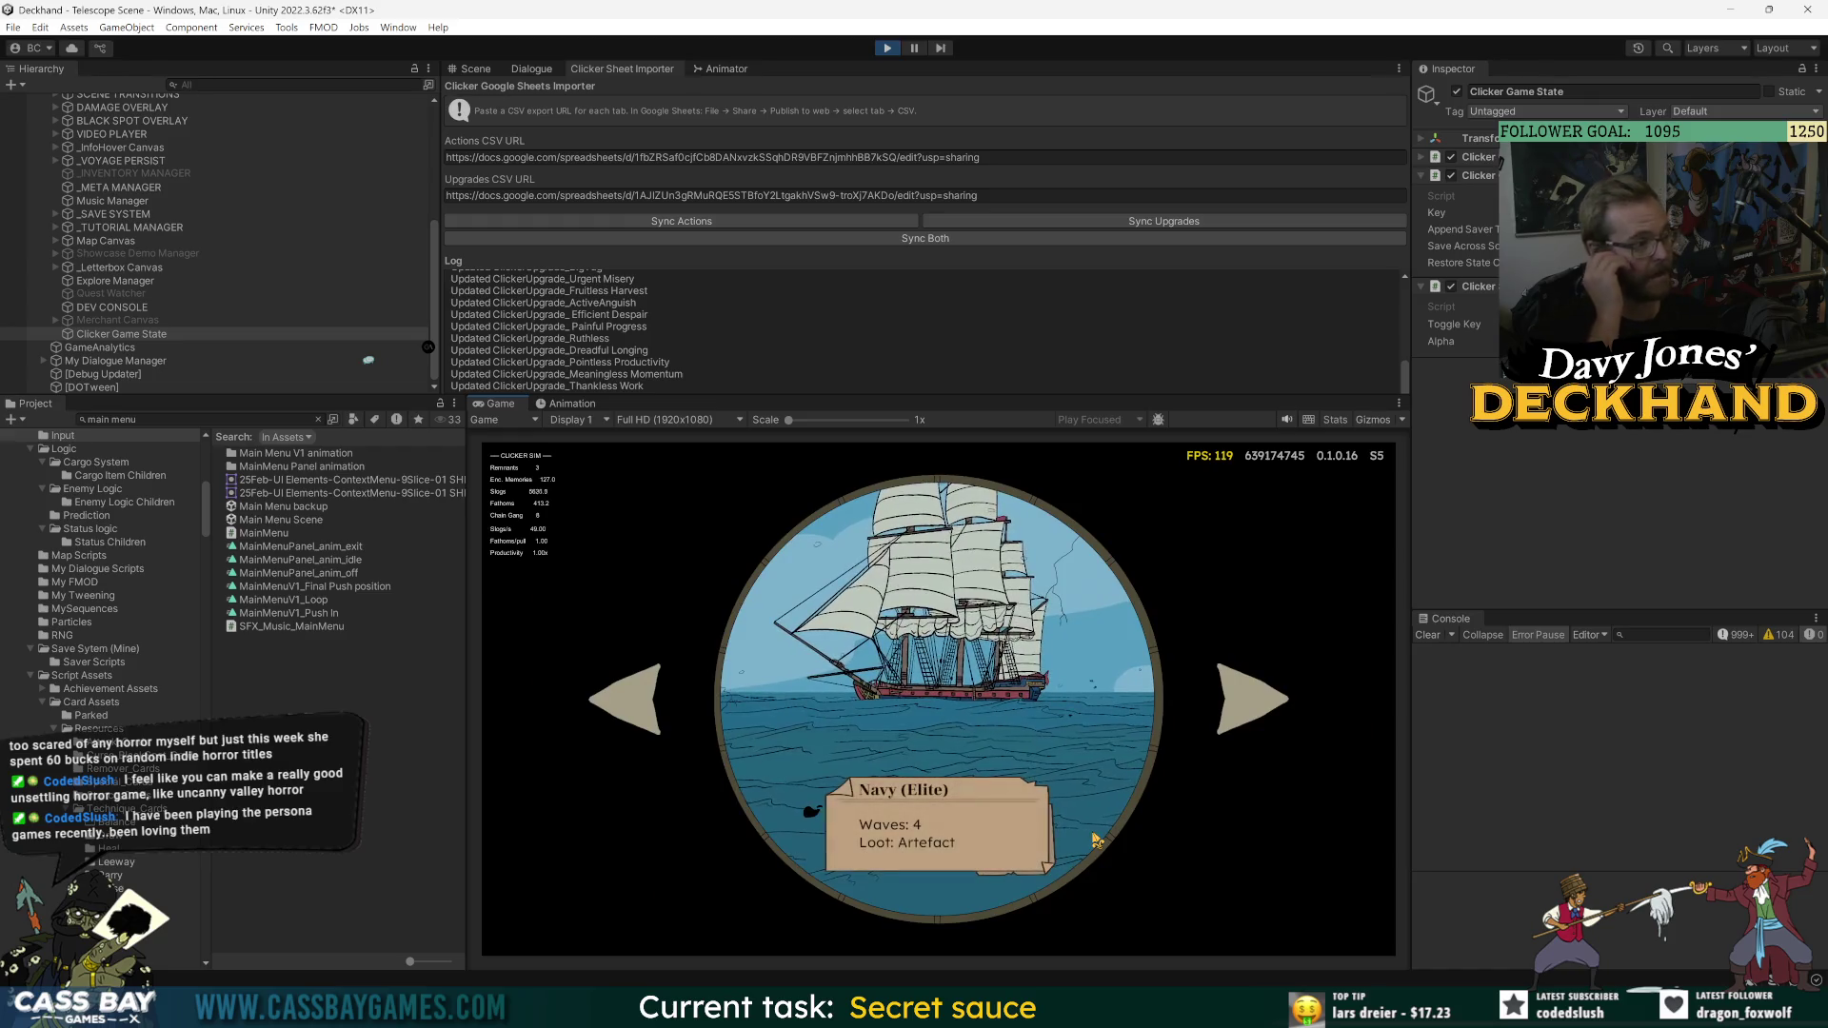
pyautogui.click(1036, 869)
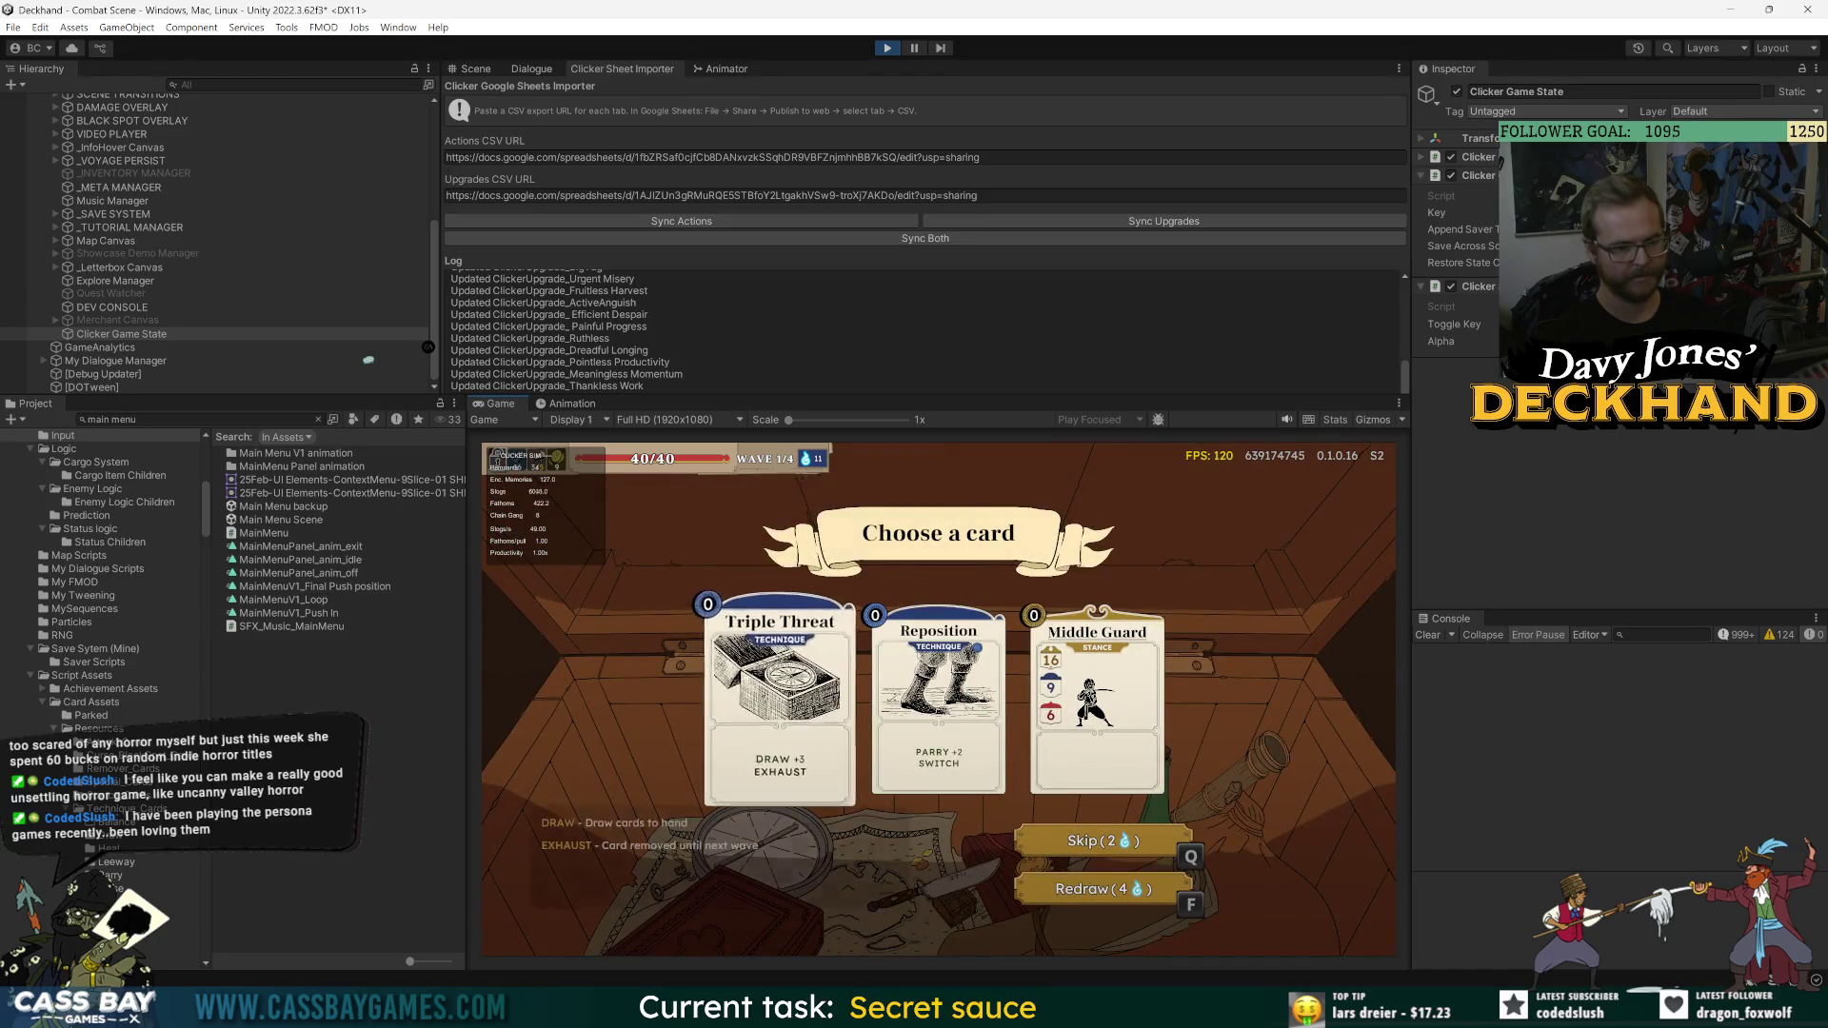
# - Take Triple Threat as the reward, clear the waves with the win-wave cheat, and head to Navy (Elite)
pyautogui.click(780, 695)
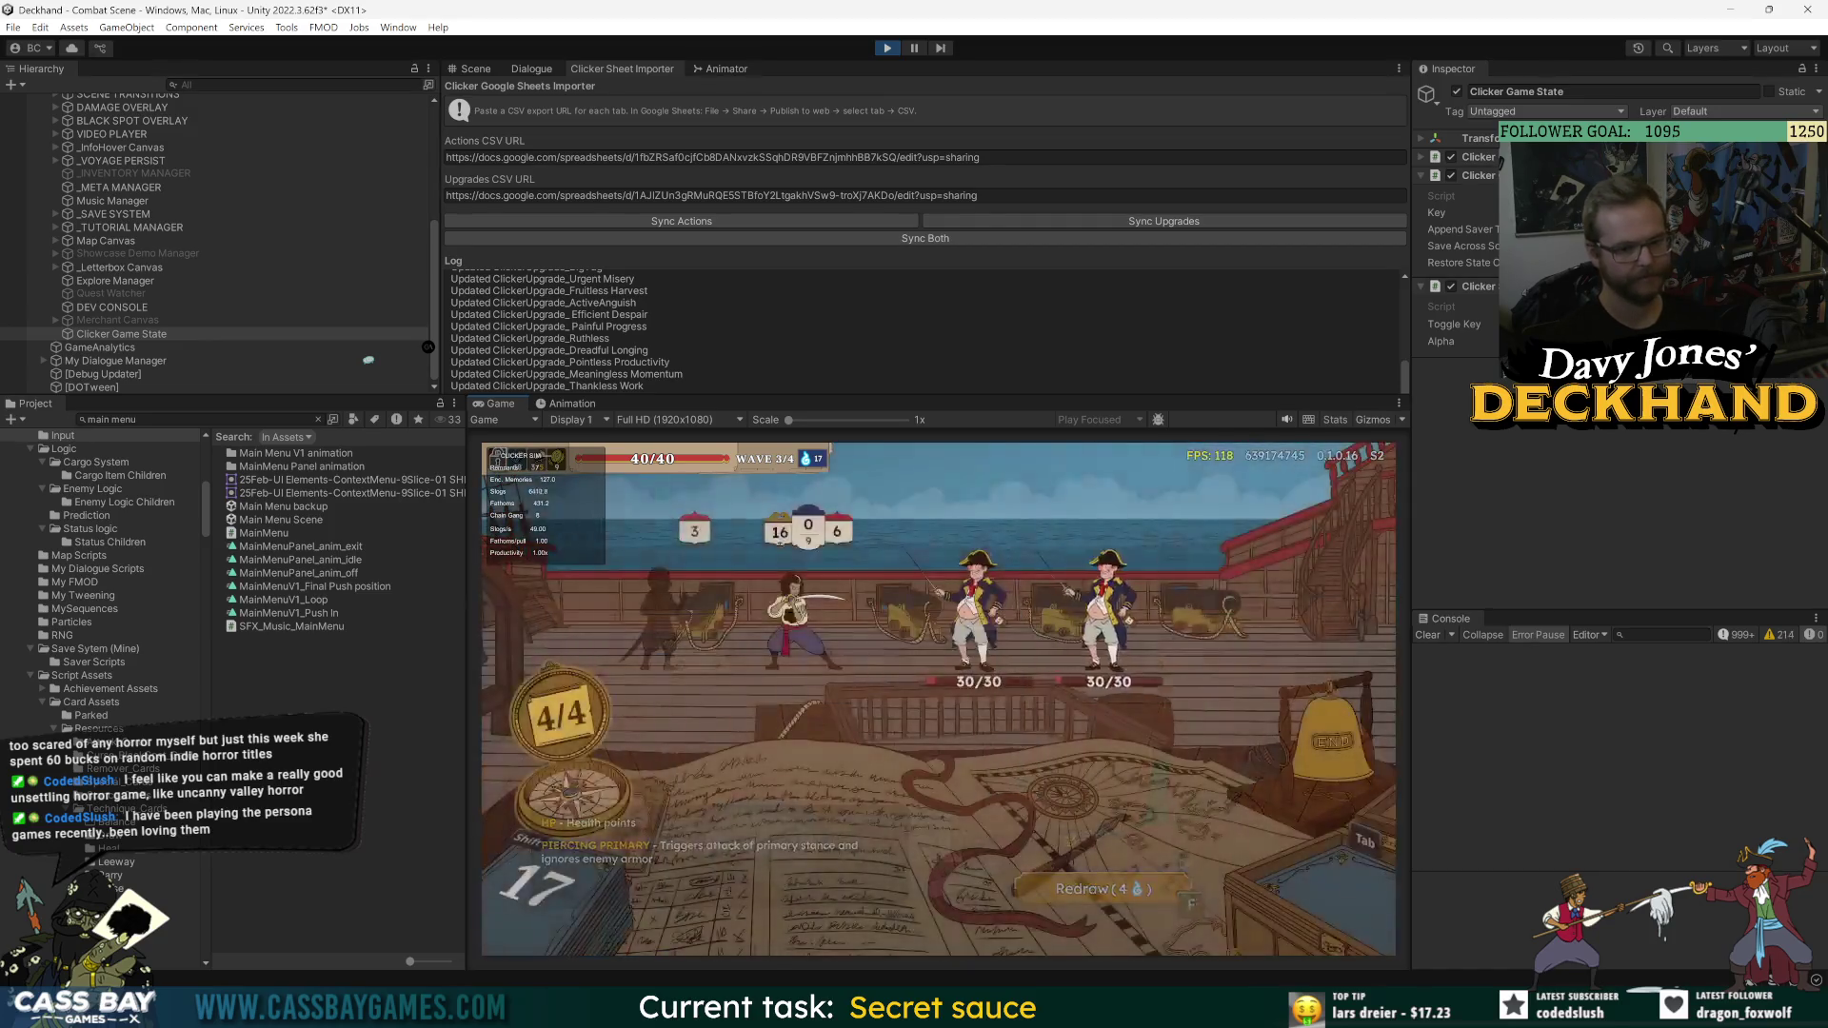
pyautogui.write('win wave')
pyautogui.press('Return')
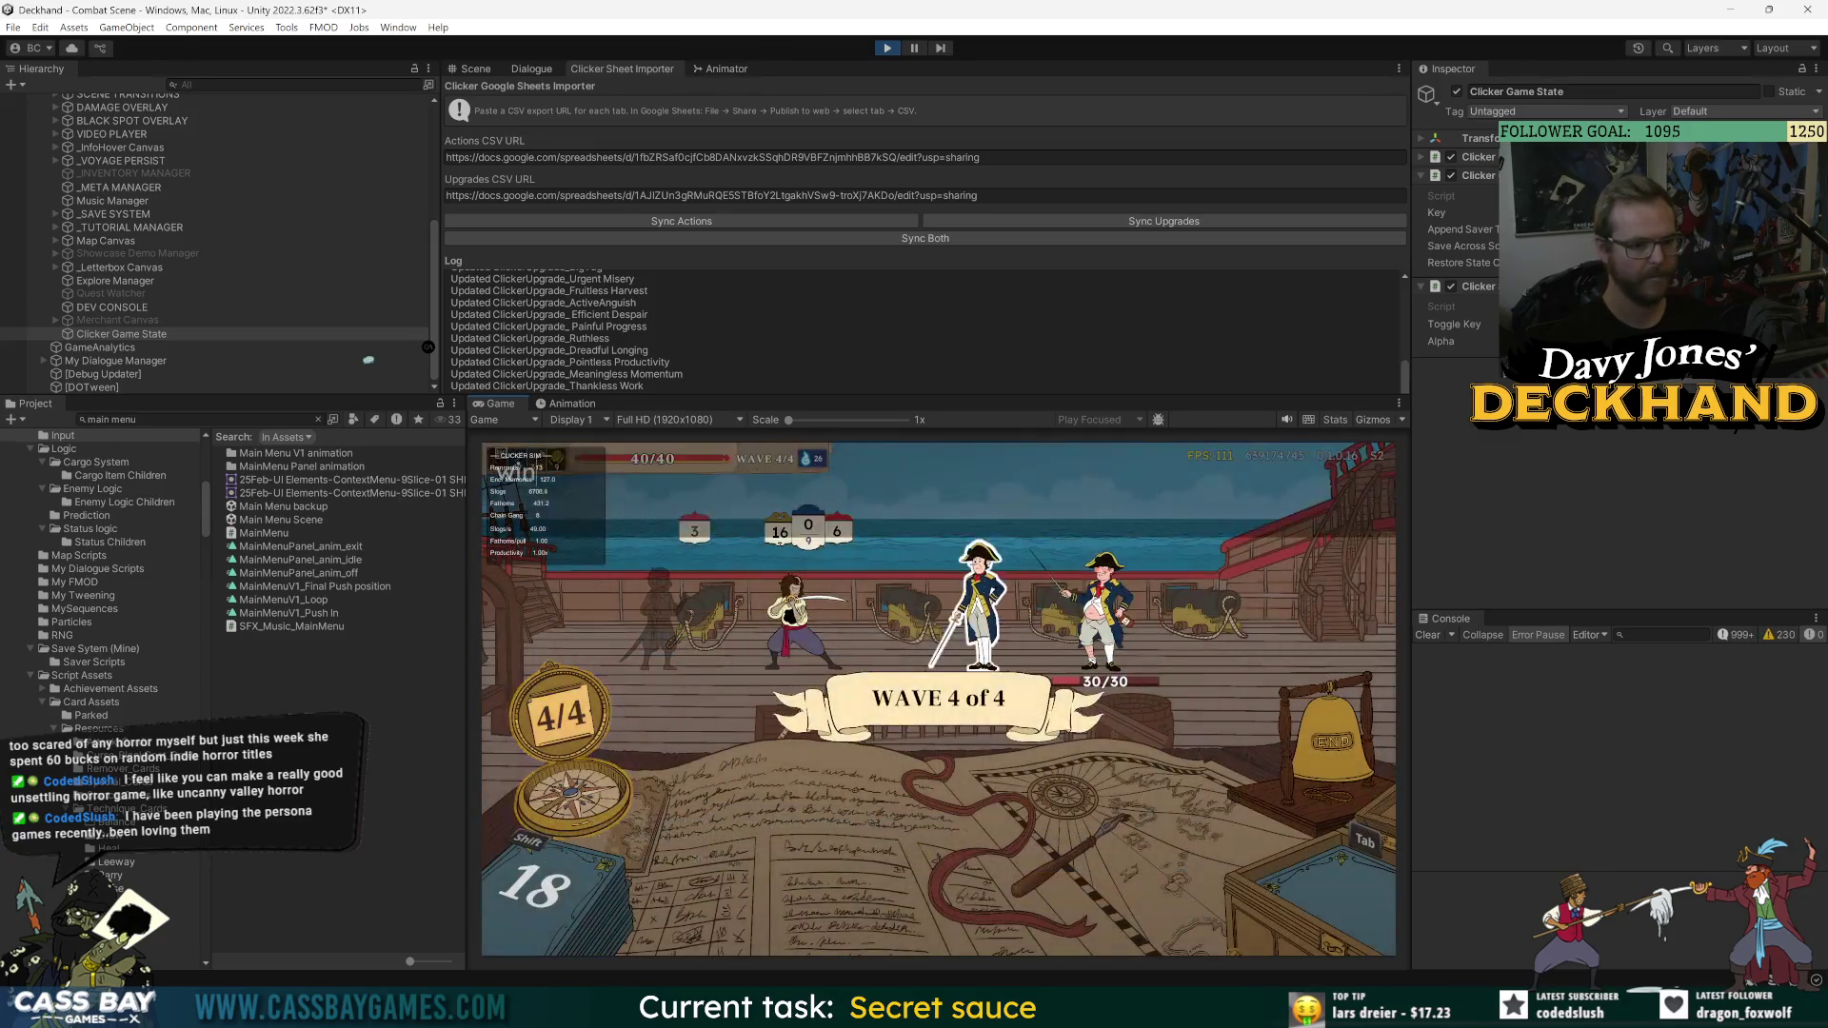
pyautogui.press('Return')
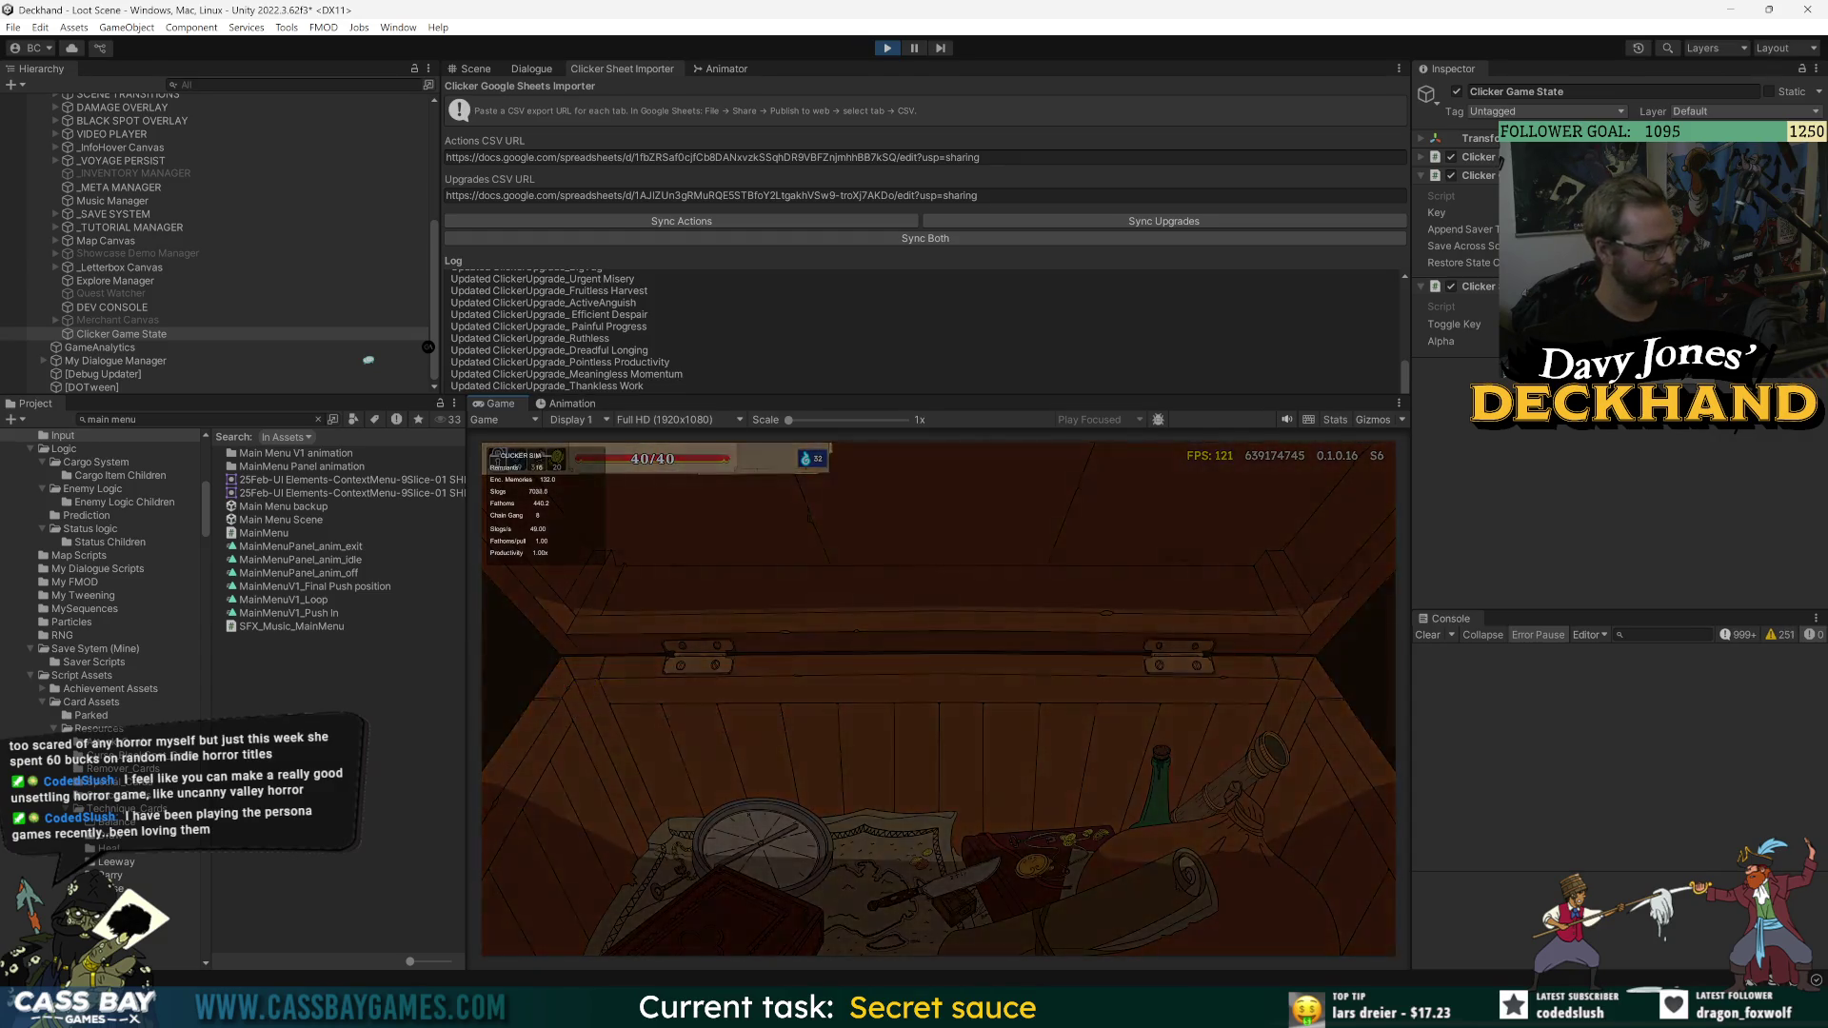
pyautogui.press('Right')
pyautogui.press('Return')
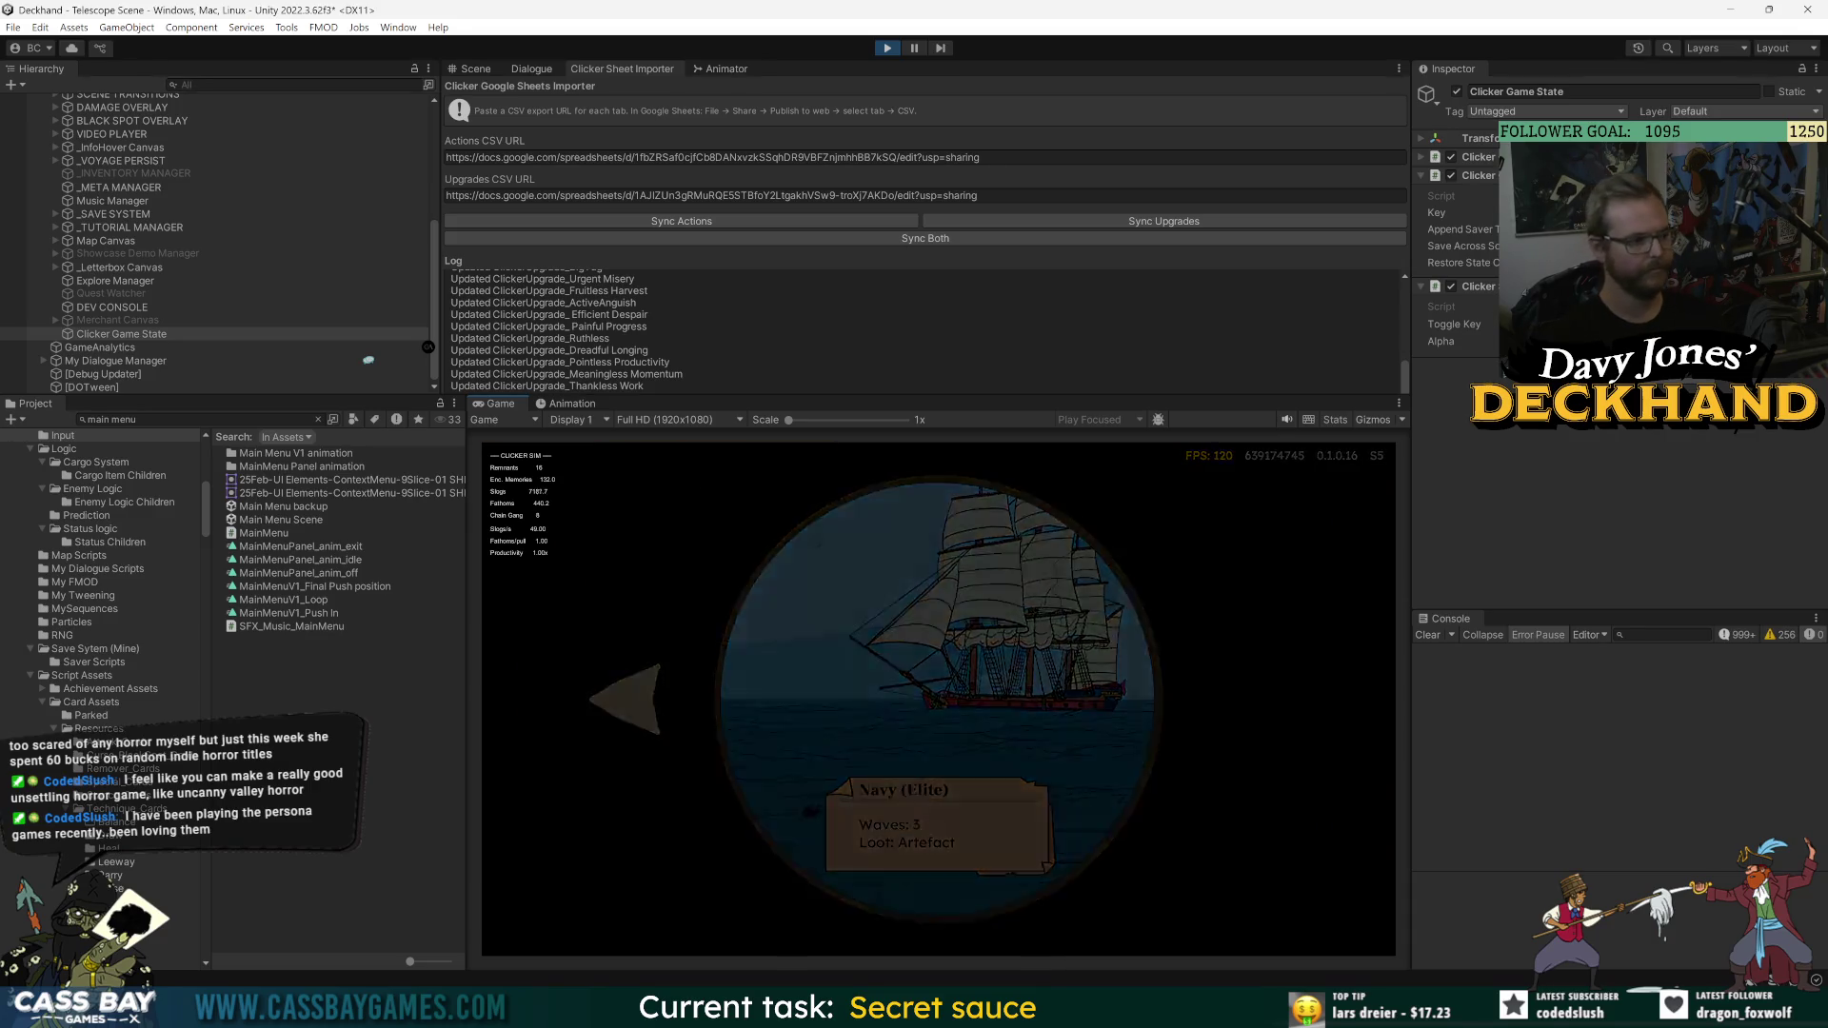
# - Abandon the current voyage from the pause menu's game page, reaching the score-812 summary
pyautogui.press('Escape')
pyautogui.click(938, 499)
pyautogui.press('Escape')
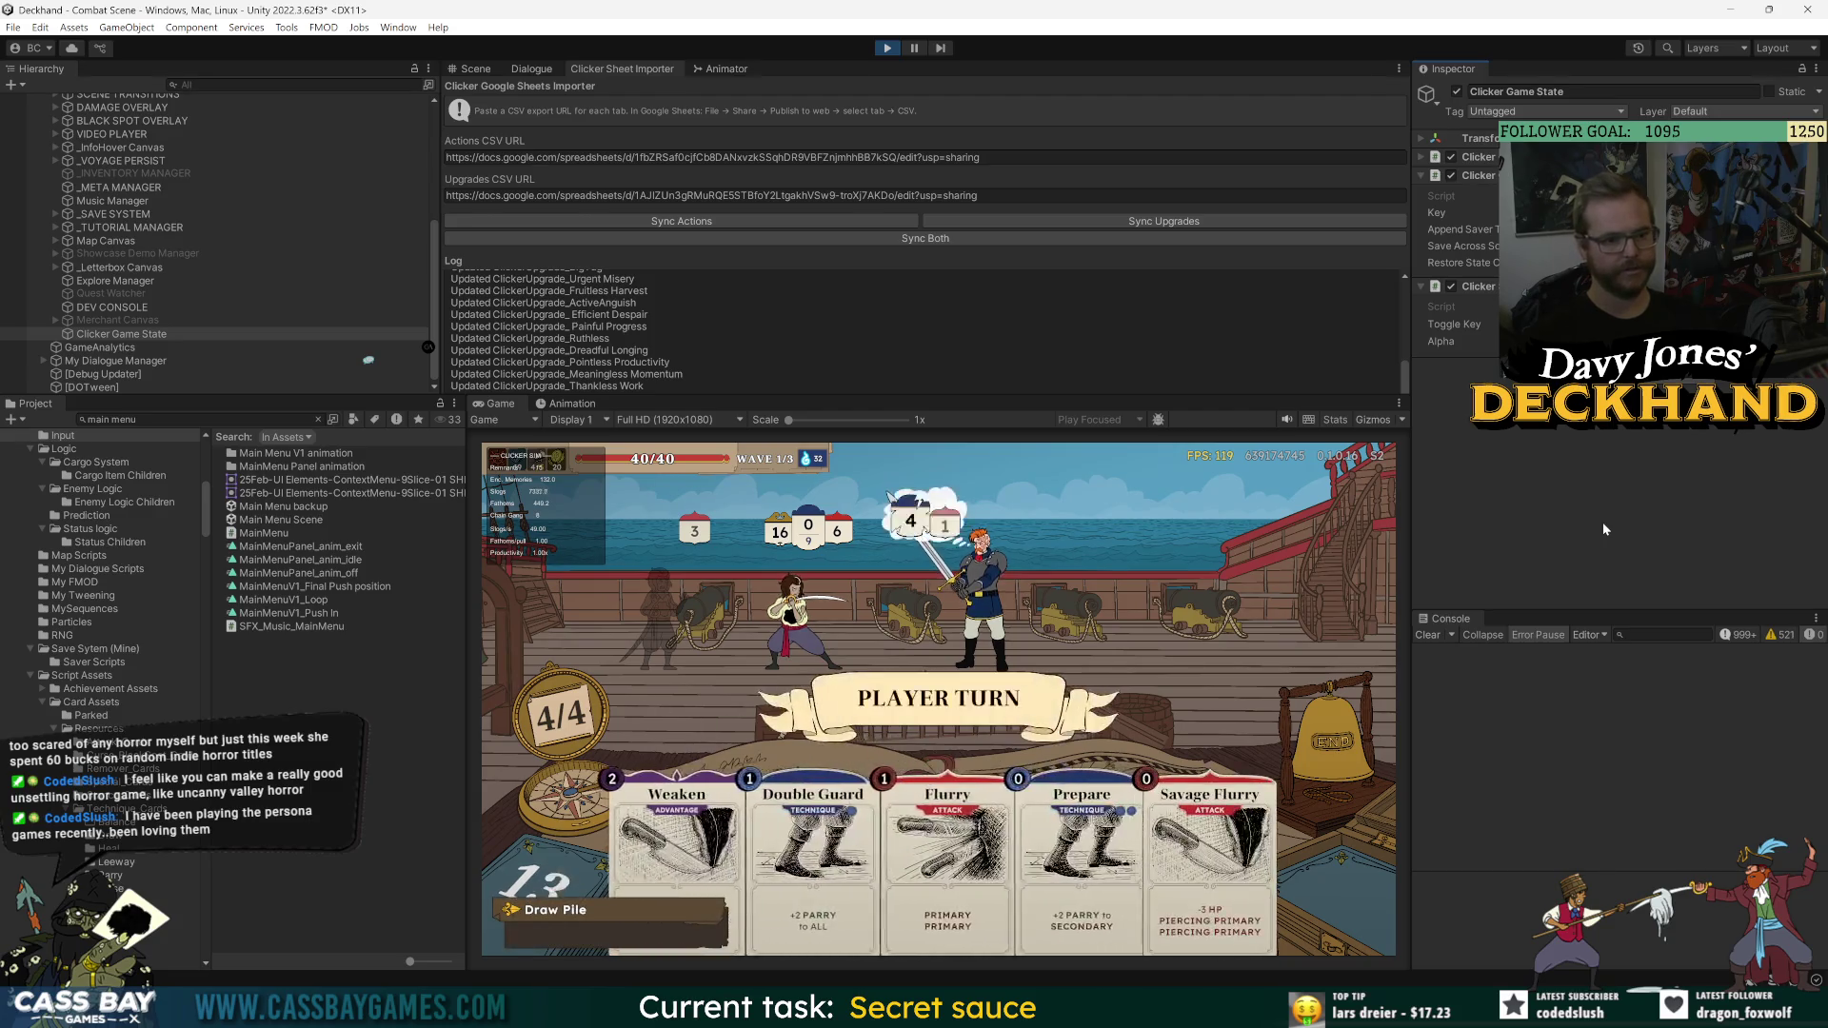
pyautogui.press('Escape')
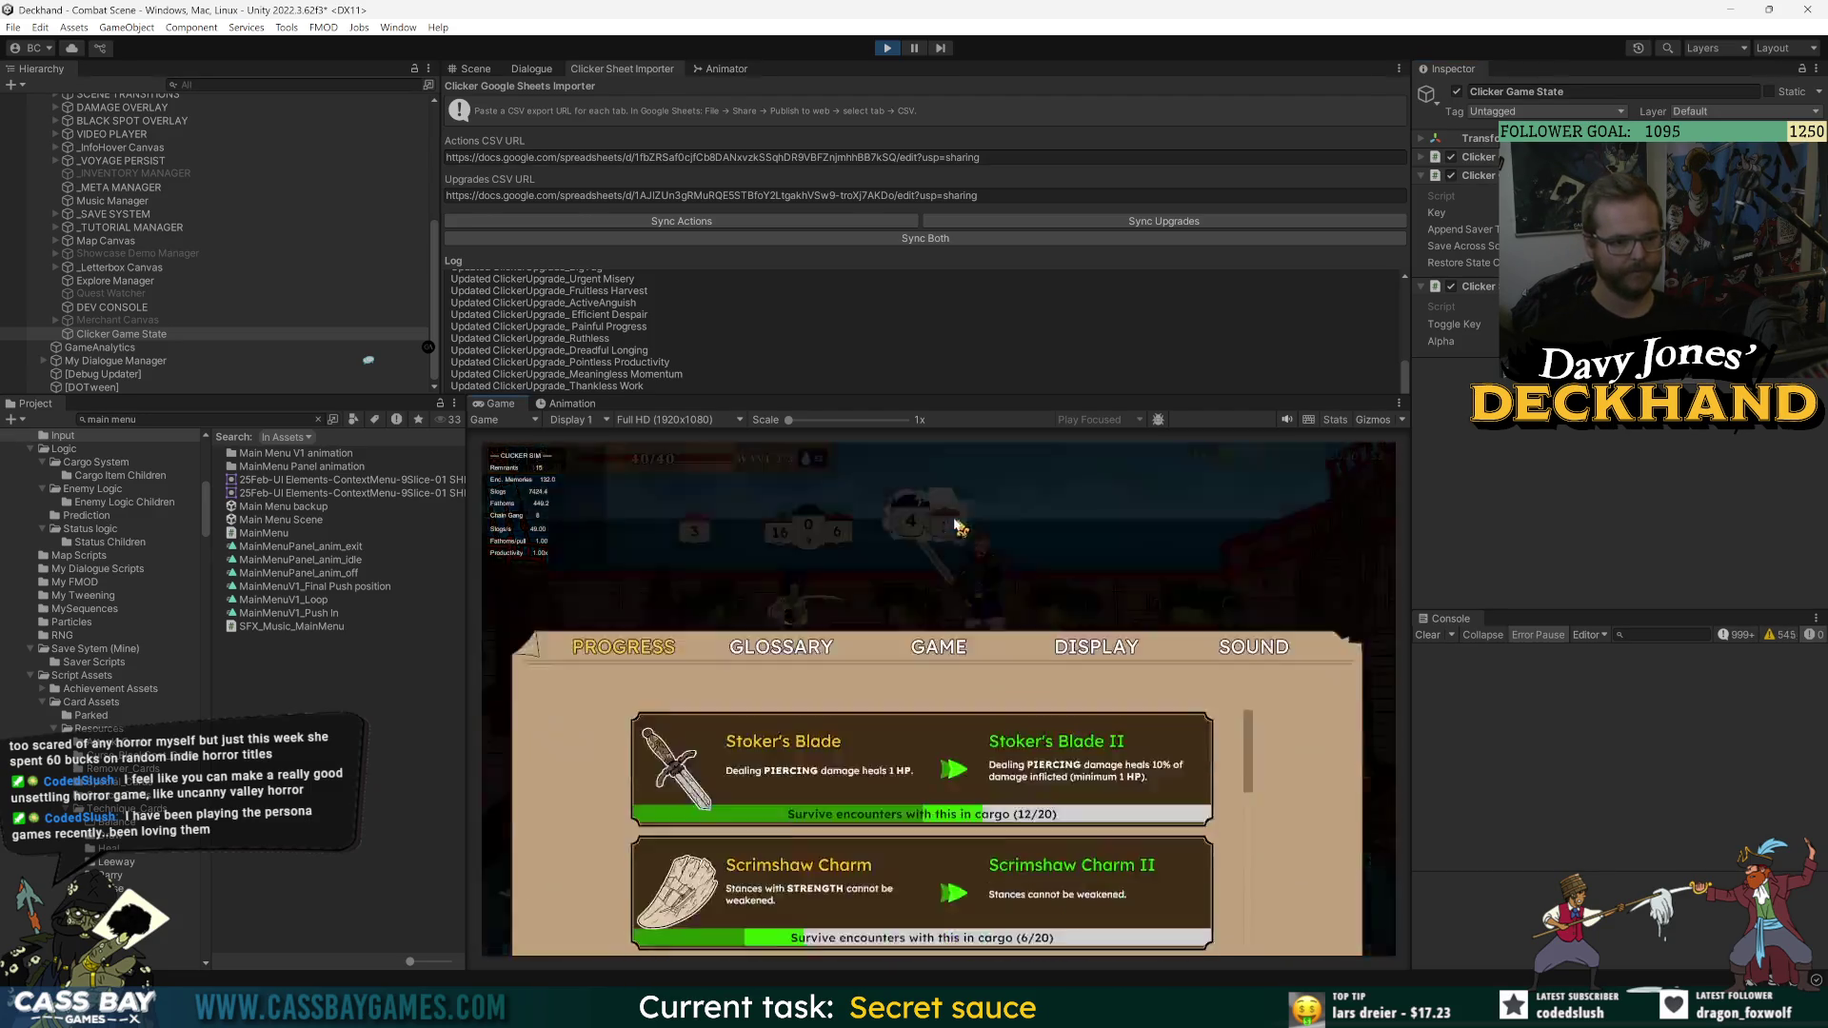
pyautogui.click(938, 499)
pyautogui.click(988, 758)
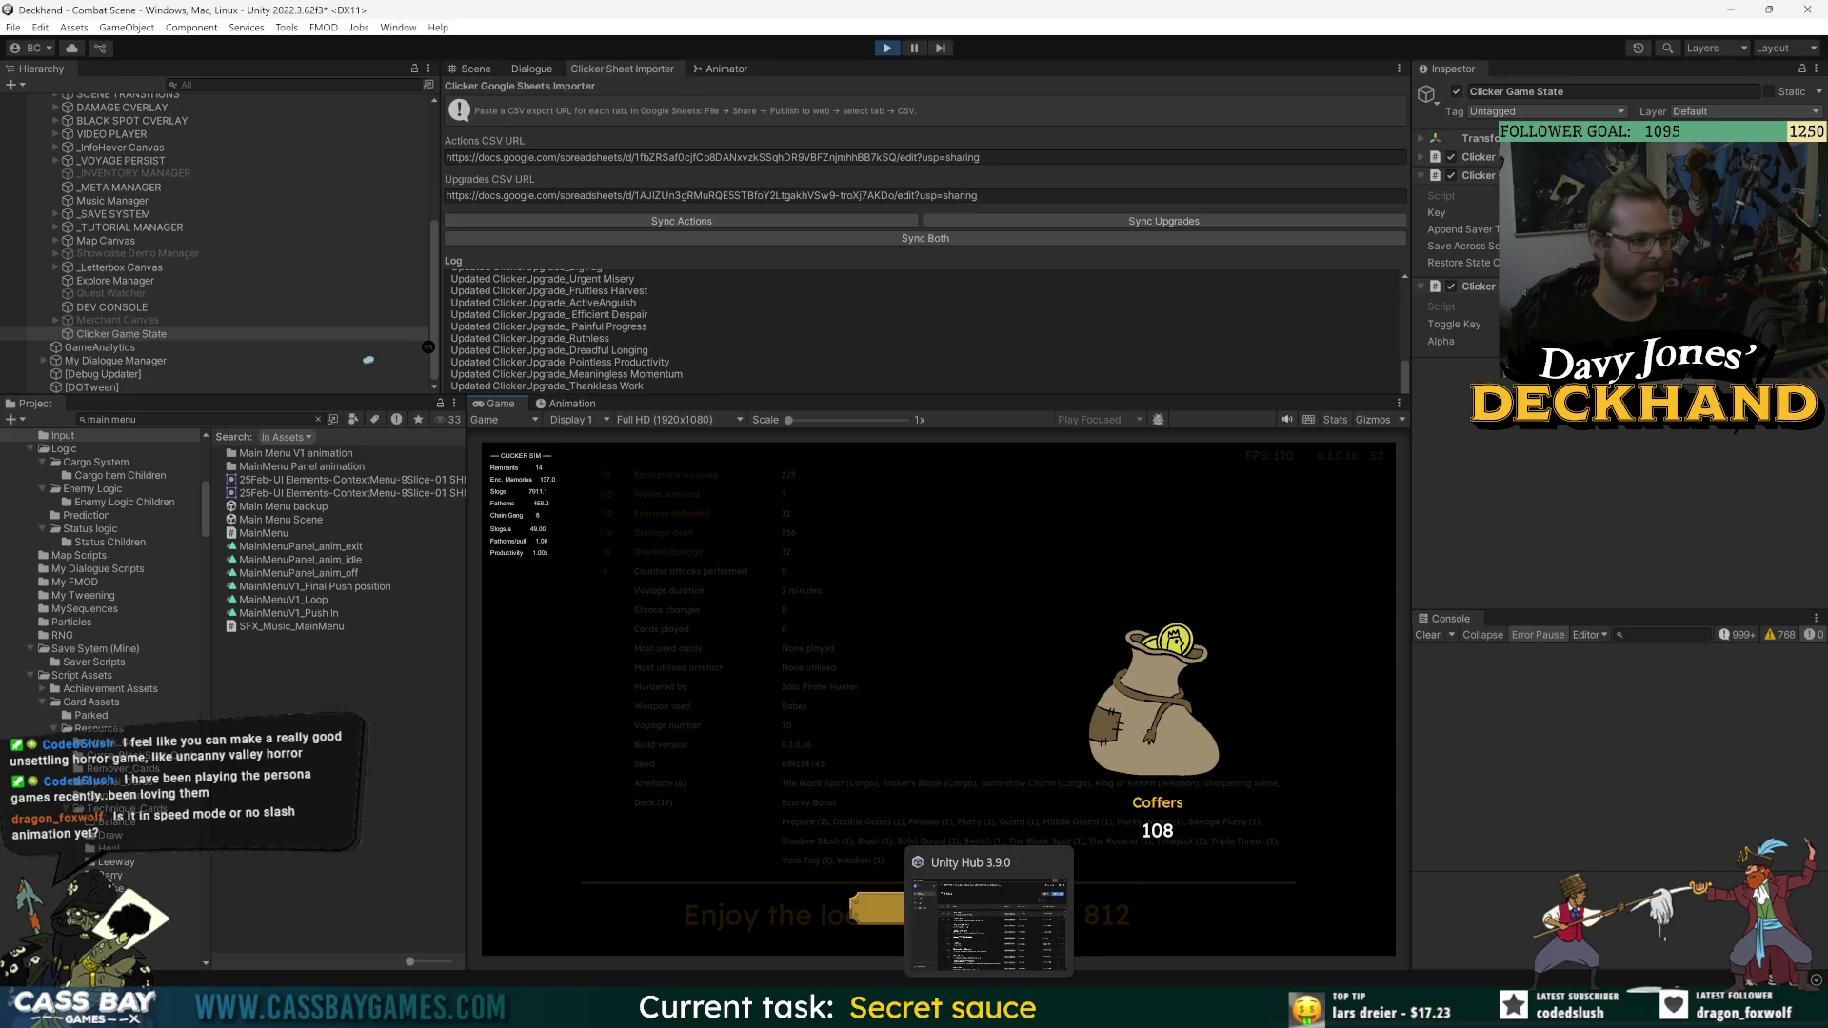
# - Move past the coffers summary, new discoveries panel and voyage stats back to the locker
pyautogui.click(935, 923)
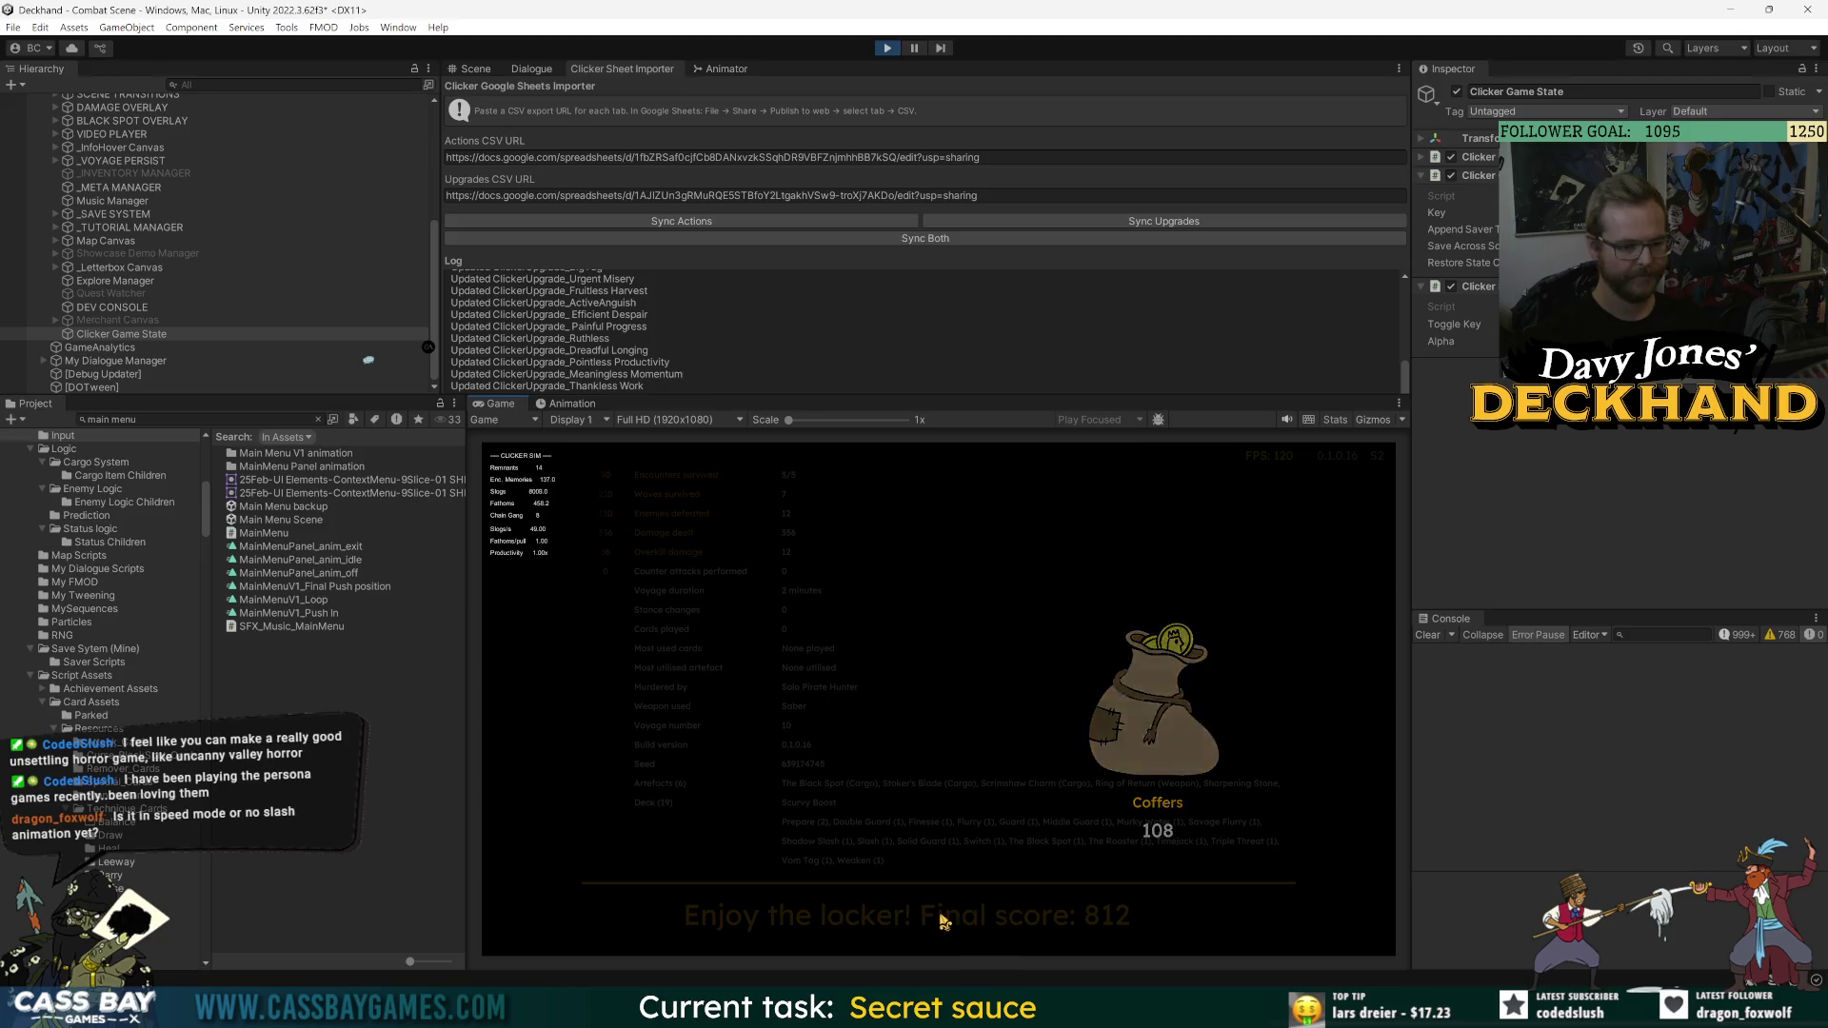
pyautogui.click(922, 904)
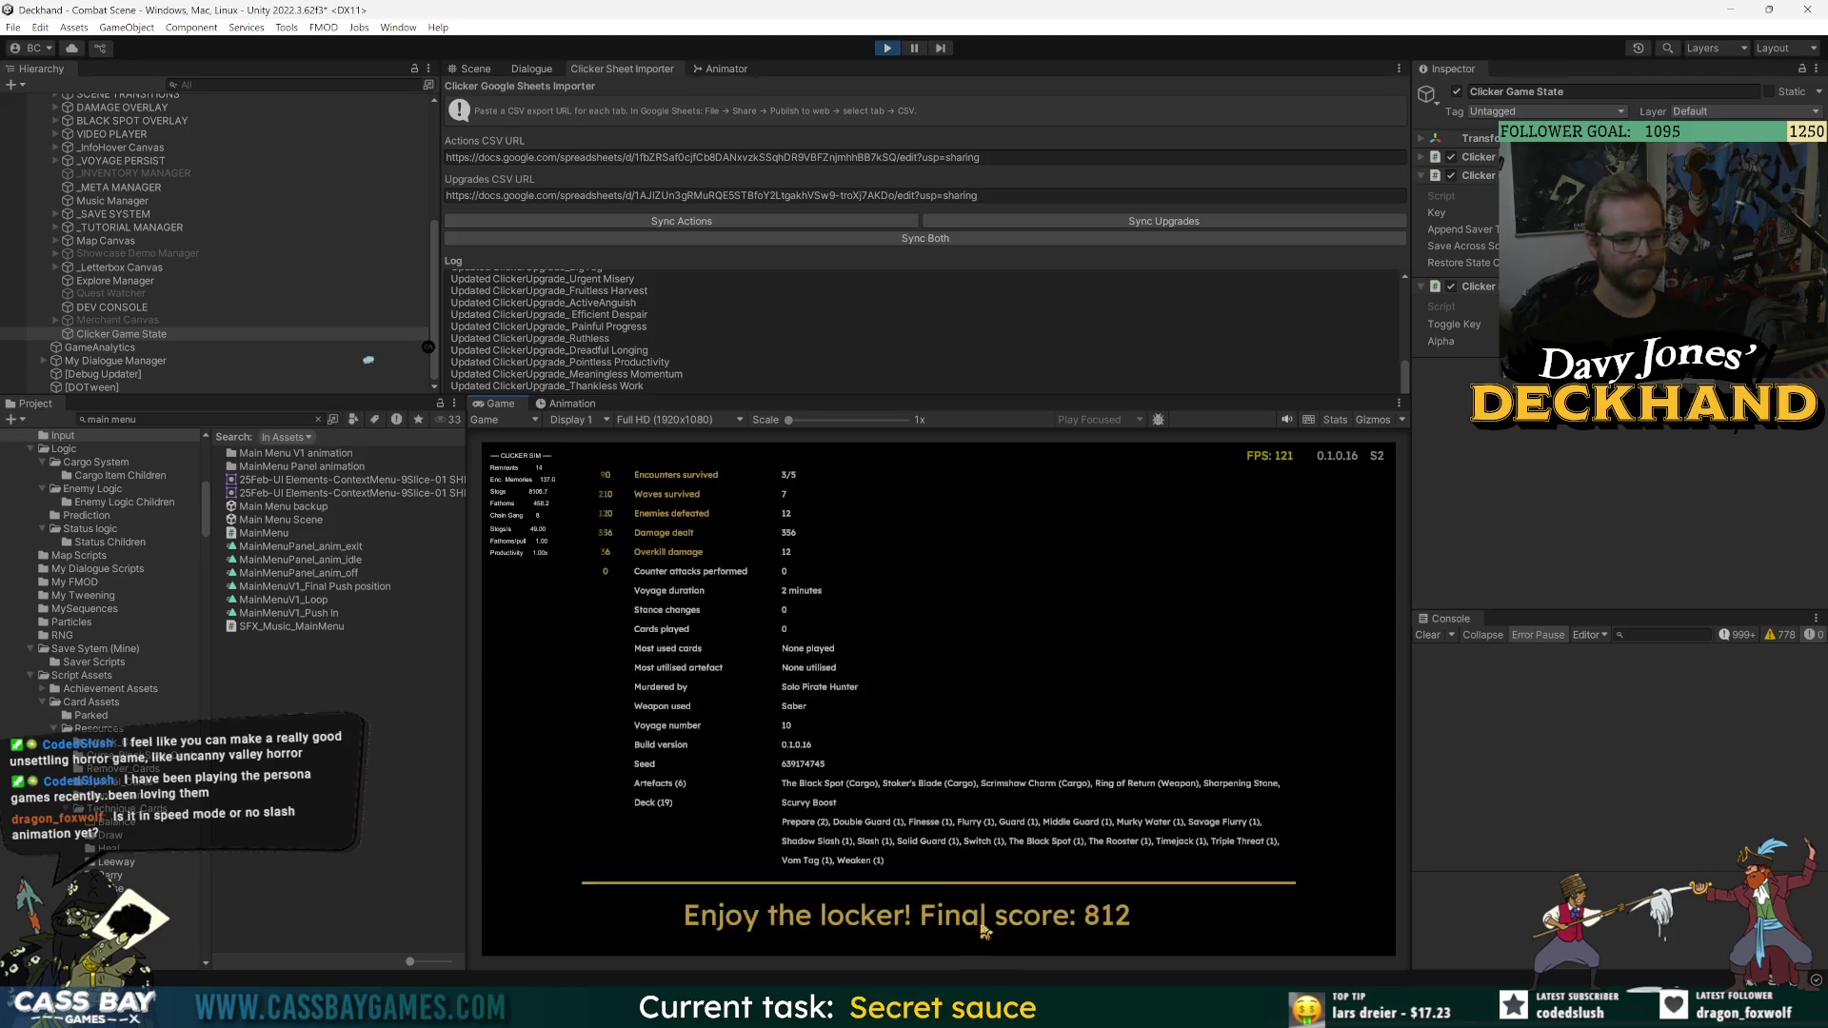
pyautogui.click(1163, 917)
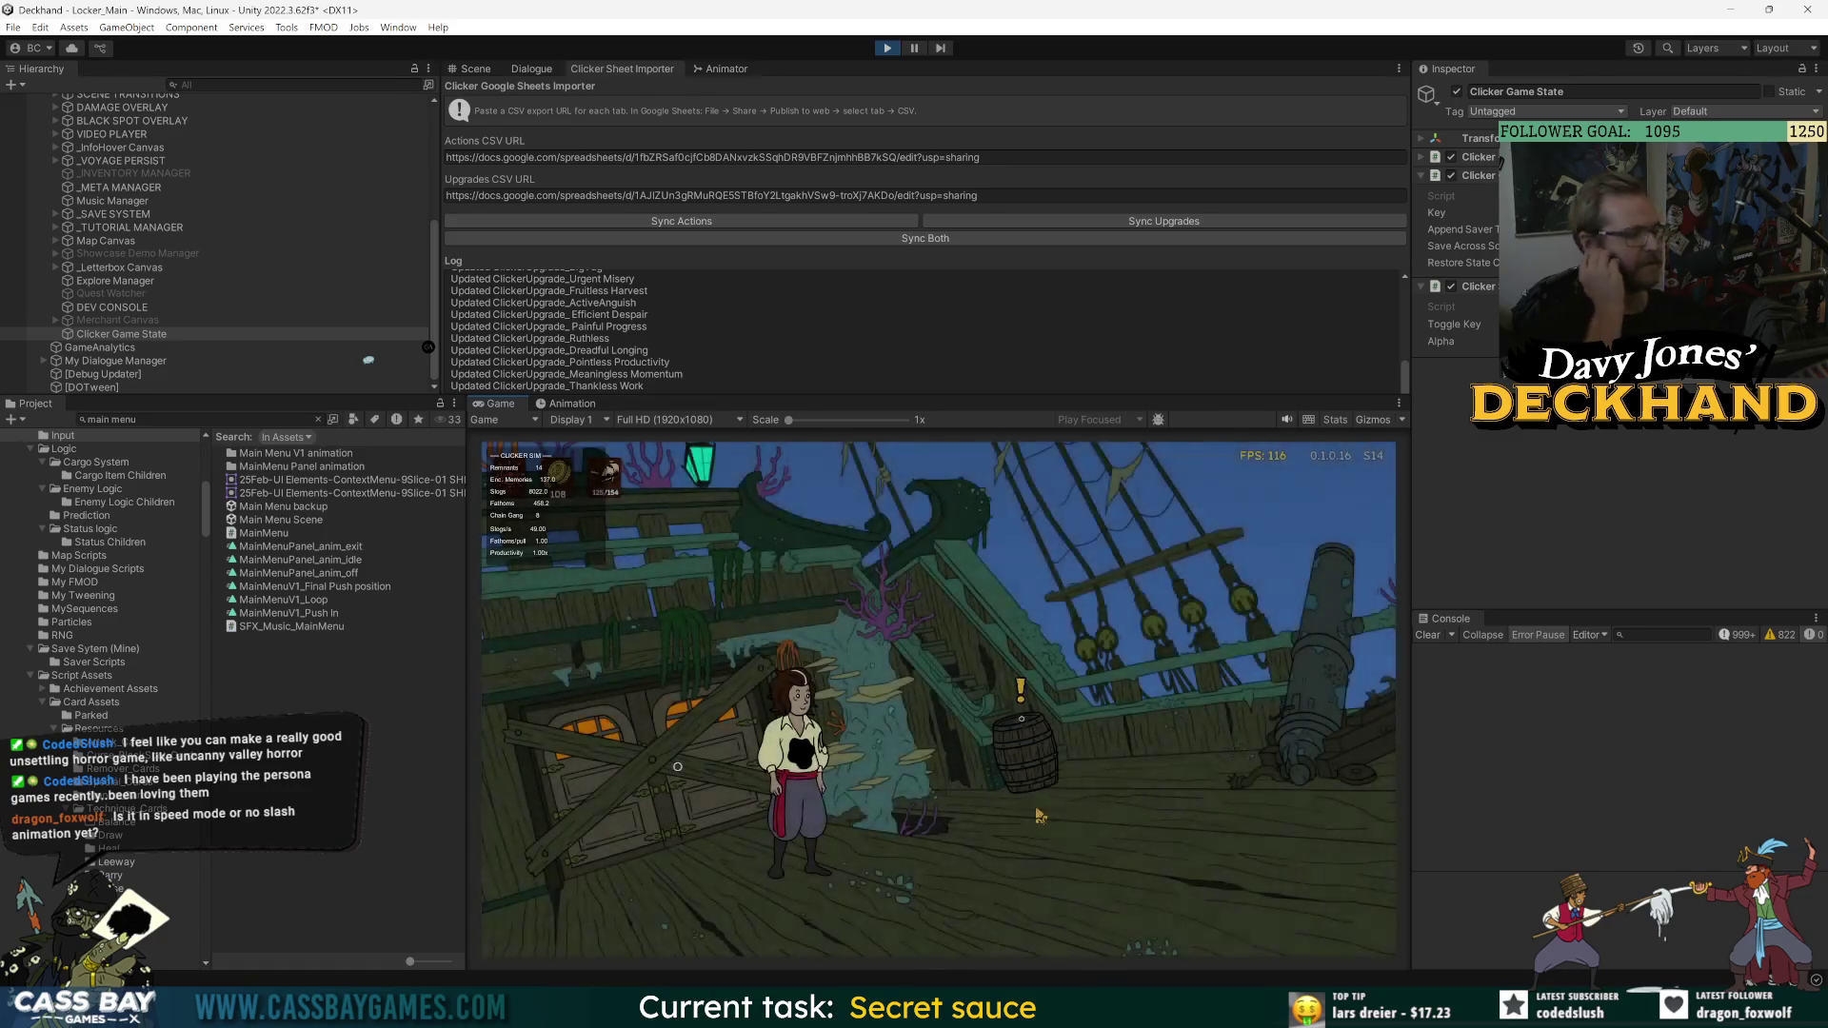
# - Walk to the barrel, look inside, and take the Wooden Idol artefact
pyautogui.press('d')
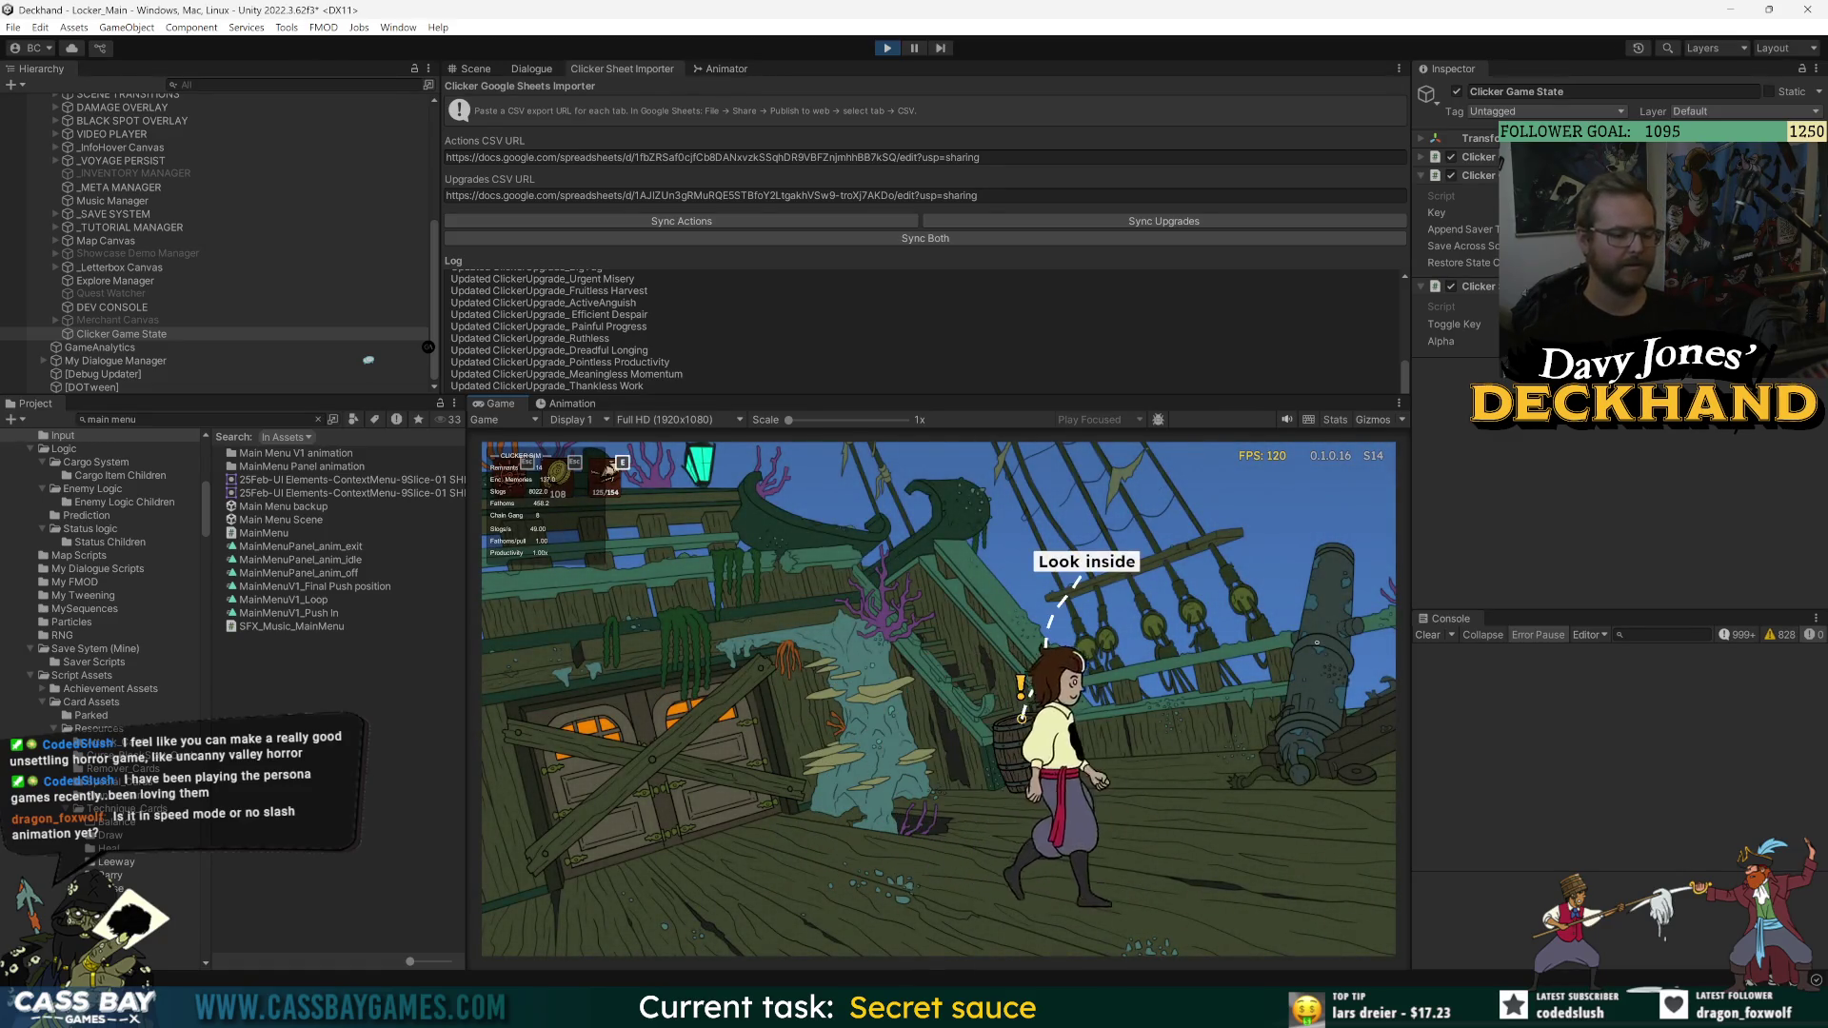
pyautogui.click(1025, 721)
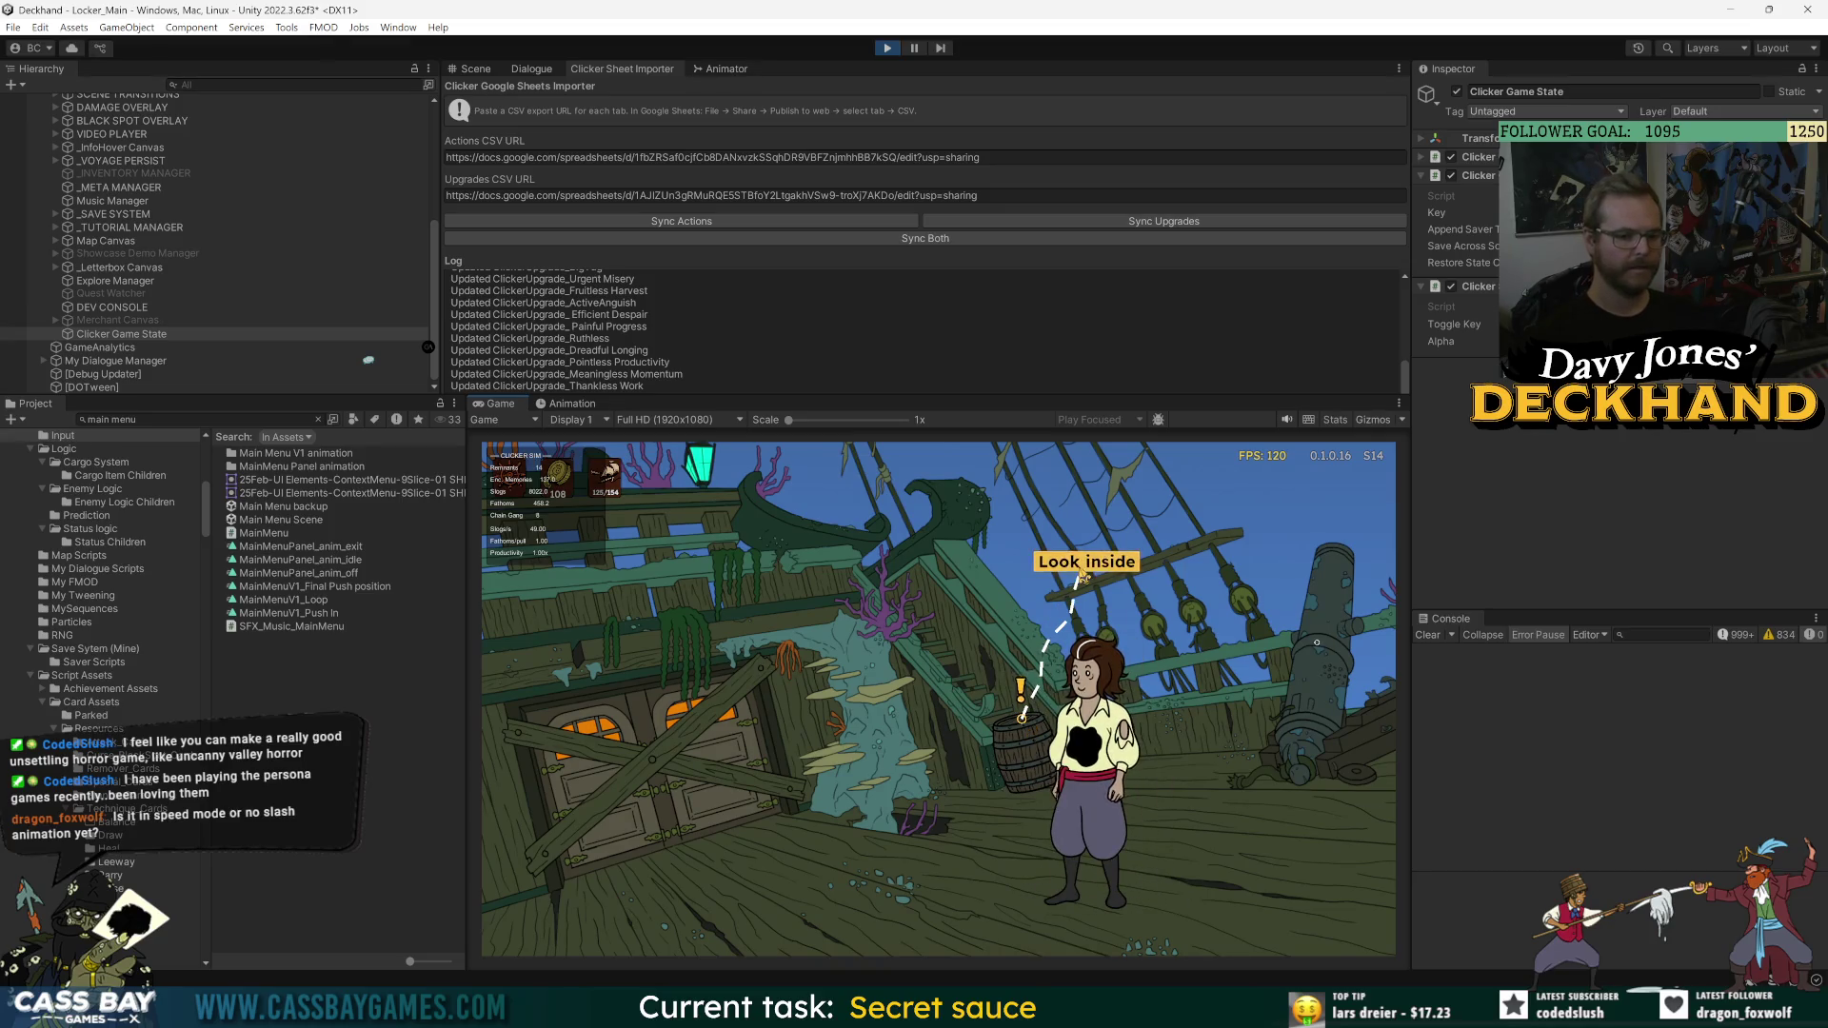
pyautogui.click(976, 905)
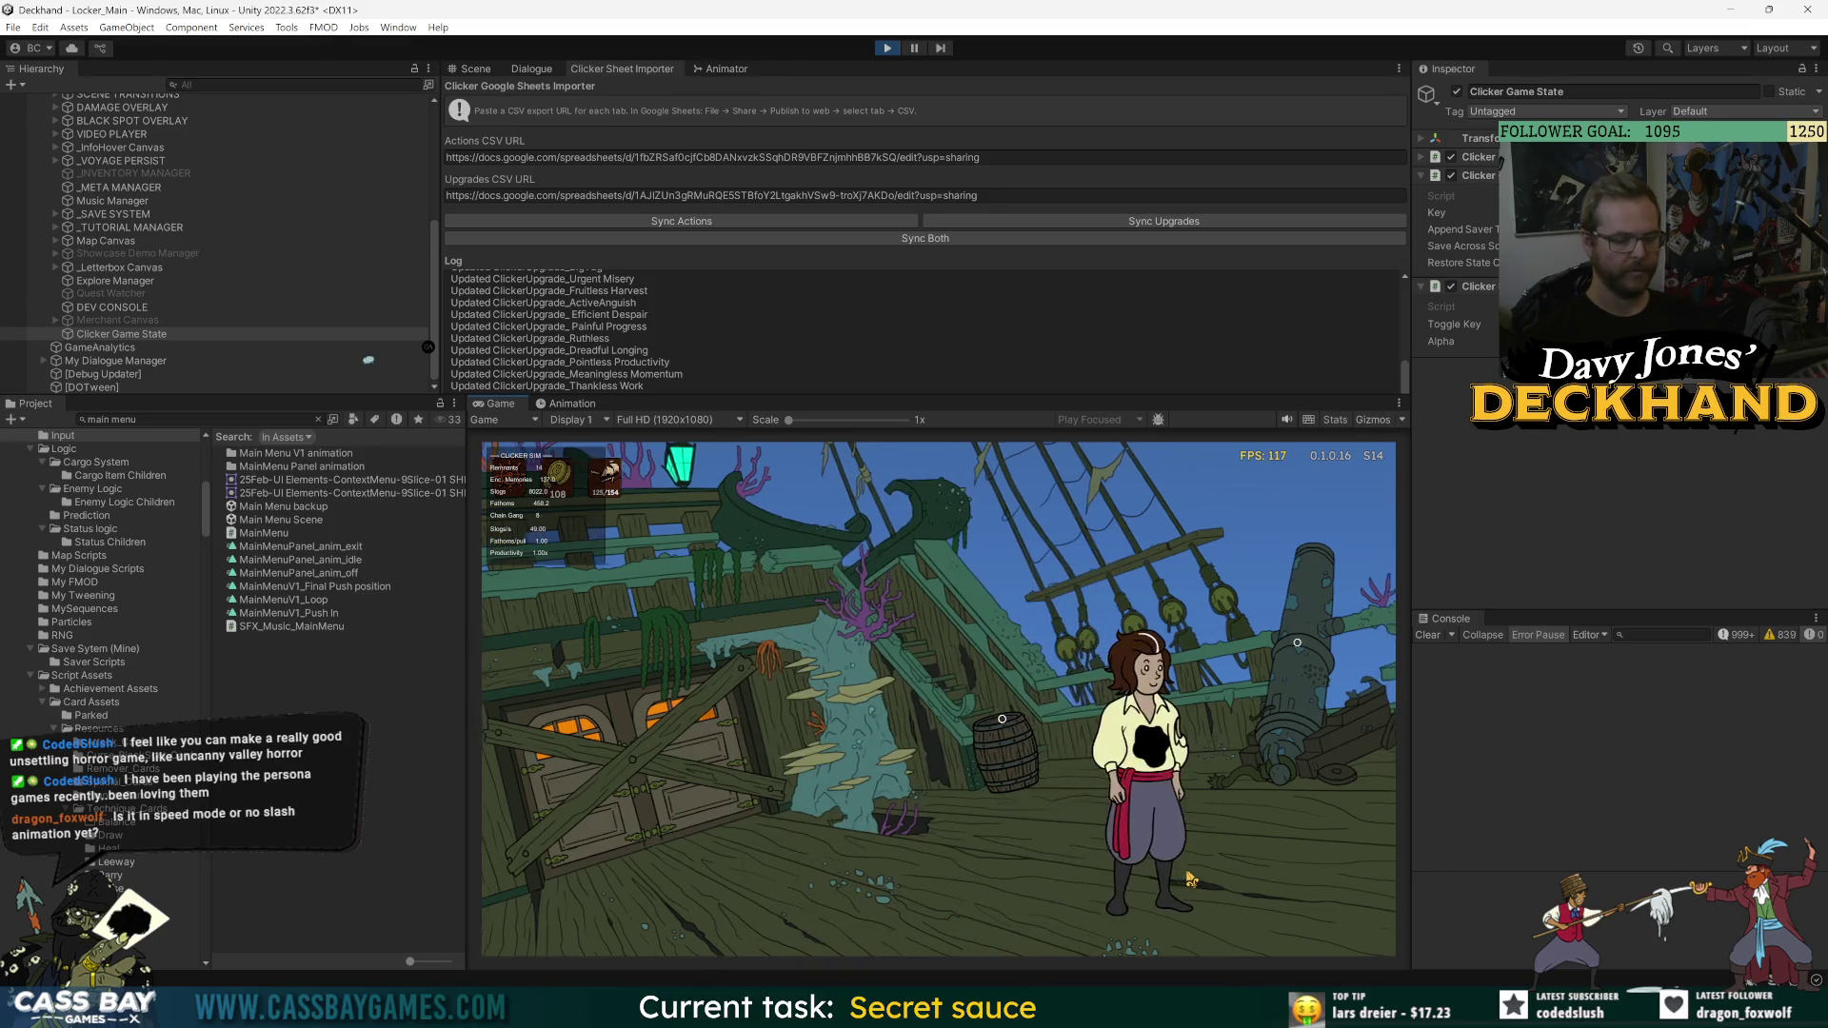
pyautogui.click(1365, 842)
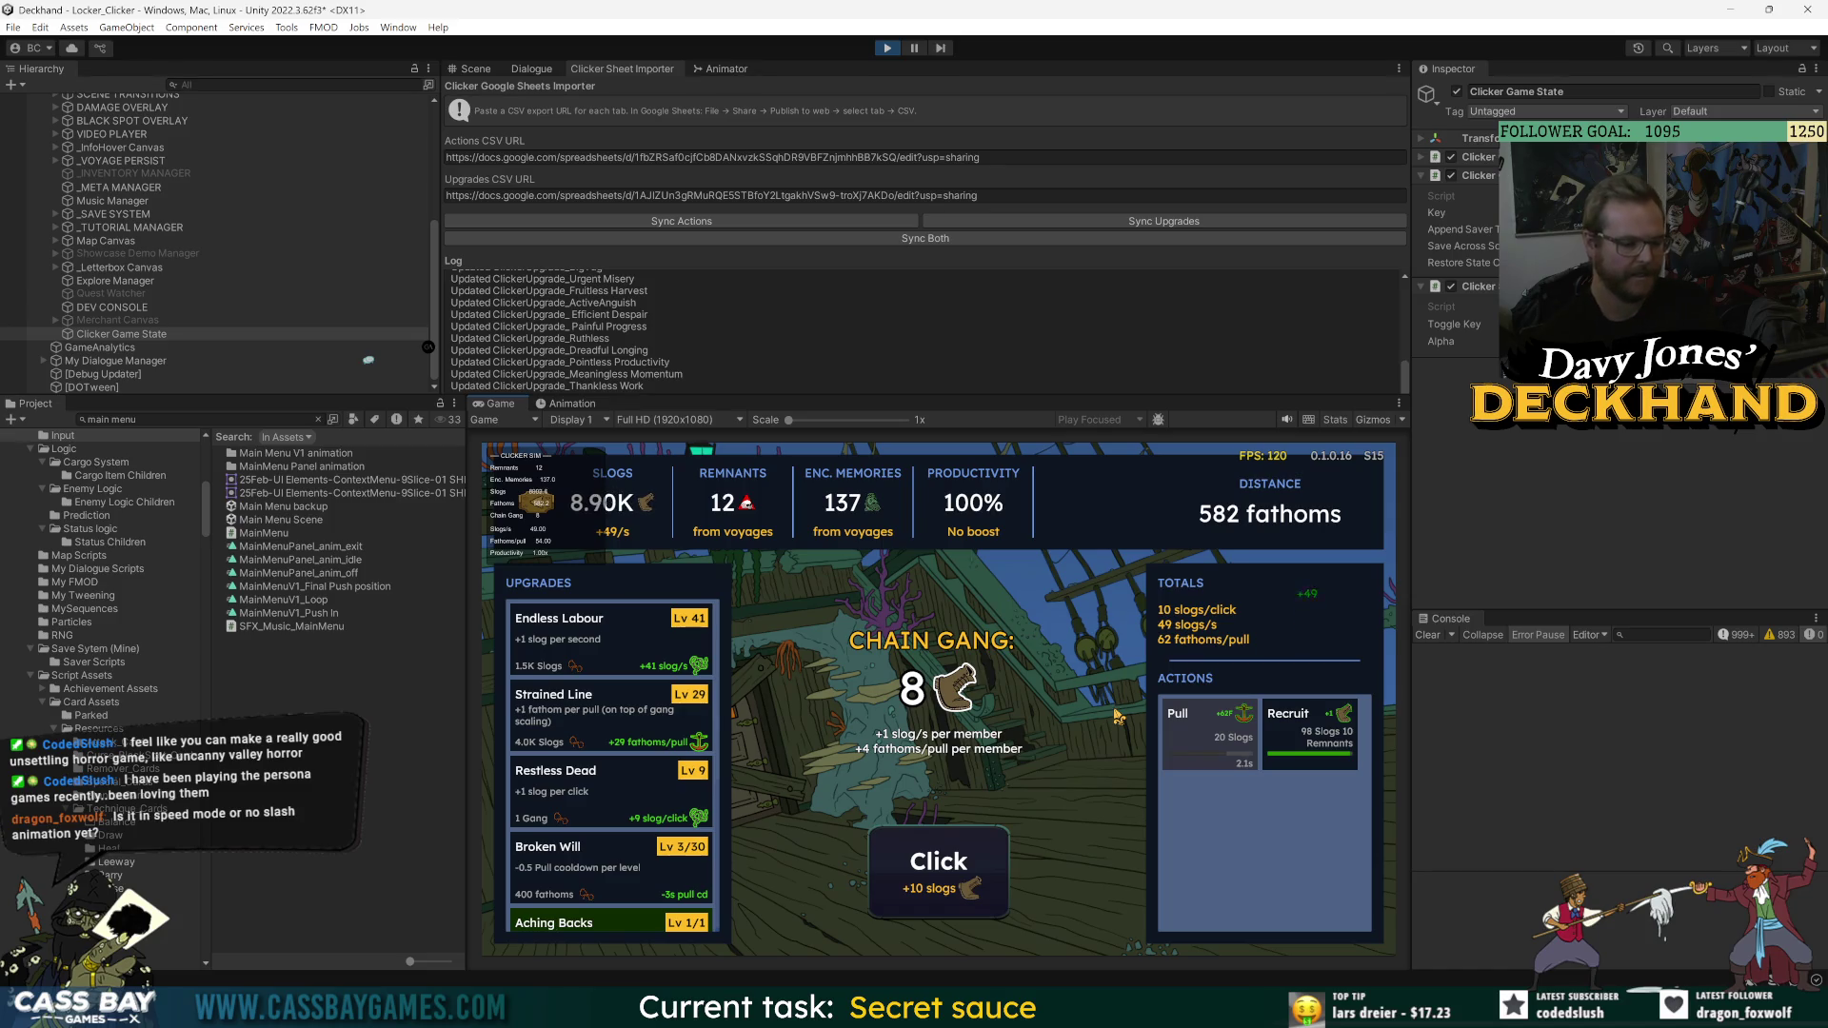
# - Recruit a ninth Chain Gang member using the gamepad focus keys
pyautogui.scroll(-5, 581, 845)
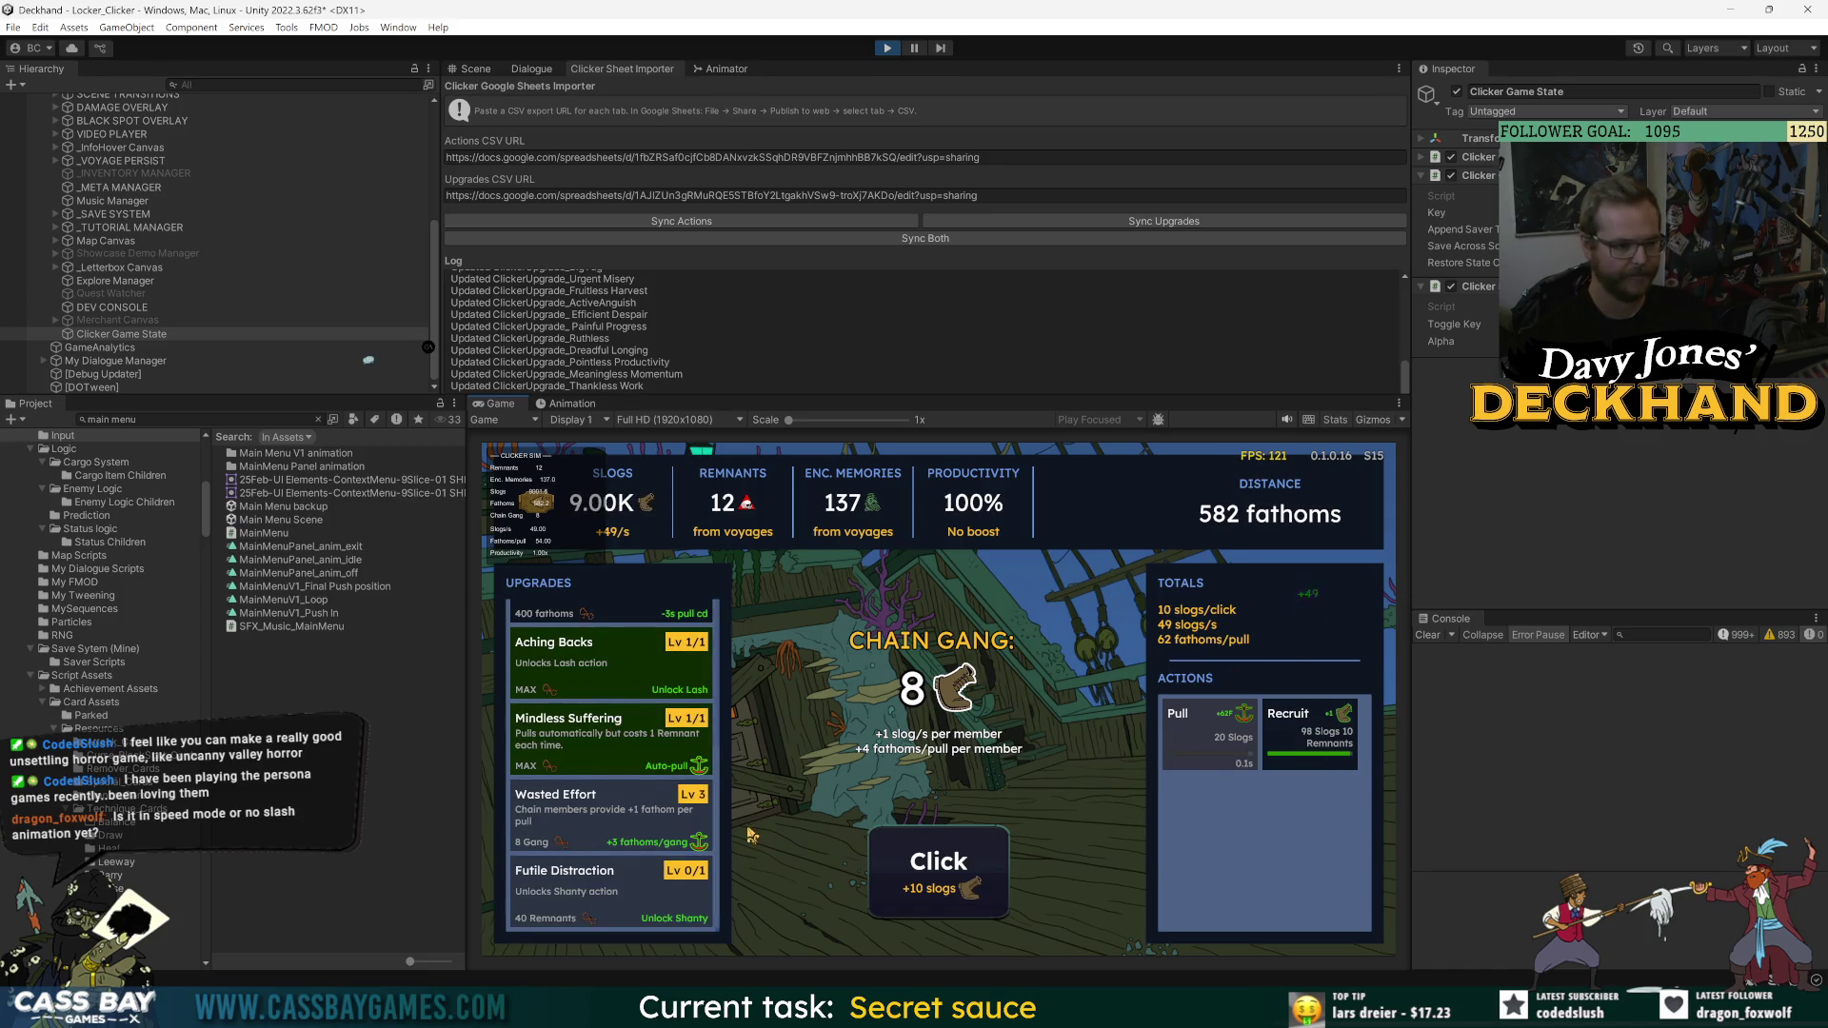
pyautogui.scroll(5, 582, 844)
pyautogui.press('Down')
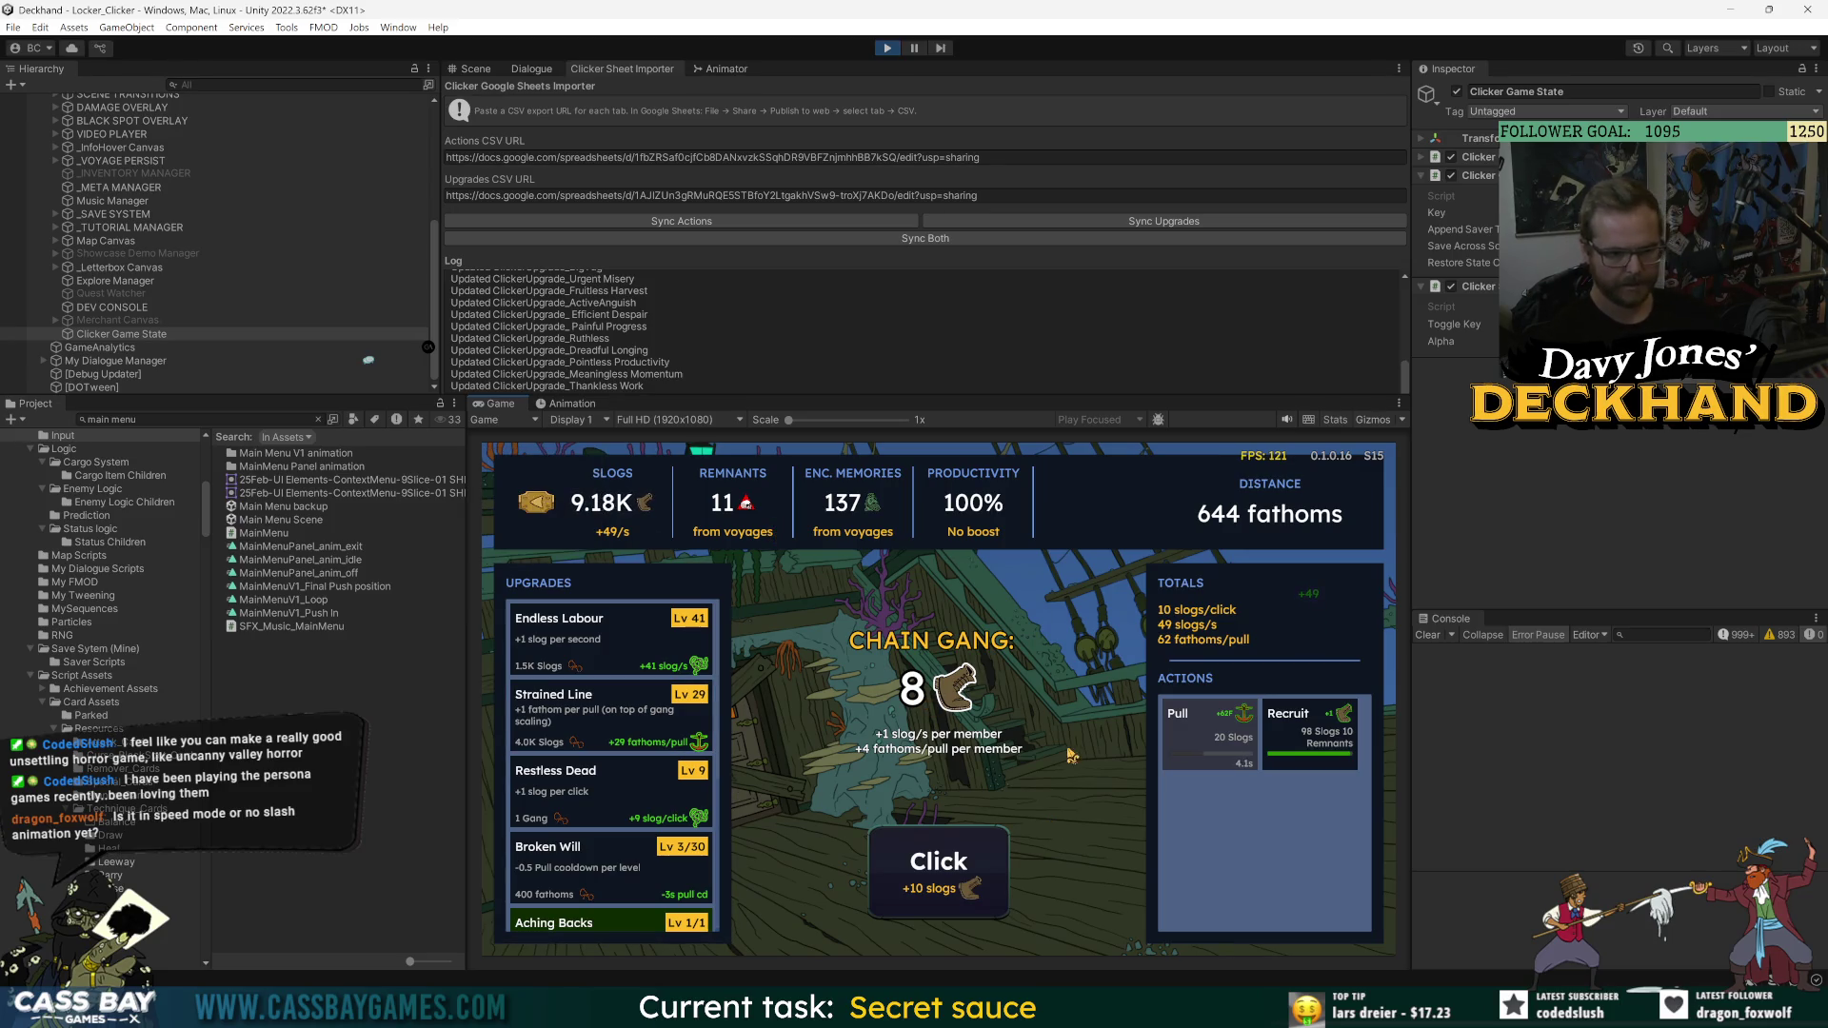
pyautogui.press('Down')
pyautogui.press('Right')
pyautogui.press('Right')
pyautogui.press('Return')
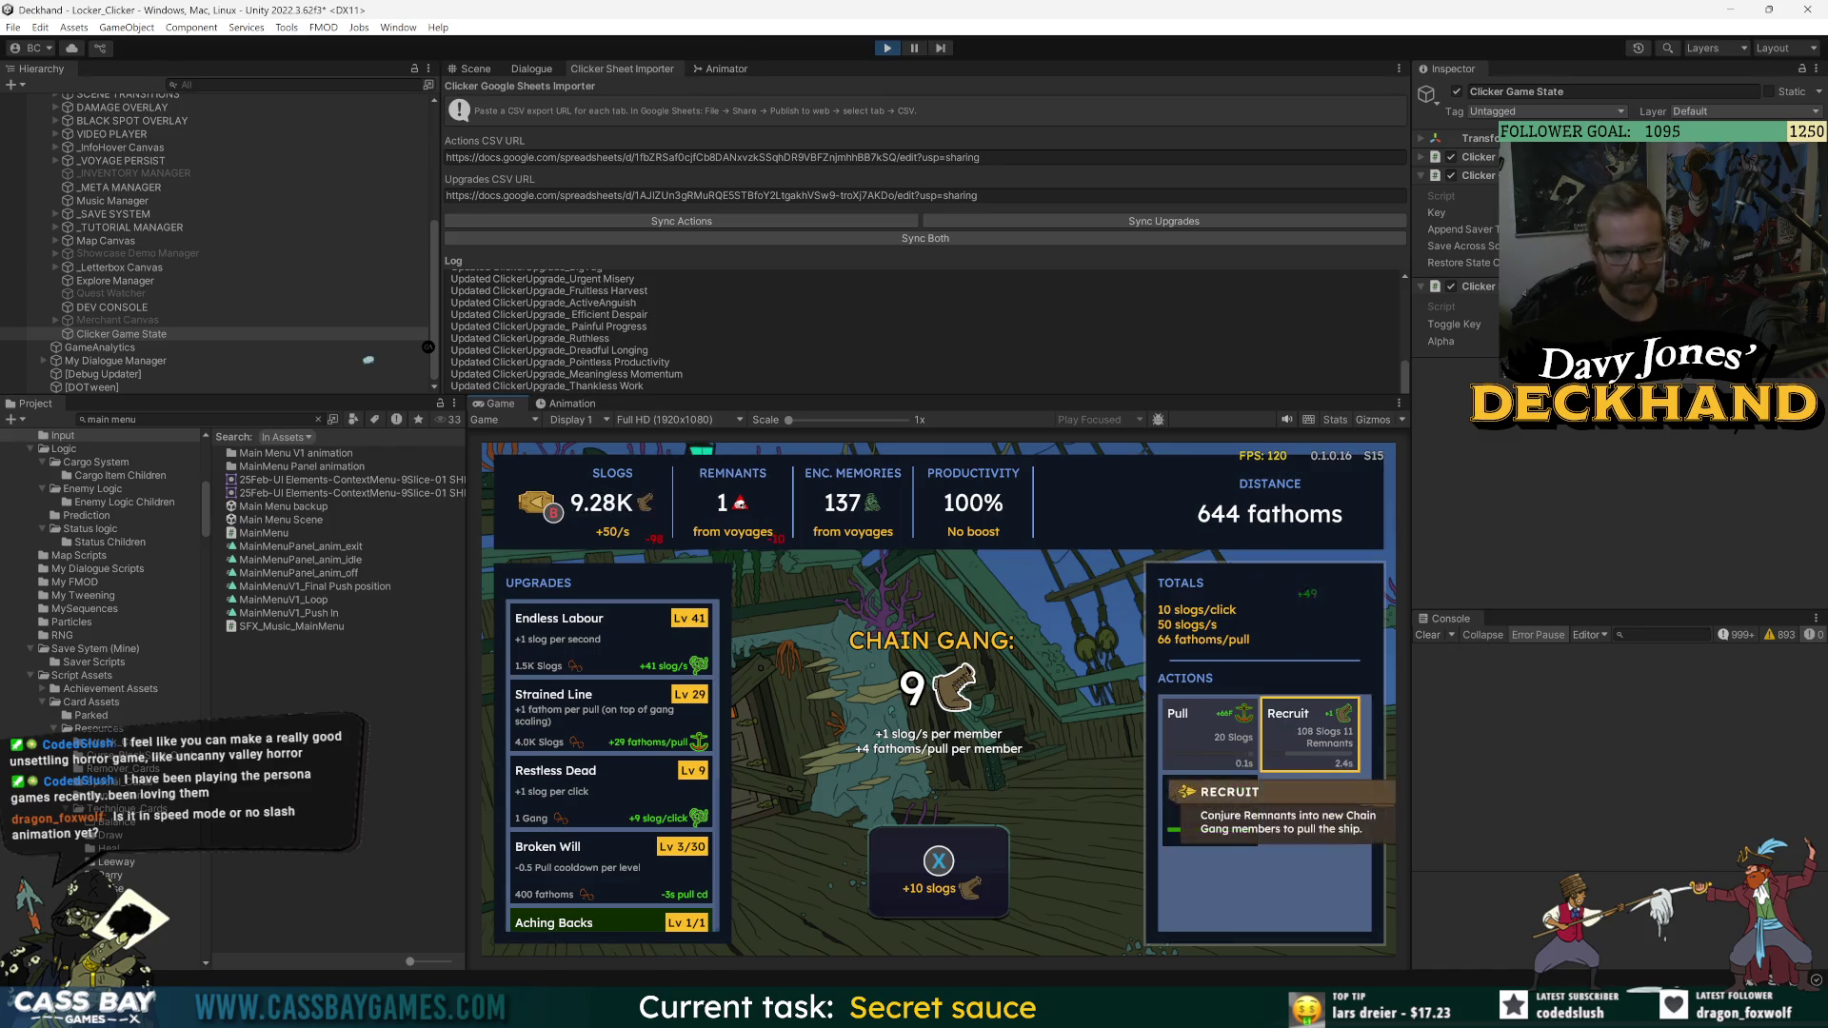
# - Activate Lash for 20% productivity, pull the ship to 723 fathoms, and select DEV CONSOLE
pyautogui.press('Down')
pyautogui.press('Return')
pyautogui.press('Up')
pyautogui.press('Return')
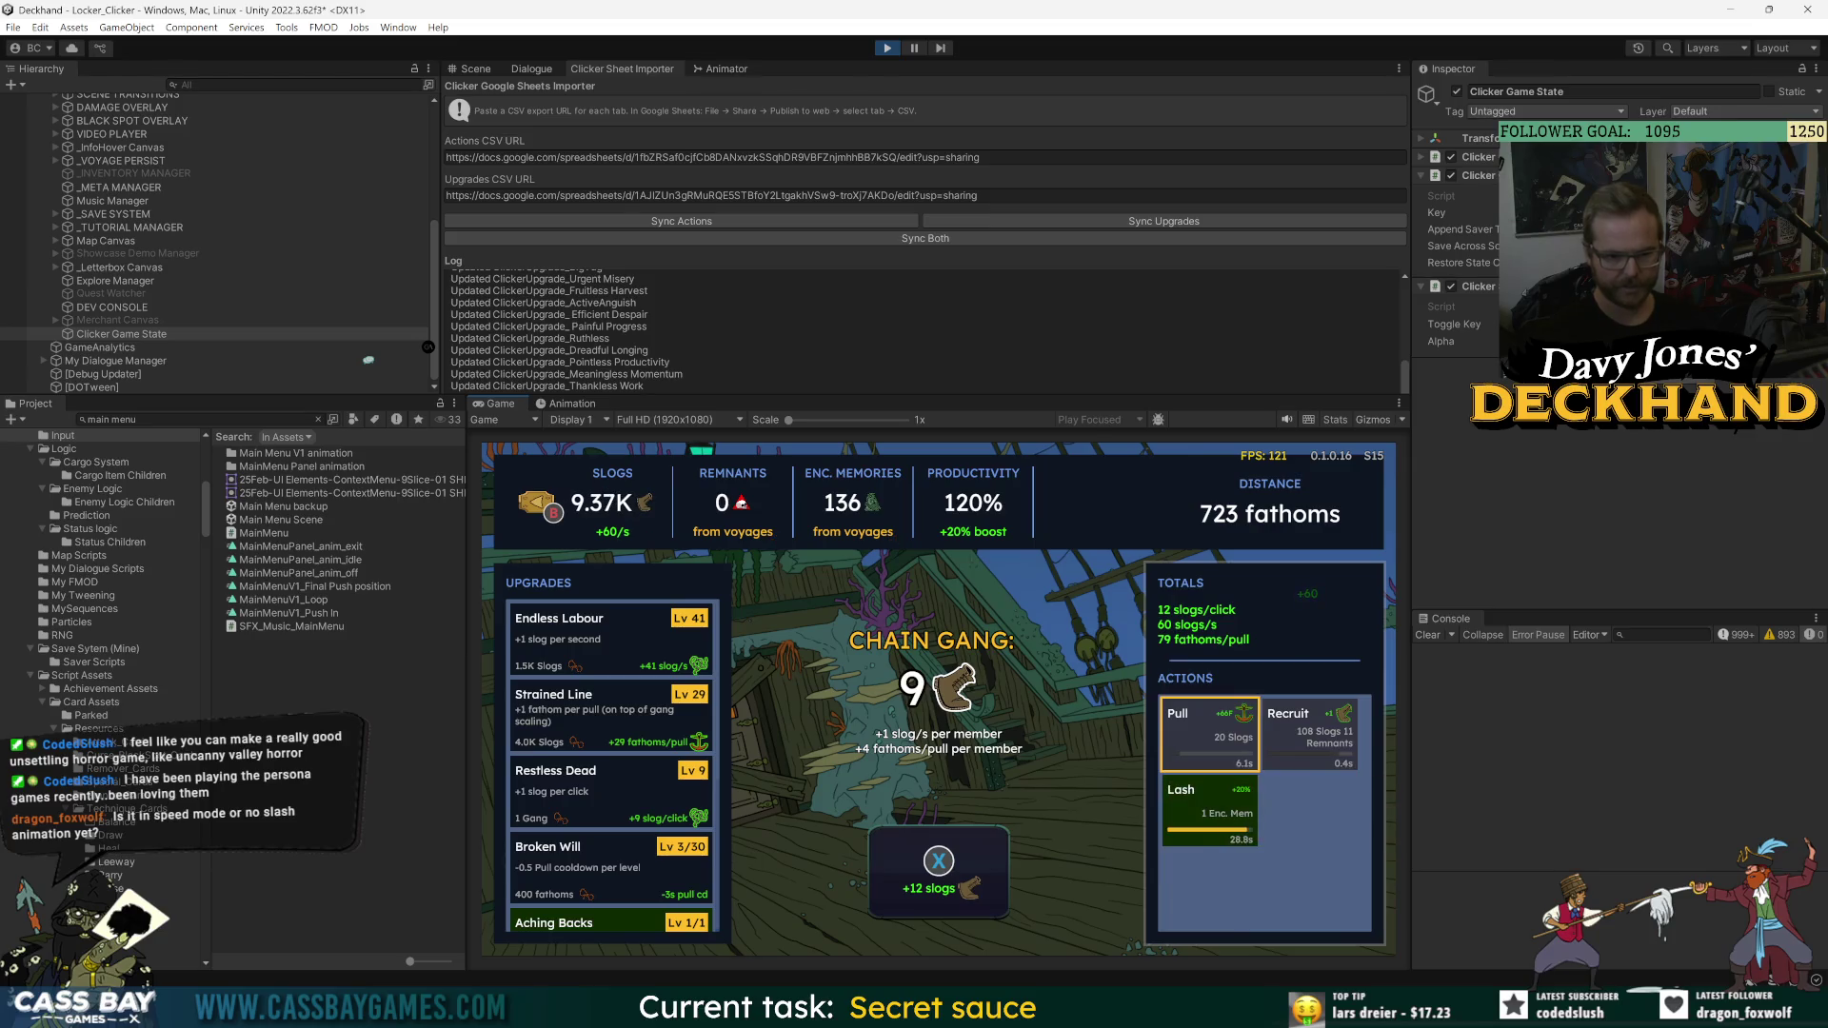
pyautogui.press('space')
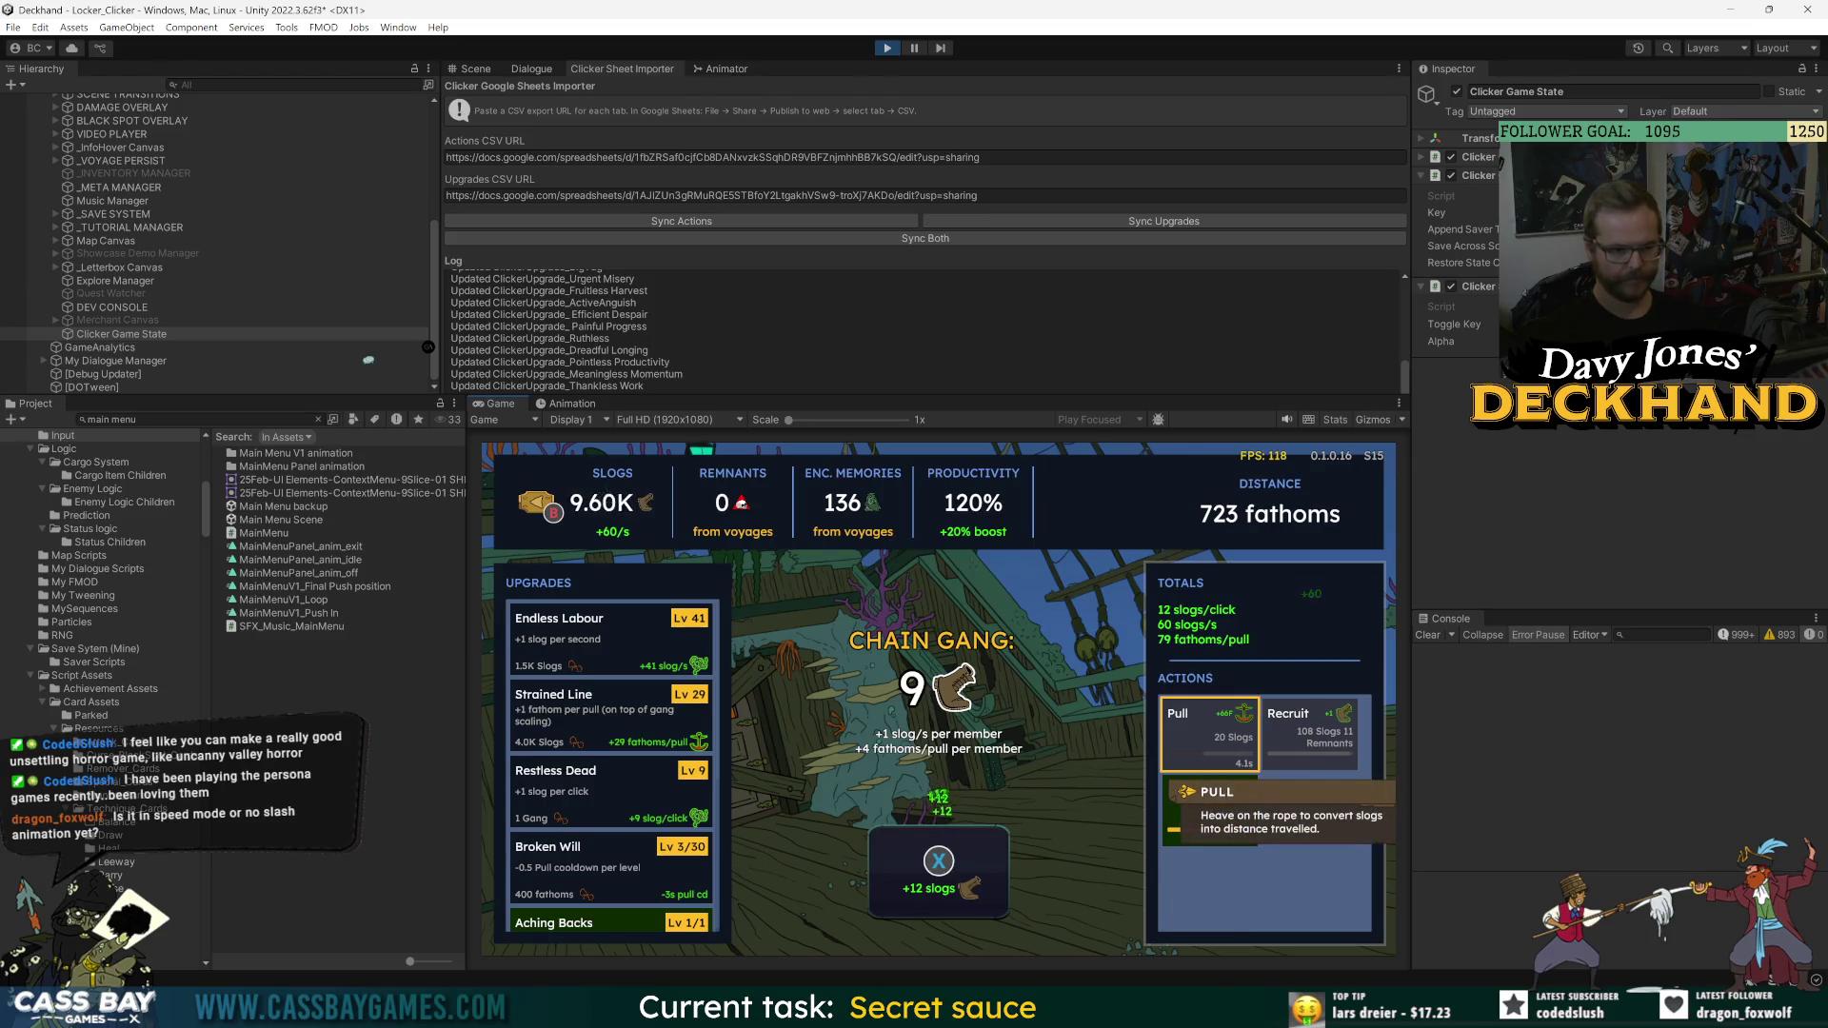
pyautogui.press('Left')
pyautogui.press('Down')
pyautogui.press('Down')
pyautogui.press('Down')
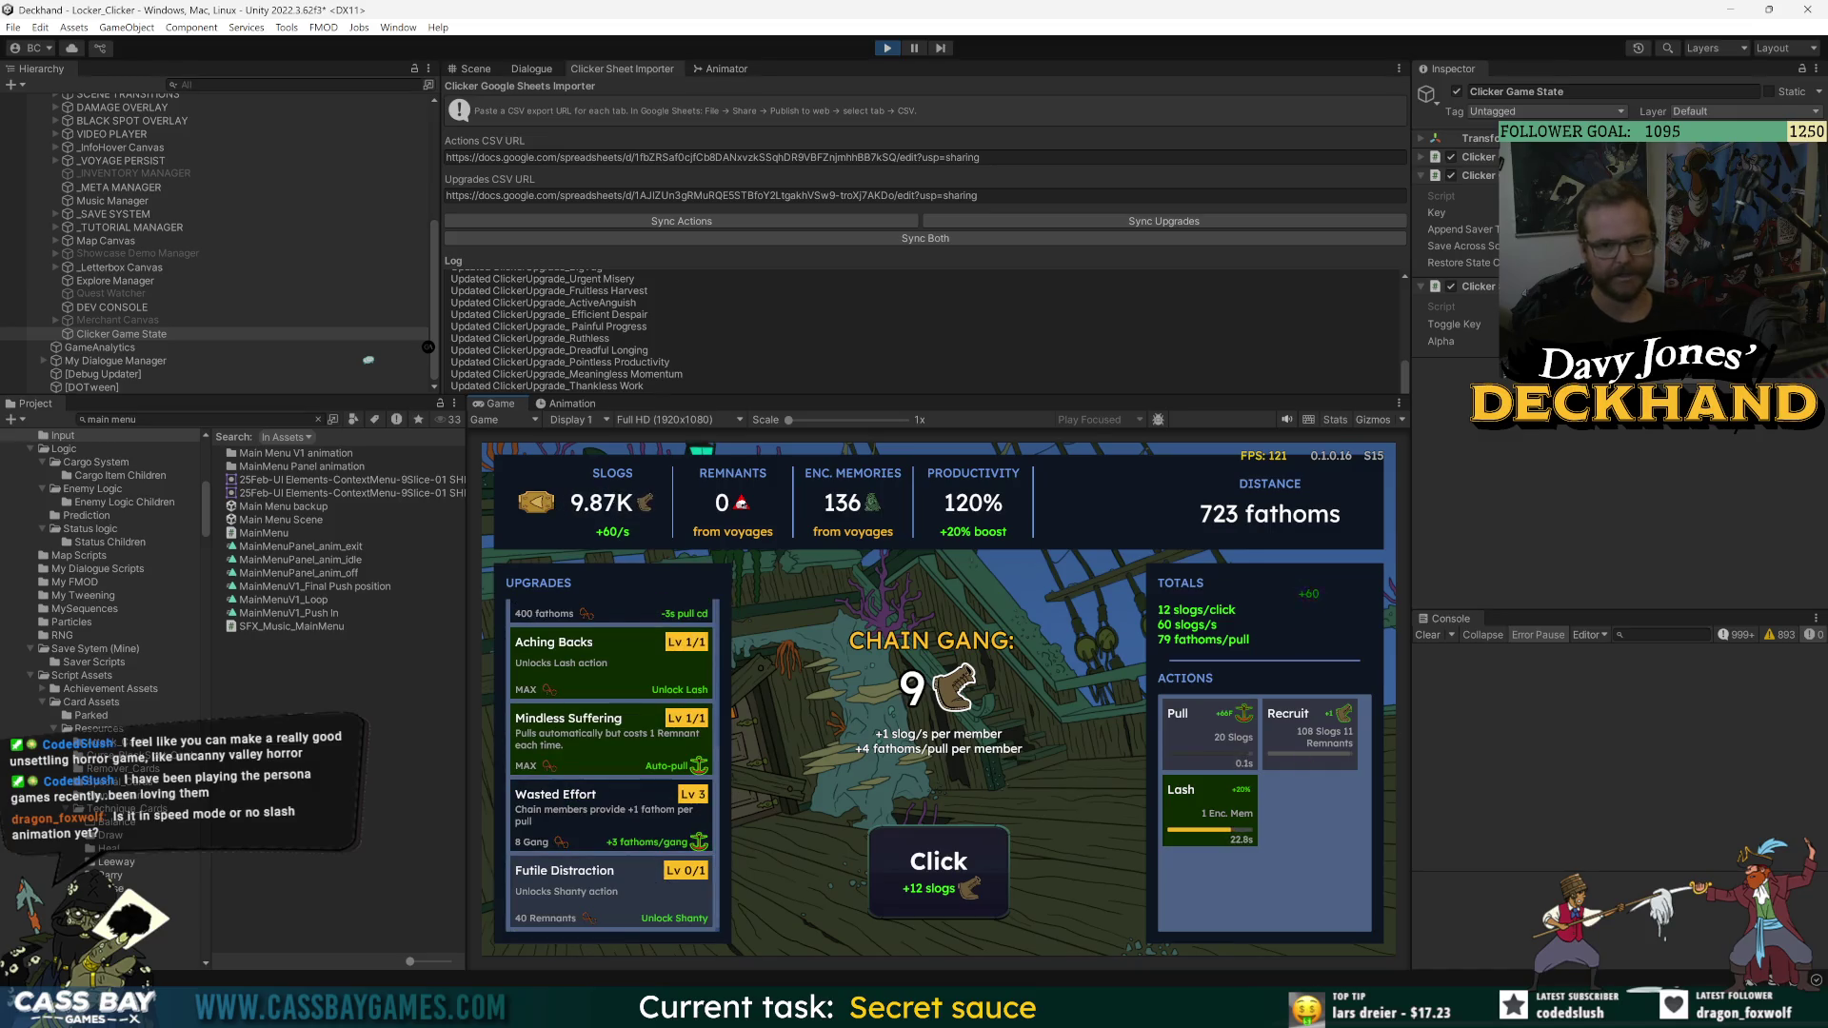
pyautogui.click(98, 308)
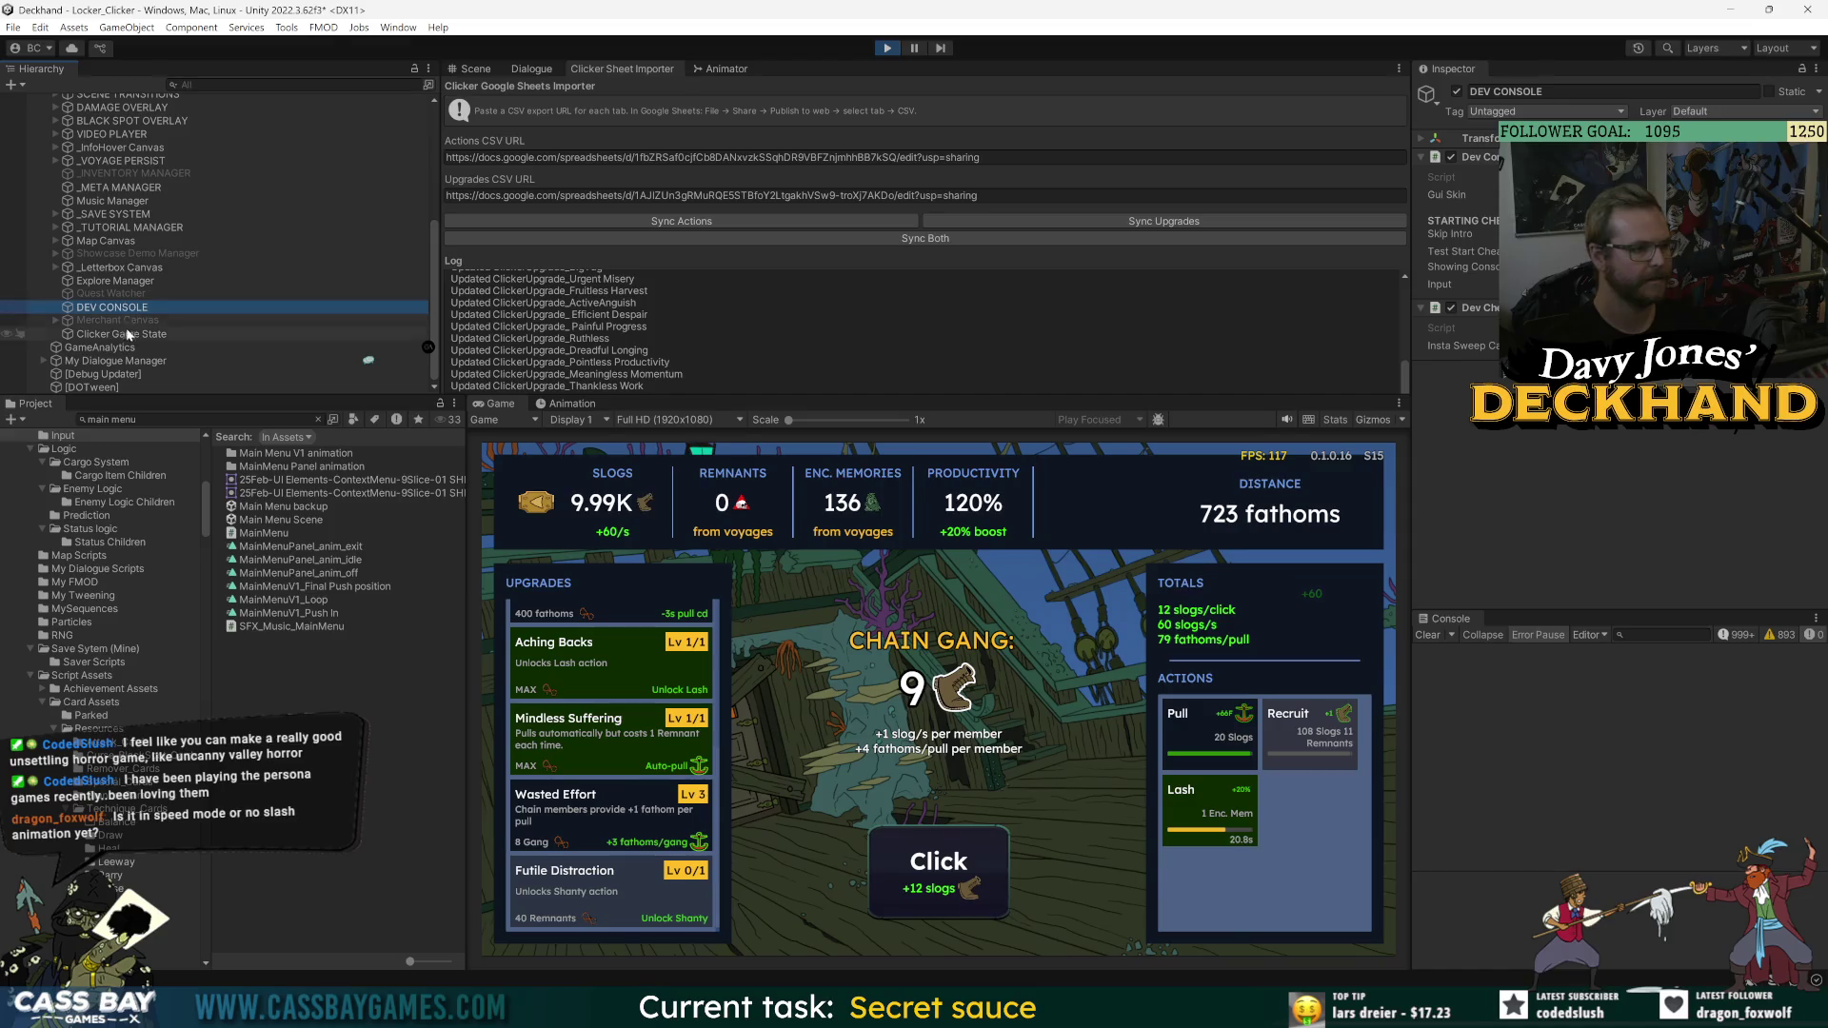
# - Grant all debug resources with the Debug component's Add All option
pyautogui.scroll(10, 113, 124)
pyautogui.scroll(3, 95, 167)
pyautogui.click(95, 167)
pyautogui.rightClick(1543, 177)
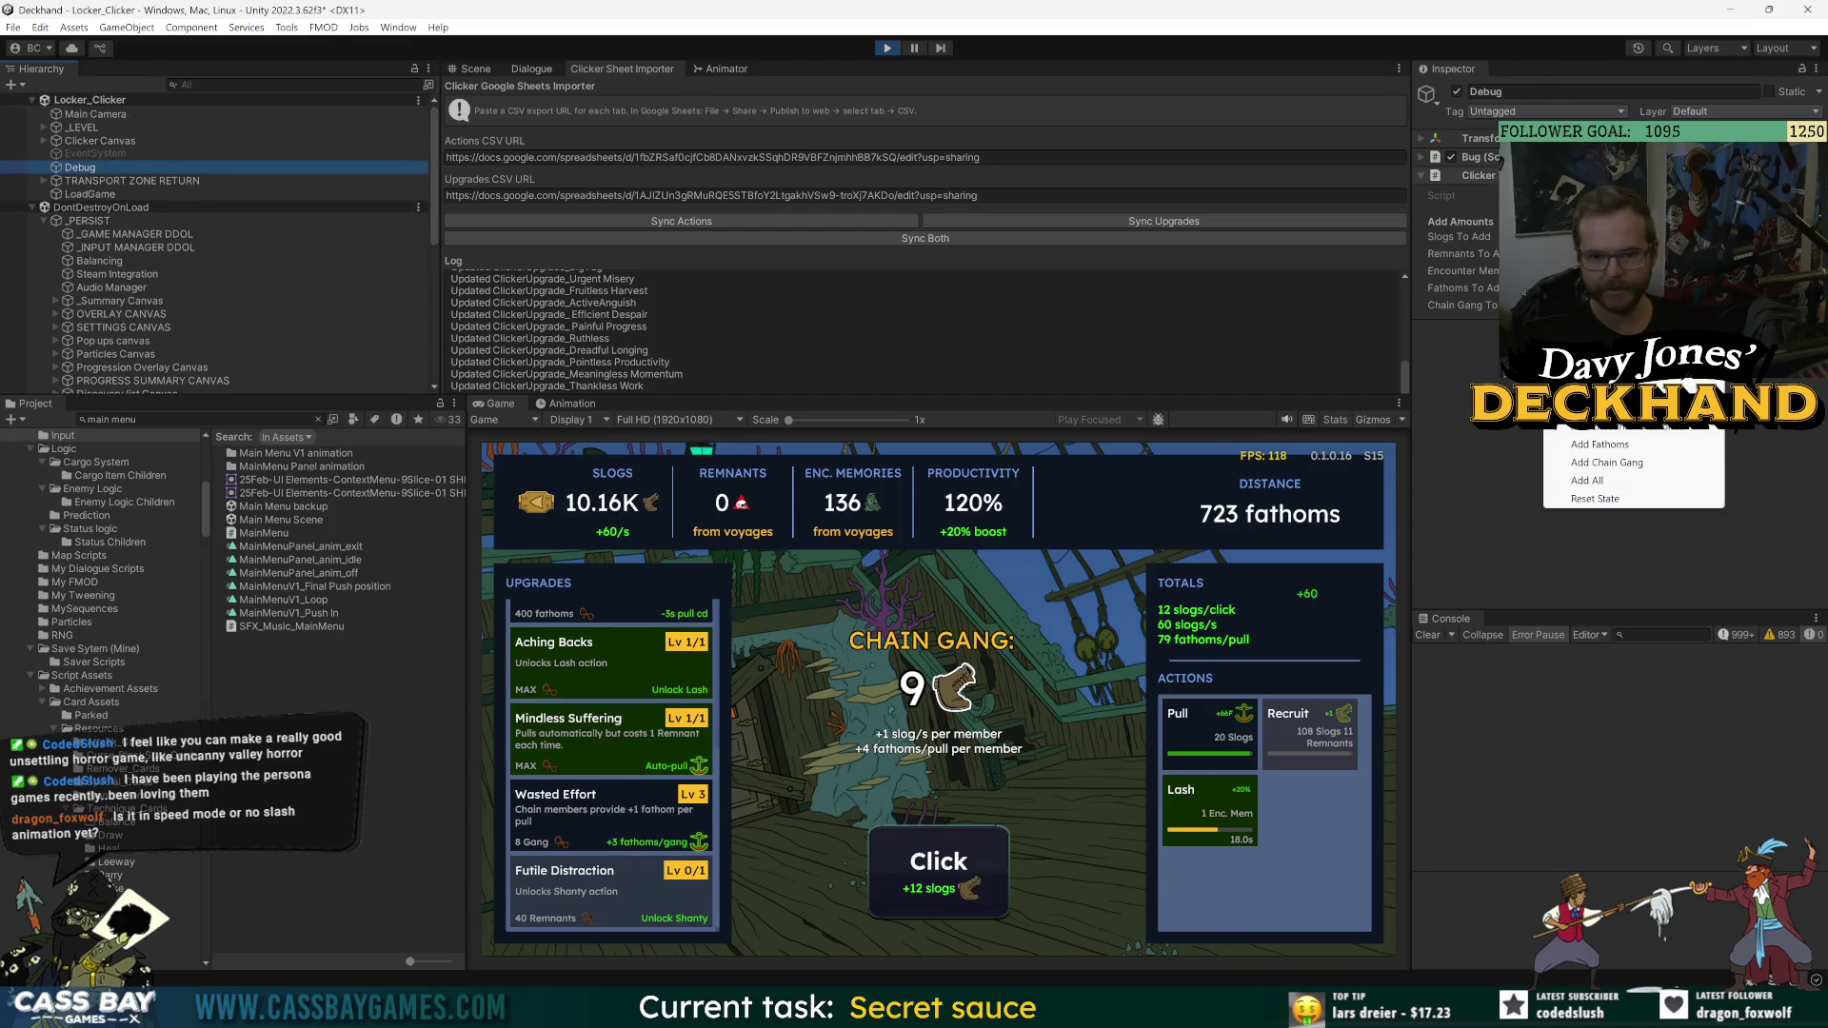
pyautogui.click(1586, 480)
# - Buy Futile Distraction to unlock Shanty and recruit the Chain Gang up to 11 members
pyautogui.click(614, 877)
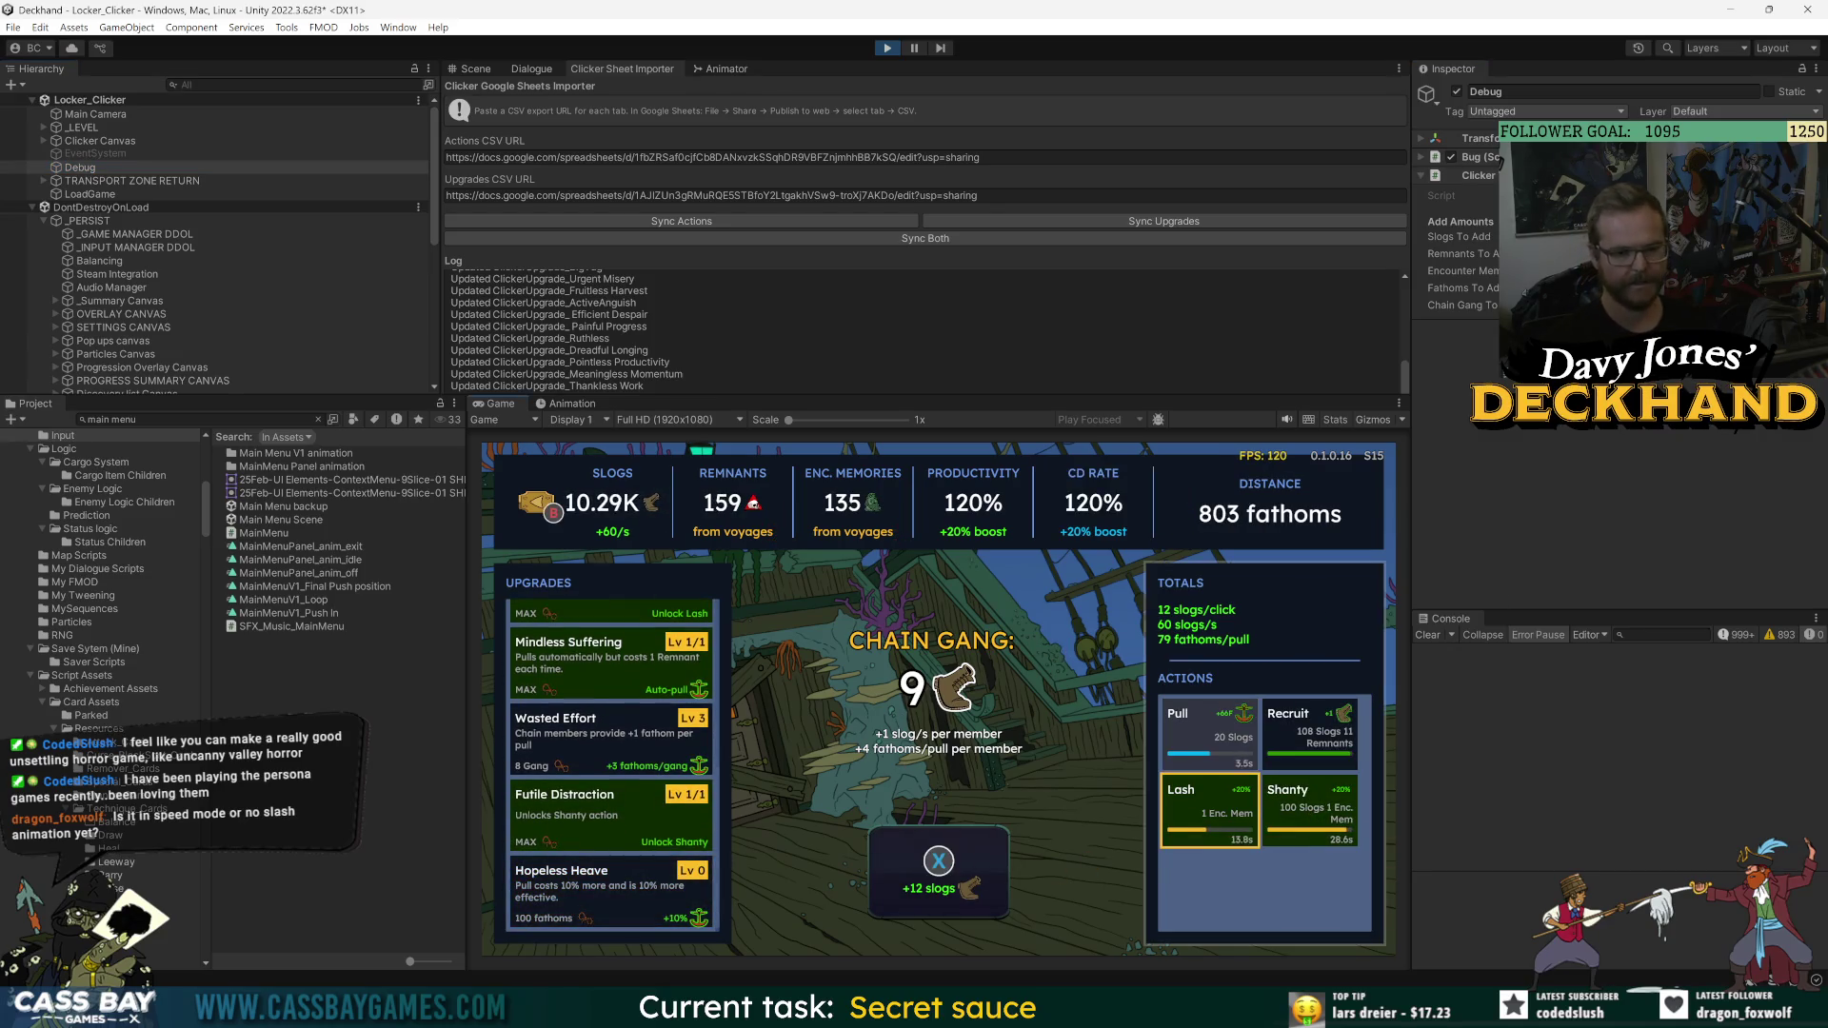
pyautogui.click(1309, 733)
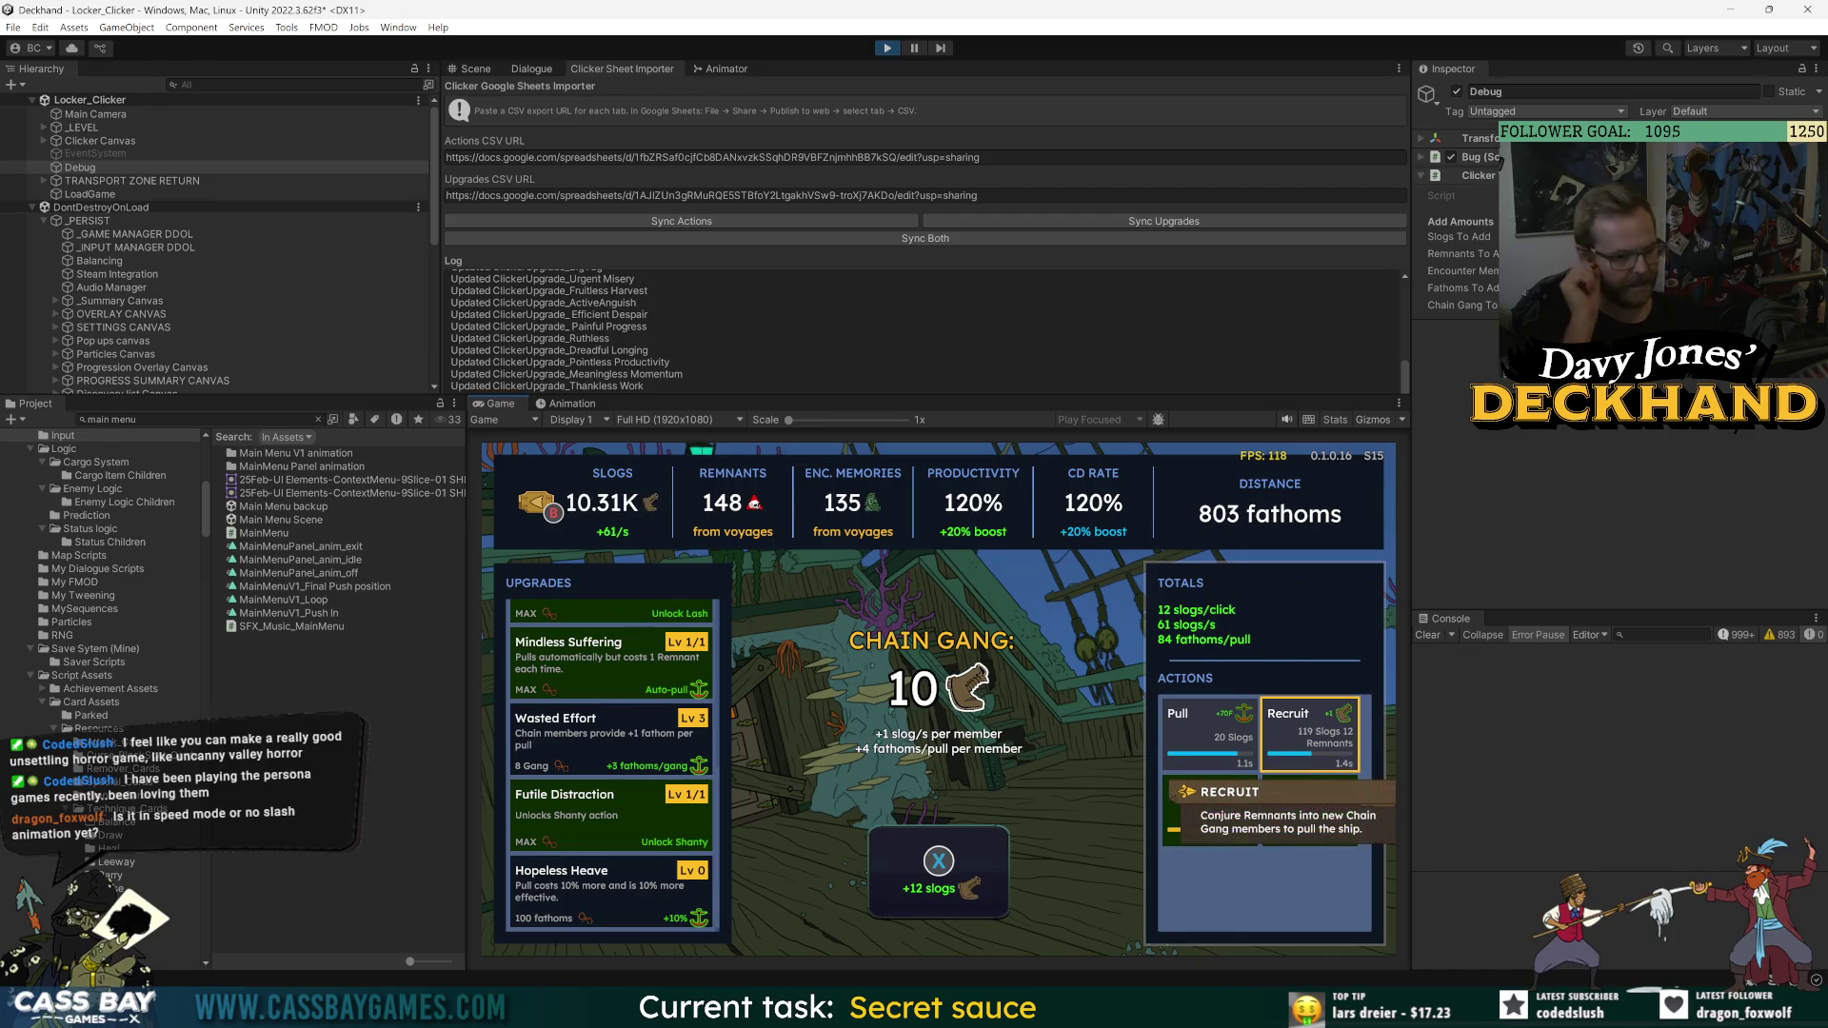
pyautogui.click(1209, 733)
pyautogui.click(1209, 733)
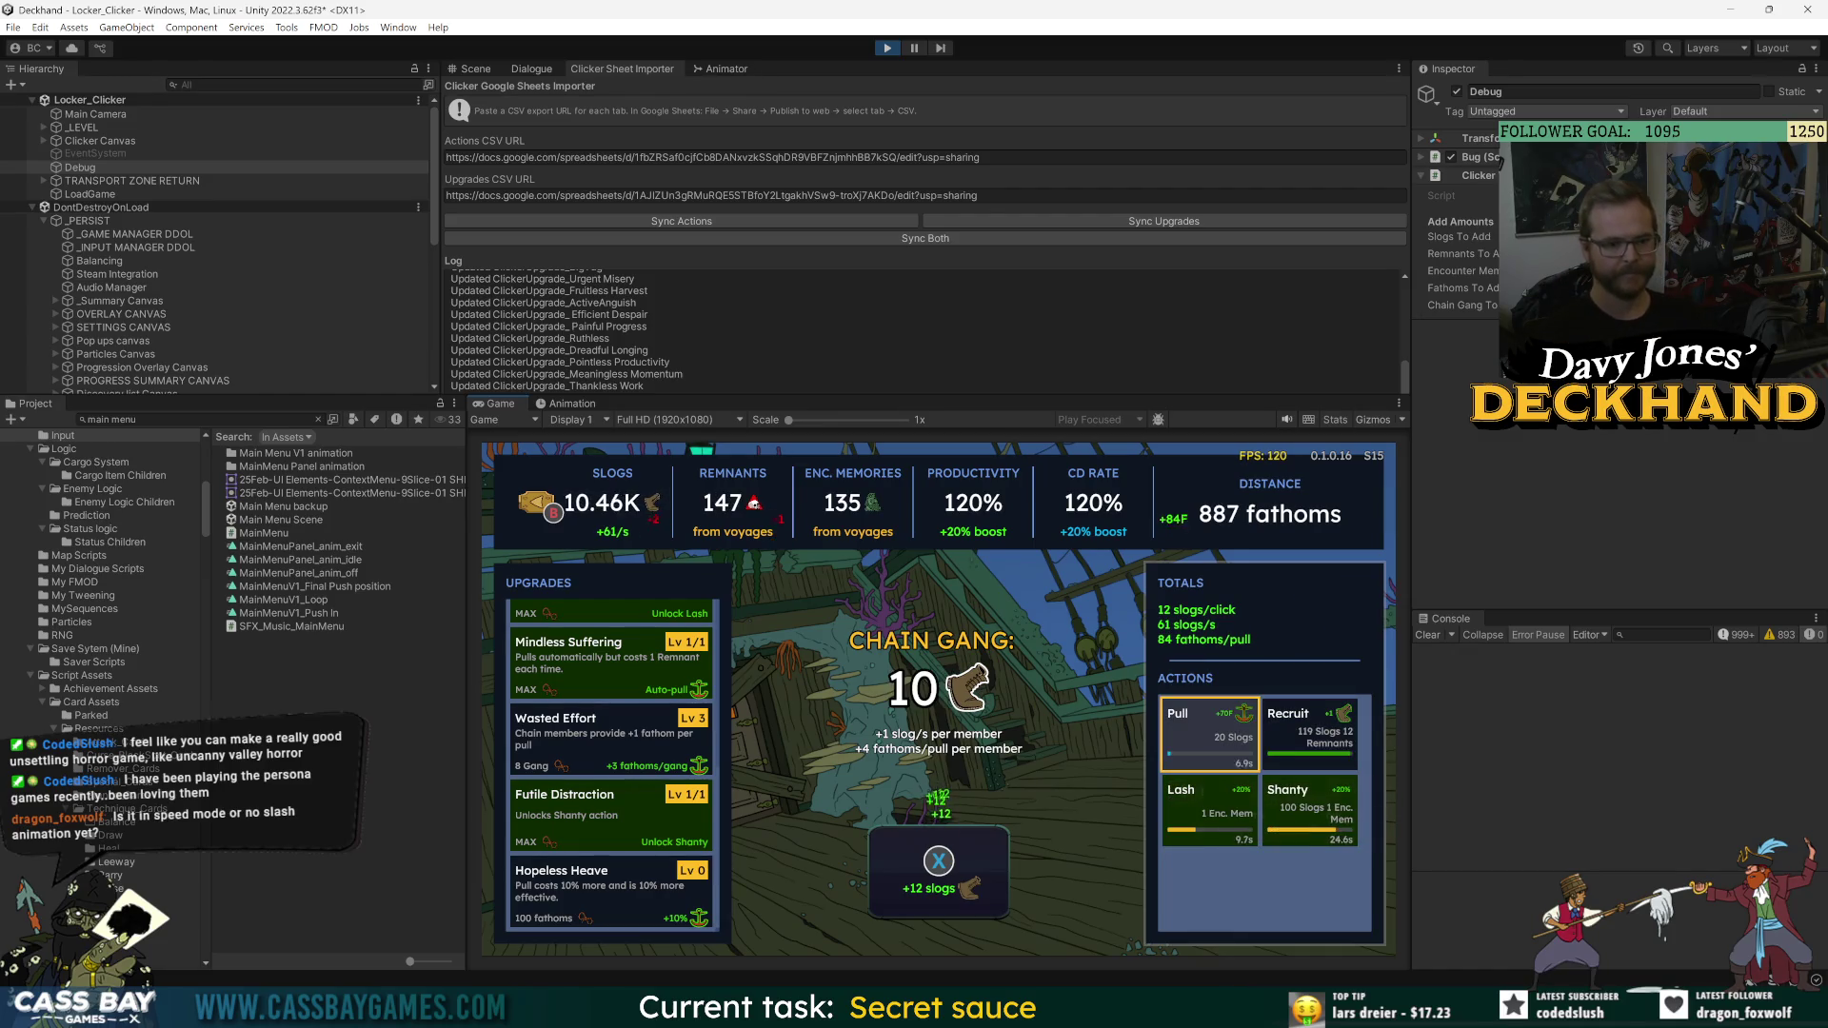
pyautogui.click(1309, 733)
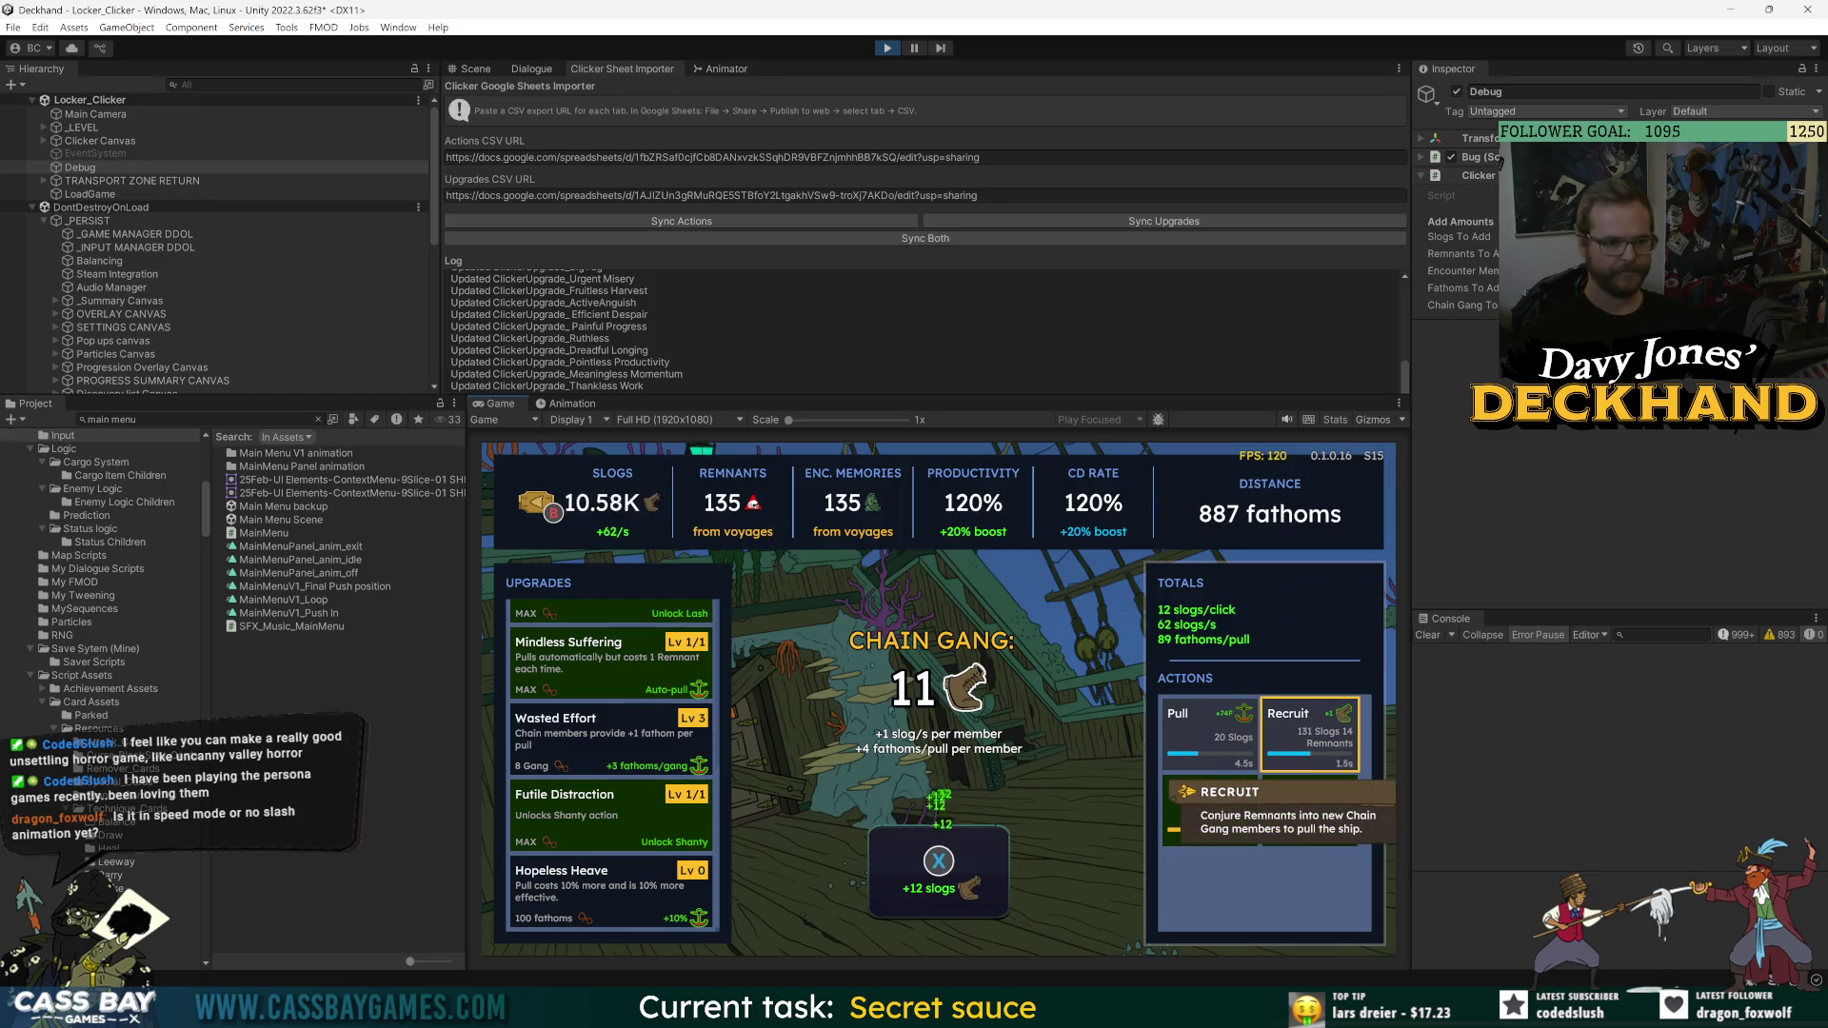
pyautogui.click(610, 895)
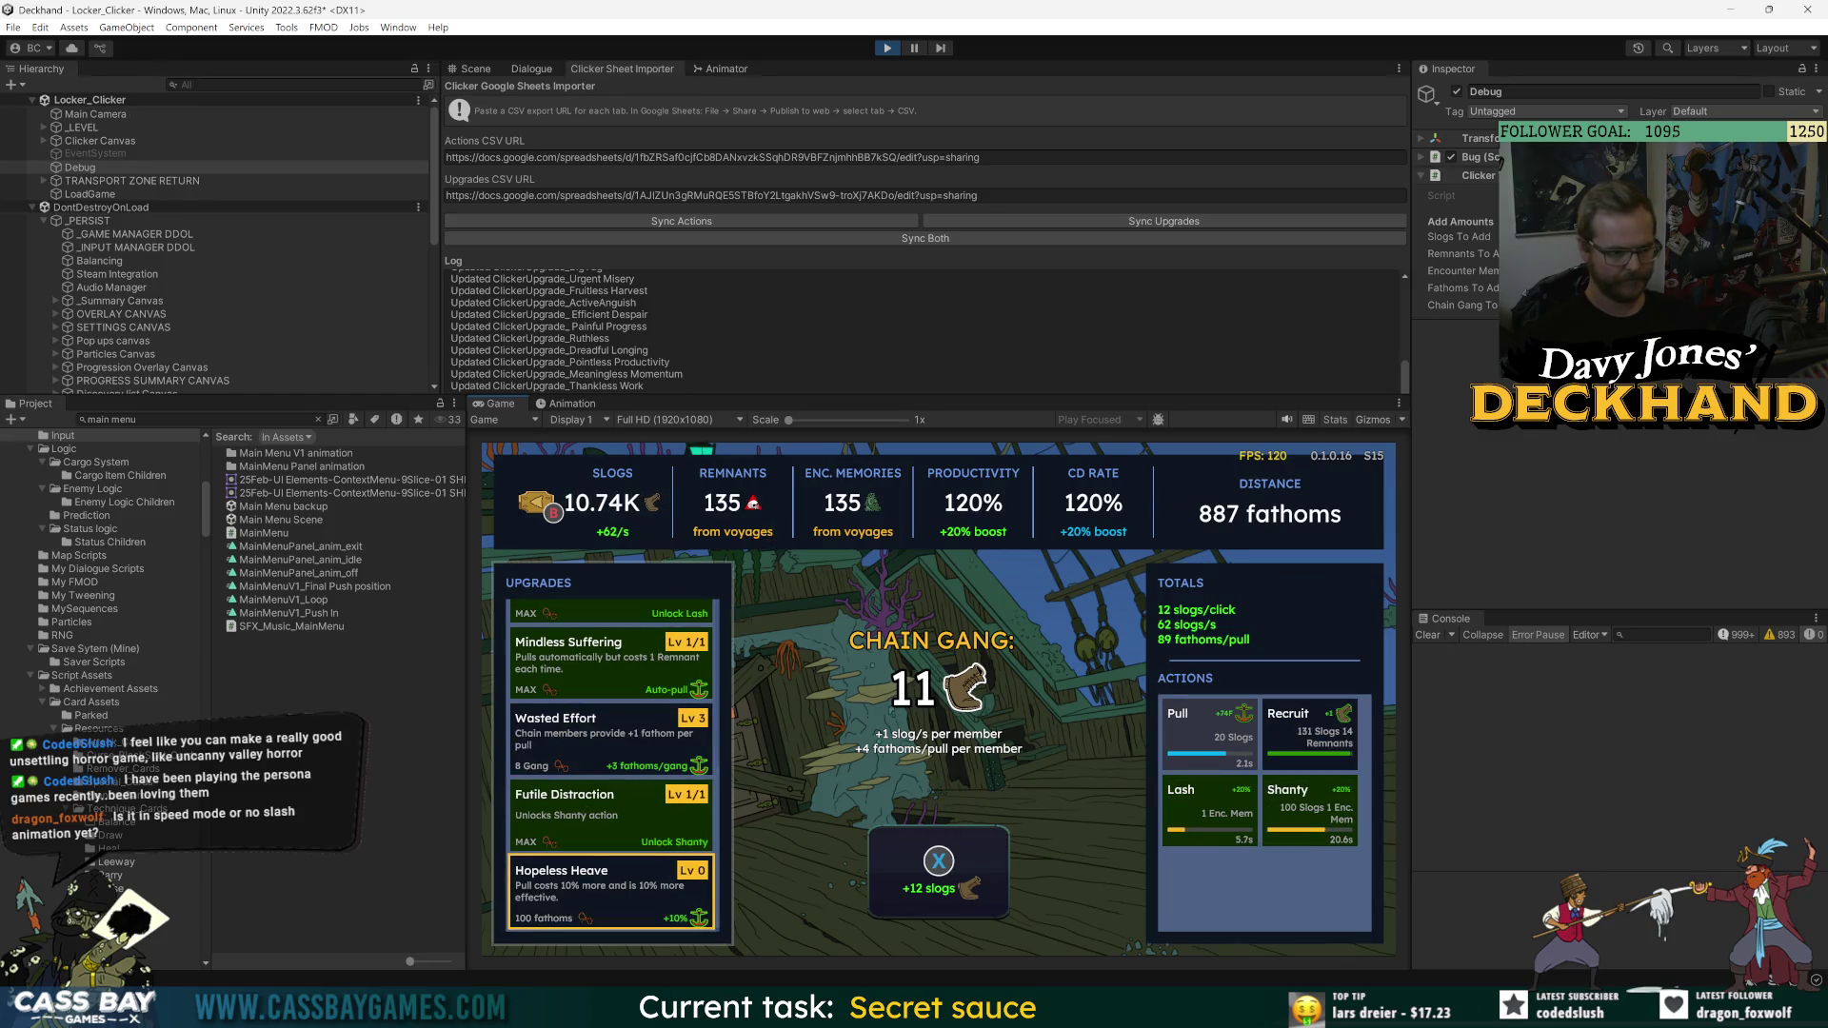
# - Raise Hopeless Heave to level 2 and recruit more chain gang members
pyautogui.click(610, 895)
pyautogui.click(610, 895)
pyautogui.click(1309, 734)
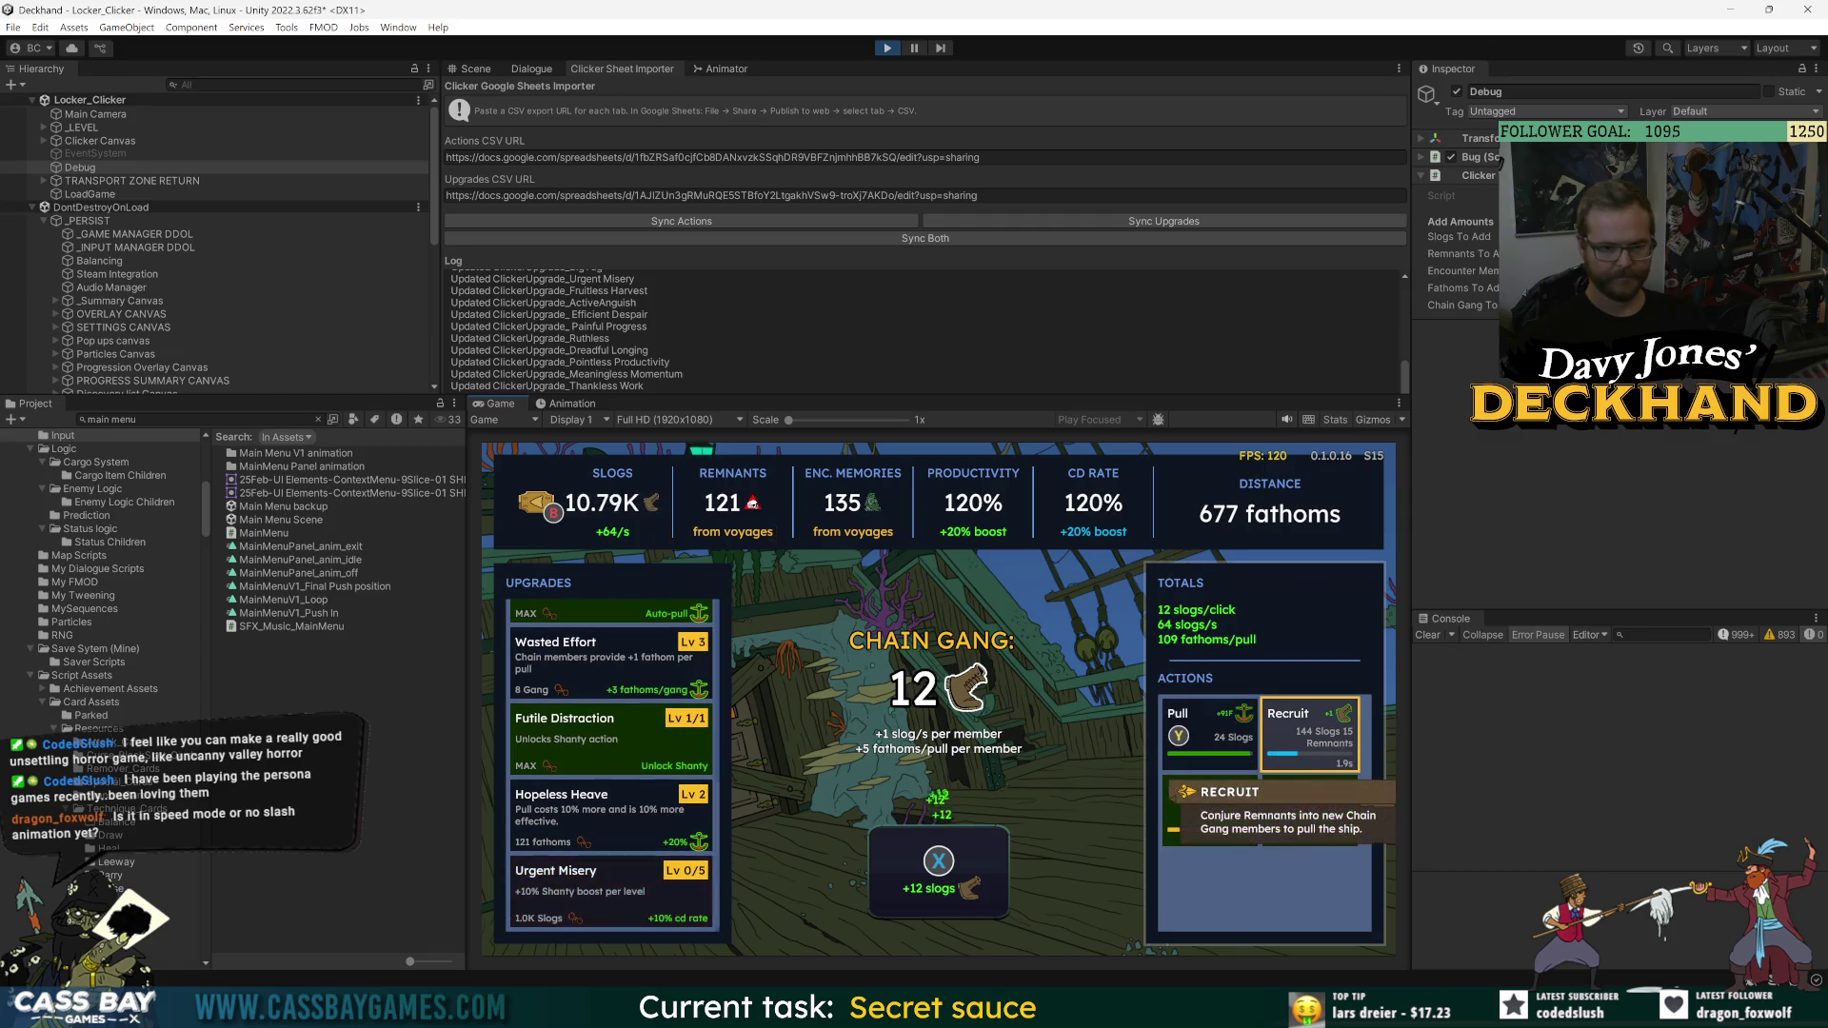
pyautogui.press('Return')
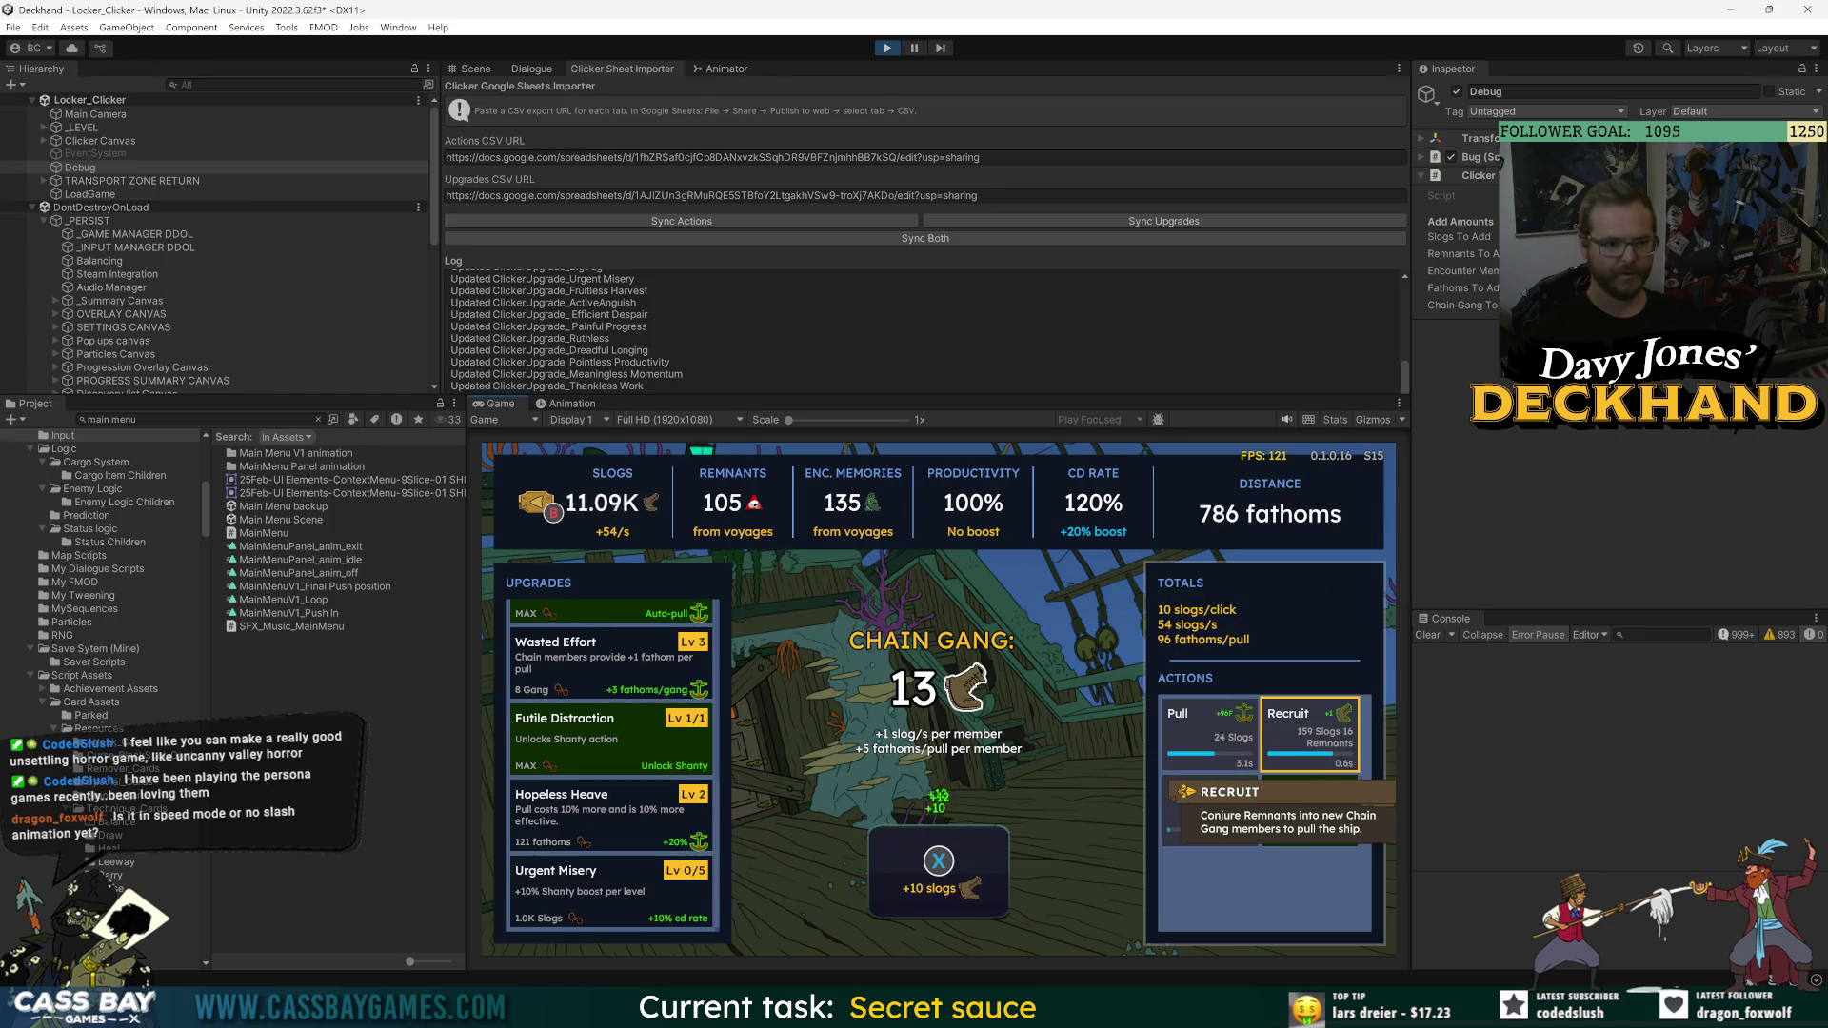
pyautogui.press('Return')
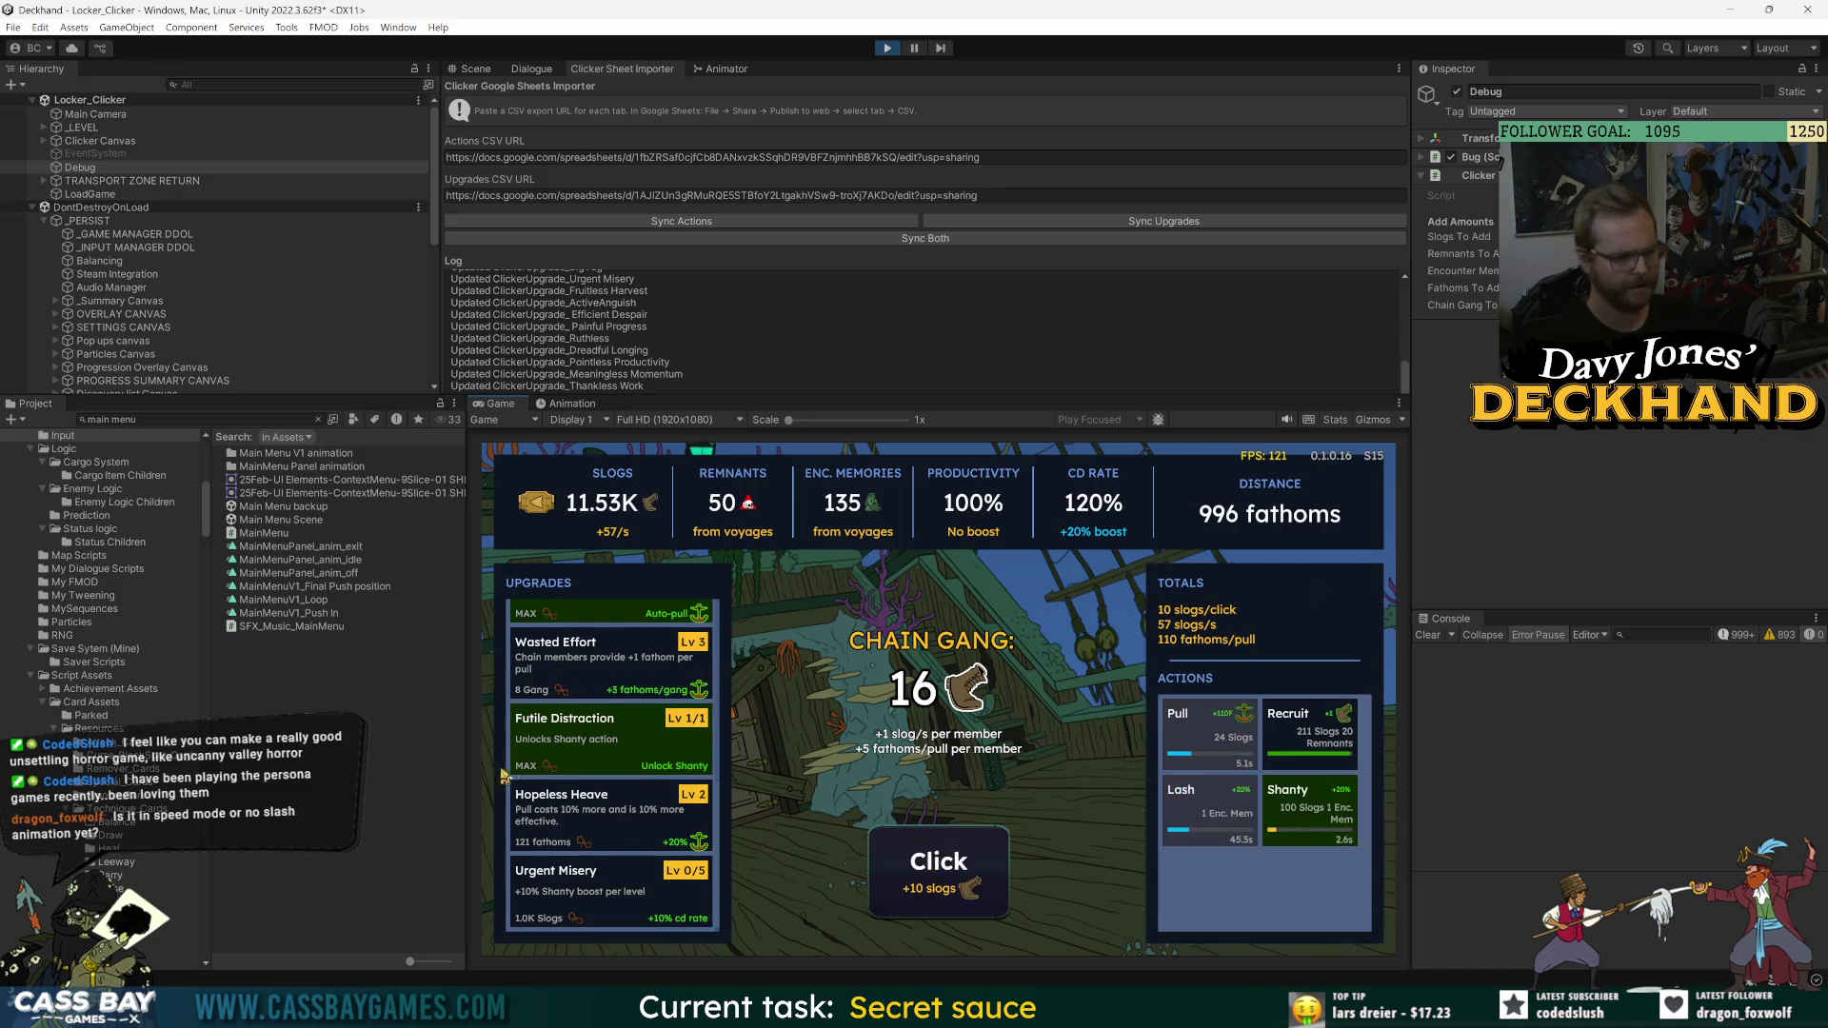
# - Upgrade Wasted Effort to level 4 and recruit two more gang members
pyautogui.scroll(5, 600, 828)
pyautogui.scroll(-2, 600, 828)
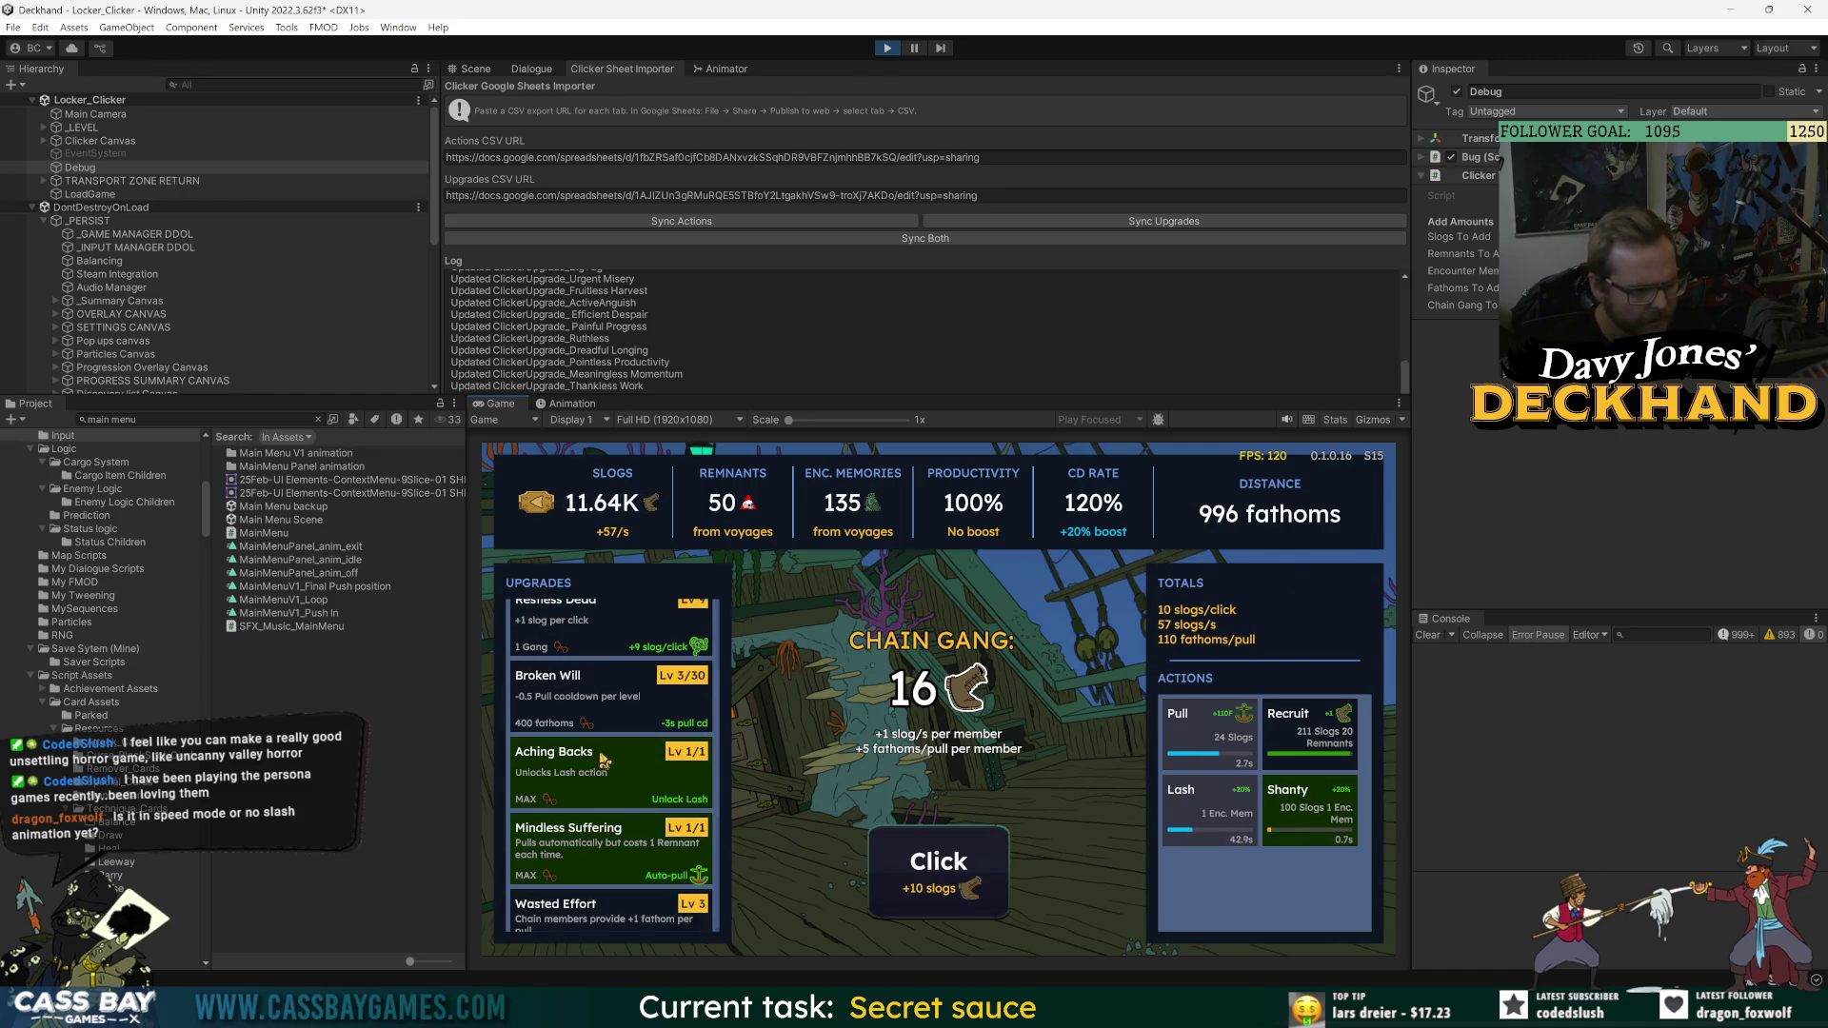
pyautogui.scroll(-3, 609, 860)
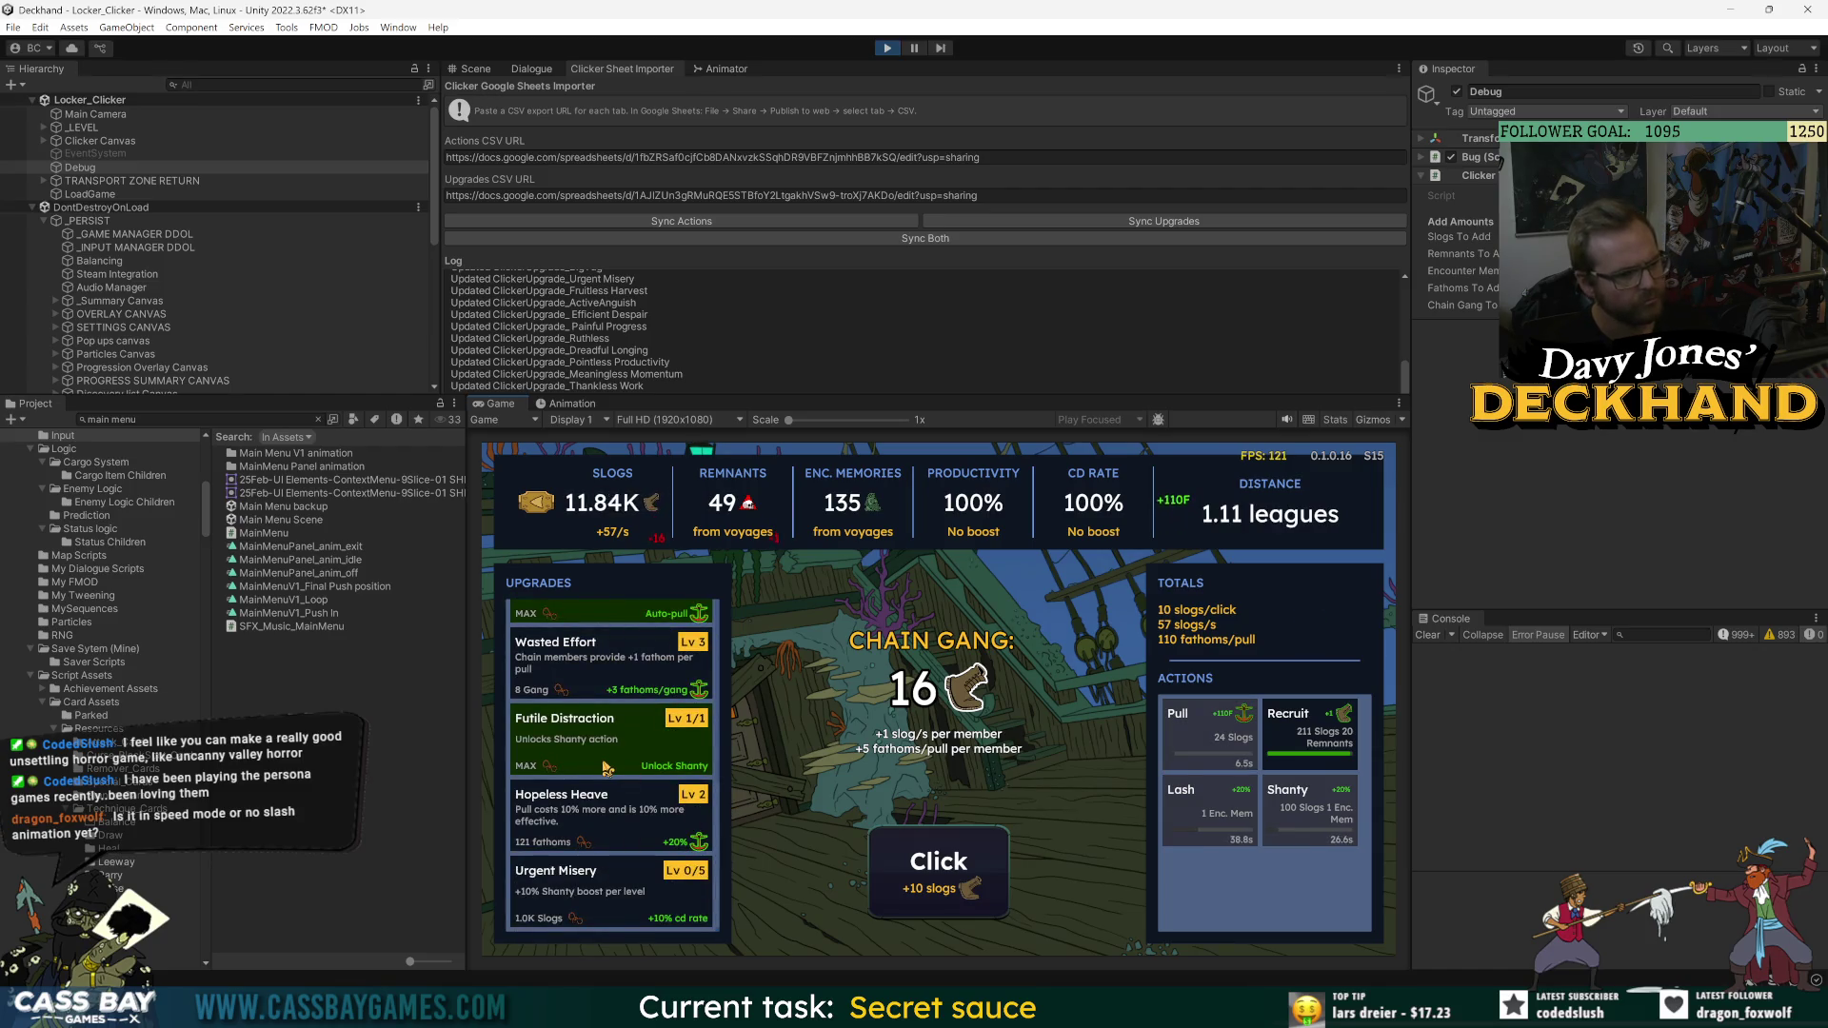
pyautogui.scroll(2, 610, 747)
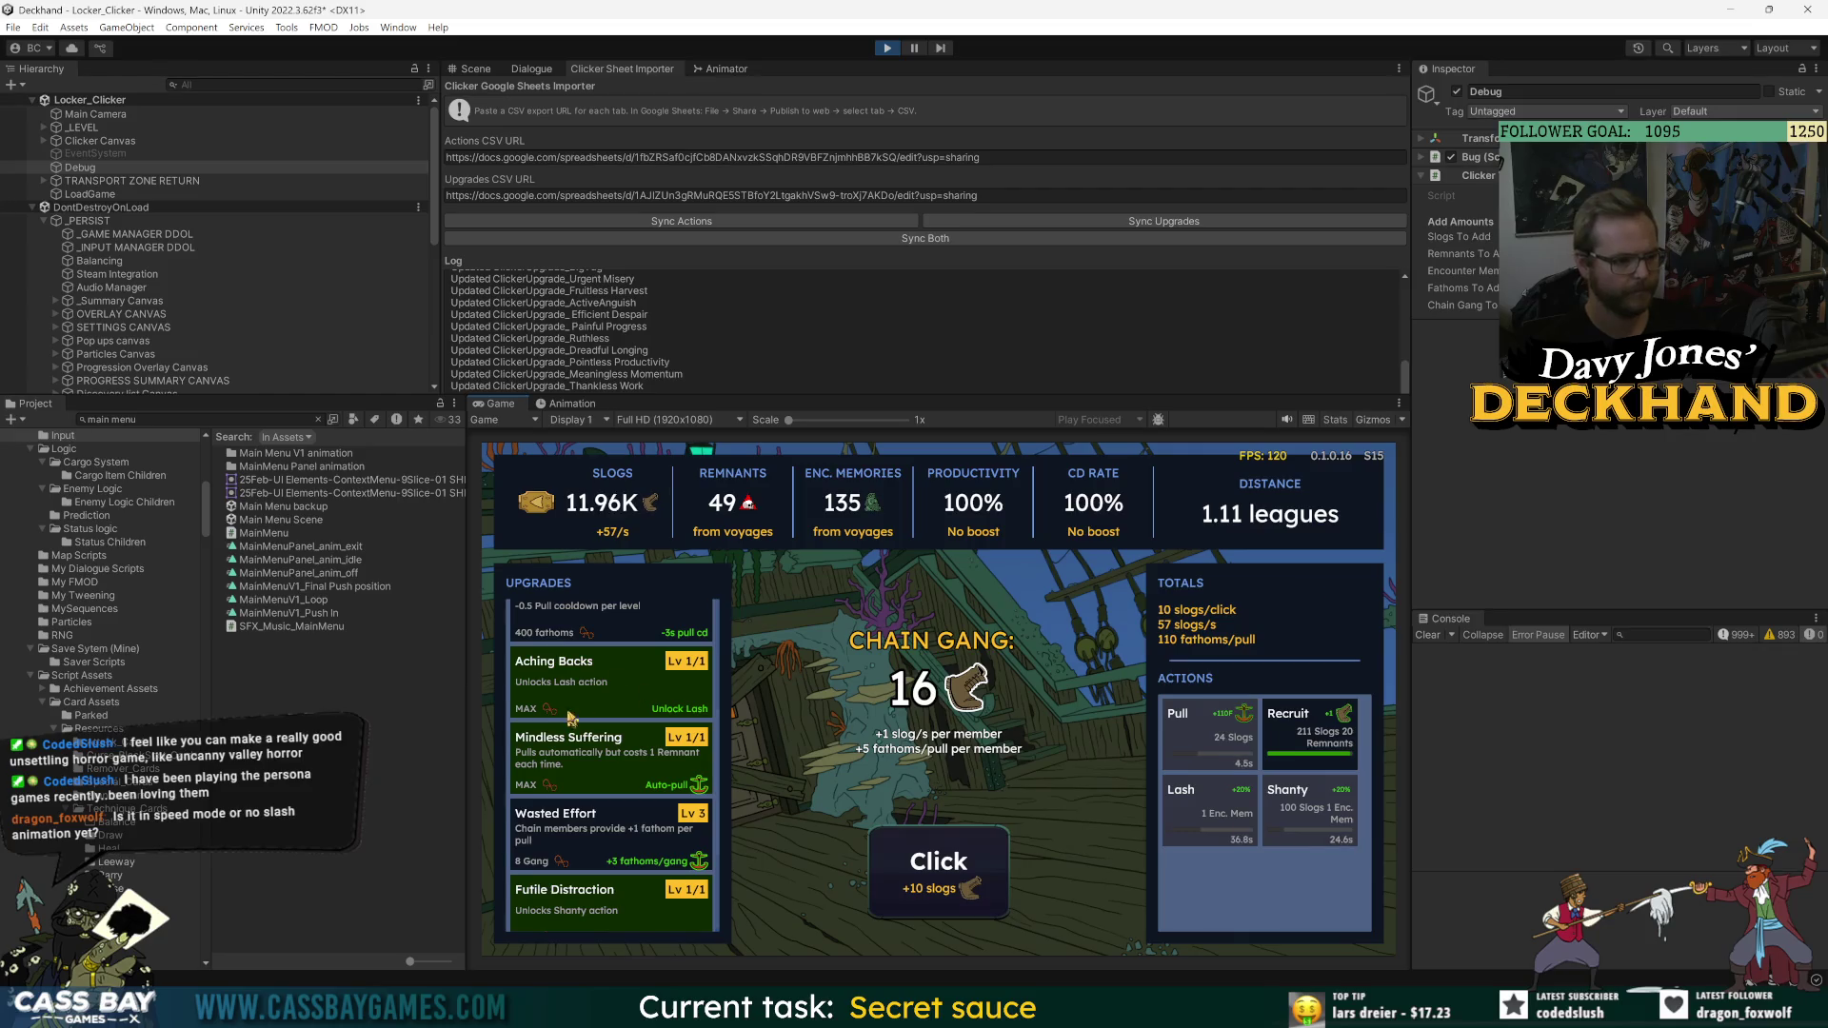
pyautogui.click(582, 841)
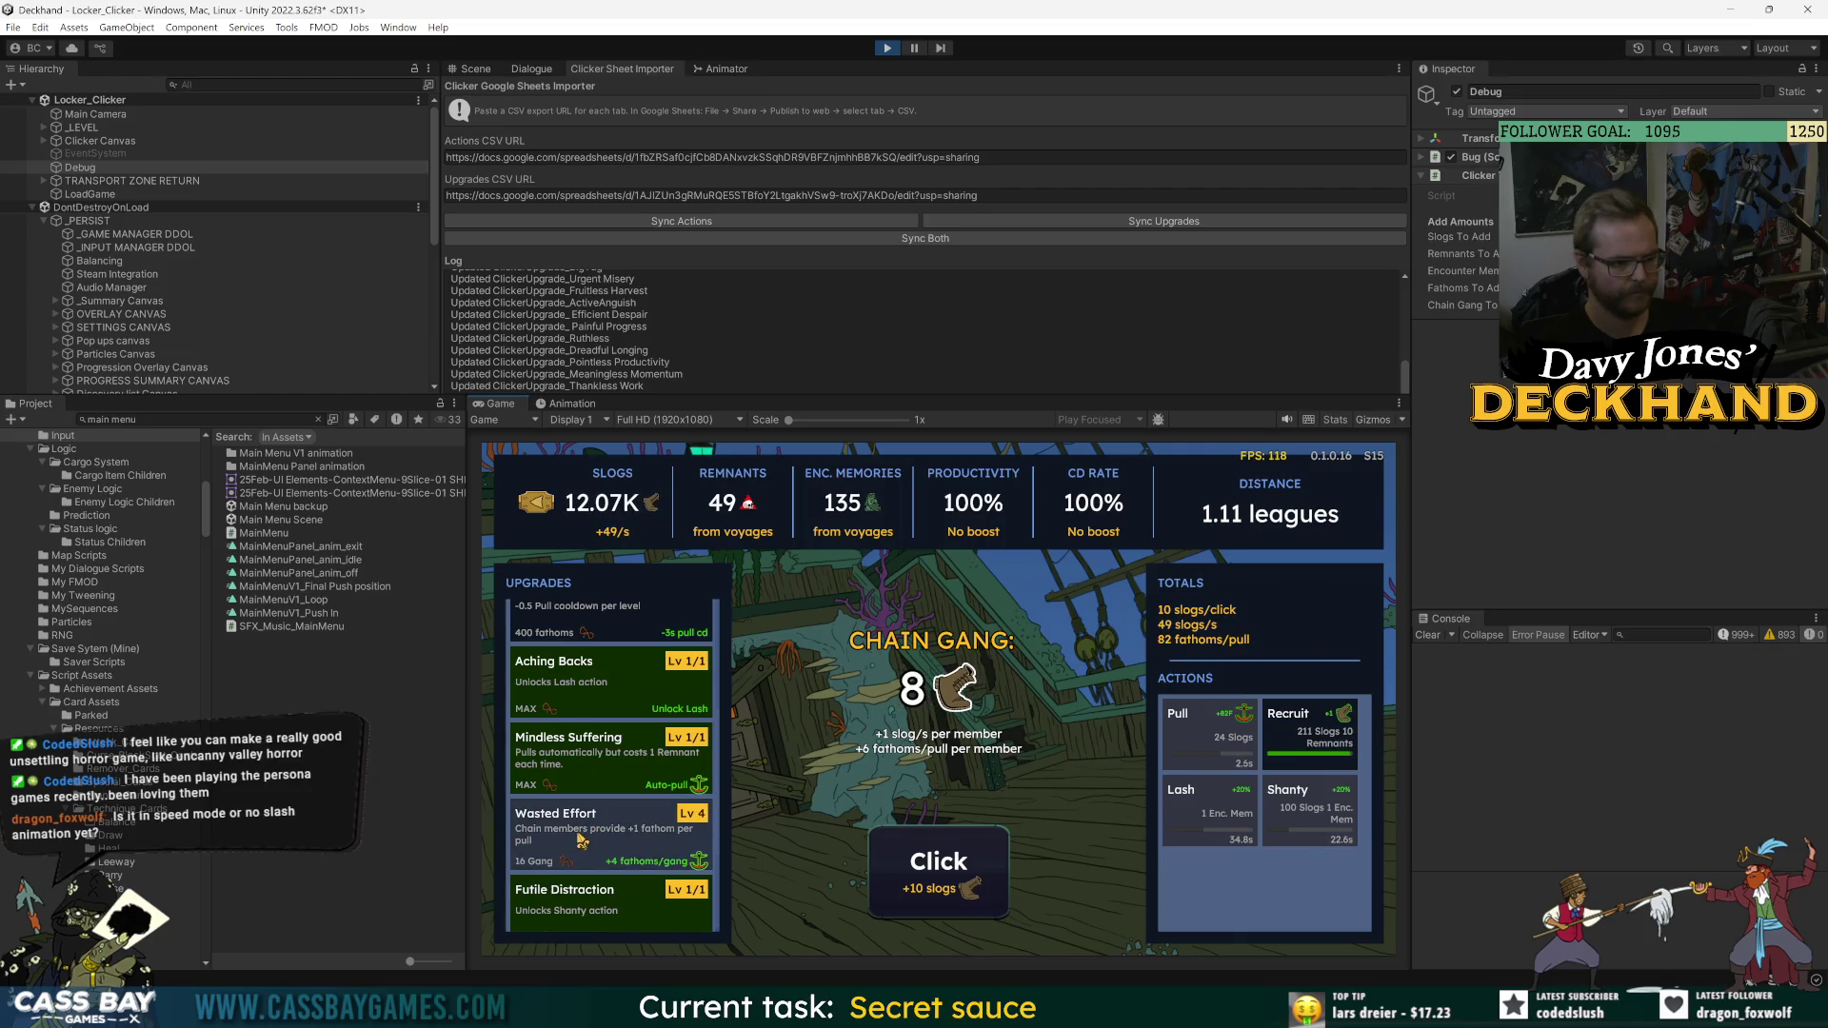
pyautogui.scroll(-2, 582, 836)
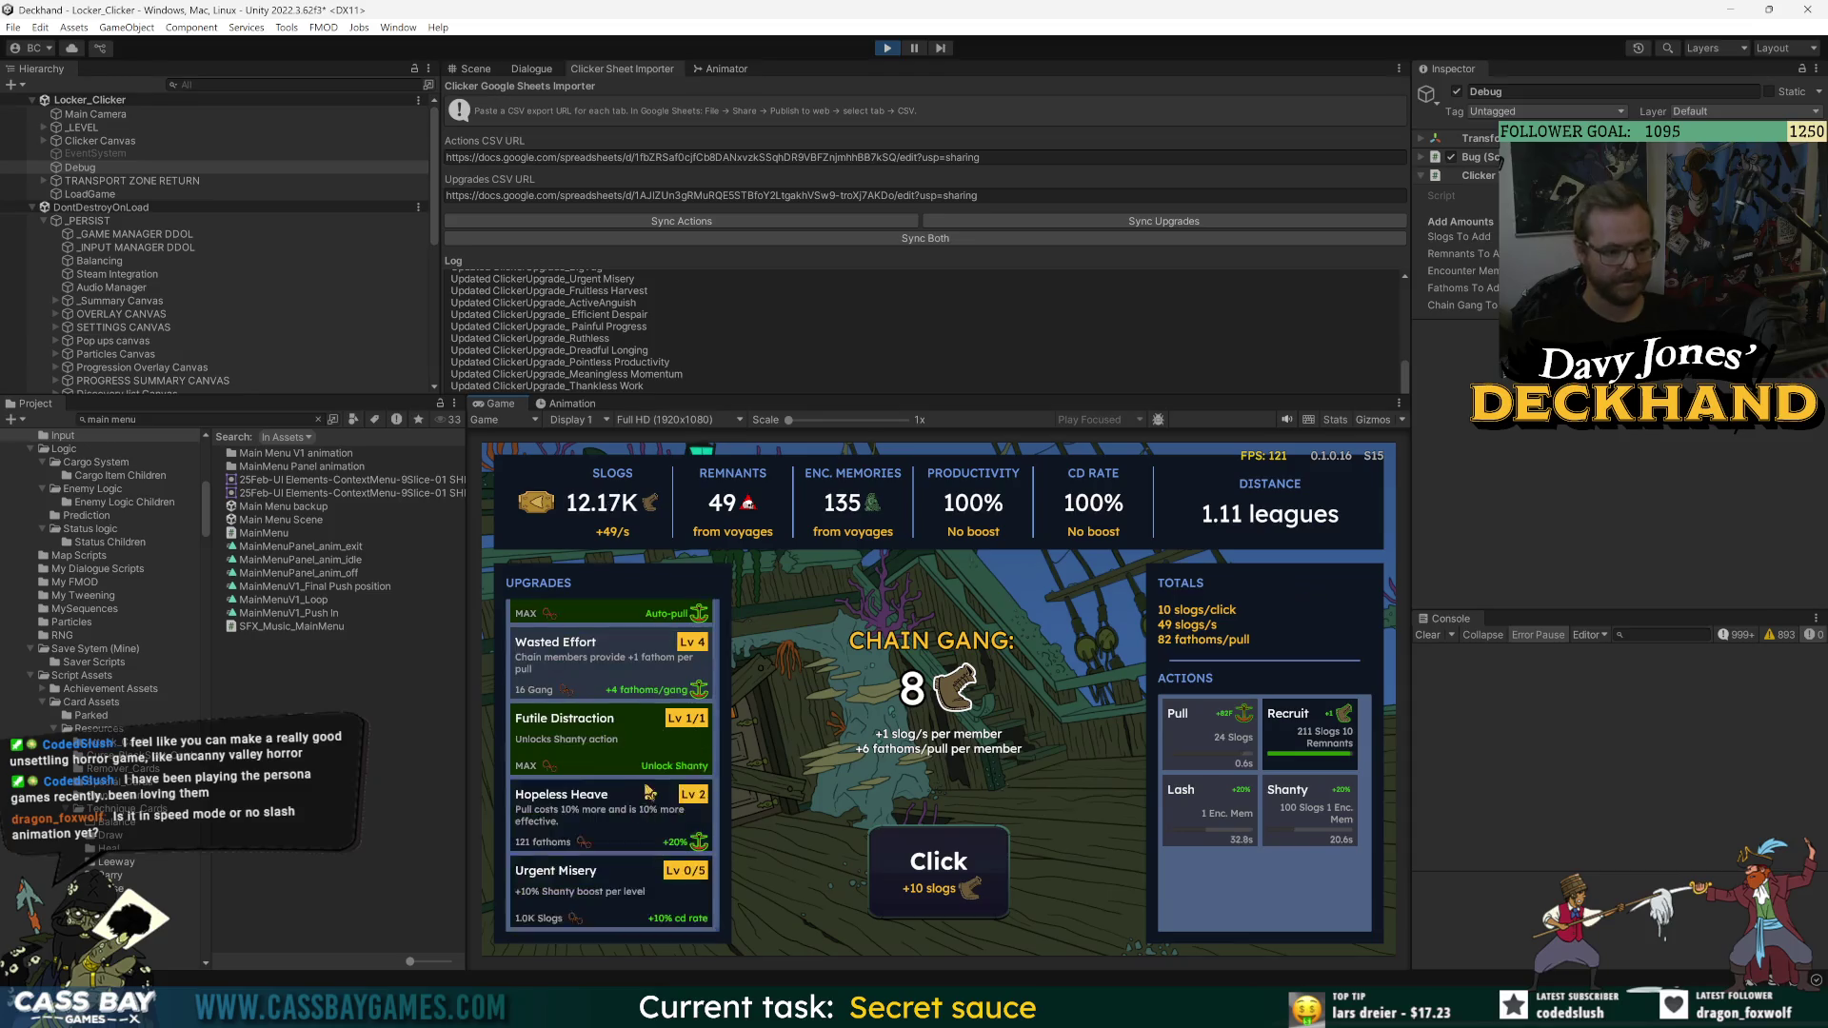
pyautogui.click(1309, 733)
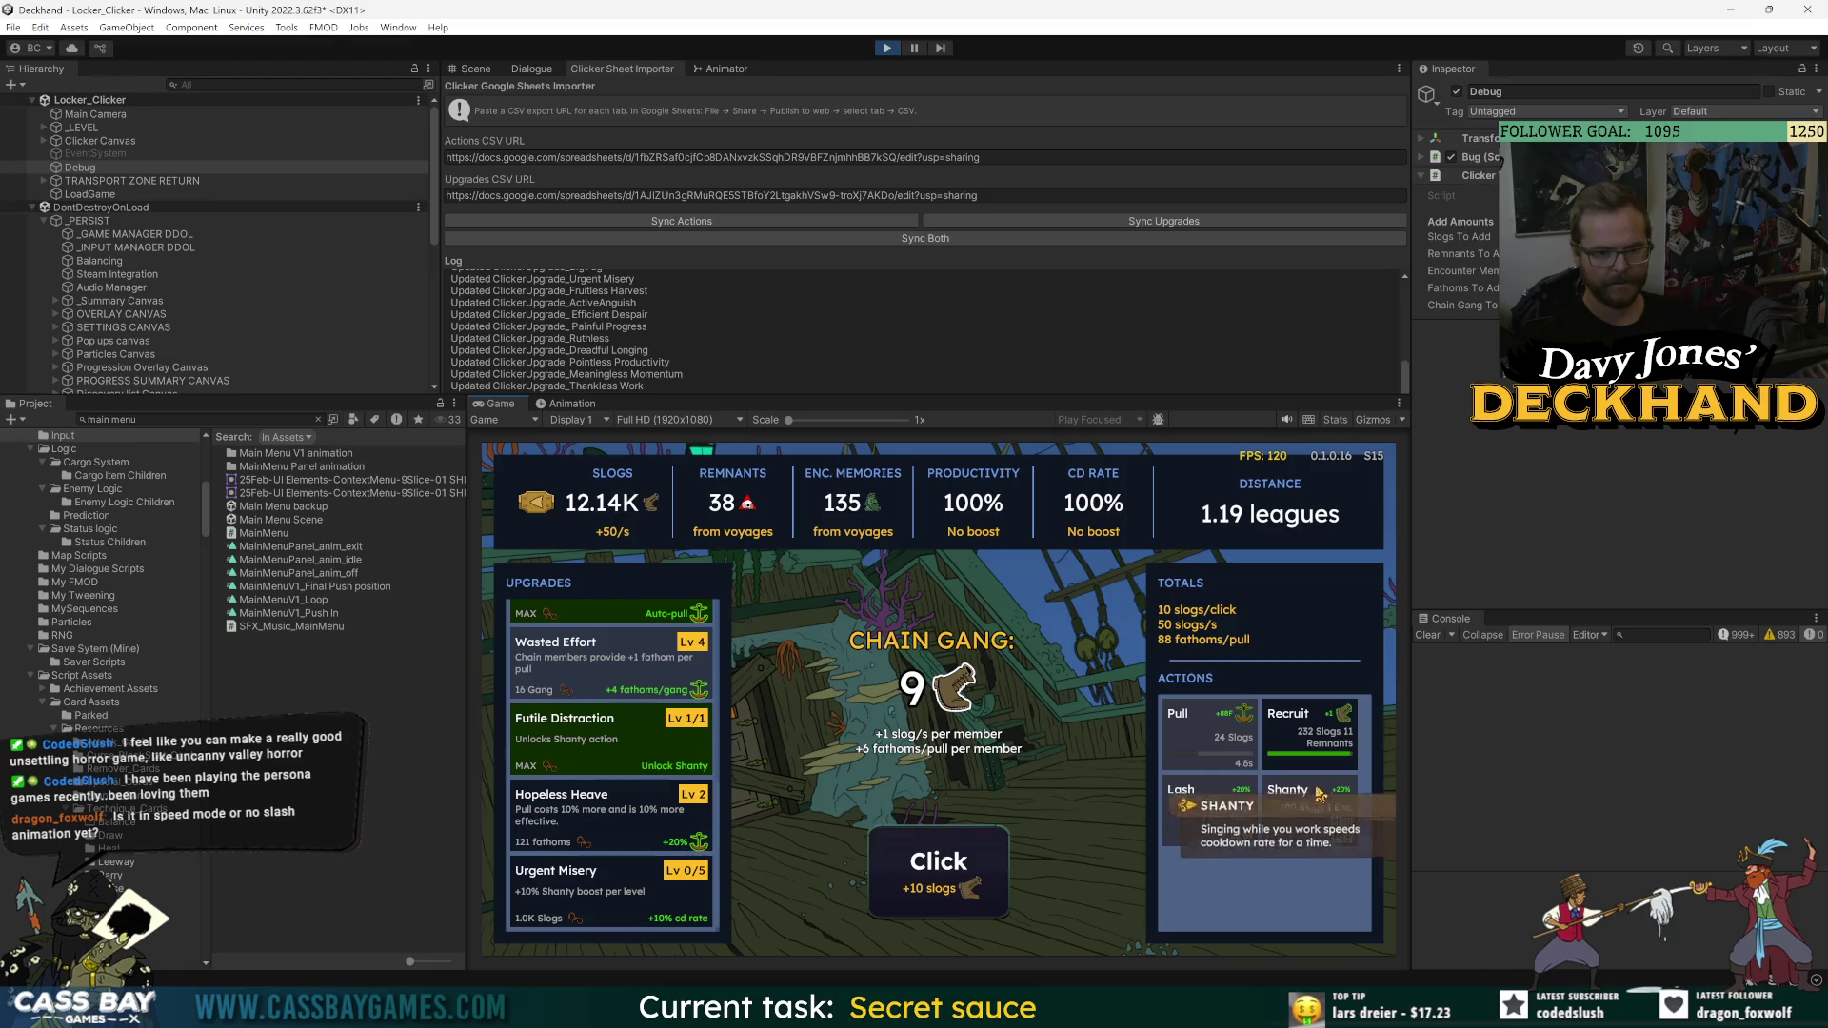
pyautogui.click(1306, 733)
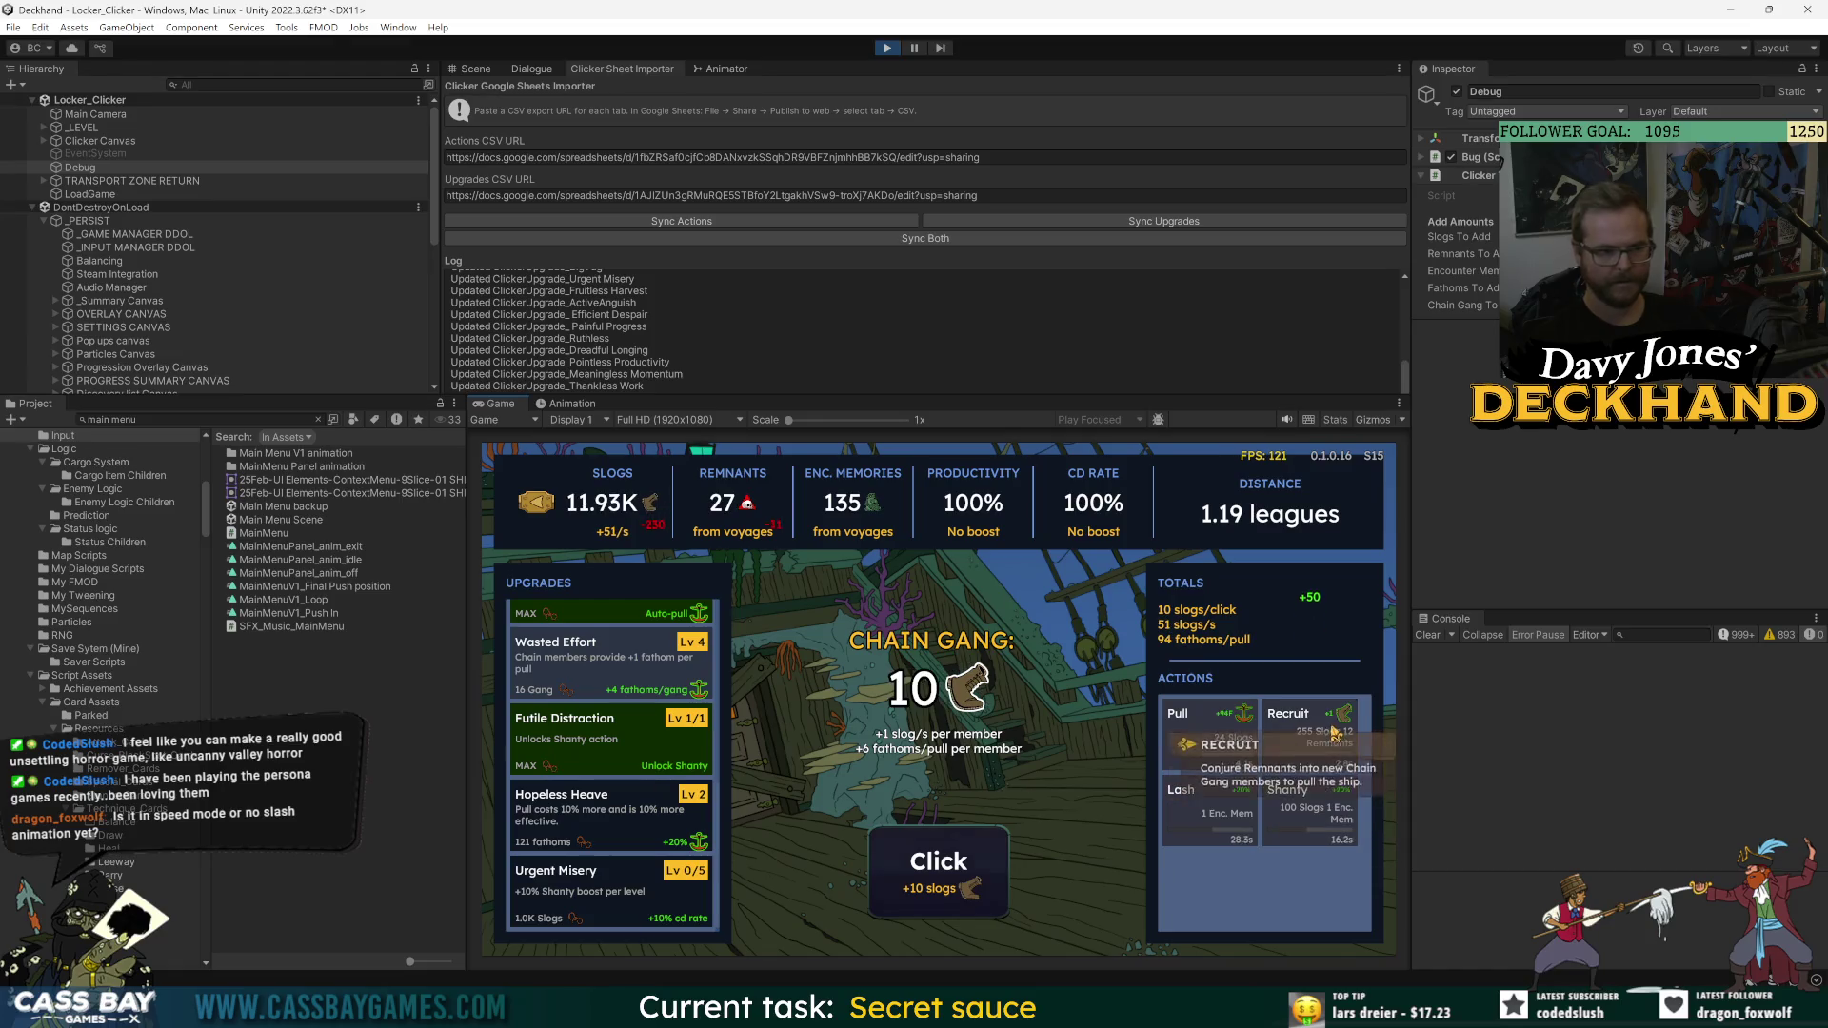
# - Buy Urgent Misery and max Active Anguish for 100 slogs per click
pyautogui.click(562, 902)
pyautogui.click(563, 903)
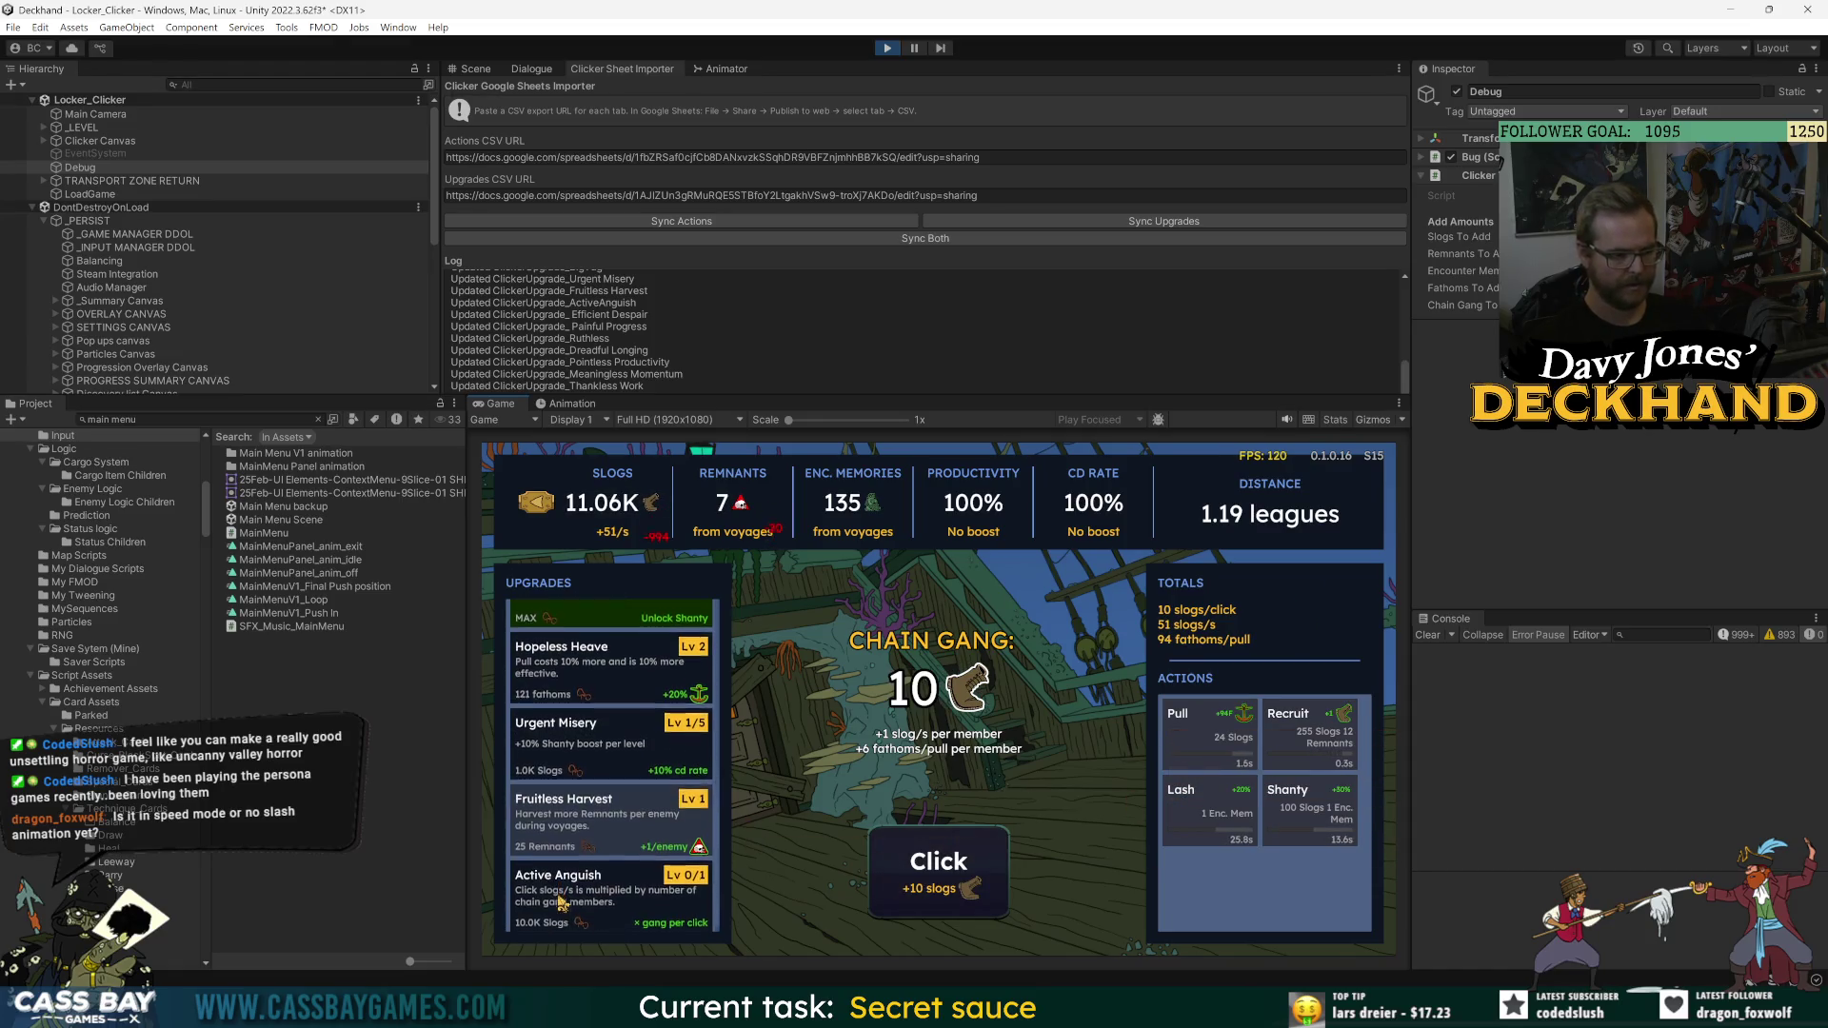
pyautogui.click(612, 904)
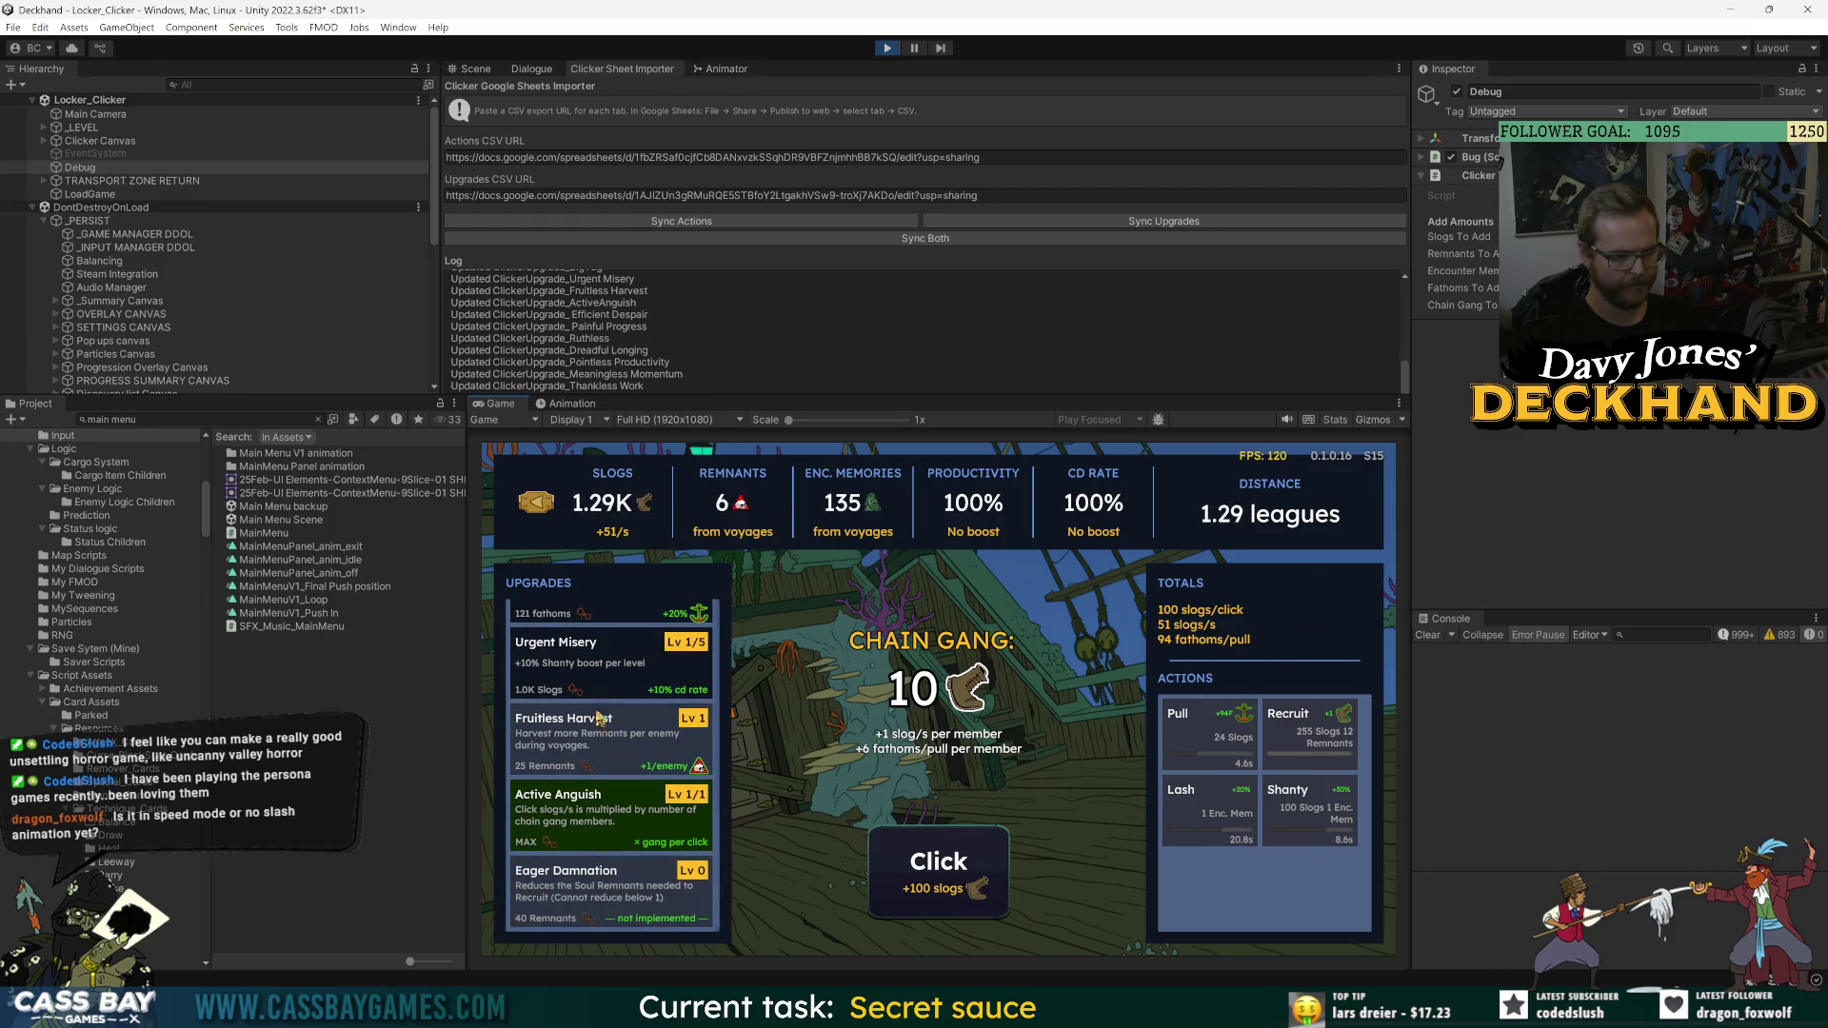
pyautogui.click(597, 676)
# - Gather slogs by repeatedly hitting the Click button at 100 slogs each
pyautogui.click(971, 867)
pyautogui.click(971, 866)
pyautogui.click(971, 866)
pyautogui.click(973, 868)
pyautogui.click(973, 868)
pyautogui.click(973, 868)
pyautogui.click(974, 868)
pyautogui.click(973, 868)
pyautogui.click(974, 868)
pyautogui.click(974, 866)
pyautogui.click(975, 866)
pyautogui.click(974, 865)
pyautogui.click(974, 864)
pyautogui.click(975, 861)
pyautogui.click(975, 862)
pyautogui.click(975, 862)
pyautogui.click(975, 862)
pyautogui.click(975, 862)
pyautogui.click(975, 861)
pyautogui.click(975, 862)
pyautogui.click(975, 862)
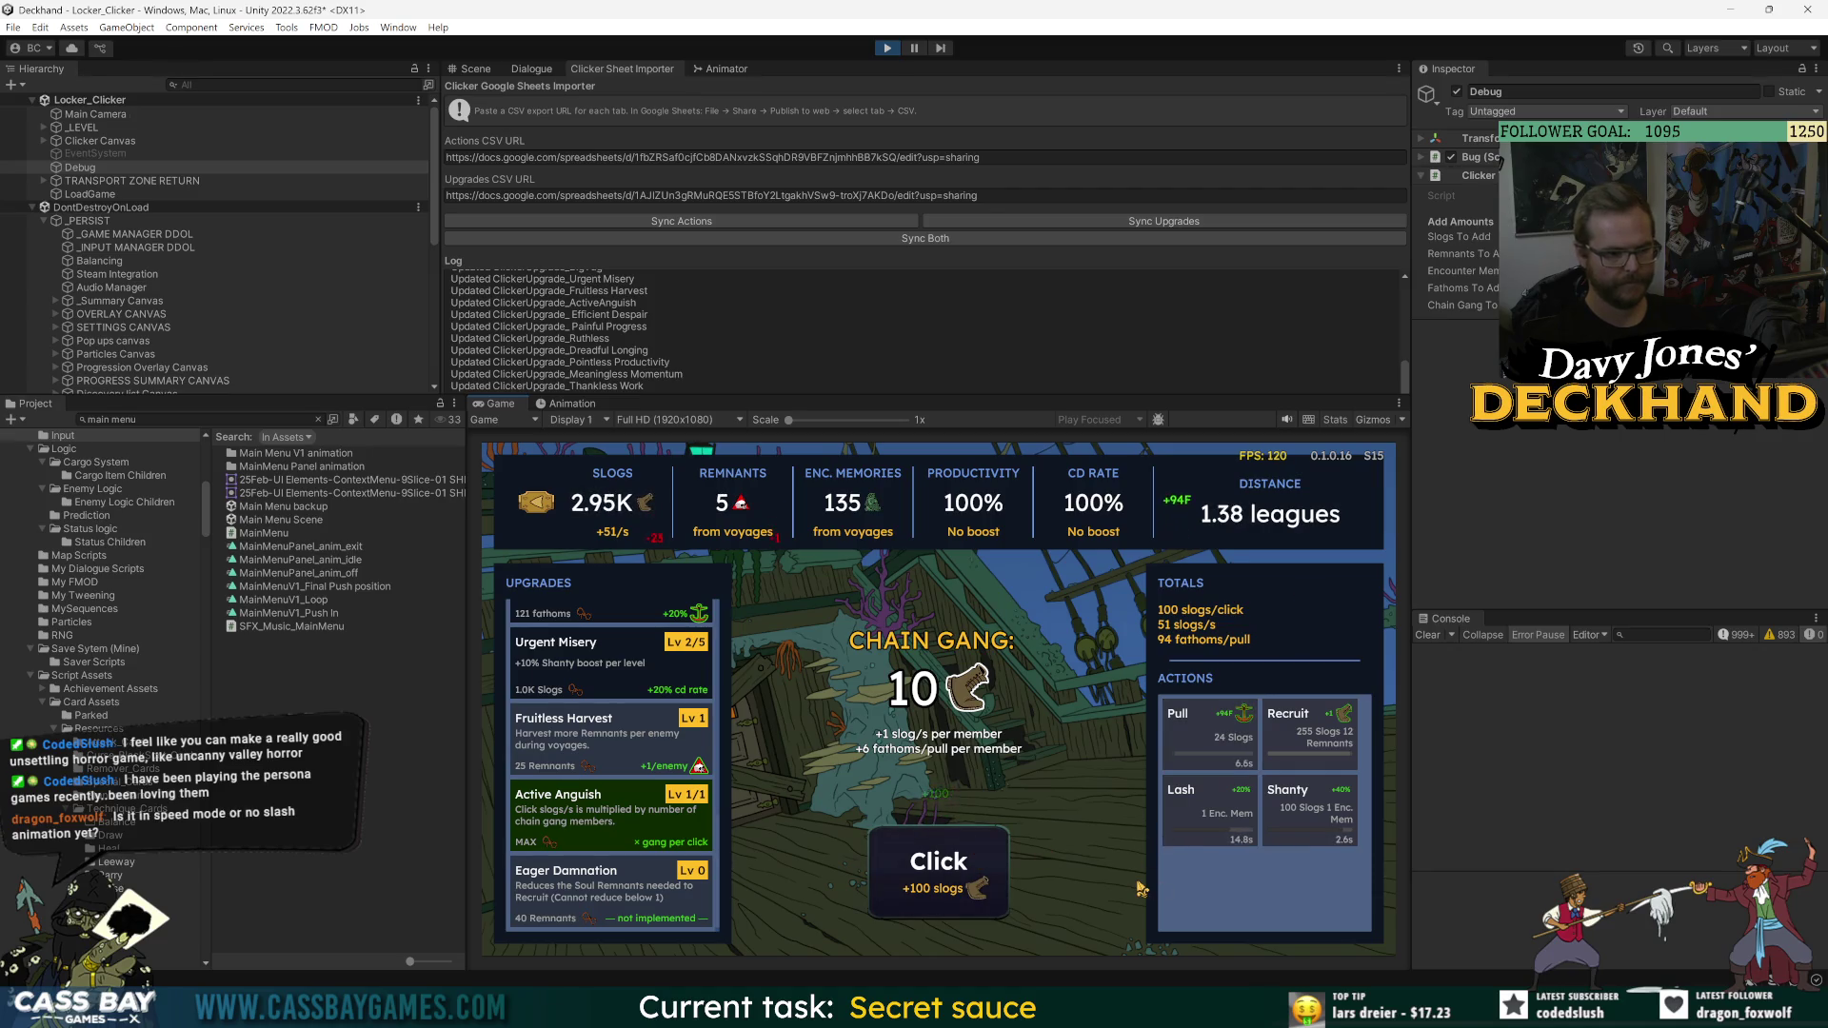
# - Fire Pull, Shanty and Lash with the gamepad for 140% cooldown rate and 120% productivity
pyautogui.press('Right')
pyautogui.press('Down')
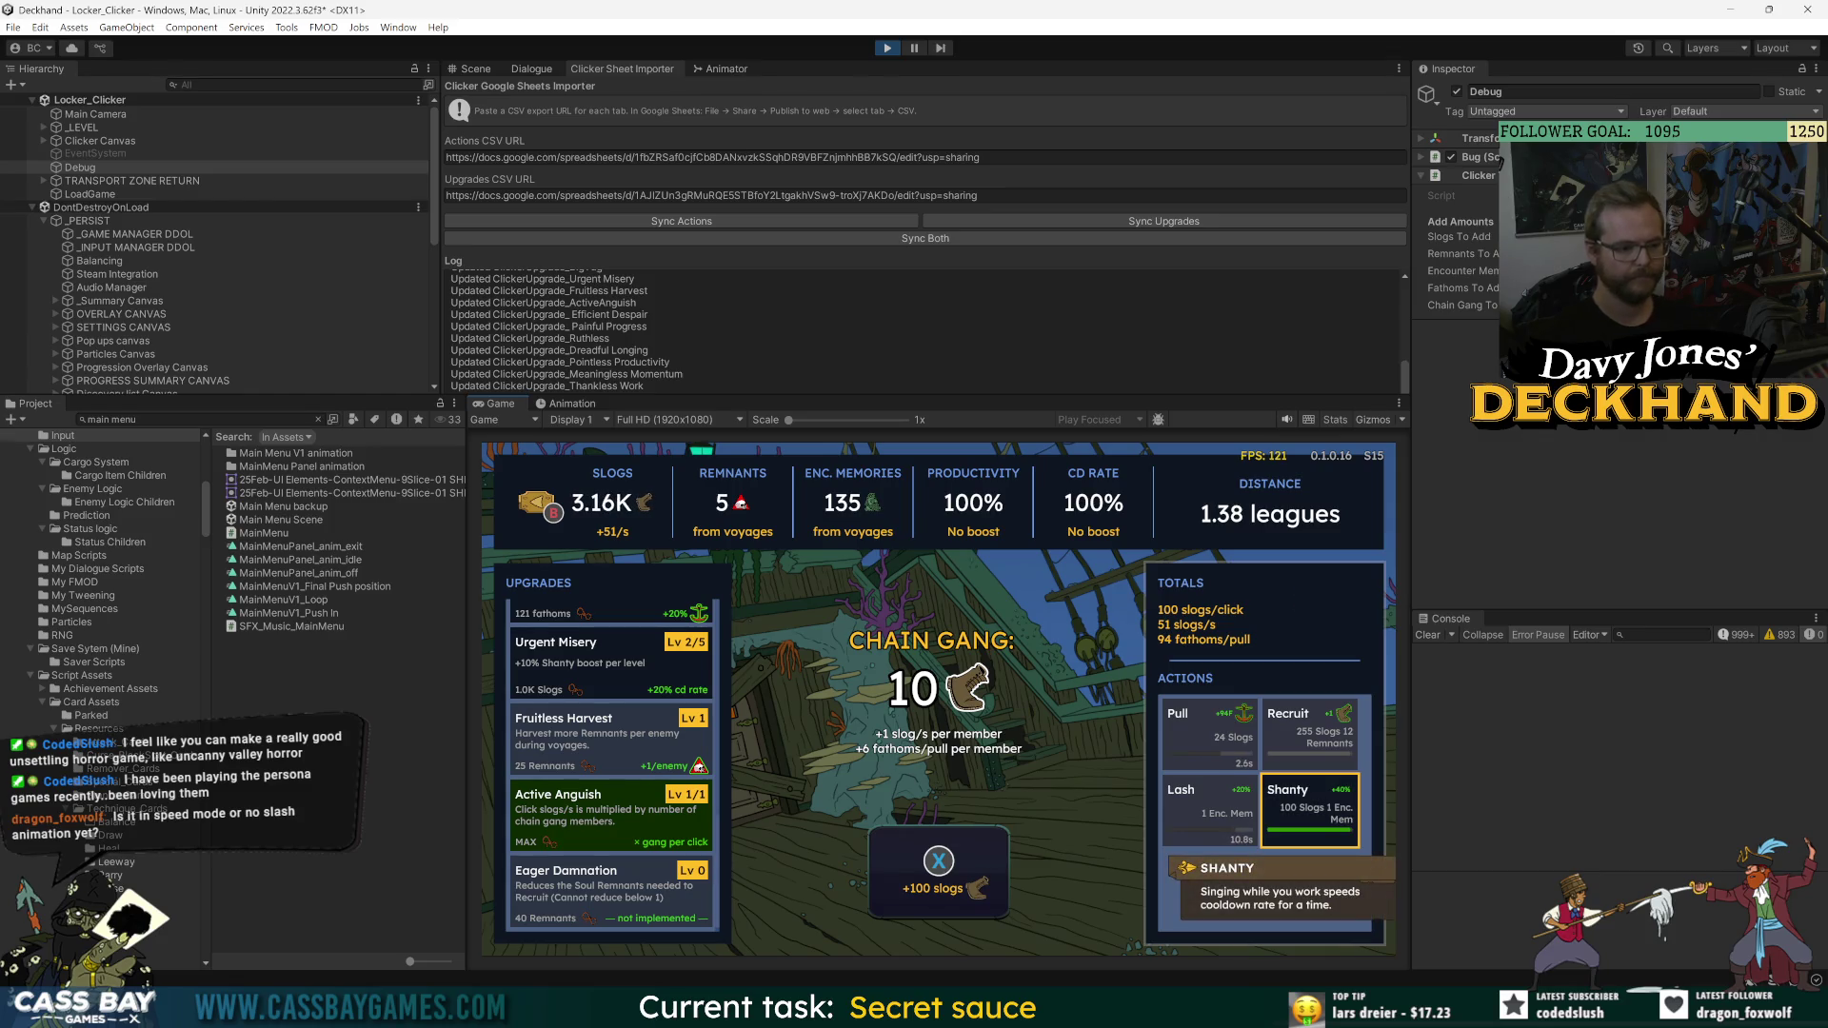
pyautogui.press('Up')
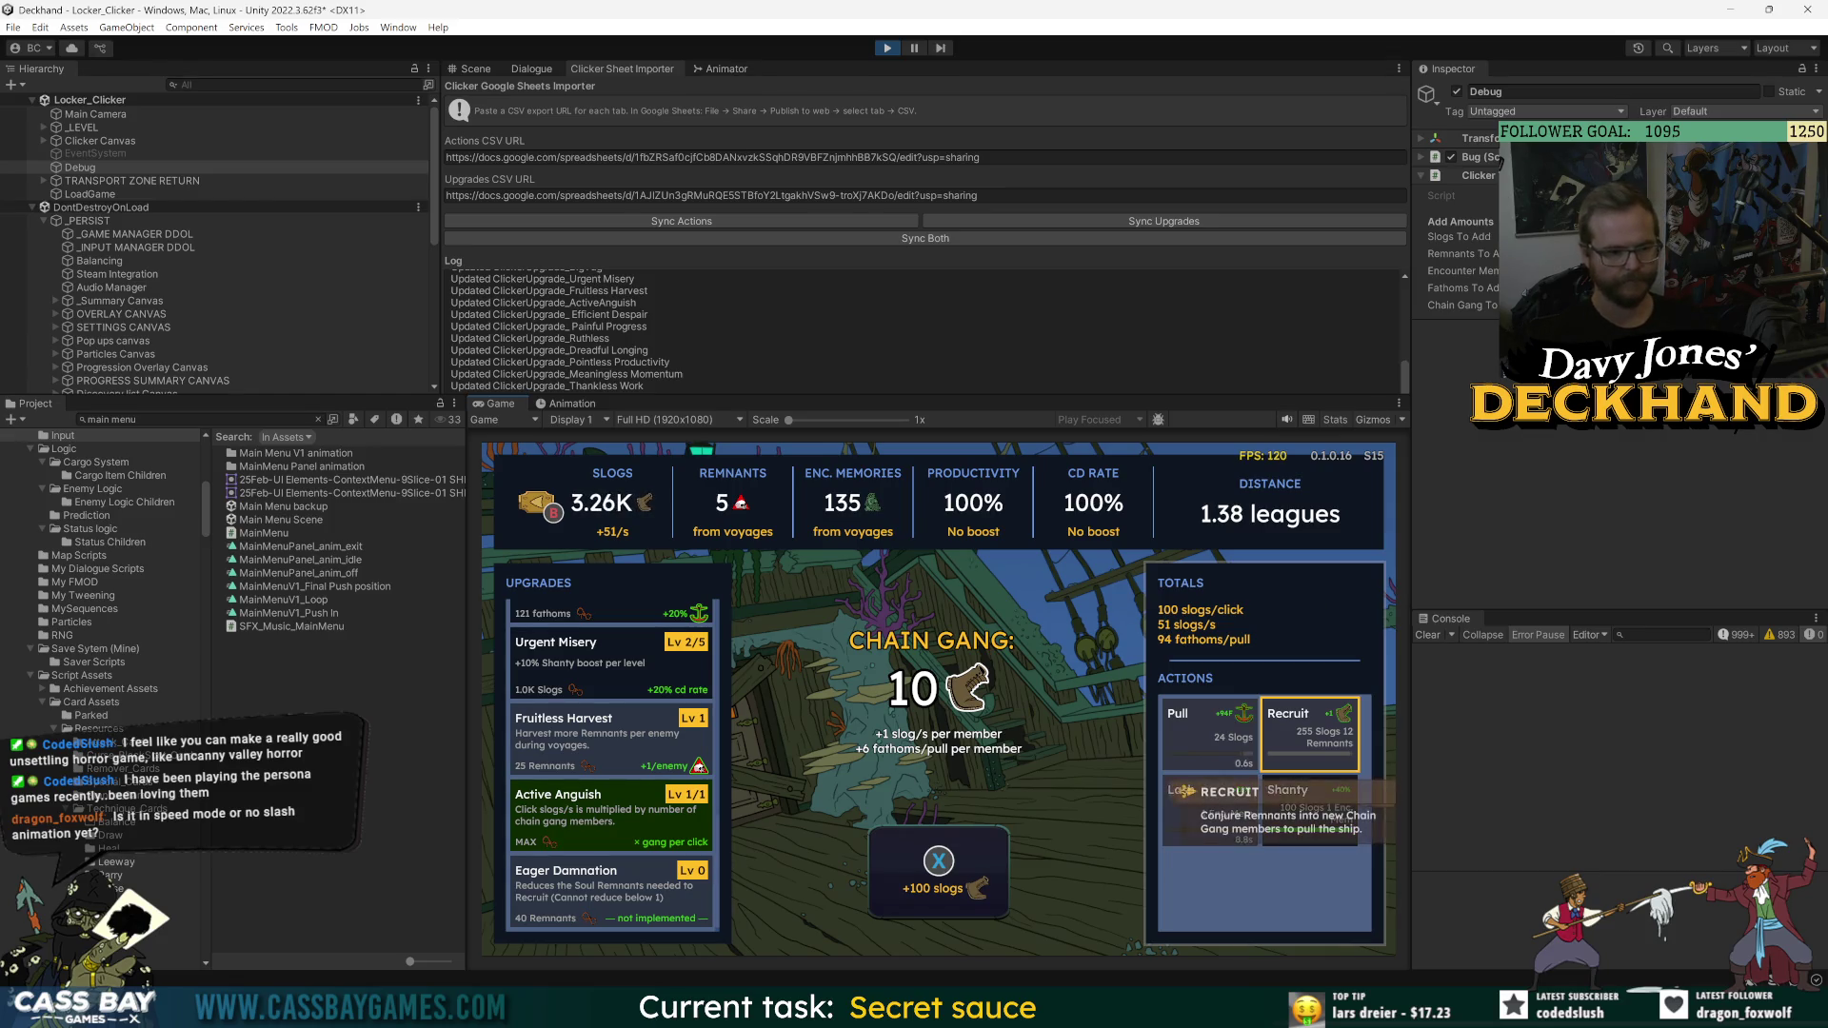
pyautogui.press('Down')
pyautogui.press('y')
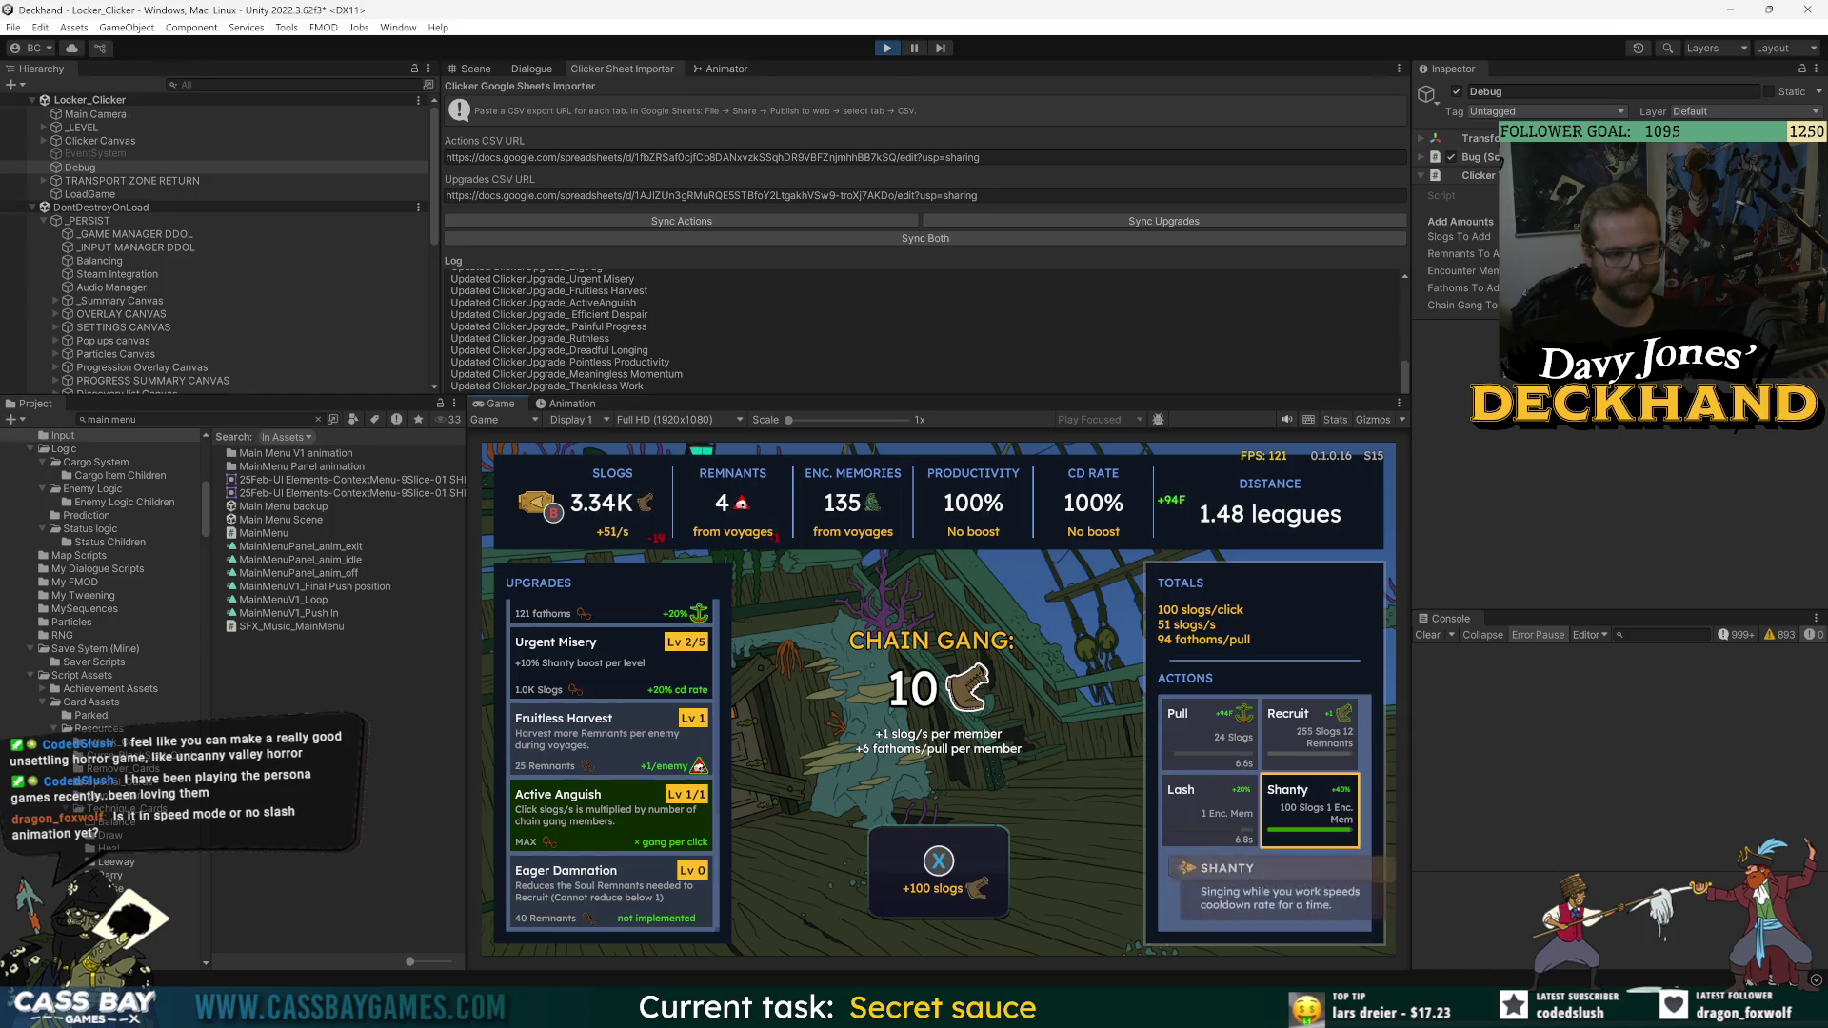
pyautogui.press('Return')
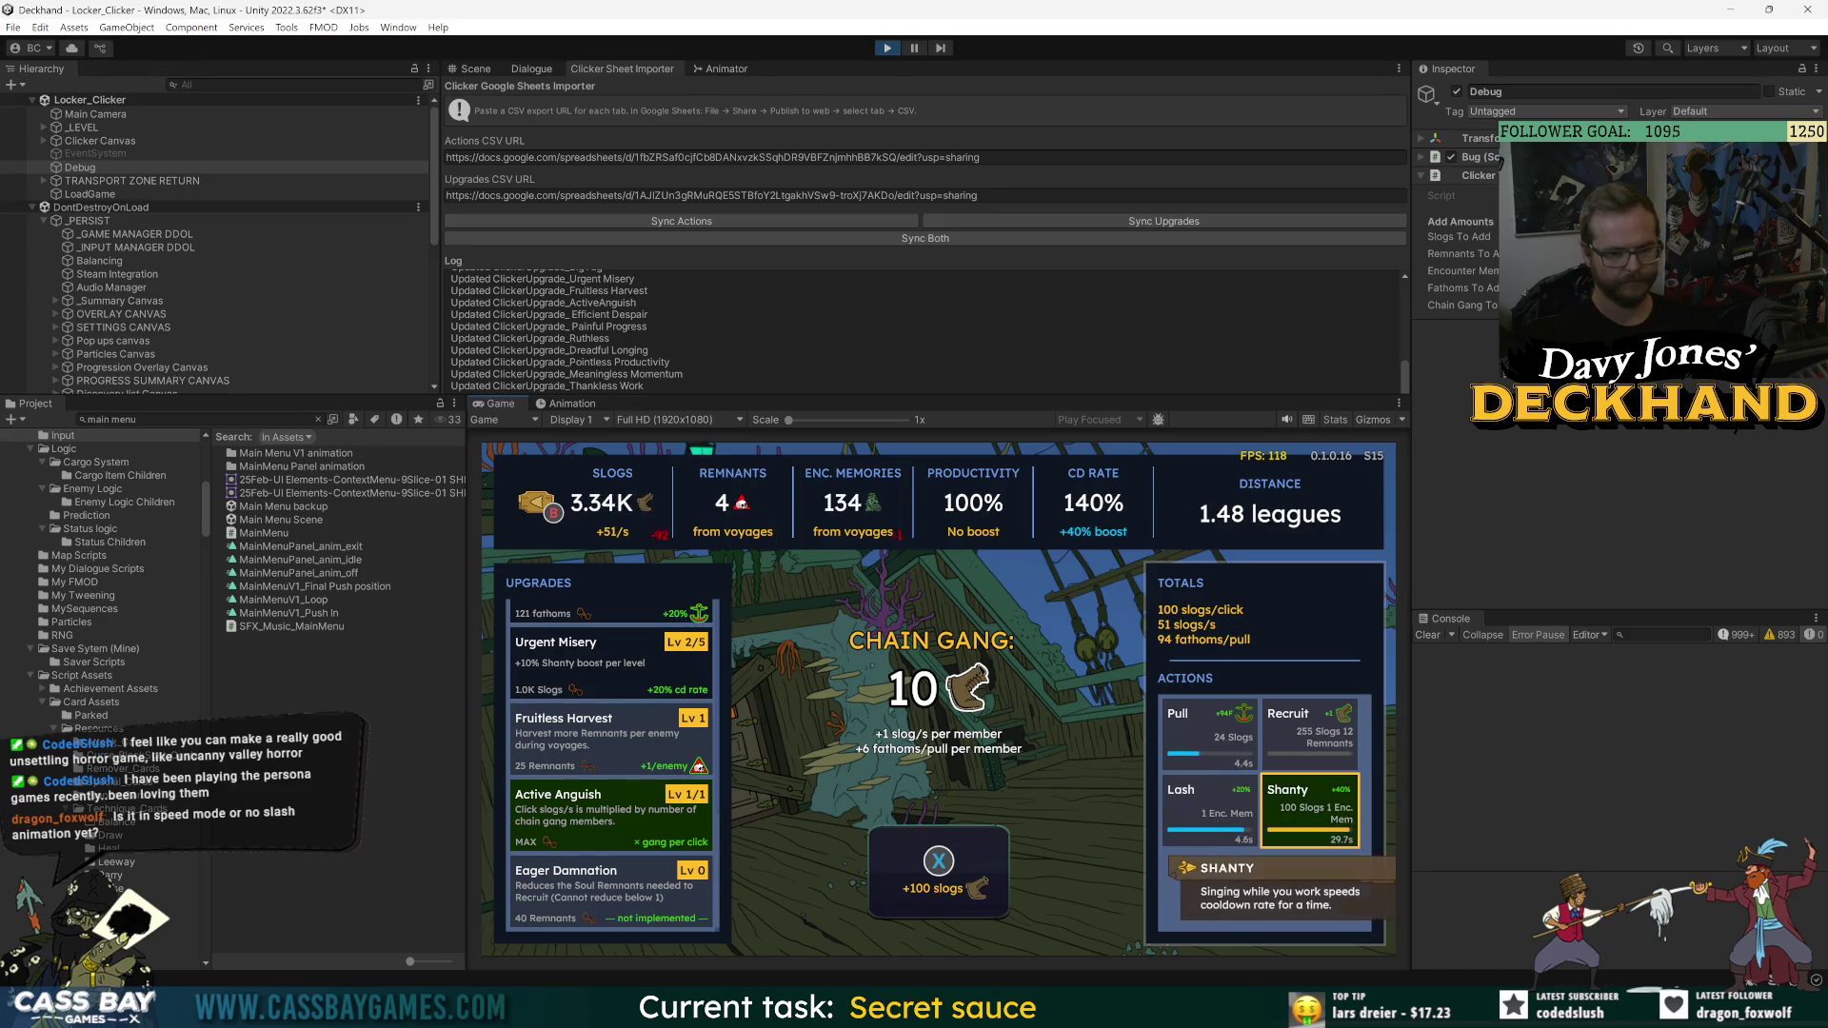
pyautogui.press('x')
pyautogui.press('x')
pyautogui.press('x')
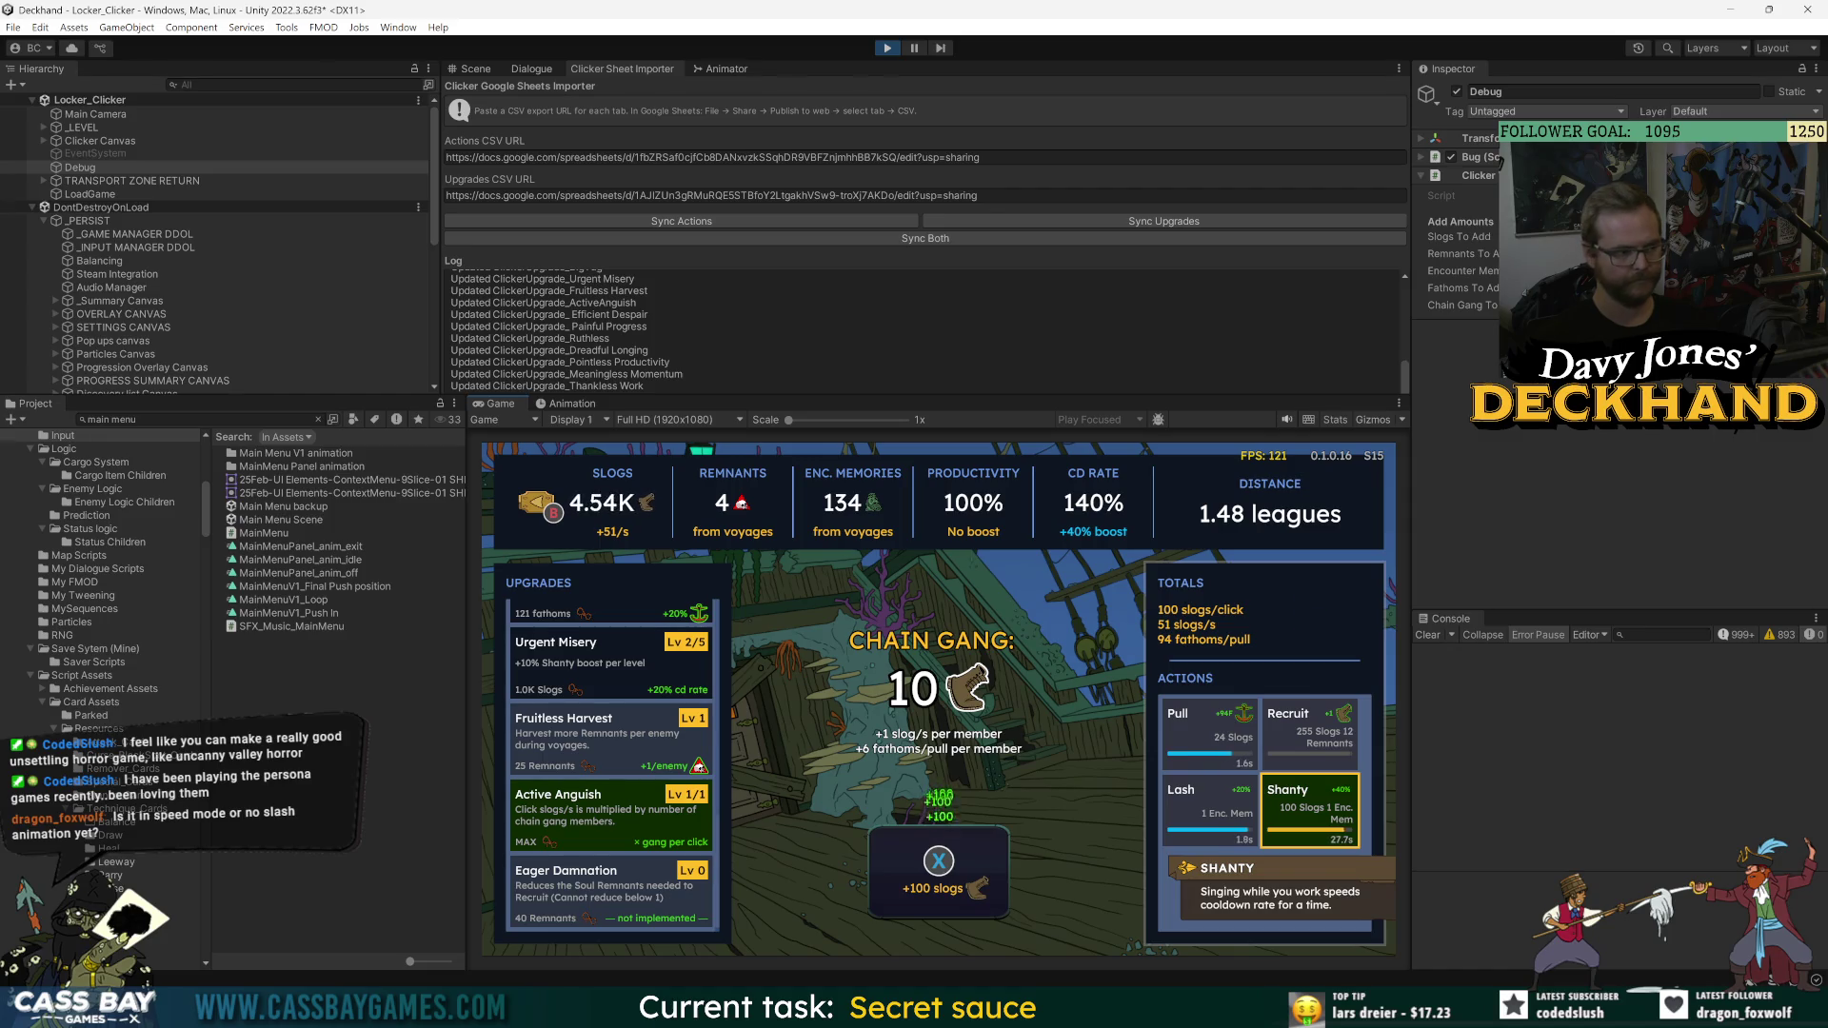
pyautogui.press('x')
pyautogui.press('x')
pyautogui.press('x')
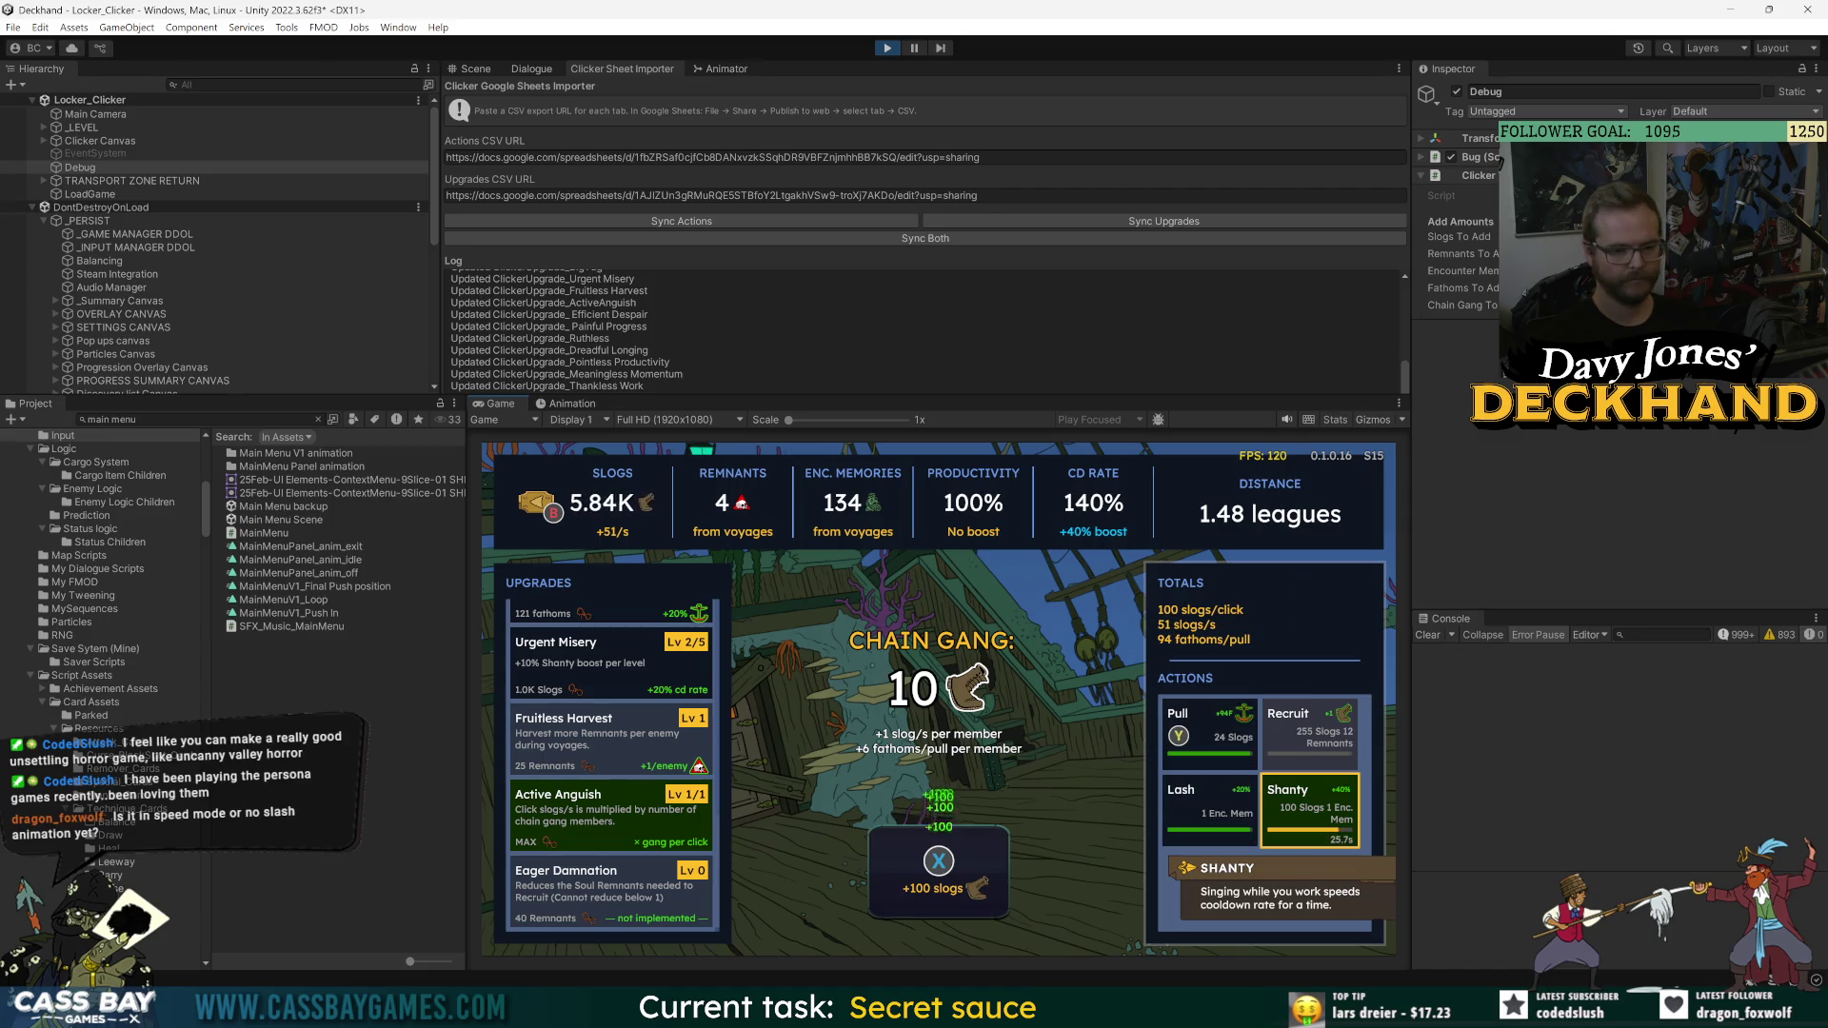
pyautogui.press('y')
pyautogui.press('x')
pyautogui.press('x')
pyautogui.press('x')
pyautogui.press('Left')
pyautogui.press('Return')
pyautogui.press('x')
pyautogui.press('x')
pyautogui.press('x')
pyautogui.press('x')
pyautogui.press('x')
pyautogui.press('x')
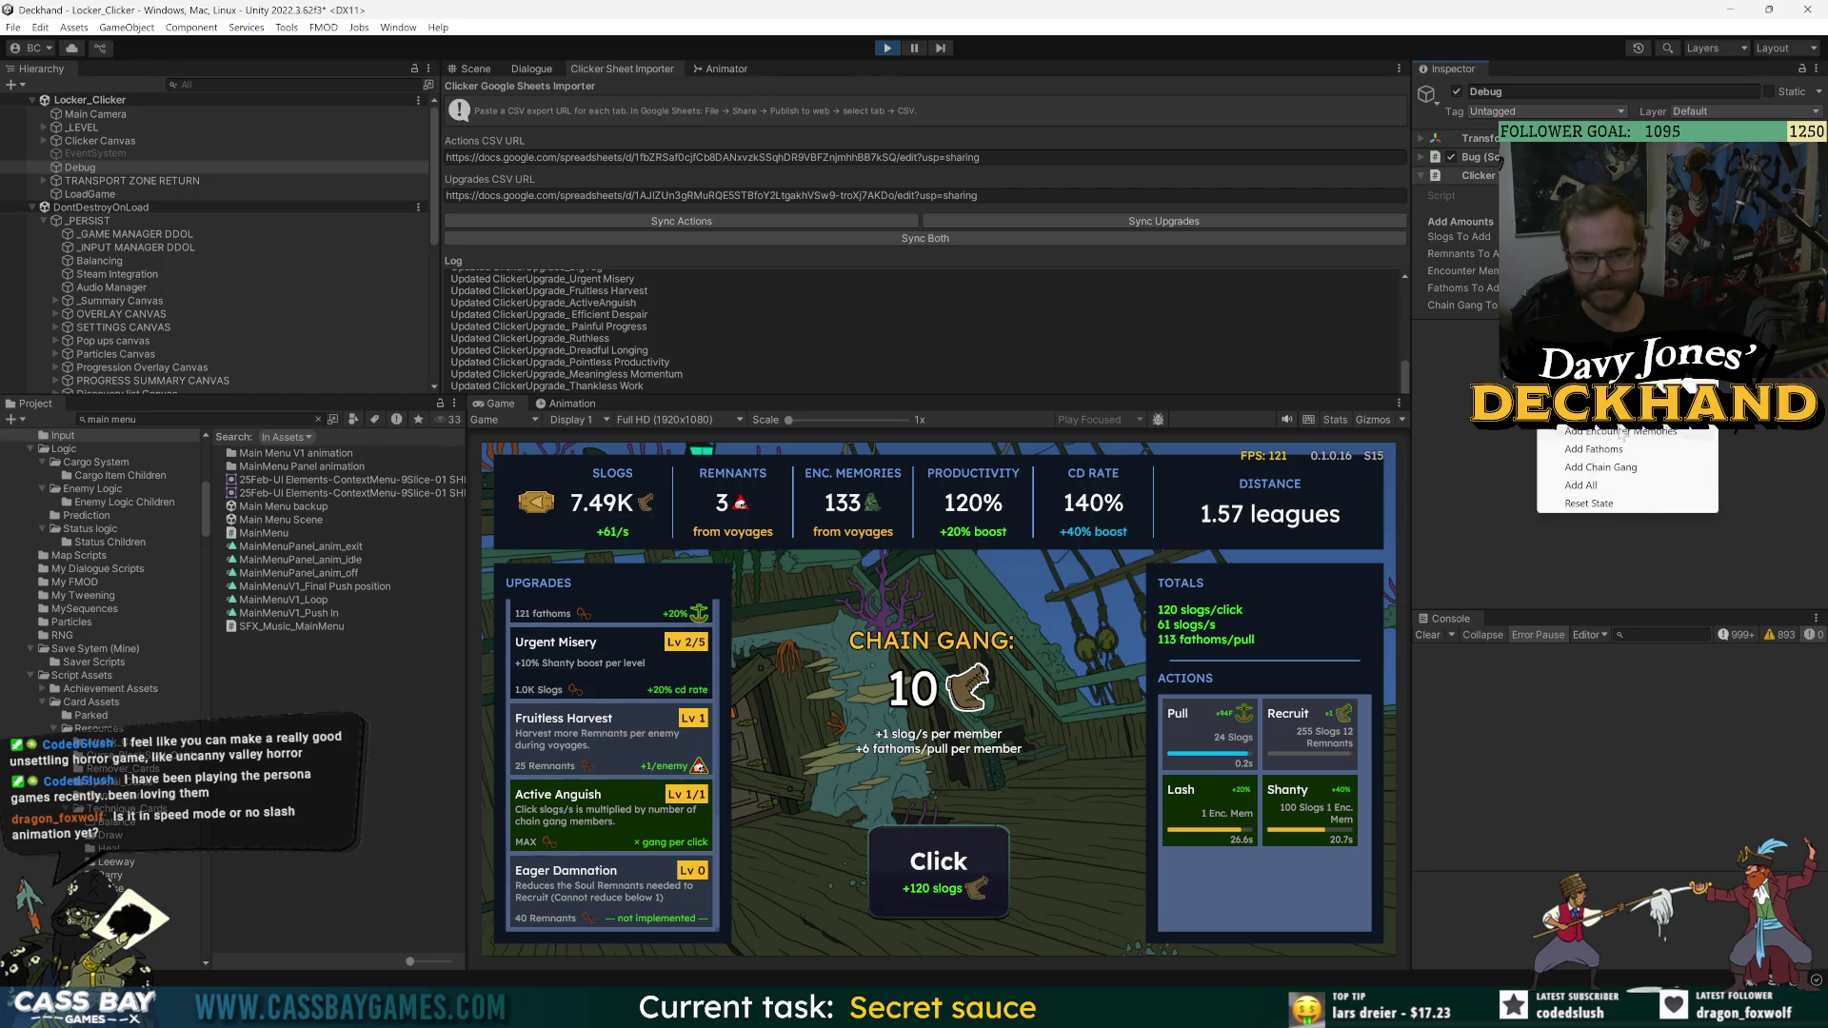
# - Buy Eager Damnation level 1 and max Urgent Misery at 5/5
pyautogui.click(590, 903)
pyautogui.scroll(-1, 590, 903)
pyautogui.scroll(-1, 590, 902)
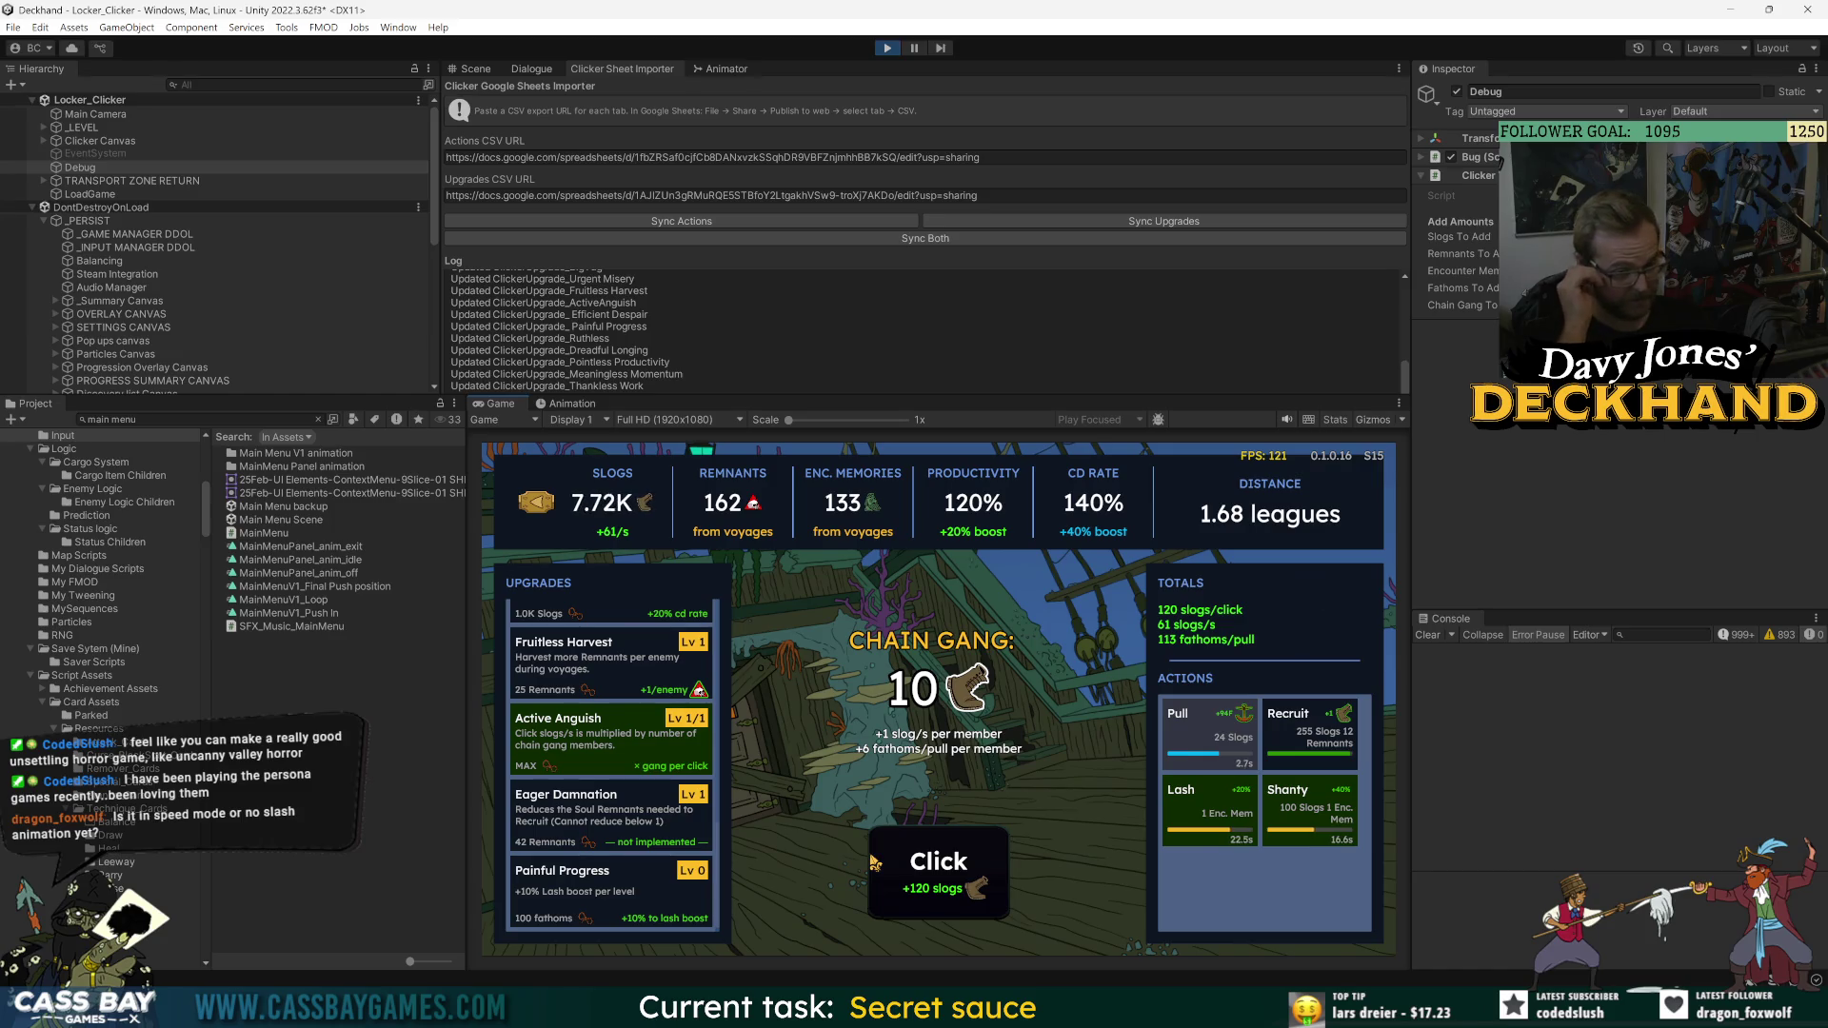
pyautogui.press('Down')
pyautogui.press('Down')
pyautogui.press('Down')
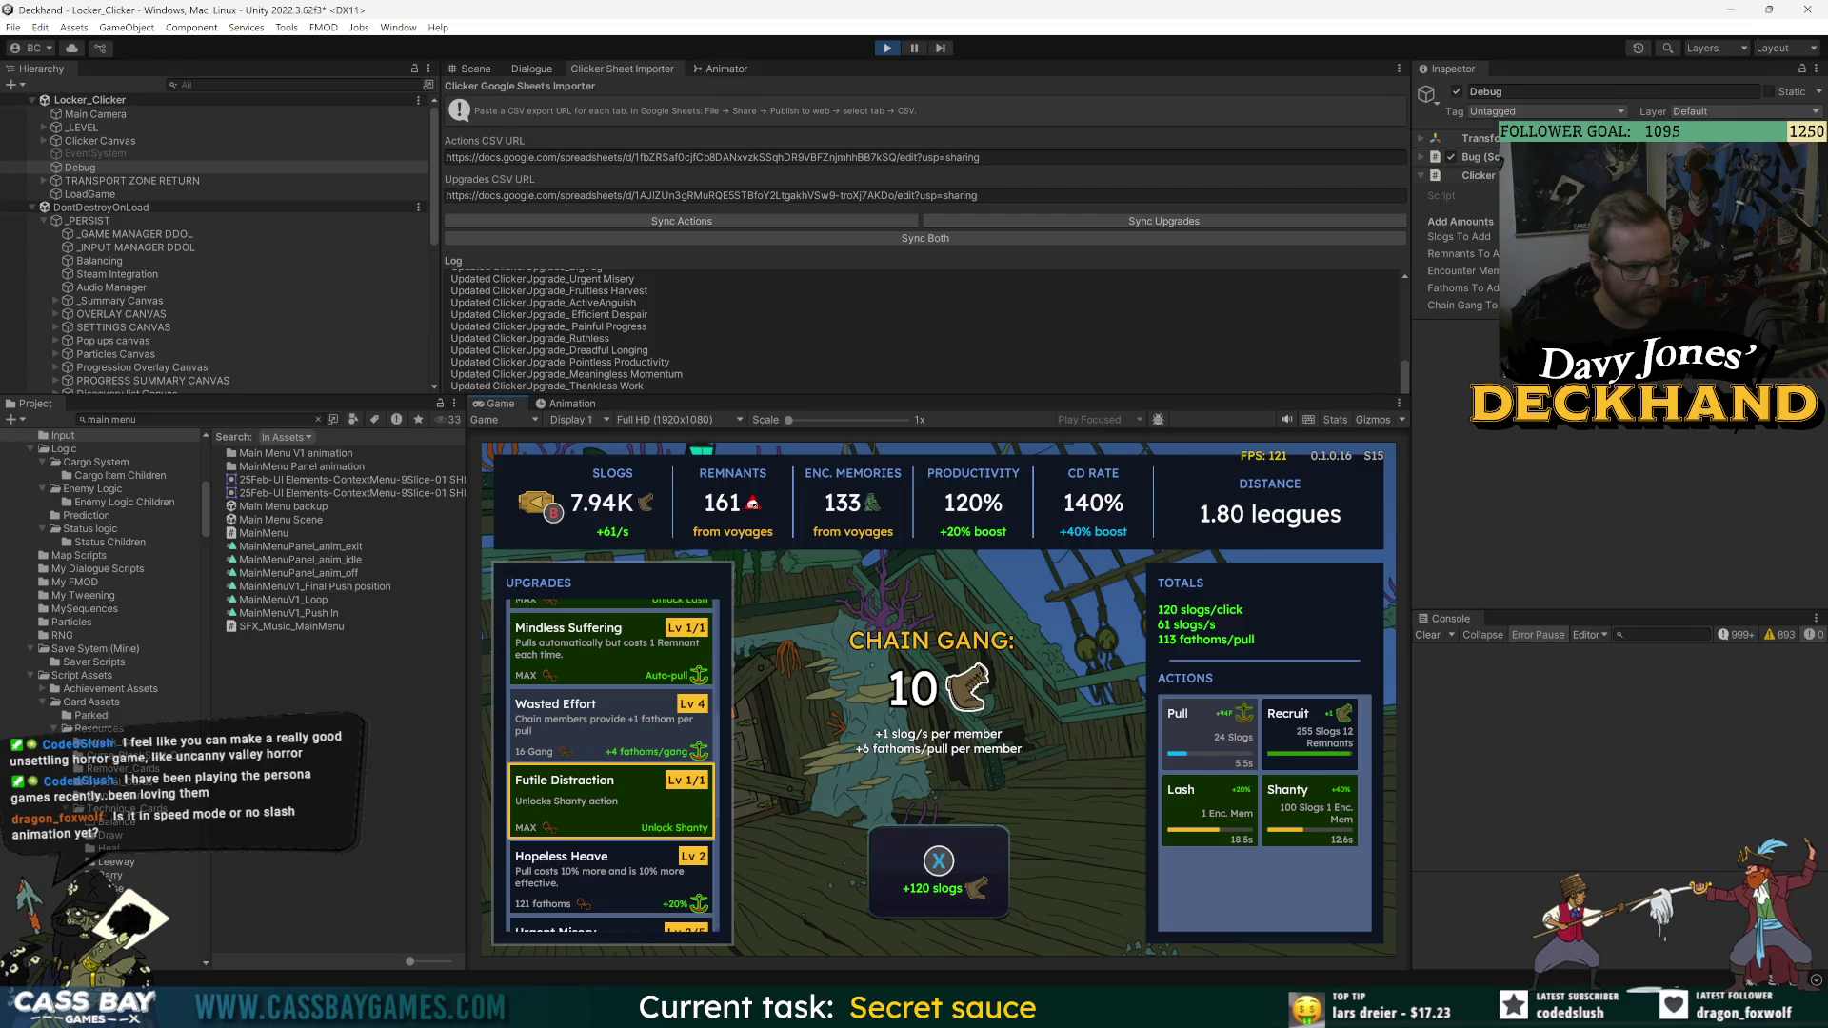
pyautogui.press('Down')
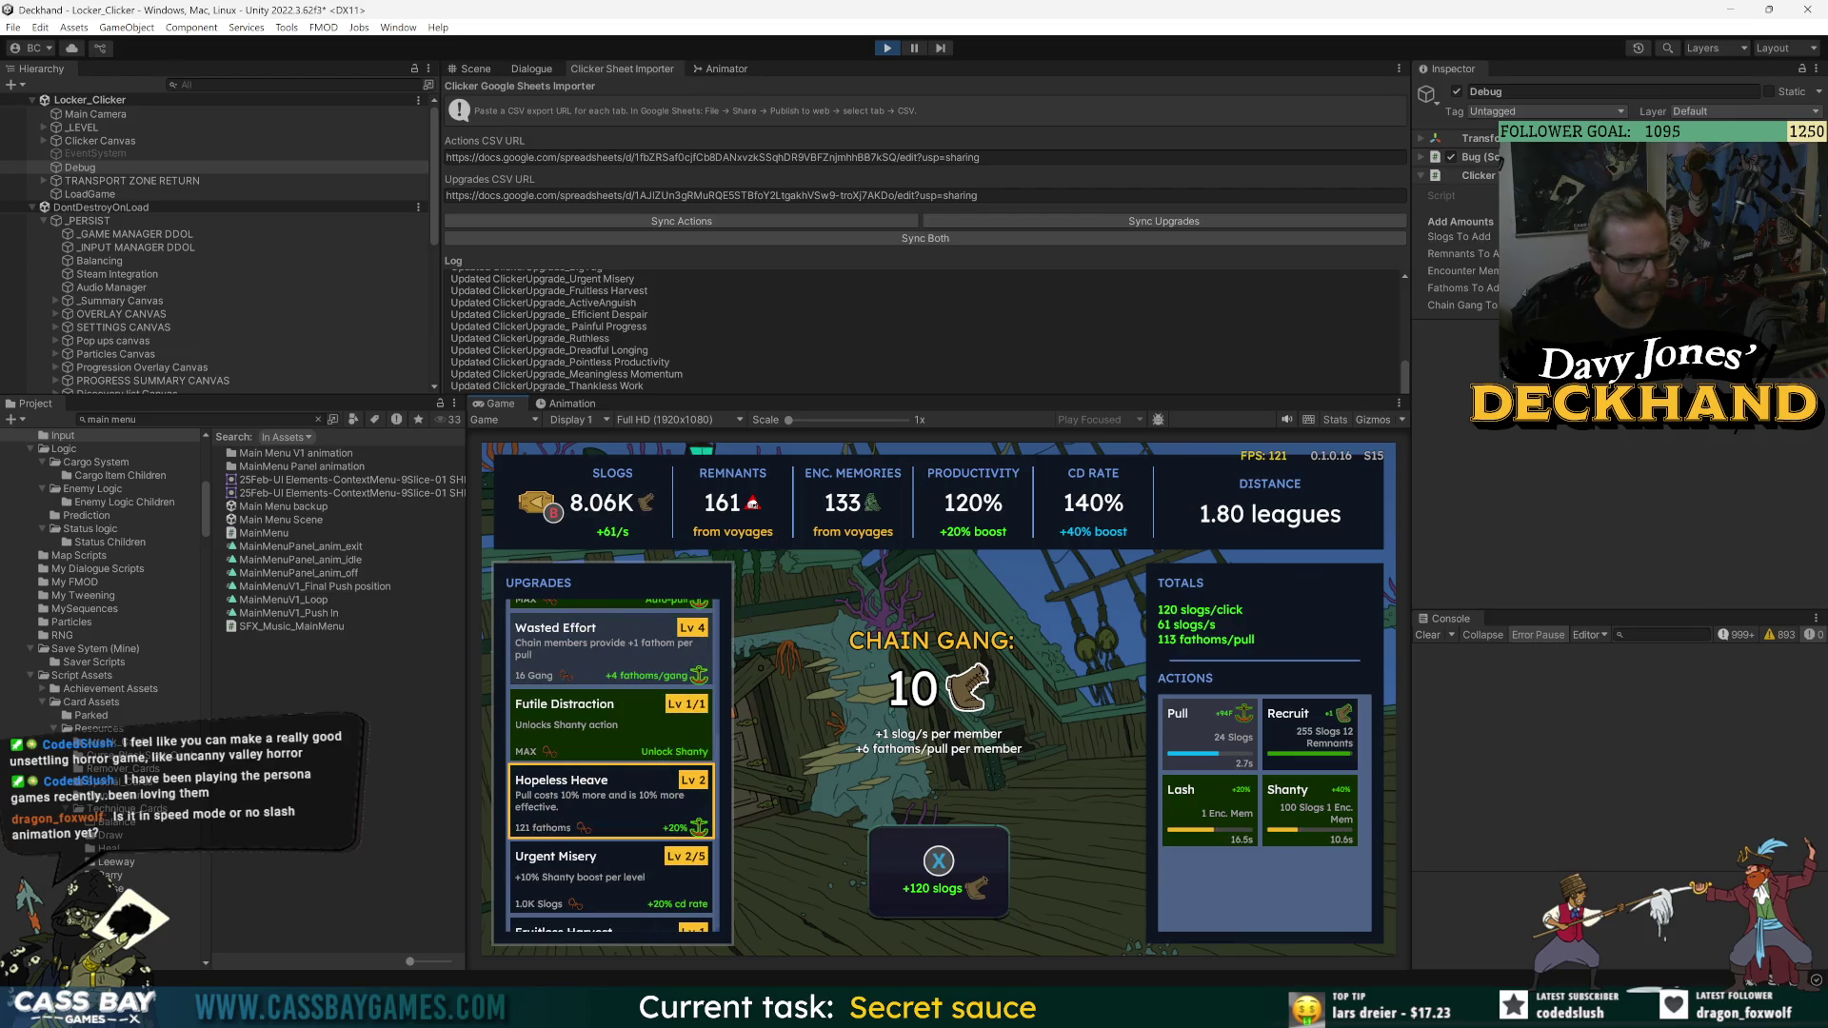
pyautogui.press('Down')
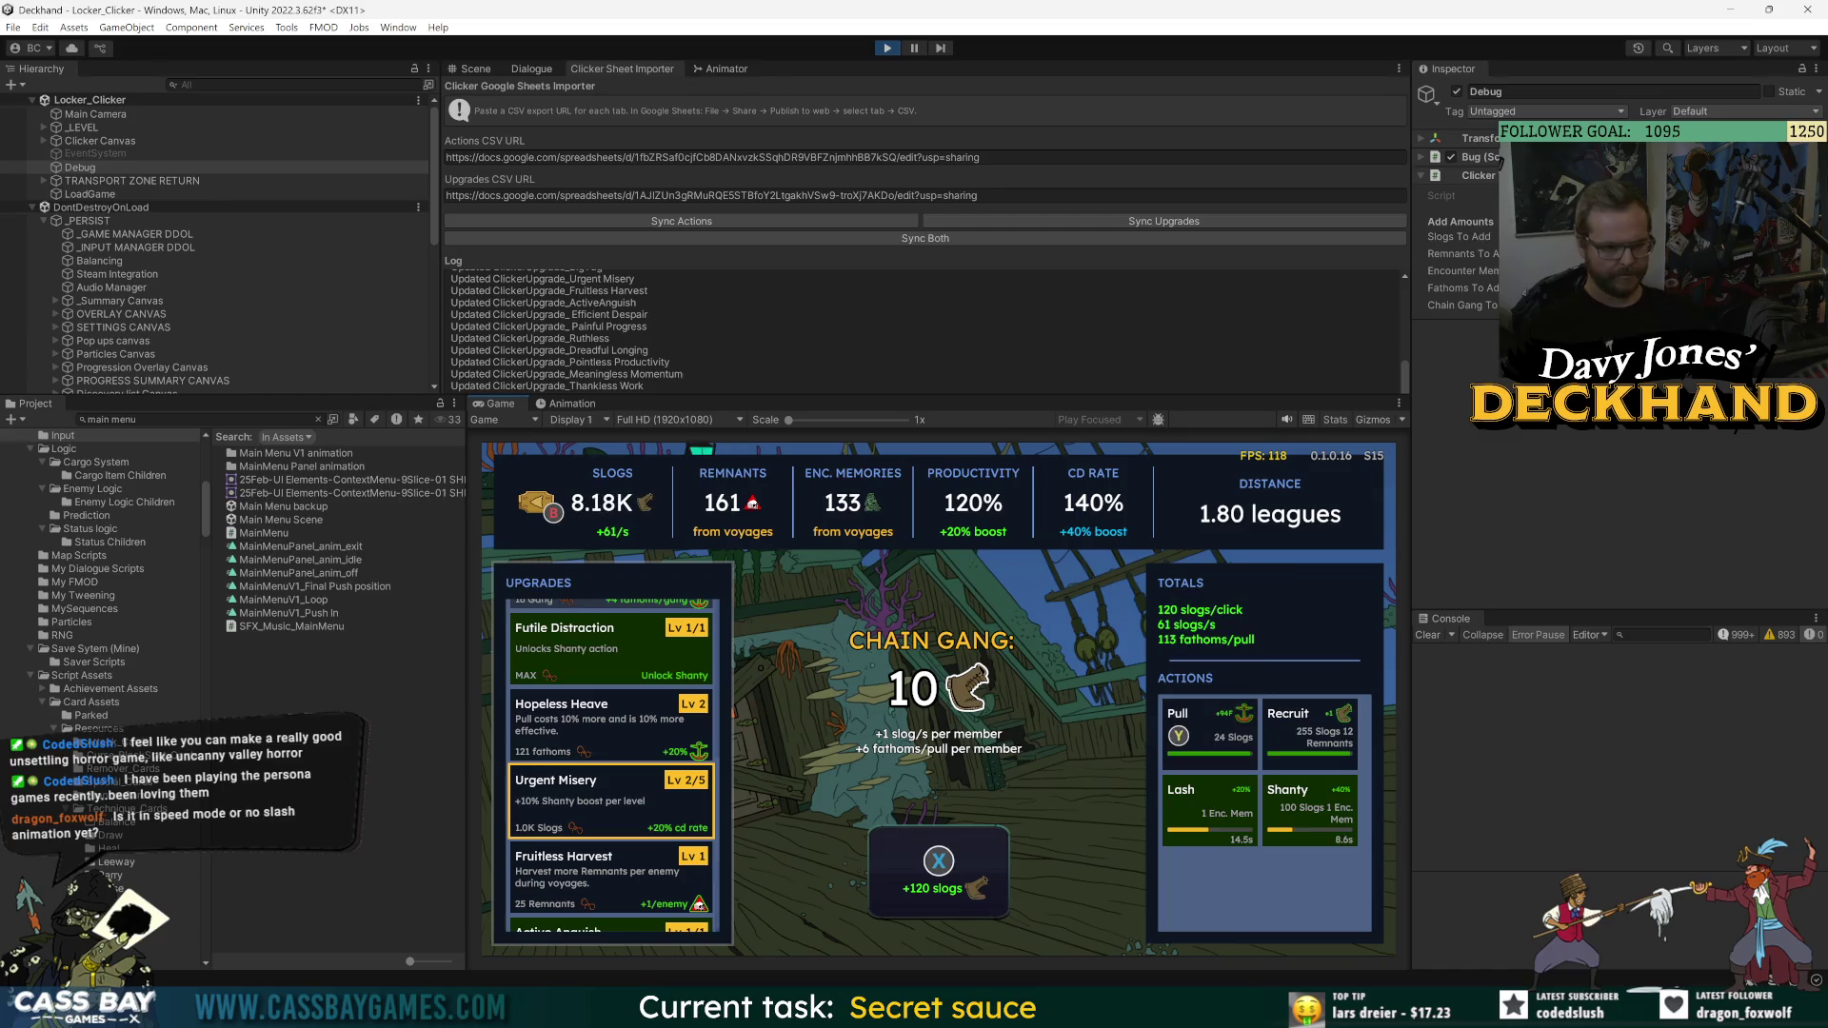
pyautogui.press('y')
pyautogui.press('Return')
pyautogui.press('Return')
pyautogui.press('Return')
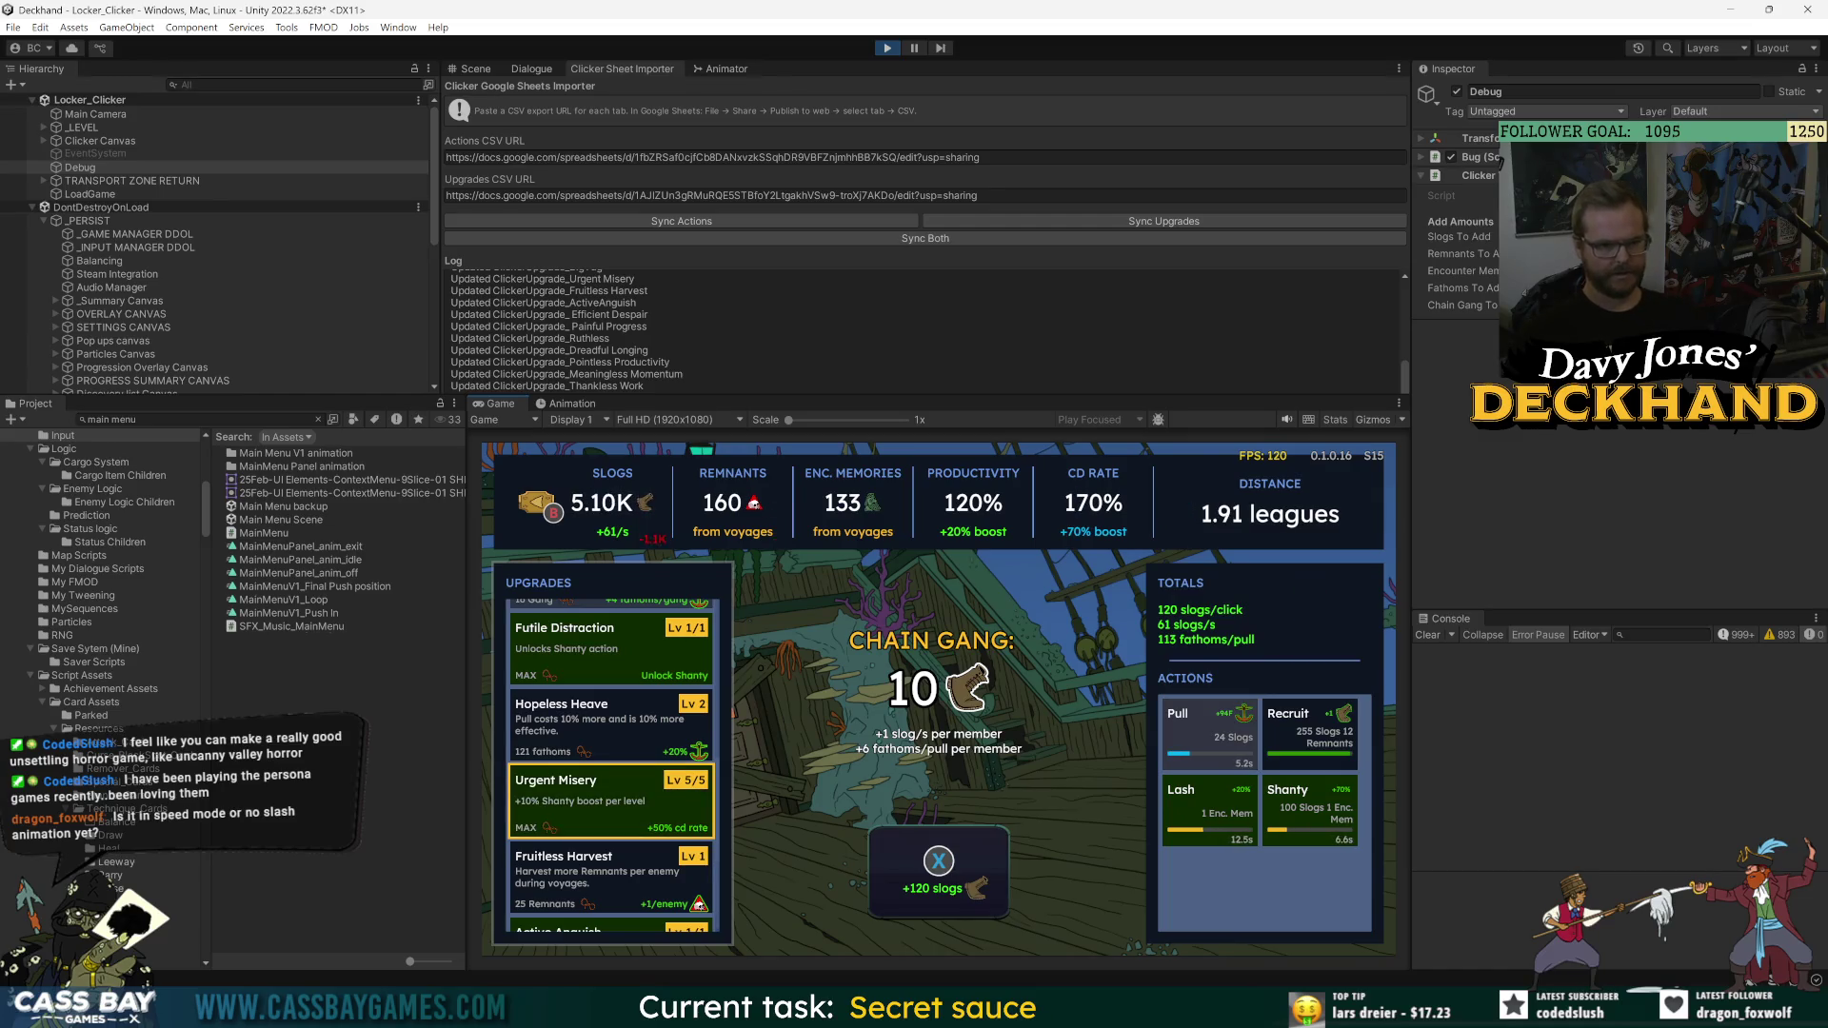
# - Recruit the chain gang up to 14 members while pulling and gathering slogs
pyautogui.press('Right')
pyautogui.press('Right')
pyautogui.press('Return')
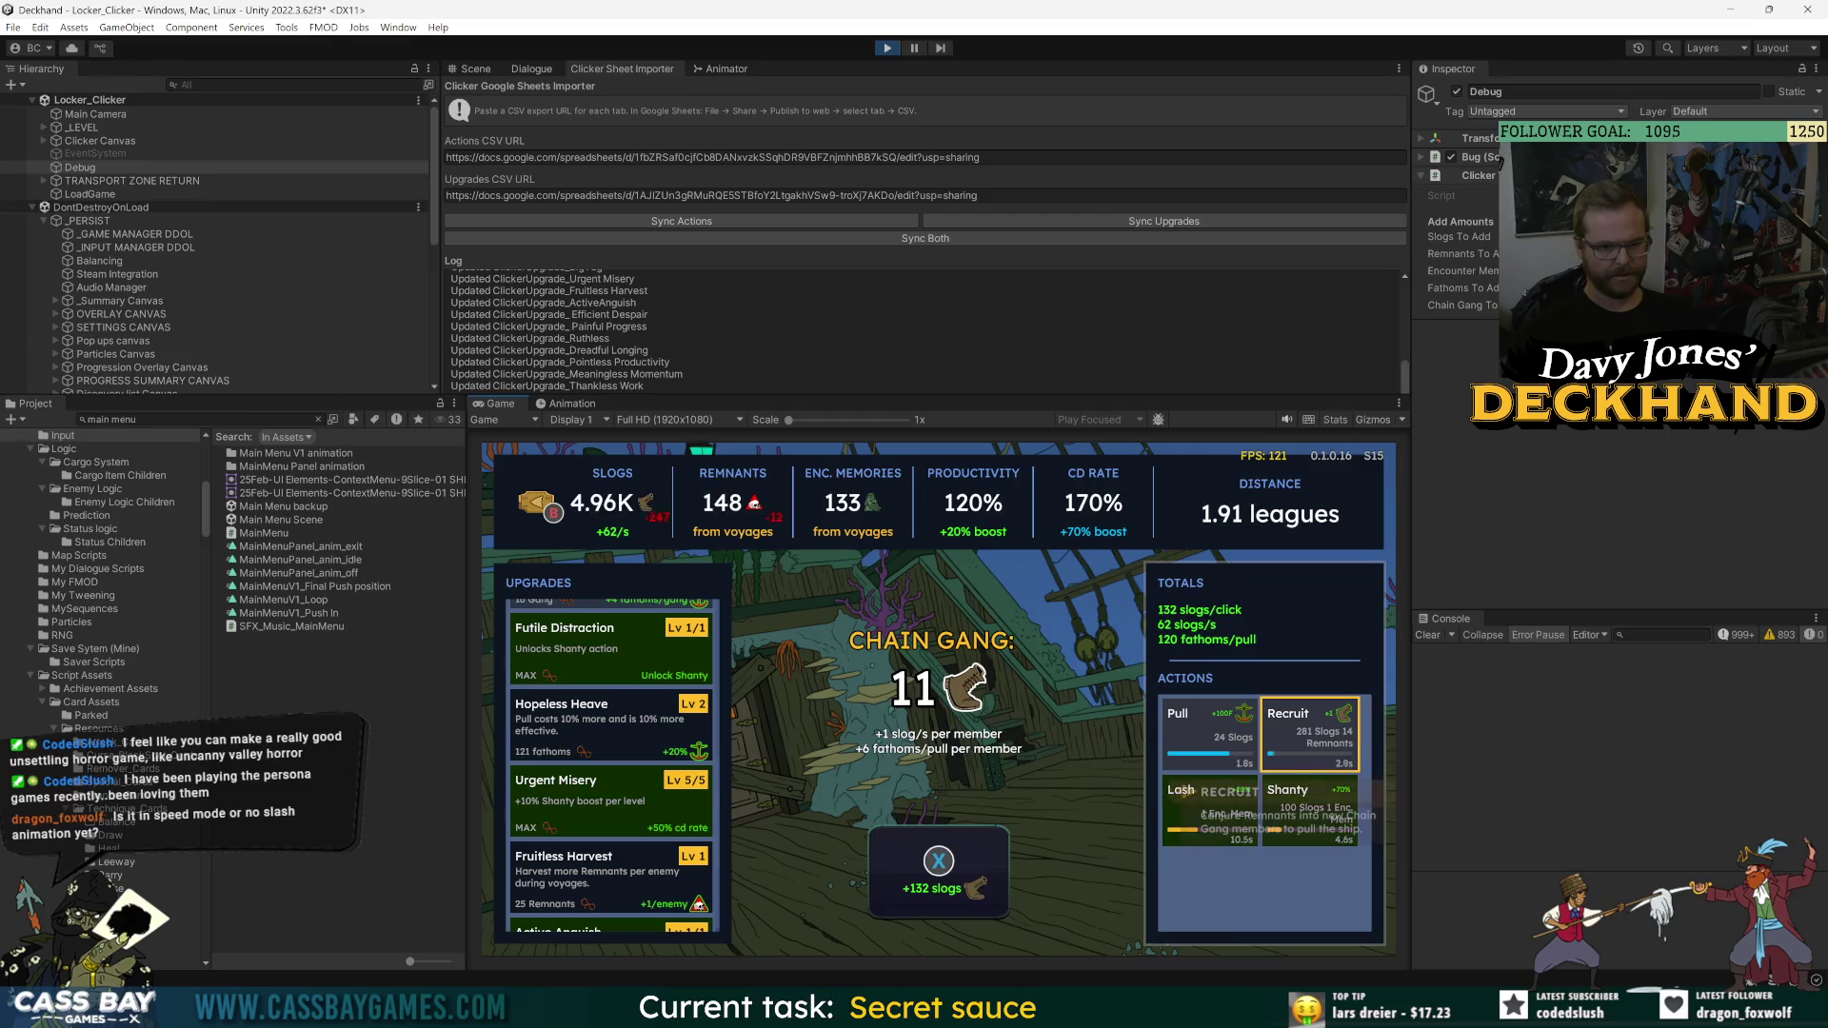
pyautogui.press('y')
pyautogui.press('x')
pyautogui.press('x')
pyautogui.press('x')
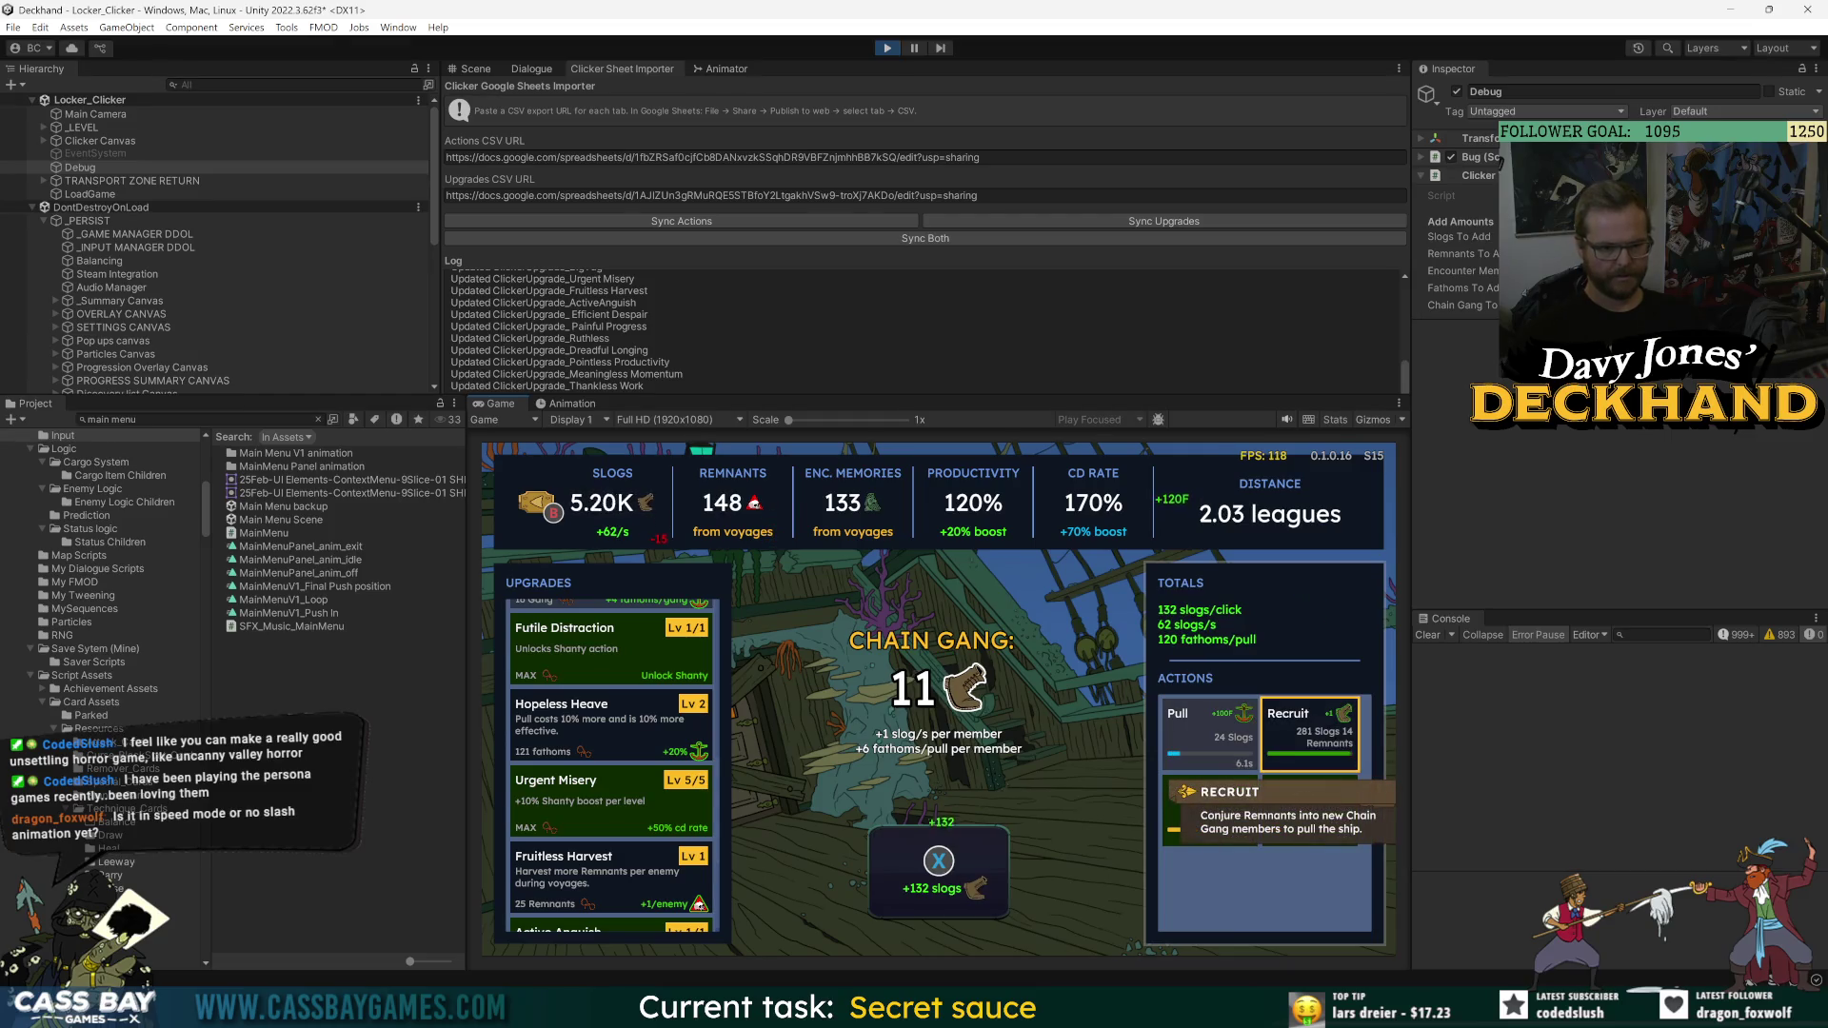
pyautogui.press('Return')
pyautogui.press('x')
pyautogui.press('x')
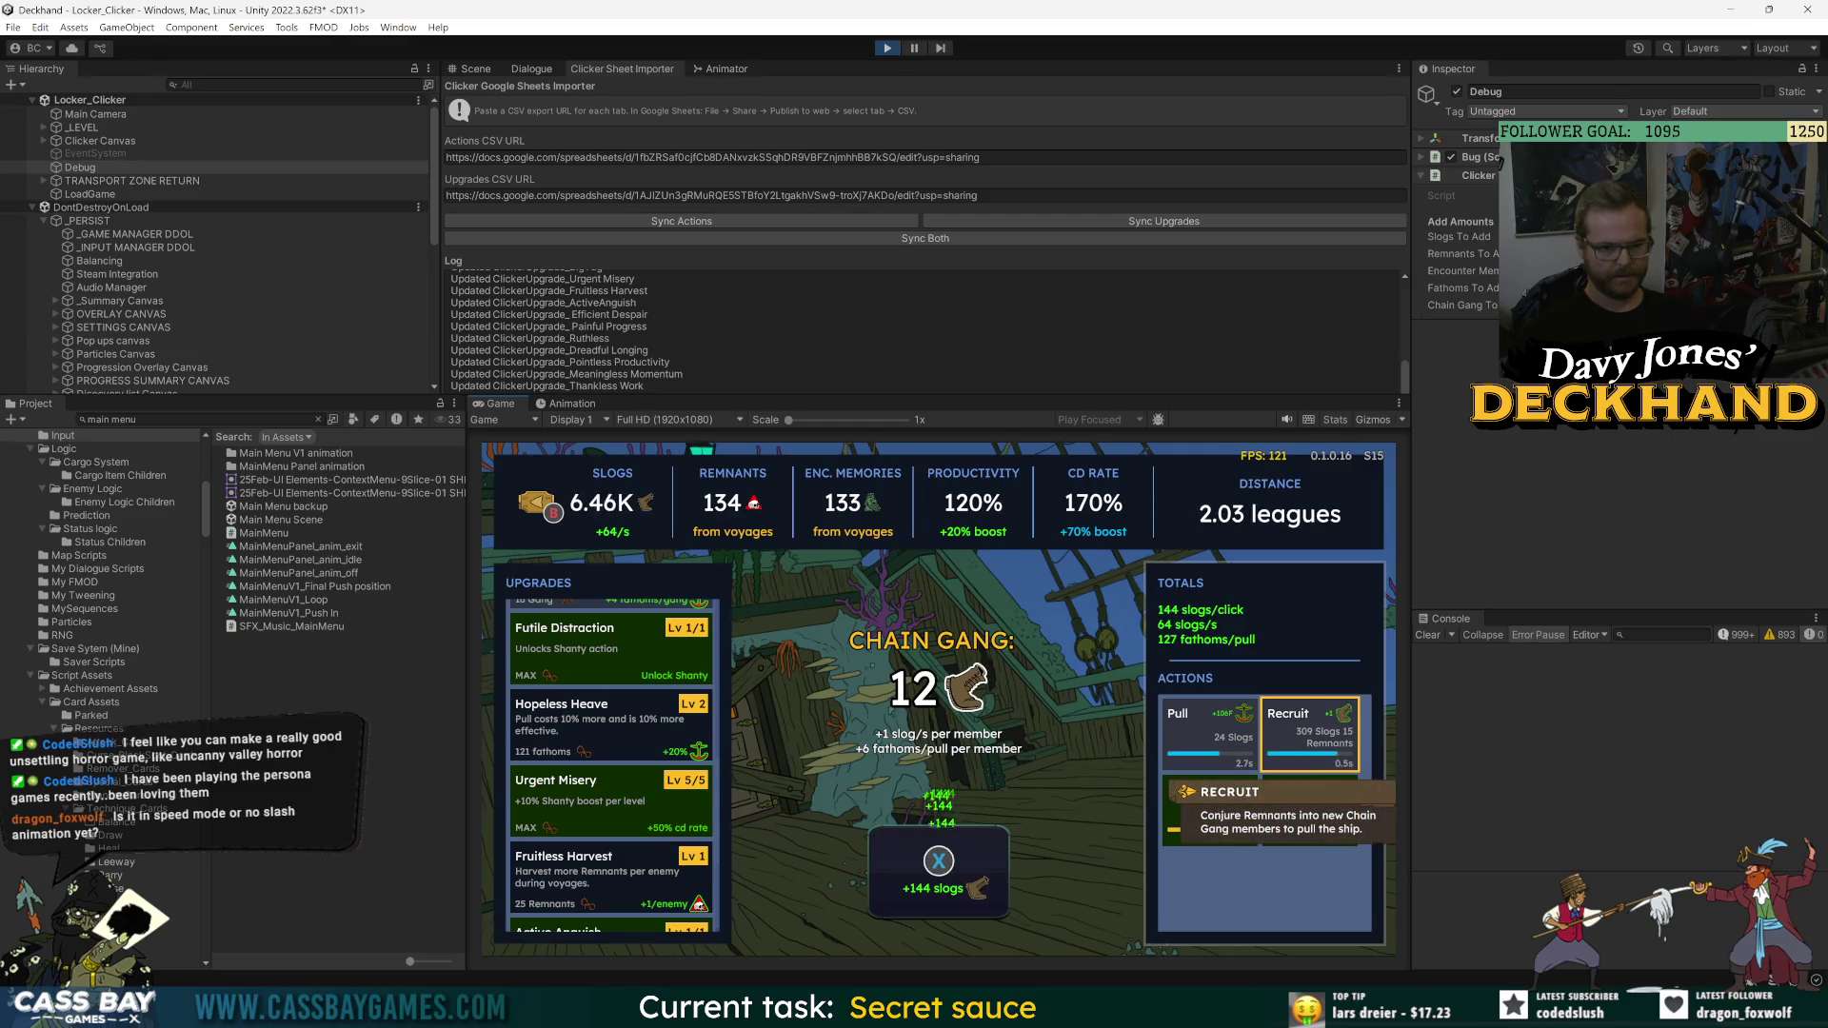
pyautogui.press('x')
pyautogui.press('x')
pyautogui.press('x')
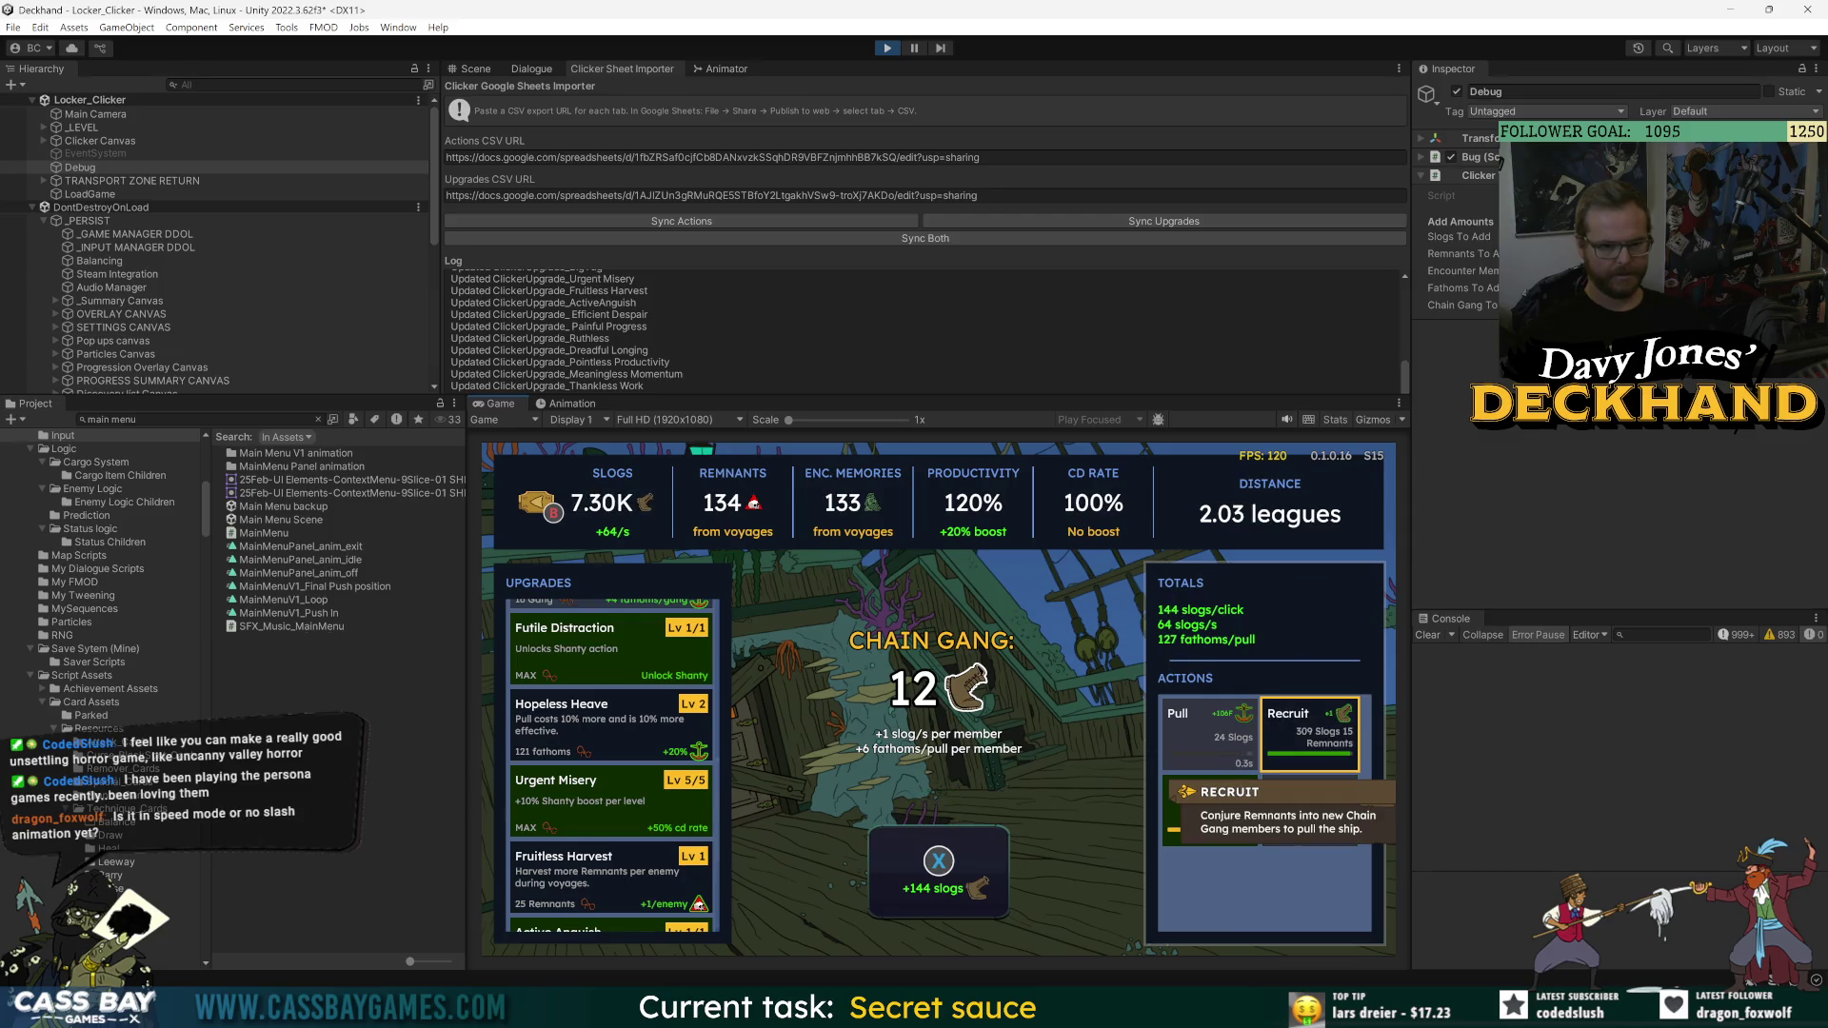
pyautogui.press('Return')
pyautogui.press('x')
pyautogui.press('x')
pyautogui.press('x')
pyautogui.press('x')
pyautogui.press('x')
pyautogui.press('x')
pyautogui.press('Return')
pyautogui.press('x')
pyautogui.press('x')
pyautogui.press('x')
pyautogui.press('x')
pyautogui.press('x')
pyautogui.press('x')
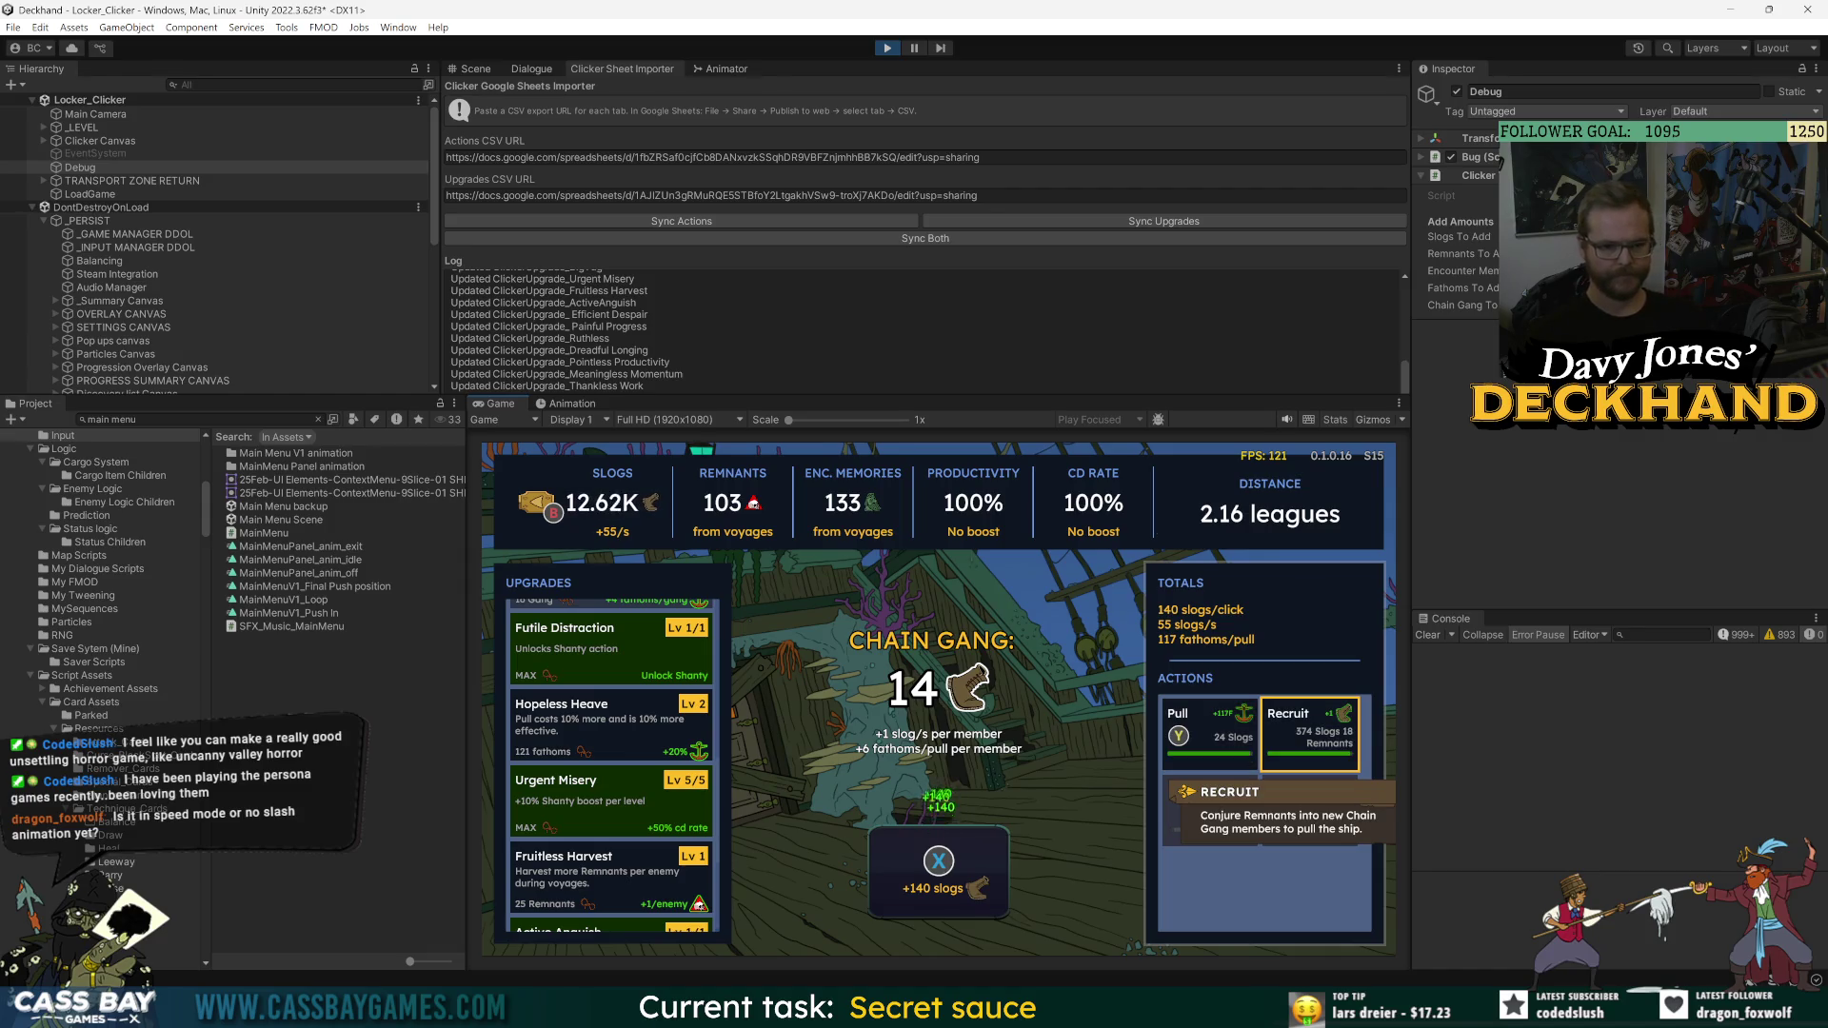
# - Upgrade Fruitless Harvest to level 4 with remnants
pyautogui.press('y')
pyautogui.press('Left')
pyautogui.press('Down')
pyautogui.press('Down')
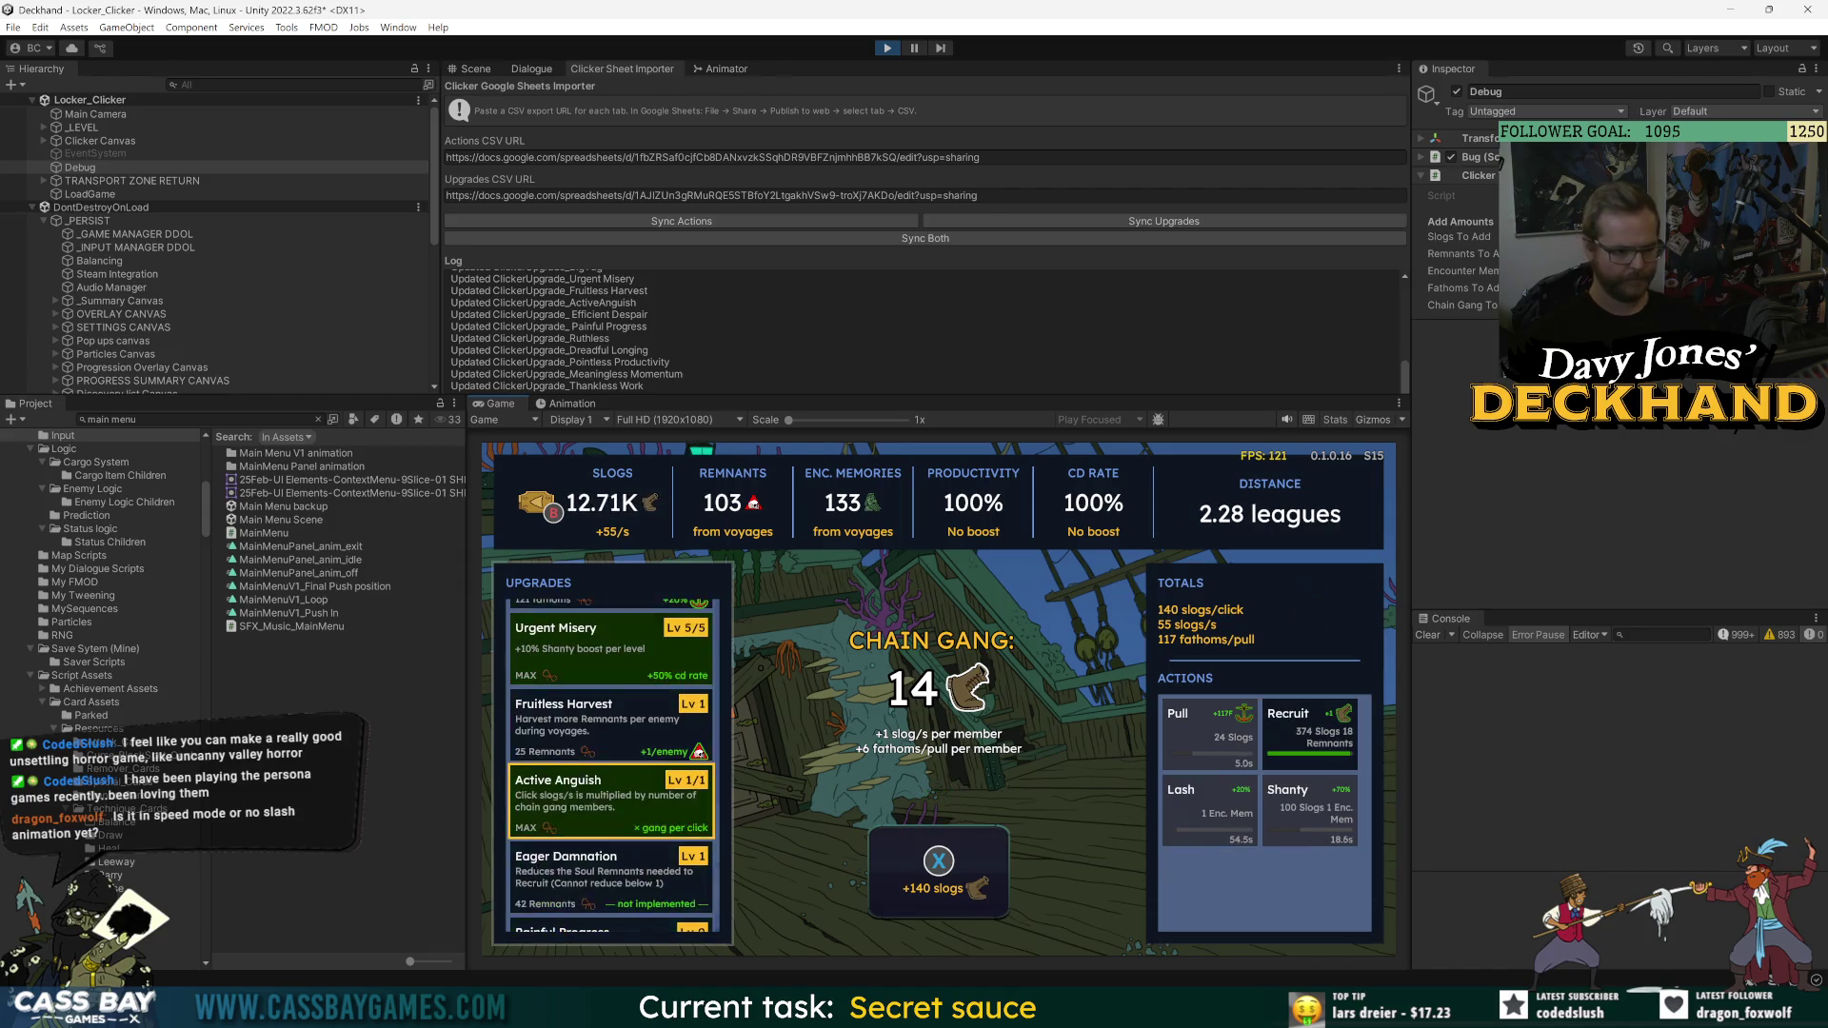
pyautogui.press('Up')
pyautogui.press('Down')
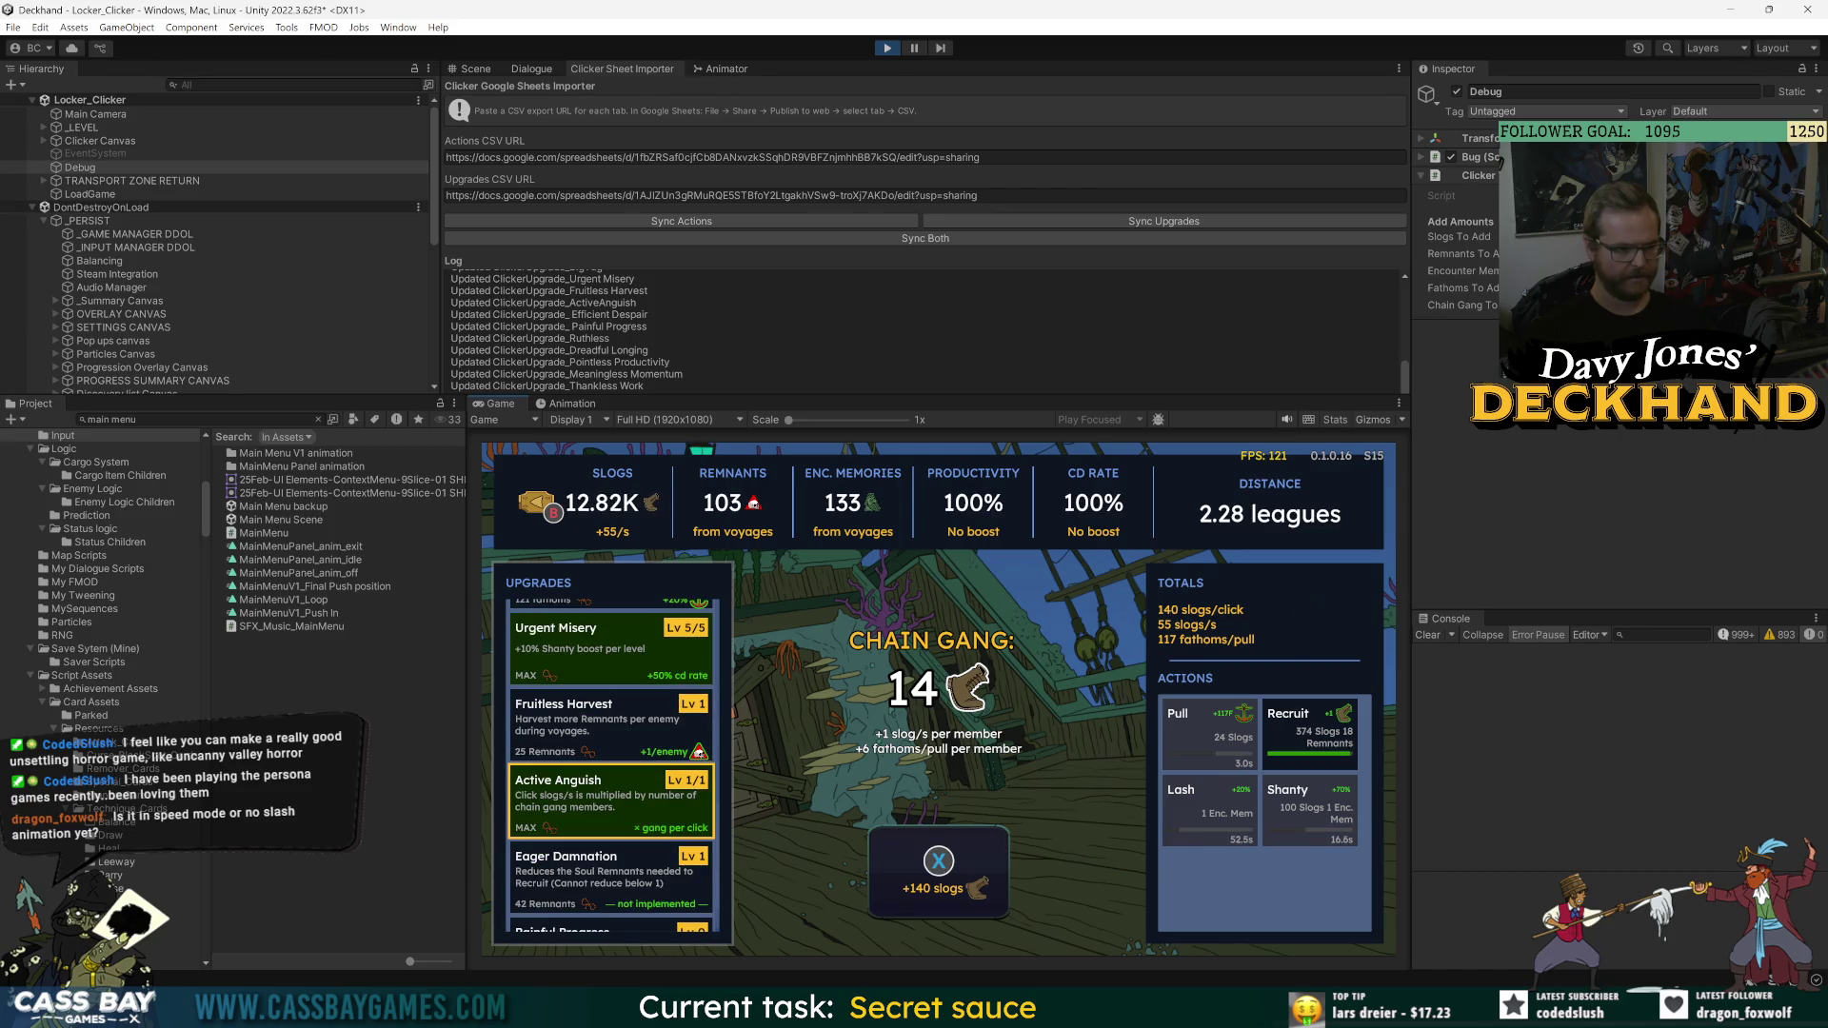
pyautogui.press('Up')
pyautogui.press('Return')
pyautogui.press('Return')
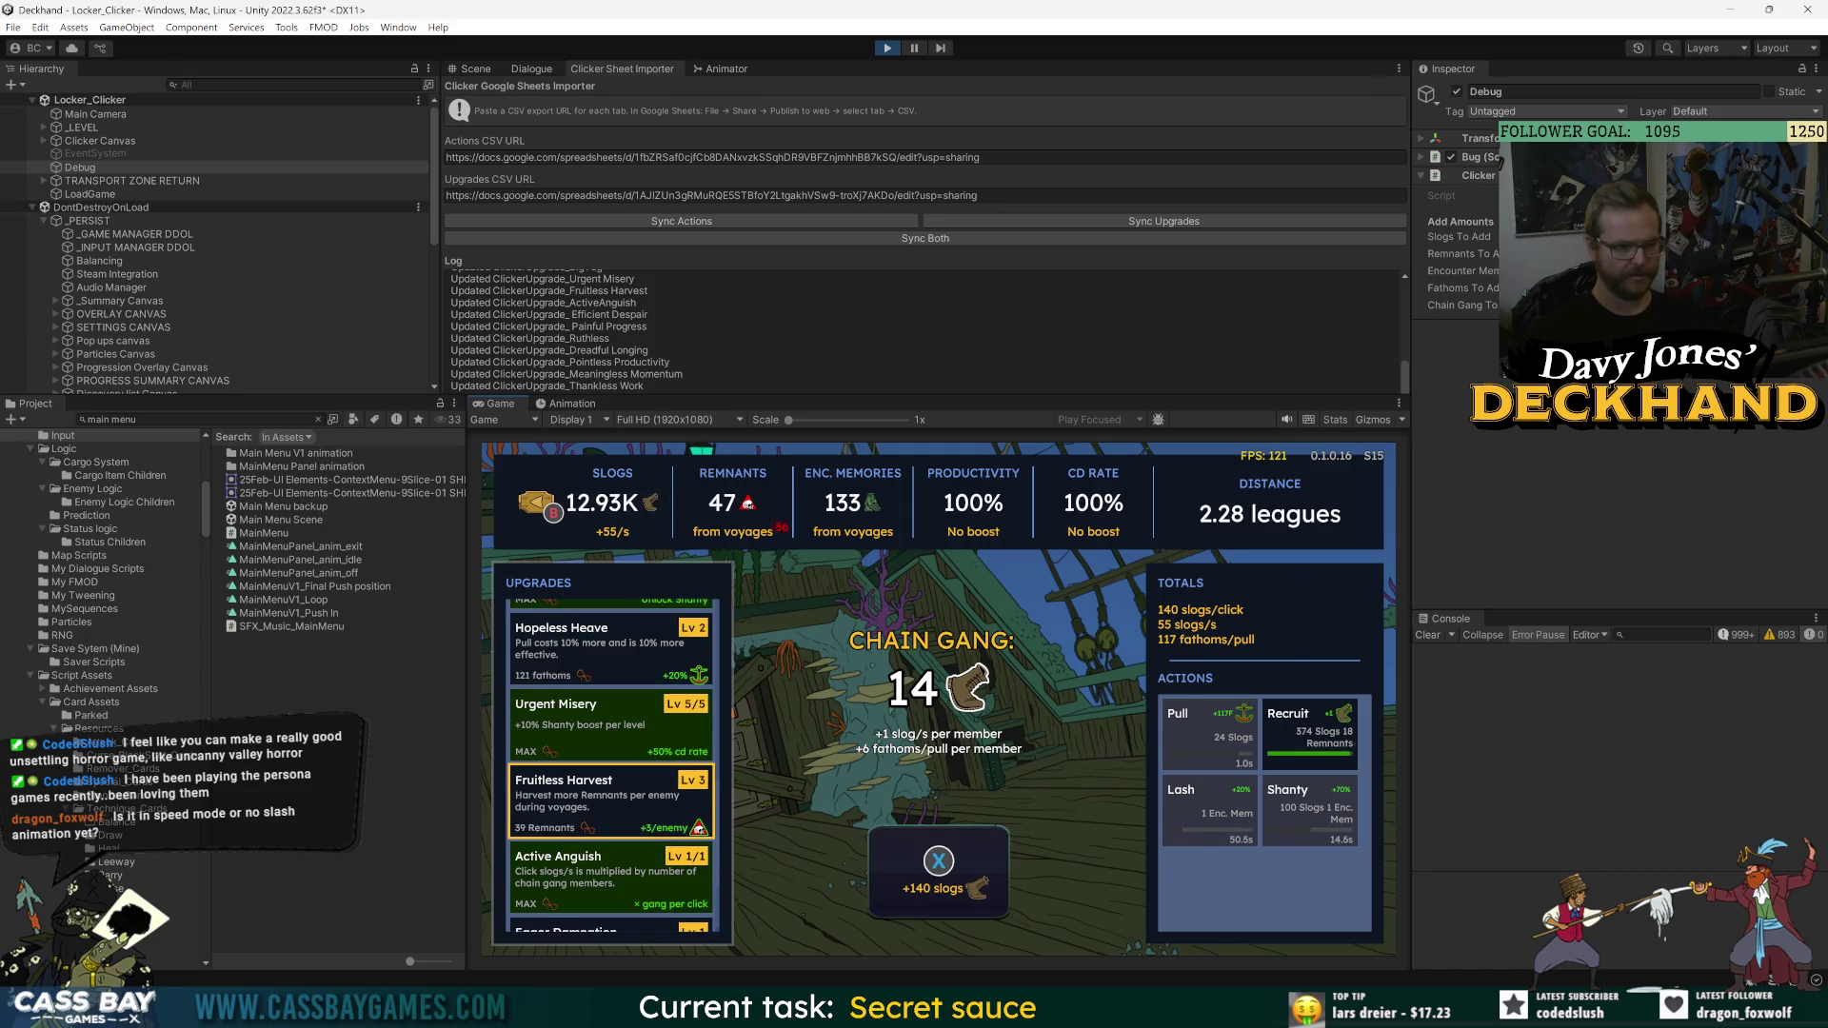
pyautogui.press('Return')
pyautogui.press('Down')
pyautogui.press('Down')
pyautogui.press('Down')
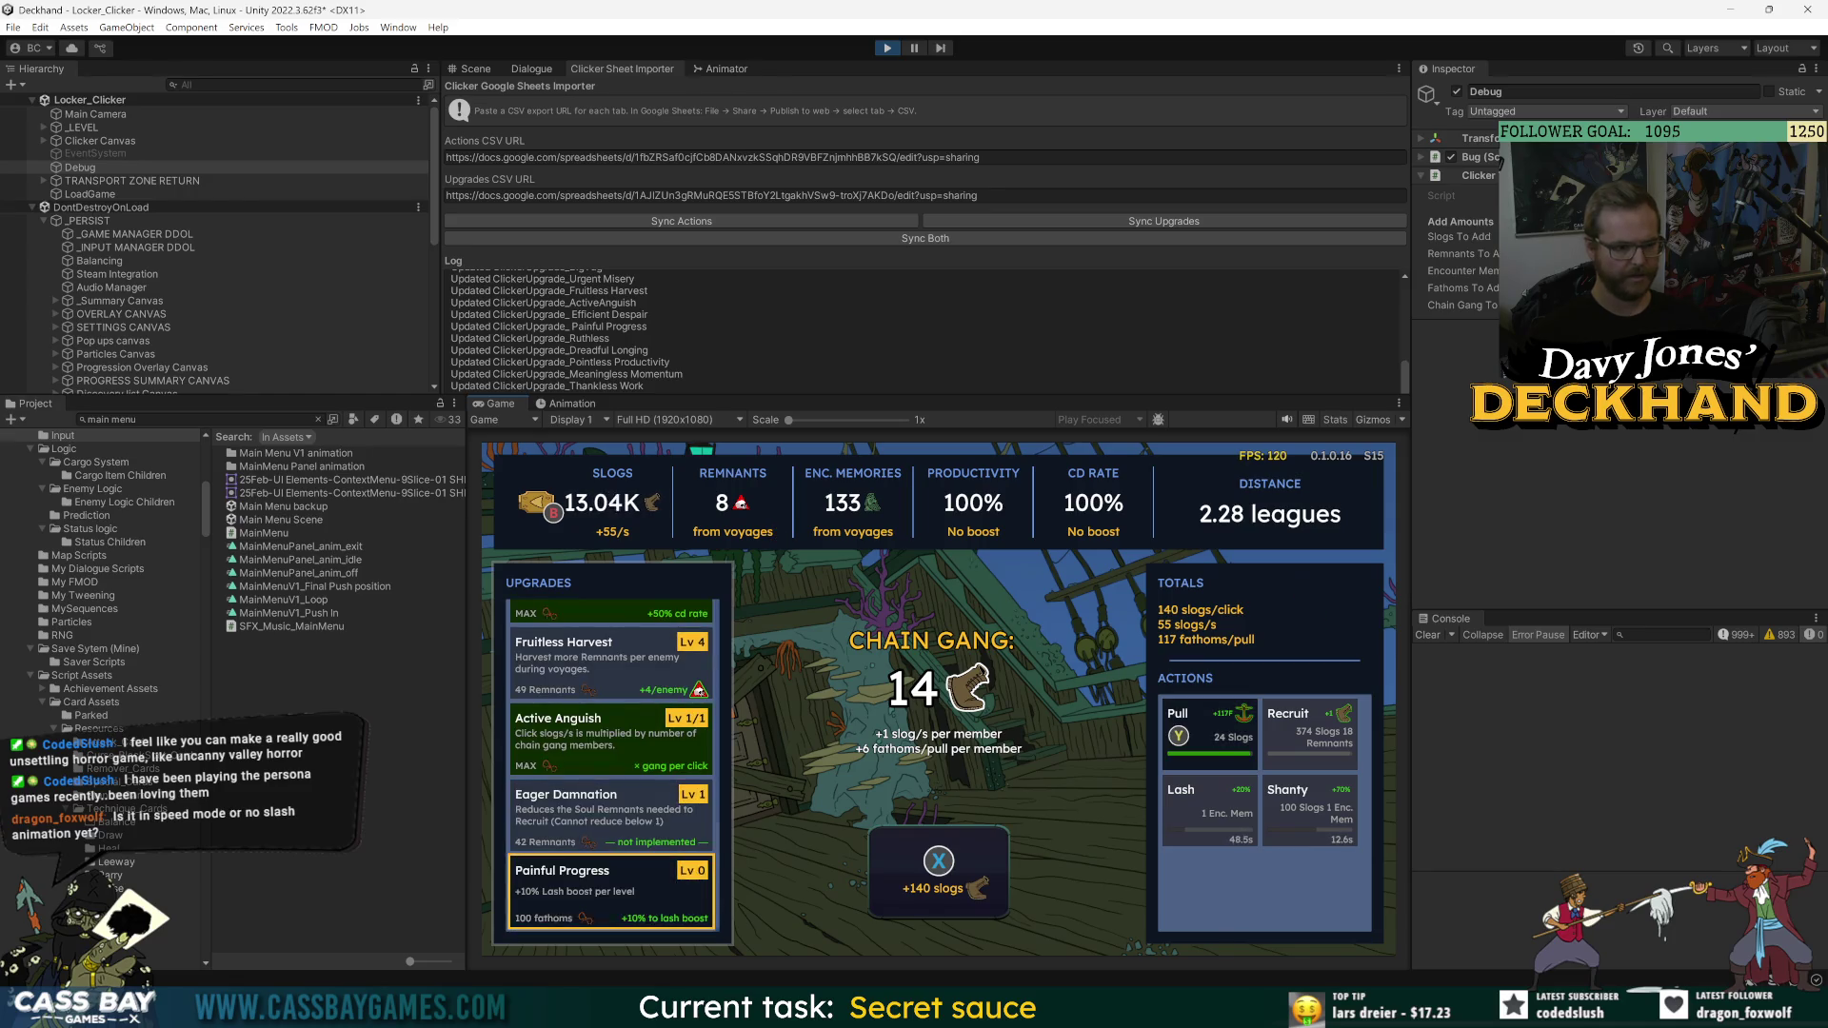
# - Raise Painful Progress to level 8, boosting Lash by 80%, then gather slogs
pyautogui.press('y')
pyautogui.press('Return')
pyautogui.press('Return')
pyautogui.press('Down')
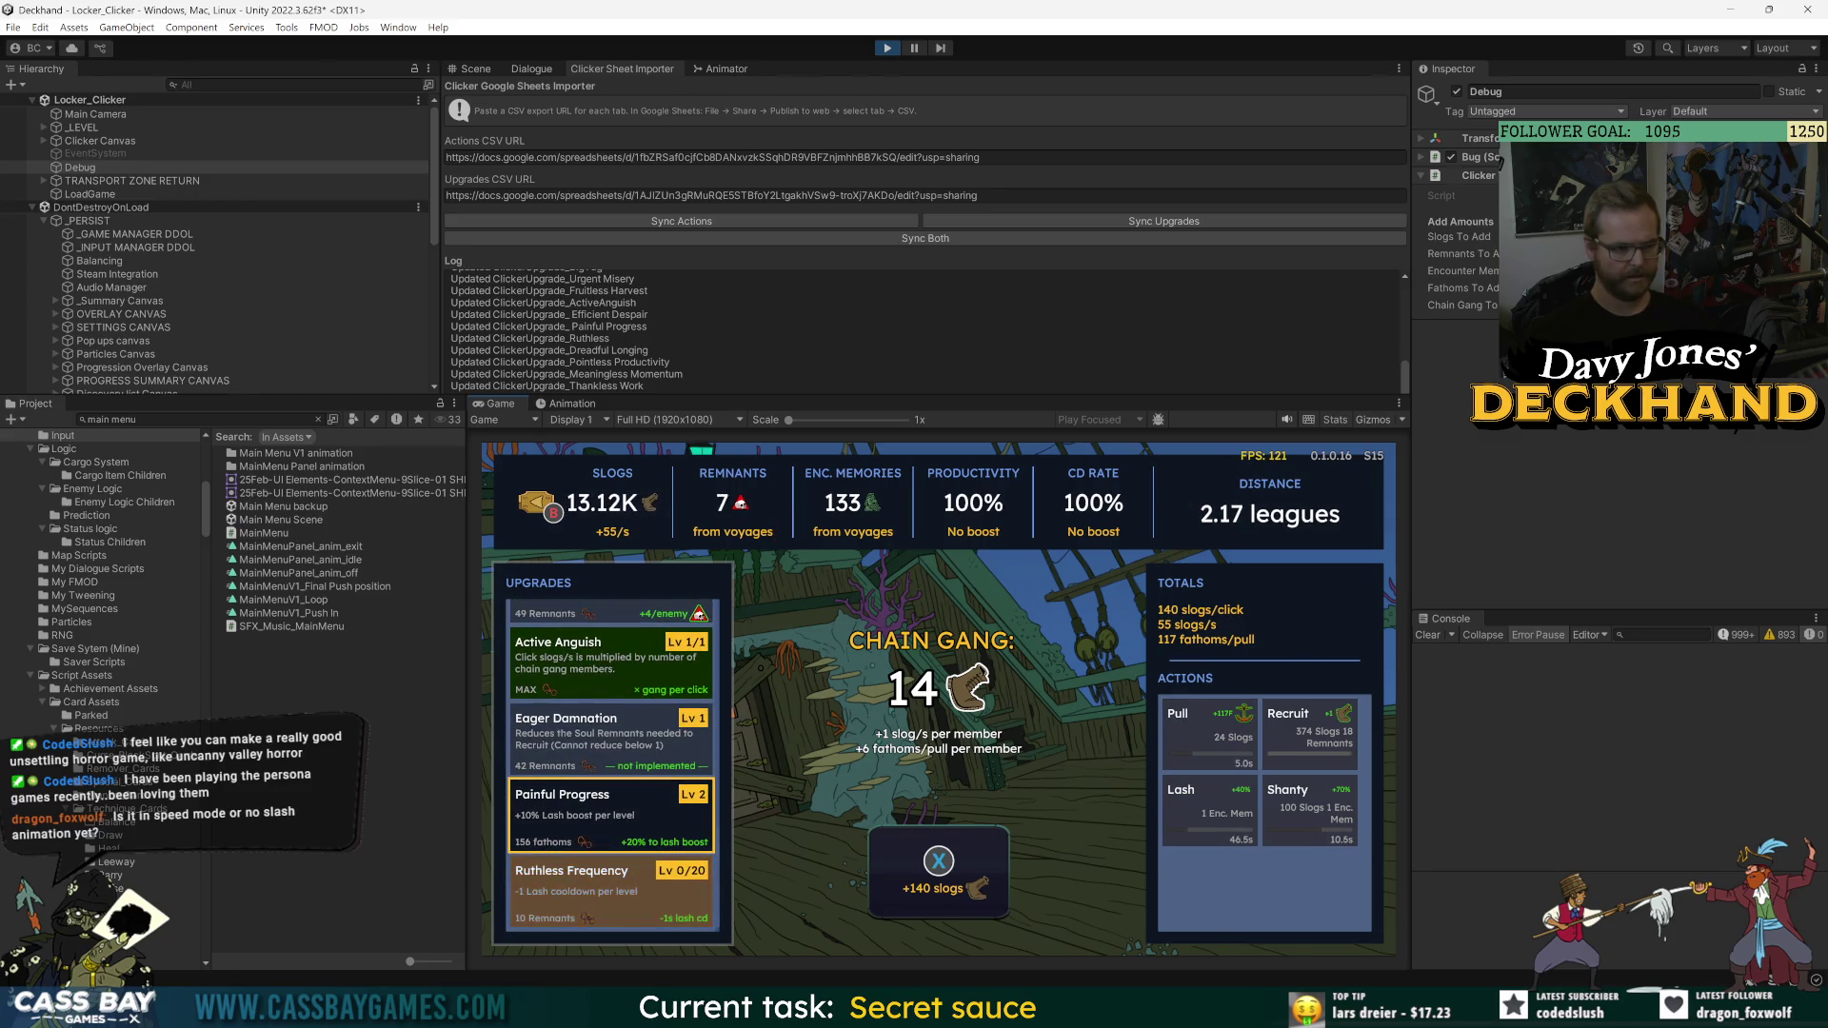
pyautogui.press('Up')
pyautogui.press('Return')
pyautogui.press('Return')
pyautogui.press('Return')
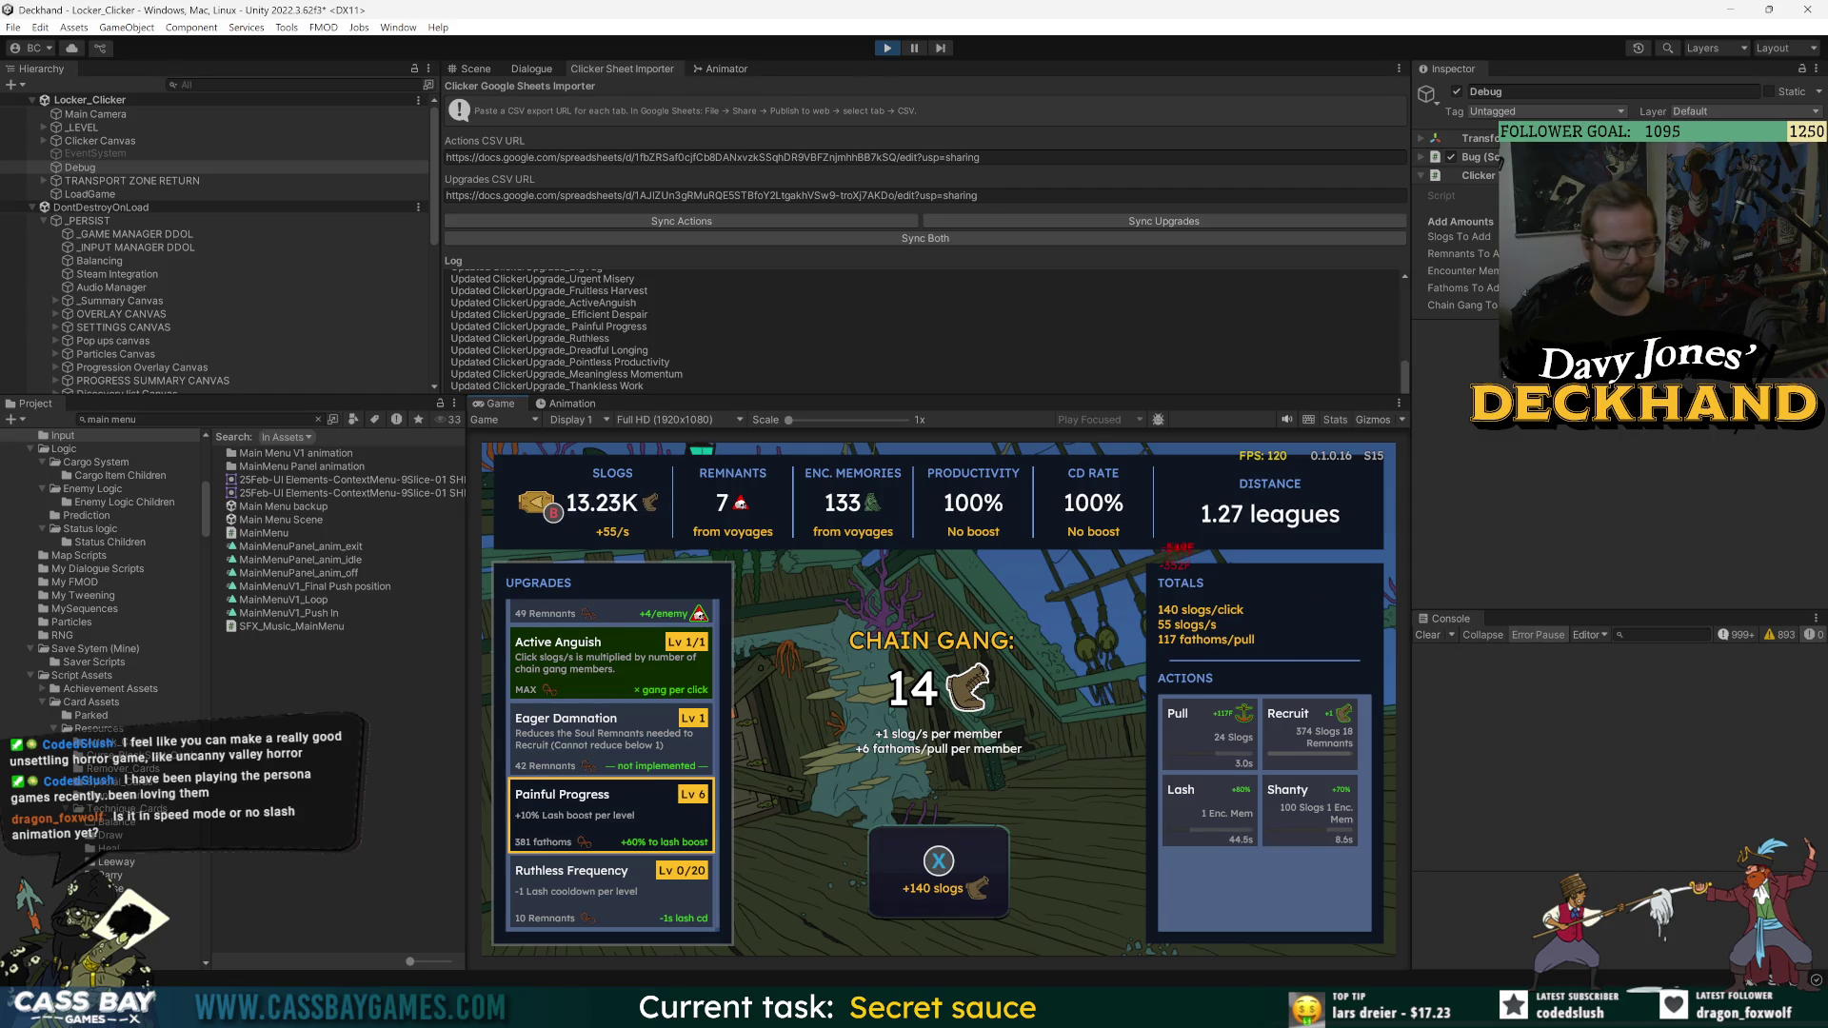
pyautogui.press('x')
pyautogui.press('x')
pyautogui.press('x')
pyautogui.press('x')
pyautogui.press('x')
pyautogui.press('x')
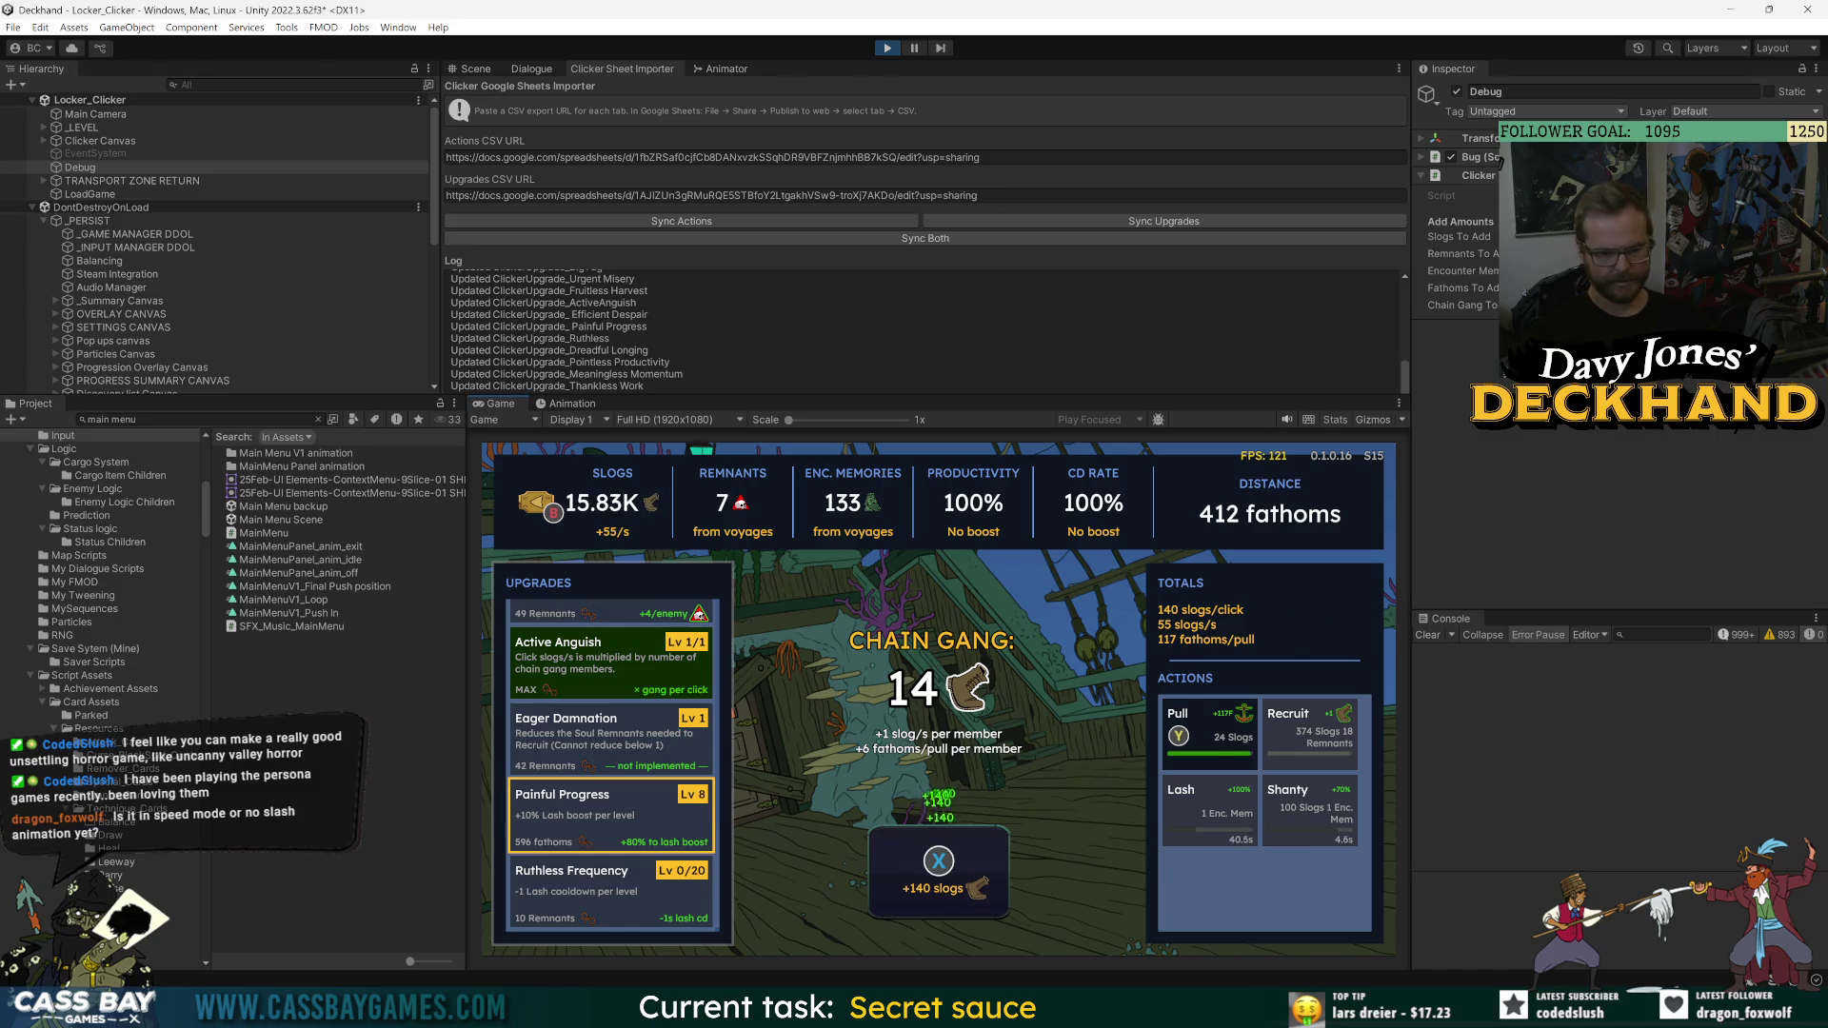
pyautogui.press('z')
pyautogui.press('x')
pyautogui.press('x')
pyautogui.press('x')
pyautogui.press('x')
pyautogui.press('x')
pyautogui.press('x')
pyautogui.press('x')
pyautogui.press('x')
pyautogui.press('x')
pyautogui.press('Right')
pyautogui.press('Right')
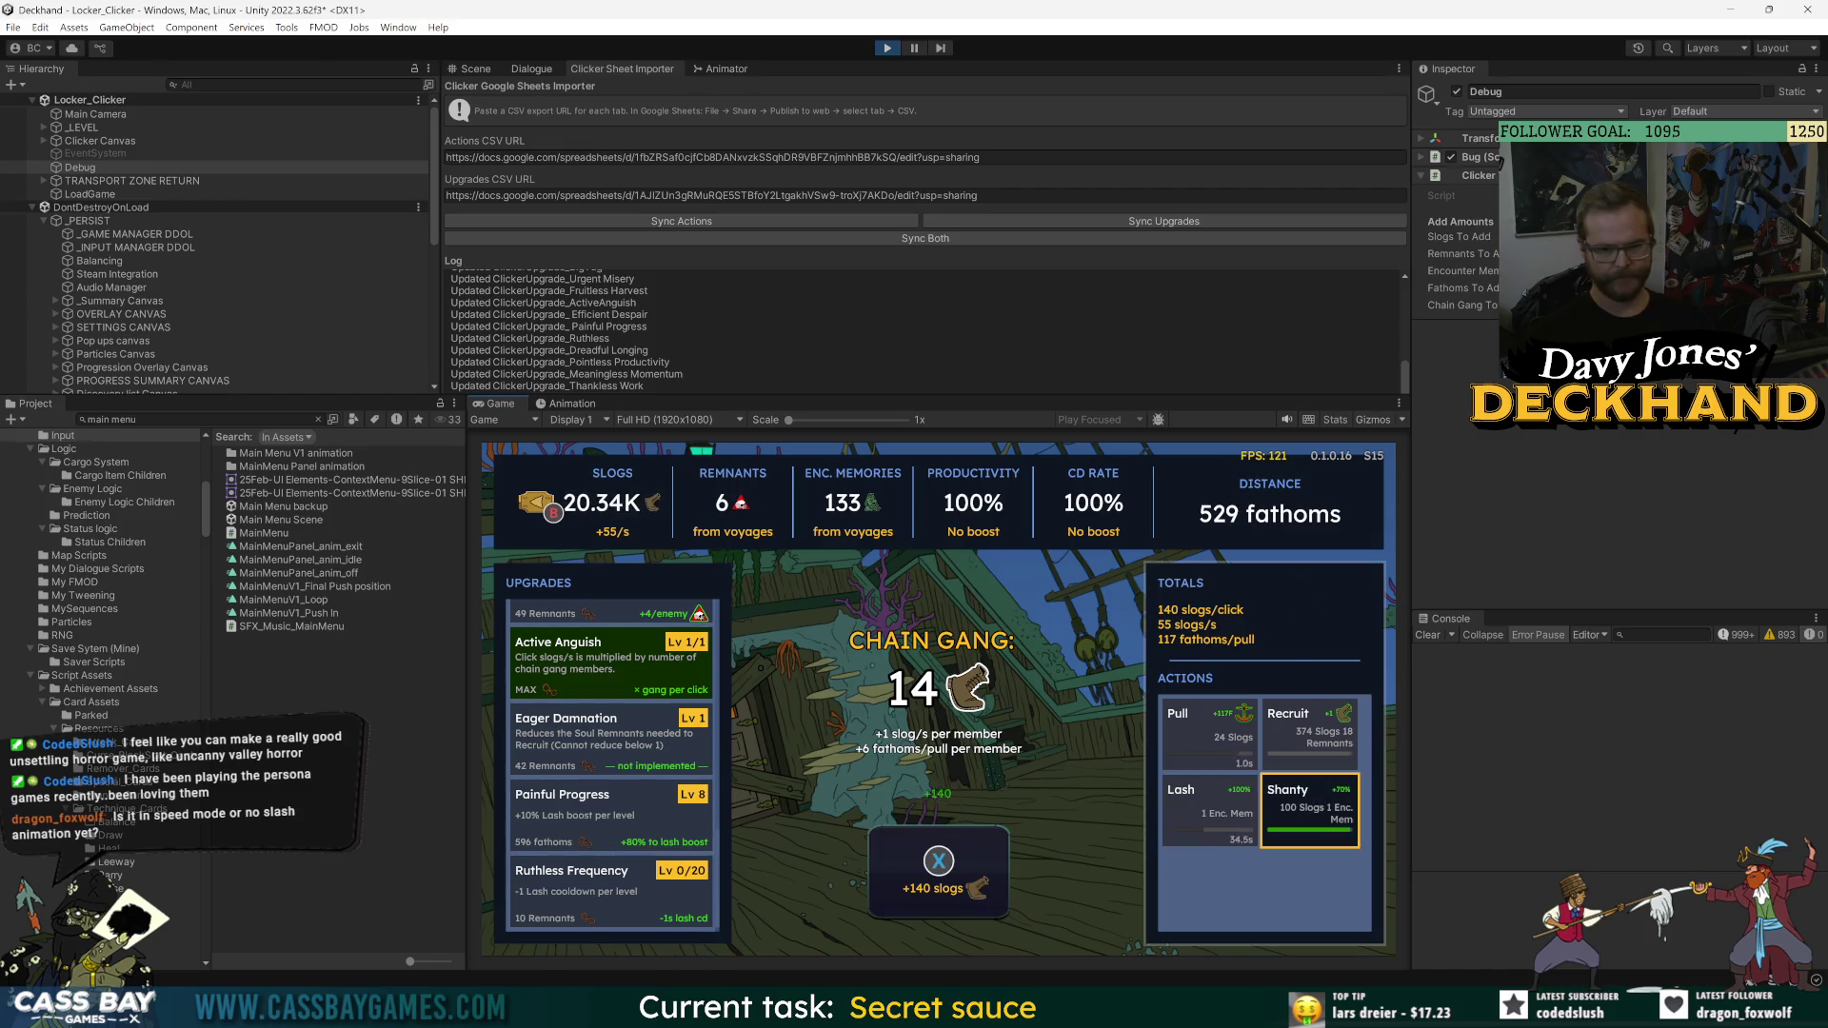
# - Trigger Shanty, earn slogs with the chain gang, and buy Painful Progress up to level 10
pyautogui.press('Return')
pyautogui.press('x')
pyautogui.press('x')
pyautogui.press('x')
pyautogui.press('x')
pyautogui.press('x')
pyautogui.press('x')
pyautogui.press('Left')
pyautogui.press('Left')
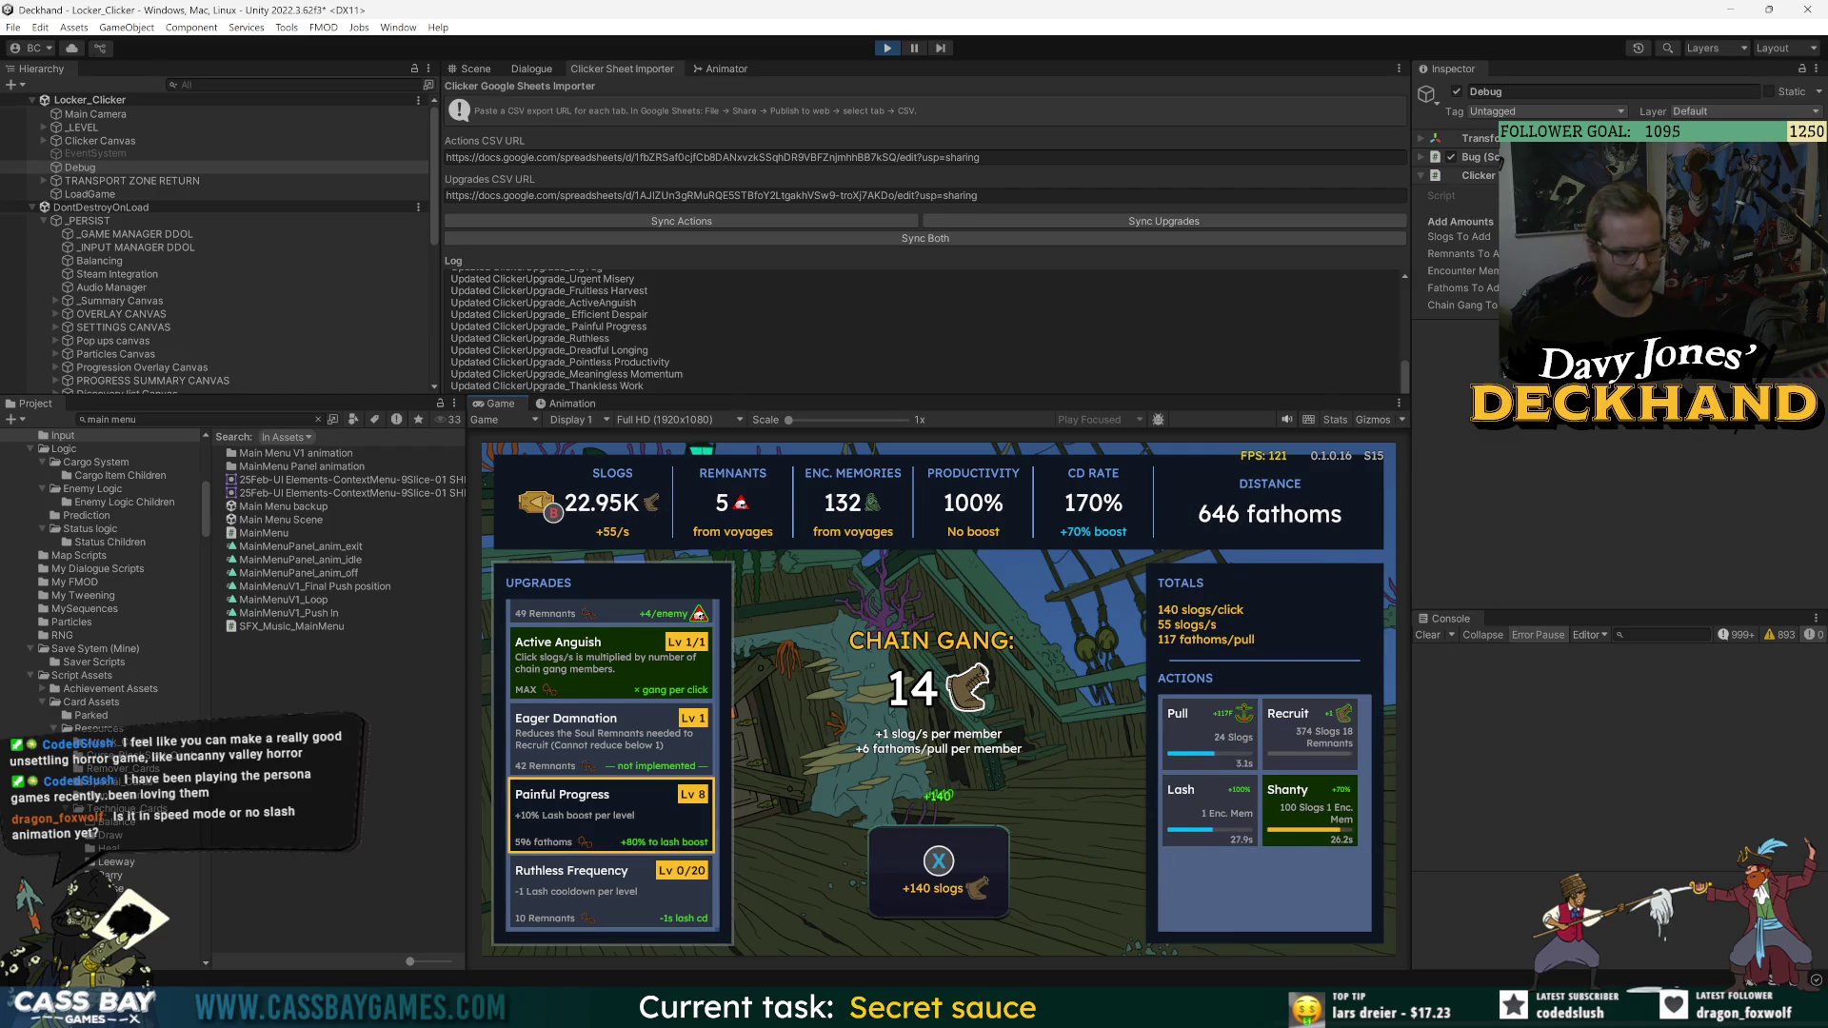
pyautogui.press('Return')
pyautogui.press('x')
pyautogui.press('x')
pyautogui.press('x')
pyautogui.press('x')
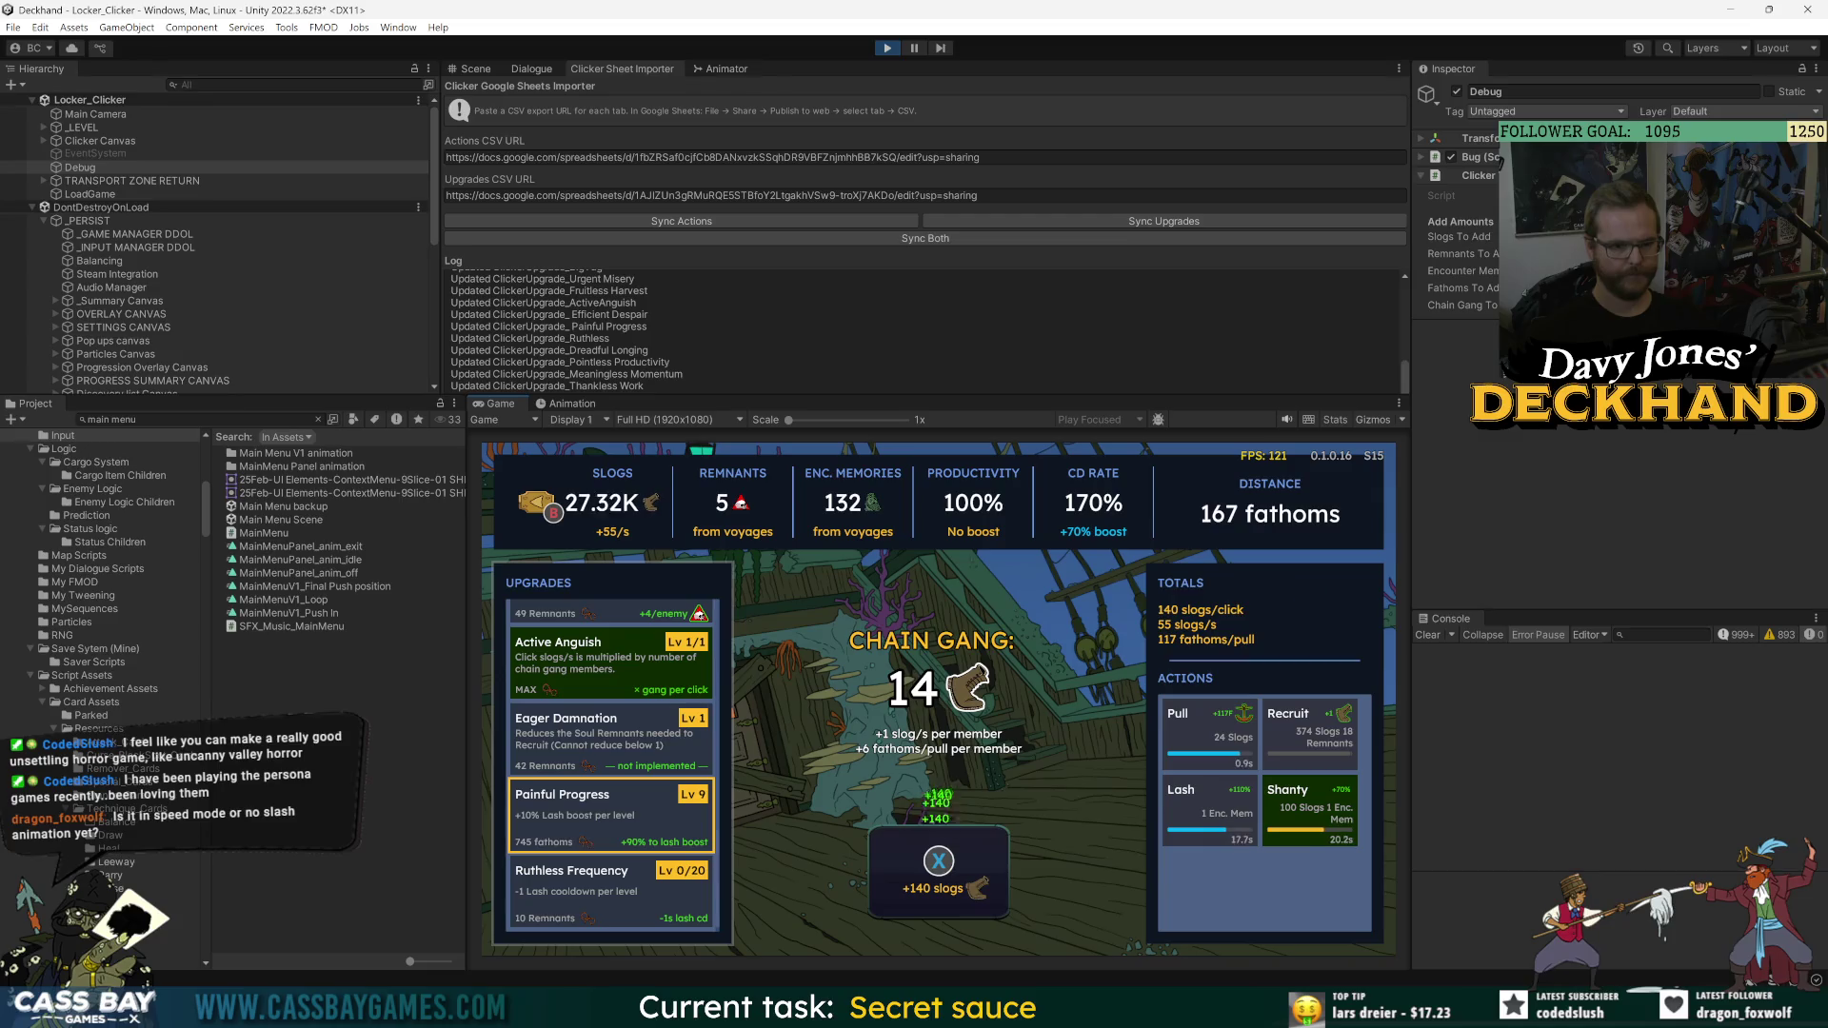
pyautogui.press('x')
pyautogui.press('x')
pyautogui.press('x')
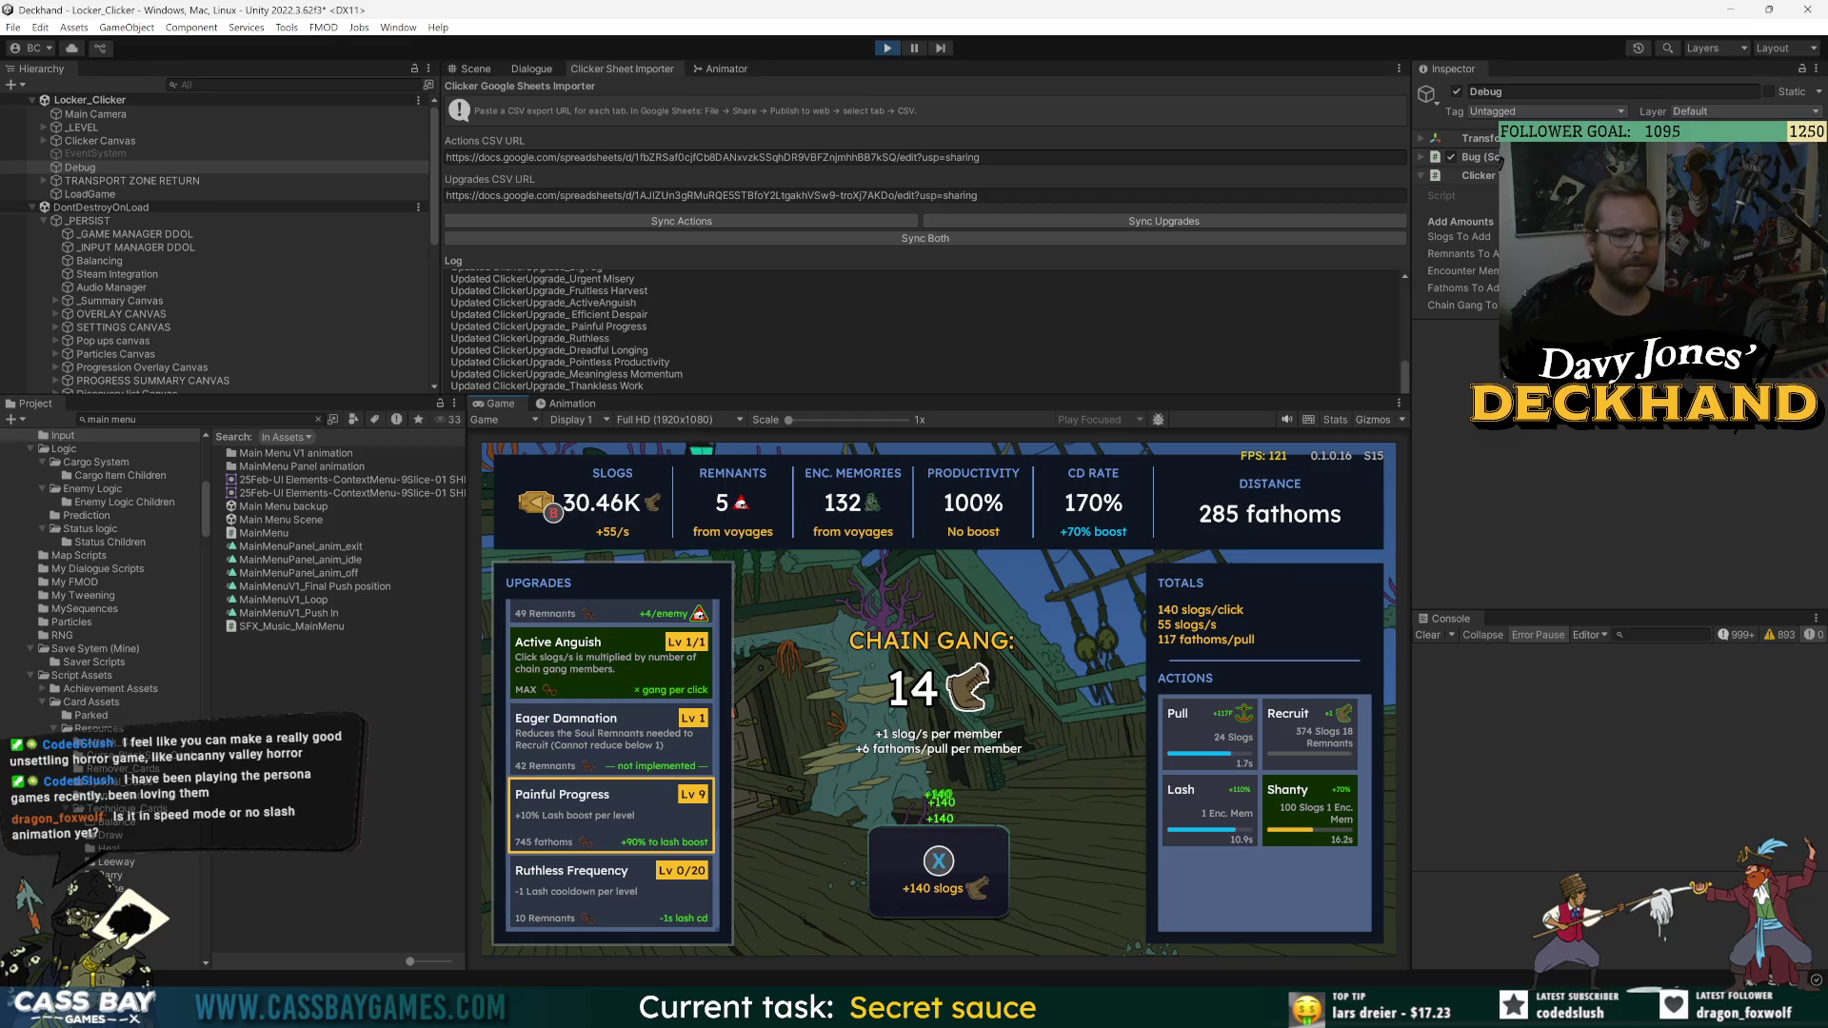
pyautogui.press('x')
pyautogui.press('x')
pyautogui.press('x')
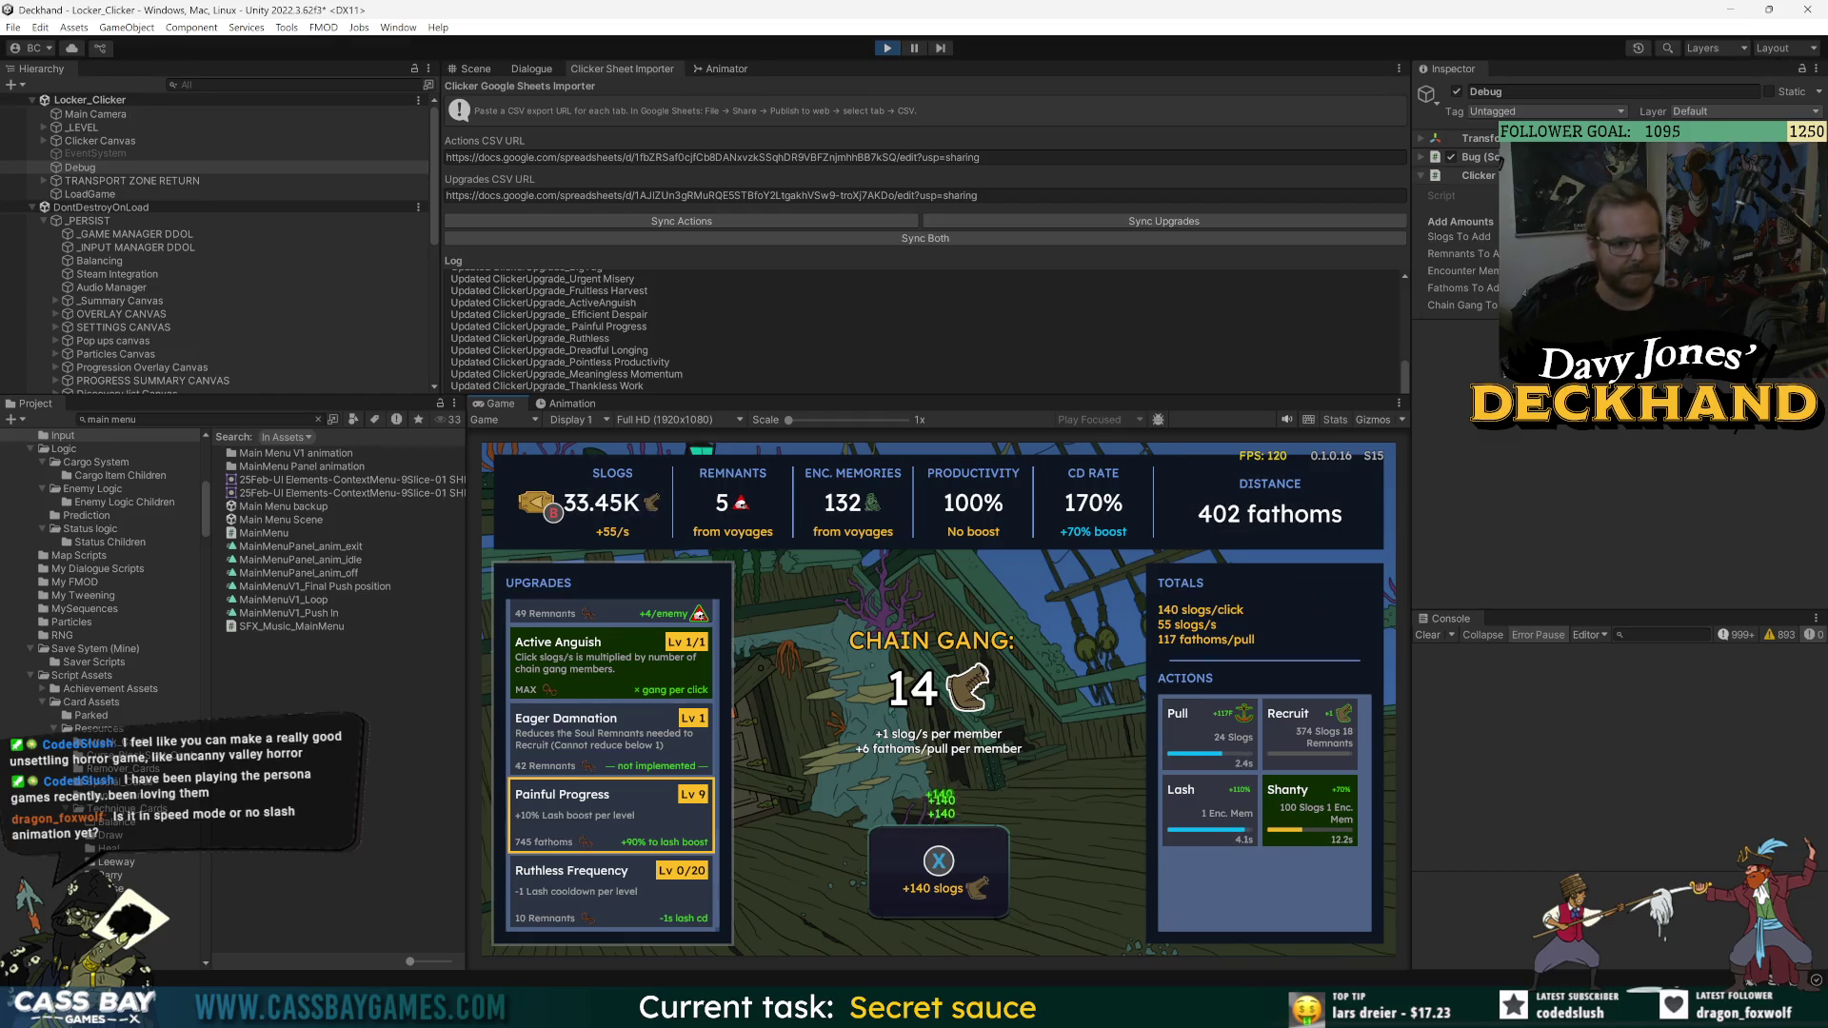
pyautogui.press('x')
pyautogui.press('x')
pyautogui.press('x')
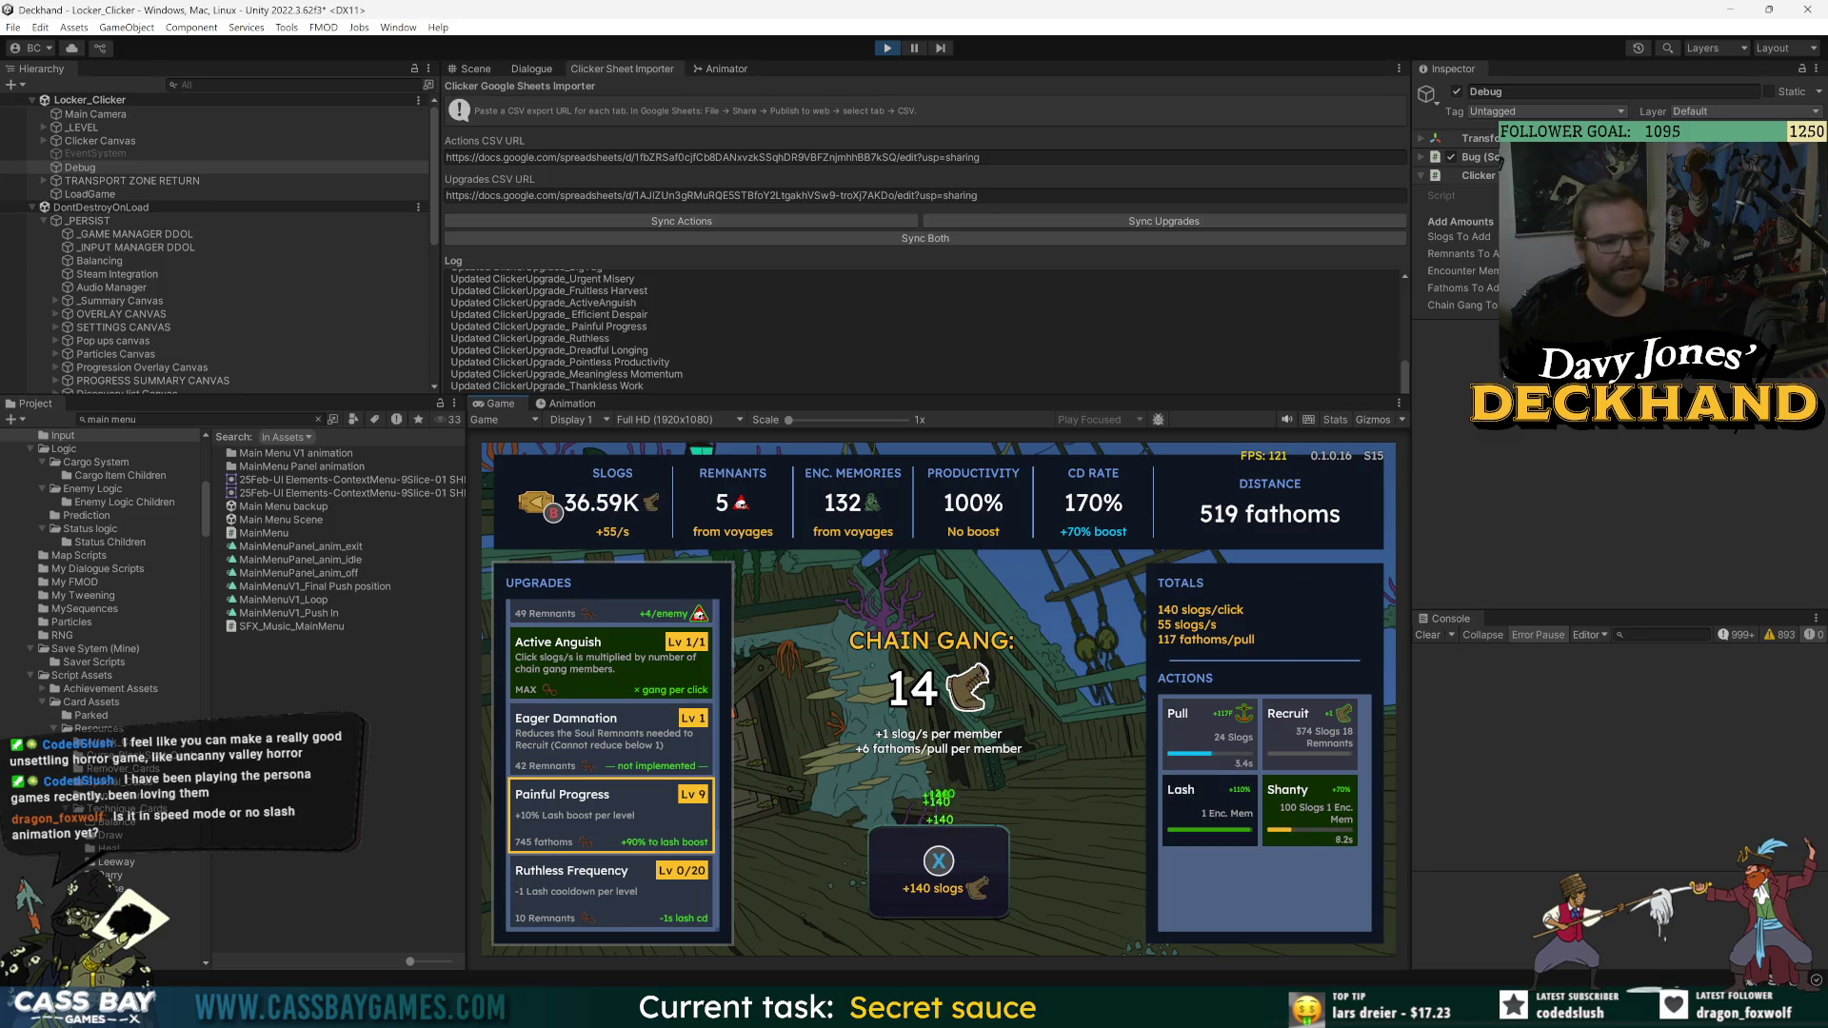
pyautogui.press('x')
pyautogui.press('x')
pyautogui.press('x')
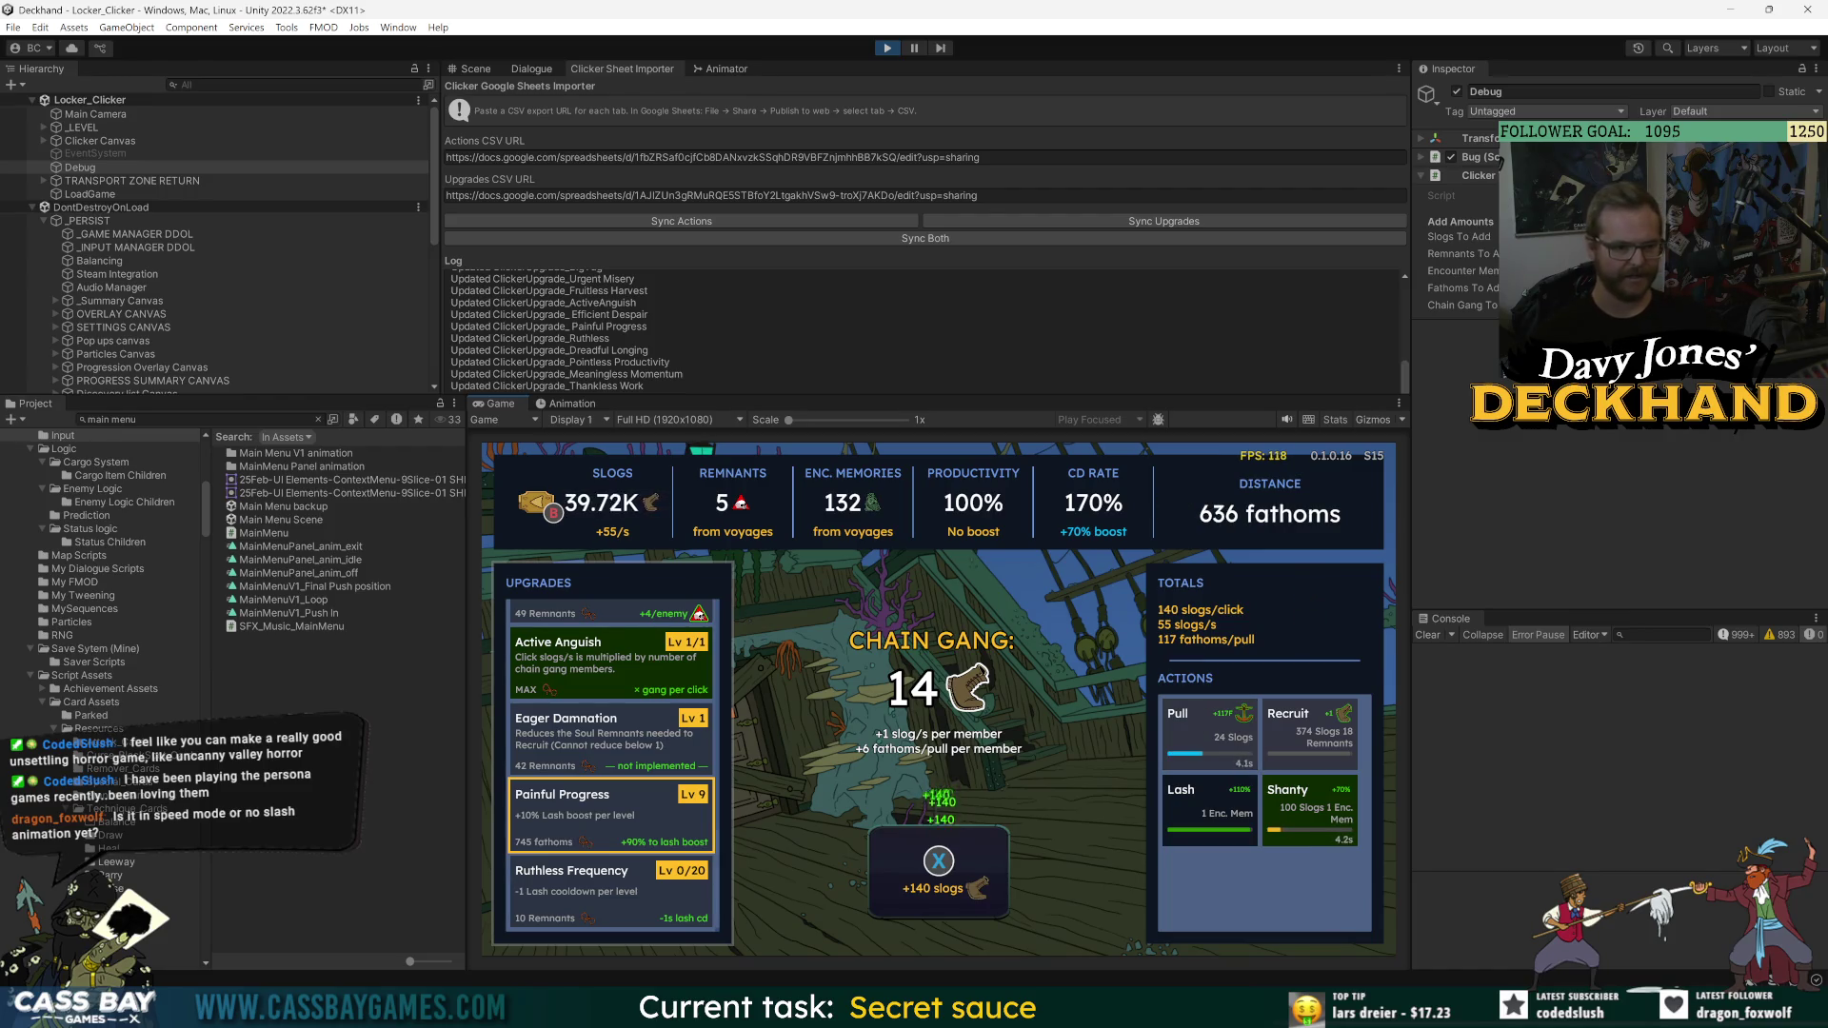
pyautogui.press('x')
pyautogui.press('x')
pyautogui.press('x')
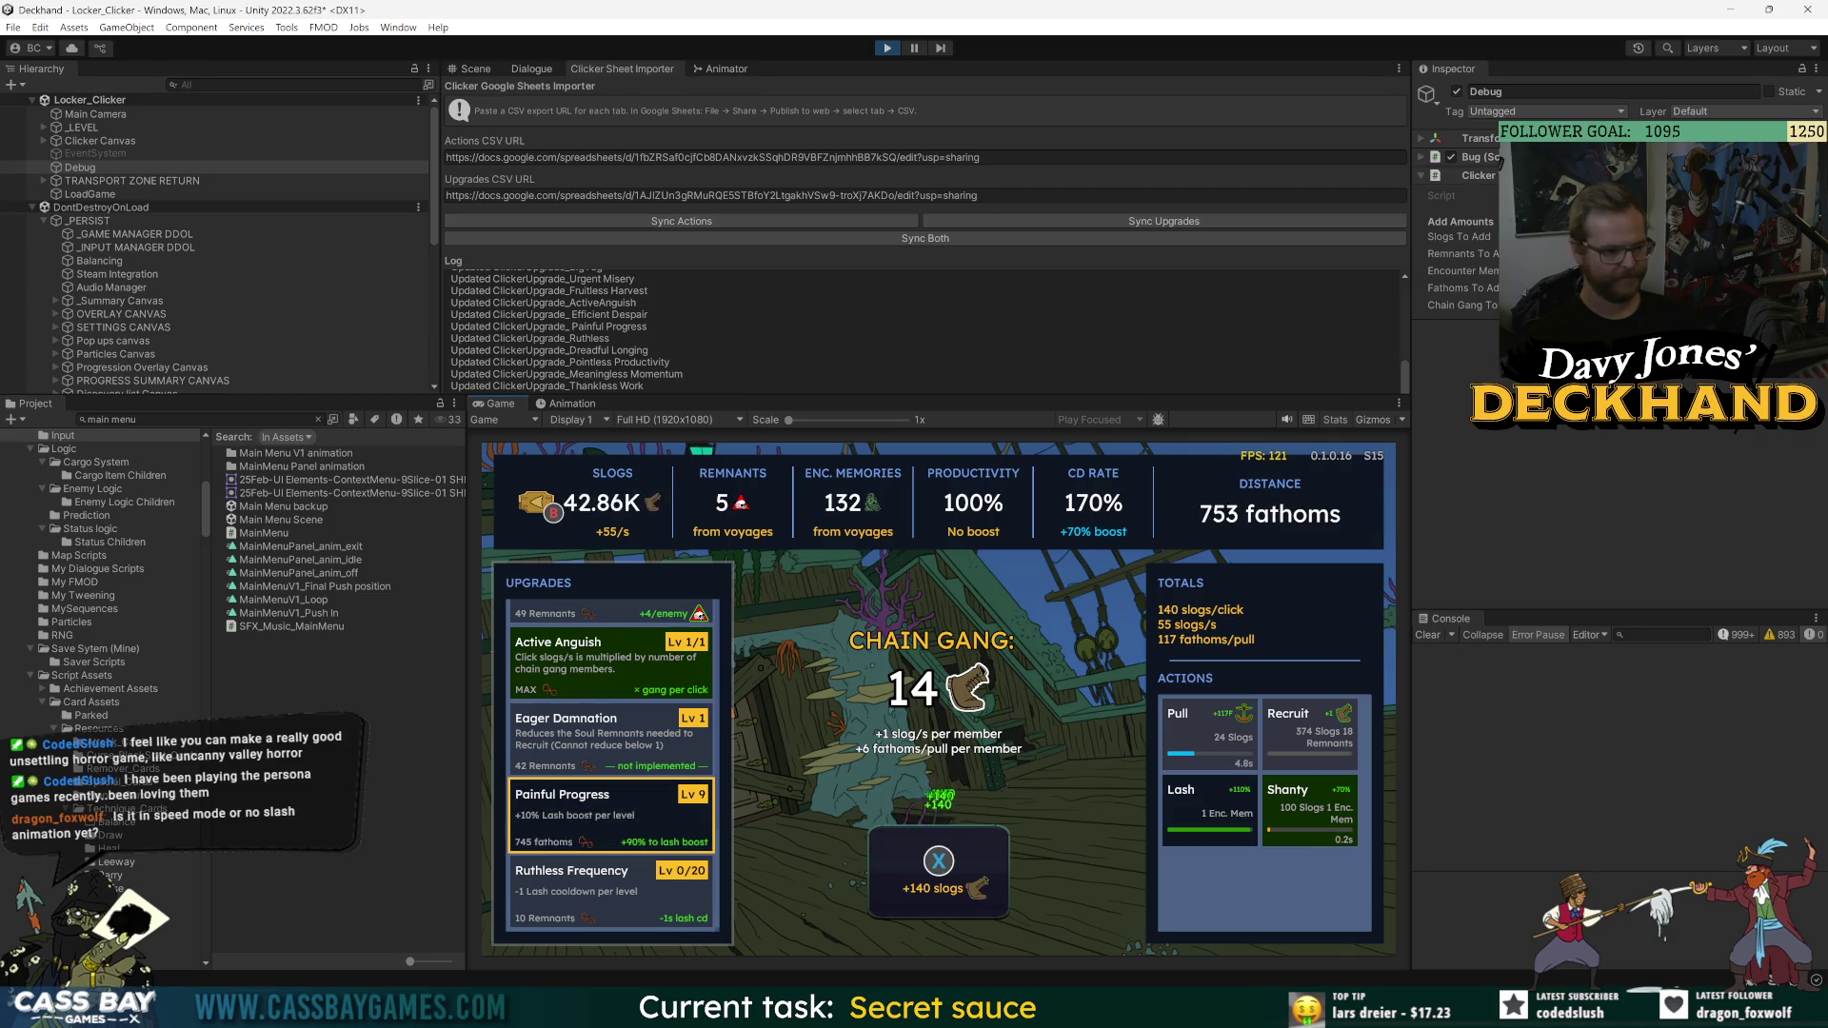
pyautogui.press('x')
pyautogui.press('x')
pyautogui.press('Return')
# - Fire the Lash boost, earn boosted slogs, and Pull the ship forward twice
pyautogui.press('Right')
pyautogui.press('Return')
pyautogui.press('x')
pyautogui.press('x')
pyautogui.press('x')
pyautogui.press('x')
pyautogui.press('x')
pyautogui.press('x')
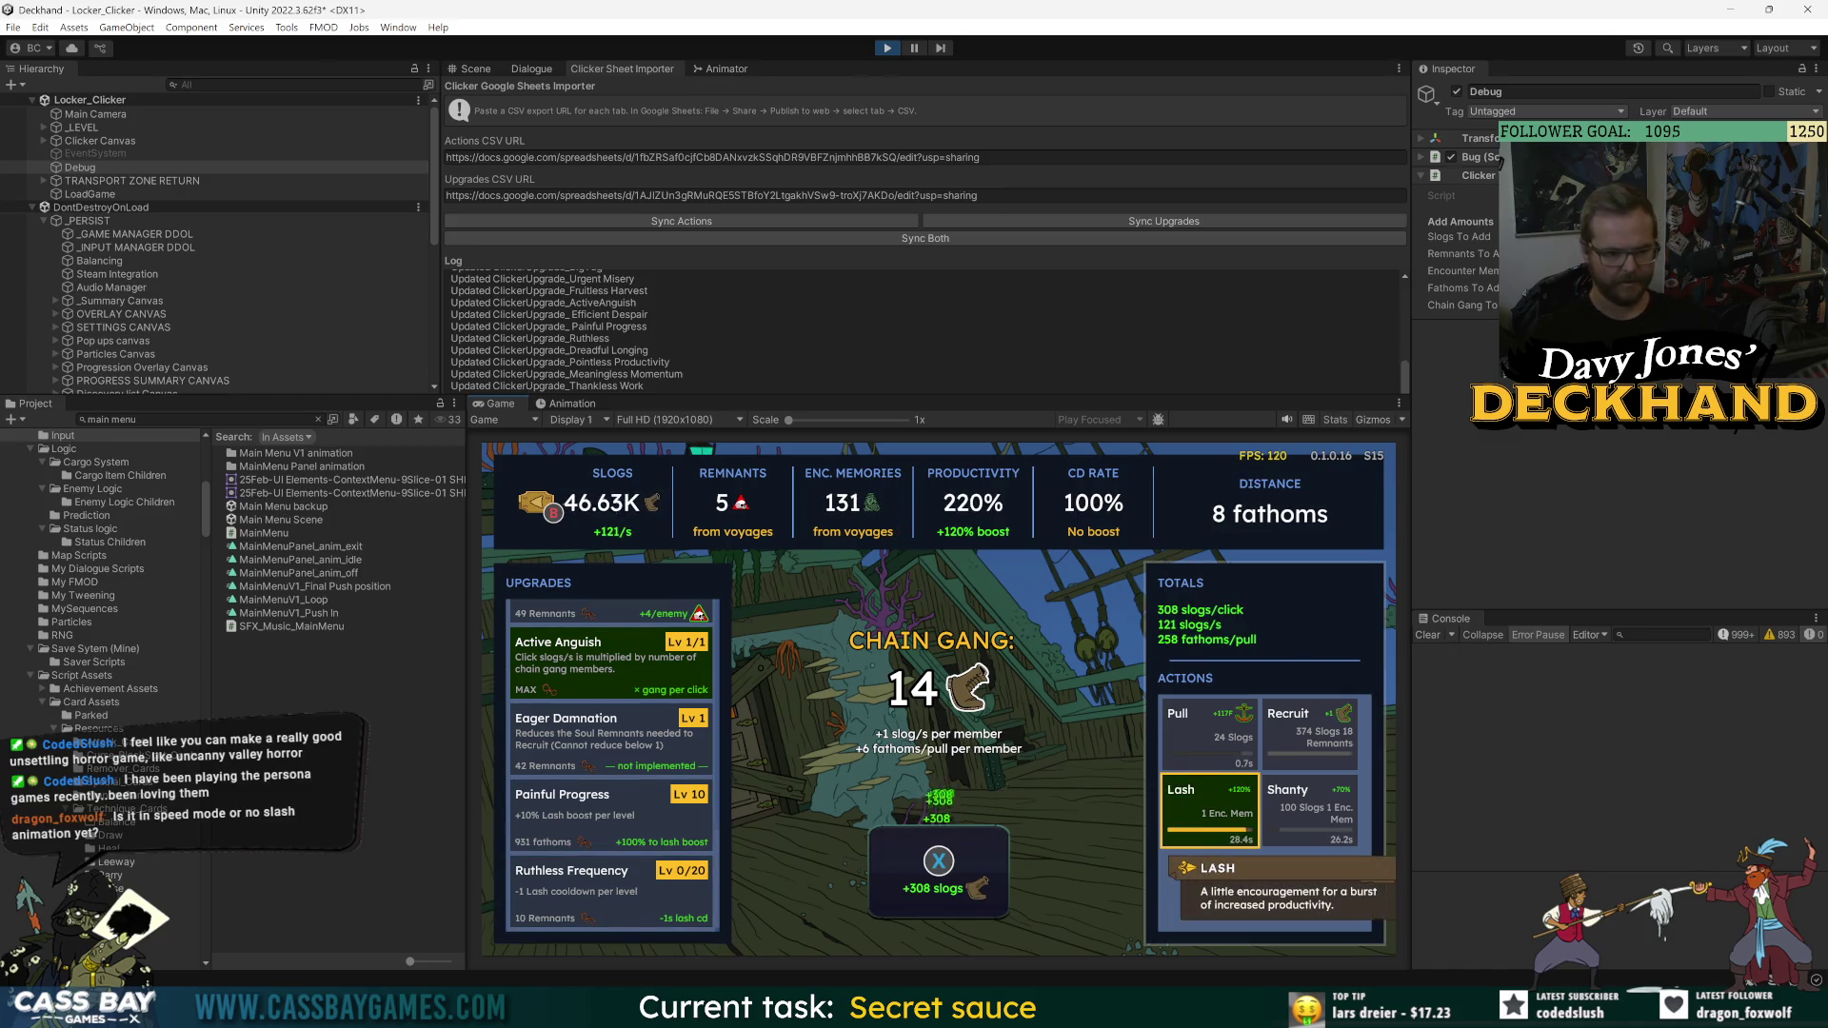
pyautogui.press('x')
pyautogui.press('x')
pyautogui.press('x')
pyautogui.press('y')
pyautogui.press('x')
pyautogui.press('x')
pyautogui.press('x')
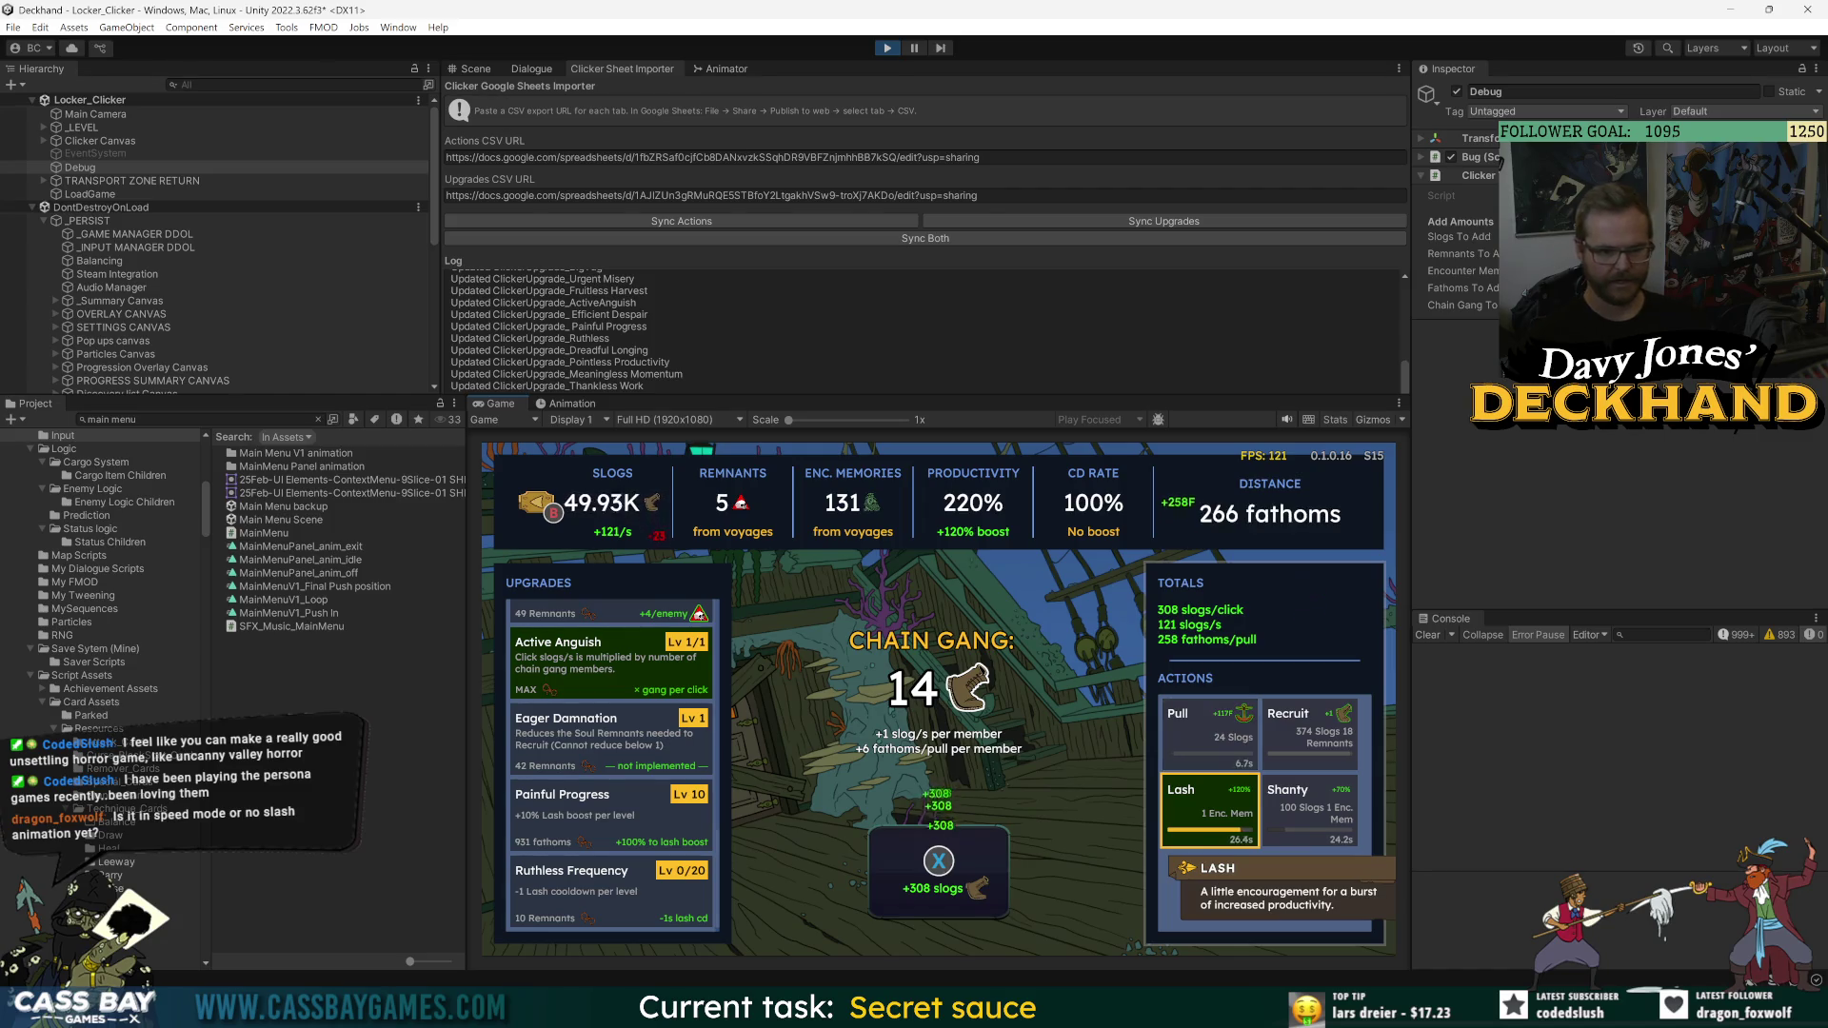
pyautogui.press('x')
pyautogui.press('x')
pyautogui.press('x')
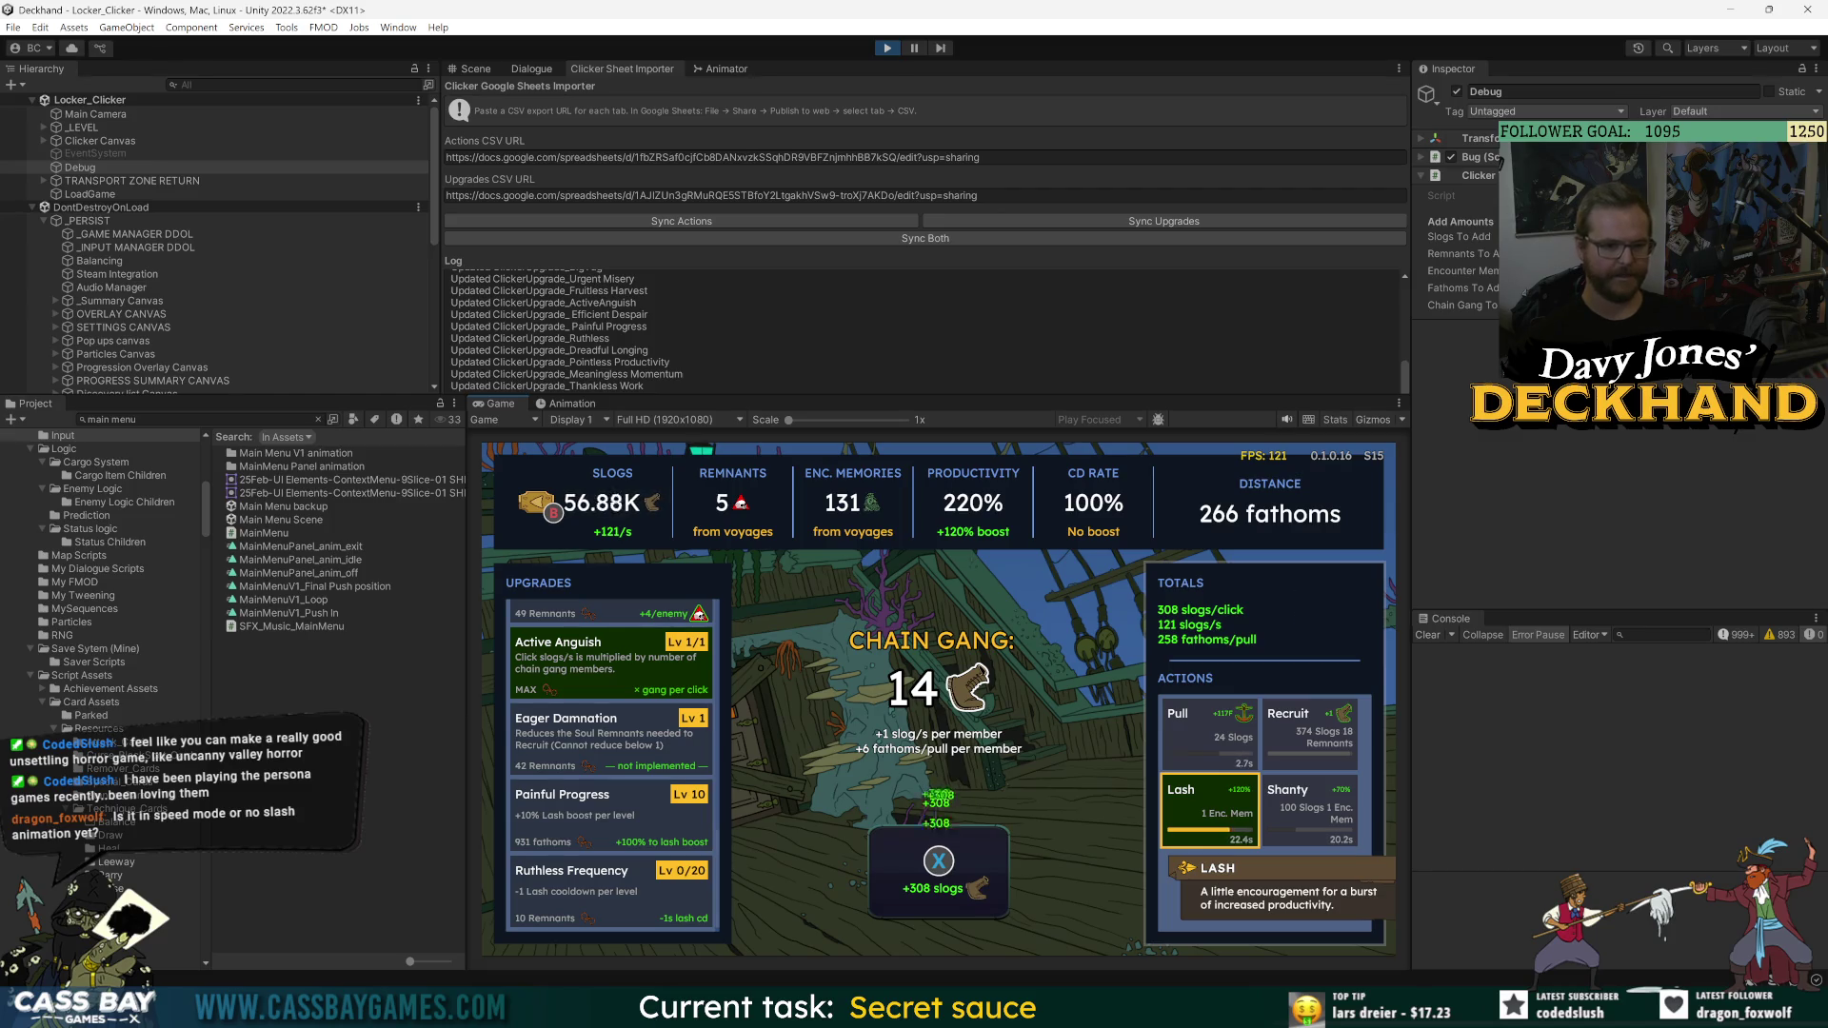
pyautogui.press('x')
pyautogui.press('x')
pyautogui.press('x')
pyautogui.press('y')
pyautogui.press('x')
pyautogui.press('x')
pyautogui.press('x')
pyautogui.press('Left')
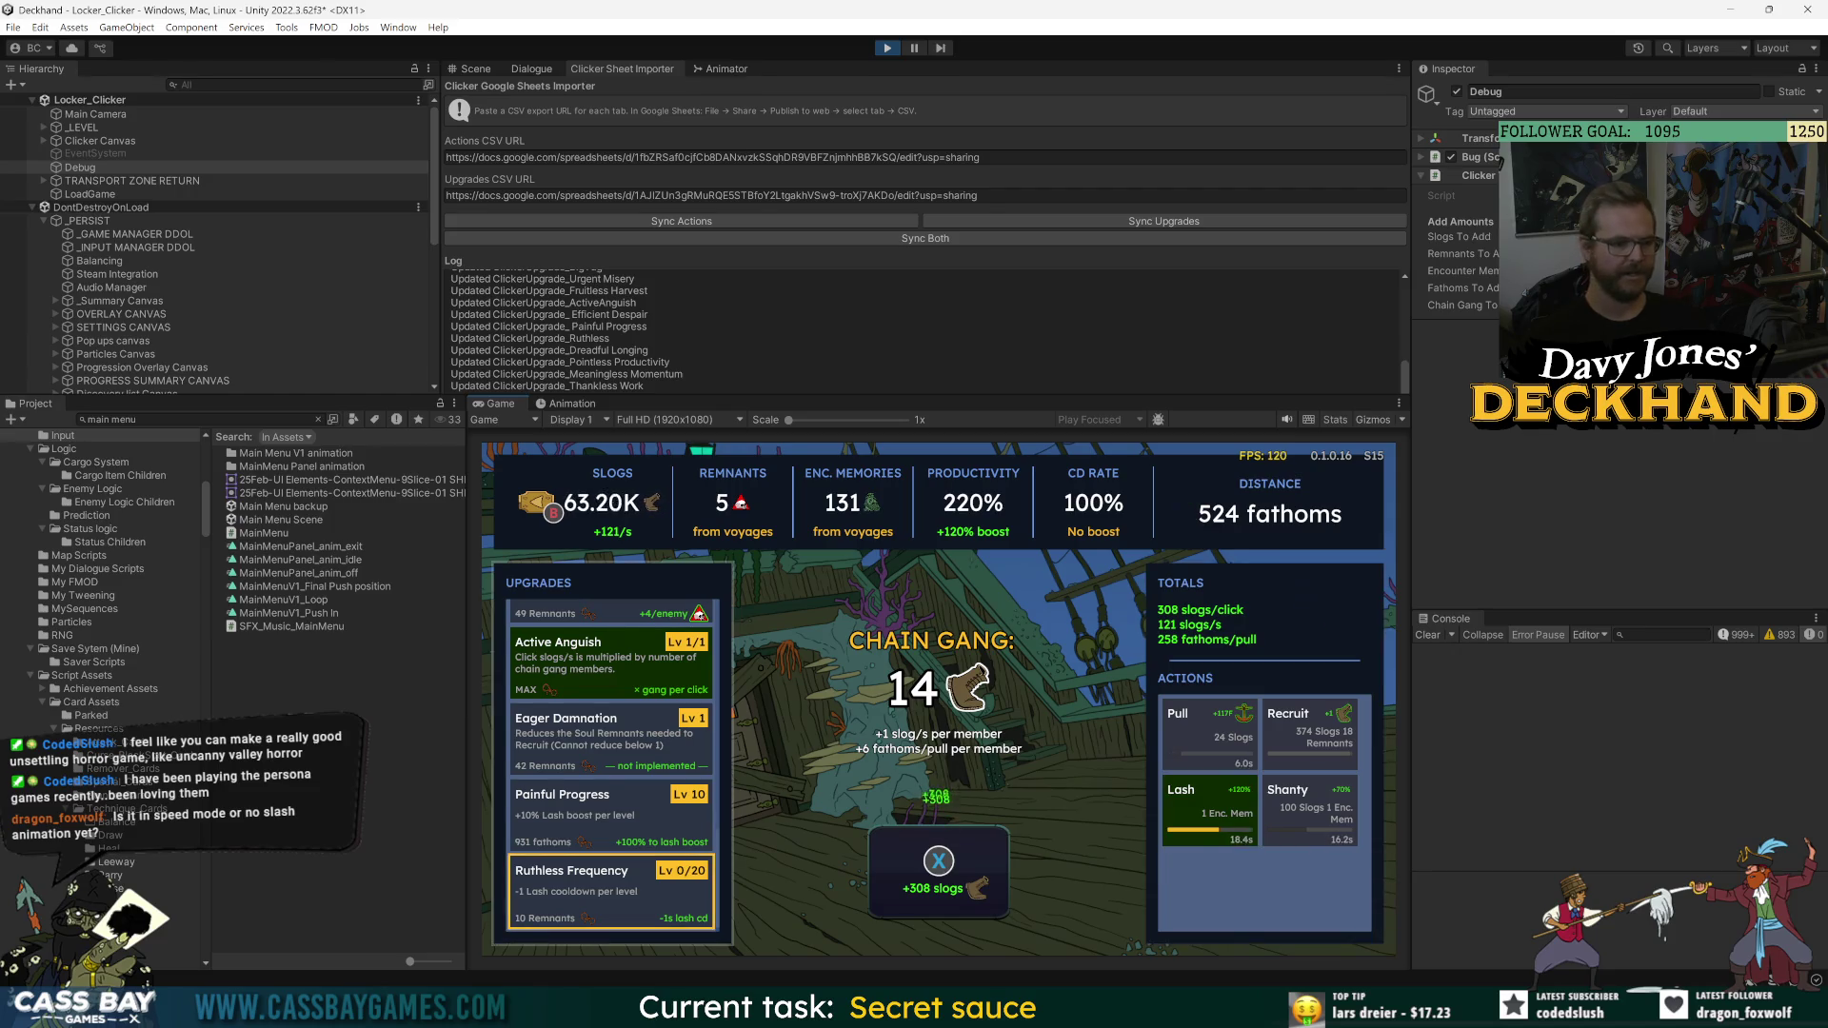
pyautogui.press('Right')
pyautogui.press('x')
pyautogui.press('x')
pyautogui.press('x')
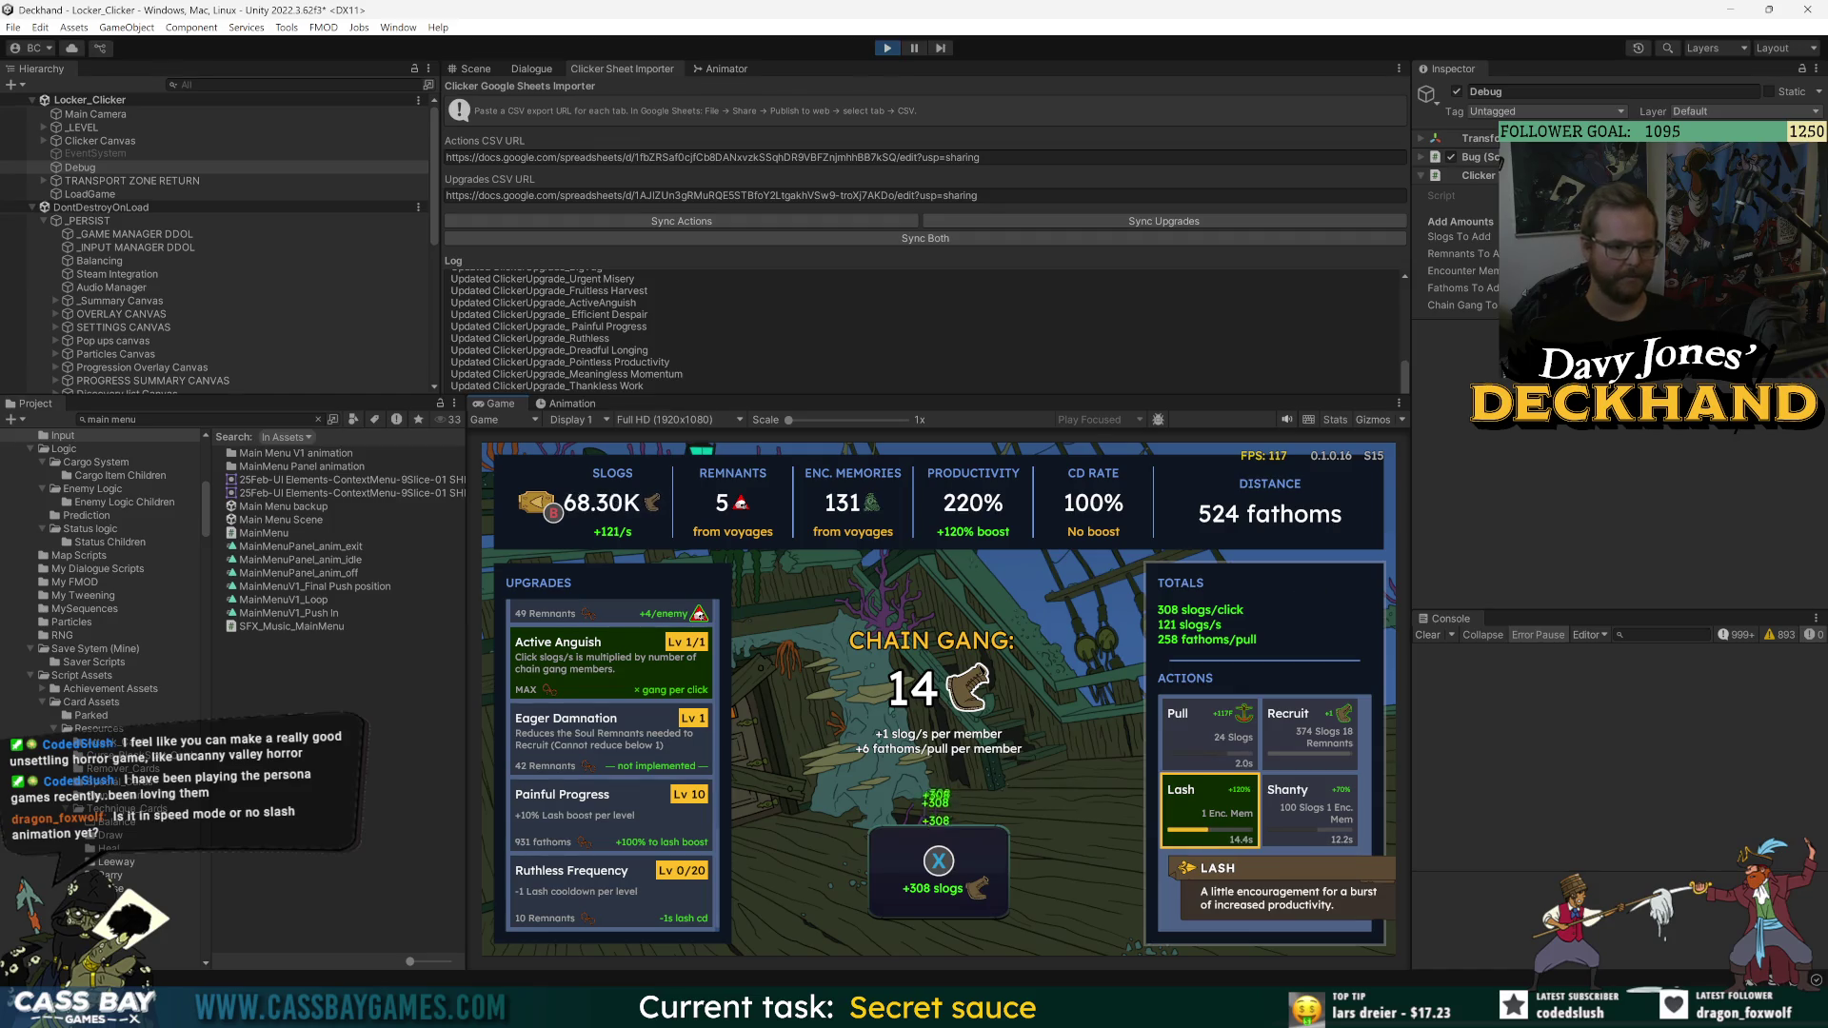
pyautogui.press('x')
pyautogui.press('x')
# - Raise Strained Line to Lv 37 and Endless Labour to Lv 45 in the upgrades list
pyautogui.press('Left')
pyautogui.press('Up')
pyautogui.press('Up')
pyautogui.press('Up')
pyautogui.press('Up')
pyautogui.press('Up')
pyautogui.press('Up')
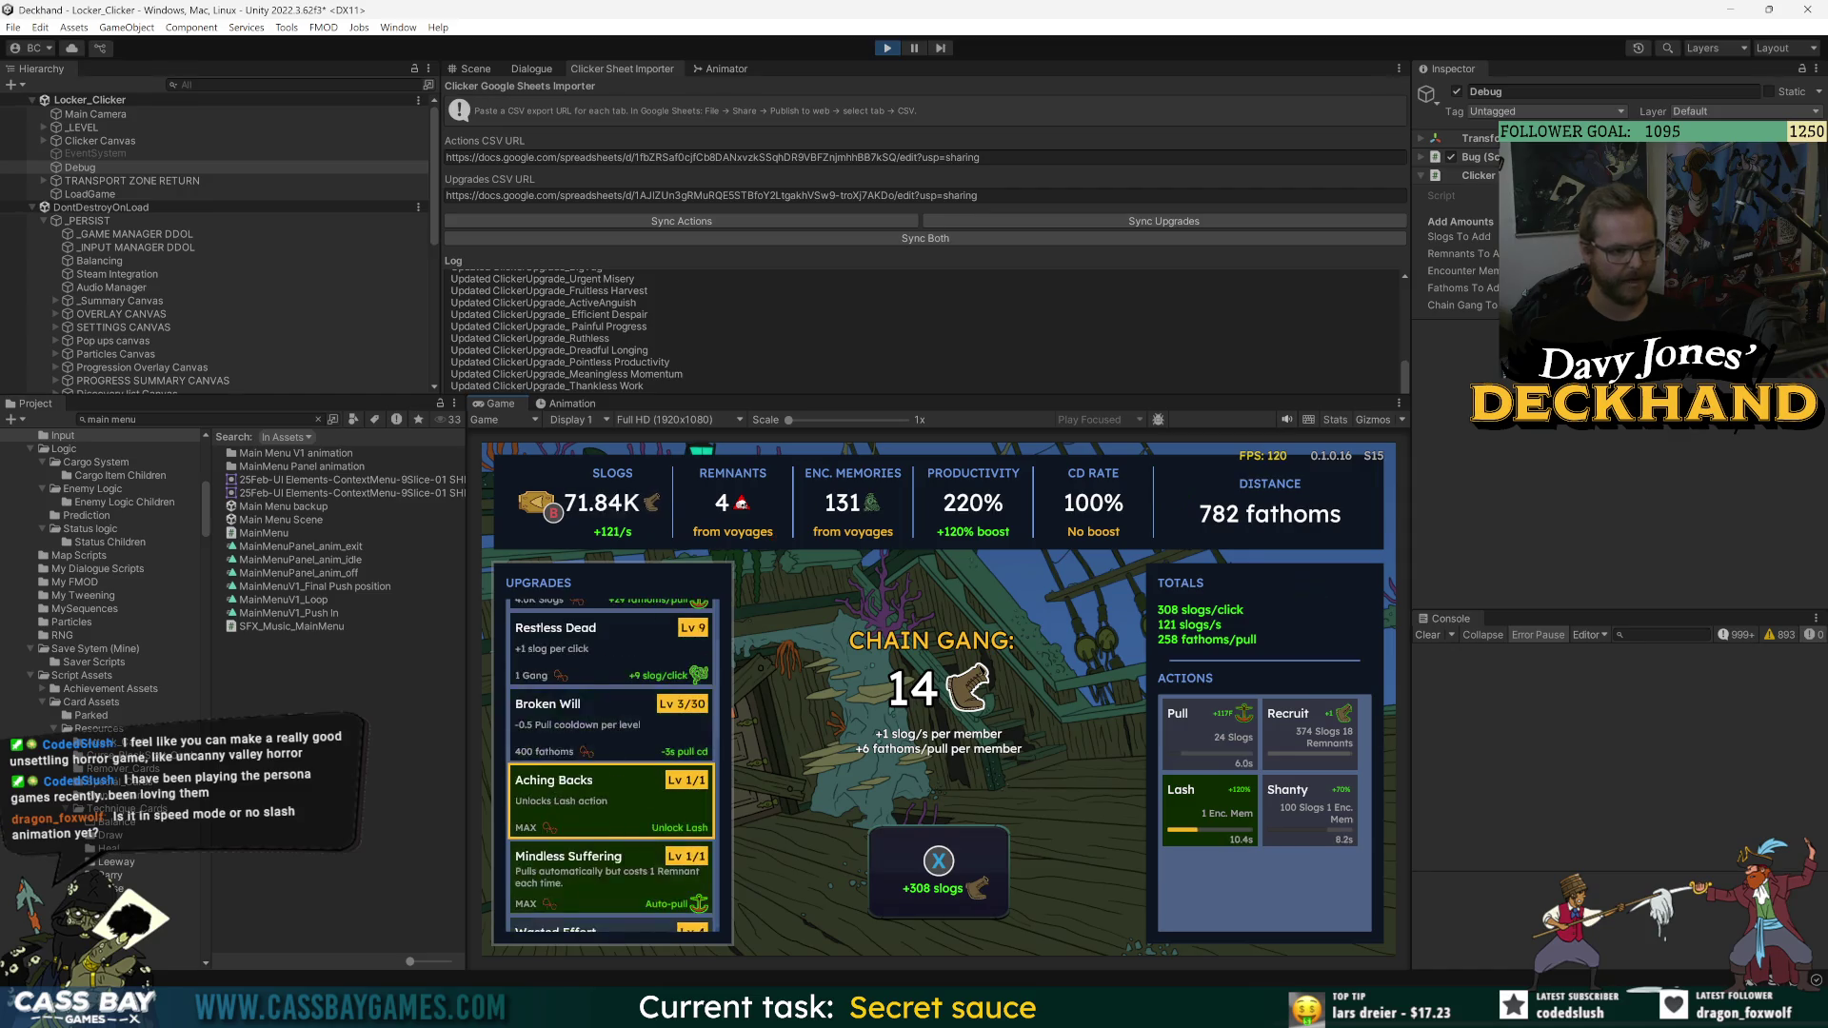
pyautogui.press('Return')
pyautogui.press('Return')
pyautogui.press('Return')
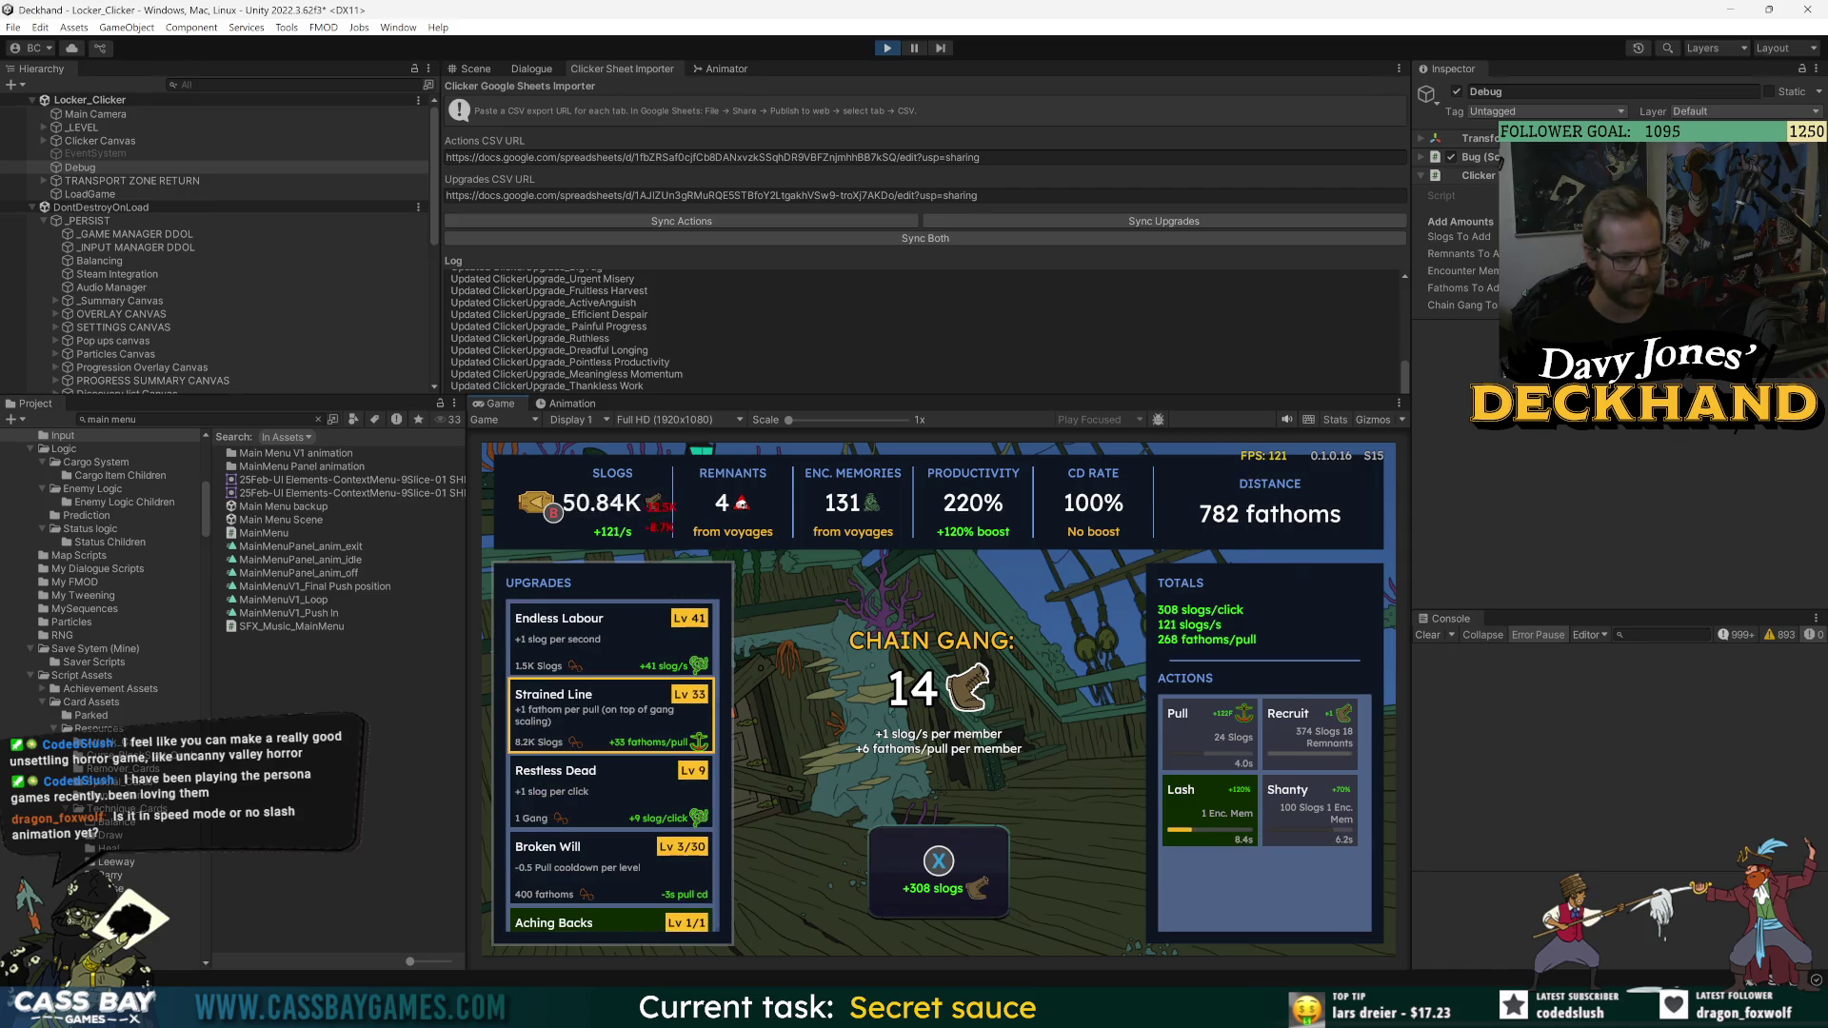
pyautogui.press('Up')
pyautogui.press('Return')
pyautogui.press('Return')
pyautogui.press('Return')
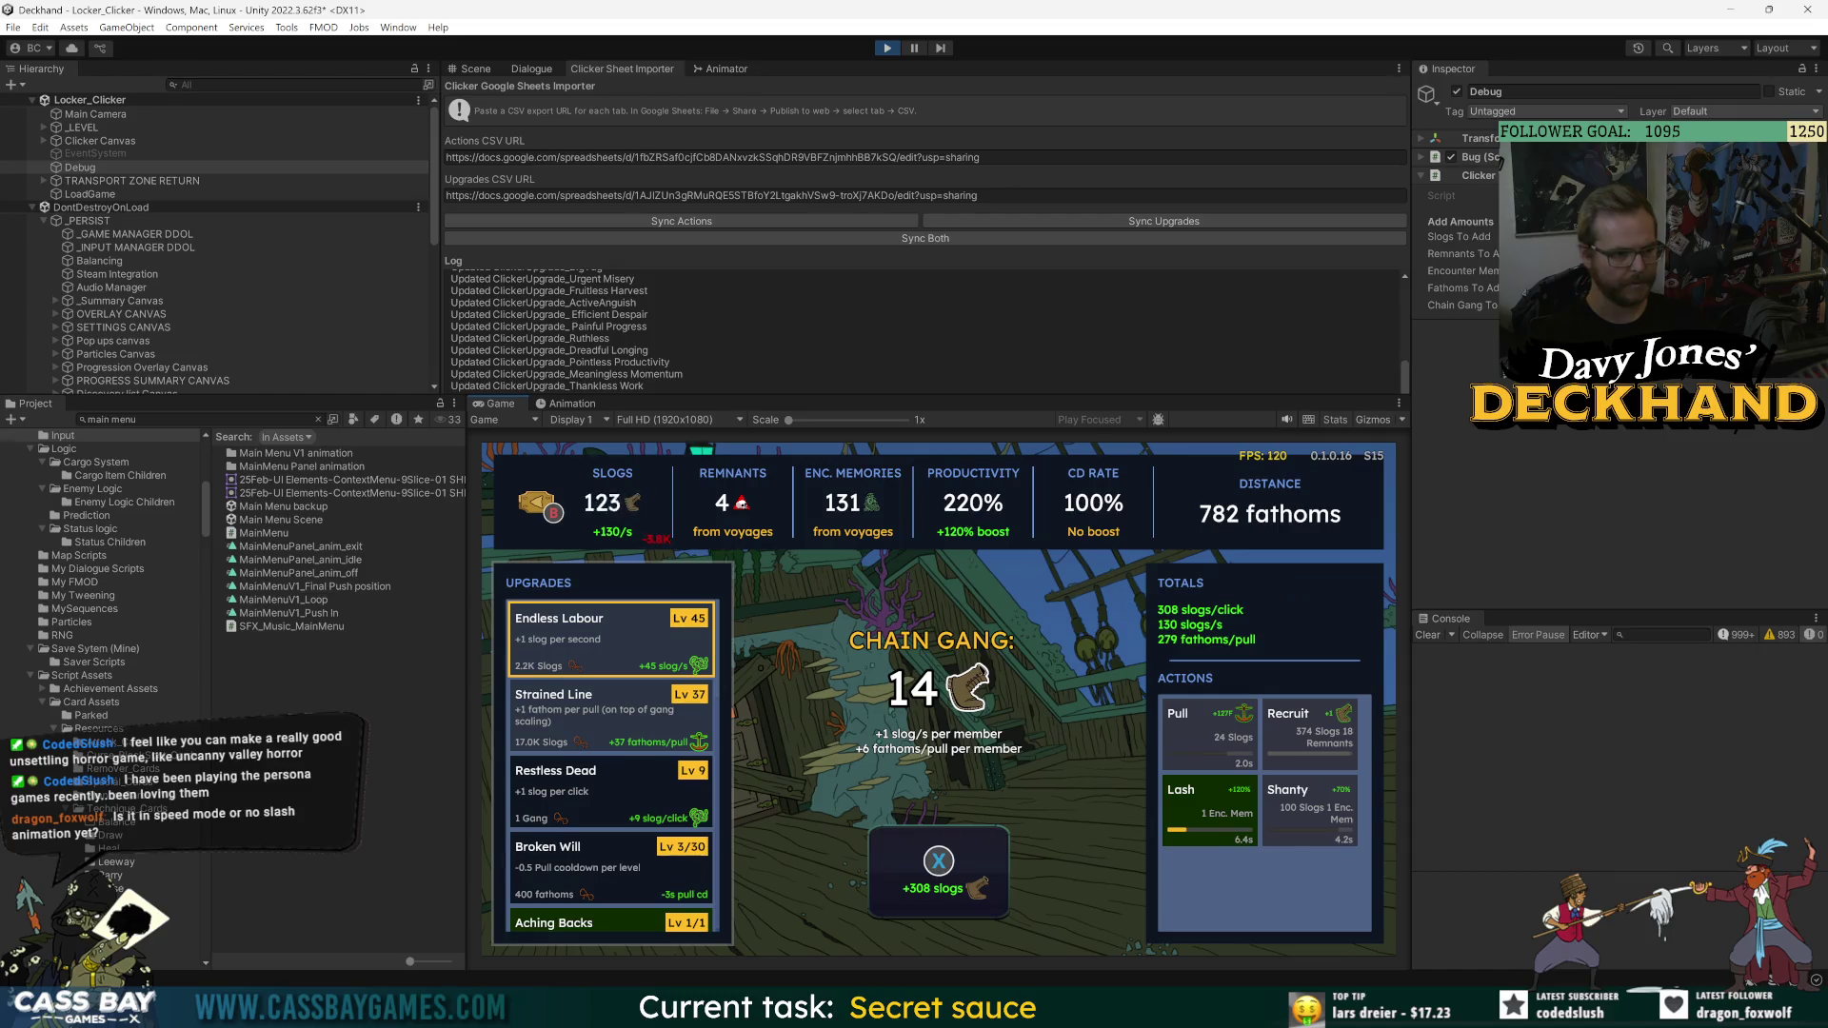
pyautogui.press('Down')
pyautogui.press('Down')
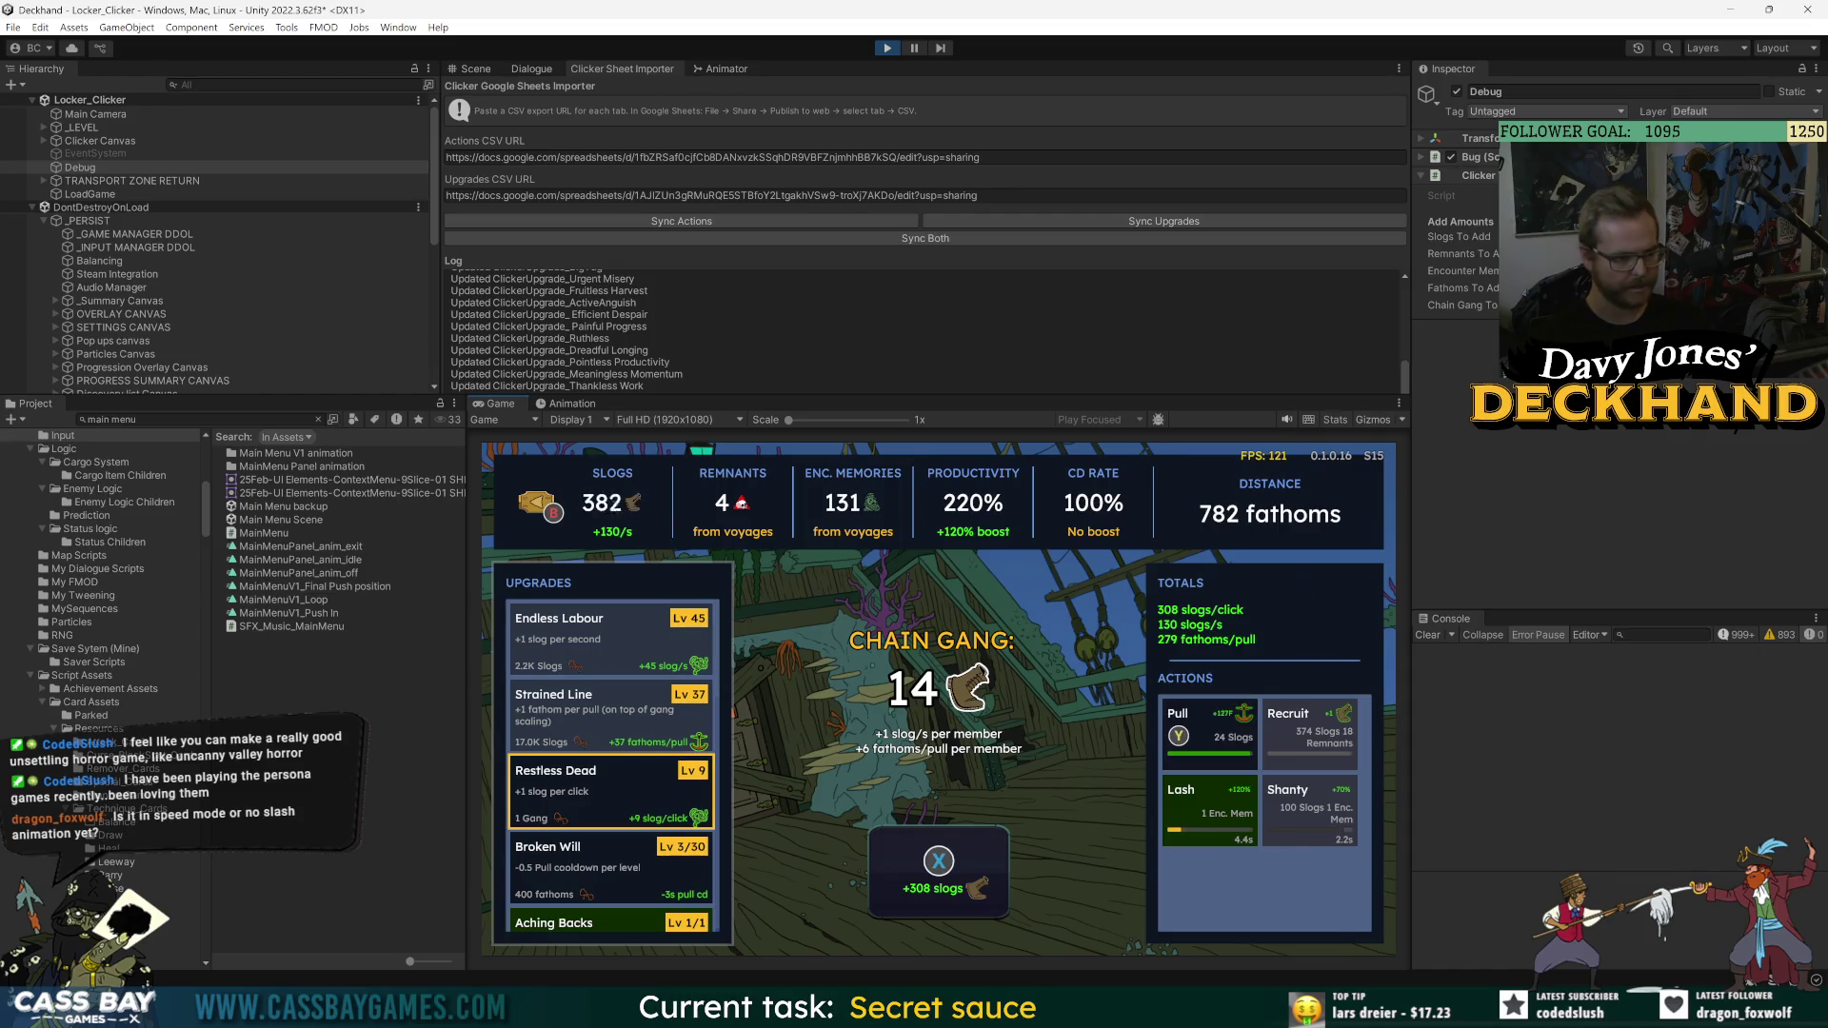
# - Pull the ship, buy Restless Dead levels, then activate Shanty and fire another Pull
pyautogui.press('y')
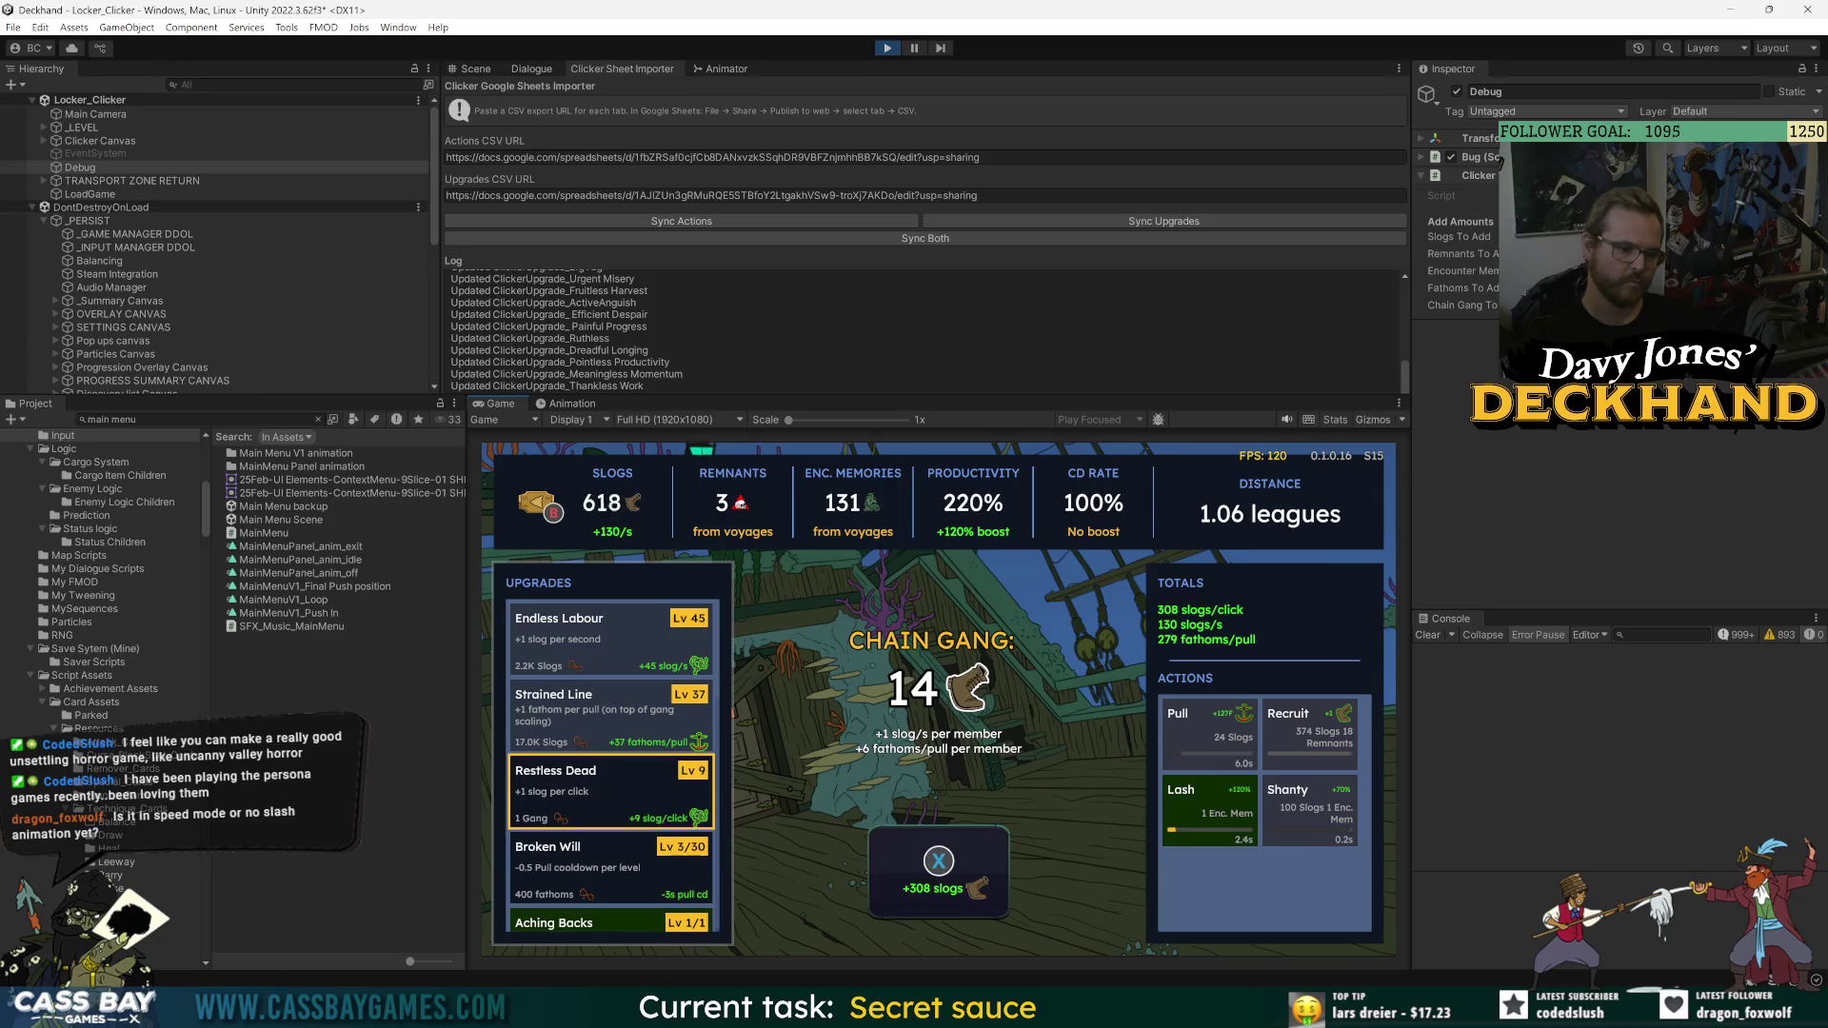
pyautogui.press('a')
pyautogui.press('a')
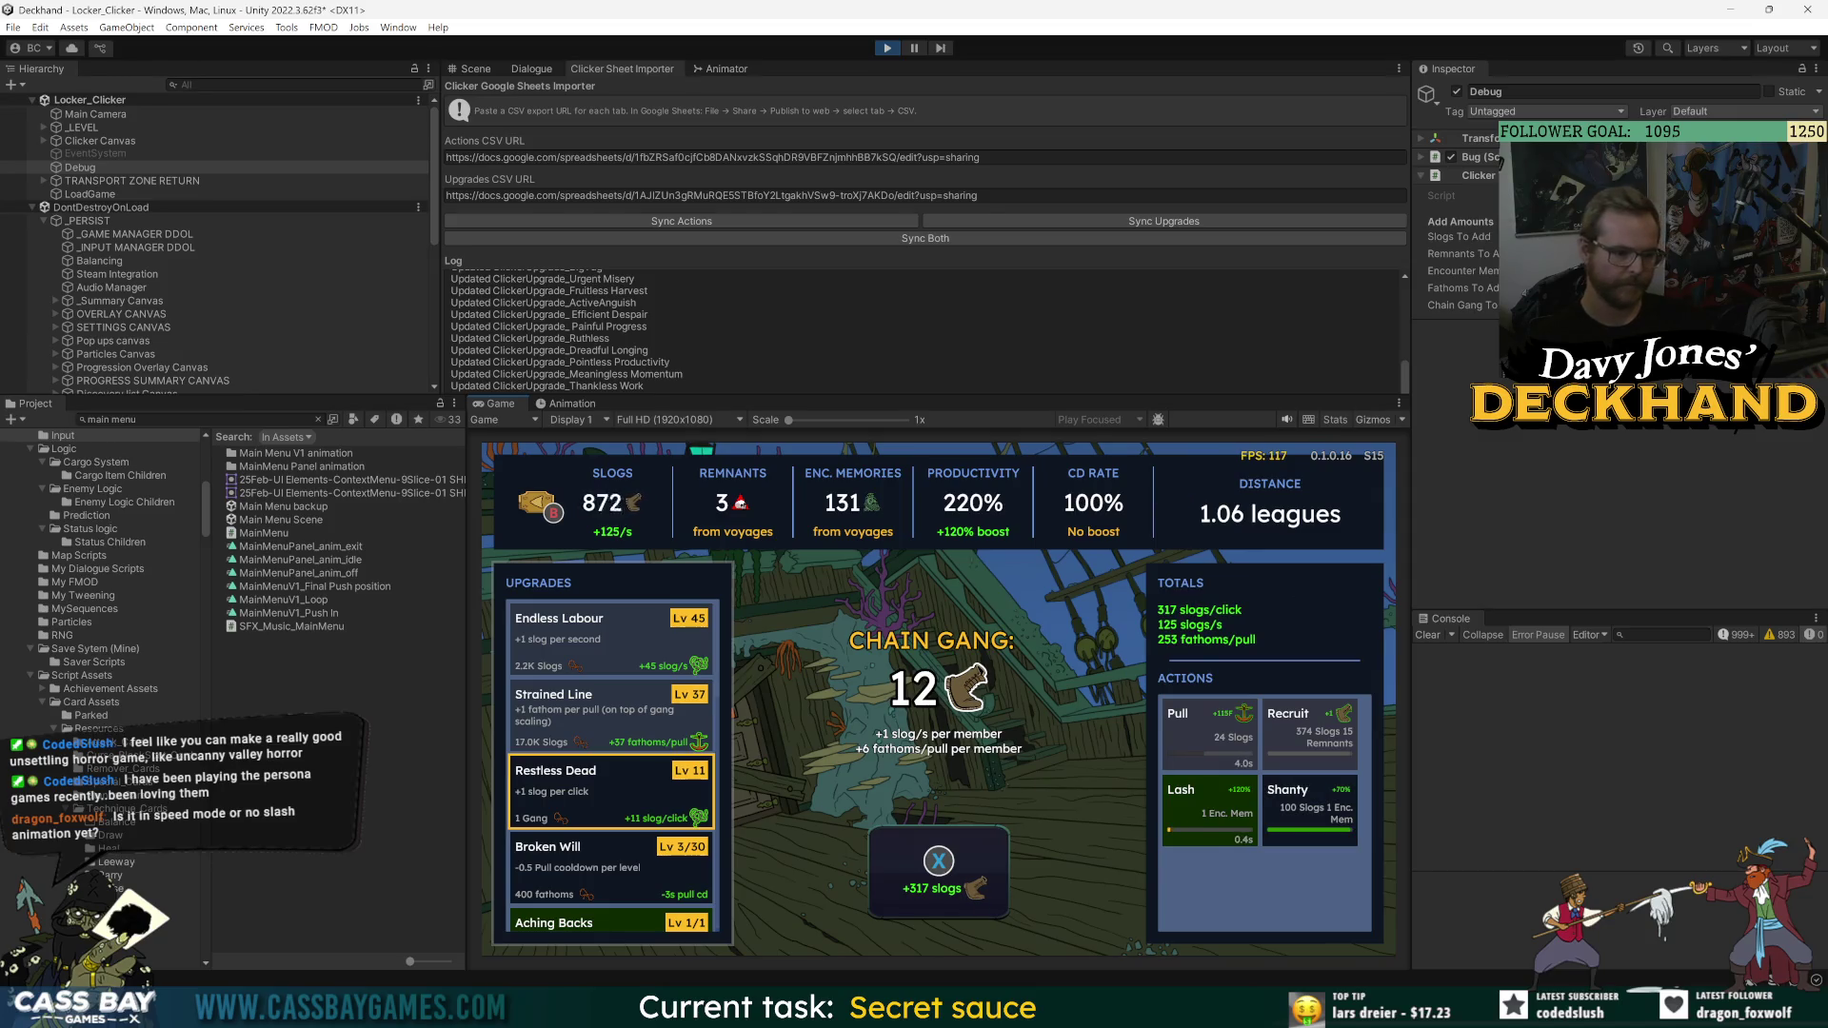
pyautogui.press('x')
pyautogui.press('x')
pyautogui.press('x')
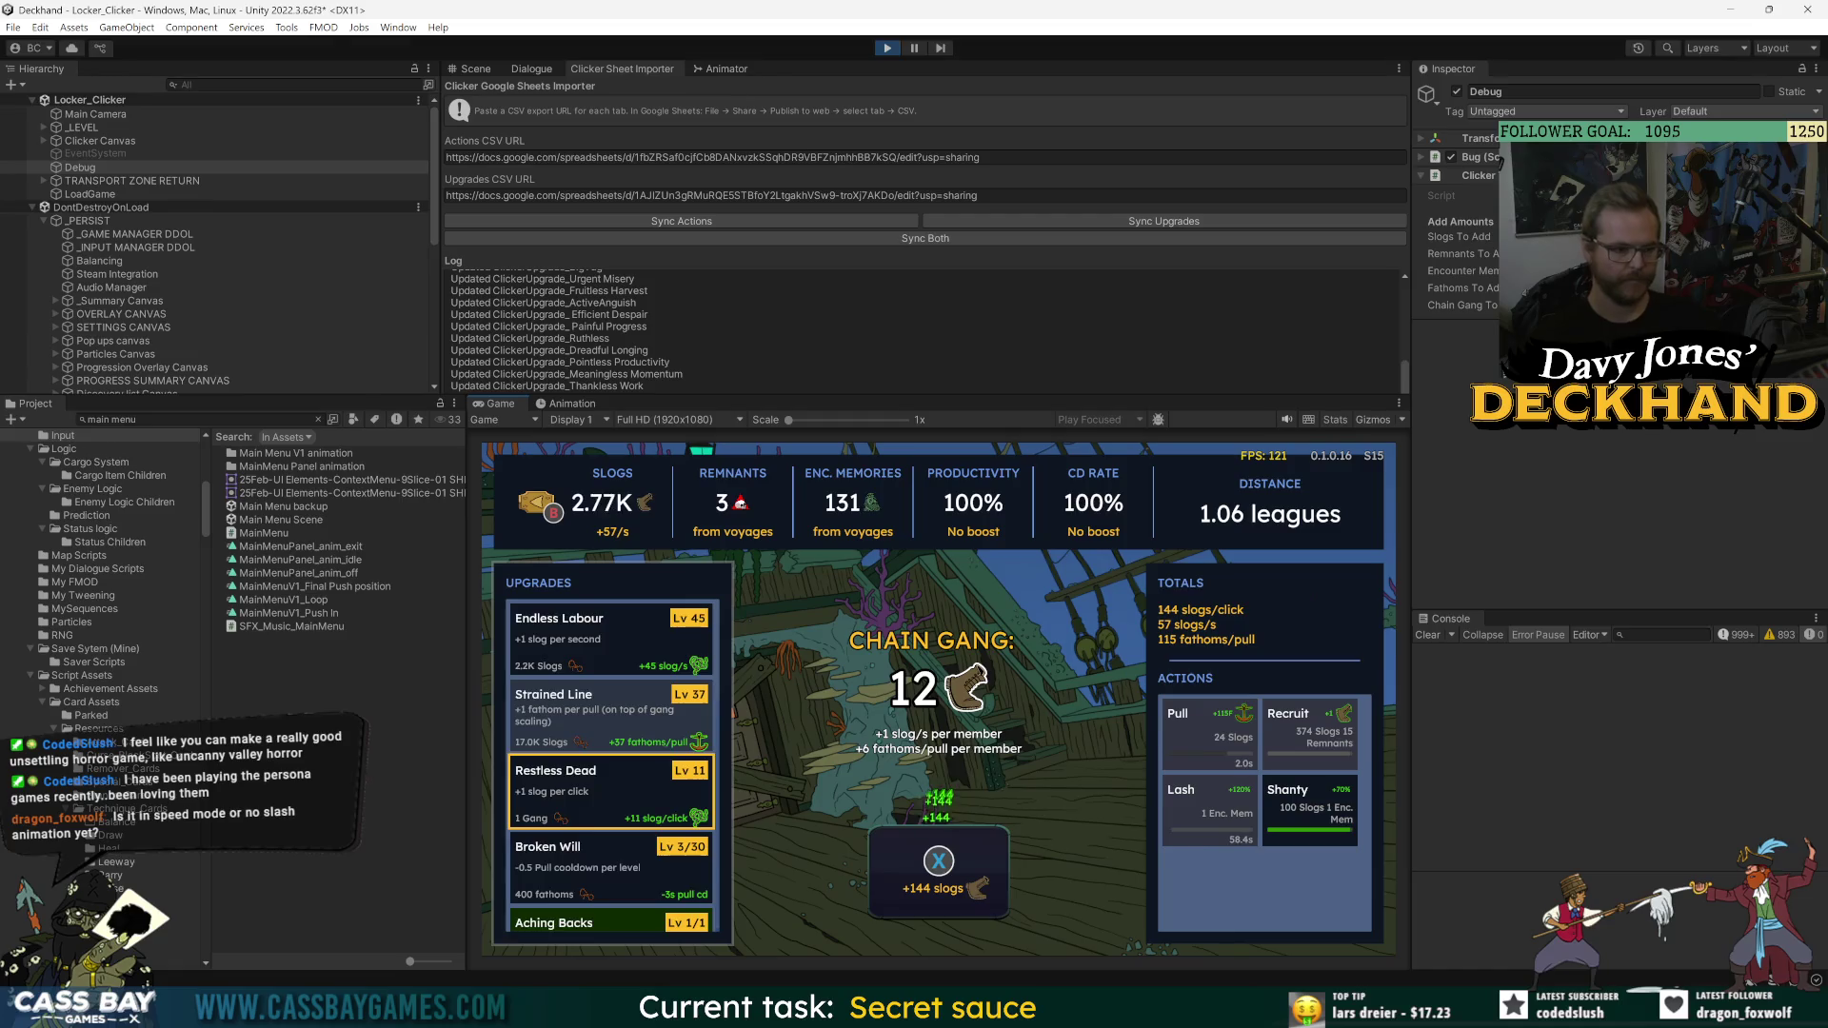
pyautogui.press('Down')
pyautogui.press('Down')
pyautogui.press('Down')
pyautogui.press('Down')
pyautogui.press('Down')
pyautogui.press('Down')
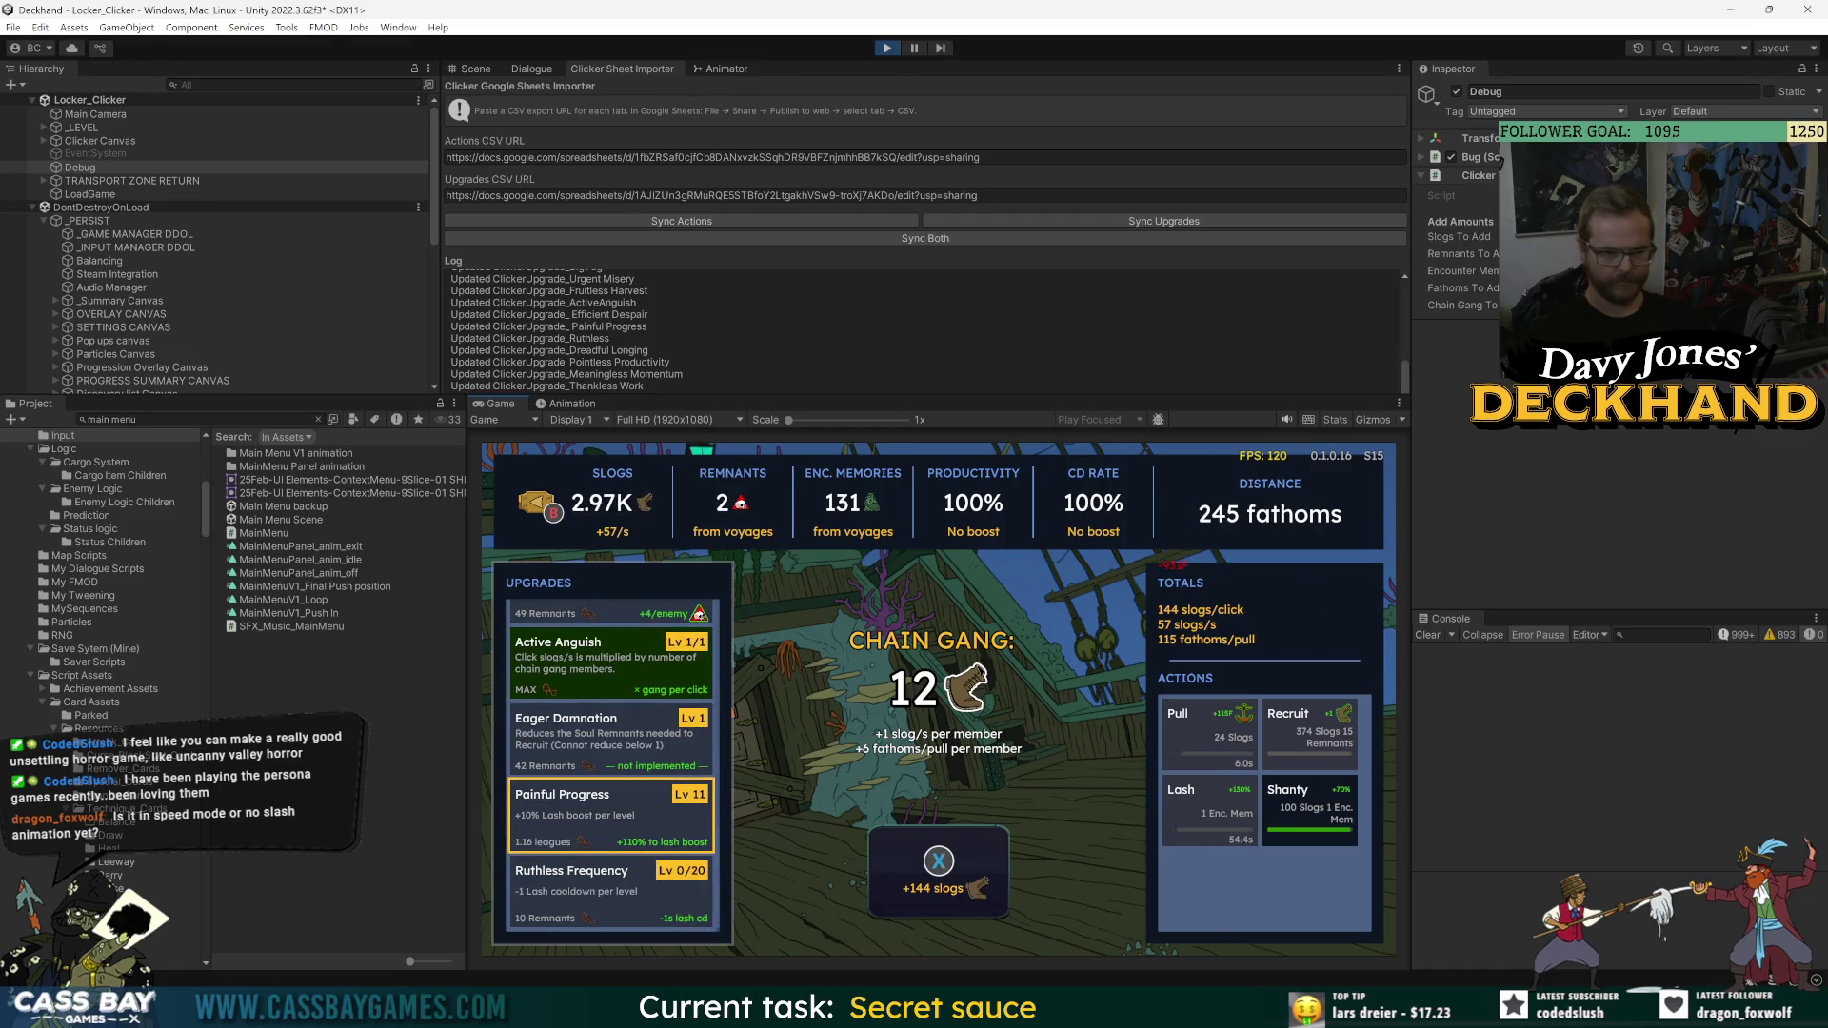
pyautogui.press('Right')
pyautogui.press('Right')
pyautogui.press('Return')
pyautogui.press('Left')
pyautogui.press('Left')
# - Return to the upgrades list and buy two Endless Labour levels
pyautogui.press('Right')
pyautogui.press('Right')
pyautogui.press('Up')
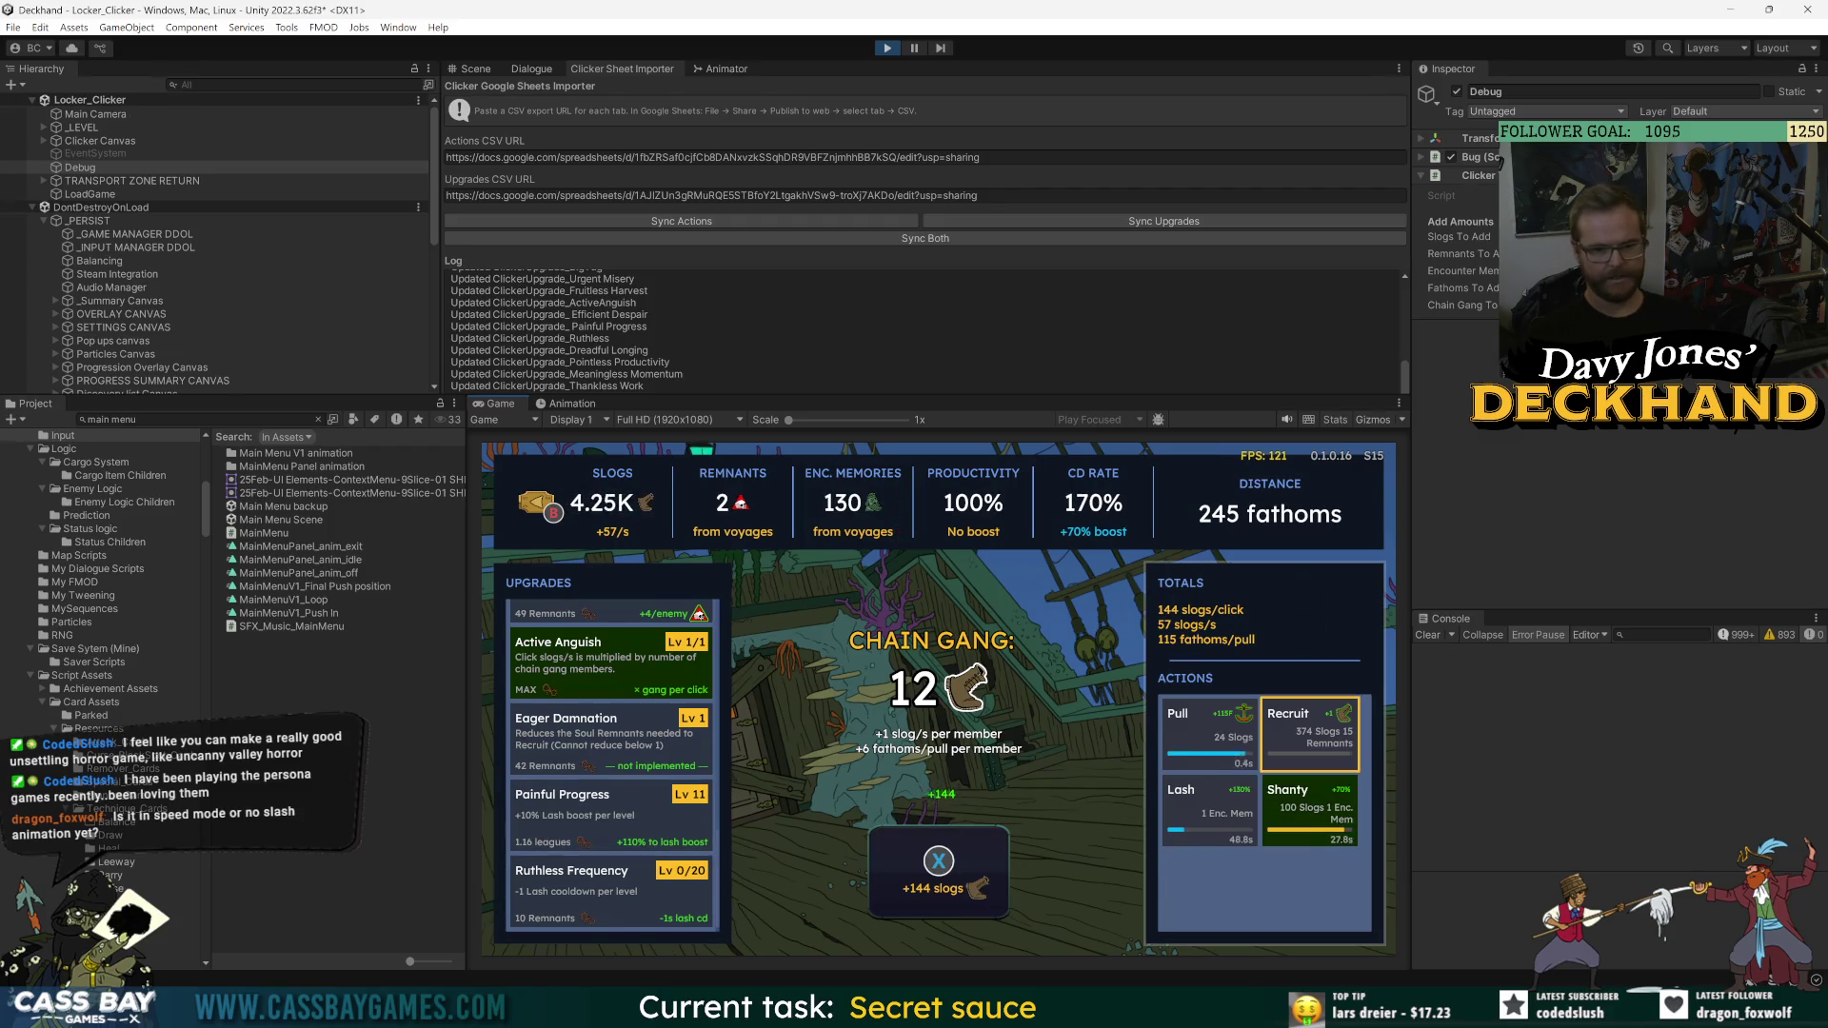
pyautogui.press('Left')
pyautogui.press('Return')
pyautogui.press('Left')
pyautogui.press('Right')
pyautogui.press('Left')
pyautogui.press('Down')
pyautogui.press('Up')
pyautogui.press('Up')
pyautogui.press('Up')
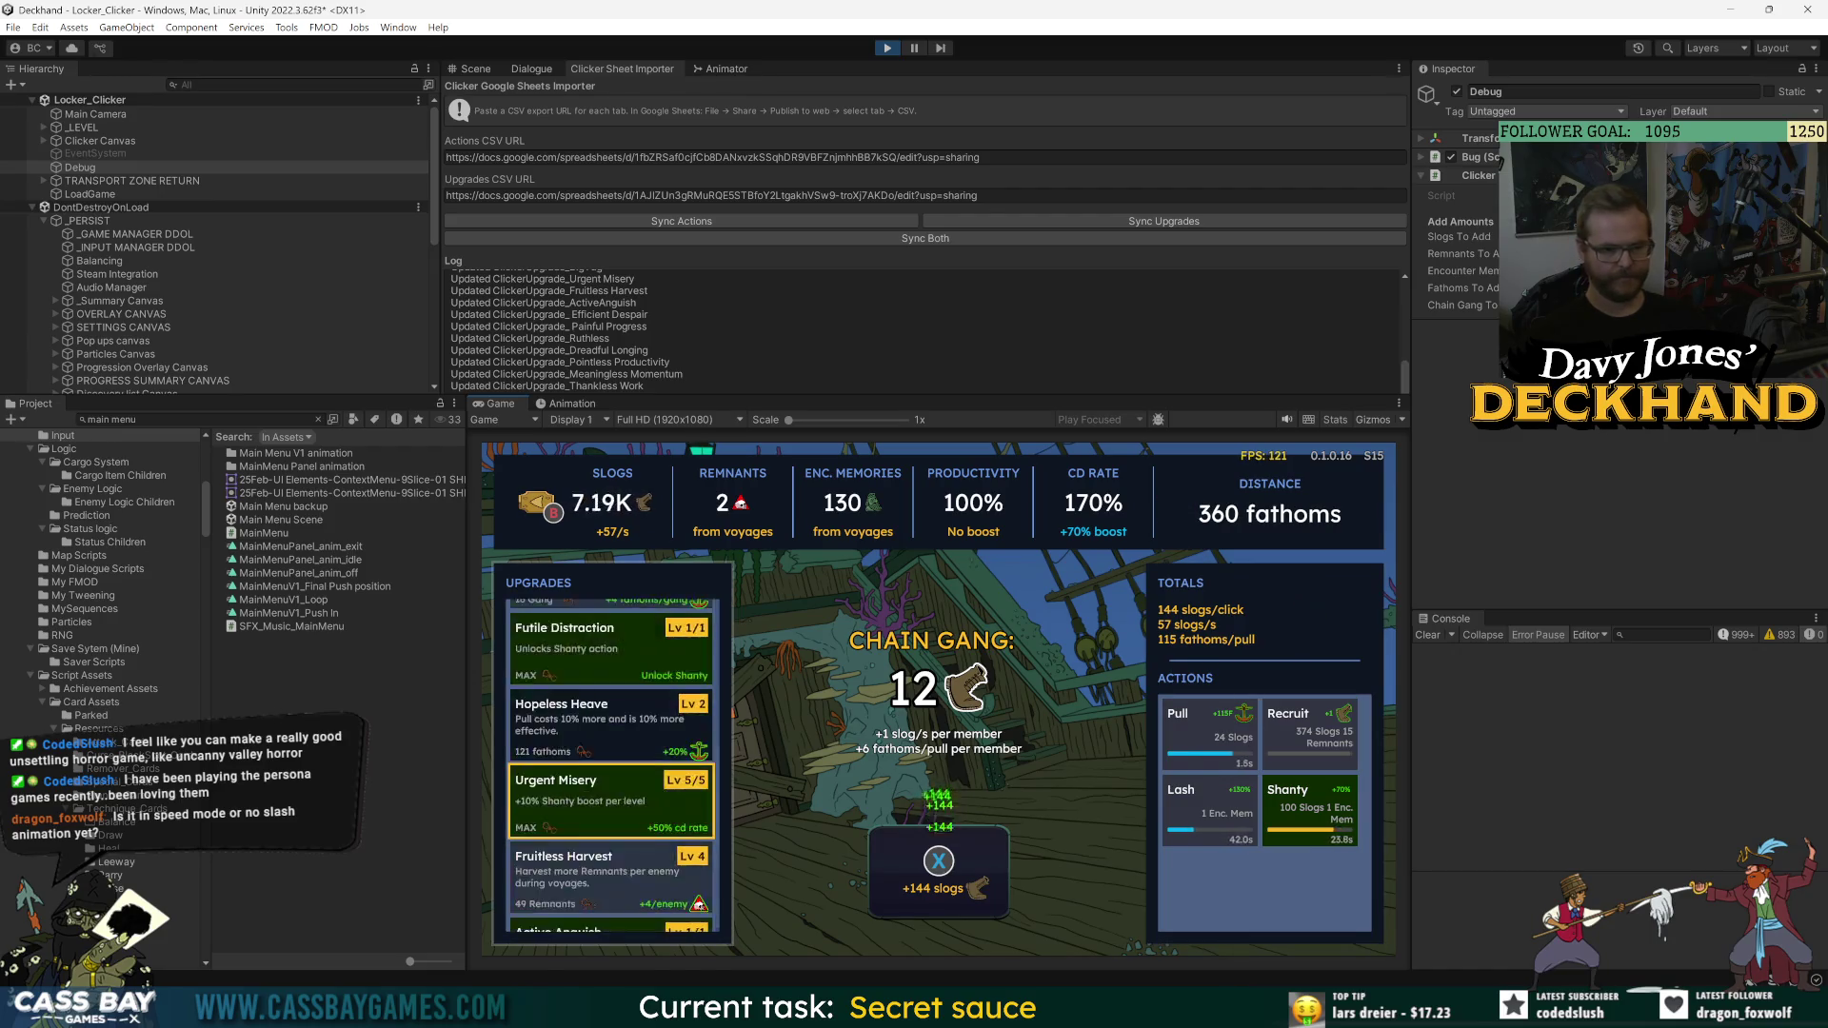
pyautogui.press('Up')
pyautogui.press('Up')
pyautogui.press('Up')
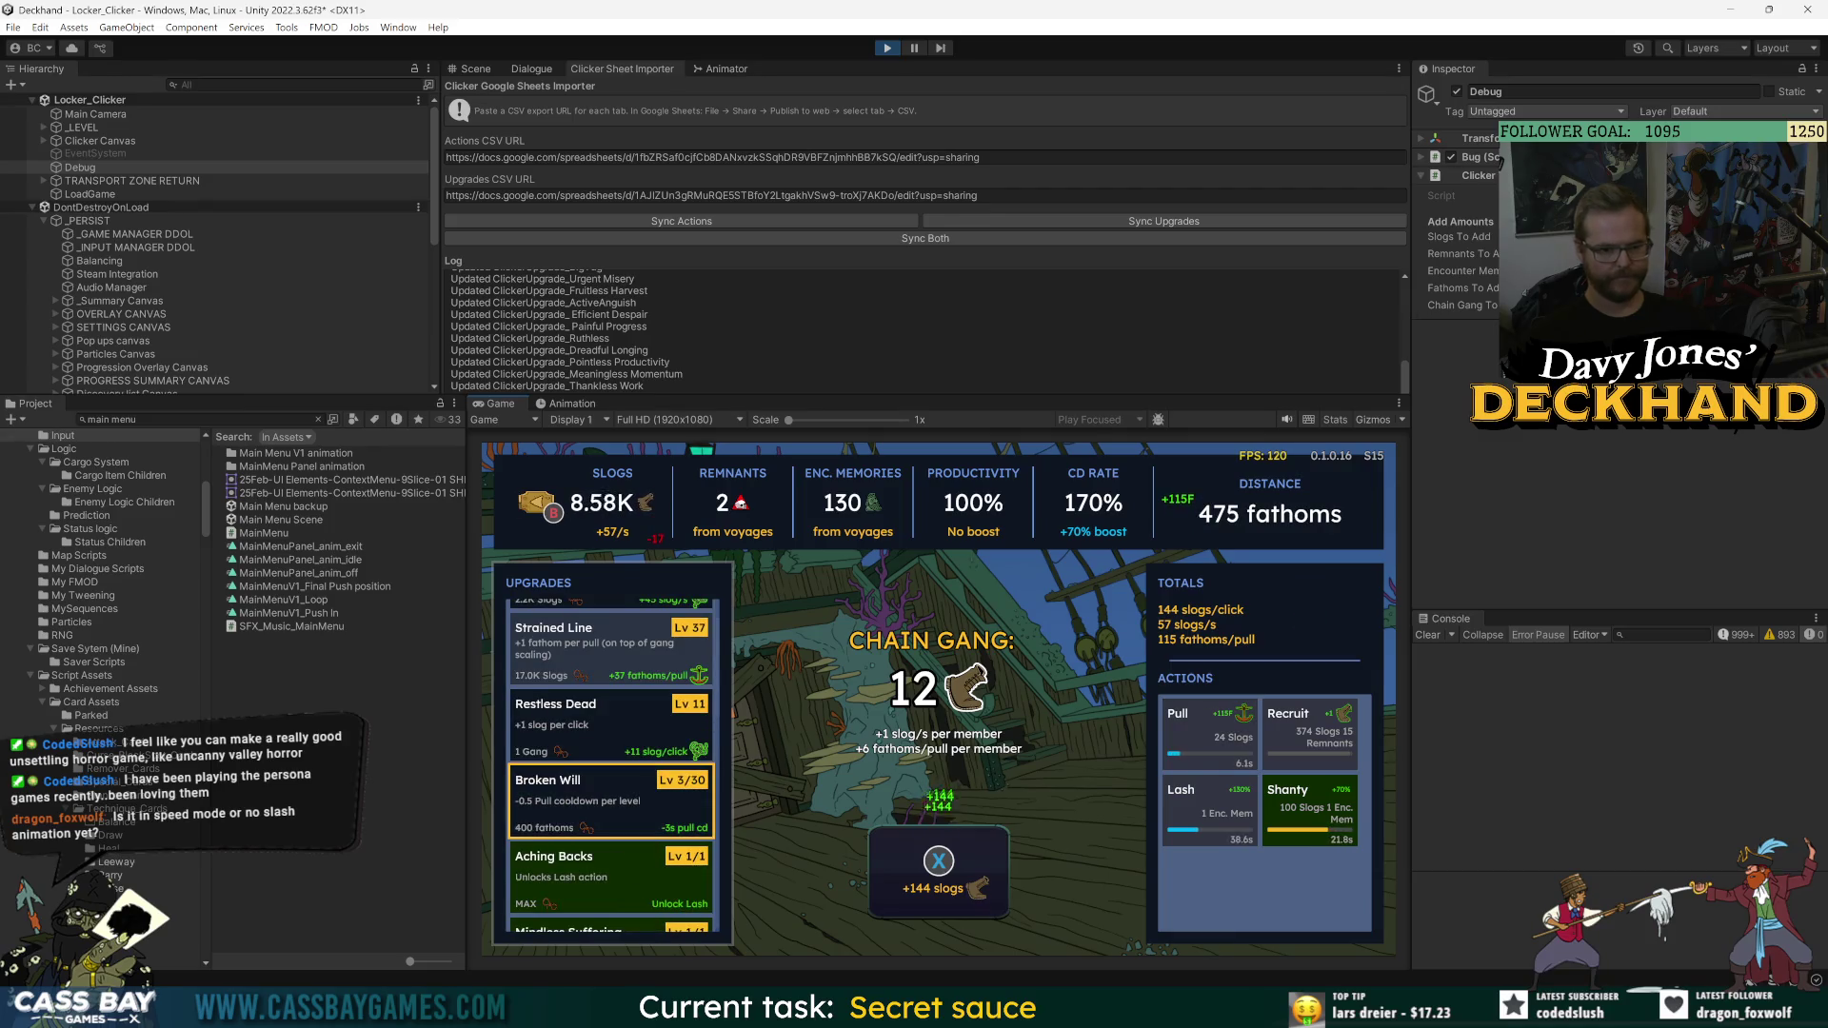
pyautogui.press('Up')
pyautogui.press('Up')
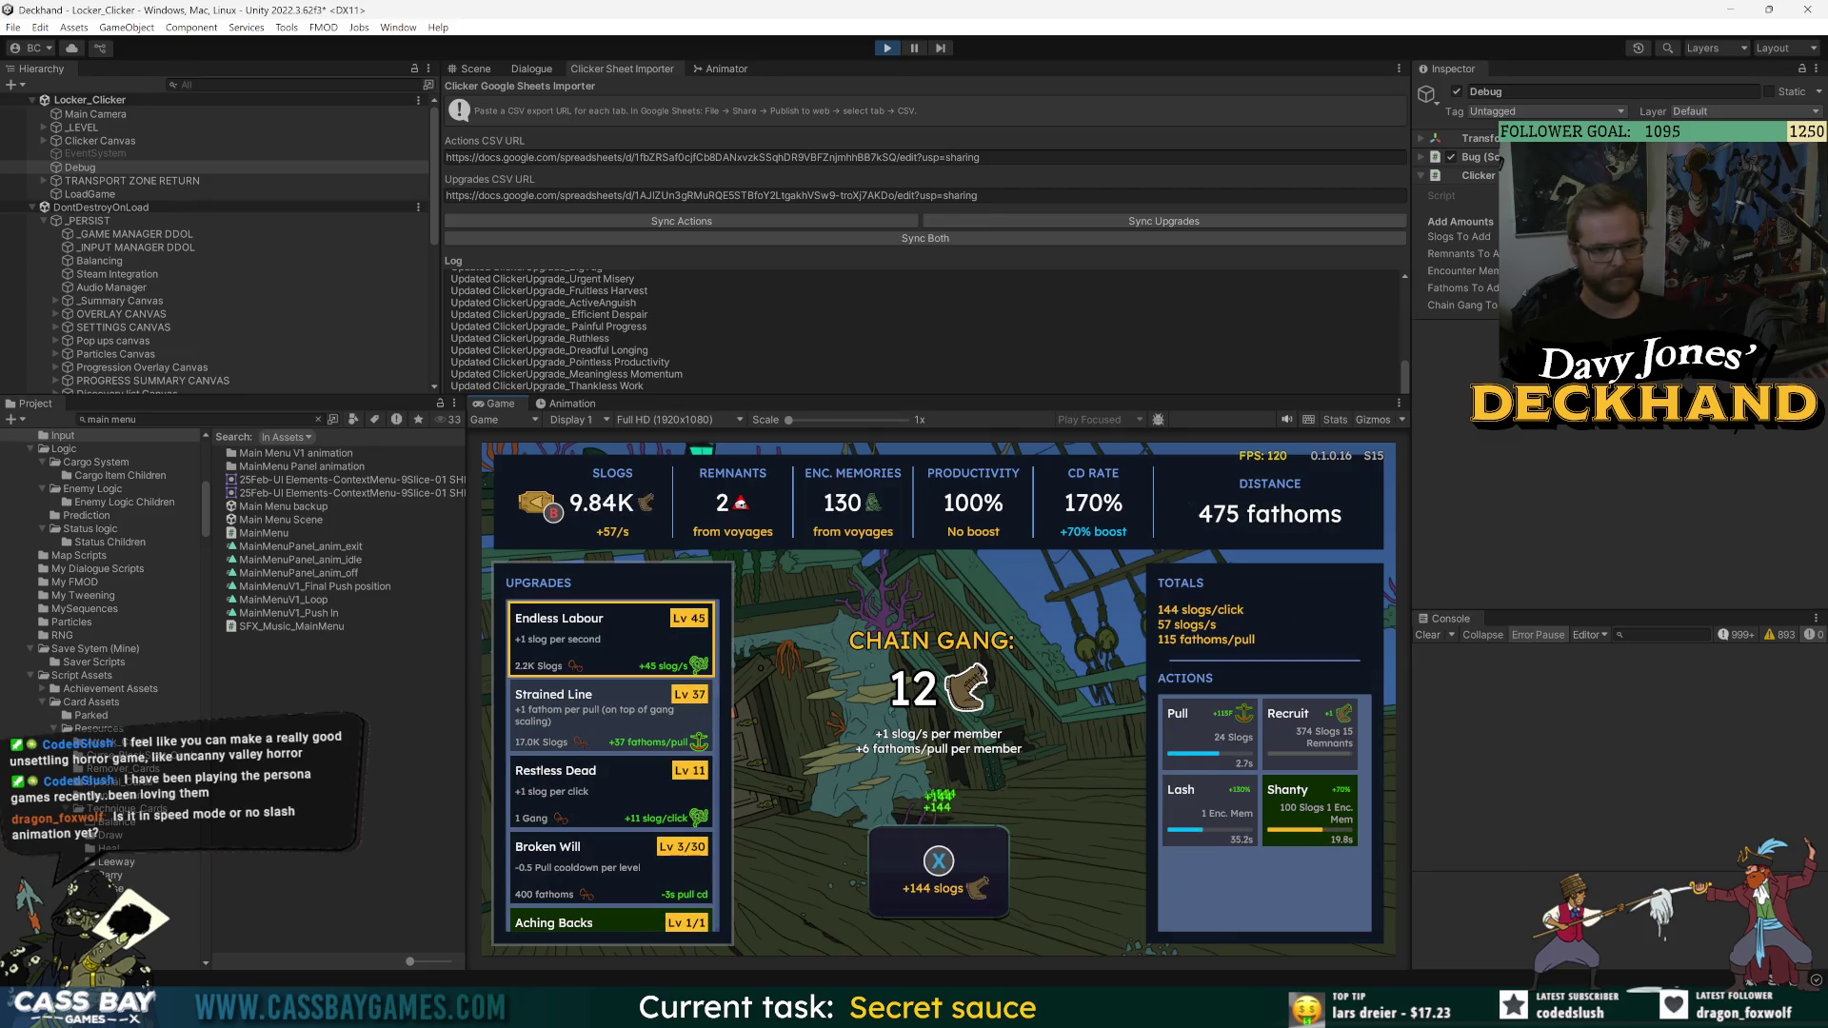
pyautogui.press('Return')
pyautogui.press('Return')
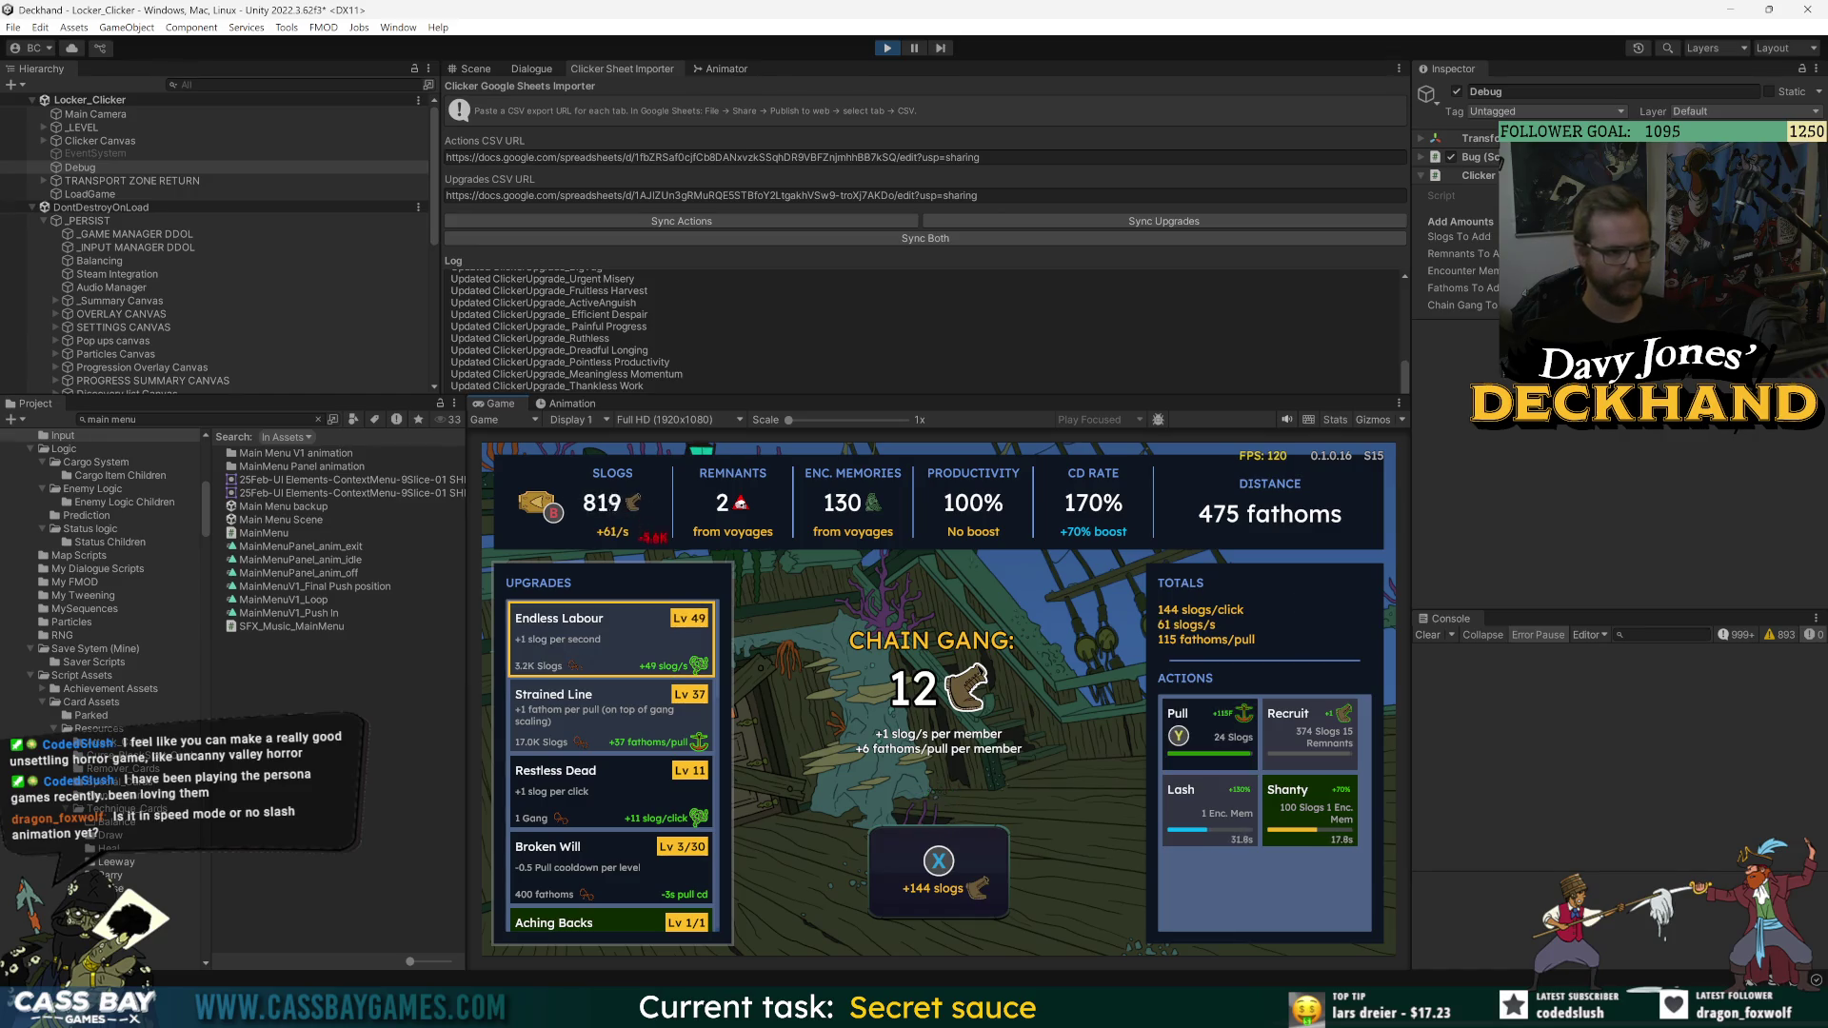
# - Keep tapping for slogs and firing Pull to advance the ship toward 1.05 leagues
pyautogui.press('y')
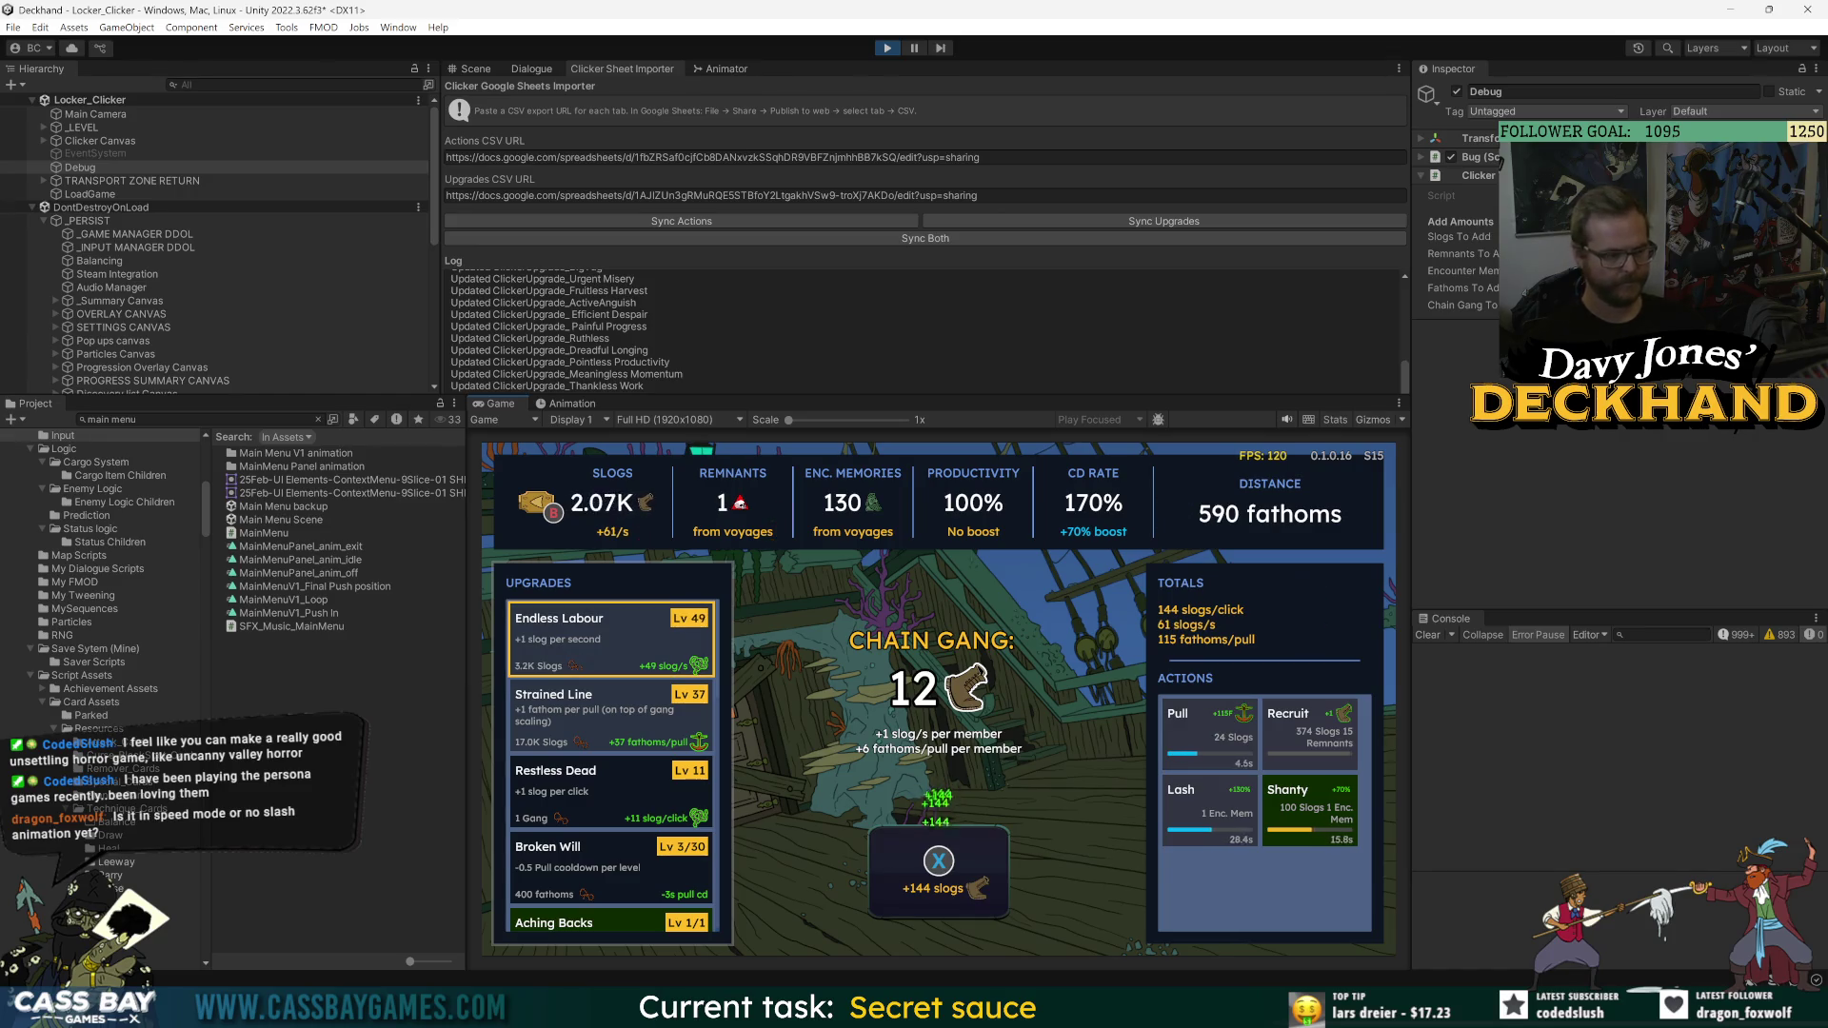
pyautogui.press('x')
pyautogui.press('x')
pyautogui.press('x')
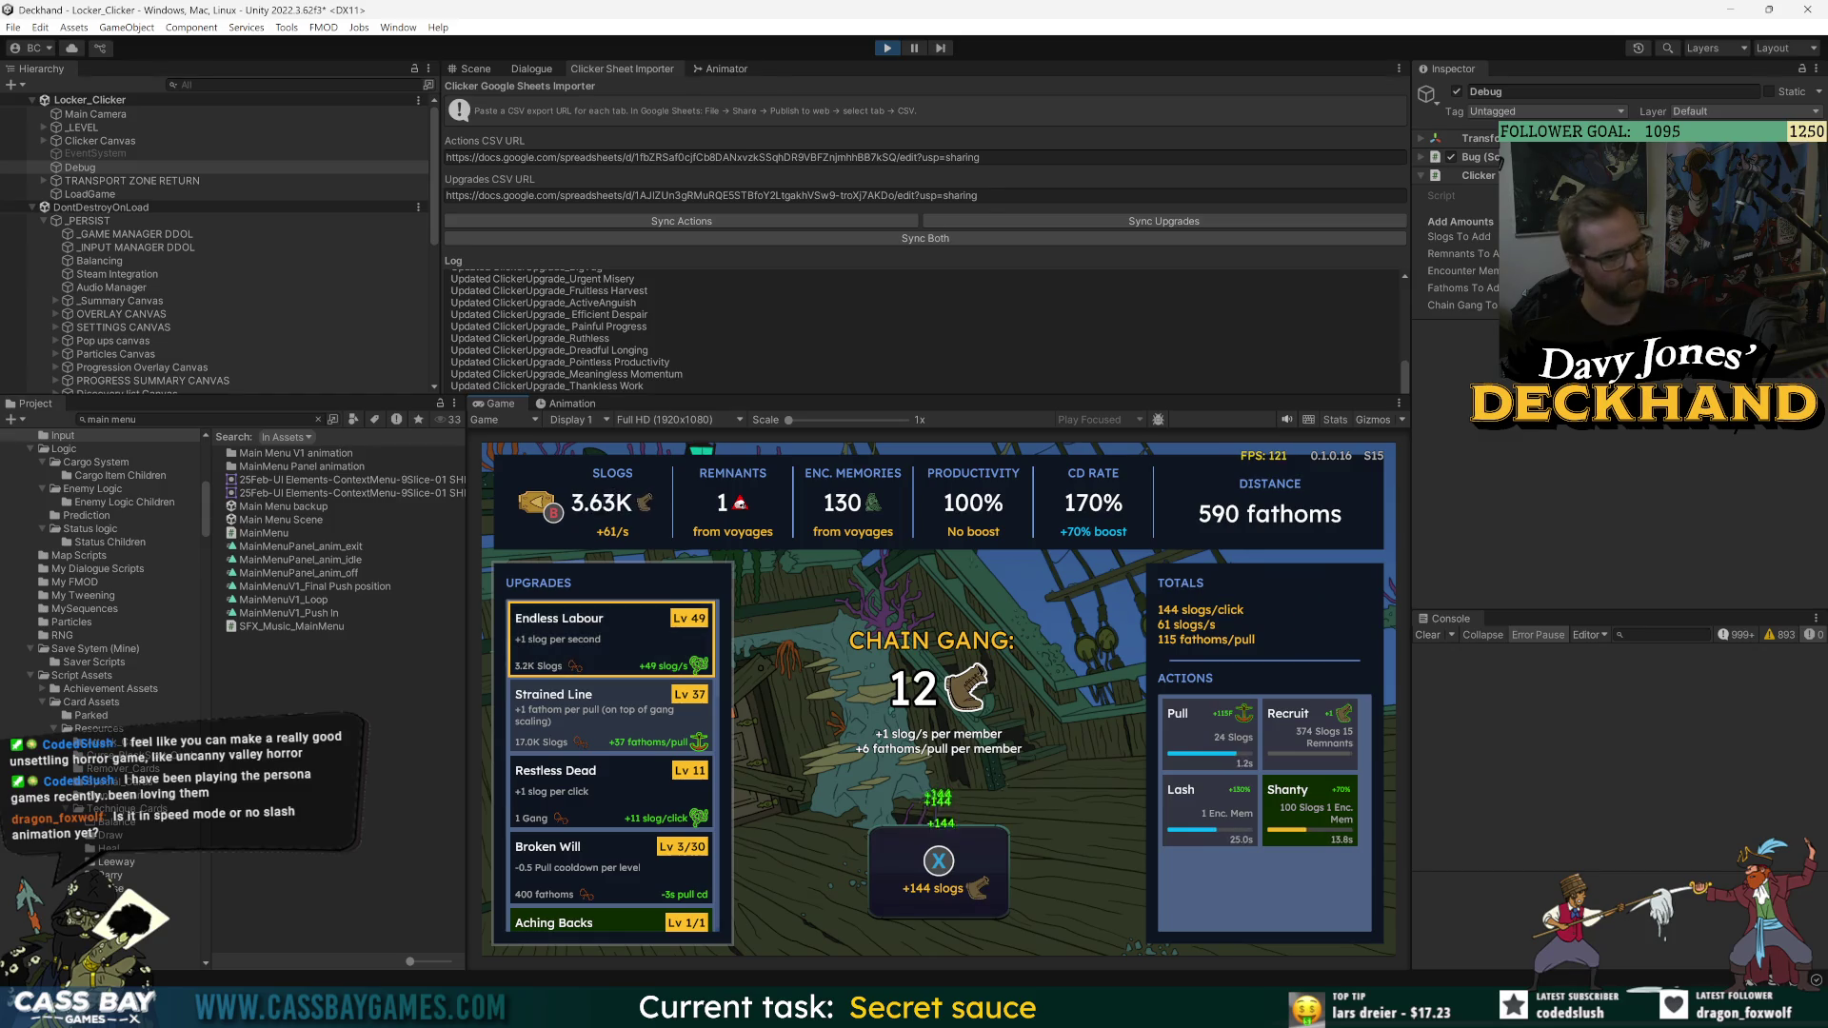
pyautogui.press('x')
pyautogui.press('x')
pyautogui.press('x')
pyautogui.press('y')
pyautogui.press('x')
pyautogui.press('x')
pyautogui.press('x')
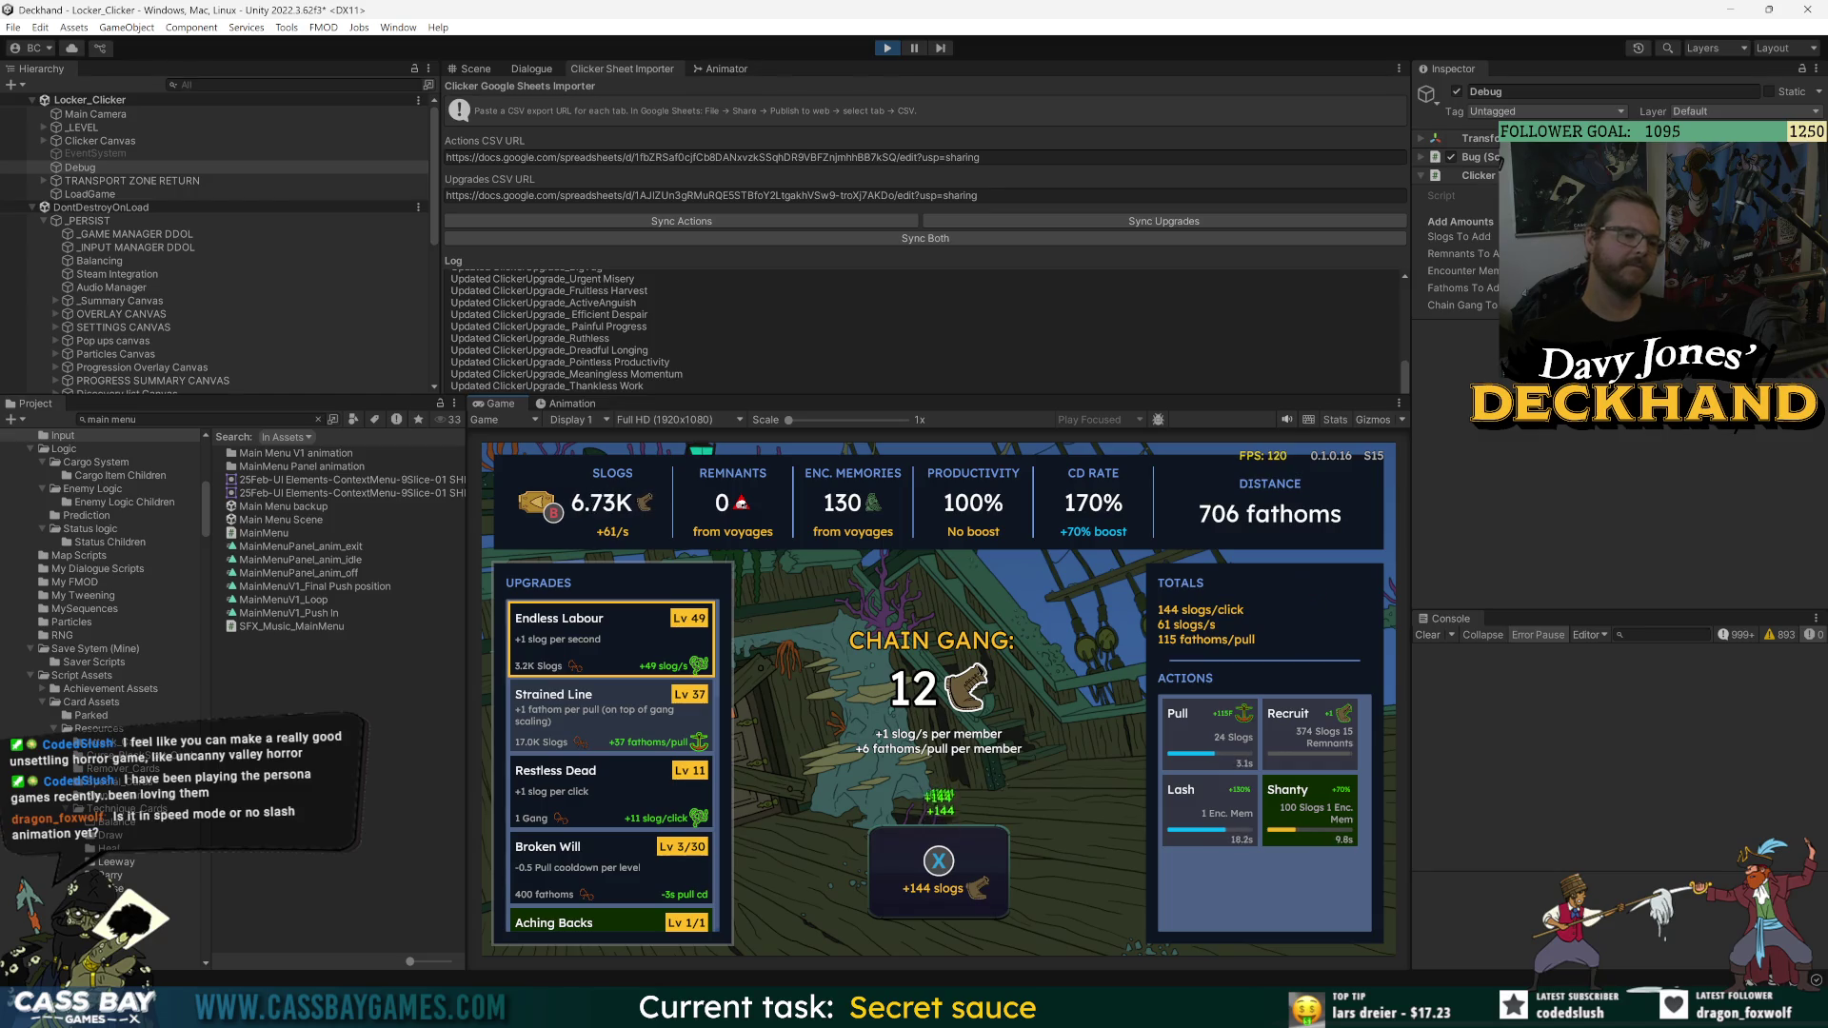
pyautogui.press('x')
pyautogui.press('x')
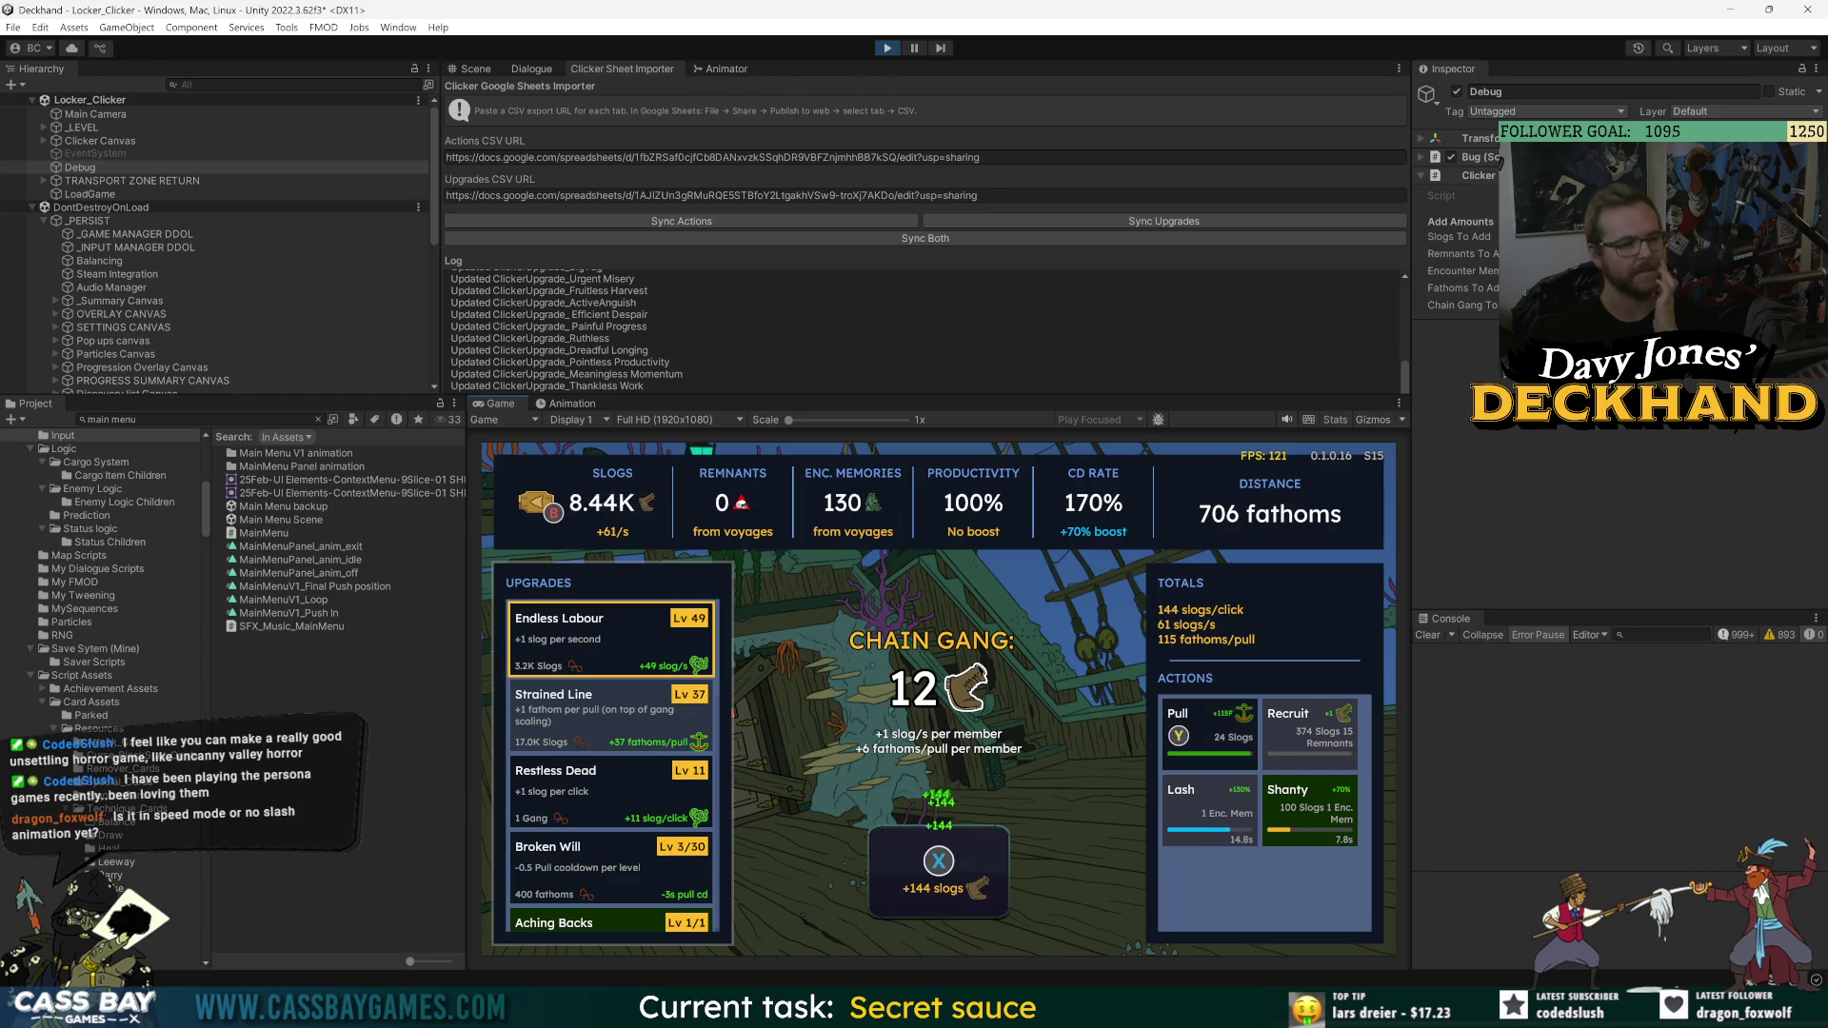
pyautogui.press('x')
pyautogui.press('x')
pyautogui.press('x')
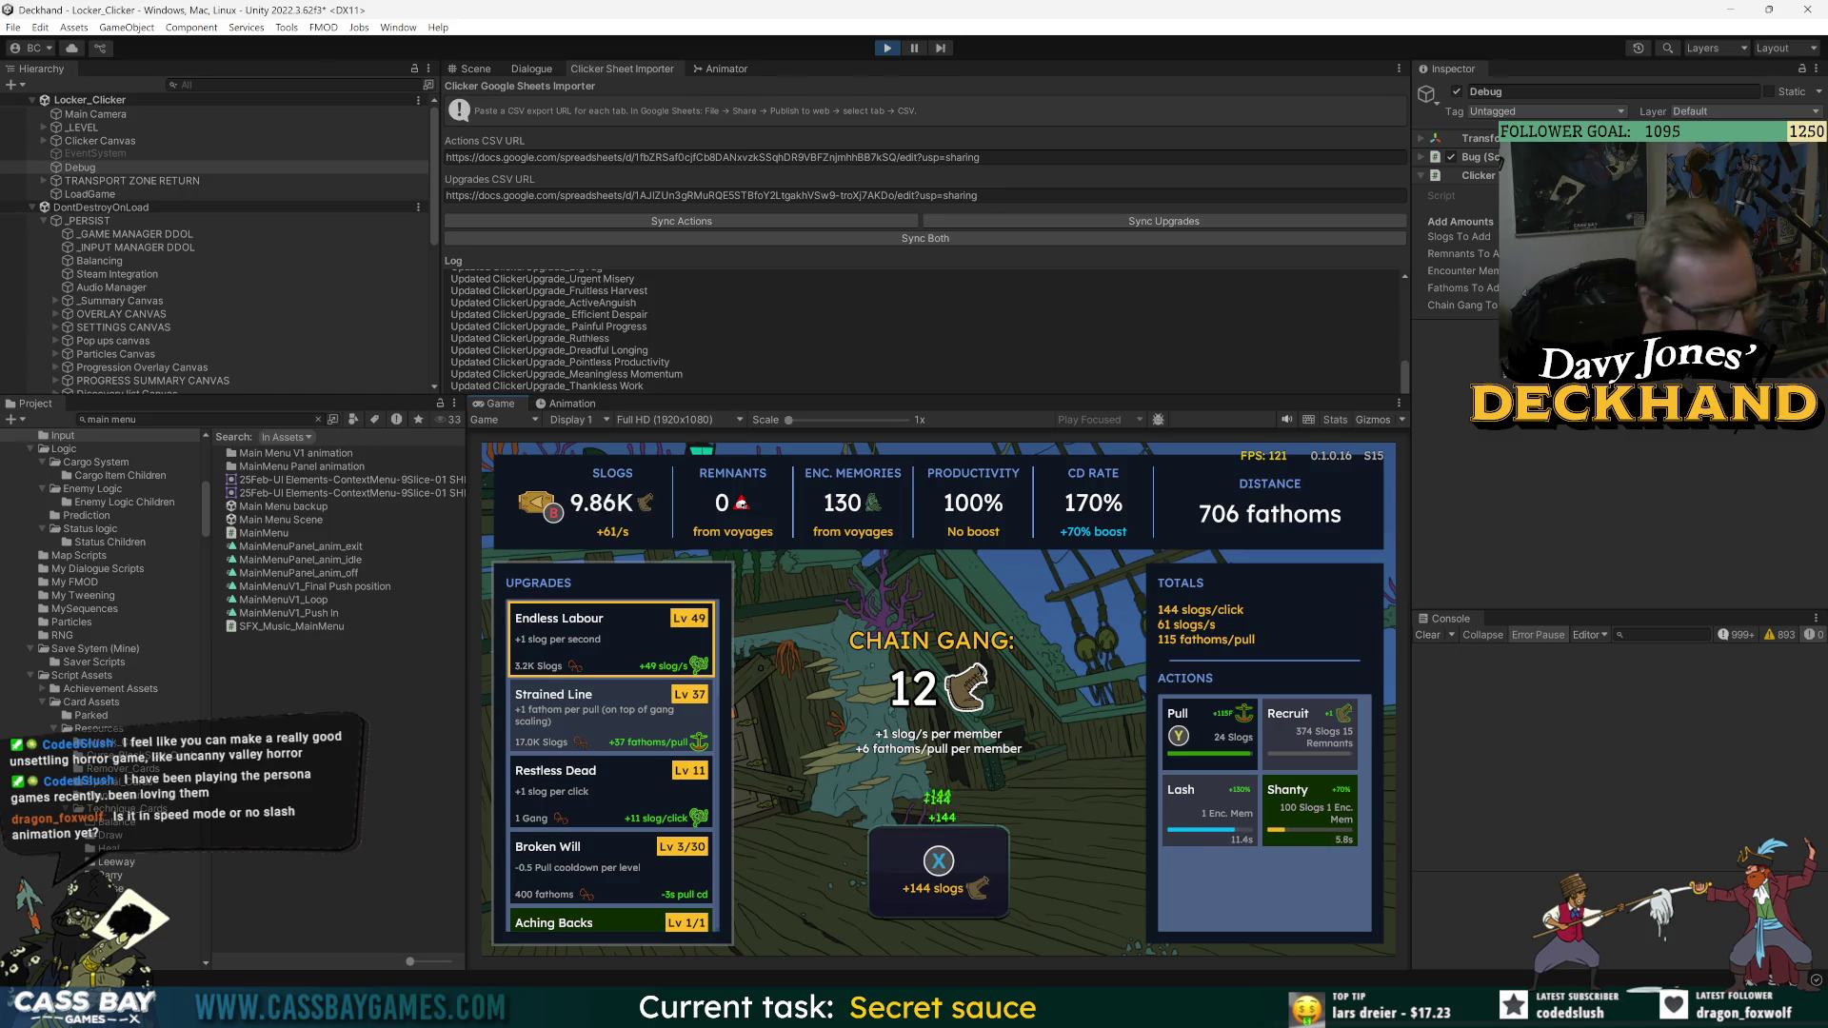
pyautogui.press('y')
pyautogui.press('x')
pyautogui.press('x')
pyautogui.press('x')
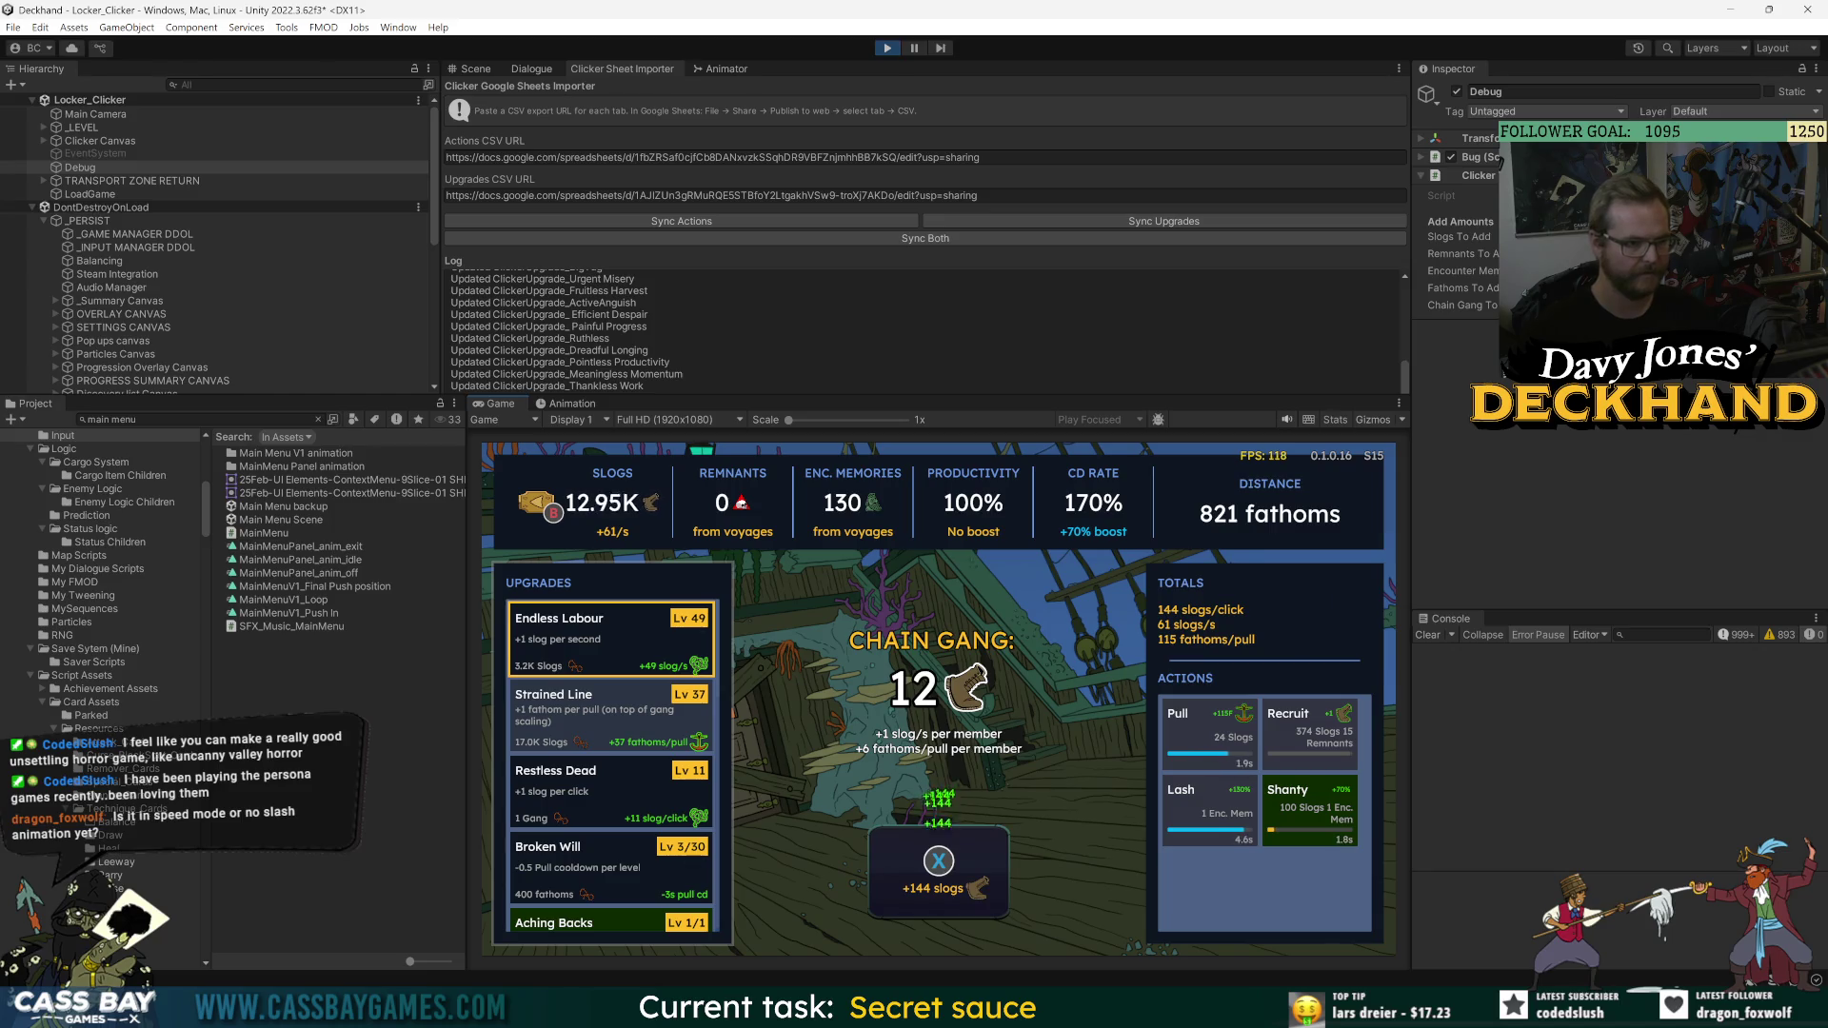
pyautogui.press('x')
pyautogui.press('x')
pyautogui.press('x')
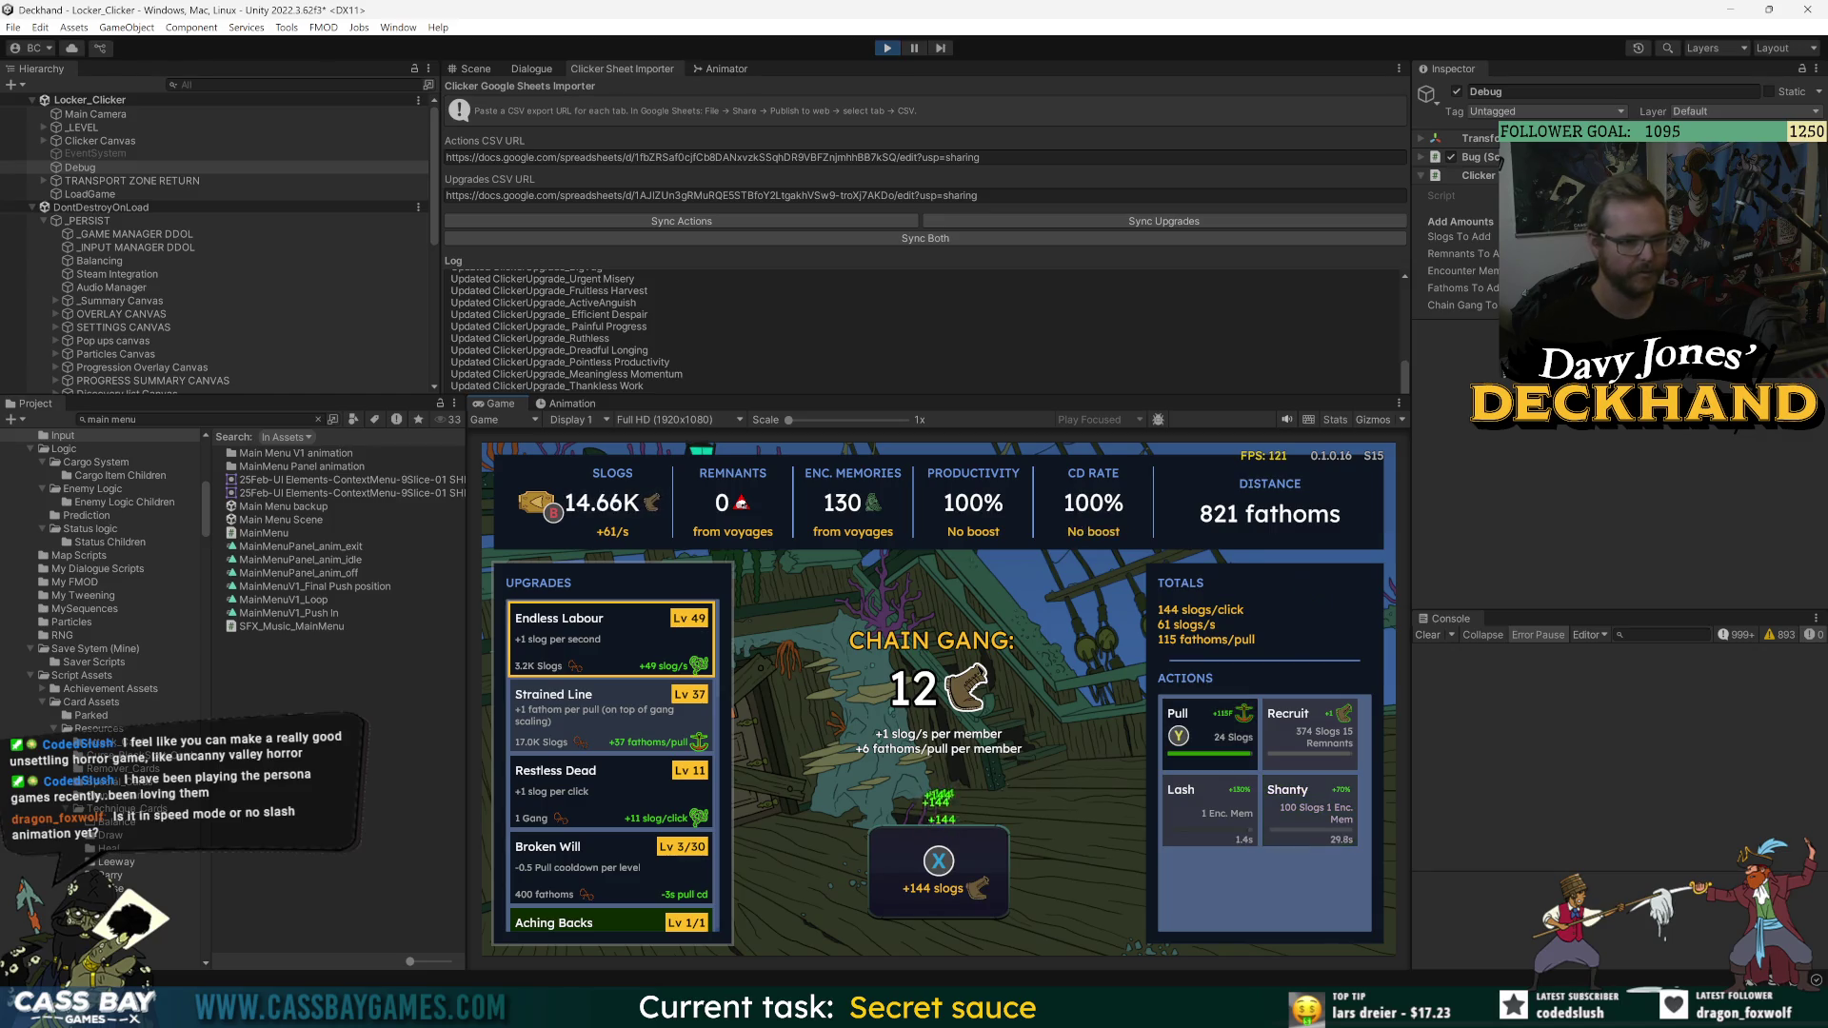
pyautogui.press('x')
pyautogui.press('x')
pyautogui.press('x')
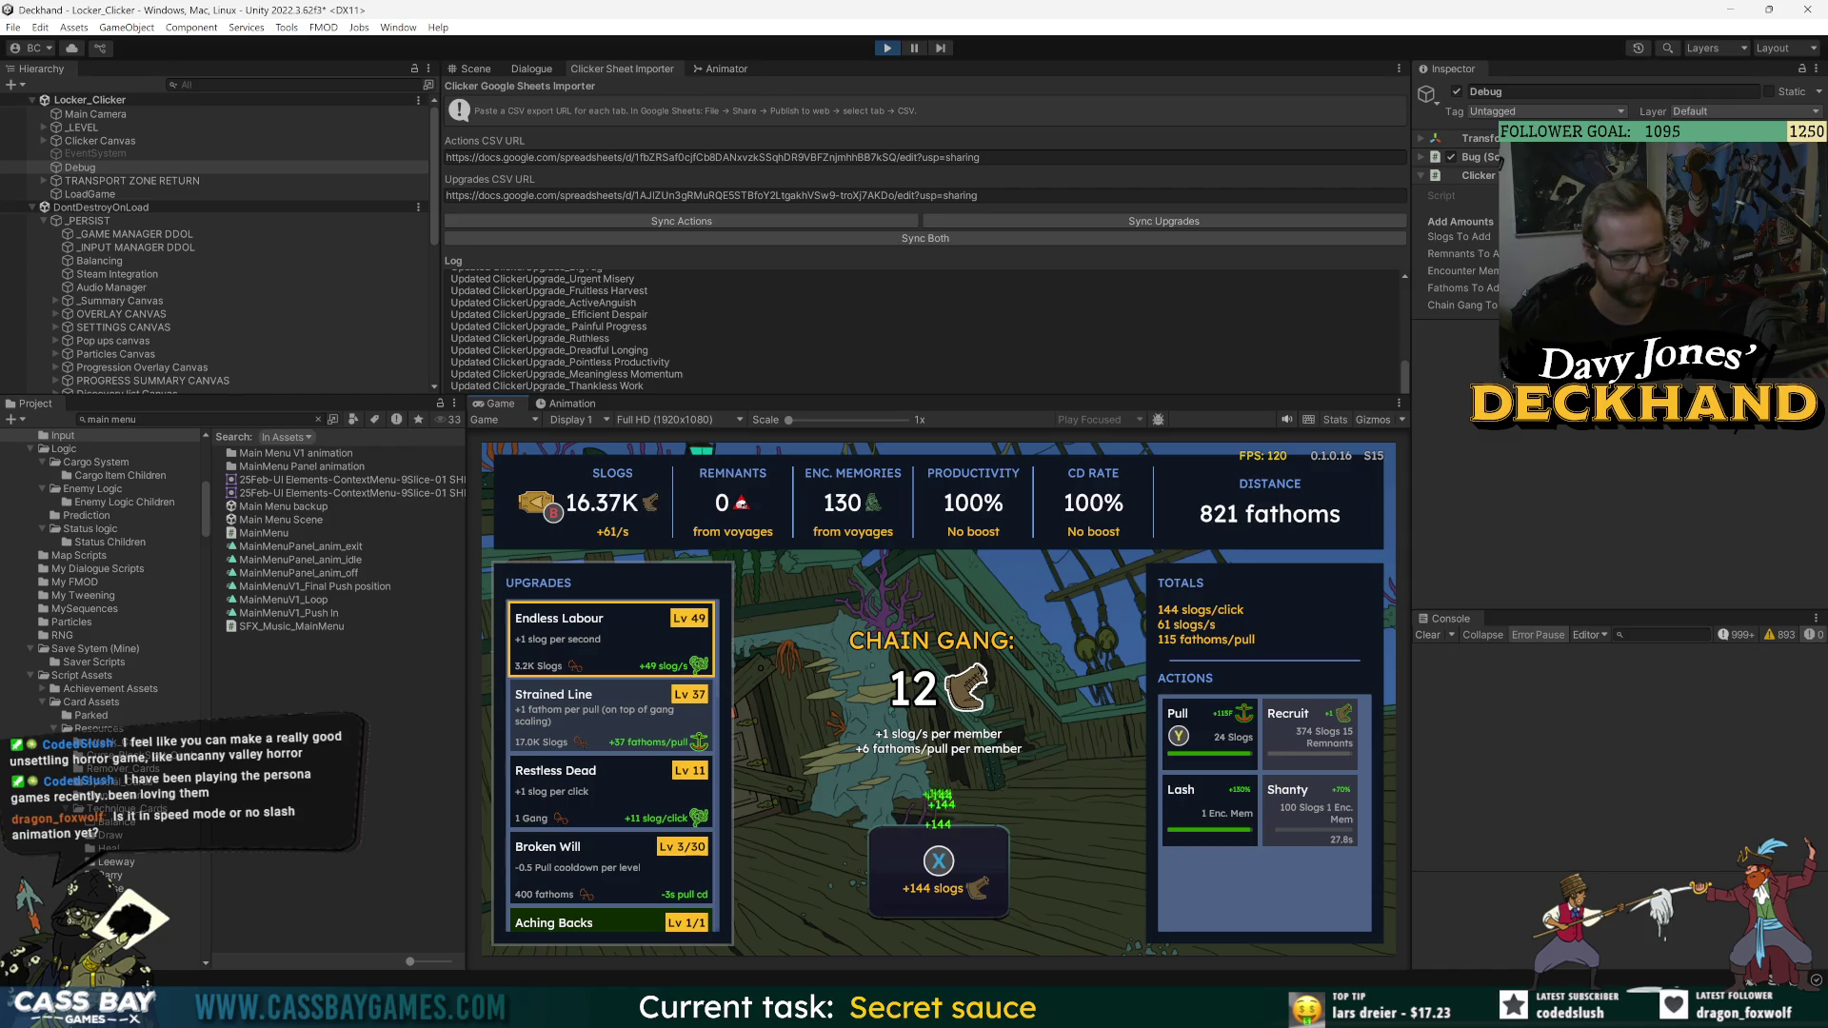
pyautogui.press('x')
pyautogui.press('x')
pyautogui.press('y')
pyautogui.press('x')
pyautogui.press('x')
pyautogui.press('x')
pyautogui.press('Right')
pyautogui.press('x')
pyautogui.press('x')
pyautogui.press('x')
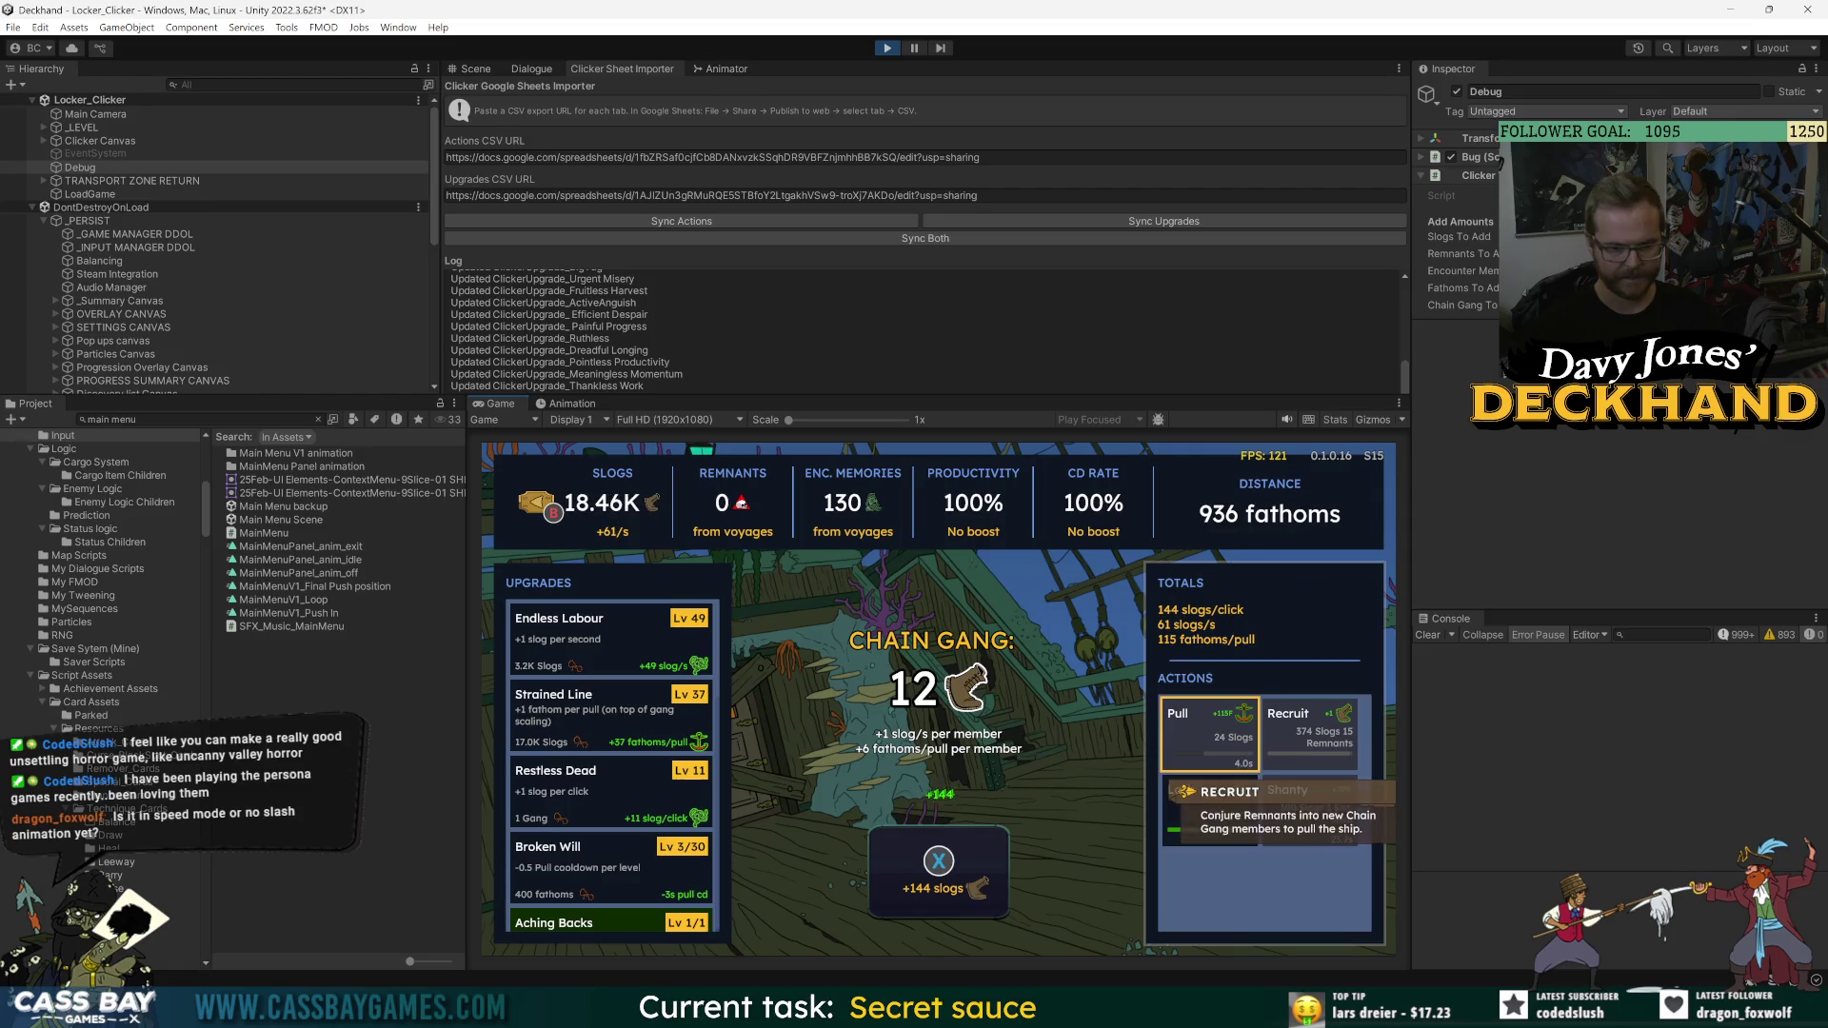
pyautogui.press('Left')
pyautogui.press('x')
pyautogui.press('x')
pyautogui.press('x')
pyautogui.press('x')
# - Buy Endless Labour up to Lv 54 and open the Debug component's resource options
pyautogui.press('Up')
pyautogui.press('a')
pyautogui.press('a')
pyautogui.press('a')
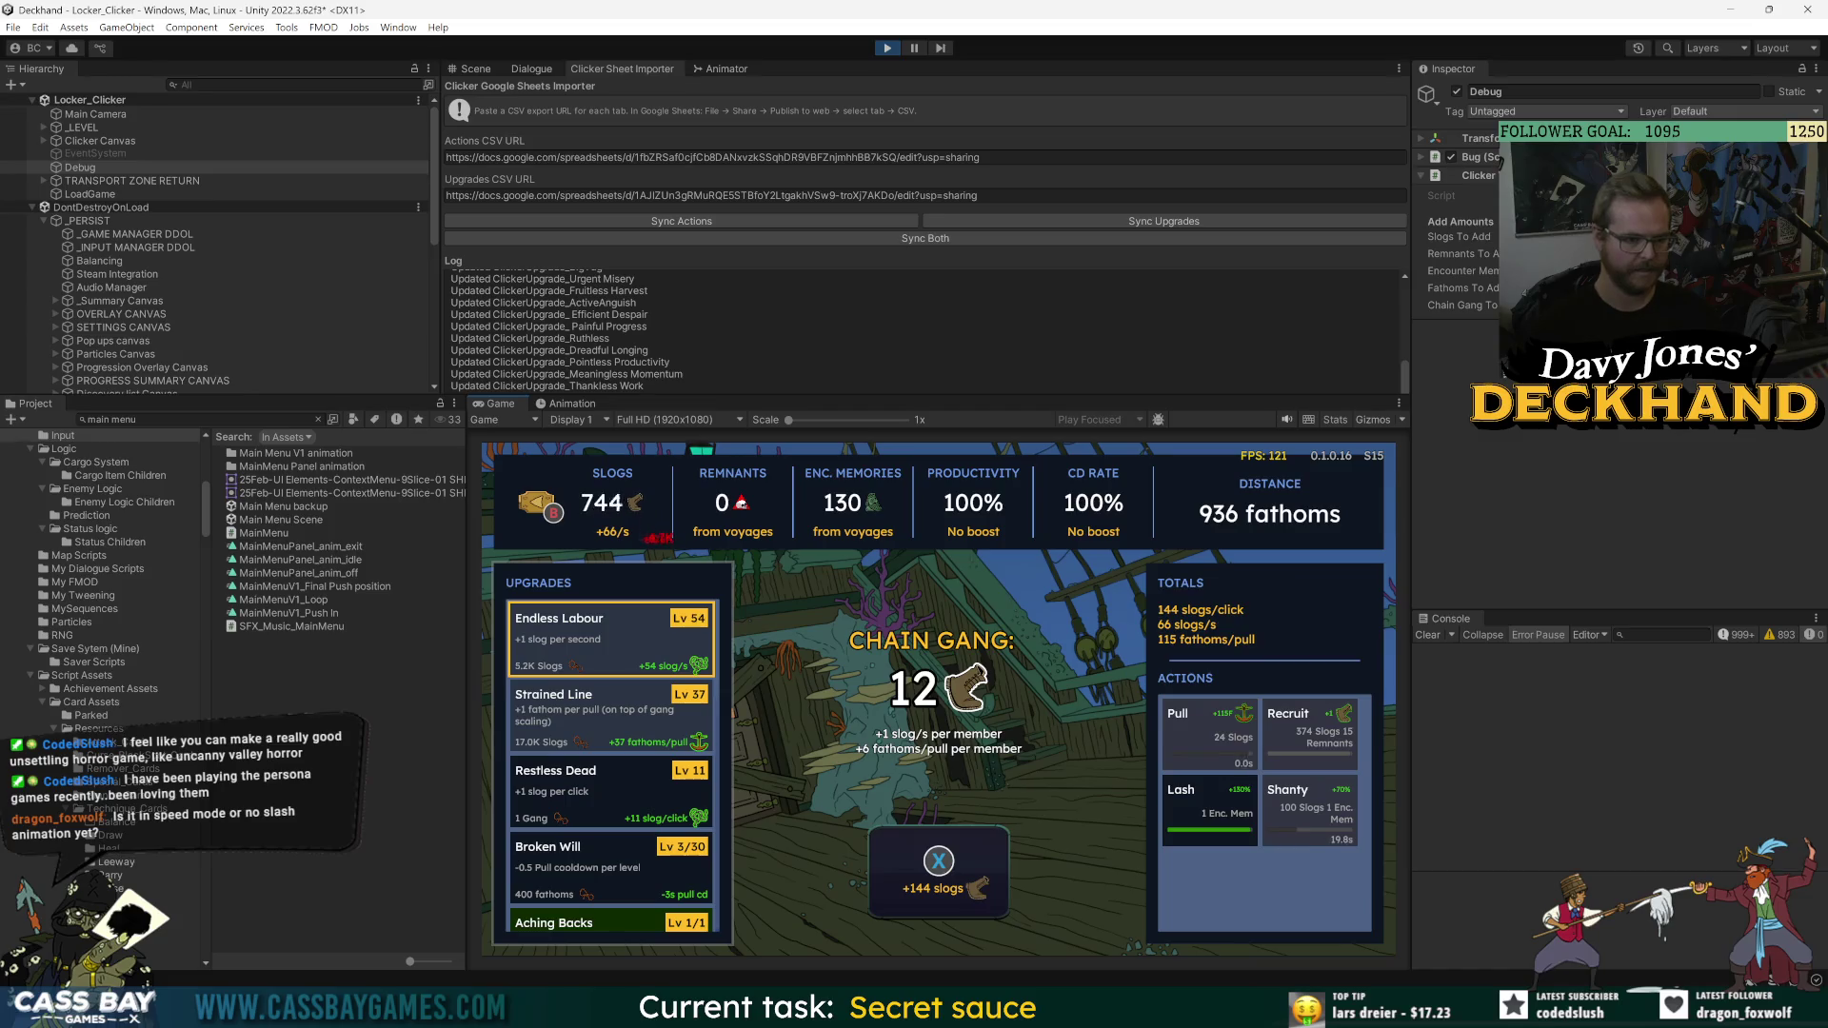
pyautogui.press('x')
pyautogui.press('x')
pyautogui.press('x')
pyautogui.press('x')
pyautogui.press('x')
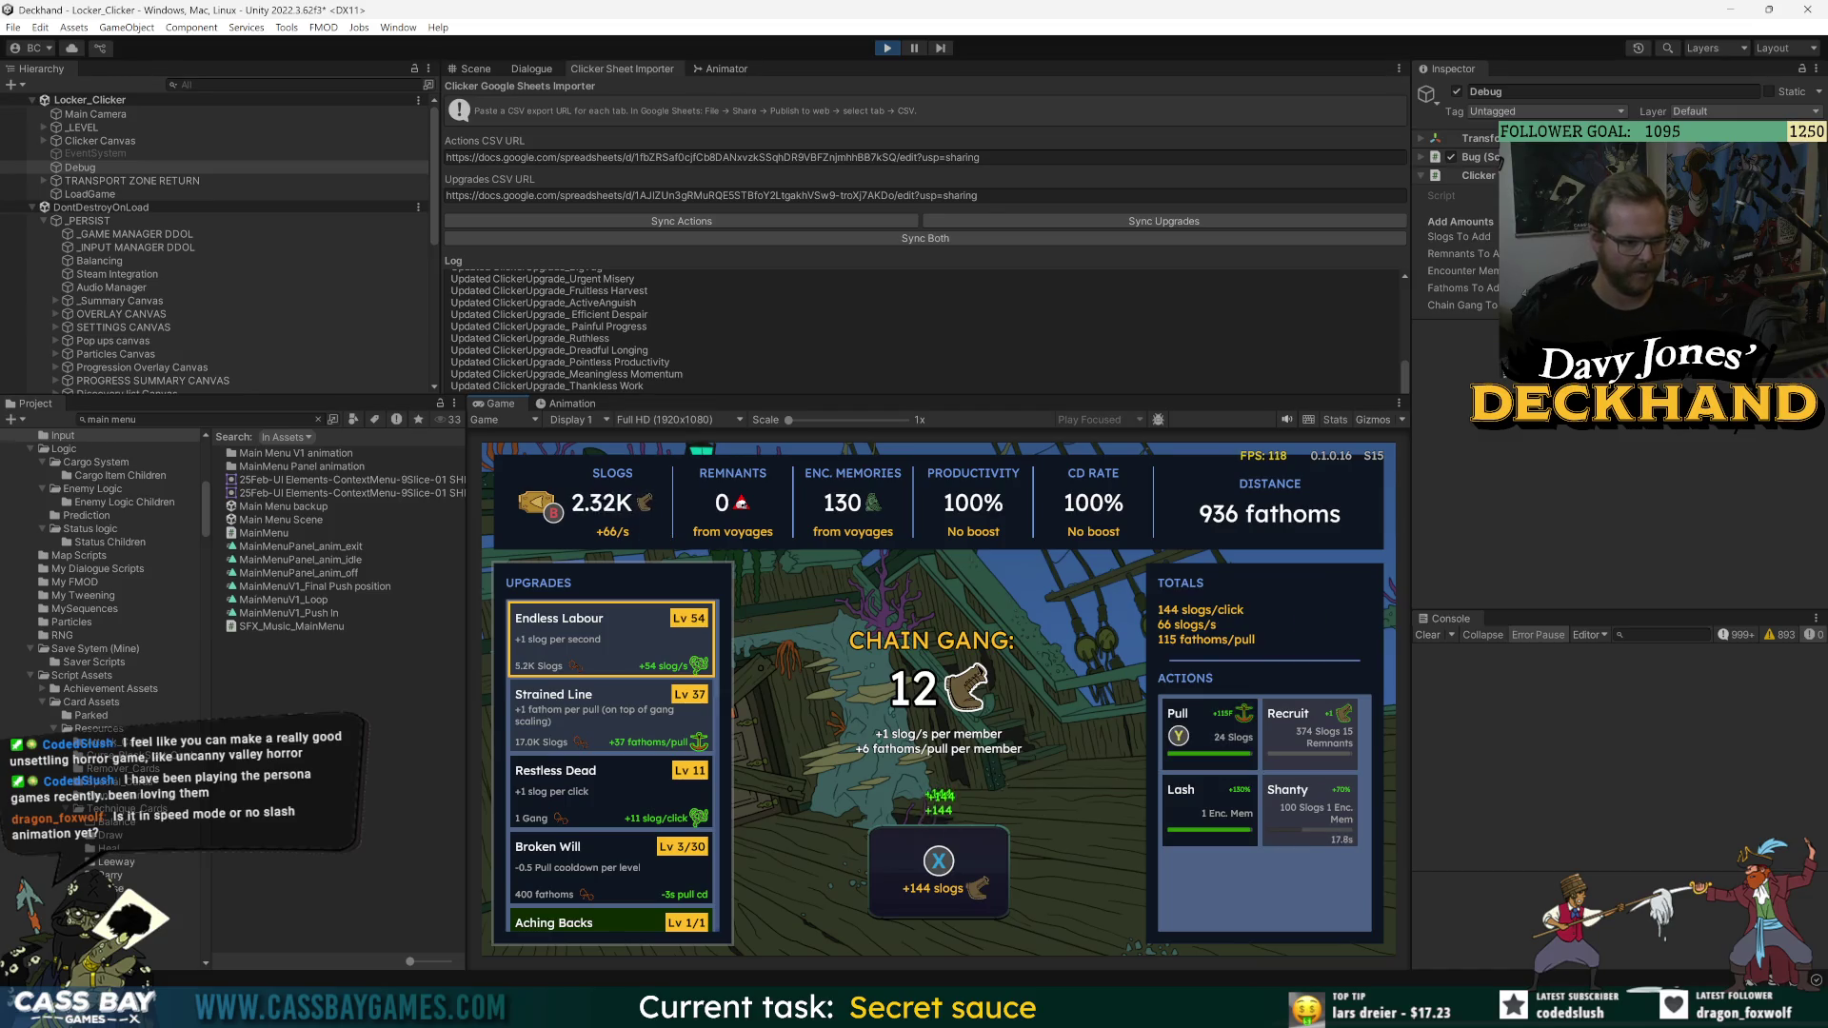
pyautogui.press('y')
pyautogui.press('x')
pyautogui.press('x')
pyautogui.press('x')
pyautogui.press('x')
pyautogui.press('x')
pyautogui.press('x')
pyautogui.press('x')
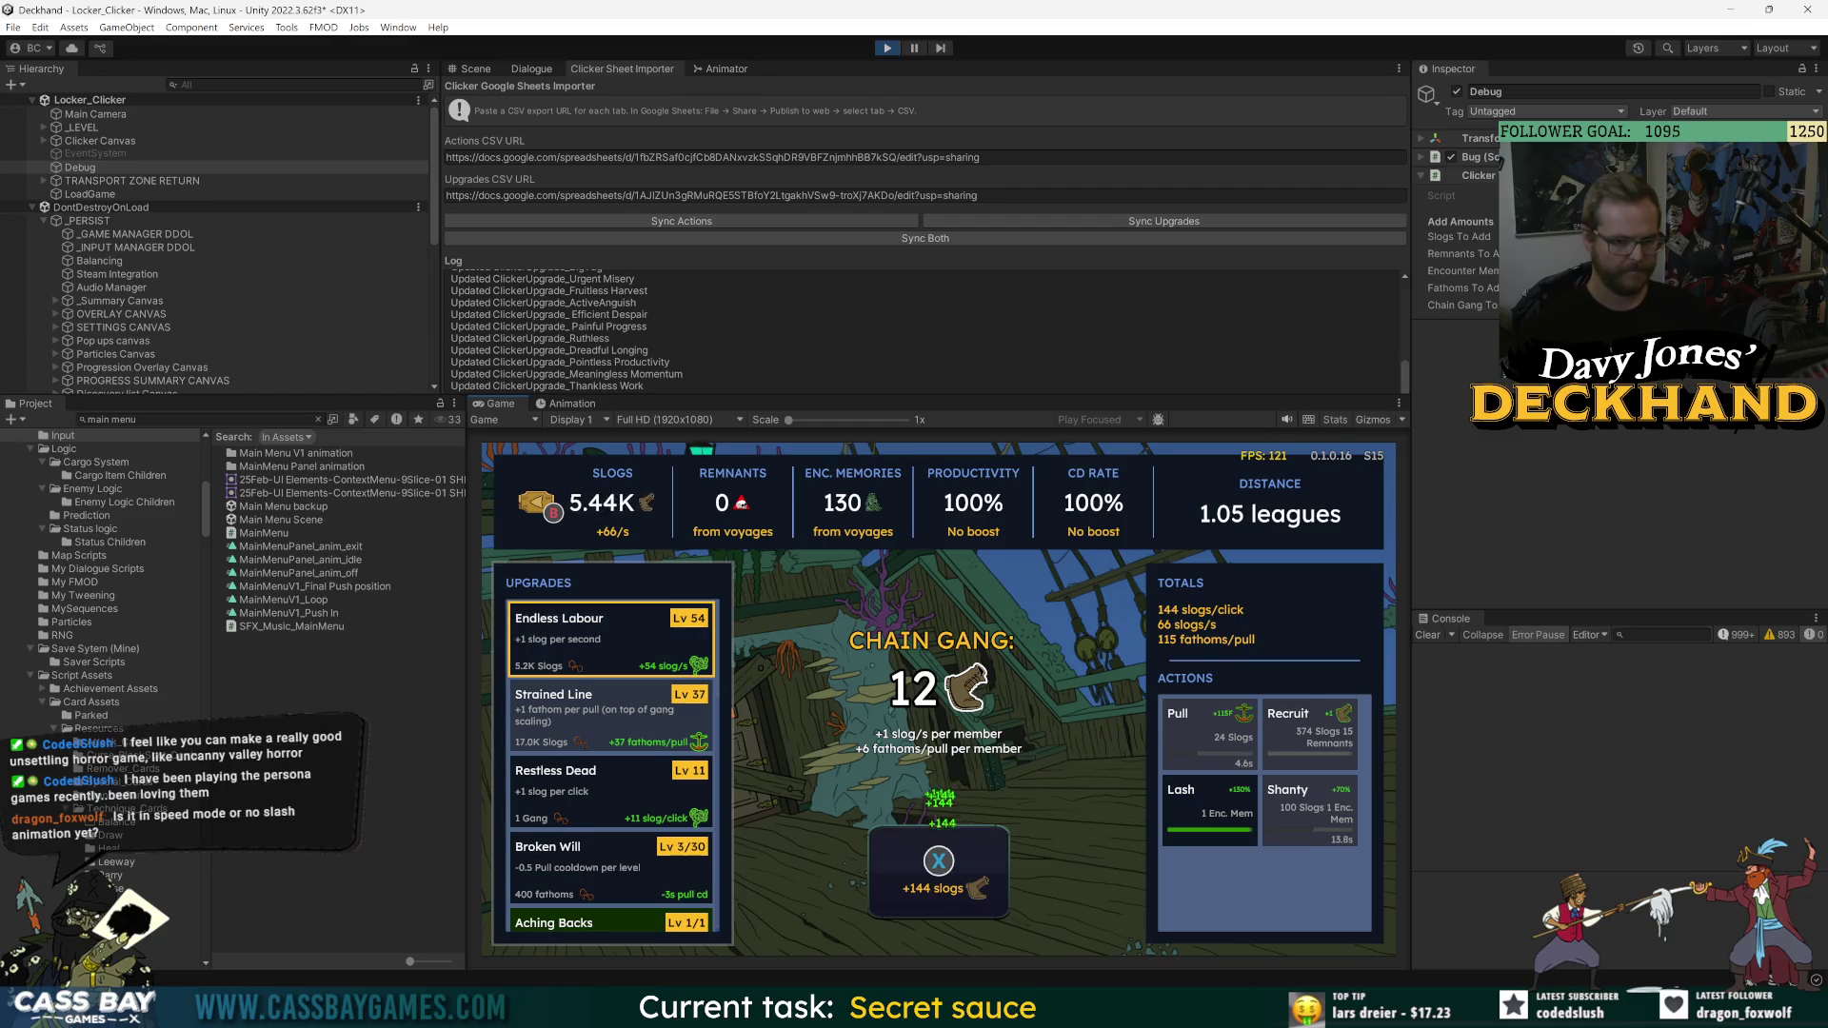
pyautogui.press('Down')
pyautogui.press('Down')
pyautogui.press('Down')
pyautogui.press('x')
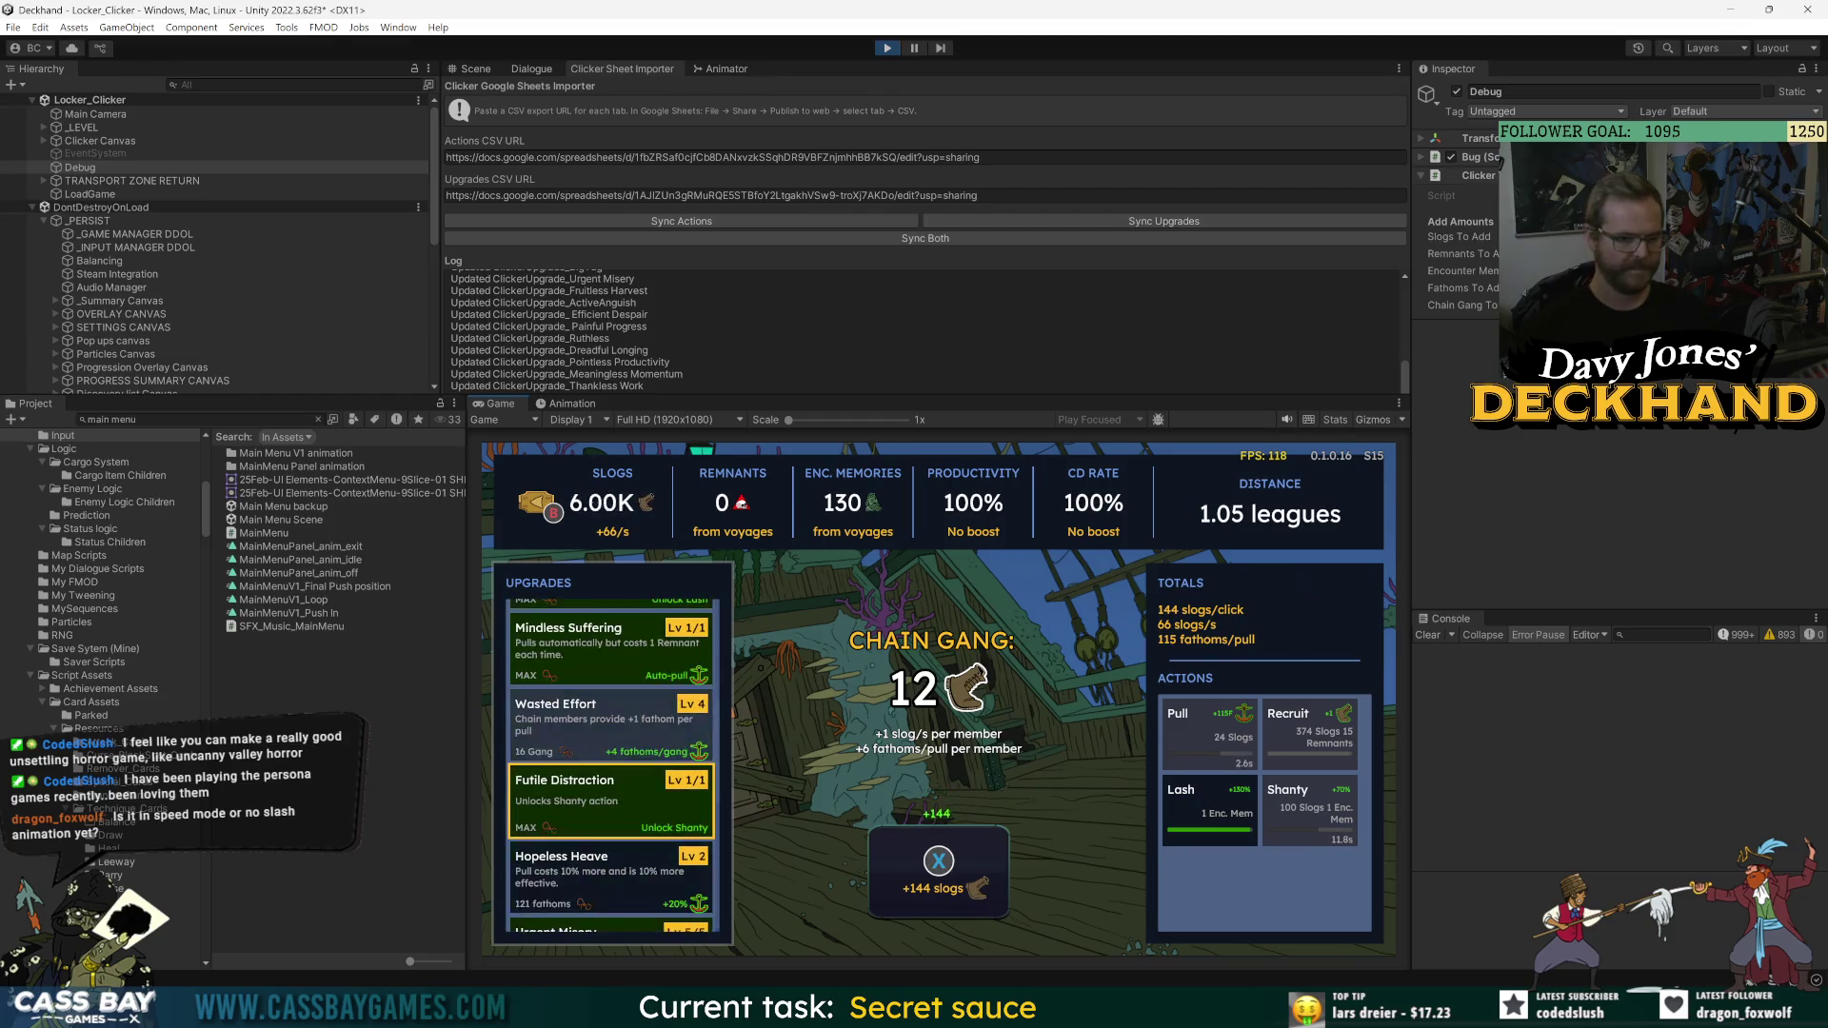
pyautogui.press('Down')
pyautogui.press('Down')
pyautogui.press('Down')
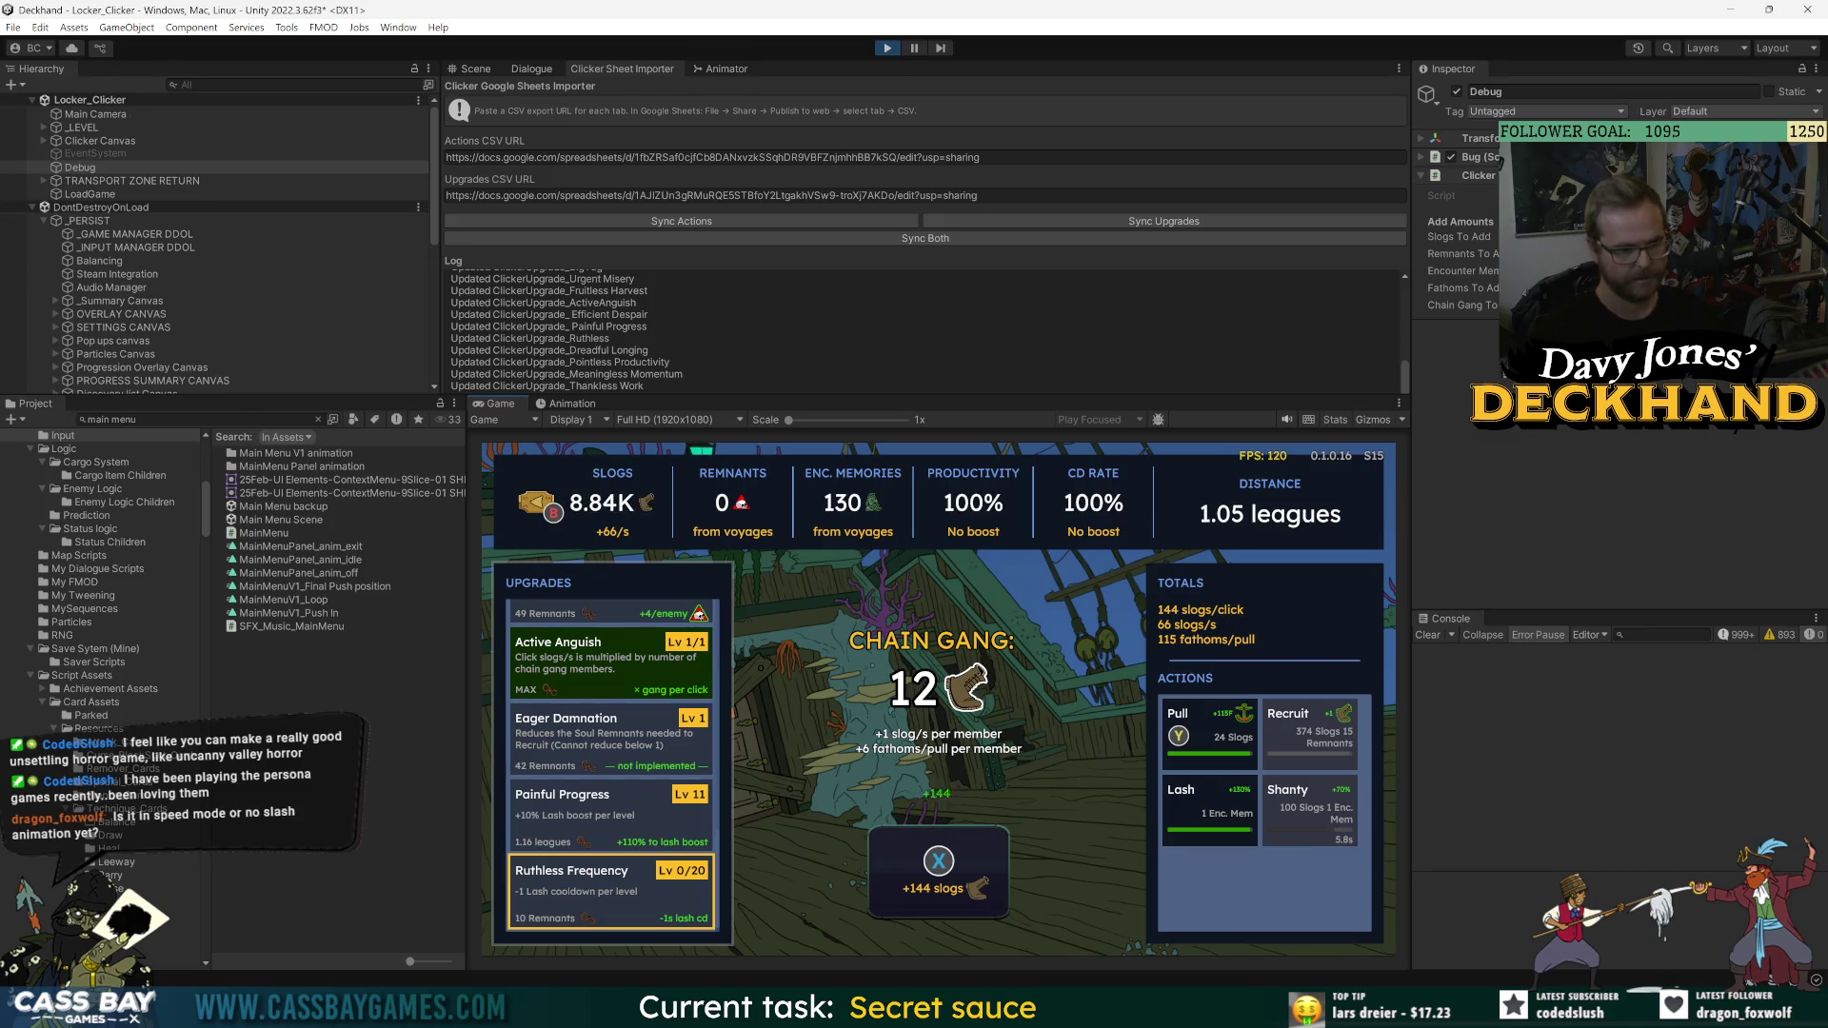
pyautogui.rightClick(1538, 425)
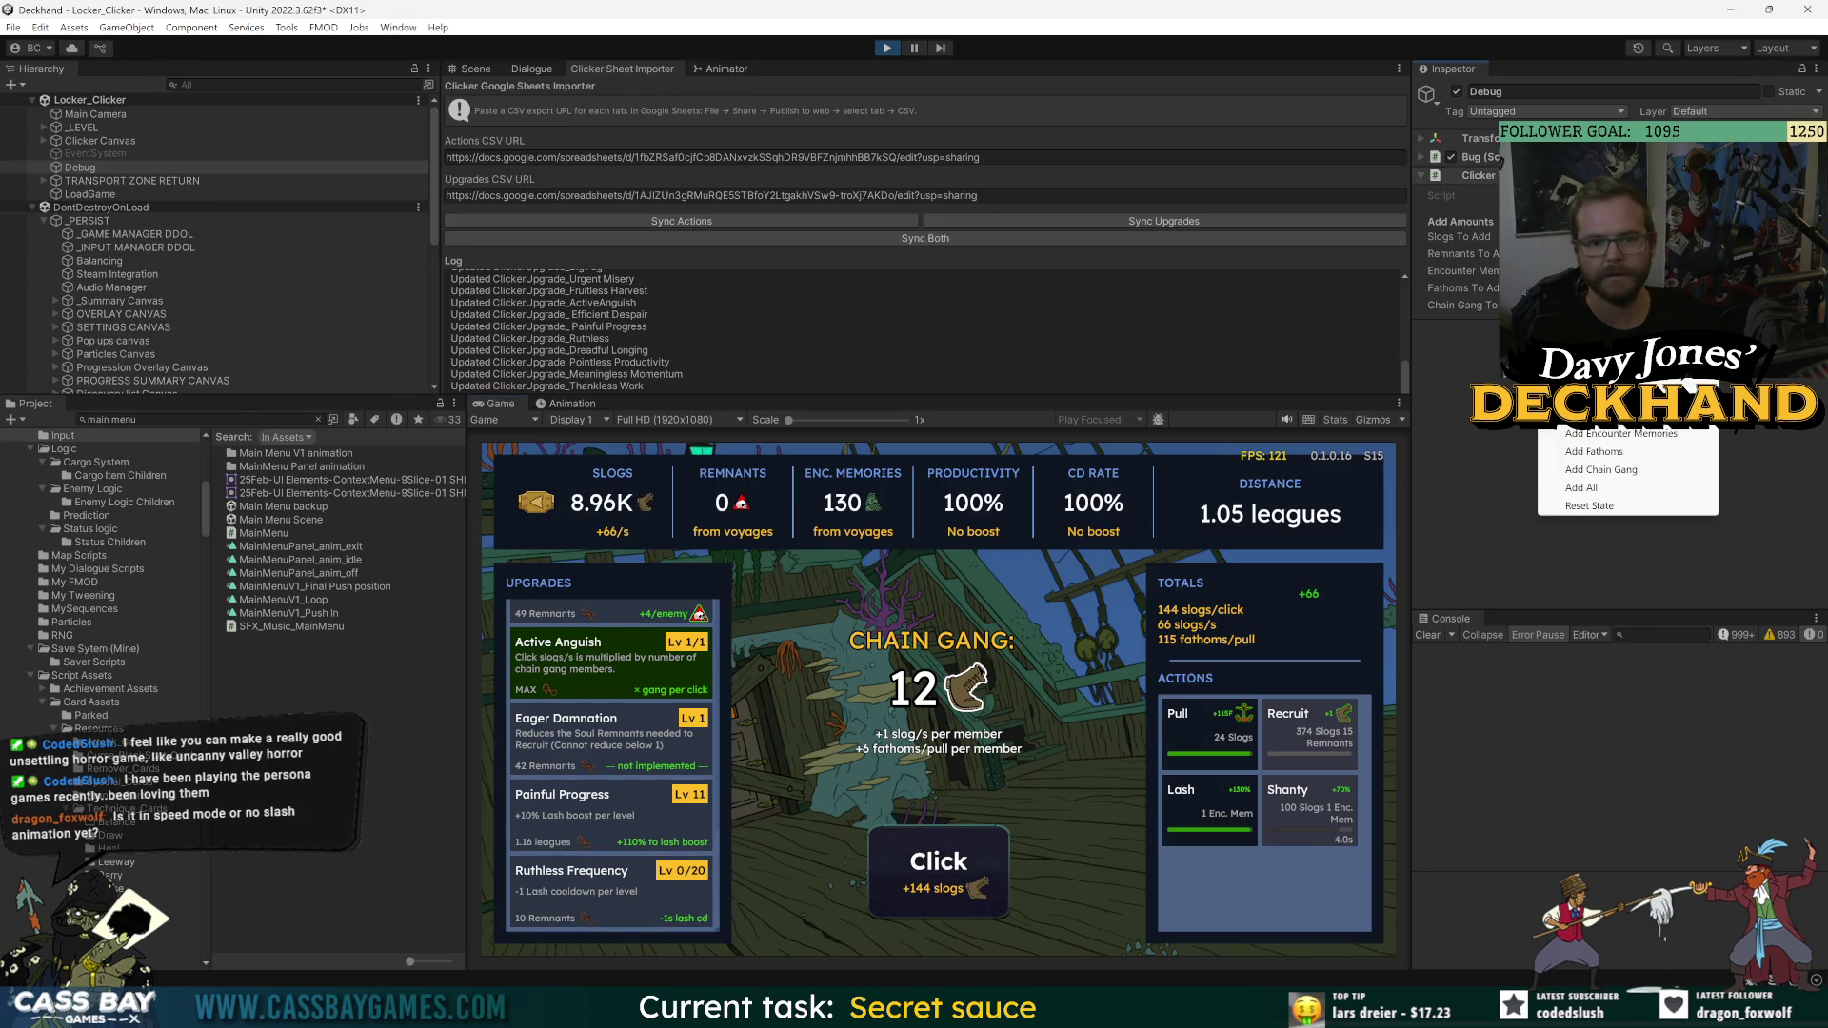
# - Add debug Remnants, then buy two Ruthless Frequency levels and Dreadful Longing
pyautogui.click(1618, 449)
pyautogui.click(571, 912)
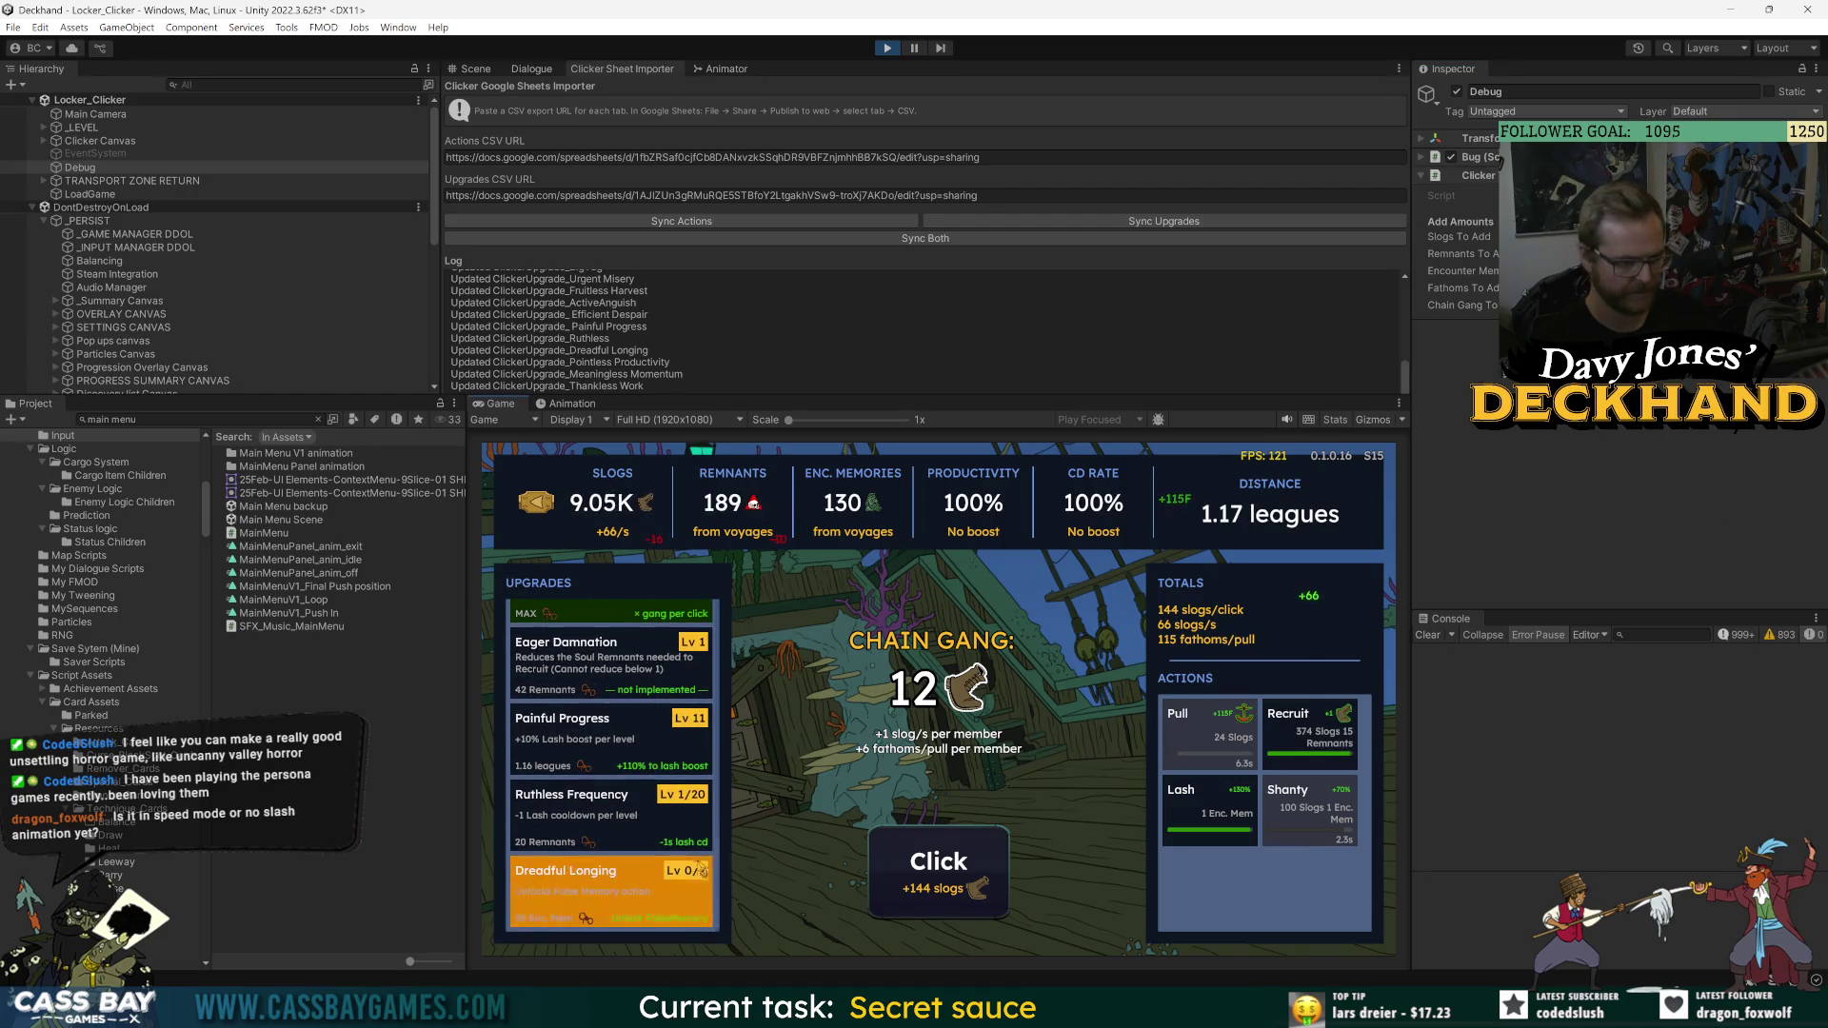
pyautogui.click(617, 826)
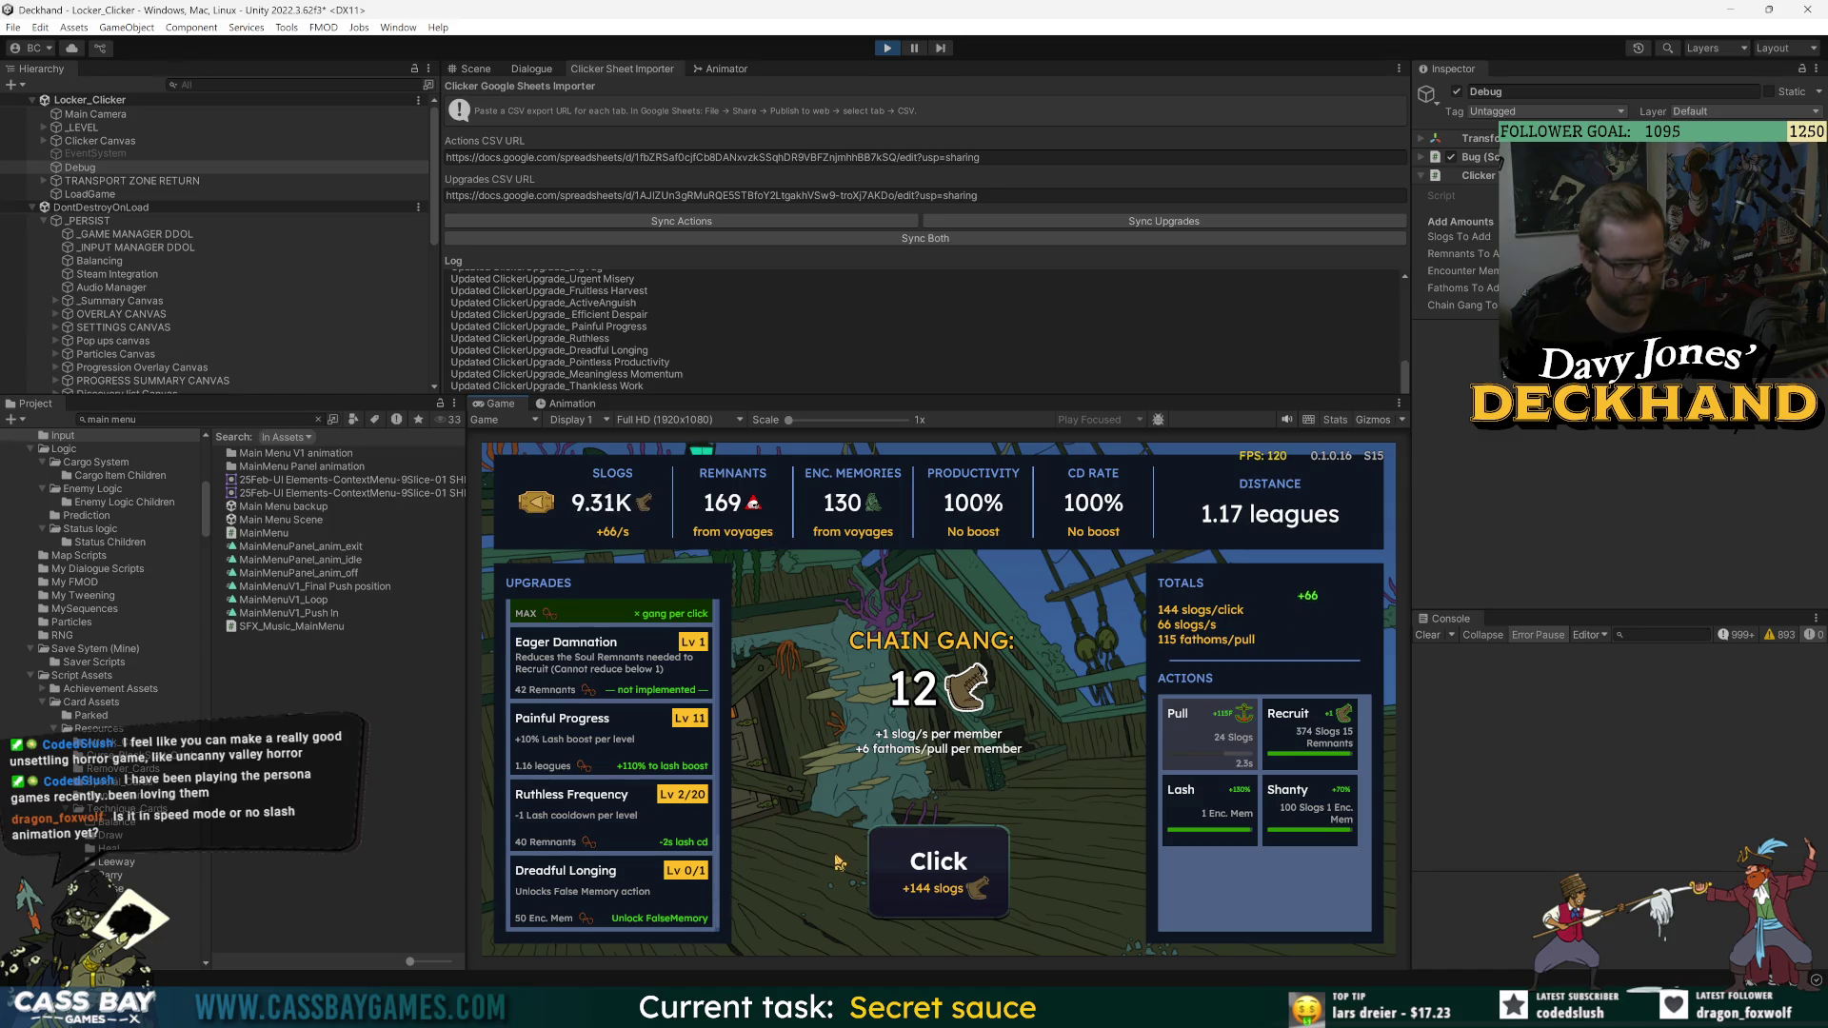
pyautogui.press('space')
pyautogui.press('space')
pyautogui.press('space')
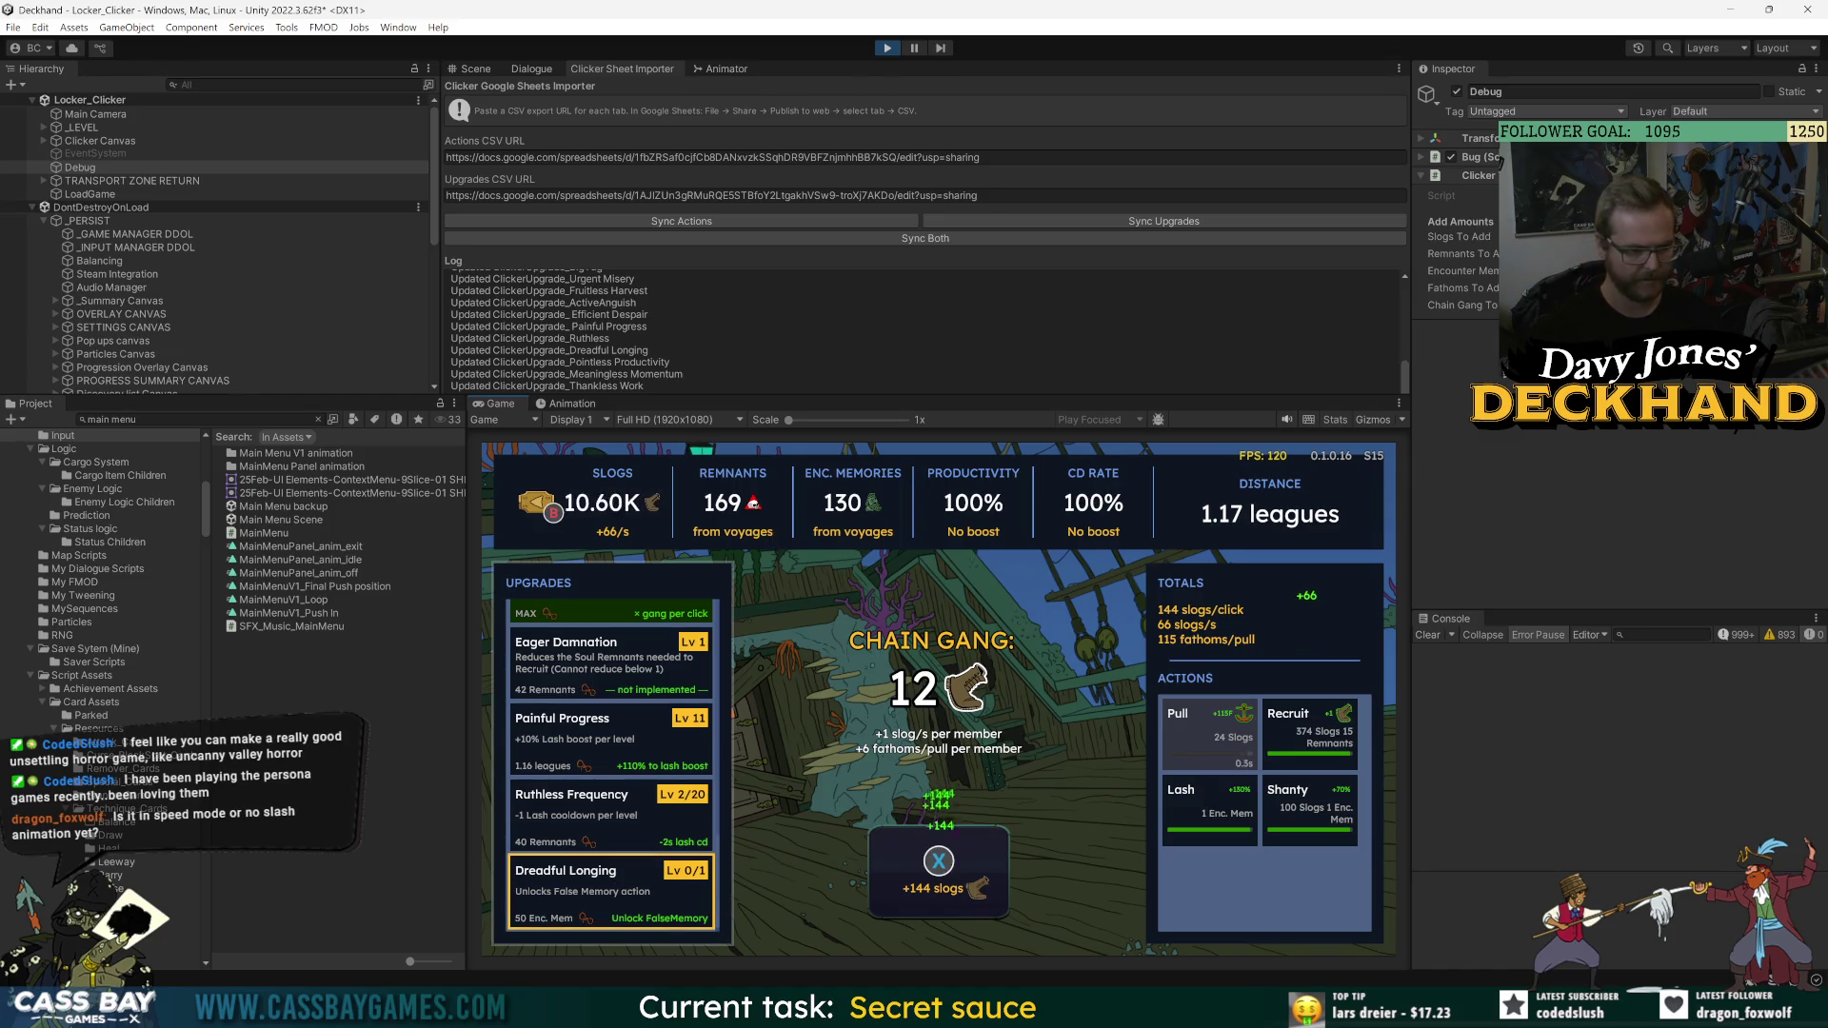
pyautogui.press('space')
pyautogui.press('space')
pyautogui.press('space')
pyautogui.press('Return')
# - Buy two levels of Pointless Productivity
pyautogui.press('Down')
pyautogui.press('space')
pyautogui.press('space')
pyautogui.press('space')
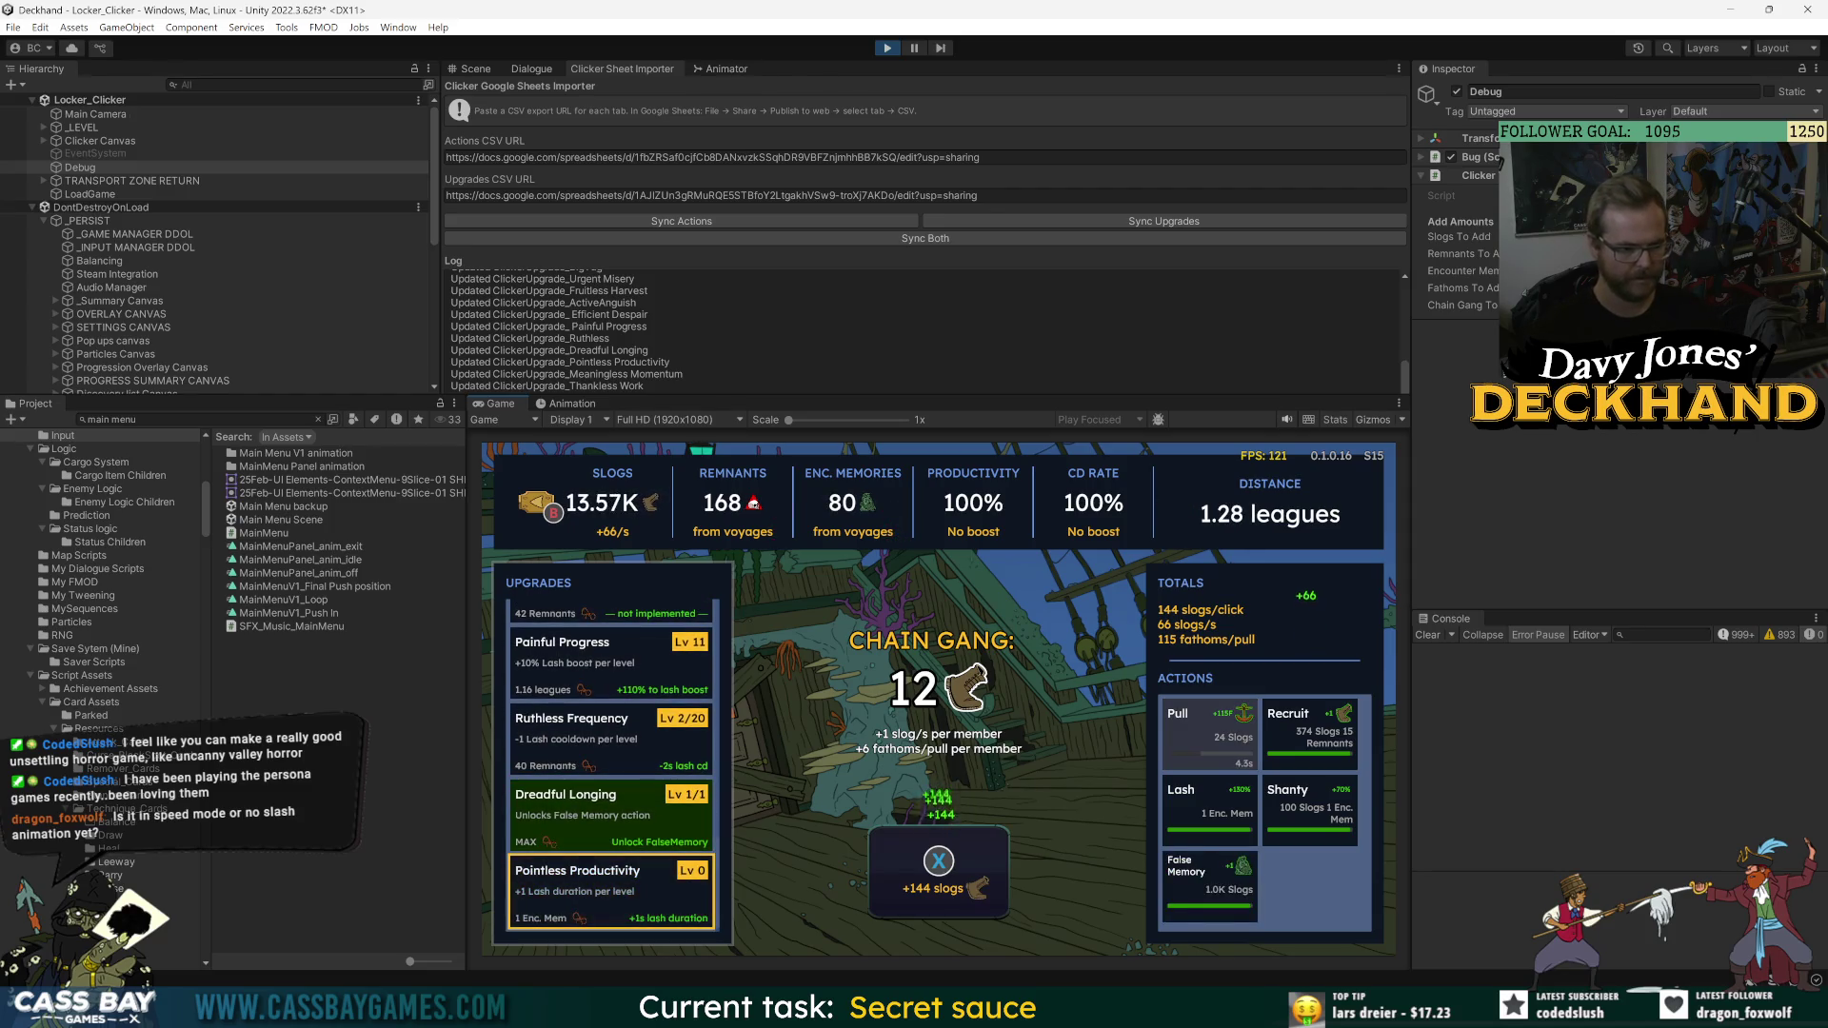
pyautogui.press('Return')
pyautogui.press('Return')
pyautogui.press('Down')
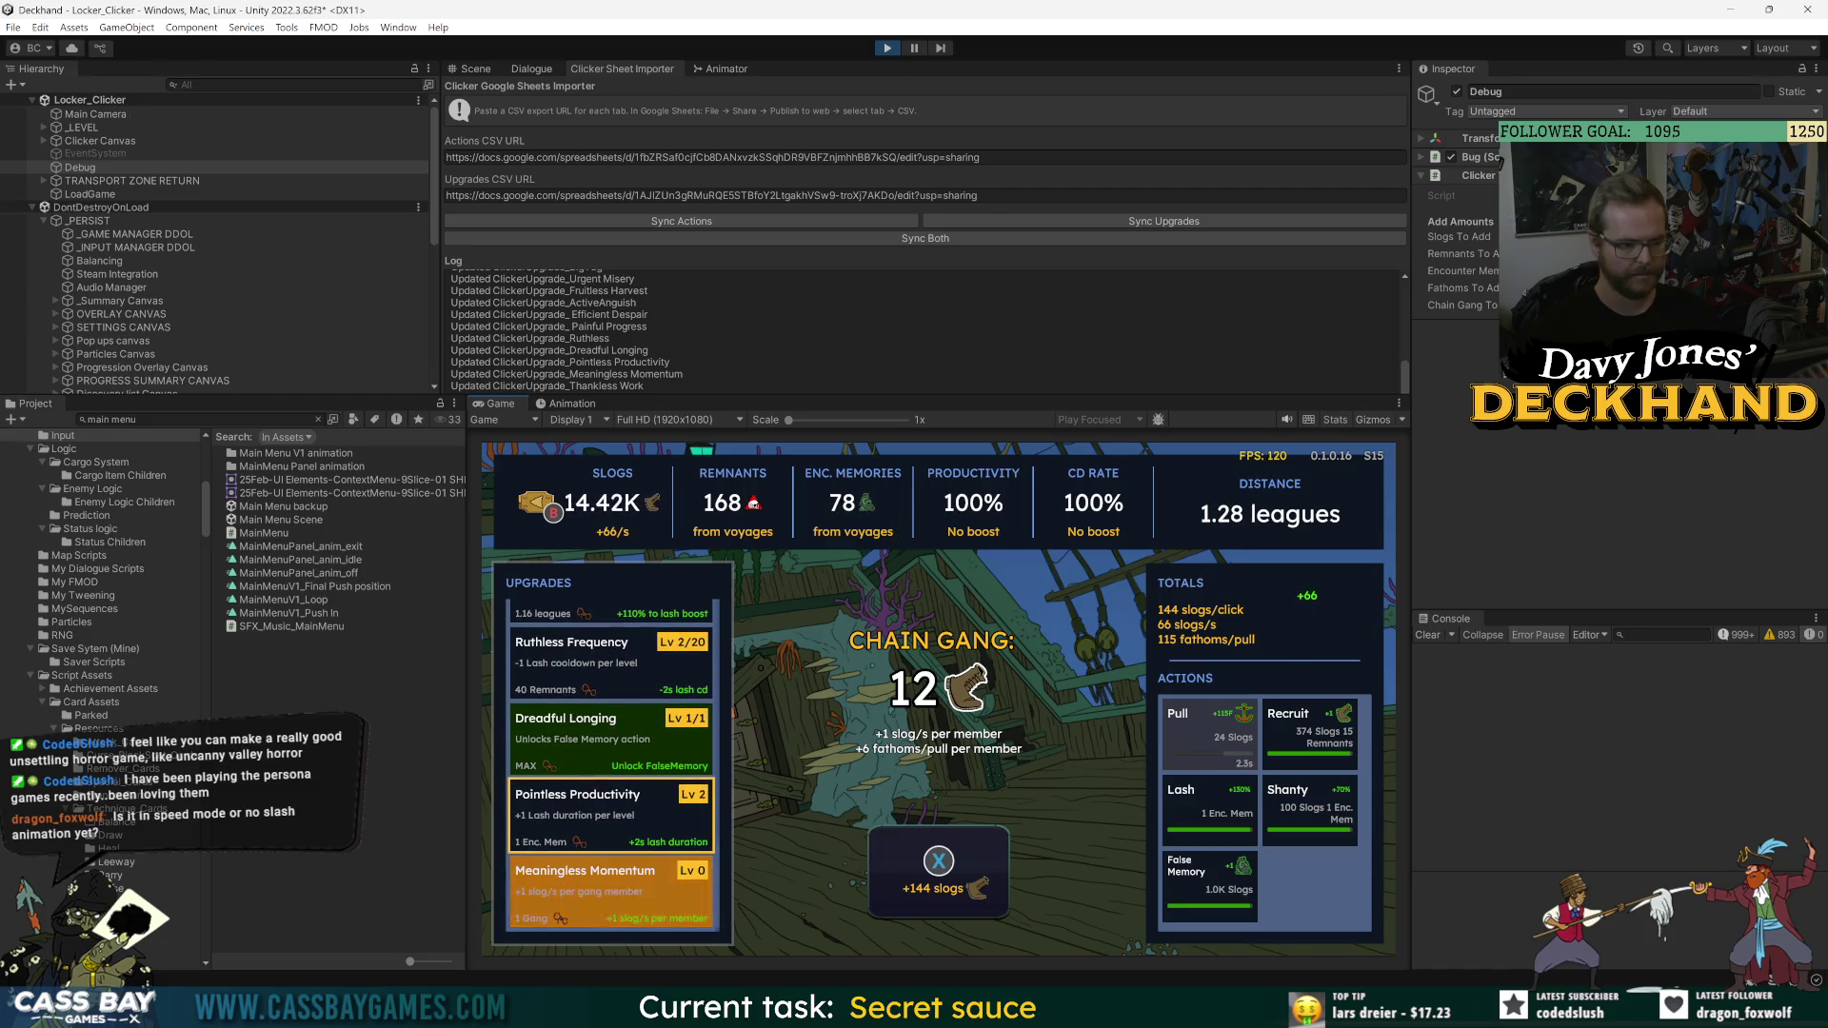
pyautogui.press('Right')
# - Activate the Lash and Shanty boosts, recruit a chain gang member, and fire Pull
pyautogui.press('Down')
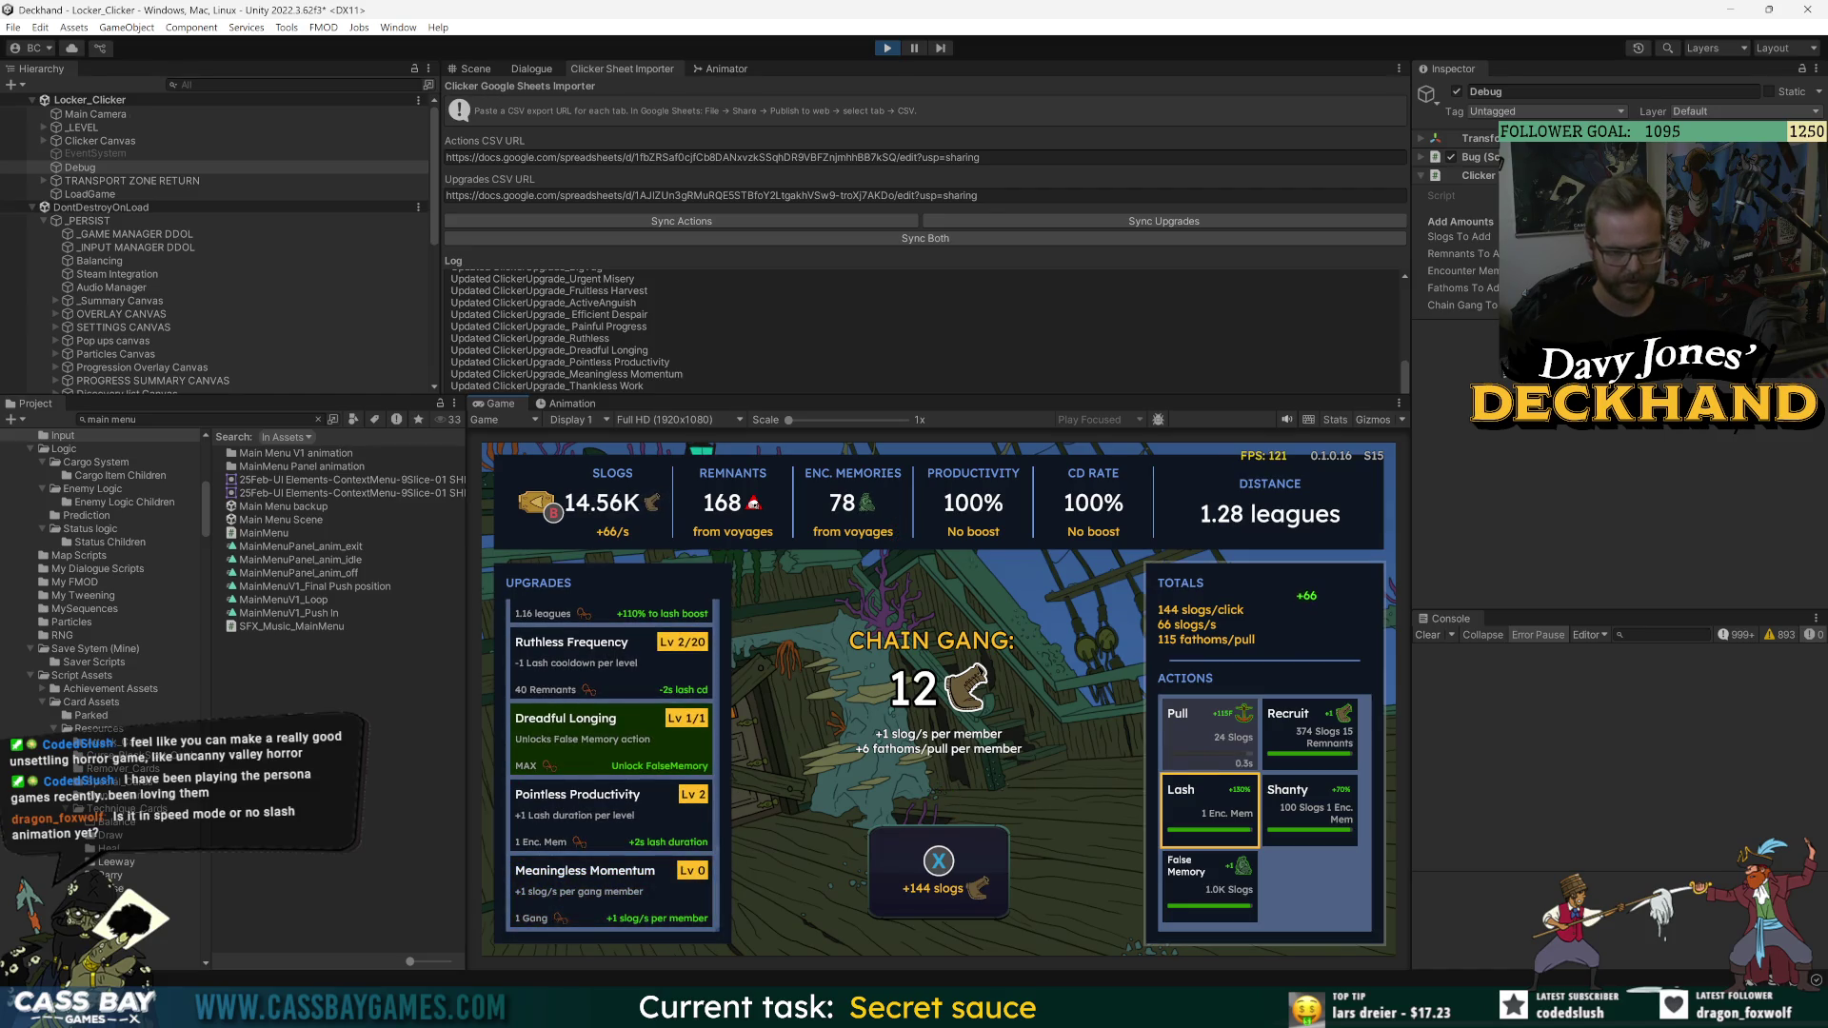
pyautogui.press('Return')
pyautogui.press('Right')
pyautogui.press('Return')
pyautogui.press('Left')
pyautogui.press('space')
pyautogui.press('space')
pyautogui.press('space')
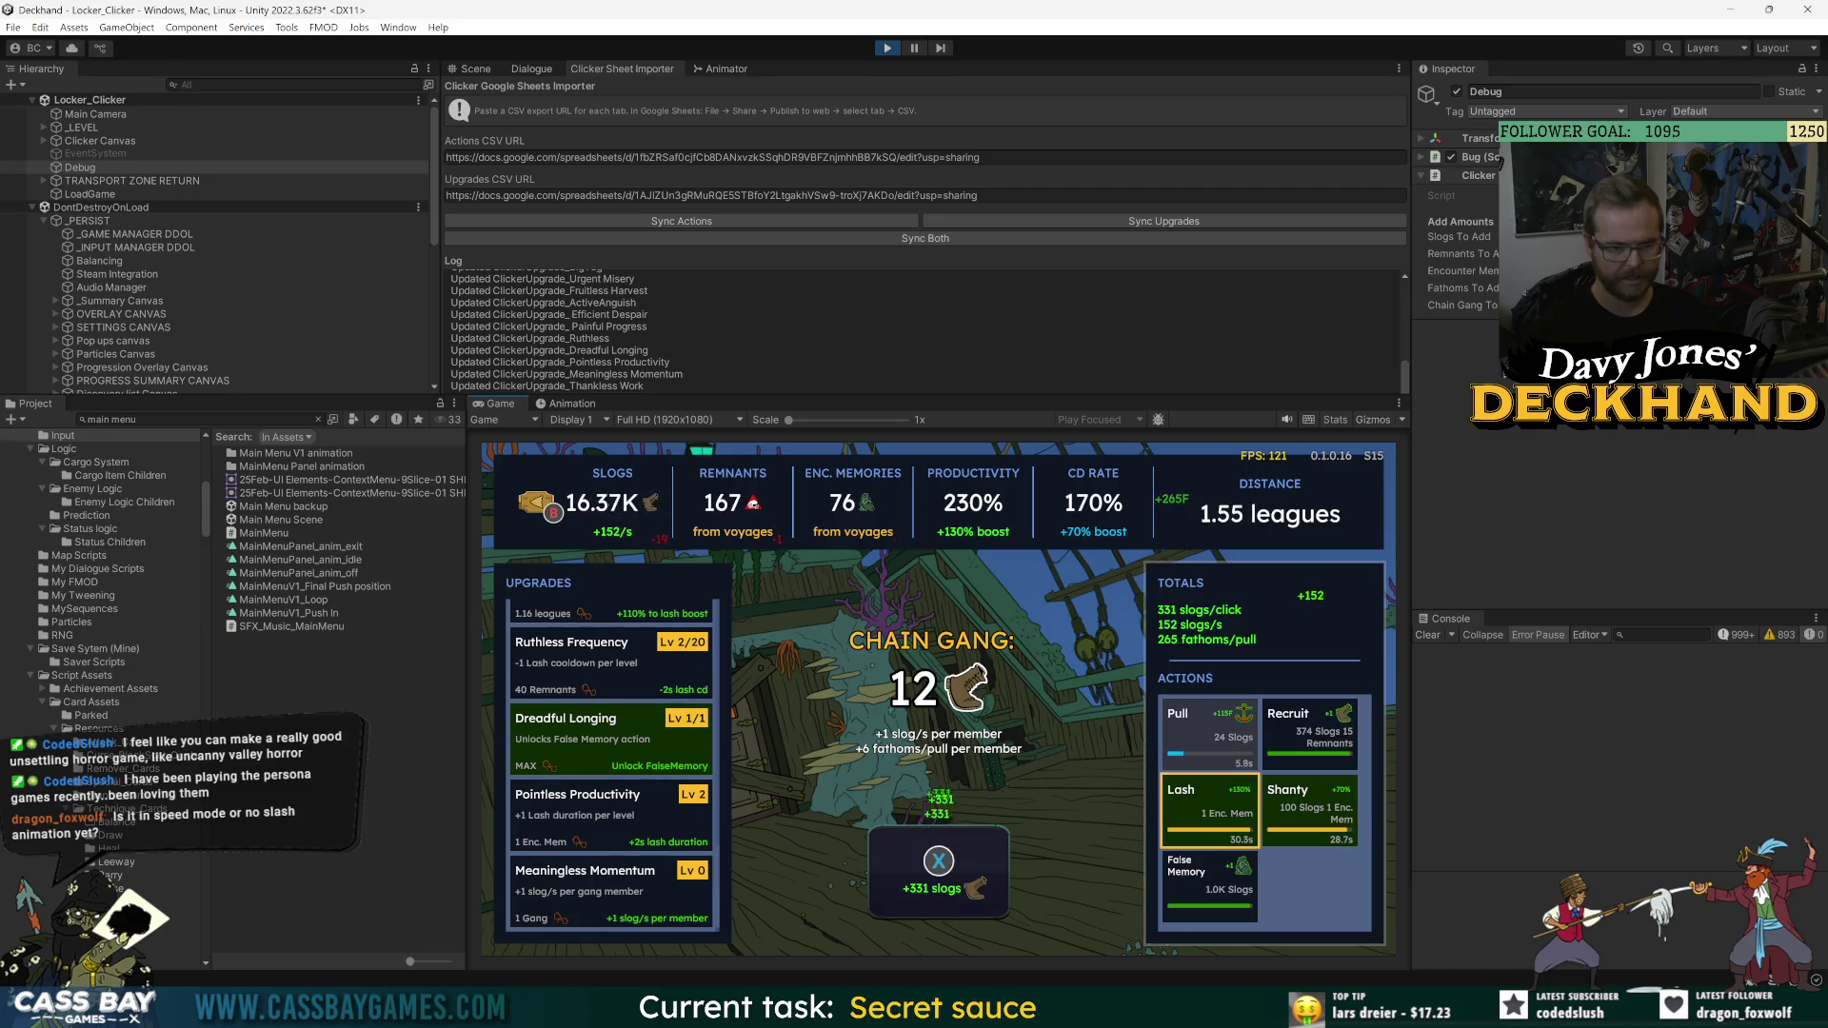
pyautogui.press('Up')
pyautogui.press('Right')
pyautogui.press('Return')
pyautogui.press('Left')
pyautogui.press('space')
pyautogui.press('space')
pyautogui.press('space')
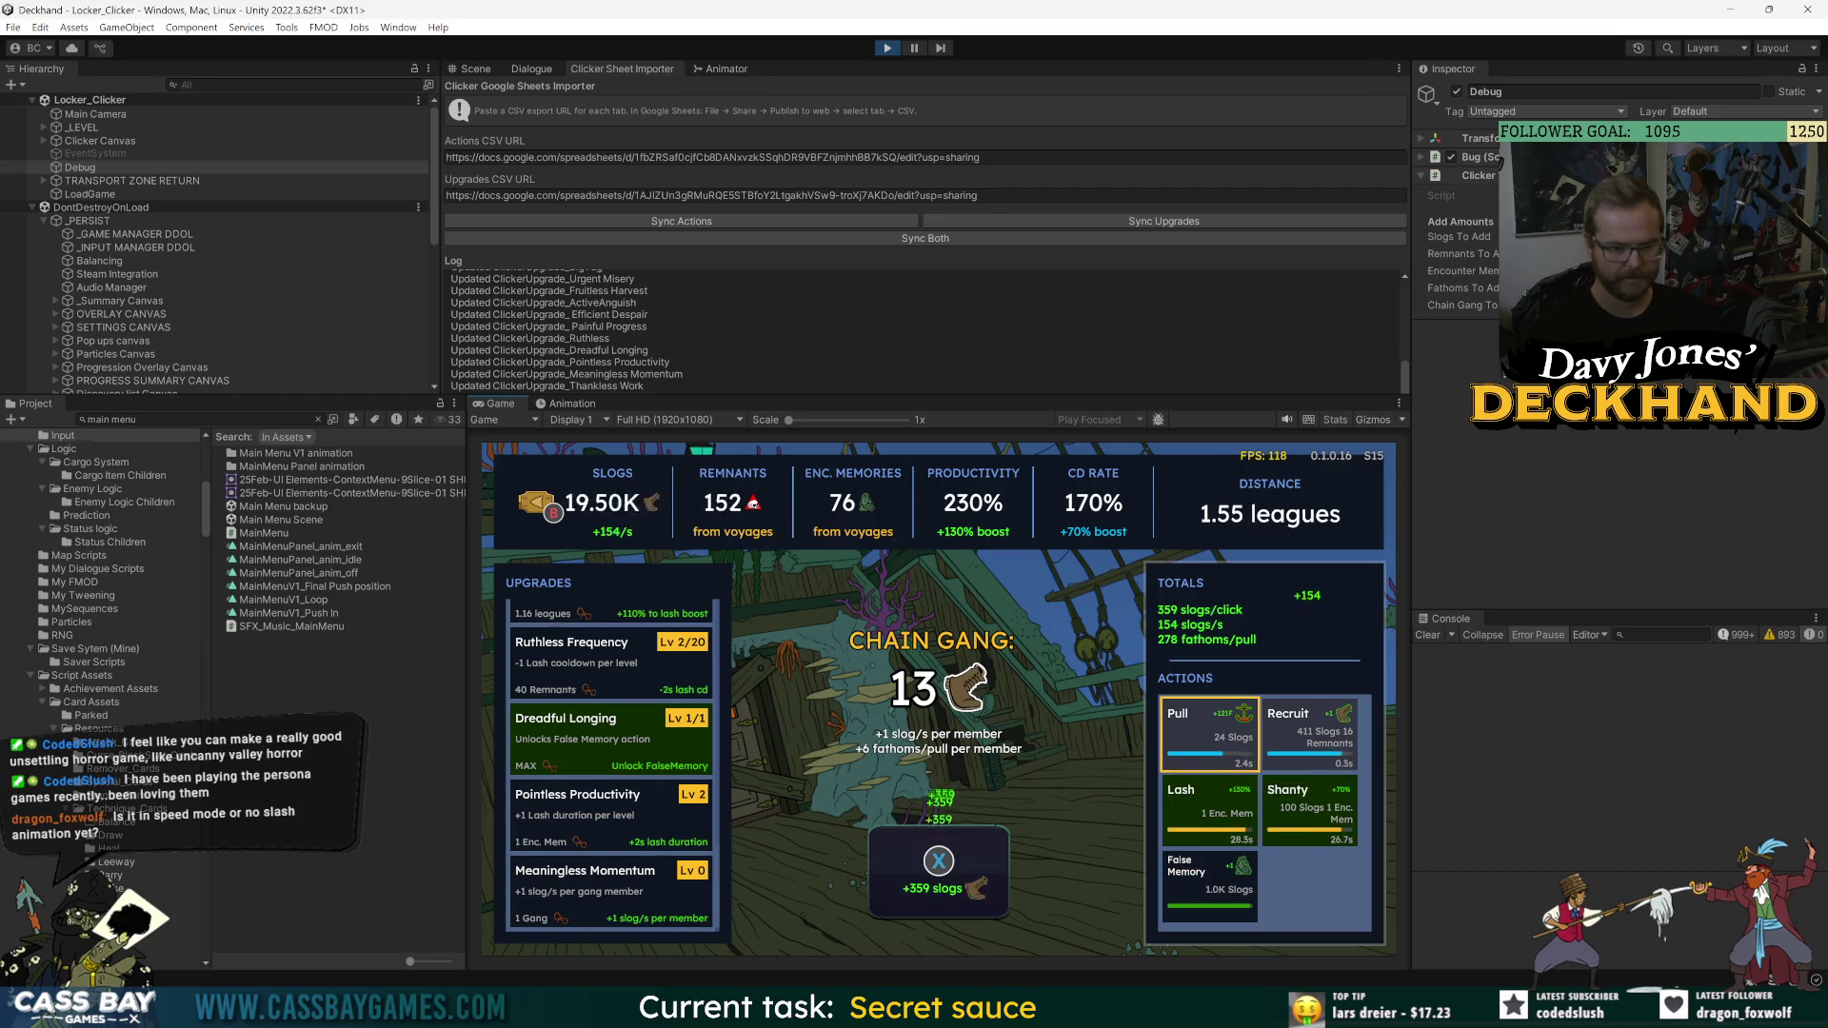
pyautogui.press('space')
pyautogui.press('space')
pyautogui.press('space')
pyautogui.press('Return')
# - Buy two Meaningless Momentum levels and recruit two more chain gang members
pyautogui.press('space')
pyautogui.press('space')
pyautogui.press('Left')
pyautogui.press('Down')
pyautogui.press('Return')
pyautogui.press('Return')
pyautogui.press('space')
pyautogui.press('space')
pyautogui.press('space')
pyautogui.press('space')
pyautogui.press('space')
pyautogui.press('space')
pyautogui.press('space')
pyautogui.press('space')
pyautogui.press('space')
pyautogui.press('space')
pyautogui.press('space')
pyautogui.press('Right')
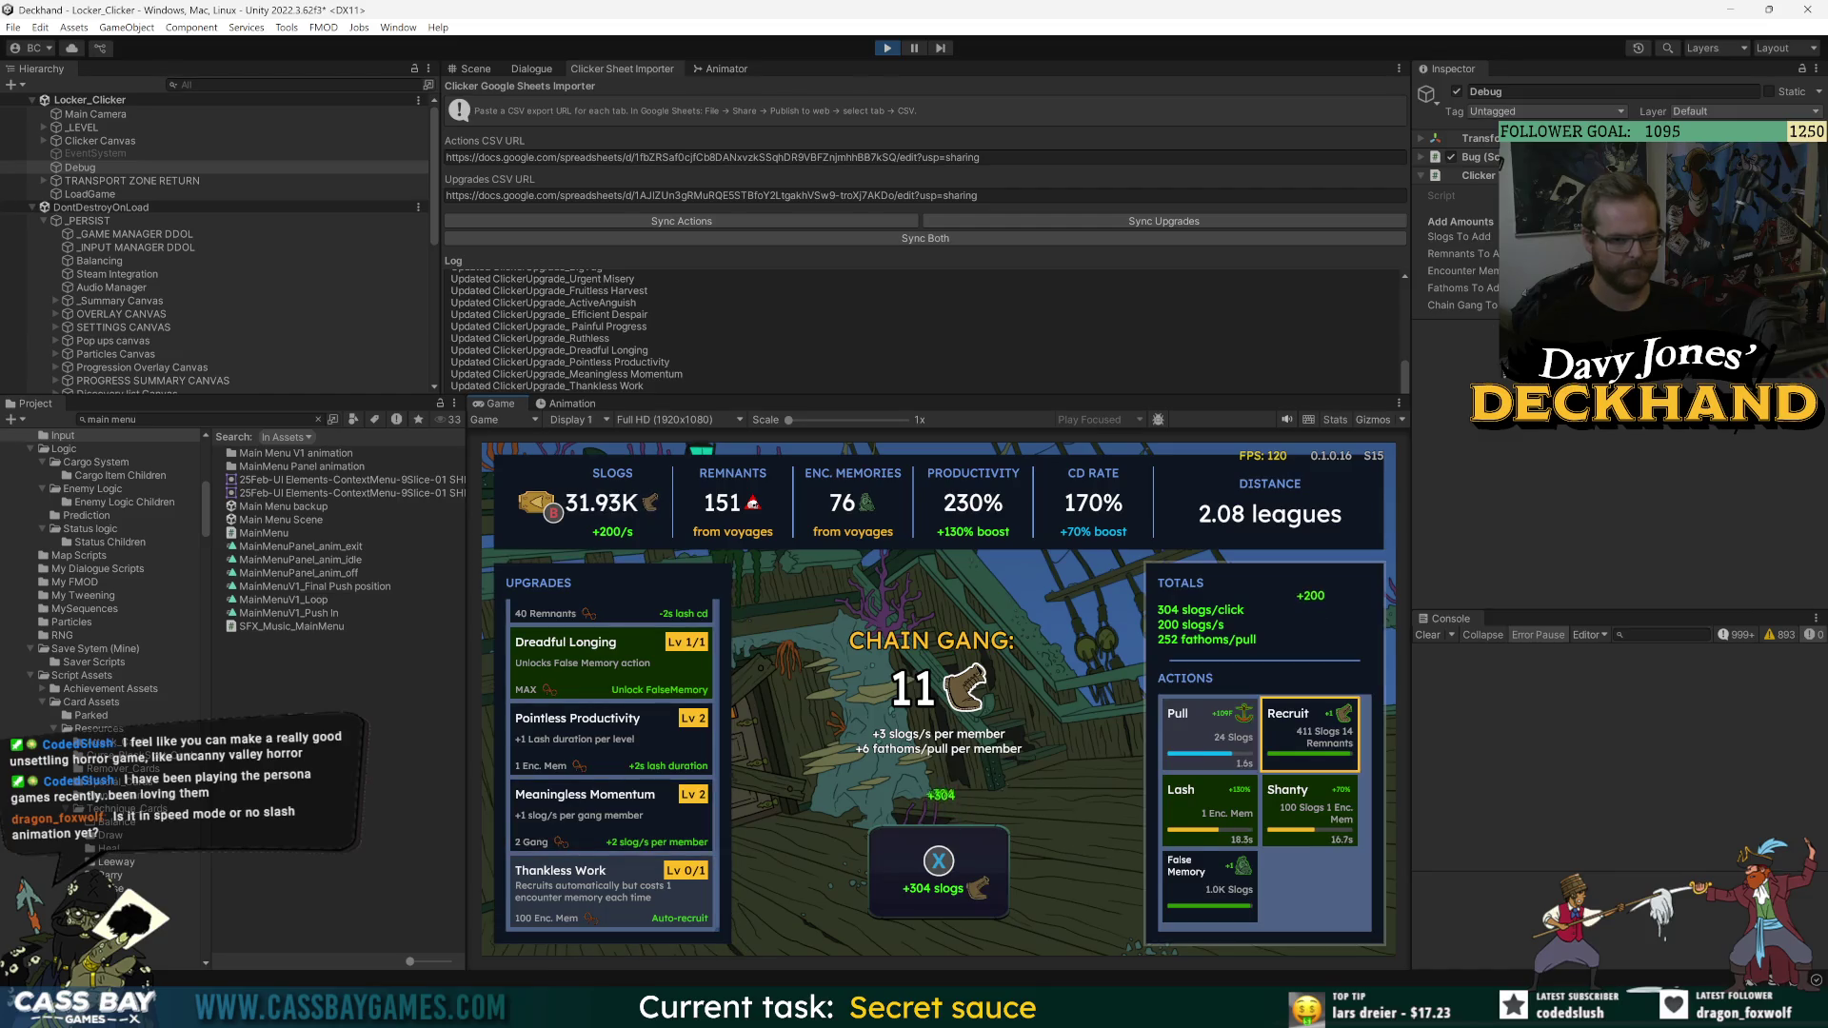
pyautogui.press('Return')
pyautogui.press('space')
pyautogui.press('space')
pyautogui.press('space')
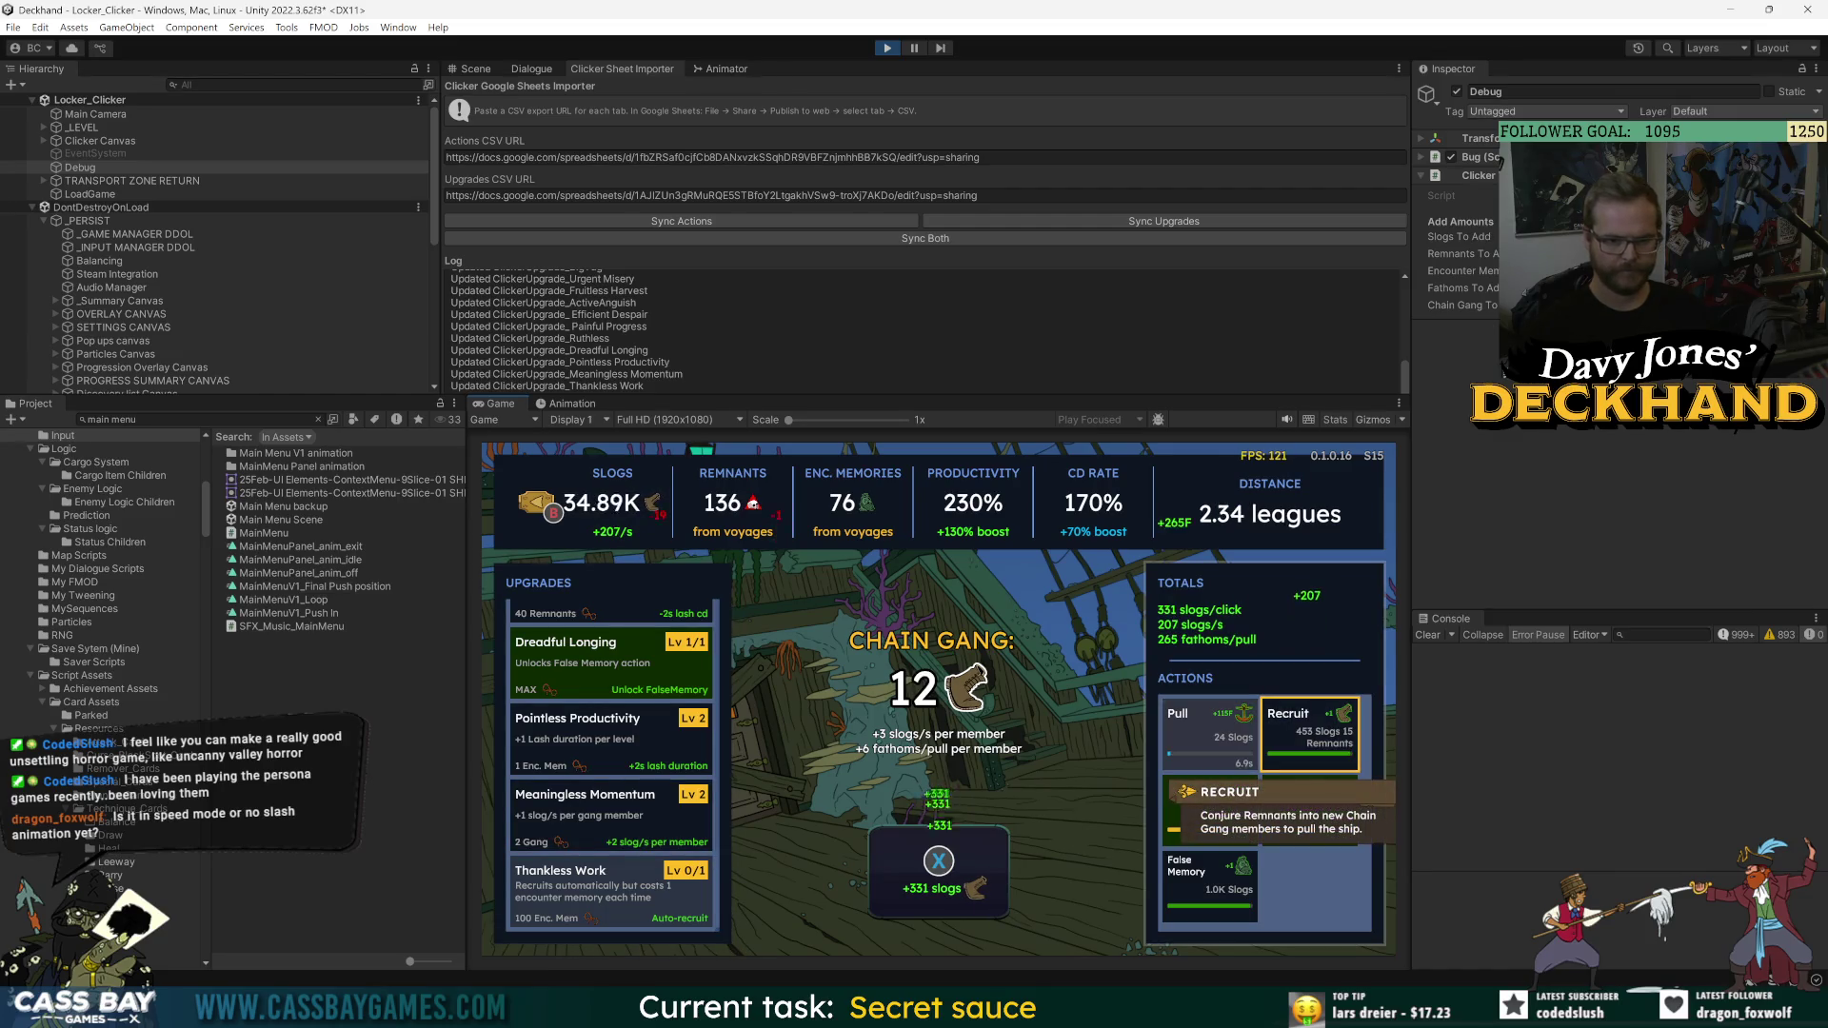
pyautogui.press('Return')
# - Raise Meaningless Momentum to Lv 4 and move back up the upgrades list
pyautogui.press('Left')
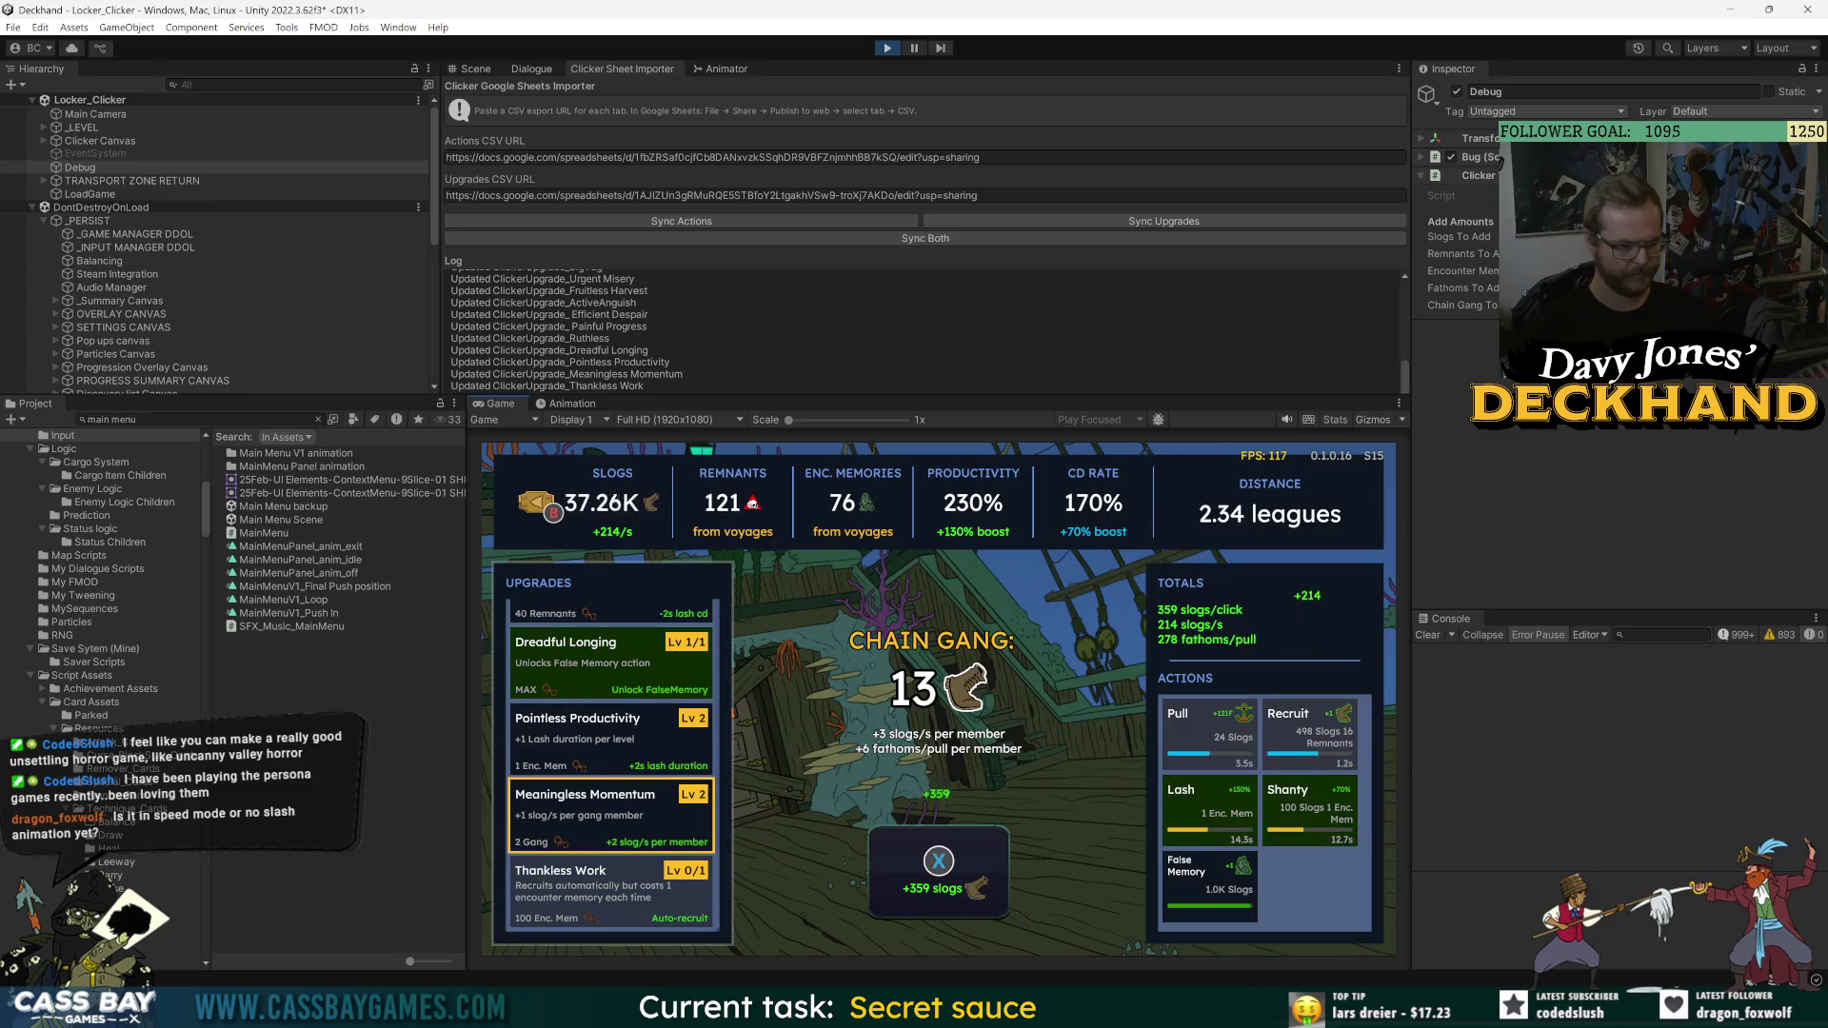
pyautogui.press('Return')
pyautogui.press('Return')
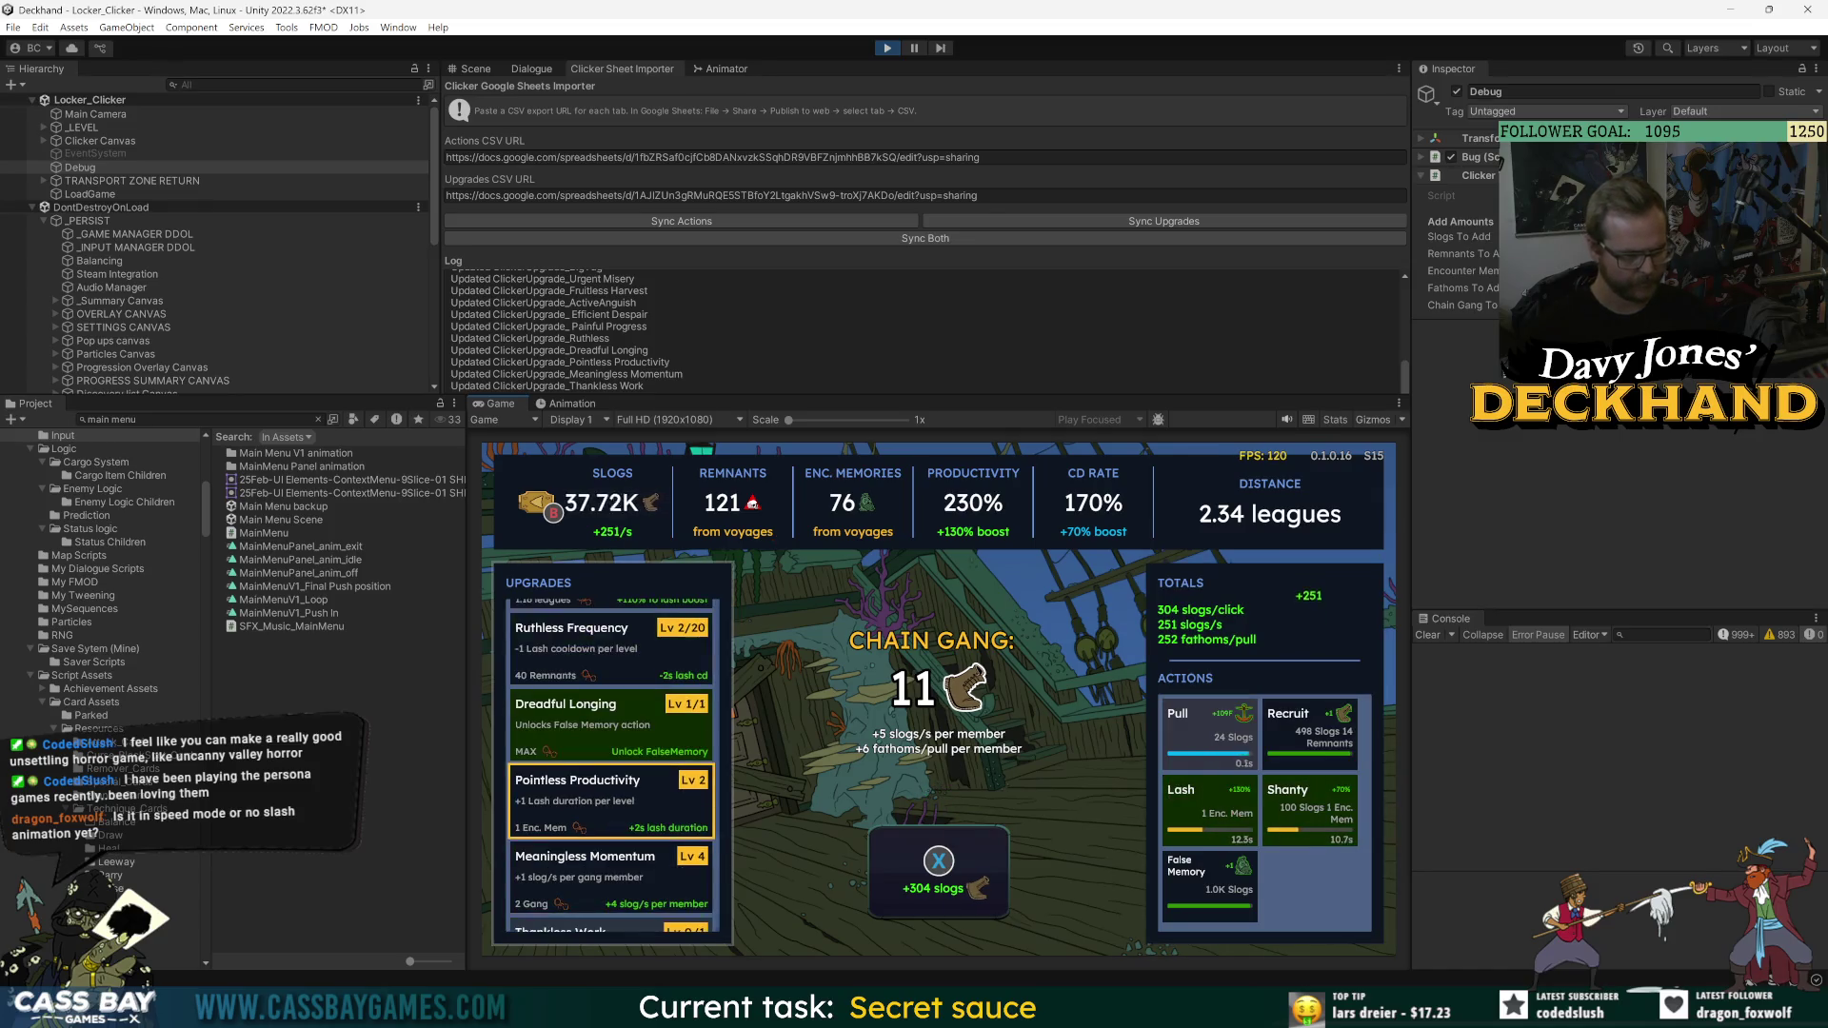
pyautogui.press('Down')
pyautogui.press('Up')
pyautogui.press('Up')
pyautogui.press('Up')
pyautogui.press('Up')
pyautogui.press('Up')
pyautogui.press('Up')
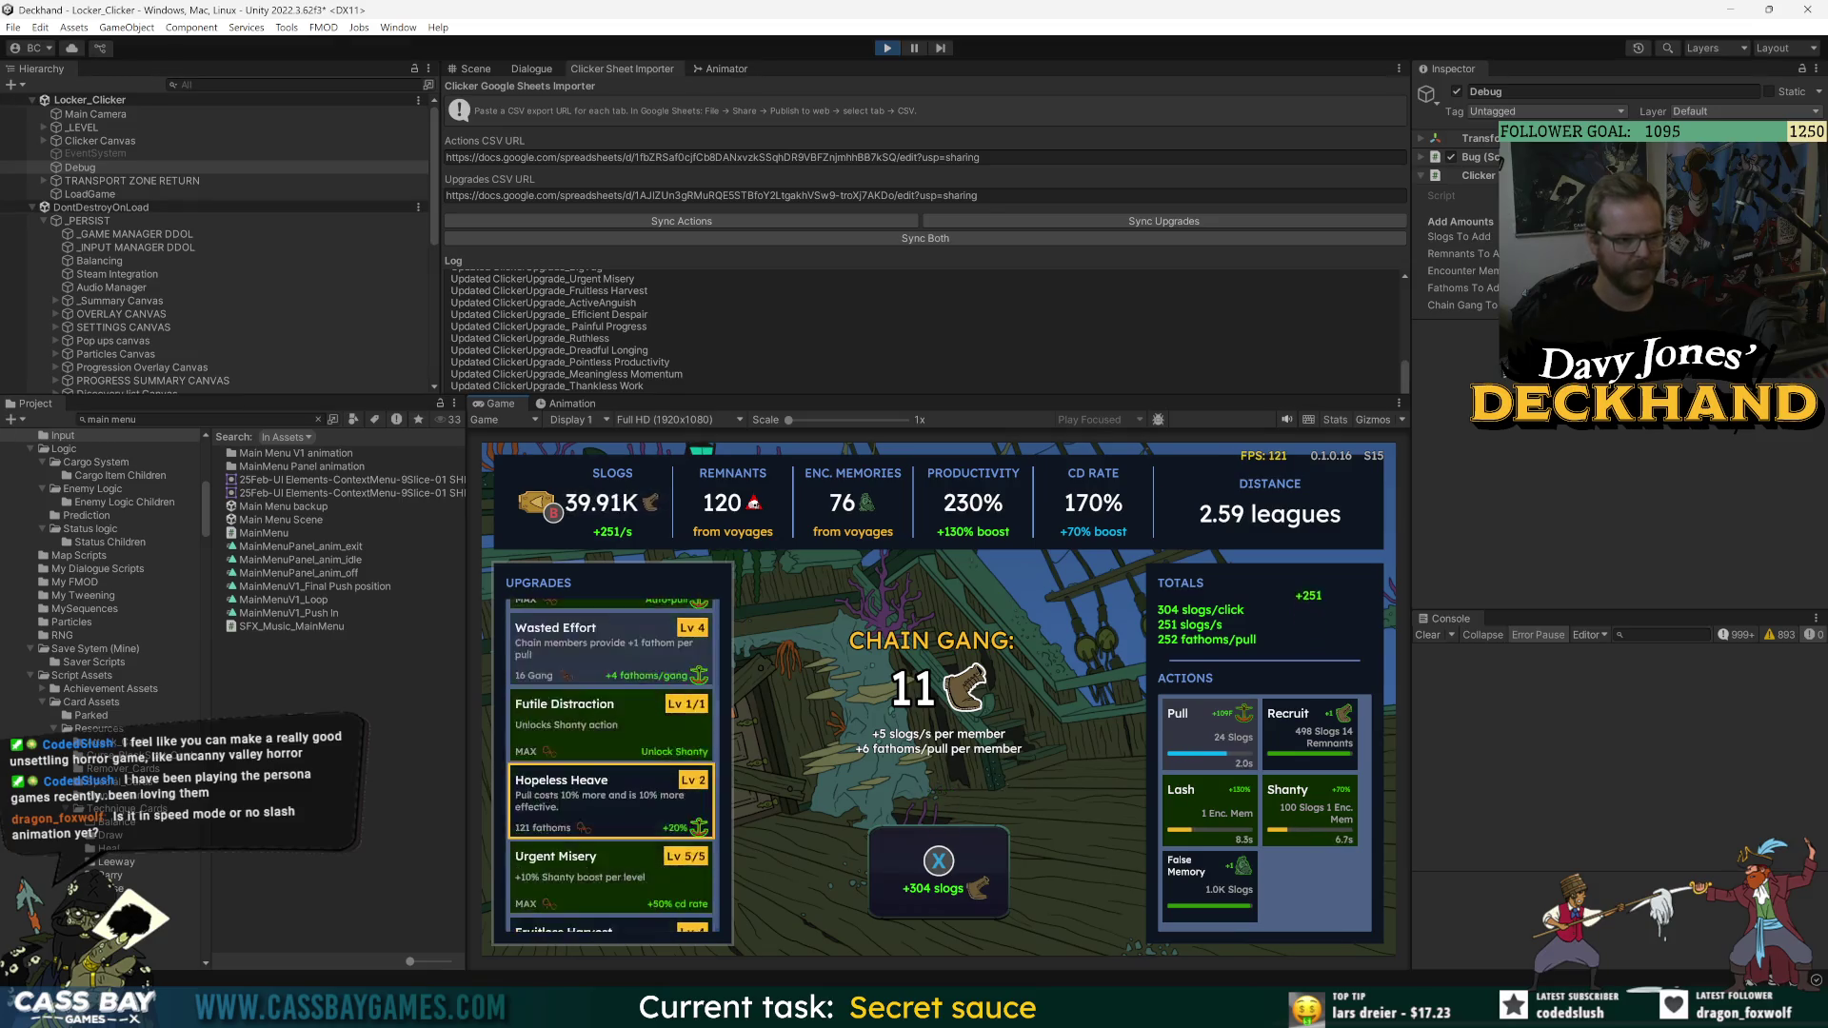
pyautogui.press('Up')
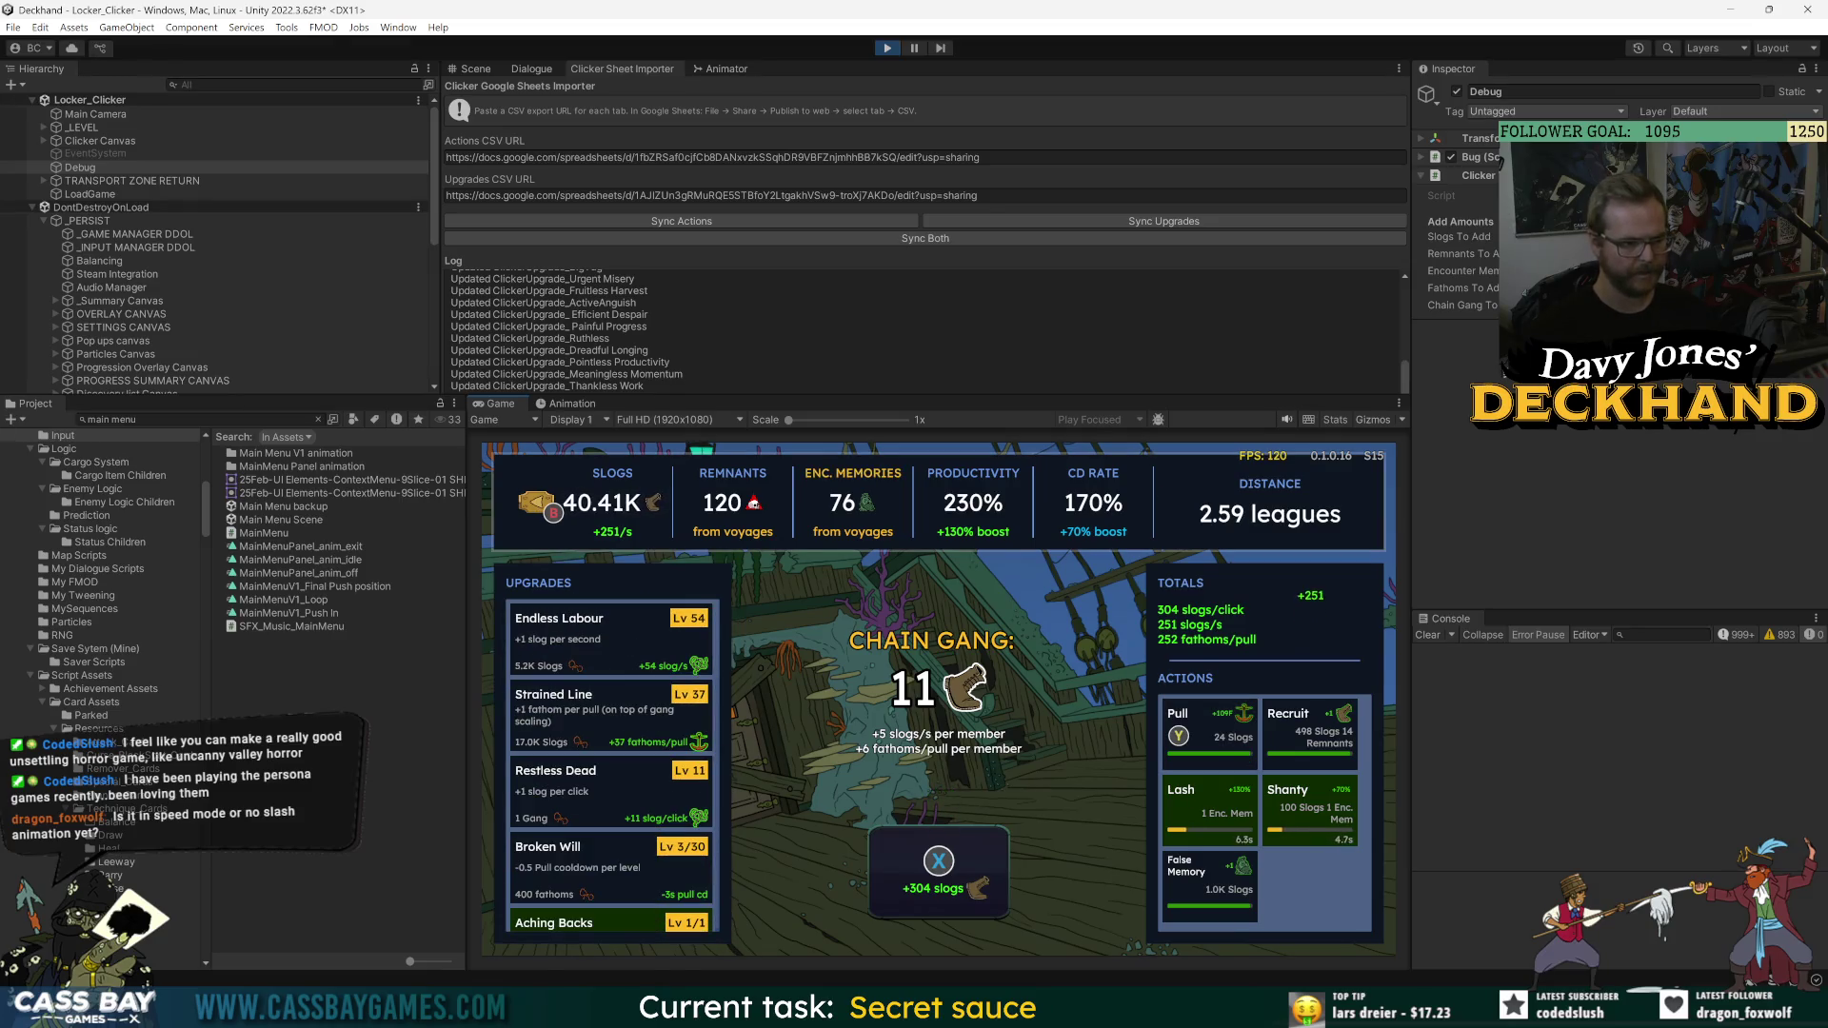